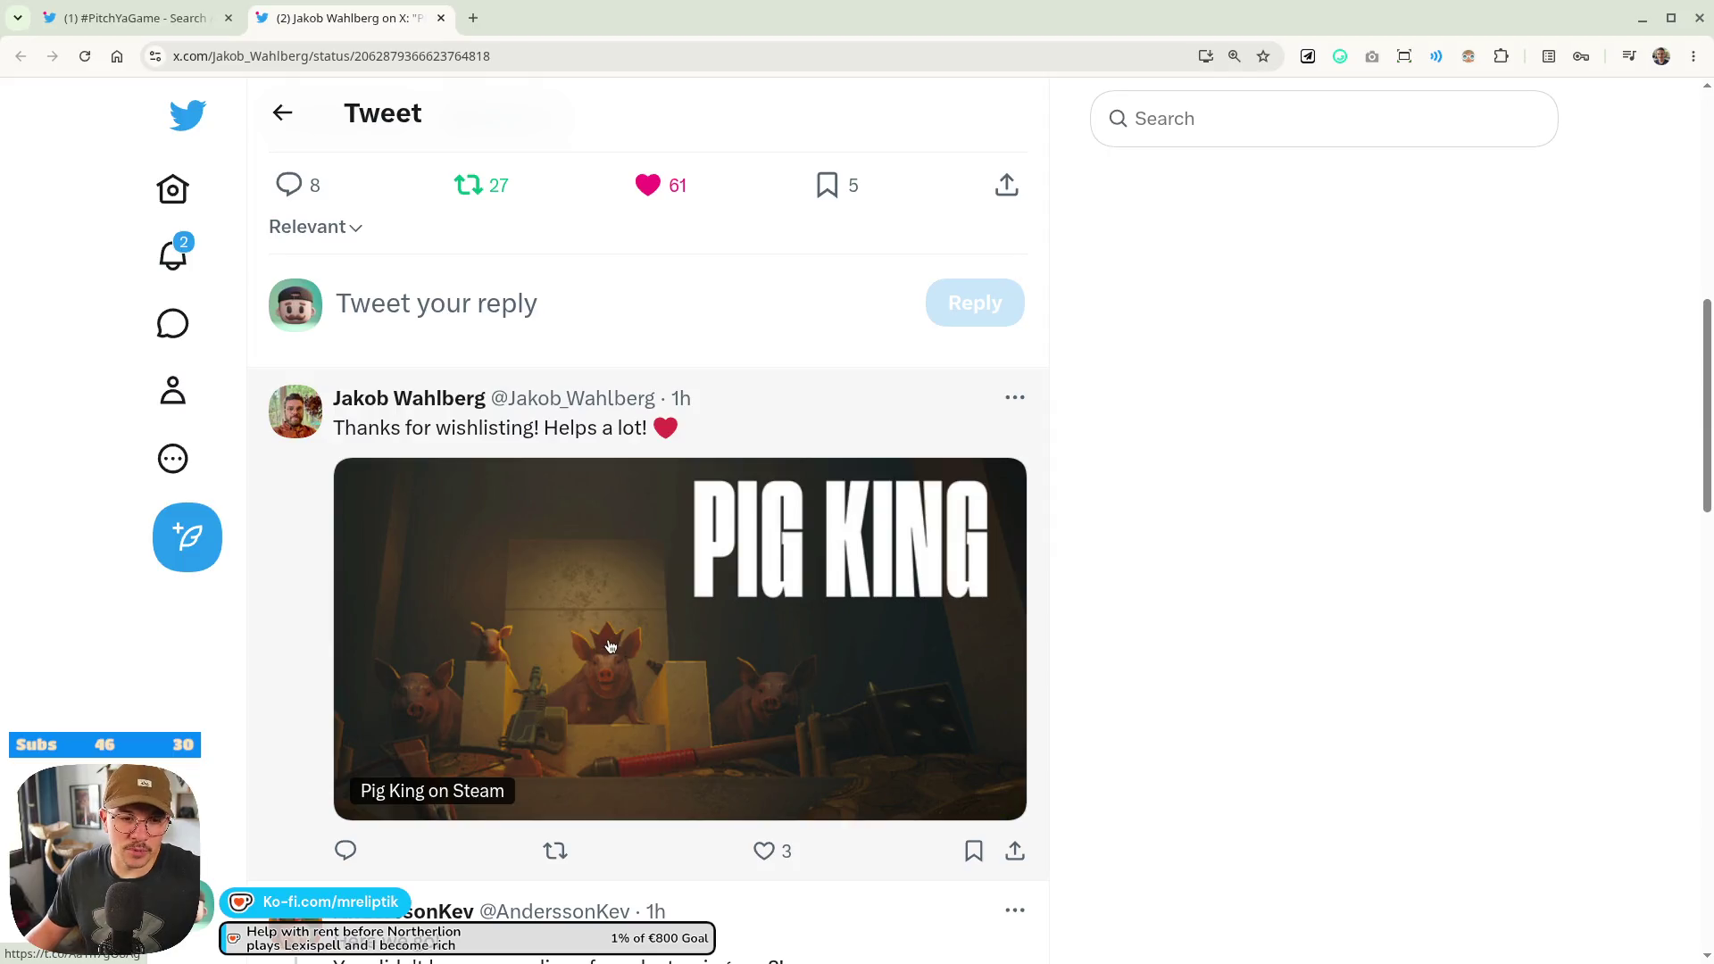
- From Notifications, open your original post criticising Steam's 30% cut and read its replies
{"action": "left_click", "coordinate": [143, 253]}
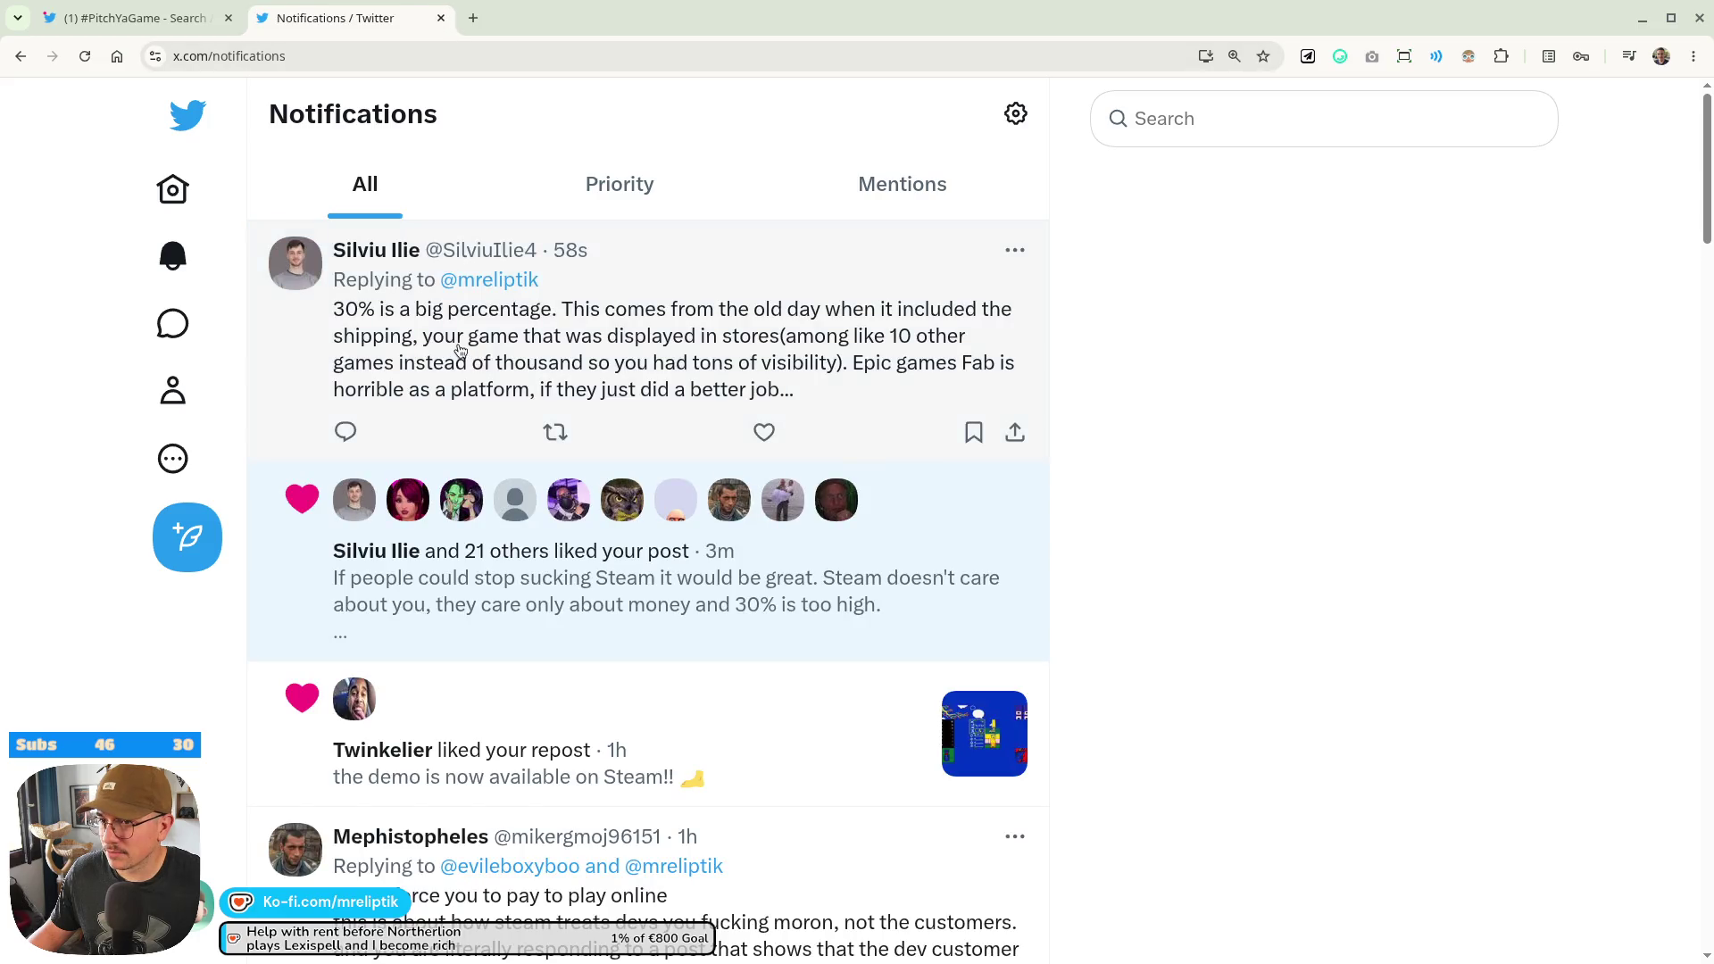
{"action": "left_click", "coordinate": [455, 346]}
{"action": "scroll", "coordinate": [439, 328], "scroll_direction": "up", "scroll_amount": 5}
{"action": "left_click", "coordinate": [439, 327]}
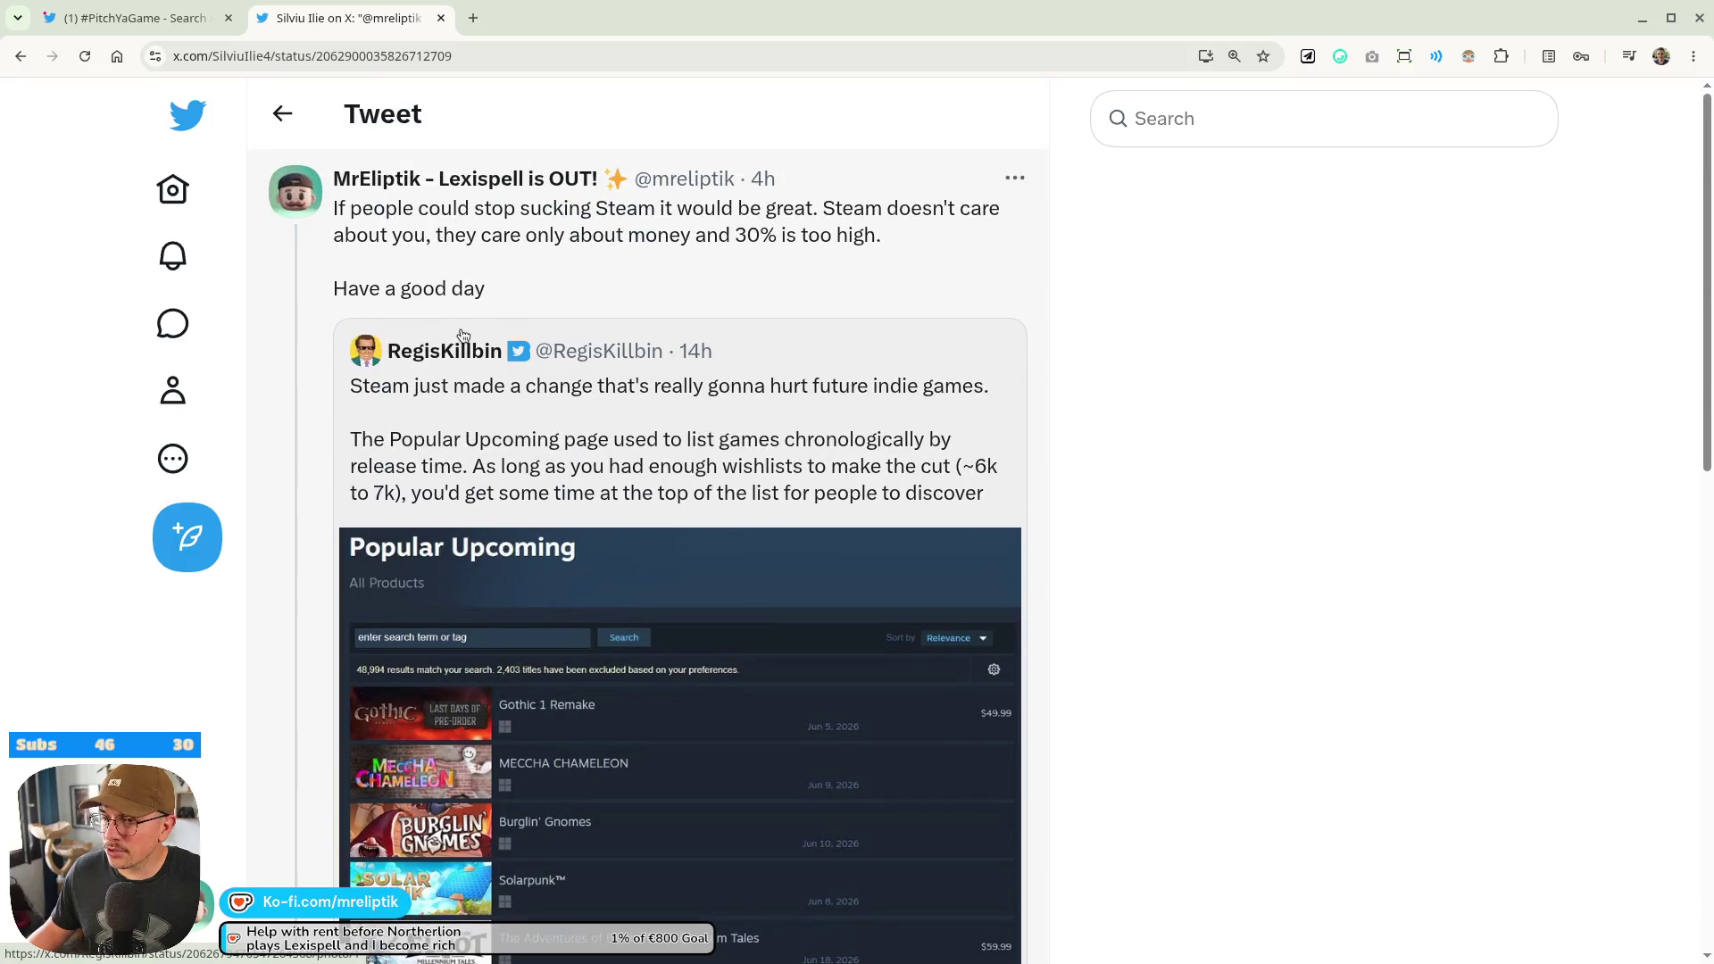
{"action": "scroll", "coordinate": [516, 452], "scroll_direction": "down", "scroll_amount": 7}
{"action": "scroll", "coordinate": [515, 451], "scroll_direction": "down", "scroll_amount": 9}
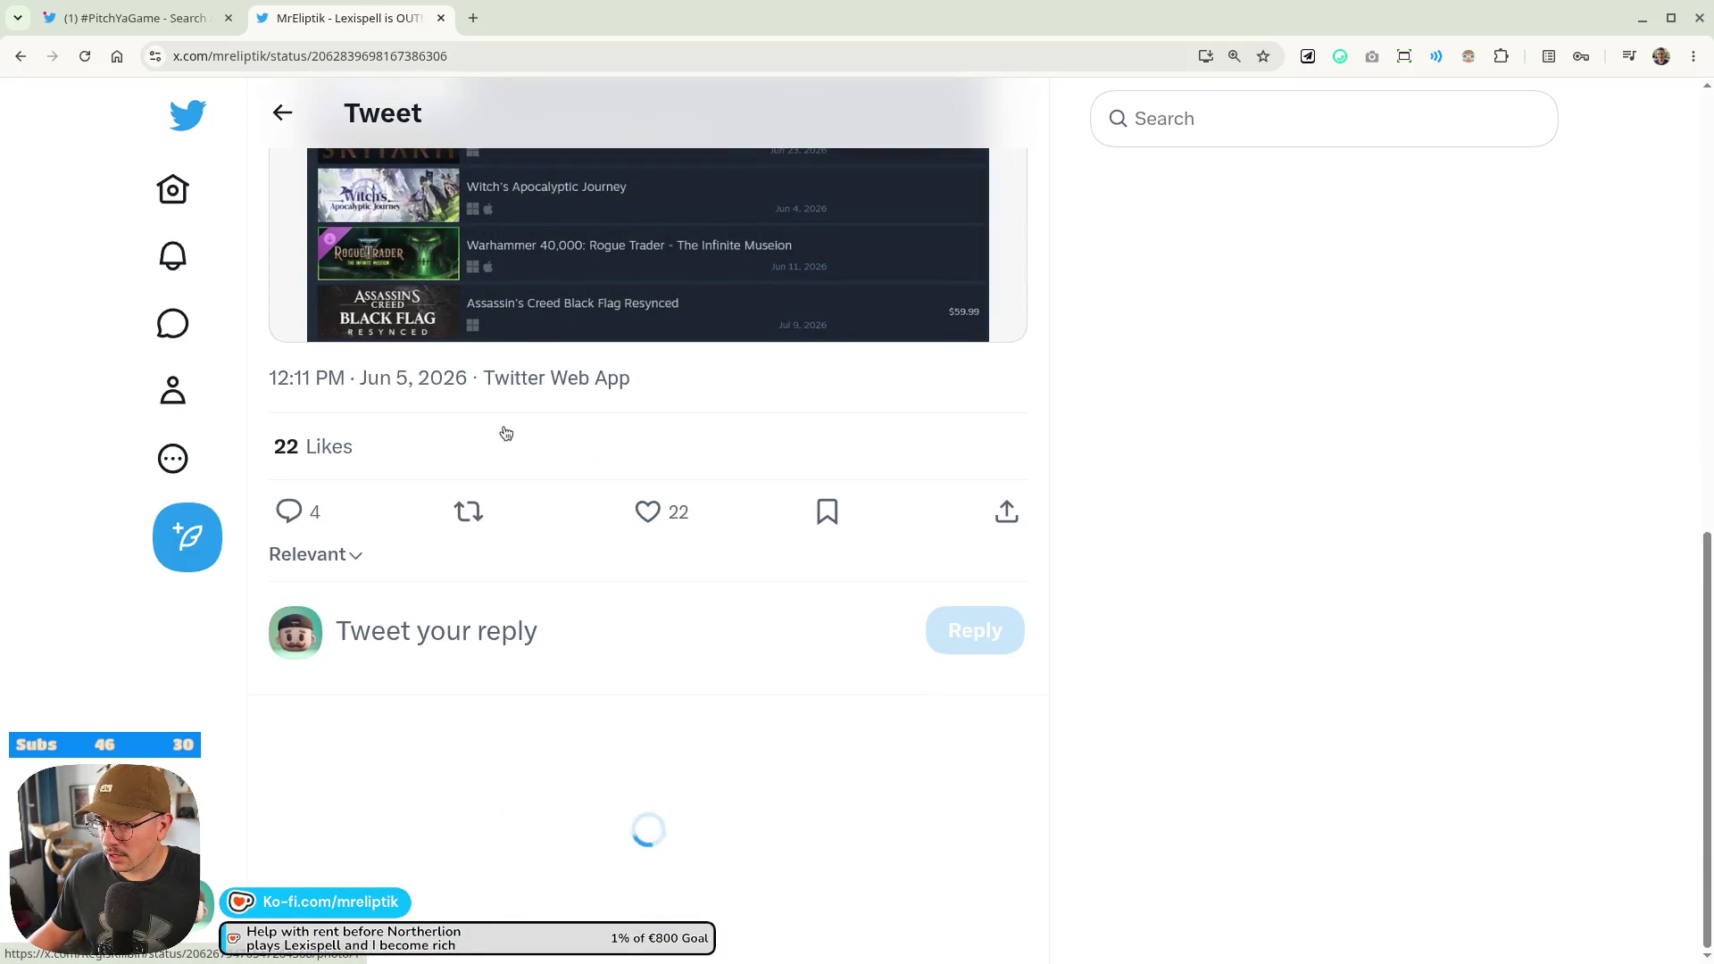
{"action": "scroll", "coordinate": [720, 459], "scroll_direction": "up", "scroll_amount": 3}
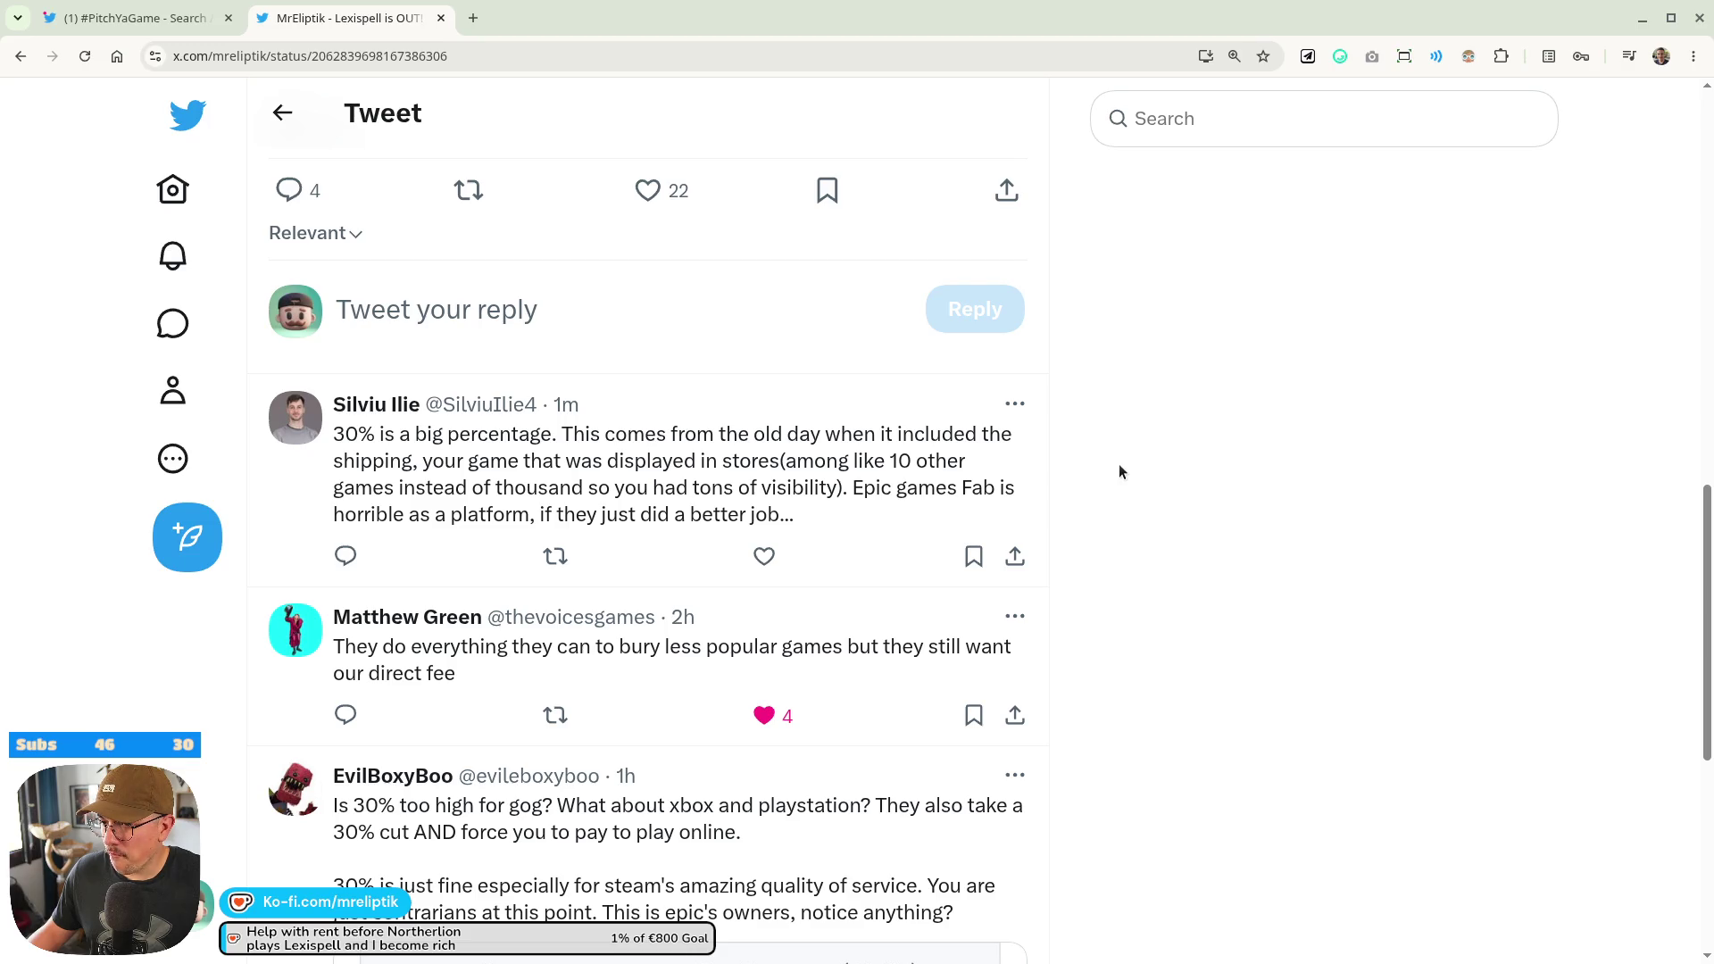
- Like a reply in the thread and start replying to the comment about Epic's owners
{"action": "scroll", "coordinate": [1122, 470], "scroll_direction": "down", "scroll_amount": 3}
{"action": "left_click", "coordinate": [764, 235]}
{"action": "scroll", "coordinate": [1160, 377], "scroll_direction": "down", "scroll_amount": 2}
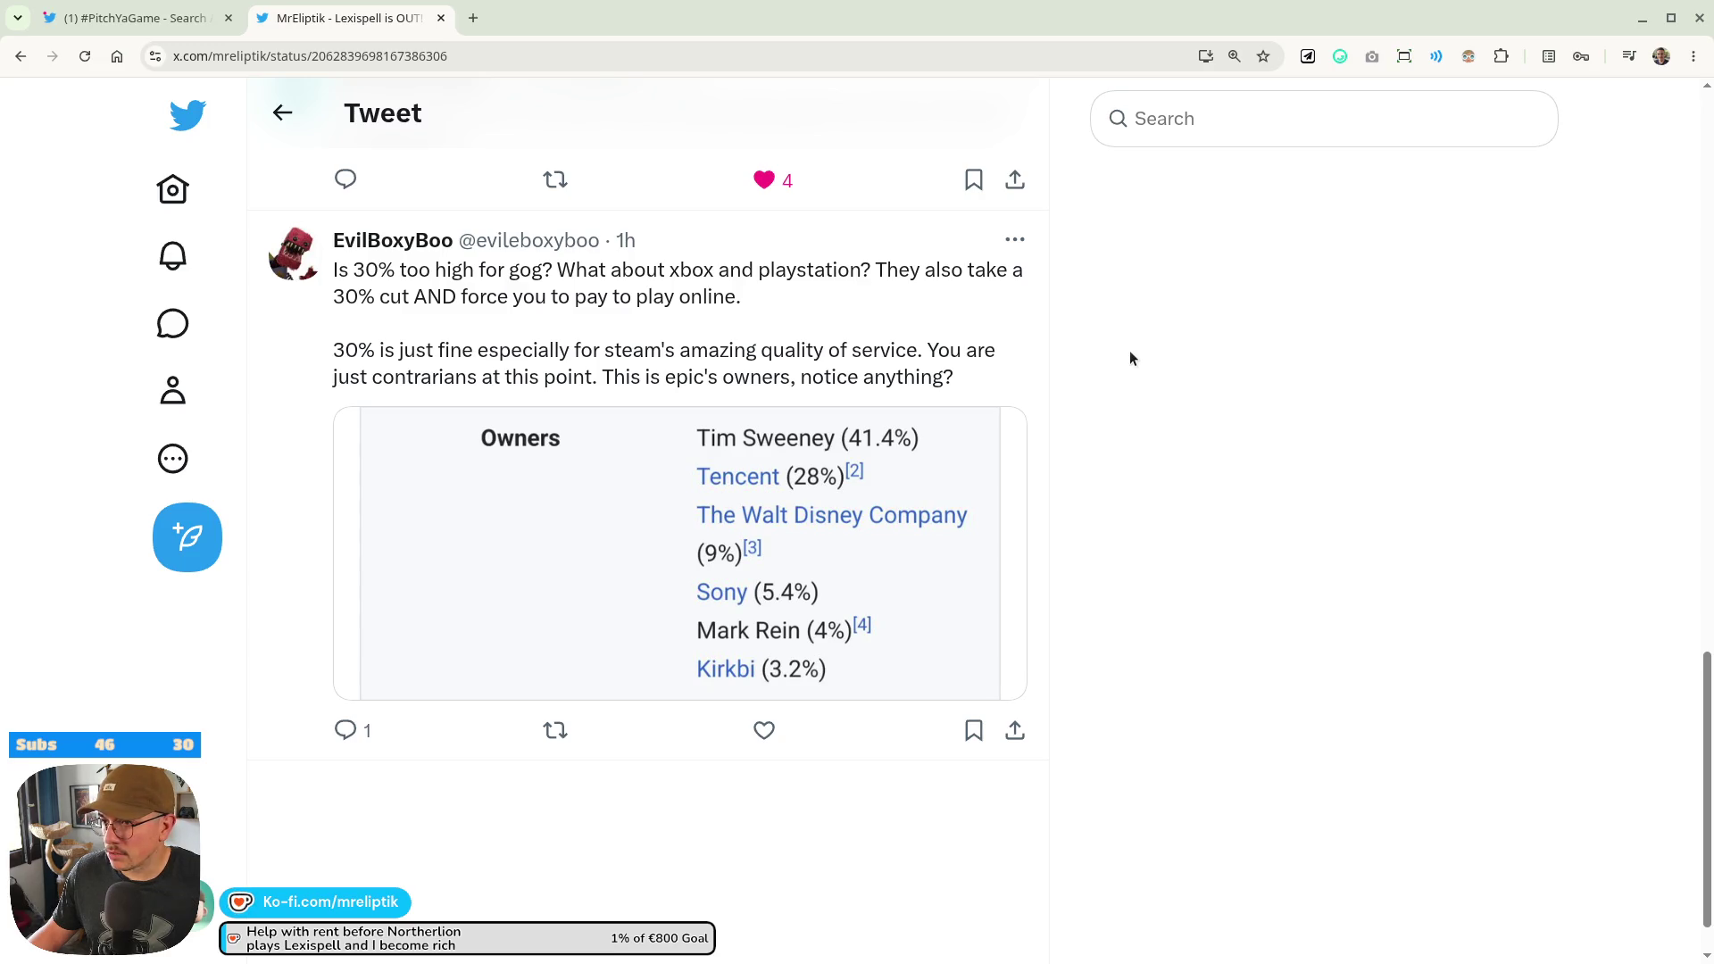
{"action": "left_click", "coordinate": [345, 730]}
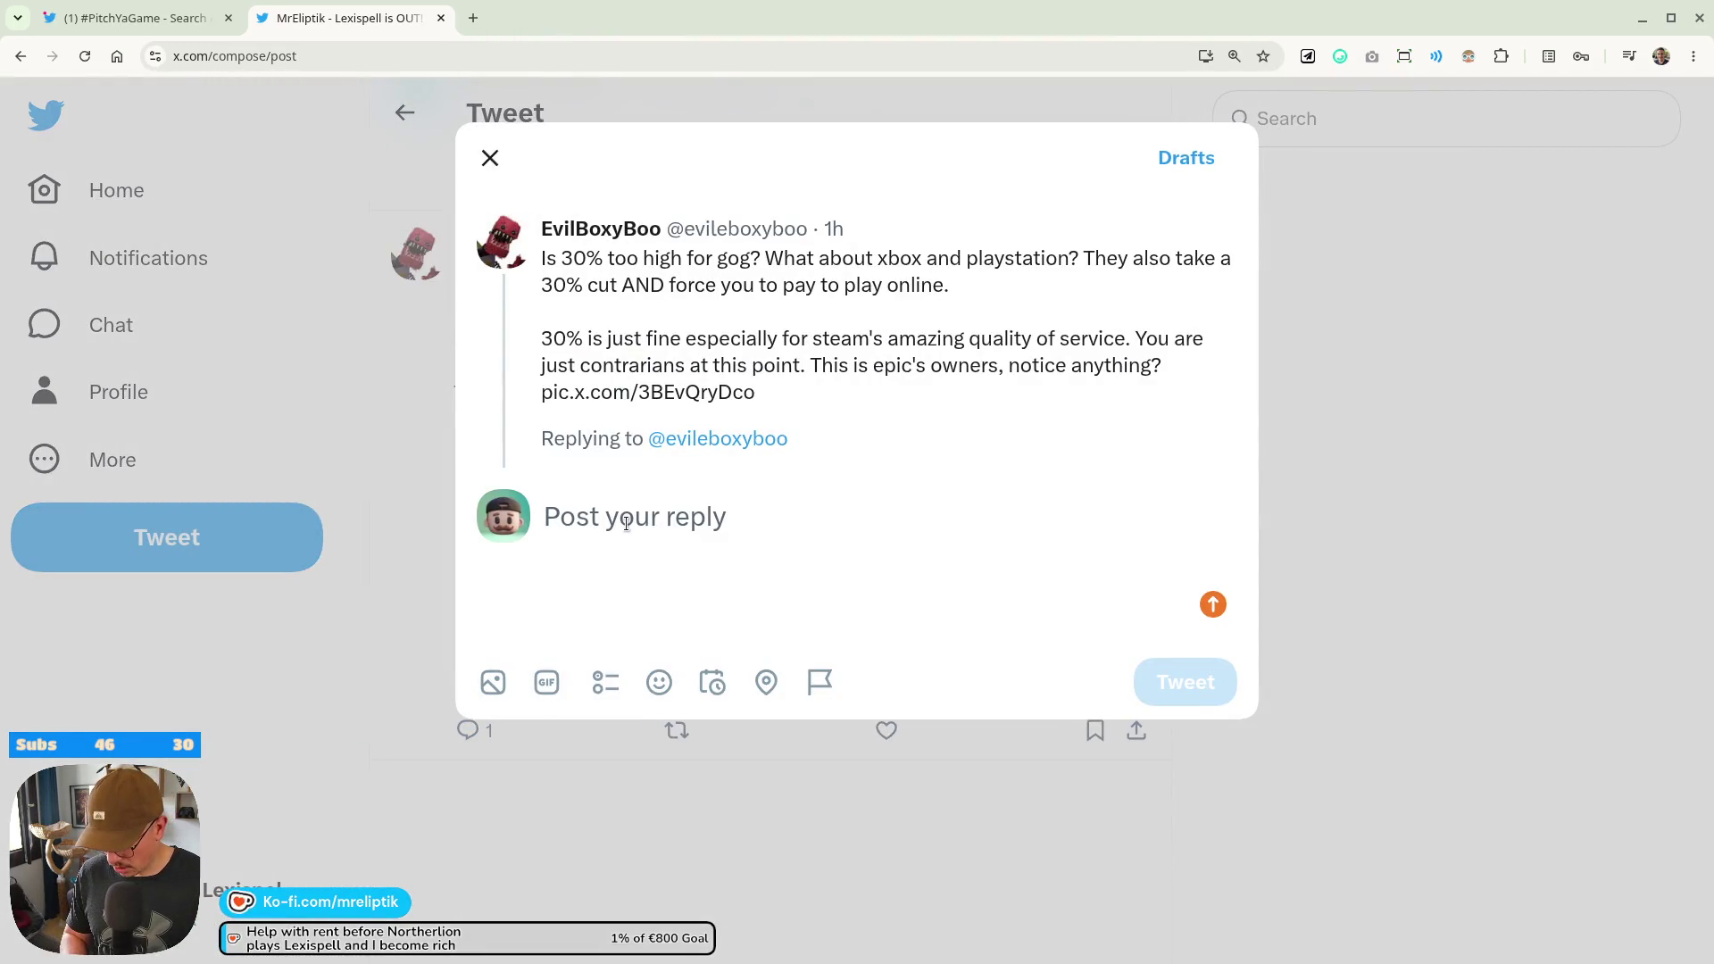
- Post a reply that 30% is way too much and the percentage only shrinks for bigger sellers
{"action": "type", "text": "Yes 30M"}
{"action": "key", "text": "BackSpace"}
{"action": "type", "text": "%s way to o much for any platform that is basically doing nothing but showinga s"}
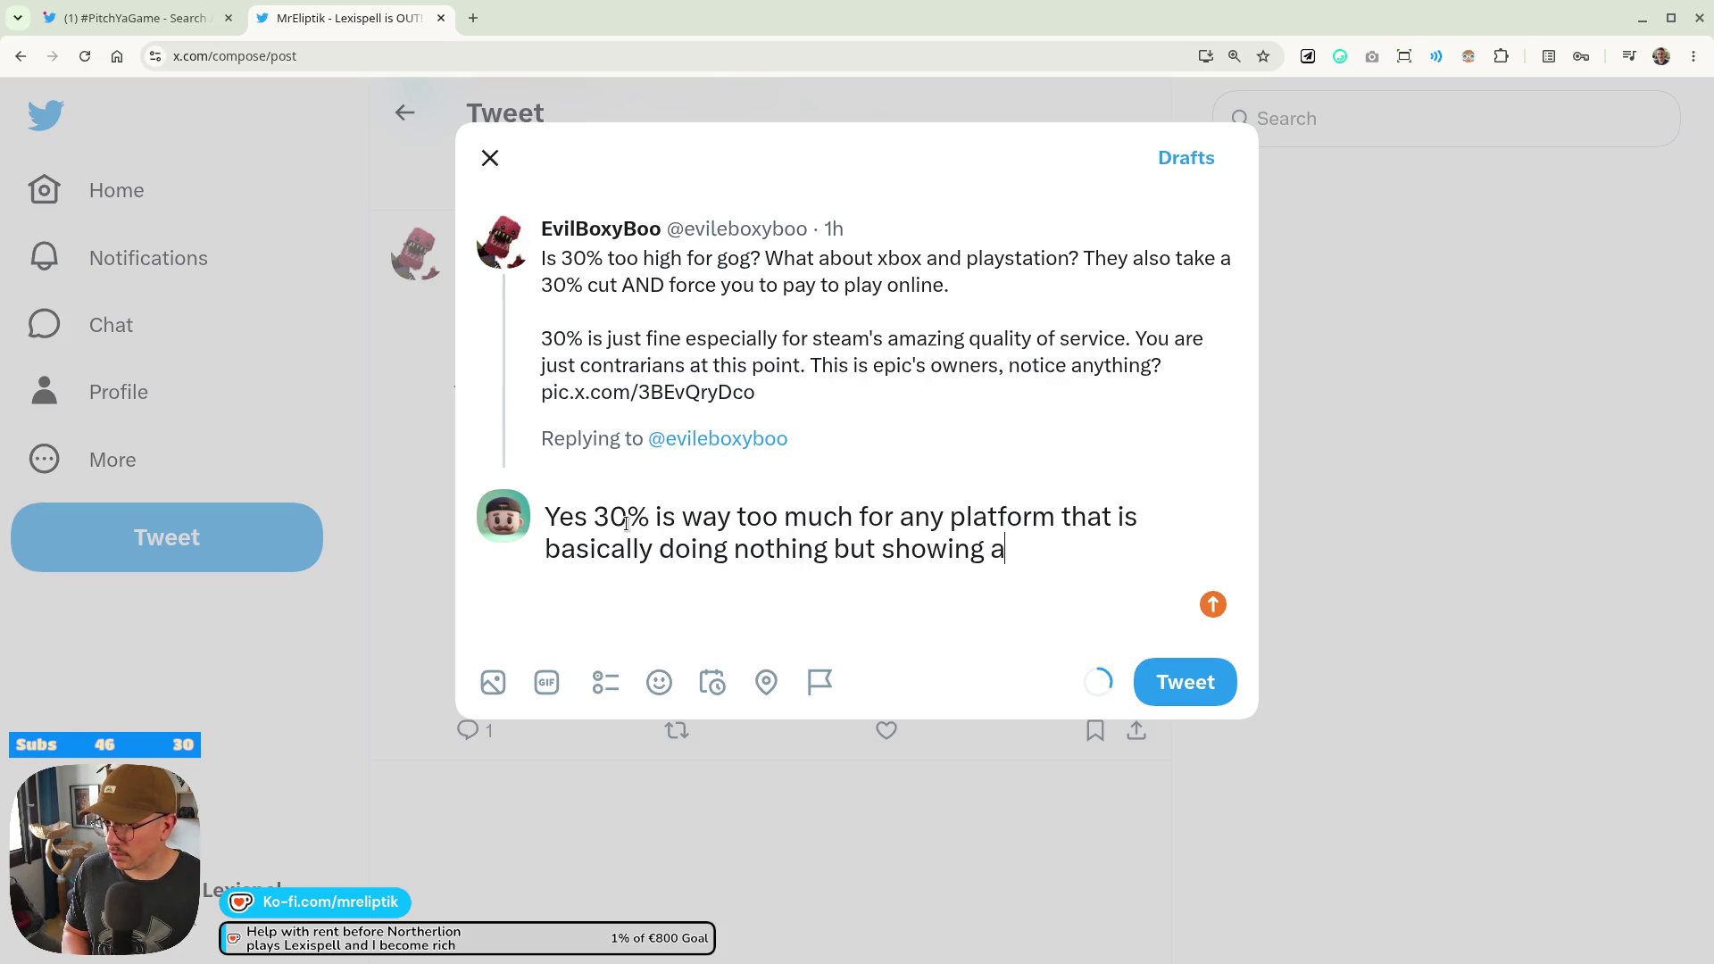
{"action": "type", "text": "imple store."}
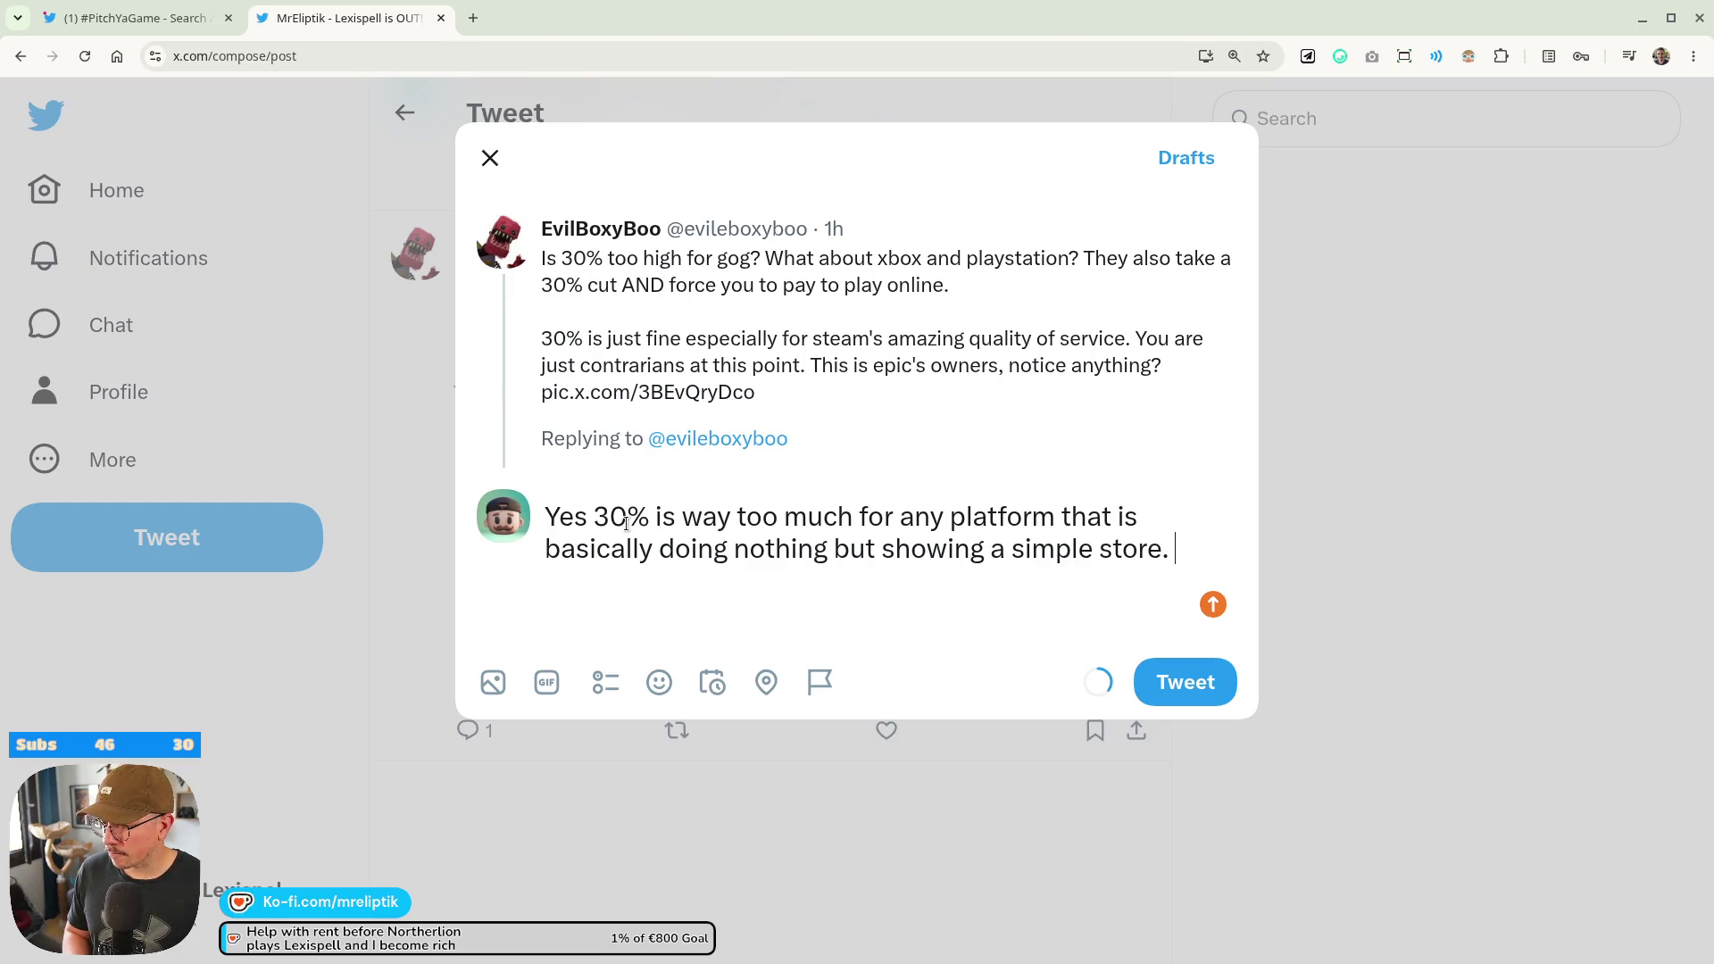
{"action": "type", "text": " Even worse,"}
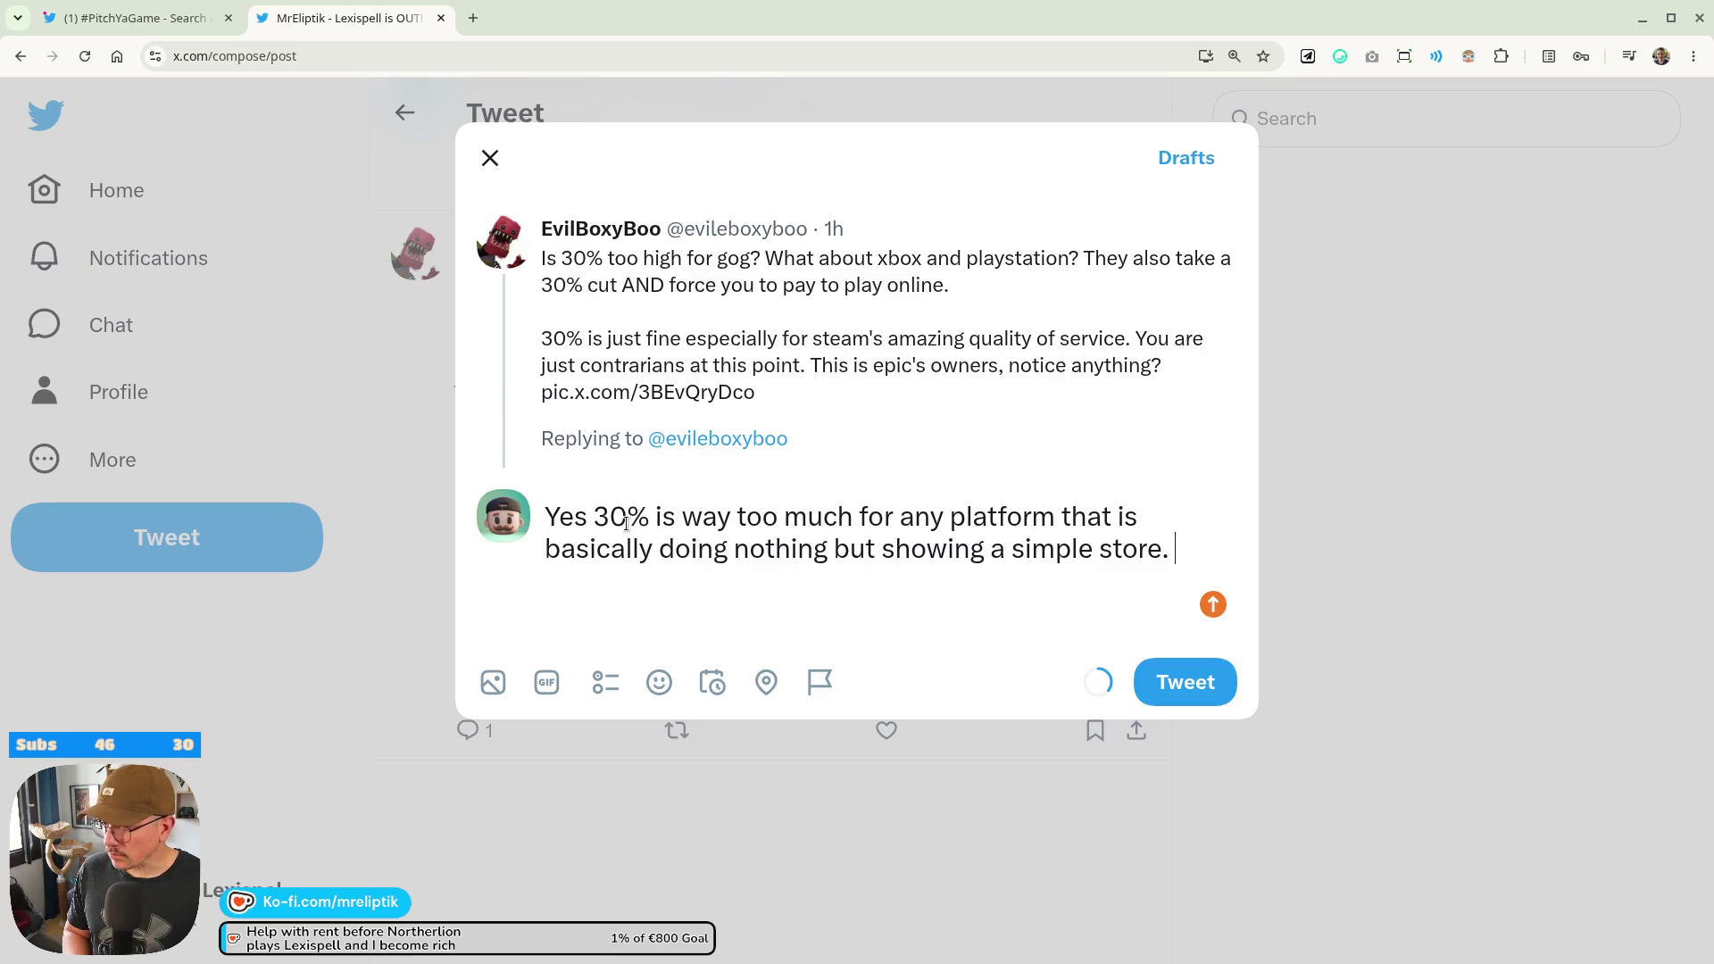
{"action": "type", "text": "the perece"}
{"action": "key", "text": "BackSpace"}
{"action": "key", "text": "BackSpace"}
{"action": "key", "text": "BackSpace"}
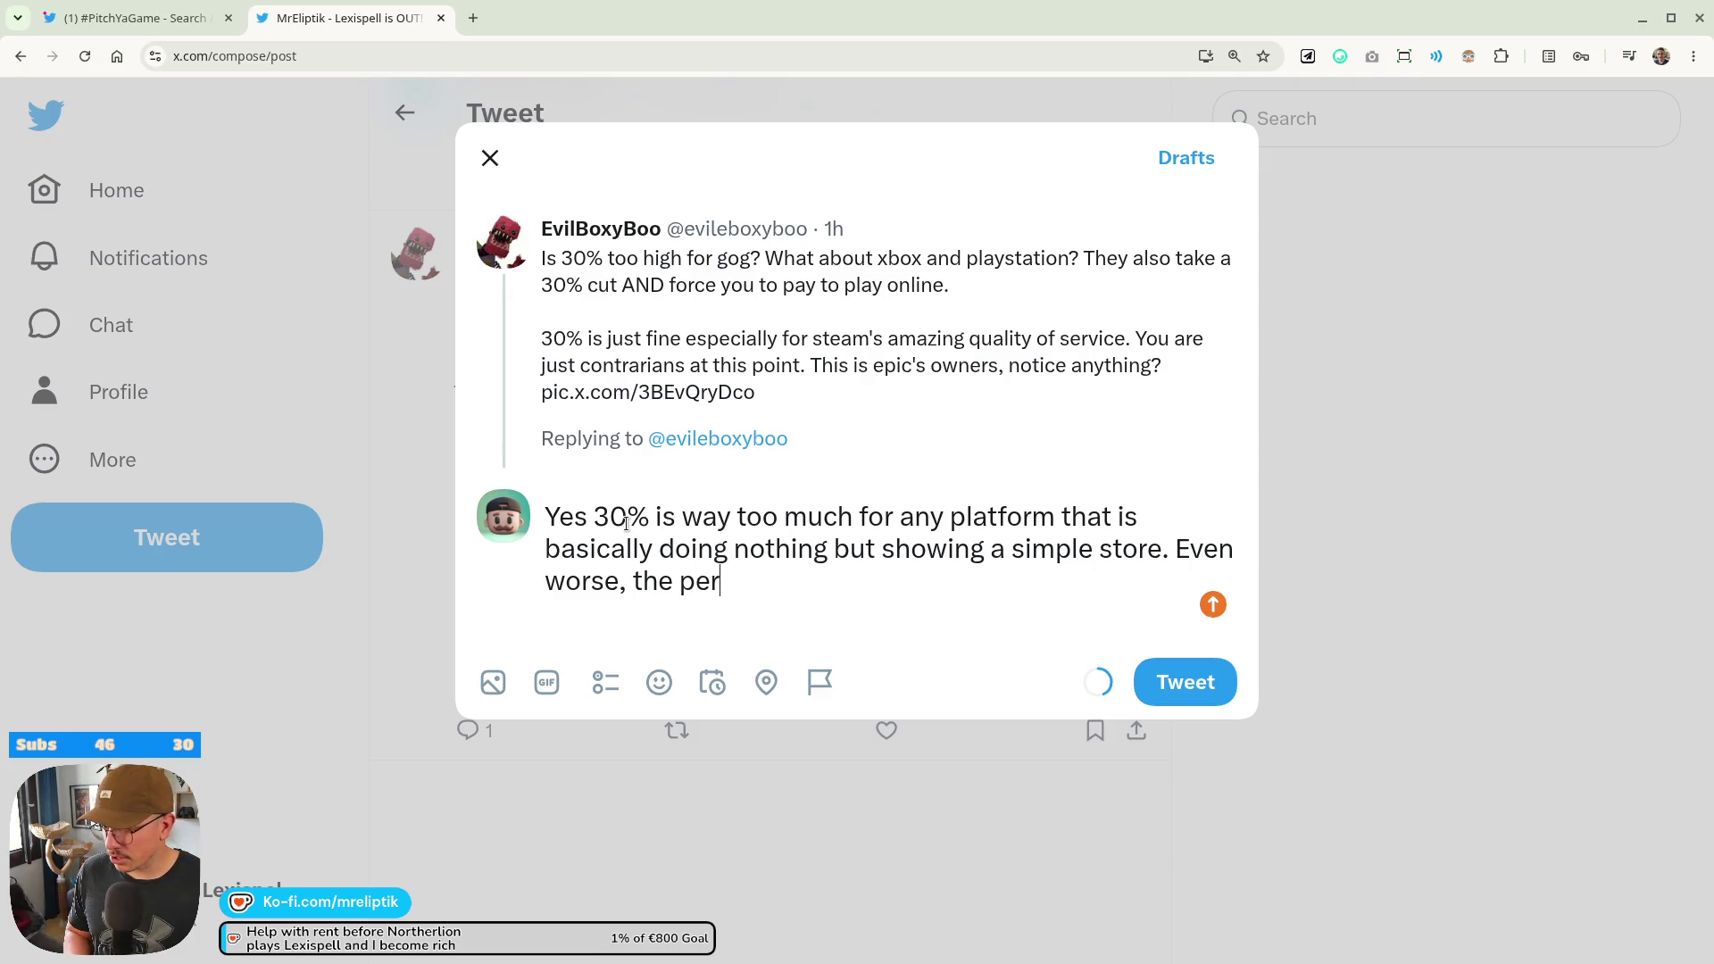
{"action": "type", "text": "centage on"}
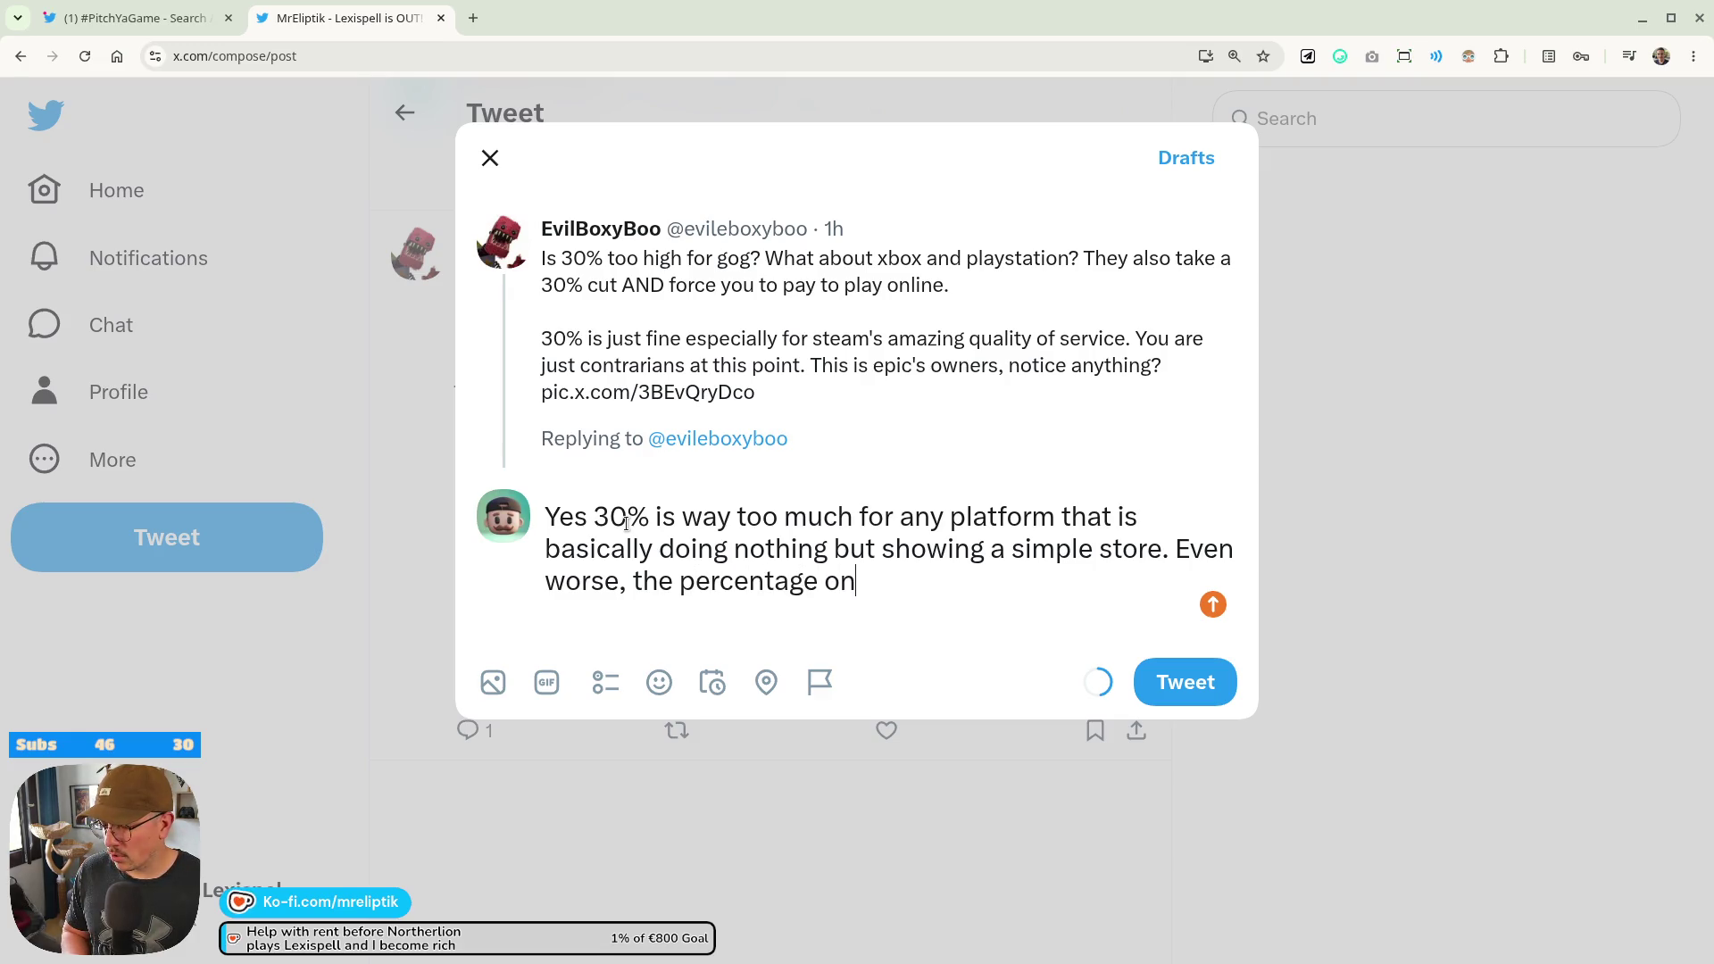
{"action": "key", "text": "BackSpace"}
{"action": "key", "text": "BackSpace"}
{"action": "type", "text": "is only smaller if you're bigger. It's"}
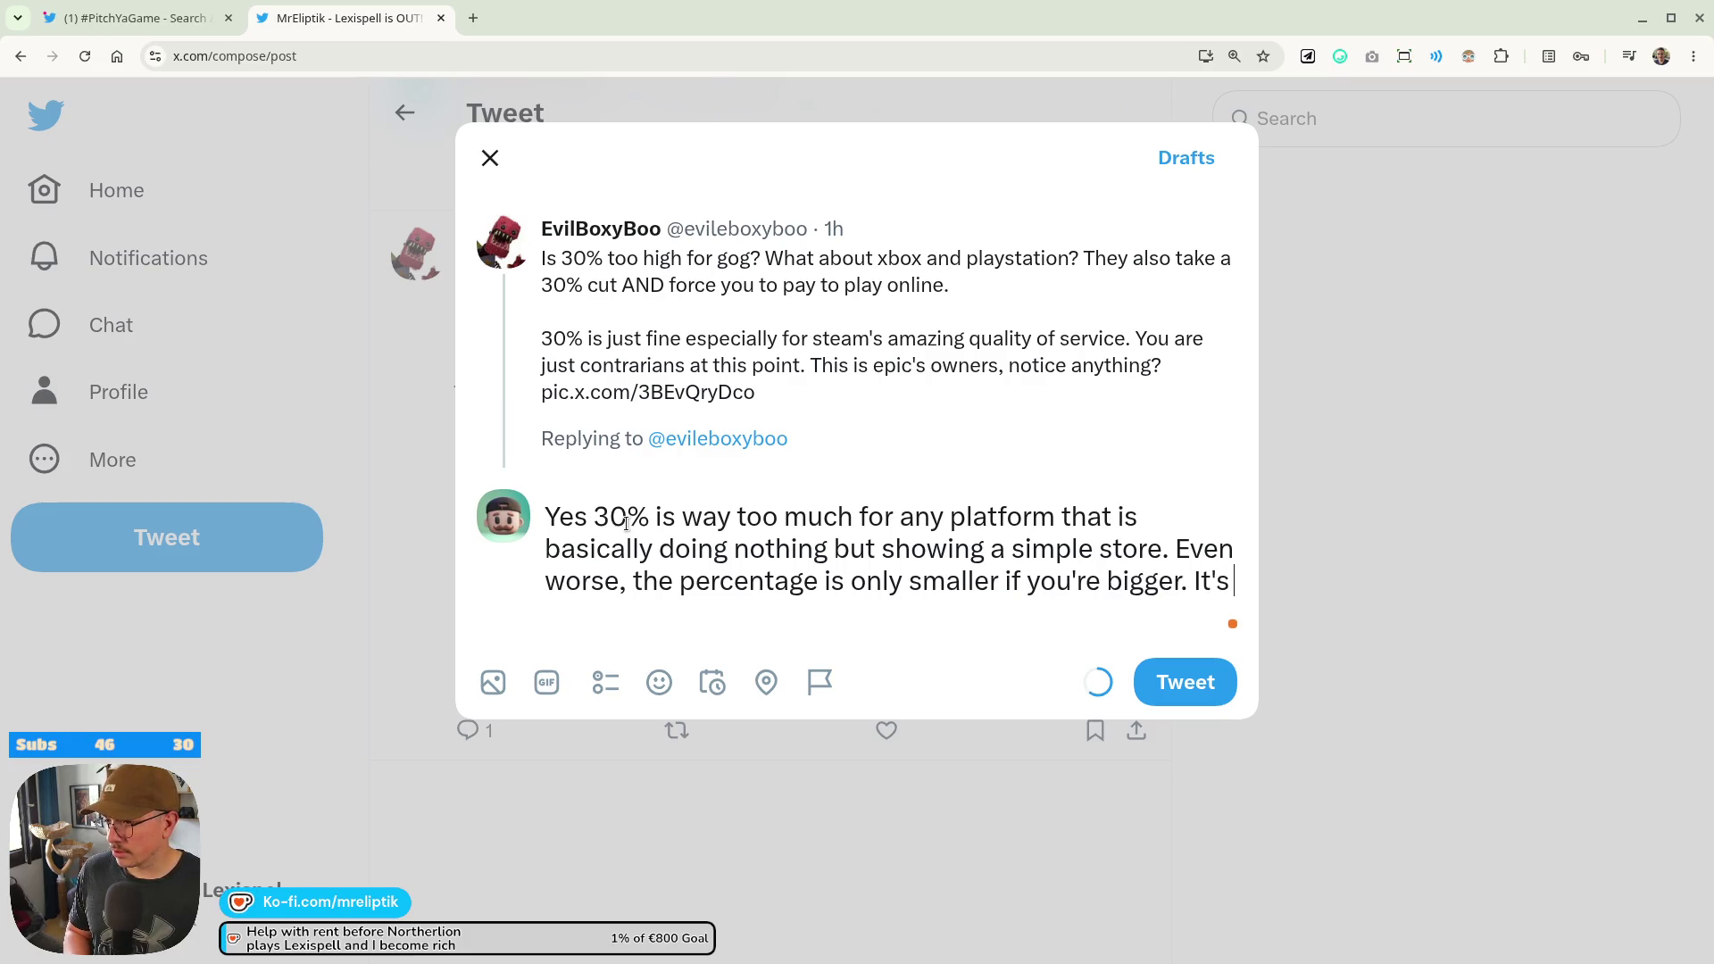
{"action": "key", "text": "BackSpace"}
{"action": "key", "text": "BackSpace"}
{"action": "key", "text": "BackSpace"}
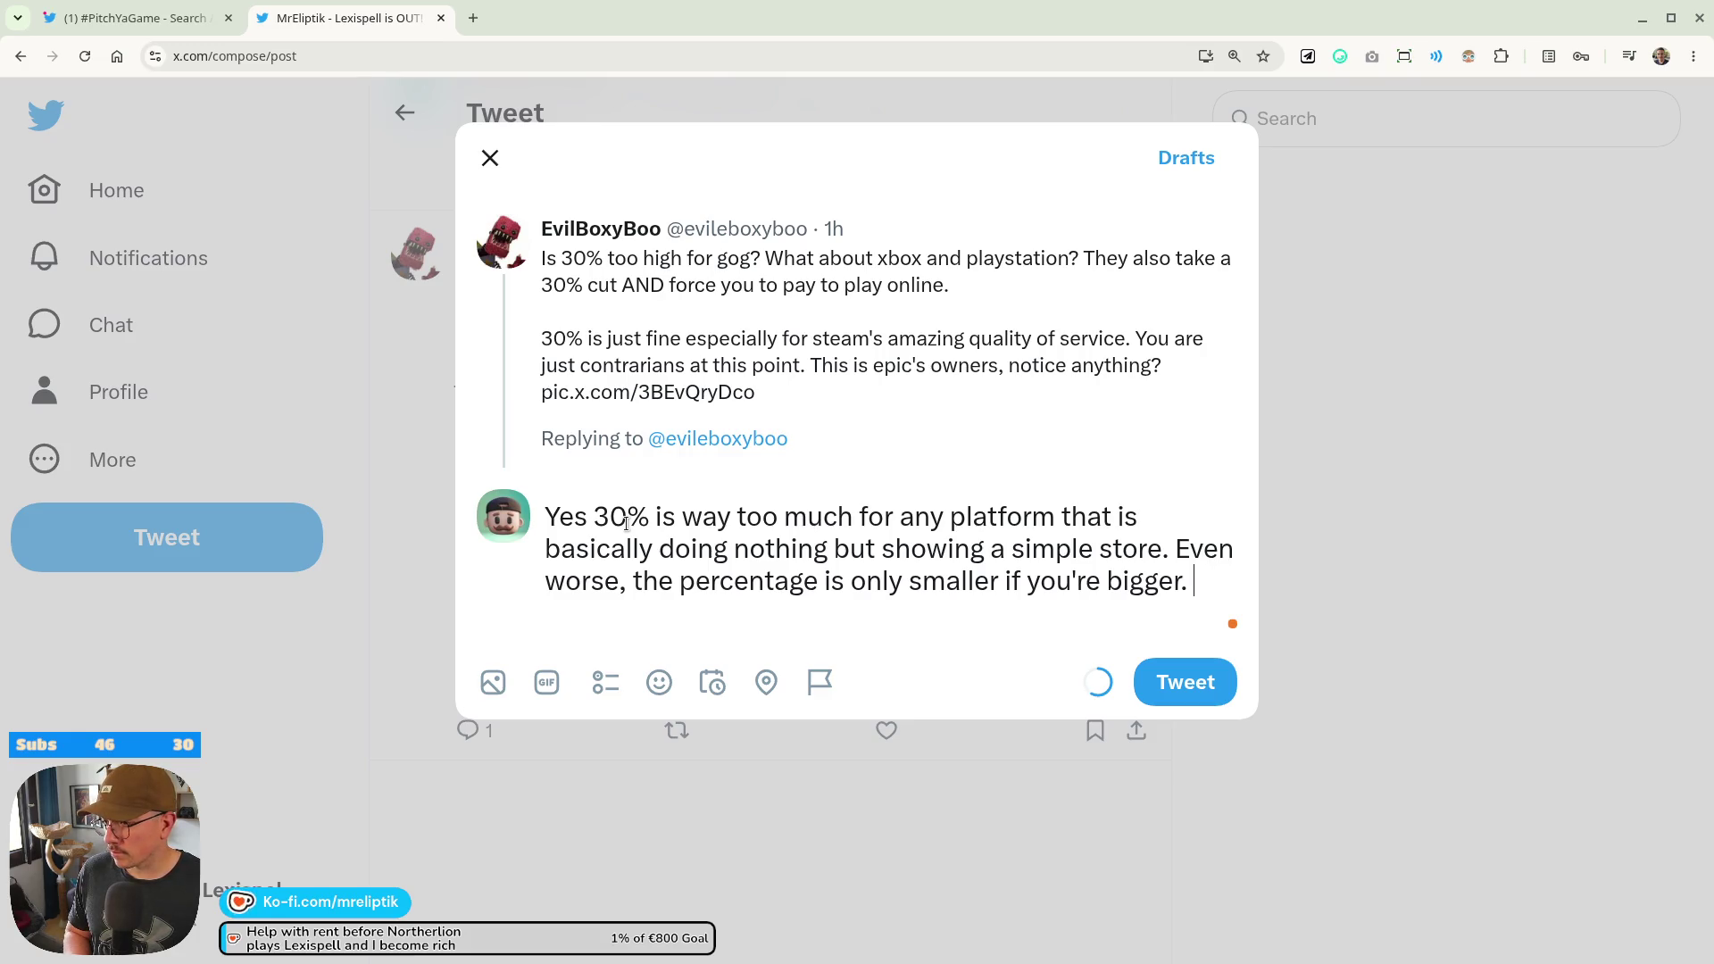
{"action": "key", "text": "ctrl+Return"}
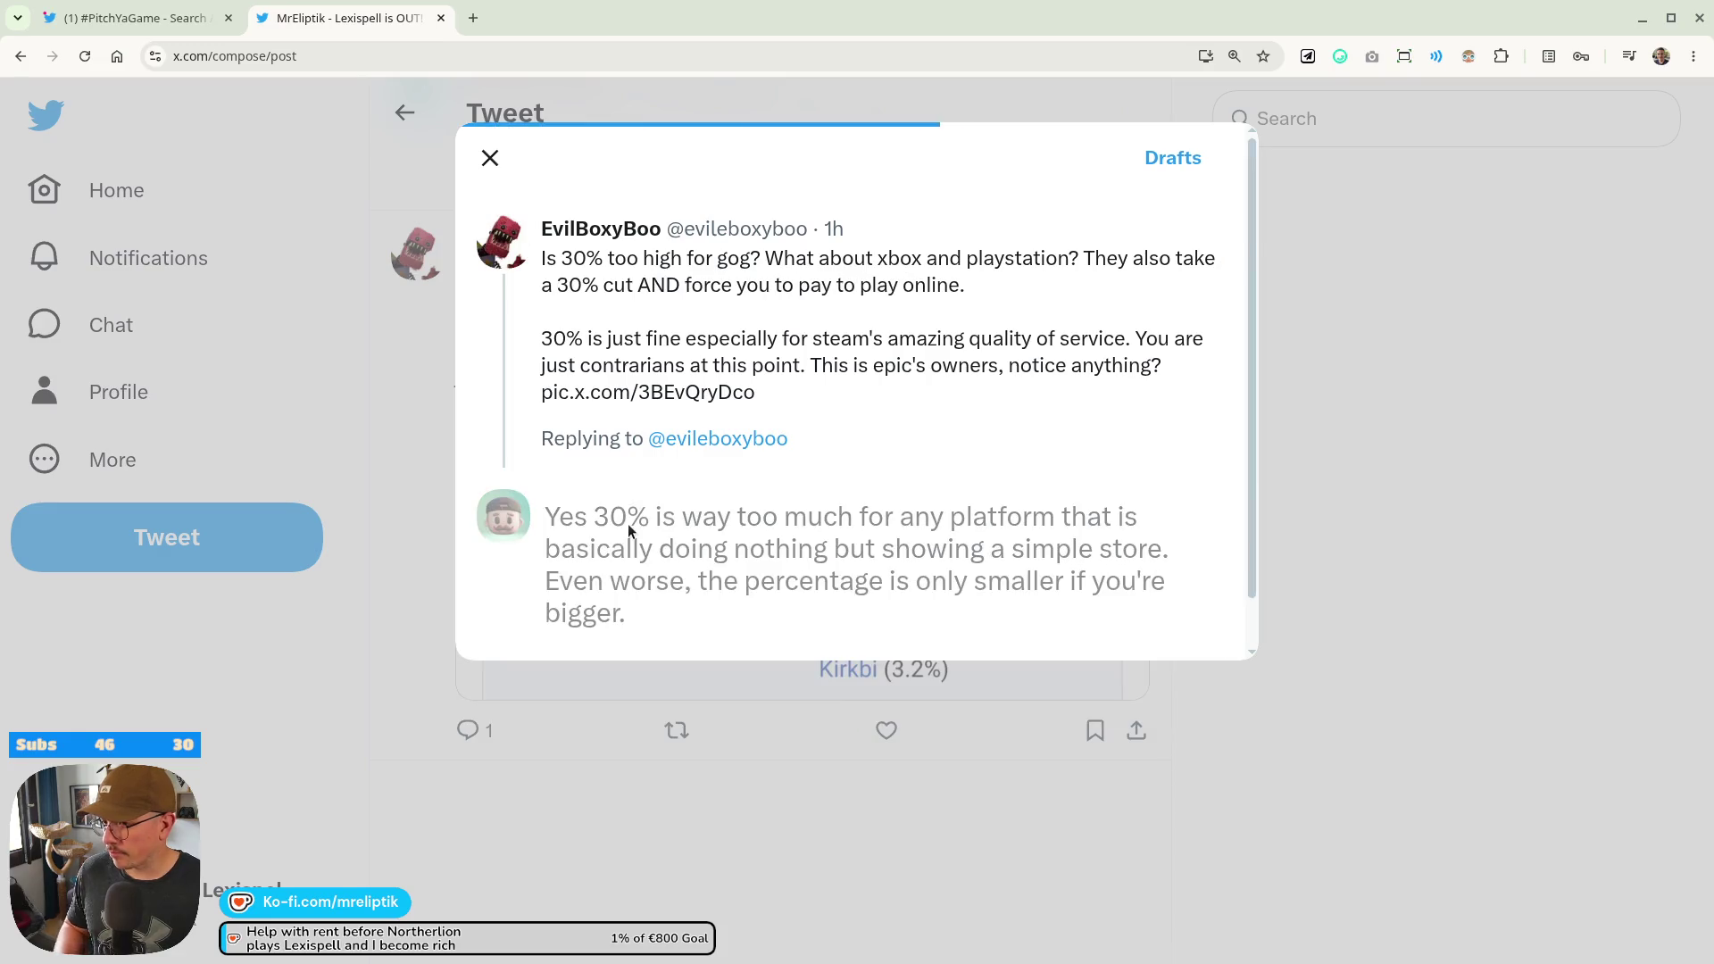
{"action": "left_click", "coordinate": [406, 116]}
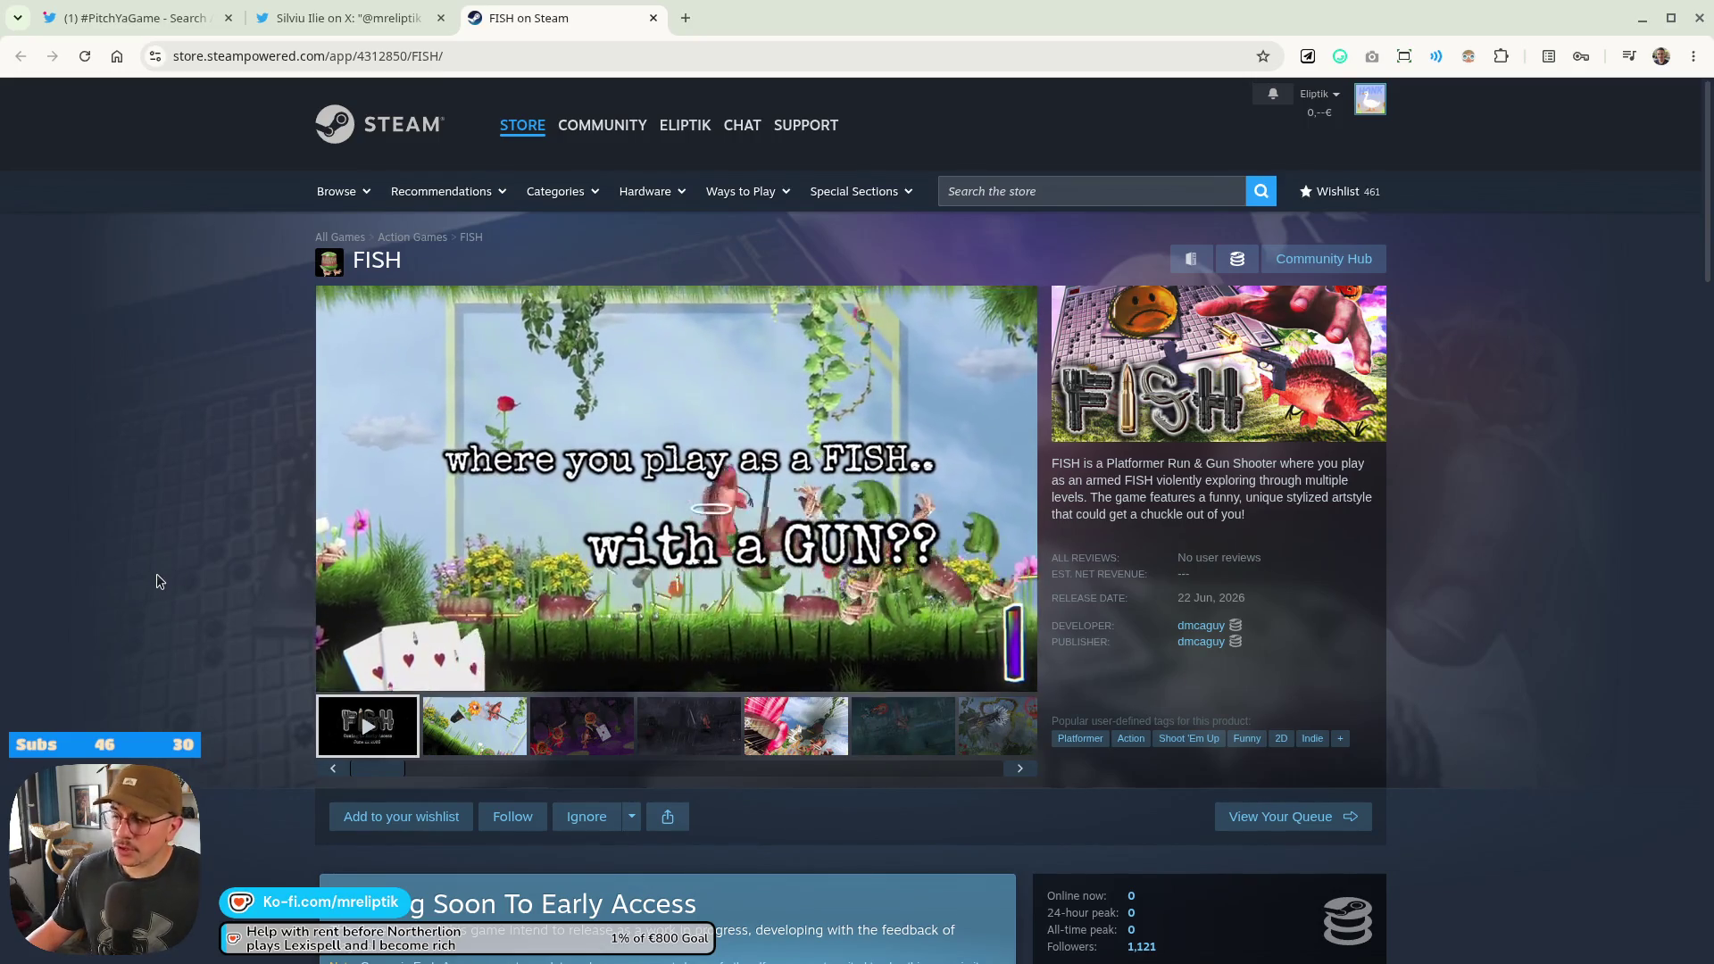
- Open the FISH trailer in the enlarged Trailers & Screenshots viewer
{"action": "left_click", "coordinate": [986, 680]}
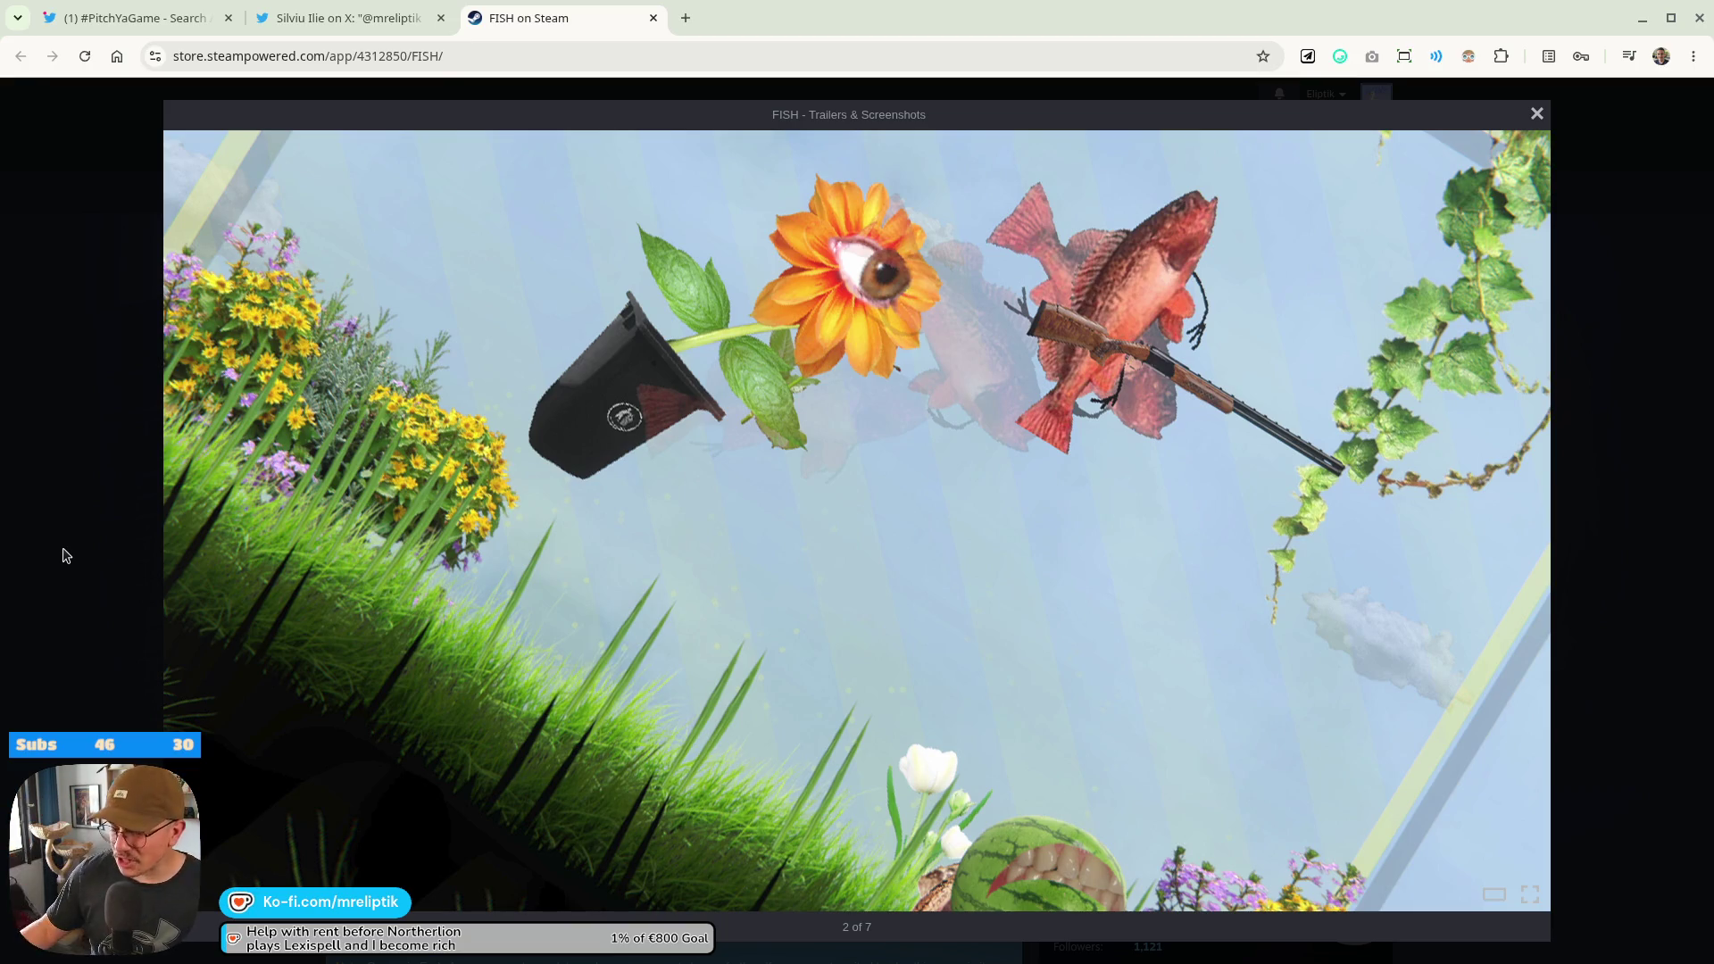
- Close the viewer and flip through the FISH screenshot thumbnails on the page
{"action": "left_click", "coordinate": [1536, 115]}
{"action": "left_click", "coordinate": [592, 727]}
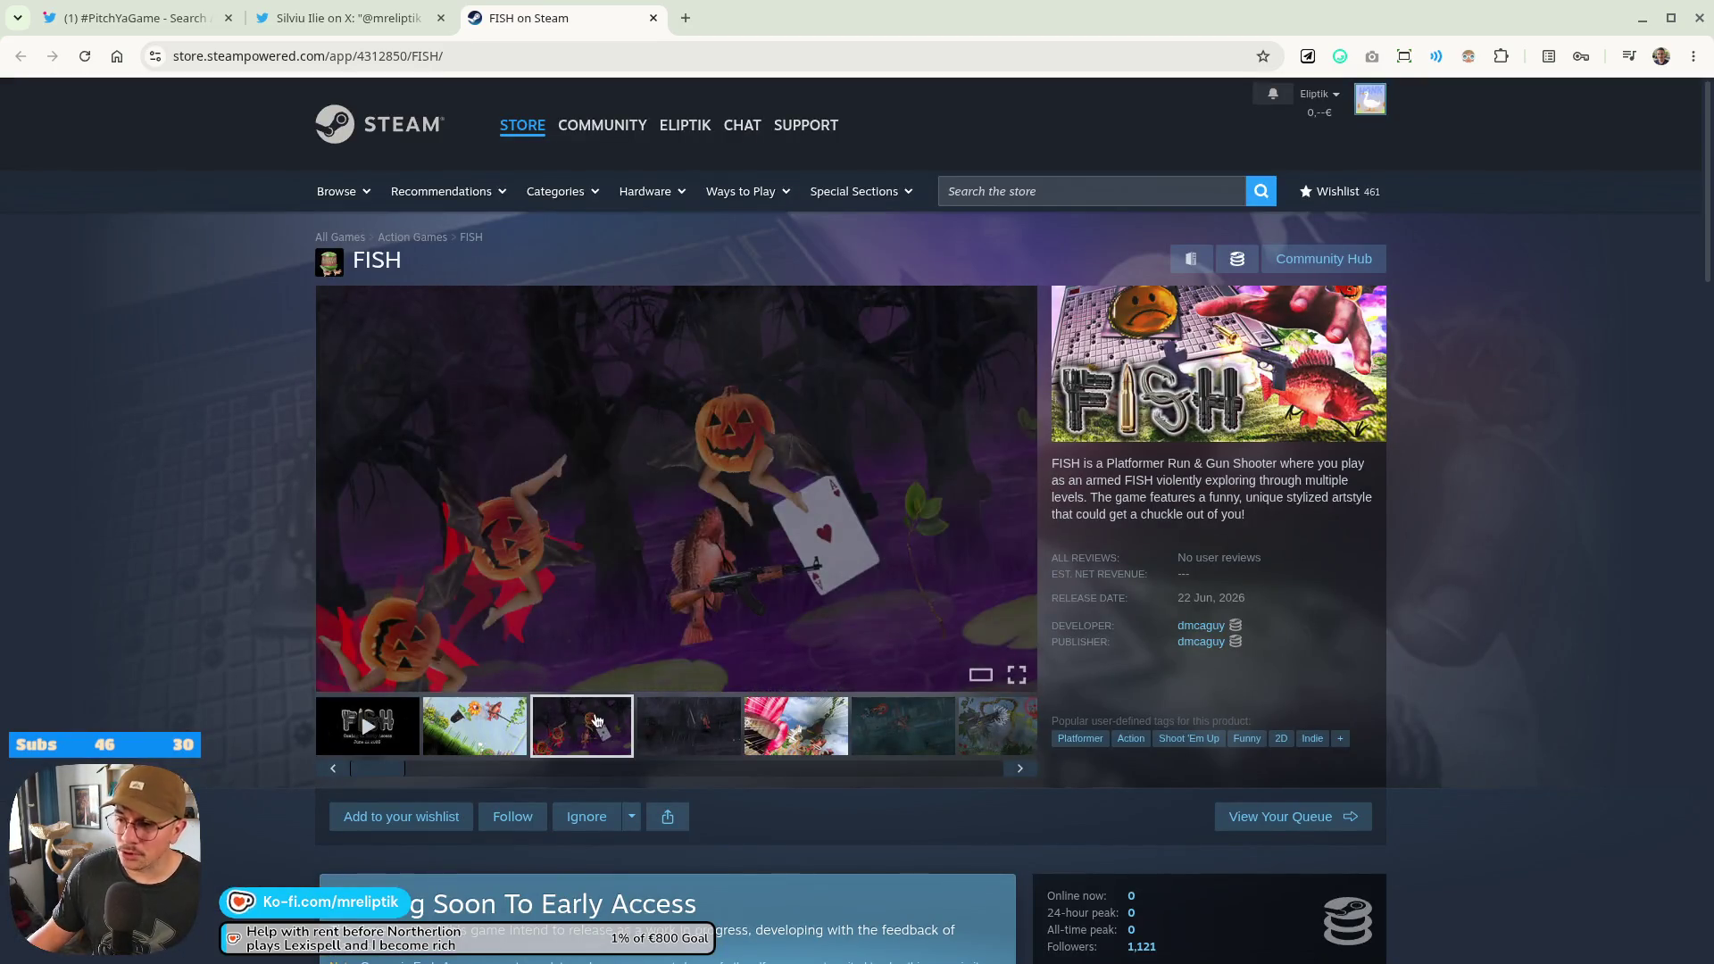
{"action": "left_click", "coordinate": [729, 726]}
{"action": "left_click", "coordinate": [794, 726]}
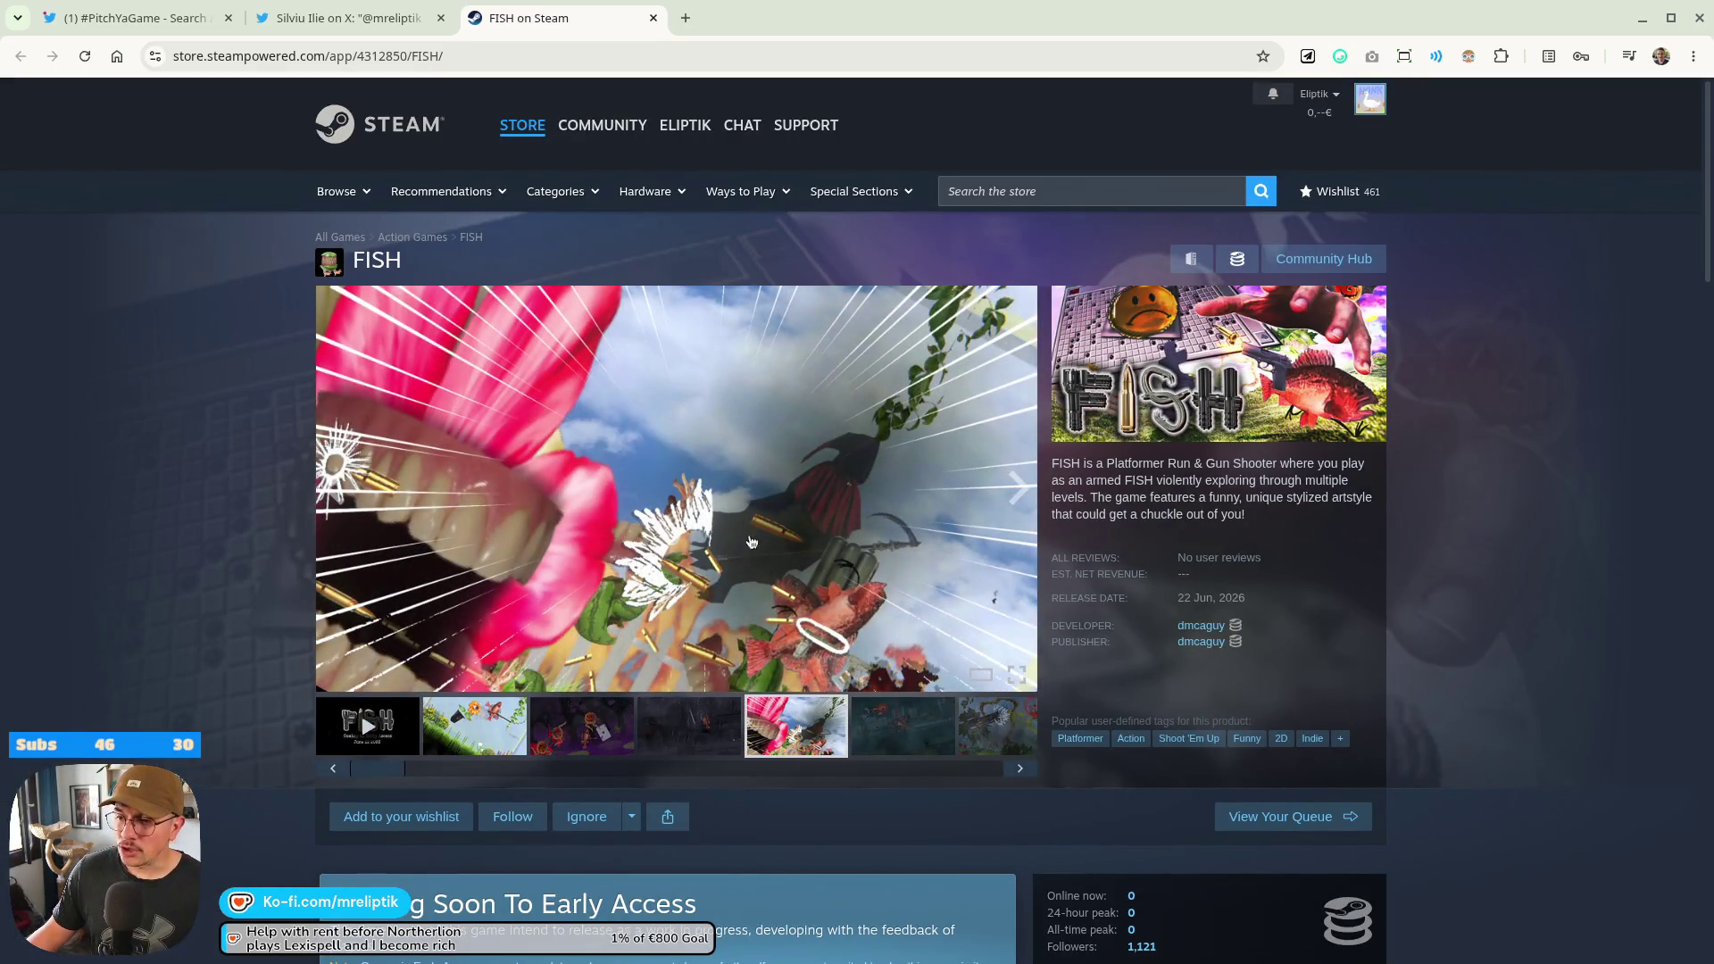
{"action": "left_click", "coordinate": [930, 739]}
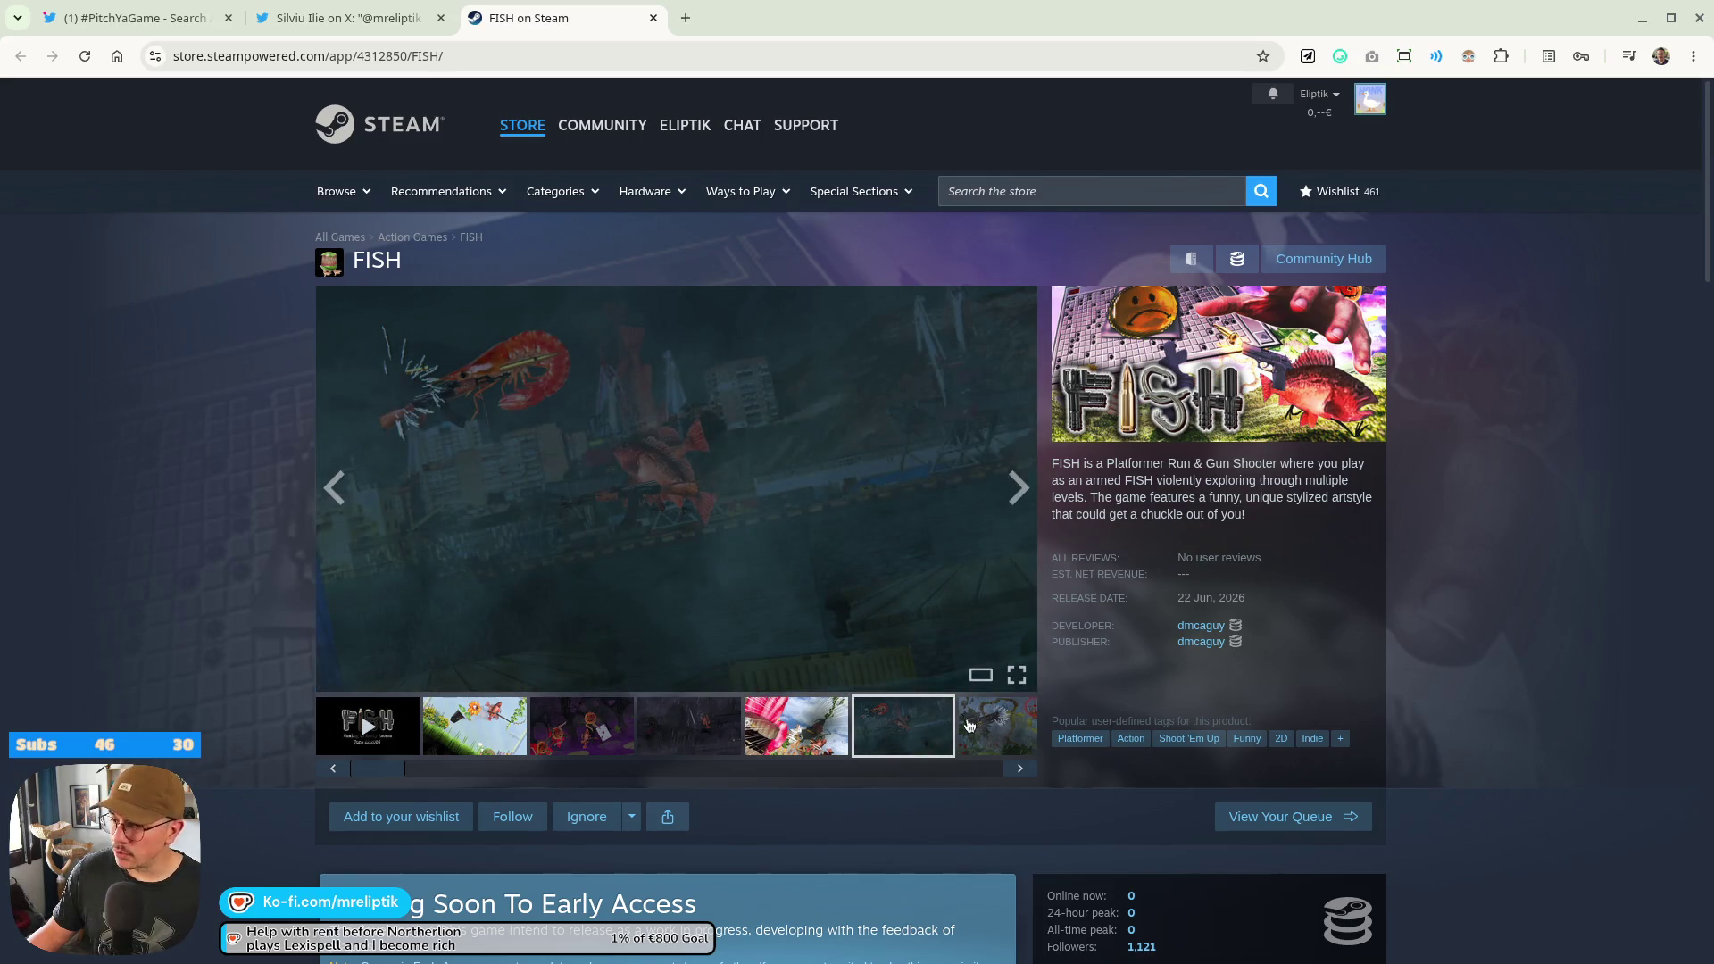
{"action": "left_click", "coordinate": [967, 719]}
{"action": "left_click", "coordinate": [875, 726]}
{"action": "left_click", "coordinate": [616, 743]}
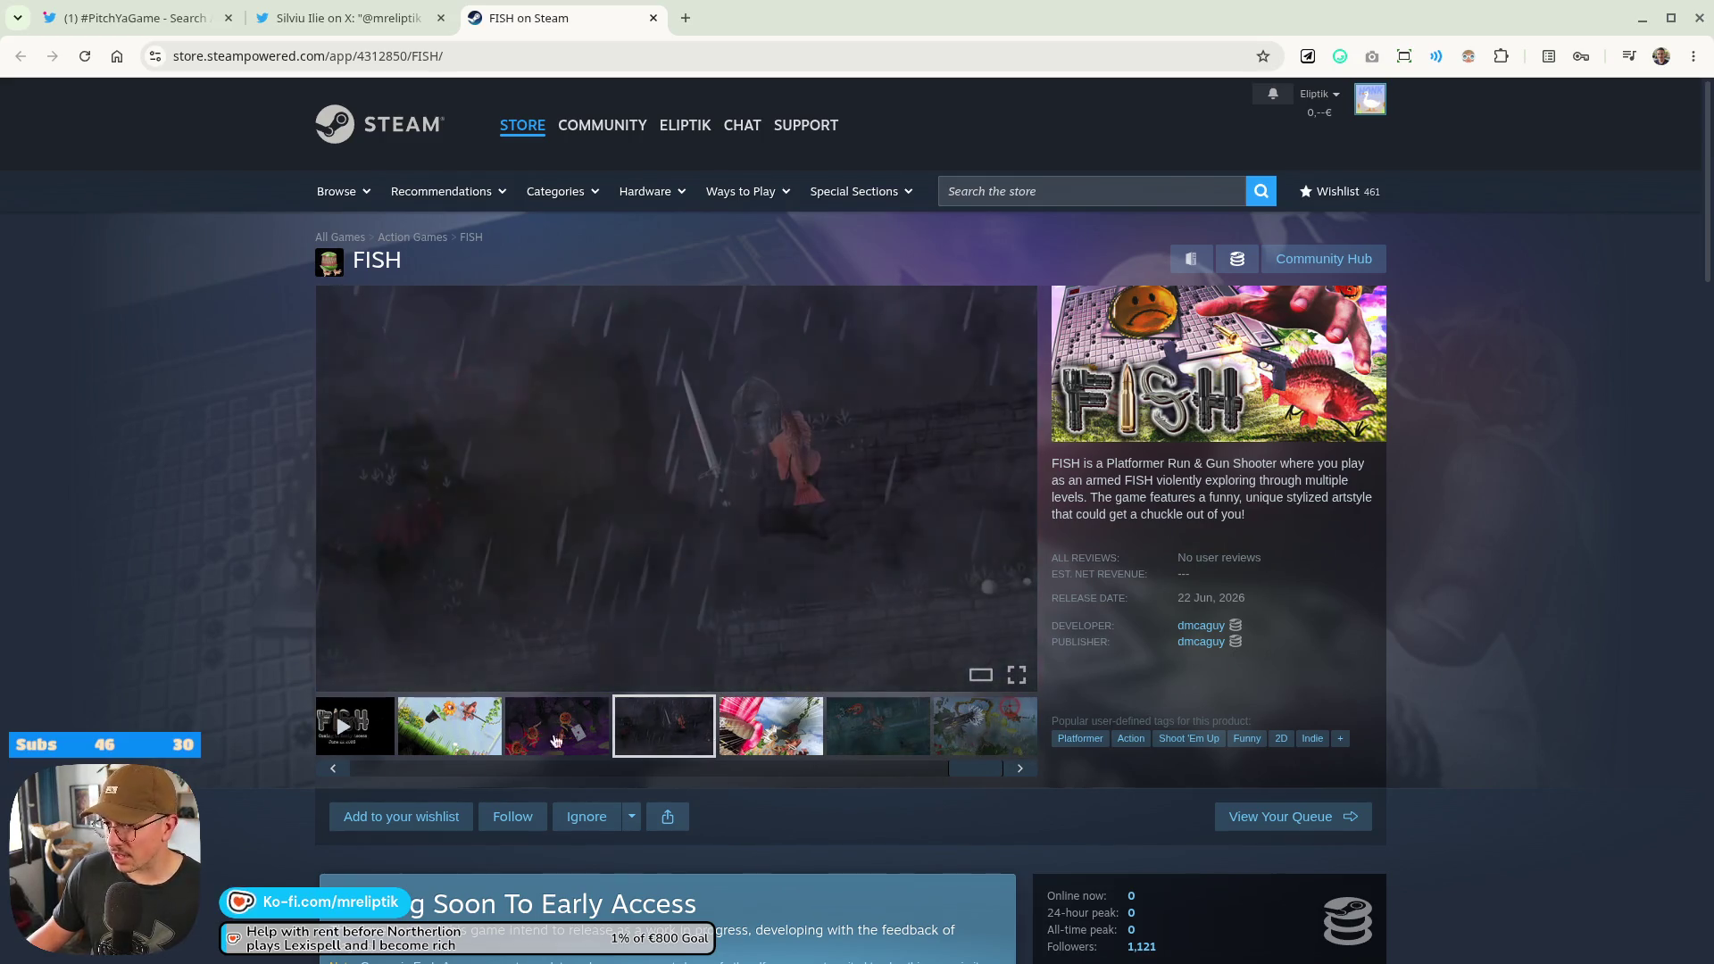
{"action": "left_click", "coordinate": [559, 743]}
{"action": "left_click", "coordinate": [450, 732]}
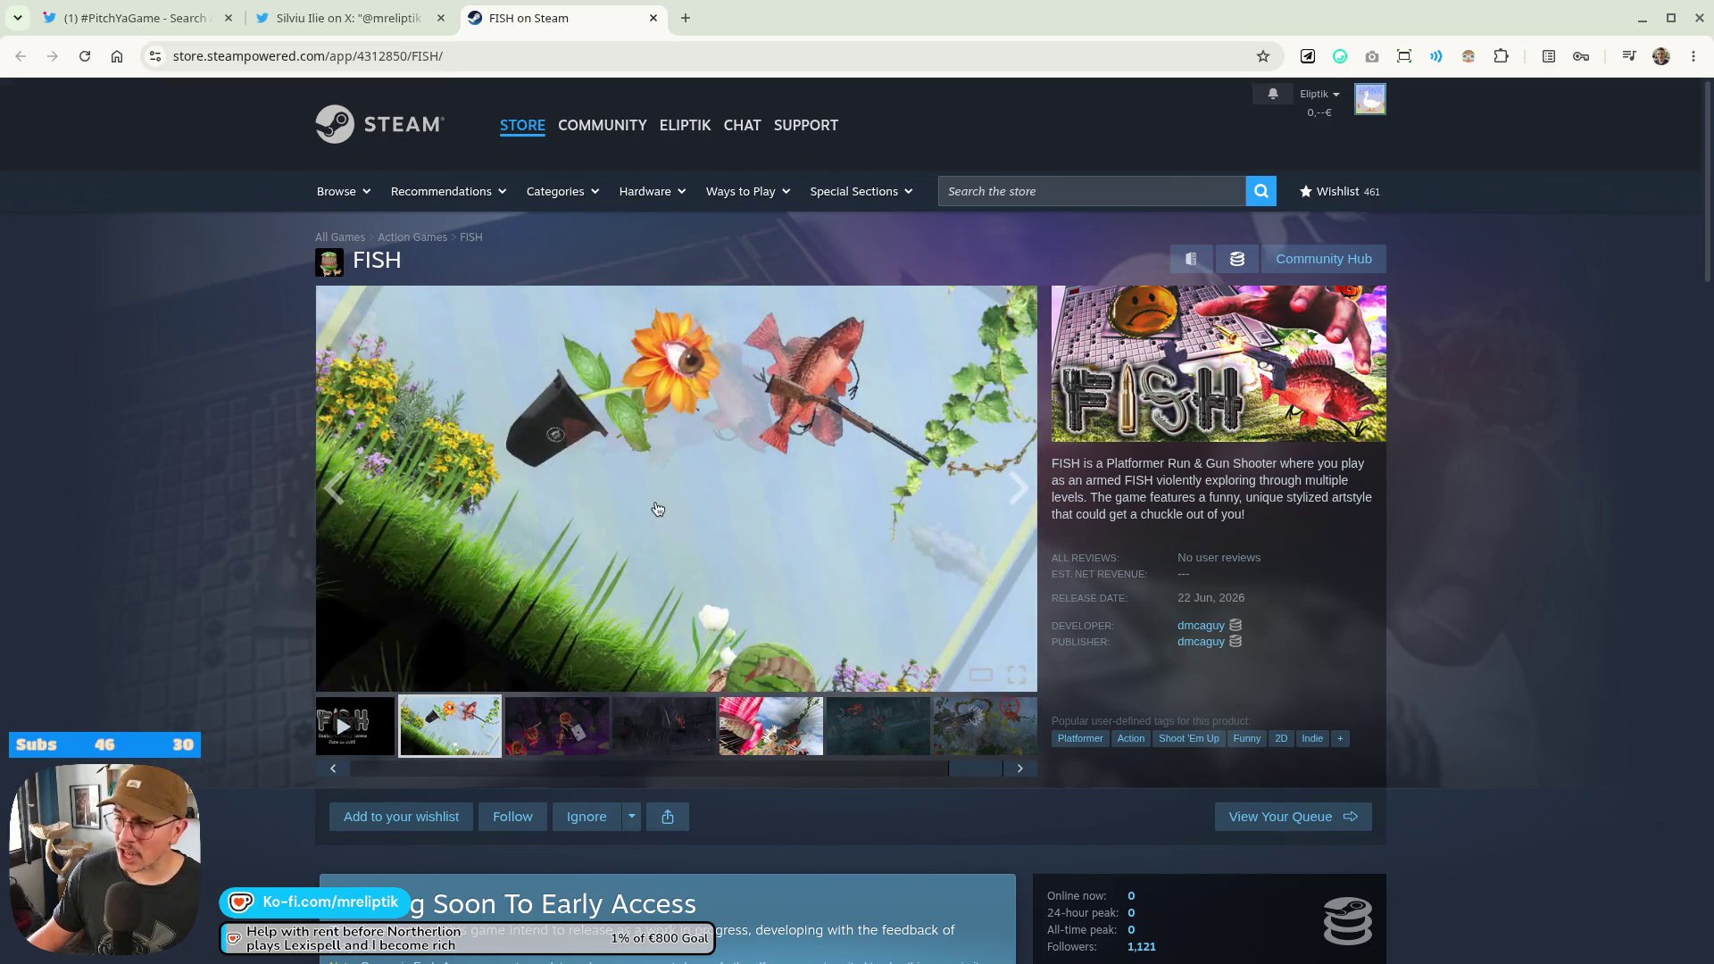
- Download the FISH Demo, confirming Steam is installed and sending it to the client
{"action": "scroll", "coordinate": [657, 509], "scroll_direction": "down", "scroll_amount": 3}
{"action": "scroll", "coordinate": [672, 631], "scroll_direction": "up", "scroll_amount": 3}
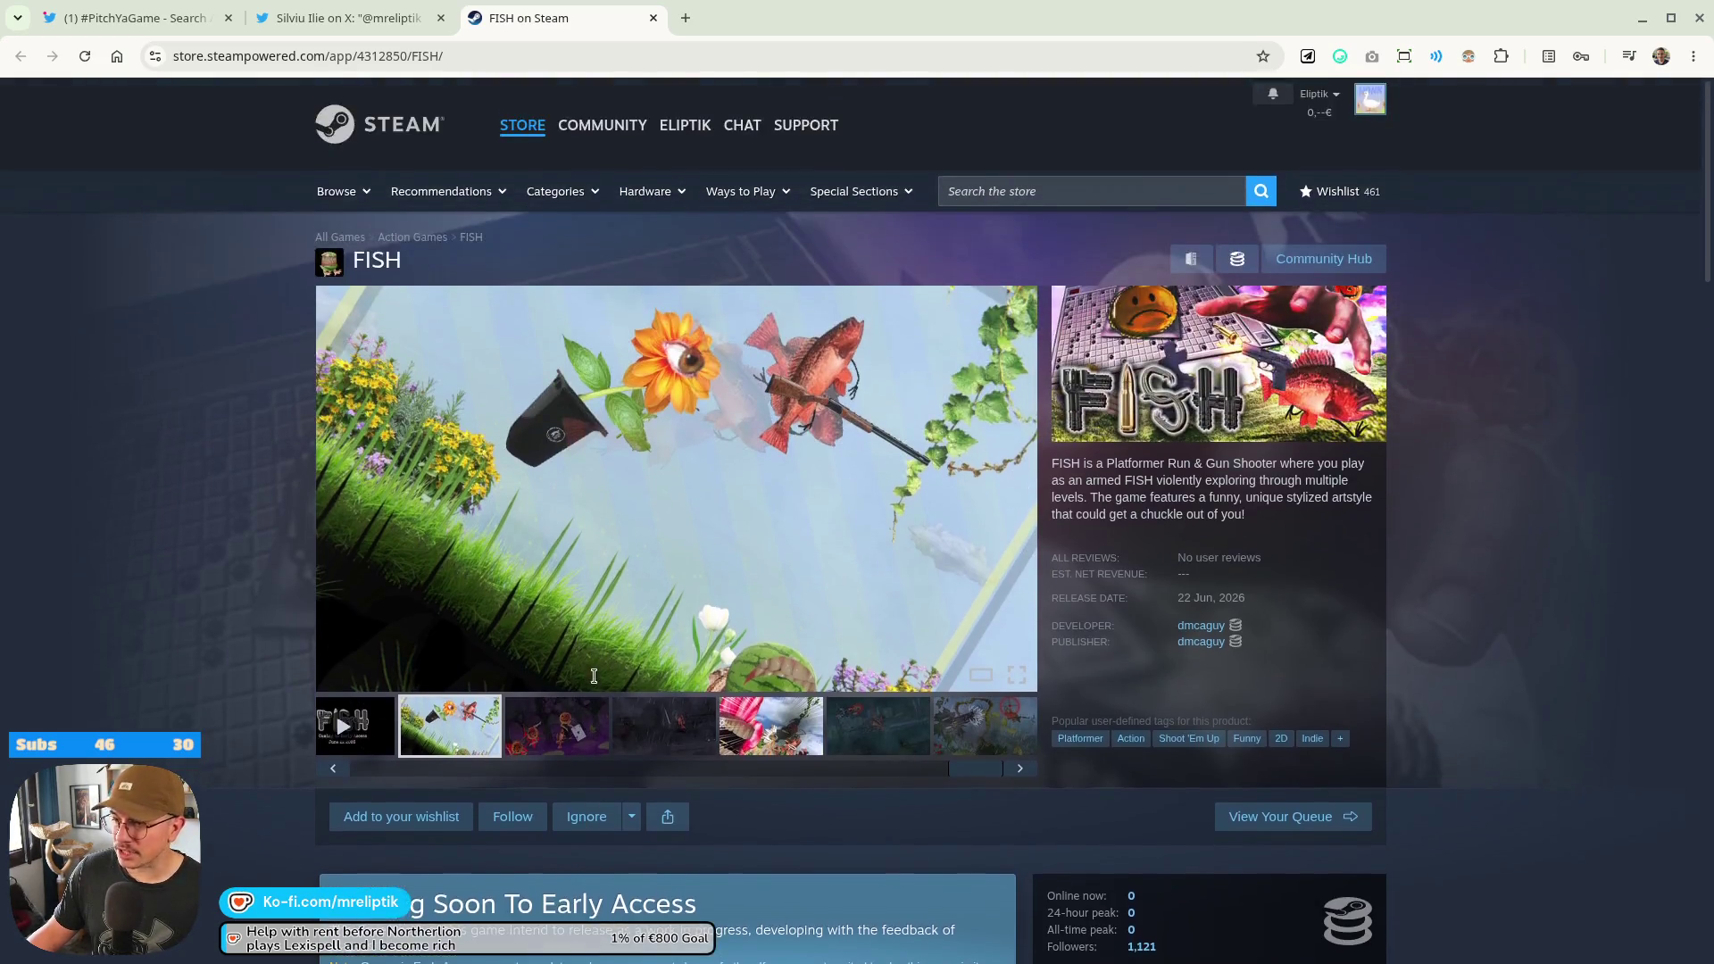
{"action": "scroll", "coordinate": [819, 768], "scroll_direction": "down", "scroll_amount": 6}
{"action": "left_click", "coordinate": [859, 571]}
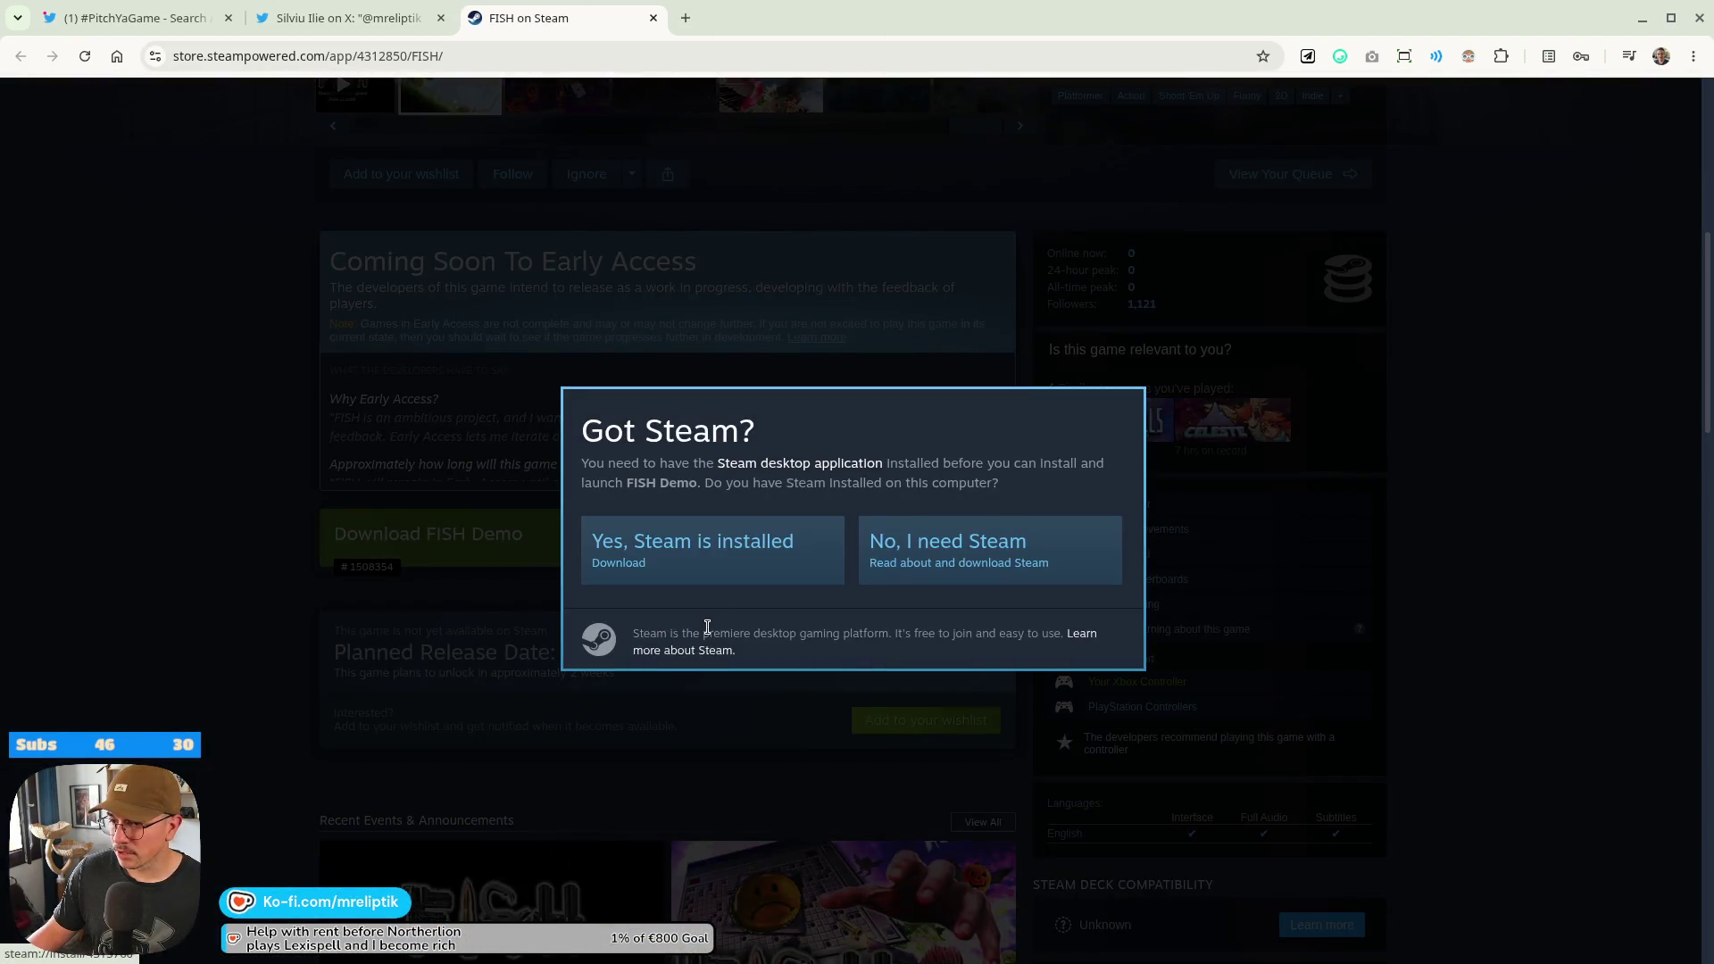
{"action": "left_click", "coordinate": [701, 553]}
{"action": "left_click", "coordinate": [767, 642]}
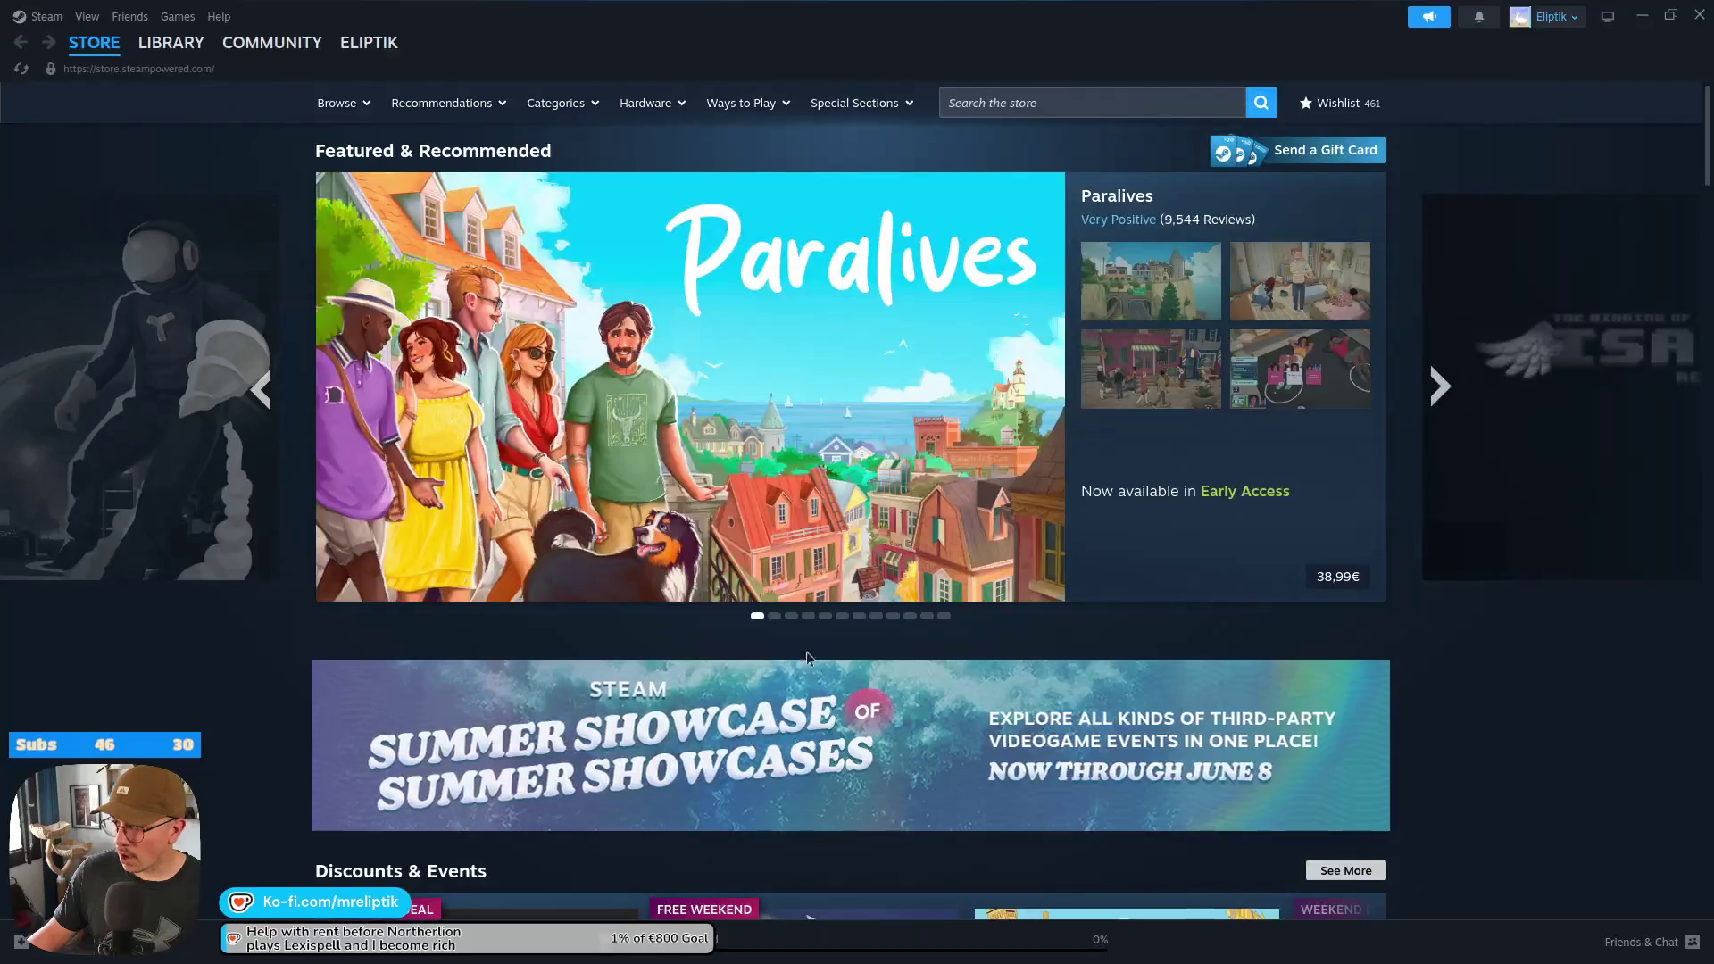
- Look over the Steam client's game library, then close the client window
{"action": "left_click", "coordinate": [178, 45]}
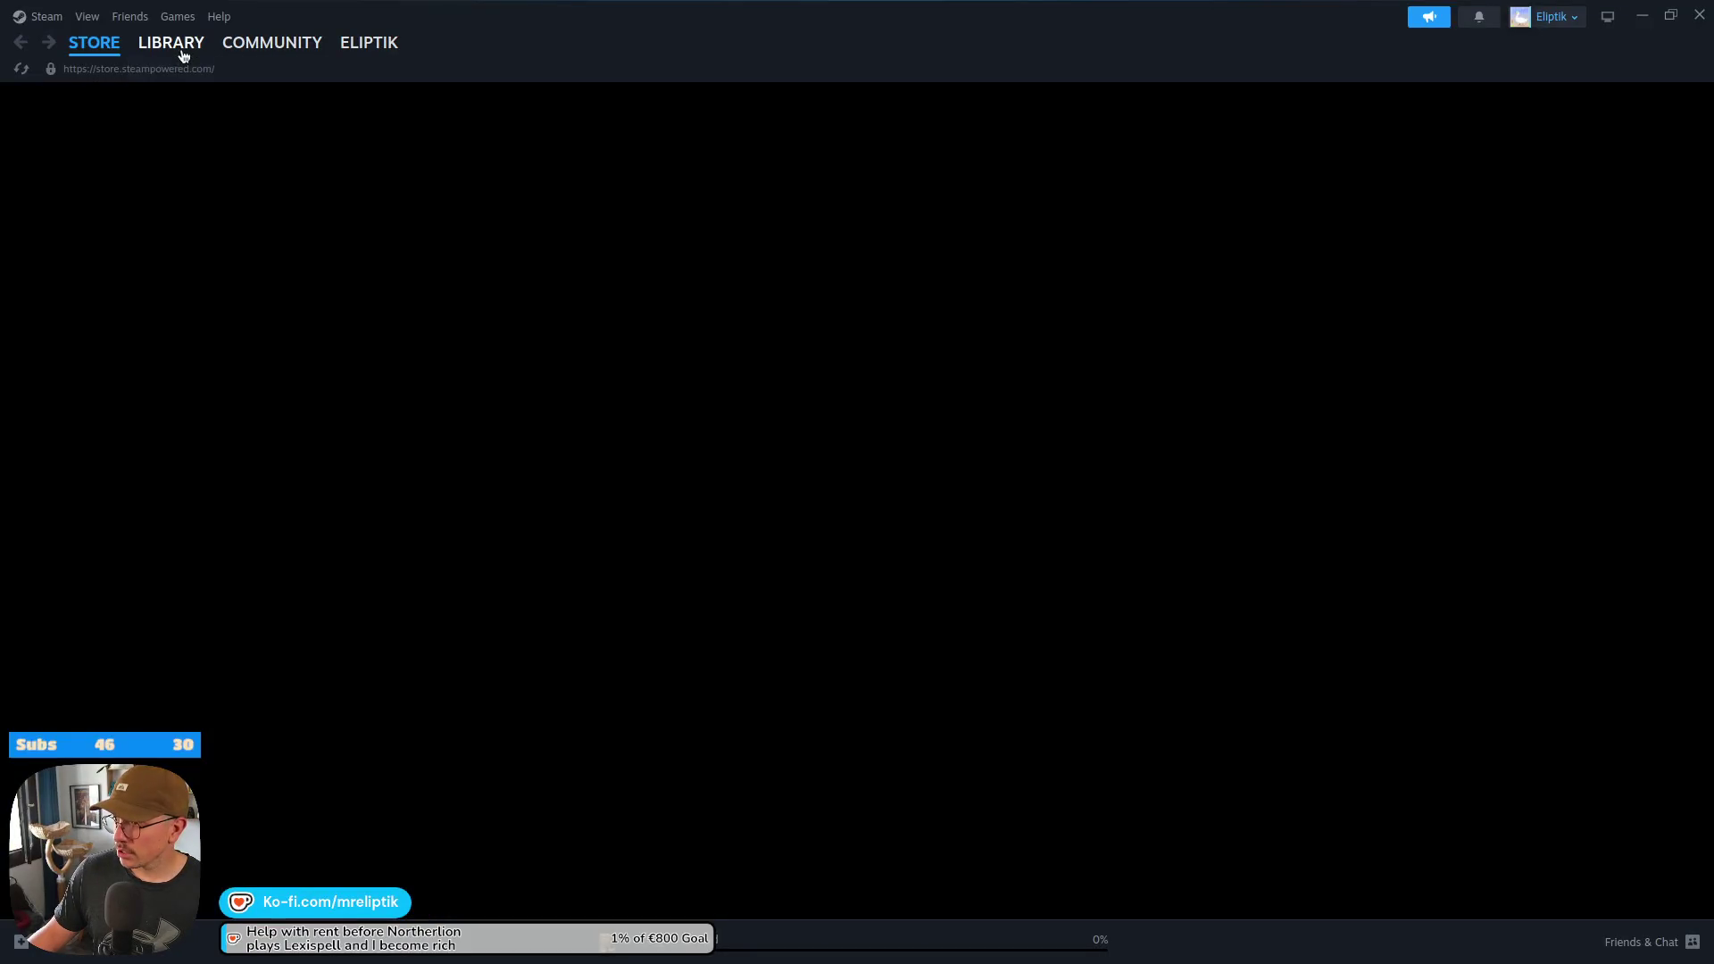
{"action": "mouse_move", "coordinate": [237, 74]}
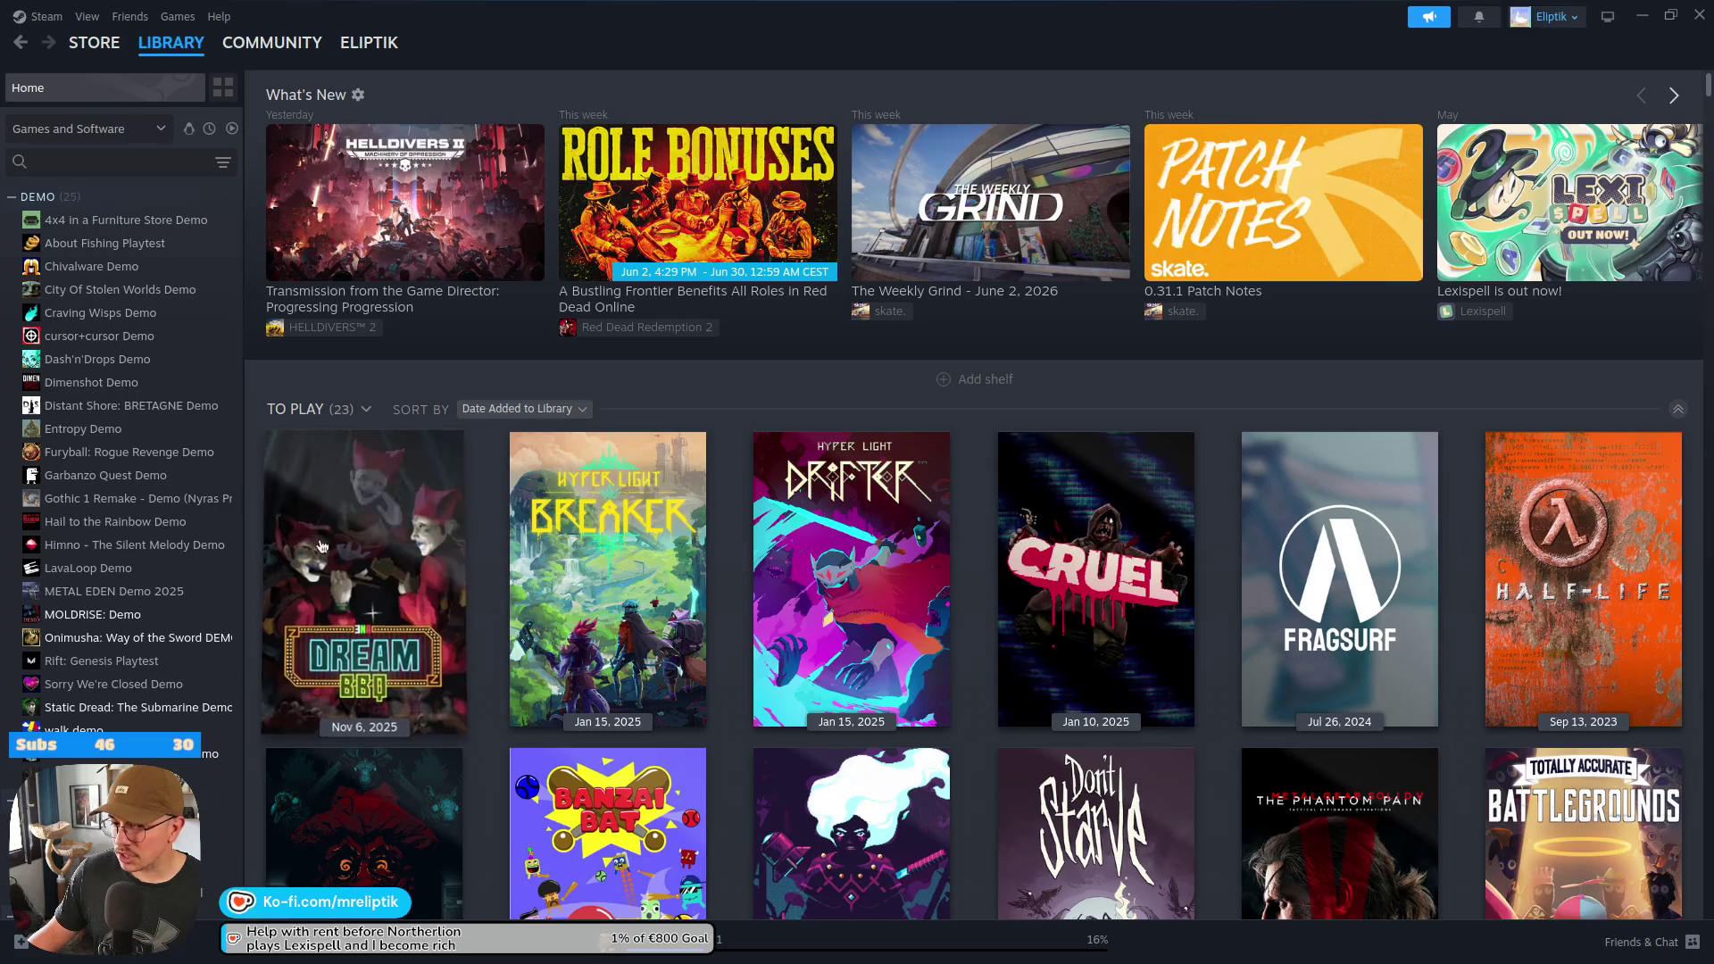
{"action": "left_click", "coordinate": [1699, 15]}
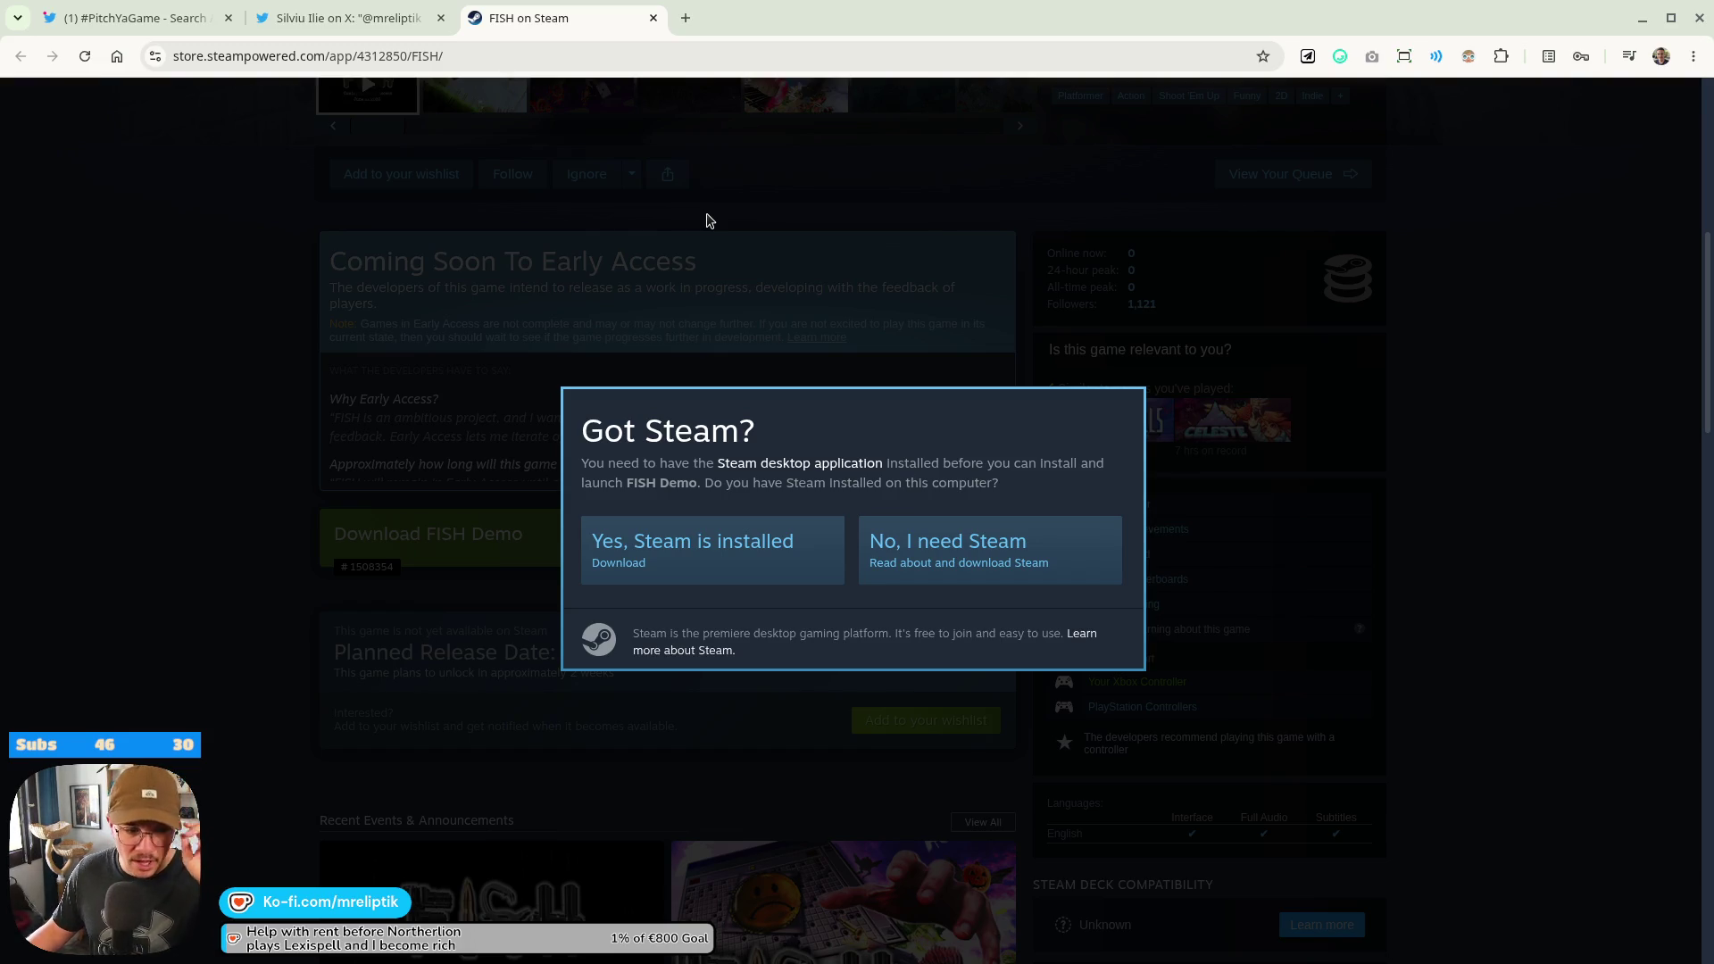
- Return to the FISH store tab, reload it and scroll through the page
{"action": "left_click", "coordinate": [393, 12]}
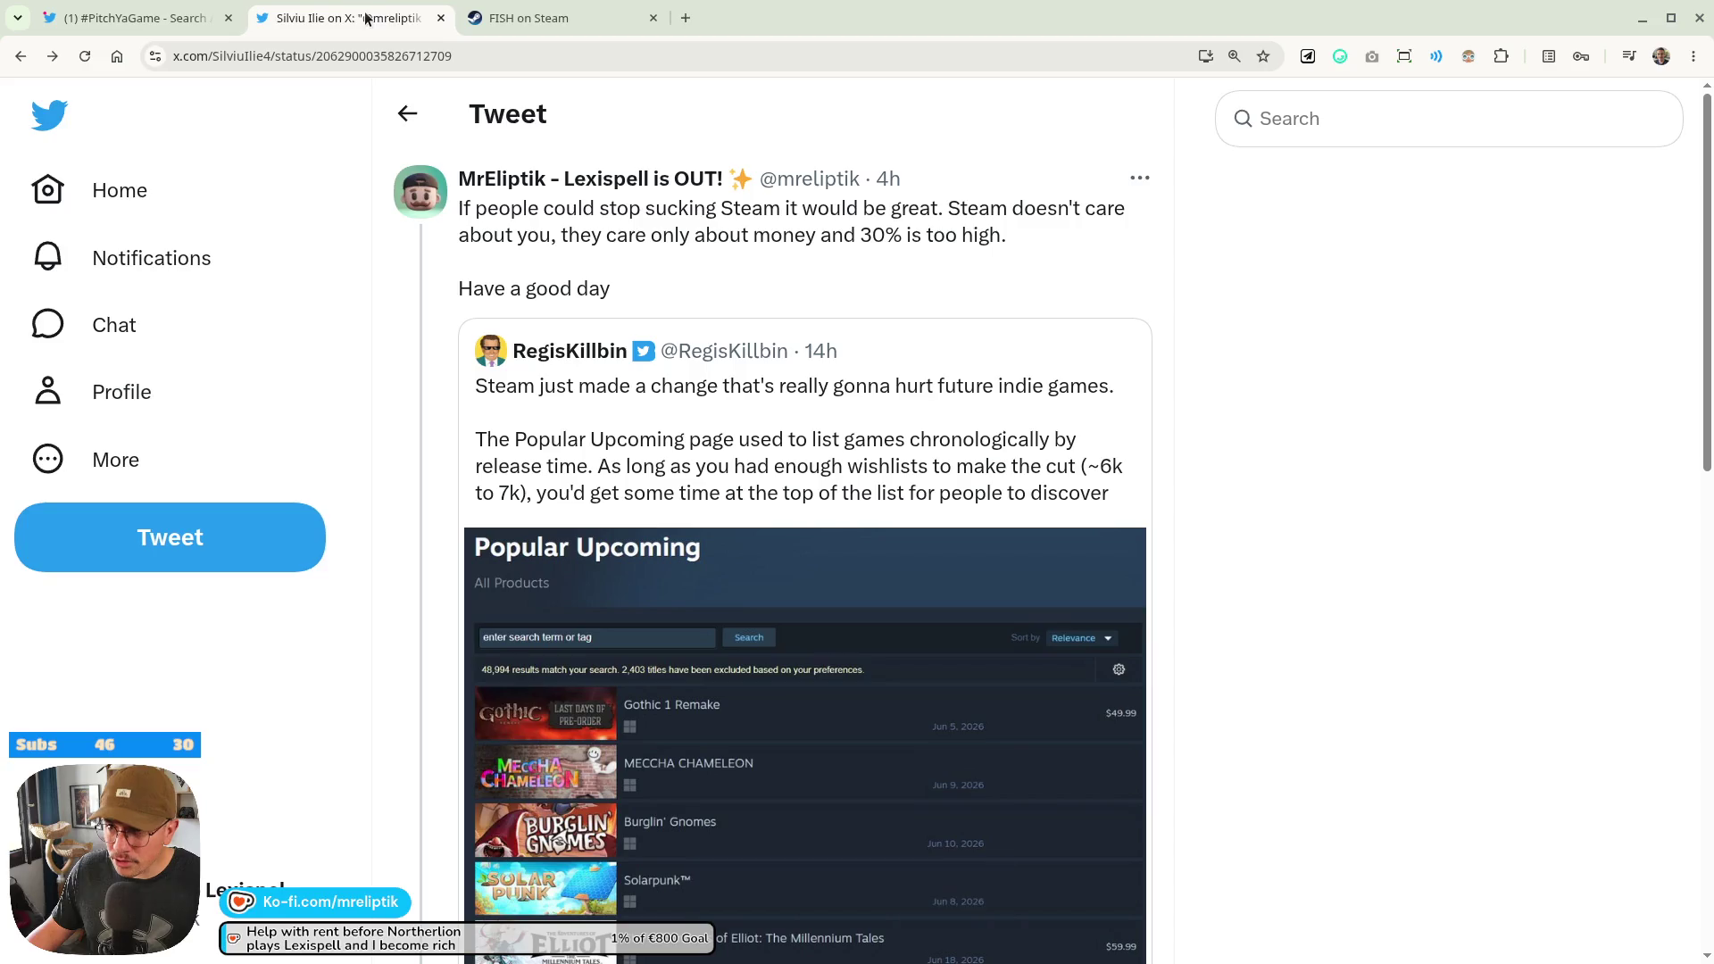
{"action": "key", "text": "ctrl+Tab"}
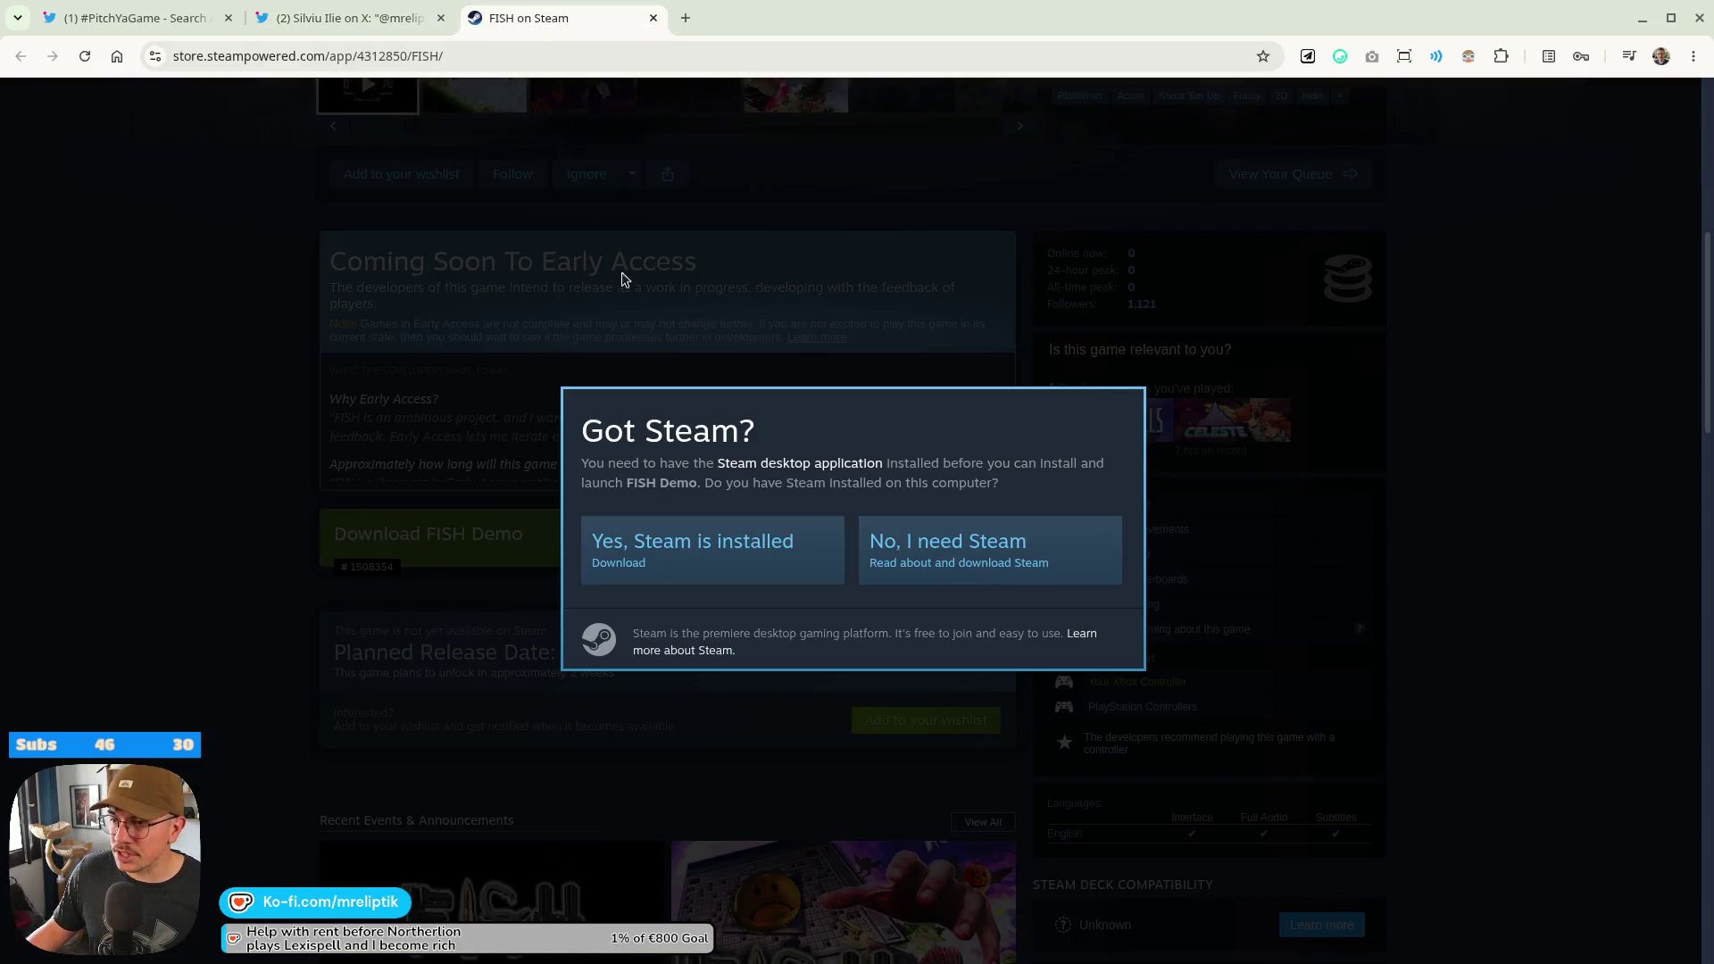
{"action": "left_click", "coordinate": [87, 52]}
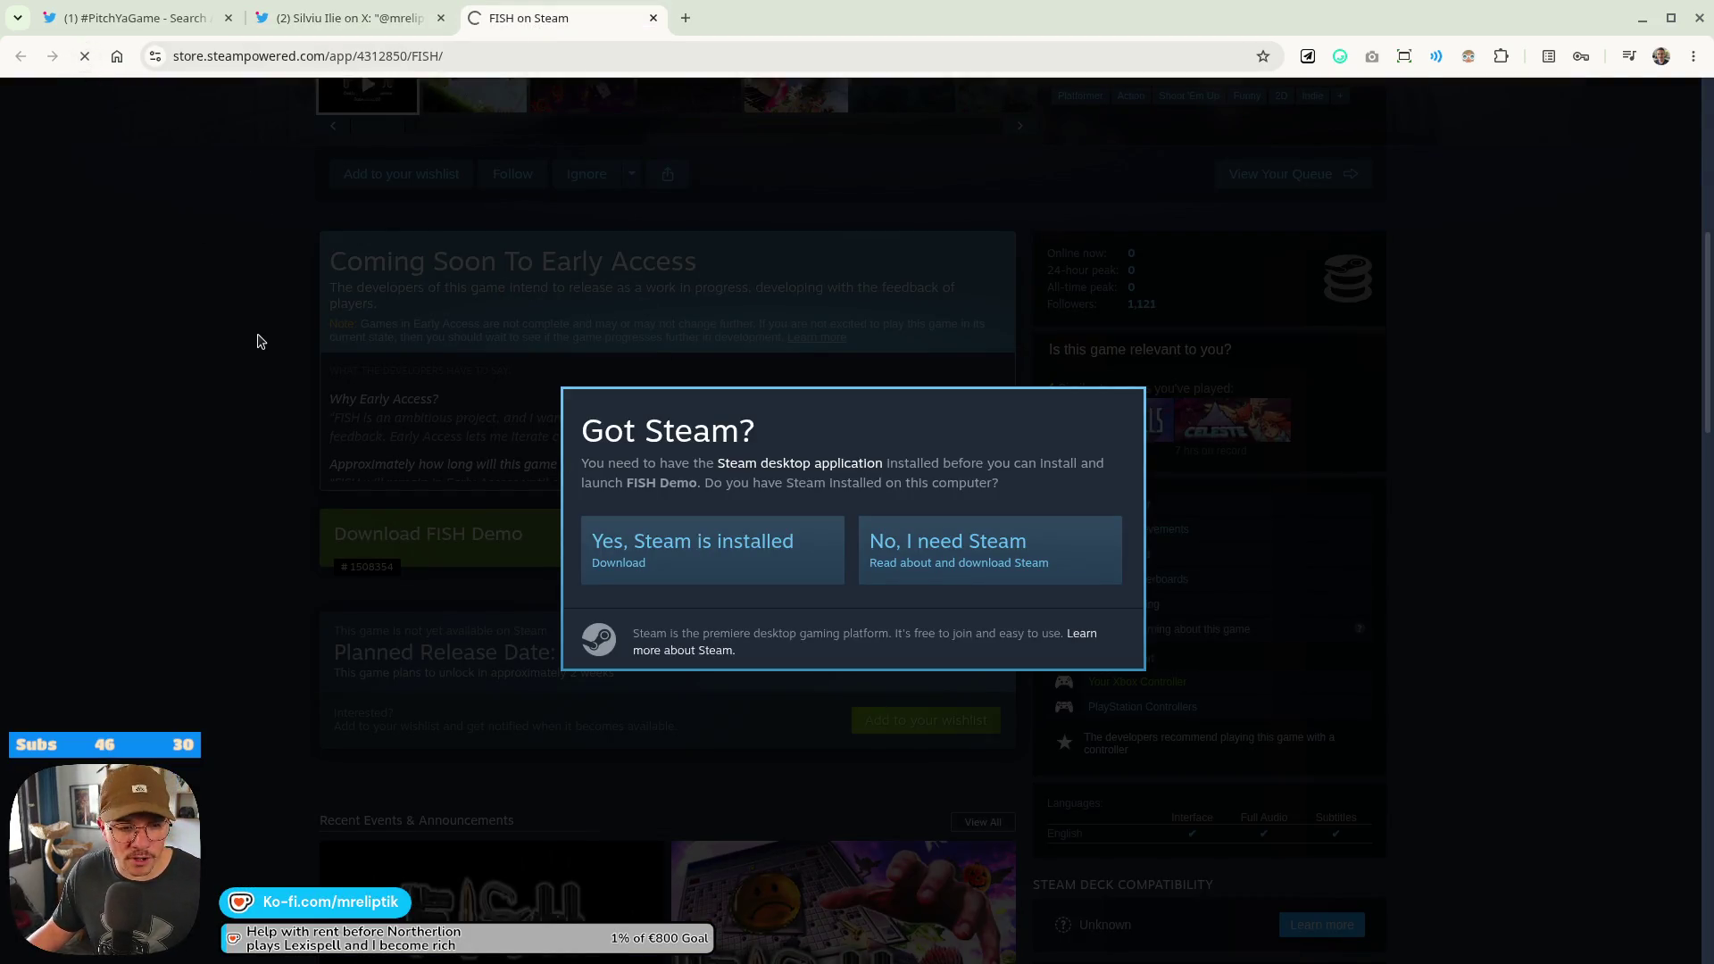
{"action": "scroll", "coordinate": [708, 613], "scroll_direction": "down", "scroll_amount": 6}
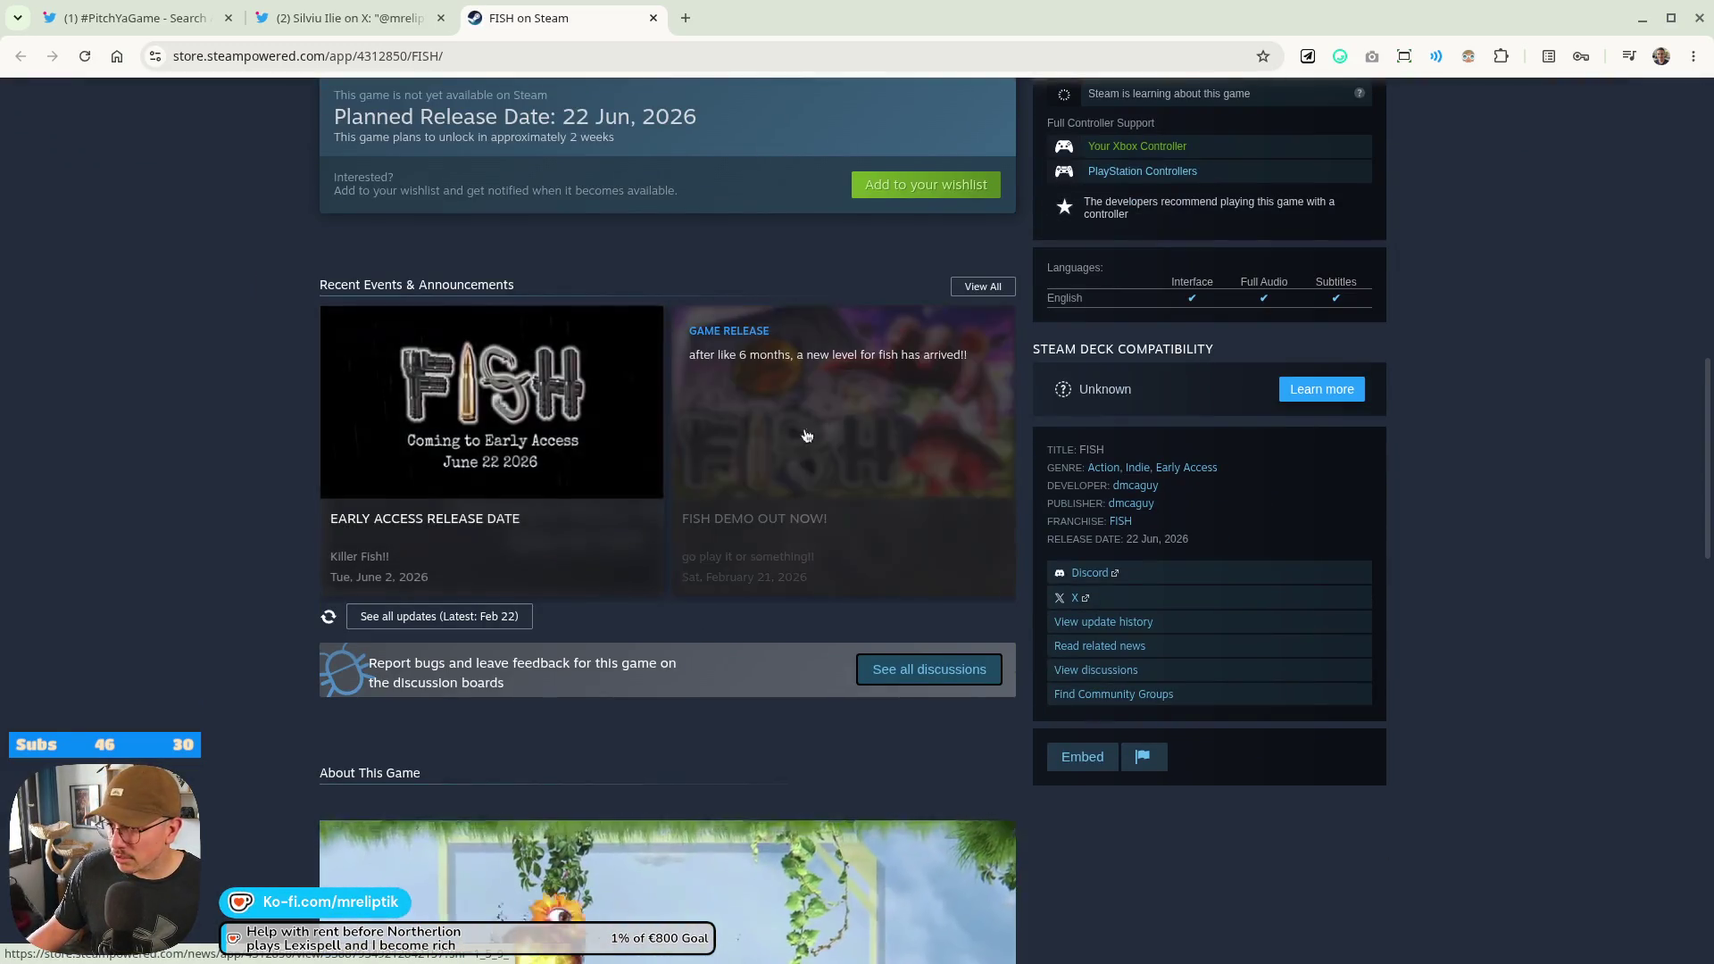
{"action": "scroll", "coordinate": [852, 627], "scroll_direction": "down", "scroll_amount": 7}
{"action": "scroll", "coordinate": [853, 628], "scroll_direction": "down", "scroll_amount": 13}
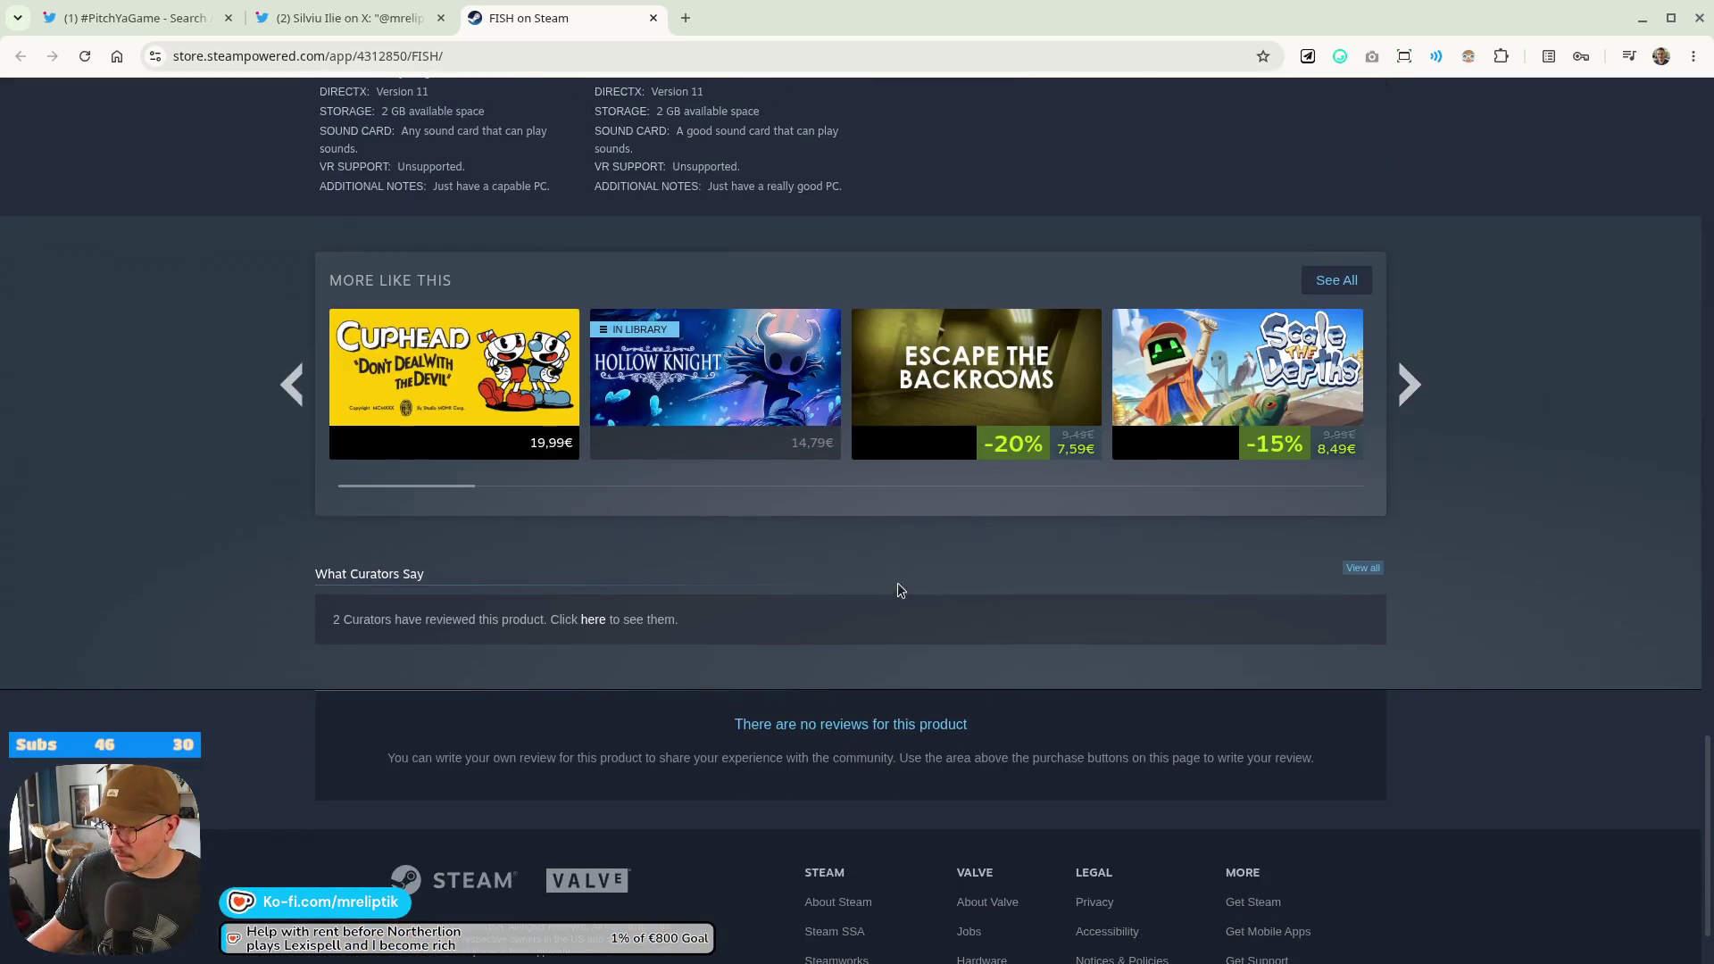
{"action": "scroll", "coordinate": [891, 605], "scroll_direction": "up", "scroll_amount": 14}
{"action": "scroll", "coordinate": [896, 618], "scroll_direction": "up", "scroll_amount": 10}
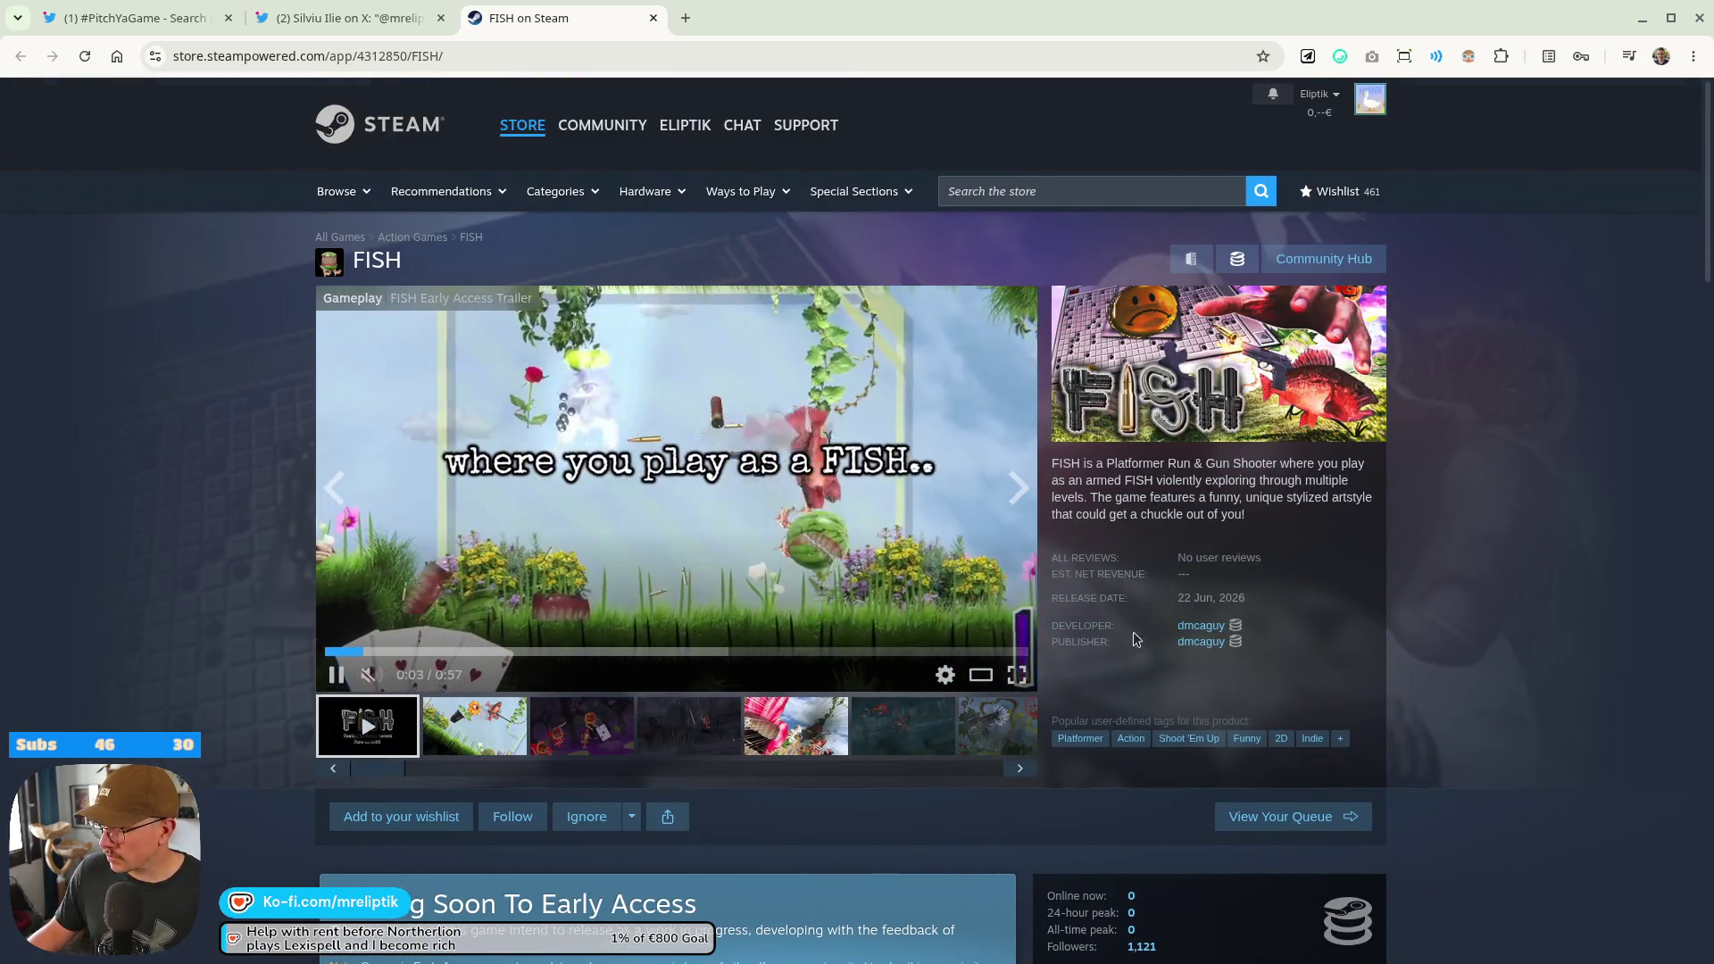
- List the FISH developer's games, reopen FISH, close that tab and open X notifications
{"action": "left_click", "coordinate": [1201, 625]}
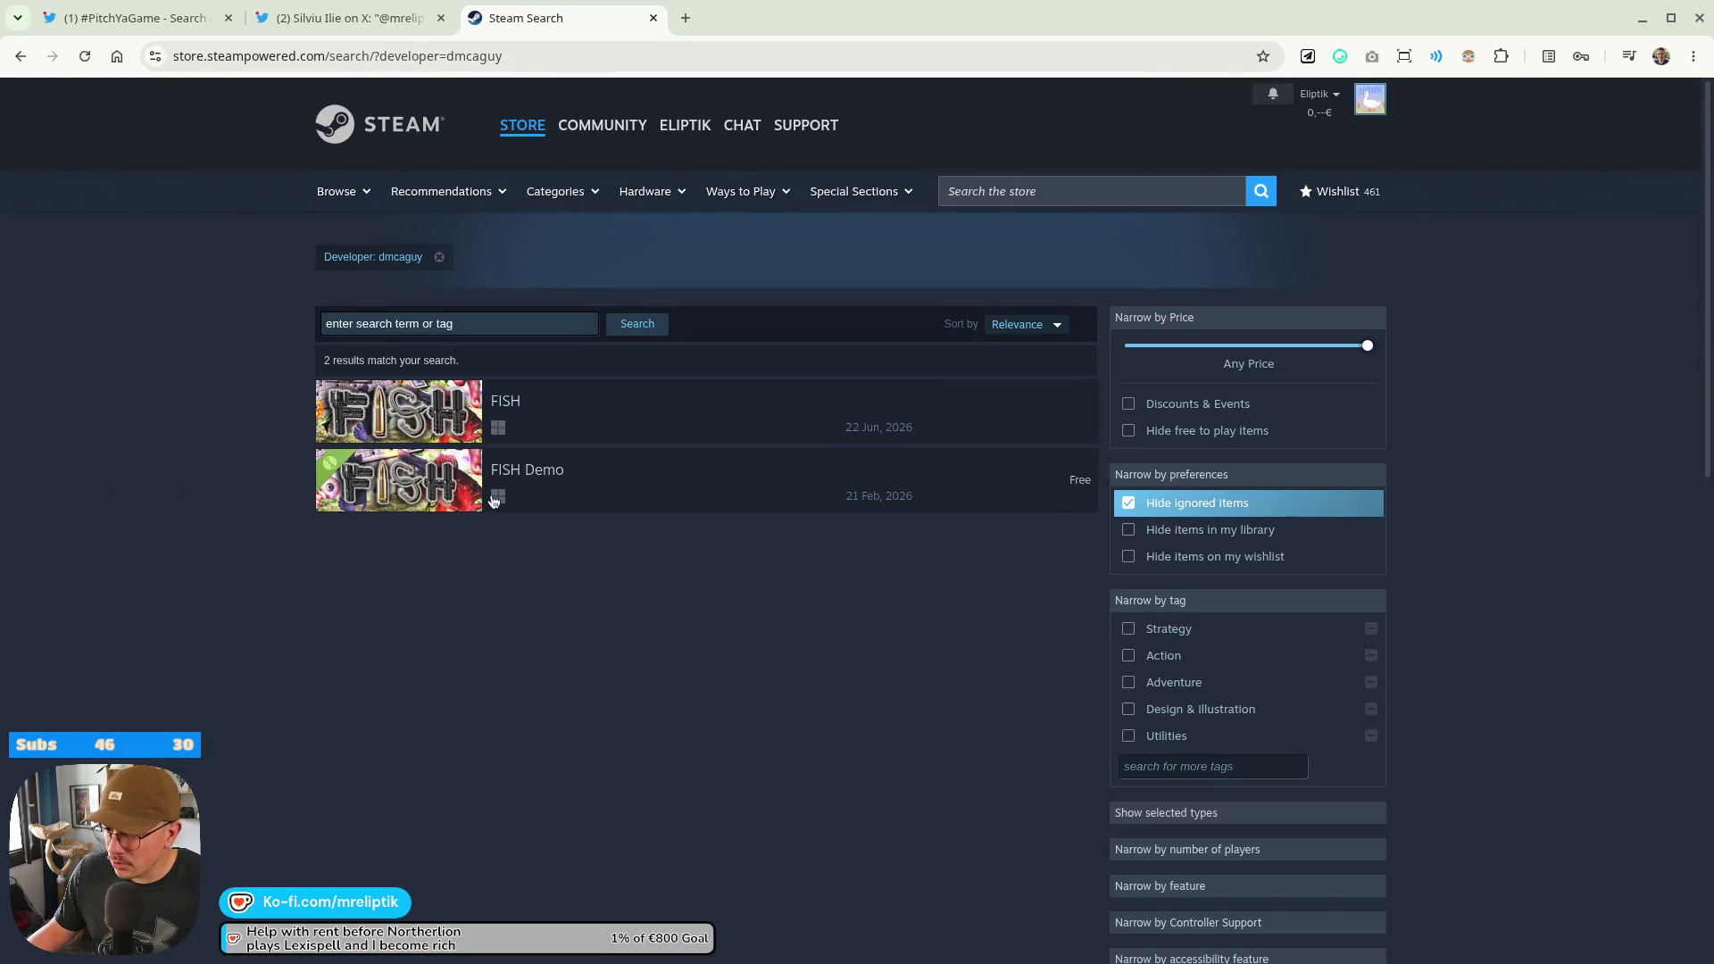
{"action": "left_click", "coordinate": [416, 410]}
{"action": "scroll", "coordinate": [535, 679], "scroll_direction": "down", "scroll_amount": 3}
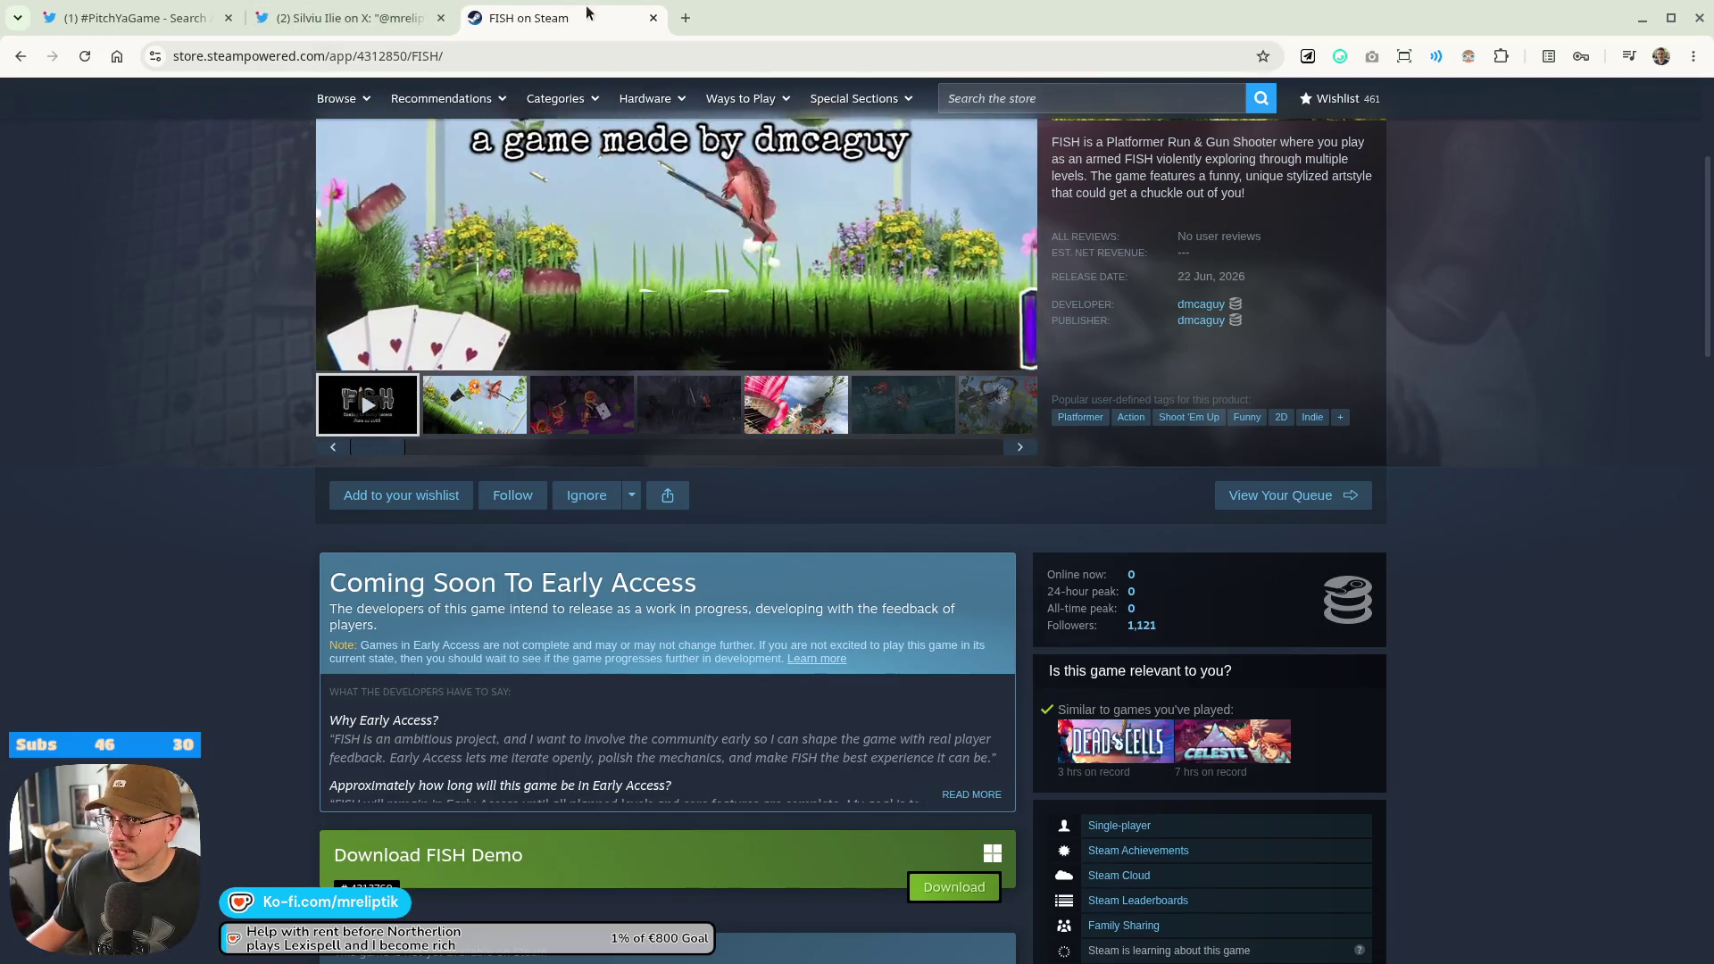
{"action": "key", "text": "ctrl+w"}
{"action": "left_click", "coordinate": [142, 259]}
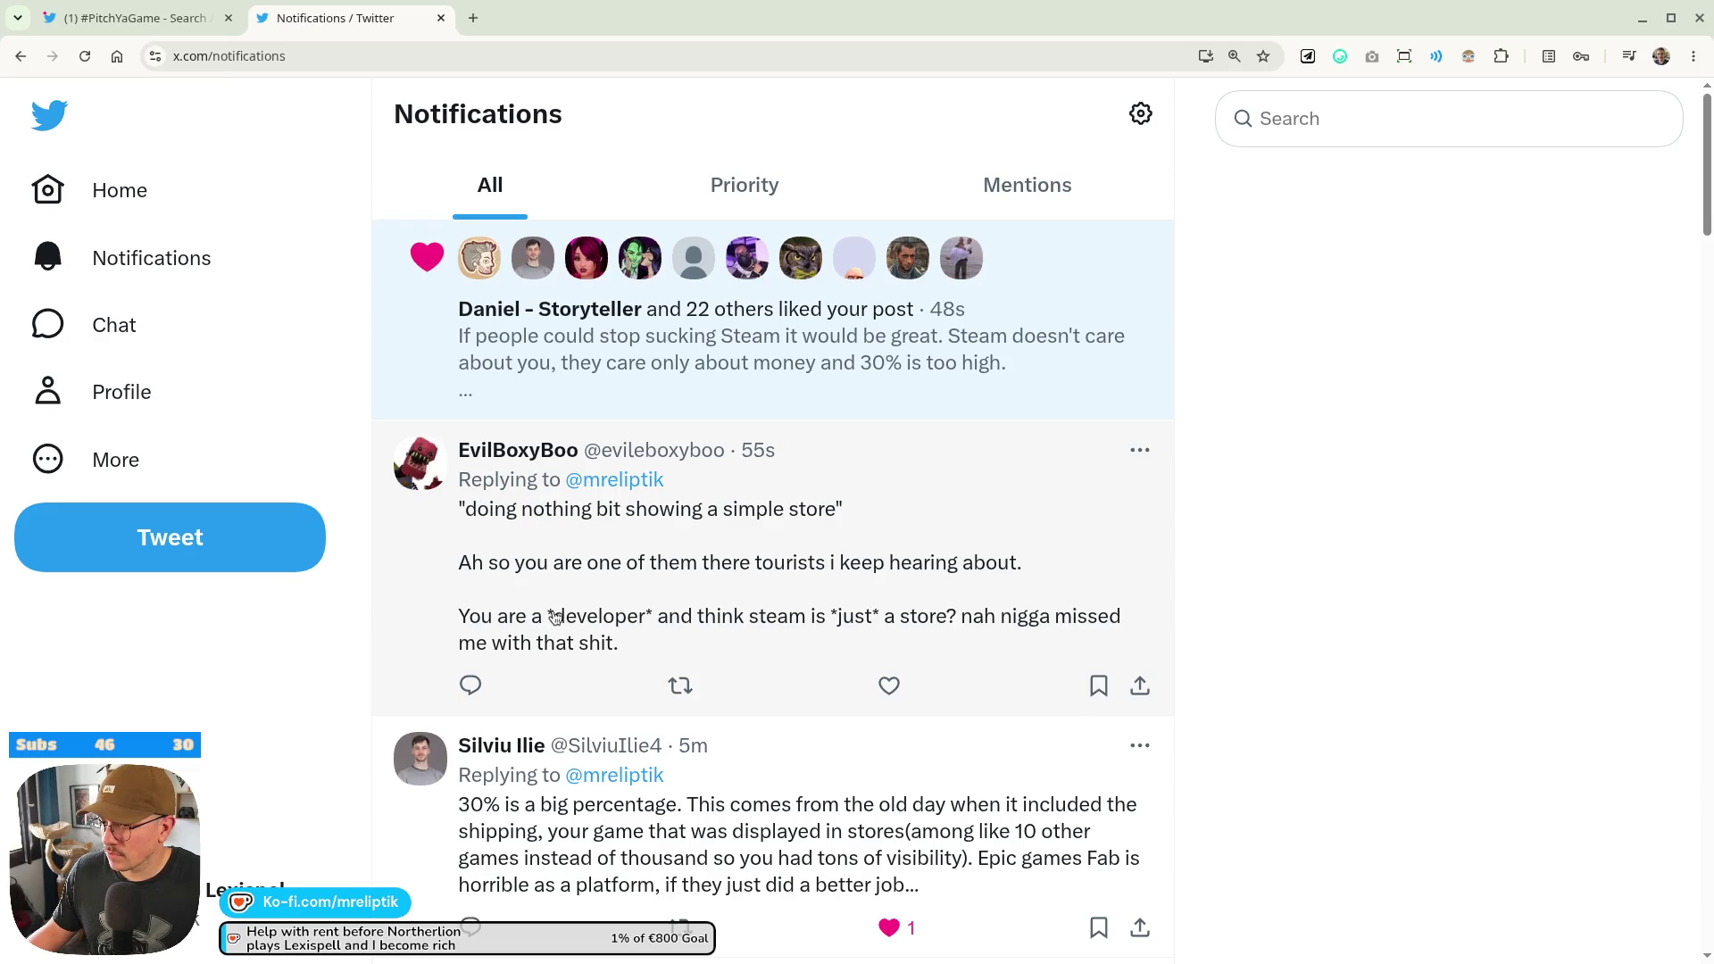
{"action": "left_click", "coordinate": [553, 618]}
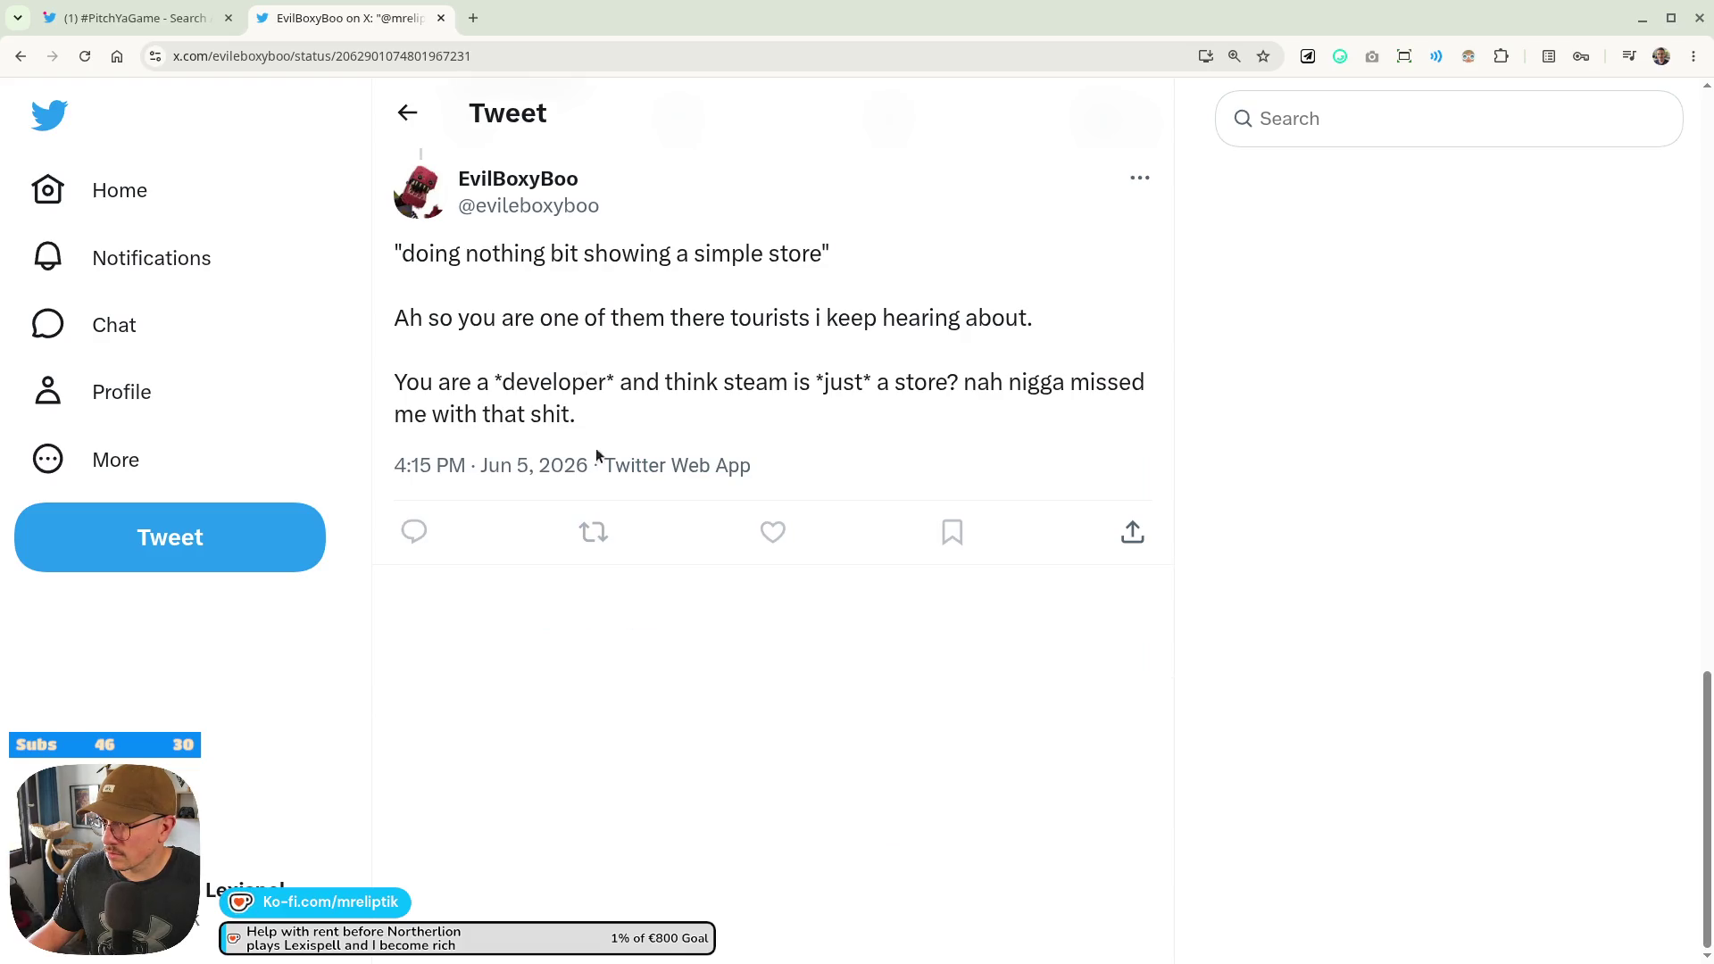
{"action": "left_click", "coordinate": [403, 116]}
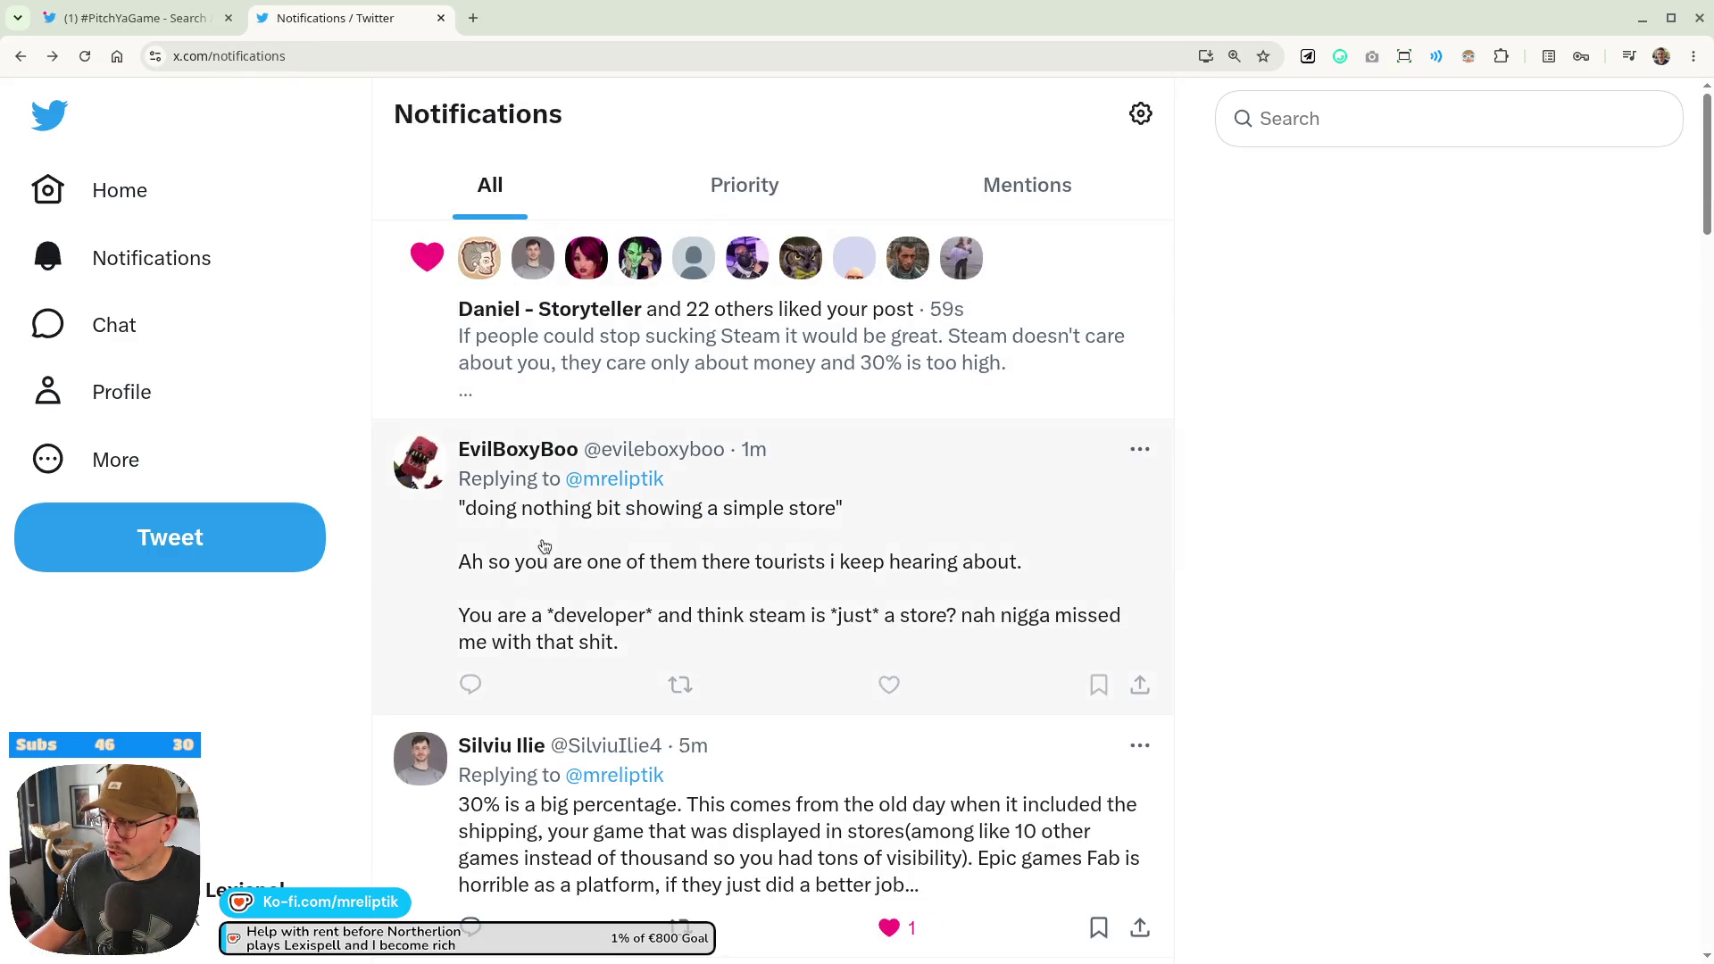
{"action": "left_click", "coordinate": [154, 189]}
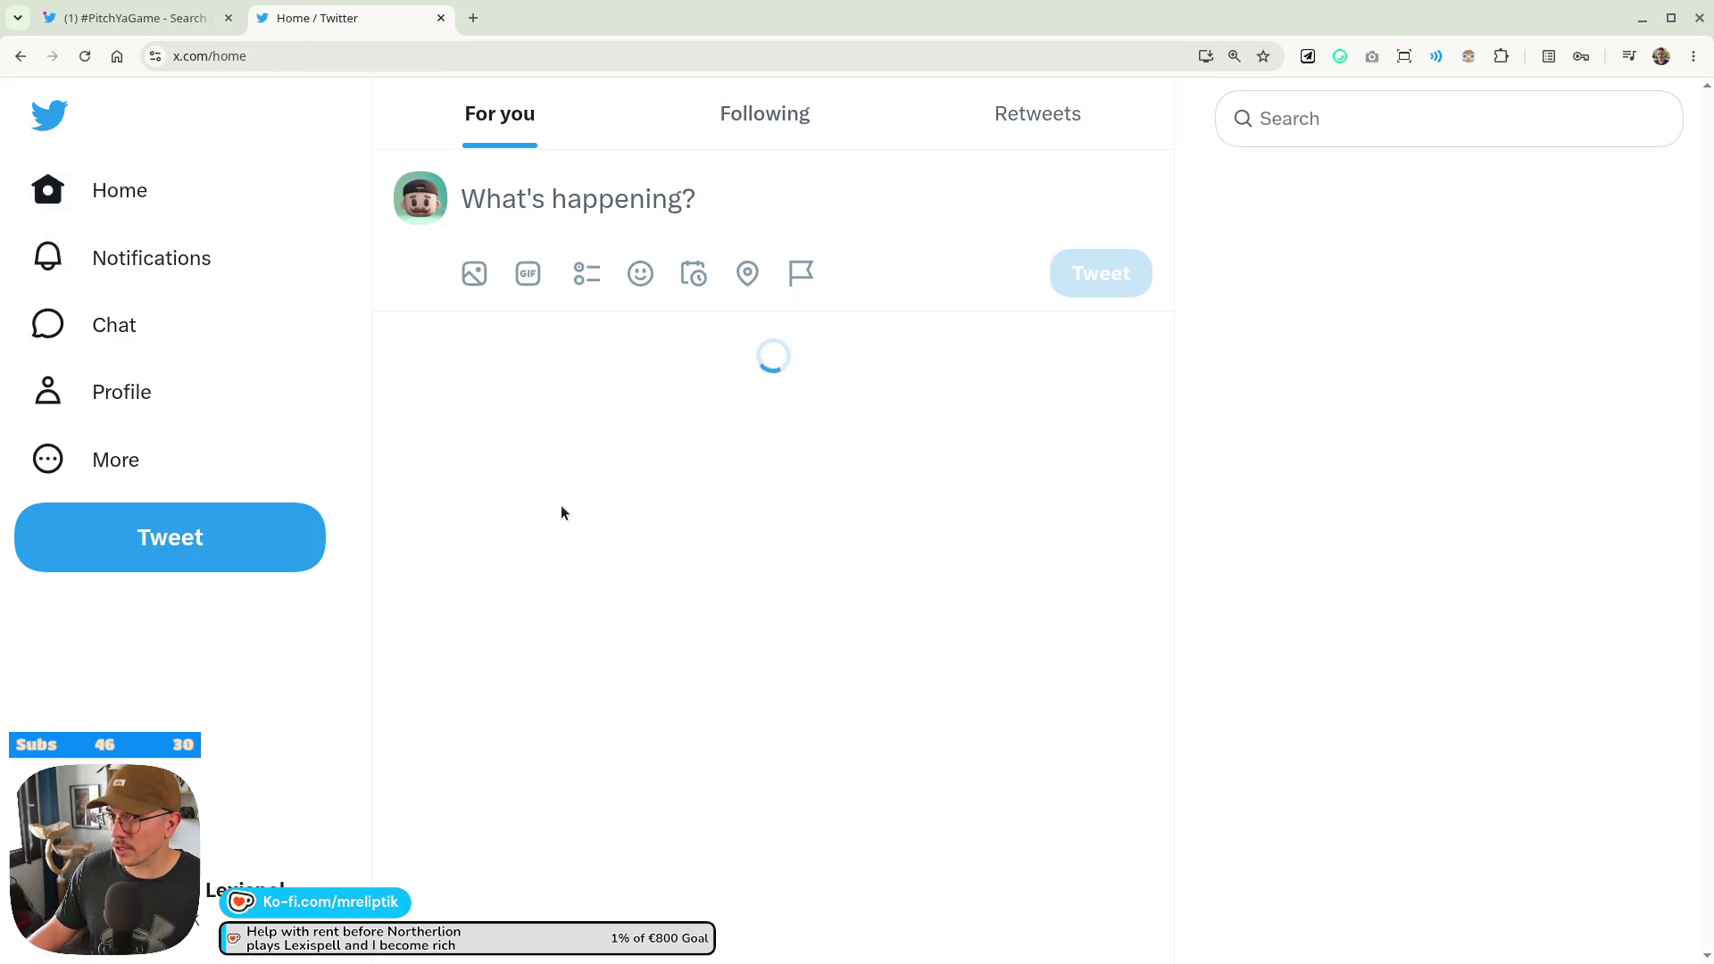
{"action": "key", "text": "ctrl+minus"}
{"action": "key", "text": "ctrl+minus"}
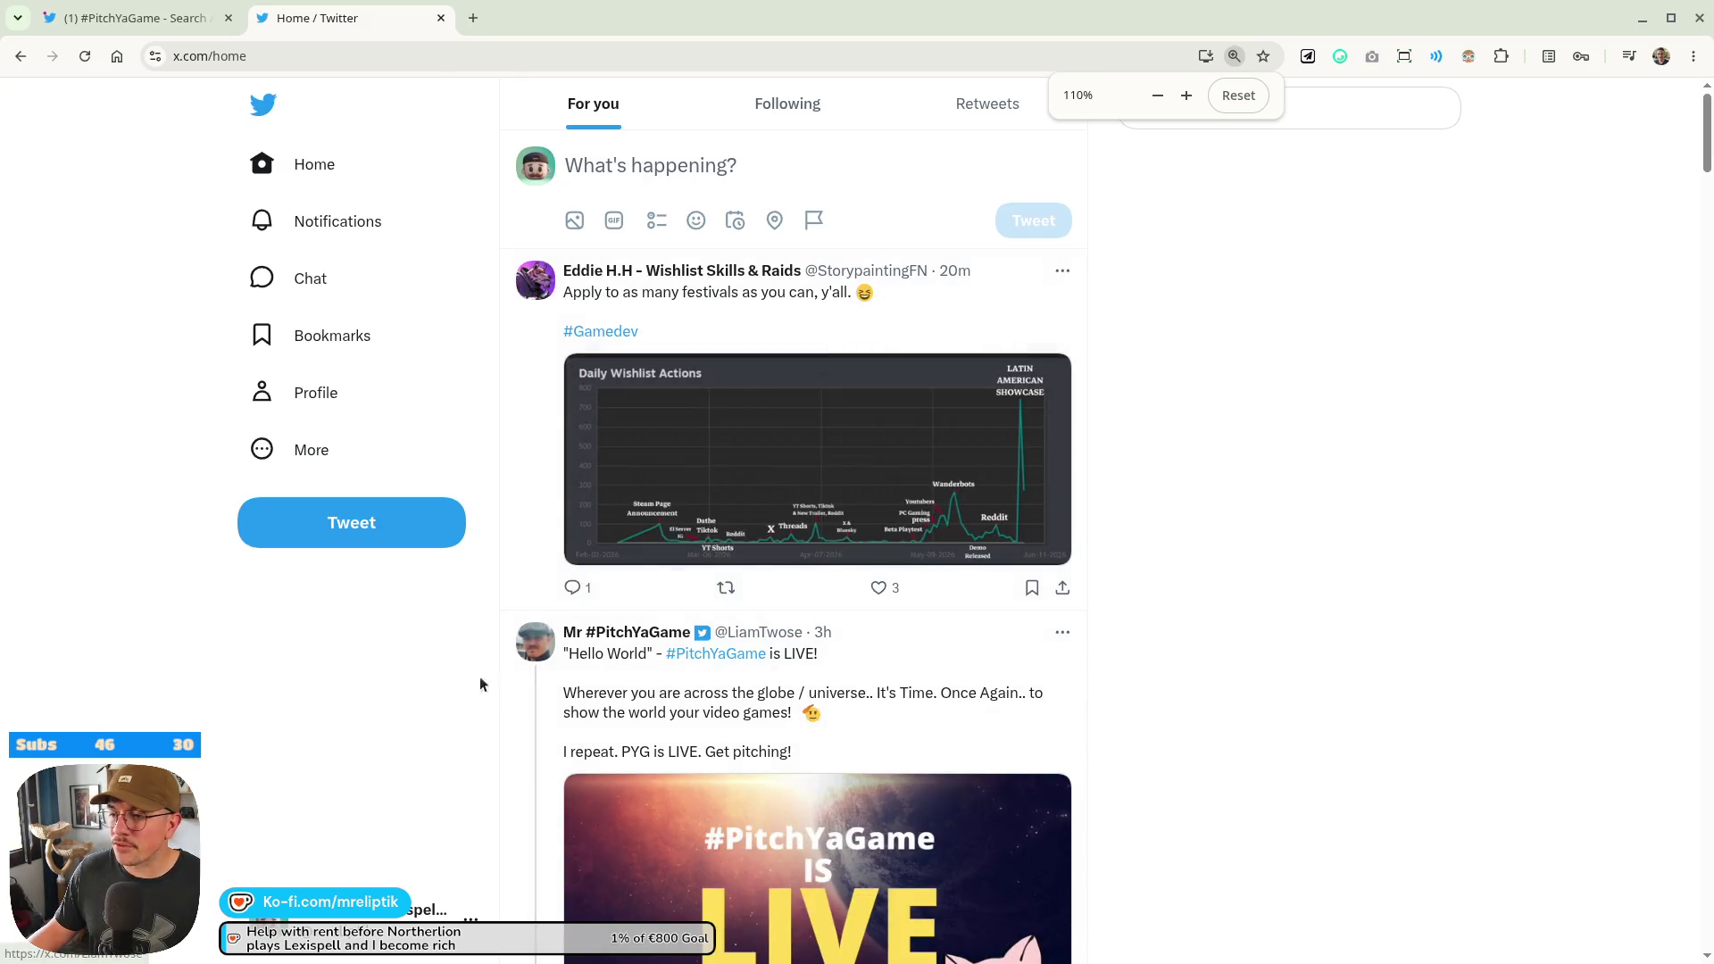
{"action": "left_click", "coordinate": [332, 222]}
{"action": "left_click", "coordinate": [657, 468]}
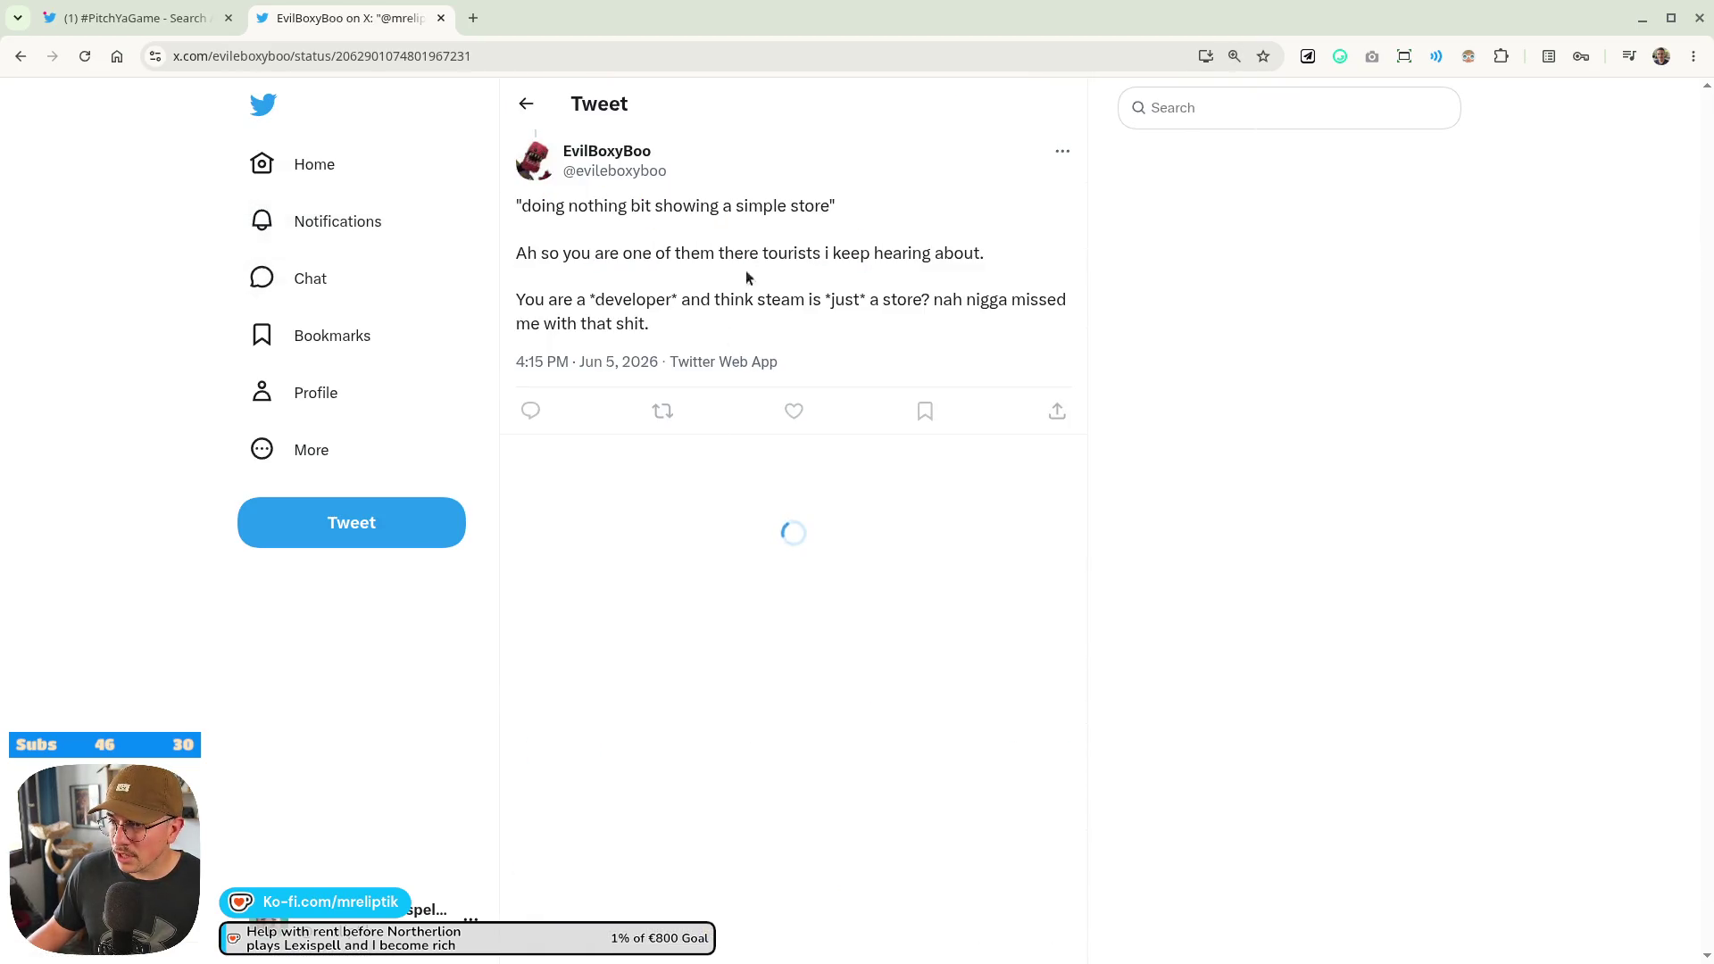
{"action": "key", "text": "ctrl+plus"}
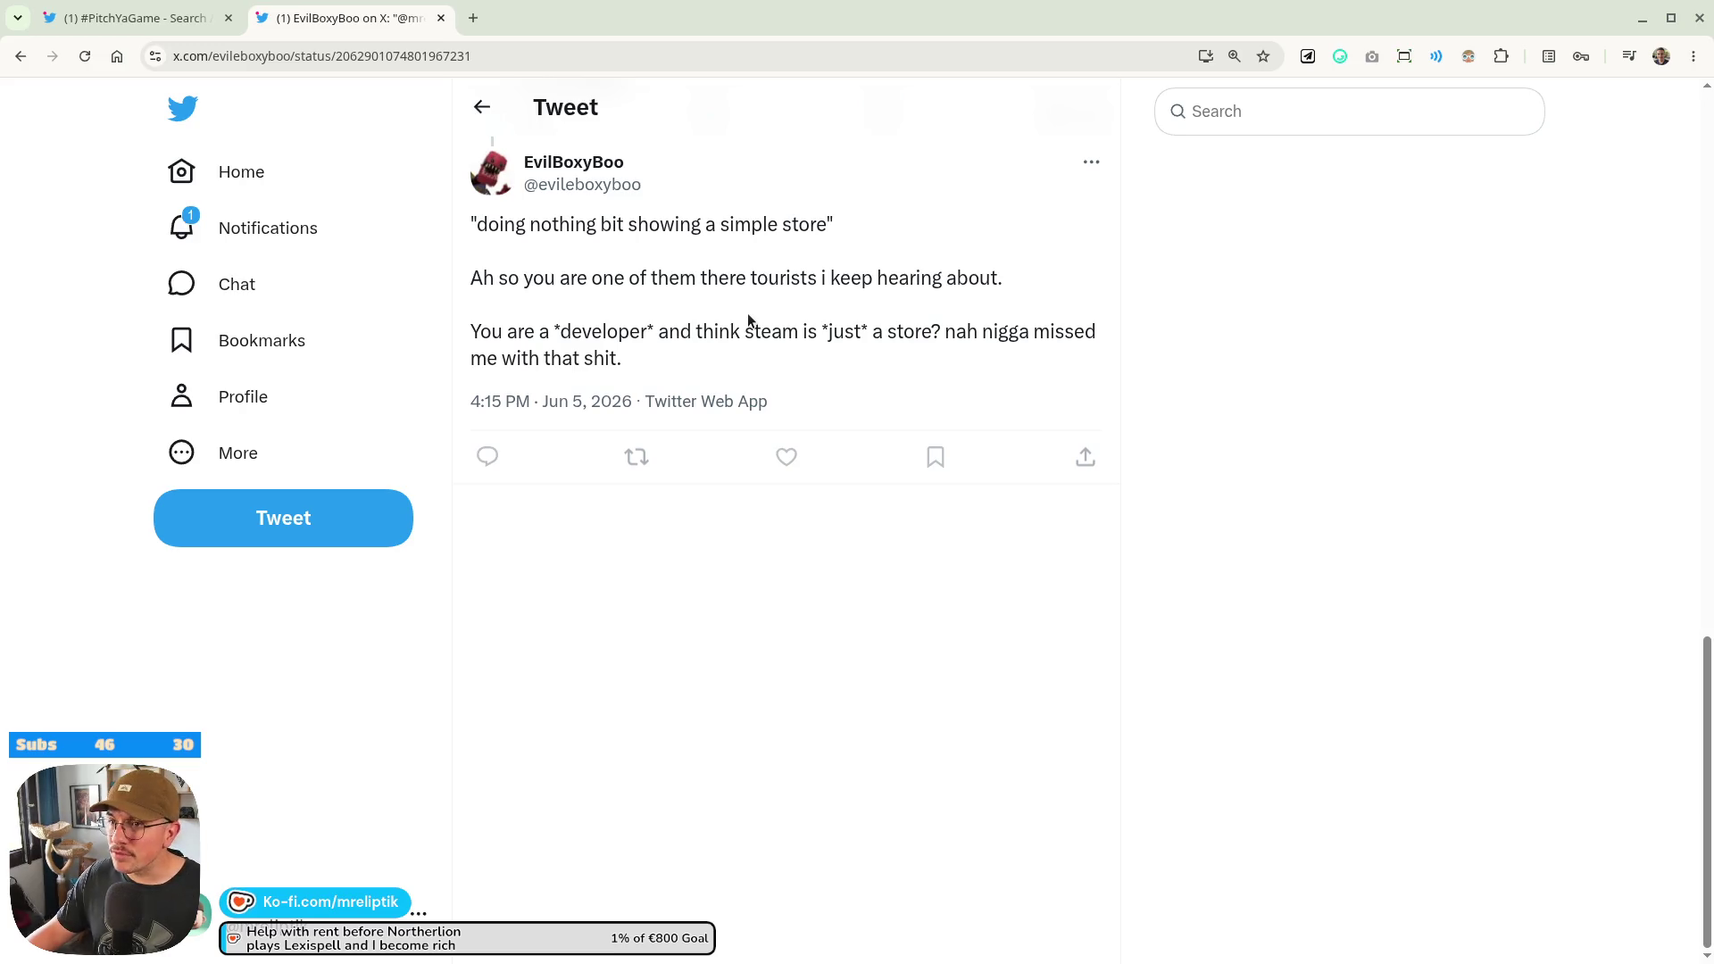
{"action": "left_click", "coordinate": [268, 228]}
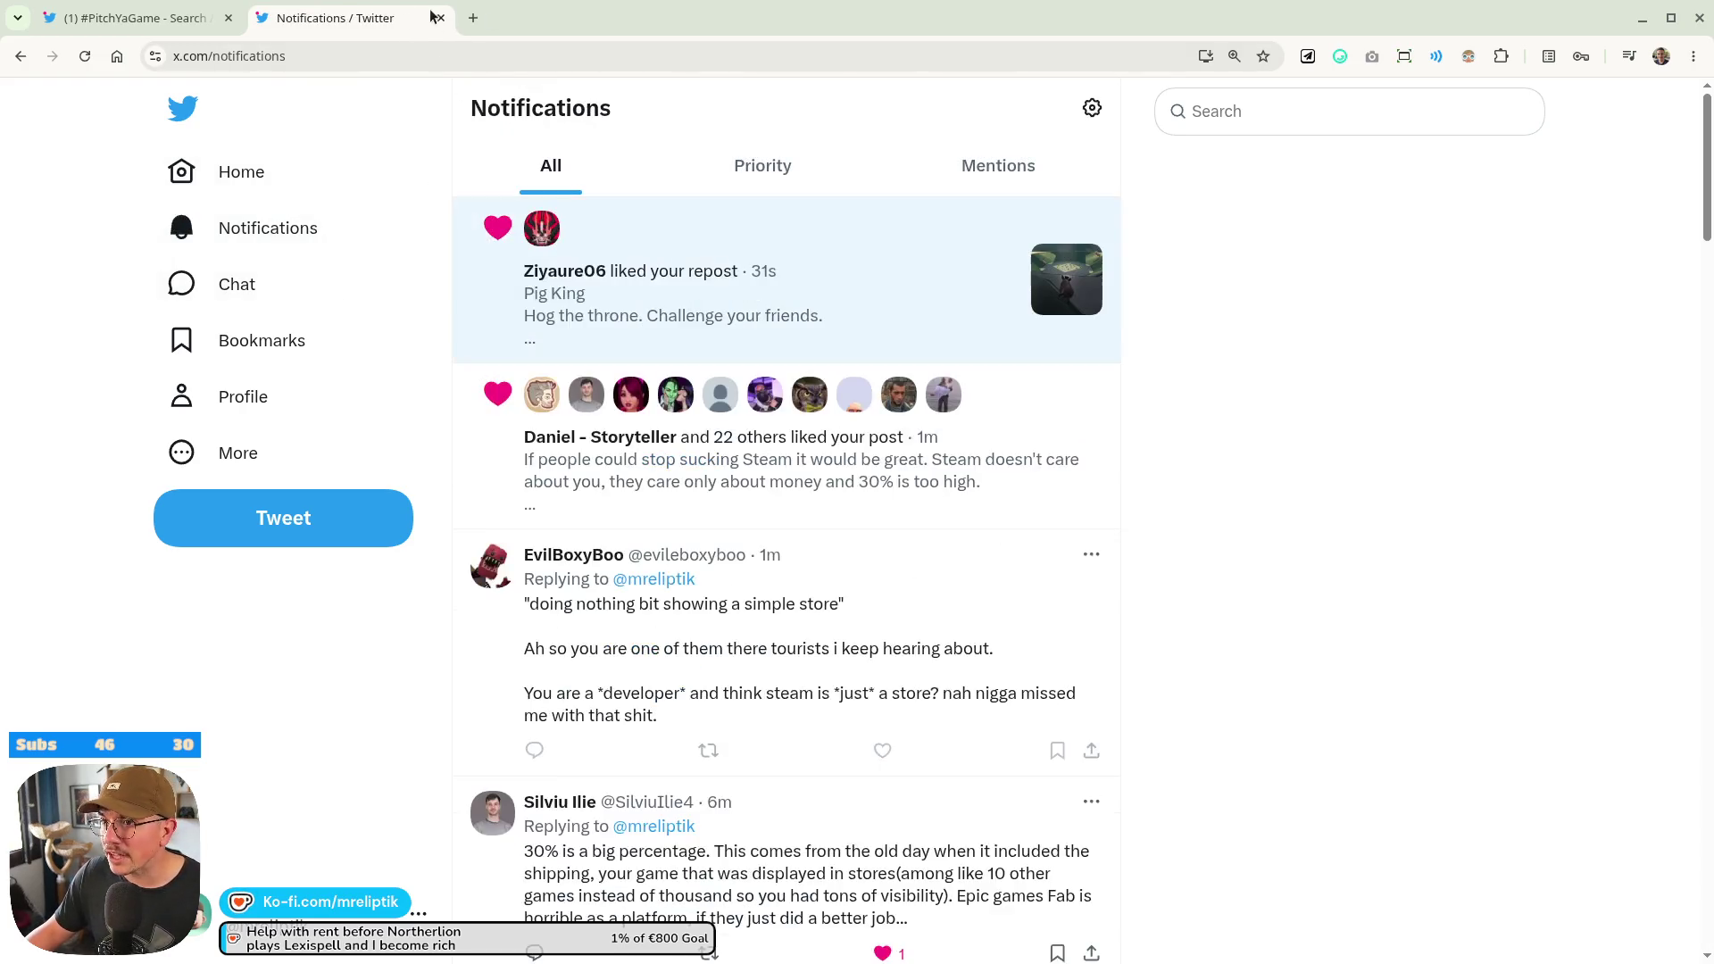
- Close Notifications, scroll the #PitchYaGame feed, and open HYDROPUNK's Steam link in a background tab
{"action": "left_click", "coordinate": [440, 18]}
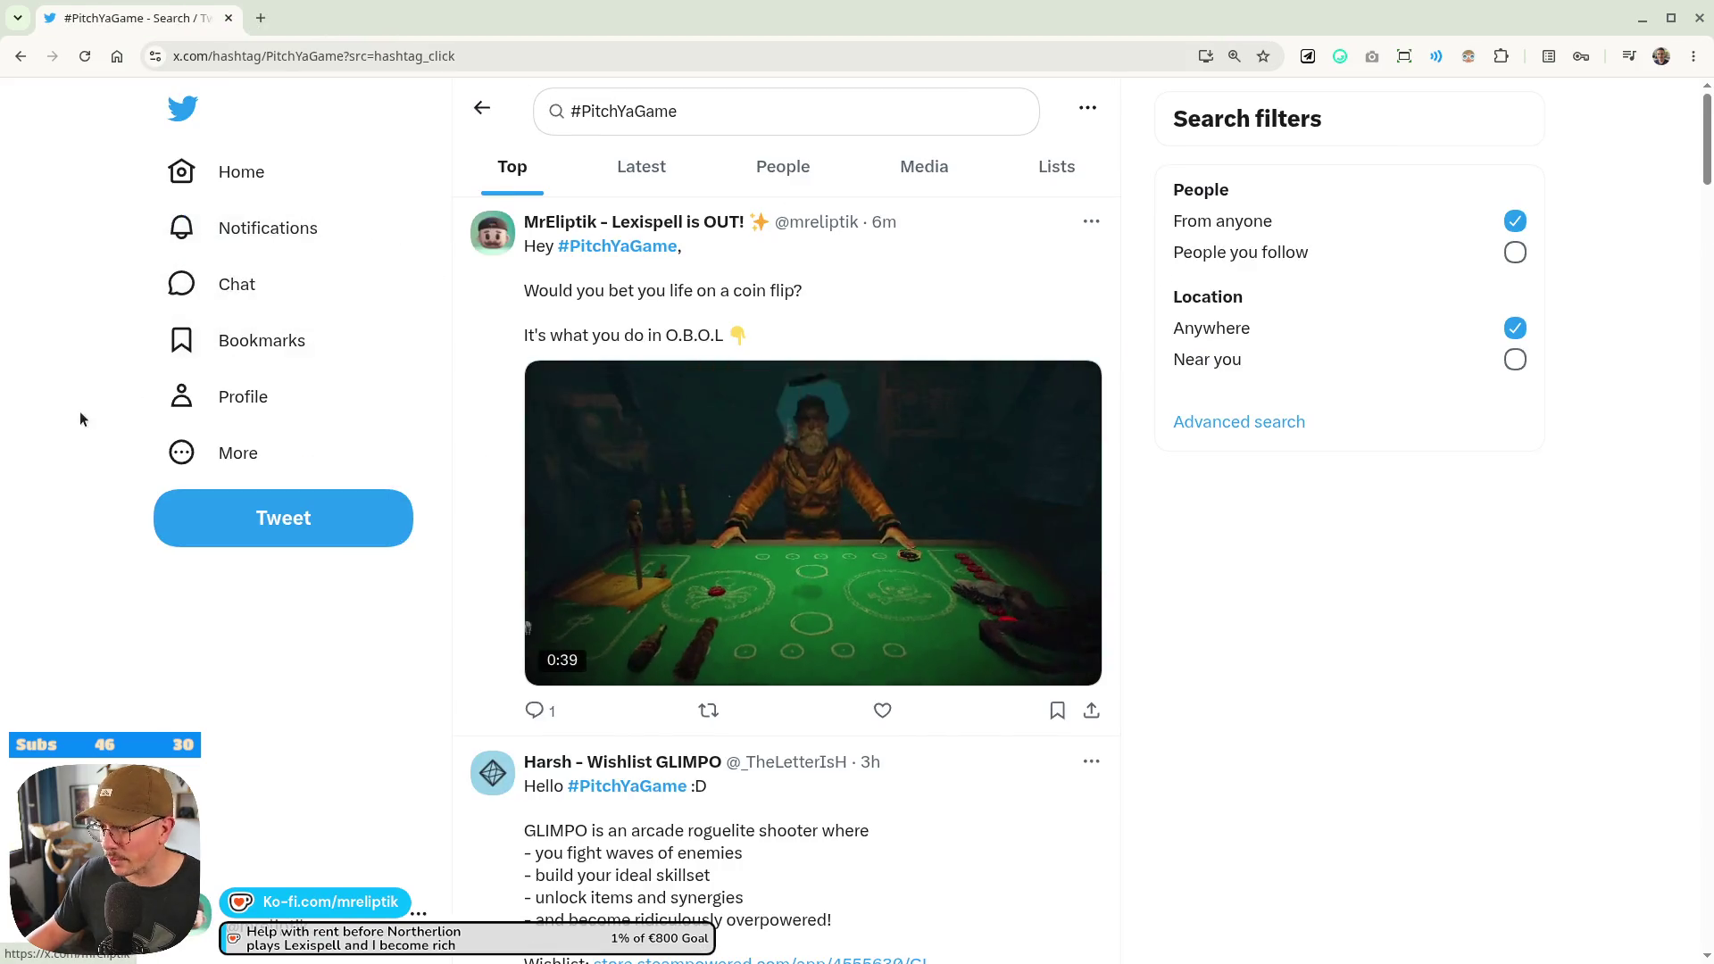
{"action": "scroll", "coordinate": [169, 587], "scroll_direction": "down", "scroll_amount": 15}
{"action": "scroll", "coordinate": [543, 541], "scroll_direction": "up", "scroll_amount": 10}
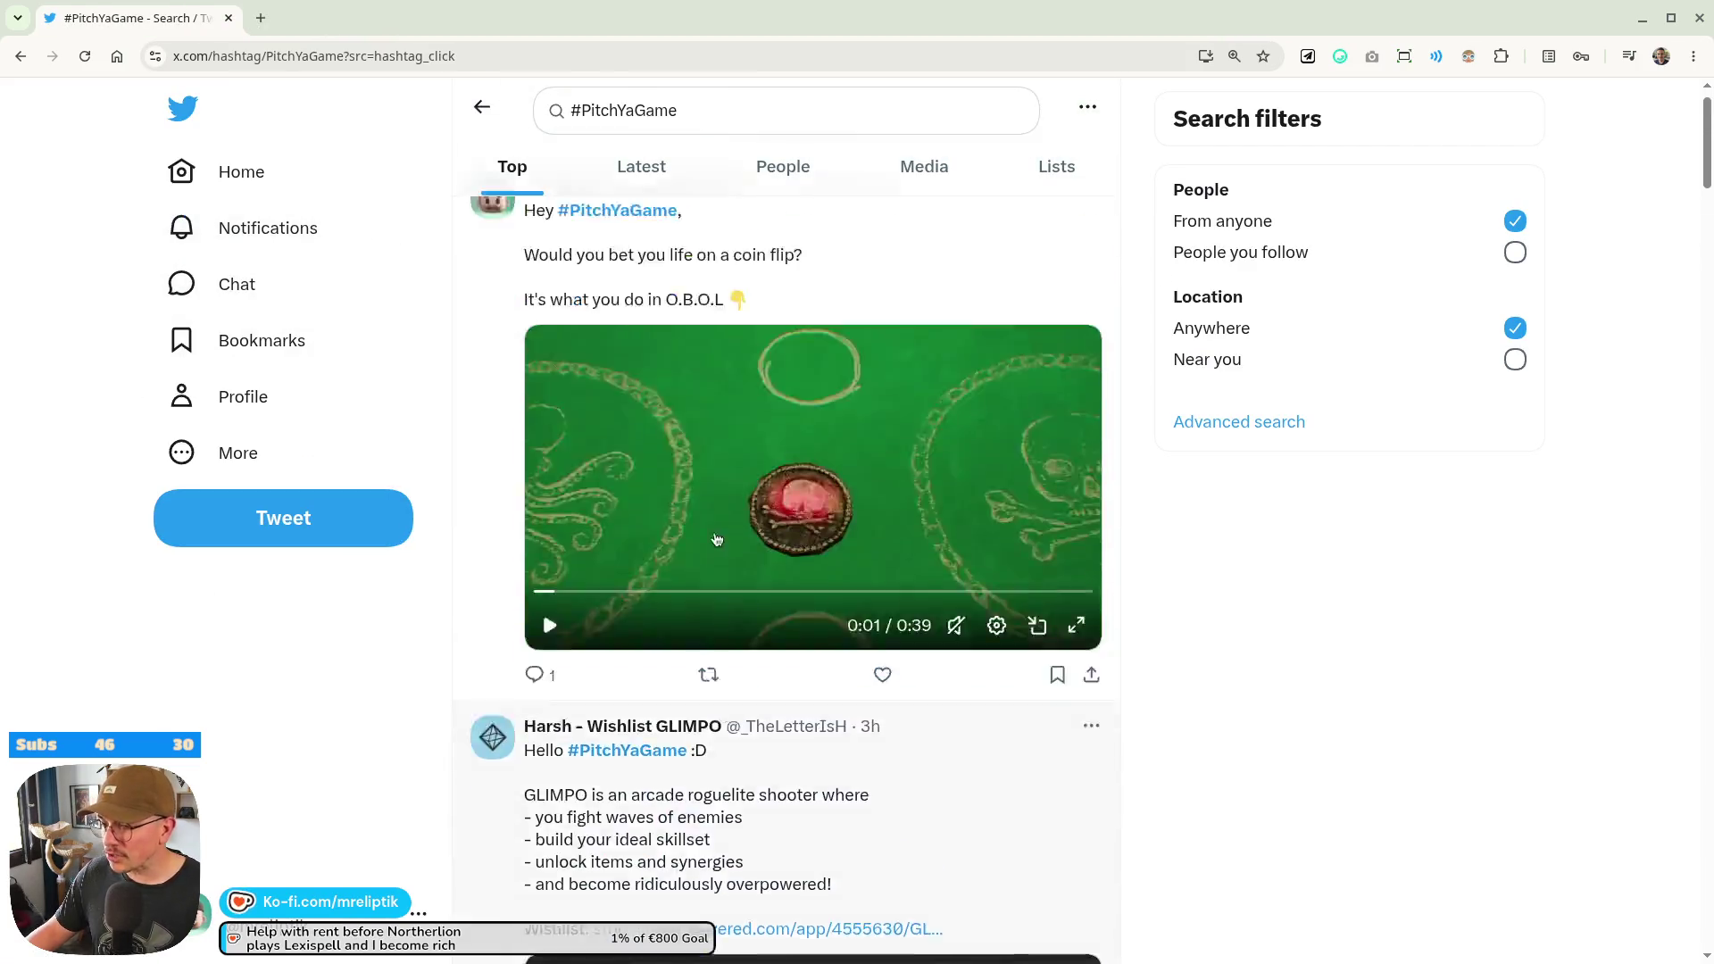
{"action": "scroll", "coordinate": [625, 268], "scroll_direction": "down", "scroll_amount": 5}
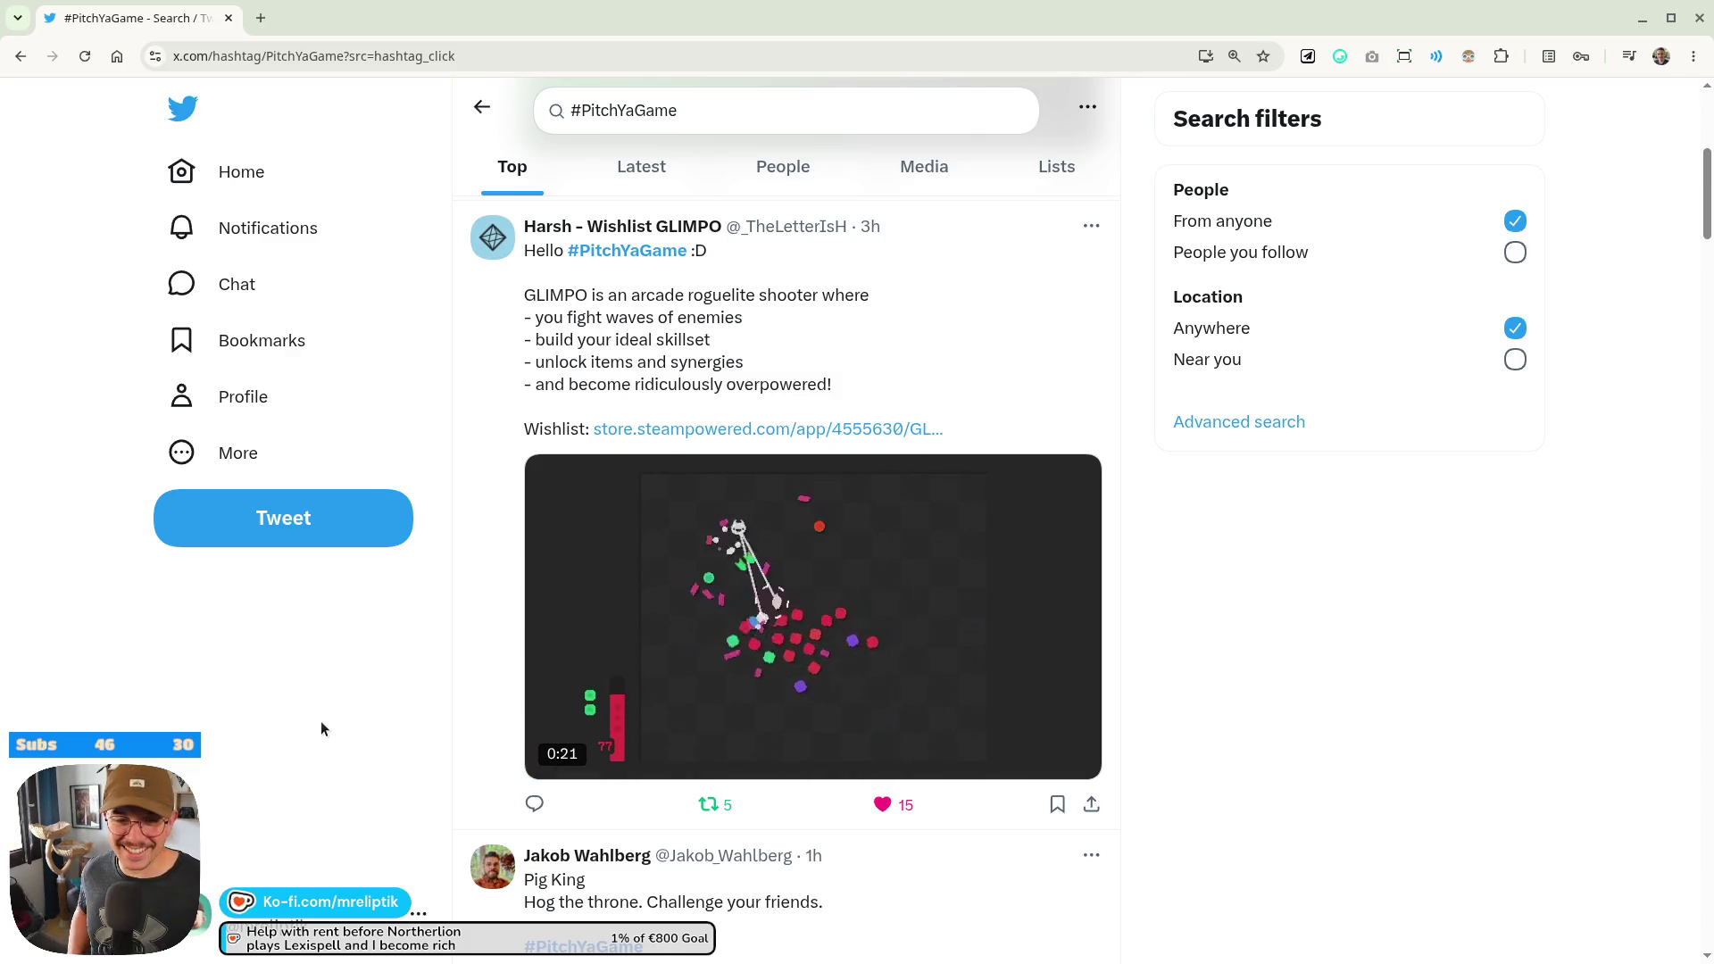
{"action": "mouse_move", "coordinate": [627, 702]}
{"action": "scroll", "coordinate": [379, 805], "scroll_direction": "down", "scroll_amount": 15}
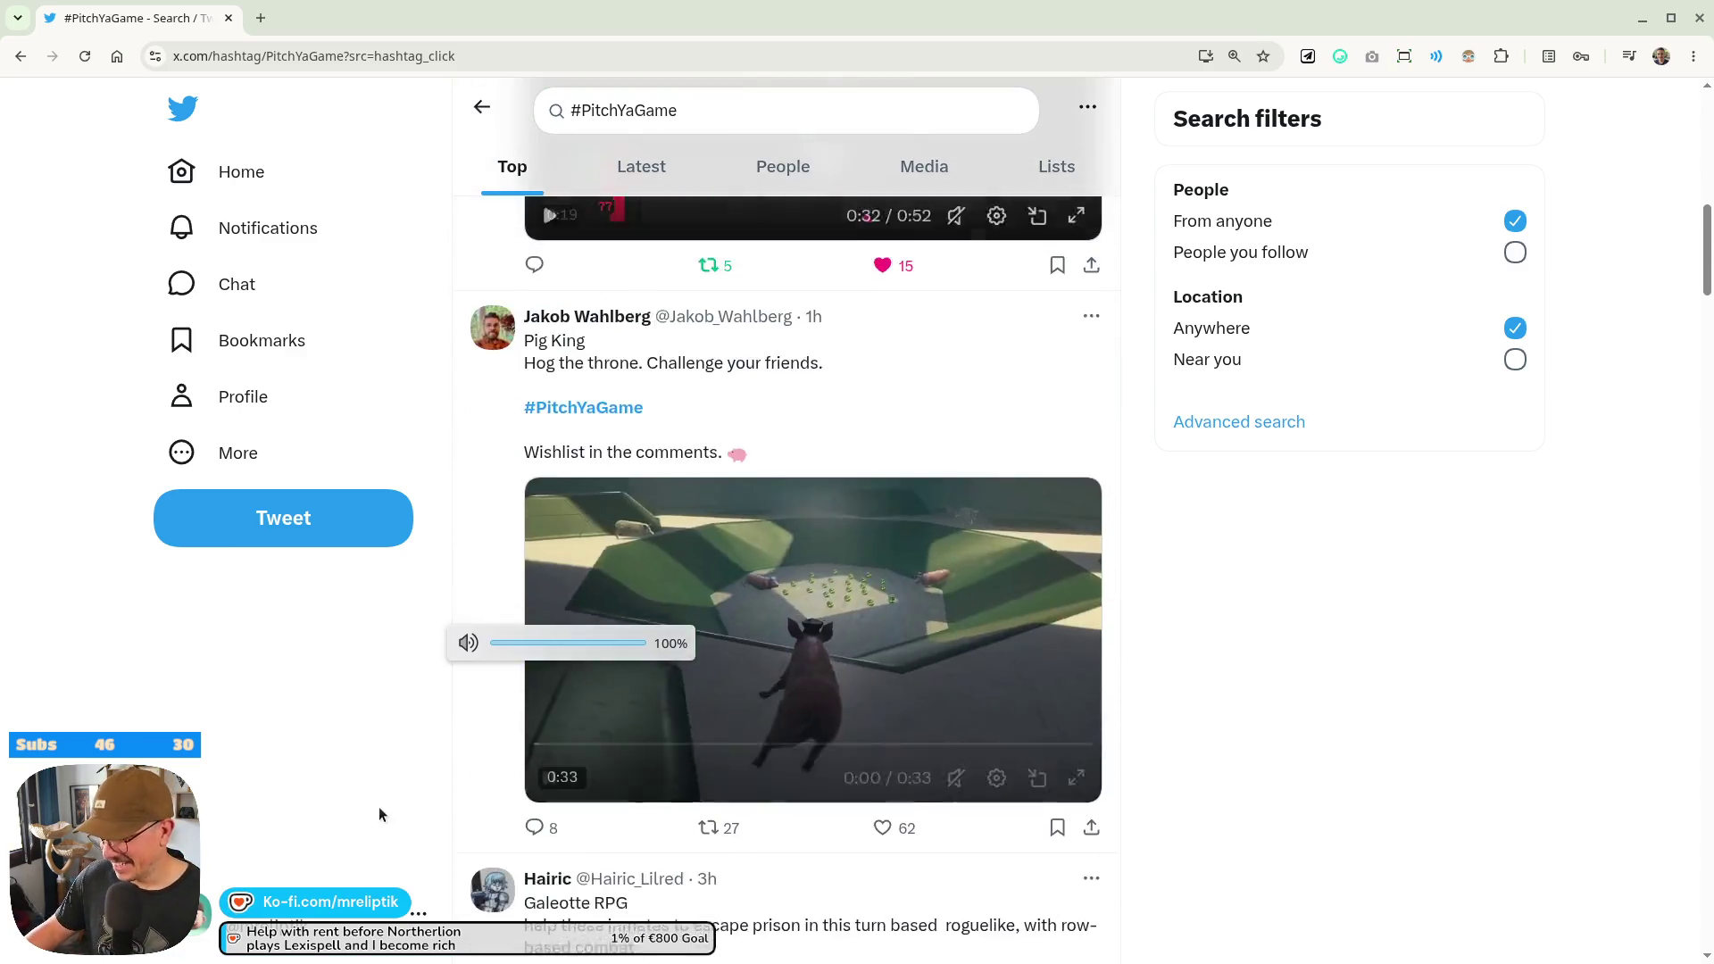
{"action": "scroll", "coordinate": [303, 769], "scroll_direction": "down", "scroll_amount": 15}
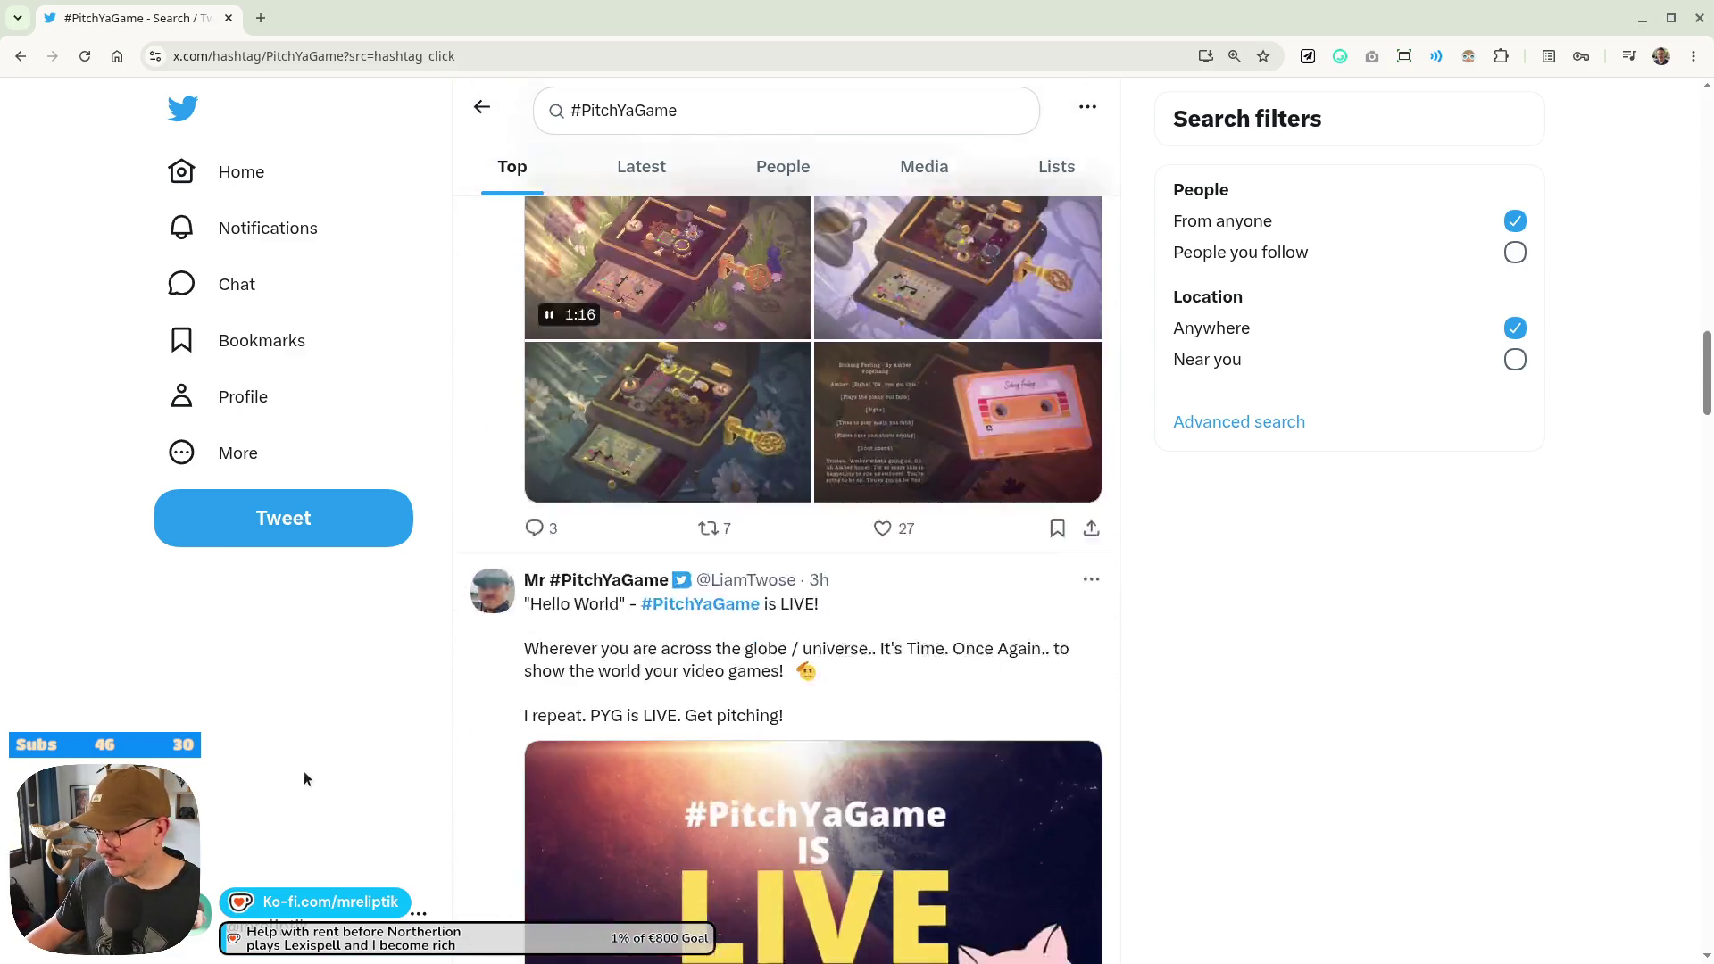
{"action": "scroll", "coordinate": [397, 716], "scroll_direction": "up", "scroll_amount": 5}
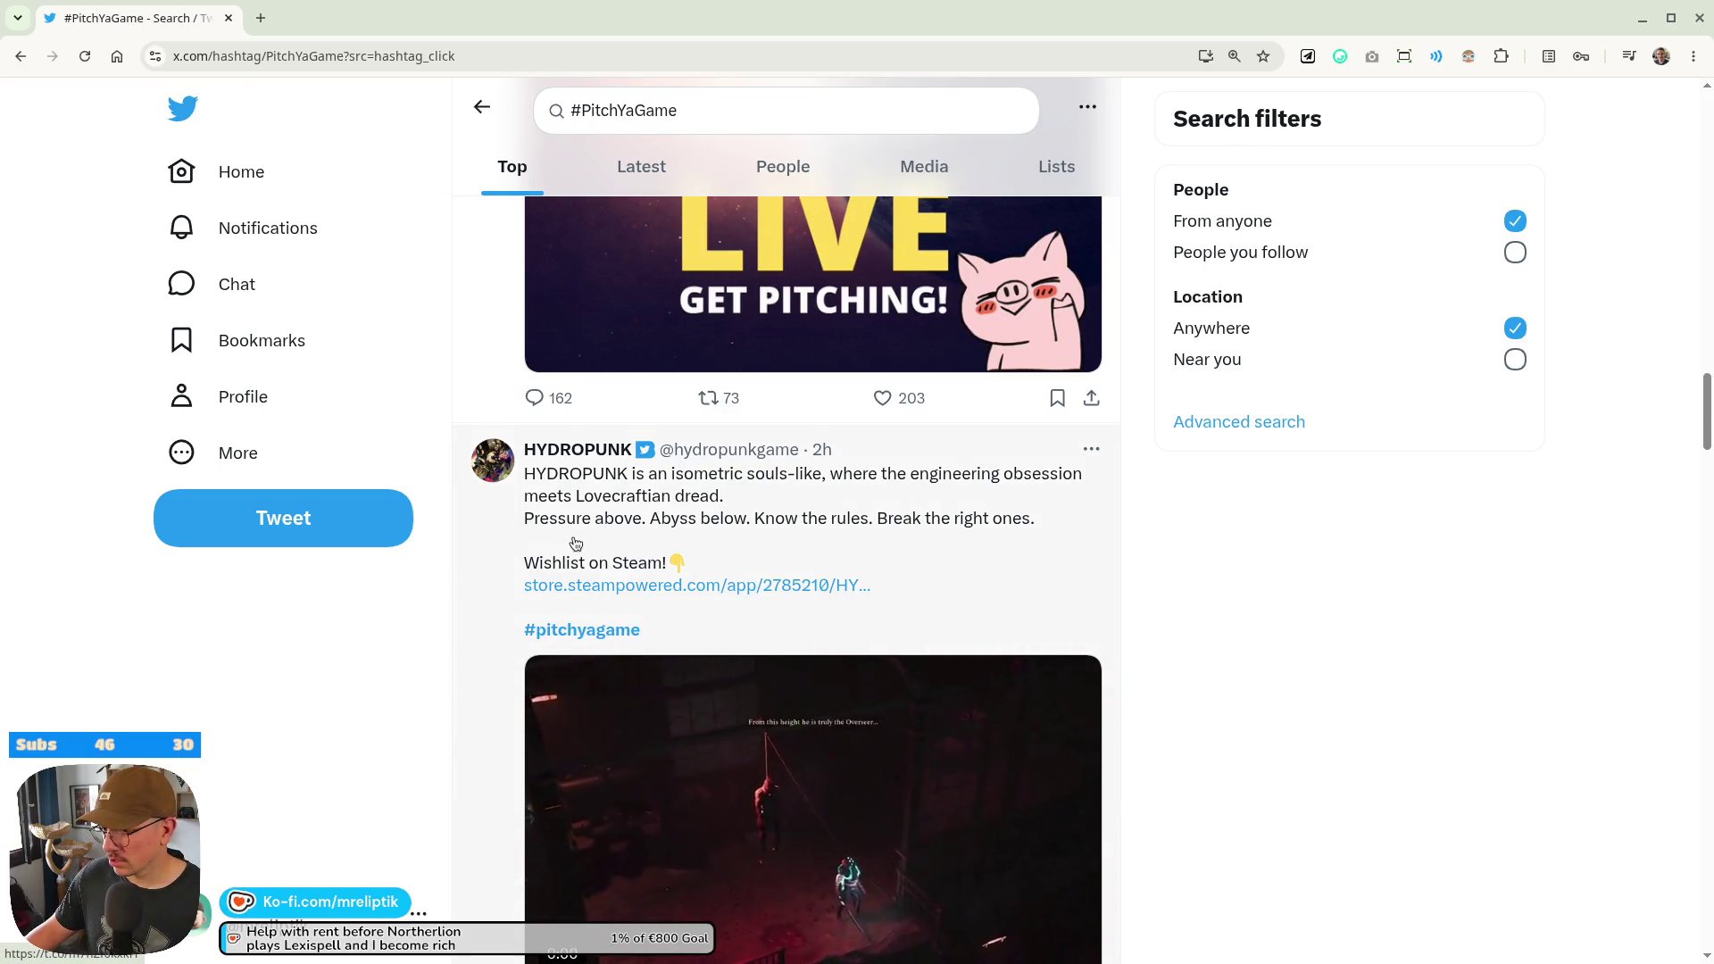
{"action": "middle_click", "coordinate": [676, 592]}
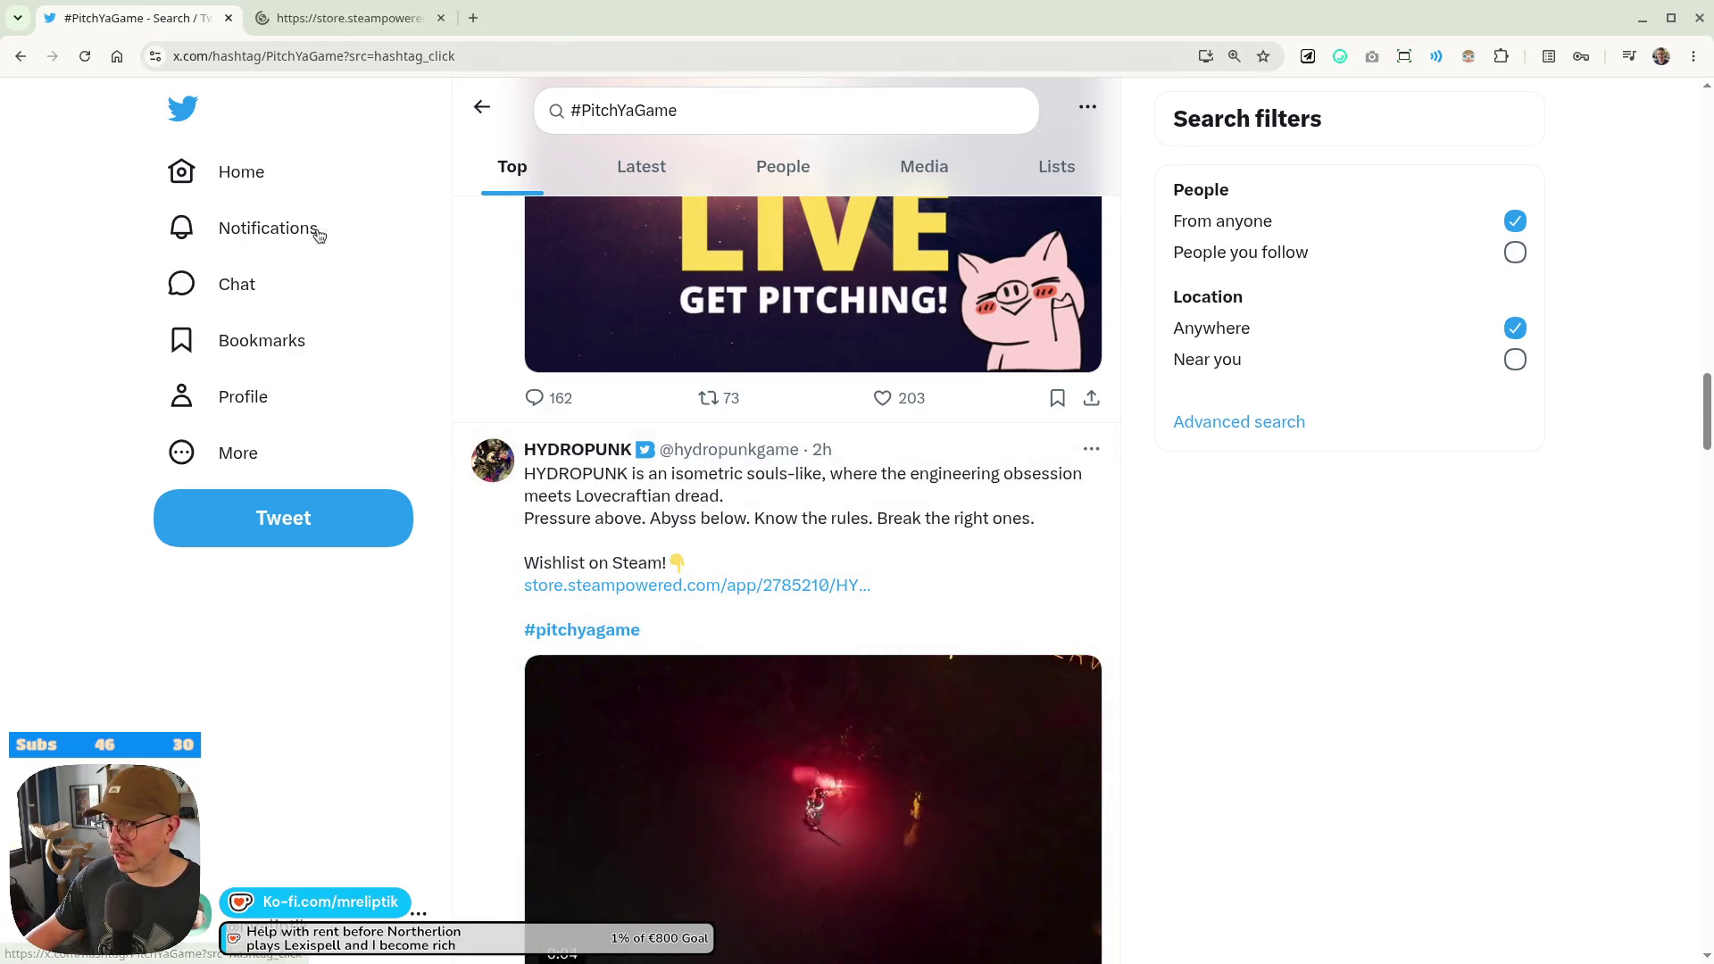
- Like and retweet the INTO THE MISTLANDS tweet, leaving its author followed
{"action": "scroll", "coordinate": [437, 607], "scroll_direction": "down", "scroll_amount": 10}
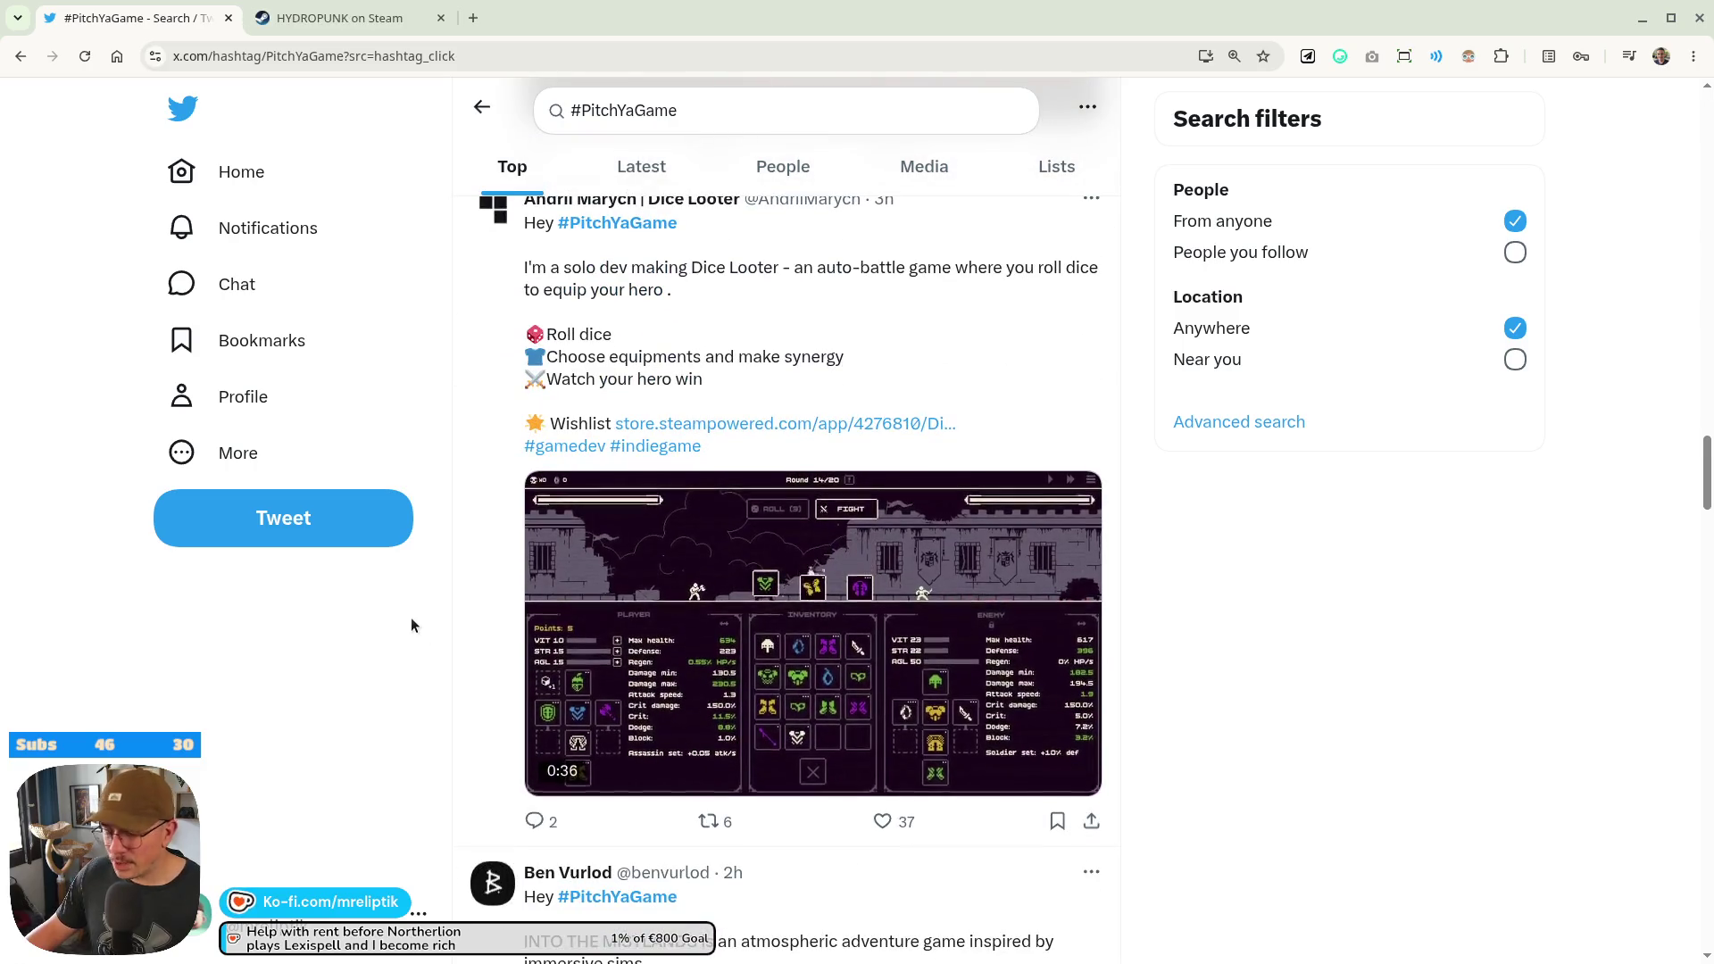
{"action": "scroll", "coordinate": [438, 629], "scroll_direction": "down", "scroll_amount": 3}
{"action": "scroll", "coordinate": [429, 624], "scroll_direction": "up", "scroll_amount": 1}
{"action": "scroll", "coordinate": [455, 669], "scroll_direction": "down", "scroll_amount": 5}
{"action": "scroll", "coordinate": [464, 696], "scroll_direction": "down", "scroll_amount": 5}
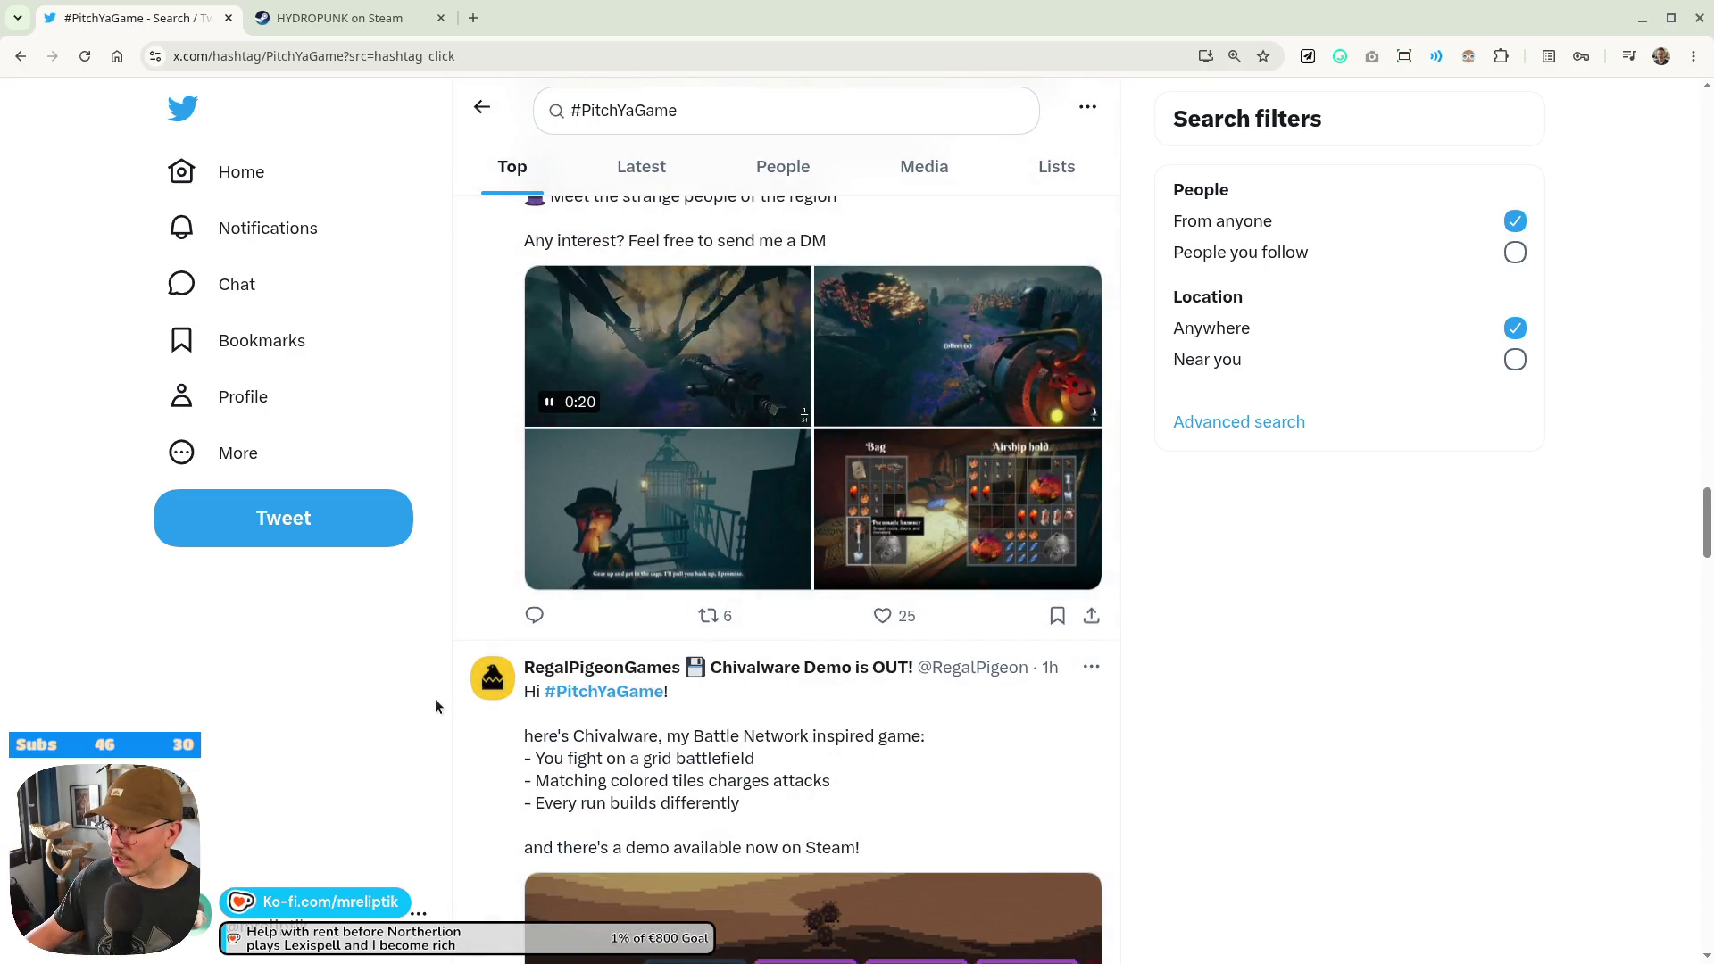
{"action": "scroll", "coordinate": [451, 694], "scroll_direction": "up", "scroll_amount": 2}
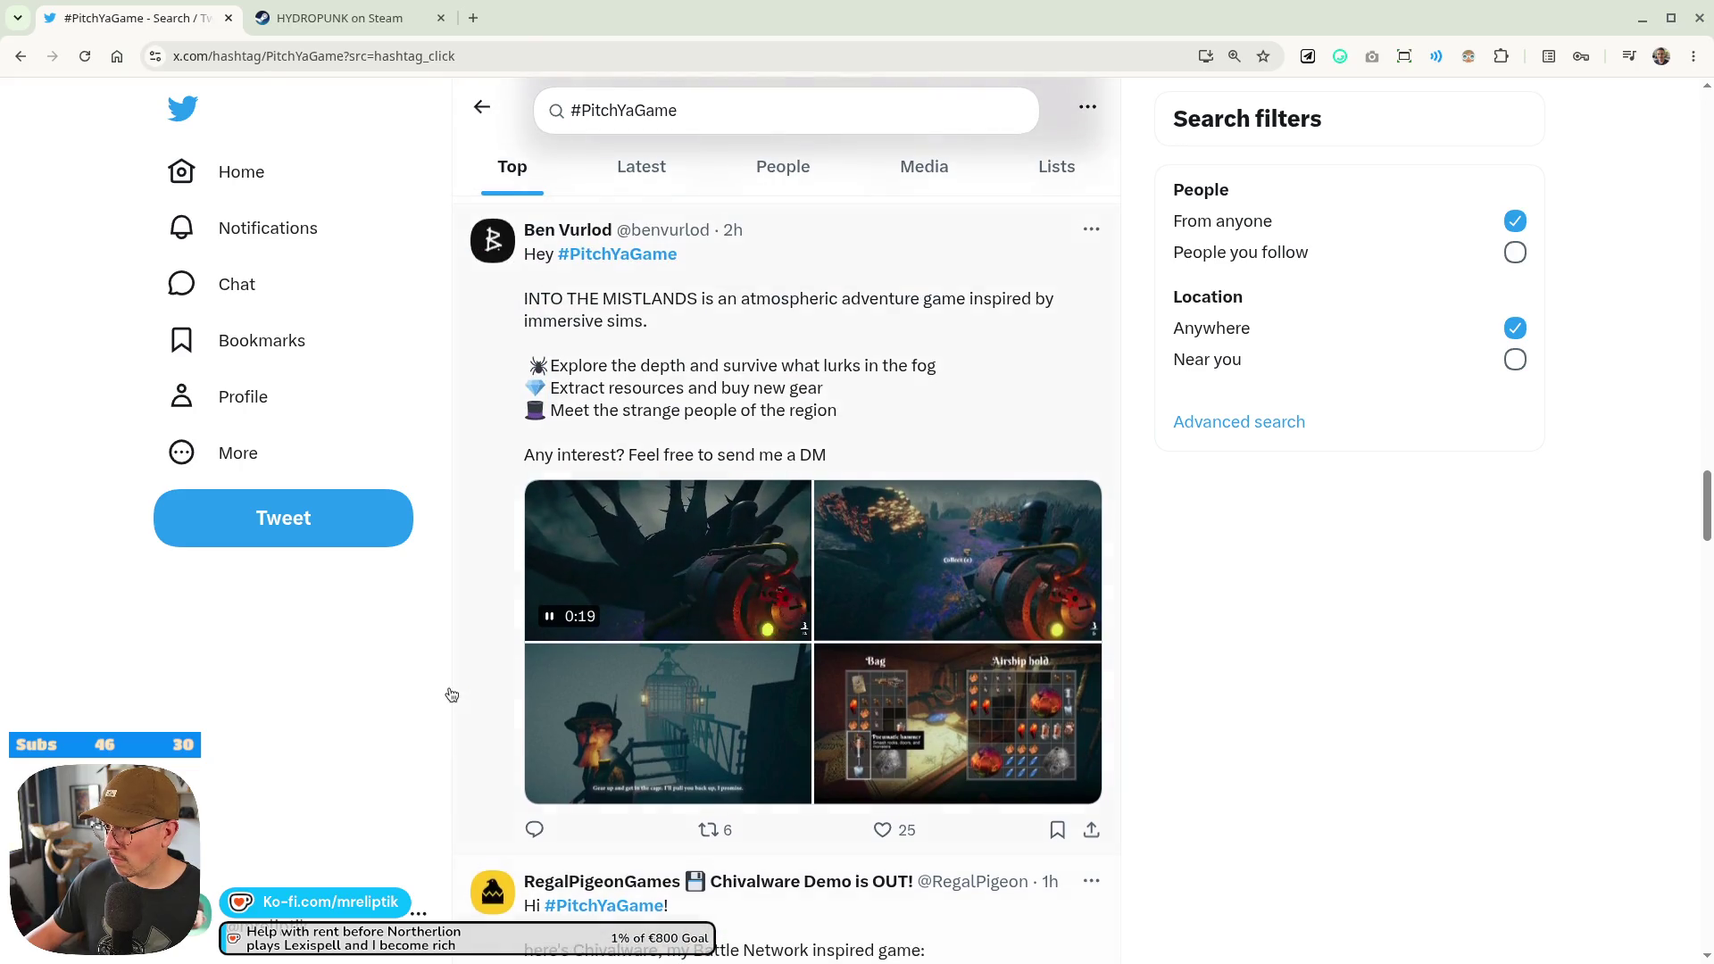
{"action": "left_click", "coordinate": [881, 829]}
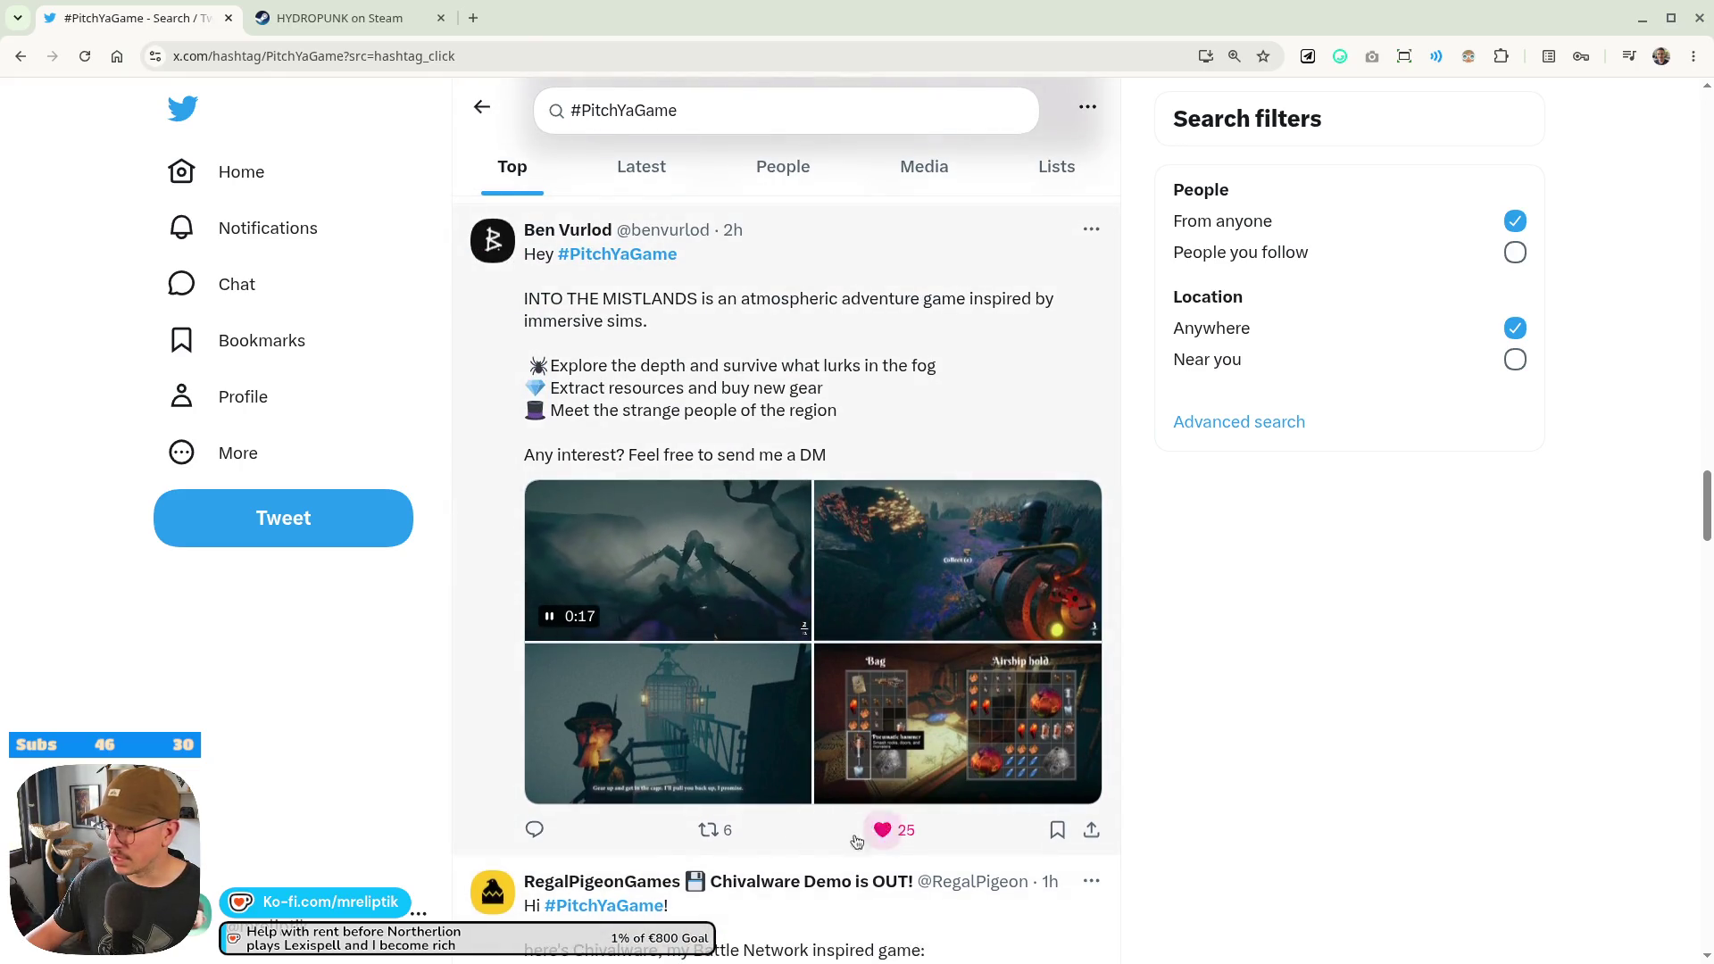
{"action": "left_click", "coordinate": [710, 829]}
{"action": "left_click", "coordinate": [643, 841]}
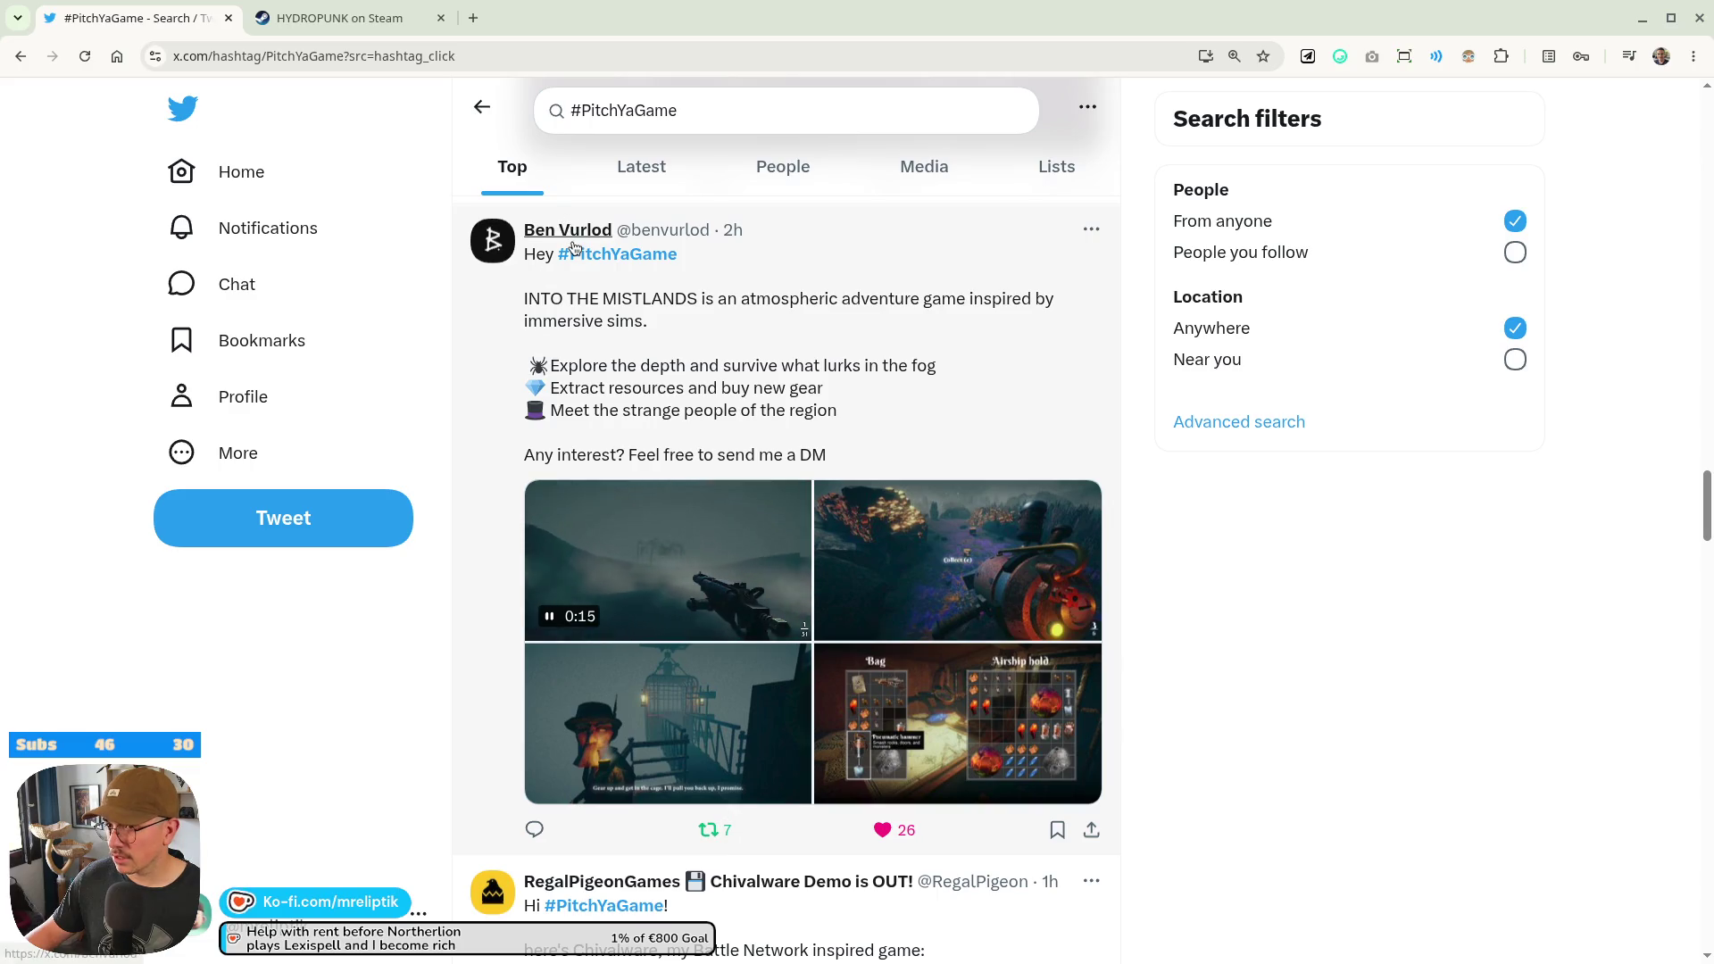
{"action": "mouse_move", "coordinate": [563, 234]}
{"action": "left_click", "coordinate": [651, 289]}
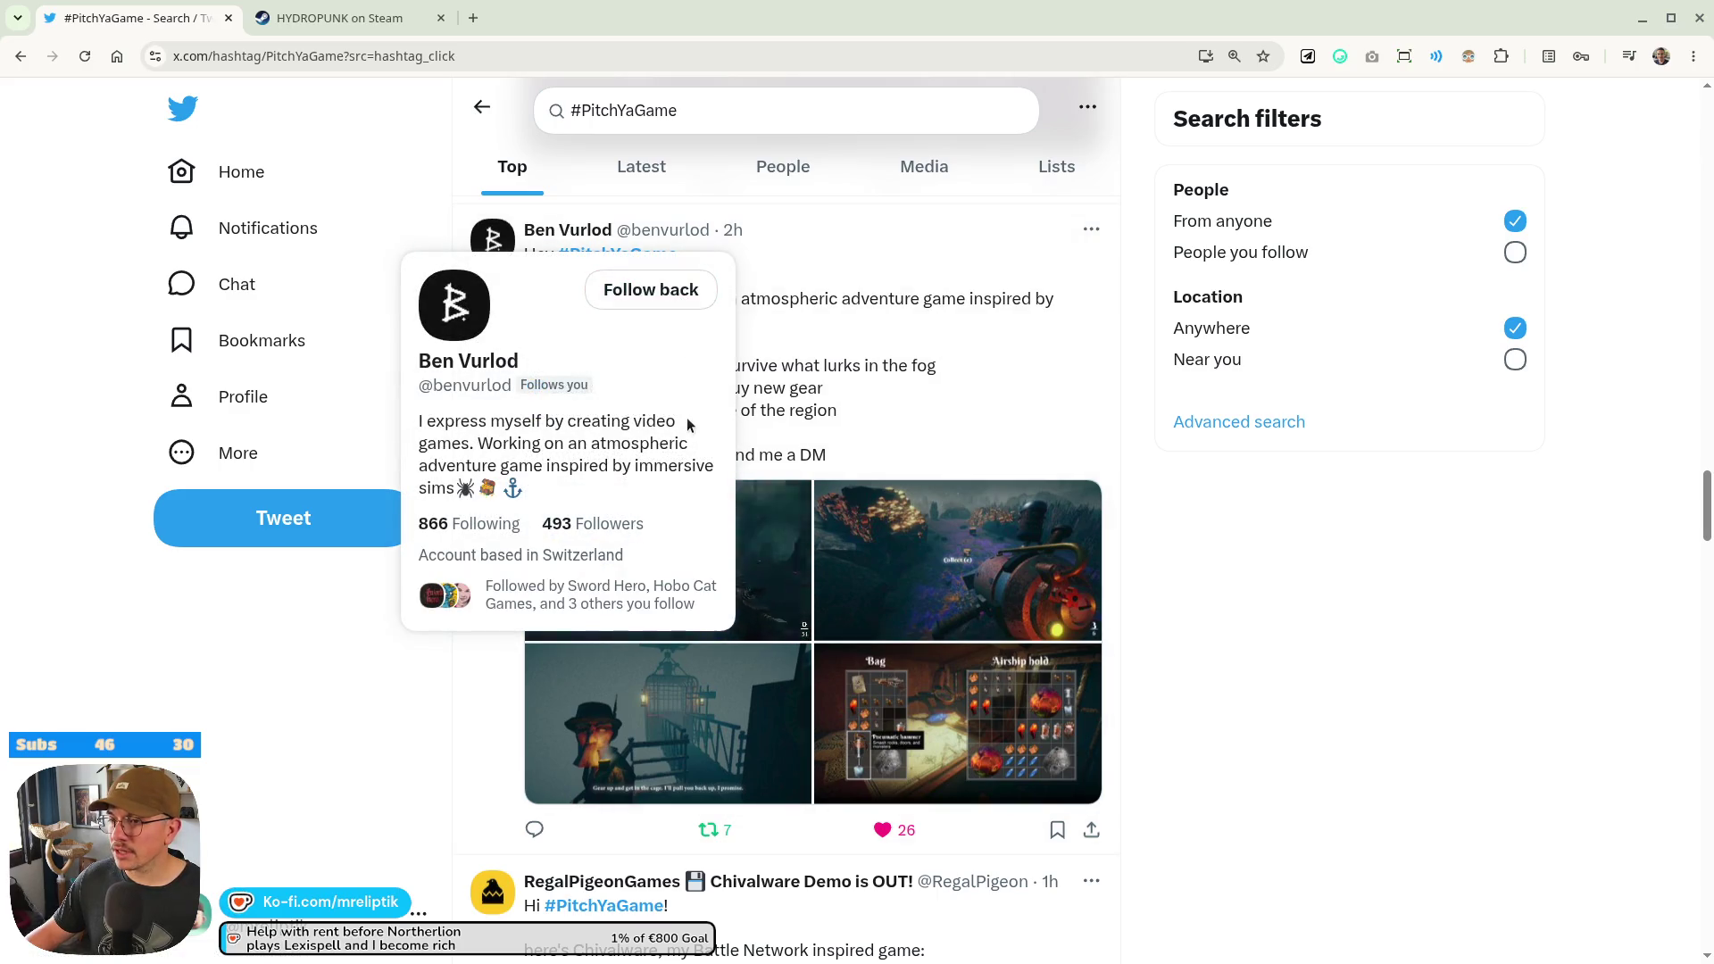
{"action": "left_click", "coordinate": [656, 289]}
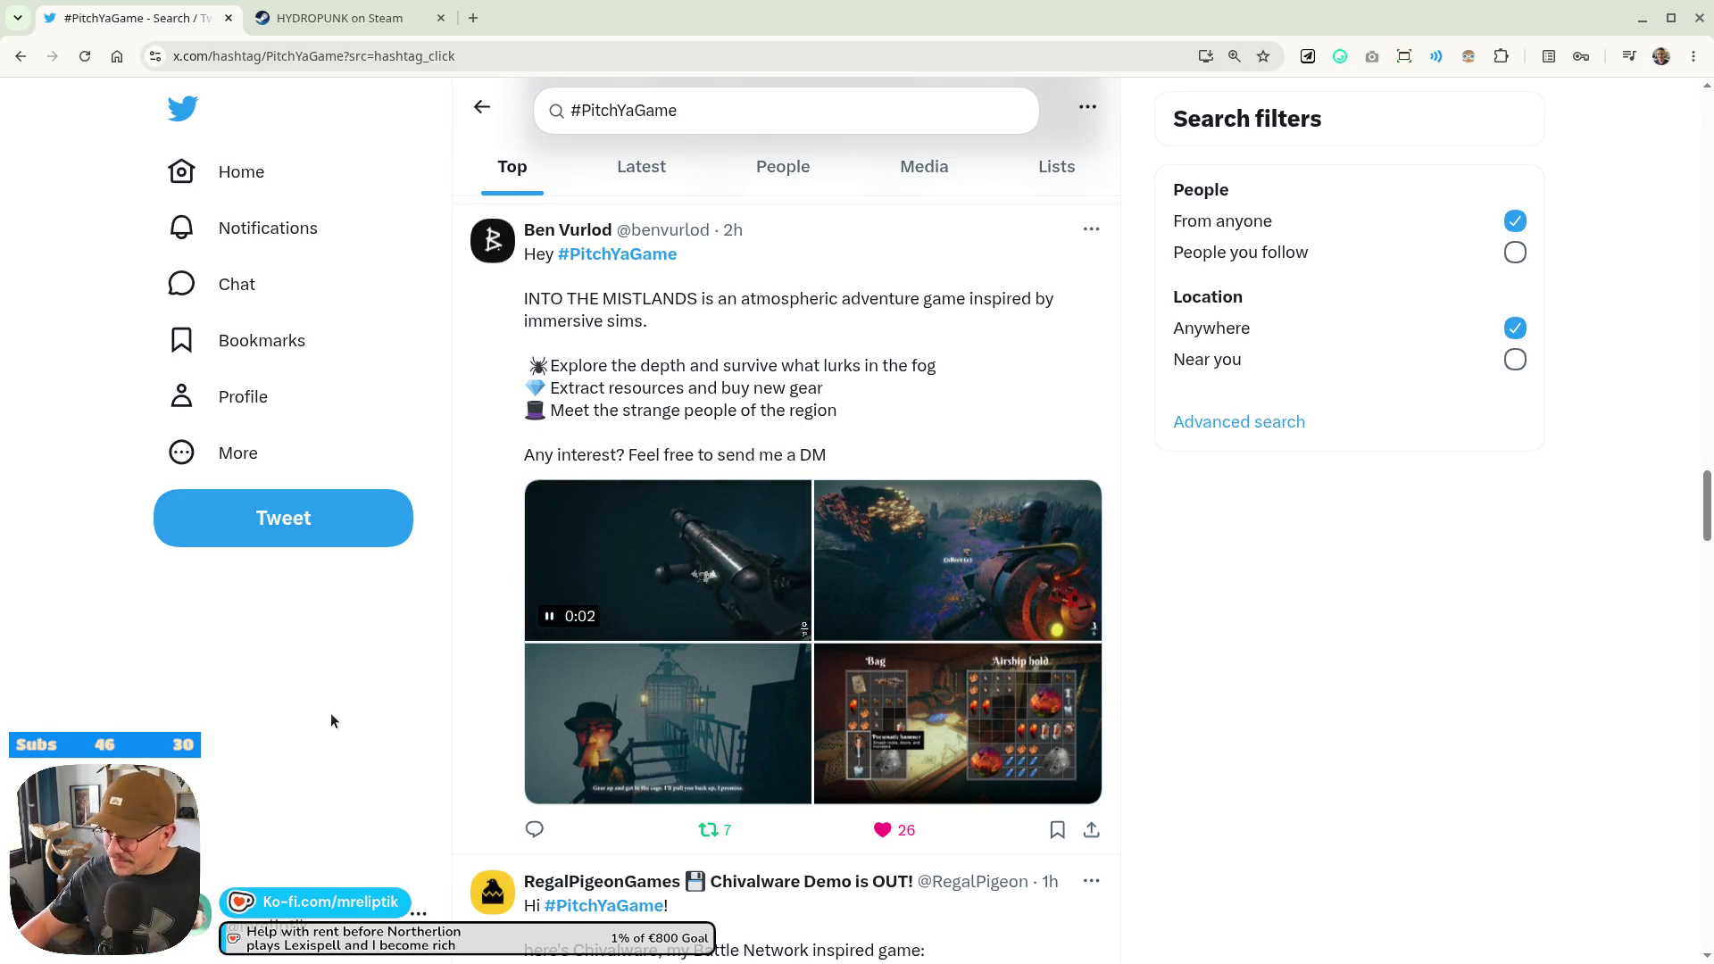
- Like and retweet the Chivalware #PitchYaGame tweet
{"action": "scroll", "coordinate": [376, 718], "scroll_direction": "down", "scroll_amount": 1}
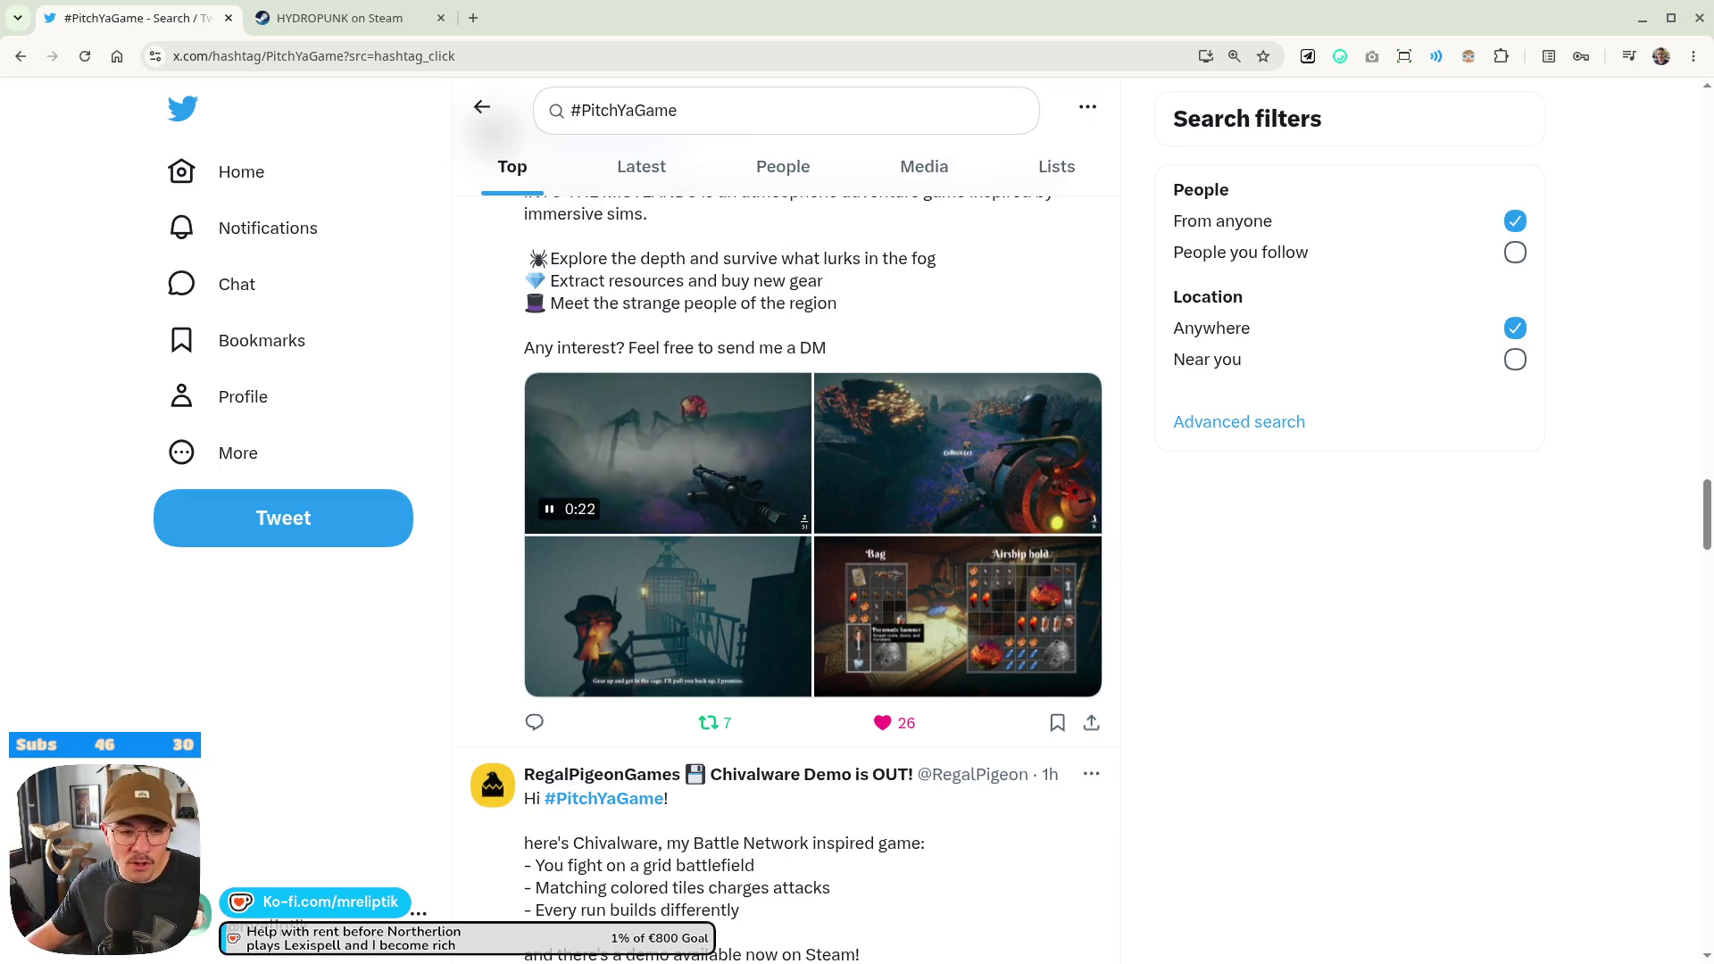
{"action": "scroll", "coordinate": [218, 654], "scroll_direction": "down", "scroll_amount": 2}
{"action": "scroll", "coordinate": [221, 658], "scroll_direction": "down", "scroll_amount": 6}
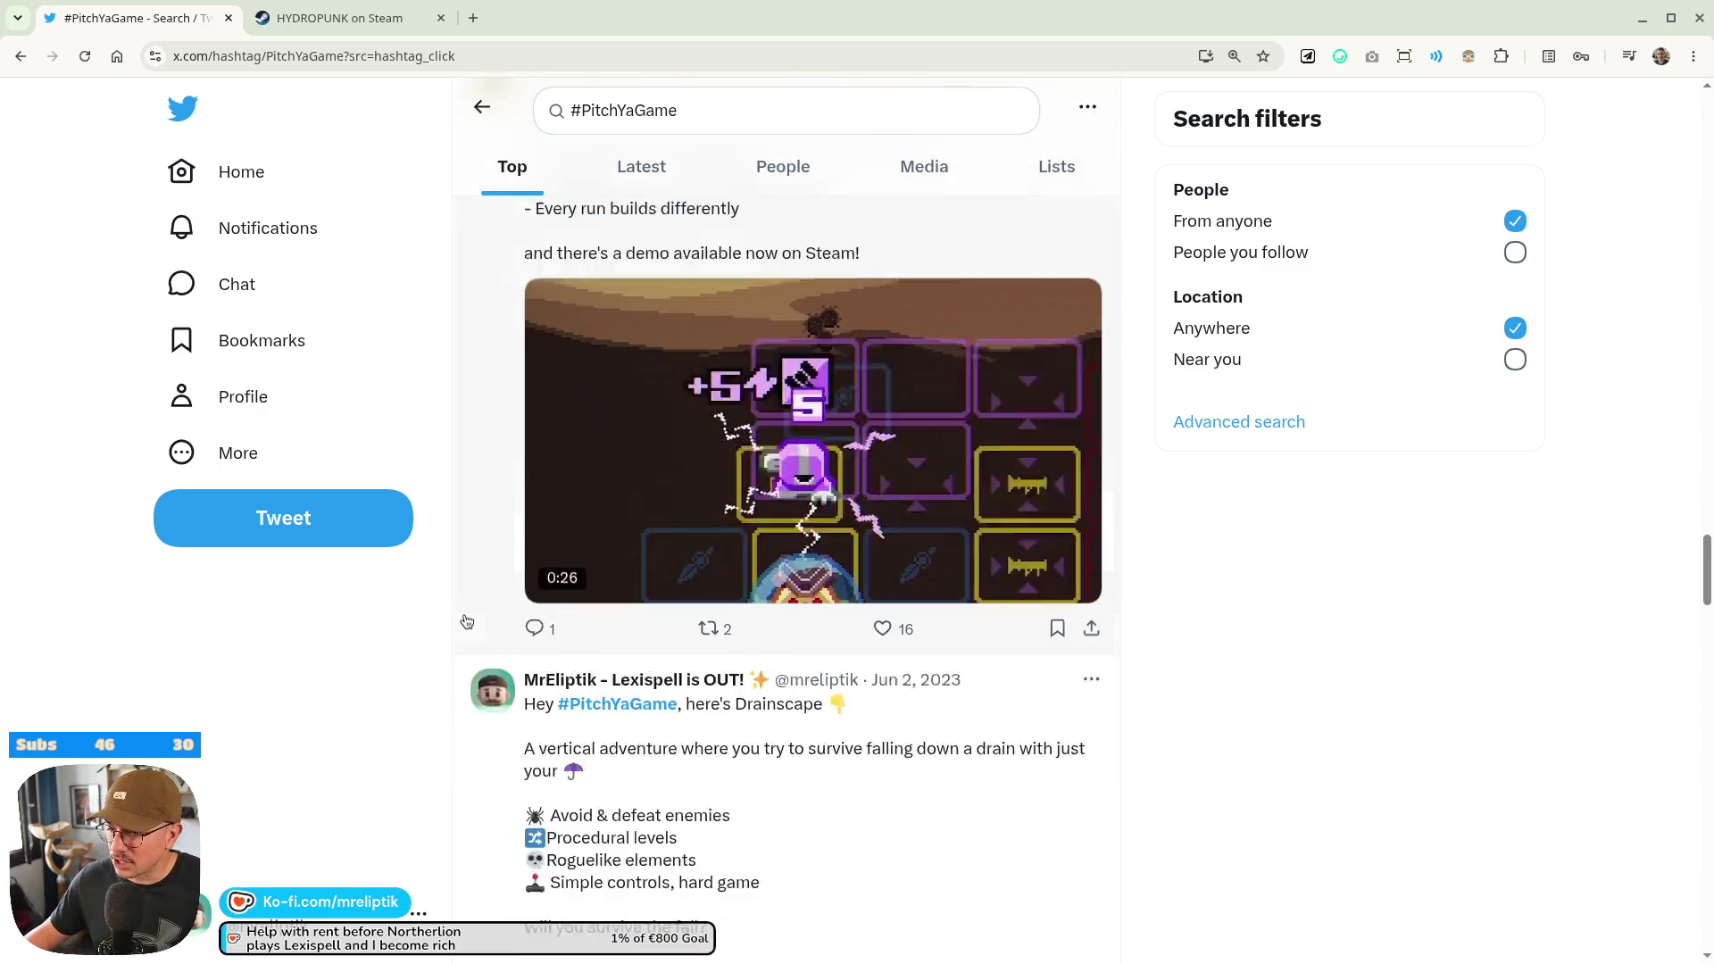
{"action": "left_click", "coordinate": [882, 580]}
{"action": "left_click", "coordinate": [714, 596]}
{"action": "left_click", "coordinate": [625, 594]}
- Browse further down the feed and switch the #PitchYaGame search to Latest
{"action": "scroll", "coordinate": [404, 720], "scroll_direction": "down", "scroll_amount": 7}
{"action": "scroll", "coordinate": [441, 684], "scroll_direction": "up", "scroll_amount": 4}
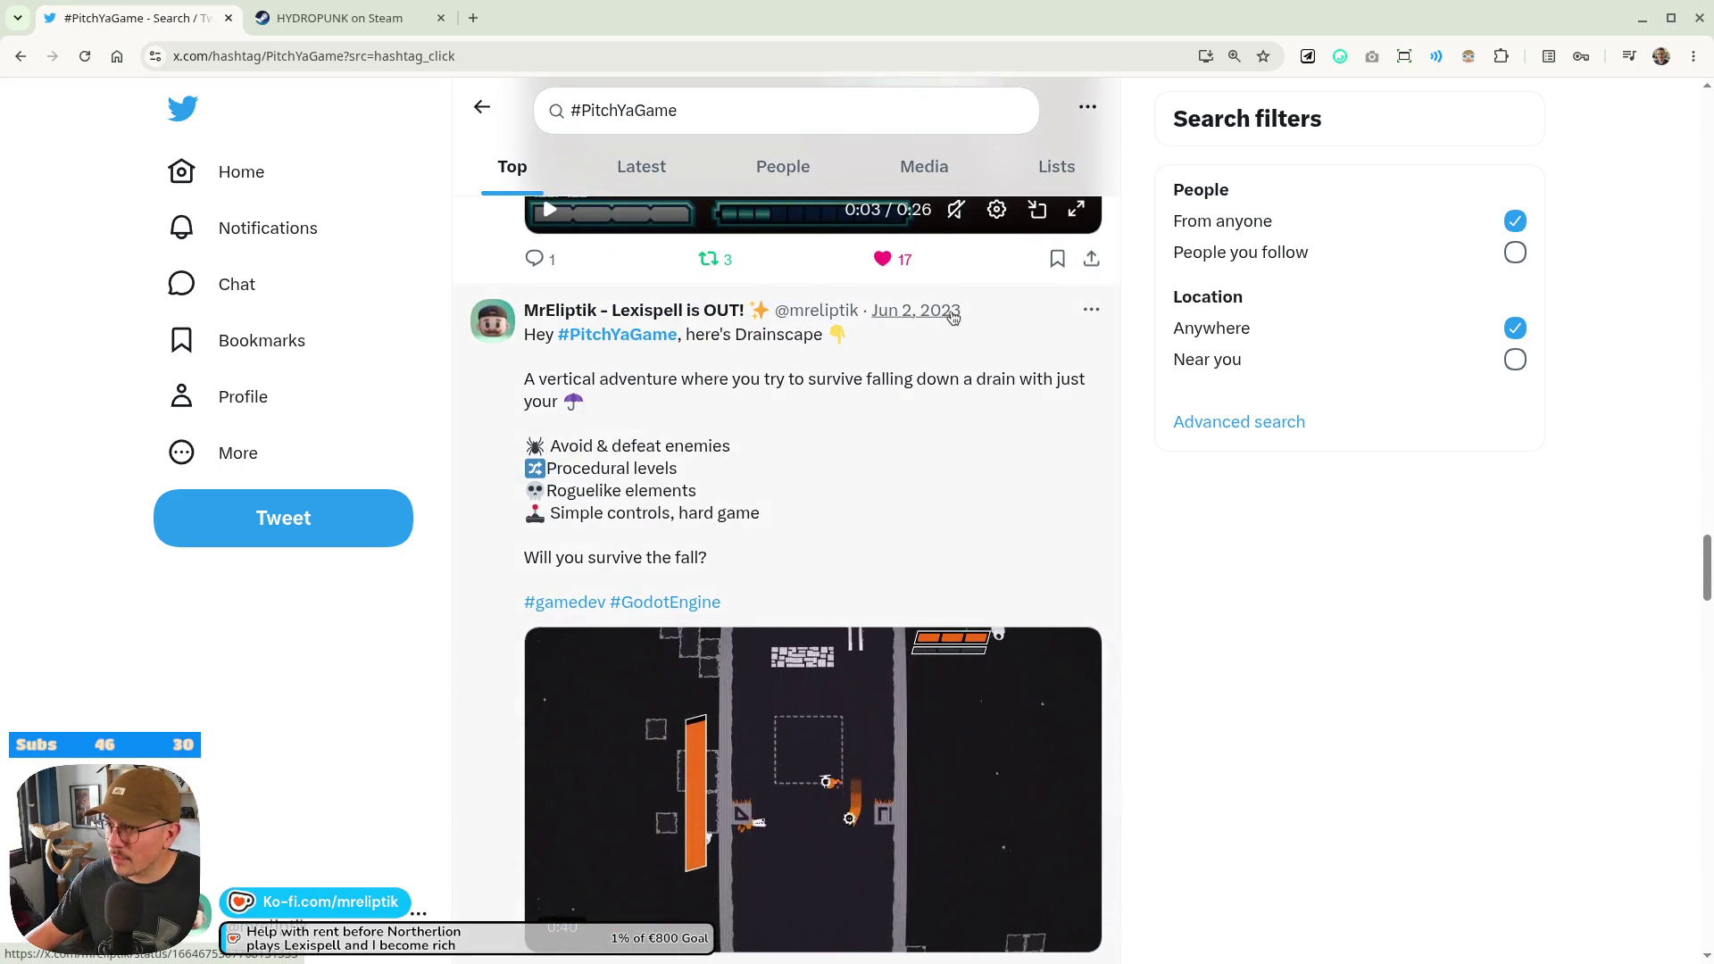
{"action": "scroll", "coordinate": [839, 425], "scroll_direction": "down", "scroll_amount": 7}
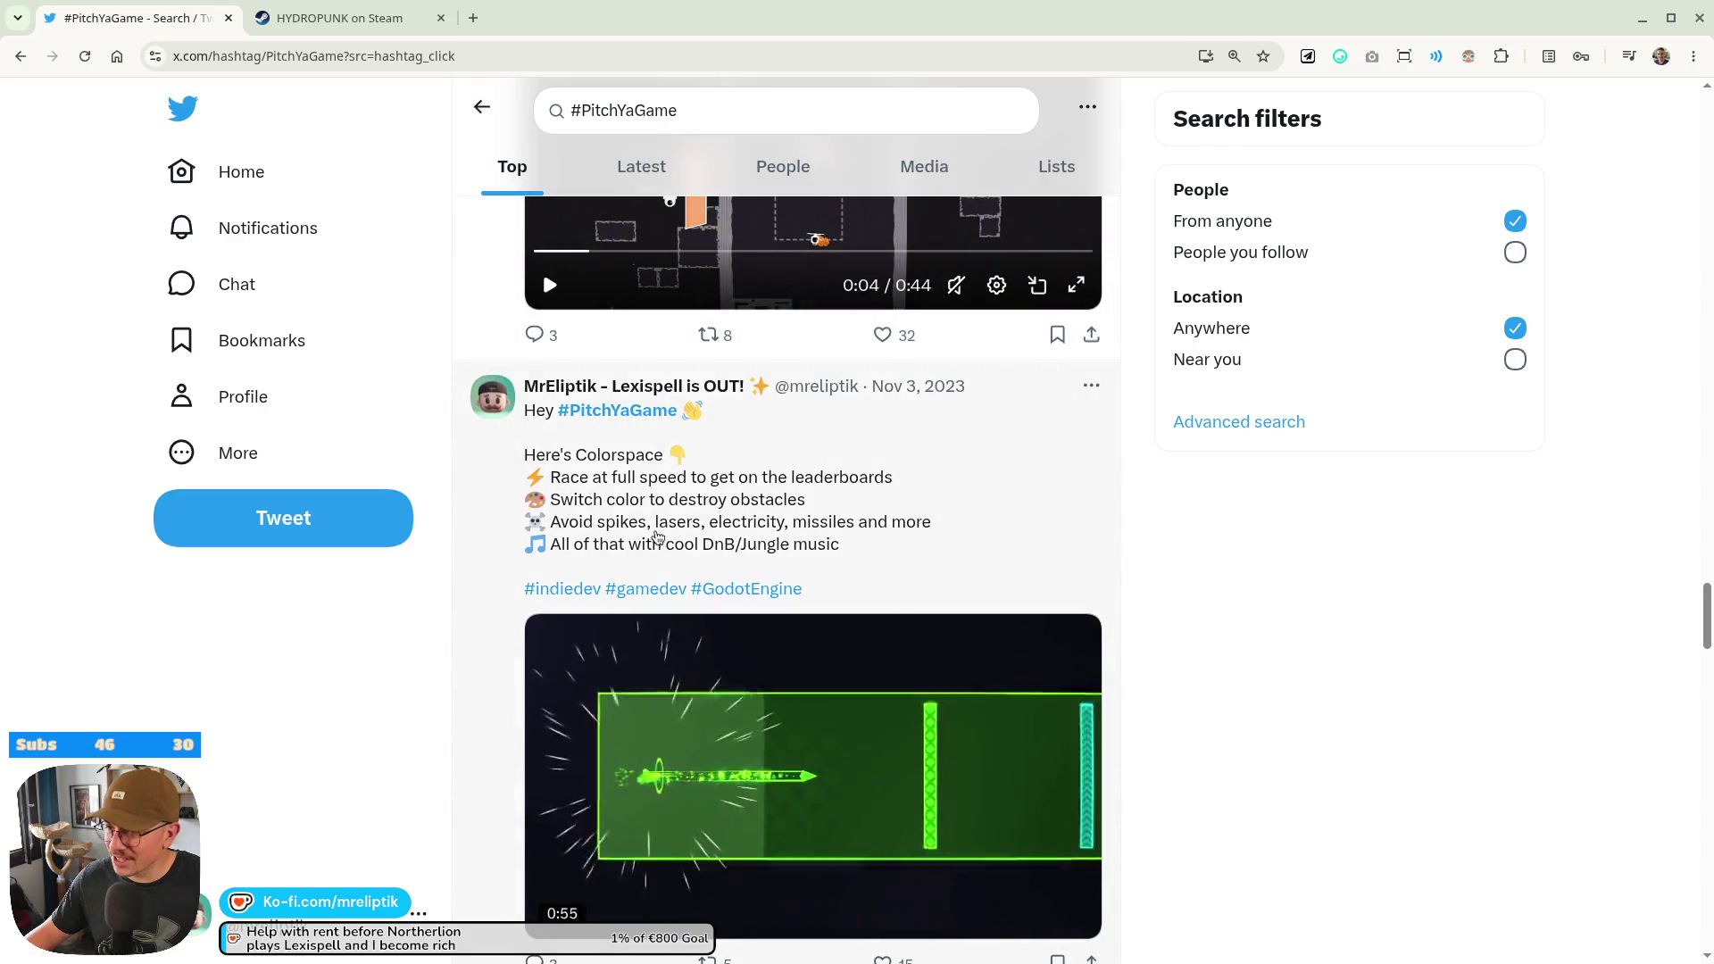
{"action": "scroll", "coordinate": [848, 464], "scroll_direction": "down", "scroll_amount": 7}
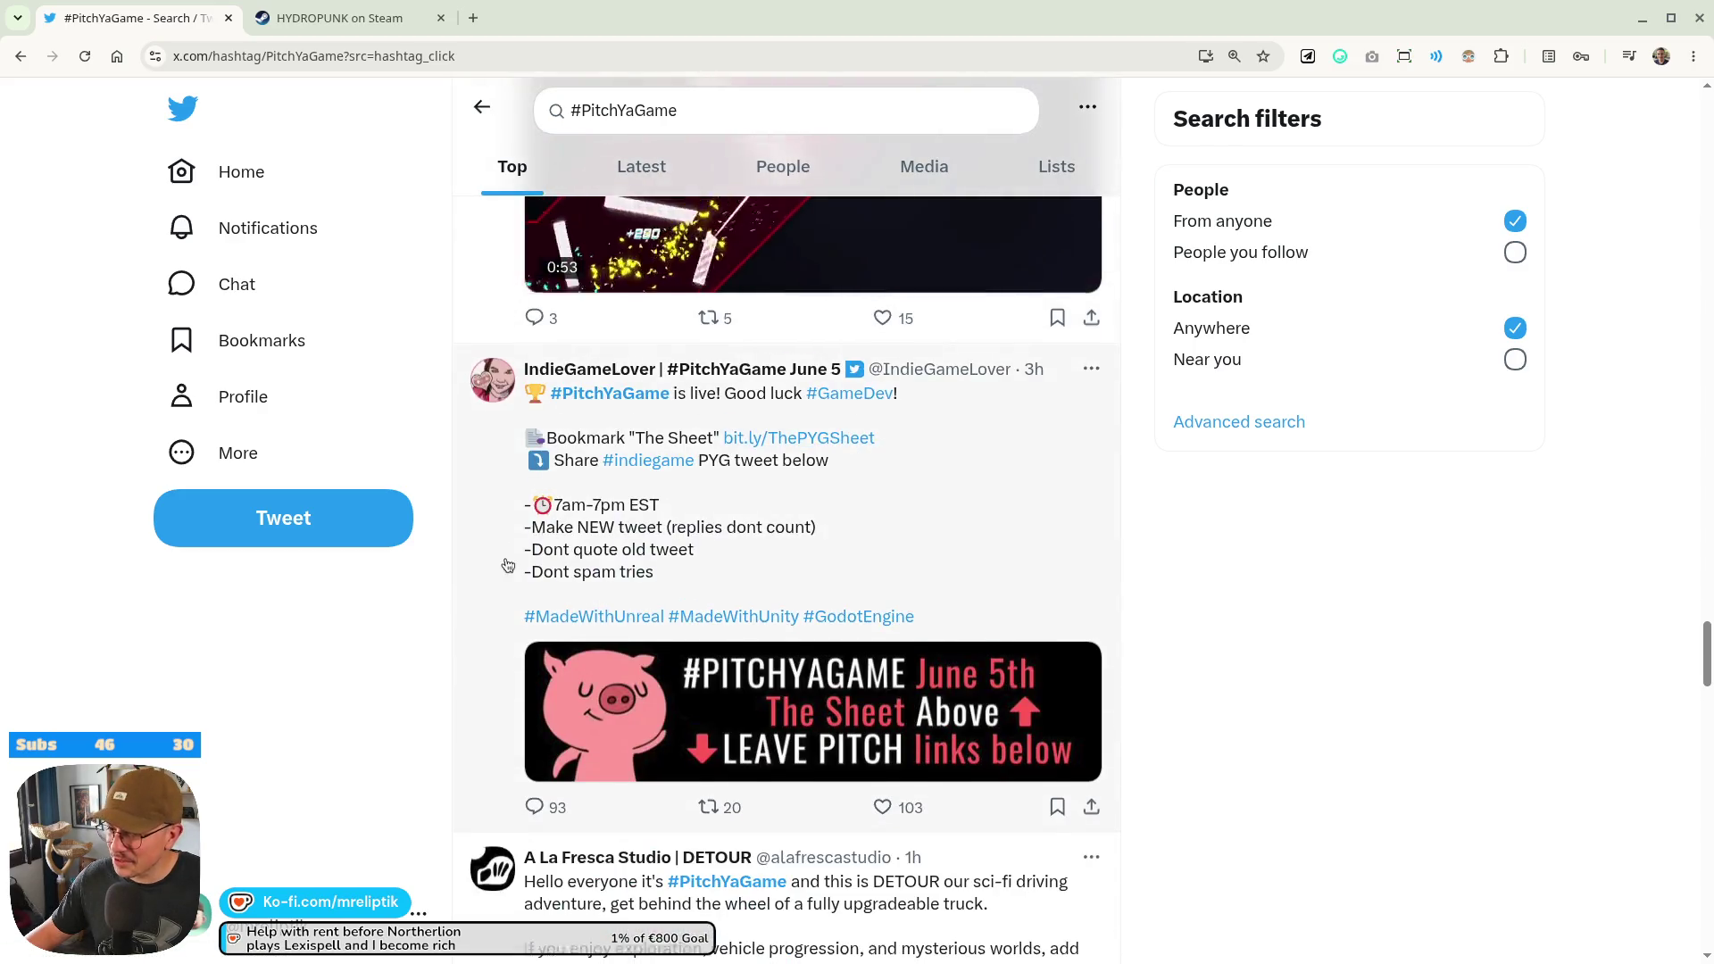
{"action": "scroll", "coordinate": [849, 464], "scroll_direction": "down", "scroll_amount": 10}
{"action": "scroll", "coordinate": [563, 189], "scroll_direction": "up", "scroll_amount": 7}
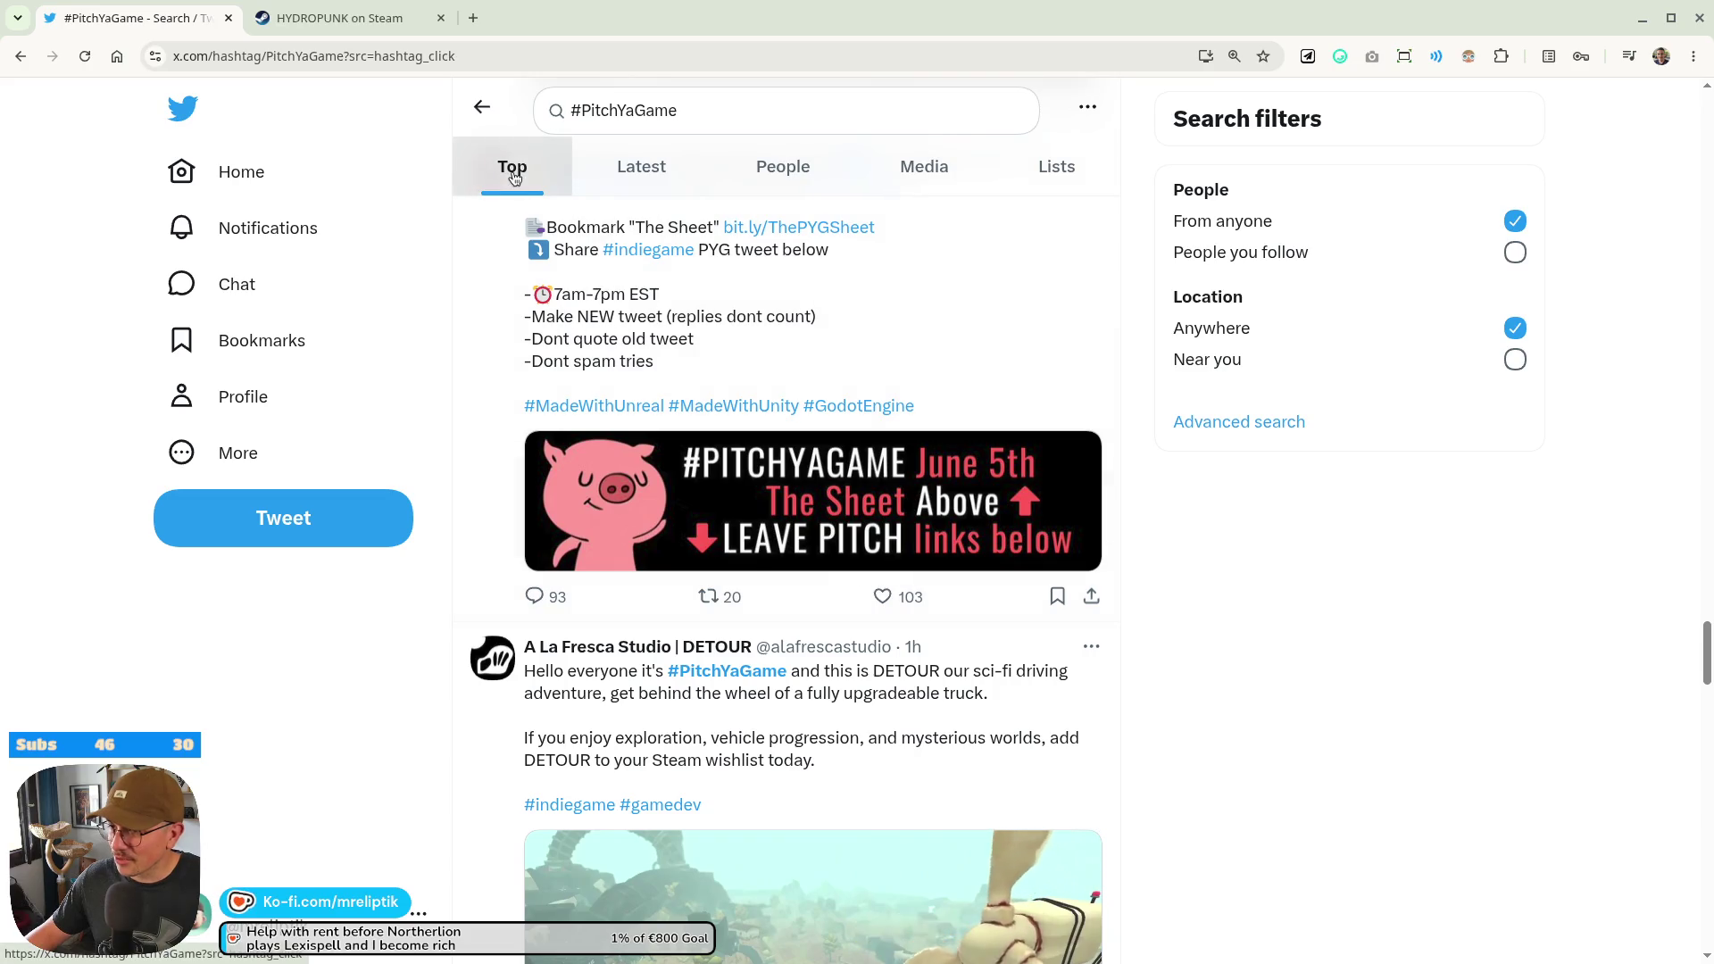
{"action": "left_click", "coordinate": [649, 168]}
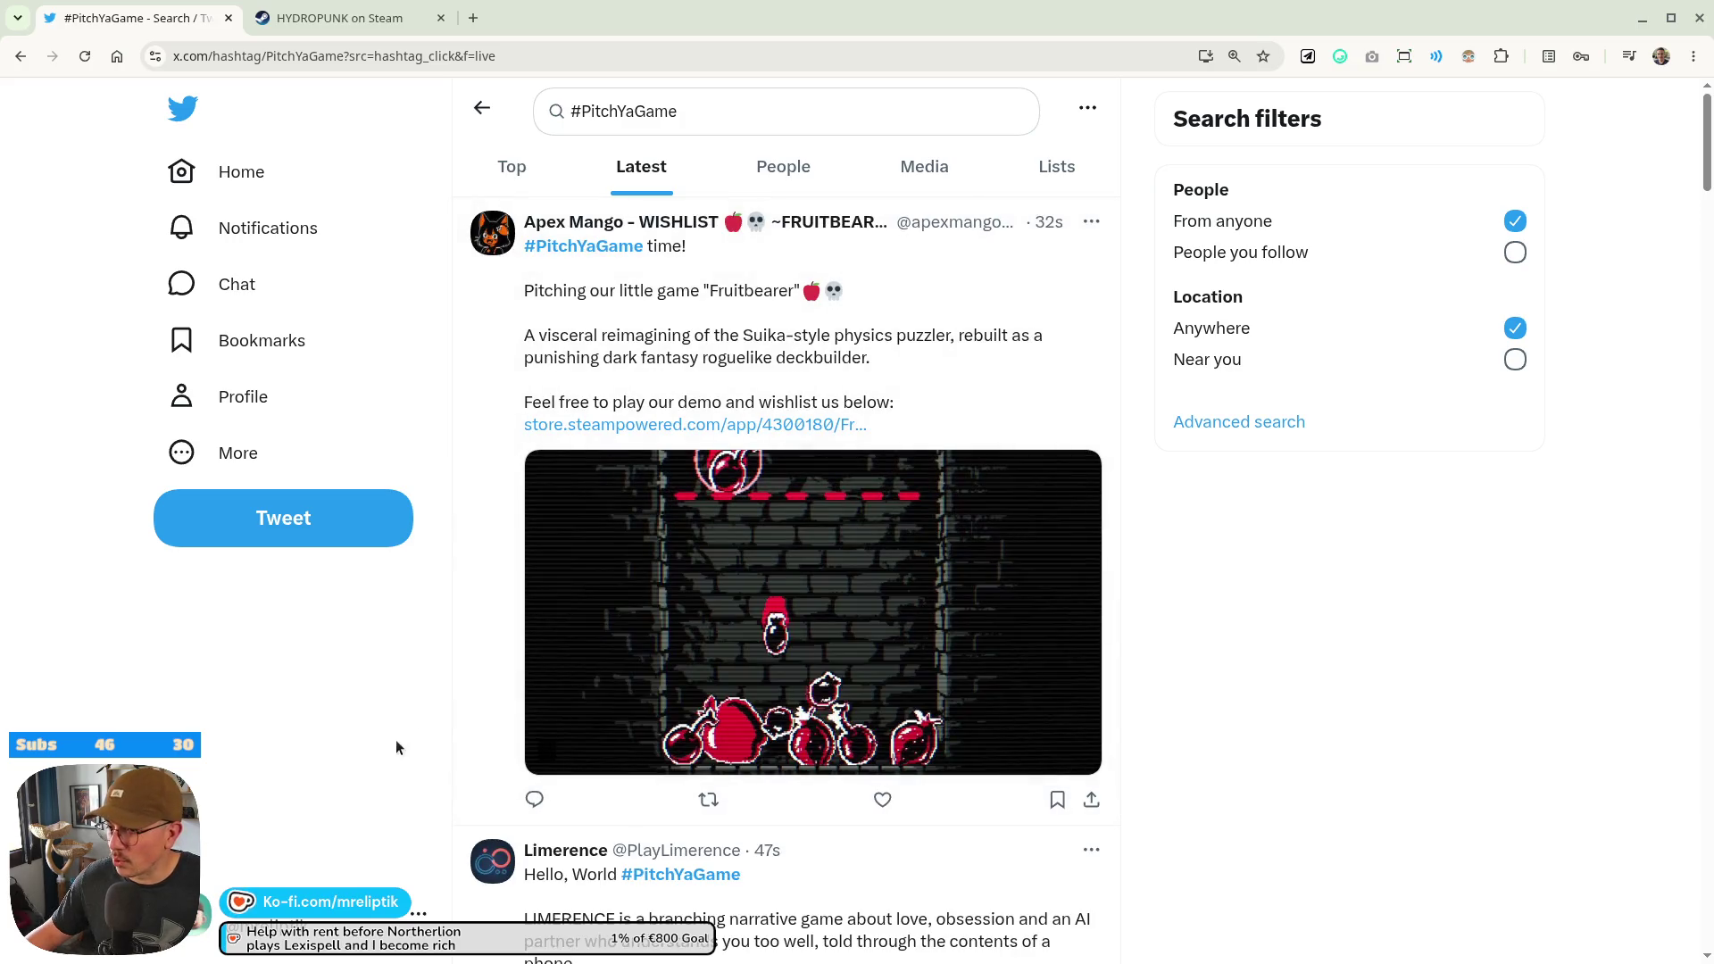
- Pause the Limerence video and scroll through the latest #PitchYaGame posts
{"action": "scroll", "coordinate": [382, 792], "scroll_direction": "down", "scroll_amount": 7}
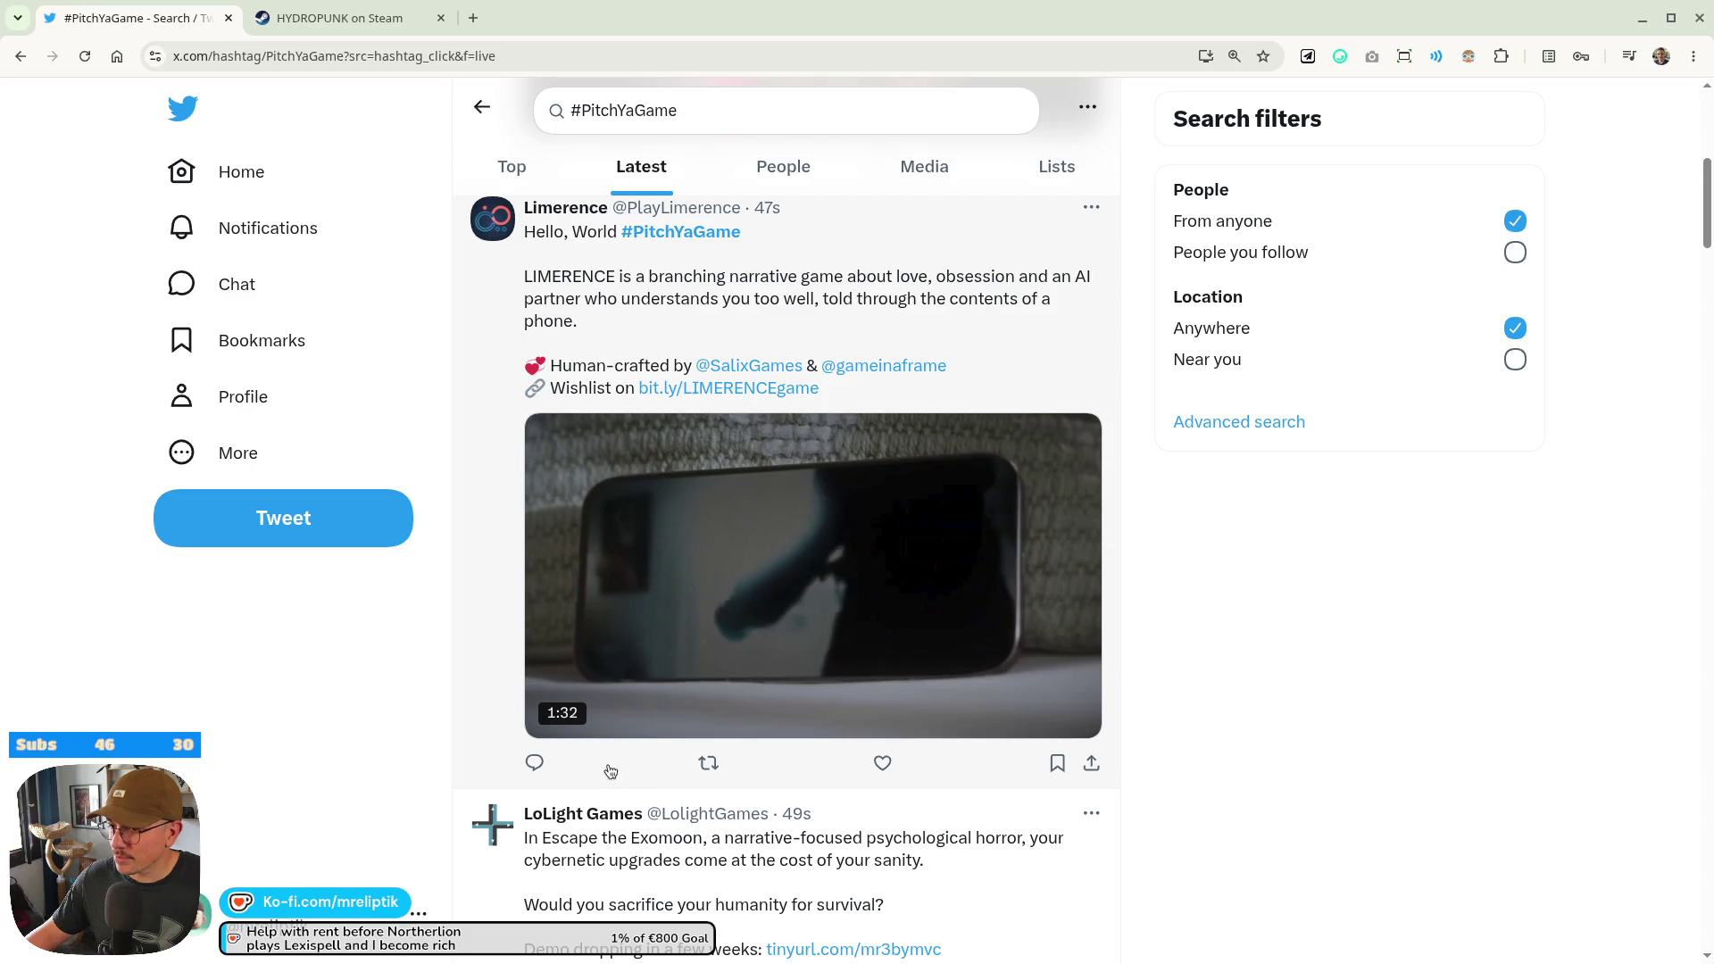
{"action": "left_click", "coordinate": [691, 581]}
{"action": "scroll", "coordinate": [402, 723], "scroll_direction": "down", "scroll_amount": 7}
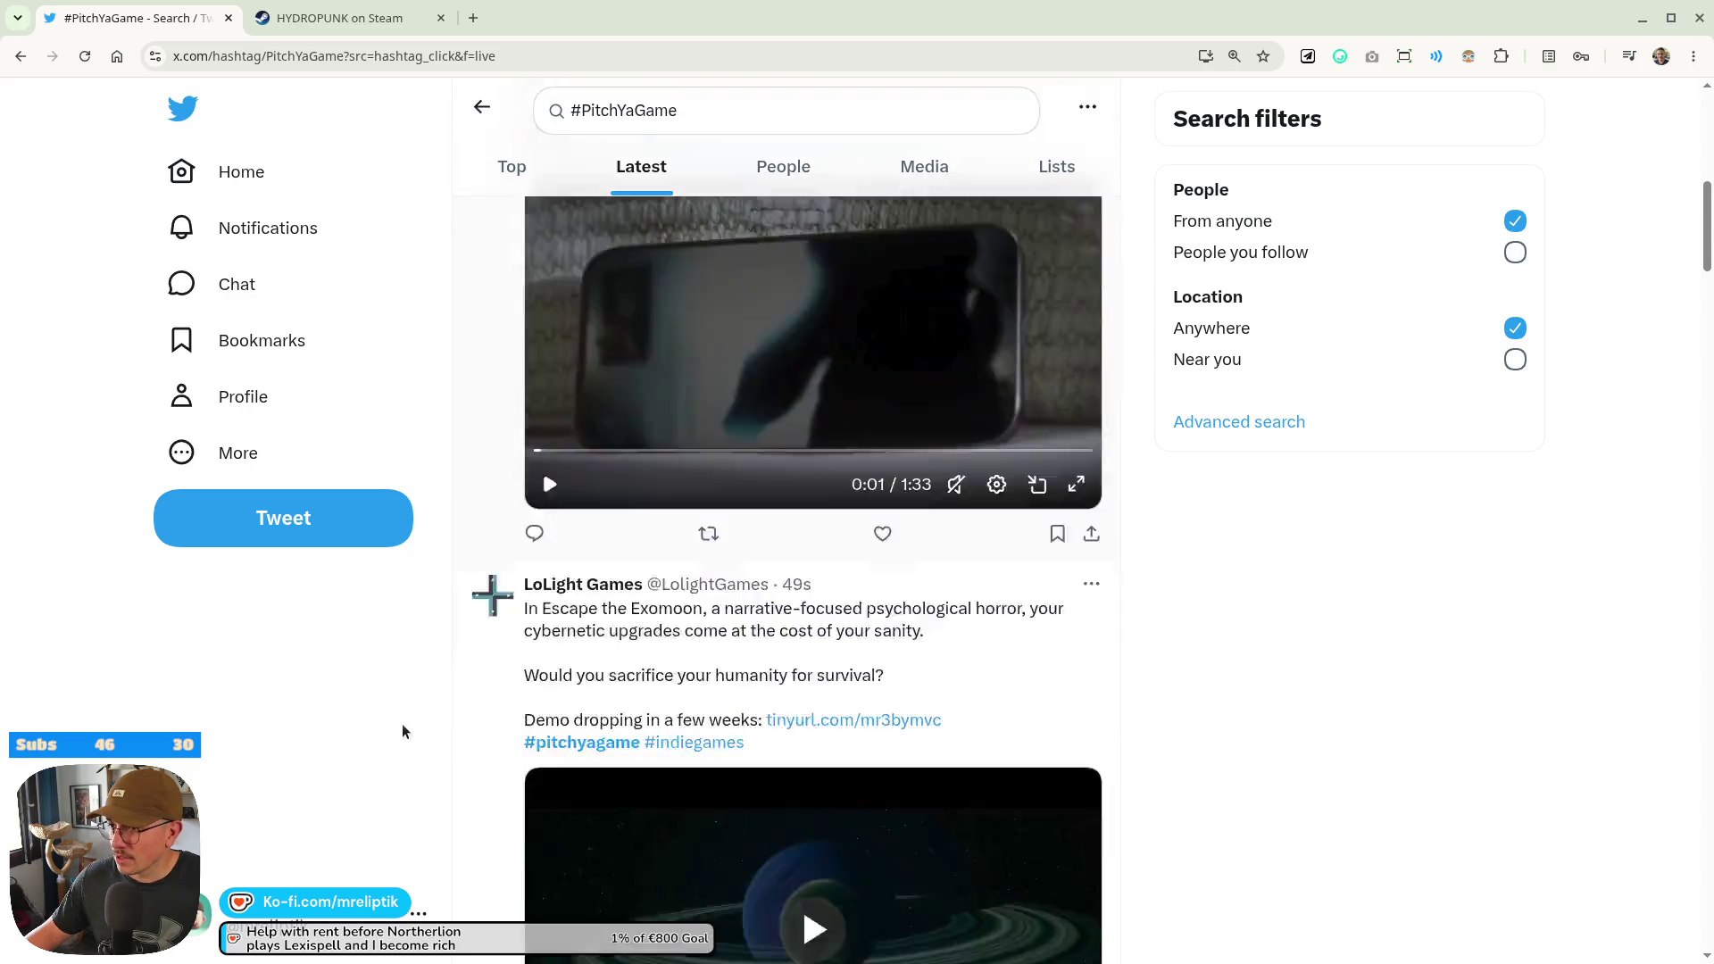
{"action": "scroll", "coordinate": [468, 730], "scroll_direction": "down", "scroll_amount": 6}
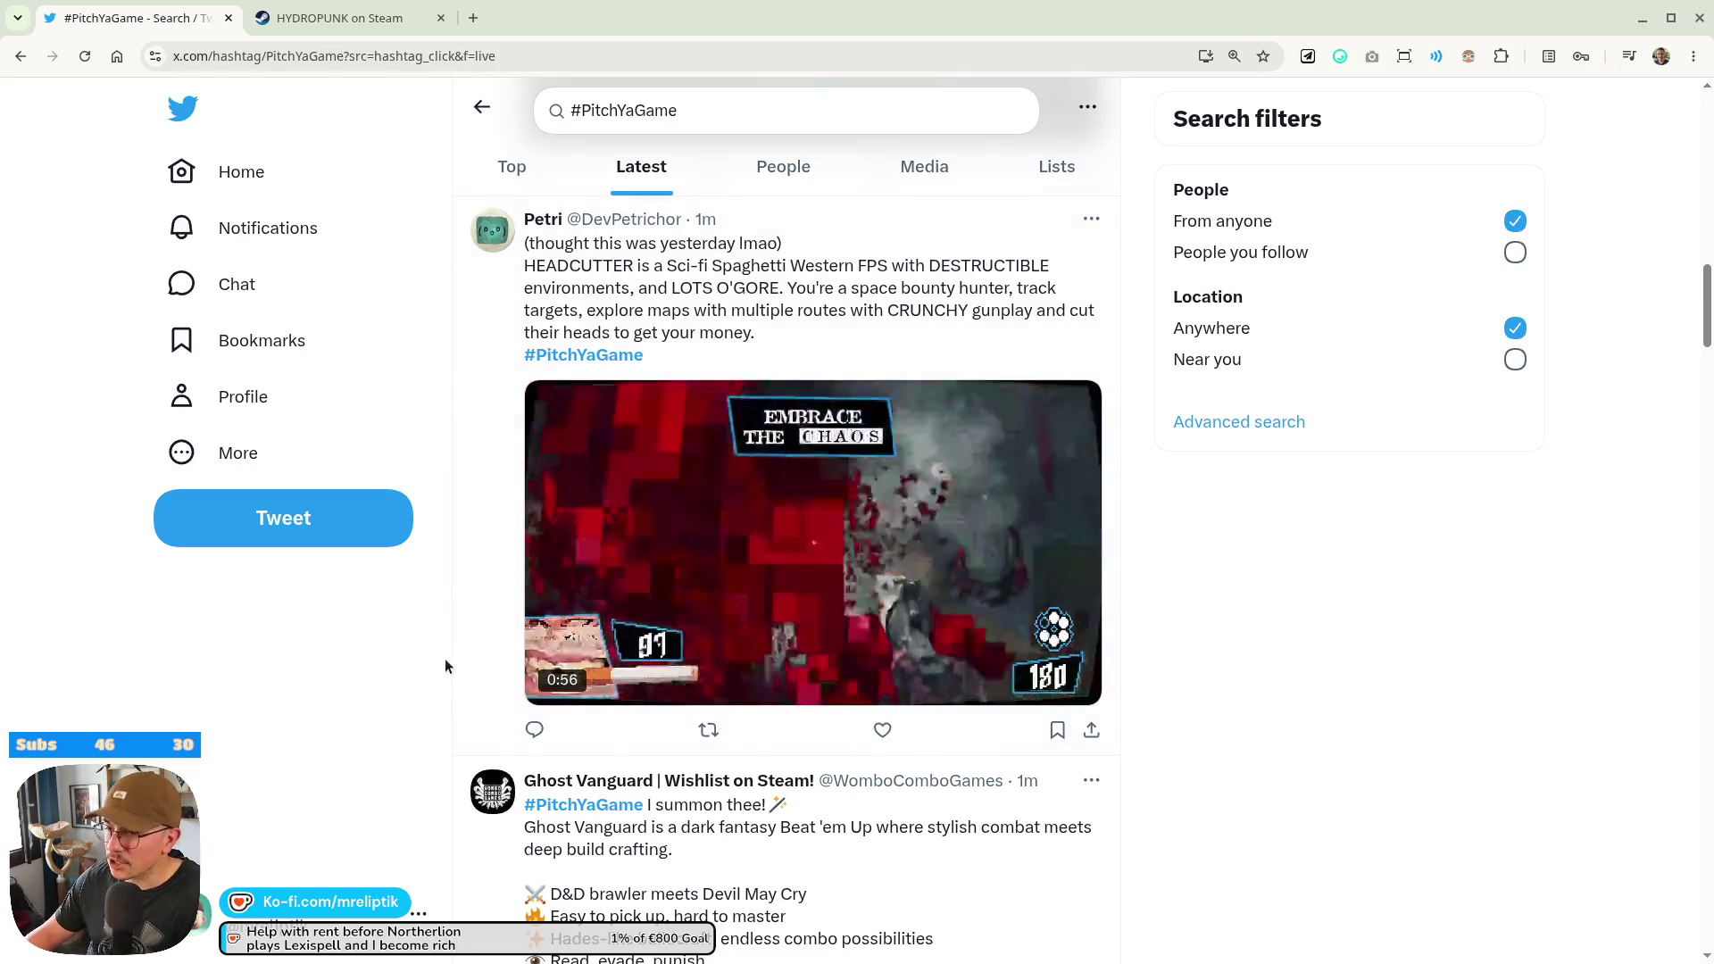
{"action": "scroll", "coordinate": [435, 590], "scroll_direction": "down", "scroll_amount": 5}
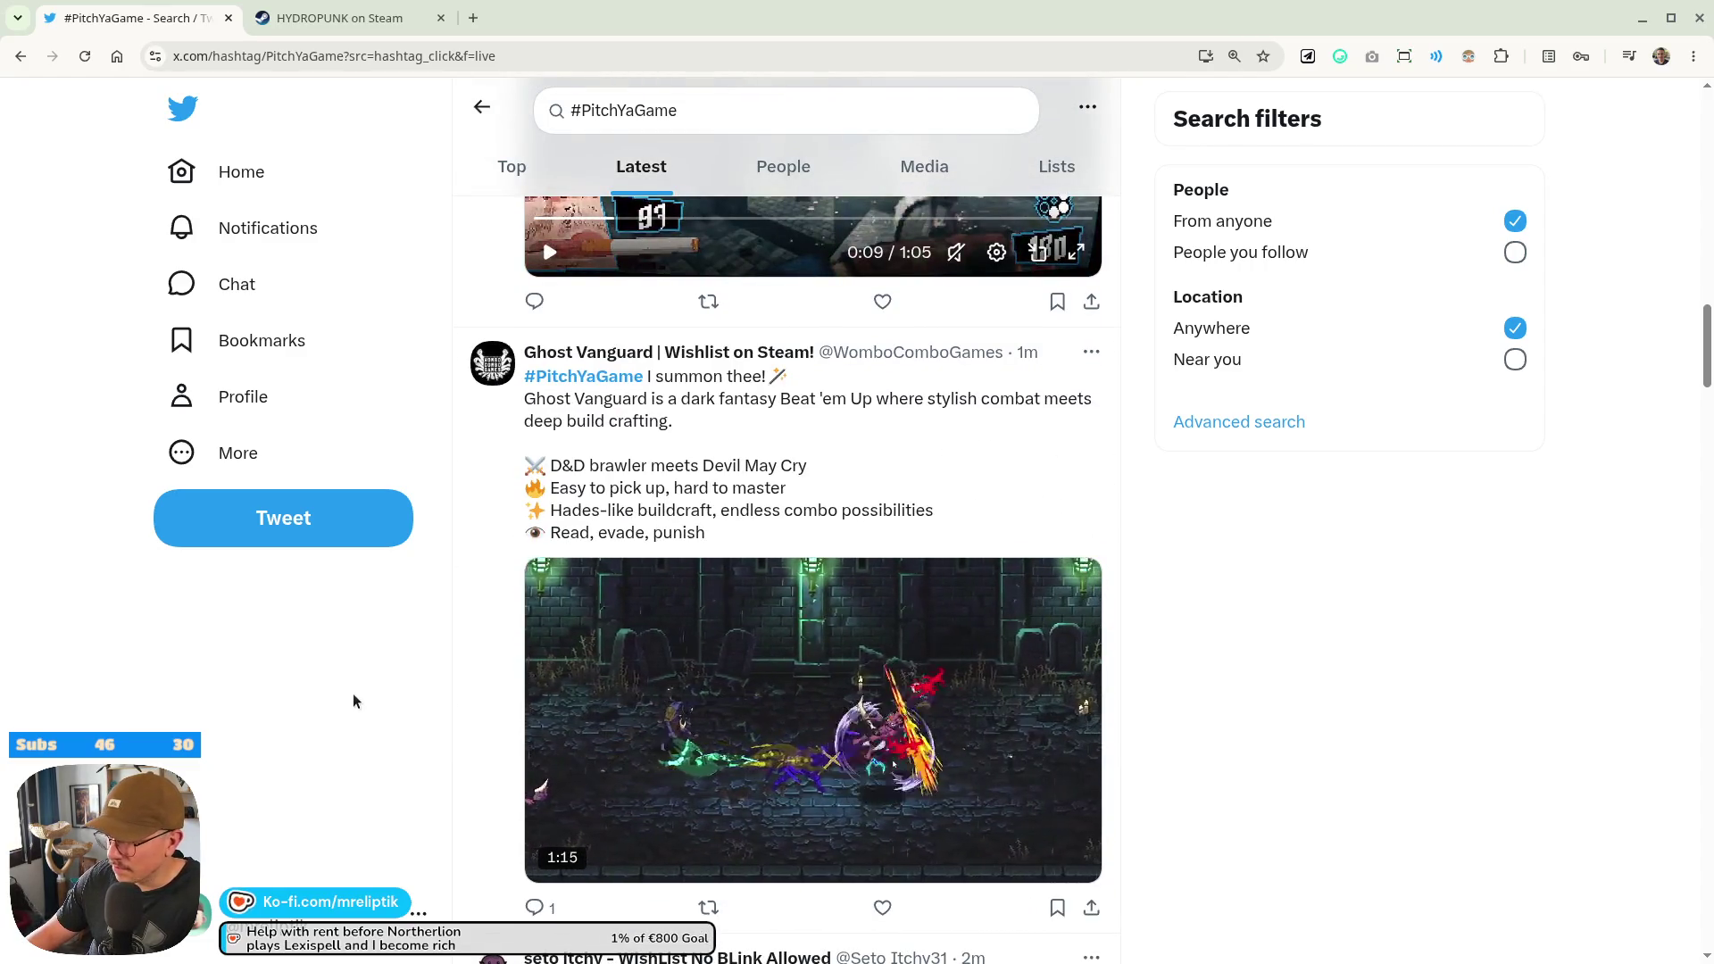
- Follow Ghost Vanguard's developer and like and retweet the Ghost Vanguard tweet
{"action": "mouse_move", "coordinate": [589, 352]}
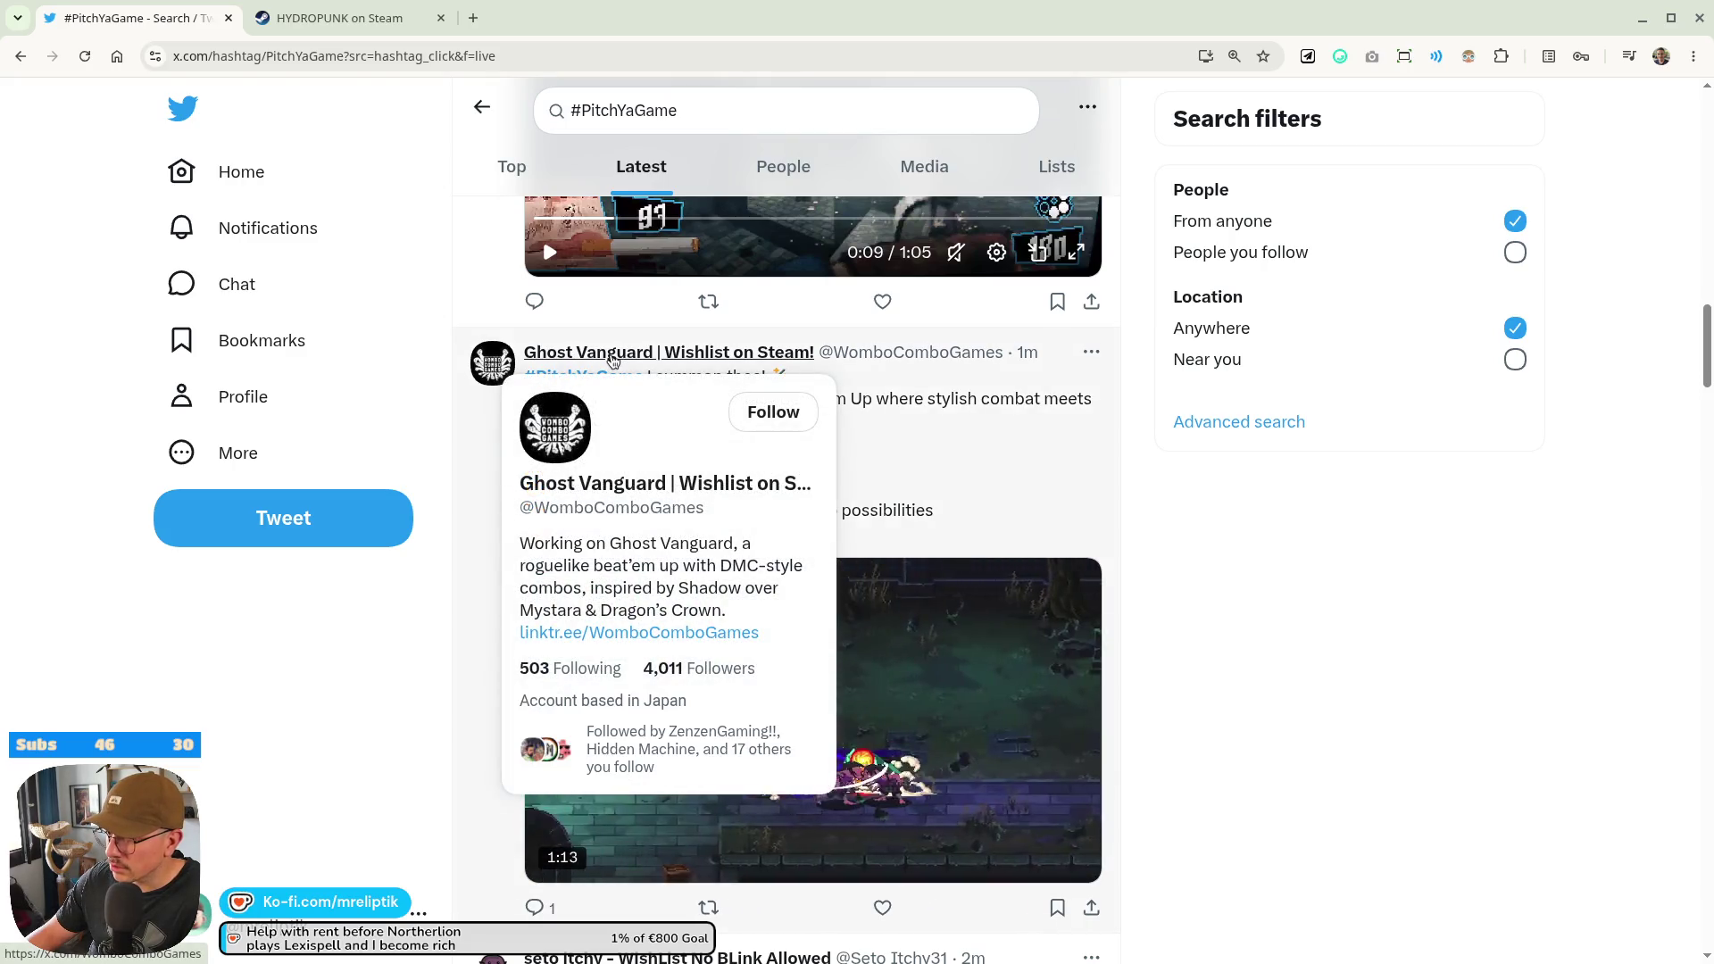
{"action": "left_click", "coordinate": [773, 412]}
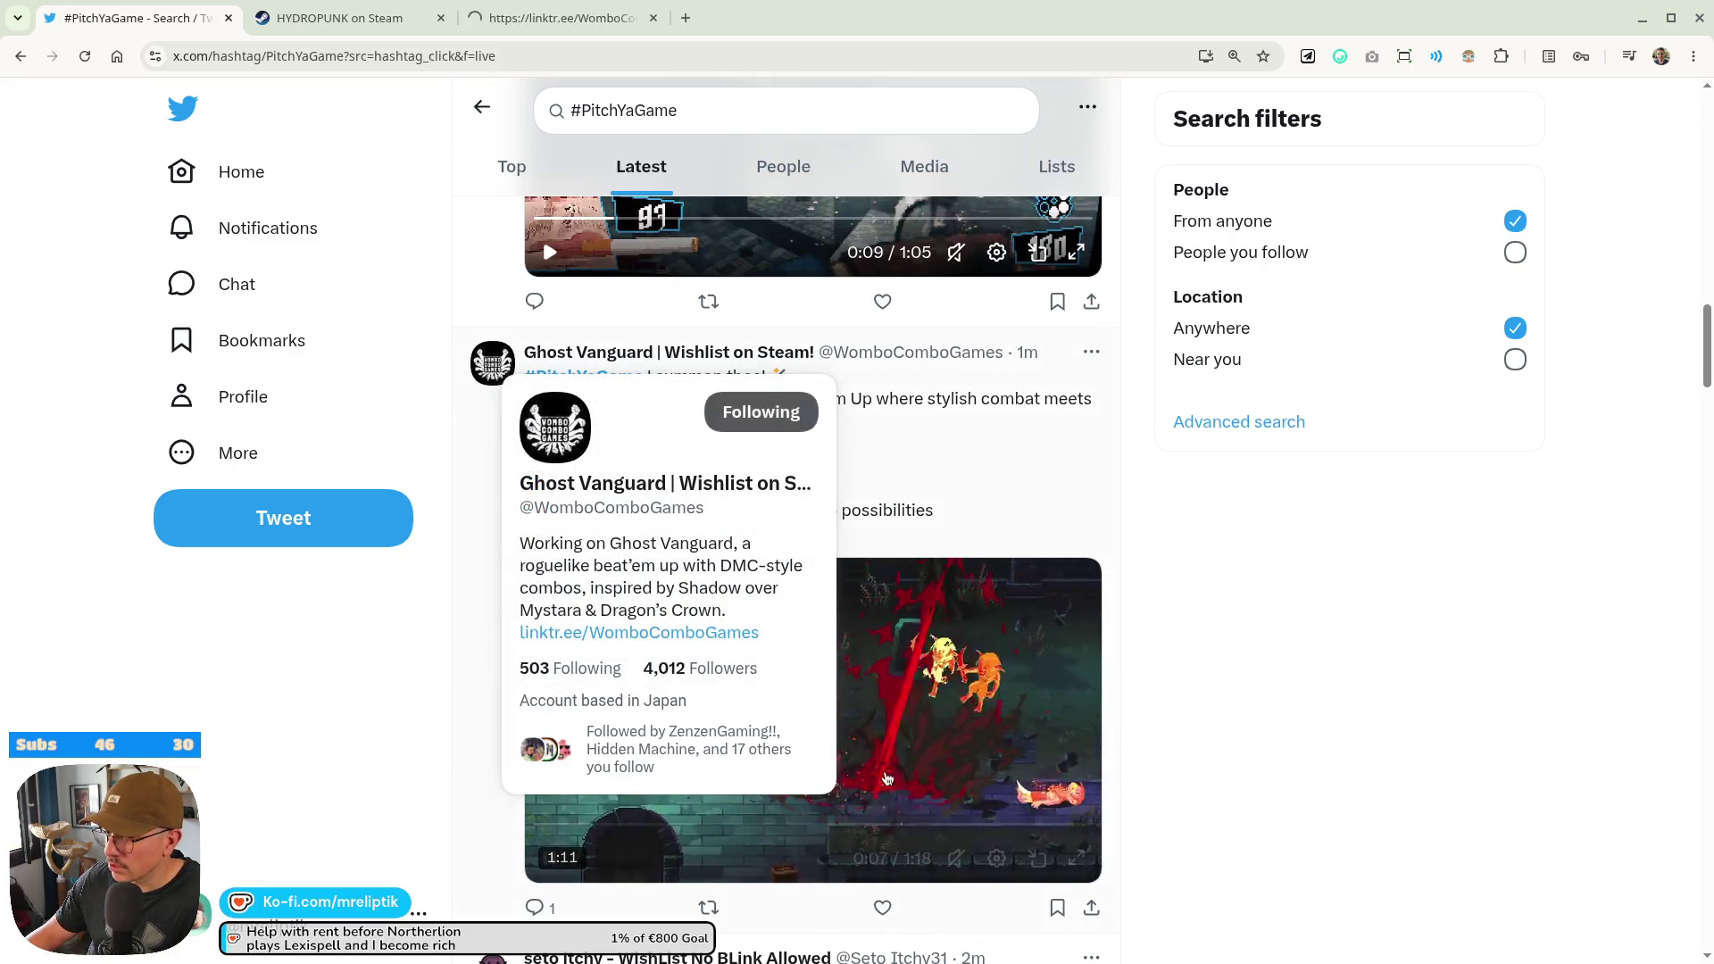
{"action": "left_click", "coordinate": [882, 908]}
{"action": "left_click", "coordinate": [708, 907]}
{"action": "left_click", "coordinate": [644, 845]}
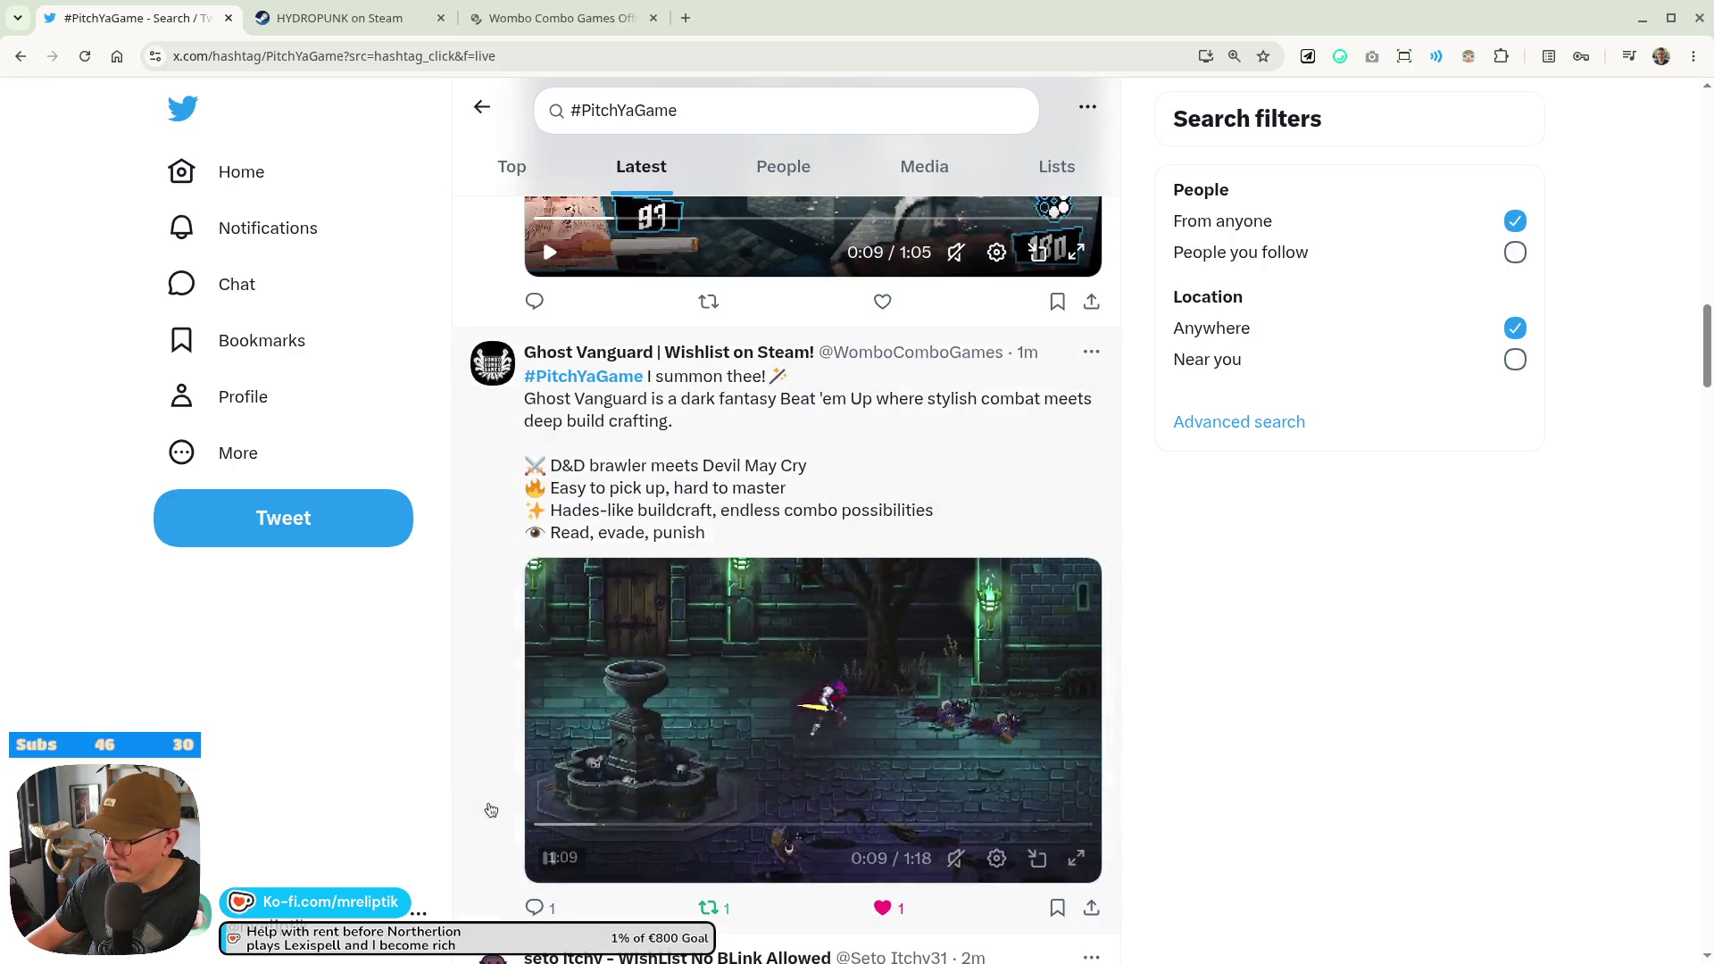
{"action": "scroll", "coordinate": [440, 587], "scroll_direction": "down", "scroll_amount": 7}
- Like and retweet the reflex-challenge demo tweet, then return to the Latest results
{"action": "left_click", "coordinate": [834, 822]}
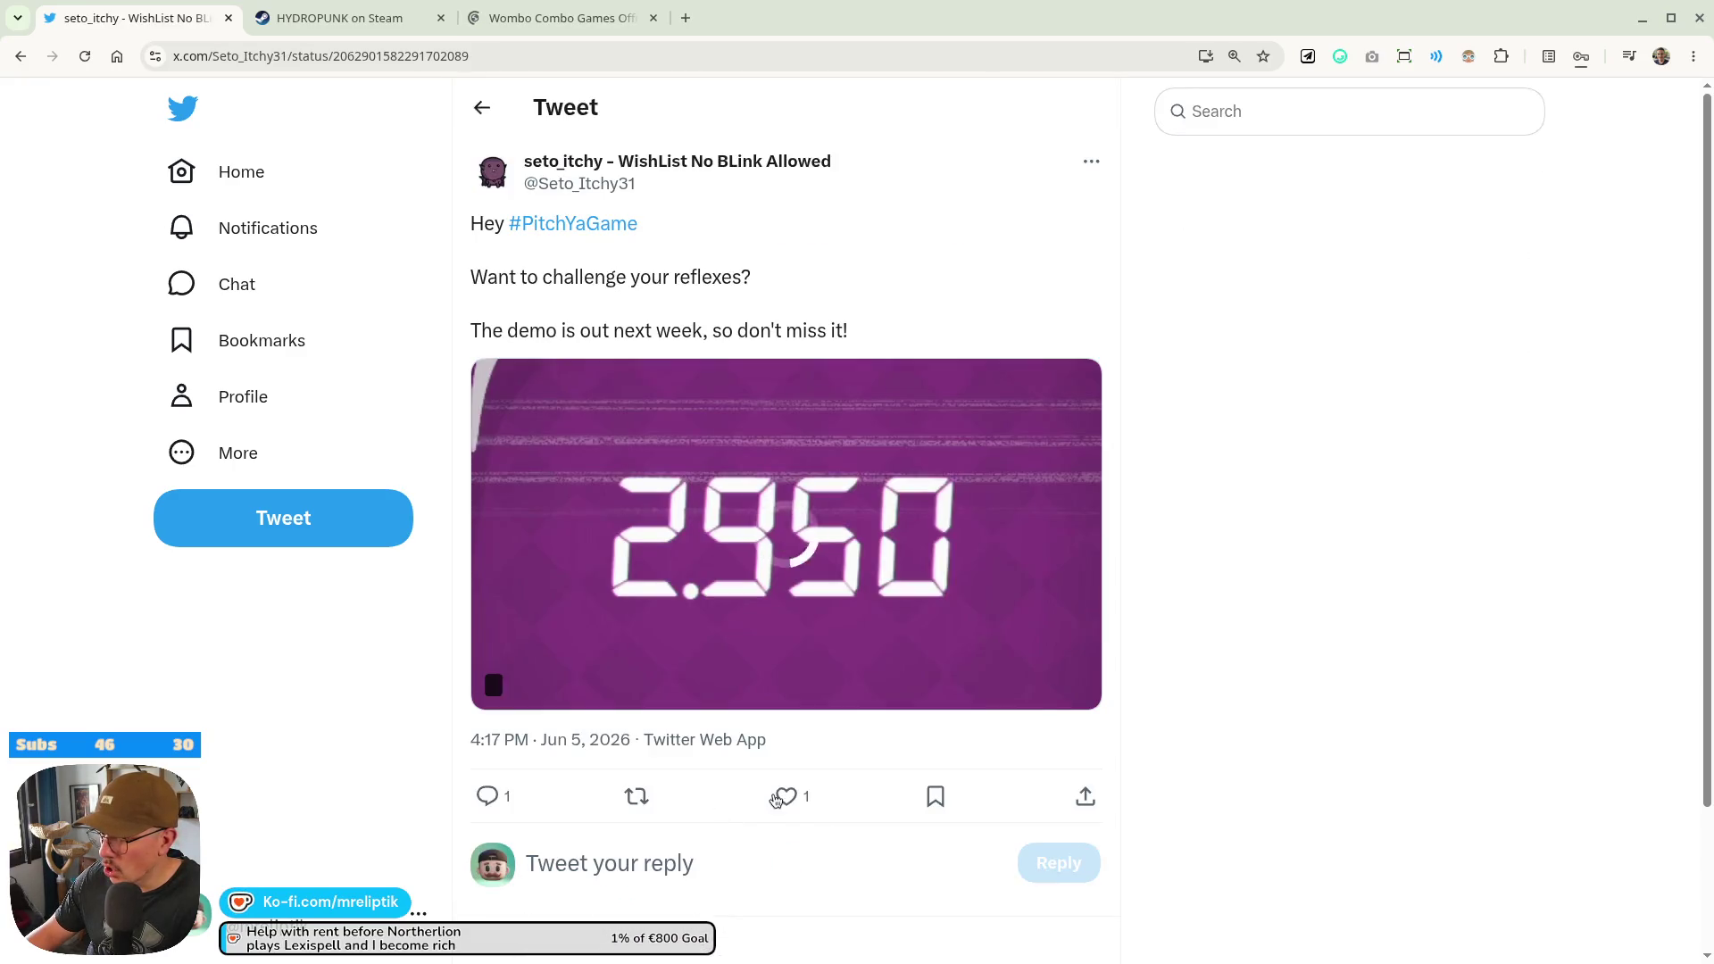
{"action": "left_click", "coordinate": [786, 795]}
{"action": "left_click", "coordinate": [629, 797]}
{"action": "left_click", "coordinate": [627, 802]}
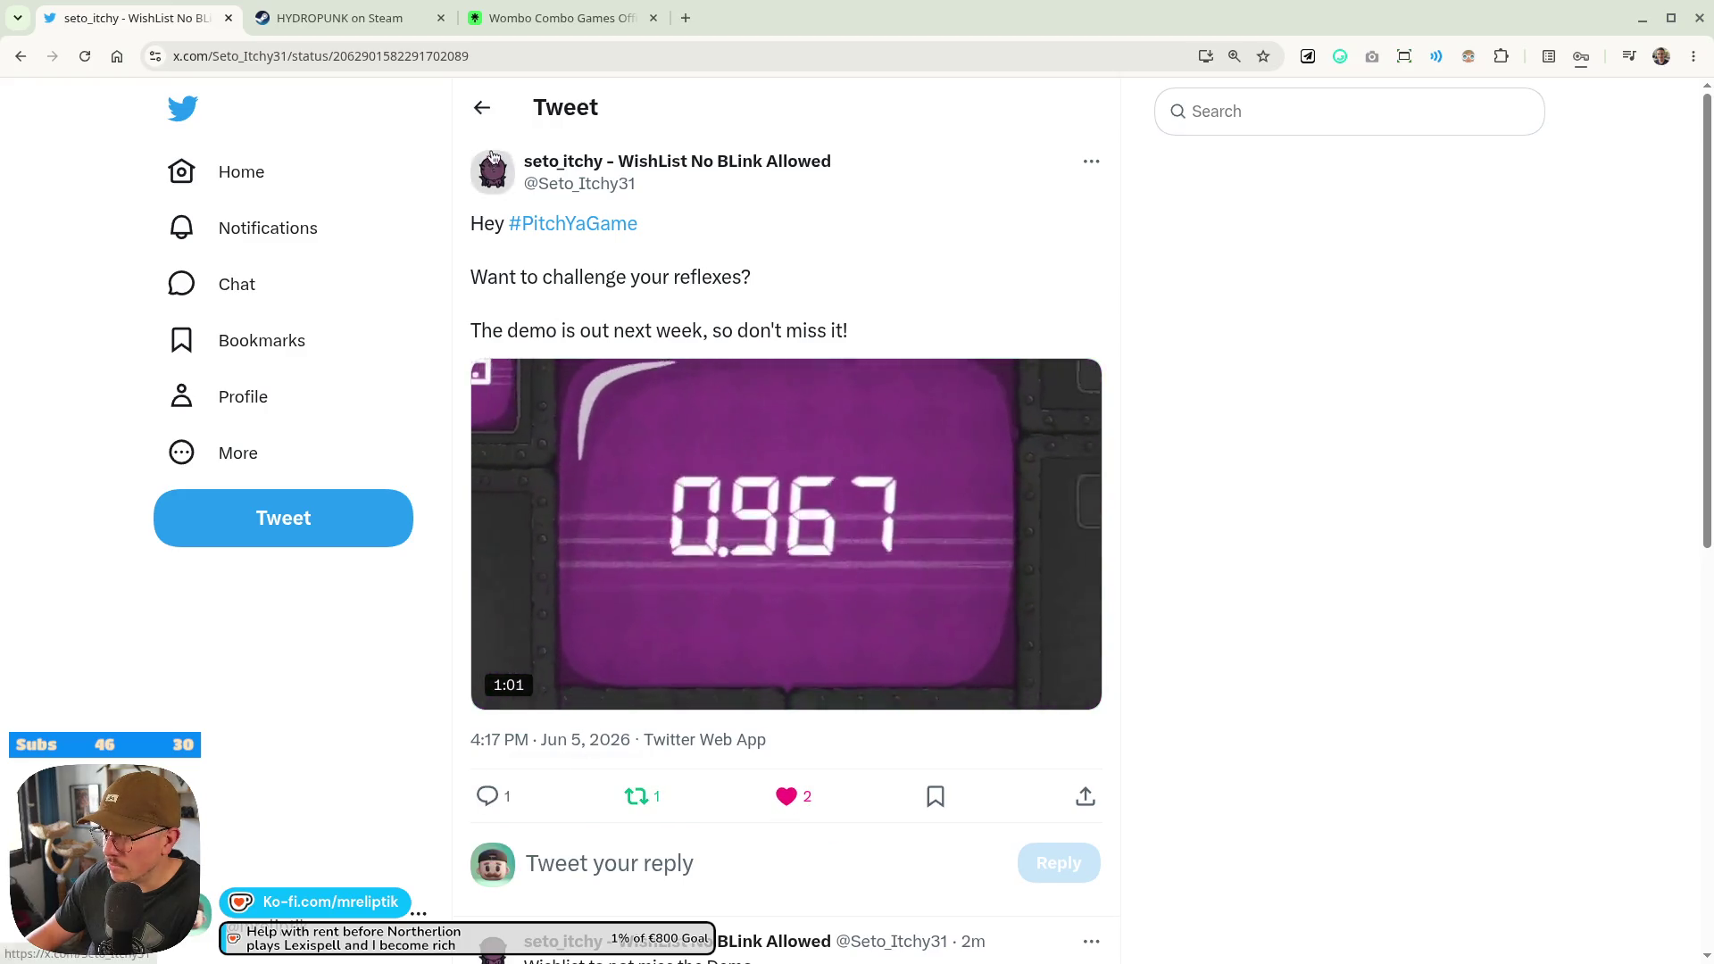
{"action": "left_click", "coordinate": [482, 107]}
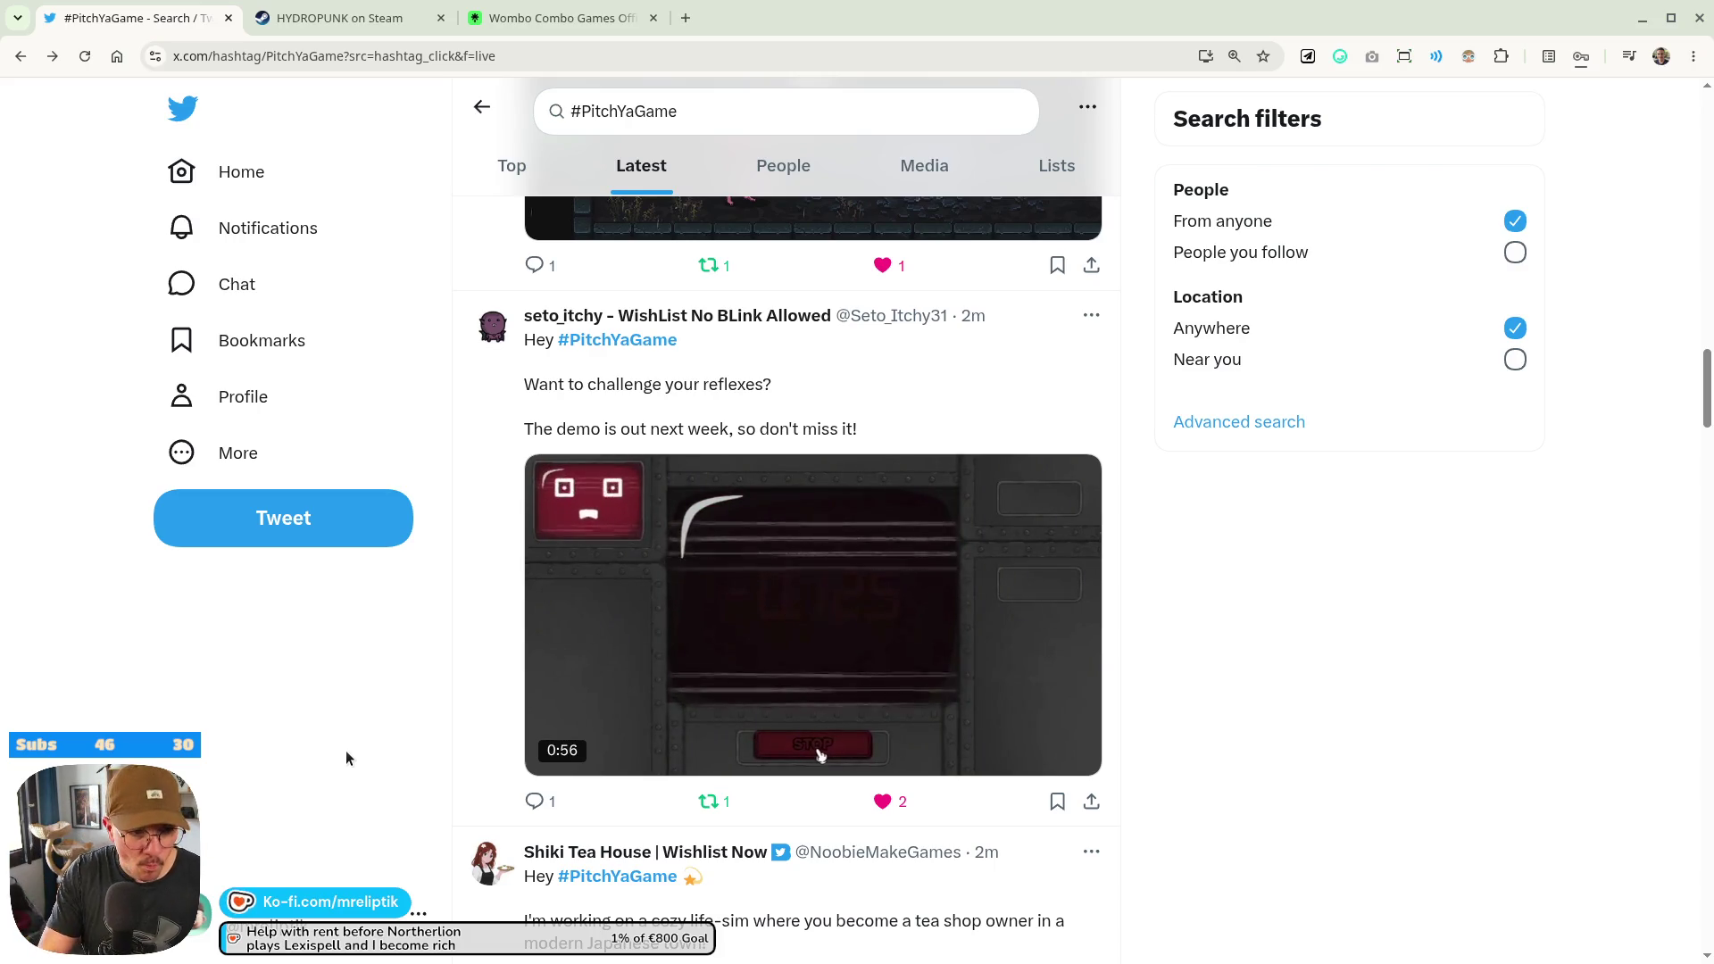
- Scroll down to the Queen's Domain #PitchYaGame post and like and retweet it
{"action": "scroll", "coordinate": [618, 591], "scroll_direction": "down", "scroll_amount": 5}
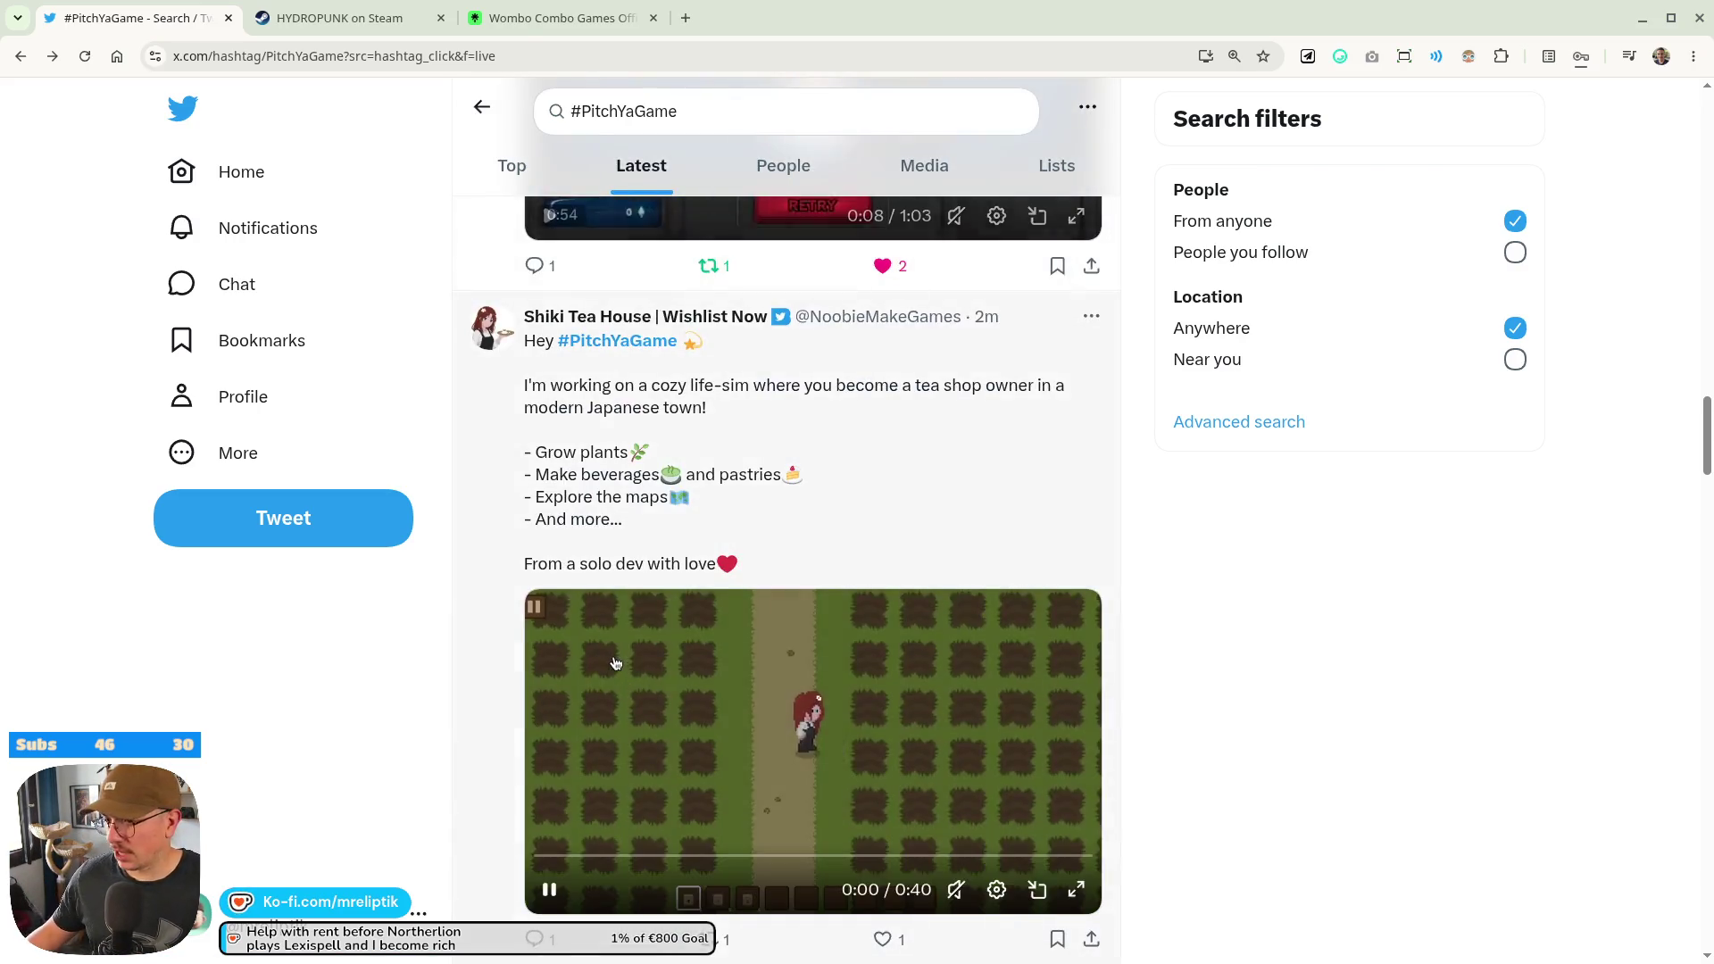
{"action": "scroll", "coordinate": [618, 591], "scroll_direction": "down", "scroll_amount": 7}
{"action": "scroll", "coordinate": [394, 784], "scroll_direction": "down", "scroll_amount": 6}
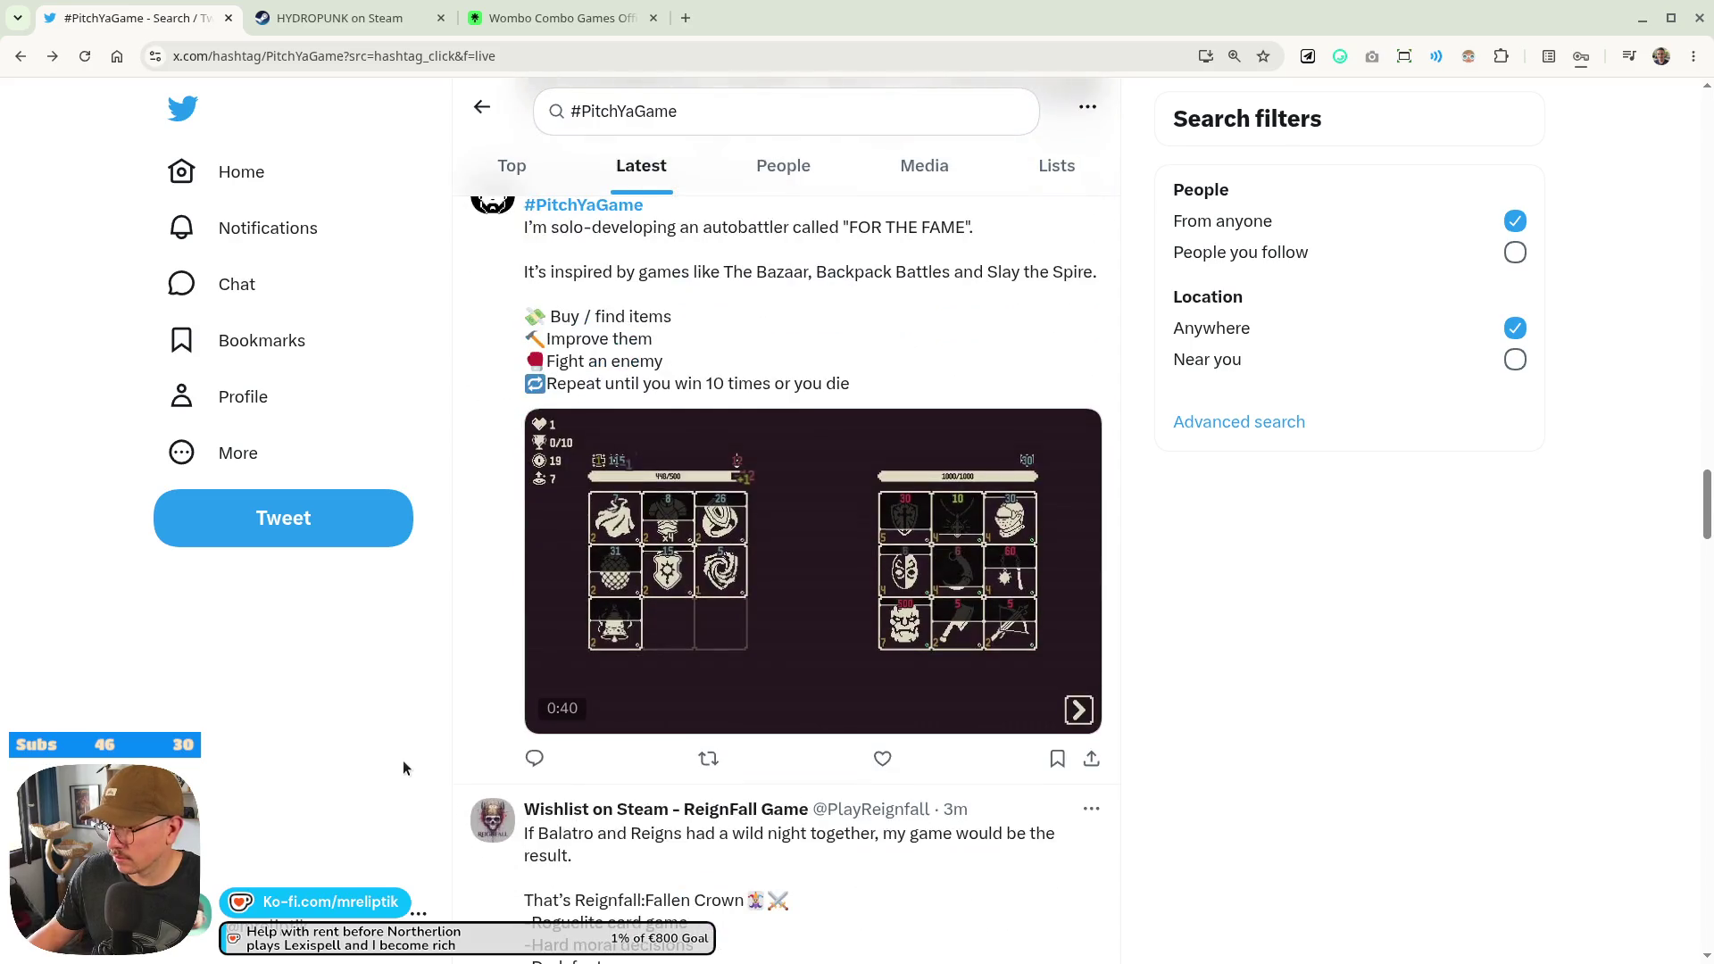
{"action": "scroll", "coordinate": [403, 759], "scroll_direction": "down", "scroll_amount": 15}
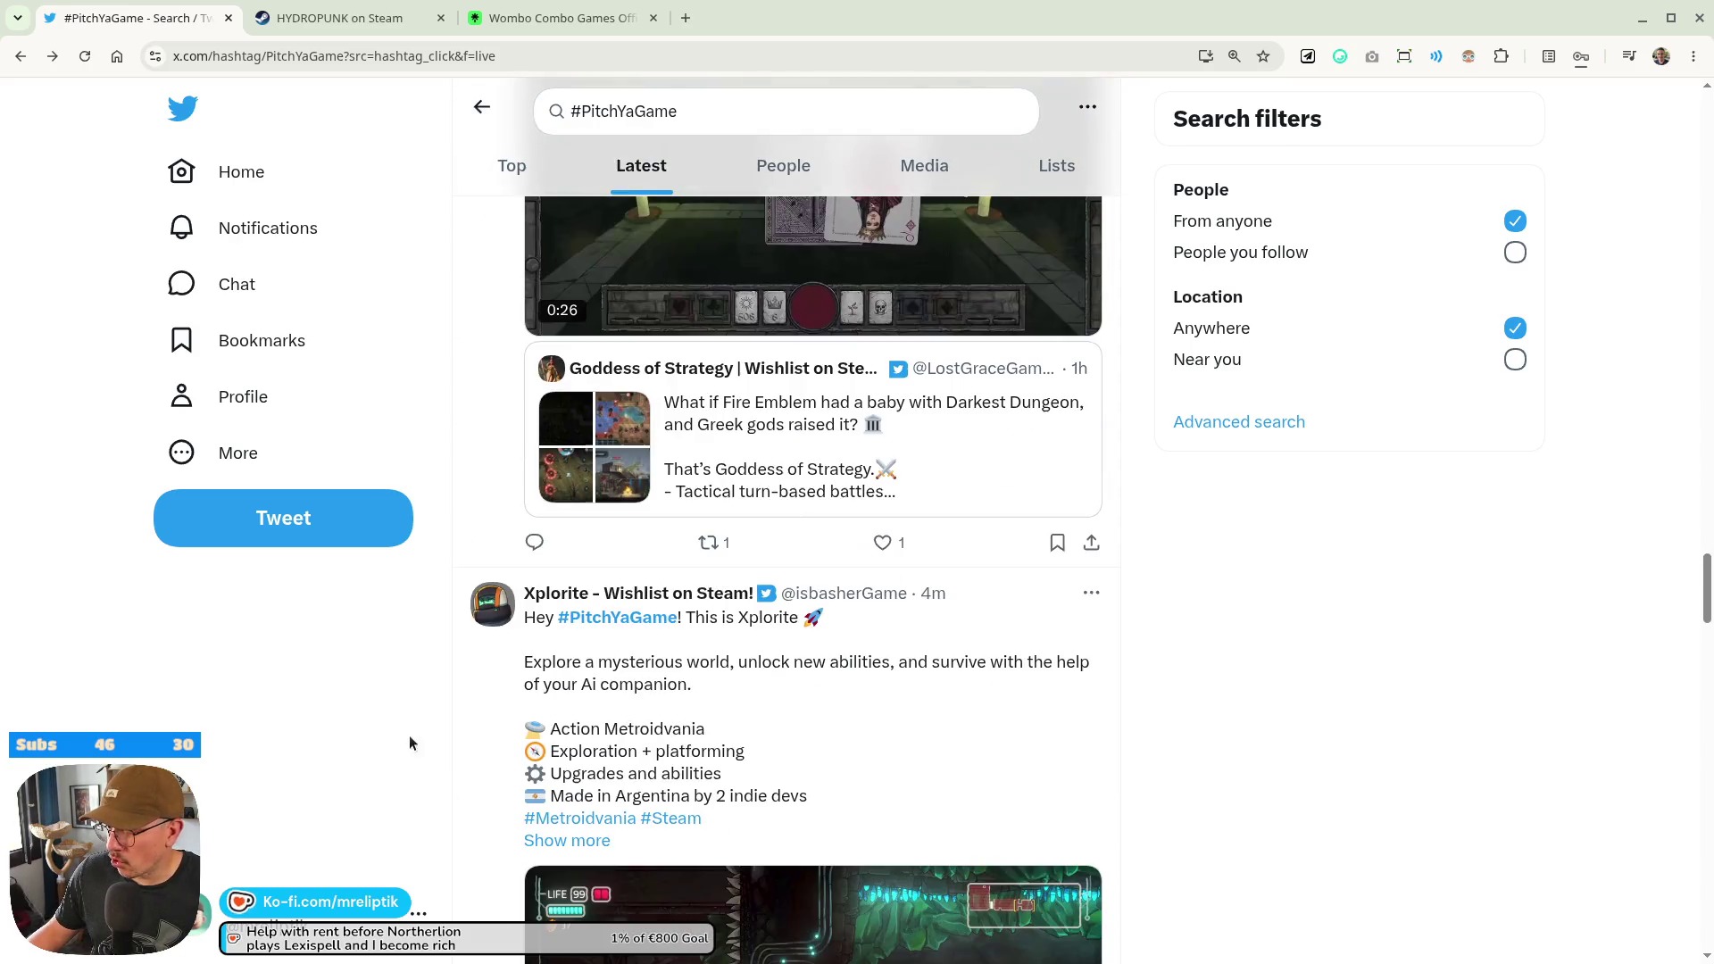
{"action": "scroll", "coordinate": [403, 683], "scroll_direction": "down", "scroll_amount": 2}
{"action": "scroll", "coordinate": [421, 692], "scroll_direction": "down", "scroll_amount": 5}
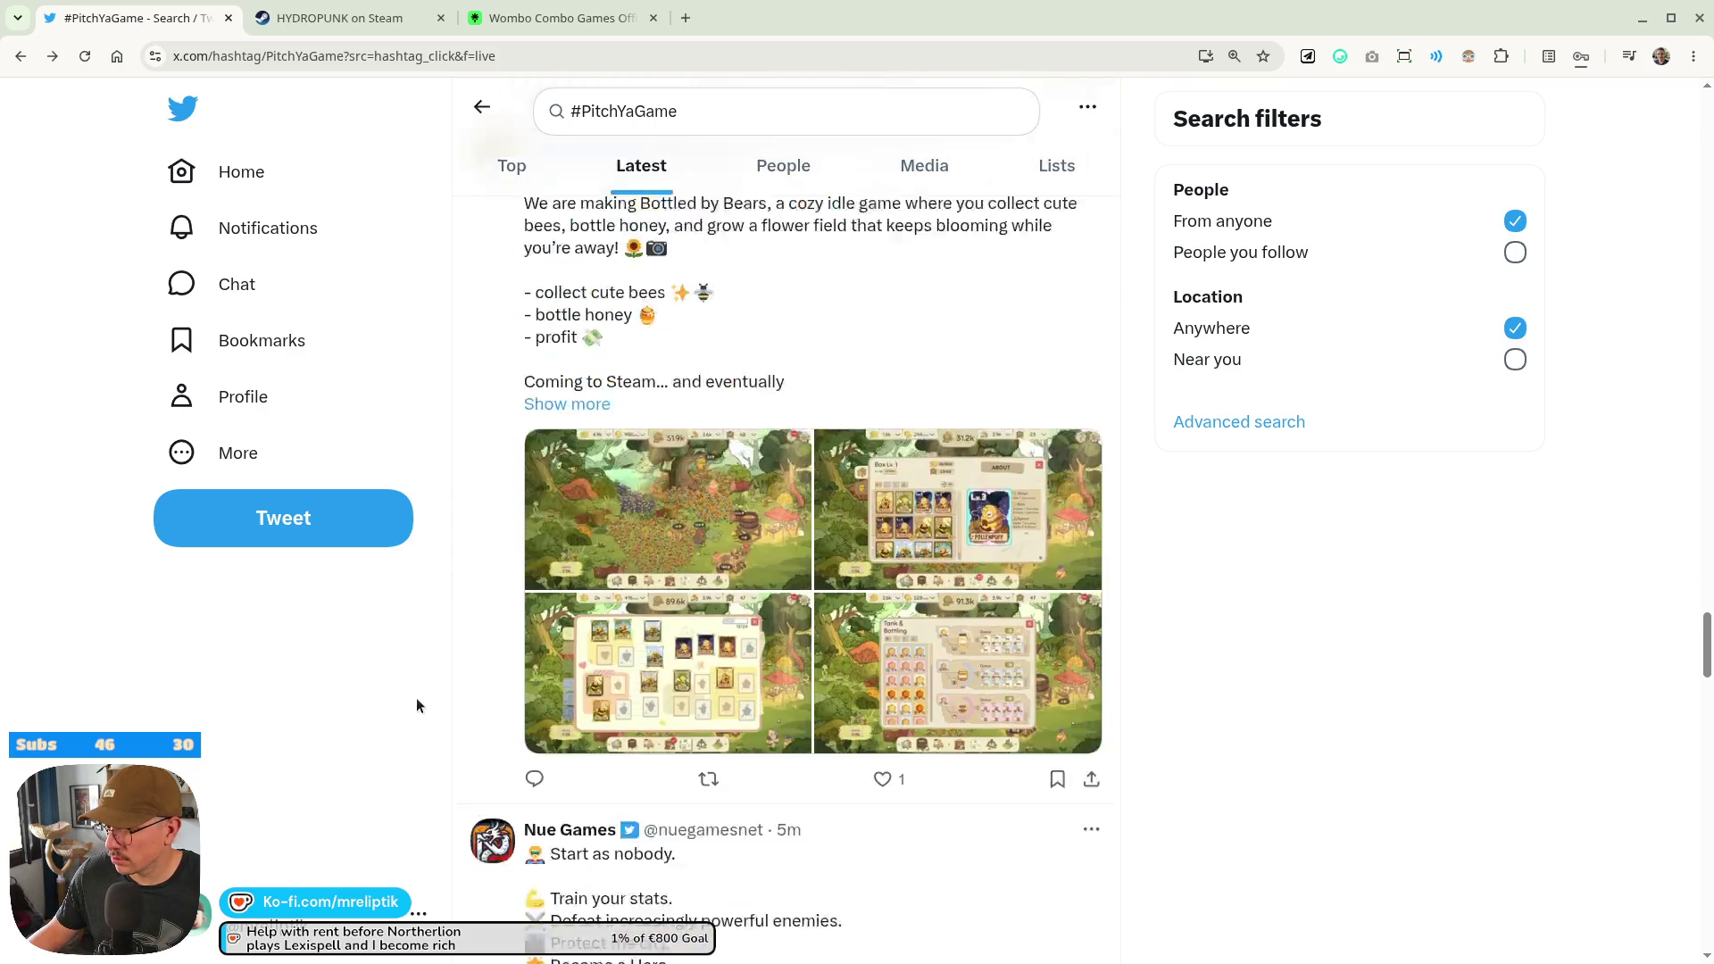
{"action": "scroll", "coordinate": [419, 706], "scroll_direction": "down", "scroll_amount": 20}
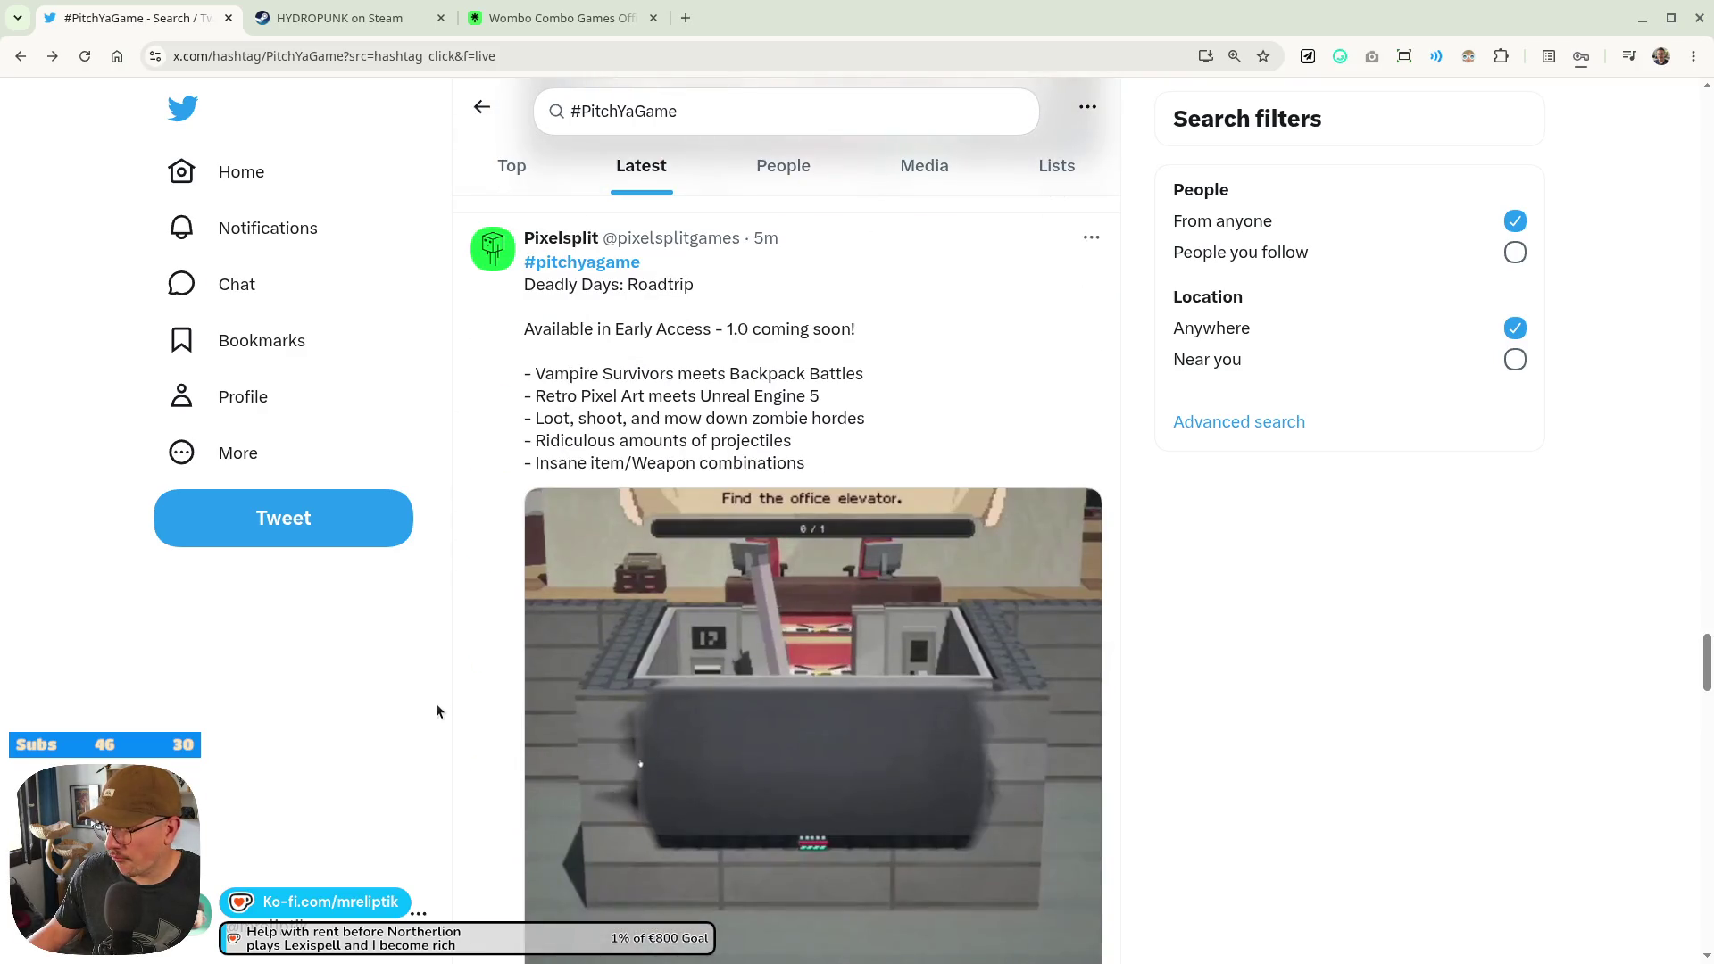
{"action": "scroll", "coordinate": [433, 718], "scroll_direction": "down", "scroll_amount": 9}
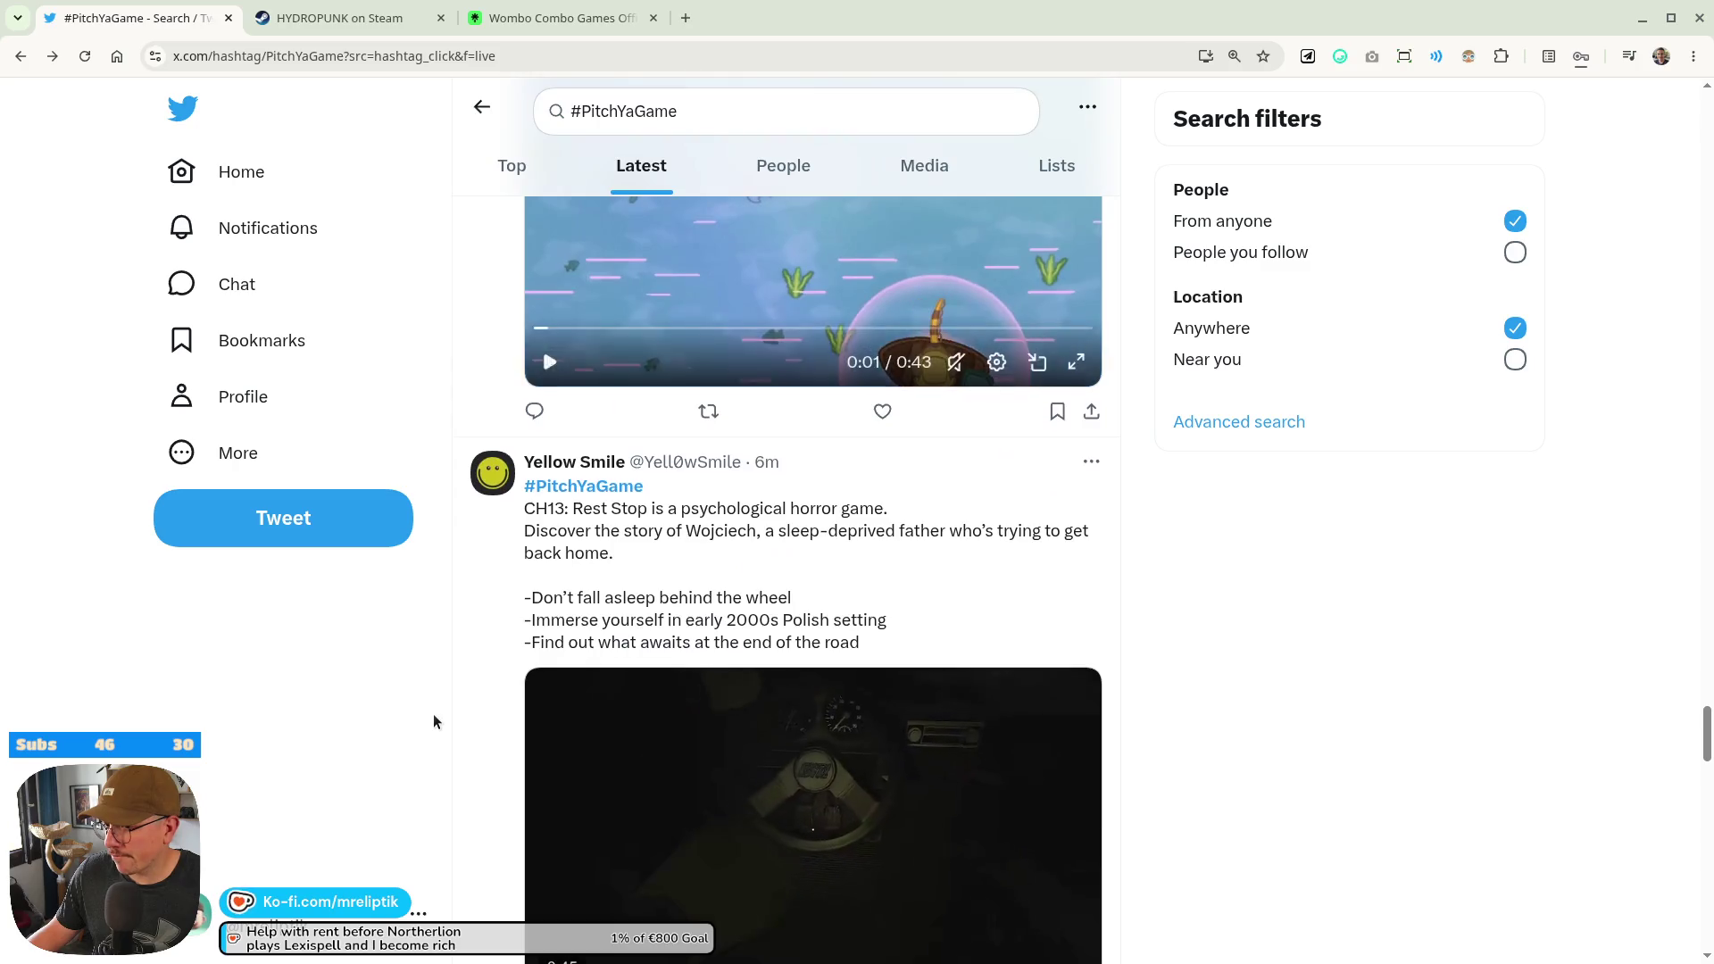
{"action": "scroll", "coordinate": [420, 684], "scroll_direction": "down", "scroll_amount": 7}
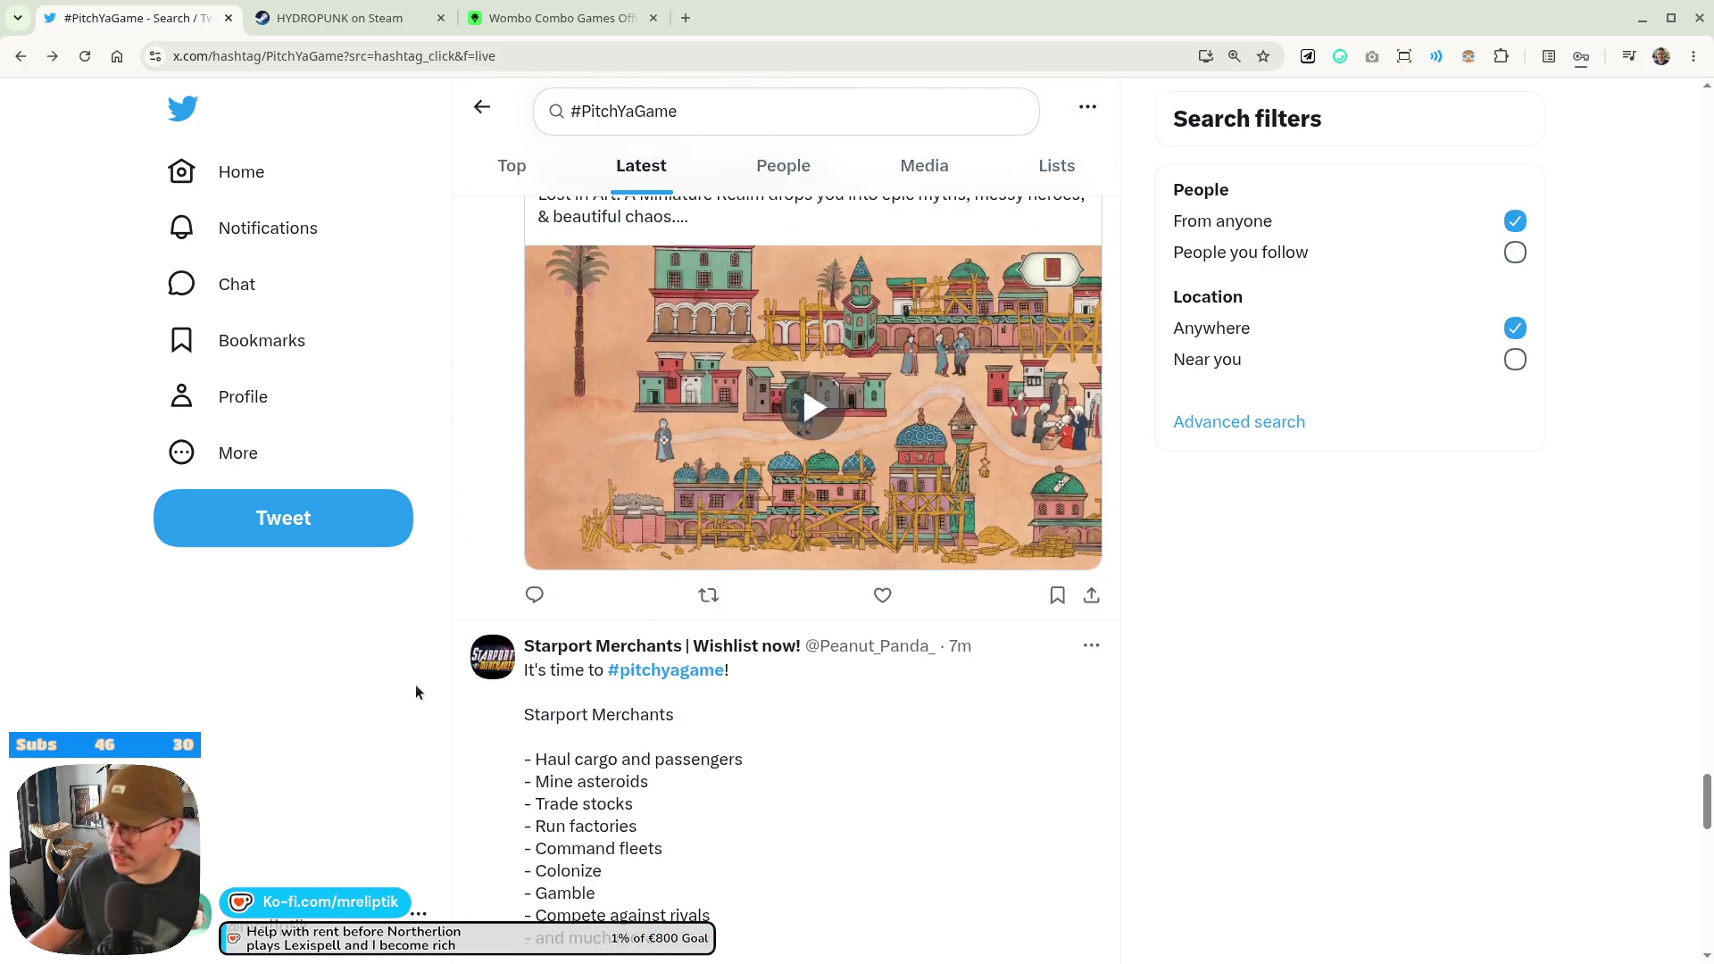
{"action": "scroll", "coordinate": [419, 714], "scroll_direction": "down", "scroll_amount": 15}
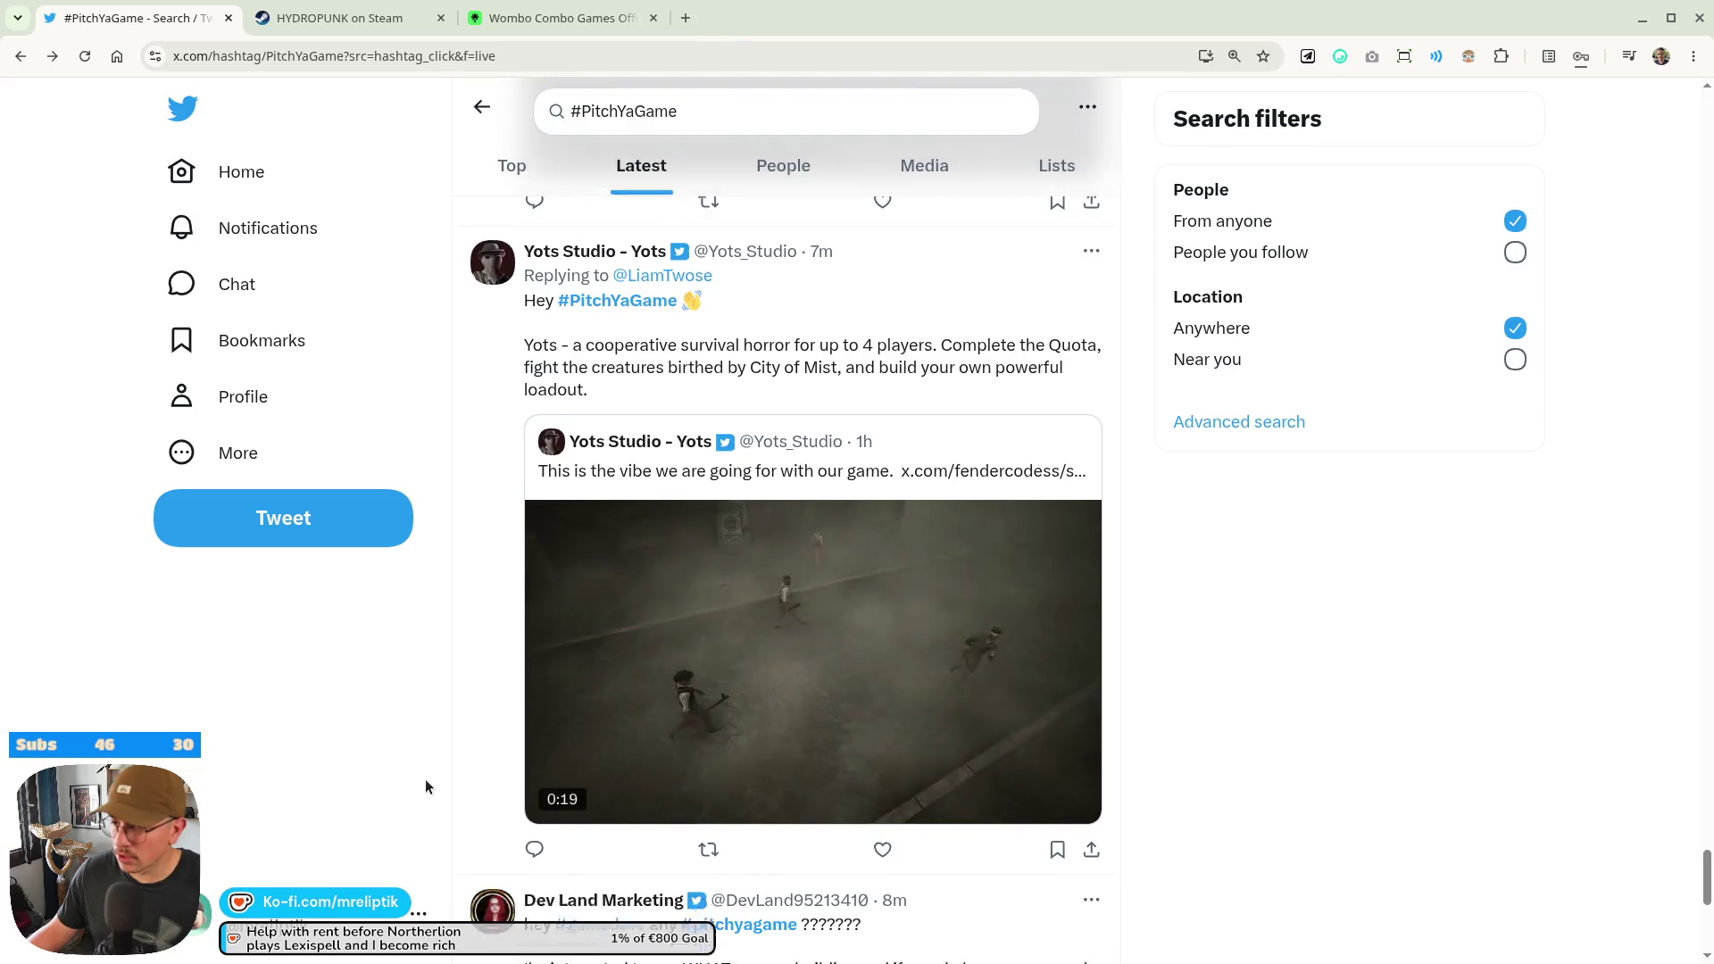
{"action": "scroll", "coordinate": [433, 773], "scroll_direction": "down", "scroll_amount": 20}
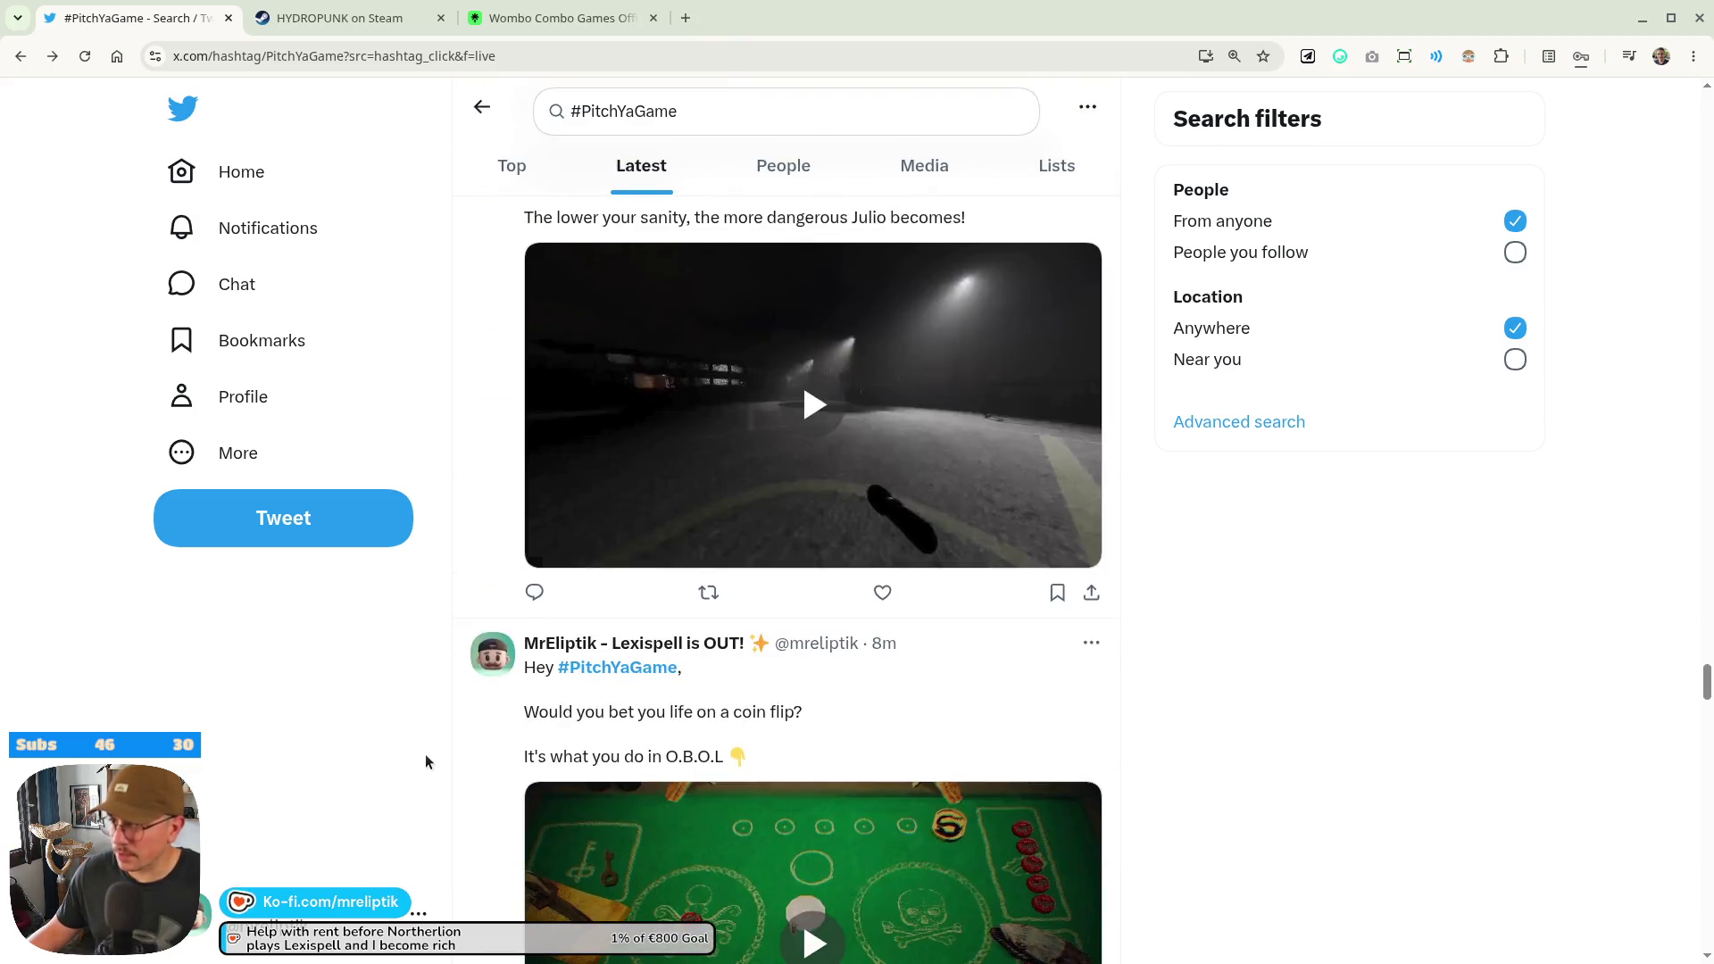
{"action": "scroll", "coordinate": [426, 758], "scroll_direction": "up", "scroll_amount": 5}
{"action": "scroll", "coordinate": [432, 767], "scroll_direction": "down", "scroll_amount": 7}
{"action": "scroll", "coordinate": [432, 759], "scroll_direction": "down", "scroll_amount": 5}
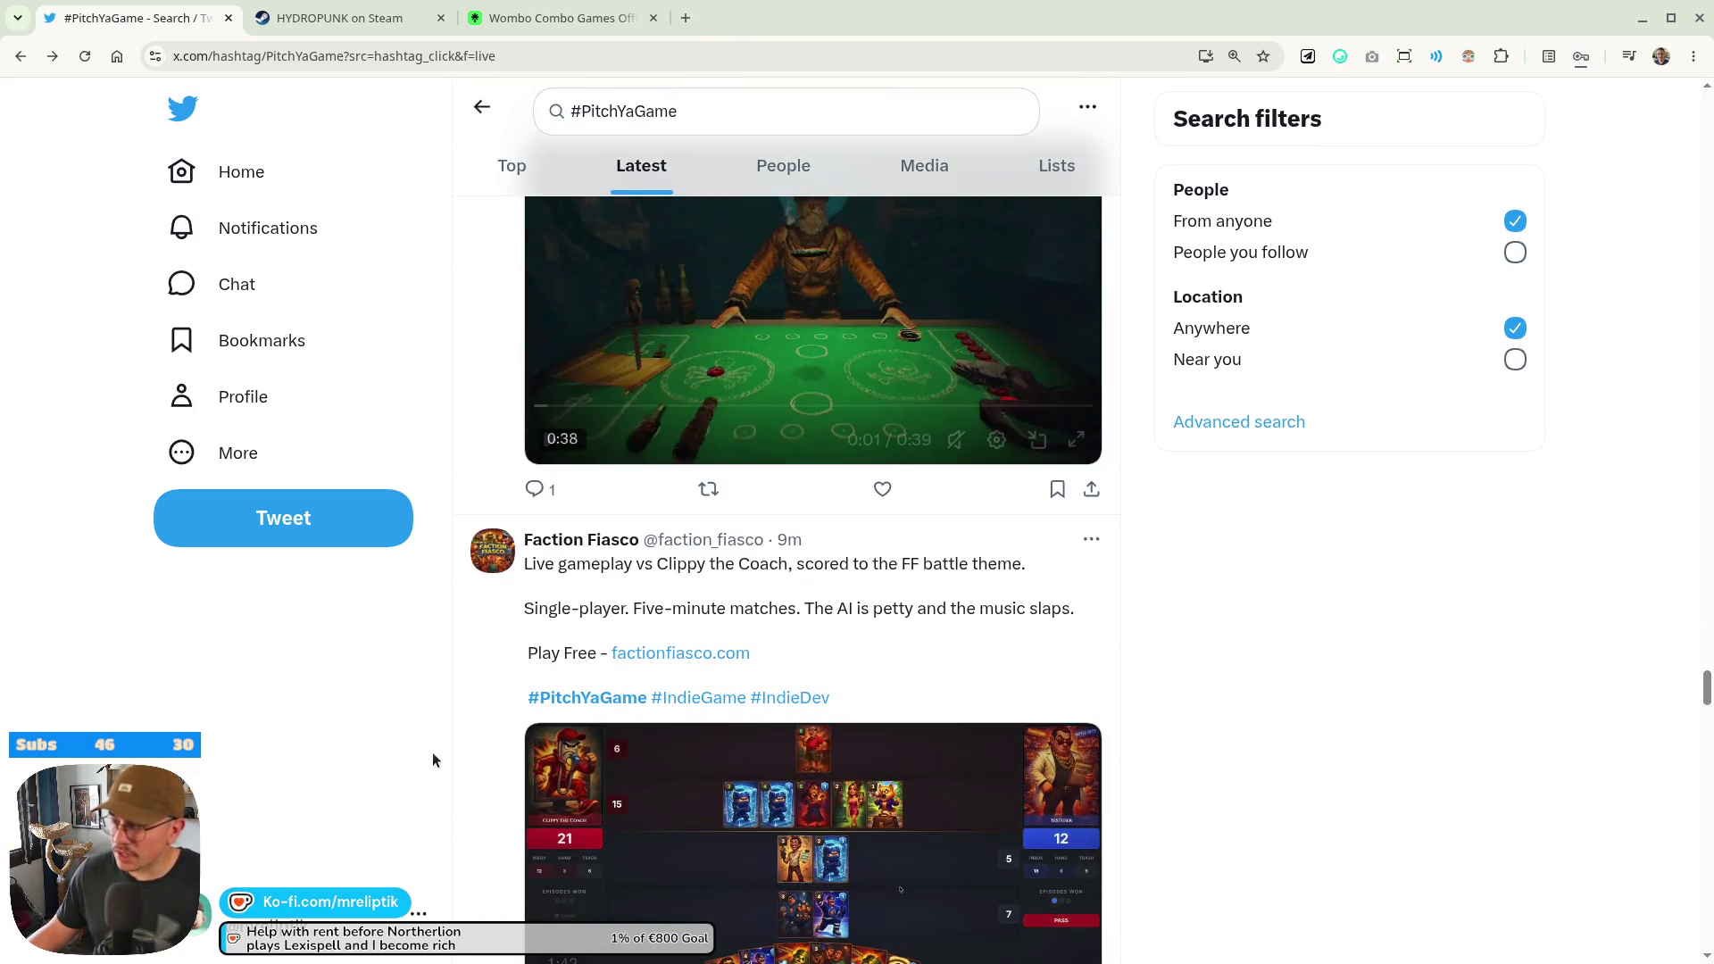
{"action": "scroll", "coordinate": [433, 760], "scroll_direction": "down", "scroll_amount": 5}
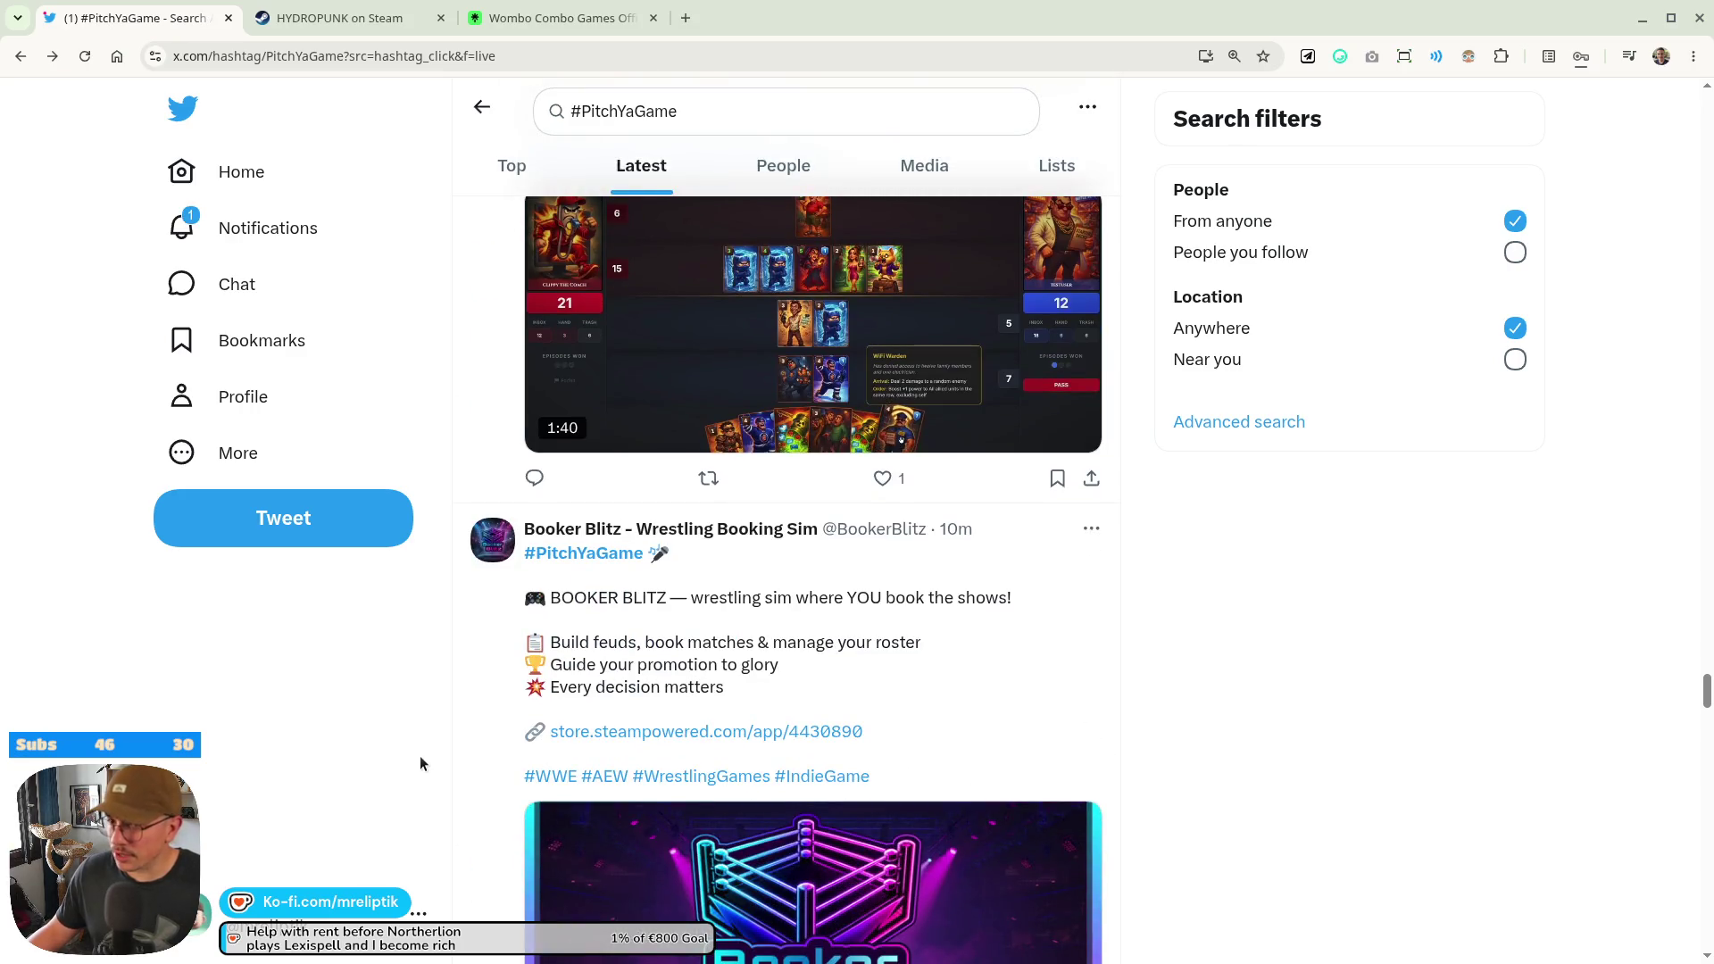
{"action": "scroll", "coordinate": [419, 755], "scroll_direction": "down", "scroll_amount": 15}
{"action": "scroll", "coordinate": [403, 749], "scroll_direction": "down", "scroll_amount": 15}
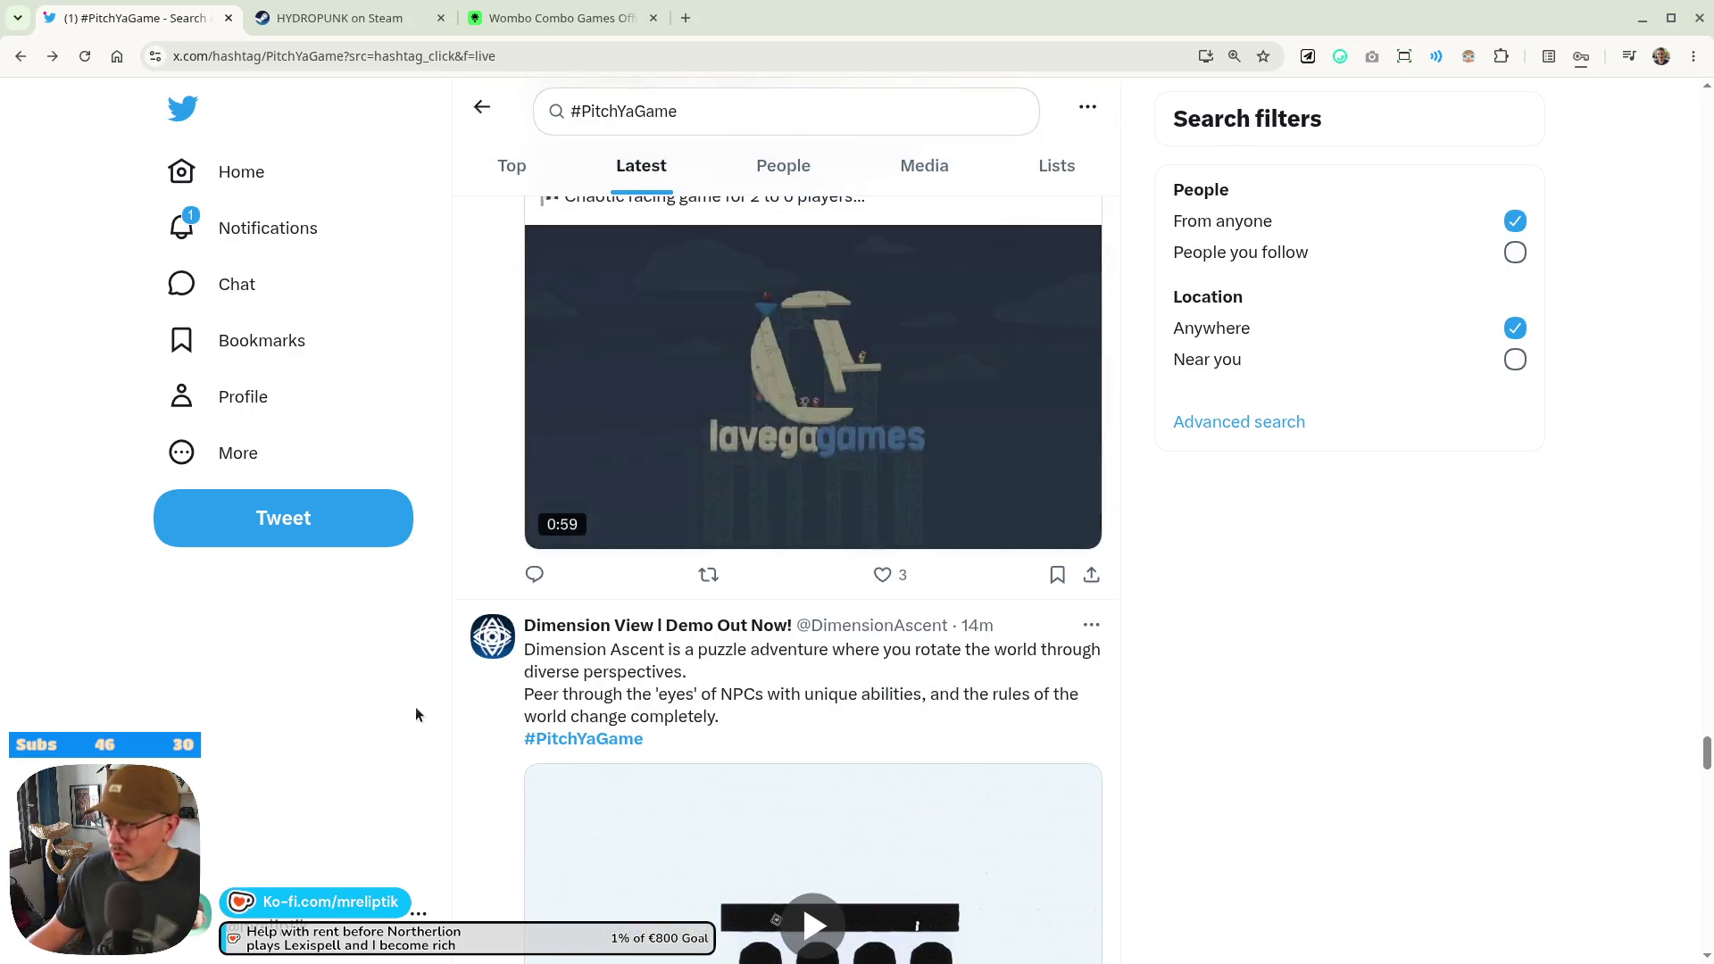
{"action": "scroll", "coordinate": [404, 741], "scroll_direction": "down", "scroll_amount": 10}
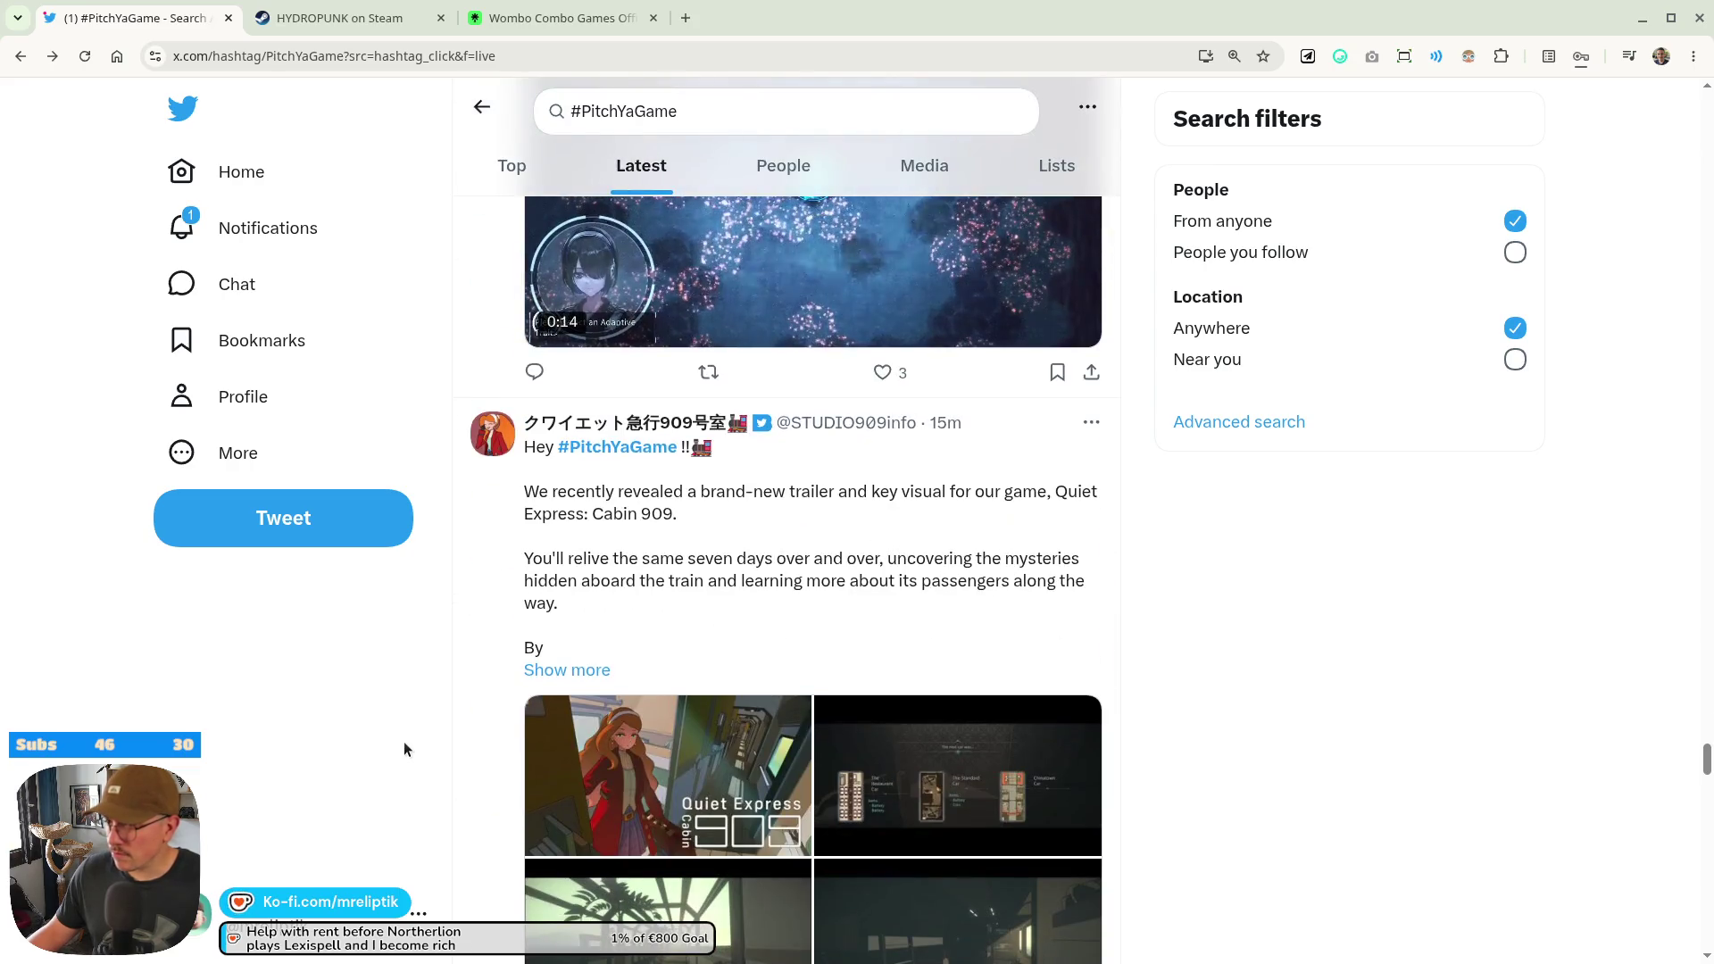
{"action": "scroll", "coordinate": [403, 741], "scroll_direction": "down", "scroll_amount": 5}
{"action": "scroll", "coordinate": [404, 730], "scroll_direction": "down", "scroll_amount": 20}
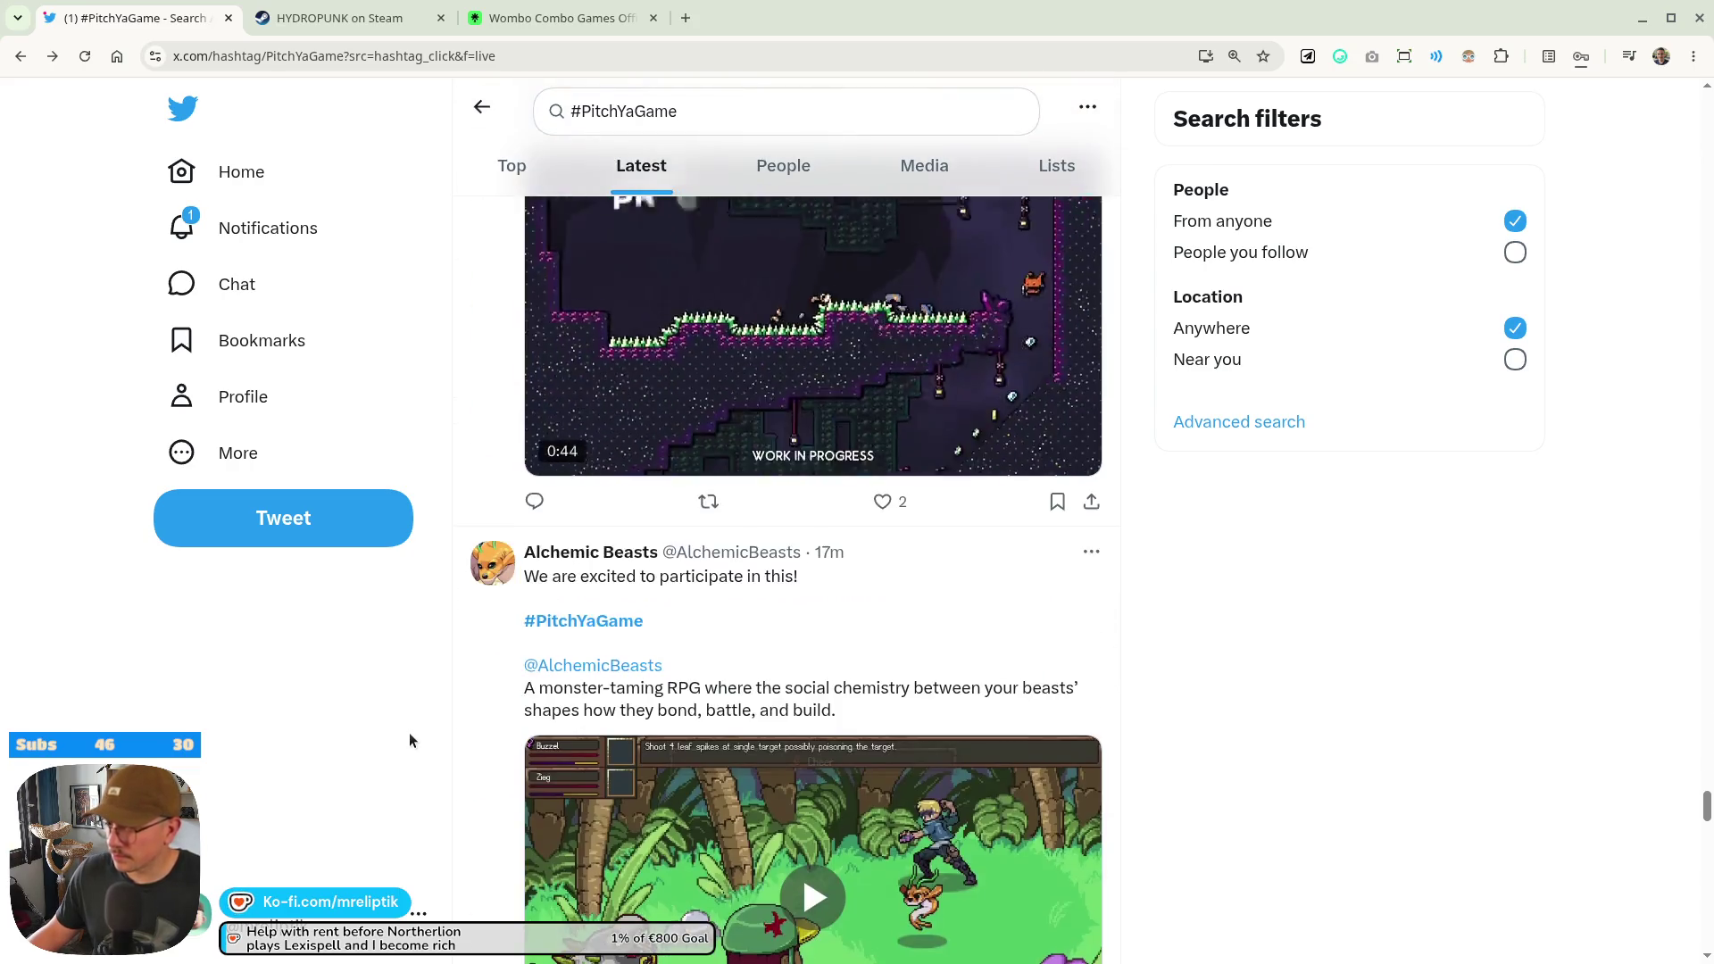
{"action": "scroll", "coordinate": [413, 711], "scroll_direction": "down", "scroll_amount": 20}
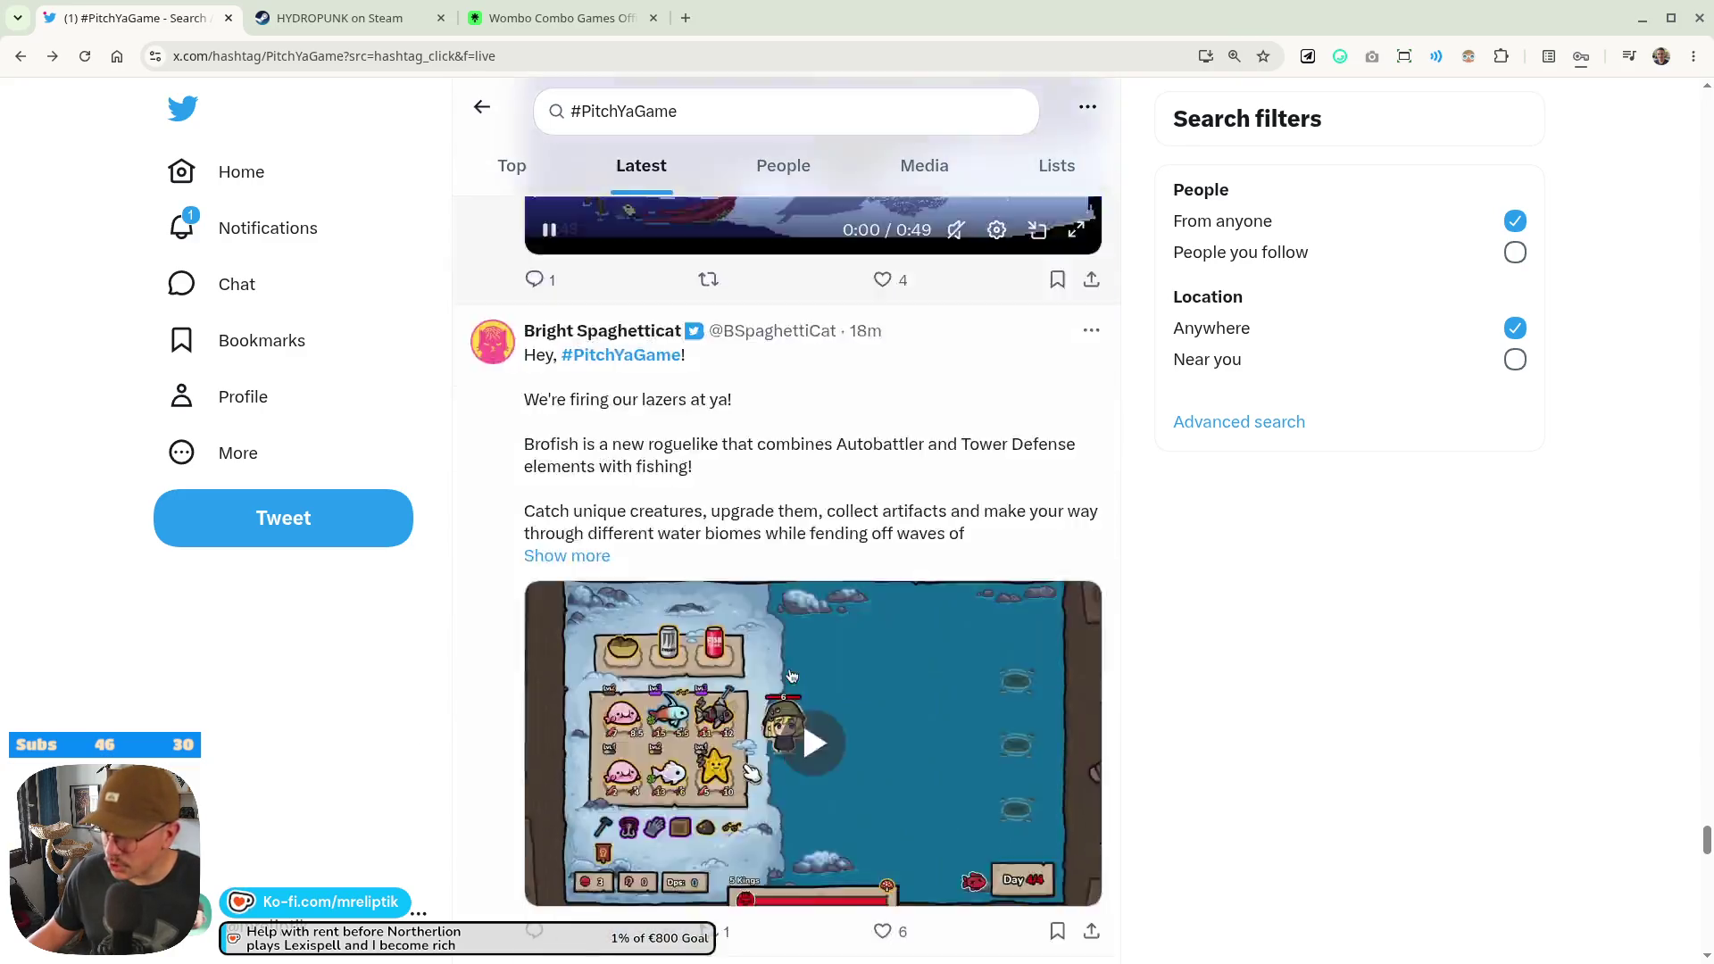
{"action": "scroll", "coordinate": [594, 669], "scroll_direction": "down", "scroll_amount": 7}
{"action": "scroll", "coordinate": [584, 674], "scroll_direction": "up", "scroll_amount": 7}
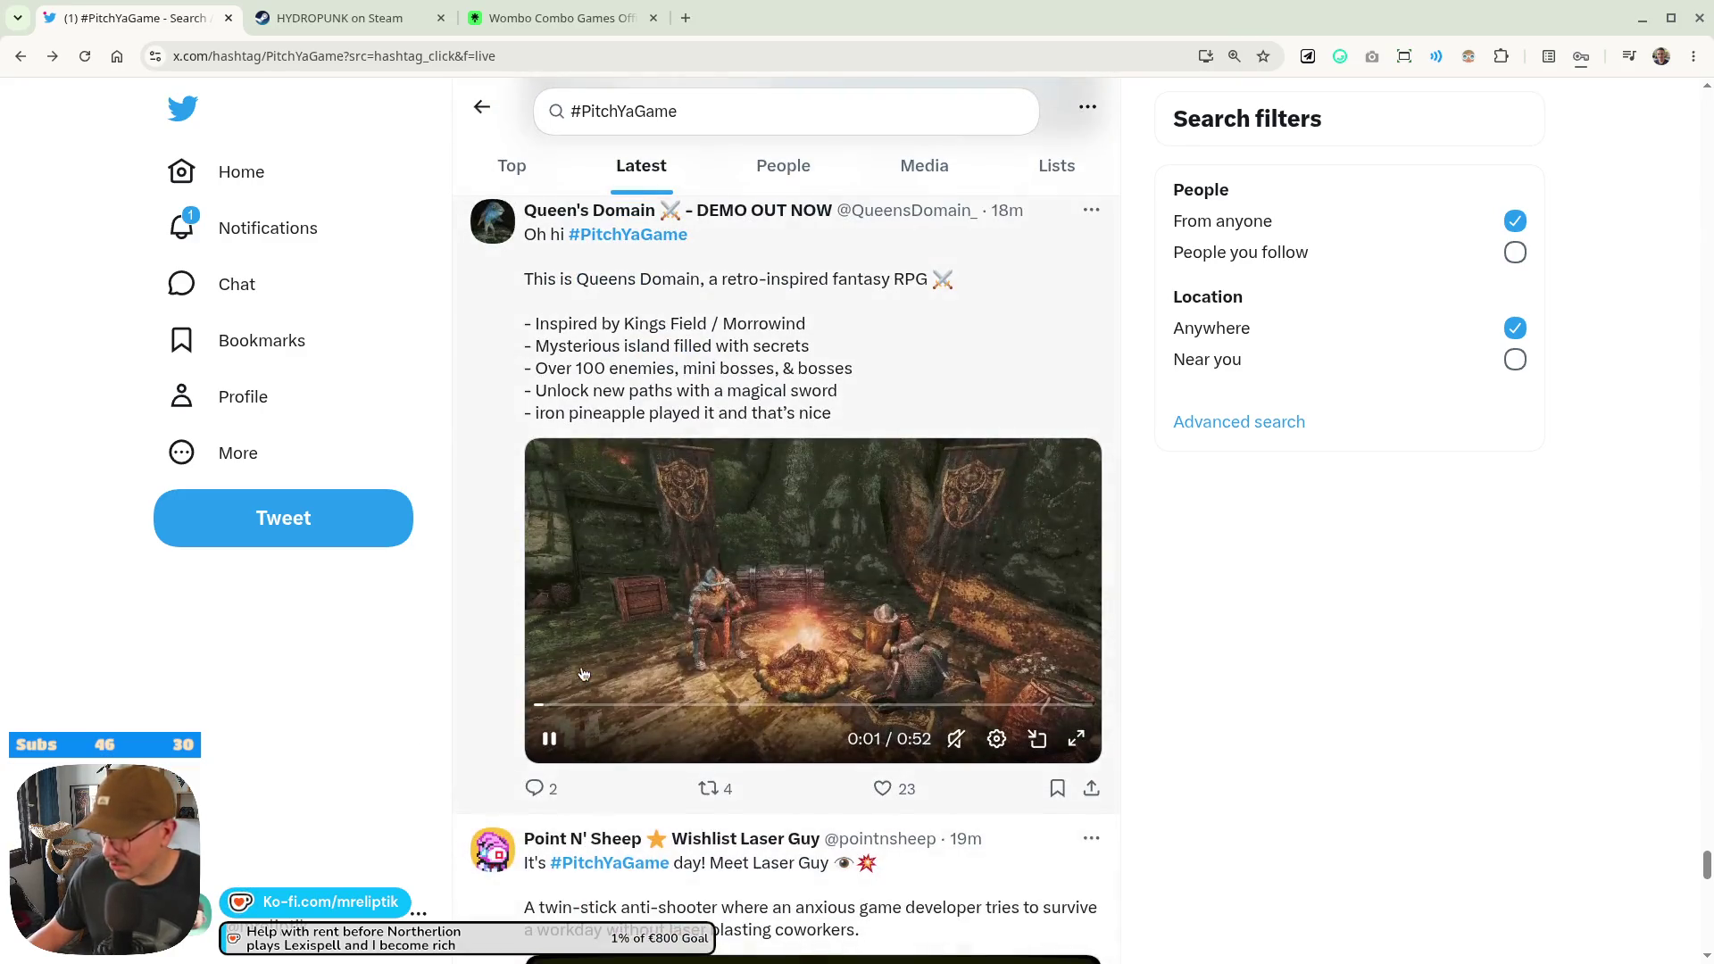
{"action": "left_click", "coordinate": [884, 788]}
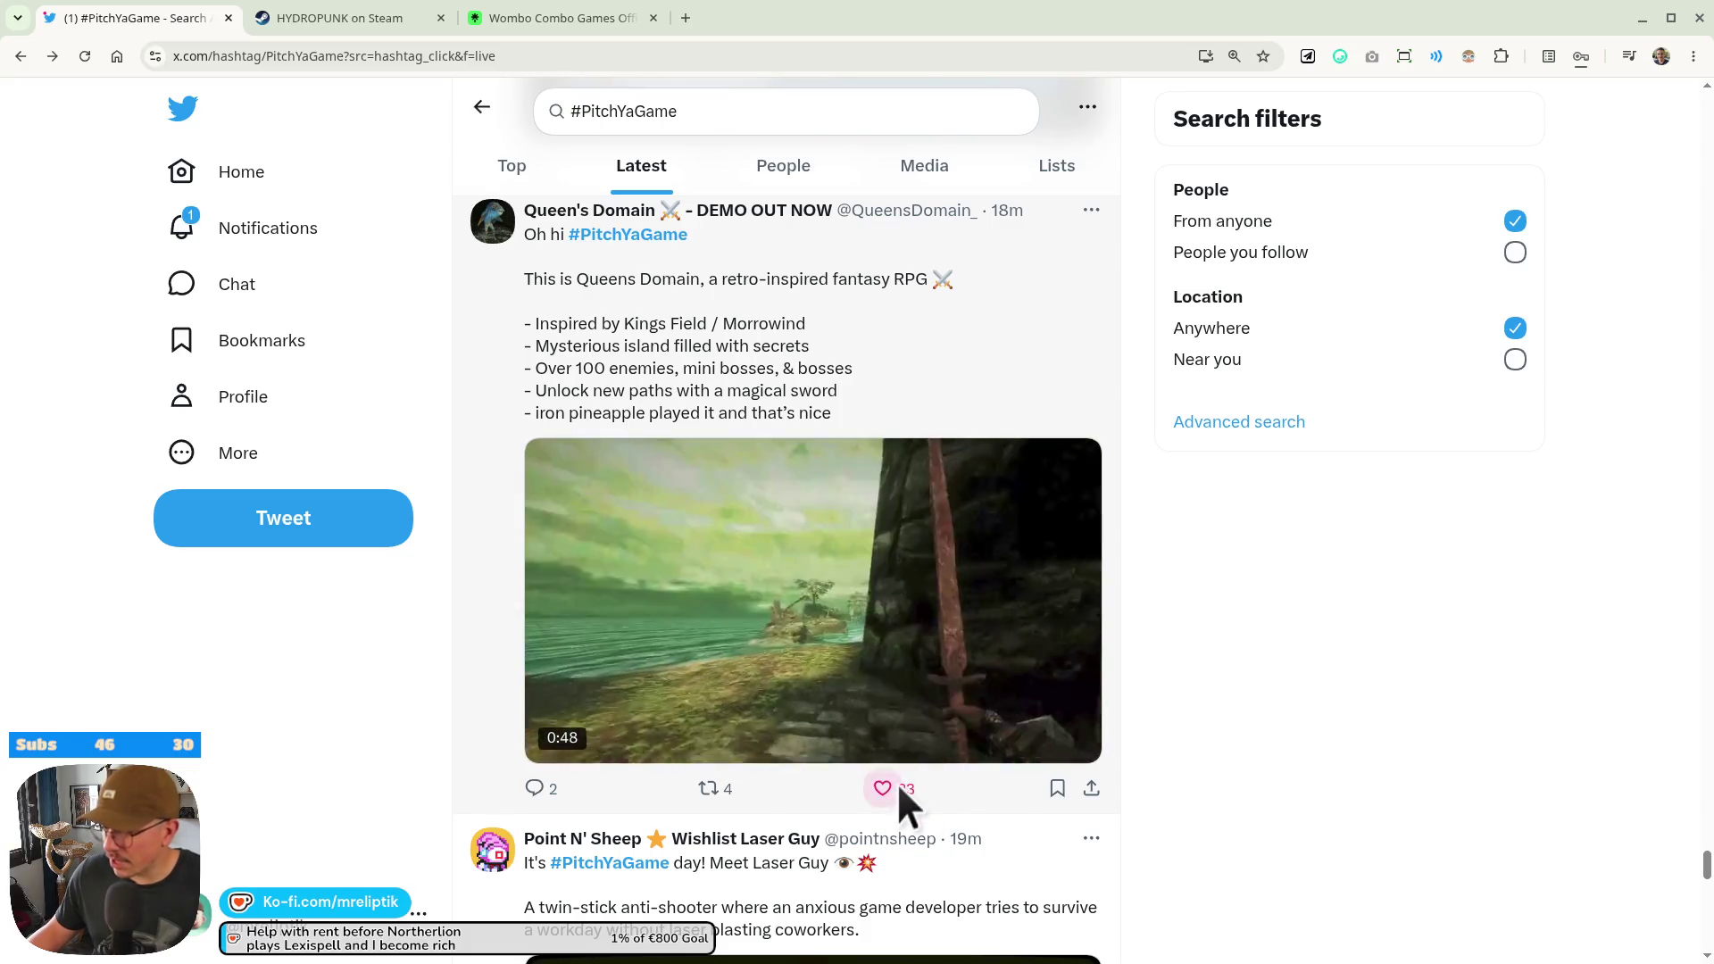
{"action": "left_click", "coordinate": [708, 788]}
{"action": "left_click", "coordinate": [677, 803]}
- Check the post's updated counts, then go to the Notifications page
{"action": "scroll", "coordinate": [392, 714], "scroll_direction": "down", "scroll_amount": 12}
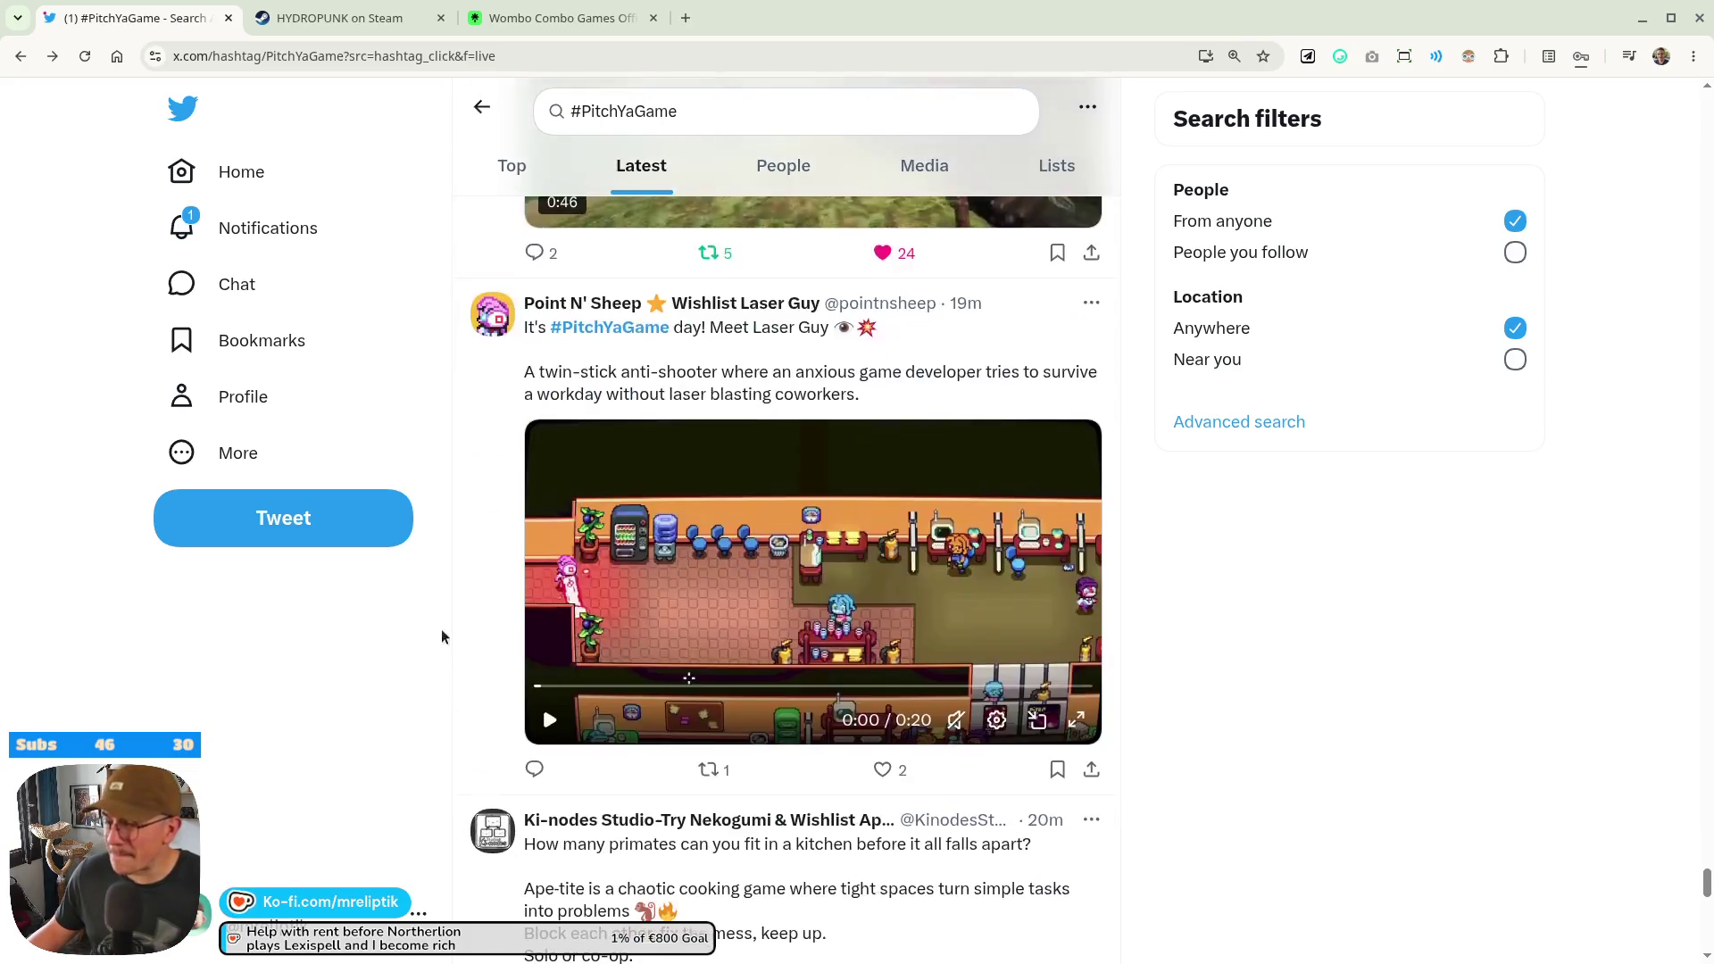
{"action": "scroll", "coordinate": [432, 613], "scroll_direction": "down", "scroll_amount": 12}
{"action": "scroll", "coordinate": [500, 661], "scroll_direction": "up", "scroll_amount": 18}
{"action": "scroll", "coordinate": [502, 652], "scroll_direction": "up", "scroll_amount": 3}
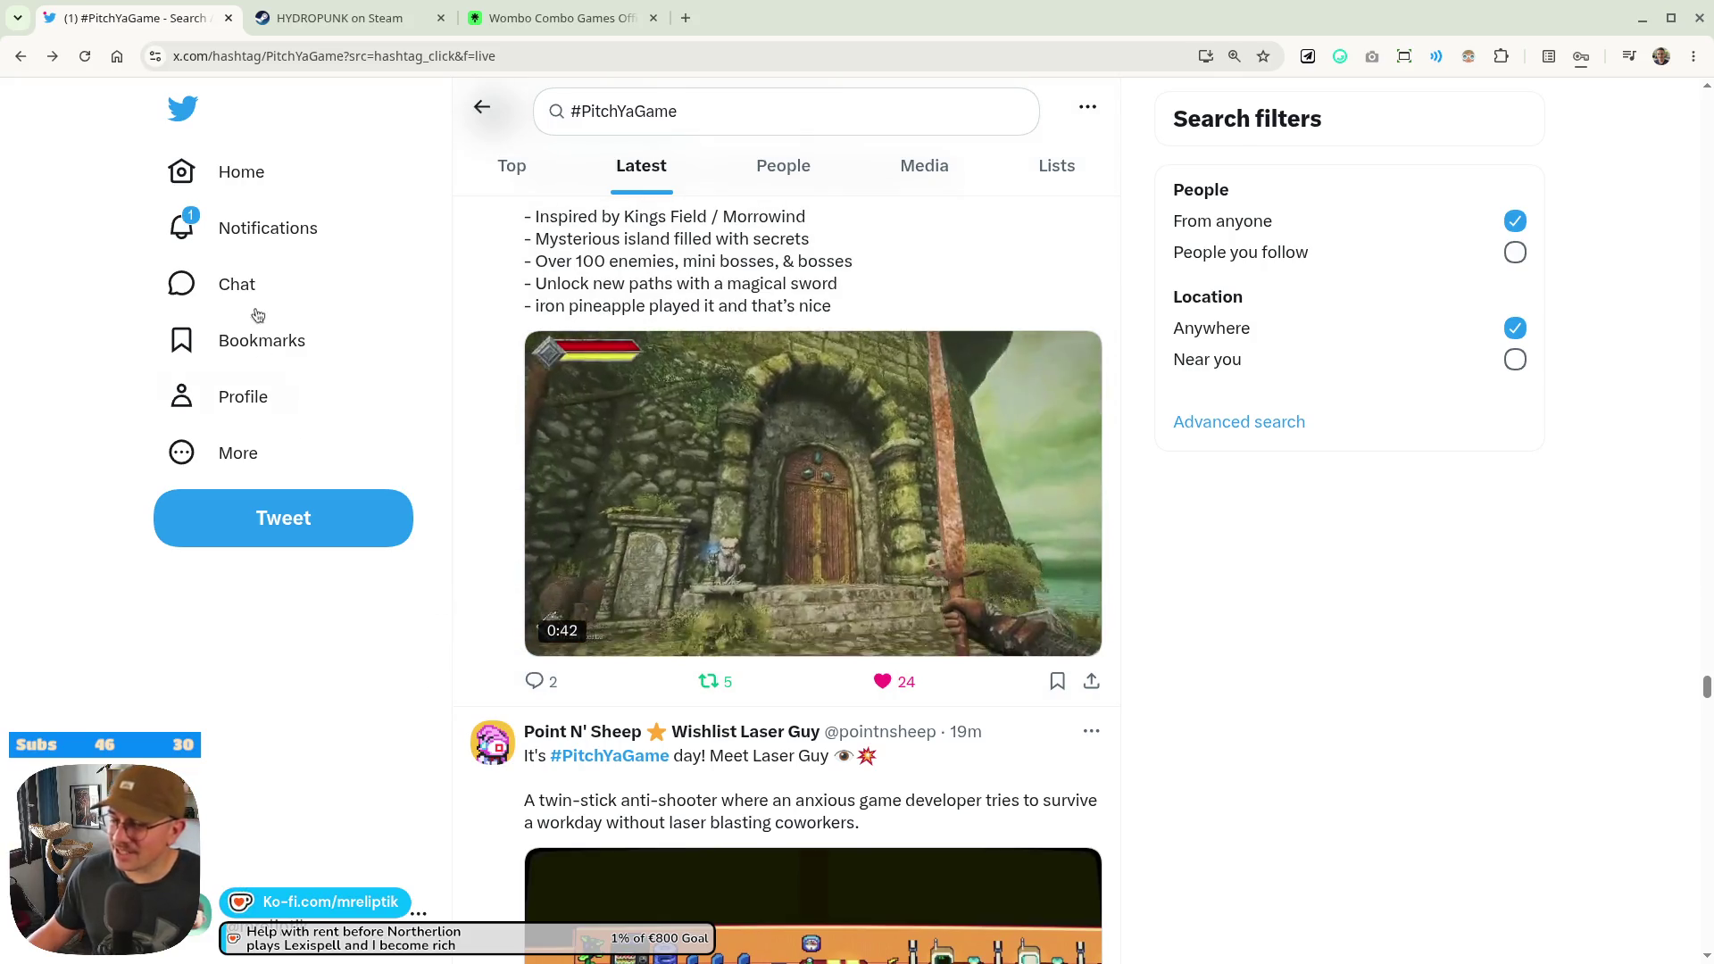
{"action": "left_click", "coordinate": [254, 235]}
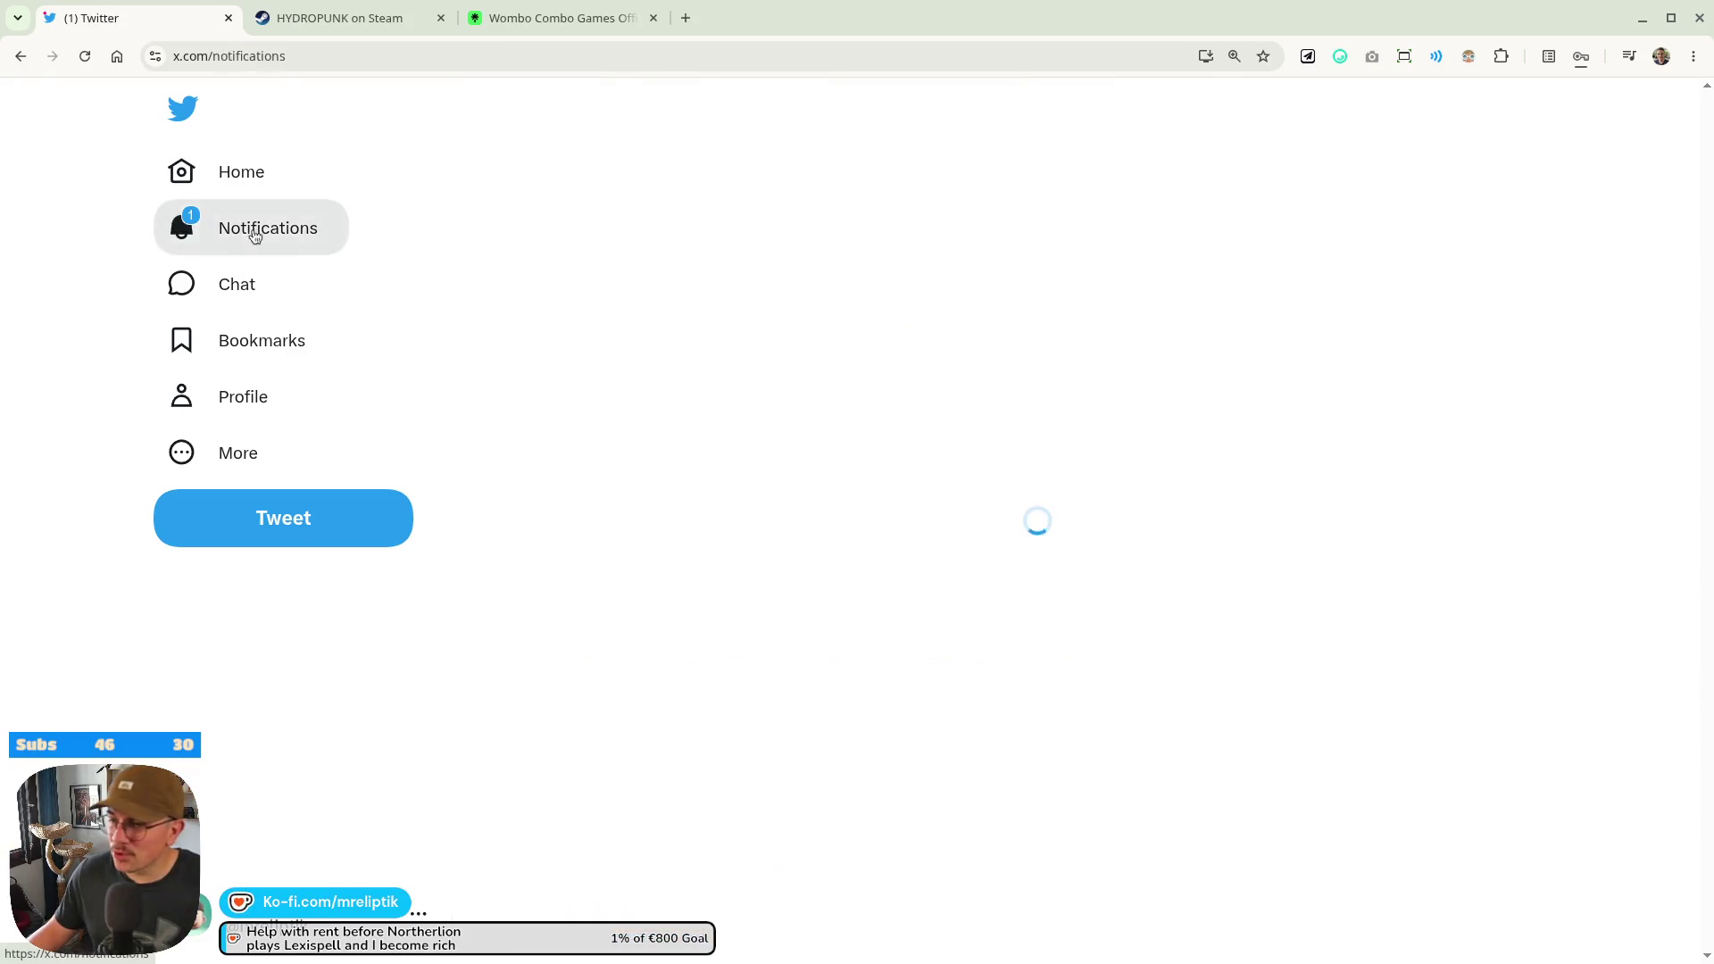
- Close the Notifications tab, add HYDROPUNK to the Steam wishlist, and close its store tab
{"action": "middle_click", "coordinate": [163, 22]}
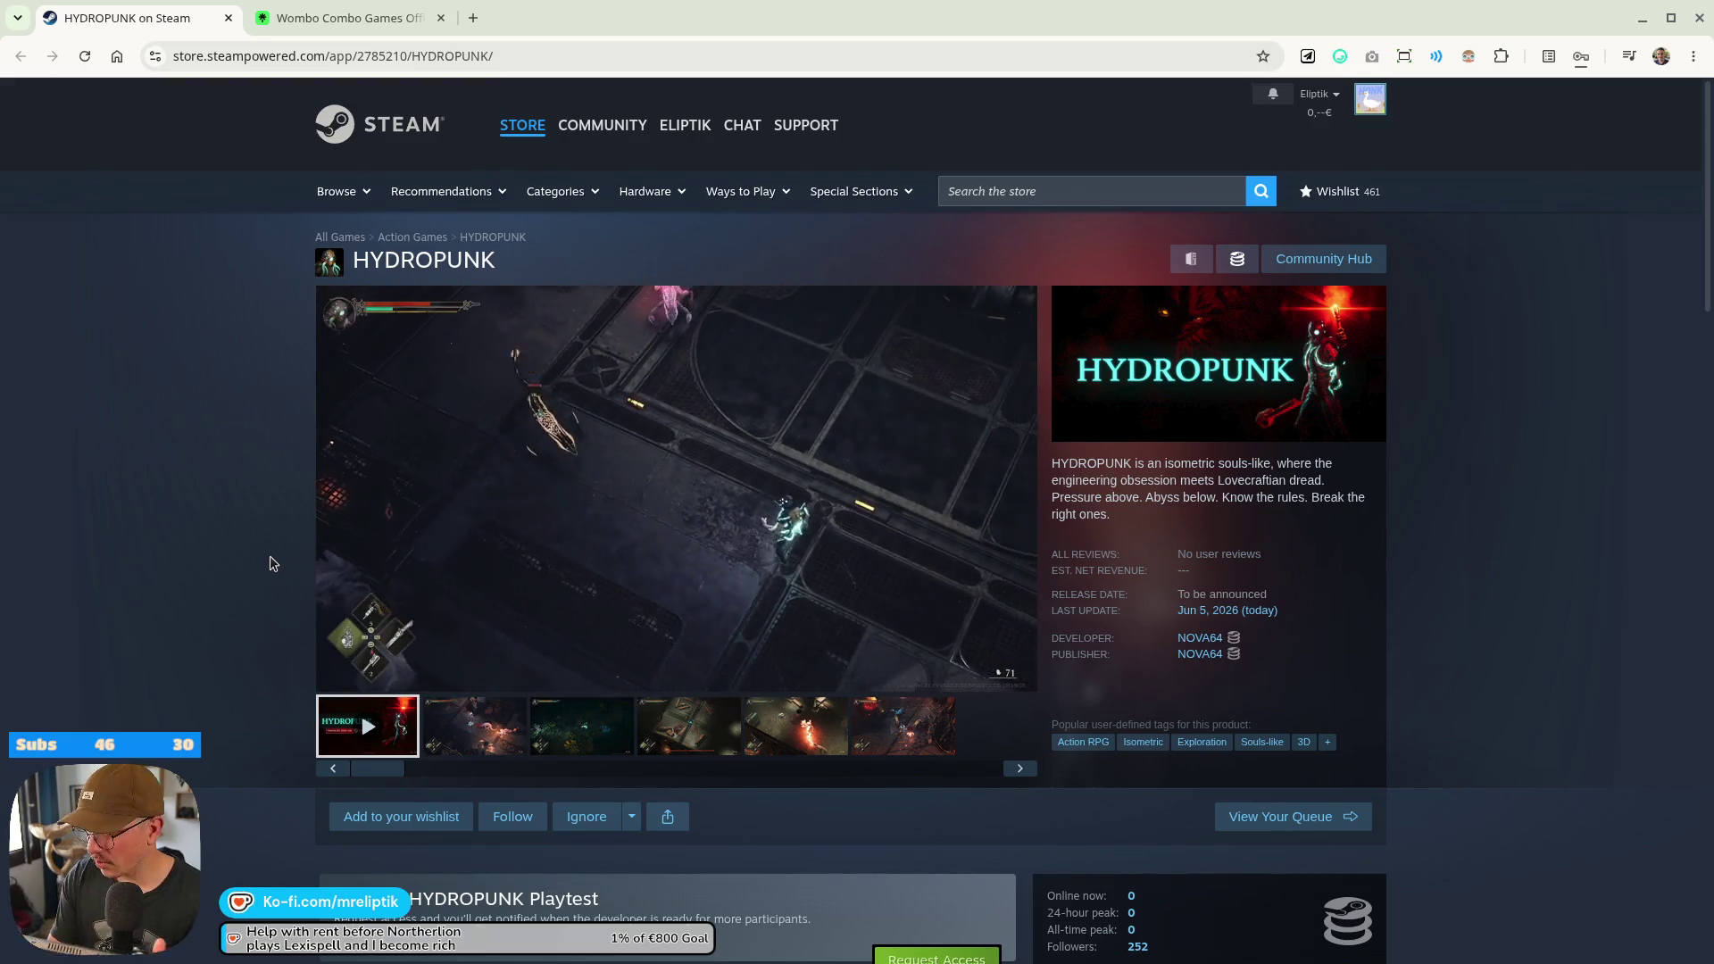
{"action": "scroll", "coordinate": [366, 393], "scroll_direction": "down", "scroll_amount": 5}
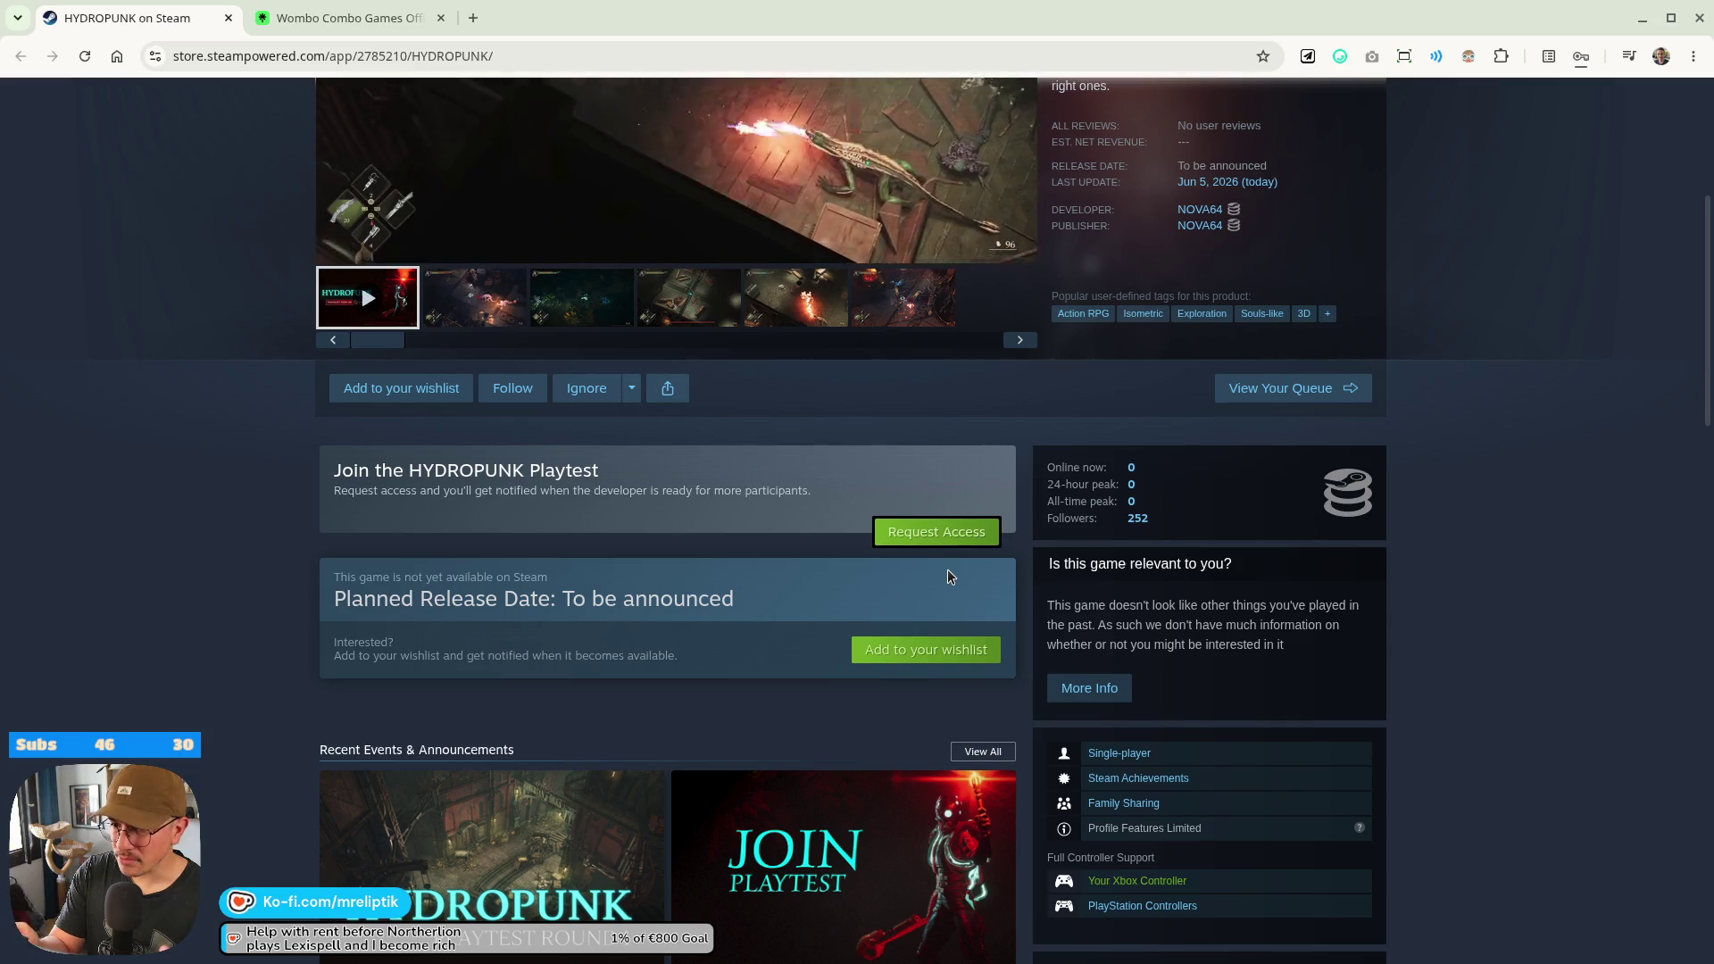
{"action": "left_click", "coordinate": [463, 400]}
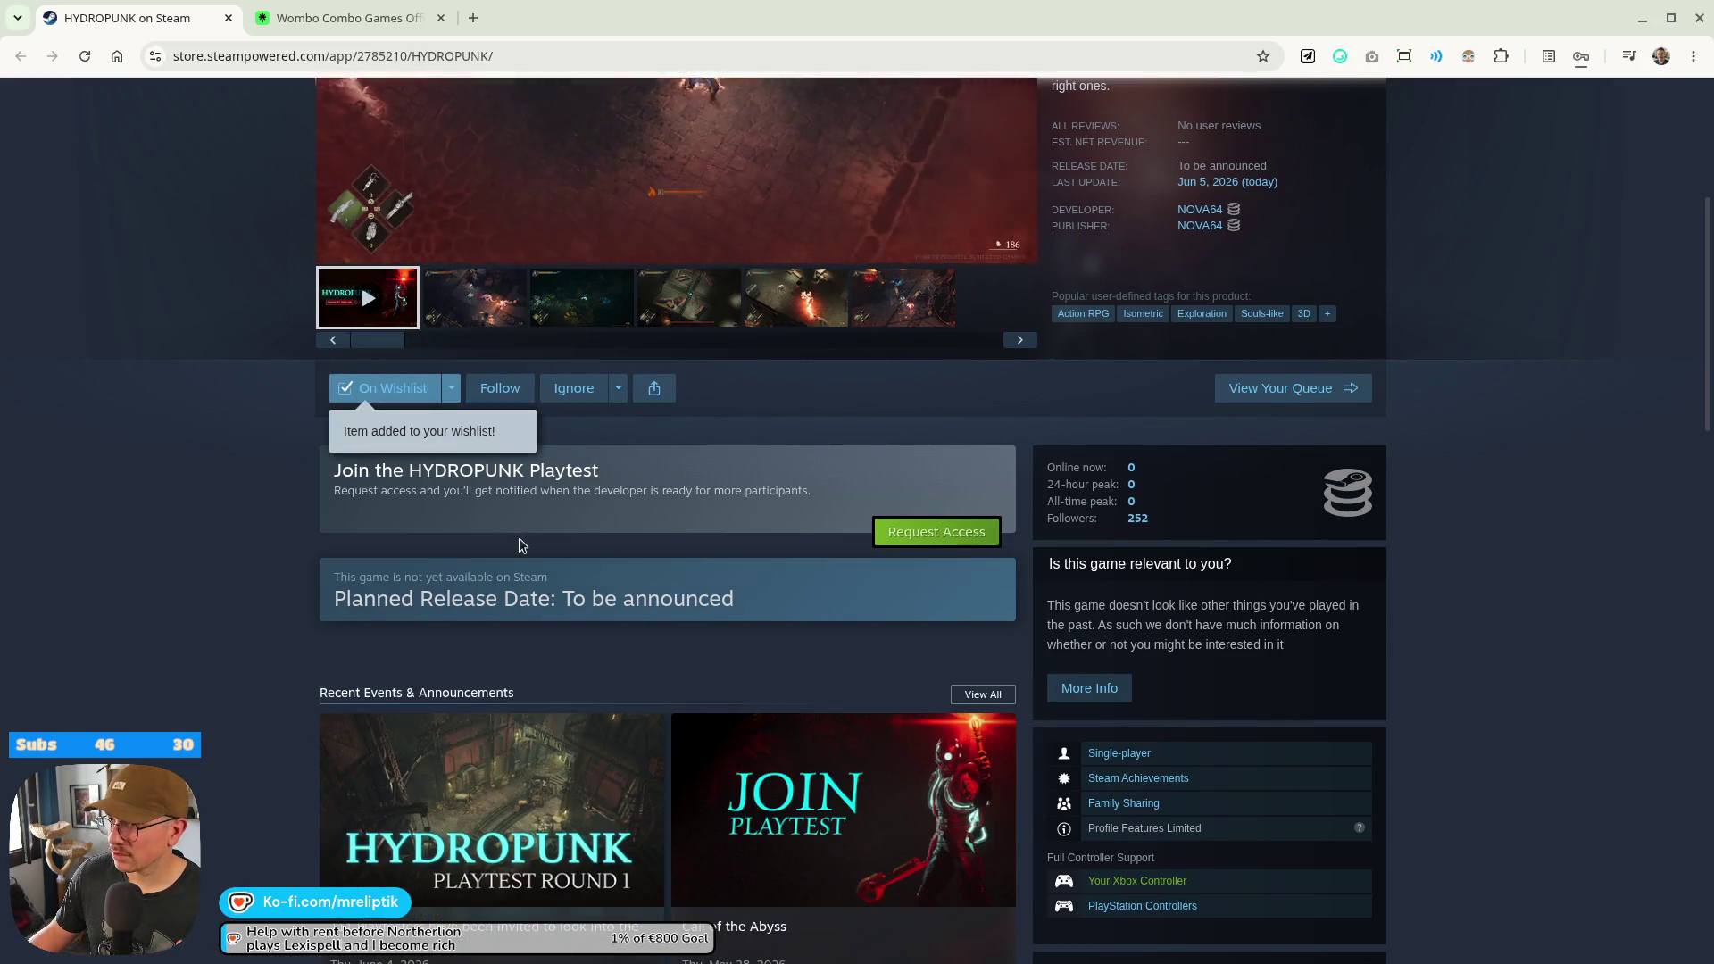
{"action": "scroll", "coordinate": [463, 400], "scroll_direction": "up", "scroll_amount": 5}
{"action": "middle_click", "coordinate": [161, 24]}
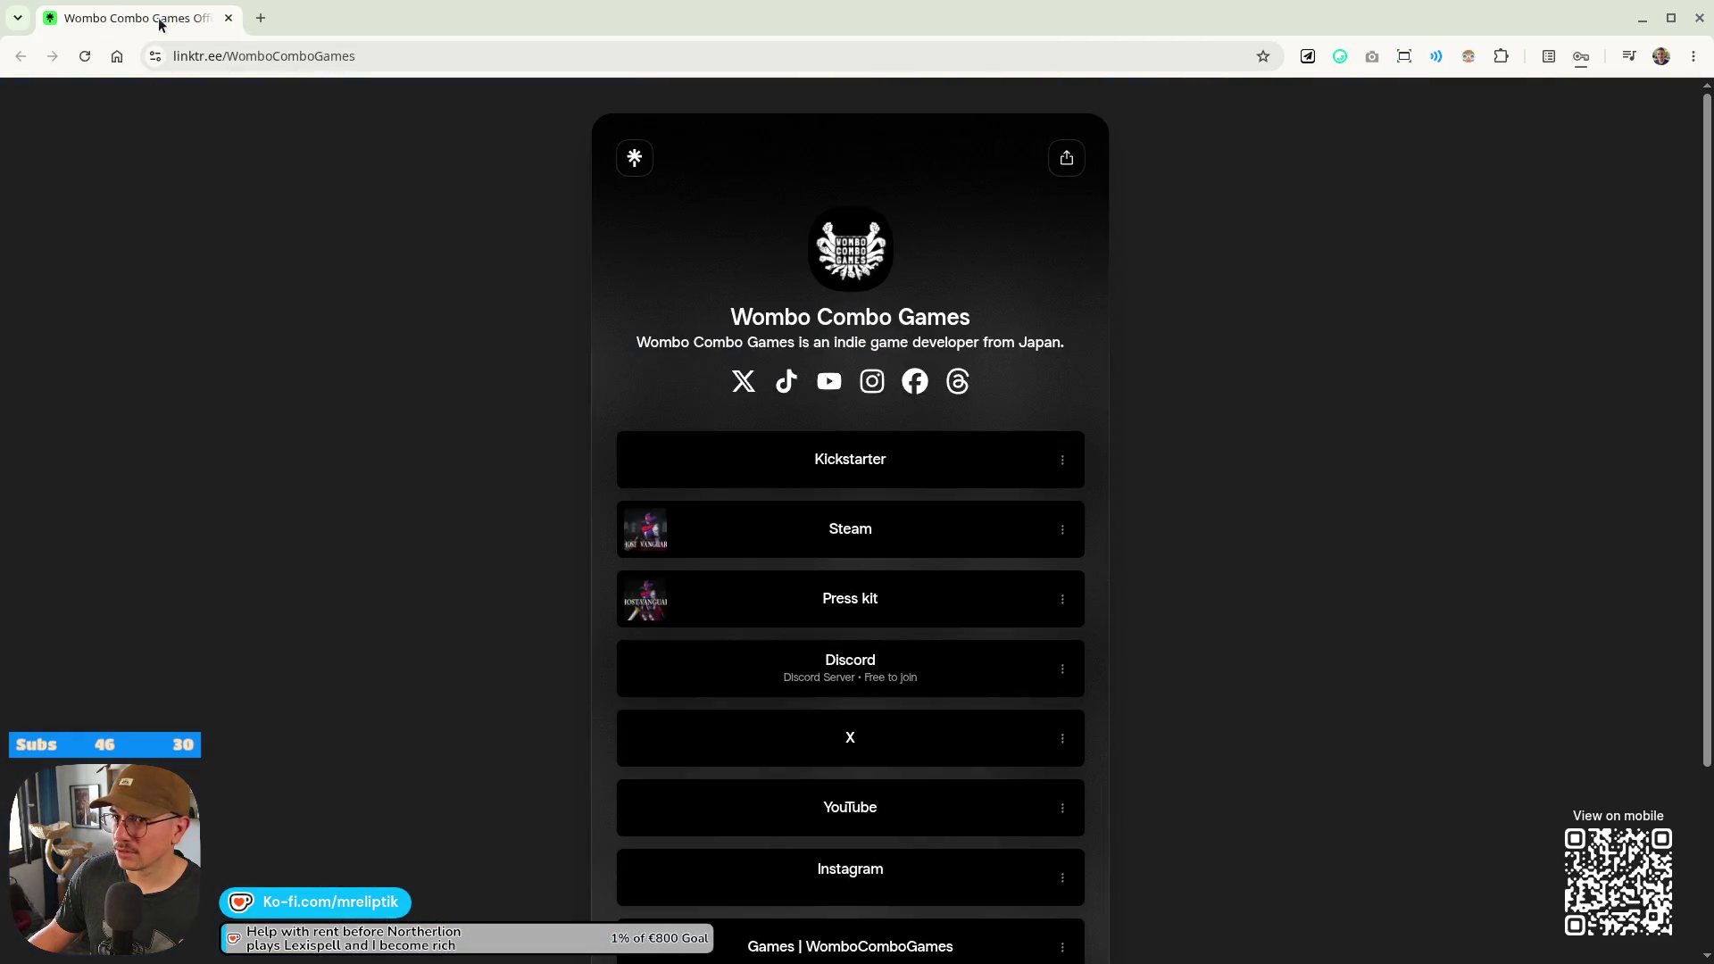
- Open the studio's Ghost Vanguard Steam page from linktr.ee, browse it, then return to Wombo Combo Games
{"action": "left_click", "coordinate": [825, 529]}
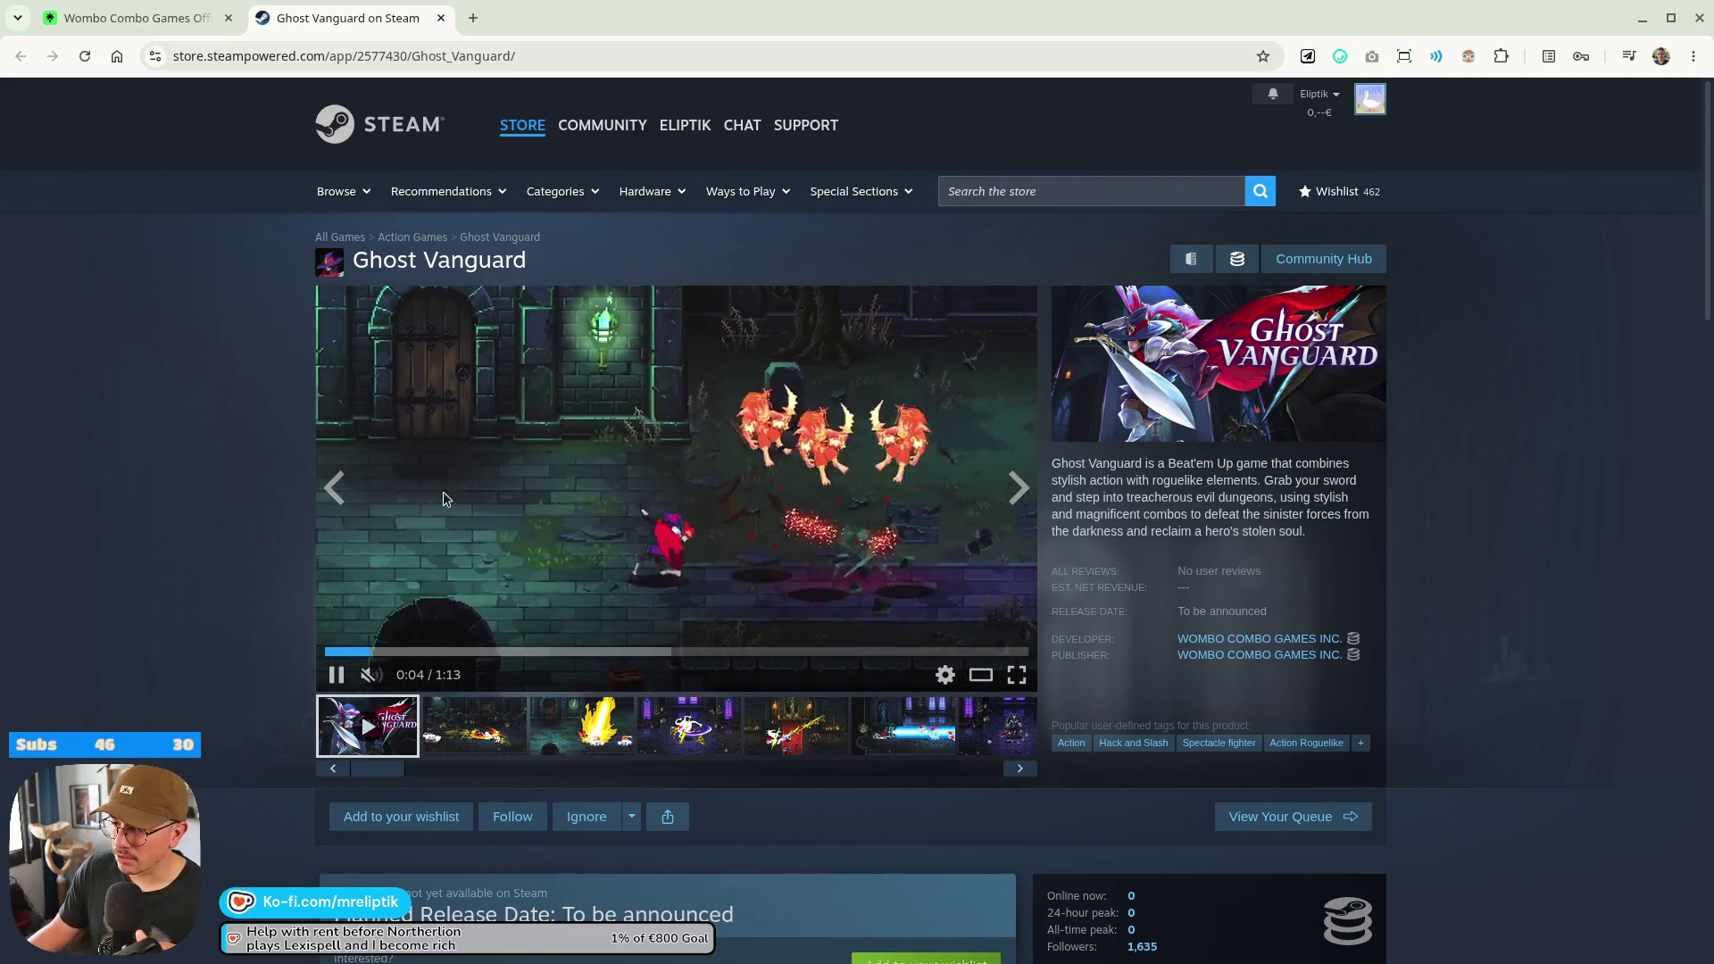
{"action": "scroll", "coordinate": [301, 551], "scroll_direction": "down", "scroll_amount": 2}
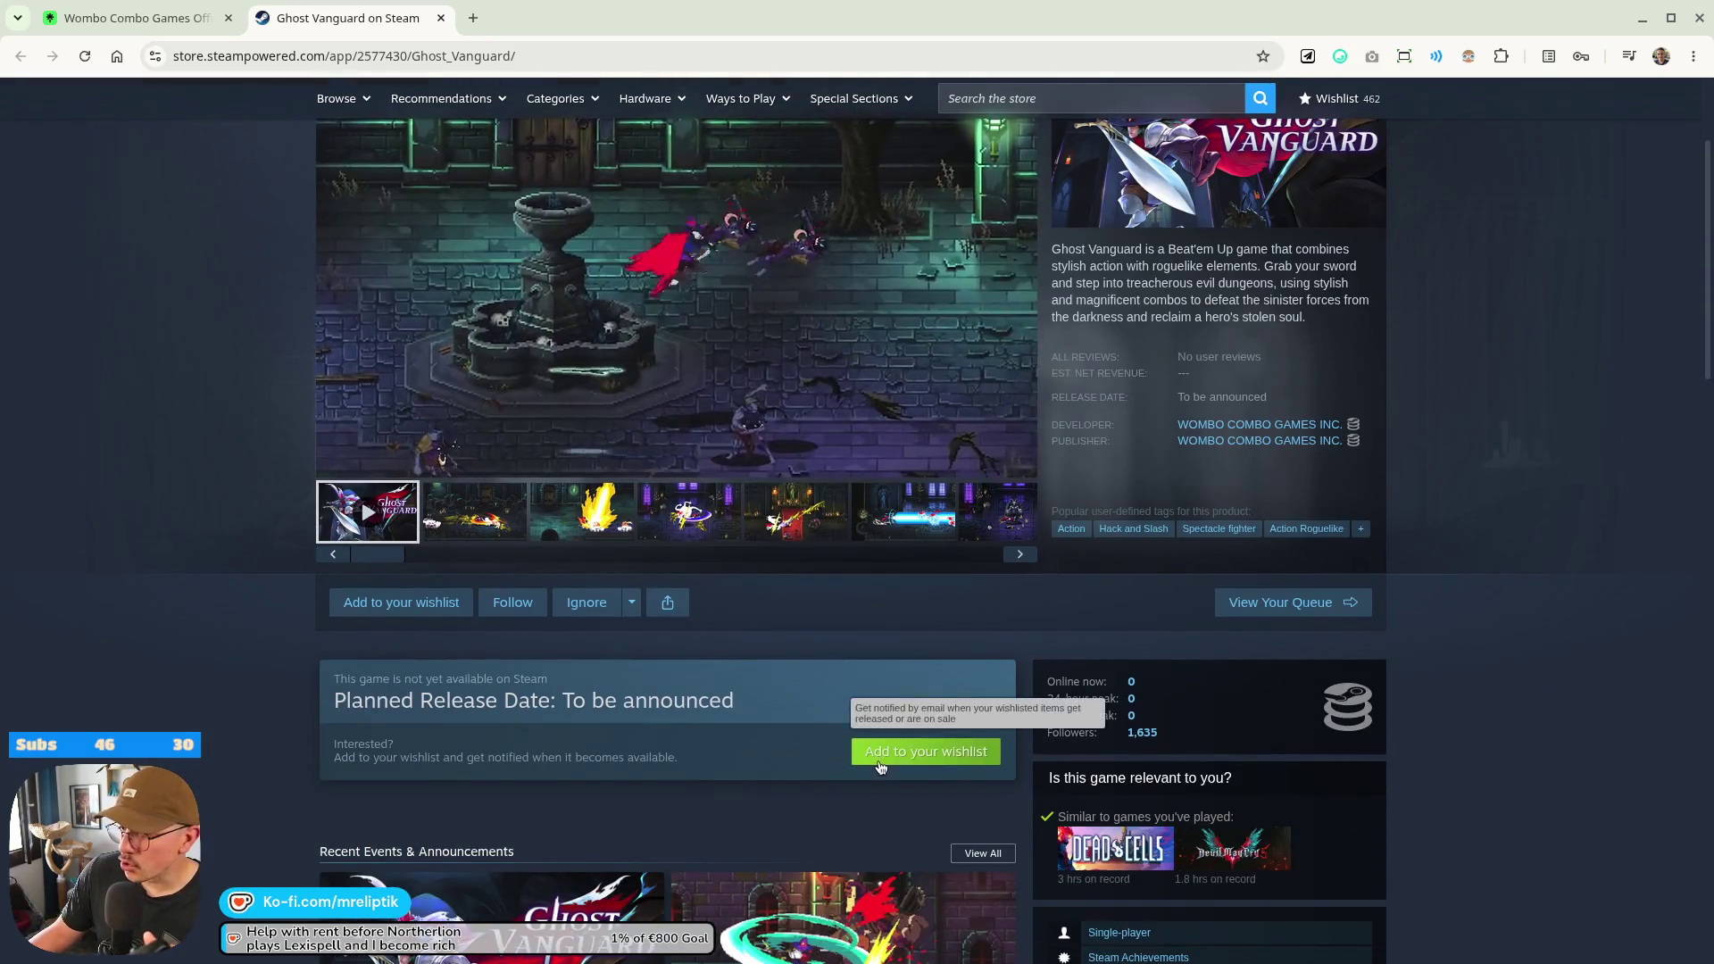
{"action": "scroll", "coordinate": [236, 591], "scroll_direction": "down", "scroll_amount": 4}
{"action": "scroll", "coordinate": [178, 584], "scroll_direction": "down", "scroll_amount": 4}
{"action": "scroll", "coordinate": [223, 157], "scroll_direction": "up", "scroll_amount": 10}
{"action": "left_click", "coordinate": [143, 18]}
{"action": "key", "text": "alt+Tab"}
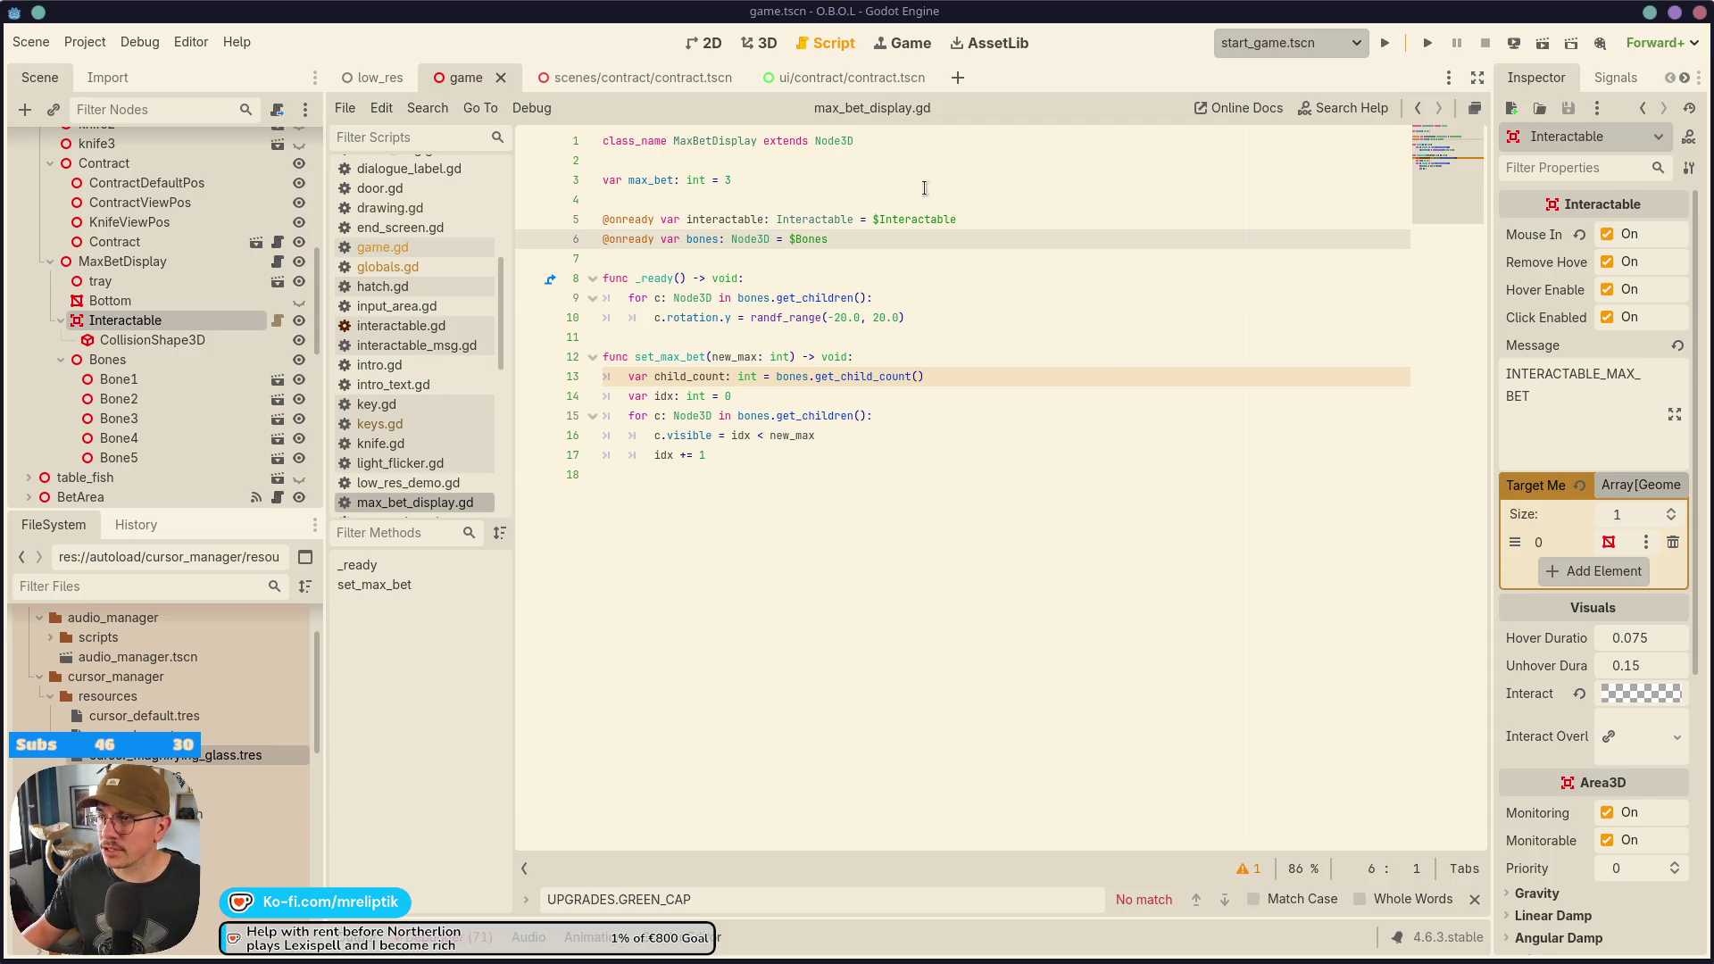
- Switch to the 3D view, zoom out over the MaxBetDisplay bone tray, and open max_bet_display.gd
{"action": "left_click", "coordinate": [908, 48]}
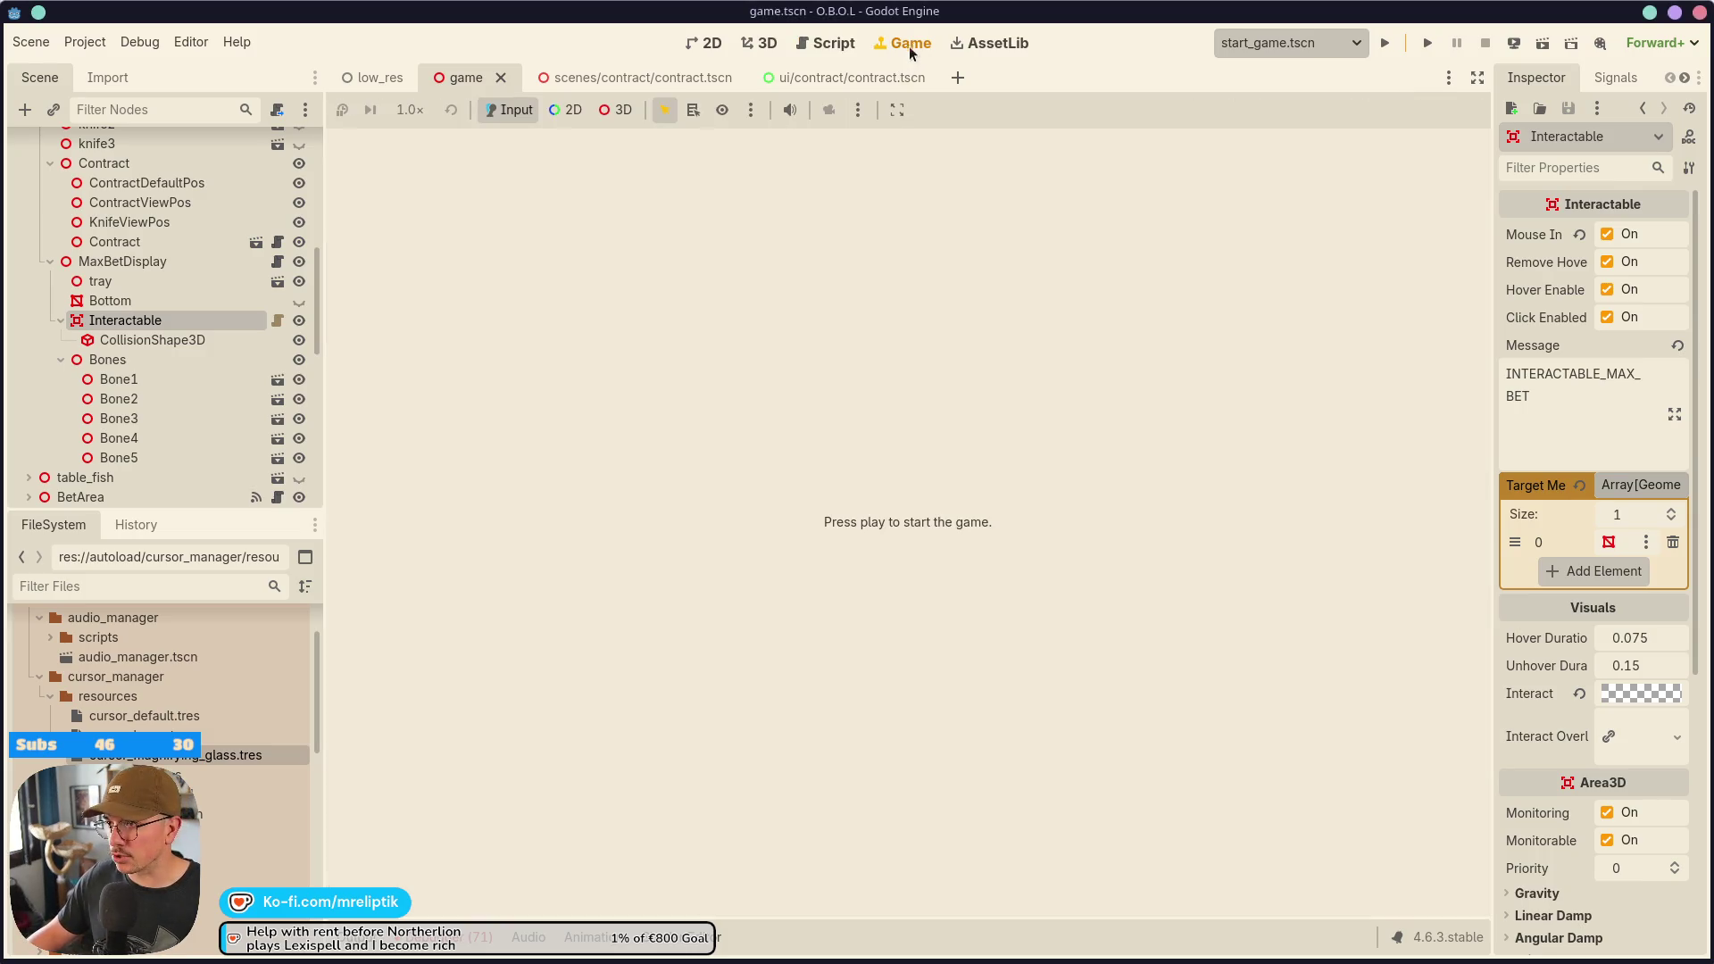
{"action": "left_click", "coordinate": [765, 44]}
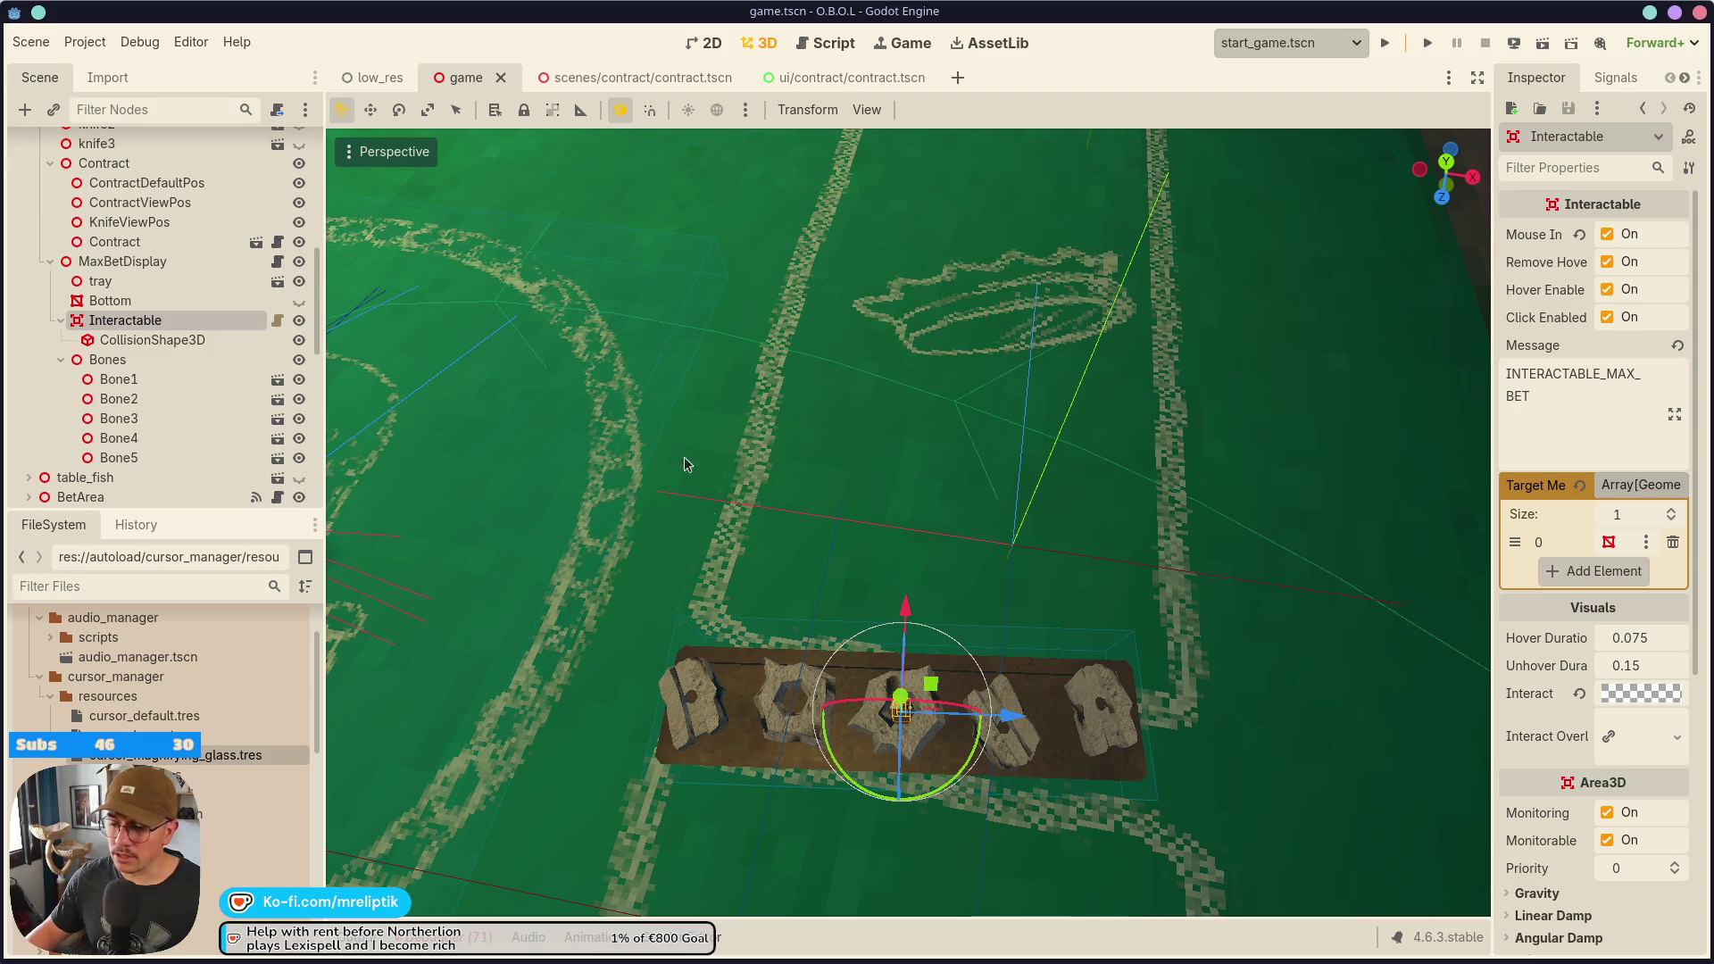
{"action": "scroll", "coordinate": [726, 722], "scroll_direction": "down", "scroll_amount": 5}
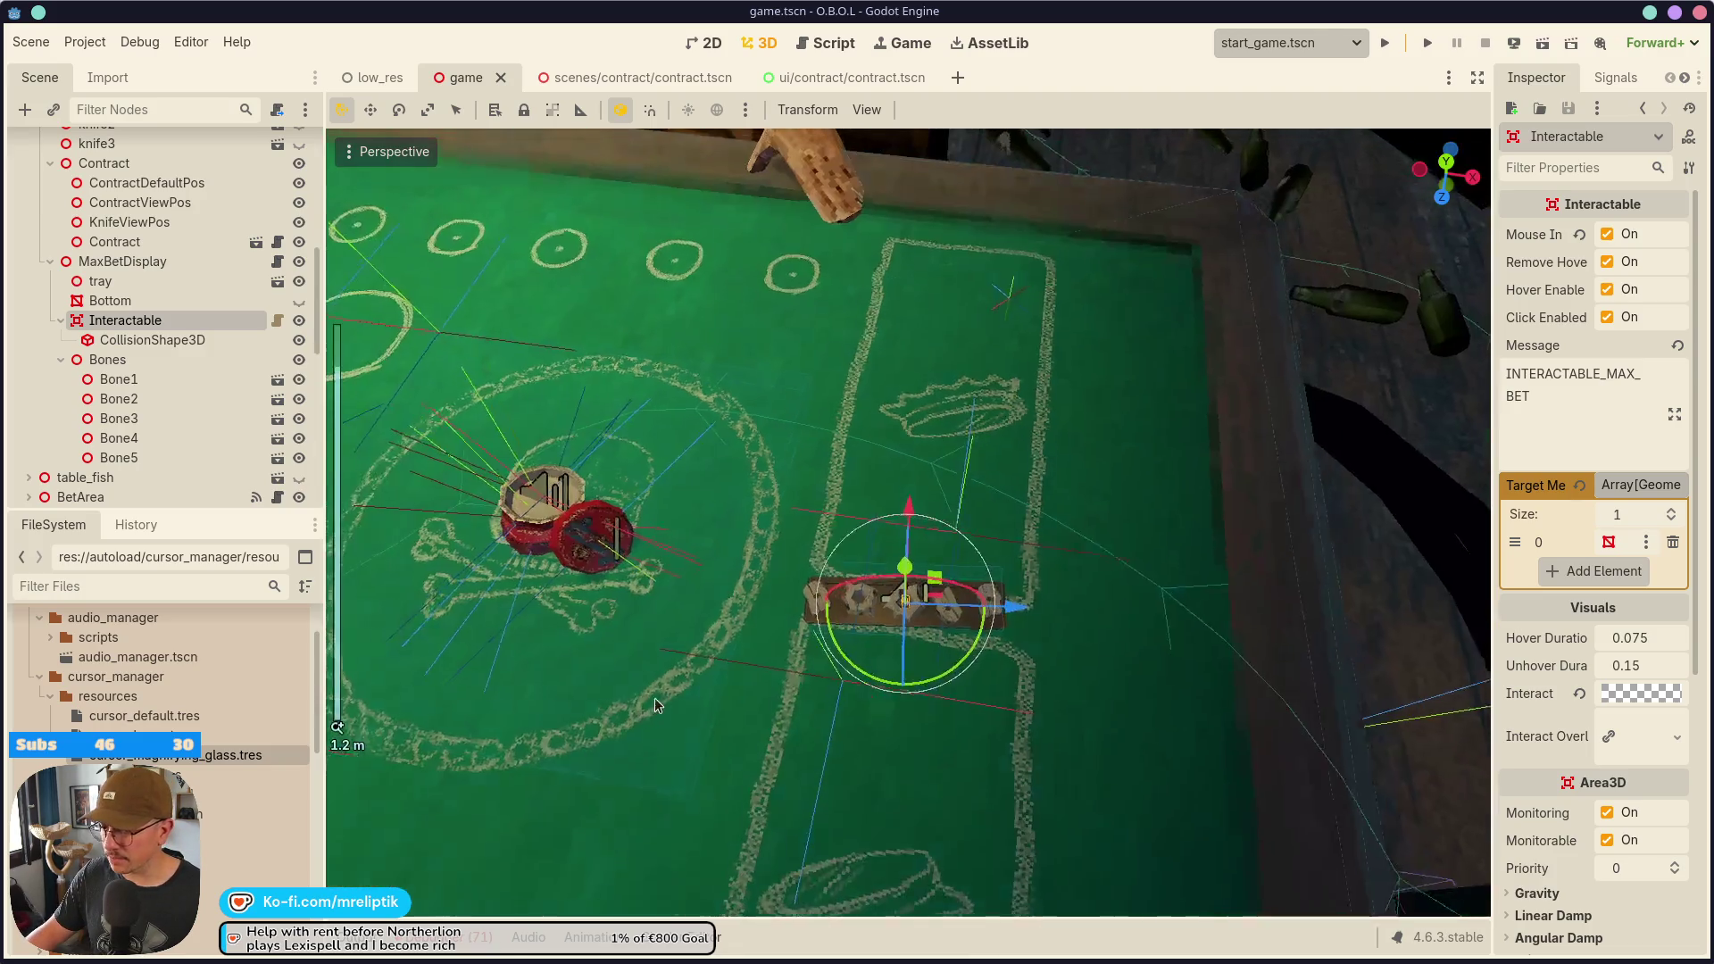
{"action": "left_click", "coordinate": [276, 262]}
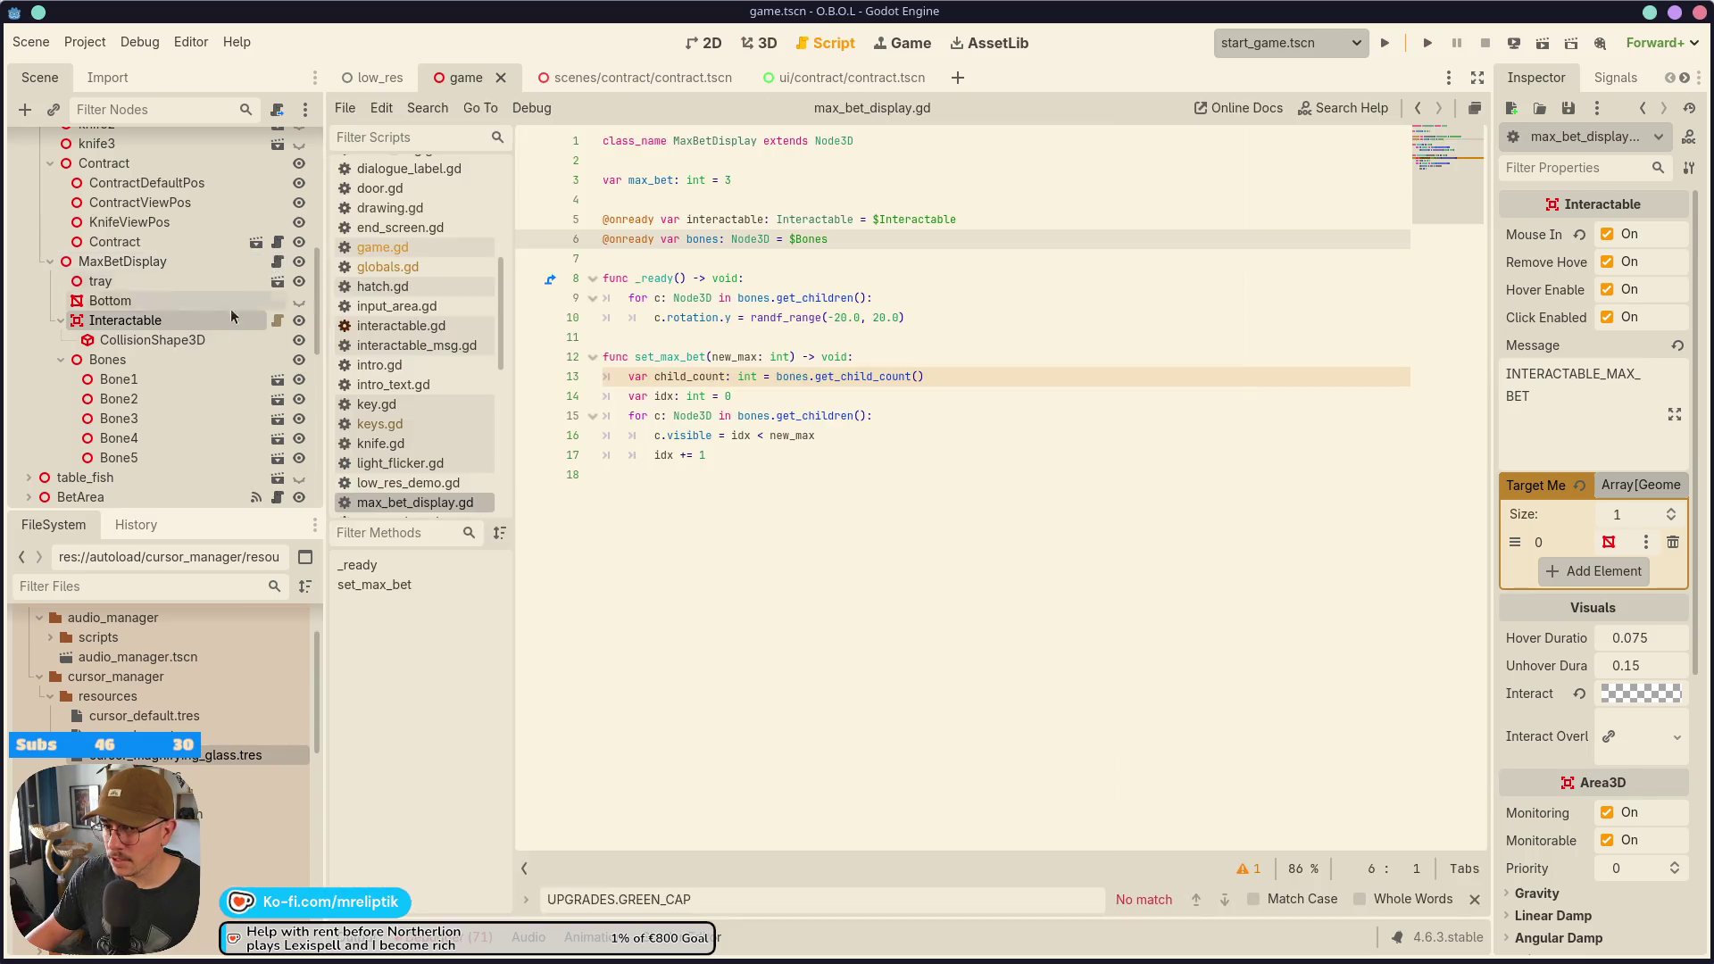
- In set_max_bet, add interactable.message = tr("INTERACTABLE_MAX_BET") % new_max and save
{"action": "left_click", "coordinate": [673, 357]}
{"action": "double_click", "coordinate": [673, 357]}
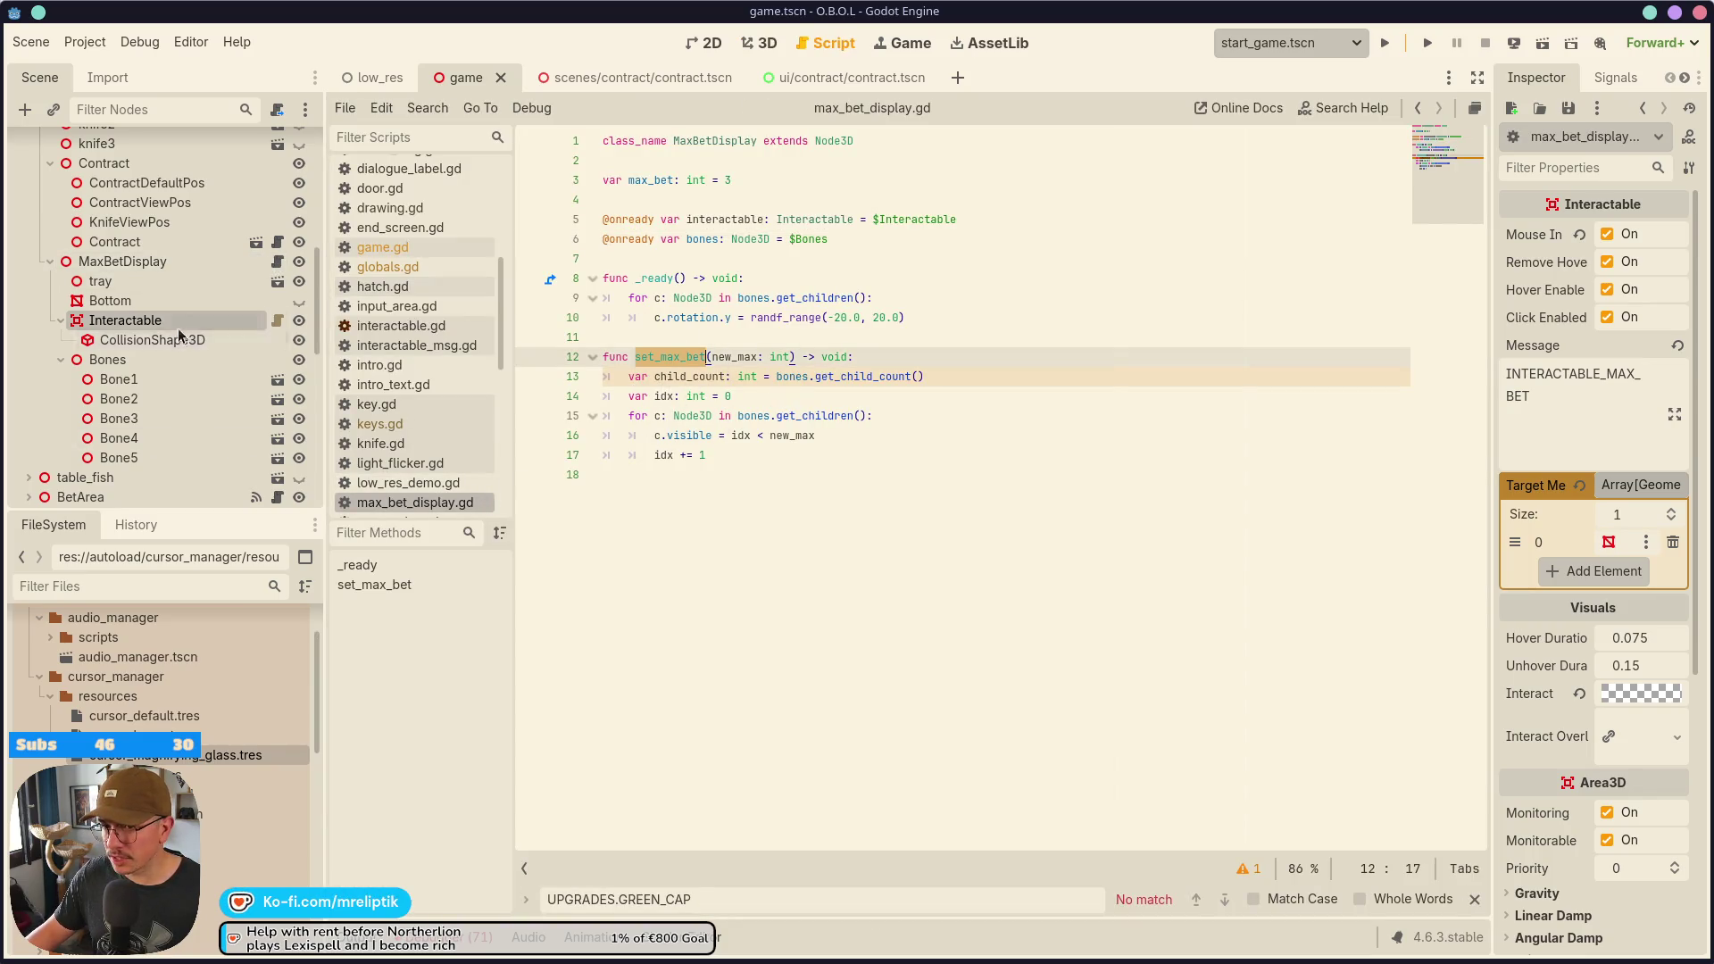
{"action": "double_click", "coordinate": [1550, 404]}
{"action": "key", "text": "ctrl+c"}
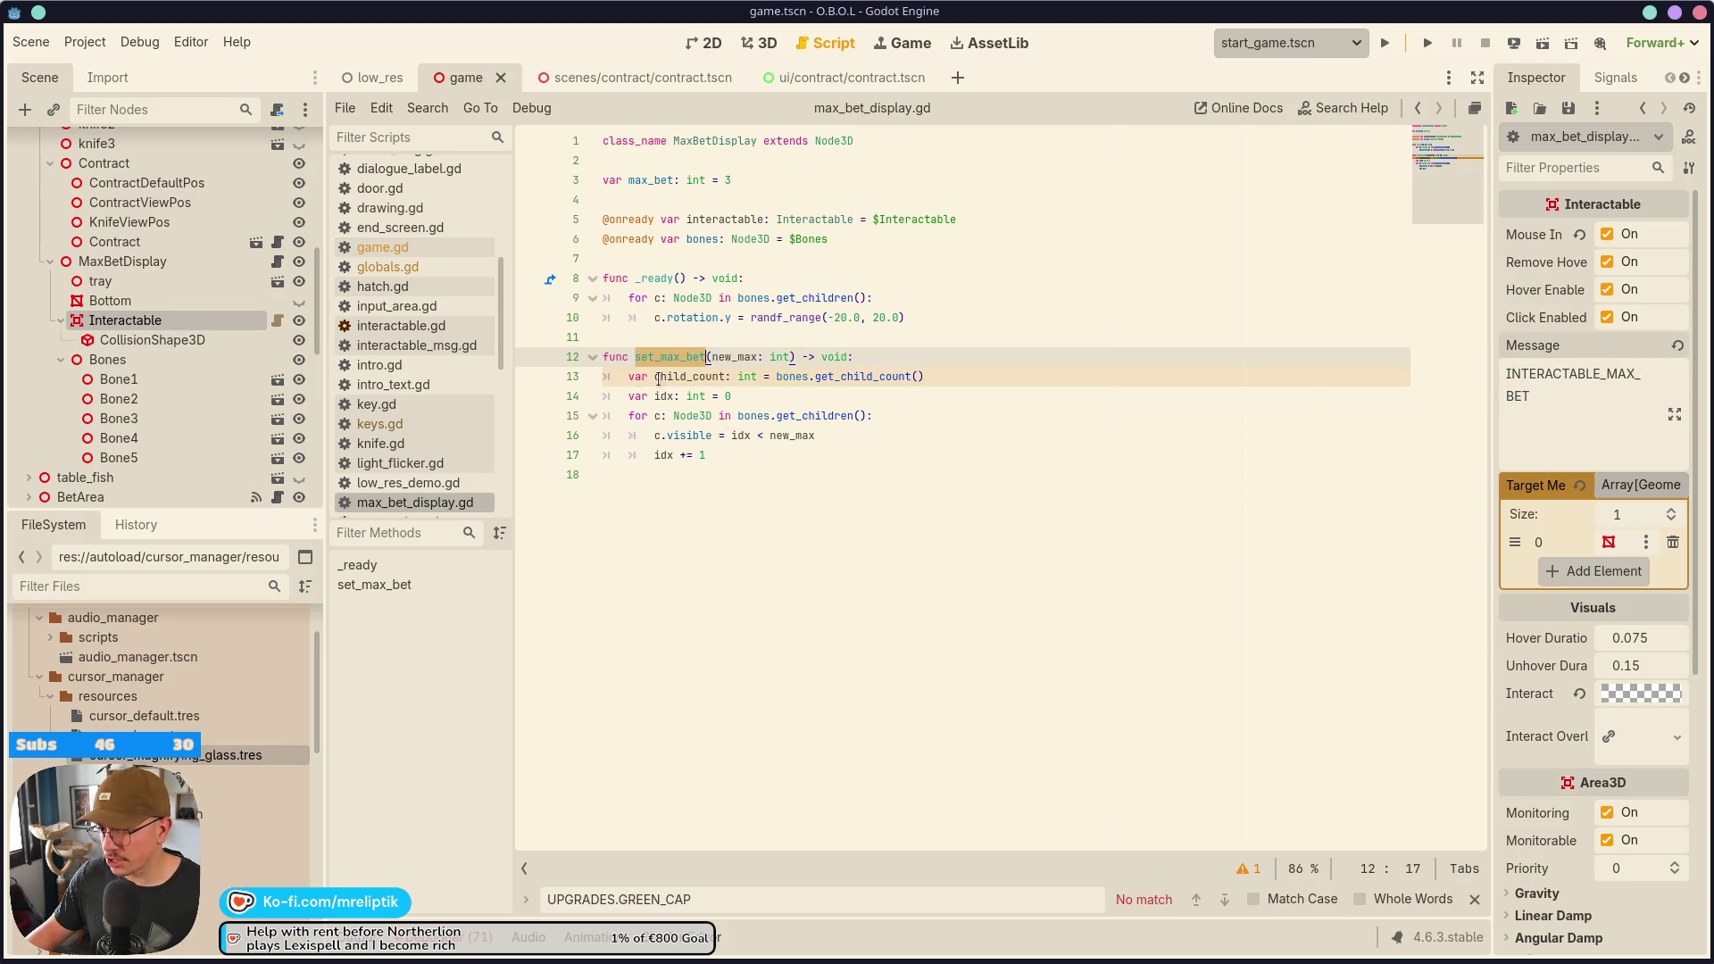
{"action": "left_click", "coordinate": [900, 355]}
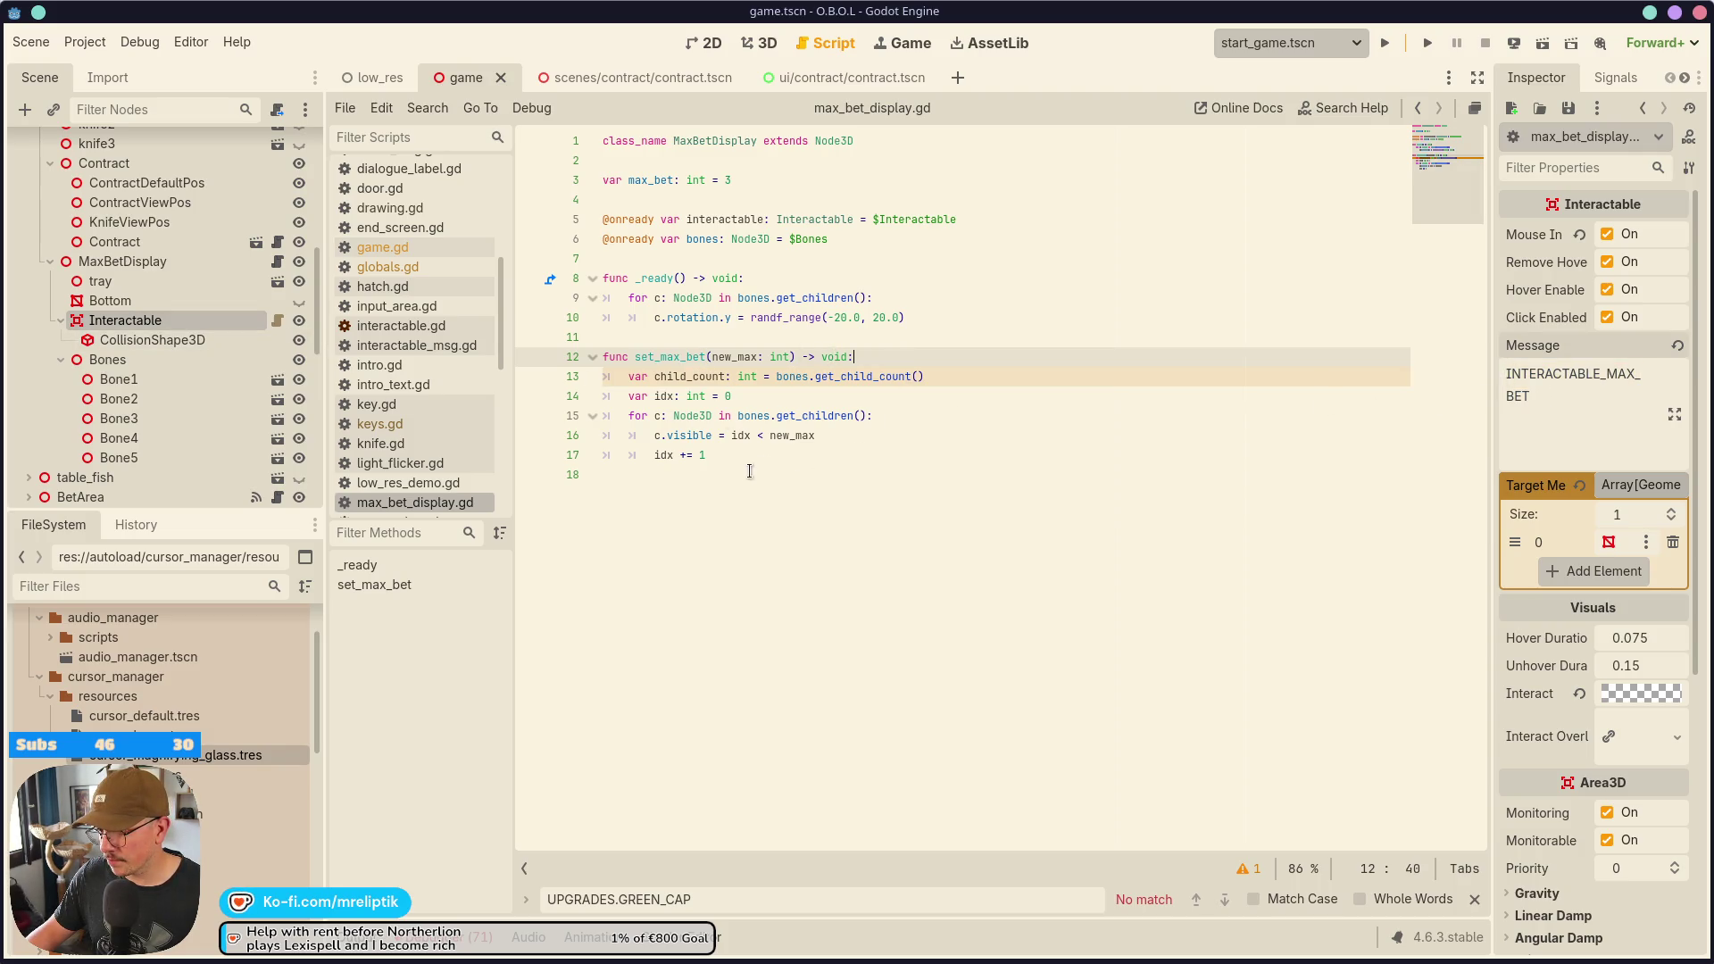
{"action": "key", "text": "Return"}
{"action": "type", "text": "interactable.m"}
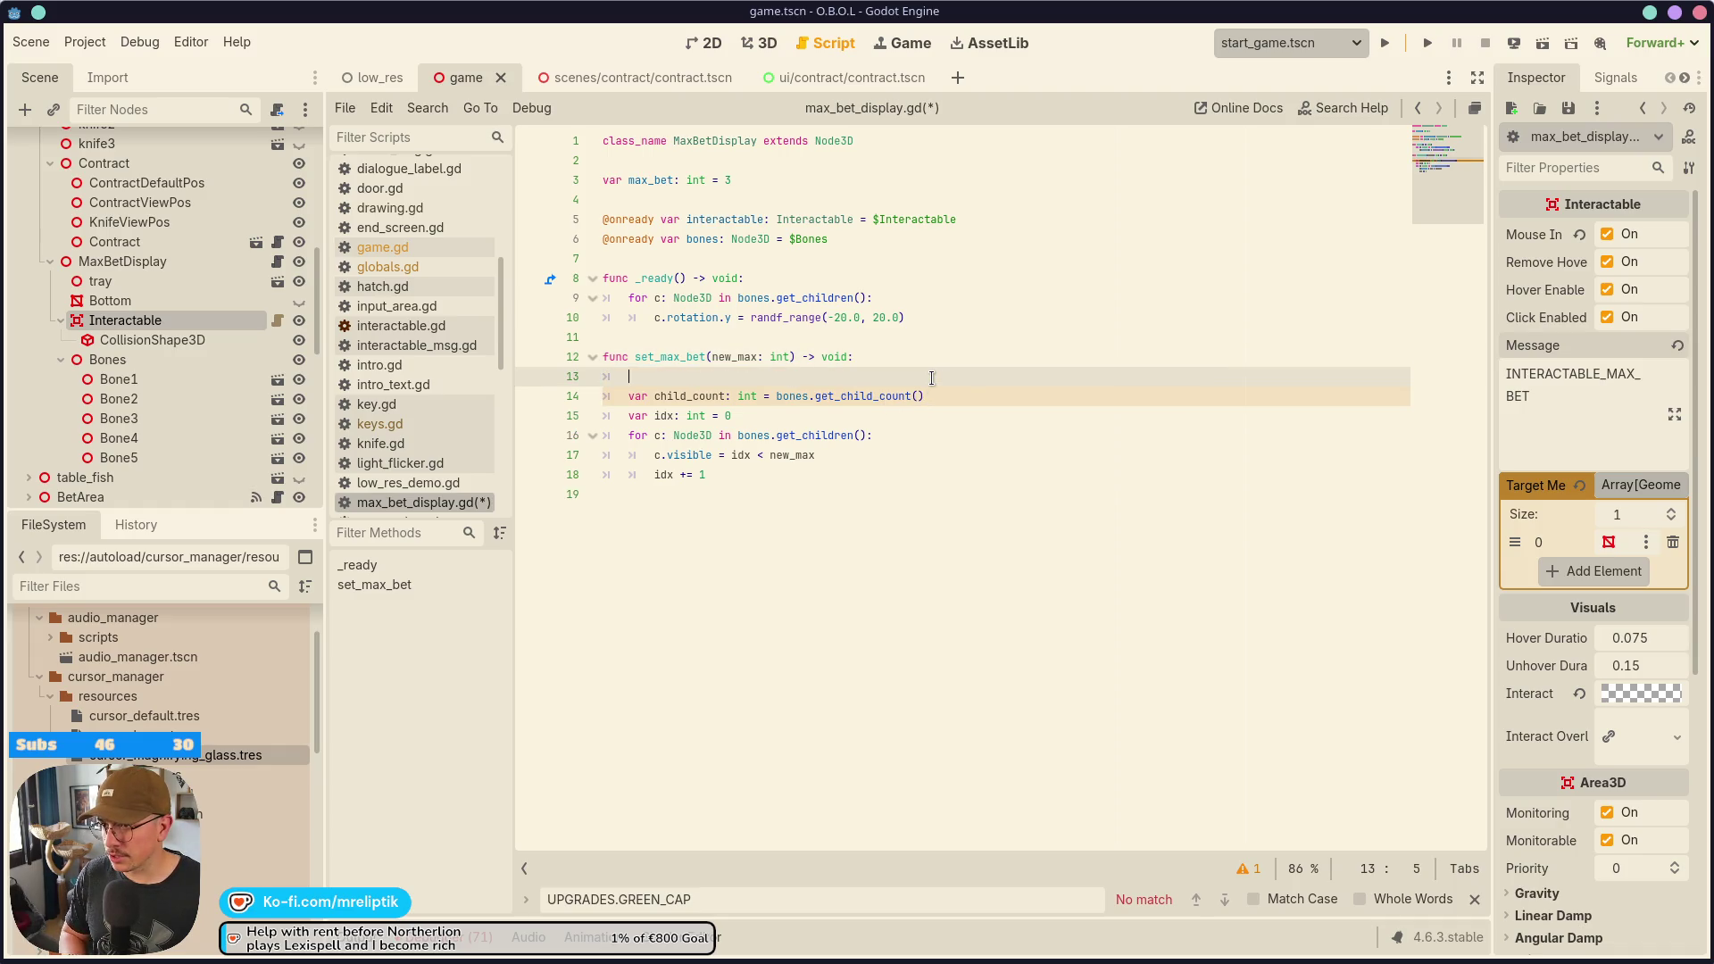
{"action": "key", "text": "Return"}
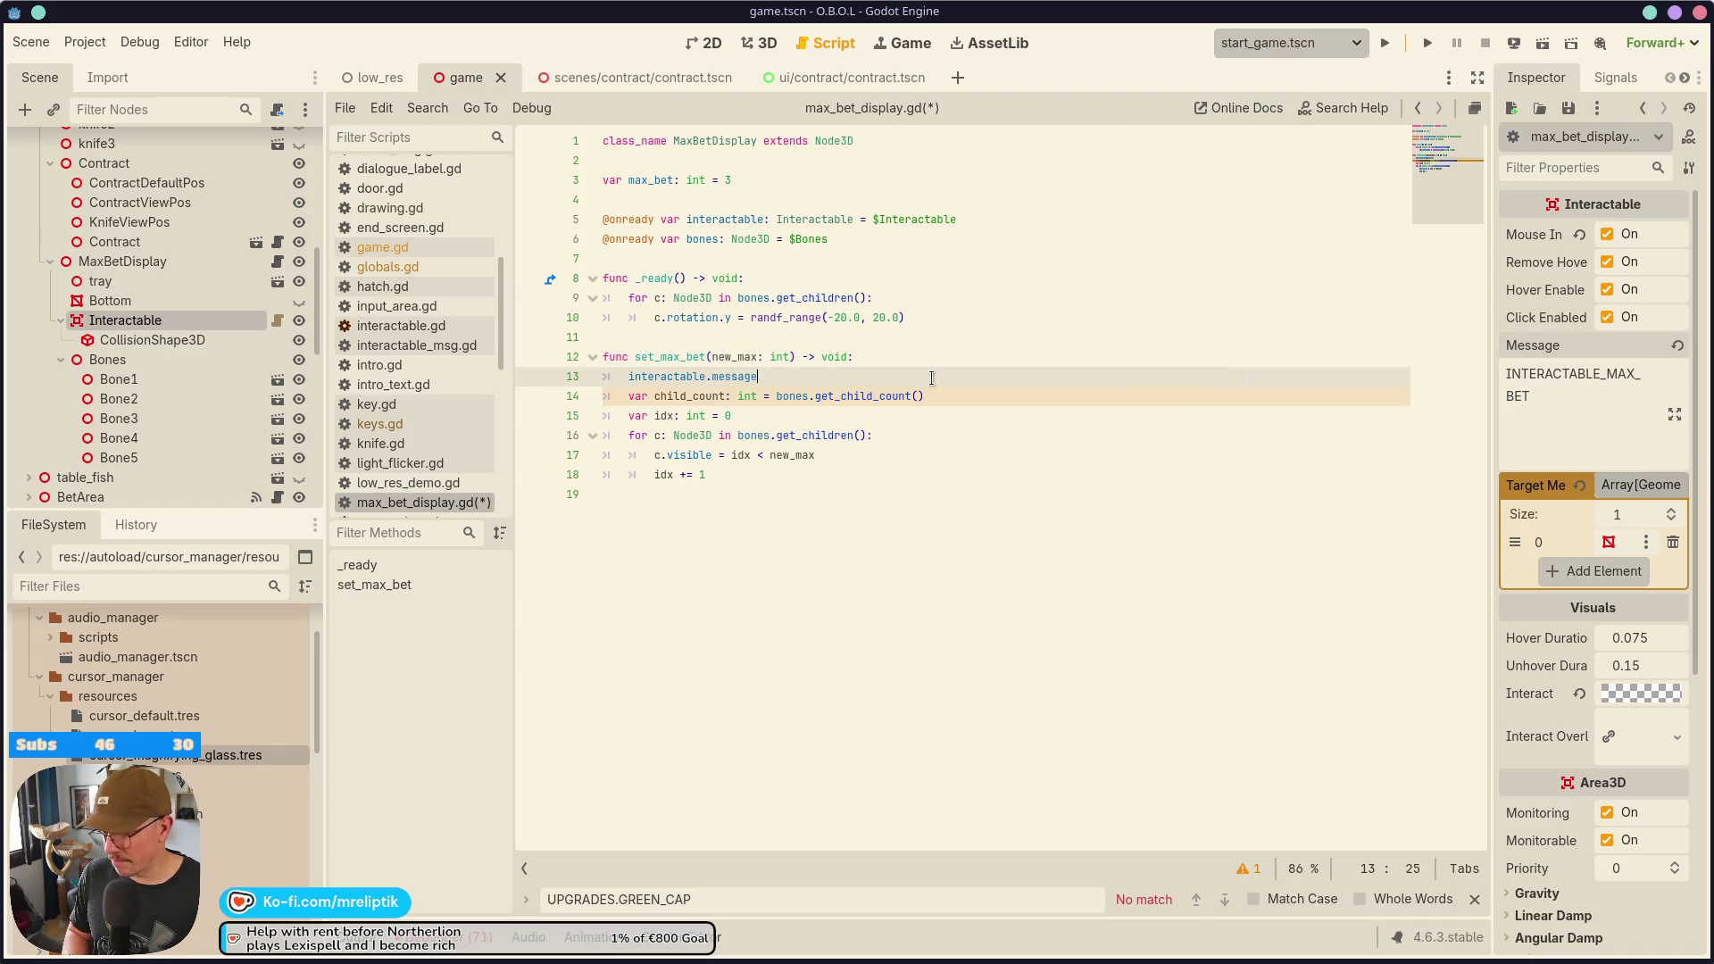
{"action": "type", "text": "tr(\""}
{"action": "key", "text": "ctrl+v"}
{"action": "type", "text": "% ne"}
{"action": "key", "text": "Return"}
{"action": "key", "text": "ctrl+s"}
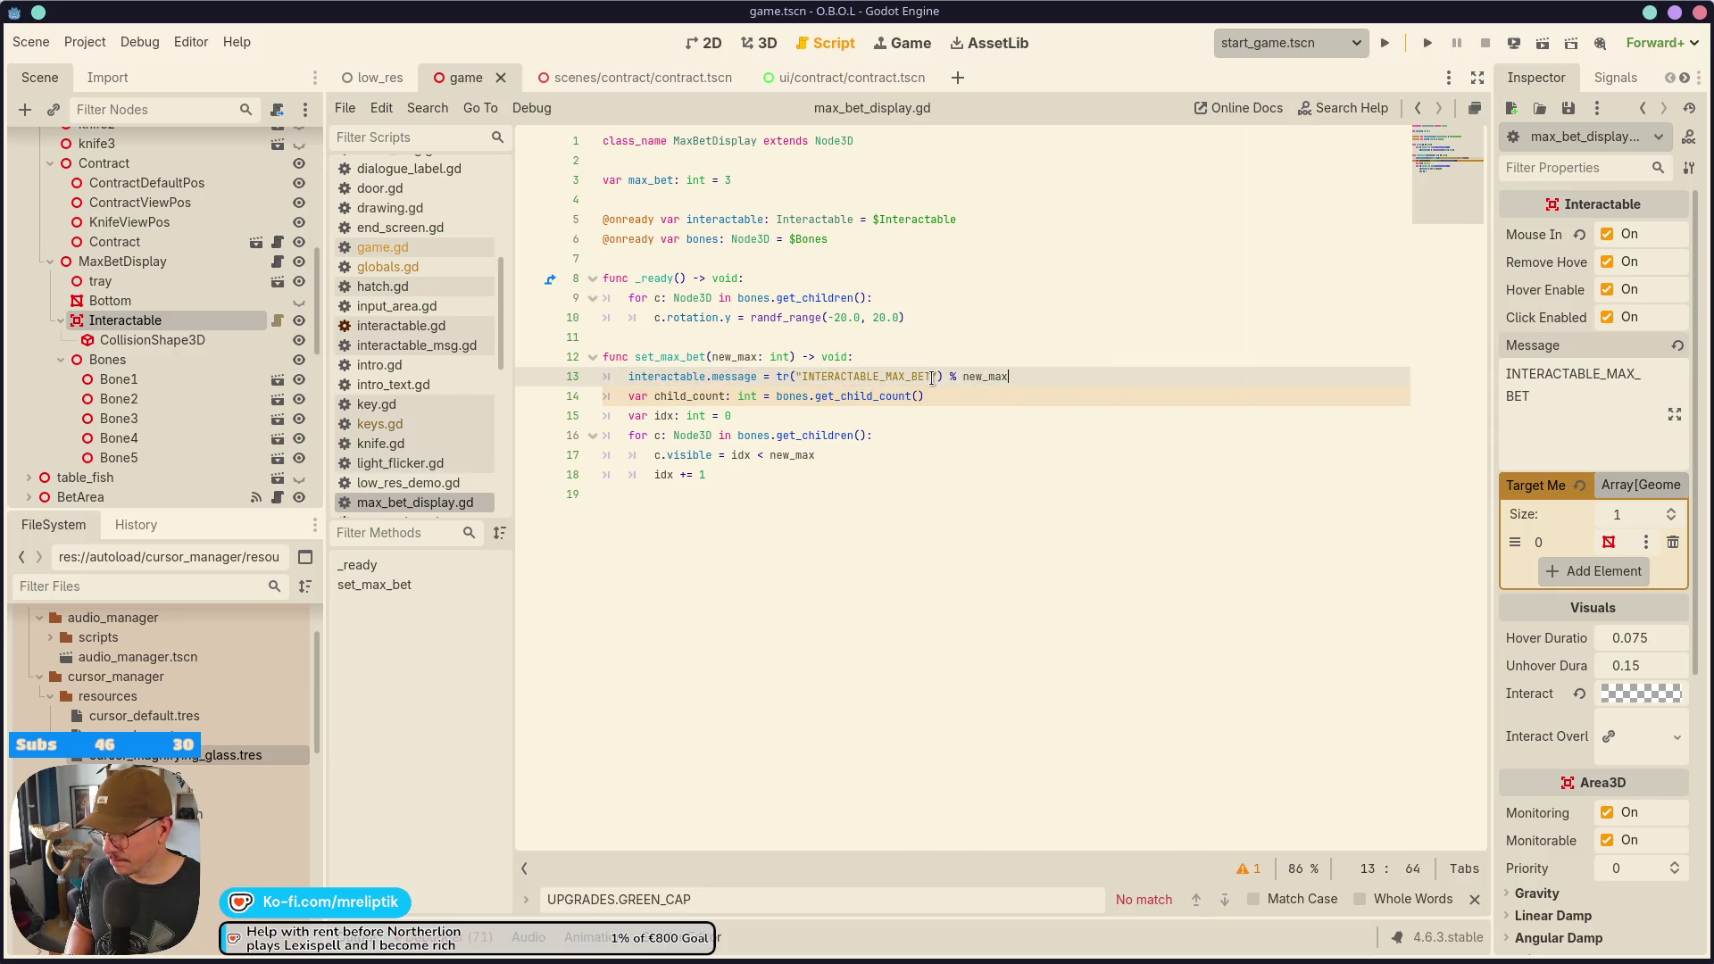
- Copy the message line into _ready using max_bet instead of new_max, save, and run the game
{"action": "key", "text": "ctrl+shift+d"}
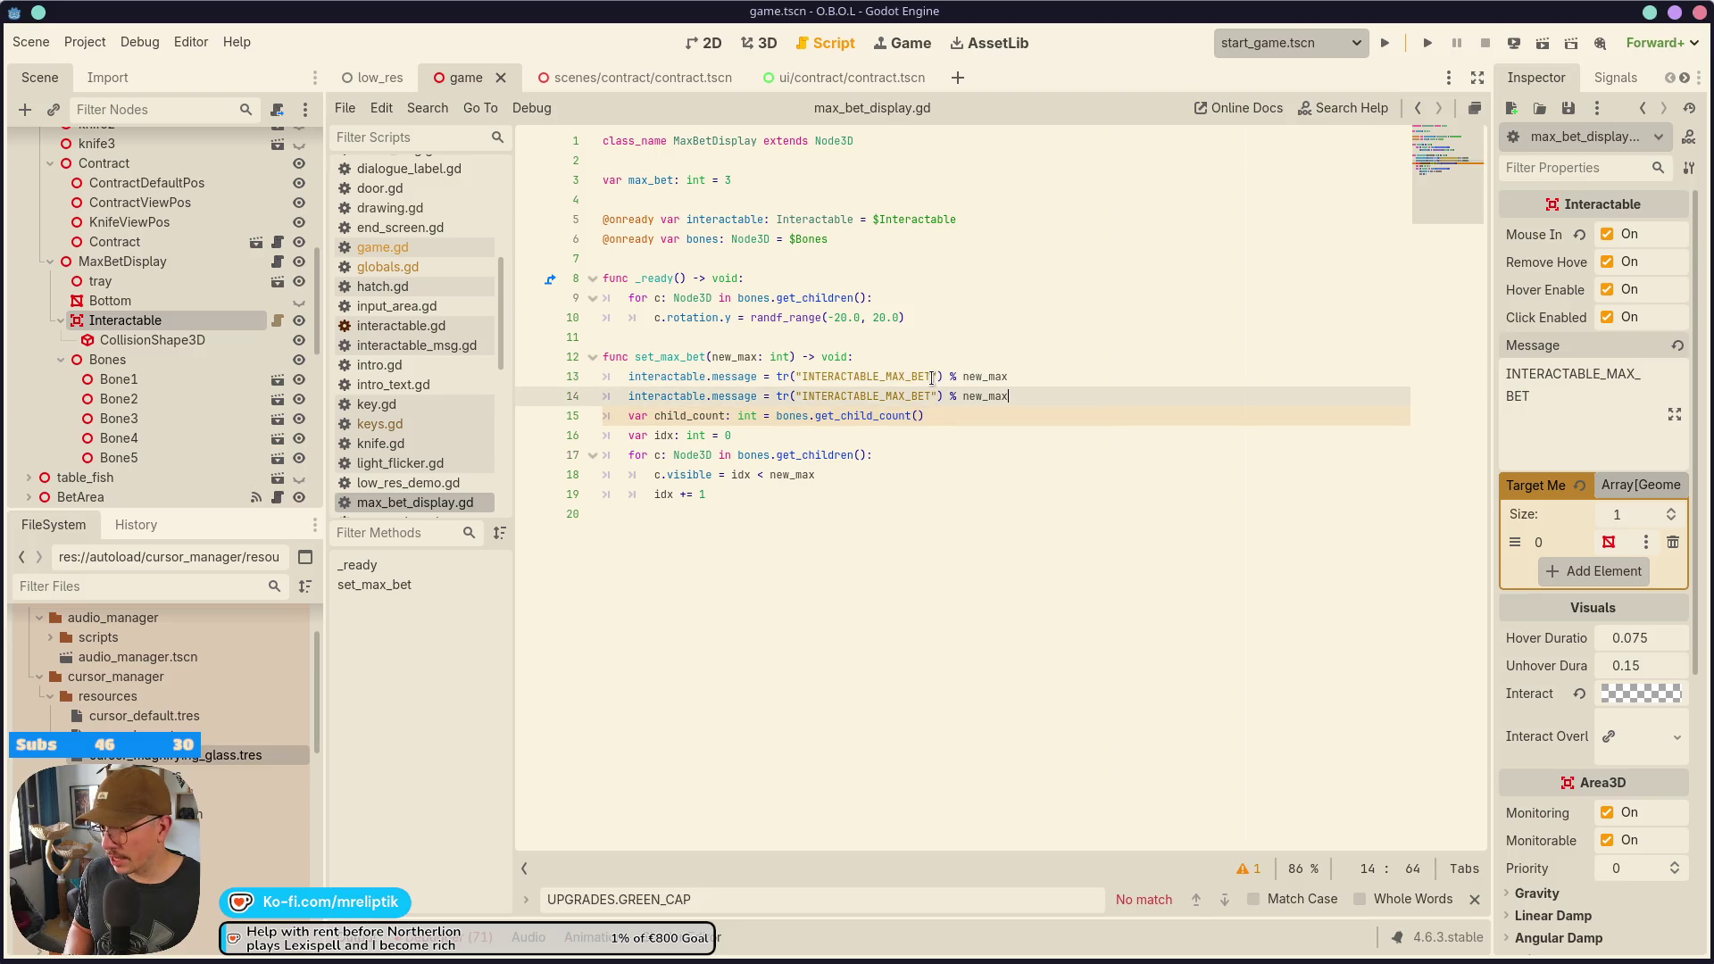
{"action": "key", "text": "alt+Up"}
{"action": "key", "text": "alt+Up"}
{"action": "key", "text": "alt+Up"}
{"action": "key", "text": "ctrl+s"}
{"action": "key", "text": "Return"}
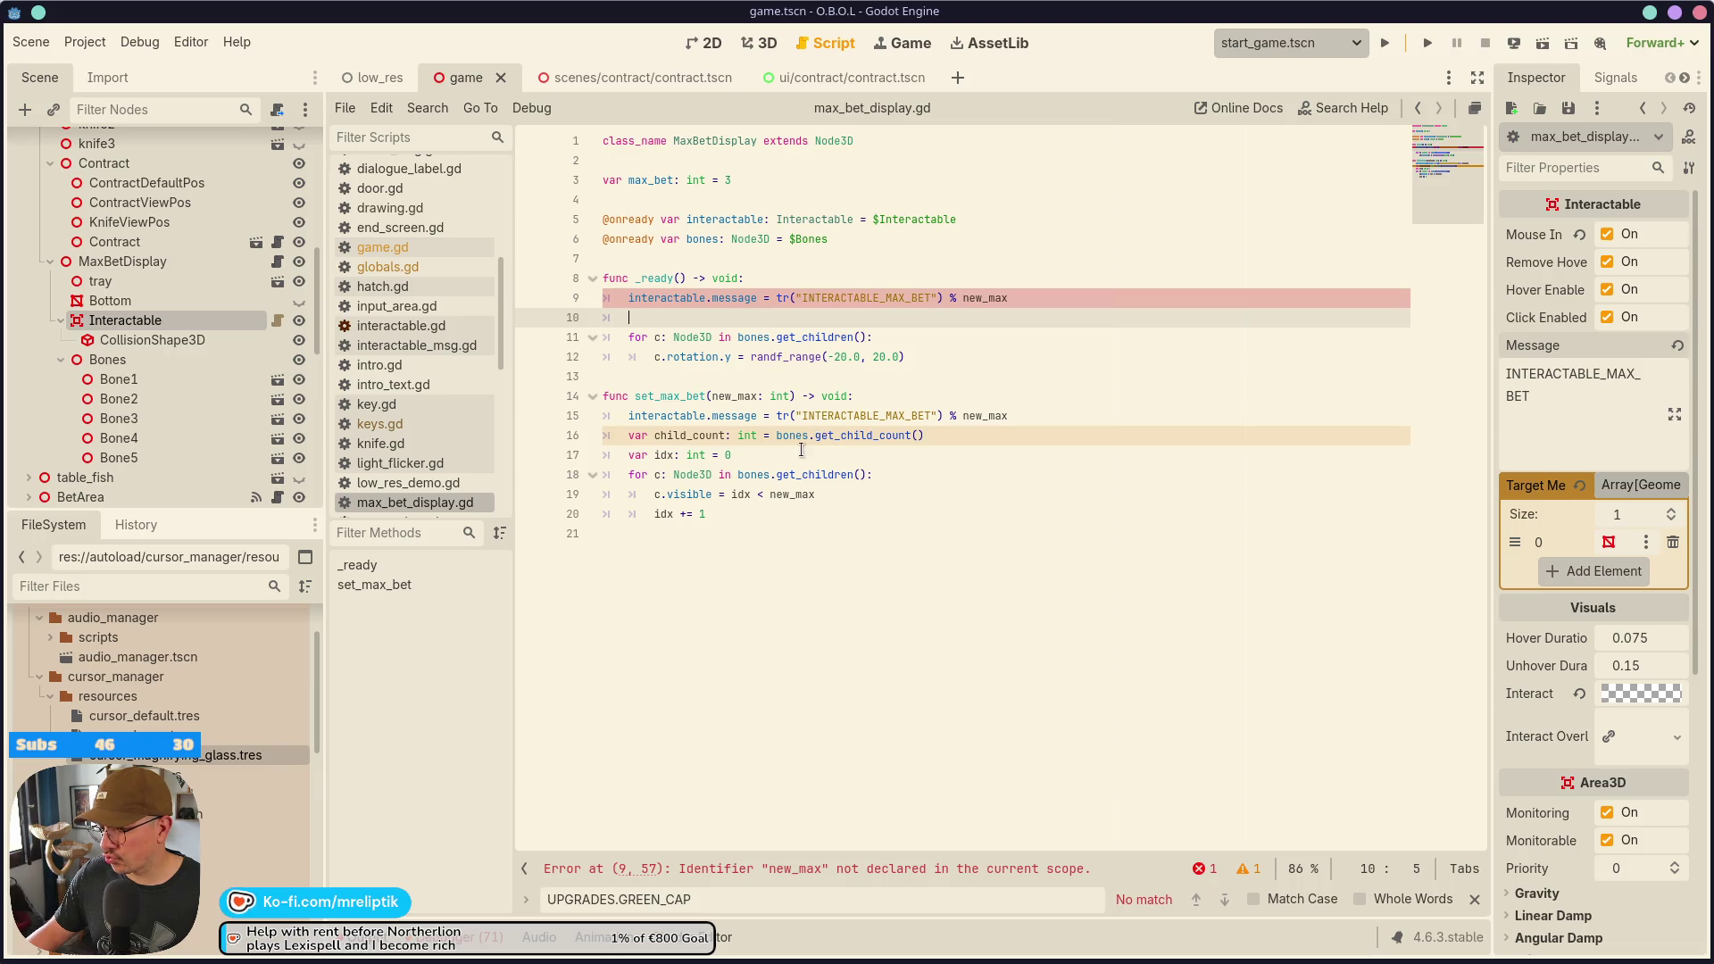
{"action": "double_click", "coordinate": [983, 298]}
{"action": "type", "text": "max_bet"}
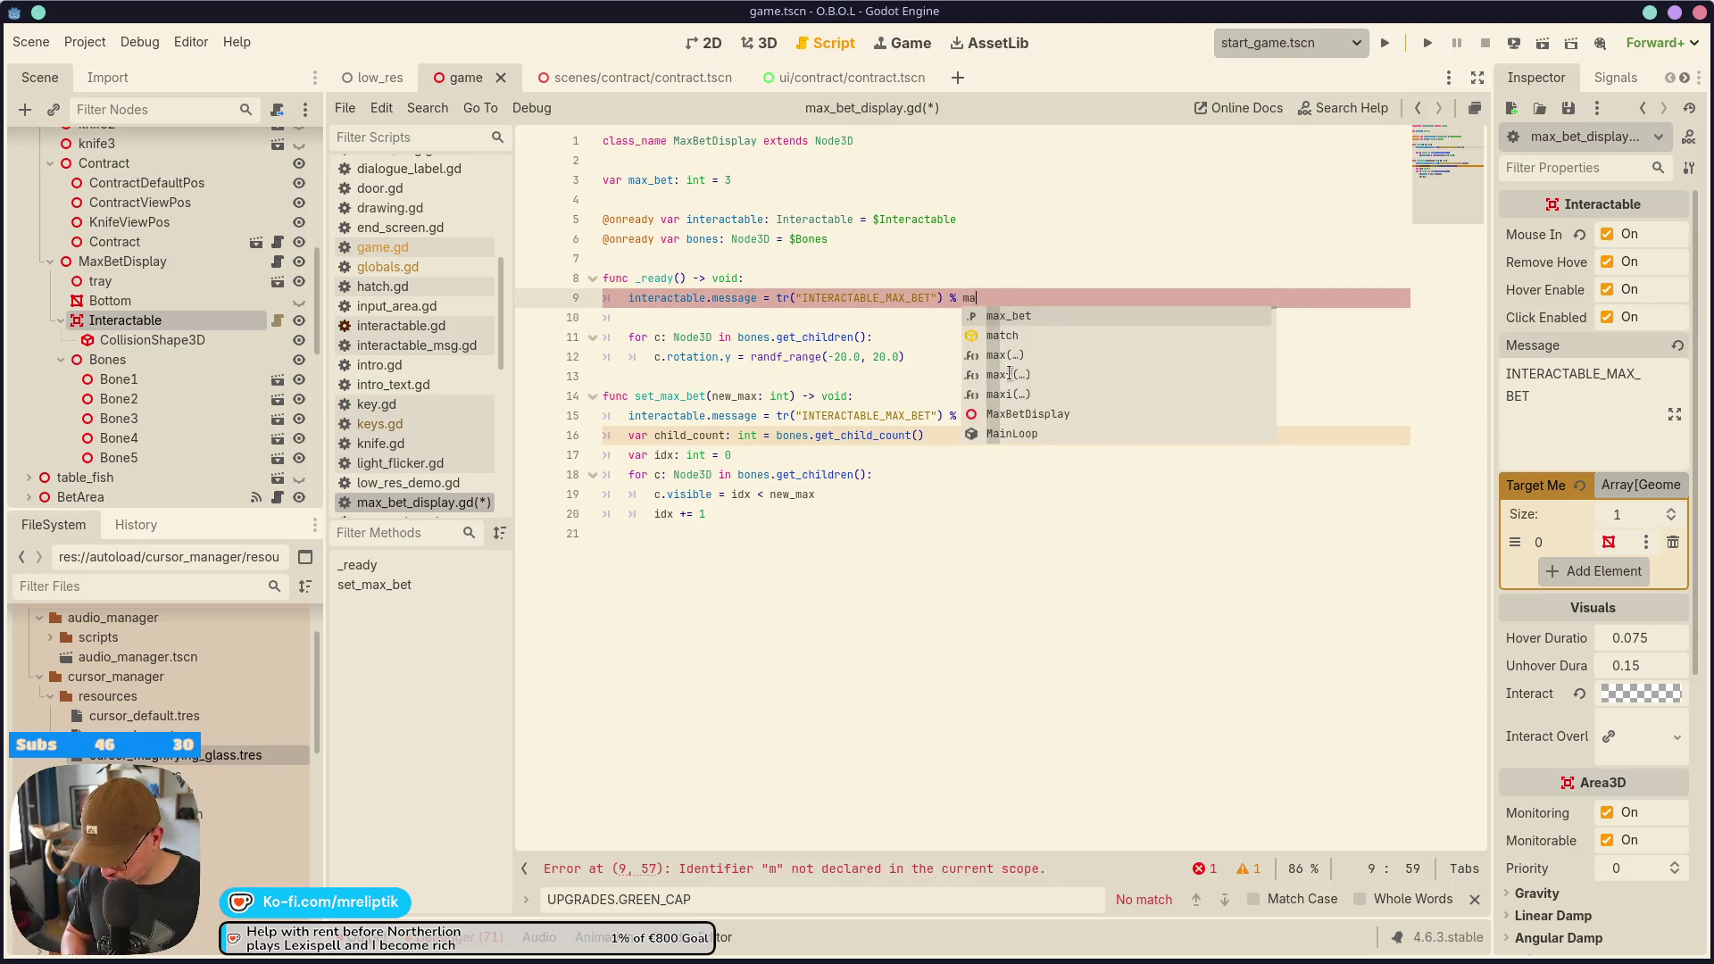
{"action": "key", "text": "ctrl+s"}
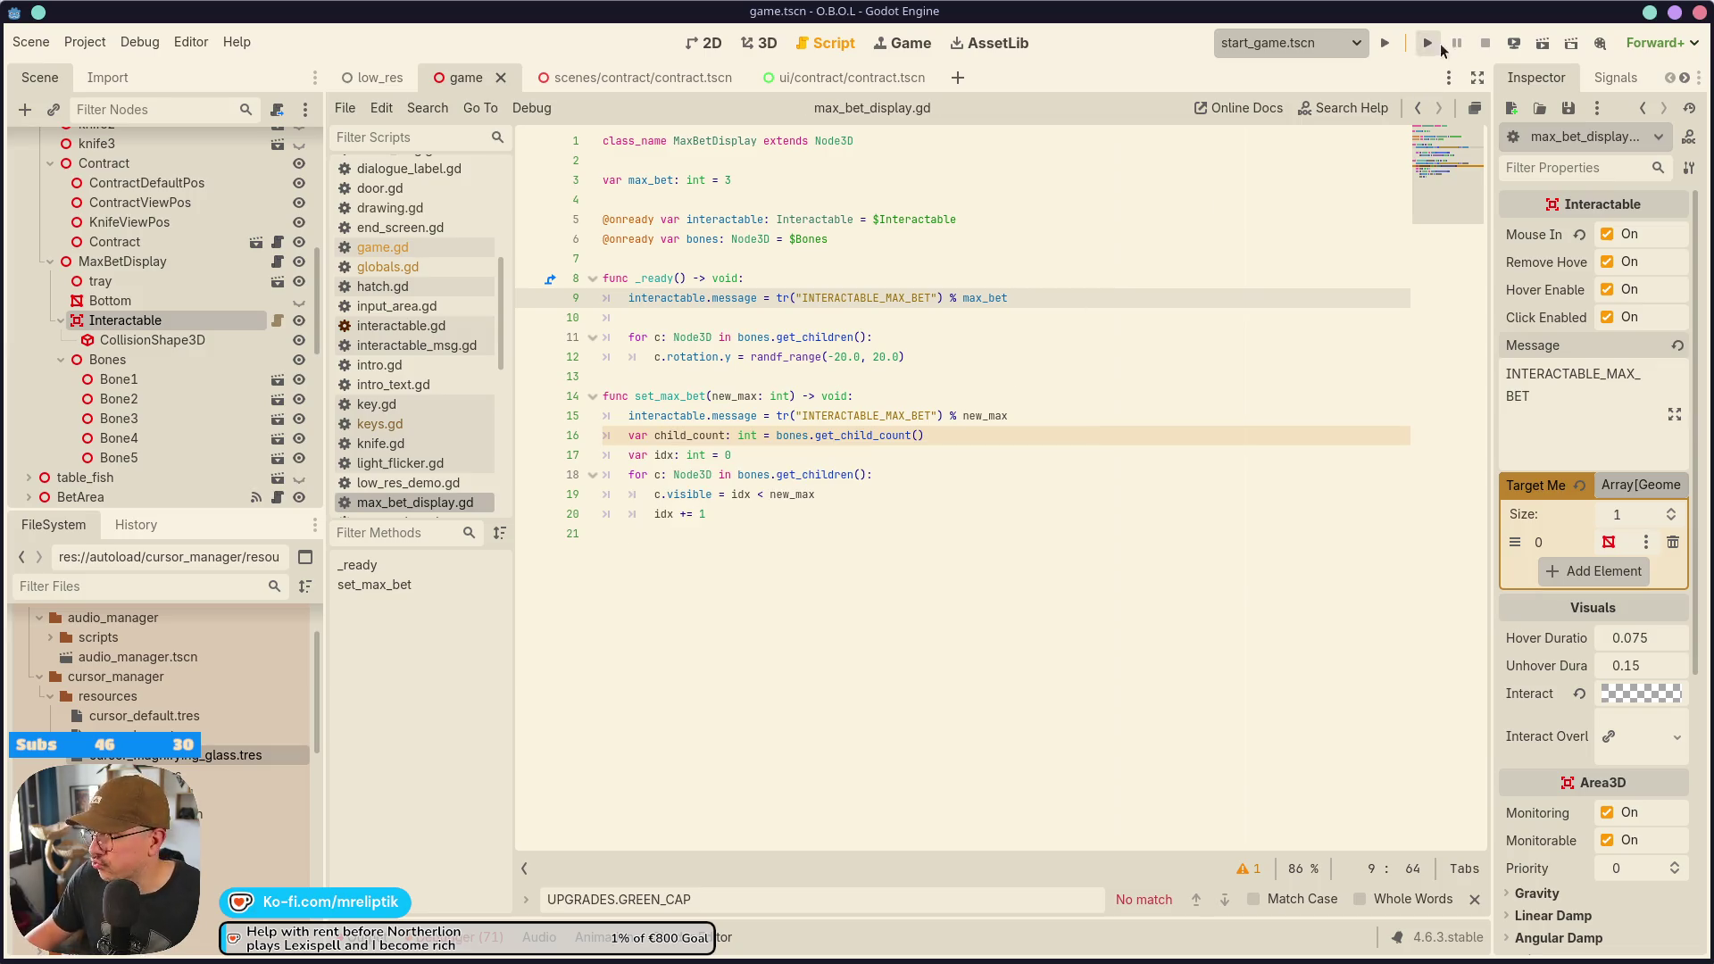
{"action": "left_click", "coordinate": [1389, 43]}
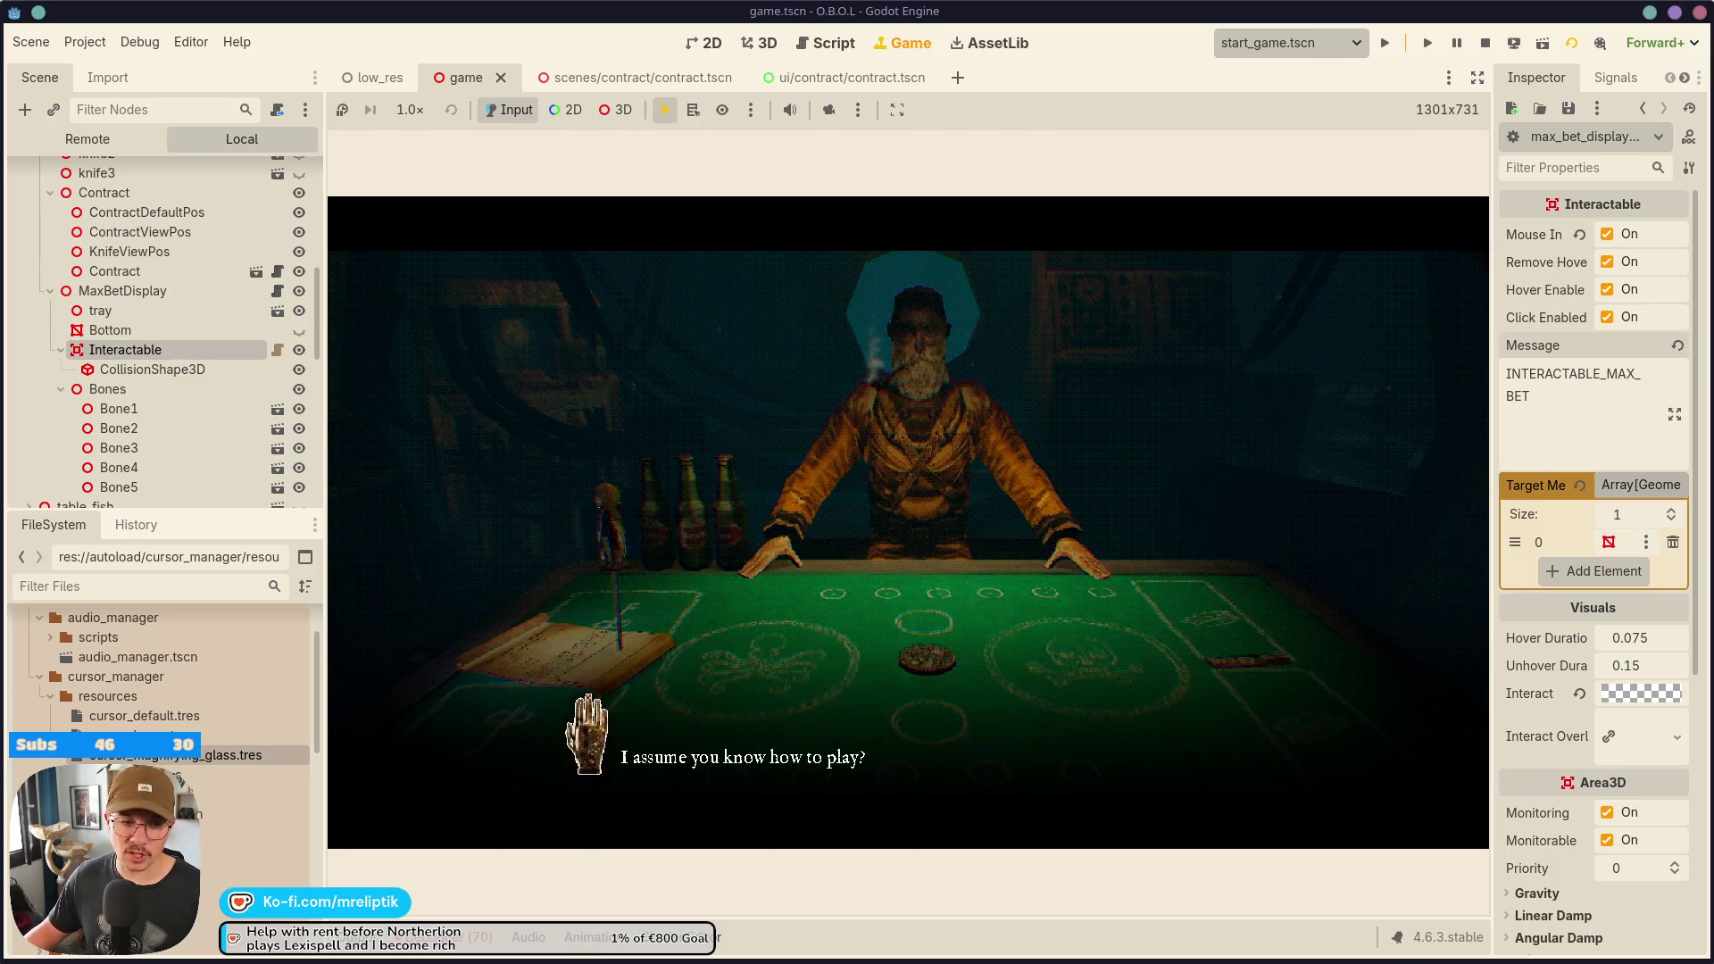
- Click through the opening dialogue, check the chip tray's max-bet tooltip, then stop the game and save
{"action": "left_click", "coordinate": [357, 937]}
{"action": "left_click", "coordinate": [357, 937]}
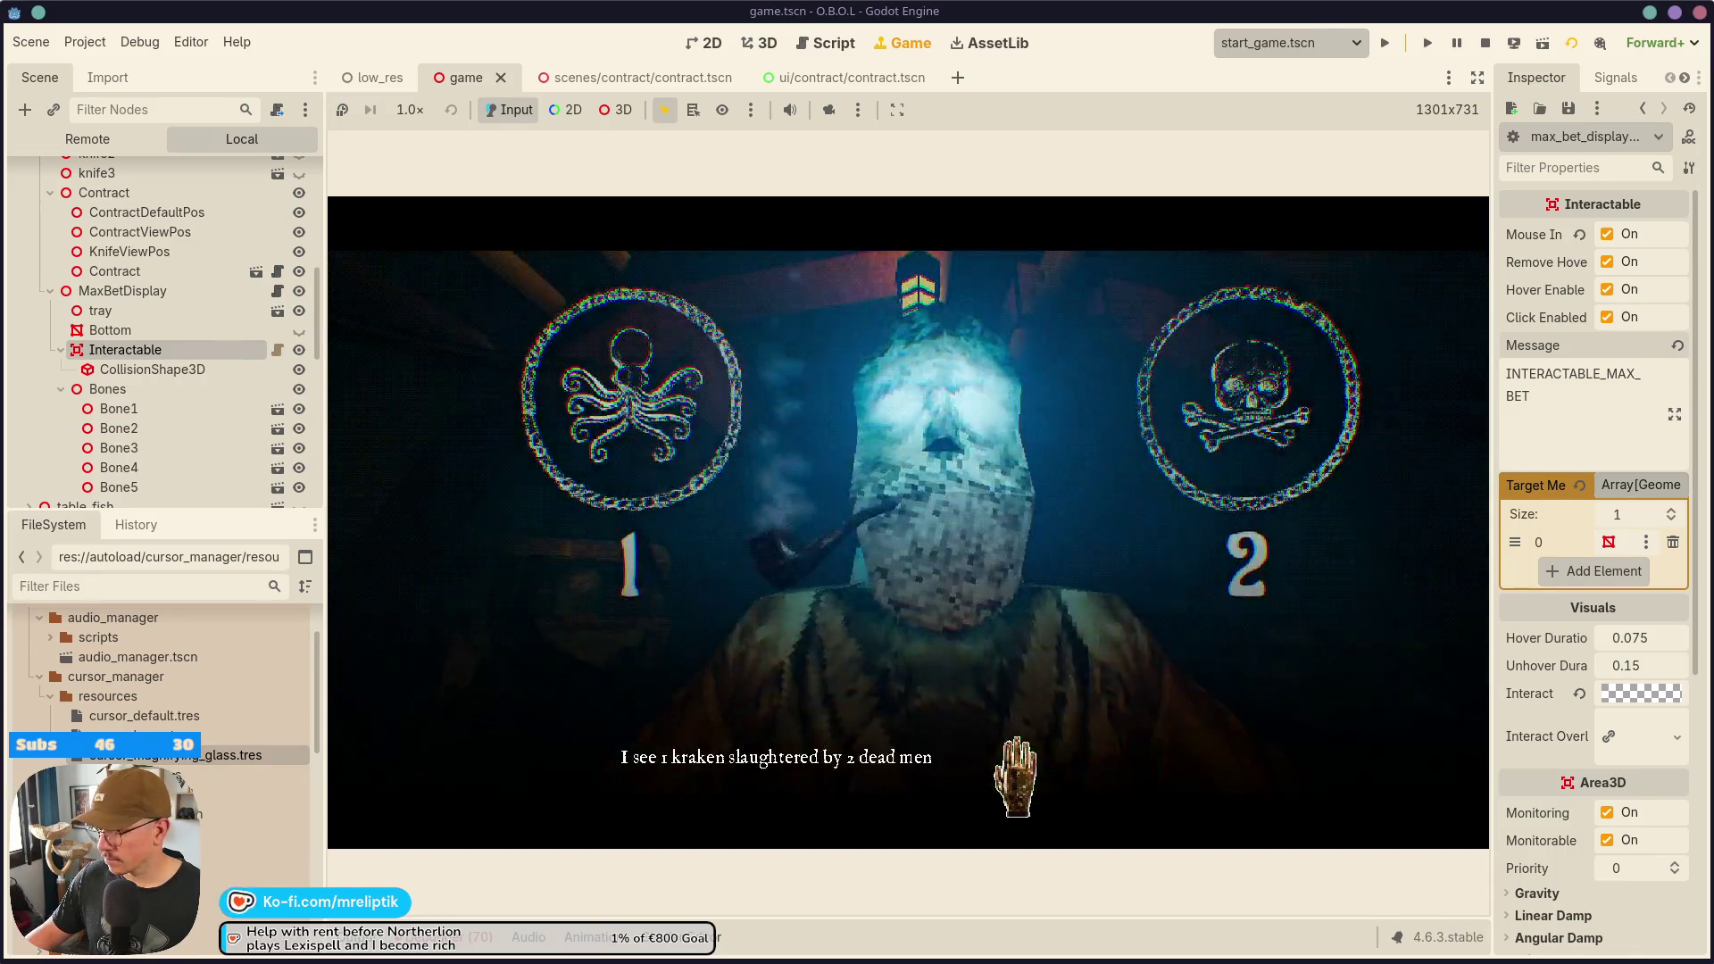
{"action": "left_click", "coordinate": [1016, 803]}
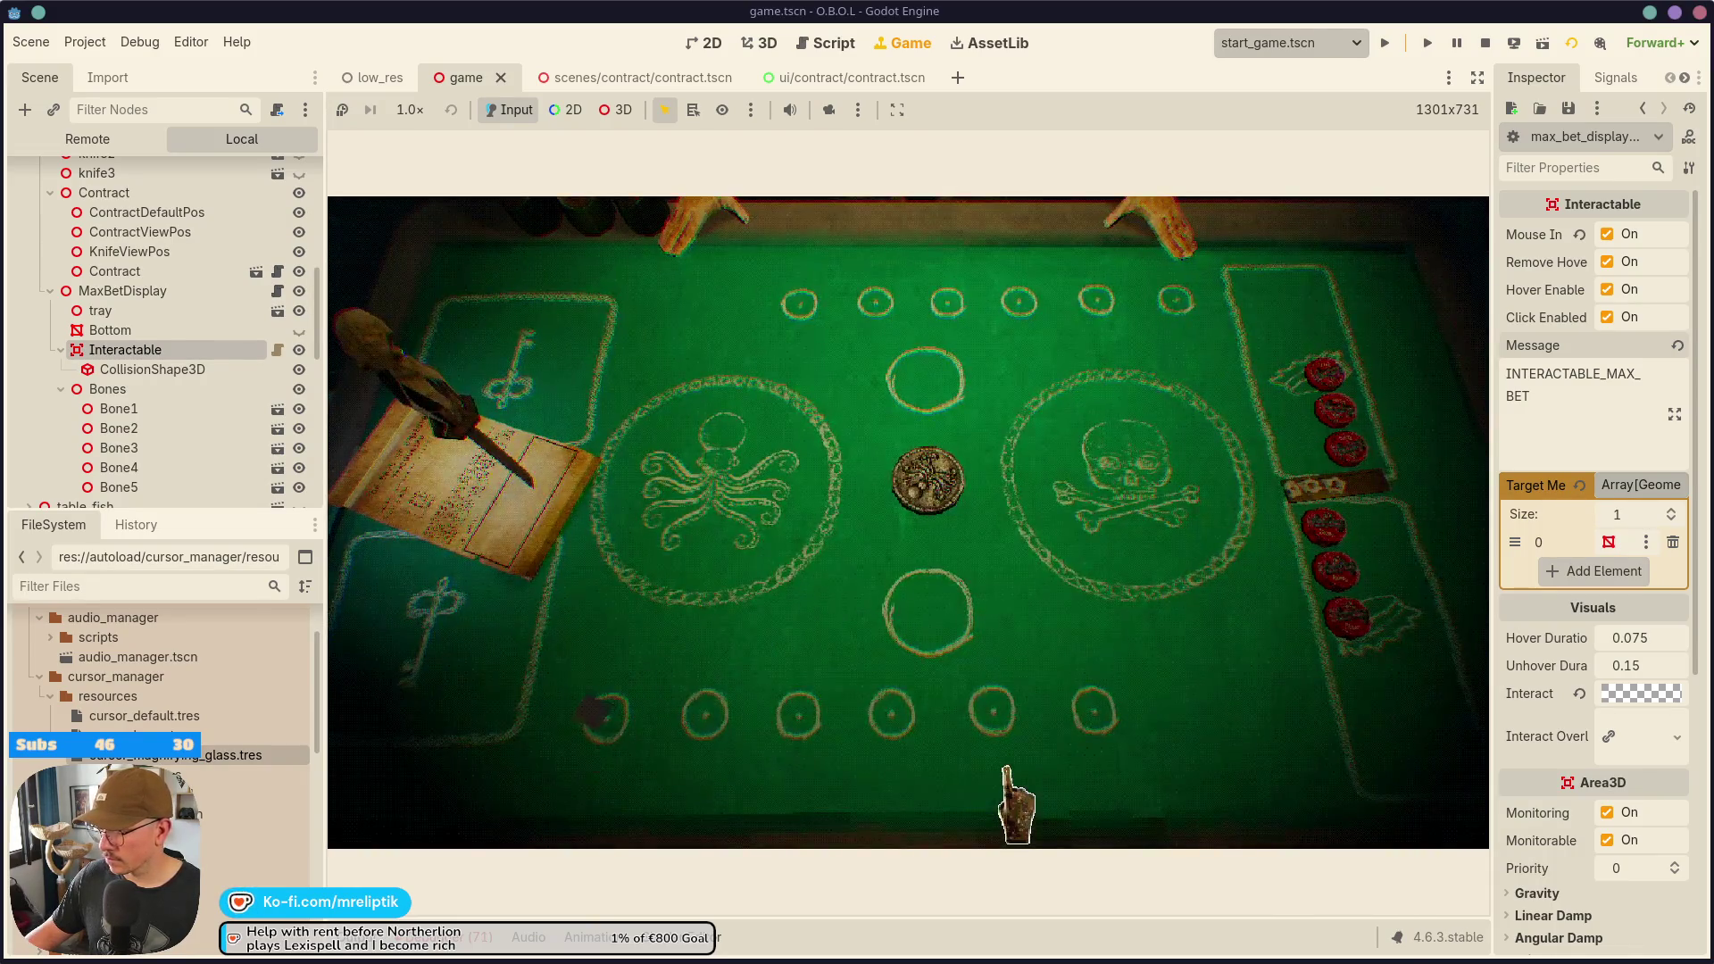
{"action": "mouse_move", "coordinate": [1330, 535]}
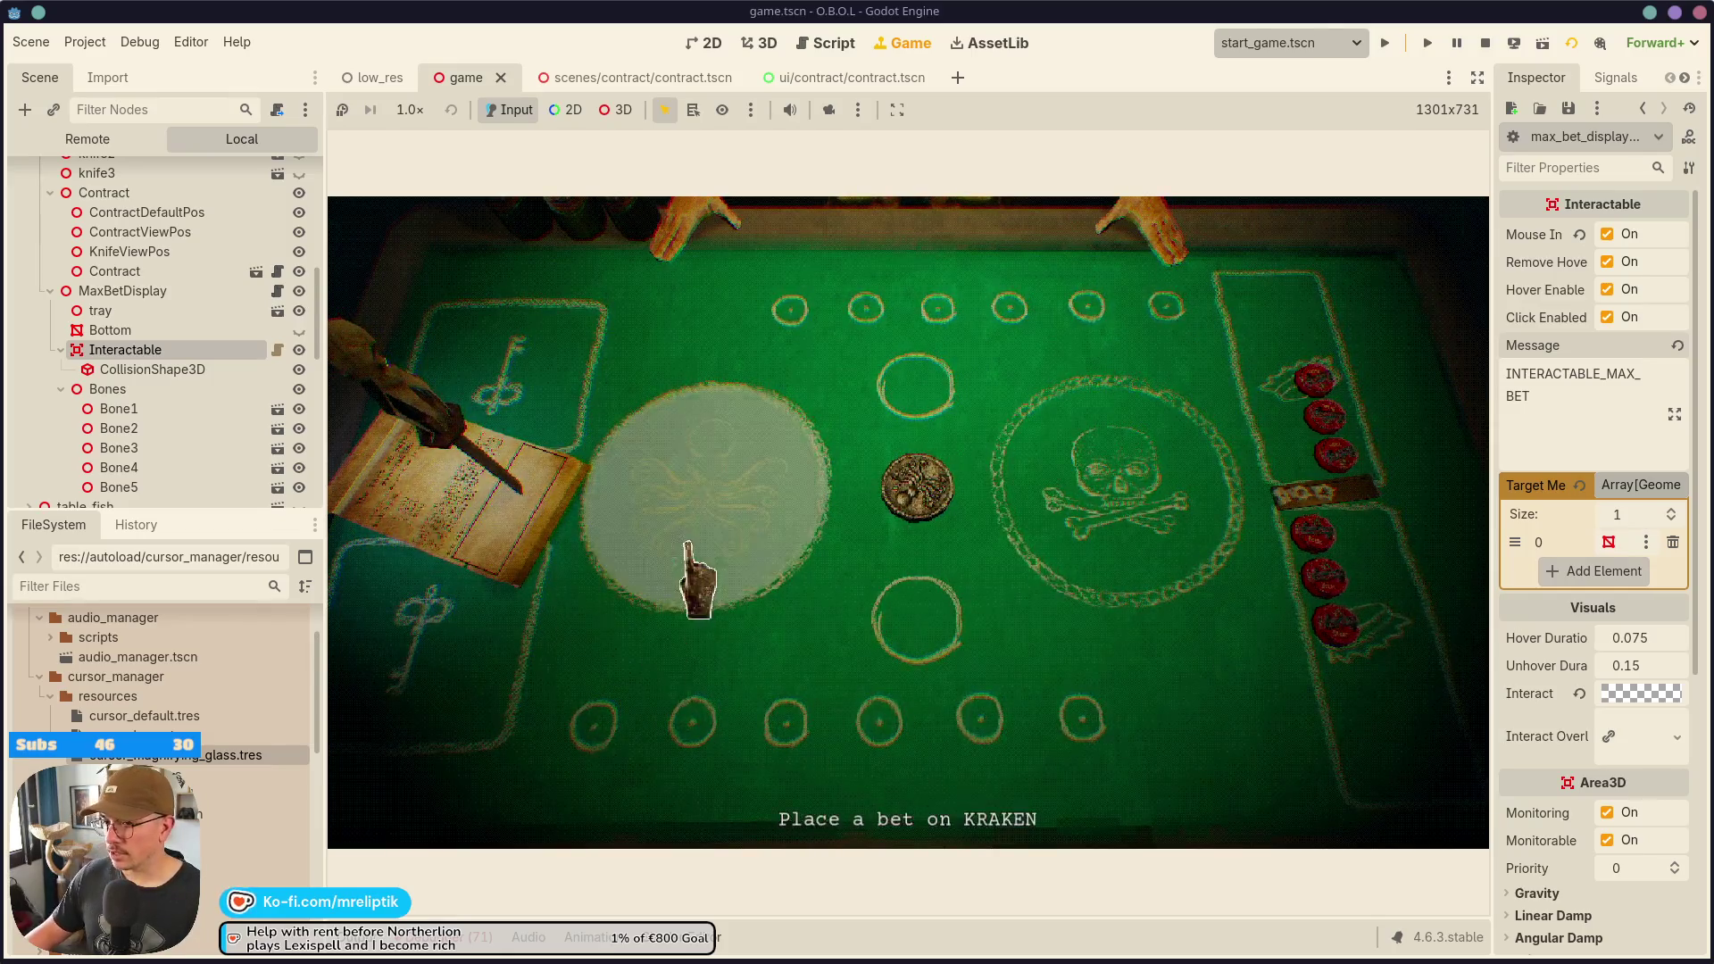
{"action": "left_click", "coordinate": [1485, 43]}
{"action": "key", "text": "ctrl+s"}
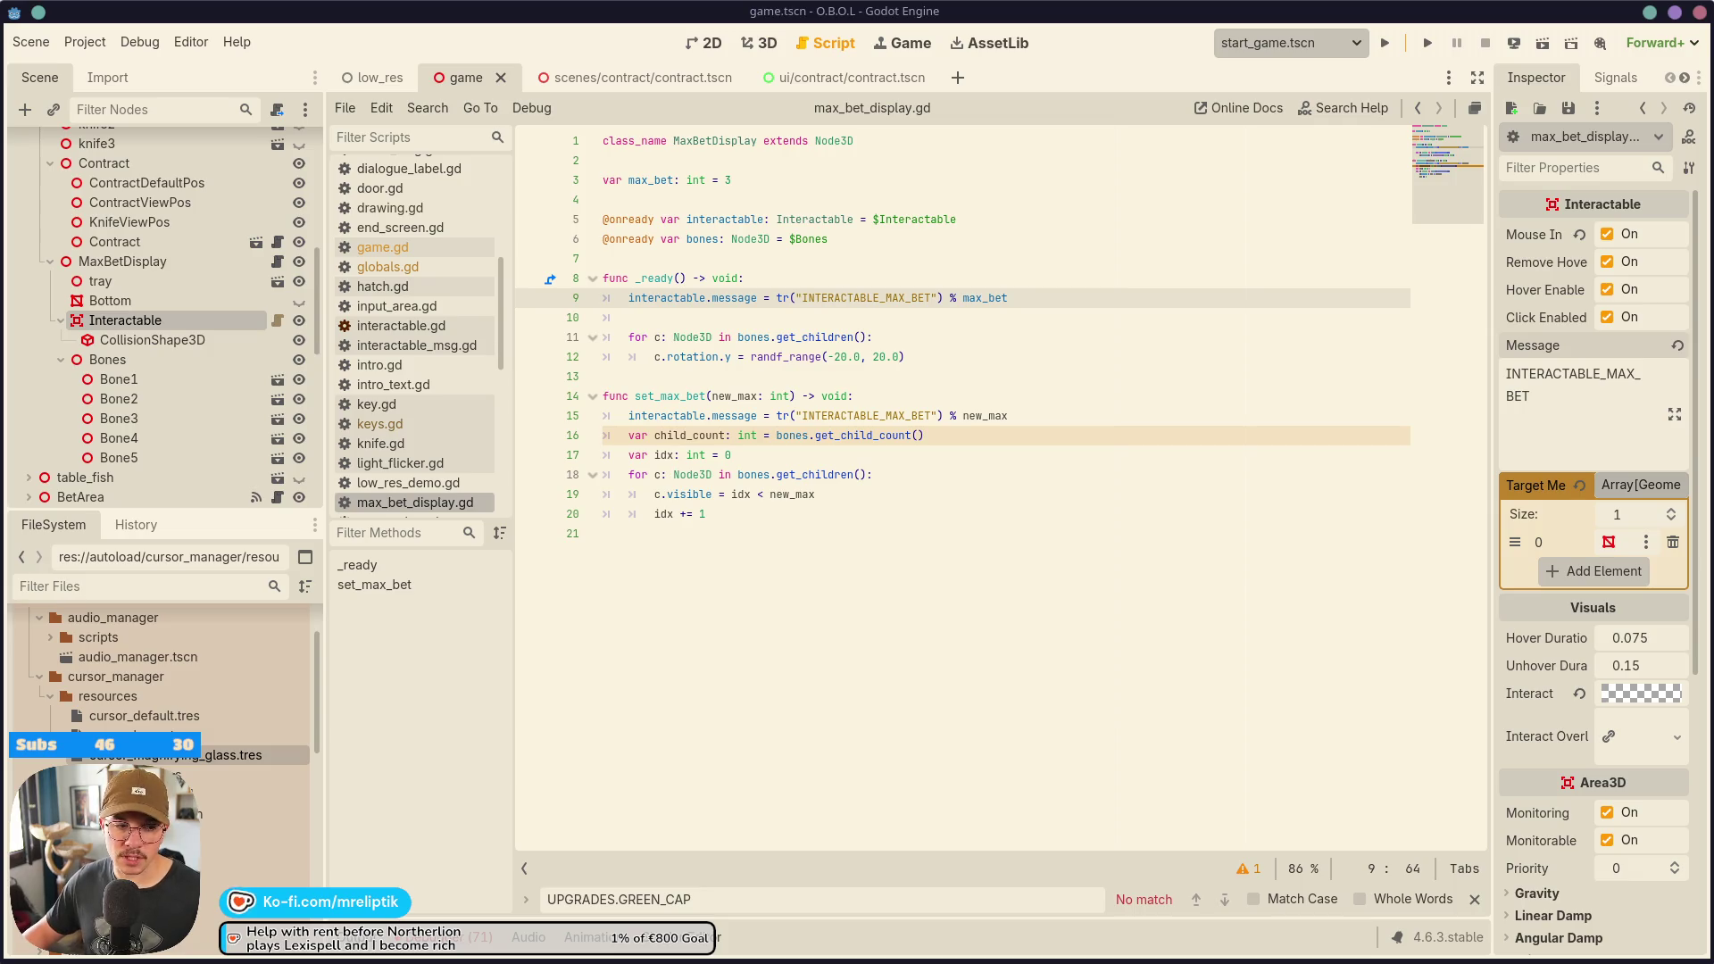
- Place the caret at the end of the last code line in max_bet_display.gd
{"action": "left_click", "coordinate": [836, 517]}
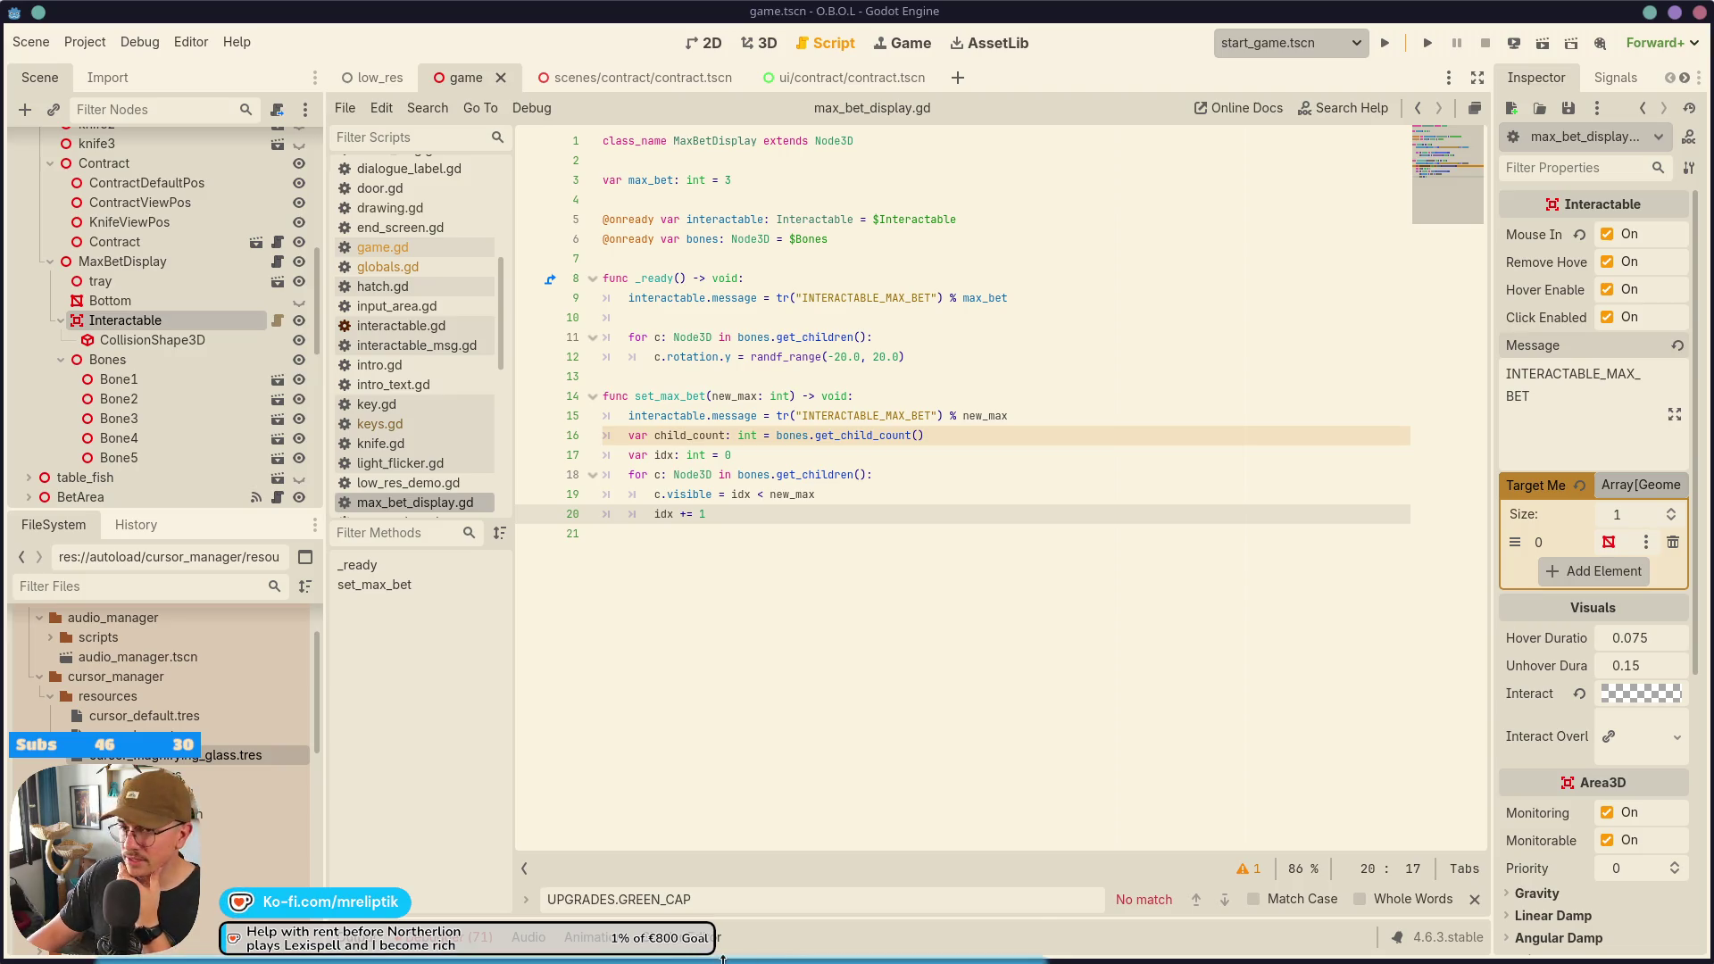
{"action": "key", "text": "alt+Tab"}
- Stage and commit only max_bet_display.gd with the message 'show max bet on meouse hover', then return to Godot
{"action": "left_click", "coordinate": [116, 233]}
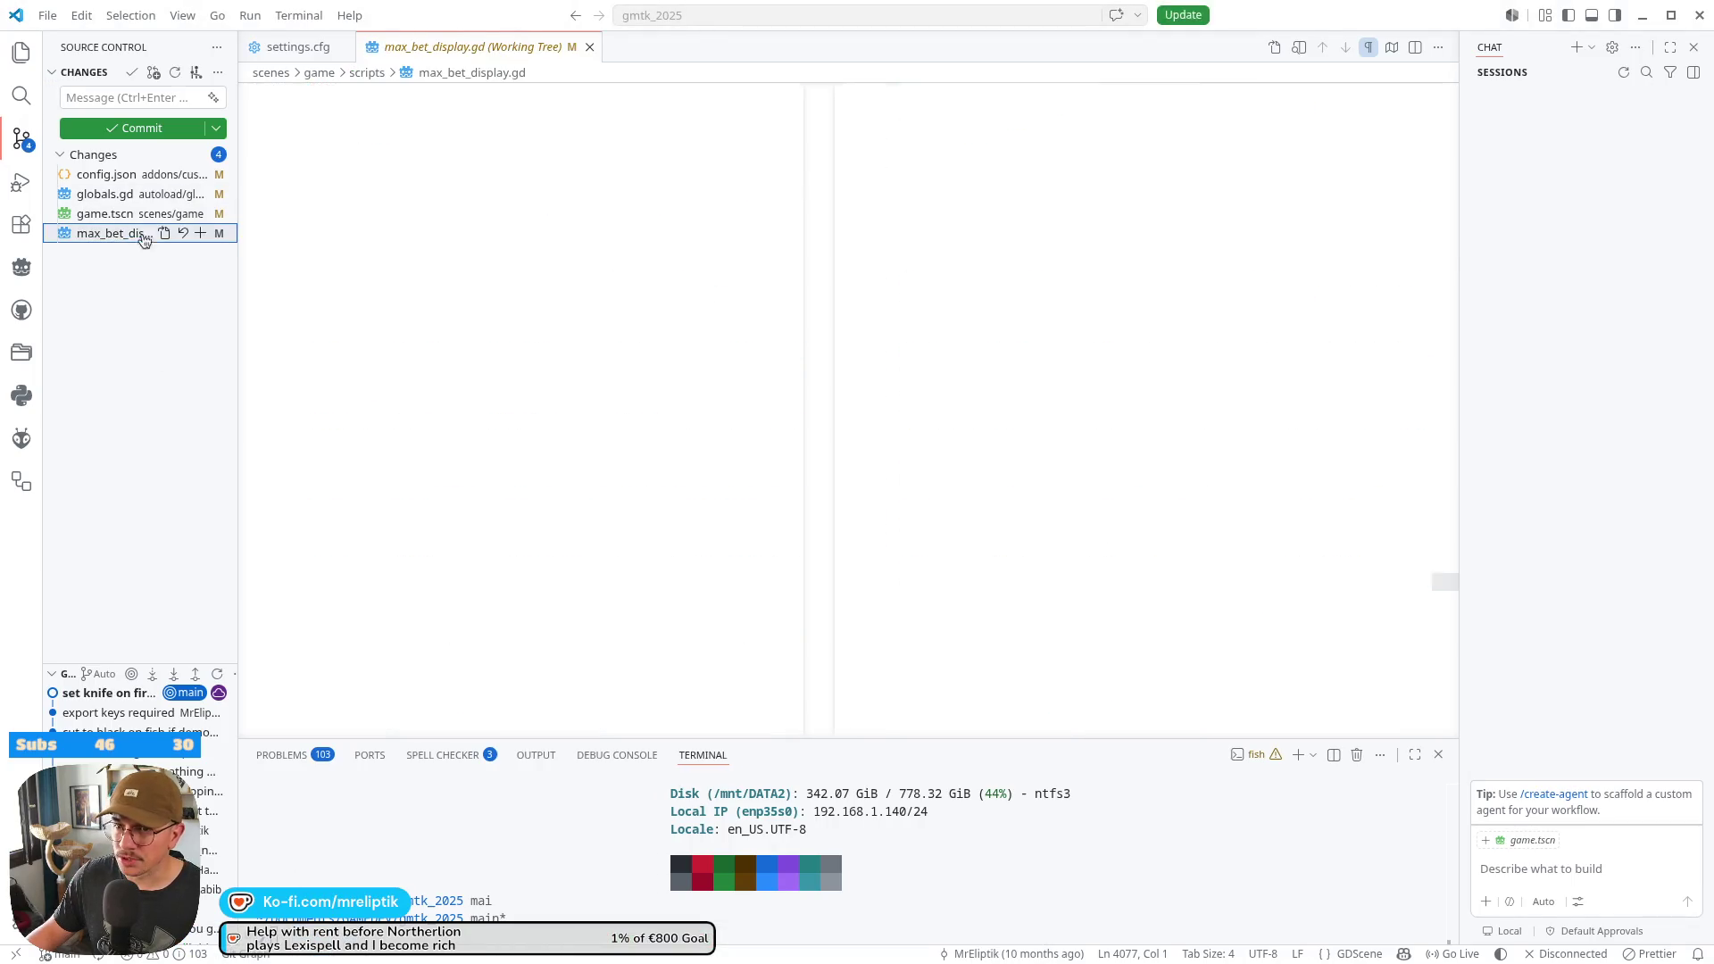
{"action": "left_click", "coordinate": [201, 233]}
{"action": "left_click", "coordinate": [85, 98]}
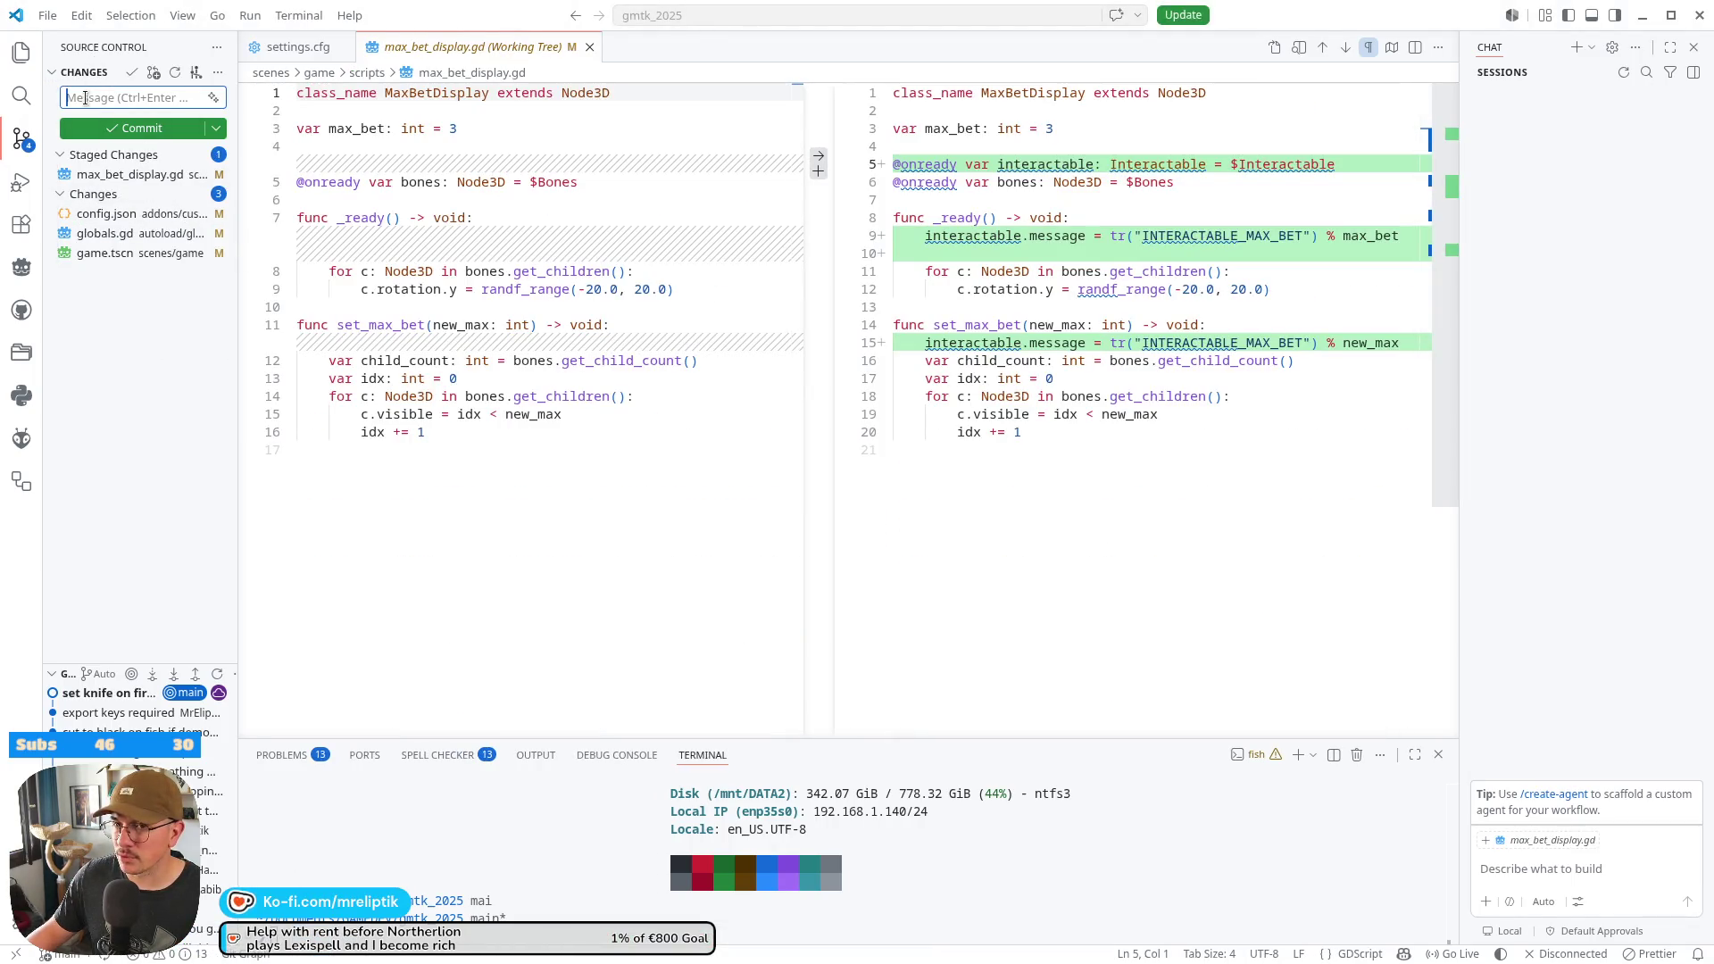
{"action": "type", "text": "show"}
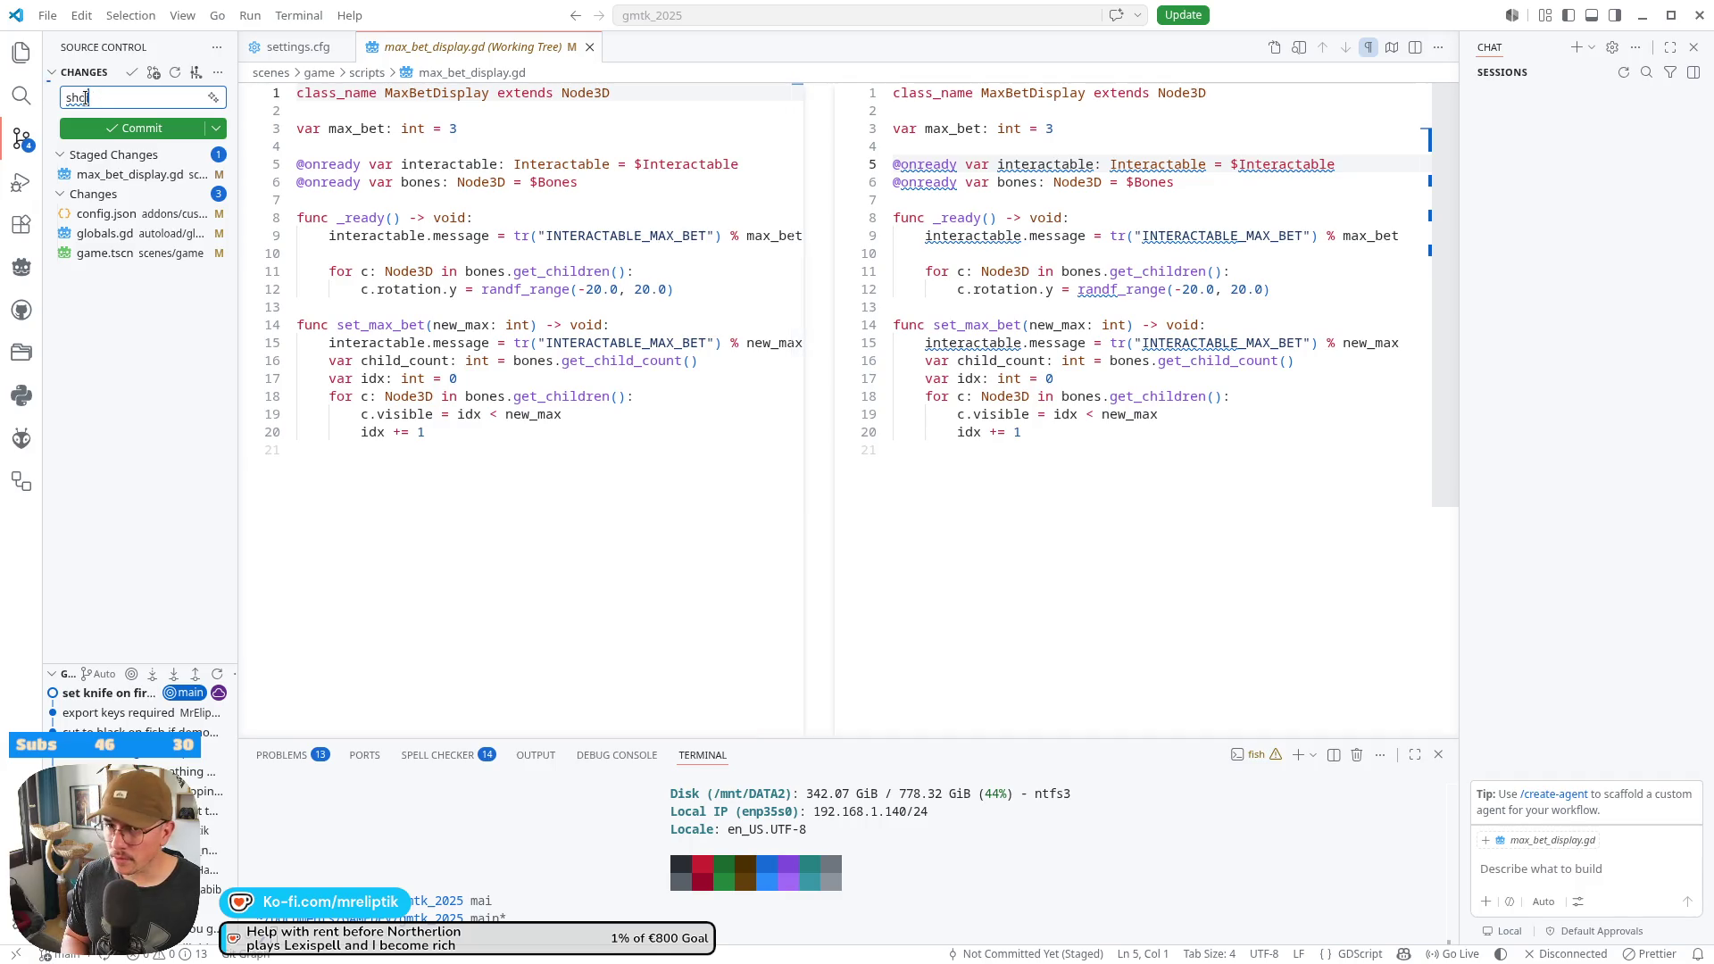
{"action": "type", "text": " max bet on me"}
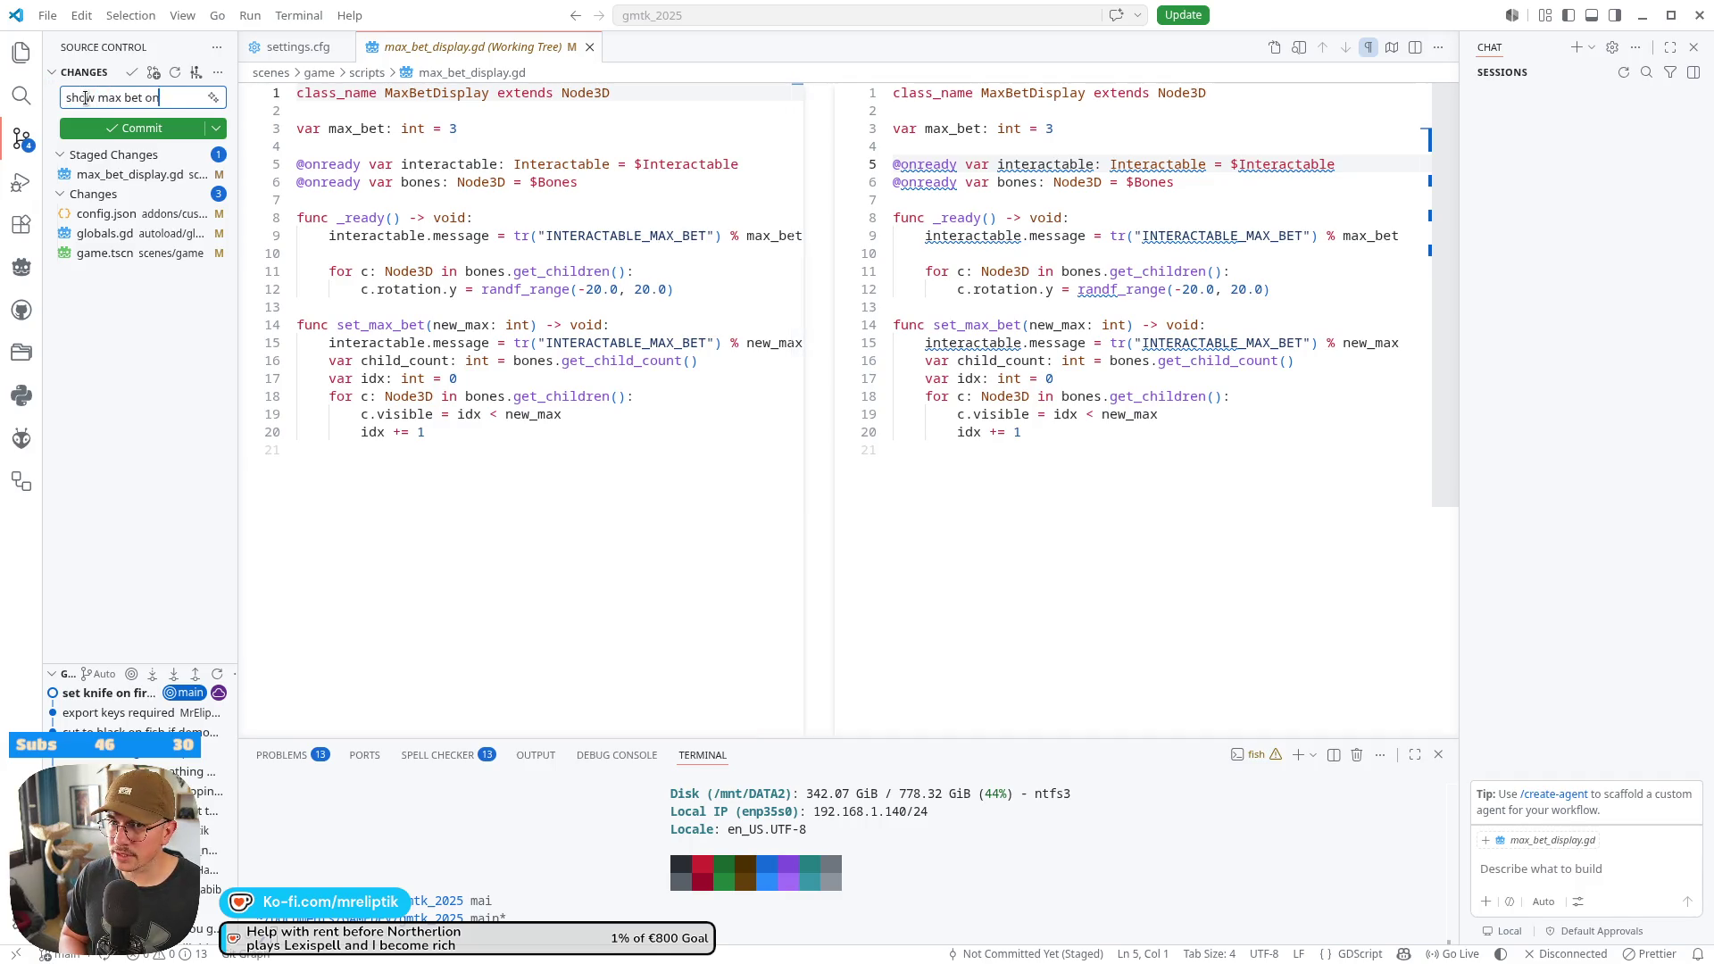
{"action": "type", "text": "ouse hover"}
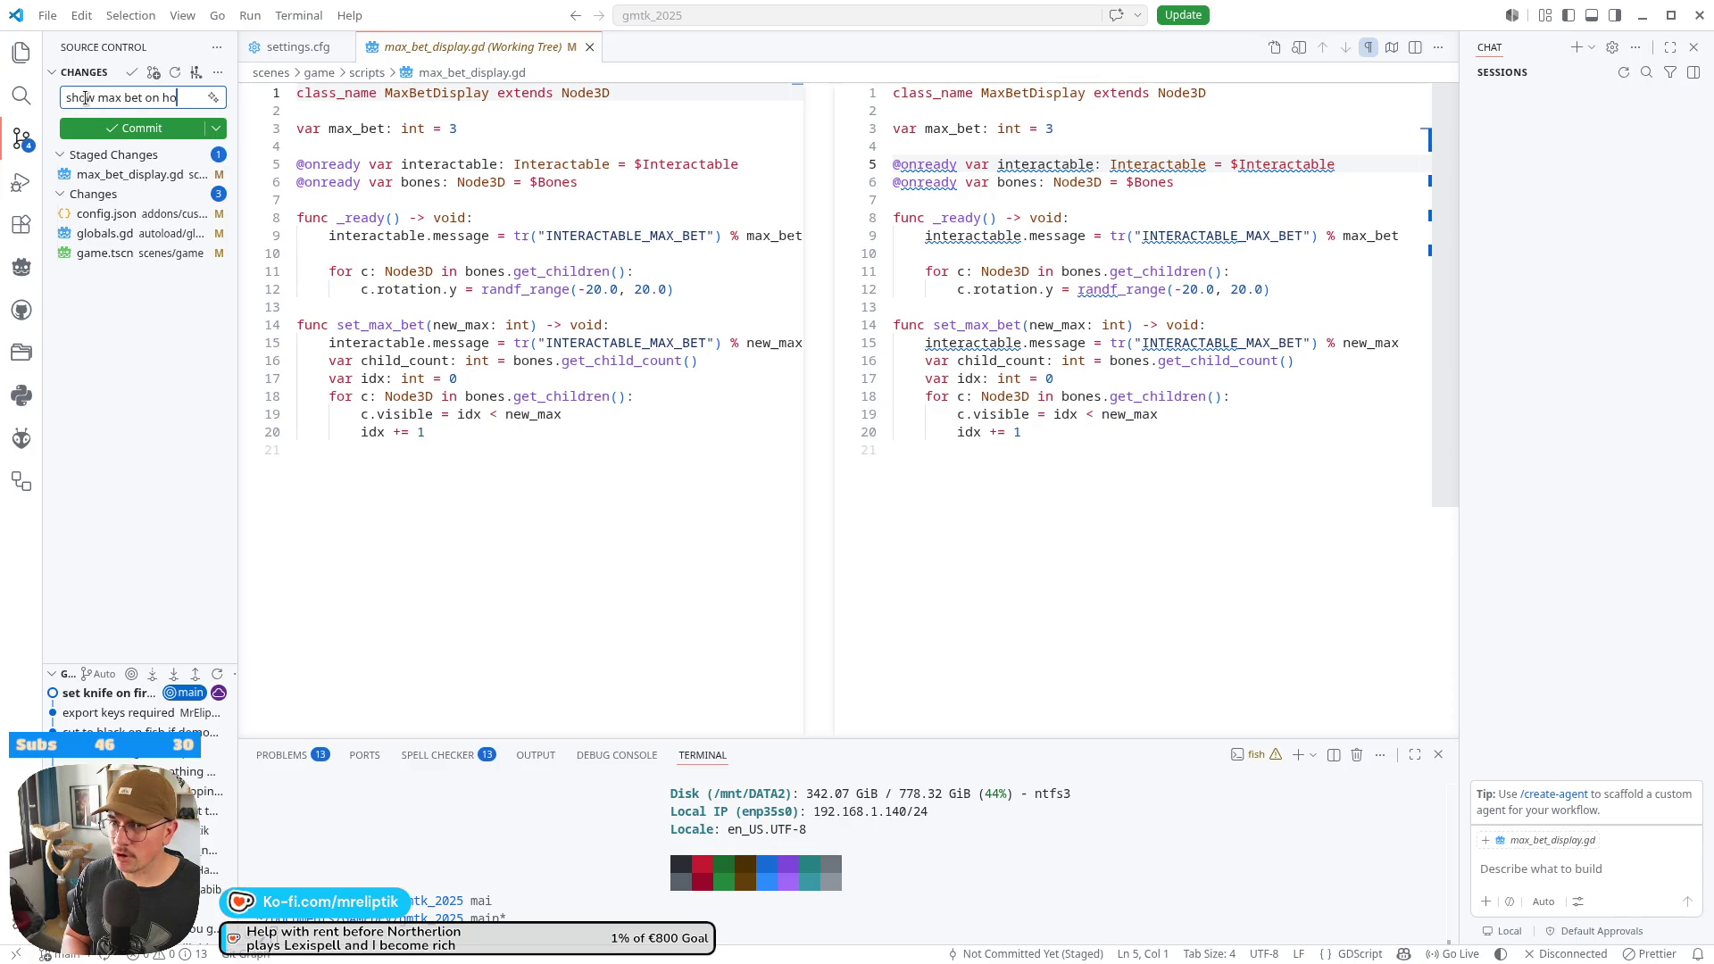
{"action": "key", "text": "ctrl+Return"}
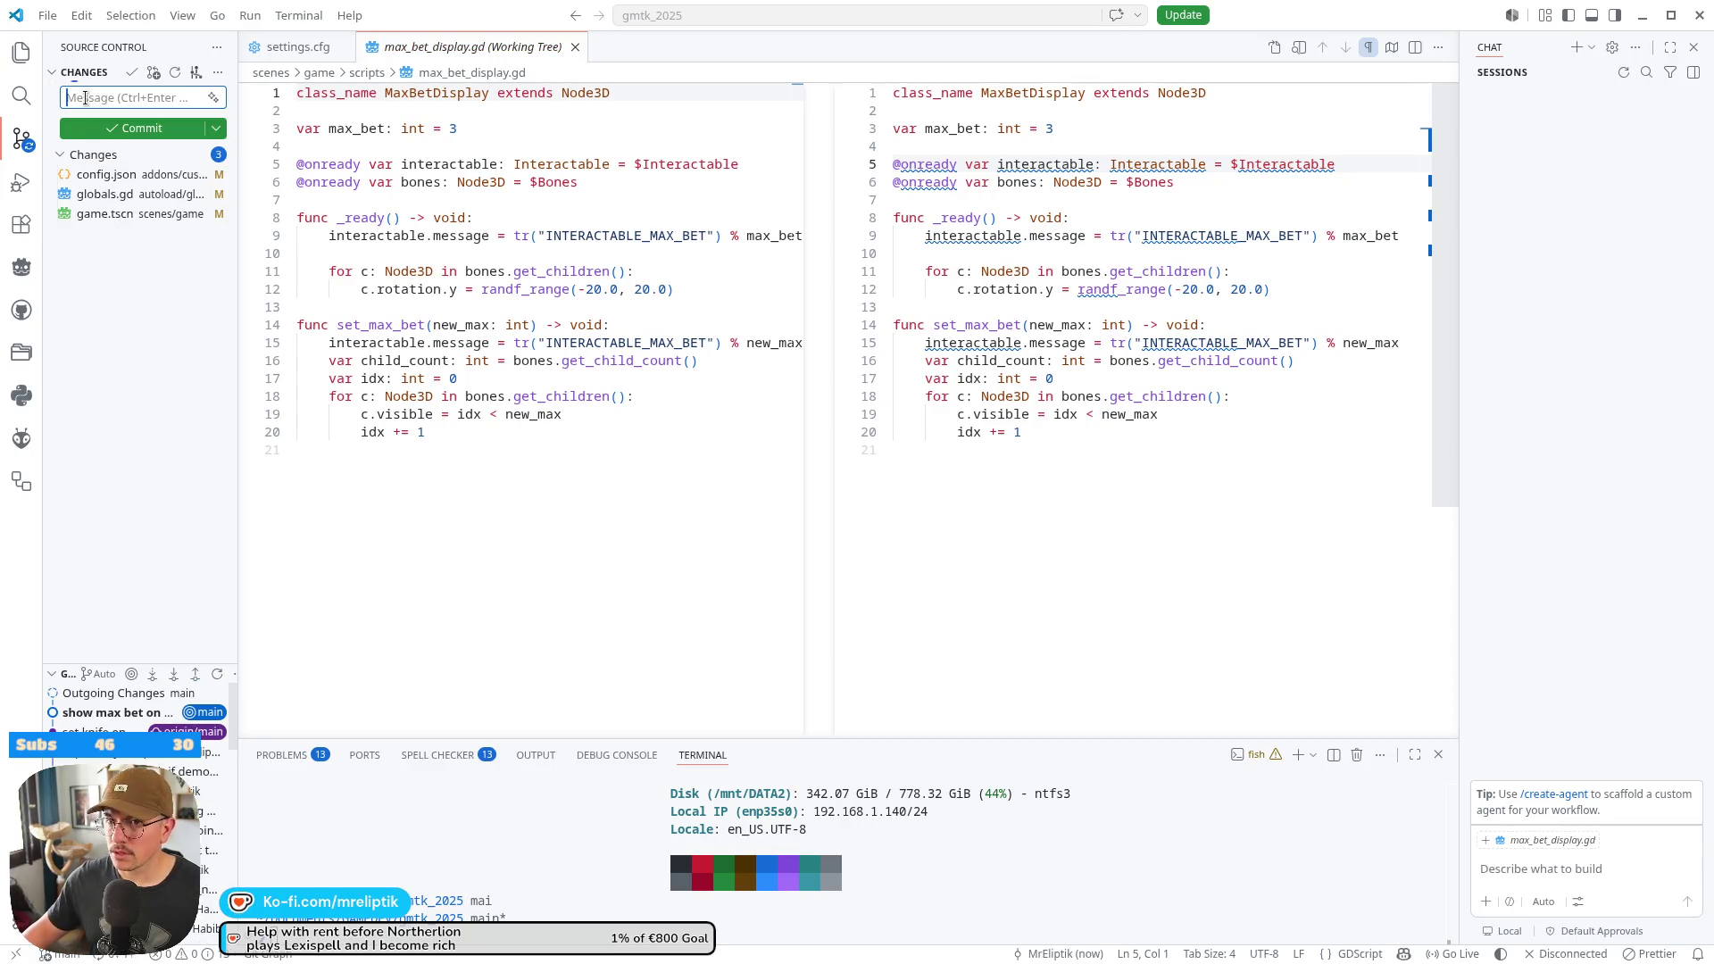
{"action": "left_click", "coordinate": [105, 214]}
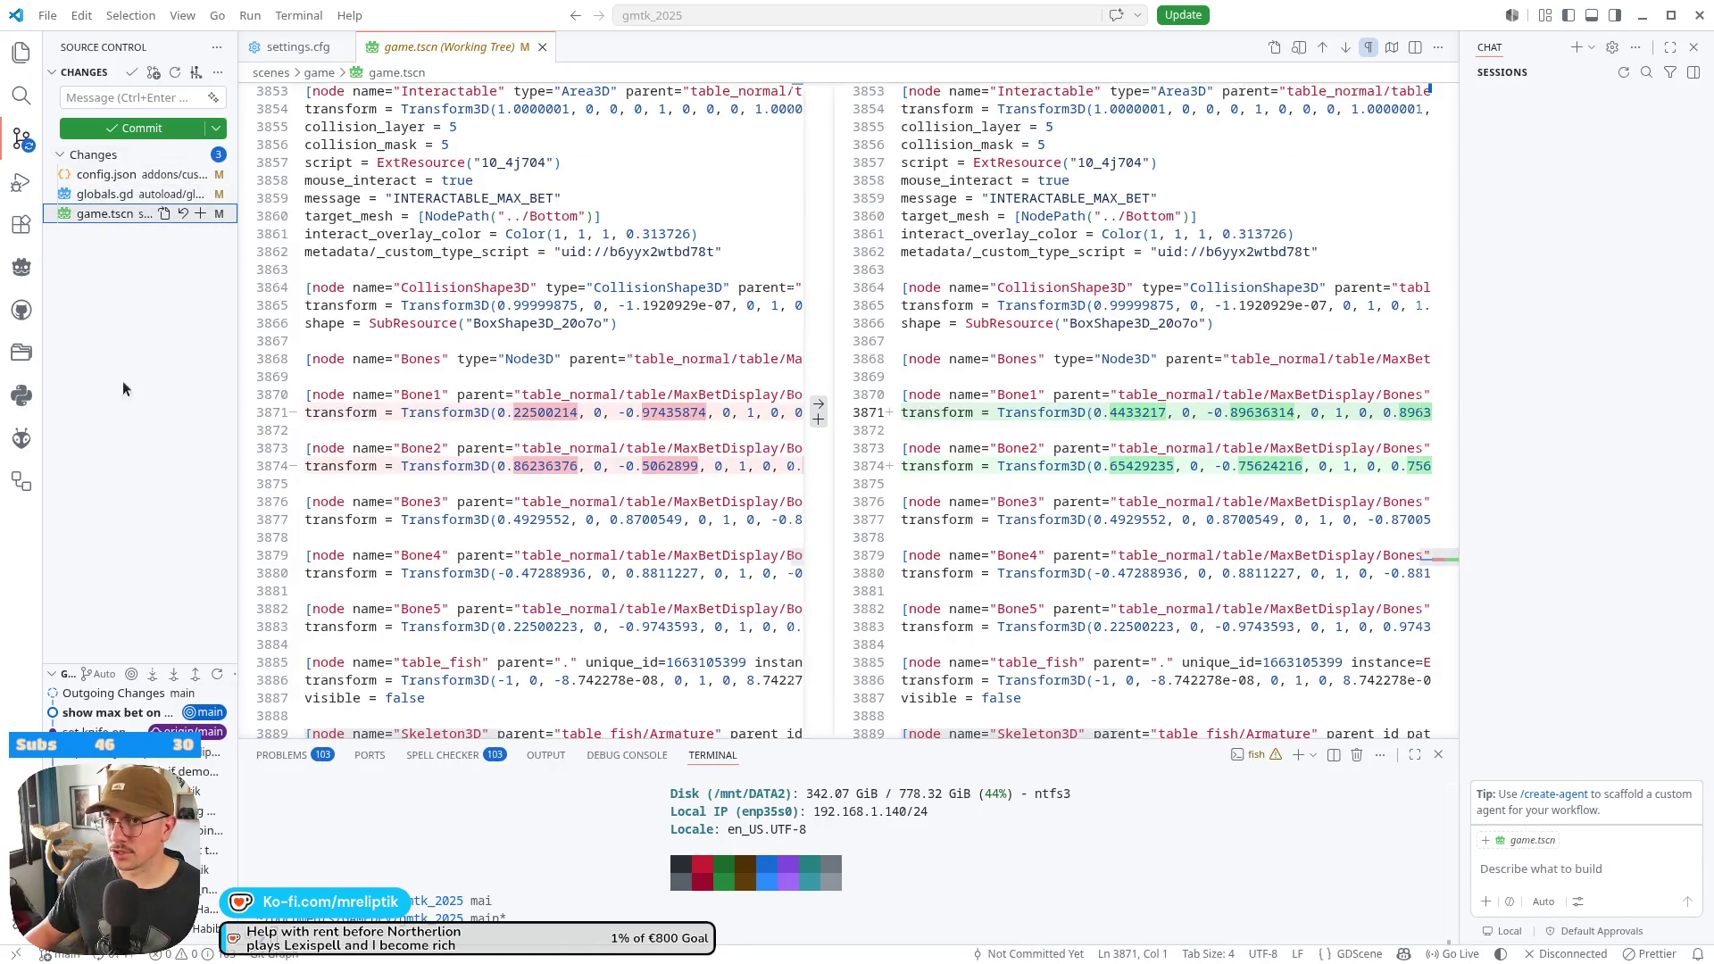
{"action": "left_click", "coordinate": [294, 955]}
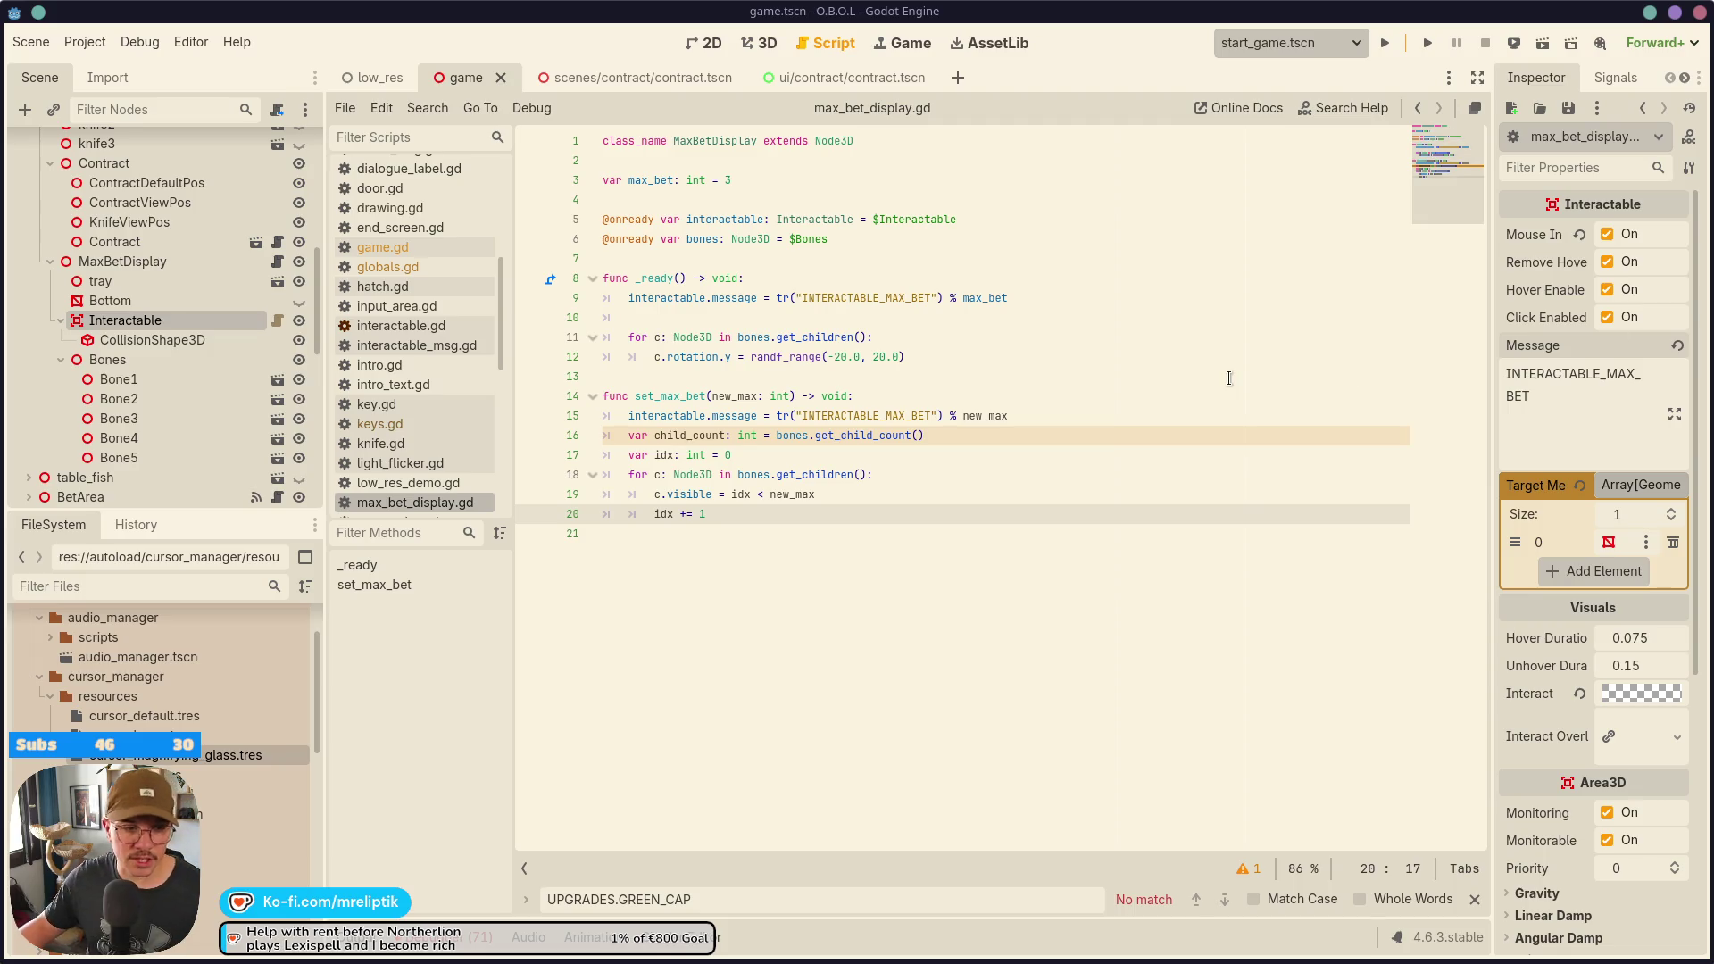
- Save game.tscn with Ctrl+S in the Godot editor
{"action": "key", "text": "ctrl+s"}
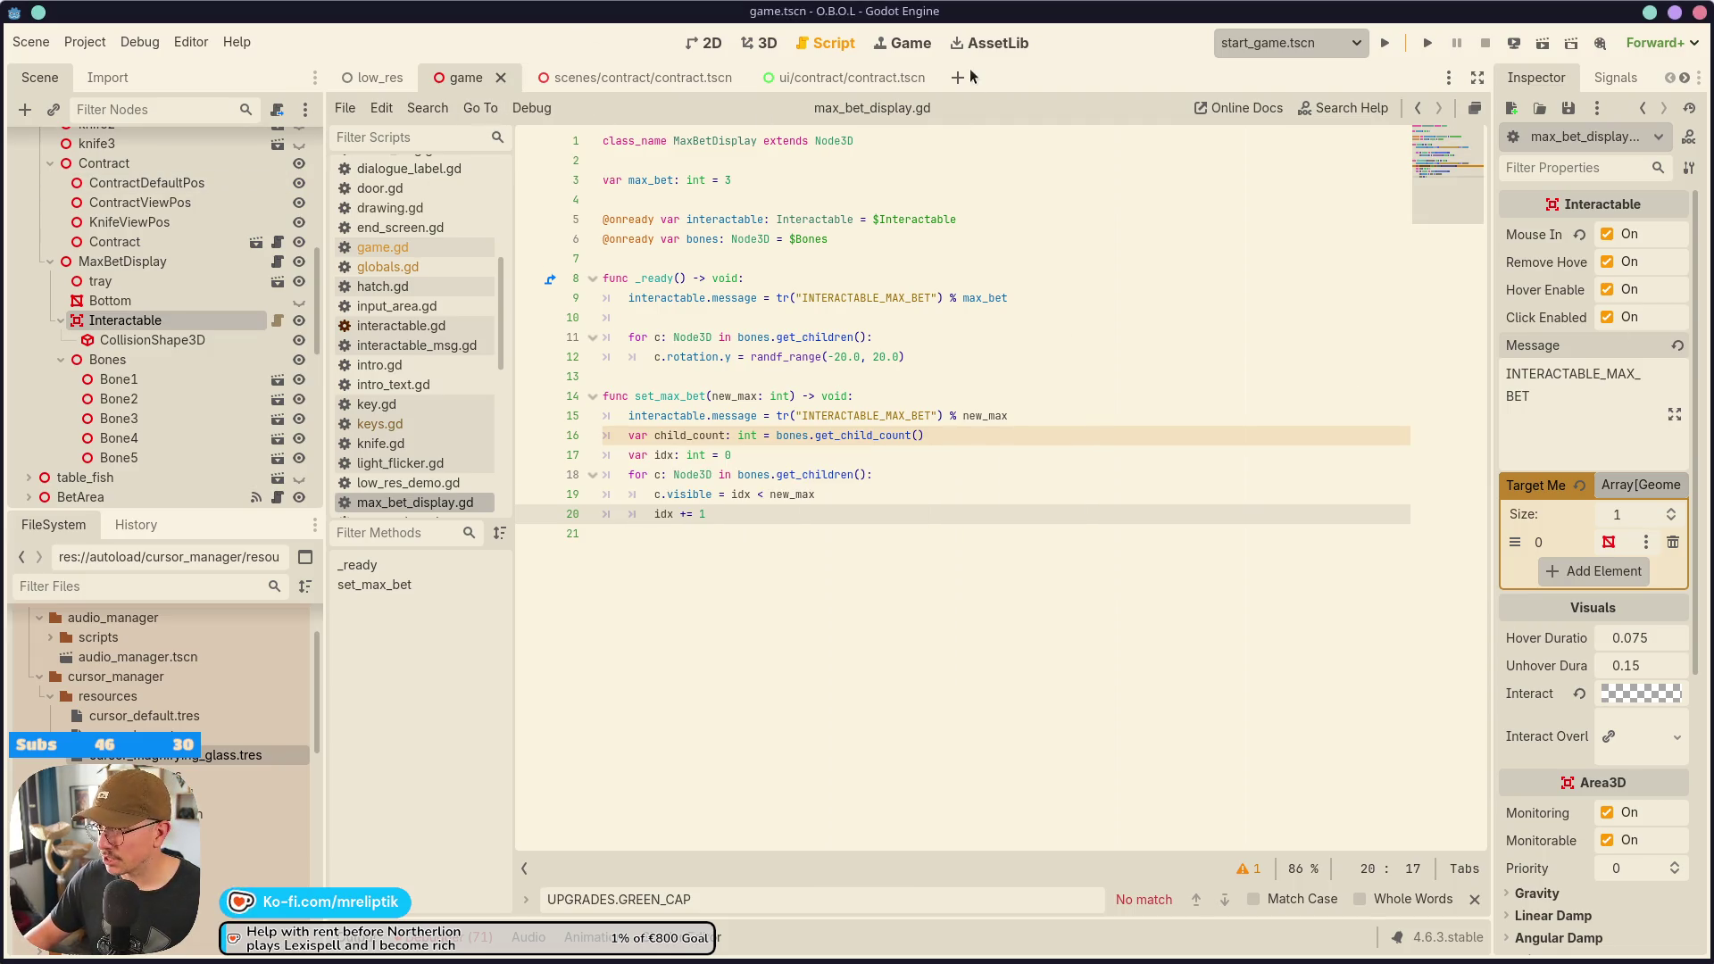
- Open a new empty scene tab, then save max_bet_display.gd and the modified external resource
{"action": "left_click", "coordinate": [958, 78]}
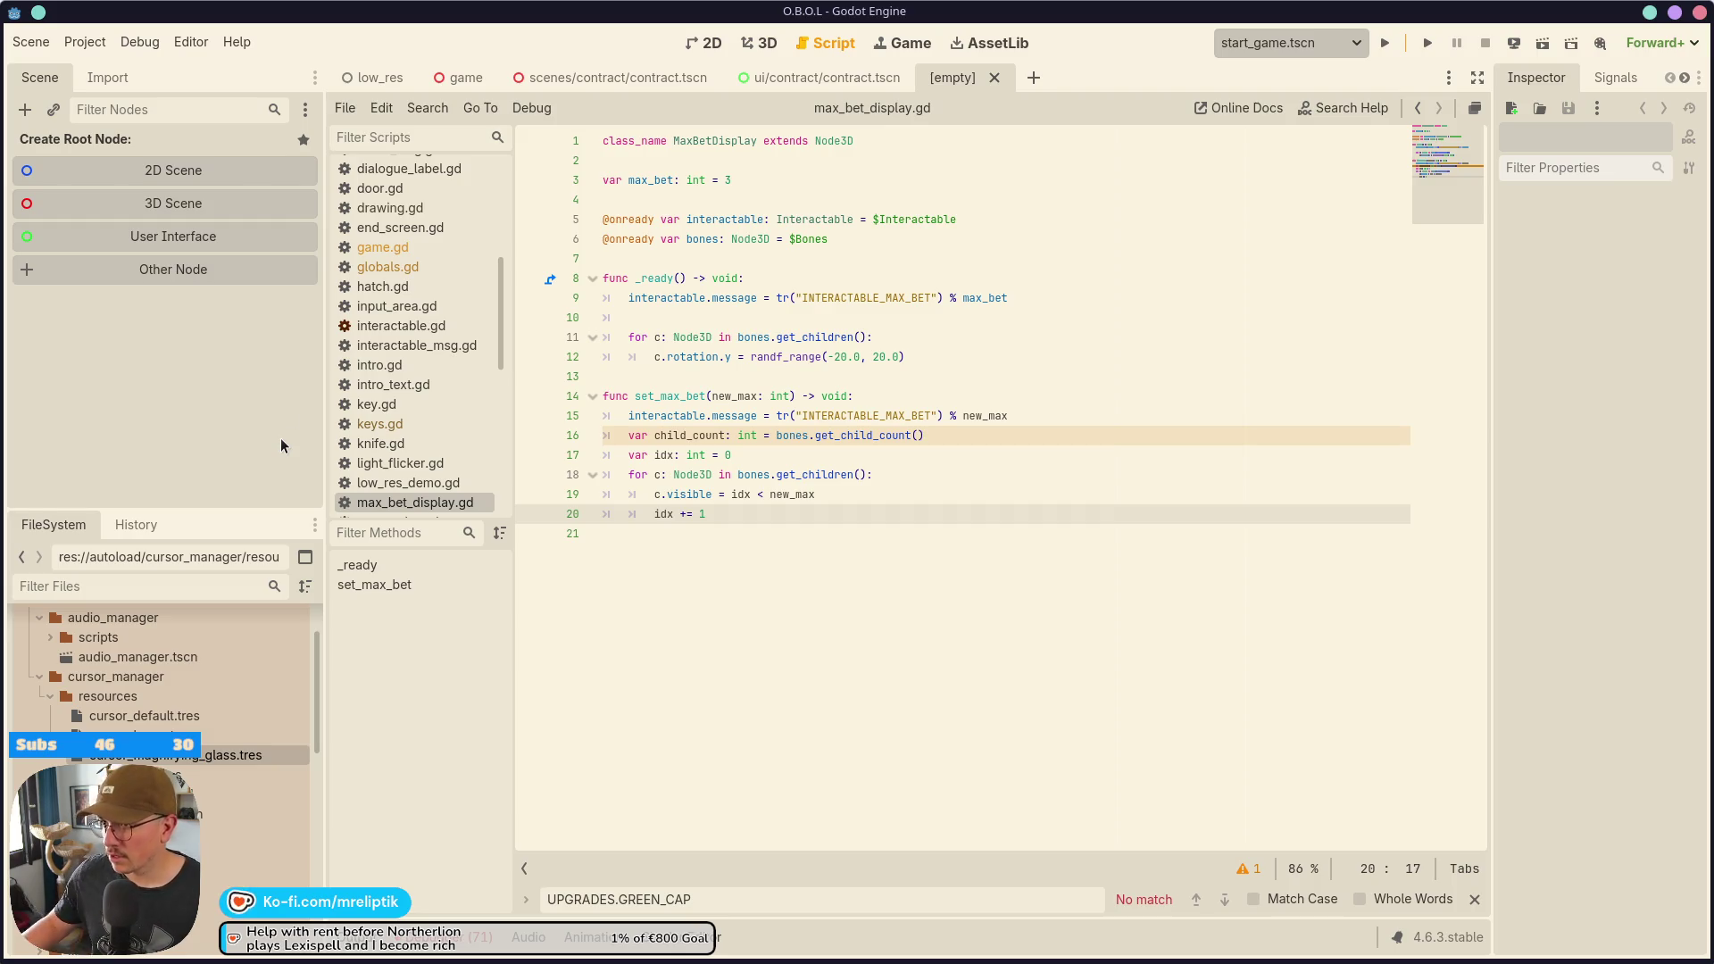
{"action": "key", "text": "ctrl+s"}
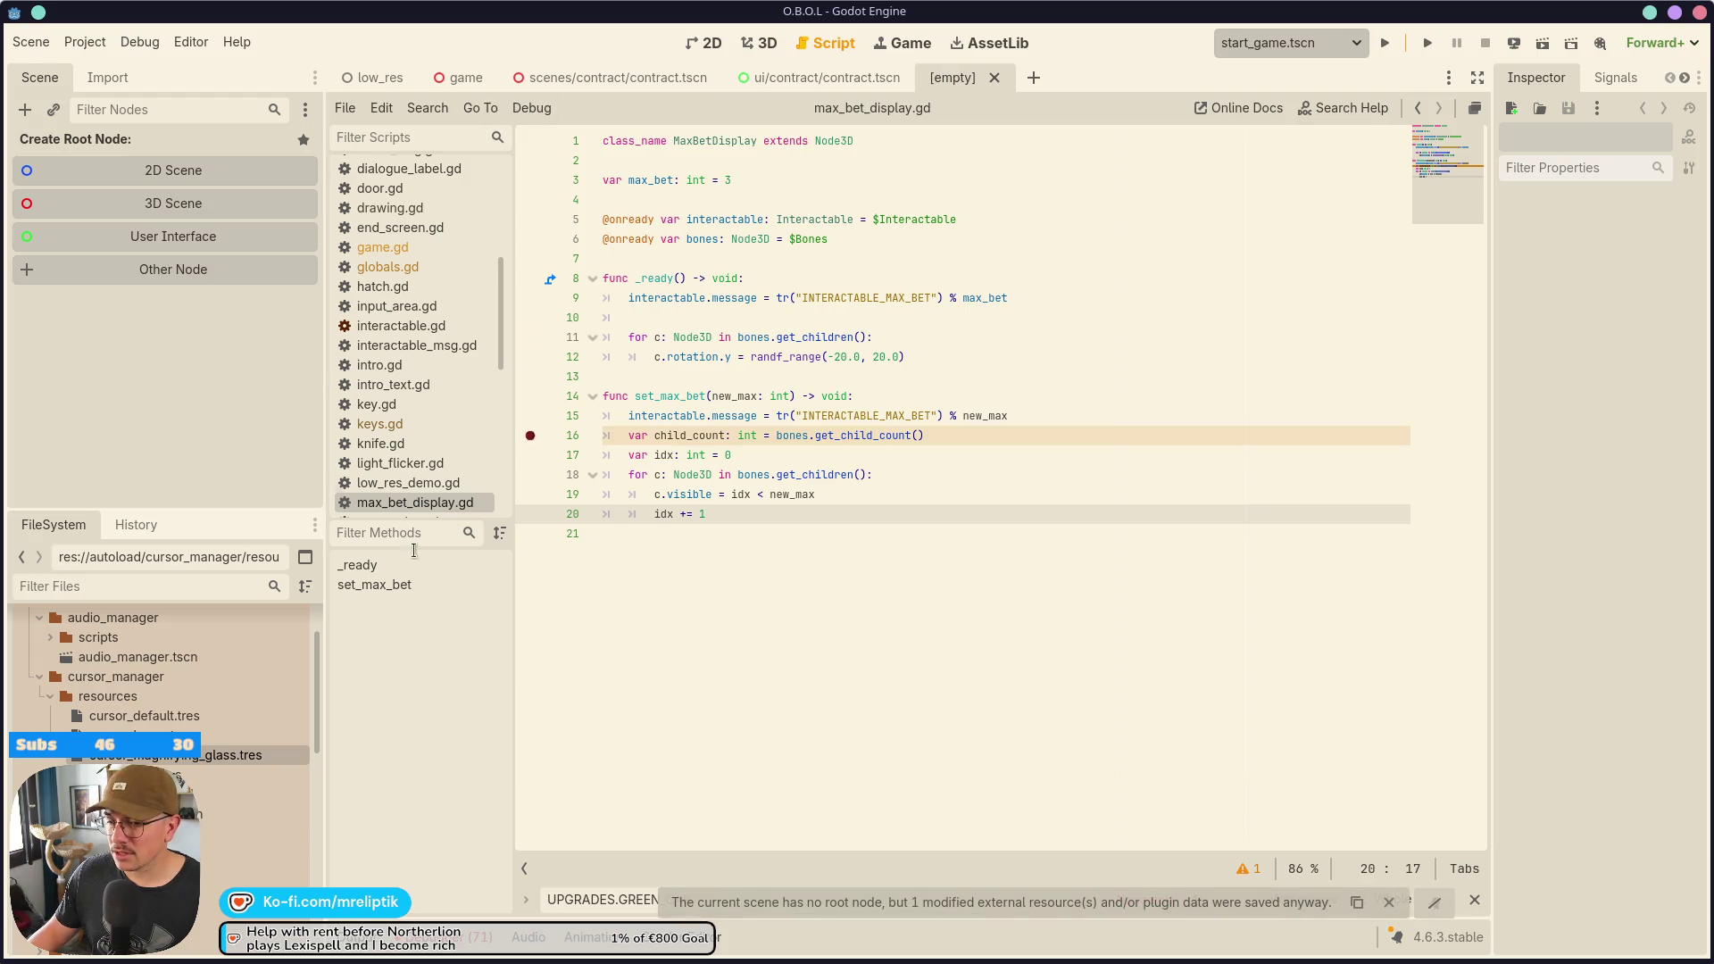
- Close the empty scene and the ui/contract/contract scene tab, then maximize the Game UI Database browser window
{"action": "left_click", "coordinate": [993, 78]}
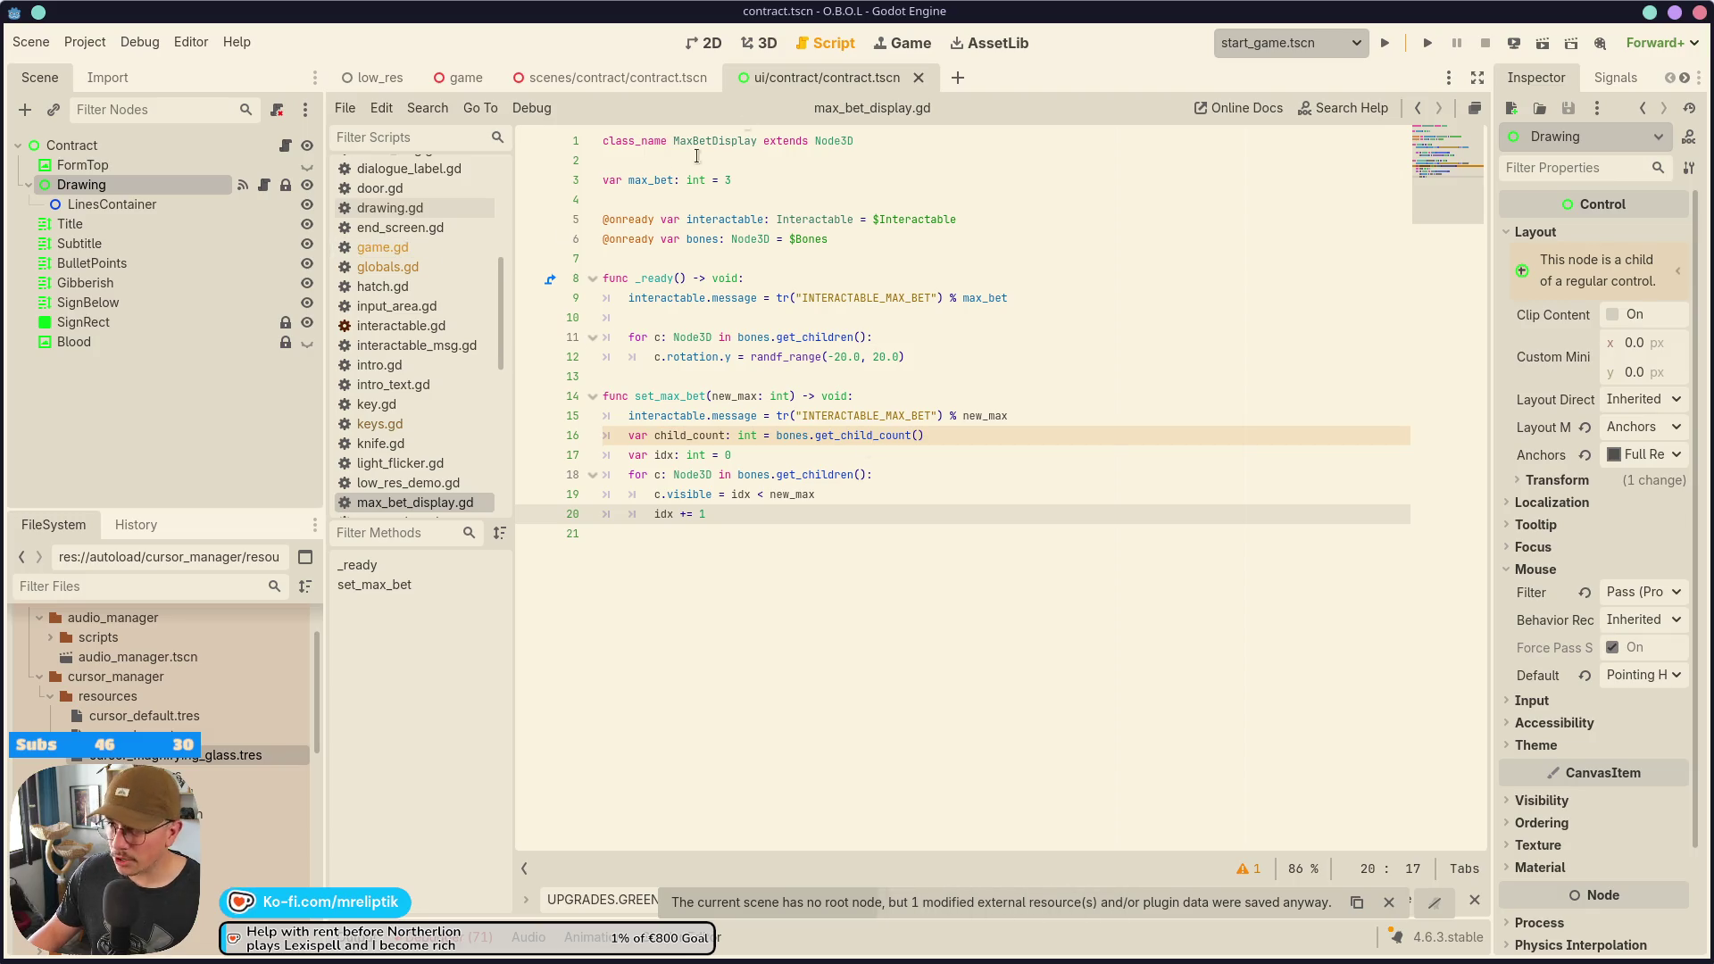
{"action": "left_click", "coordinate": [175, 446]}
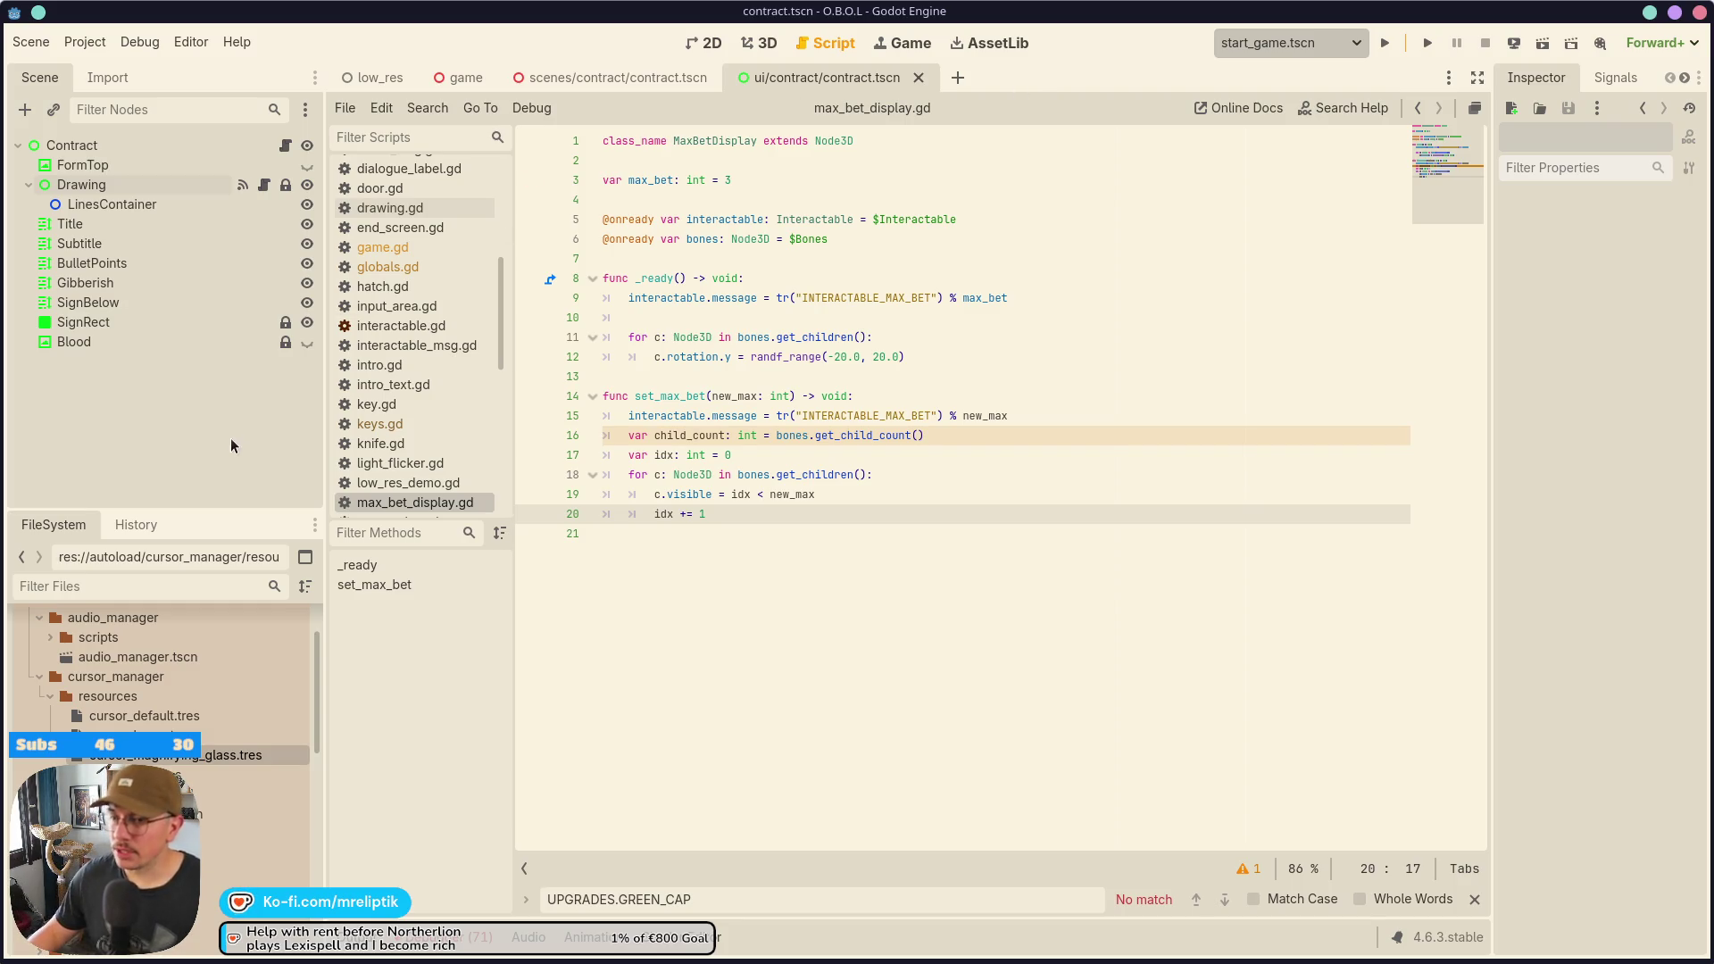
{"action": "left_click", "coordinate": [752, 41]}
{"action": "left_click", "coordinate": [705, 45]}
{"action": "left_click", "coordinate": [755, 46]}
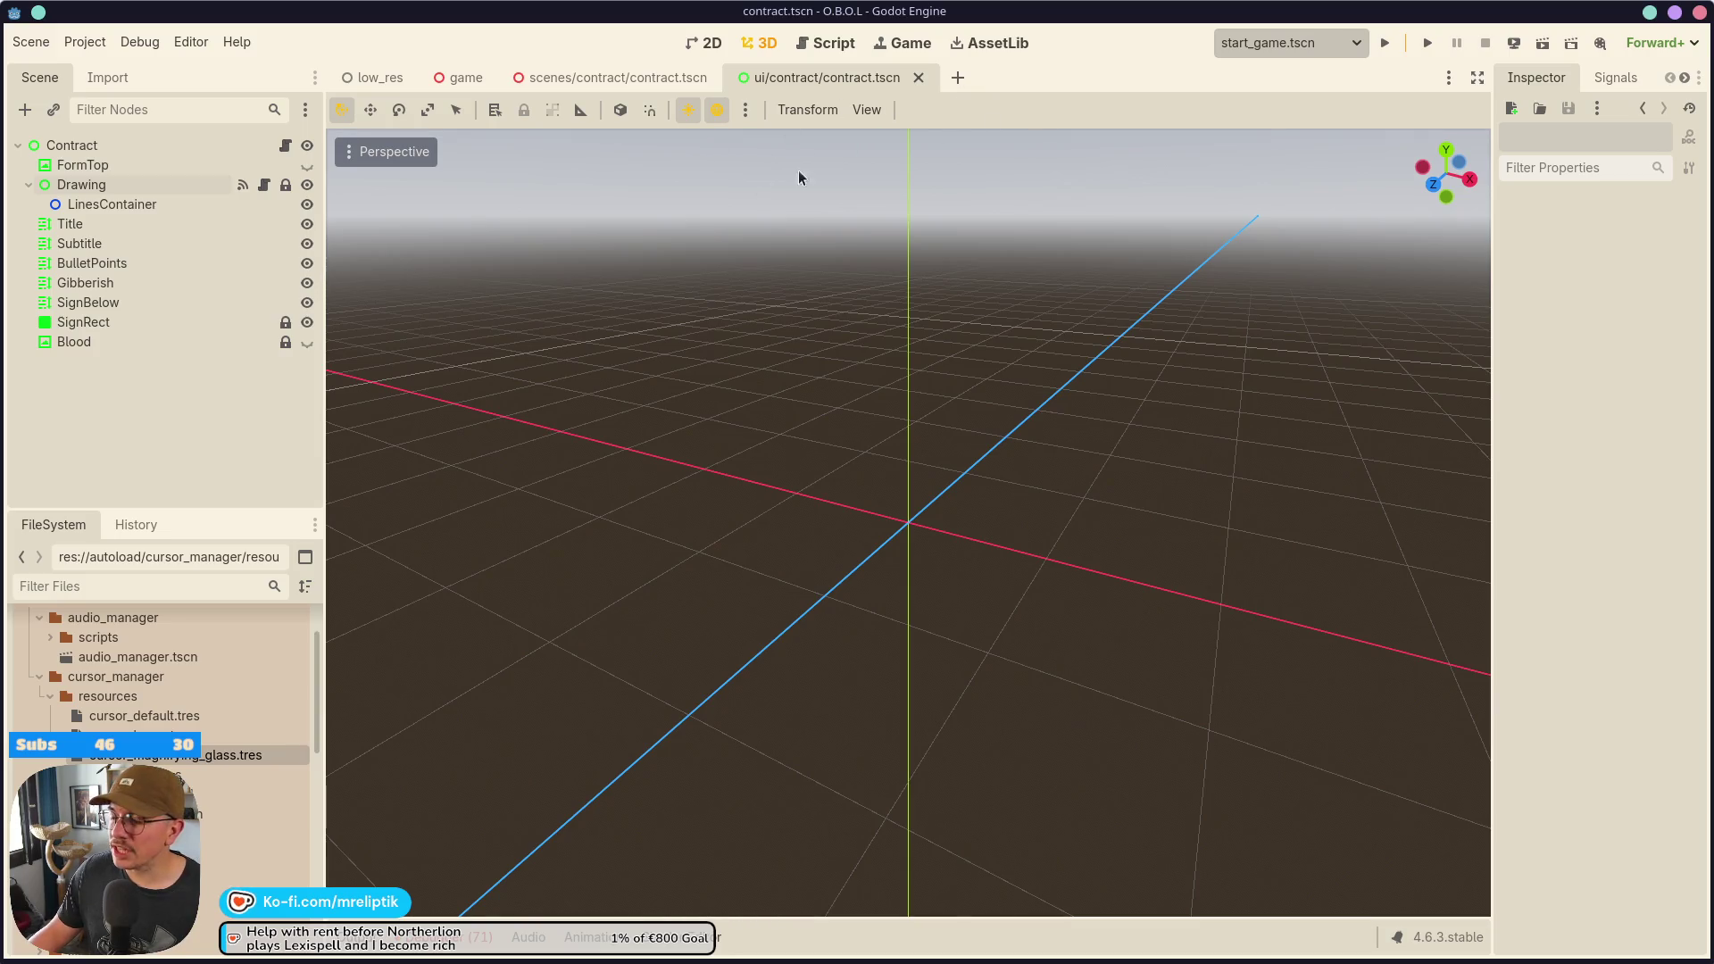
{"action": "left_click", "coordinate": [920, 78]}
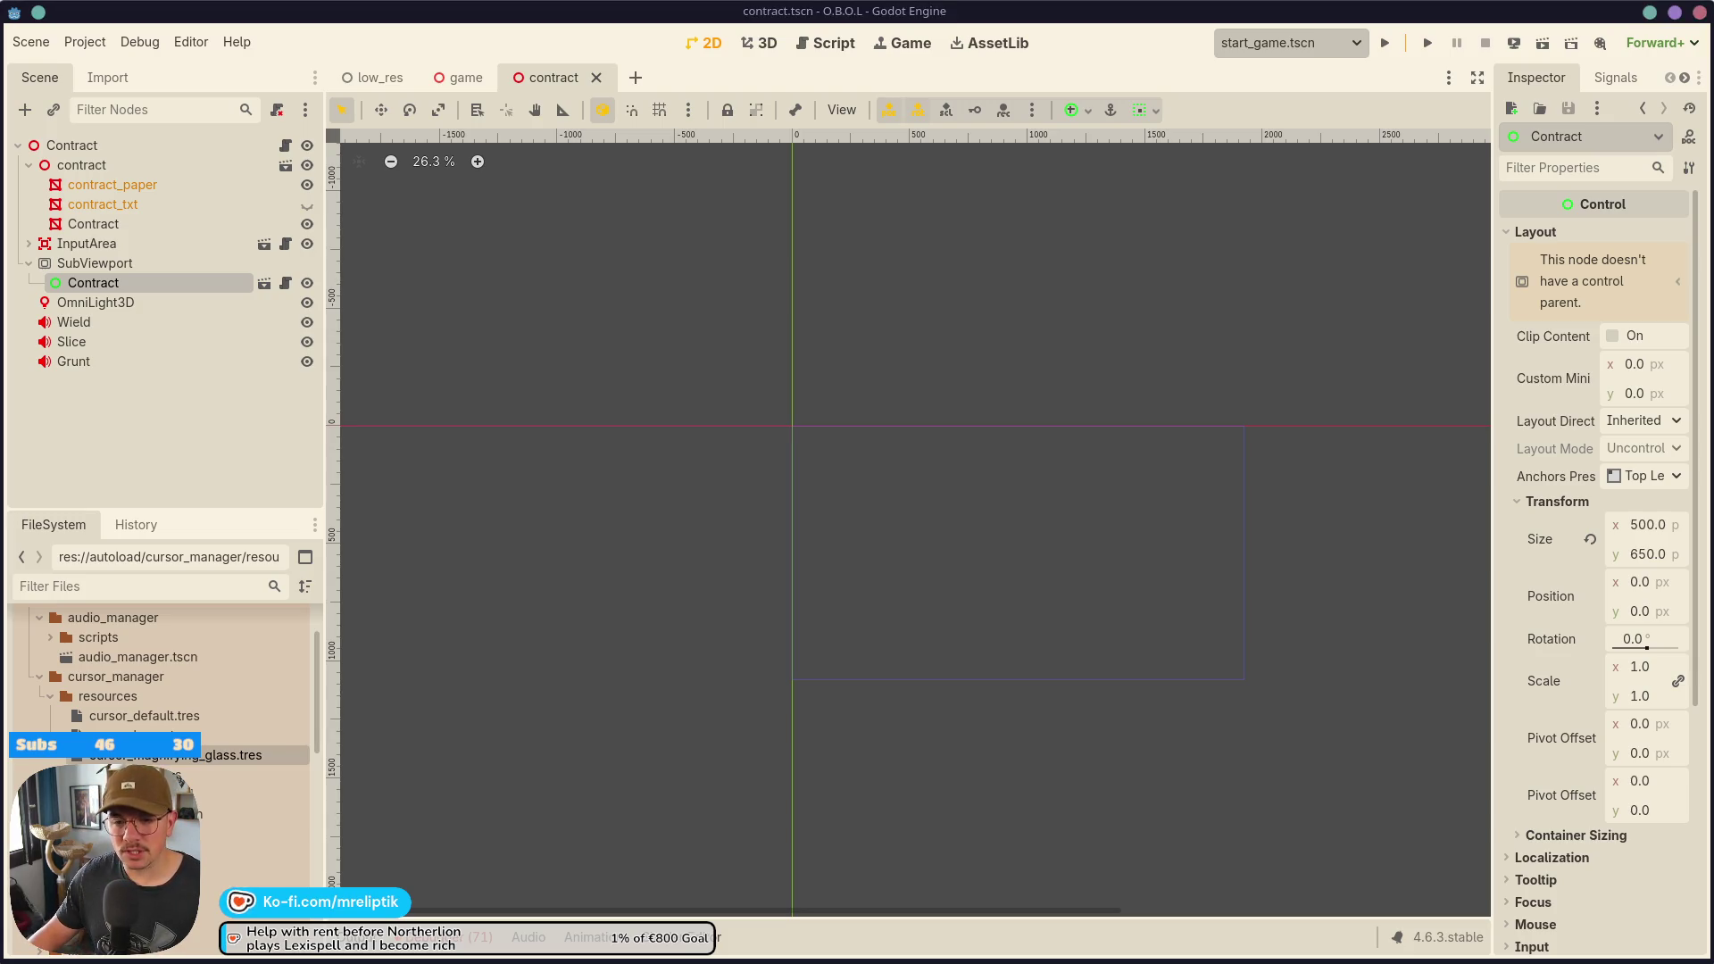
{"action": "double_click", "coordinate": [398, 32]}
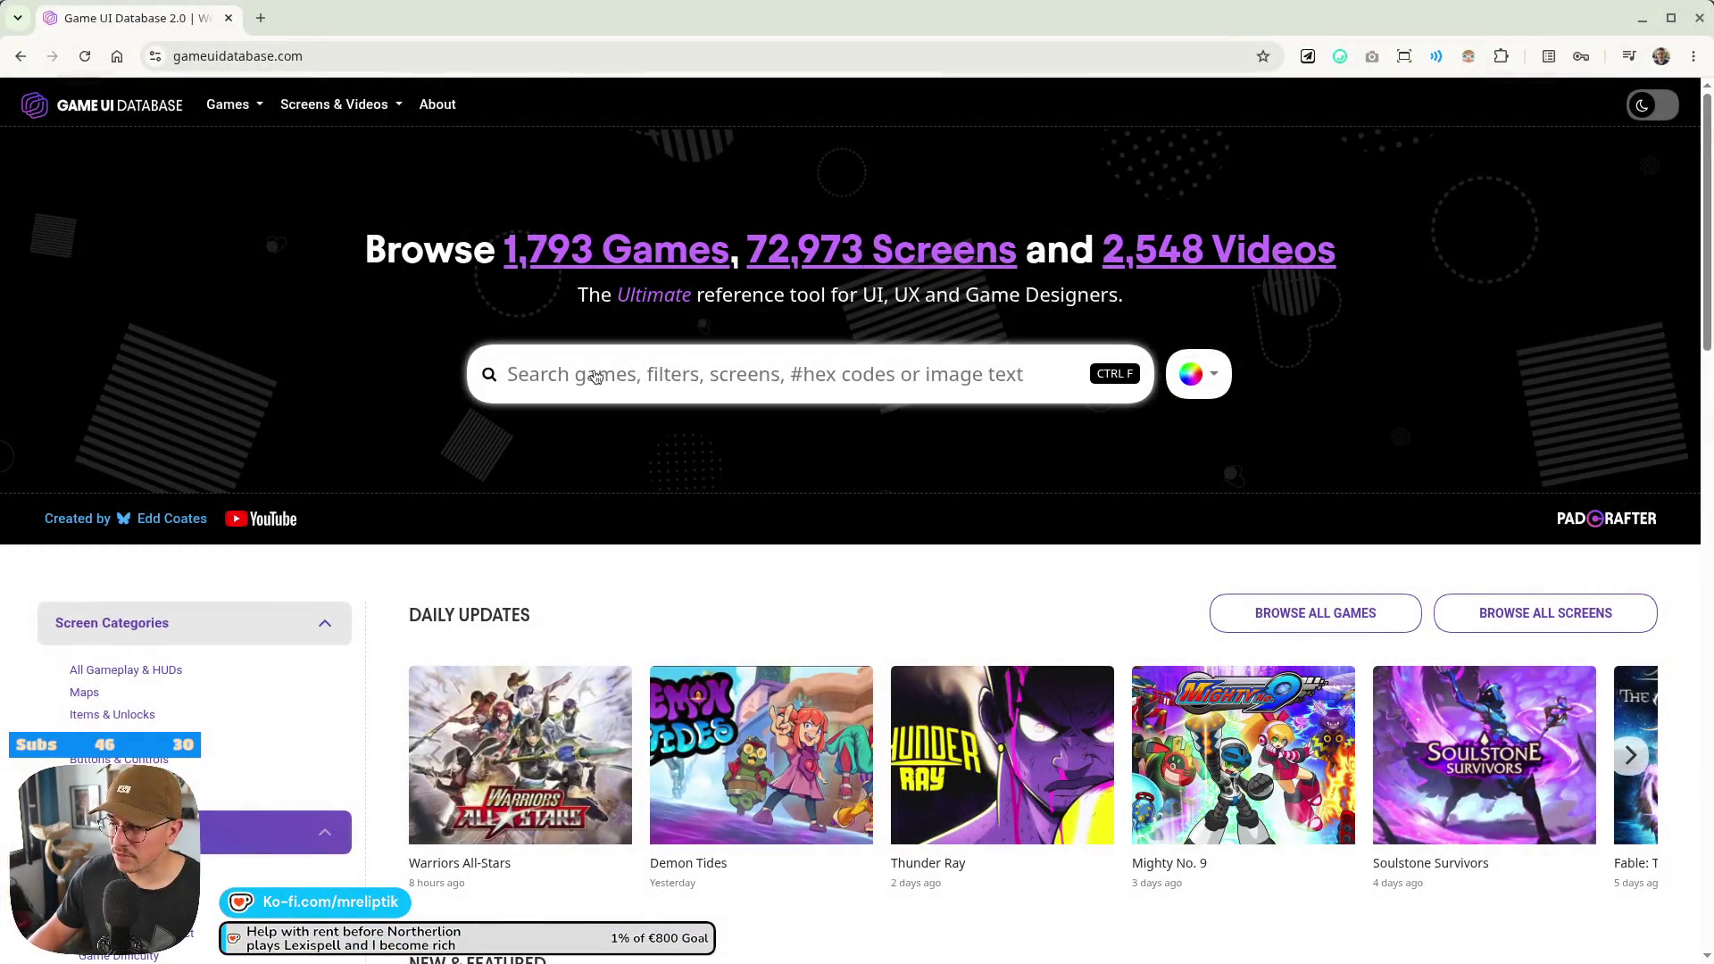
- Search Game UI Database for 'resident evil' and open Resident Evil 7 in a background tab
{"action": "left_click", "coordinate": [587, 375]}
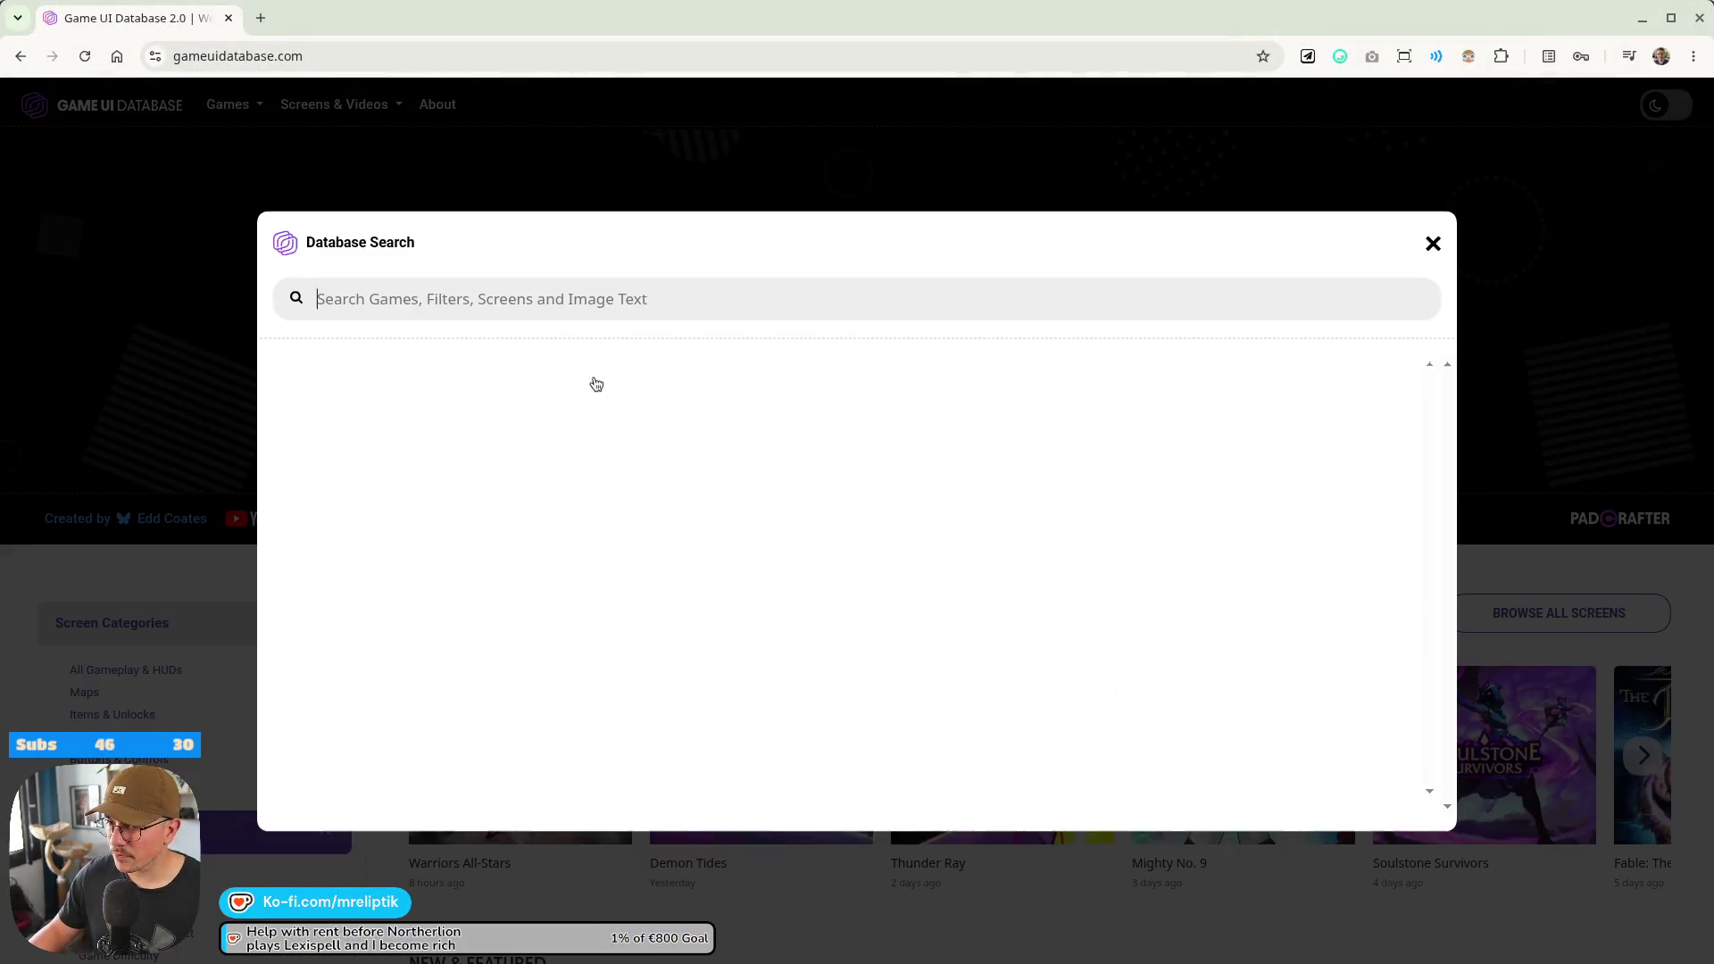
{"action": "type", "text": "resident evil"}
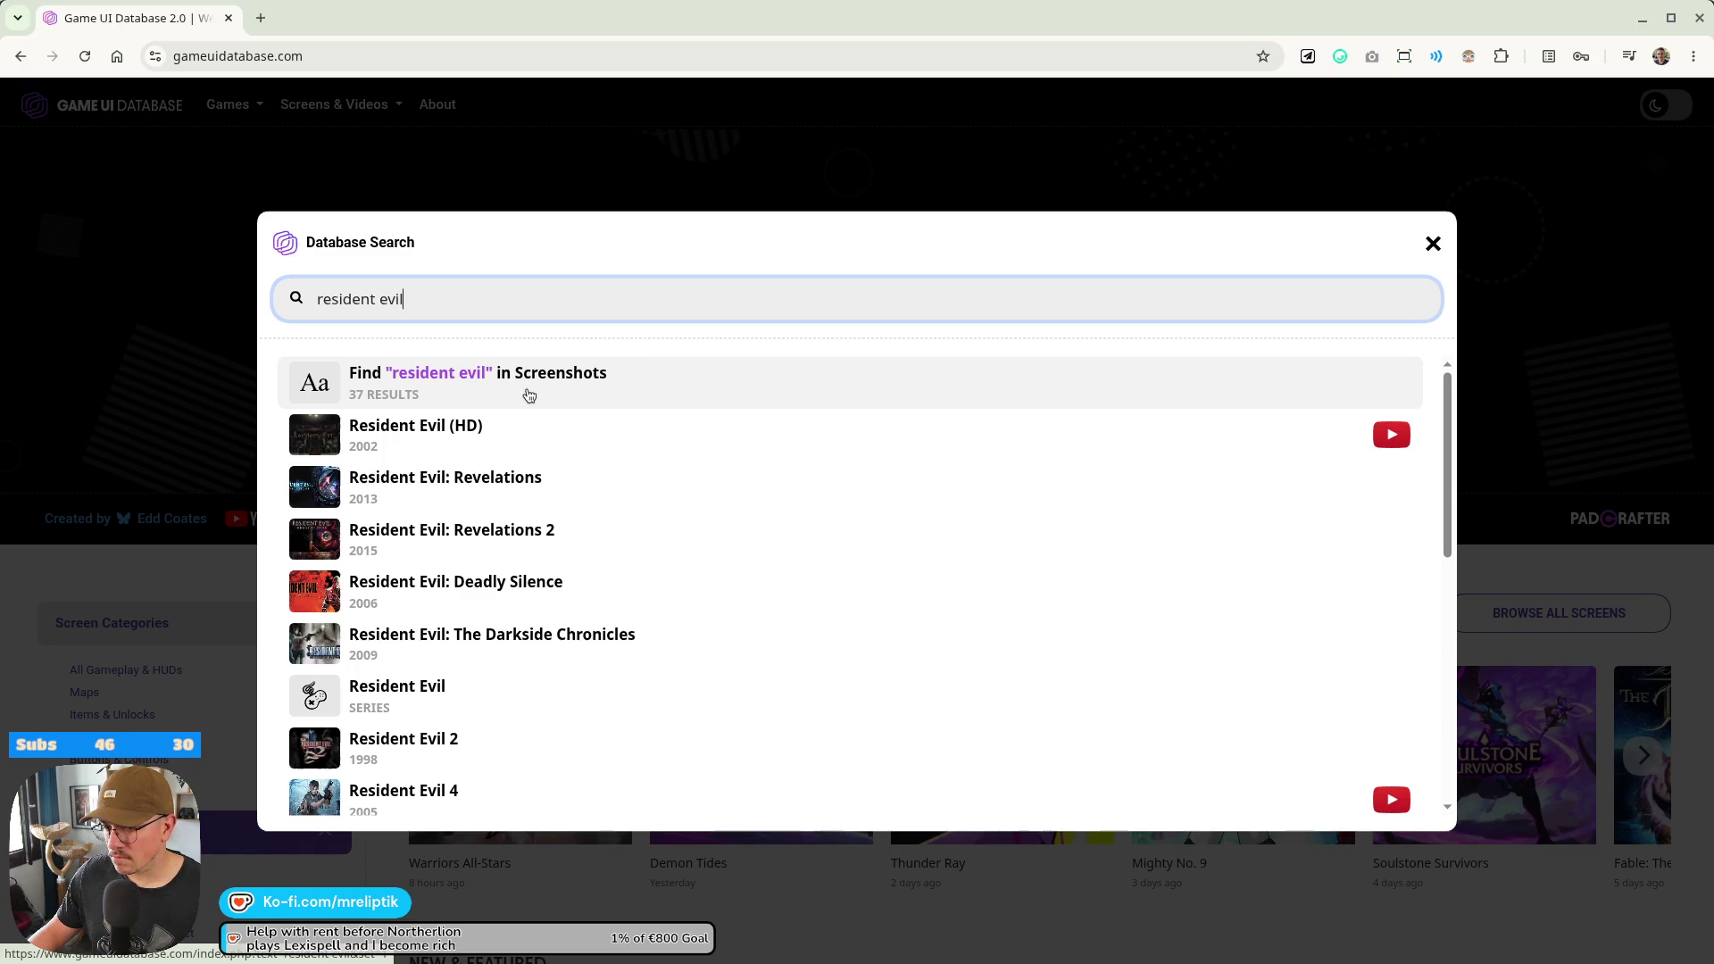
{"action": "scroll", "coordinate": [529, 395], "scroll_direction": "down", "scroll_amount": 3}
{"action": "middle_click", "coordinate": [380, 582]}
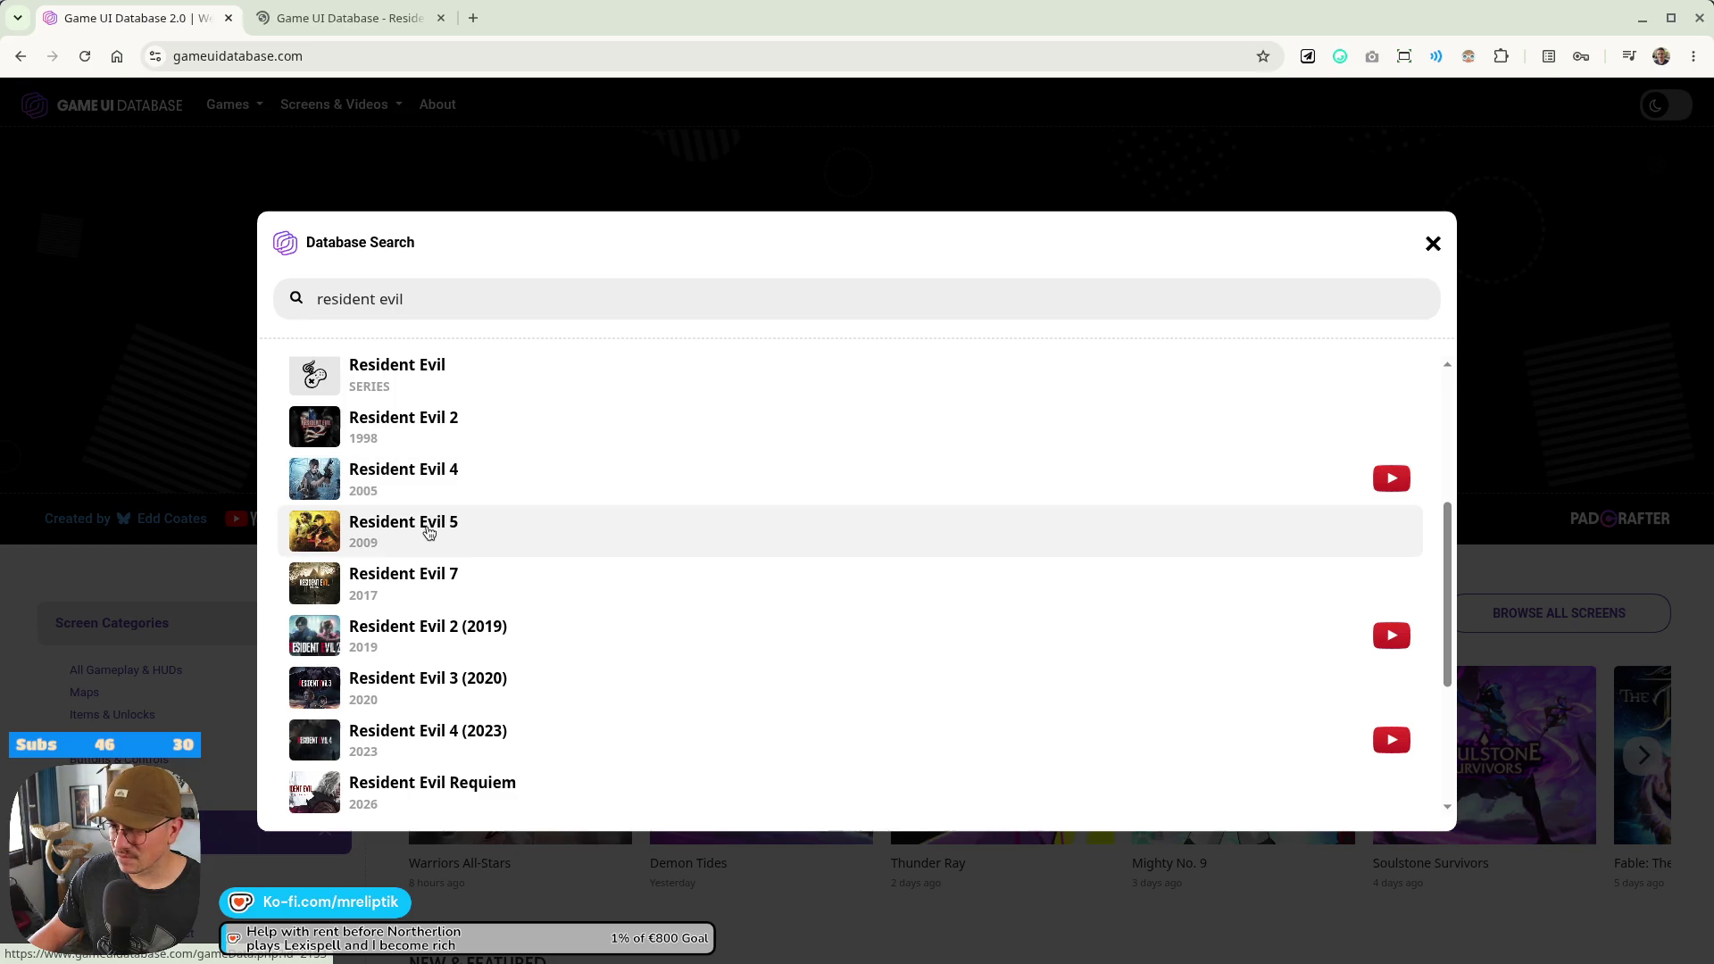
- Scroll through Resident Evil 7's screen gallery, then return to the search results tab
{"action": "left_click", "coordinate": [348, 18]}
{"action": "scroll", "coordinate": [420, 554], "scroll_direction": "down", "scroll_amount": 5}
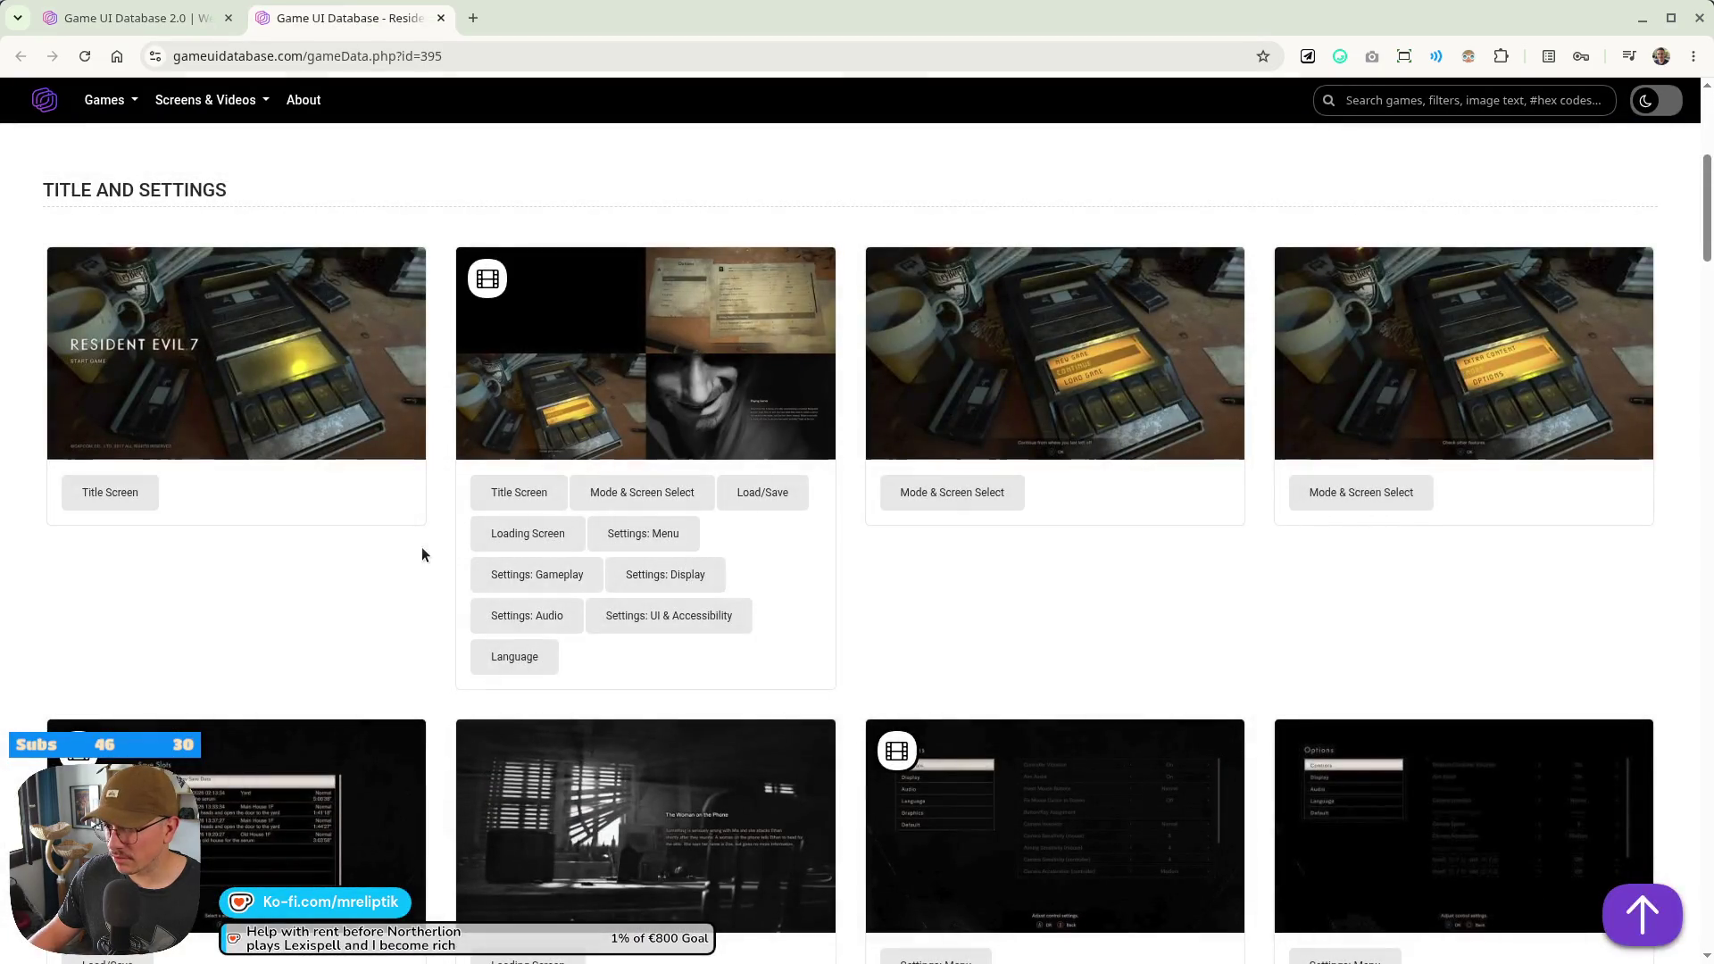
{"action": "scroll", "coordinate": [302, 576], "scroll_direction": "down", "scroll_amount": 5}
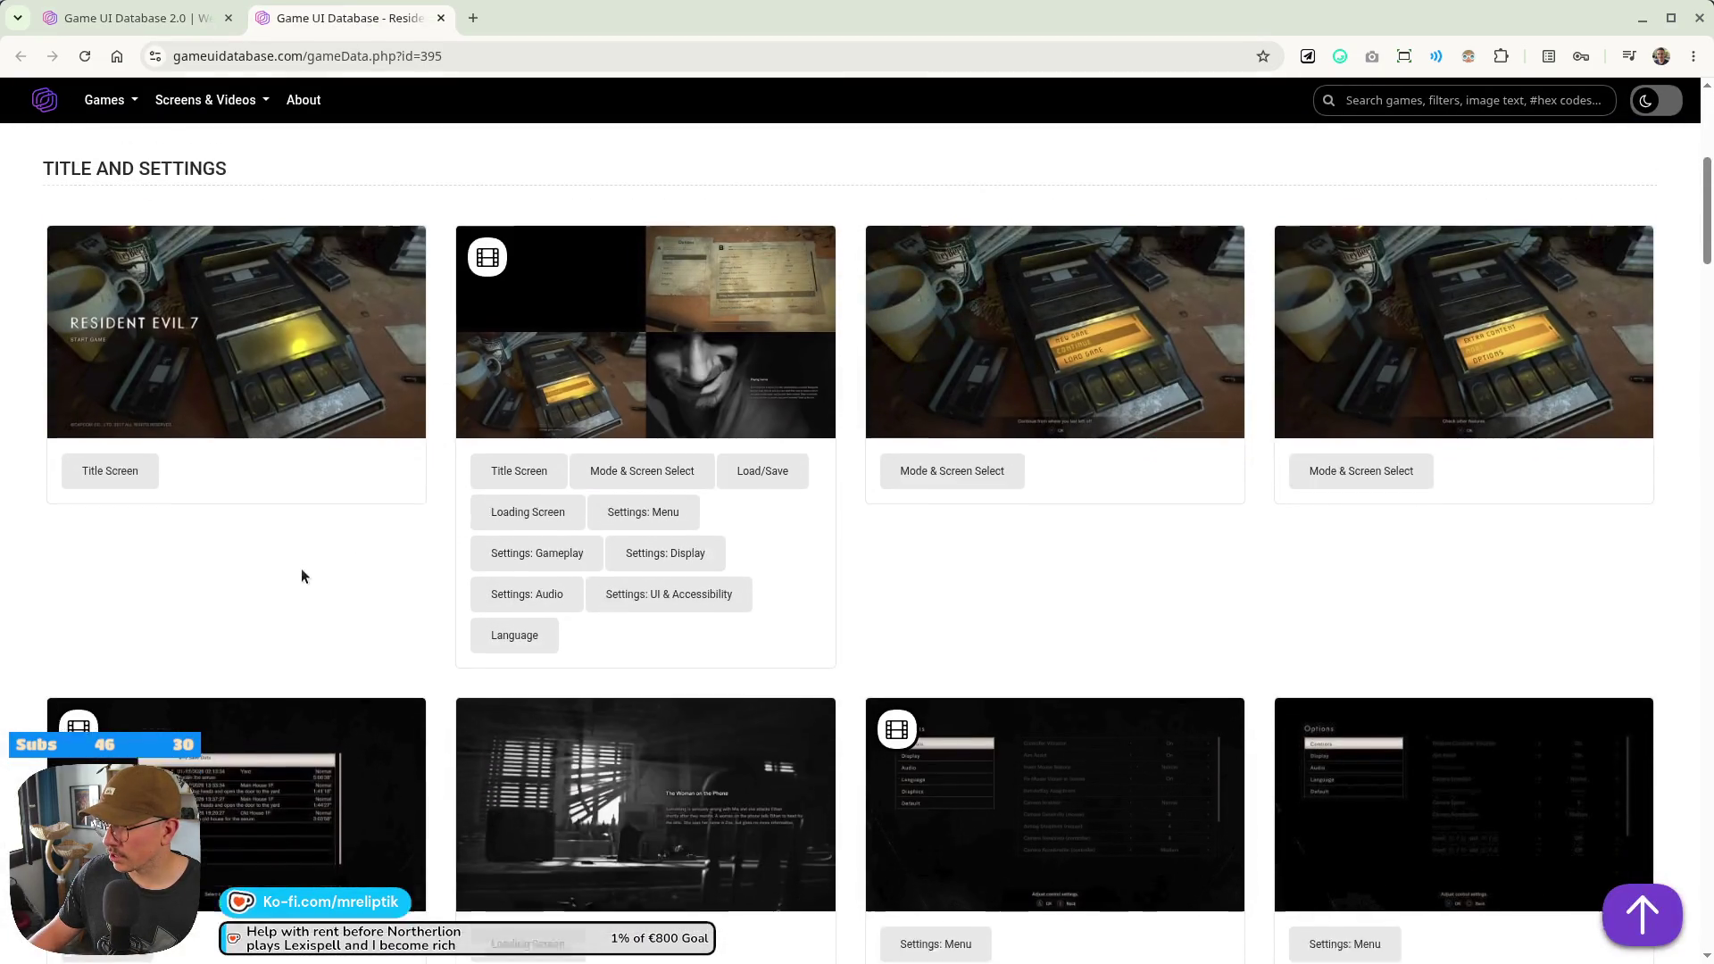
{"action": "scroll", "coordinate": [272, 424], "scroll_direction": "up", "scroll_amount": 7}
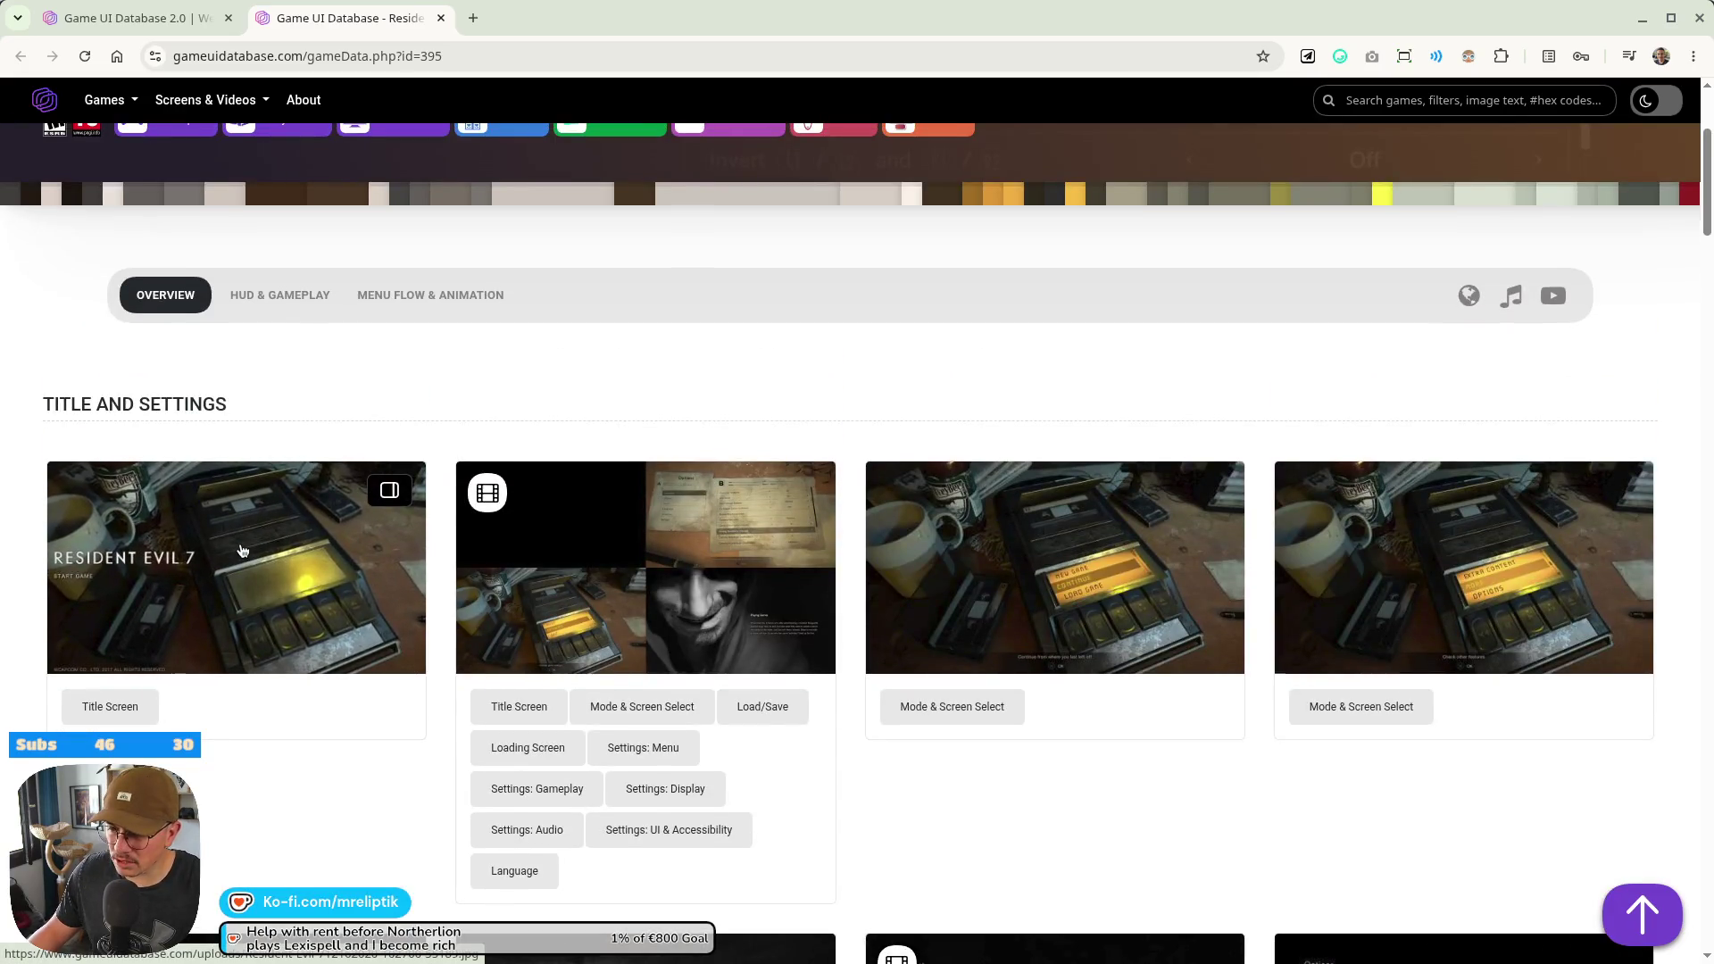
{"action": "scroll", "coordinate": [303, 638], "scroll_direction": "down", "scroll_amount": 8}
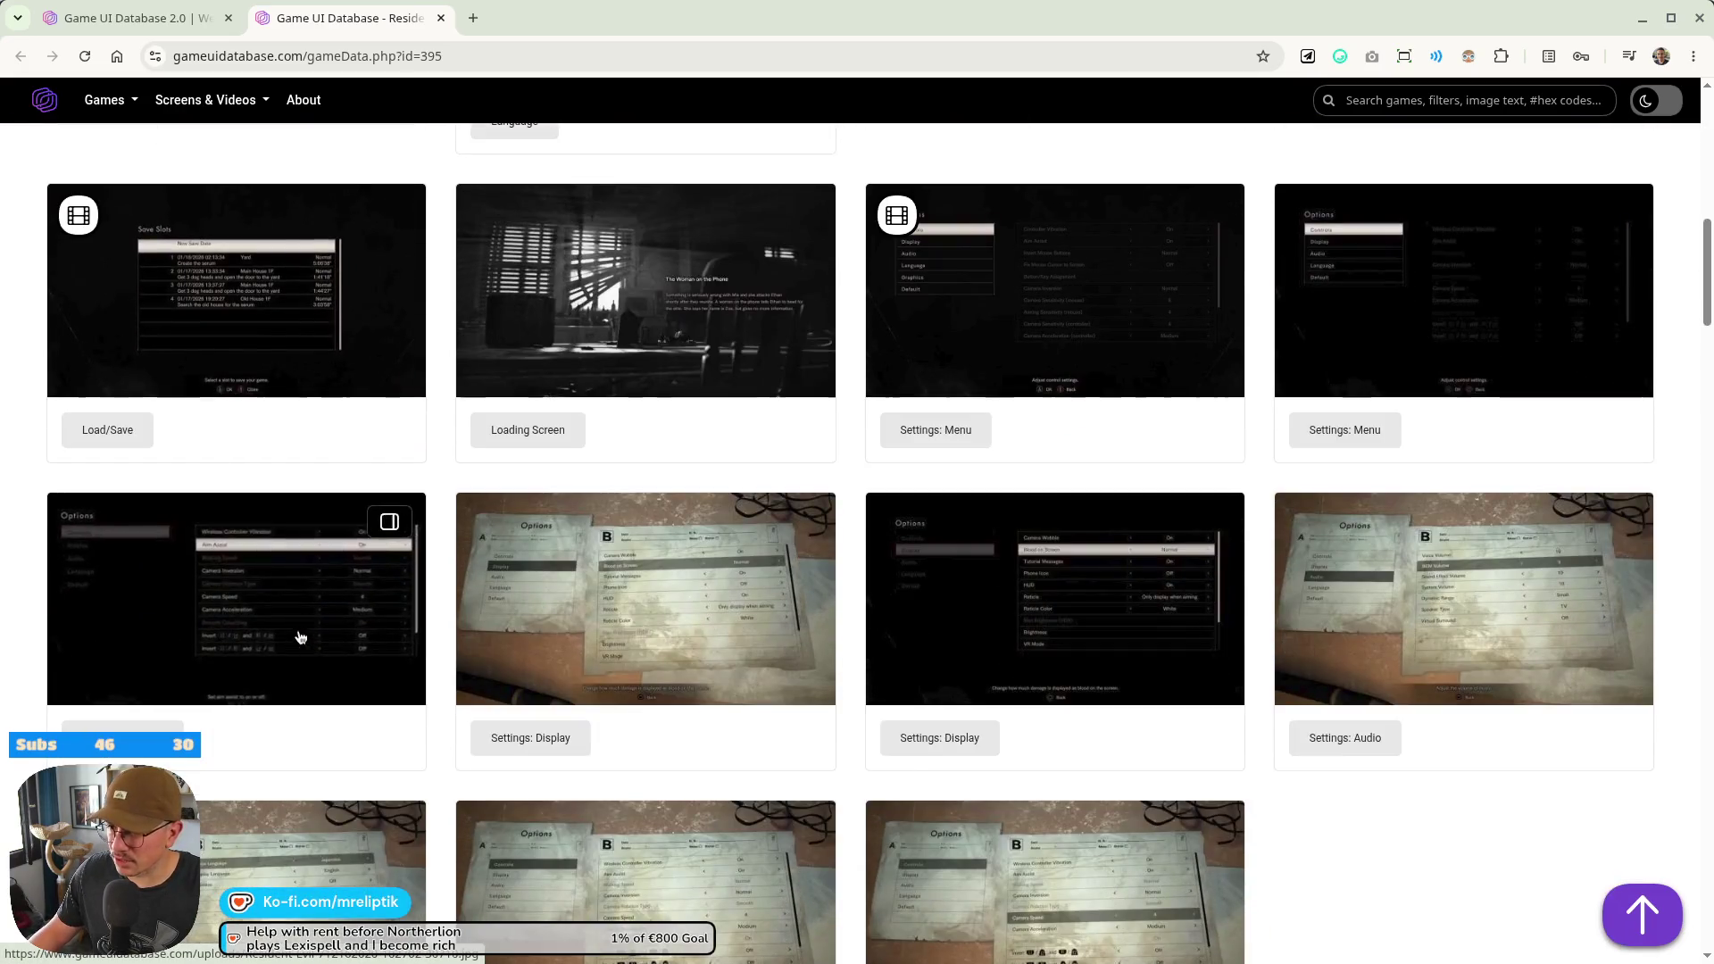
{"action": "scroll", "coordinate": [375, 607], "scroll_direction": "down", "scroll_amount": 5}
{"action": "scroll", "coordinate": [602, 517], "scroll_direction": "down", "scroll_amount": 12}
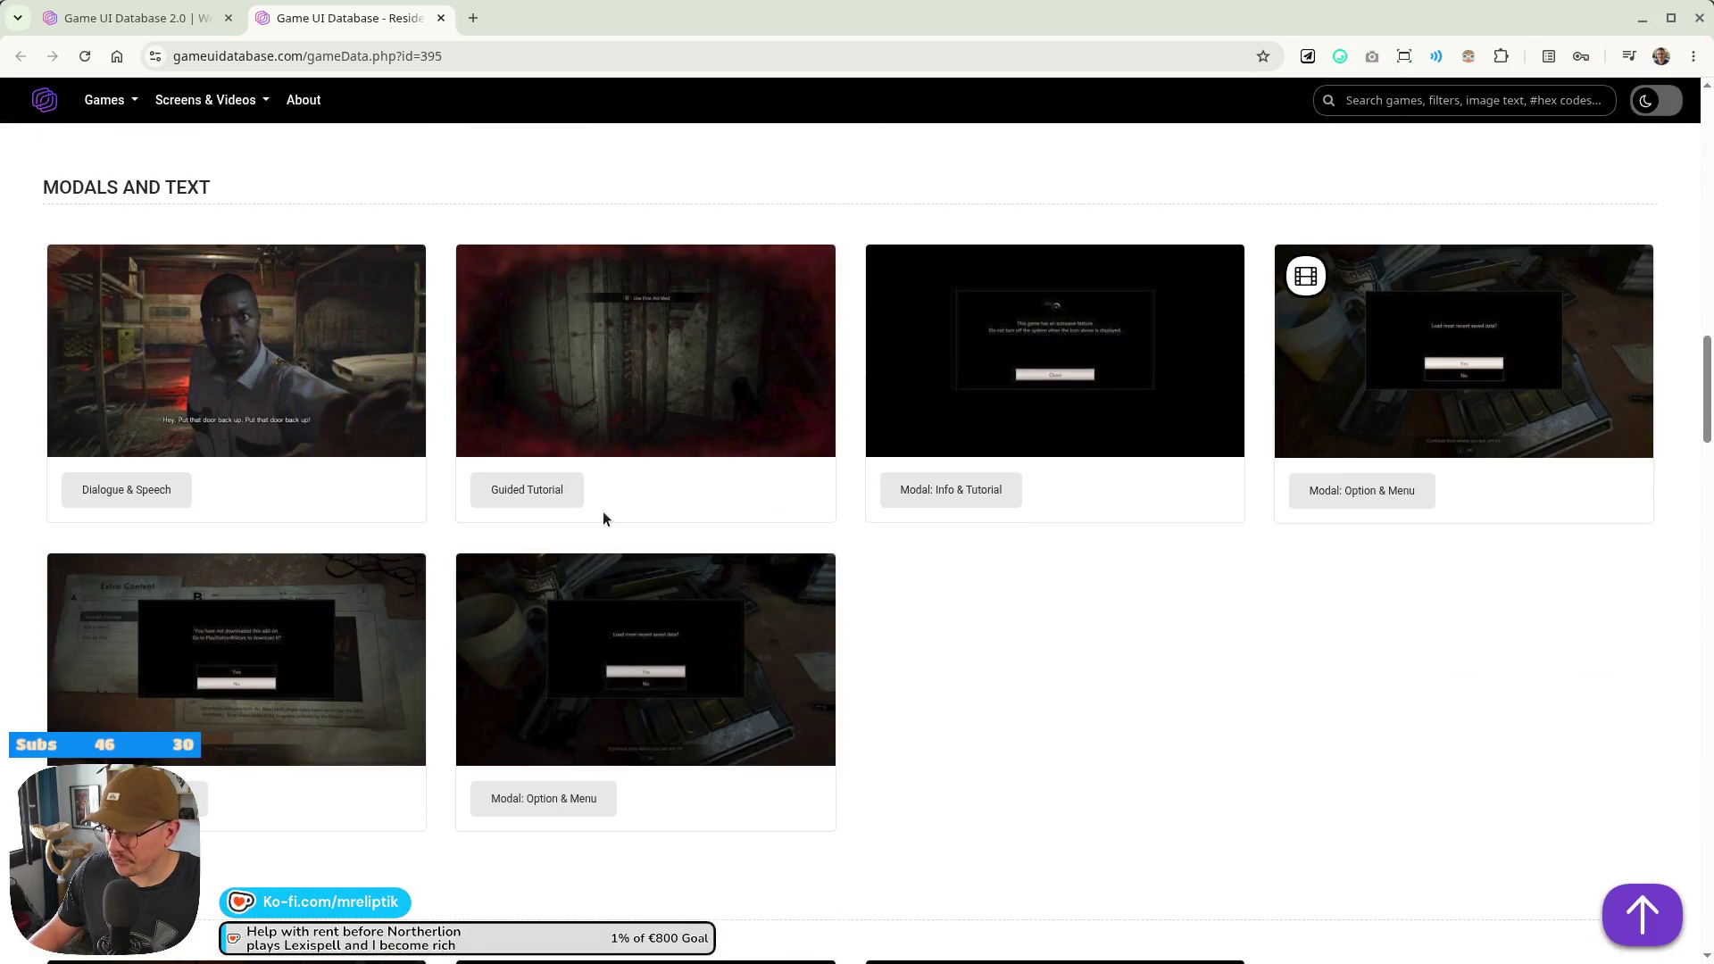
{"action": "scroll", "coordinate": [601, 526], "scroll_direction": "down", "scroll_amount": 20}
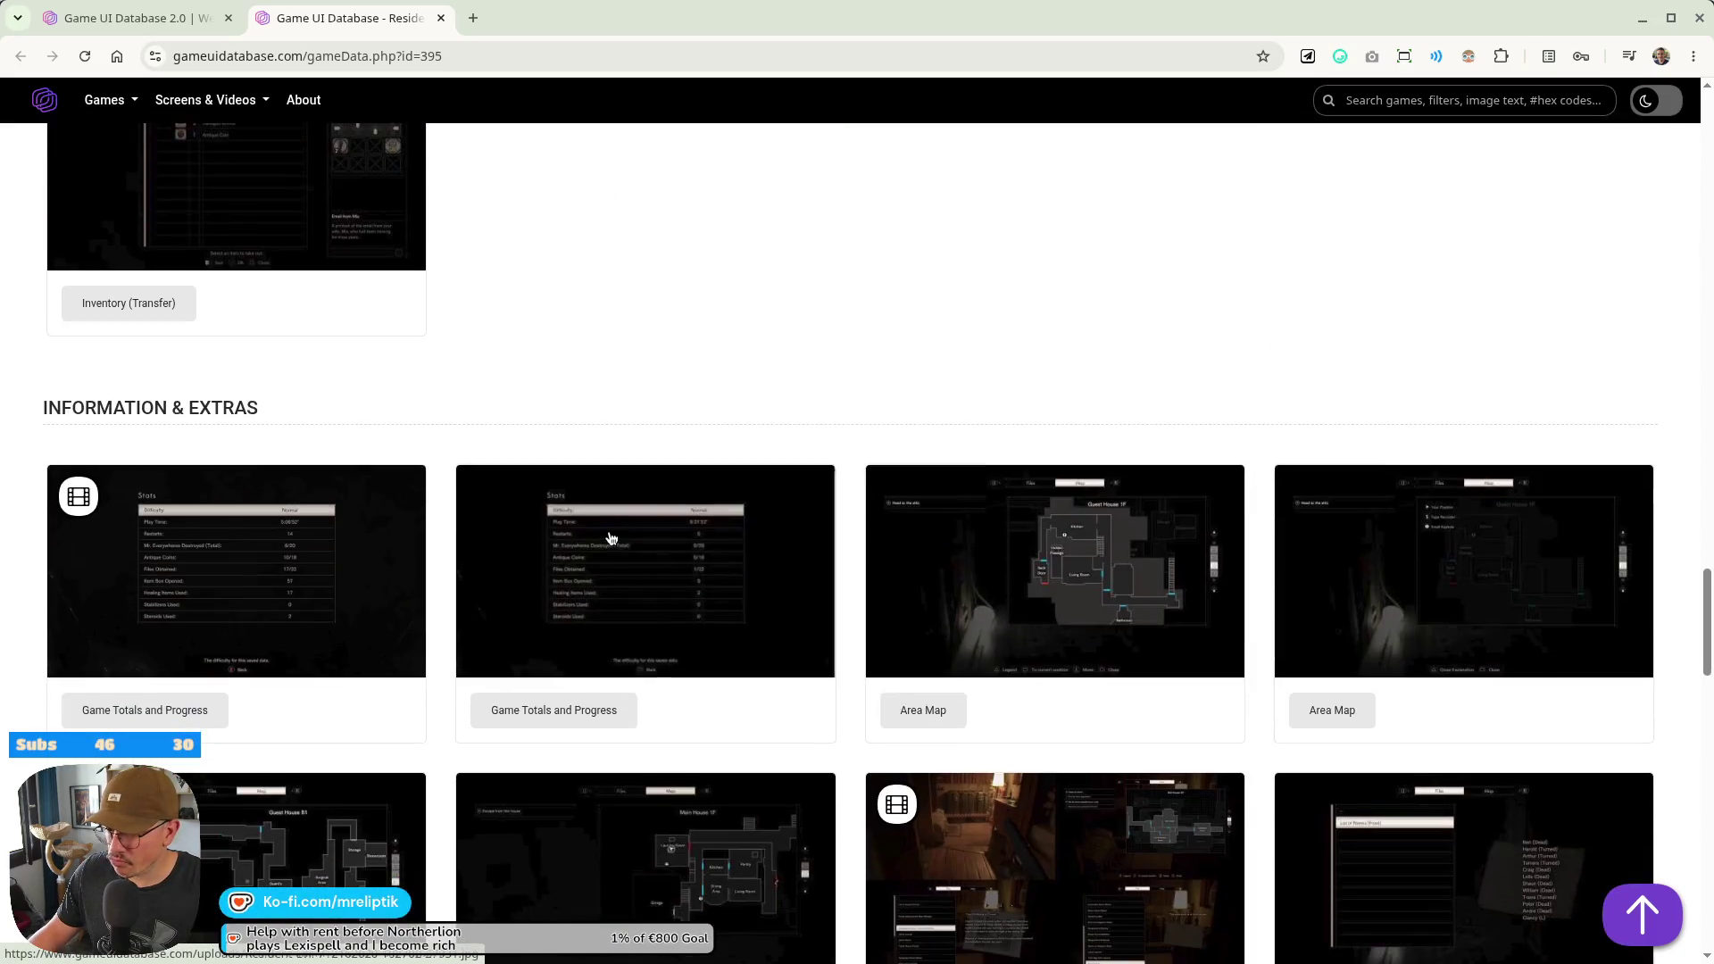
{"action": "scroll", "coordinate": [584, 641], "scroll_direction": "down", "scroll_amount": 5}
{"action": "scroll", "coordinate": [582, 641], "scroll_direction": "down", "scroll_amount": 5}
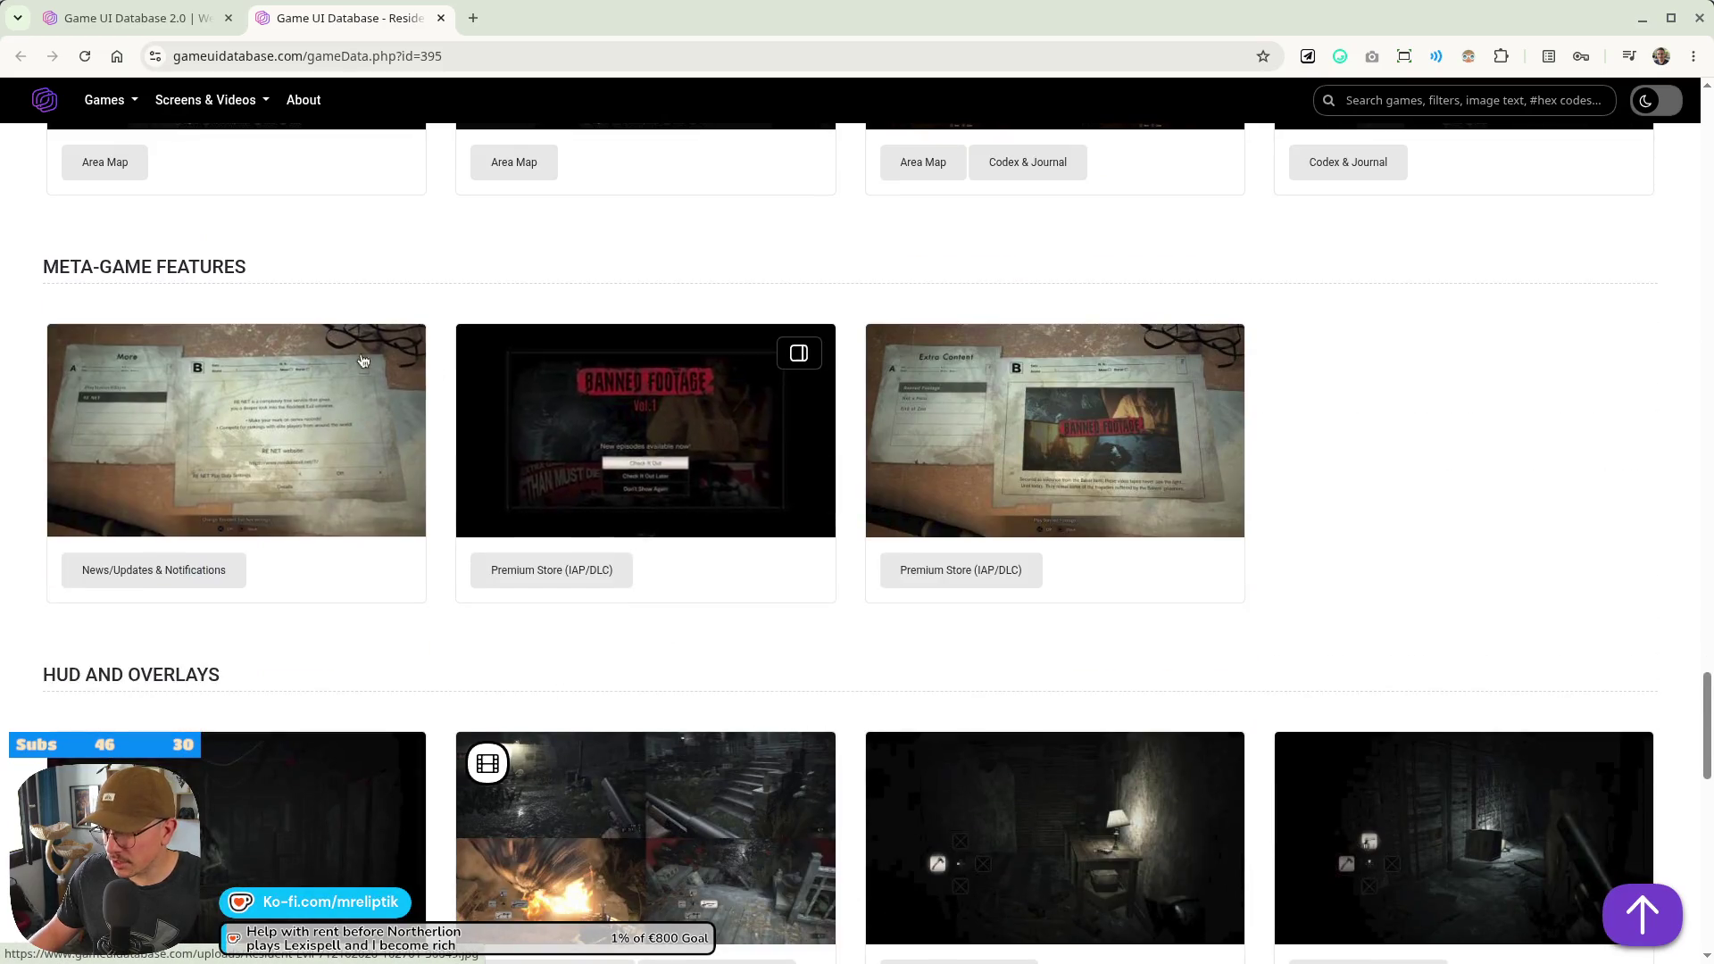
{"action": "scroll", "coordinate": [498, 566], "scroll_direction": "down", "scroll_amount": 7}
{"action": "scroll", "coordinate": [282, 507], "scroll_direction": "down", "scroll_amount": 2}
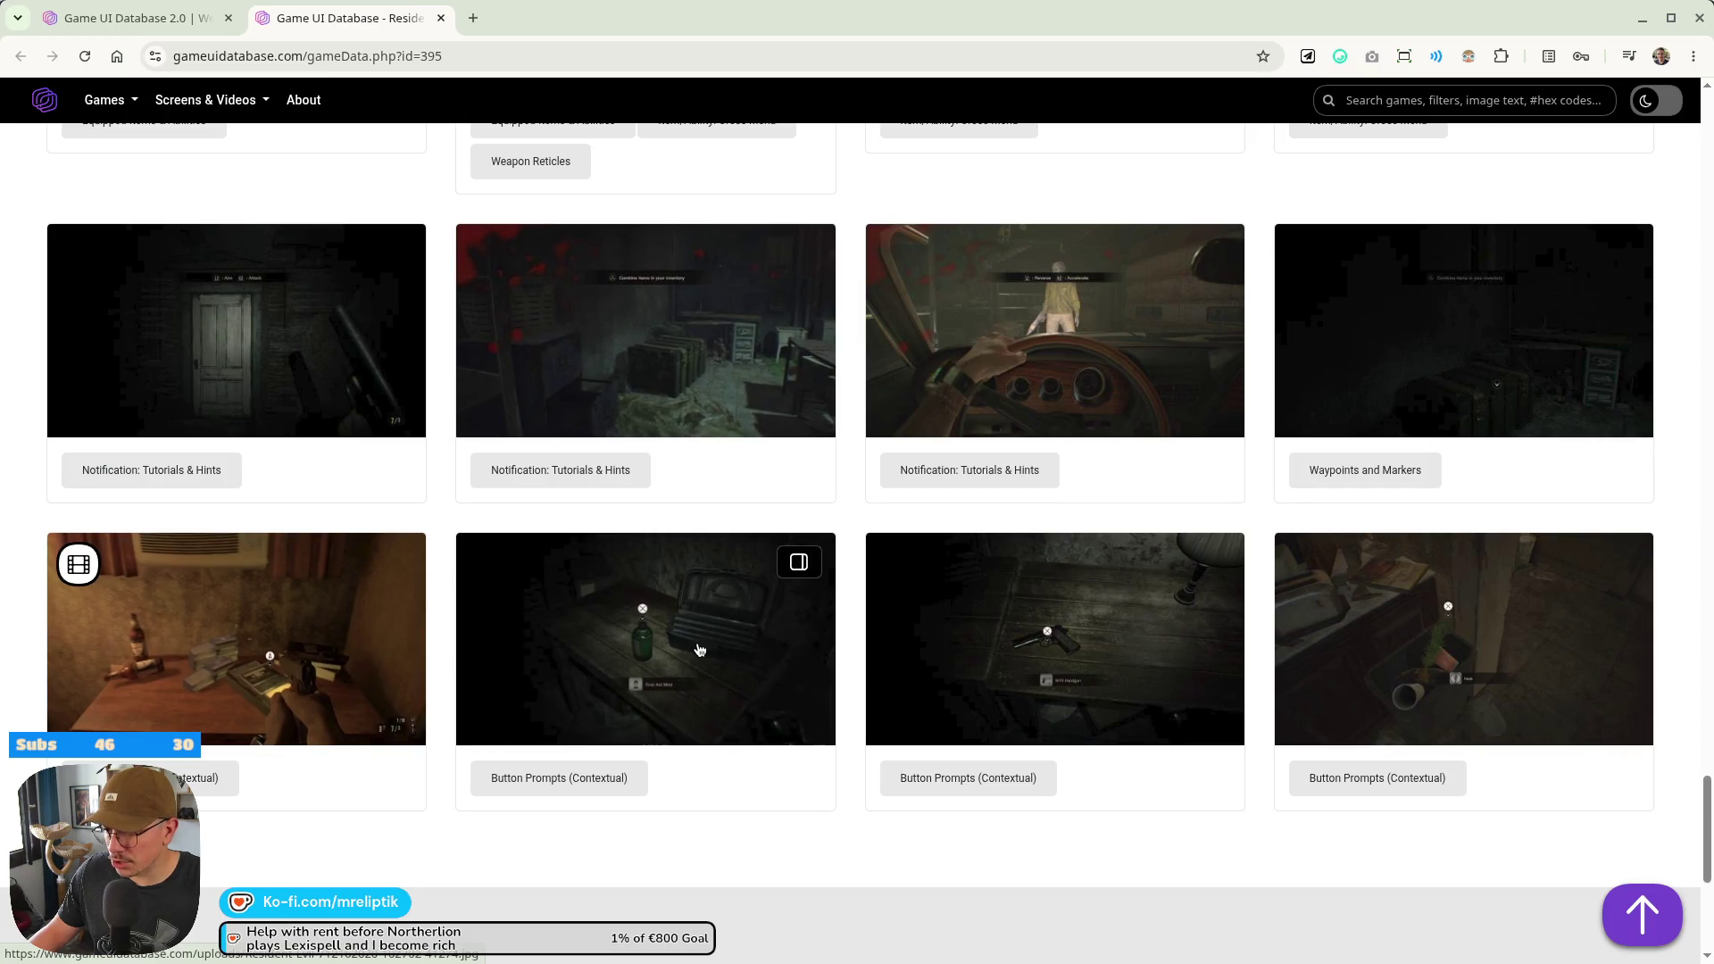
{"action": "scroll", "coordinate": [739, 653], "scroll_direction": "down", "scroll_amount": 6}
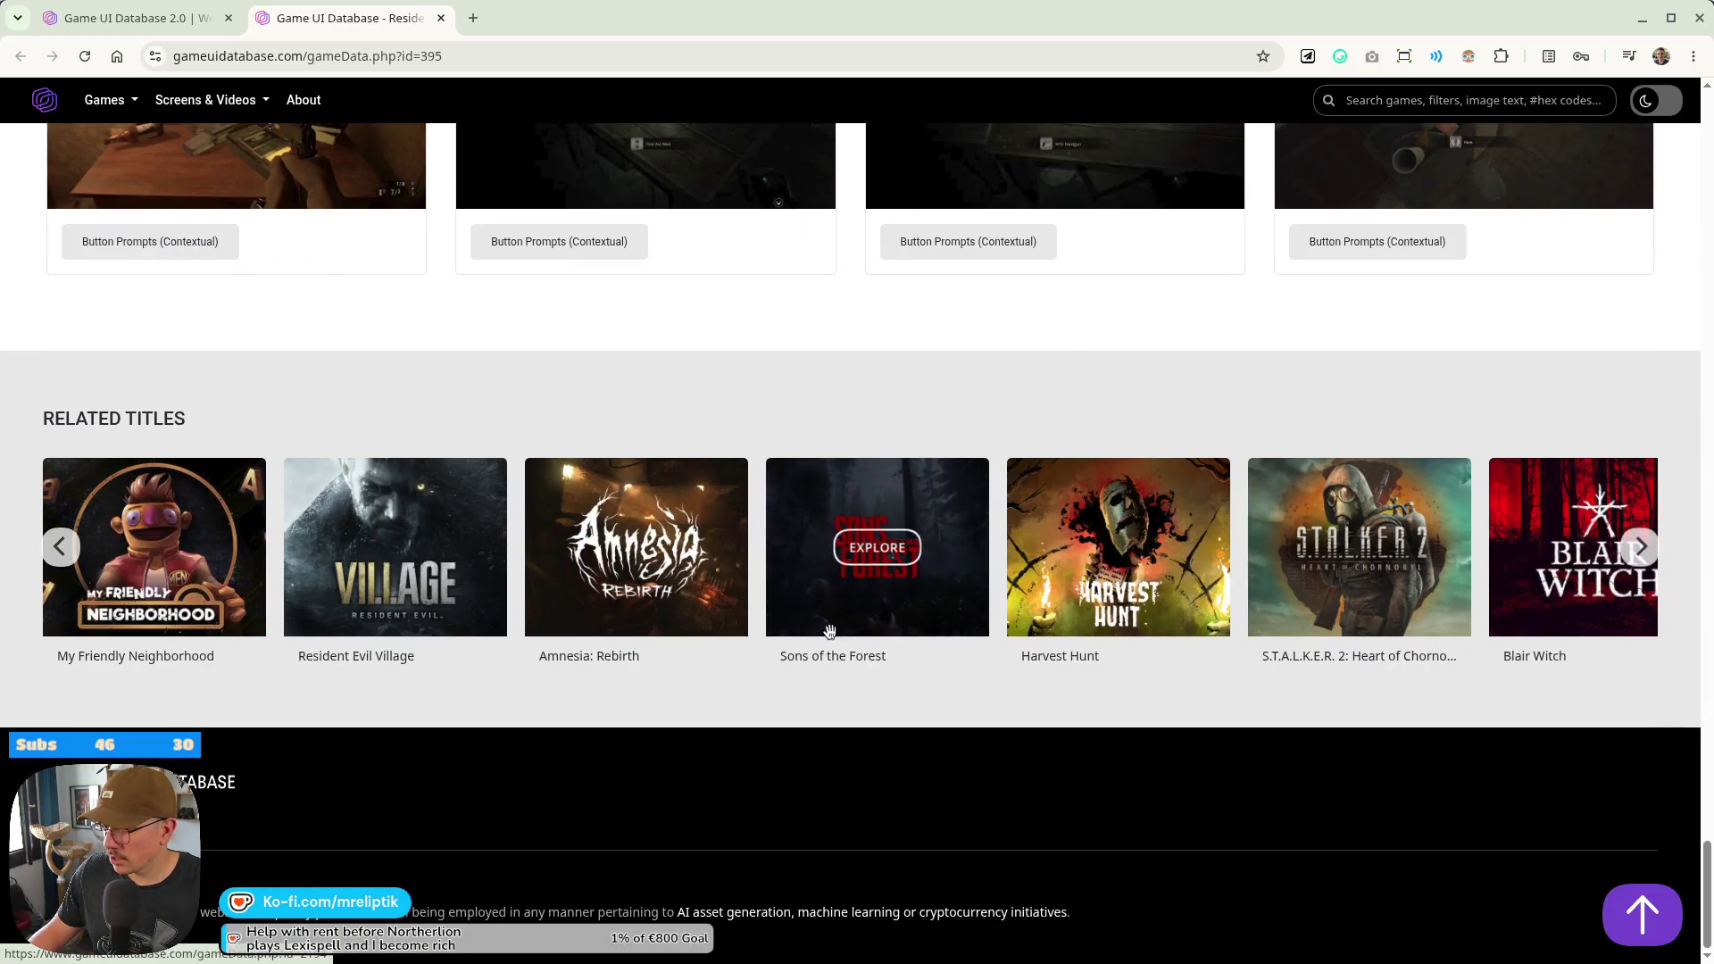
{"action": "scroll", "coordinate": [382, 126], "scroll_direction": "up", "scroll_amount": 10}
{"action": "left_click", "coordinate": [164, 20]}
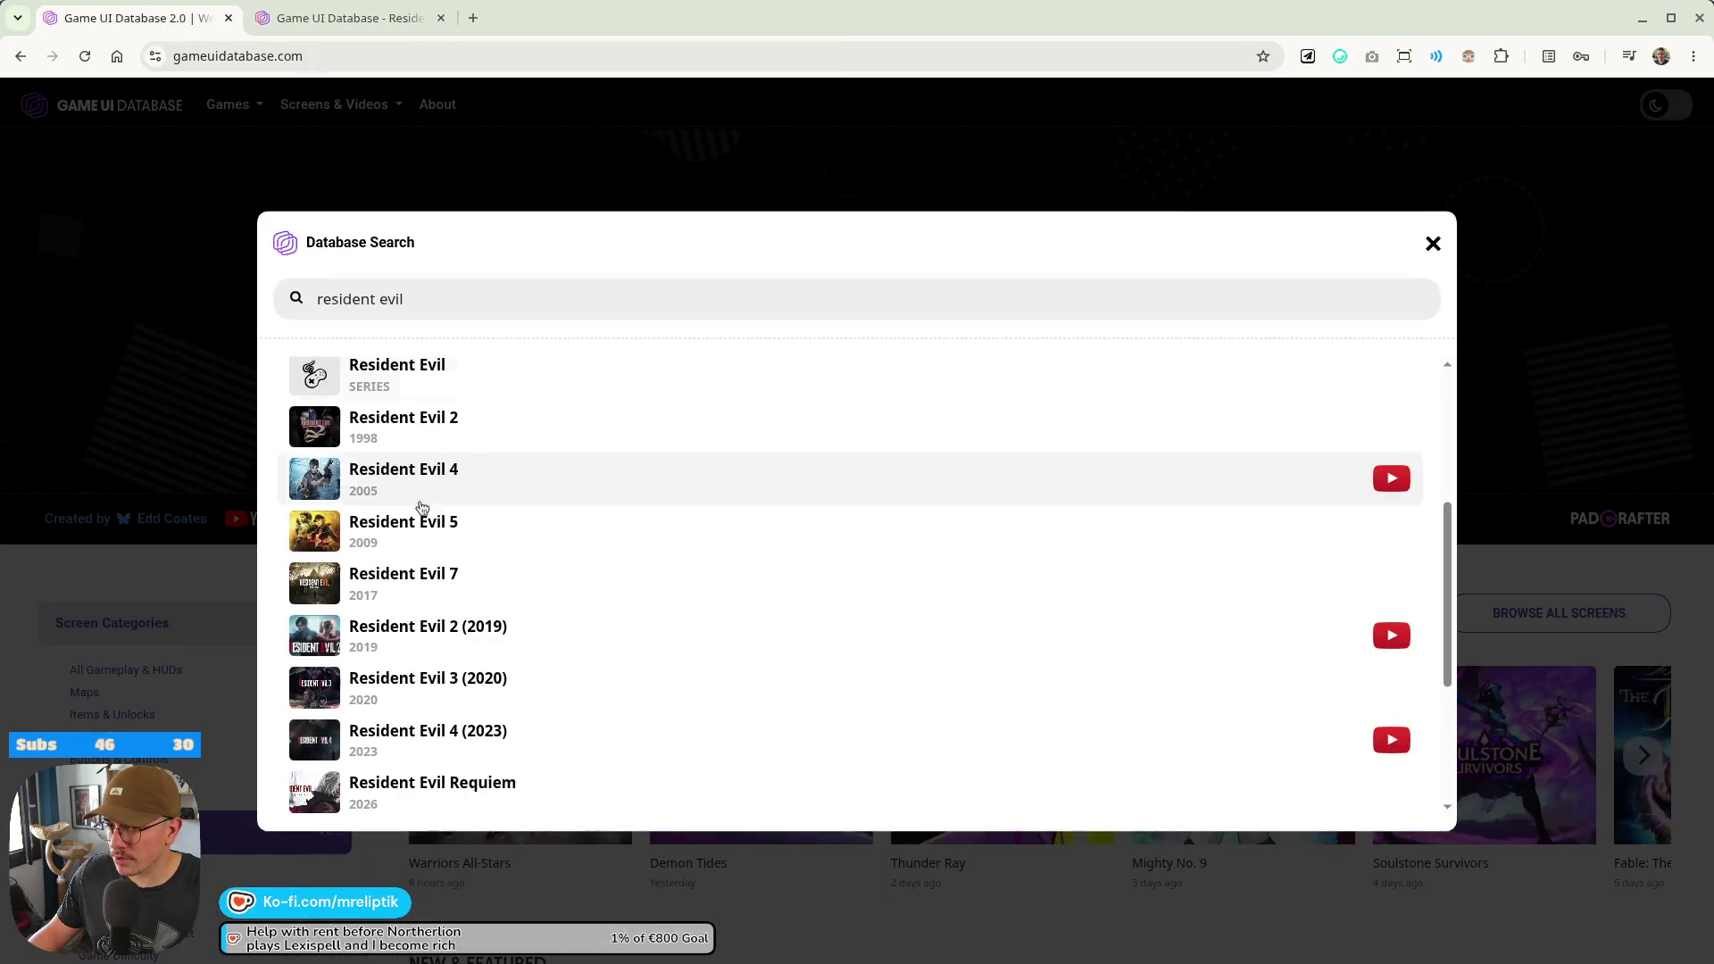
- Open Resident Evil 4 in a new tab and enlarge its TMP Ammo pickup screenshot
{"action": "middle_click", "coordinate": [449, 487]}
{"action": "left_click", "coordinate": [535, 22]}
{"action": "scroll", "coordinate": [508, 507], "scroll_direction": "down", "scroll_amount": 5}
{"action": "scroll", "coordinate": [483, 558], "scroll_direction": "down", "scroll_amount": 5}
{"action": "scroll", "coordinate": [531, 620], "scroll_direction": "down", "scroll_amount": 5}
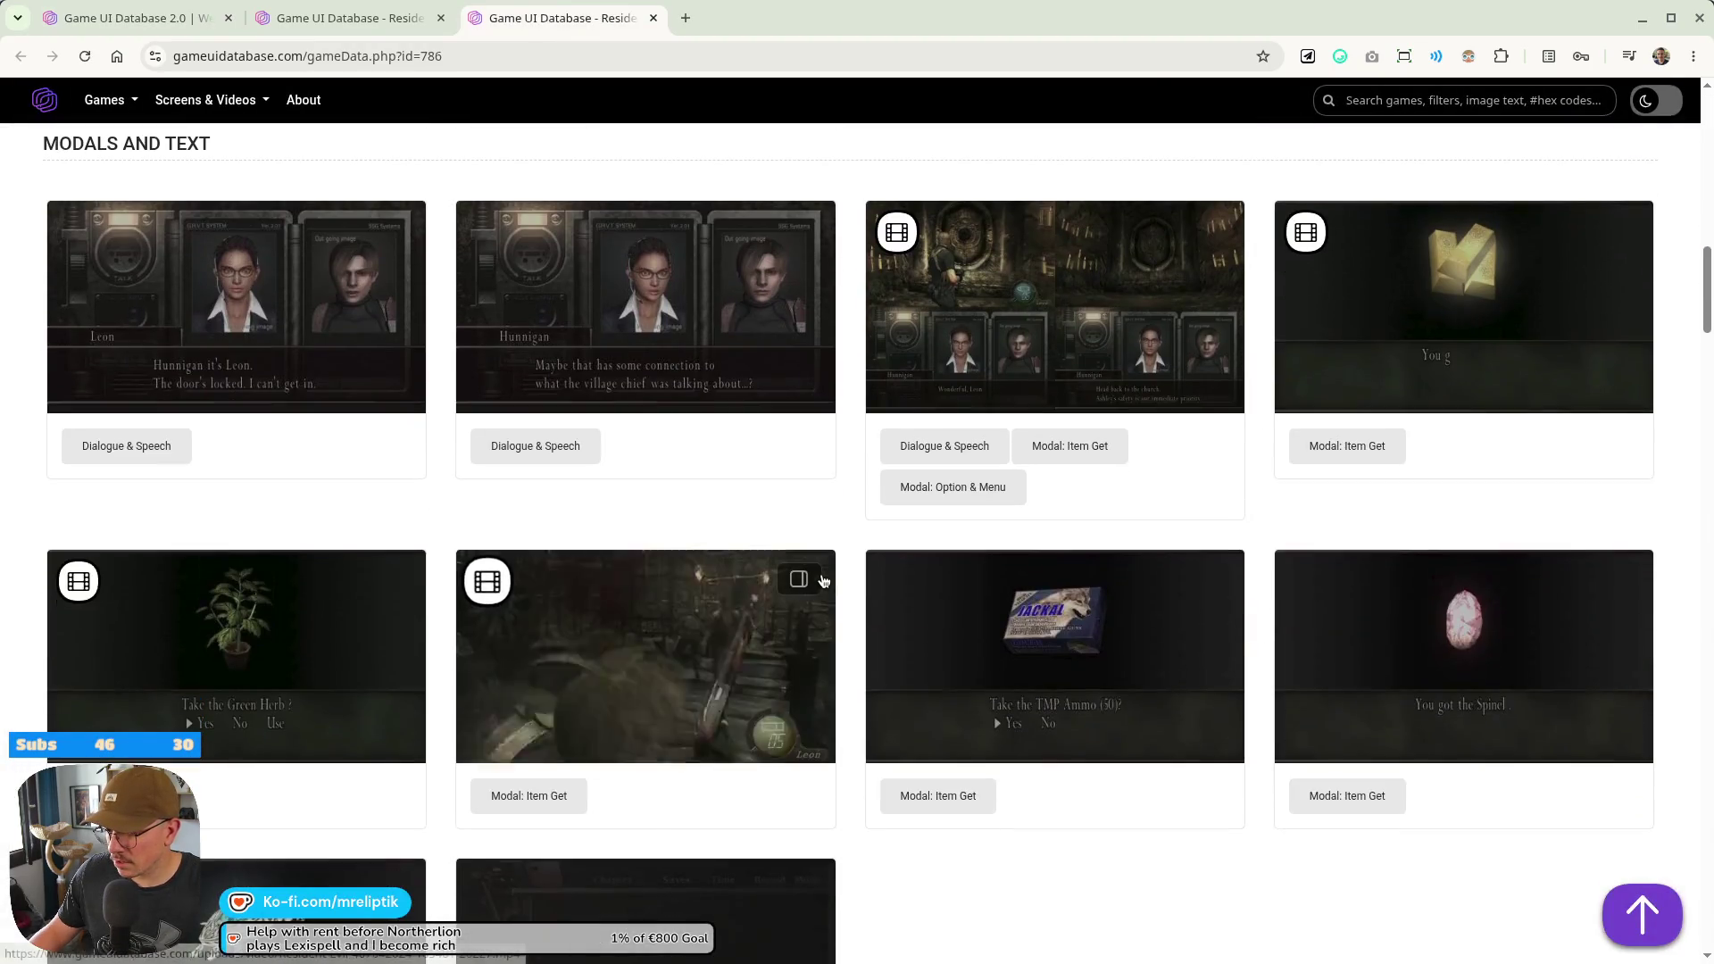
{"action": "left_click", "coordinate": [1022, 598]}
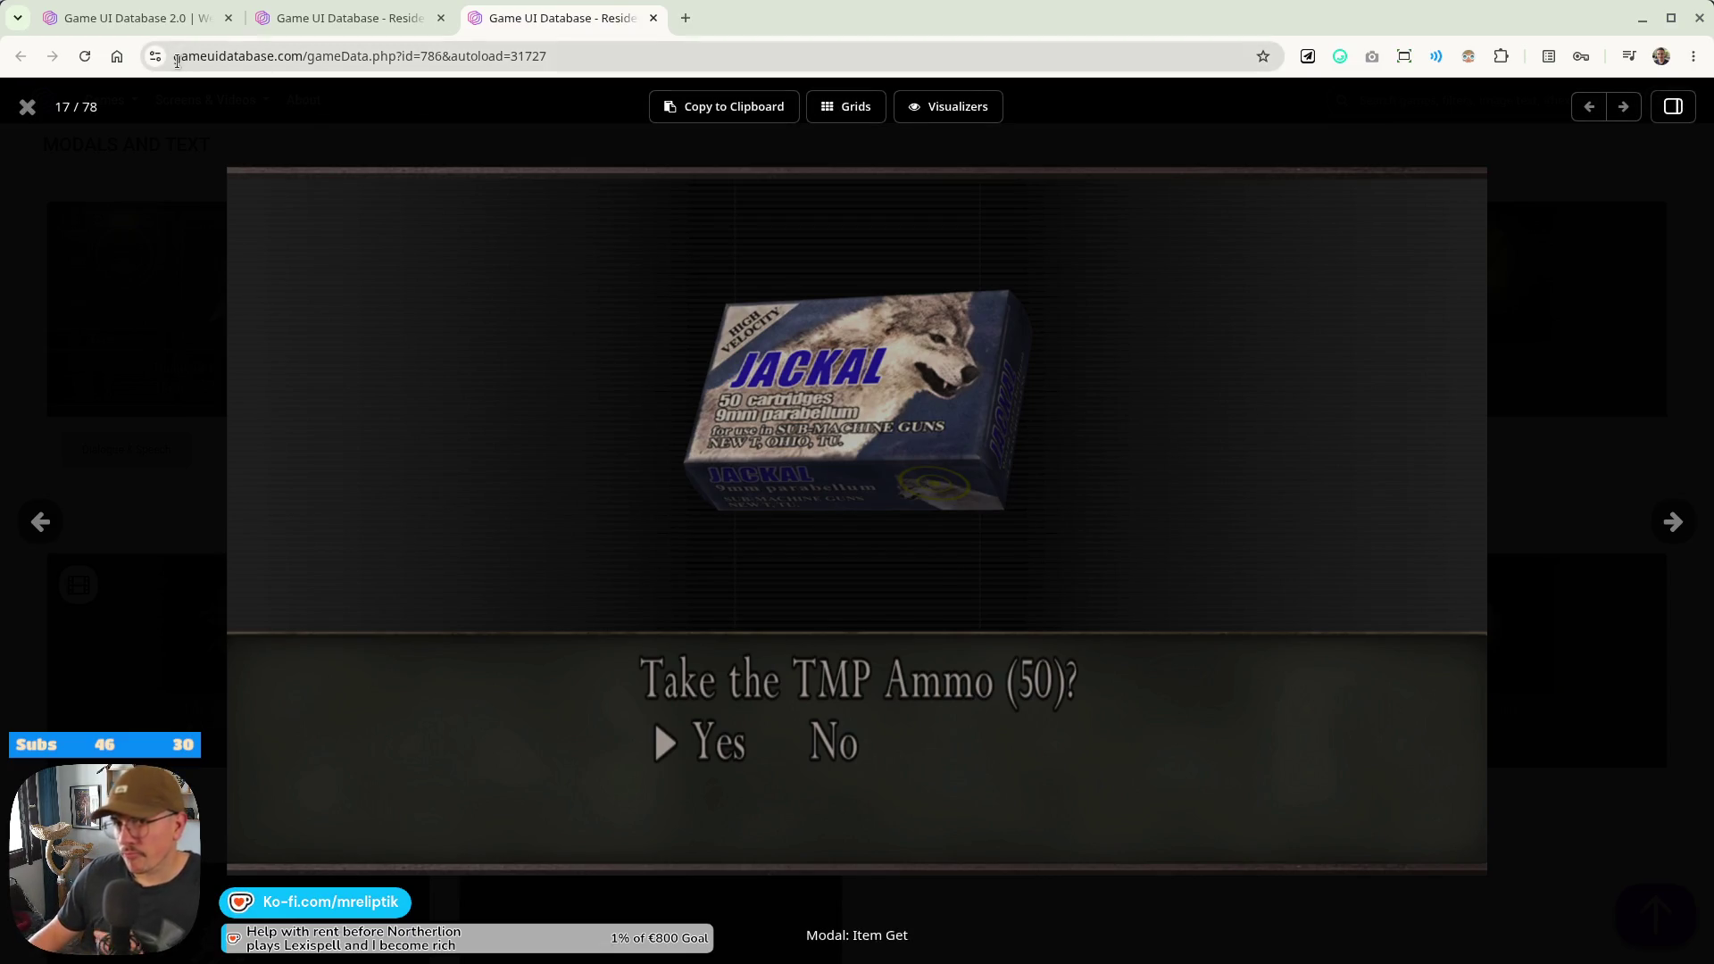
- Look through the open tabs, close the Resident Evil 7 page, and return to Godot
{"action": "left_click", "coordinate": [133, 18]}
{"action": "left_click", "coordinate": [394, 11]}
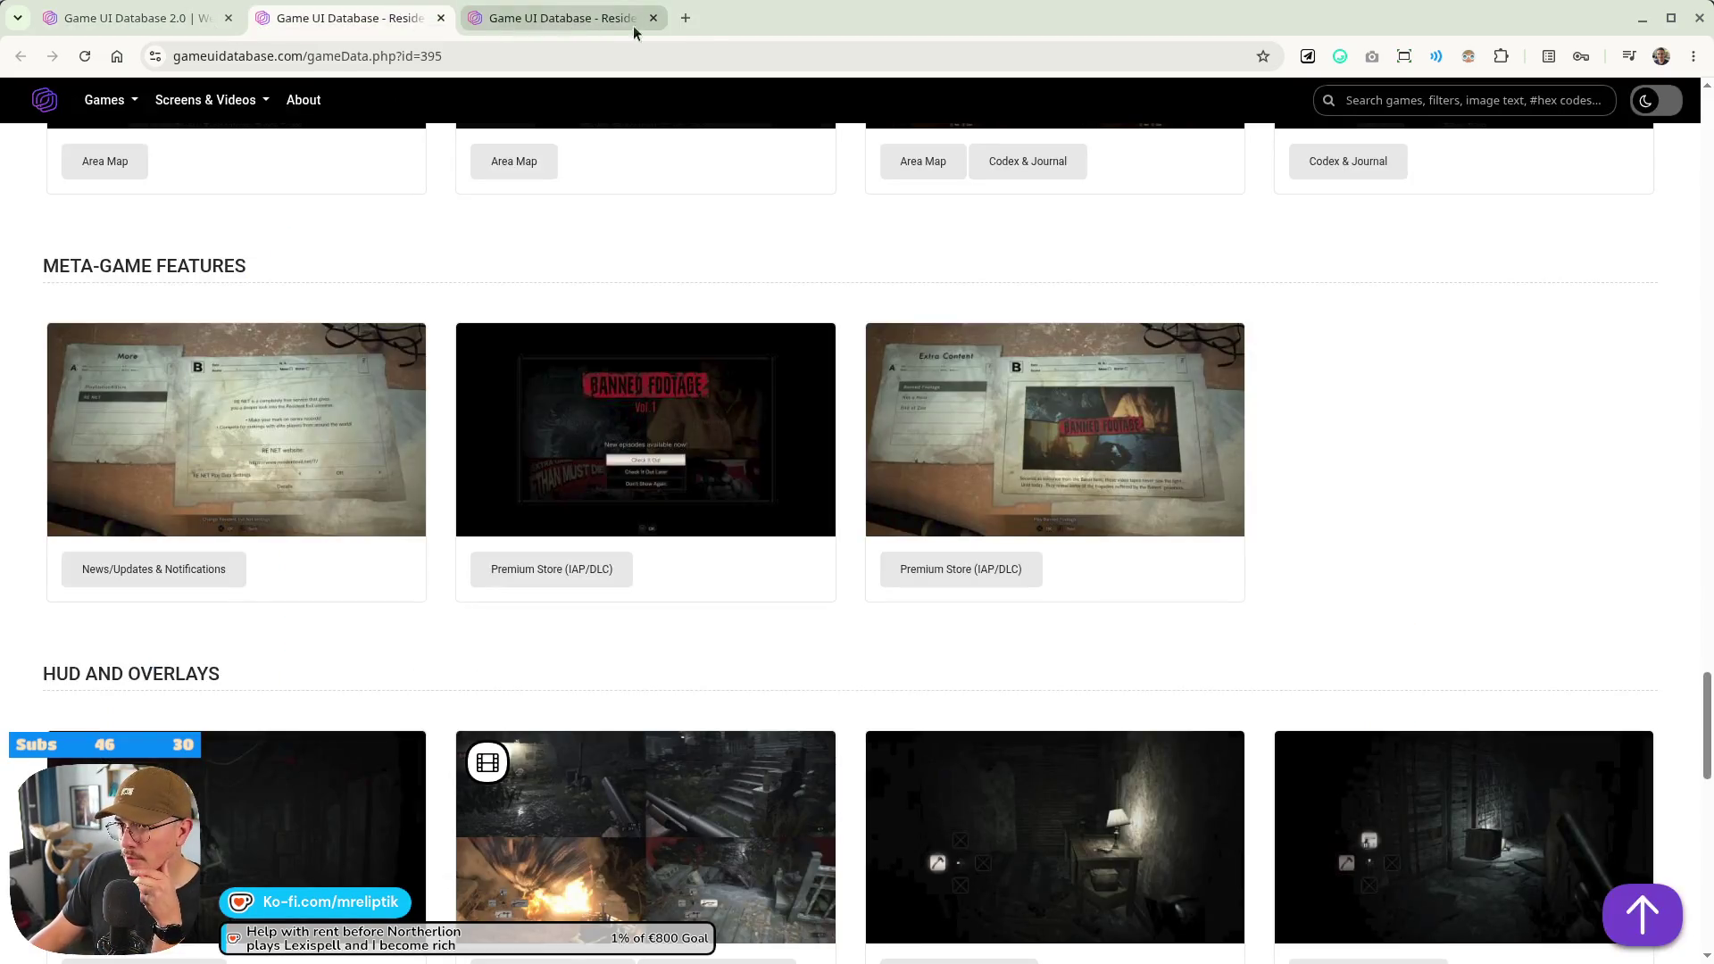
{"action": "left_click", "coordinate": [634, 25]}
{"action": "left_click", "coordinate": [409, 27]}
{"action": "left_click", "coordinate": [125, 27]}
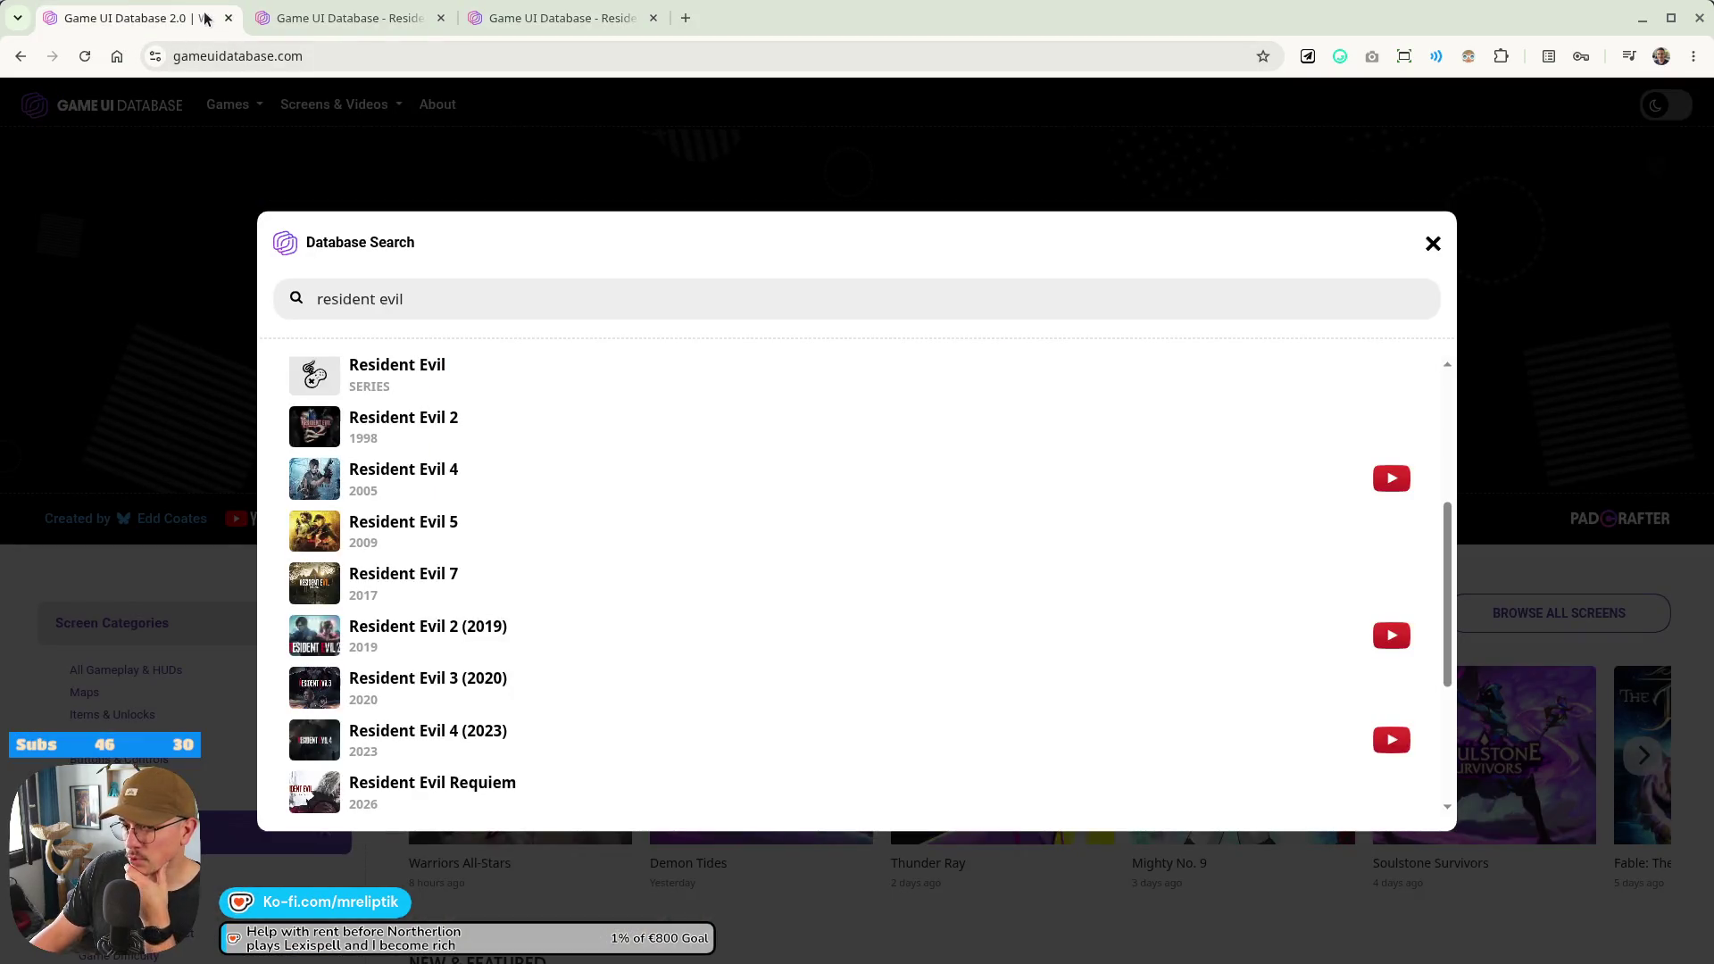
{"action": "left_click", "coordinate": [293, 32]}
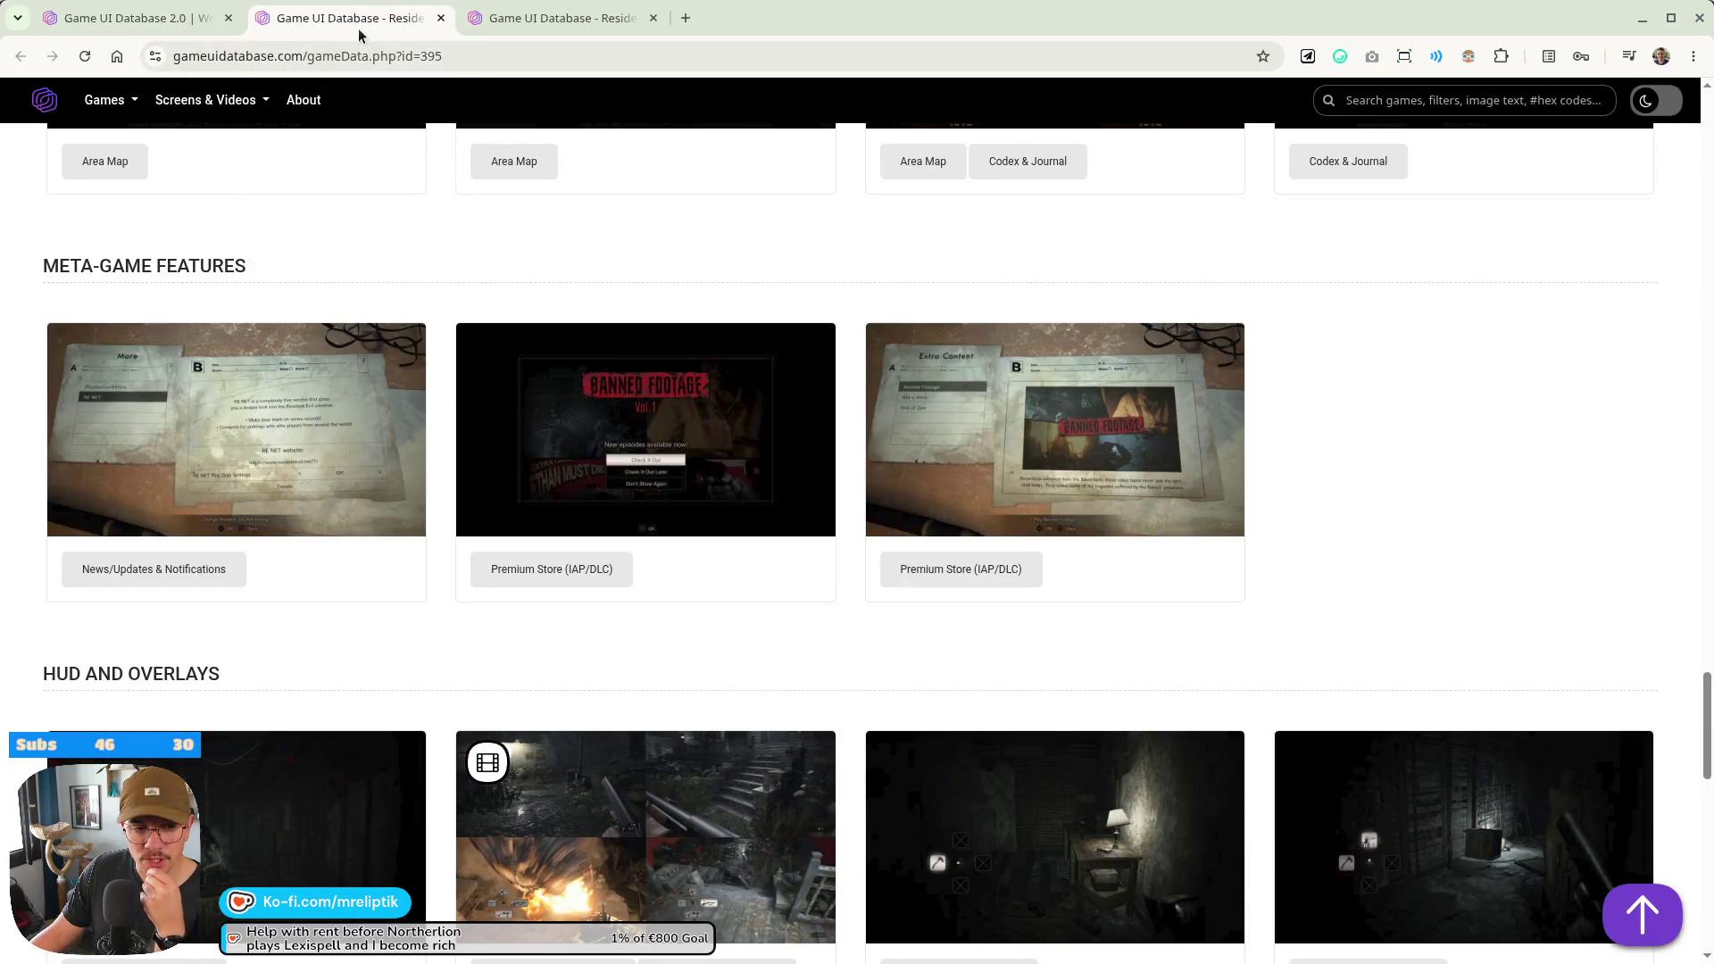
{"action": "left_click", "coordinate": [521, 27]}
{"action": "left_click", "coordinate": [323, 25]}
{"action": "key", "text": "ctrl+w"}
{"action": "key", "text": "alt+Tab"}
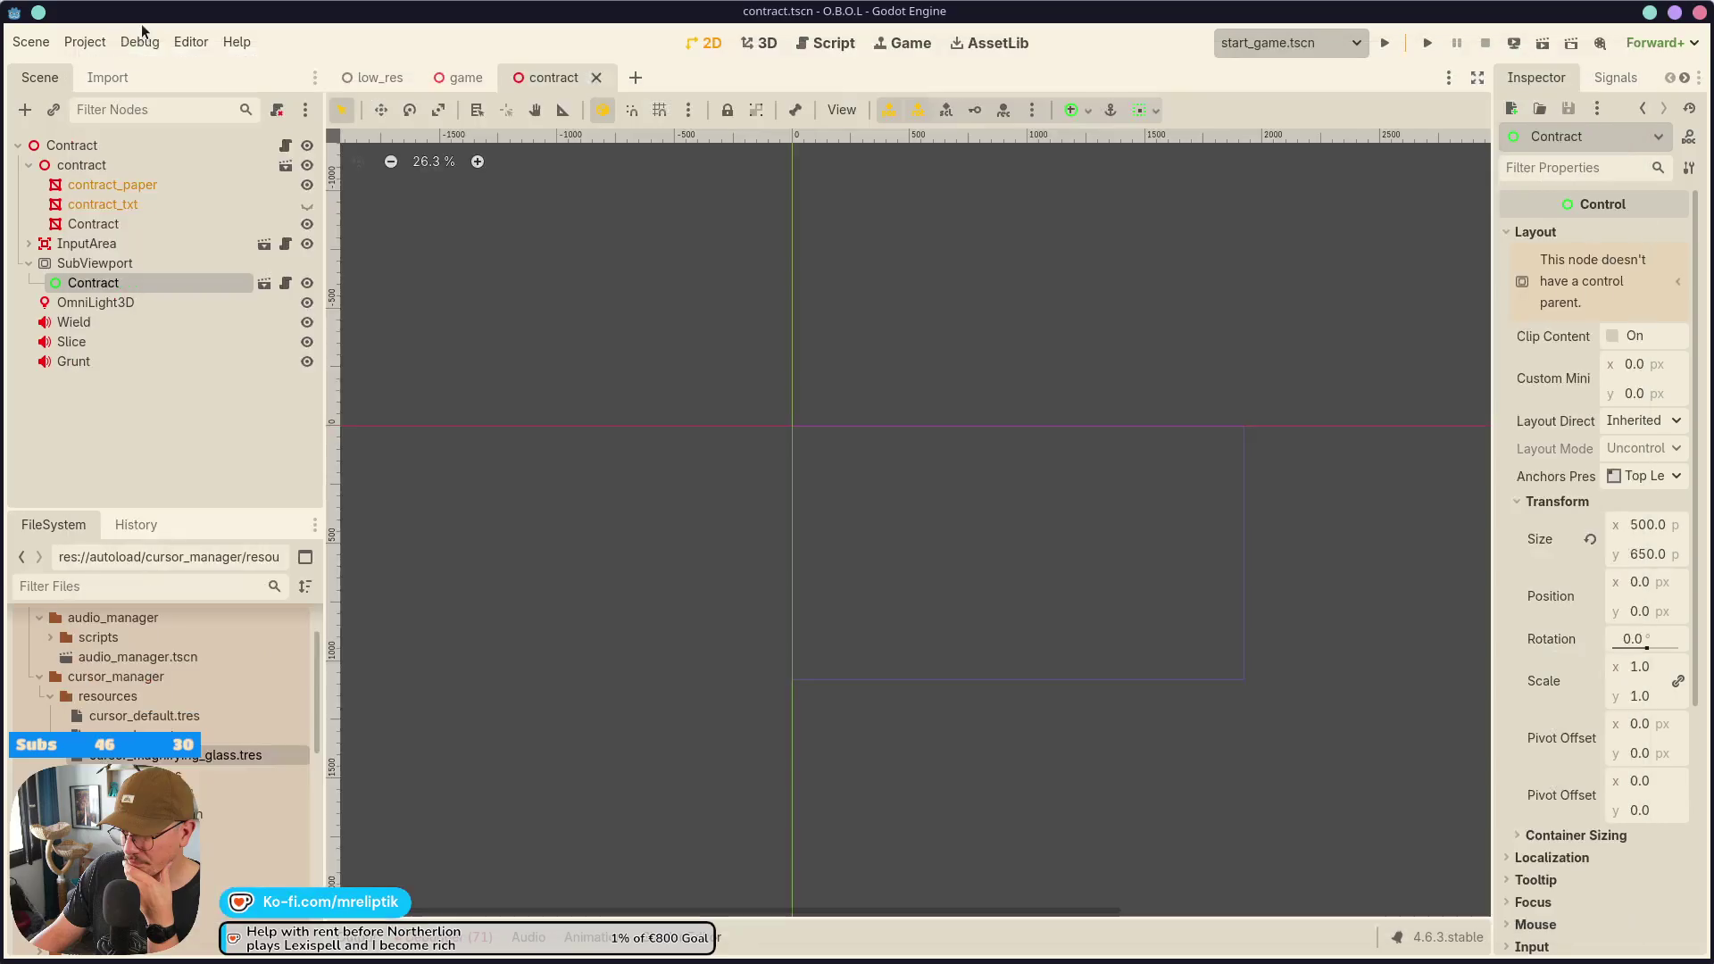
- Start a new scene and make the 12-gauge .glb model its root
{"action": "left_click", "coordinate": [143, 407]}
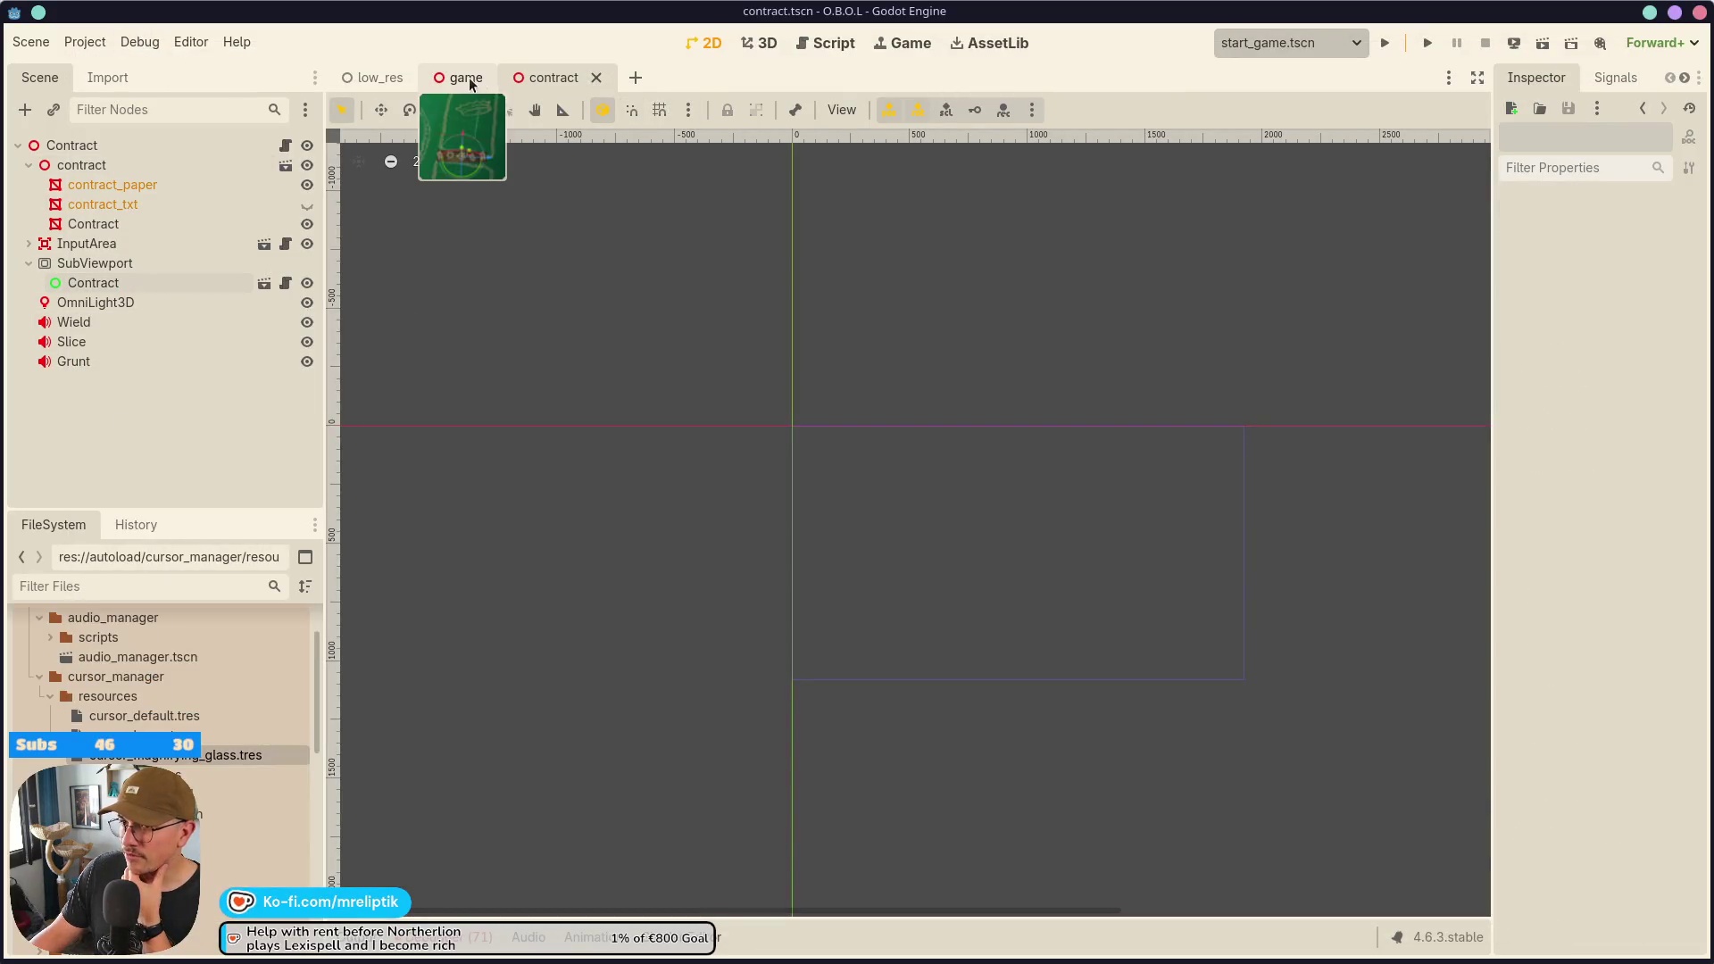
{"action": "left_click", "coordinate": [470, 82]}
{"action": "left_click", "coordinate": [553, 81]}
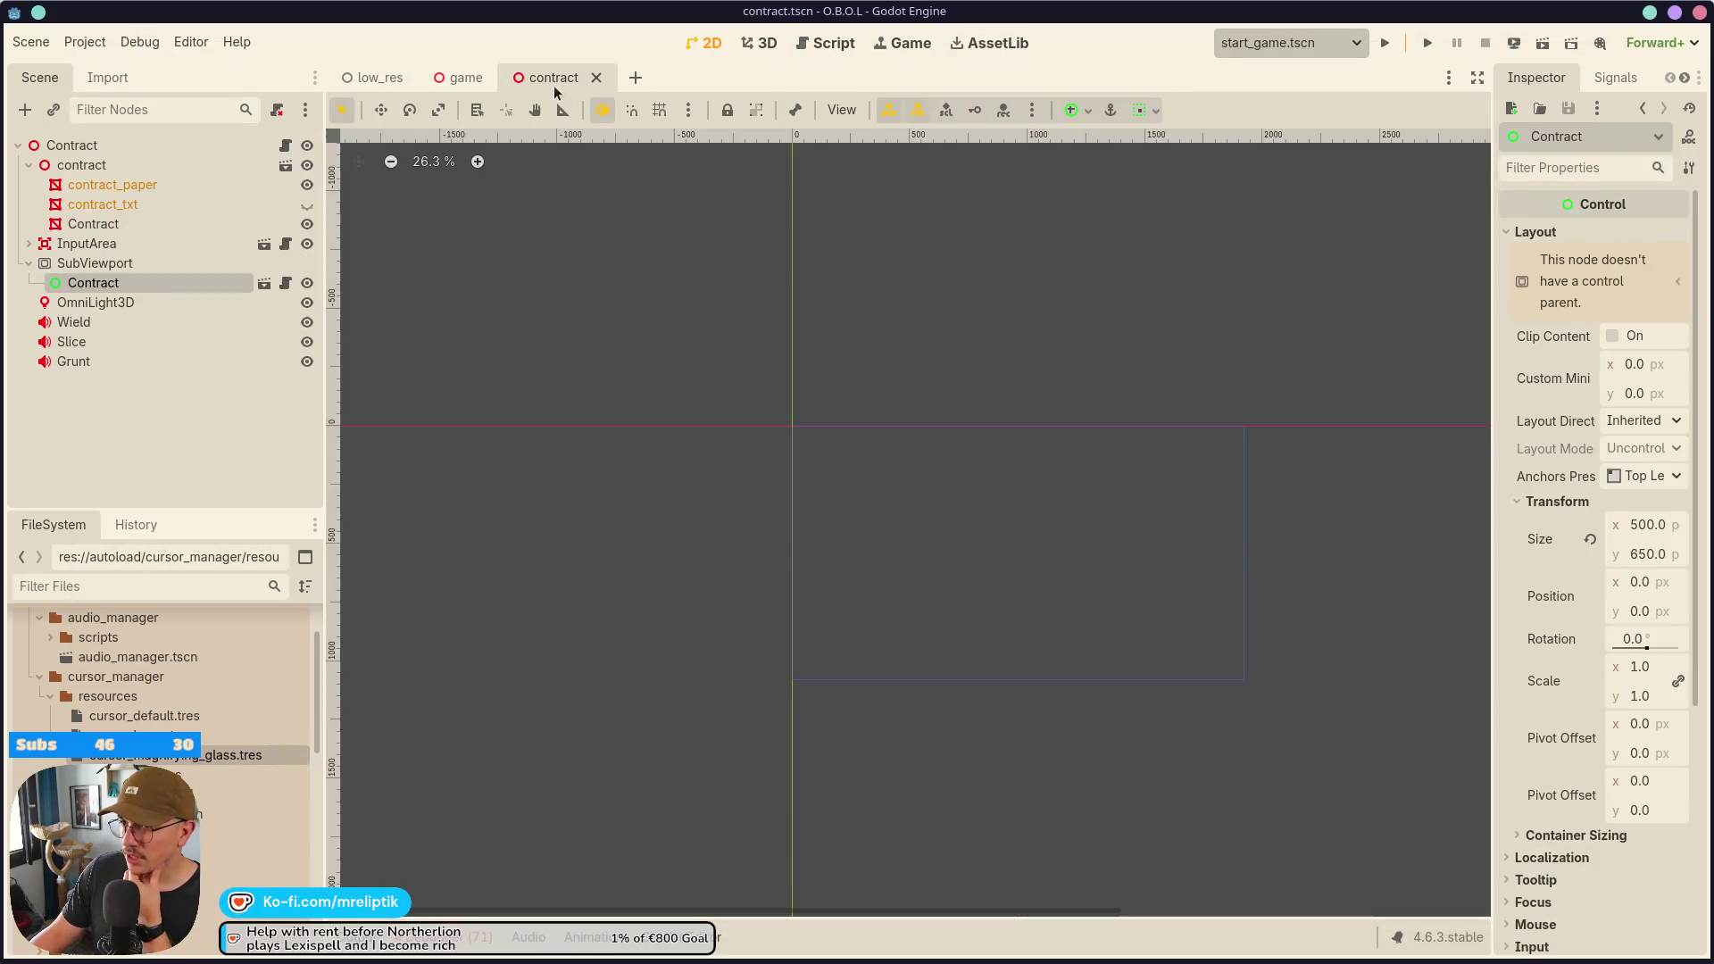
{"action": "left_click", "coordinate": [637, 77]}
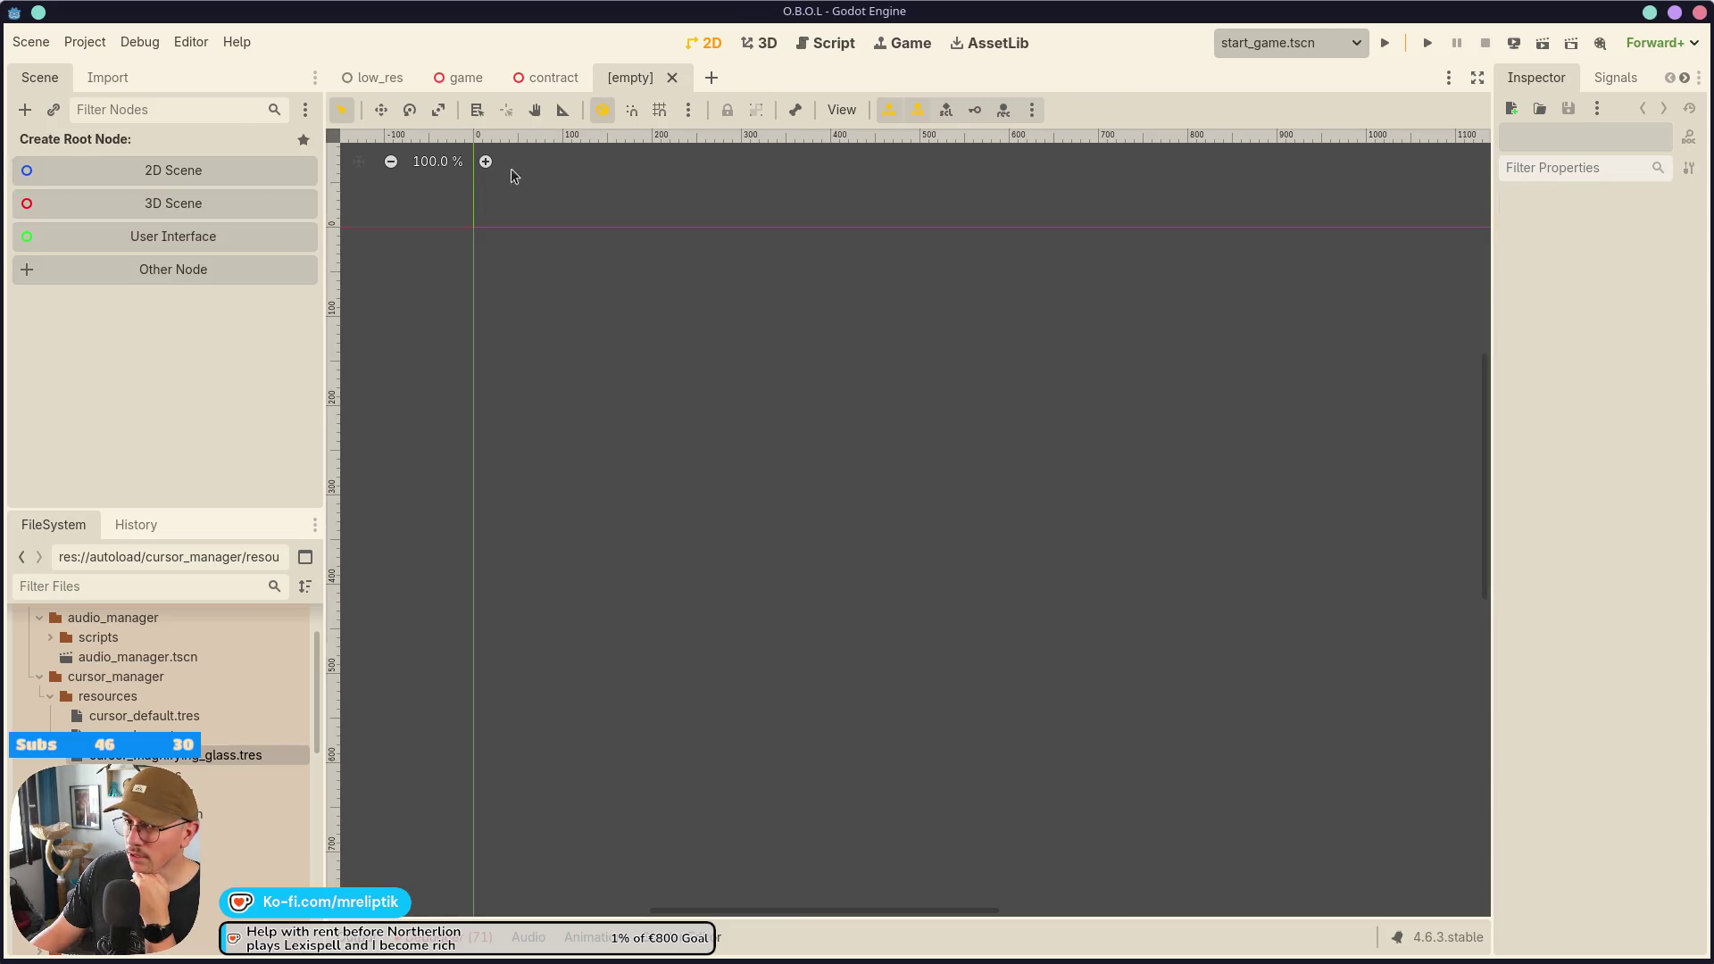
{"action": "mouse_move", "coordinate": [517, 104]}
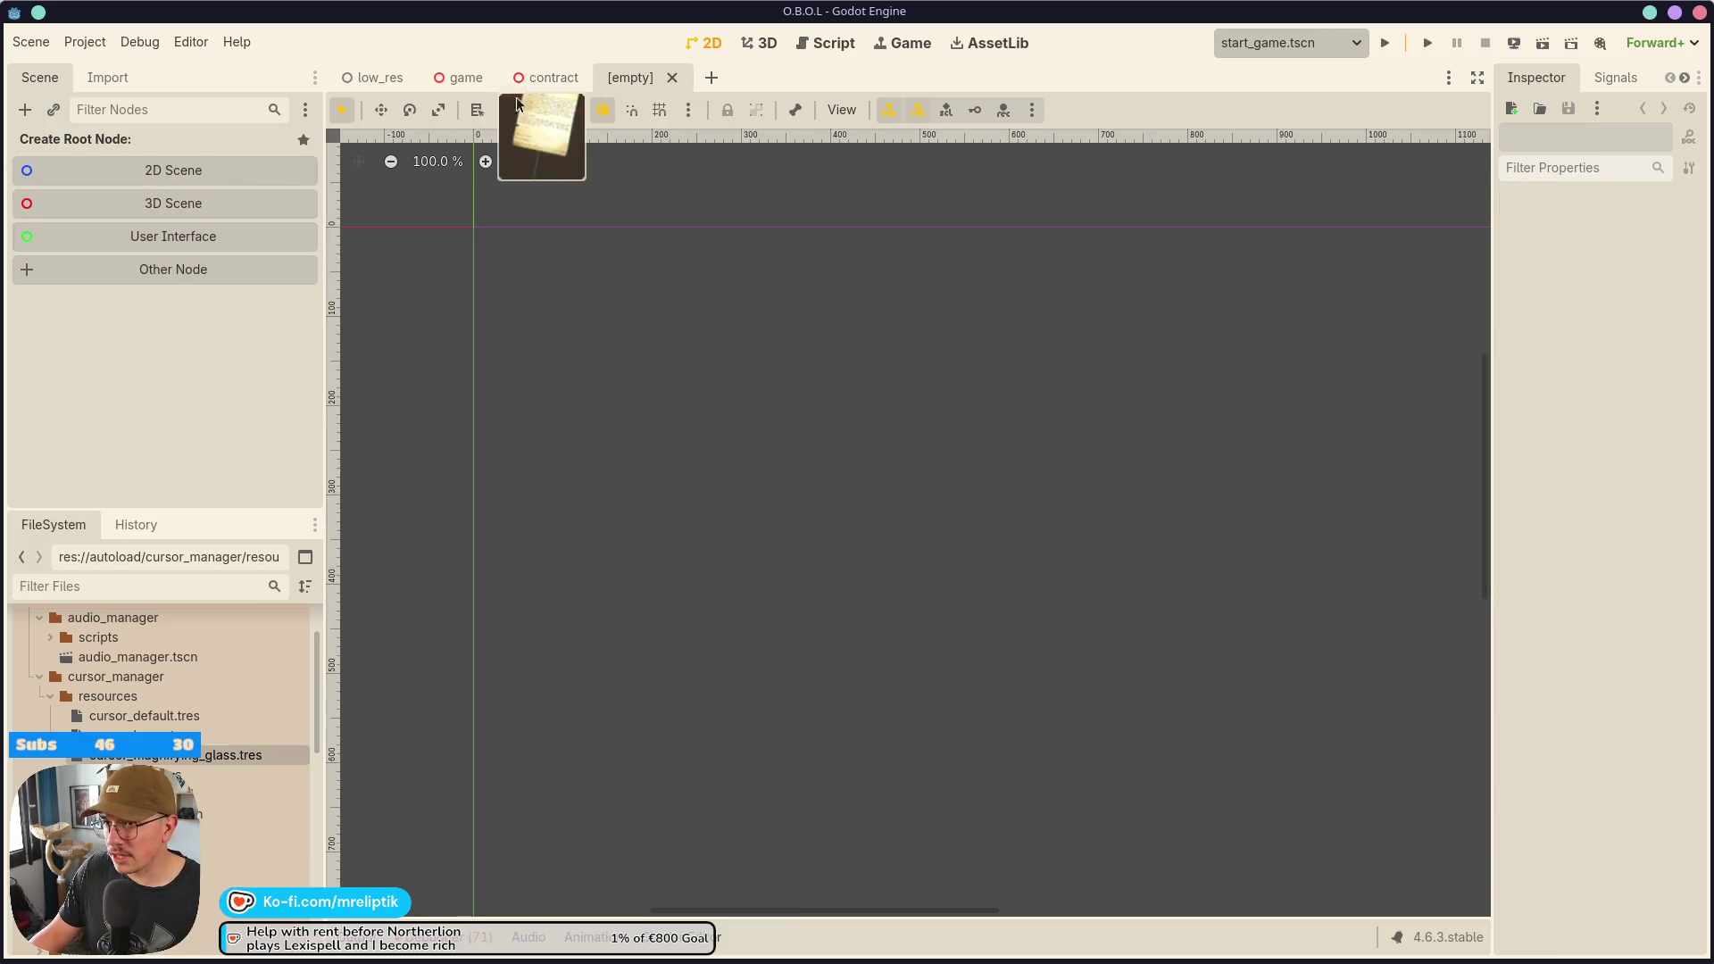
{"action": "left_click", "coordinate": [100, 585]}
{"action": "type", "text": ".glb"}
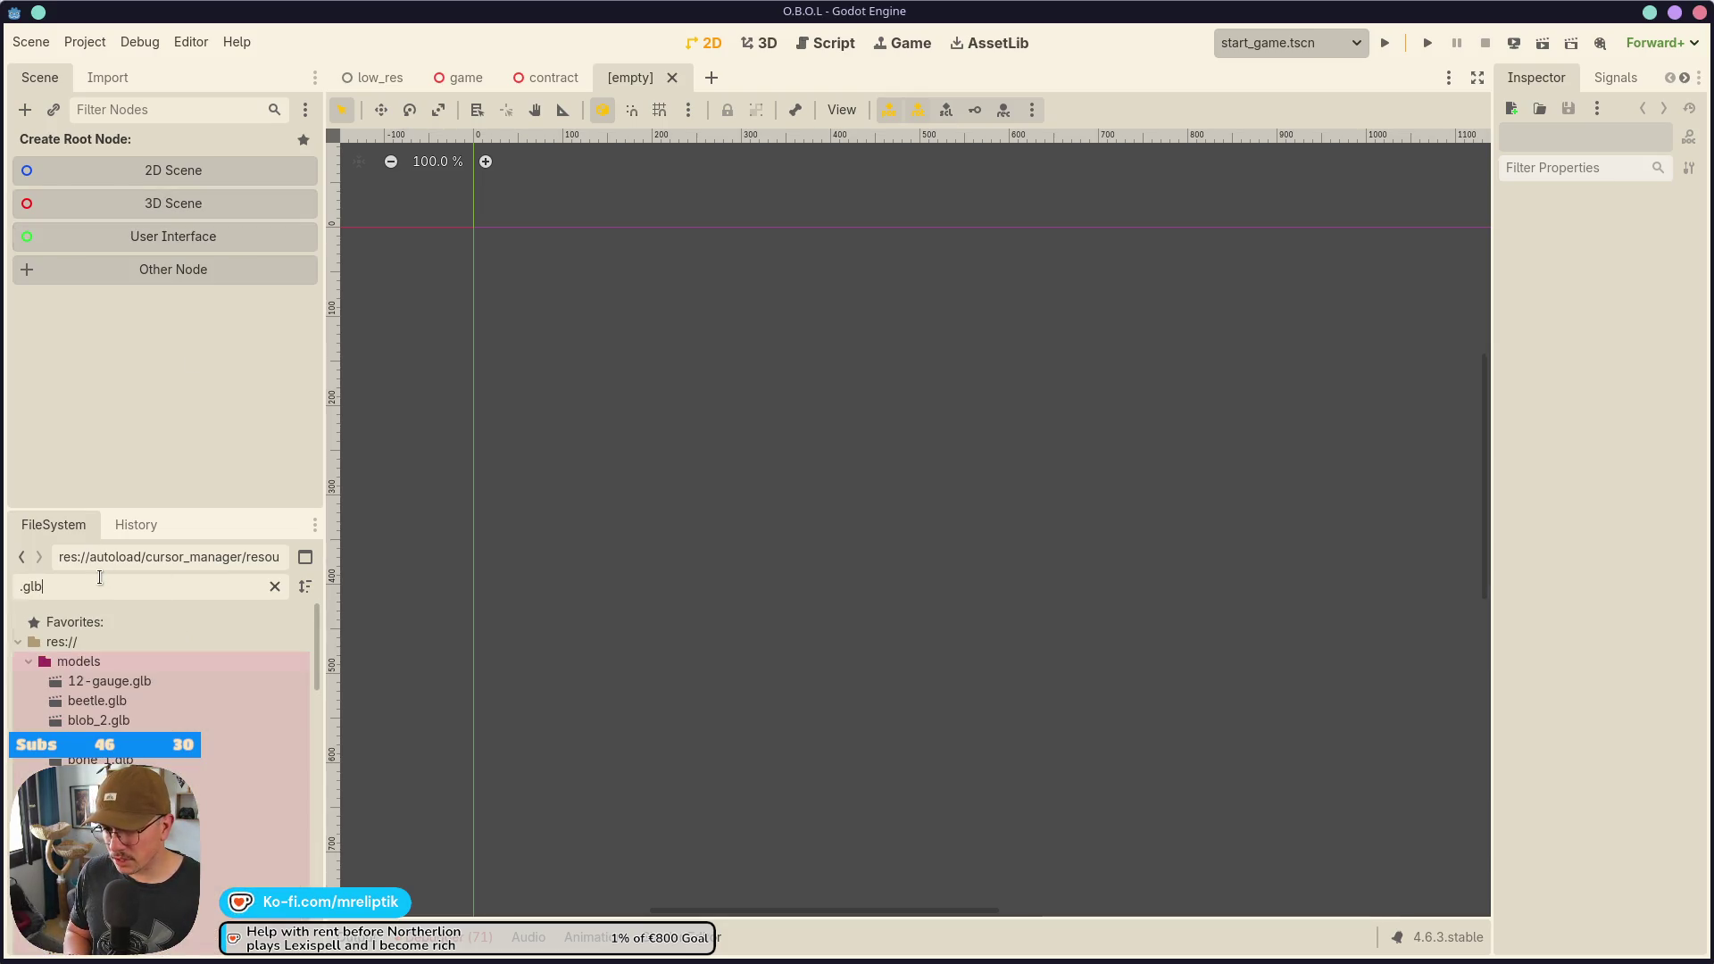
{"action": "left_click_drag", "start_coordinate": [197, 681], "coordinate": [600, 463]}
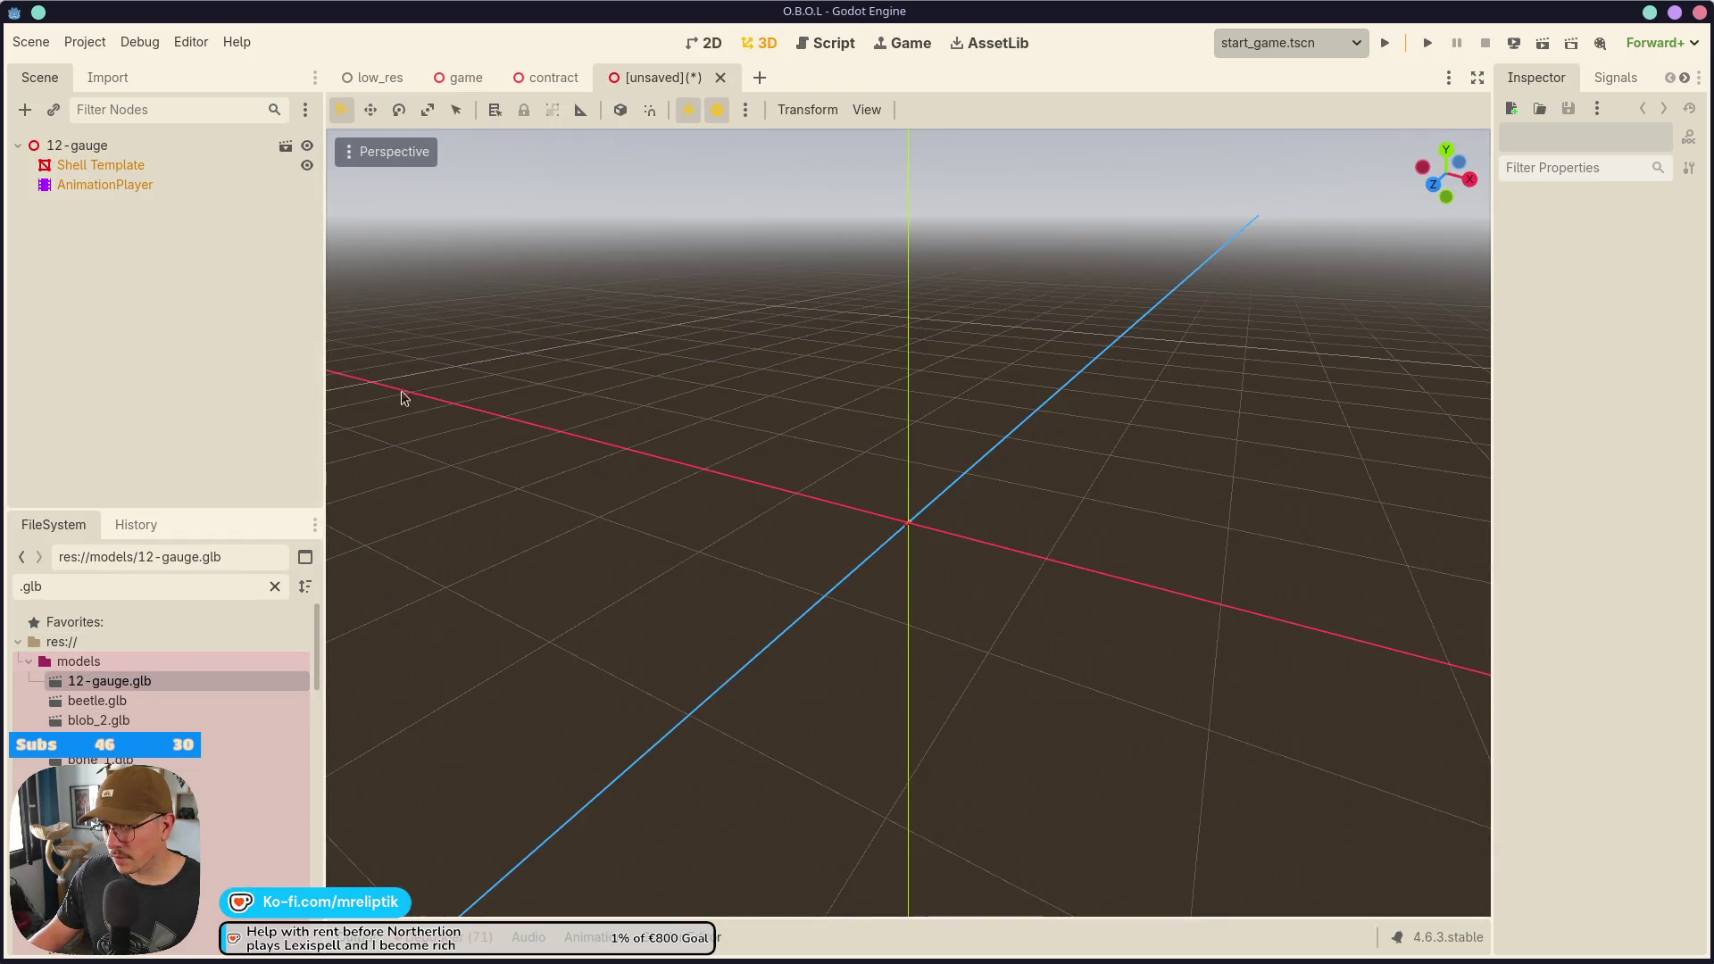
- Inspect the 12-gauge shell in the viewport, then clear the .glb FileSystem filter
{"action": "left_click", "coordinate": [134, 143]}
{"action": "scroll", "coordinate": [898, 524], "scroll_direction": "up", "scroll_amount": 5}
{"action": "mouse_move", "coordinate": [899, 524]}
{"action": "left_mouse_down"}
{"action": "mouse_move", "coordinate": [819, 658]}
{"action": "mouse_move", "coordinate": [880, 677]}
{"action": "left_mouse_up"}
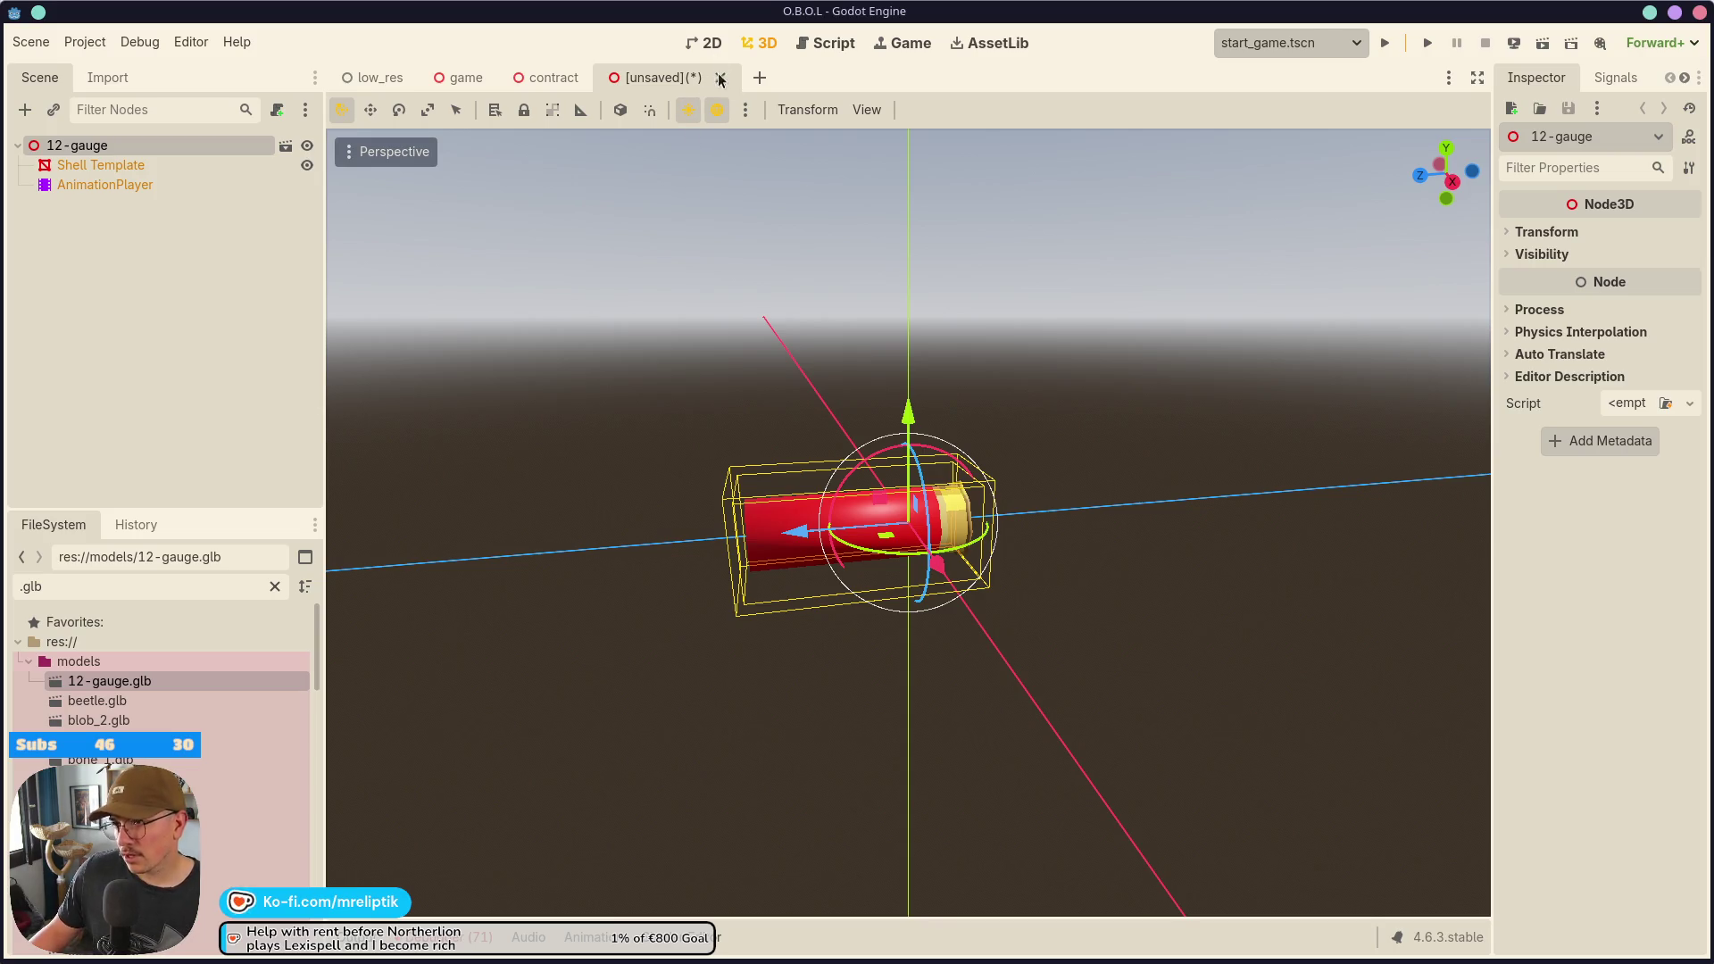
{"action": "left_click", "coordinate": [275, 587]}
{"action": "scroll", "coordinate": [232, 669], "scroll_direction": "up", "scroll_amount": 3}
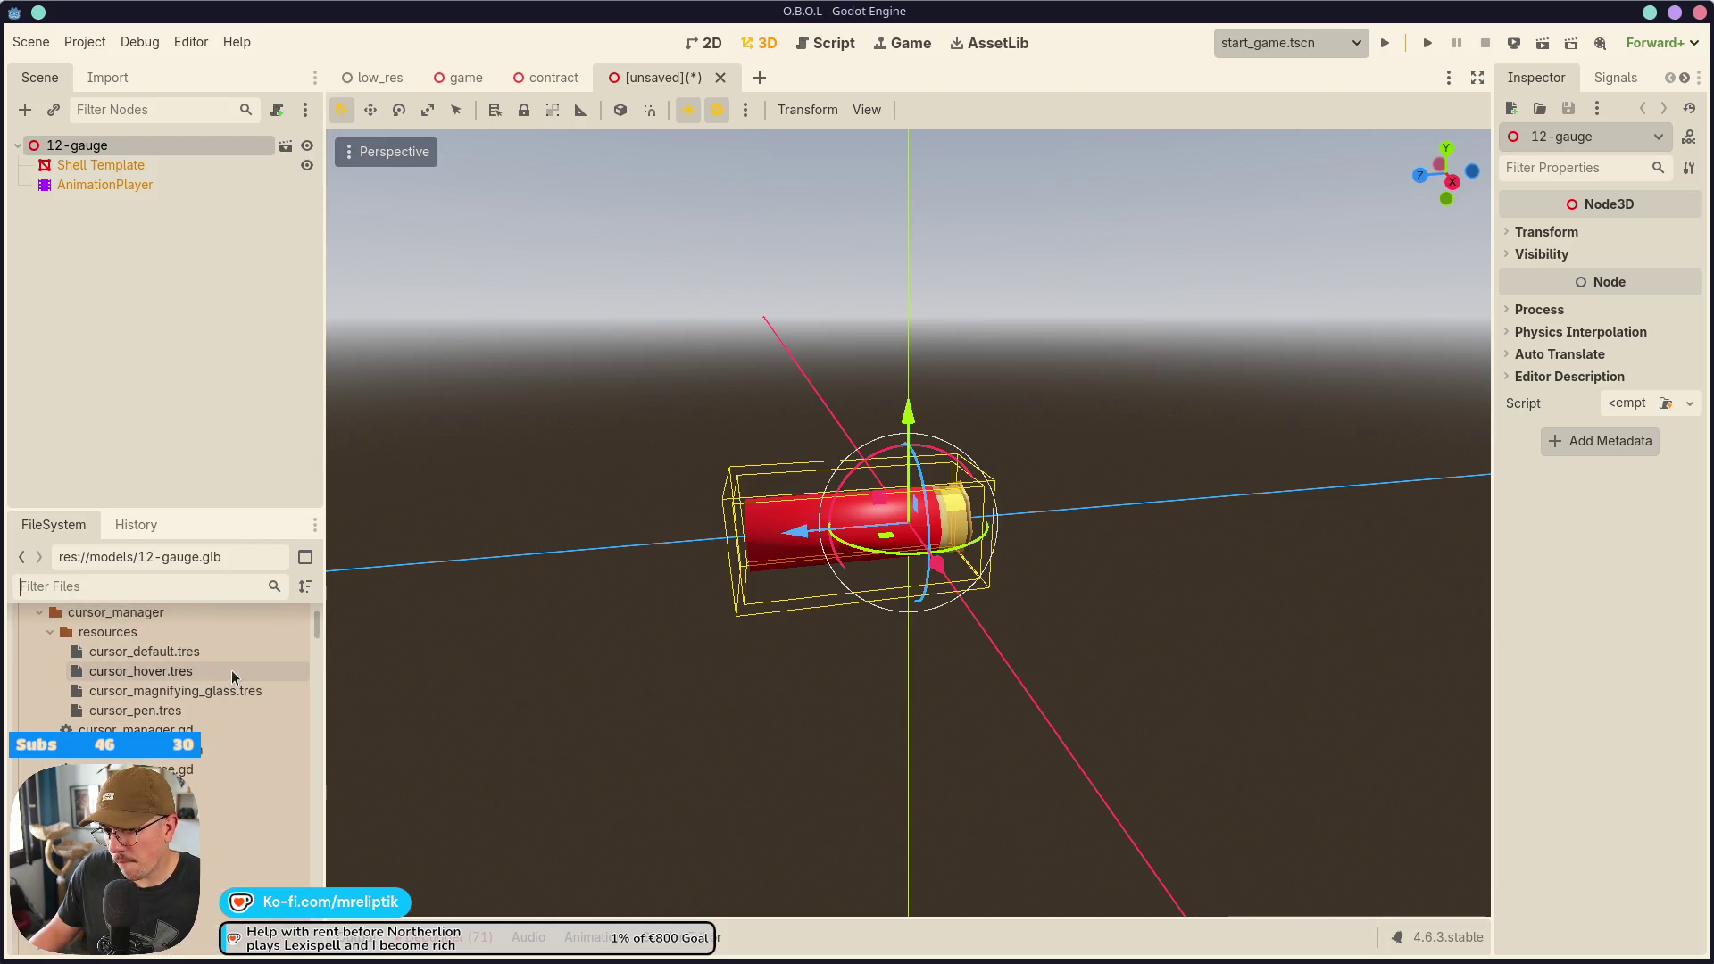
{"action": "scroll", "coordinate": [232, 669], "scroll_direction": "up", "scroll_amount": 5}
{"action": "left_click", "coordinate": [34, 682]}
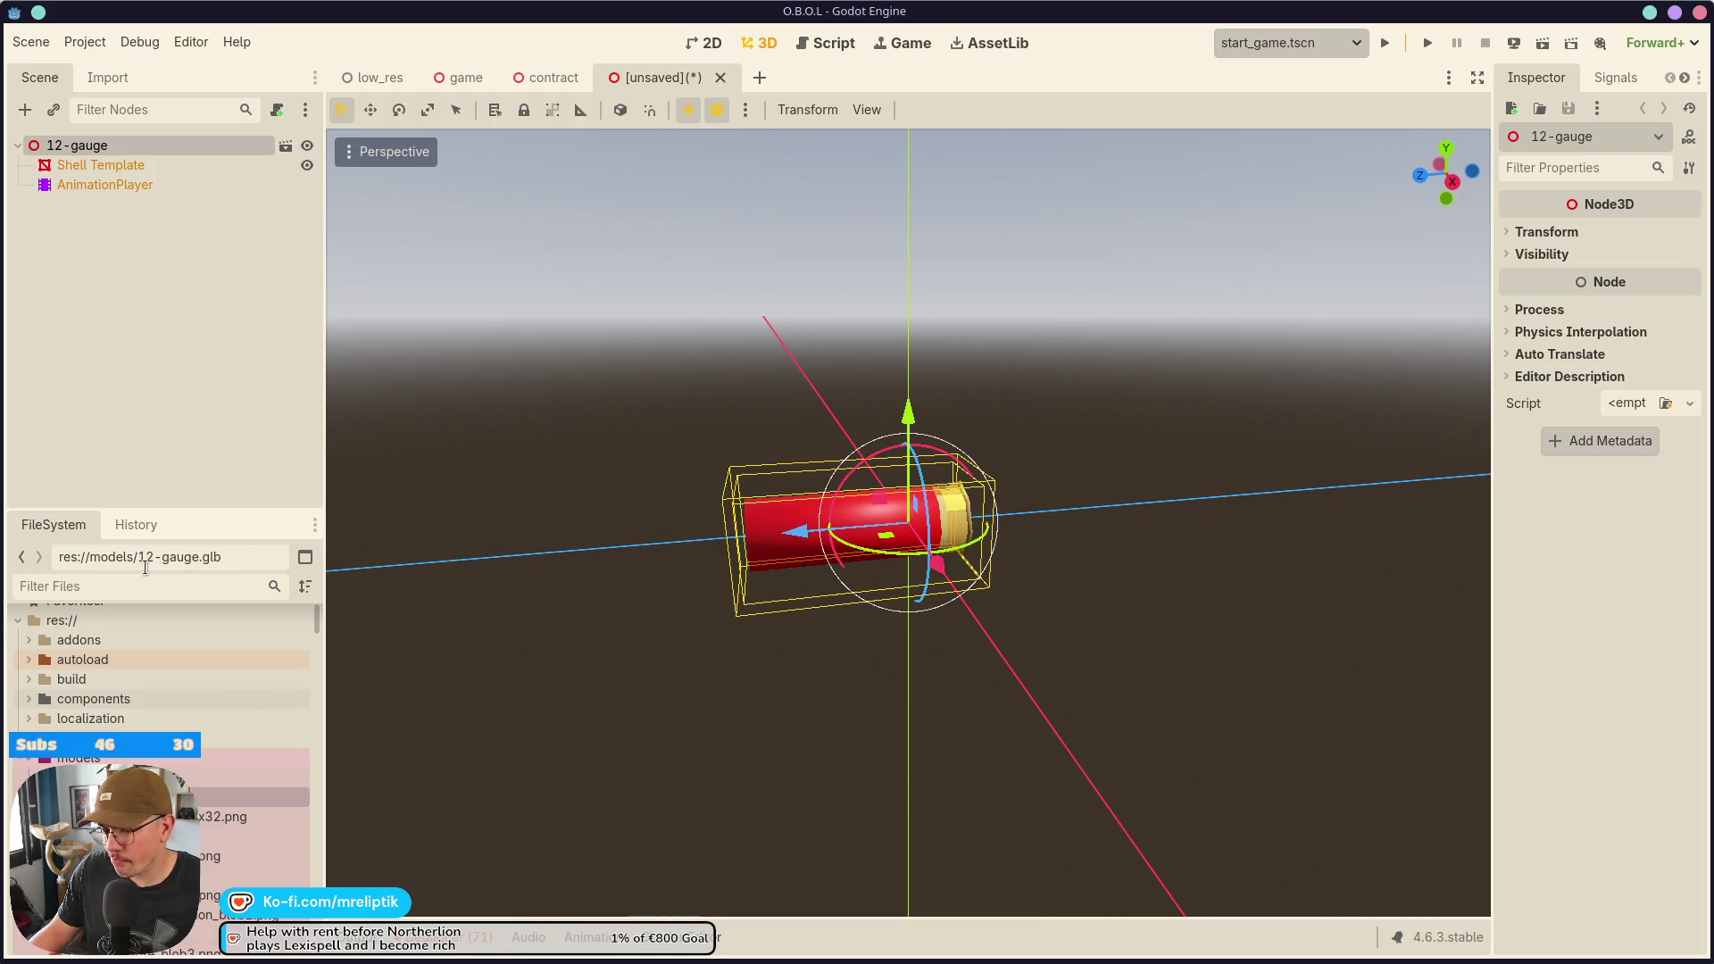
- Close the unsaved 12-gauge scene with Don't Save
{"action": "left_click", "coordinate": [118, 374]}
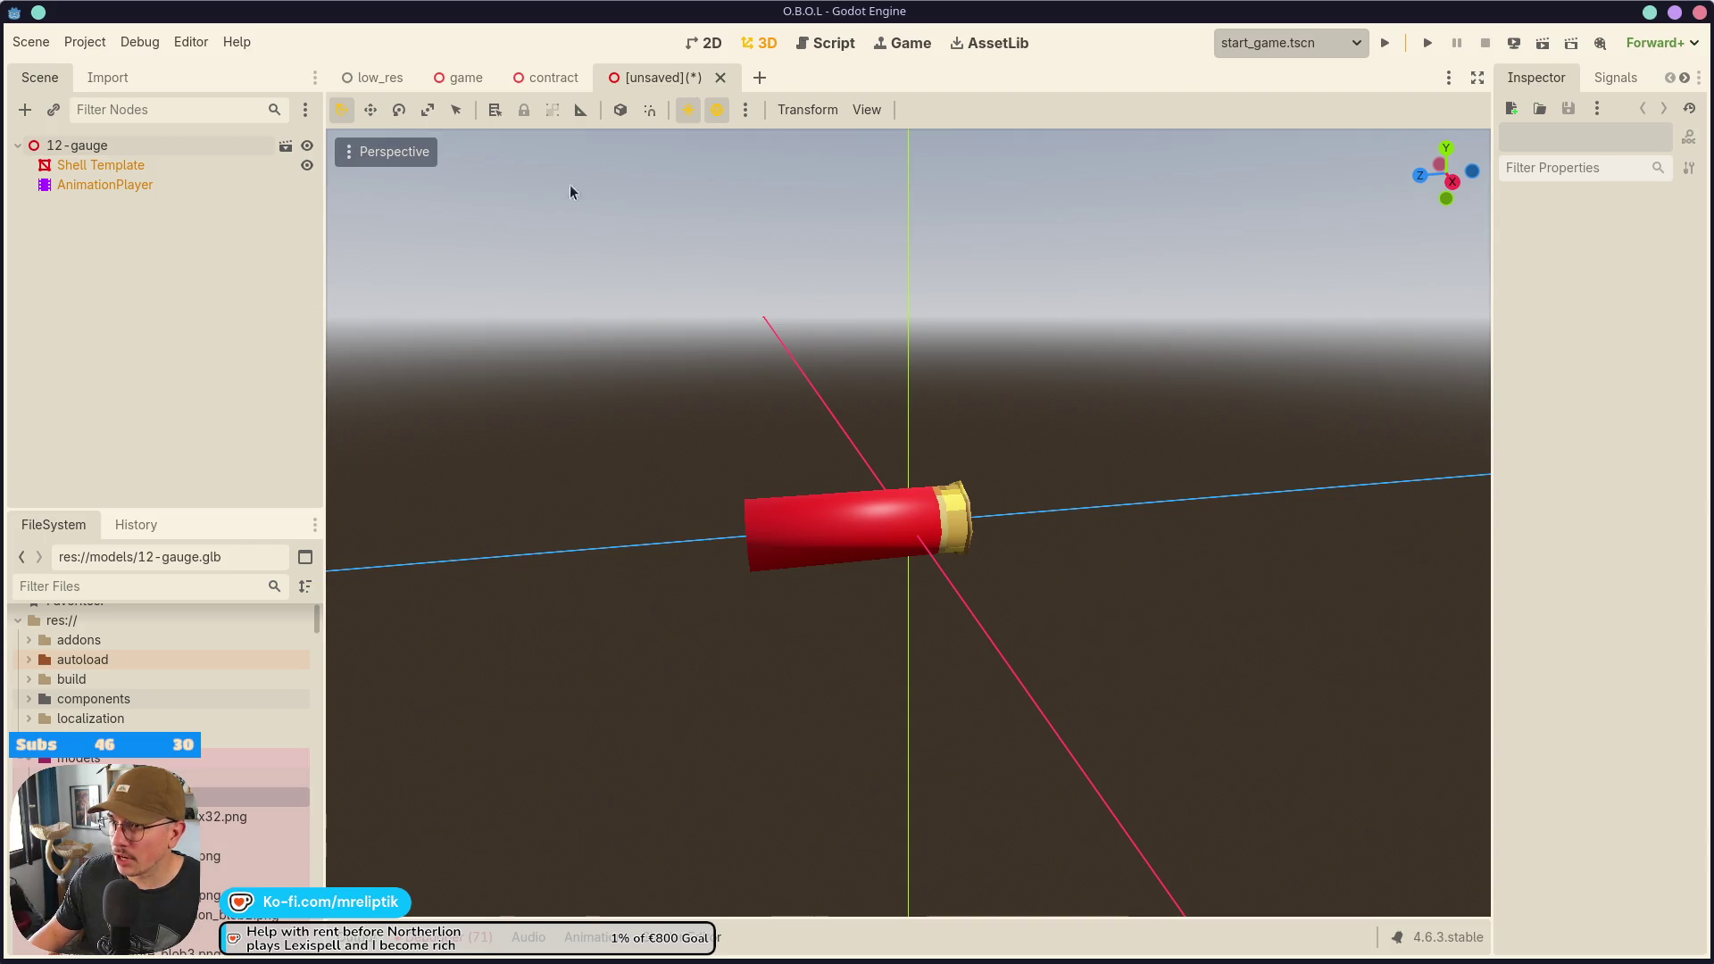
{"action": "left_click", "coordinate": [720, 78]}
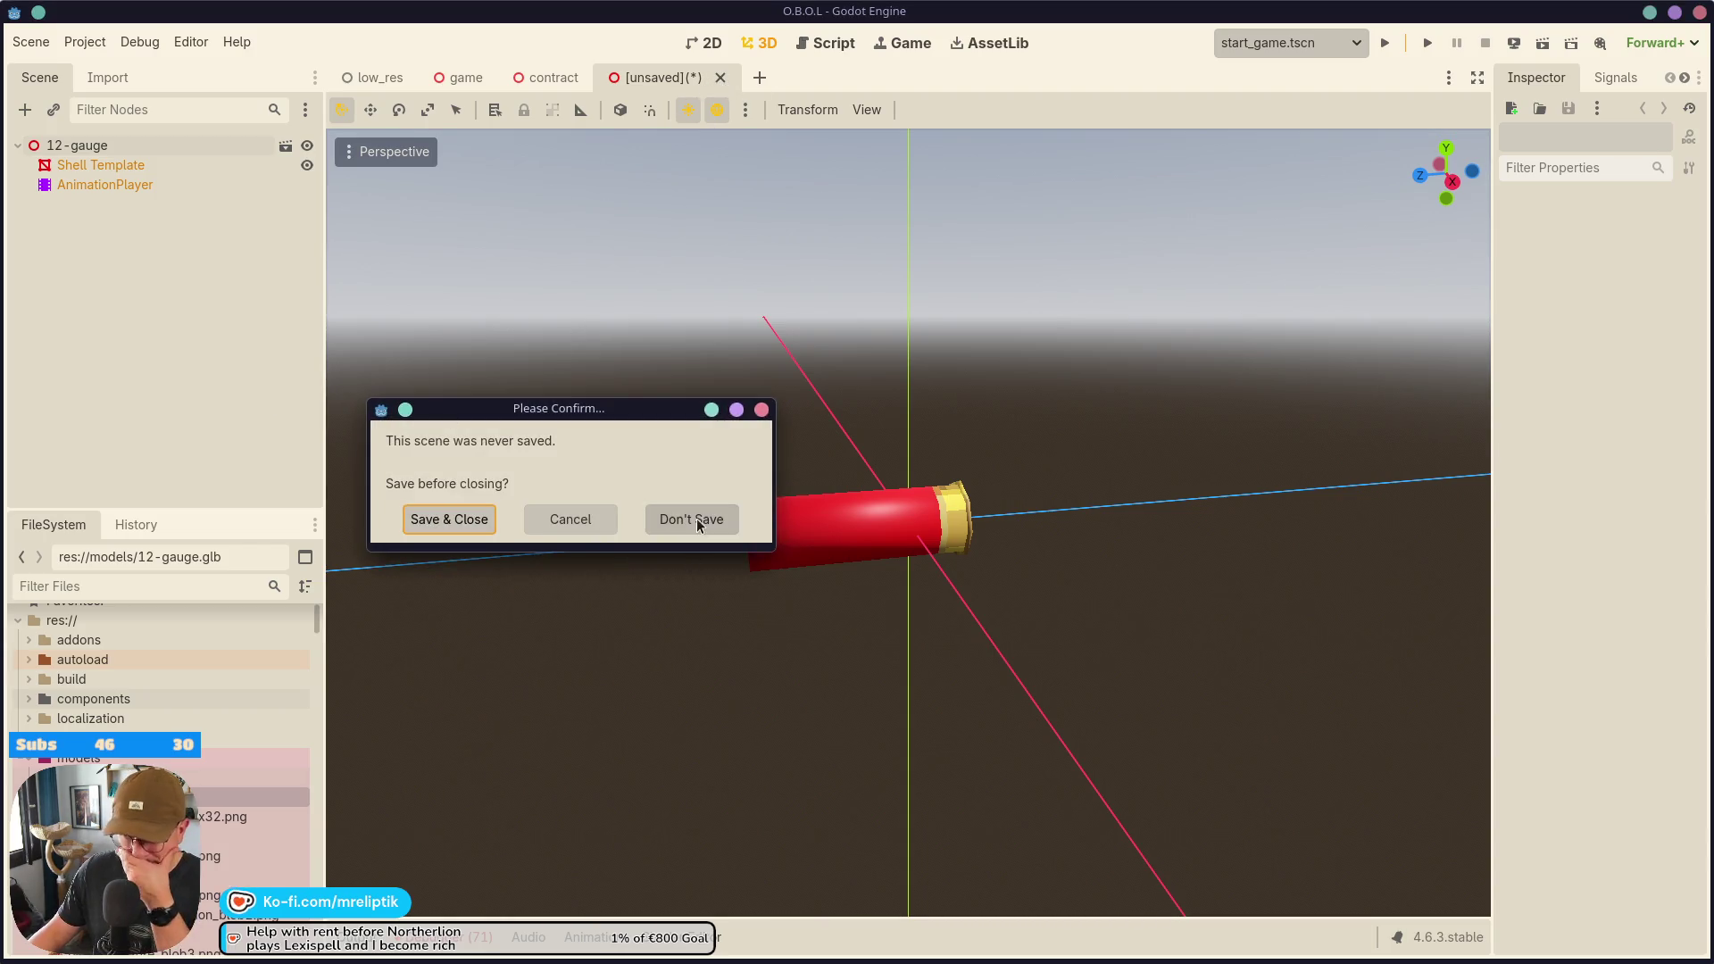
{"action": "left_click", "coordinate": [691, 521]}
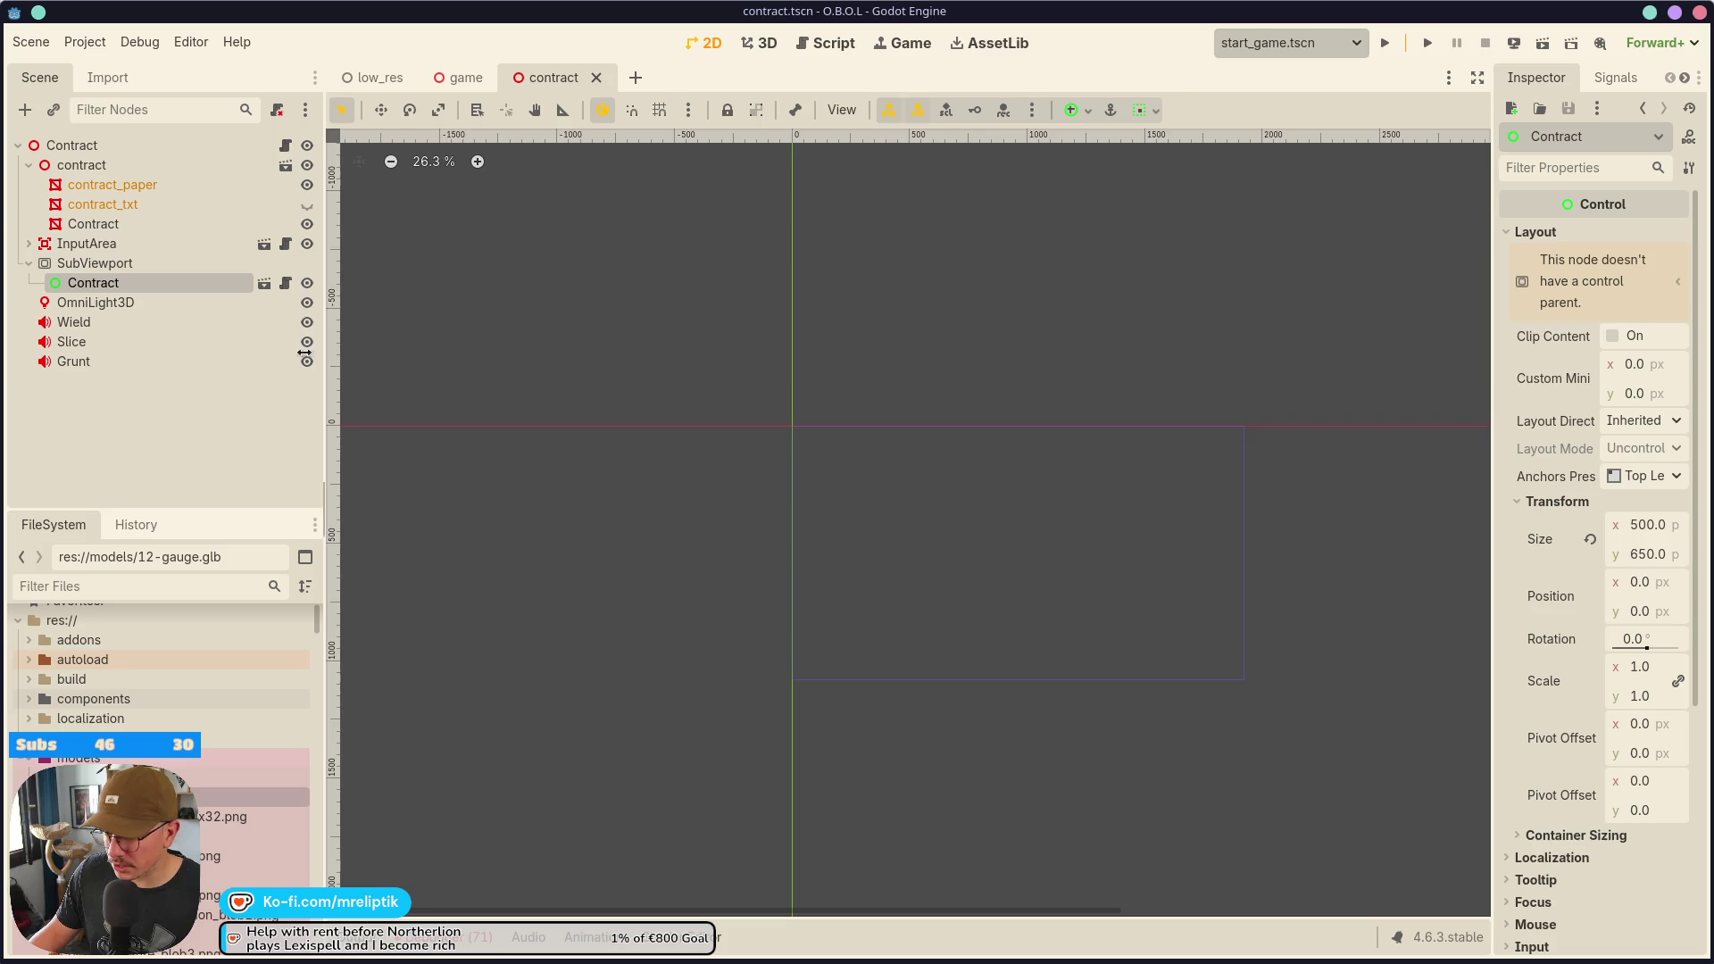
- View the contract scene in 3D from above
{"action": "left_click", "coordinate": [237, 406]}
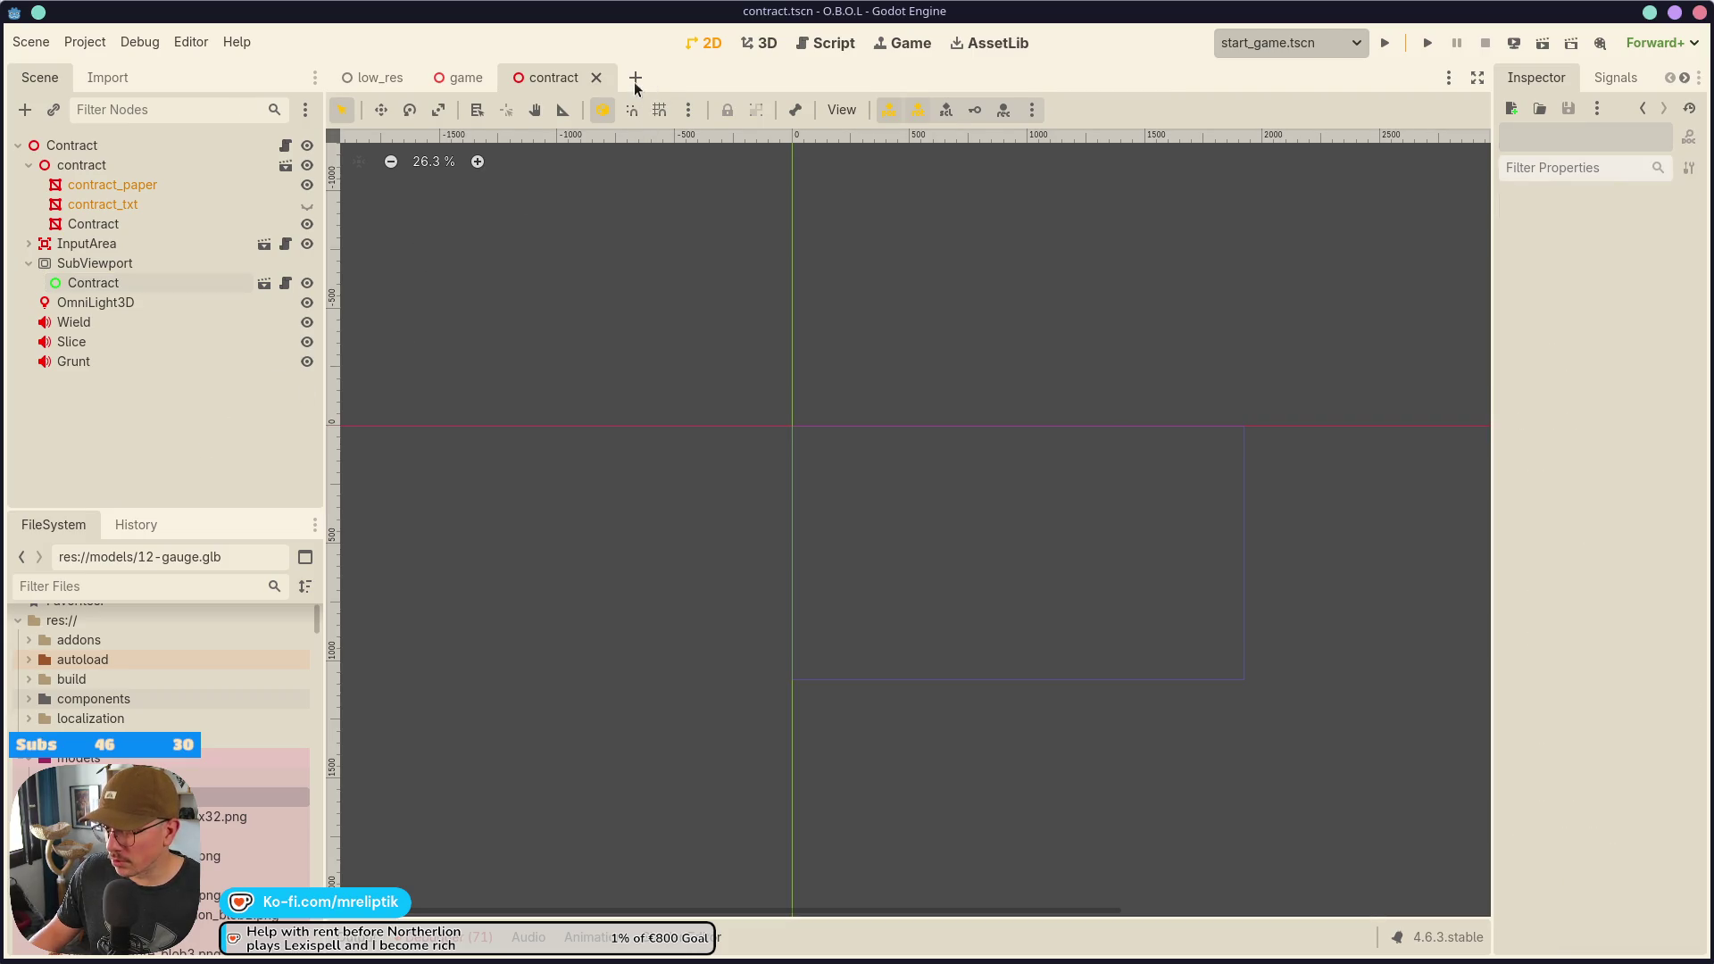
{"action": "left_click", "coordinate": [635, 78]}
{"action": "left_click", "coordinate": [549, 77]}
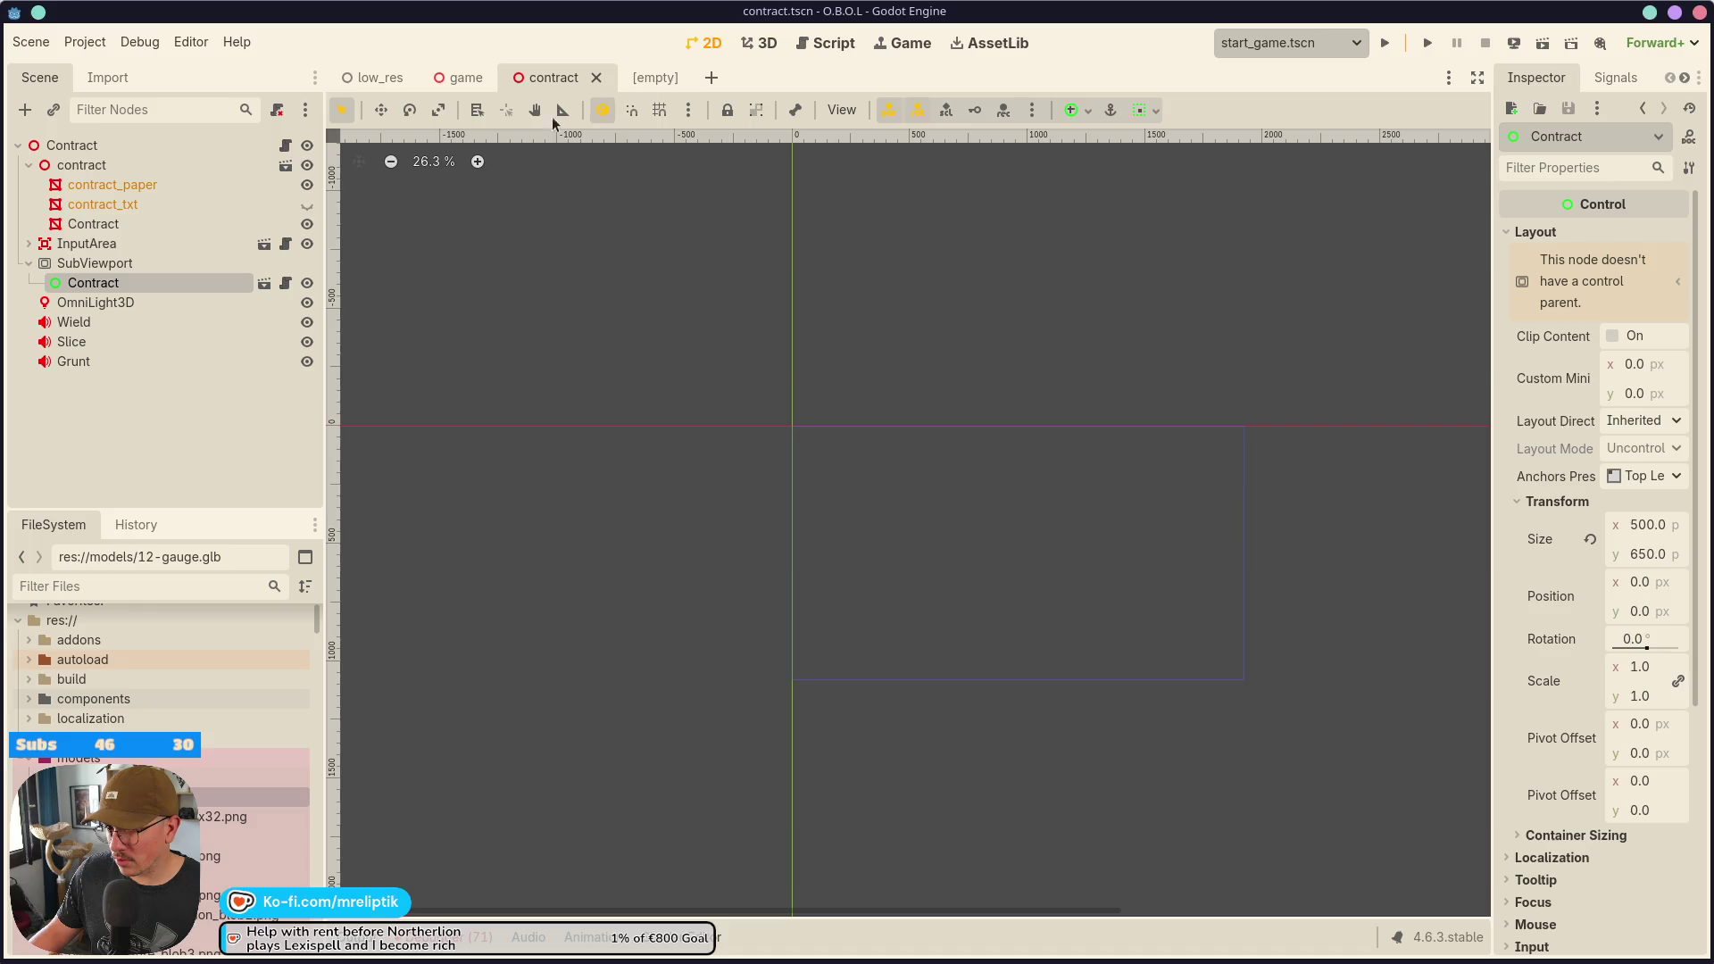
{"action": "left_click", "coordinate": [757, 44]}
{"action": "scroll", "coordinate": [926, 324], "scroll_direction": "up", "scroll_amount": 5}
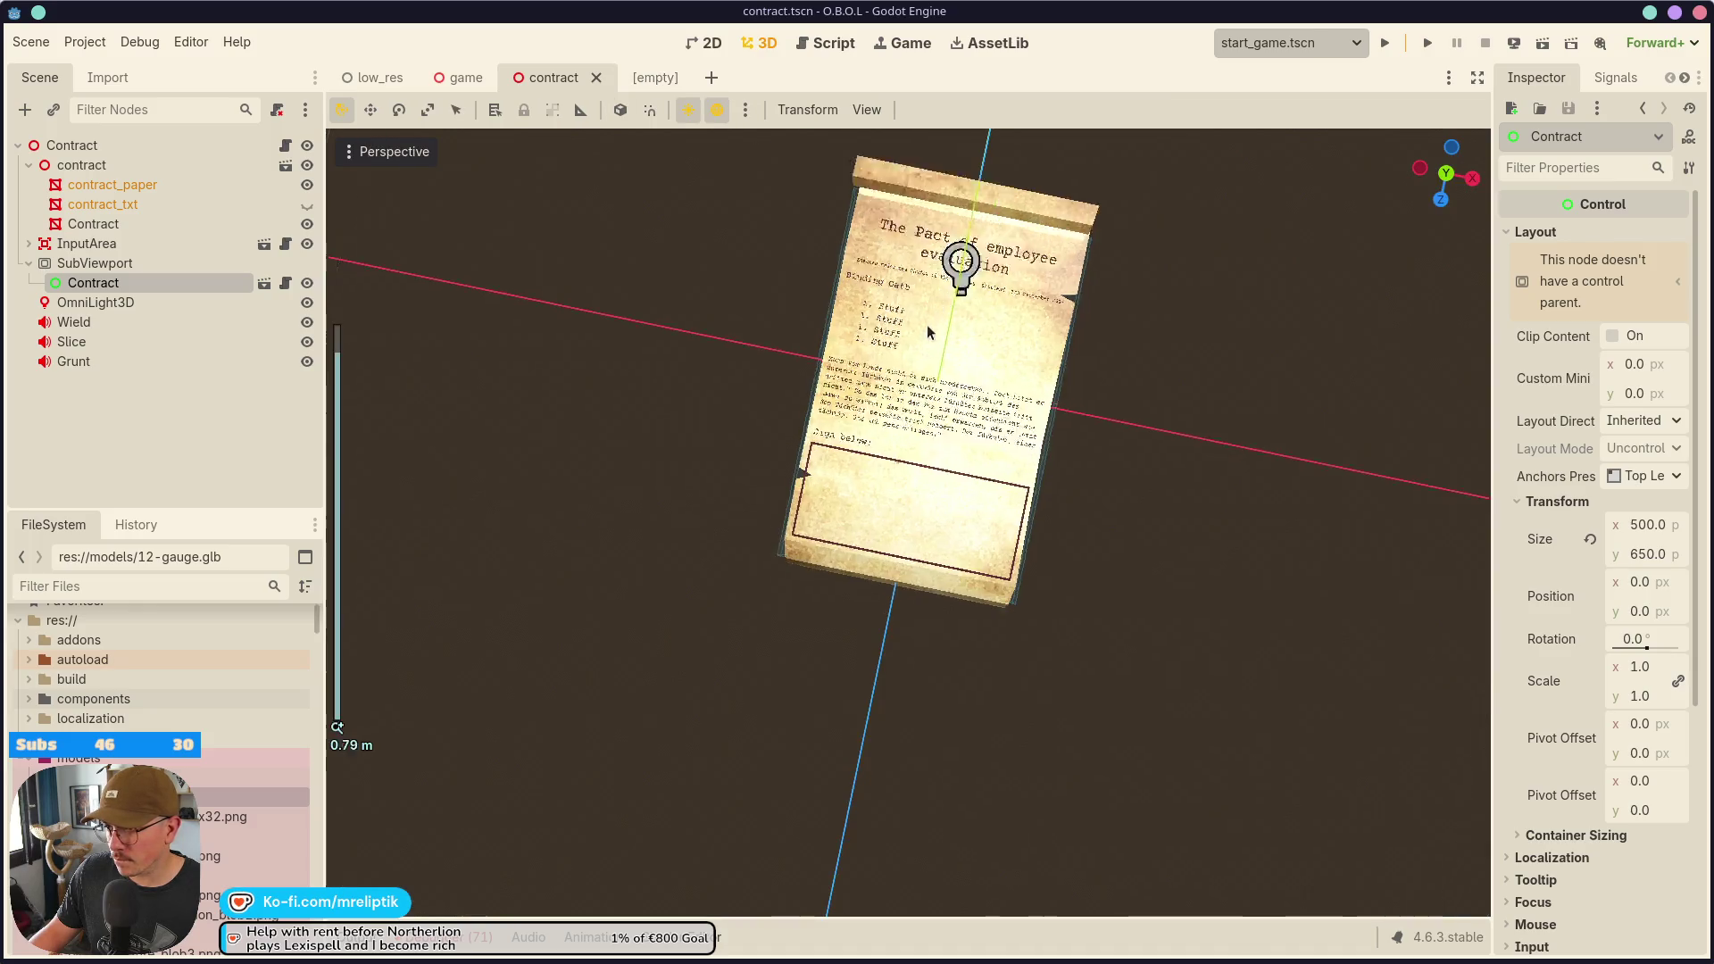
{"action": "scroll", "coordinate": [848, 334], "scroll_direction": "down", "scroll_amount": 3}
{"action": "left_click_drag", "start_coordinate": [848, 334], "coordinate": [709, 287]}
- Create a 3D Scene root in the new tab and change its type to MeshInstance3D
{"action": "left_click", "coordinate": [651, 78]}
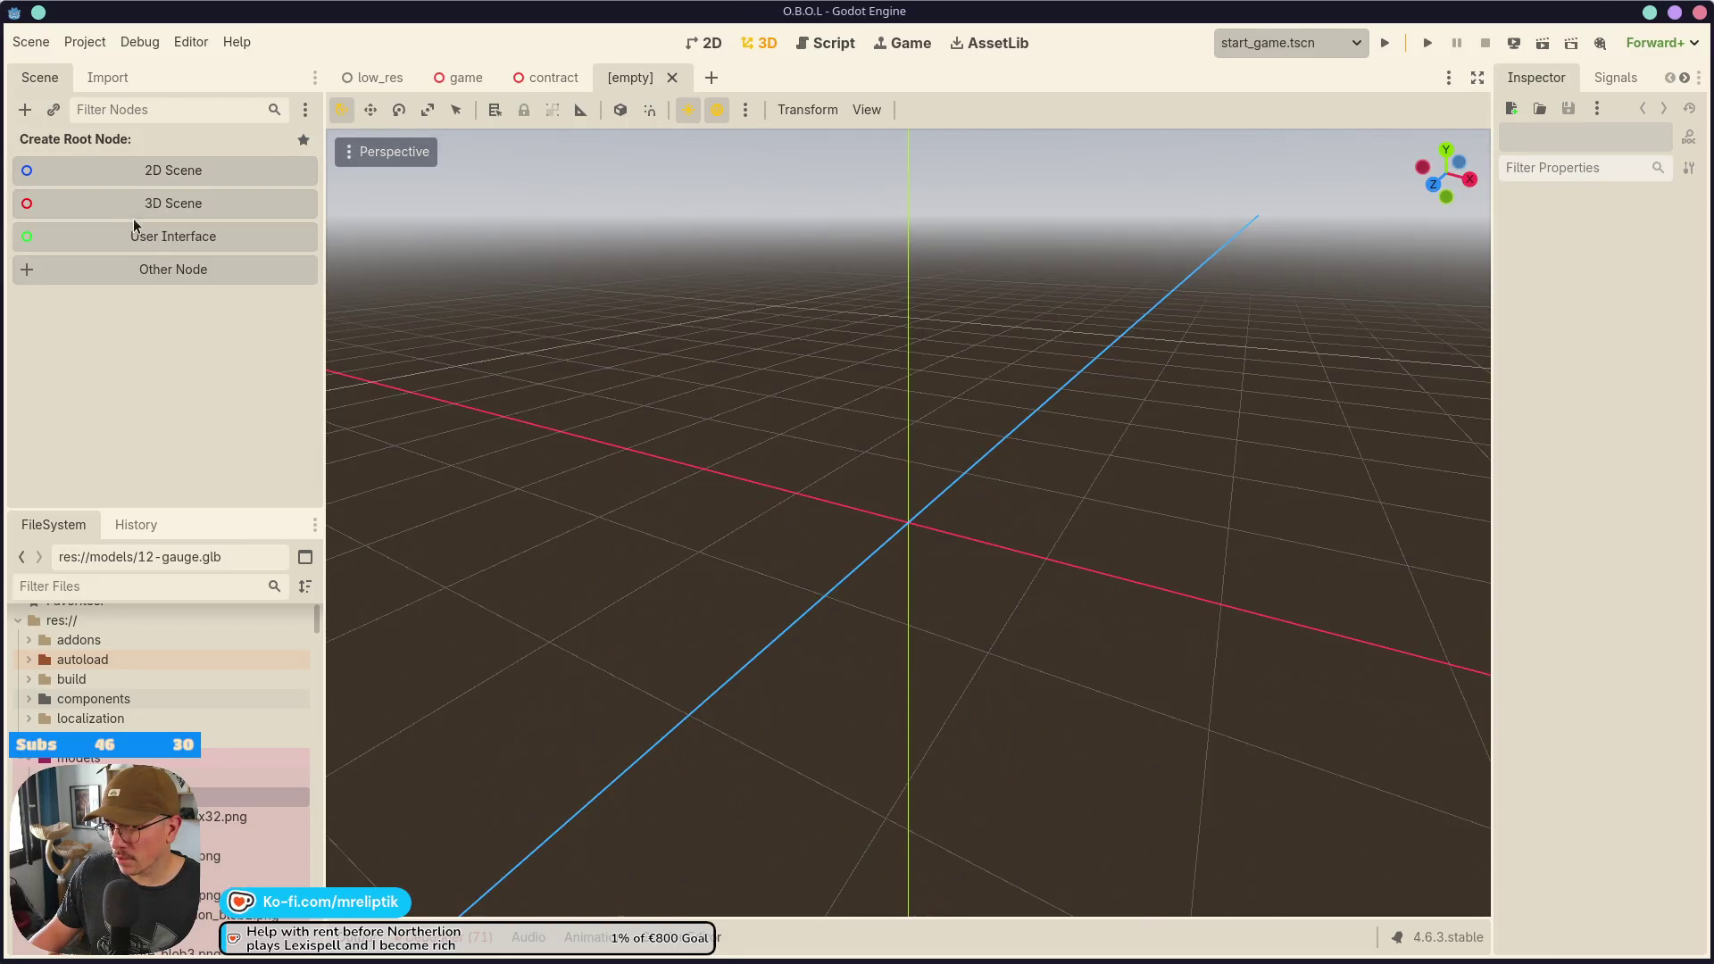
{"action": "left_click", "coordinate": [167, 205]}
{"action": "right_click", "coordinate": [122, 142]}
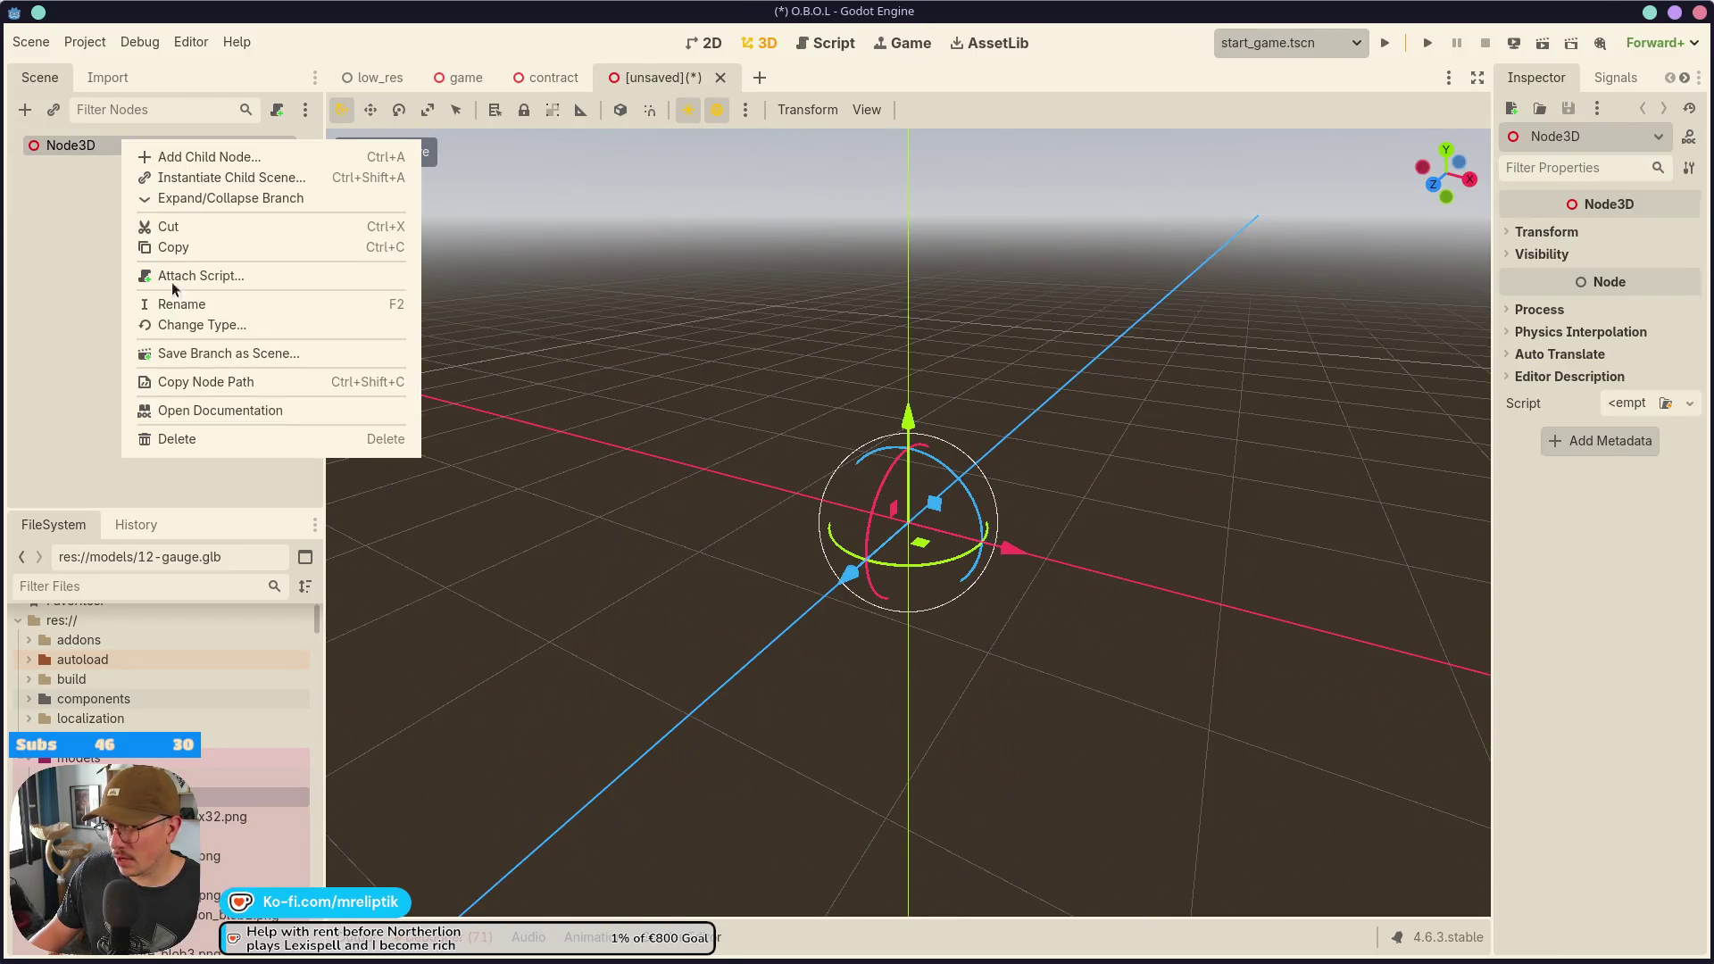
{"action": "left_click", "coordinate": [241, 326]}
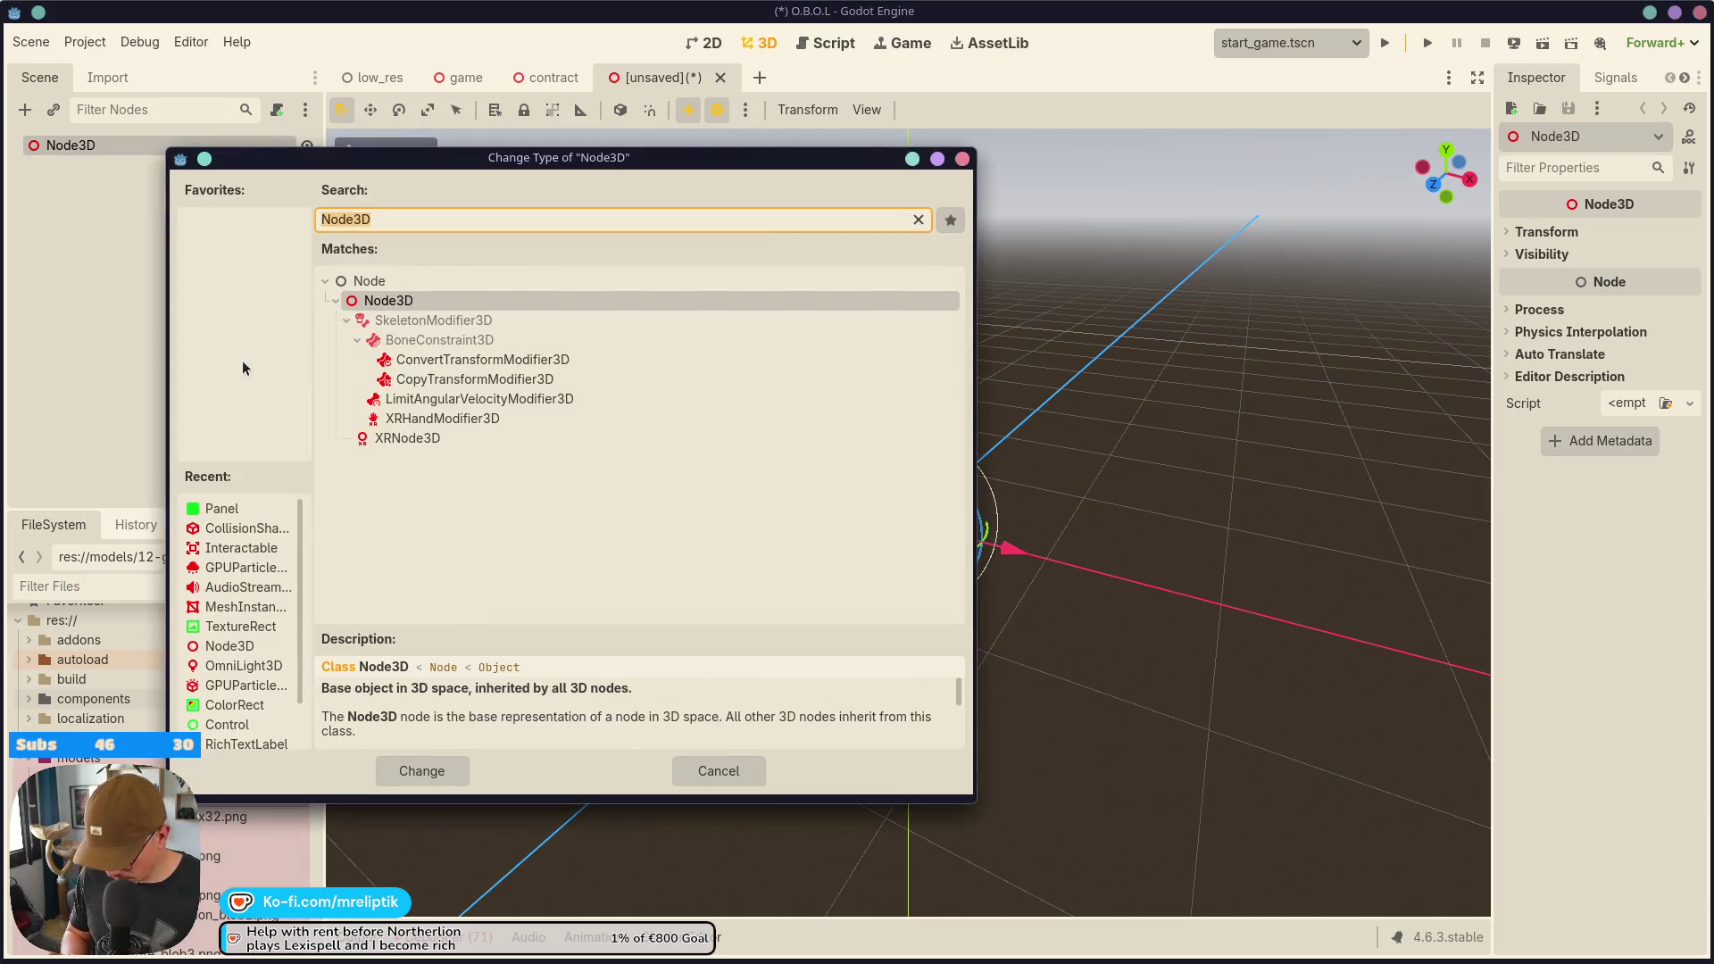
{"action": "type", "text": "mesh"}
{"action": "key", "text": "Up"}
{"action": "key", "text": "Up"}
{"action": "key", "text": "Up"}
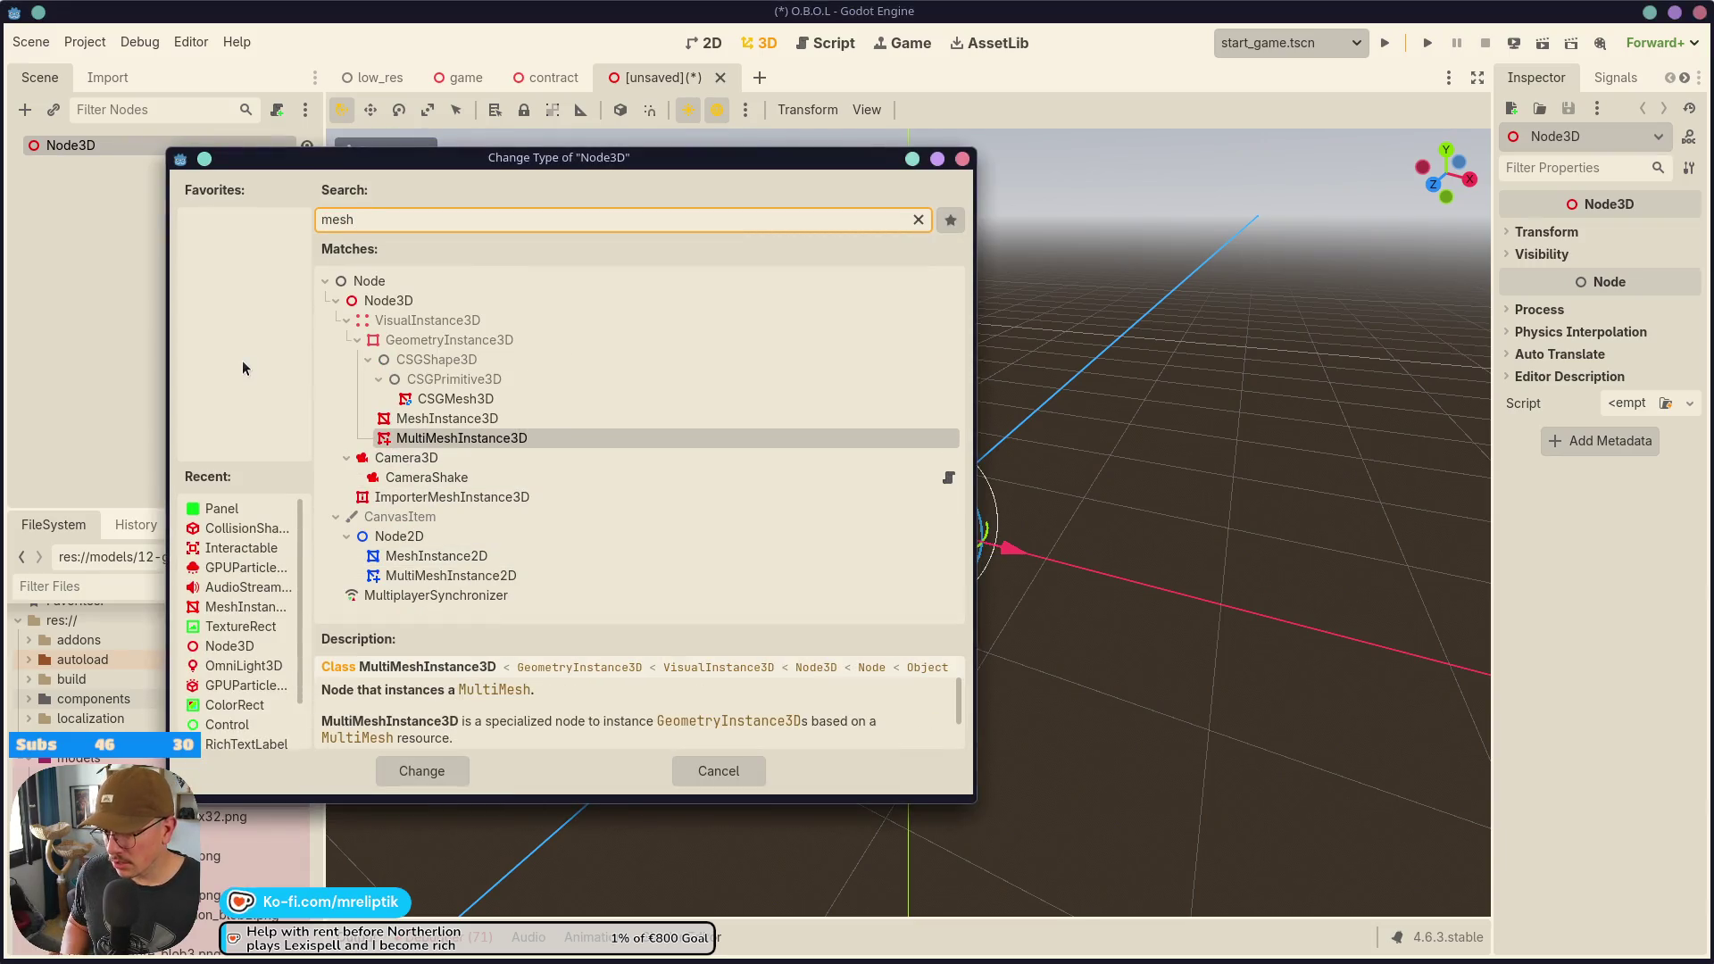
{"action": "key", "text": "Return"}
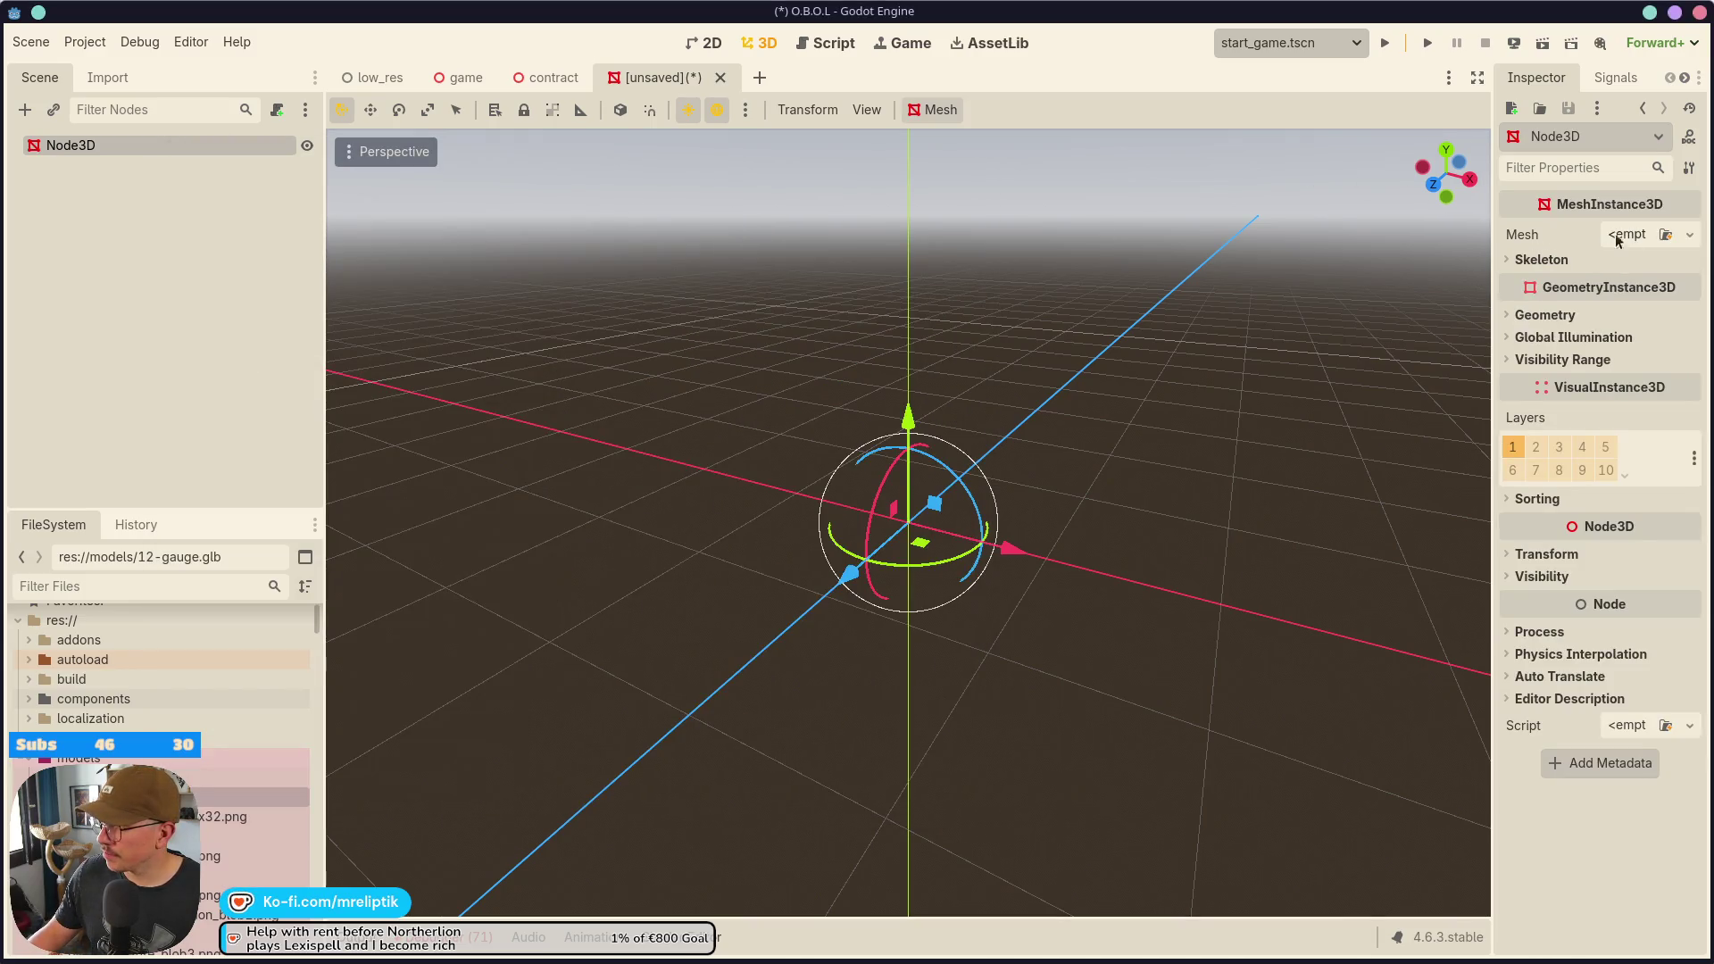
- Assign a new QuadMesh to the MeshInstance3D's Mesh property
{"action": "left_click", "coordinate": [1620, 234]}
{"action": "left_click", "coordinate": [1669, 602]}
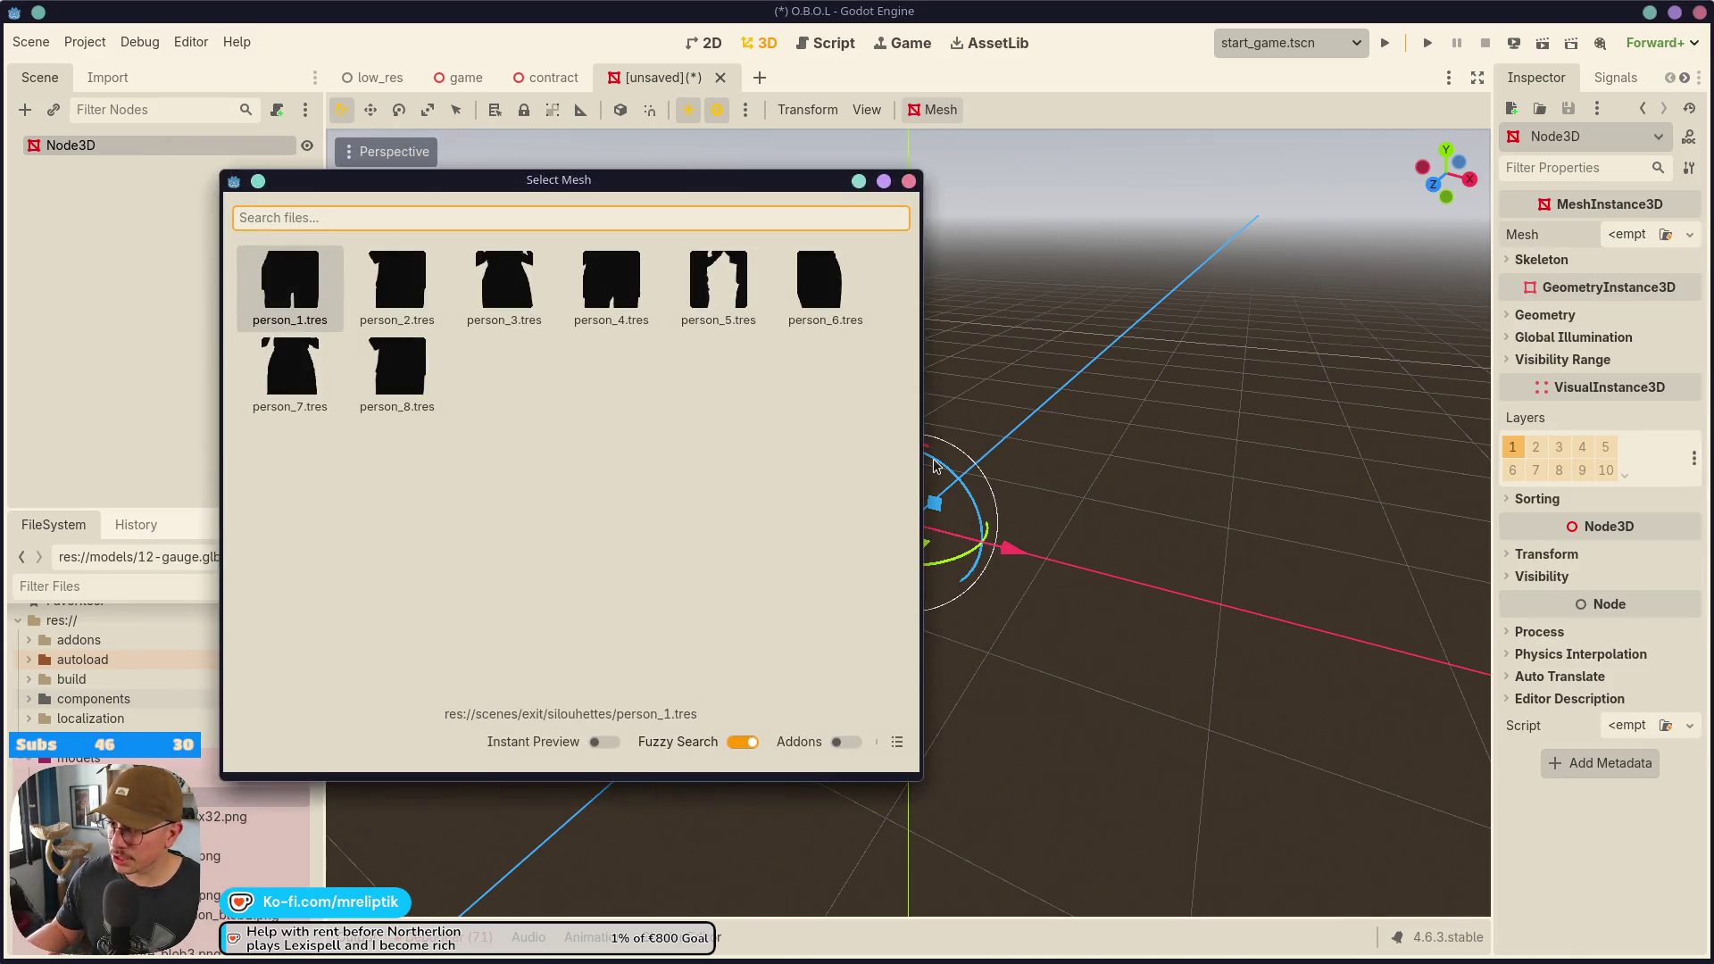
{"action": "key", "text": "Escape"}
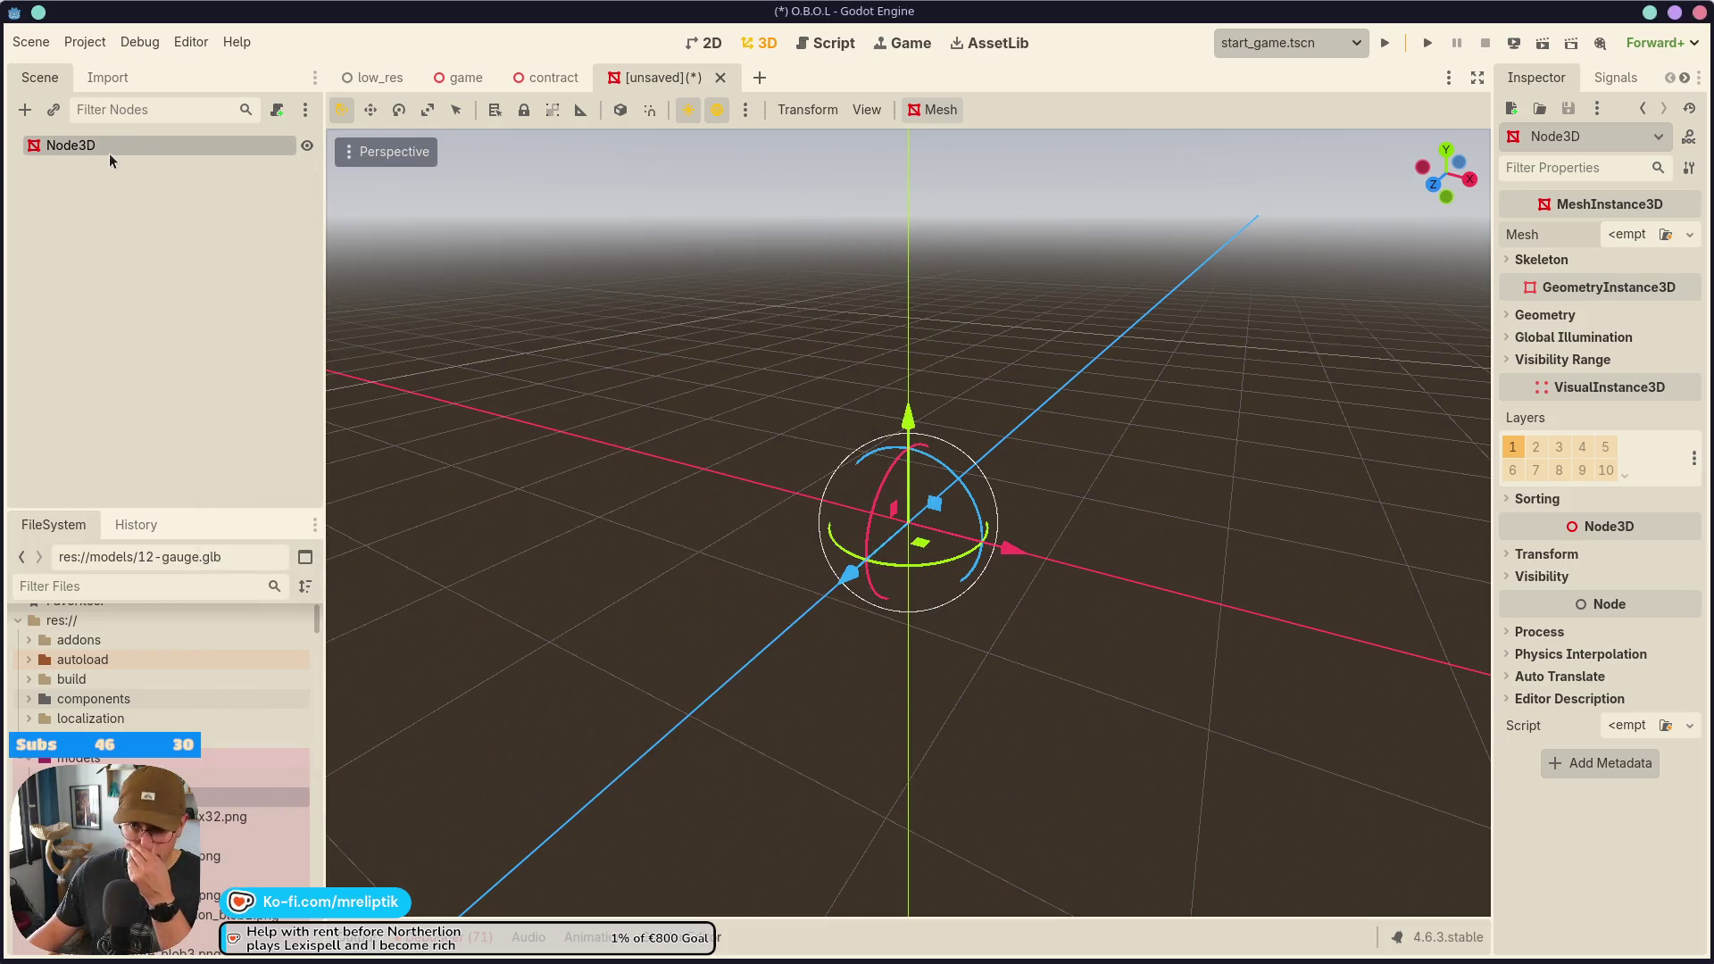
{"action": "left_click", "coordinate": [121, 179]}
{"action": "left_click", "coordinate": [116, 143]}
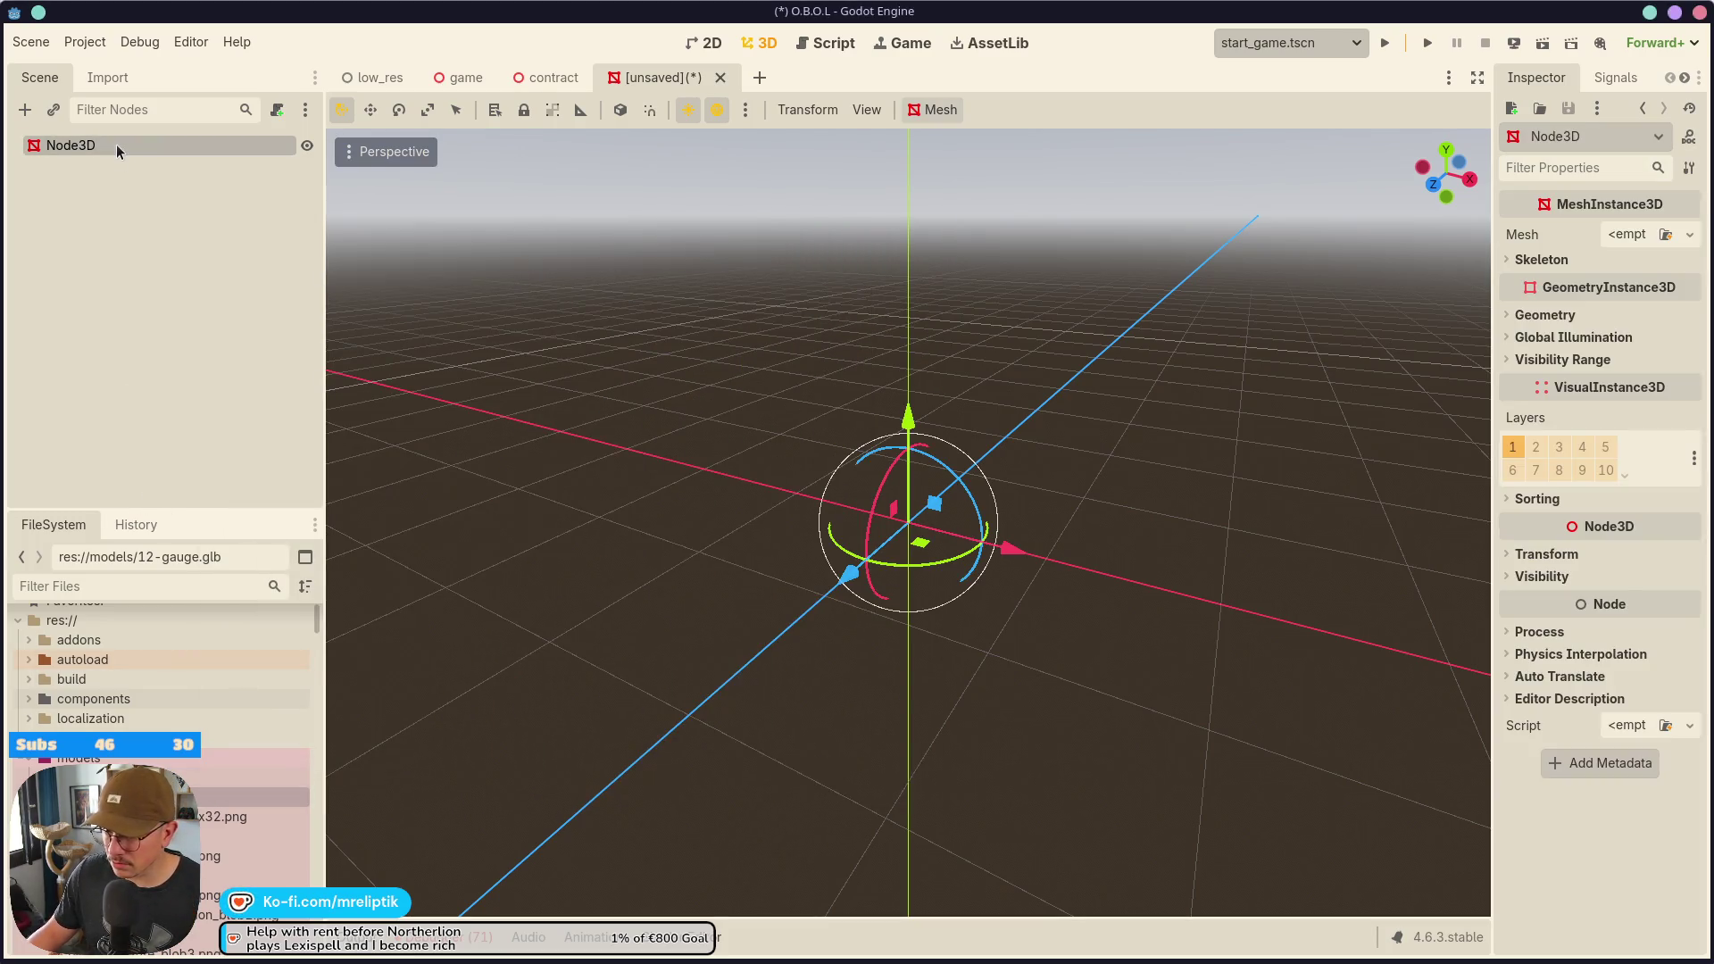
{"action": "mouse_move", "coordinate": [563, 87]}
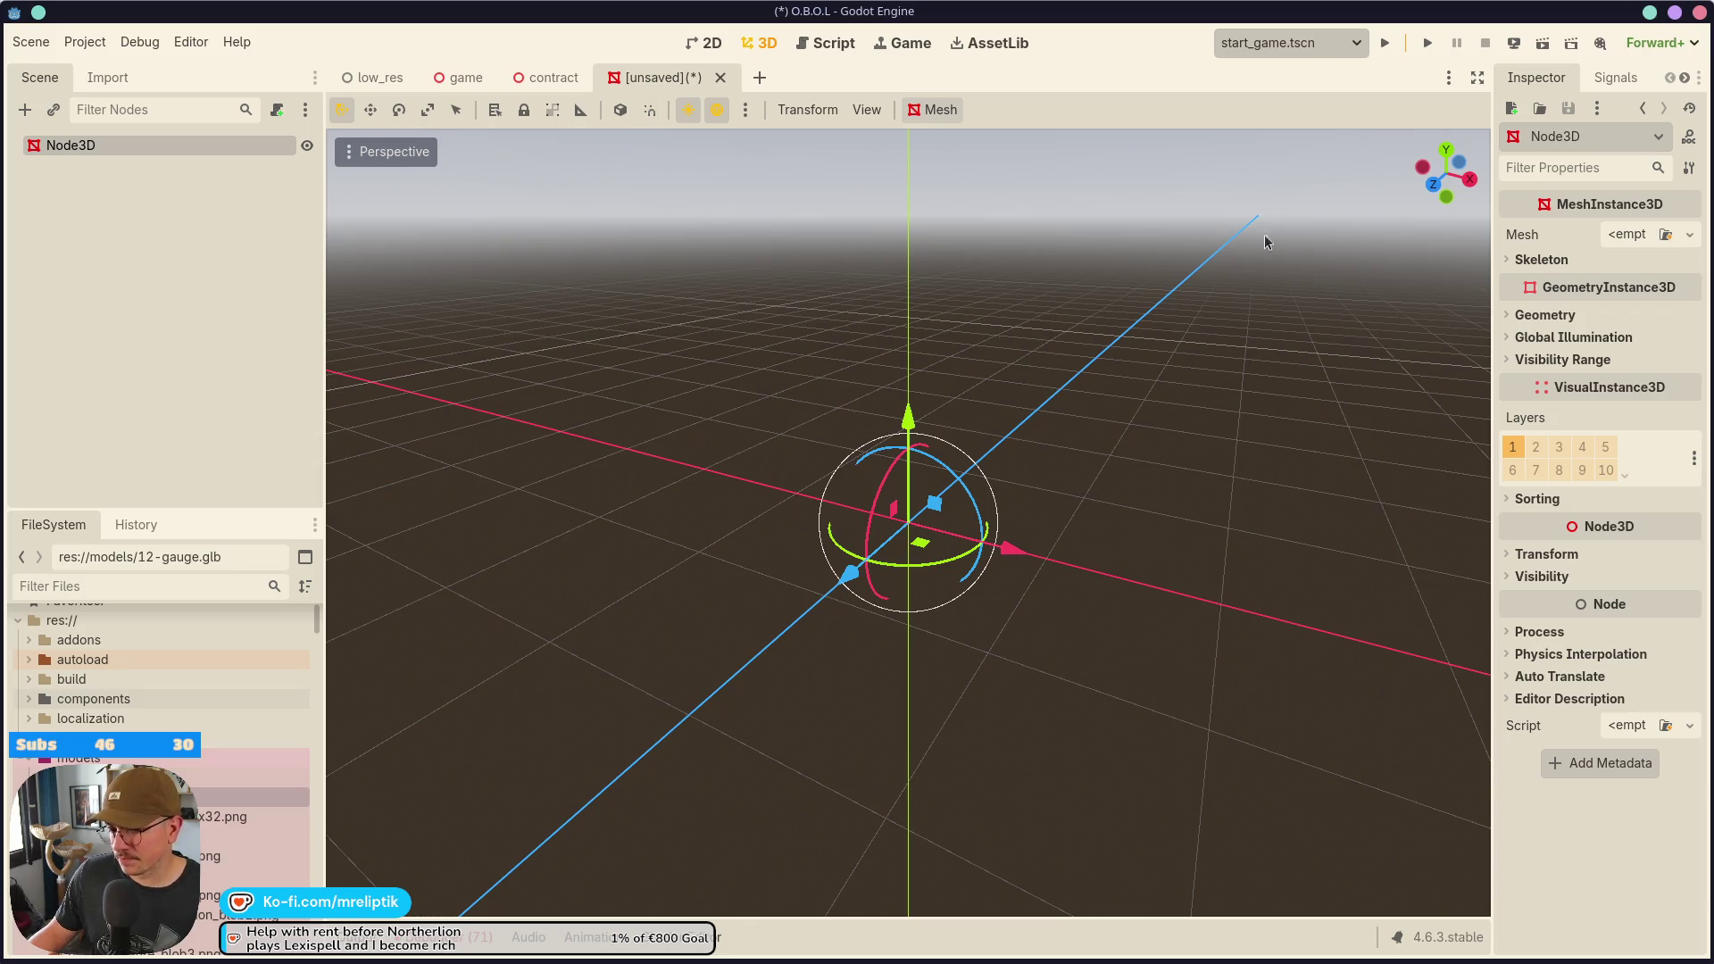
{"action": "left_click", "coordinate": [1688, 234]}
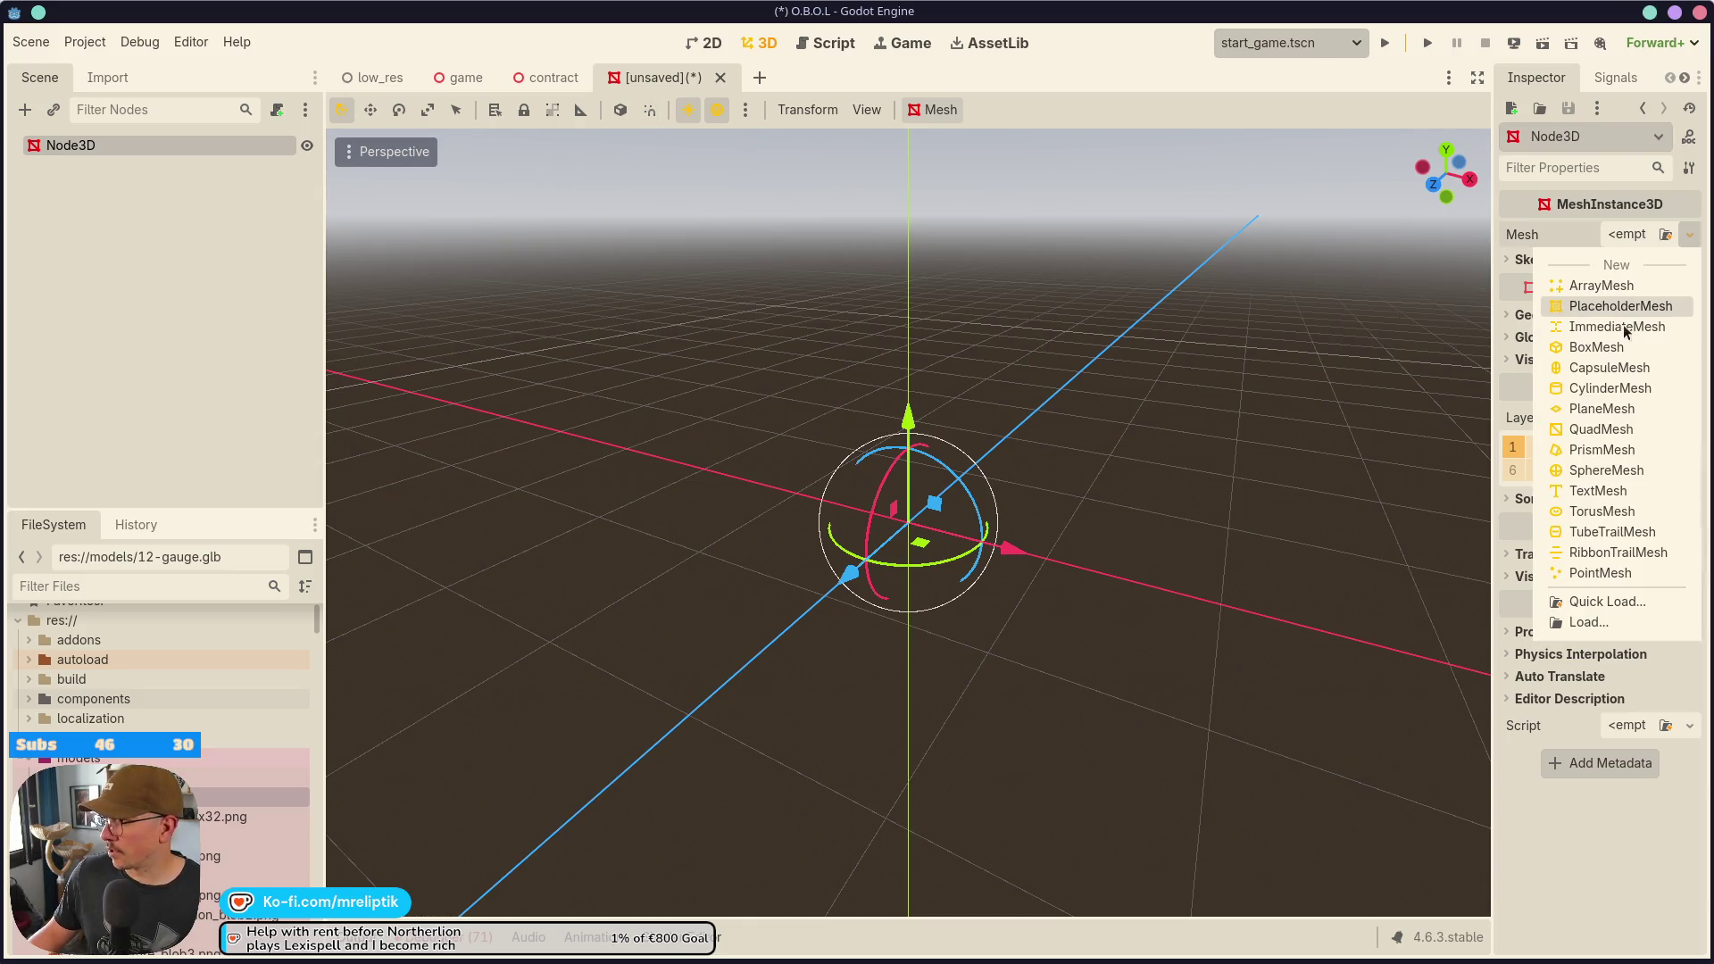
{"action": "left_click", "coordinate": [1504, 259]}
{"action": "left_click_drag", "start_coordinate": [1493, 267], "coordinate": [1308, 294]}
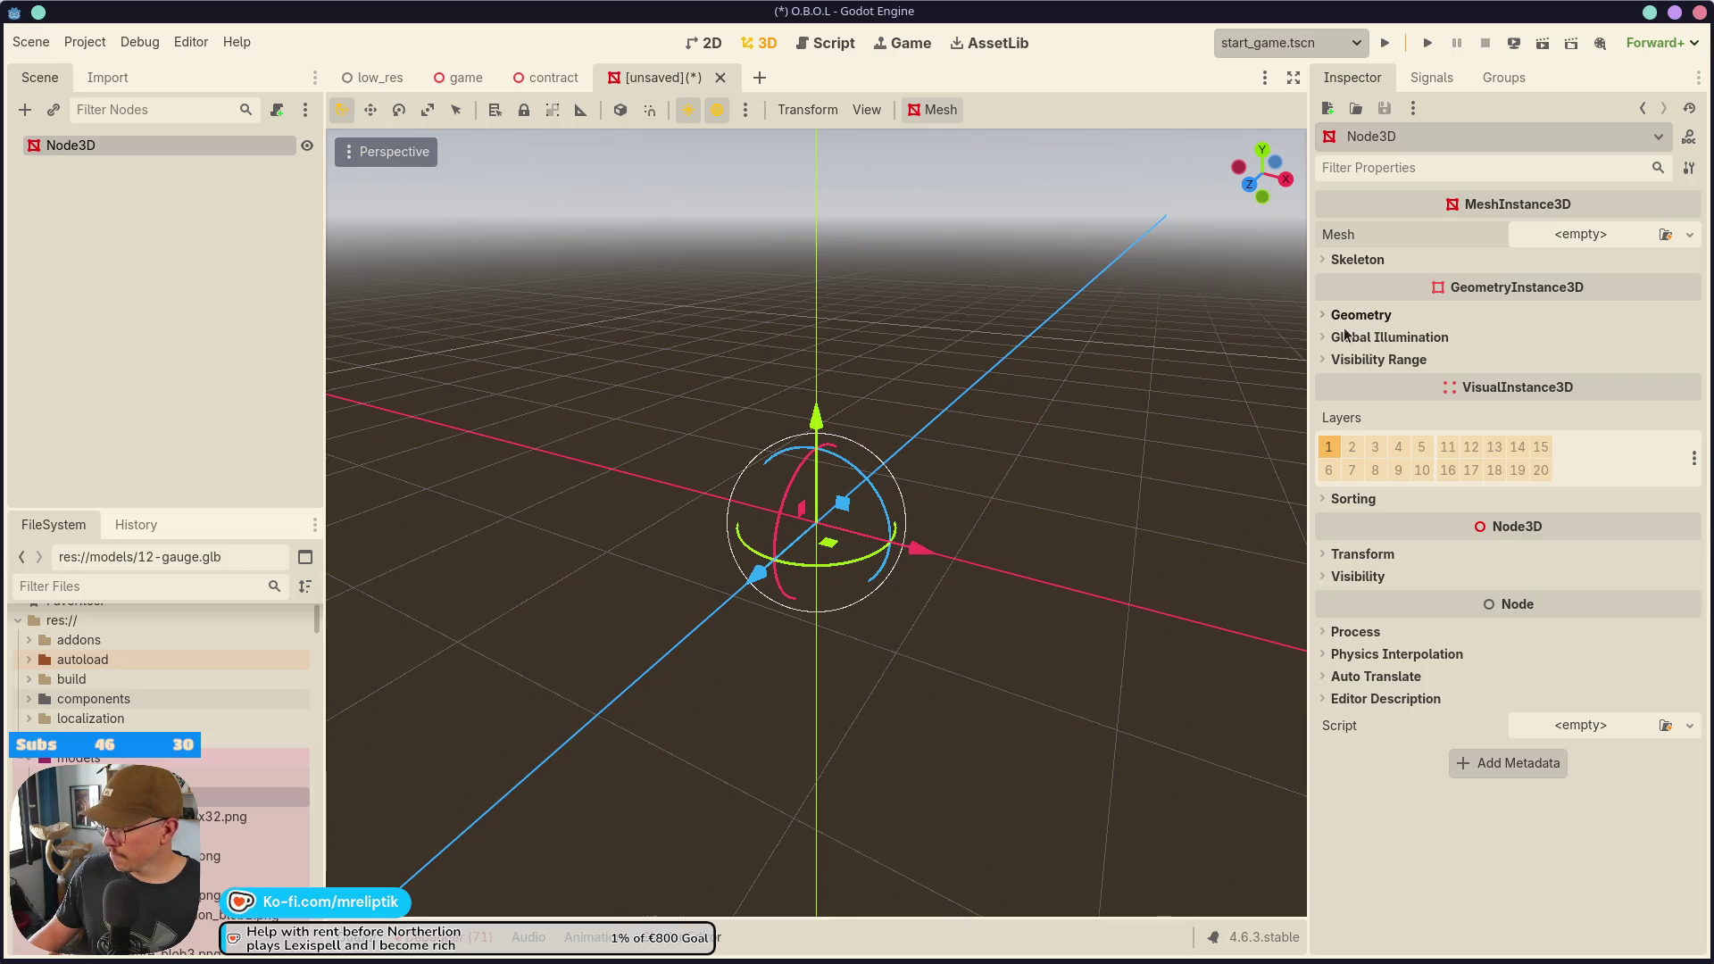
{"action": "left_click", "coordinate": [1687, 234]}
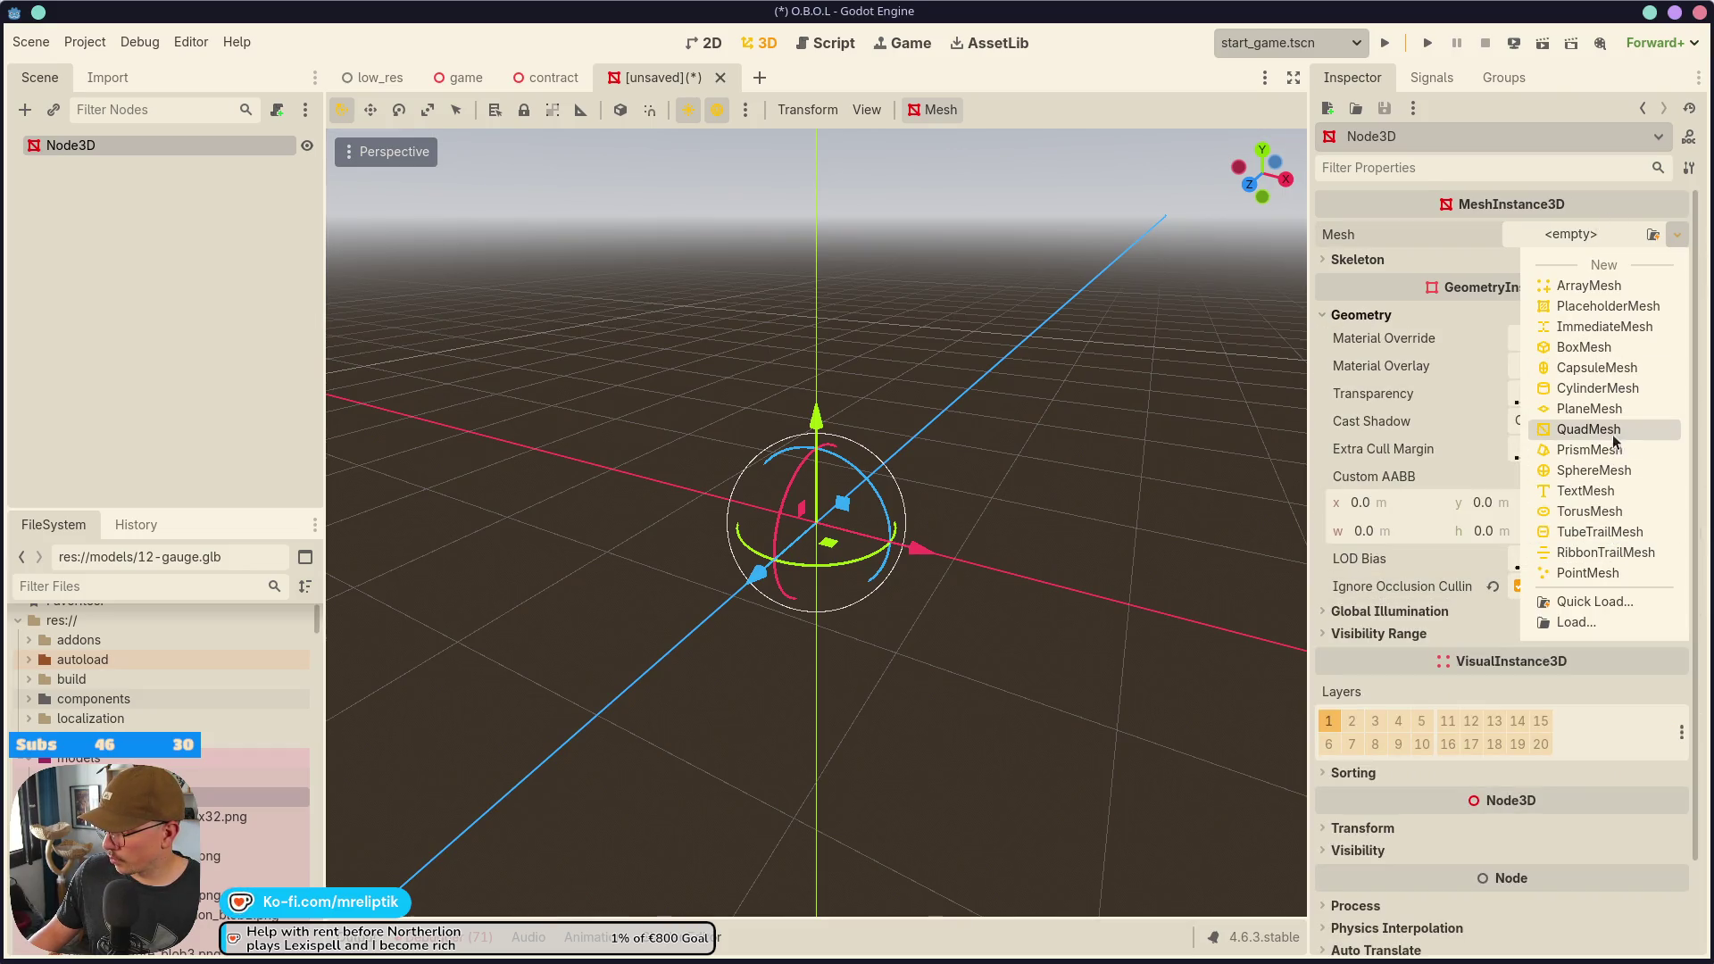
{"action": "left_click", "coordinate": [1596, 430]}
- Add a new StandardMaterial3D as the surface material override
{"action": "left_click", "coordinate": [1599, 271]}
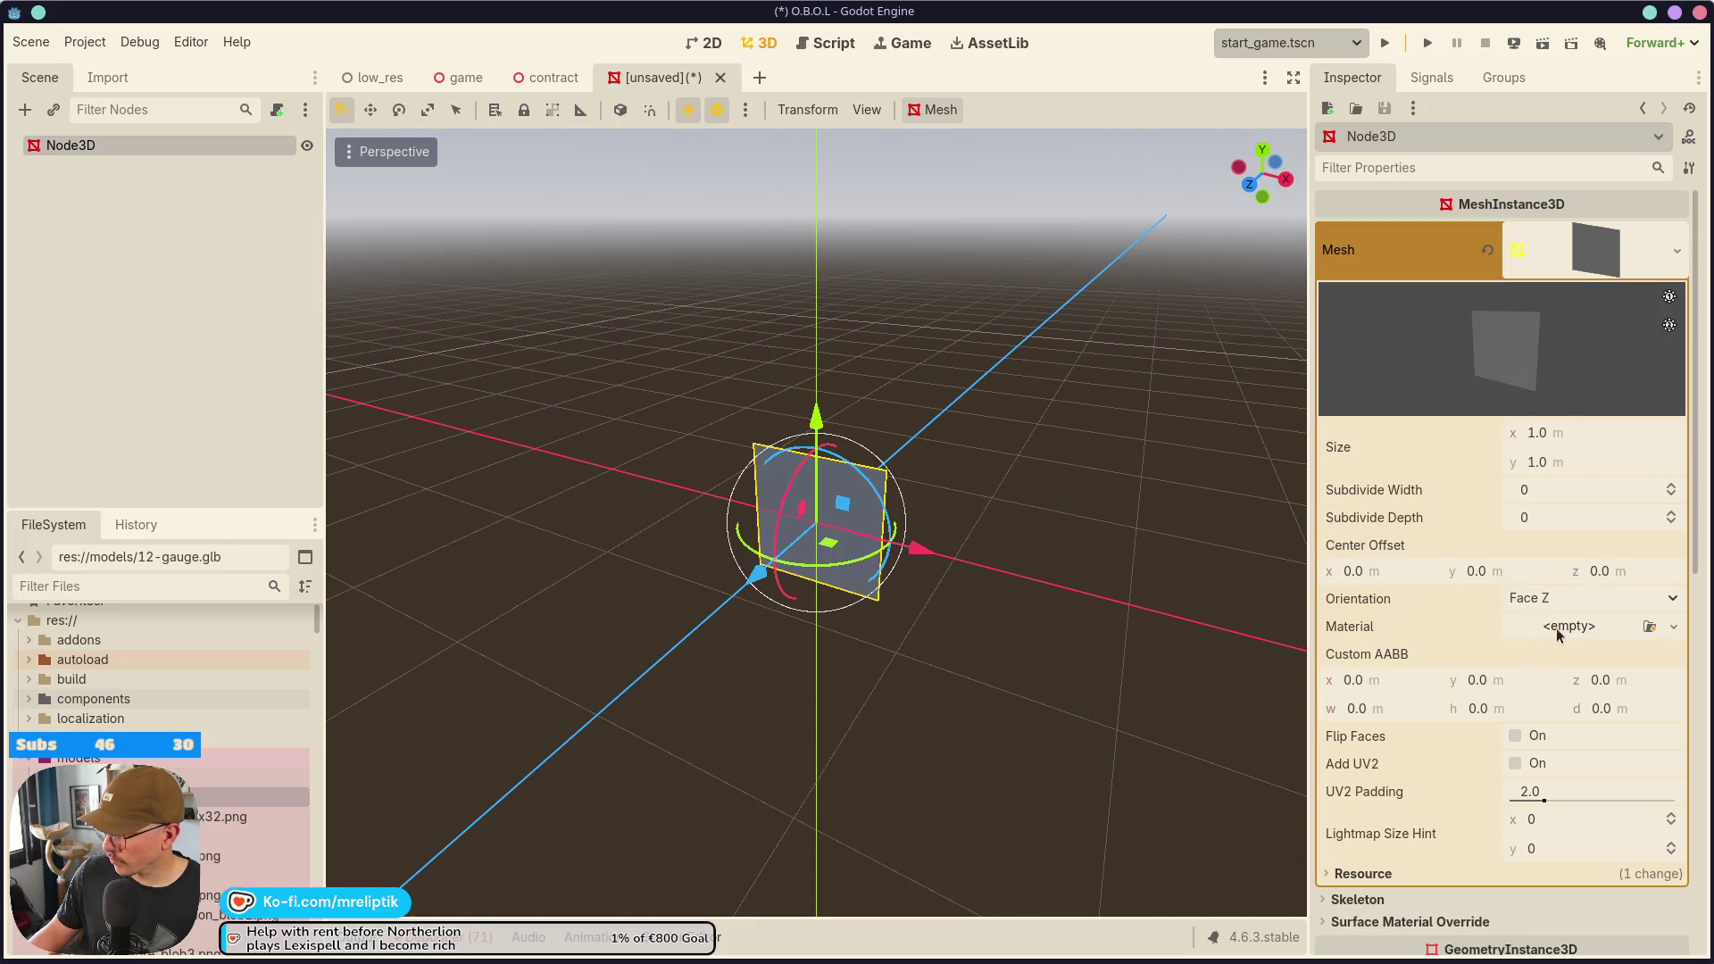
{"action": "scroll", "coordinate": [1419, 576], "scroll_direction": "down", "scroll_amount": 5}
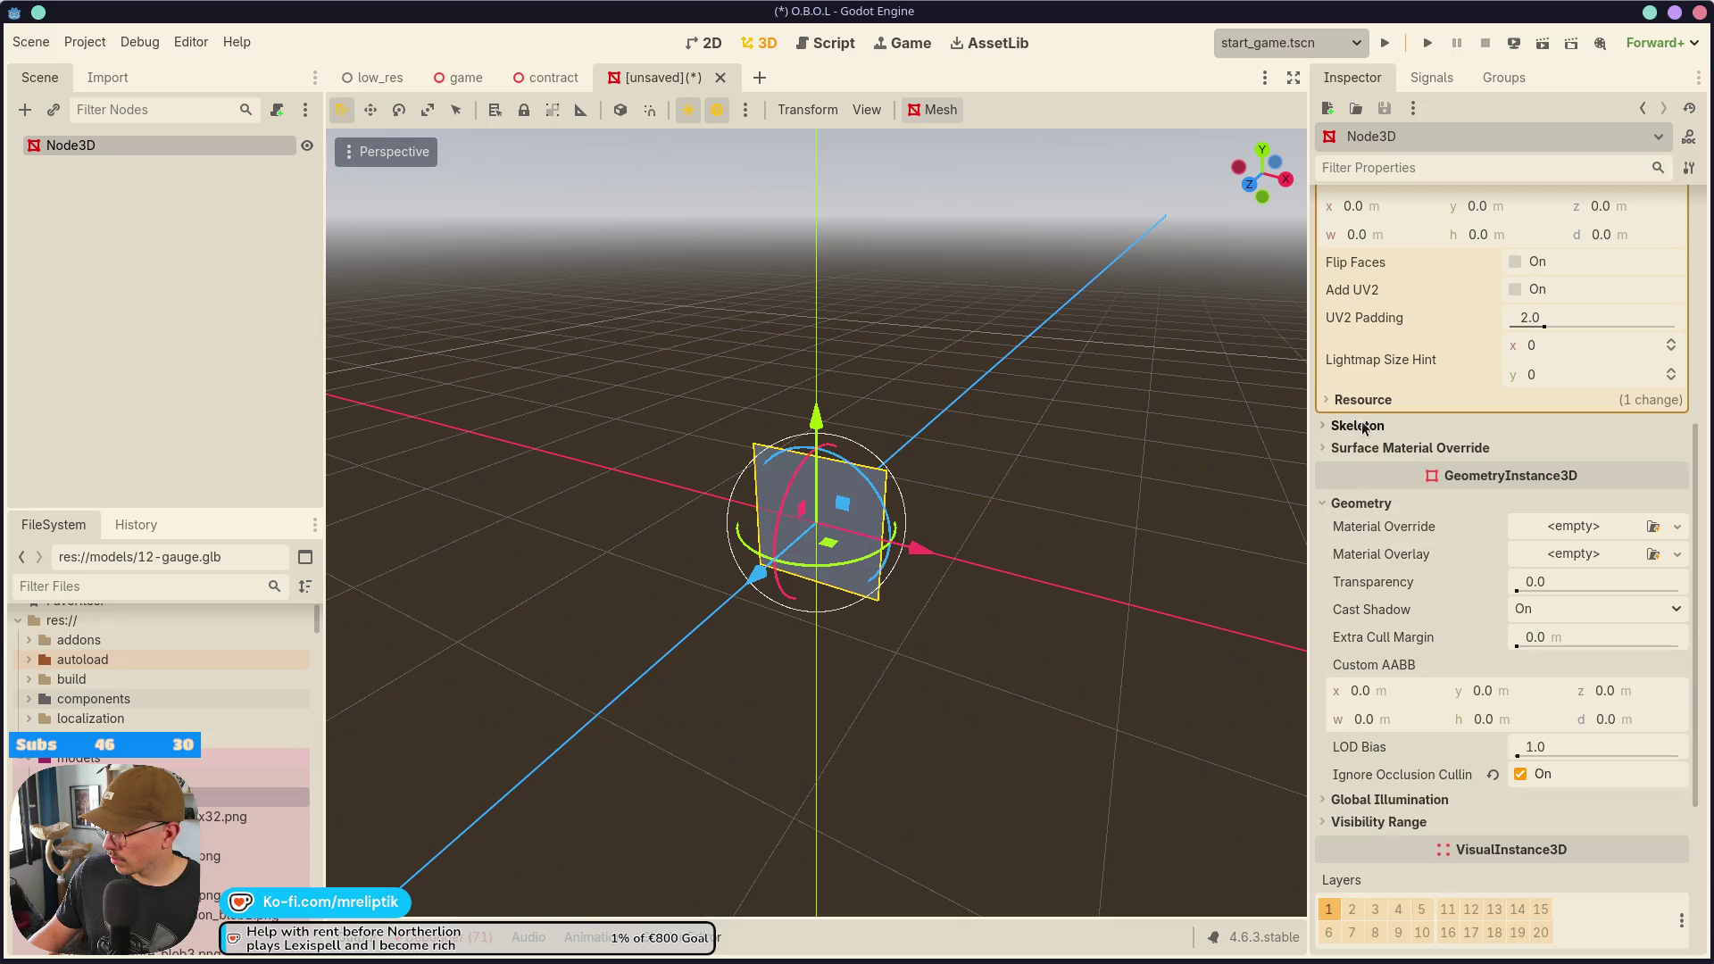
{"action": "left_click", "coordinate": [1388, 447]}
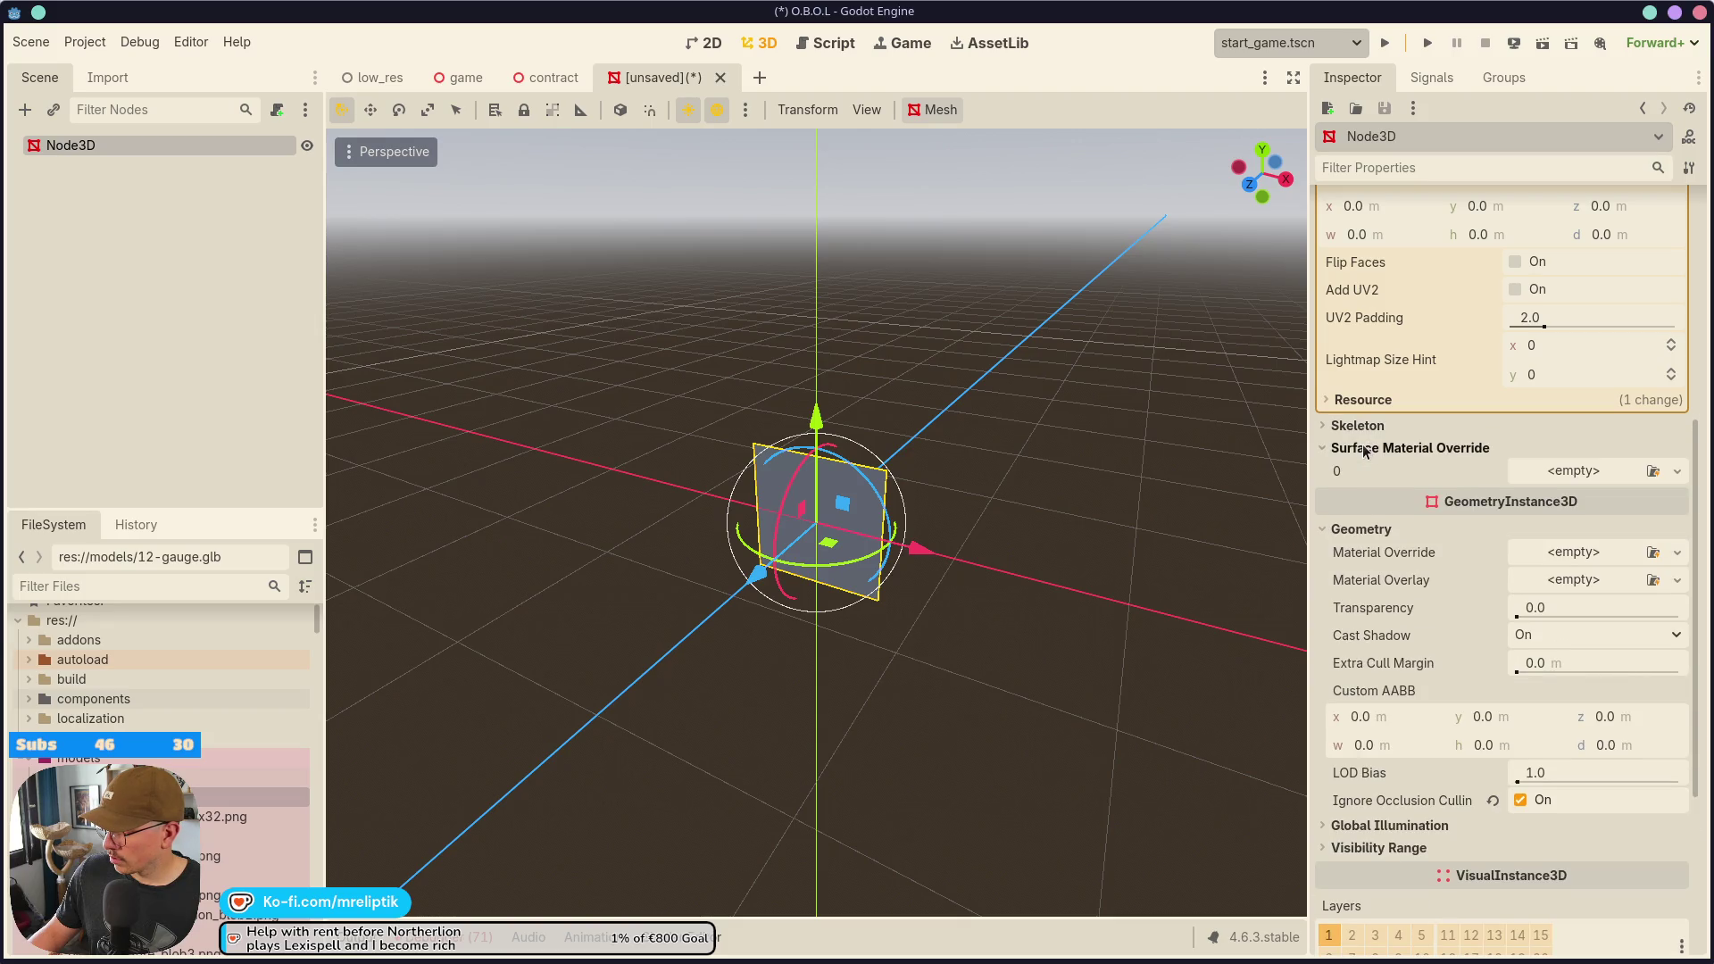
{"action": "left_click", "coordinate": [1575, 556]}
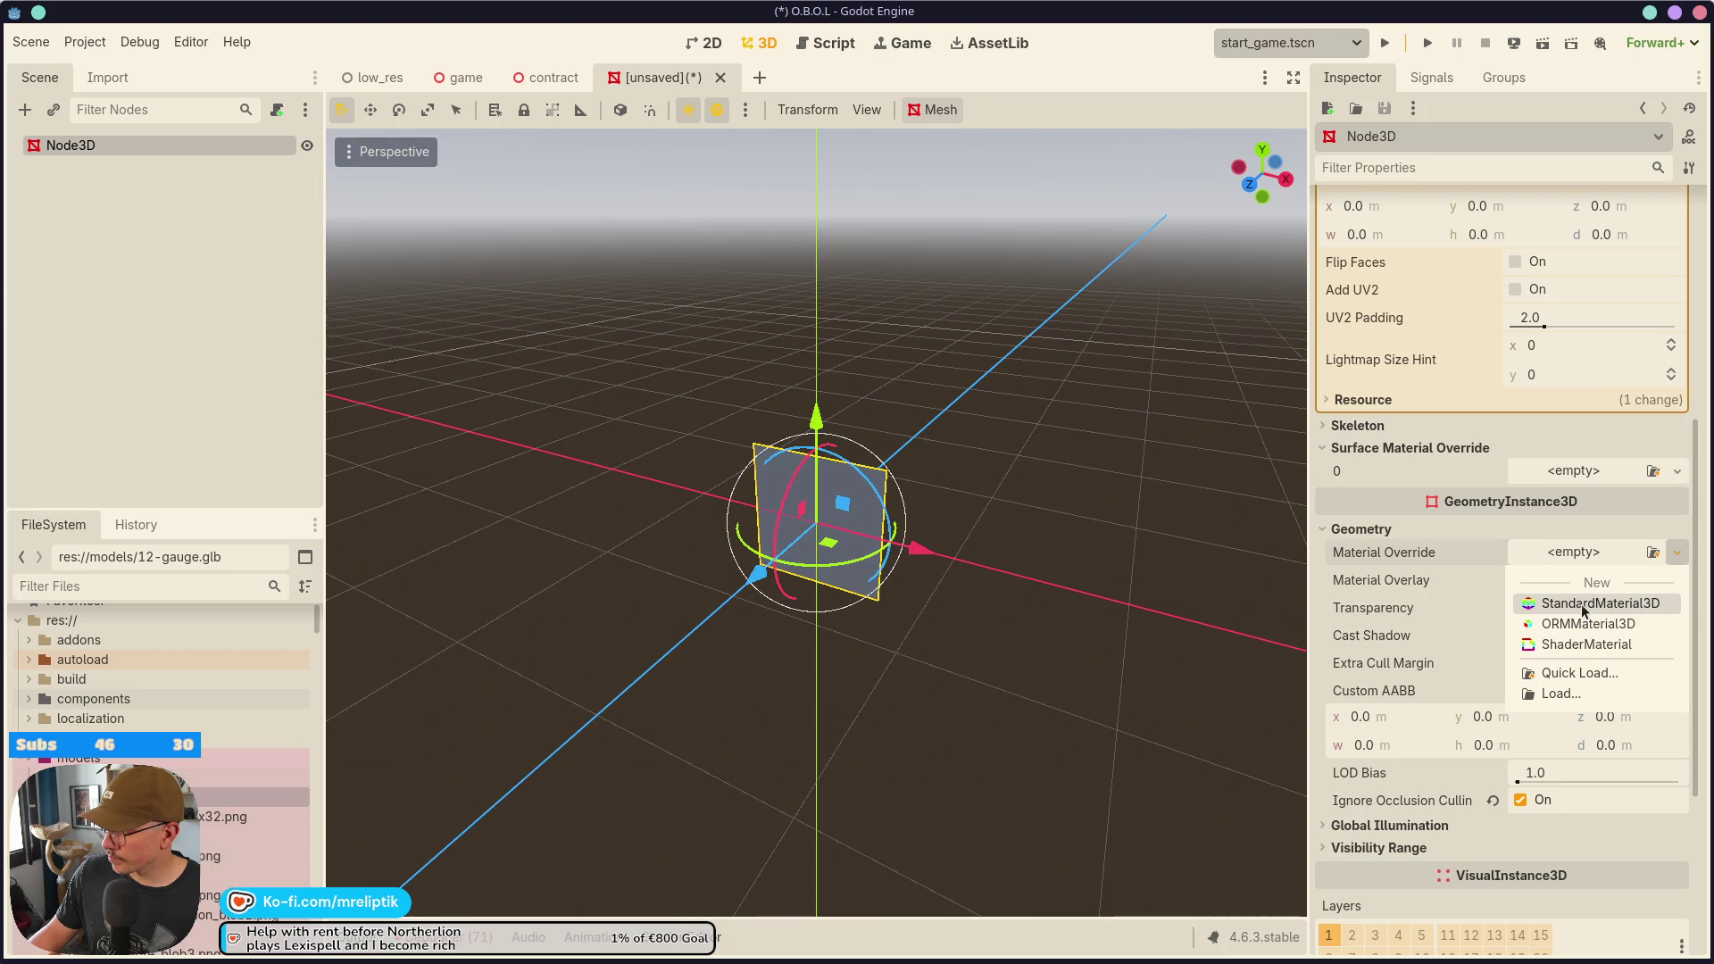
{"action": "left_click", "coordinate": [1582, 604]}
- Set the material's Transparency mode to Alpha
{"action": "left_click", "coordinate": [1597, 554]}
{"action": "scroll", "coordinate": [1428, 741], "scroll_direction": "down", "scroll_amount": 1}
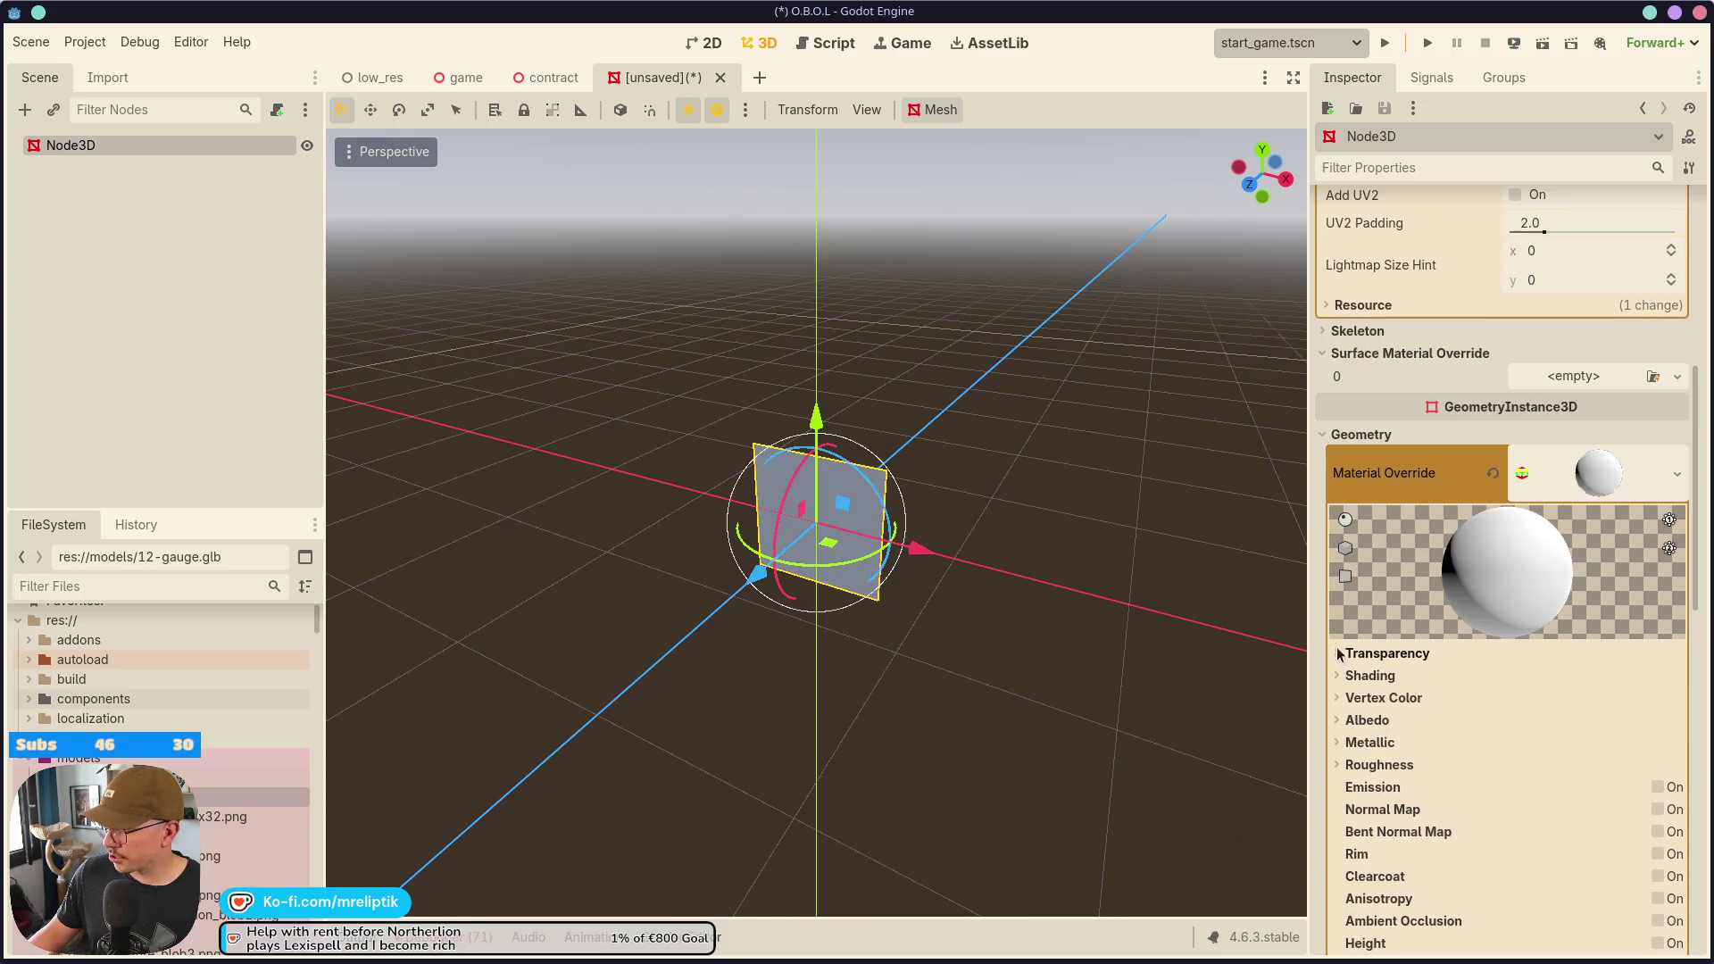
{"action": "left_click", "coordinate": [1364, 656]}
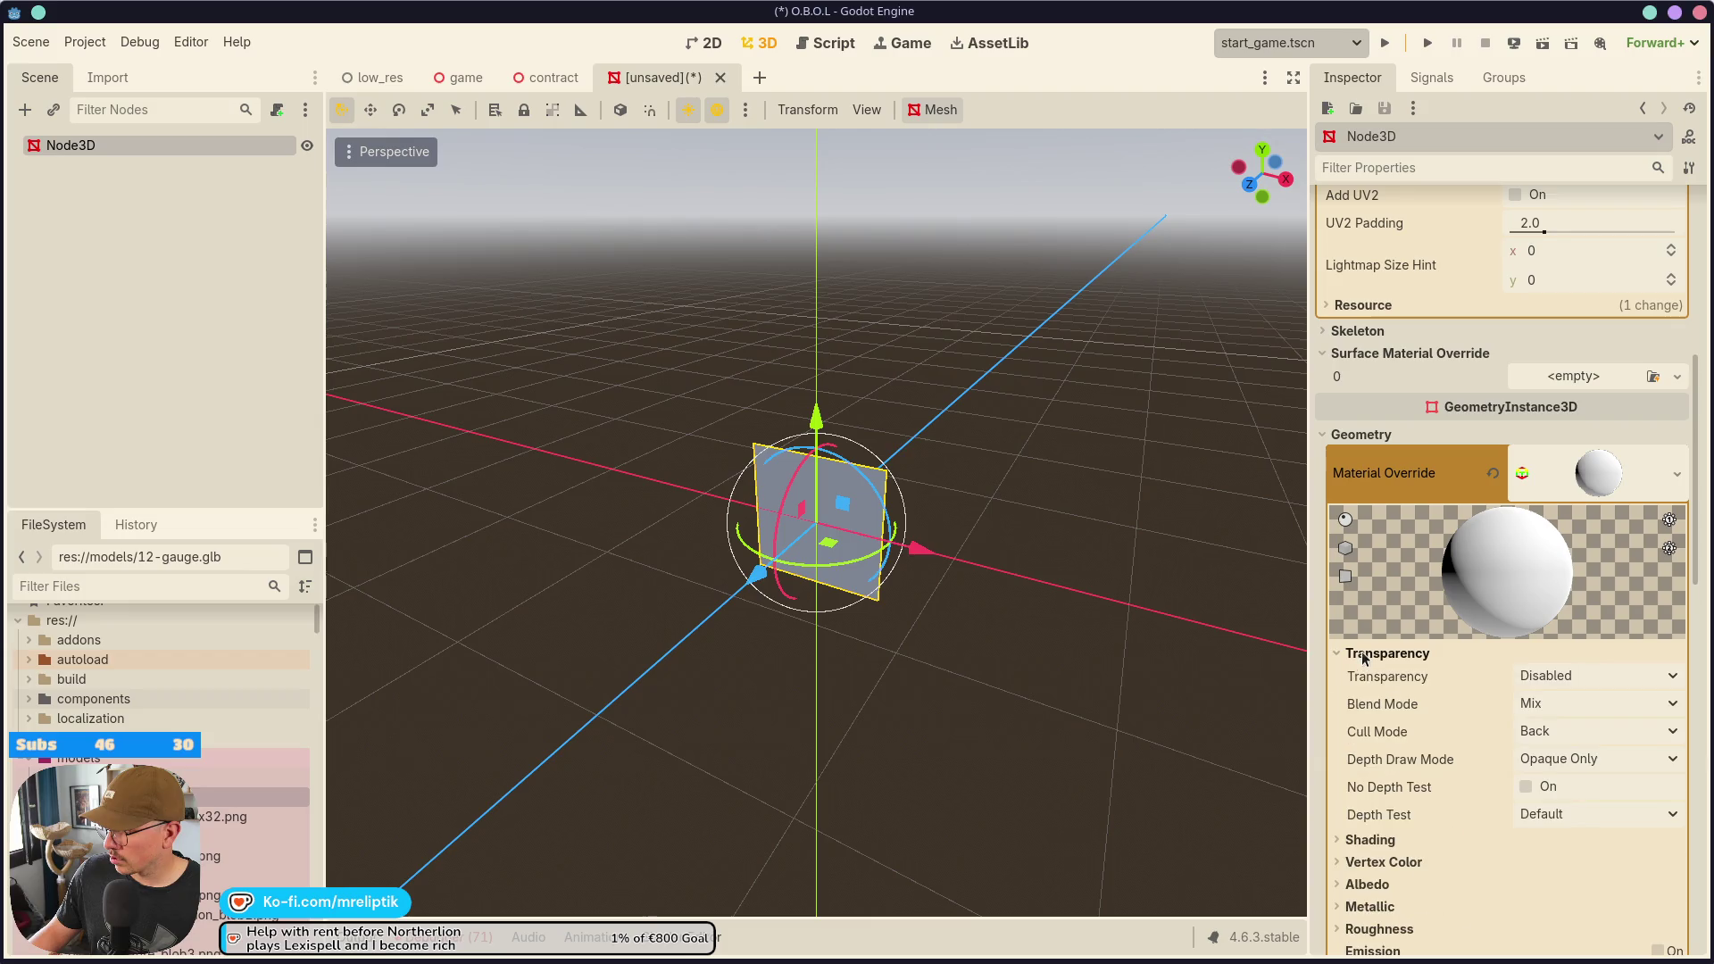
{"action": "left_click", "coordinate": [1544, 655]}
{"action": "left_click", "coordinate": [1544, 655]}
{"action": "left_click", "coordinate": [1571, 676]}
{"action": "left_click", "coordinate": [1566, 728]}
{"action": "left_click", "coordinate": [1387, 653]}
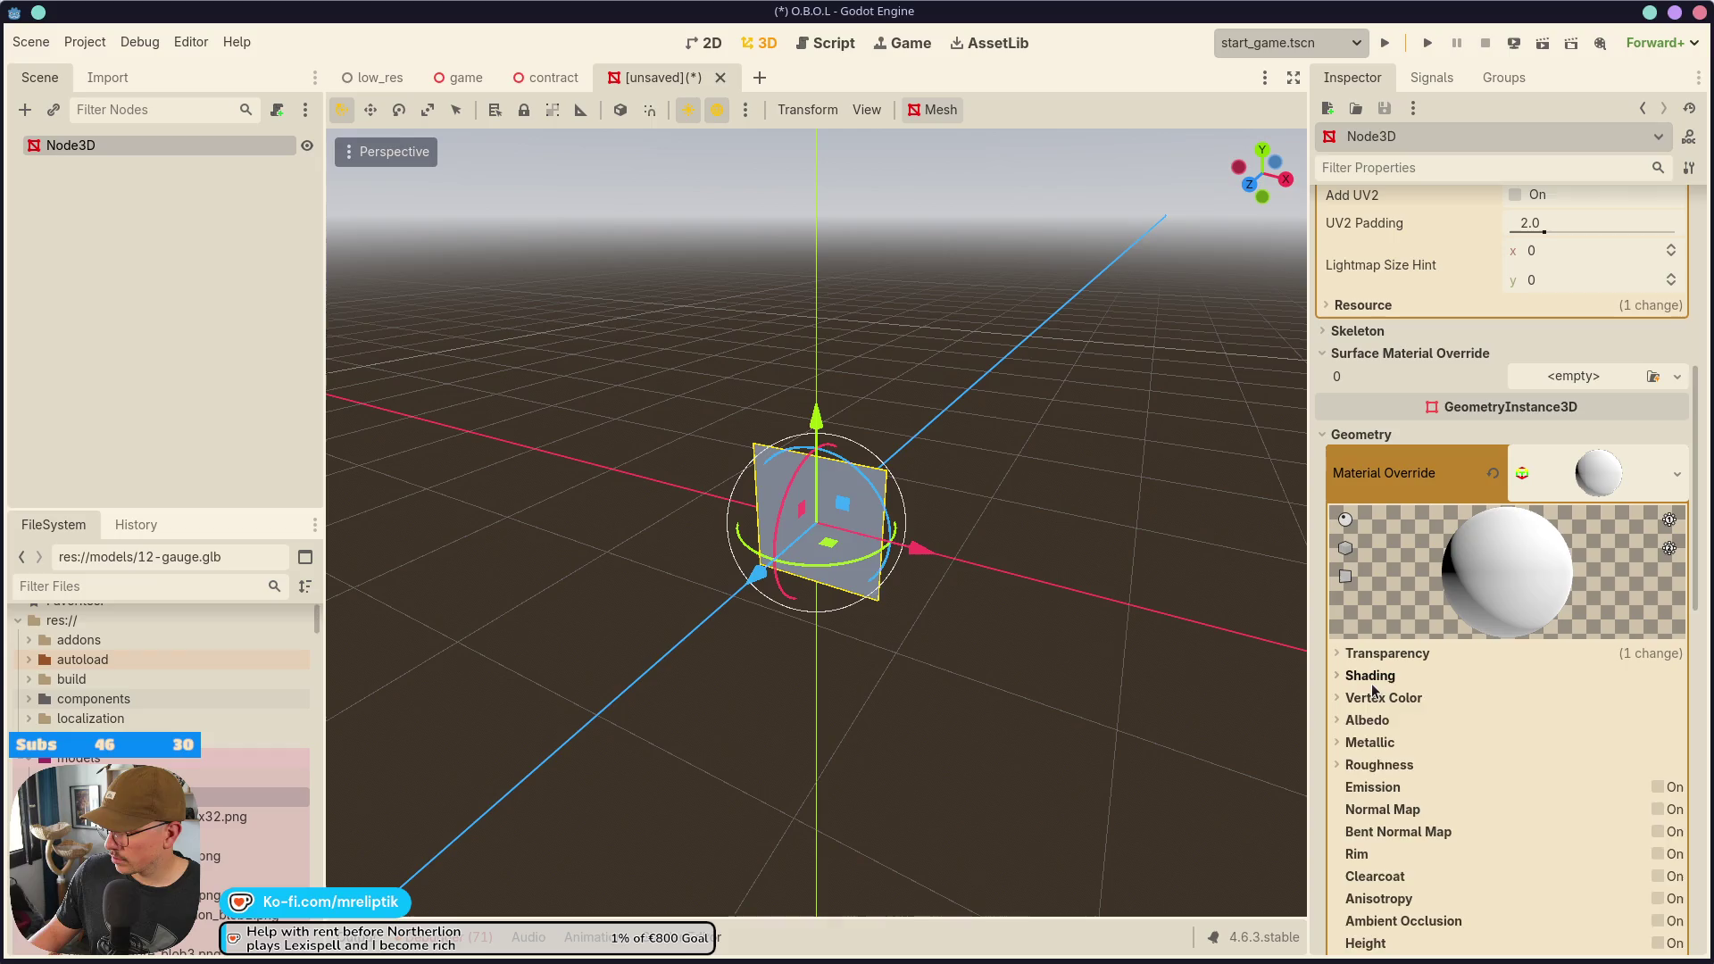
- Quick Load form1.png as the albedo texture and cancel the Save Scene As dialog
{"action": "left_click", "coordinate": [1383, 721]}
{"action": "left_click", "coordinate": [1573, 776]}
{"action": "left_click", "coordinate": [1500, 919]}
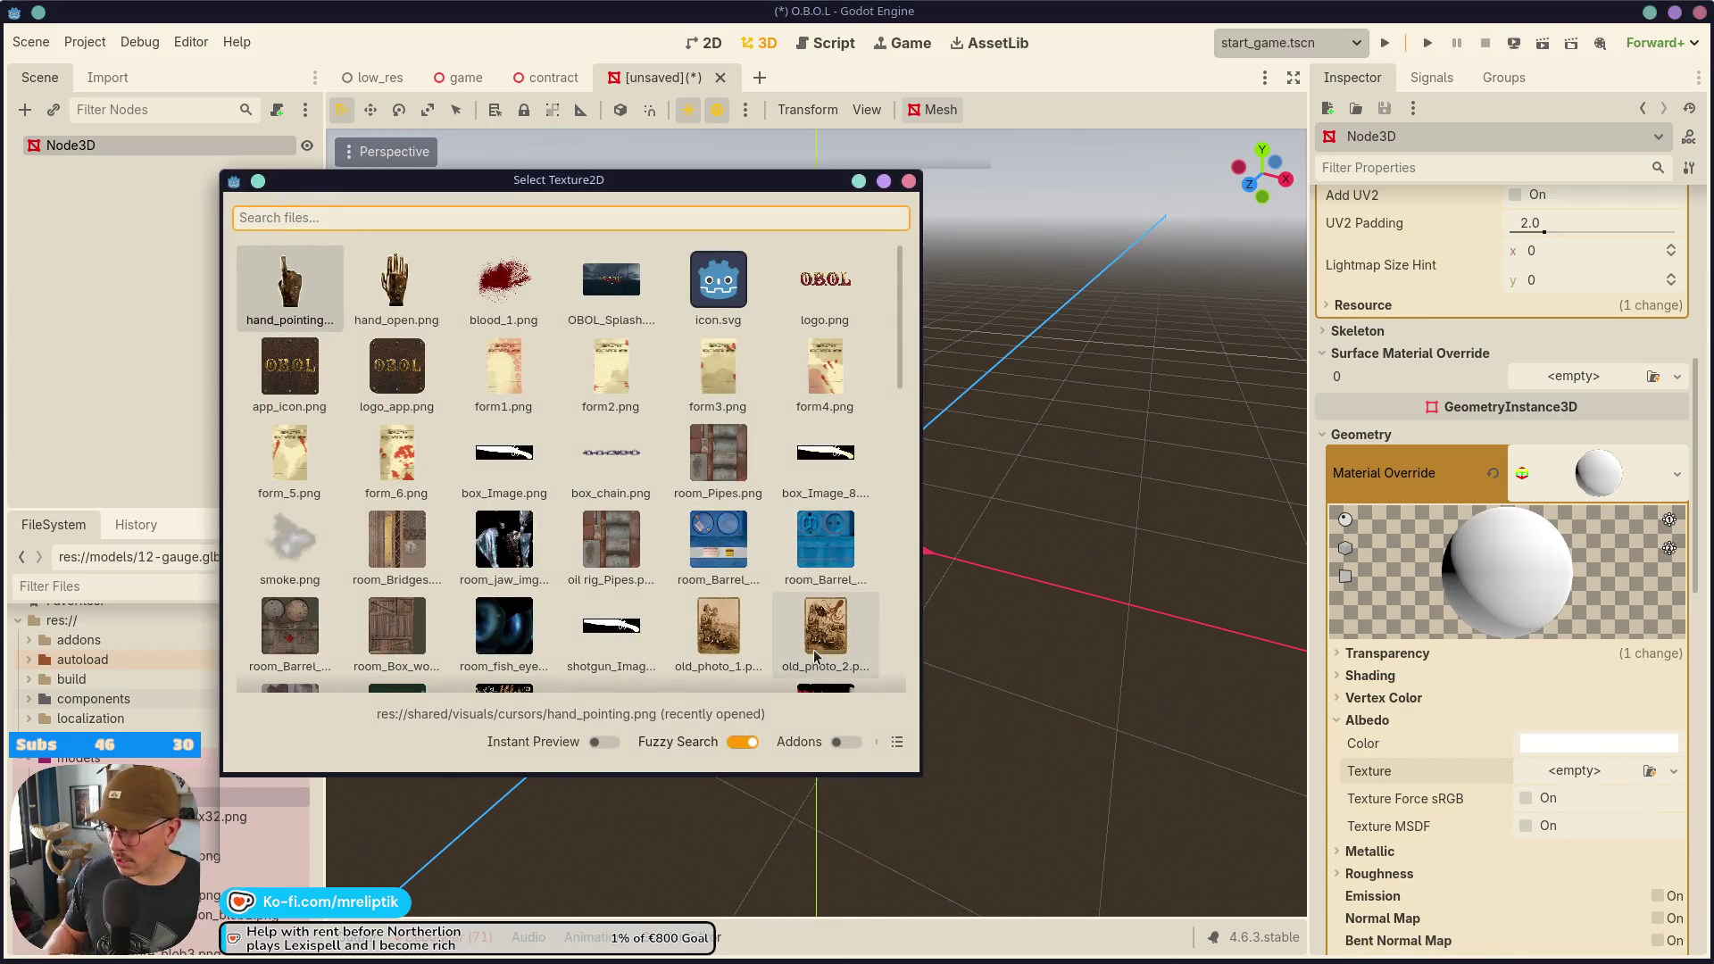
{"action": "double_click", "coordinate": [510, 372]}
{"action": "key", "text": "ctrl+s"}
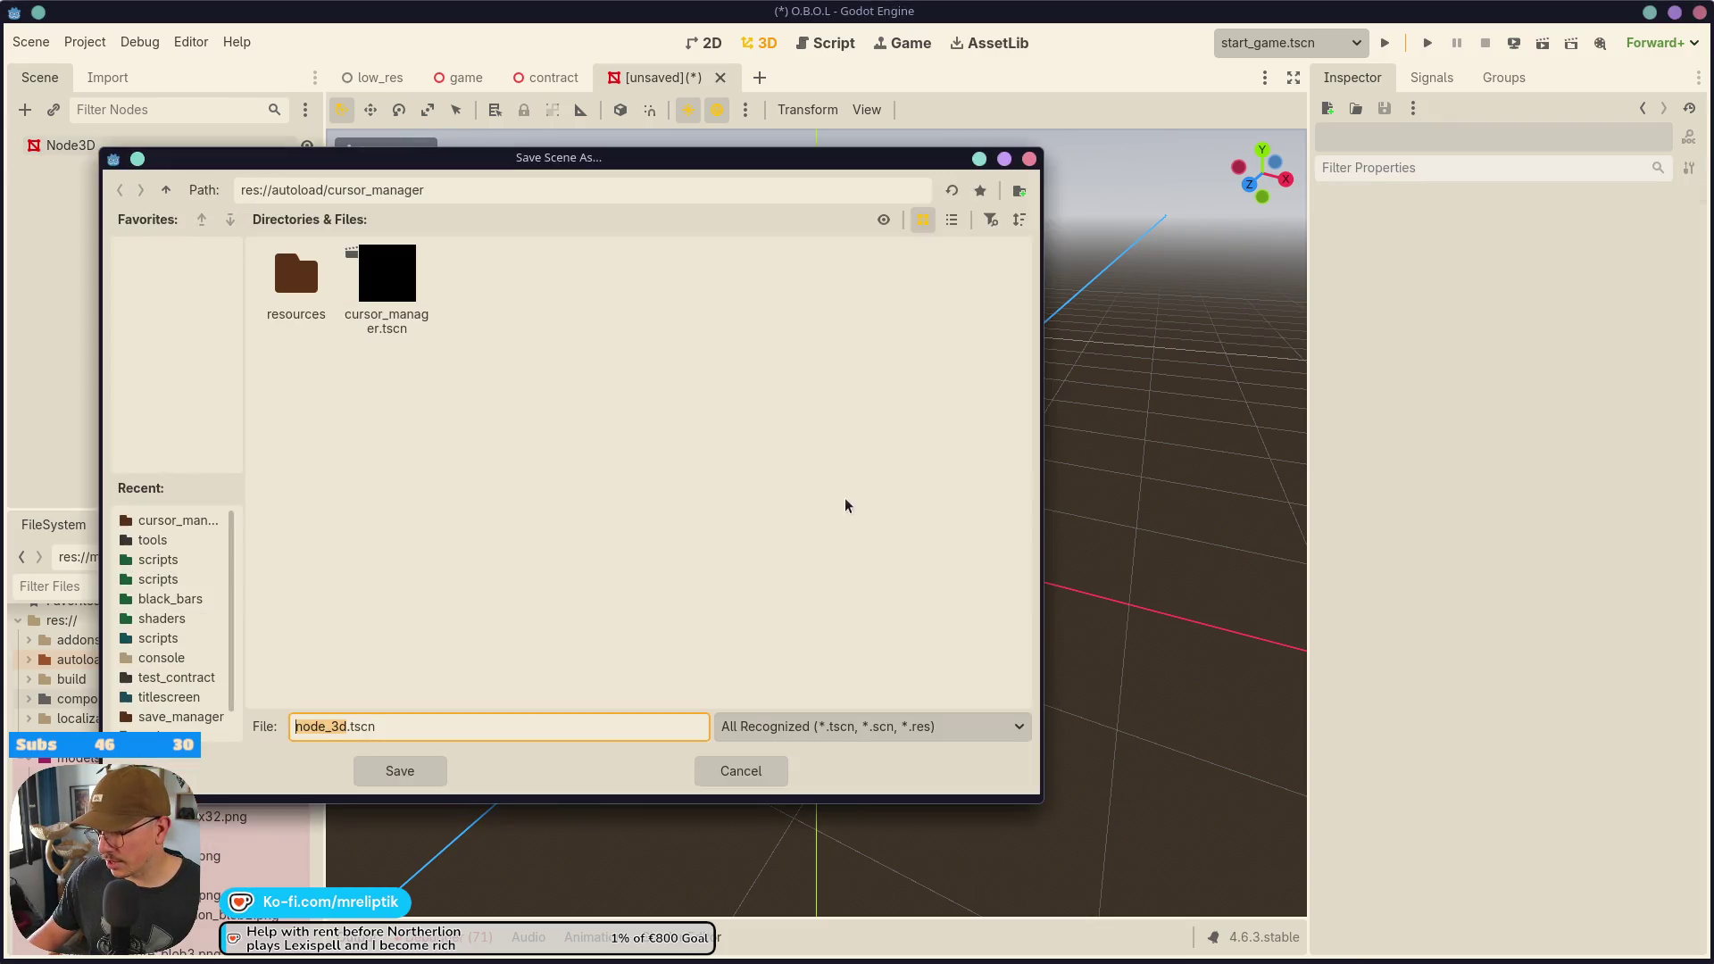
{"action": "left_click", "coordinate": [742, 770]}
- View the form quad from the front and expand the albedo texture details
{"action": "left_click", "coordinate": [846, 571]}
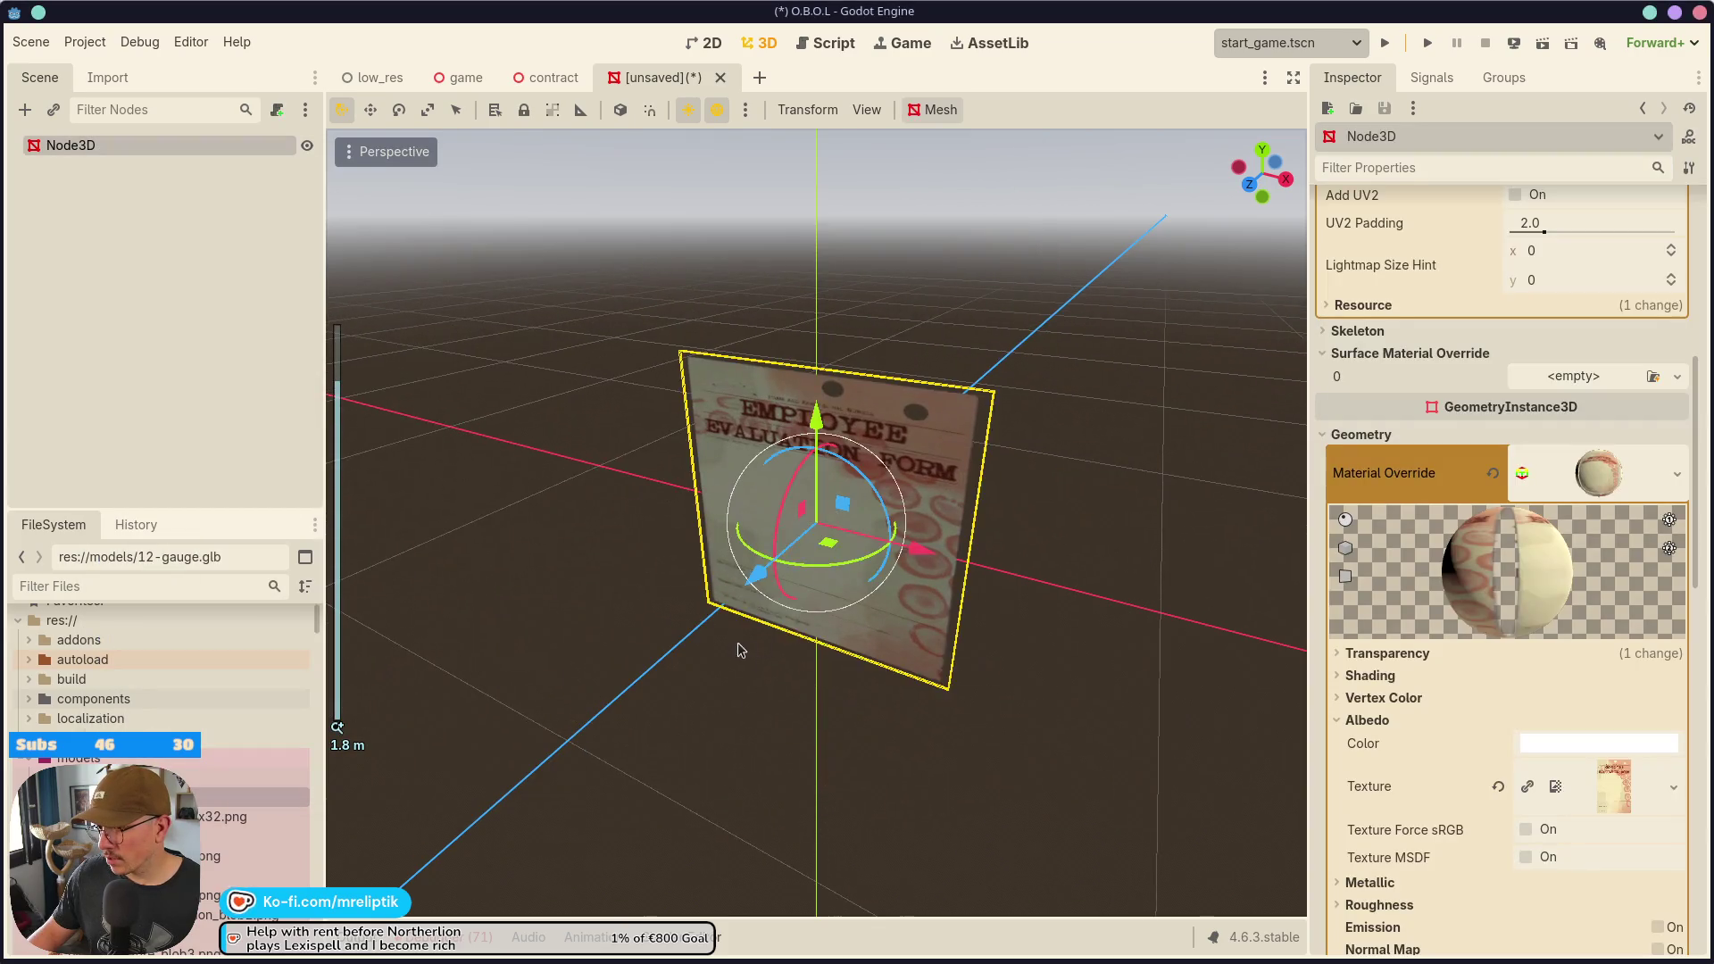
{"action": "key", "text": "KP_1"}
{"action": "left_click", "coordinate": [1606, 790]}
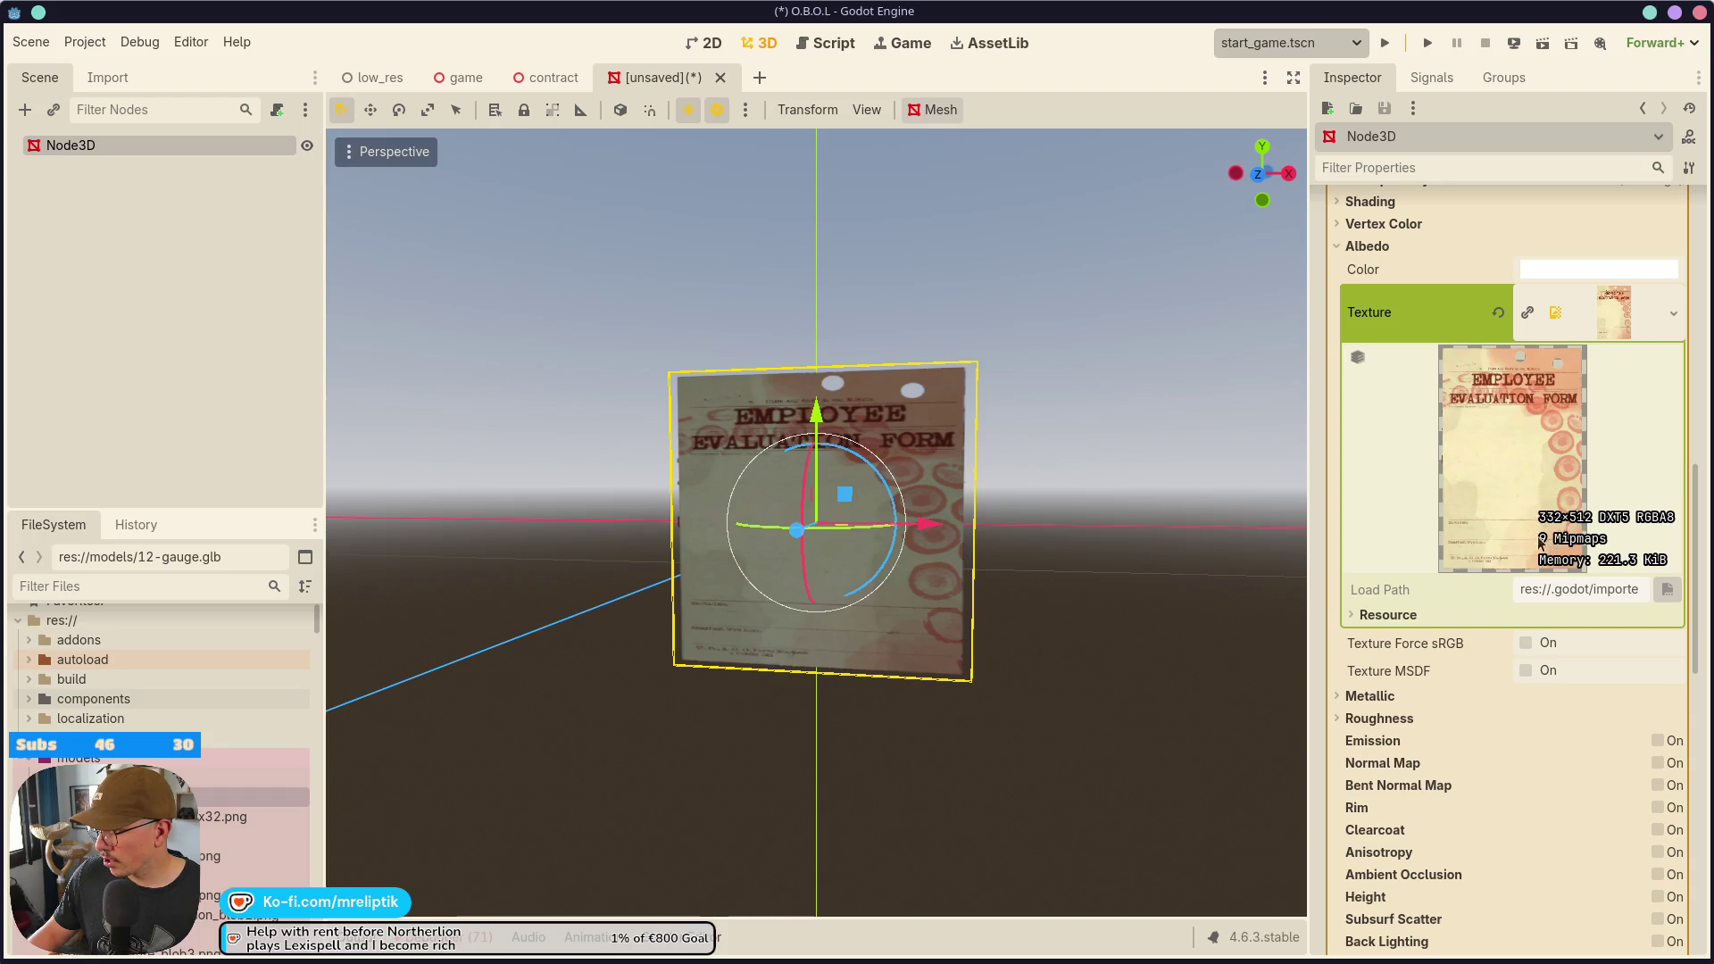
{"action": "scroll", "coordinate": [1500, 527], "scroll_direction": "up", "scroll_amount": 10}
- Enter 332 × 512 as the mesh size, then divide each by 1000 to get 0.332 × 0.512 m
{"action": "left_click", "coordinate": [1572, 334]}
{"action": "type", "text": "332"}
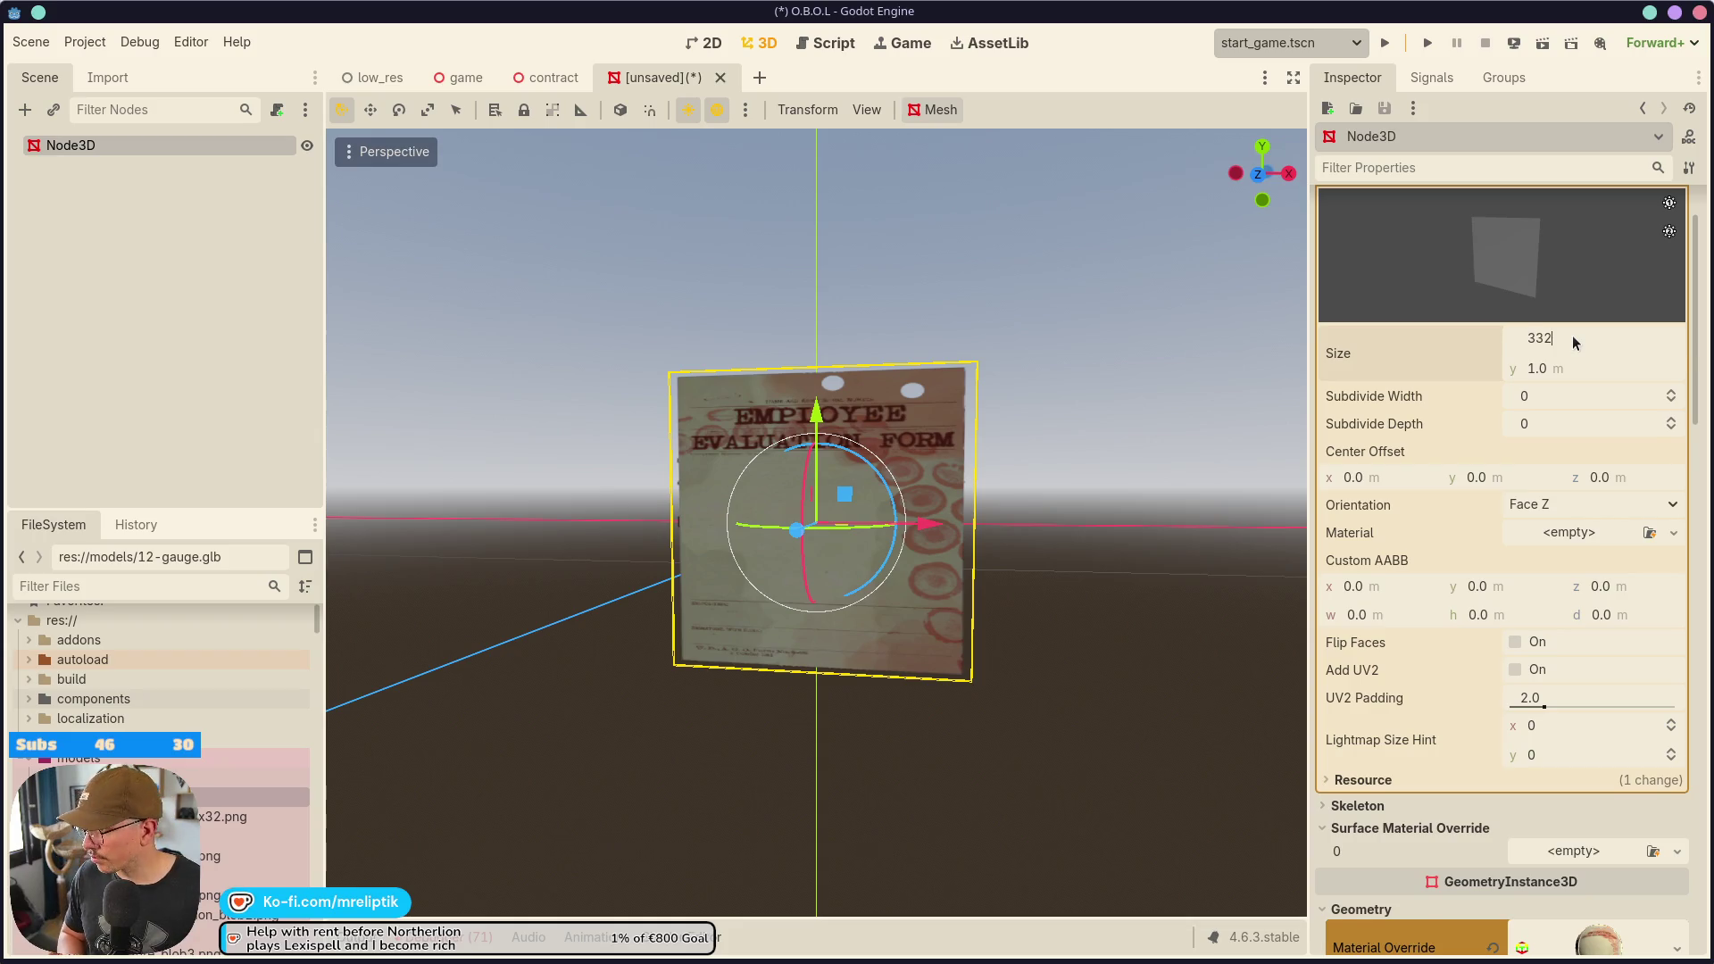
{"action": "key", "text": "Tab"}
{"action": "type", "text": "12"}
{"action": "key", "text": "Return"}
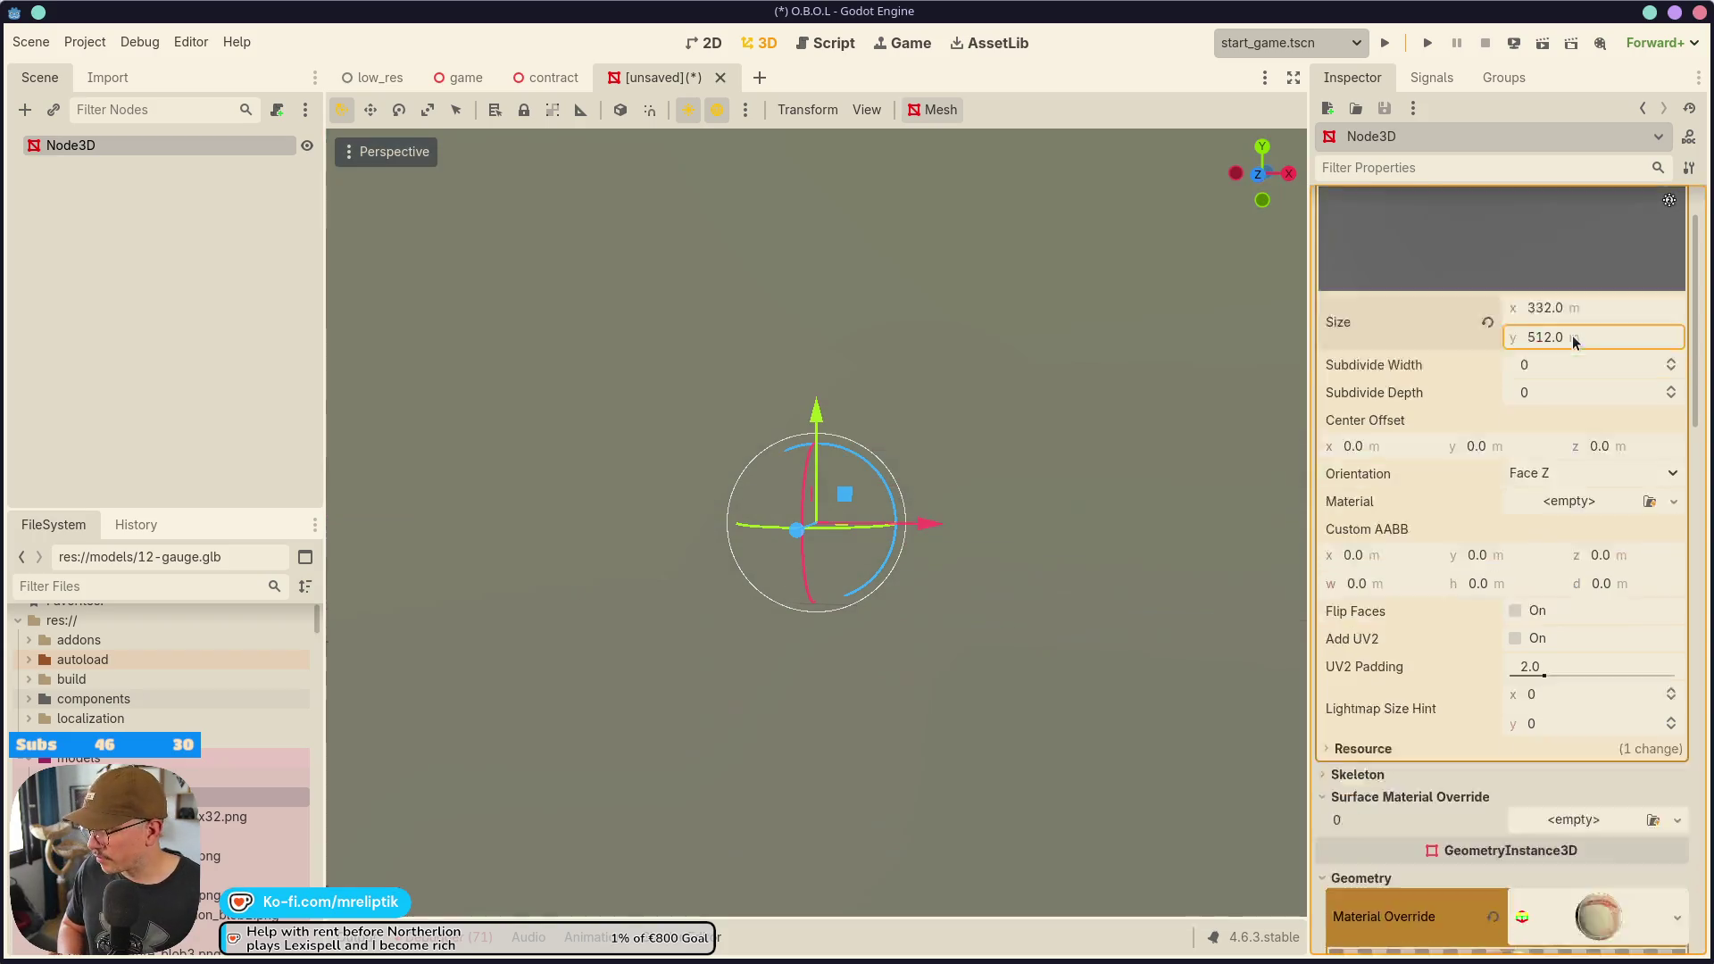
{"action": "left_click", "coordinate": [1616, 332]}
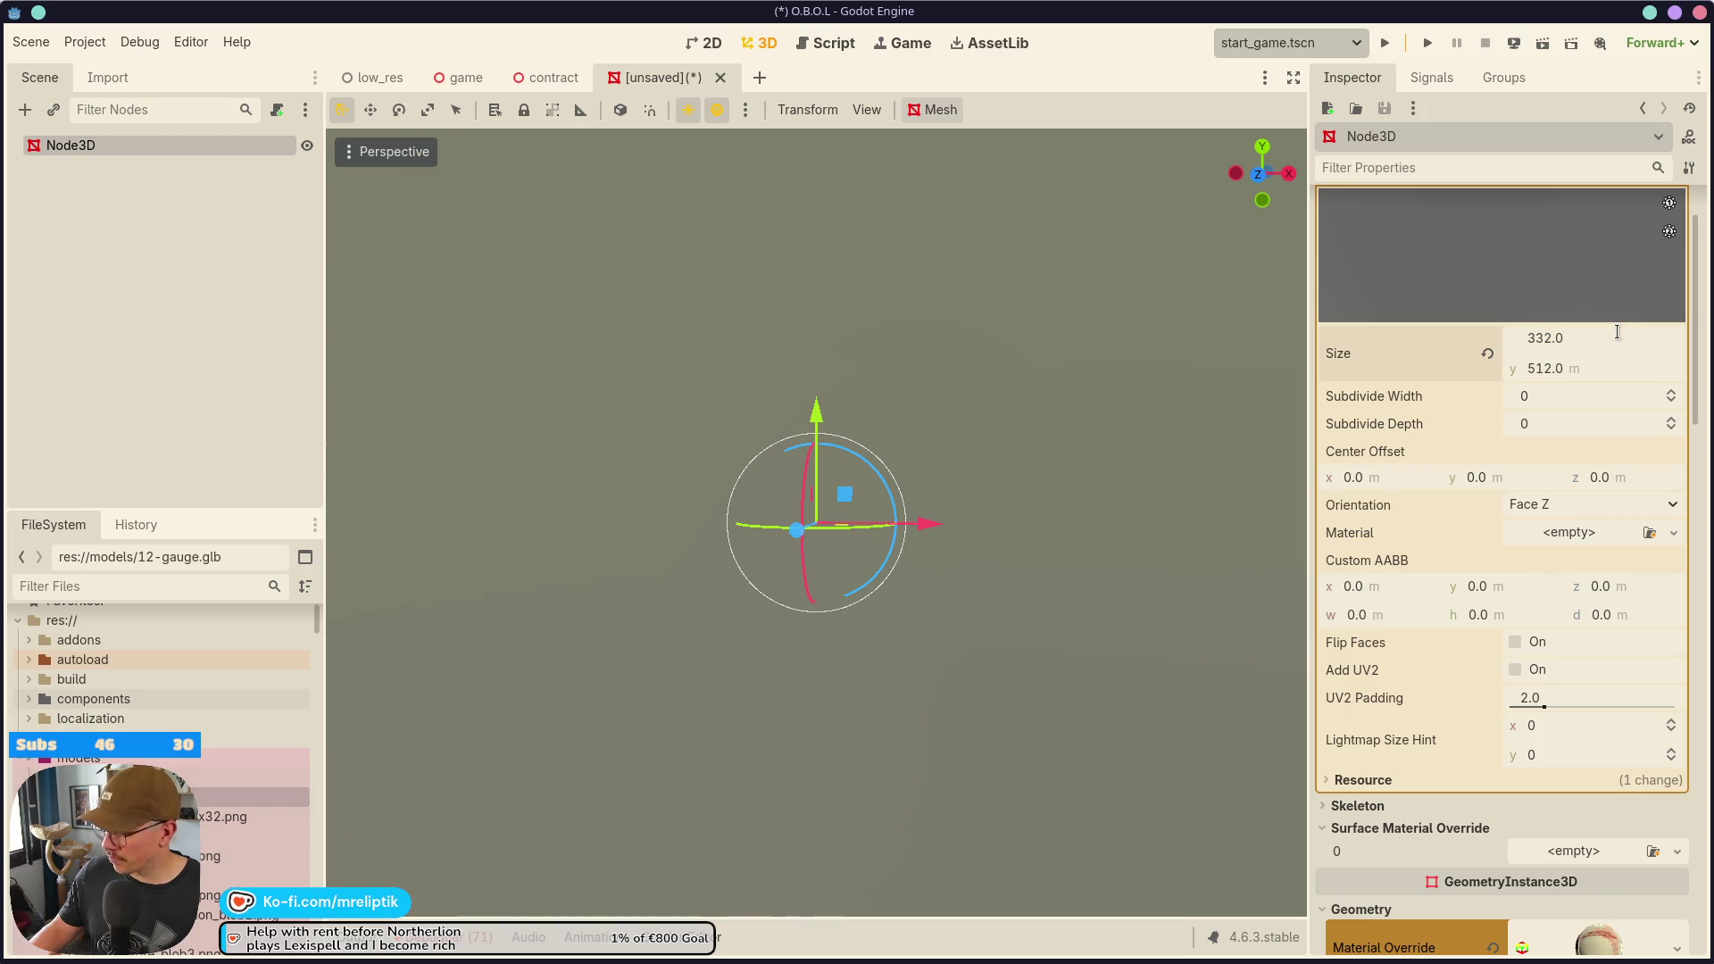
{"action": "type", "text": "0"}
{"action": "key", "text": "Return"}
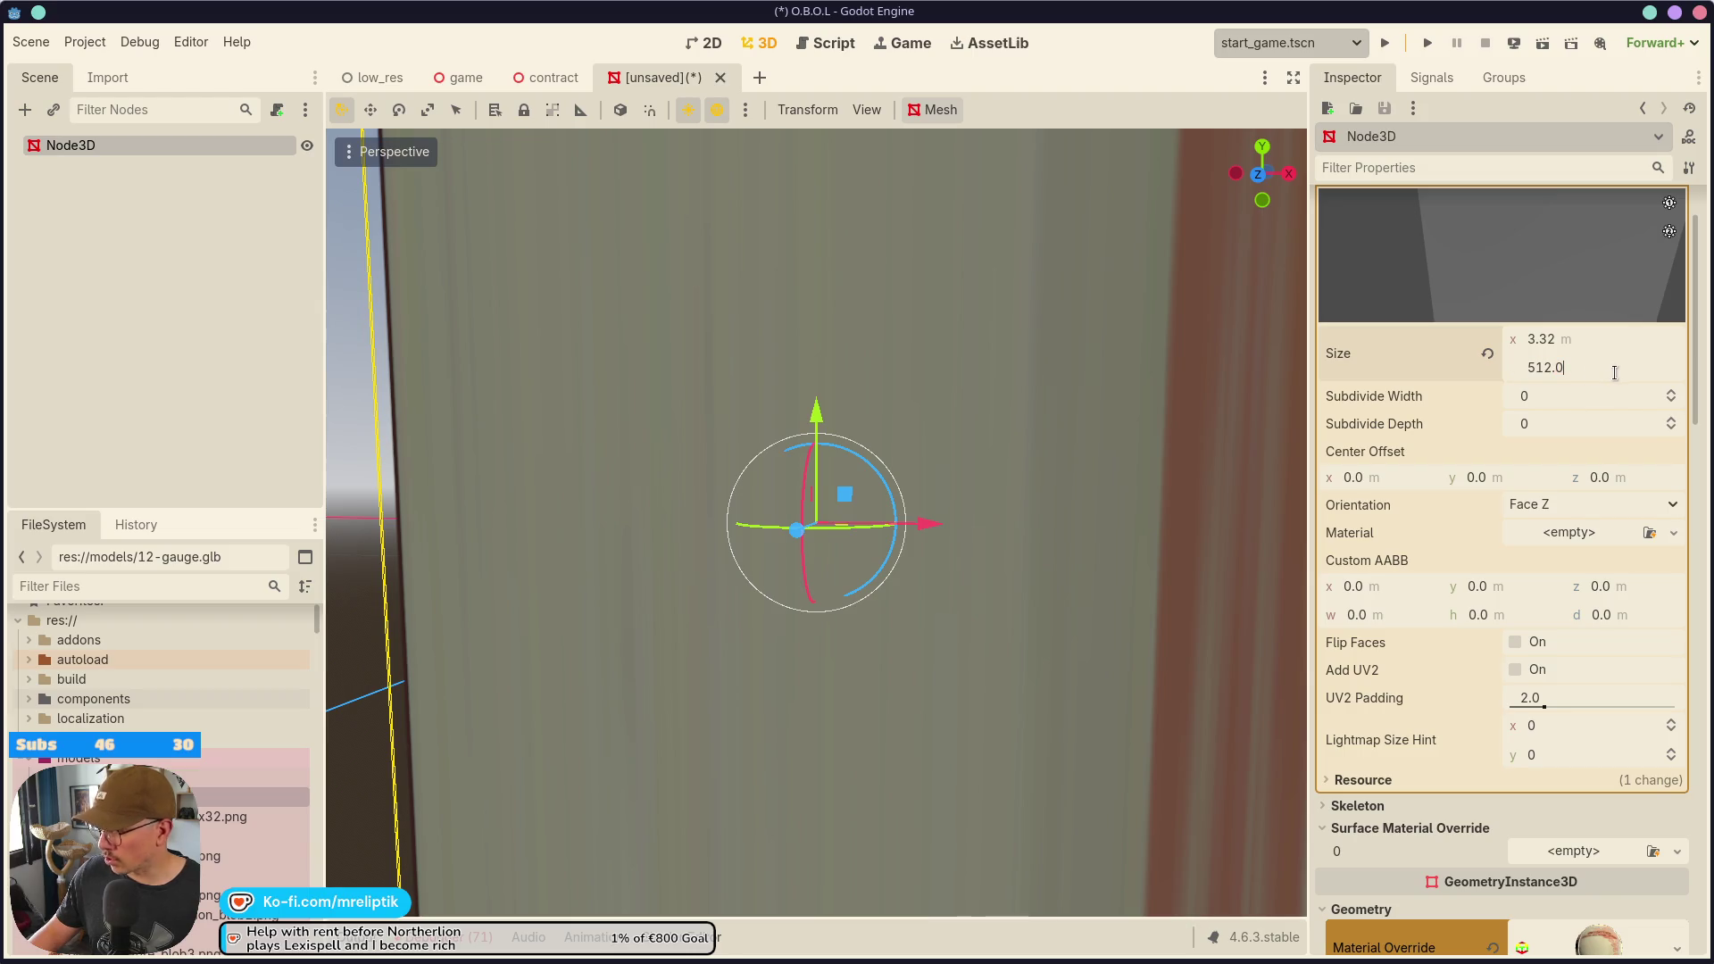
{"action": "key", "text": "Return"}
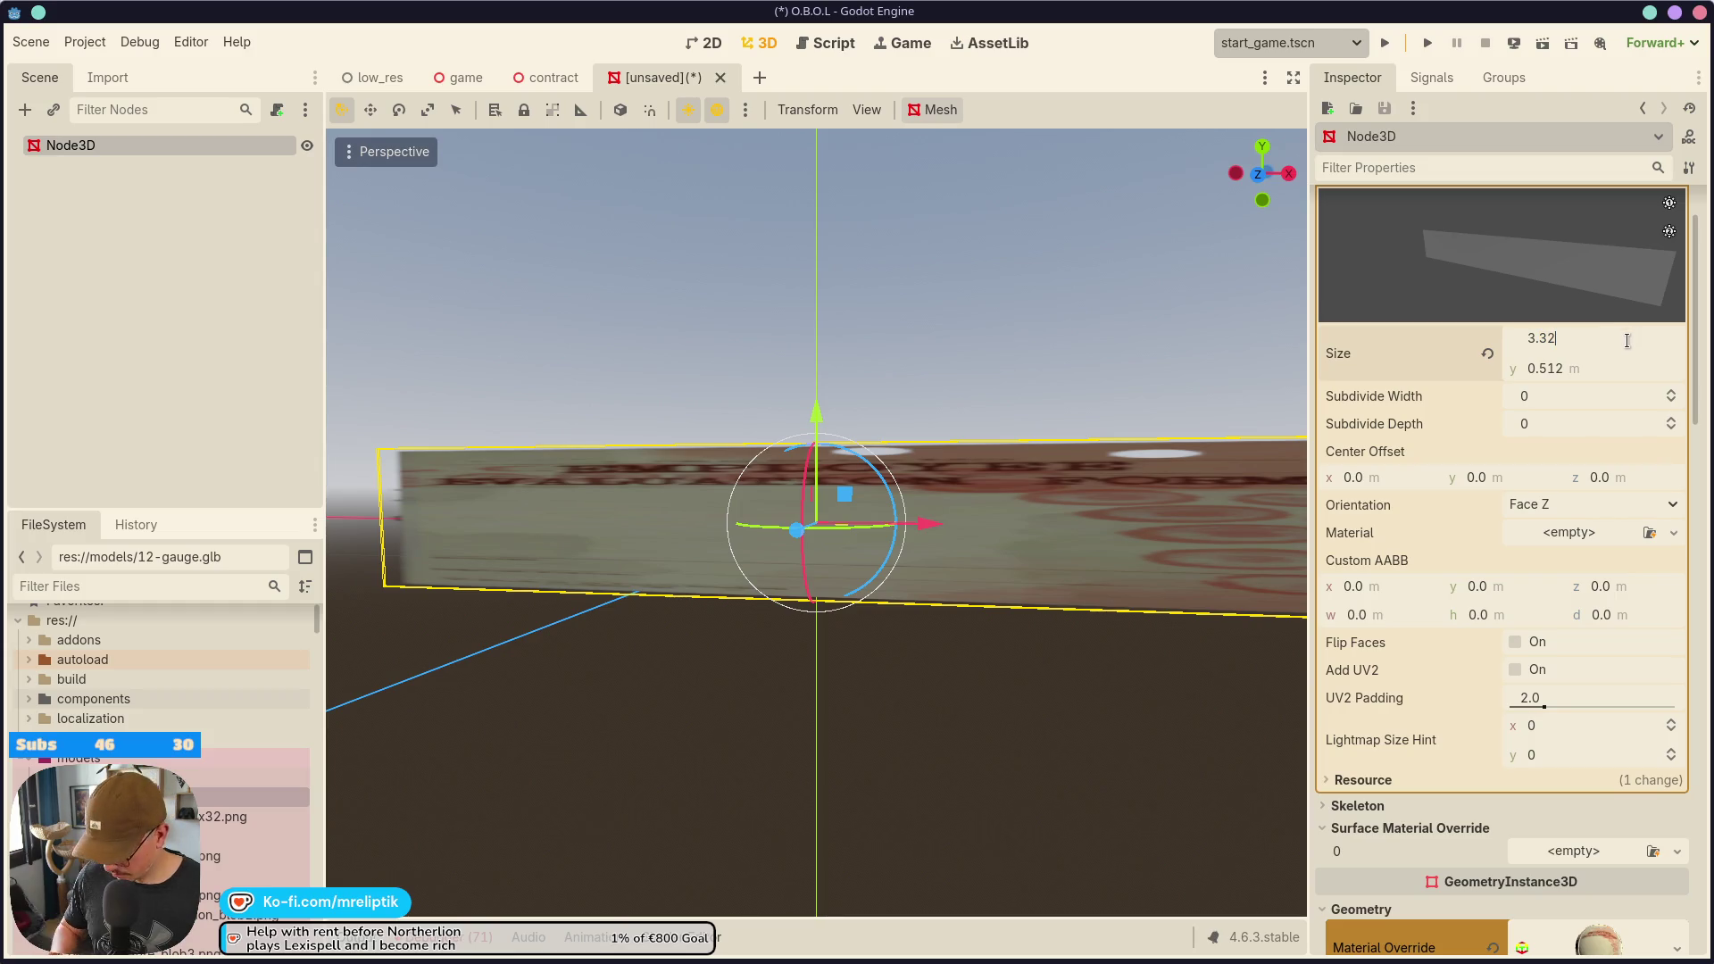
{"action": "key", "text": "Return"}
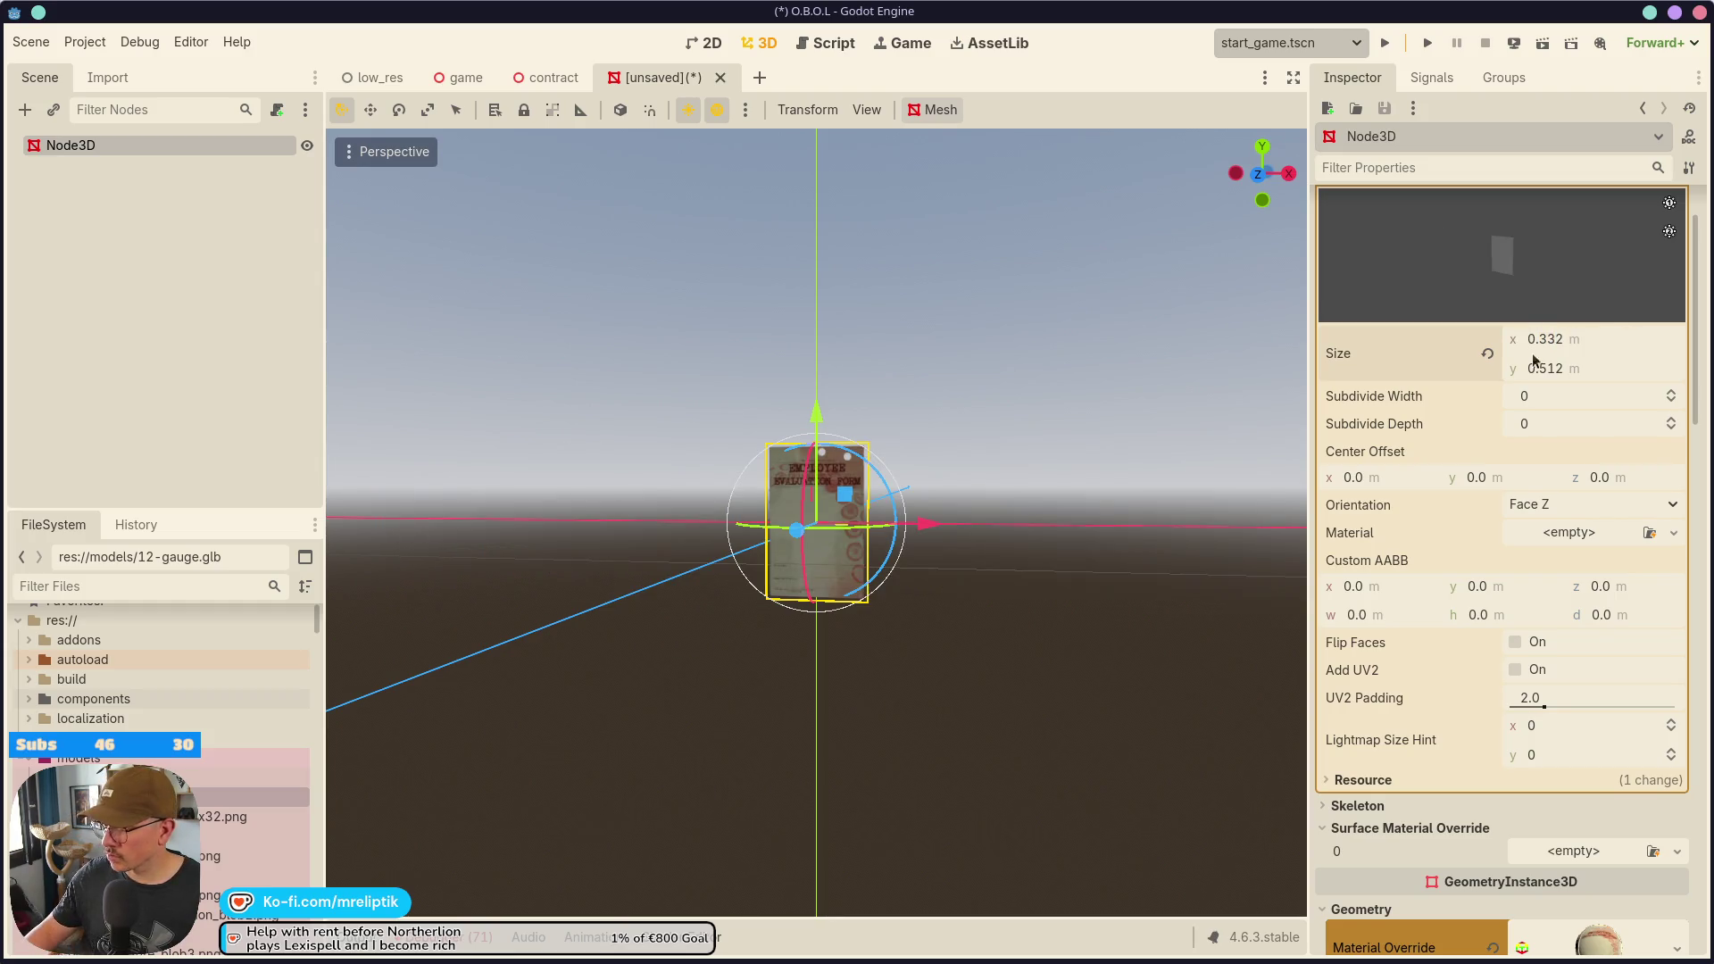
- Orbit around the resized form card to inspect it
{"action": "mouse_move", "coordinate": [1021, 523]}
{"action": "left_mouse_down"}
{"action": "mouse_move", "coordinate": [907, 658]}
{"action": "mouse_move", "coordinate": [926, 642]}
{"action": "mouse_move", "coordinate": [1017, 688]}
{"action": "mouse_move", "coordinate": [799, 663]}
{"action": "left_mouse_up"}
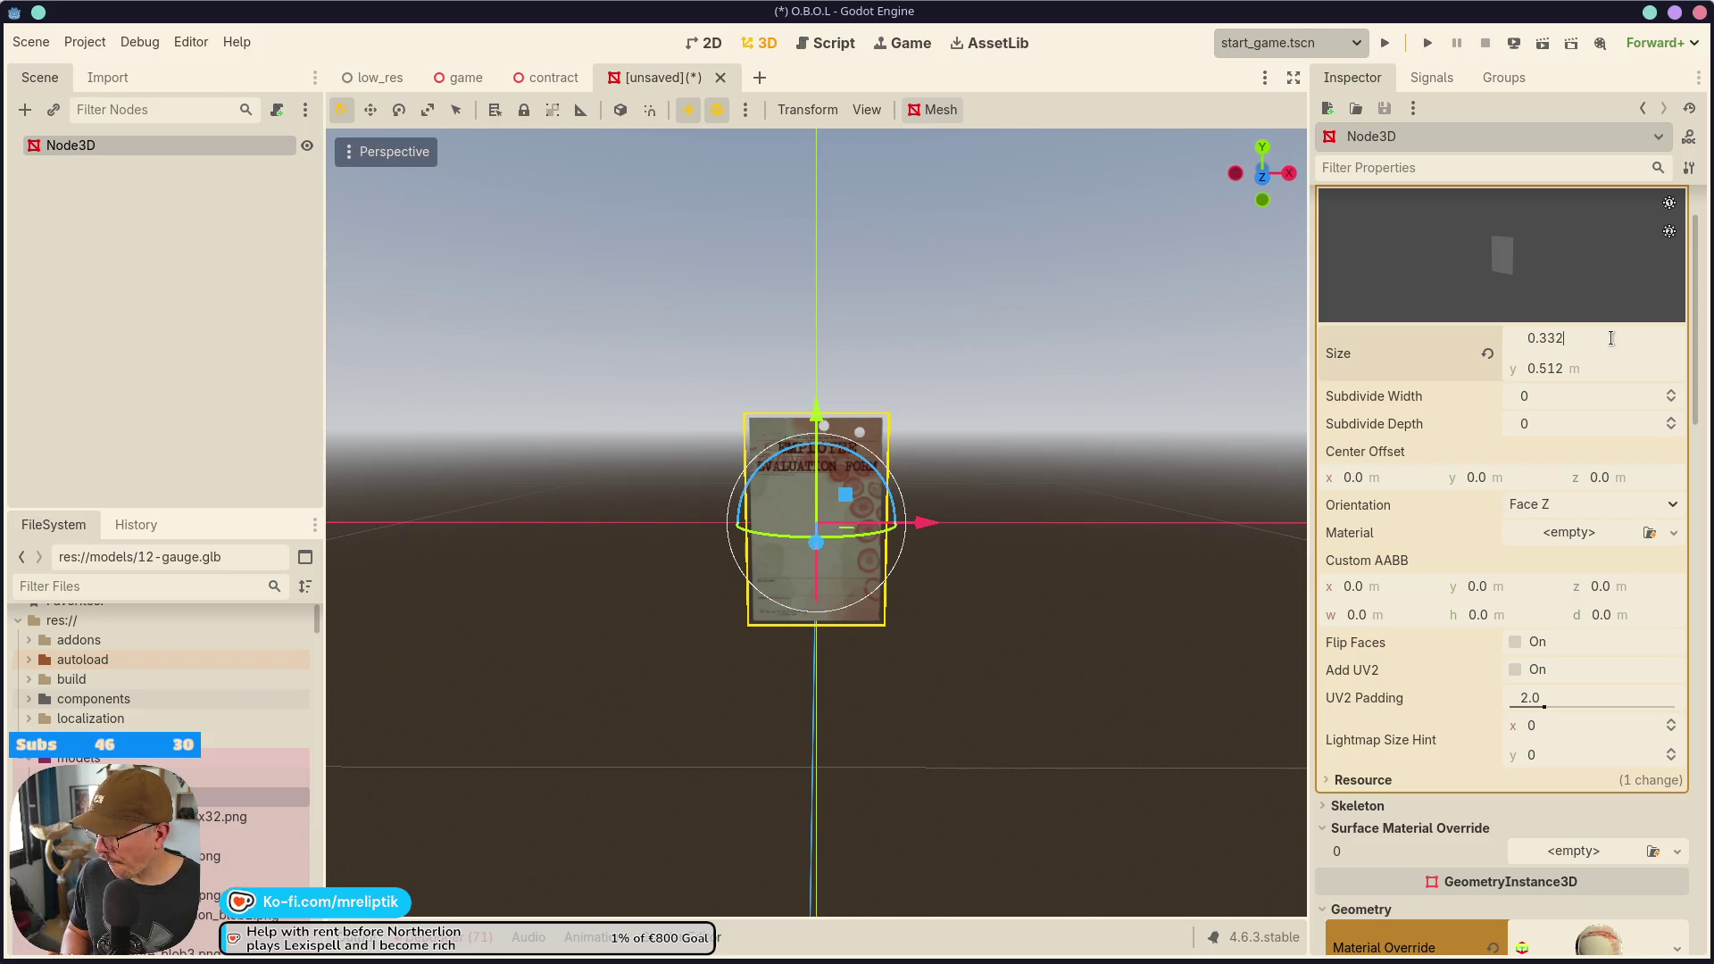
{"action": "left_click", "coordinate": [227, 350]}
{"action": "scroll", "coordinate": [979, 585], "scroll_direction": "down", "scroll_amount": 3}
{"action": "left_click_drag", "start_coordinate": [979, 585], "coordinate": [899, 566]}
- In Save Scene As, create an 'interactables' folder inside res://scenes
{"action": "key", "text": "ctrl+s"}
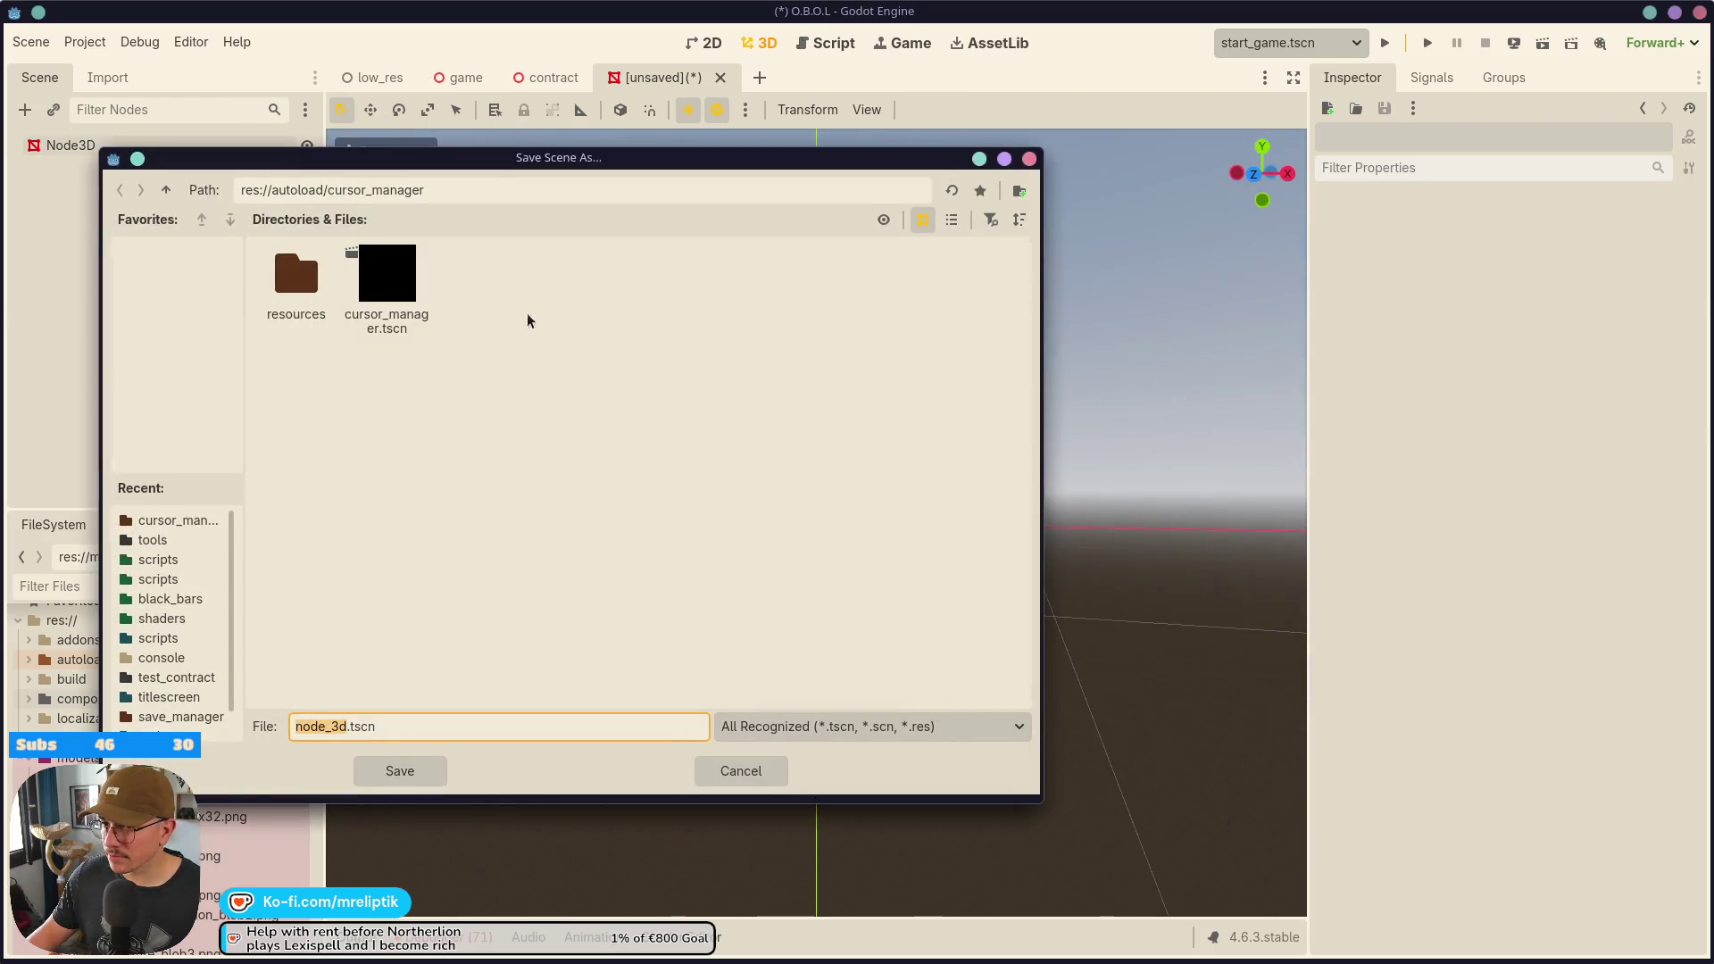
{"action": "key", "text": "Escape"}
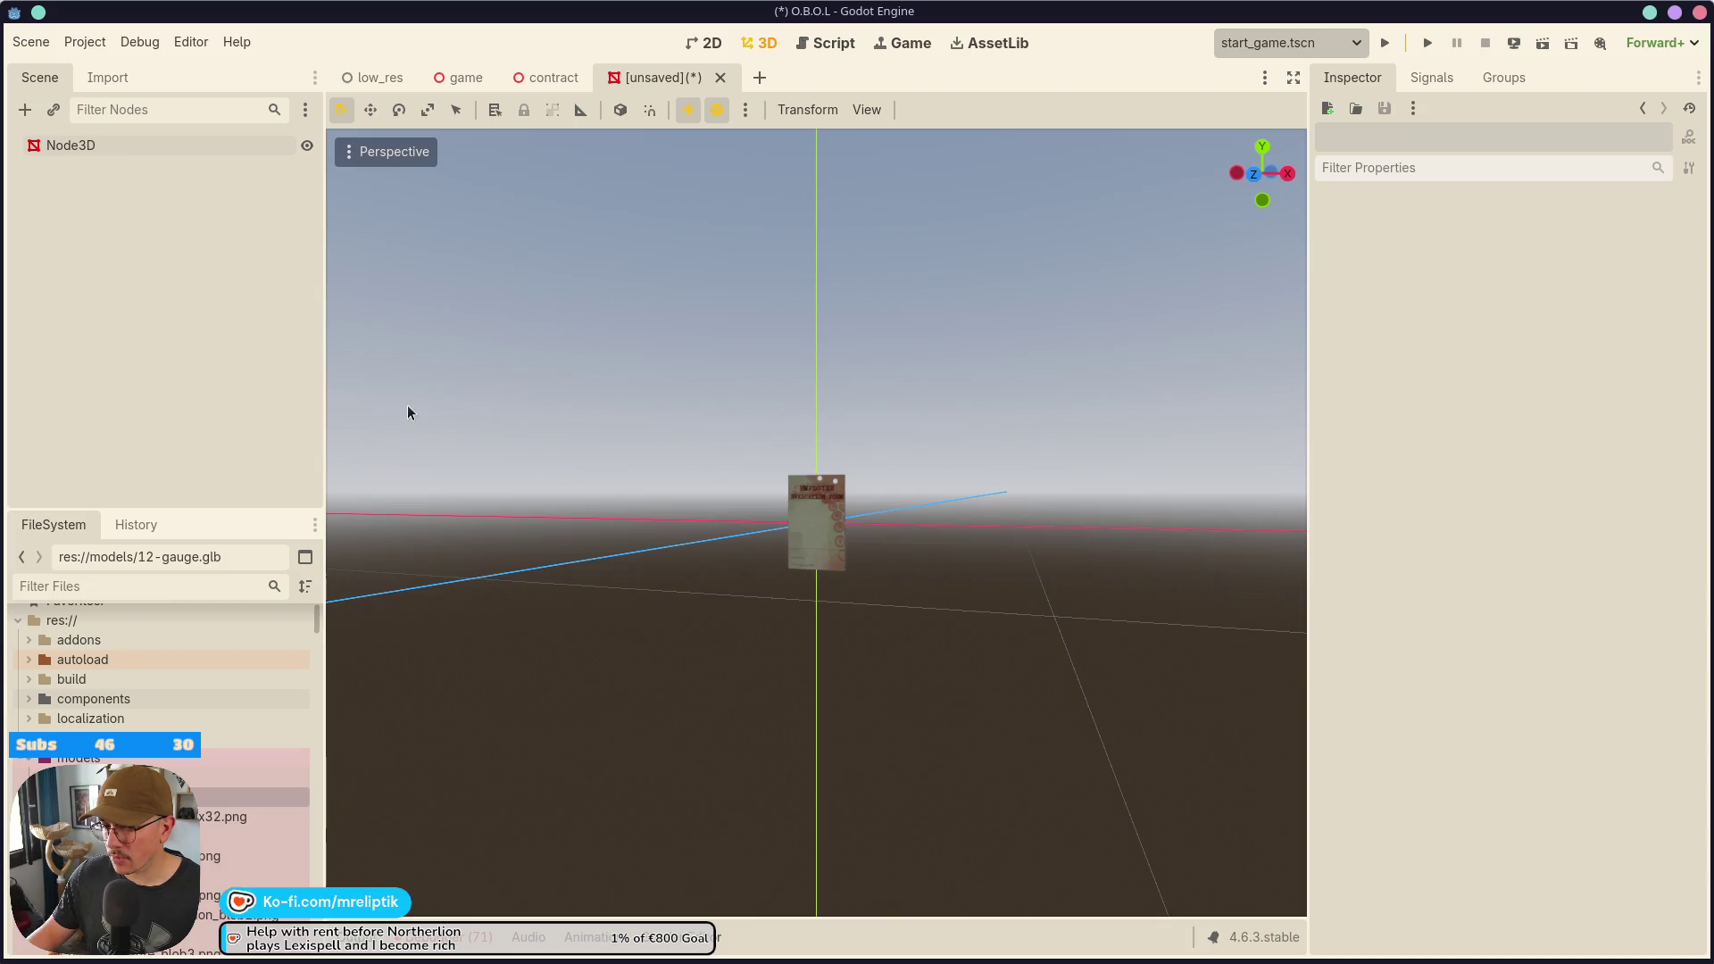
{"action": "key", "text": "ctrl+s"}
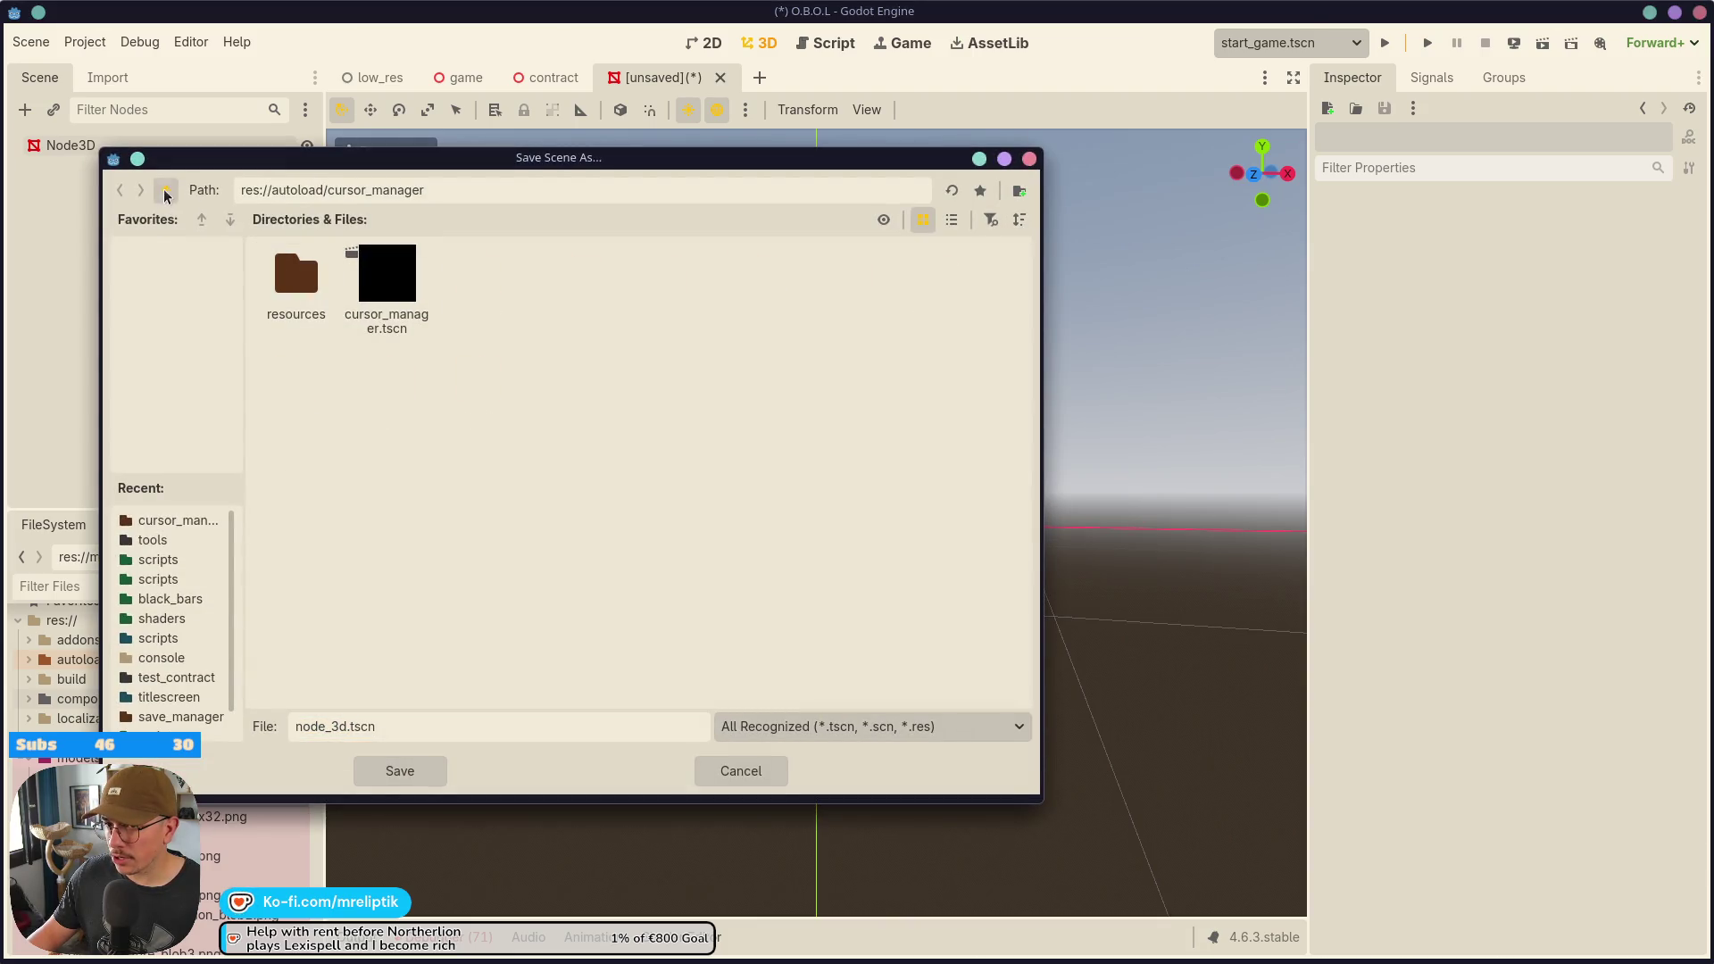
{"action": "left_click", "coordinate": [165, 191]}
{"action": "left_click", "coordinate": [165, 191]}
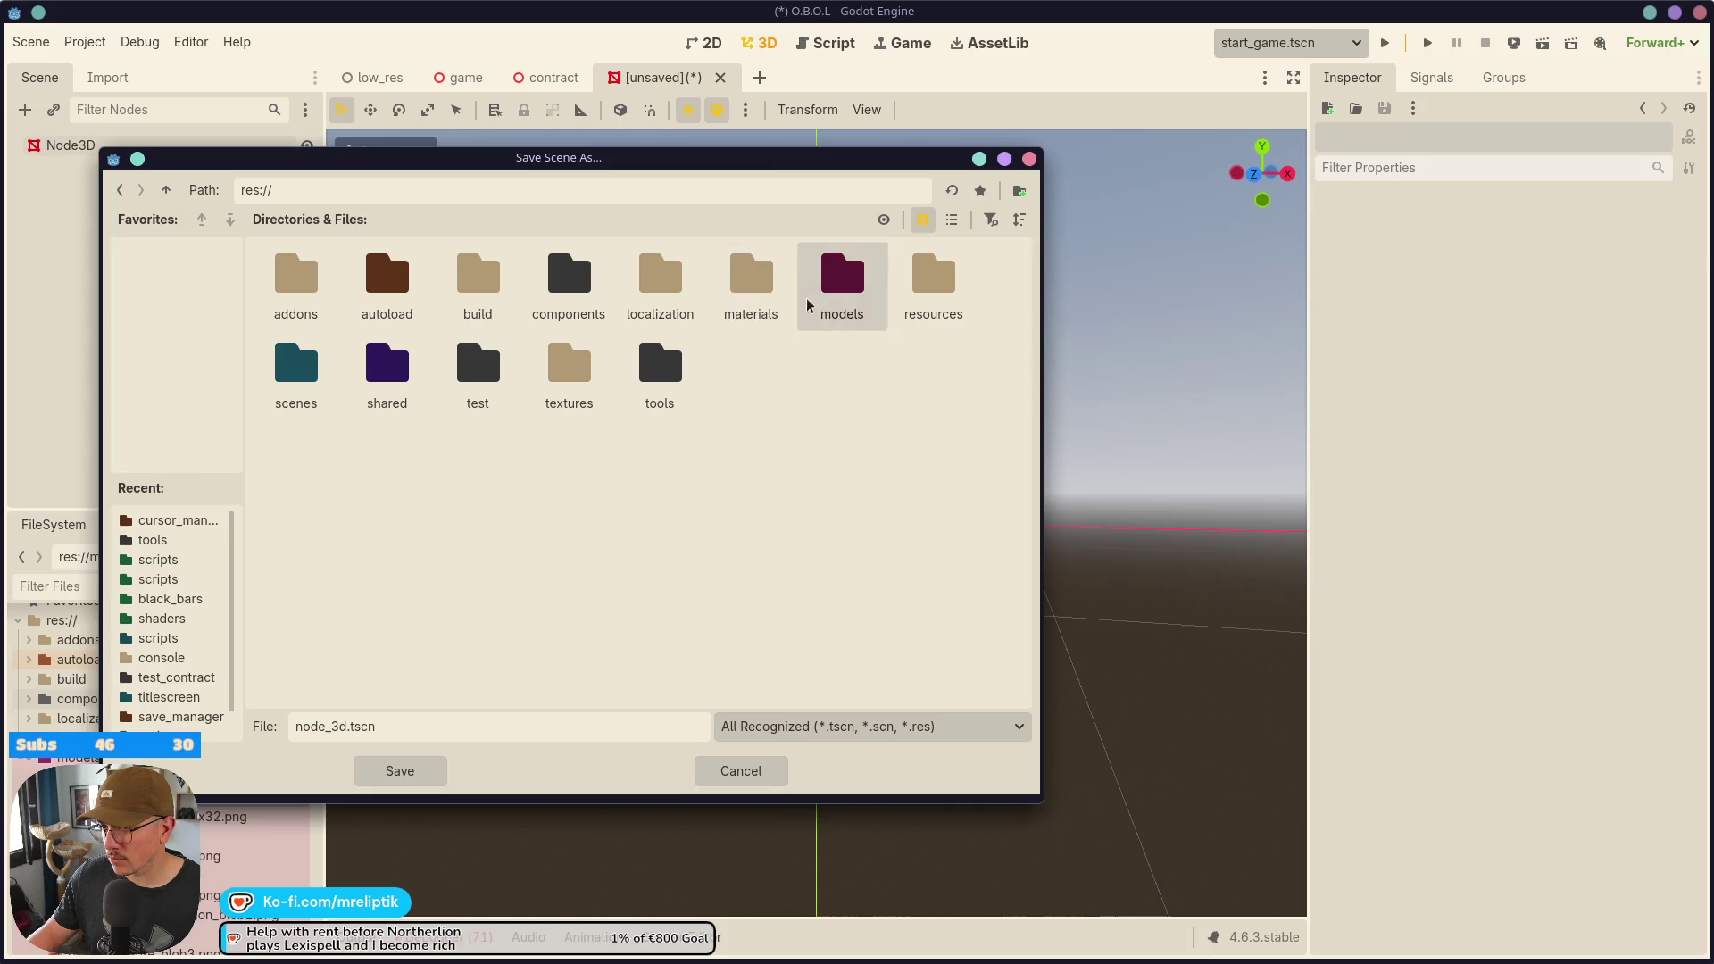
{"action": "double_click", "coordinate": [296, 366]}
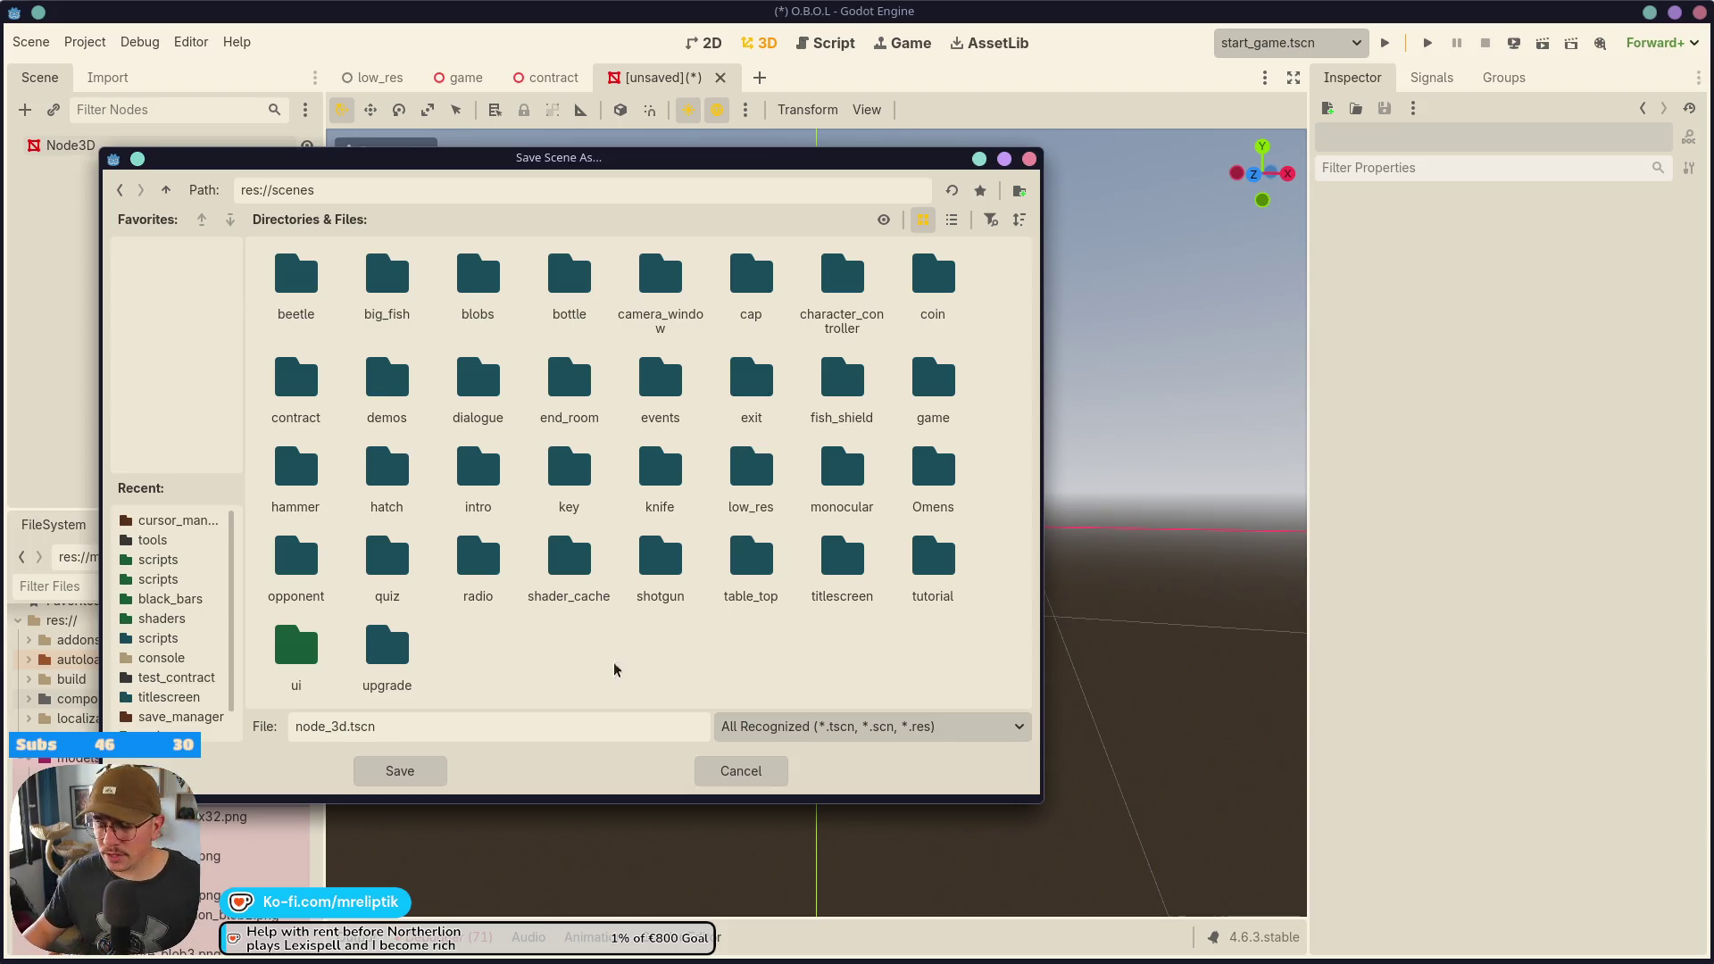
{"action": "right_click", "coordinate": [659, 658]}
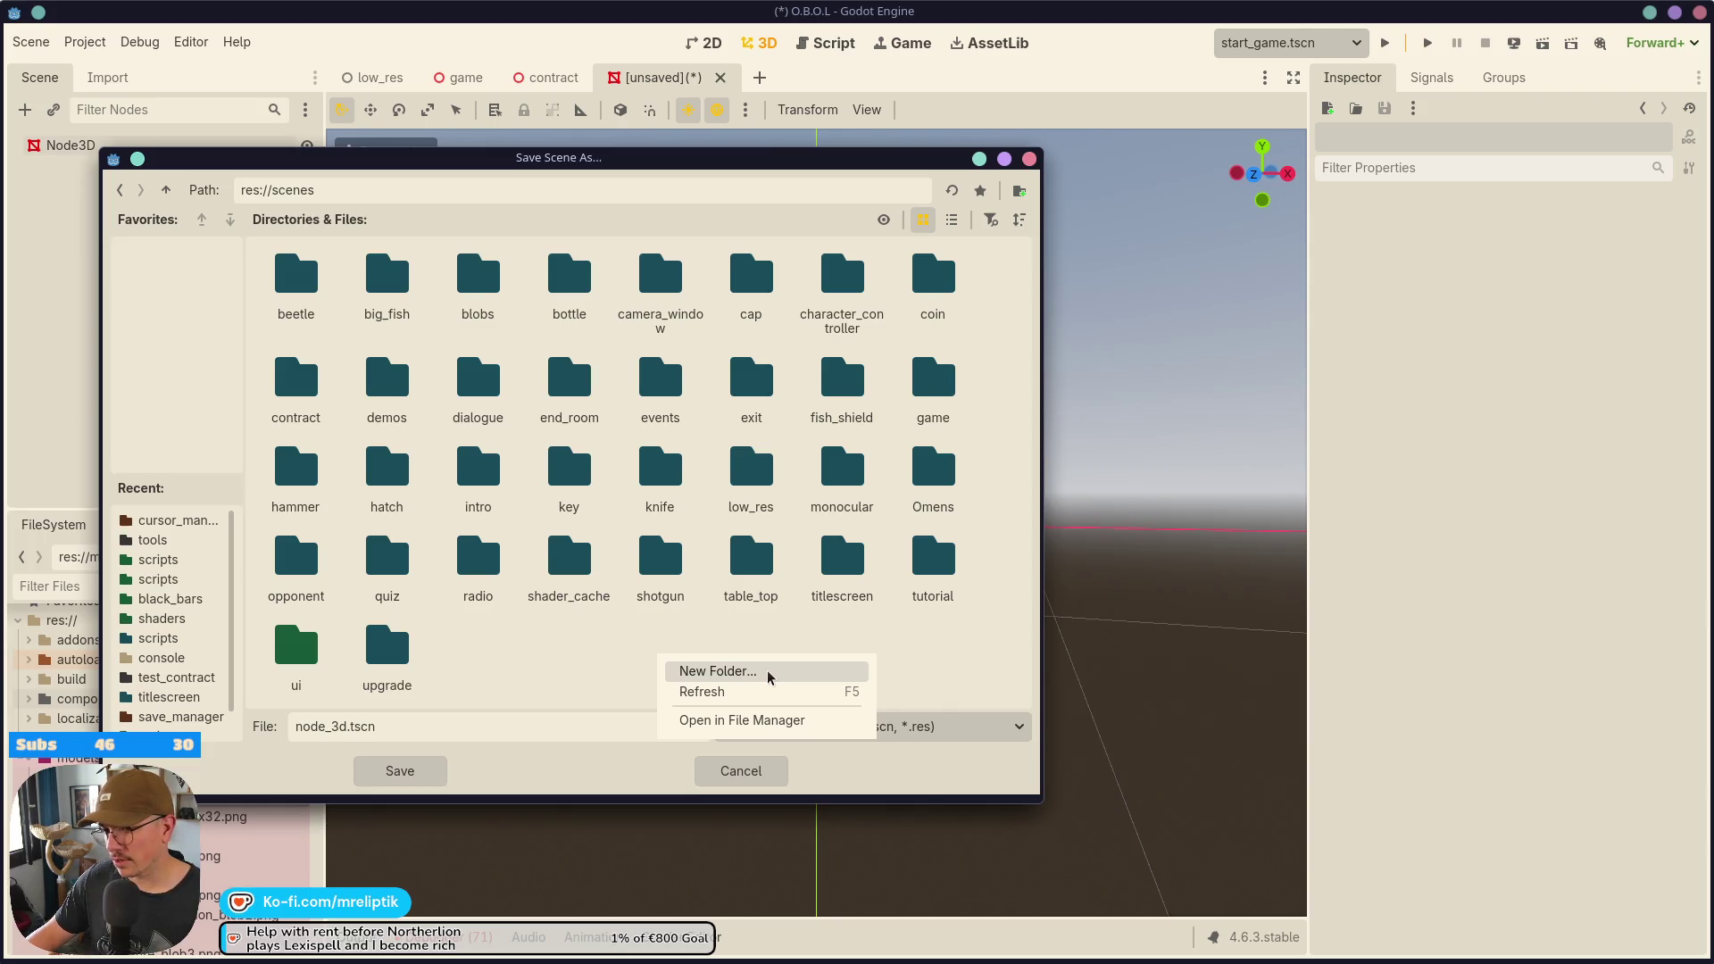
{"action": "left_click", "coordinate": [768, 678]}
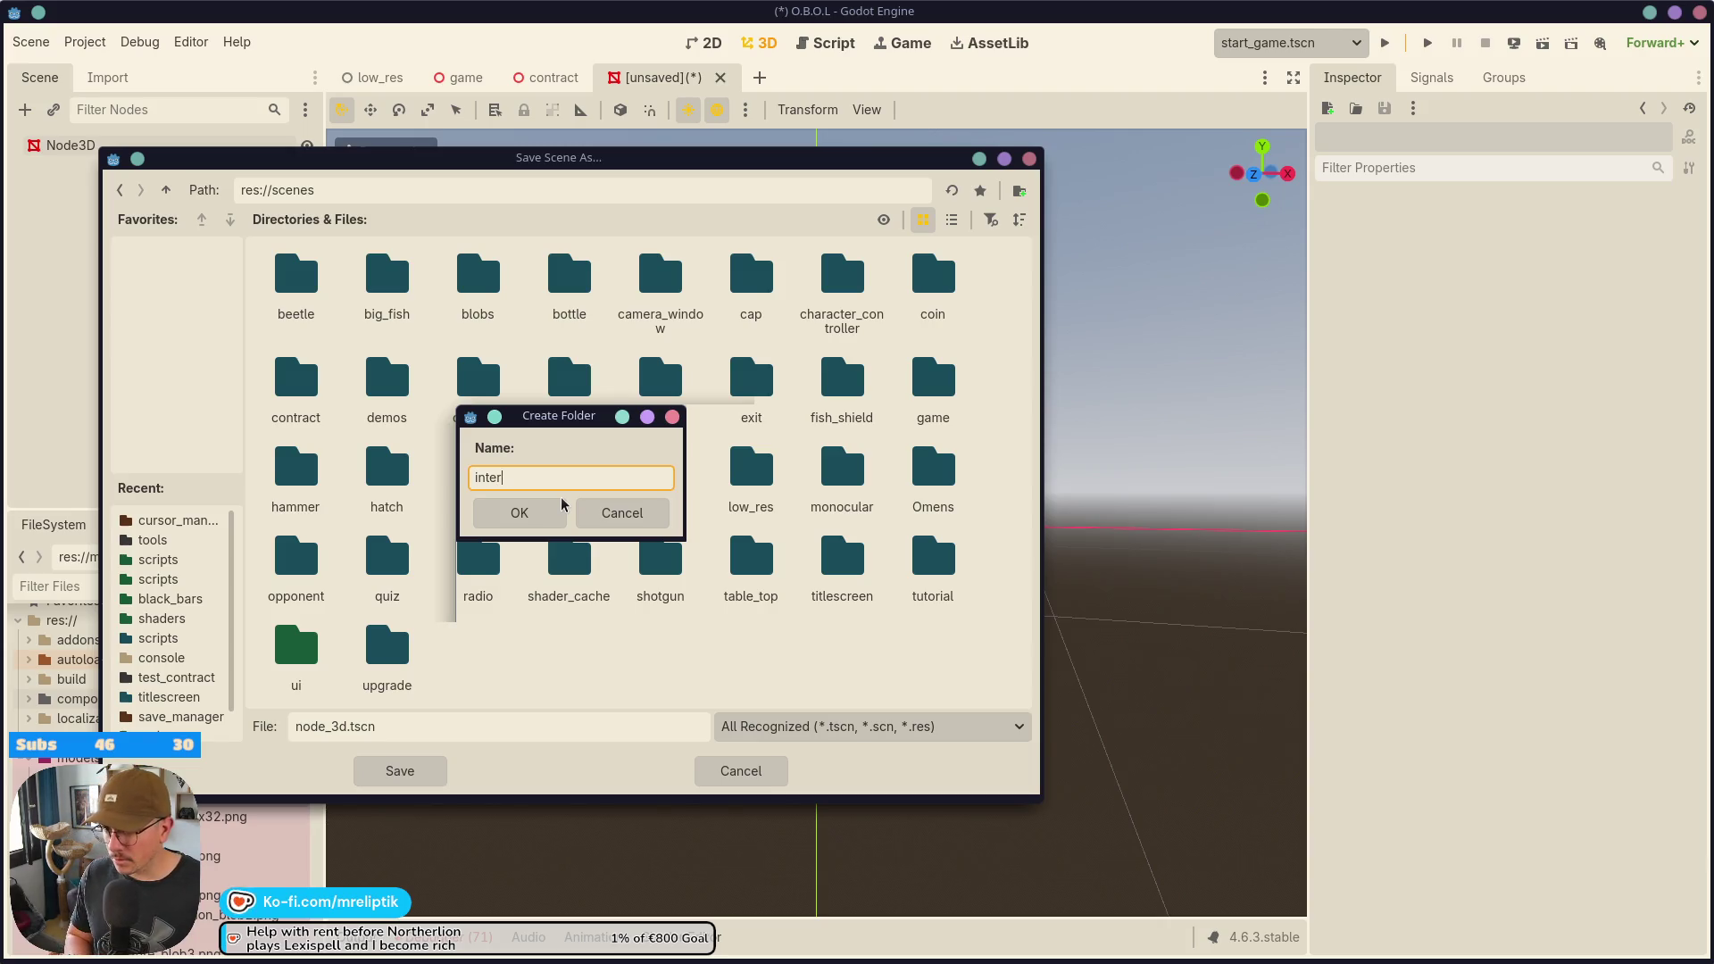
{"action": "type", "text": "ables"}
{"action": "key", "text": "Return"}
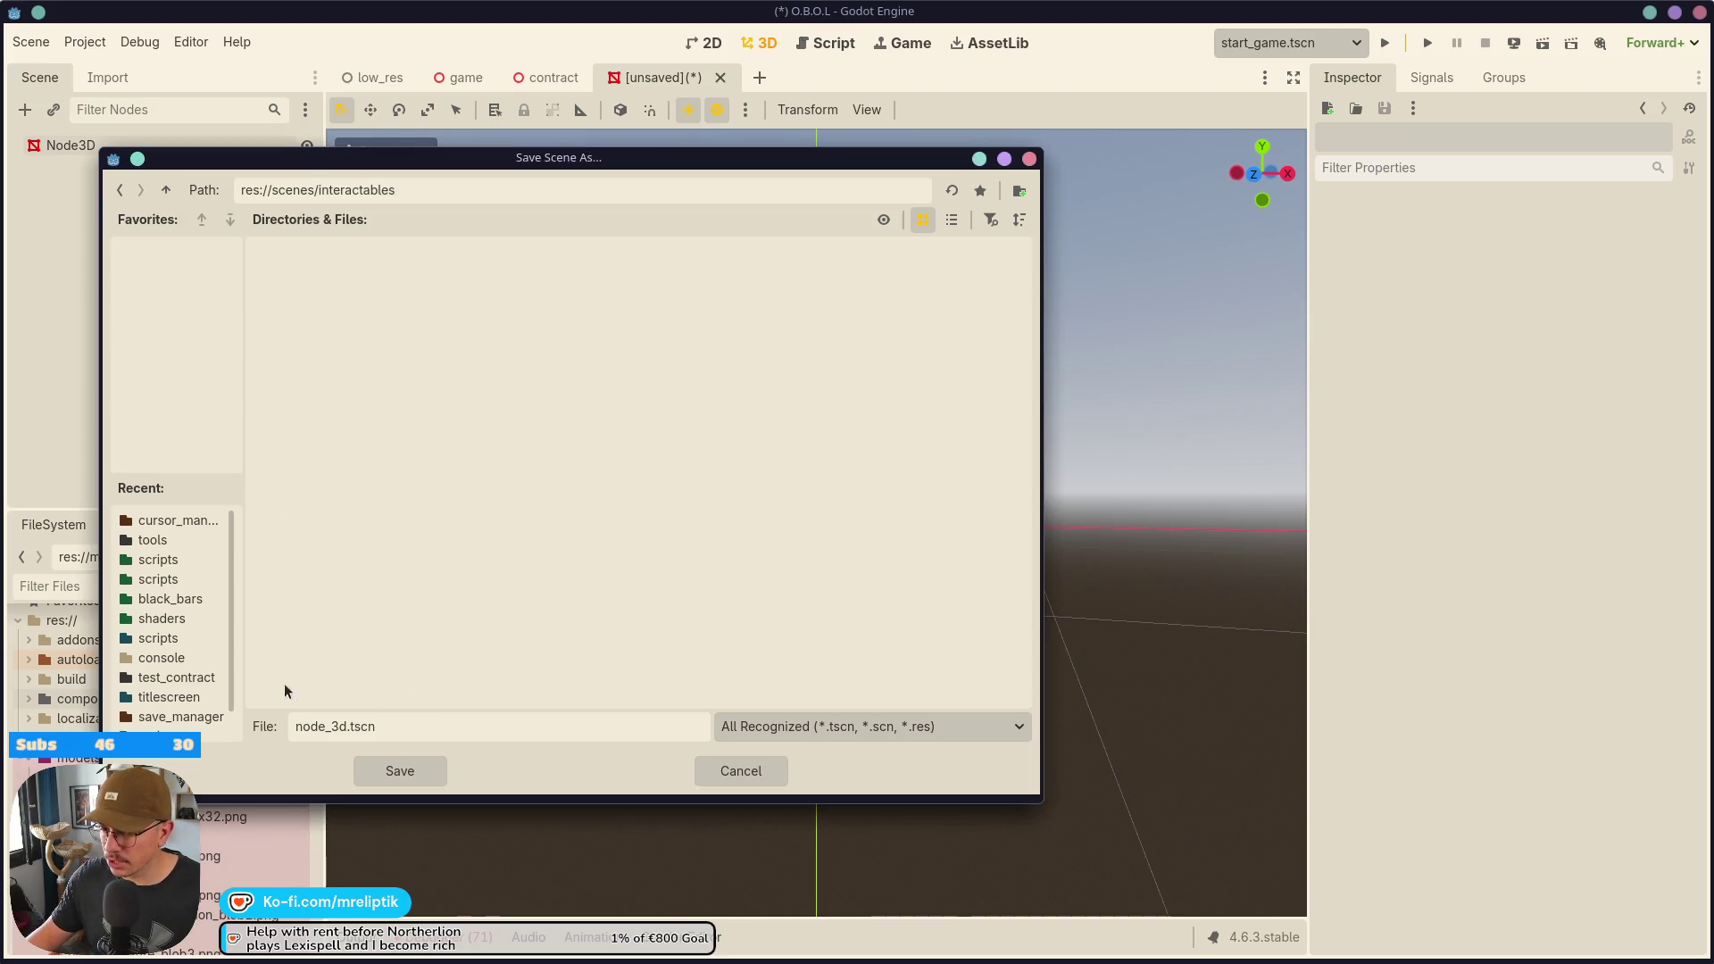
- Save the scene there as interactable_test.tscn
{"action": "left_click_drag", "start_coordinate": [320, 727], "coordinate": [256, 709]}
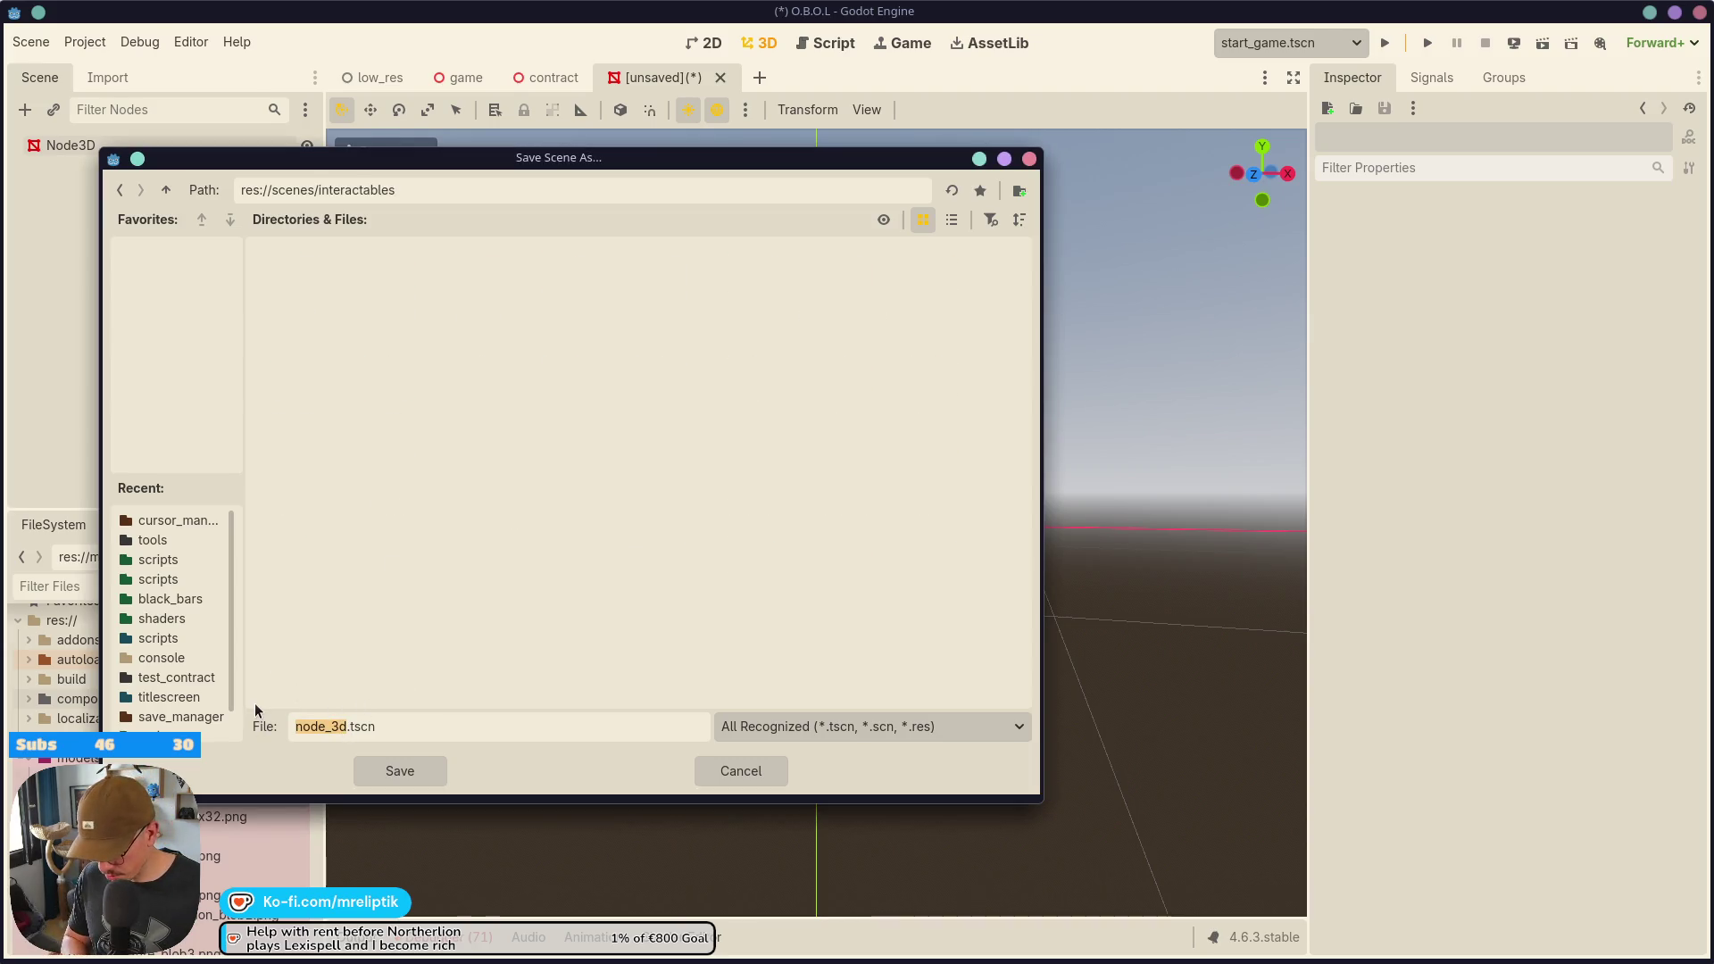
{"action": "type", "text": "interactabl"}
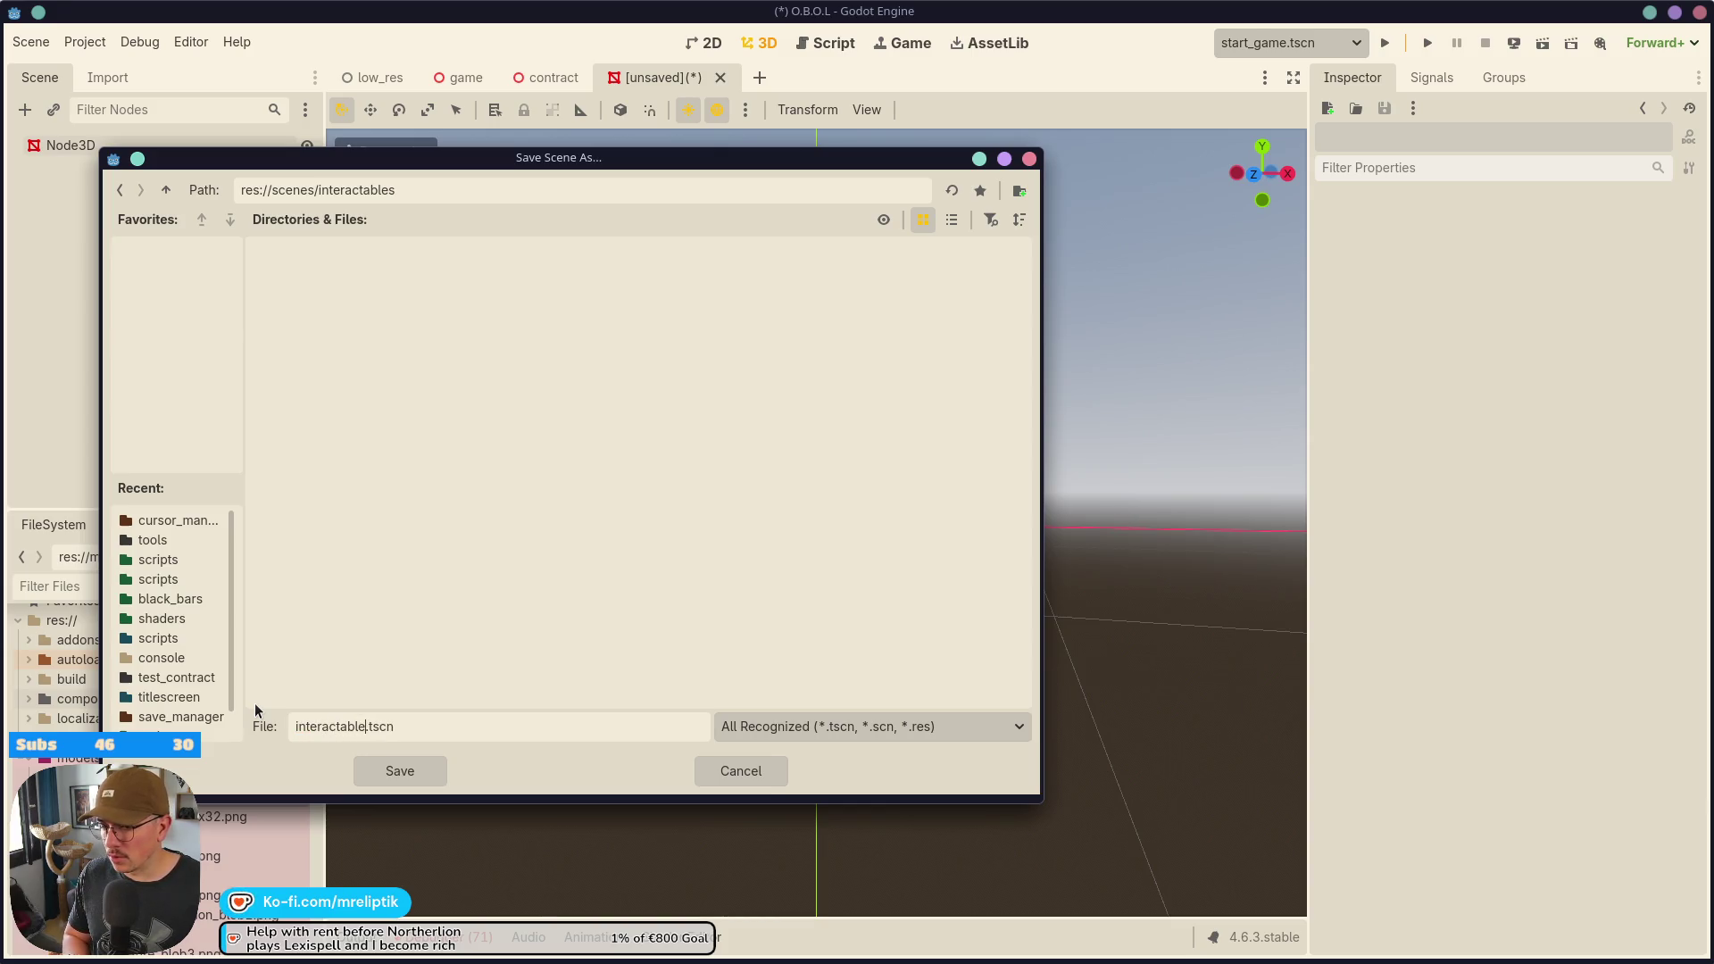
{"action": "left_click", "coordinate": [385, 768]}
- Rename the root node to InteractableTest and switch back to the game scene
{"action": "left_click", "coordinate": [142, 147]}
{"action": "key", "text": "F2"}
{"action": "type", "text": "Interactable"}
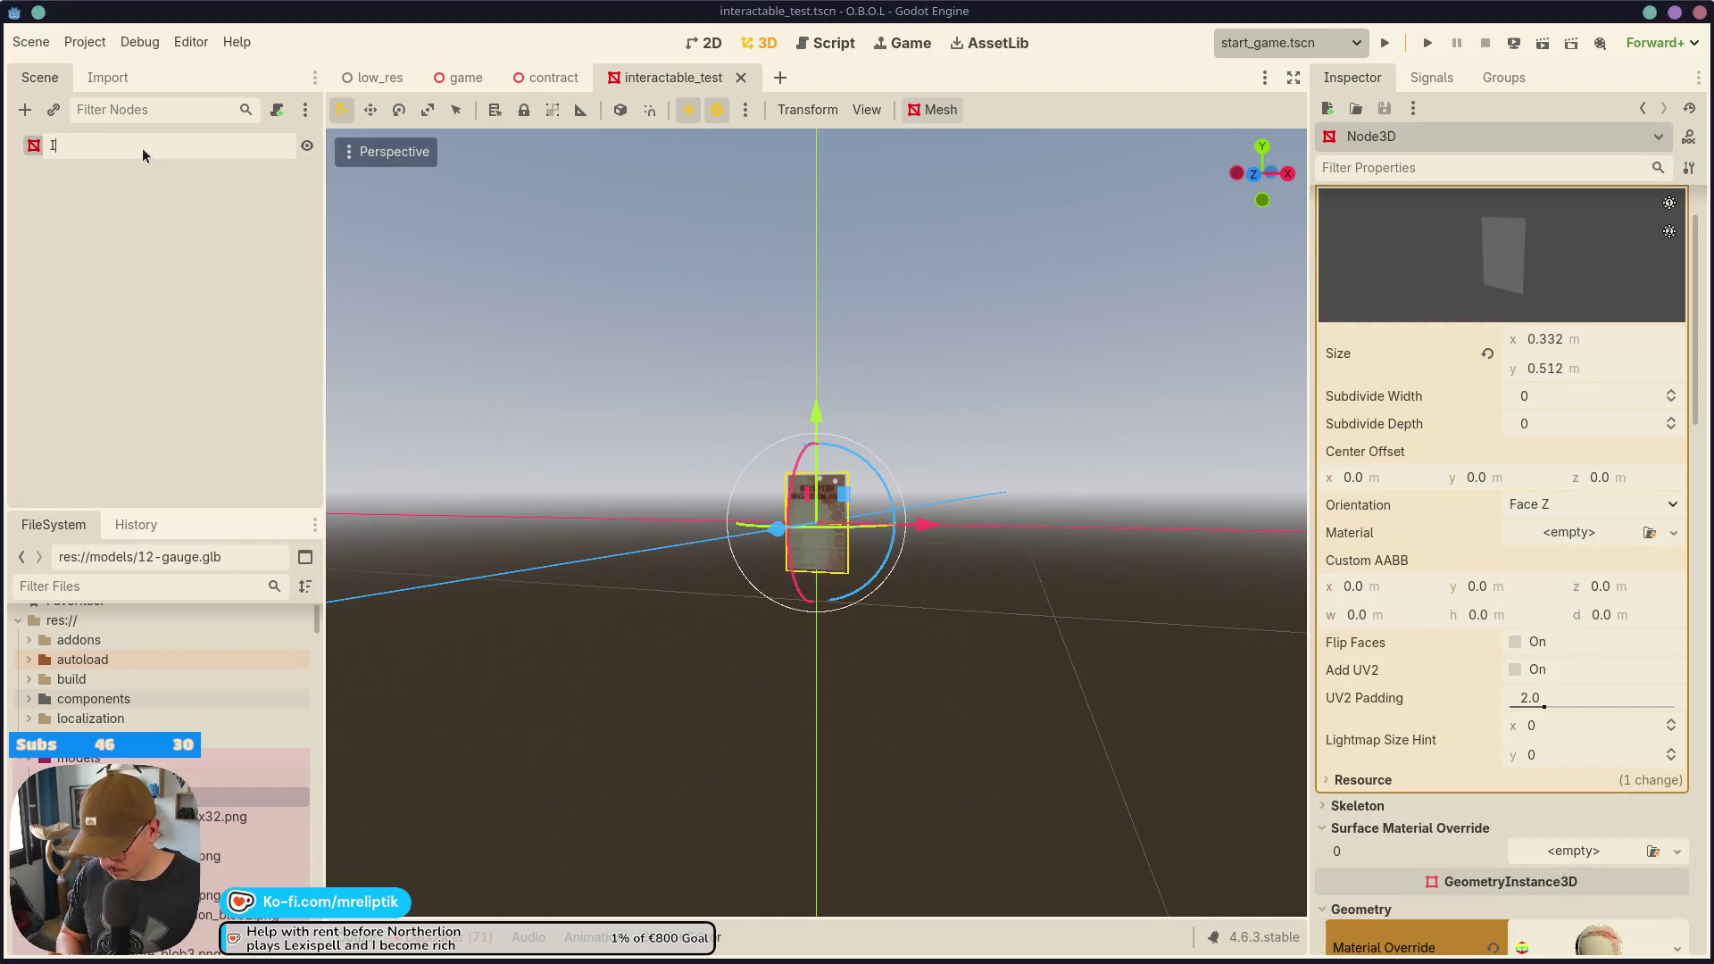
{"action": "type", "text": "Test"}
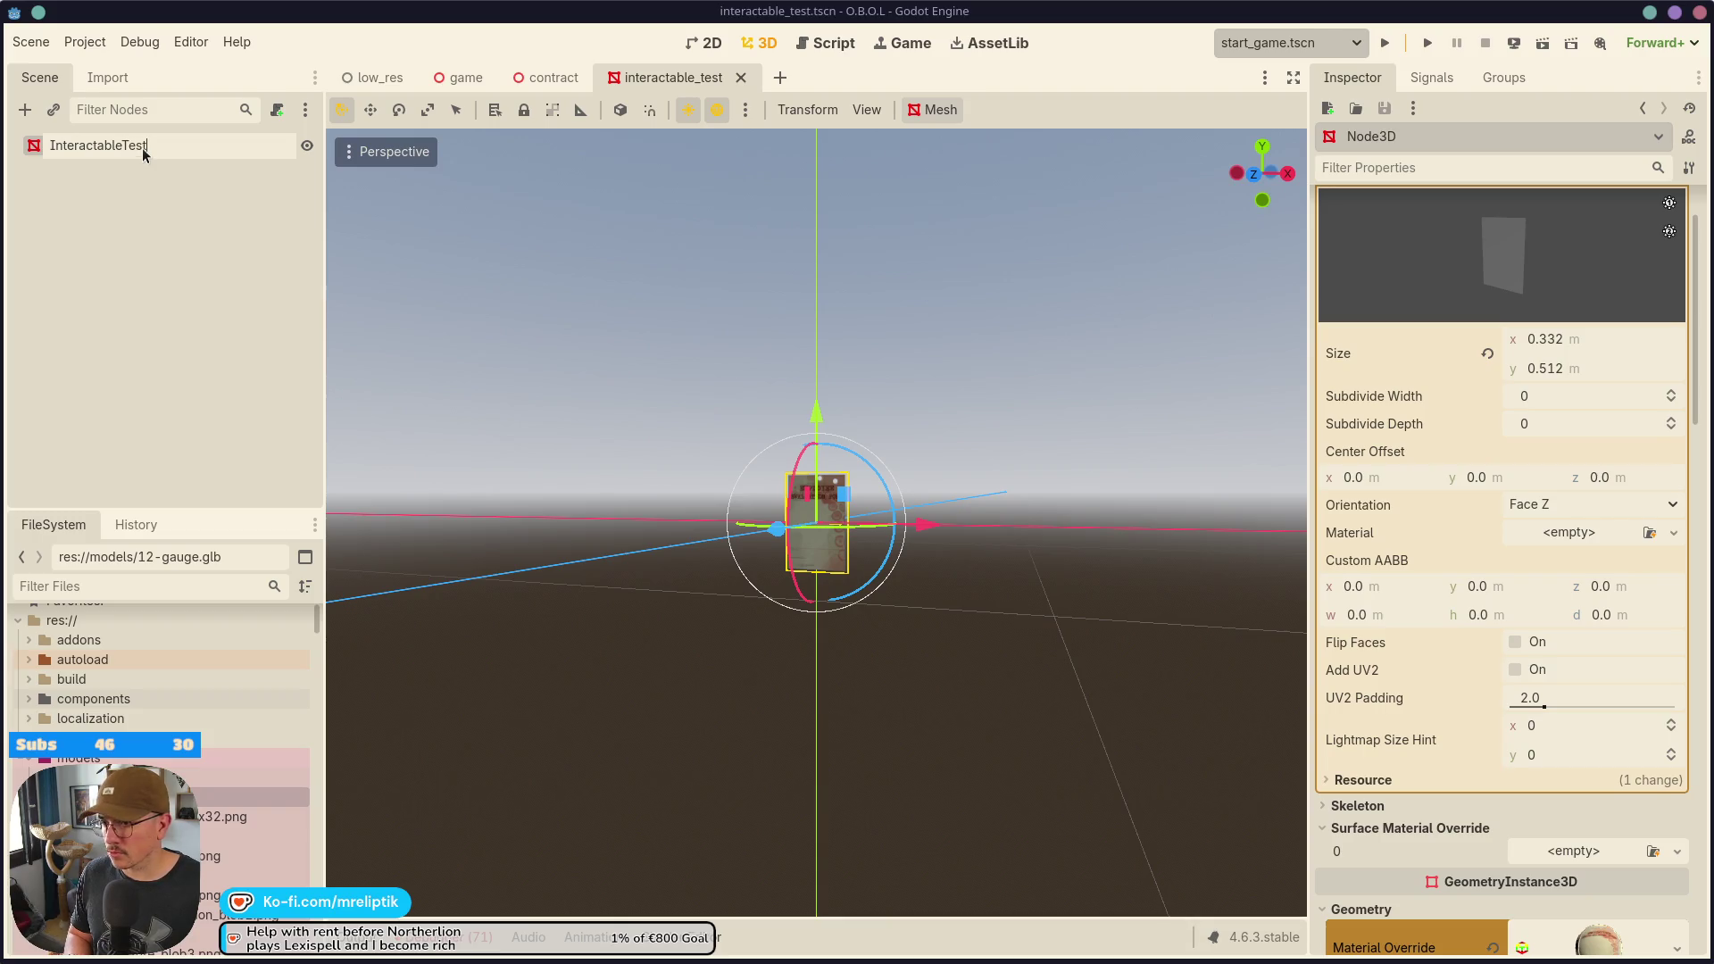
{"action": "key", "text": "Return"}
{"action": "left_click", "coordinate": [449, 75]}
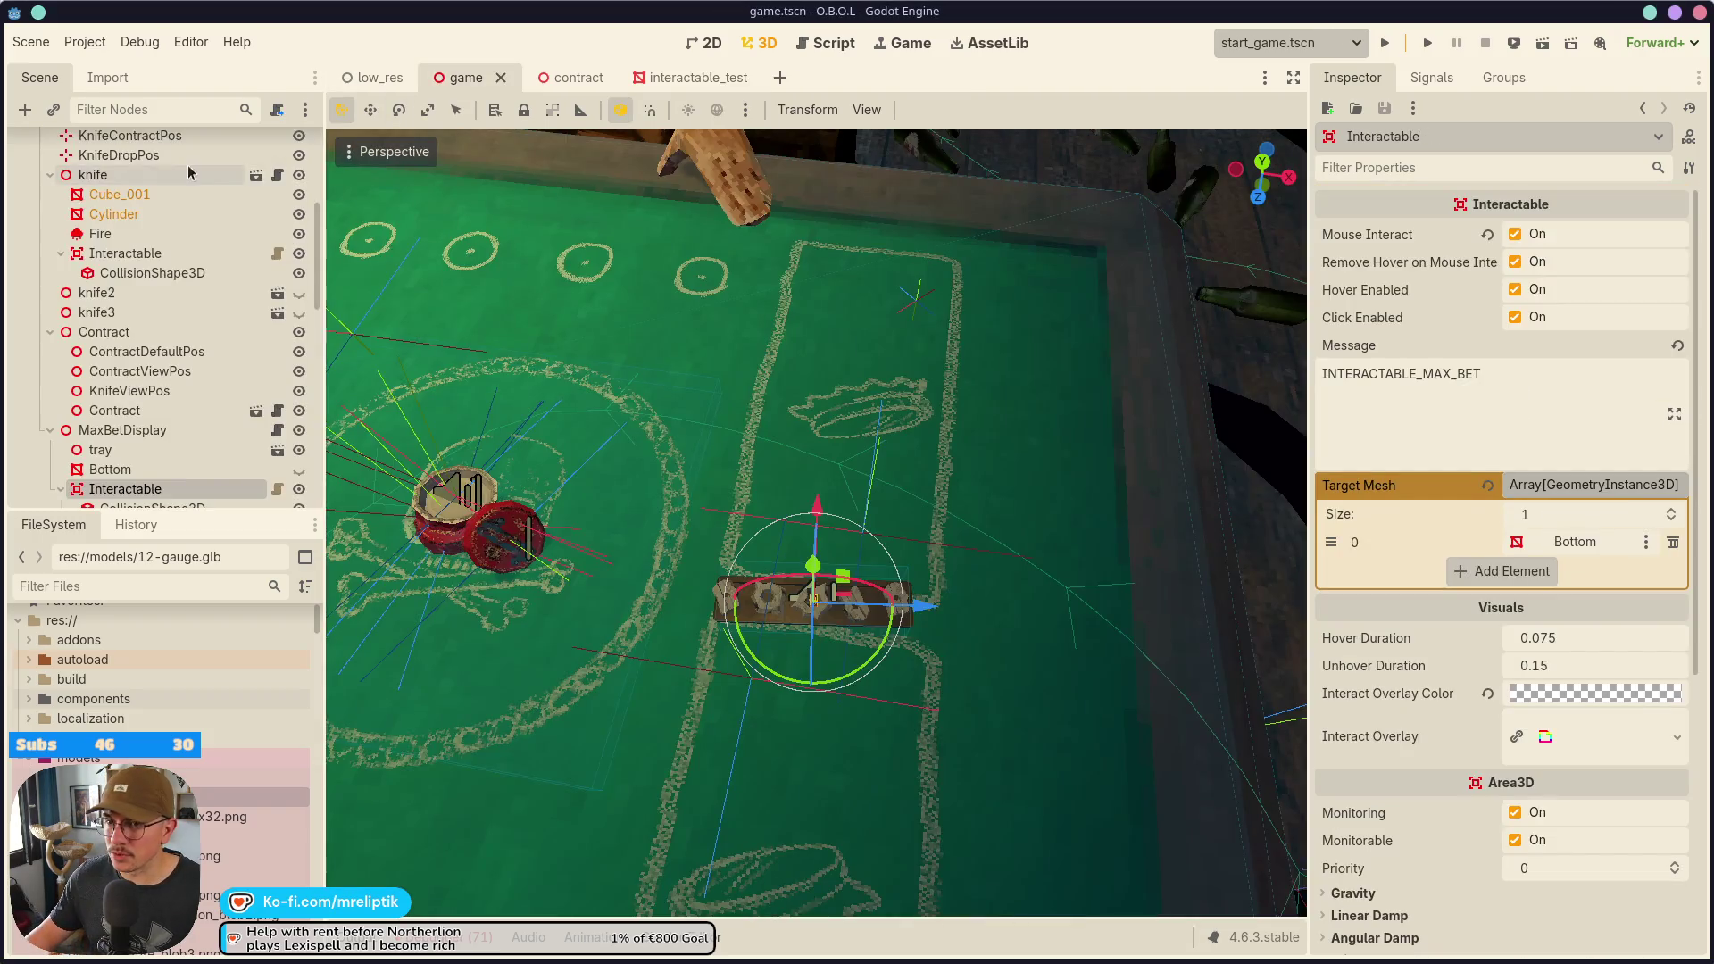
- Instantiate interactable_test.tscn as a child of the table node
{"action": "scroll", "coordinate": [714, 642], "scroll_direction": "down", "scroll_amount": 5}
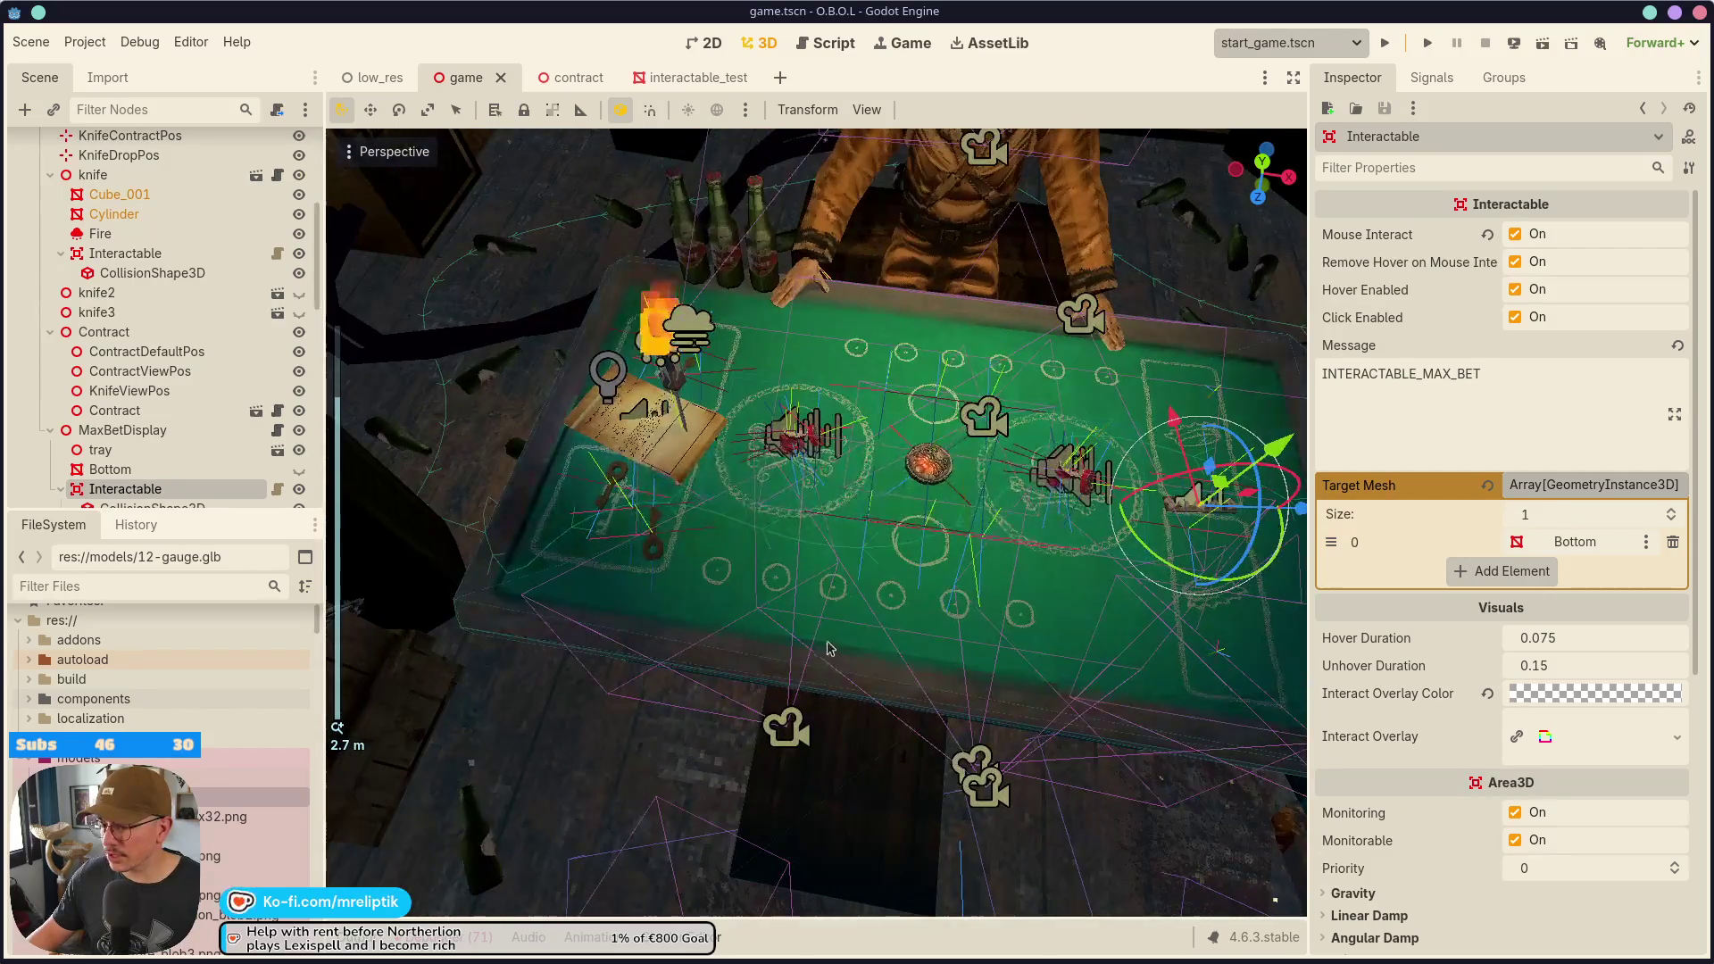
{"action": "left_click", "coordinate": [50, 429]}
{"action": "left_click", "coordinate": [63, 332]}
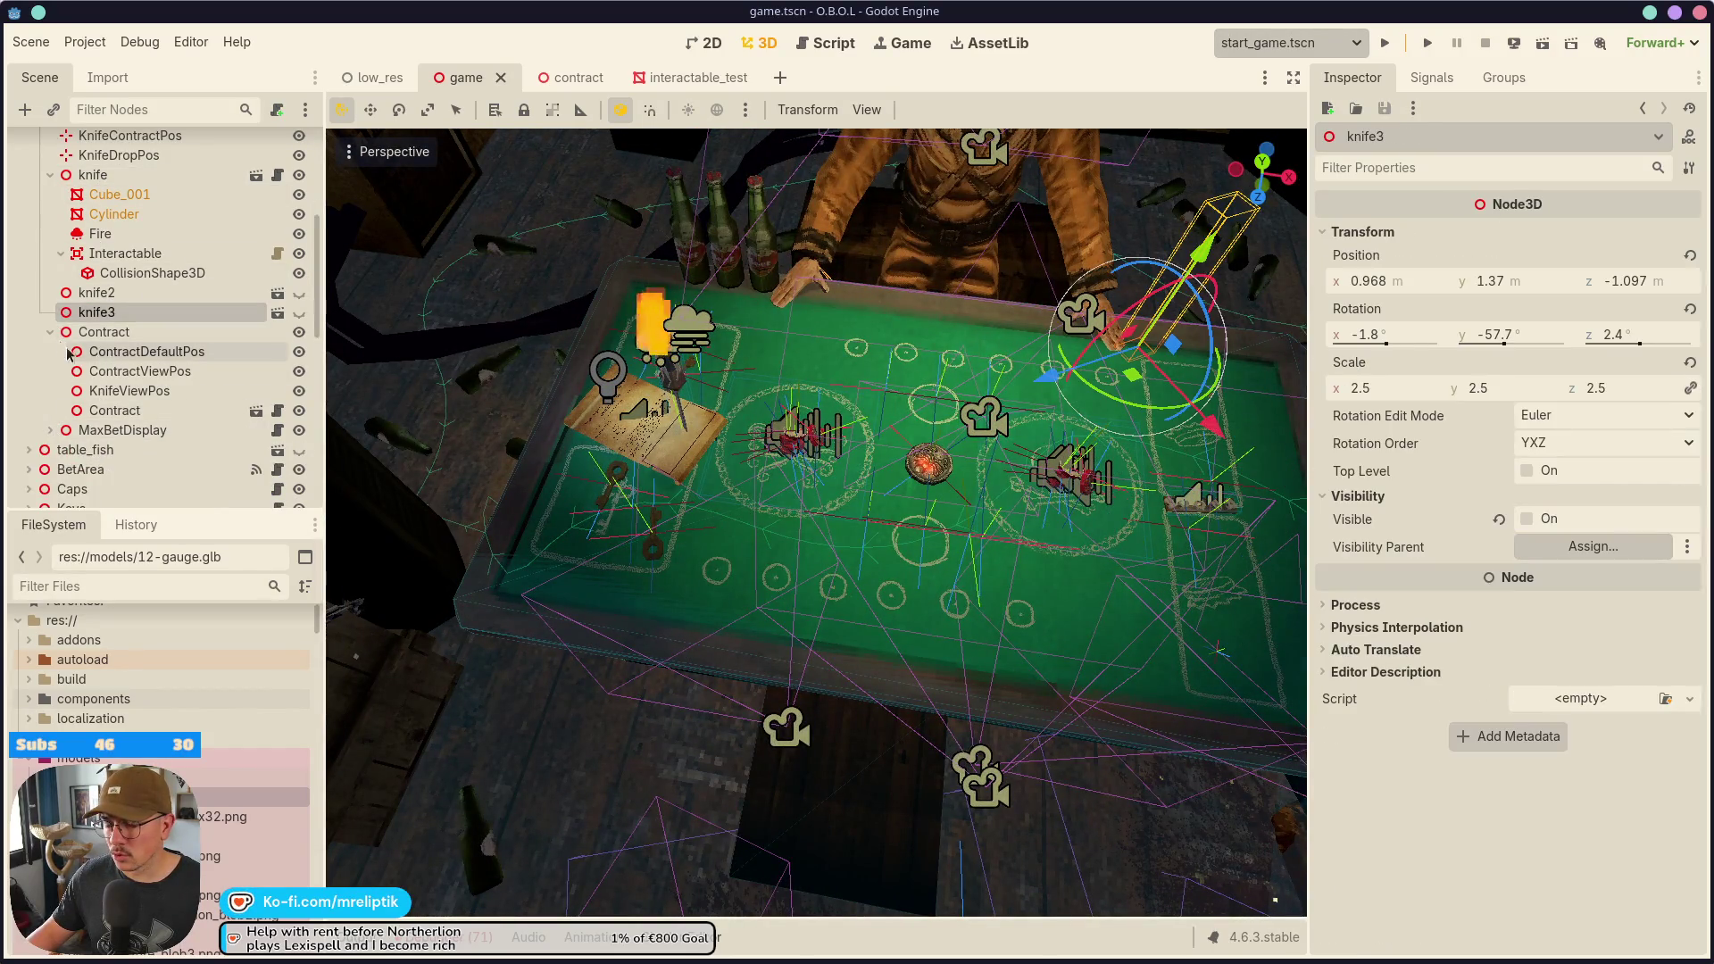
{"action": "left_click", "coordinate": [50, 174]}
{"action": "left_click", "coordinate": [50, 233]}
{"action": "scroll", "coordinate": [121, 295], "scroll_direction": "up", "scroll_amount": 3}
{"action": "left_click", "coordinate": [82, 245]}
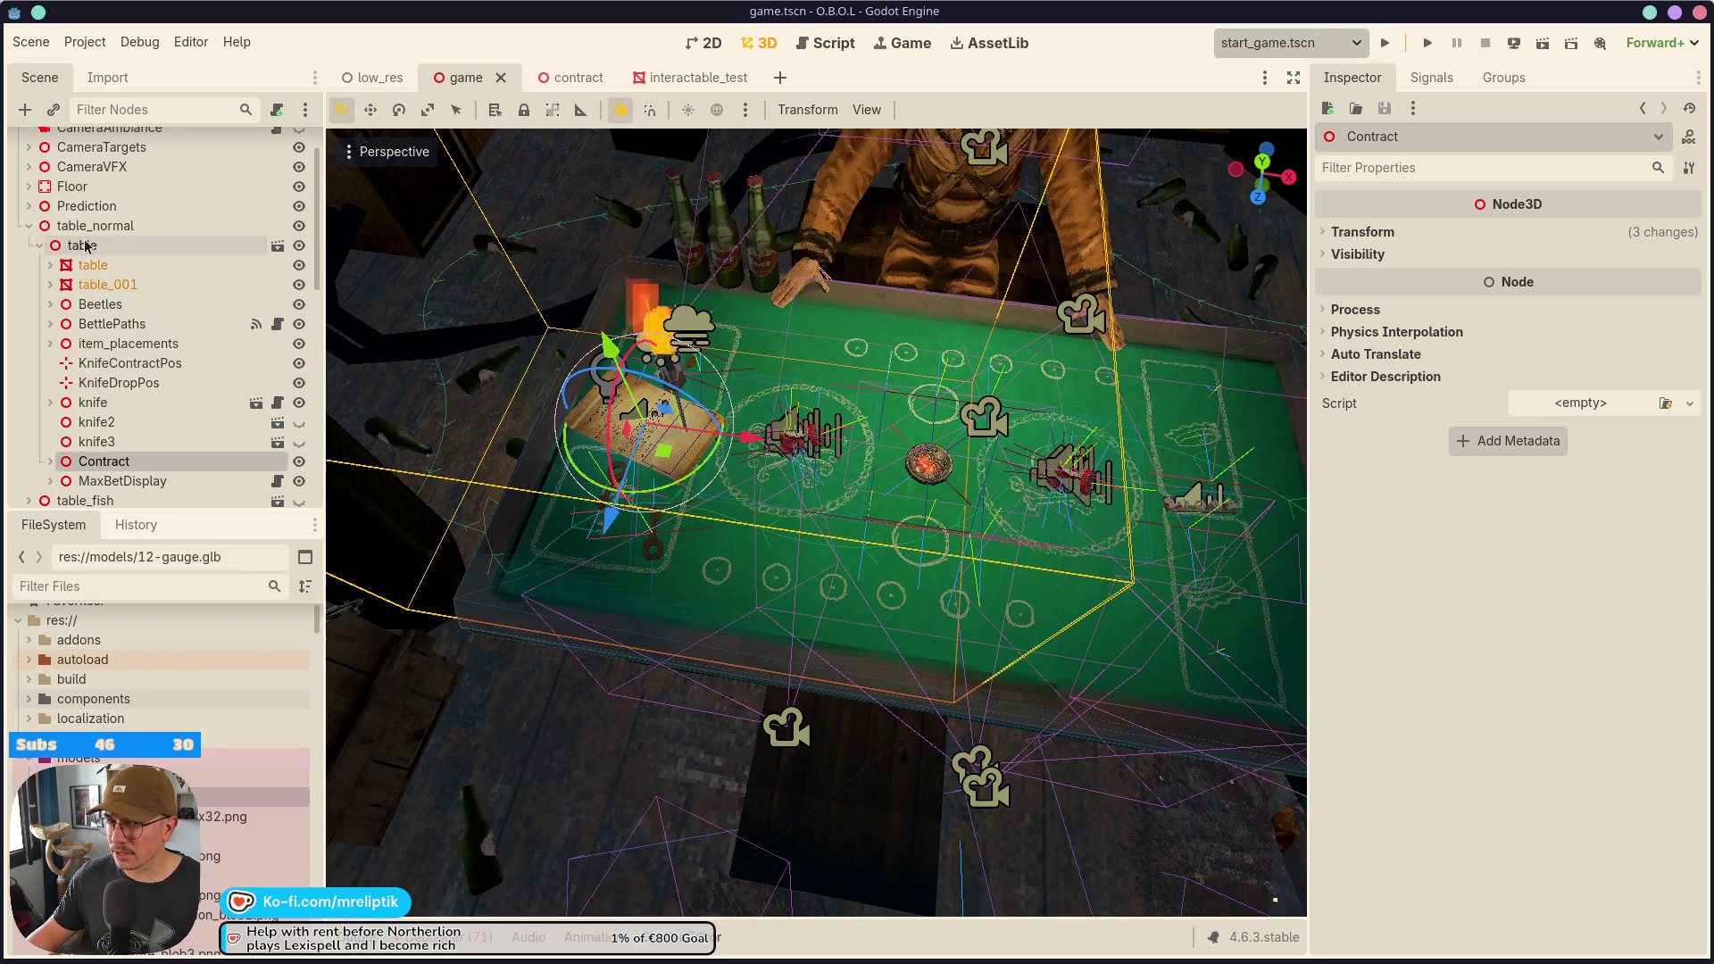
{"action": "right_click", "coordinate": [82, 245]}
{"action": "left_click", "coordinate": [174, 280]}
{"action": "type", "text": "interact"}
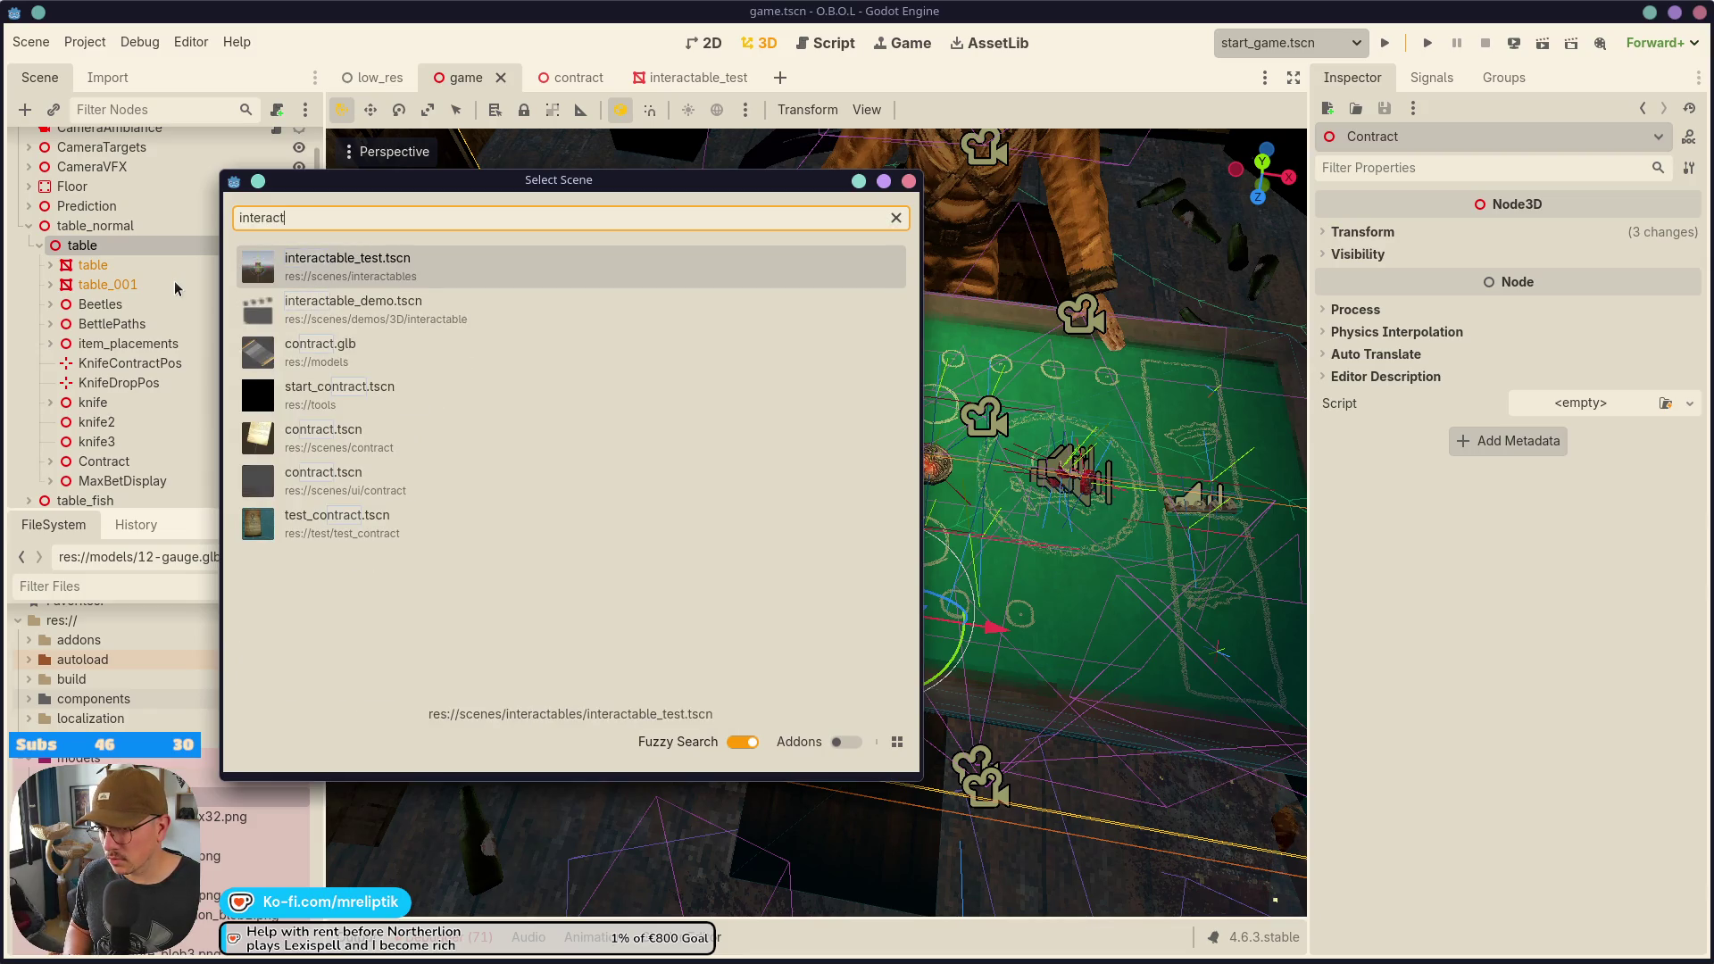
{"action": "key", "text": "Return"}
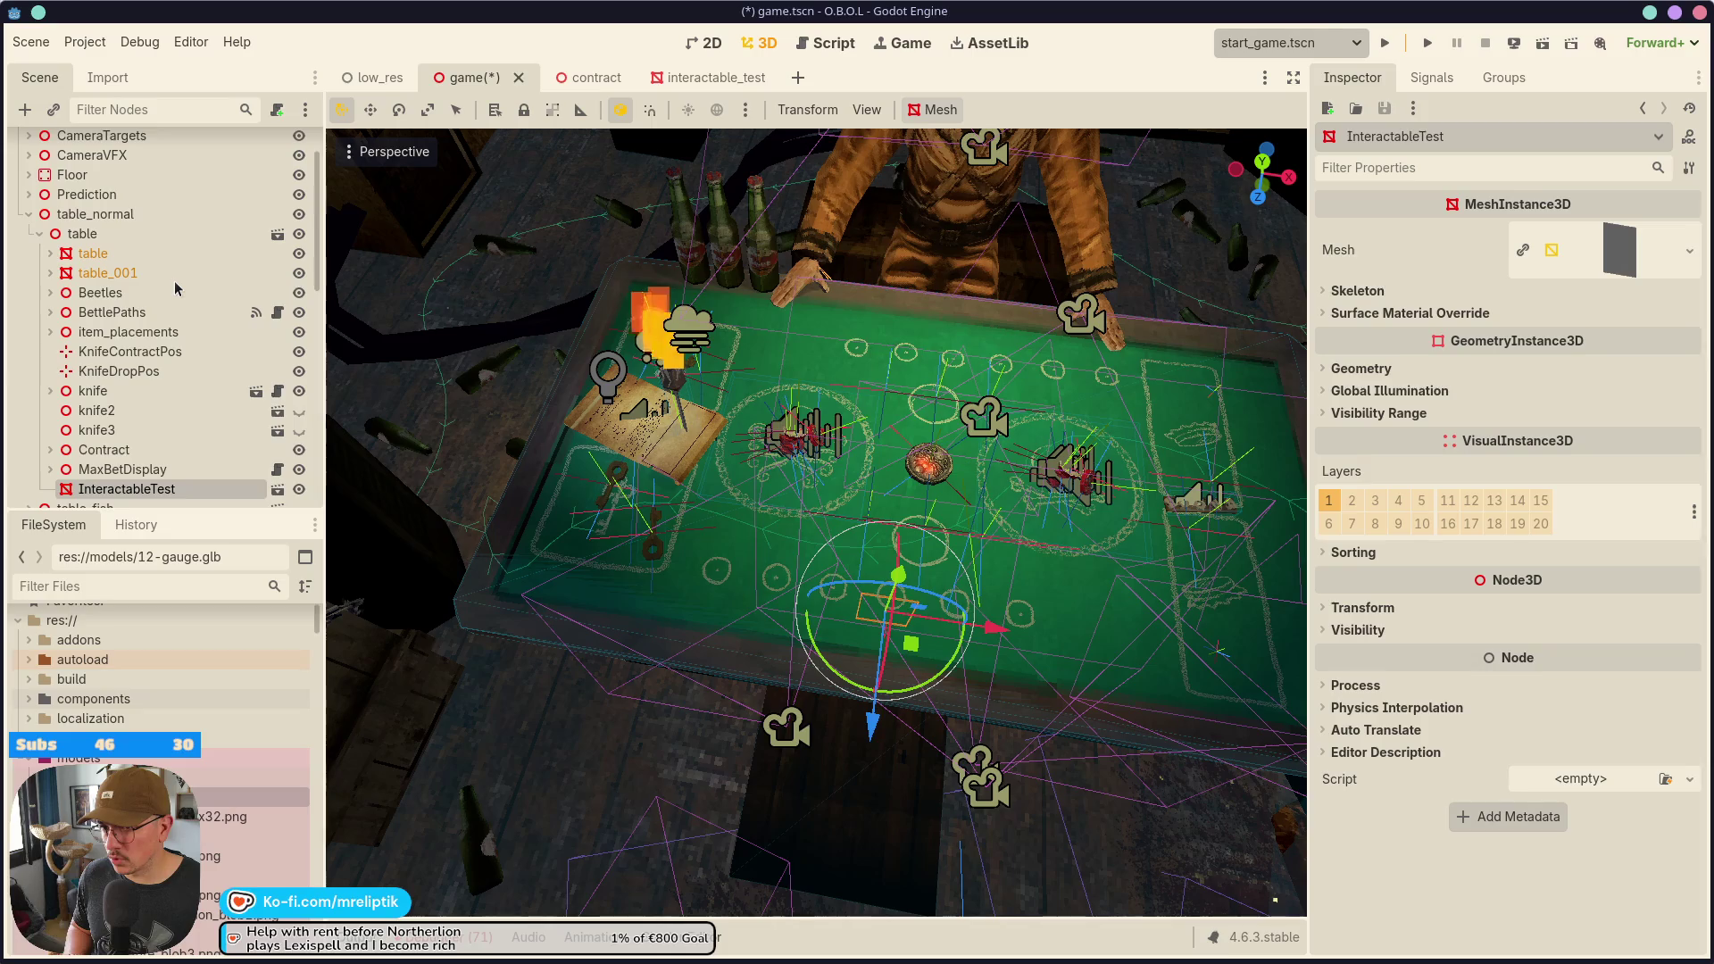
- Position the form on the table, save the game scene, and reopen interactable_test
{"action": "mouse_move", "coordinate": [898, 627]}
{"action": "left_mouse_down"}
{"action": "mouse_move", "coordinate": [830, 527]}
{"action": "mouse_move", "coordinate": [935, 512]}
{"action": "mouse_move", "coordinate": [951, 420]}
{"action": "mouse_move", "coordinate": [912, 431]}
{"action": "mouse_move", "coordinate": [913, 468]}
{"action": "left_mouse_up"}
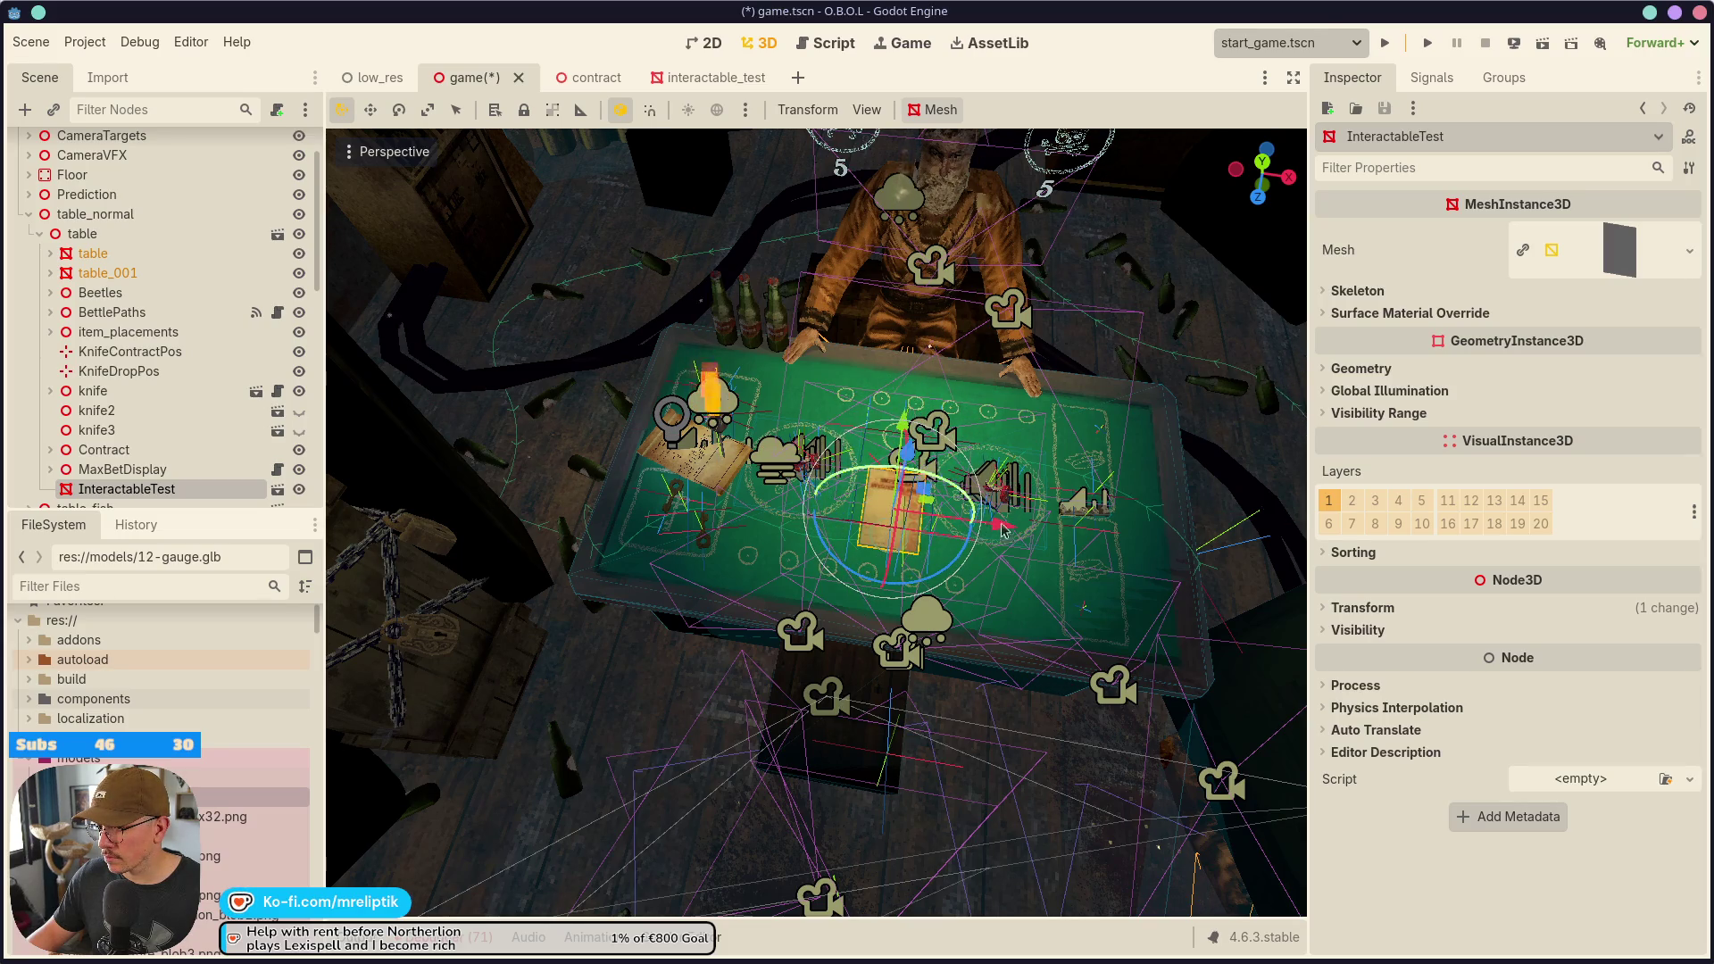
{"action": "mouse_move", "coordinate": [998, 526]}
{"action": "left_mouse_down"}
{"action": "mouse_move", "coordinate": [704, 483]}
{"action": "mouse_move", "coordinate": [1284, 568]}
{"action": "mouse_move", "coordinate": [714, 569]}
{"action": "mouse_move", "coordinate": [747, 515]}
{"action": "mouse_move", "coordinate": [830, 531]}
{"action": "mouse_move", "coordinate": [719, 539]}
{"action": "left_mouse_up"}
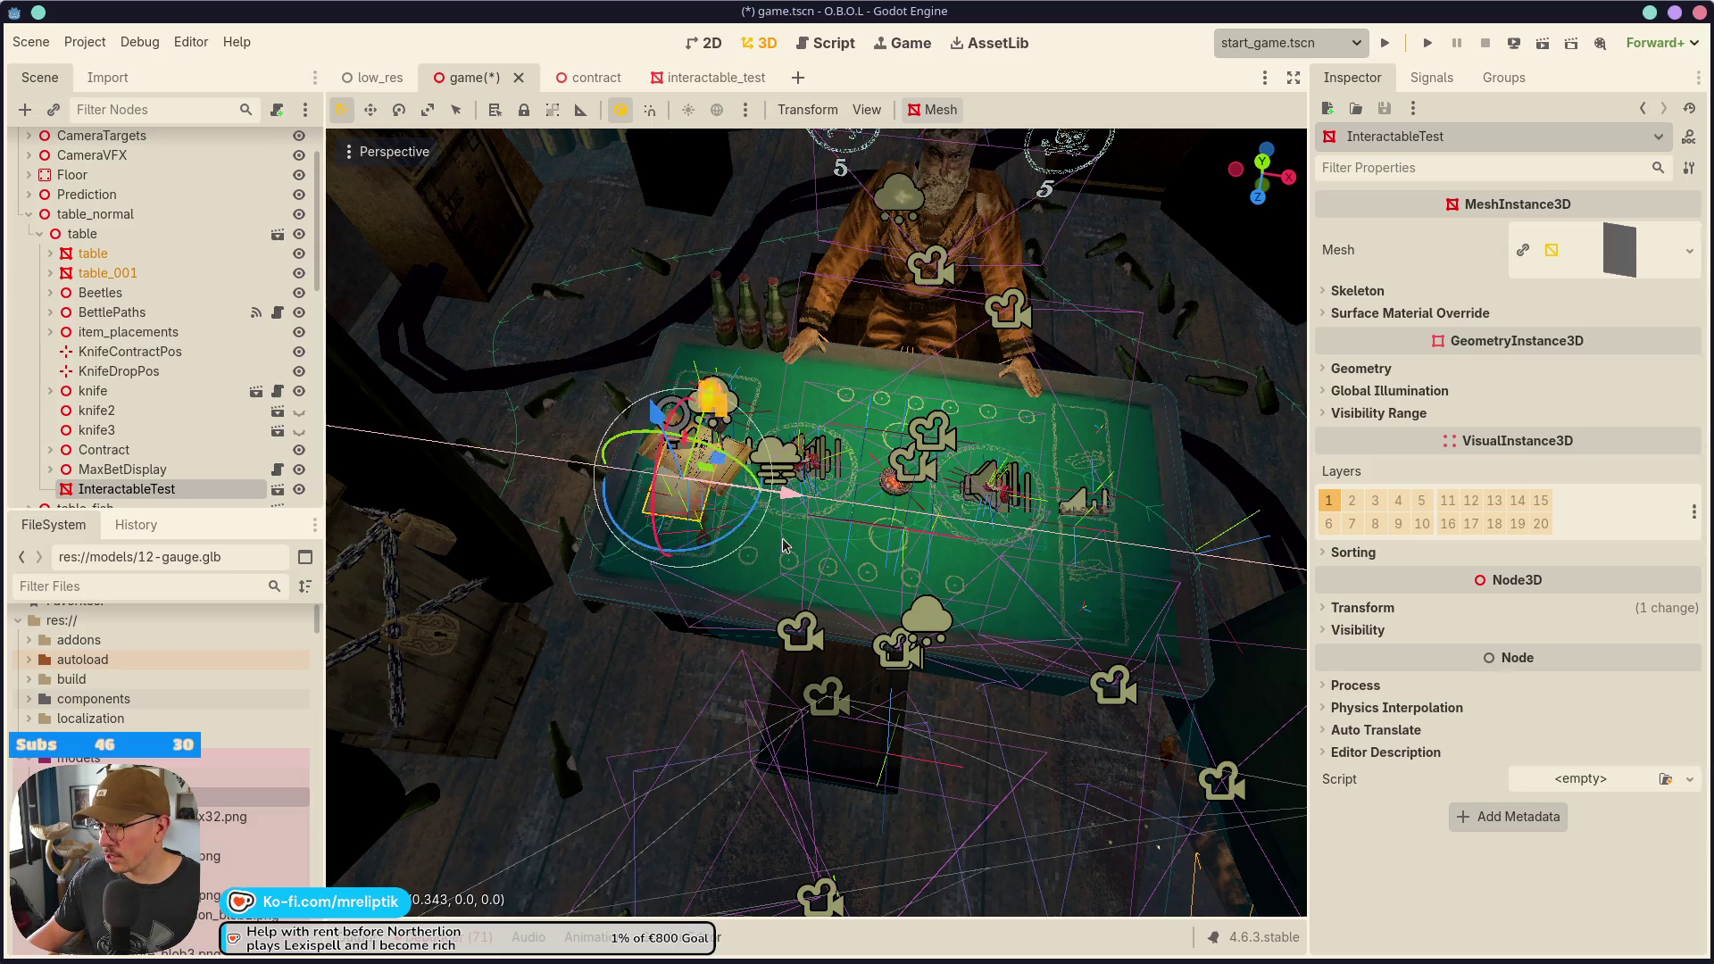
{"action": "mouse_move", "coordinate": [582, 404]}
{"action": "left_mouse_down"}
{"action": "mouse_move", "coordinate": [625, 428]}
{"action": "mouse_move", "coordinate": [654, 406]}
{"action": "mouse_move", "coordinate": [701, 500]}
{"action": "mouse_move", "coordinate": [733, 483]}
{"action": "left_mouse_up"}
{"action": "key", "text": "ctrl+s"}
{"action": "scroll", "coordinate": [654, 489], "scroll_direction": "up", "scroll_amount": 5}
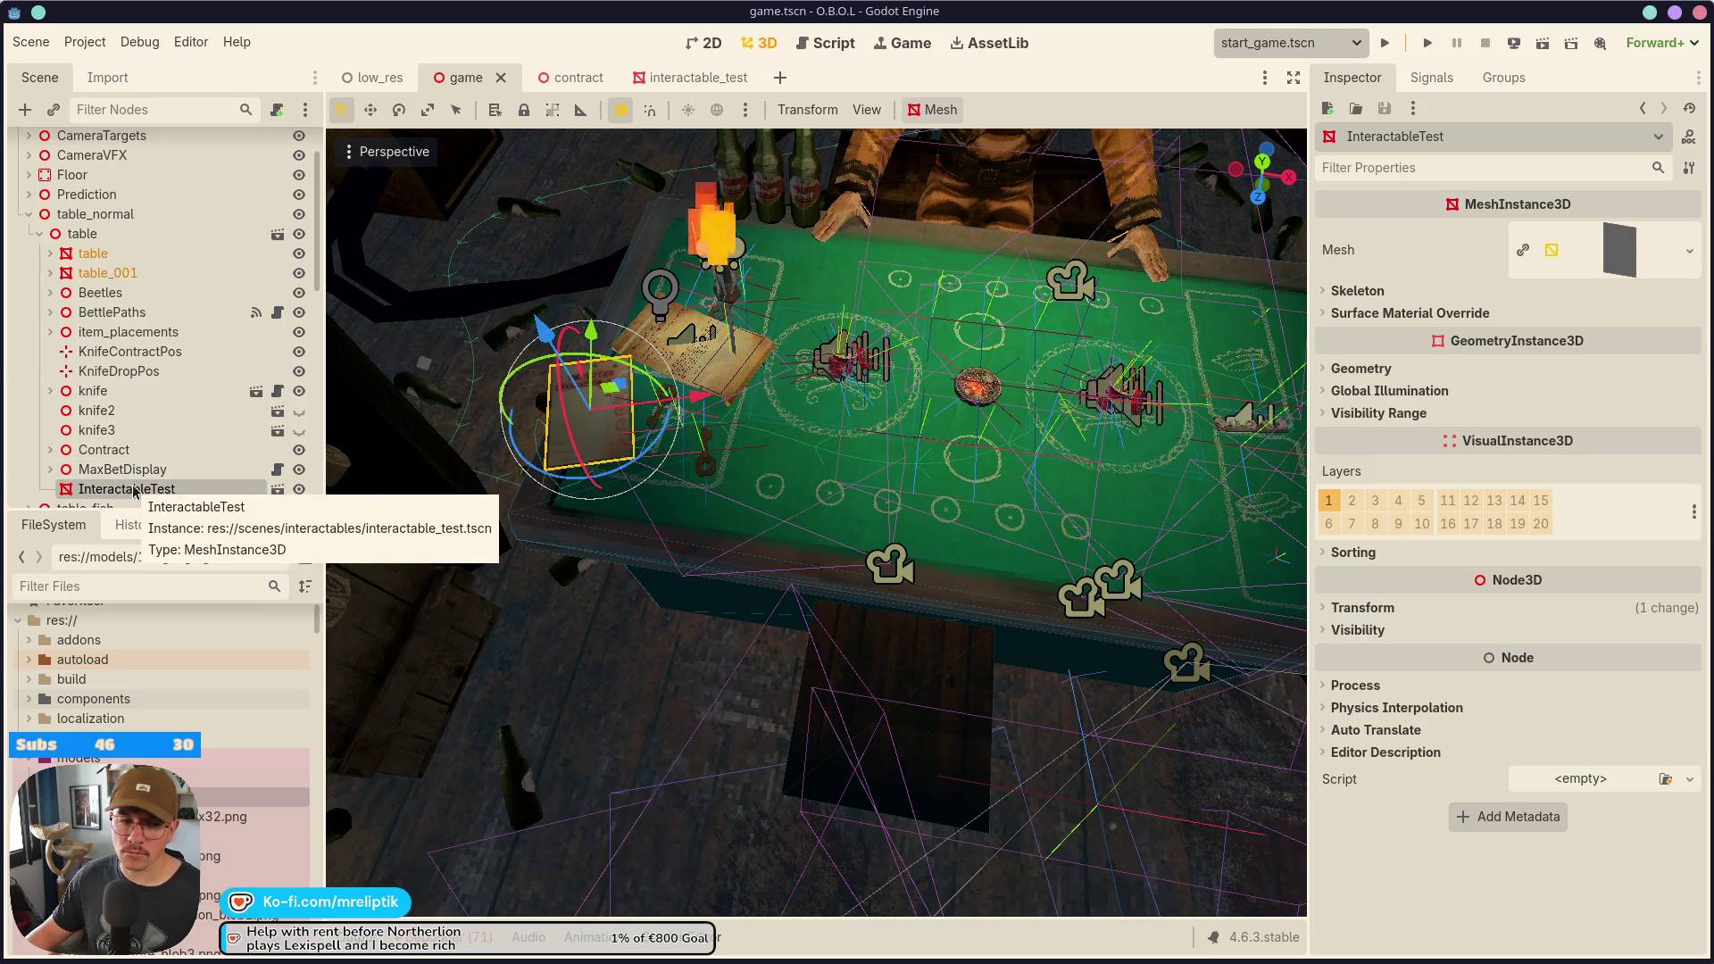
{"action": "left_click", "coordinate": [278, 489]}
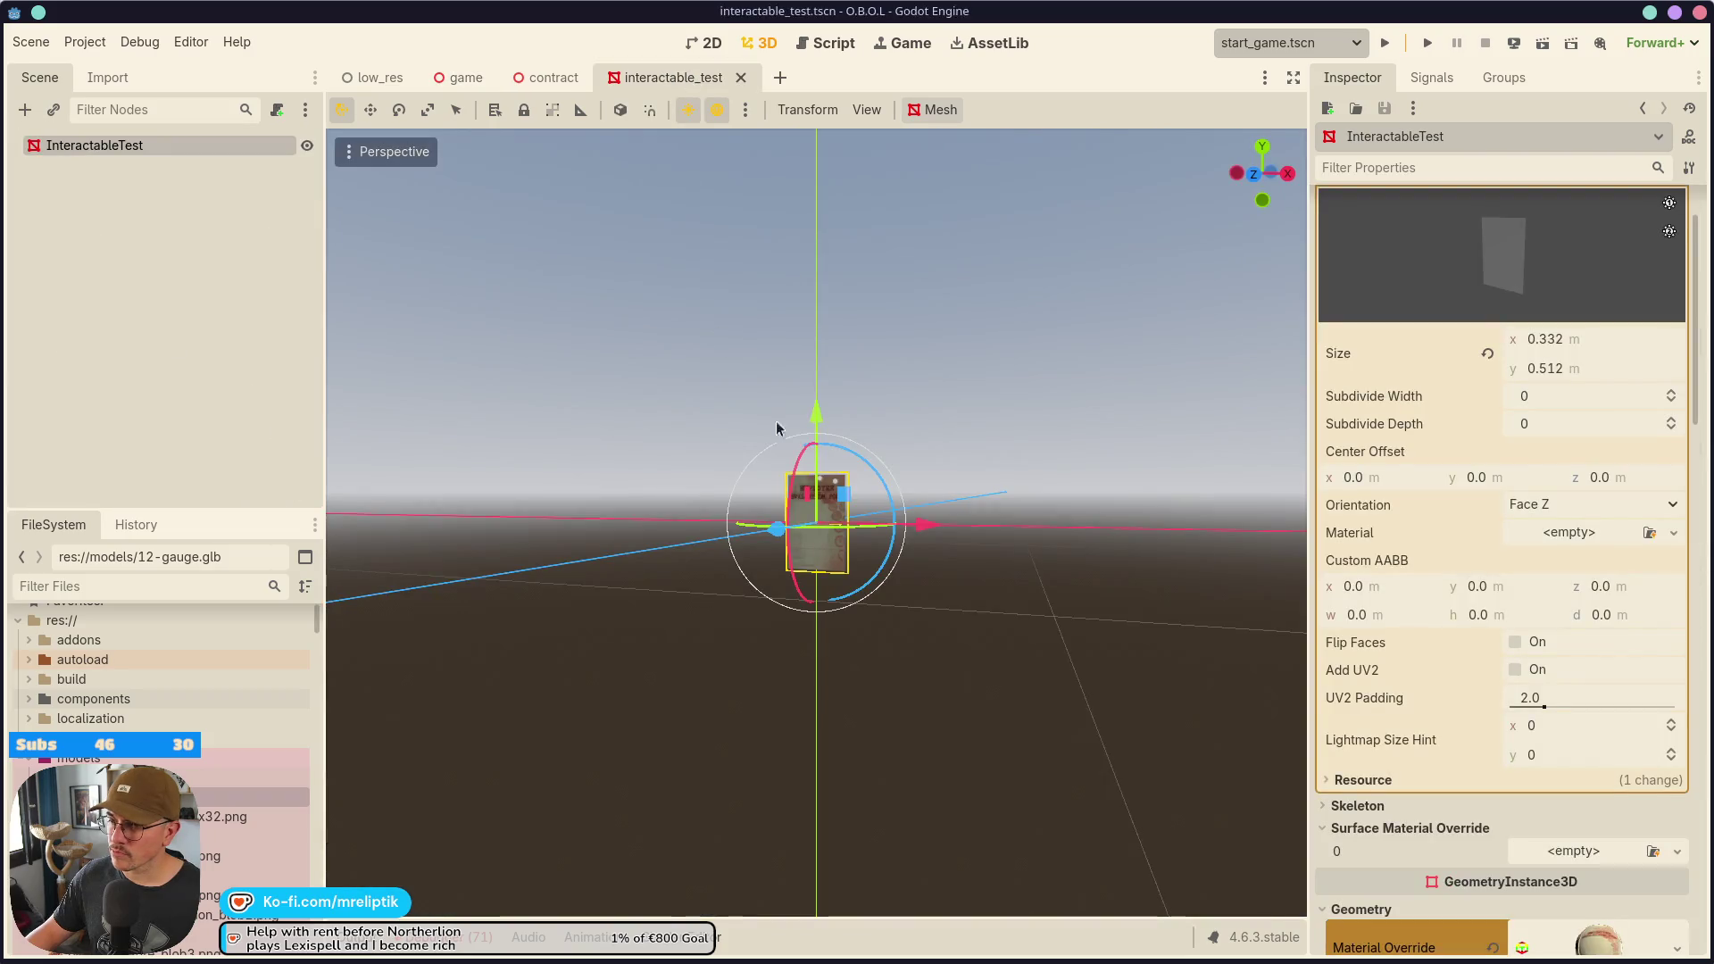
- Orbit around the evaluation form and bring up the error log to inspect it
{"action": "mouse_move", "coordinate": [783, 637]}
{"action": "left_mouse_down"}
{"action": "mouse_move", "coordinate": [1132, 631]}
{"action": "mouse_move", "coordinate": [1032, 574]}
{"action": "mouse_move", "coordinate": [823, 639]}
{"action": "left_mouse_up"}
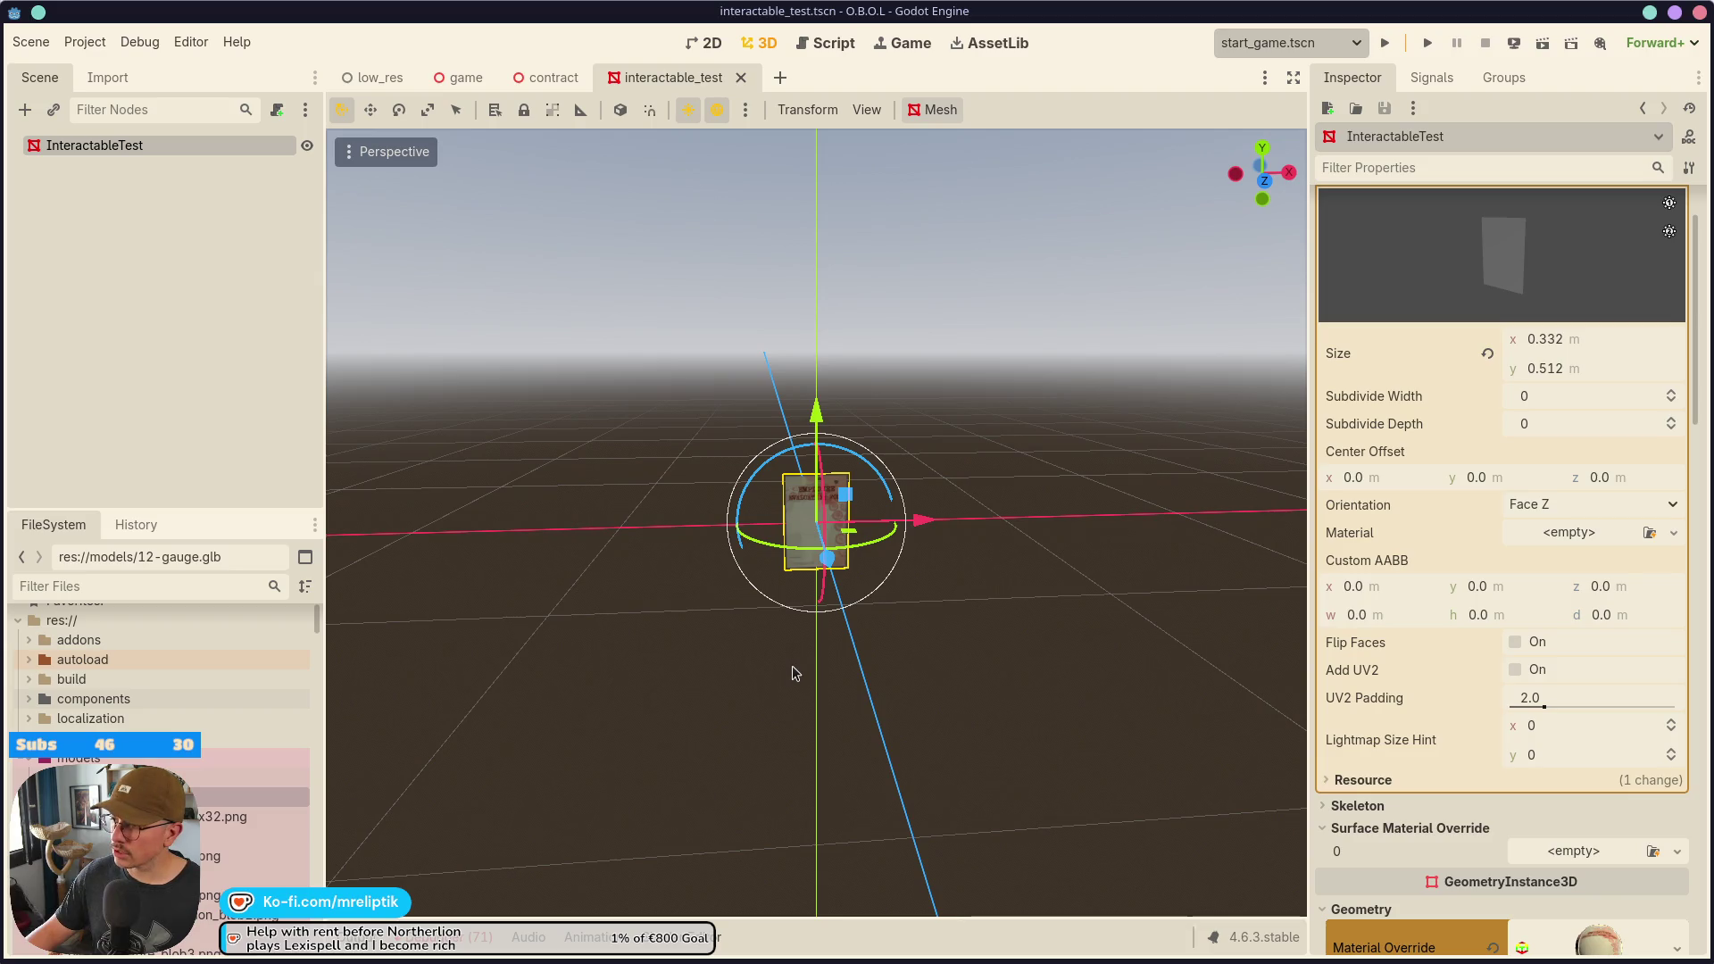
{"action": "mouse_move", "coordinate": [773, 617]}
{"action": "left_mouse_down"}
{"action": "mouse_move", "coordinate": [860, 650]}
{"action": "mouse_move", "coordinate": [808, 651]}
{"action": "left_mouse_up"}
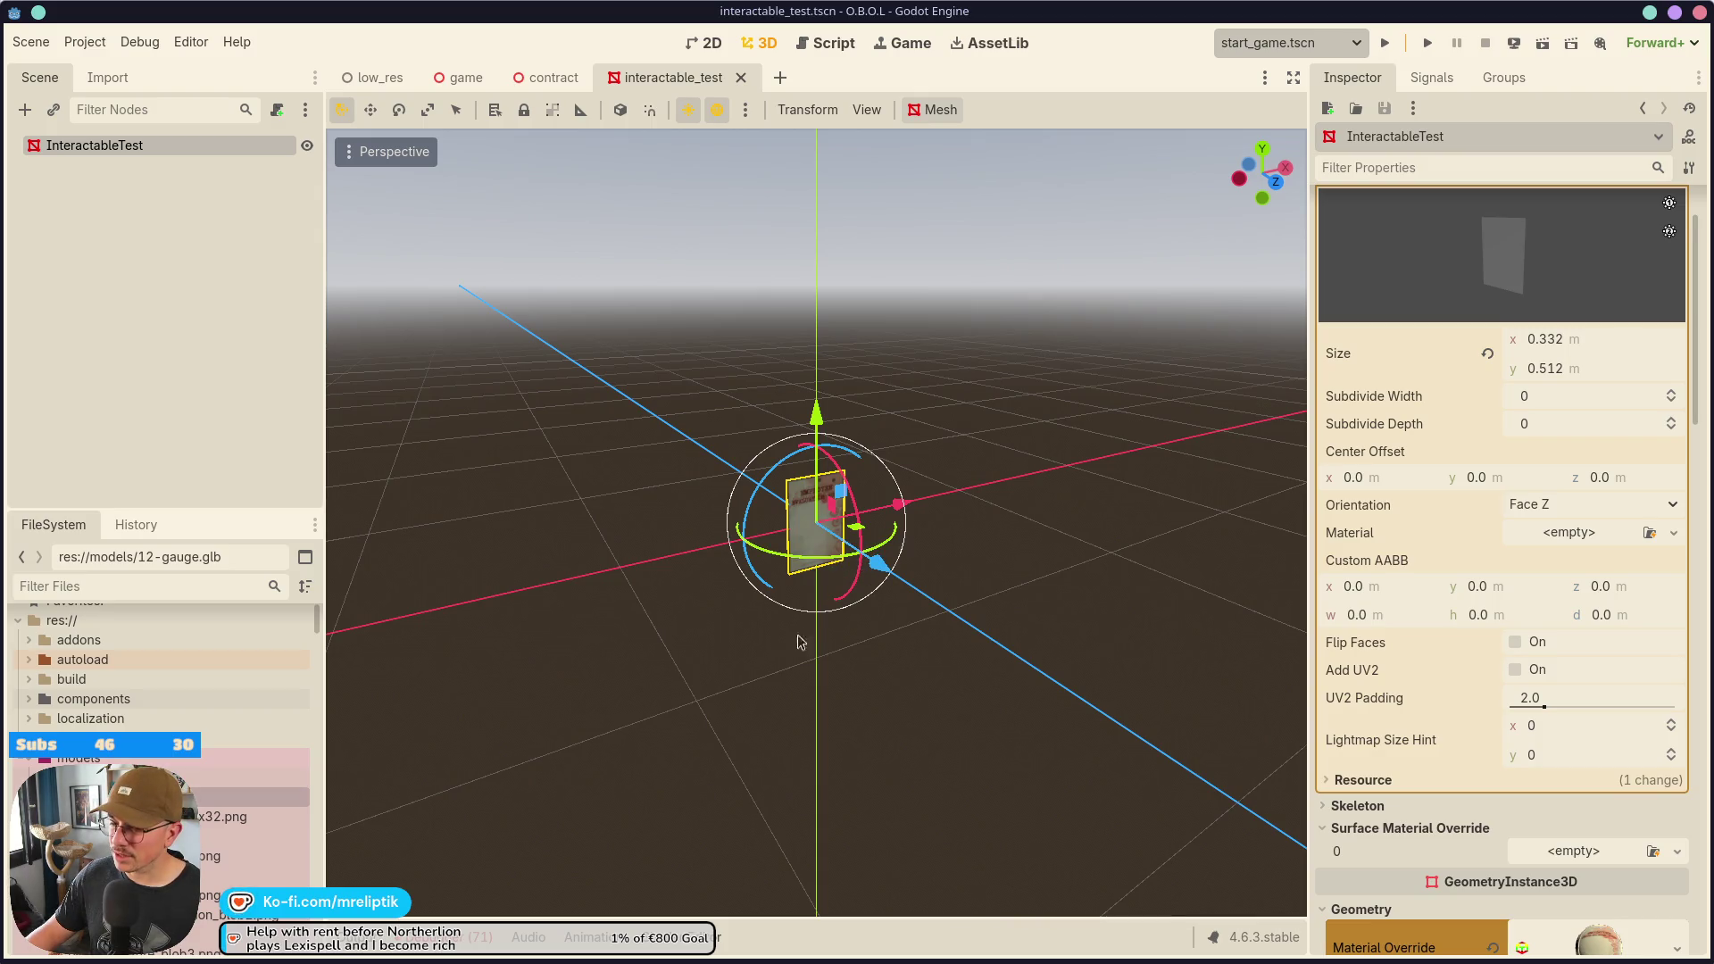
{"action": "left_click", "coordinate": [455, 937]}
{"action": "left_click", "coordinate": [212, 351]}
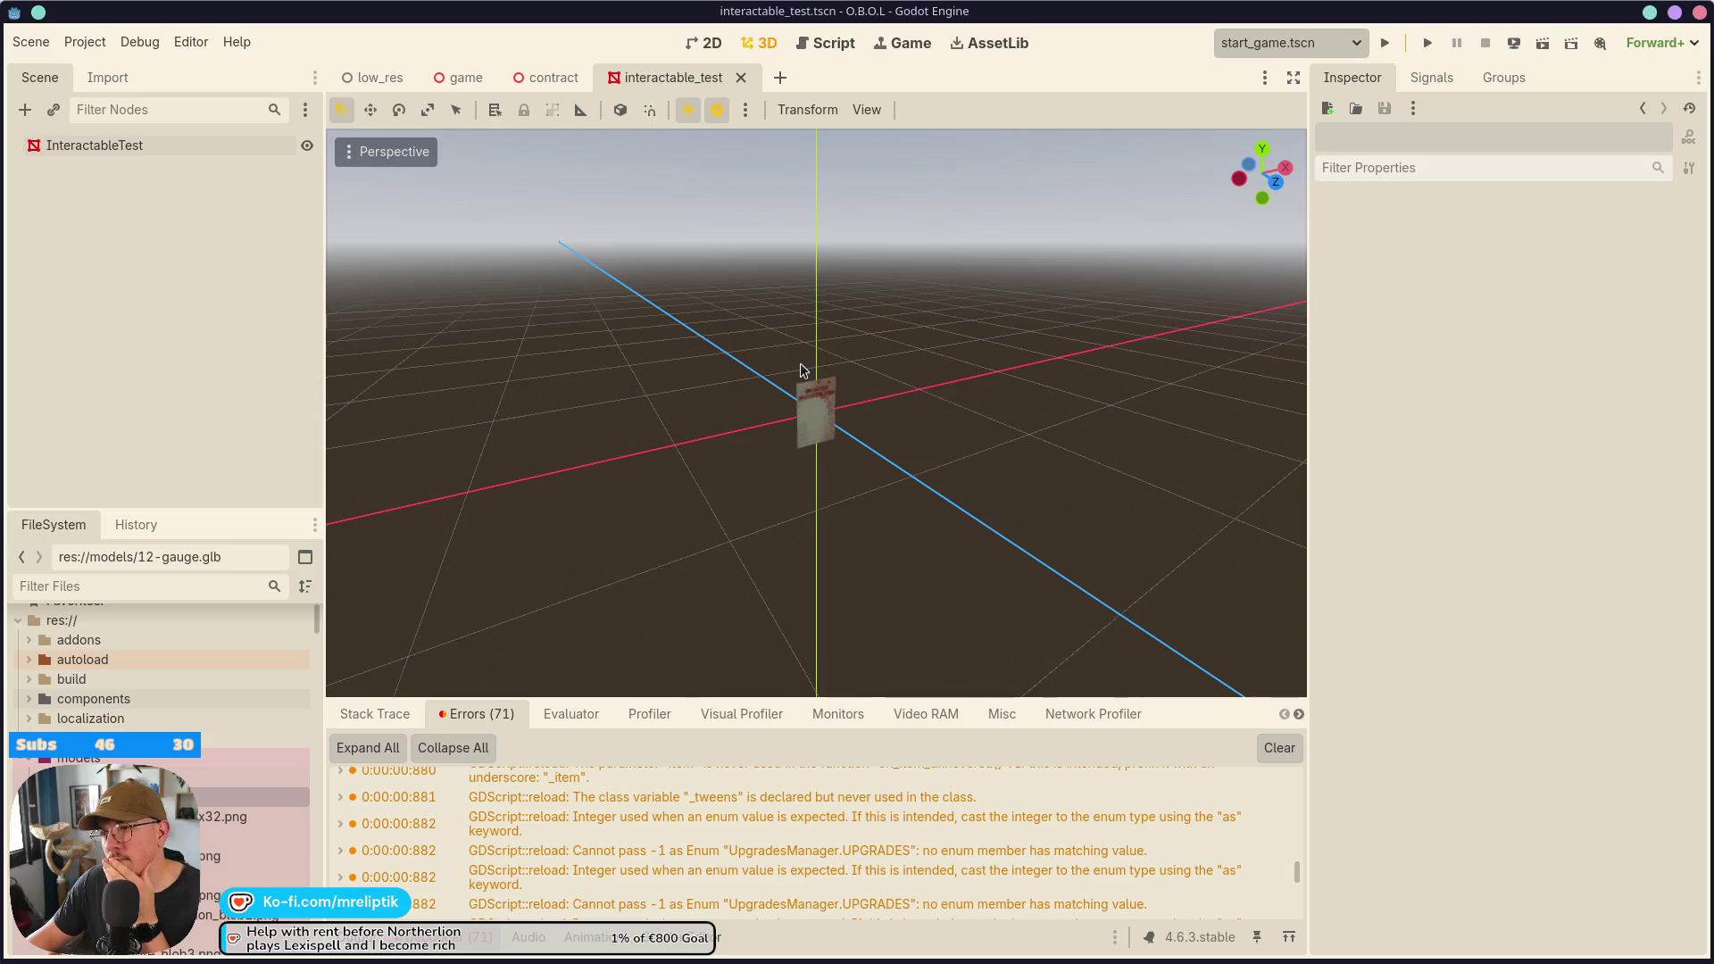
{"action": "mouse_move", "coordinate": [820, 473]}
{"action": "left_mouse_down"}
{"action": "mouse_move", "coordinate": [1005, 458]}
{"action": "mouse_move", "coordinate": [1189, 371]}
{"action": "mouse_move", "coordinate": [693, 512]}
{"action": "left_mouse_up"}
{"action": "scroll", "coordinate": [907, 550], "scroll_direction": "up", "scroll_amount": 6}
{"action": "mouse_move", "coordinate": [907, 550]}
{"action": "left_mouse_down"}
{"action": "mouse_move", "coordinate": [509, 452]}
{"action": "mouse_move", "coordinate": [798, 496]}
{"action": "mouse_move", "coordinate": [535, 366]}
{"action": "left_mouse_up"}
- Set the InteractableTest material override's Transparency Cull Mode to Disabled
{"action": "left_click", "coordinate": [88, 143]}
{"action": "scroll", "coordinate": [1498, 776], "scroll_direction": "down", "scroll_amount": 5}
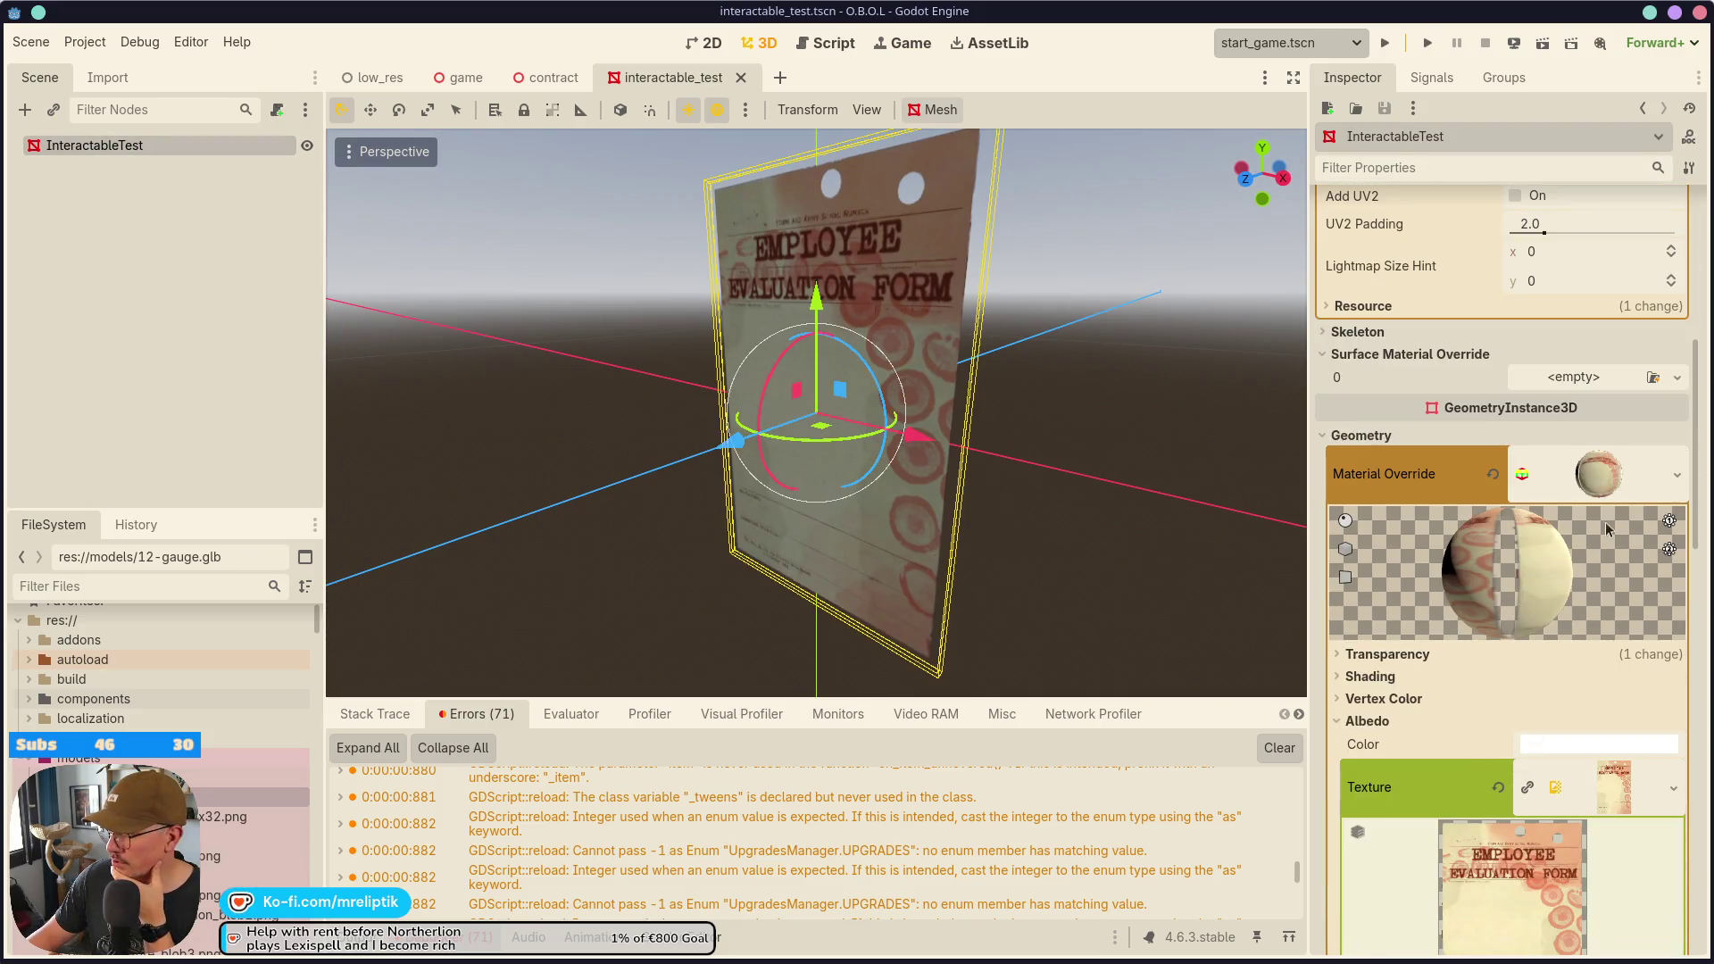
{"action": "scroll", "coordinate": [1389, 657], "scroll_direction": "down", "scroll_amount": 3}
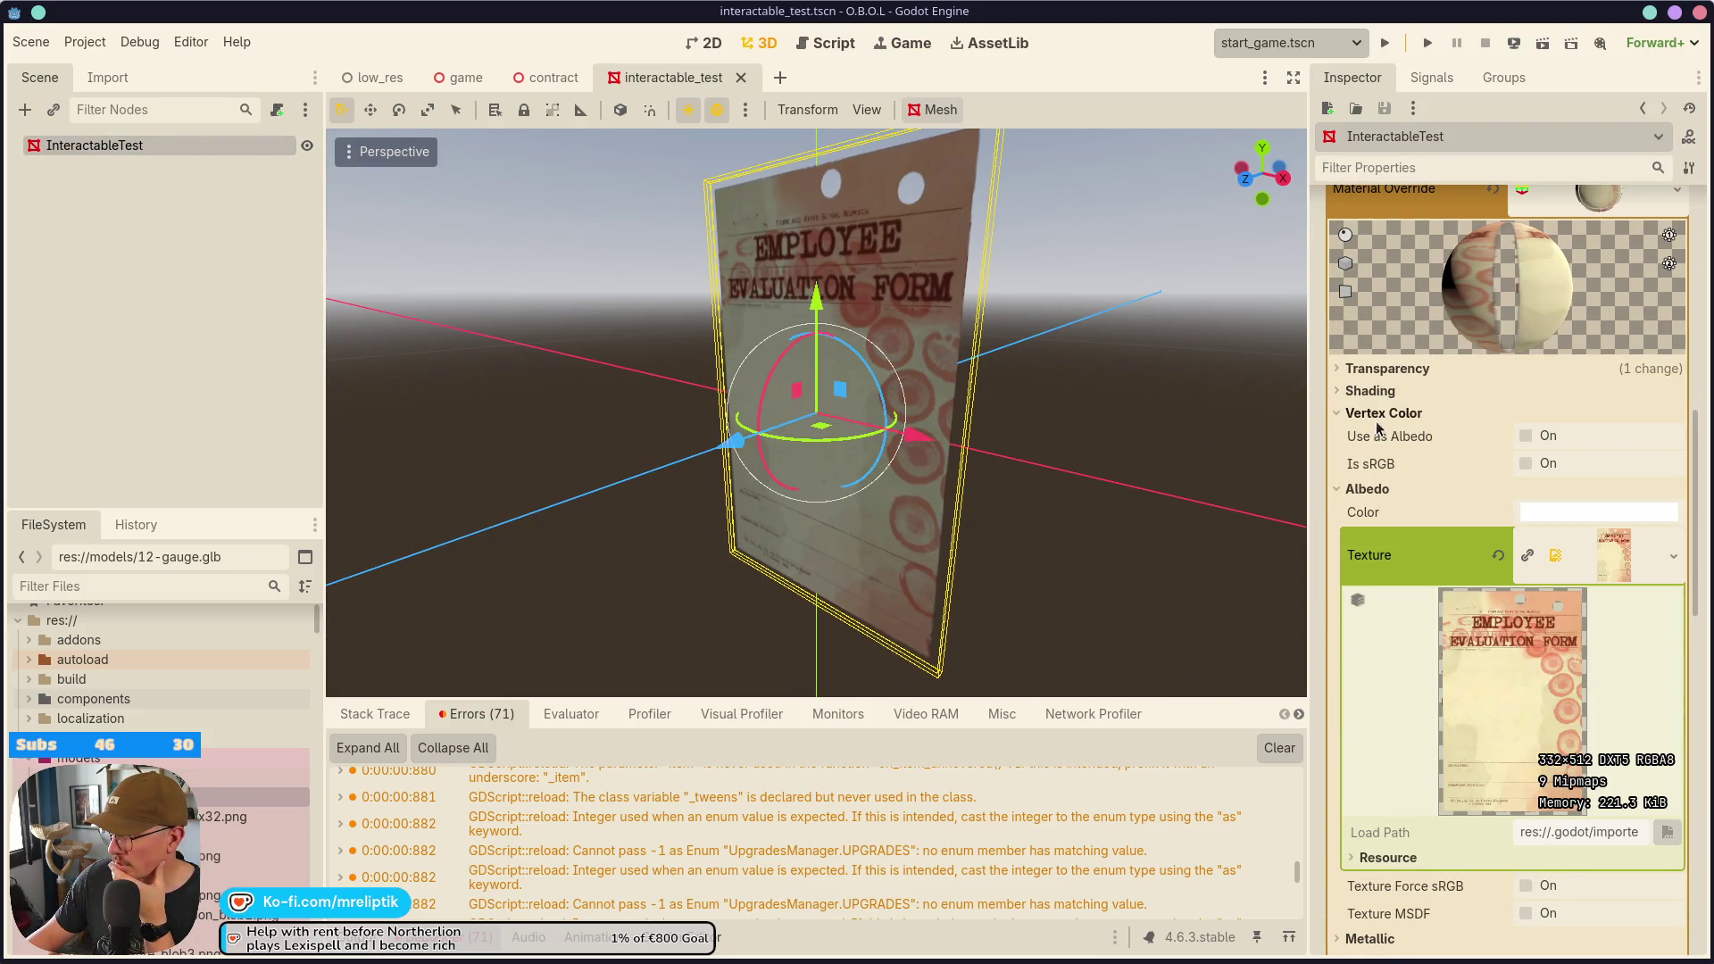
{"action": "left_click", "coordinate": [1366, 436]}
{"action": "left_click", "coordinate": [1370, 391]}
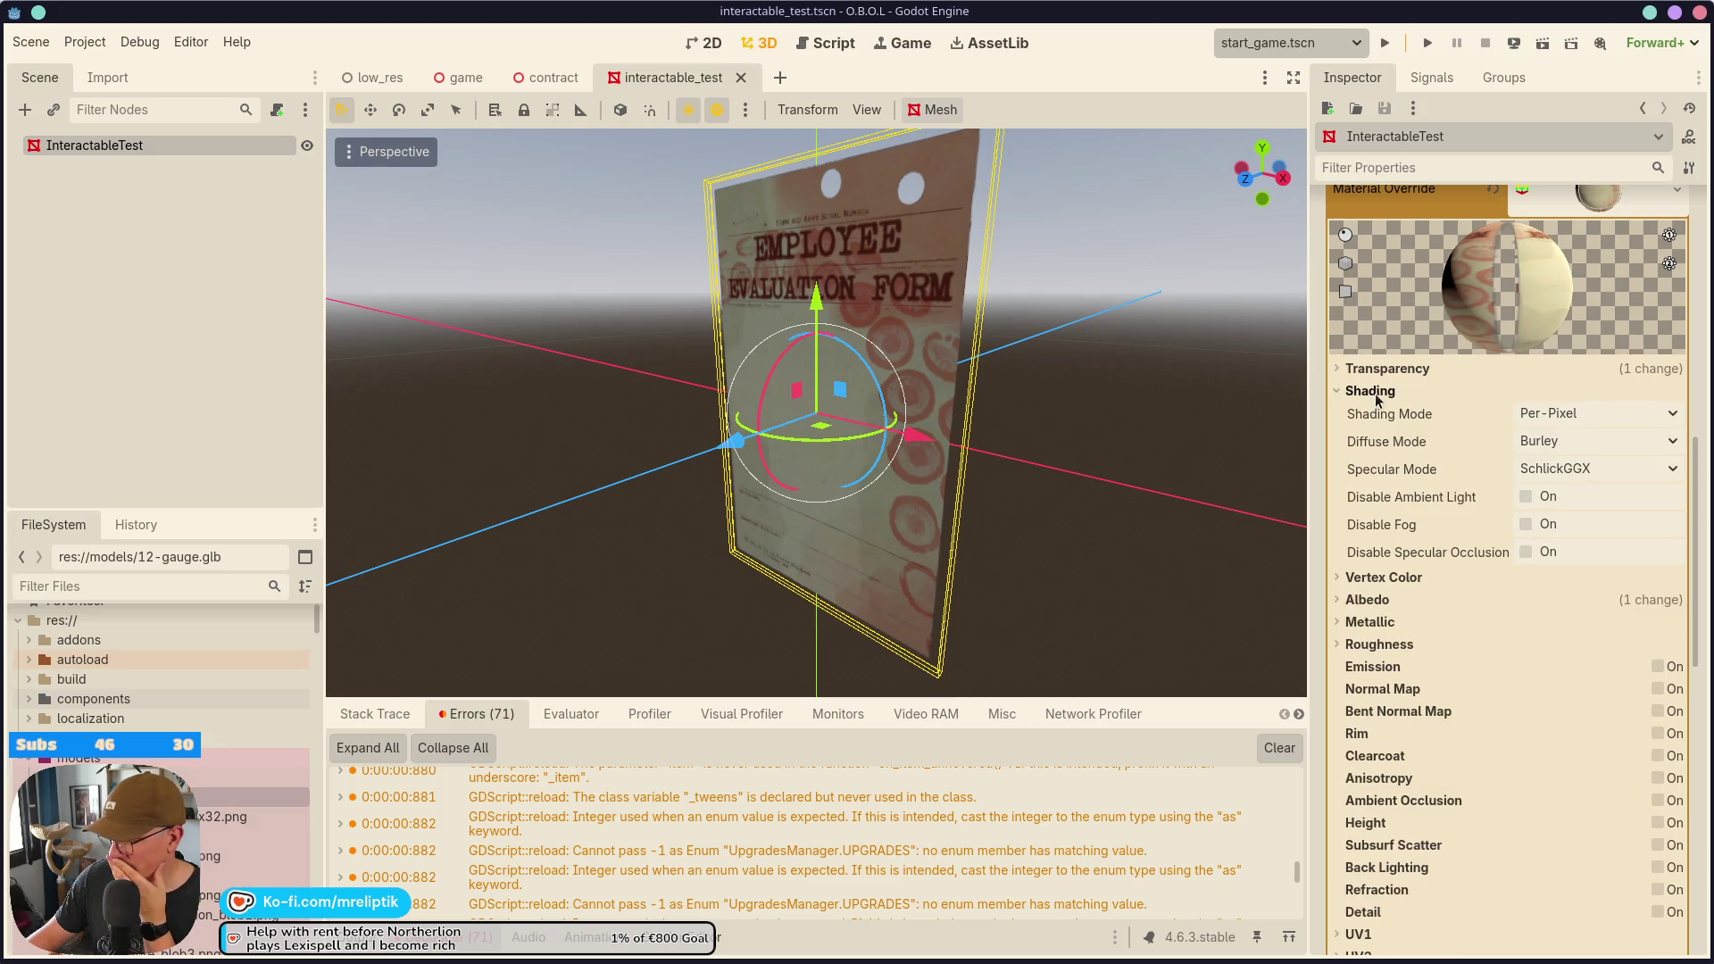
{"action": "left_click", "coordinate": [1379, 369]}
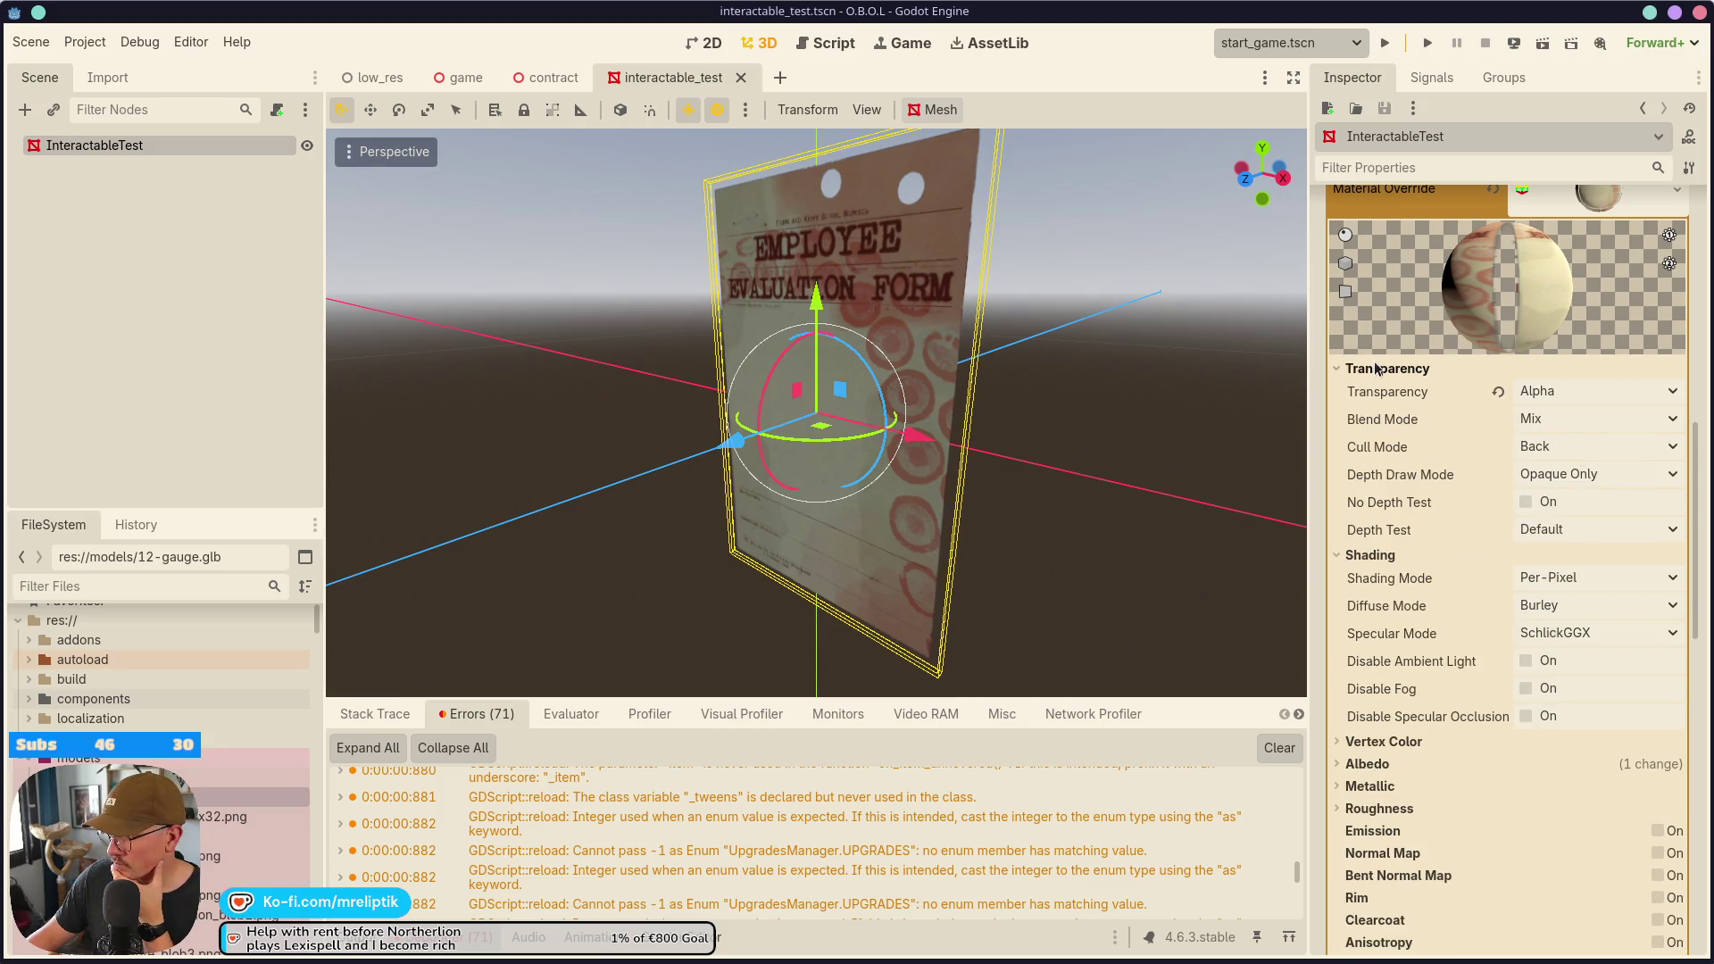
{"action": "left_click", "coordinate": [1545, 445]}
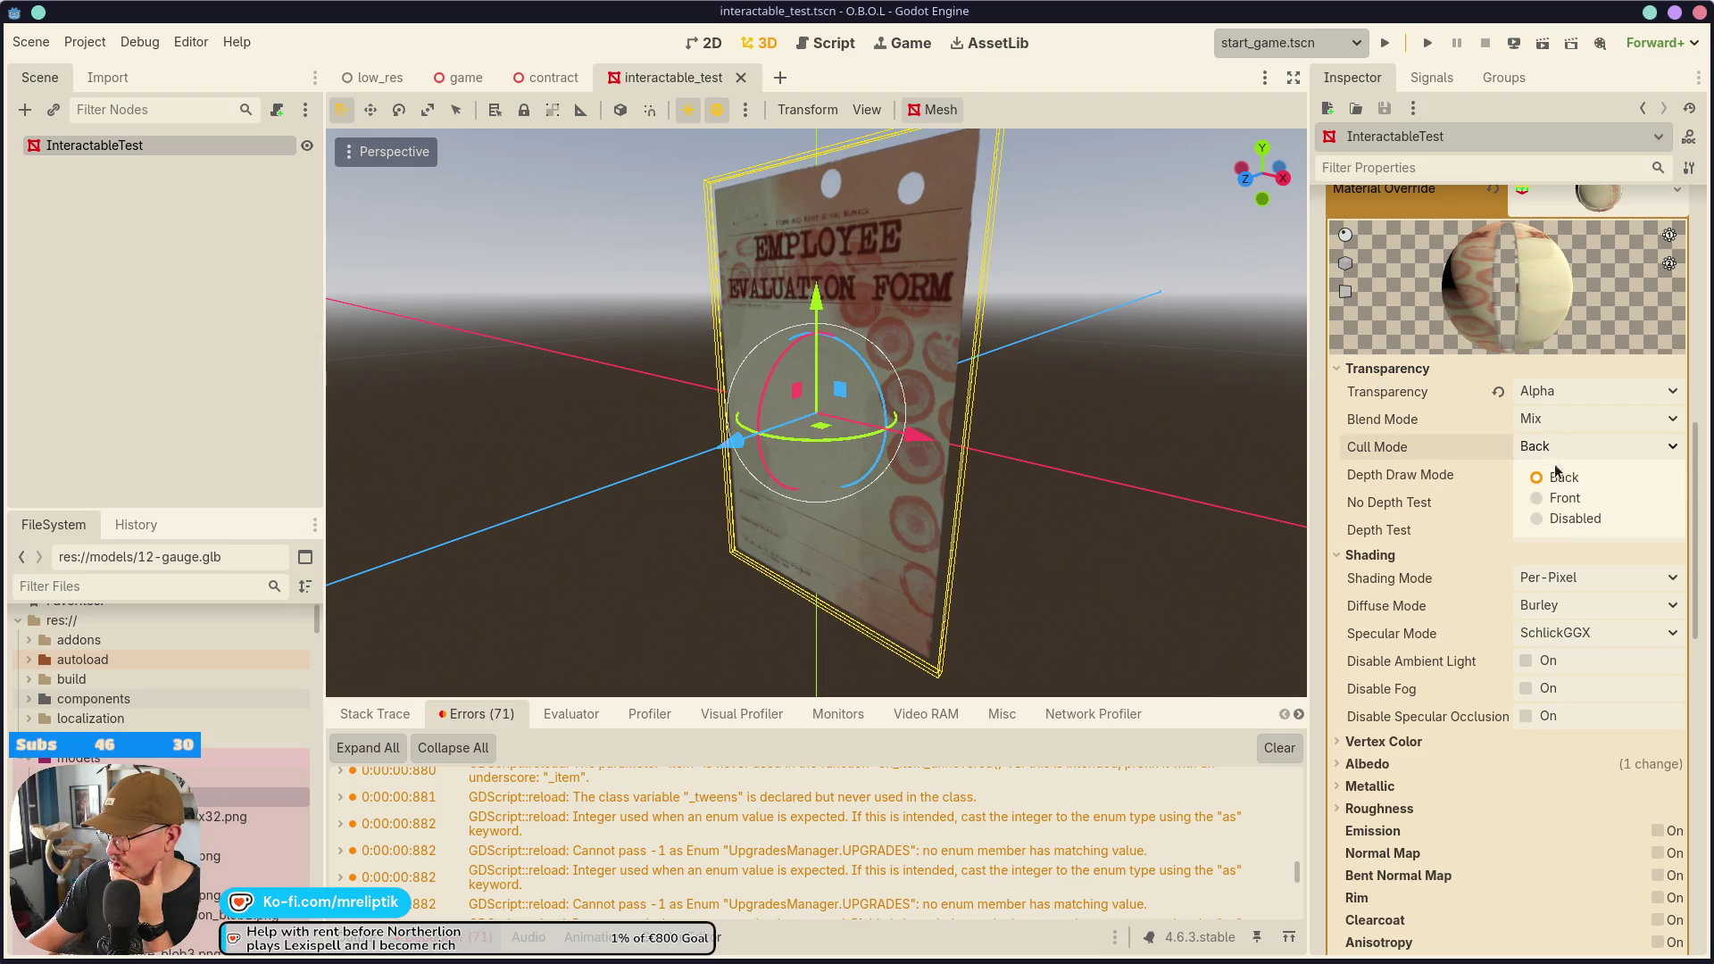
{"action": "left_click", "coordinate": [1575, 518]}
- View the form from behind to confirm Cull Mode Disabled, then save the scene
{"action": "mouse_move", "coordinate": [1160, 499]}
{"action": "left_mouse_down"}
{"action": "mouse_move", "coordinate": [693, 497]}
{"action": "mouse_move", "coordinate": [1171, 560]}
{"action": "left_mouse_up"}
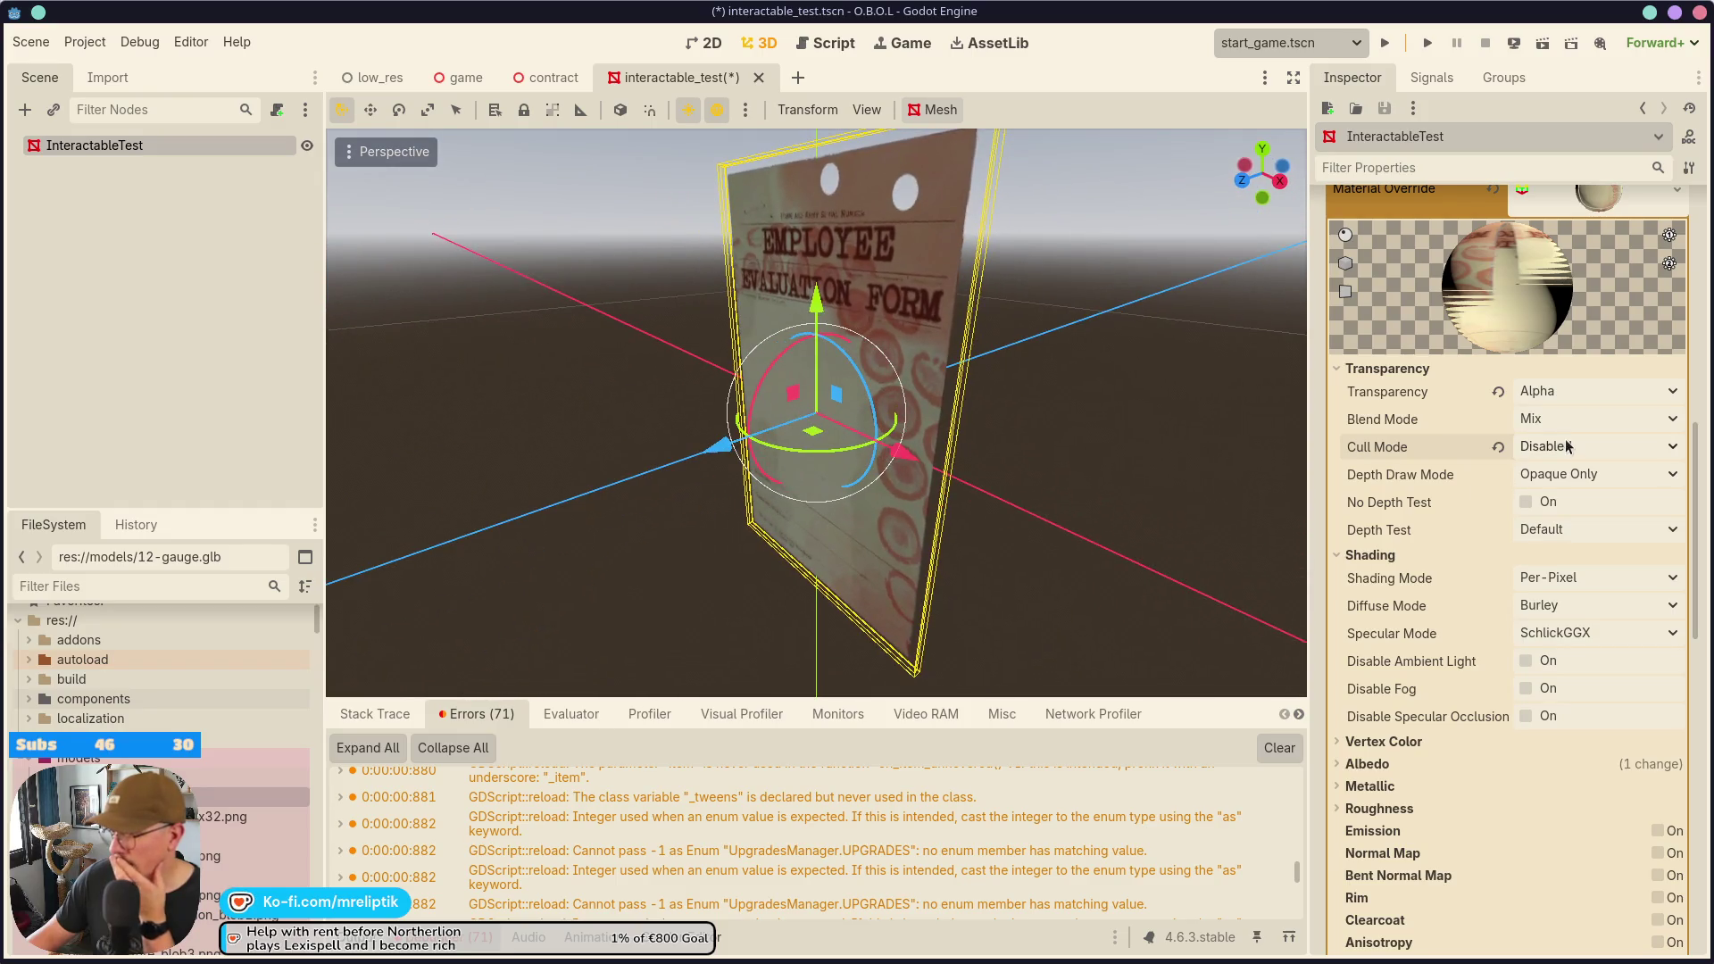
{"action": "left_click", "coordinate": [1564, 446]}
{"action": "left_click", "coordinate": [1564, 449]}
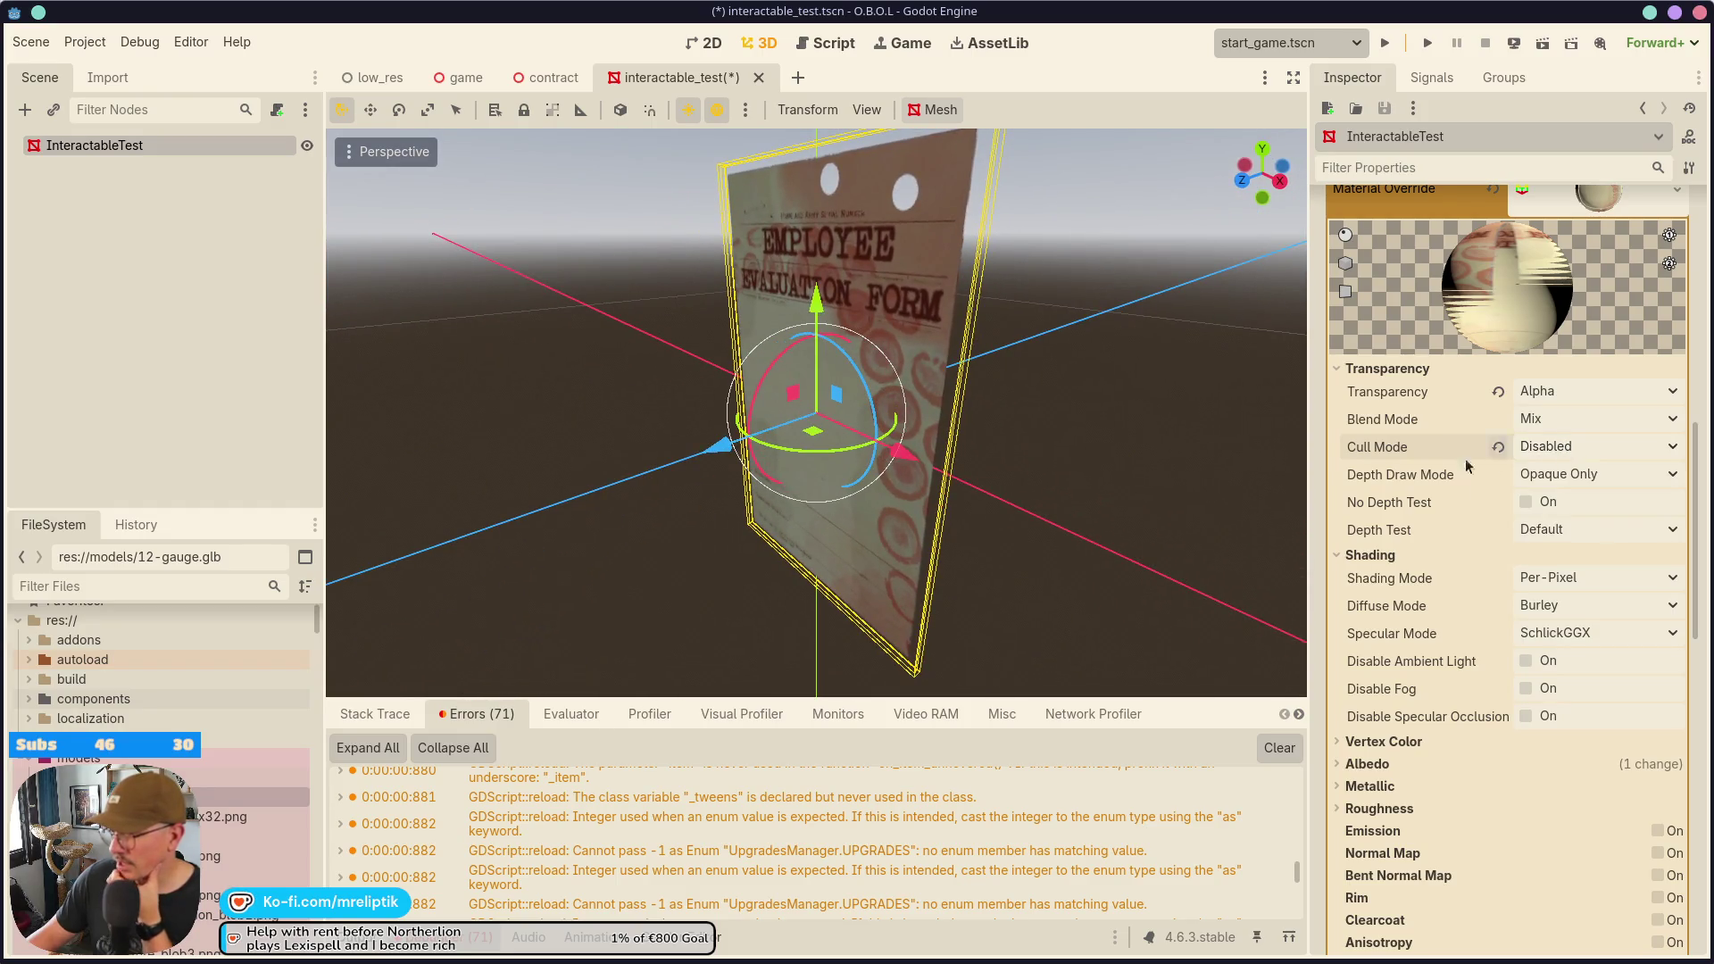
{"action": "key", "text": "ctrl+s"}
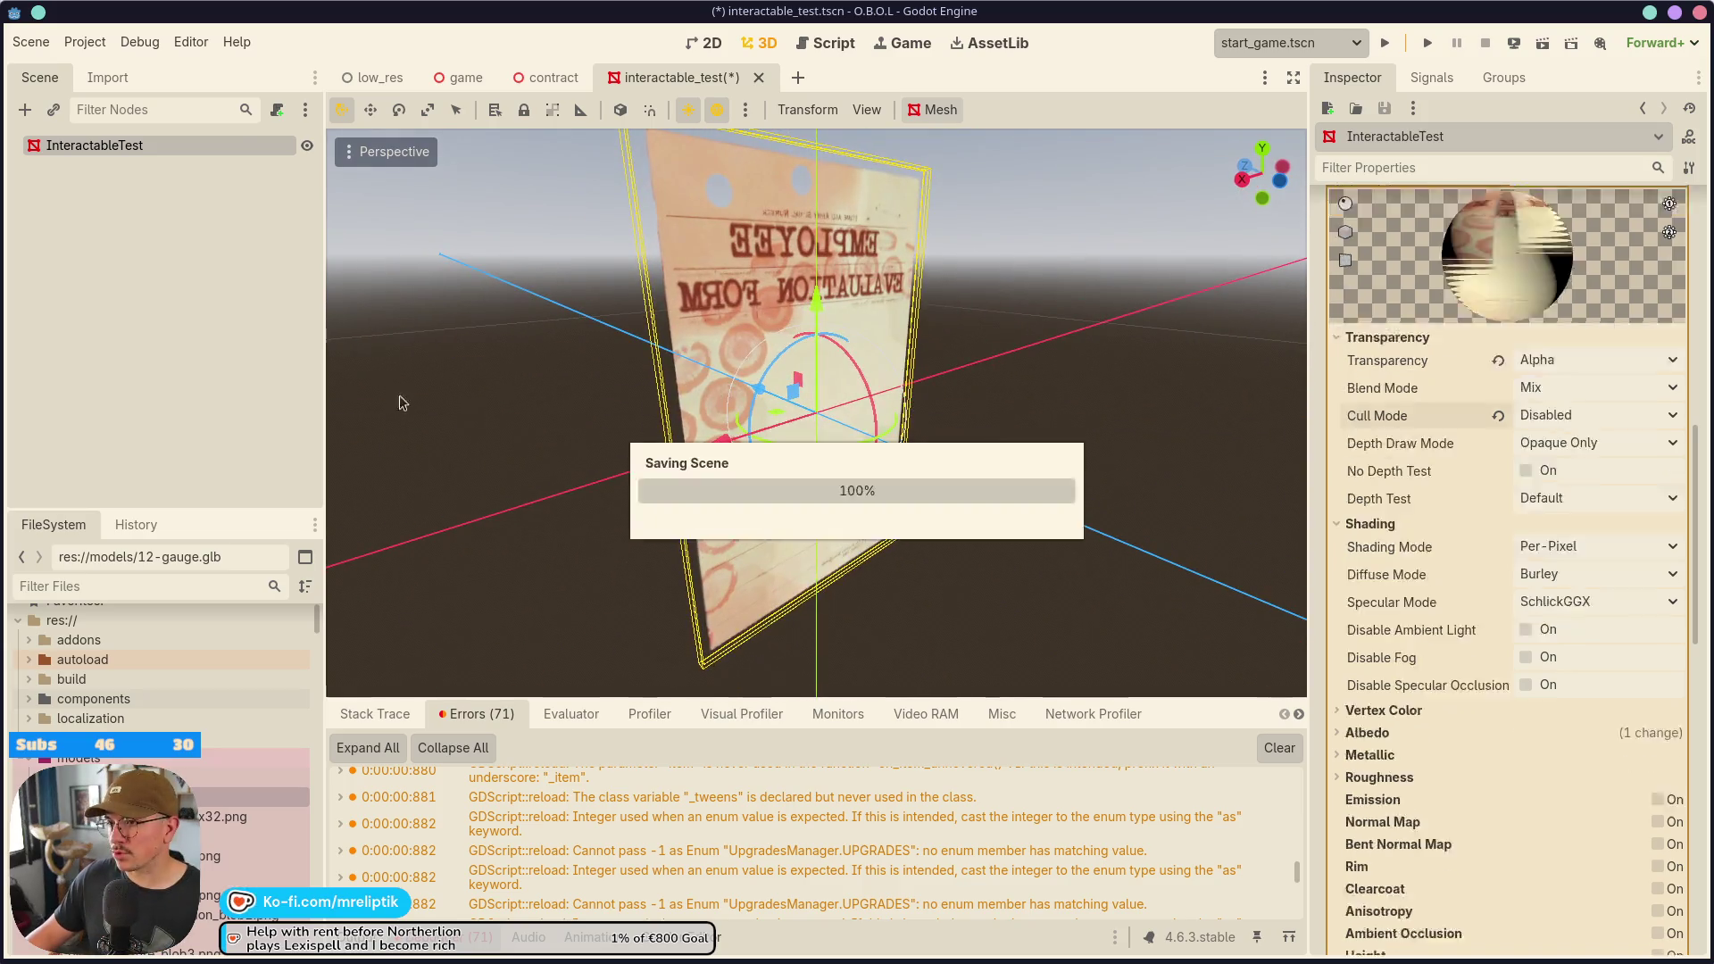
- Hide the bottom log panel and align the 3D view straight onto the form's front
{"action": "scroll", "coordinate": [872, 455], "scroll_direction": "down", "scroll_amount": 3}
{"action": "left_click_drag", "start_coordinate": [871, 455], "coordinate": [988, 428]}
{"action": "mouse_move", "coordinate": [800, 459]}
{"action": "left_mouse_down"}
{"action": "mouse_move", "coordinate": [780, 402]}
{"action": "mouse_move", "coordinate": [563, 509]}
{"action": "left_mouse_up"}
{"action": "key", "text": "alt+o"}
{"action": "key", "text": "alt+o"}
{"action": "key", "text": "KP_1"}
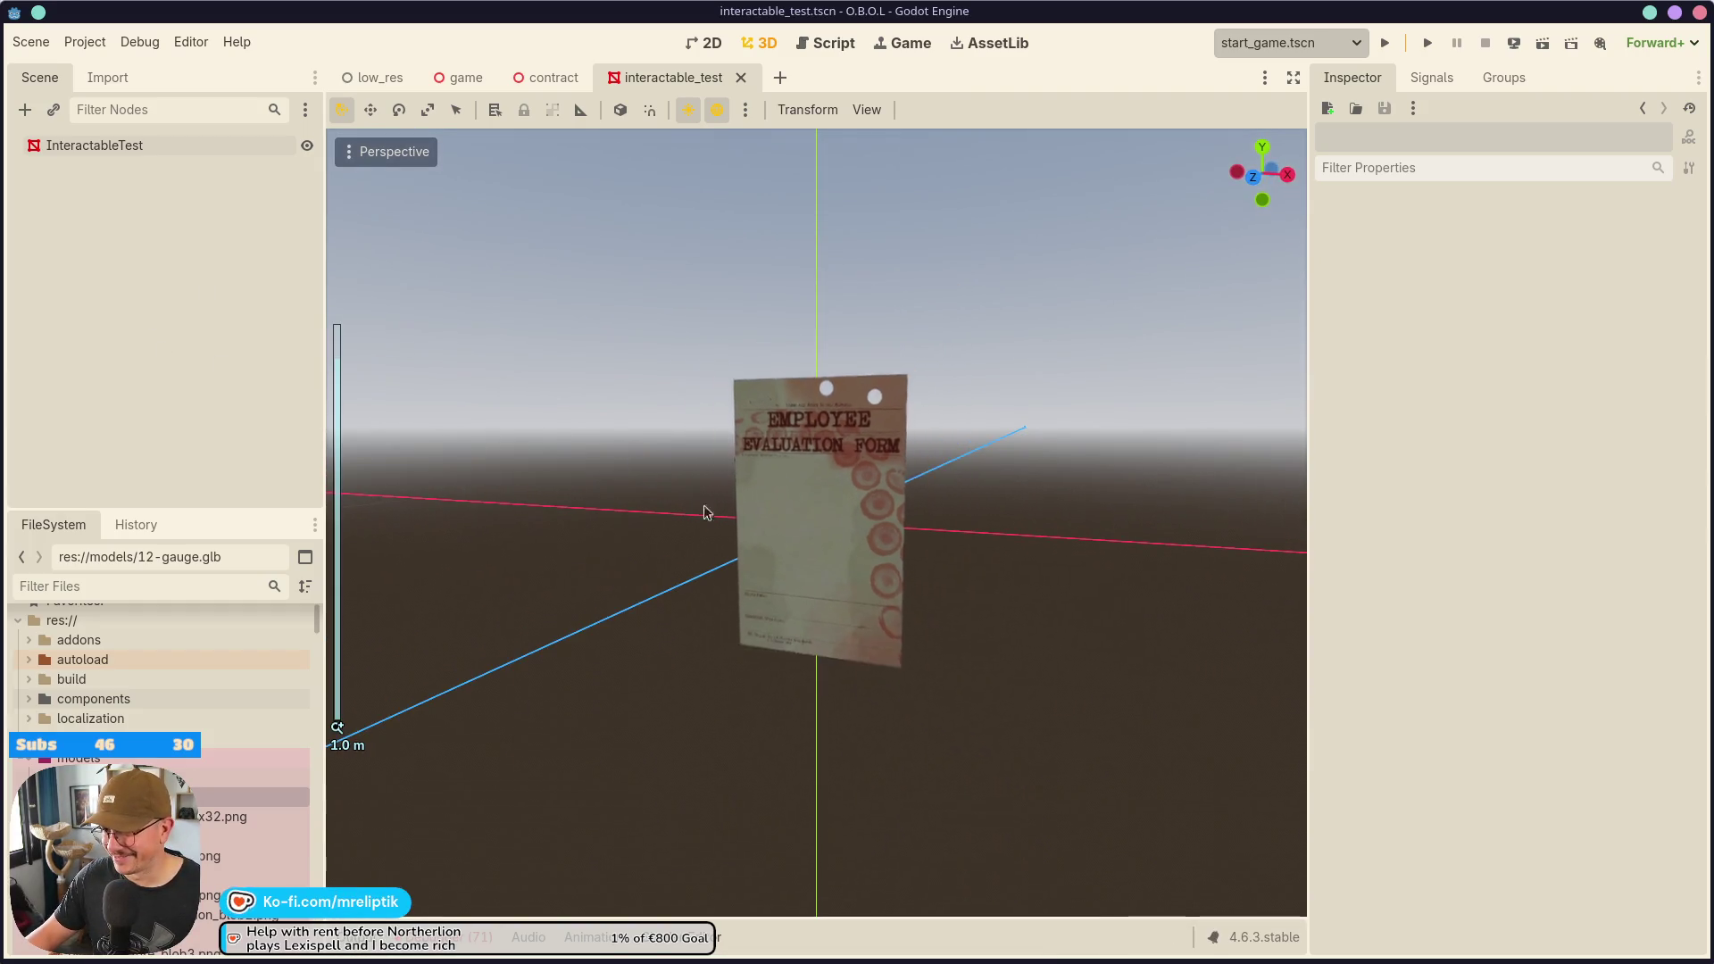
{"action": "right_click", "coordinate": [114, 141]}
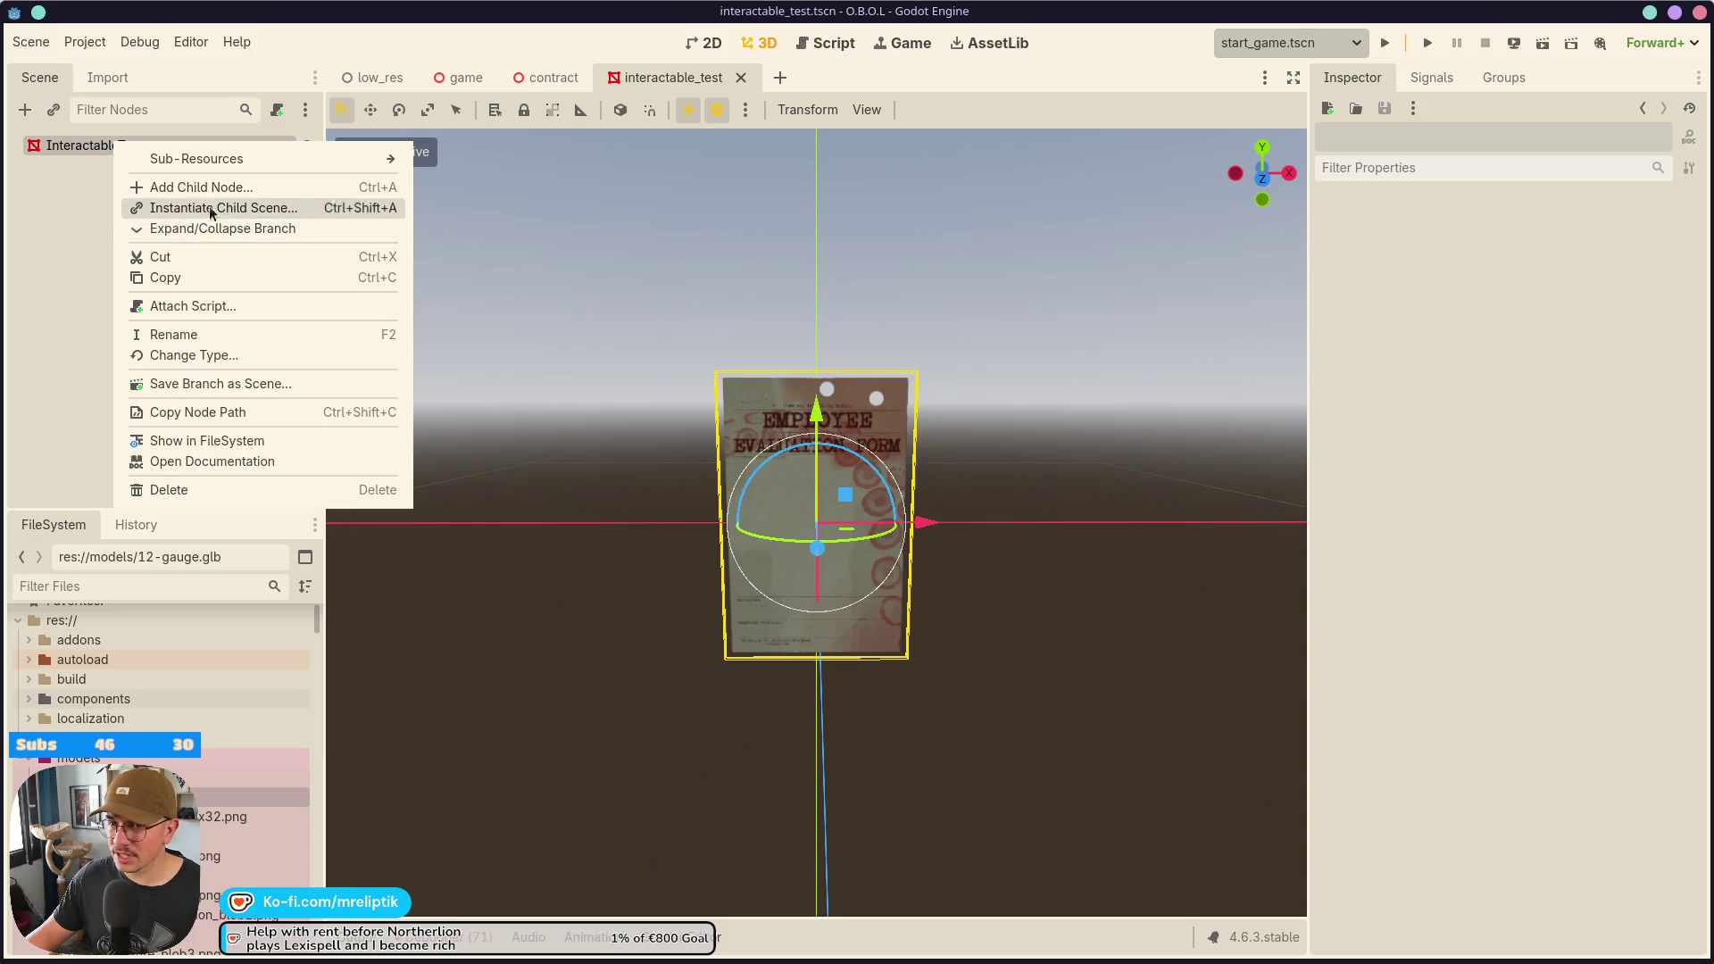
- Add an Interactable child with a CollisionShape3D under it, and save the scene
{"action": "left_click", "coordinate": [196, 189]}
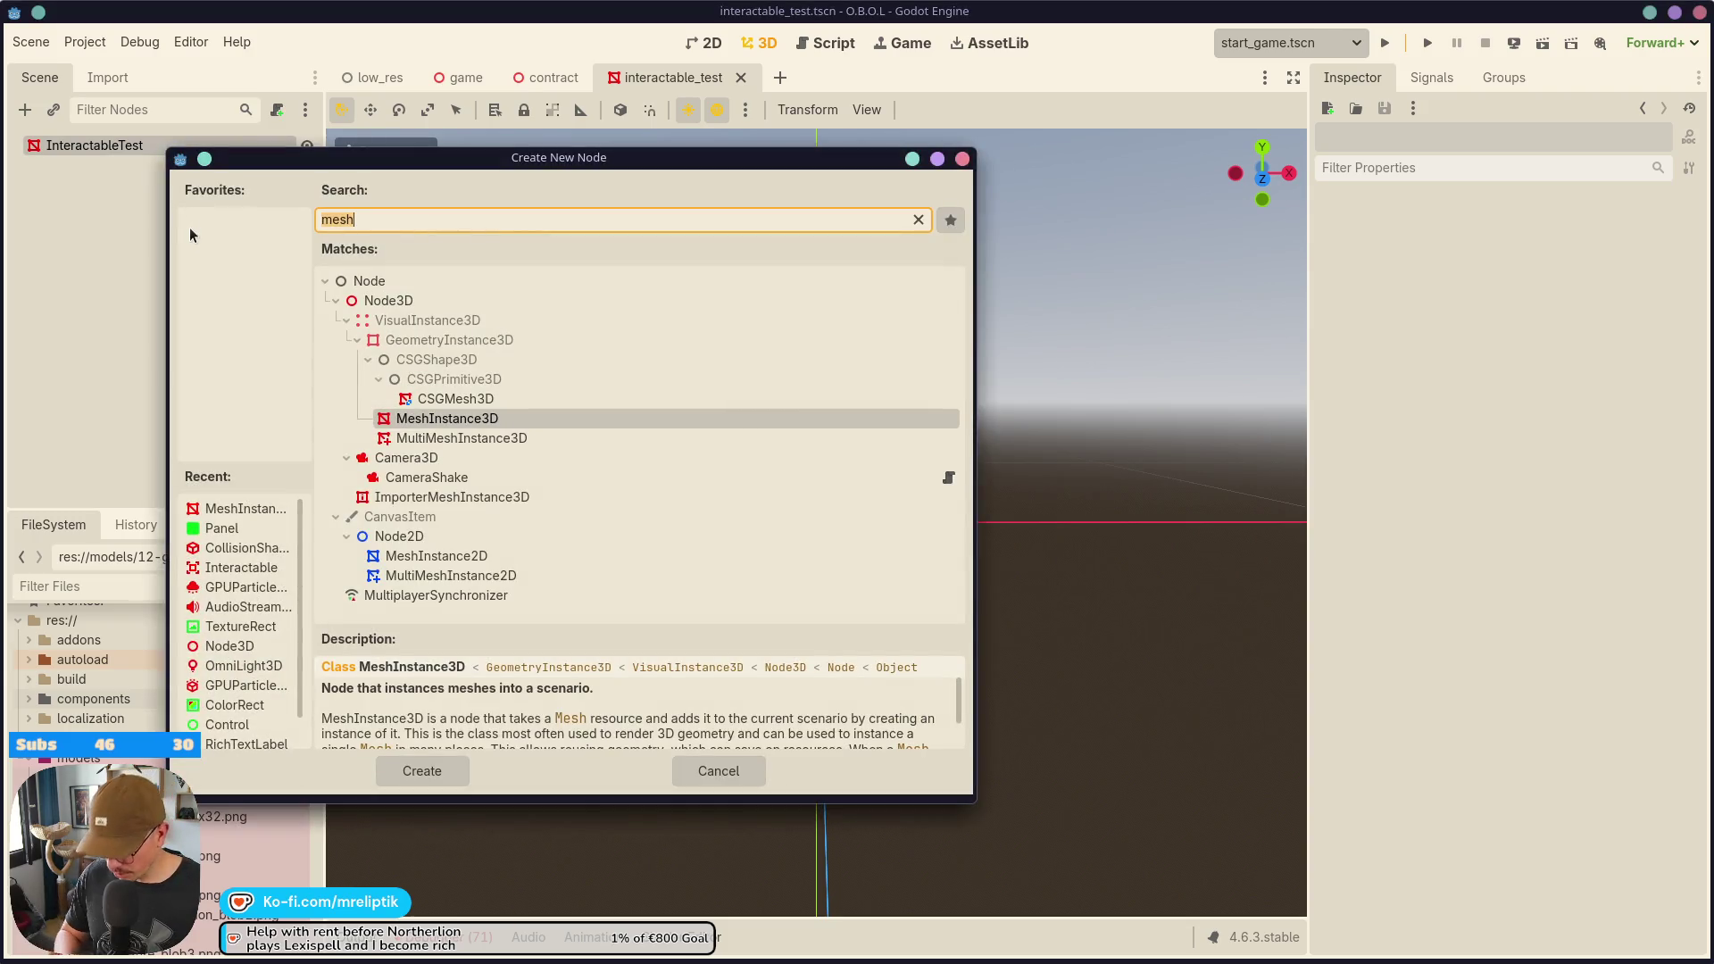
{"action": "type", "text": "intere"}
{"action": "key", "text": "Return"}
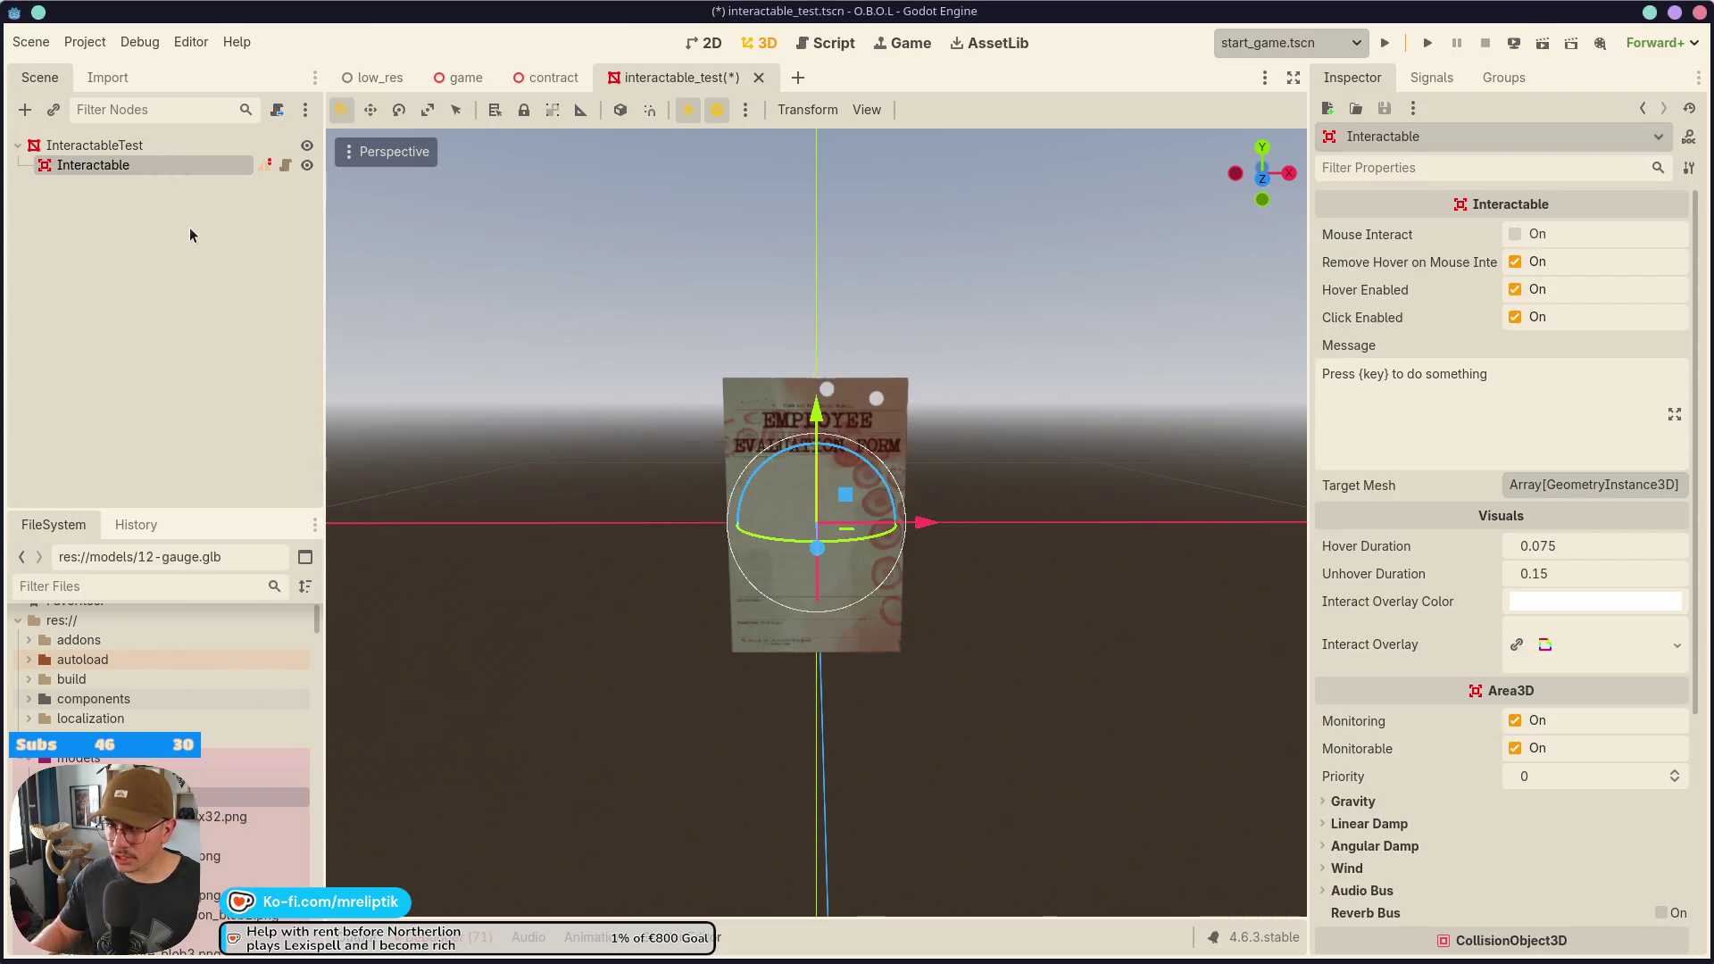
{"action": "right_click", "coordinate": [107, 165]}
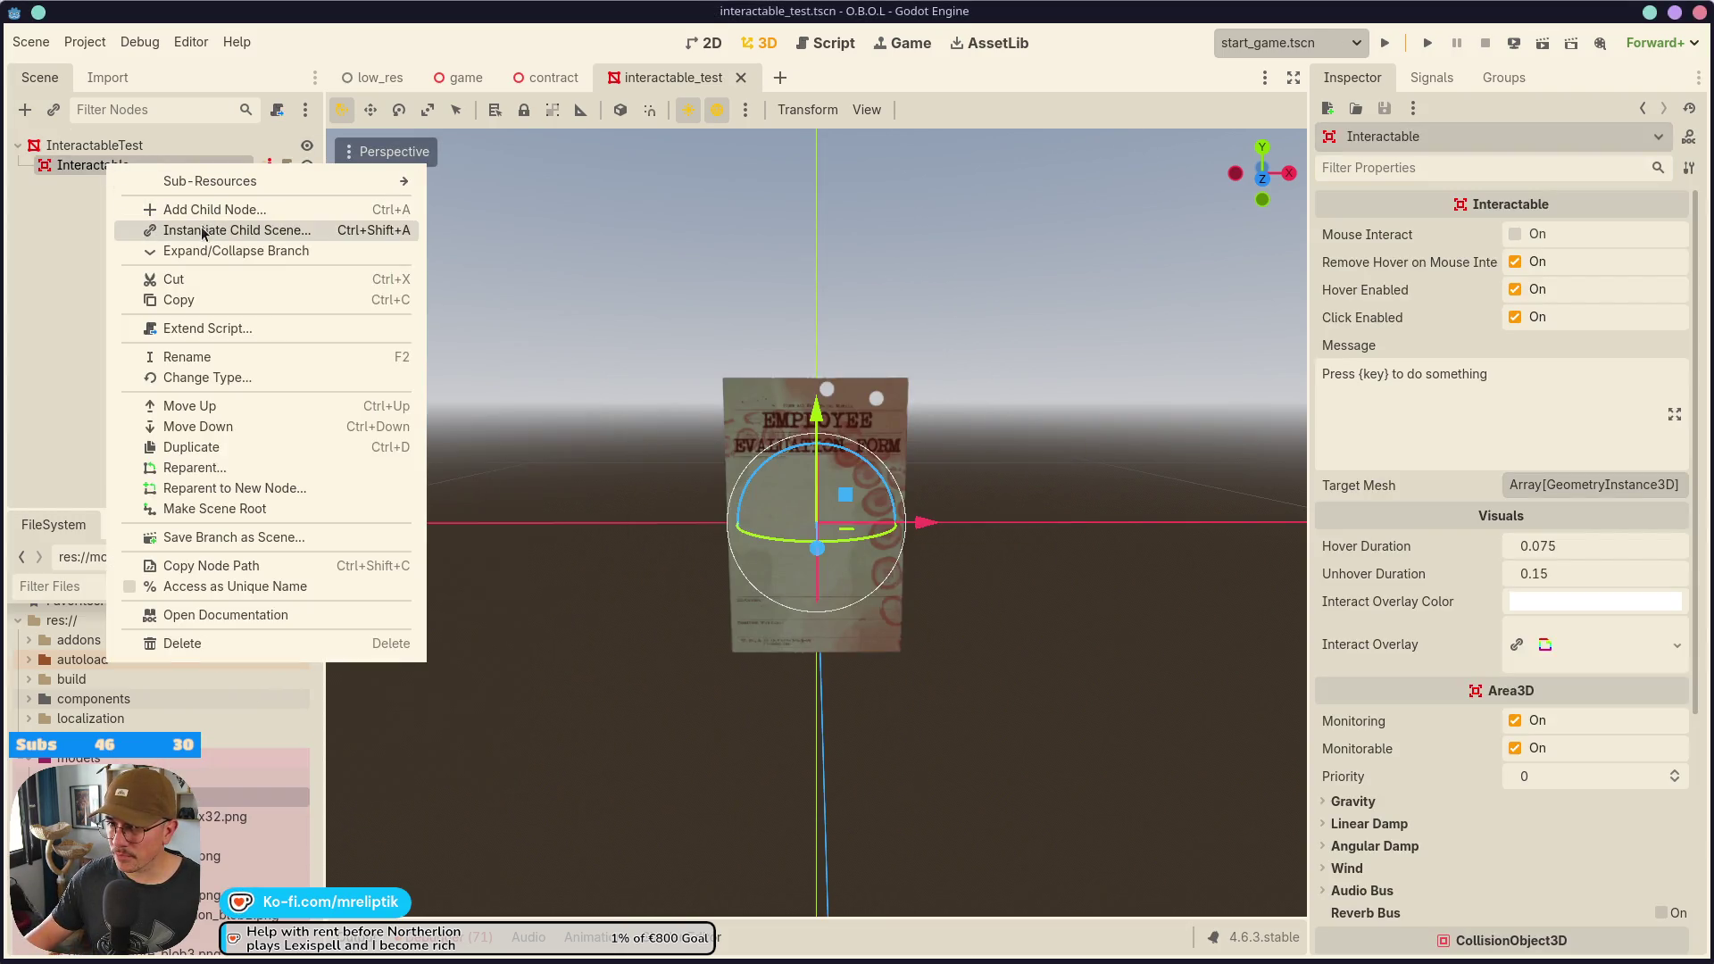
{"action": "left_click", "coordinate": [202, 231]}
{"action": "type", "text": "collision"}
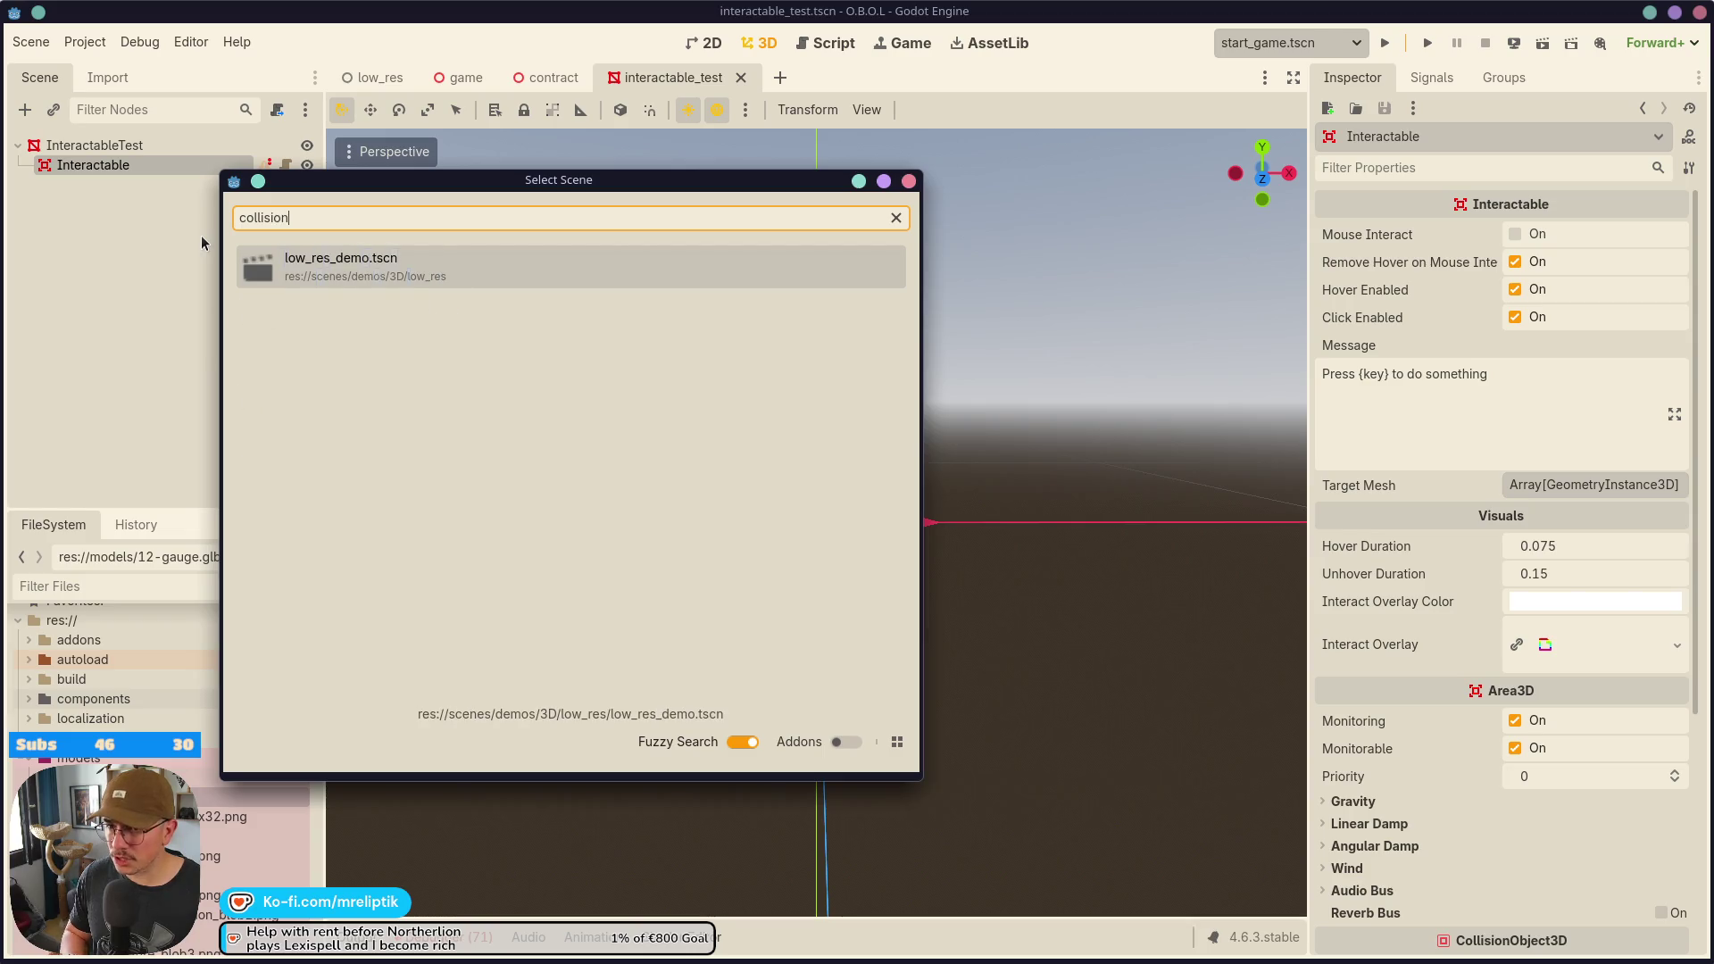
{"action": "key", "text": "Escape"}
{"action": "key", "text": "ctrl+a"}
{"action": "type", "text": "collision"}
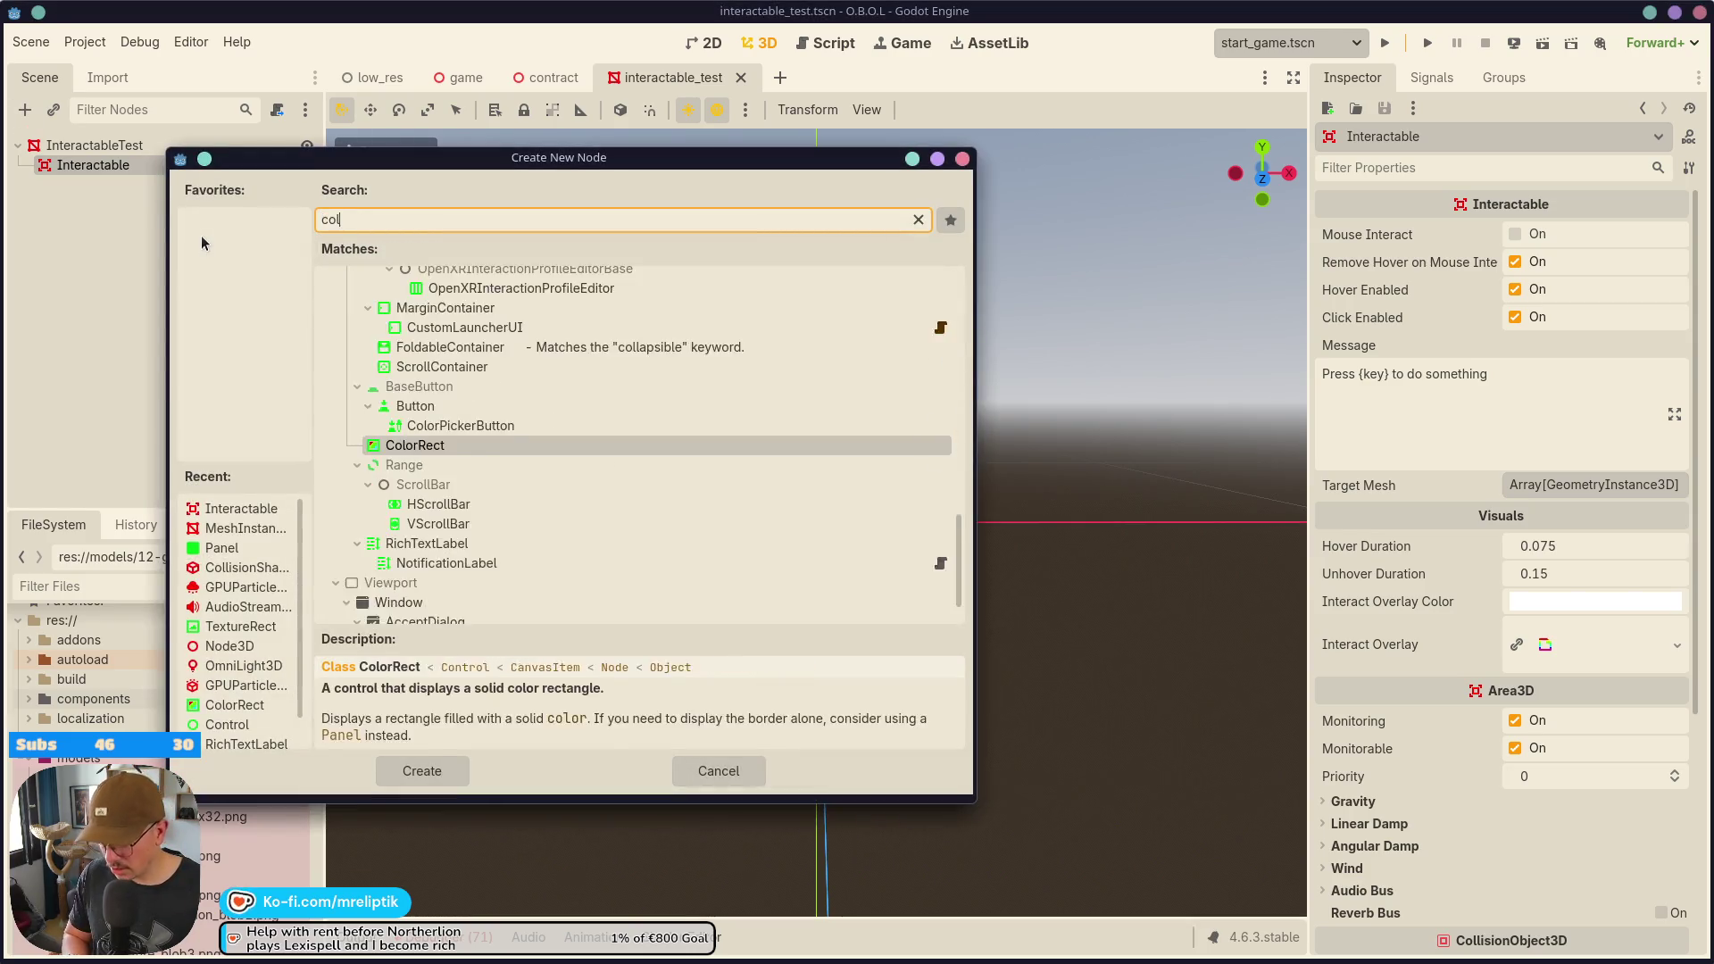
{"action": "key", "text": "Return"}
{"action": "key", "text": "ctrl+s"}
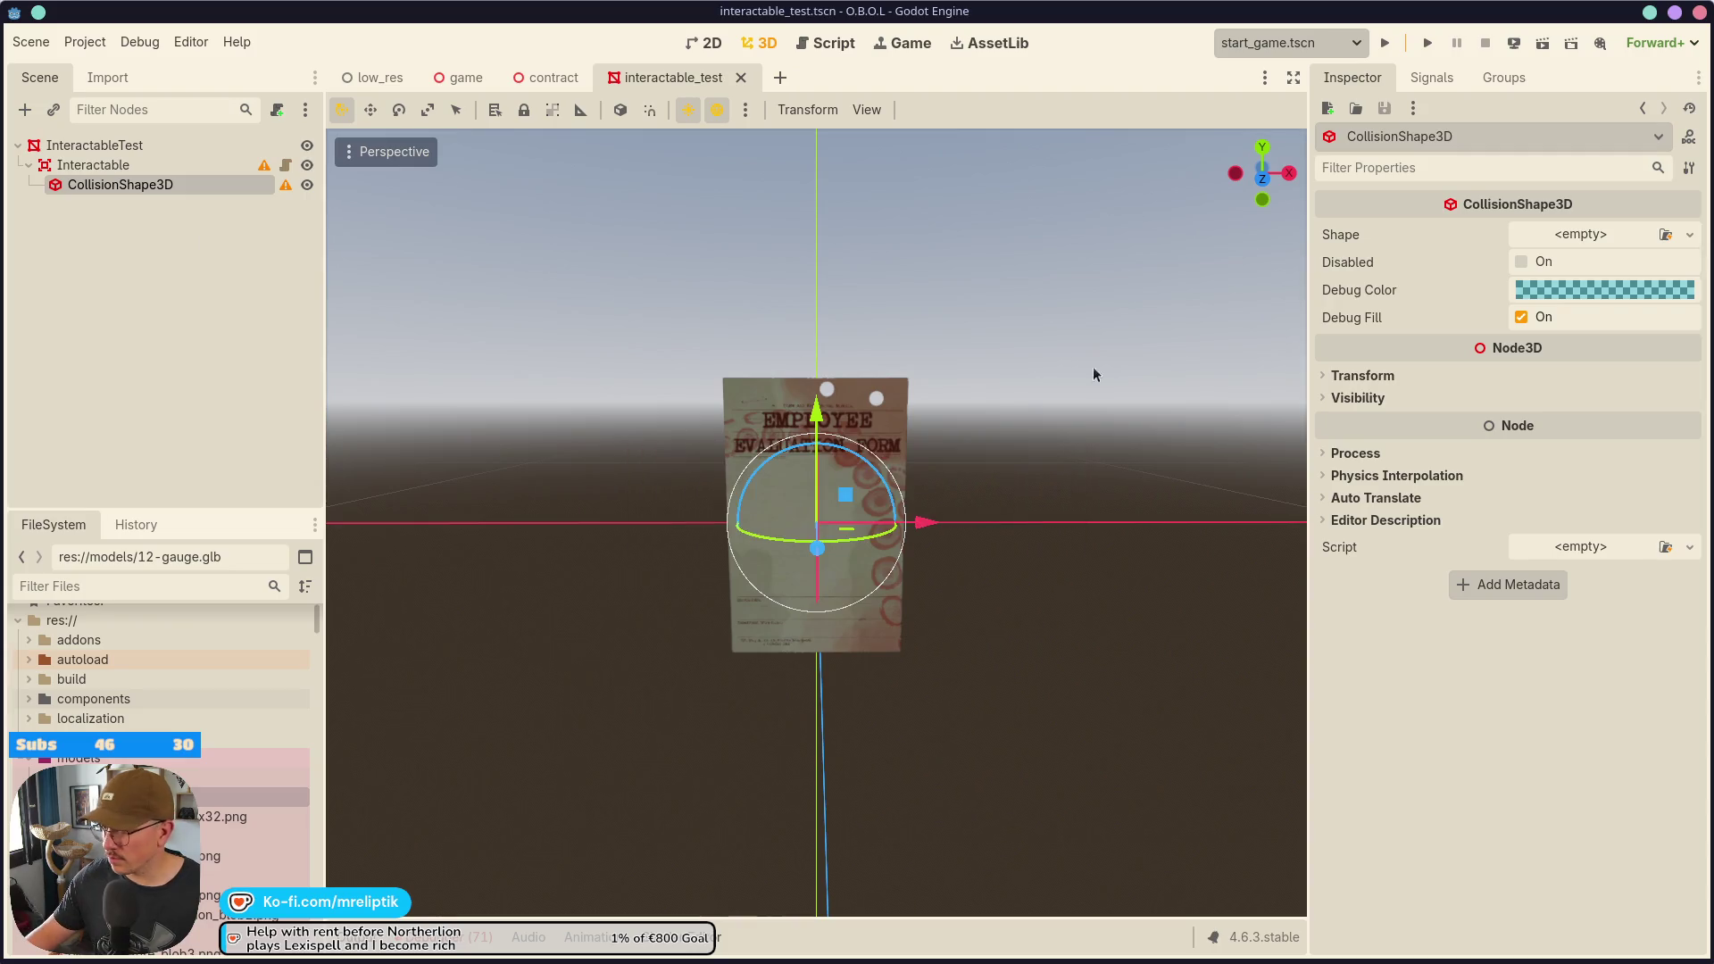
- Give the collision a new BoxShape3D sized to the form's width, height and thin thickness, then save
{"action": "left_click", "coordinate": [1579, 234]}
{"action": "left_click", "coordinate": [1558, 348]}
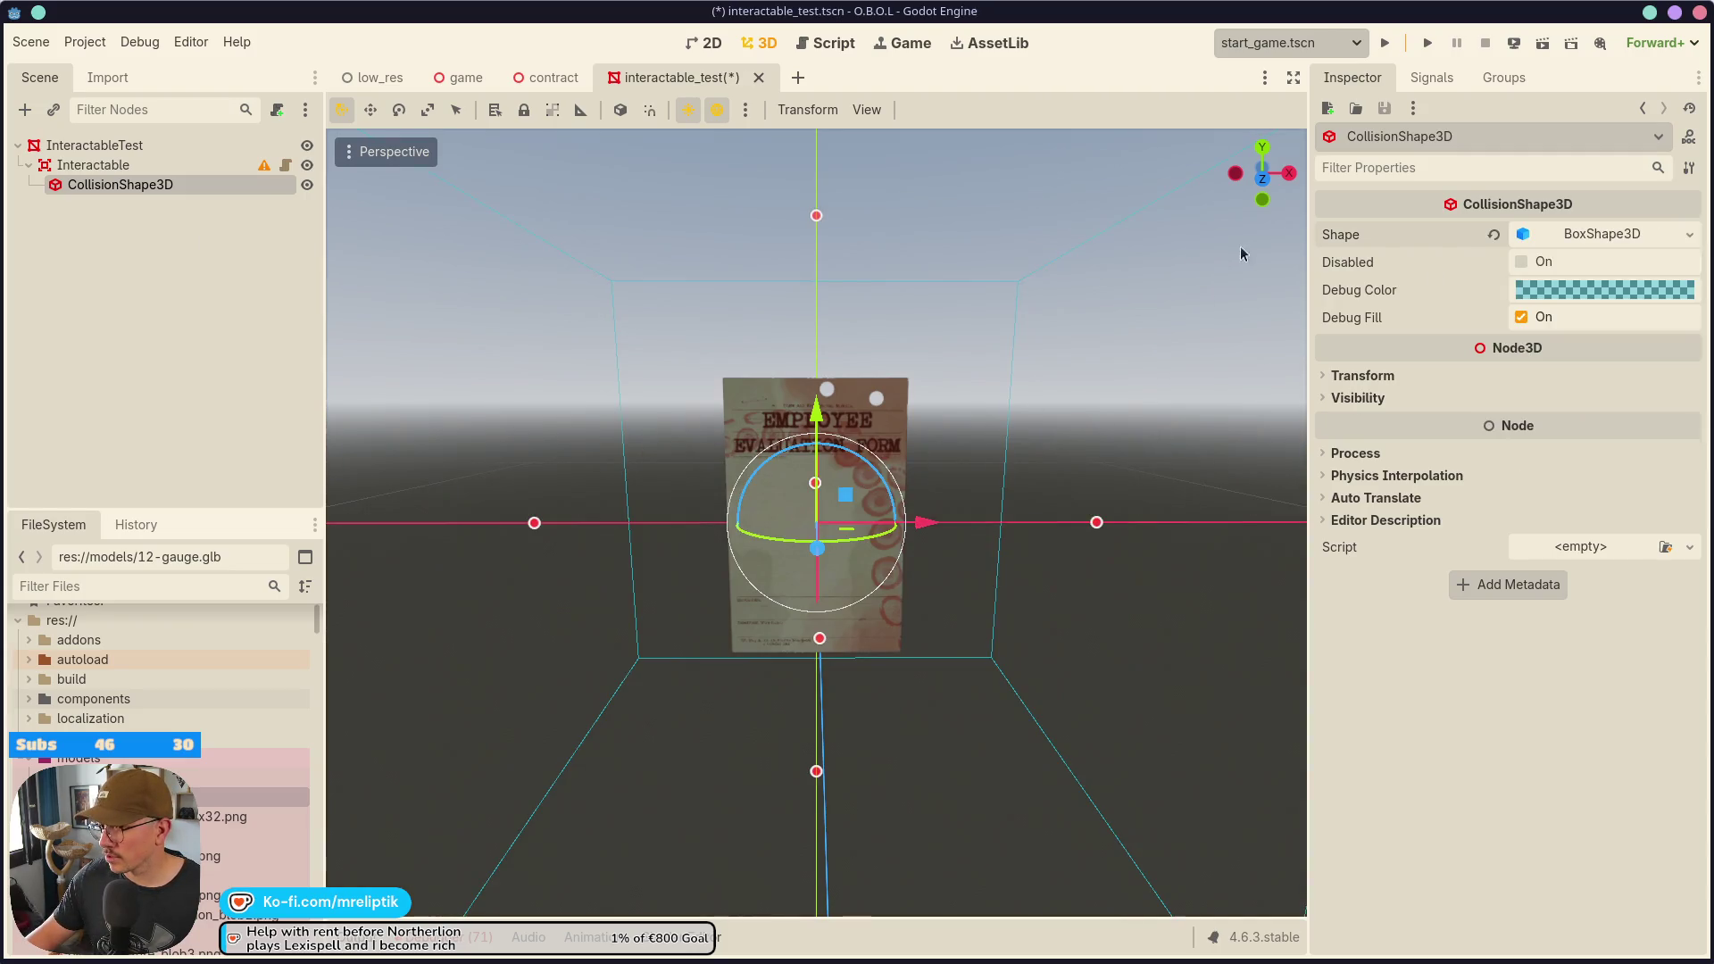
{"action": "left_click", "coordinate": [1263, 181]}
{"action": "left_click_drag", "start_coordinate": [1096, 522], "coordinate": [911, 547]}
{"action": "mouse_move", "coordinate": [815, 241]}
{"action": "left_mouse_down"}
{"action": "mouse_move", "coordinate": [819, 395]}
{"action": "mouse_move", "coordinate": [1146, 184]}
{"action": "left_mouse_up"}
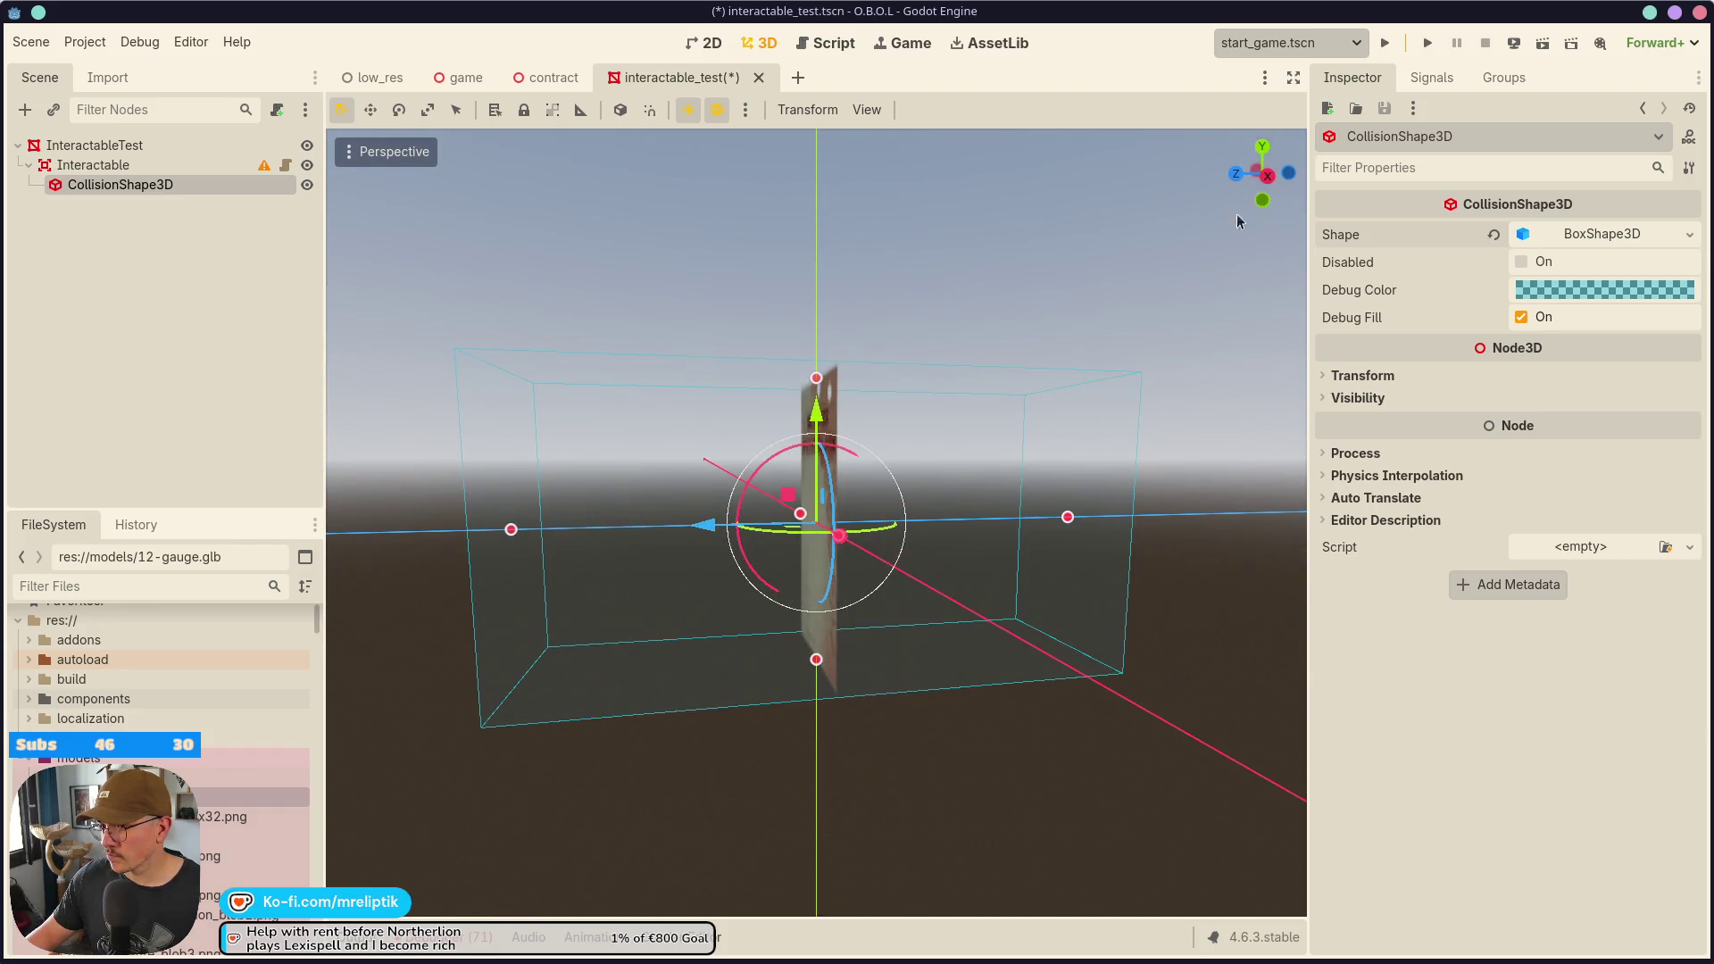
{"action": "left_click", "coordinate": [1270, 179]}
{"action": "mouse_move", "coordinate": [1104, 533]}
{"action": "left_mouse_down"}
{"action": "mouse_move", "coordinate": [830, 562]}
{"action": "mouse_move", "coordinate": [907, 622]}
{"action": "mouse_move", "coordinate": [842, 661]}
{"action": "left_mouse_up"}
{"action": "key", "text": "ctrl+s"}
{"action": "left_click", "coordinate": [71, 149]}
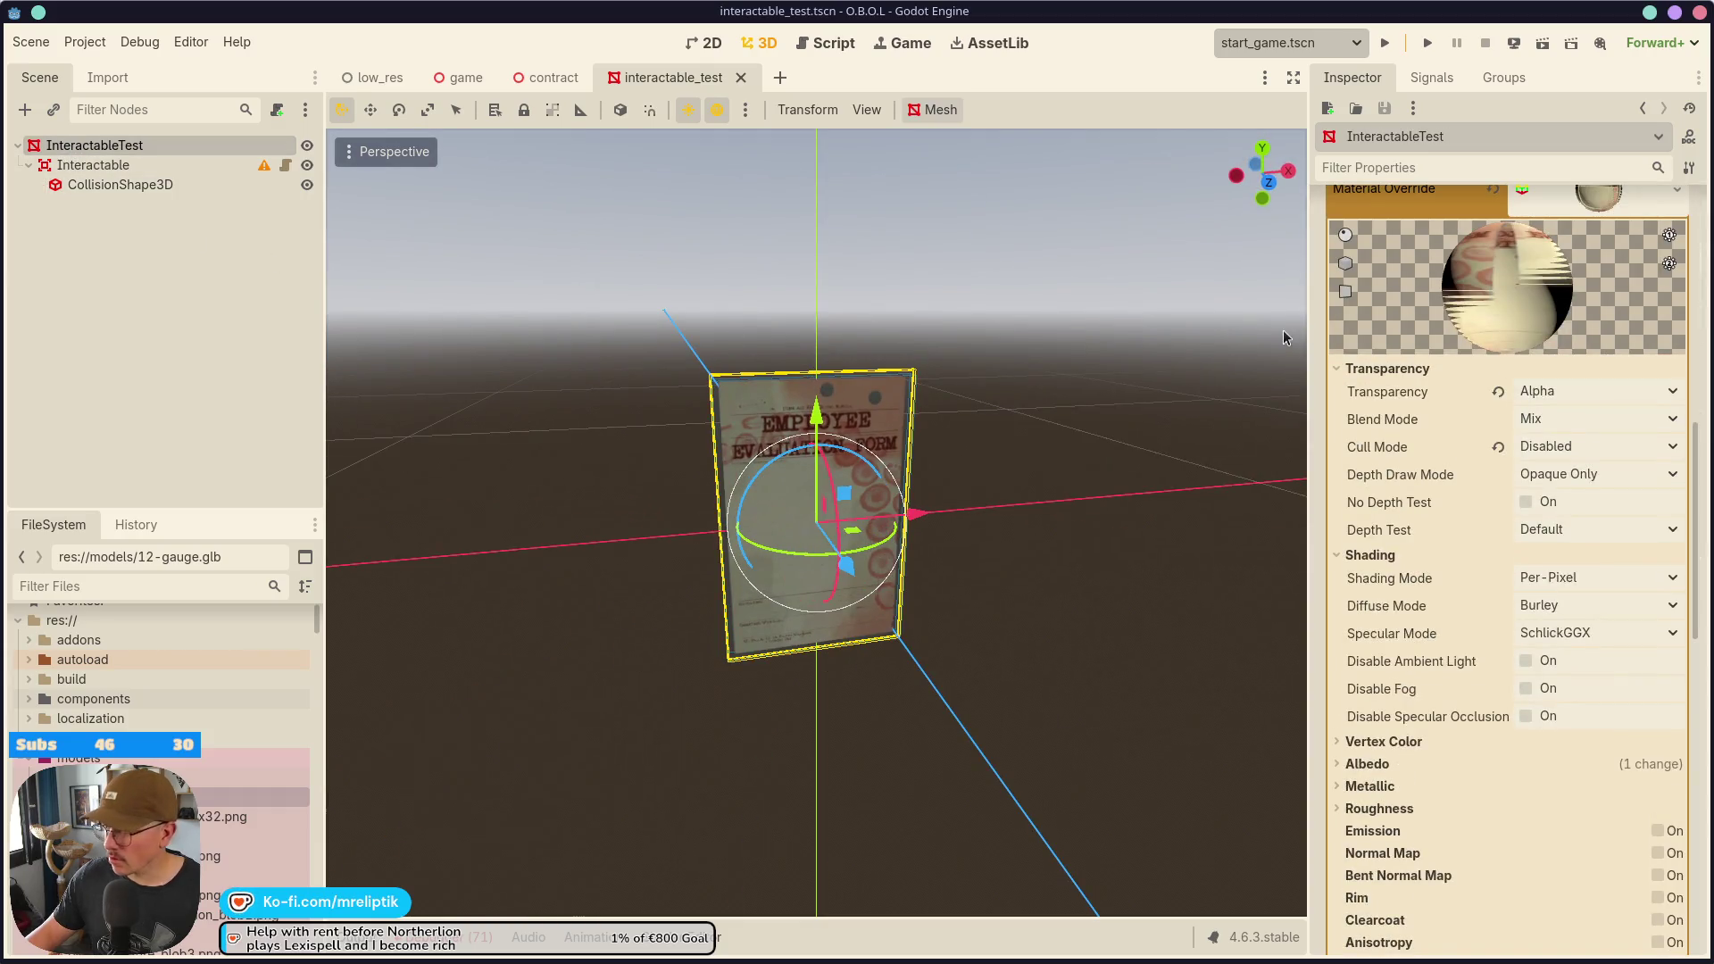
- Open the interactable_demo.tscn scene through the quick scene picker, searching 'inter'
{"action": "left_click", "coordinate": [153, 334]}
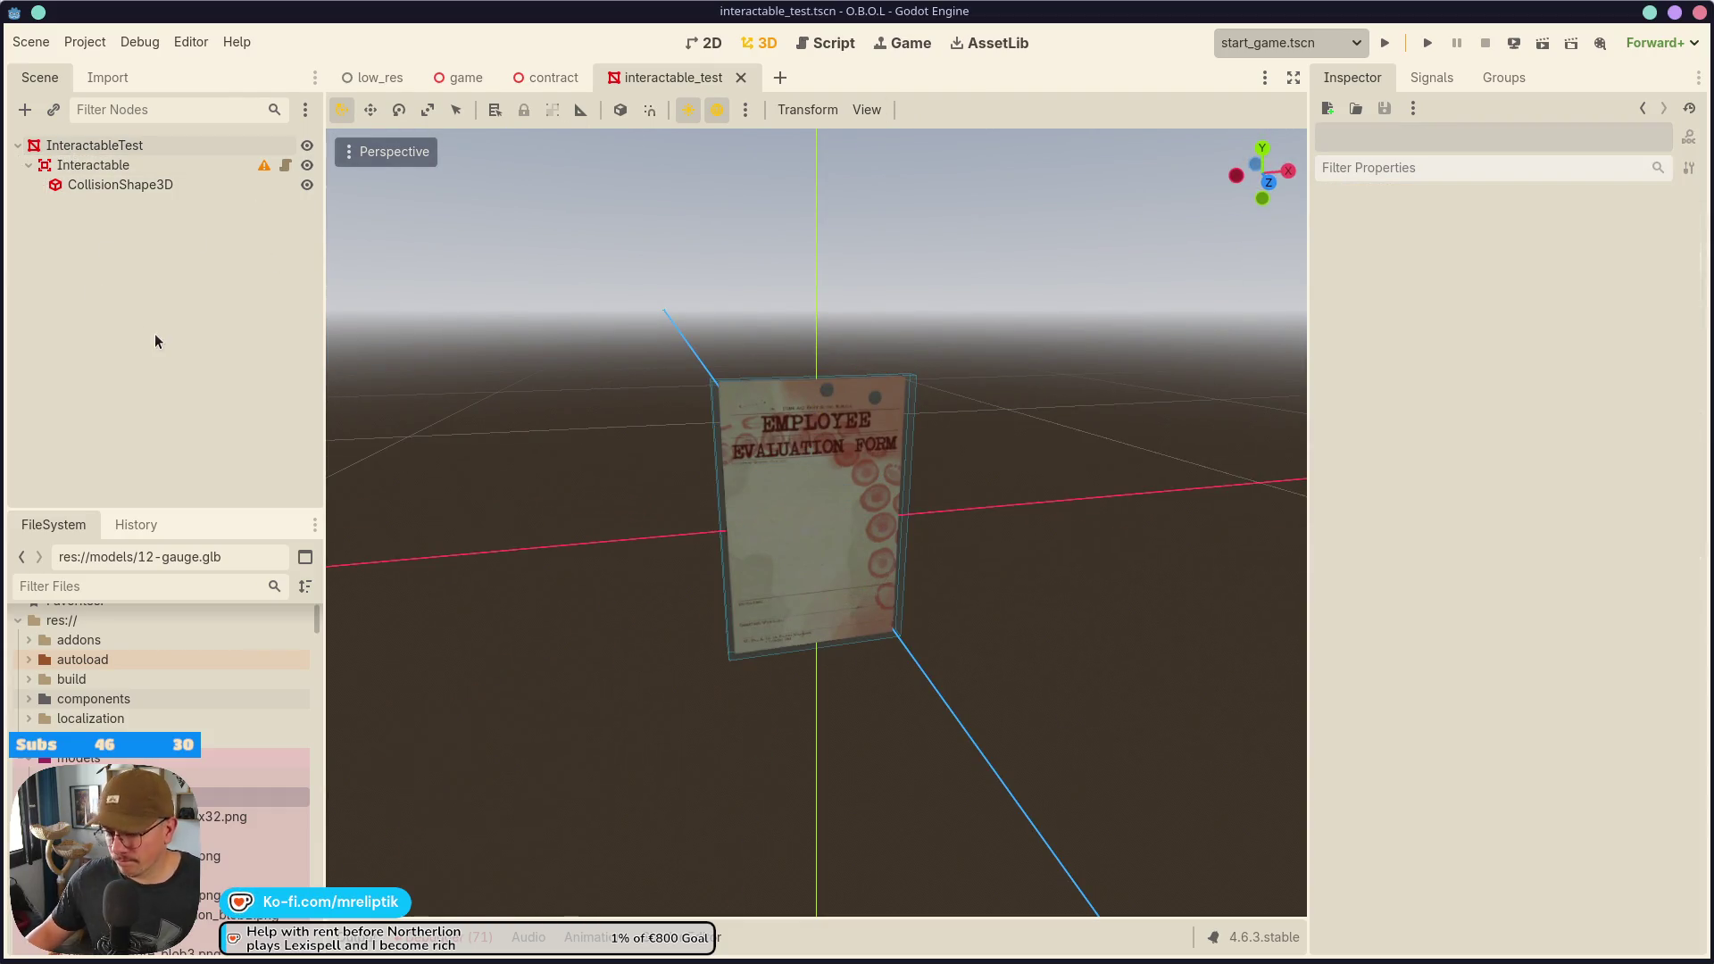
{"action": "key", "text": "ctrl+shift+o"}
{"action": "type", "text": "inter"}
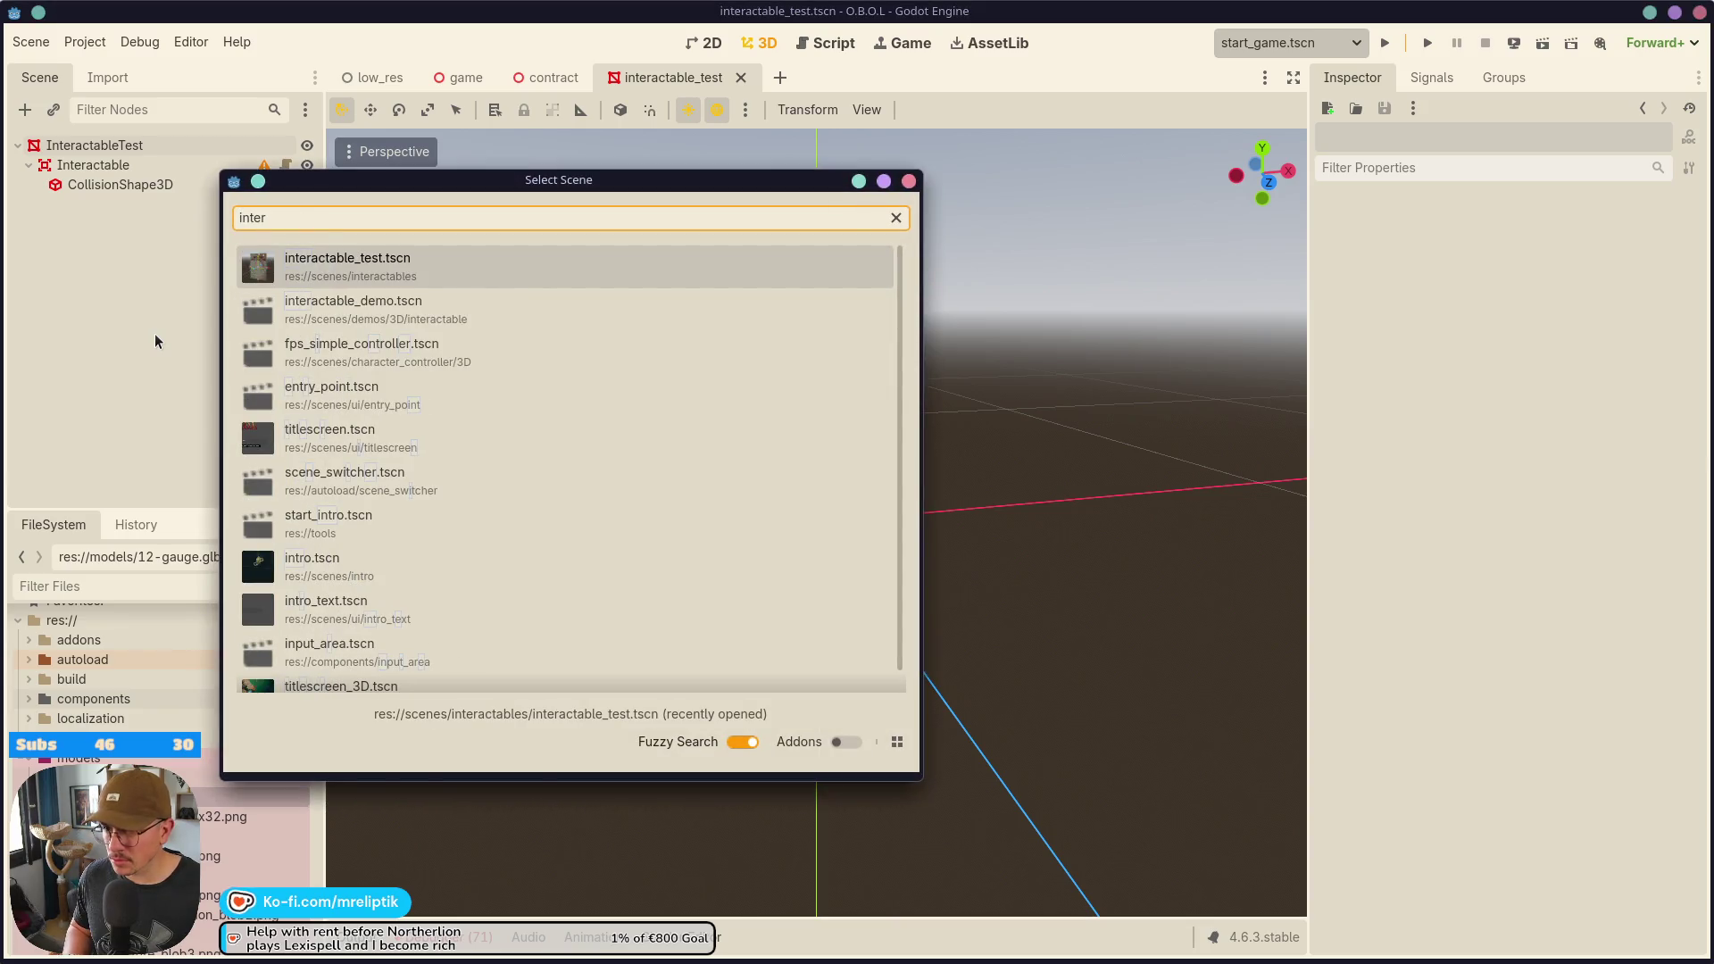
{"action": "key", "text": "Down"}
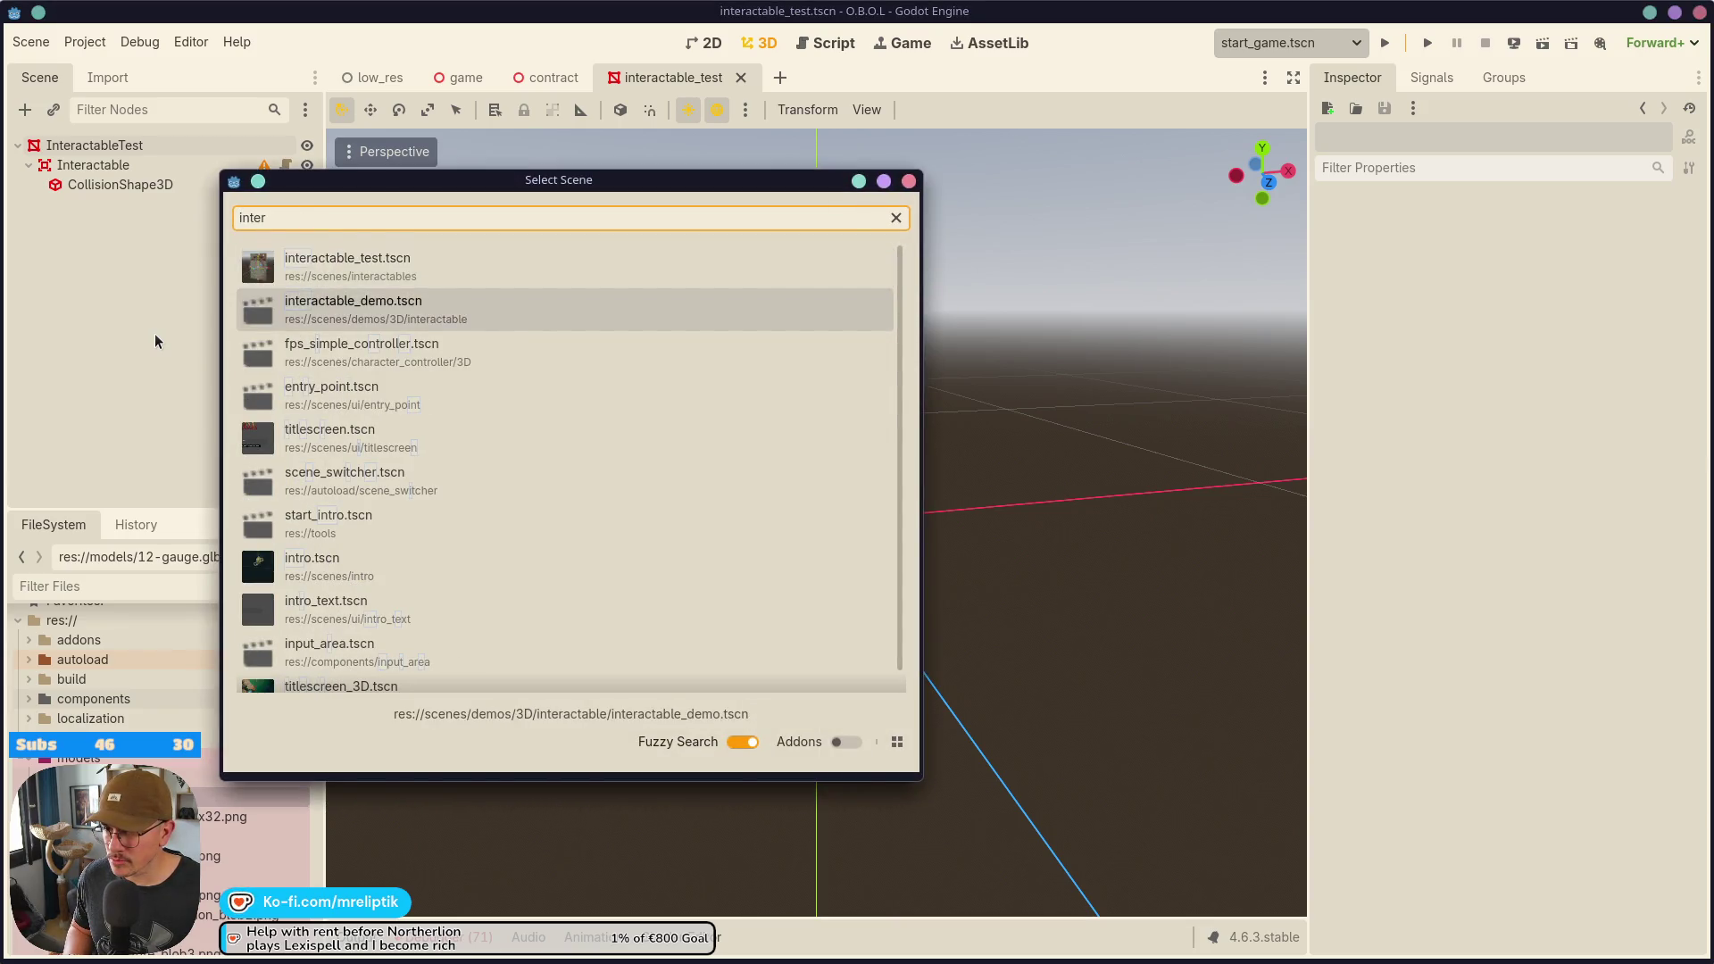
{"action": "key", "text": "Return"}
- Copy the Door node's Material Overlay and switch back to the interactable_test scene
{"action": "left_click", "coordinate": [125, 362]}
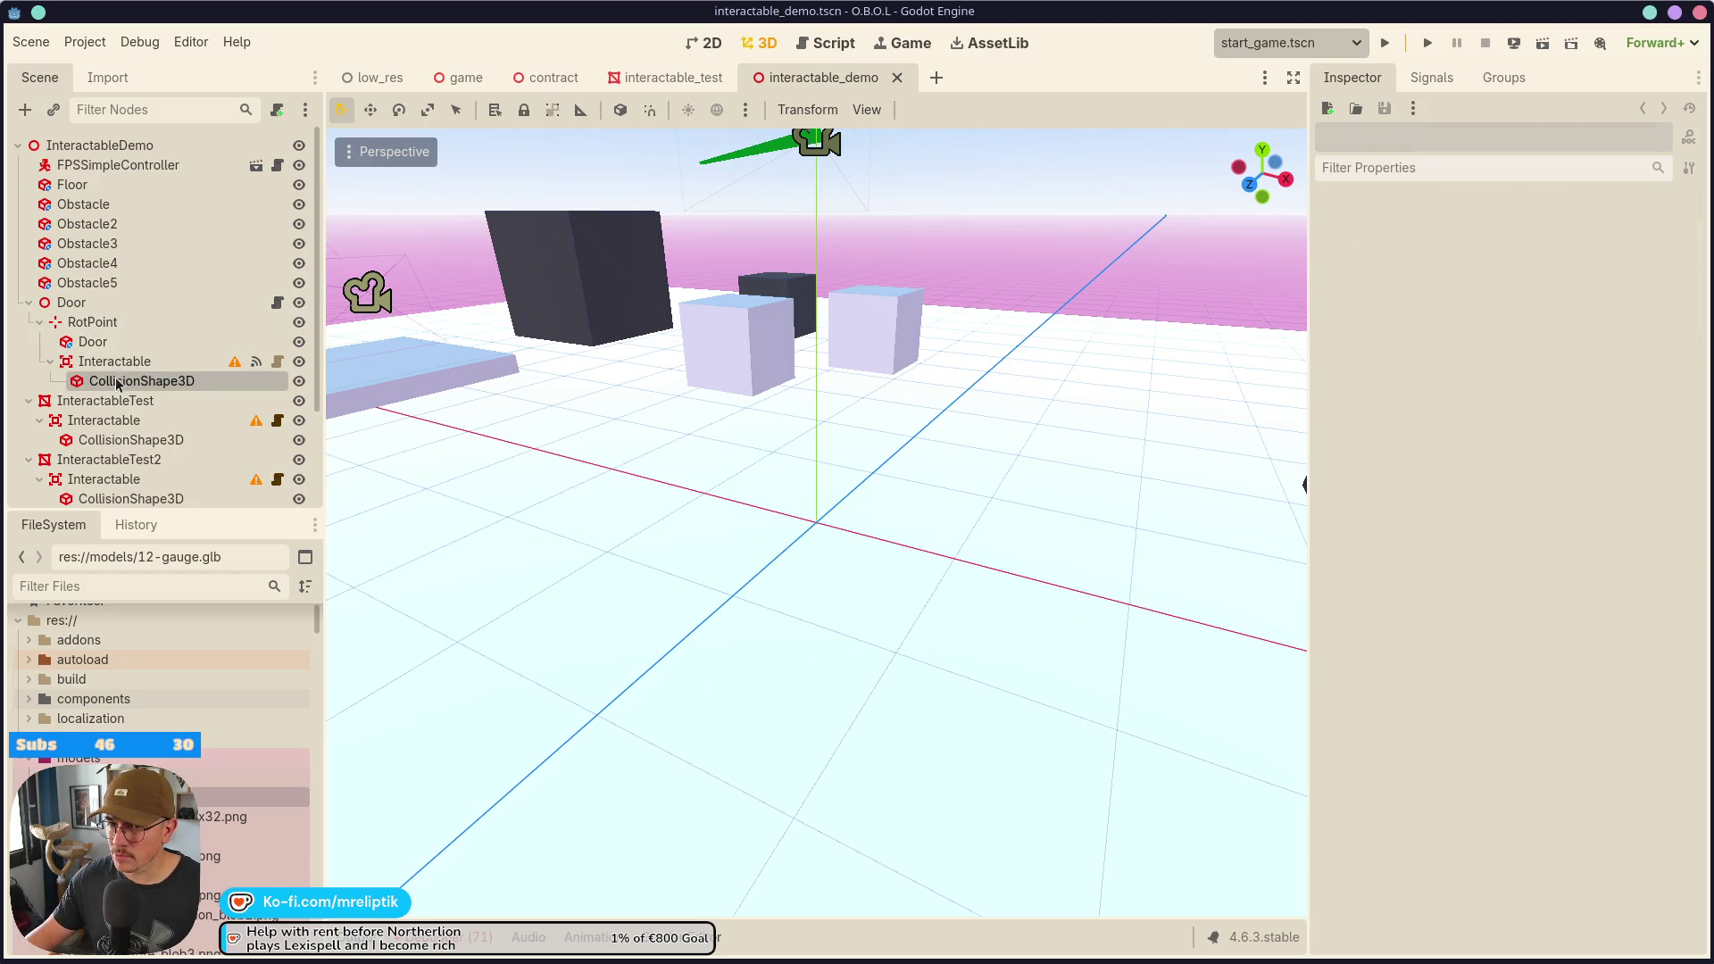
{"action": "left_click", "coordinate": [107, 341]}
{"action": "scroll", "coordinate": [1507, 527], "scroll_direction": "down", "scroll_amount": 3}
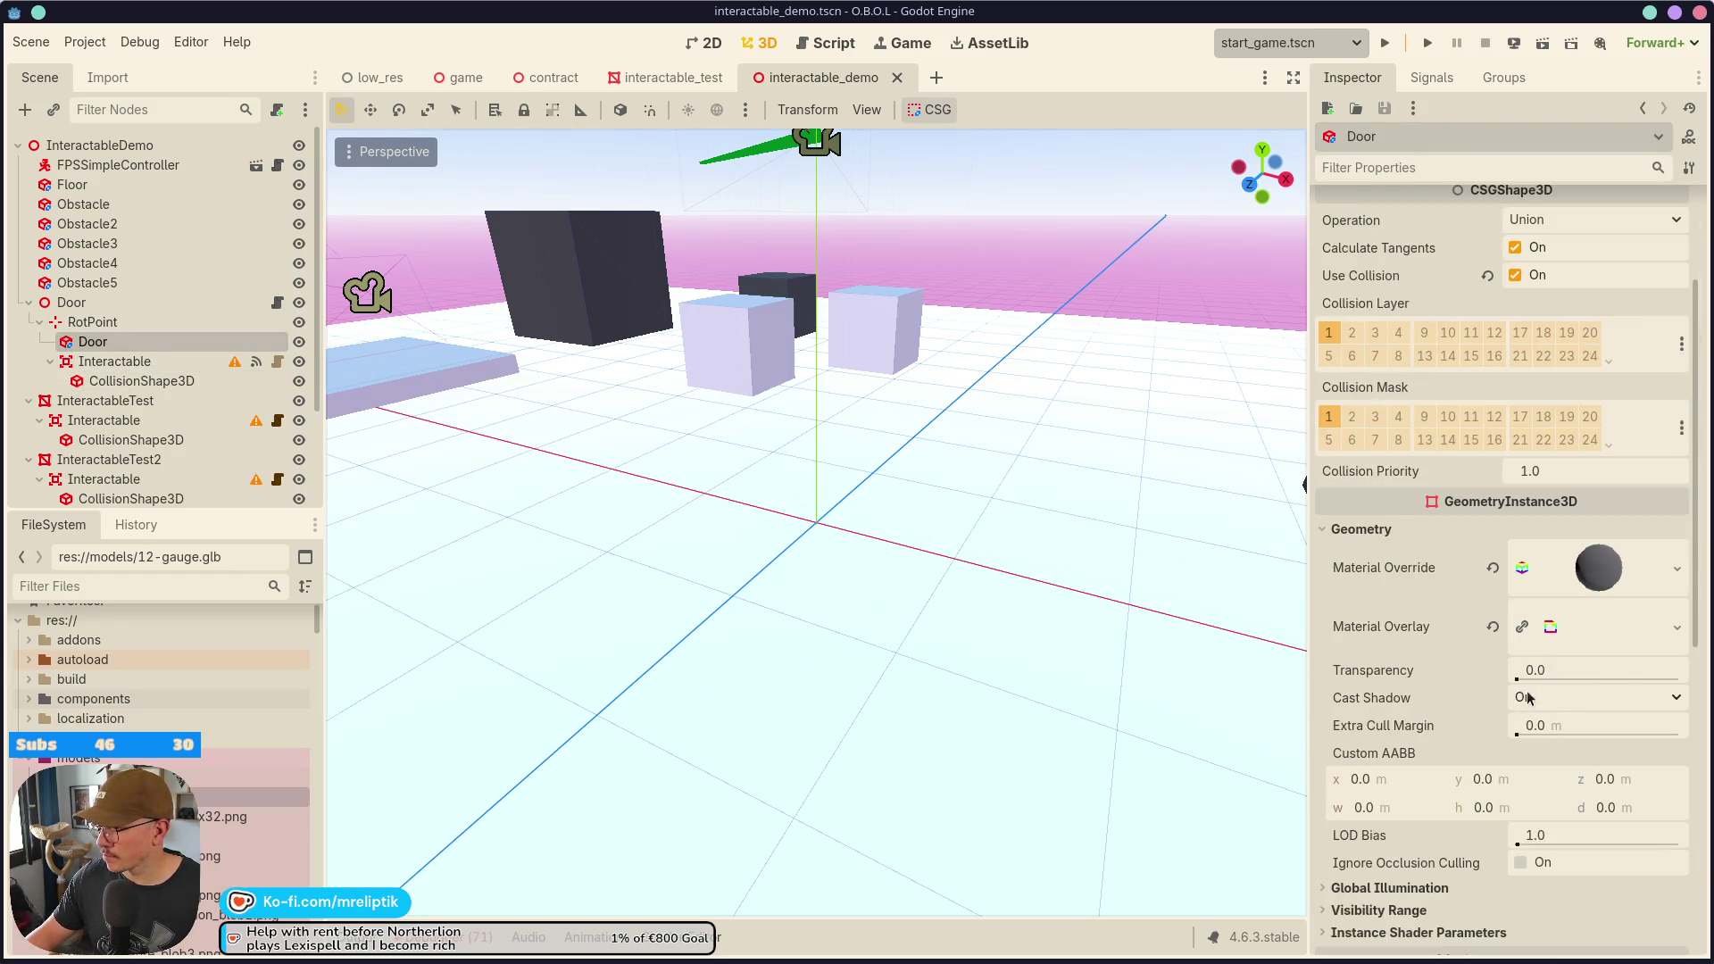
{"action": "left_click", "coordinate": [1676, 627]}
{"action": "left_click", "coordinate": [1517, 944]}
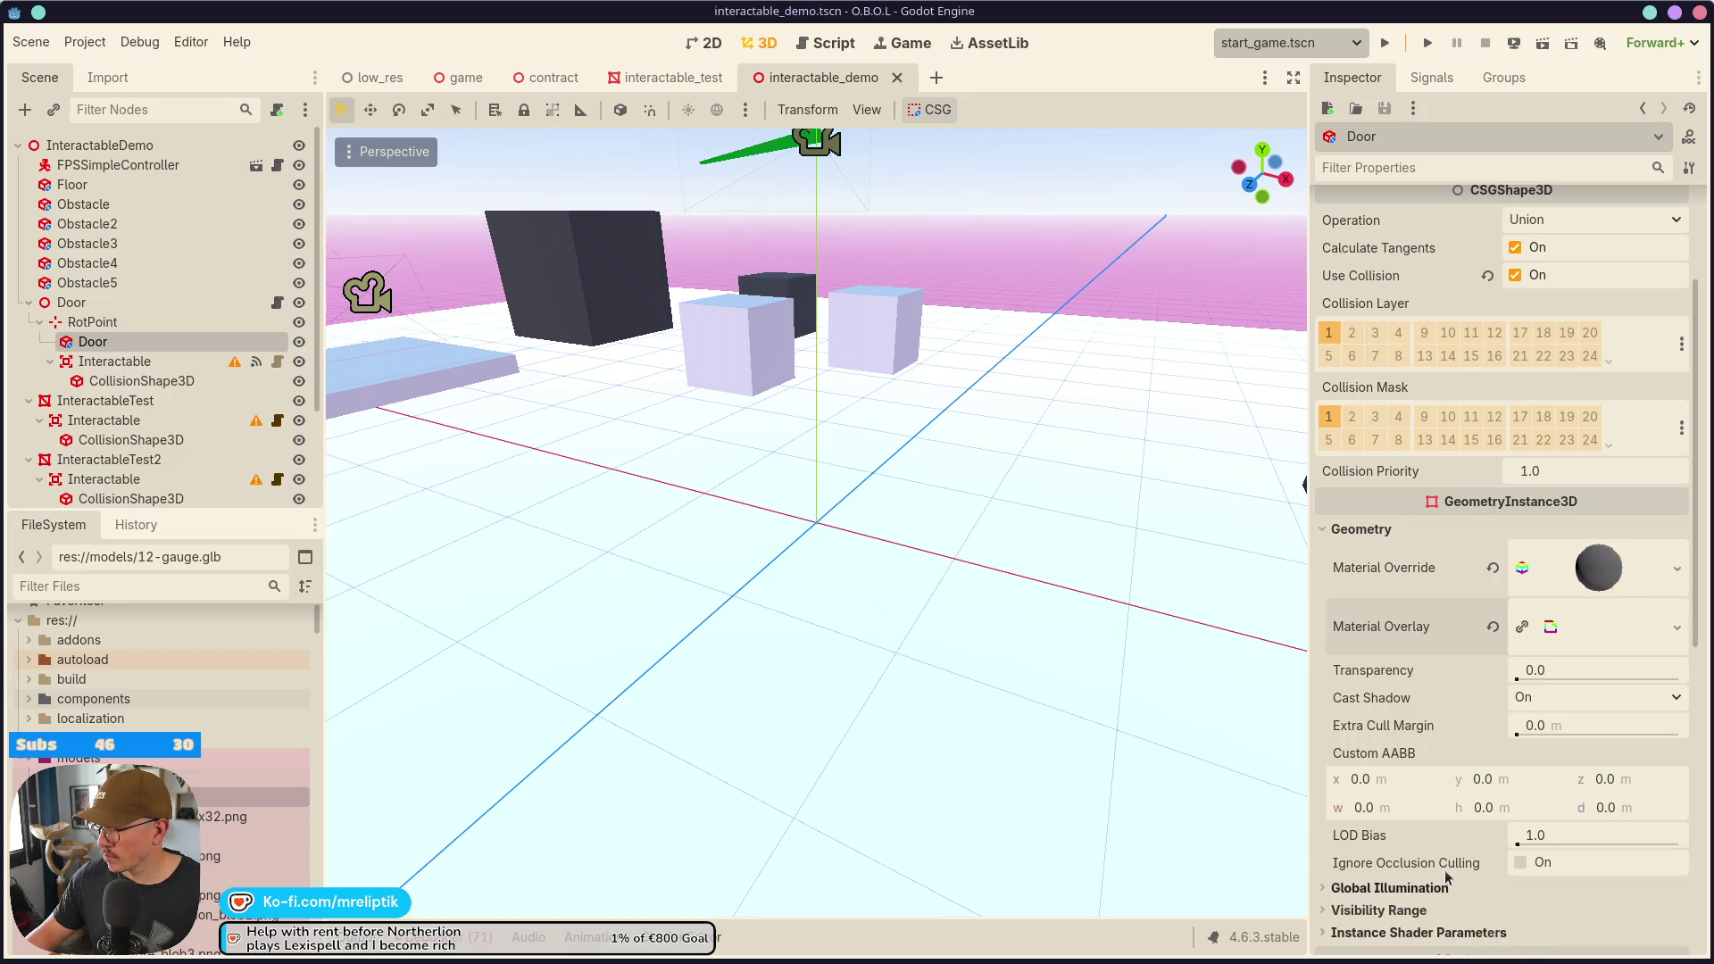
{"action": "left_click", "coordinate": [670, 78]}
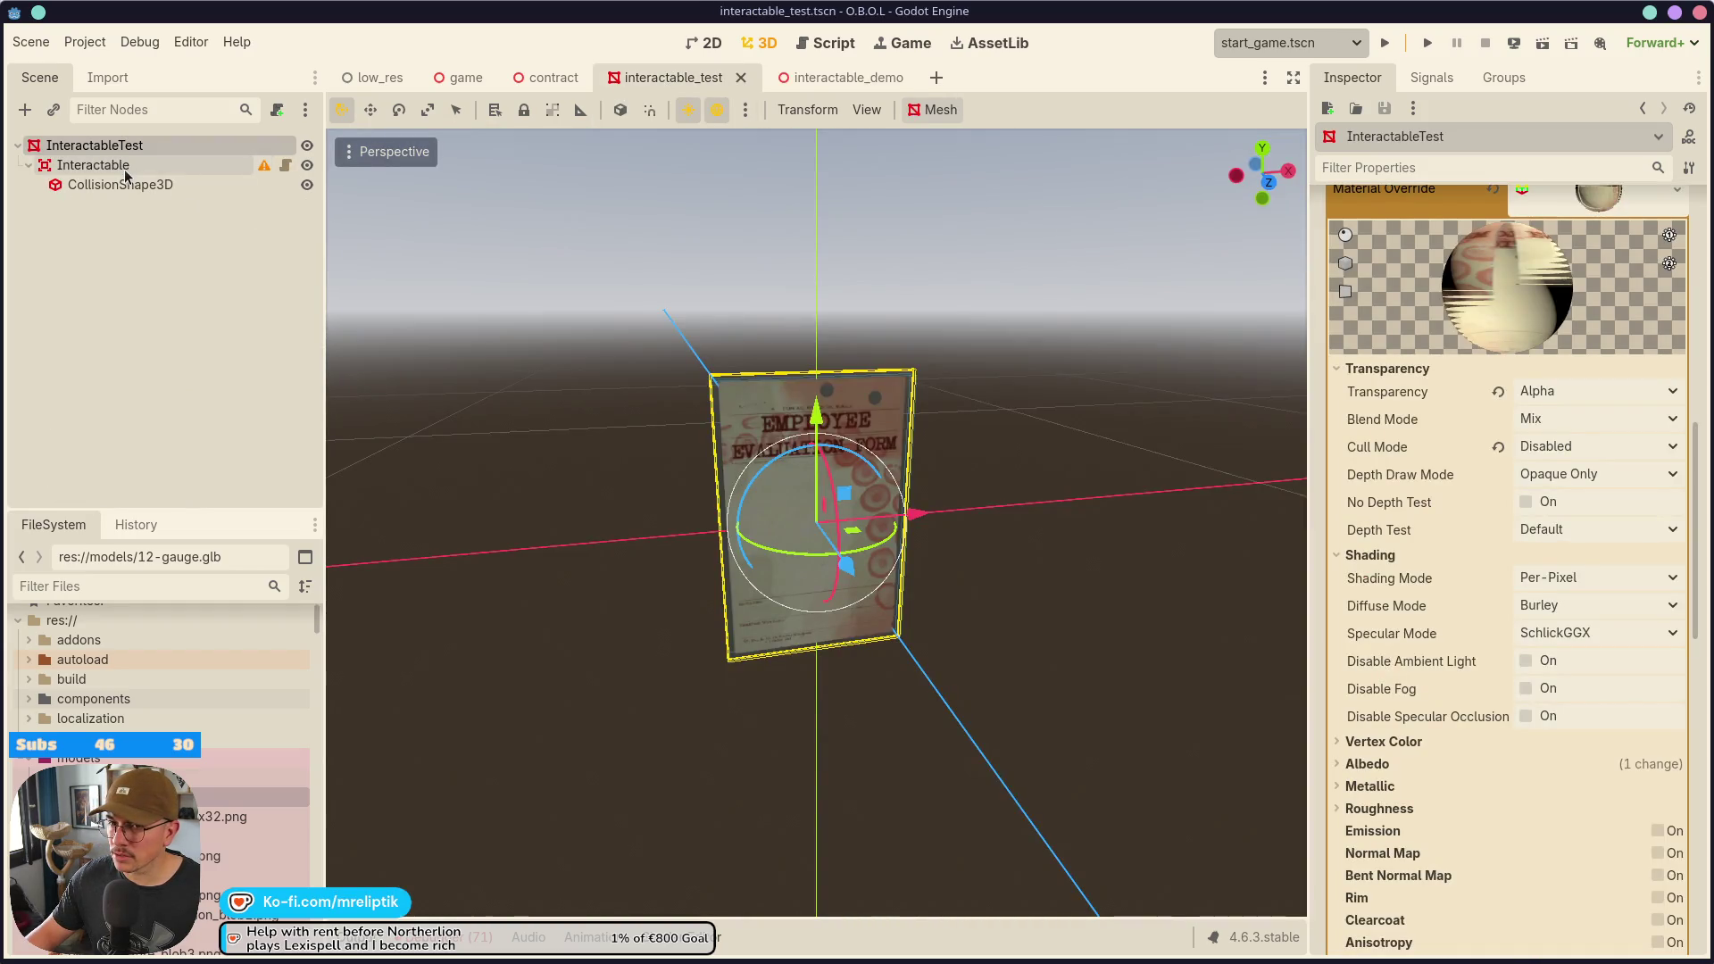
- Paste the copied overlay into the form's Material Overlay as unique, confirming Make Unique
{"action": "left_click", "coordinate": [1573, 203]}
{"action": "scroll", "coordinate": [1393, 589], "scroll_direction": "up", "scroll_amount": 5}
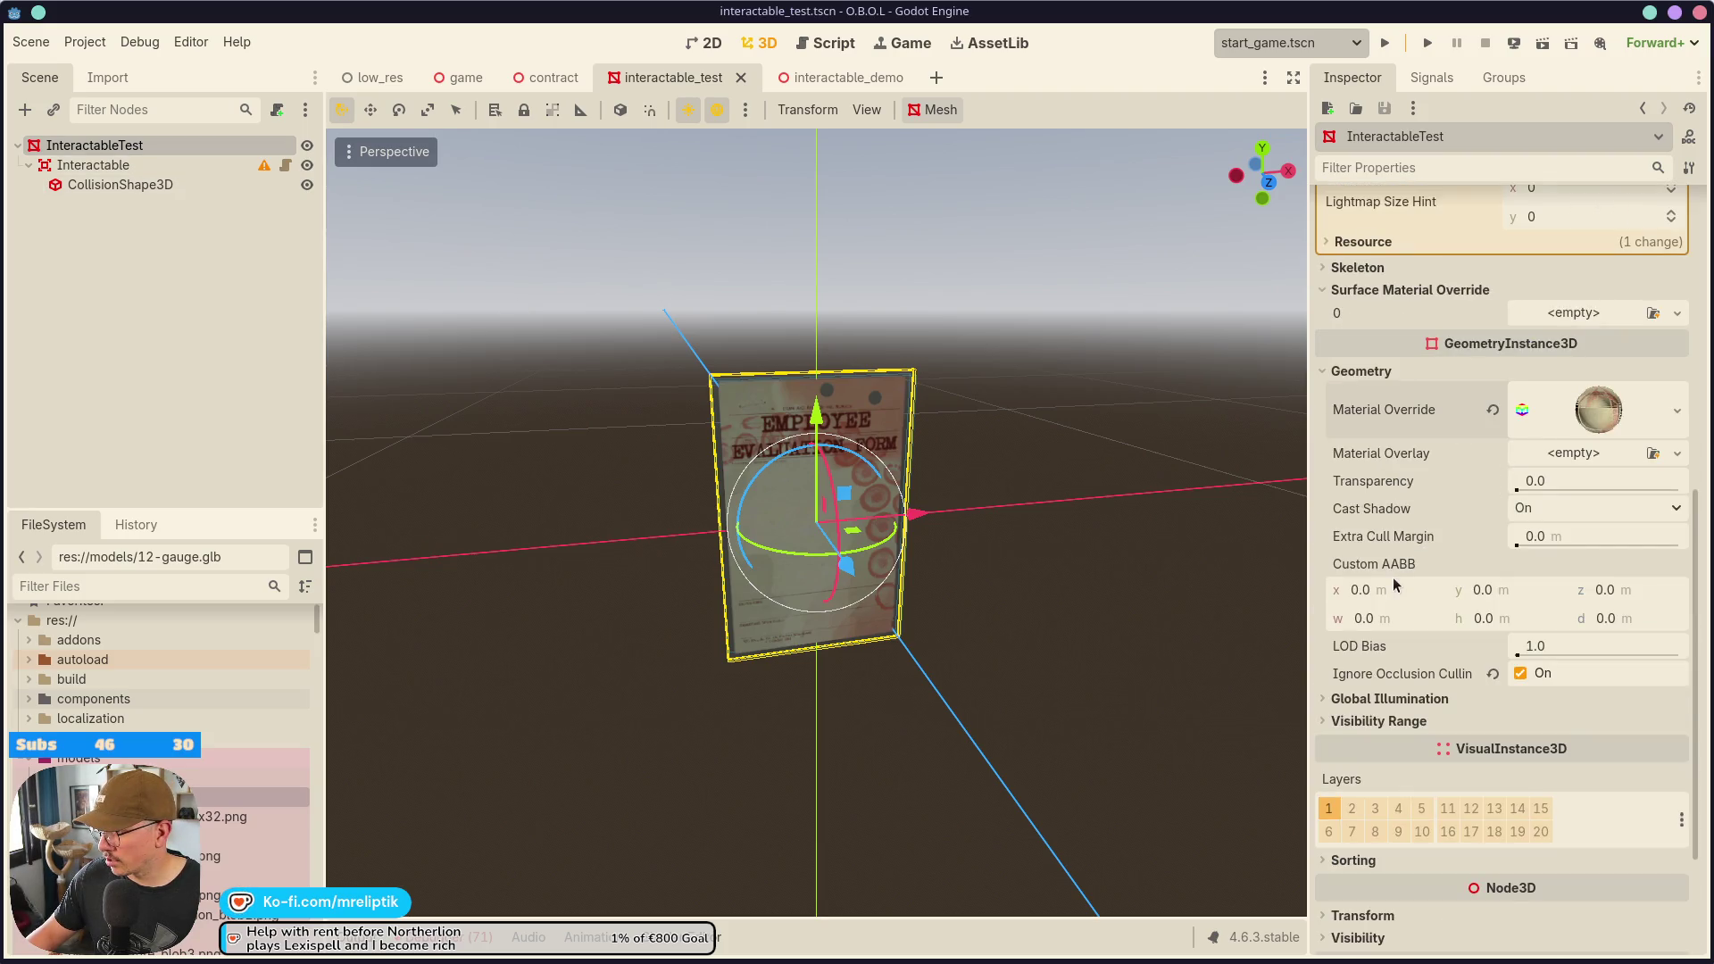
{"action": "scroll", "coordinate": [1419, 490], "scroll_direction": "up", "scroll_amount": 3}
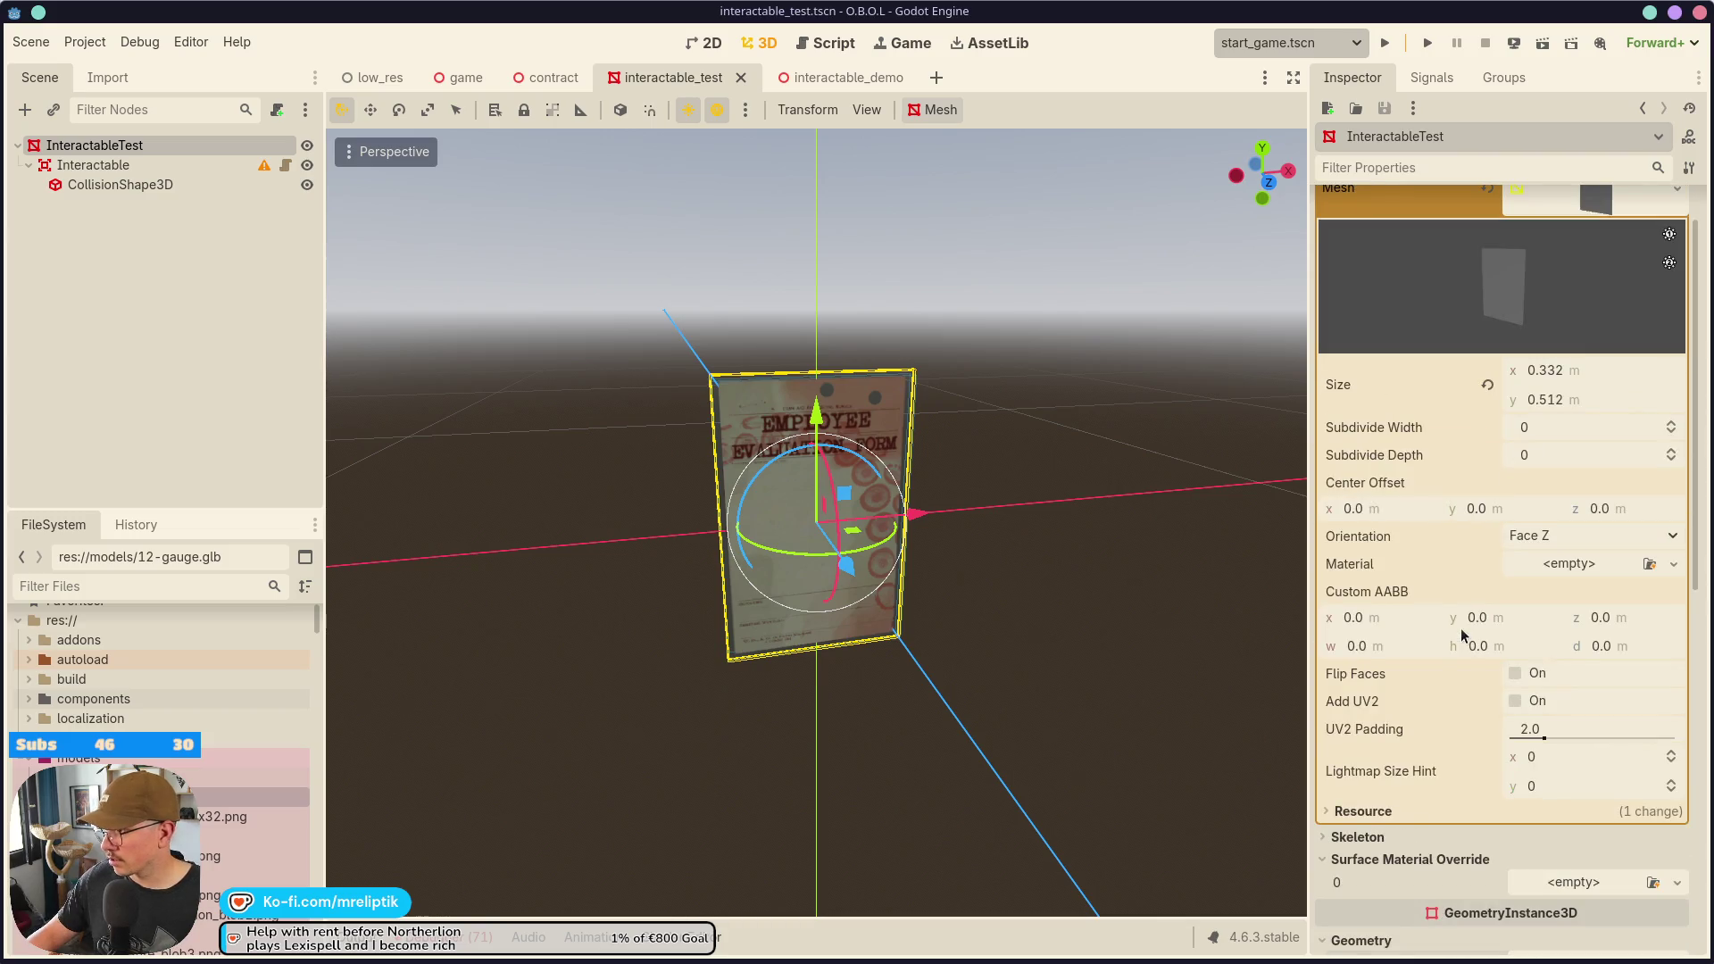
{"action": "scroll", "coordinate": [1460, 628], "scroll_direction": "down", "scroll_amount": 4}
{"action": "right_click", "coordinate": [1598, 576]}
{"action": "left_click", "coordinate": [1588, 793]}
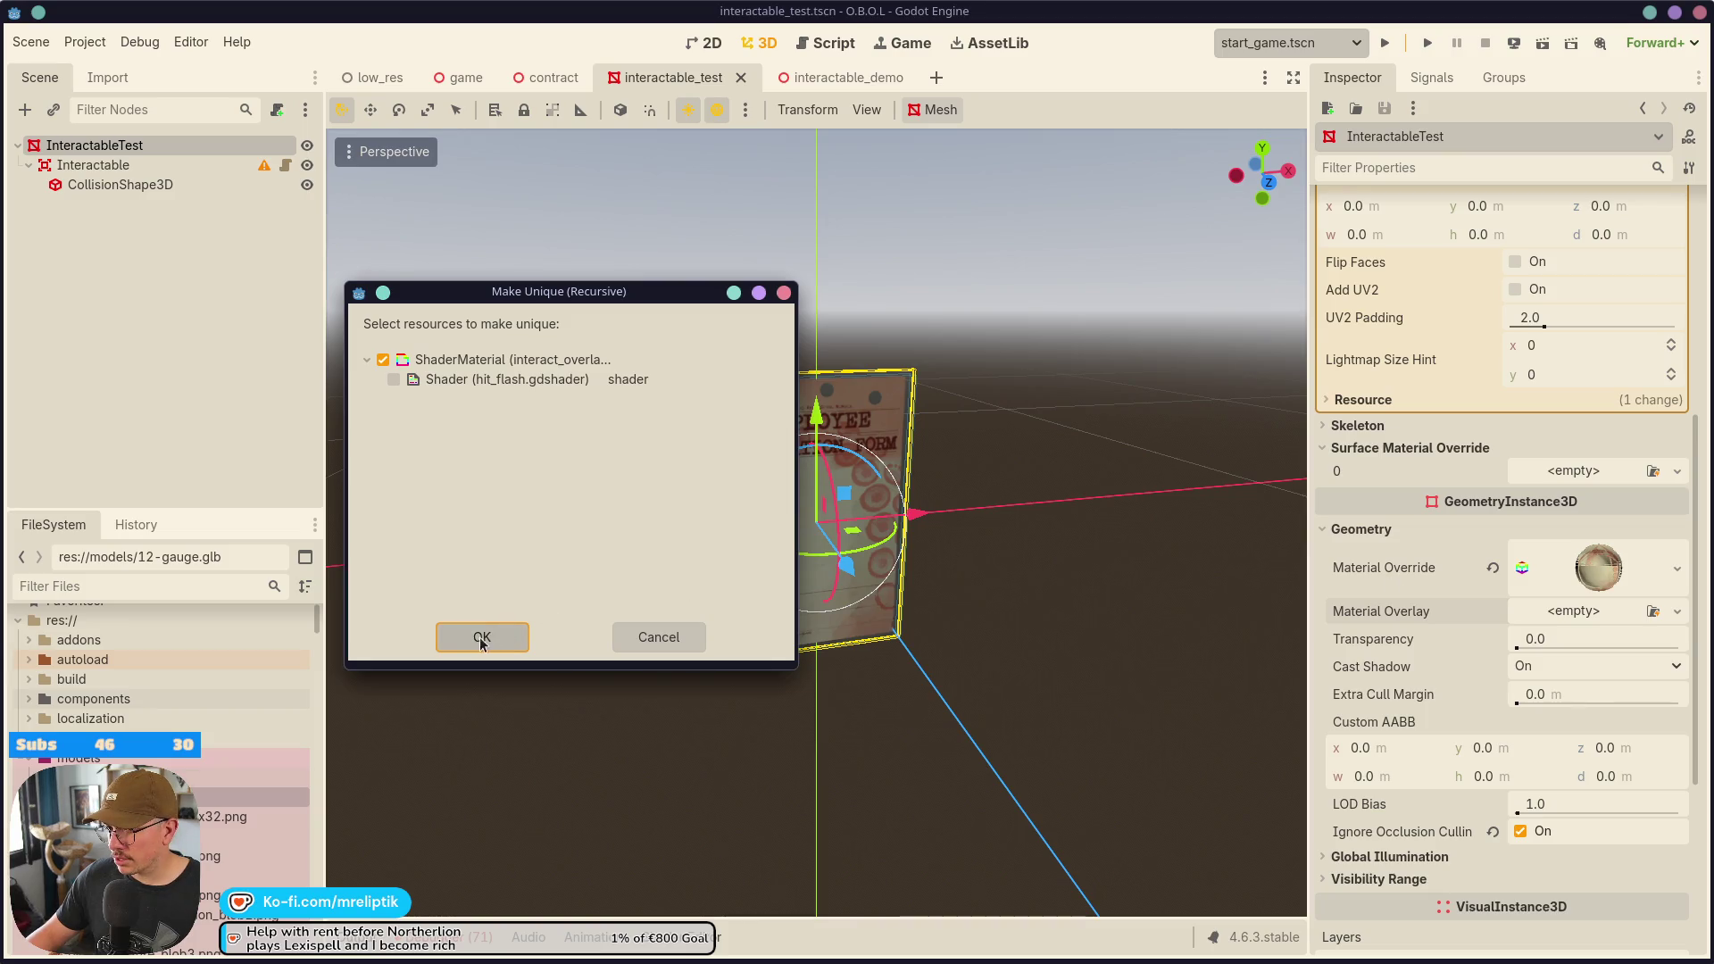
{"action": "left_click", "coordinate": [482, 632]}
- Inspect the pasted overlay material to check its hit_flash shader
{"action": "scroll", "coordinate": [1482, 687], "scroll_direction": "down", "scroll_amount": 5}
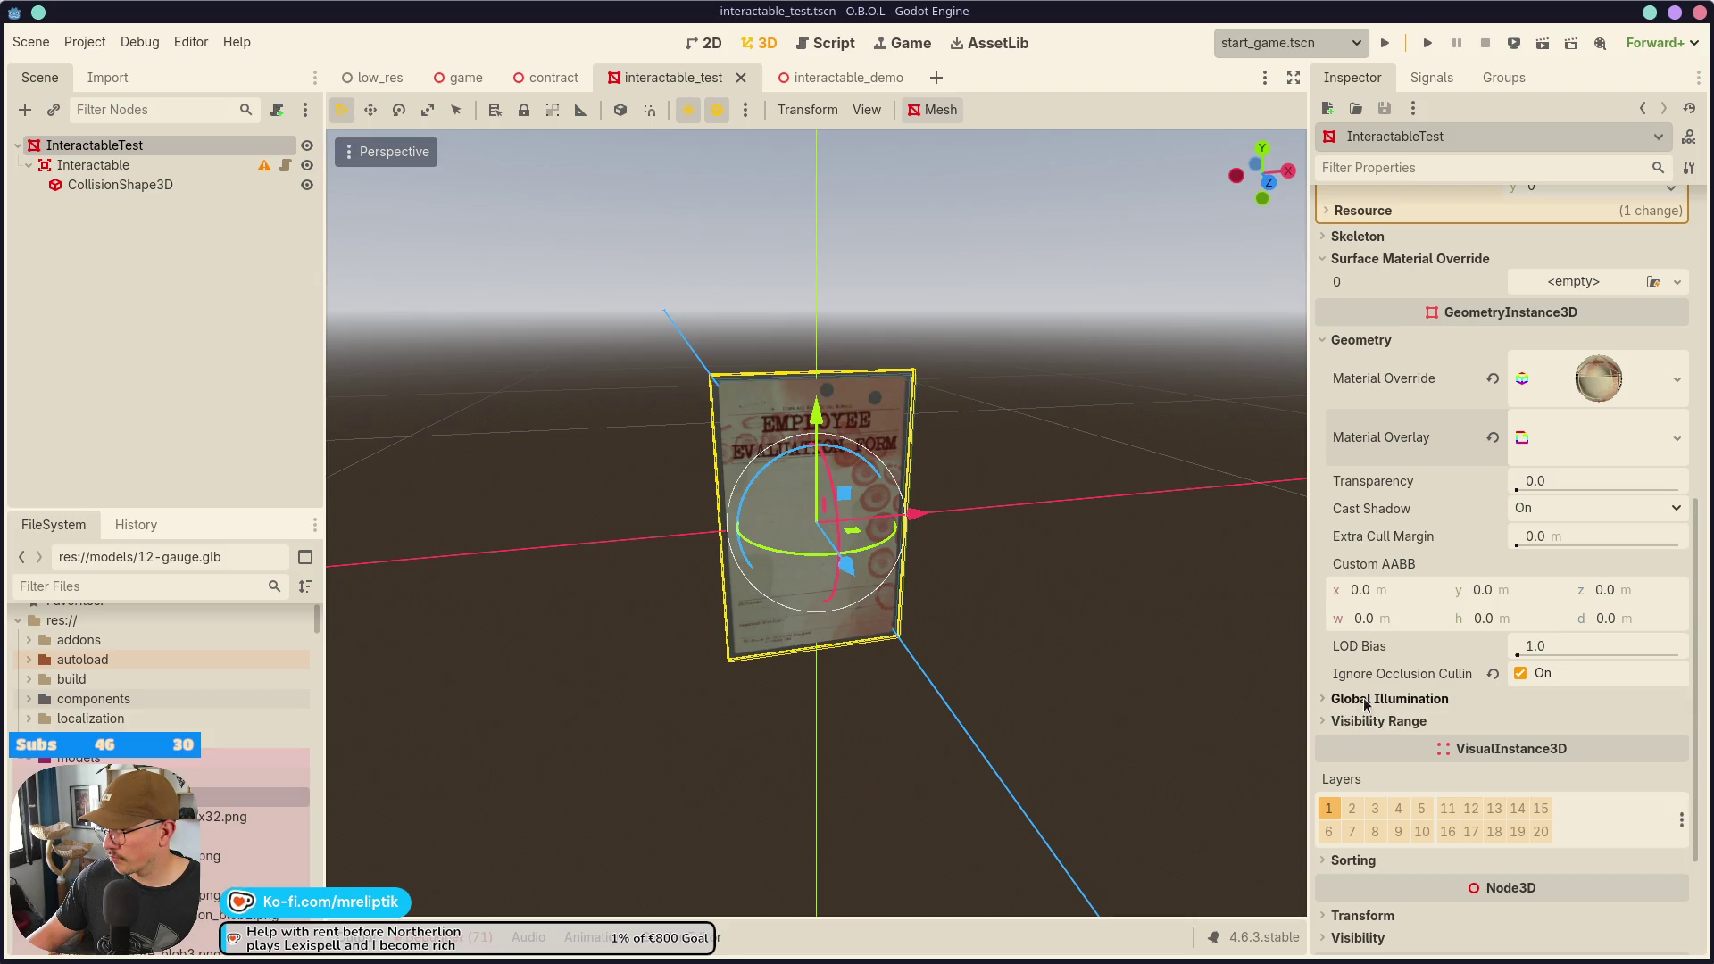
{"action": "scroll", "coordinate": [1417, 700], "scroll_direction": "down", "scroll_amount": 5}
{"action": "scroll", "coordinate": [1421, 662], "scroll_direction": "up", "scroll_amount": 5}
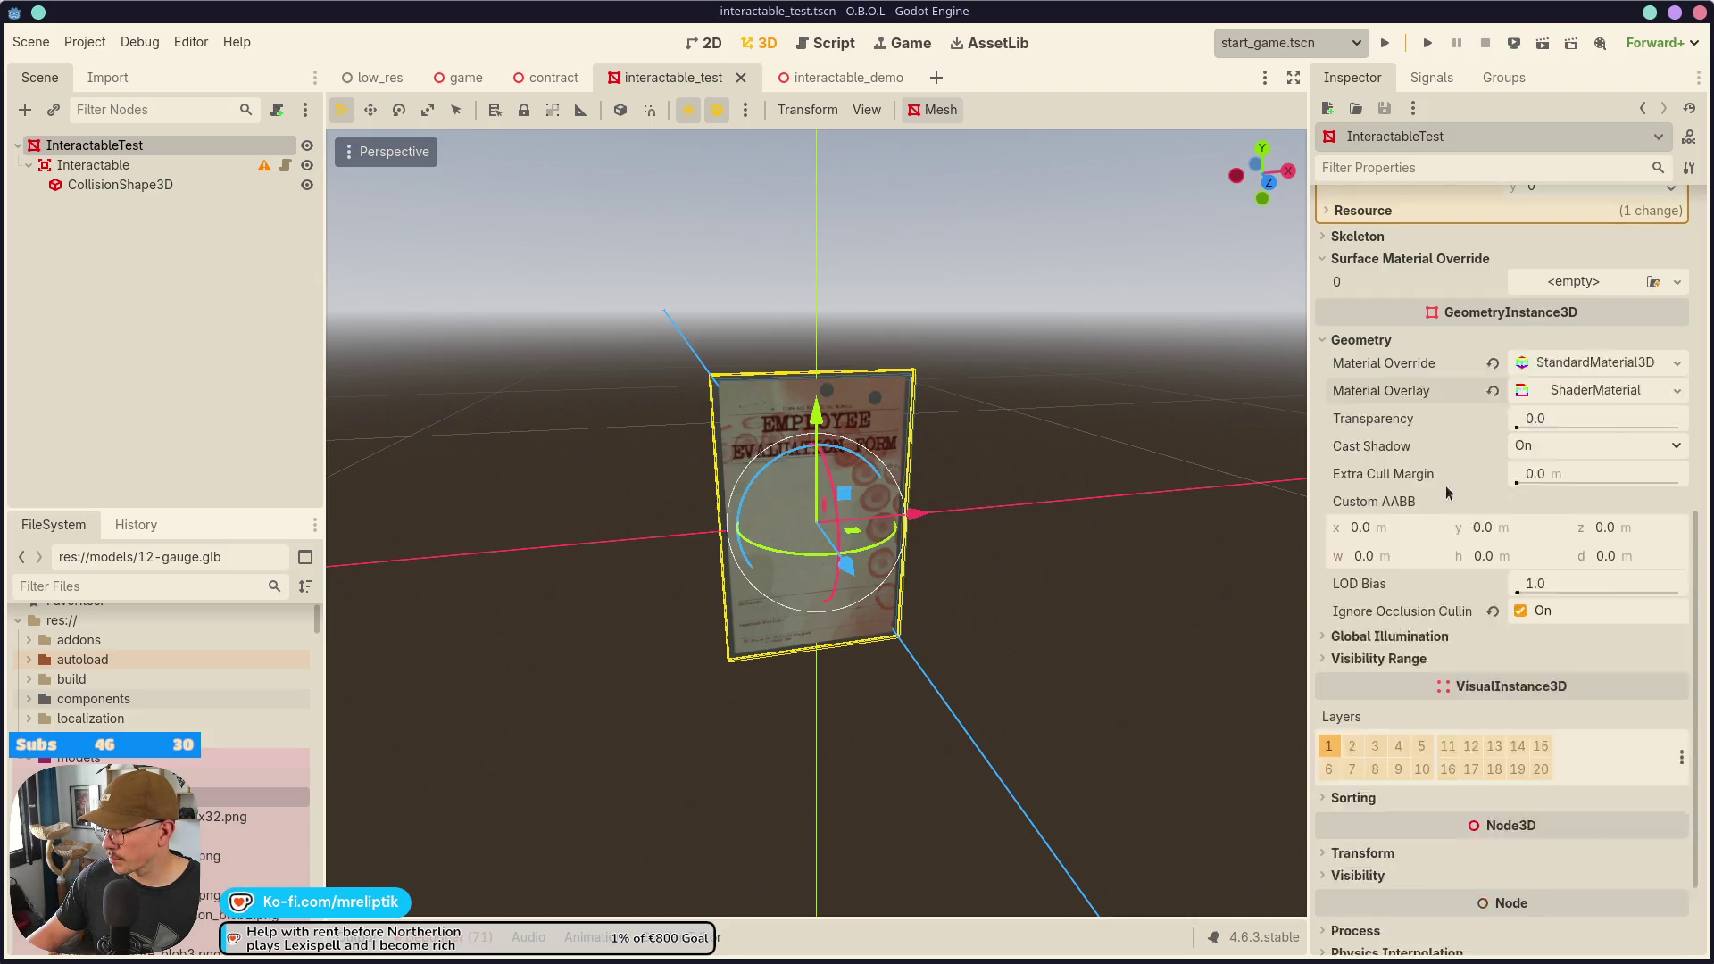
{"action": "scroll", "coordinate": [1341, 683], "scroll_direction": "down", "scroll_amount": 5}
{"action": "scroll", "coordinate": [1340, 683], "scroll_direction": "up", "scroll_amount": 10}
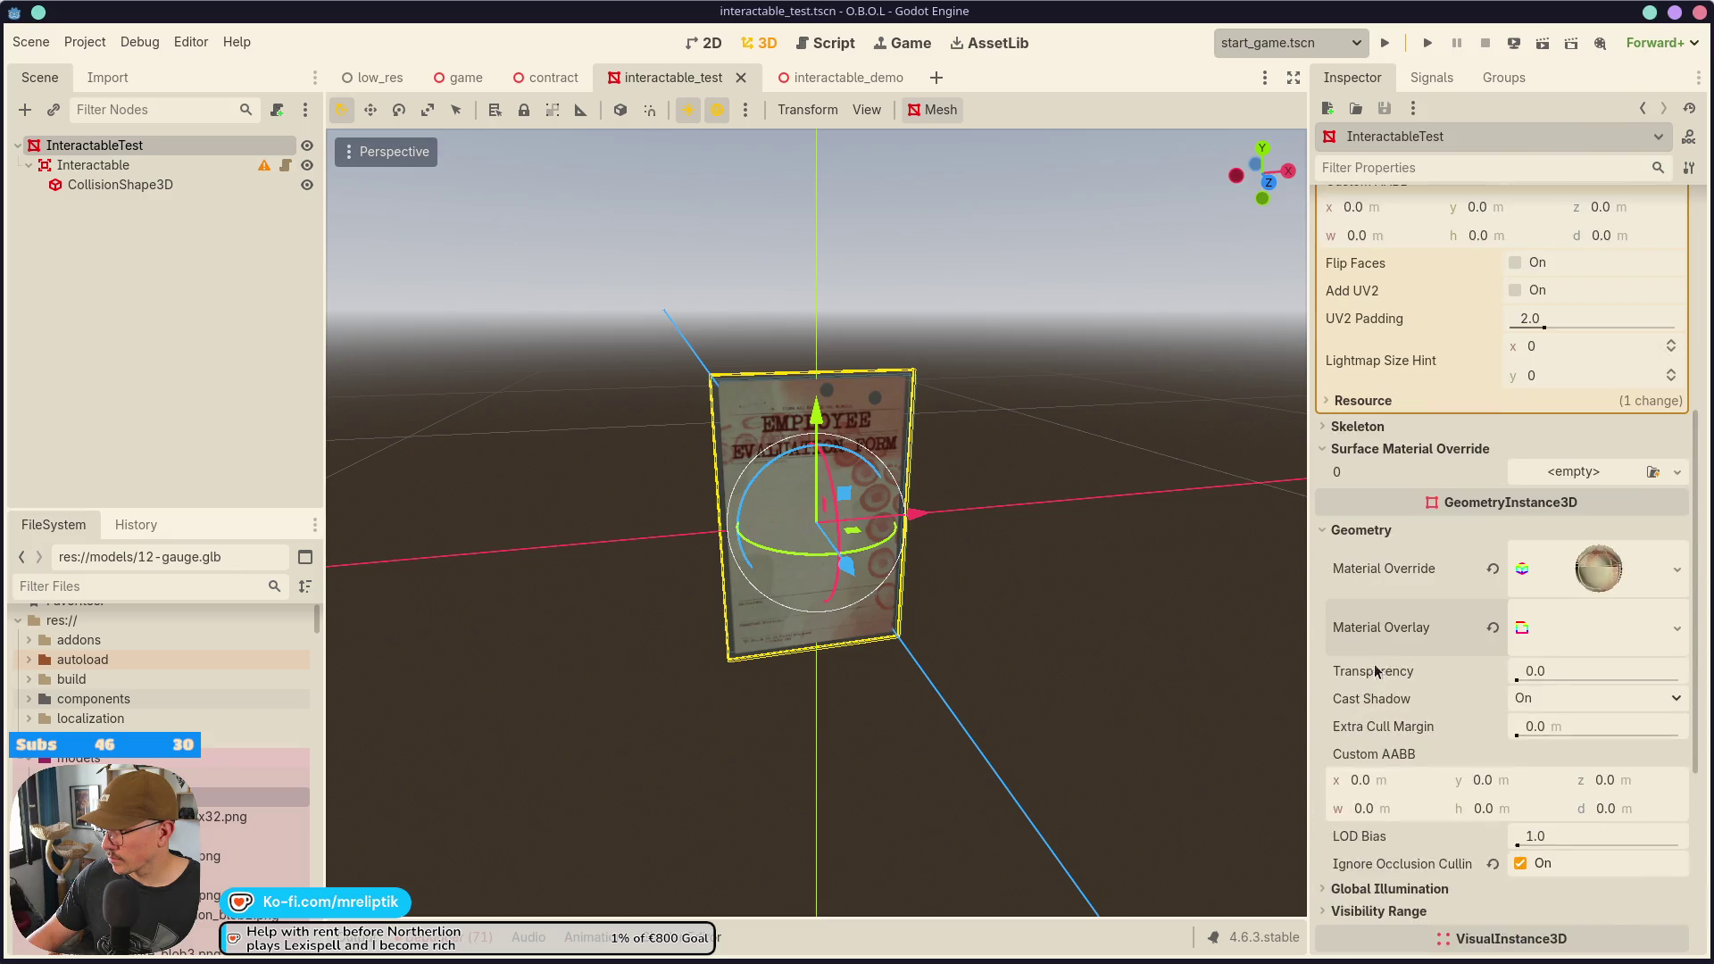
{"action": "scroll", "coordinate": [1473, 616], "scroll_direction": "down", "scroll_amount": 2}
{"action": "left_click", "coordinate": [1568, 545]}
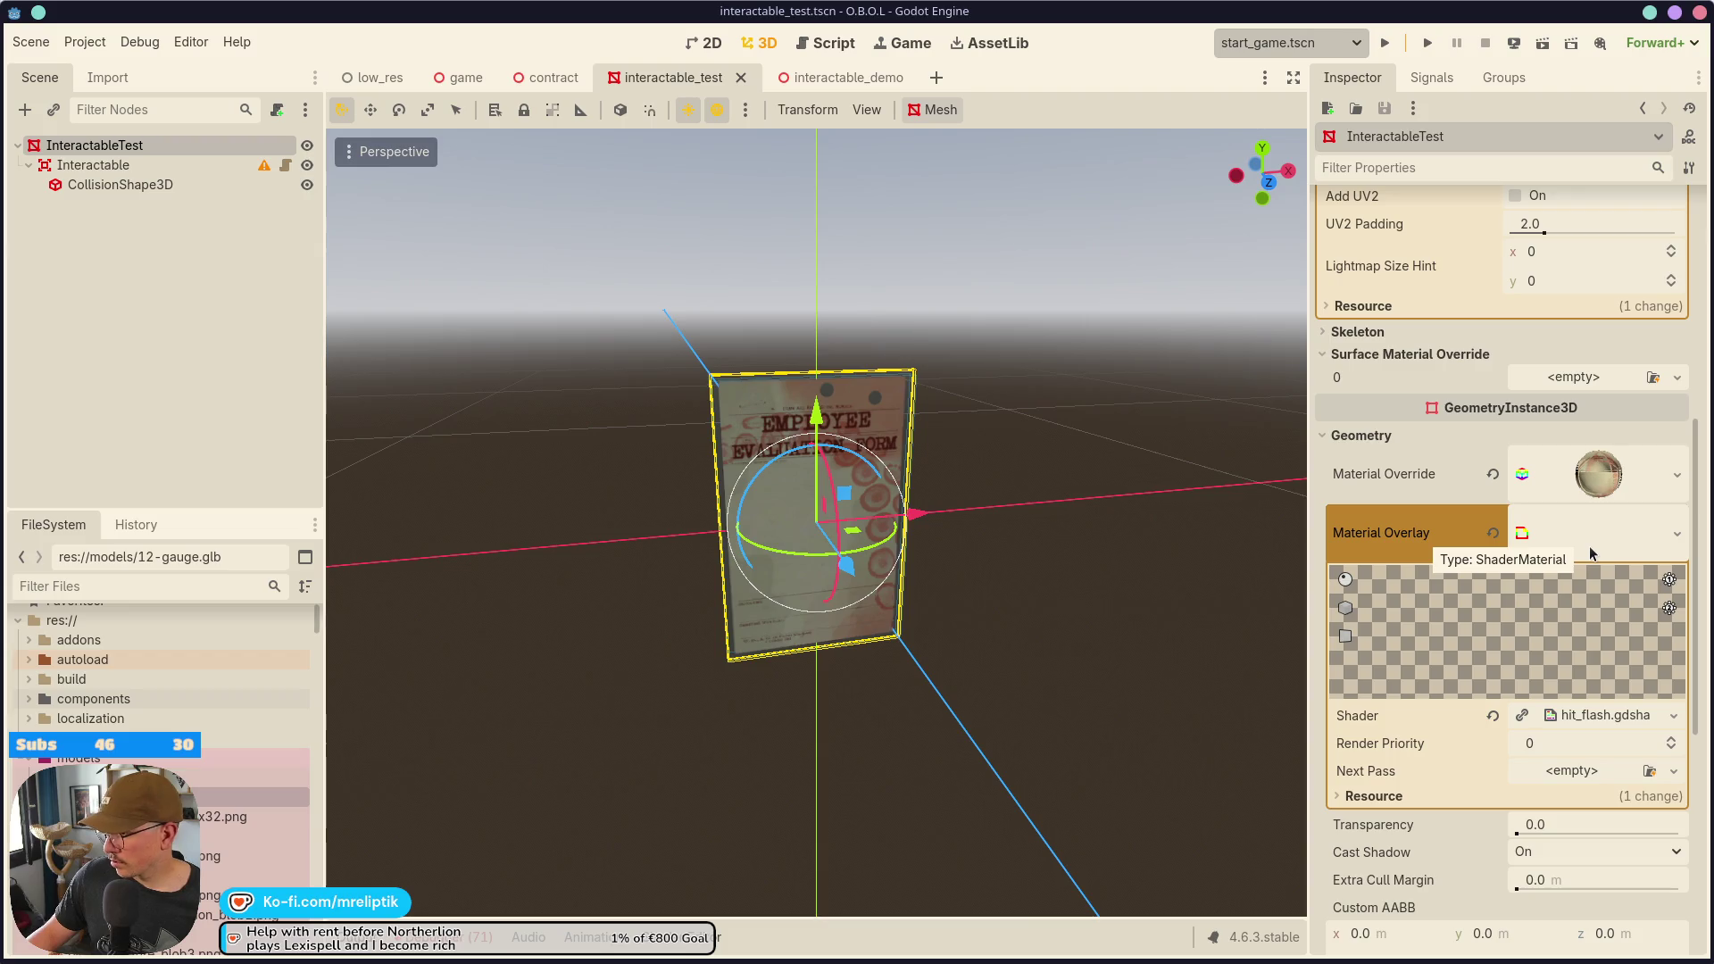
{"action": "left_click", "coordinate": [1590, 548]}
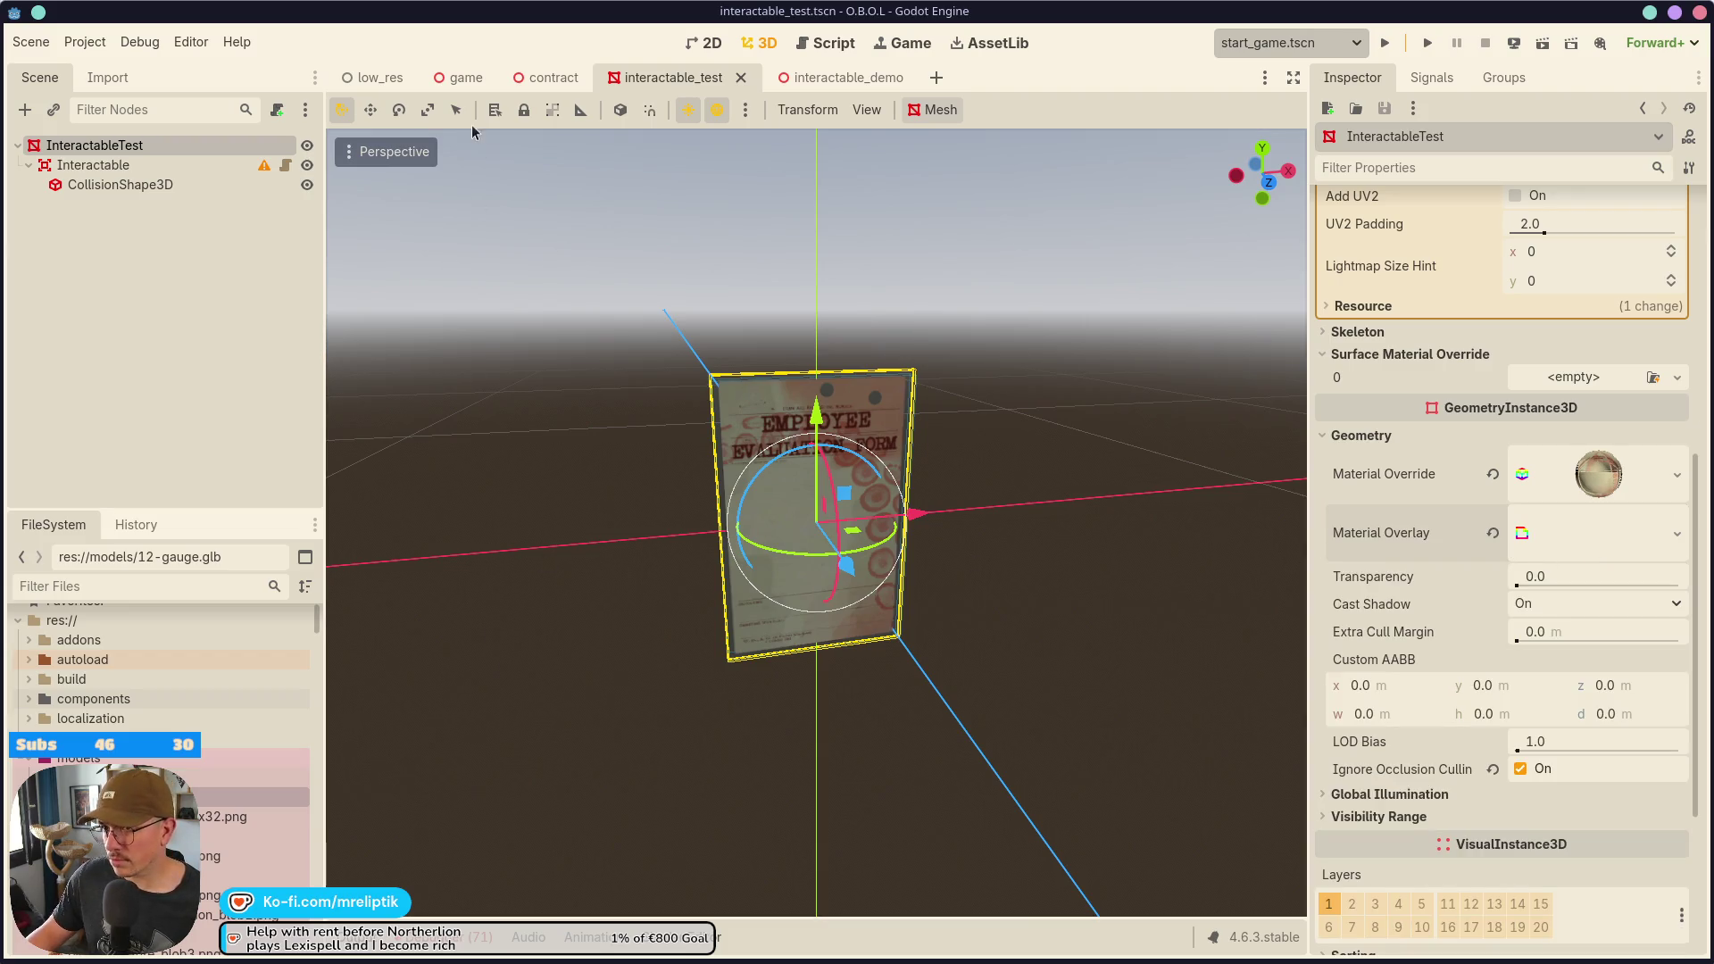
- Preview the hit flash via the Amount instance shader parameter, save, and close interactable_demo
{"action": "left_click", "coordinate": [541, 89]}
{"action": "left_click", "coordinate": [674, 77]}
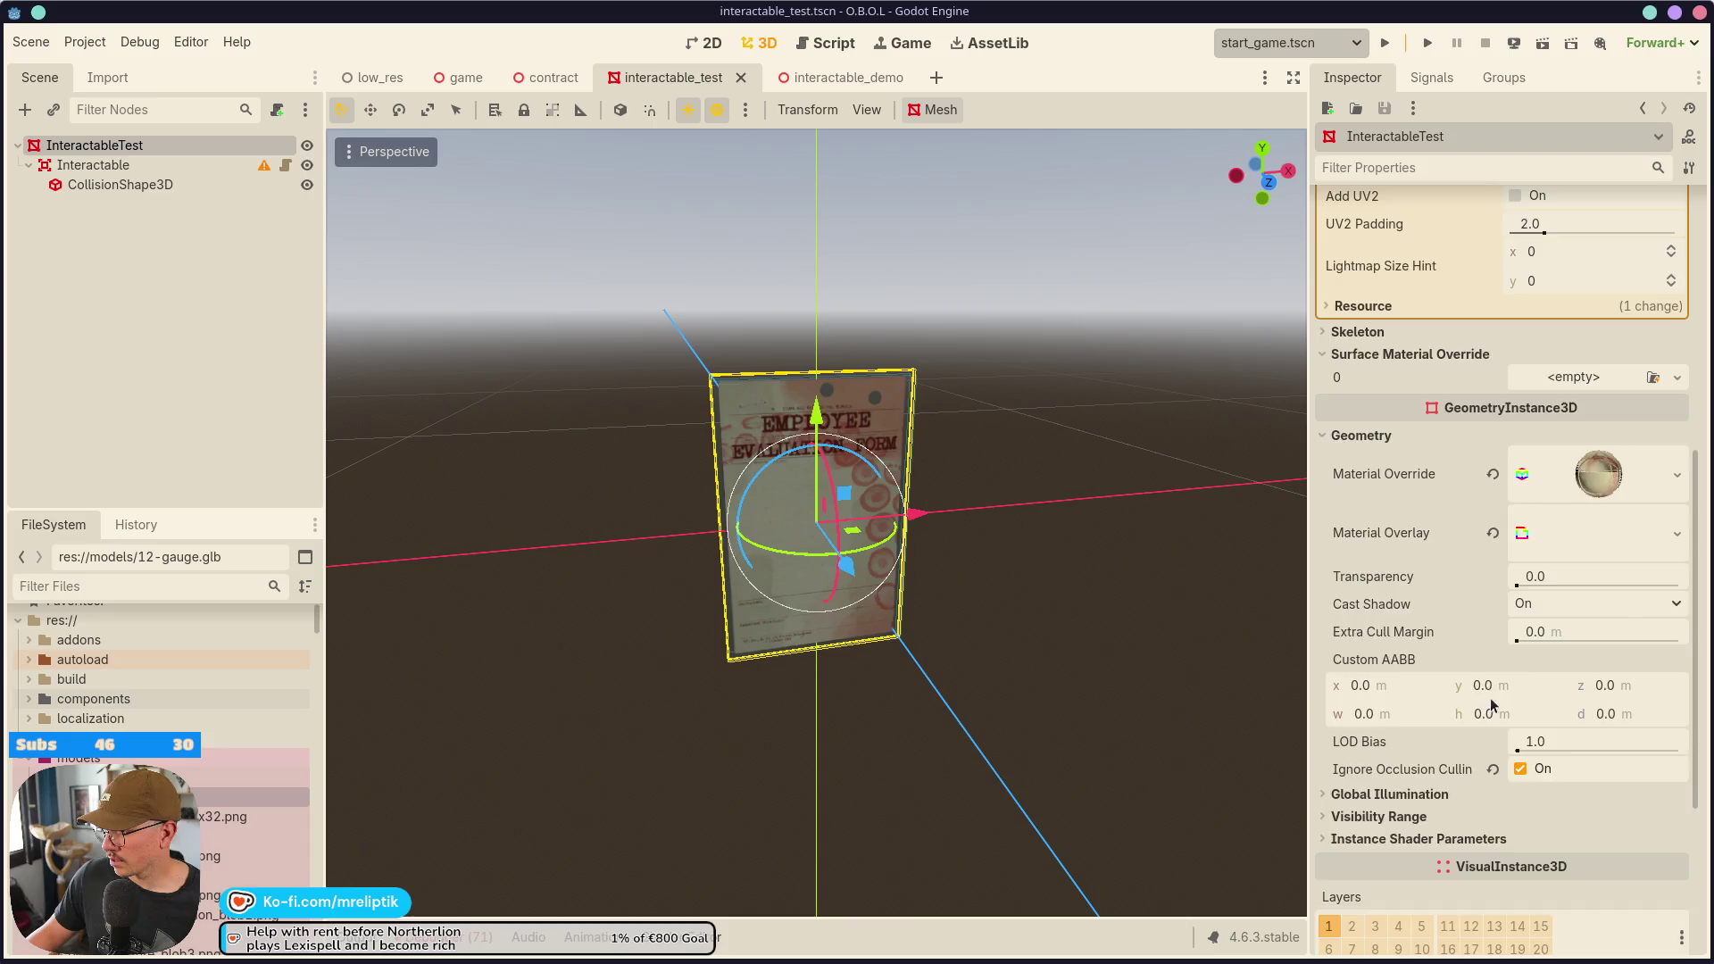
{"action": "scroll", "coordinate": [1443, 652], "scroll_direction": "down", "scroll_amount": 3}
{"action": "left_click", "coordinate": [1443, 650]}
{"action": "mouse_move", "coordinate": [1540, 682]}
{"action": "left_mouse_down"}
{"action": "mouse_move", "coordinate": [1624, 682]}
{"action": "mouse_move", "coordinate": [1427, 705]}
{"action": "mouse_move", "coordinate": [1636, 704]}
{"action": "mouse_move", "coordinate": [1399, 719]}
{"action": "left_mouse_up"}
{"action": "key", "text": "ctrl+s"}
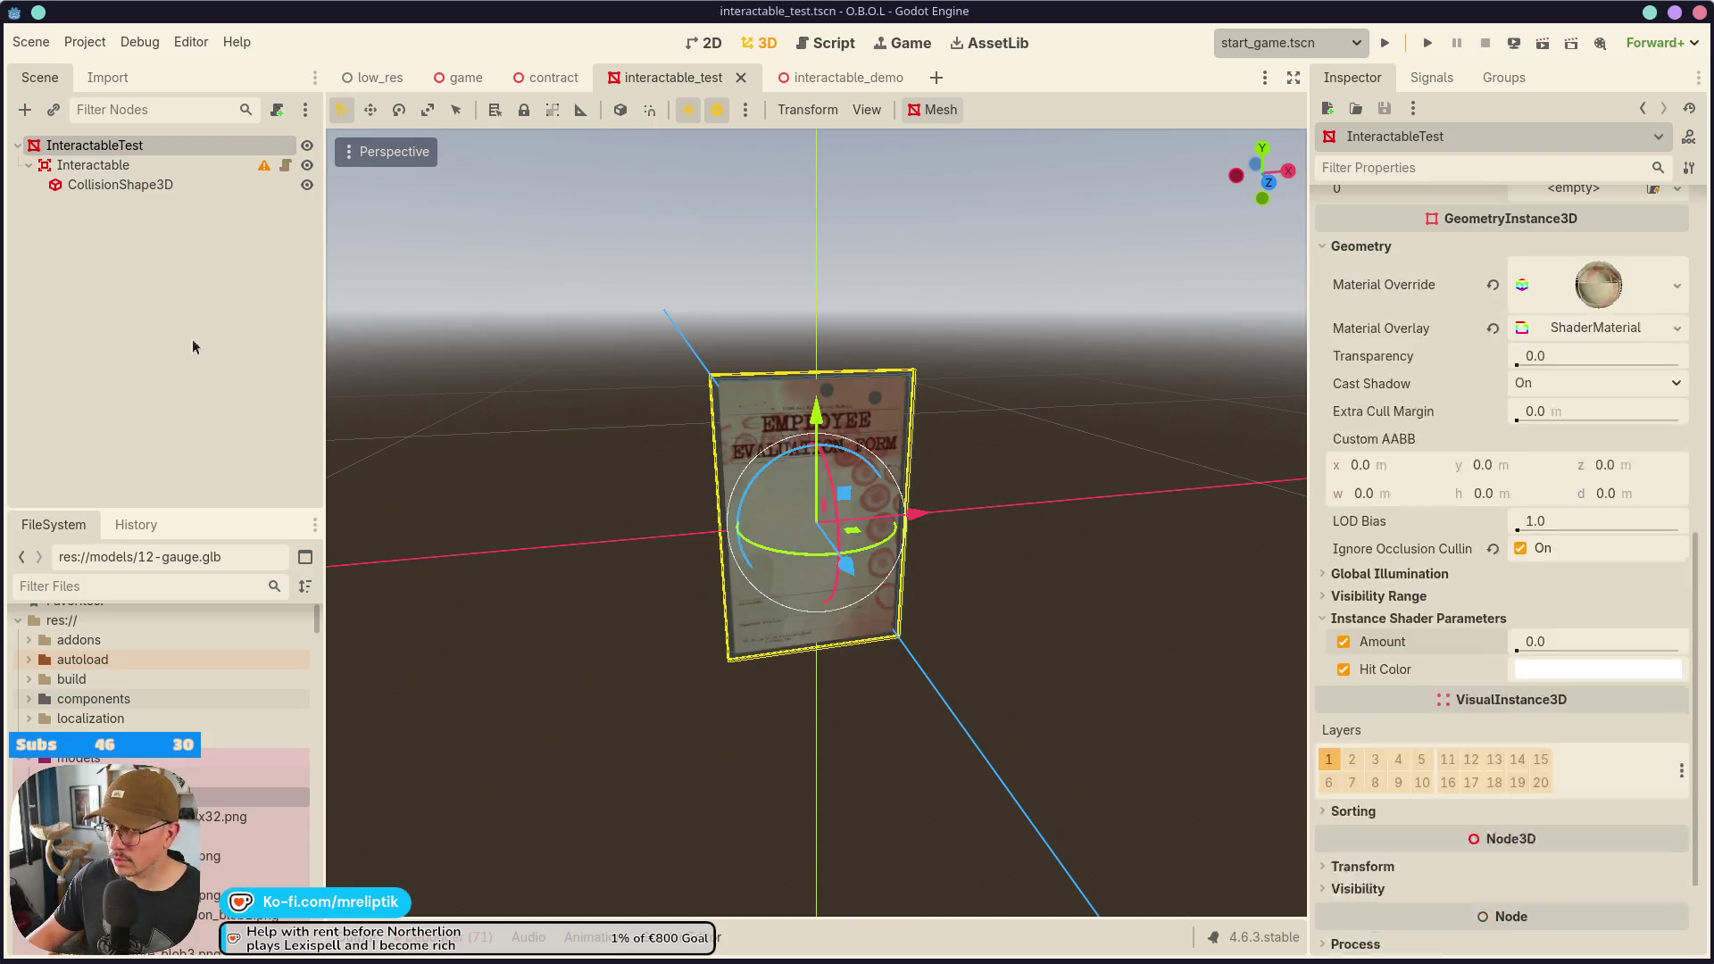
{"action": "left_click", "coordinate": [136, 361]}
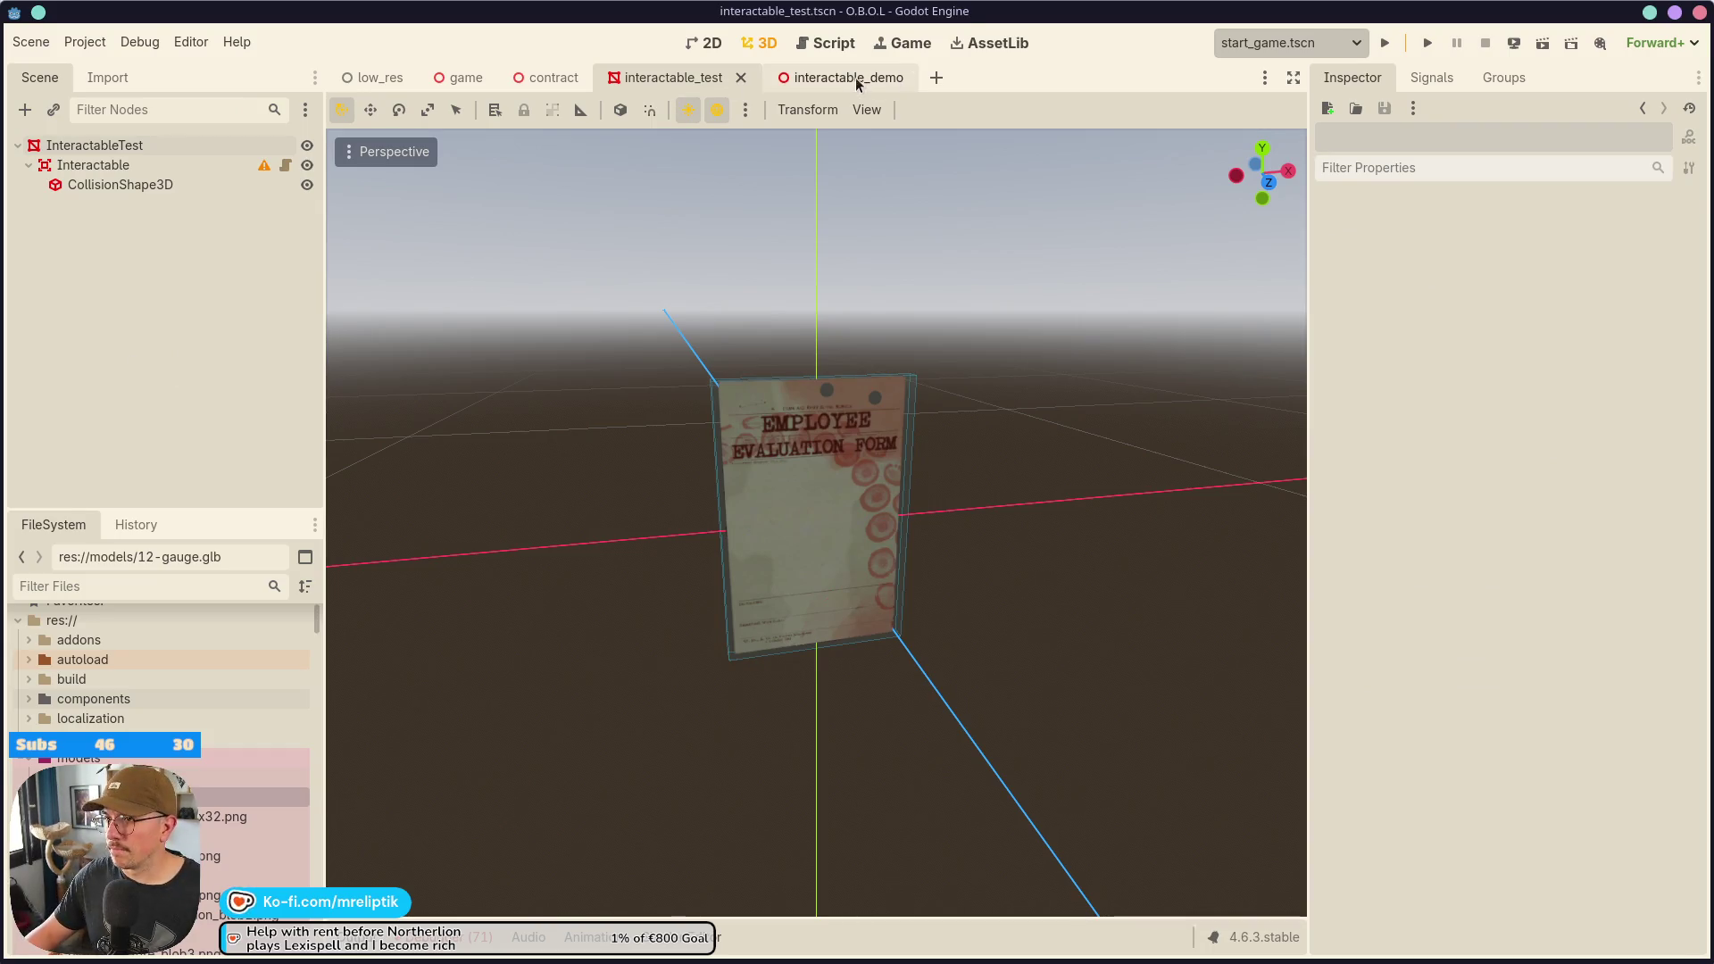
{"action": "left_click", "coordinate": [848, 77]}
{"action": "middle_click", "coordinate": [855, 78]}
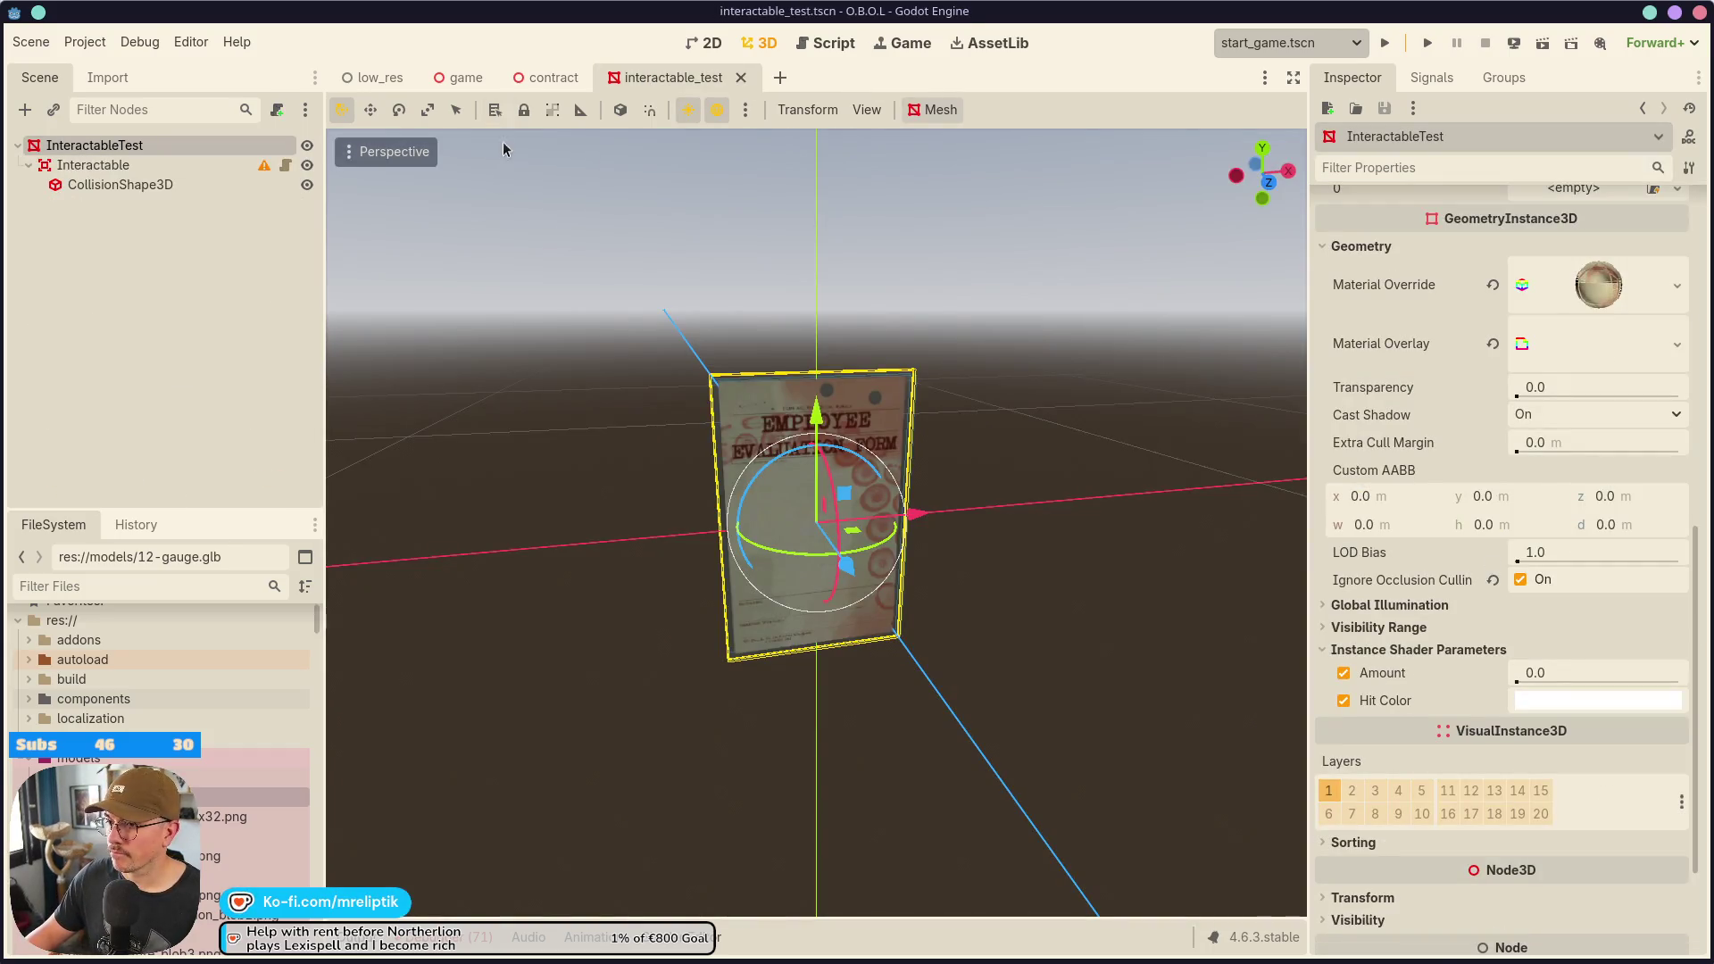
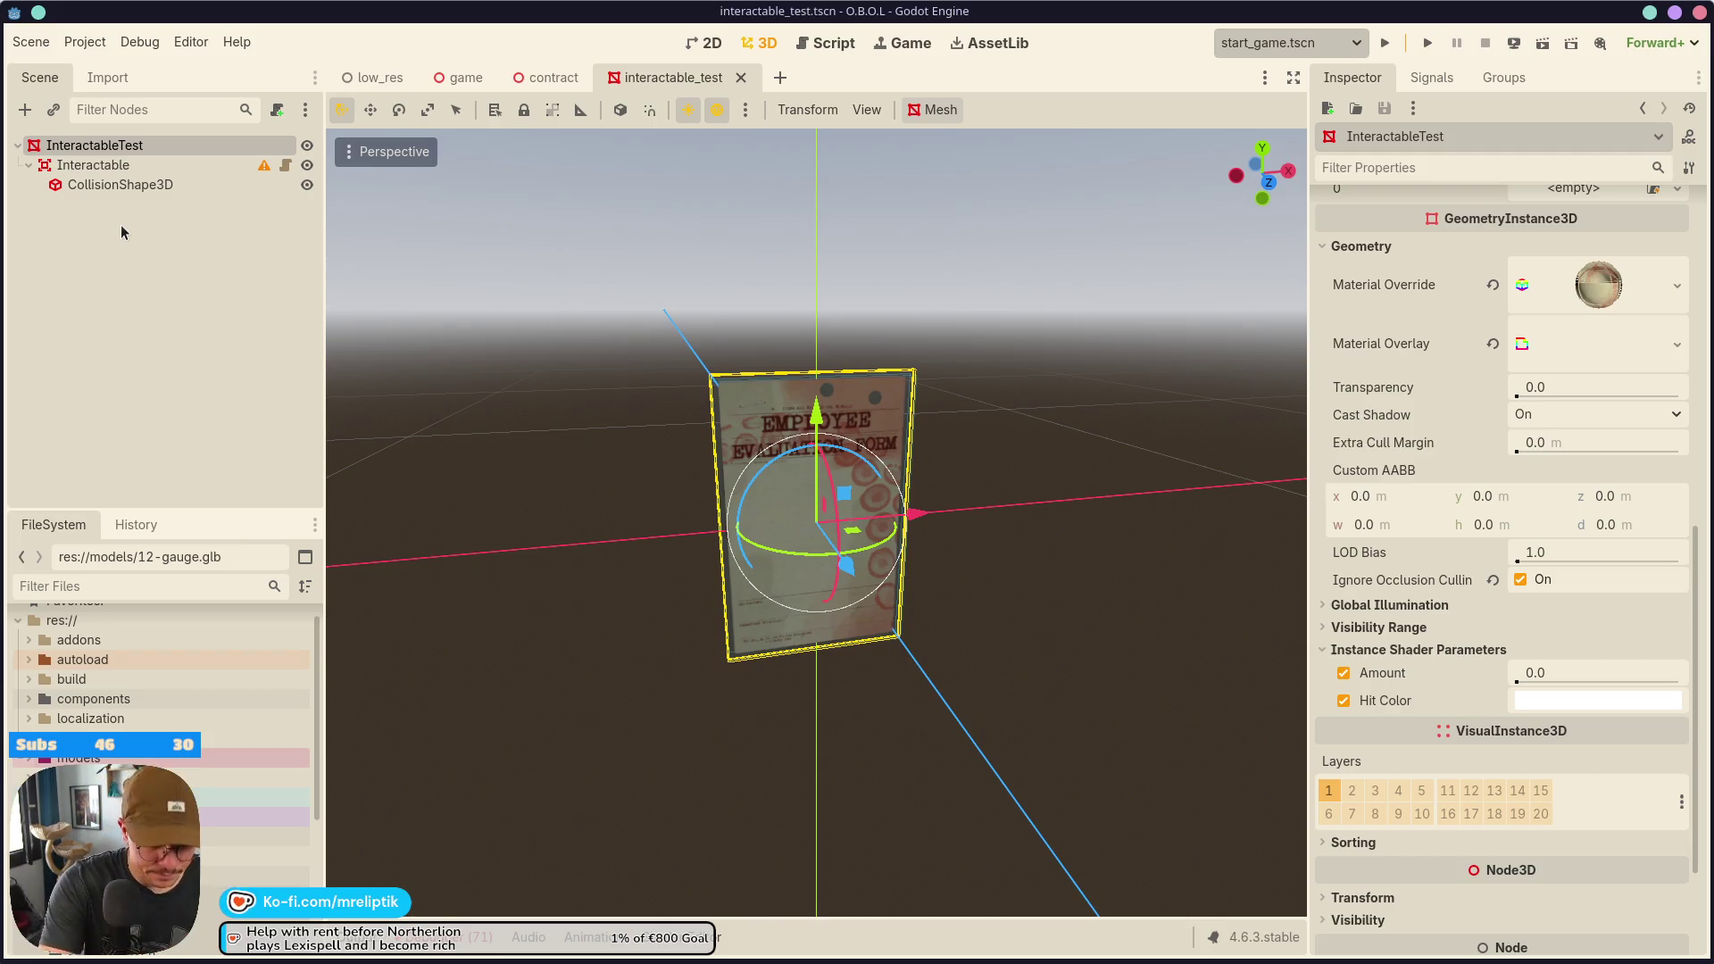
- Add a plain Node as a new child in the InteractableTest scene
{"action": "left_click", "coordinate": [120, 223]}
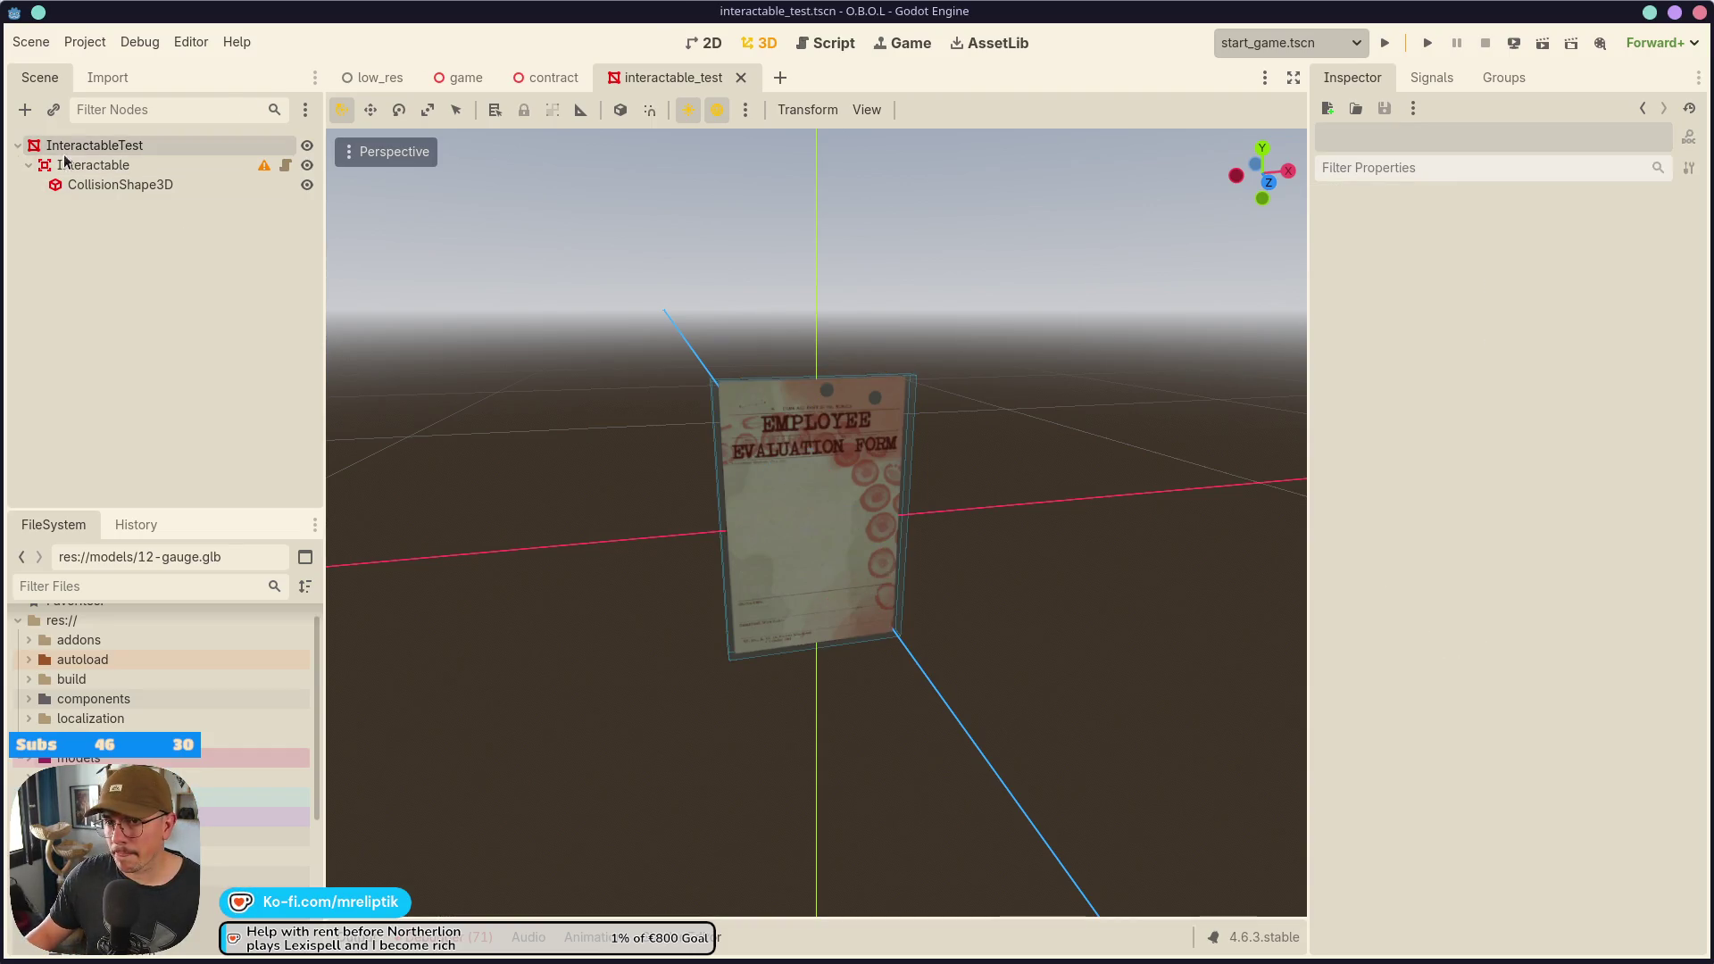
{"action": "right_click", "coordinate": [64, 163]}
{"action": "left_click", "coordinate": [170, 188]}
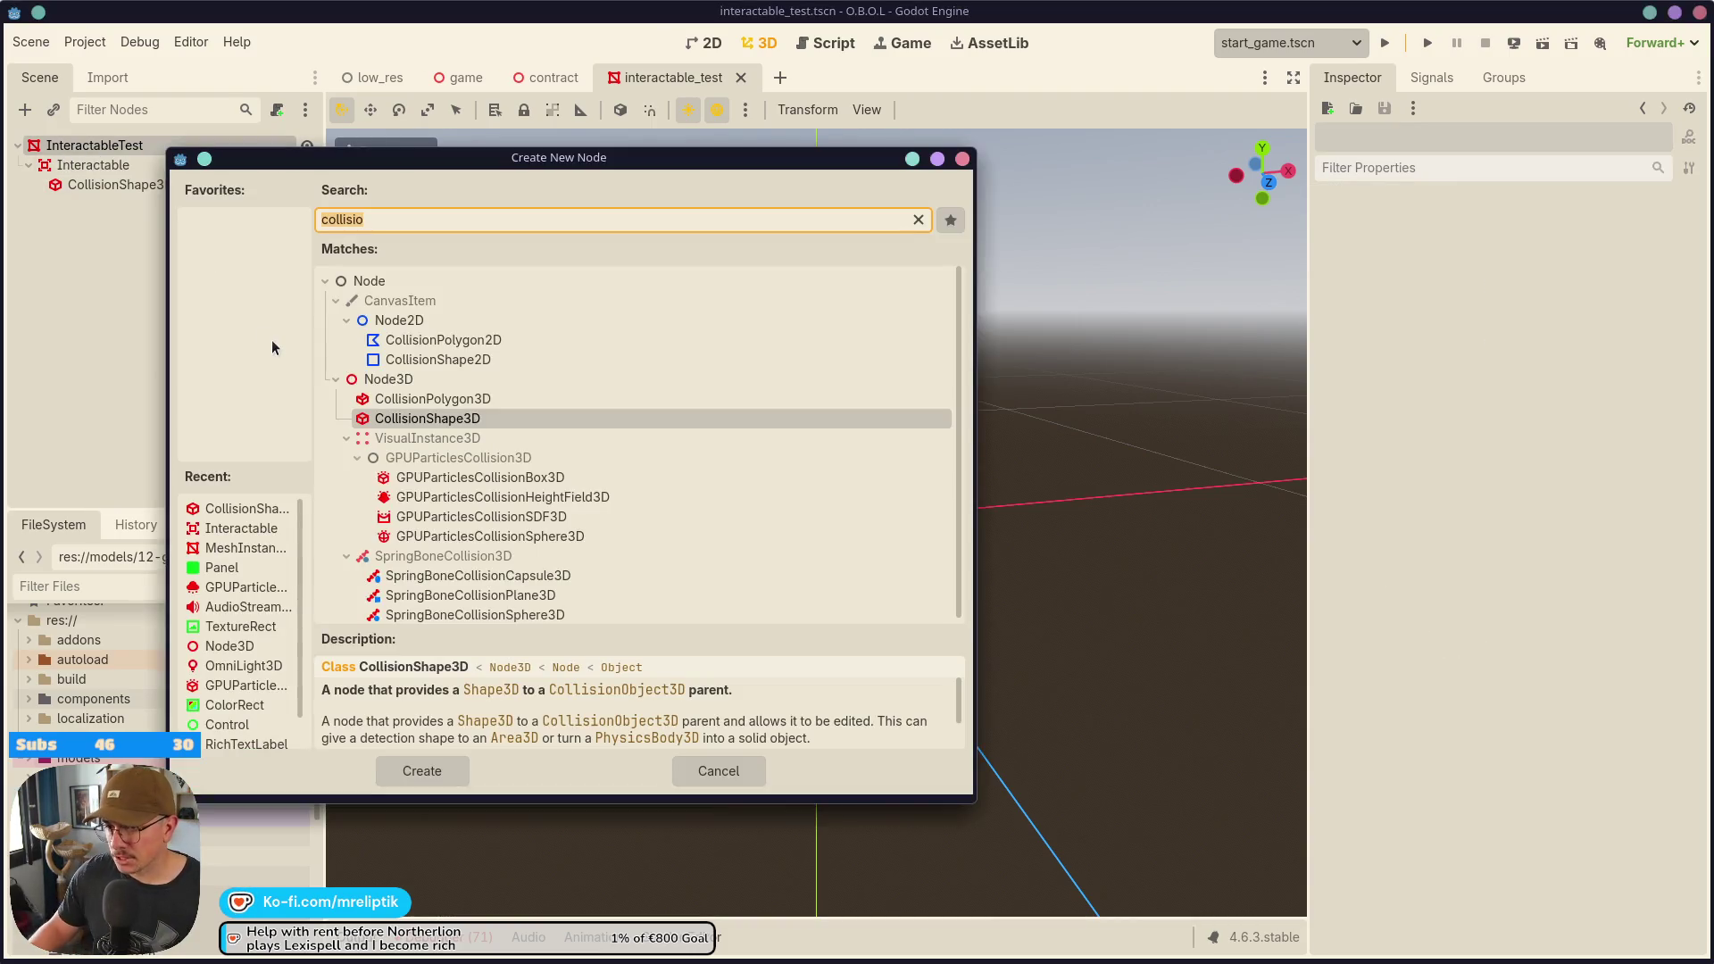
{"action": "type", "text": "nodfe"}
{"action": "key", "text": "Up"}
{"action": "key", "text": "Up"}
{"action": "key", "text": "Up"}
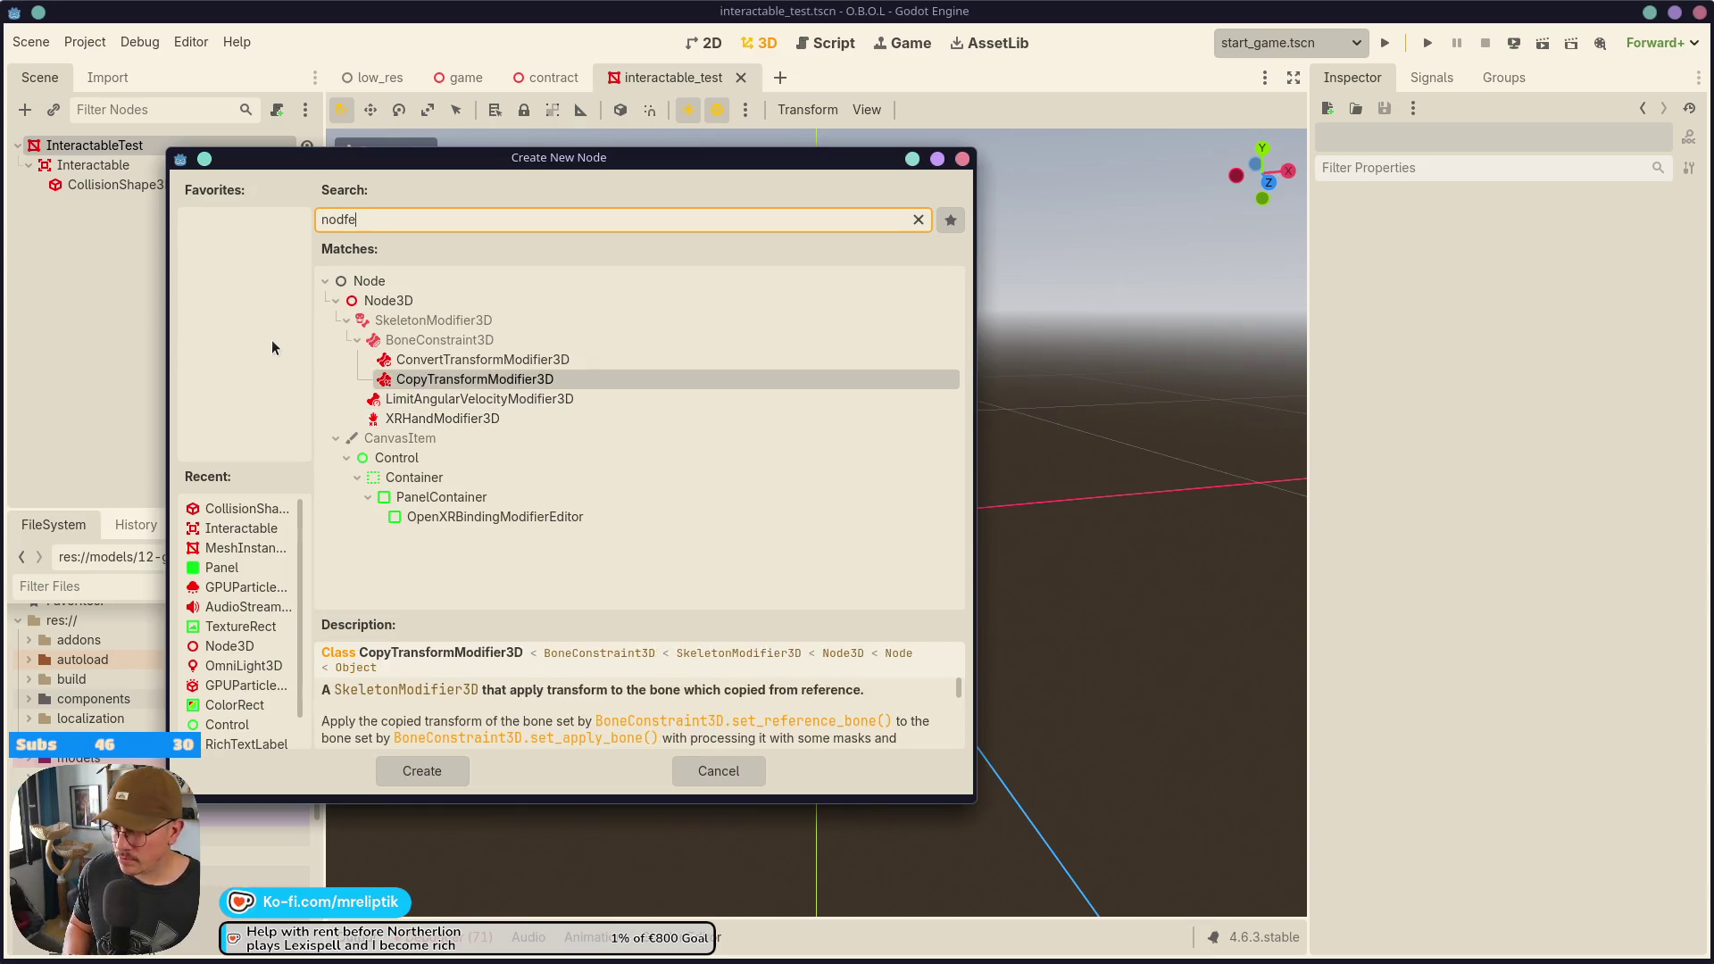
{"action": "key", "text": "Return"}
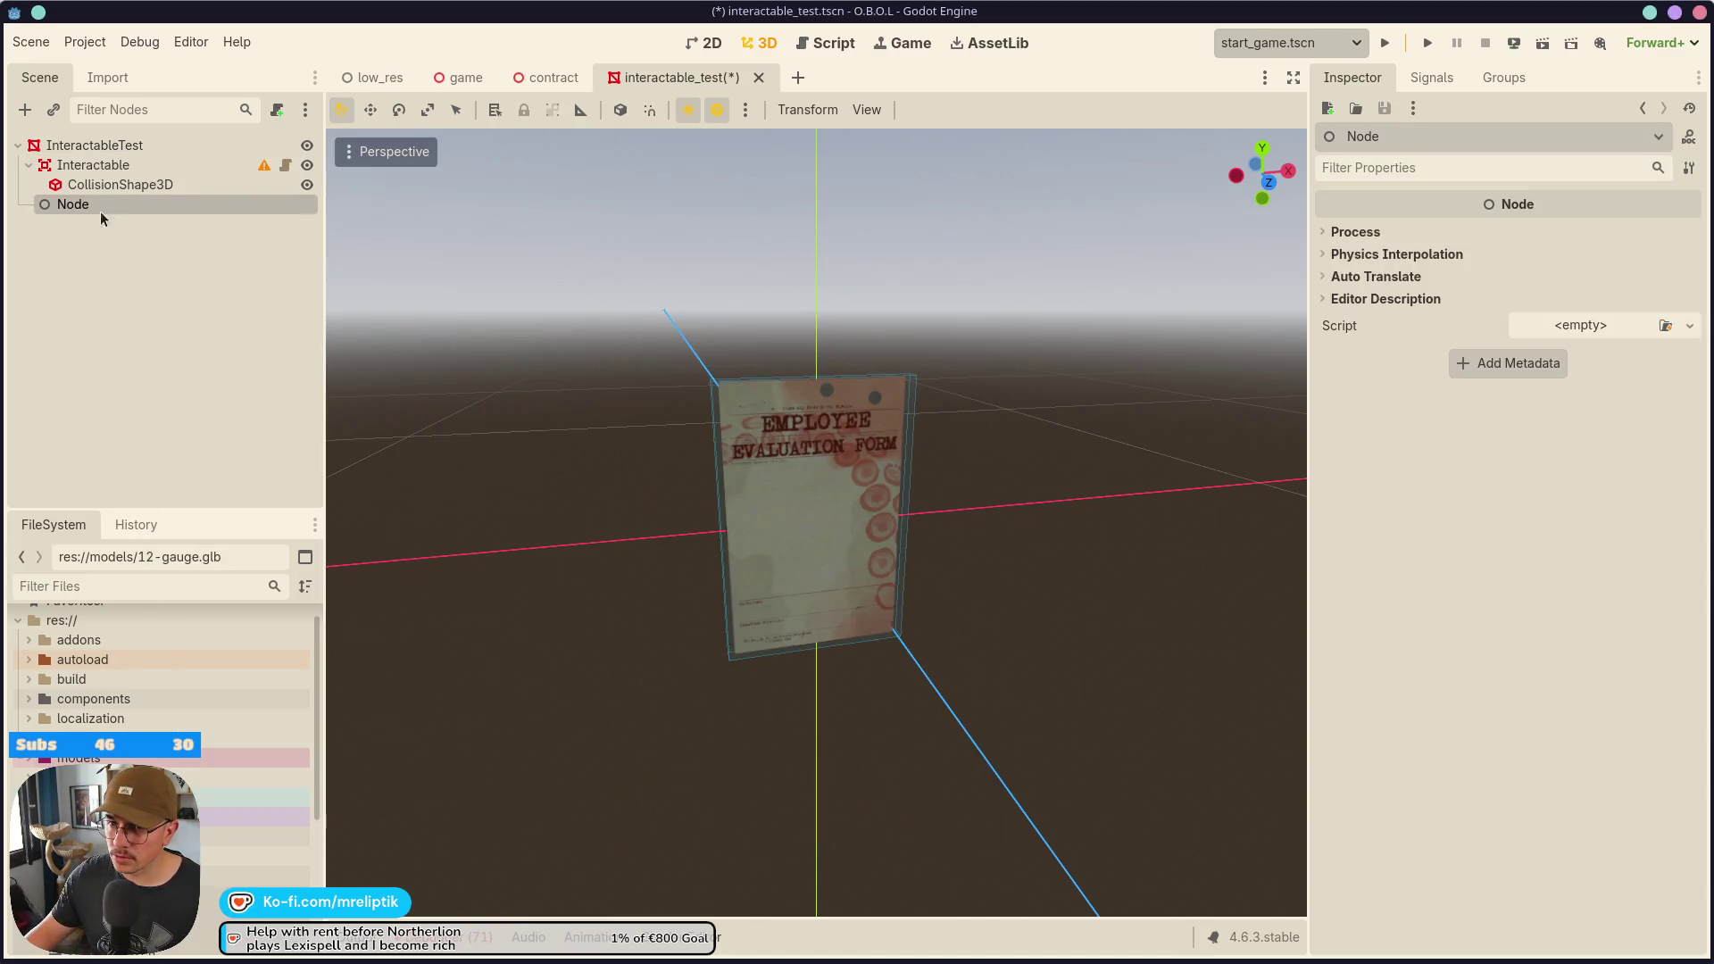
- Rename the new Node to InteractableToCamera and save the scene
{"action": "double_click", "coordinate": [141, 210]}
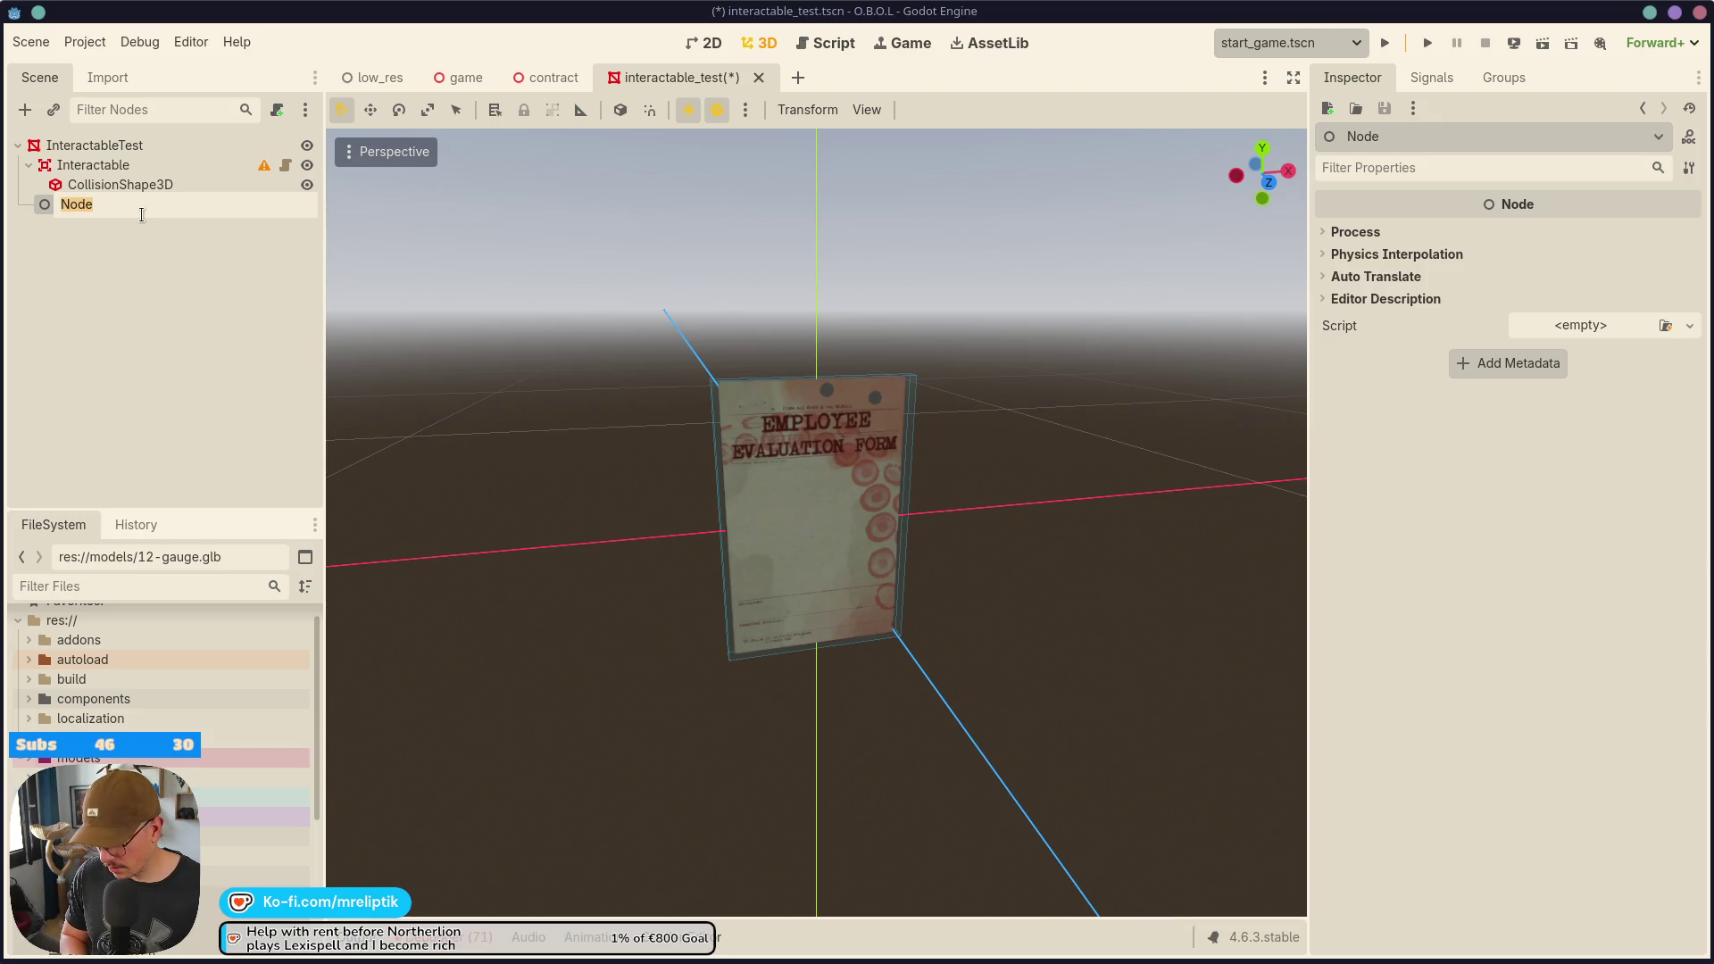
{"action": "type", "text": "Interact"}
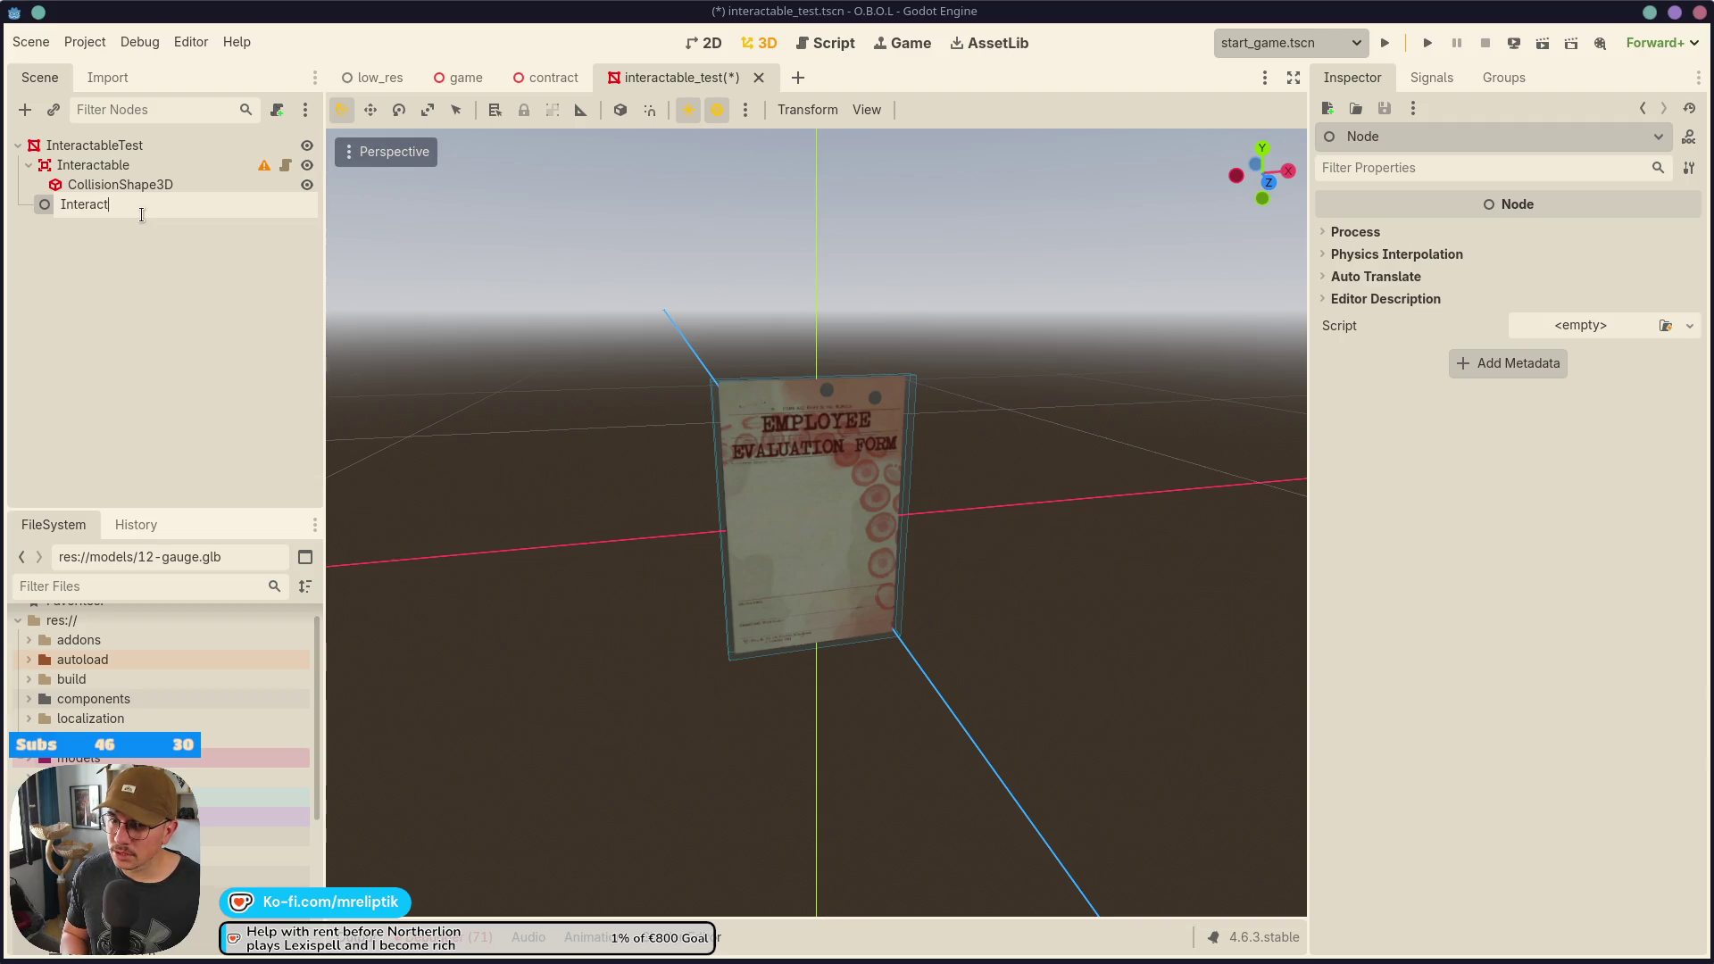
{"action": "type", "text": "amera"}
{"action": "key", "text": "Return"}
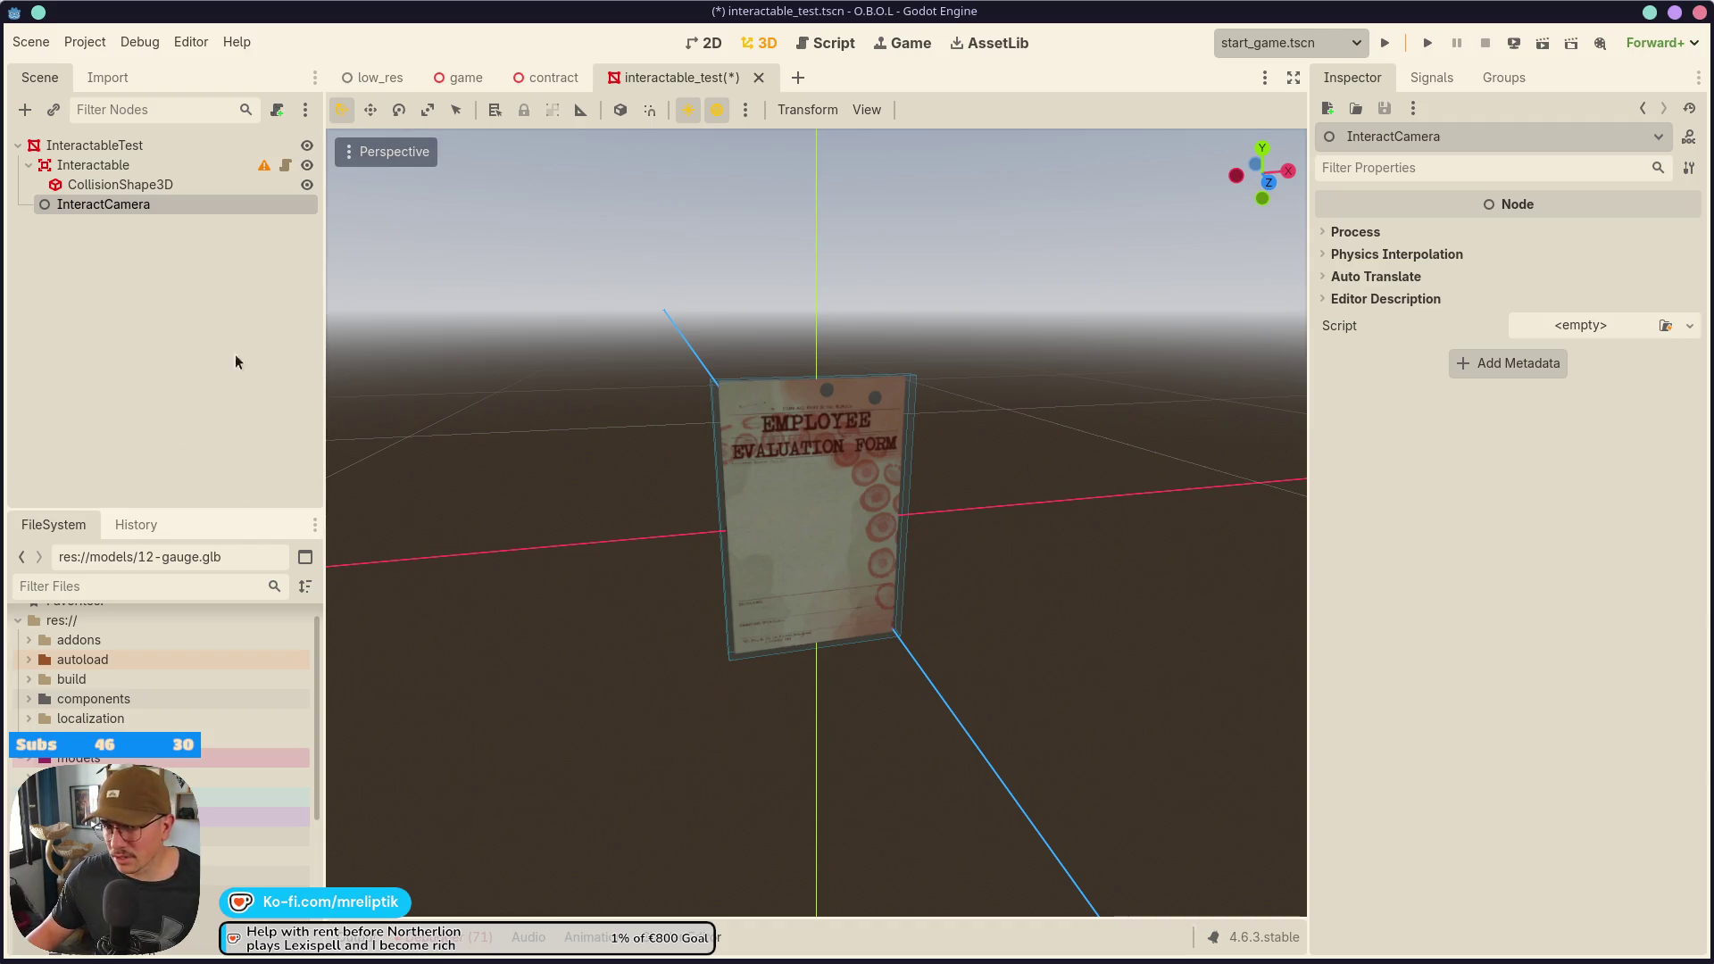
{"action": "left_click", "coordinate": [173, 206]}
{"action": "type", "text": "Interacta"}
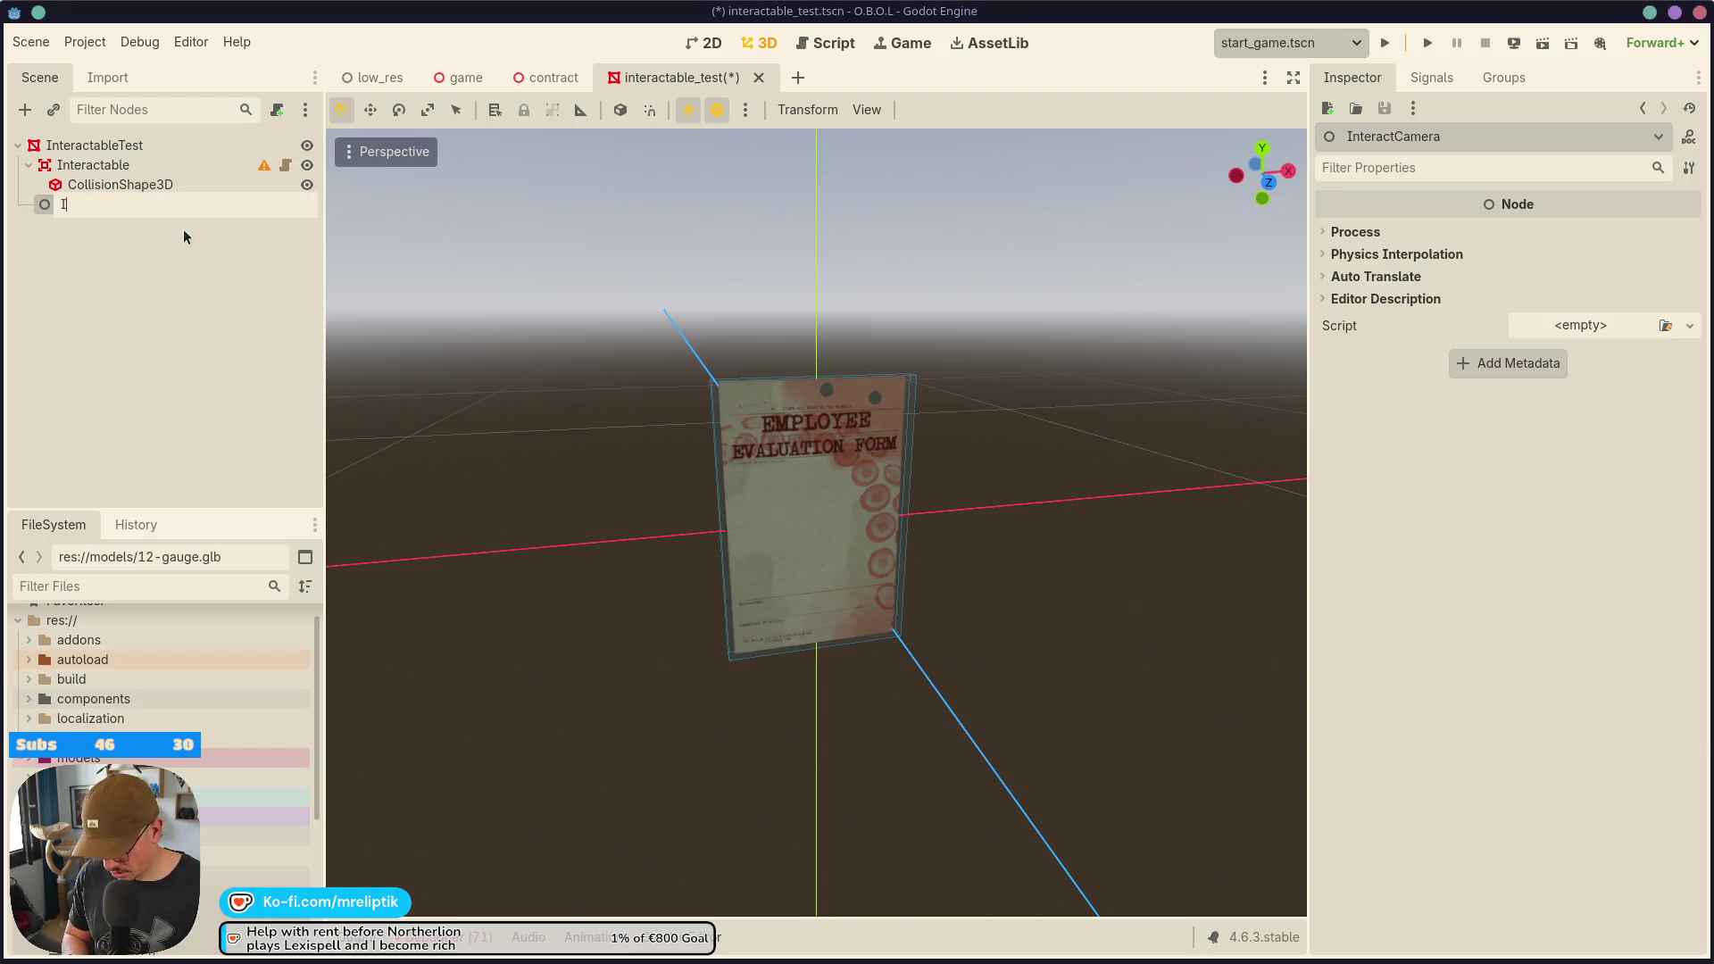
{"action": "type", "text": "bleToCa"}
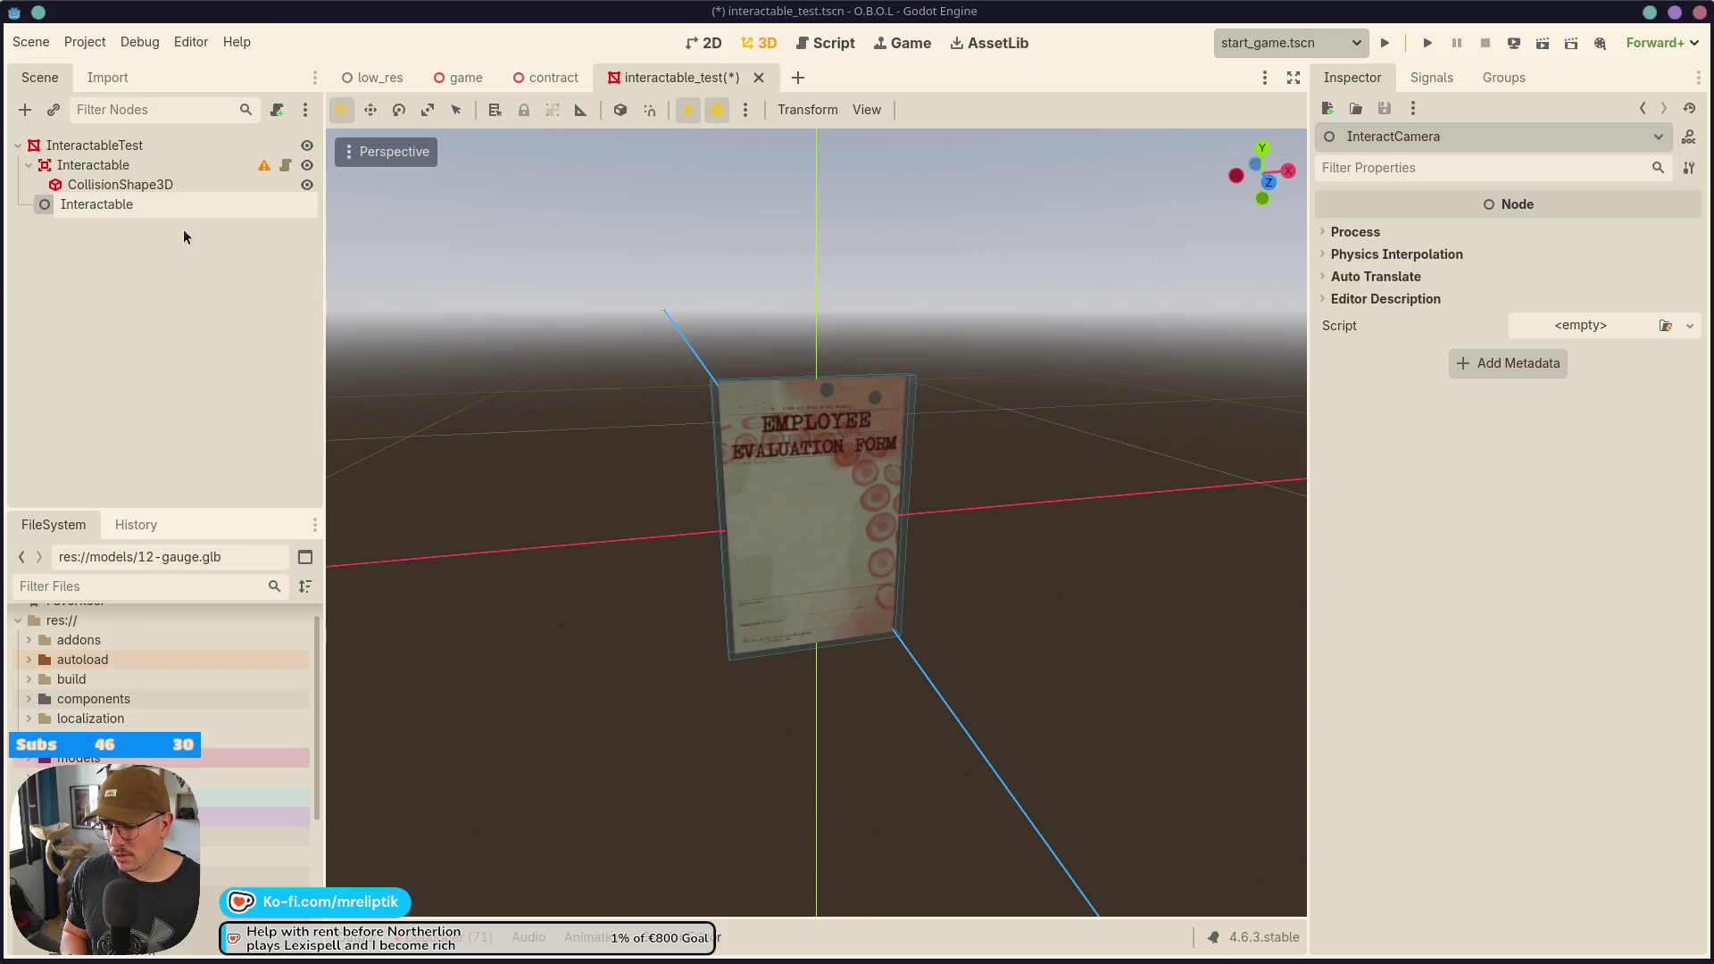
{"action": "type", "text": "mera"}
{"action": "key", "text": "Return"}
{"action": "key", "text": "ctrl+s"}
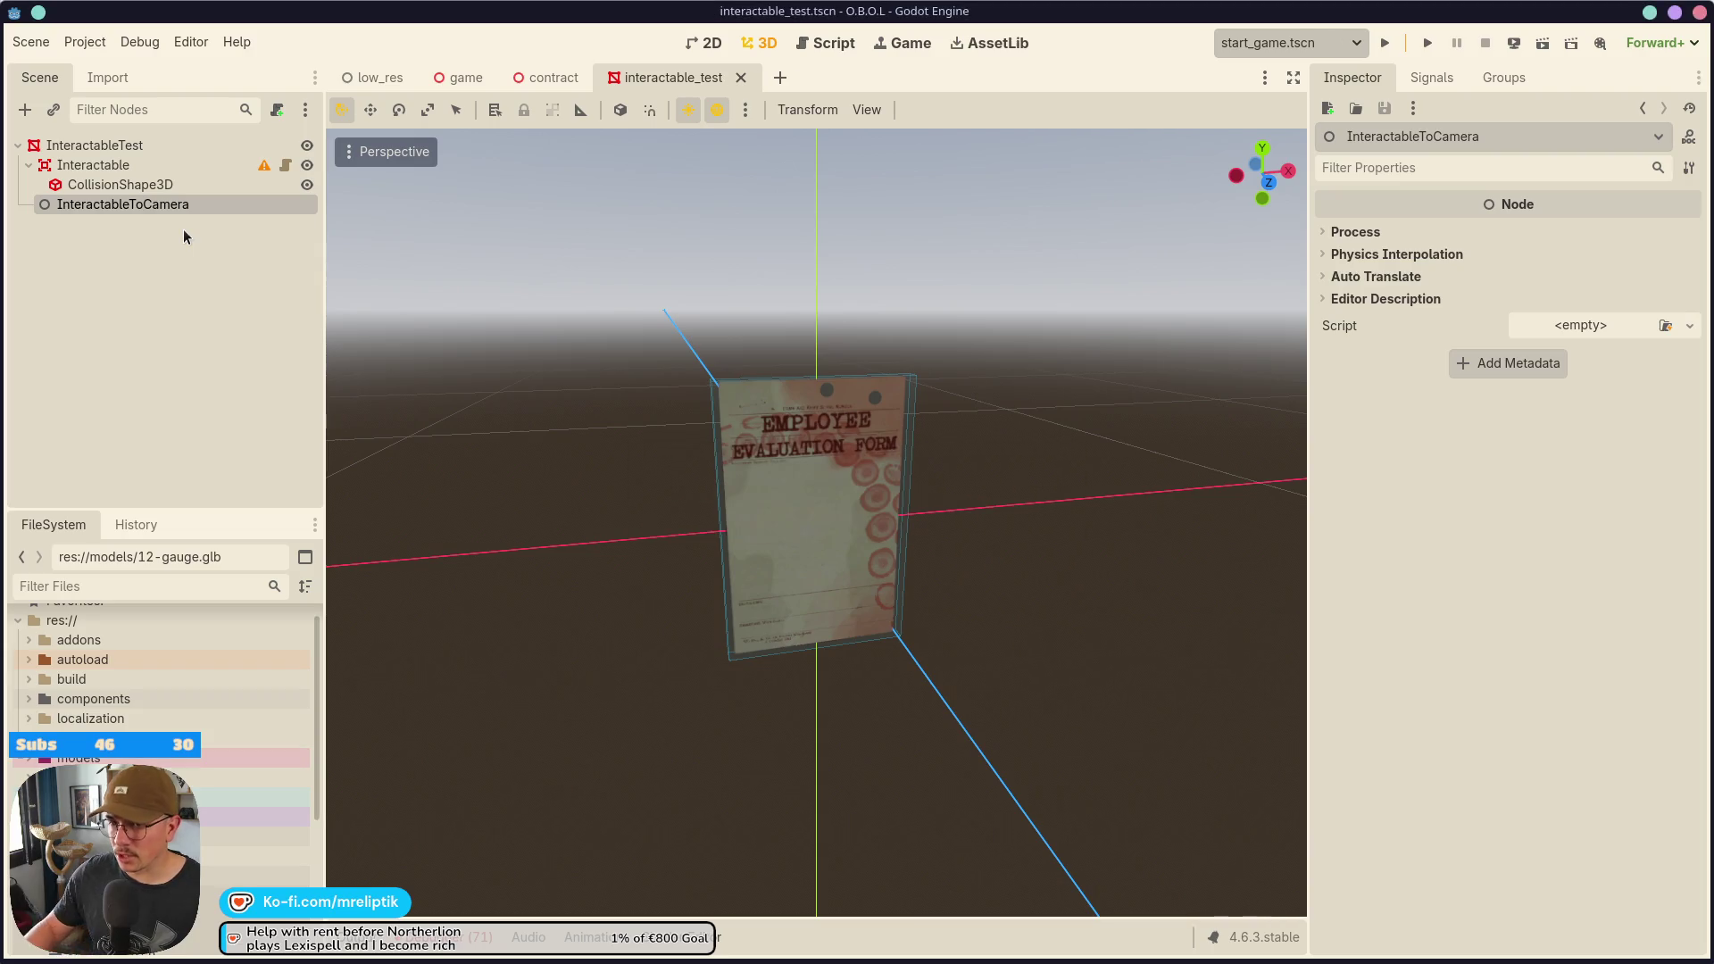
{"action": "right_click", "coordinate": [122, 210]}
- Attach a new script, interactable_to_camera.gd, to the node, saved in res://components
{"action": "left_click", "coordinate": [205, 350]}
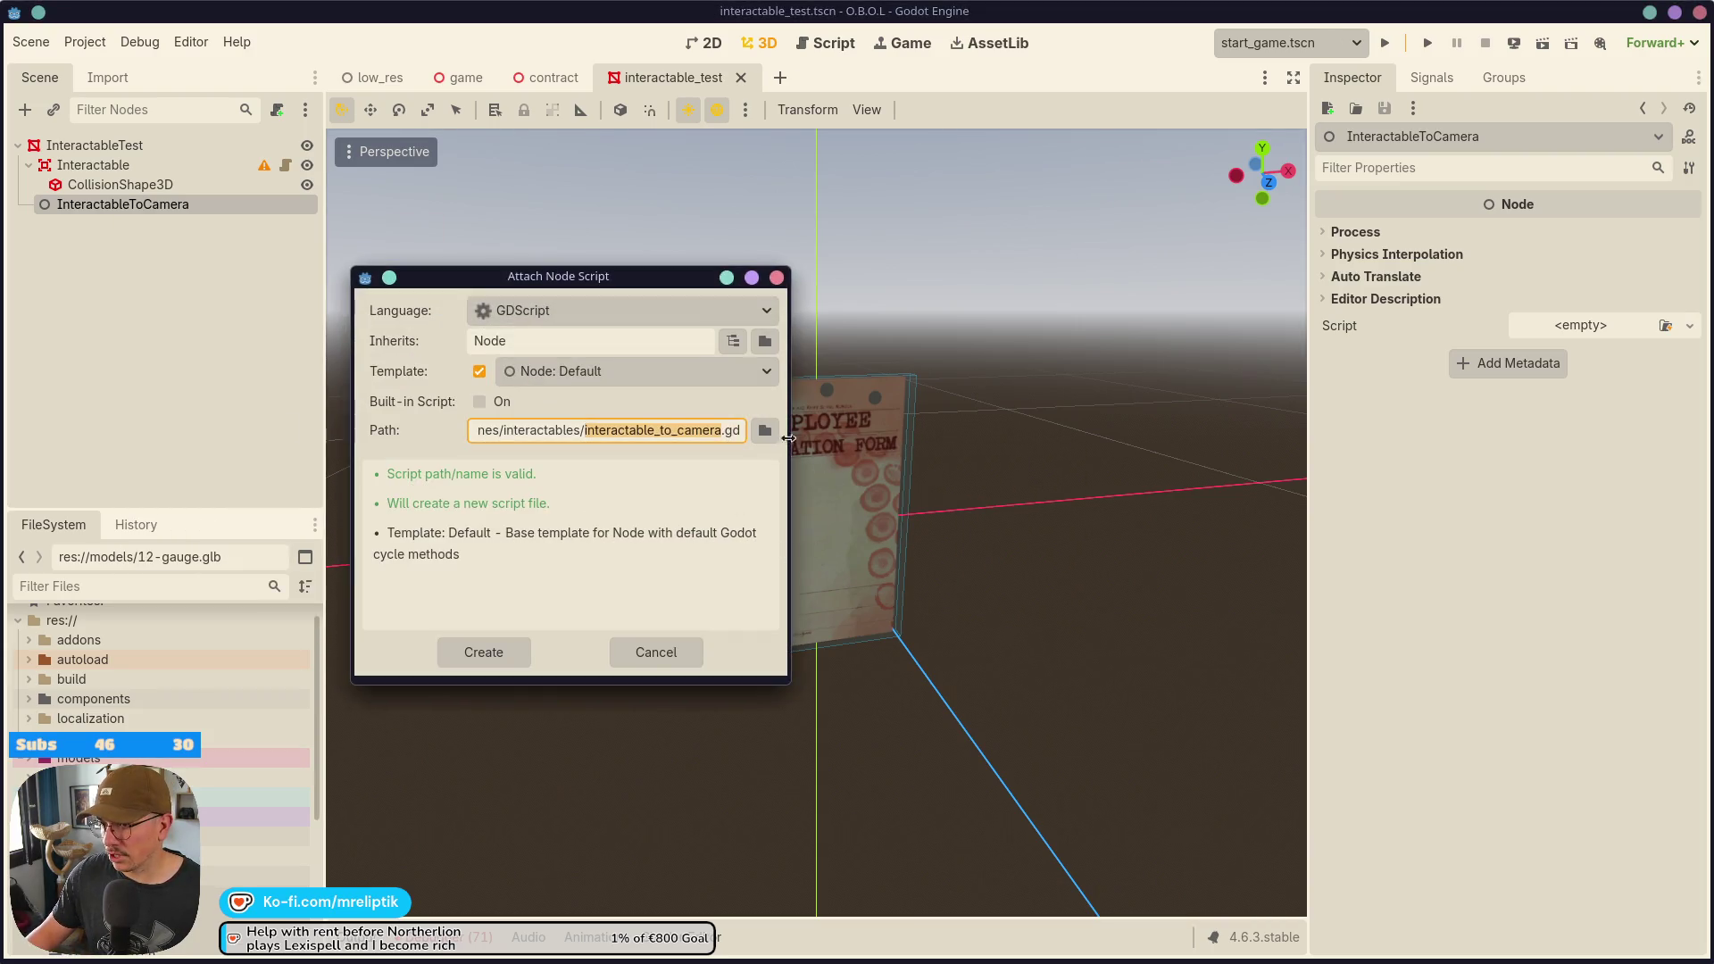
{"action": "left_click", "coordinate": [788, 436]}
{"action": "left_click", "coordinate": [166, 189]}
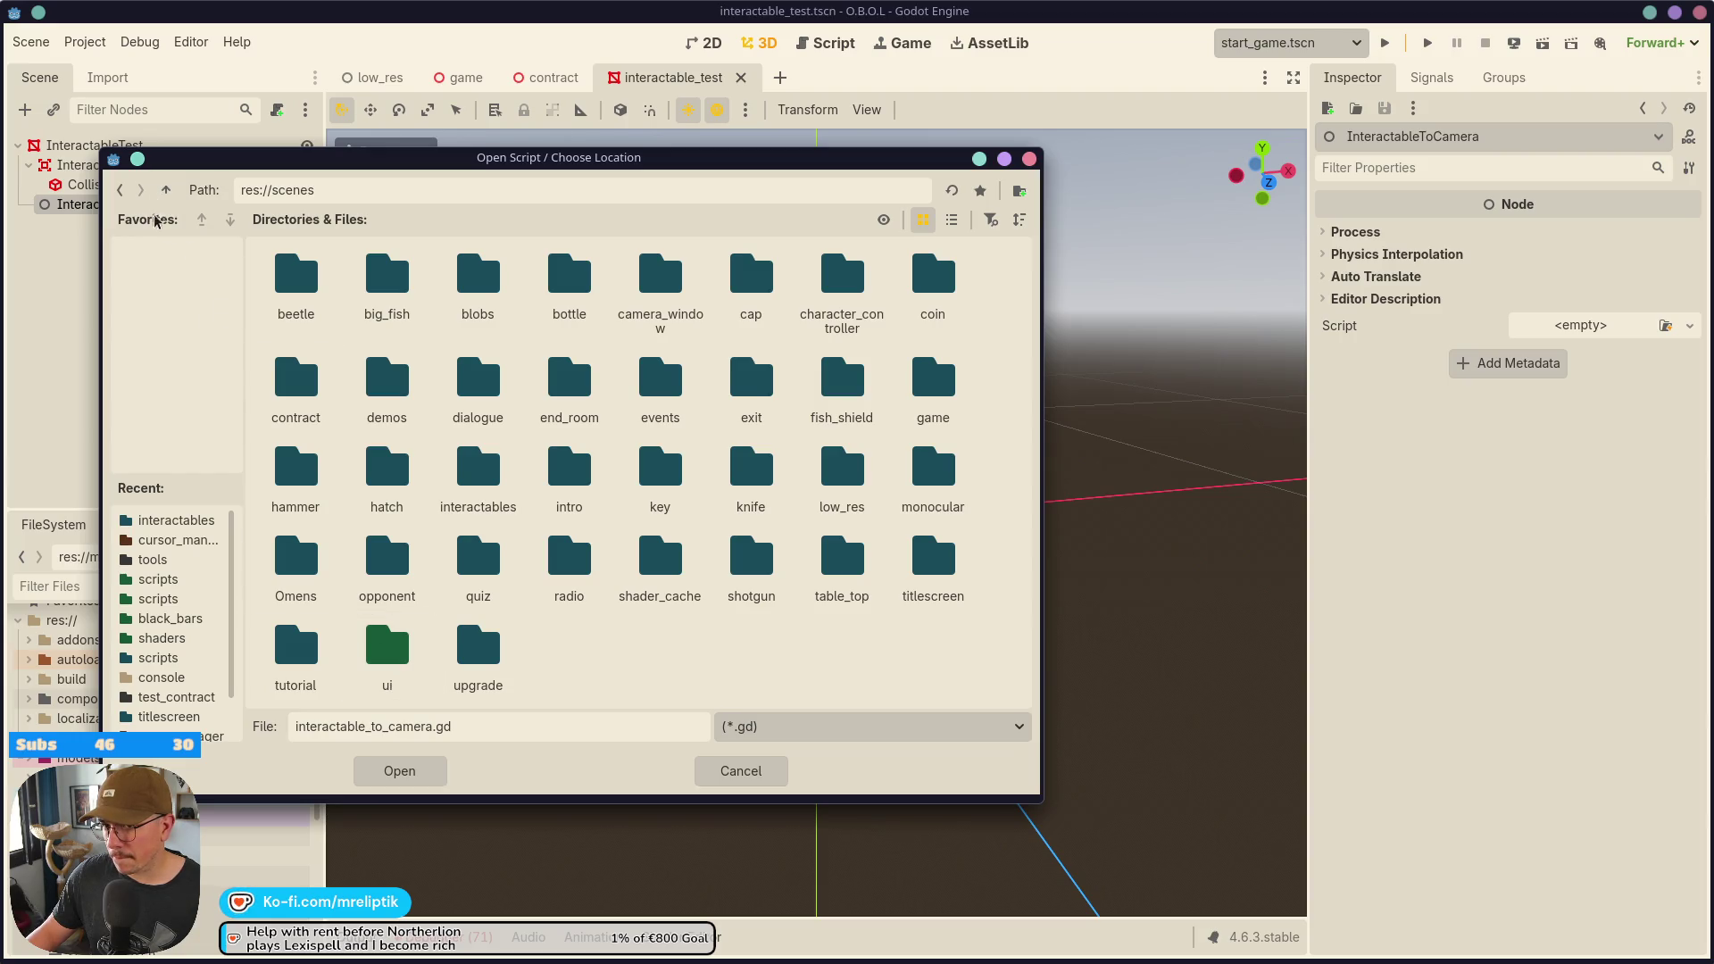
{"action": "left_click", "coordinate": [165, 189]}
{"action": "double_click", "coordinate": [569, 284]}
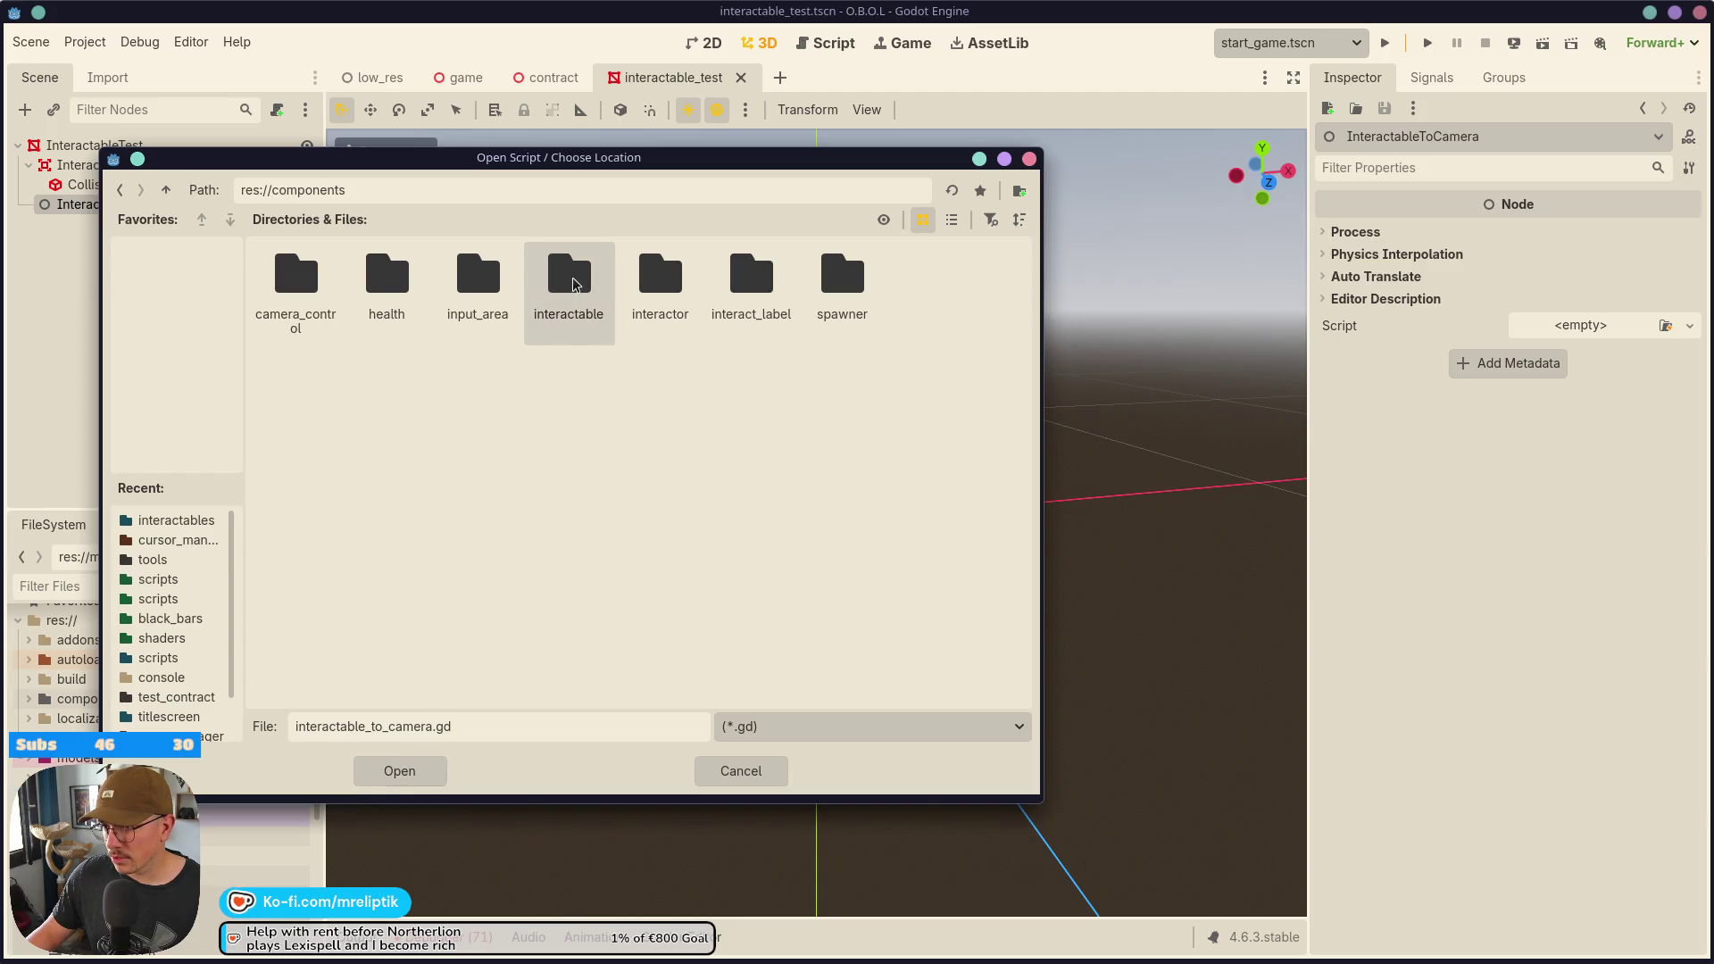
{"action": "left_click", "coordinate": [399, 771]}
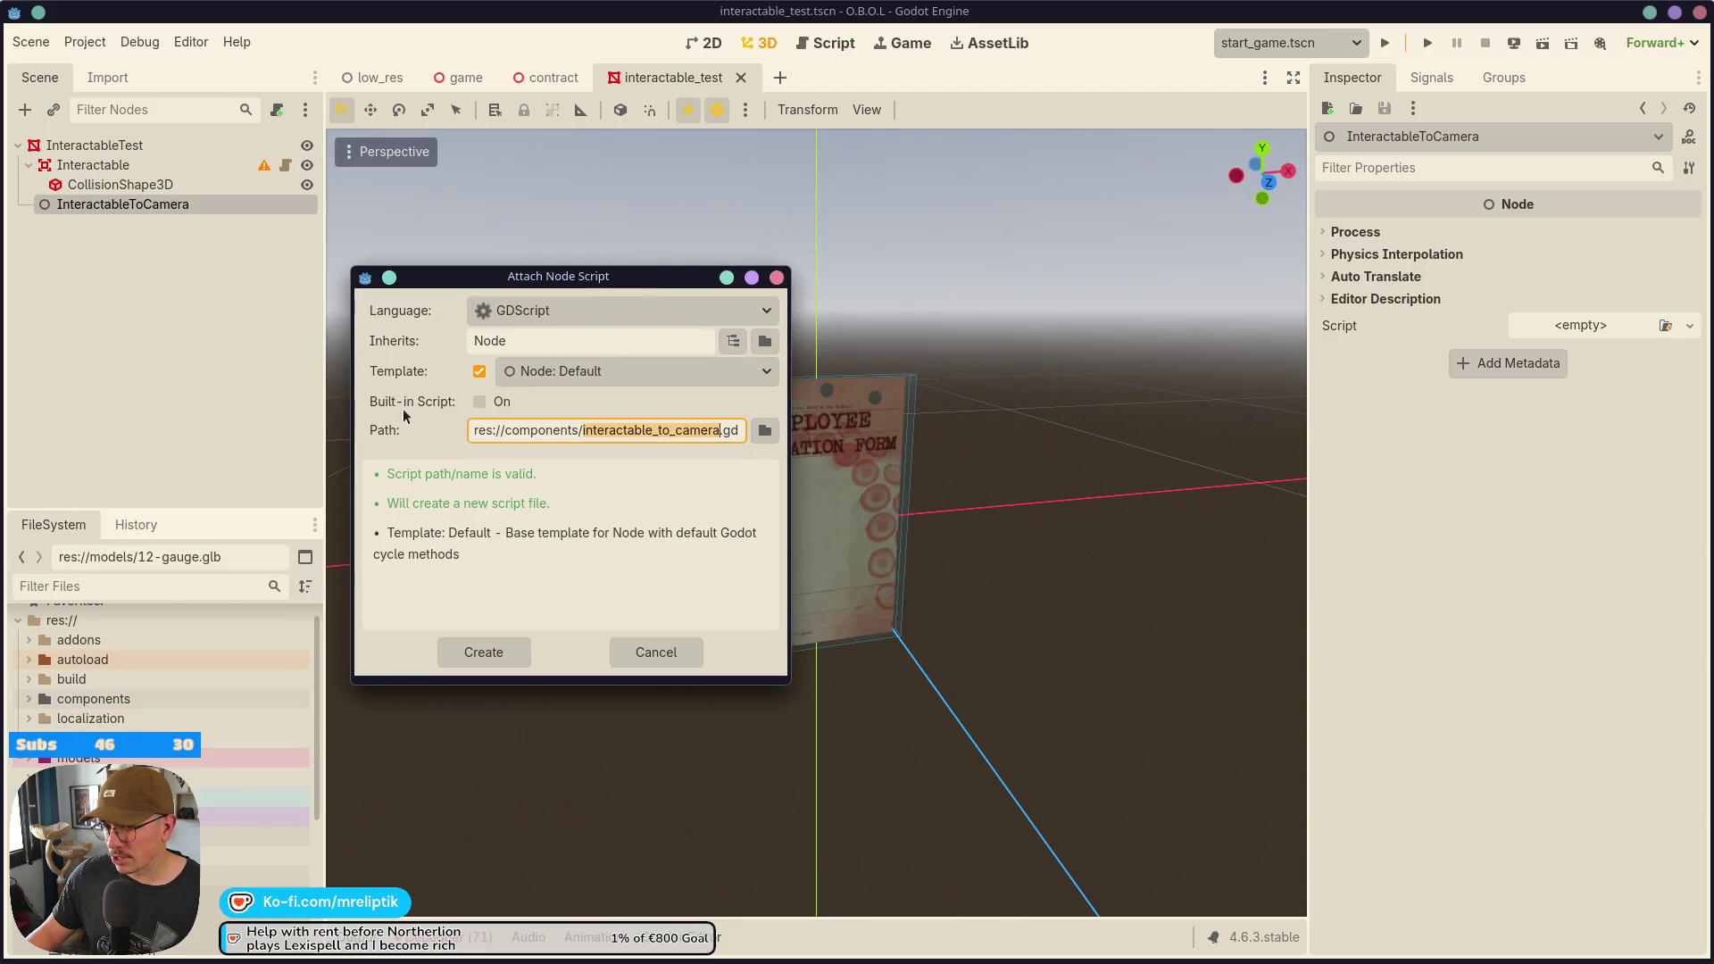
{"action": "left_click", "coordinate": [489, 648]}
- Add class_name InteractableToCamera and delete the template comments and the _process function
{"action": "type", "text": "class_name "}
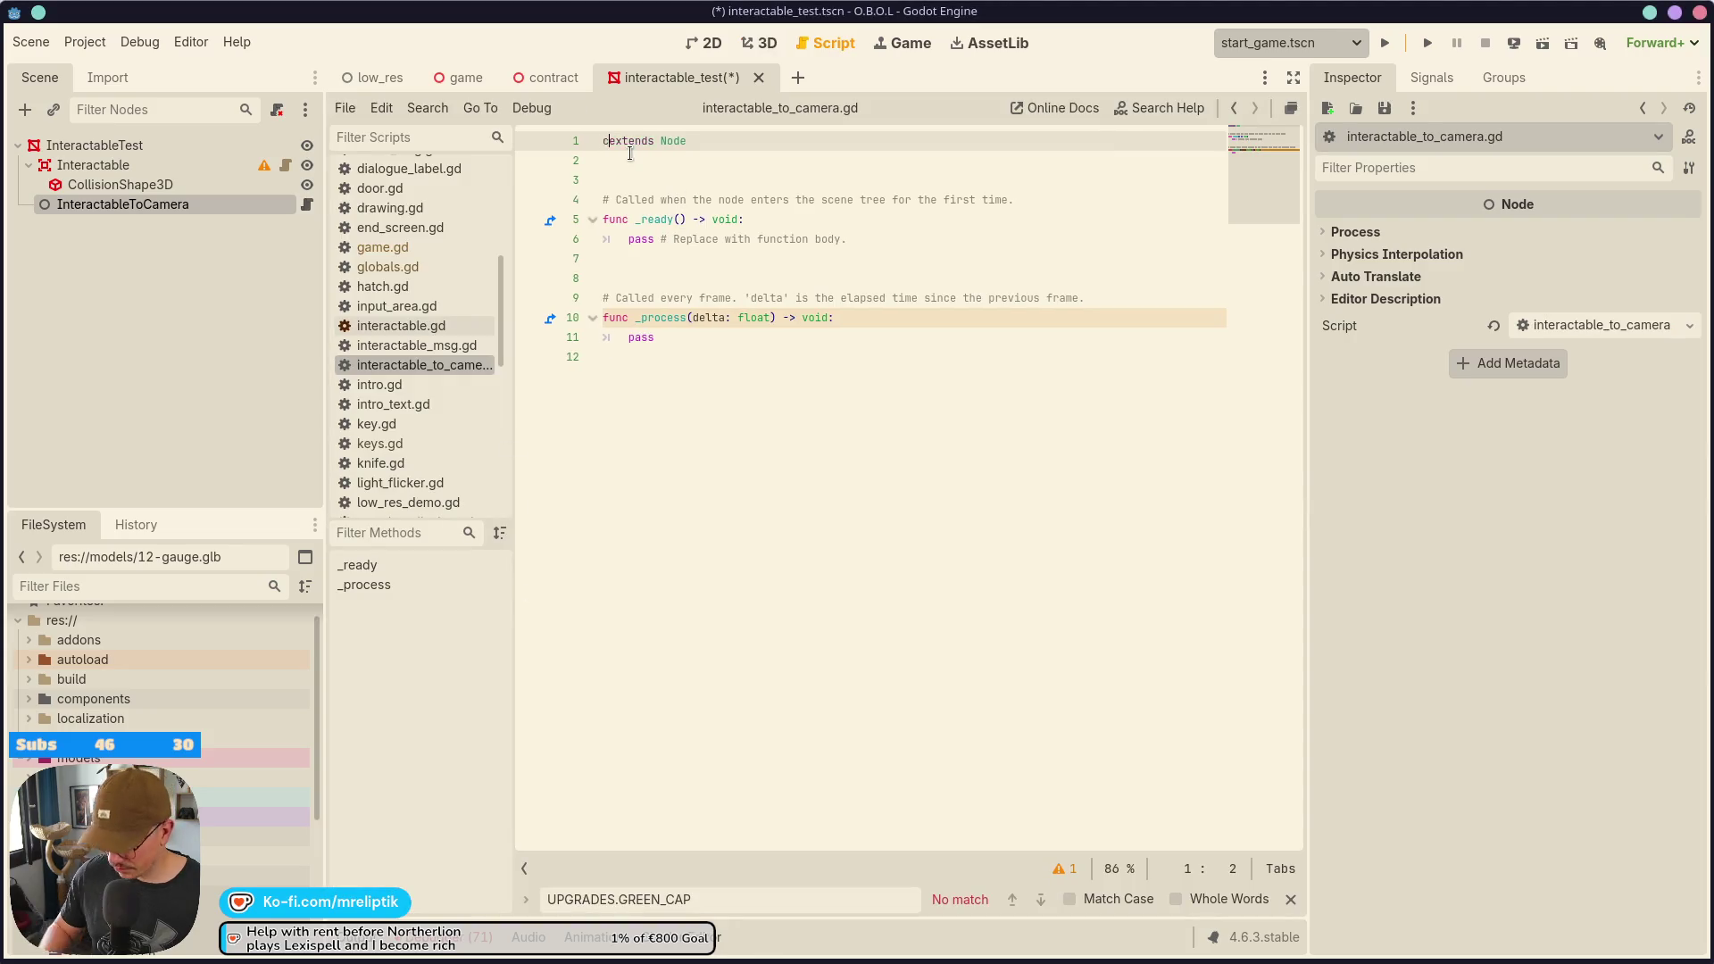
{"action": "type", "text": "InteractableTo"}
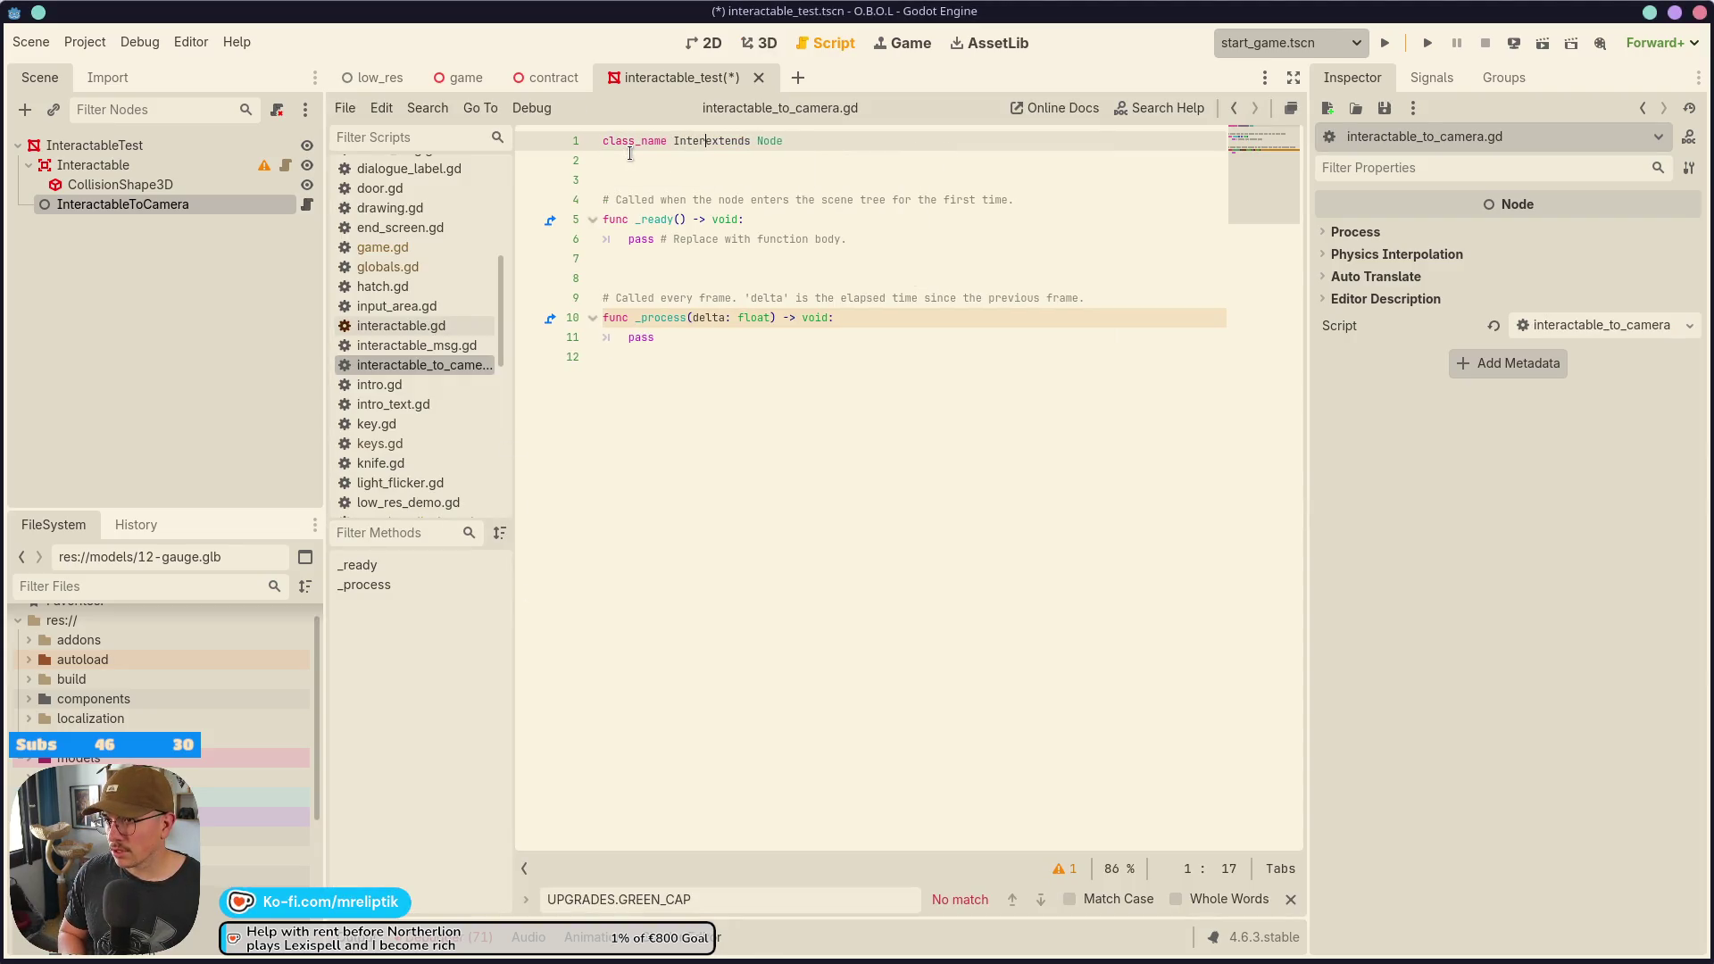
{"action": "type", "text": "Camera"}
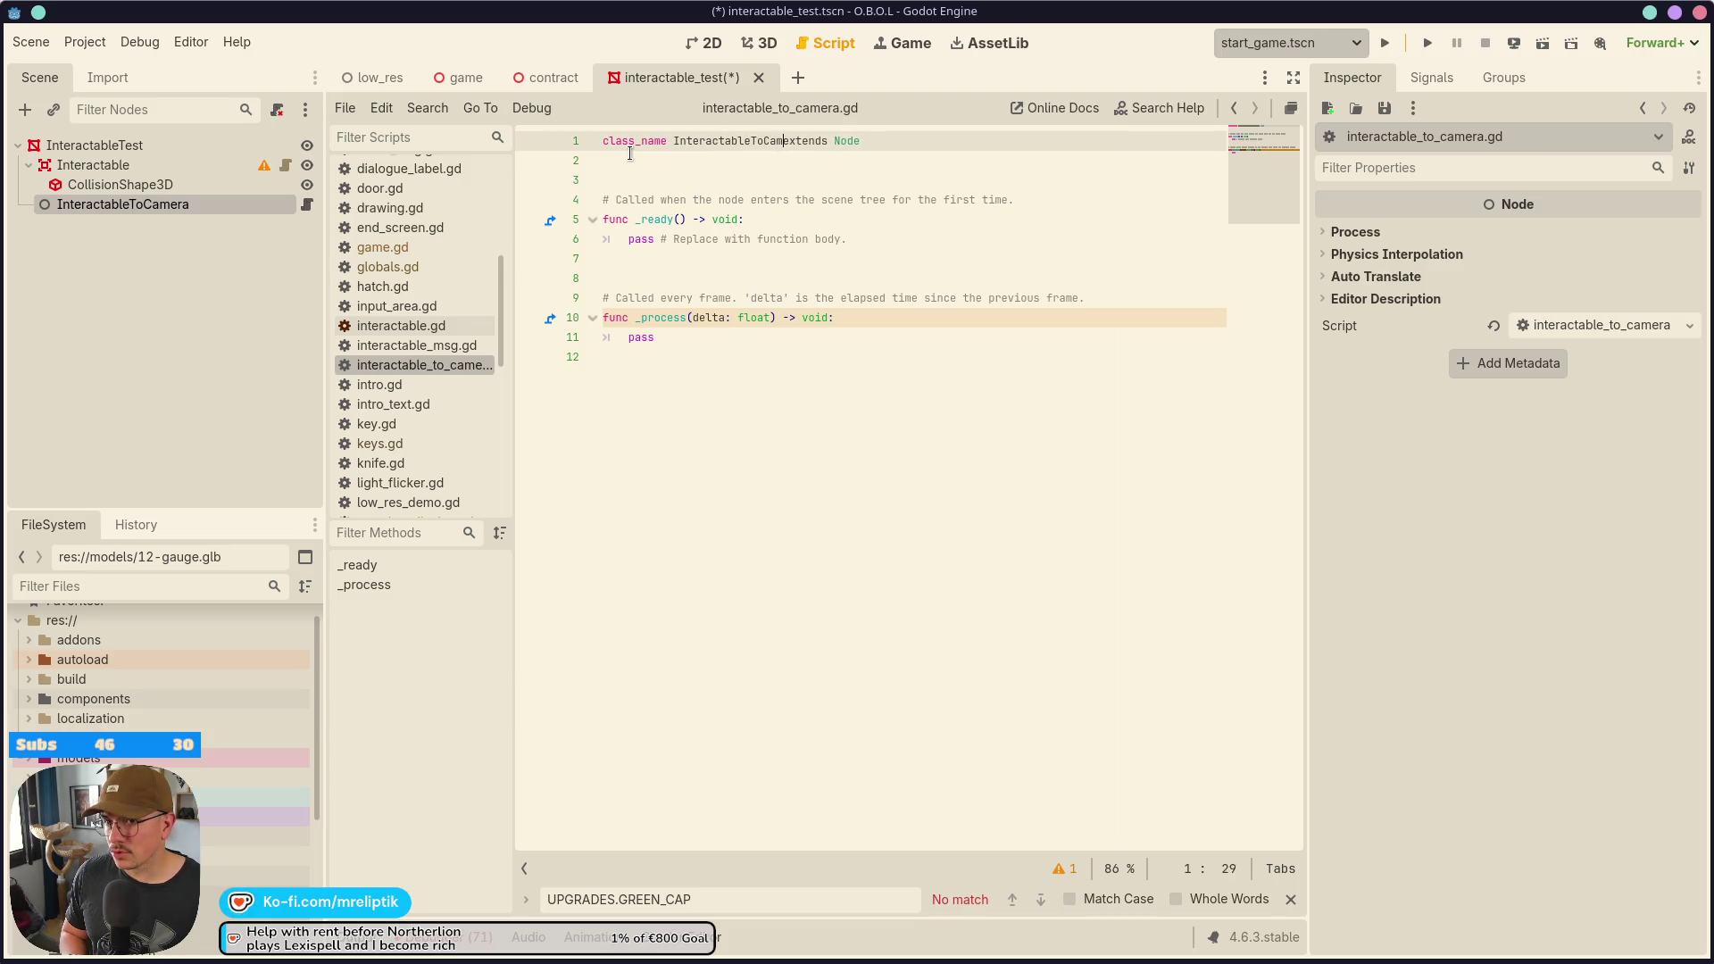
{"action": "left_click", "coordinate": [651, 199]}
{"action": "key", "text": "ctrl+shift+k"}
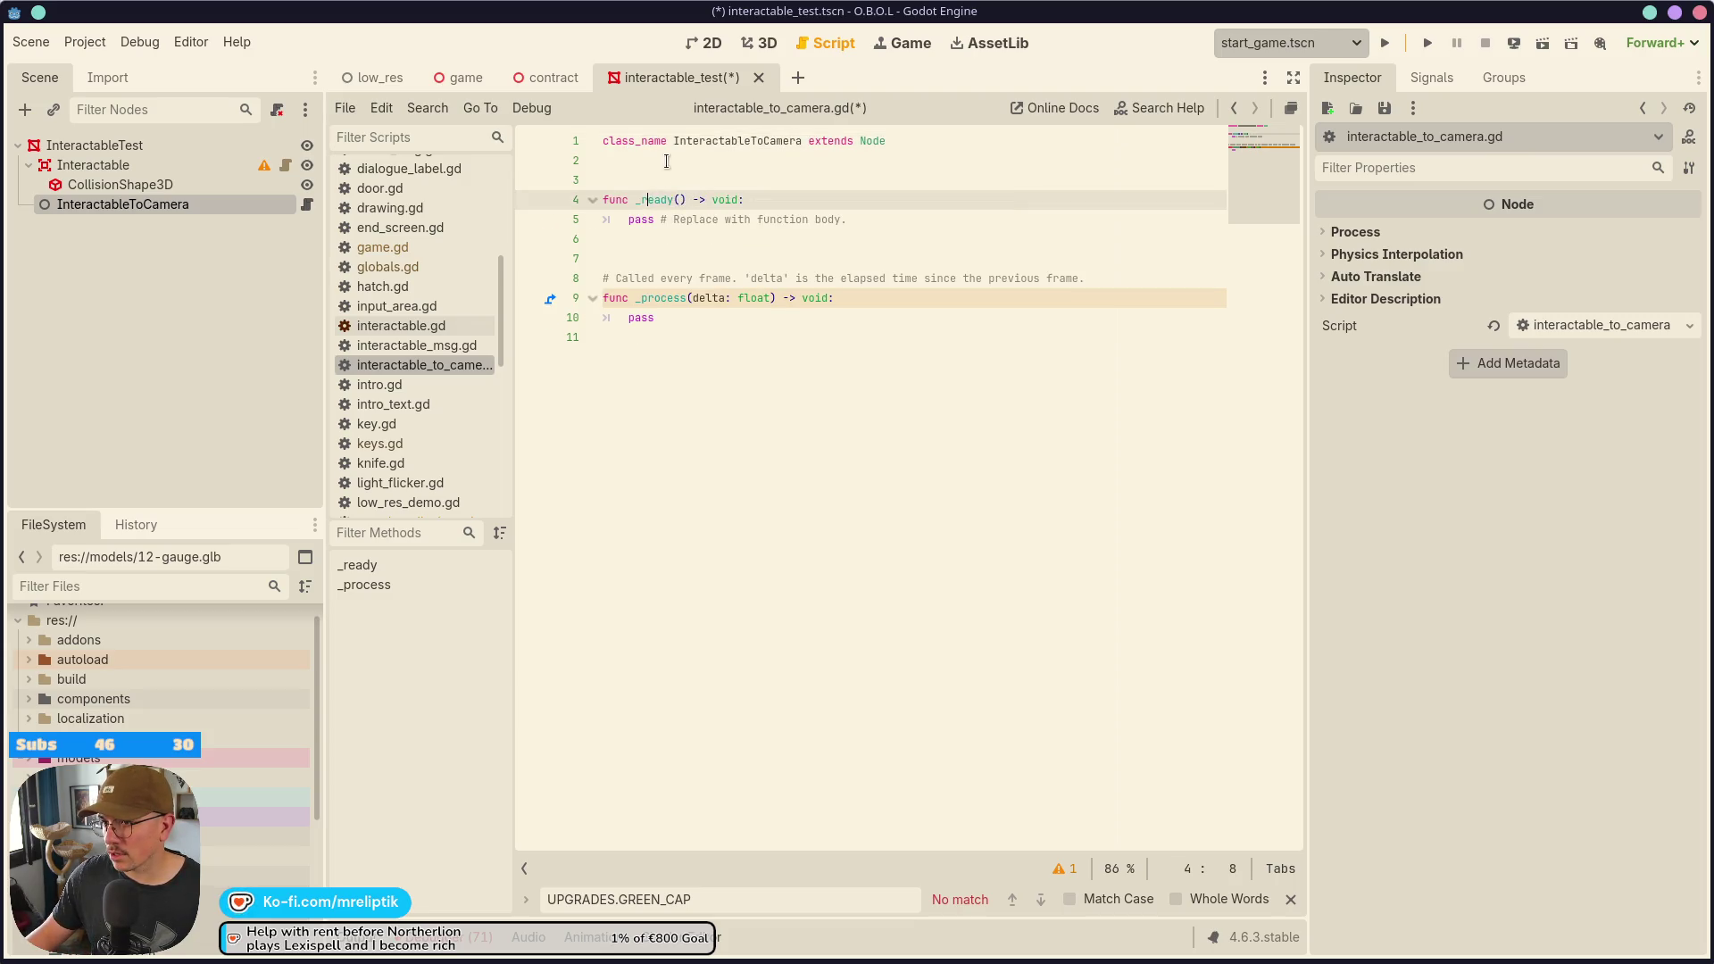
{"action": "key", "text": "Up"}
{"action": "key", "text": "ctrl+shift+k"}
{"action": "left_click", "coordinate": [662, 258]}
{"action": "key", "text": "ctrl+shift+k"}
{"action": "key", "text": "ctrl+s"}
{"action": "key", "text": "ctrl+shift+k"}
{"action": "key", "text": "ctrl+shift+k"}
{"action": "left_click", "coordinate": [627, 159]}
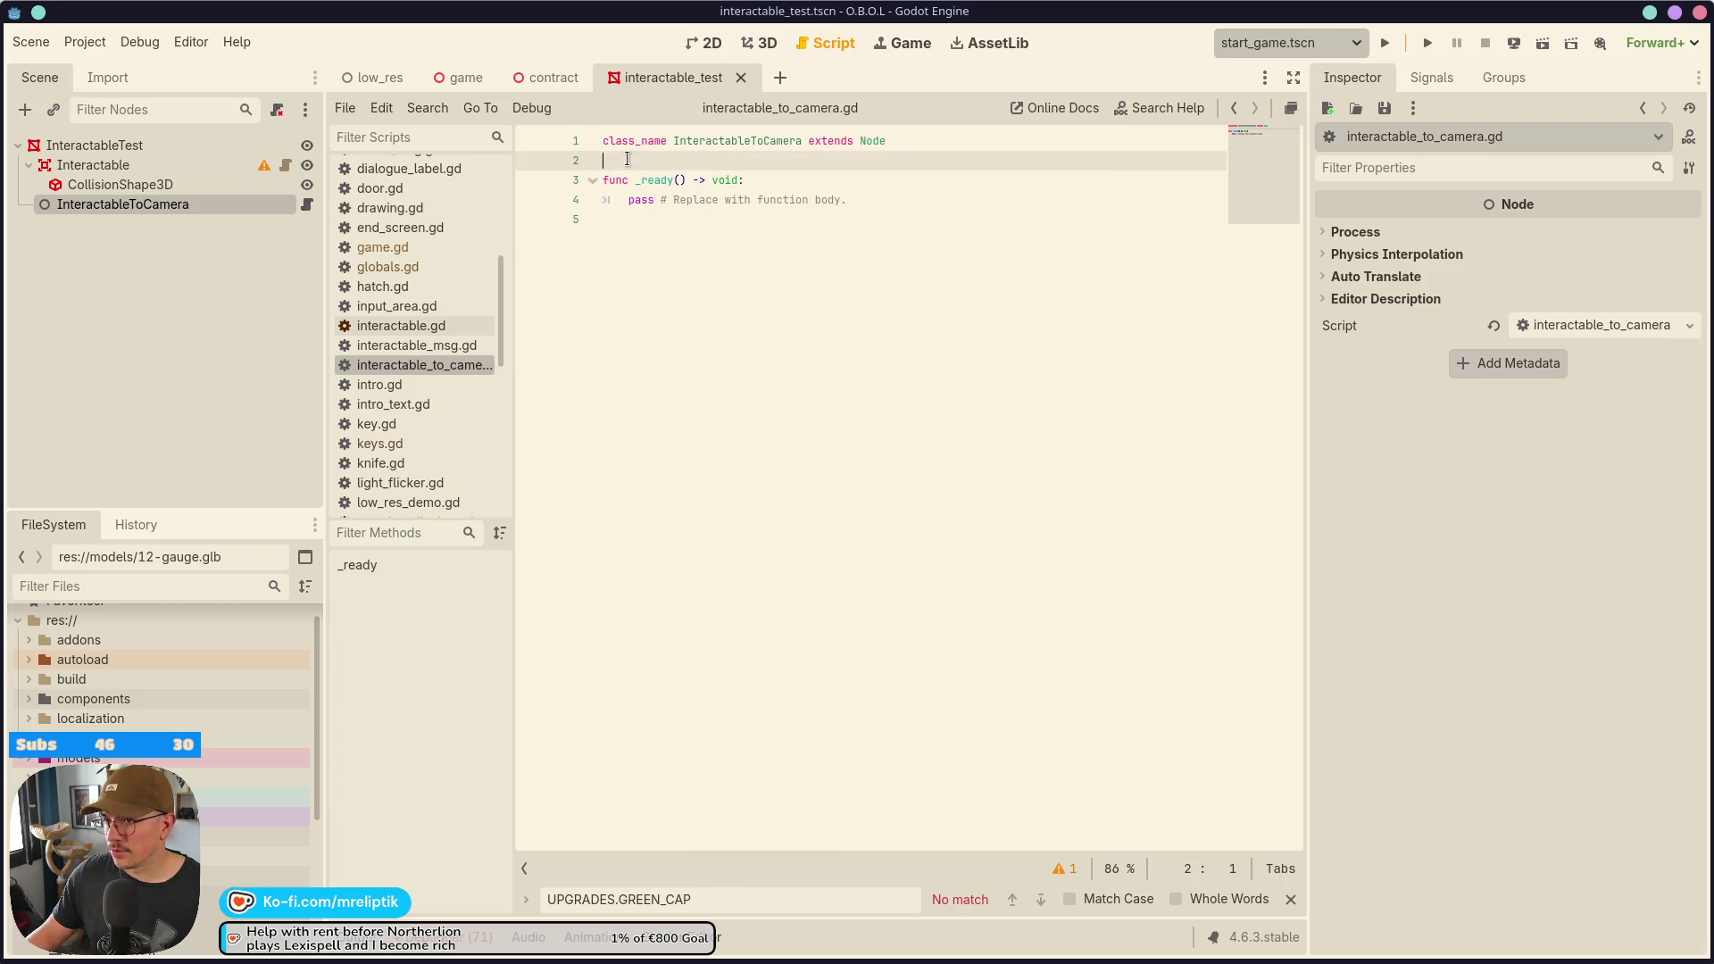
{"action": "key", "text": "Return"}
{"action": "type", "text": "@export var "}
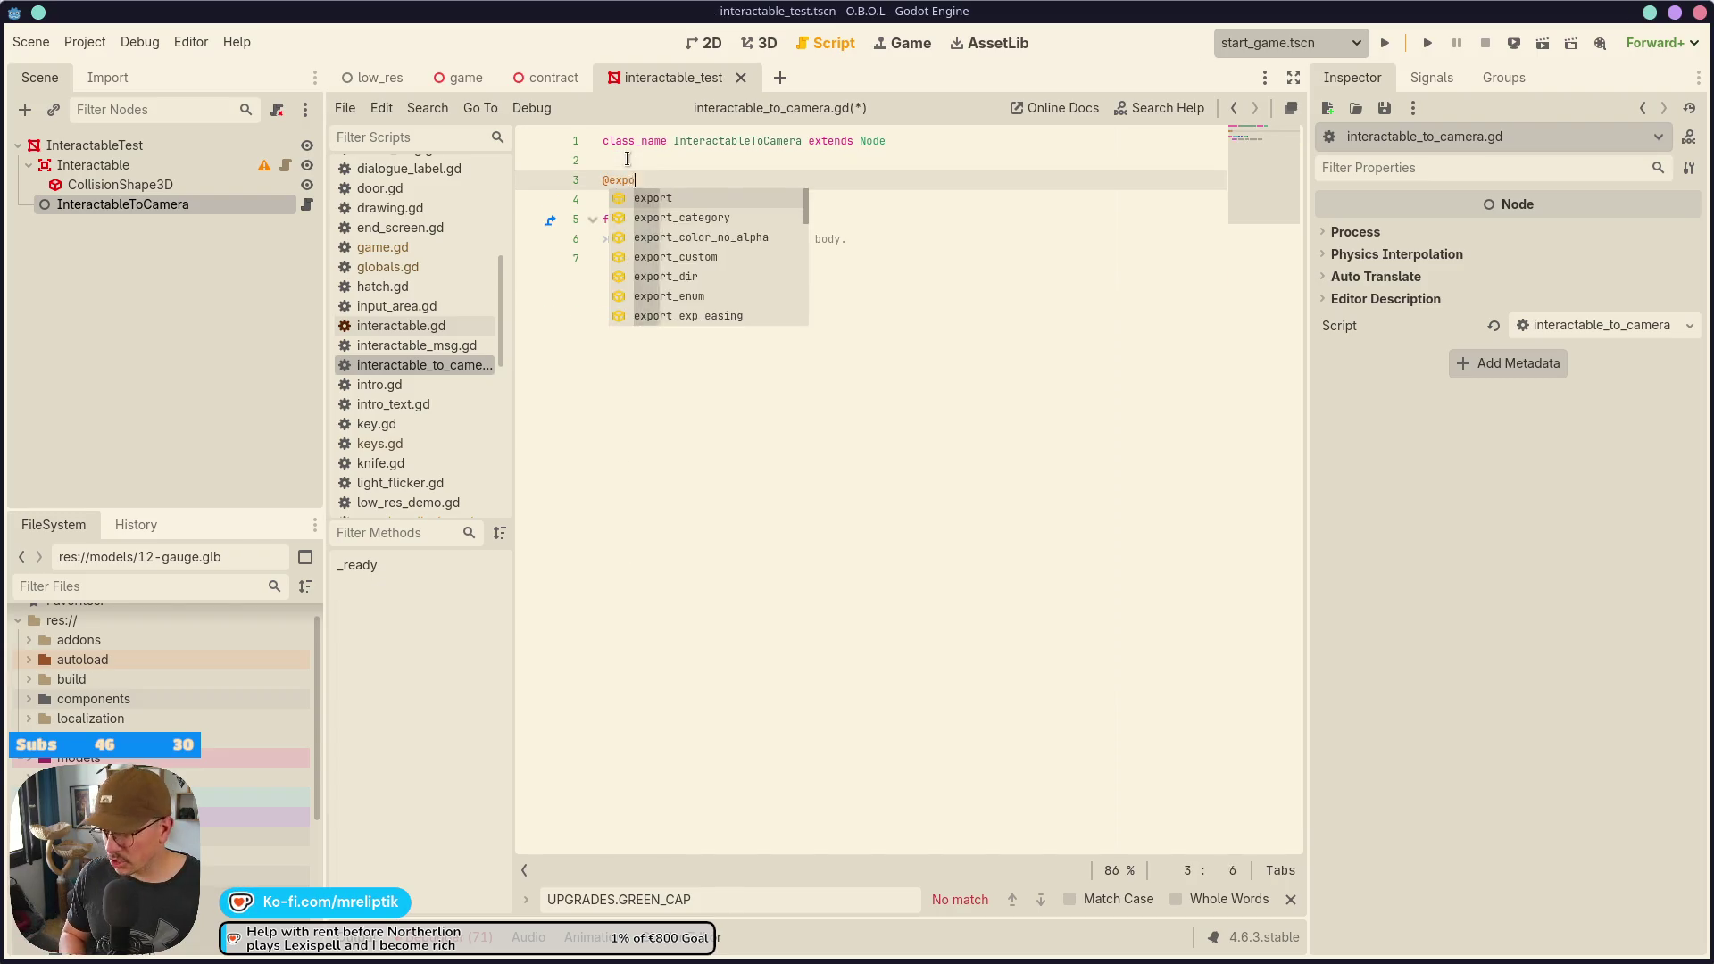
{"action": "type", "text": "interact"}
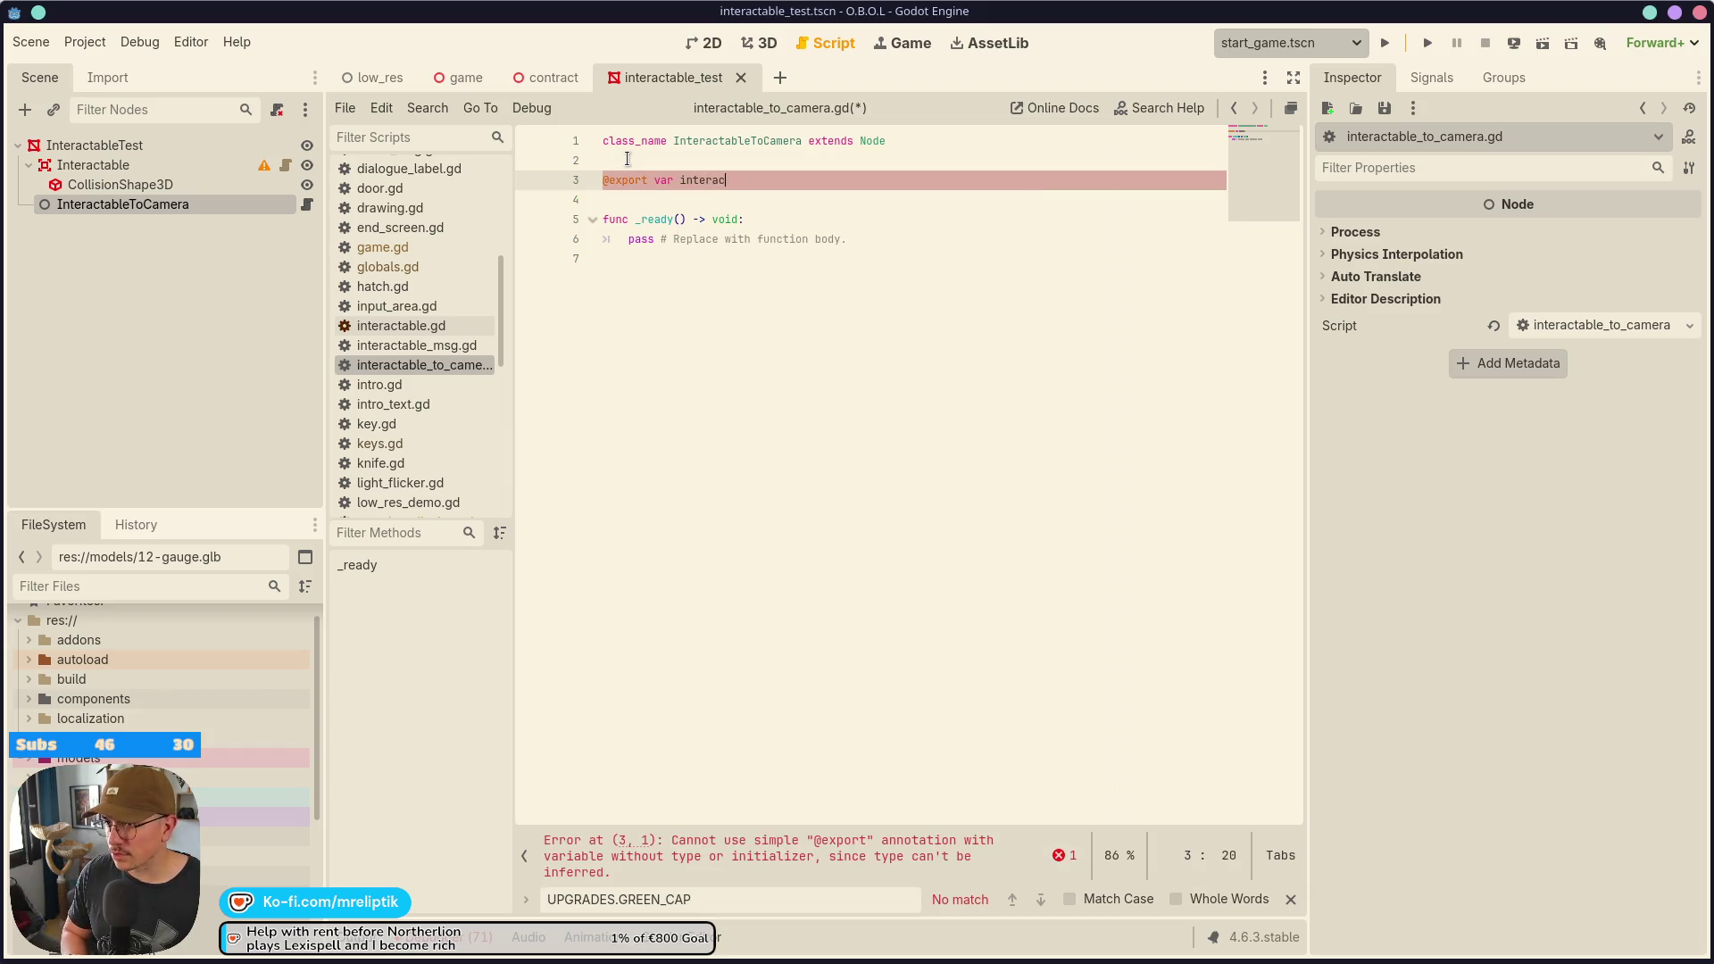
{"action": "type", "text": "able: Inter"}
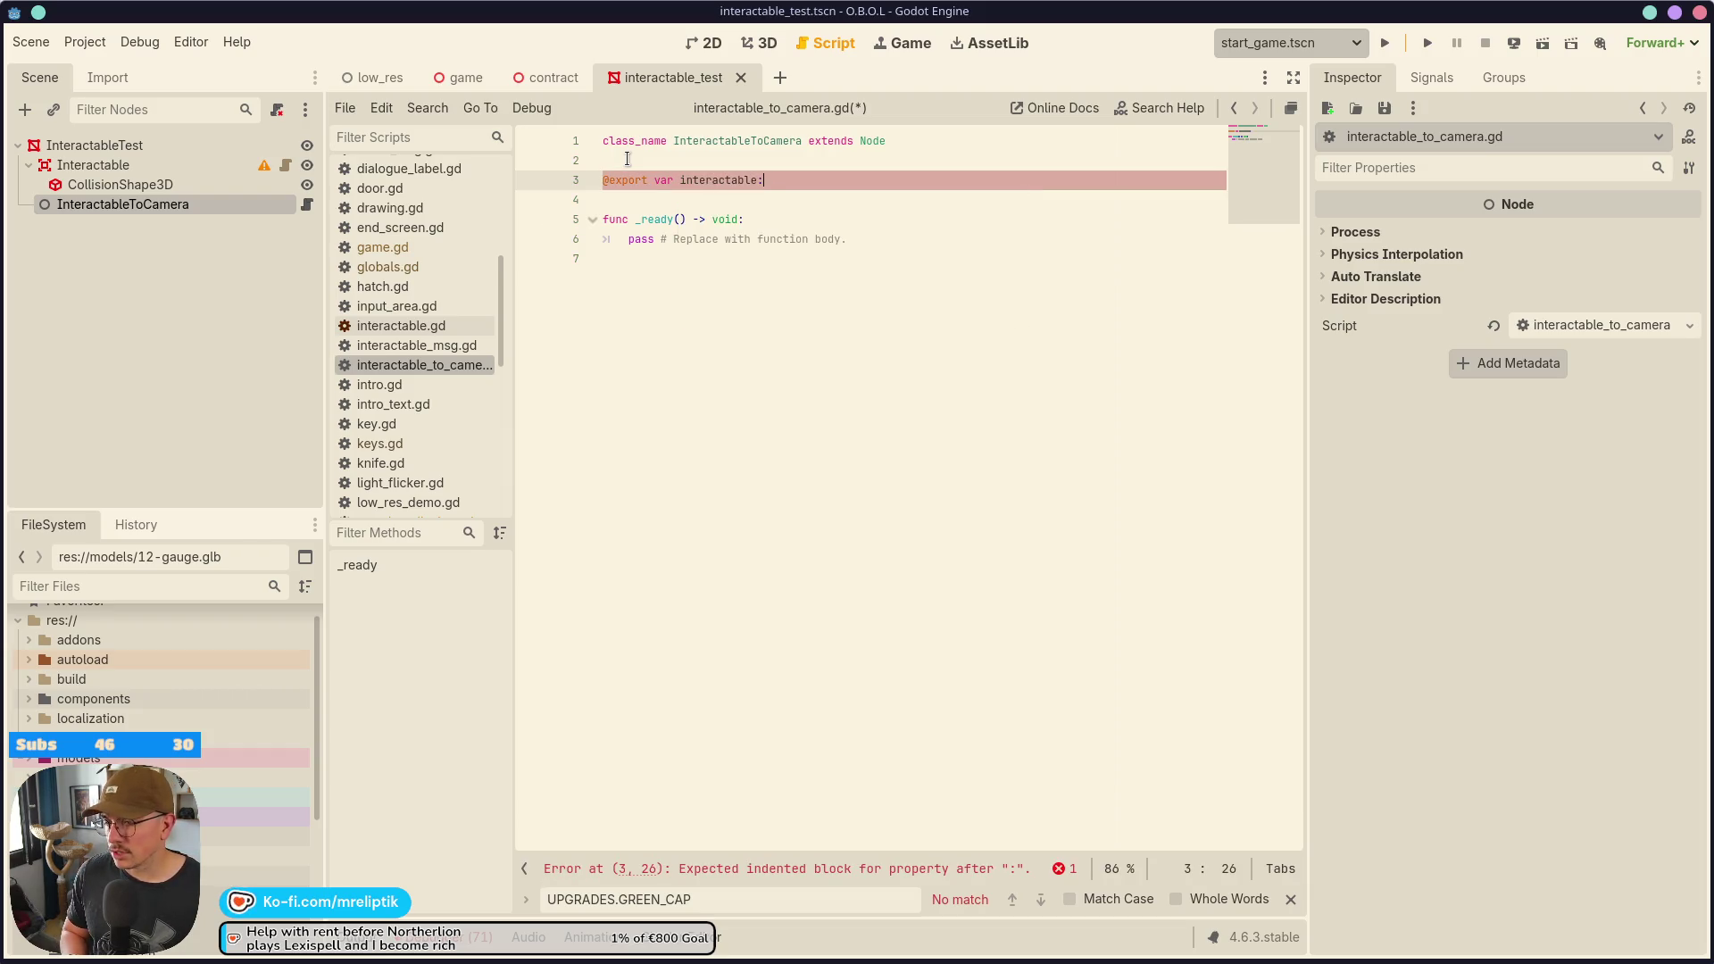
{"action": "key", "text": "Return"}
{"action": "key", "text": "ctrl+s"}
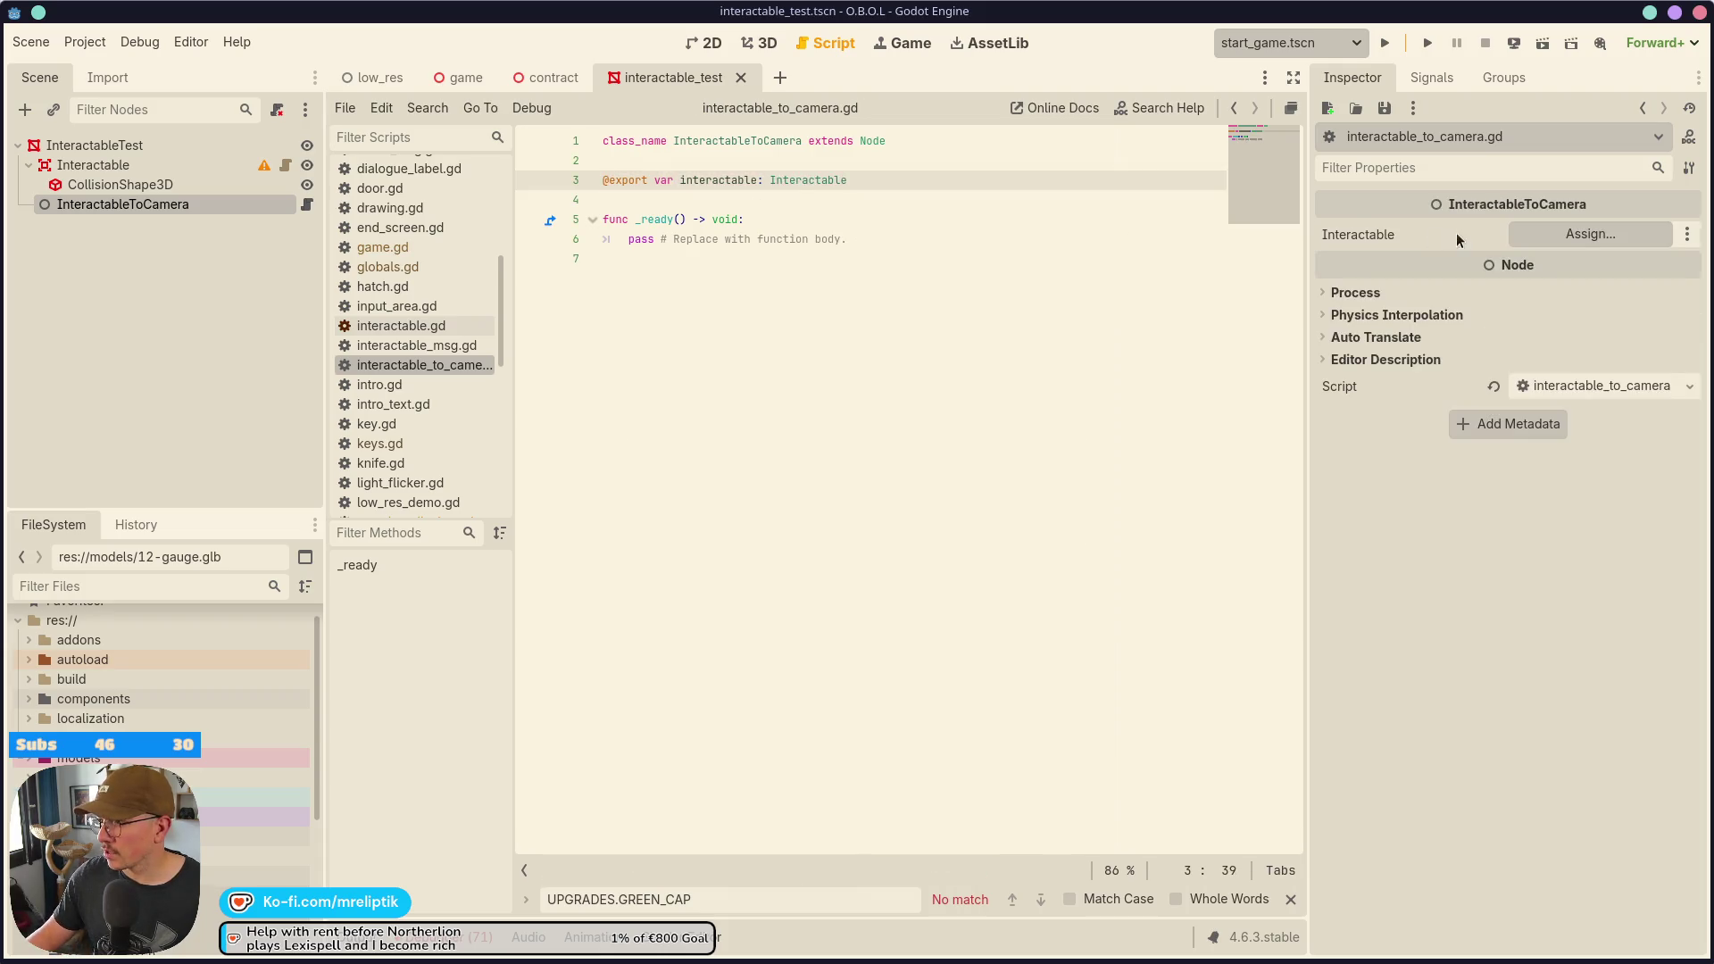
{"action": "left_click", "coordinate": [1580, 234]}
{"action": "double_click", "coordinate": [498, 278]}
{"action": "key", "text": "ctrl+s"}
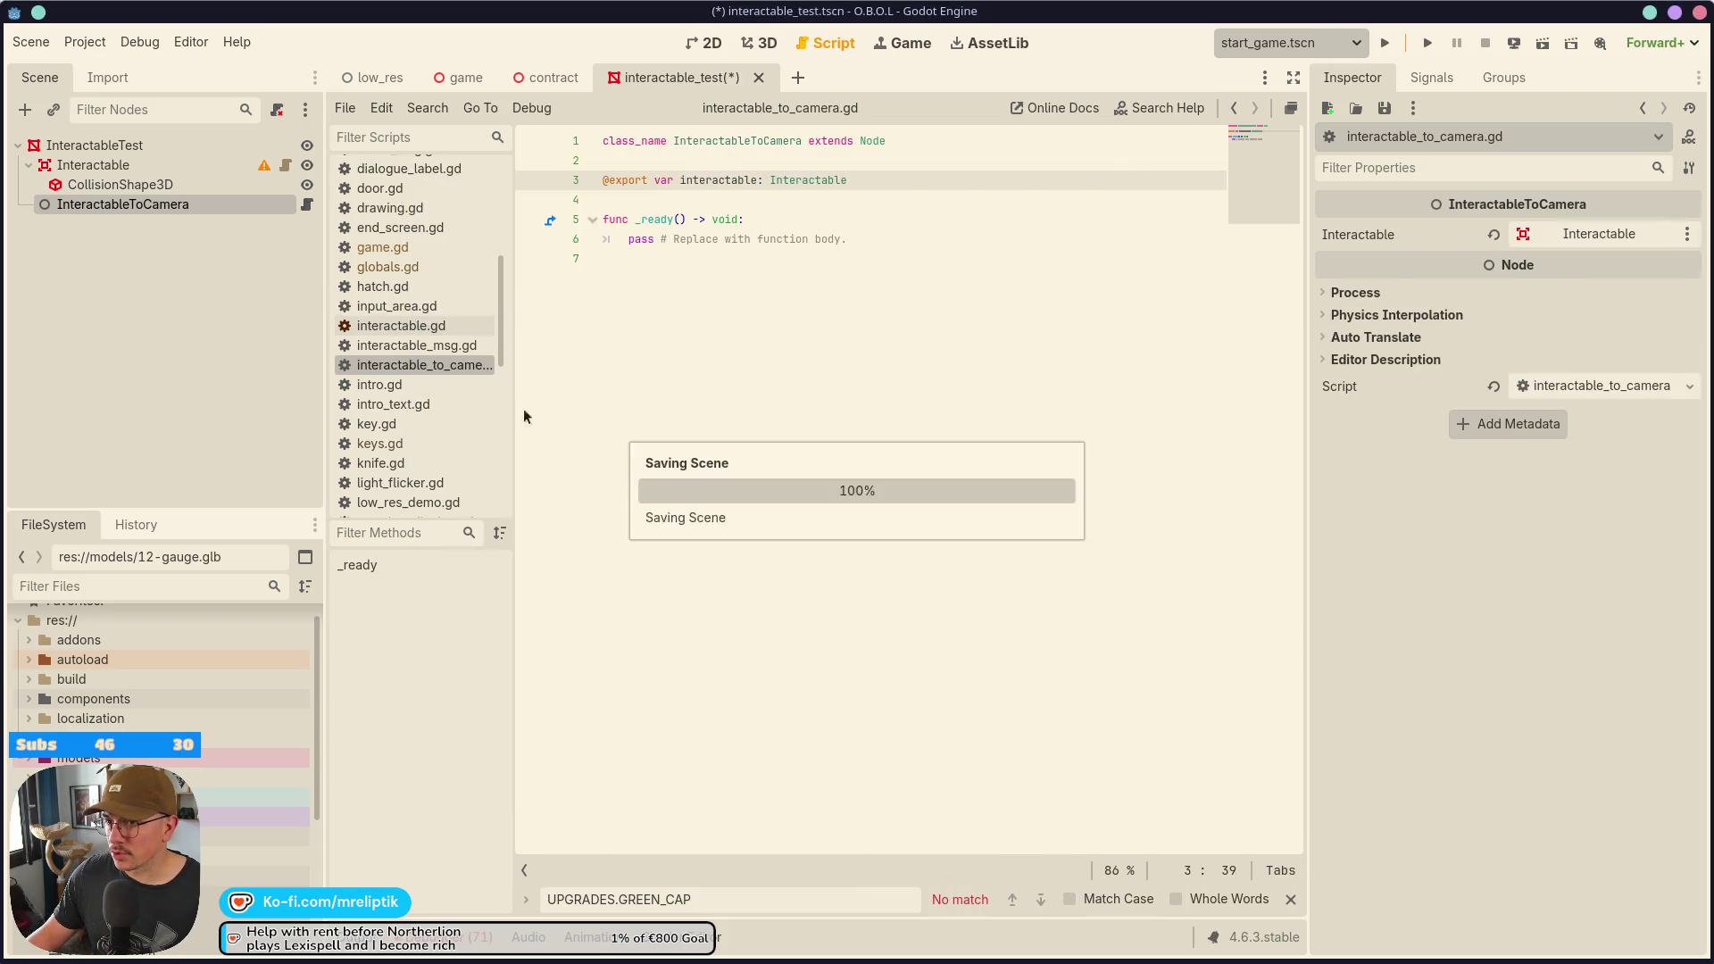
{"action": "left_click", "coordinate": [623, 257]}
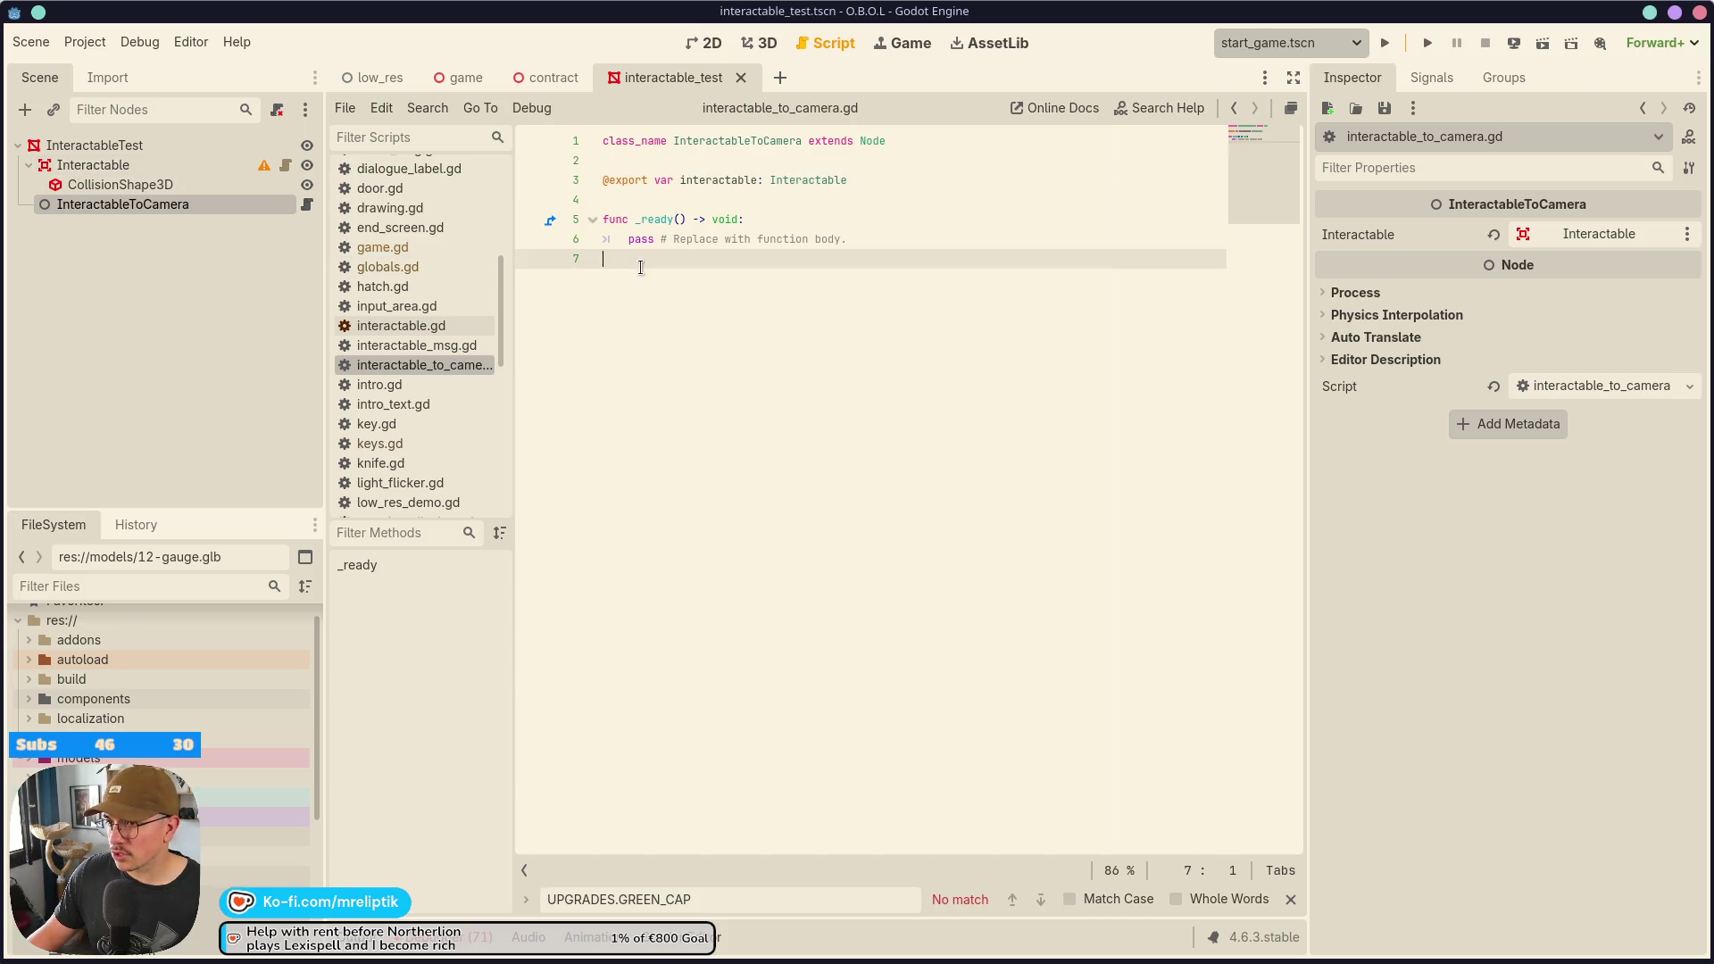
- Replace the pass in _ready with an 'if interactable:' check
{"action": "left_click_drag", "start_coordinate": [630, 239], "coordinate": [989, 242]}
{"action": "type", "text": "if inter"}
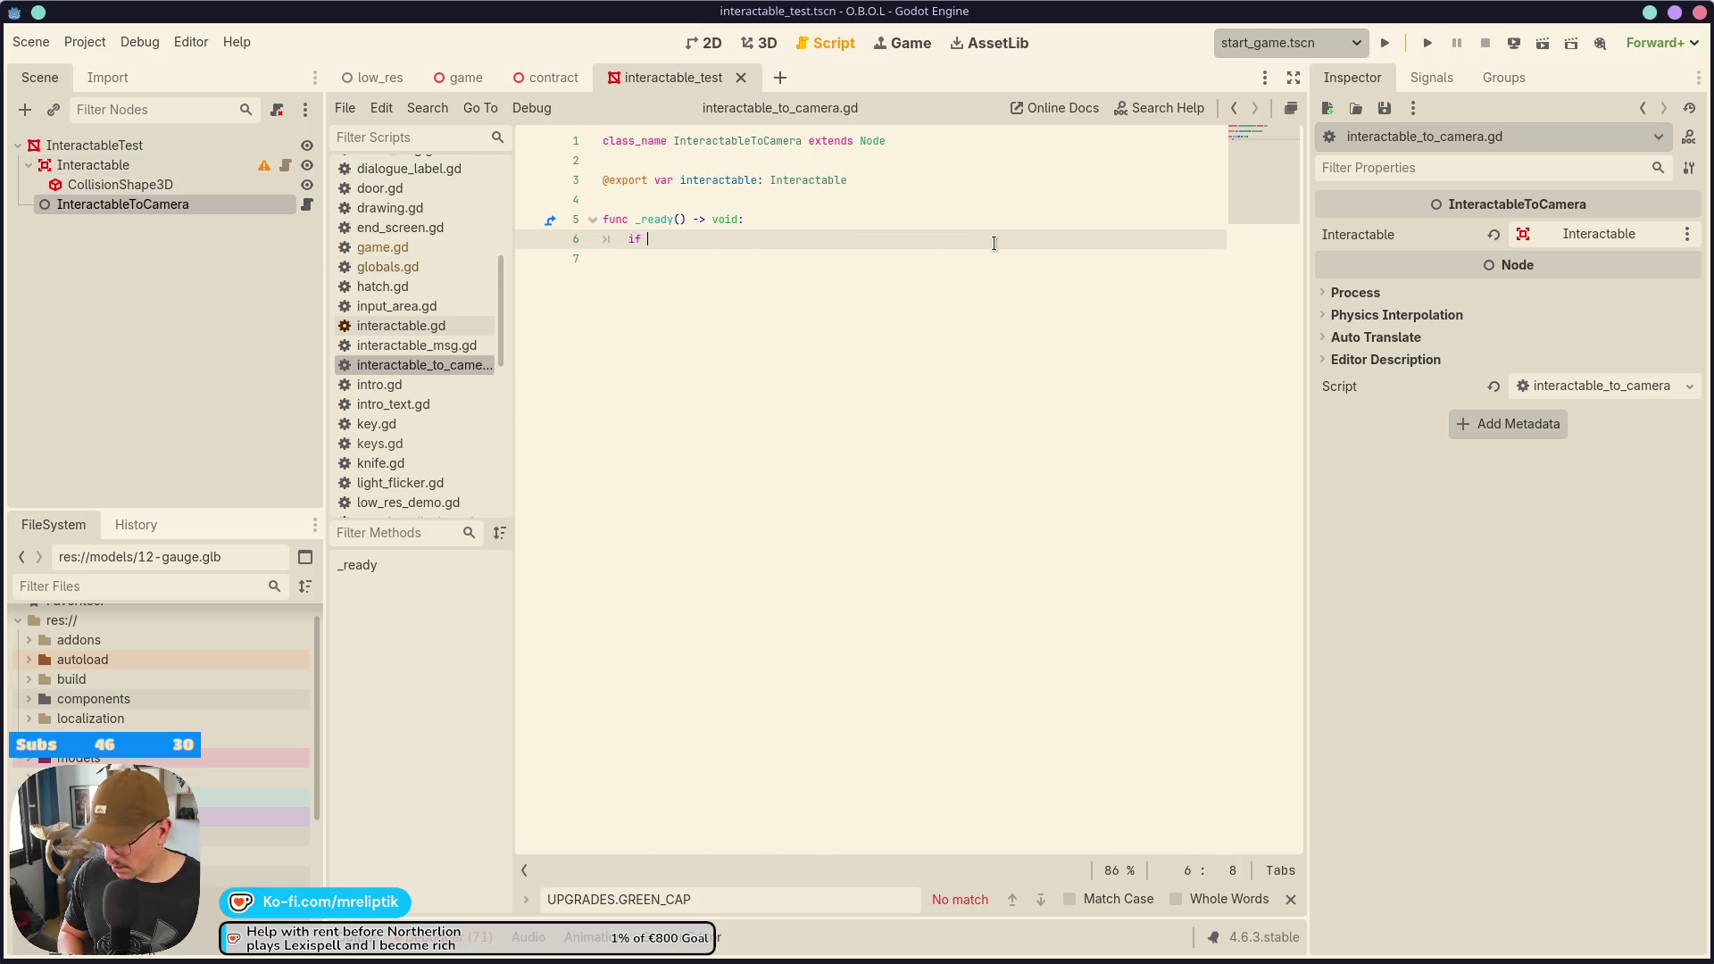
{"action": "key", "text": "Return"}
{"action": "type", "text": ":"}
{"action": "key", "text": "Return"}
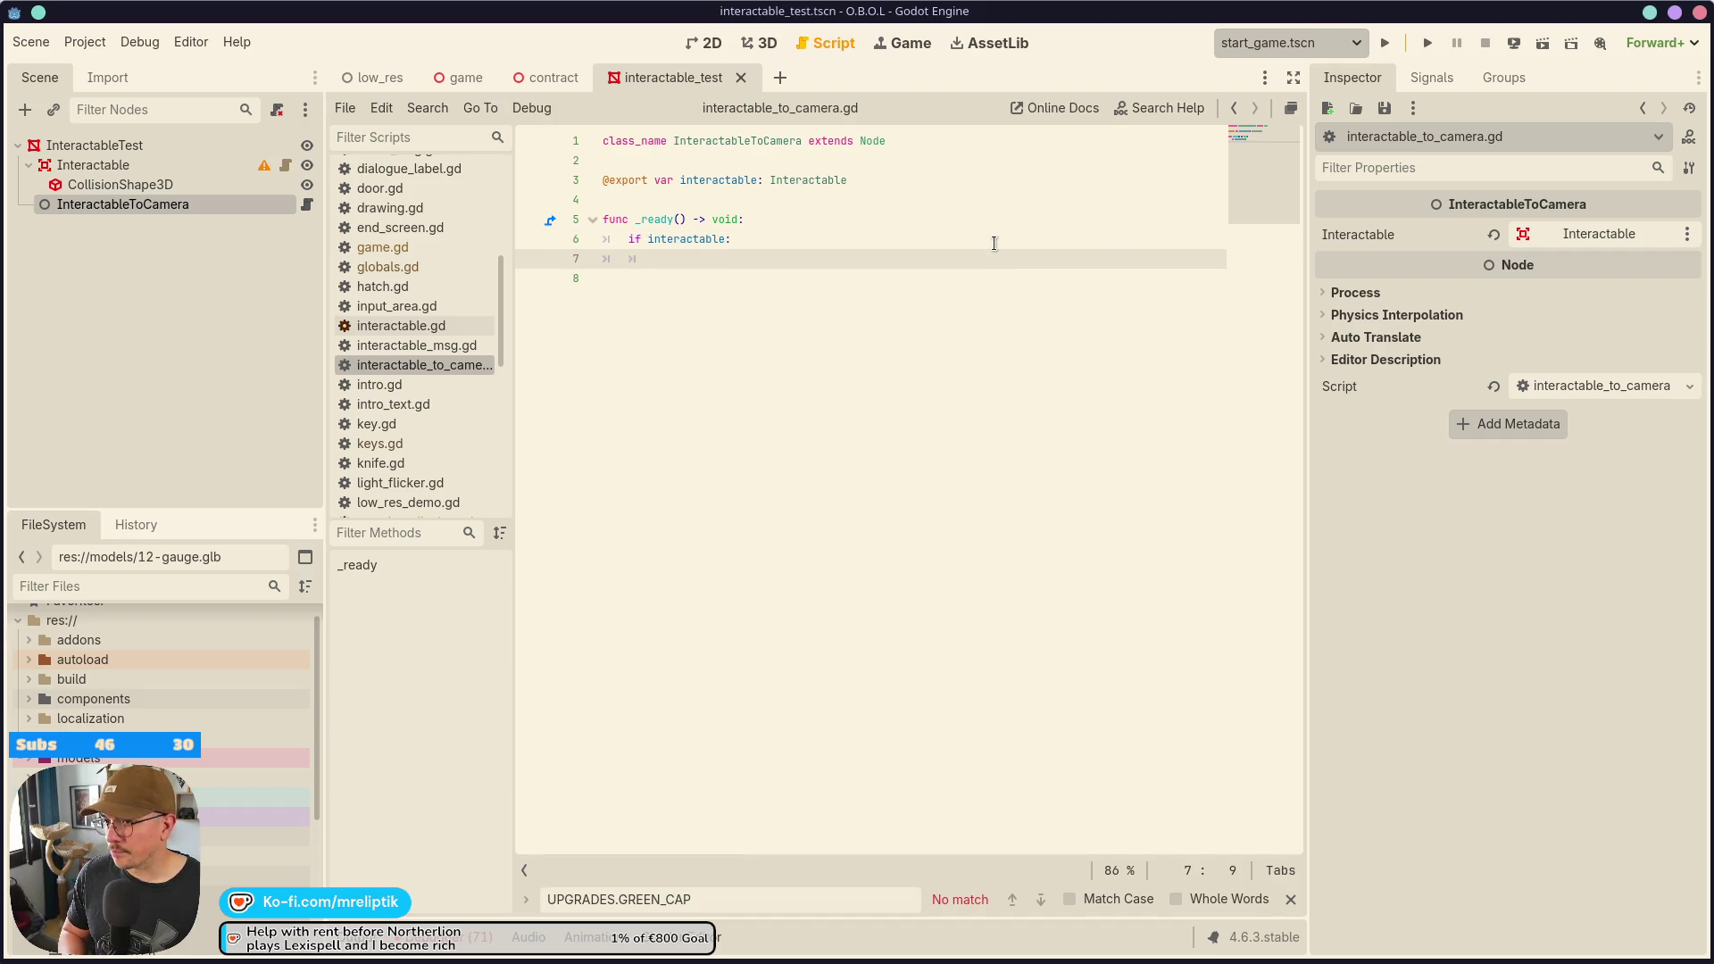
- Inside the check, connect interactable.interacted to on_interactable_interacted
{"action": "type", "text": "inter"}
{"action": "key", "text": "Return"}
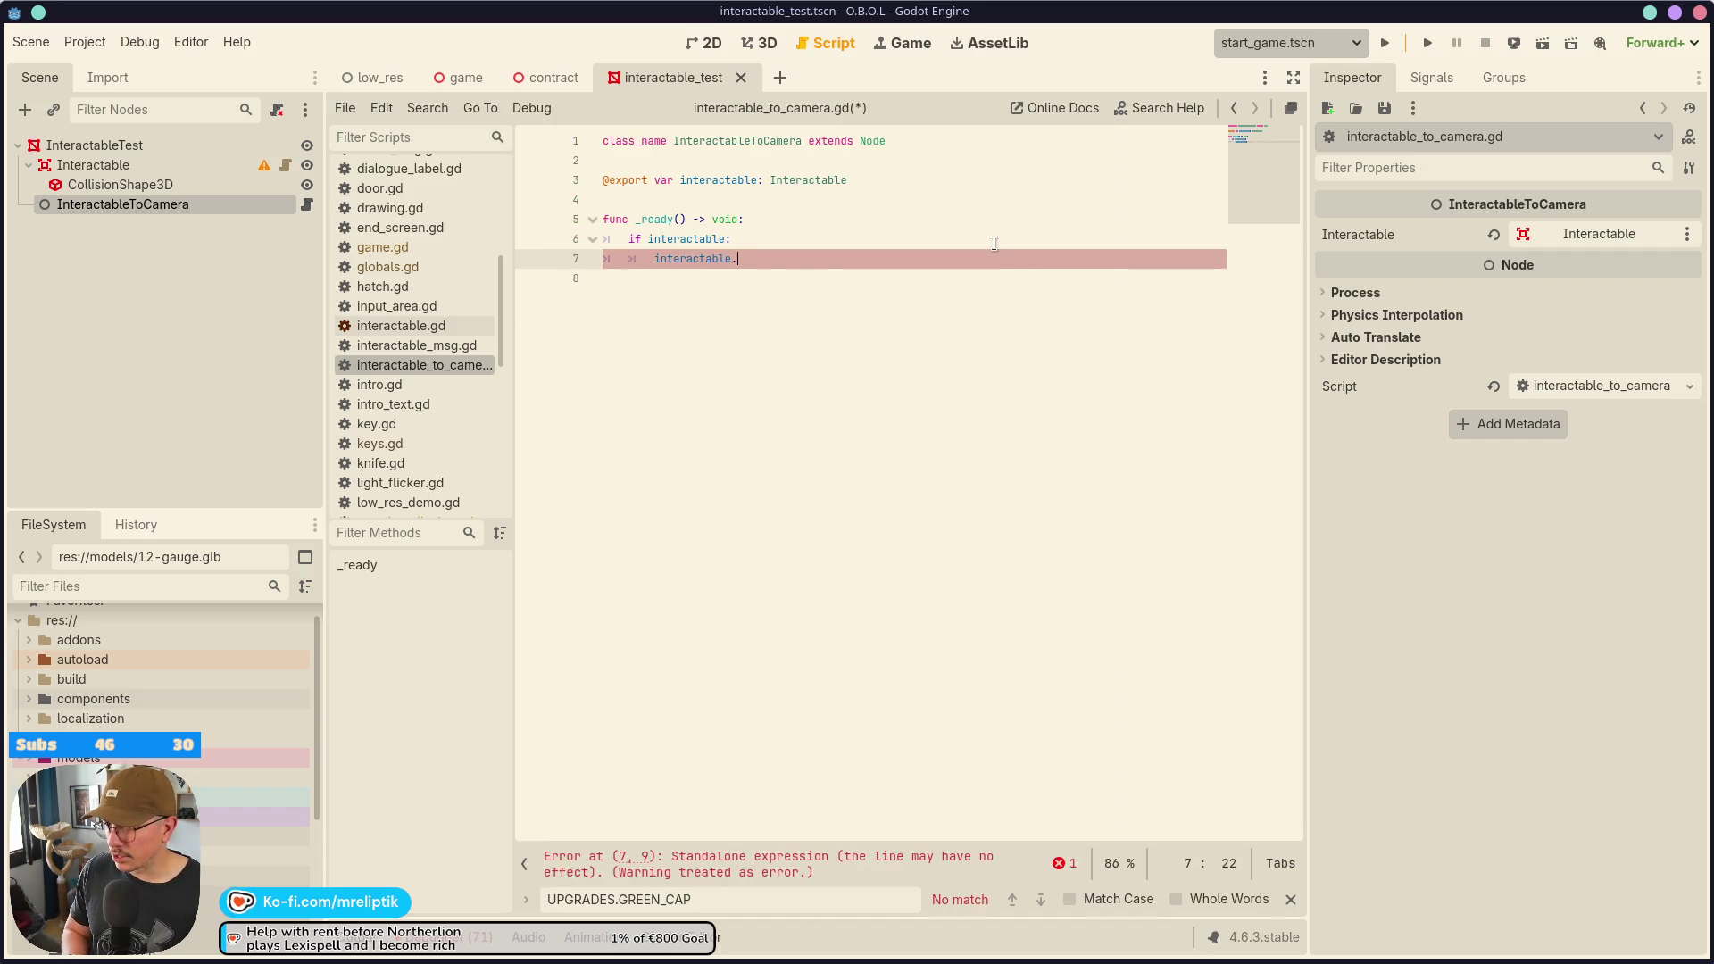
{"action": "type", "text": "."}
{"action": "key", "text": "Down"}
{"action": "key", "text": "Down"}
{"action": "key", "text": "Down"}
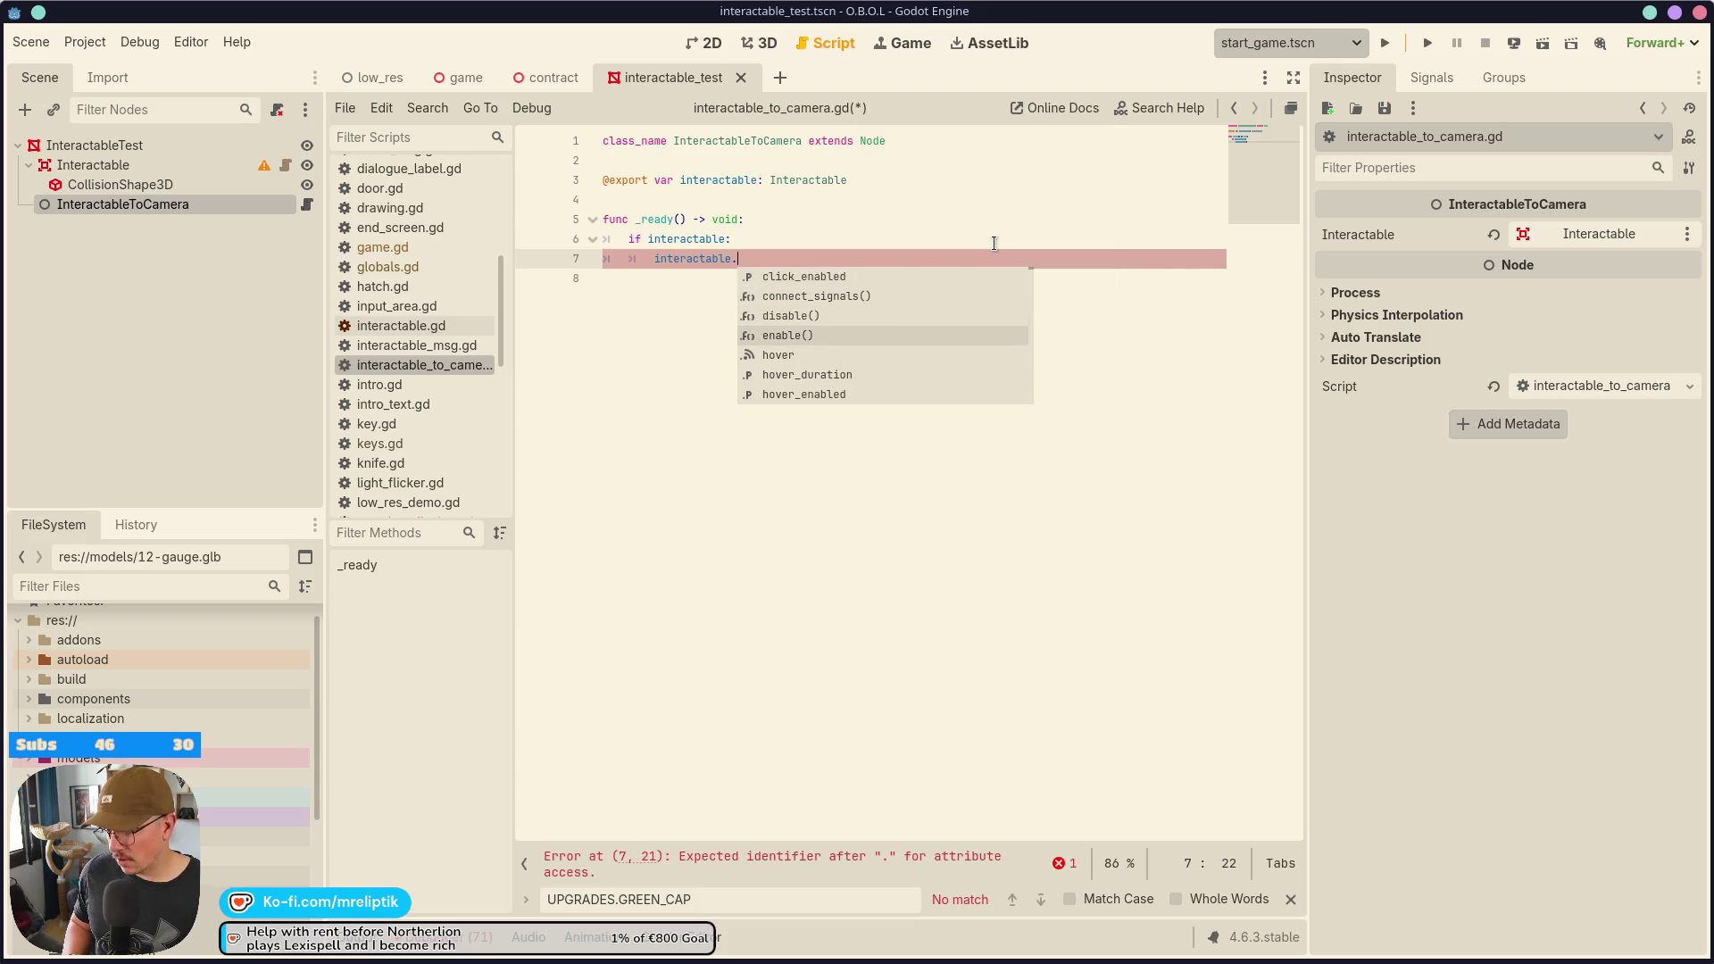
{"action": "key", "text": "Down"}
{"action": "key", "text": "Down"}
{"action": "key", "text": "Down"}
{"action": "key", "text": "Down"}
{"action": "key", "text": "Down"}
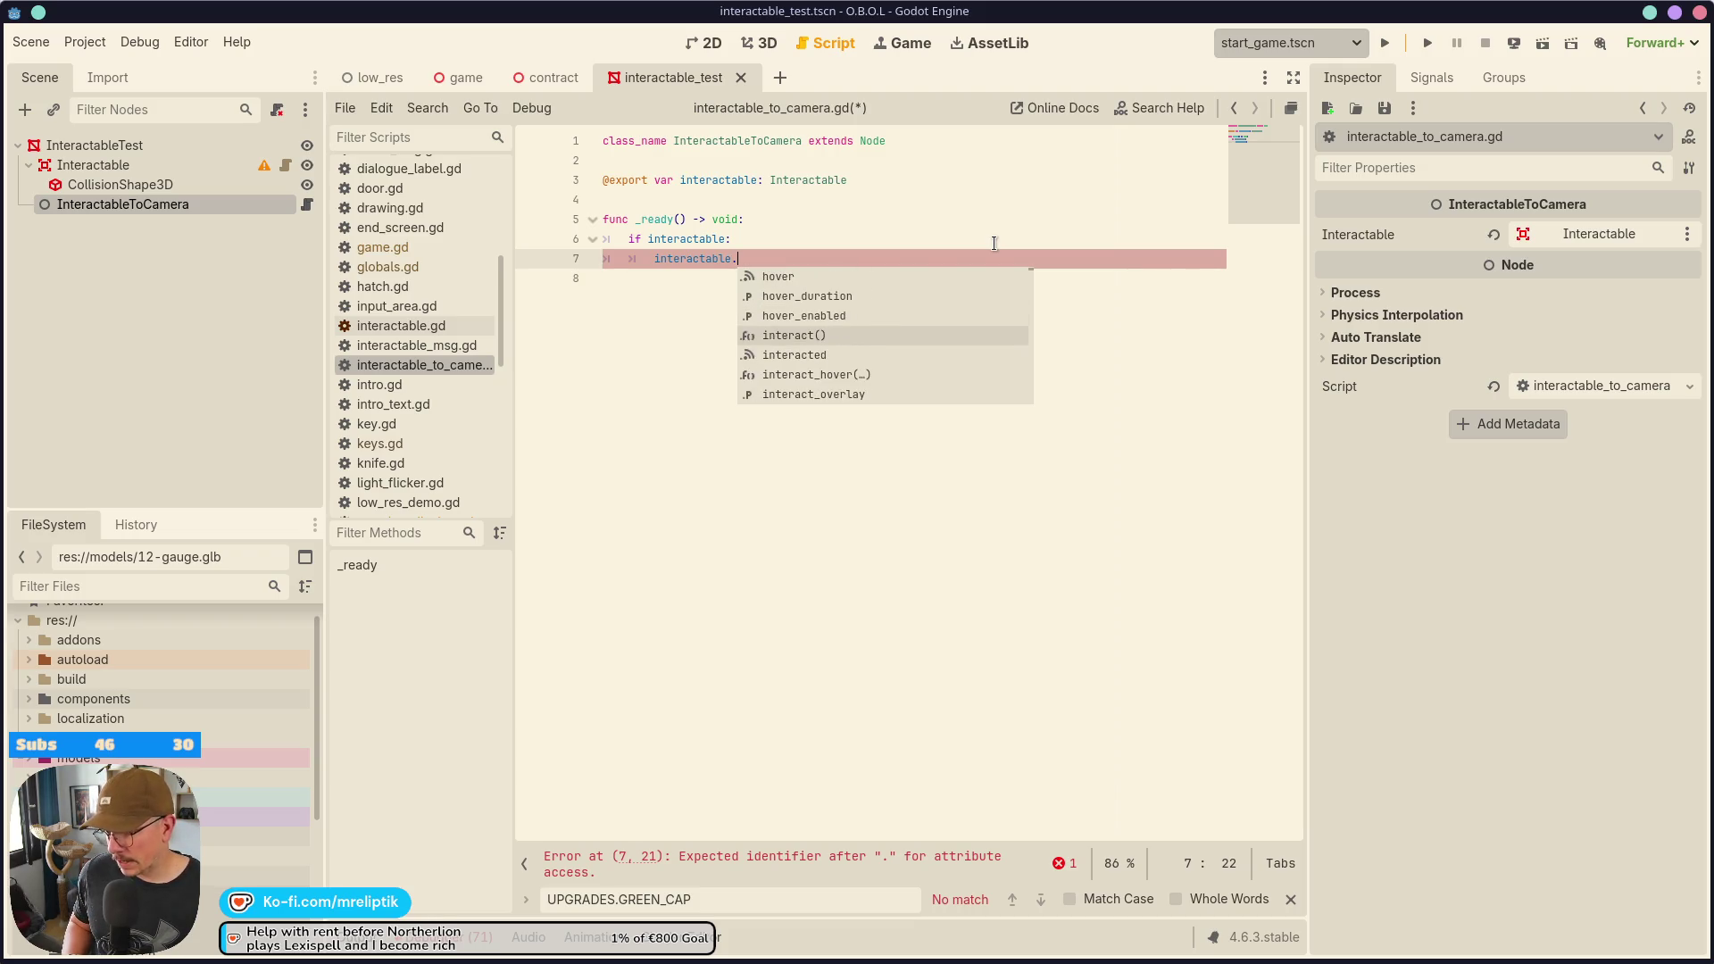
{"action": "key", "text": "Return"}
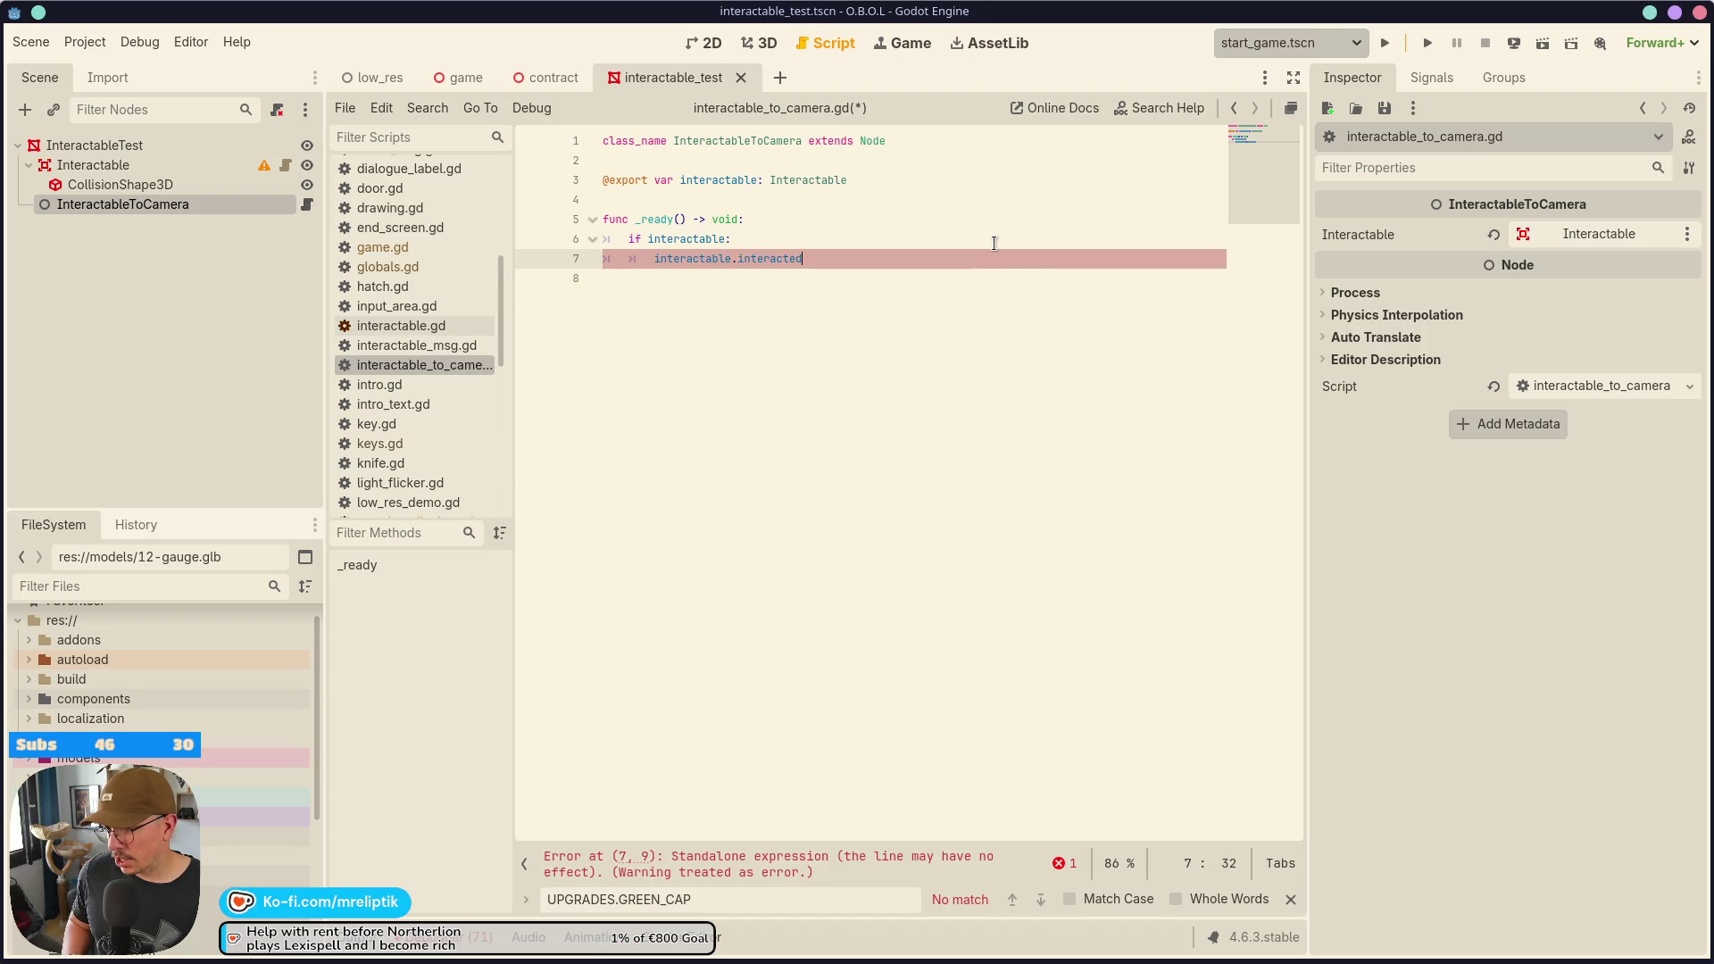
{"action": "type", "text": ".connect(on"}
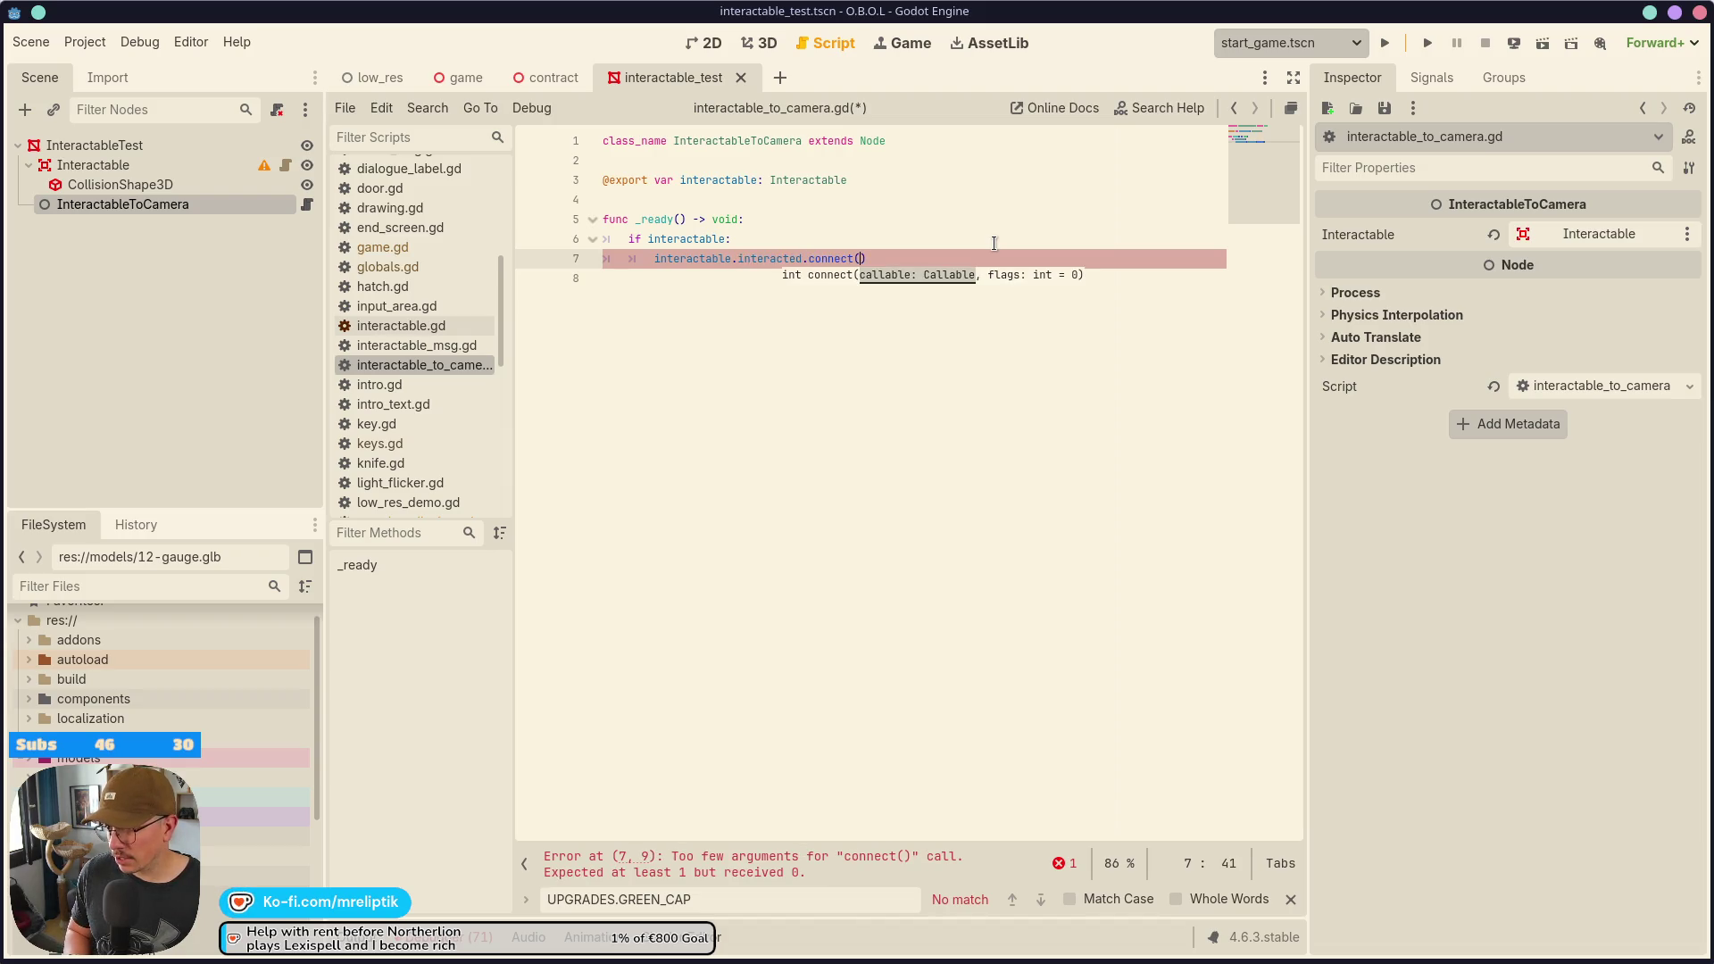
{"action": "type", "text": "_interact"}
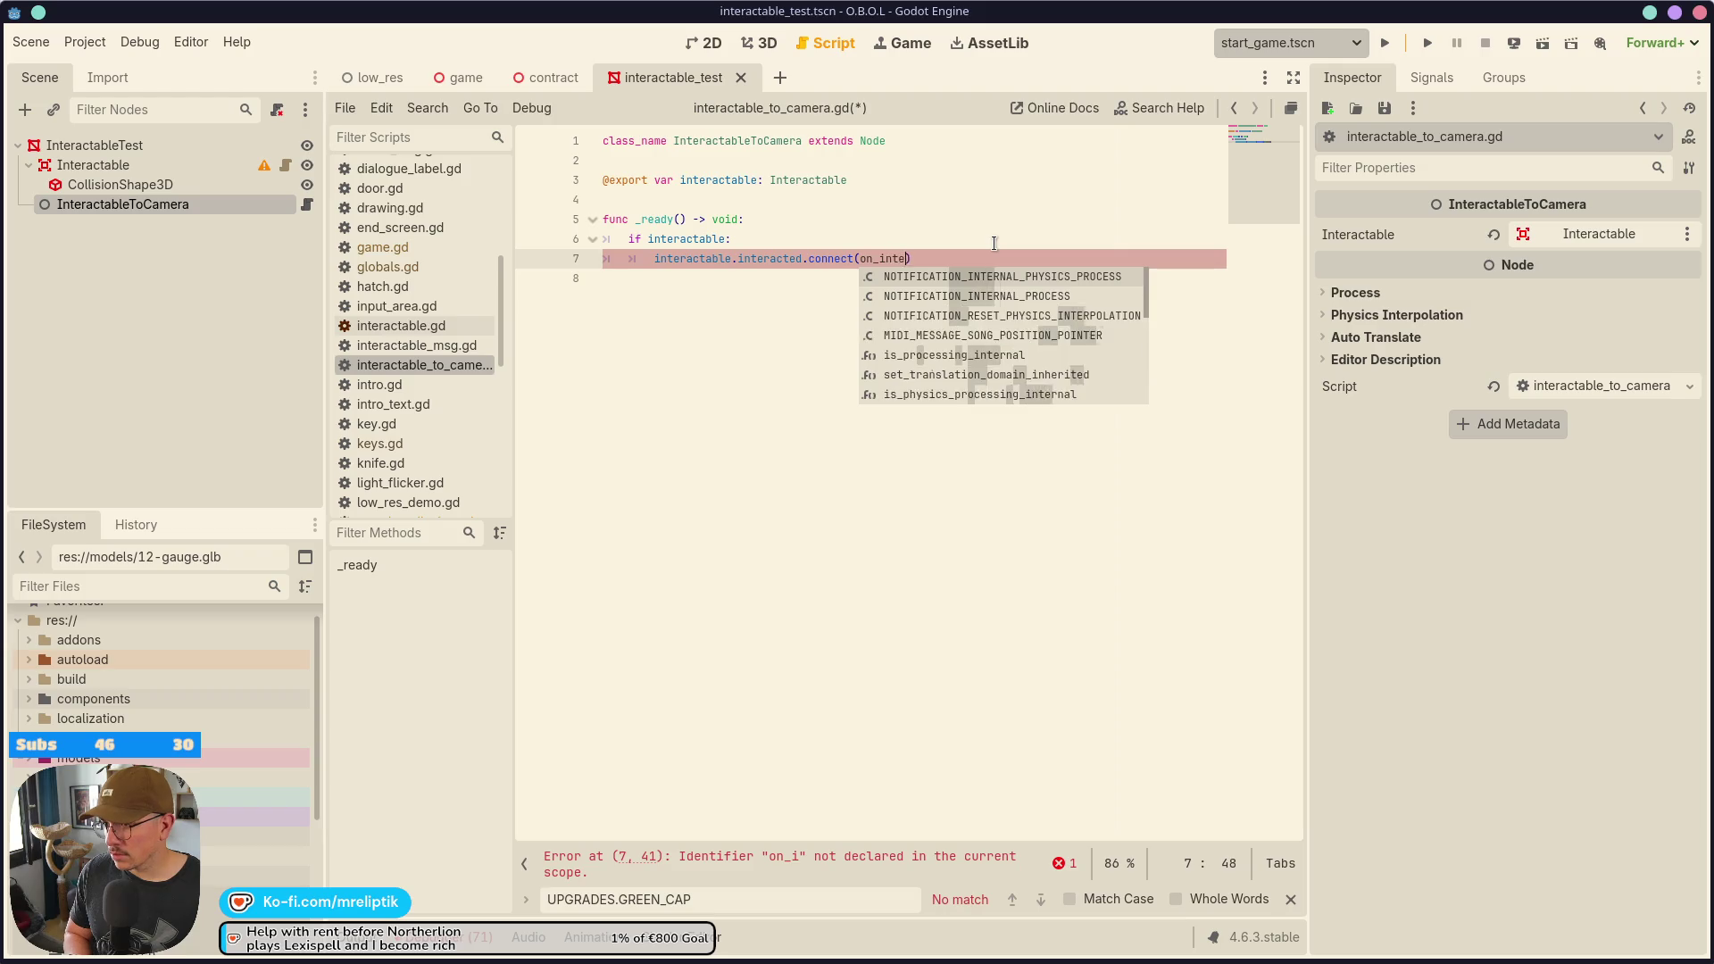
{"action": "type", "text": "able_interec"}
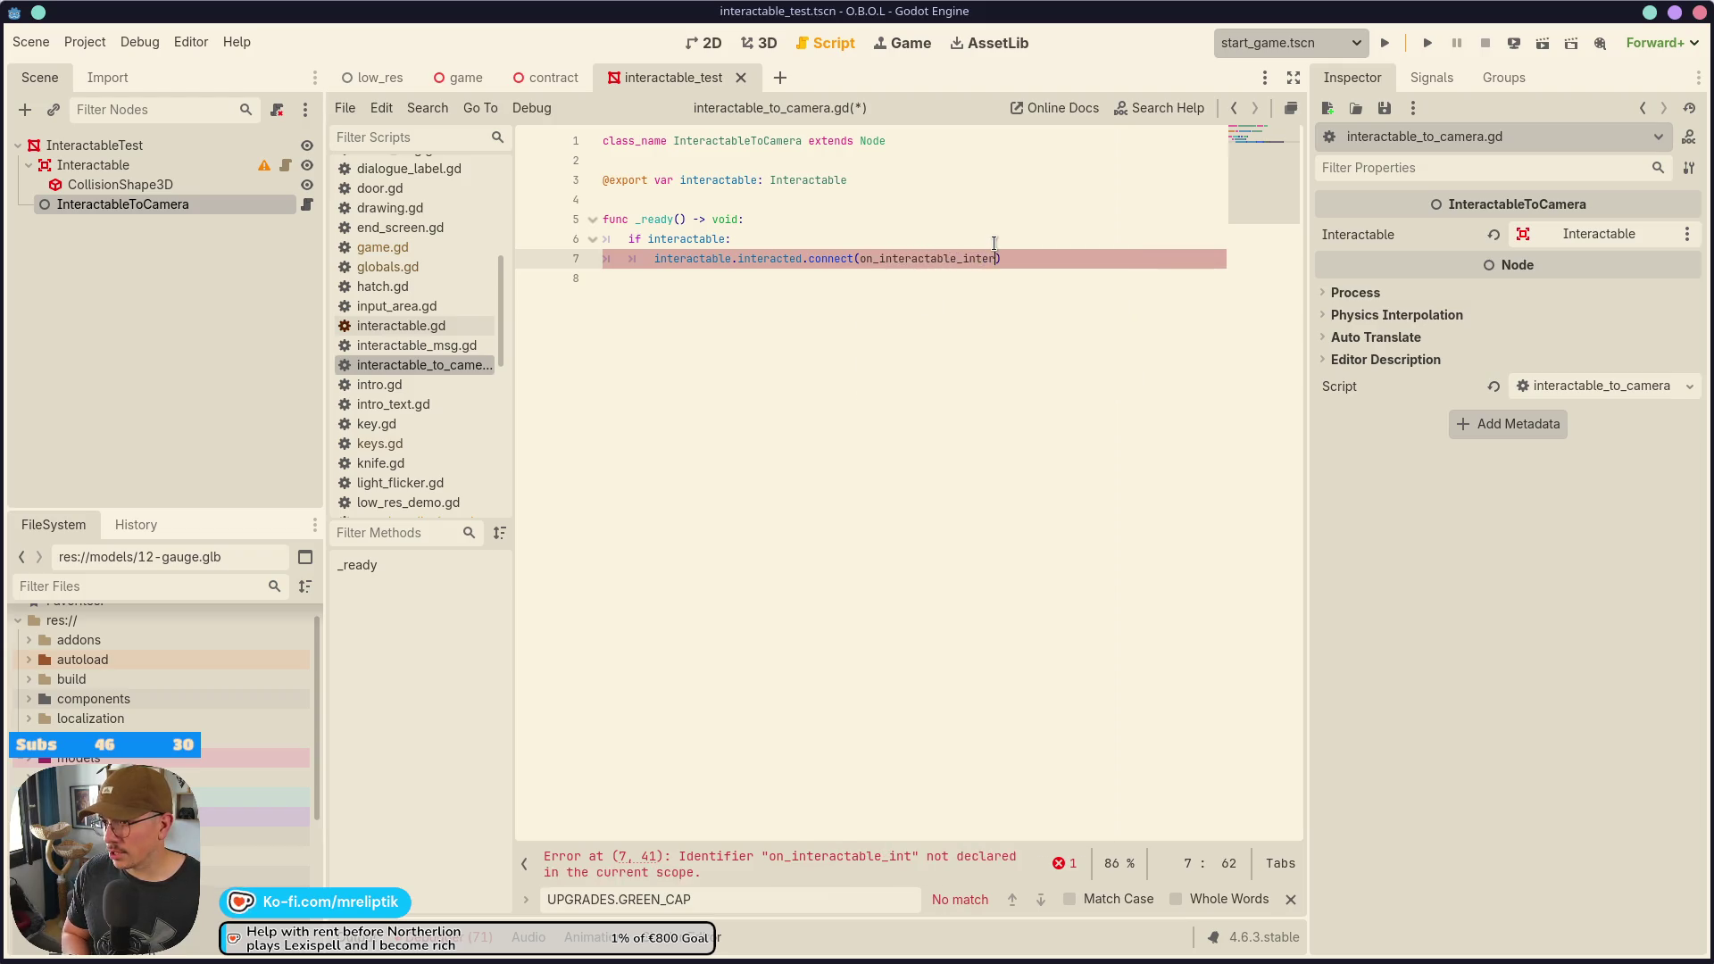
{"action": "key", "text": "BackSpace"}
{"action": "key", "text": "BackSpace"}
{"action": "type", "text": "acte"}
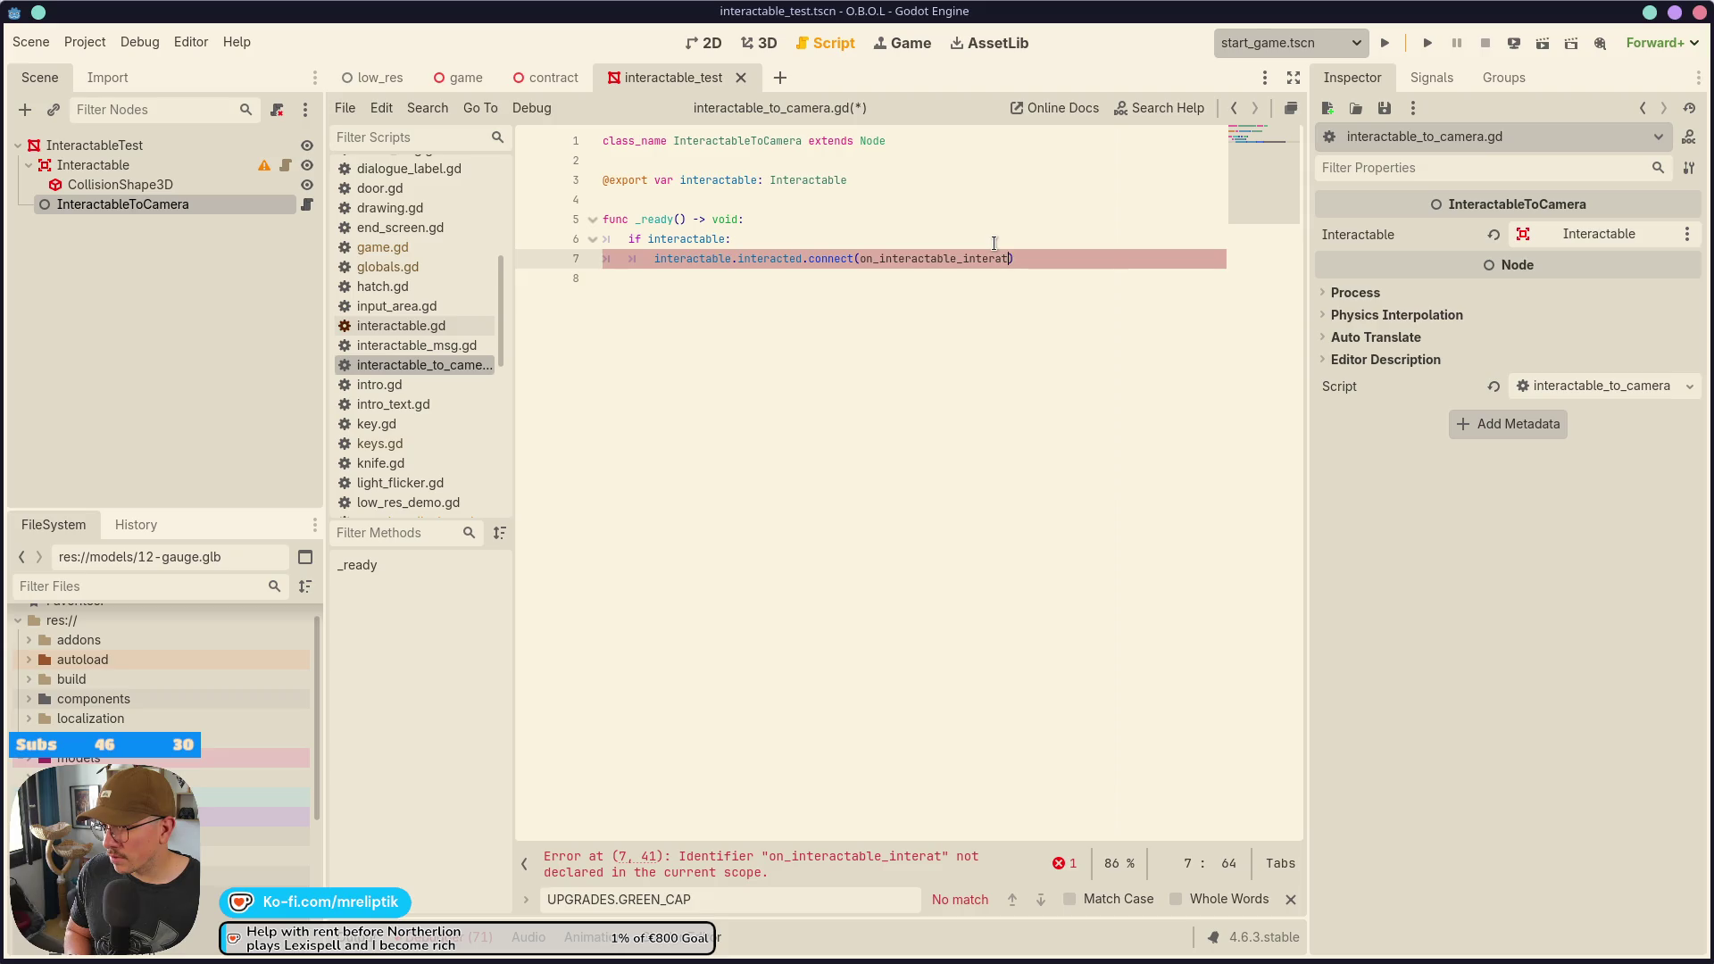
{"action": "type", "text": "d"}
{"action": "key", "text": "ctrl+s"}
- Add a stub handler 'func on_interactable_interacted() -> void:' containing pass
{"action": "key", "text": "Down"}
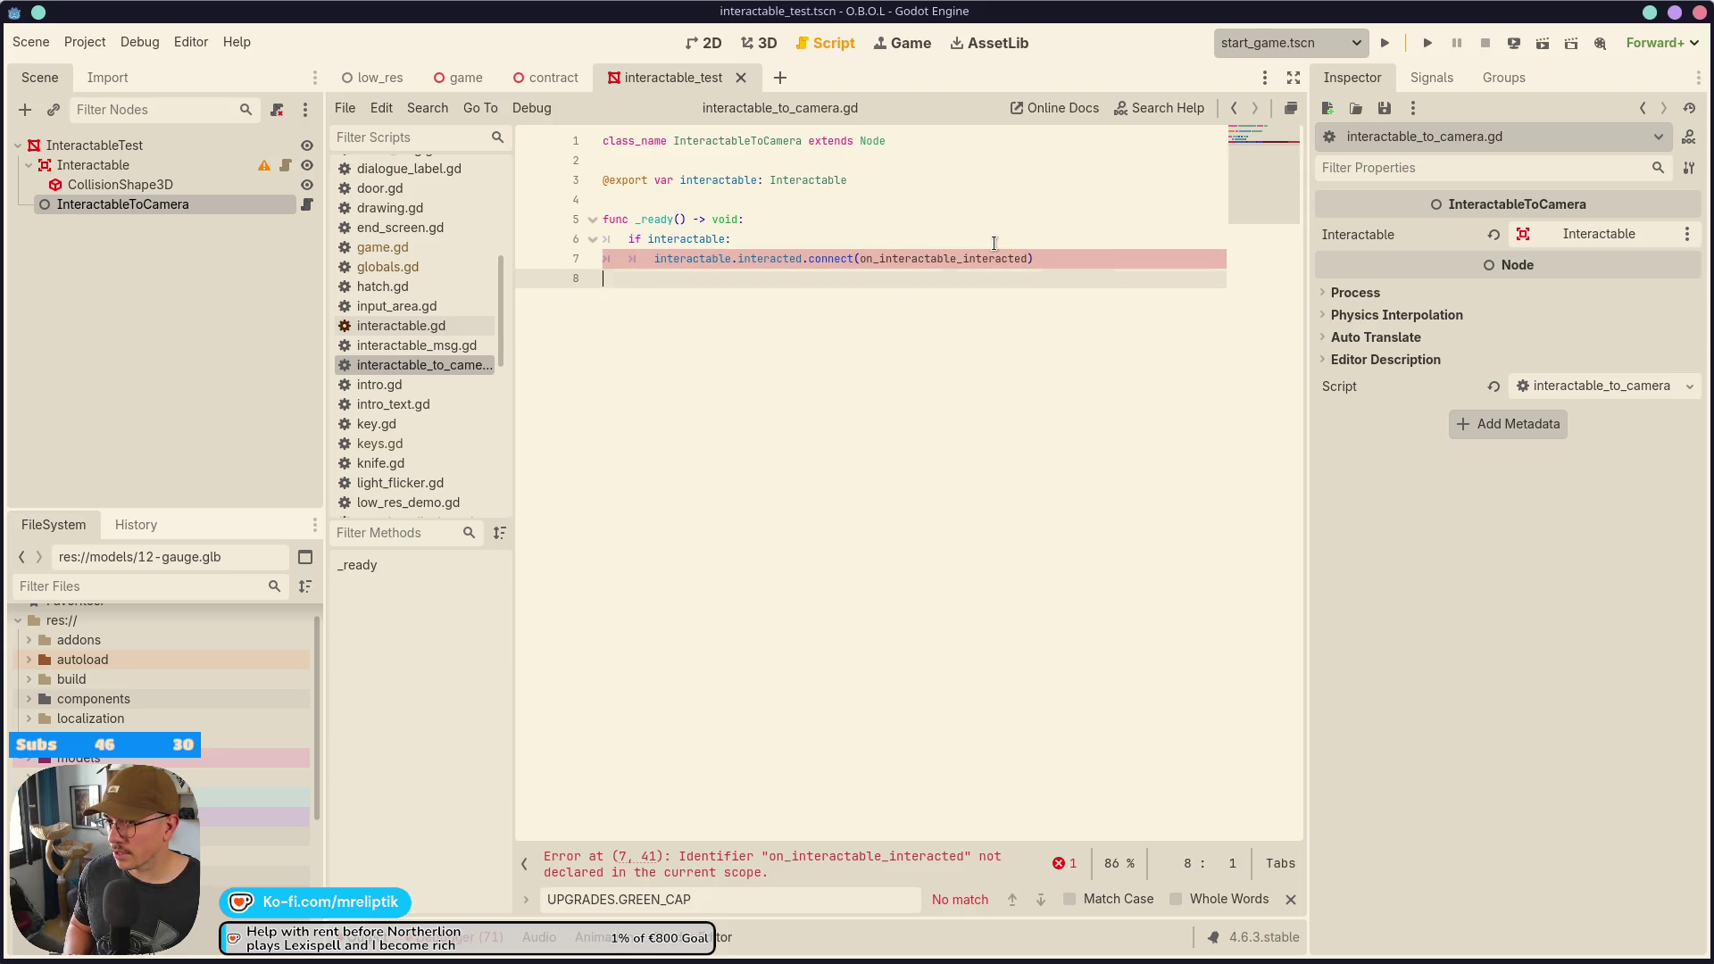
{"action": "key", "text": "Return"}
{"action": "type", "text": "func "}
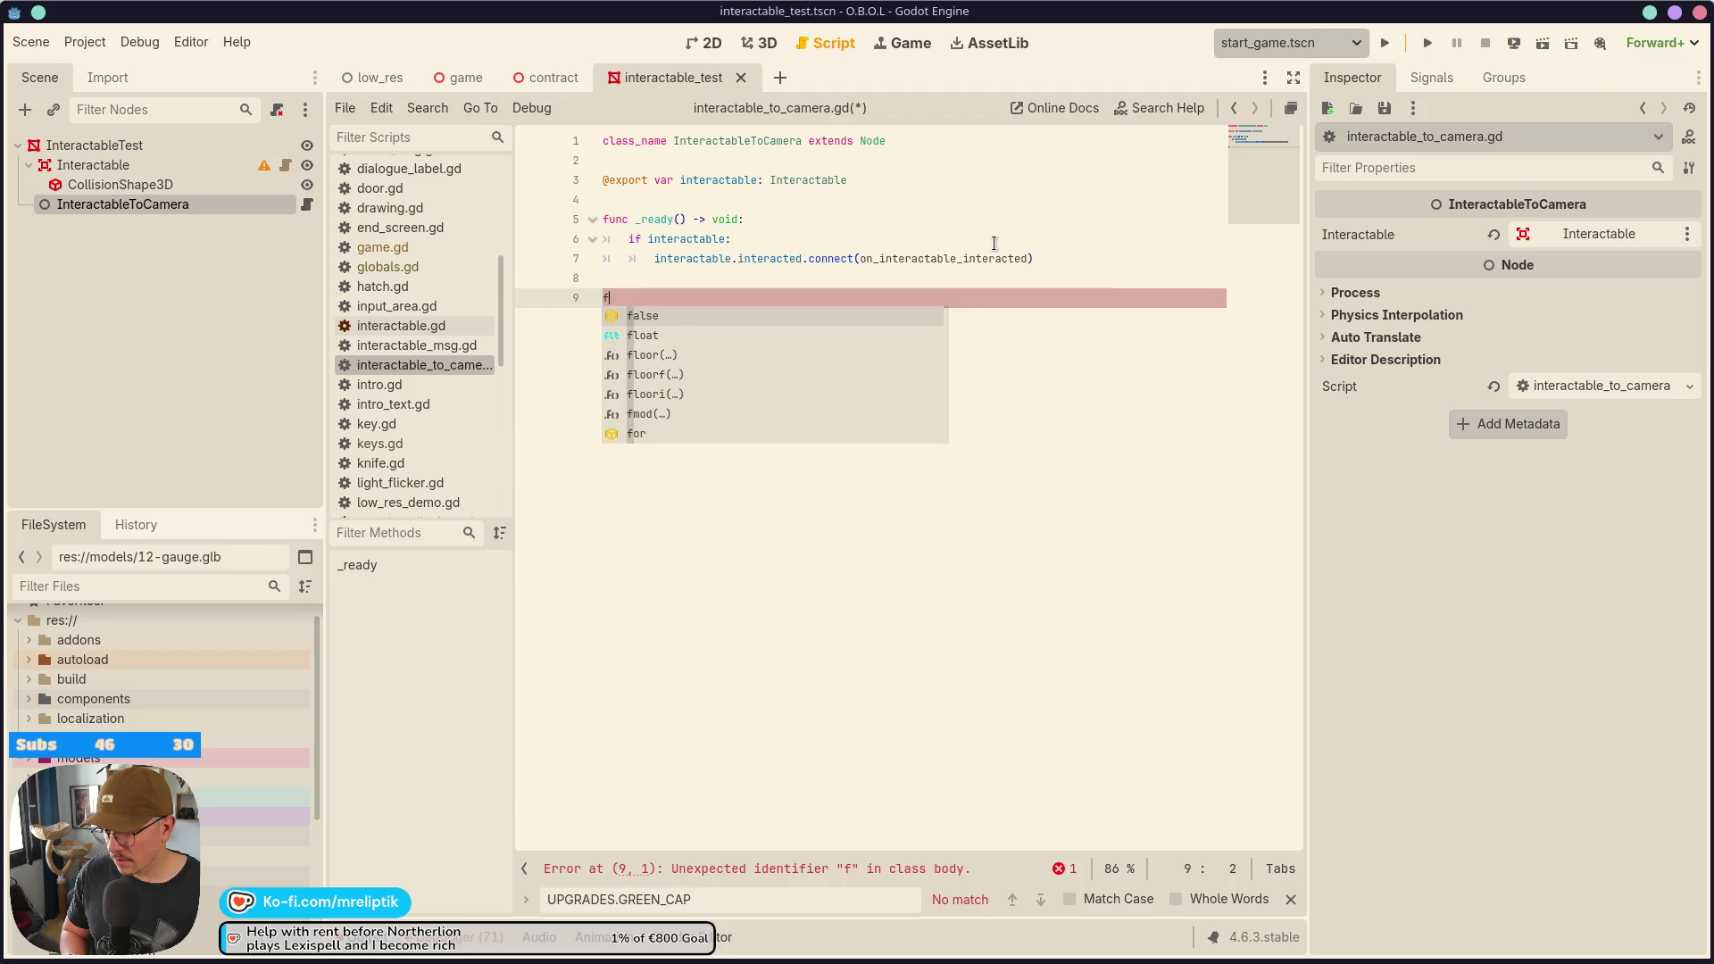
{"action": "type", "text": "on_interactable_interacted() -> void"}
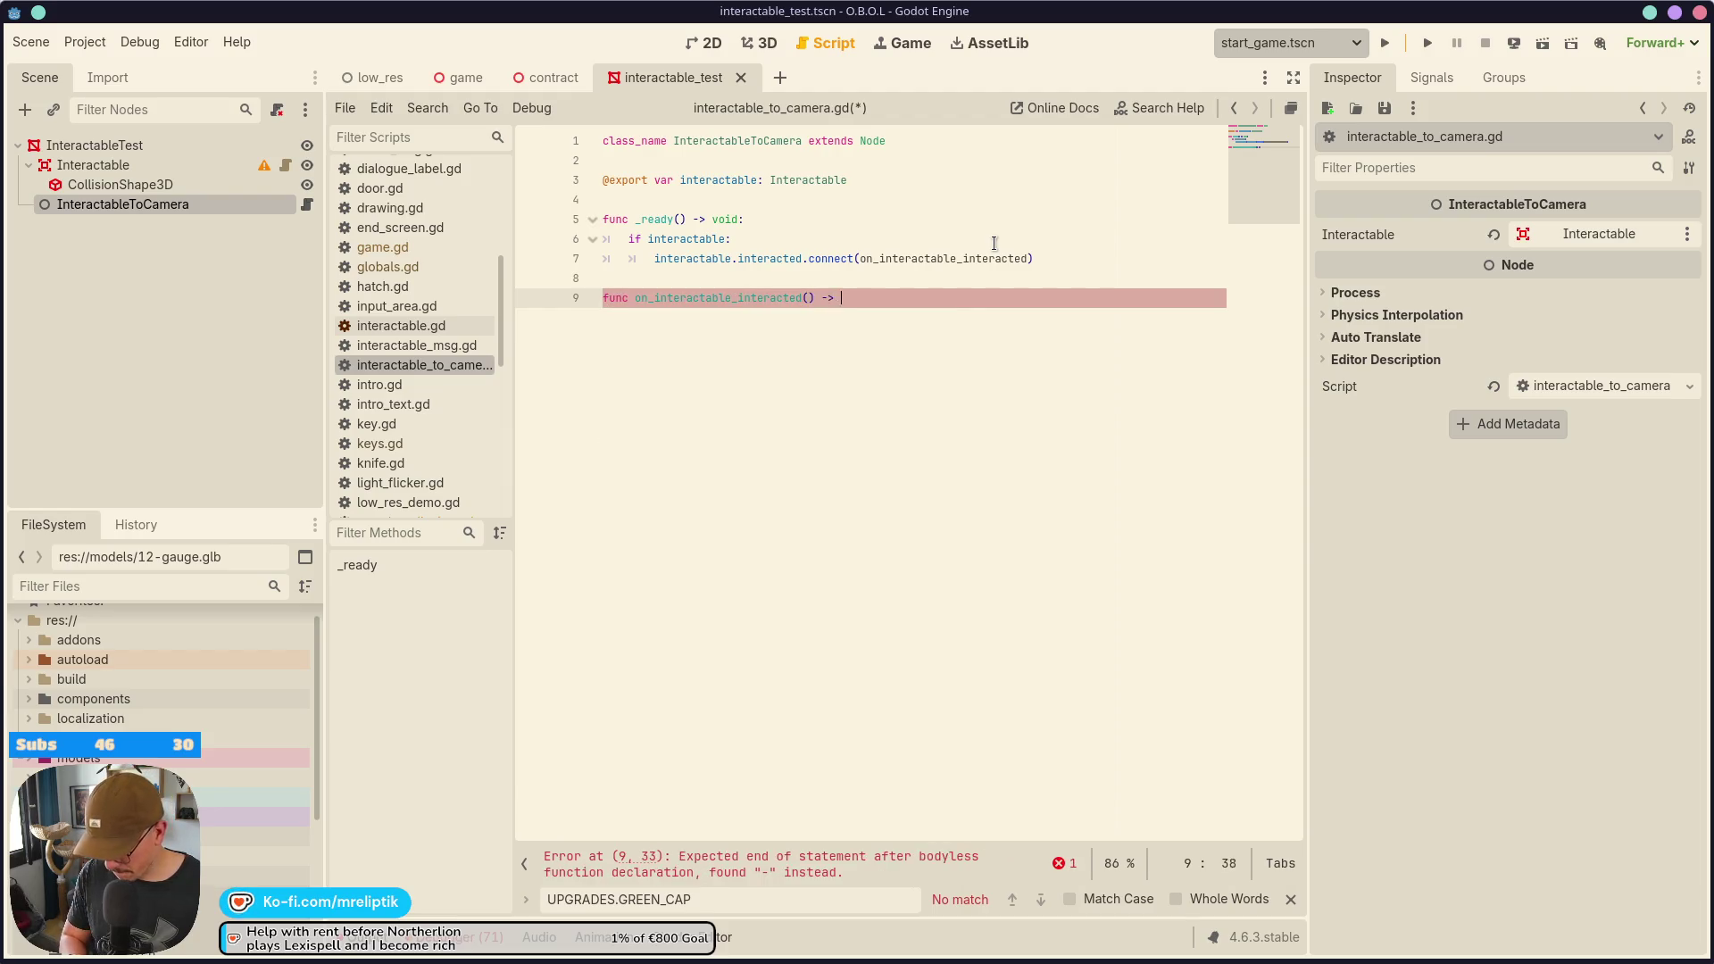
{"action": "type", "text": ":"}
{"action": "key", "text": "Return"}
{"action": "type", "text": "pass"}
{"action": "key", "text": "ctrl+s"}
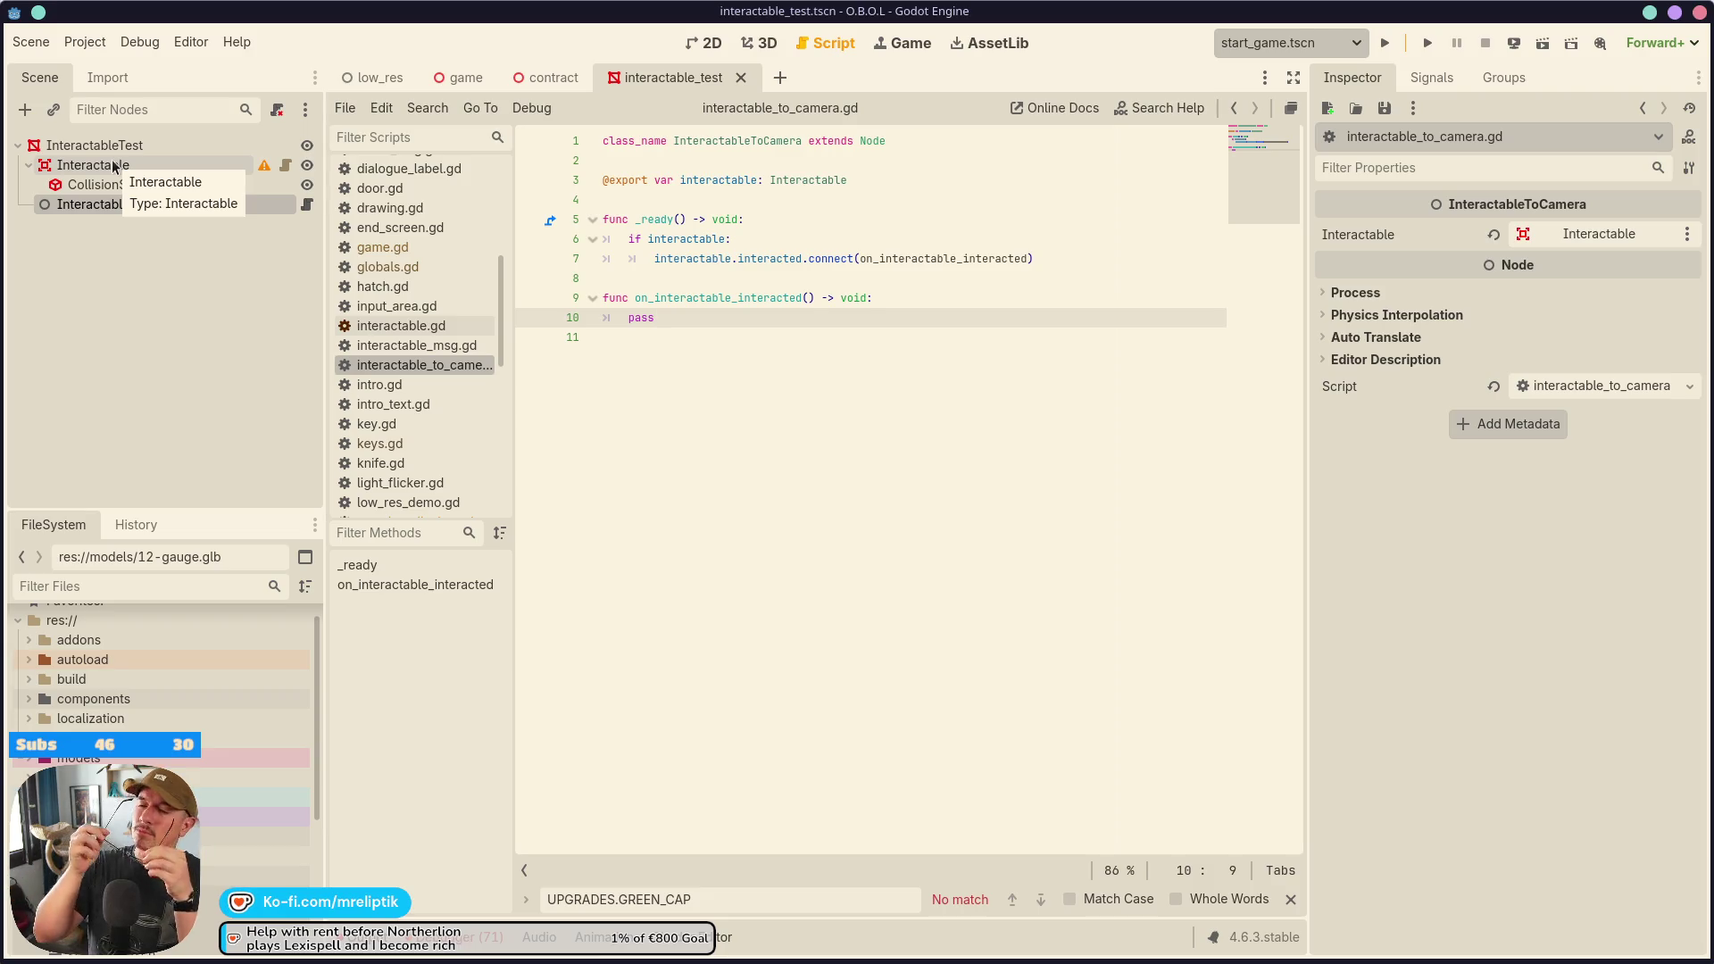
{"action": "left_click", "coordinate": [718, 161]}
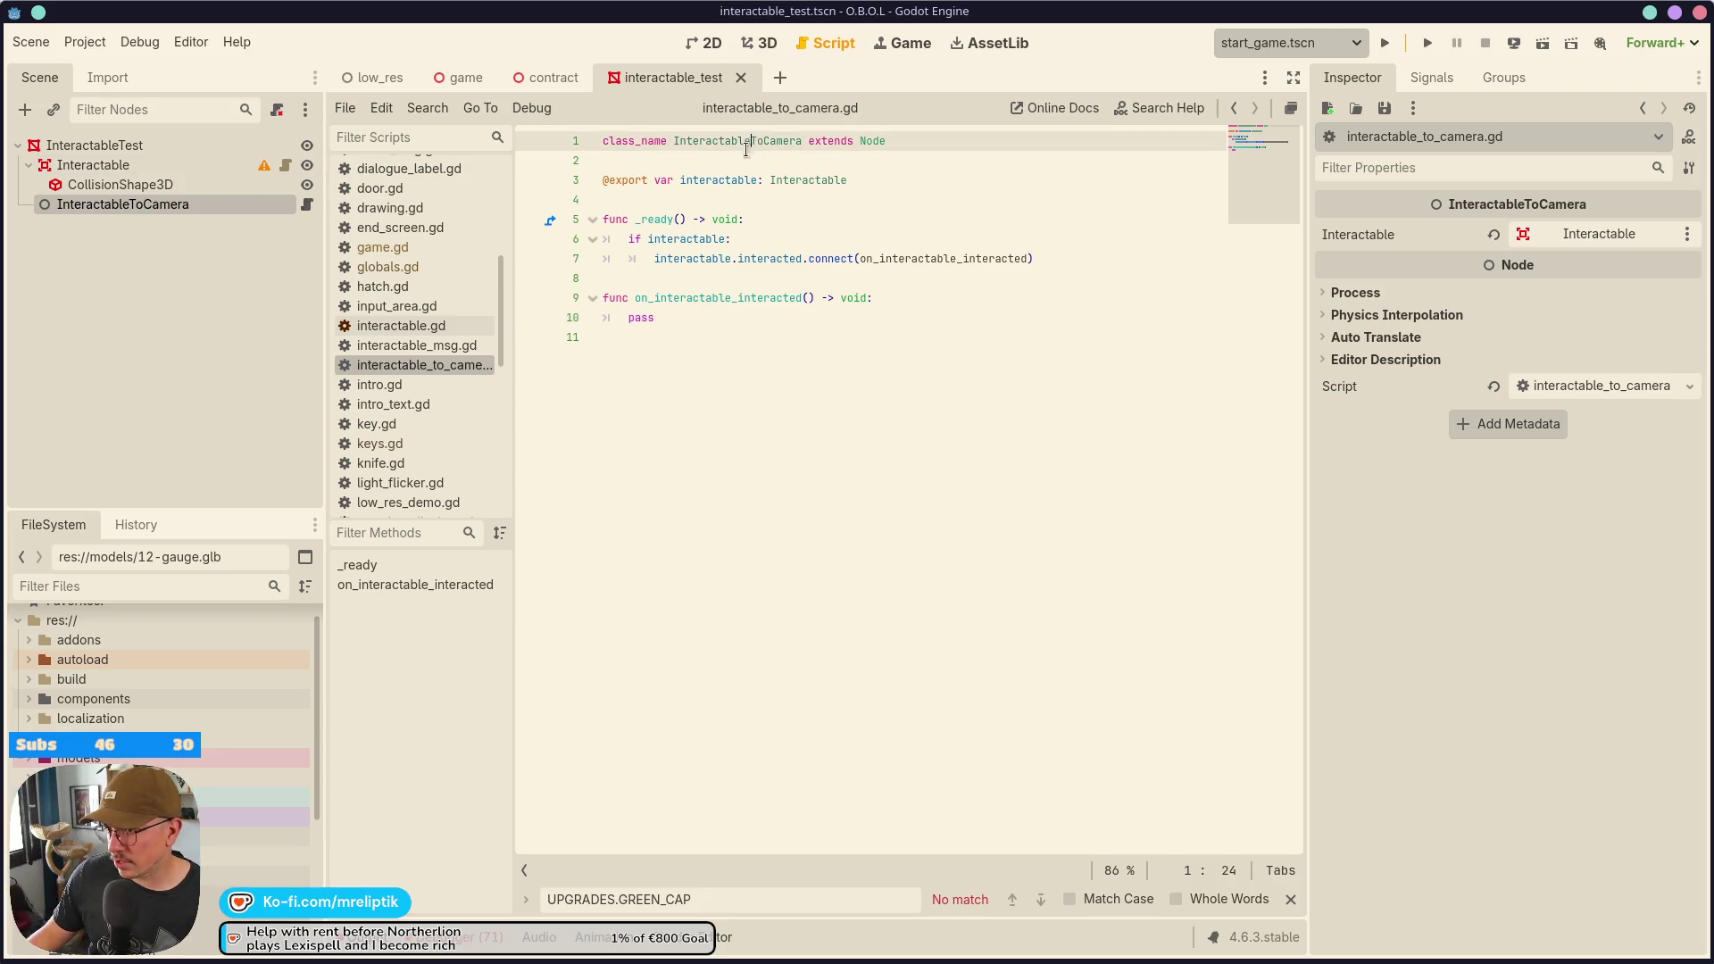
{"action": "key", "text": "Return"}
{"action": "type", "text": "@export object"}
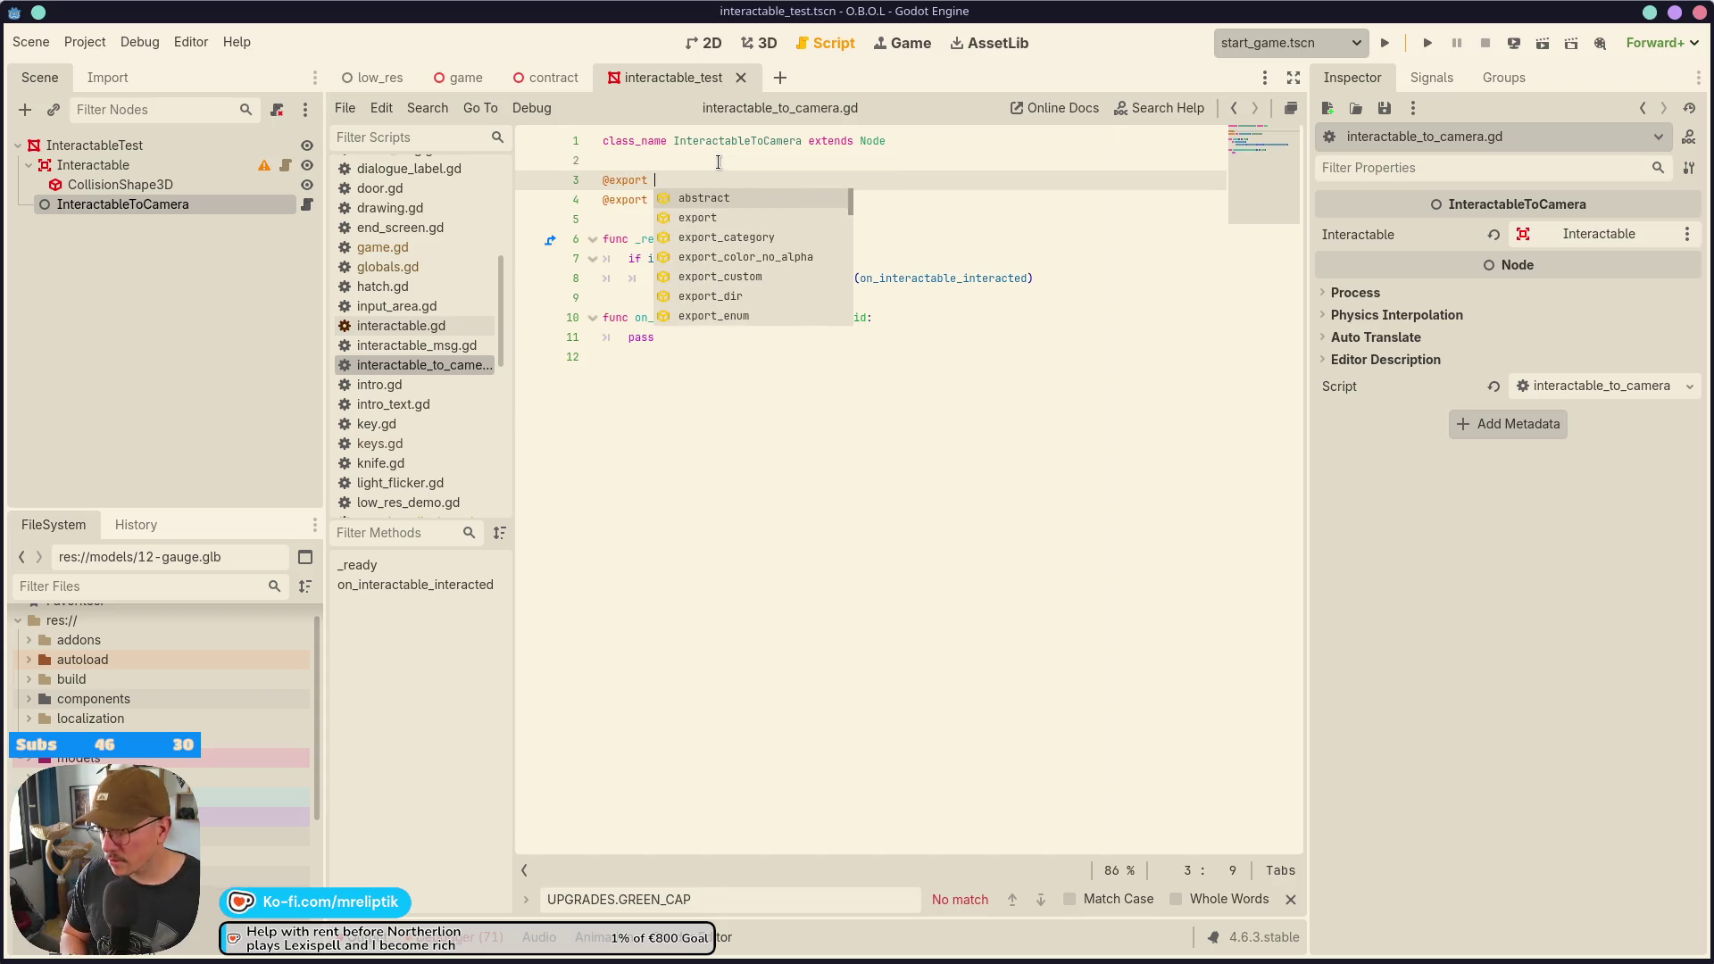
{"action": "type", "text": ": "}
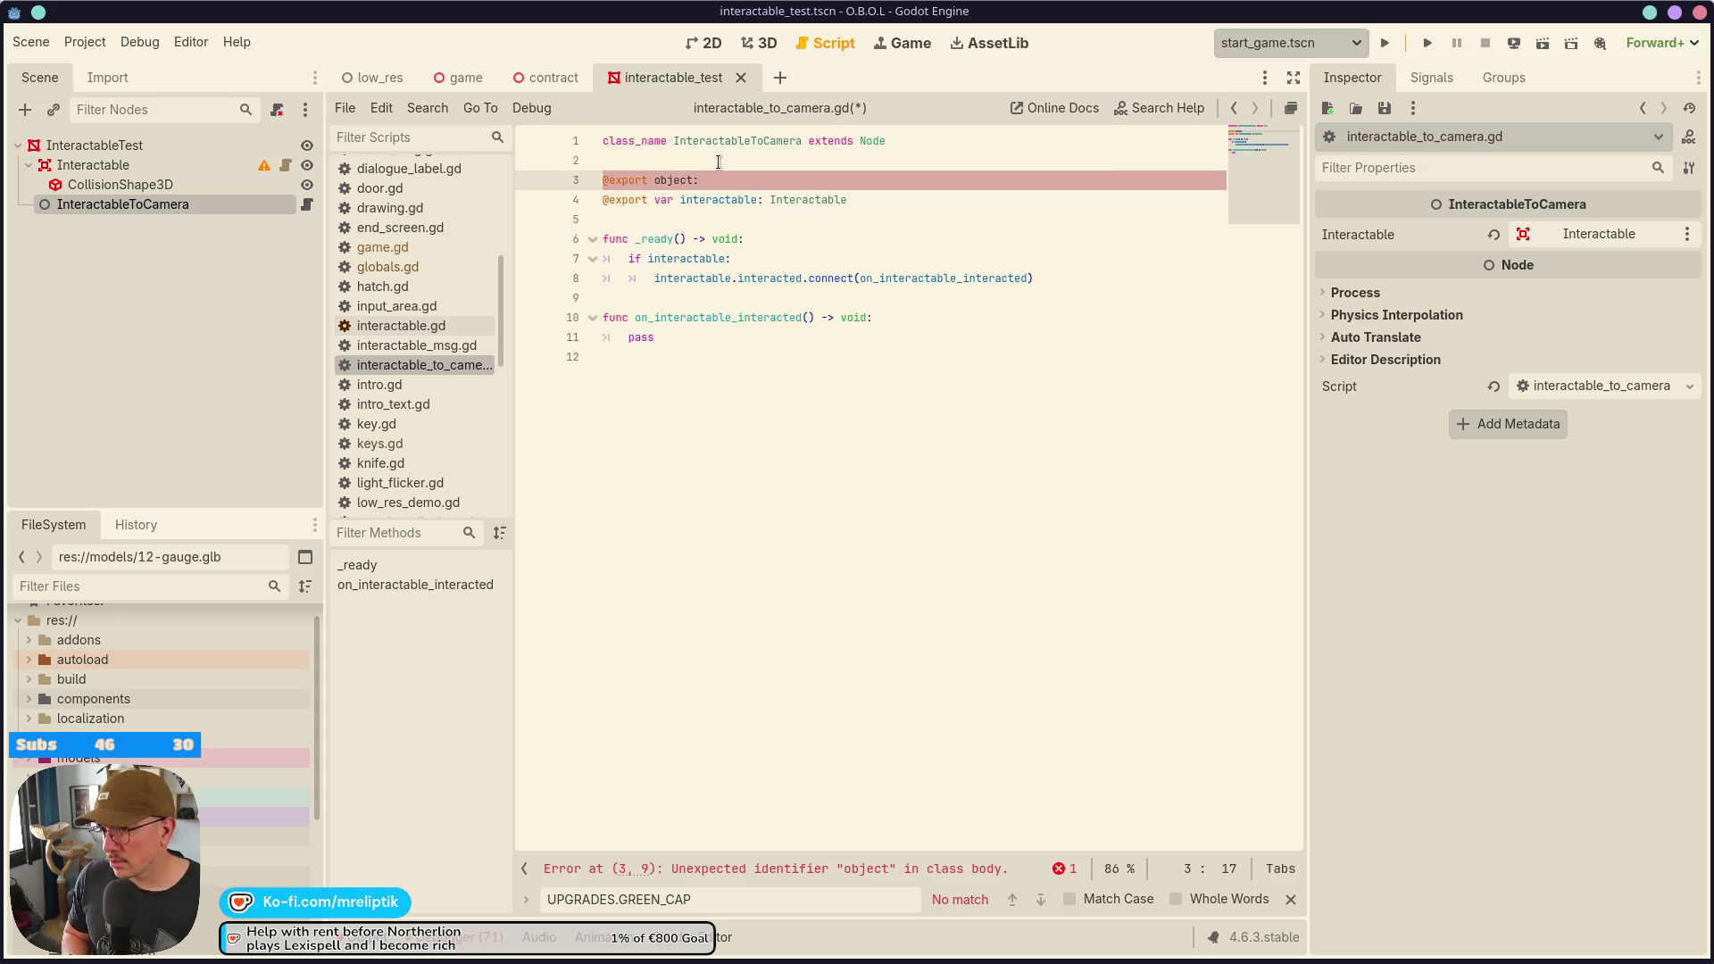
{"action": "type", "text": "var"}
- Finish the declaration as an exported object of type Node3D and save the script
{"action": "key", "text": "End"}
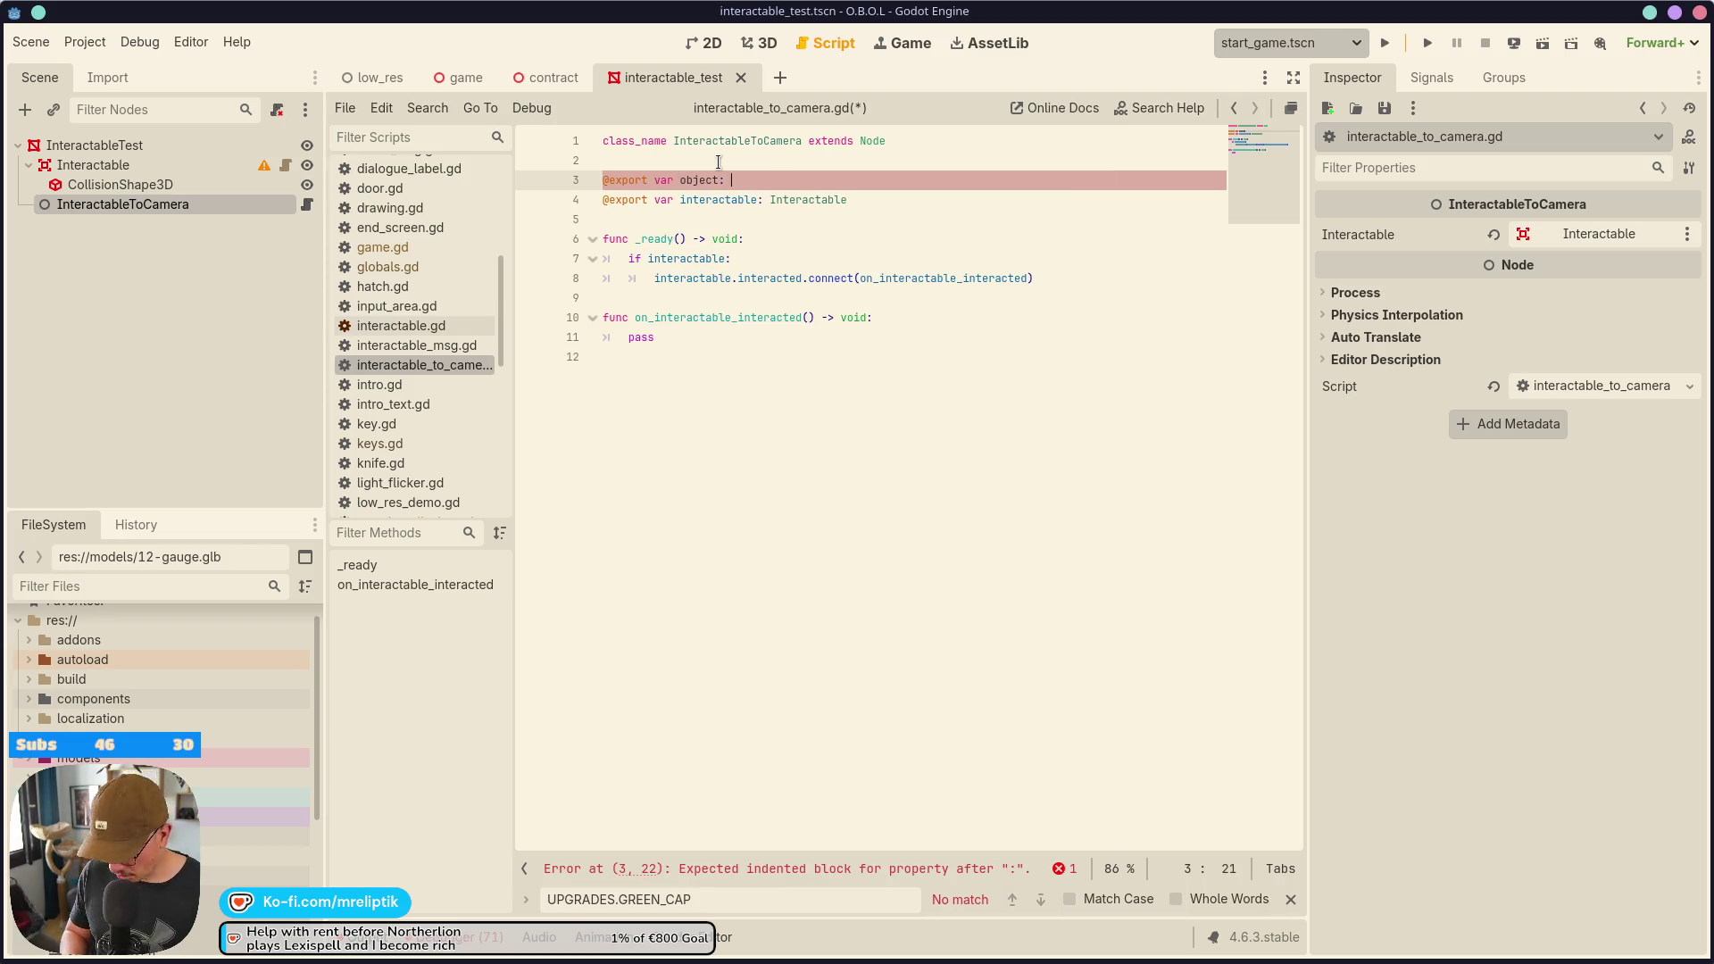
{"action": "type", "text": "Node3"}
{"action": "key", "text": "Return"}
{"action": "key", "text": "ctrl+s"}
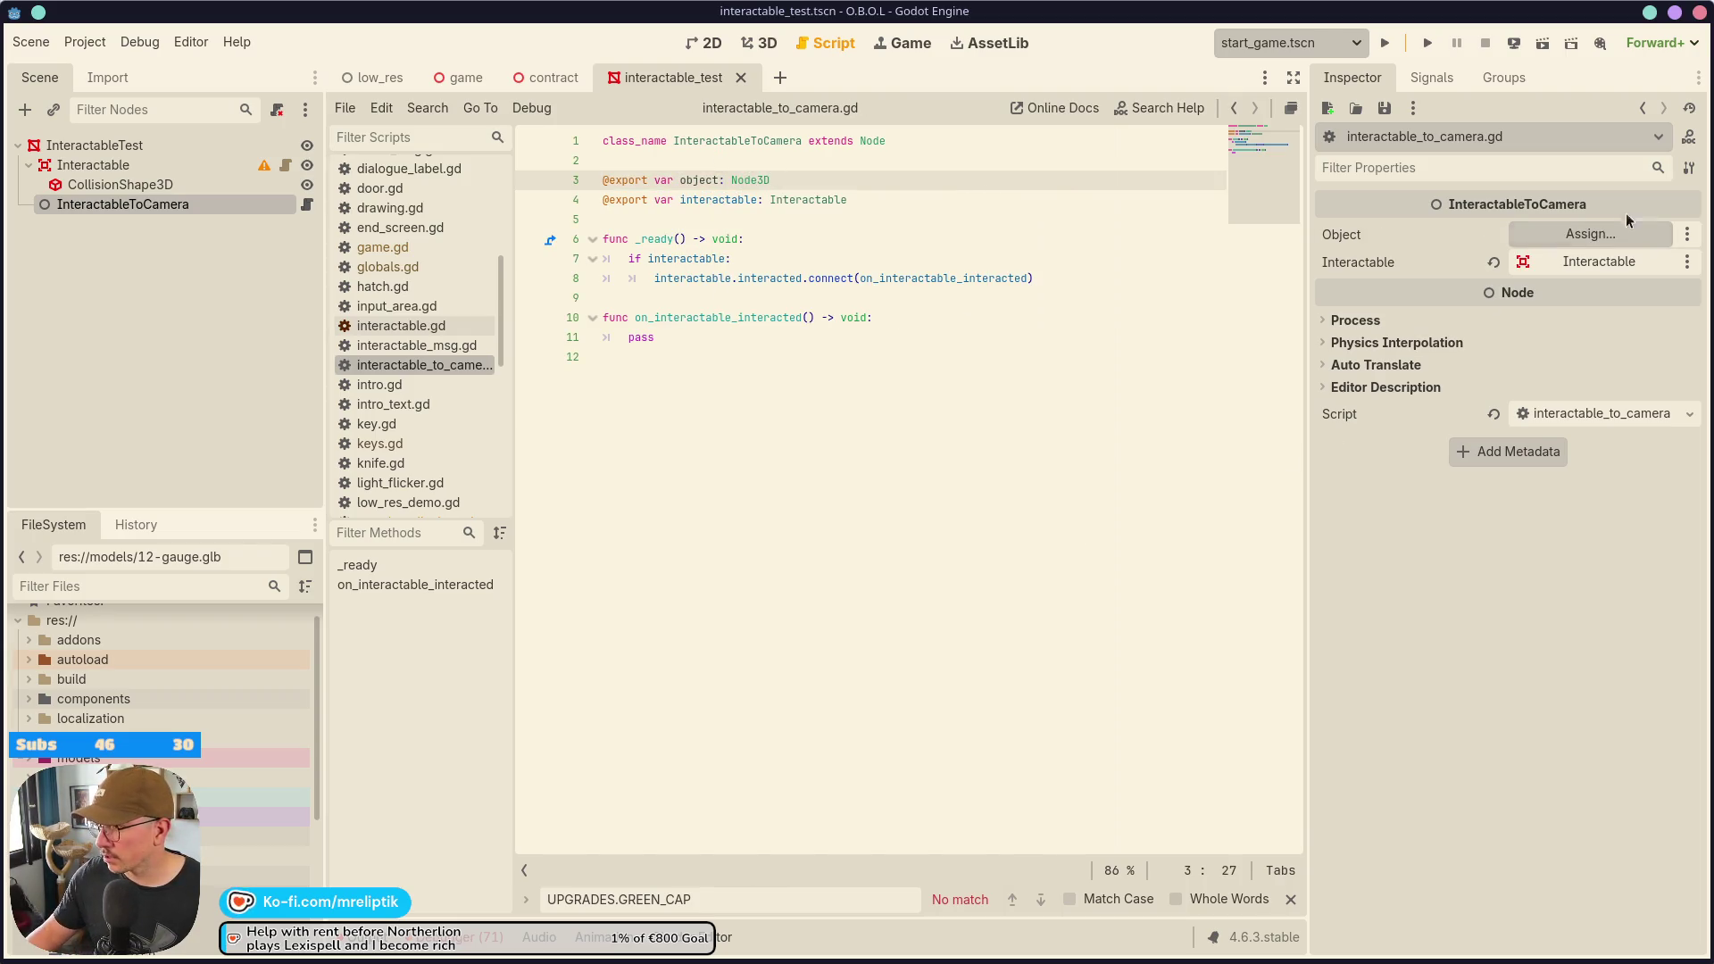
- Assign the InteractableTest node to the Object property and save the scene
{"action": "left_click", "coordinate": [1589, 233]}
{"action": "double_click", "coordinate": [553, 260]}
{"action": "key", "text": "ctrl+s"}
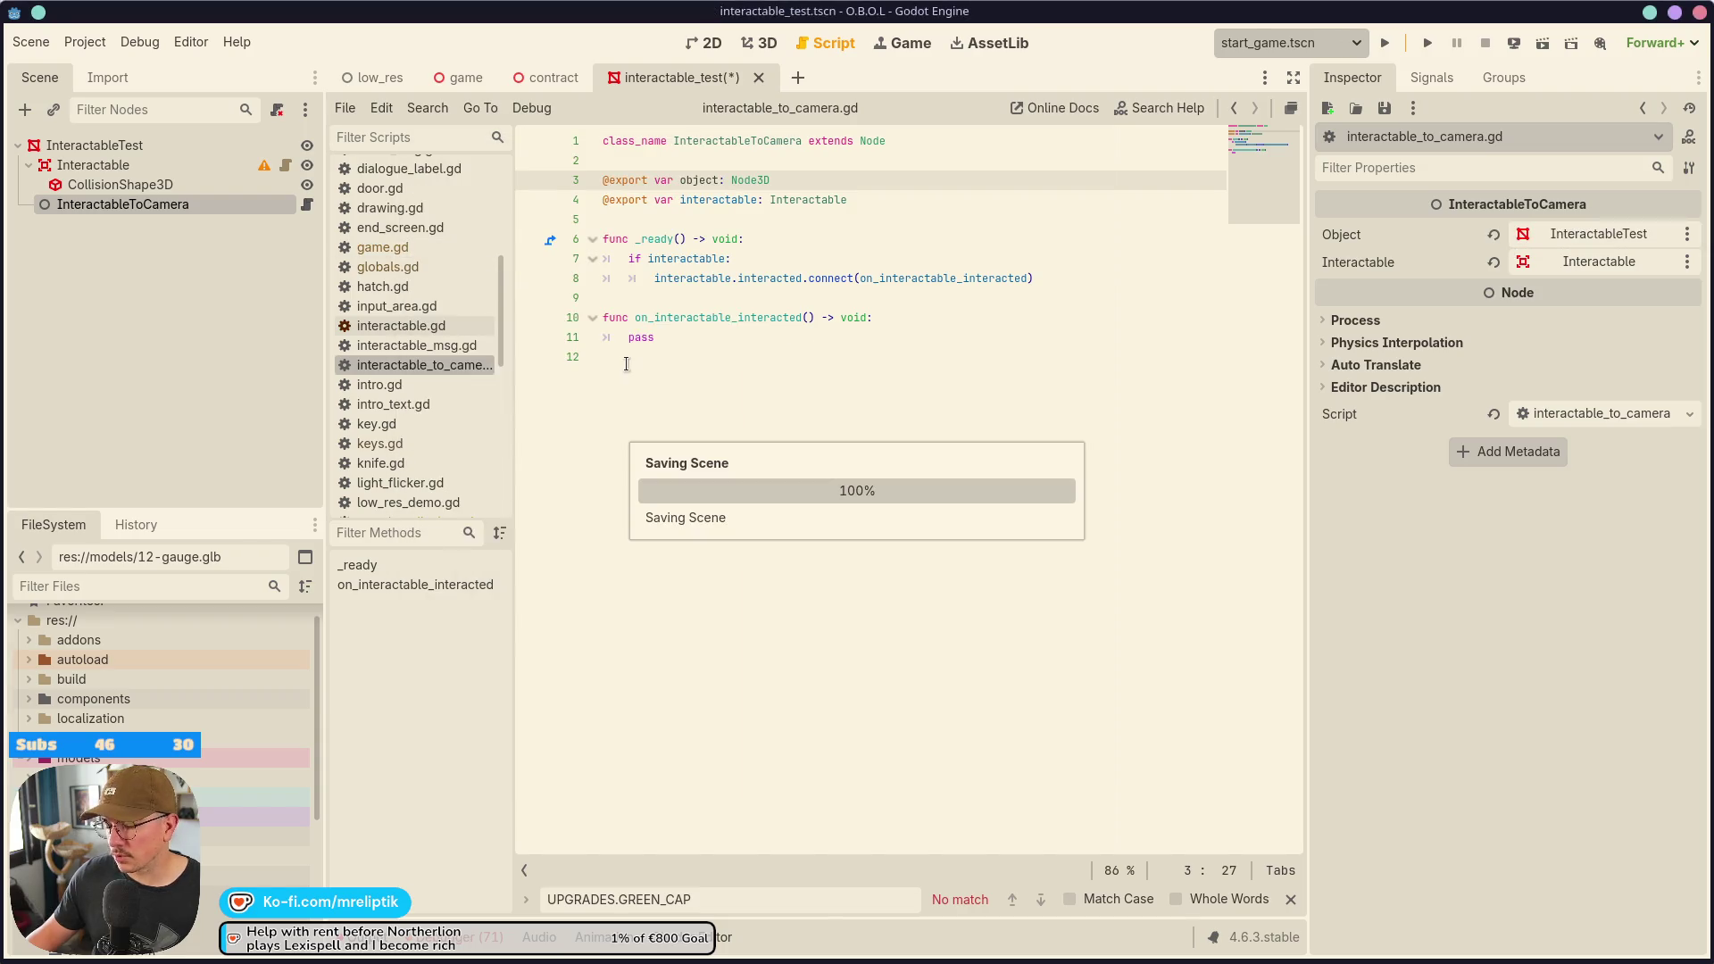
{"action": "double_click", "coordinate": [674, 338]}
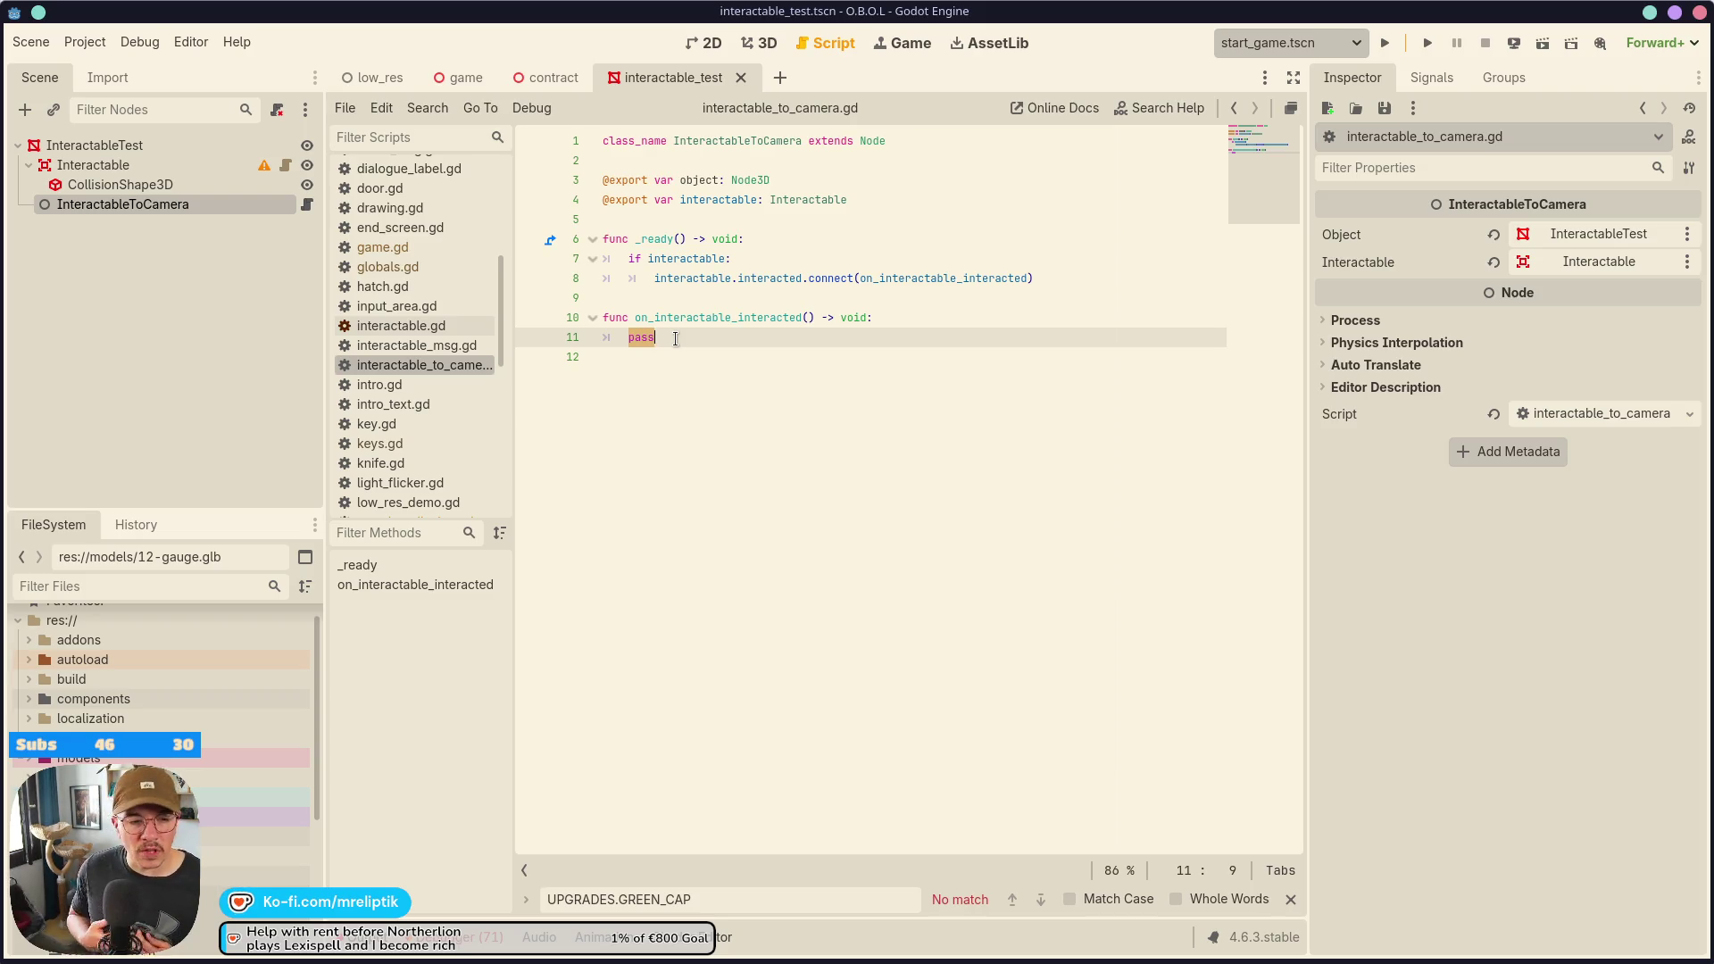
- Replace the handler's pass with '# Place the object in front of the camera' and an on-screen camera movement comment
{"action": "type", "text": "# Place the obj"}
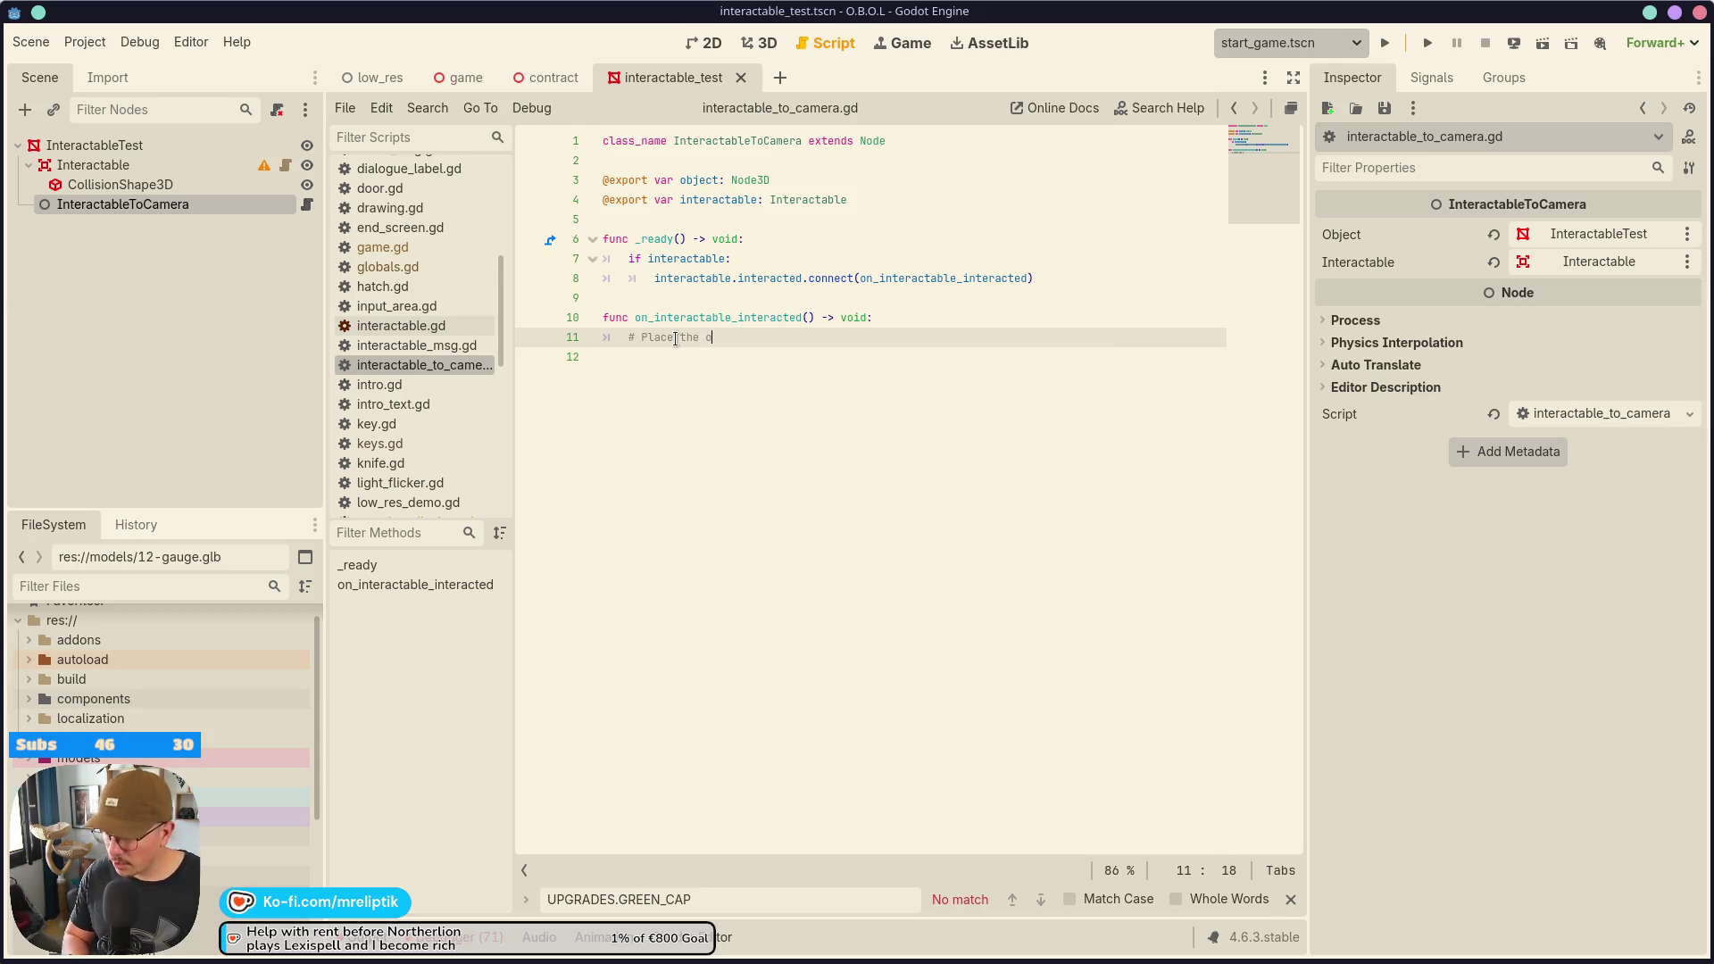
{"action": "type", "text": "ect in front of t"}
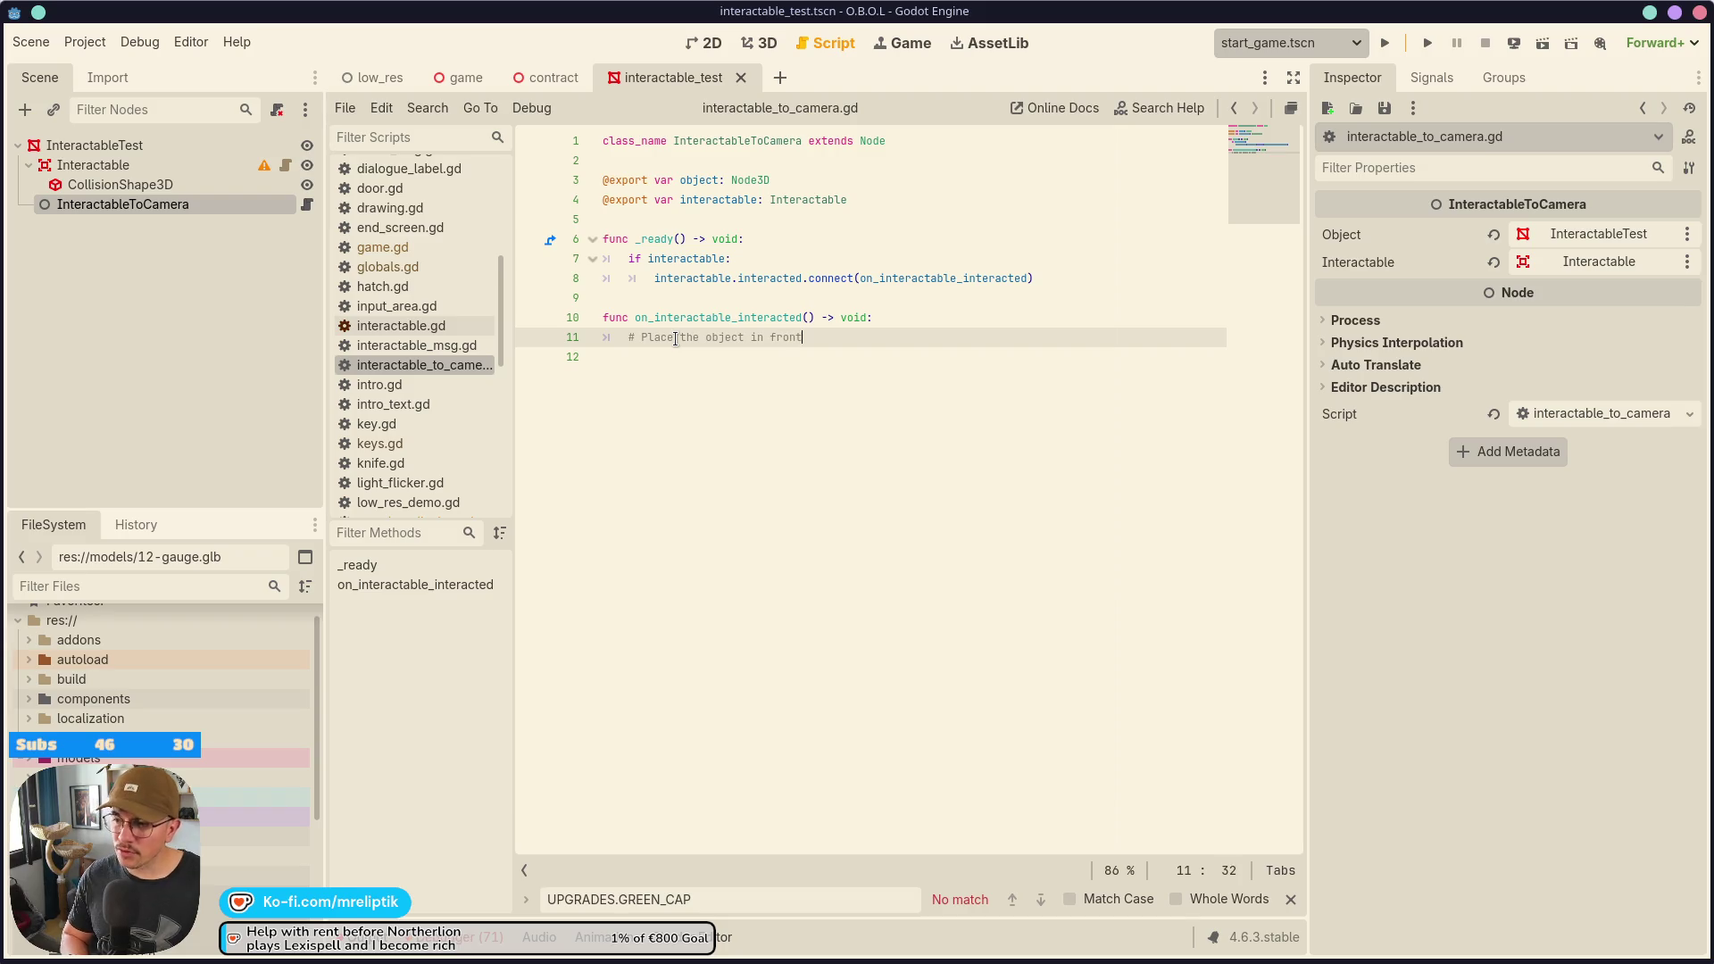
{"action": "type", "text": "he cma"}
{"action": "key", "text": "BackSpace"}
{"action": "key", "text": "BackSpace"}
{"action": "type", "text": "ame"}
{"action": "key", "text": "Return"}
{"action": "key", "text": "Return"}
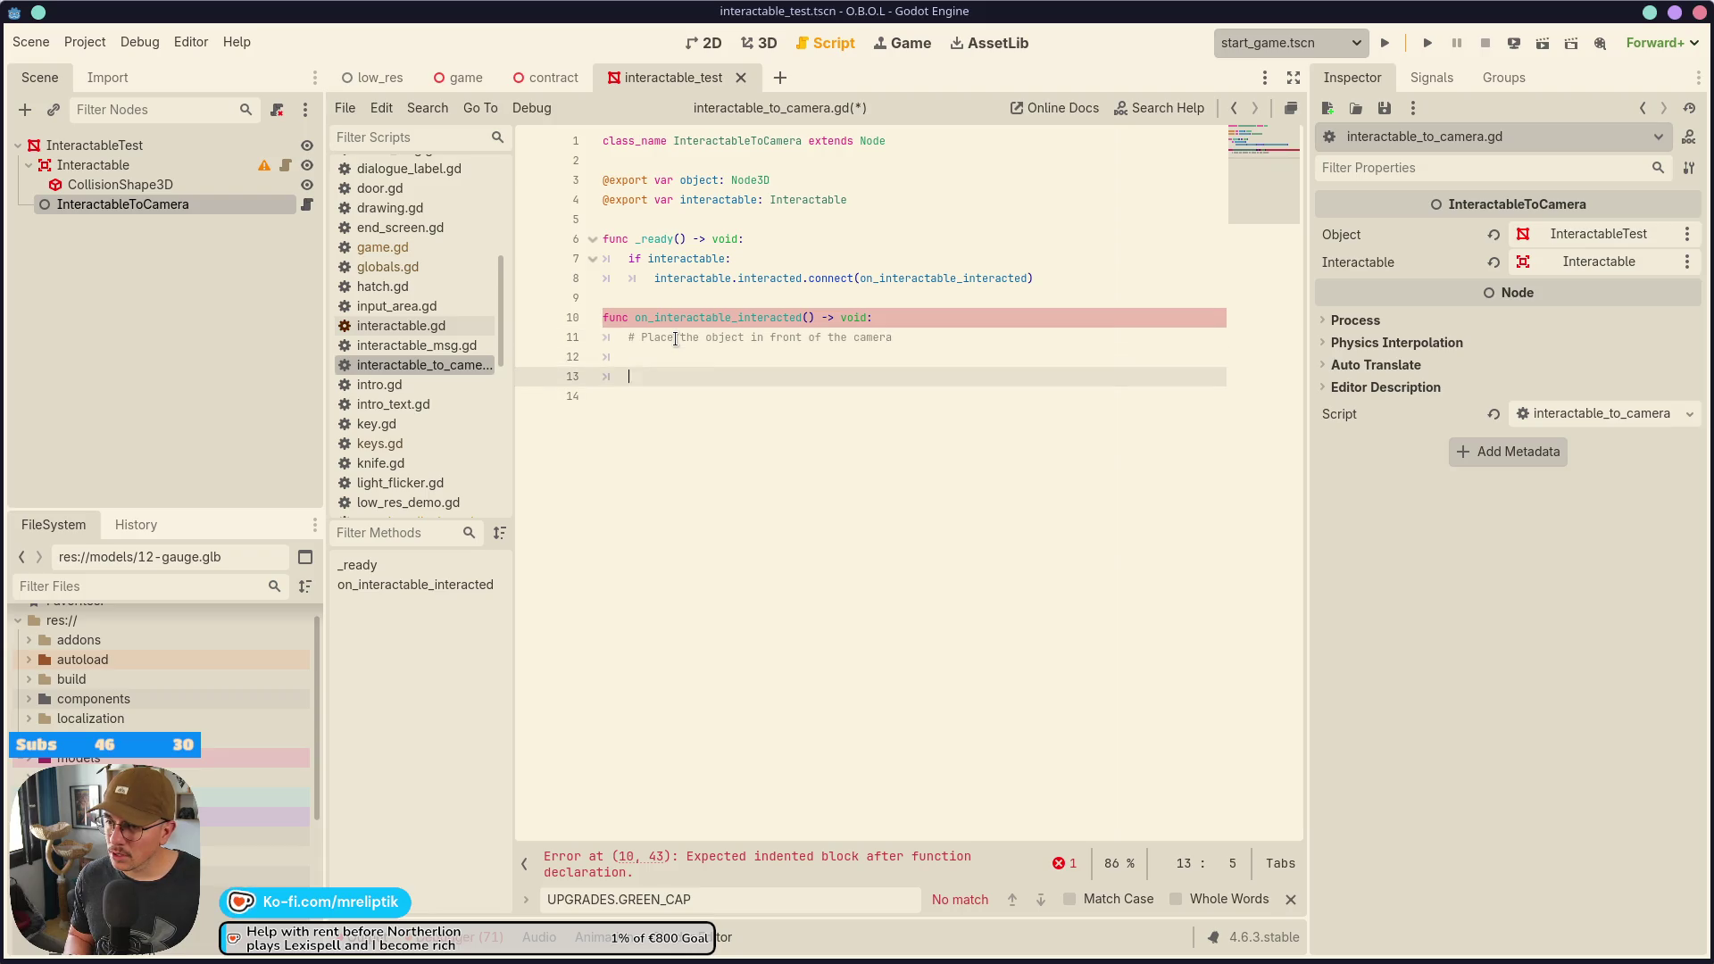
{"action": "type", "text": "nable on screen c"}
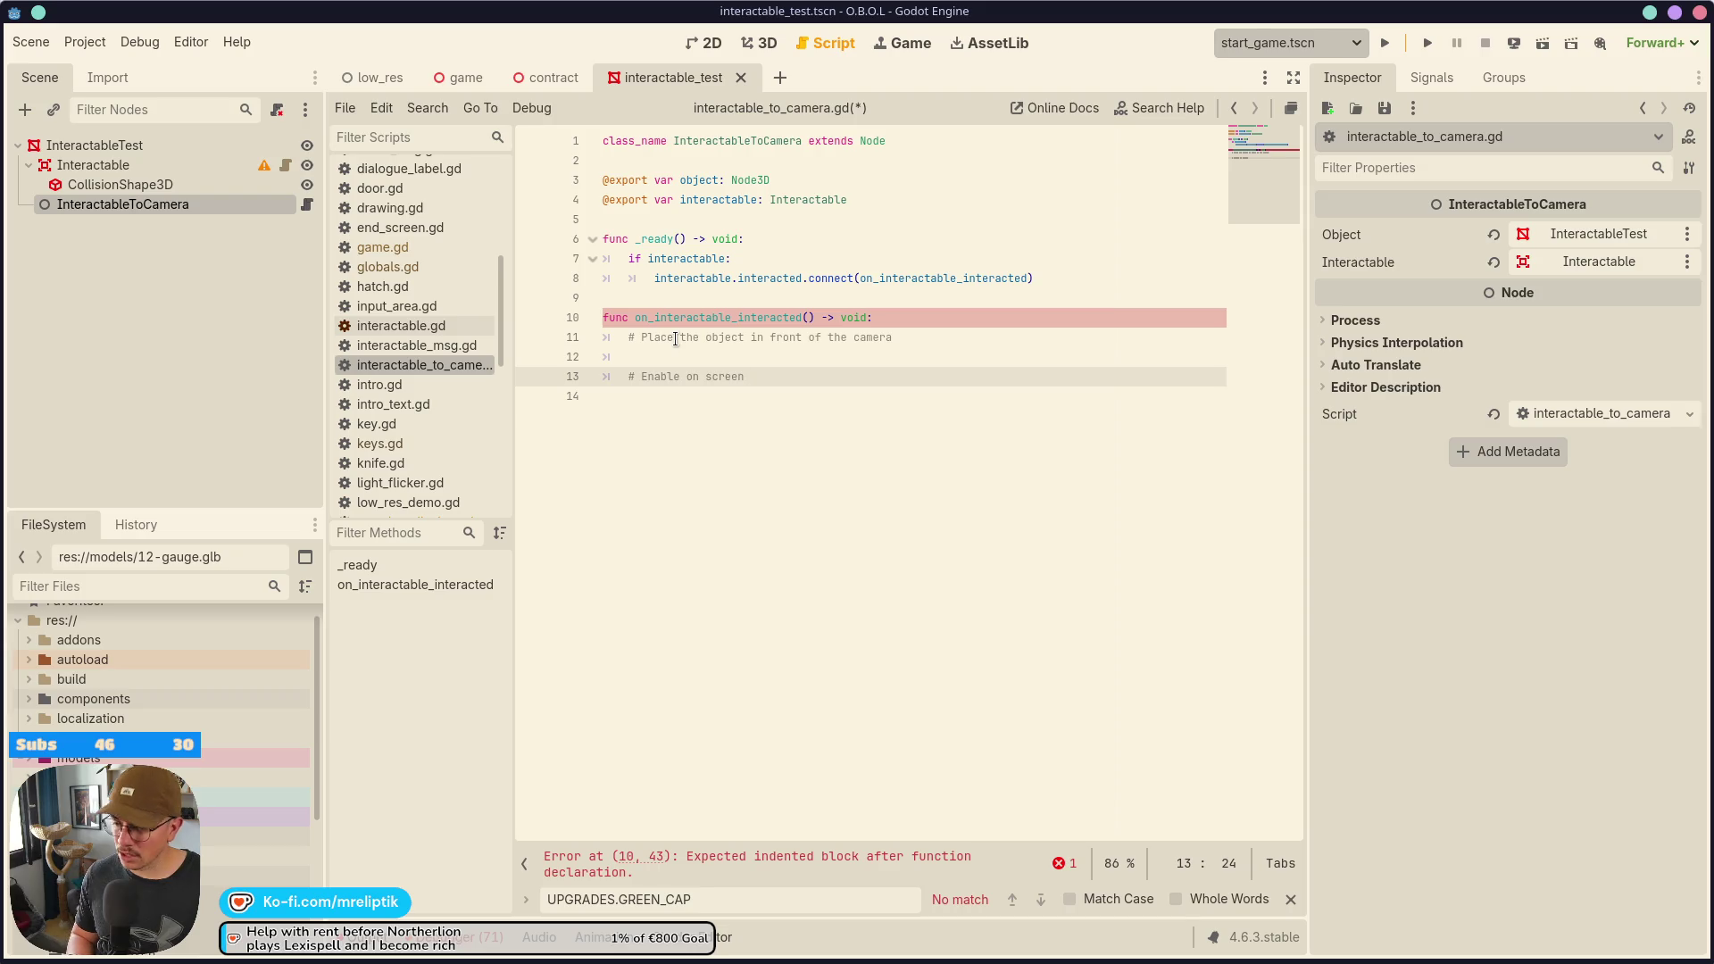
{"action": "type", "text": "amera moveen"}
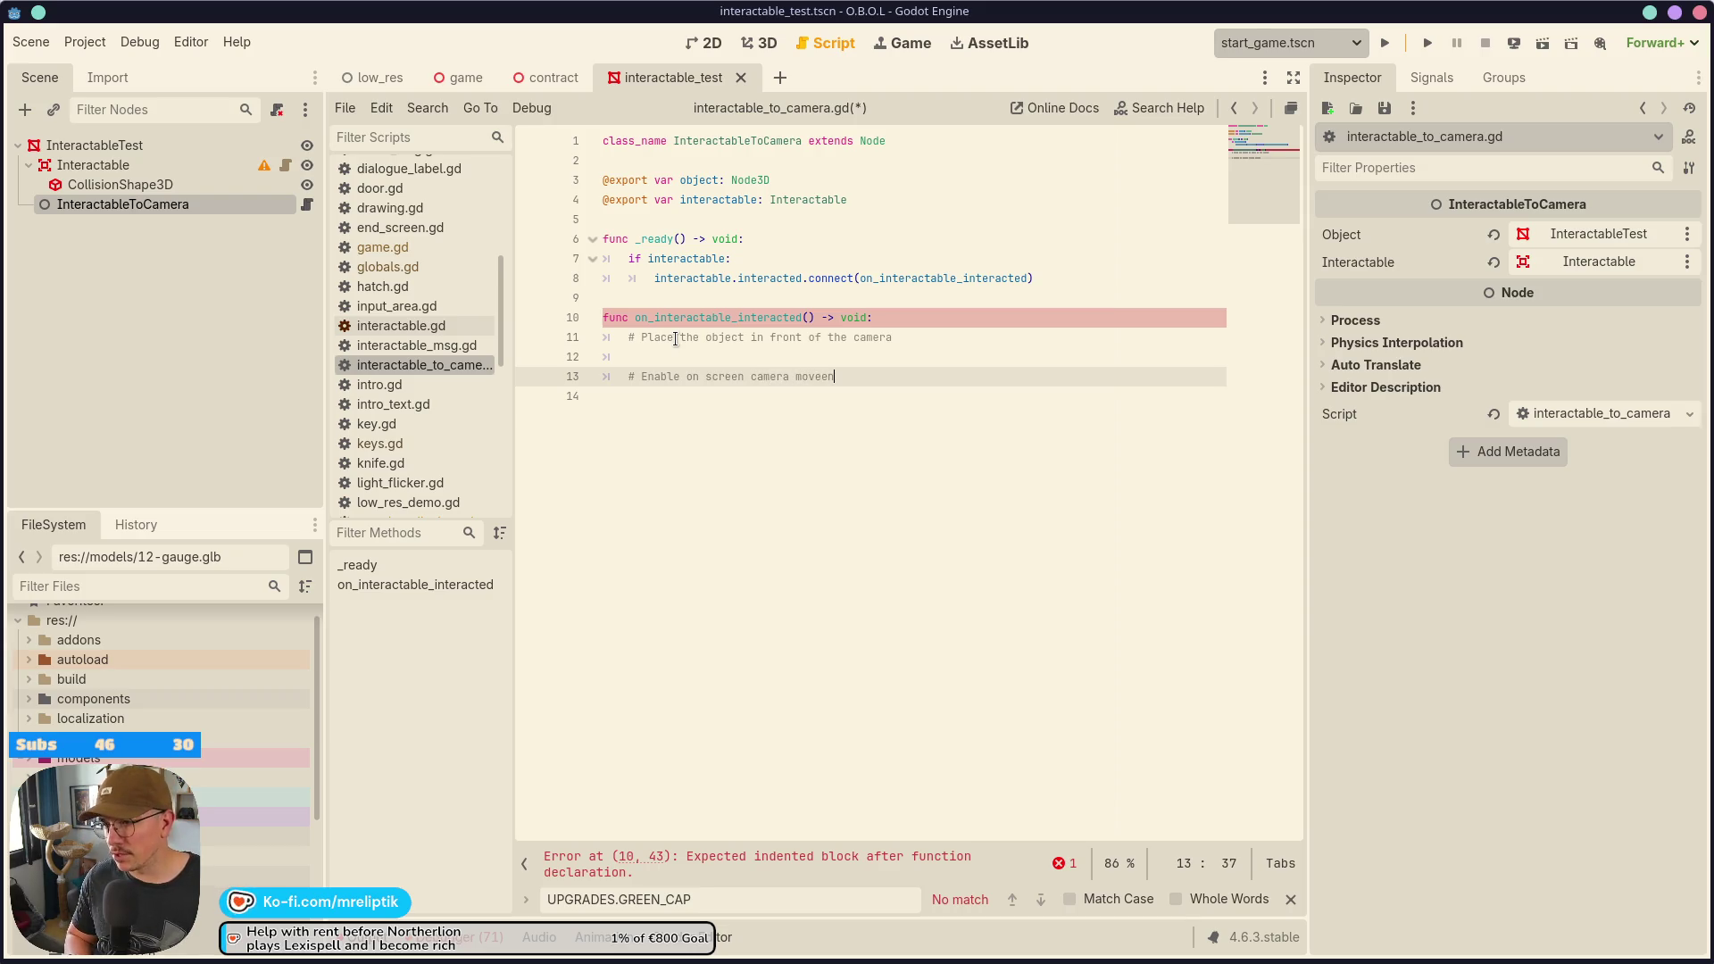
{"action": "type", "text": "me"}
{"action": "key", "text": "ctrl+s"}
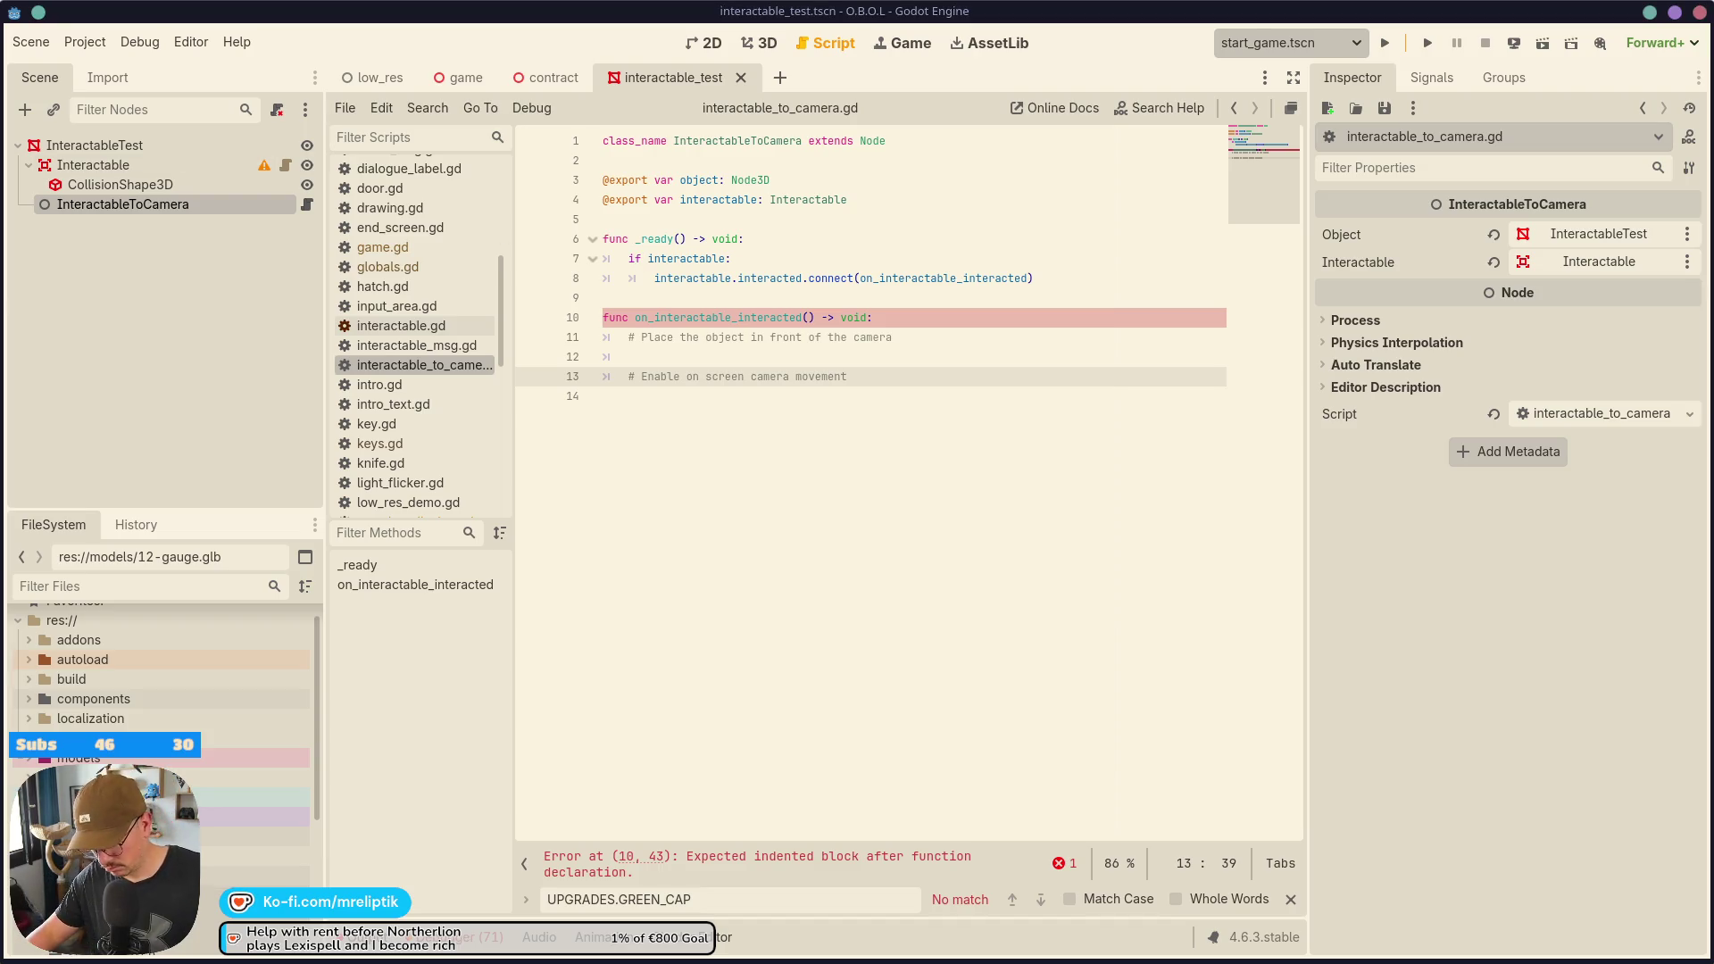
{"action": "key", "text": "alt+Tab"}
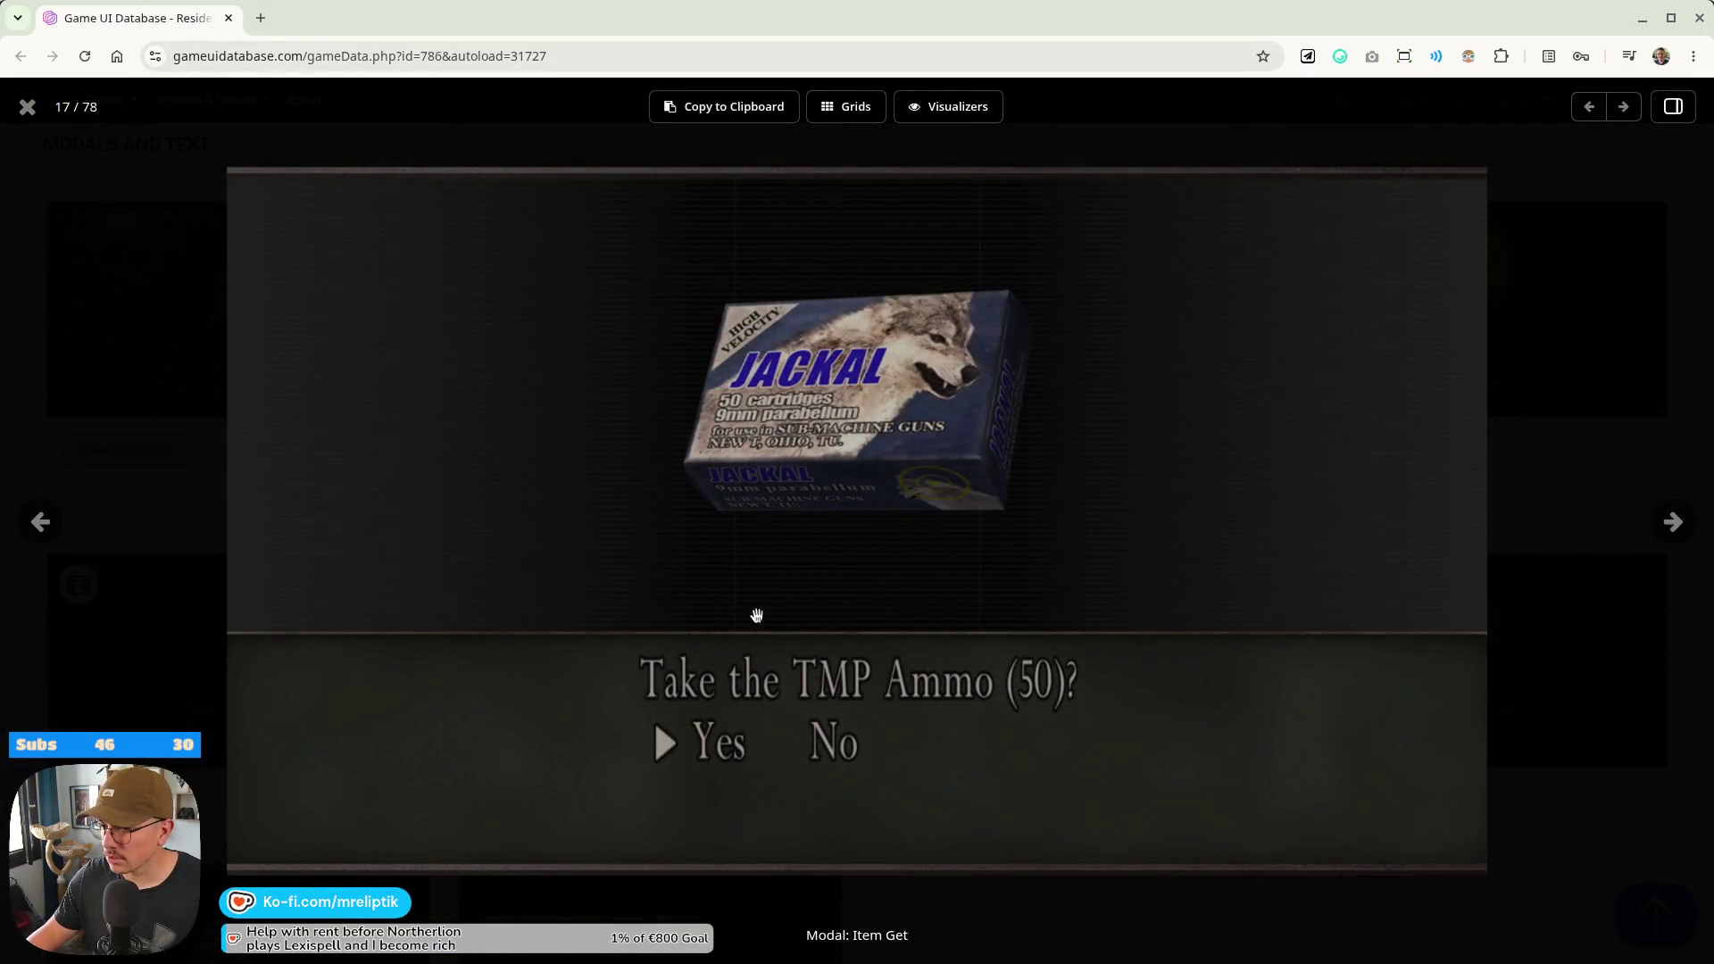
- Step through five Resident Evil 4 modal screenshots, close the viewer, and scroll back up
{"action": "left_click", "coordinate": [1674, 527]}
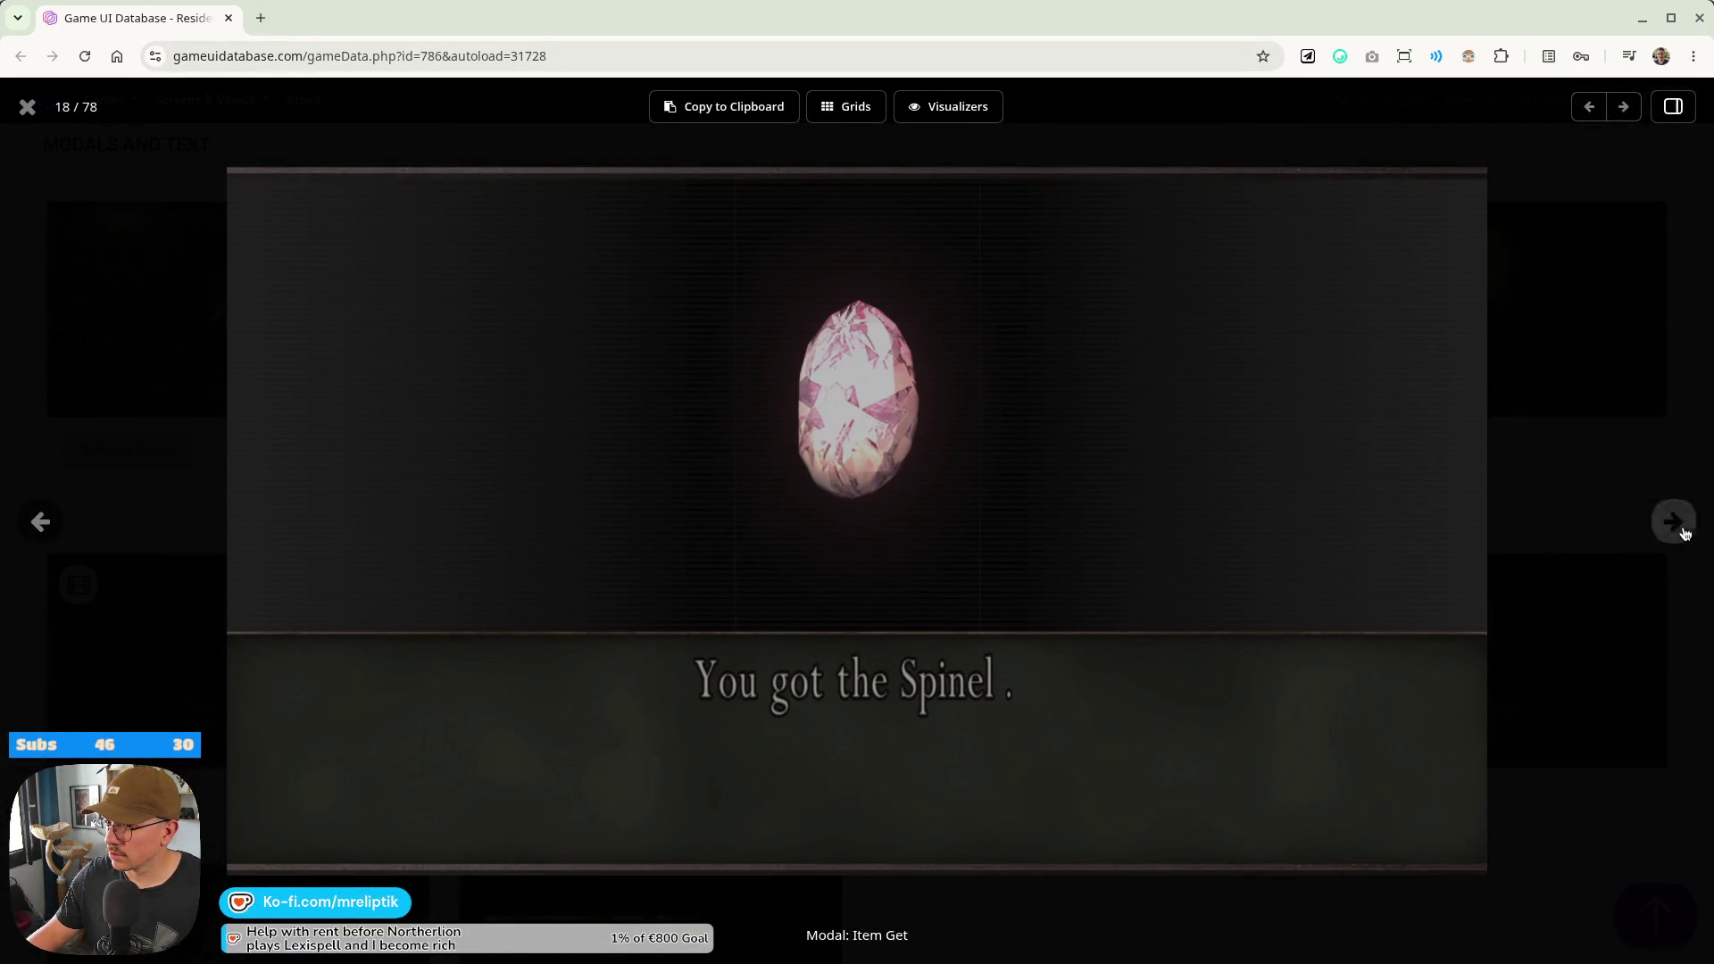
{"action": "left_click", "coordinate": [1678, 526]}
{"action": "left_click", "coordinate": [1677, 527]}
{"action": "left_click", "coordinate": [1678, 527]}
{"action": "left_click", "coordinate": [1678, 526]}
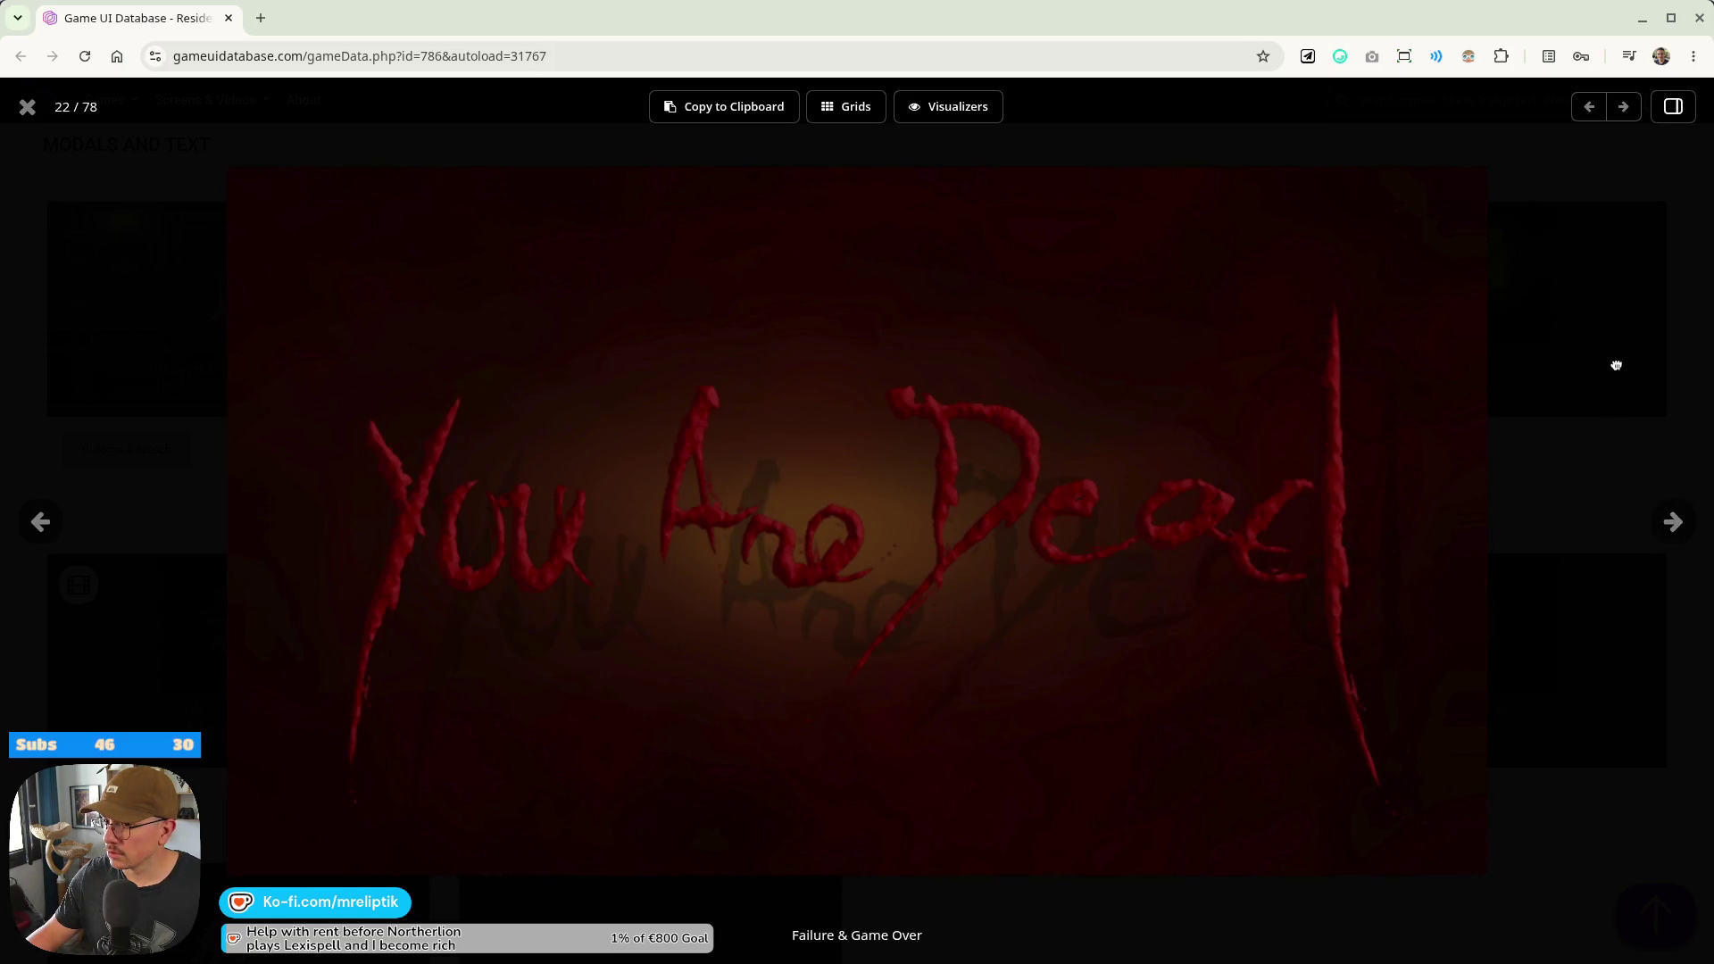
{"action": "left_click", "coordinate": [27, 106]}
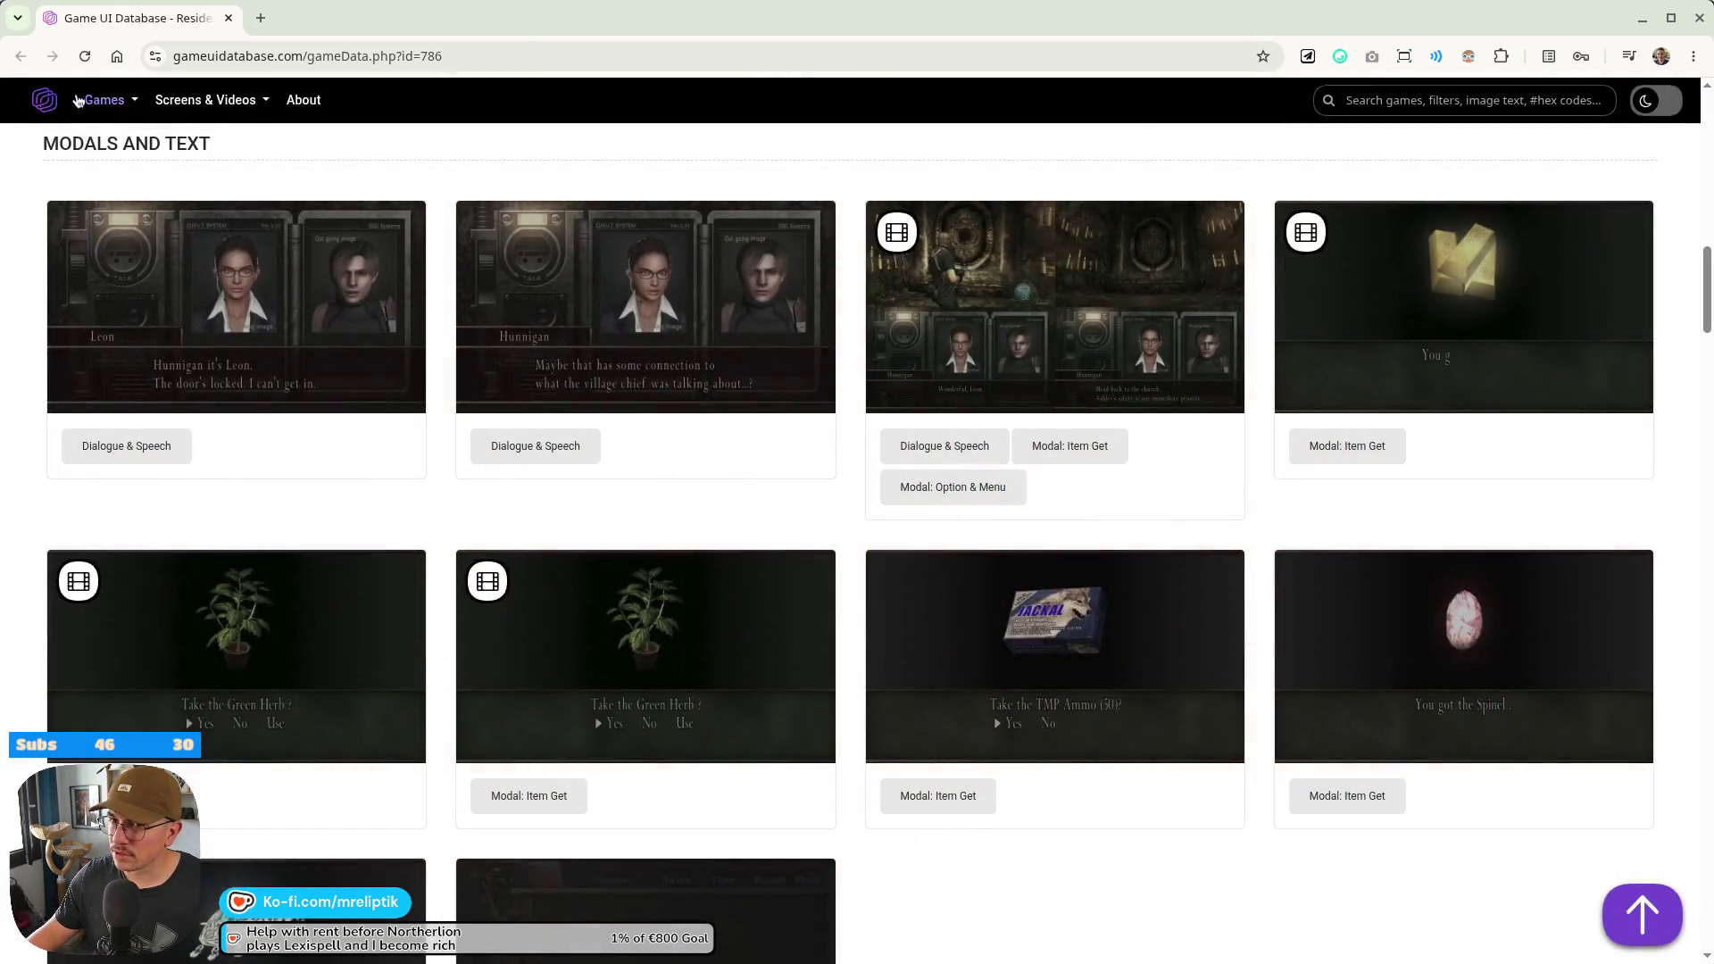
{"action": "scroll", "coordinate": [609, 399], "scroll_direction": "up", "scroll_amount": 15}
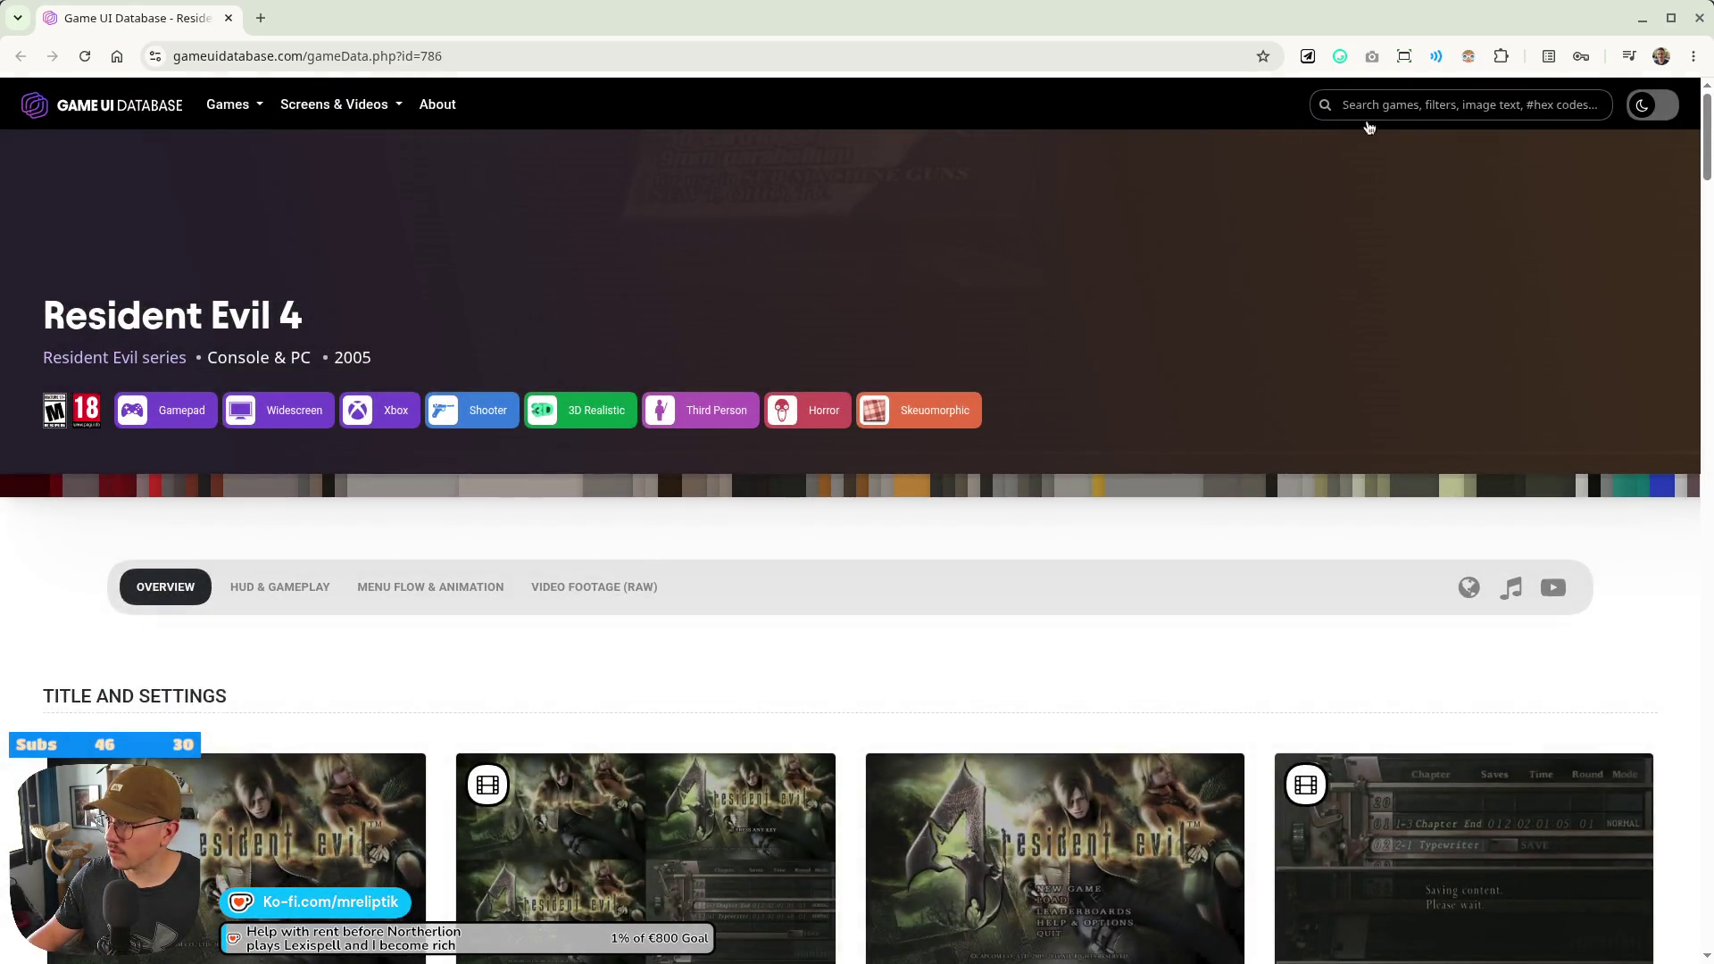
- Search the database for 'resident evil' and open Resident Evil 7 in a new tab
{"action": "left_click", "coordinate": [1379, 104]}
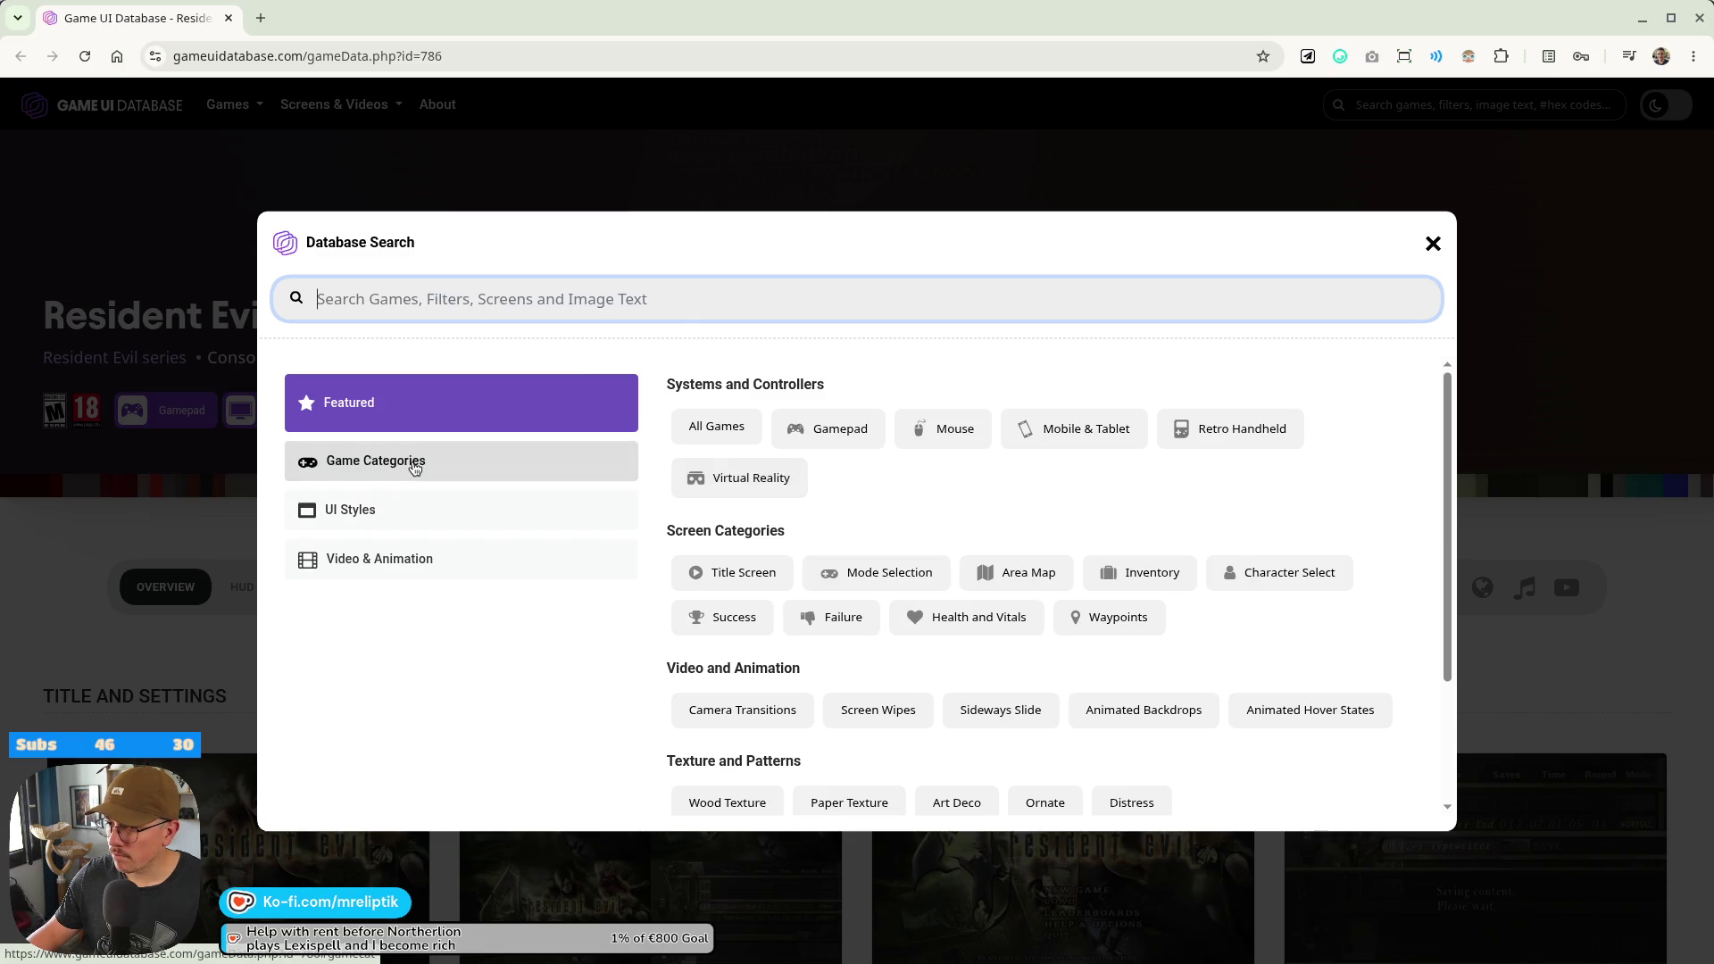
{"action": "scroll", "coordinate": [1035, 462], "scroll_direction": "down", "scroll_amount": 2}
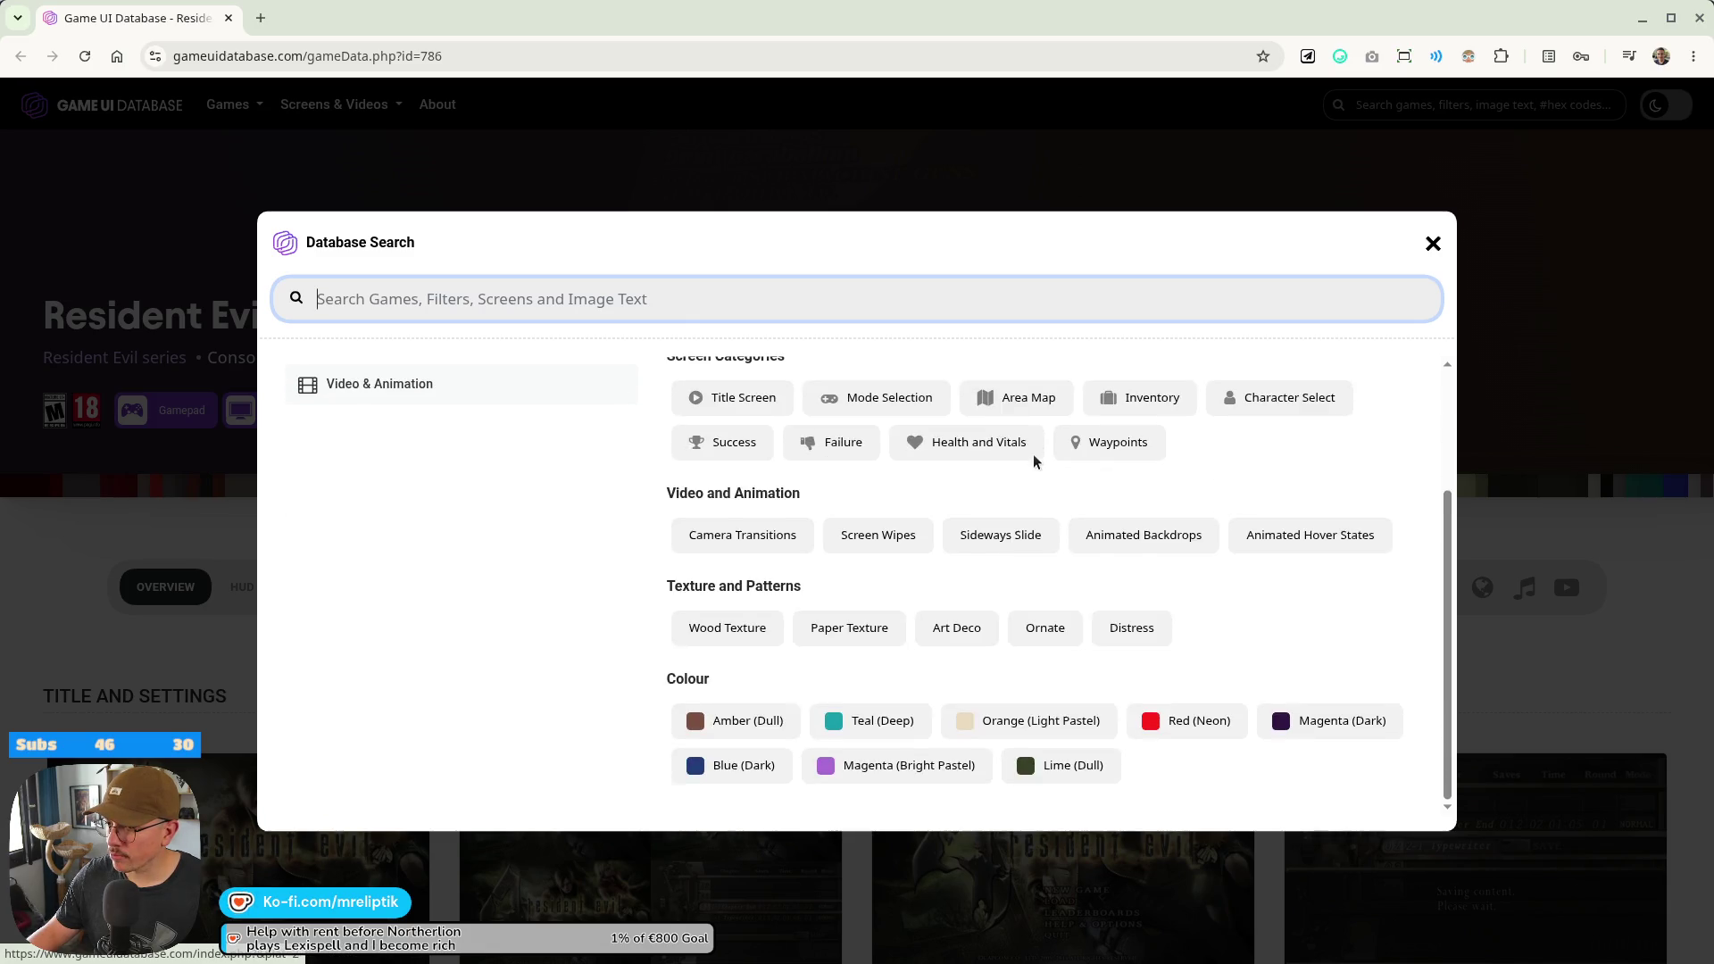
{"action": "scroll", "coordinate": [1031, 461], "scroll_direction": "up", "scroll_amount": 2}
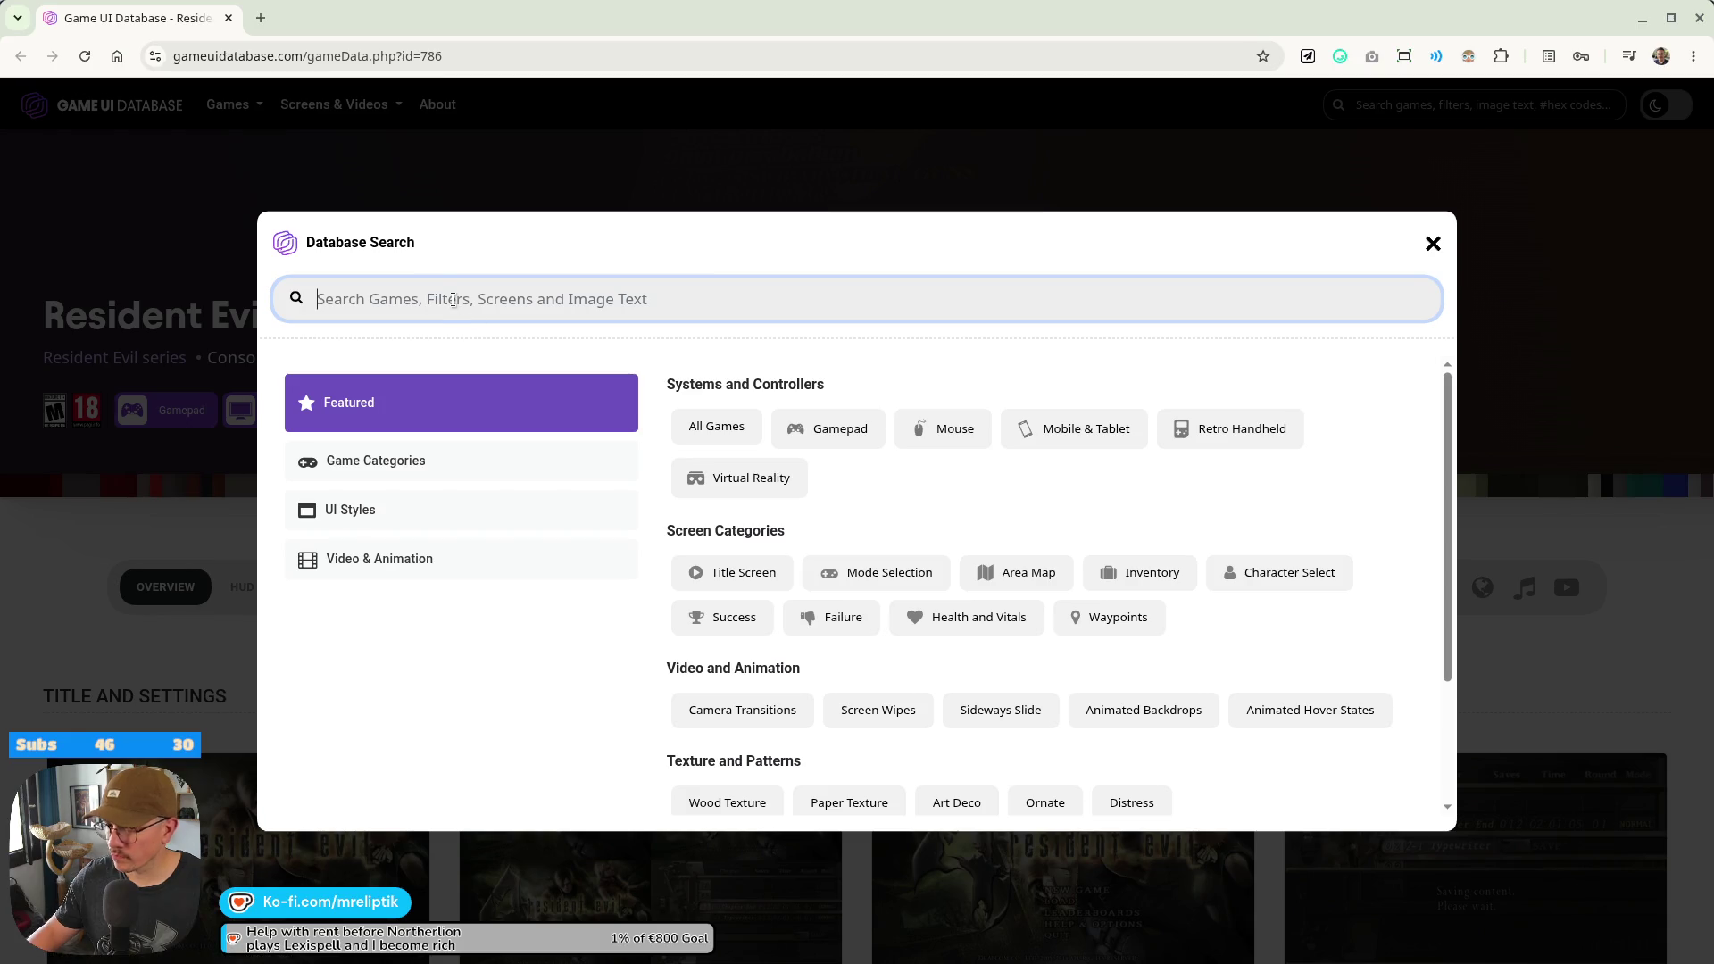
{"action": "type", "text": "resident evil"}
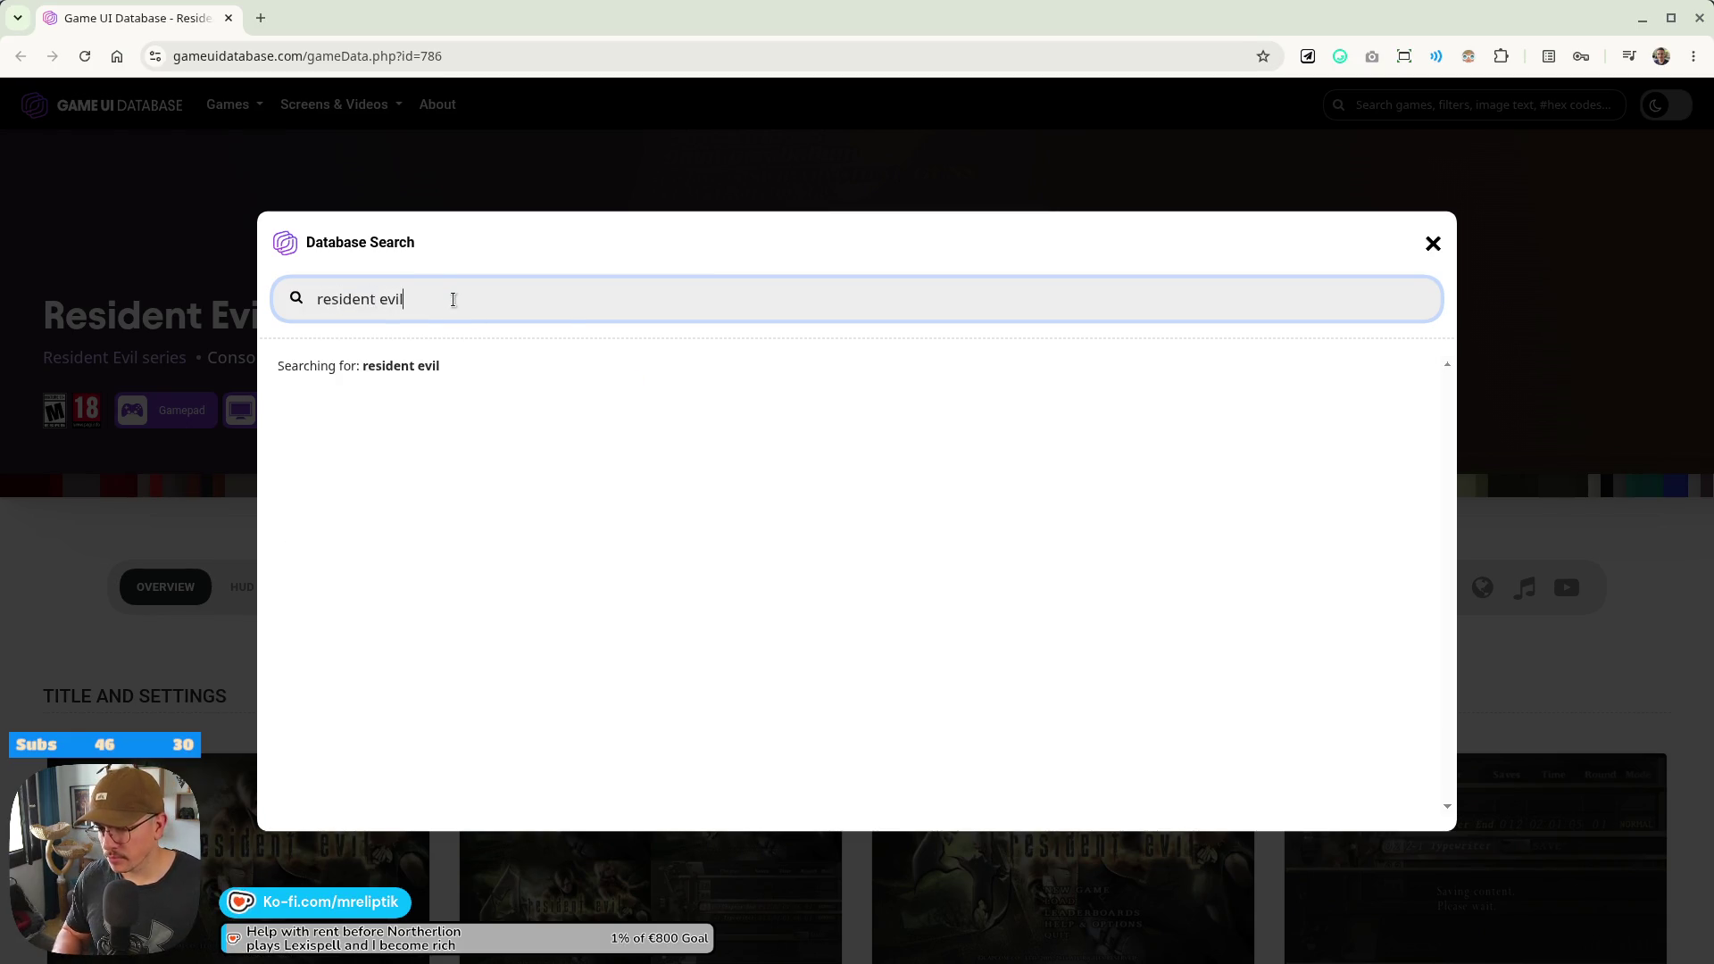
{"action": "scroll", "coordinate": [475, 501], "scroll_direction": "down", "scroll_amount": 1}
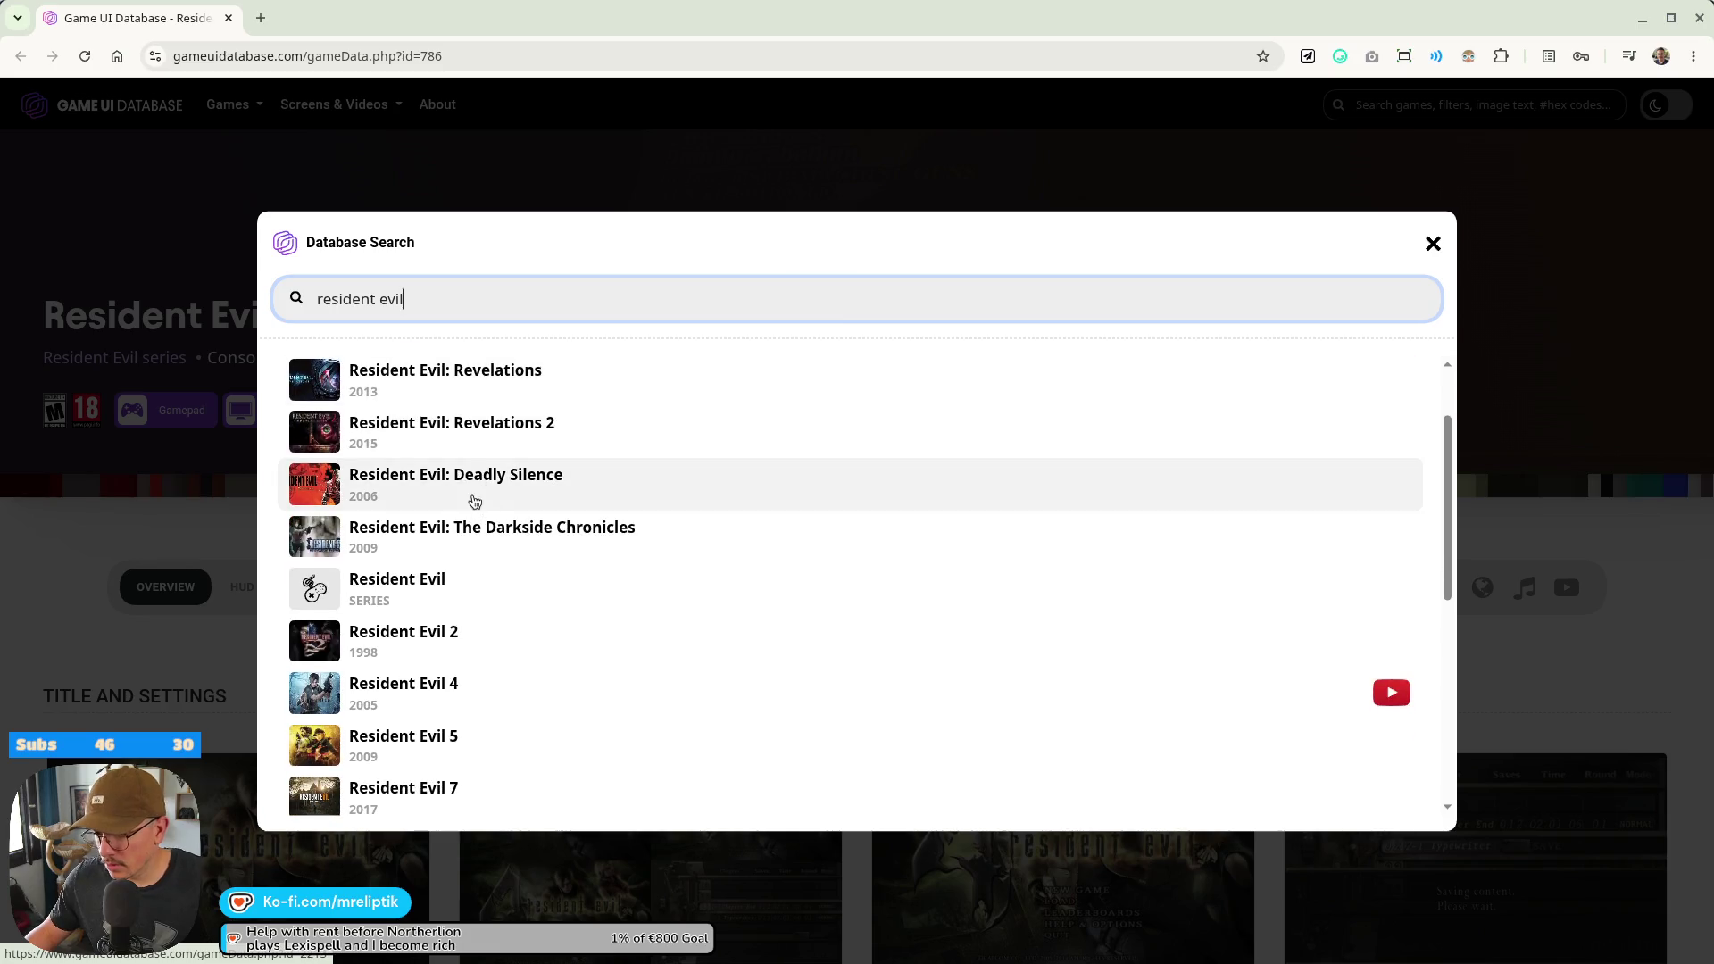
{"action": "middle_click", "coordinate": [429, 803]}
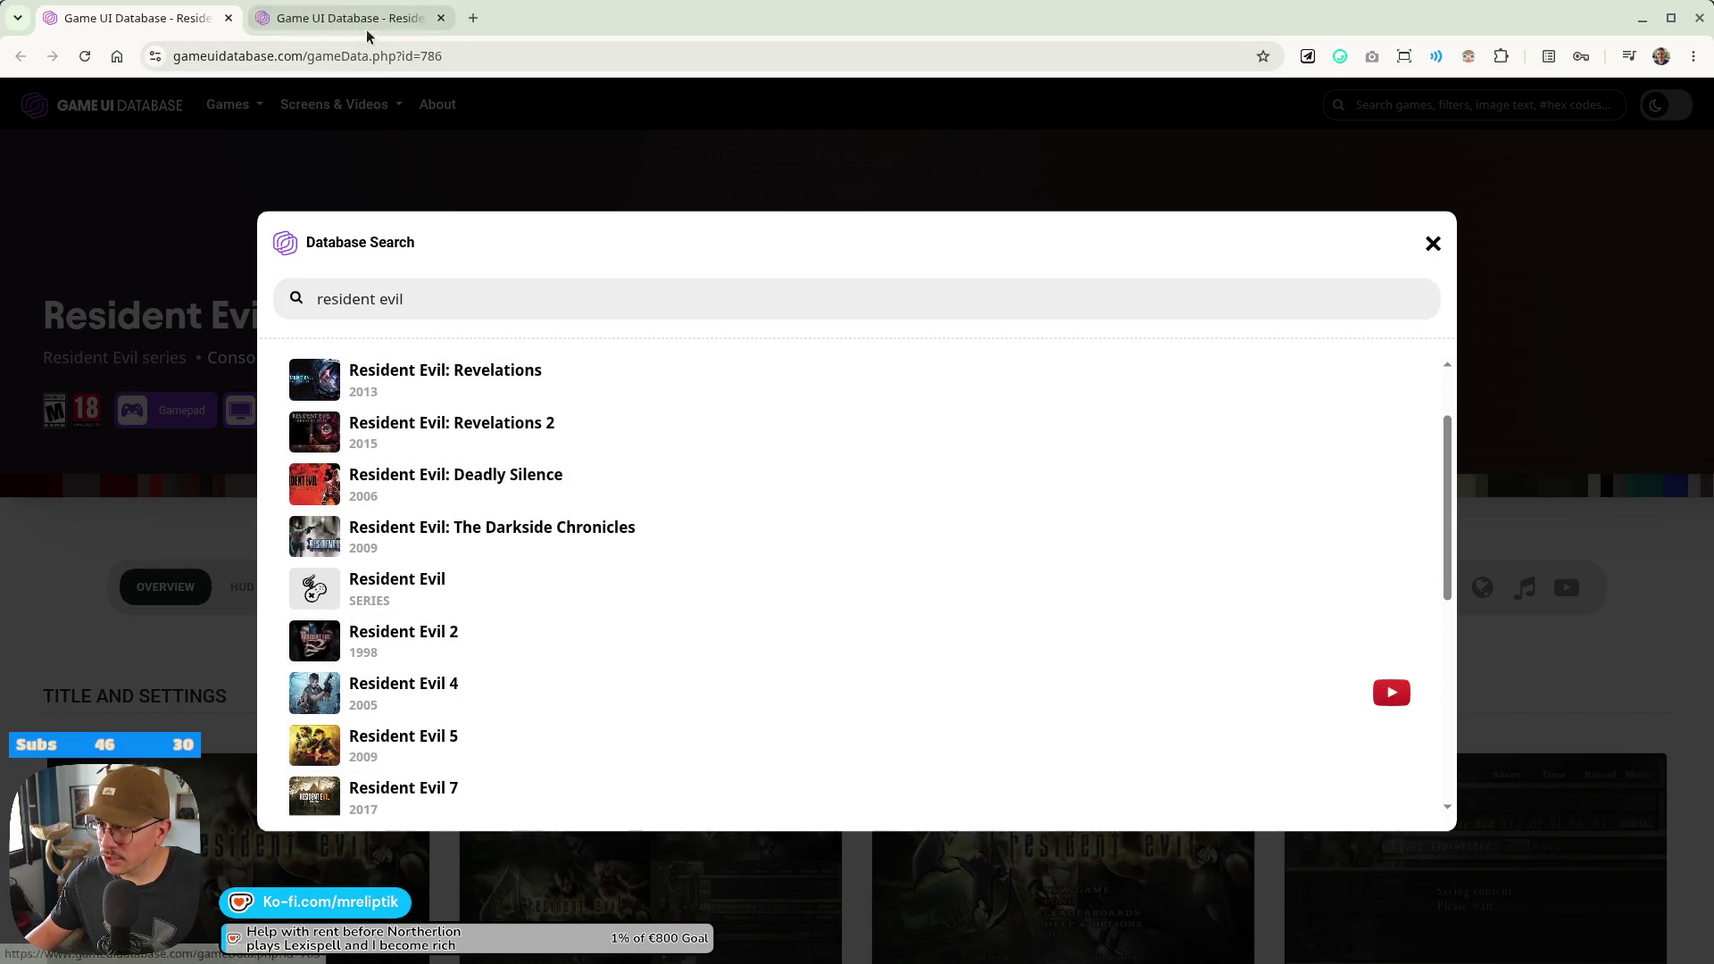
{"action": "left_click", "coordinate": [357, 18]}
{"action": "scroll", "coordinate": [718, 507], "scroll_direction": "down", "scroll_amount": 10}
{"action": "scroll", "coordinate": [728, 609], "scroll_direction": "up", "scroll_amount": 7}
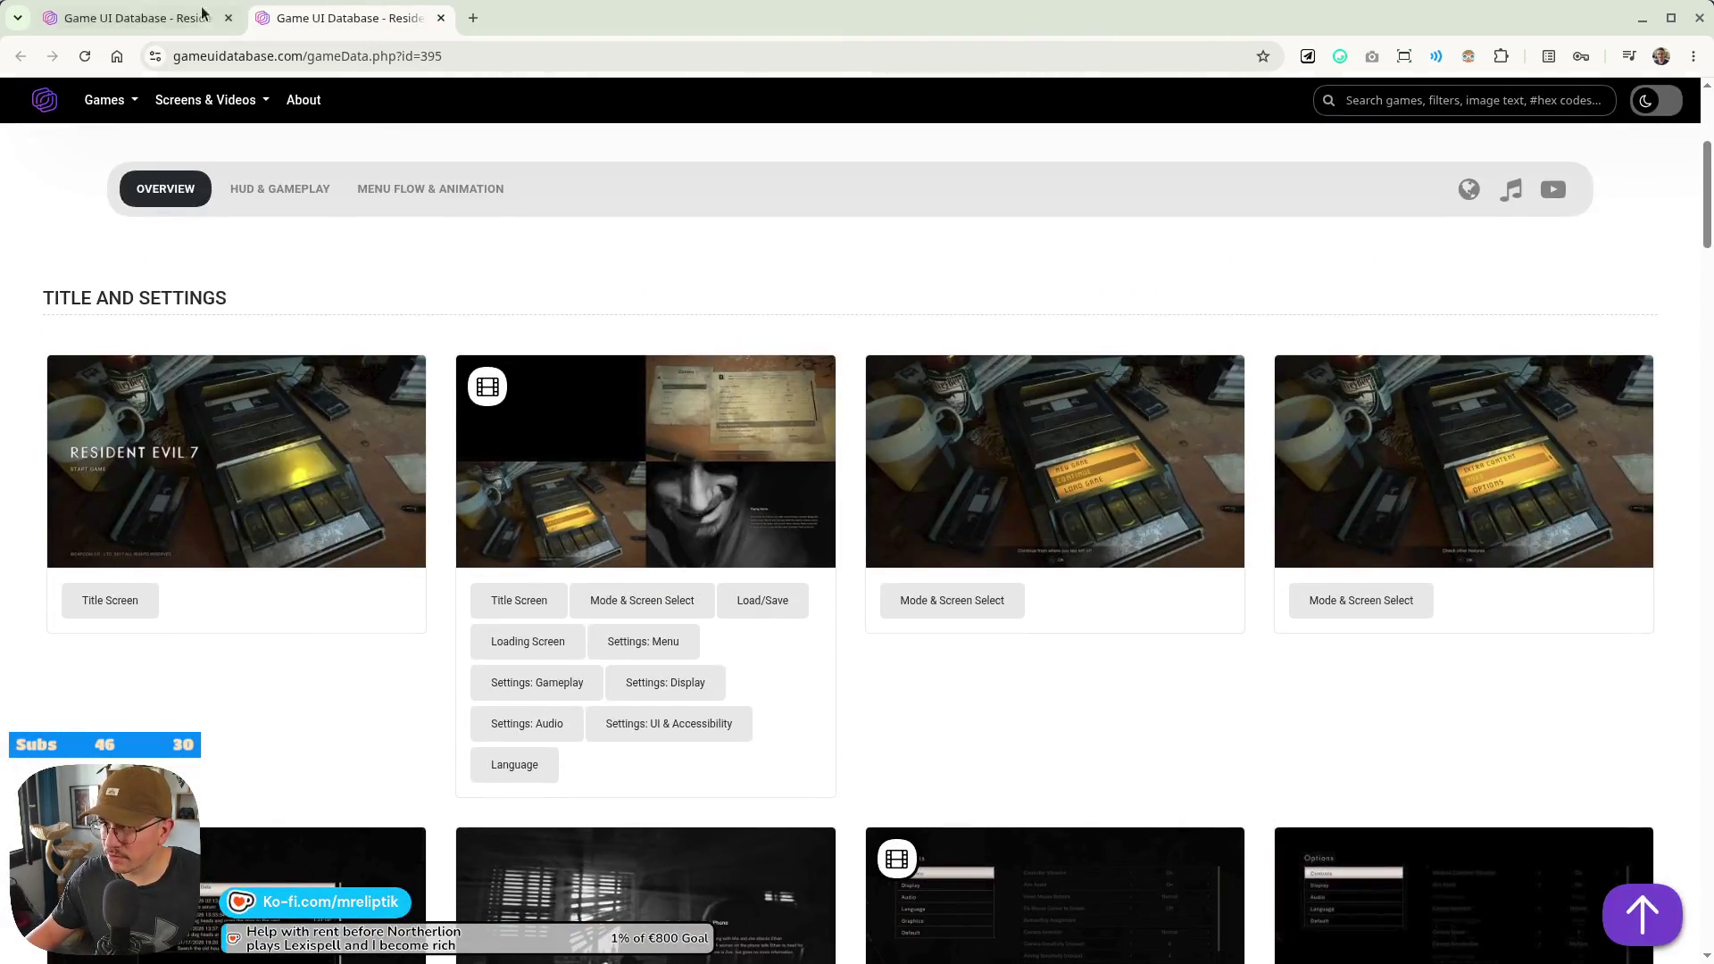
- Open Resident Evil Requiem in another tab and scroll down to its Modals and Text screenshots
{"action": "left_click", "coordinate": [201, 13]}
{"action": "scroll", "coordinate": [473, 648], "scroll_direction": "down", "scroll_amount": 3}
{"action": "middle_click", "coordinate": [420, 685]}
{"action": "key", "text": "ctrl+3"}
{"action": "scroll", "coordinate": [551, 528], "scroll_direction": "down", "scroll_amount": 5}
{"action": "scroll", "coordinate": [407, 639], "scroll_direction": "down", "scroll_amount": 15}
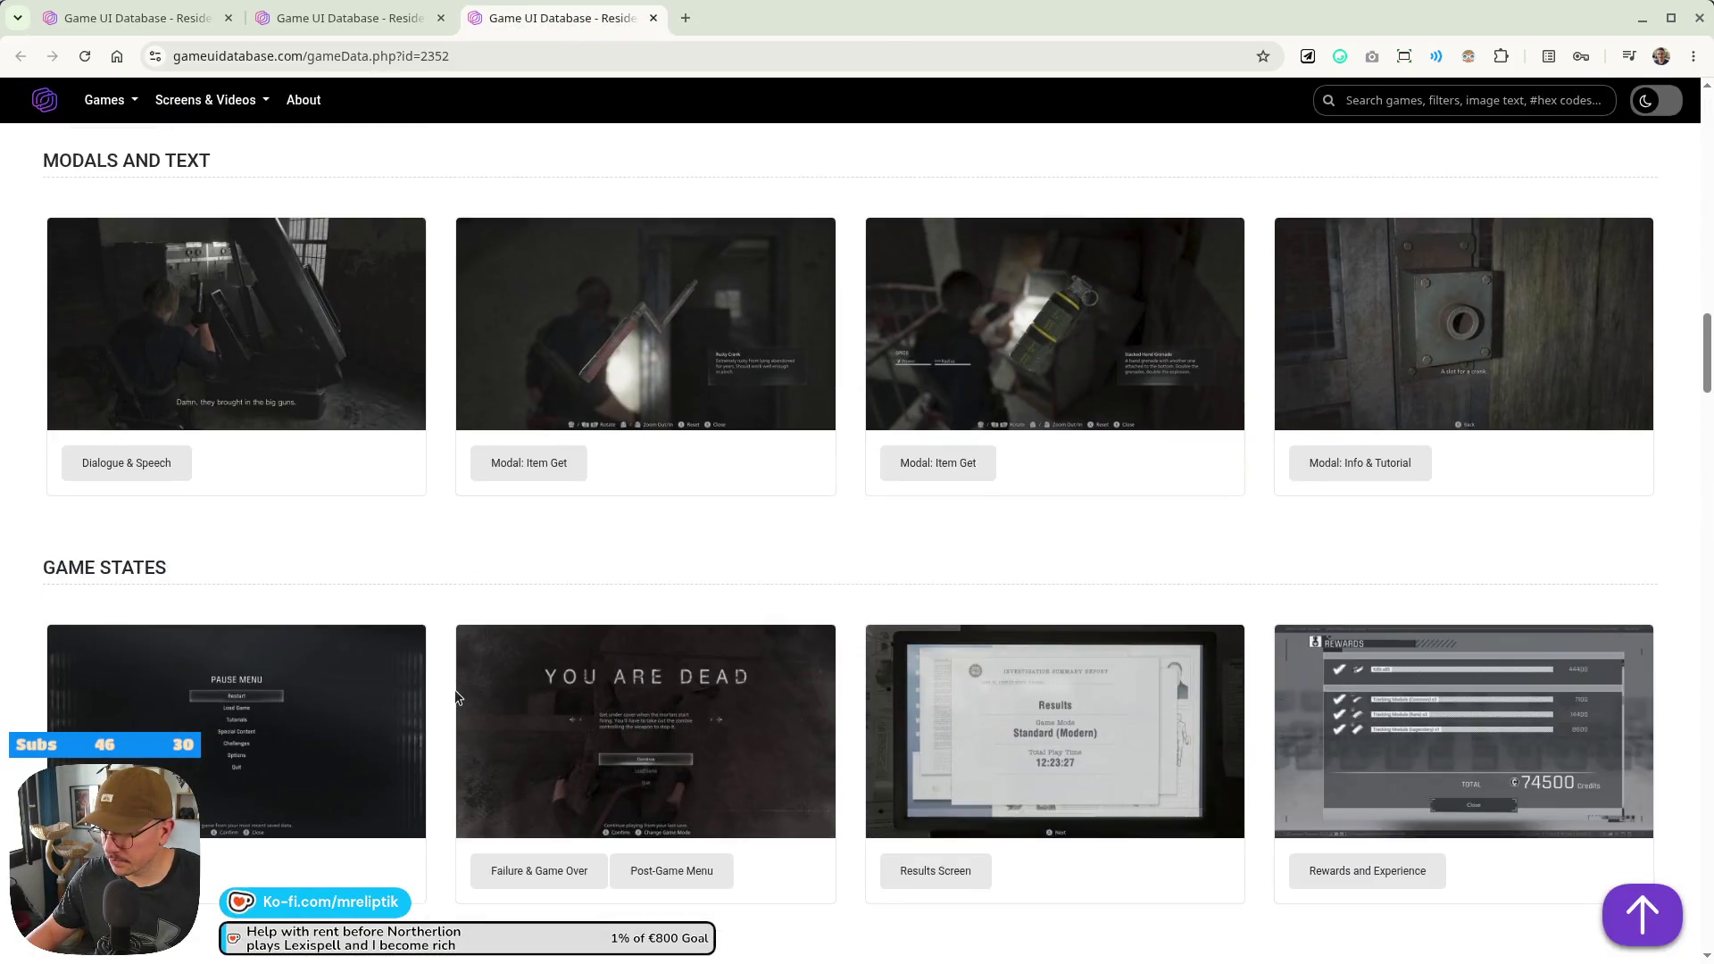
- Browse Requiem's pickup screenshots from Rusty Crank to Stacked Hand Grenade, then go to the Resident Evil 7 tab
{"action": "left_click", "coordinate": [650, 321]}
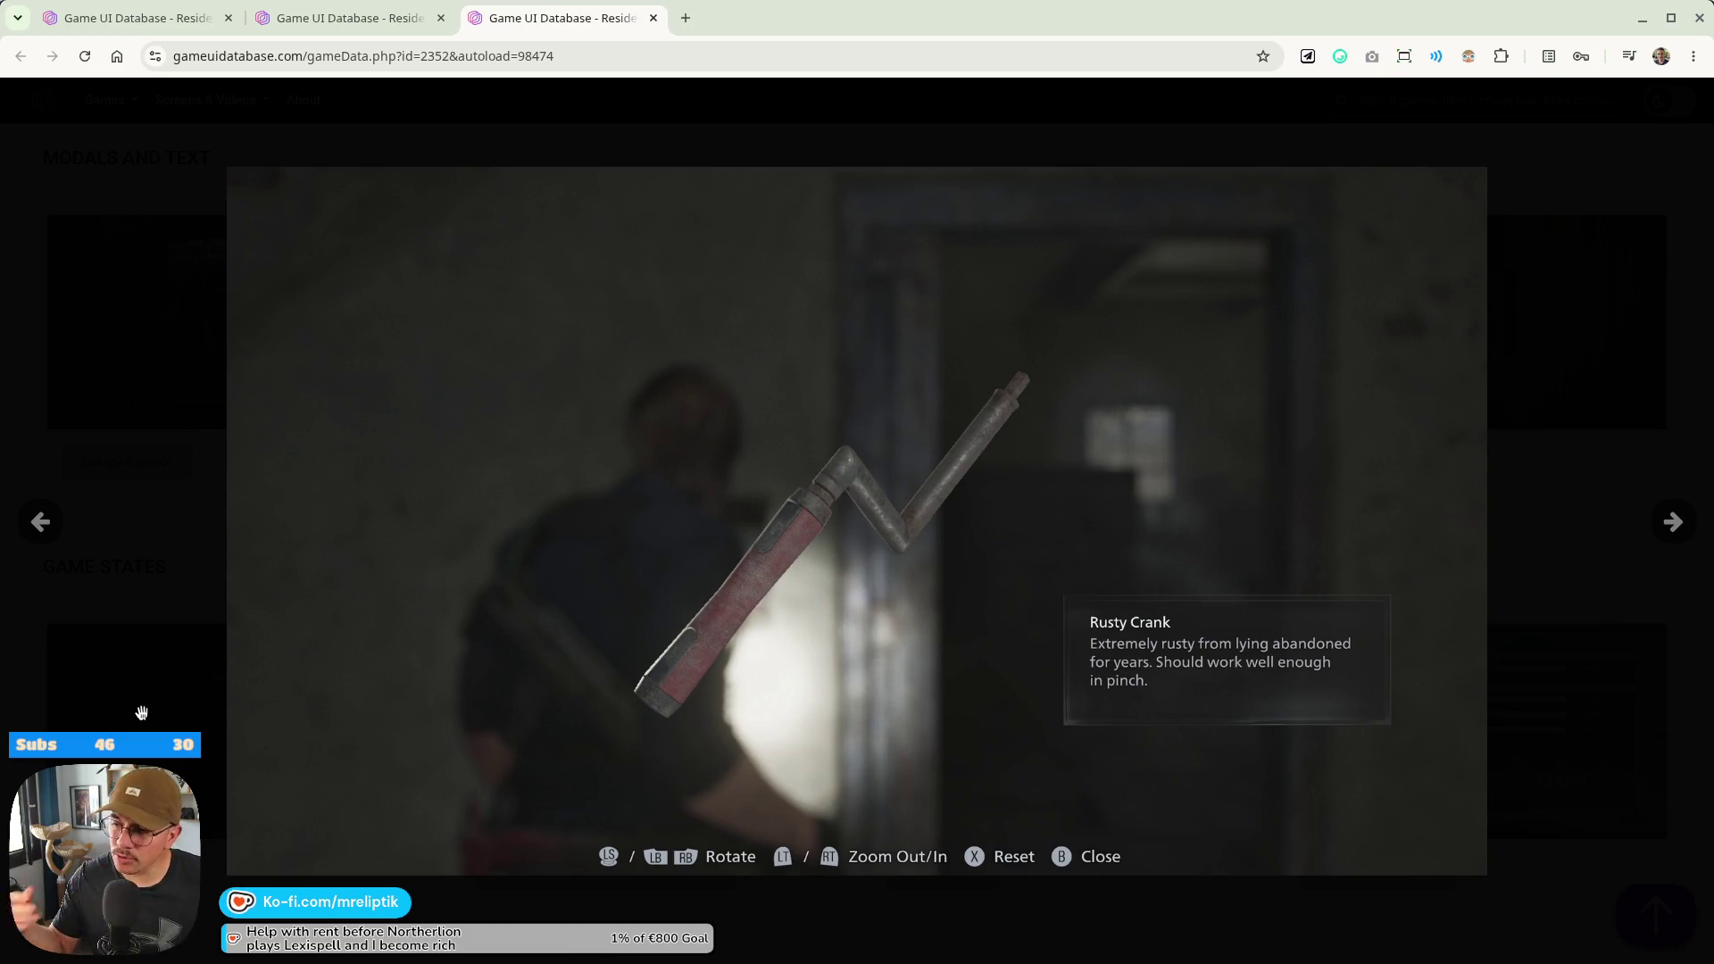
{"action": "left_click", "coordinate": [1652, 527]}
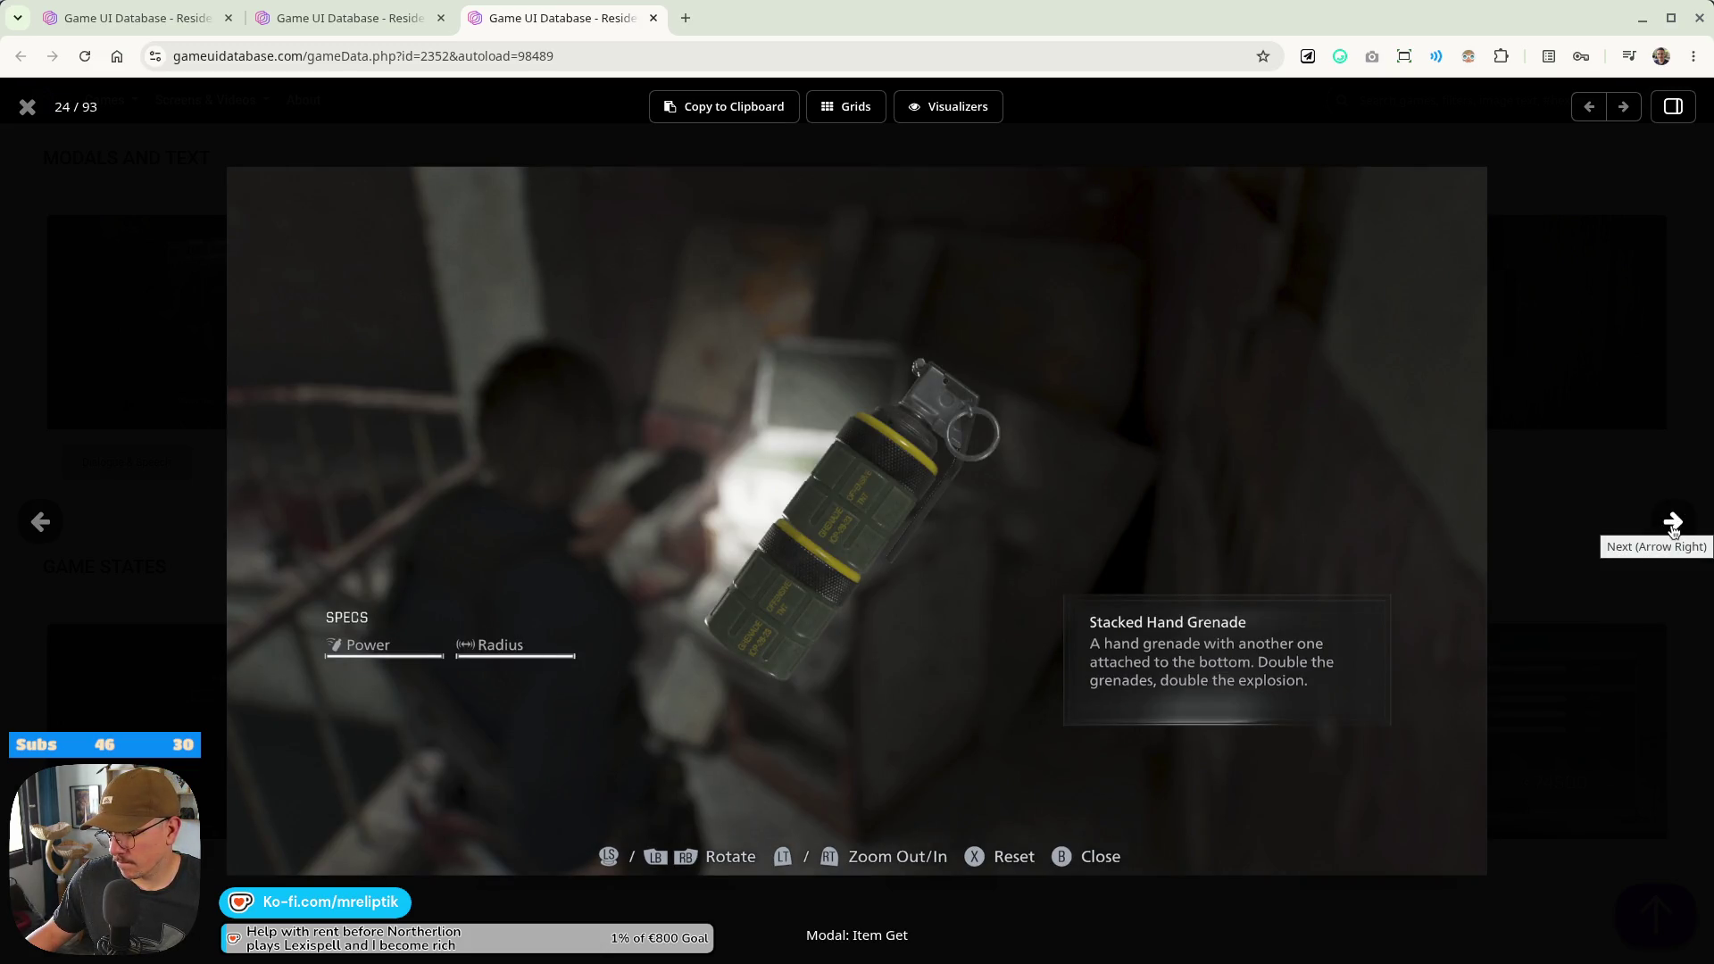
{"action": "left_click", "coordinate": [1673, 525]}
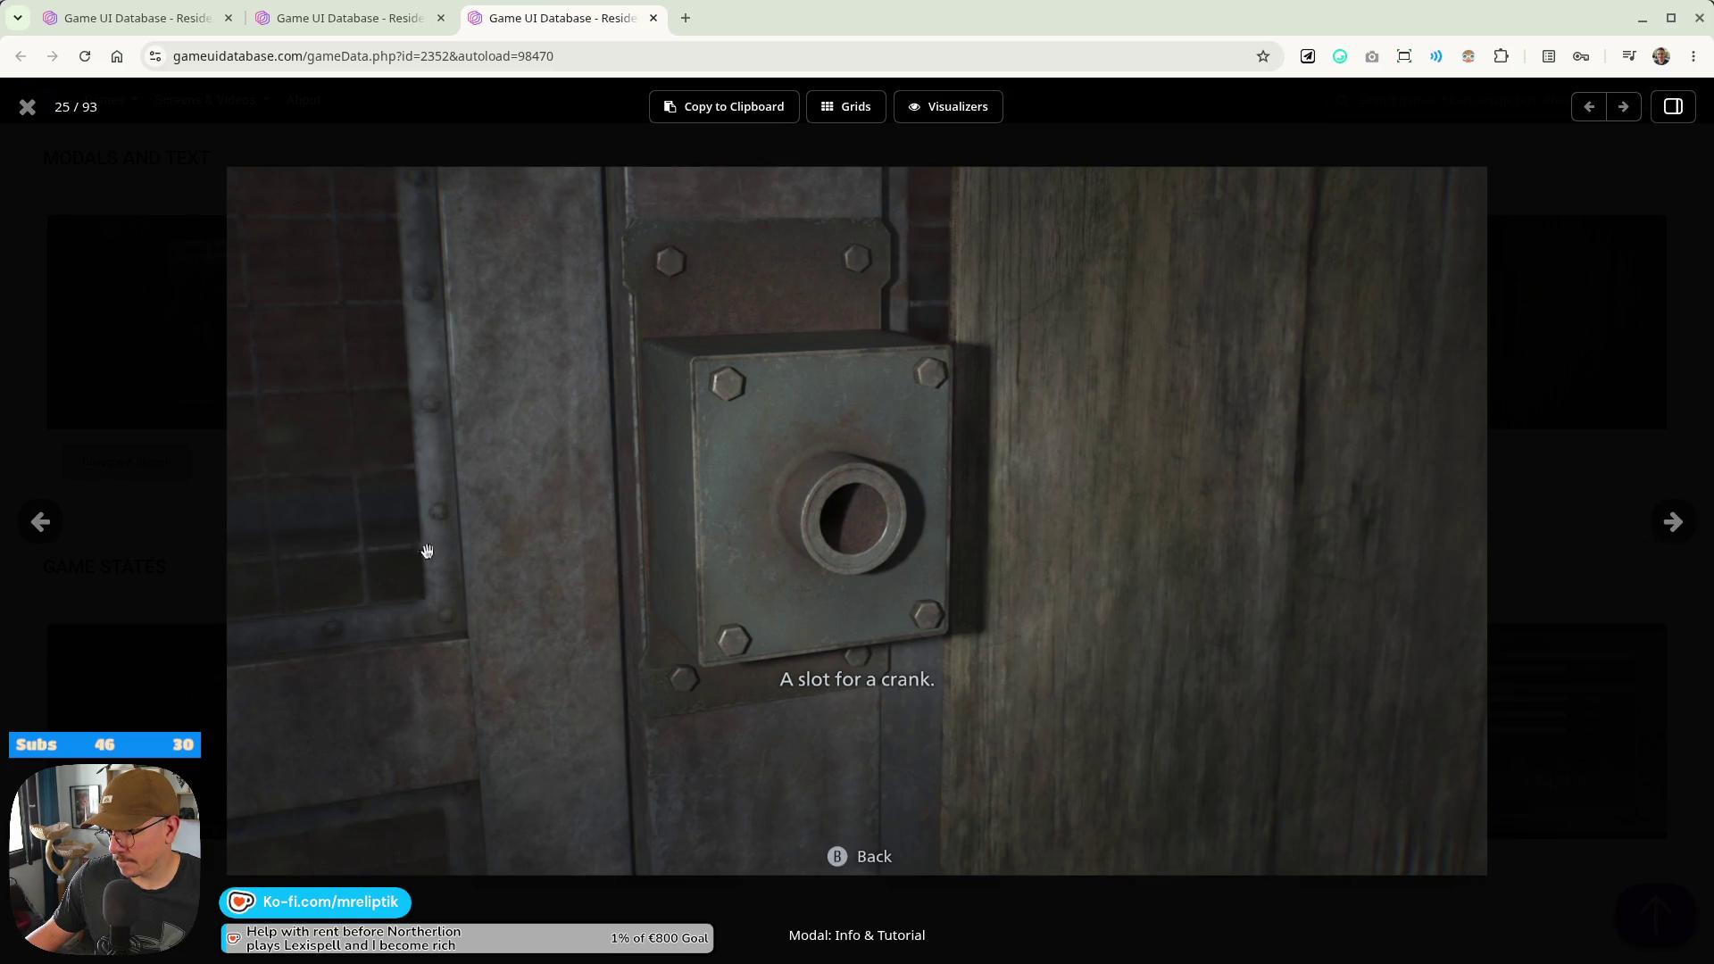
{"action": "left_click", "coordinate": [31, 528]}
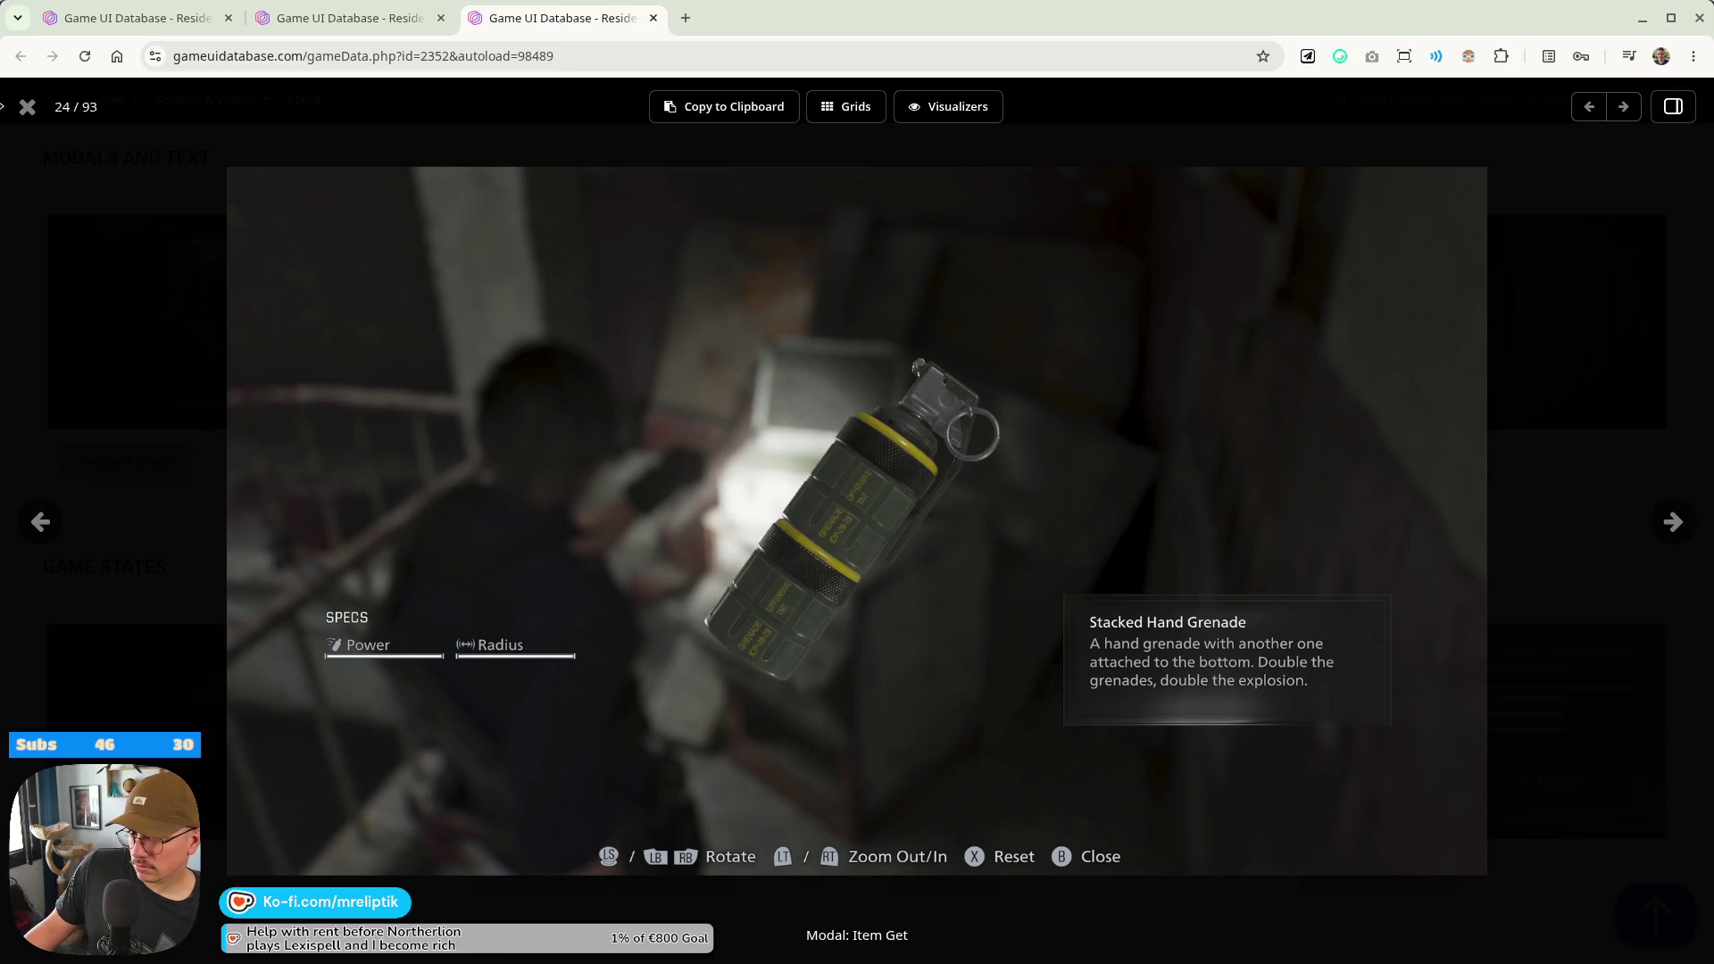
{"action": "key", "text": "ctrl+w"}
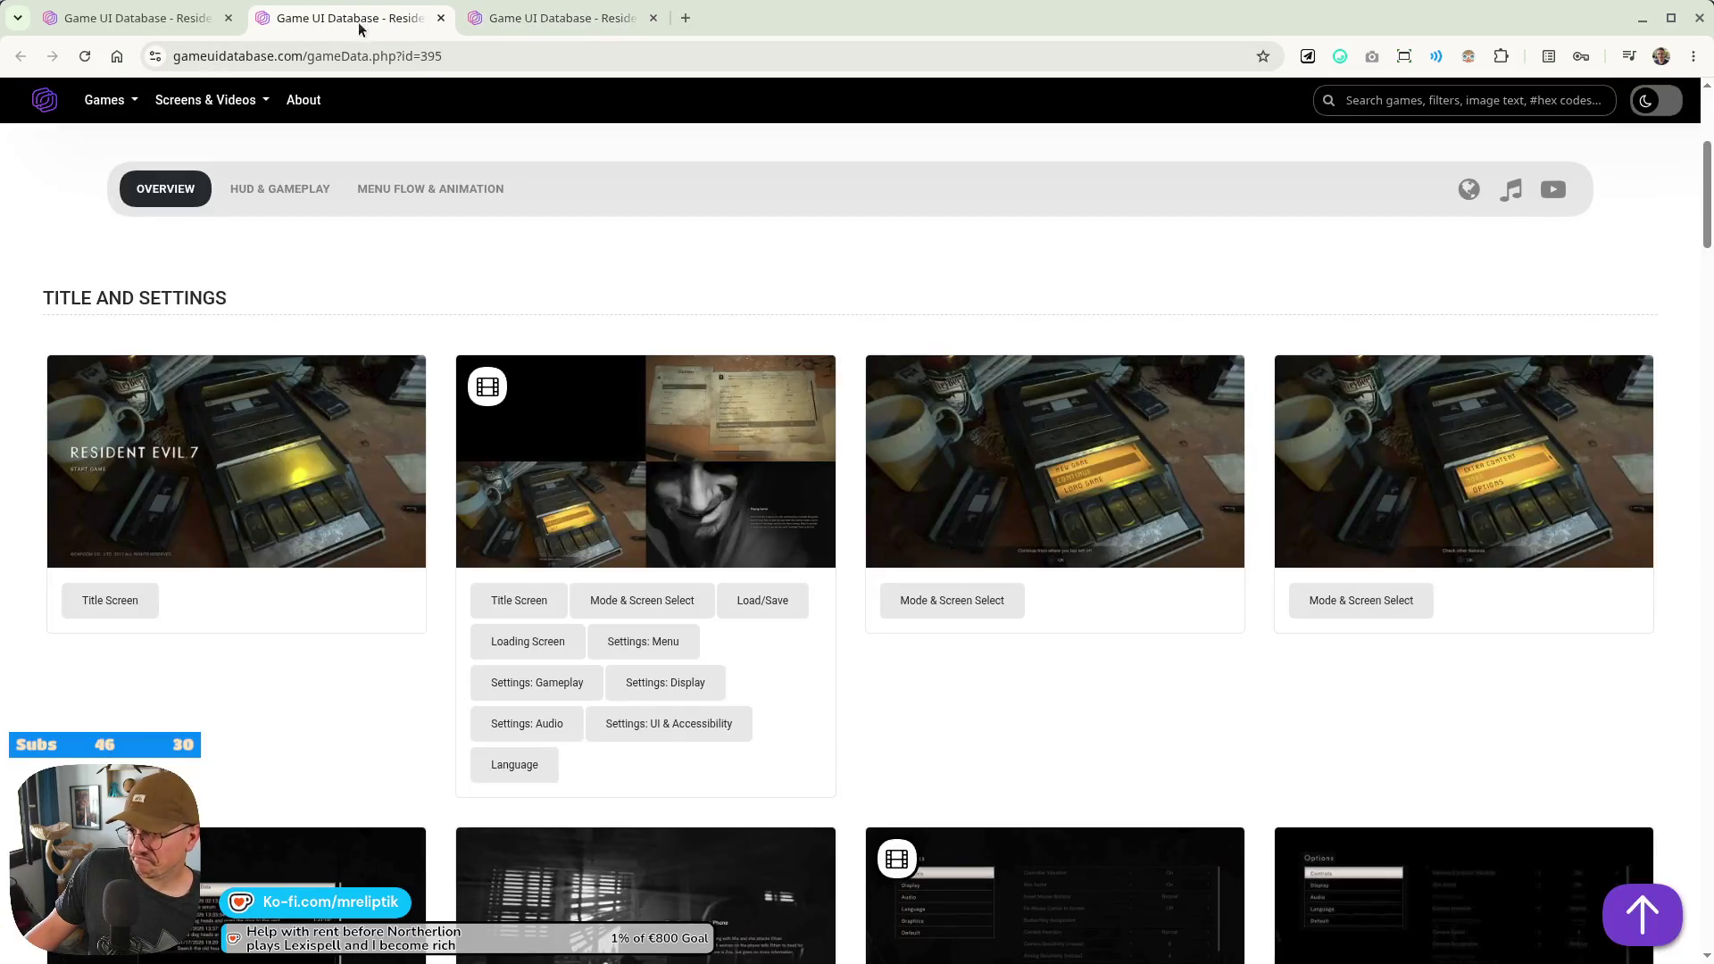
{"action": "left_click", "coordinate": [162, 30]}
- Add an indented Globals.camera line under the placement comment, then jump to the Globals definition
{"action": "key", "text": "ctrl+w"}
{"action": "key", "text": "alt+Tab"}
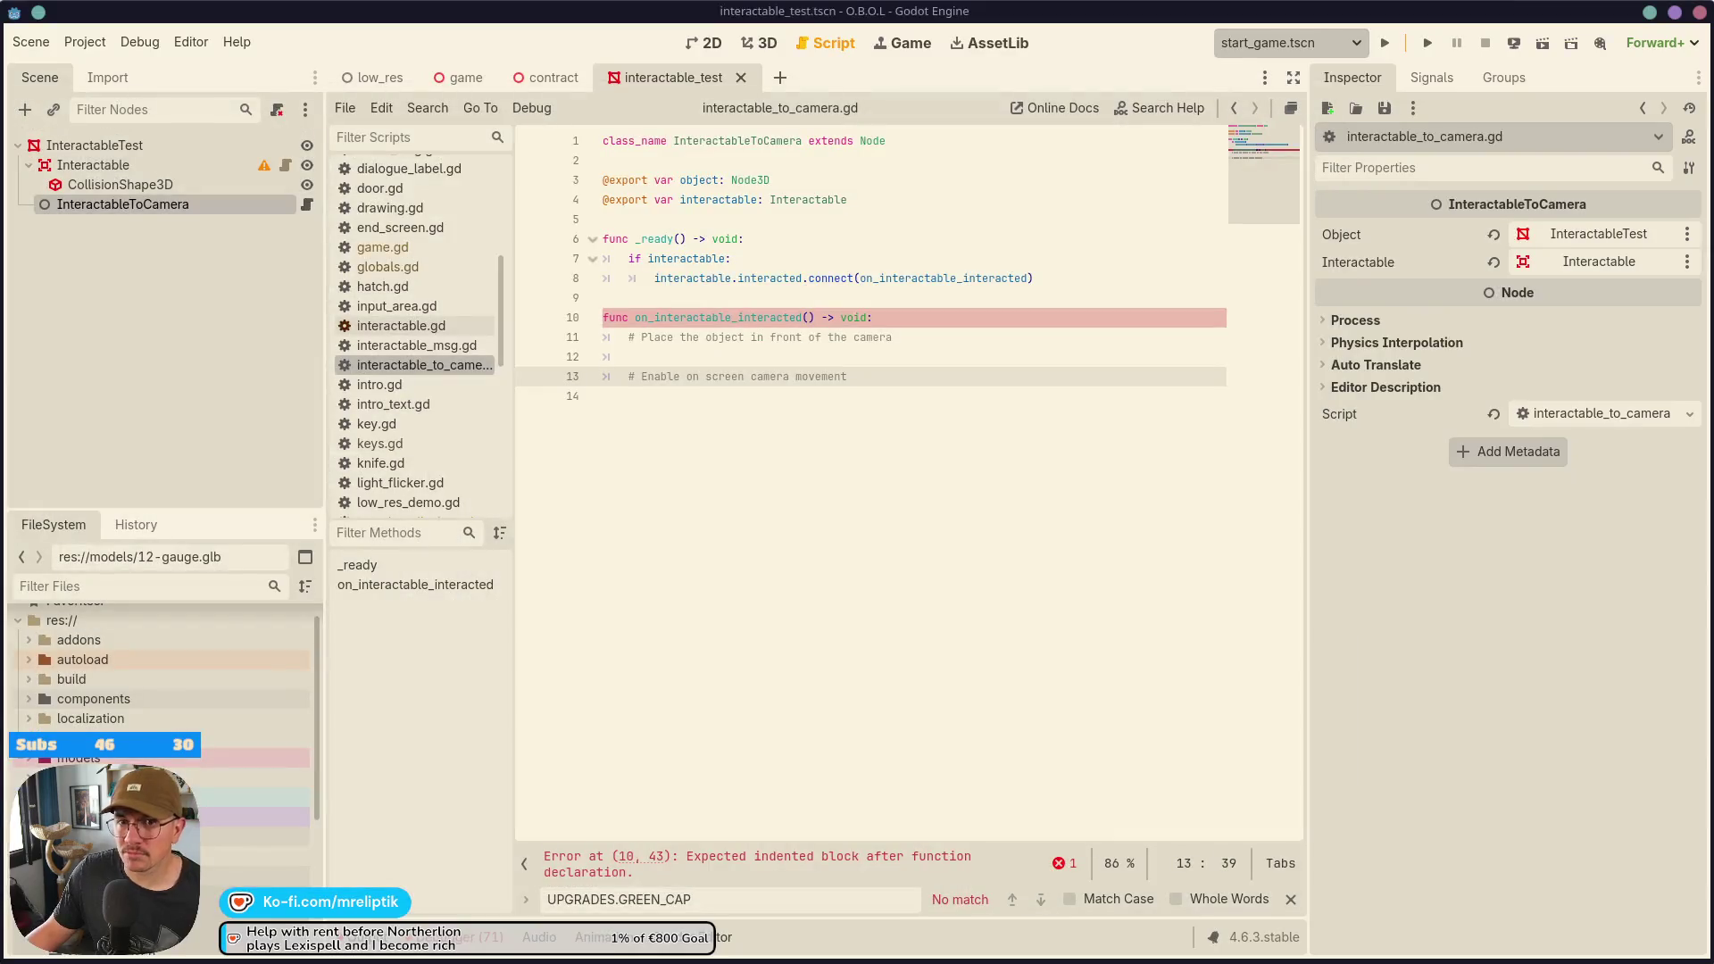
{"action": "key", "text": "Tab"}
{"action": "key", "text": "ctrl+s"}
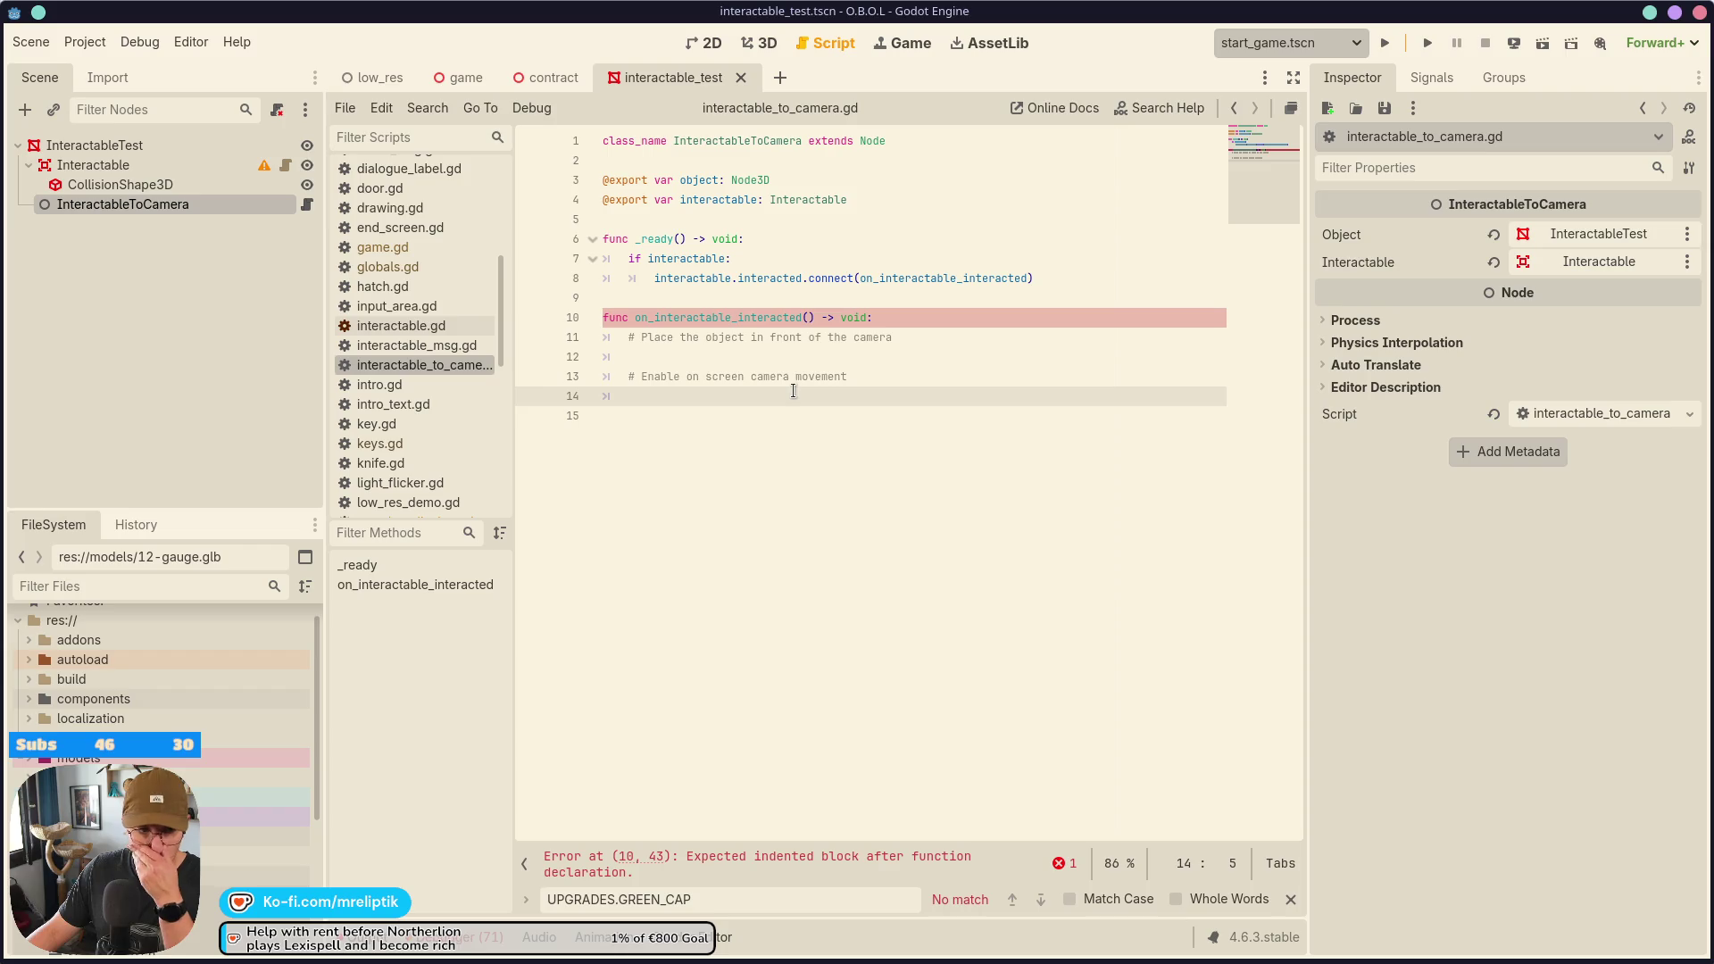
{"action": "left_click", "coordinate": [744, 359]}
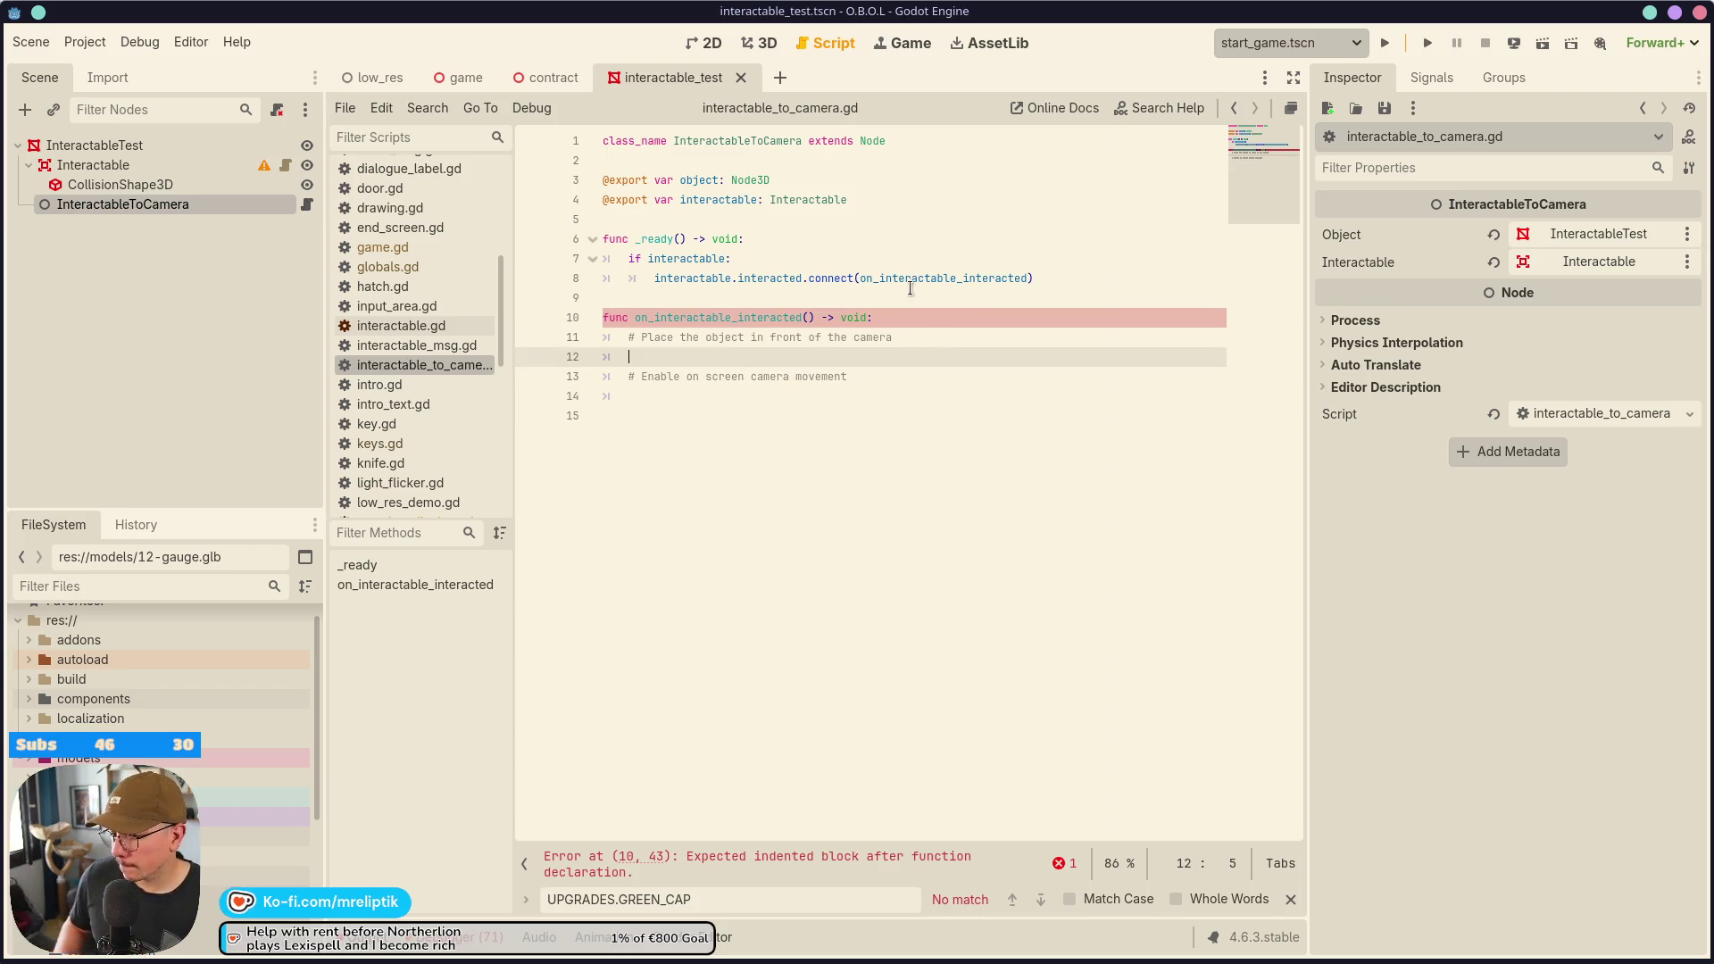
{"action": "key", "text": "ctrl+shift+Return"}
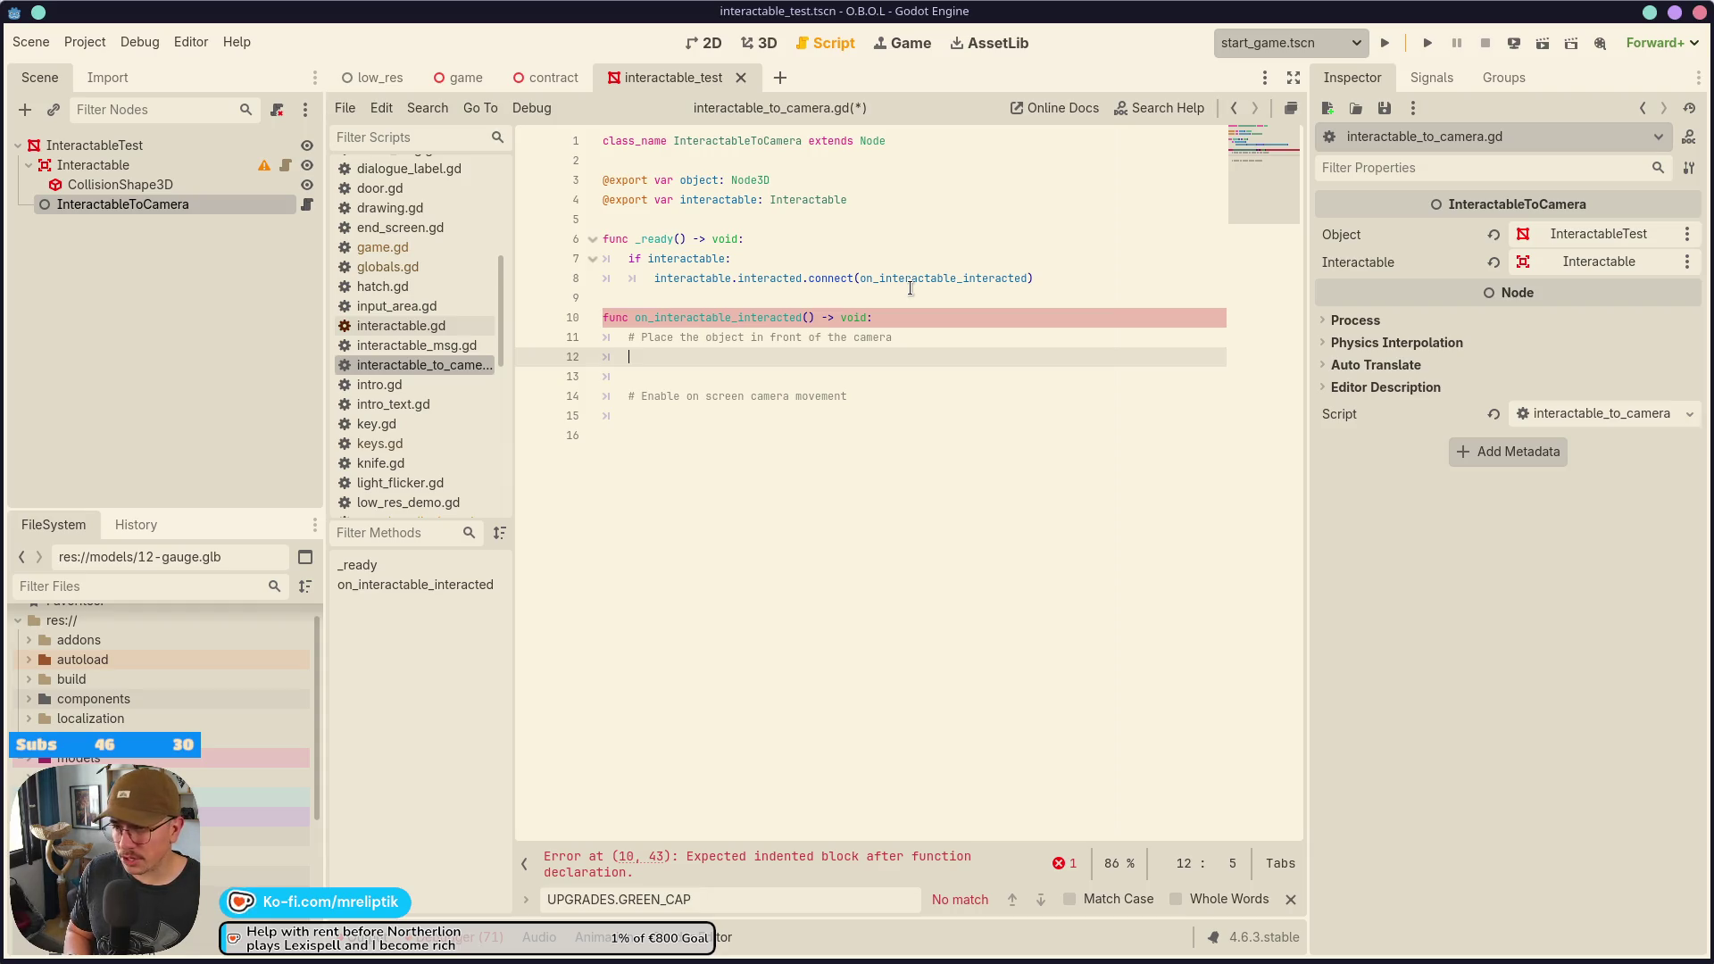
{"action": "type", "text": "Globals."}
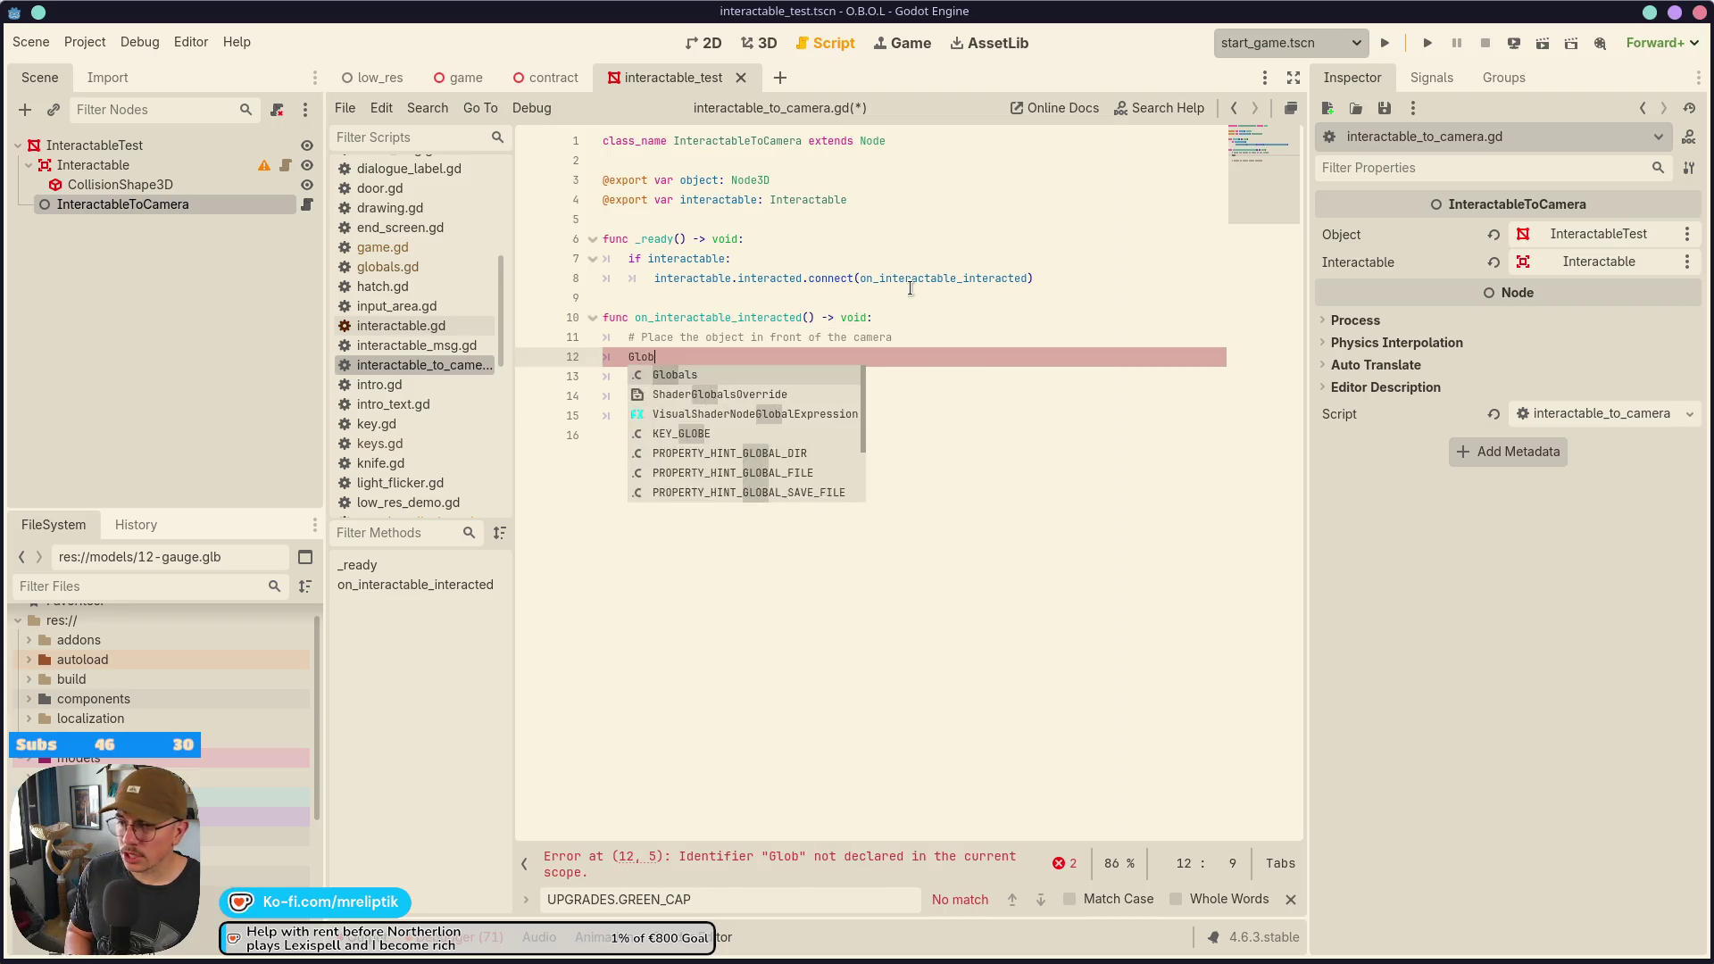
{"action": "type", "text": "cam"}
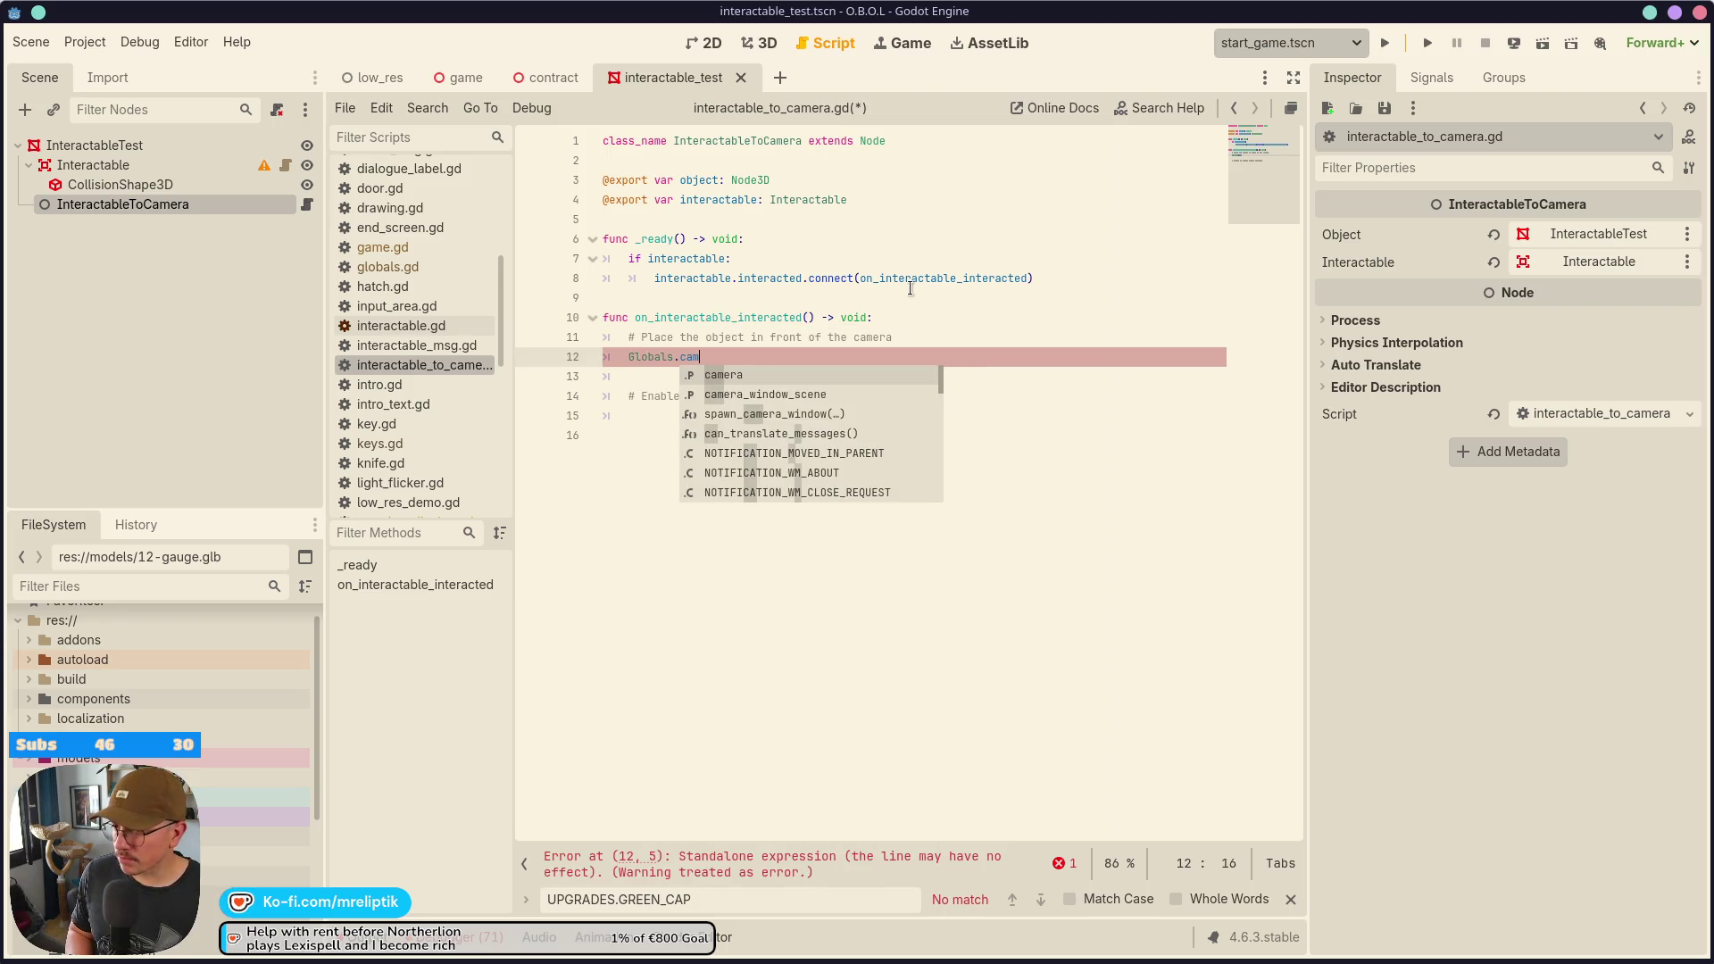
{"action": "key", "text": "Escape"}
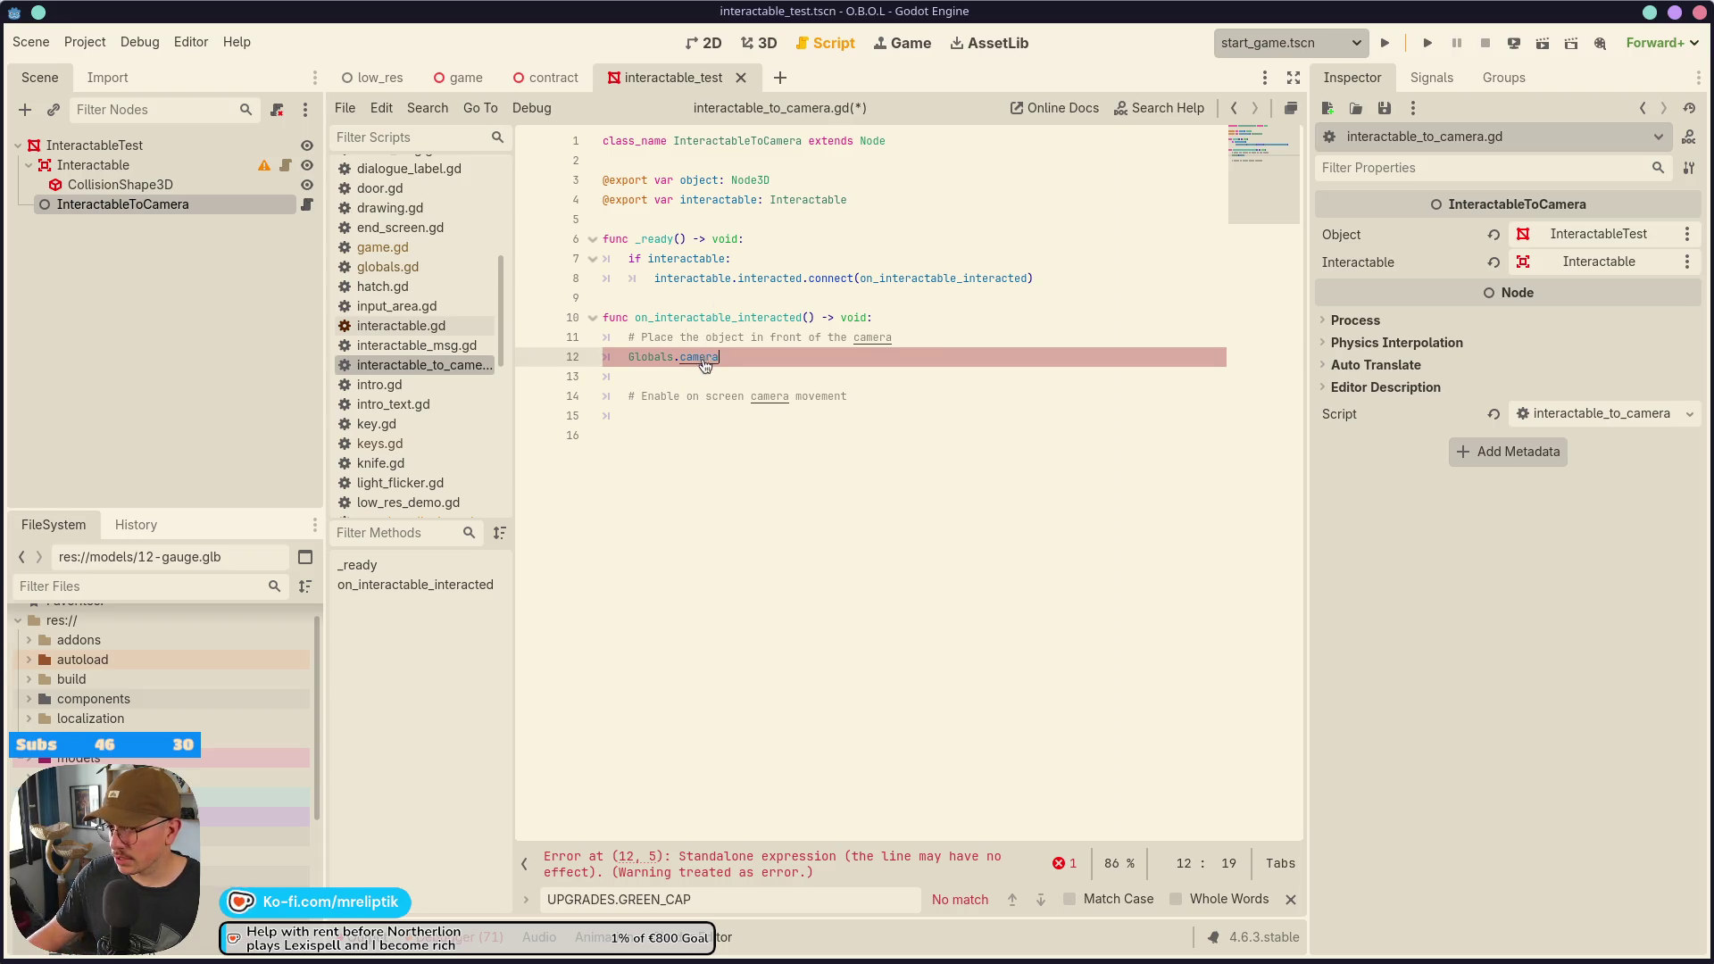
{"action": "left_click", "coordinate": [659, 357], "text": "ctrl"}
- Trace the Globals camera variable to 'Globals.camera = self' in camera_controls.gd _ready, then return to interactable_test in 3D
{"action": "scroll", "coordinate": [725, 469], "scroll_direction": "down", "scroll_amount": 1}
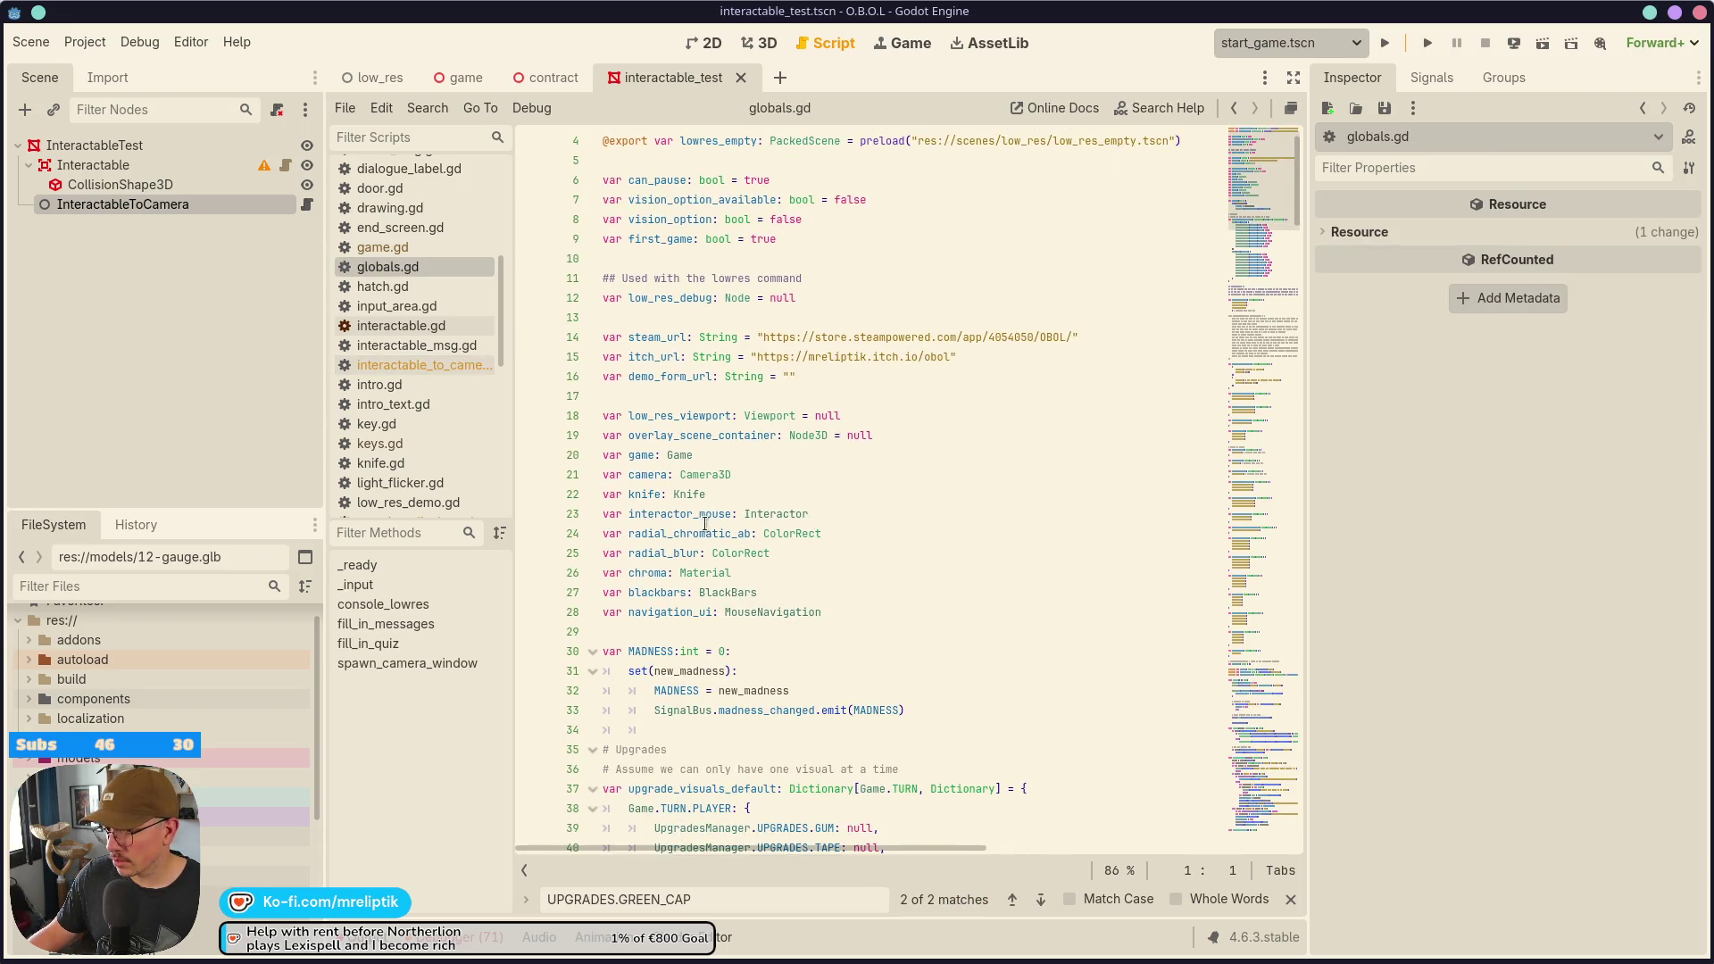
{"action": "double_click", "coordinate": [643, 475]}
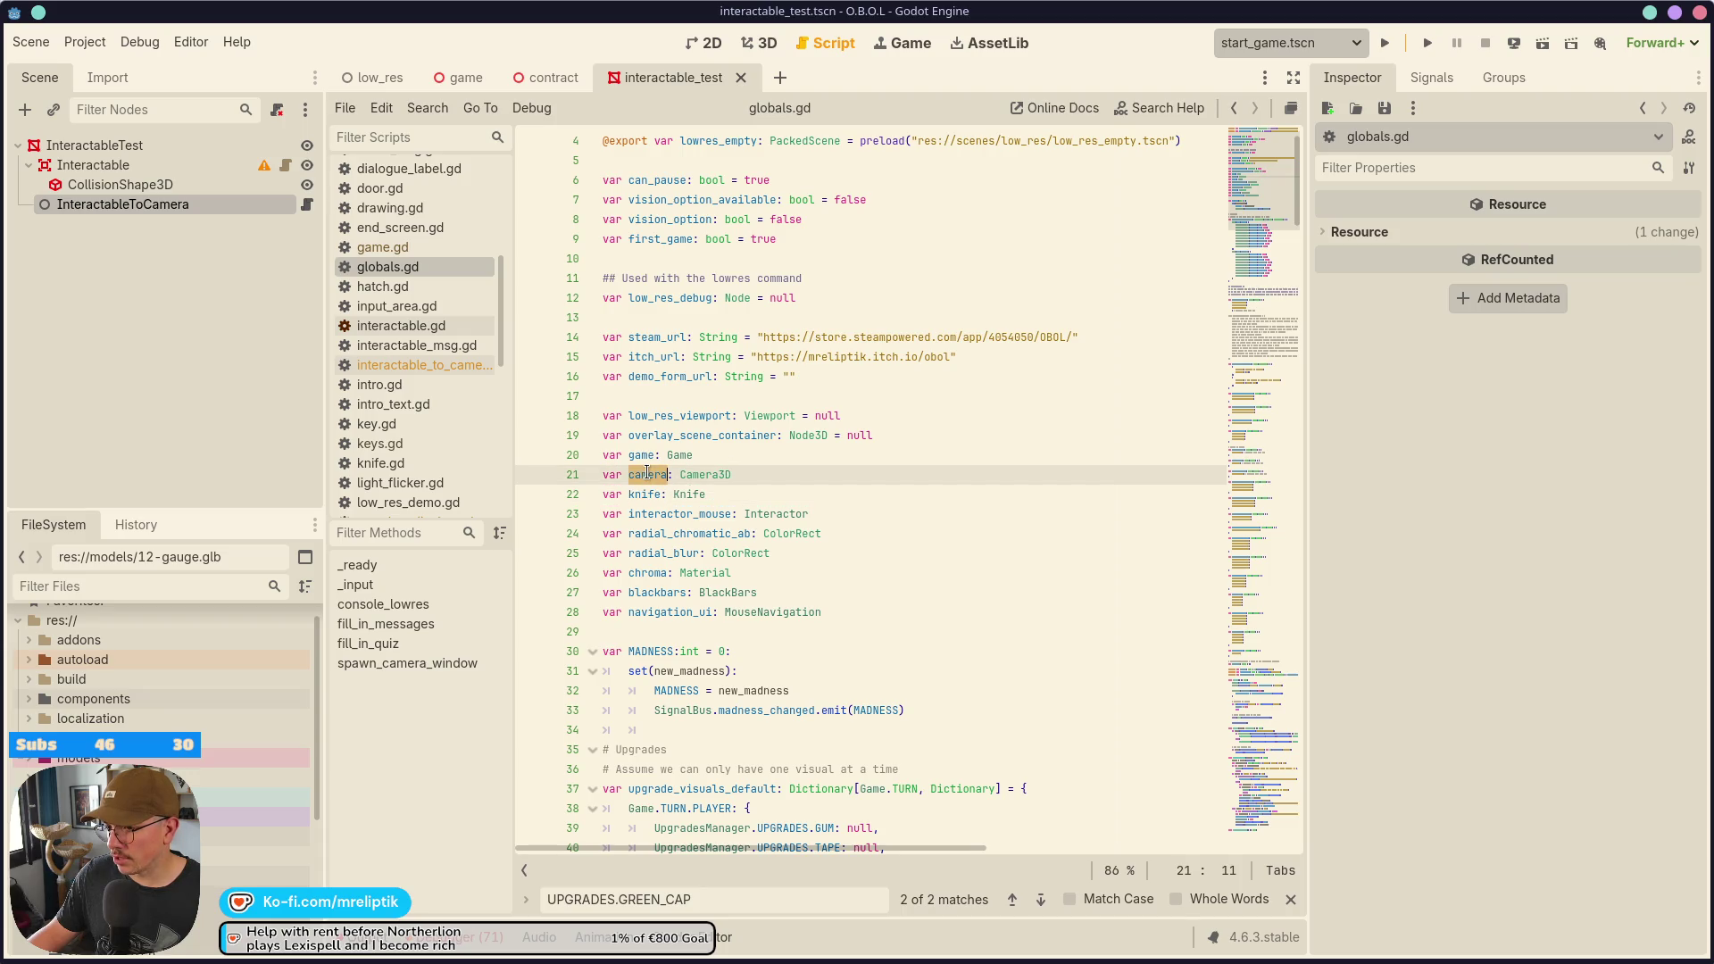
{"action": "left_click", "coordinate": [461, 78]}
{"action": "scroll", "coordinate": [200, 232], "scroll_direction": "up", "scroll_amount": 2}
{"action": "left_click", "coordinate": [276, 165]}
{"action": "scroll", "coordinate": [737, 433], "scroll_direction": "up", "scroll_amount": 10}
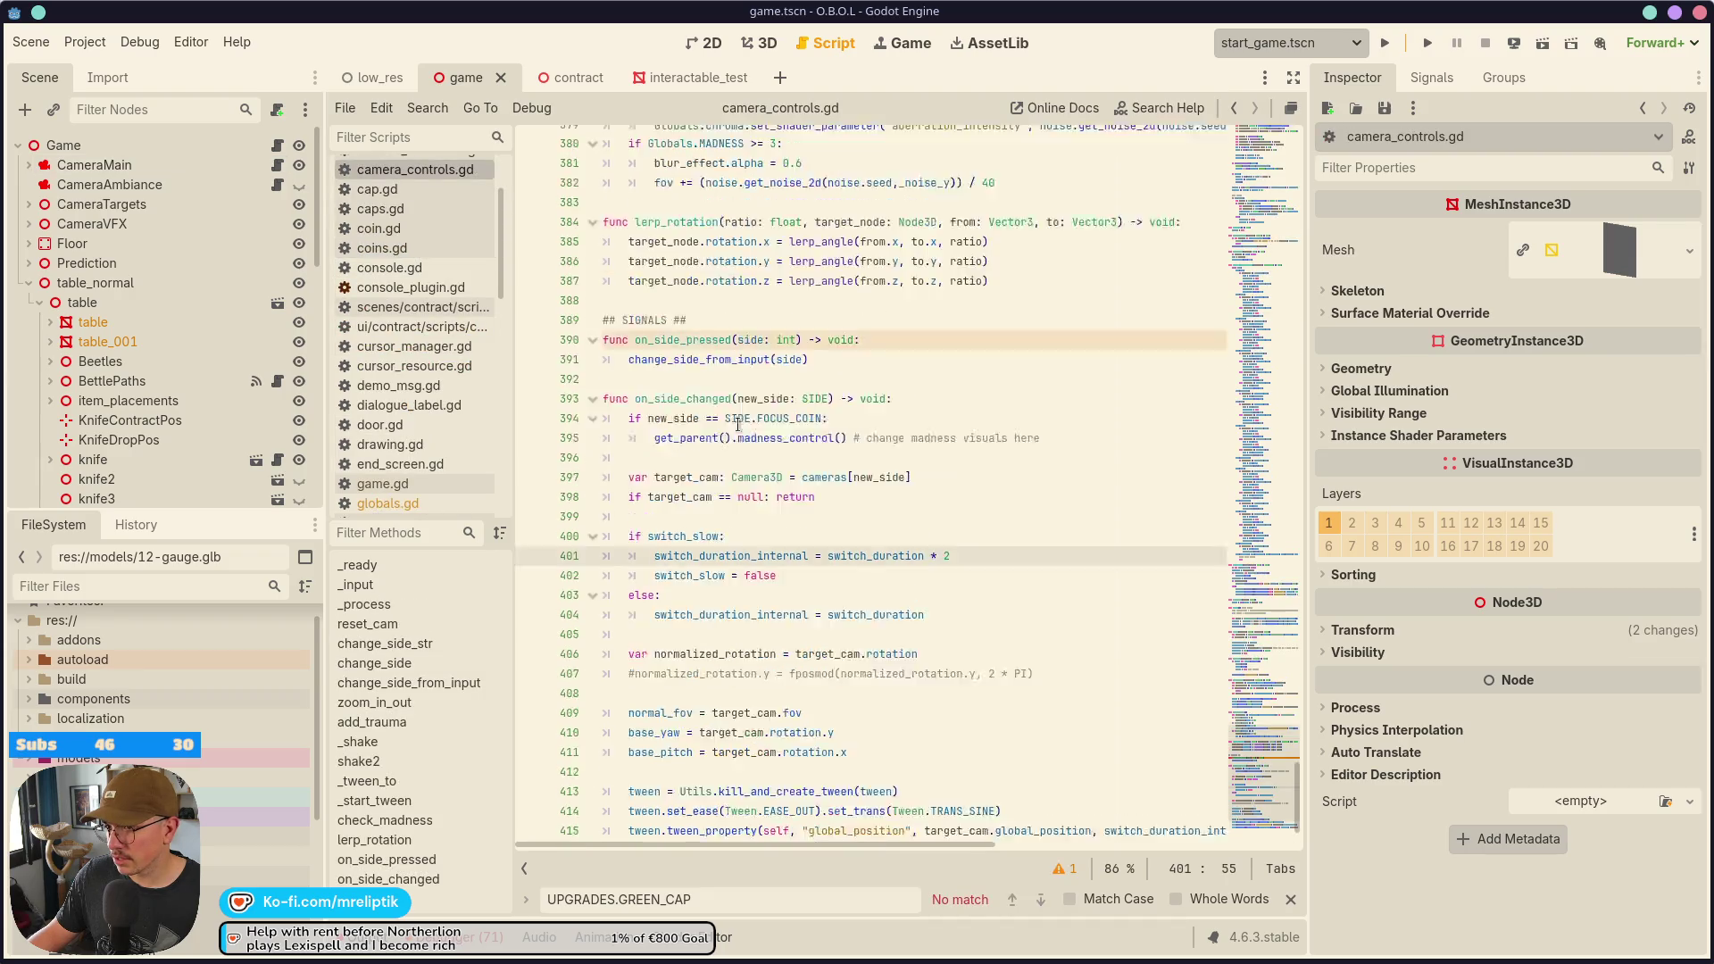
{"action": "scroll", "coordinate": [737, 433], "scroll_direction": "up", "scroll_amount": 20}
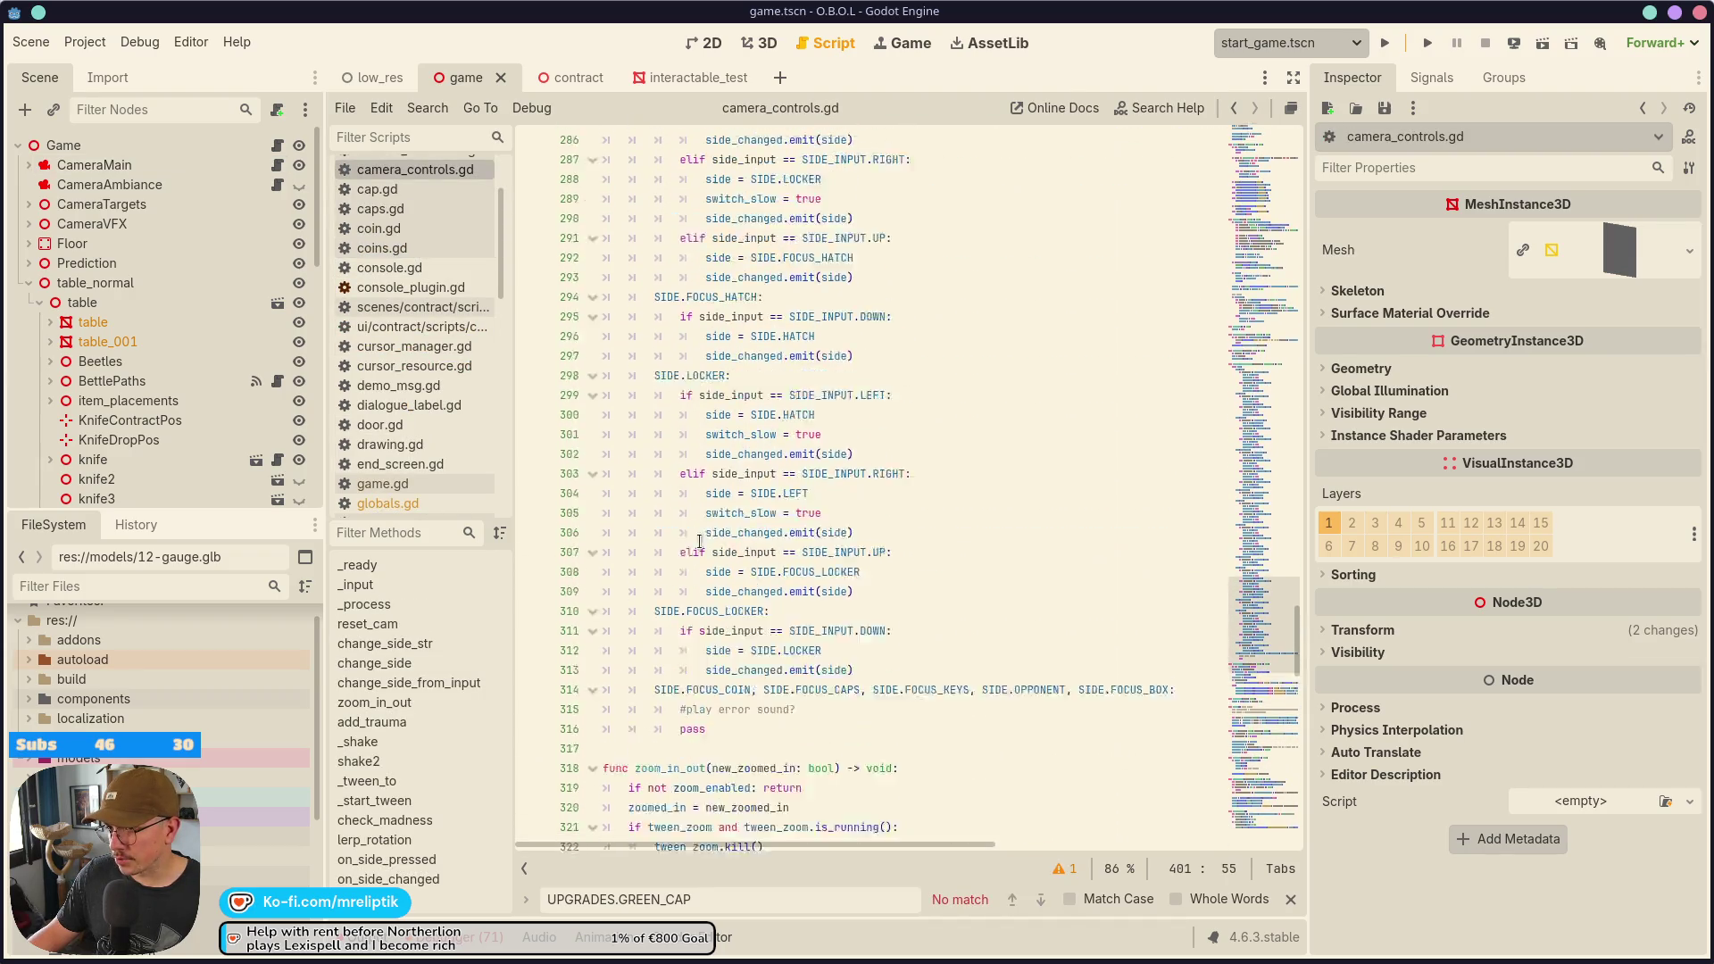
{"action": "left_click", "coordinate": [359, 565]}
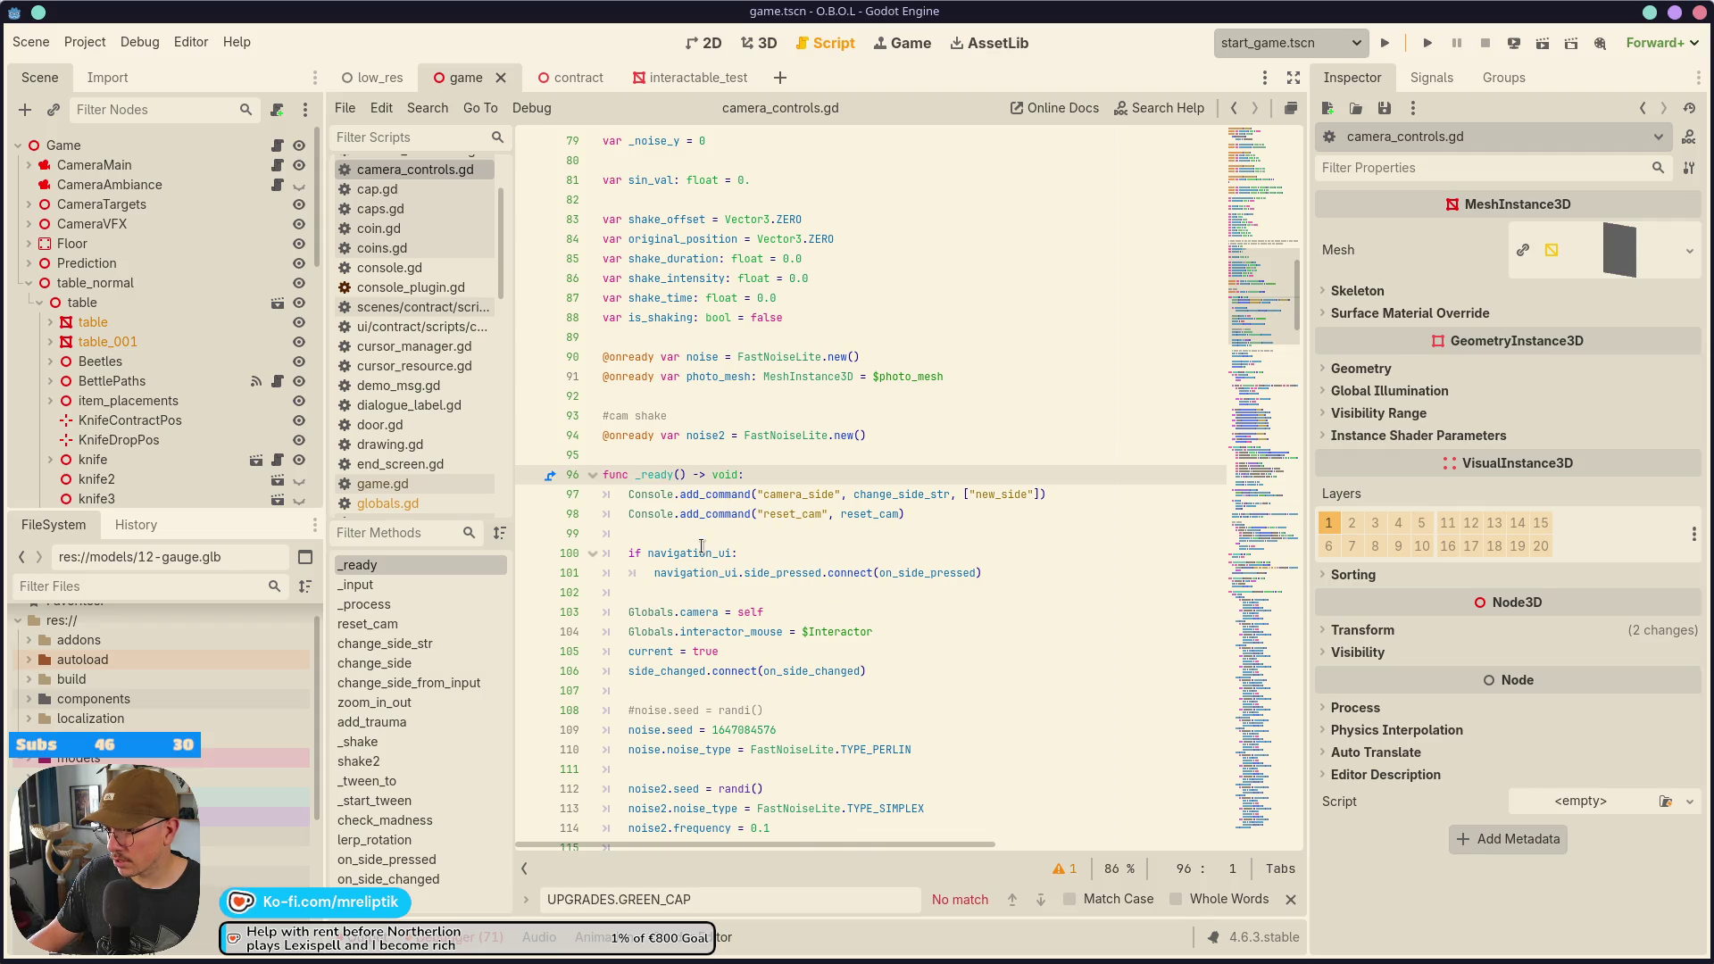
{"action": "left_click", "coordinate": [678, 78]}
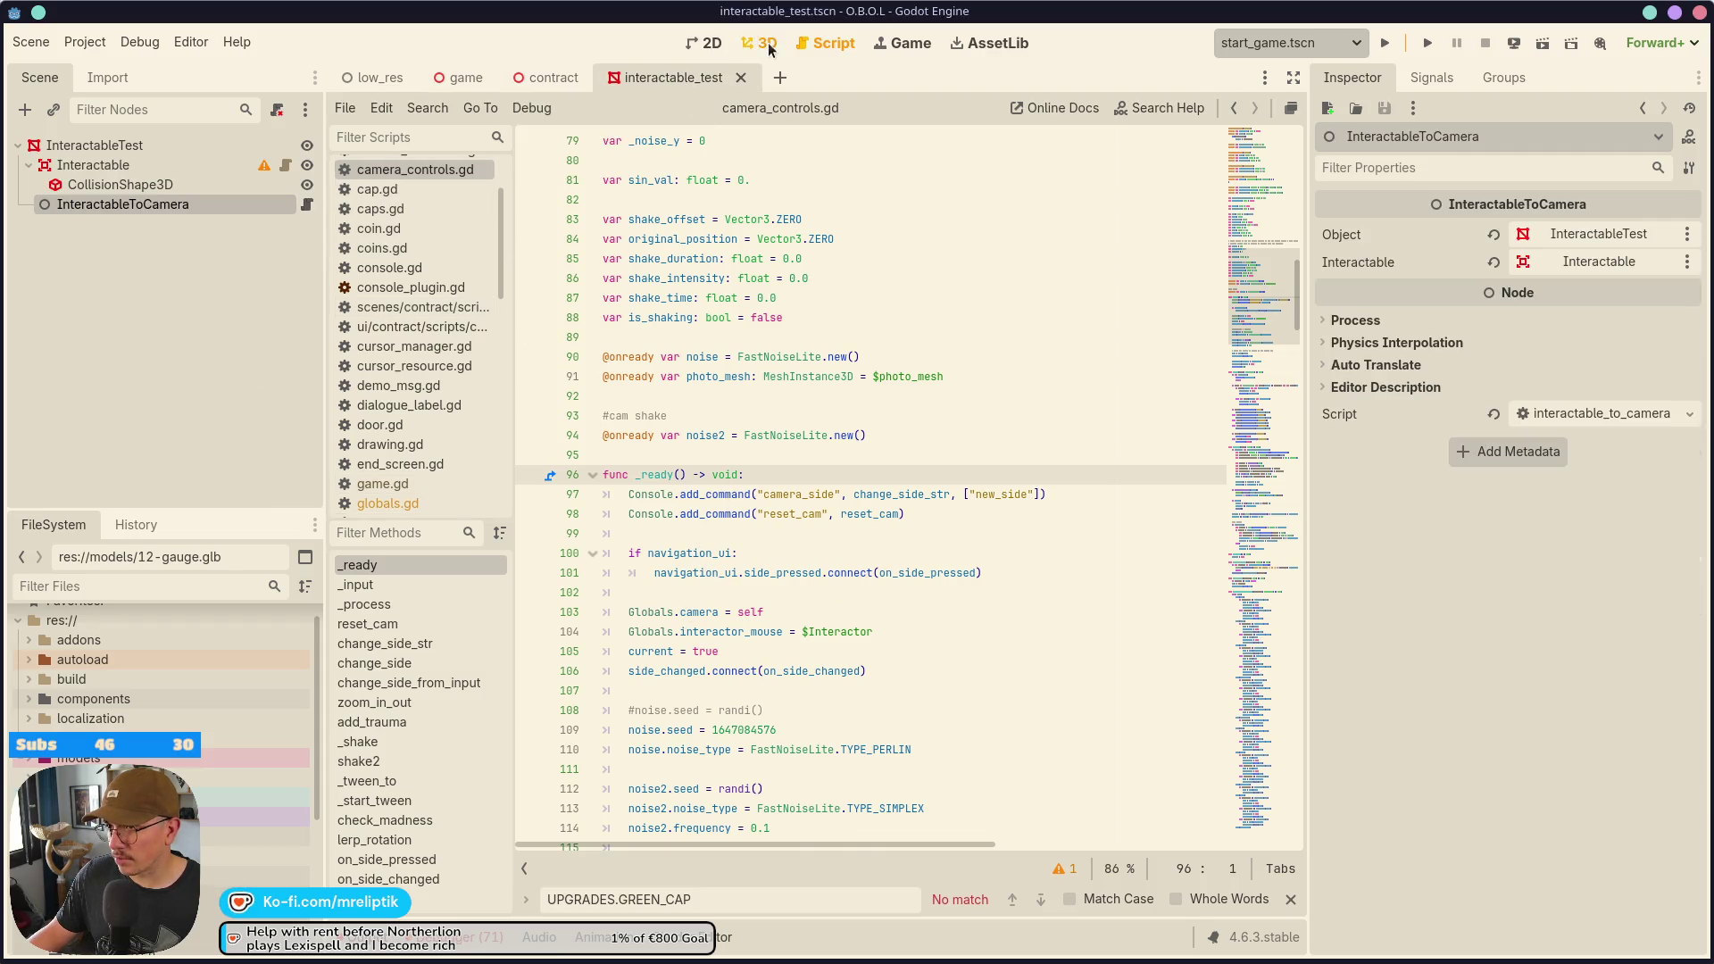
{"action": "left_click", "coordinate": [760, 43]}
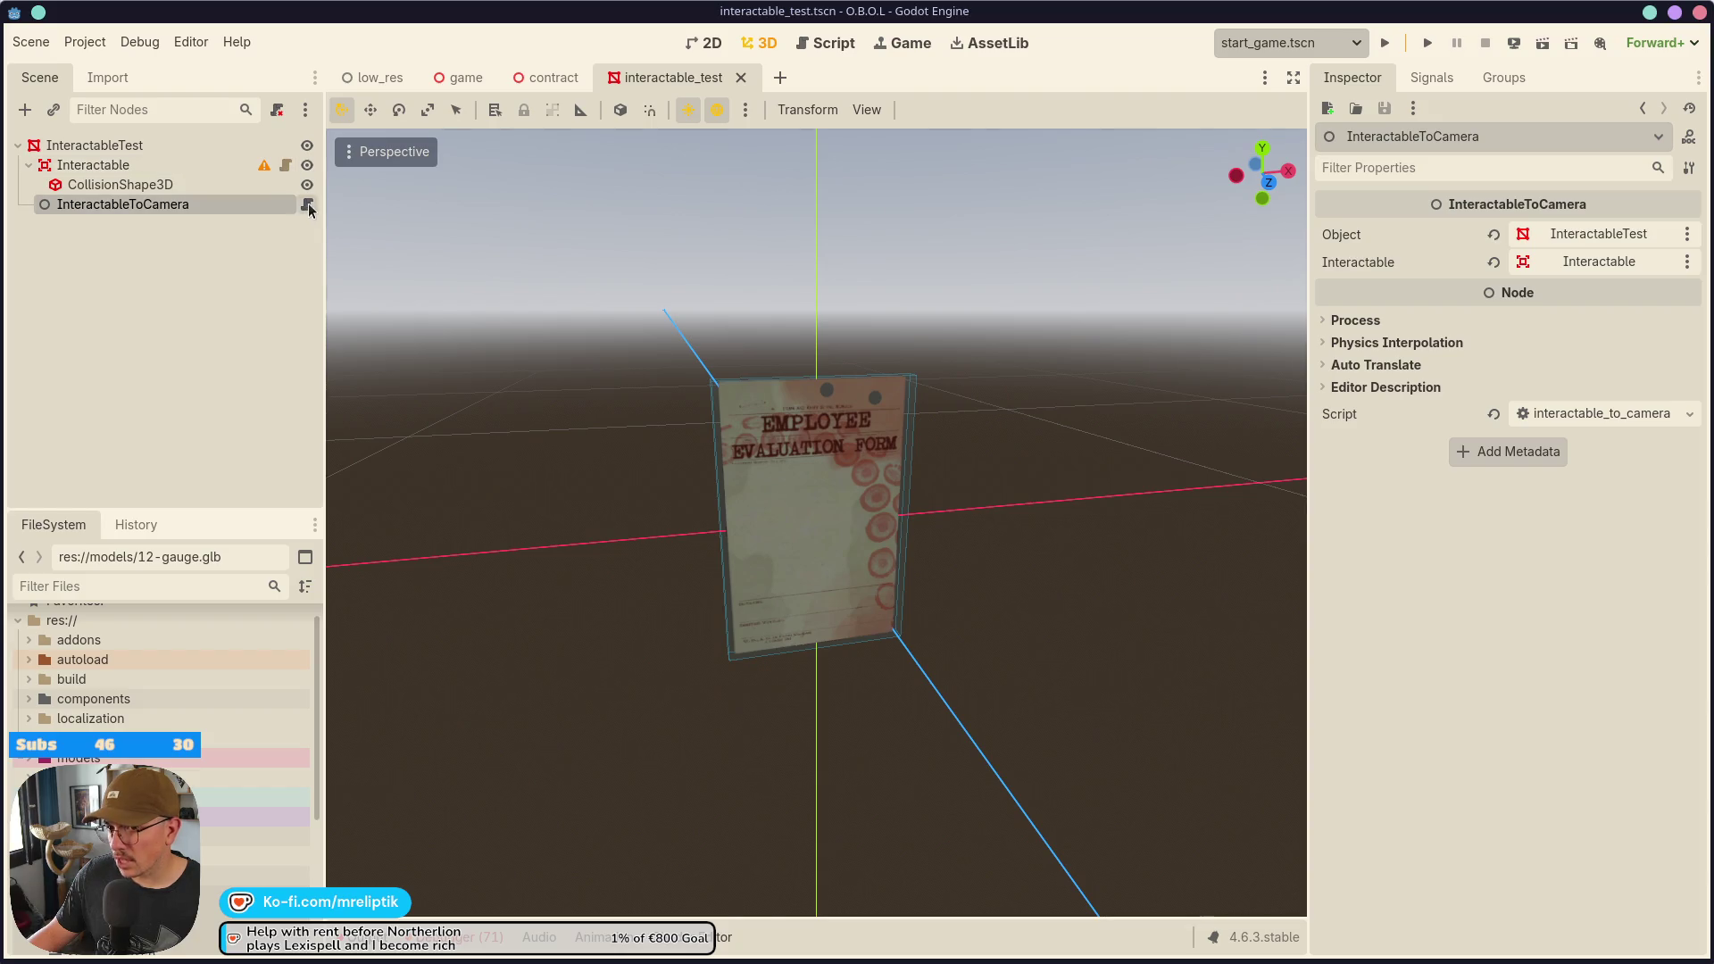
- Append .transform to Globals.camera on line 12, then show the game scene in 3D
{"action": "left_click", "coordinate": [316, 208]}
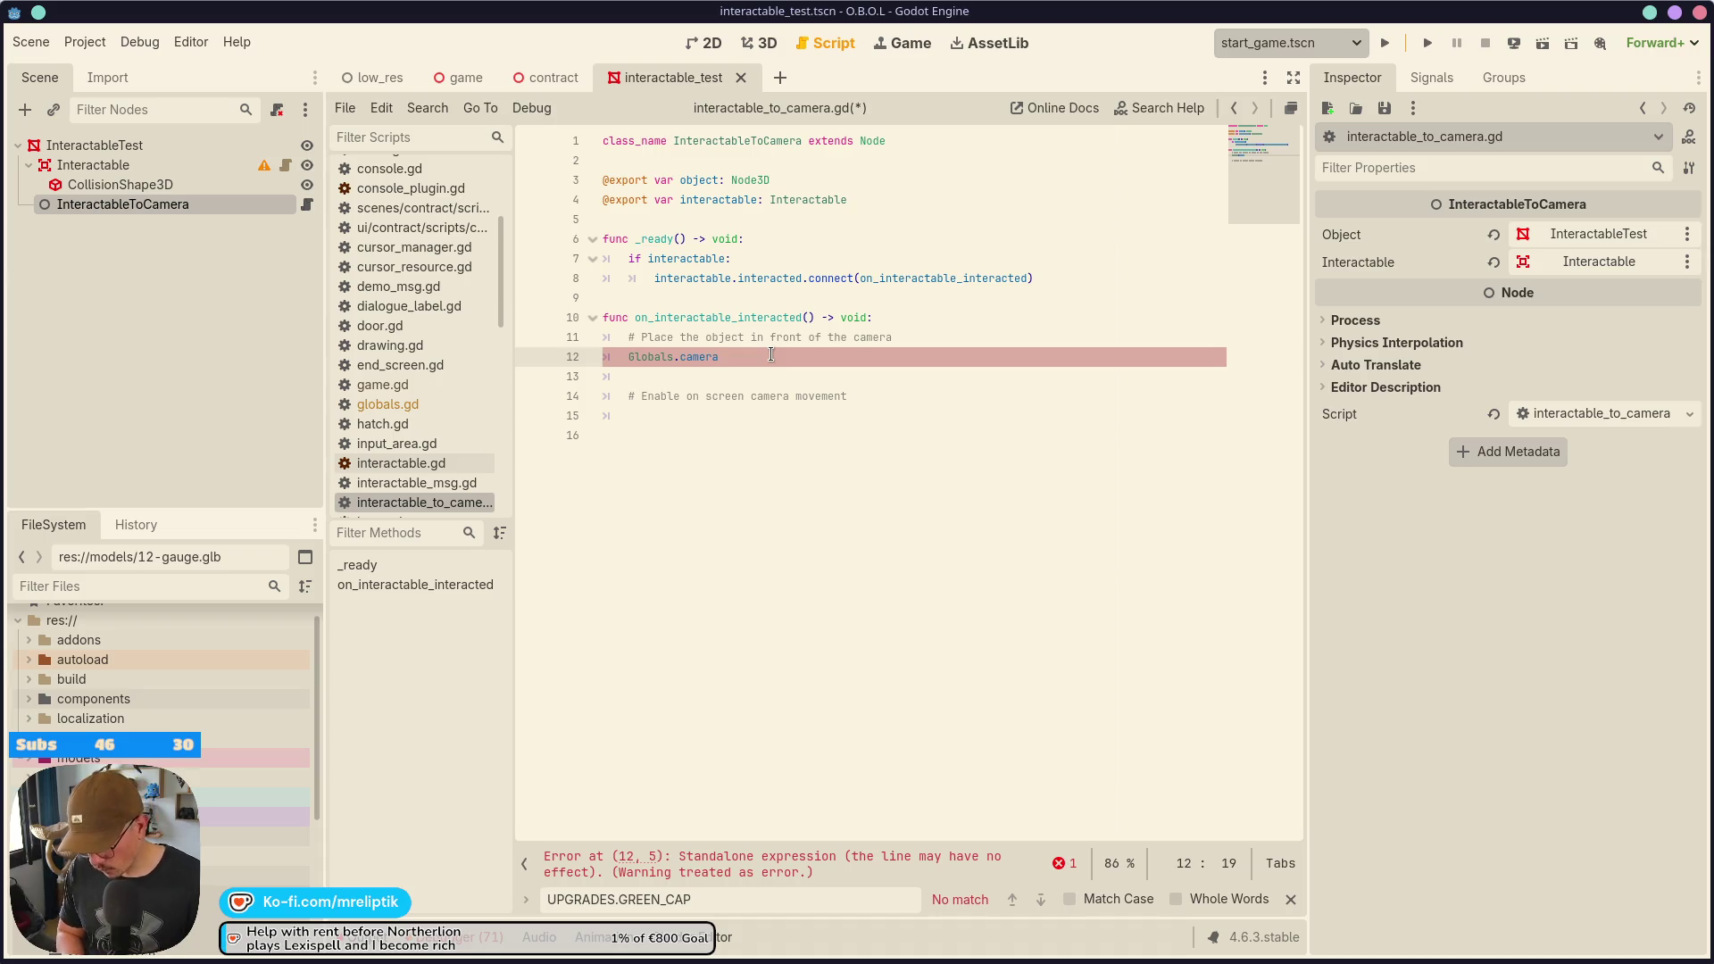
{"action": "type", "text": "."}
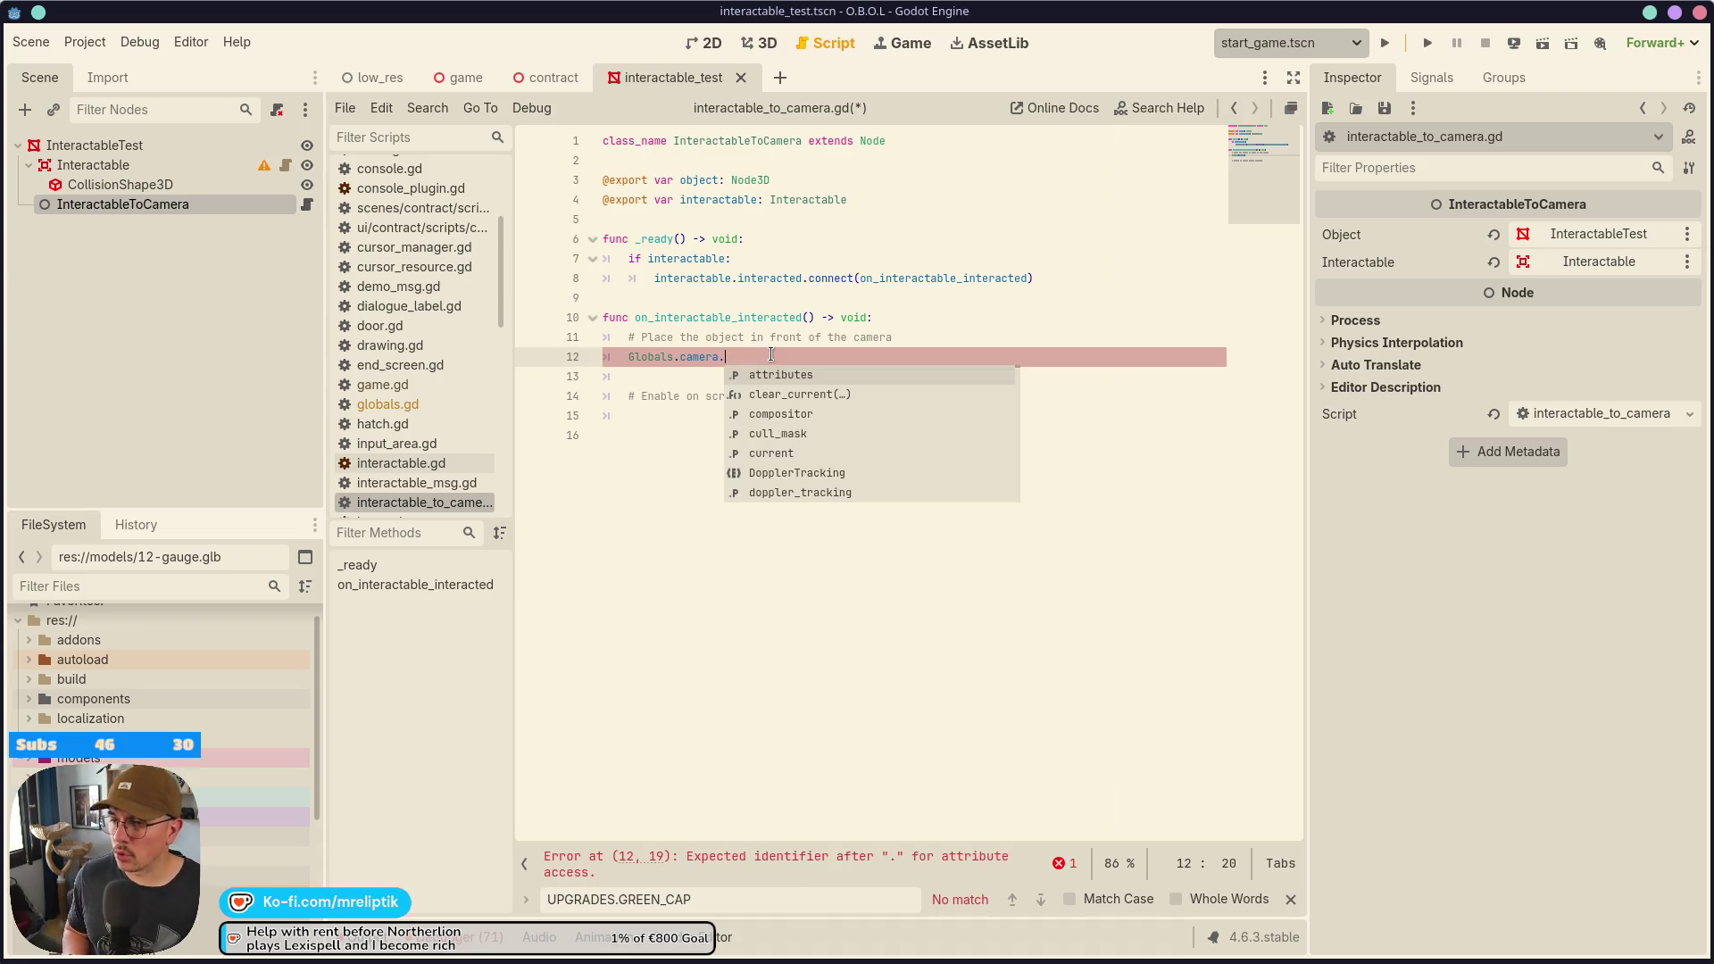
{"action": "type", "text": "transform"}
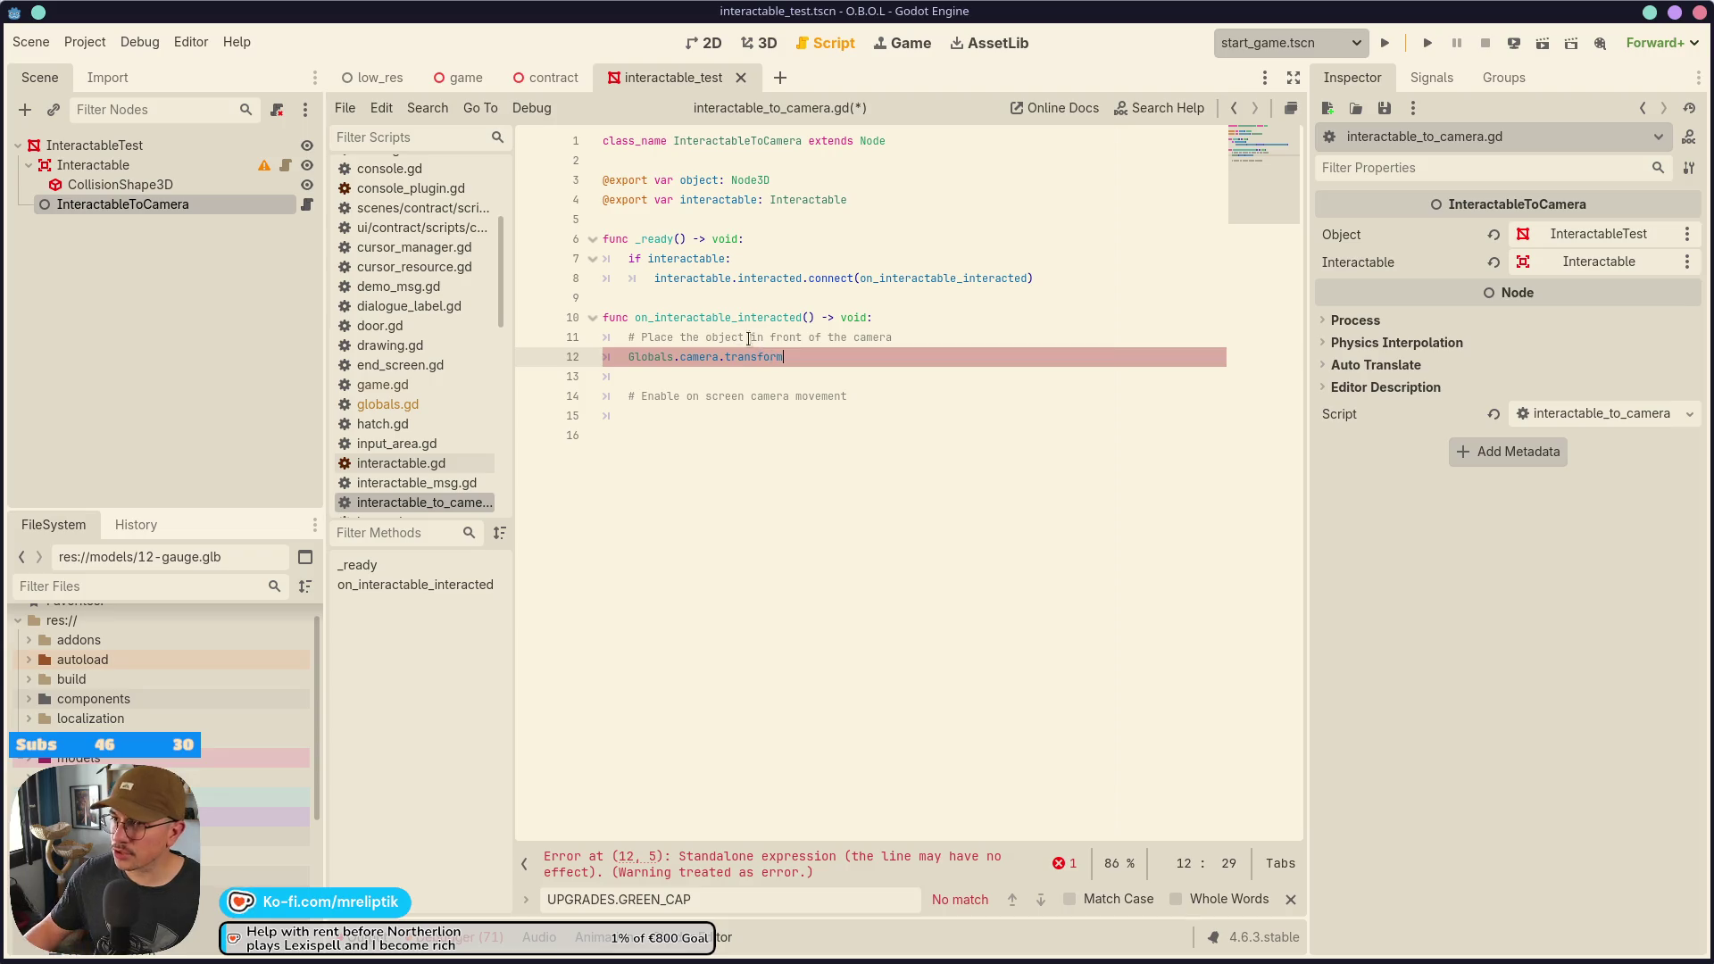
{"action": "left_click", "coordinate": [760, 43]}
{"action": "left_click", "coordinate": [464, 77]}
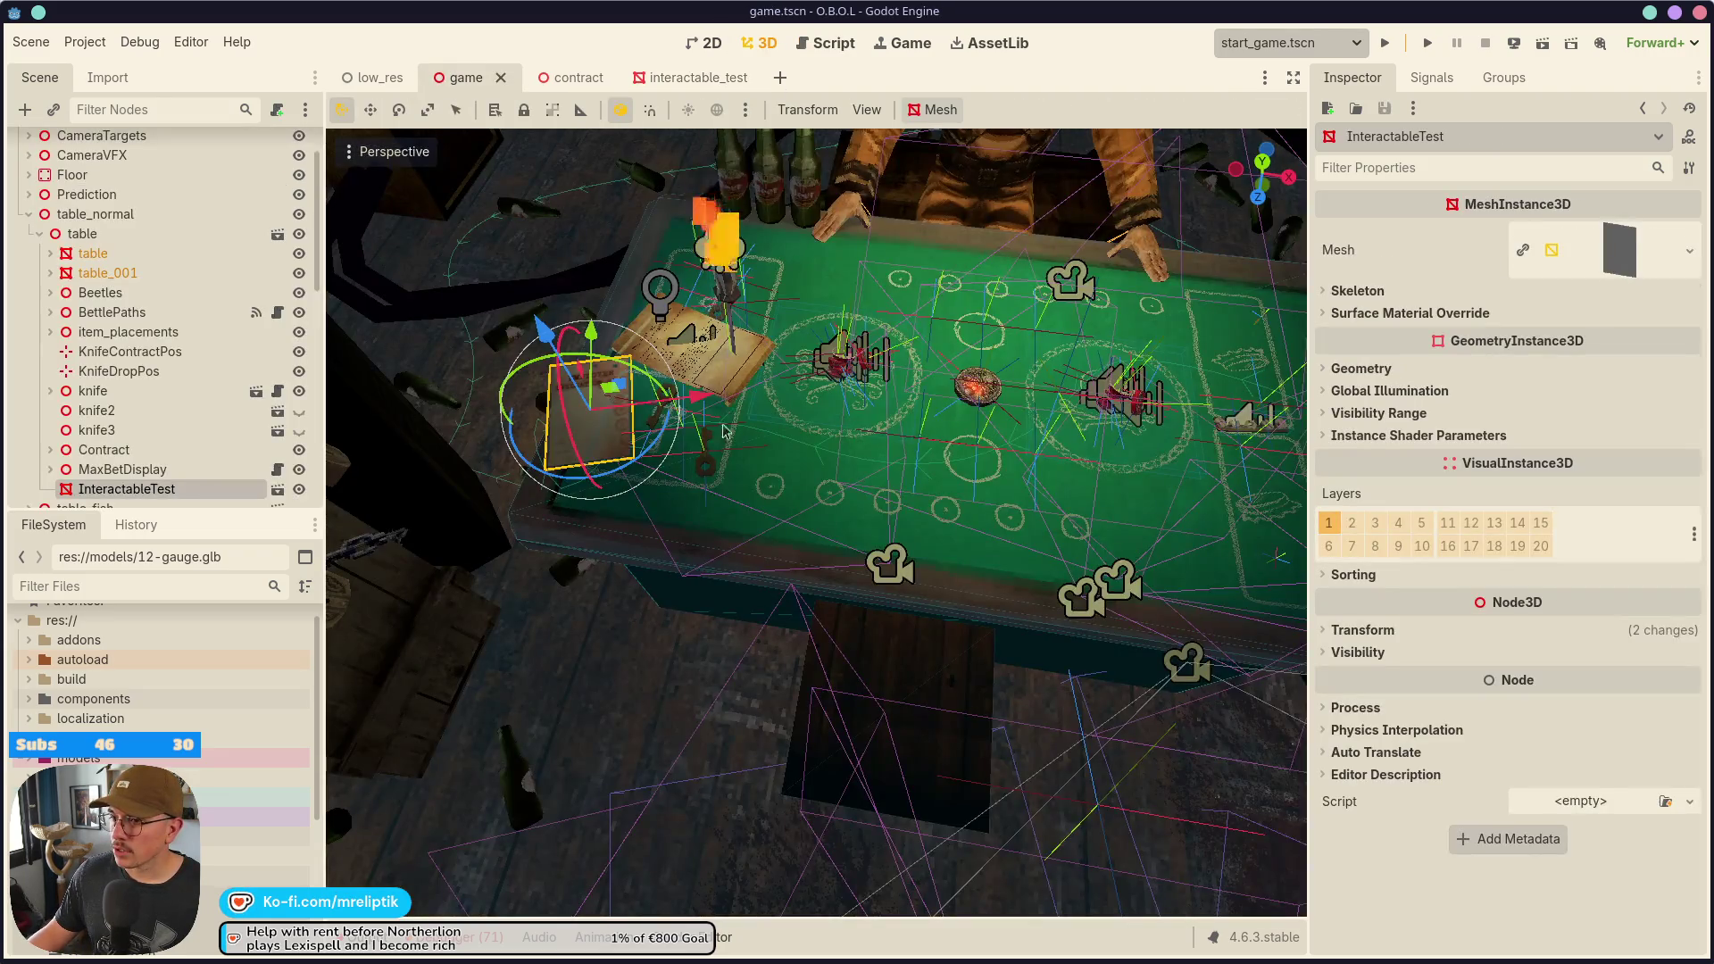
- Preview the CameraFocusBox camera over the table, then reselect InteractableToCamera in interactable_test
{"action": "scroll", "coordinate": [782, 581], "scroll_direction": "up", "scroll_amount": 3}
{"action": "mouse_move", "coordinate": [781, 581]}
{"action": "left_mouse_down"}
{"action": "mouse_move", "coordinate": [765, 482]}
{"action": "mouse_move", "coordinate": [874, 459]}
{"action": "left_mouse_up"}
{"action": "scroll", "coordinate": [874, 459], "scroll_direction": "down", "scroll_amount": 4}
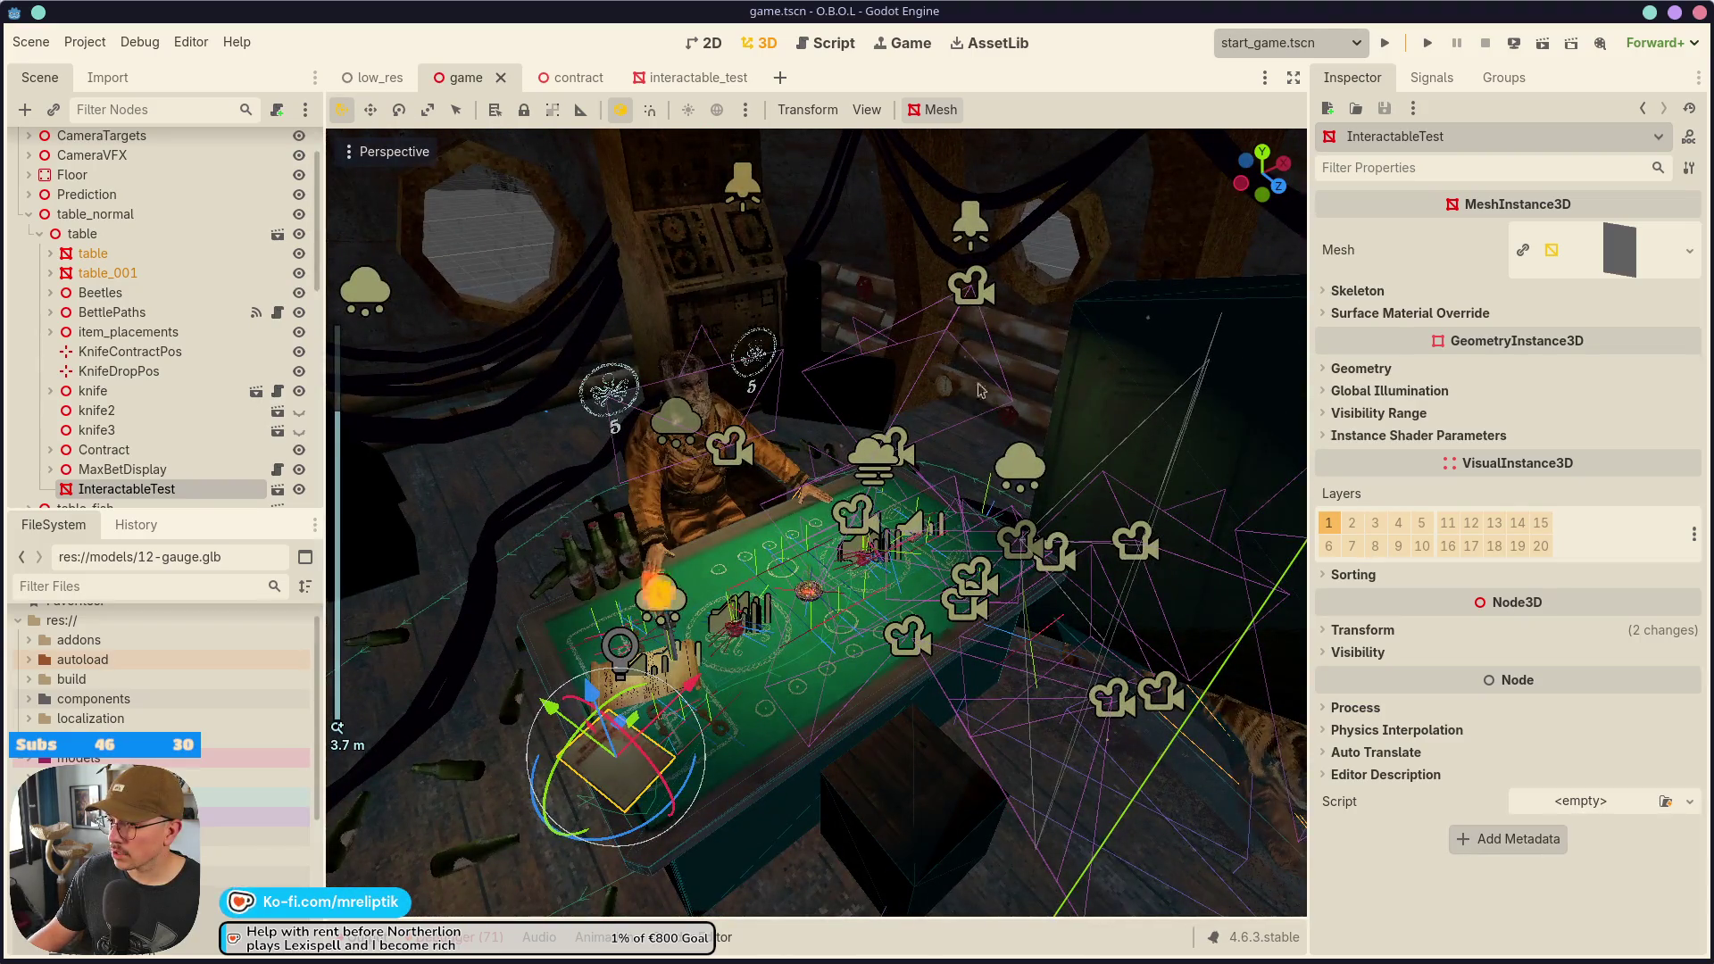
{"action": "left_click", "coordinate": [970, 287]}
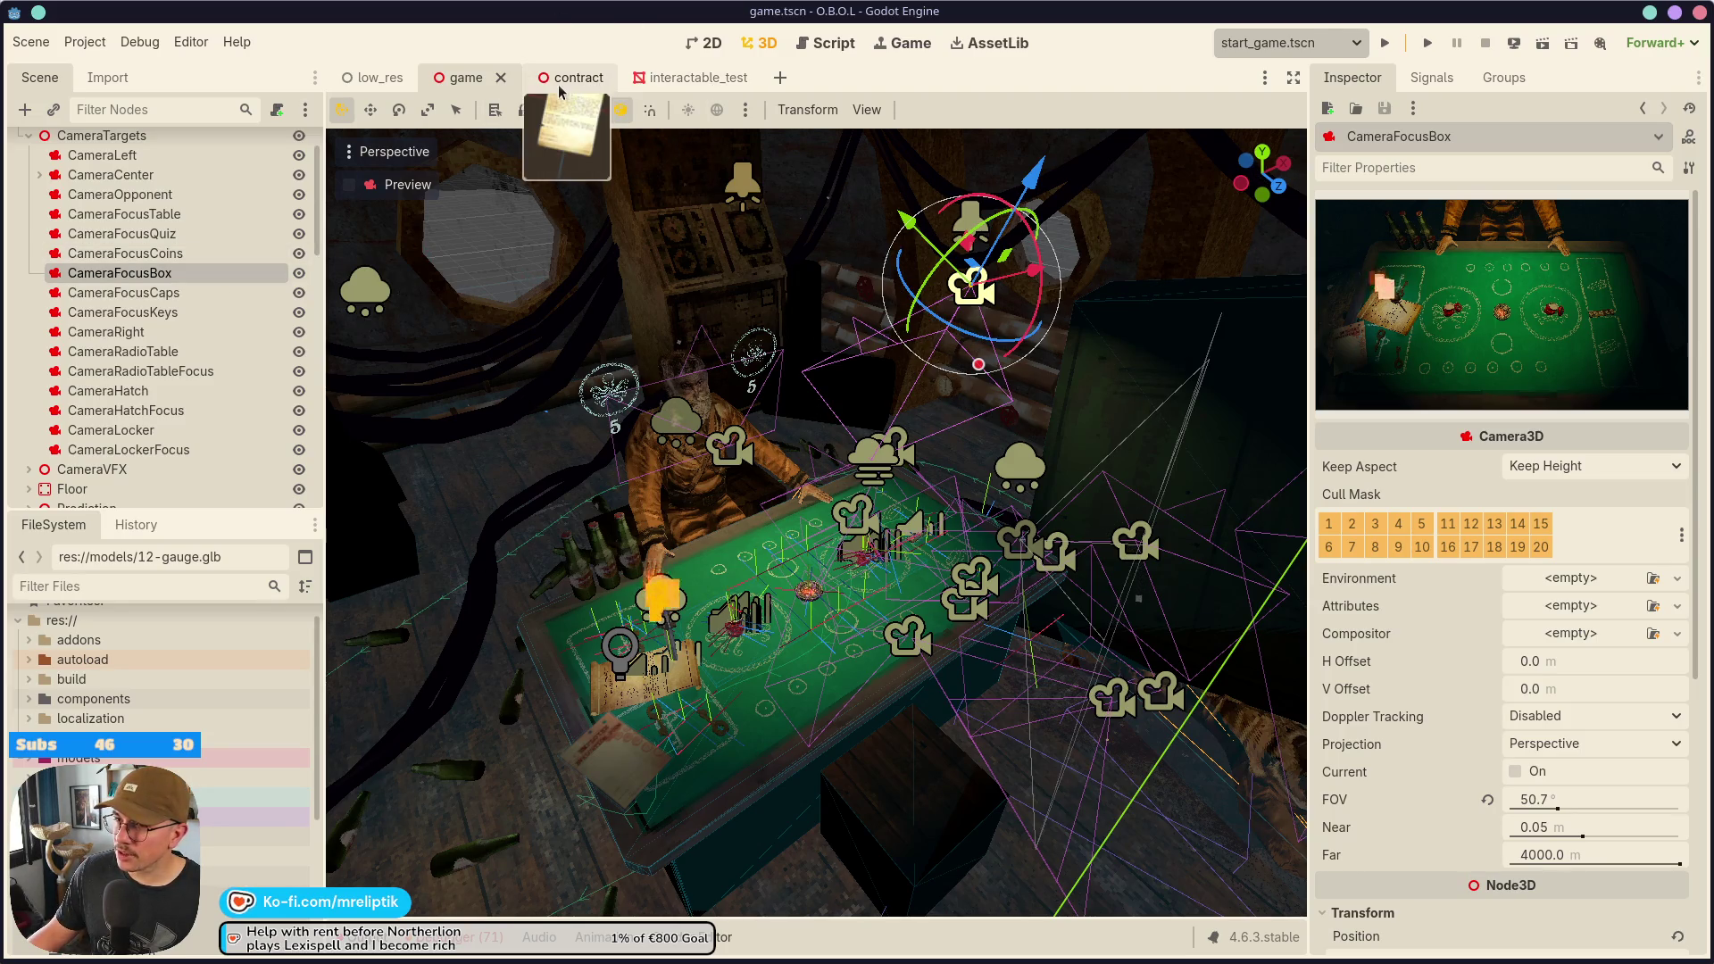
{"action": "left_click", "coordinate": [688, 80]}
{"action": "left_click", "coordinate": [125, 204]}
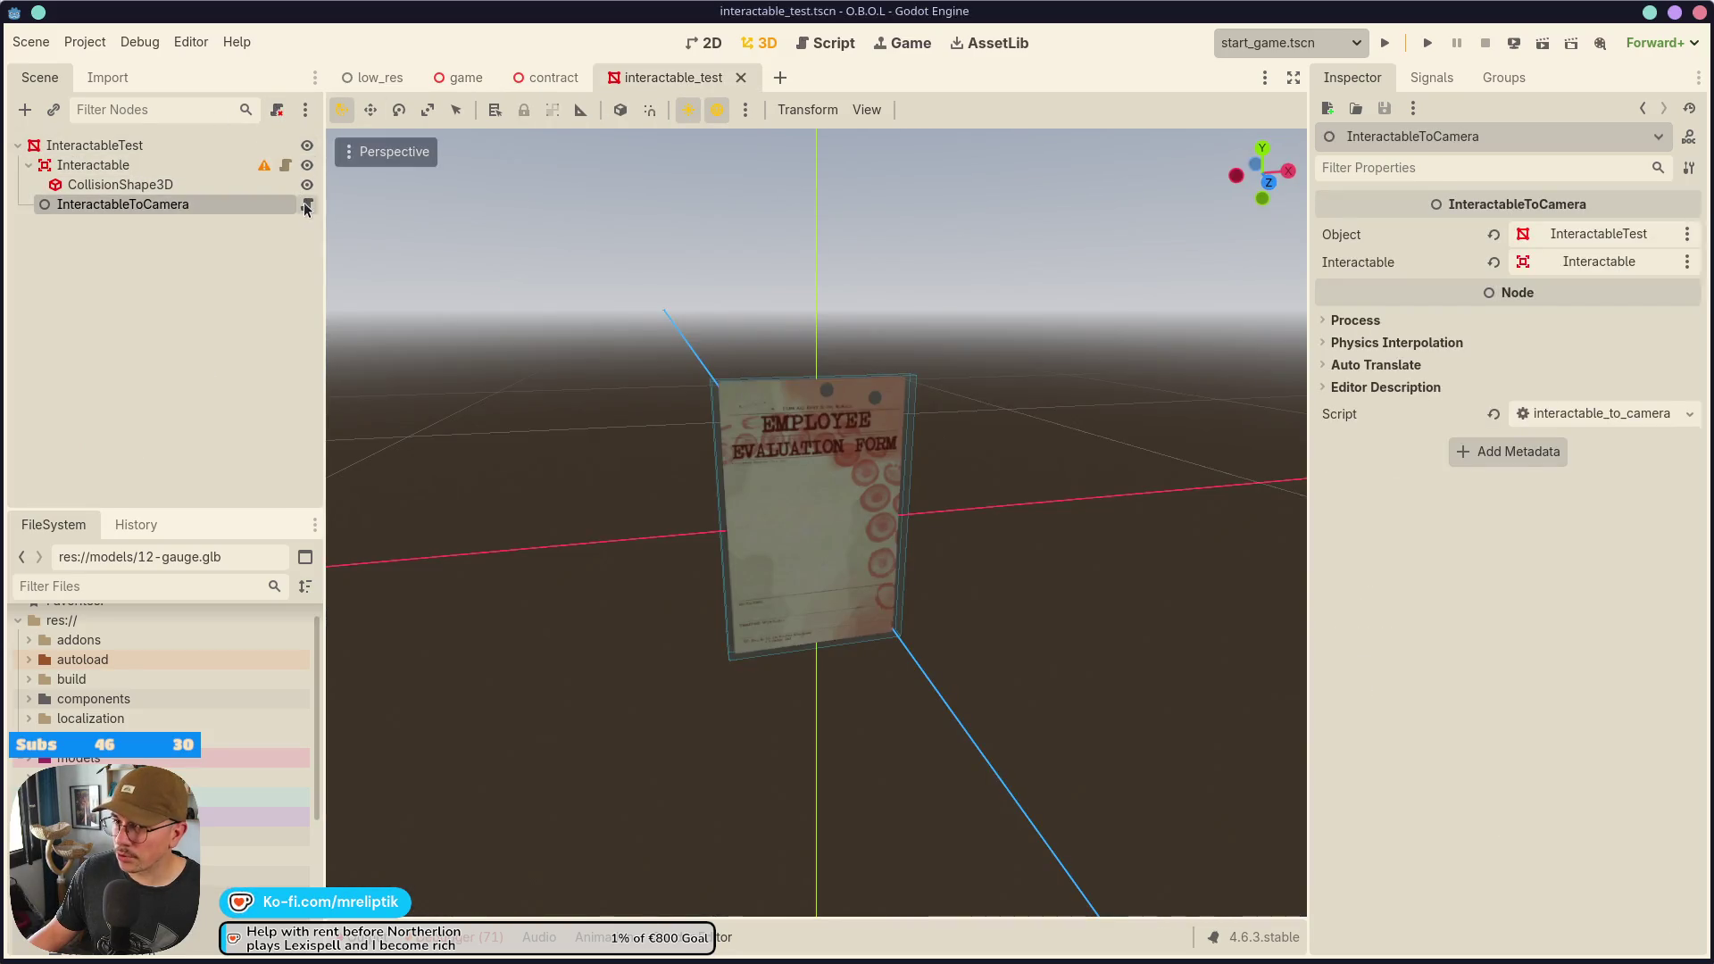
- Declare 'var target: Vector3 =' before Globals.camera on line 12 and save
{"action": "left_click", "coordinate": [306, 204]}
{"action": "left_click", "coordinate": [628, 356]}
{"action": "type", "text": "var Globals.camera.transform"}
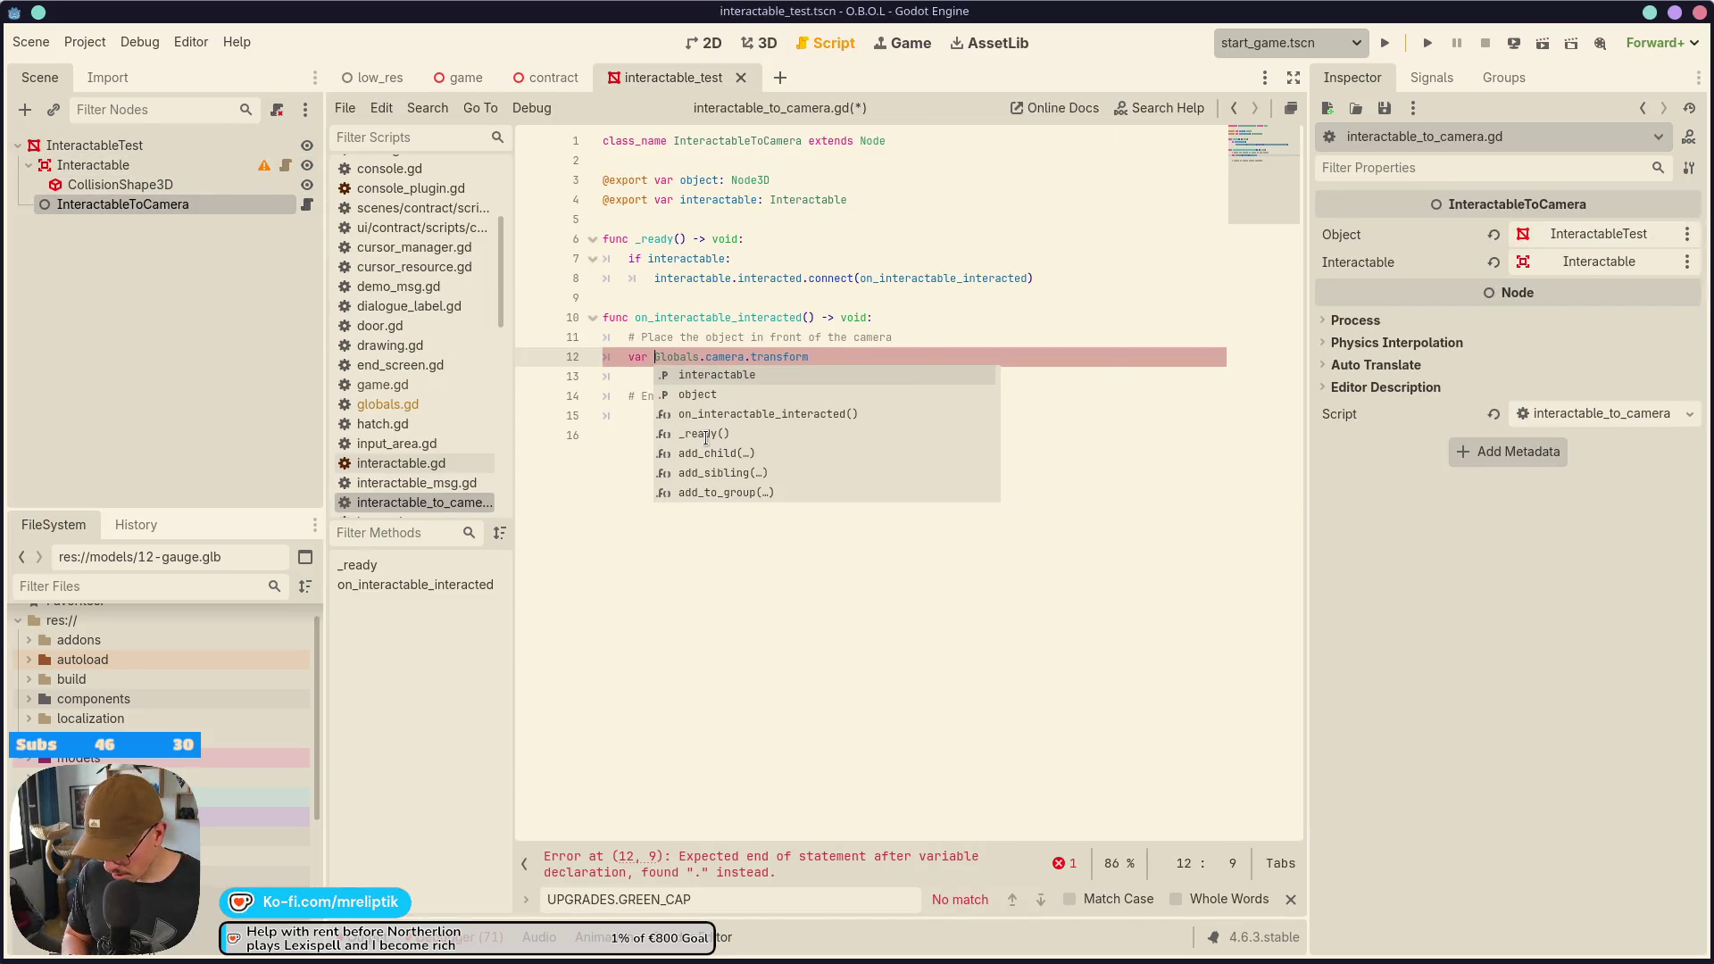
{"action": "type", "text": "target_point"}
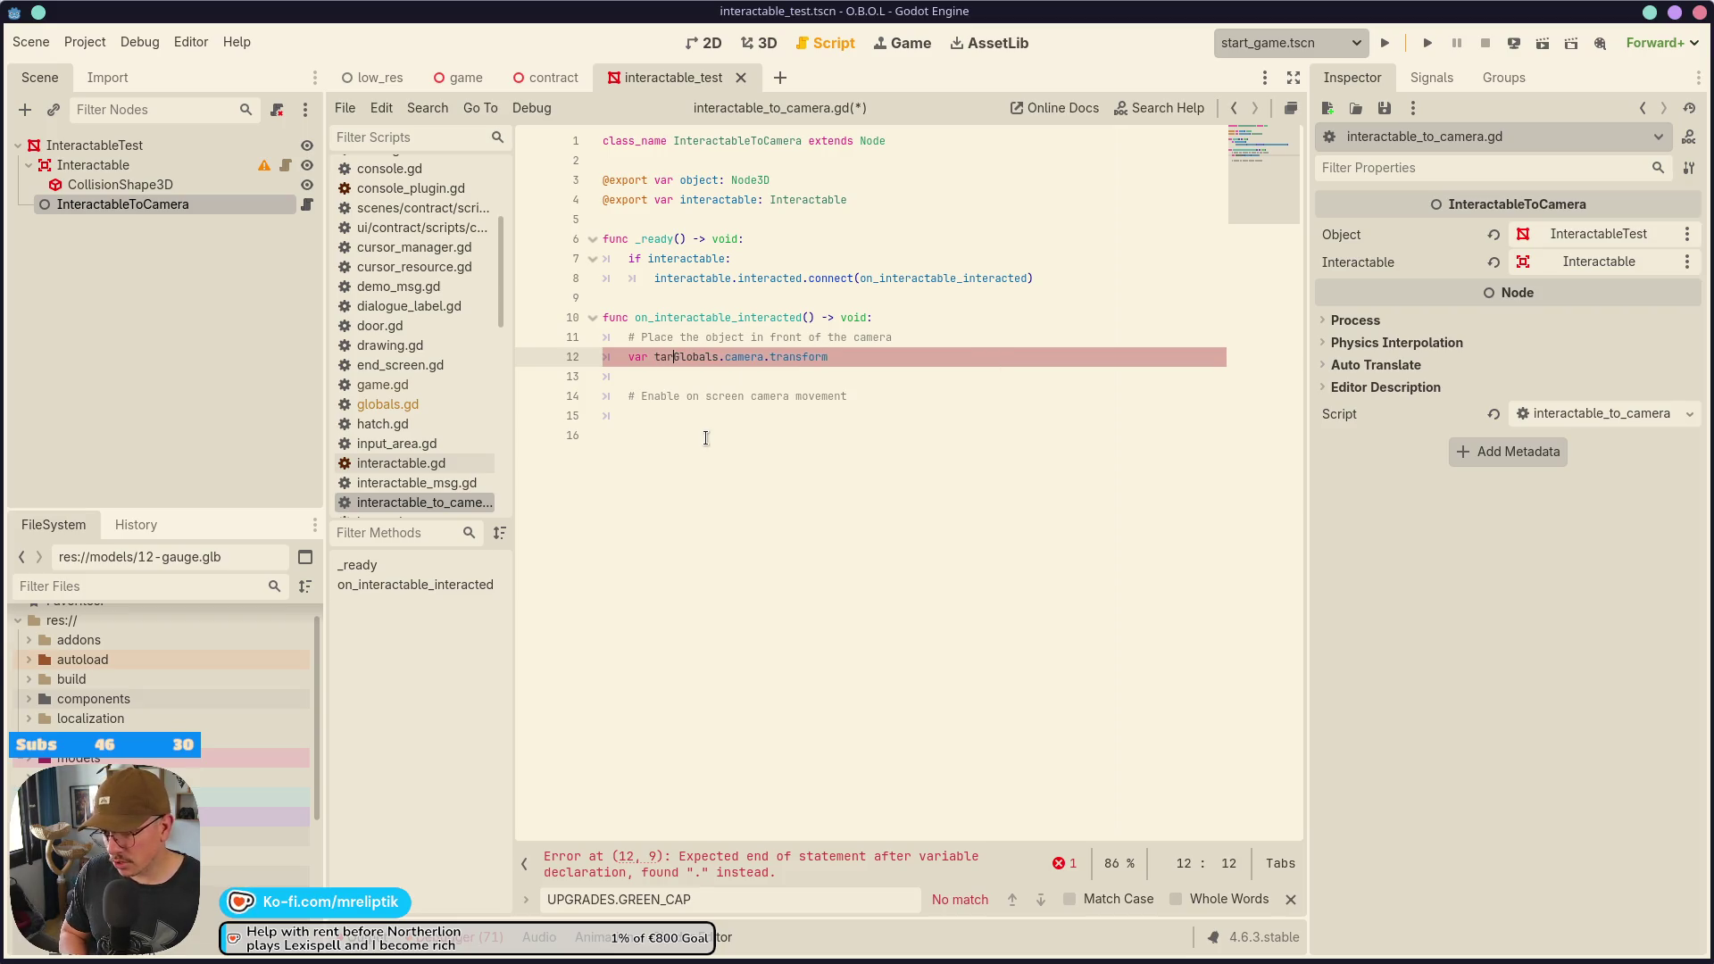
{"action": "key", "text": "BackSpace"}
{"action": "key", "text": "BackSpace"}
{"action": "key", "text": "BackSpace"}
{"action": "type", "text": ": VEc"}
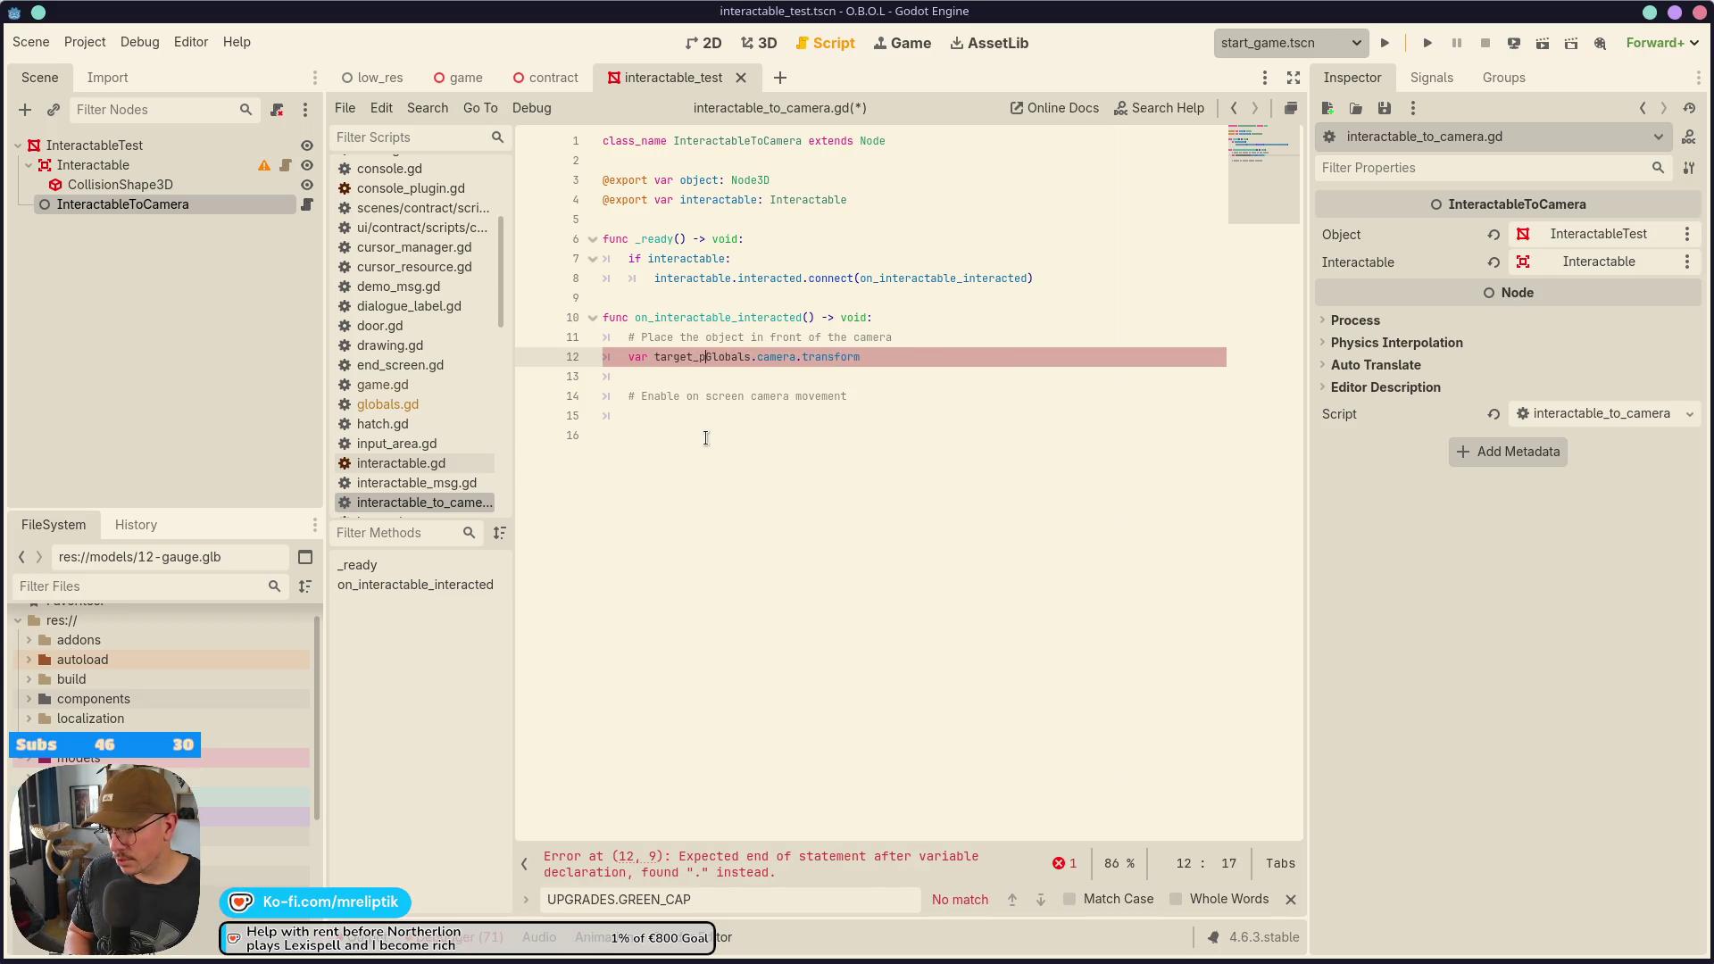
{"action": "key", "text": "Down"}
{"action": "key", "text": "Down"}
{"action": "key", "text": "Return"}
{"action": "type", "text": "="}
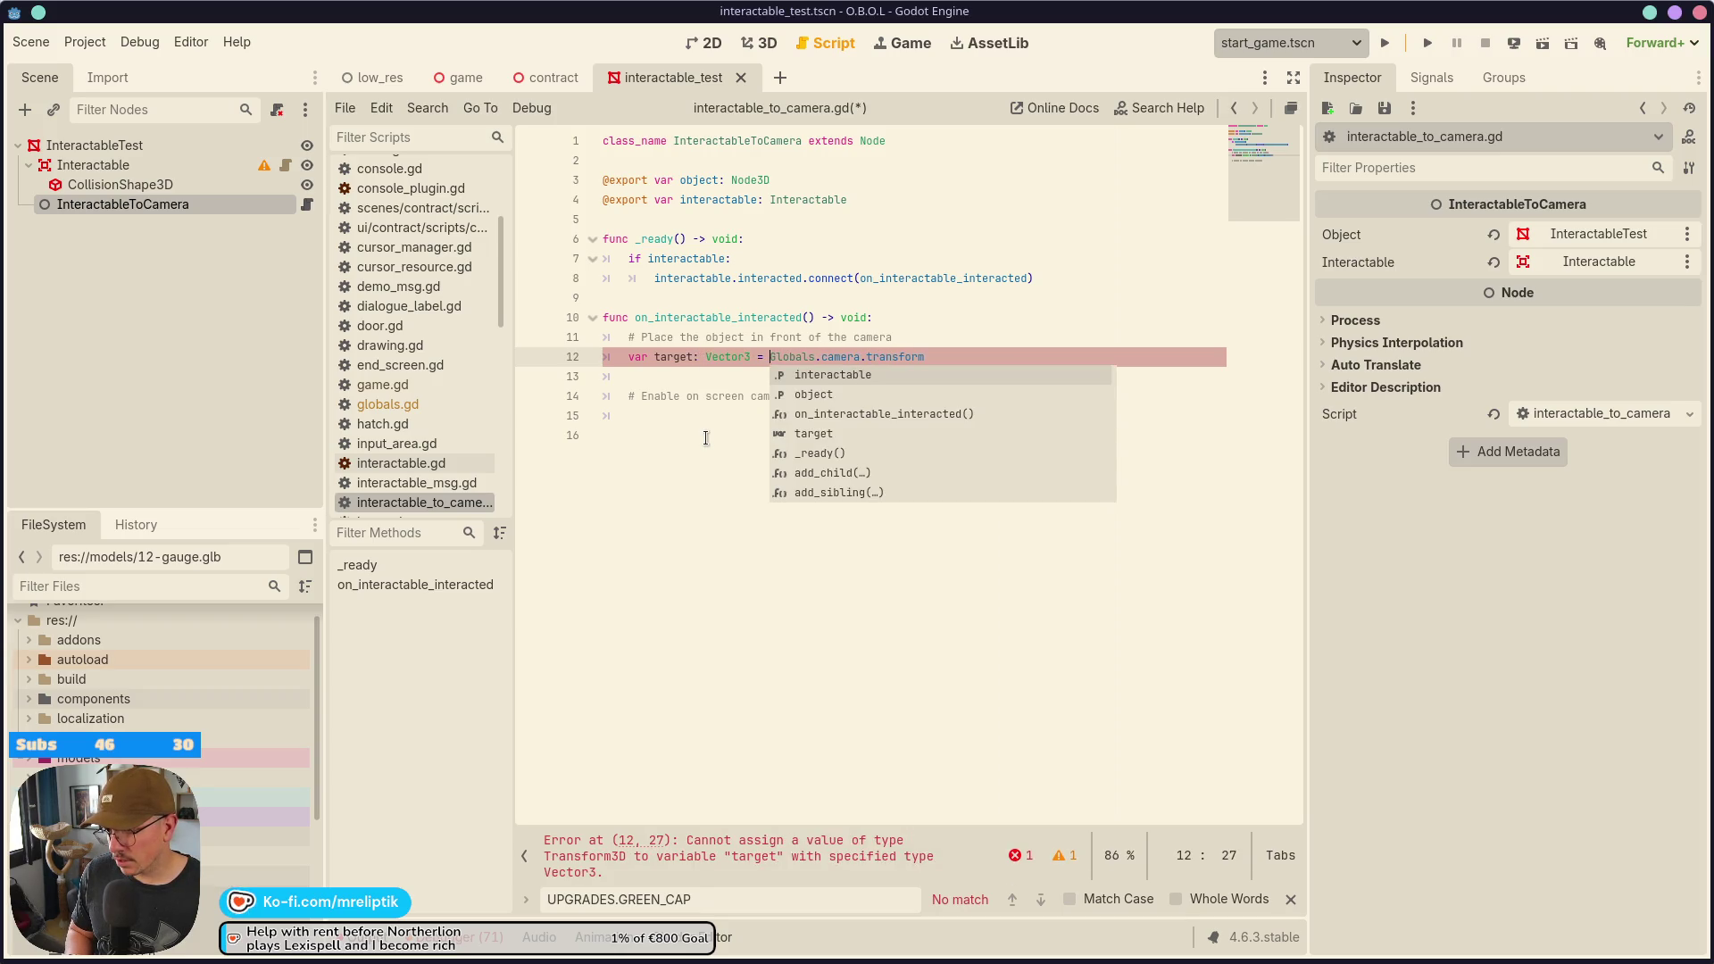
{"action": "key", "text": "ctrl+s"}
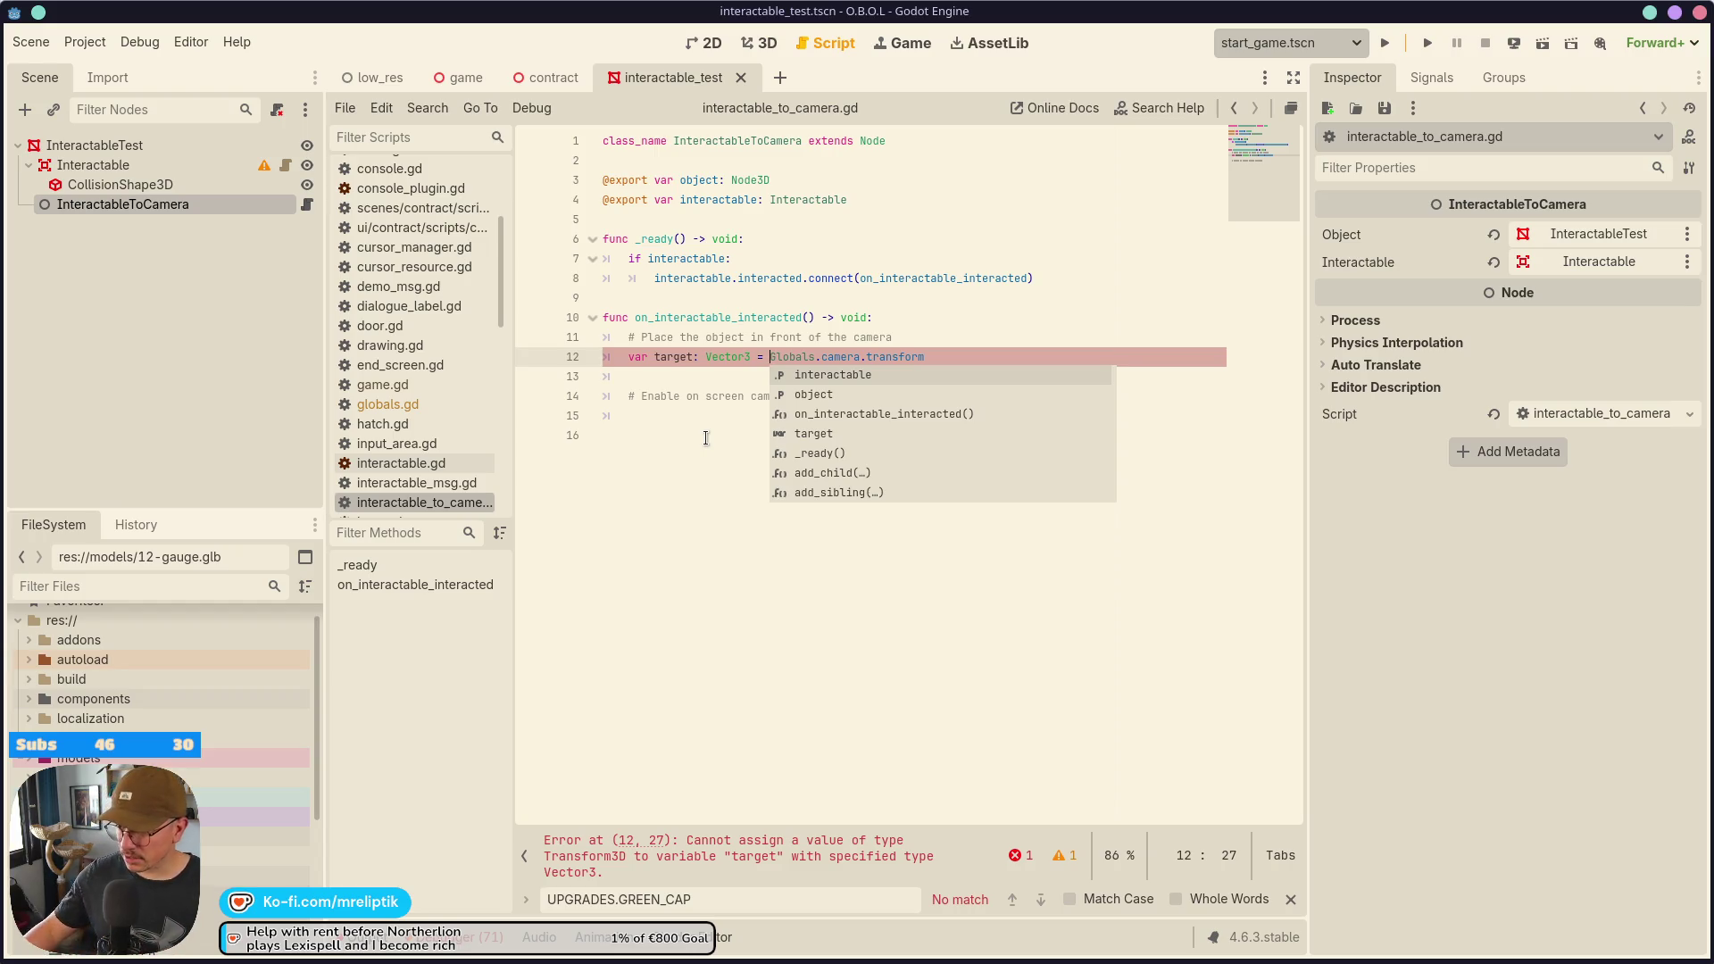
- Replace transform with global_basis and open its documentation to browse Basis members
{"action": "left_click", "coordinate": [991, 357]}
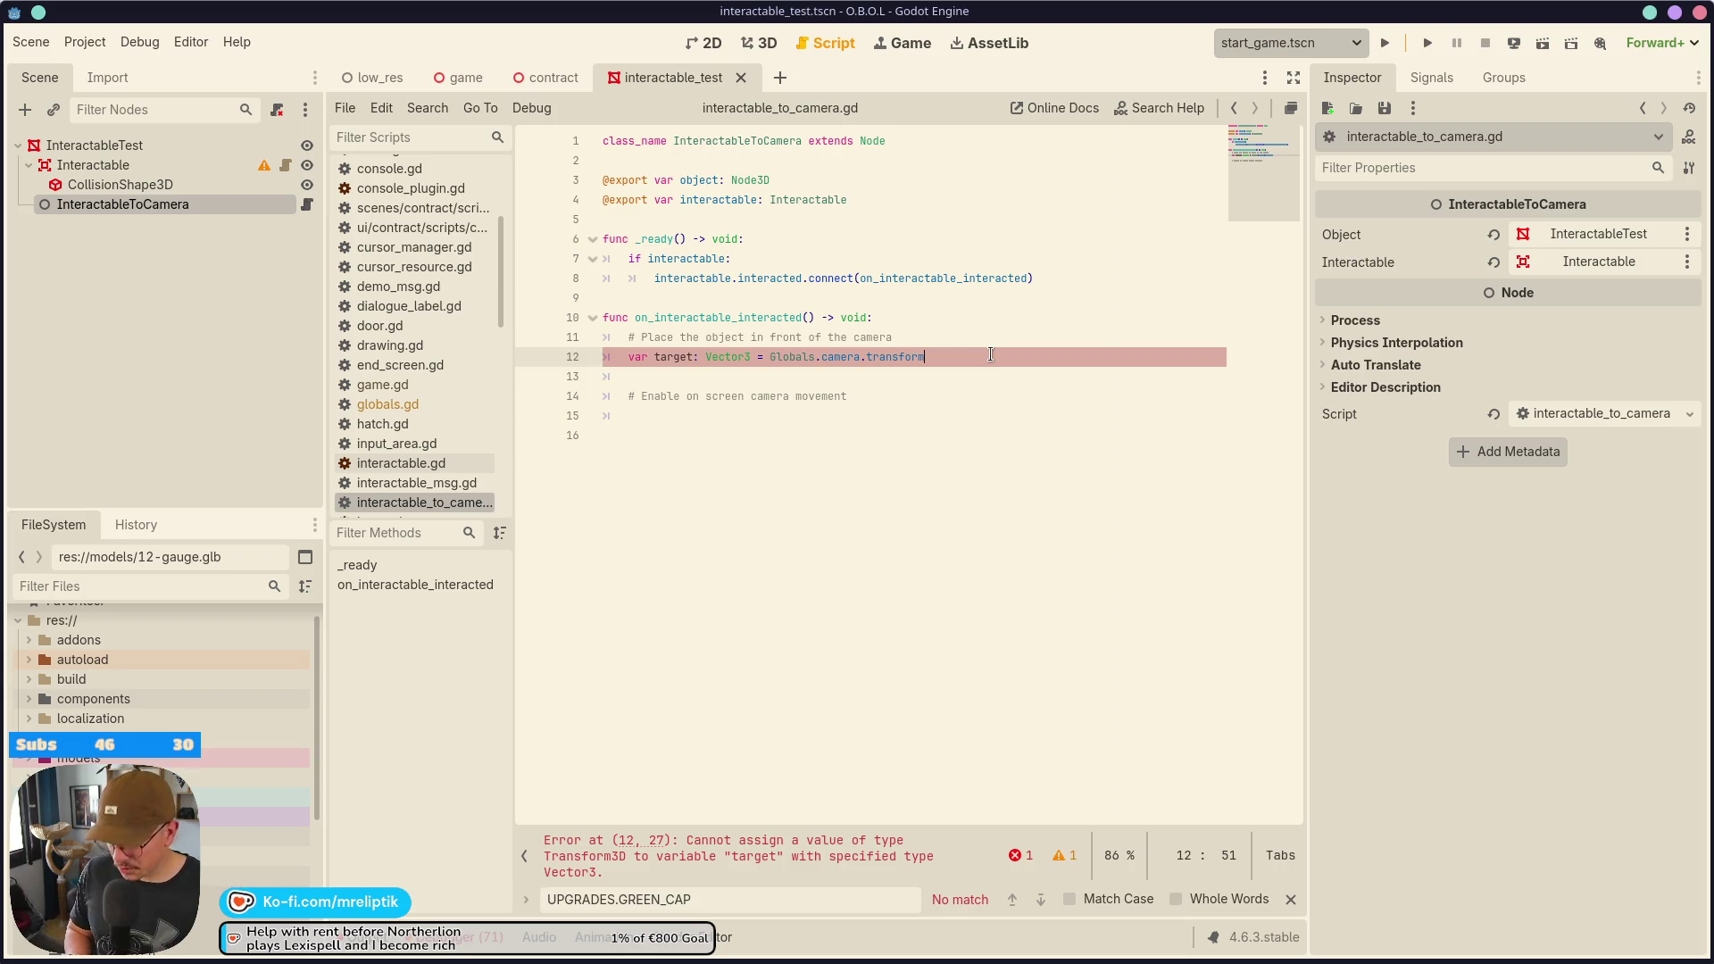
{"action": "key", "text": "ctrl+BackSpace"}
{"action": "type", "text": "global"}
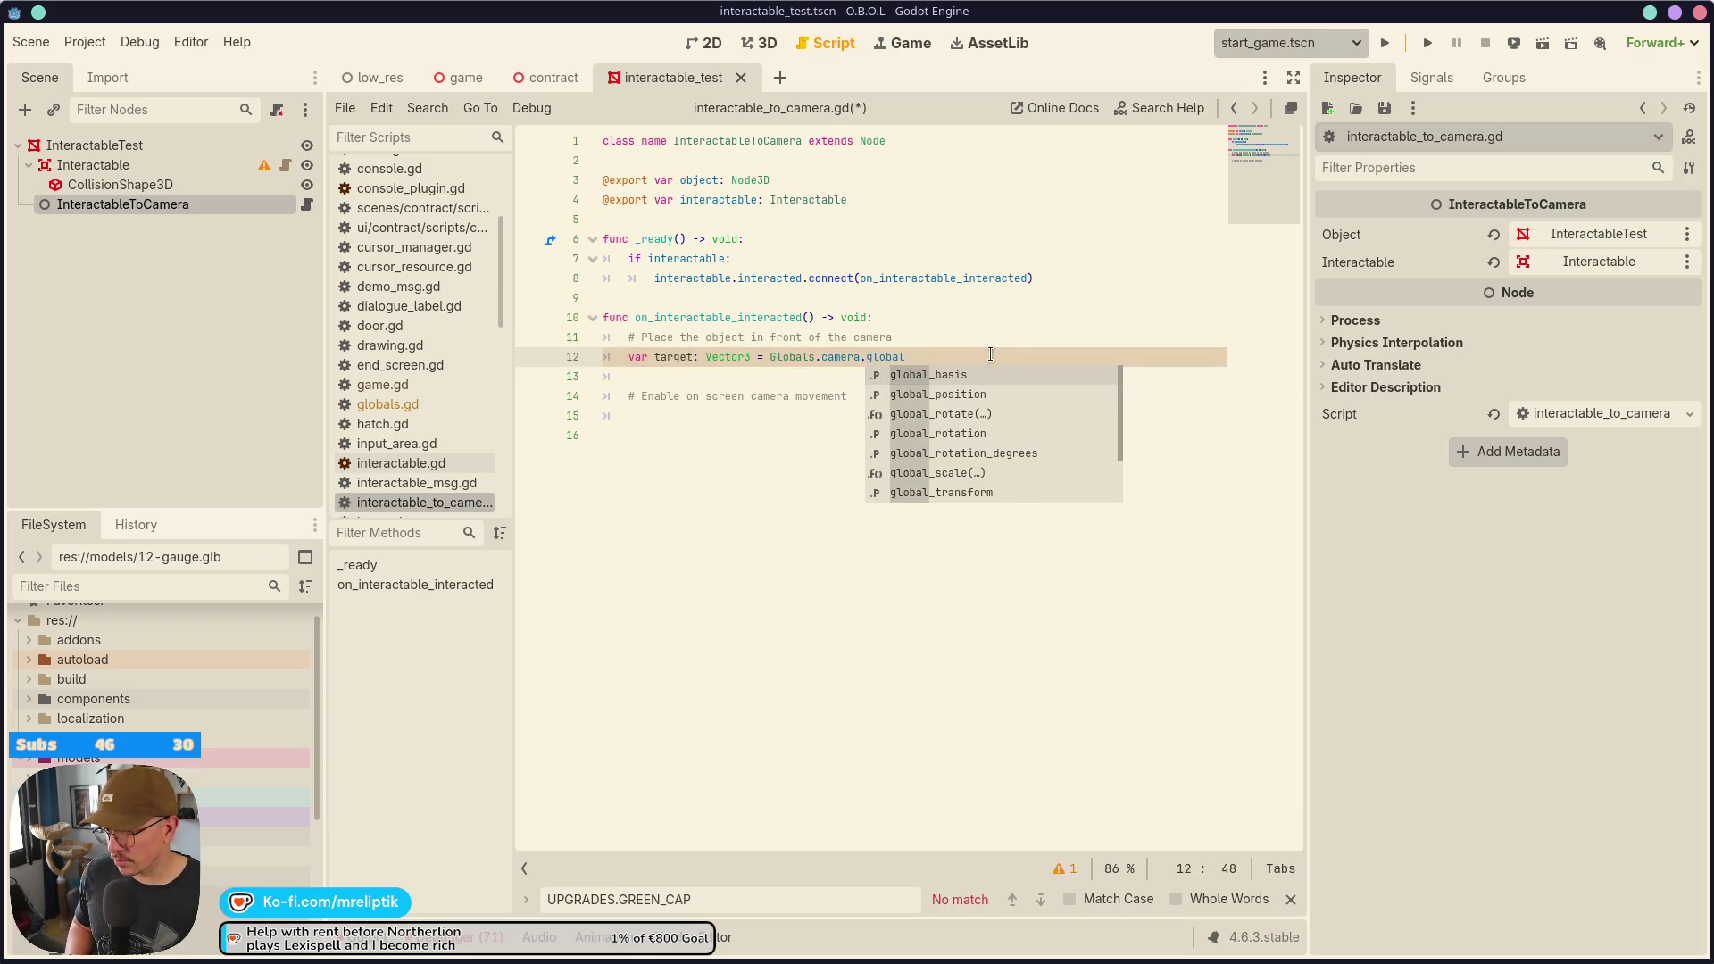
{"action": "key", "text": "Return"}
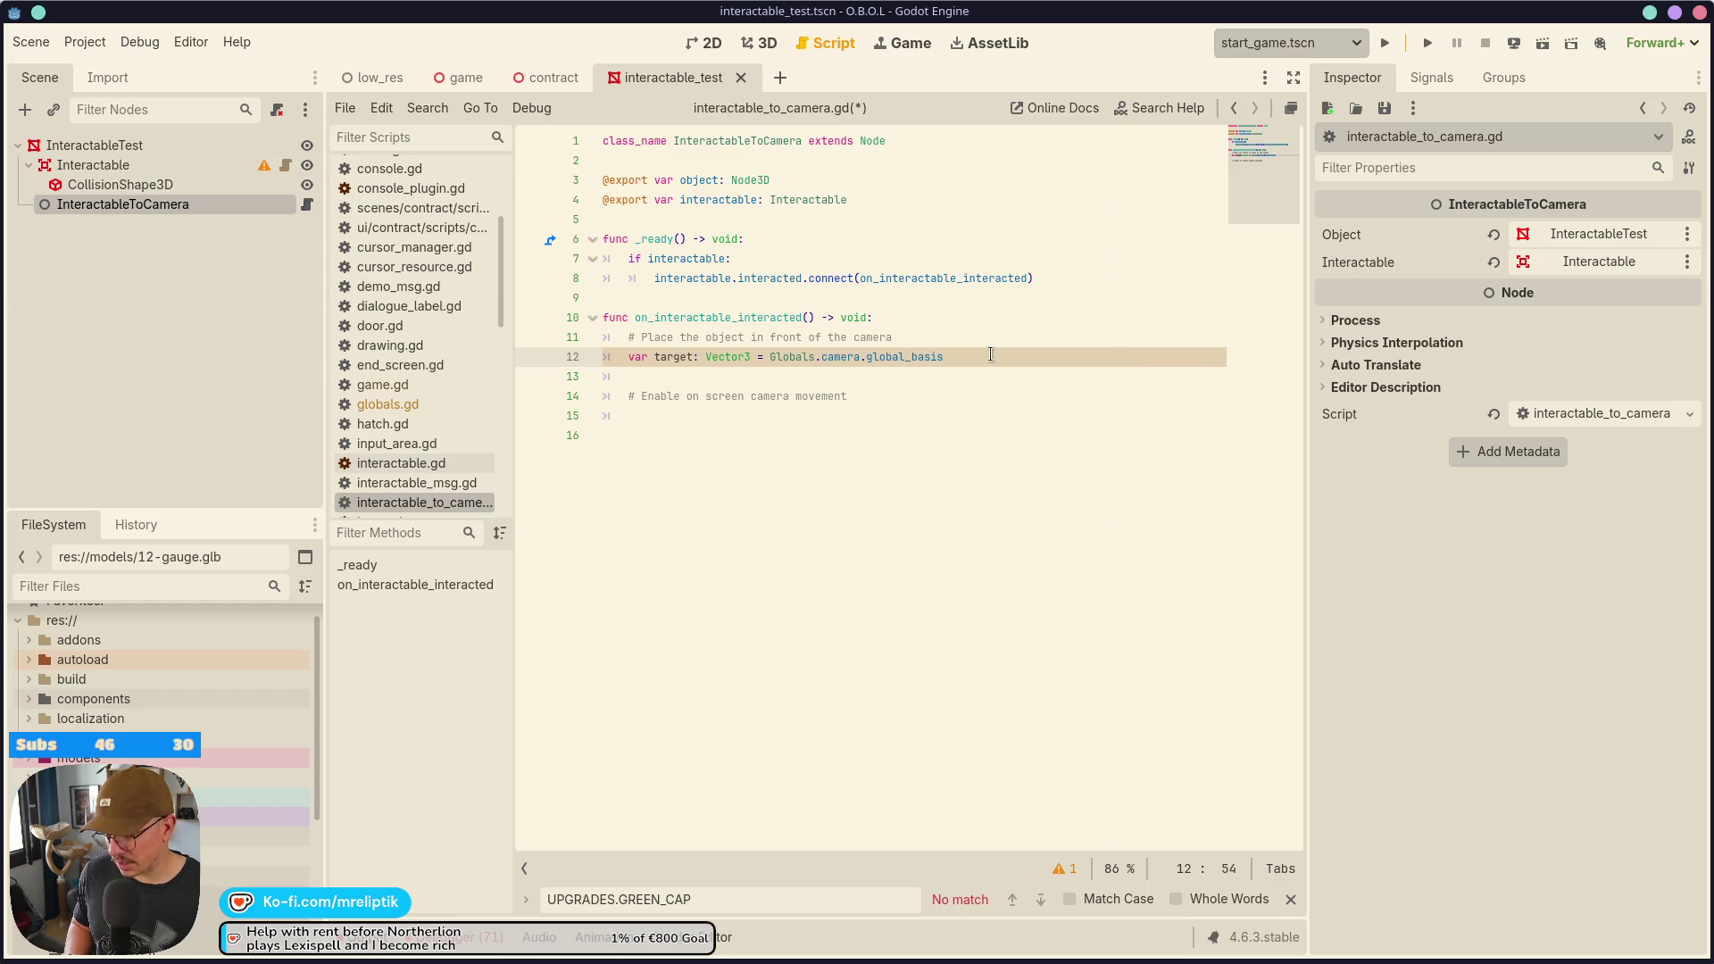
{"action": "type", "text": ".o"}
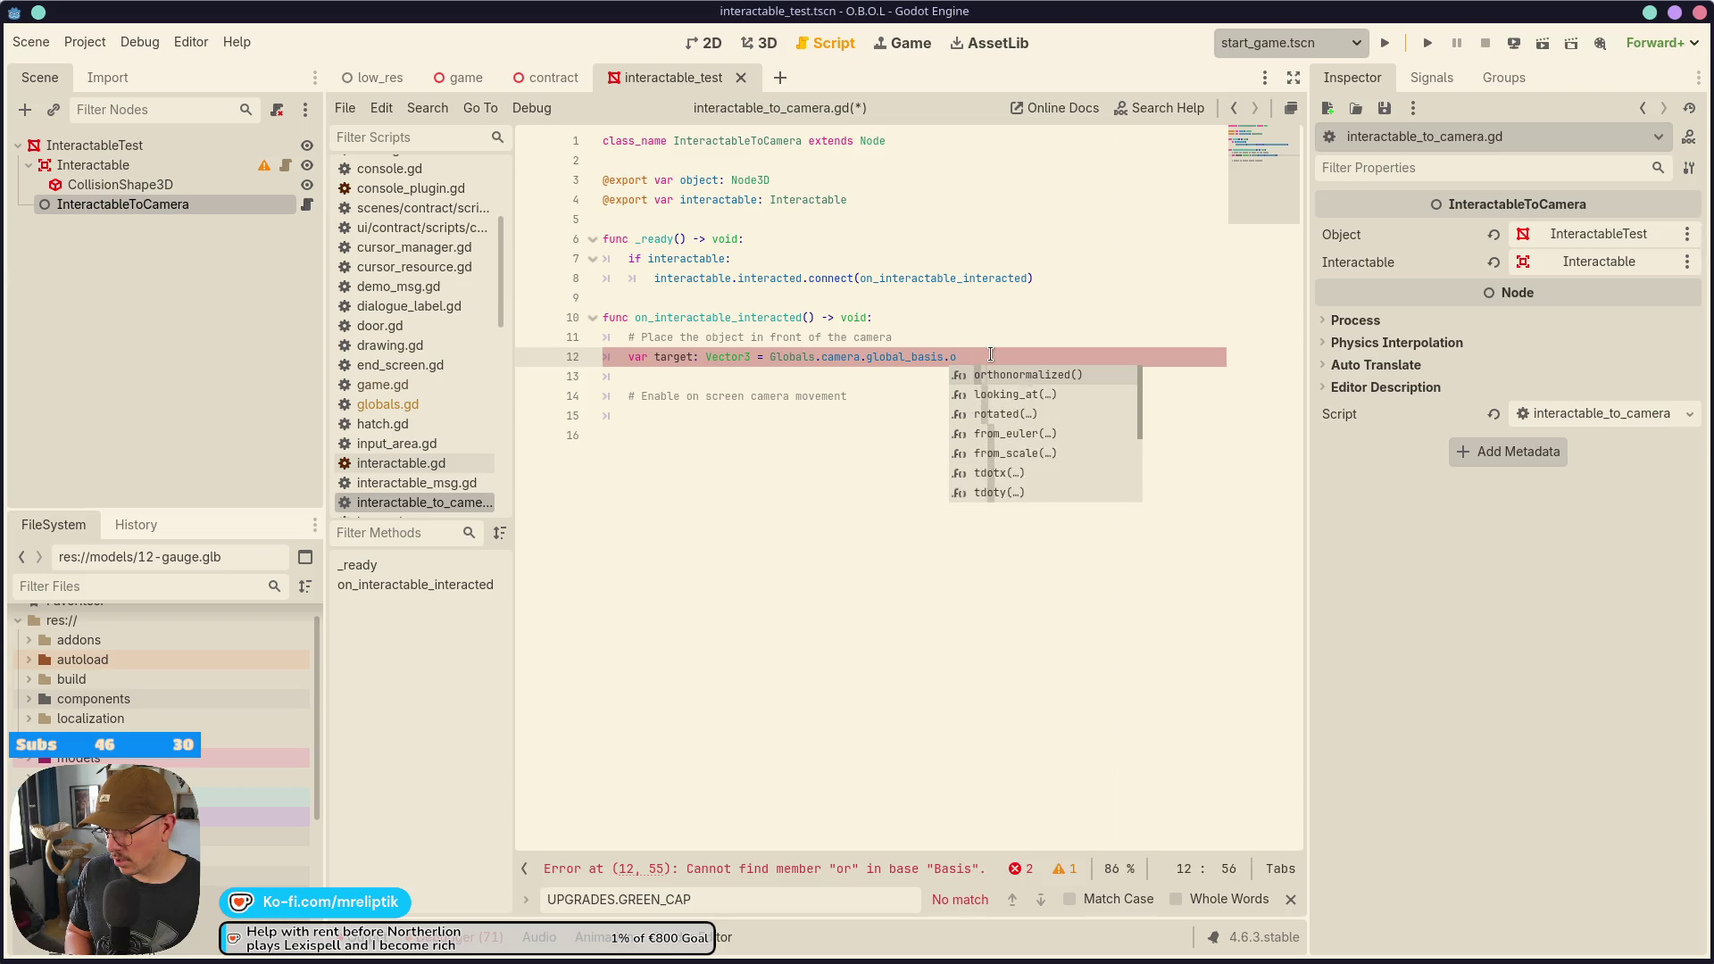
{"action": "key", "text": "Down"}
{"action": "key", "text": "Down"}
{"action": "key", "text": "Down"}
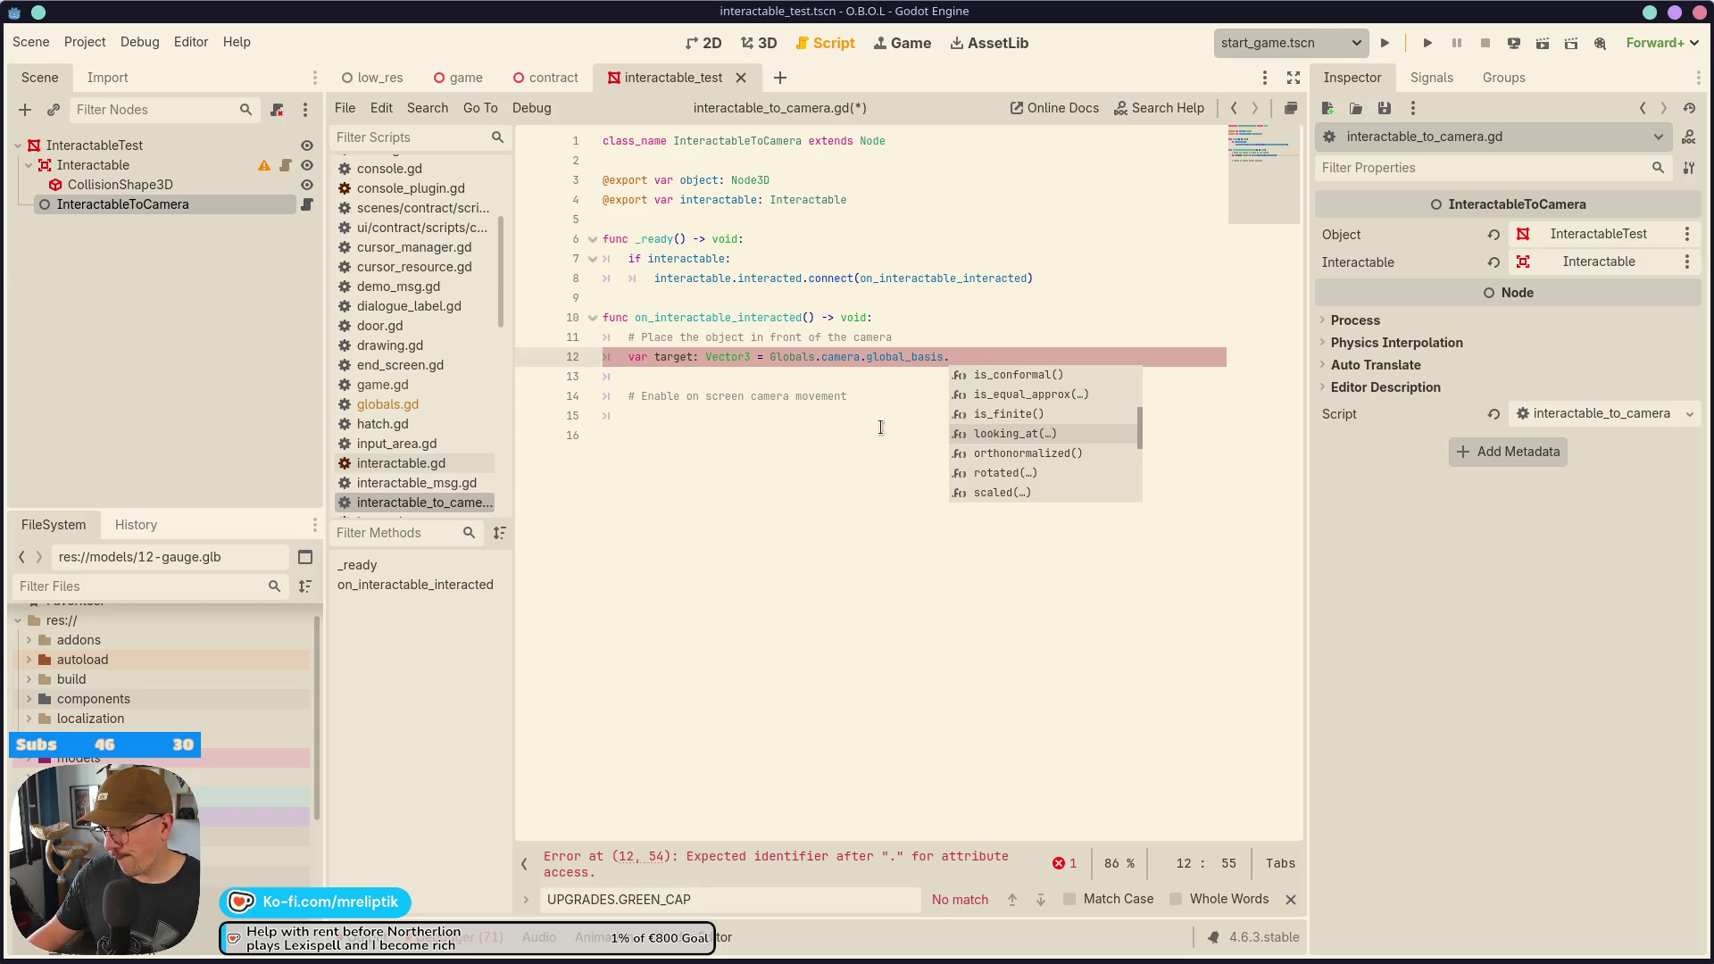
{"action": "key", "text": "alt+F1"}
{"action": "scroll", "coordinate": [764, 525], "scroll_direction": "up", "scroll_amount": 5}
{"action": "scroll", "coordinate": [785, 536], "scroll_direction": "up", "scroll_amount": 15}
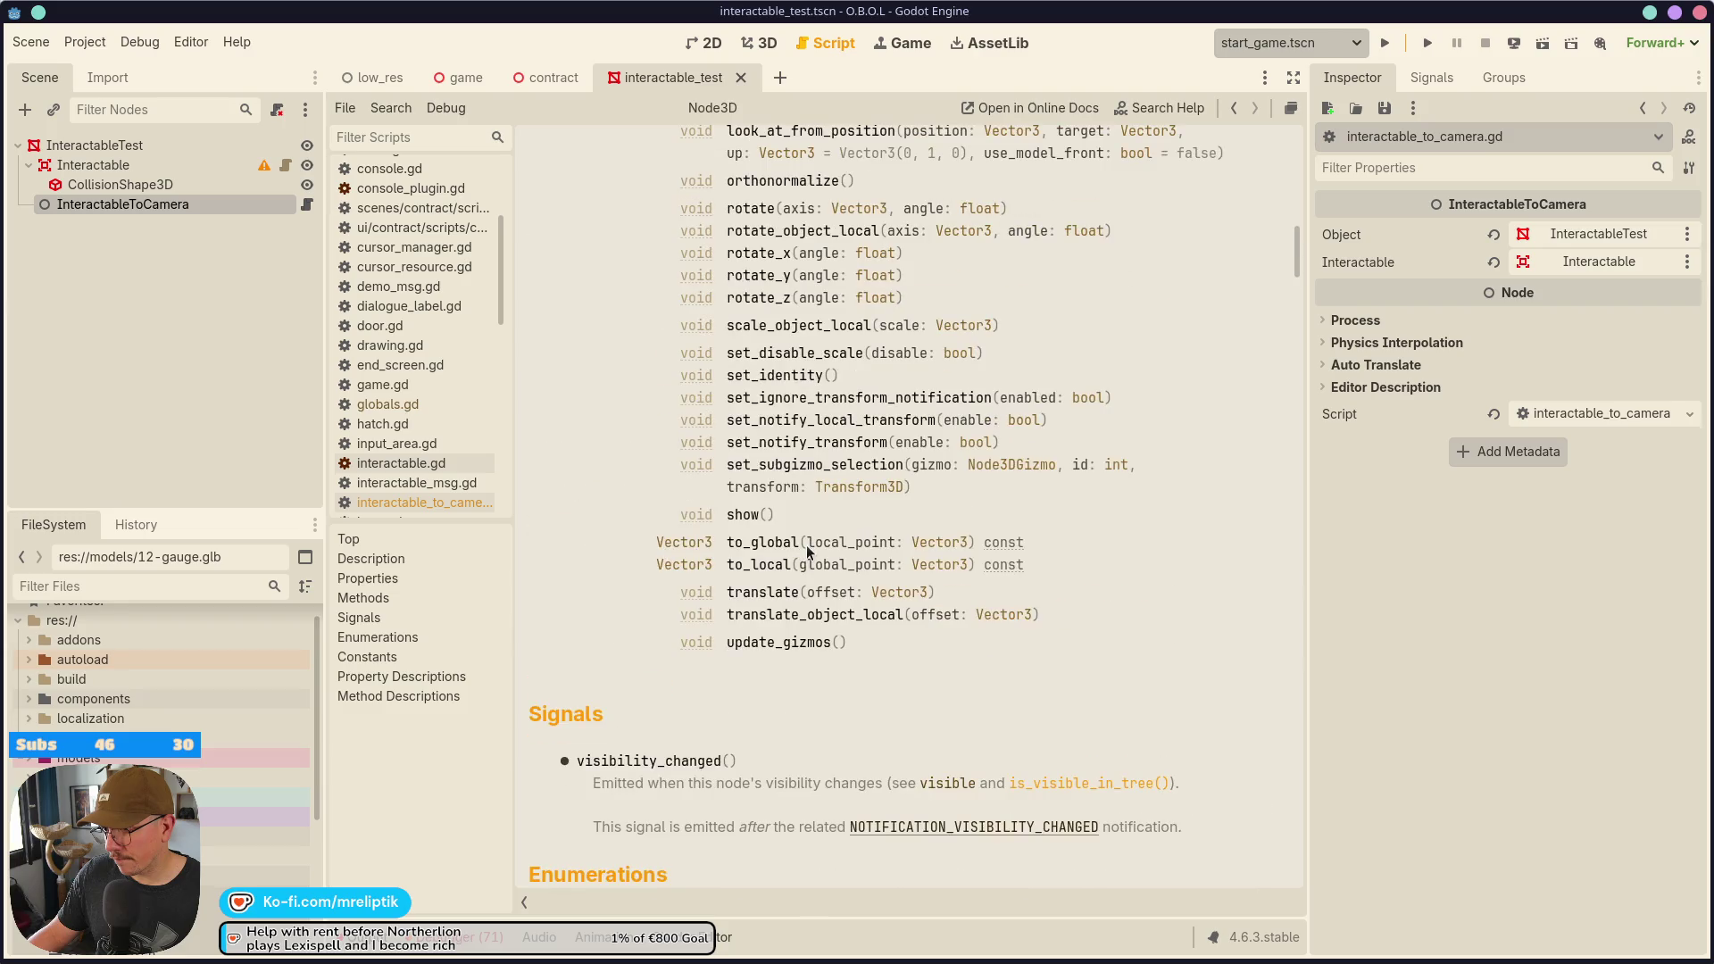
{"action": "scroll", "coordinate": [809, 555], "scroll_direction": "up", "scroll_amount": 5}
{"action": "scroll", "coordinate": [809, 559], "scroll_direction": "up", "scroll_amount": 4}
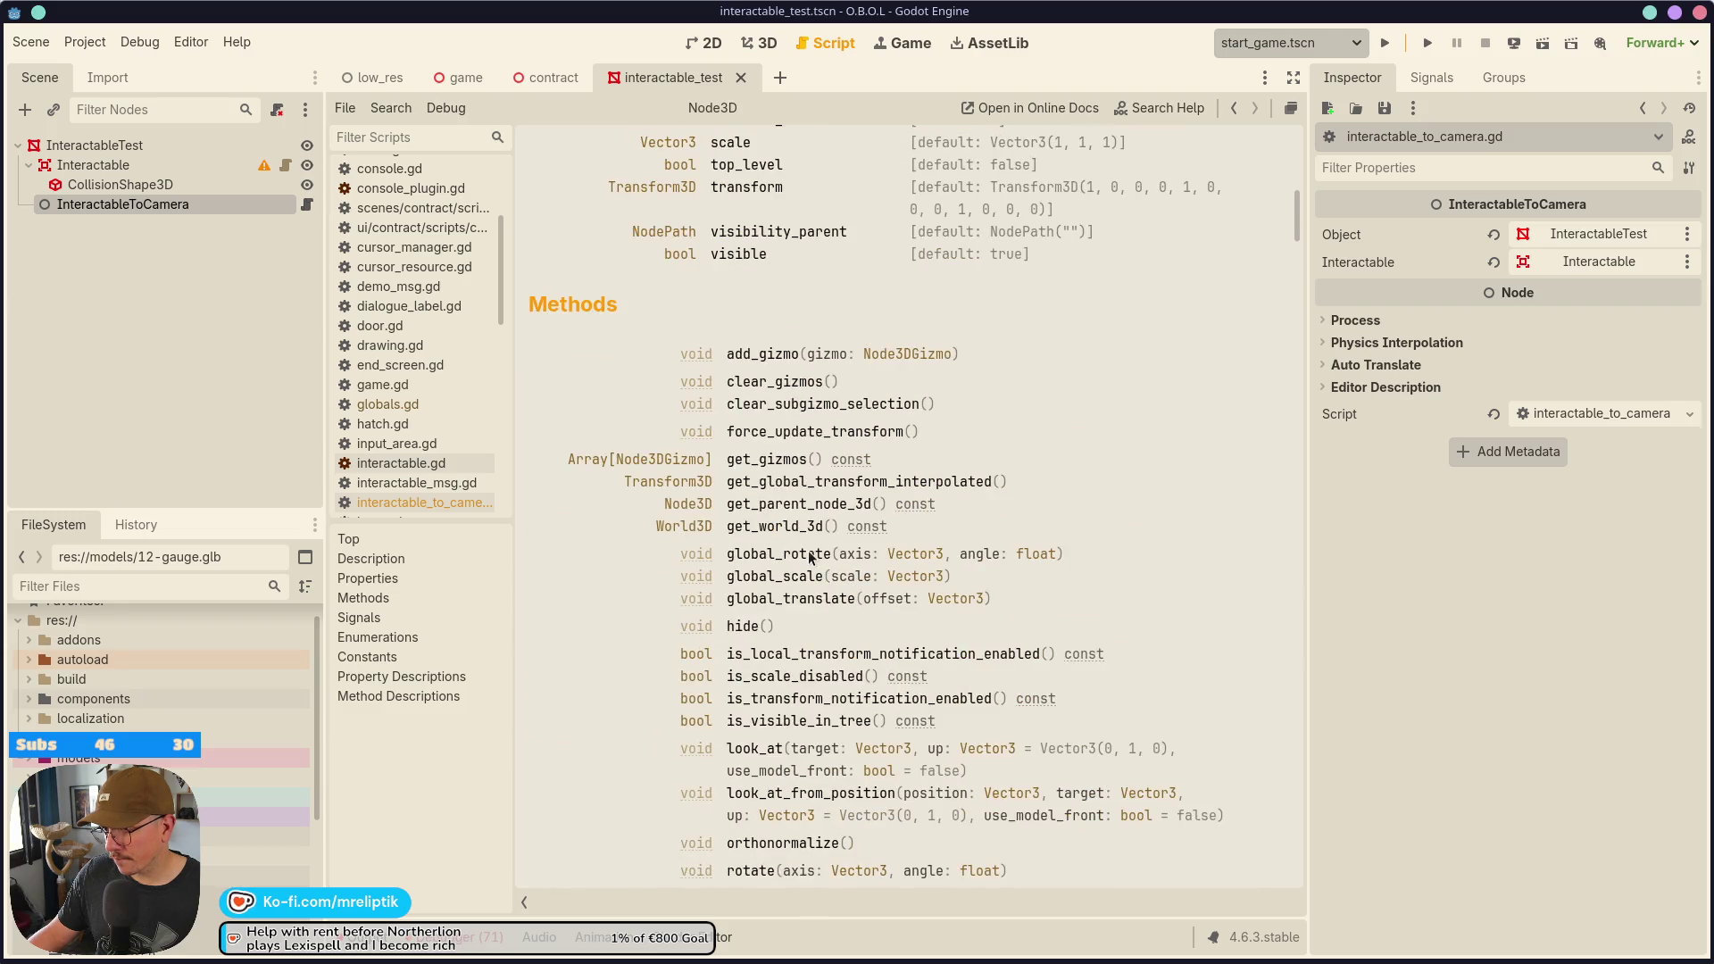
{"action": "scroll", "coordinate": [807, 549], "scroll_direction": "up", "scroll_amount": 5}
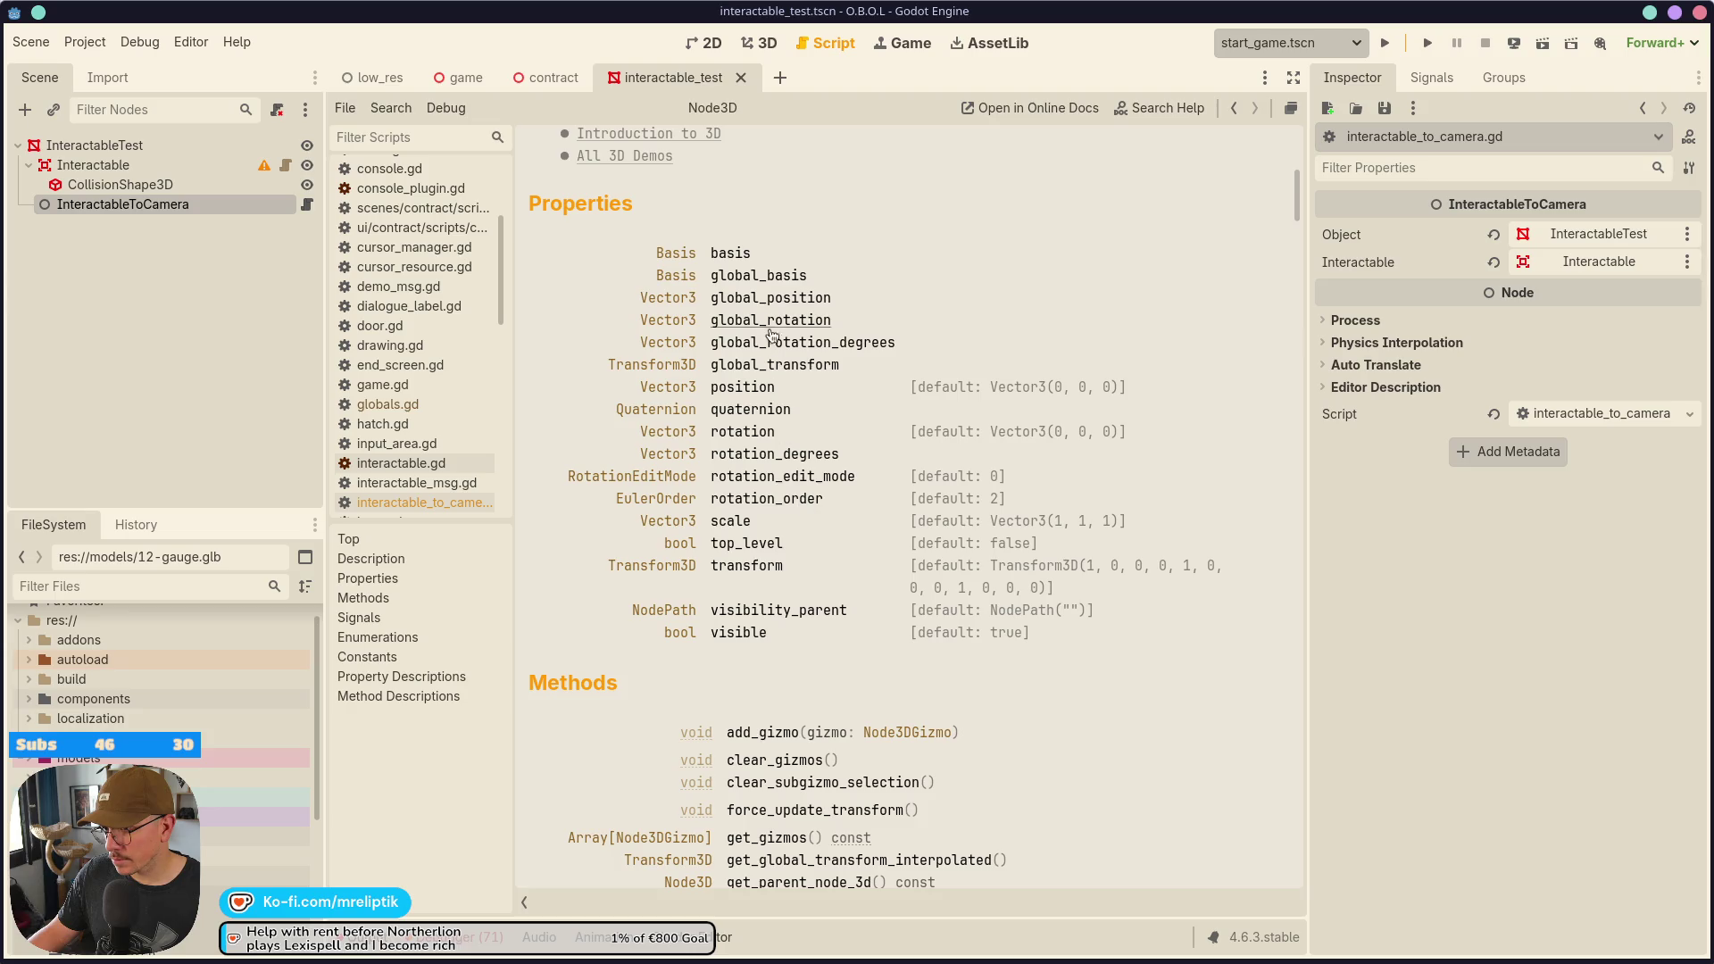
{"action": "left_click", "coordinate": [675, 276]}
{"action": "scroll", "coordinate": [710, 465], "scroll_direction": "down", "scroll_amount": 5}
{"action": "scroll", "coordinate": [714, 464], "scroll_direction": "down", "scroll_amount": 3}
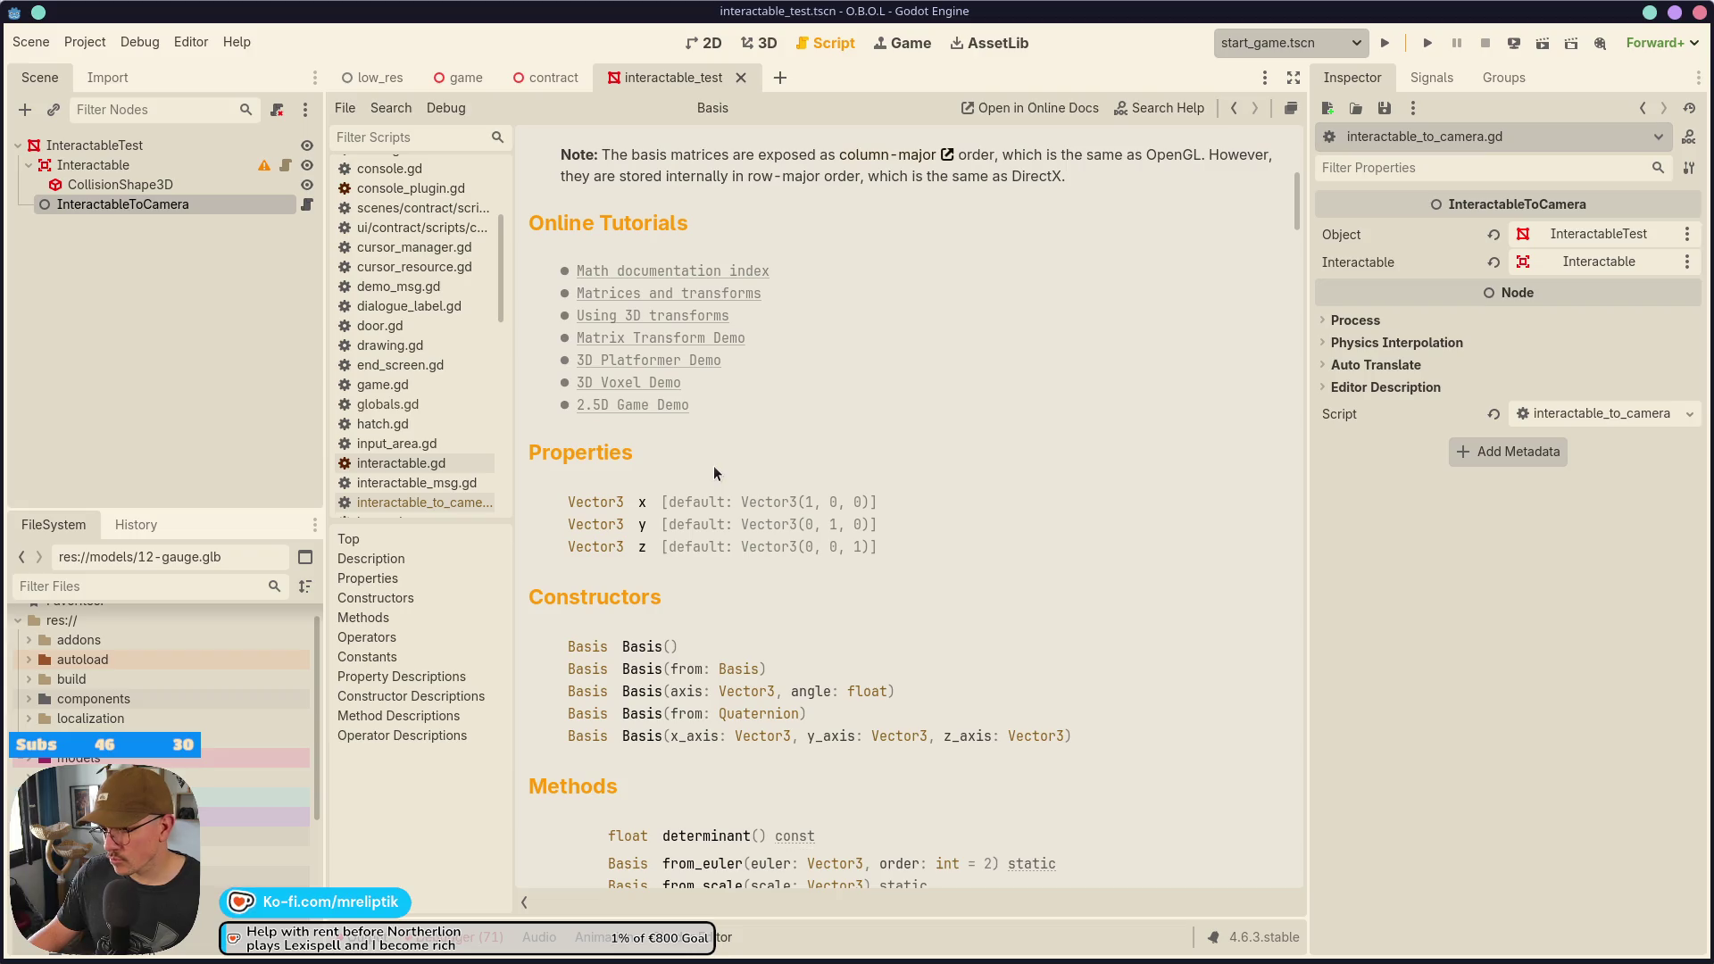
{"action": "left_click", "coordinate": [306, 206]}
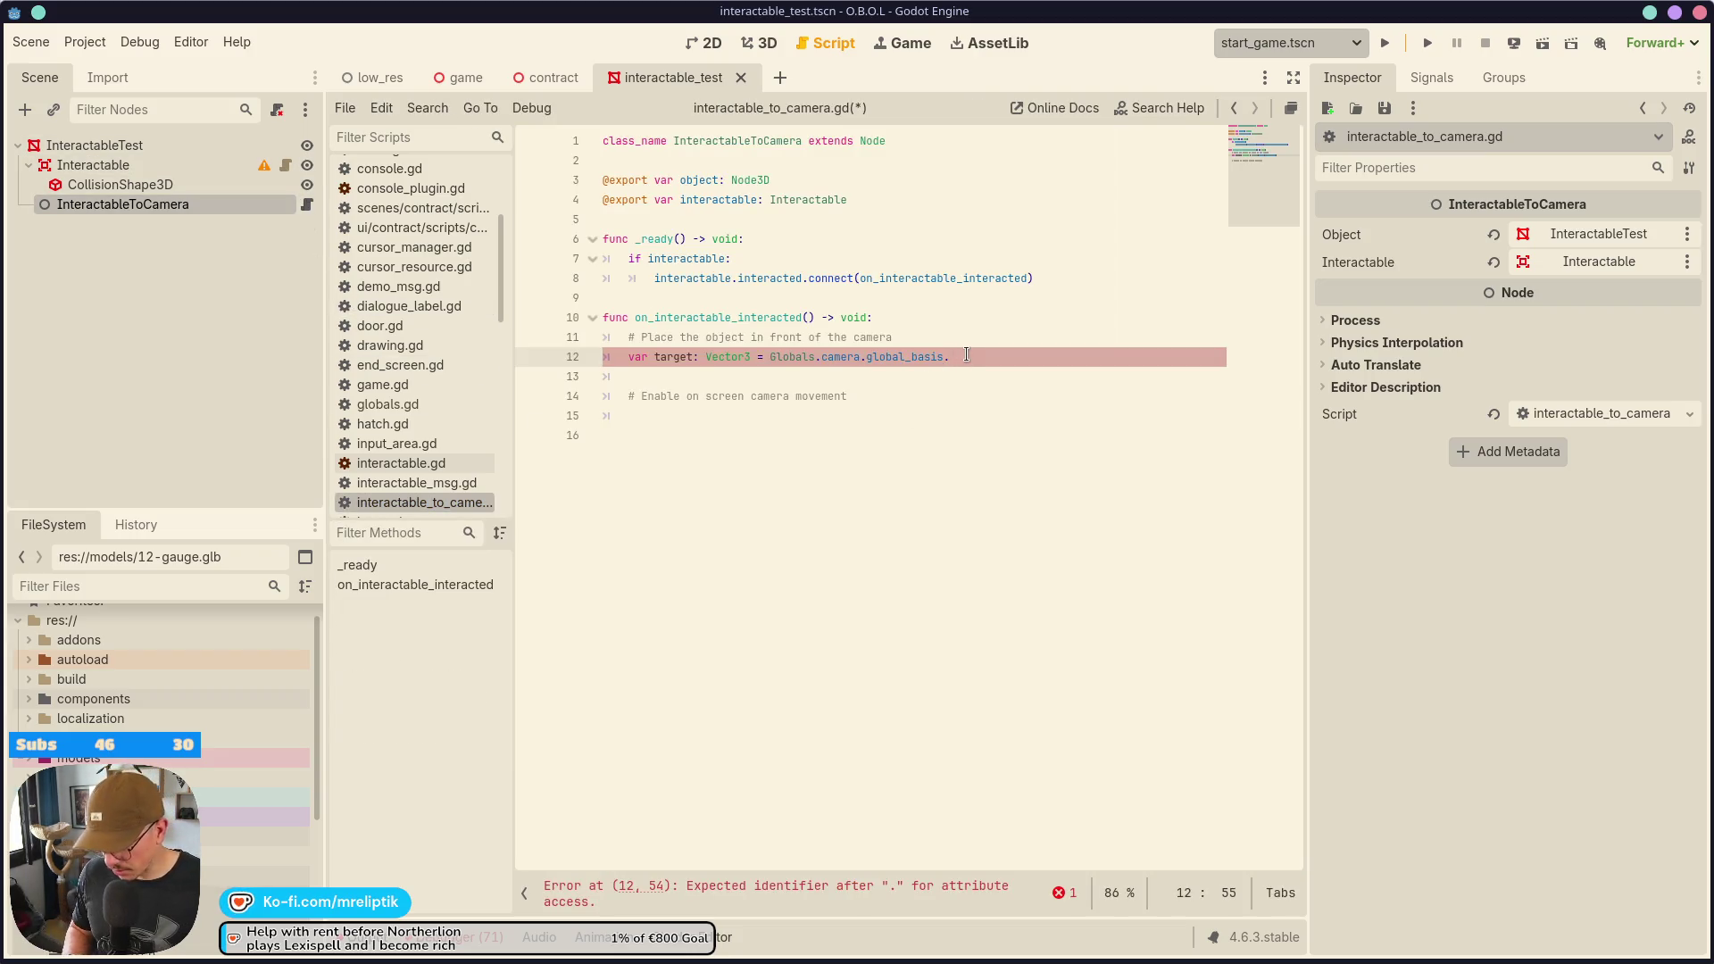
- Make the target the negated camera global_basis.z and save
{"action": "type", "text": "z"}
{"action": "key", "text": "ctrl+Left"}
{"action": "key", "text": "ctrl+Left"}
{"action": "key", "text": "ctrl+Left"}
{"action": "type", "text": "-"}
{"action": "key", "text": "ctrl+s"}
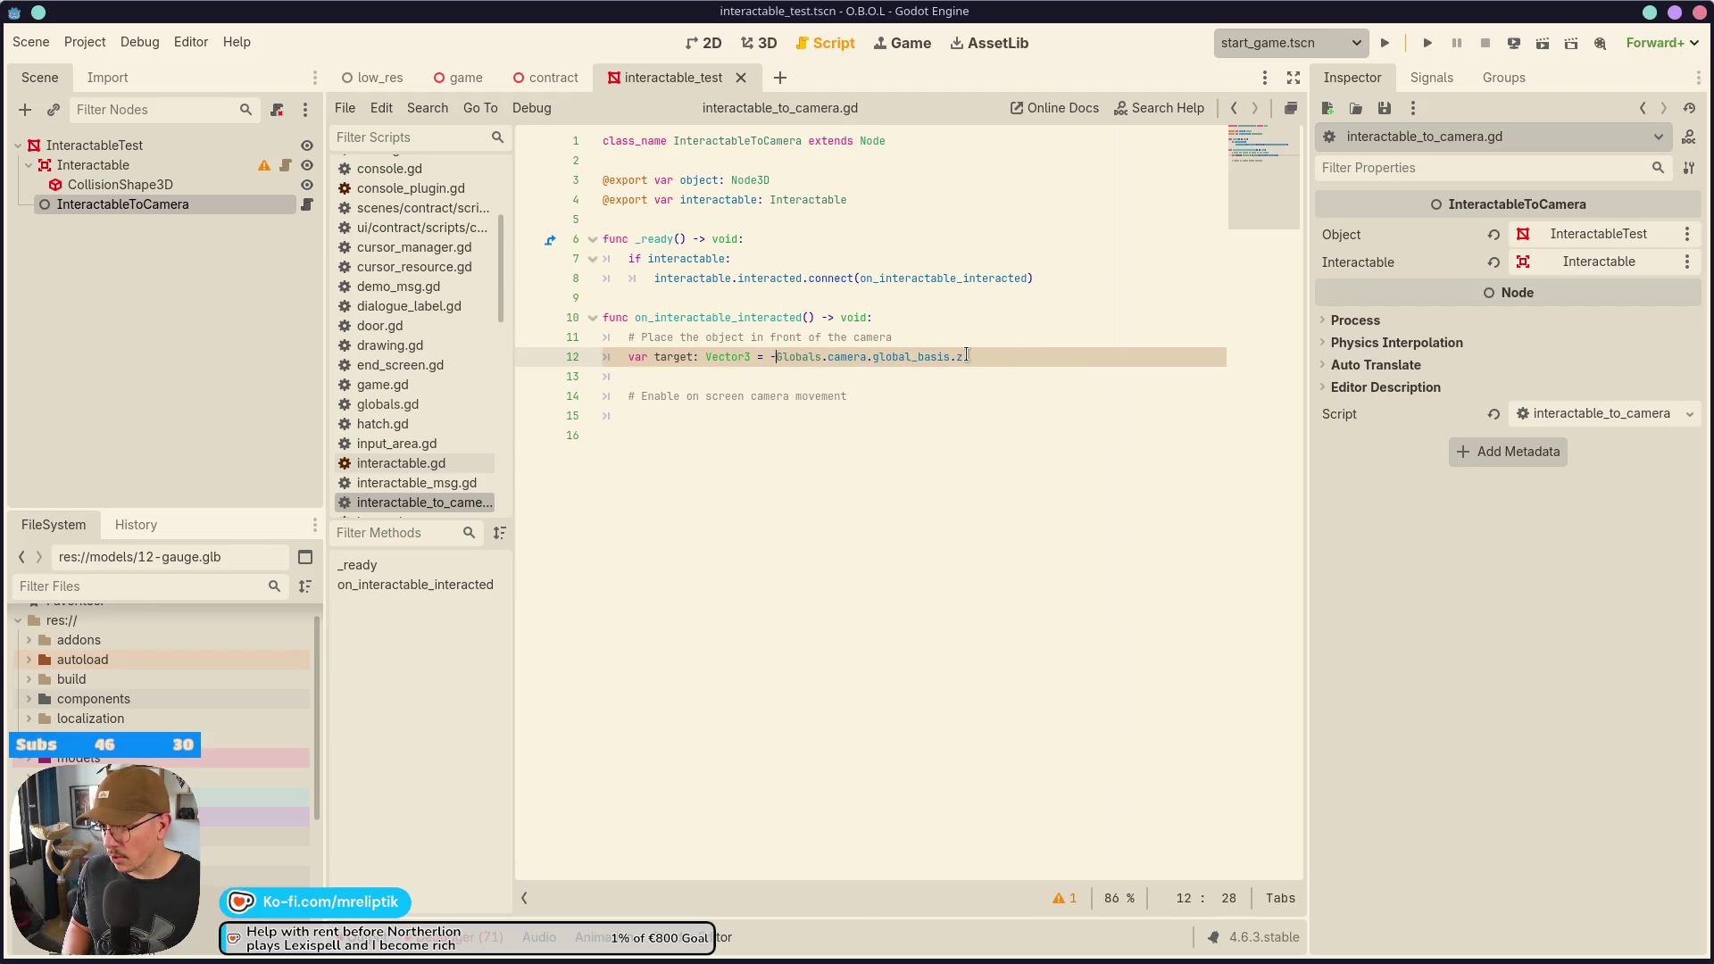
{"action": "key", "text": "ctrl+Right"}
{"action": "key", "text": "ctrl+Right"}
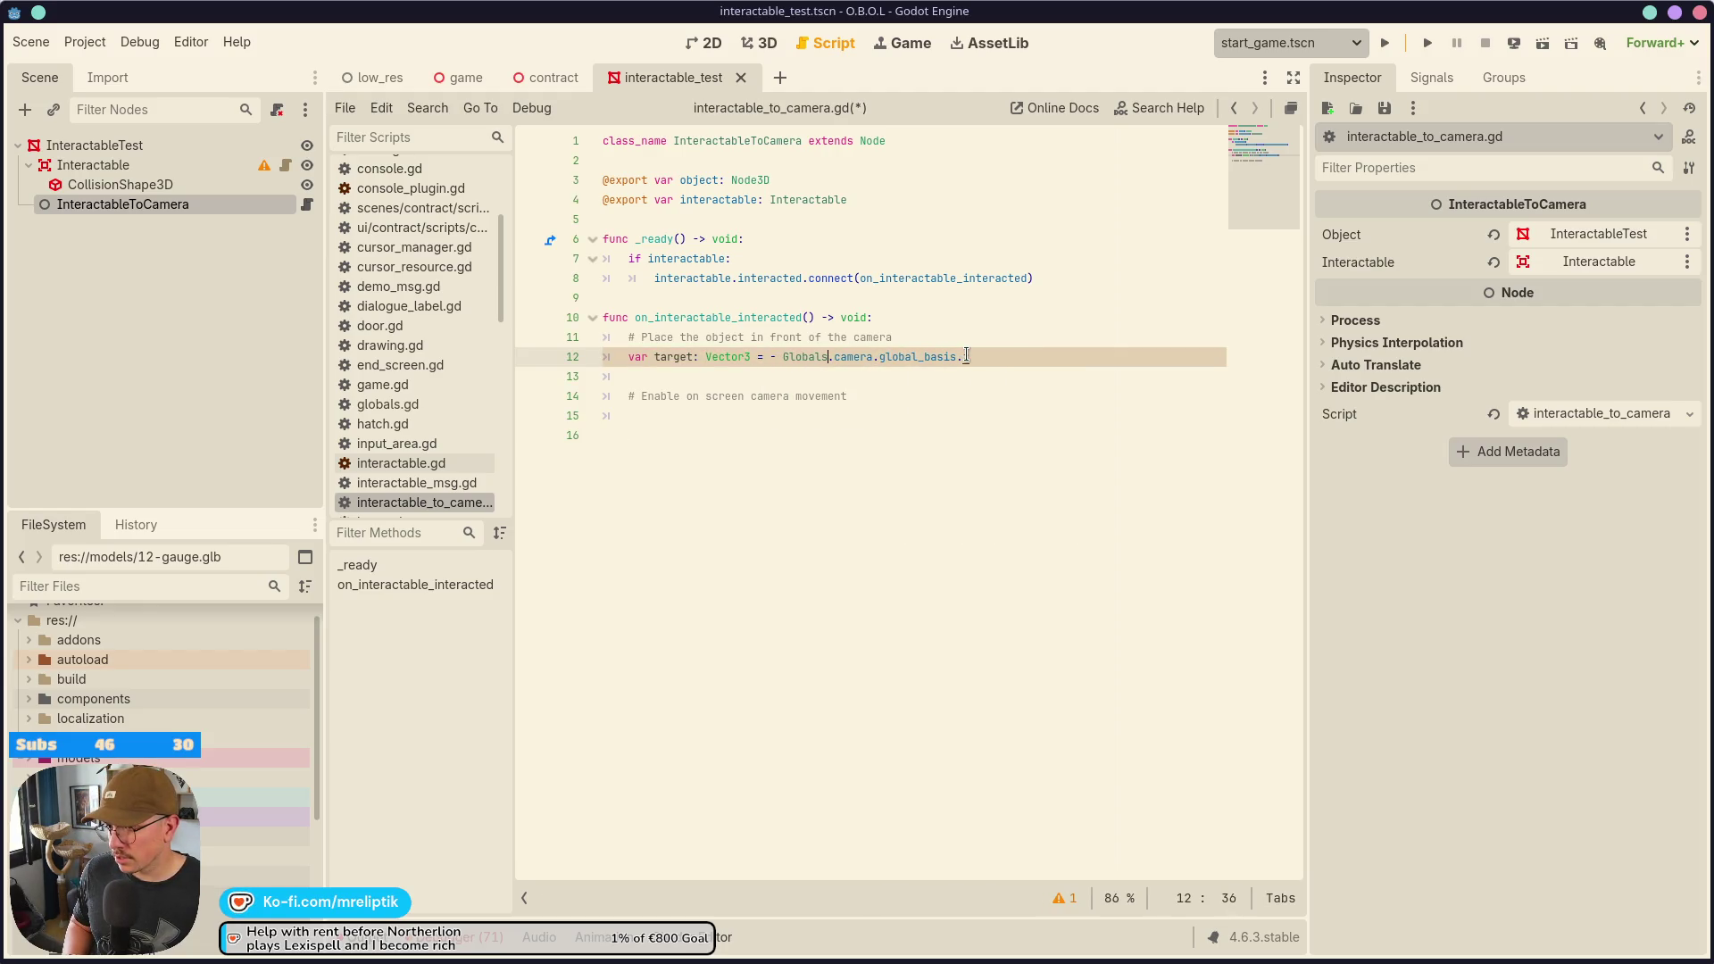
{"action": "key", "text": "BackSpace"}
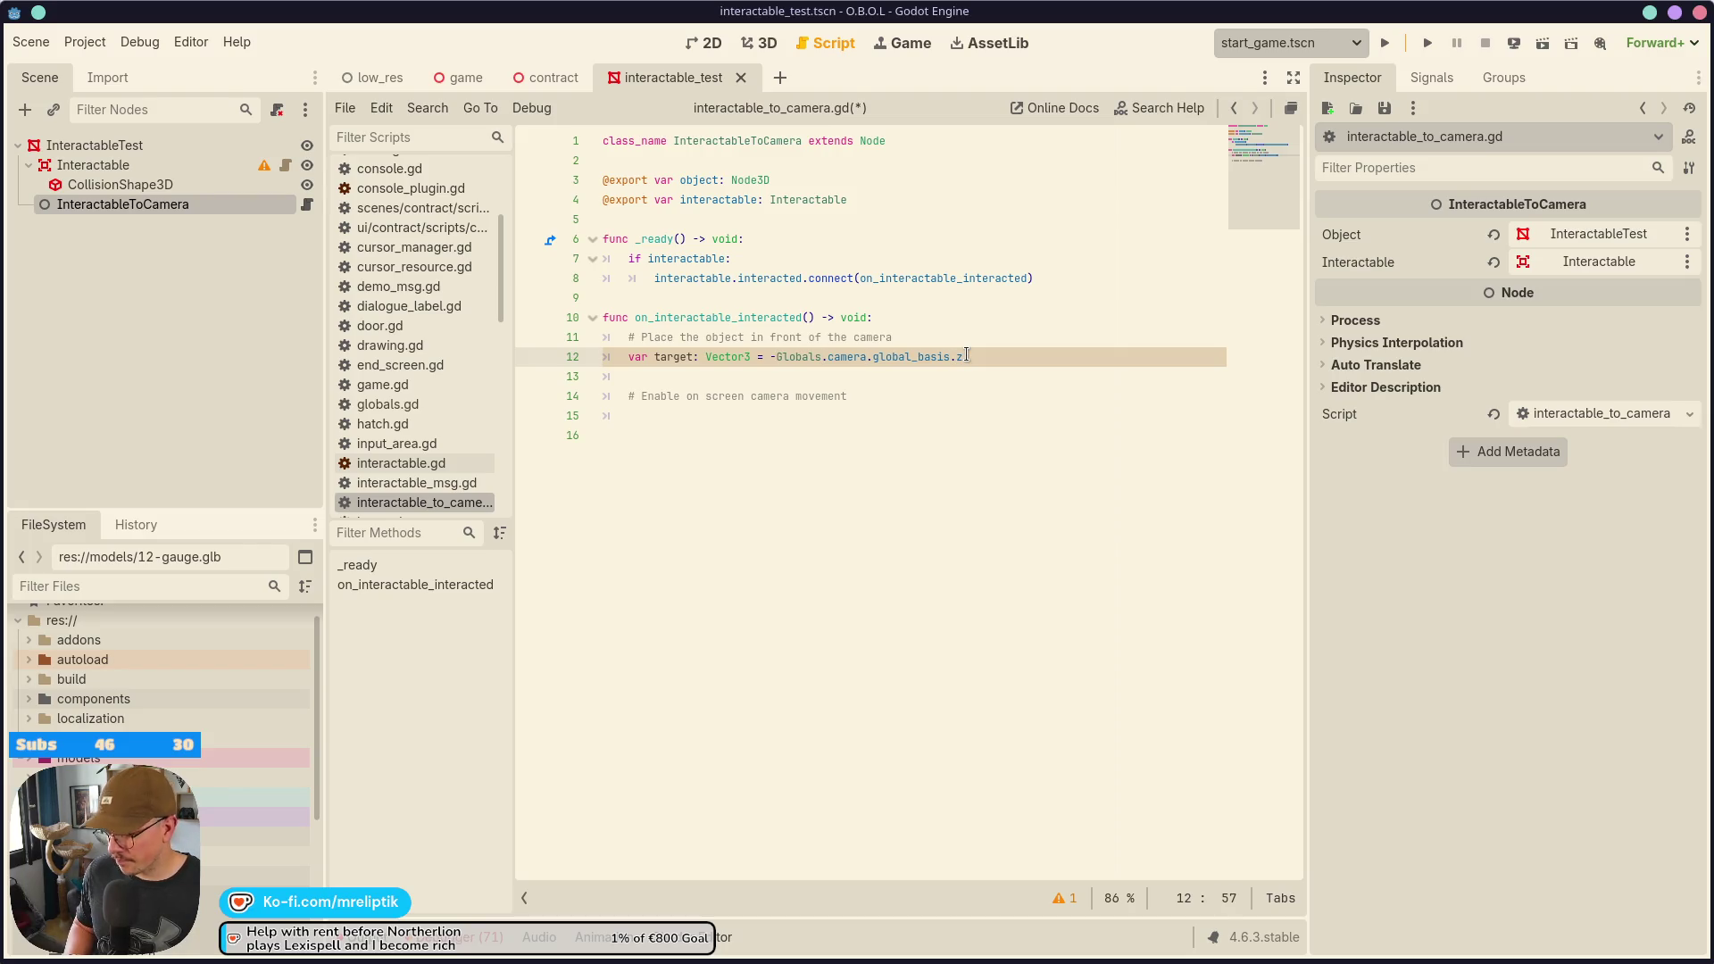
{"action": "key", "text": "ctrl+s"}
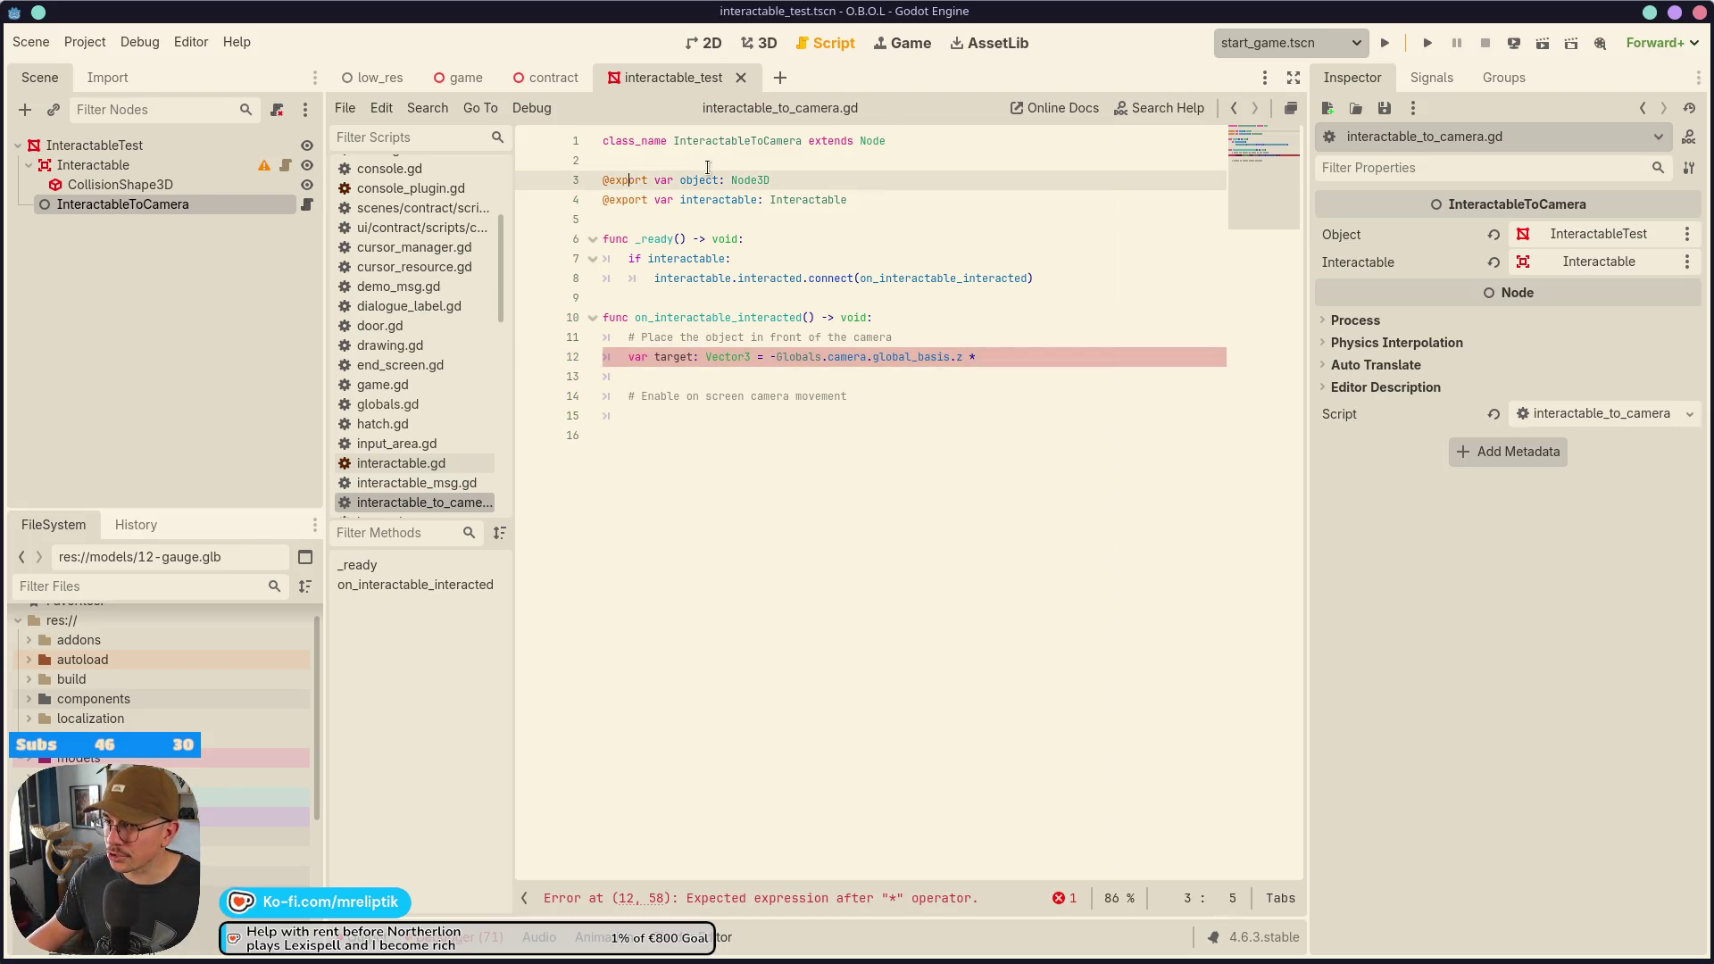
{"action": "left_click", "coordinate": [715, 165]}
{"action": "key", "text": "Down"}
{"action": "key", "text": "Down"}
{"action": "key", "text": "Down"}
{"action": "key", "text": "Return"}
{"action": "key", "text": "Return"}
{"action": "key", "text": "Up"}
{"action": "type", "text": "@export var "}
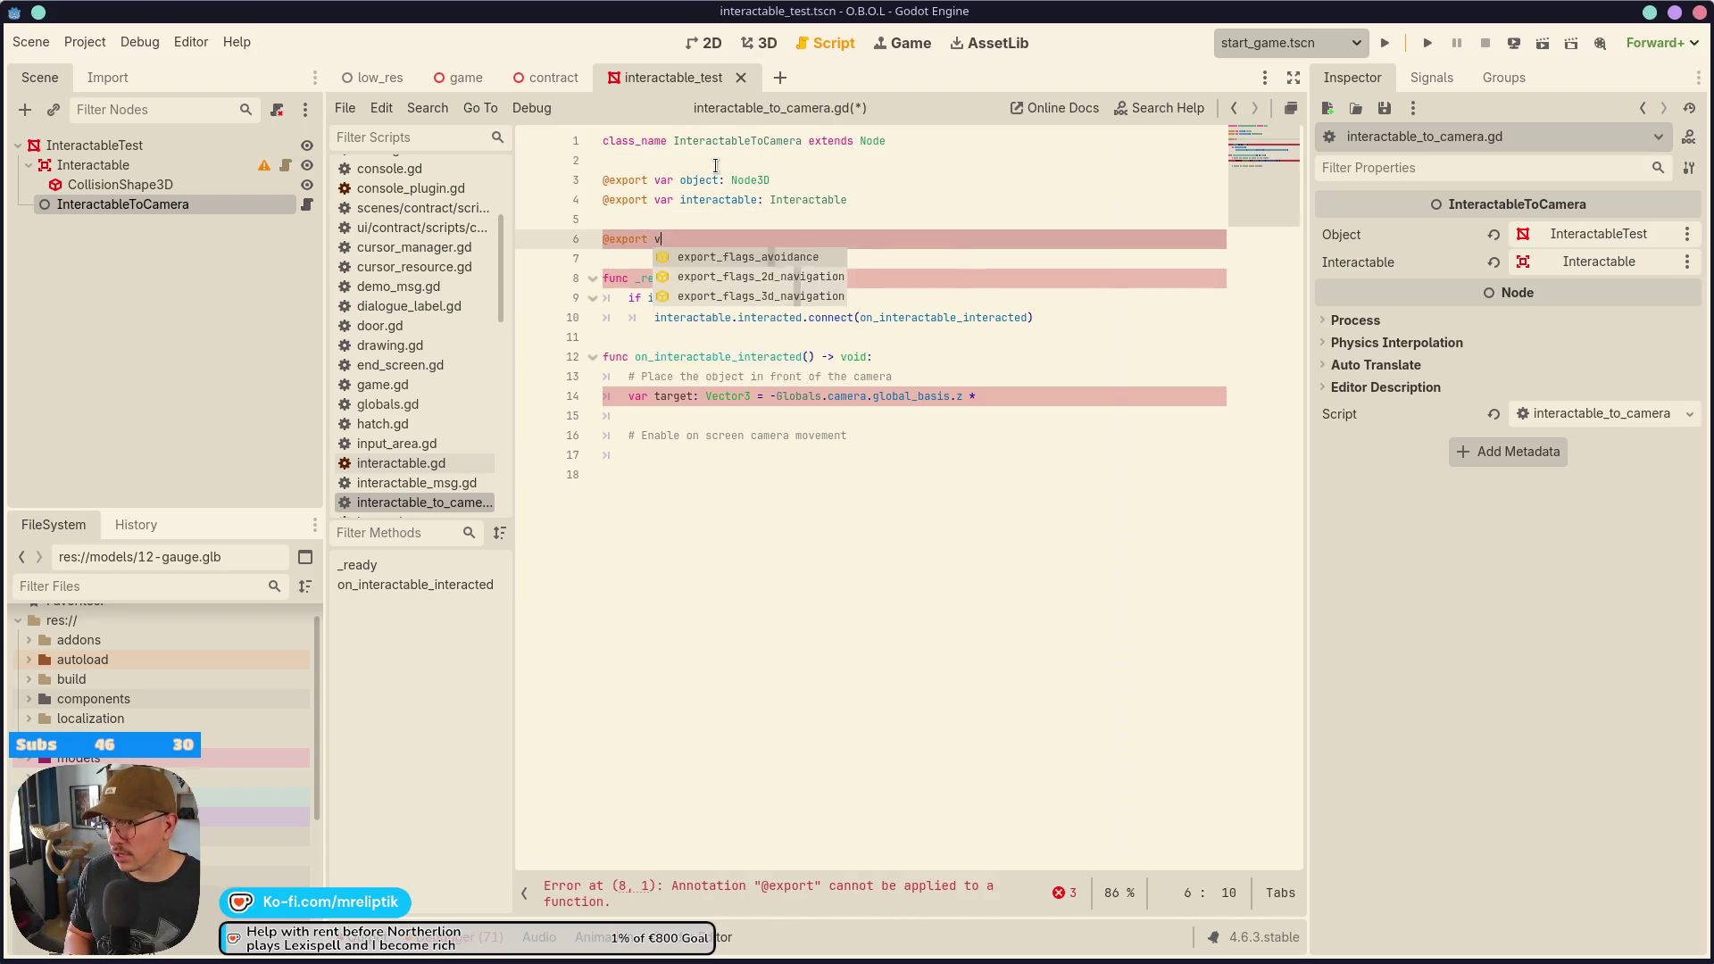
{"action": "type", "text": "dist_from_c"}
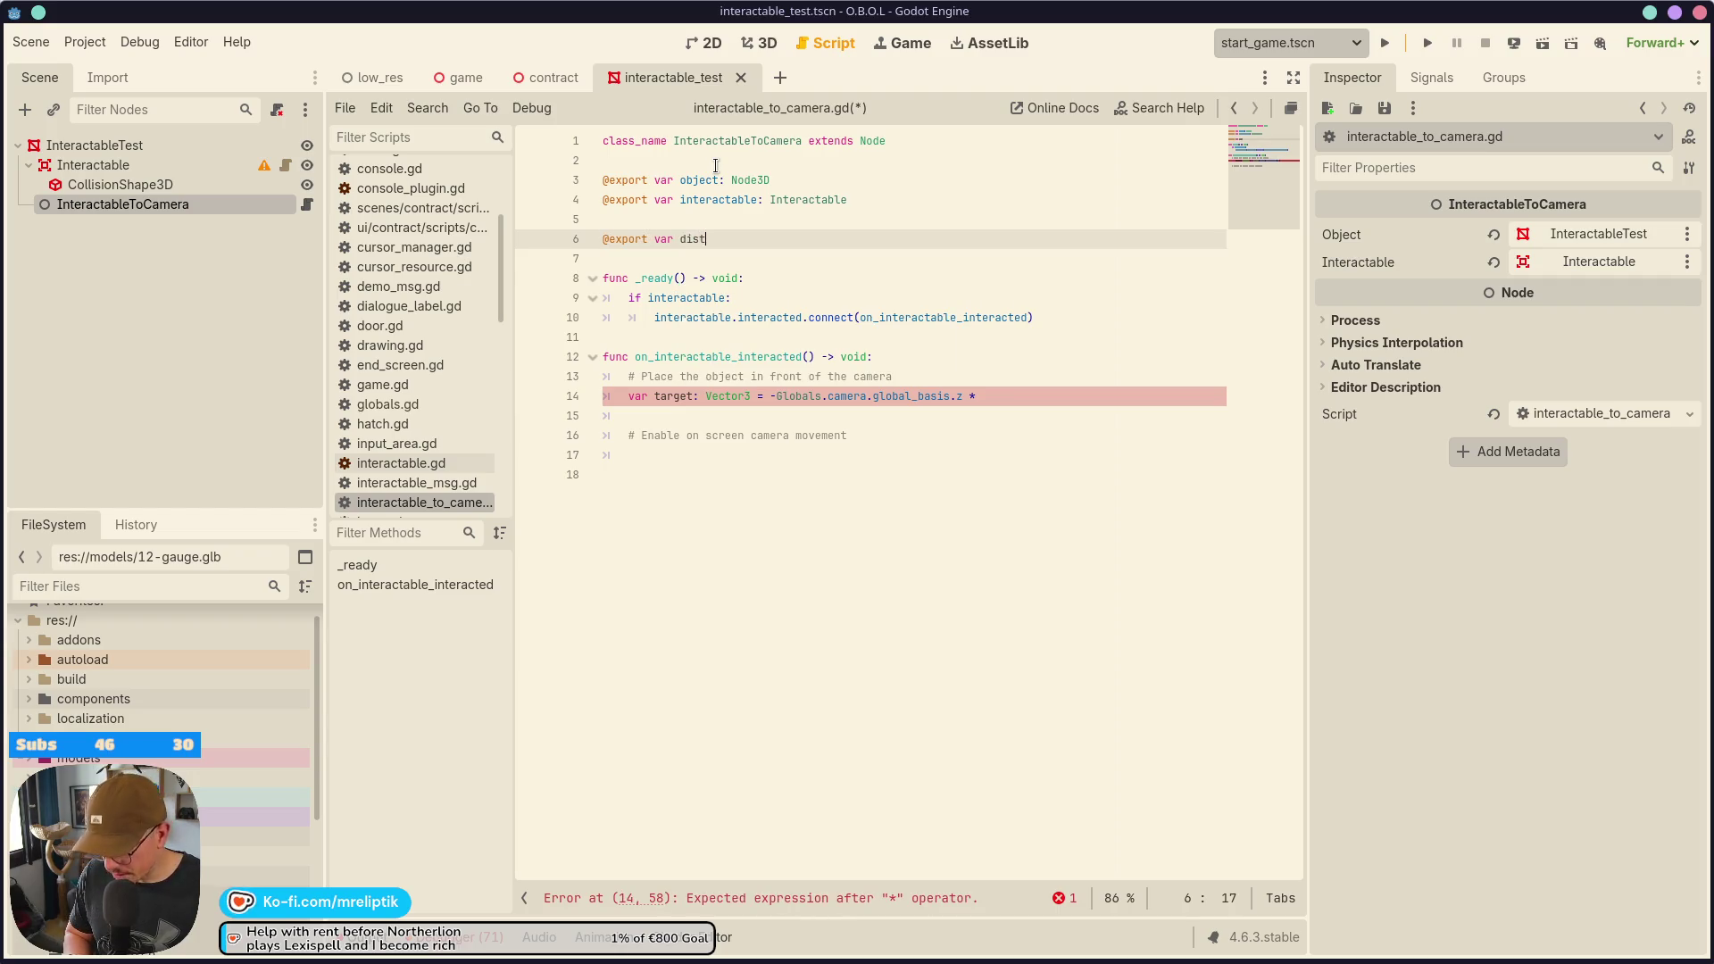
{"action": "type", "text": "amera: float = "}
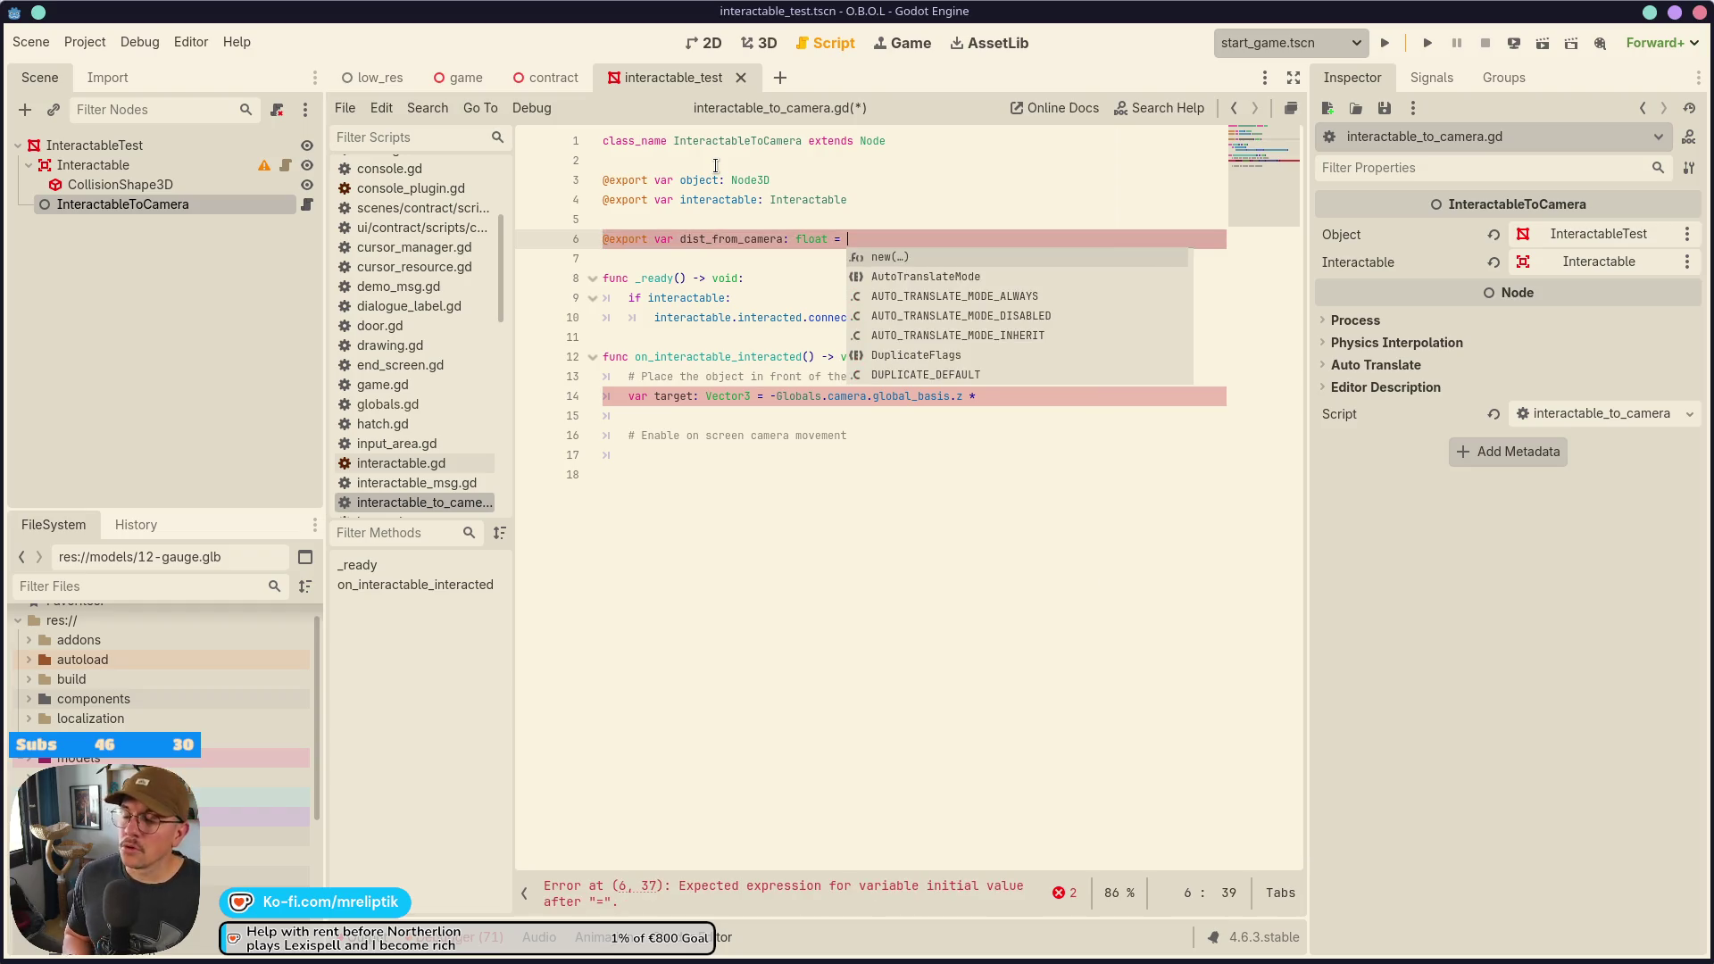
{"action": "type", "text": "0.5"}
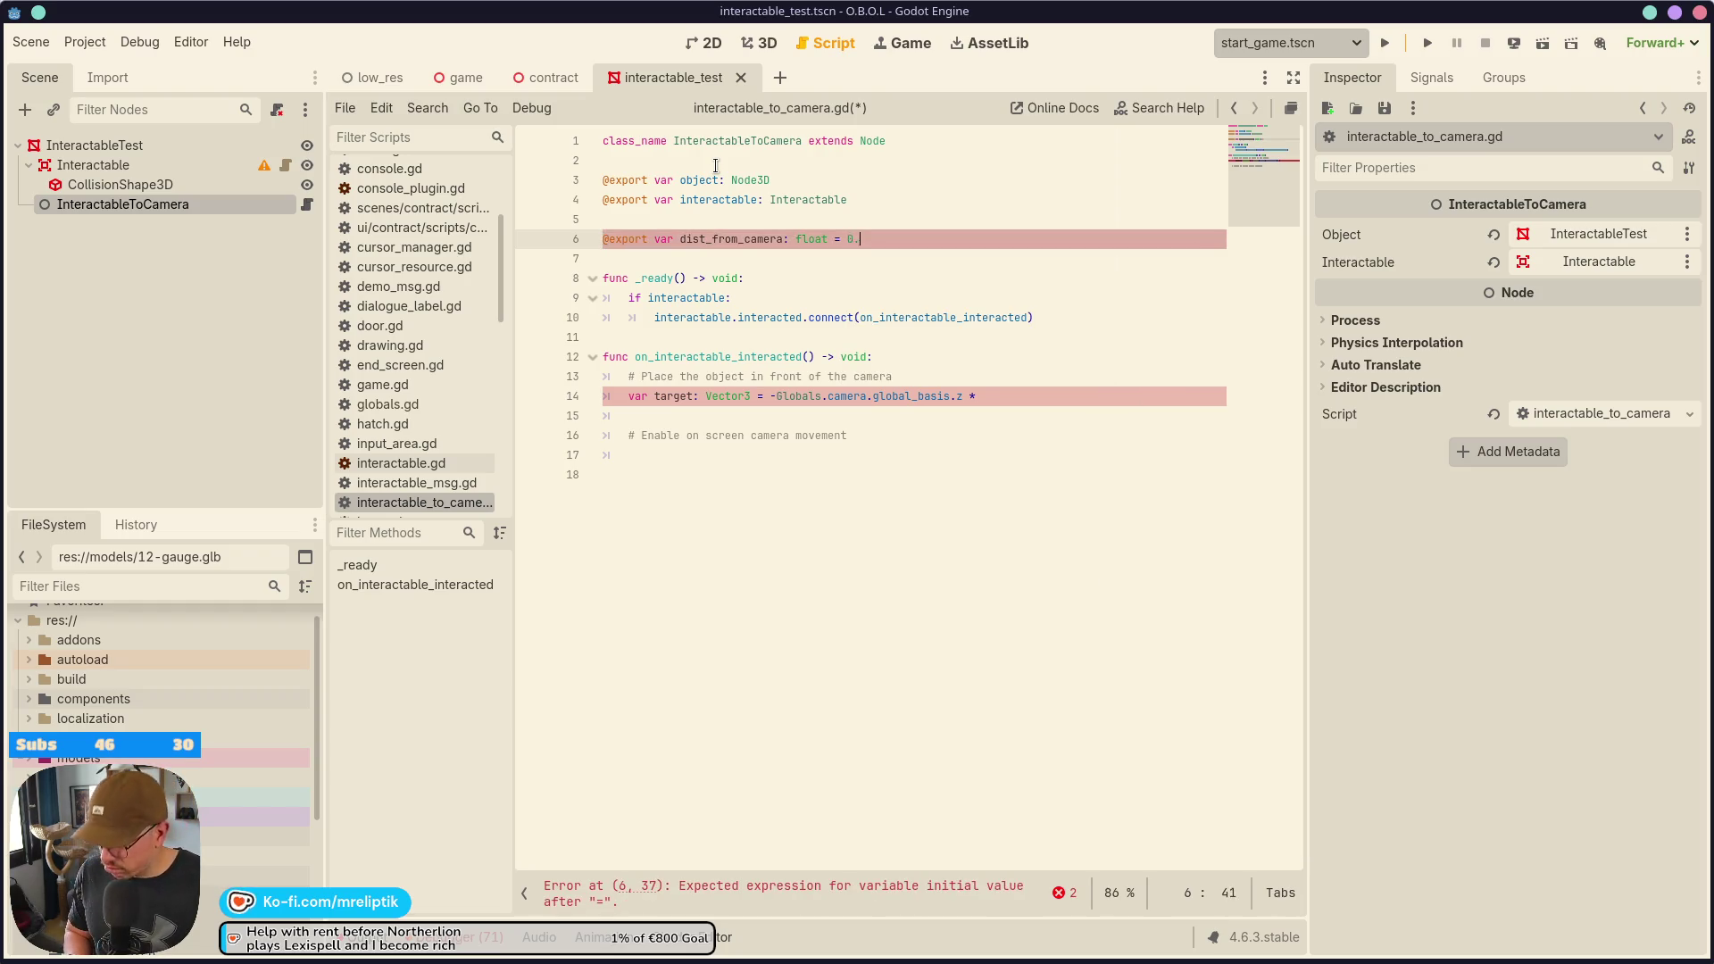
{"action": "key", "text": "ctrl+s"}
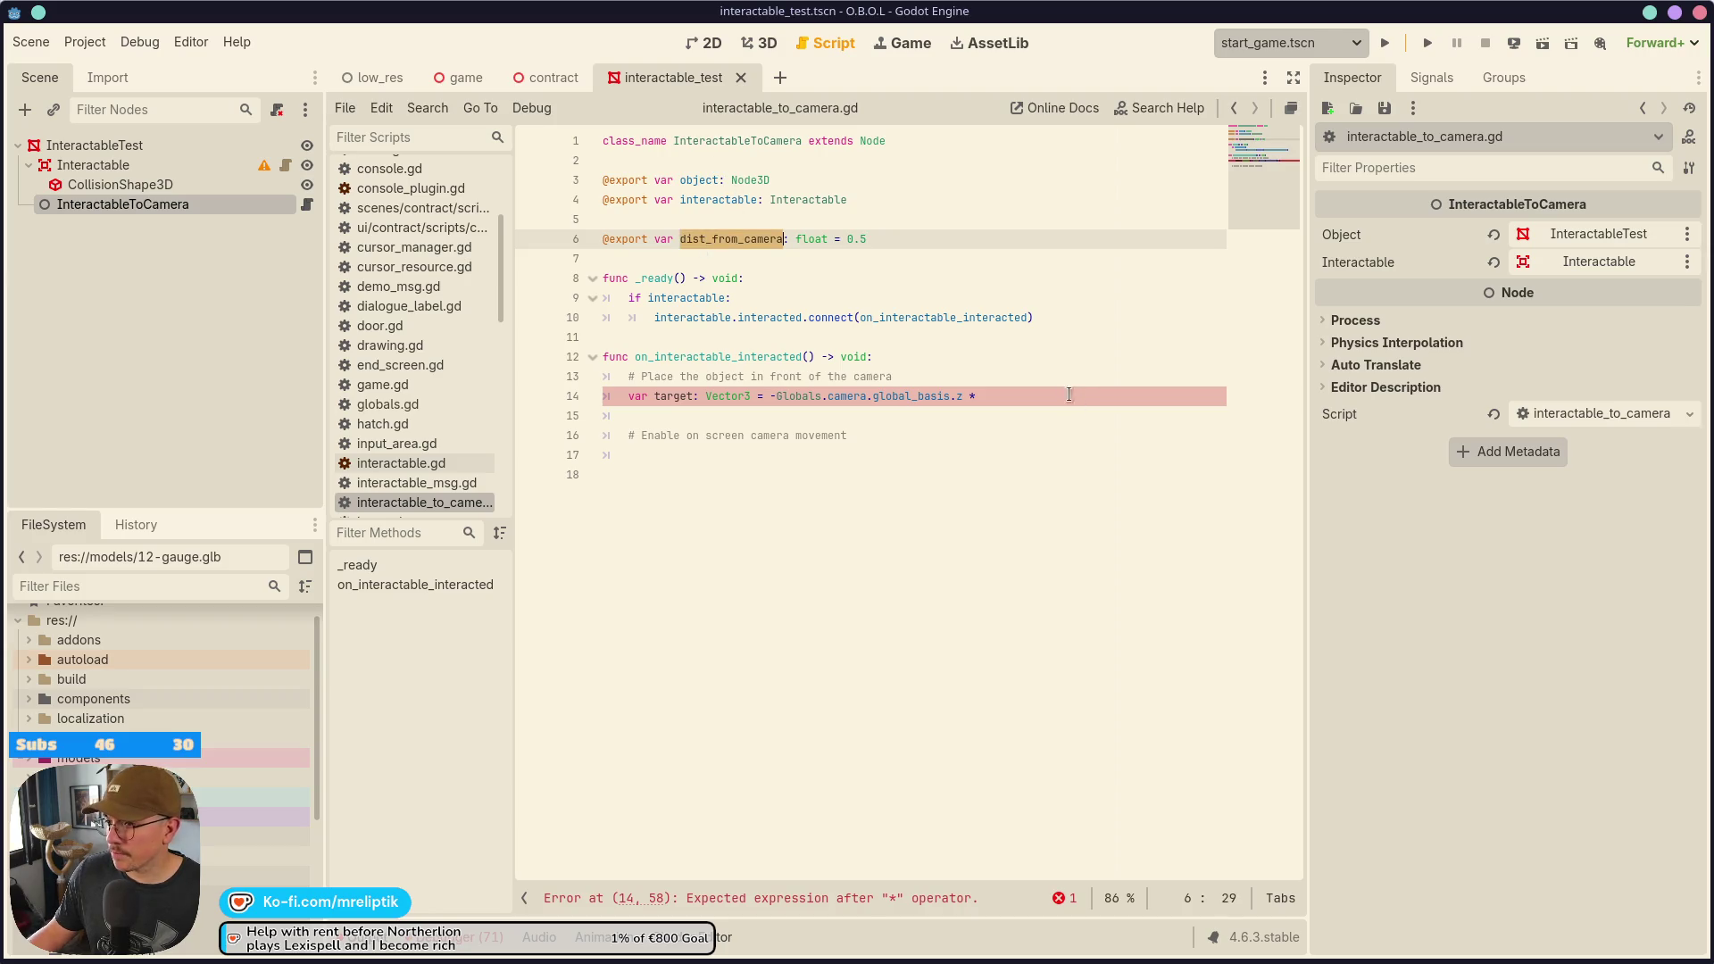
- Multiply the target expression by dist_from_camera
{"action": "left_click", "coordinate": [1068, 395]}
{"action": "type", "text": "dist_from_camera"}
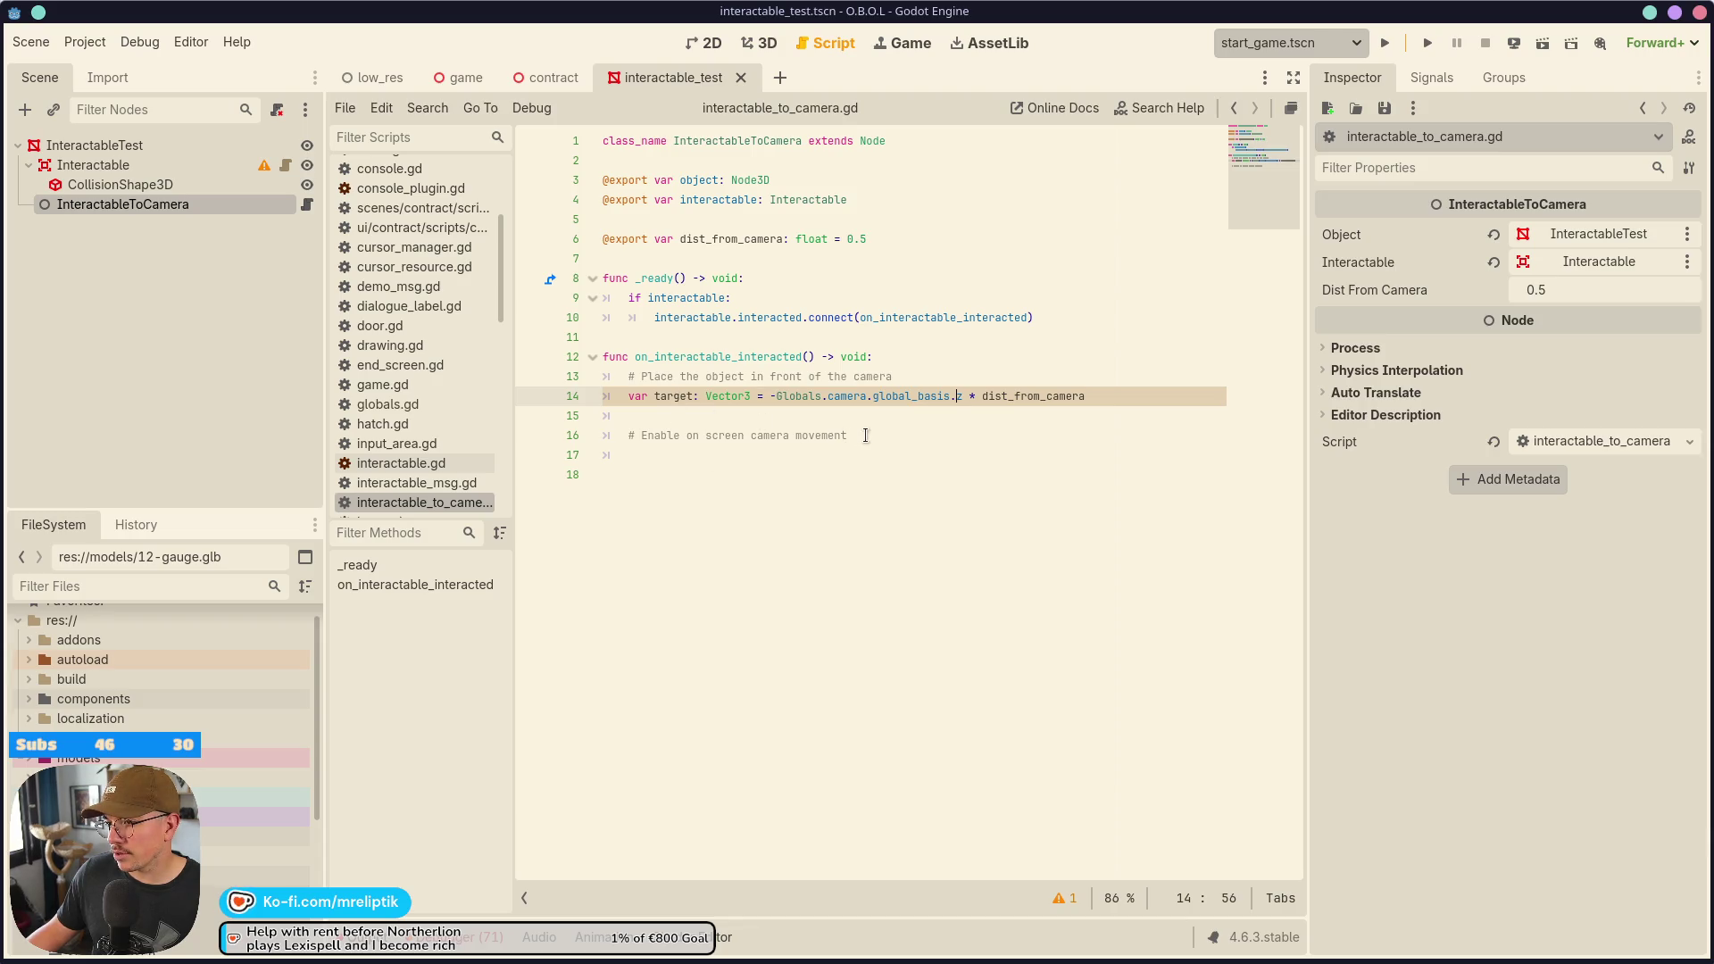
{"action": "left_click", "coordinate": [770, 396]}
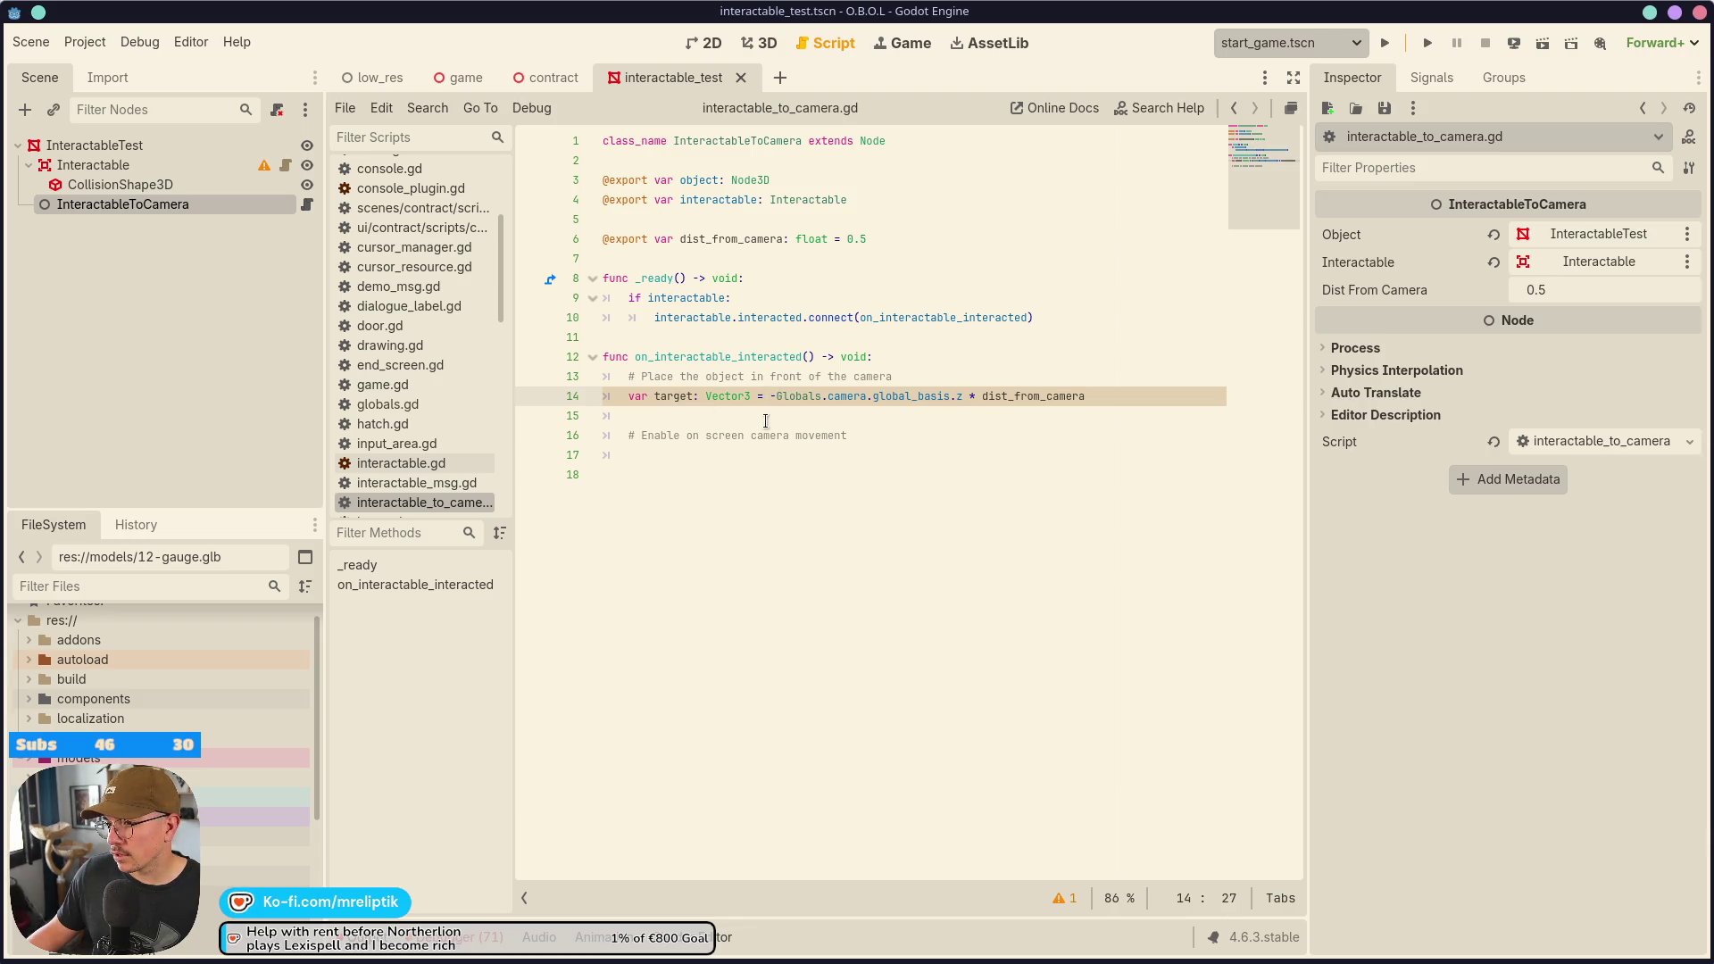
- Offset the target expression from Globals.camera.global_position and save
{"action": "type", "text": "Globals.cam"}
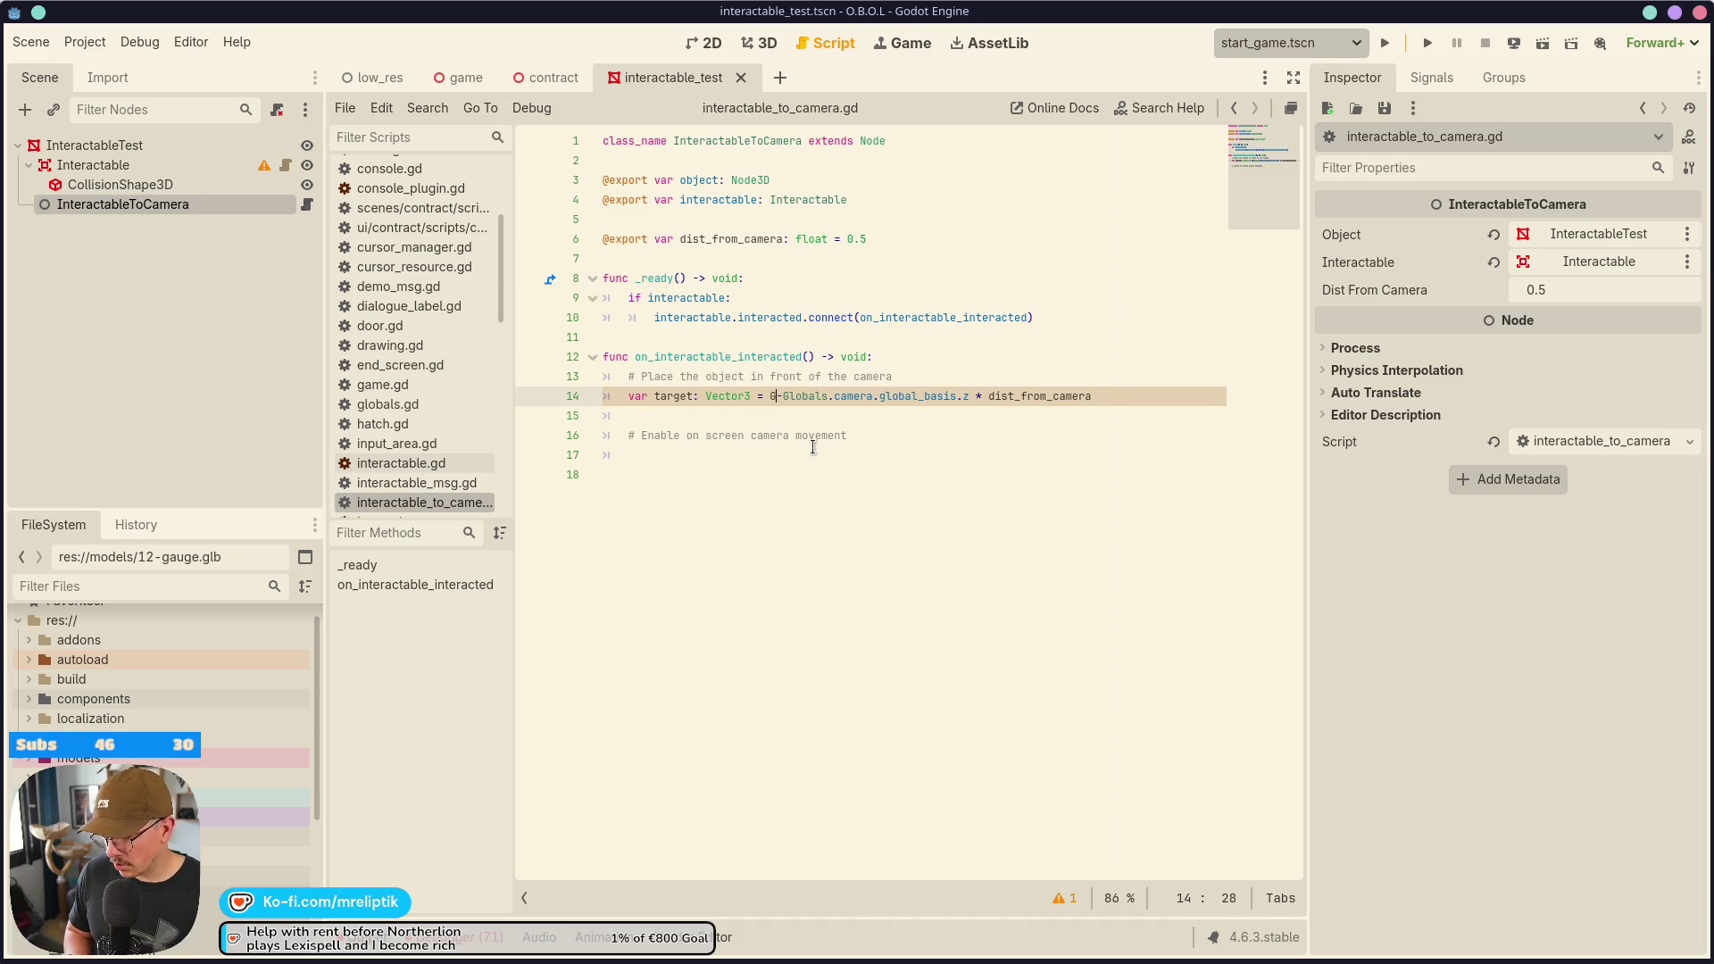
{"action": "type", "text": "era.global"}
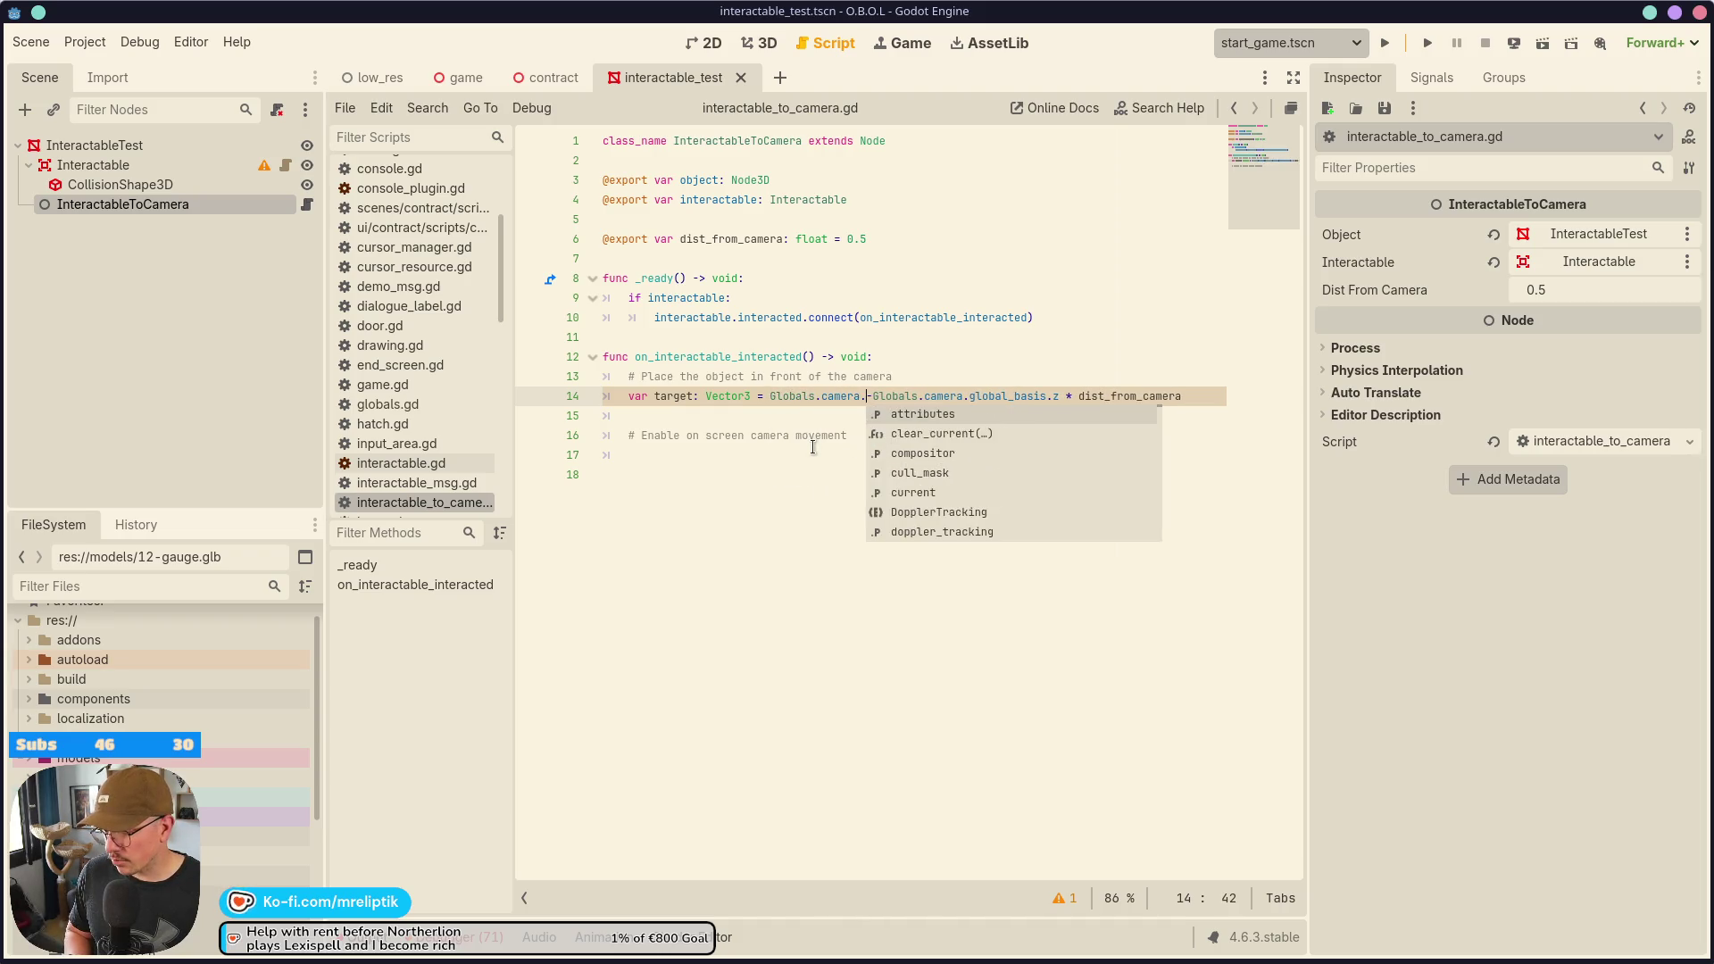
{"action": "key", "text": "Down"}
{"action": "key", "text": "Down"}
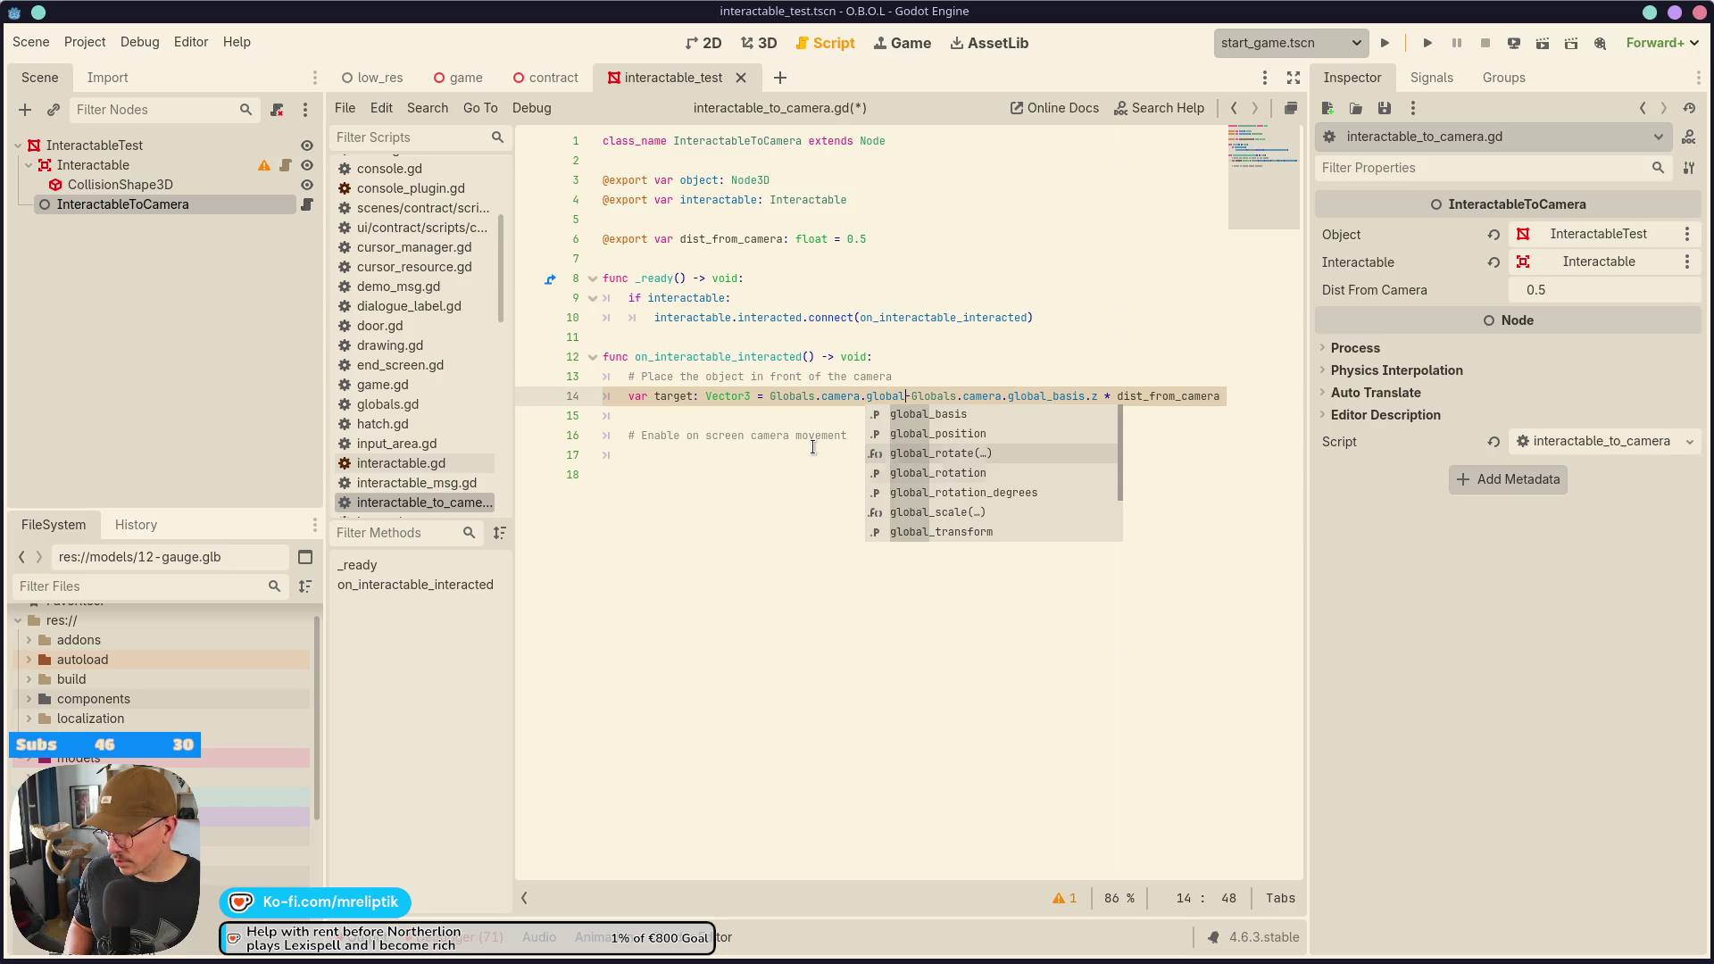
{"action": "key", "text": "Down"}
{"action": "key", "text": "Down"}
{"action": "key", "text": "Down"}
{"action": "key", "text": "Up"}
{"action": "key", "text": "Up"}
{"action": "key", "text": "Up"}
{"action": "key", "text": "Up"}
{"action": "key", "text": "Return"}
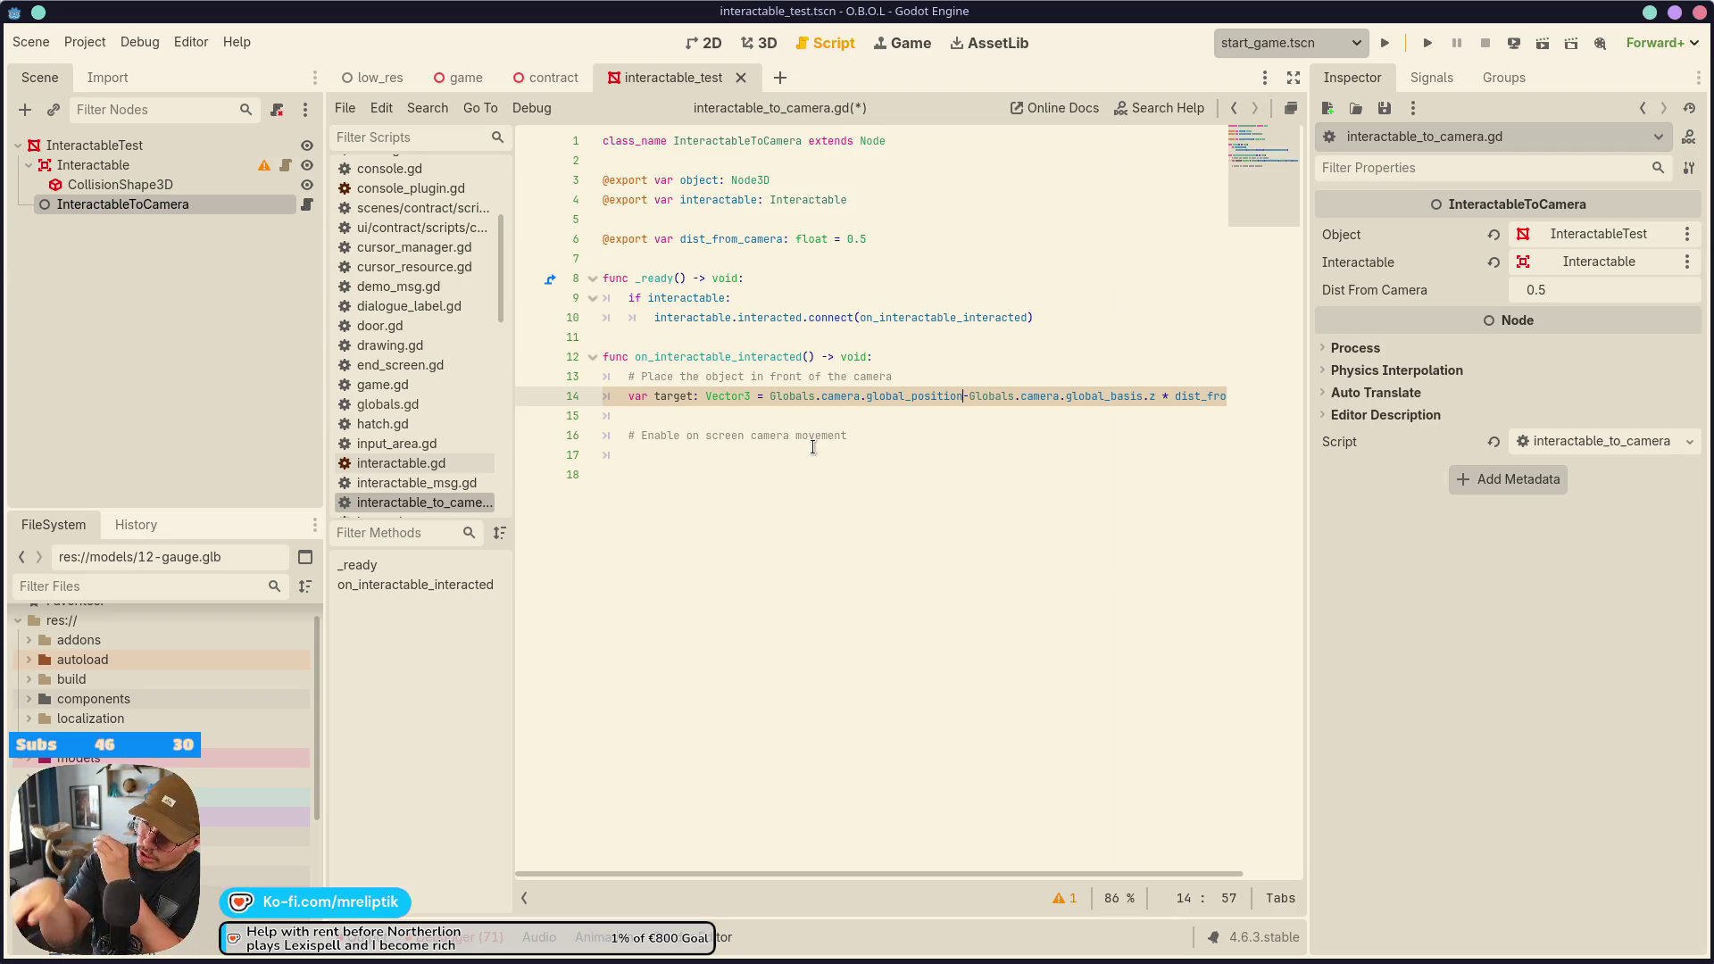
{"action": "key", "text": "ctrl+s"}
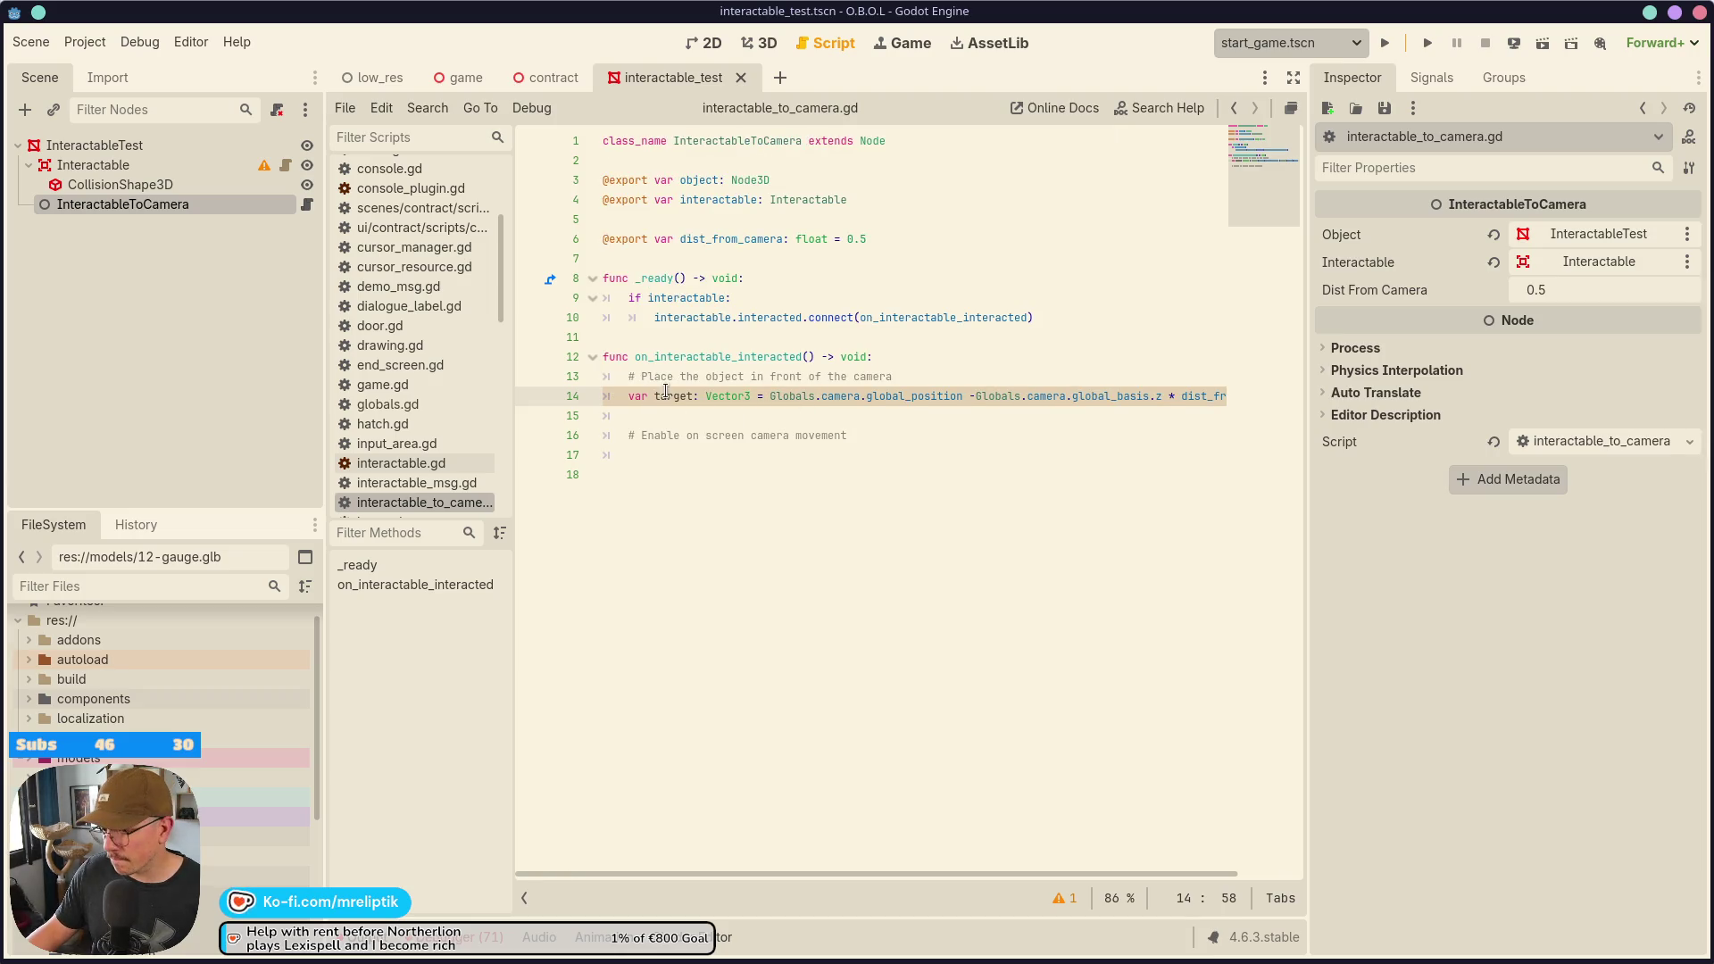
- Add the line 'object.global_position = target' below the target and save
{"action": "left_click", "coordinate": [695, 416]}
{"action": "key", "text": "Return"}
{"action": "key", "text": "Up"}
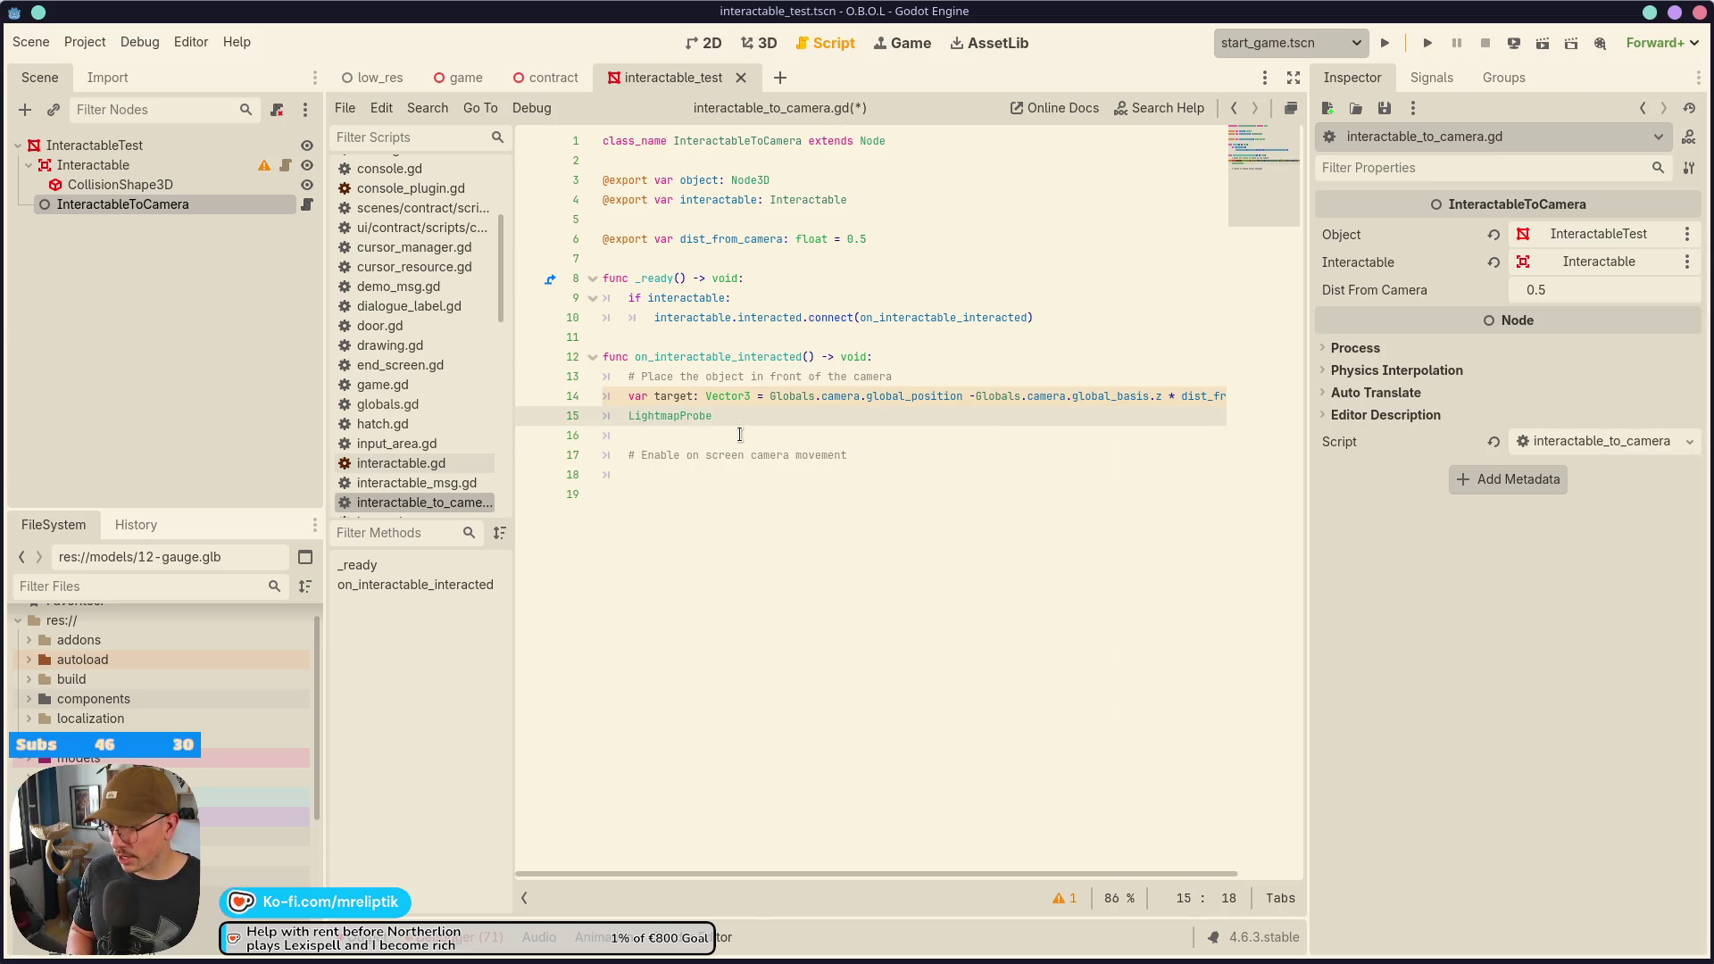
{"action": "type", "text": "bj"}
{"action": "key", "text": "Return"}
{"action": "type", "text": "."}
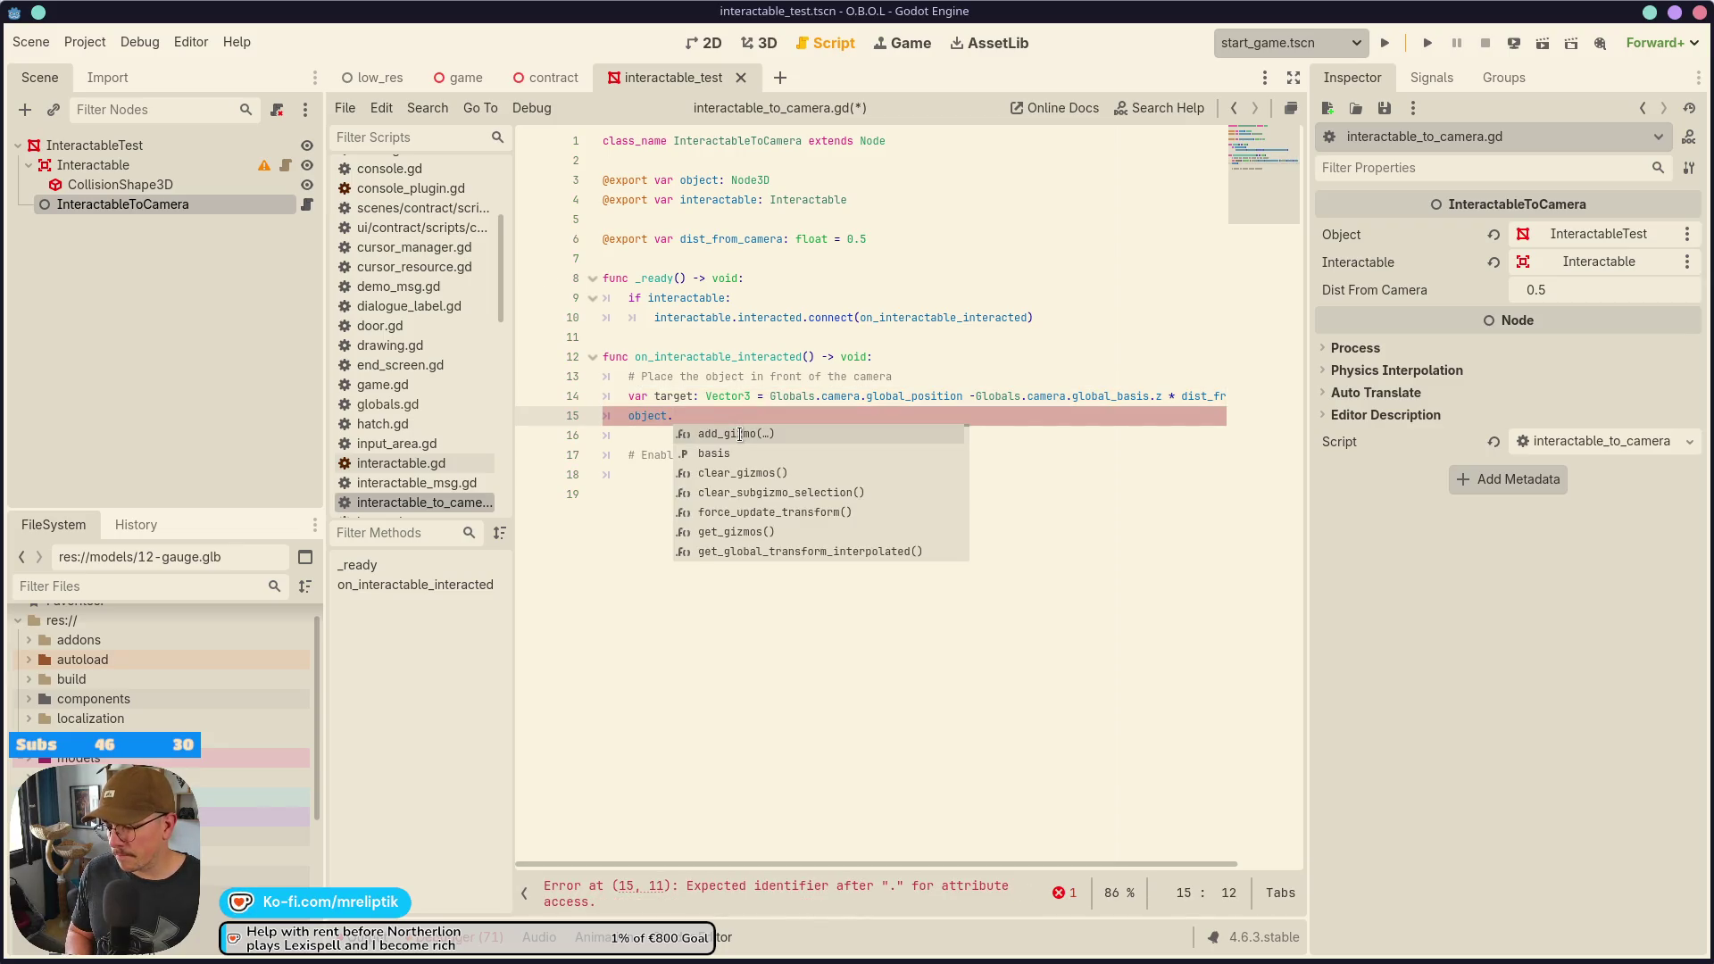
{"action": "type", "text": "global_b"}
{"action": "key", "text": "Return"}
{"action": "type", "text": "pso"}
{"action": "key", "text": "Return"}
{"action": "type", "text": "= target"}
{"action": "key", "text": "ctrl+s"}
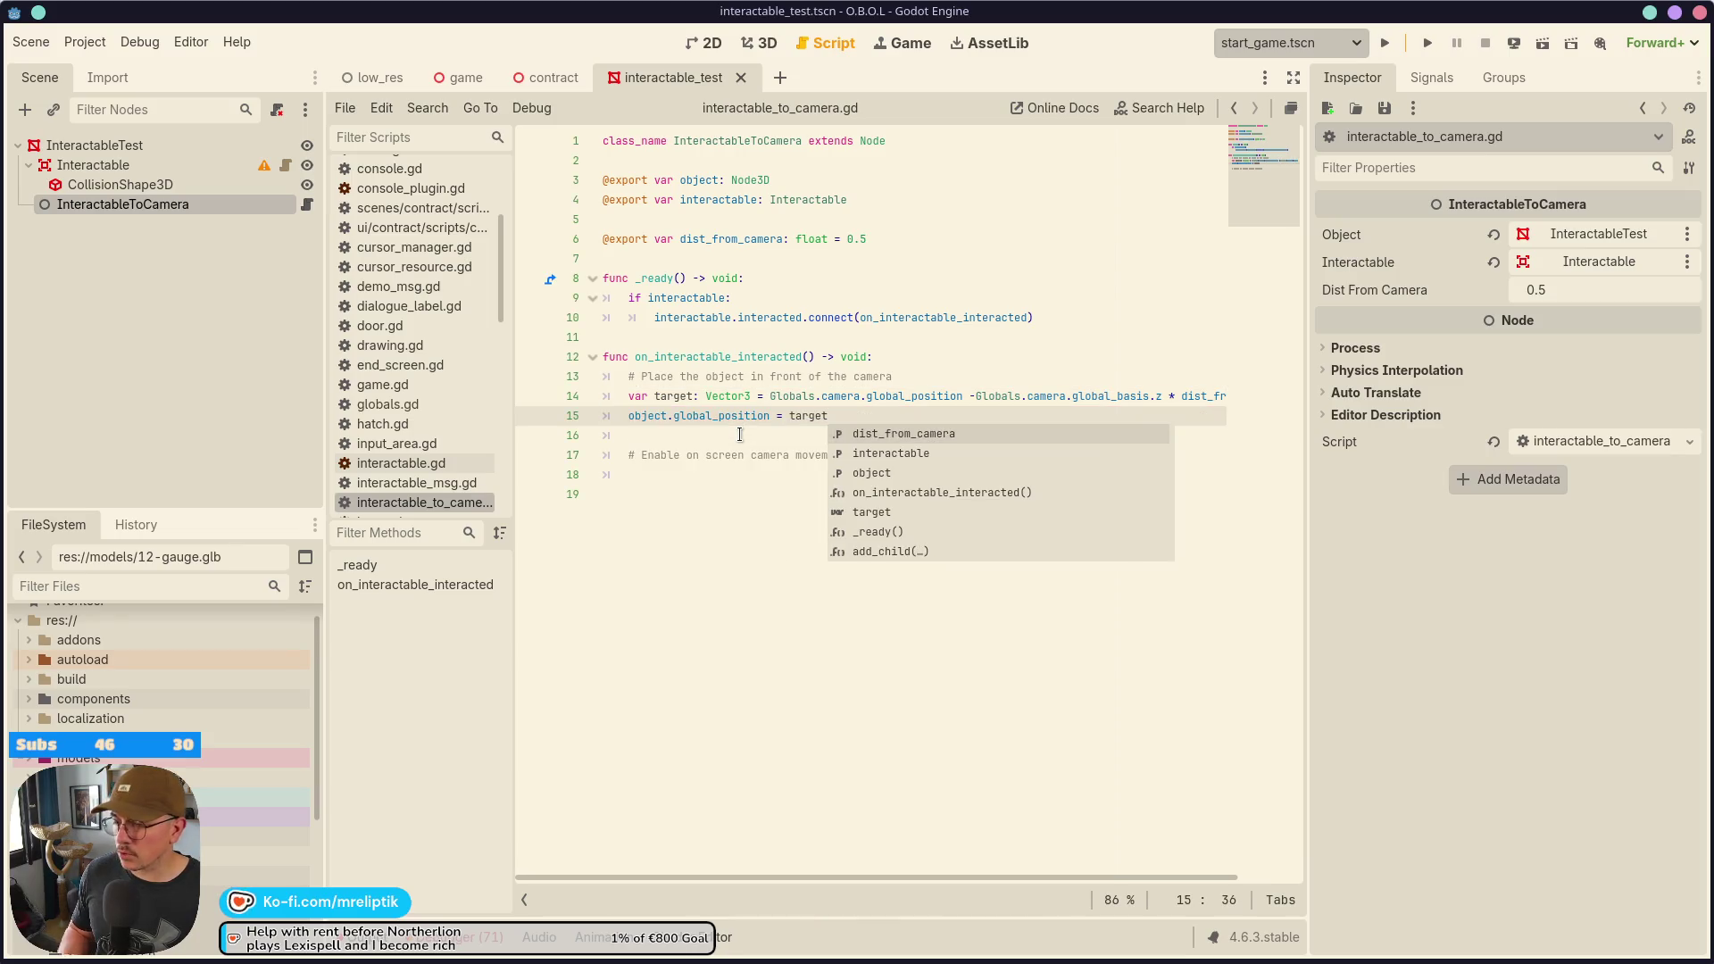
{"action": "left_click", "coordinate": [937, 357]}
{"action": "key", "text": "Return"}
- Add an 'if not object' guard that printerrs an error naming the owner and returns
{"action": "type", "text": "if not "}
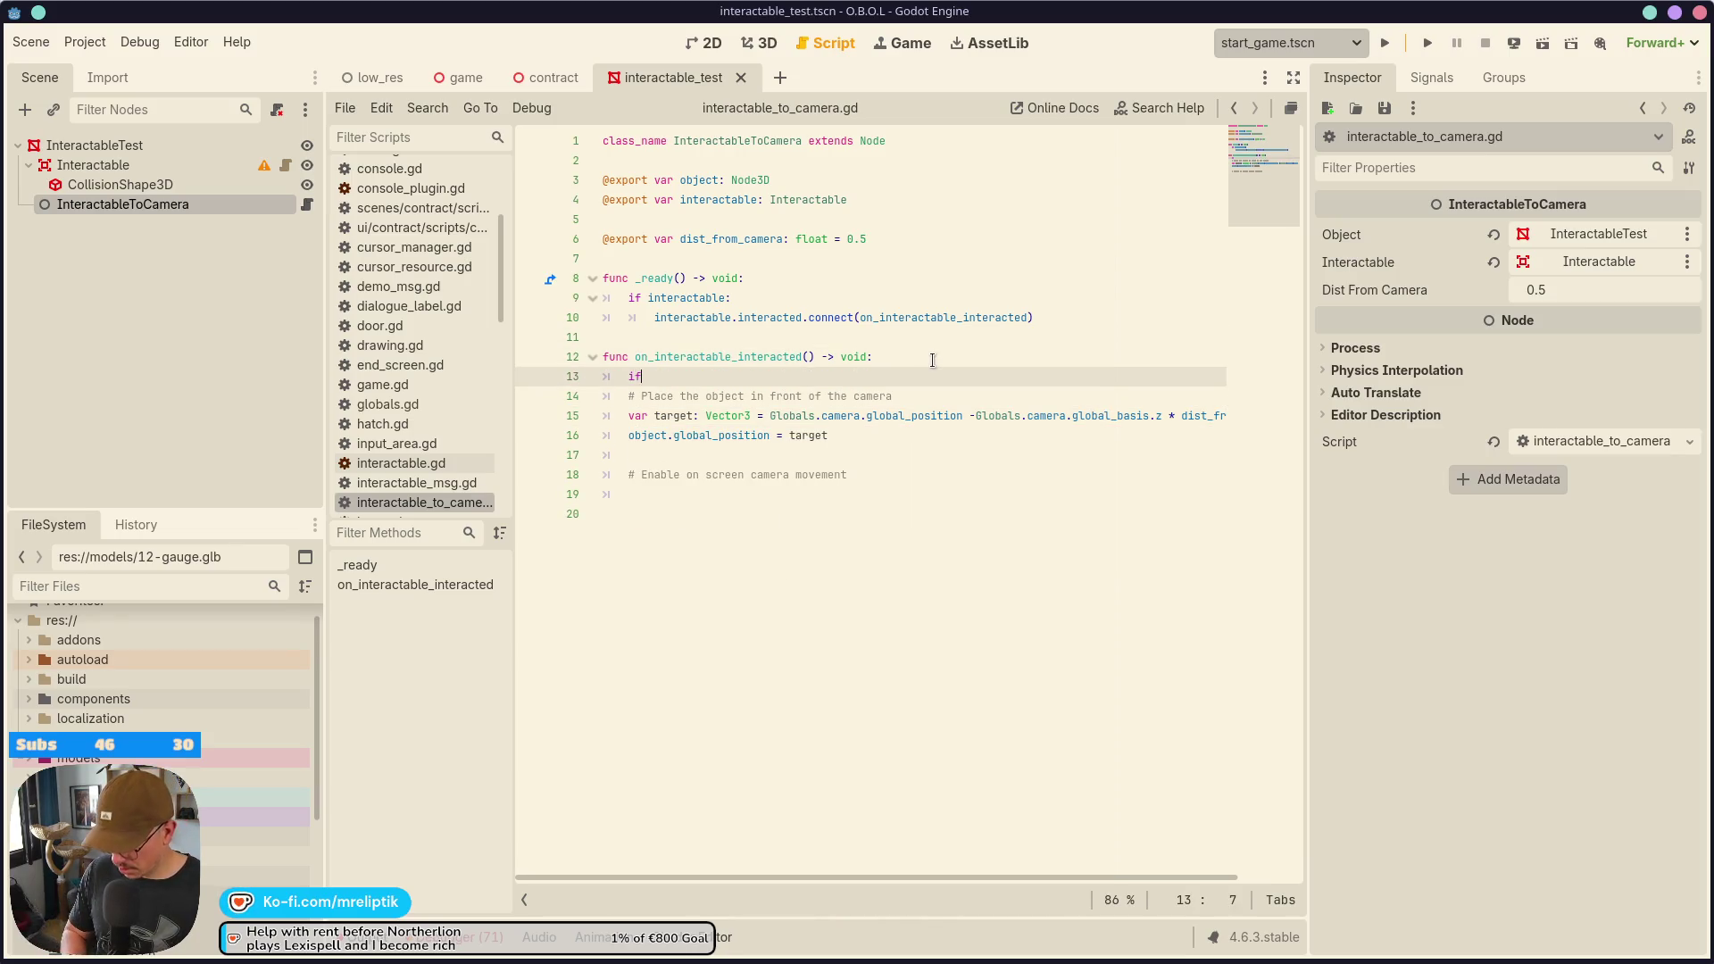
{"action": "type", "text": "object:"}
{"action": "key", "text": "Return"}
{"action": "type", "text": "print("}
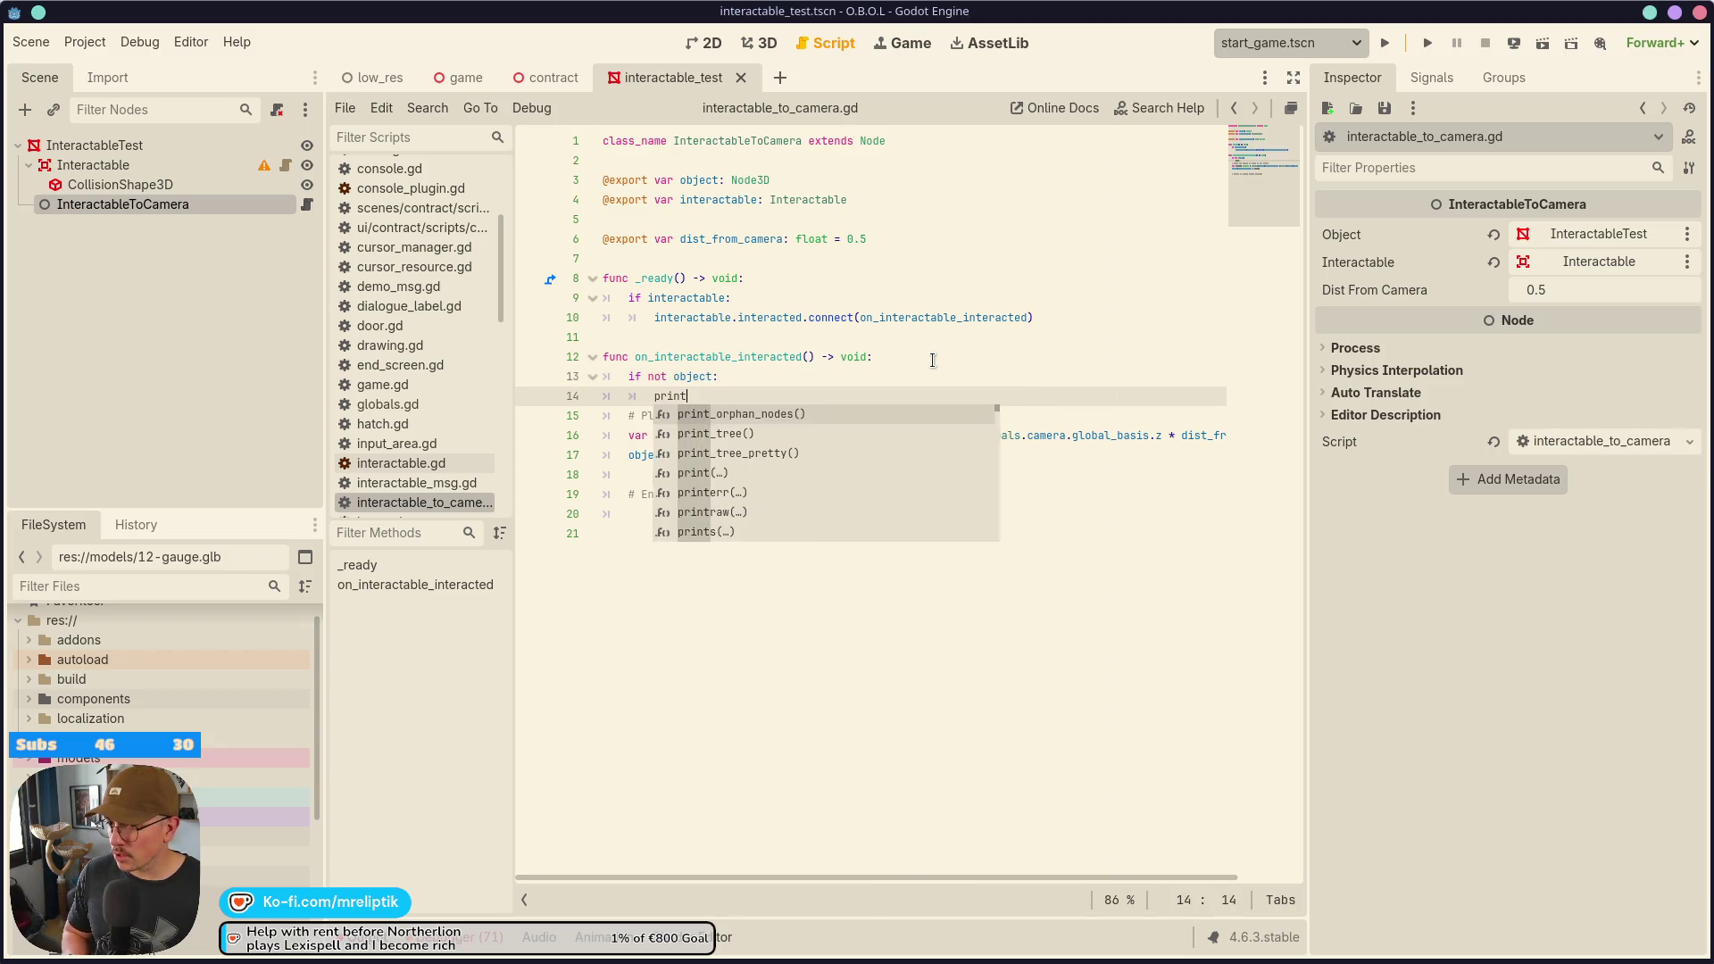
{"action": "type", "text": "err('"}
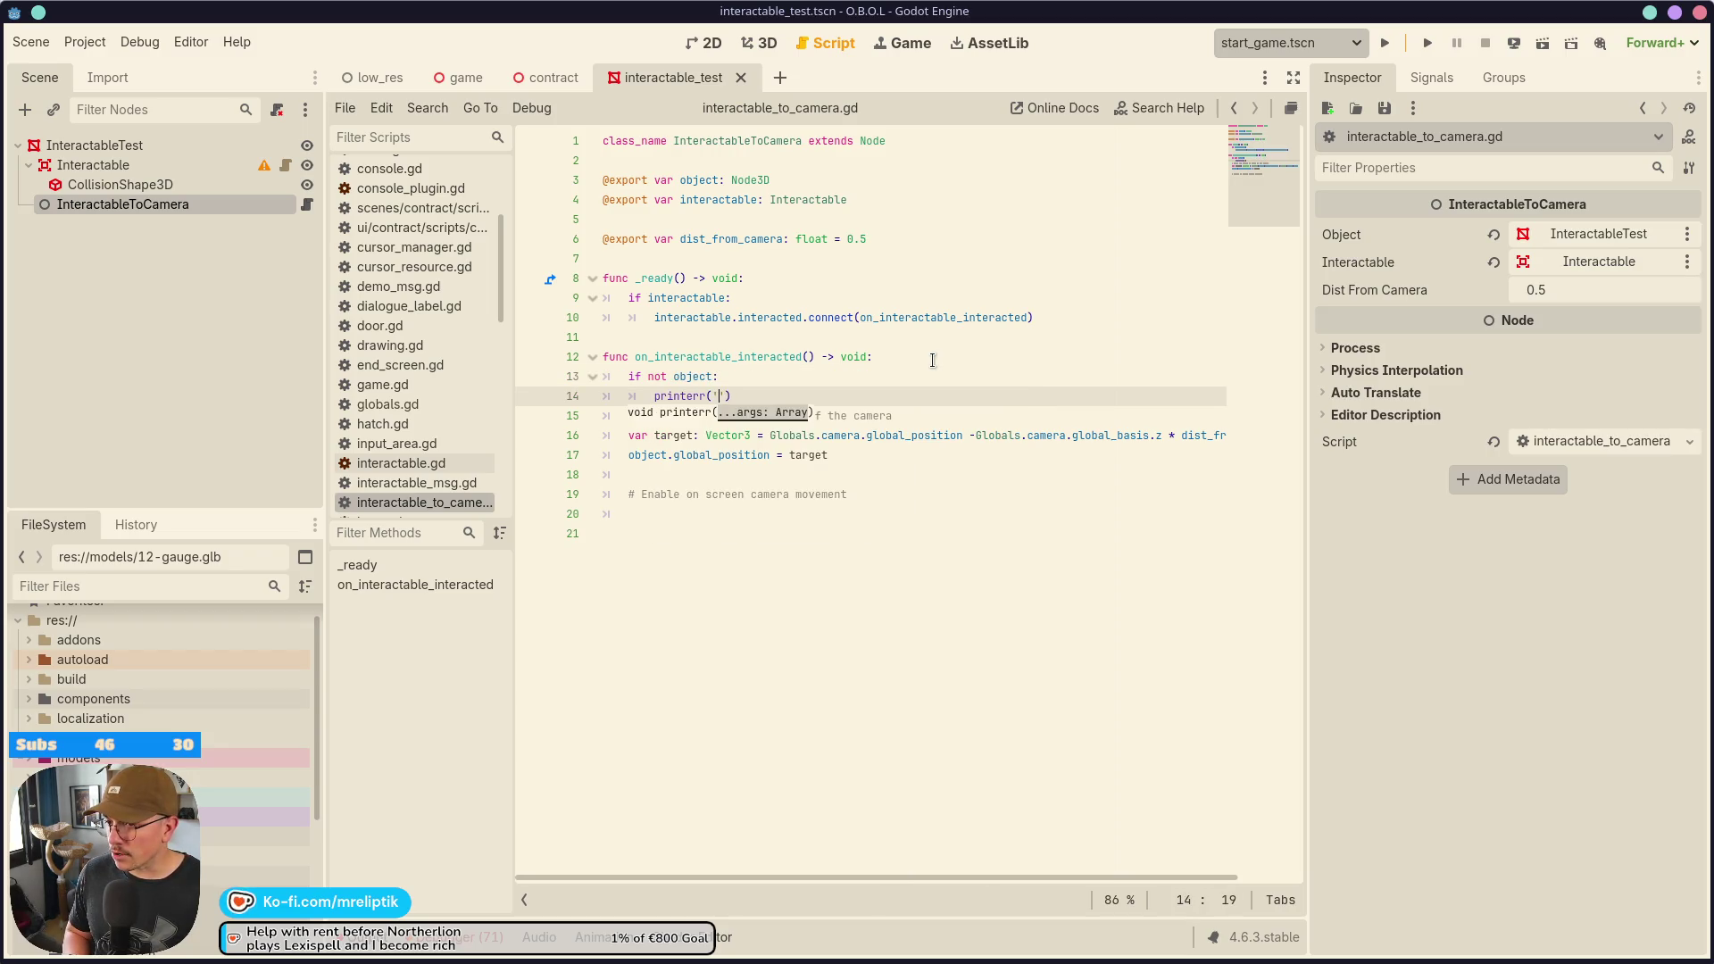
{"action": "type", "text": "Object"}
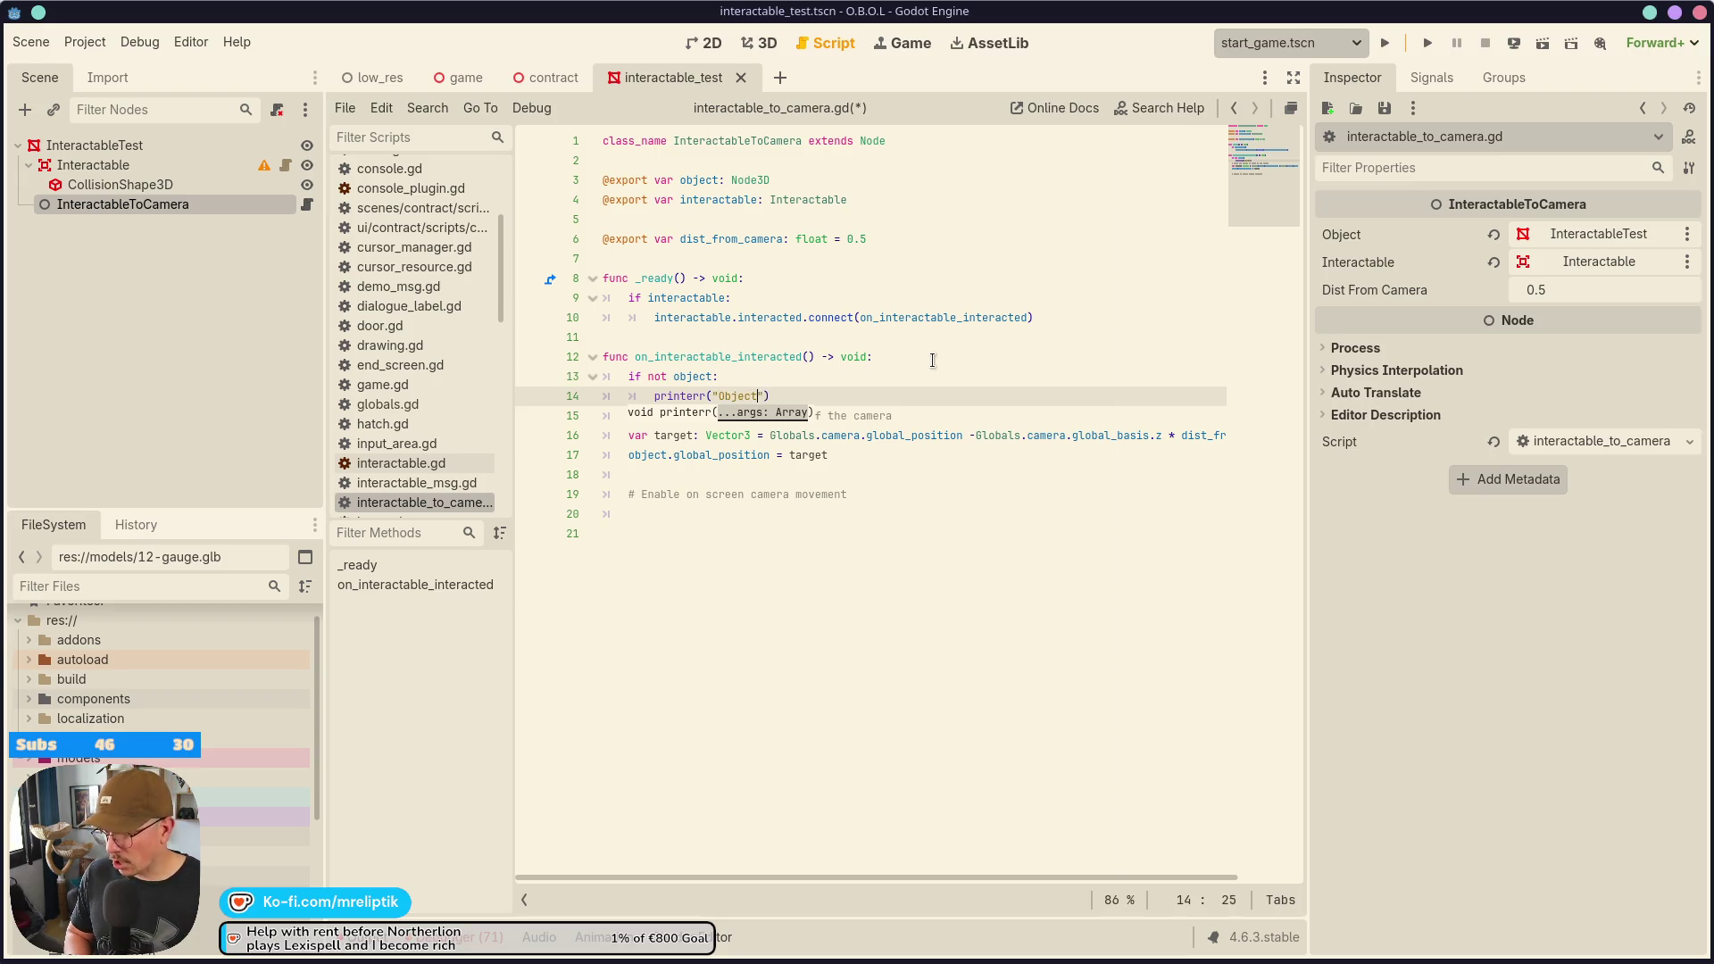
{"action": "type", "text": "ot defined for int"}
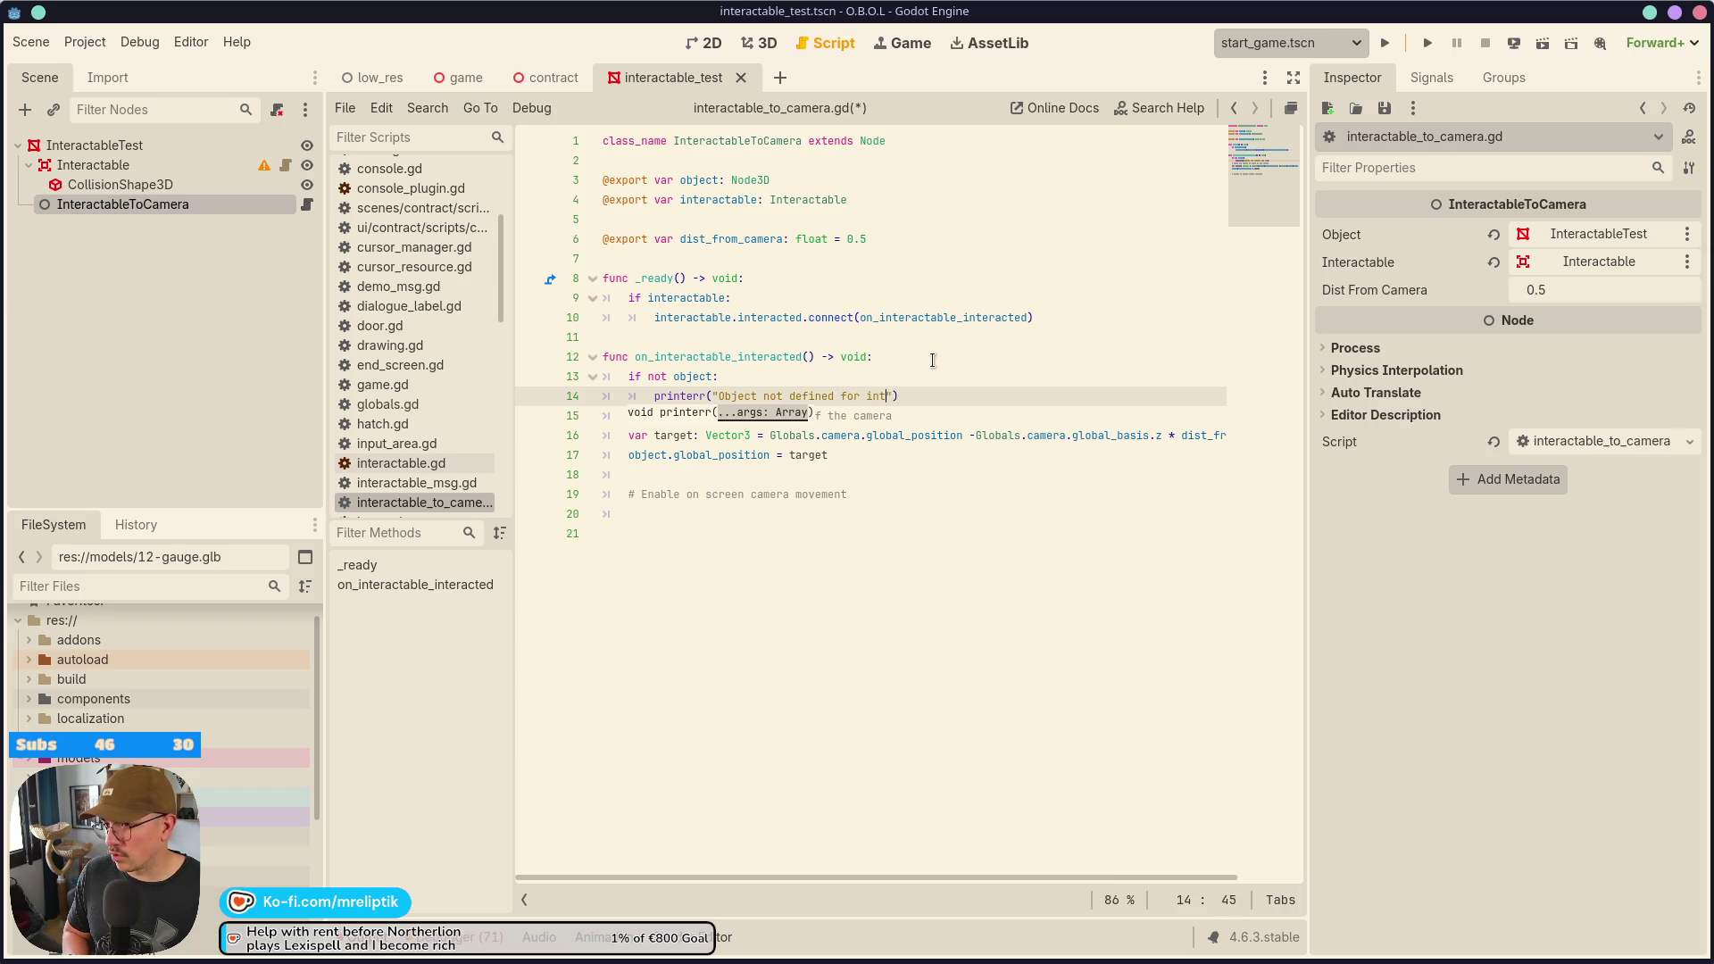
{"action": "type", "text": "tabl"}
{"action": "type", "text": "Camera, owne"}
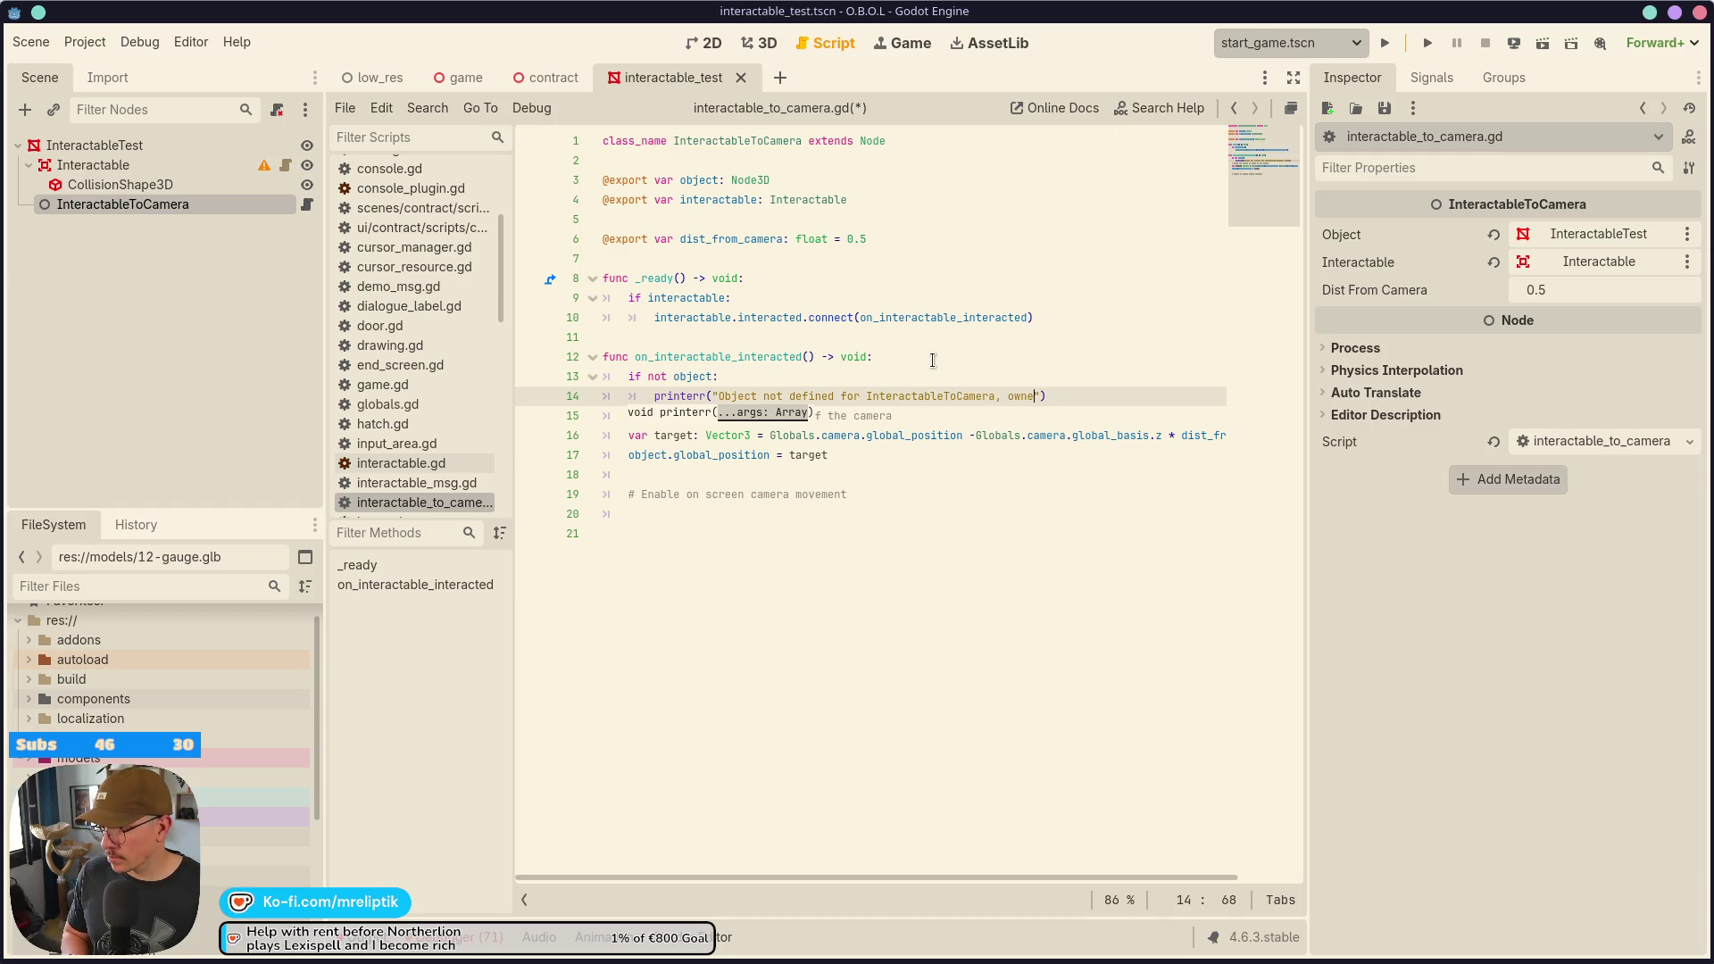
{"action": "type", "text": ": \""}
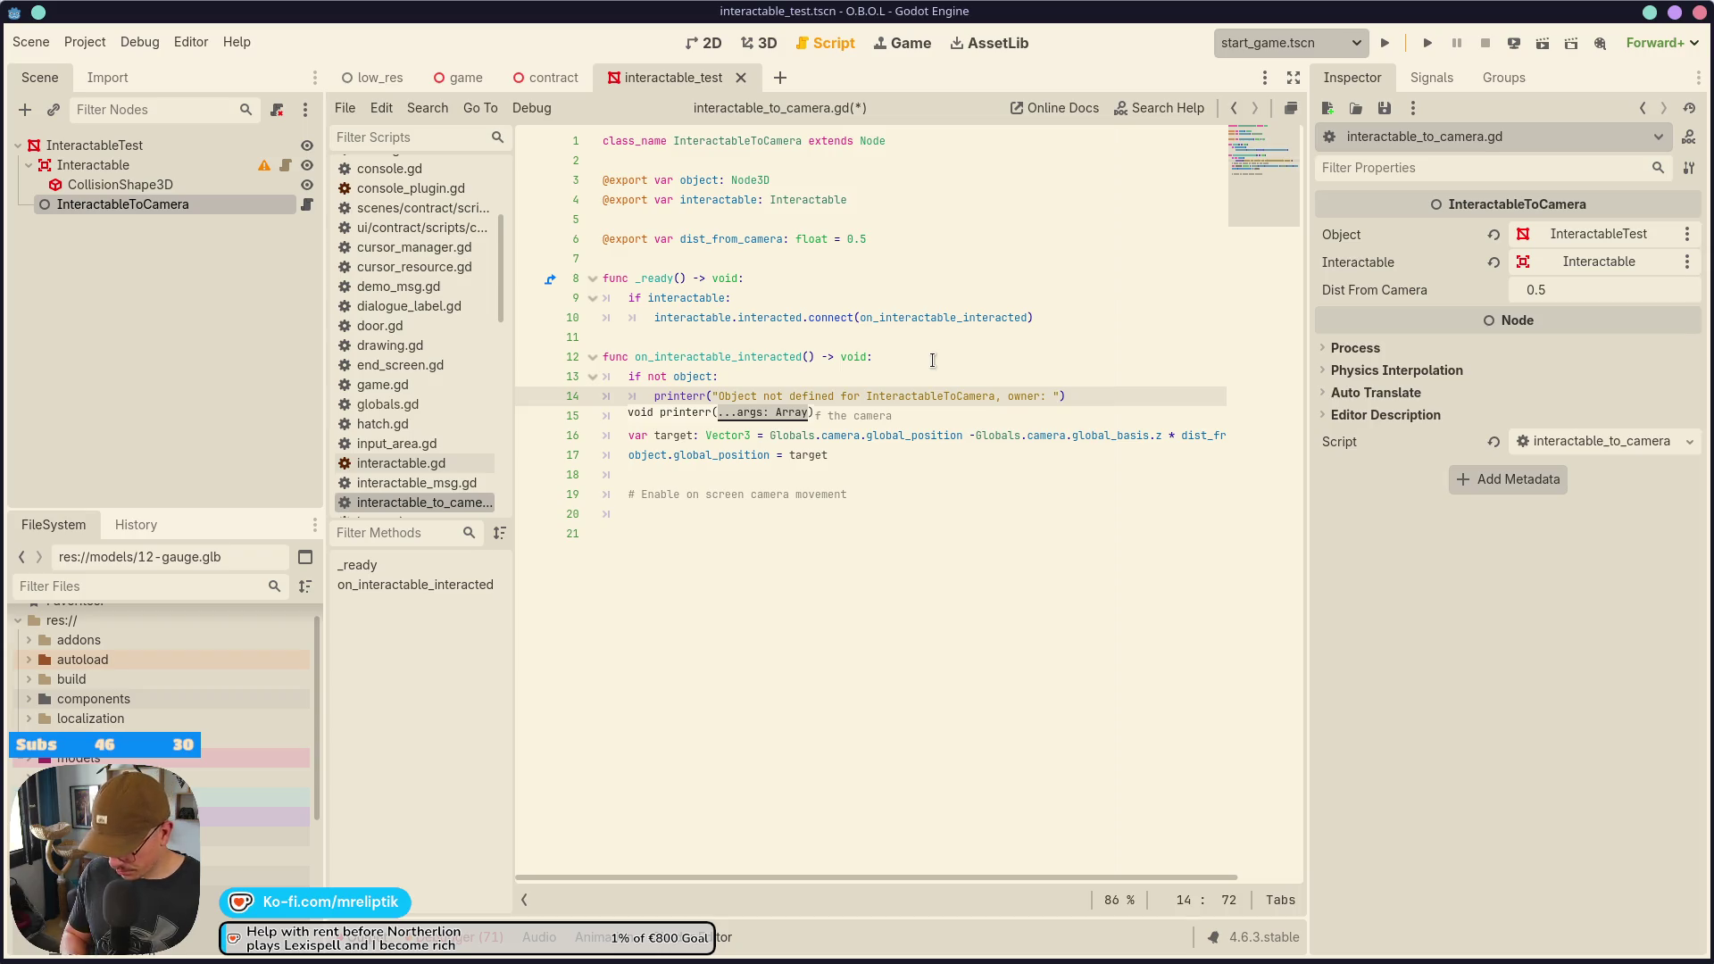
{"action": "type", "text": ", get_o"}
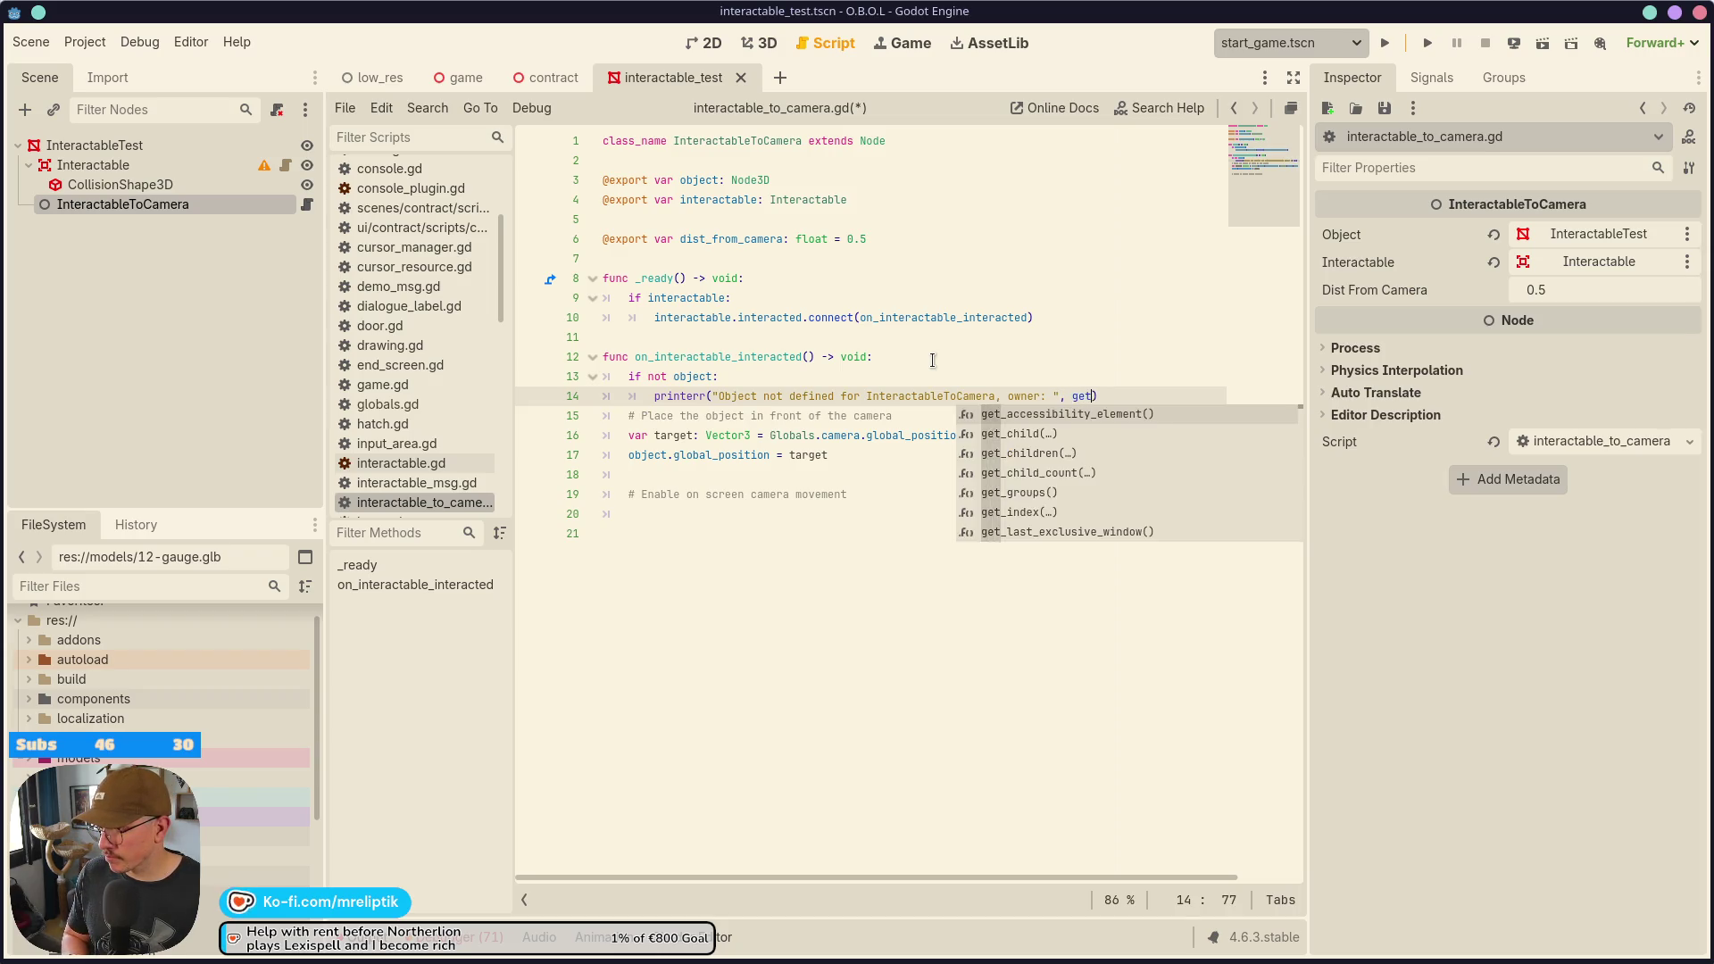
{"action": "key", "text": "BackSpace"}
{"action": "key", "text": "BackSpace"}
{"action": "key", "text": "BackSpace"}
{"action": "type", "text": "owner"}
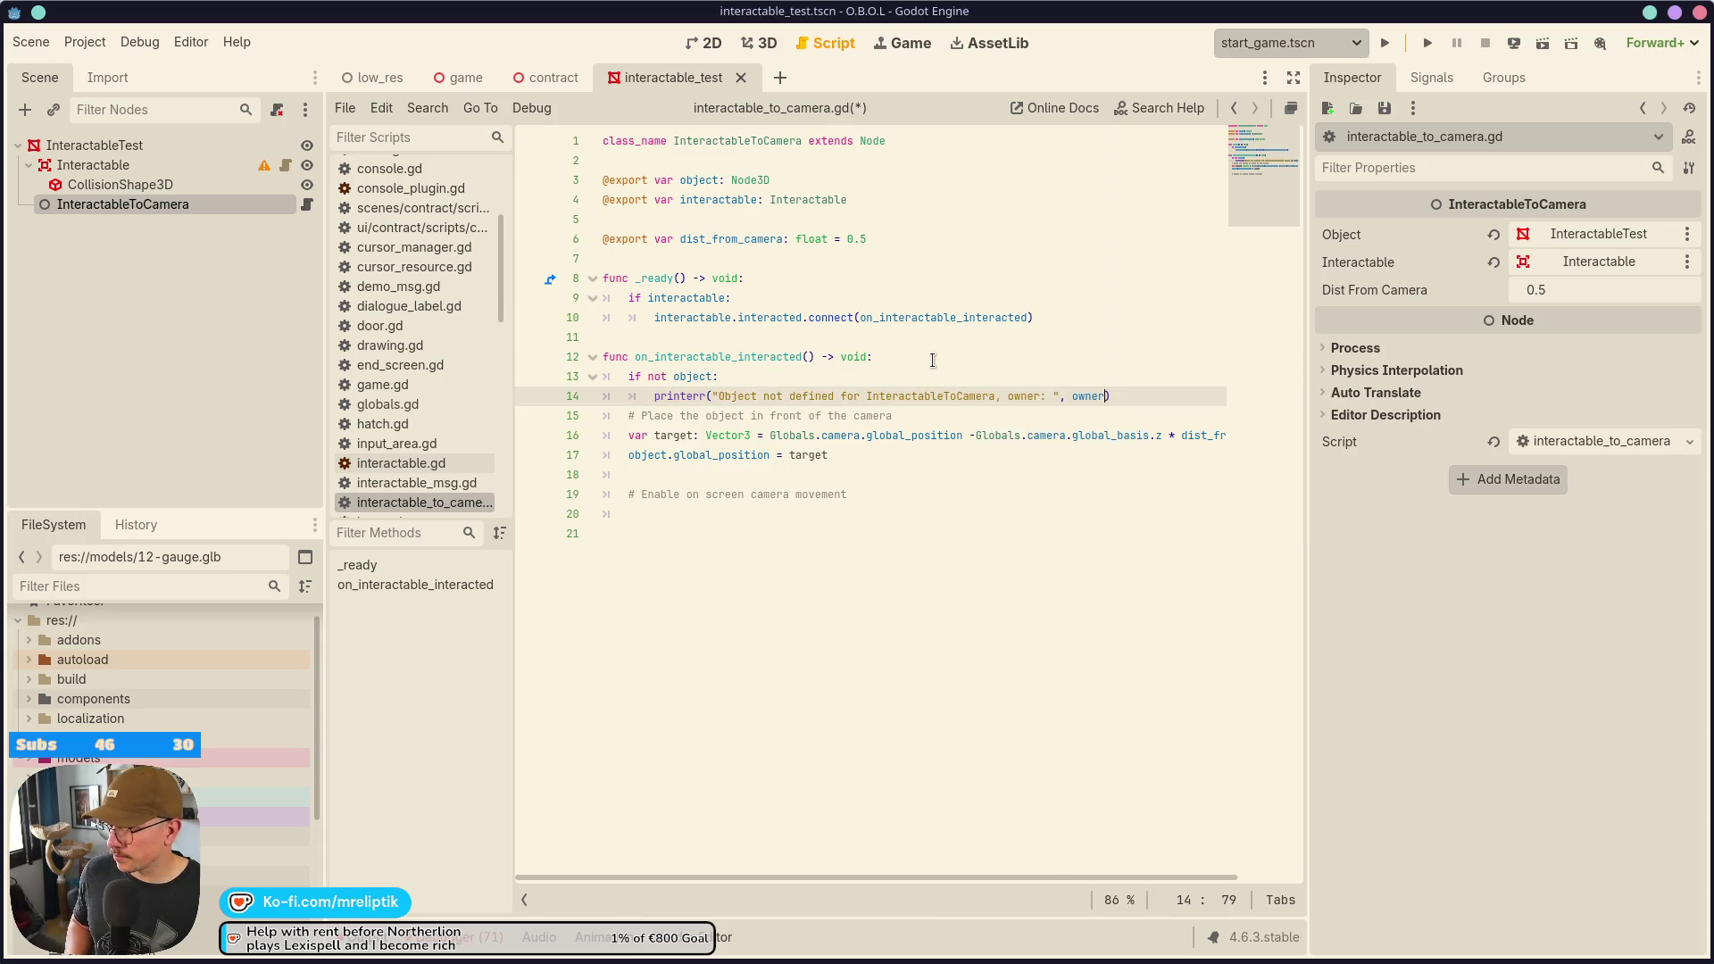
{"action": "key", "text": "Return"}
{"action": "type", "text": "return"}
{"action": "key", "text": "Return"}
{"action": "key", "text": "ctrl+s"}
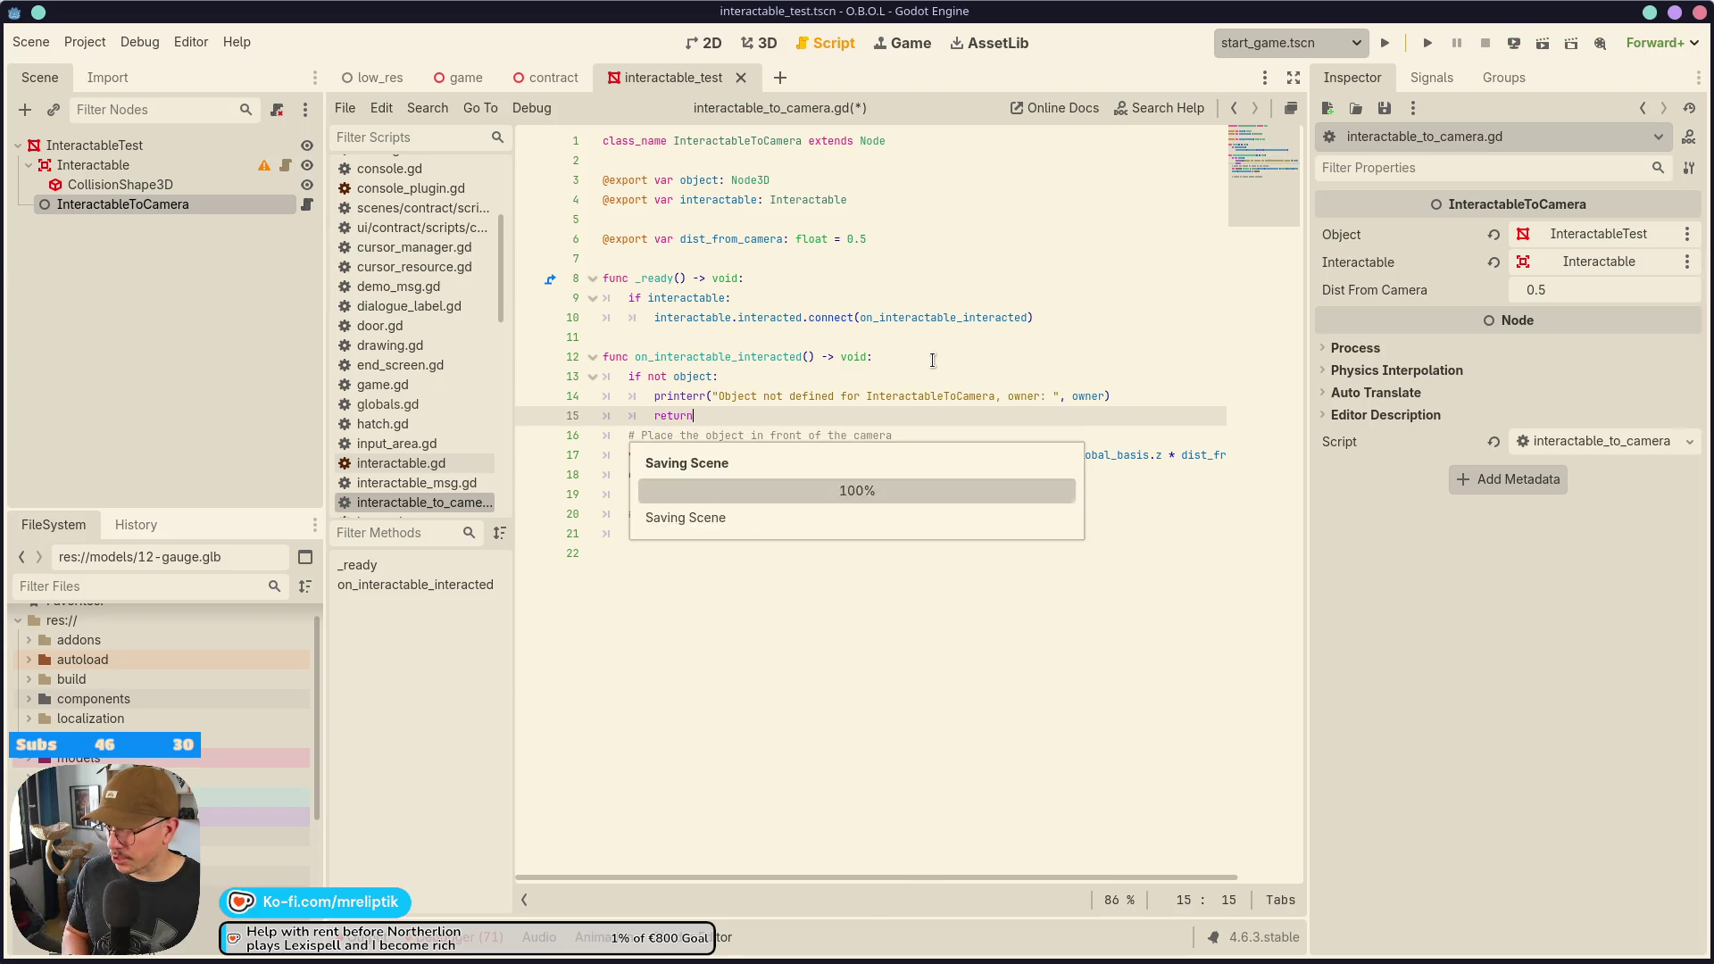
- Add a '# TODO: tween that' comment above the target line
{"action": "left_click", "coordinate": [881, 491]}
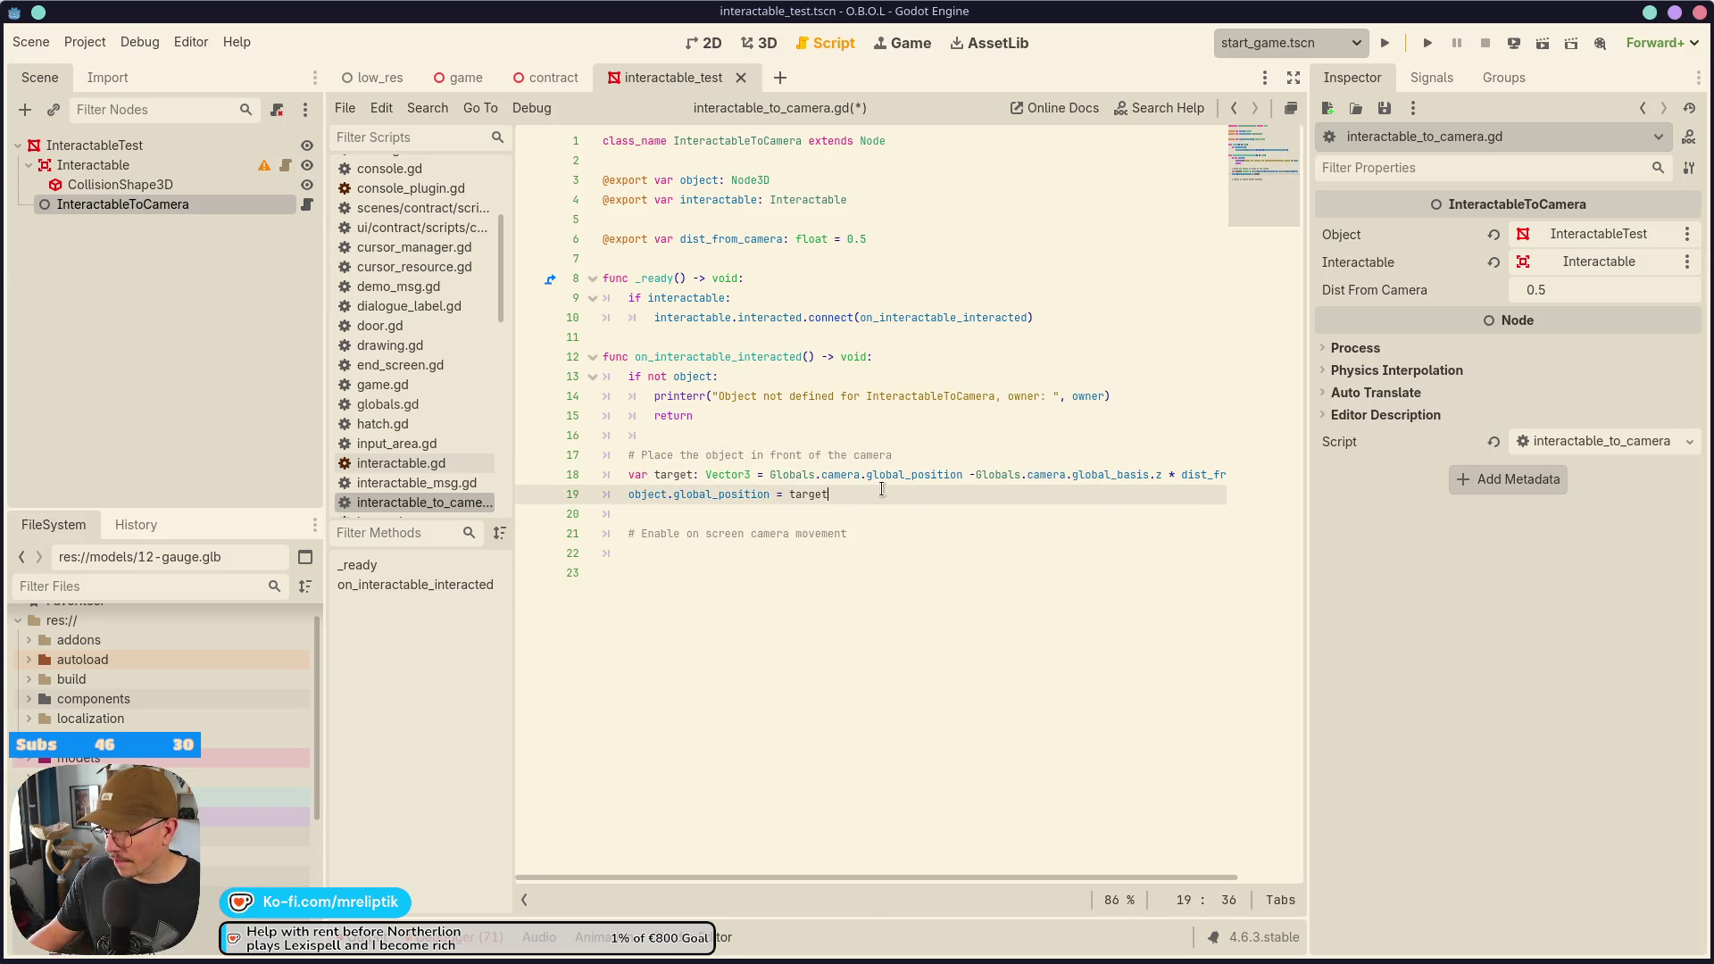
{"action": "key", "text": "Return"}
{"action": "type", "text": "# TODO: tween th"}
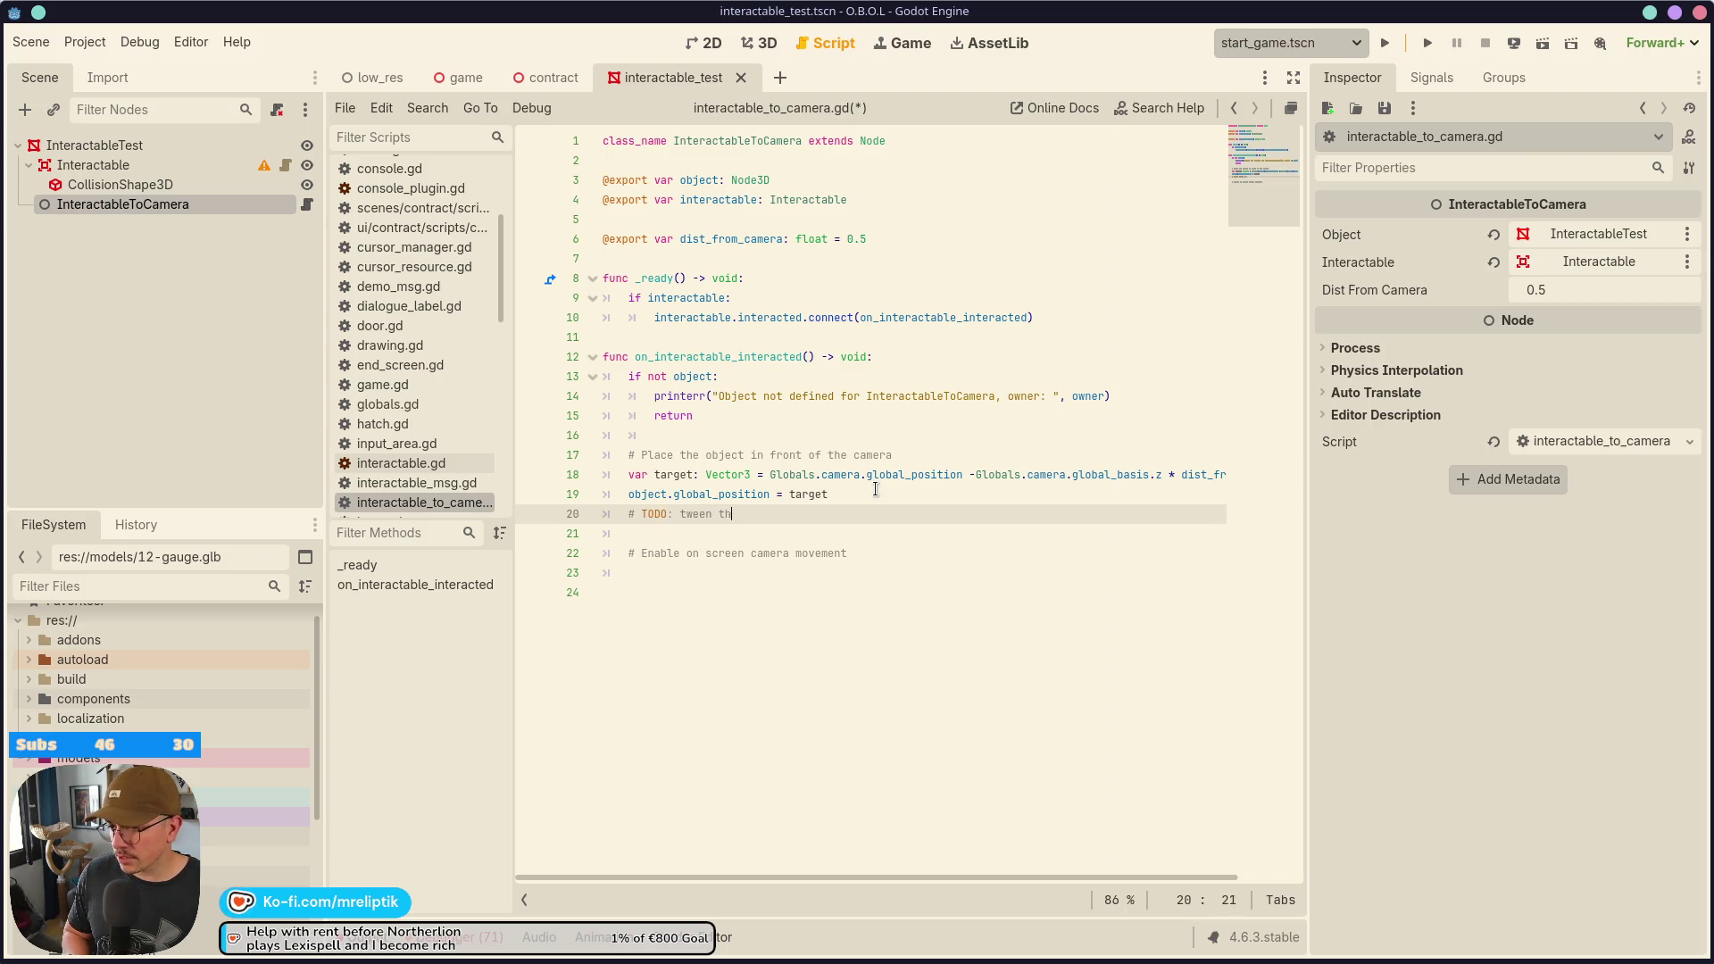
{"action": "key", "text": "ctrl+s"}
{"action": "key", "text": "ctrl+s"}
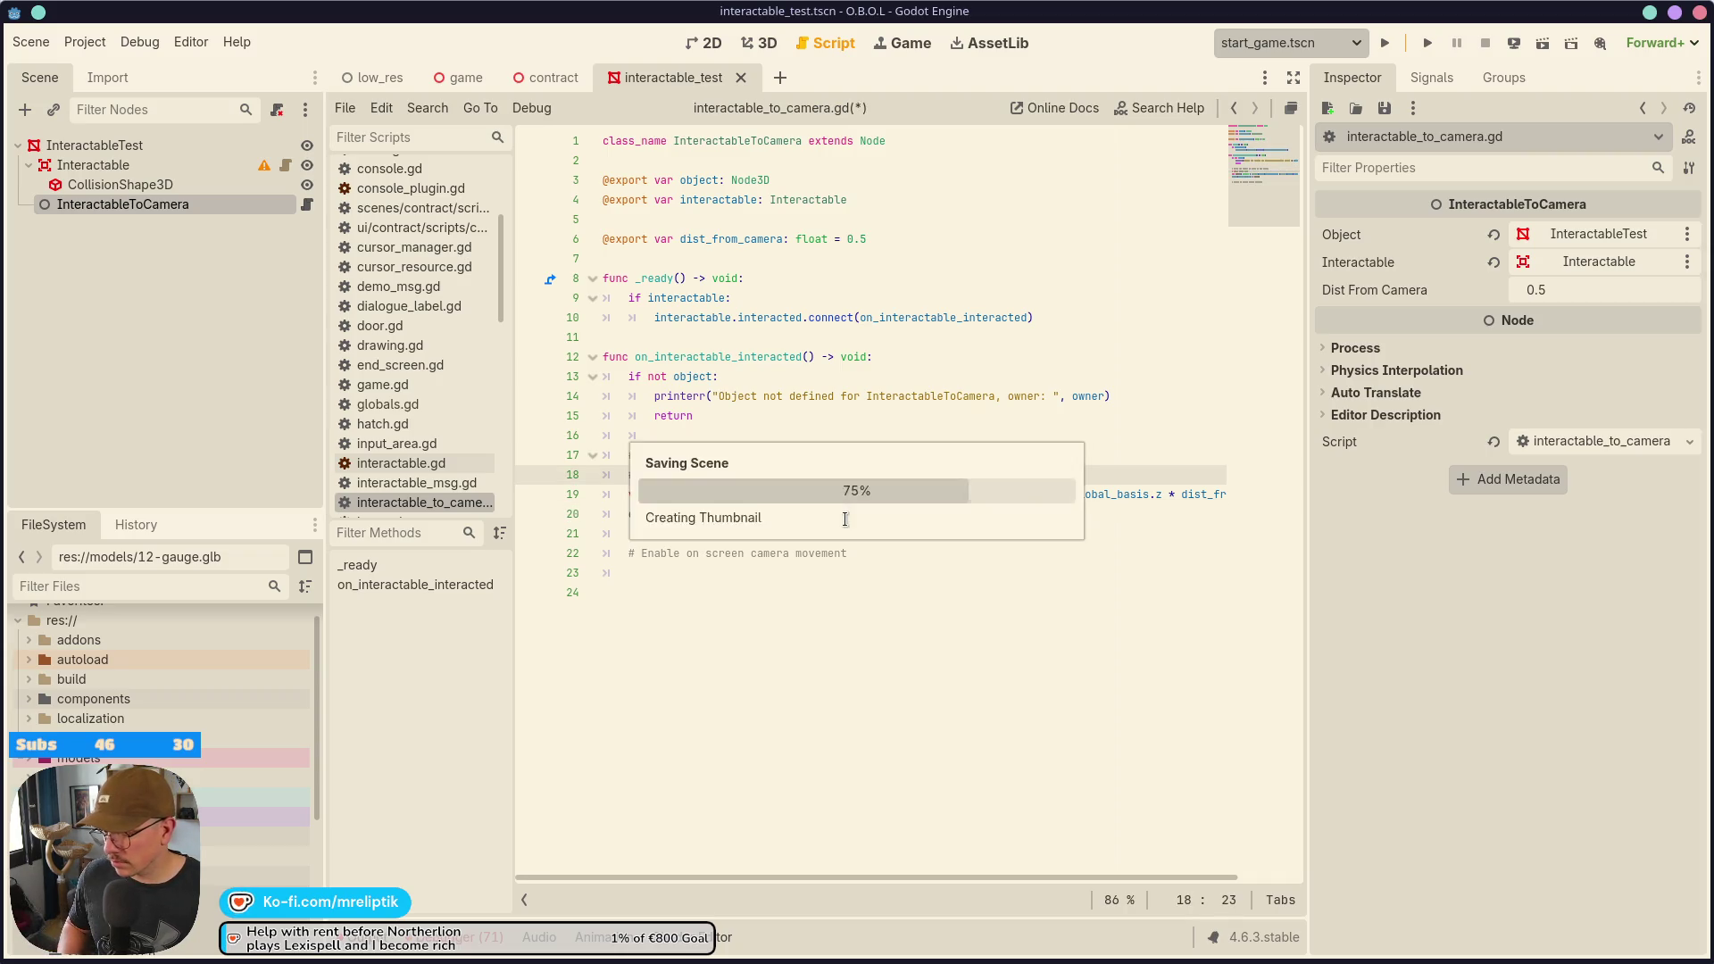
{"action": "left_click", "coordinate": [723, 585]}
{"action": "left_click", "coordinate": [657, 574]}
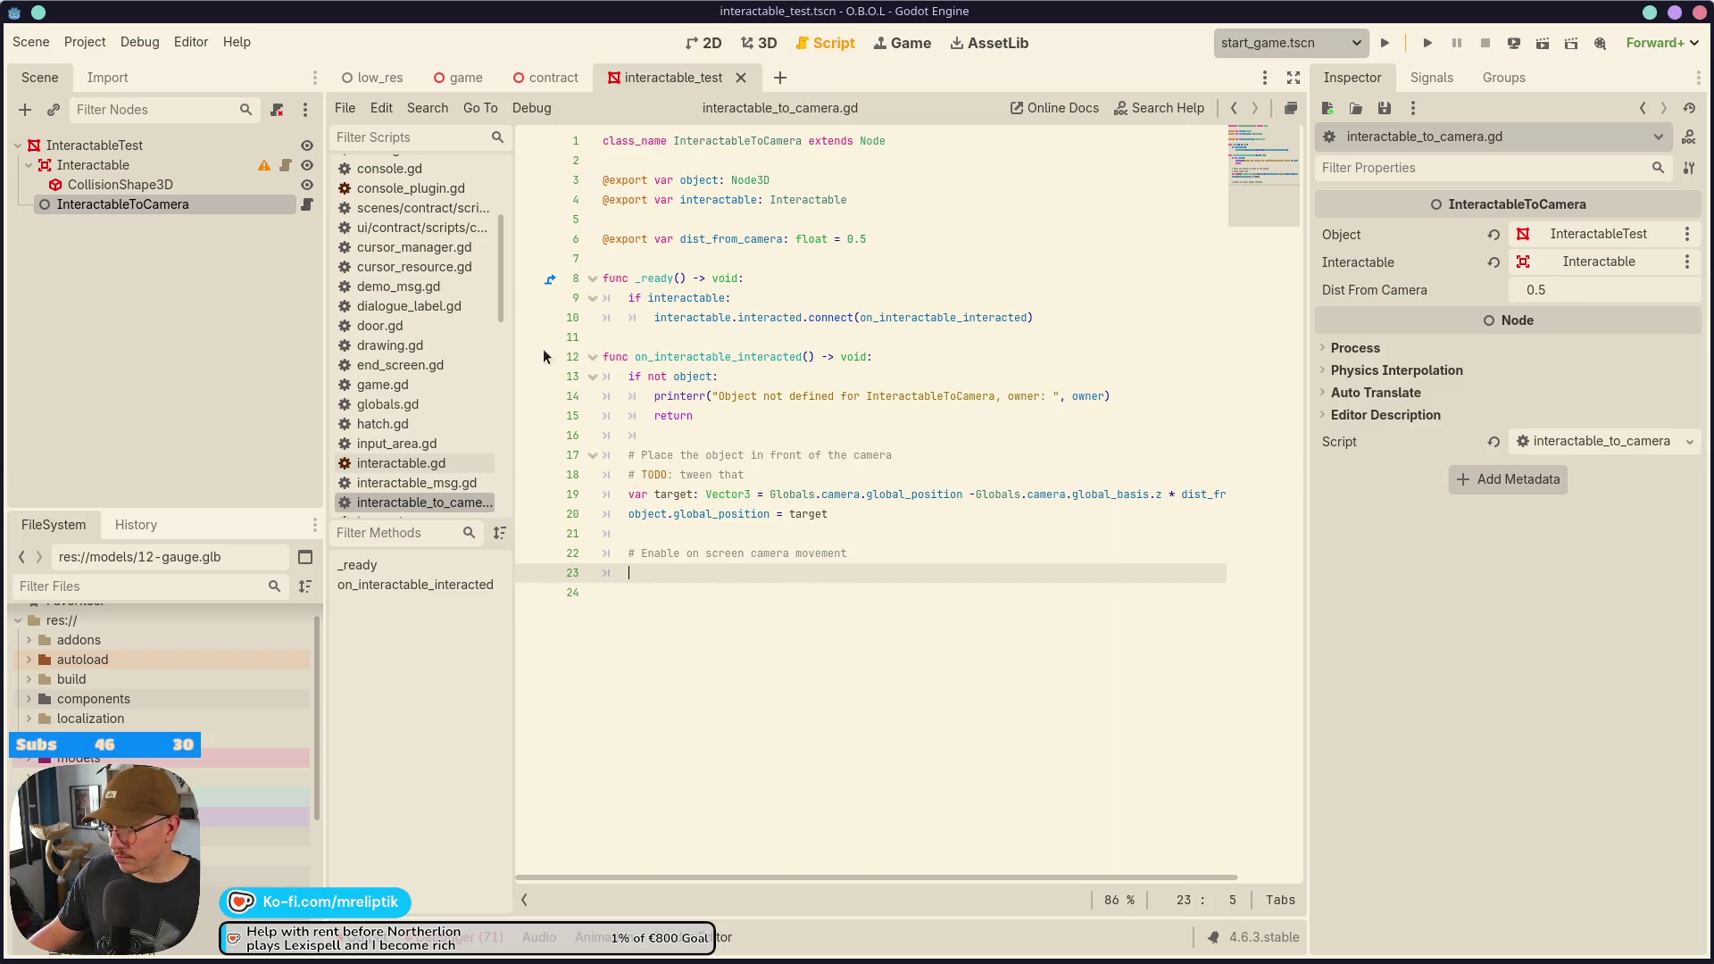
- Play the game in distraction-free mode, click the contract on the table, then return to 3D
{"action": "mouse_move", "coordinate": [460, 80]}
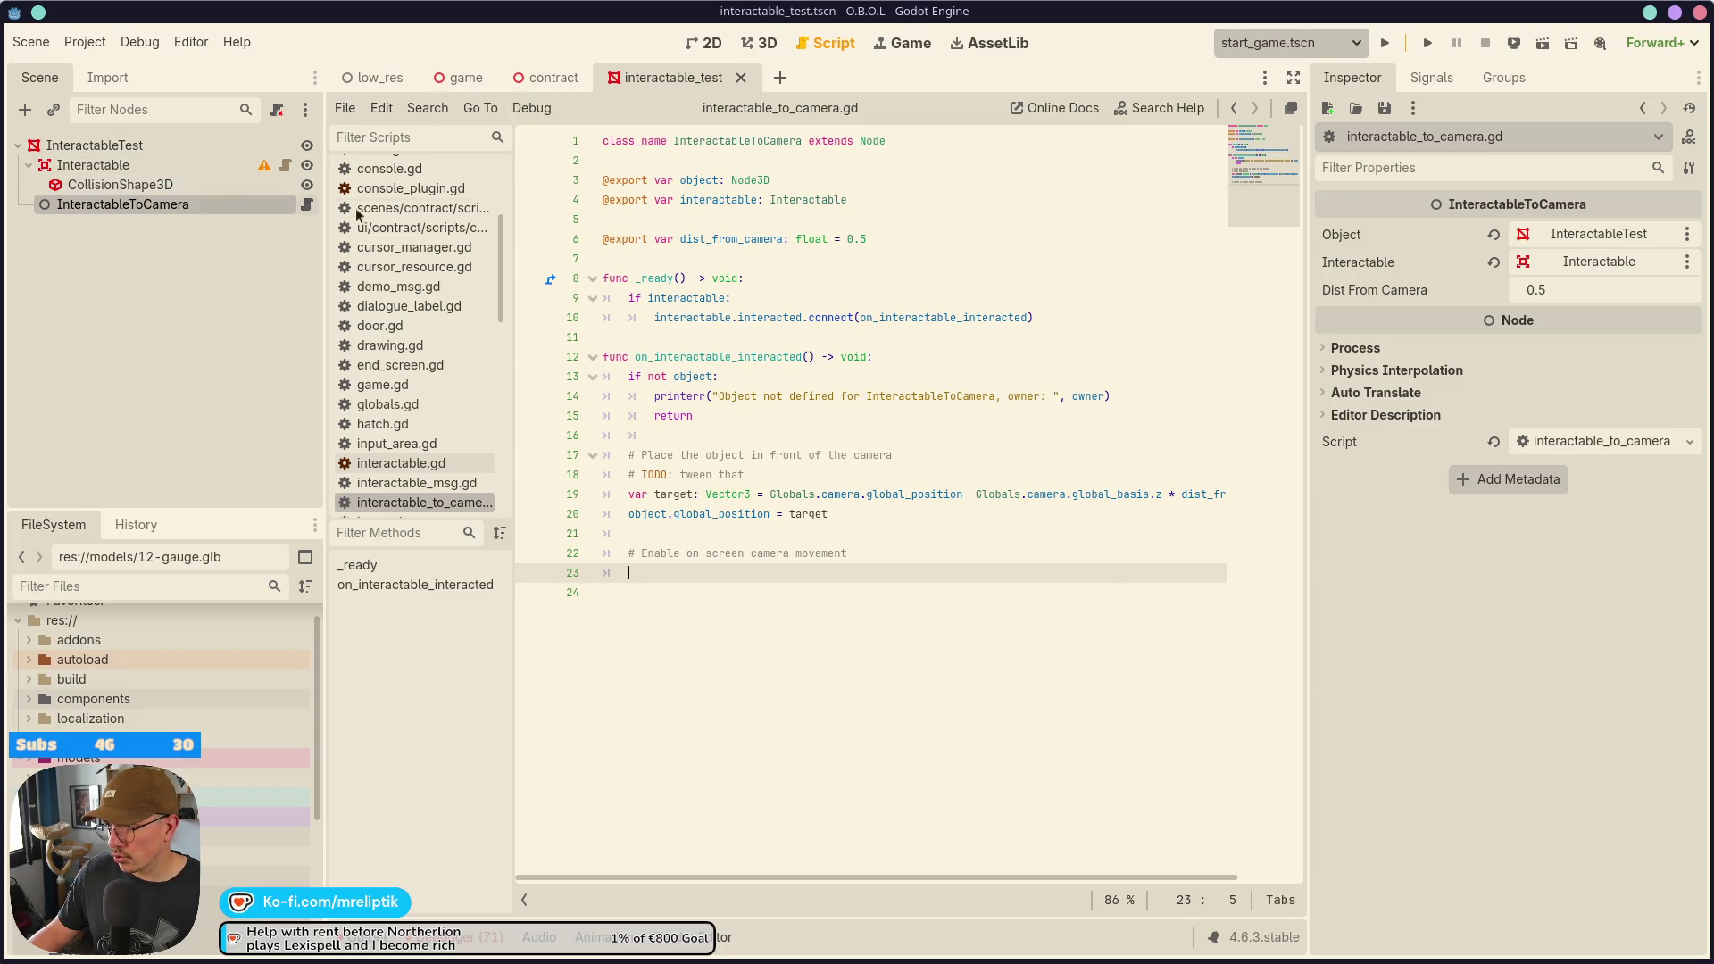
{"action": "left_click", "coordinate": [1391, 46]}
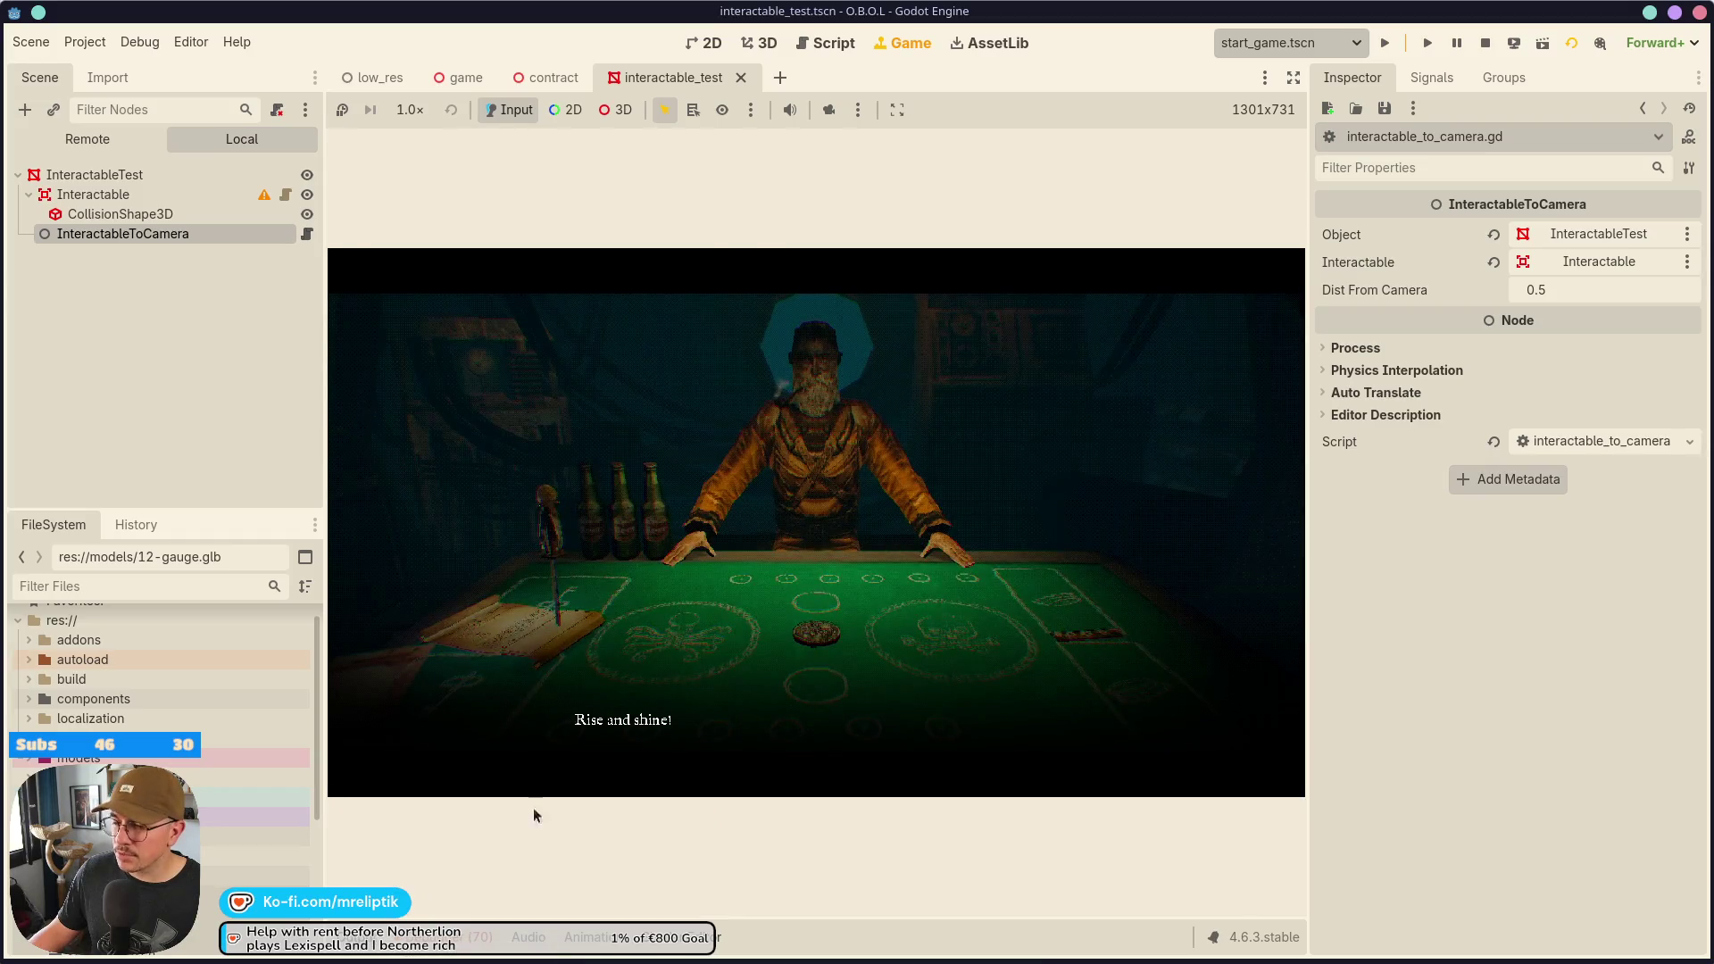
{"action": "left_click", "coordinate": [1293, 78]}
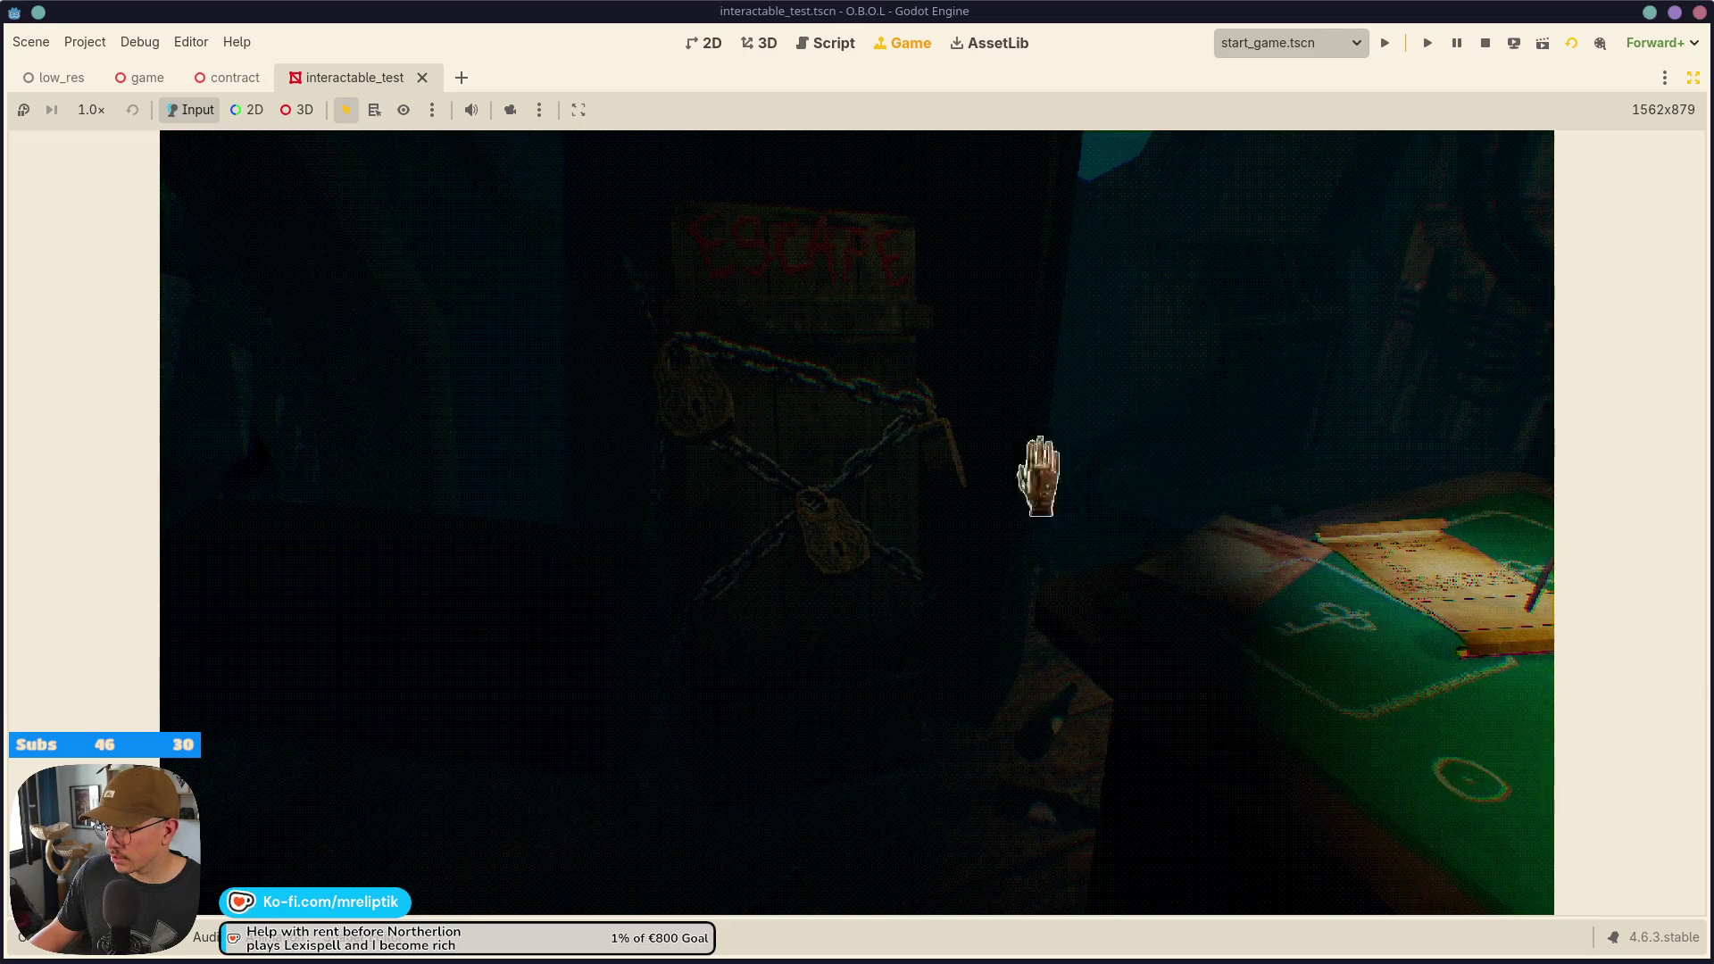
{"action": "left_click", "coordinate": [1388, 544]}
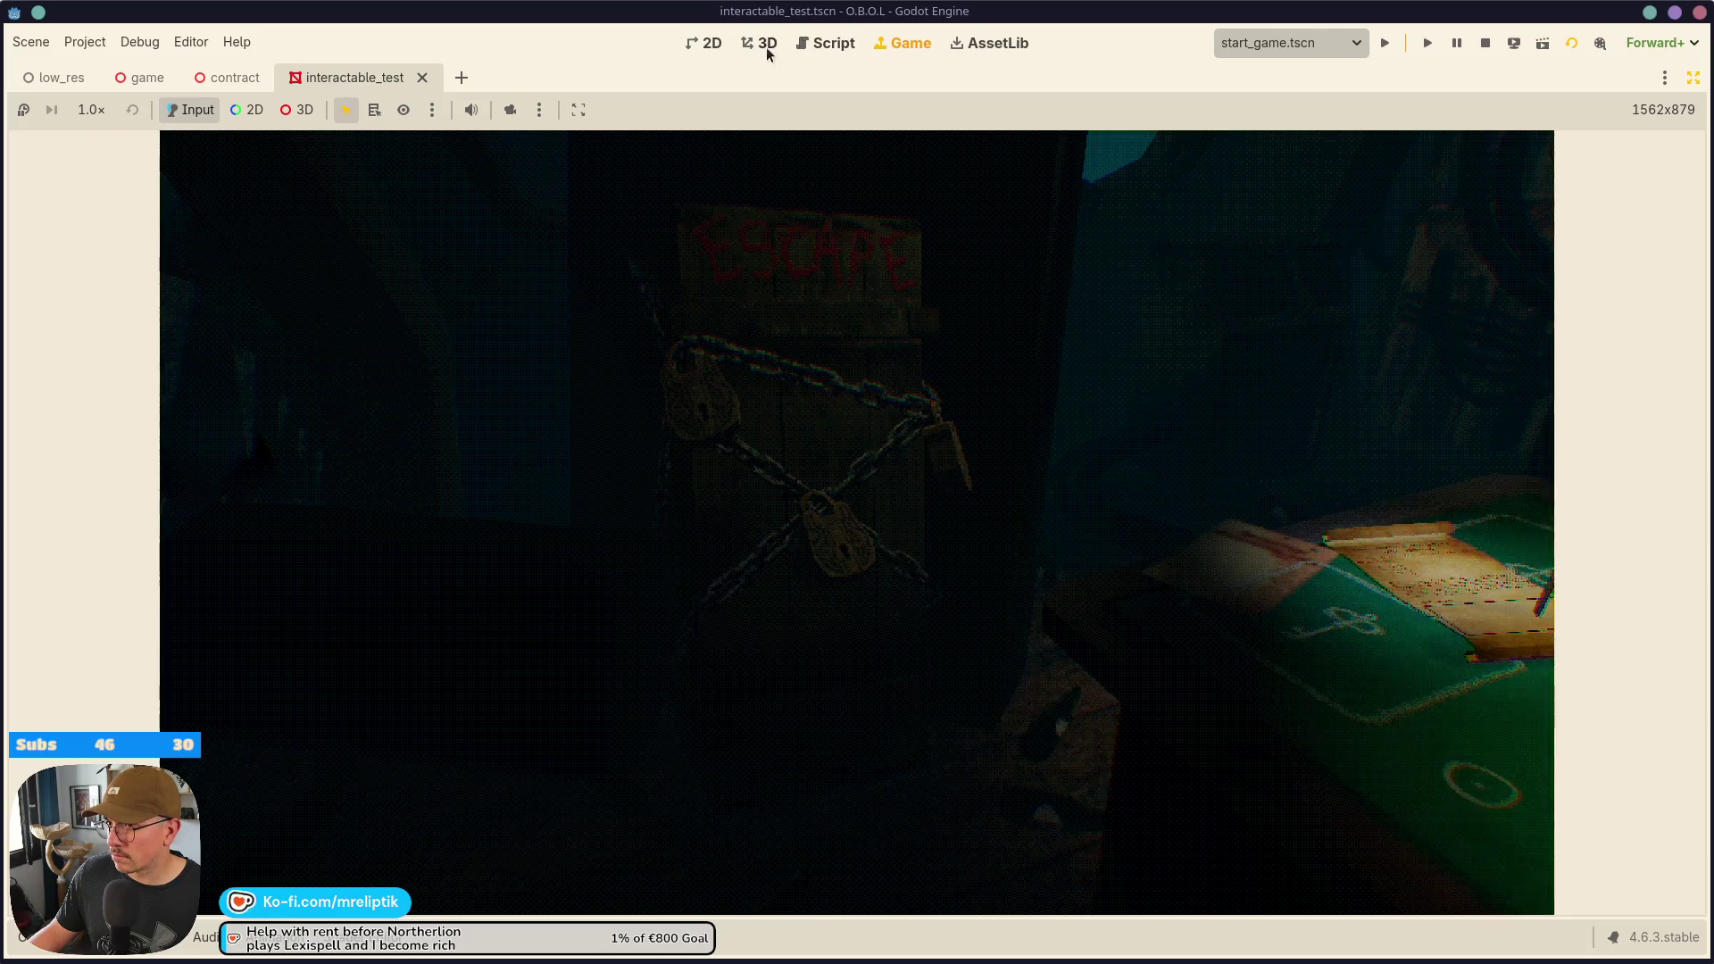
{"action": "left_click", "coordinate": [766, 46]}
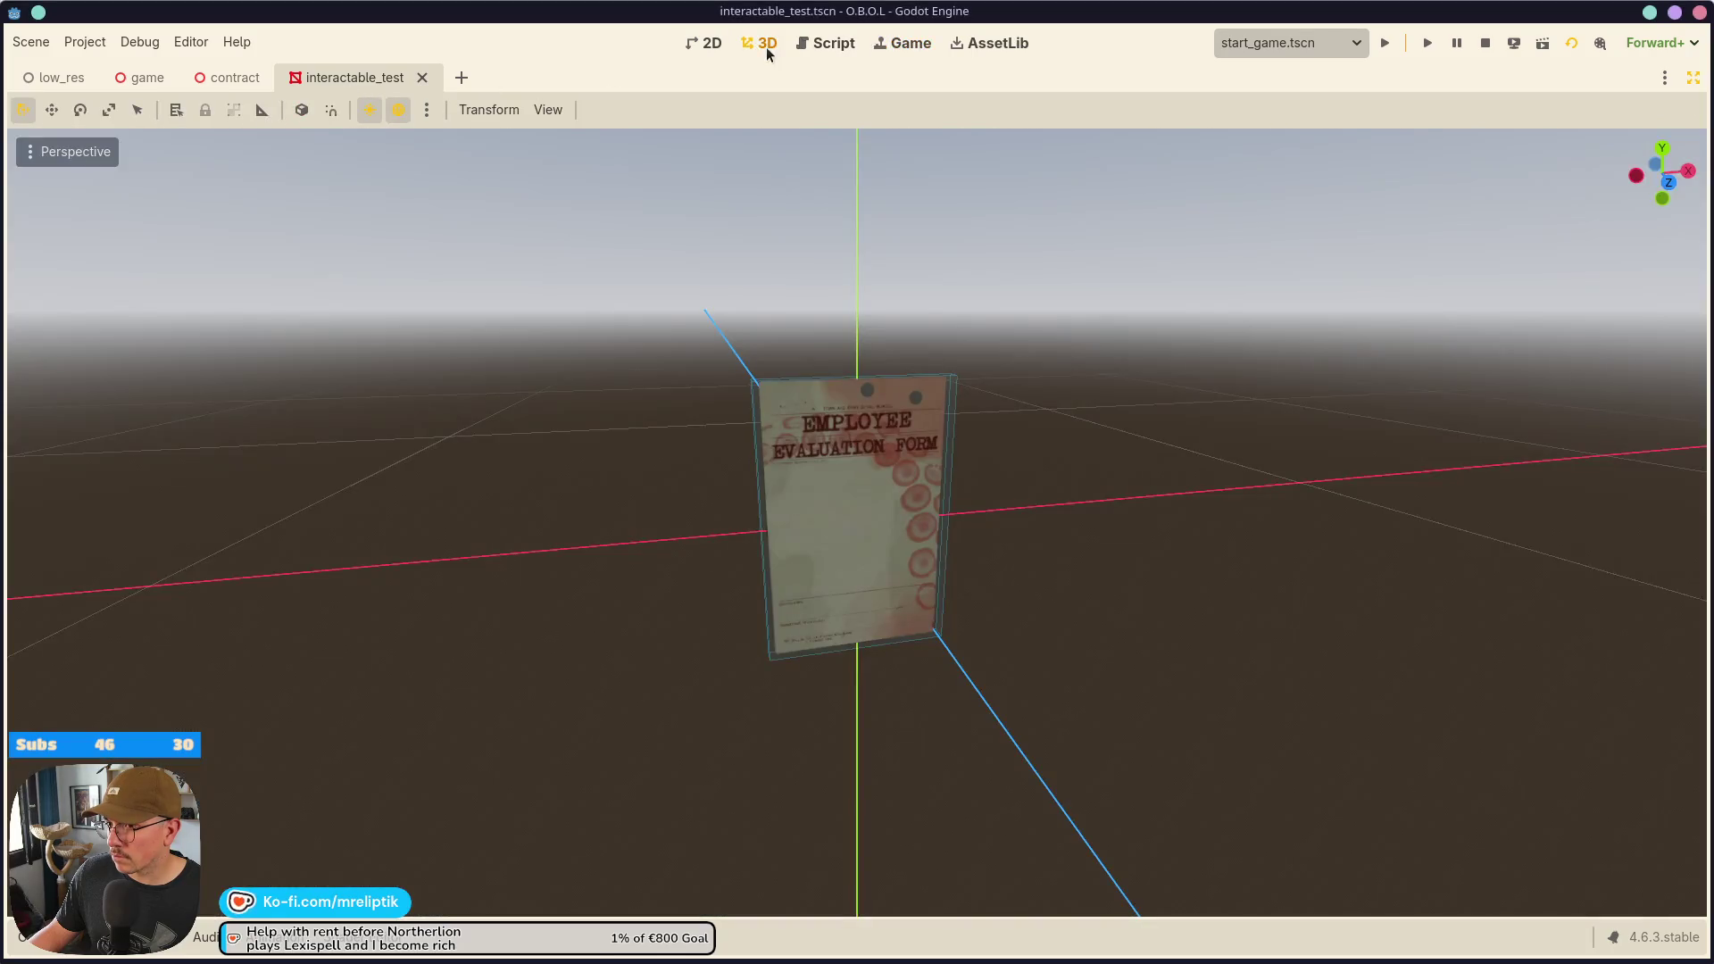
- Enable Mouse Interact on the Interactable node in the Inspector
{"action": "left_click", "coordinate": [1694, 79]}
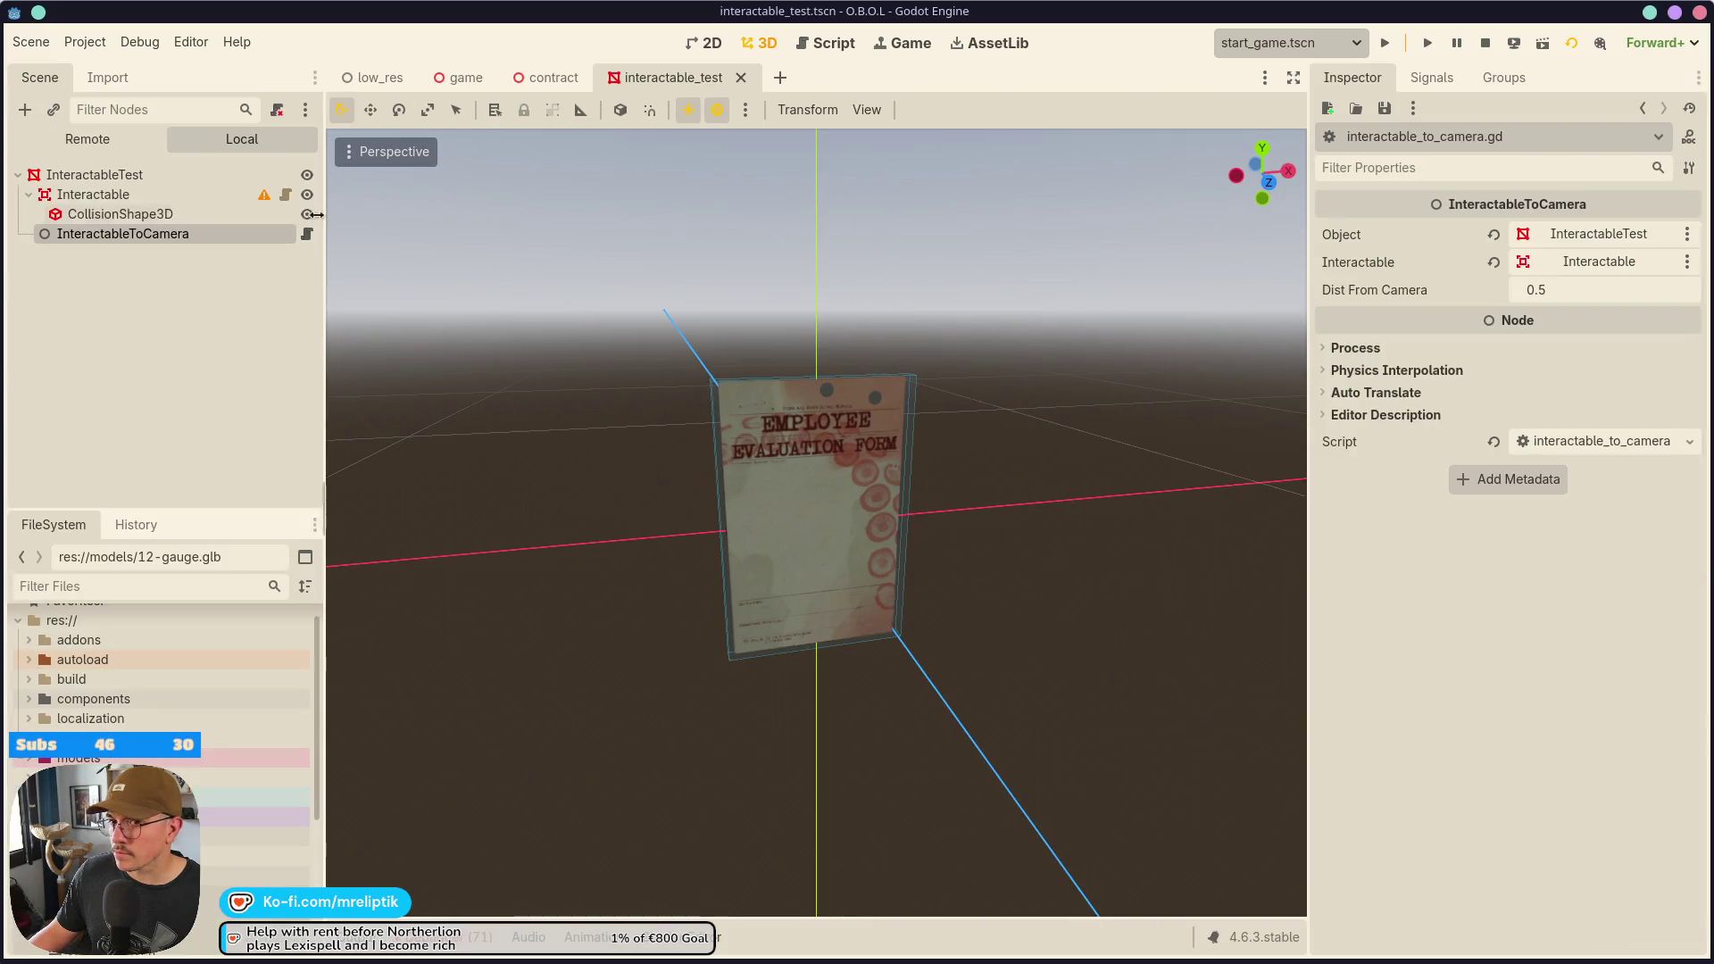
{"action": "left_click", "coordinate": [93, 194]}
{"action": "left_click", "coordinate": [1510, 234]}
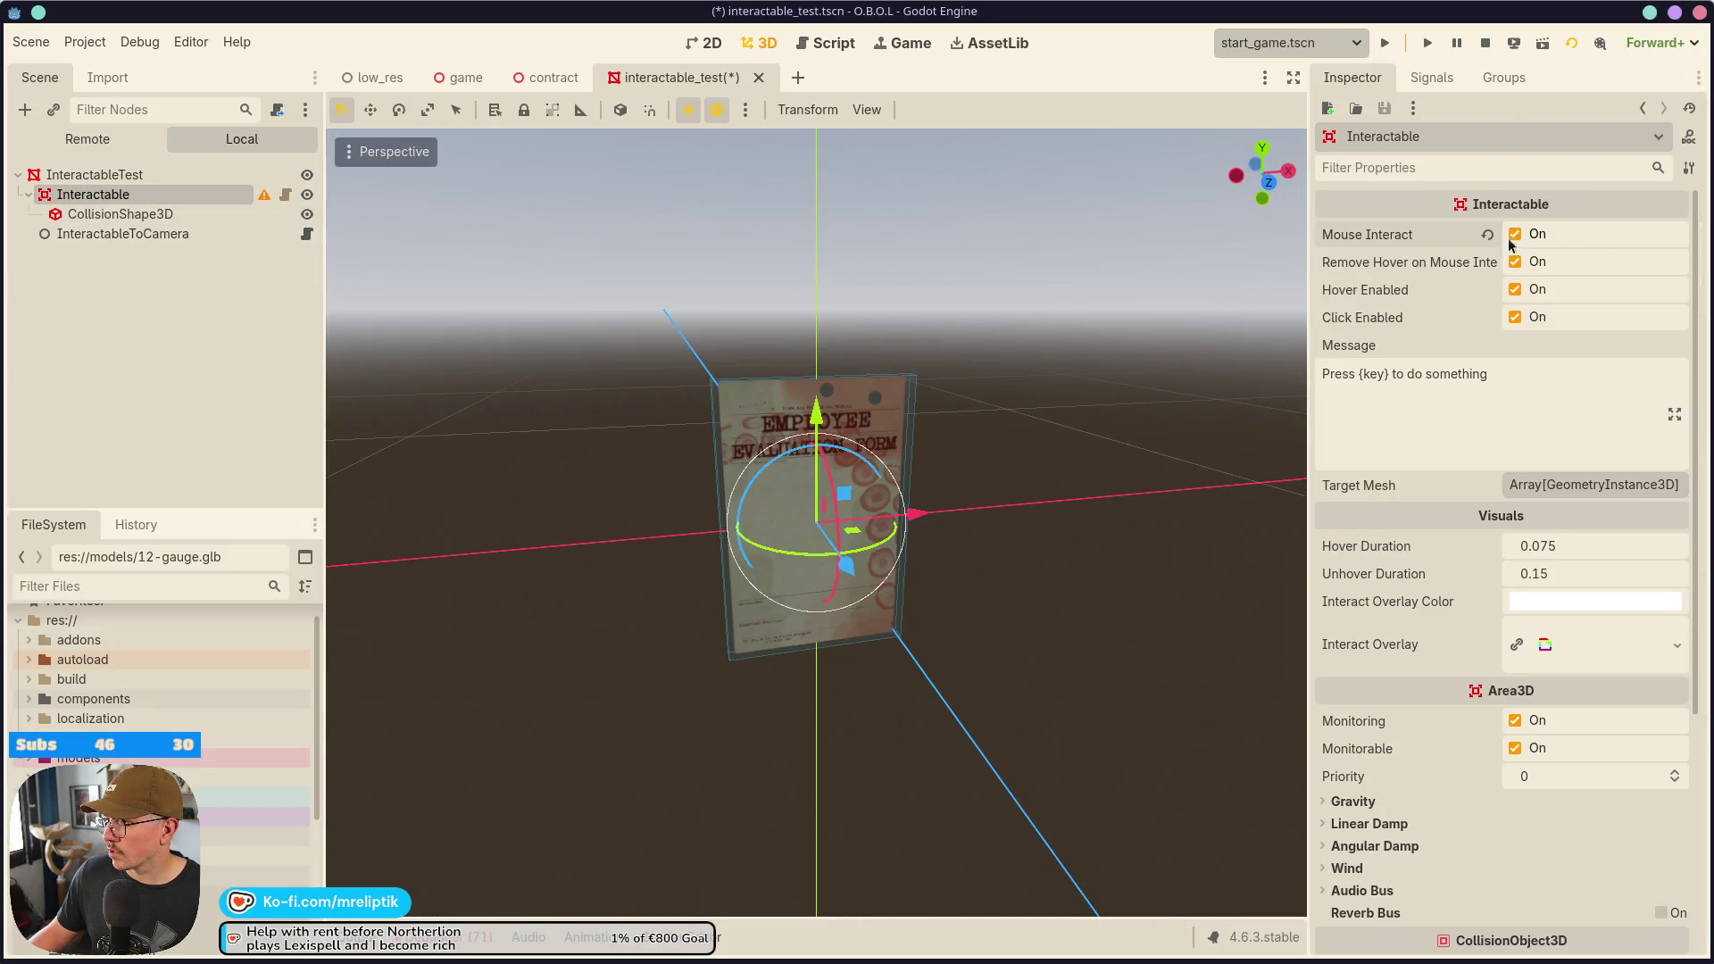
- Replay the game, test the chained door with camera override on, then return to 3D
{"action": "left_click", "coordinate": [1384, 43]}
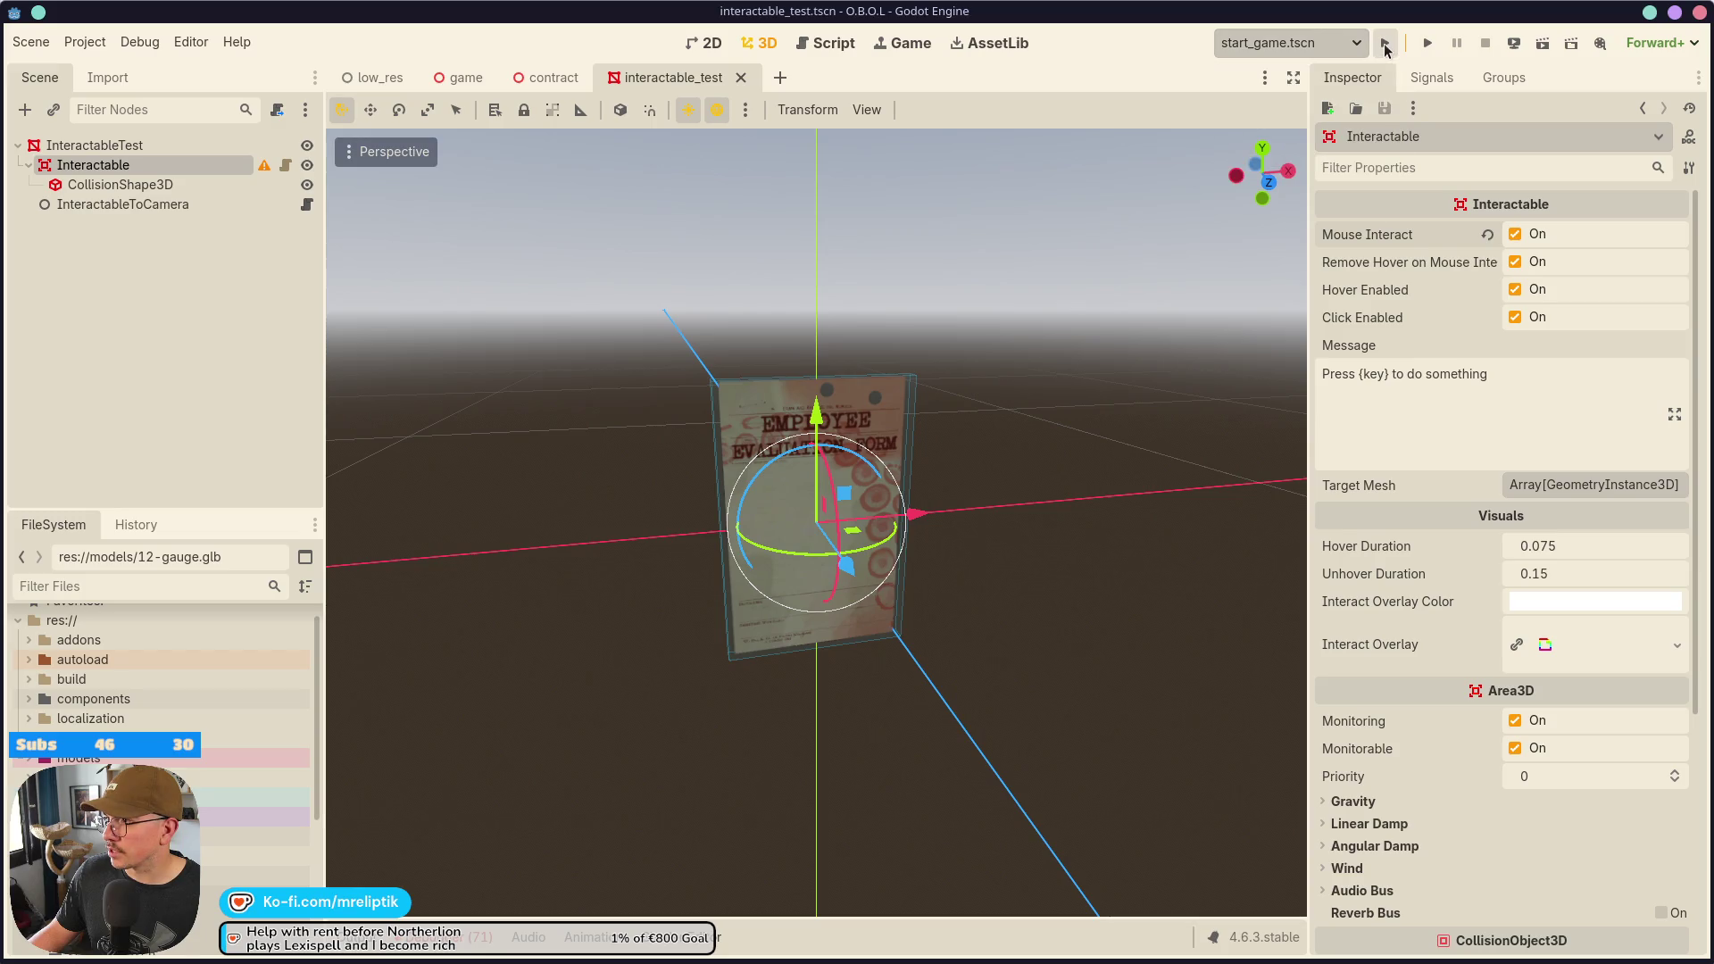
{"action": "left_click", "coordinate": [1384, 43]}
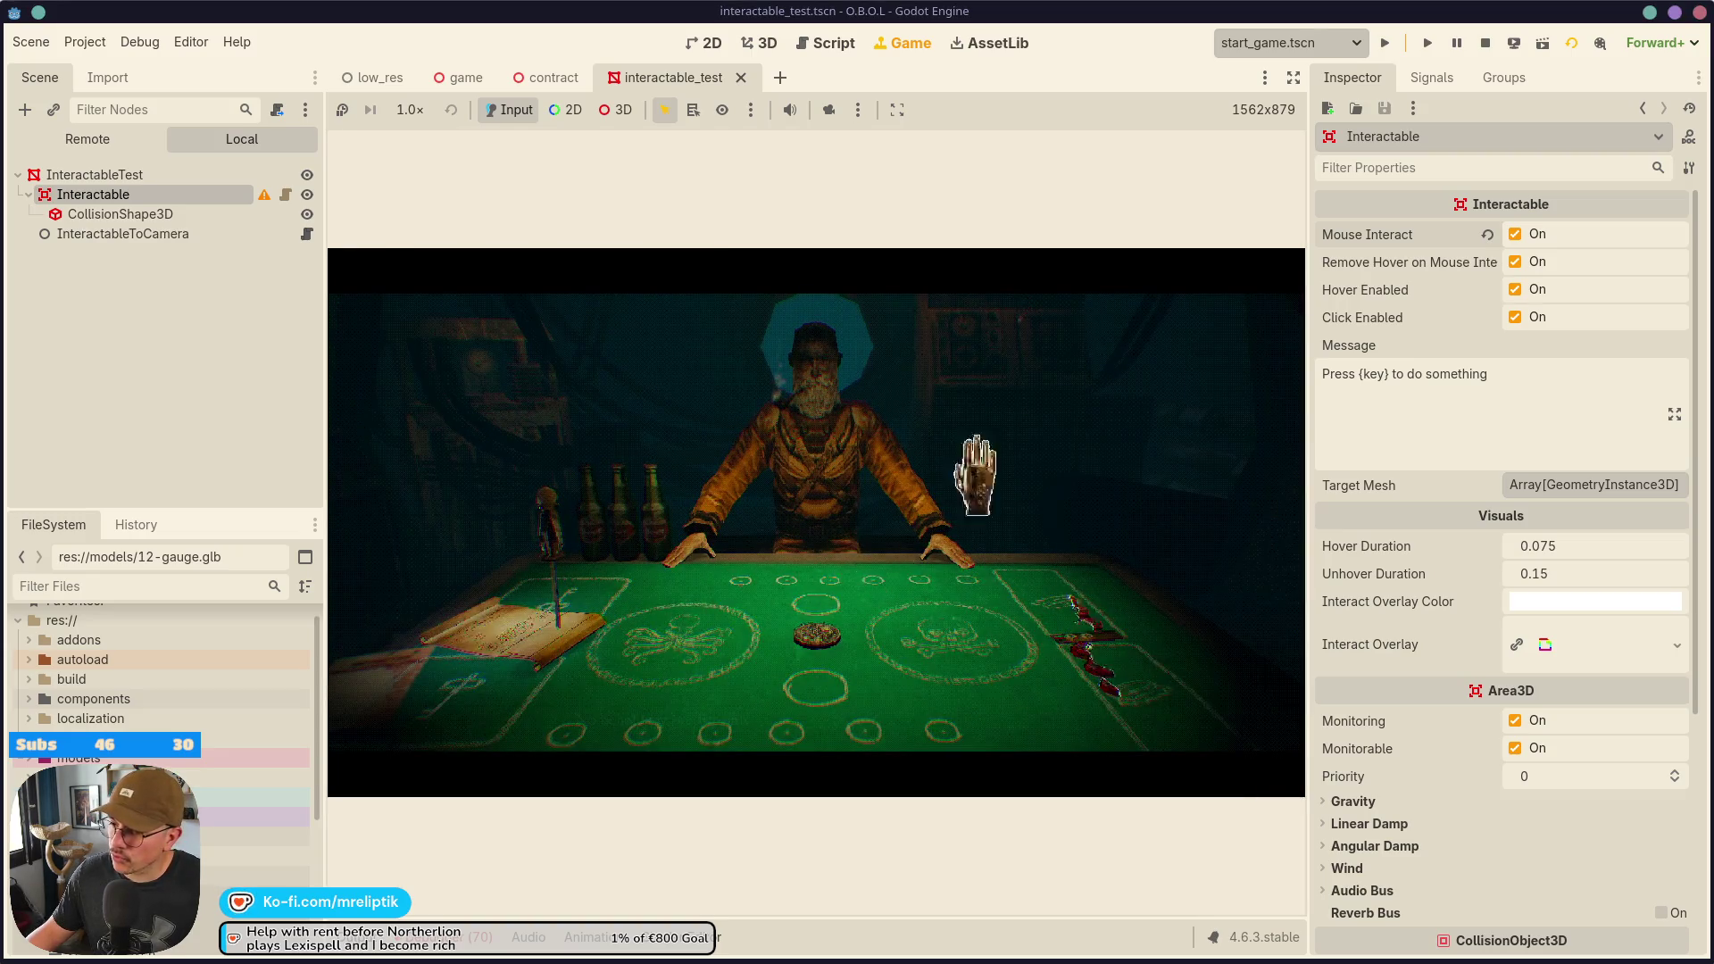
{"action": "left_click", "coordinate": [1293, 78]}
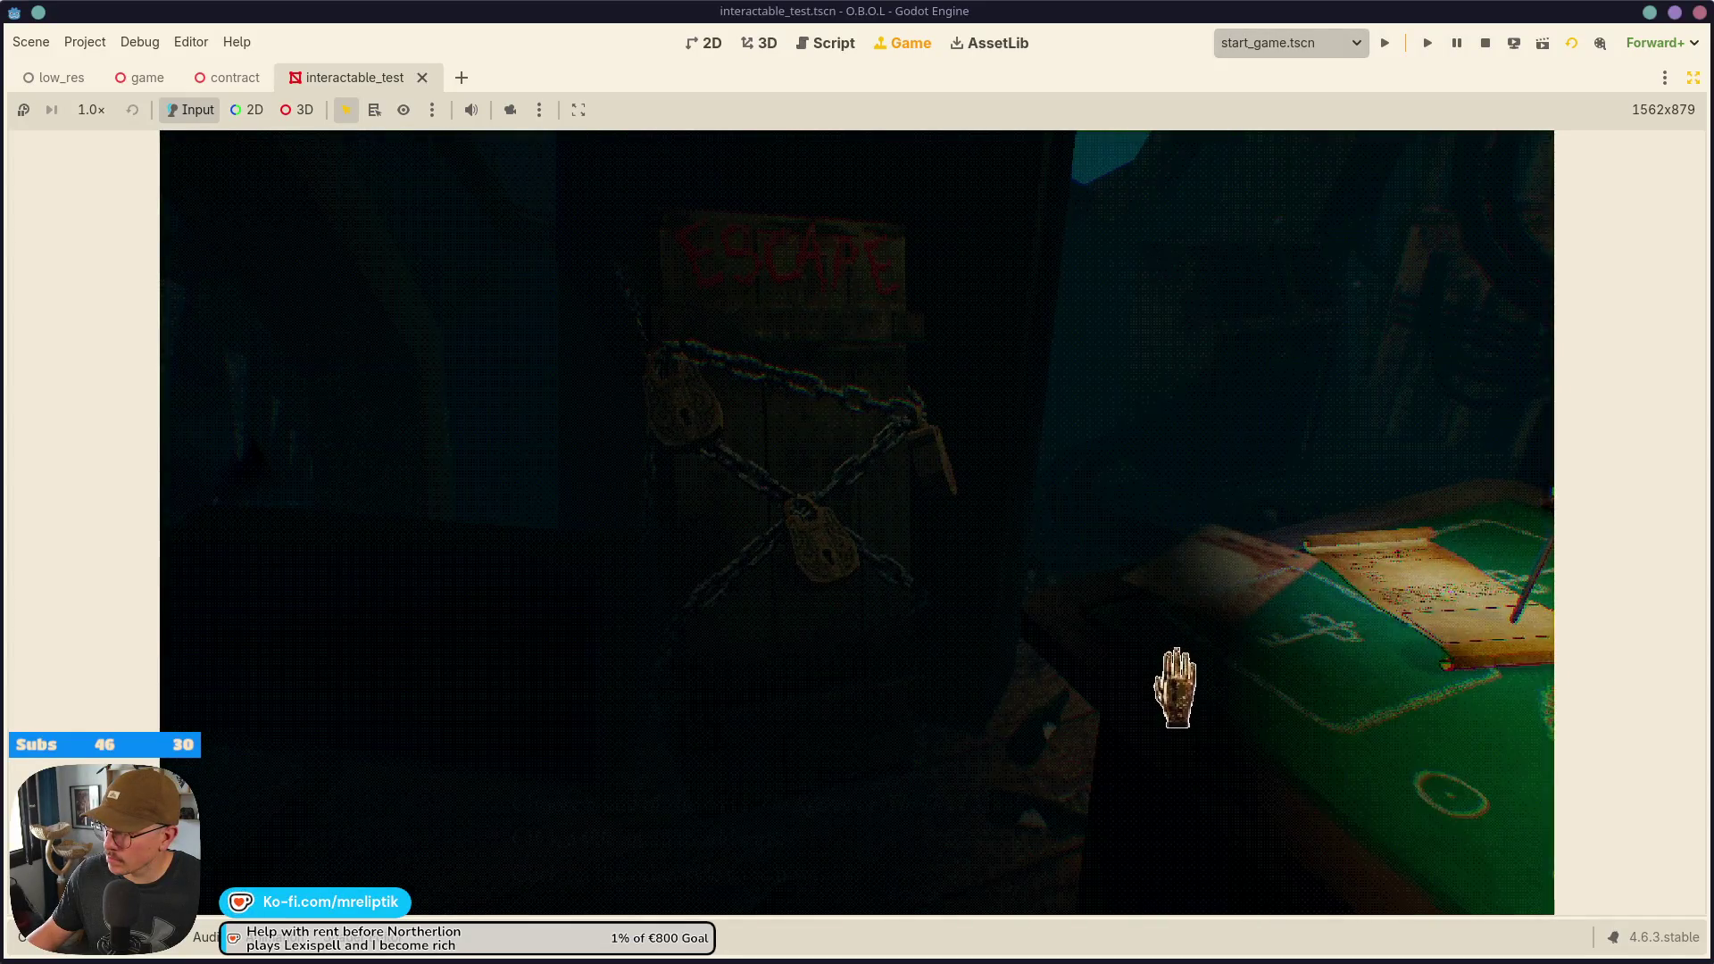
{"action": "left_click", "coordinate": [1225, 571]}
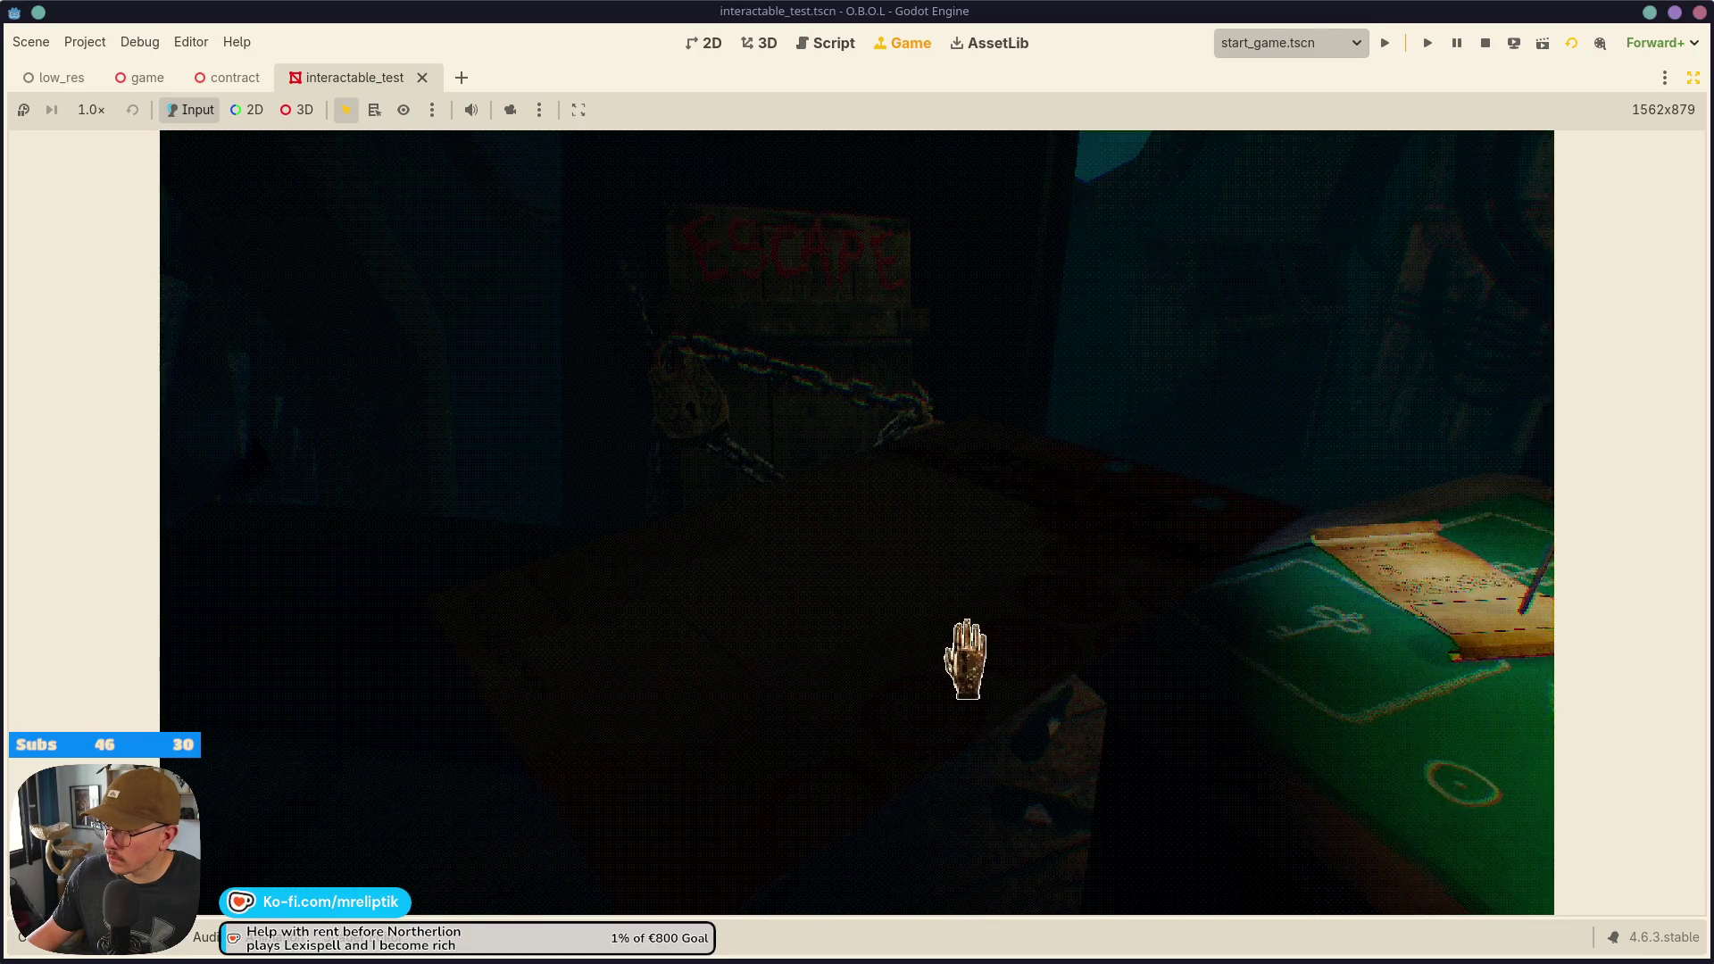
{"action": "mouse_move", "coordinate": [1511, 571]}
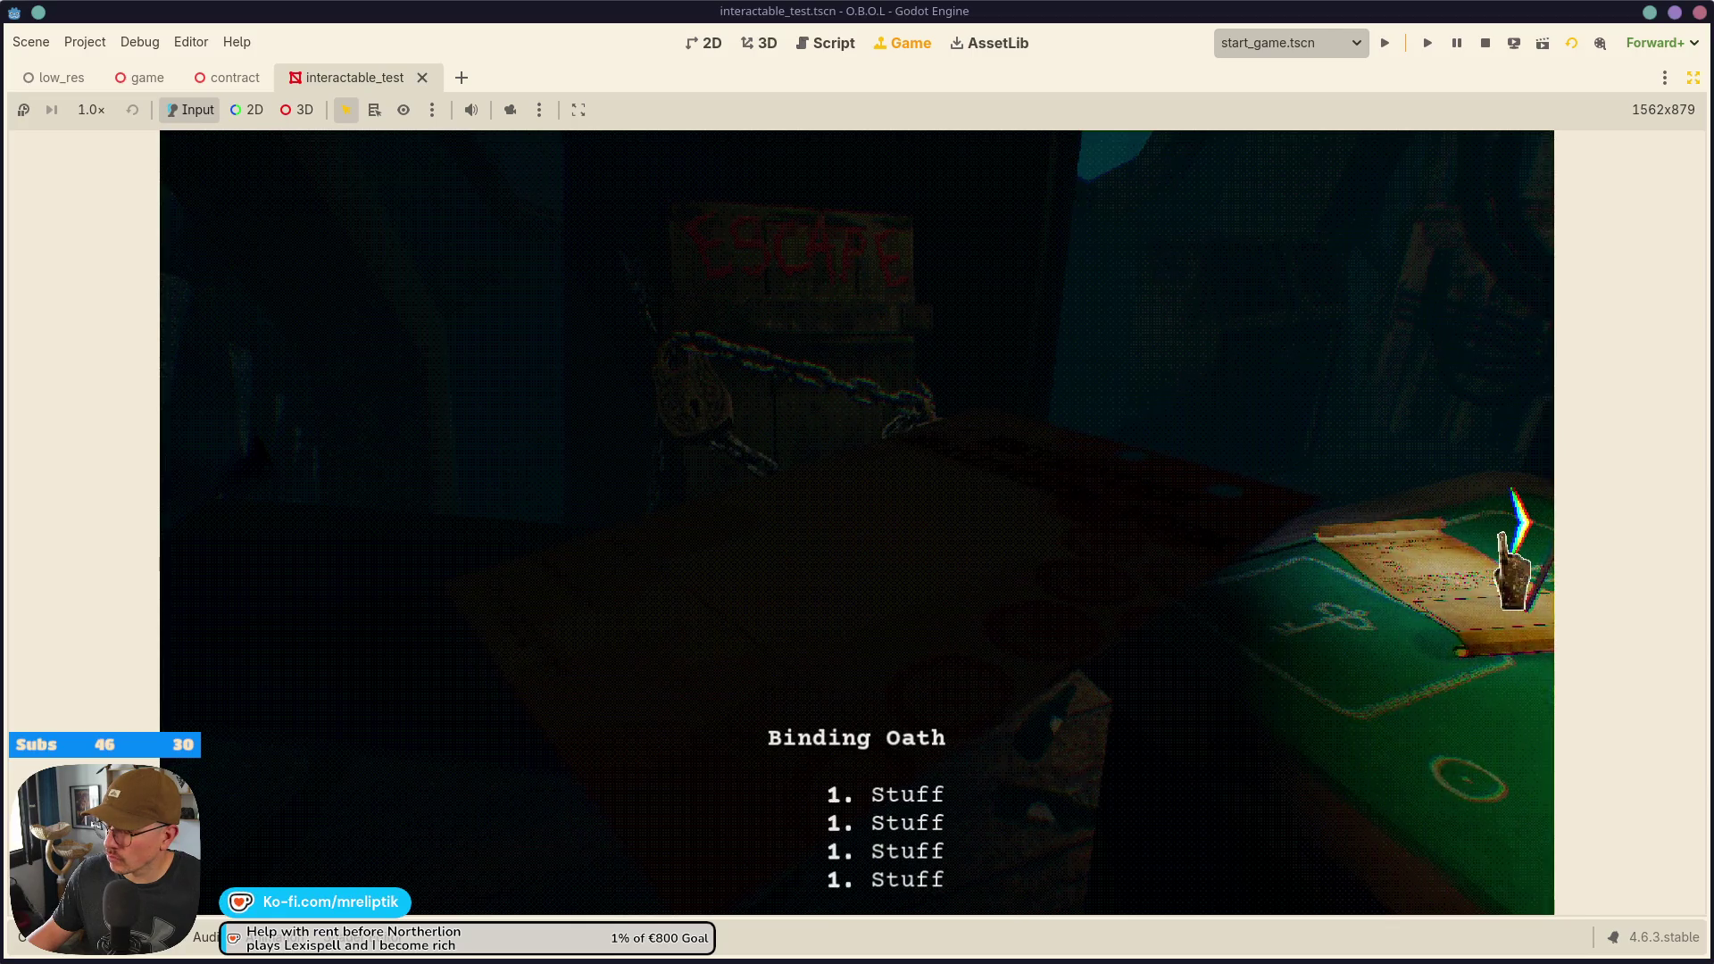
{"action": "mouse_move", "coordinate": [1530, 536]}
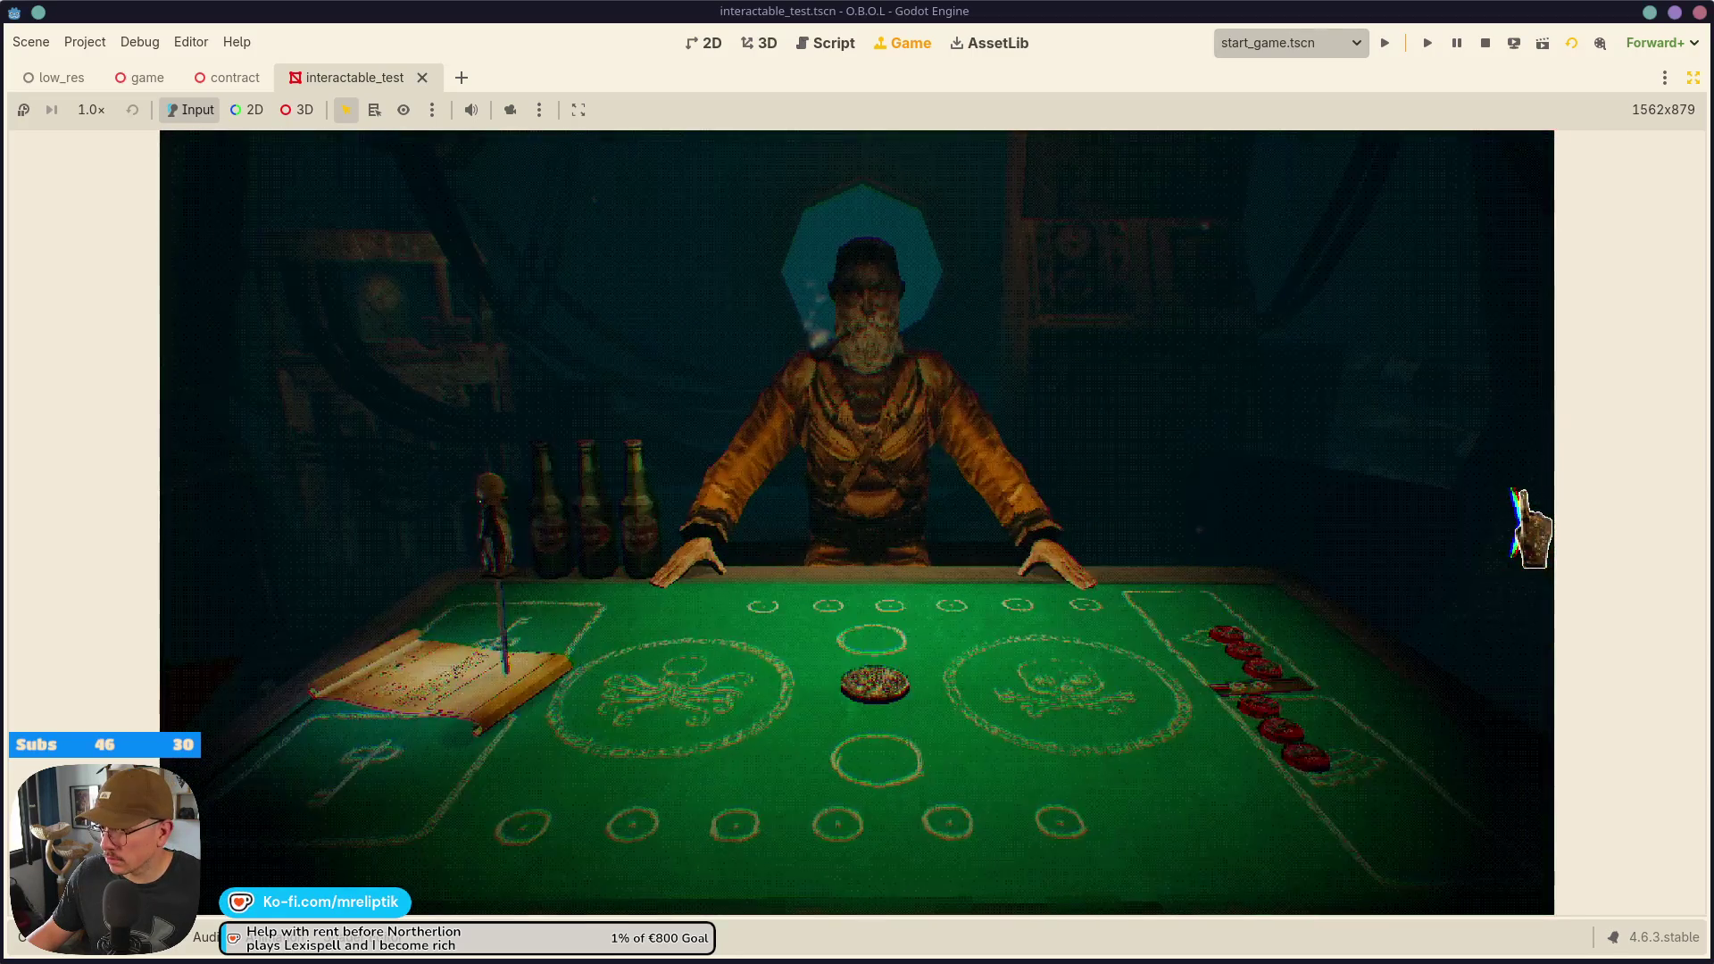
{"action": "mouse_move", "coordinate": [217, 565]}
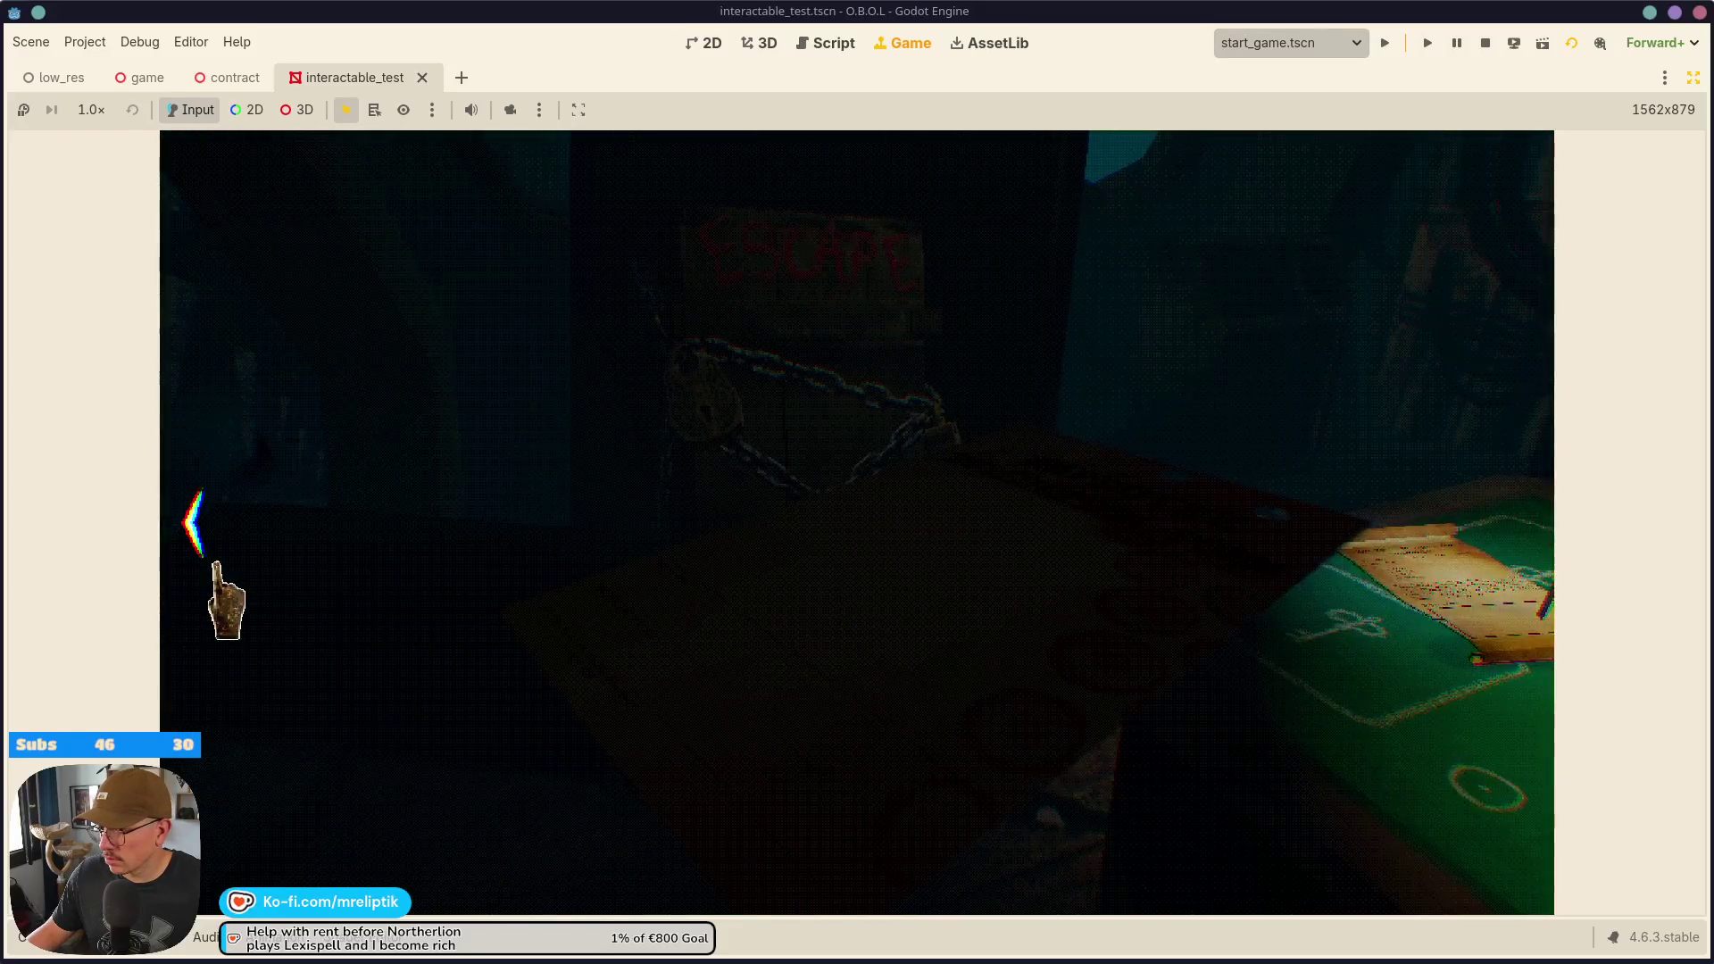
{"action": "mouse_move", "coordinate": [825, 575]}
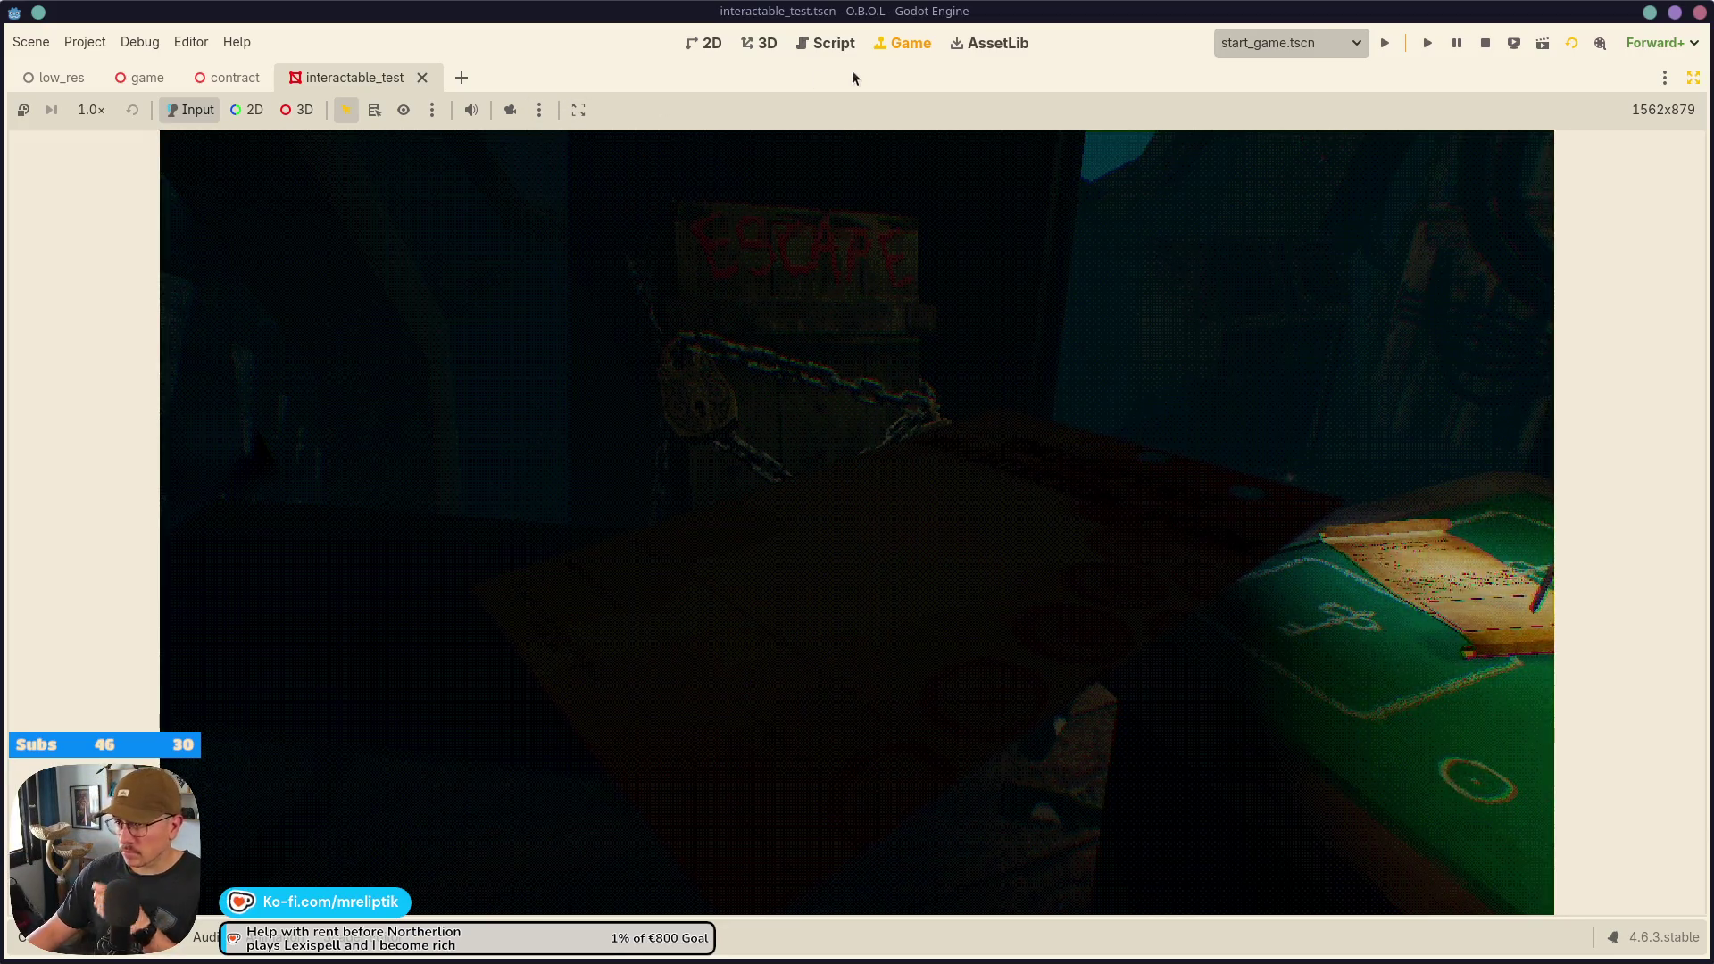
{"action": "left_click", "coordinate": [509, 109]}
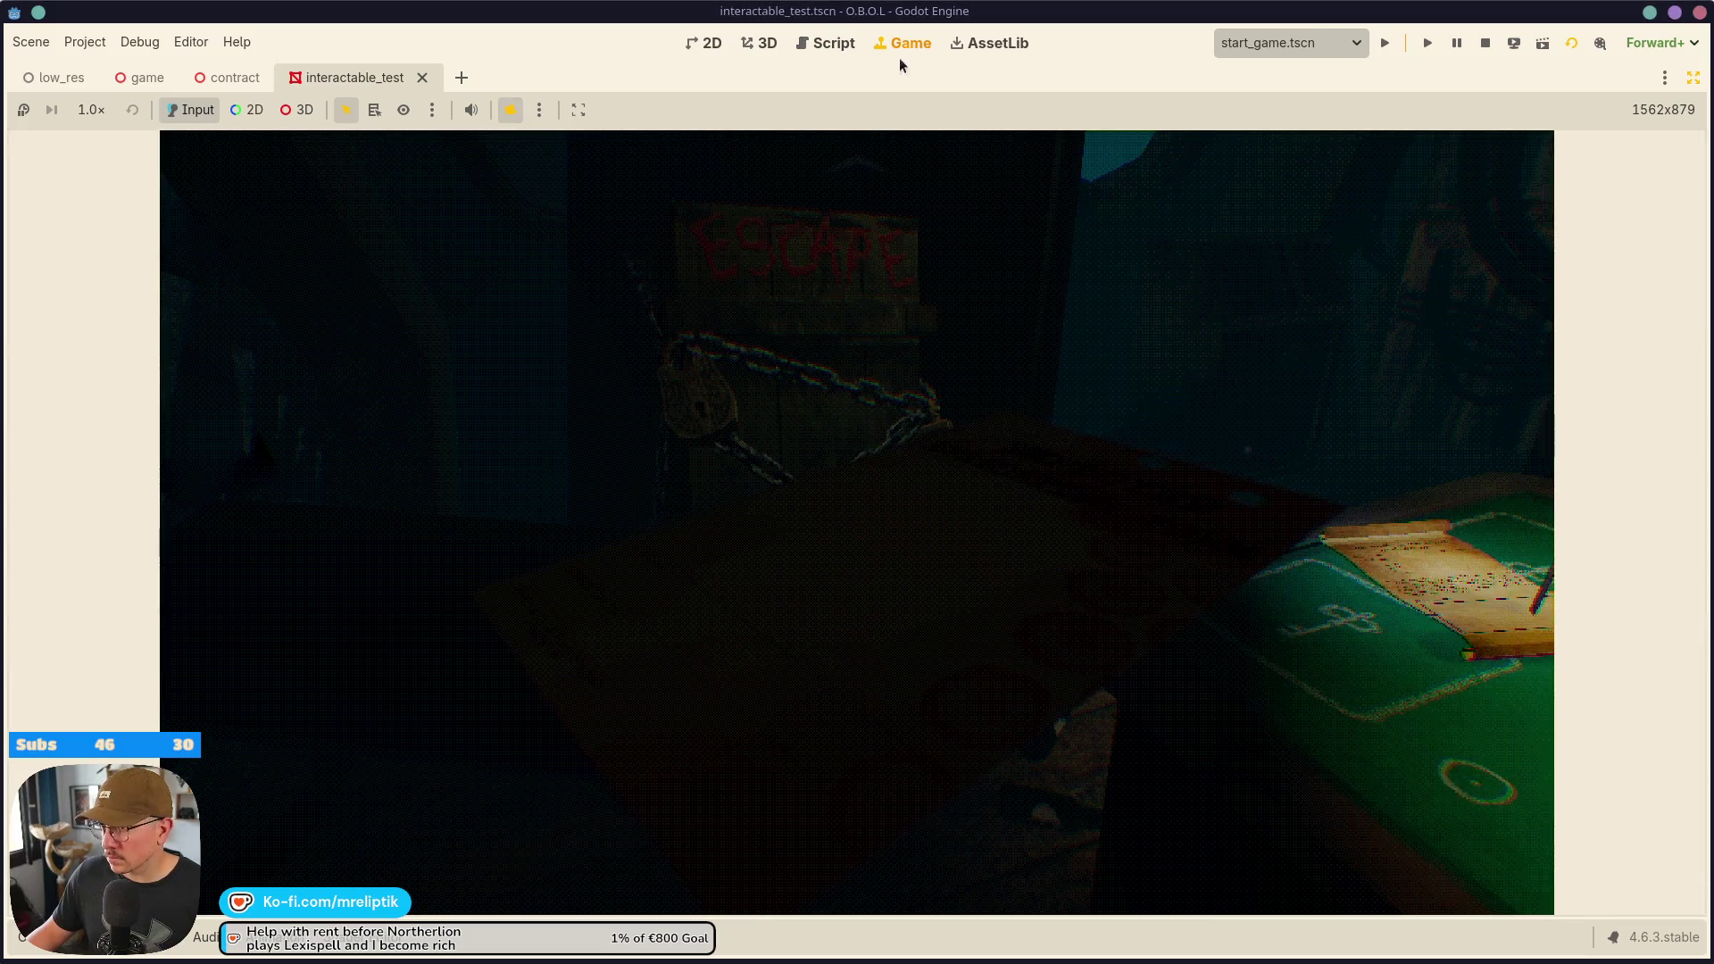
{"action": "left_click", "coordinate": [839, 44]}
{"action": "left_click", "coordinate": [754, 43]}
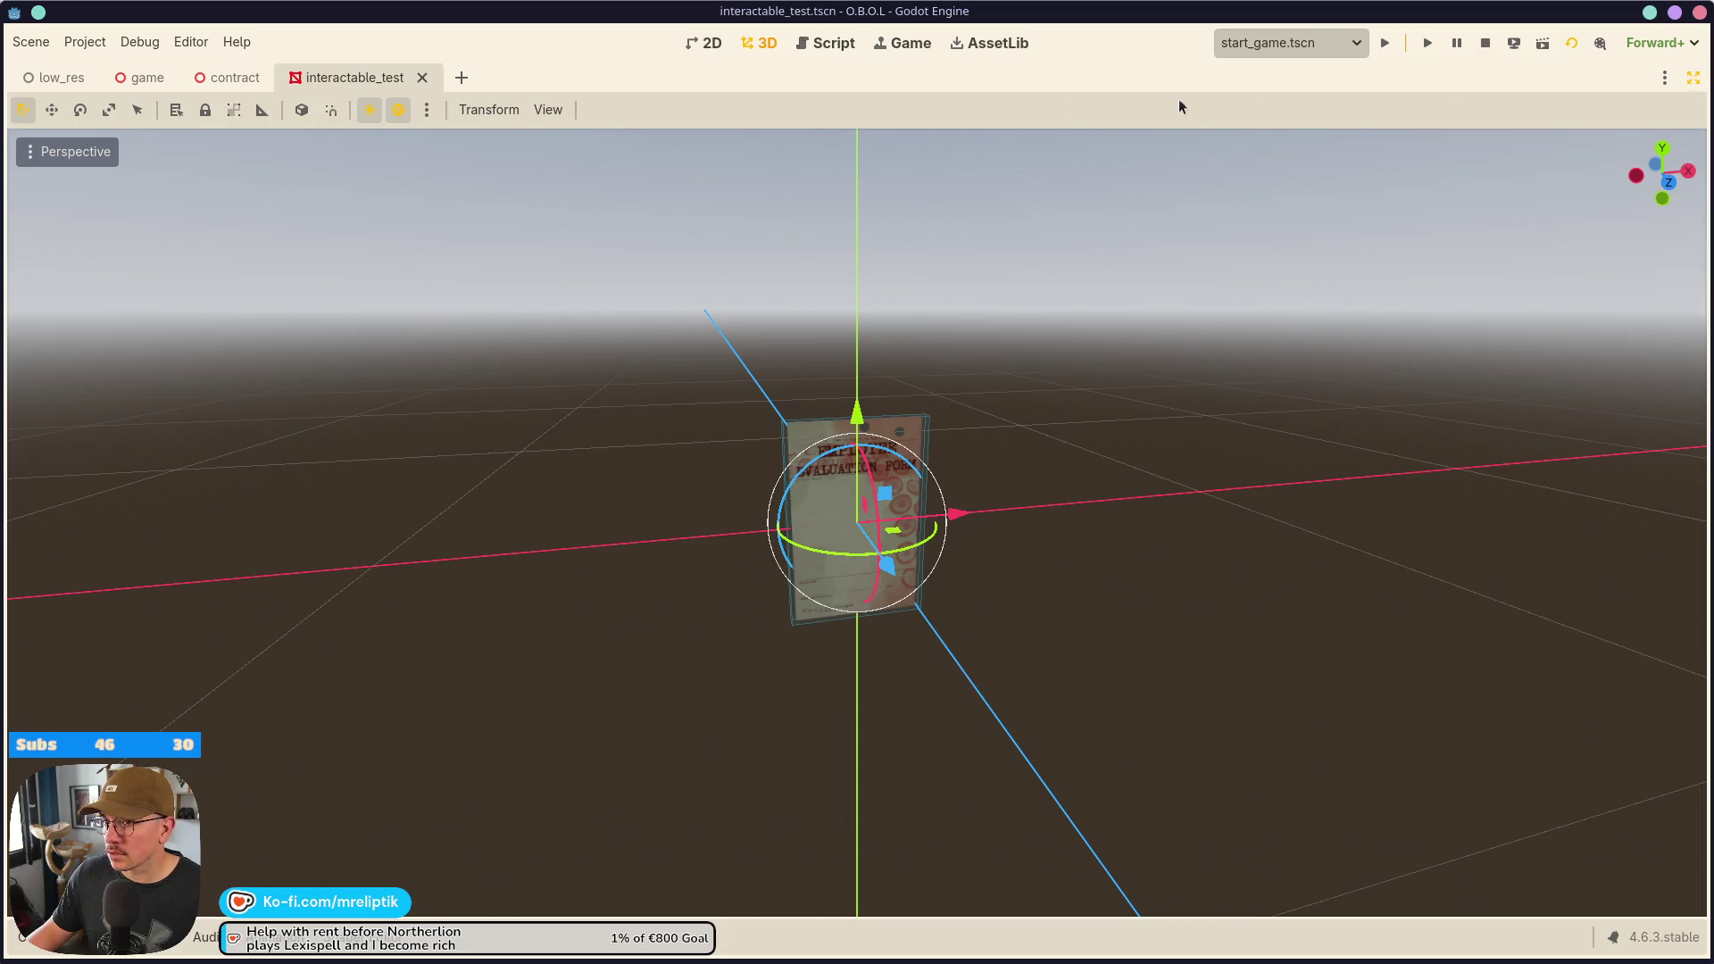
- Set the Game view to input passthrough and 3D picking, then rerun the game and inspect a mesh
{"action": "left_click", "coordinate": [1693, 77]}
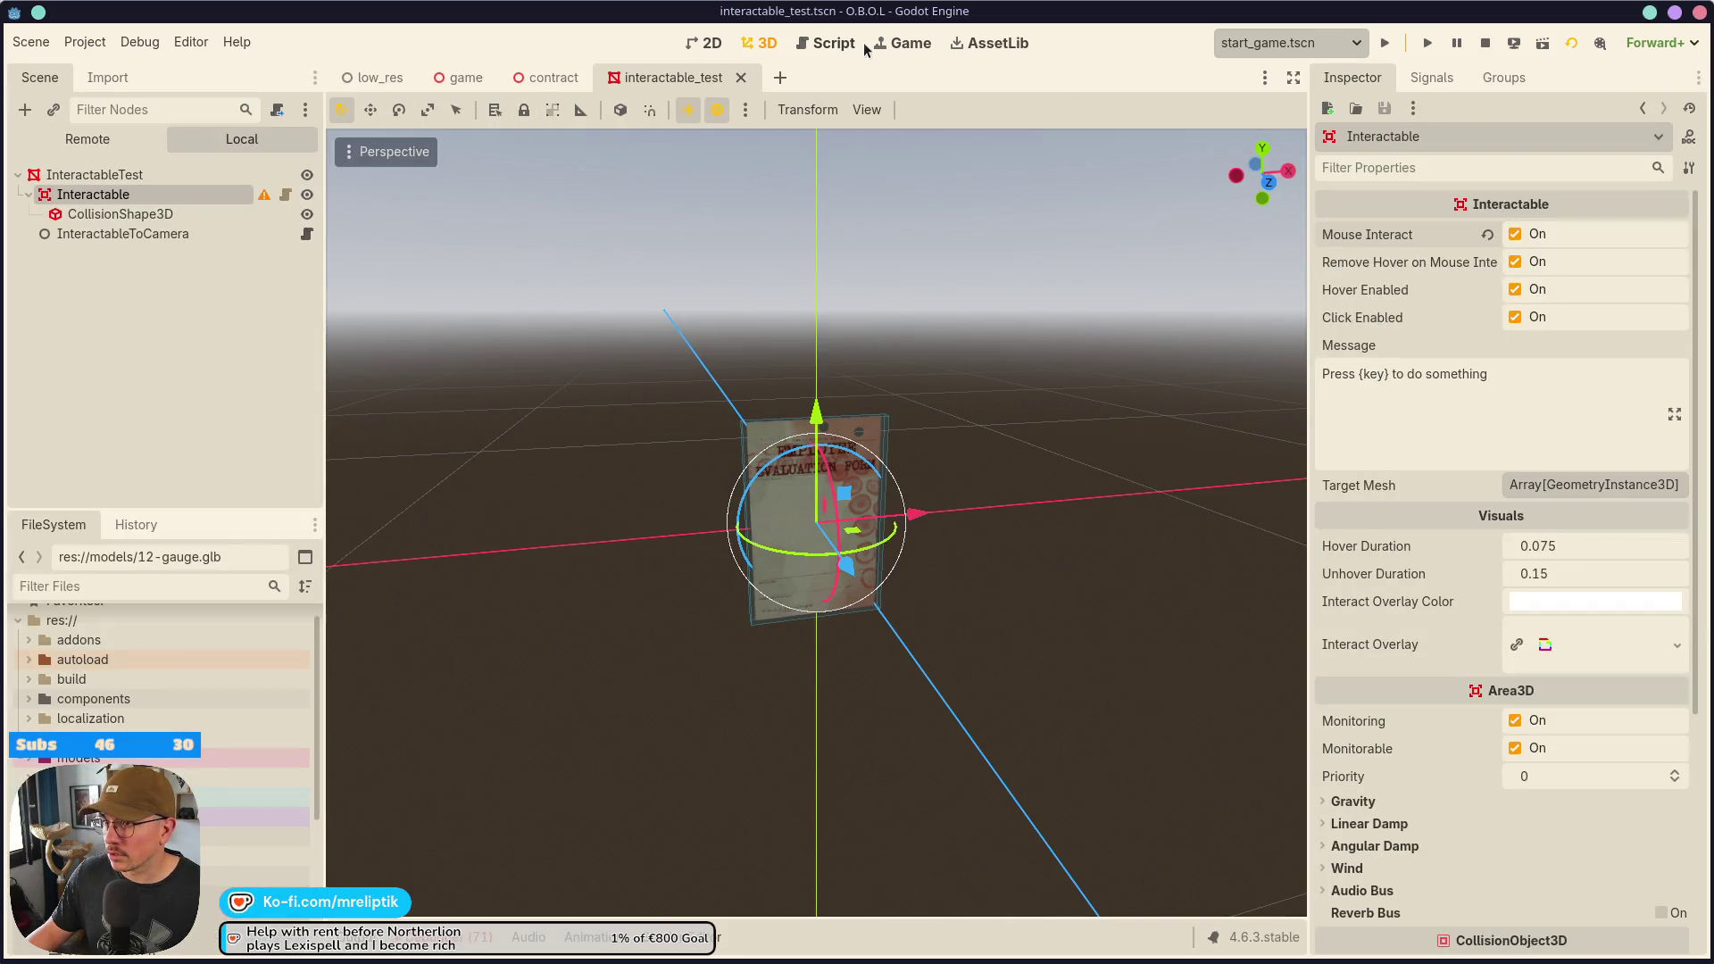
{"action": "left_click", "coordinate": [906, 43]}
{"action": "left_click", "coordinate": [492, 109]}
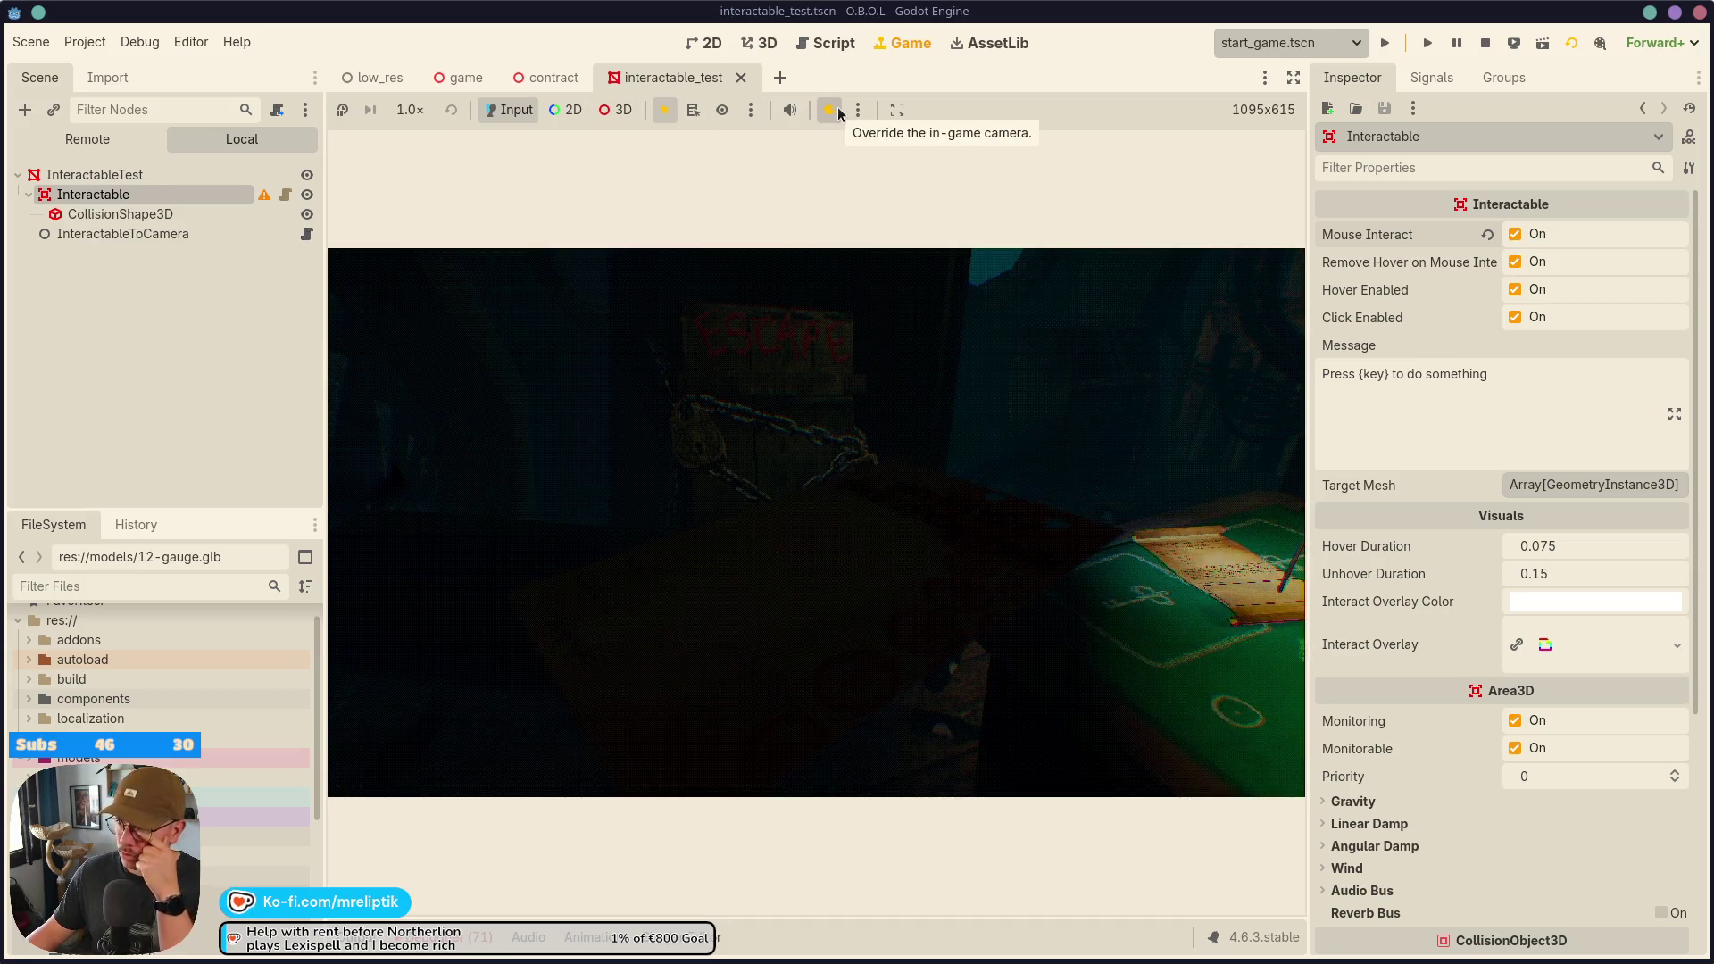
{"action": "left_click", "coordinate": [614, 109]}
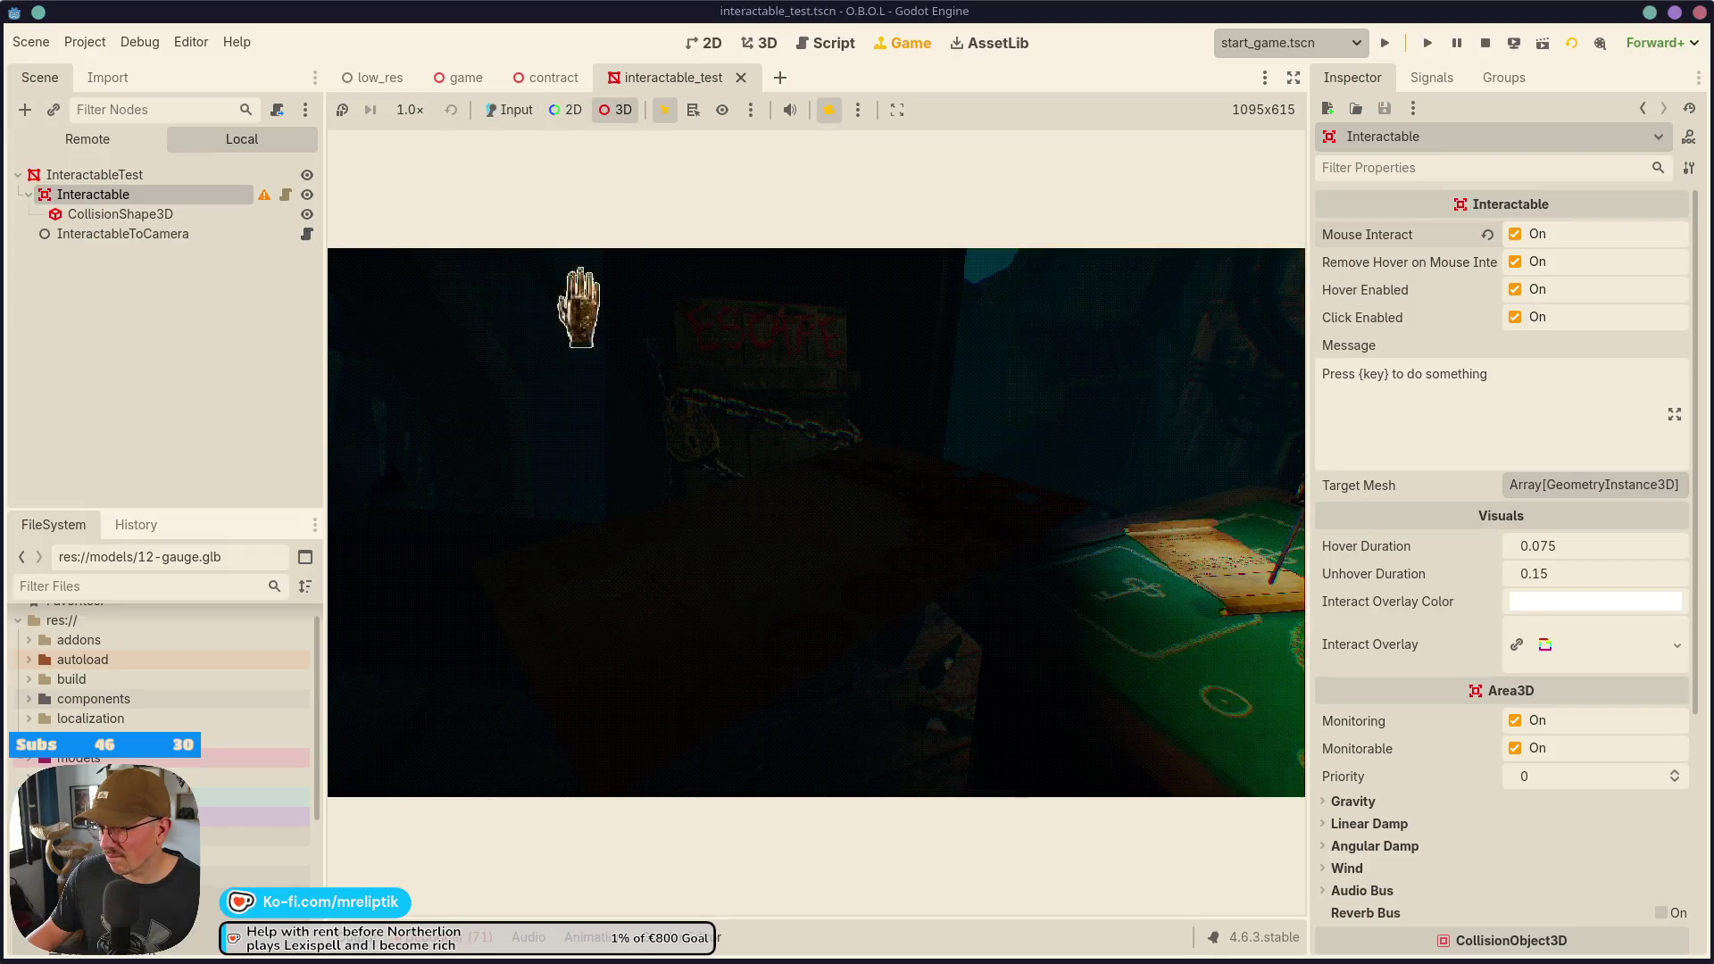
{"action": "left_click", "coordinate": [758, 43]}
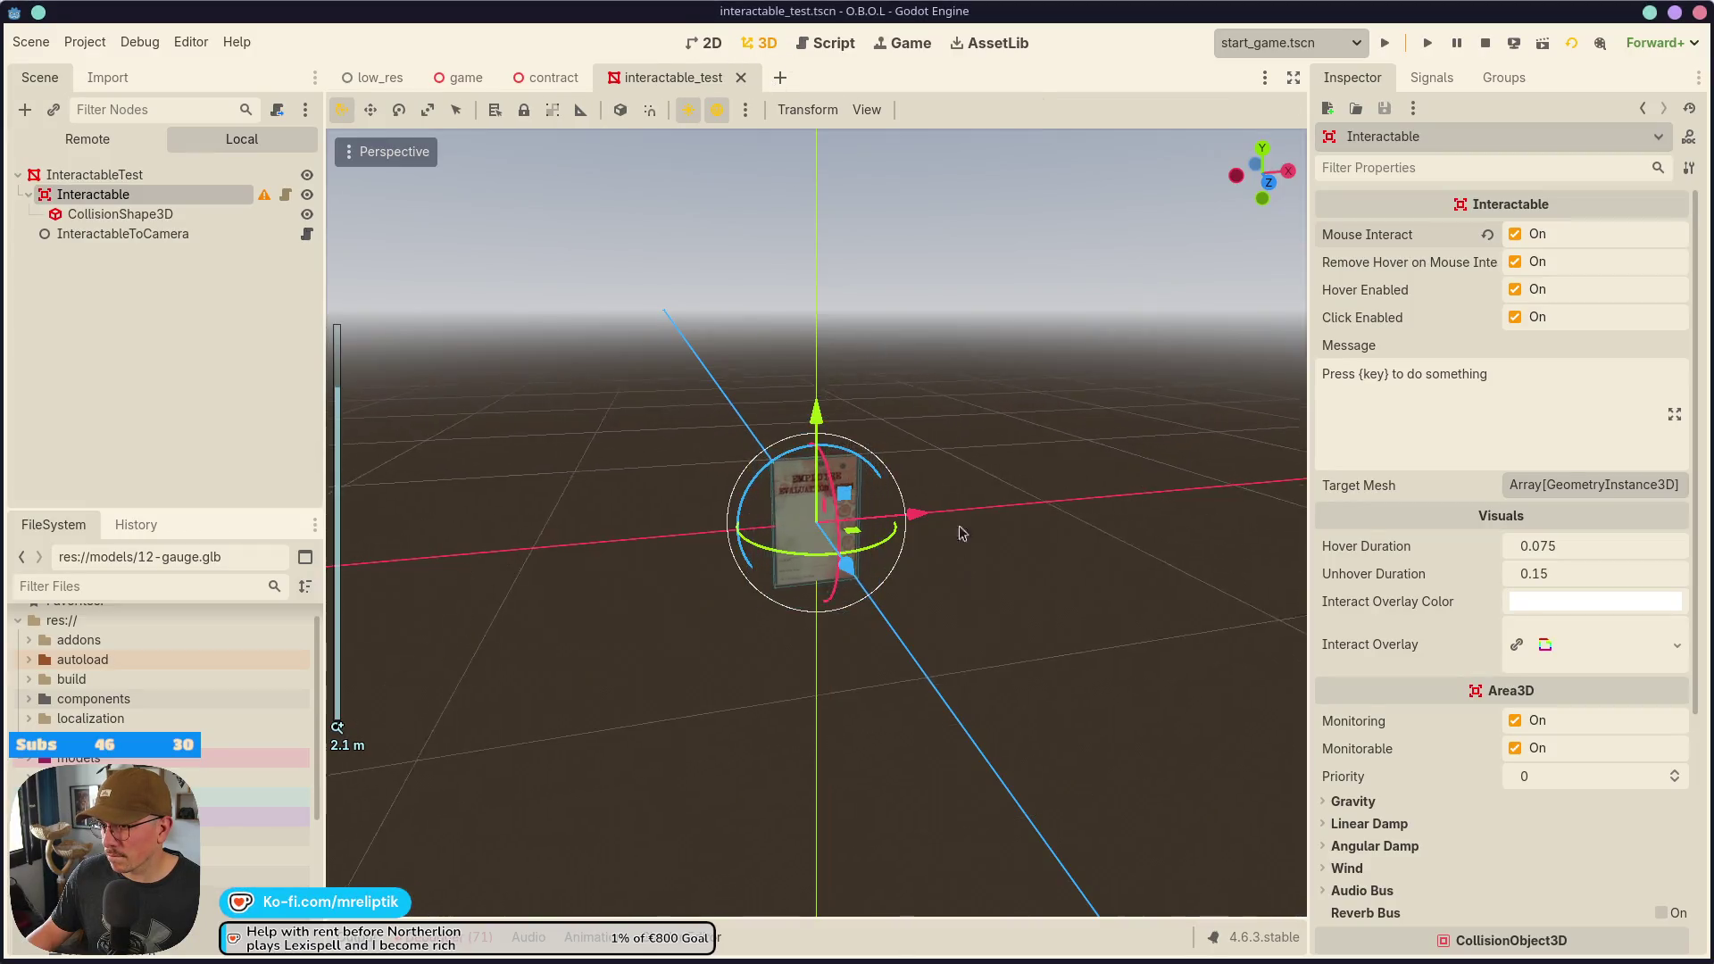
{"action": "key", "text": "ctrl+F4"}
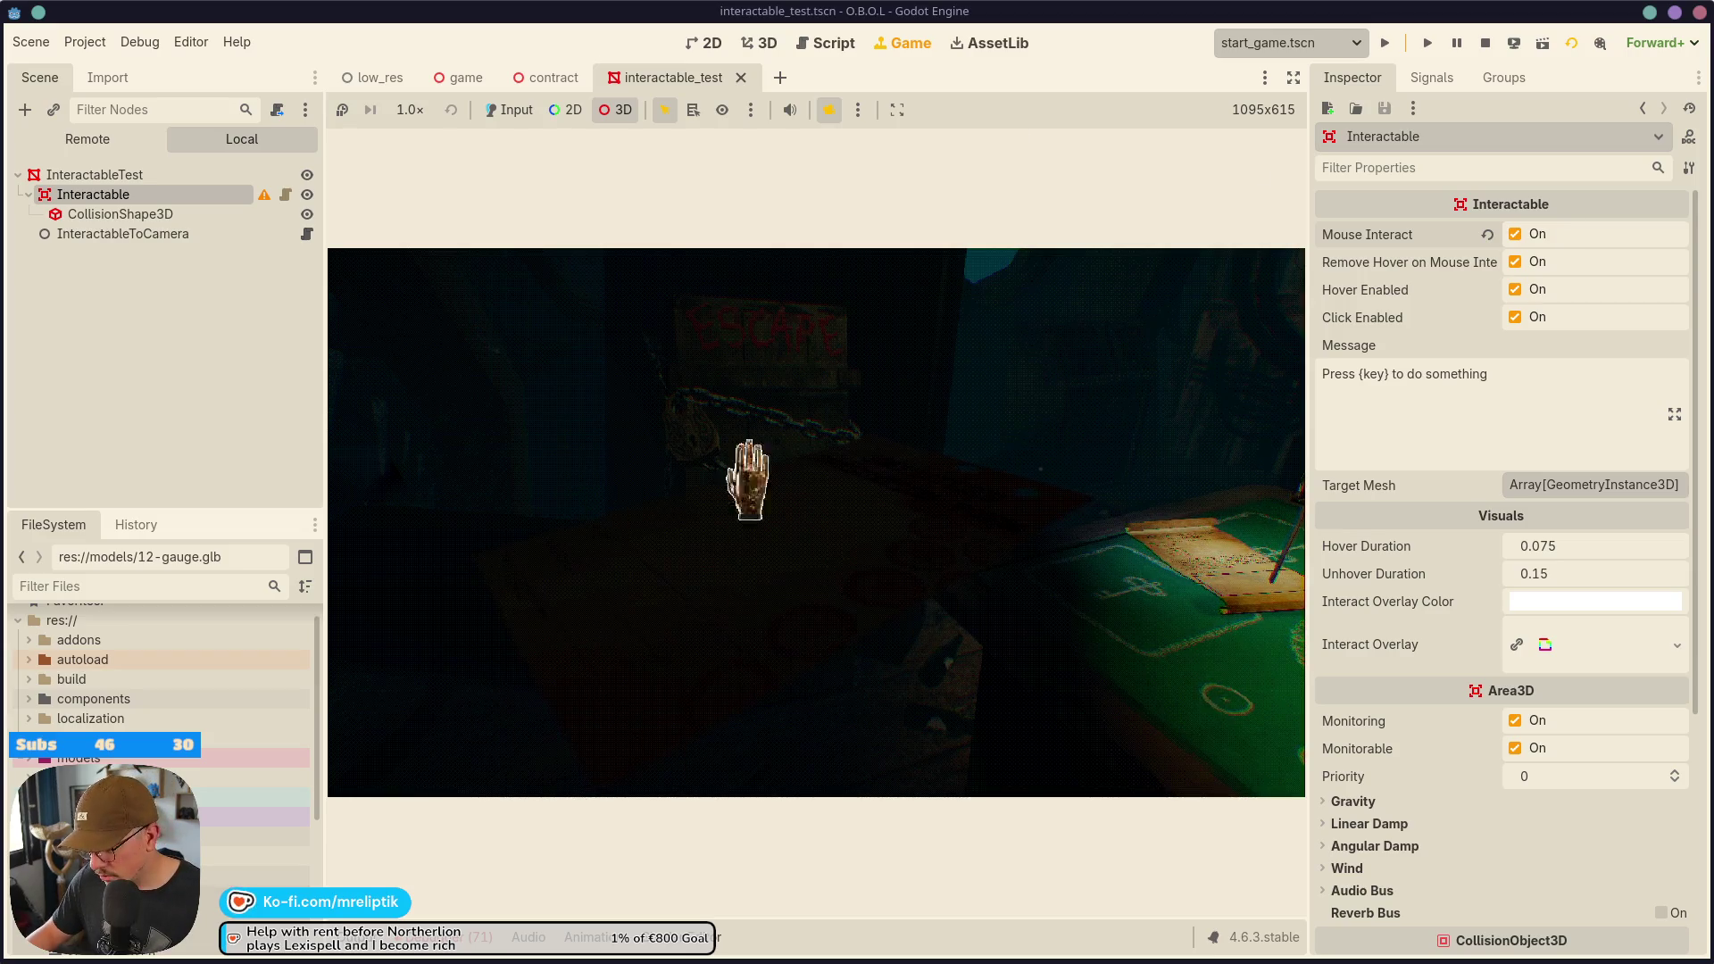
{"action": "left_click", "coordinate": [1053, 571]}
- Stop the running game and set the game scene gizmo to world-aligned axes
{"action": "left_click", "coordinate": [136, 176]}
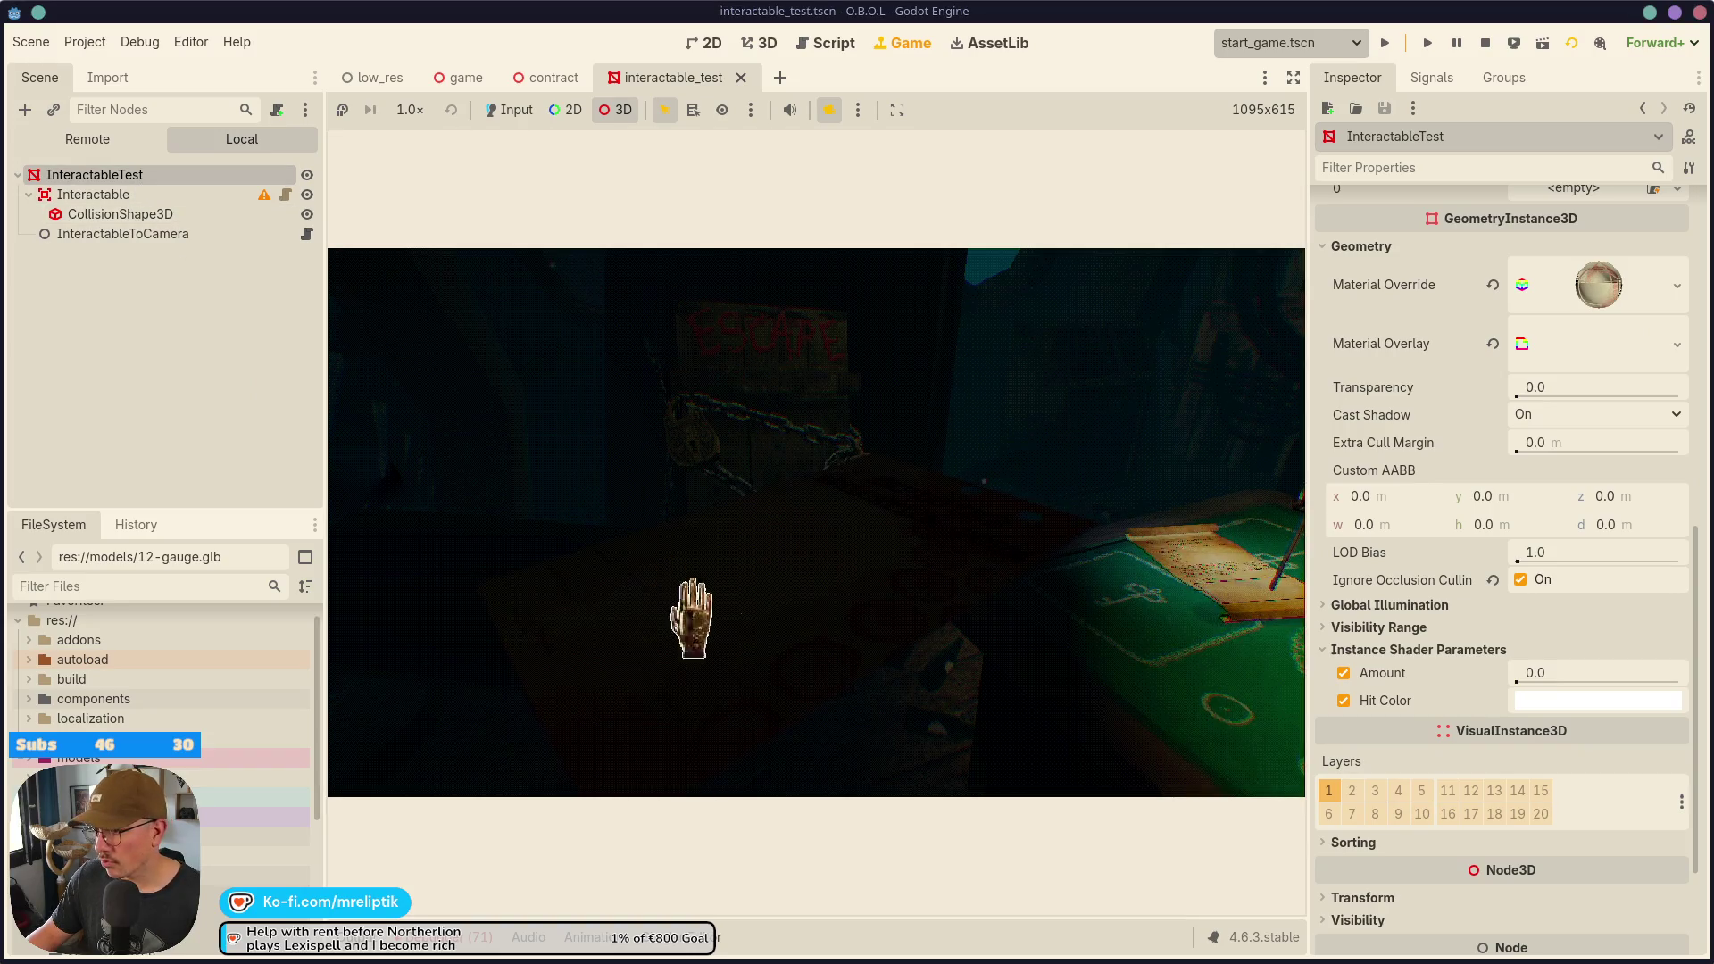
{"action": "left_click", "coordinate": [1484, 43]}
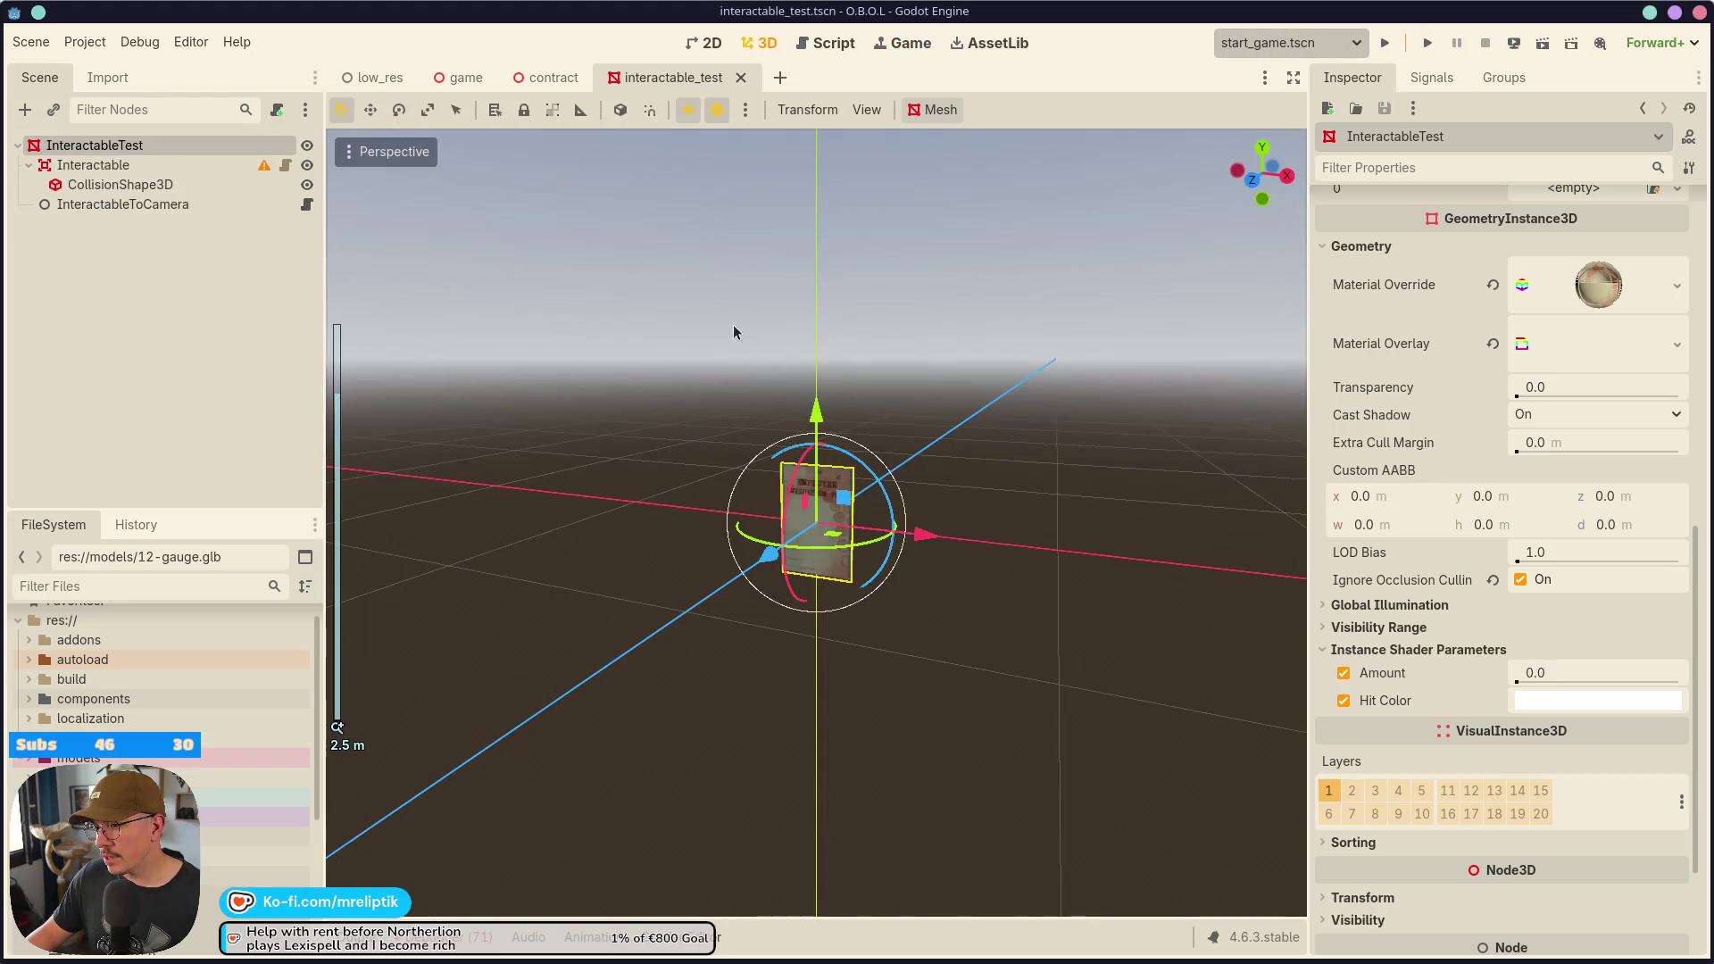
{"action": "left_click", "coordinate": [464, 78]}
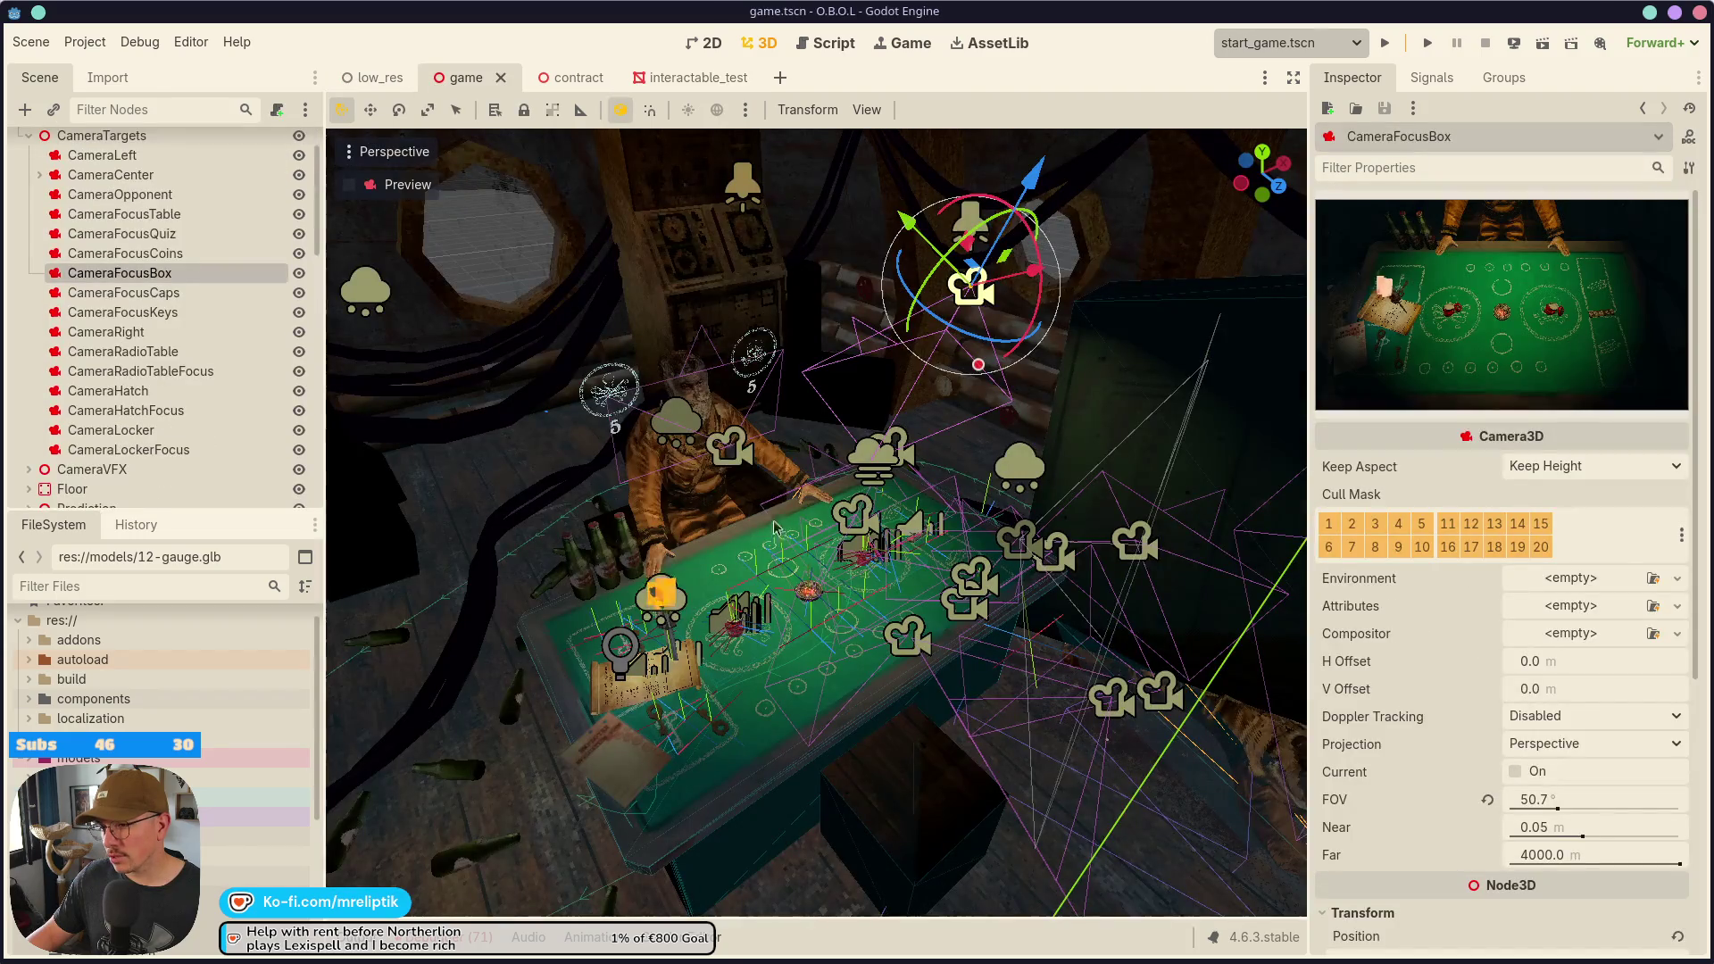
{"action": "left_click", "coordinate": [622, 110]}
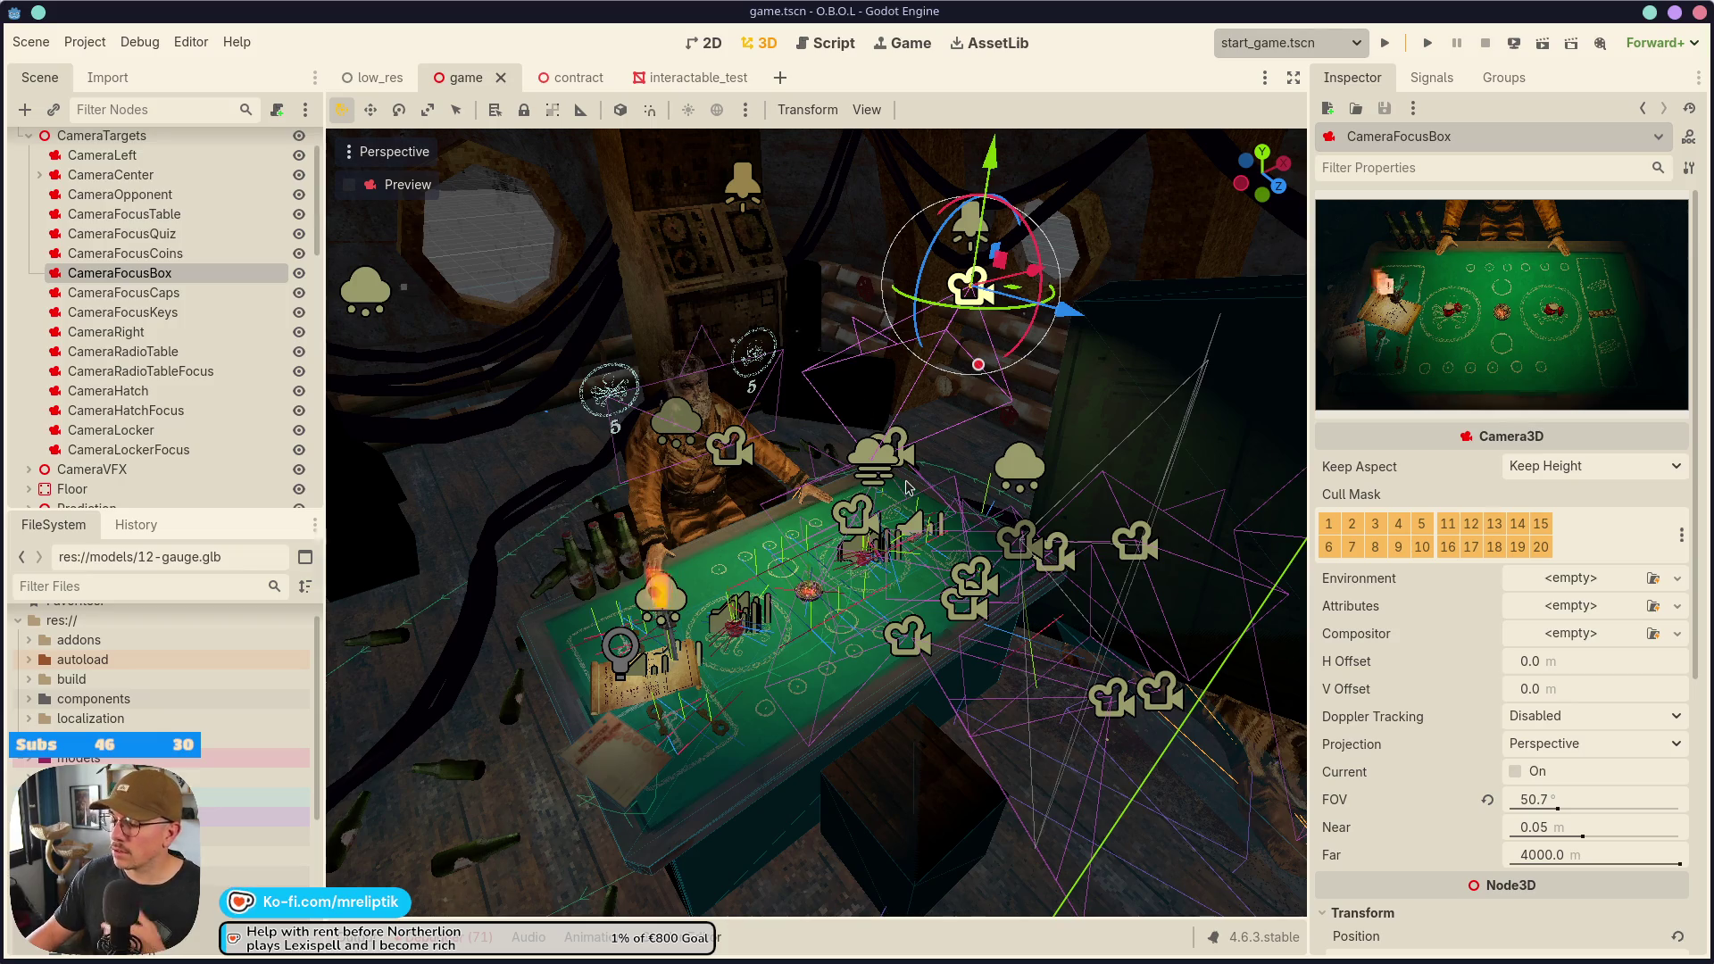
{"action": "left_click", "coordinate": [621, 111]}
{"action": "left_click", "coordinate": [620, 111]}
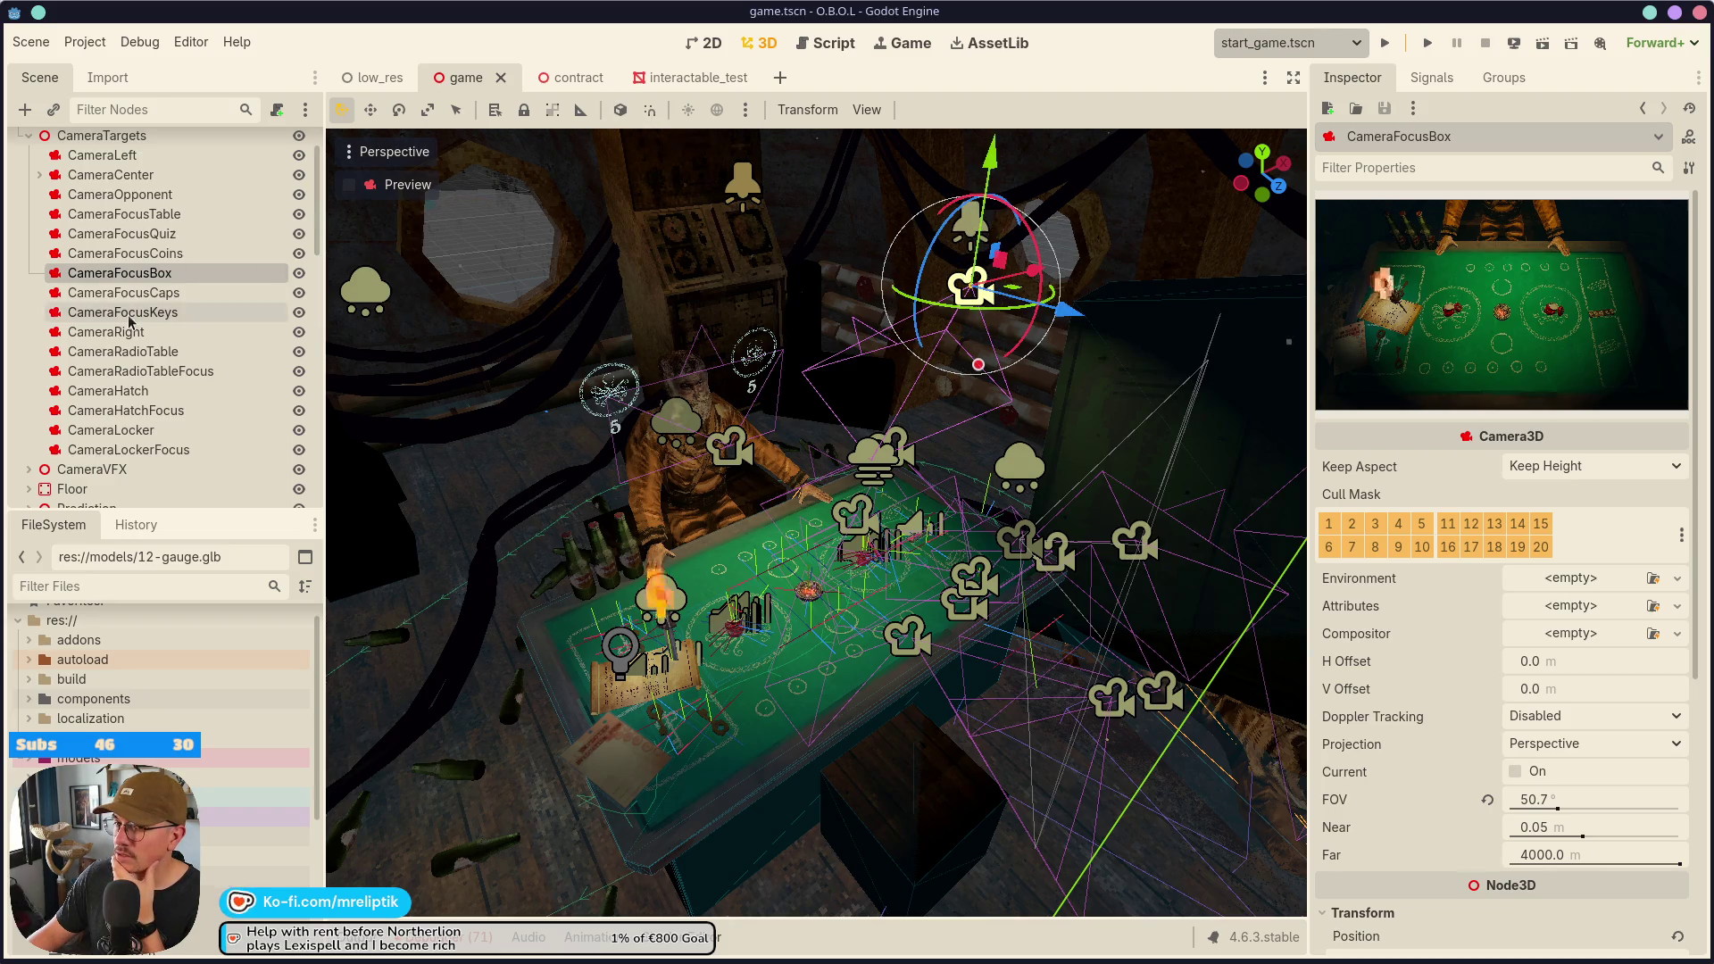
- Move InteractableTest toward the middle of the table in game.tscn and save it
{"action": "left_click", "coordinate": [556, 79]}
{"action": "left_click", "coordinate": [674, 78]}
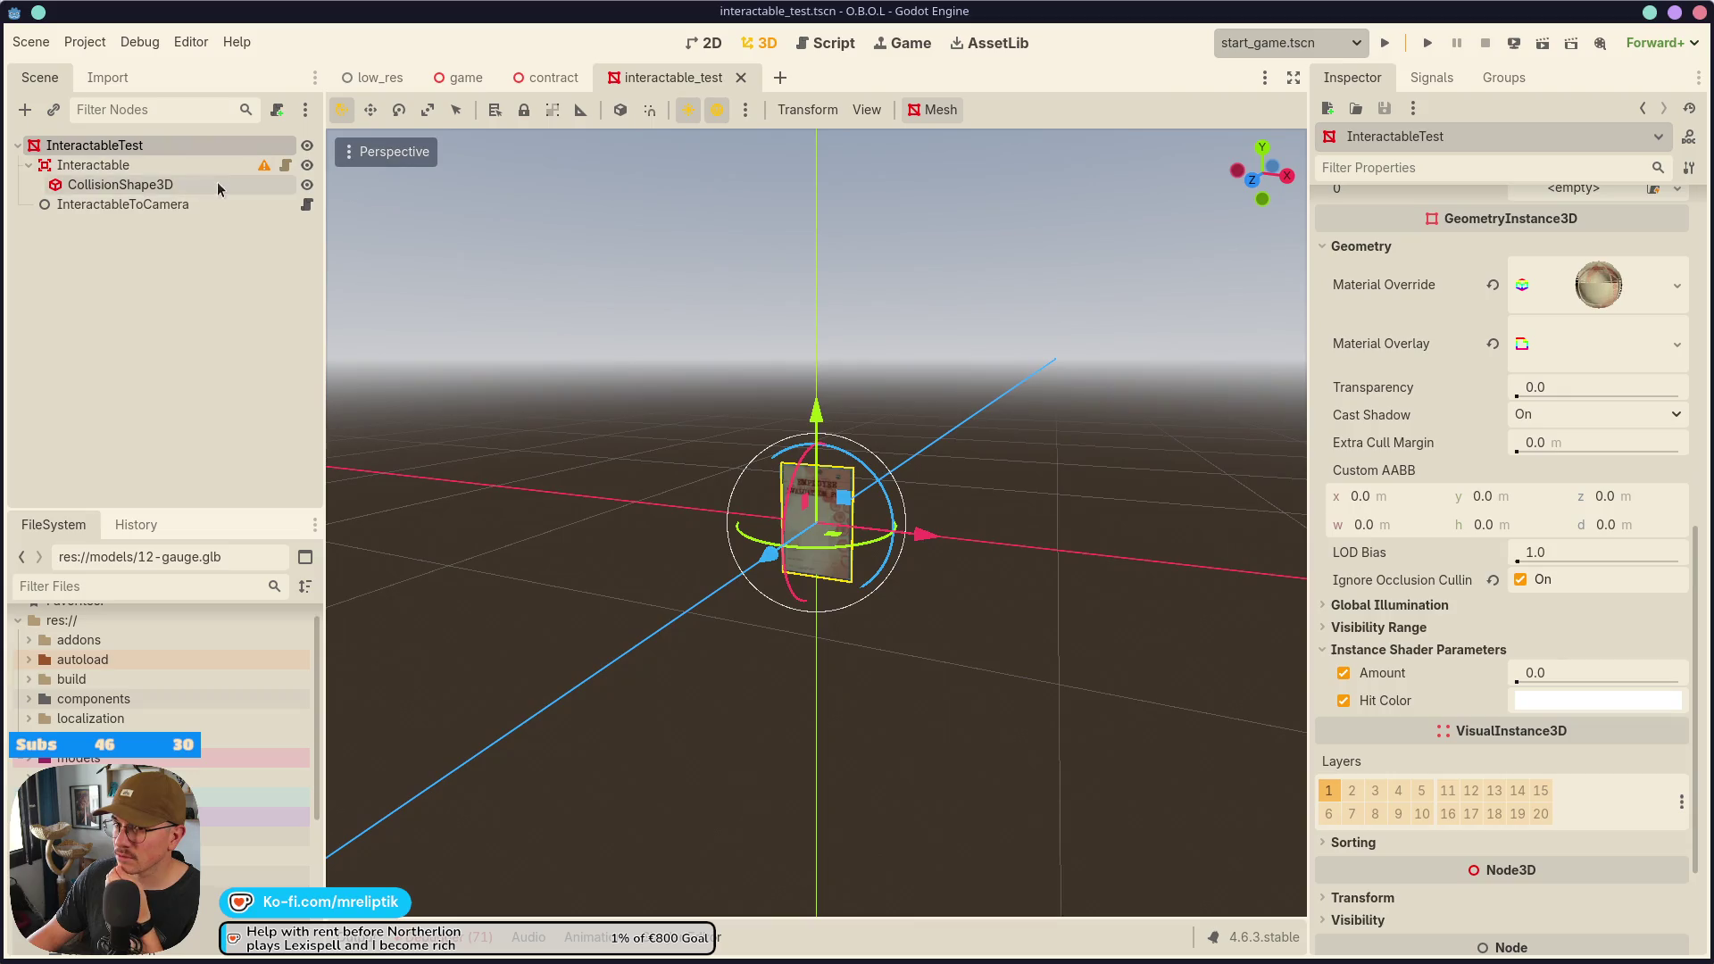
{"action": "left_click", "coordinate": [554, 78]}
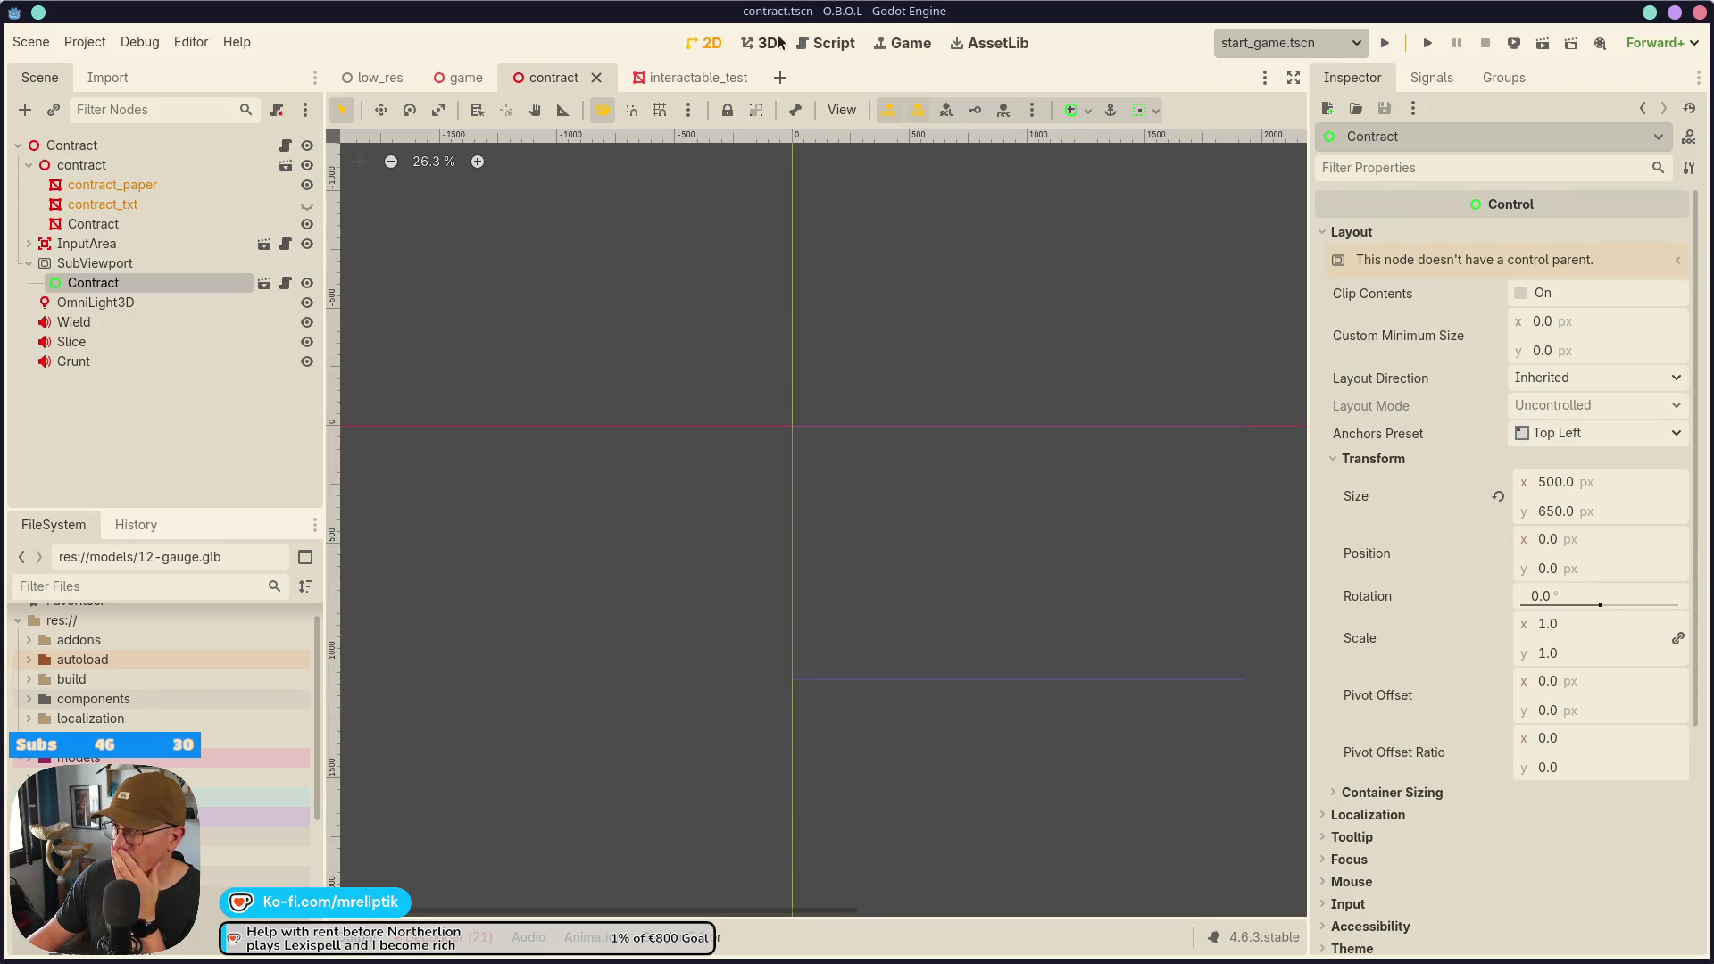
{"action": "left_click", "coordinate": [754, 44]}
{"action": "left_click", "coordinate": [459, 78]}
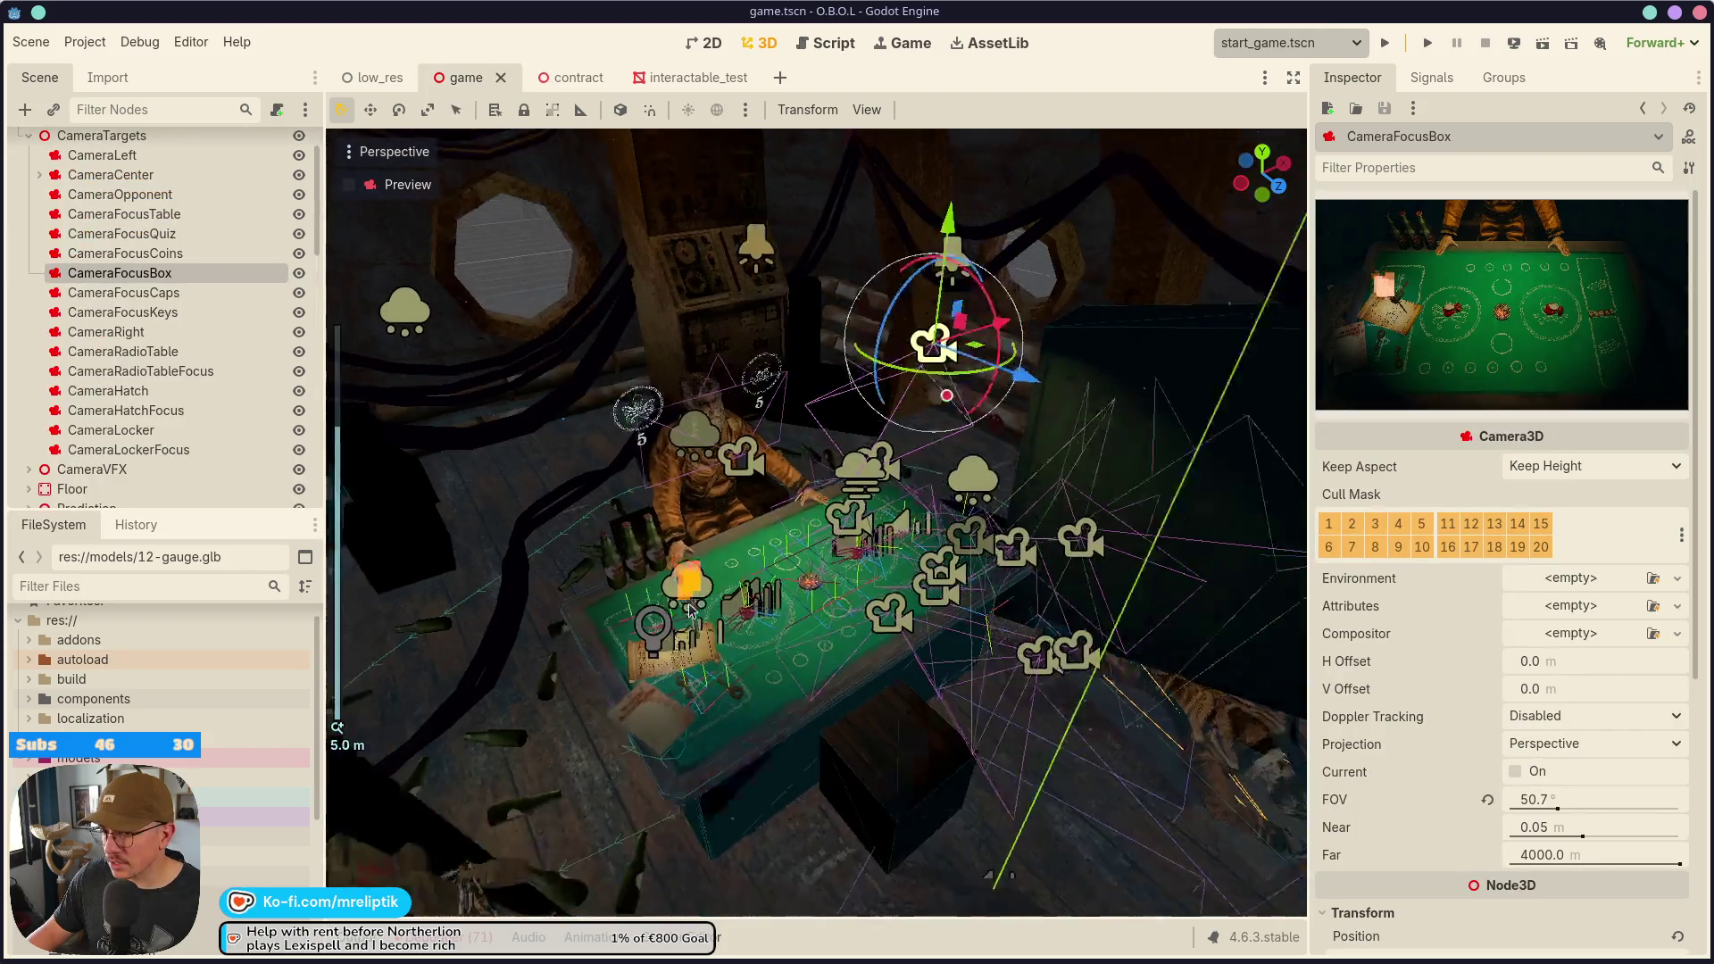
{"action": "left_click", "coordinate": [750, 700]}
{"action": "mouse_move", "coordinate": [750, 700]}
{"action": "left_mouse_down"}
{"action": "mouse_move", "coordinate": [859, 710]}
{"action": "mouse_move", "coordinate": [836, 687]}
{"action": "left_mouse_up"}
{"action": "key", "text": "ctrl+s"}
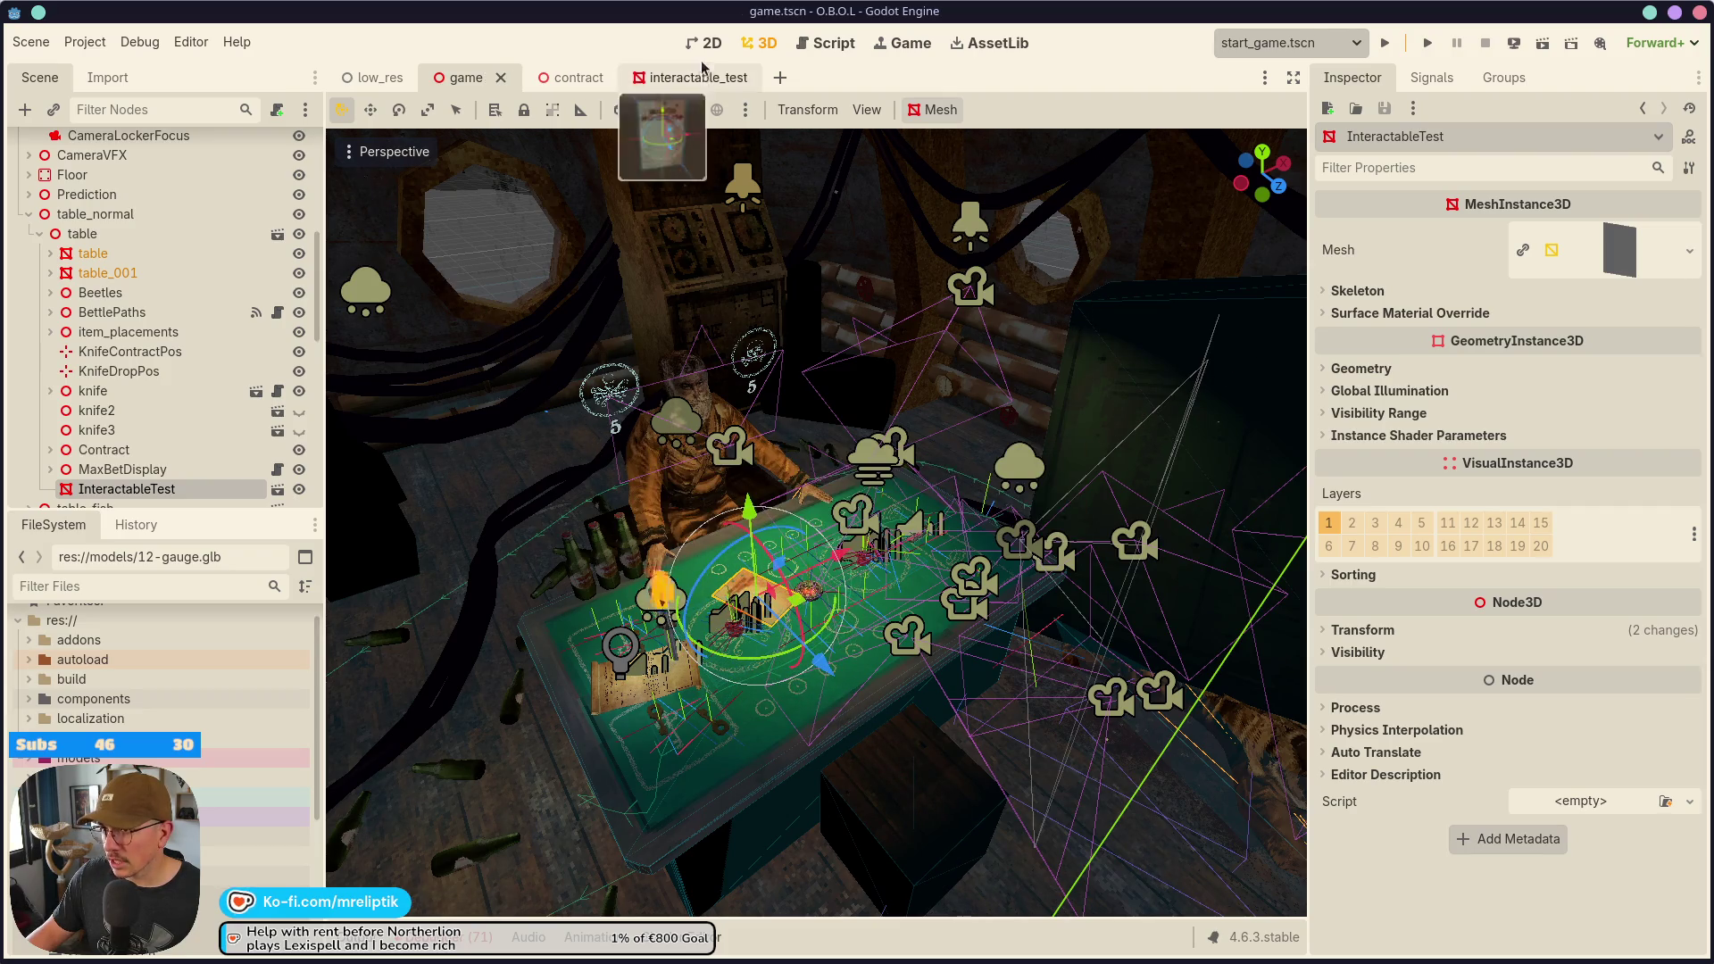
- Open the InteractableToCamera script from the interactable_test scene
{"action": "left_click", "coordinate": [693, 79]}
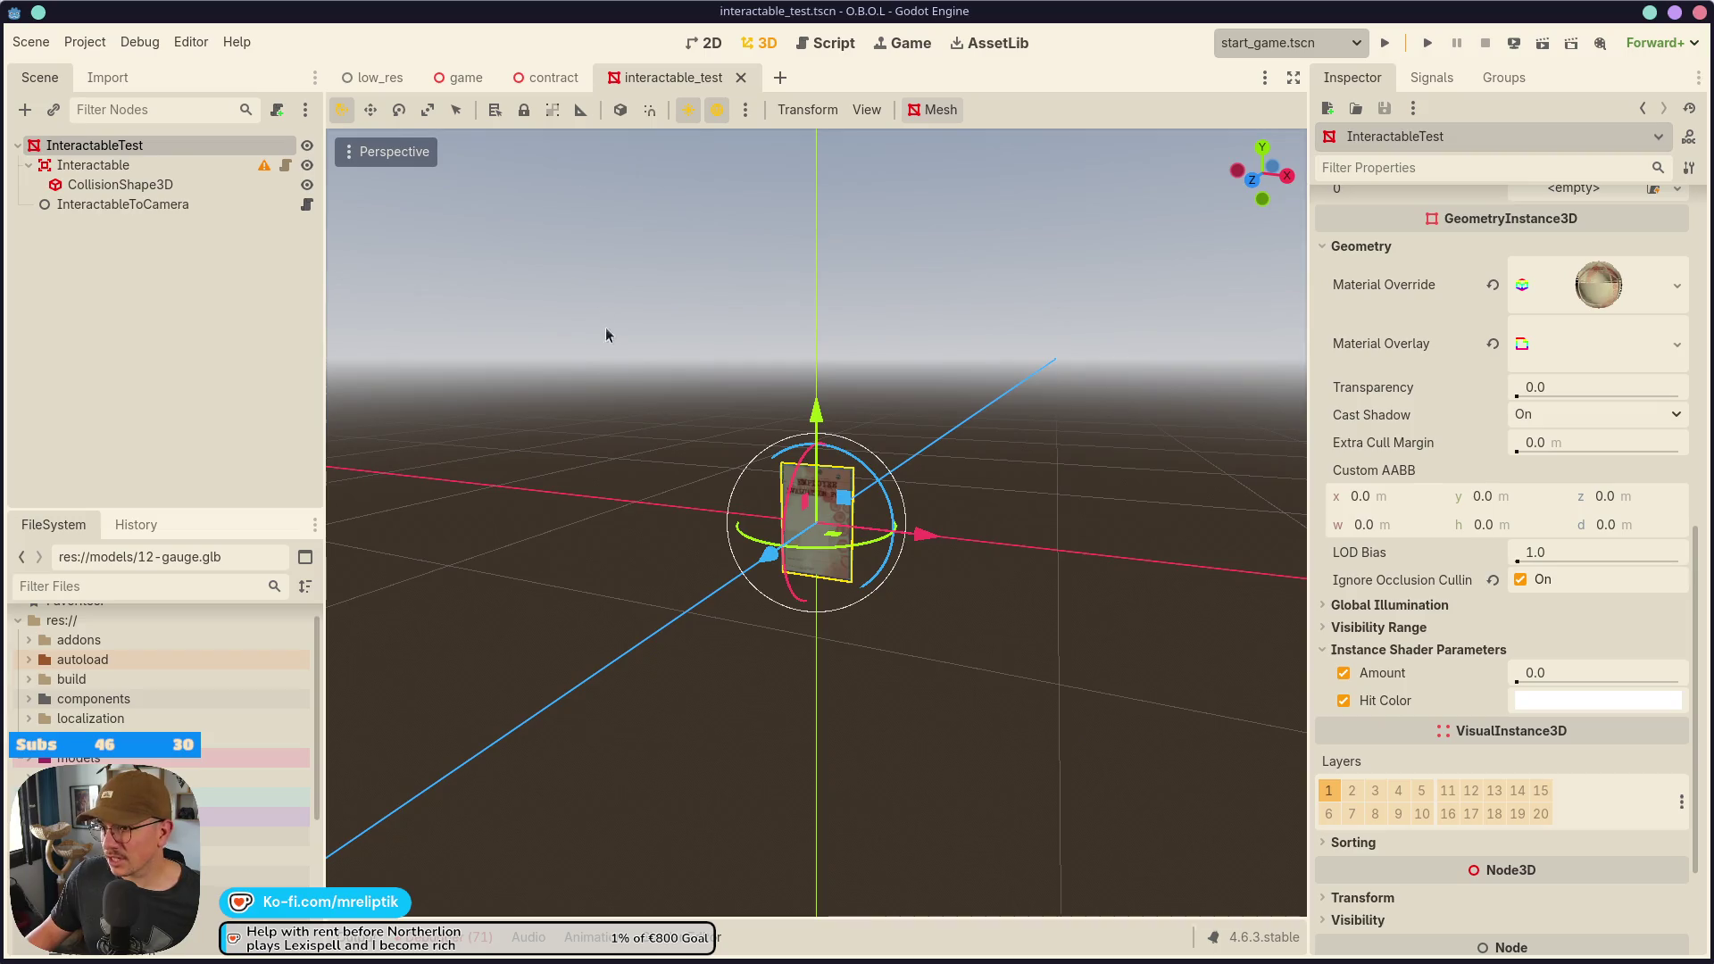
{"action": "scroll", "coordinate": [643, 527], "scroll_direction": "up", "scroll_amount": 3}
{"action": "mouse_move", "coordinate": [643, 528]}
{"action": "left_mouse_down"}
{"action": "mouse_move", "coordinate": [620, 532]}
{"action": "mouse_move", "coordinate": [768, 566]}
{"action": "mouse_move", "coordinate": [737, 588]}
{"action": "mouse_move", "coordinate": [589, 562]}
{"action": "left_mouse_up"}
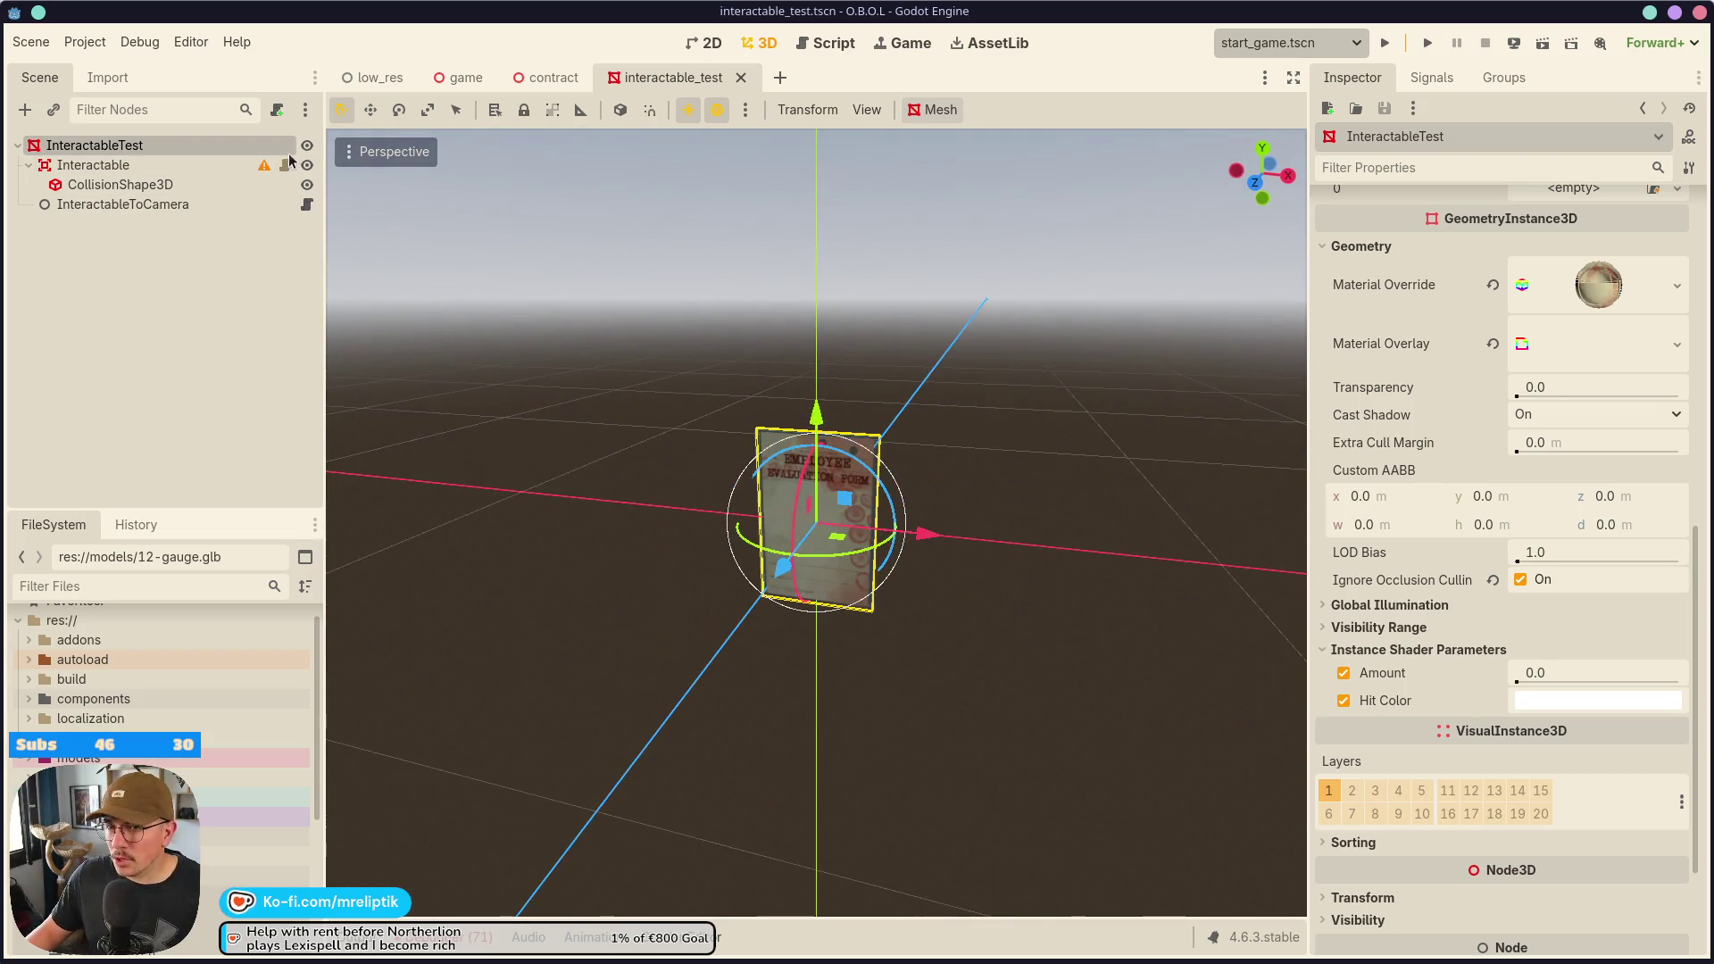
{"action": "left_click", "coordinate": [306, 204]}
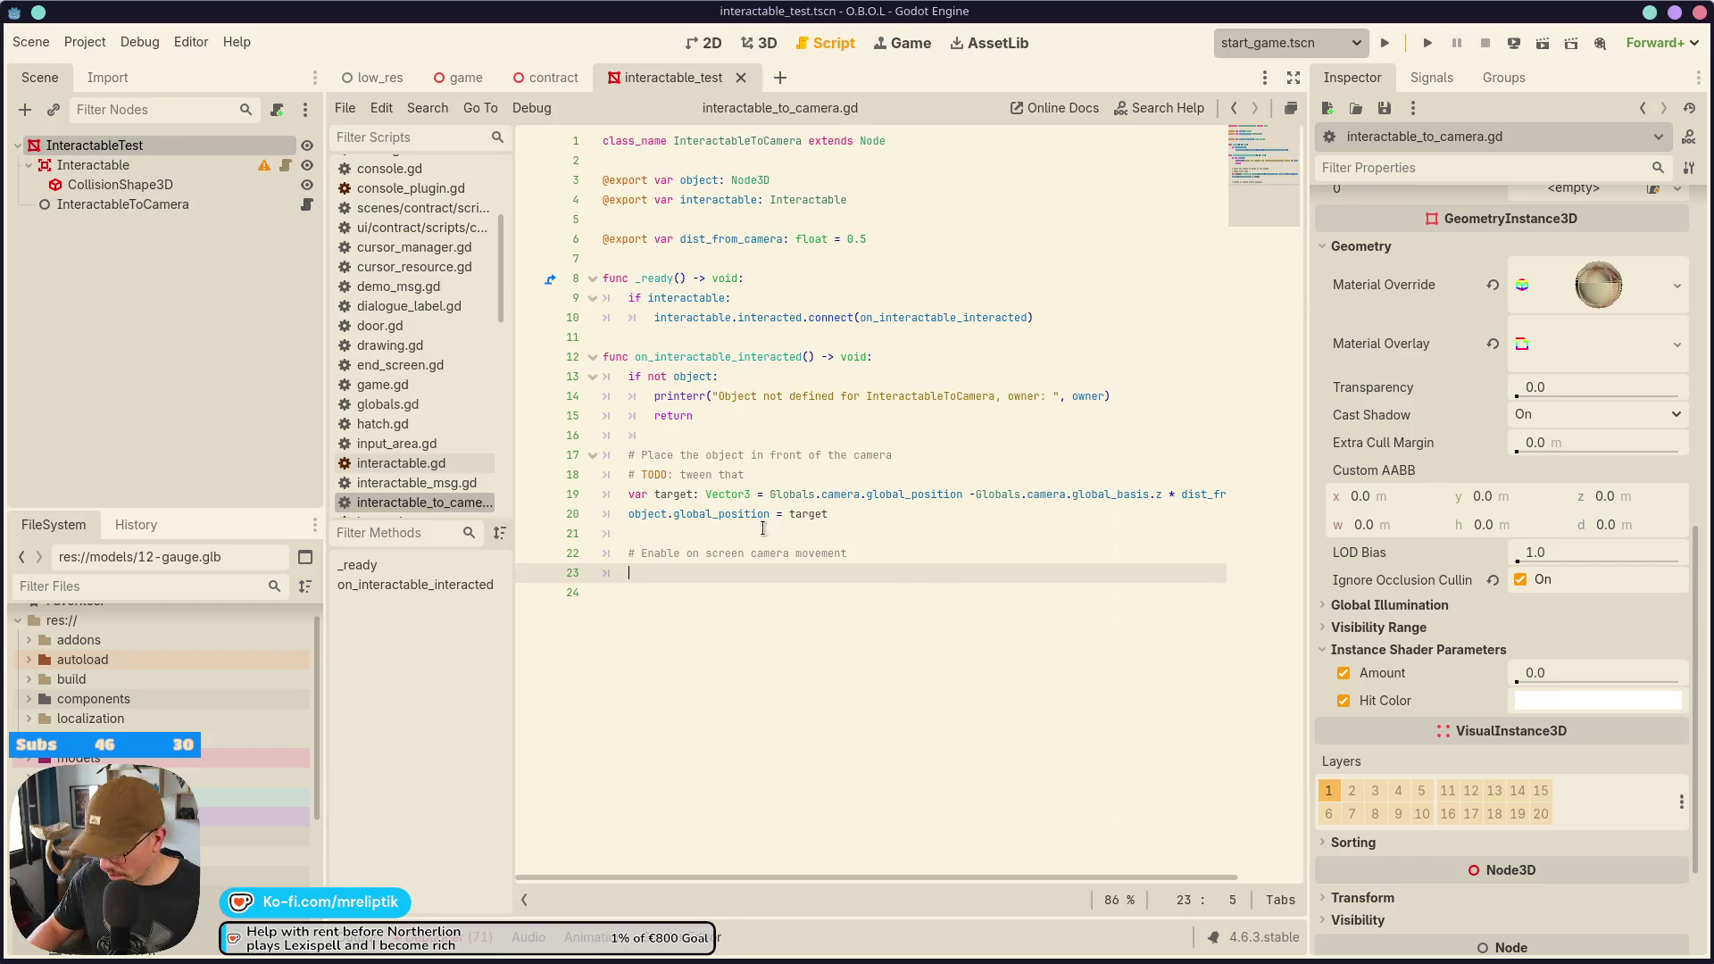
- Write an object.look_at() call on line 23 using autocomplete
{"action": "type", "text": "look_c"}
{"action": "key", "text": "BackSpace"}
{"action": "type", "text": "at("}
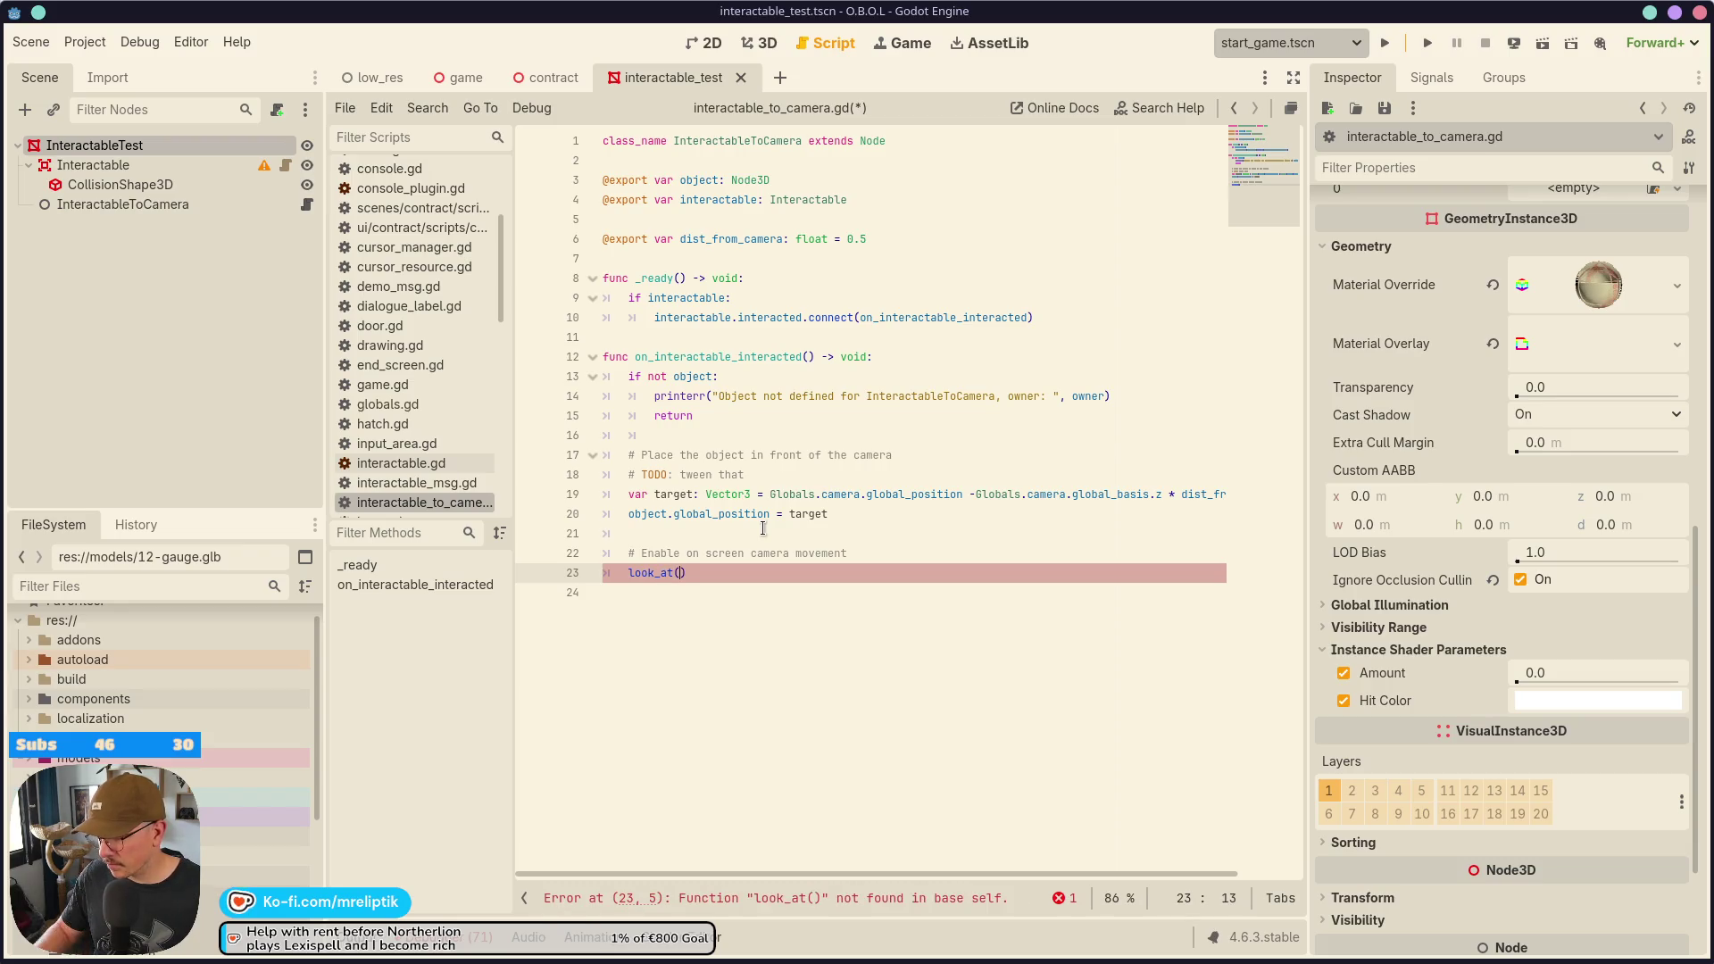
{"action": "left_click_drag", "start_coordinate": [692, 581], "coordinate": [628, 574]}
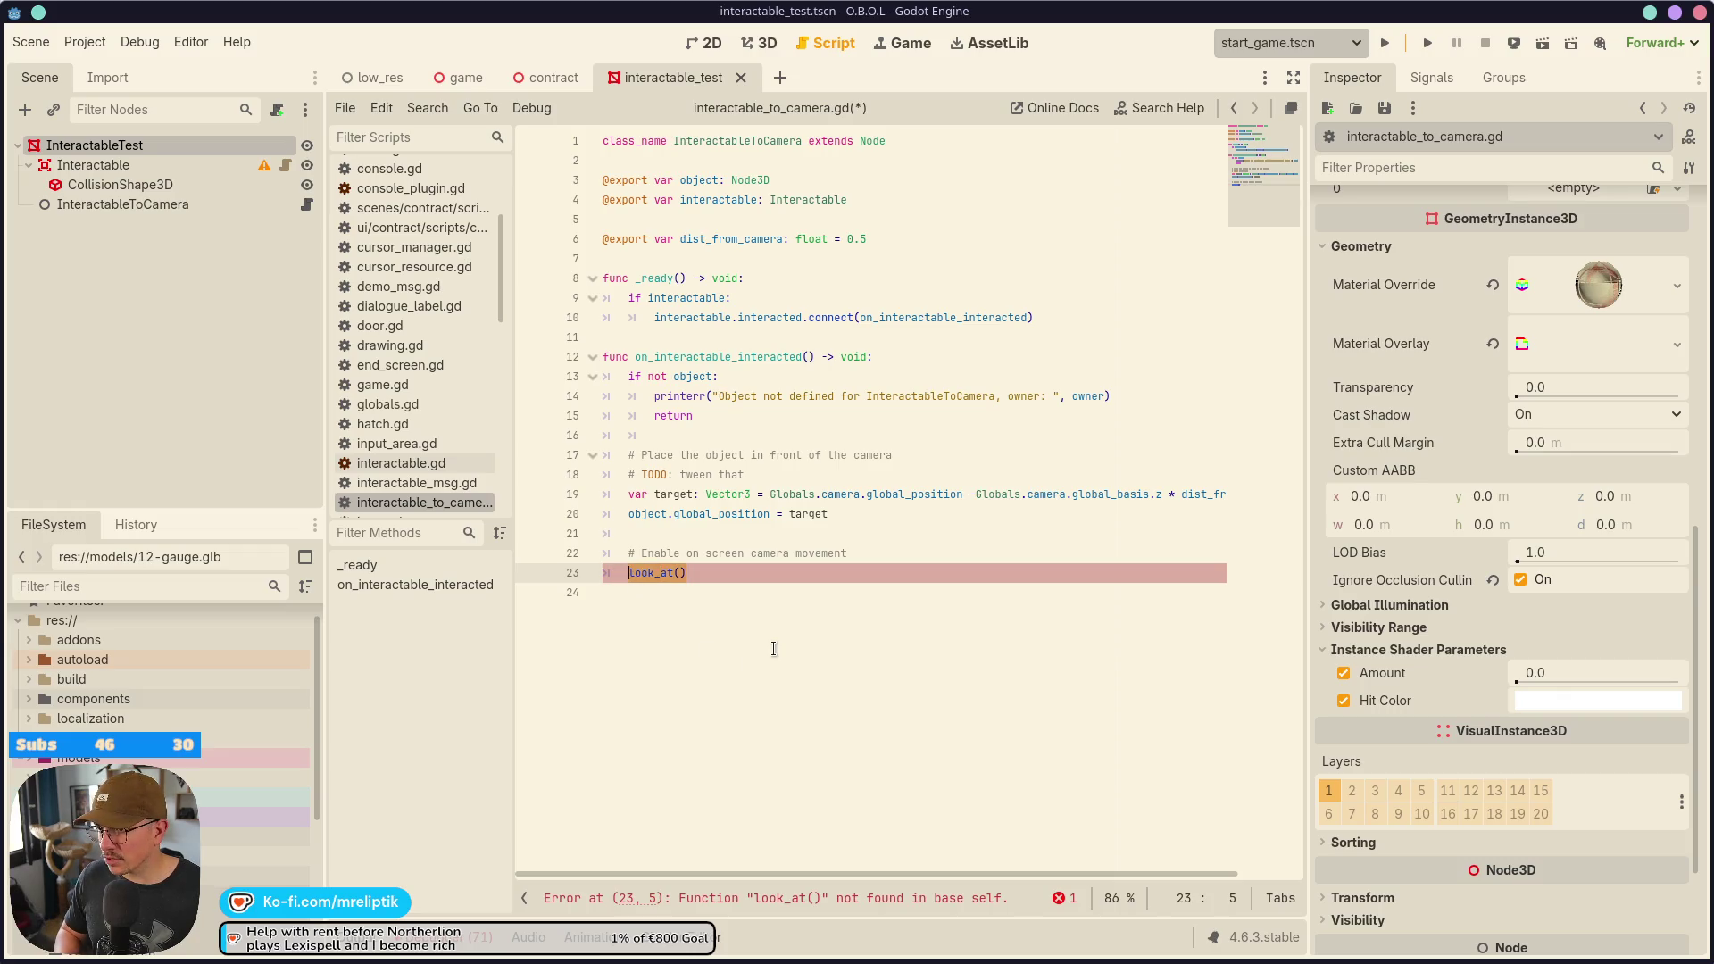
{"action": "type", "text": "object.loo"}
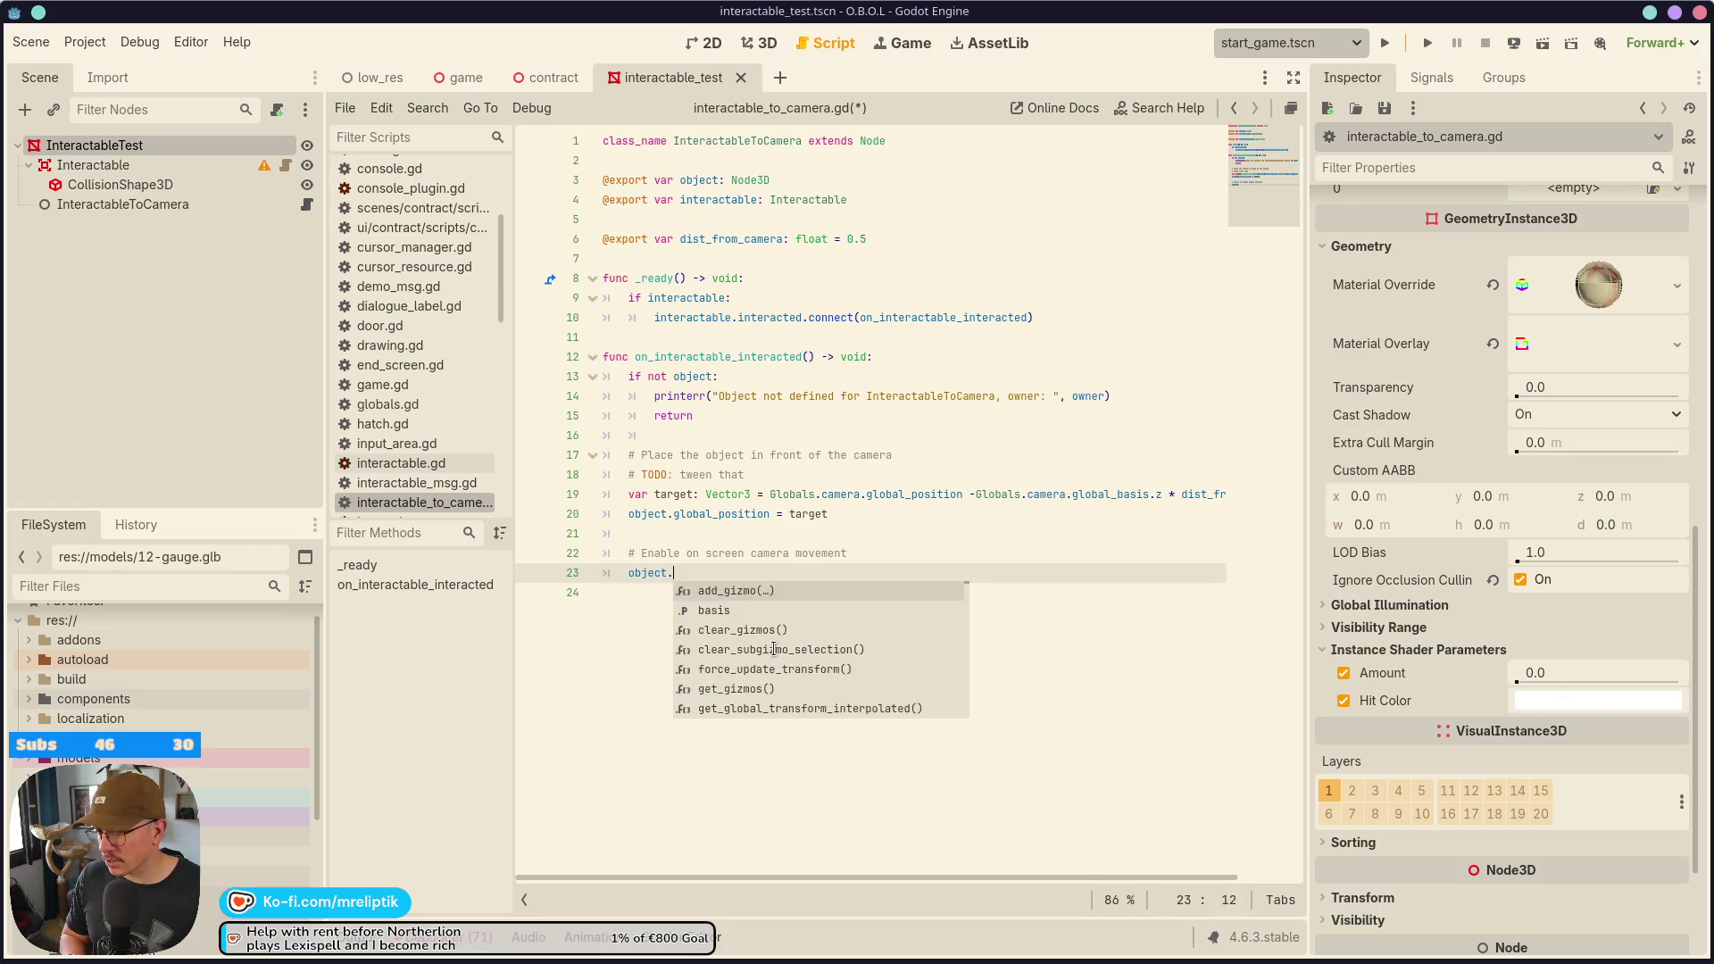
{"action": "key", "text": "Return"}
- Read the Node3D look_at documentation, then return to the interactable_to_camera.gd script
{"action": "left_click", "coordinate": [693, 574], "text": "ctrl"}
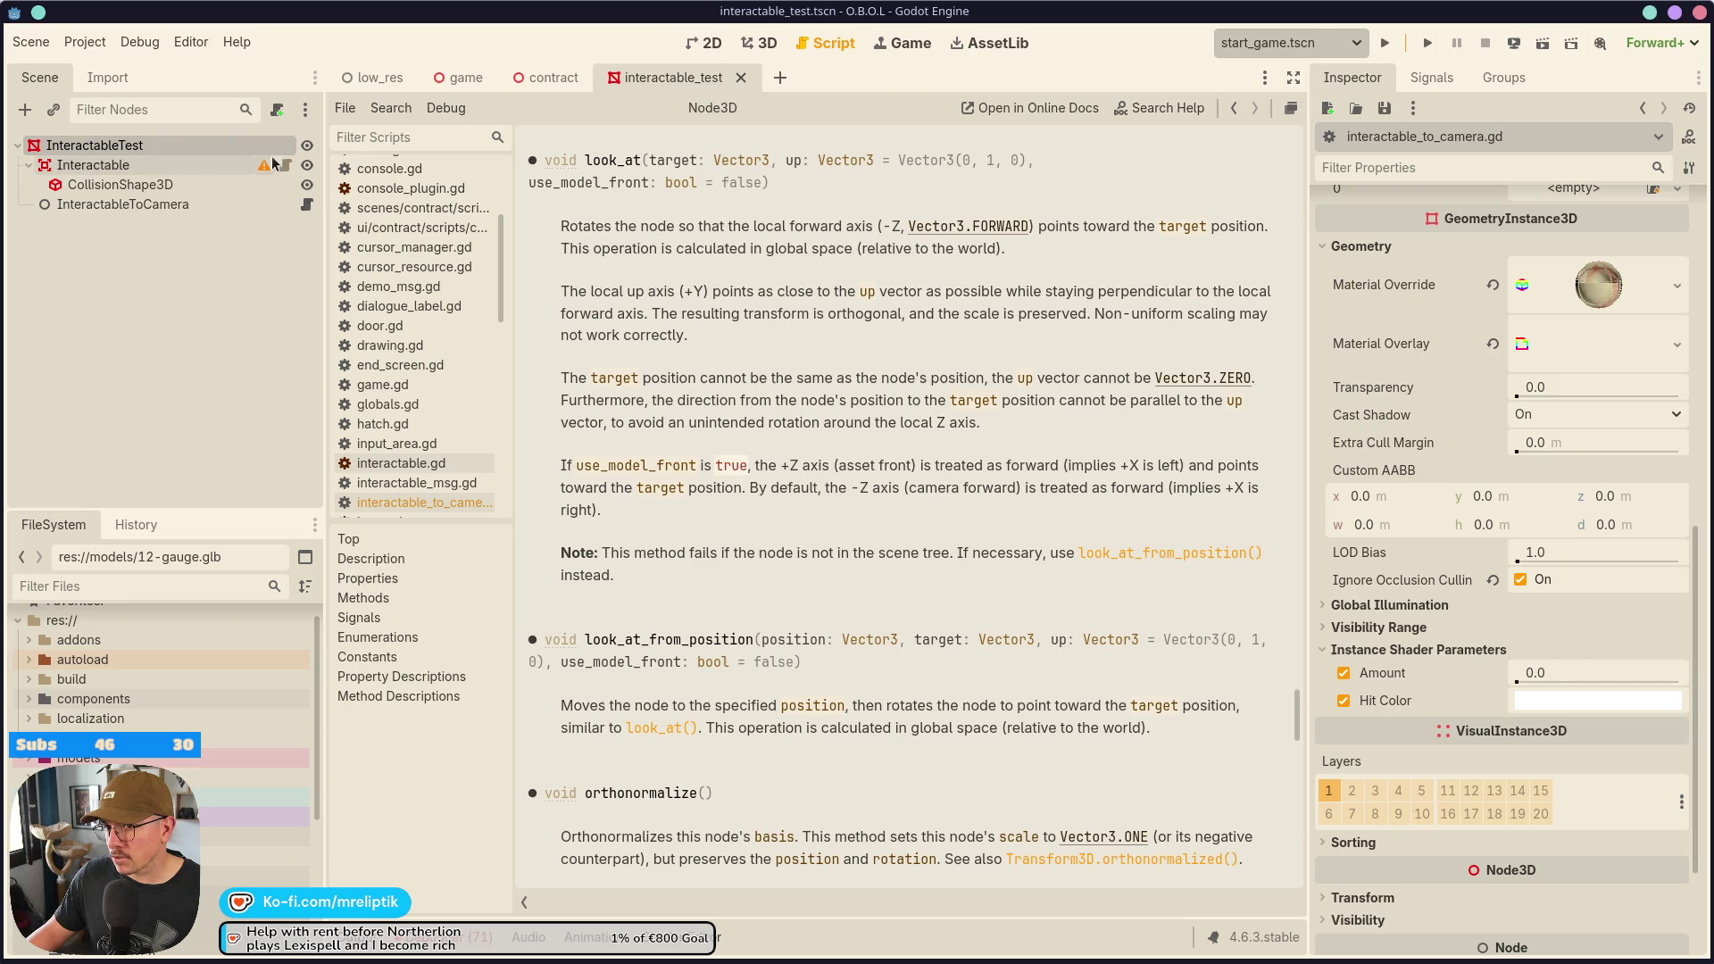
{"action": "left_click", "coordinate": [306, 204]}
{"action": "left_click", "coordinate": [891, 48]}
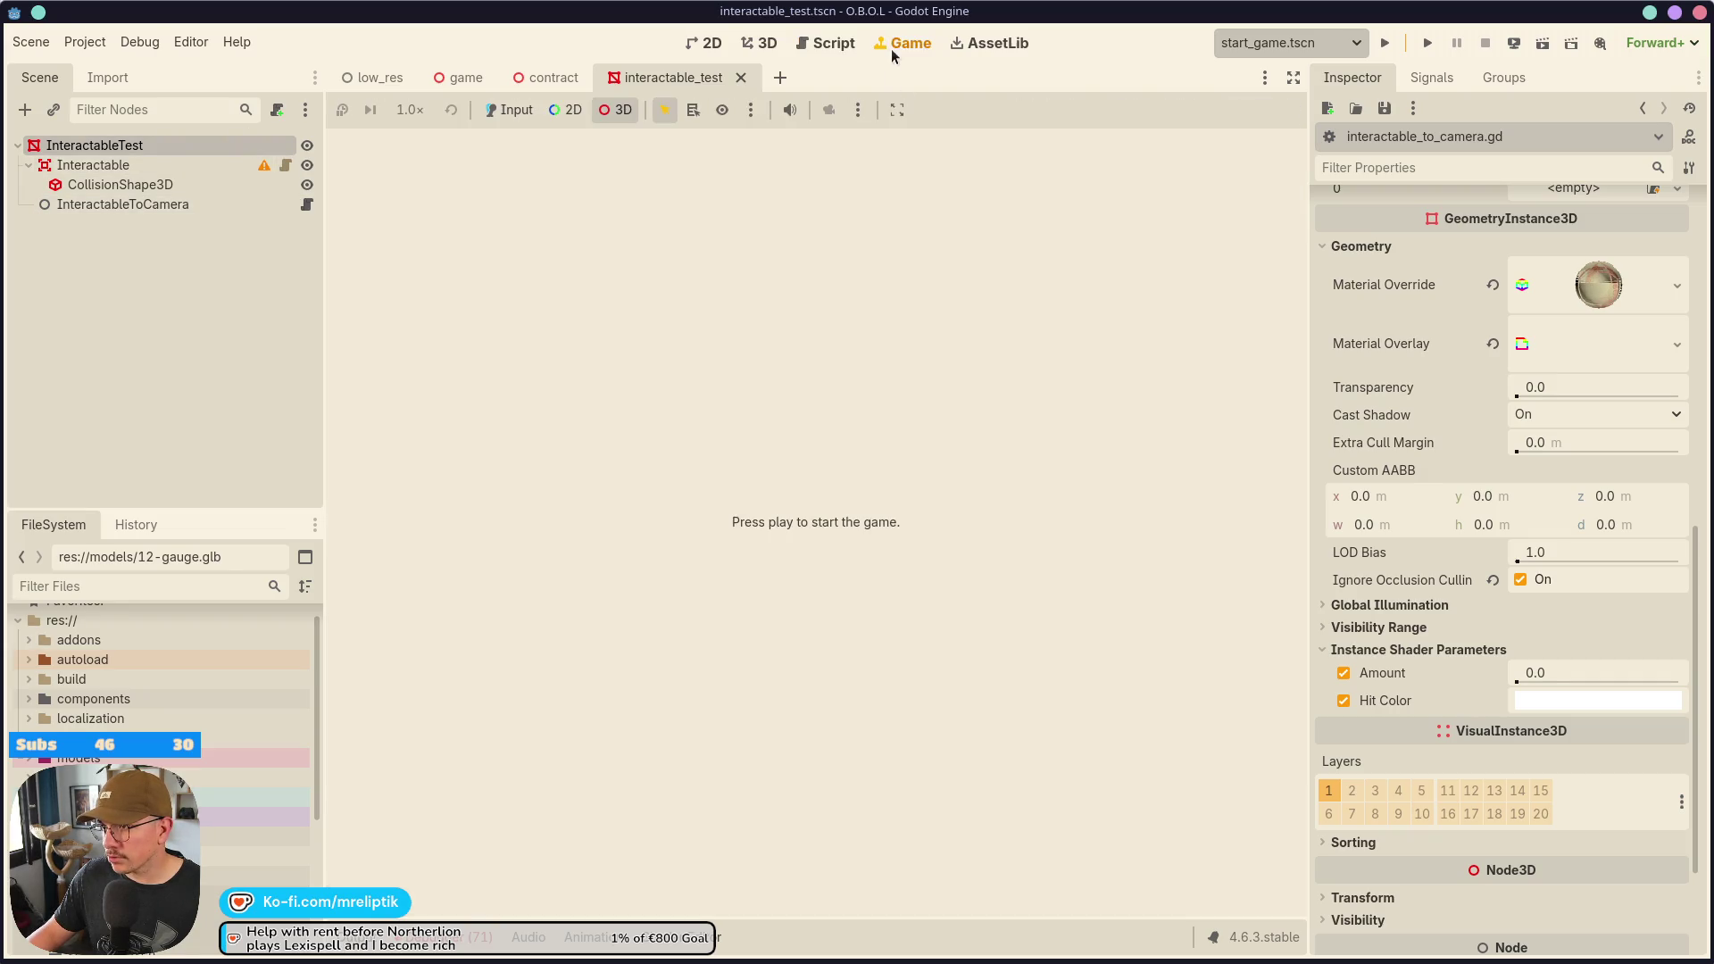
- Complete the call as object.look_at(Globals.camera.global_position, Vector3.UP, true)
{"action": "left_click", "coordinate": [759, 43]}
{"action": "mouse_move", "coordinate": [678, 603]}
{"action": "left_mouse_down"}
{"action": "mouse_move", "coordinate": [533, 591]}
{"action": "mouse_move", "coordinate": [937, 535]}
{"action": "left_mouse_up"}
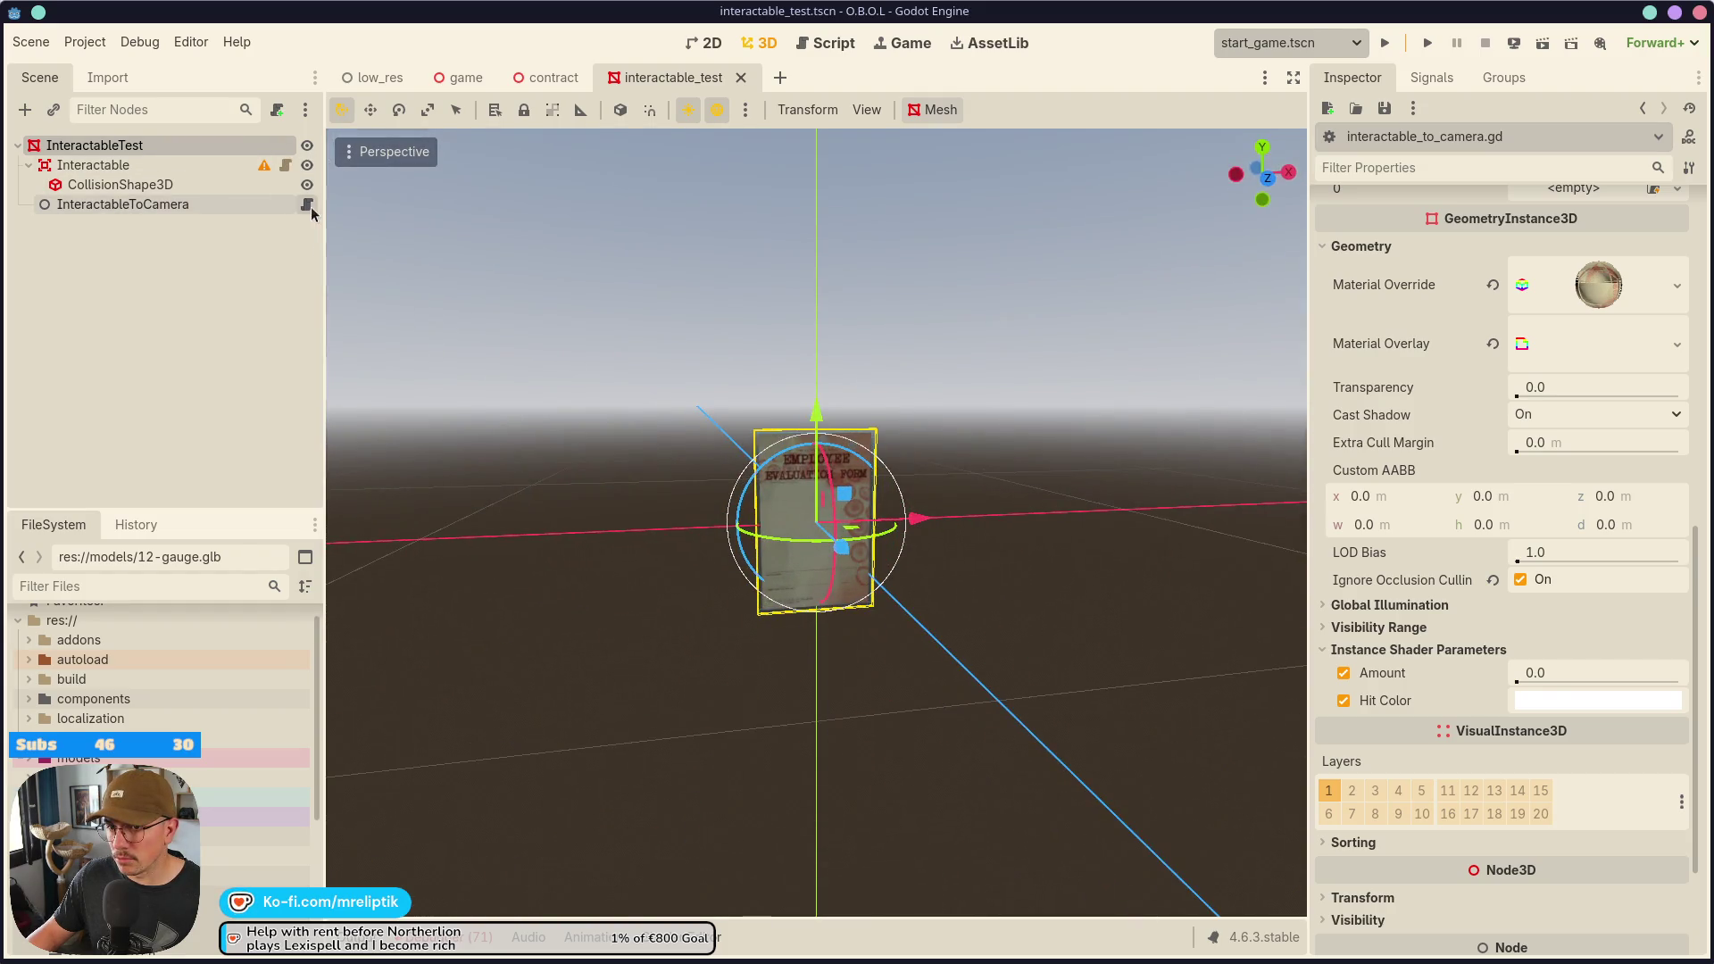
{"action": "left_click", "coordinate": [306, 204]}
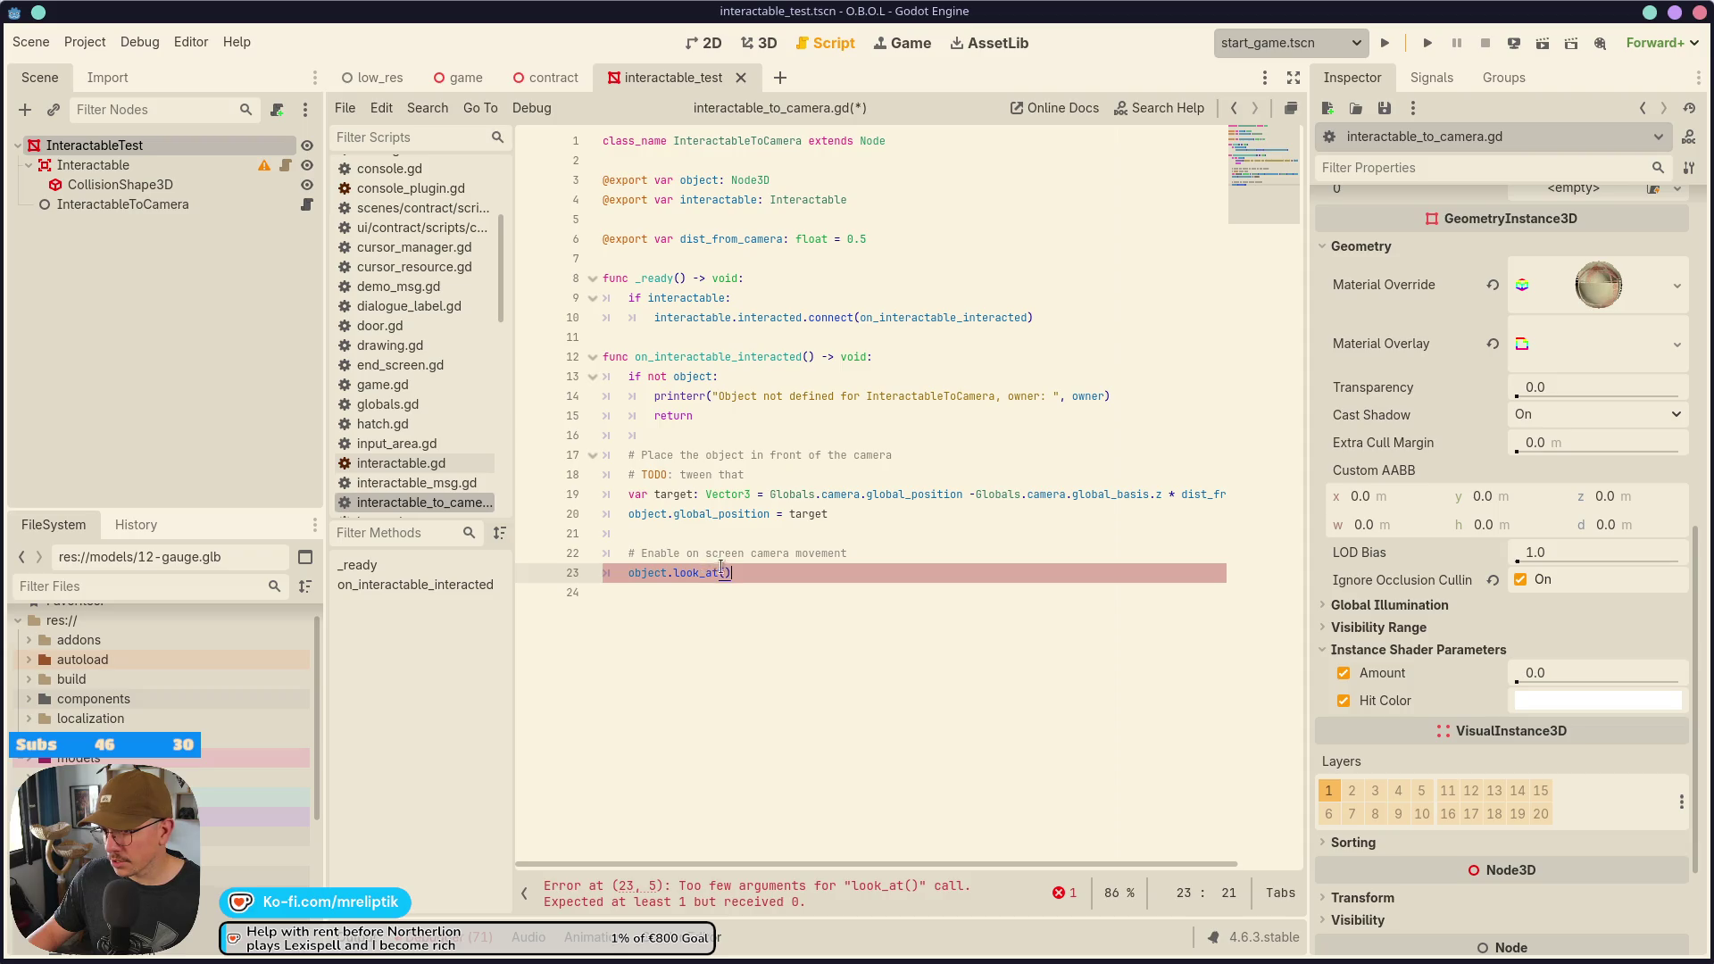
{"action": "left_click", "coordinate": [734, 626]}
{"action": "key", "text": "Up"}
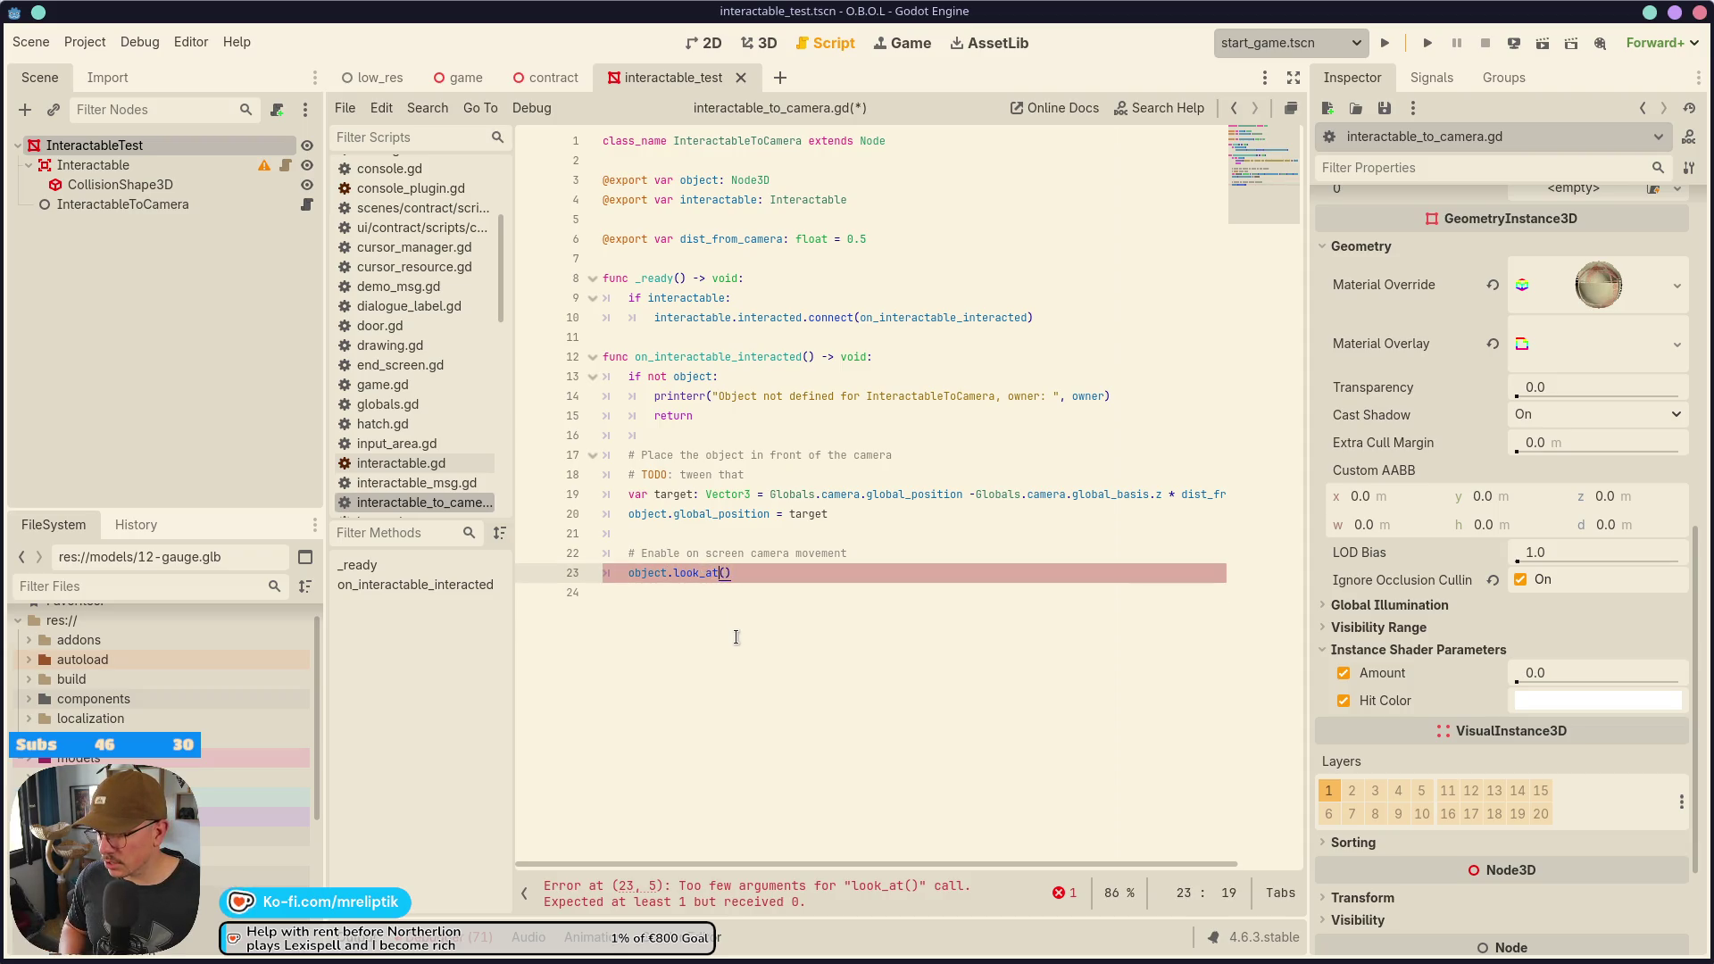
{"action": "type", "text": "Globals.cam"}
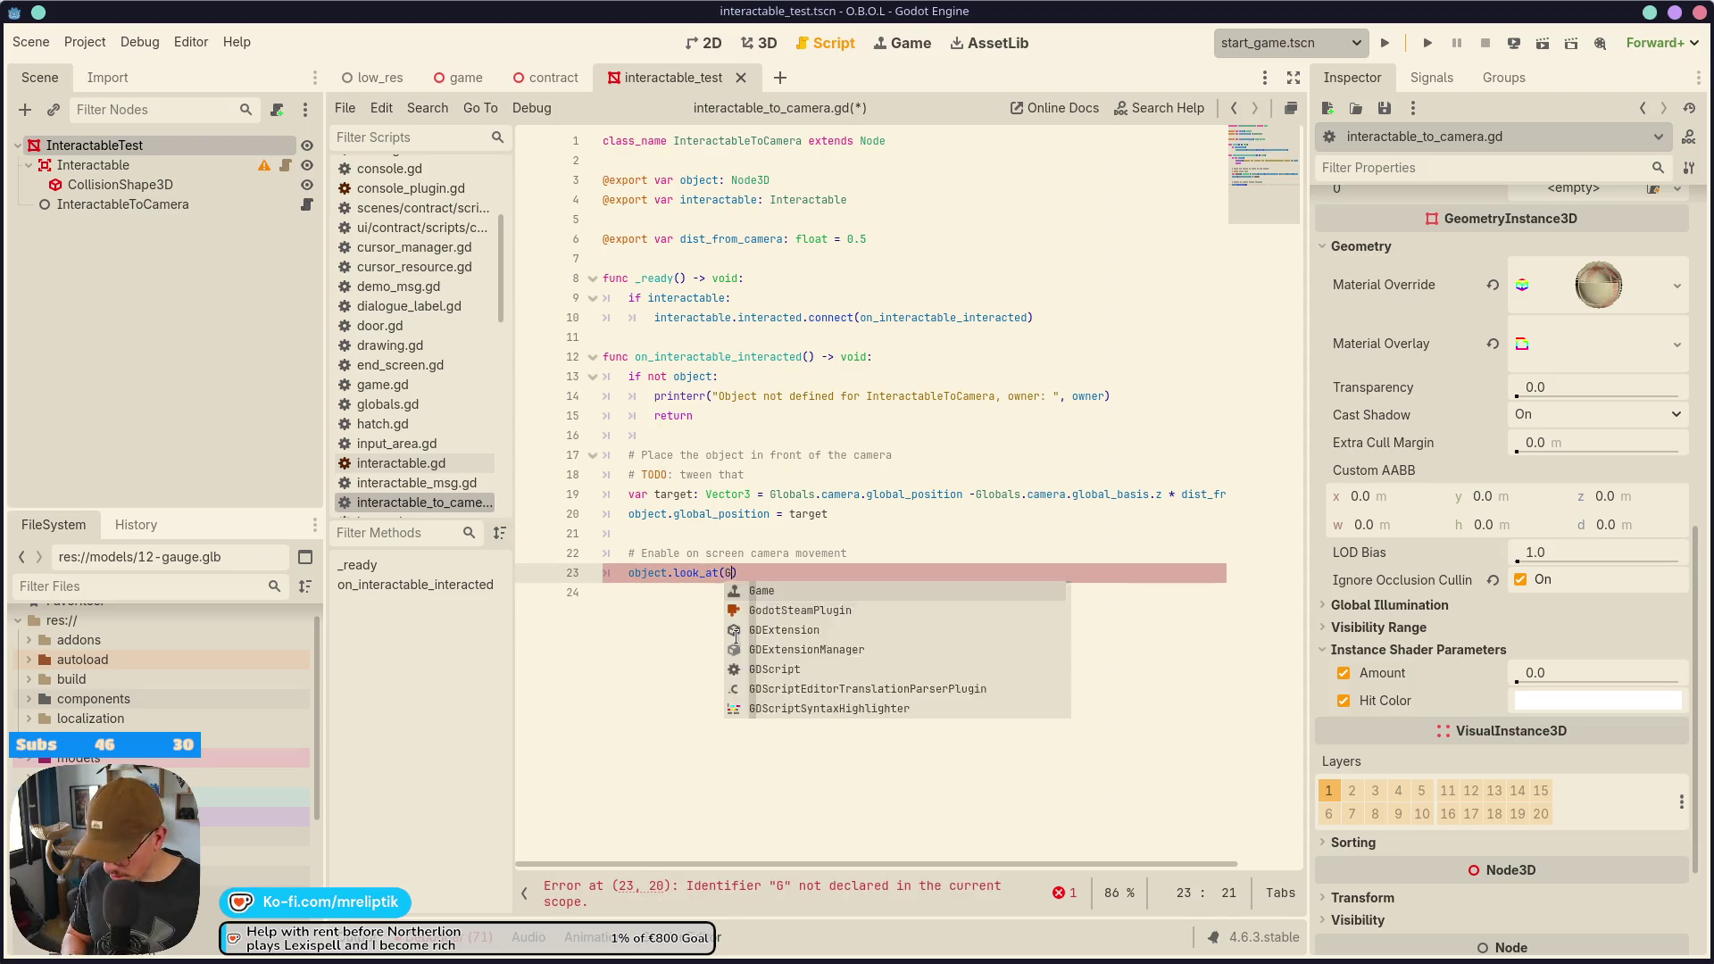
{"action": "key", "text": "Return"}
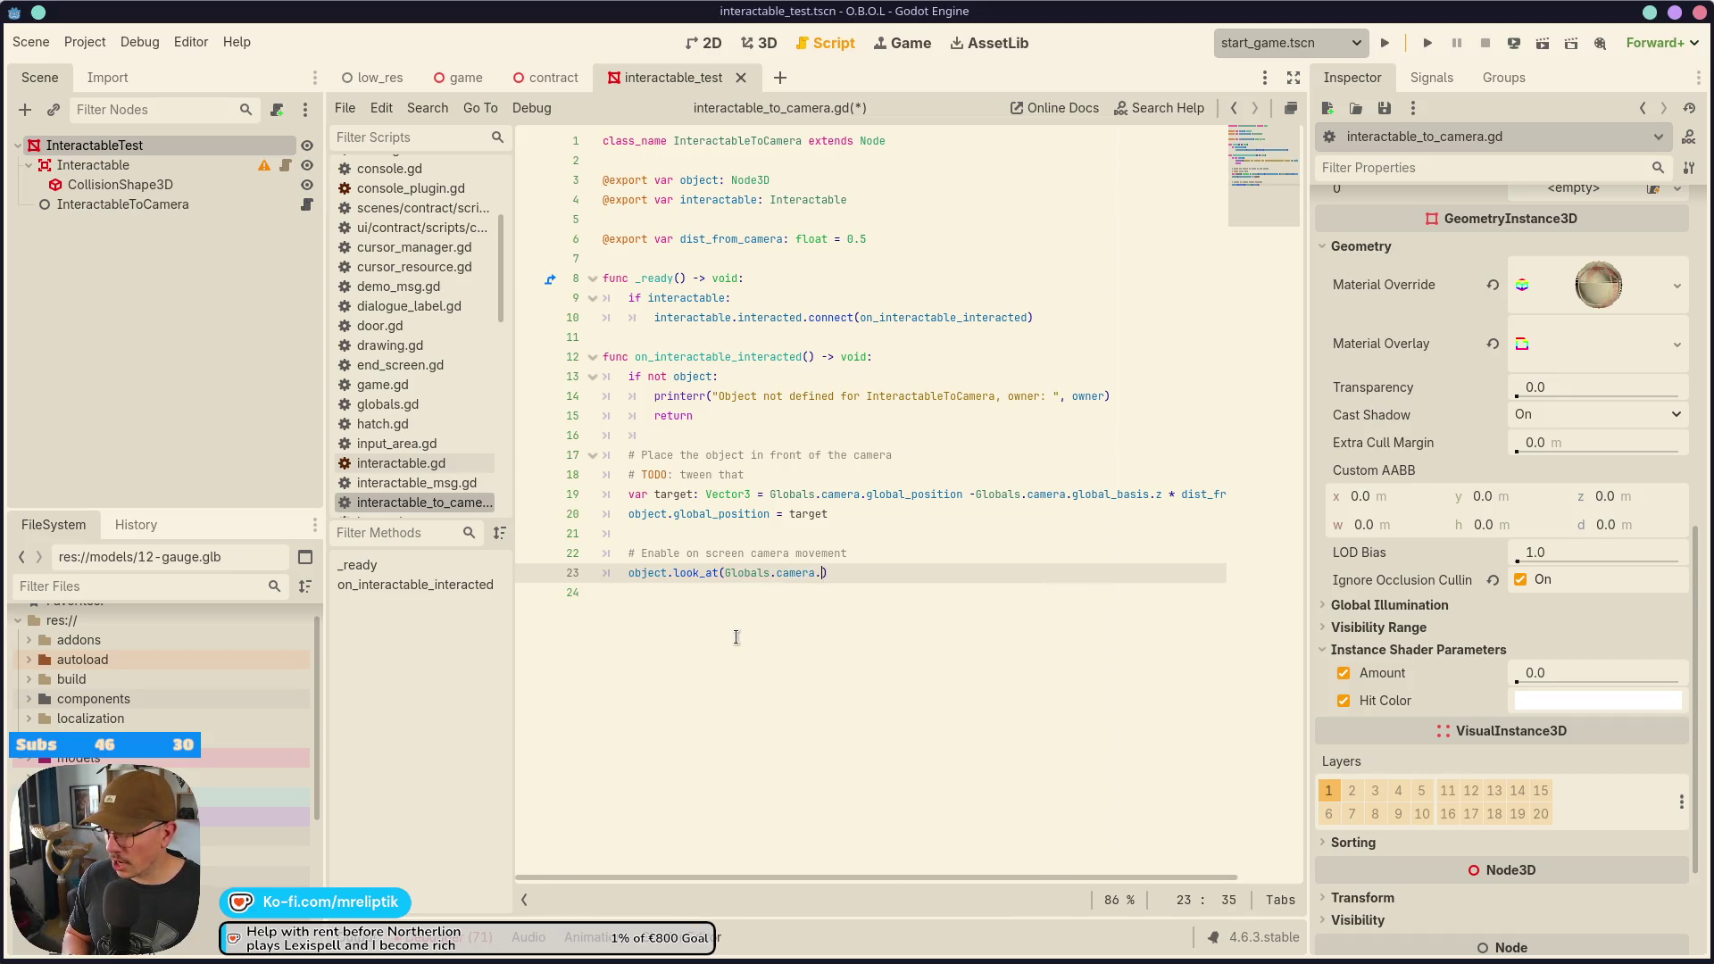
{"action": "type", "text": ".glob"}
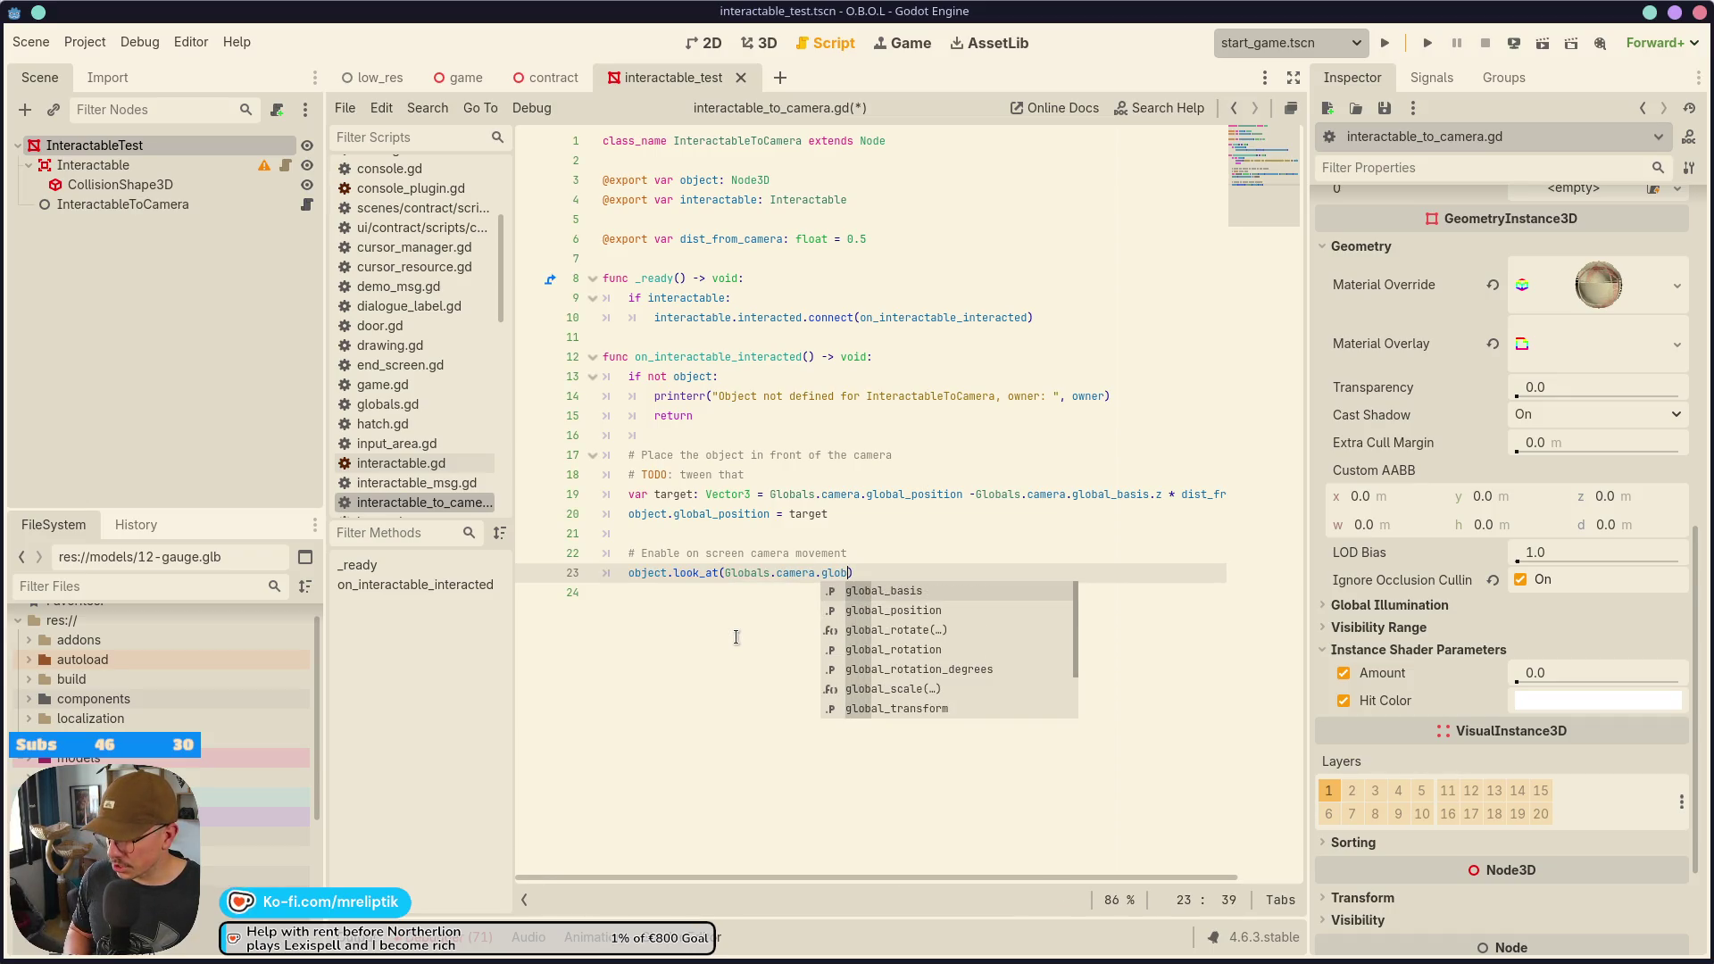
{"action": "key", "text": "Down"}
{"action": "key", "text": "Return"}
{"action": "type", "text": ", V"}
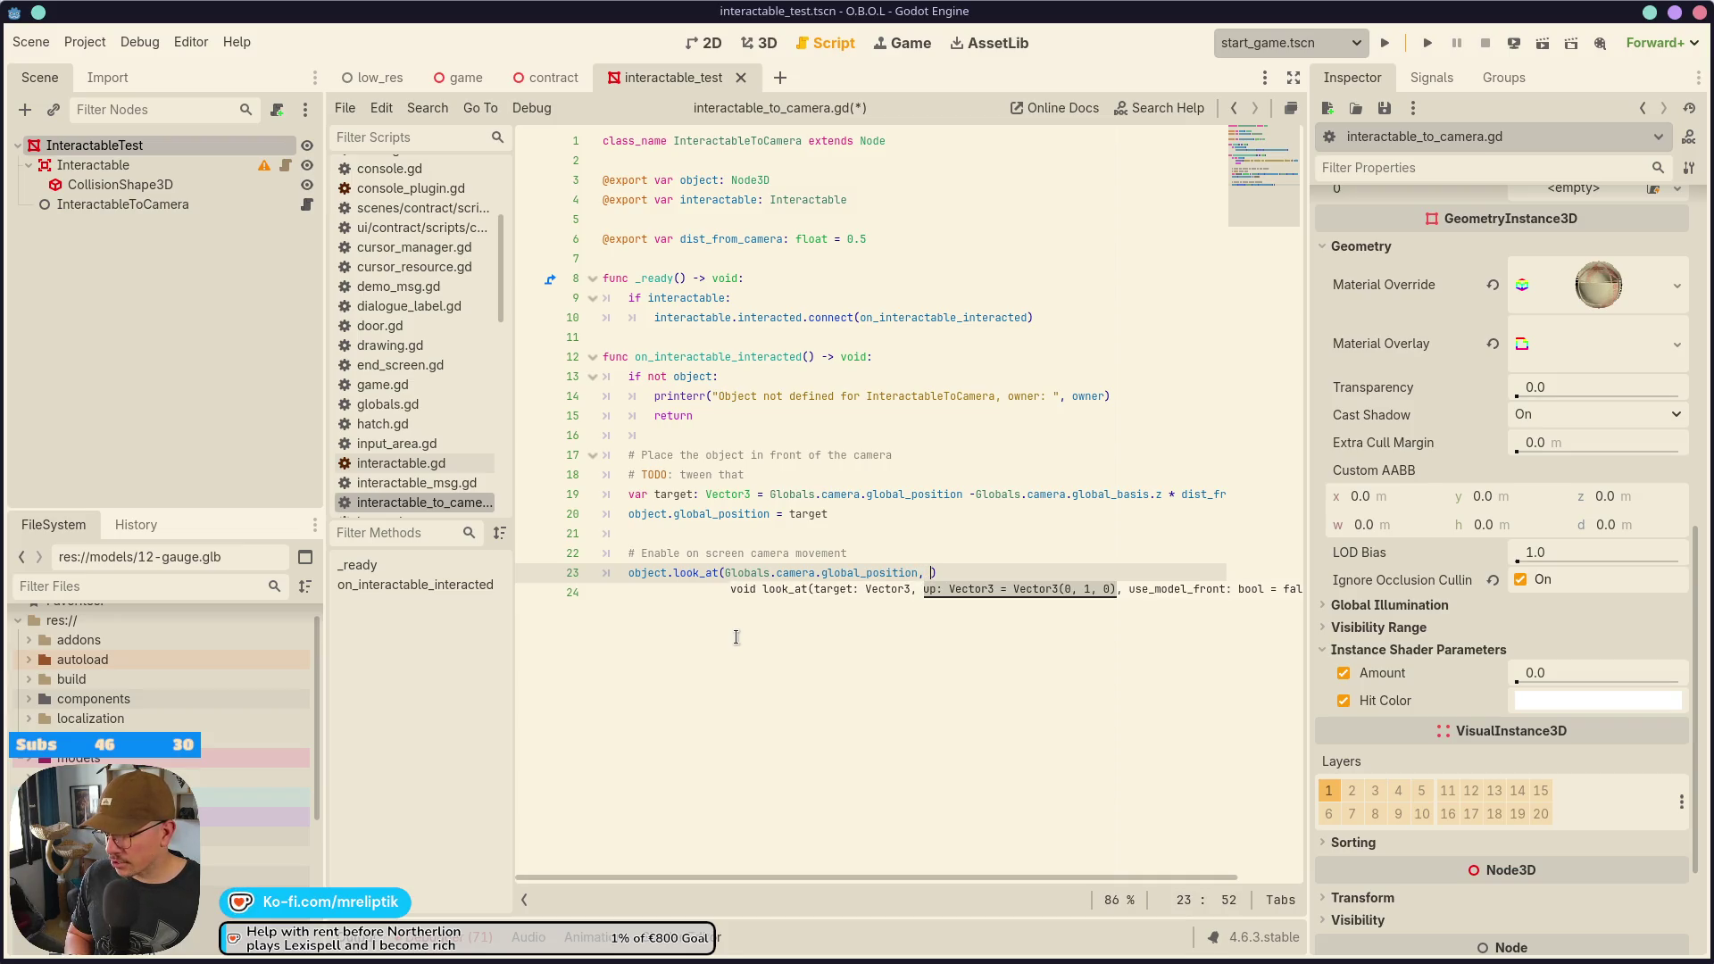
{"action": "type", "text": "ector3."}
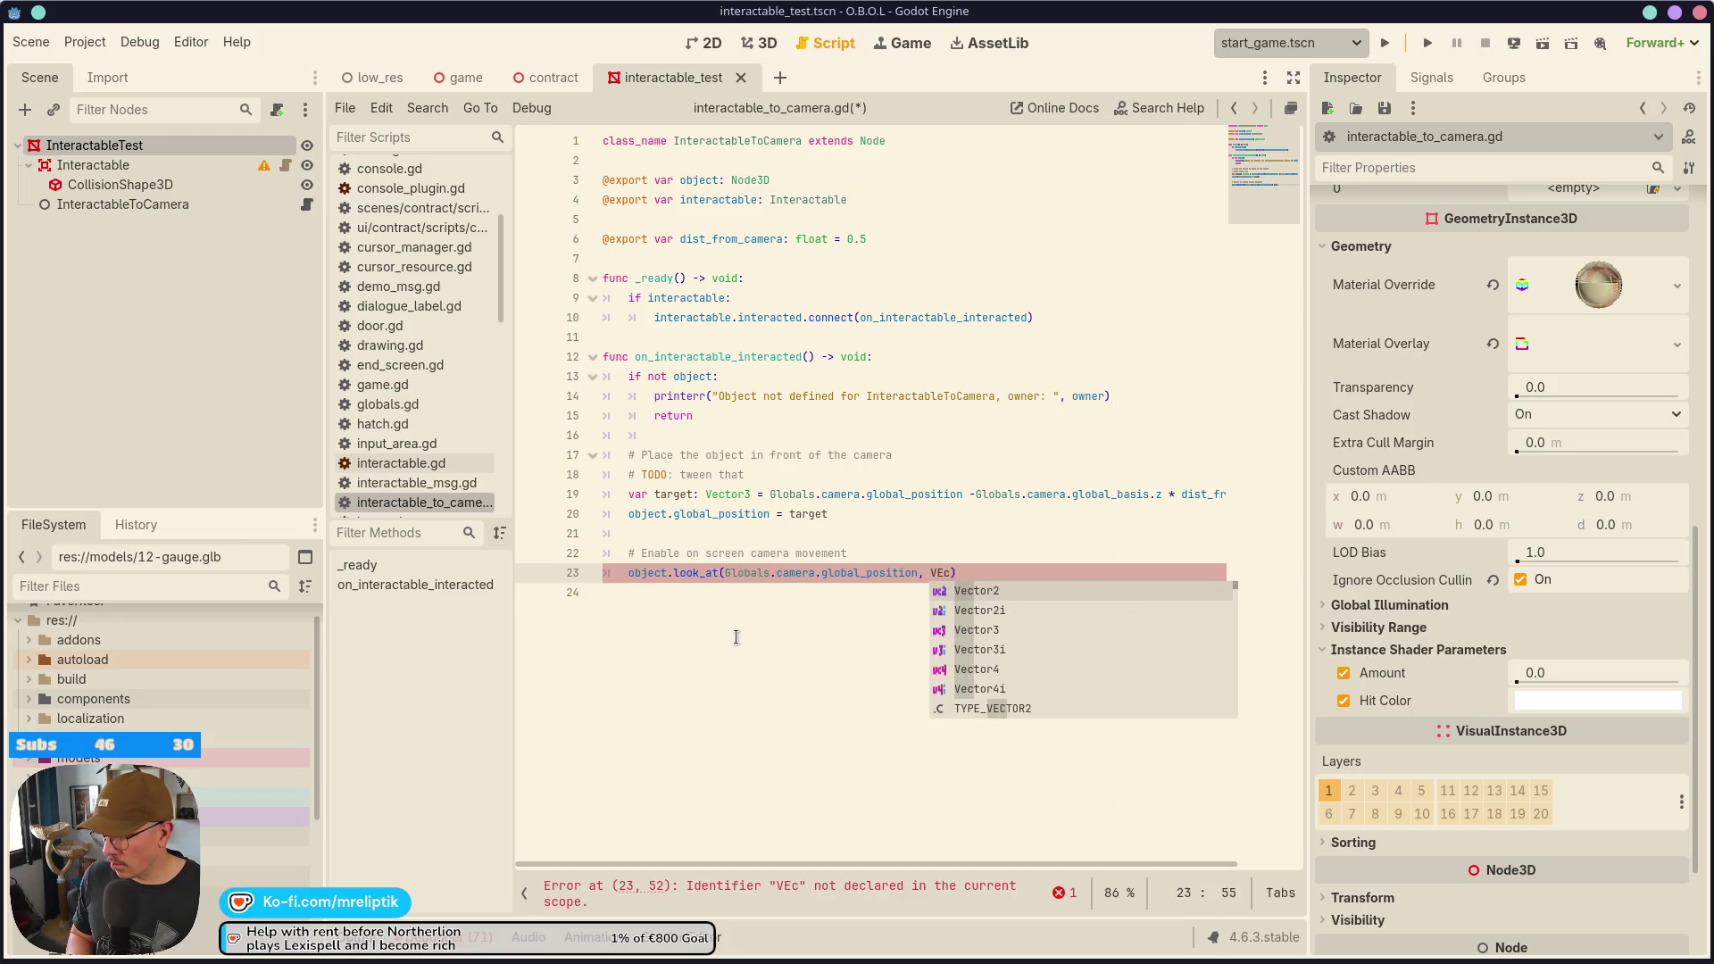
{"action": "type", "text": "UP, "}
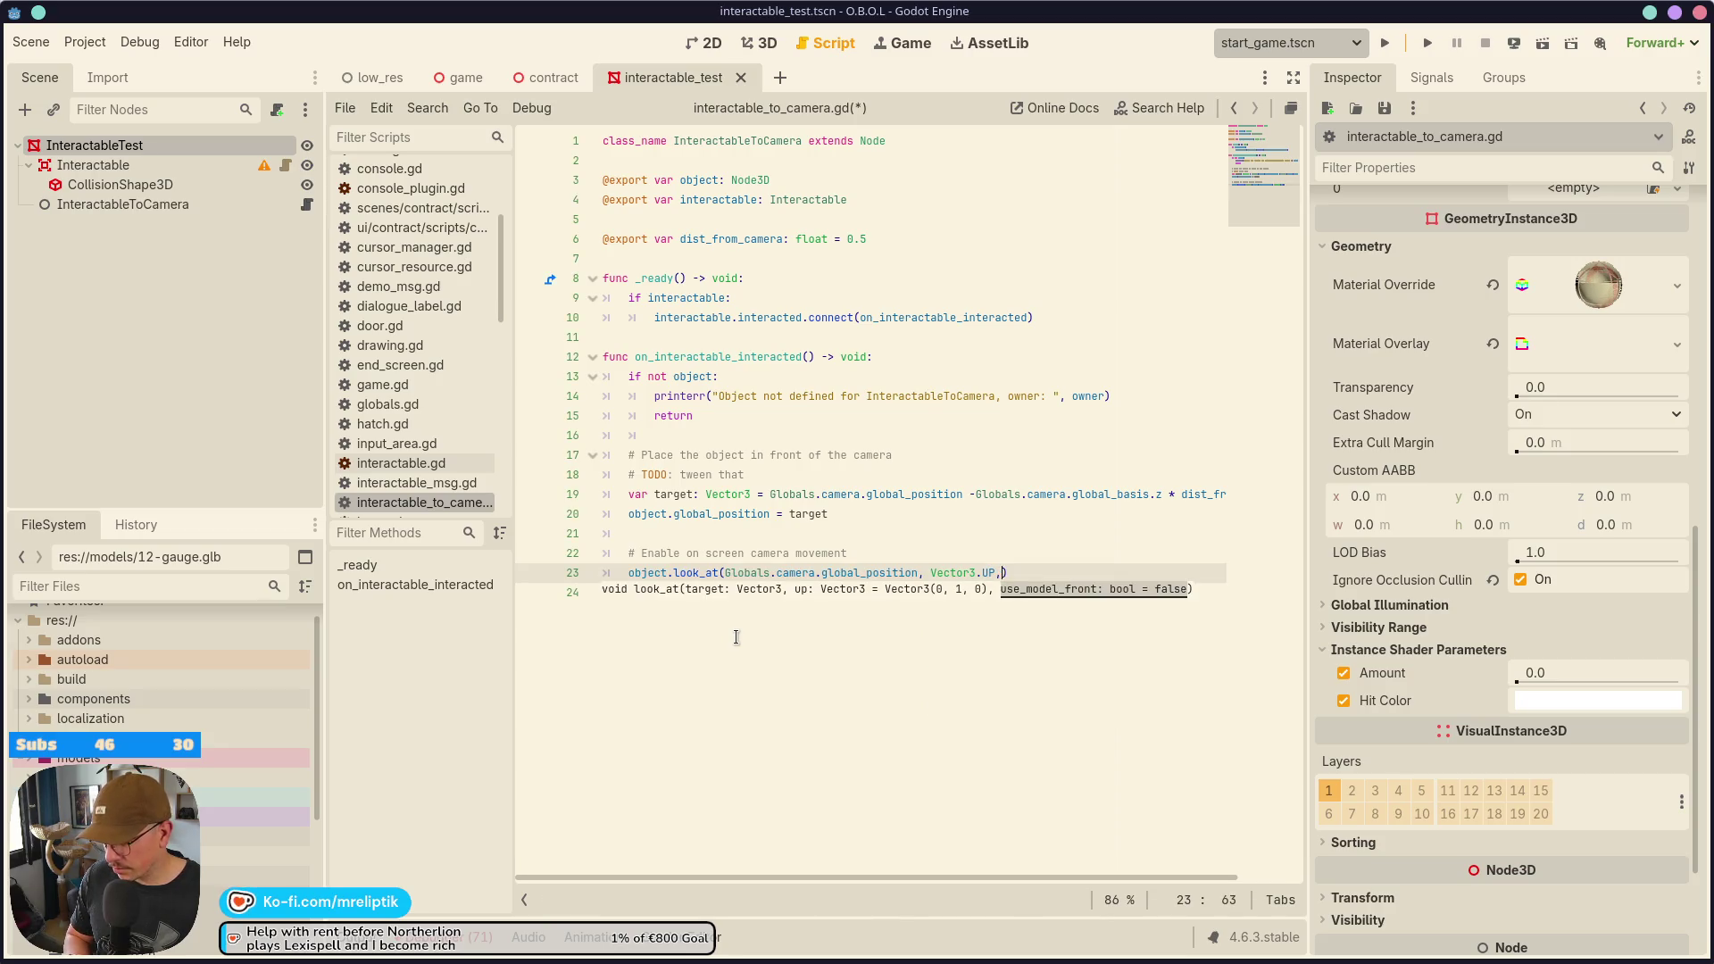
{"action": "type", "text": "true"}
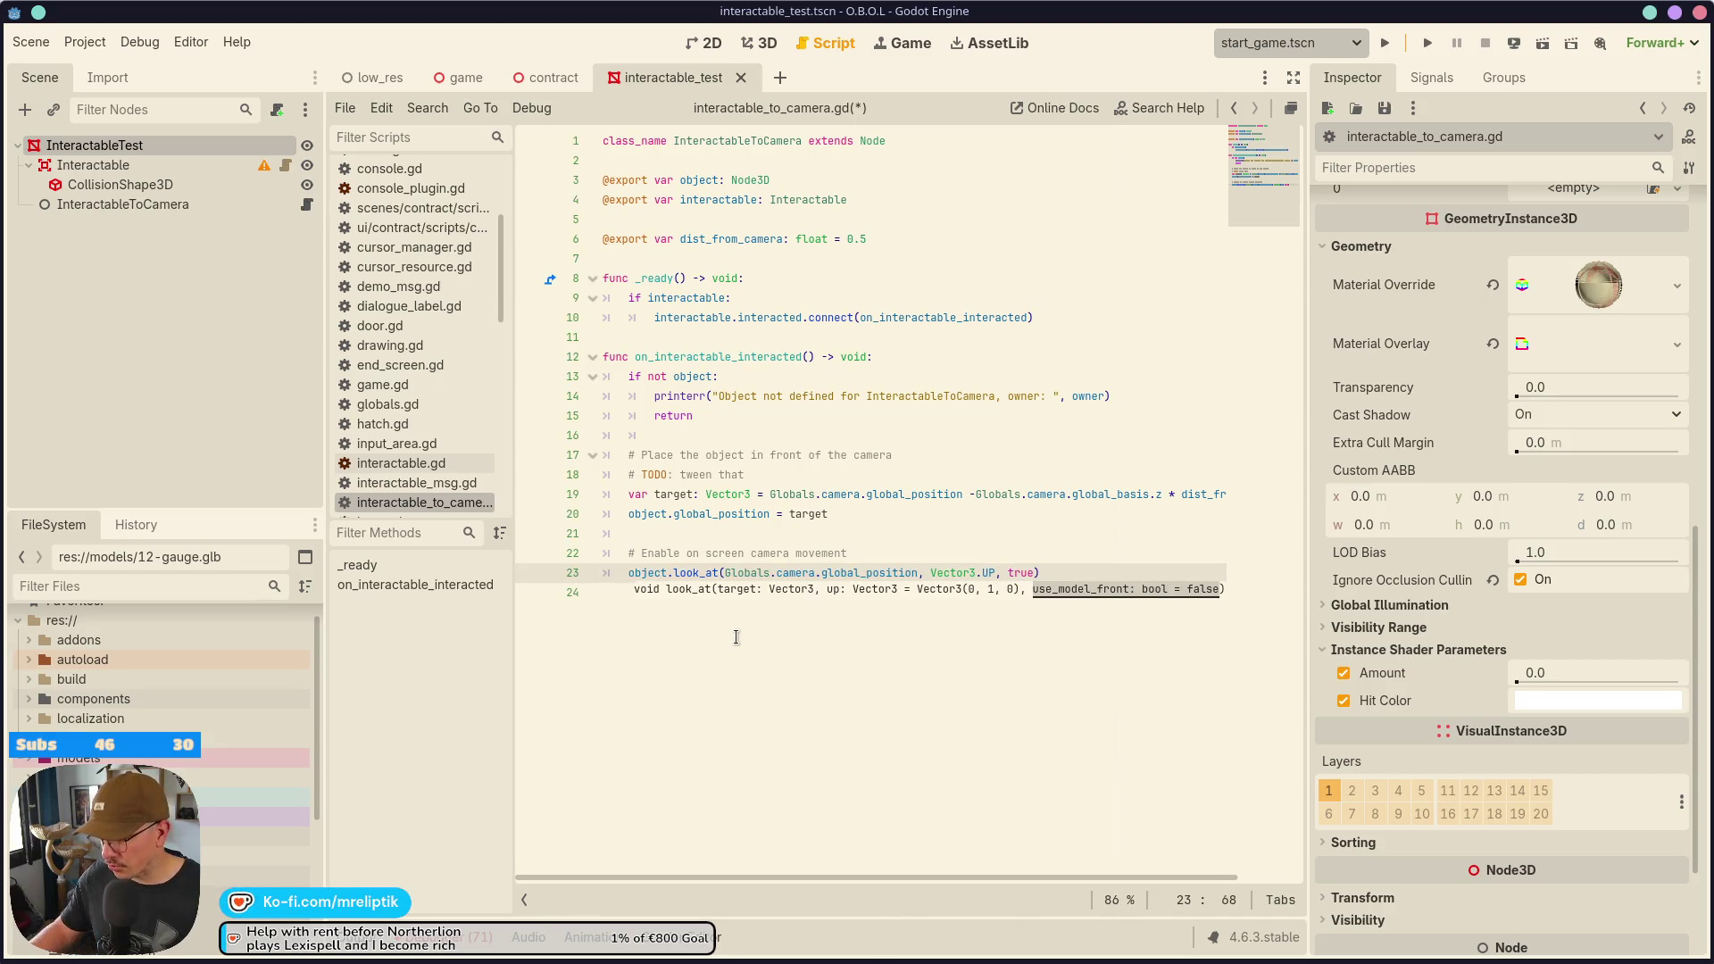
- Move the look_at line below the position assignment, make 'Look at camera' a plain # comment, and save
{"action": "key", "text": "End"}
{"action": "key", "text": "alt+Up"}
{"action": "key", "text": "alt+Up"}
{"action": "key", "text": "alt+Up"}
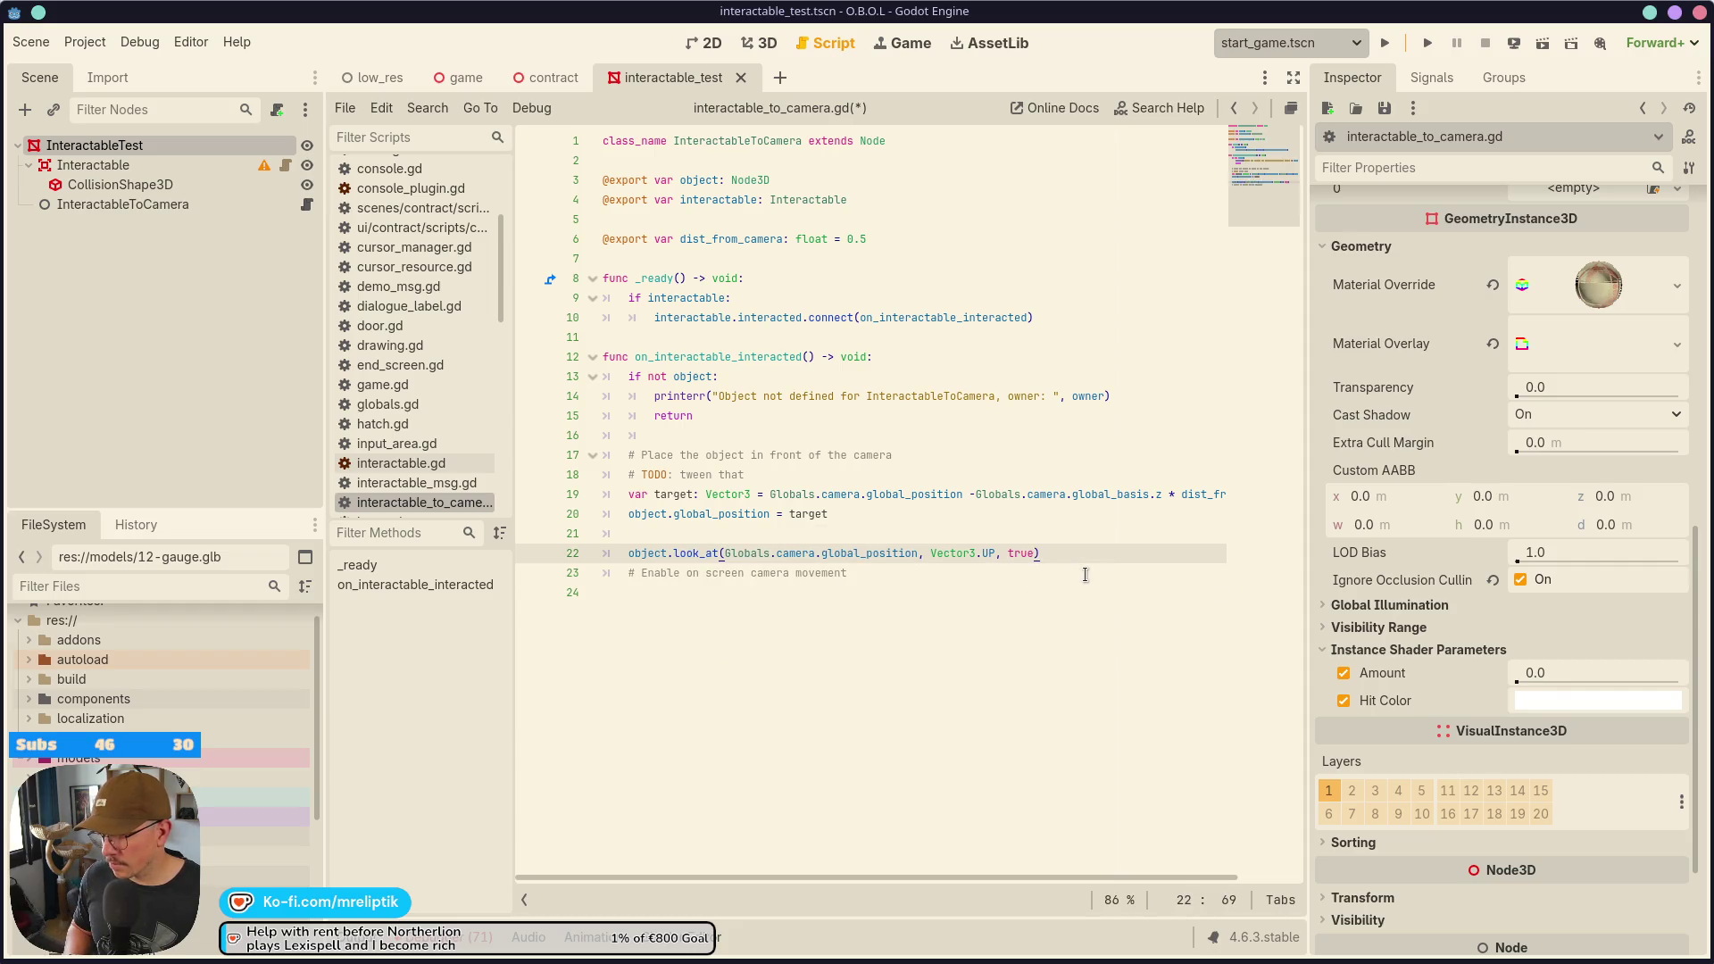
{"action": "key", "text": "alt+Down"}
{"action": "key", "text": "alt+Down"}
{"action": "key", "text": "Home"}
{"action": "key", "text": "Return"}
{"action": "key", "text": "Up"}
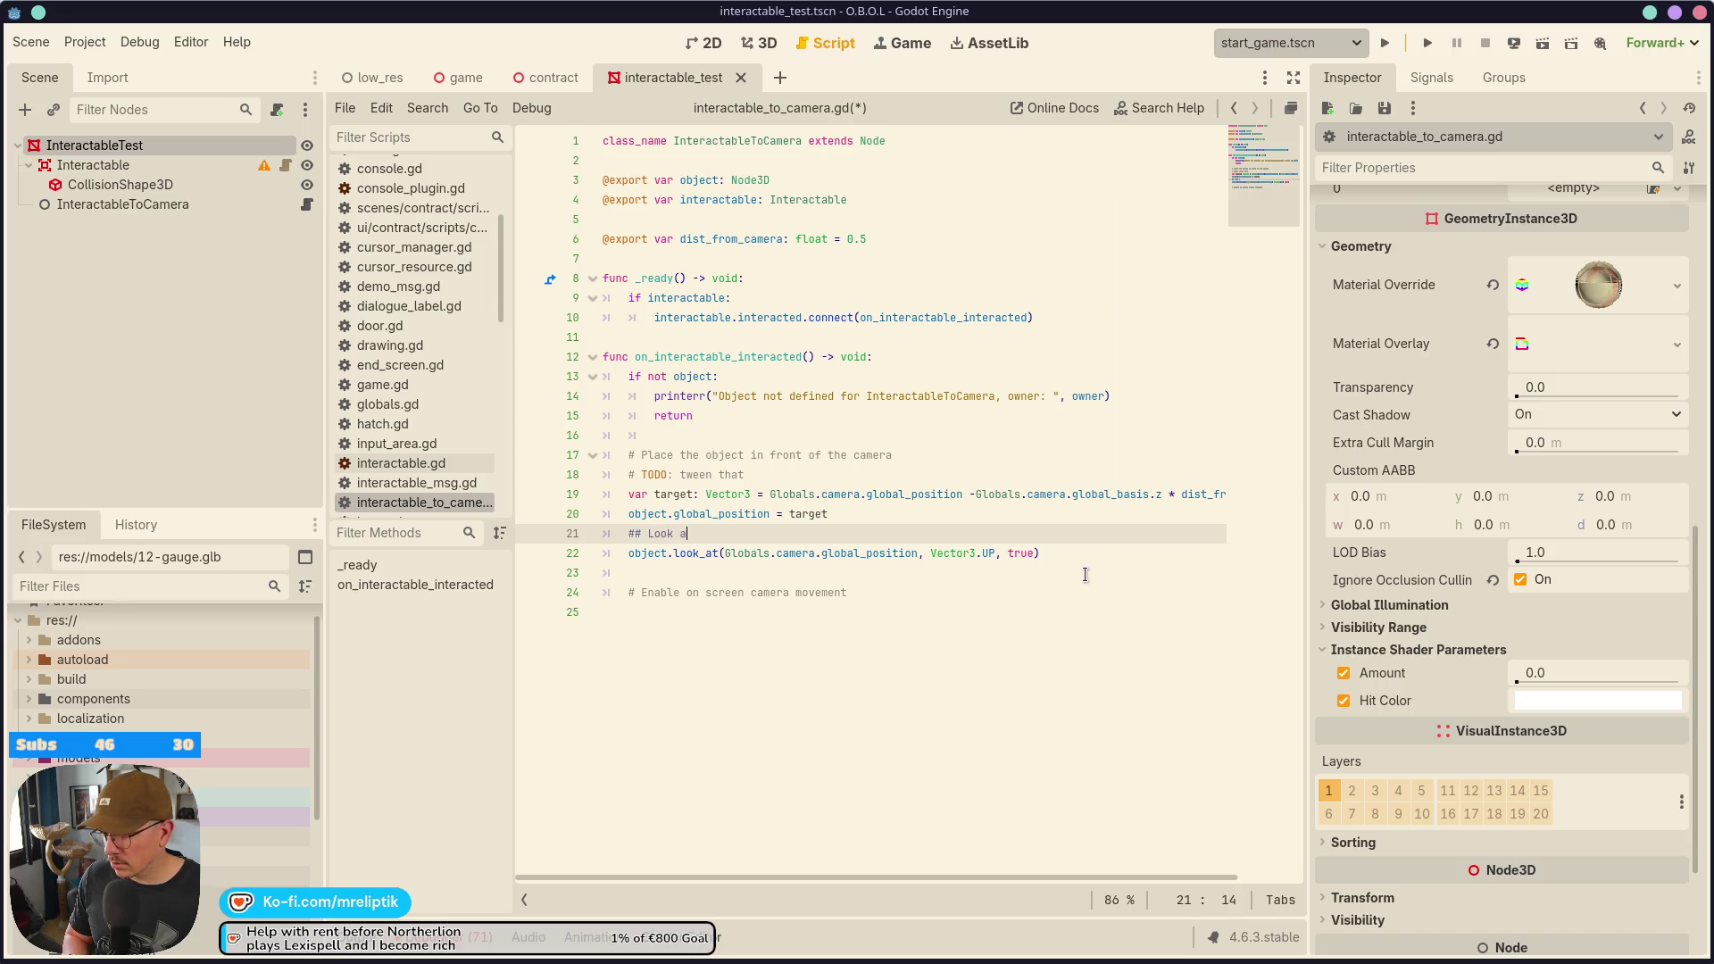
{"action": "key", "text": "ctrl+Left"}
{"action": "key", "text": "ctrl+Left"}
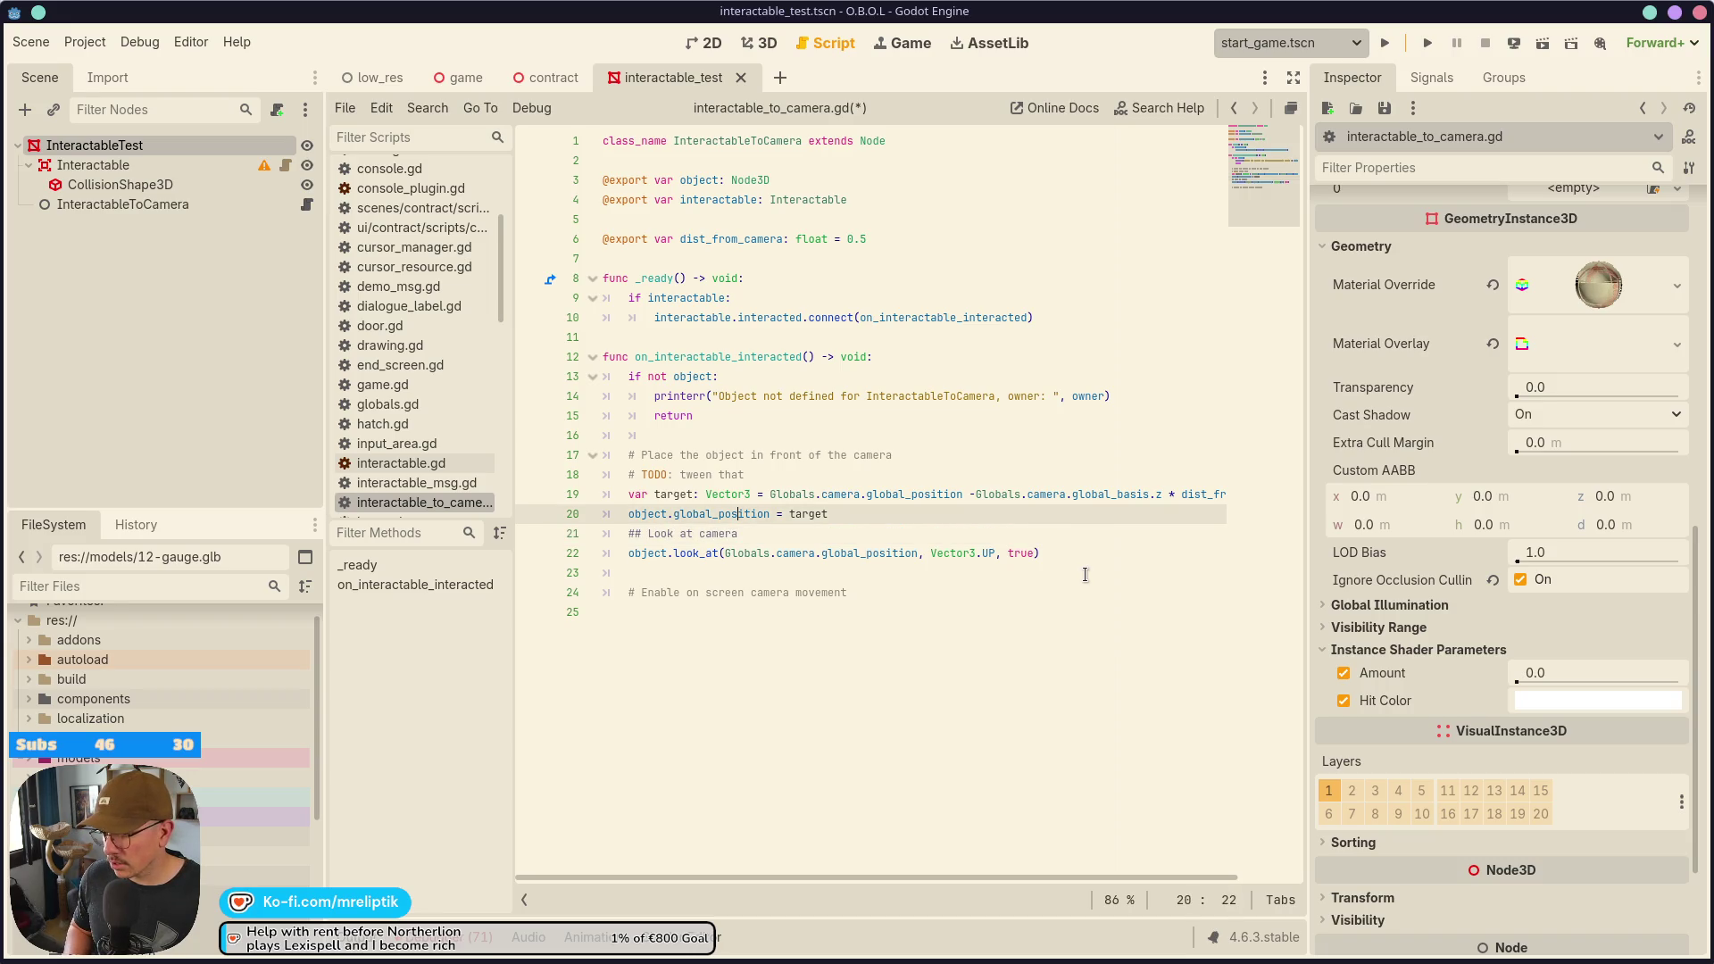
{"action": "key", "text": "BackSpace"}
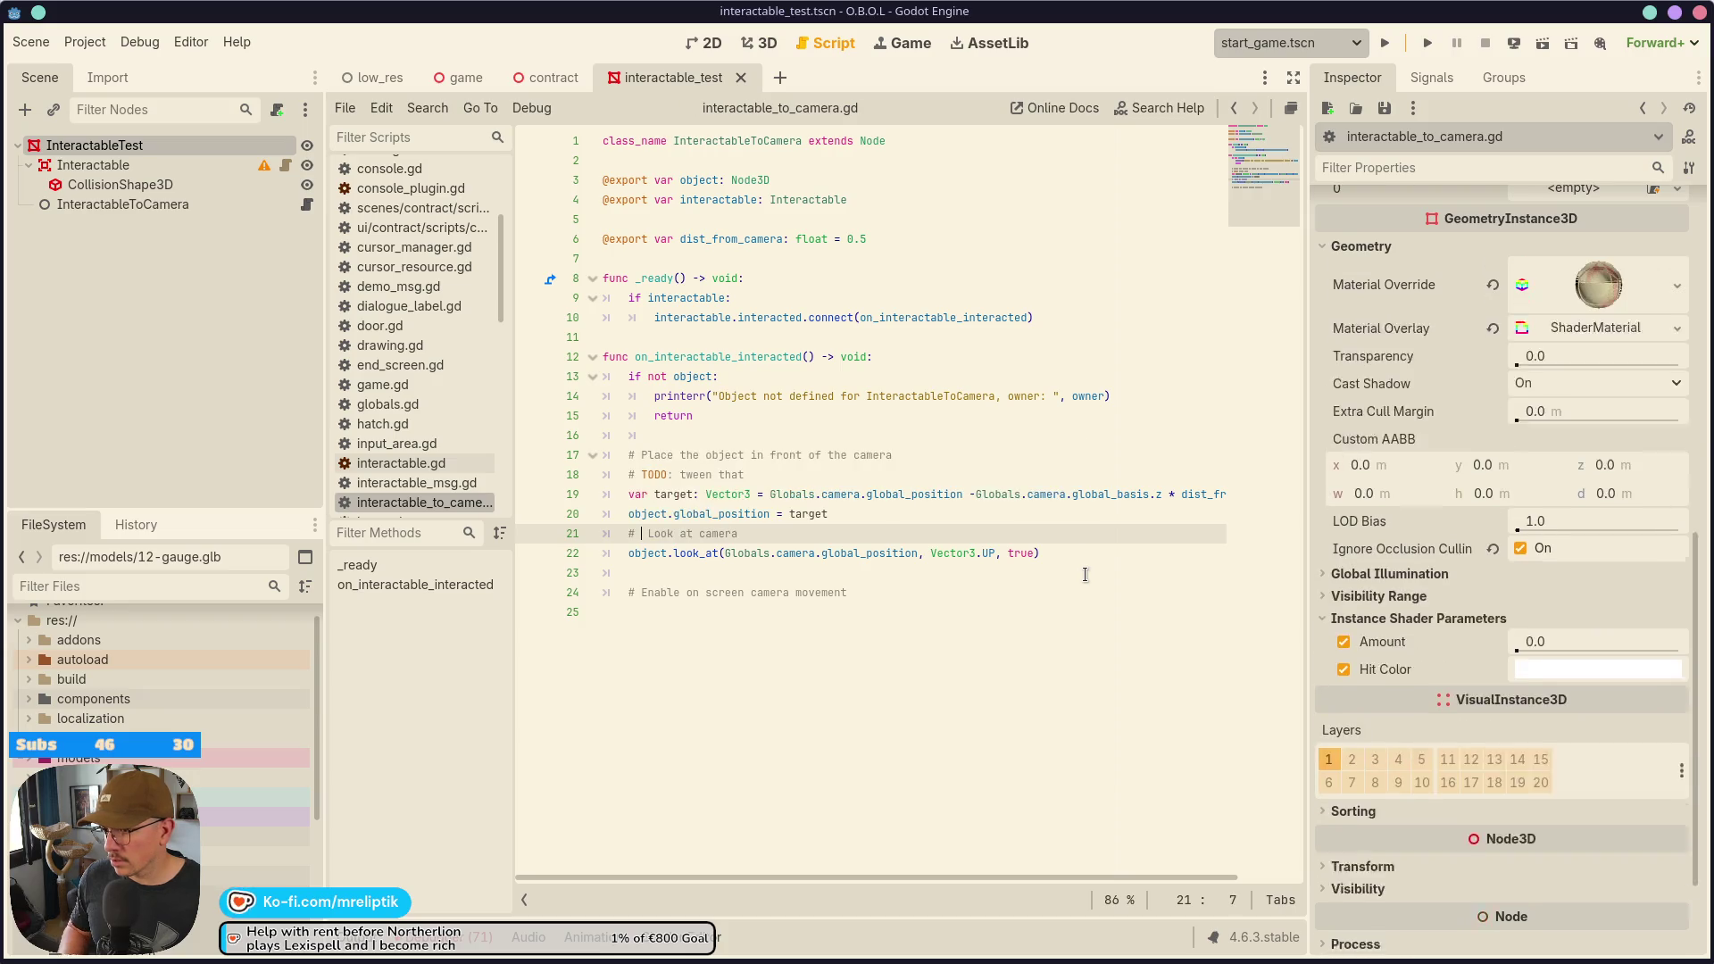
{"action": "key", "text": "ctrl+s"}
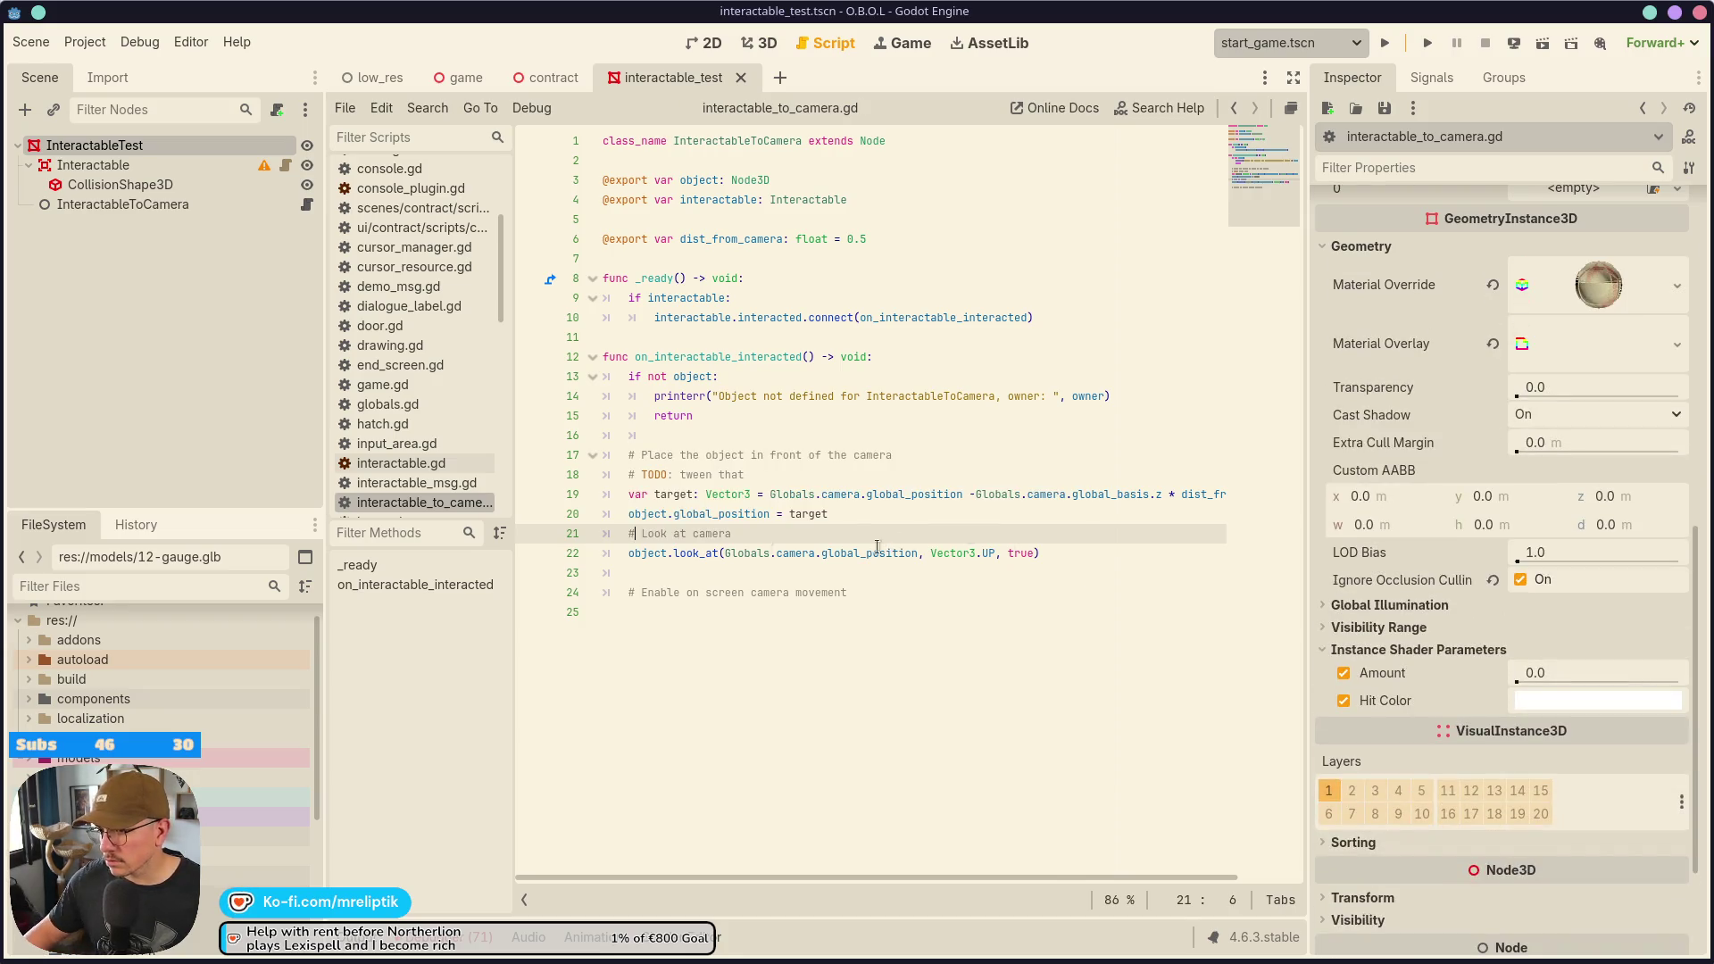
- Review the target and dist_from_camera expressions on lines 19–20 in a wider code area
{"action": "left_click", "coordinate": [674, 513]}
{"action": "double_click", "coordinate": [814, 513]}
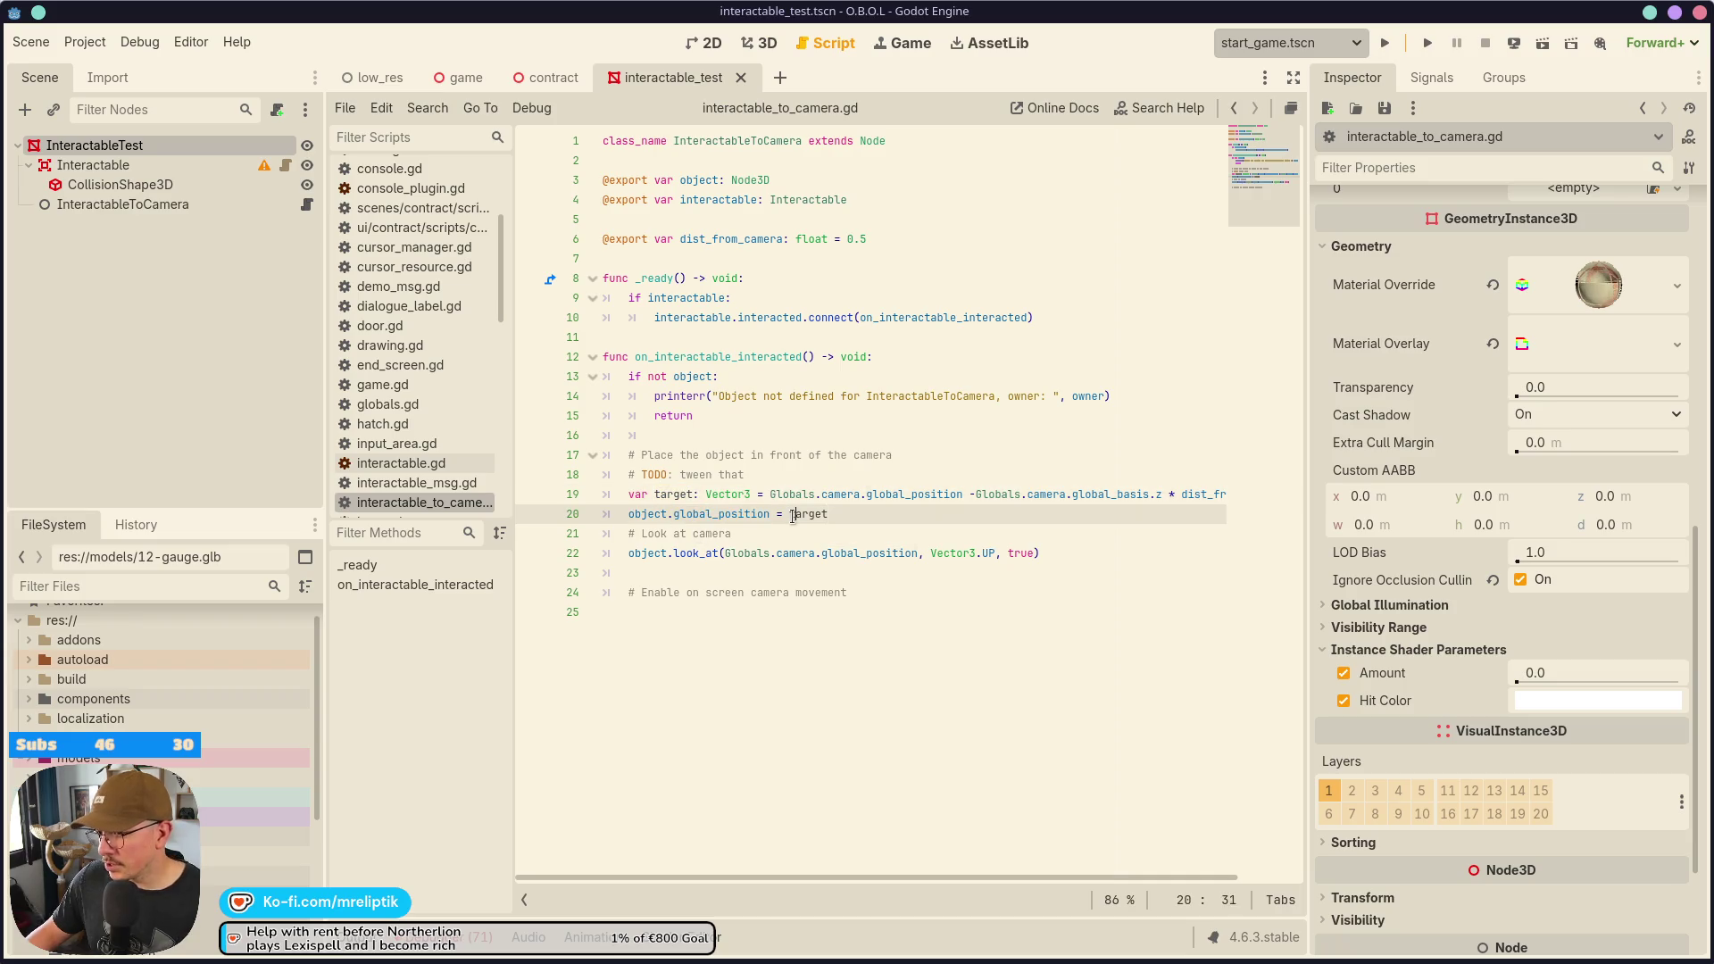
{"action": "left_click", "coordinate": [981, 494]}
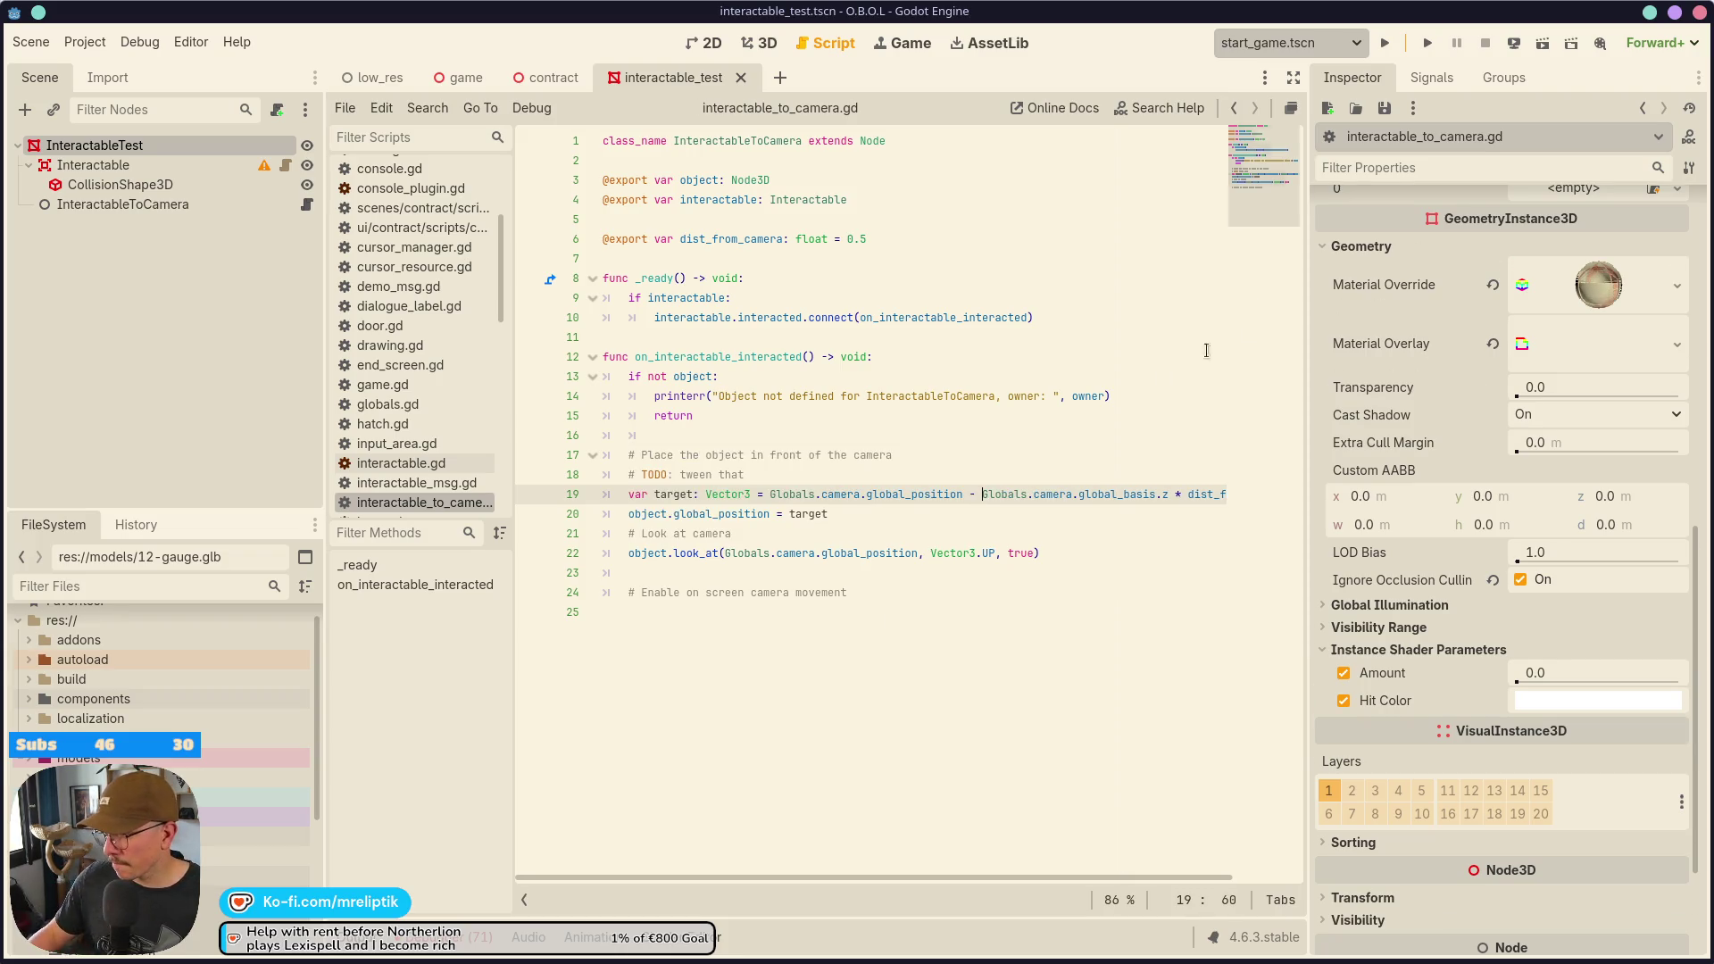
{"action": "left_click_drag", "start_coordinate": [1306, 374], "coordinate": [1425, 374]}
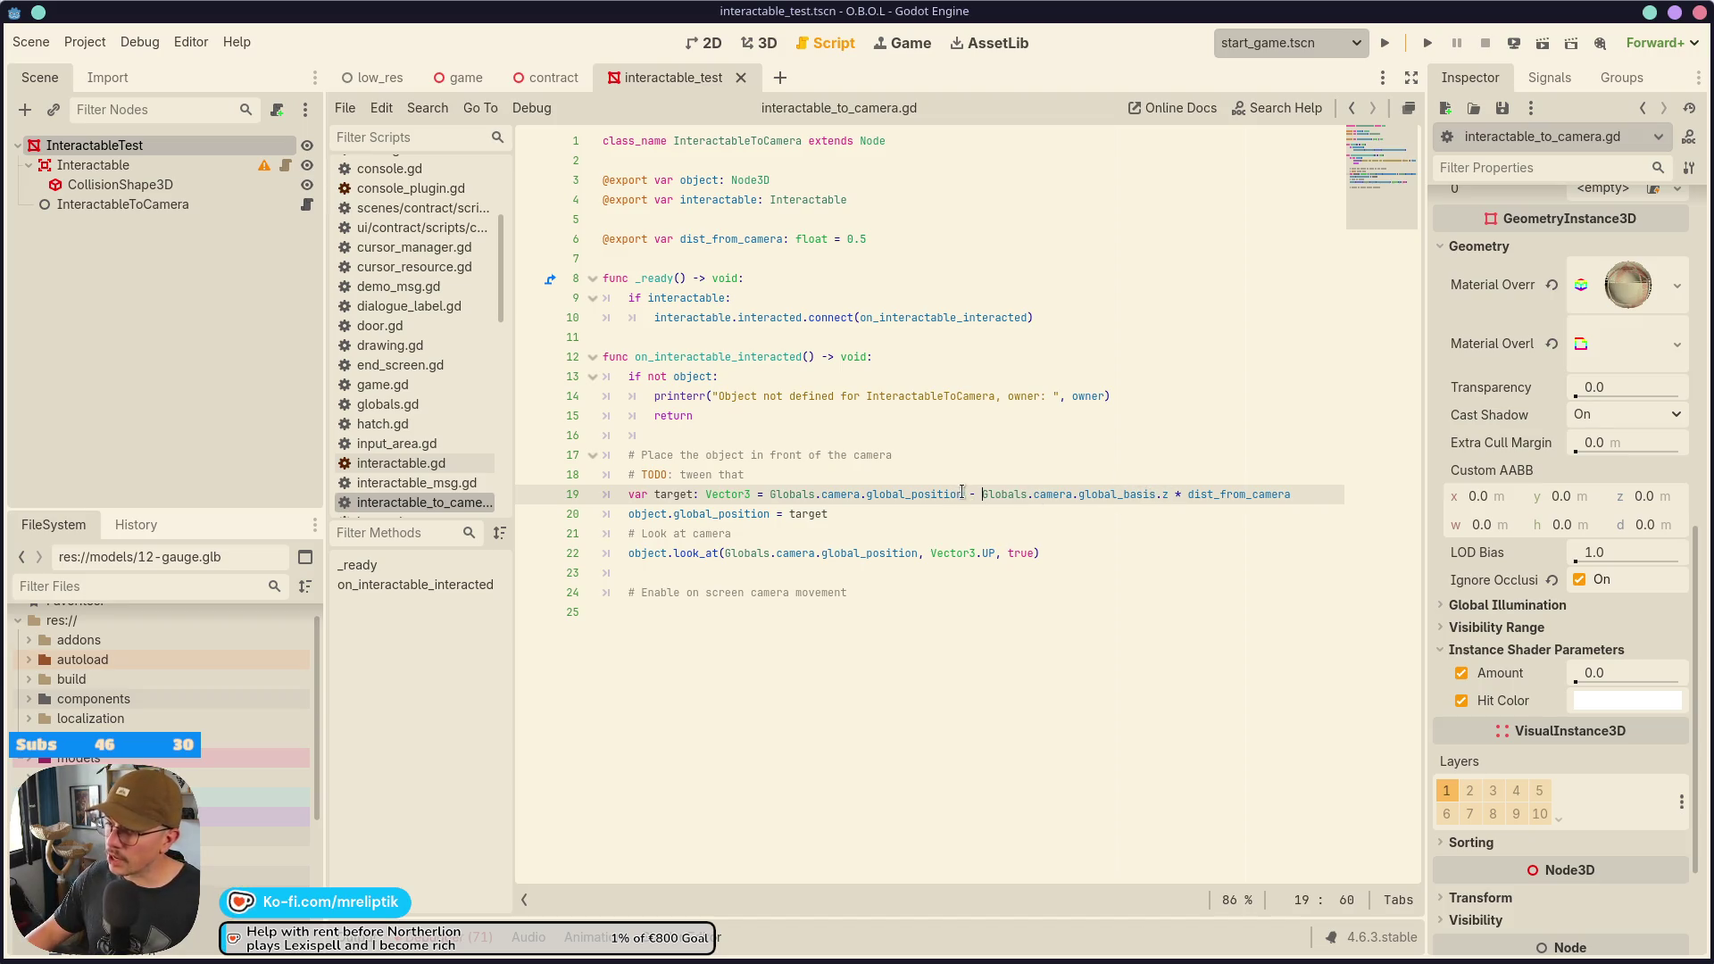
{"action": "double_click", "coordinate": [1211, 494]}
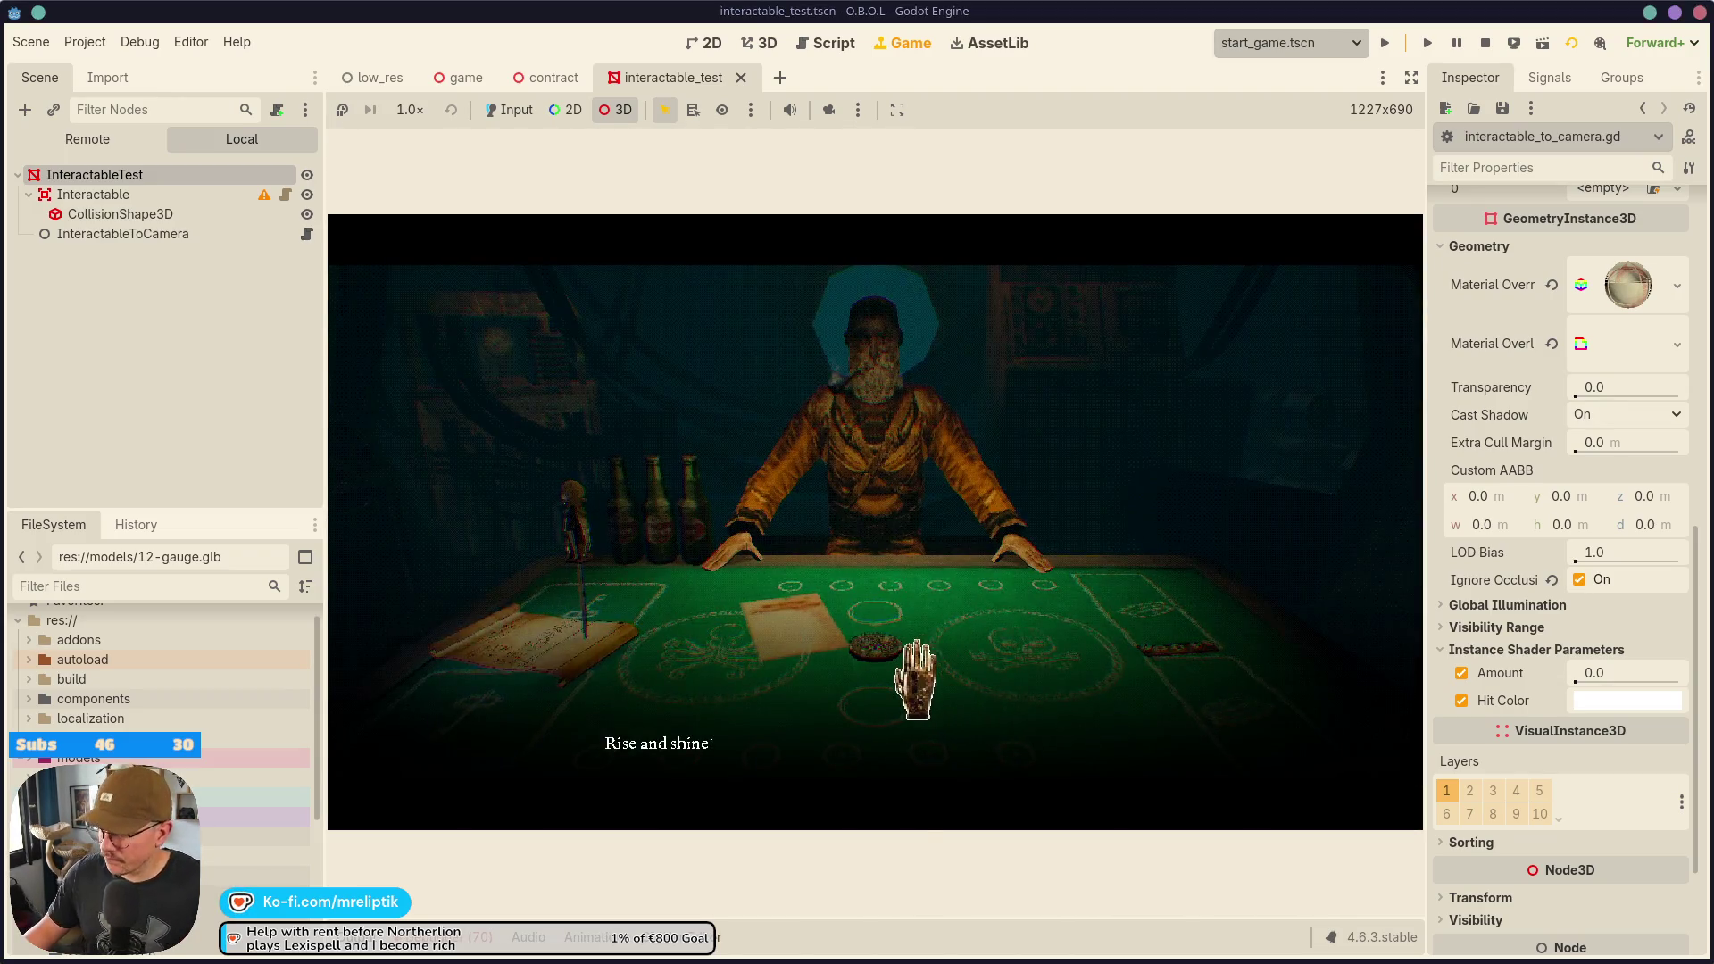
- Enlarge the game view with distraction-free mode and restart the game
{"action": "left_click", "coordinate": [1410, 78]}
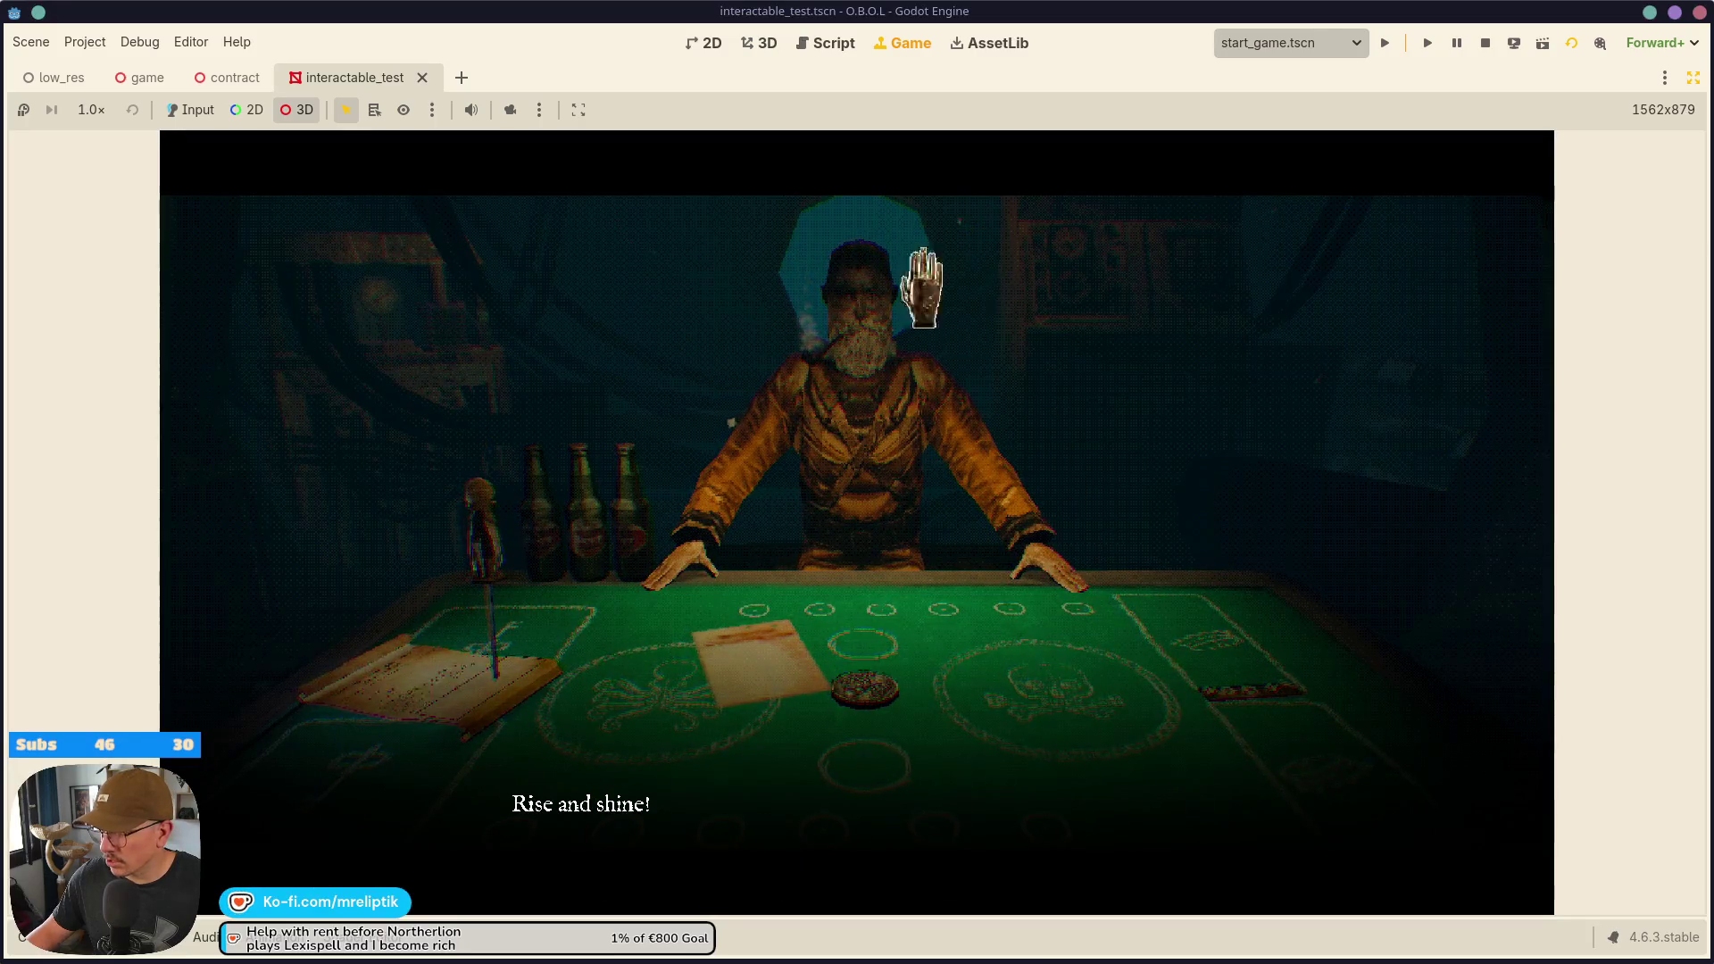
{"action": "left_click", "coordinate": [1508, 44]}
{"action": "left_click", "coordinate": [1484, 43]}
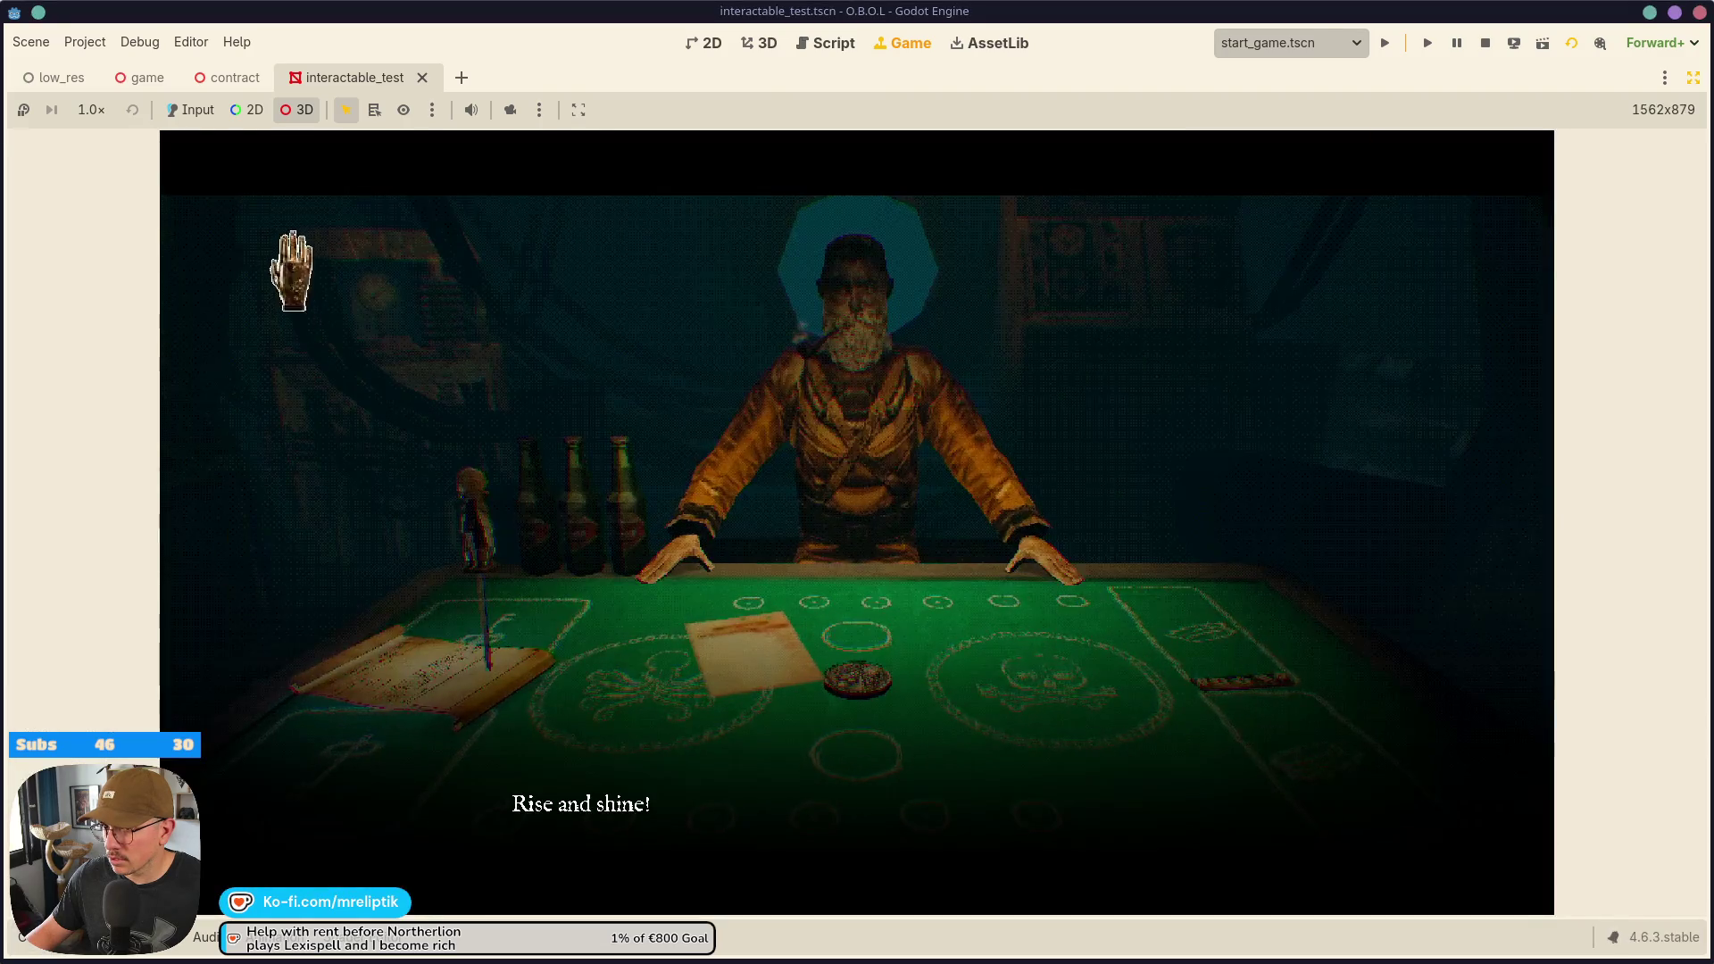
- Click through the intro, pick up the Evaluation Form so it comes to the camera, then stop
{"action": "left_click", "coordinate": [190, 110]}
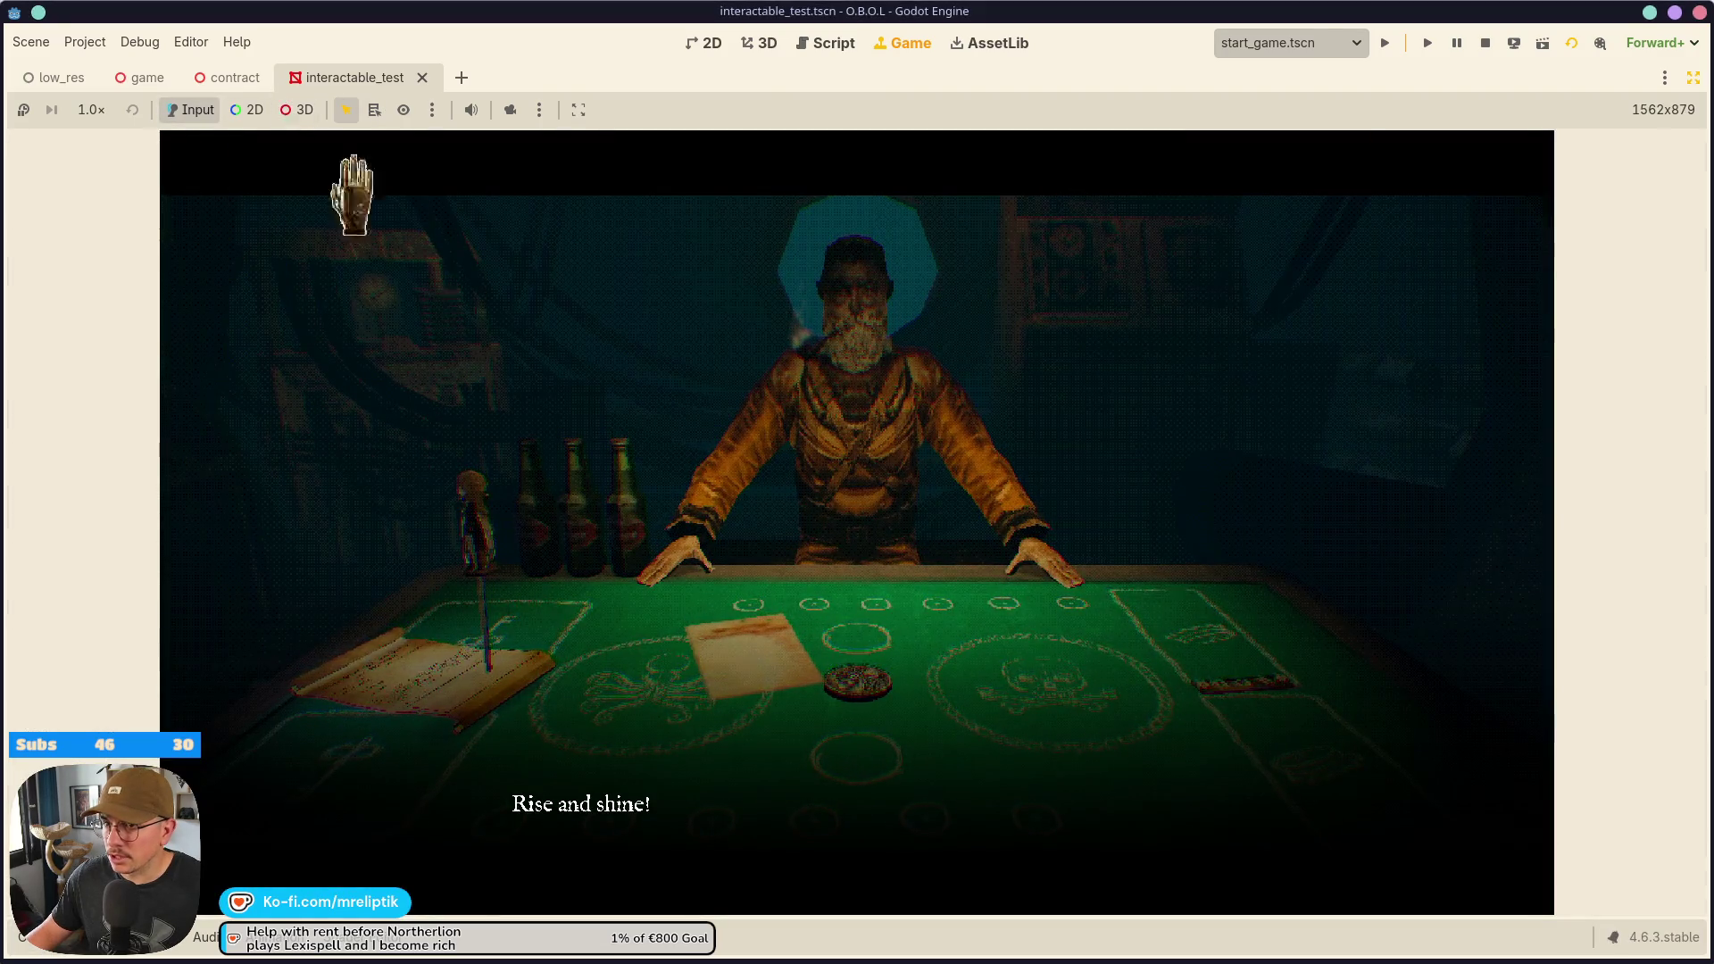
{"action": "left_click", "coordinate": [1021, 872]}
{"action": "left_click", "coordinate": [1014, 876]}
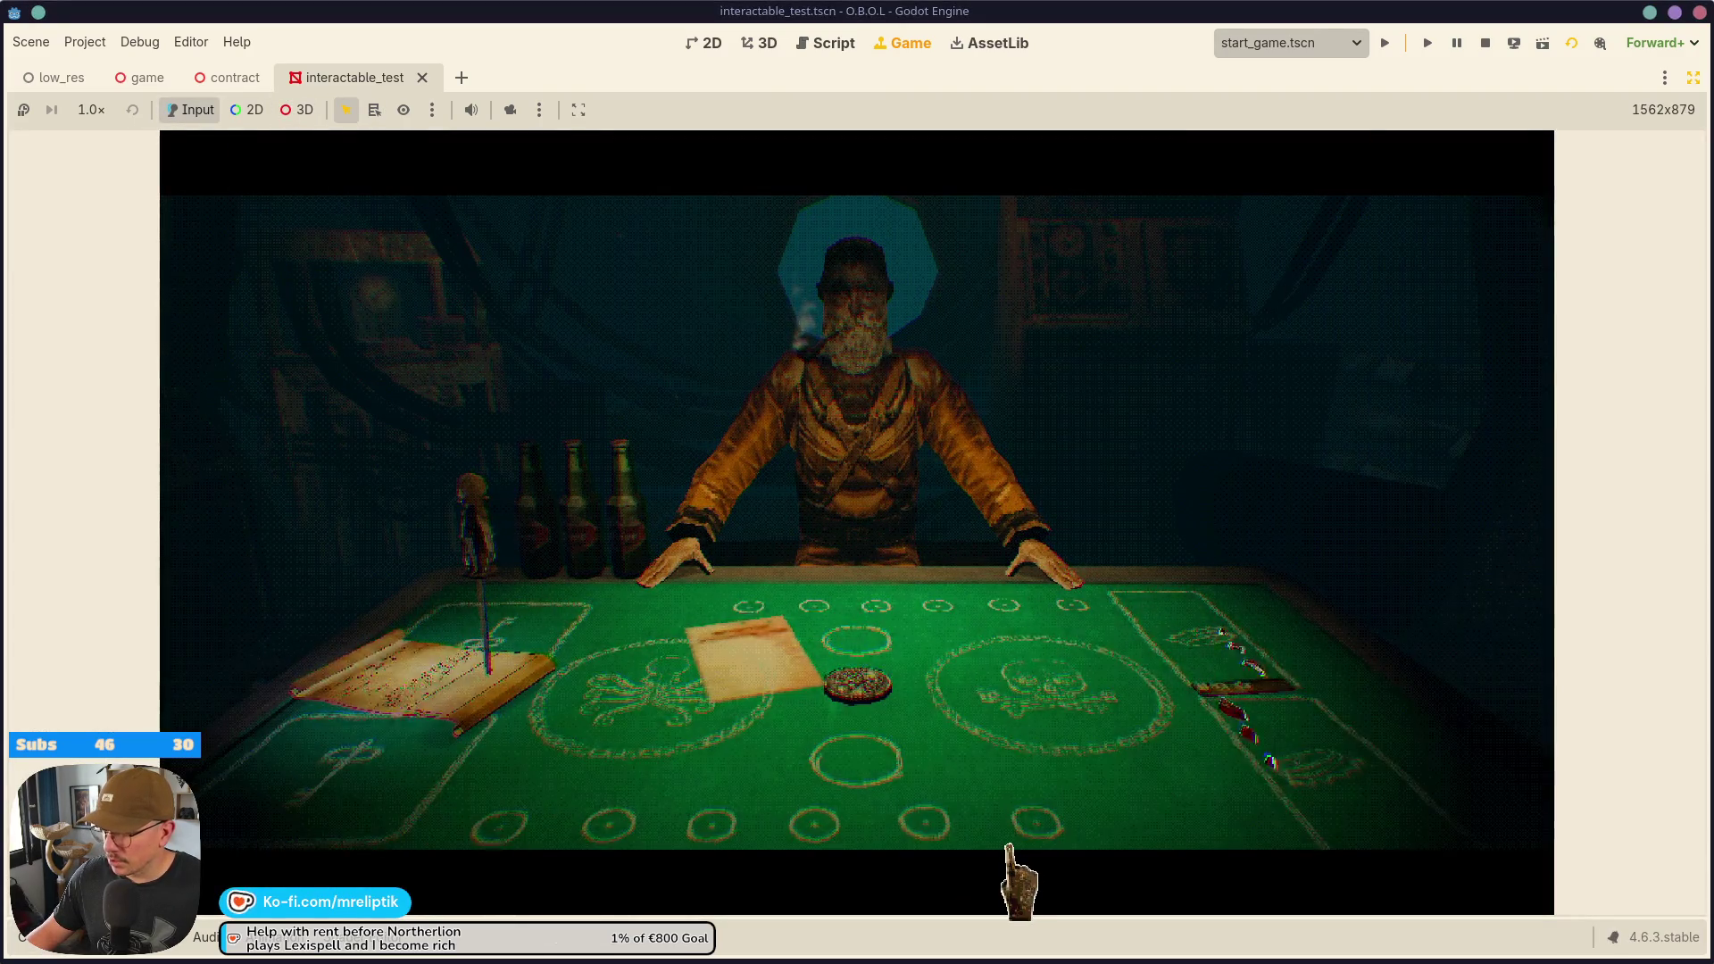
{"action": "left_click", "coordinate": [944, 793]}
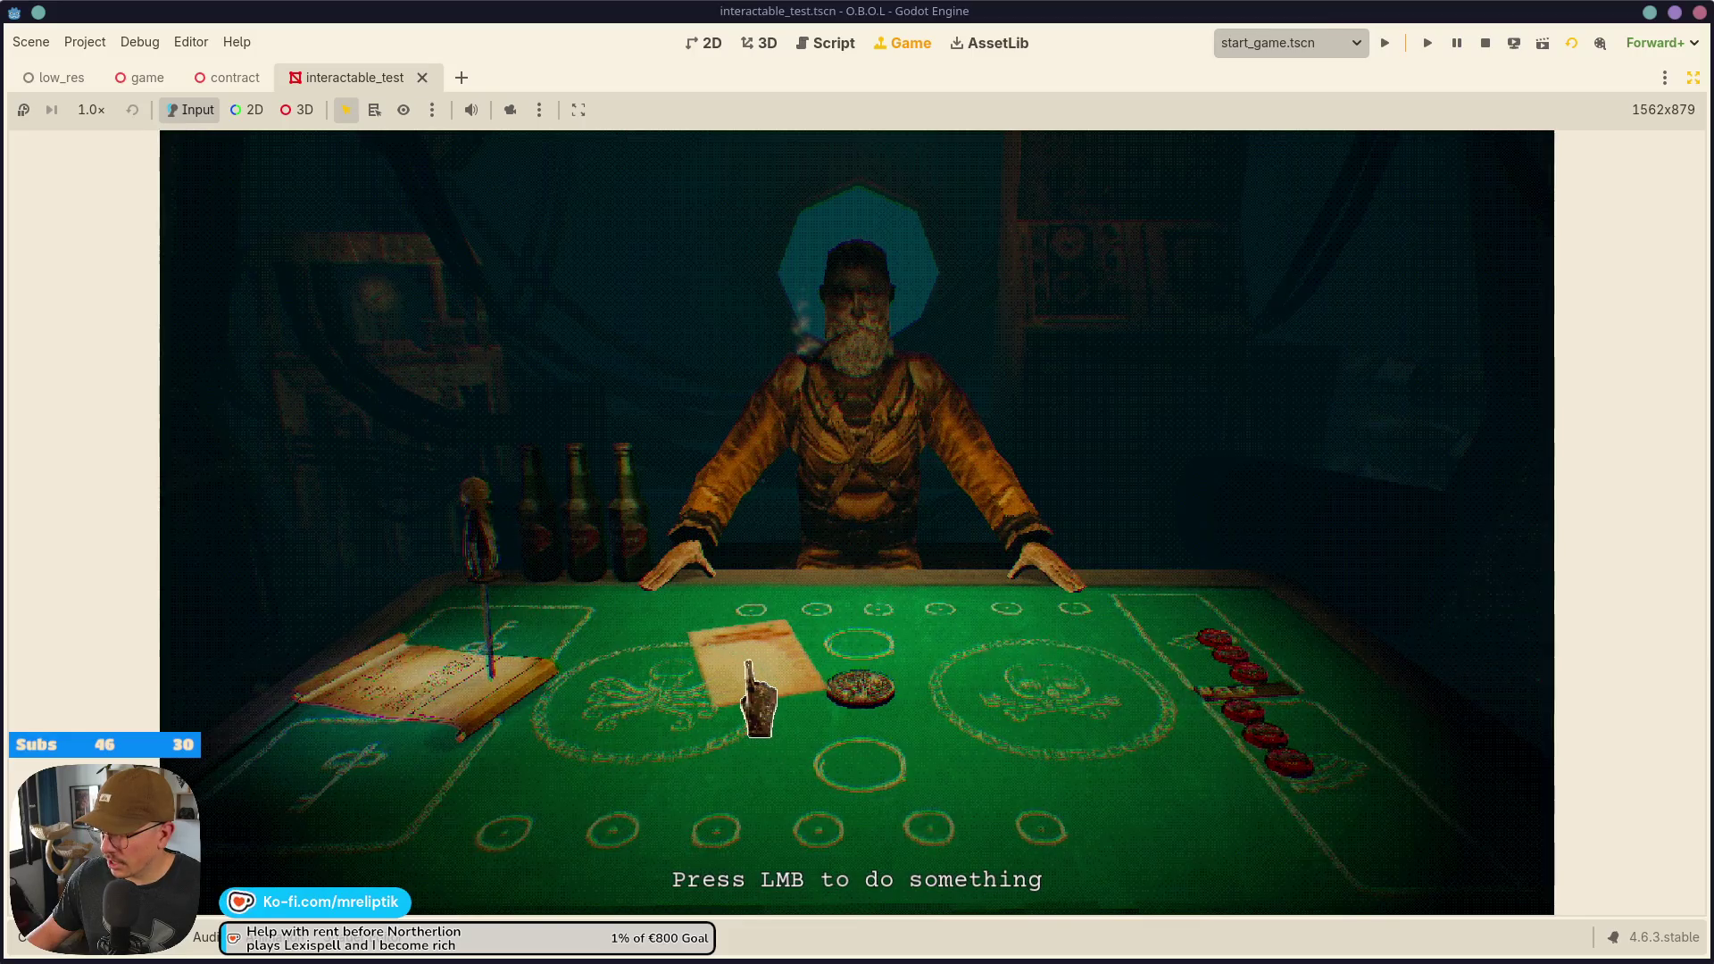
{"action": "left_click", "coordinate": [792, 650]}
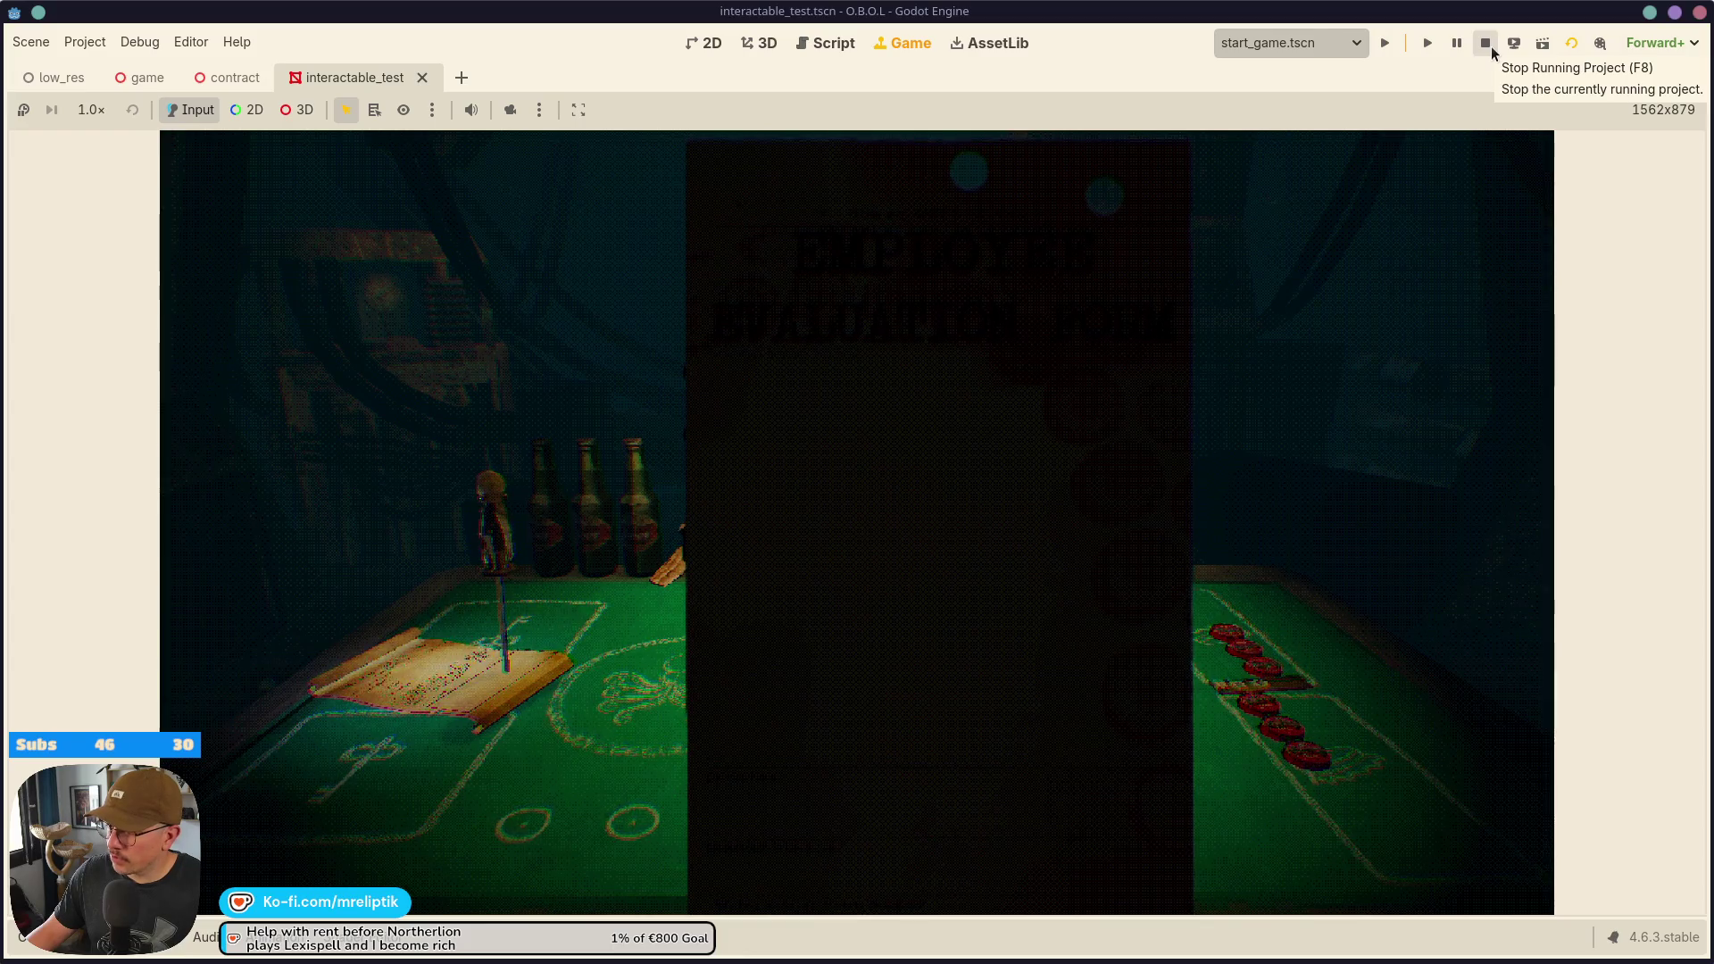
{"action": "left_click", "coordinate": [1490, 49]}
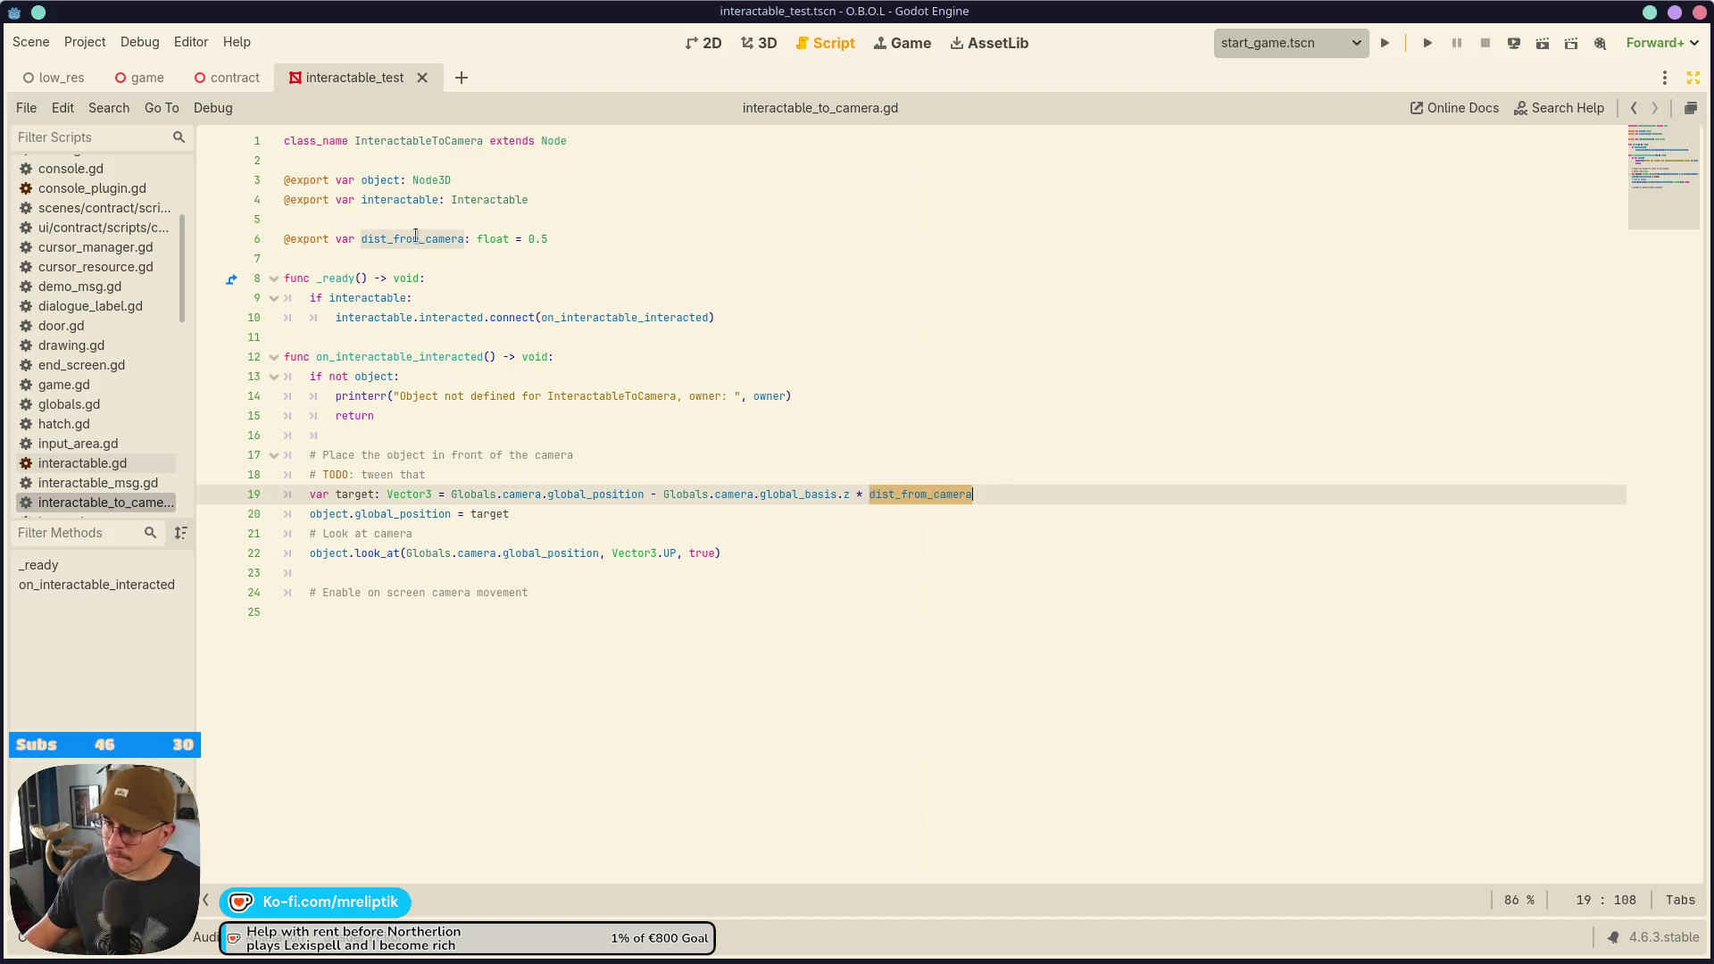
- Restore and resize the side docks, enable visual layer 2 on the node, and save the scene
{"action": "left_click", "coordinate": [1689, 80]}
{"action": "left_click", "coordinate": [1152, 416]}
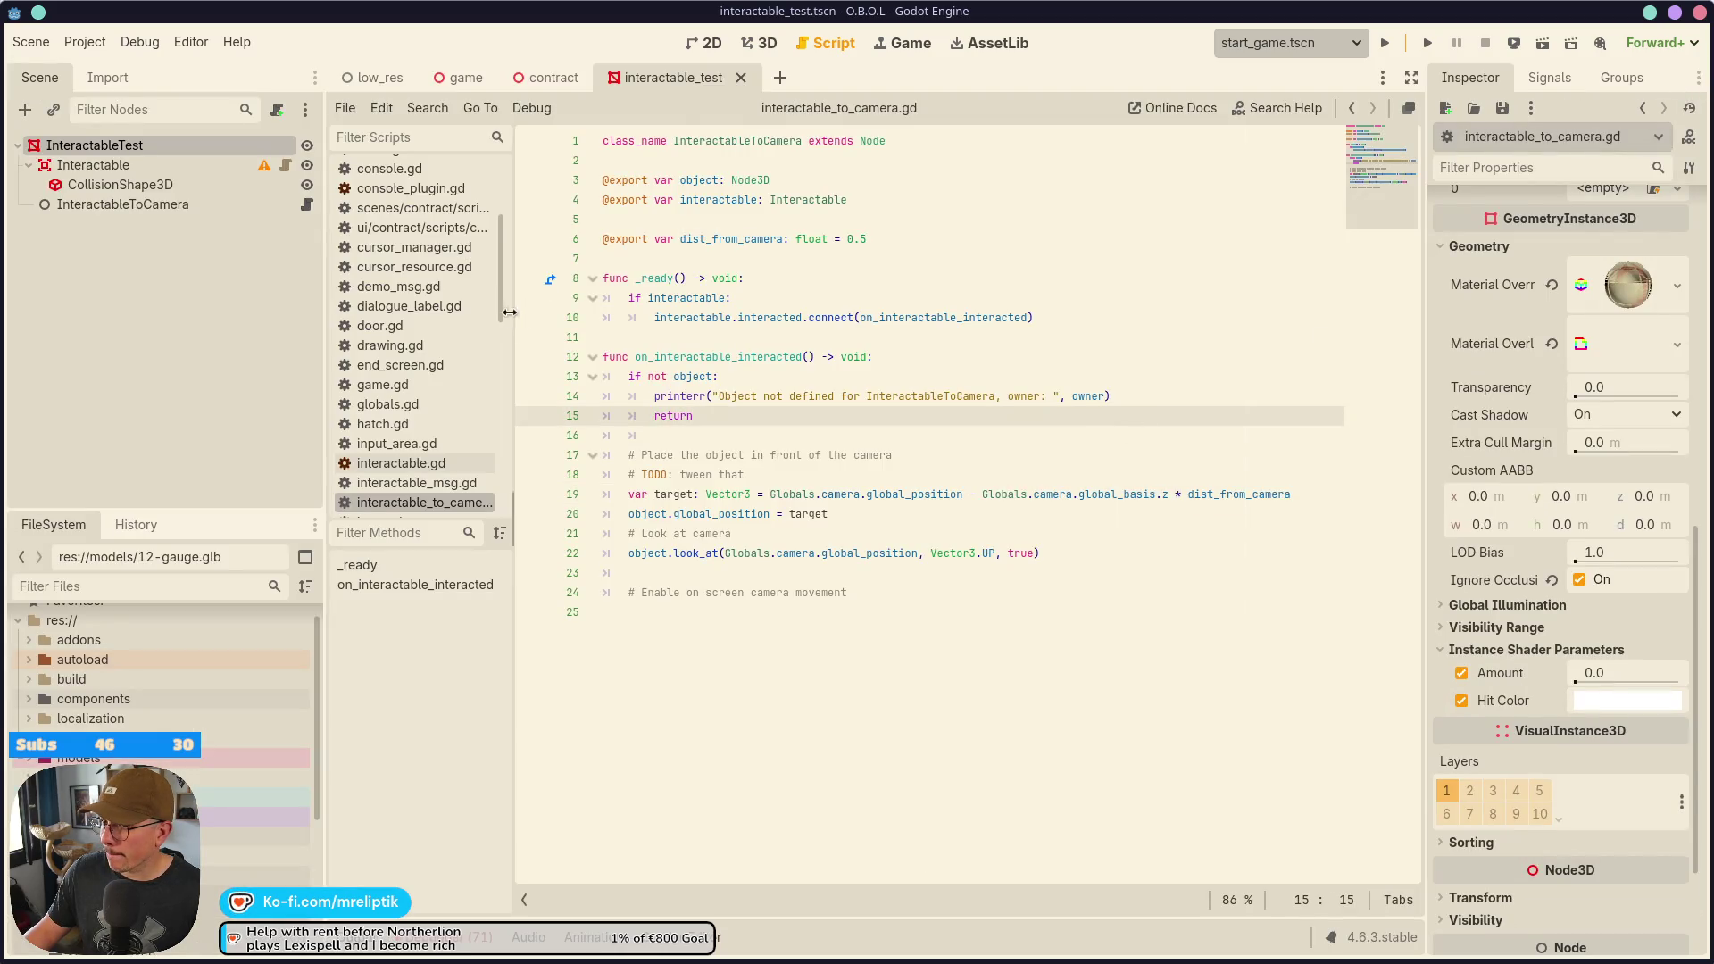
{"action": "left_click_drag", "start_coordinate": [509, 311], "coordinate": [444, 301]}
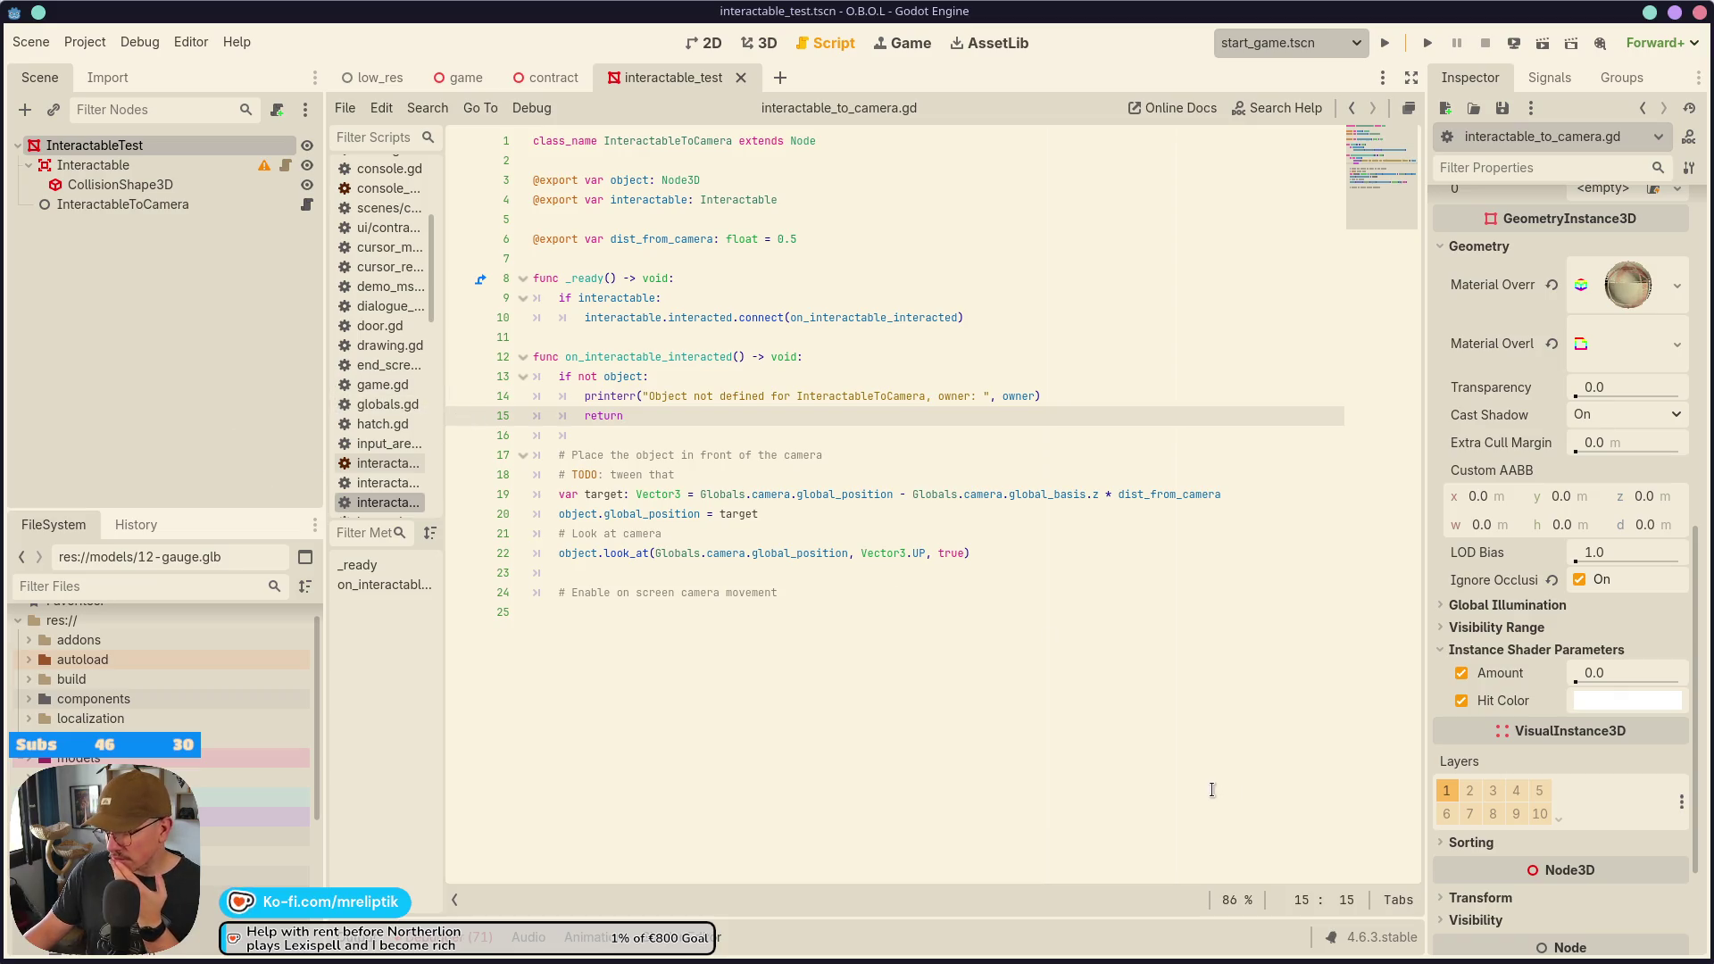
{"action": "left_click_drag", "start_coordinate": [1425, 509], "coordinate": [1325, 509]}
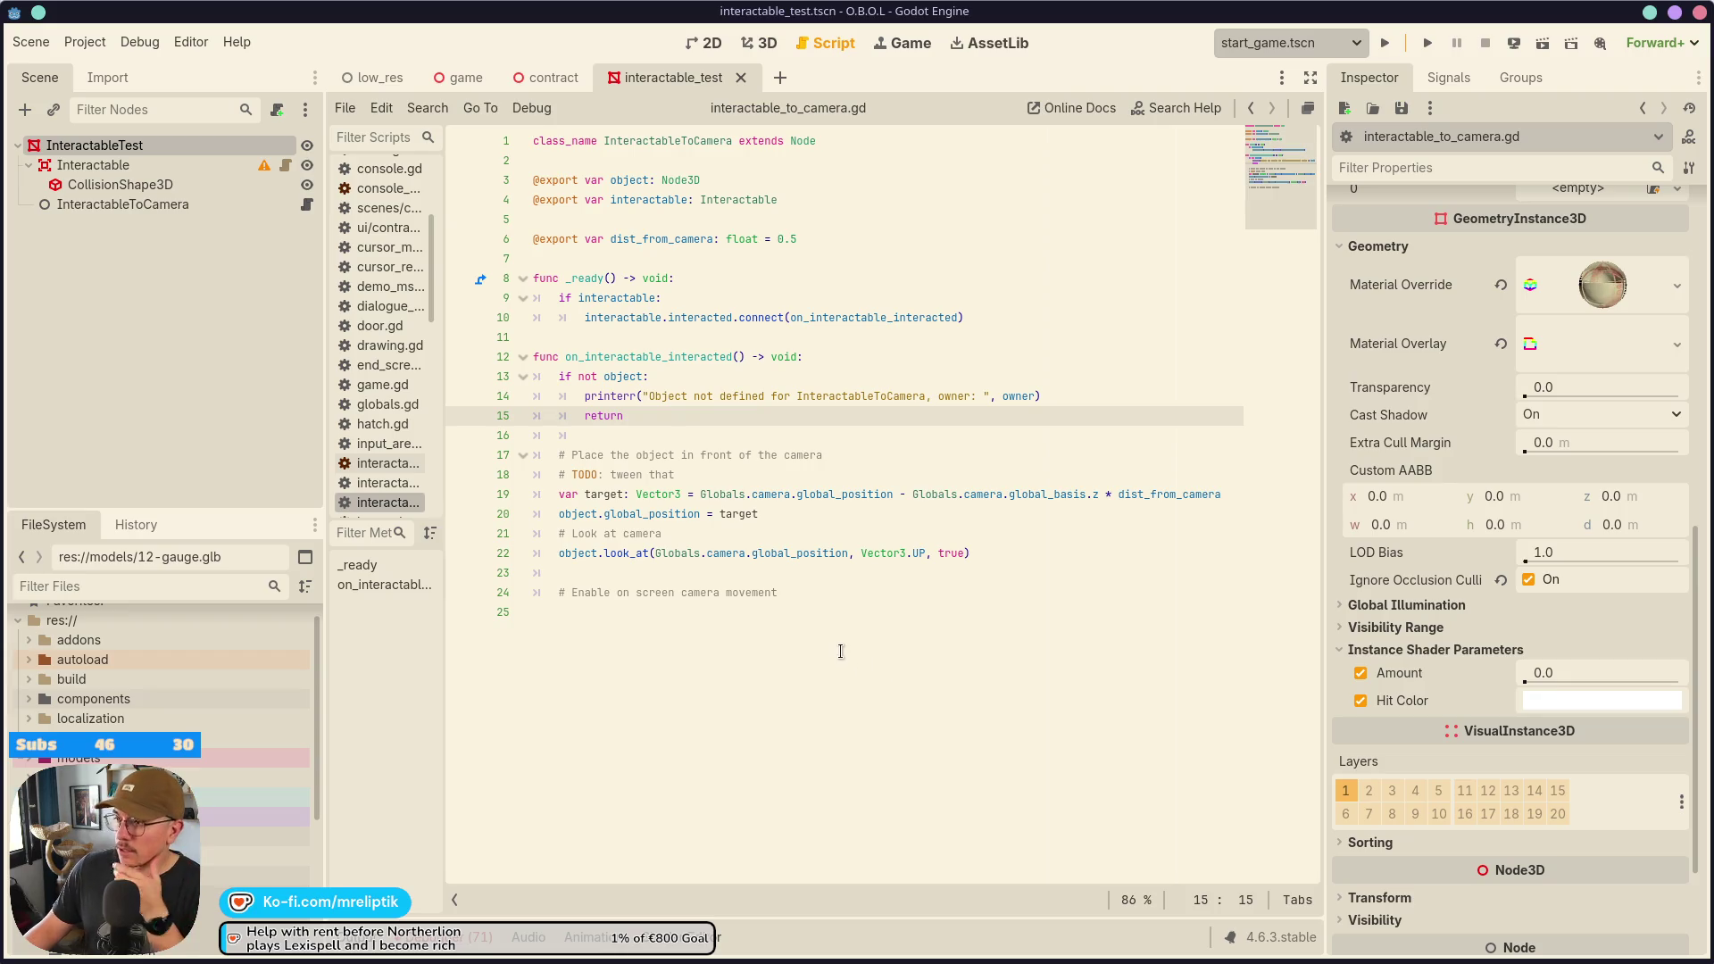
{"action": "left_click", "coordinate": [1366, 790]}
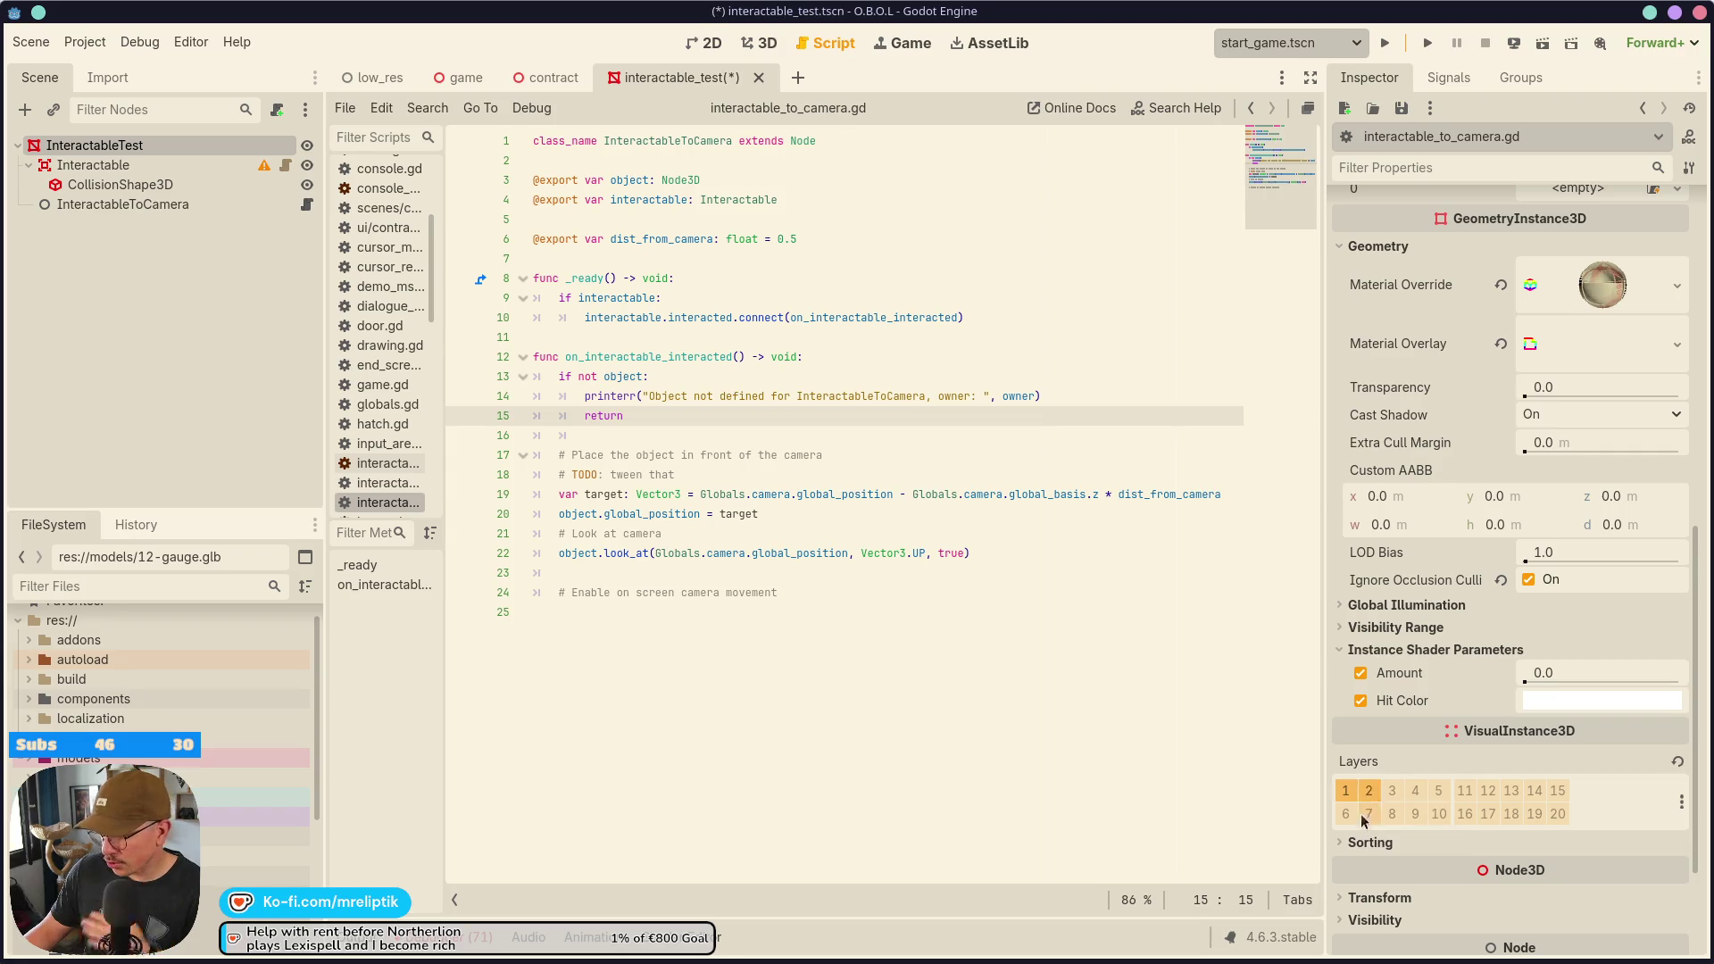
{"action": "key", "text": "ctrl+s"}
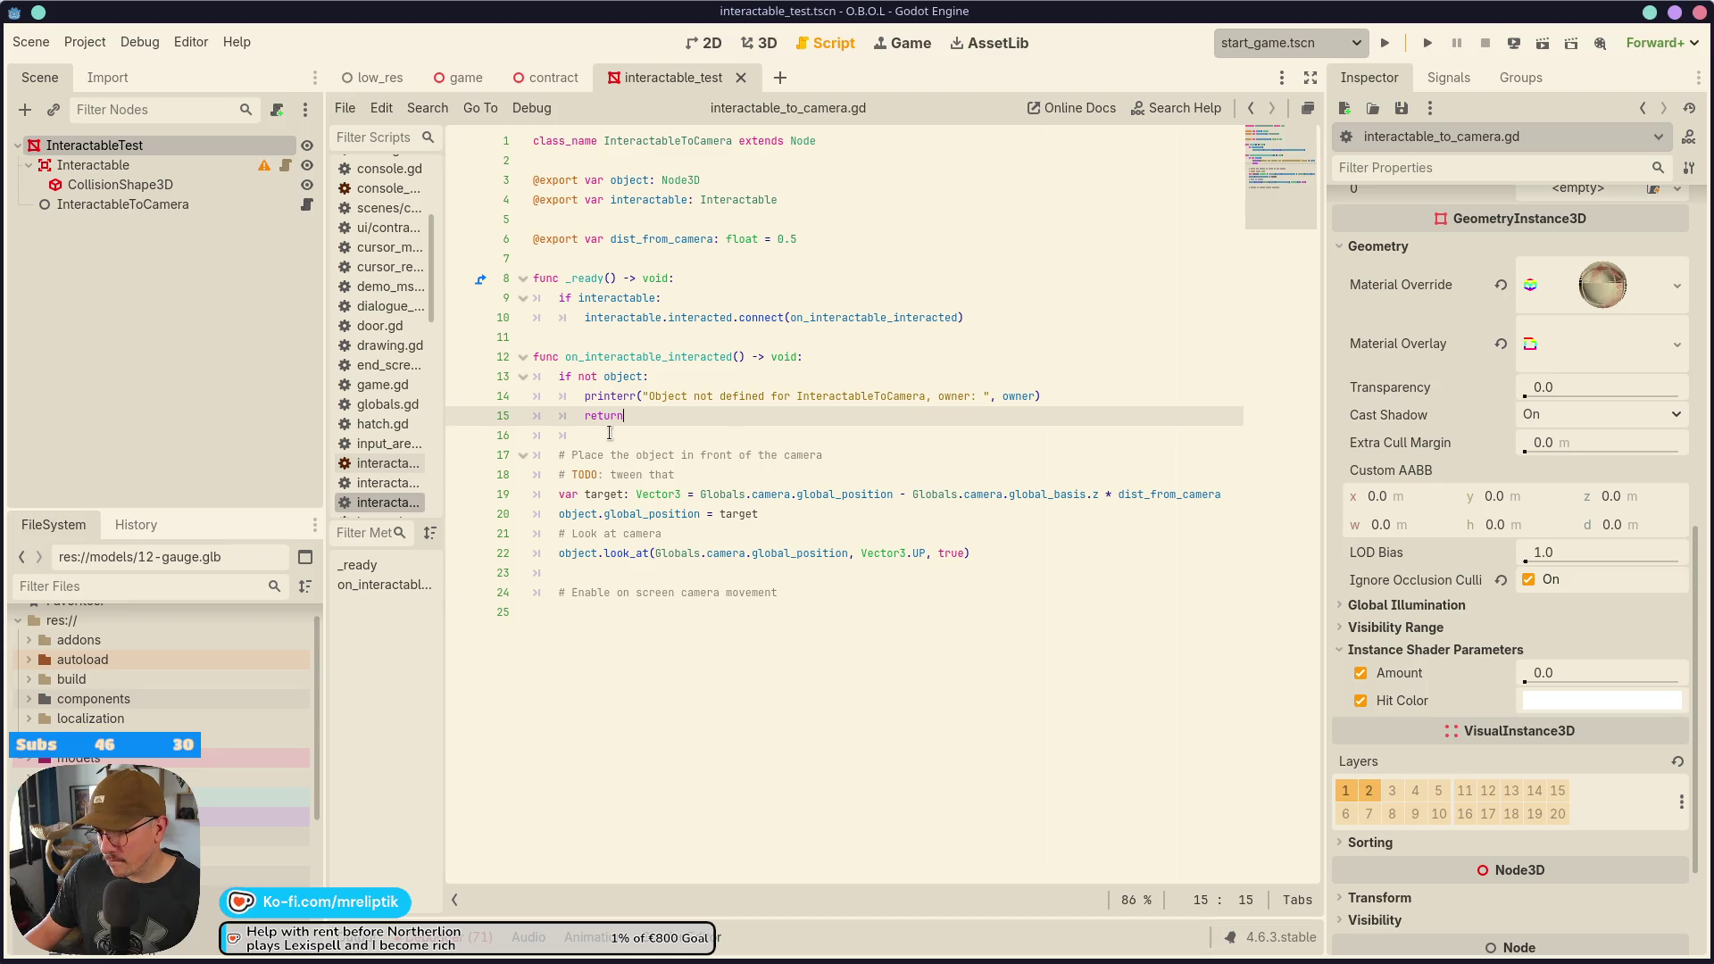
- Check the dist_from_camera line, cycle through the game, contract and interactable_test scenes, then reopen the script
{"action": "left_click", "coordinate": [807, 241]}
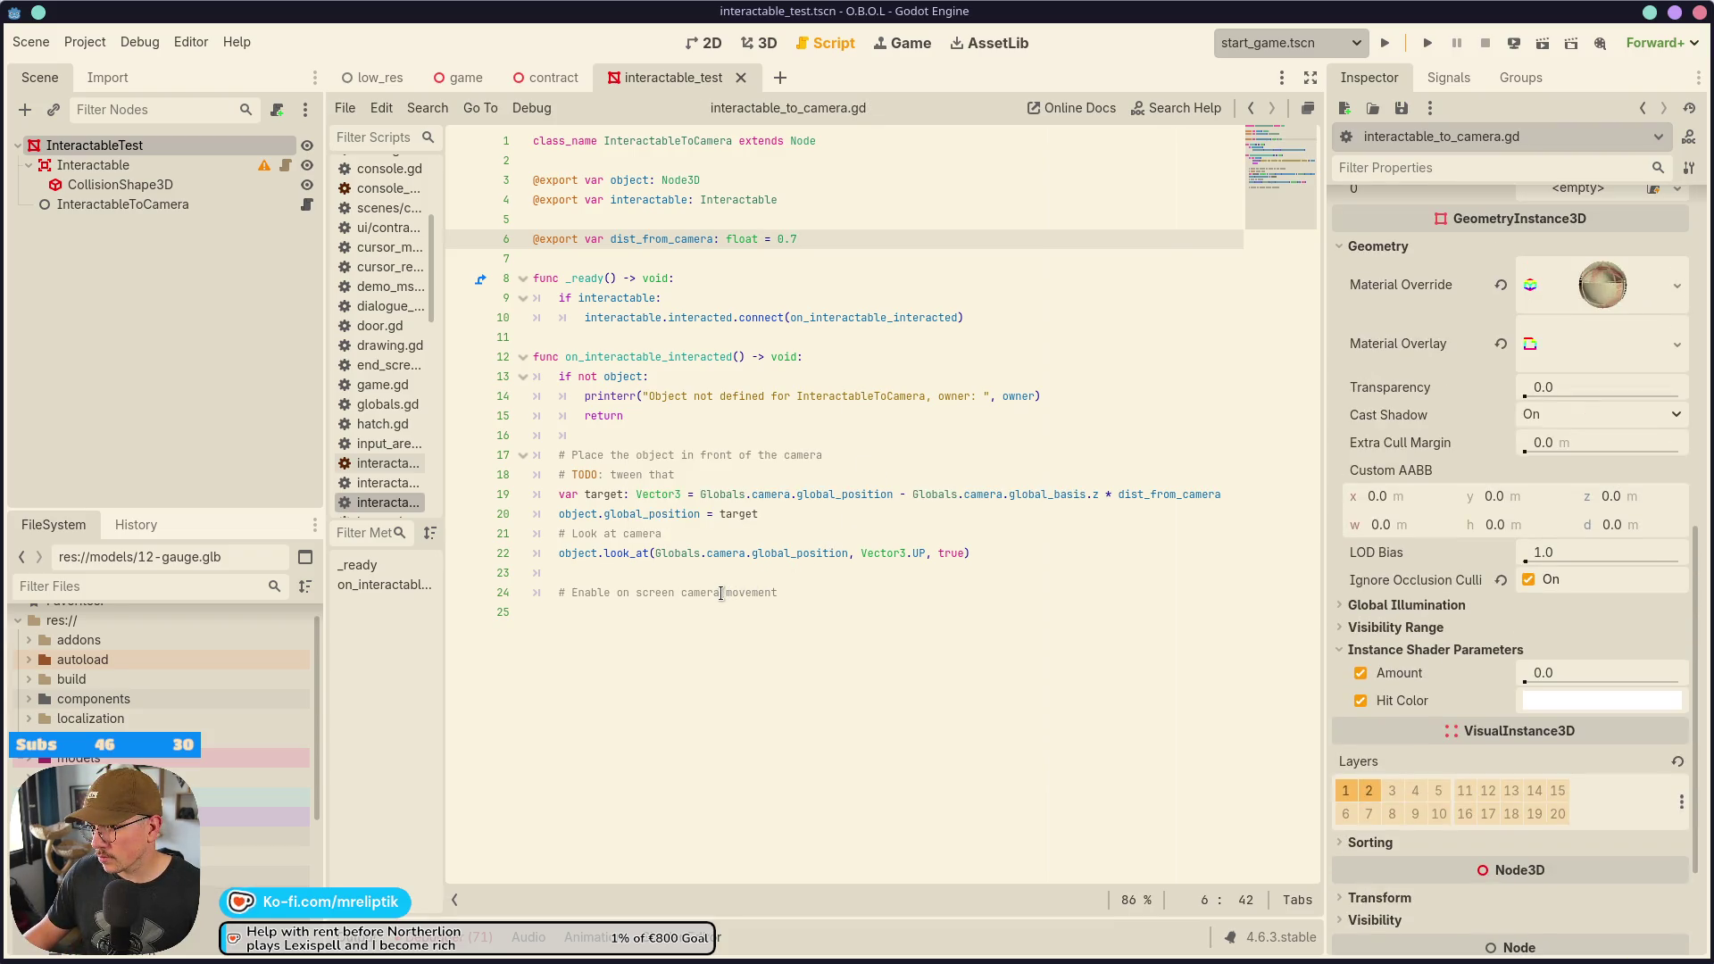
{"action": "left_click", "coordinate": [459, 77]}
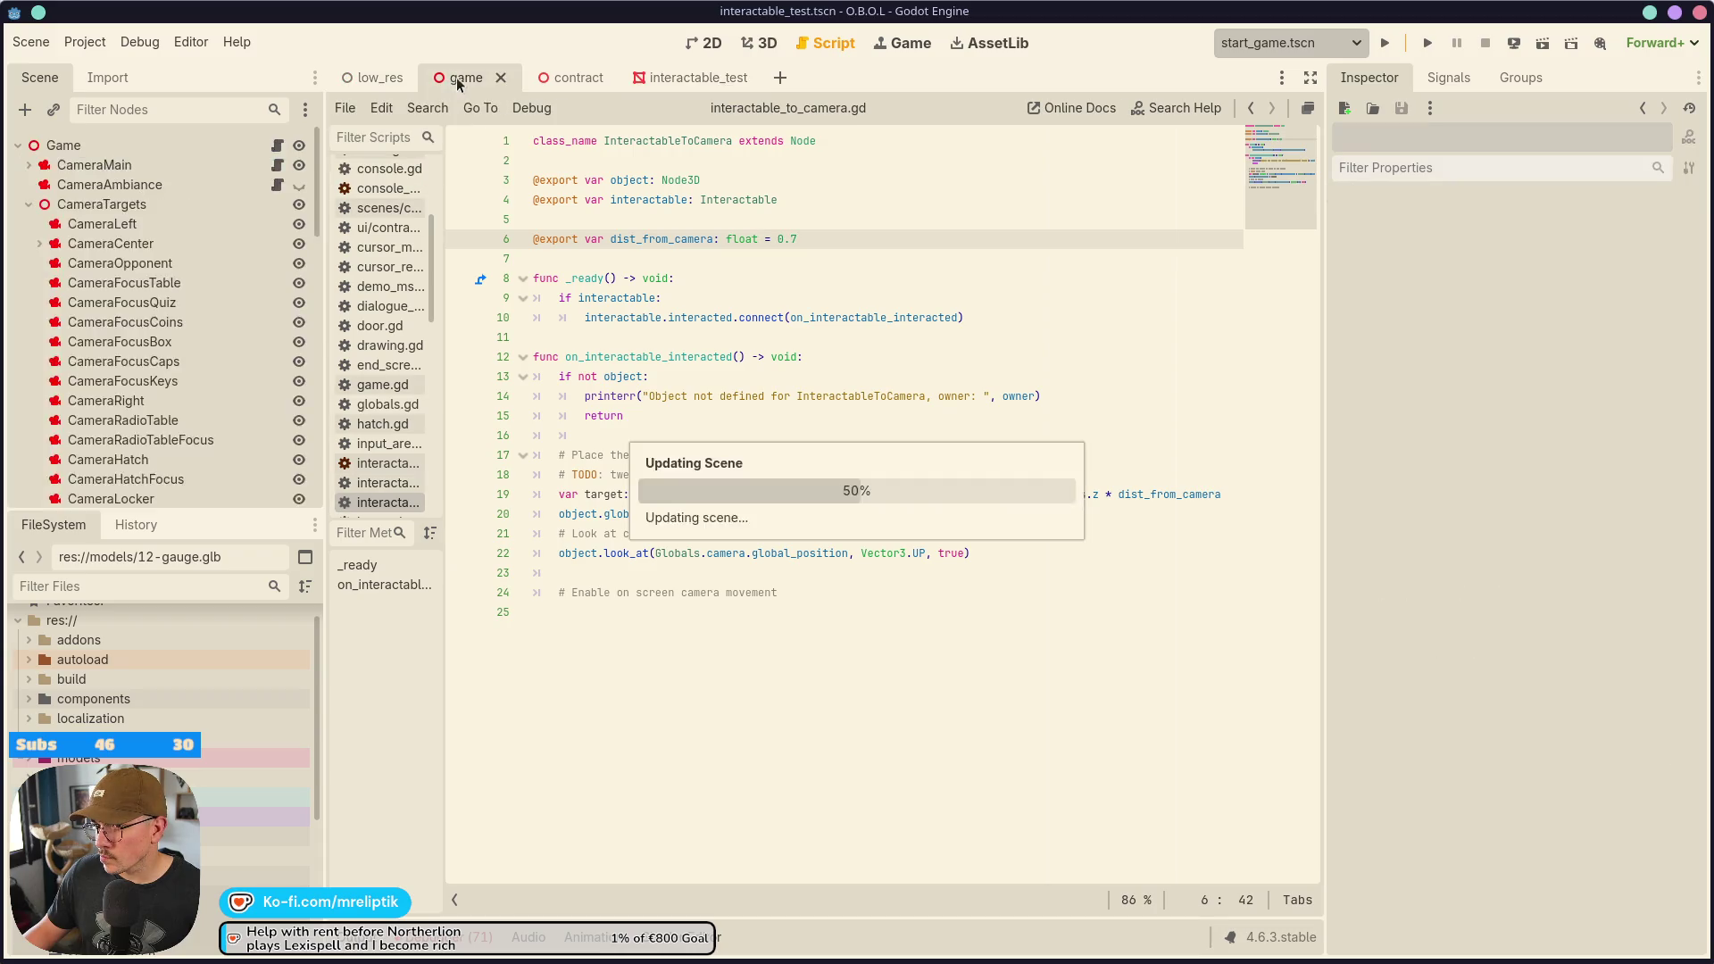
{"action": "left_click", "coordinate": [766, 43]}
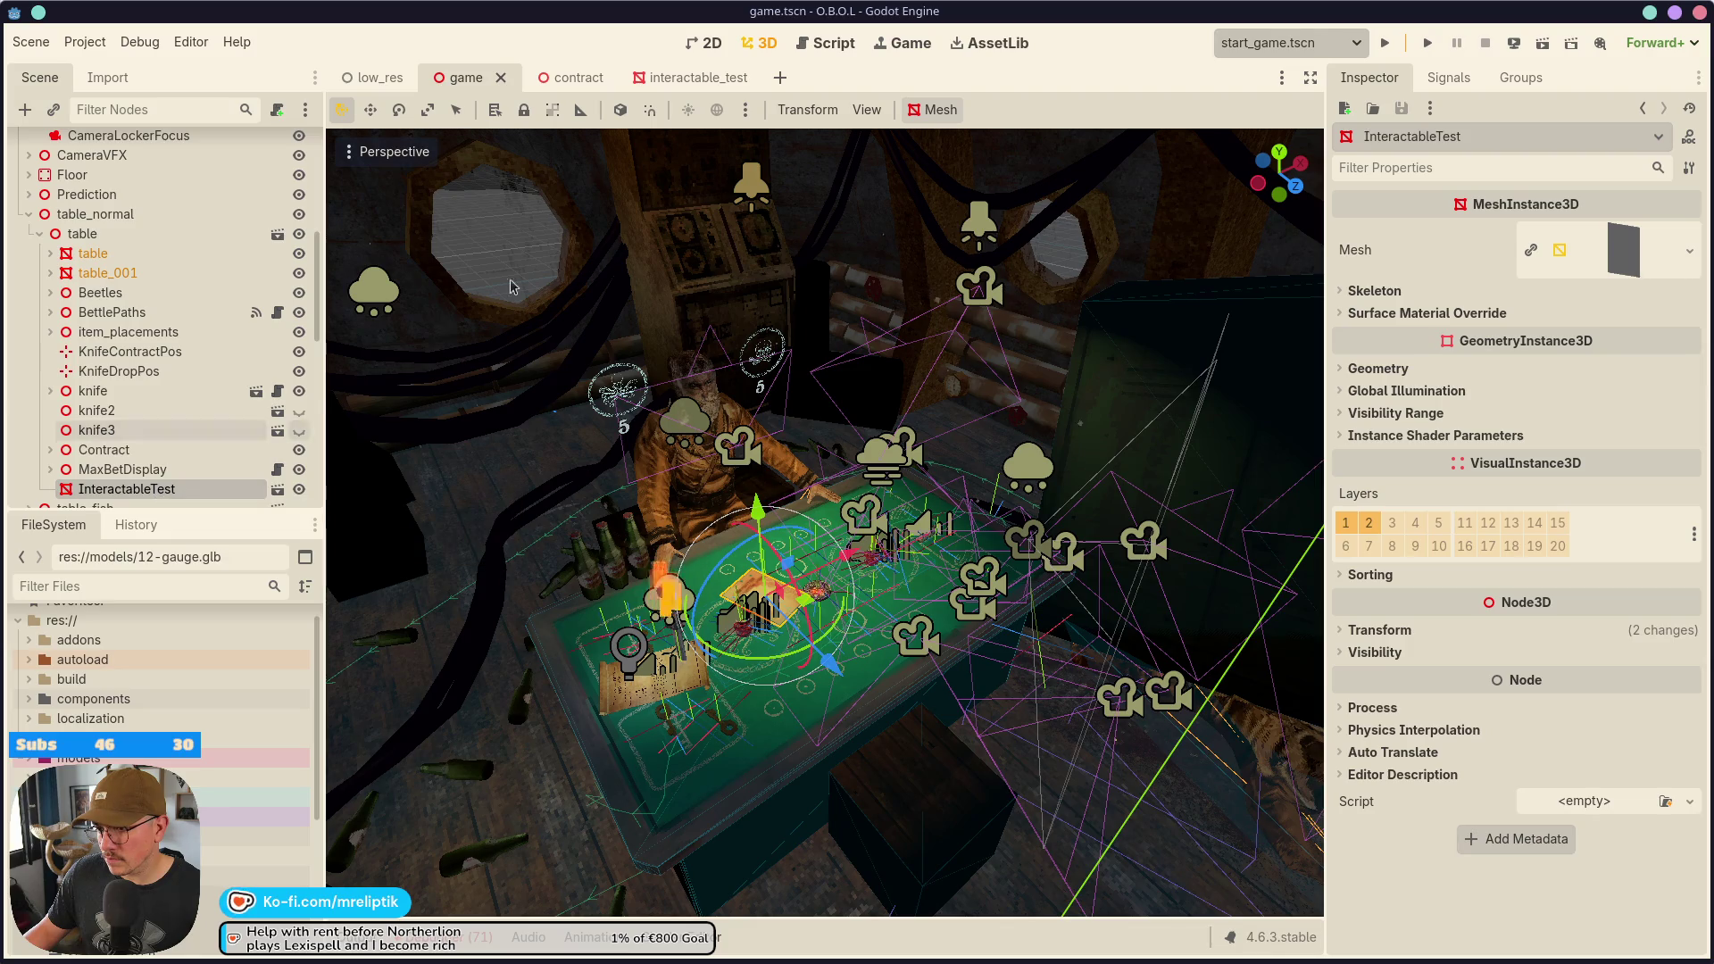
{"action": "left_click", "coordinate": [678, 78]}
{"action": "left_click", "coordinate": [548, 81]}
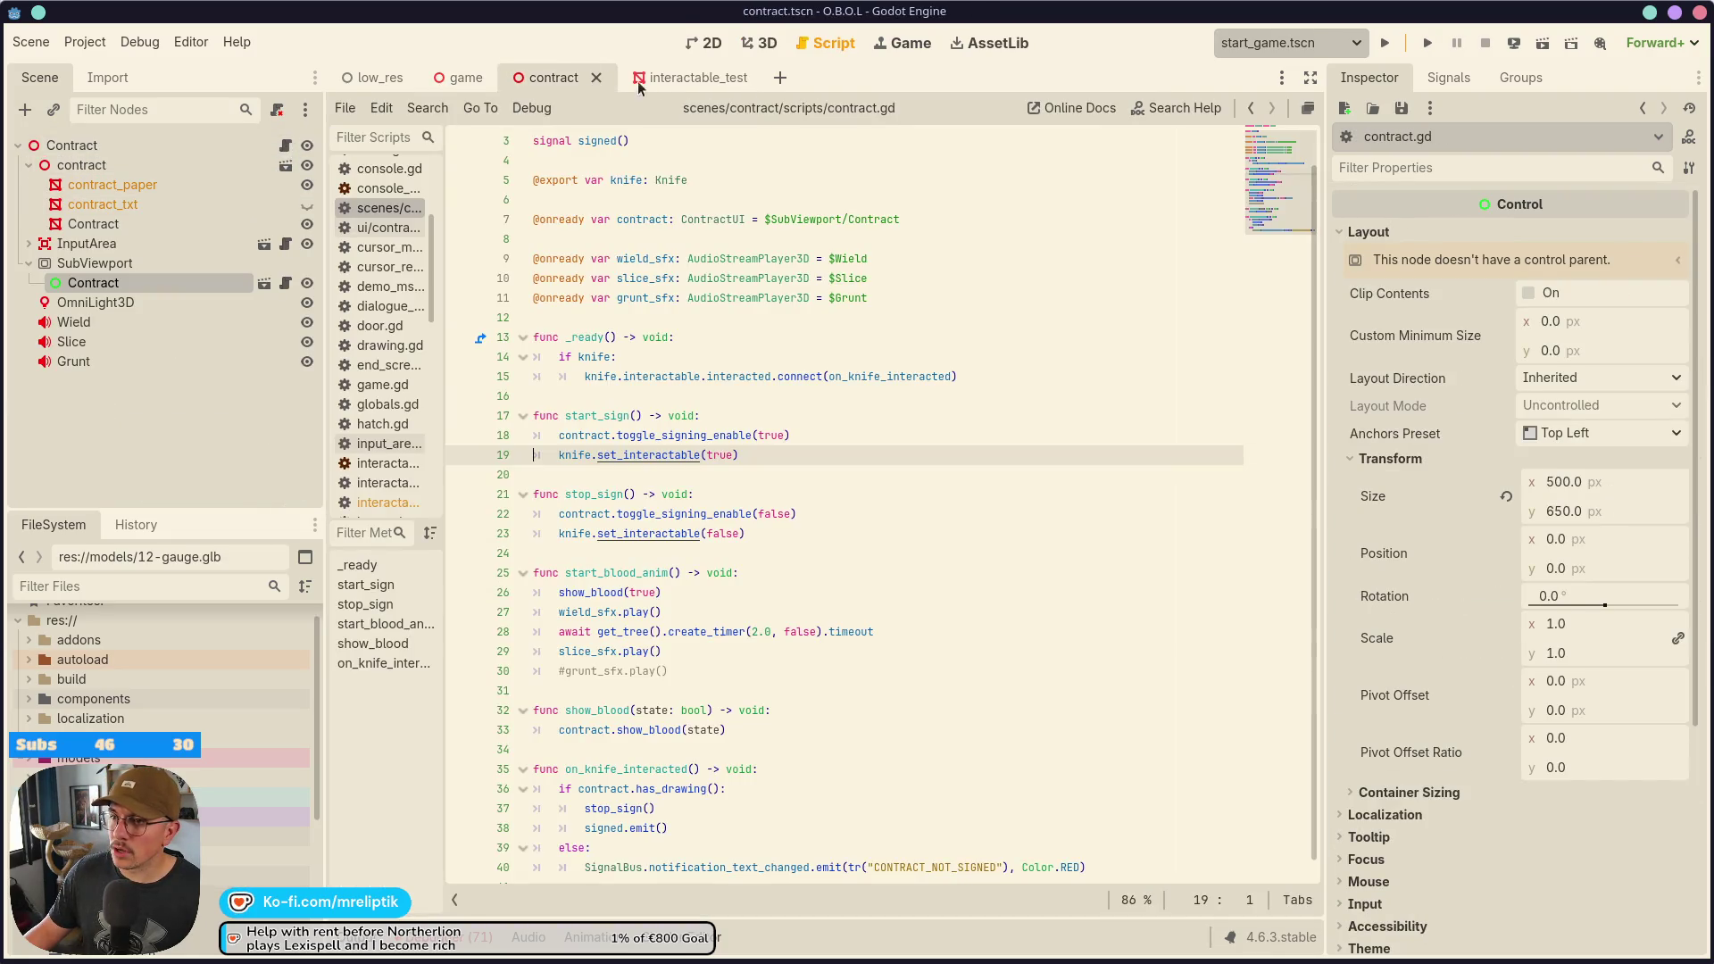
{"action": "left_click", "coordinate": [639, 82]}
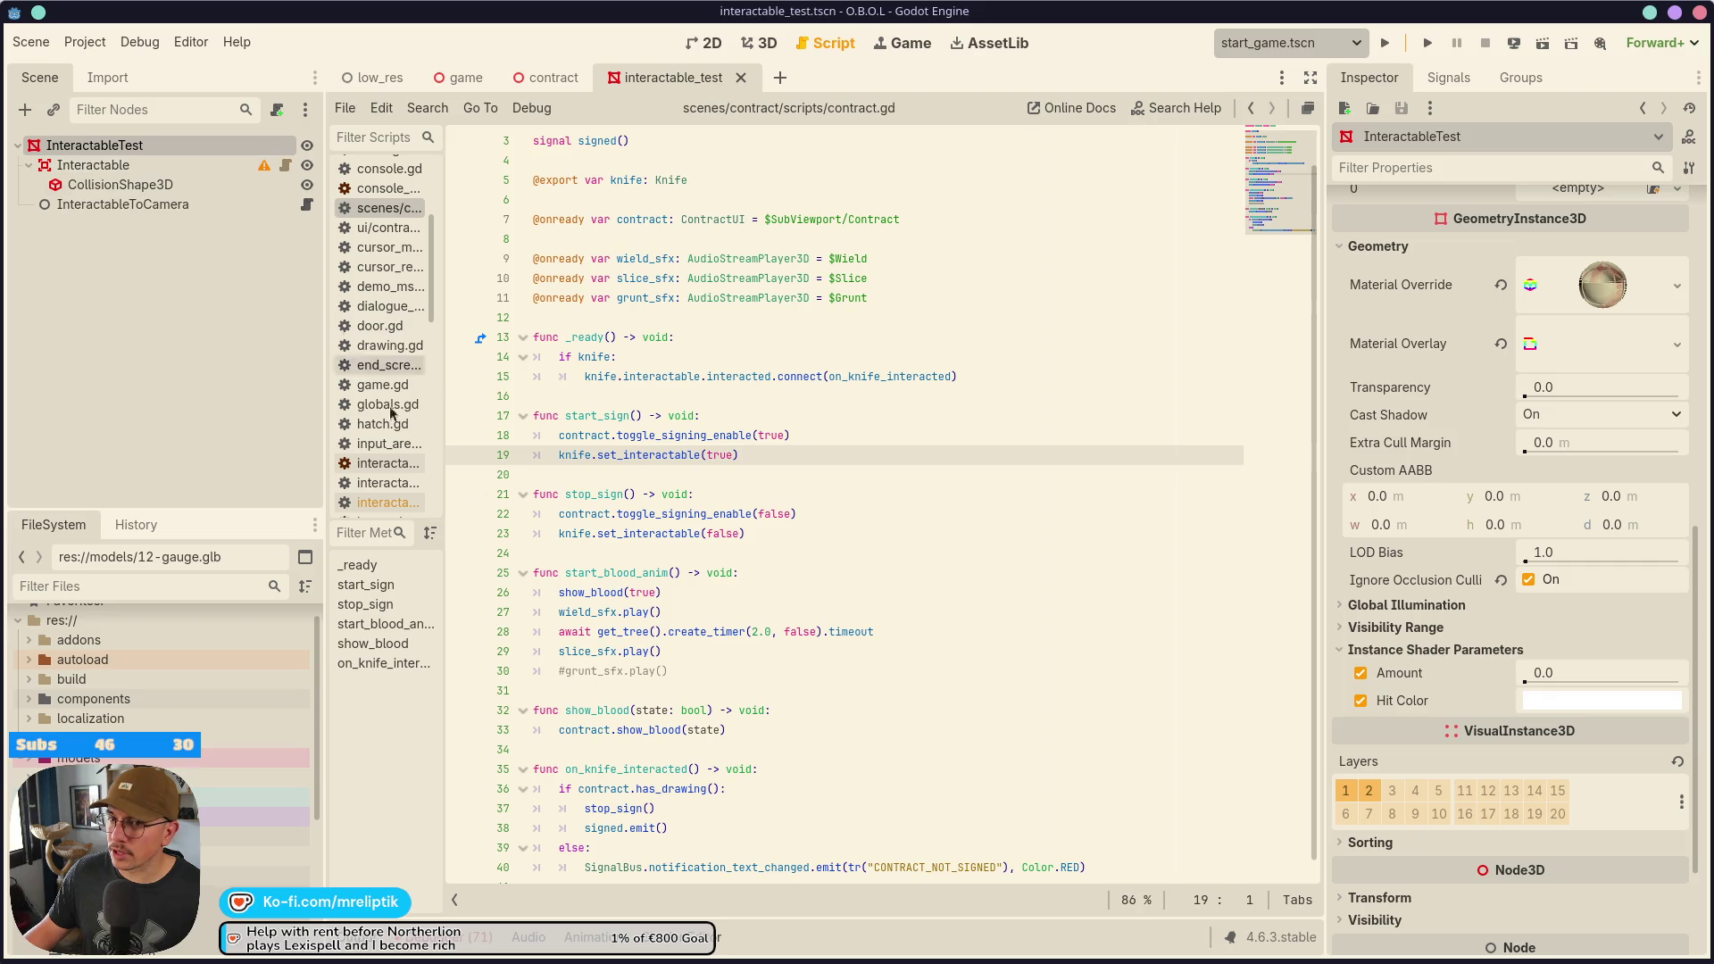
{"action": "left_click", "coordinate": [535, 78]}
{"action": "left_click", "coordinate": [464, 78]}
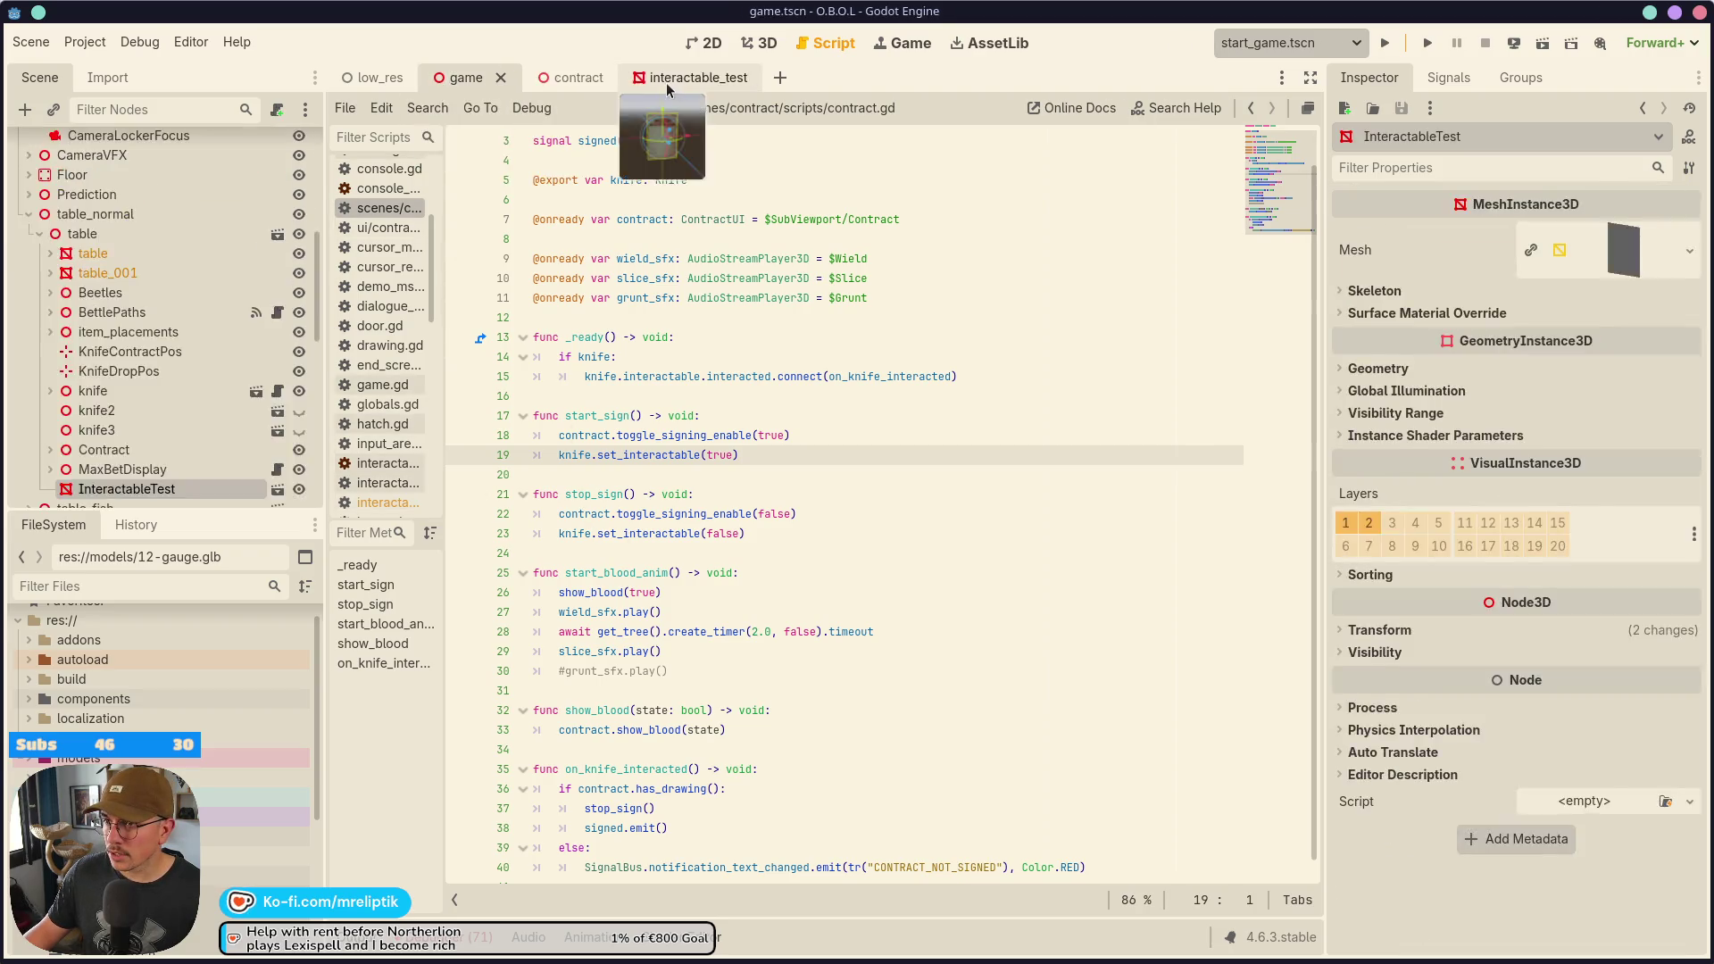
{"action": "left_click", "coordinate": [665, 78]}
{"action": "left_click", "coordinate": [308, 206]}
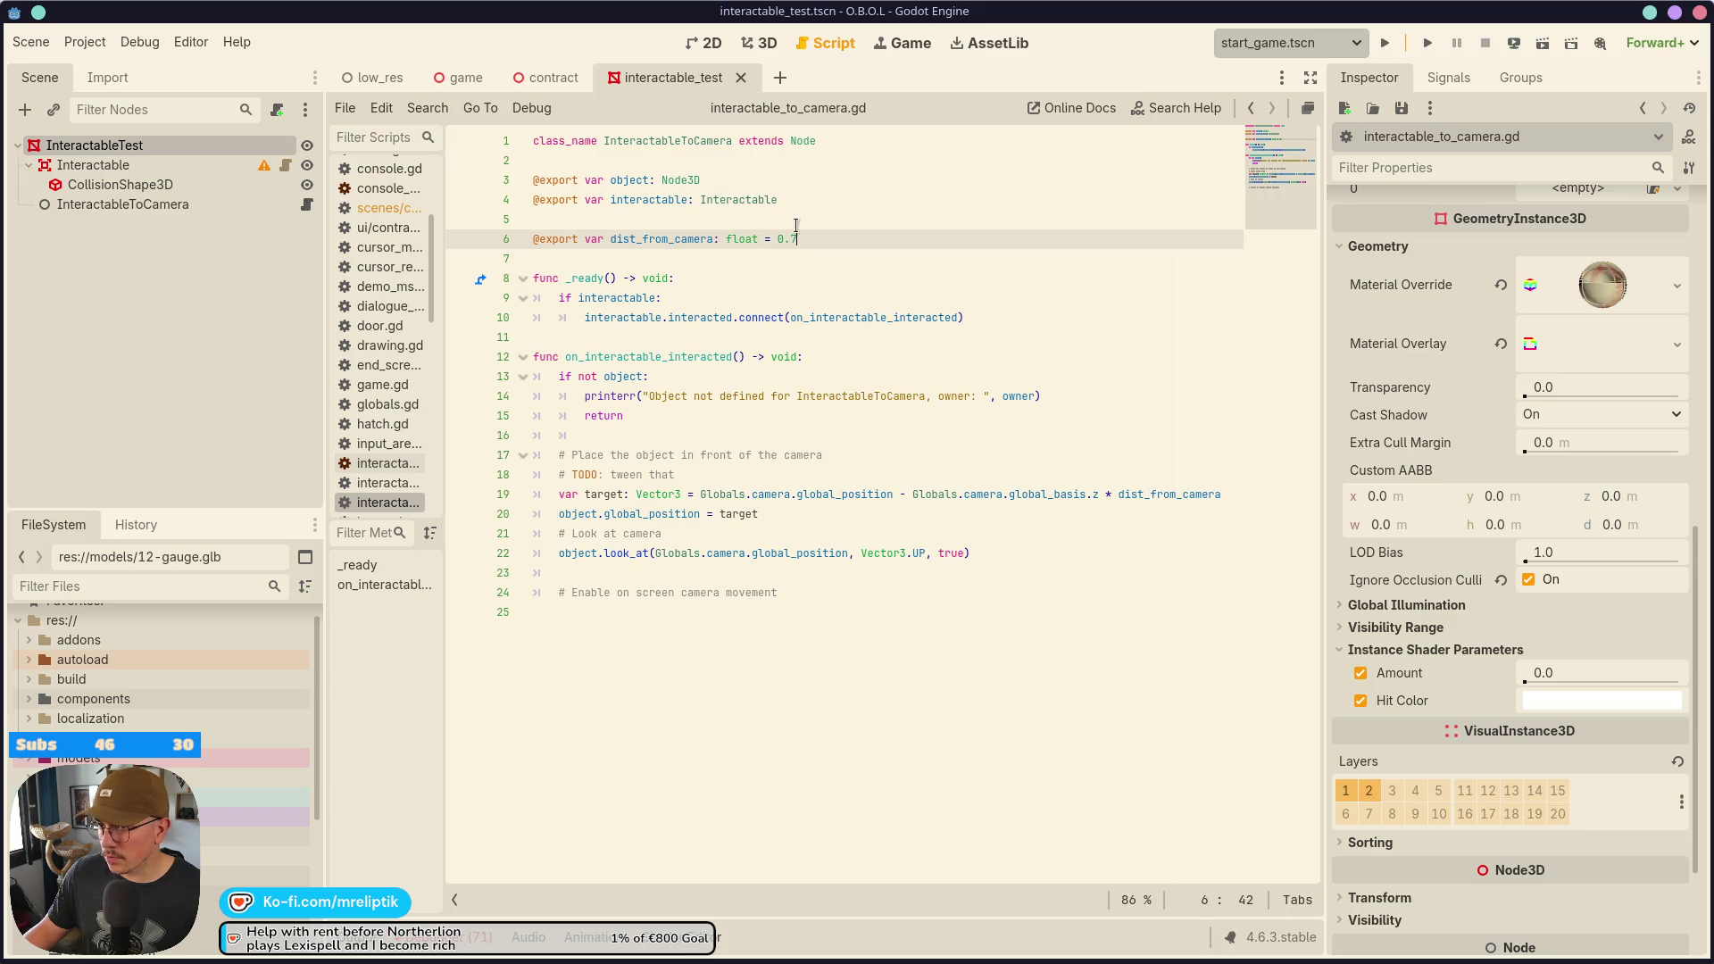
{"action": "left_click", "coordinate": [844, 225]}
{"action": "key", "text": "Return"}
{"action": "key", "text": "Up"}
{"action": "type", "text": "@exprot var "}
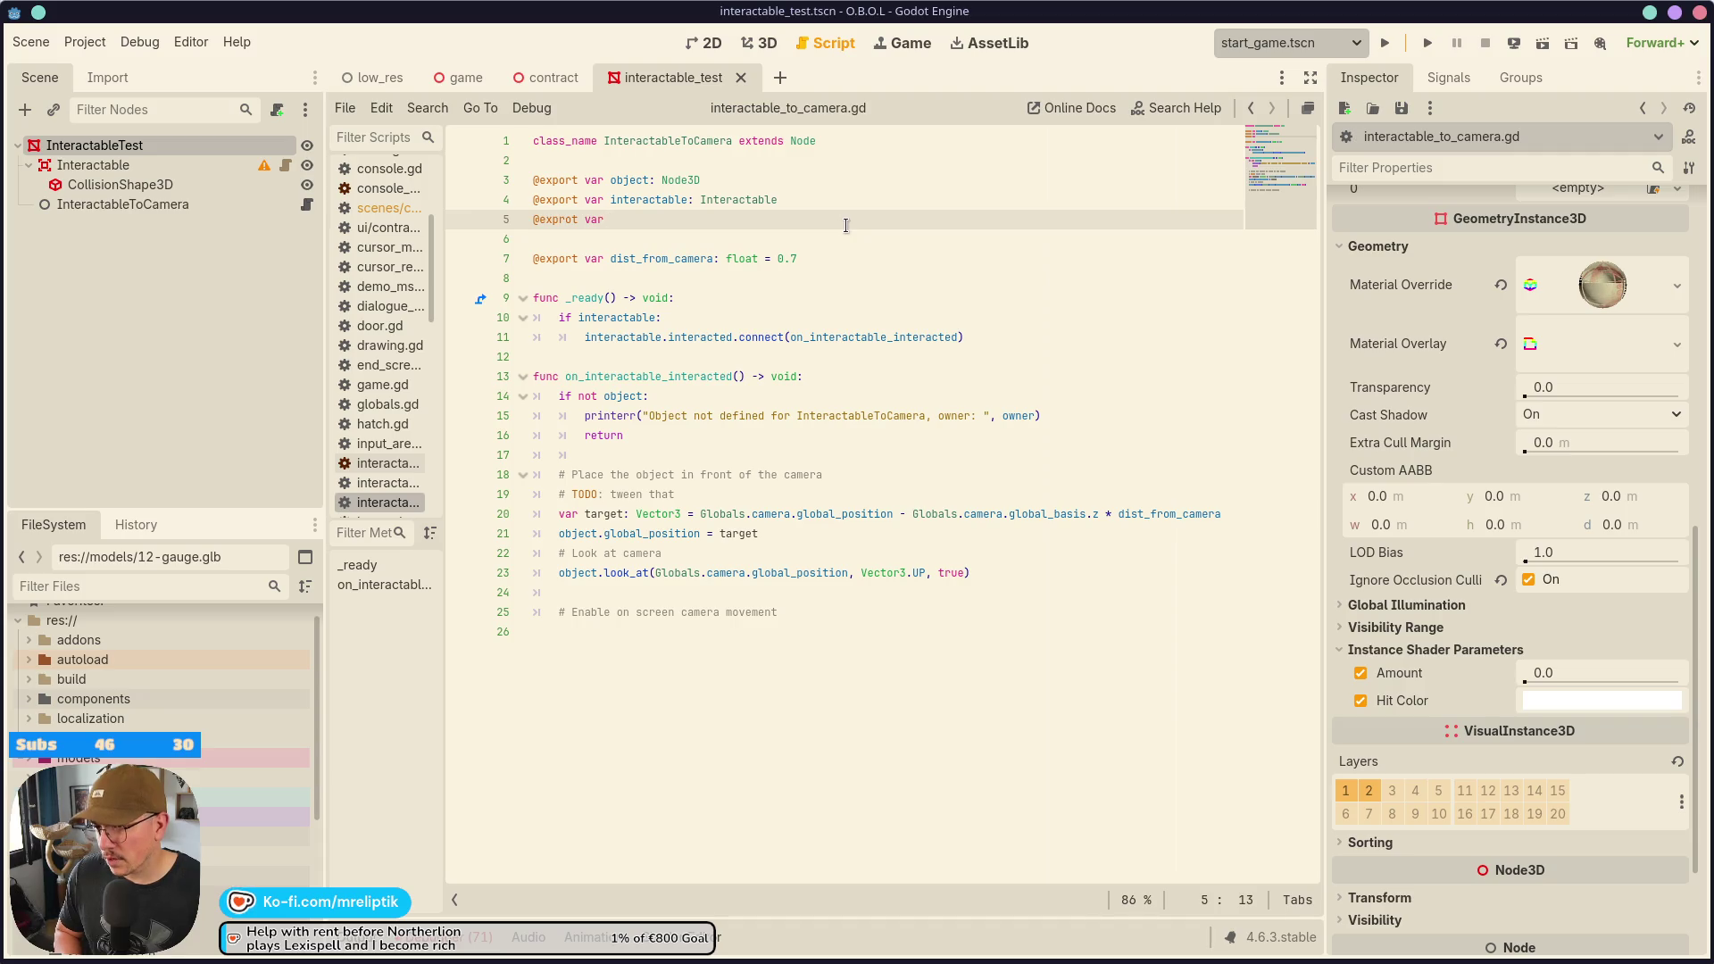
{"action": "type", "text": "follow_camera:"}
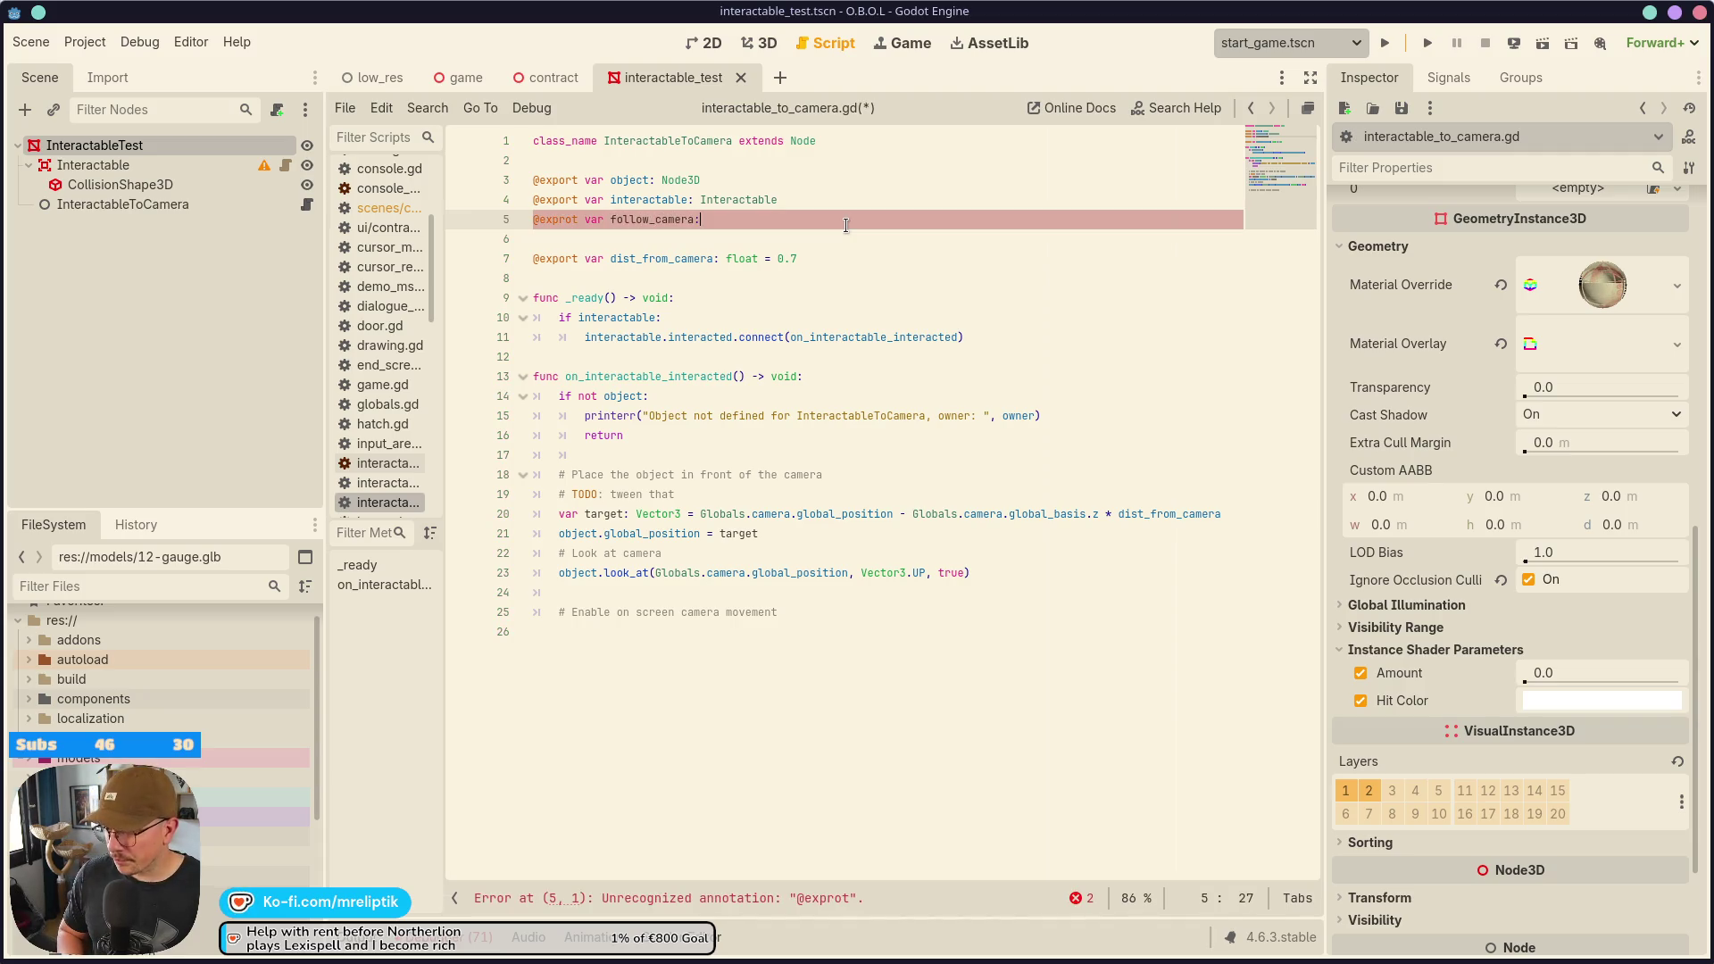
{"action": "type", "text": " bool = "}
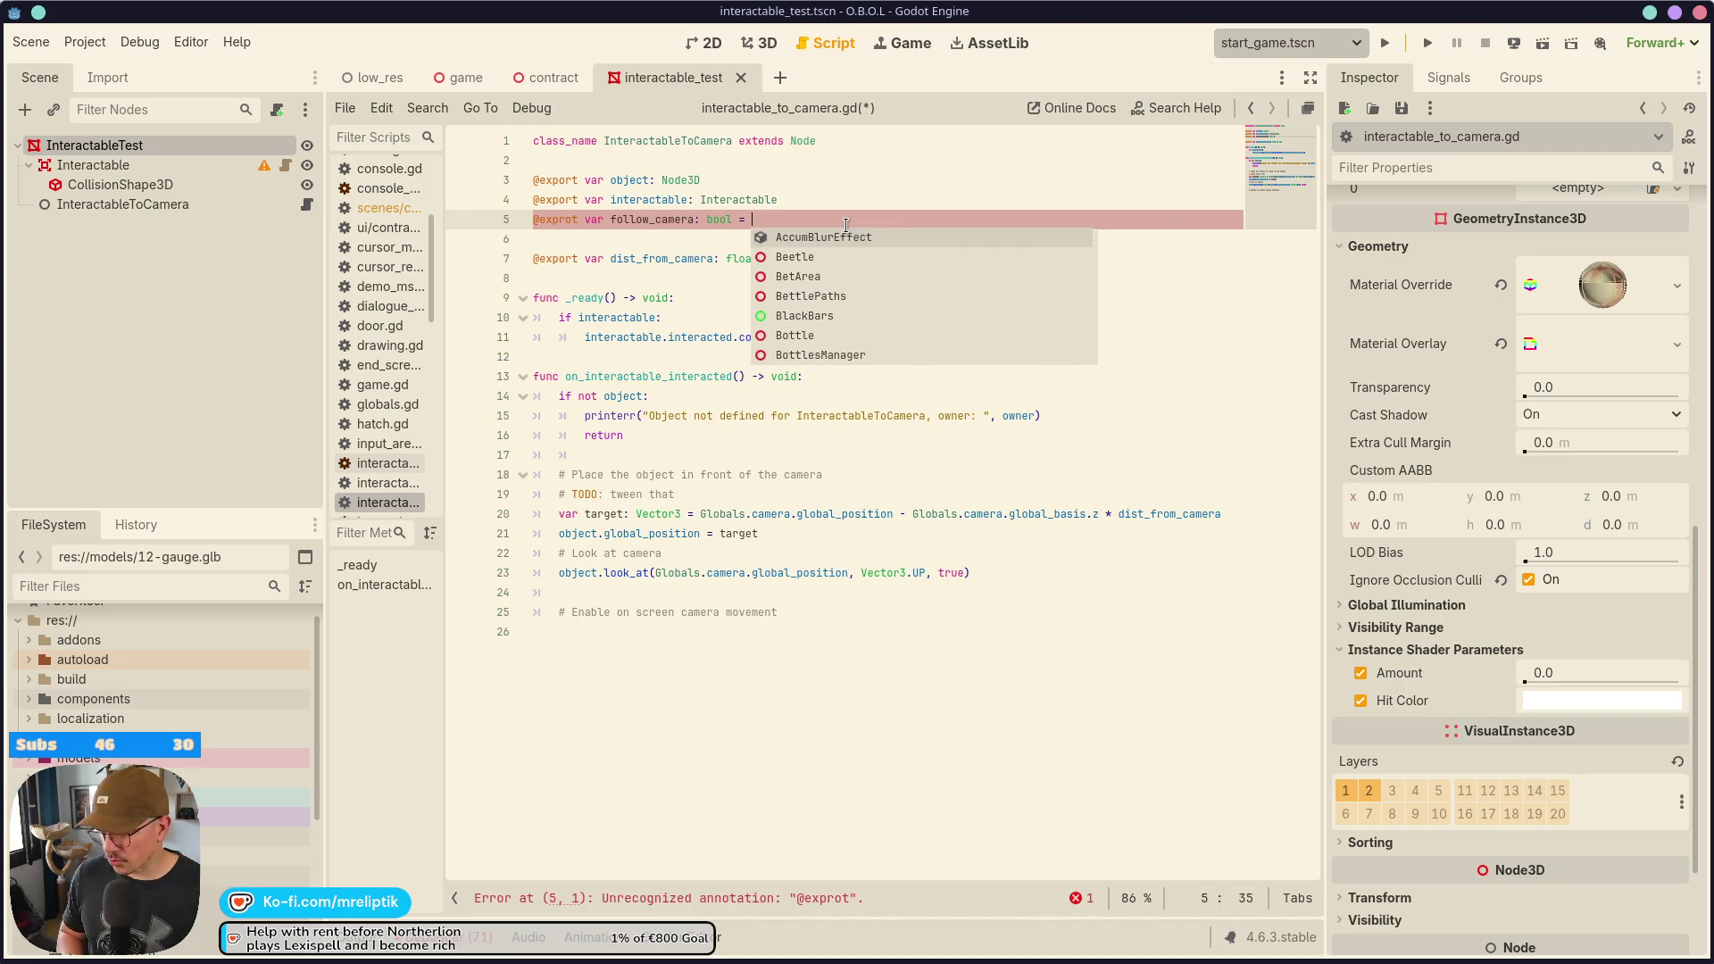
{"action": "type", "text": "true"}
{"action": "key", "text": "ctrl+s"}
{"action": "key", "text": "Down"}
{"action": "key", "text": "Down"}
{"action": "key", "text": "Down"}
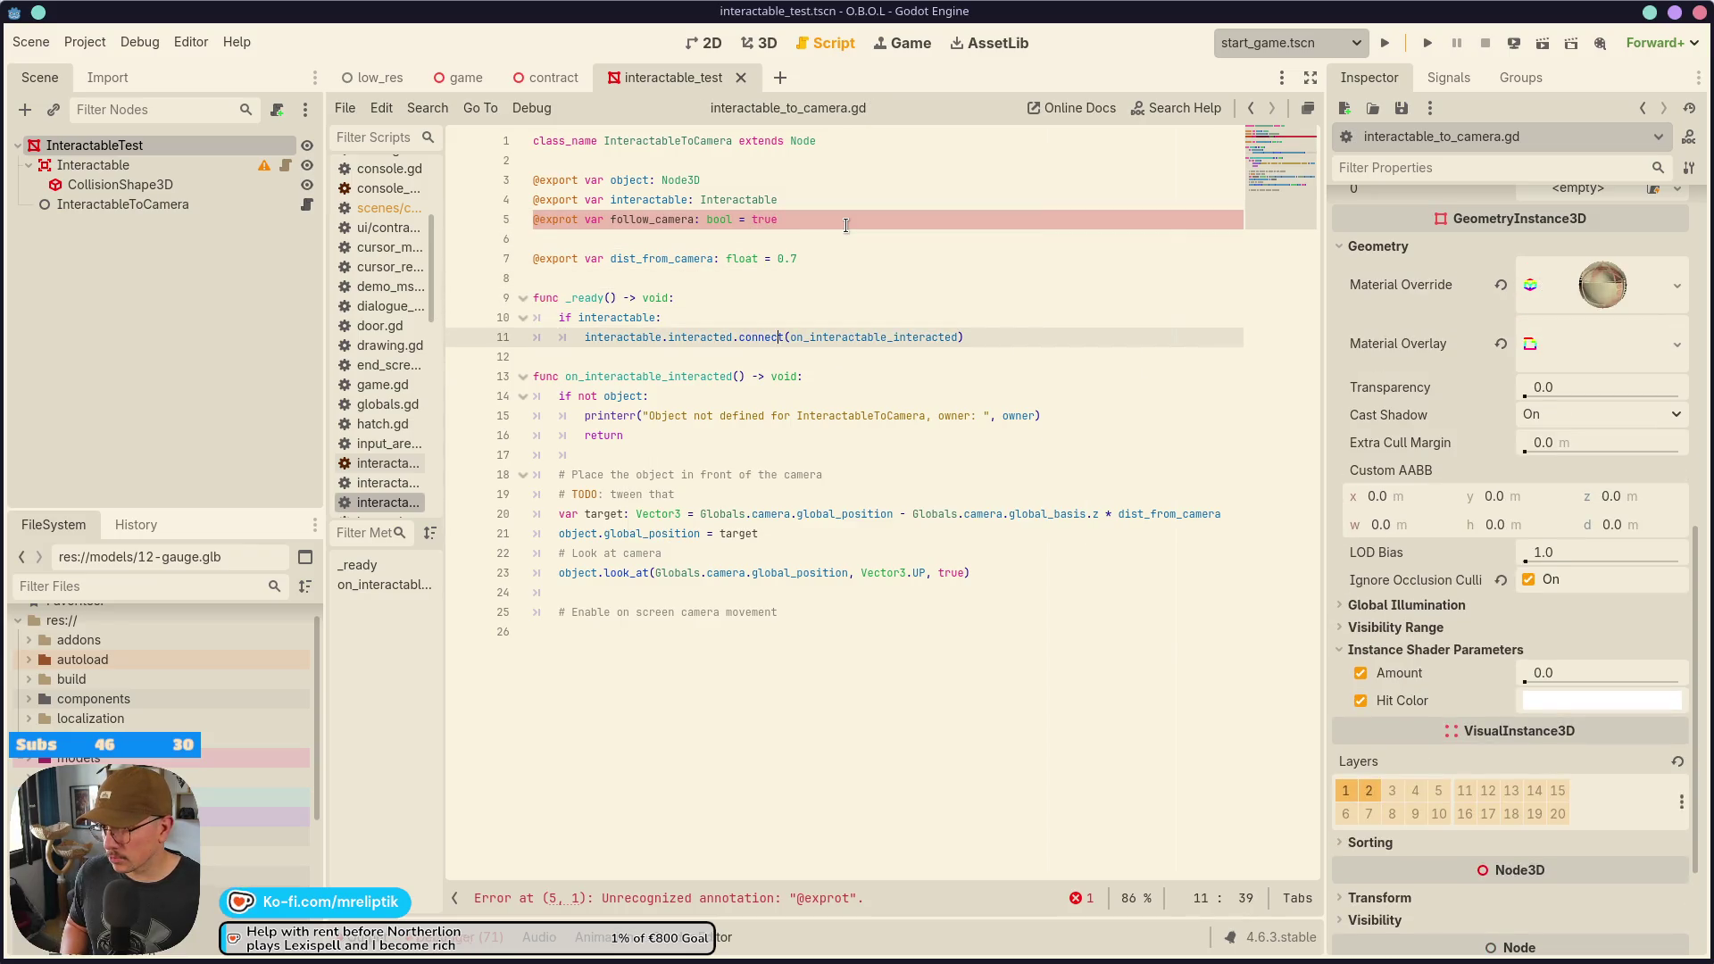
{"action": "key", "text": "Down"}
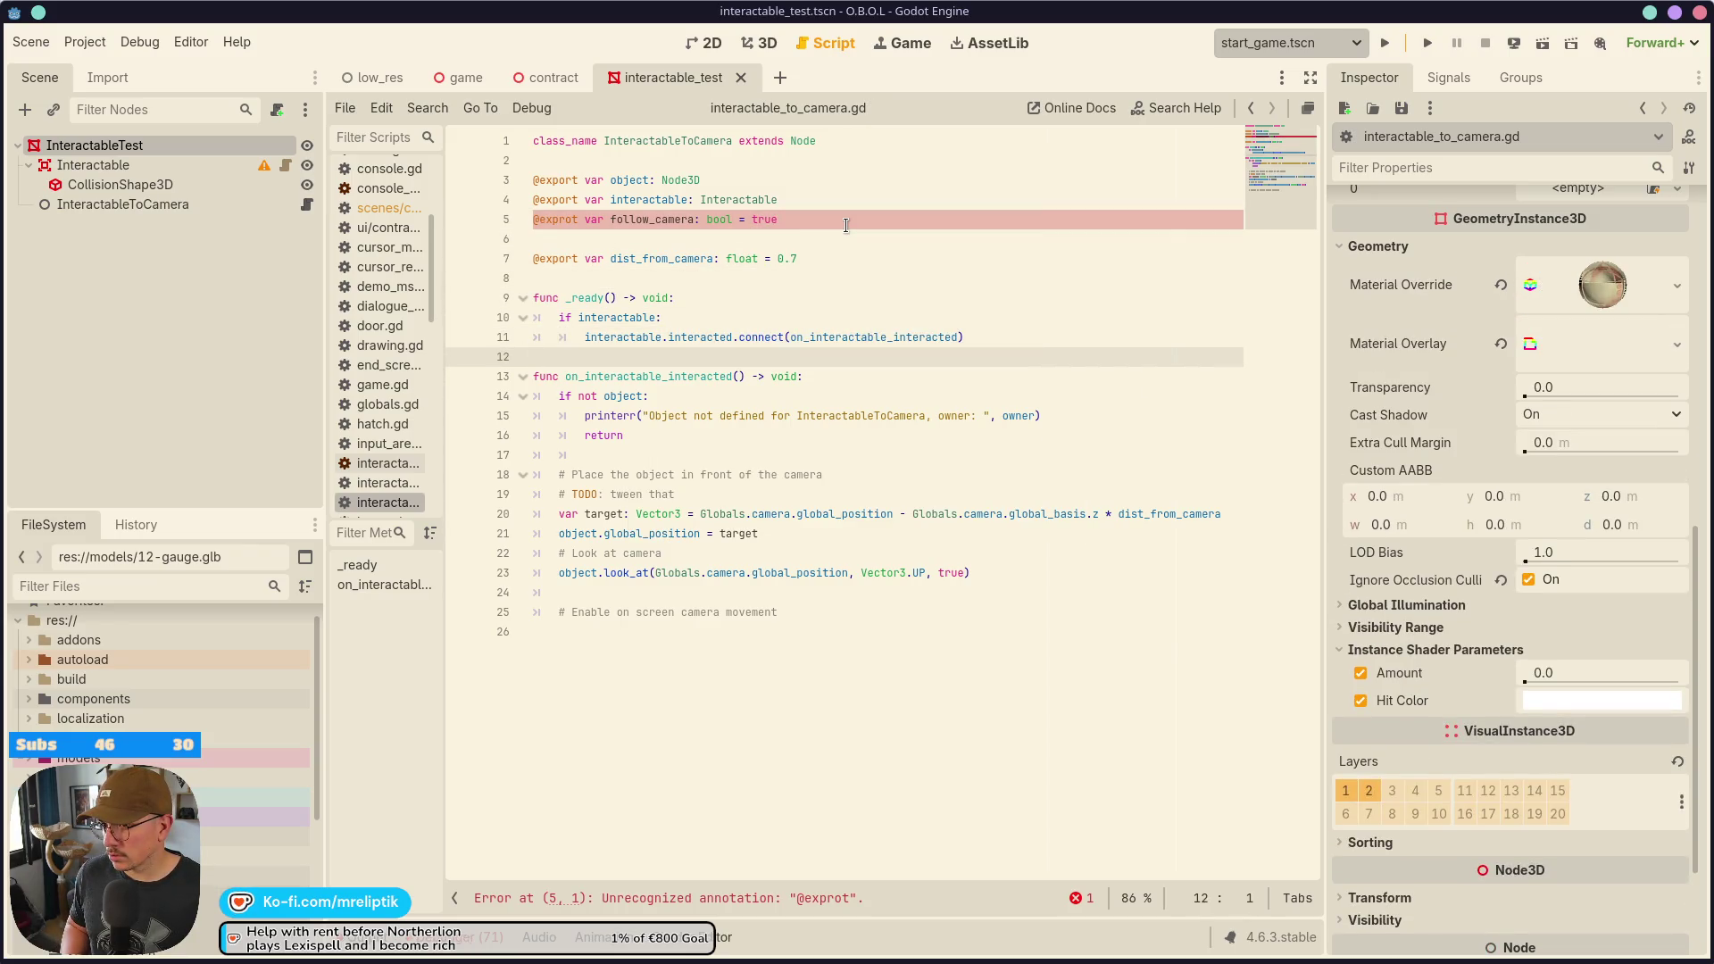
{"action": "key", "text": "Up"}
{"action": "key", "text": "Up"}
{"action": "key", "text": "Up"}
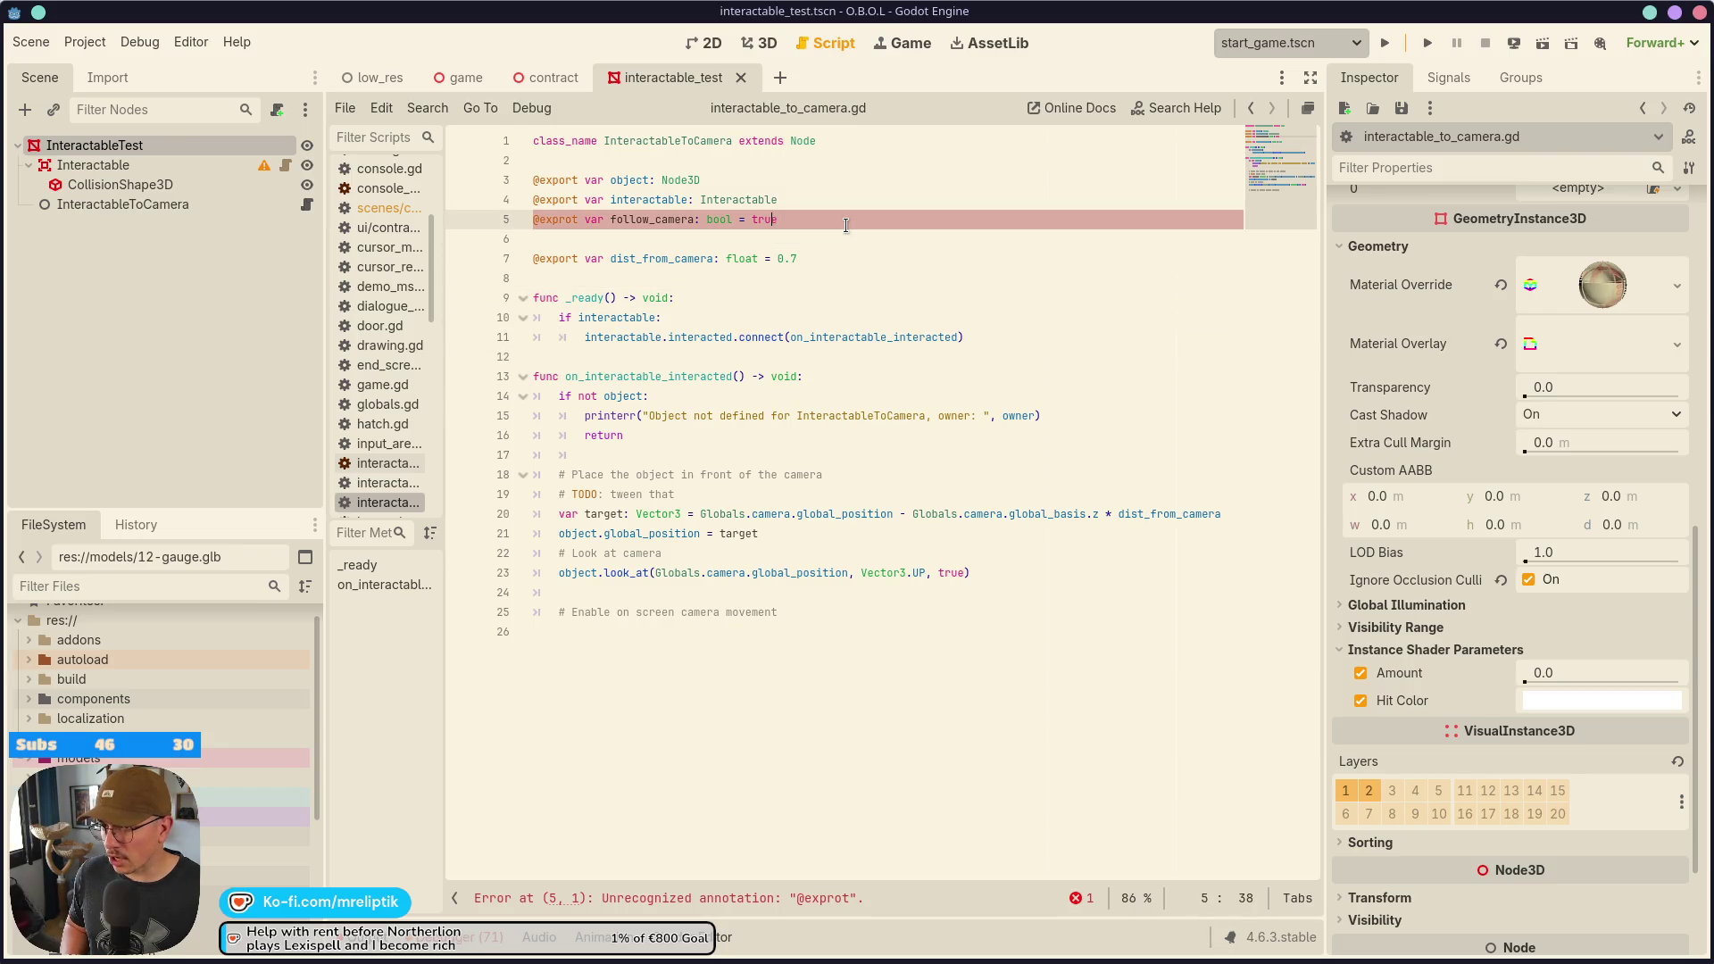
{"action": "key", "text": "BackSpace"}
{"action": "key", "text": "BackSpace"}
{"action": "type", "text": "or"}
{"action": "key", "text": "Escape"}
{"action": "key", "text": "Down"}
{"action": "key", "text": "Down"}
{"action": "key", "text": "Down"}
{"action": "key", "text": "Down"}
{"action": "key", "text": "Down"}
{"action": "key", "text": "Down"}
- Create a _process function beginning with 'if object'
{"action": "key", "text": "Return"}
{"action": "key", "text": "Return"}
{"action": "key", "text": "Up"}
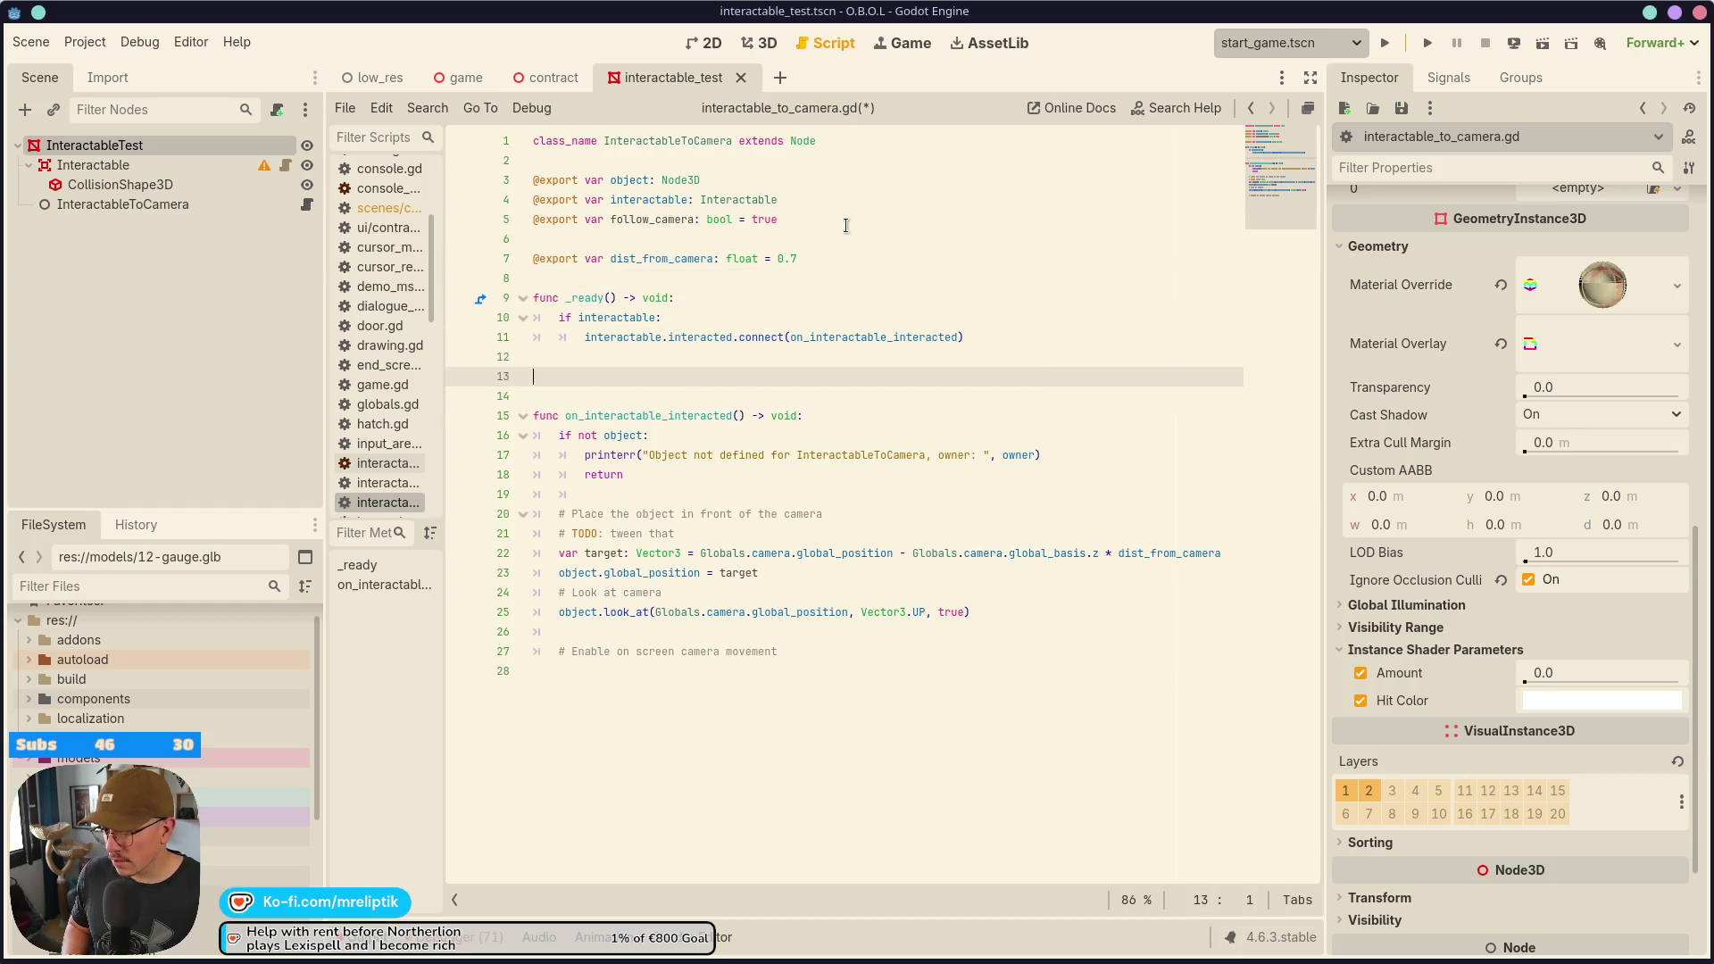
{"action": "type", "text": "c _pro"}
{"action": "key", "text": "Return"}
{"action": "key", "text": "Return"}
{"action": "type", "text": "if object"}
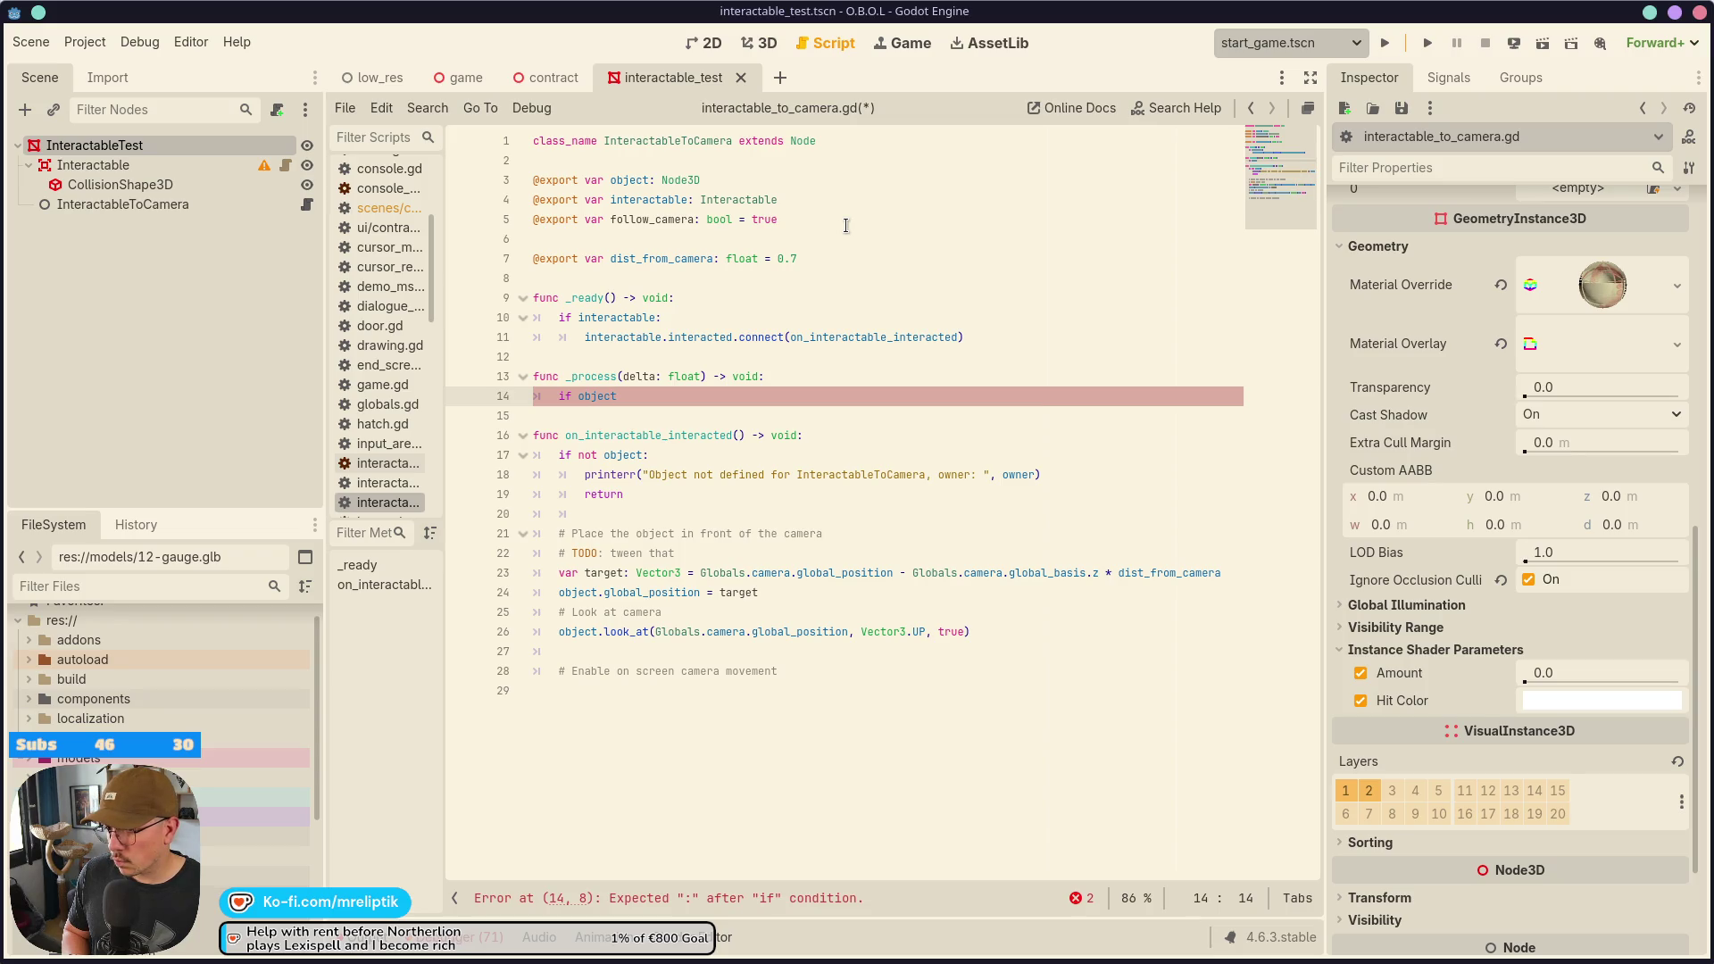
- Declare 'var interacting: bool = false' below dist_from_camera and save
{"action": "left_click", "coordinate": [697, 239]}
{"action": "left_click", "coordinate": [654, 271]}
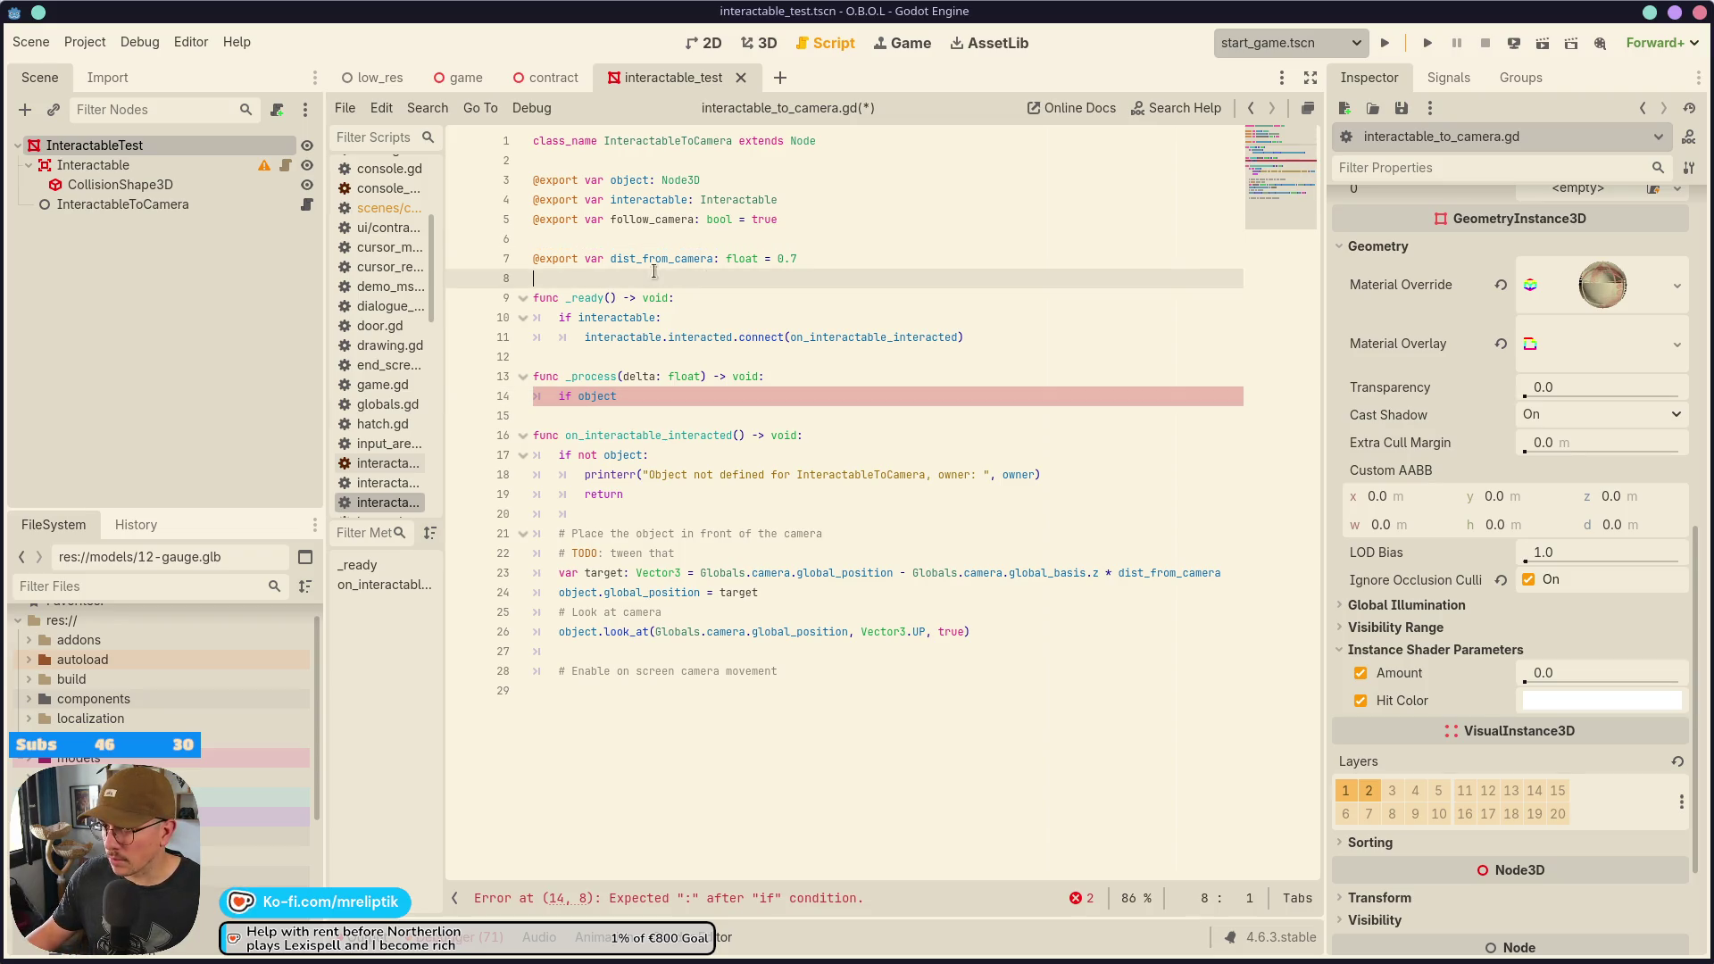
{"action": "key", "text": "Return"}
{"action": "key", "text": "Return"}
{"action": "key", "text": "Up"}
{"action": "type", "text": "var interac"}
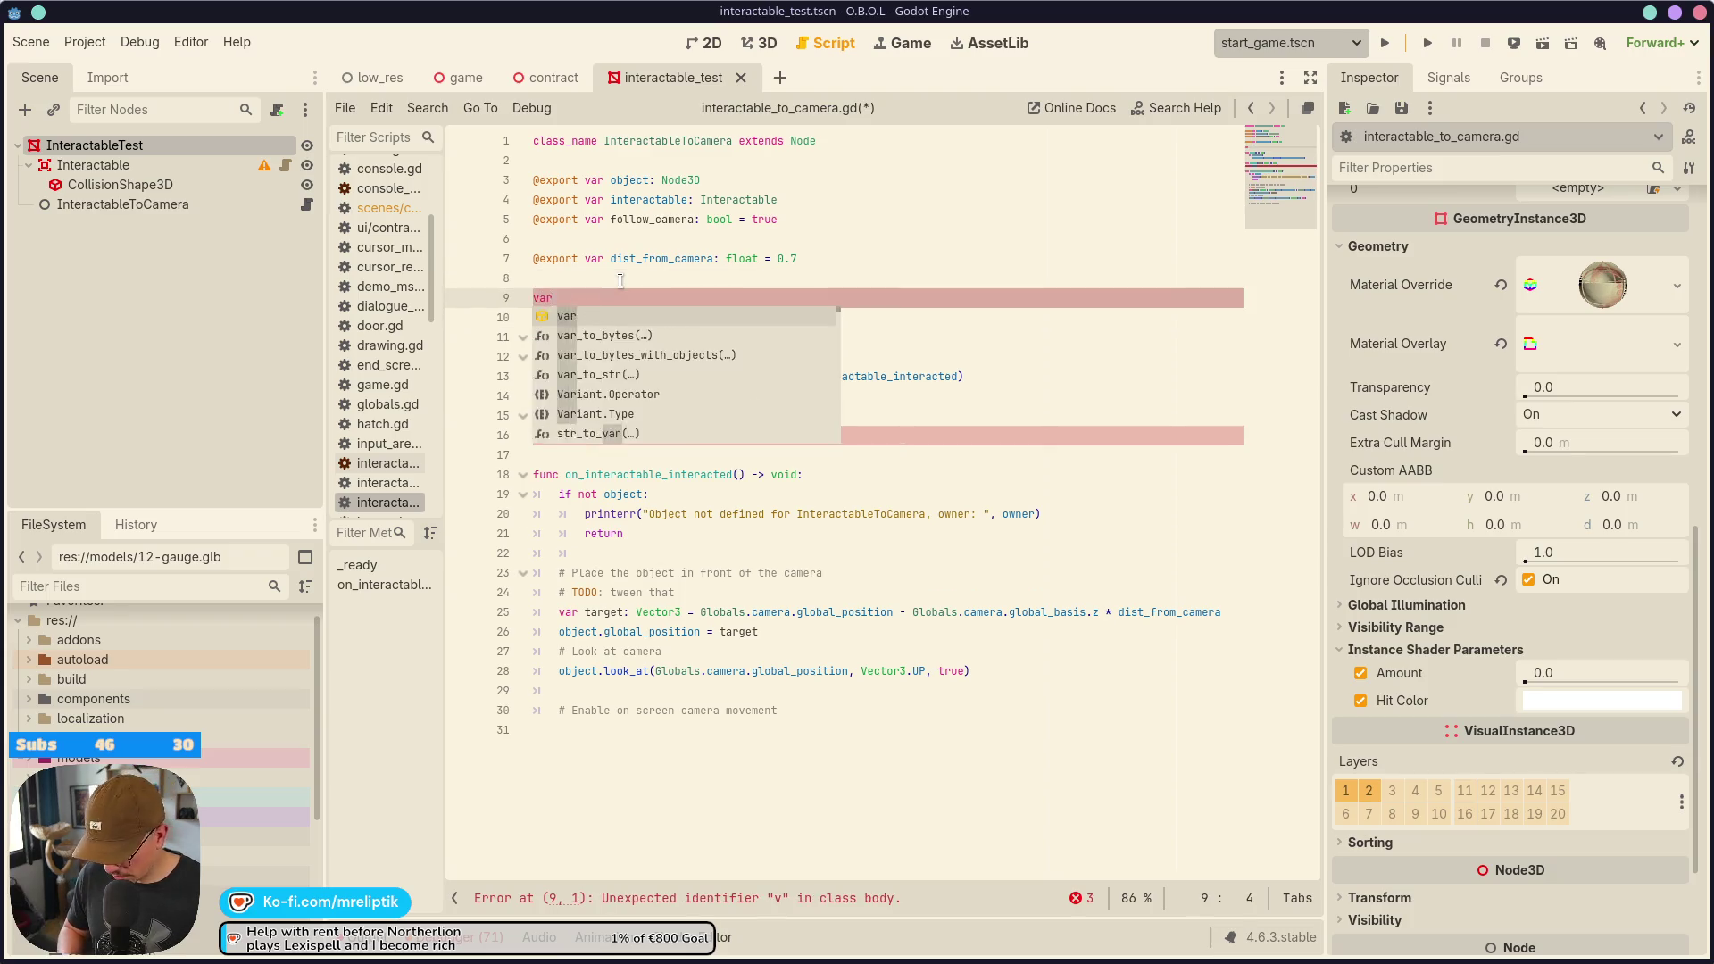
{"action": "type", "text": "ting: "}
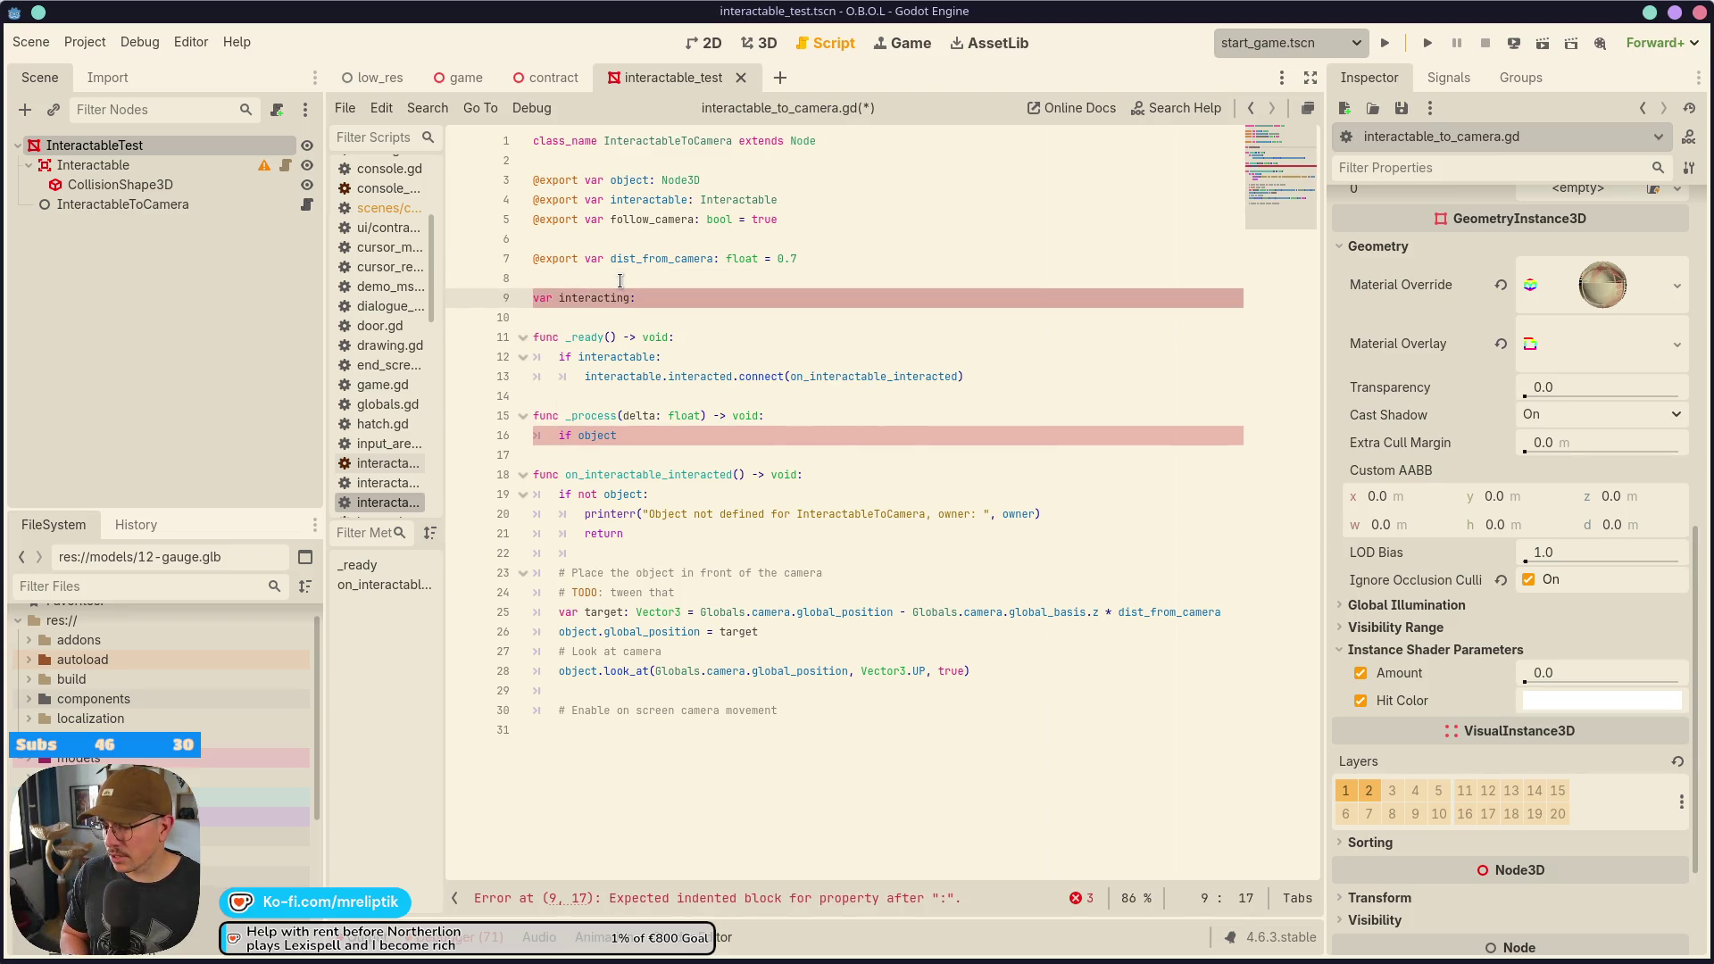
{"action": "type", "text": "bool"}
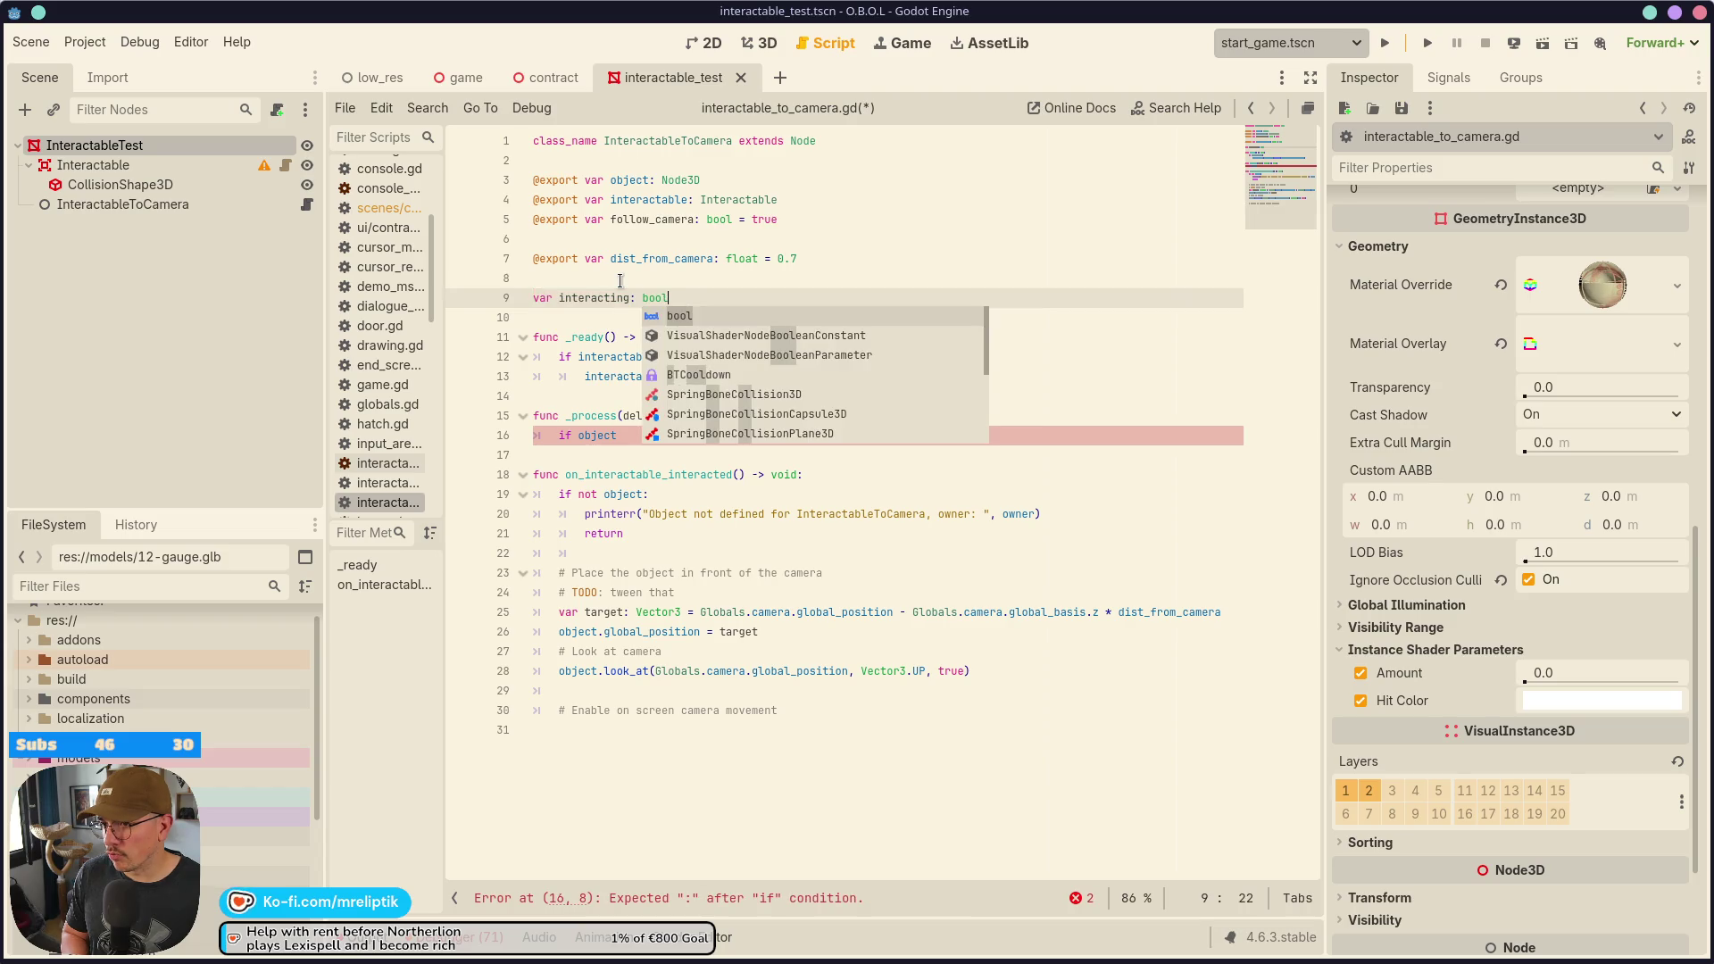
{"action": "type", "text": " = false"}
{"action": "key", "text": "ctrl+s"}
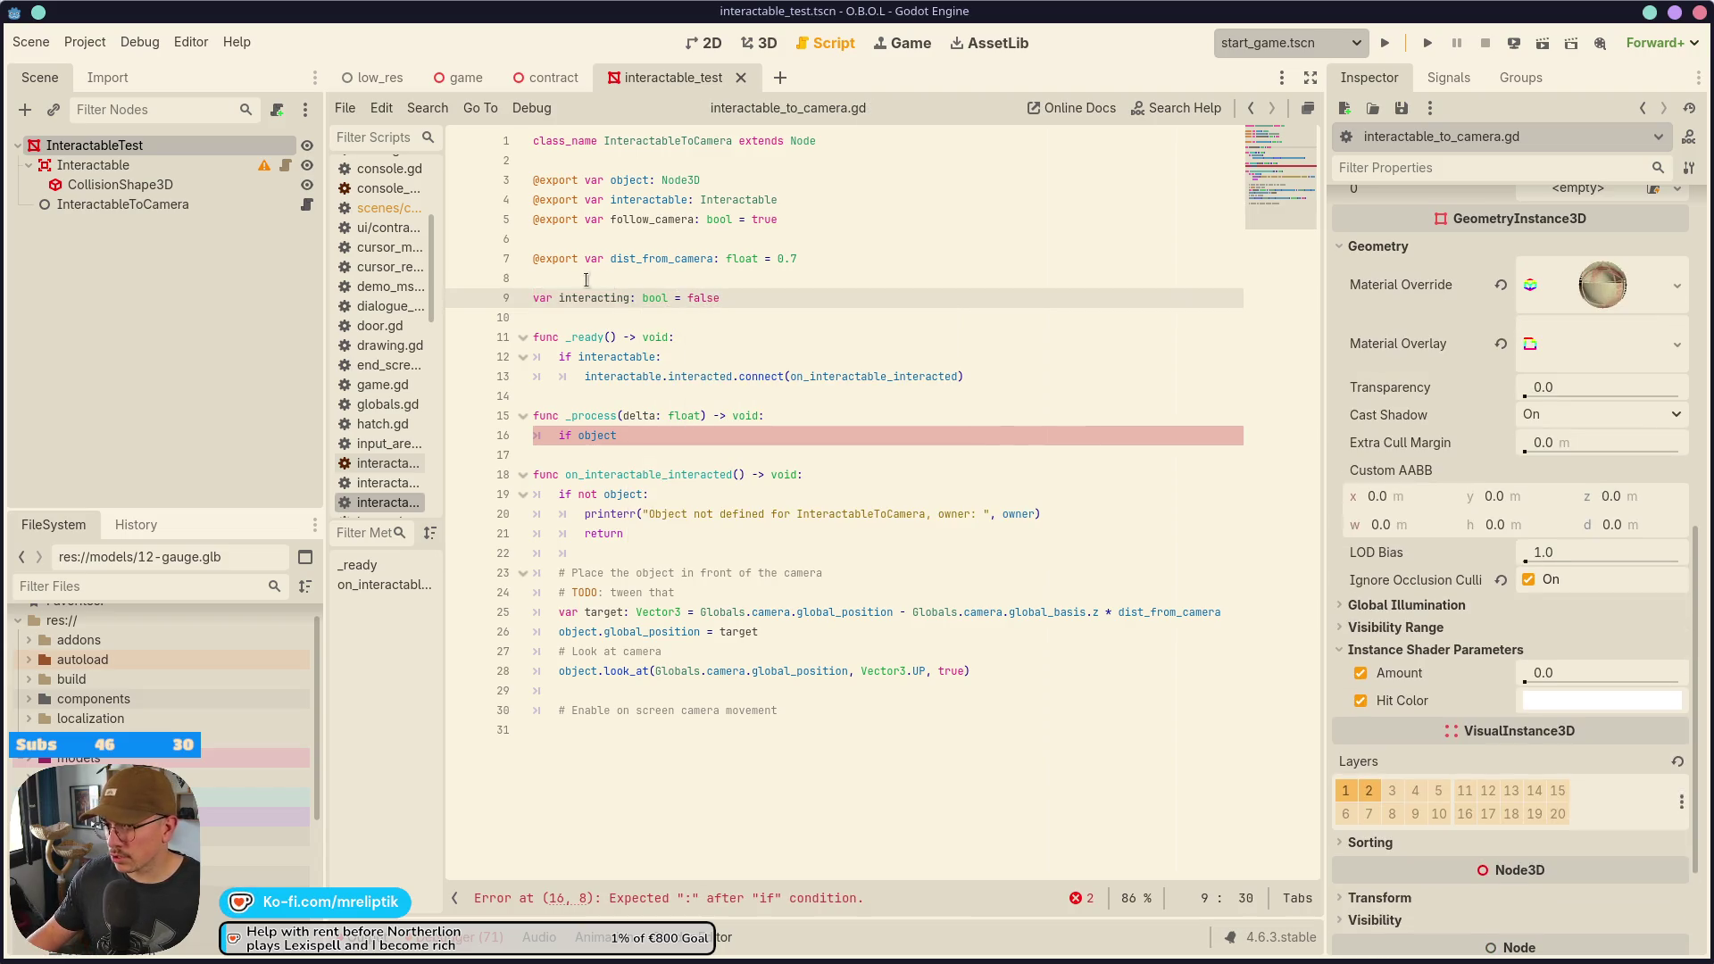
- Set interacting = true in on_interactable_interacted after the early return, and save
{"action": "left_click", "coordinate": [582, 282]}
{"action": "double_click", "coordinate": [586, 298]}
{"action": "key", "text": "ctrl+c"}
{"action": "left_click", "coordinate": [672, 529]}
{"action": "key", "text": "Return"}
{"action": "key", "text": "Return"}
{"action": "key", "text": "ctrl+v"}
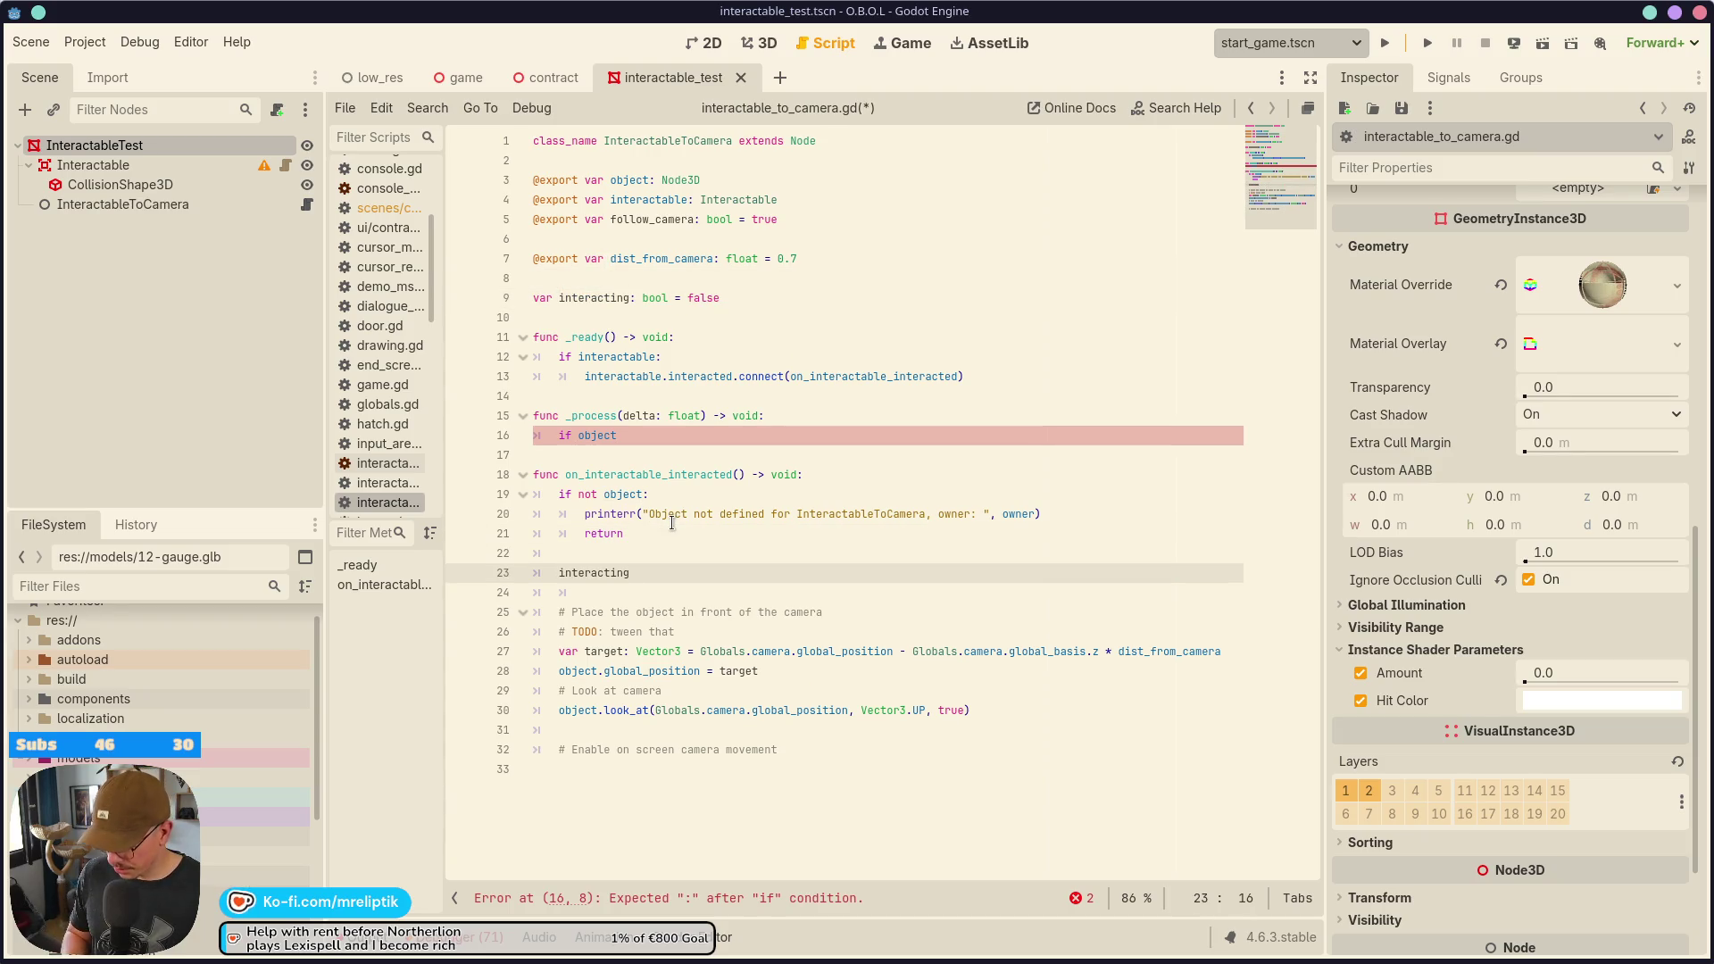
{"action": "type", "text": "e"}
{"action": "key", "text": "ctrl+s"}
- Change the condition to 'if interacting and object' and paste the indented target/position lines beneath it
{"action": "left_click", "coordinate": [595, 436]}
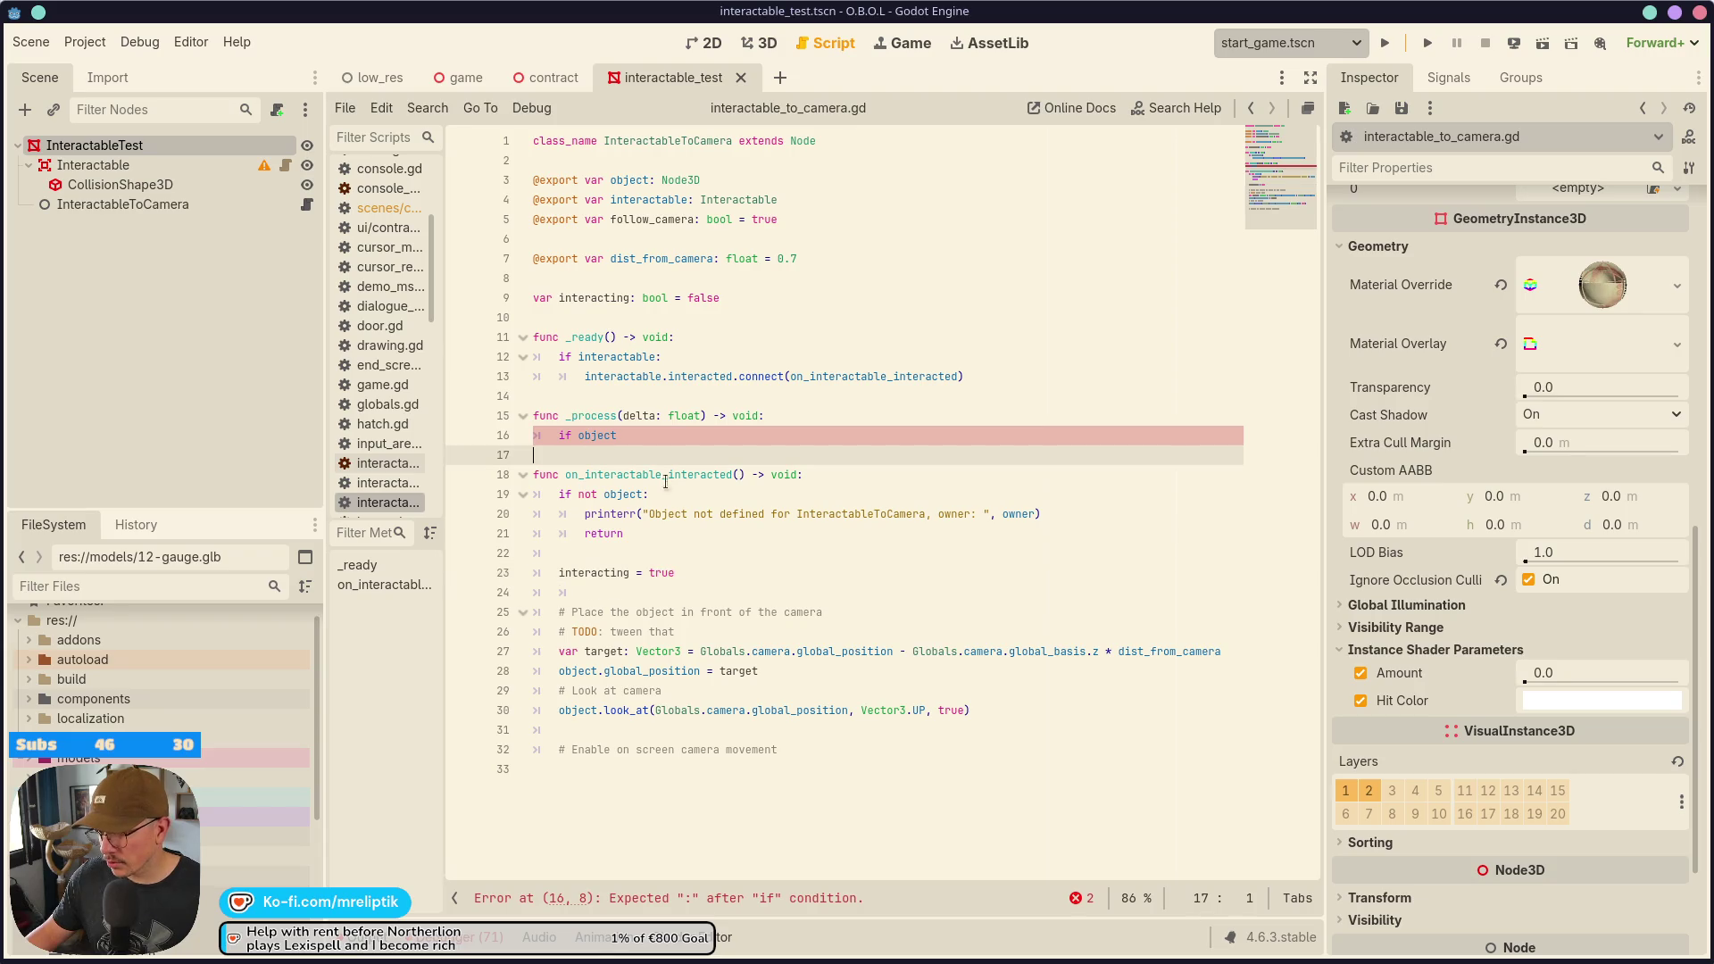
{"action": "key", "text": "End"}
{"action": "double_click", "coordinate": [597, 436]}
{"action": "type", "text": "interacting and "}
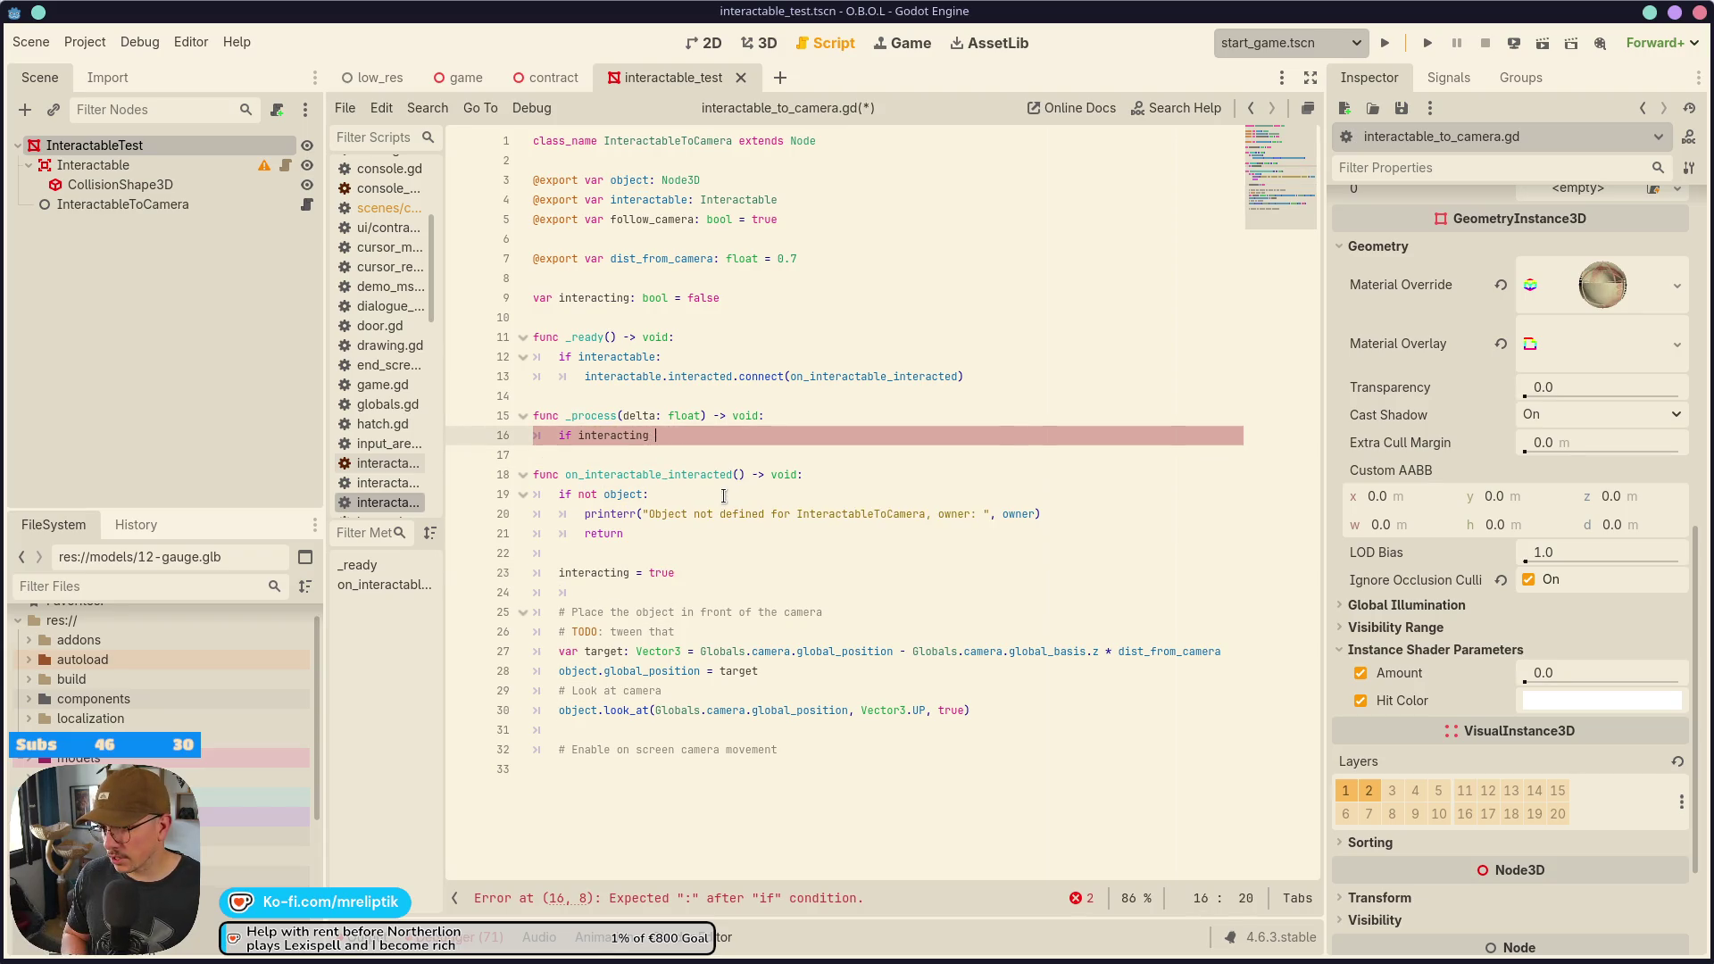
{"action": "type", "text": "object!"}
{"action": "key", "text": "Return"}
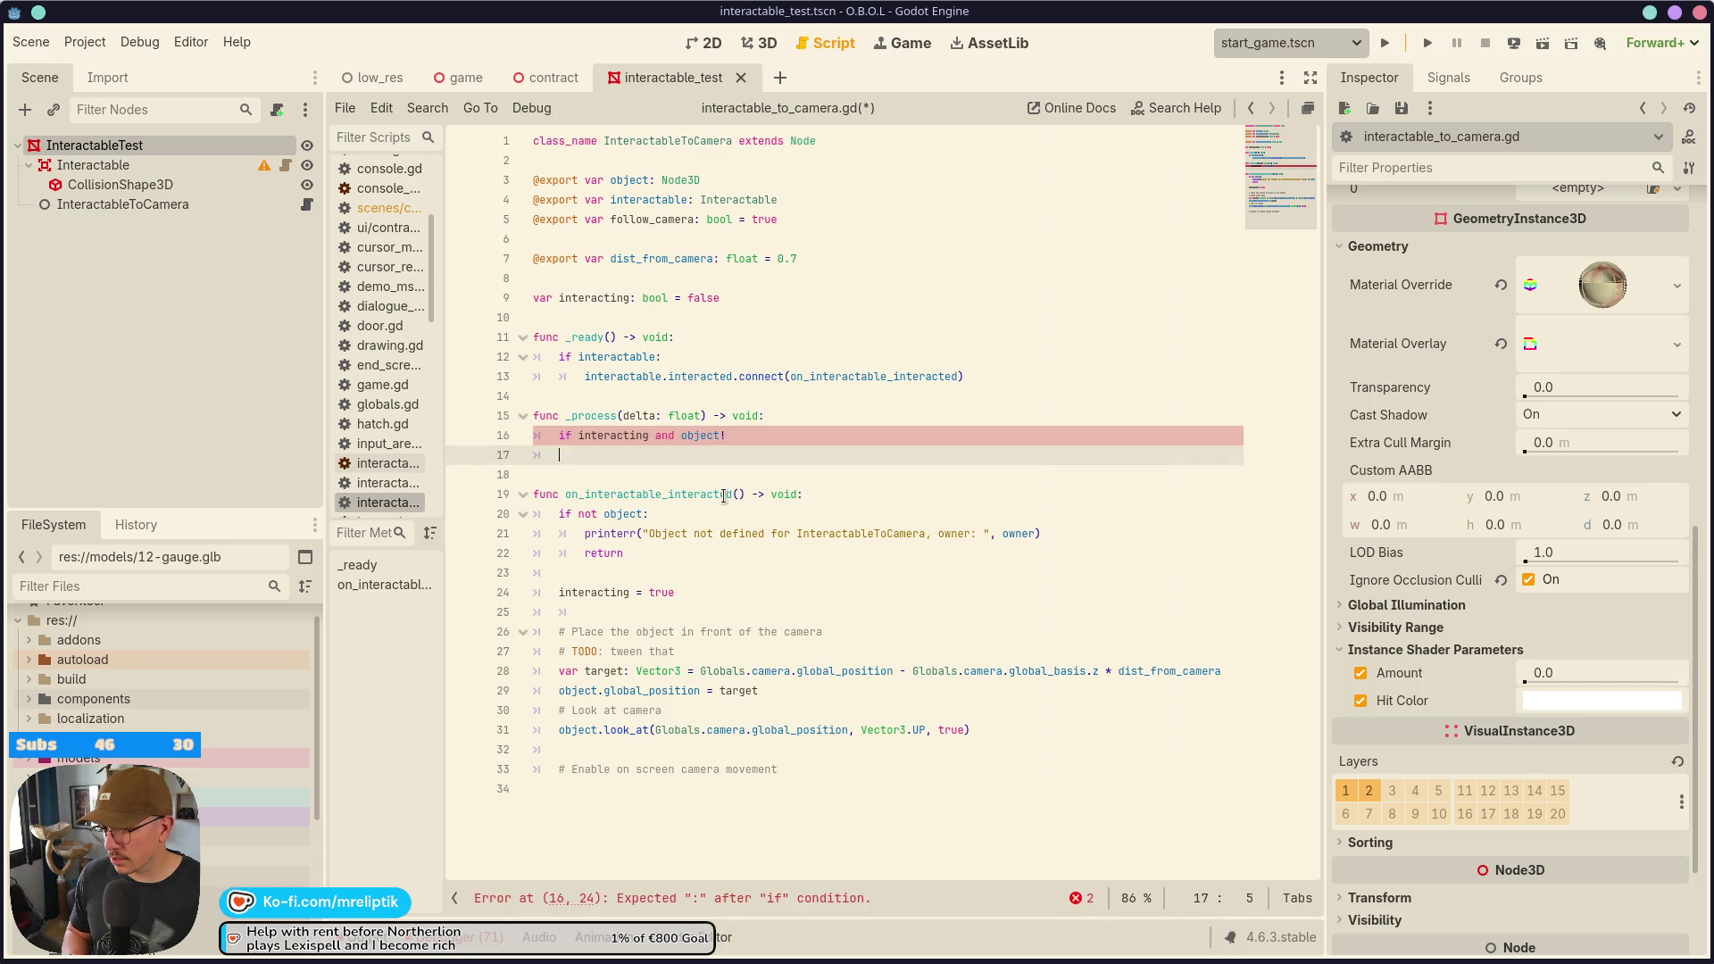
{"action": "left_click_drag", "start_coordinate": [559, 674], "coordinate": [769, 691]}
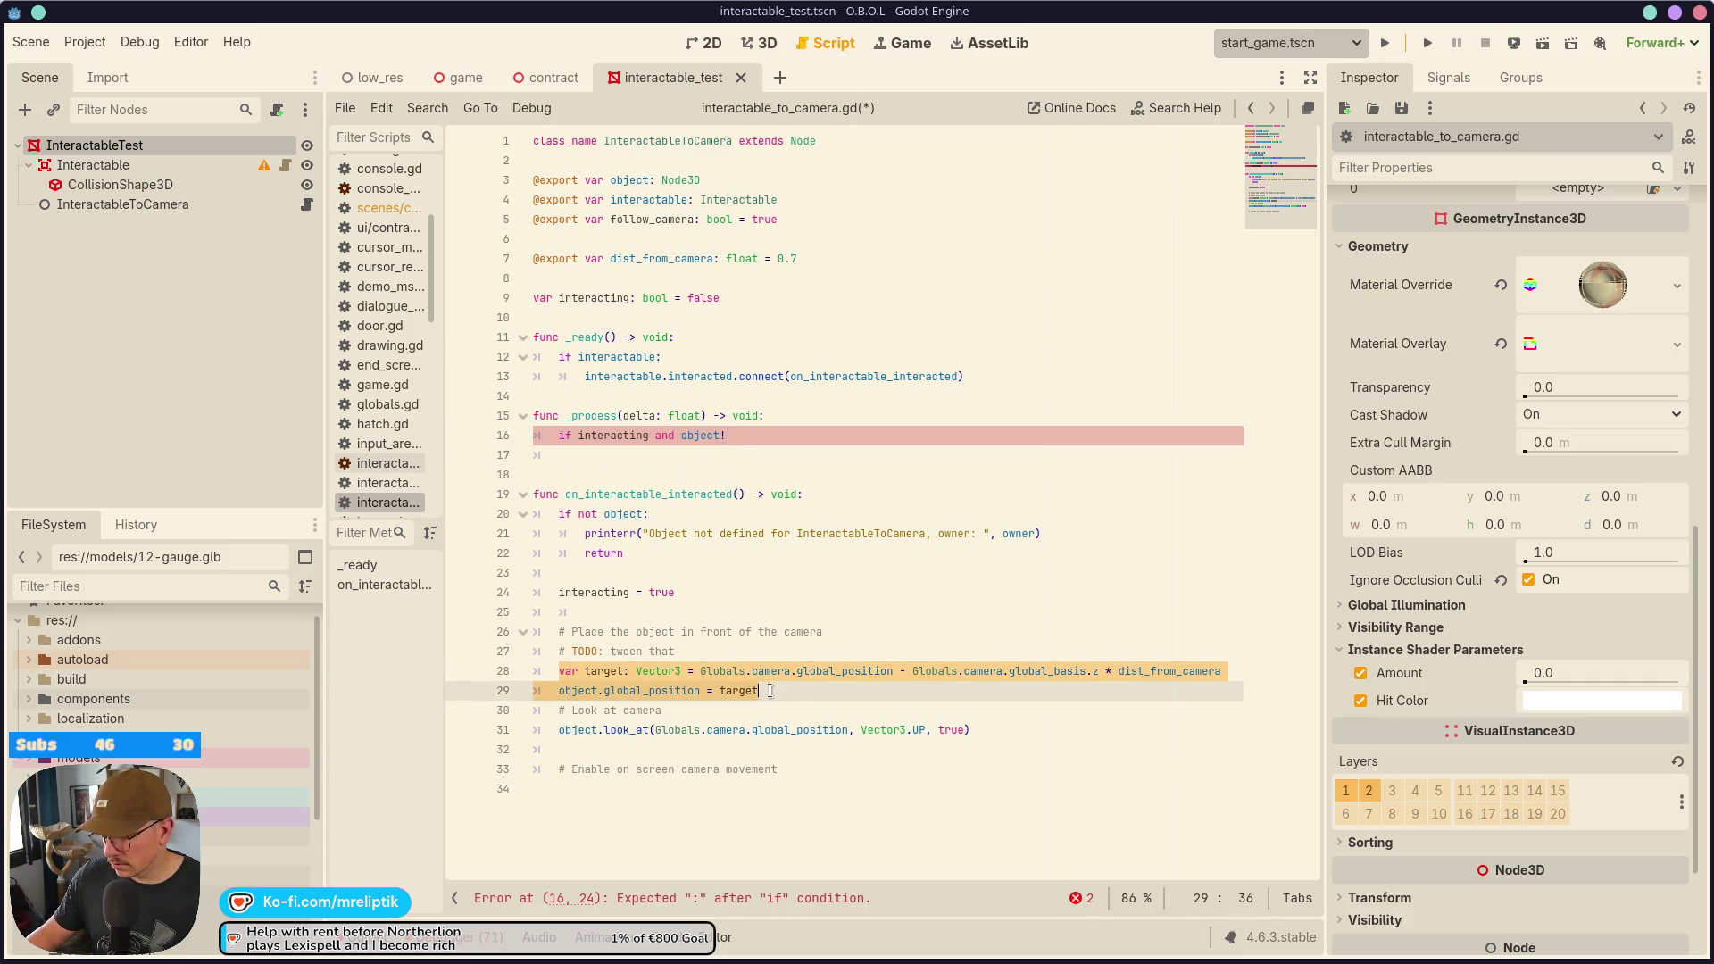
{"action": "key", "text": "ctrl+c"}
{"action": "left_click", "coordinate": [597, 455]}
{"action": "key", "text": "ctrl+v"}
{"action": "key", "text": "Tab"}
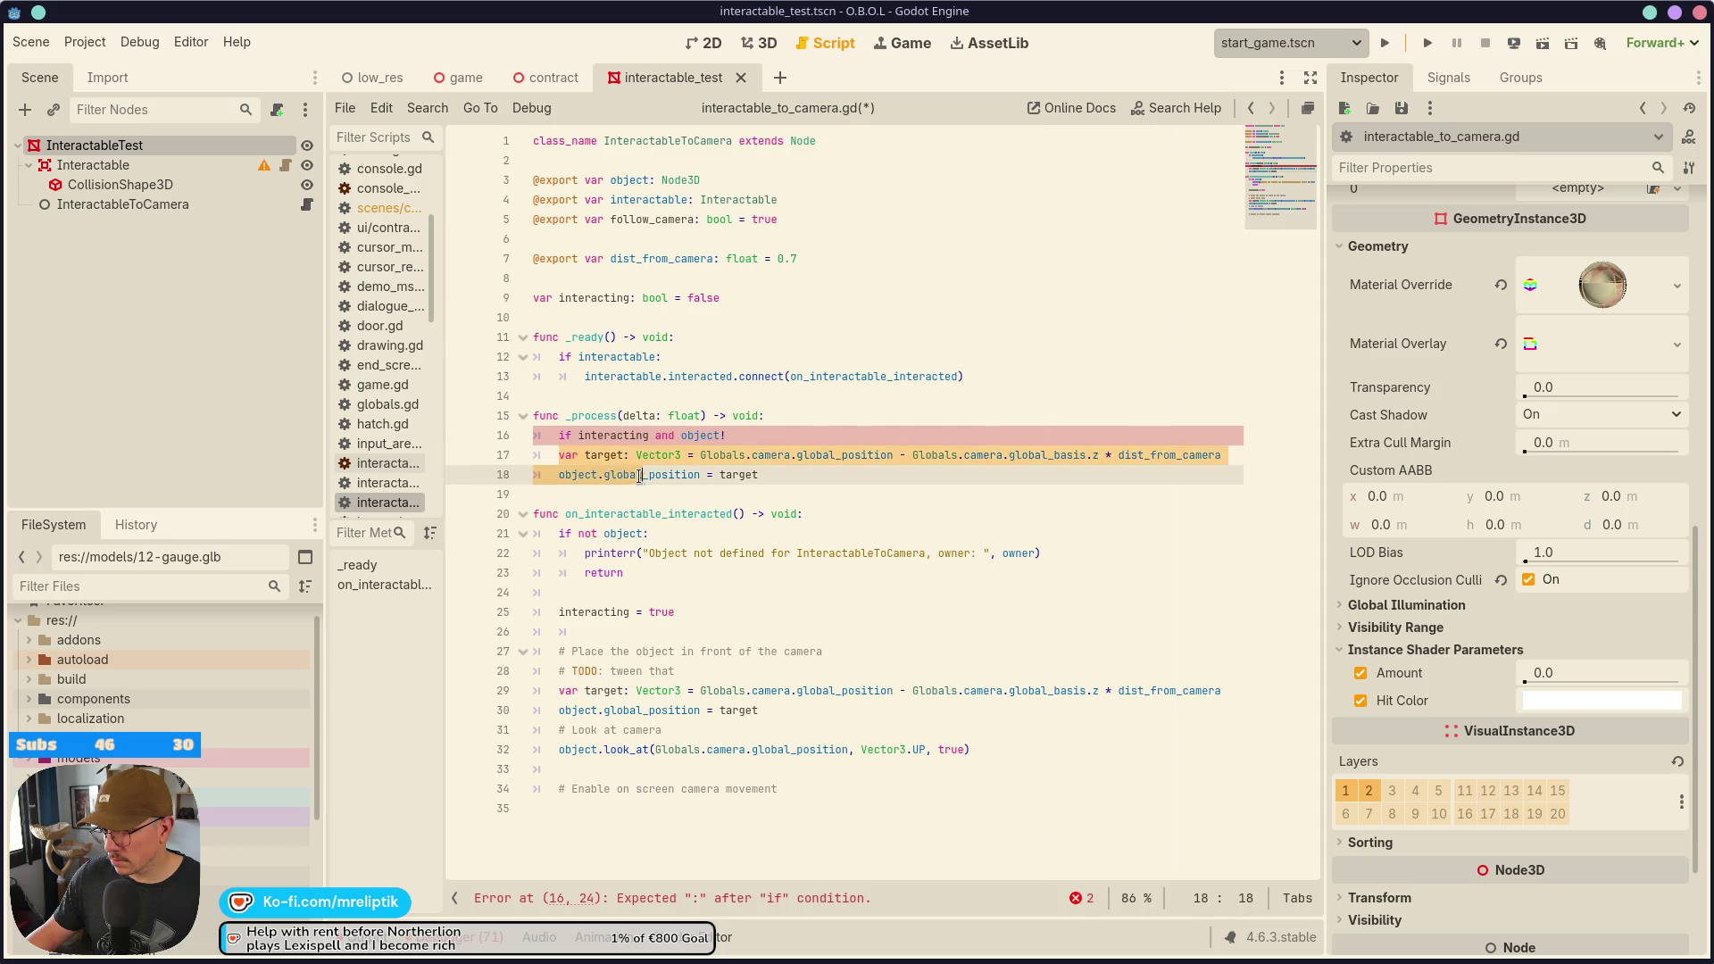
{"action": "key", "text": "ctrl+s"}
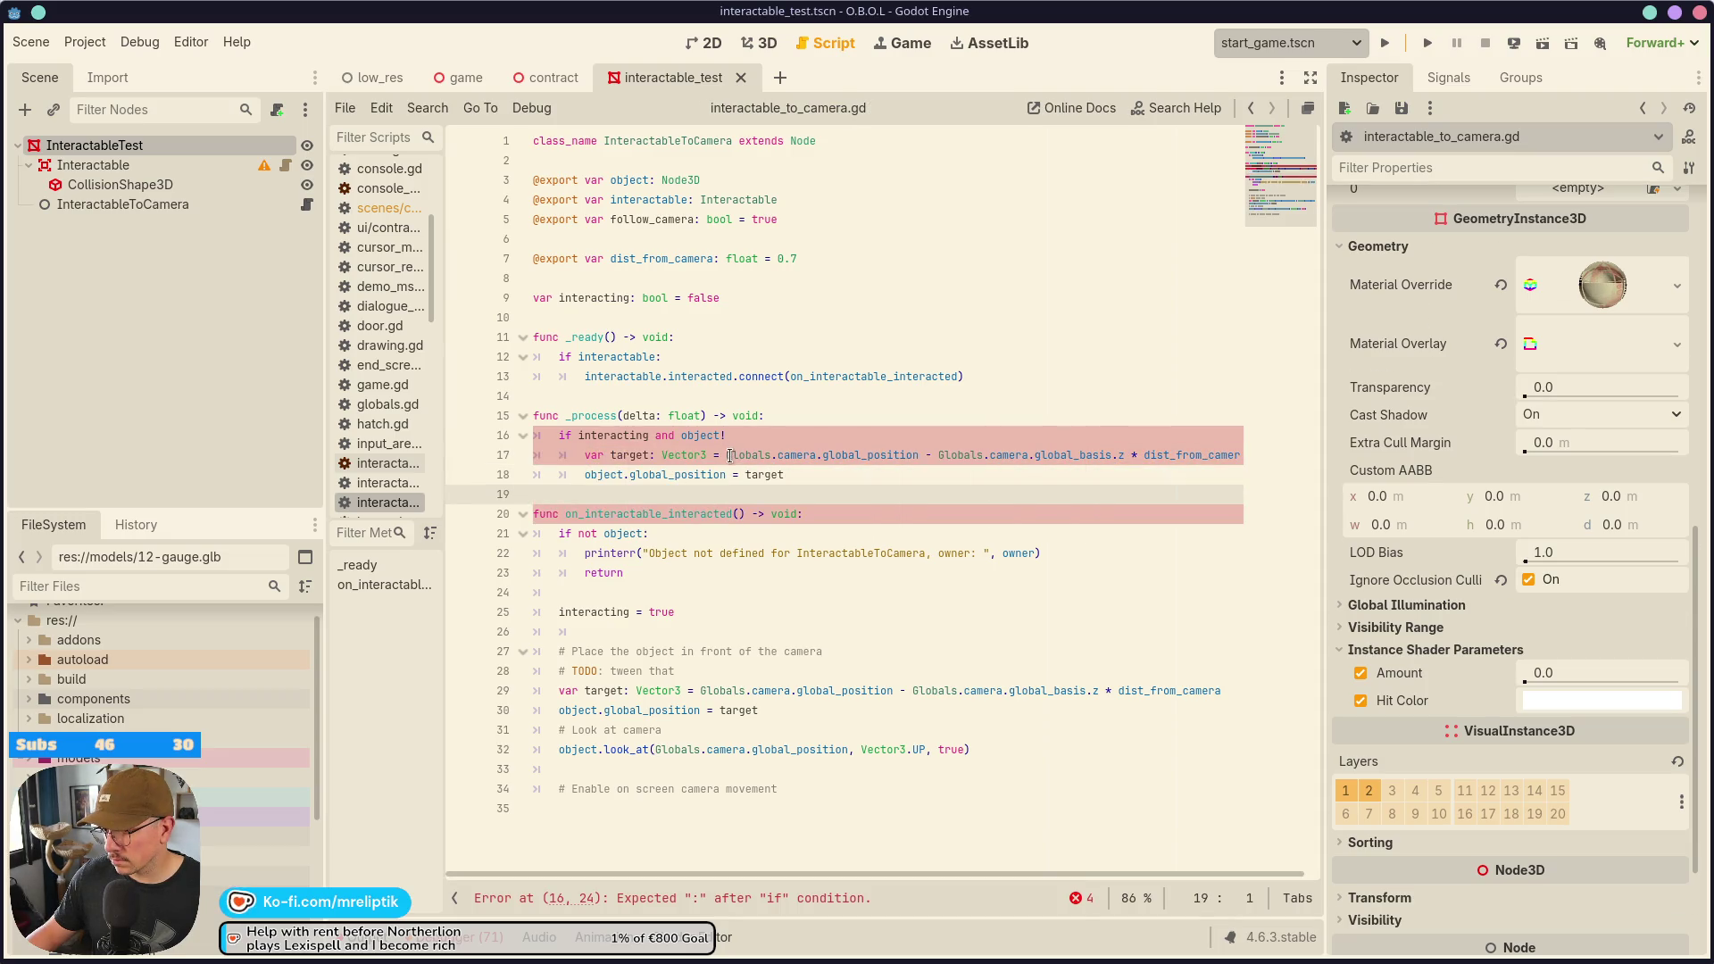
- End the if condition with a colon and switch to the game scene
{"action": "left_click_drag", "start_coordinate": [725, 456], "coordinate": [1240, 455]}
{"action": "left_click", "coordinate": [916, 486]}
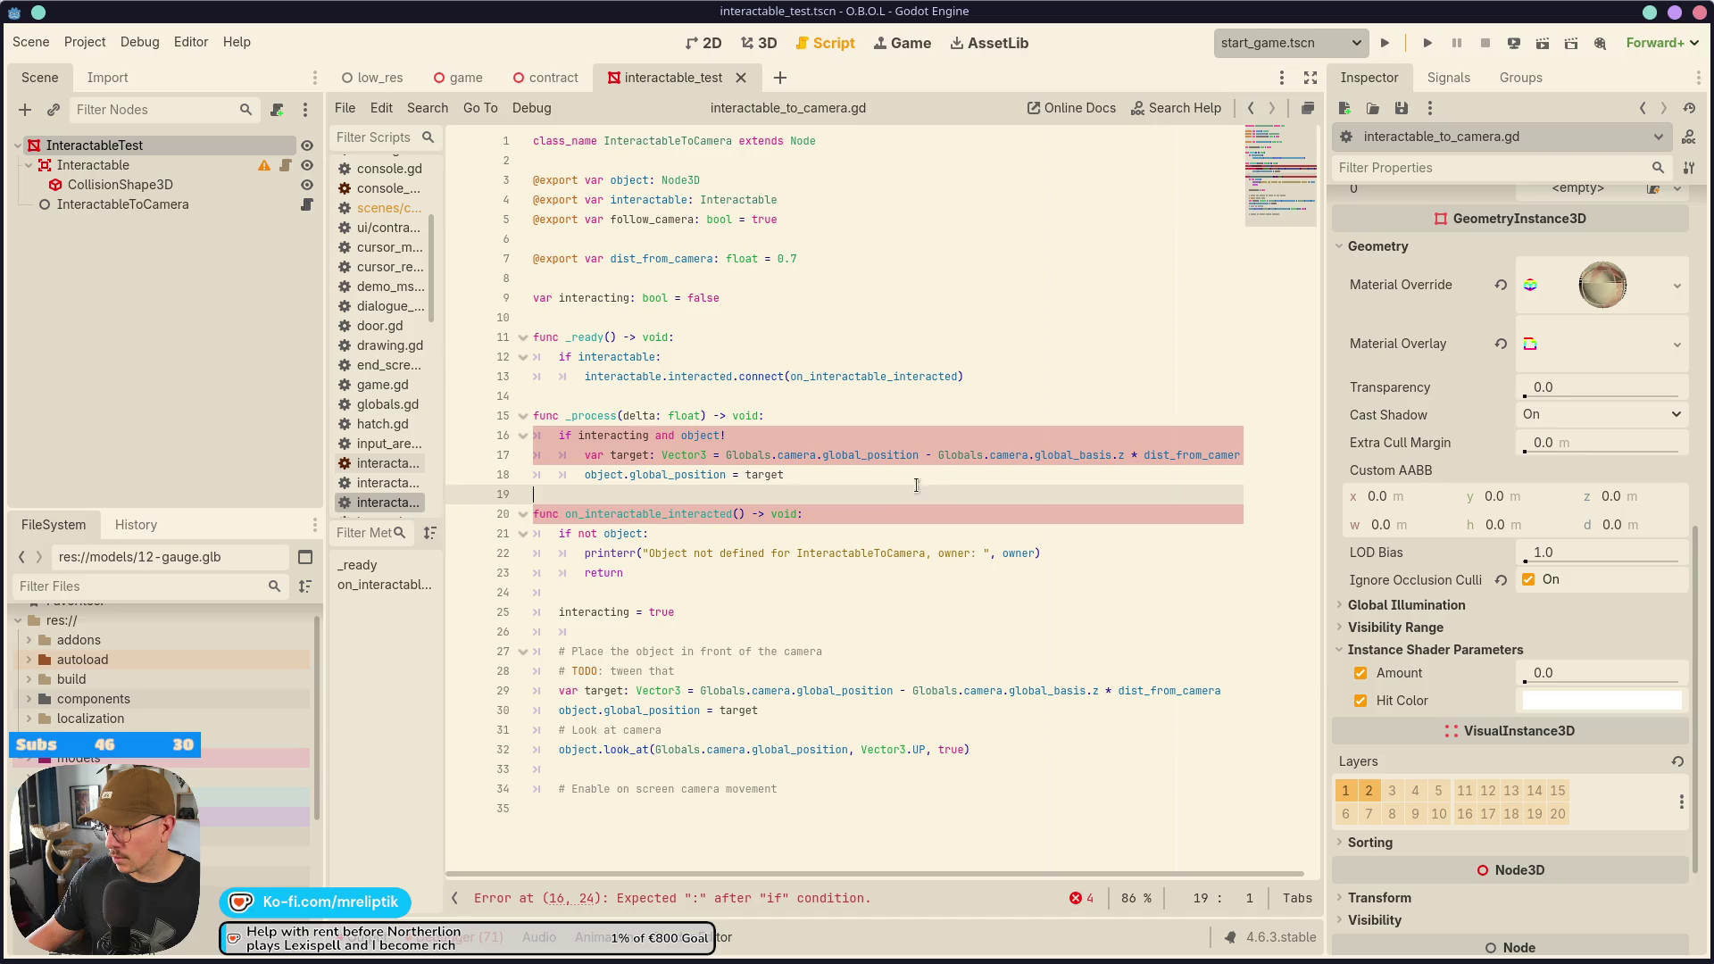
{"action": "left_click", "coordinate": [776, 435]}
{"action": "key", "text": "BackSpace"}
{"action": "type", "text": ":"}
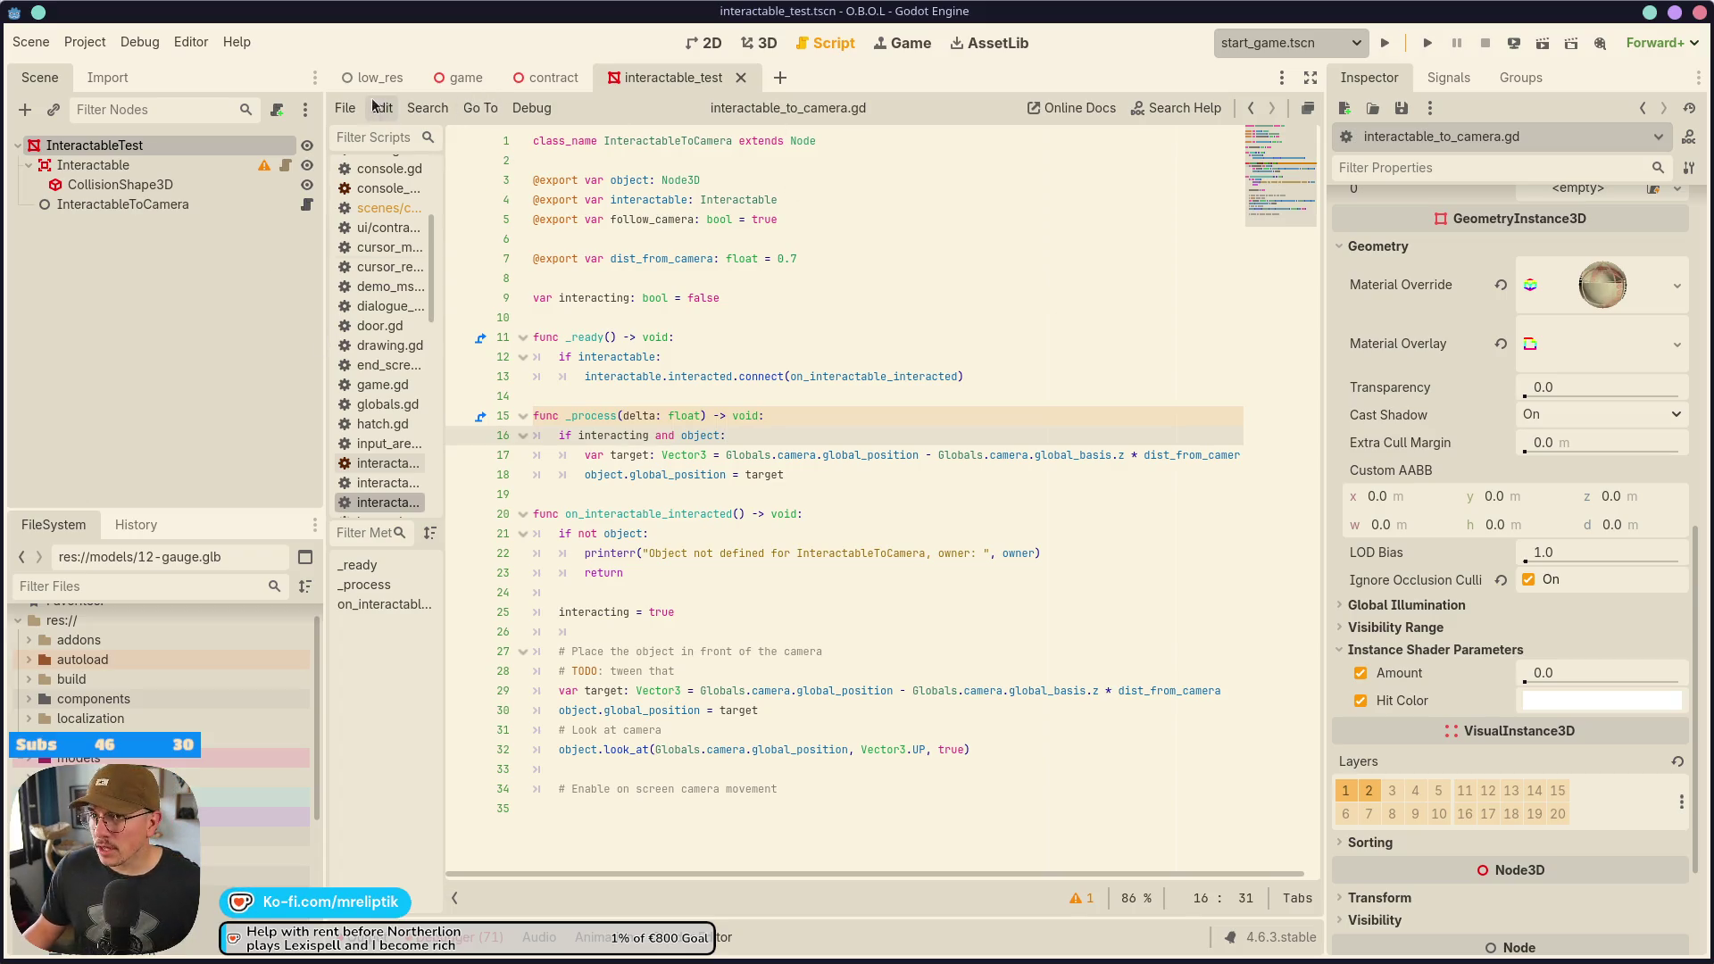
{"action": "left_click", "coordinate": [466, 77]}
- Instantiate interactable_test.tscn as a child scene of CameraMain
{"action": "left_click", "coordinate": [759, 43]}
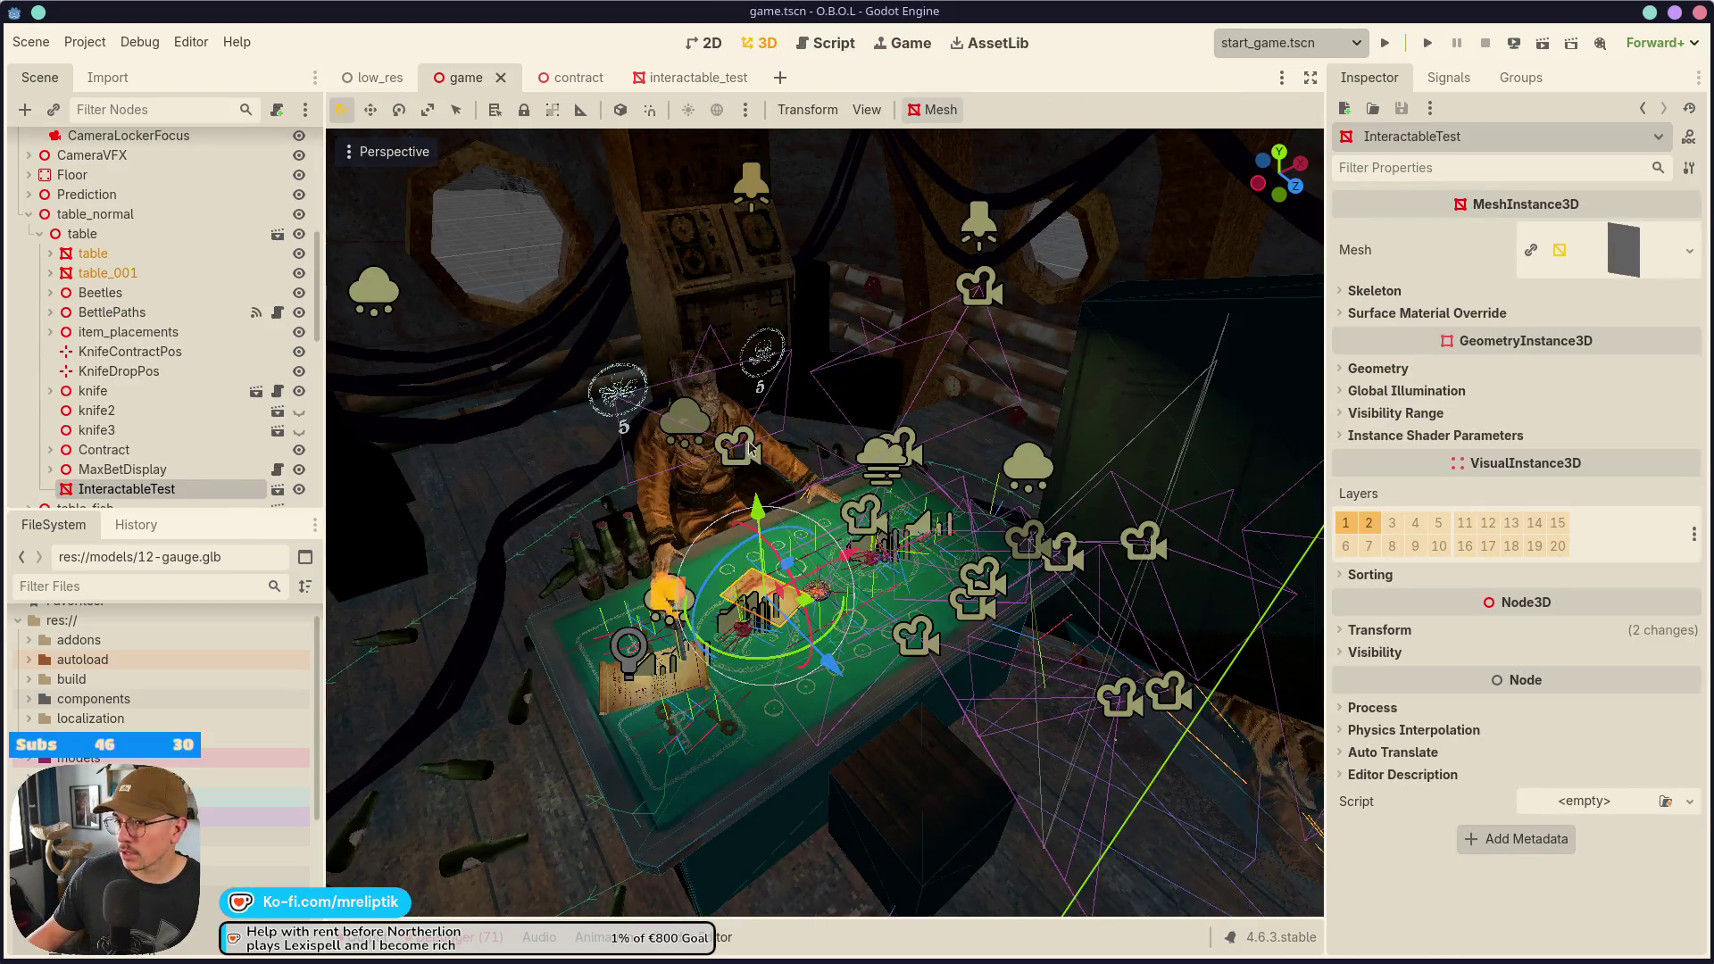
{"action": "scroll", "coordinate": [151, 313], "scroll_direction": "up", "scroll_amount": 5}
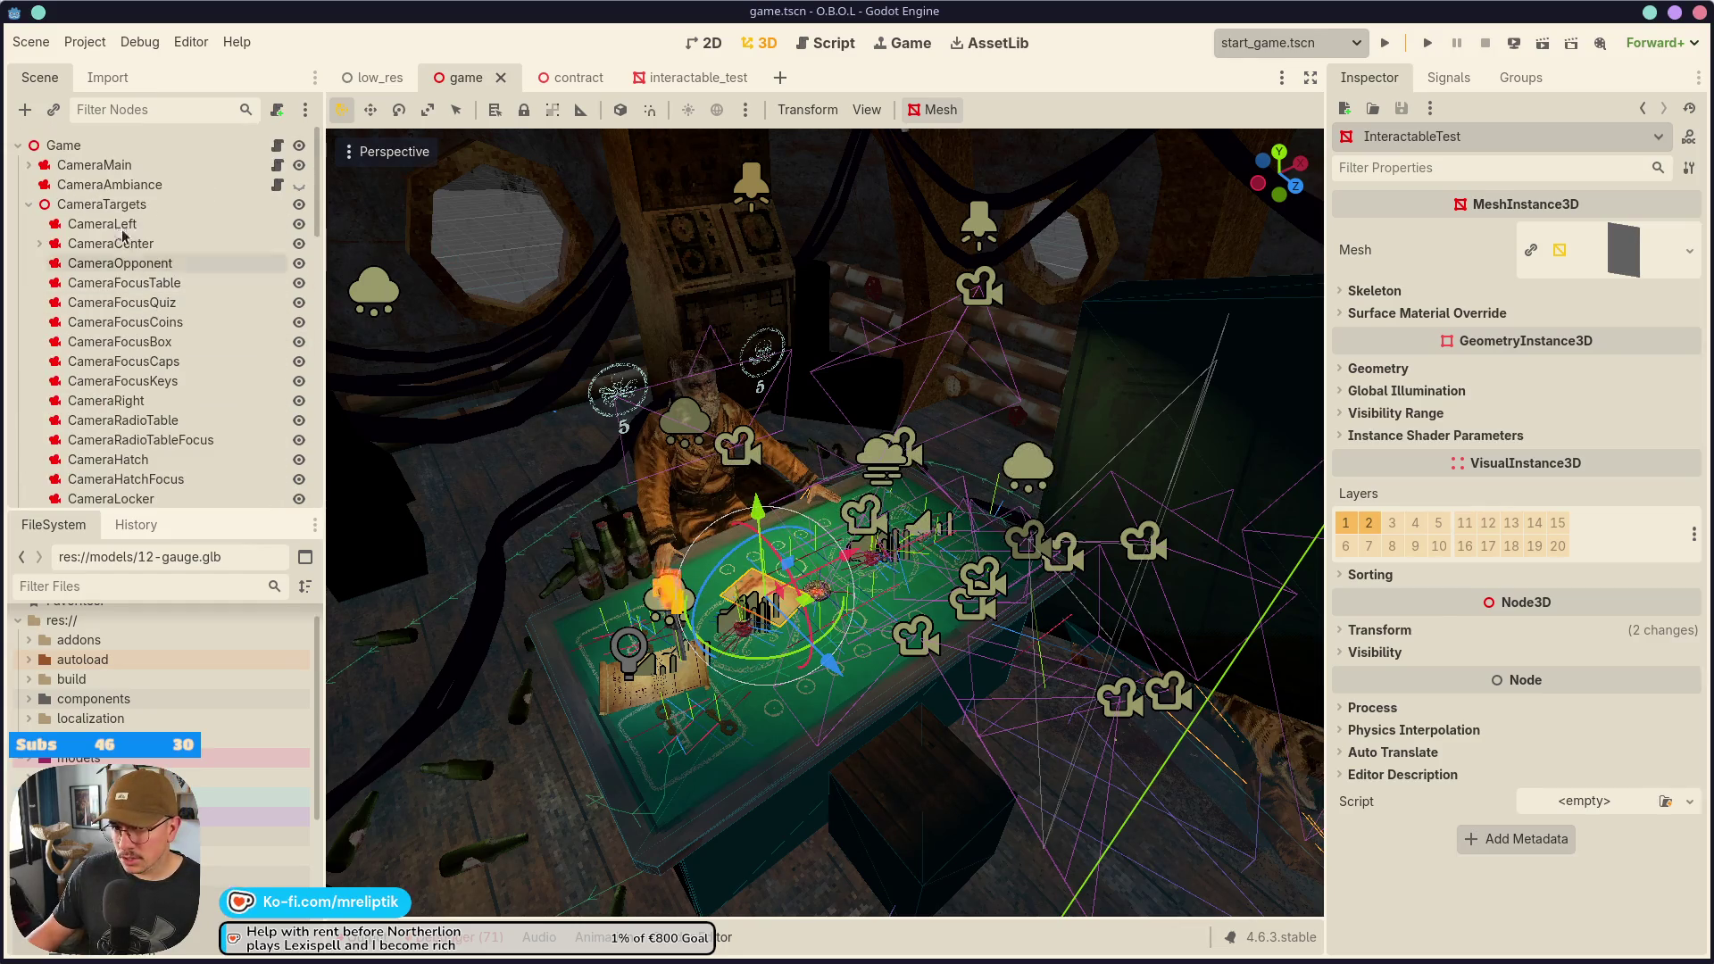
{"action": "left_click", "coordinate": [125, 184]}
{"action": "left_click", "coordinate": [93, 165]}
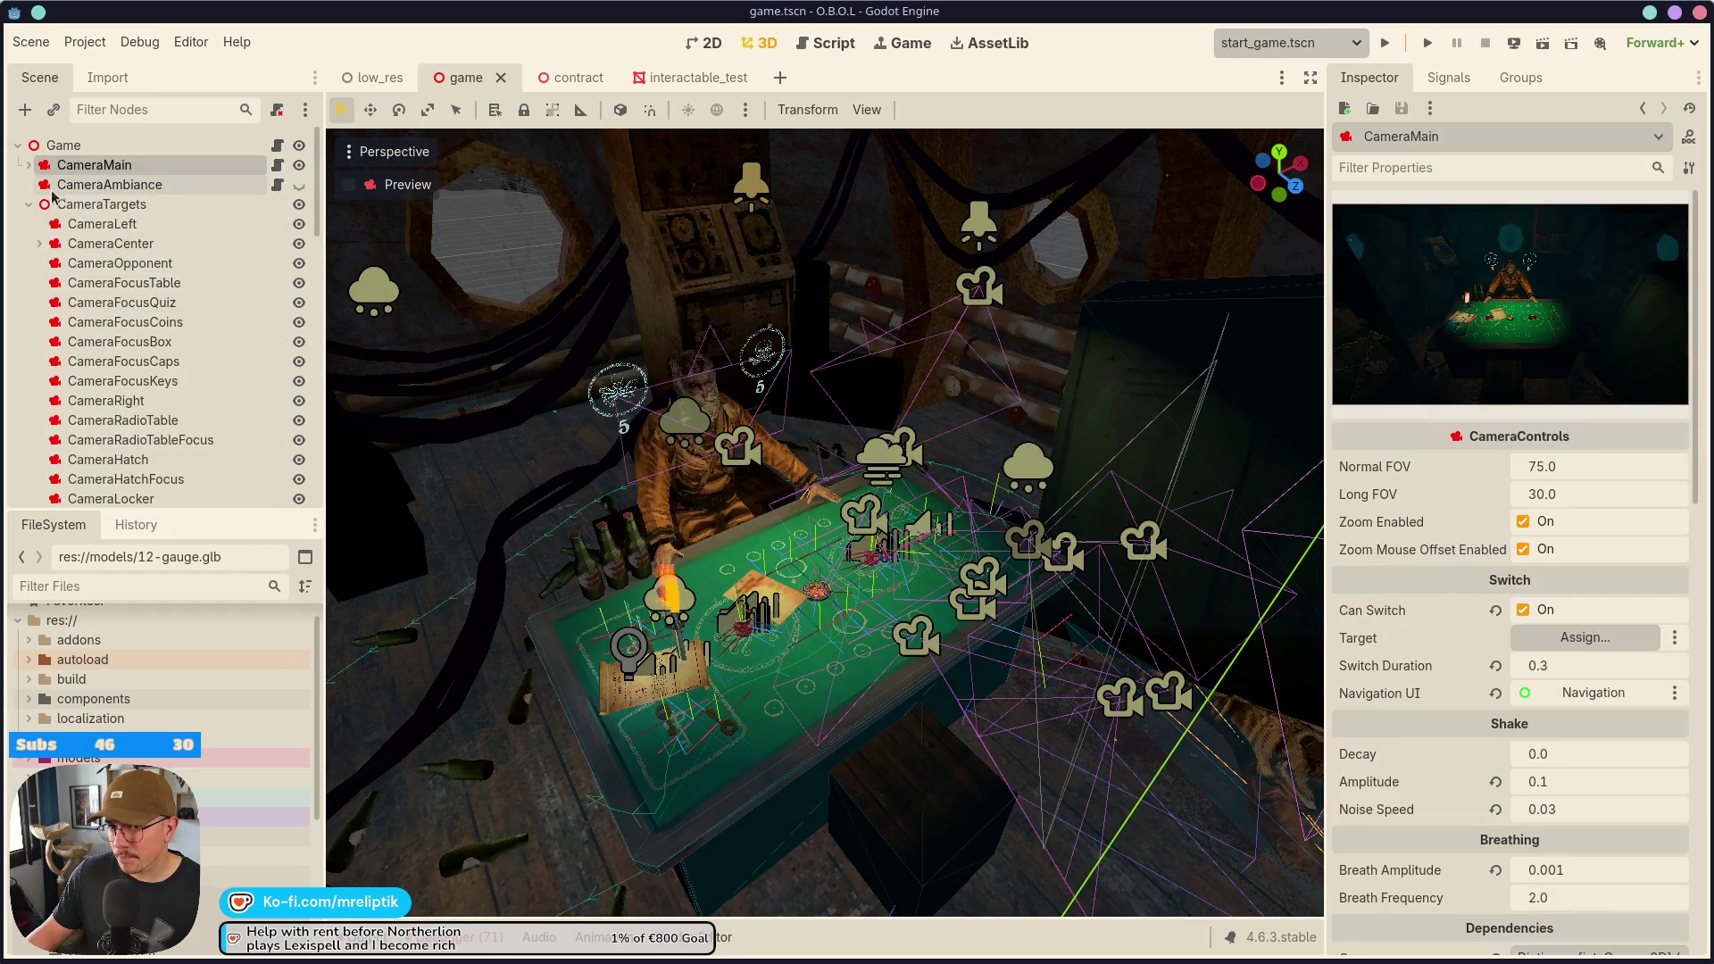
{"action": "left_click", "coordinate": [28, 204]}
{"action": "right_click", "coordinate": [109, 160]}
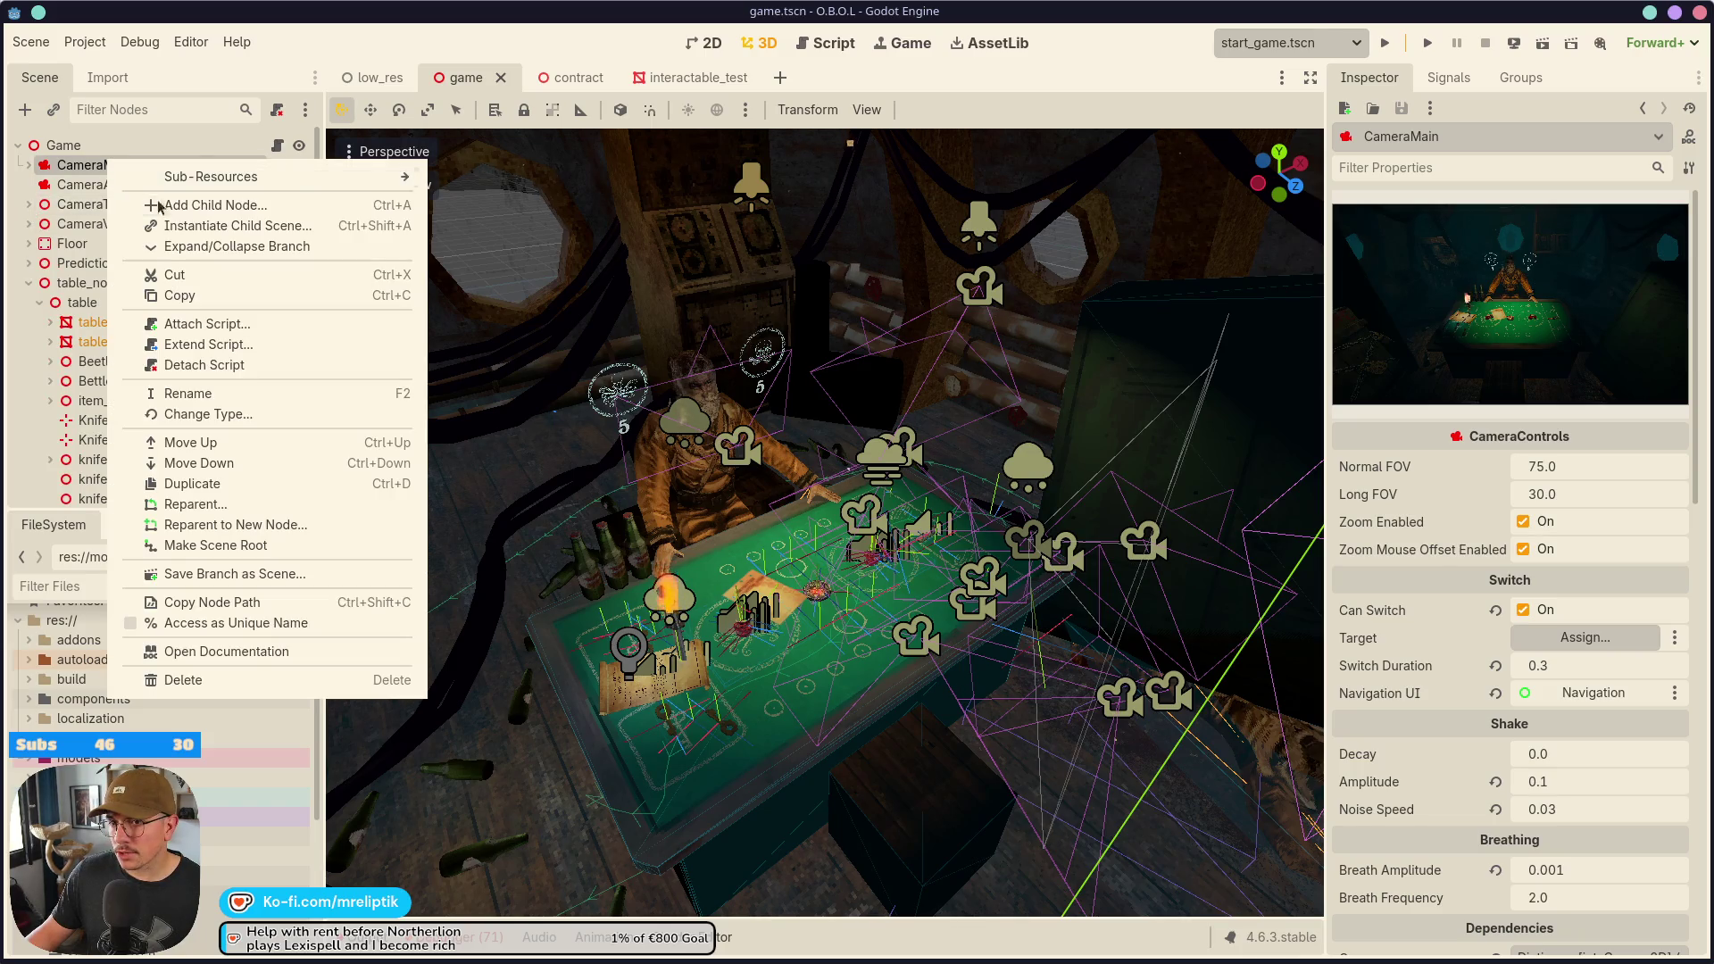
{"action": "left_click", "coordinate": [185, 225]}
{"action": "type", "text": "interact"}
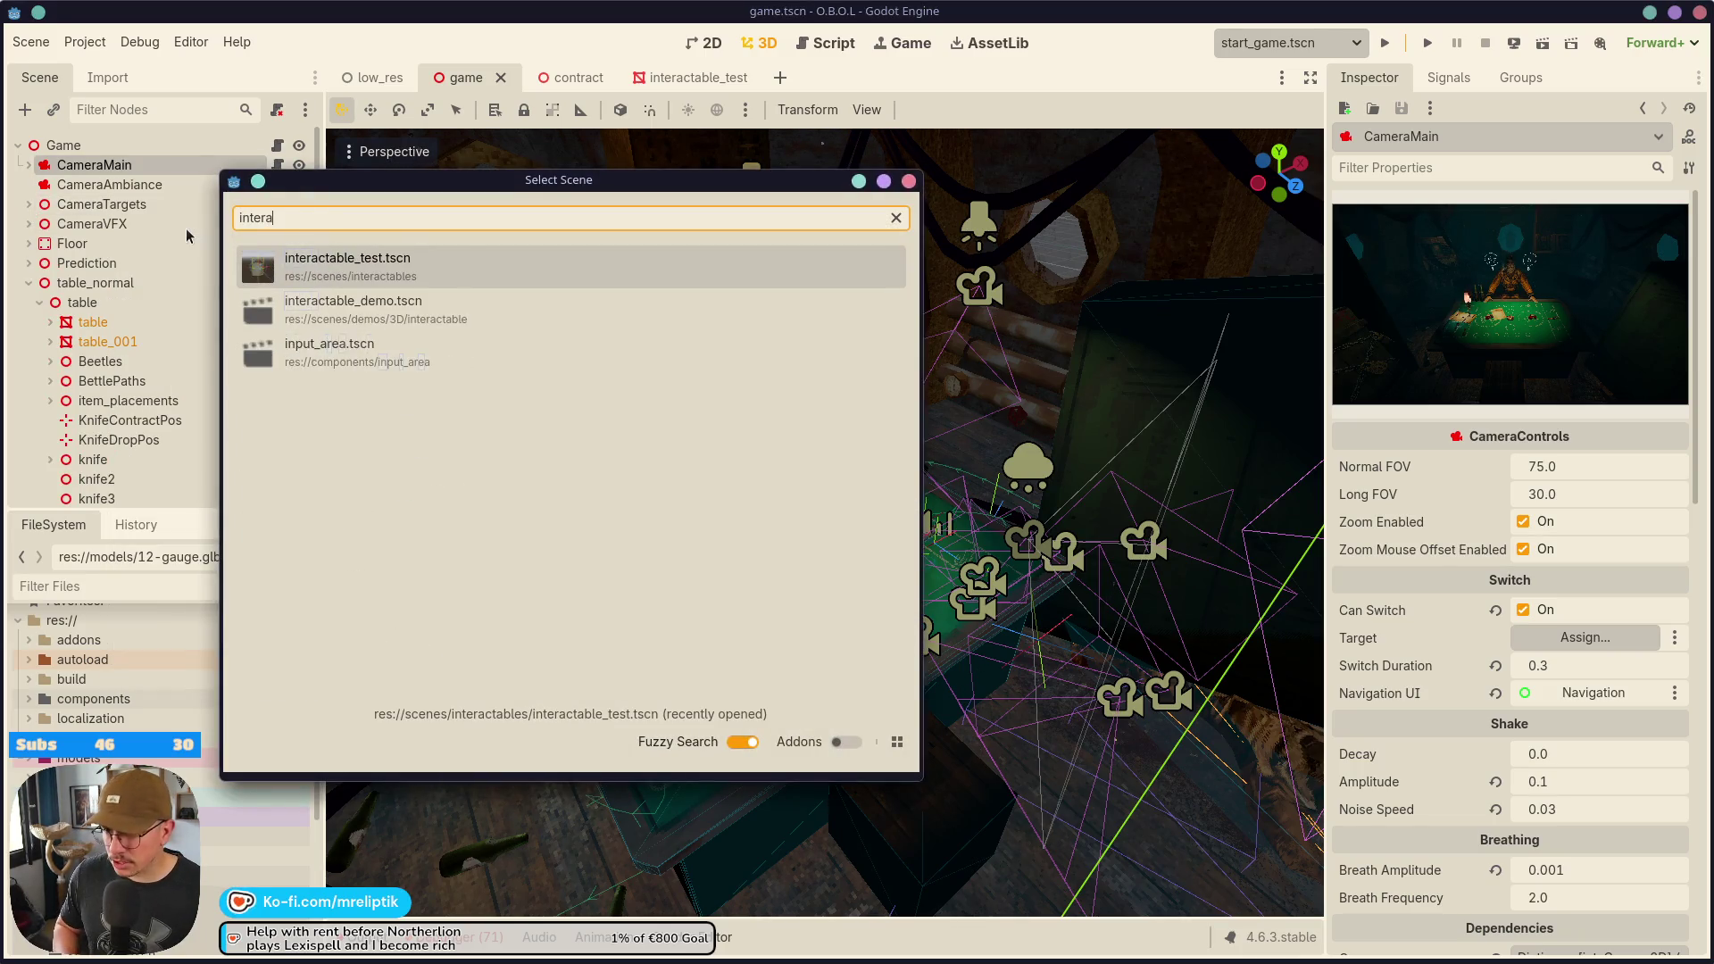
{"action": "key", "text": "Return"}
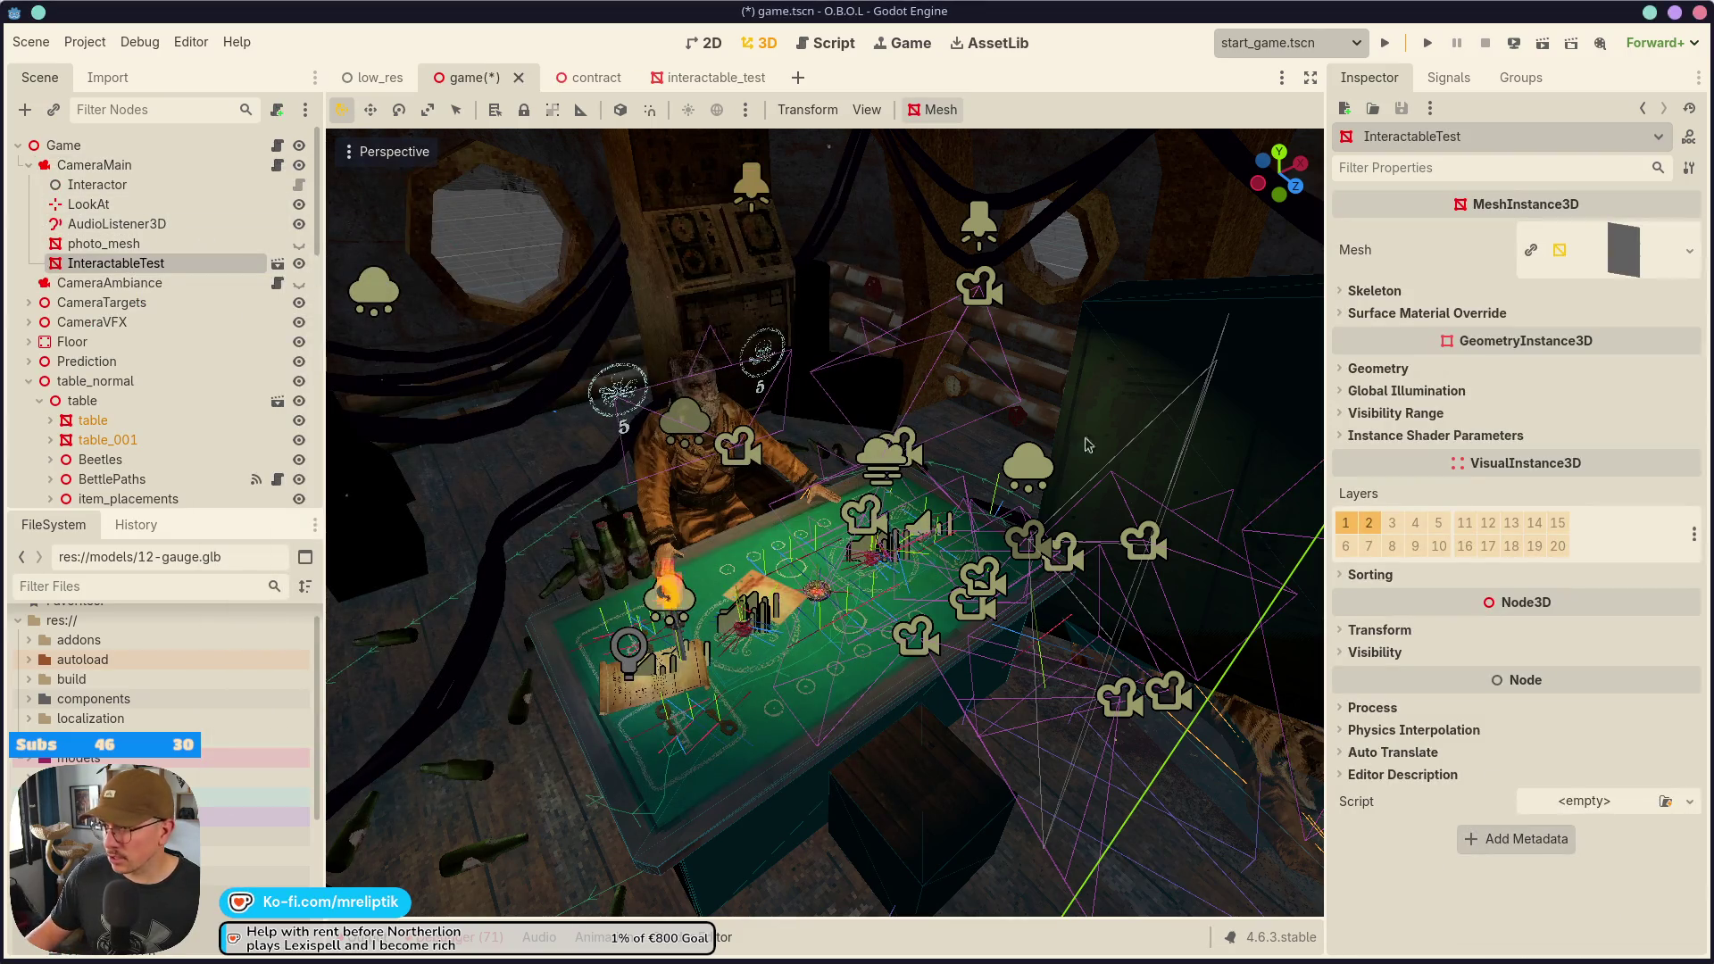
- Push InteractableTest forward along its local Z axis to -0.706 and save the scene
{"action": "left_click", "coordinate": [1341, 631]}
{"action": "key", "text": "f"}
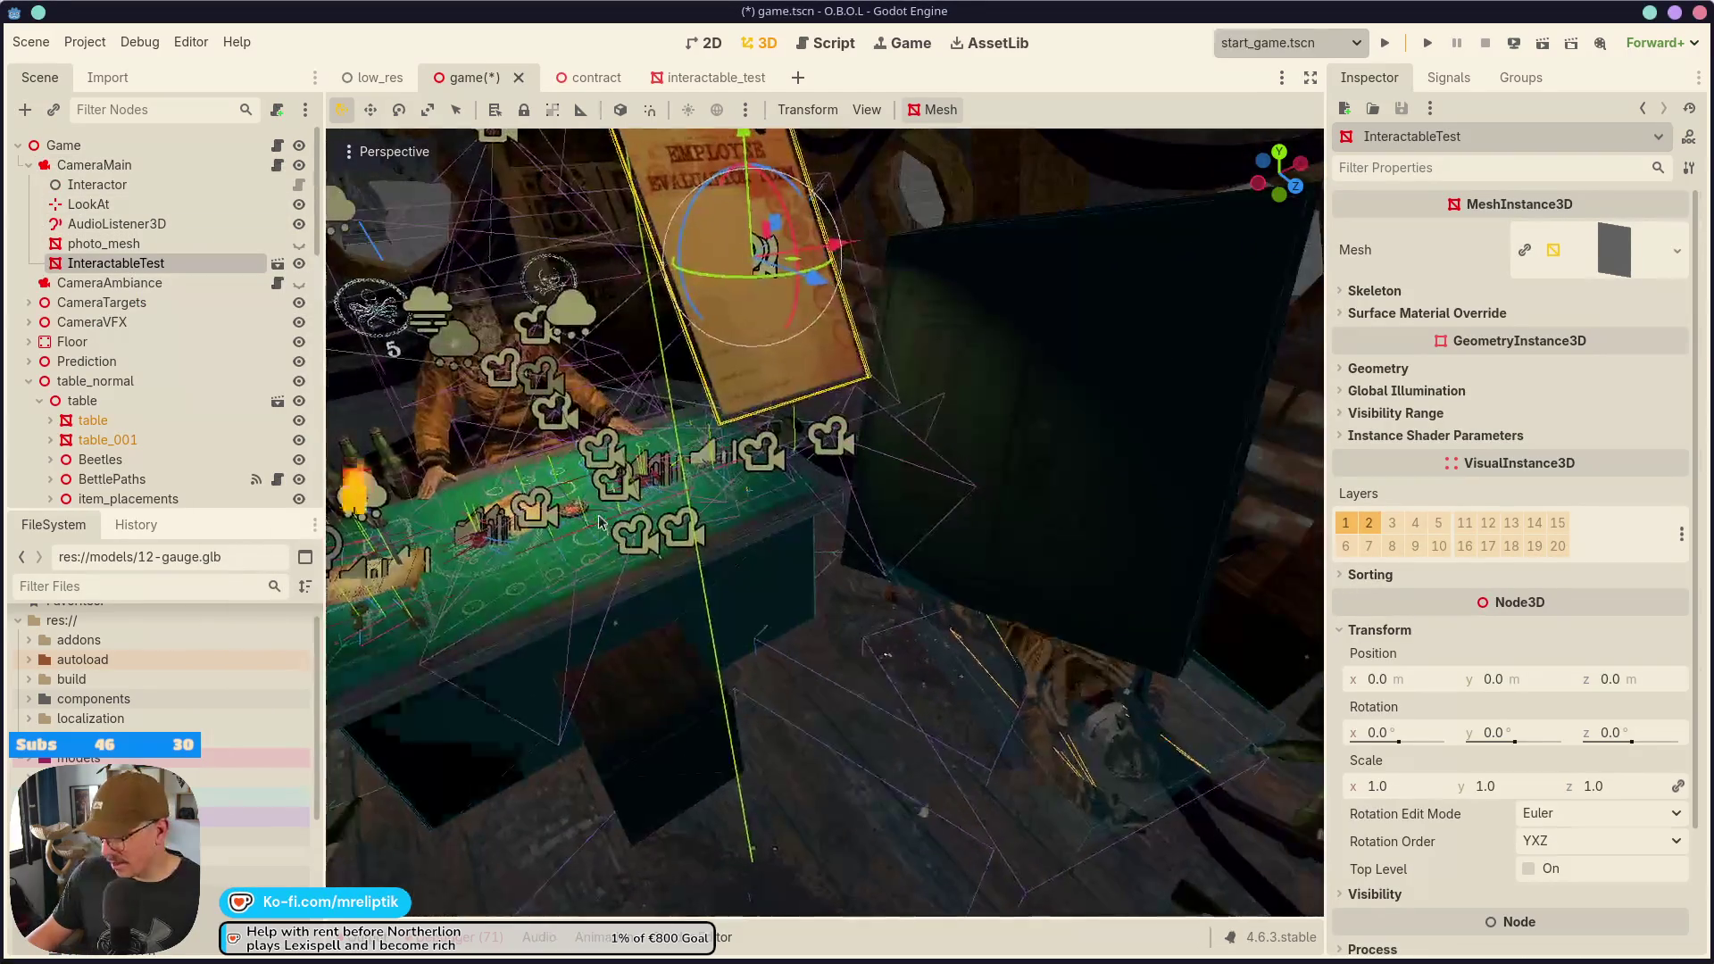
{"action": "scroll", "coordinate": [692, 509], "scroll_direction": "down", "scroll_amount": 2}
{"action": "mouse_move", "coordinate": [692, 508]}
{"action": "left_mouse_down"}
{"action": "mouse_move", "coordinate": [607, 429]}
{"action": "mouse_move", "coordinate": [553, 339]}
{"action": "left_mouse_up"}
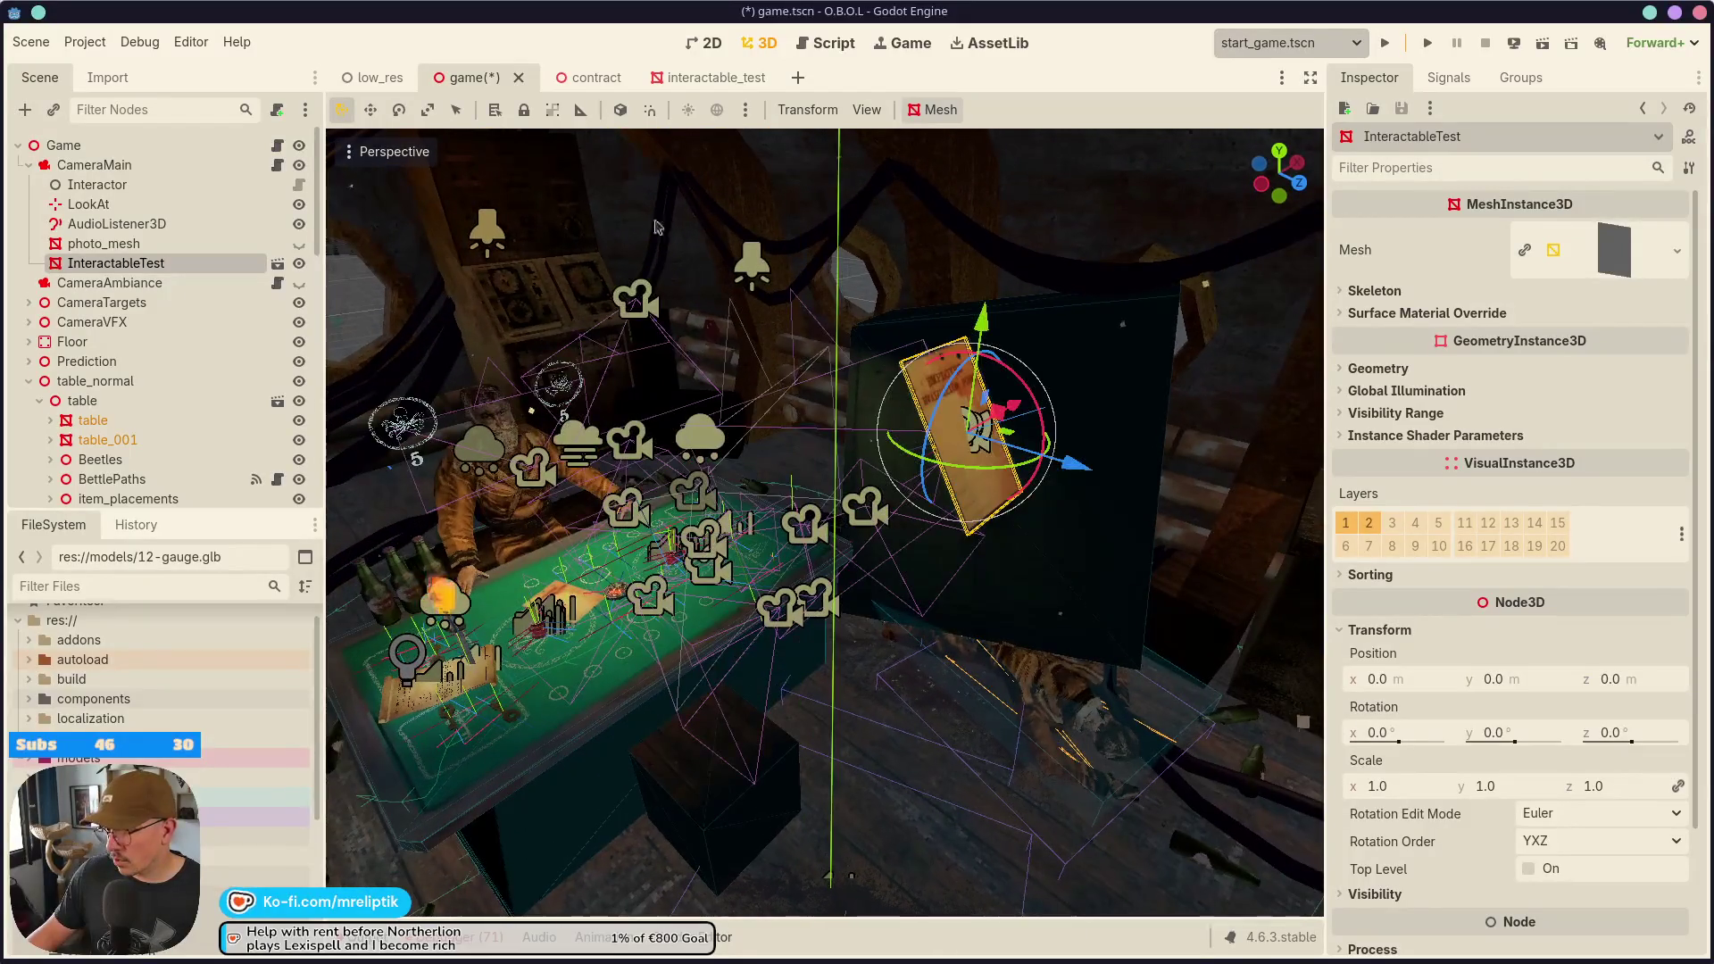
{"action": "left_click", "coordinate": [620, 109]}
{"action": "left_click_drag", "start_coordinate": [1070, 404], "coordinate": [864, 452]}
{"action": "key", "text": "ctrl+s"}
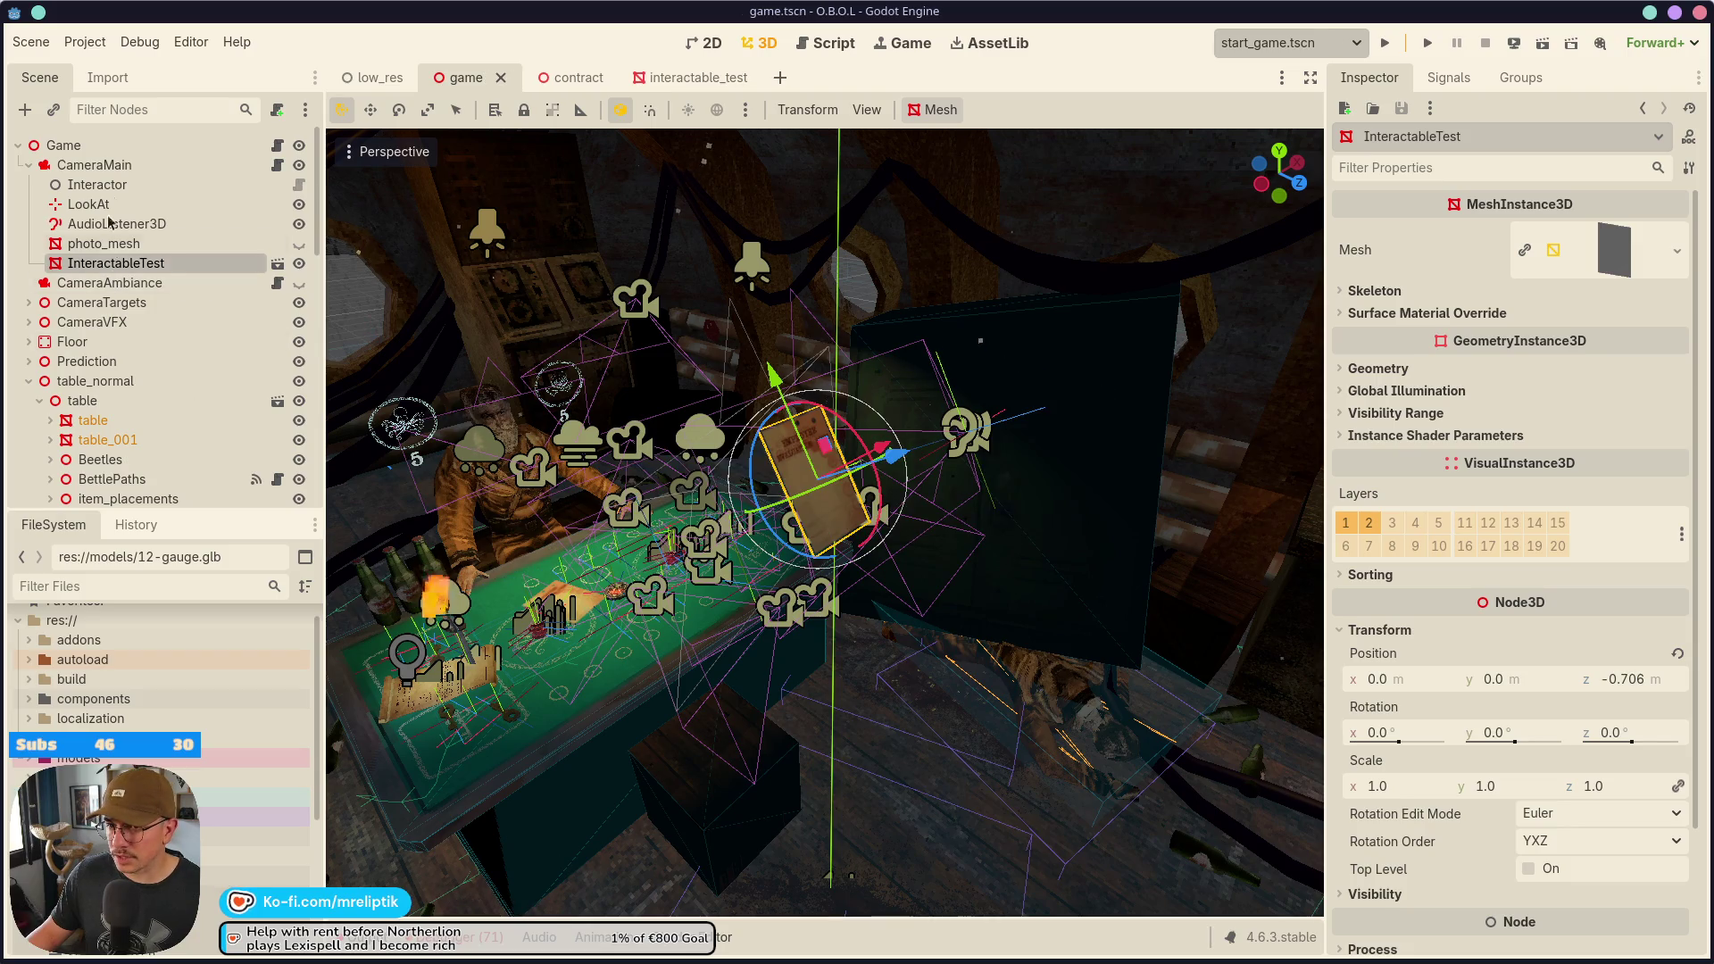
- Try moving CameraMain along its Z axis, then undo the move
{"action": "left_click", "coordinate": [101, 167]}
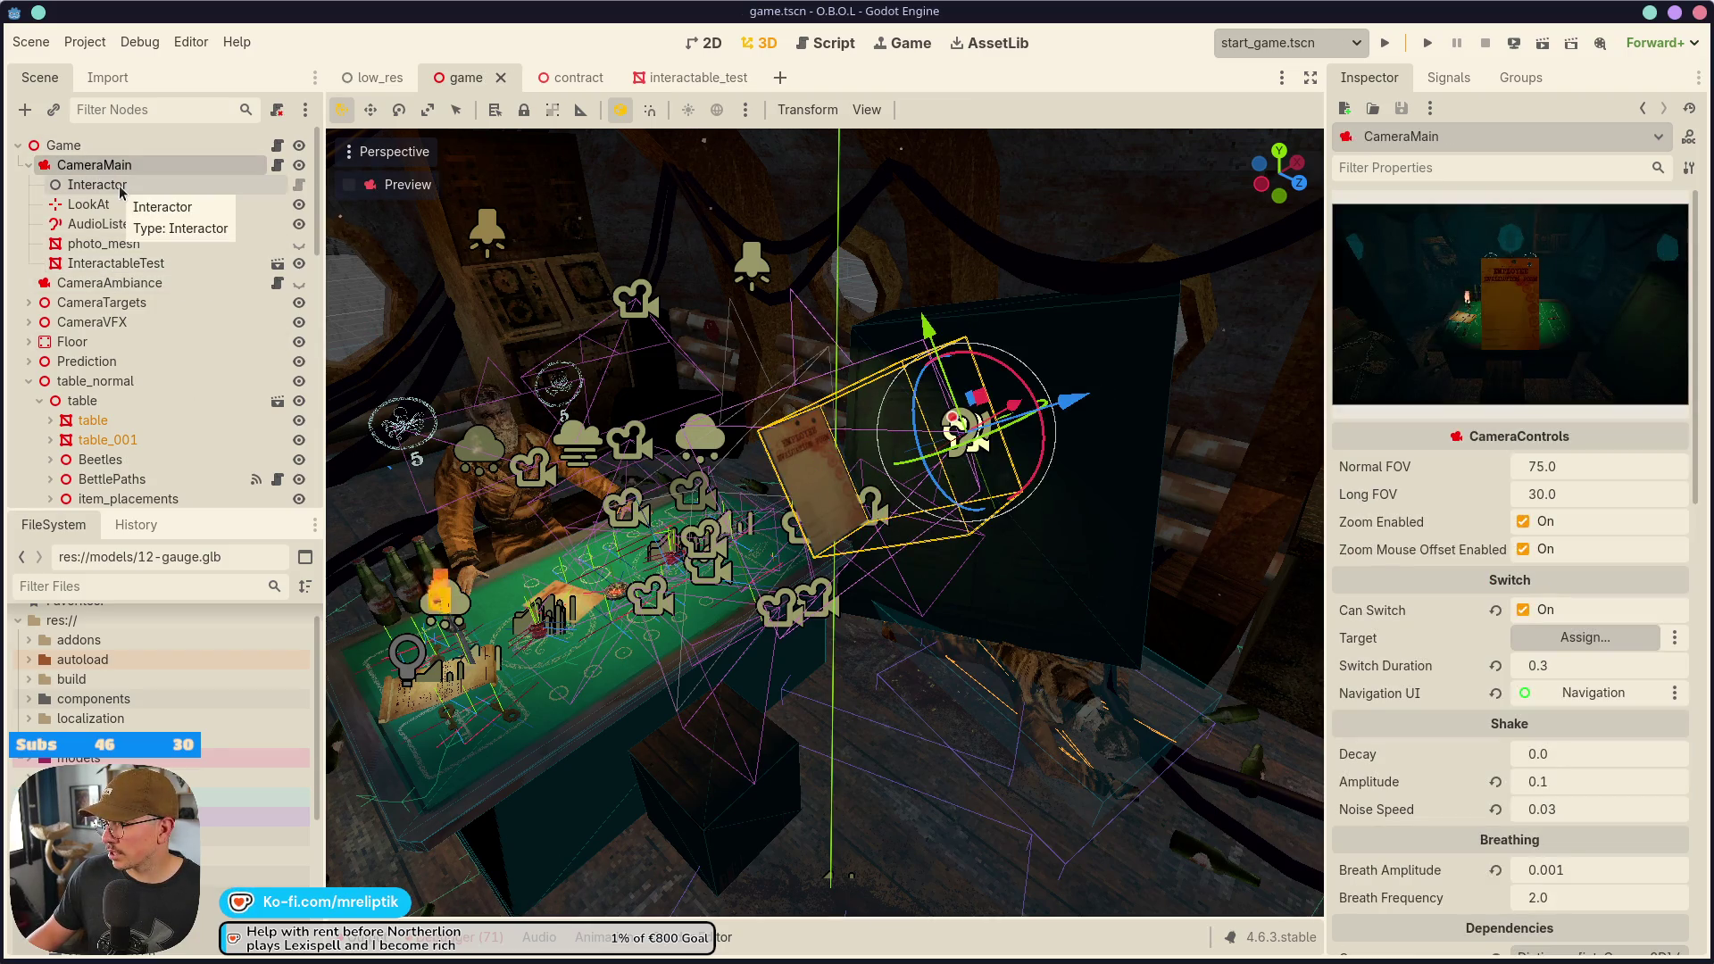
{"action": "left_click_drag", "start_coordinate": [1050, 404], "coordinate": [1102, 406]}
{"action": "key", "text": "ctrl+z"}
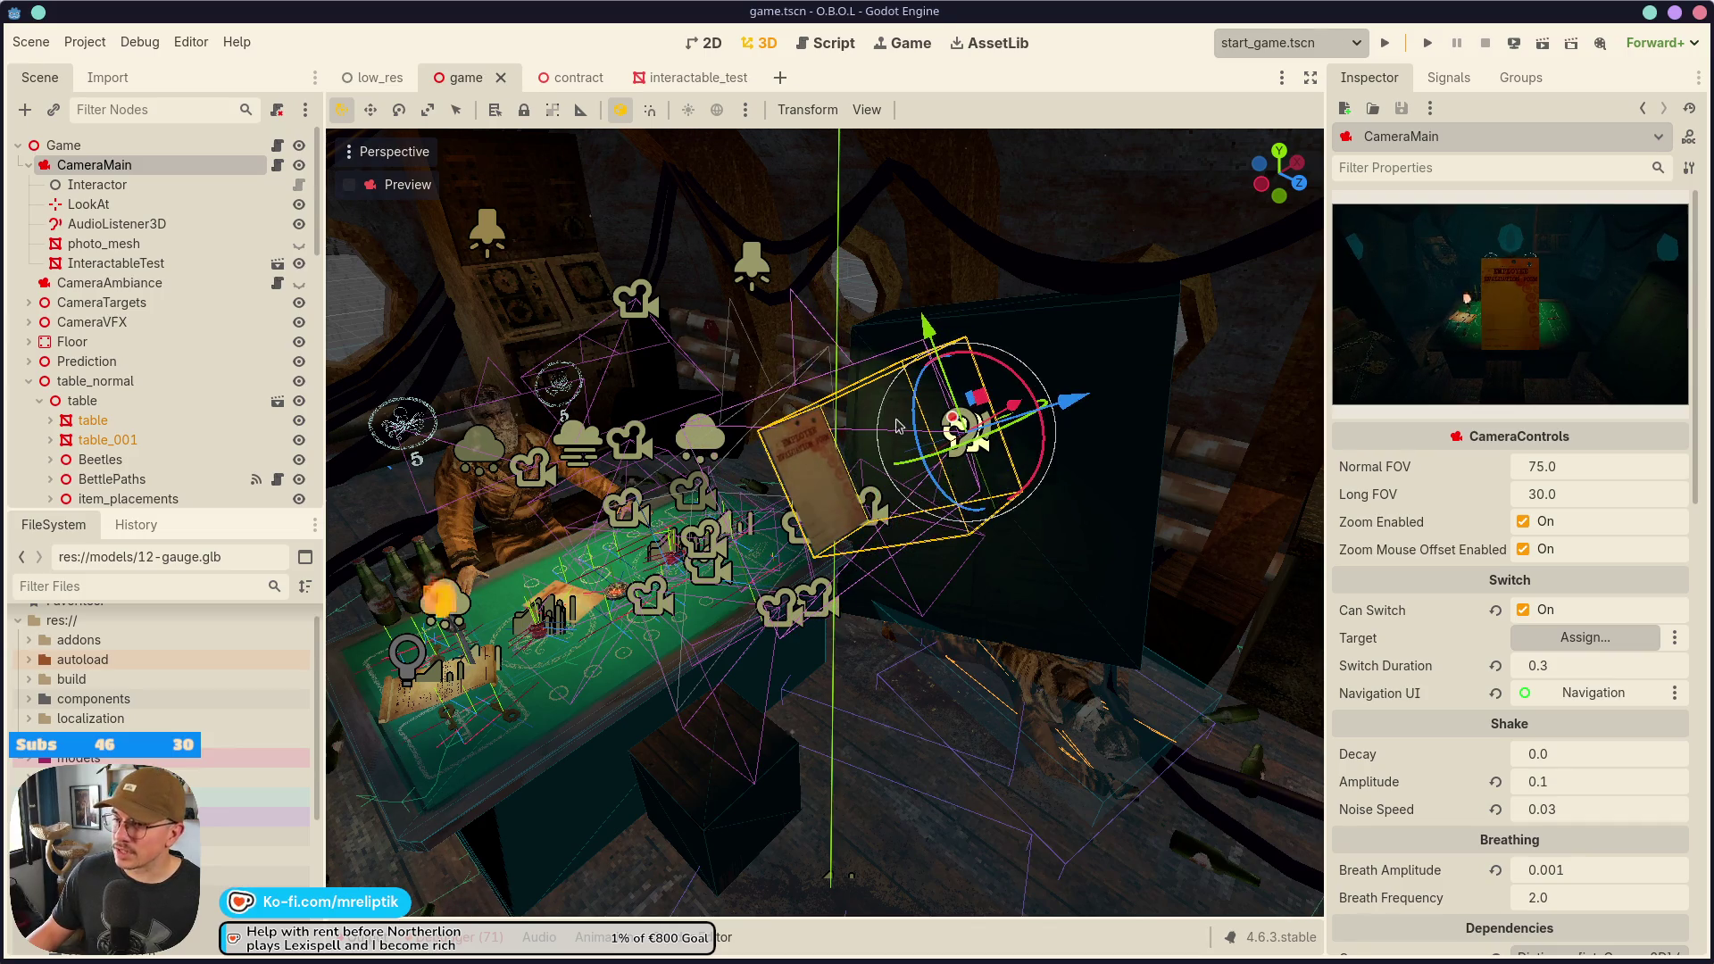
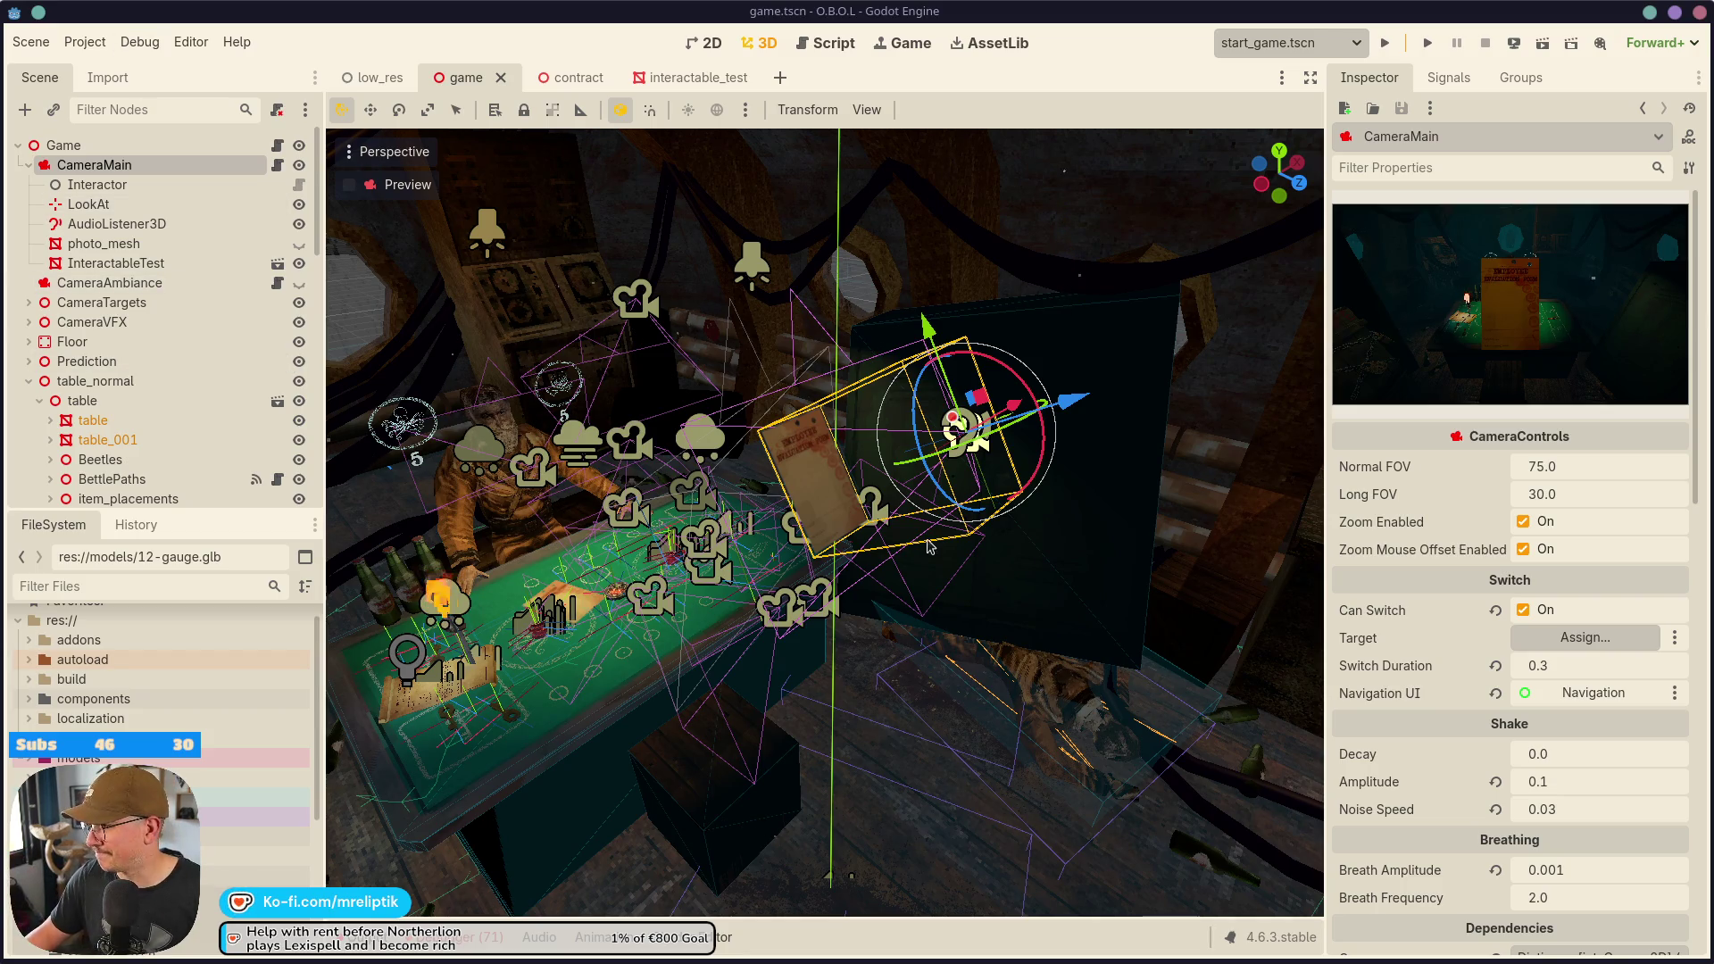
- Save the game scene
{"action": "scroll", "coordinate": [946, 586], "scroll_direction": "down", "scroll_amount": 5}
{"action": "key", "text": "ctrl+s"}
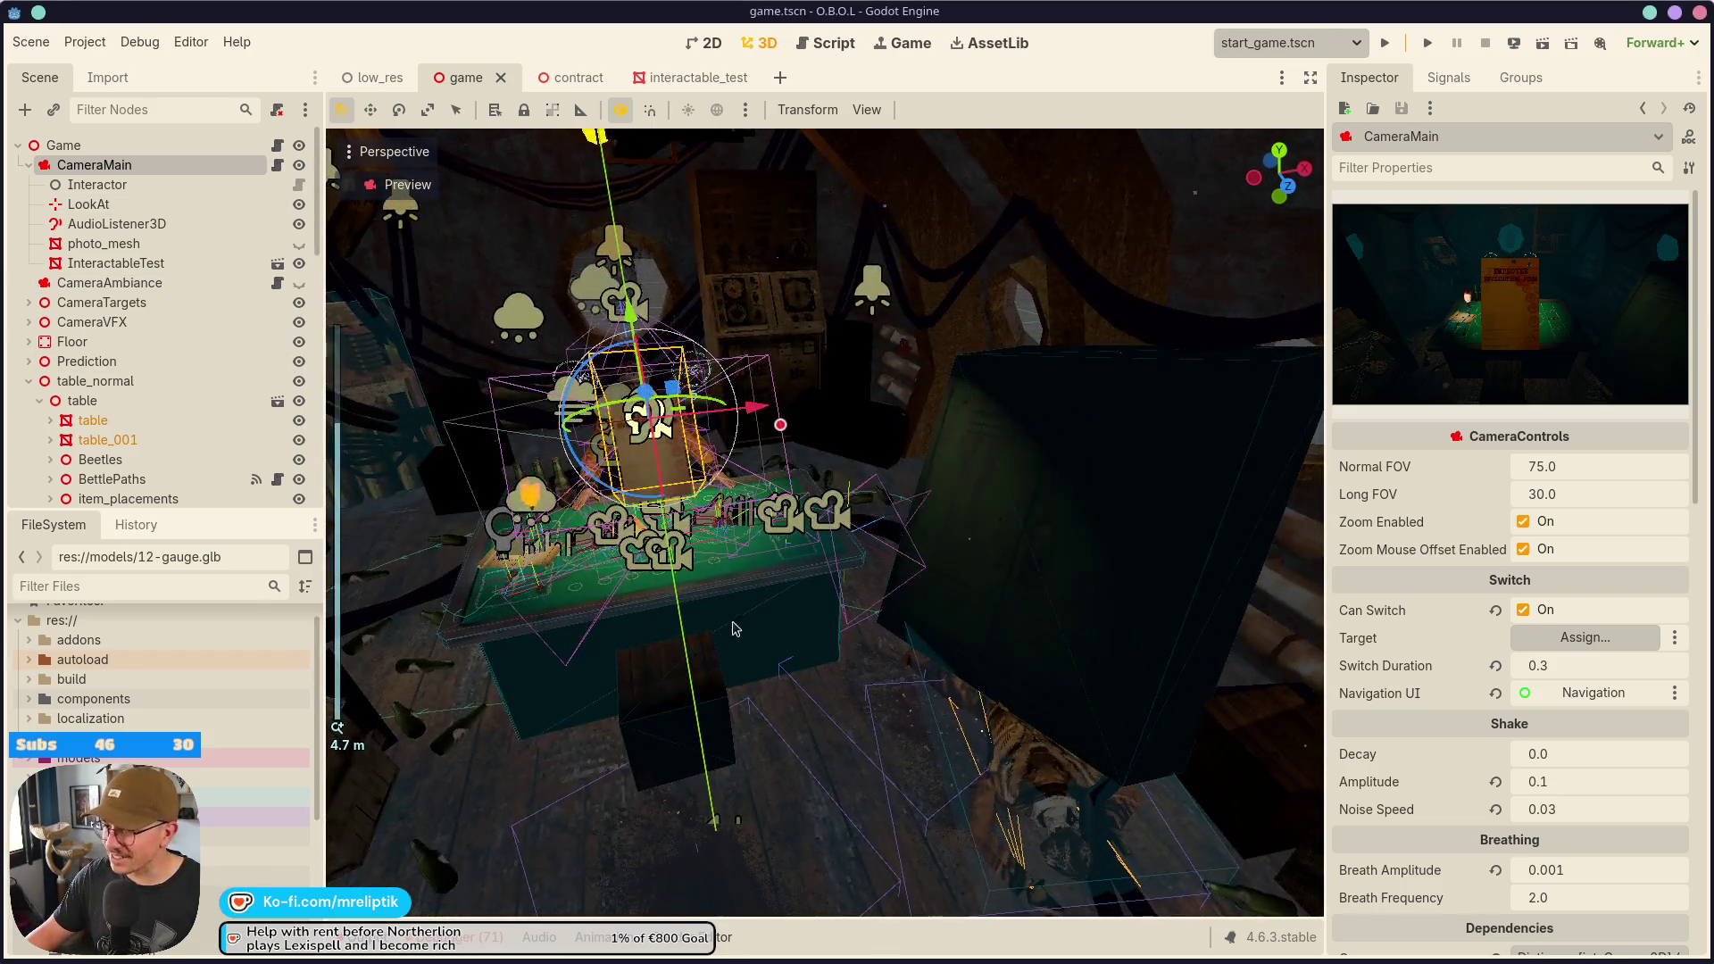
{"action": "scroll", "coordinate": [763, 674], "scroll_direction": "up", "scroll_amount": 5}
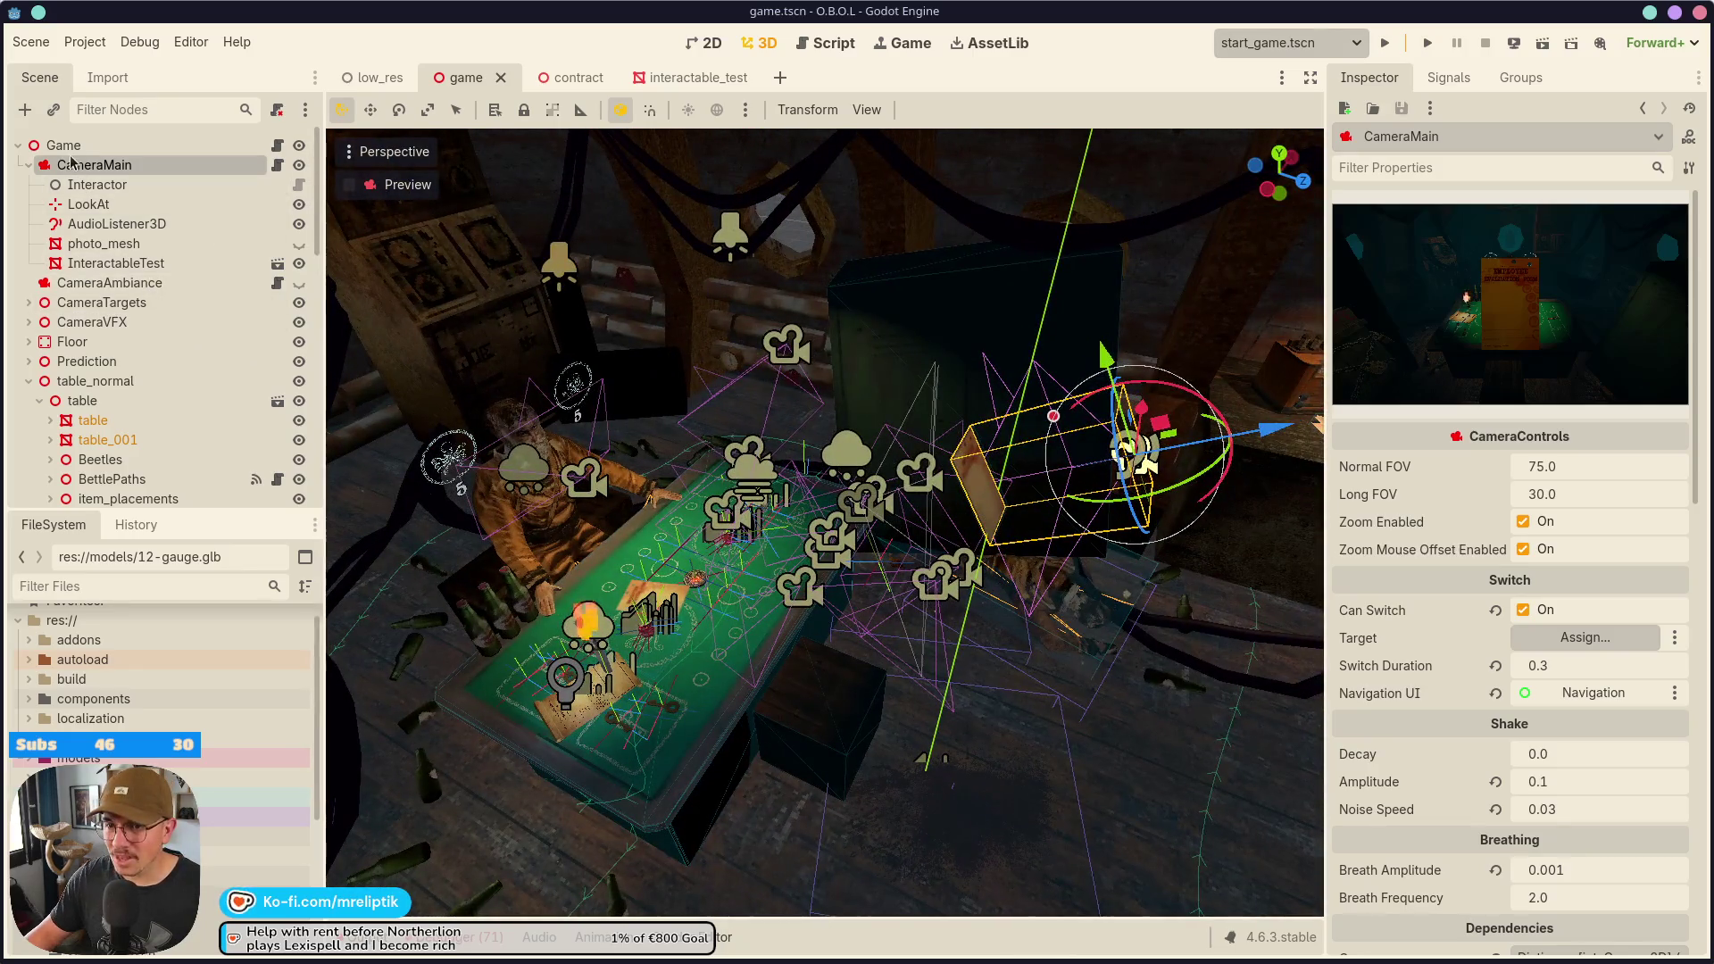
- Add a SpotLight3D child under CameraMain, then reselect CameraMain to preview its camera
{"action": "right_click", "coordinate": [75, 164]}
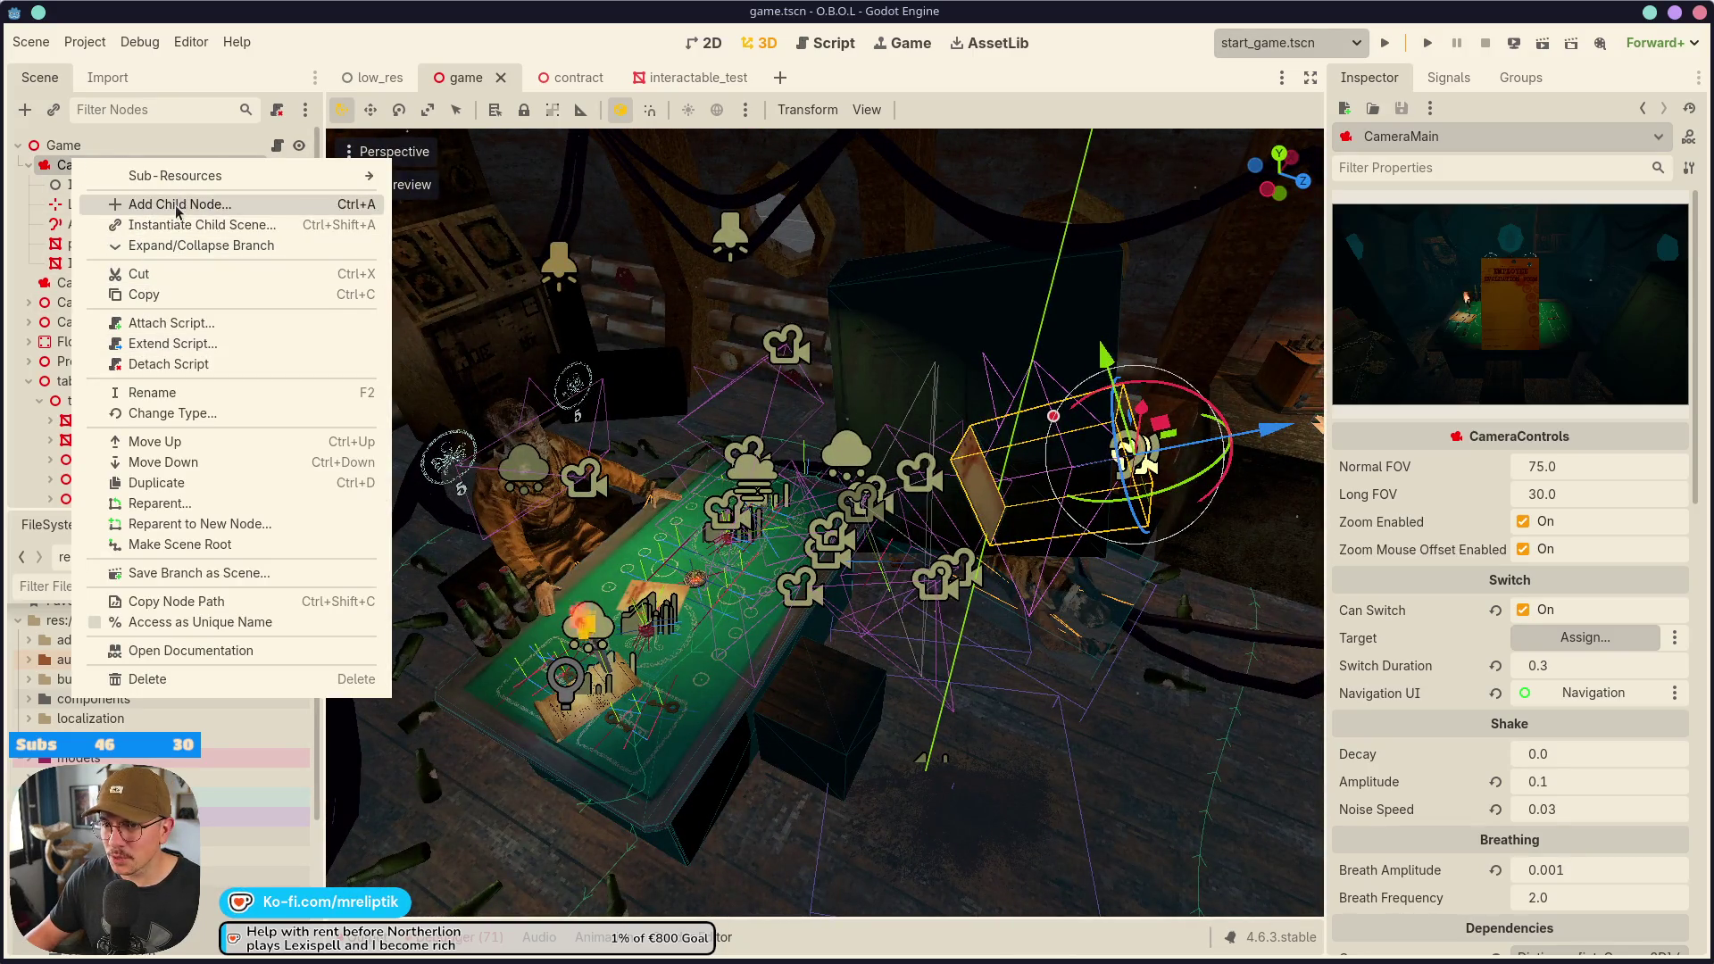
{"action": "left_click", "coordinate": [175, 206]}
{"action": "type", "text": "nodfelight"}
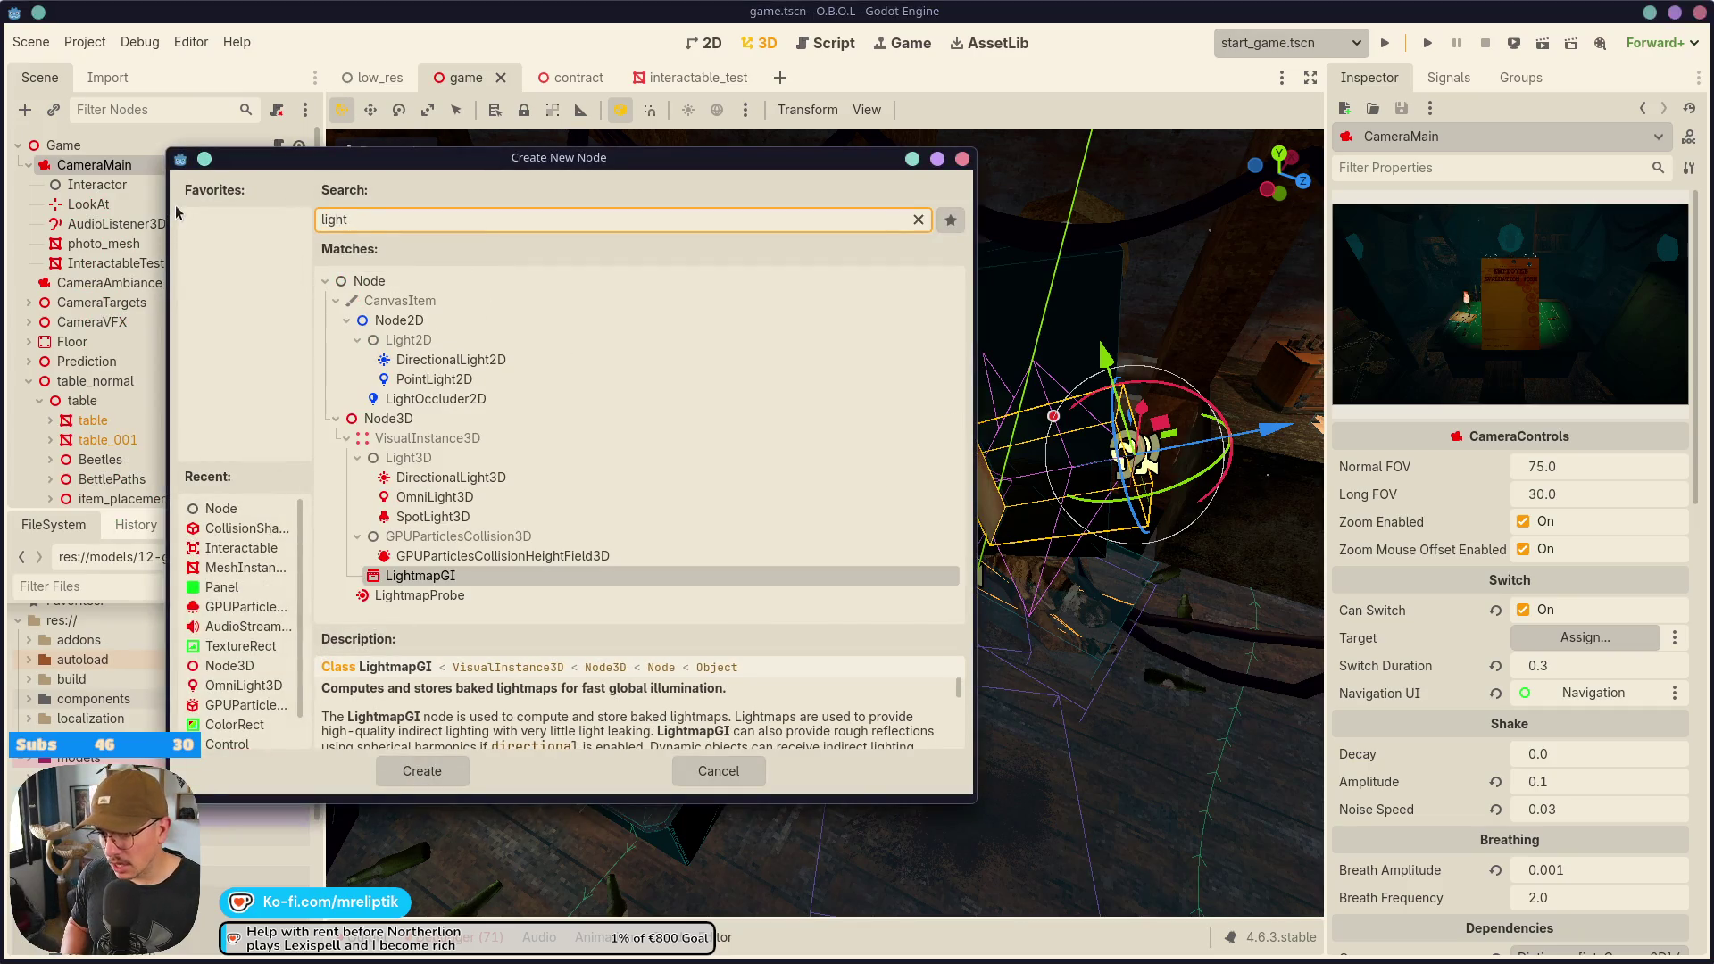
{"action": "key", "text": "Up"}
{"action": "key", "text": "Up"}
{"action": "key", "text": "Up"}
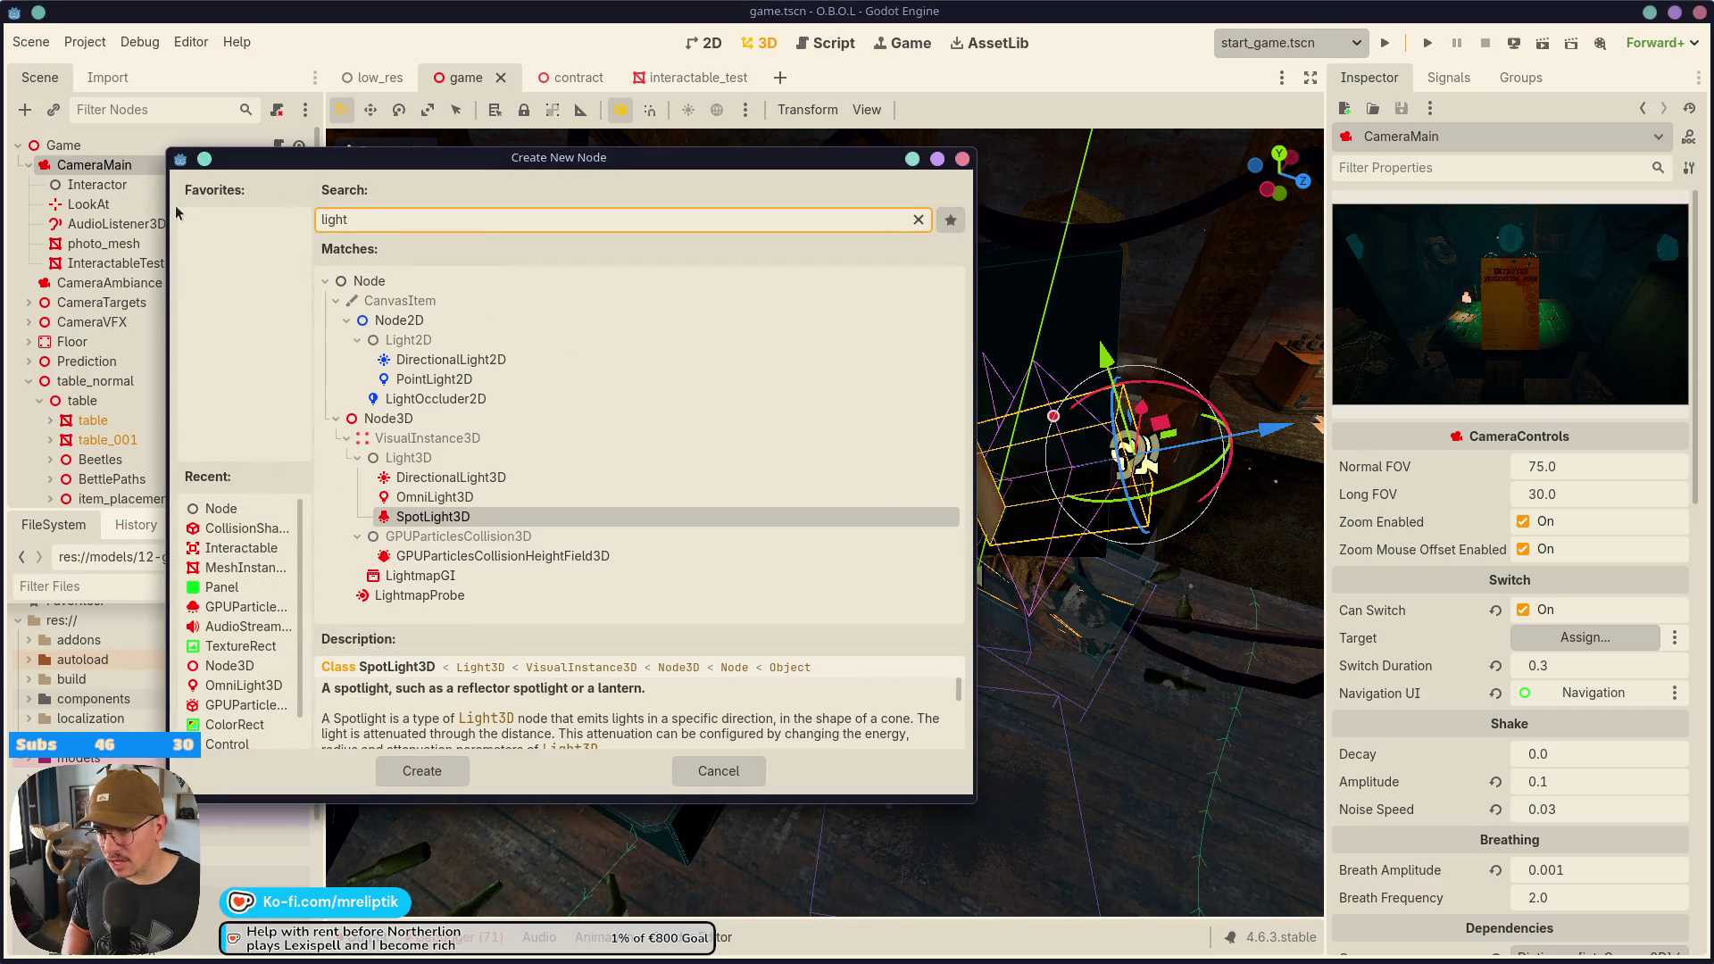
{"action": "key", "text": "Up"}
{"action": "key", "text": "Down"}
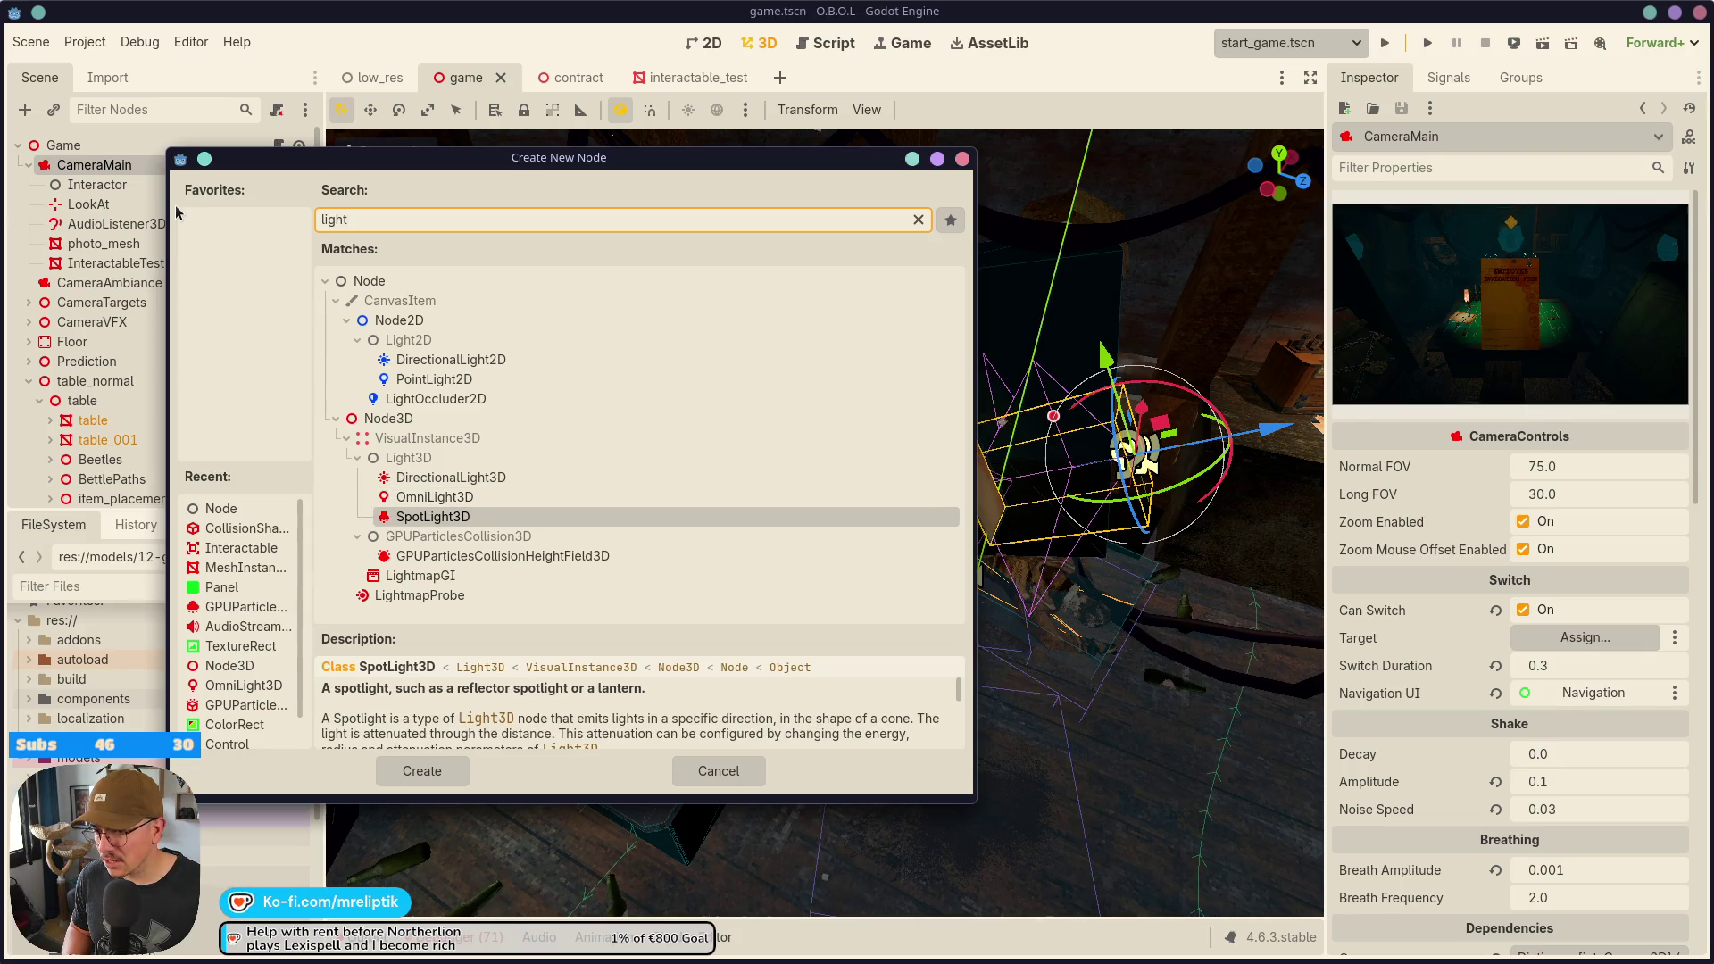
{"action": "key", "text": "Return"}
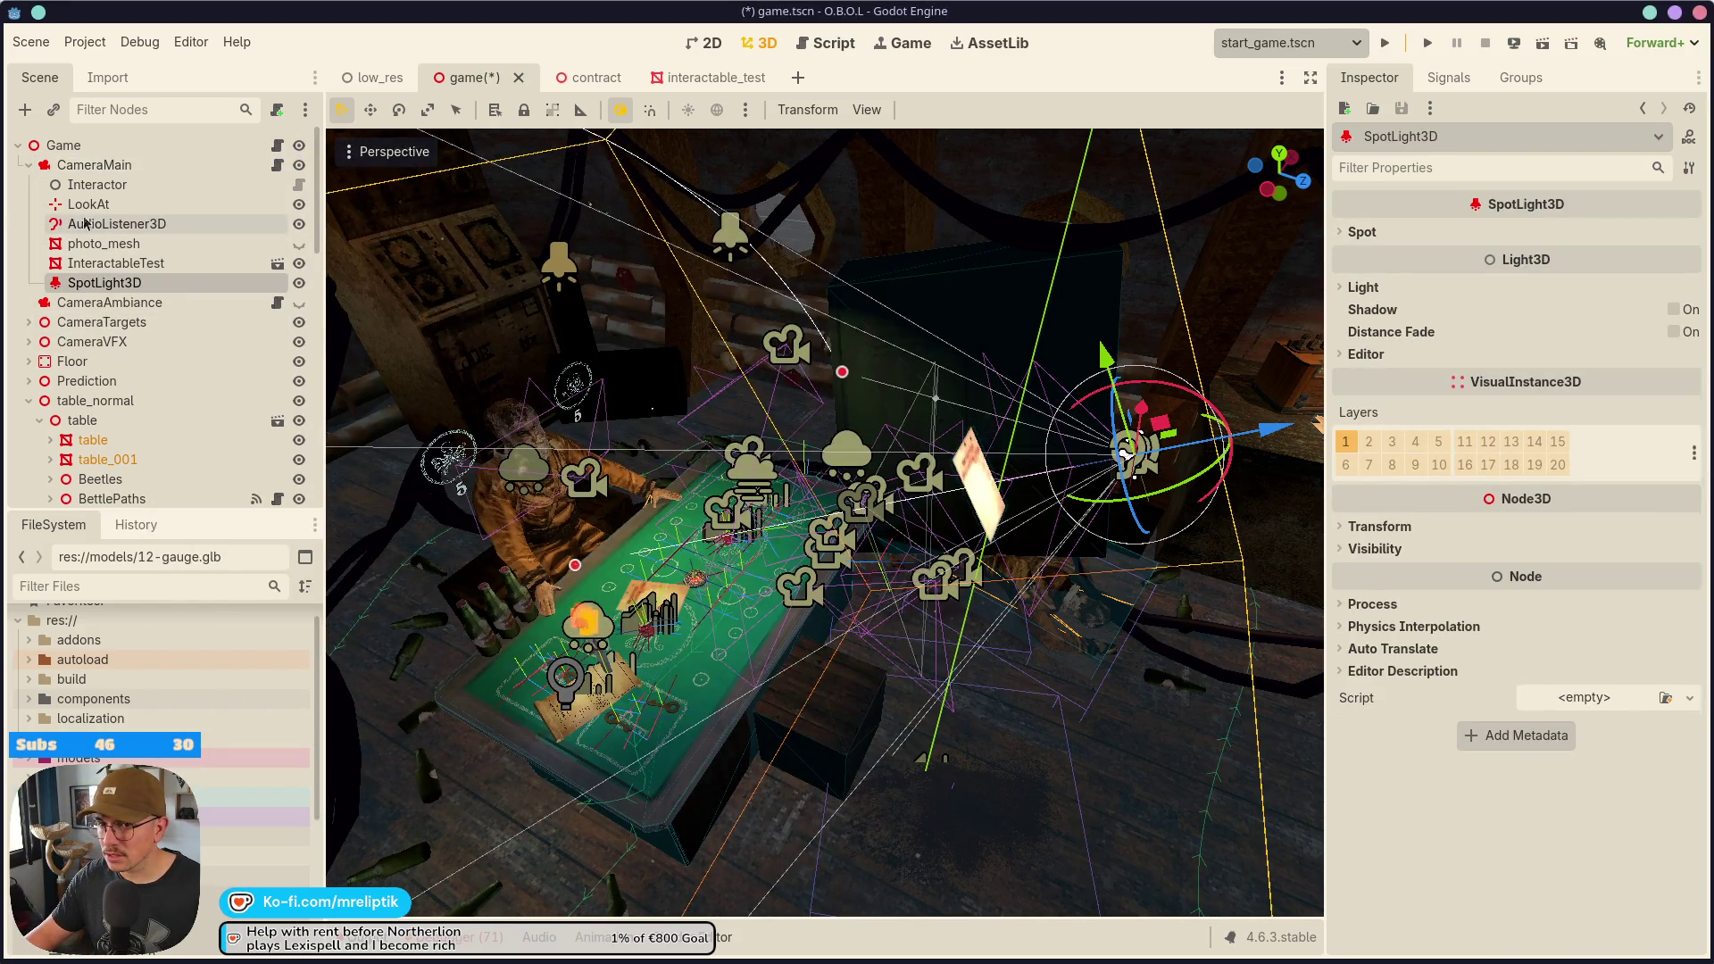
{"action": "left_click", "coordinate": [63, 144]}
{"action": "left_click", "coordinate": [94, 164]}
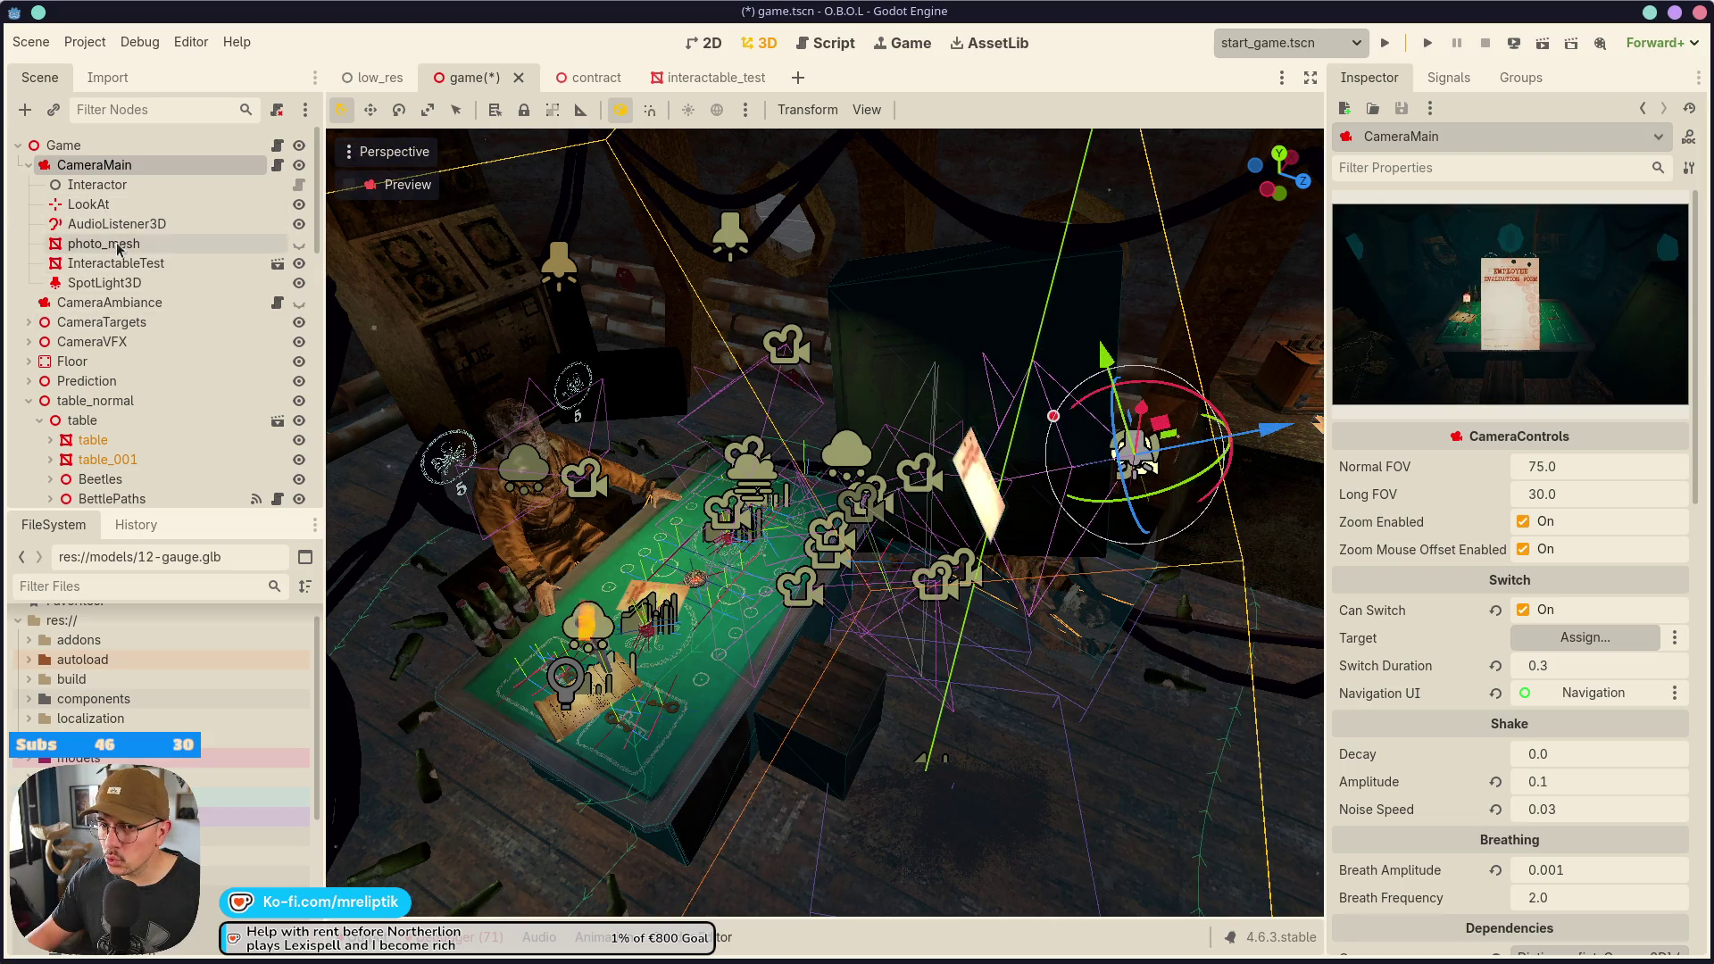
- Drag the SpotLight3D into position and move it from render layer 1 to layer 2
{"action": "left_click", "coordinate": [104, 282]}
{"action": "mouse_move", "coordinate": [1107, 357]}
{"action": "left_mouse_down"}
{"action": "mouse_move", "coordinate": [1049, 310]}
{"action": "mouse_move", "coordinate": [1082, 302]}
{"action": "mouse_move", "coordinate": [1118, 300]}
{"action": "mouse_move", "coordinate": [605, 453]}
{"action": "left_mouse_up"}
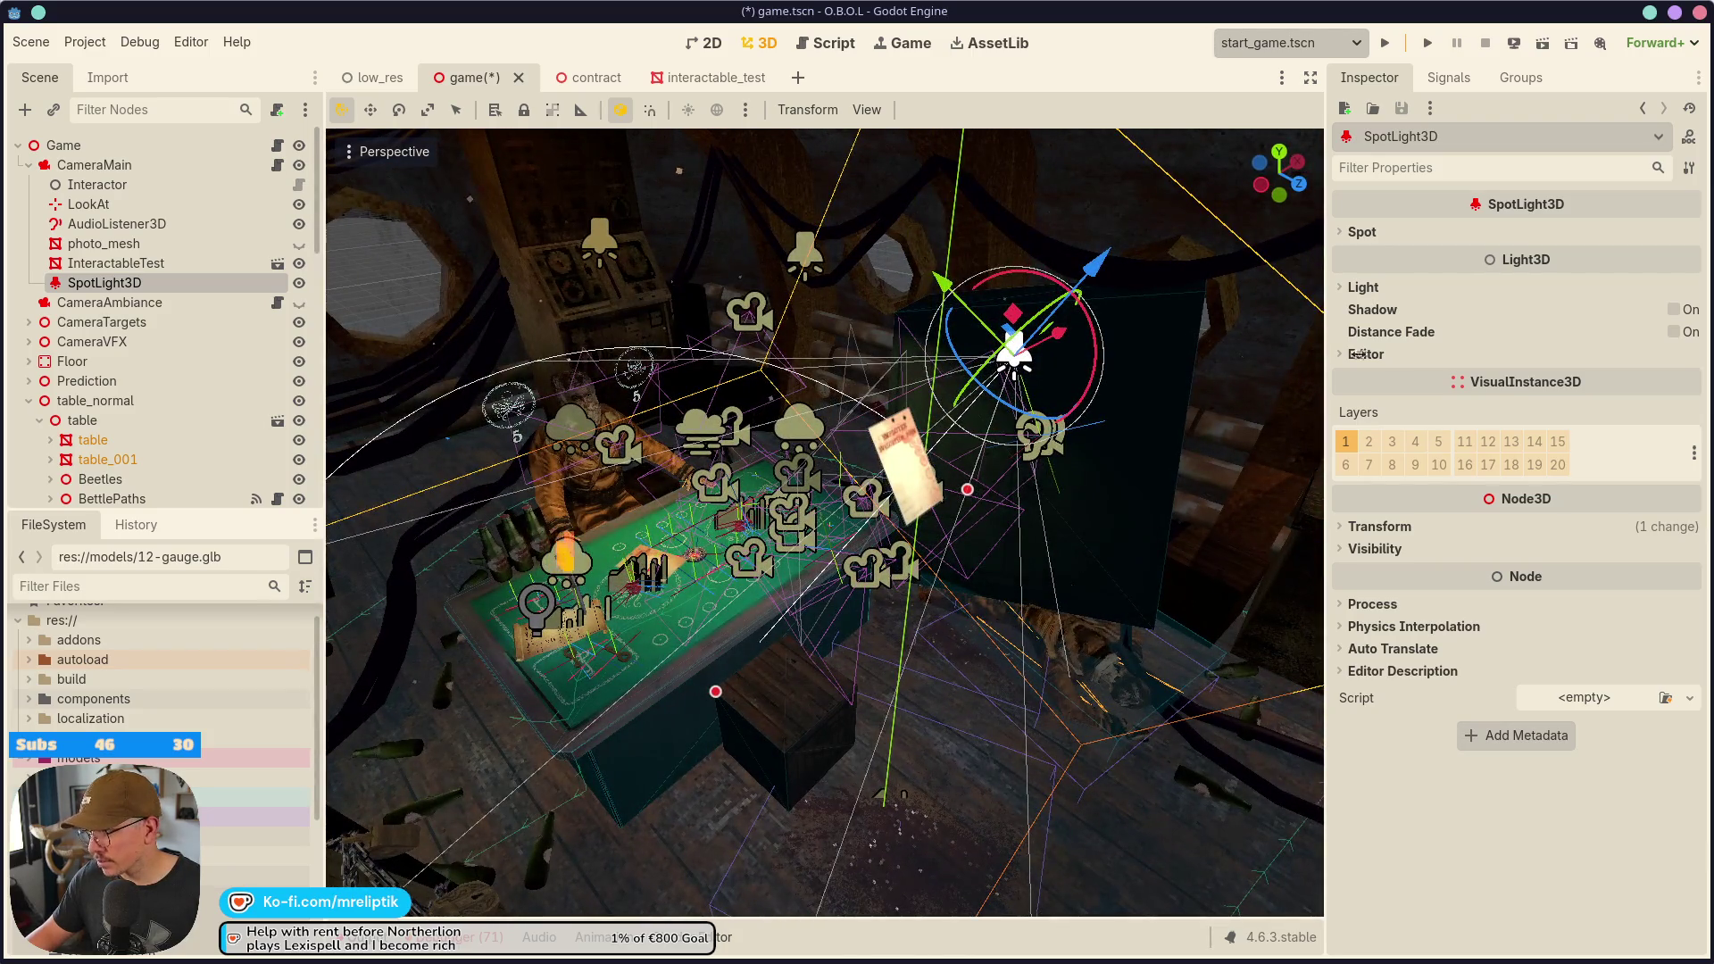
{"action": "left_click", "coordinate": [1368, 441]}
{"action": "left_click", "coordinate": [1345, 441]}
{"action": "key", "text": "ctrl+s"}
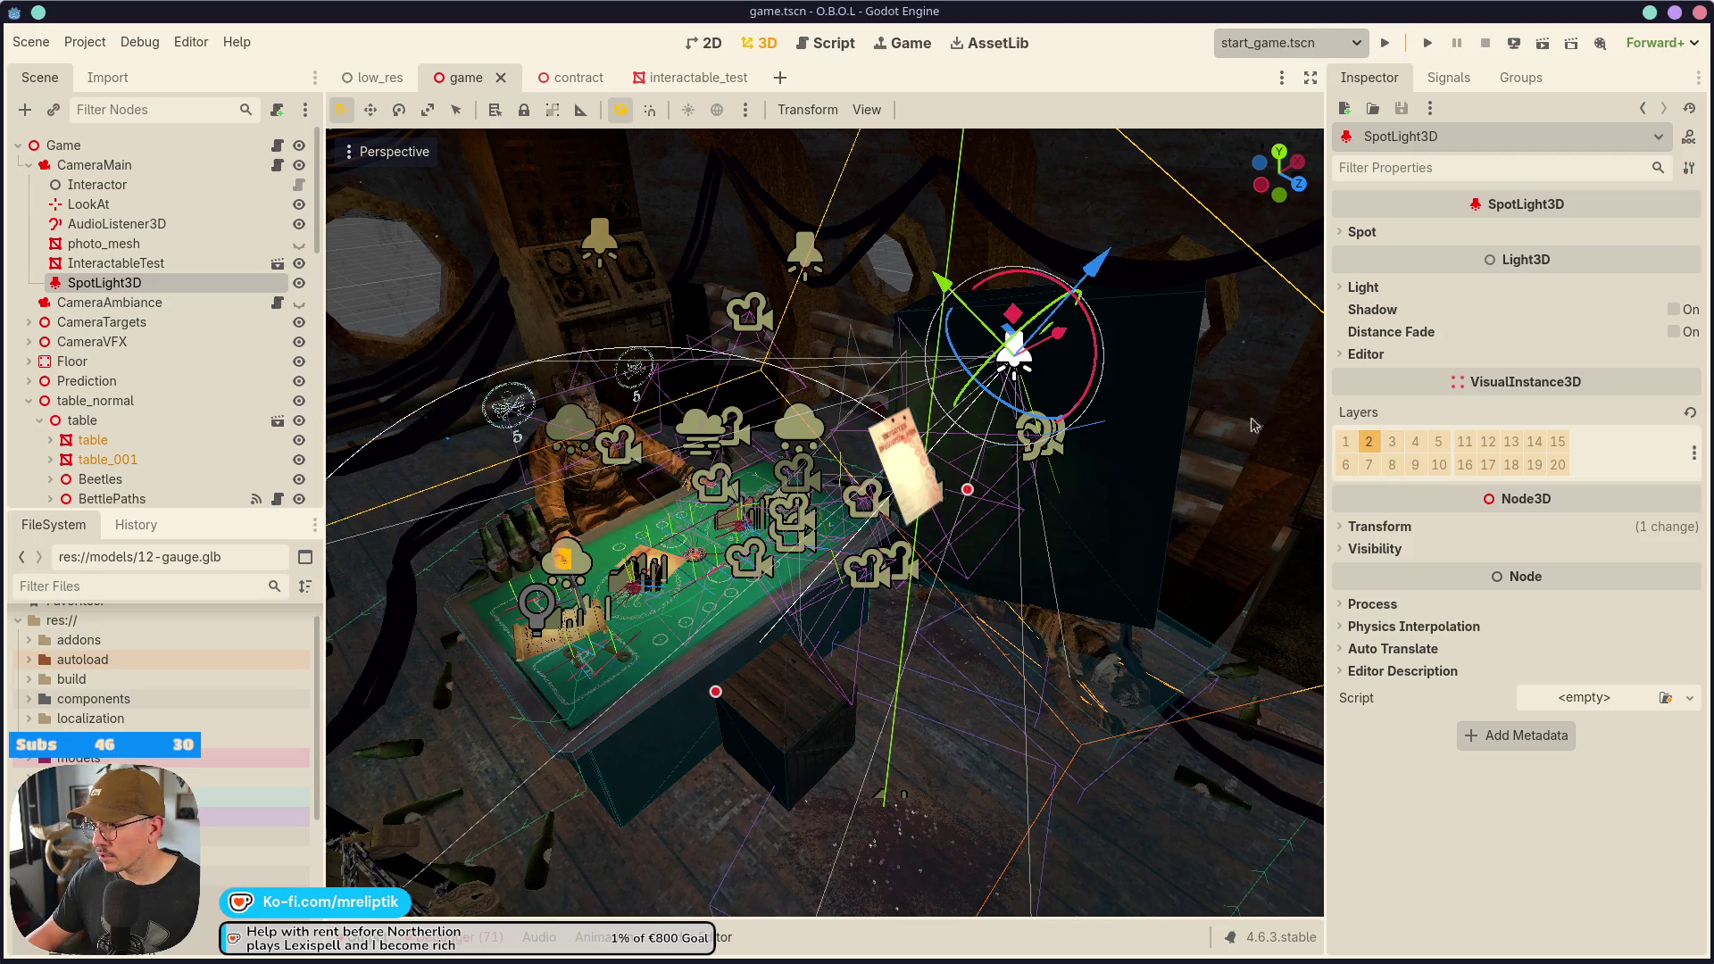
- Redo the layer toggles so the light renders only on layer 2, and save
{"action": "left_click", "coordinate": [1345, 441]}
{"action": "left_click", "coordinate": [1370, 443]}
{"action": "left_click", "coordinate": [1375, 446]}
{"action": "left_click", "coordinate": [1353, 446]}
{"action": "key", "text": "ctrl+s"}
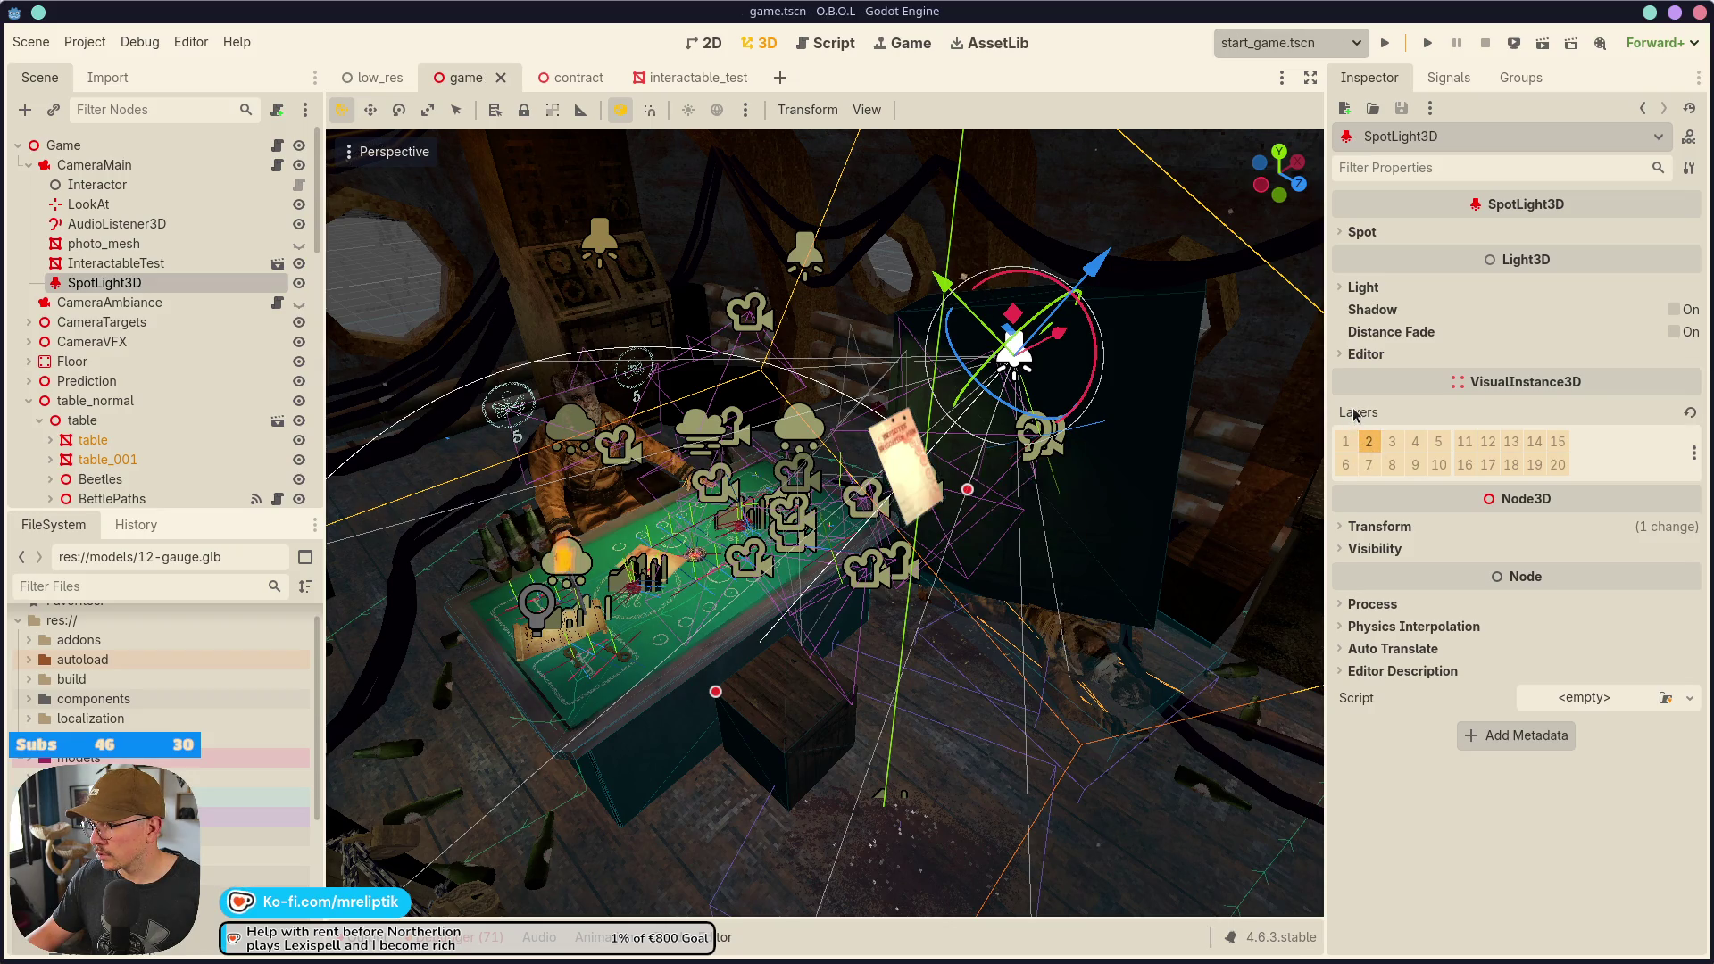
{"action": "mouse_move", "coordinate": [1355, 414]}
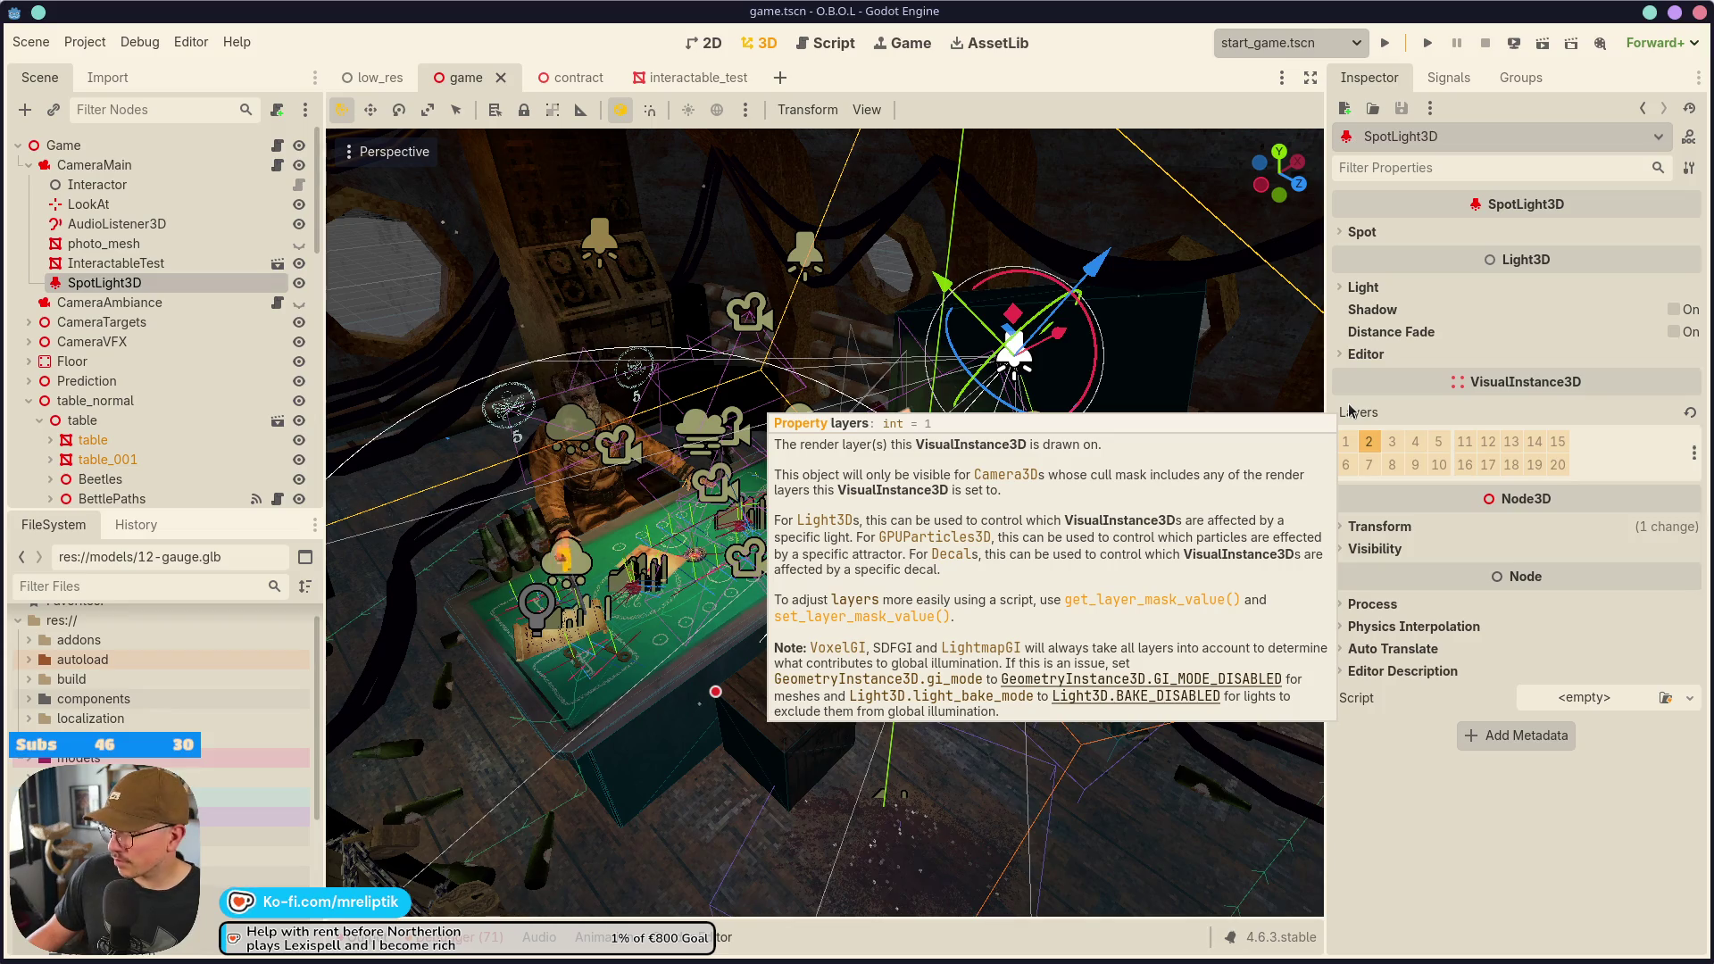
{"action": "left_click", "coordinate": [1357, 290]}
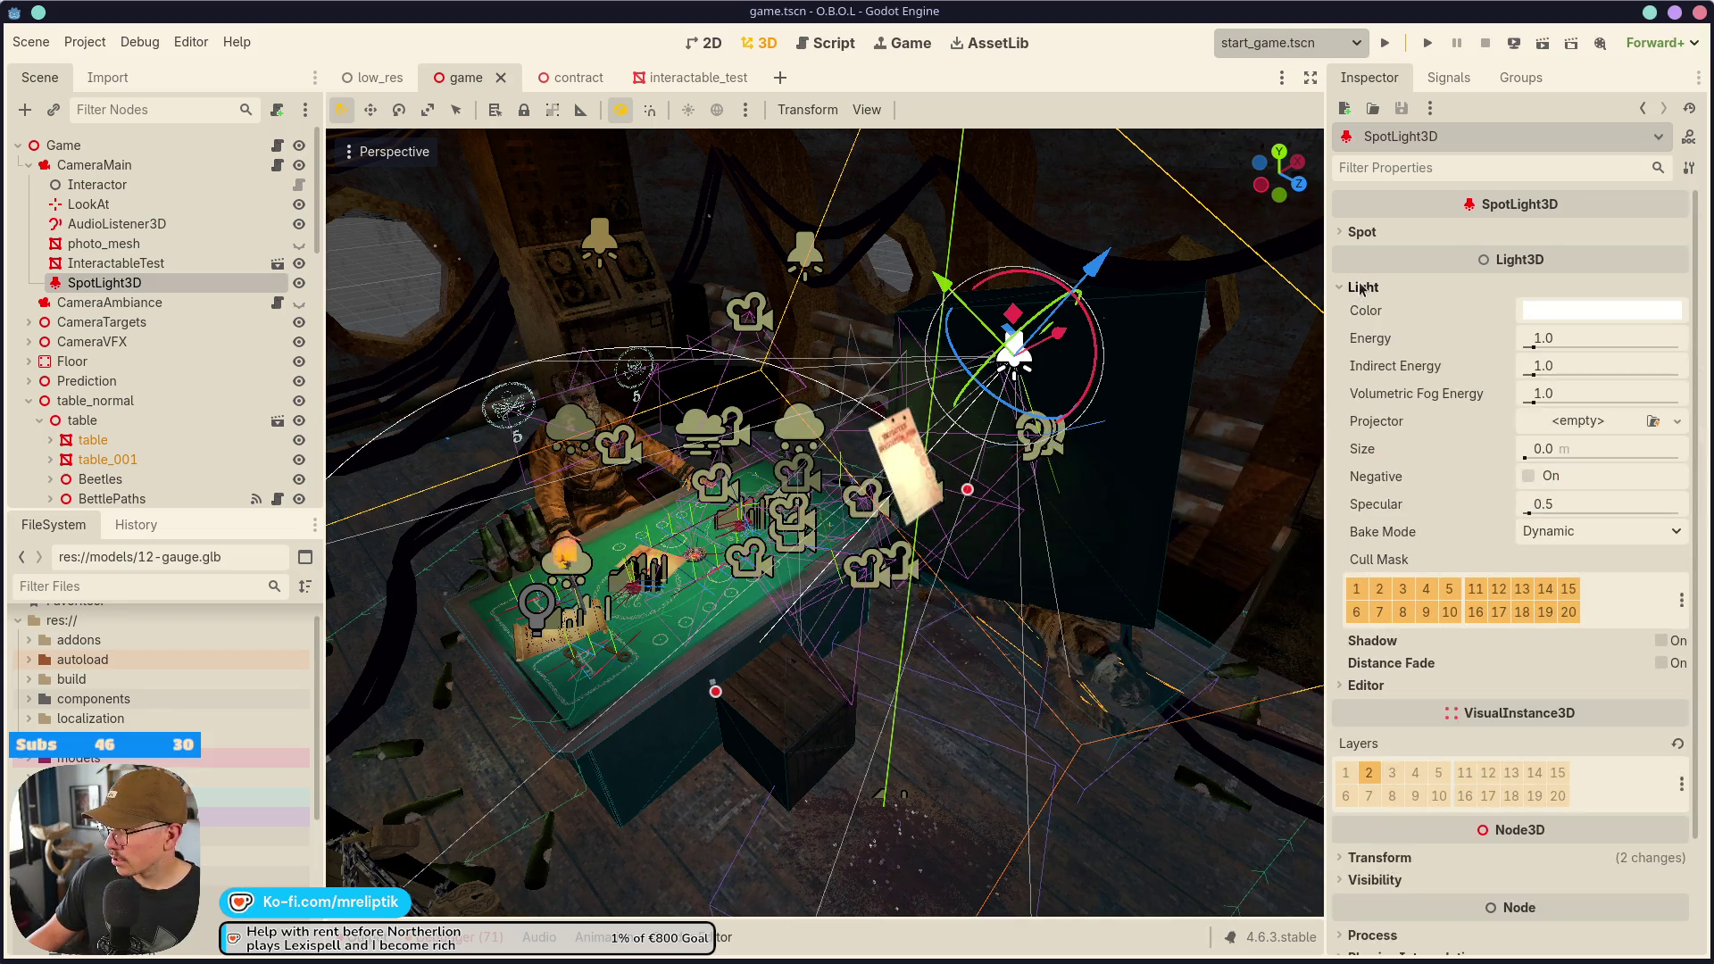
- Untick every Cull Mask layer except 2 and save the scene
{"action": "left_click", "coordinate": [1358, 591]}
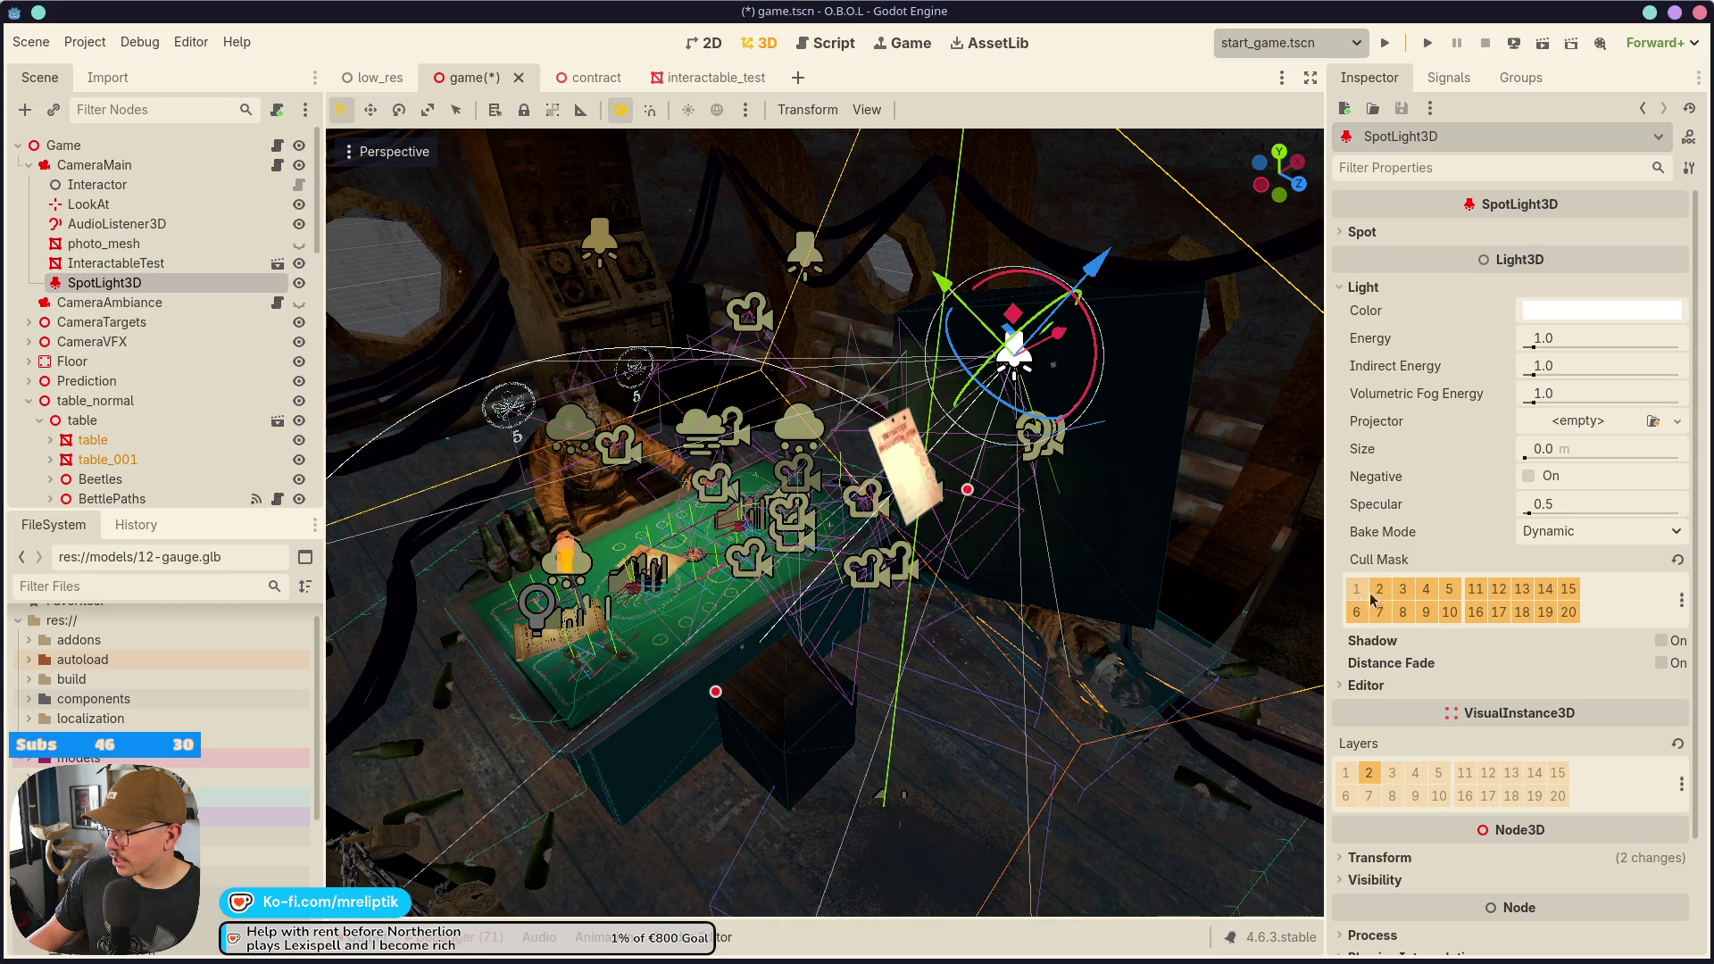
{"action": "left_click", "coordinate": [1402, 589]}
{"action": "left_click", "coordinate": [1356, 612]}
{"action": "left_click", "coordinate": [1379, 612]}
{"action": "left_click", "coordinate": [1402, 612]}
{"action": "left_click", "coordinate": [1425, 613]}
{"action": "left_click", "coordinate": [1426, 589]}
{"action": "left_click", "coordinate": [1449, 589]}
{"action": "left_click", "coordinate": [1449, 612]}
{"action": "left_click", "coordinate": [1475, 589]}
{"action": "left_click", "coordinate": [1474, 612]}
{"action": "left_click", "coordinate": [1498, 589]}
{"action": "left_click", "coordinate": [1521, 589]}
{"action": "left_click", "coordinate": [1521, 612]}
{"action": "left_click", "coordinate": [1544, 590]}
{"action": "left_click", "coordinate": [1544, 613]}
{"action": "left_click", "coordinate": [1568, 589]}
{"action": "key", "text": "ctrl+s"}
{"action": "left_click", "coordinate": [1569, 612]}
{"action": "key", "text": "ctrl+s"}
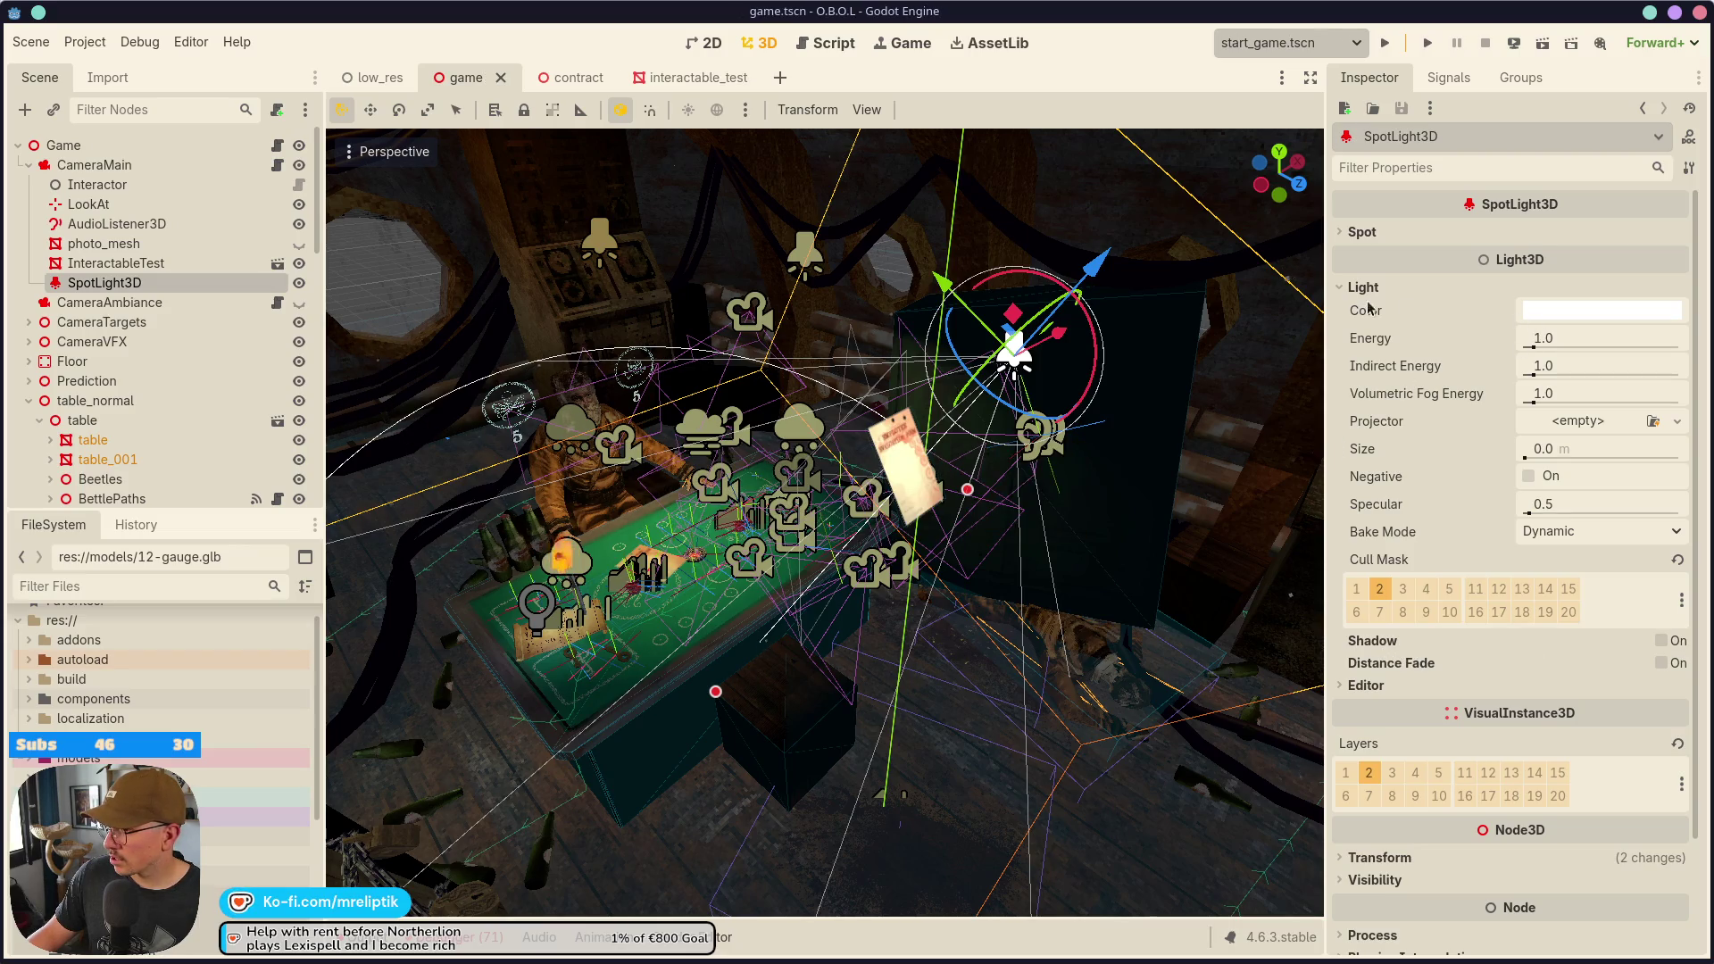
- Tint the spotlight's colour to a warm pale cream (ffefc9)
{"action": "left_click", "coordinate": [1563, 312]}
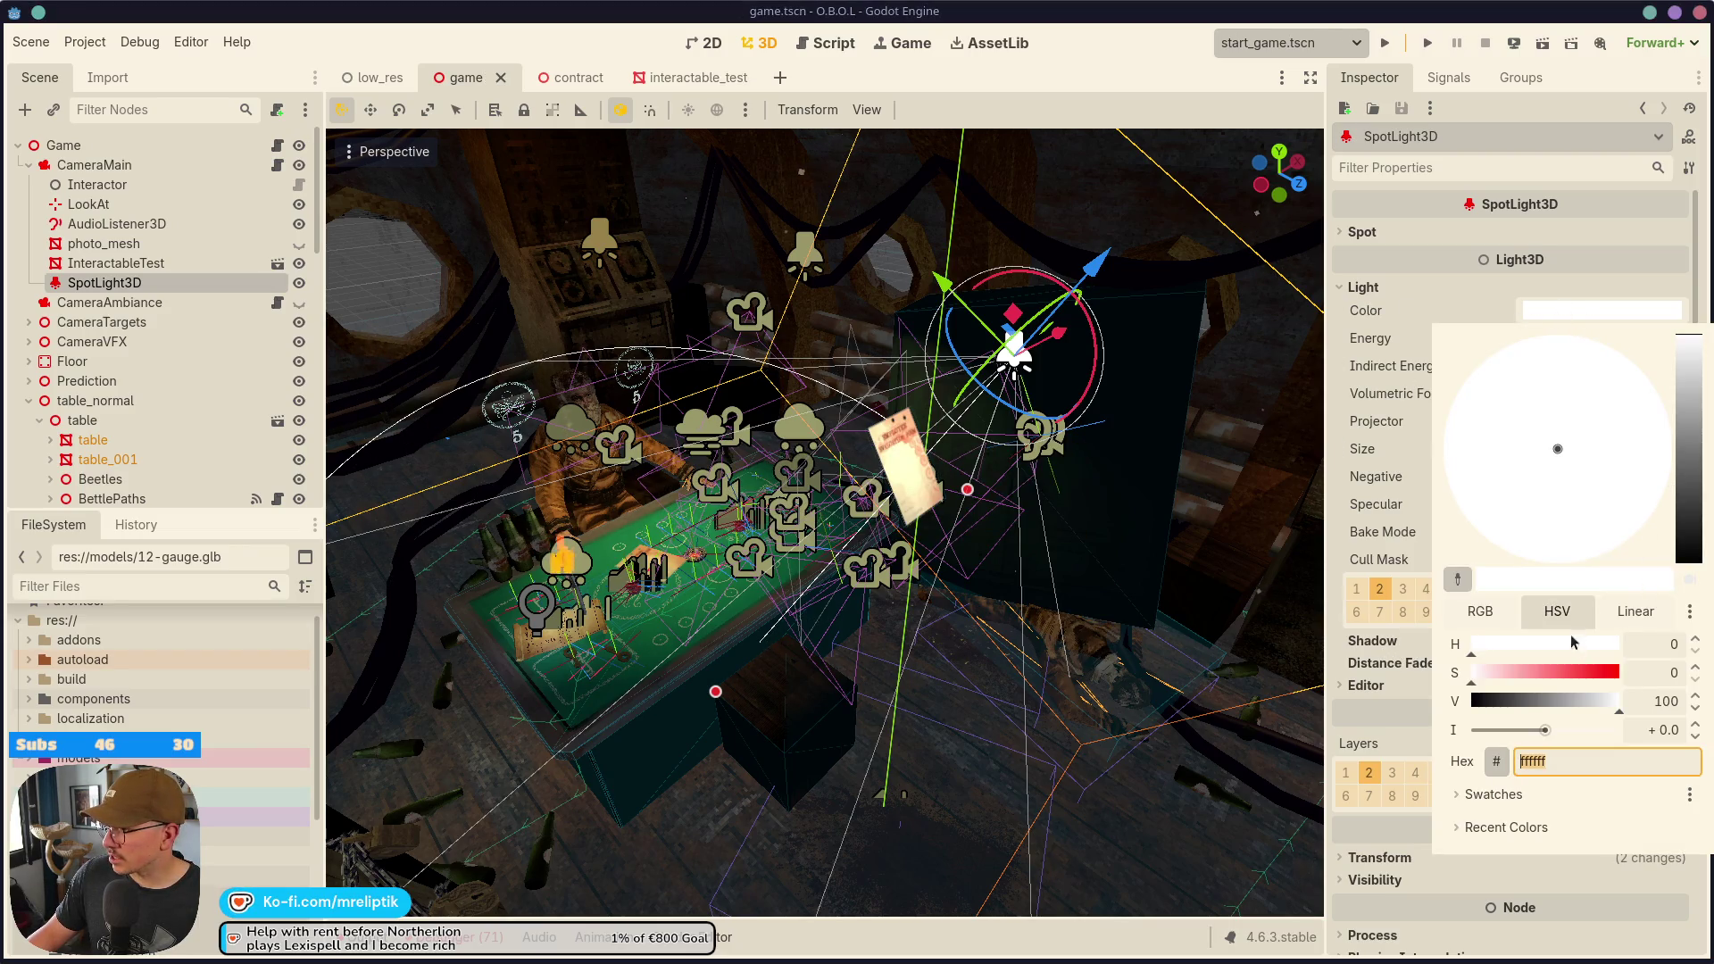
{"action": "mouse_move", "coordinate": [1597, 536]}
{"action": "left_mouse_down"}
{"action": "mouse_move", "coordinate": [1540, 593]}
{"action": "mouse_move", "coordinate": [1562, 616]}
{"action": "mouse_move", "coordinate": [1495, 628]}
{"action": "mouse_move", "coordinate": [1590, 631]}
{"action": "mouse_move", "coordinate": [1567, 641]}
{"action": "left_mouse_up"}
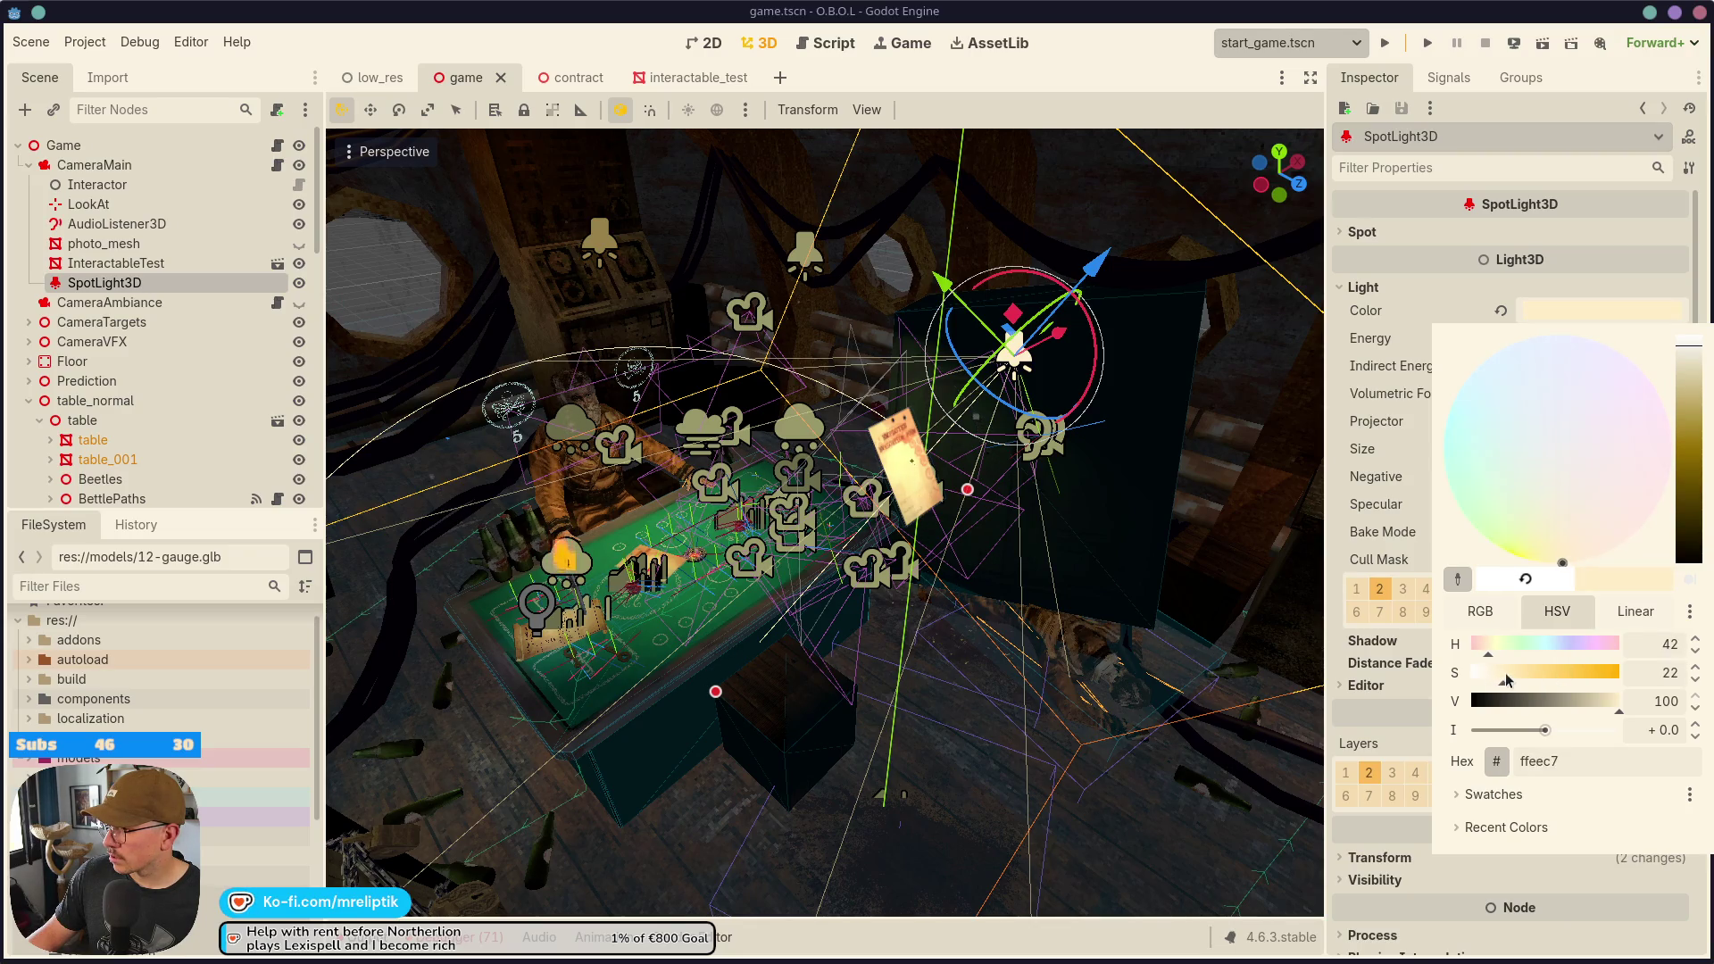
{"action": "mouse_move", "coordinate": [1508, 685]}
{"action": "left_mouse_down"}
{"action": "mouse_move", "coordinate": [1482, 687]}
{"action": "mouse_move", "coordinate": [1504, 689]}
{"action": "left_mouse_up"}
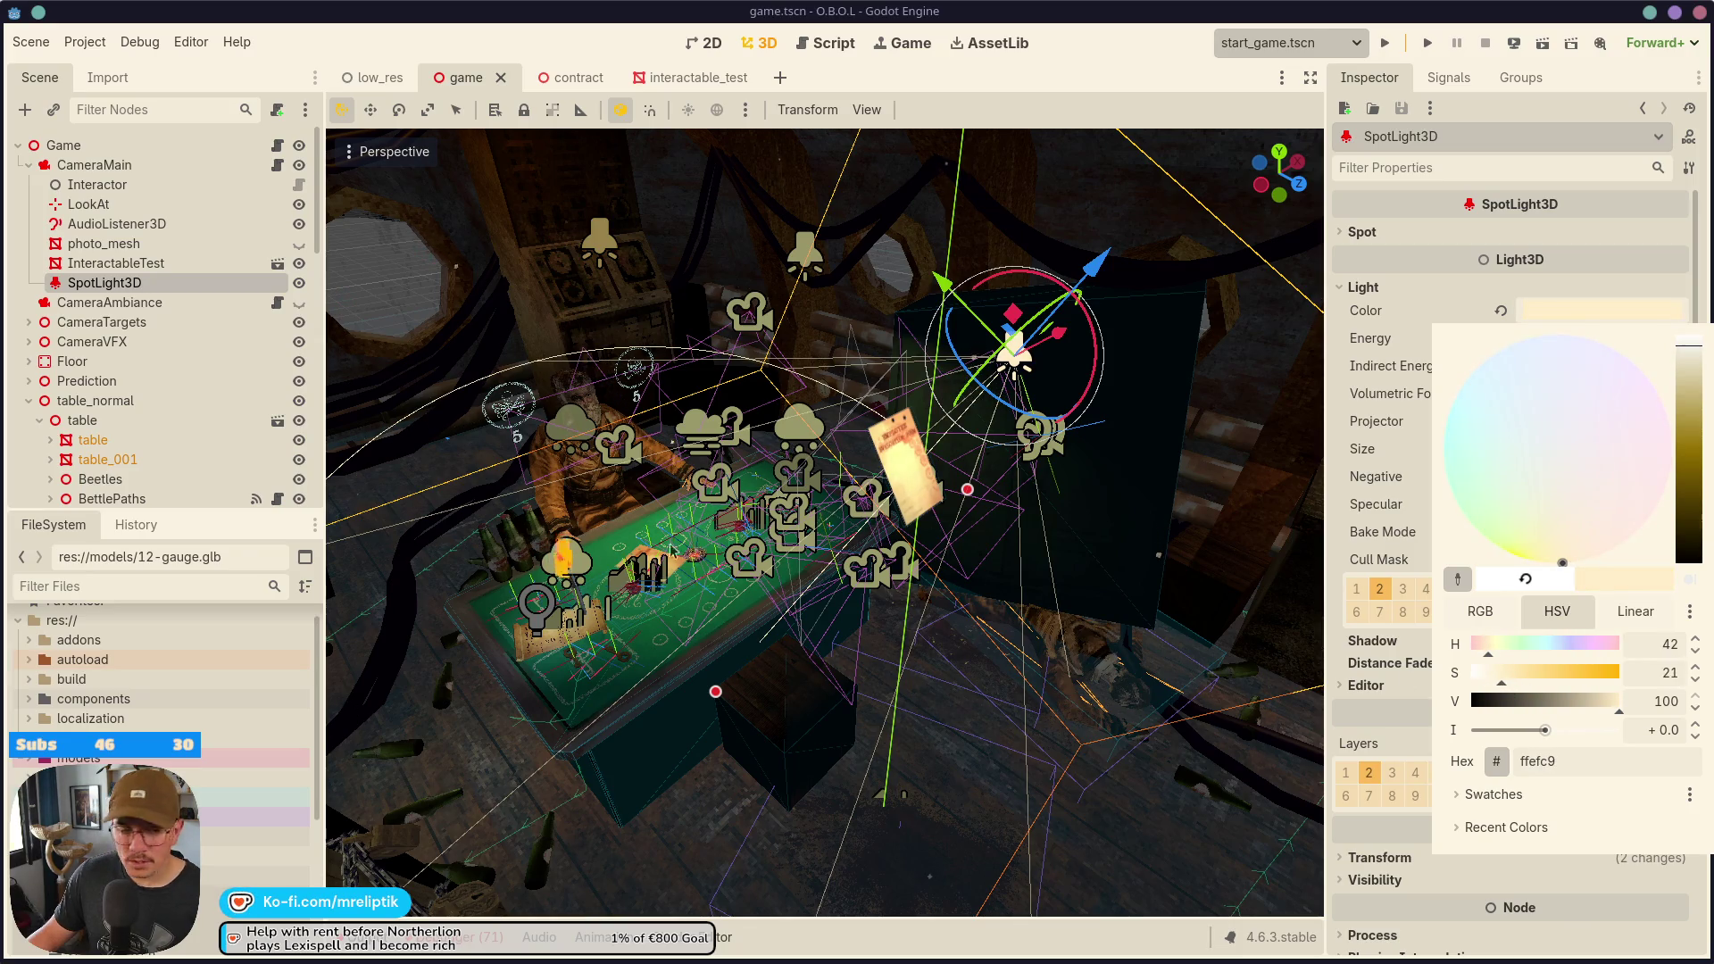
{"action": "left_click", "coordinate": [178, 286]}
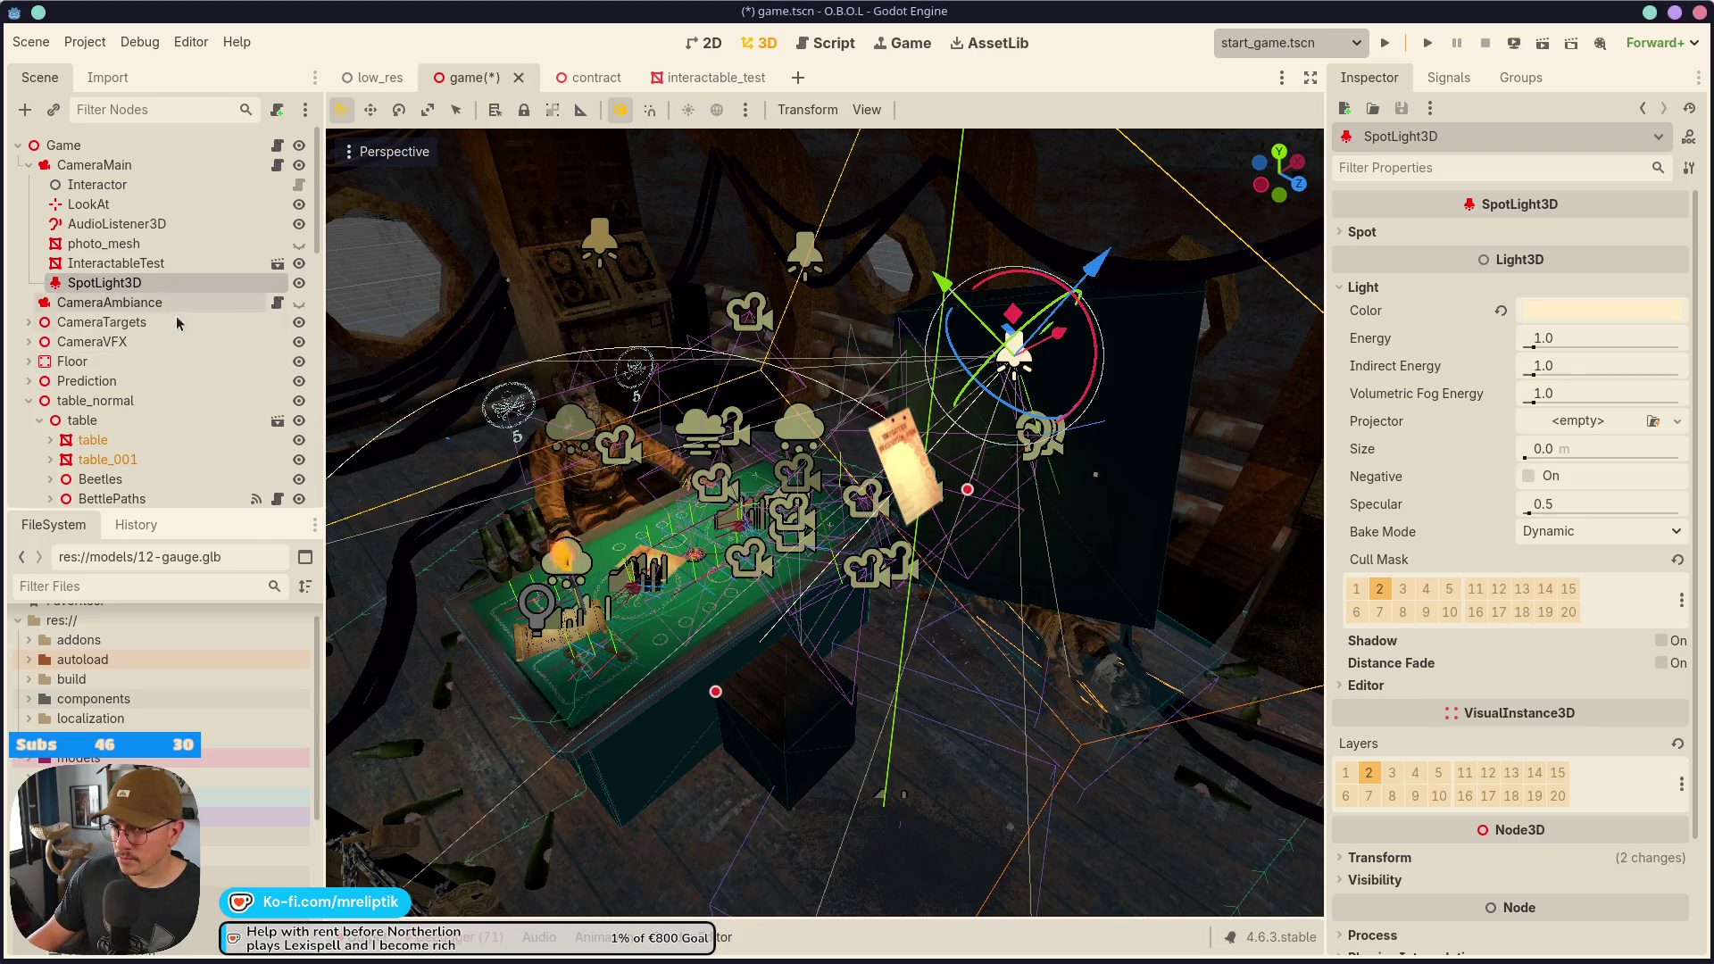
- Rename the spotlight node to InteractableLight and save the scene
{"action": "double_click", "coordinate": [192, 284]}
{"action": "type", "text": "Object"}
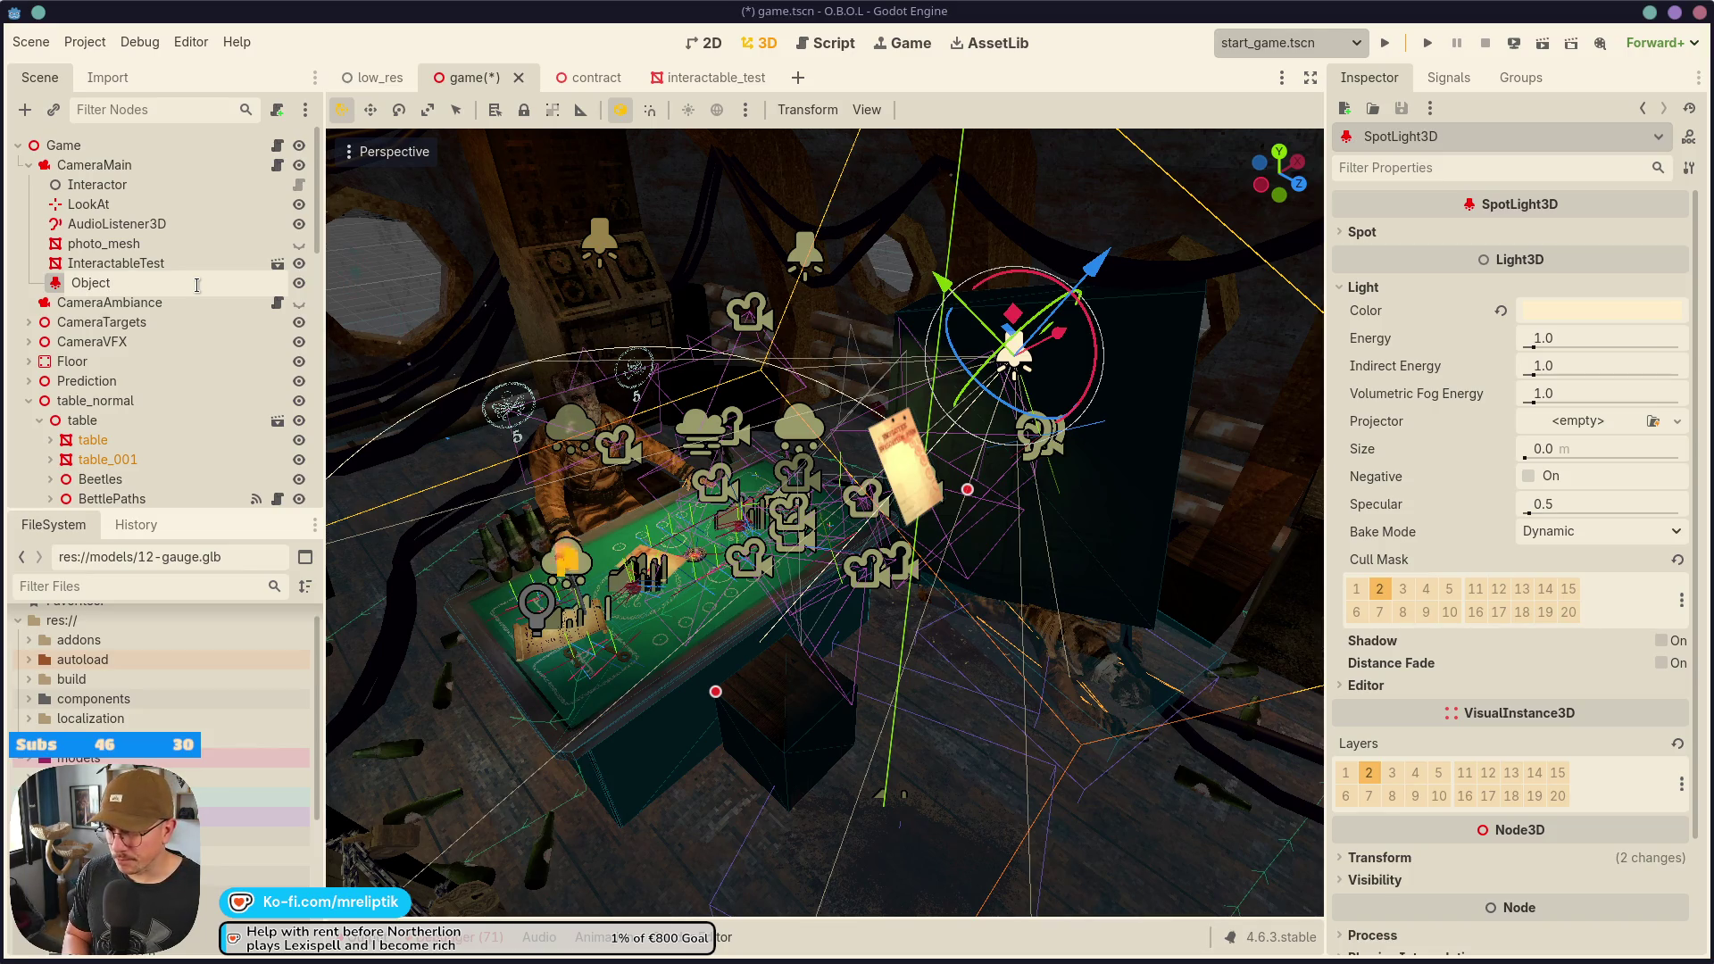
{"action": "key", "text": "BackSpace"}
{"action": "key", "text": "BackSpace"}
{"action": "key", "text": "BackSpace"}
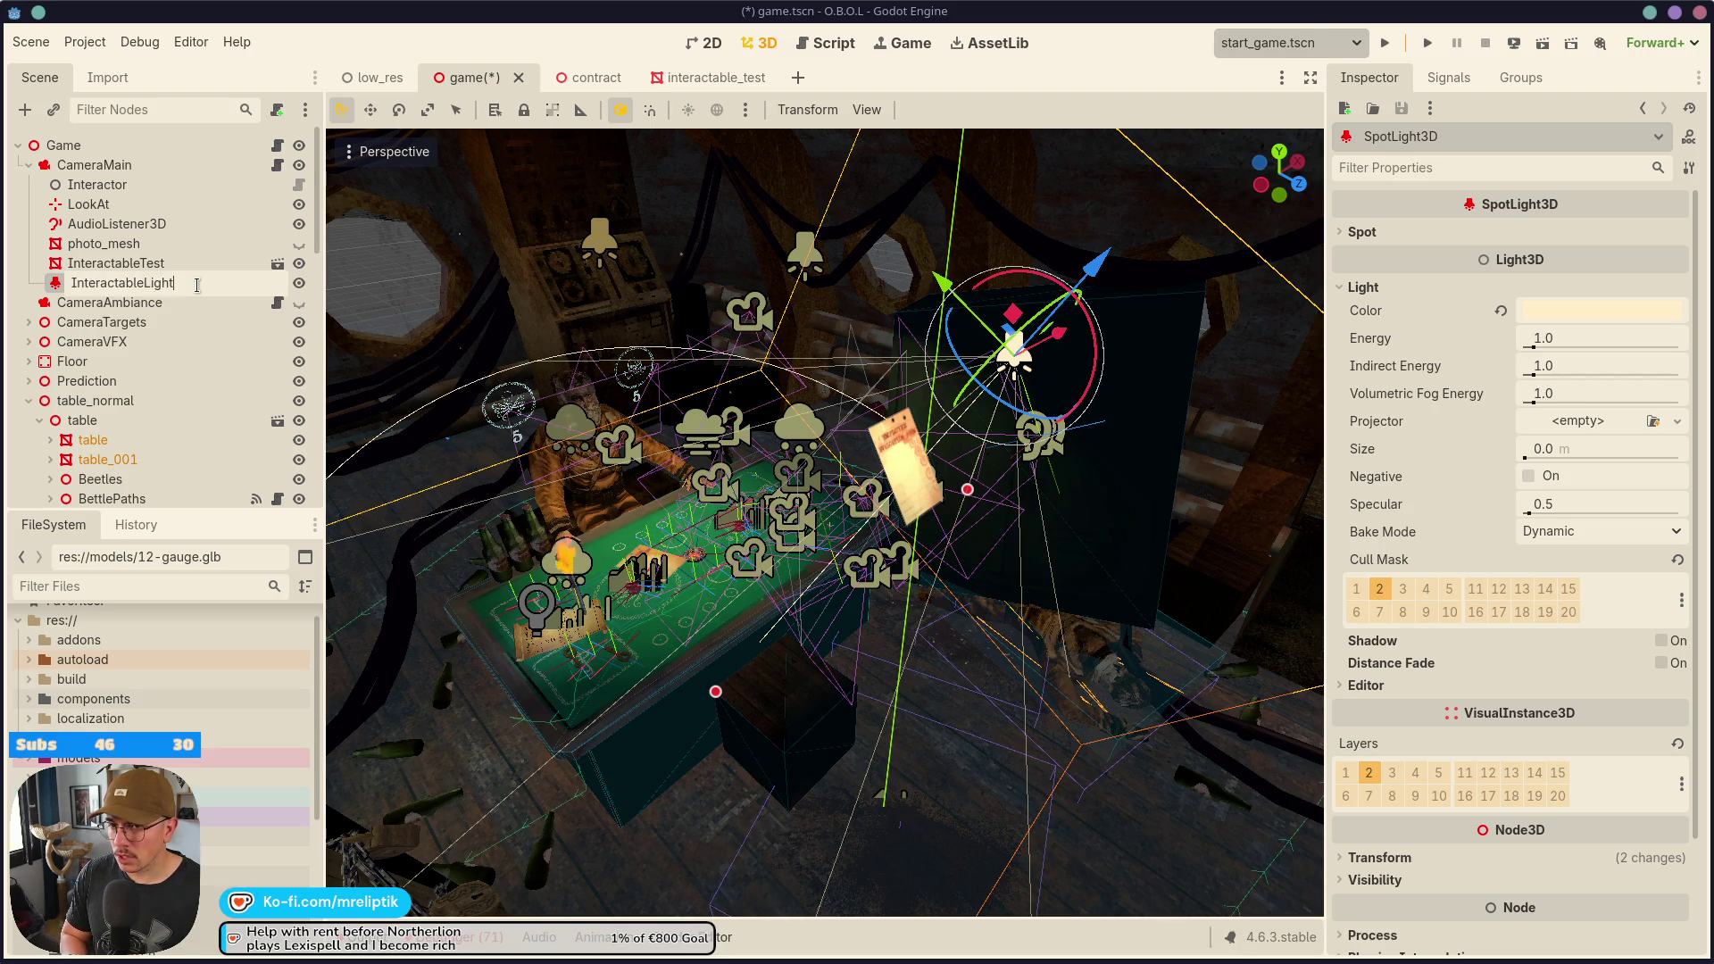
{"action": "key", "text": "Return"}
{"action": "key", "text": "ctrl+s"}
- Test-run the game from the game scene at full size, then stop it
{"action": "left_click", "coordinate": [701, 82]}
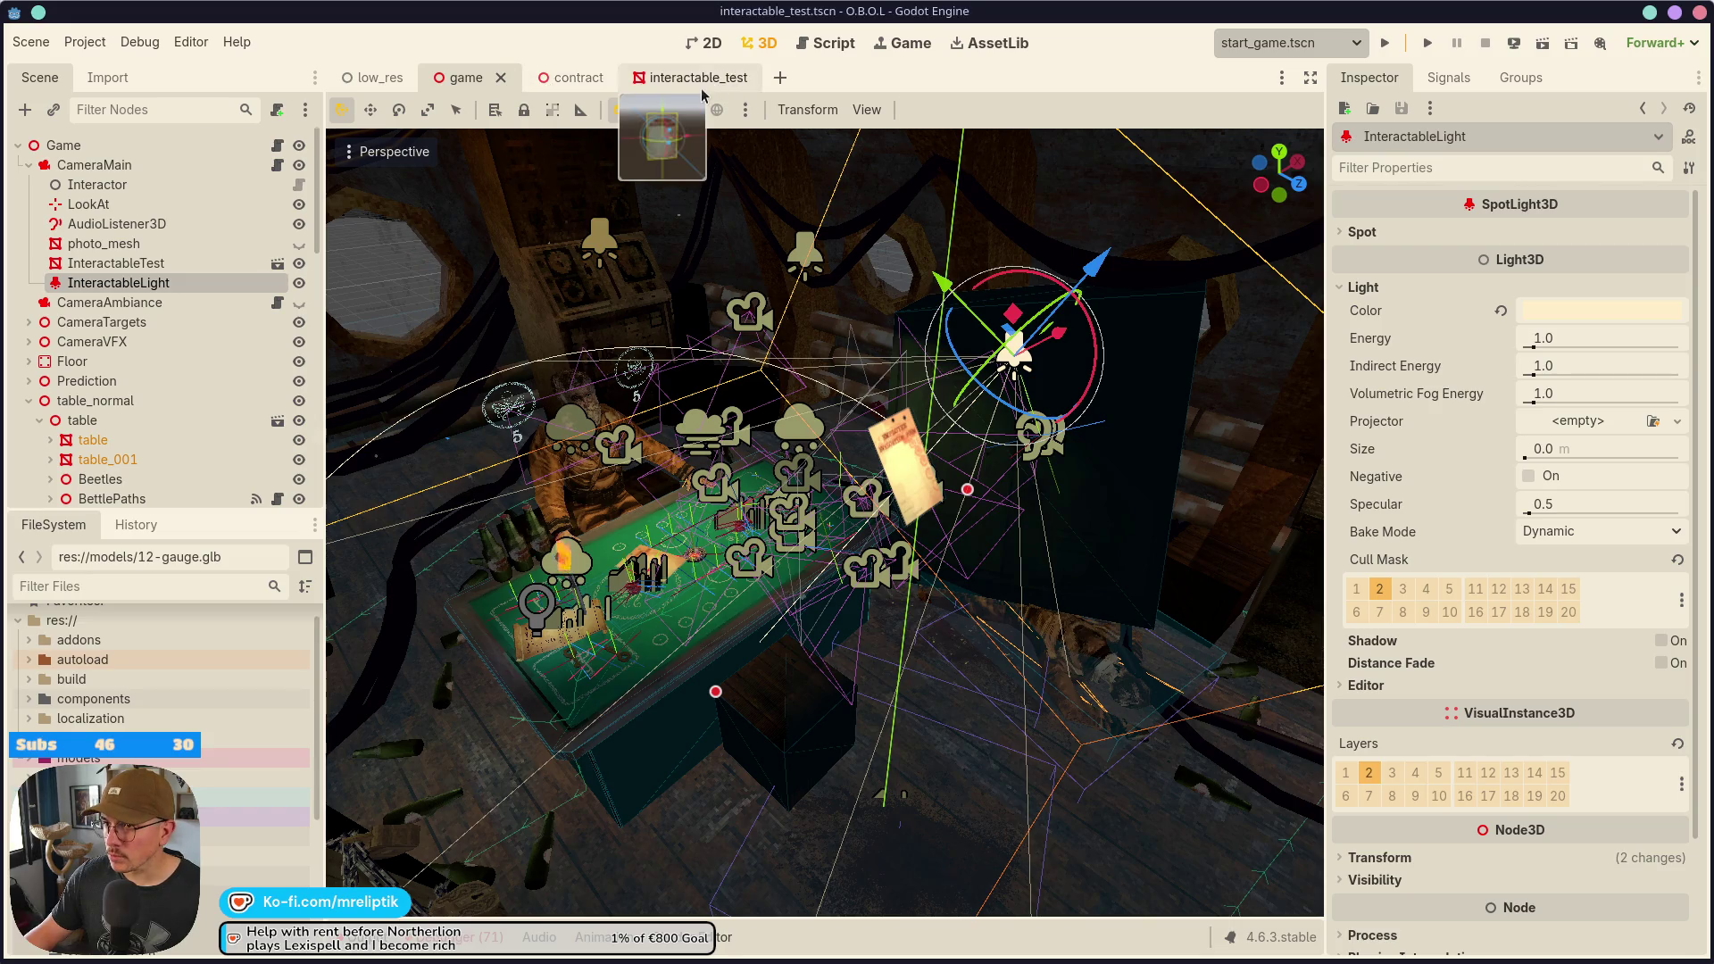
{"action": "left_click", "coordinate": [465, 78]}
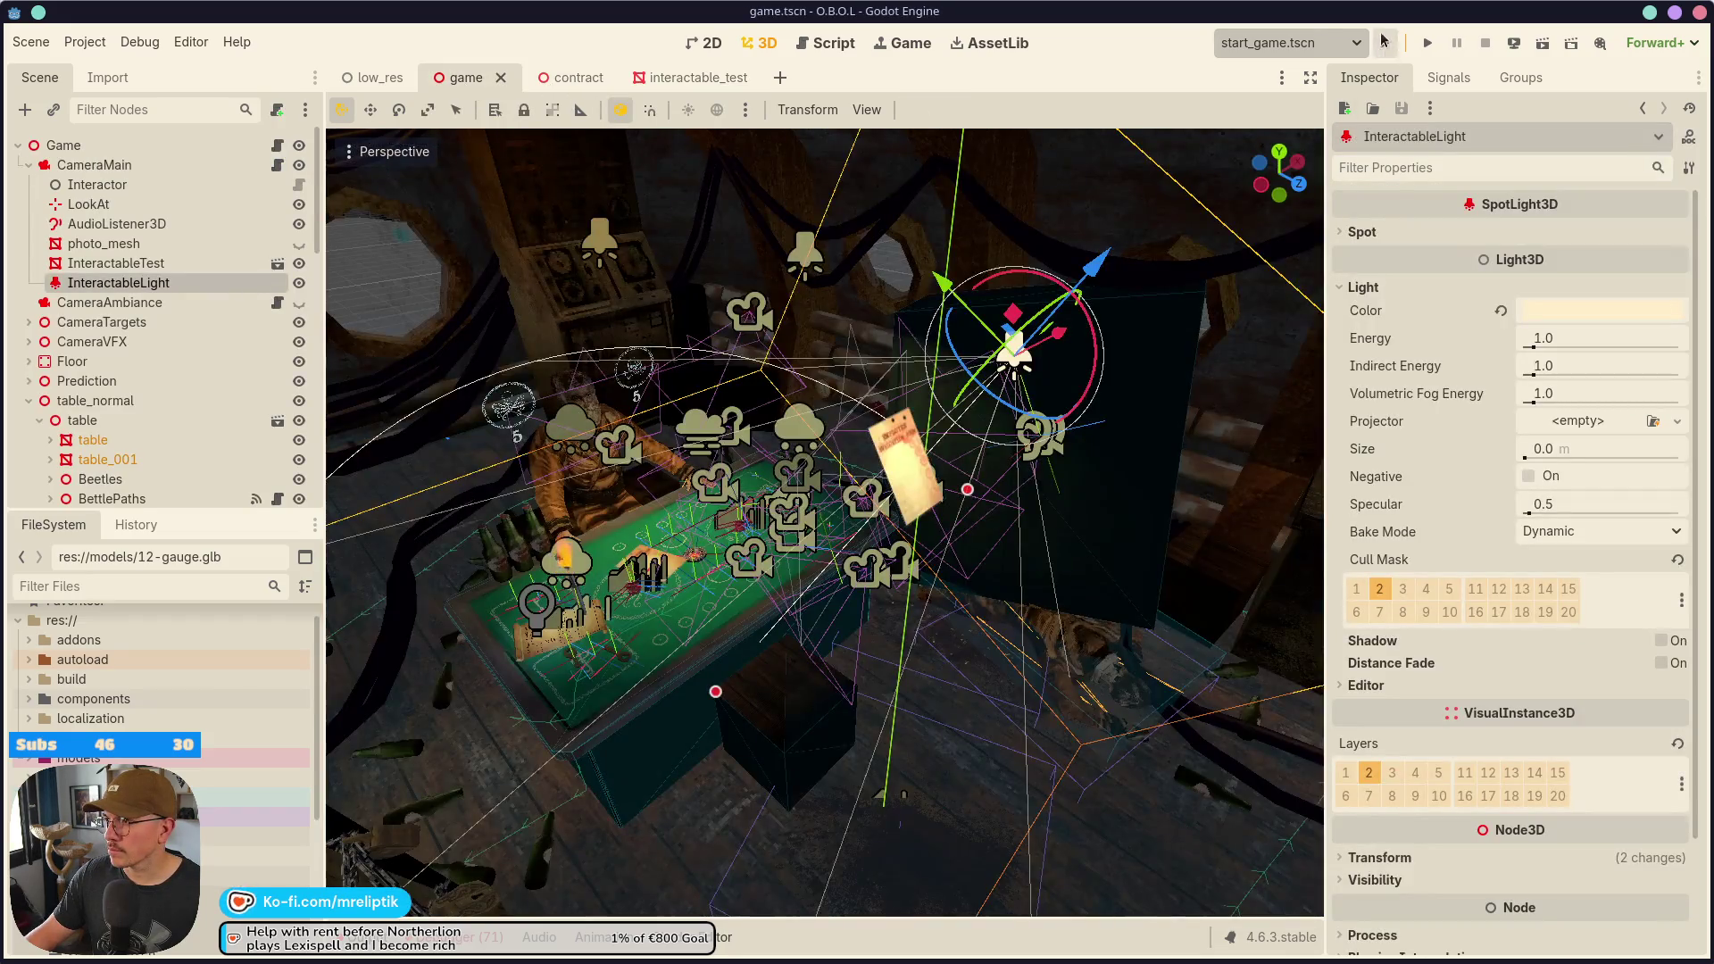
{"action": "left_click", "coordinate": [1382, 42]}
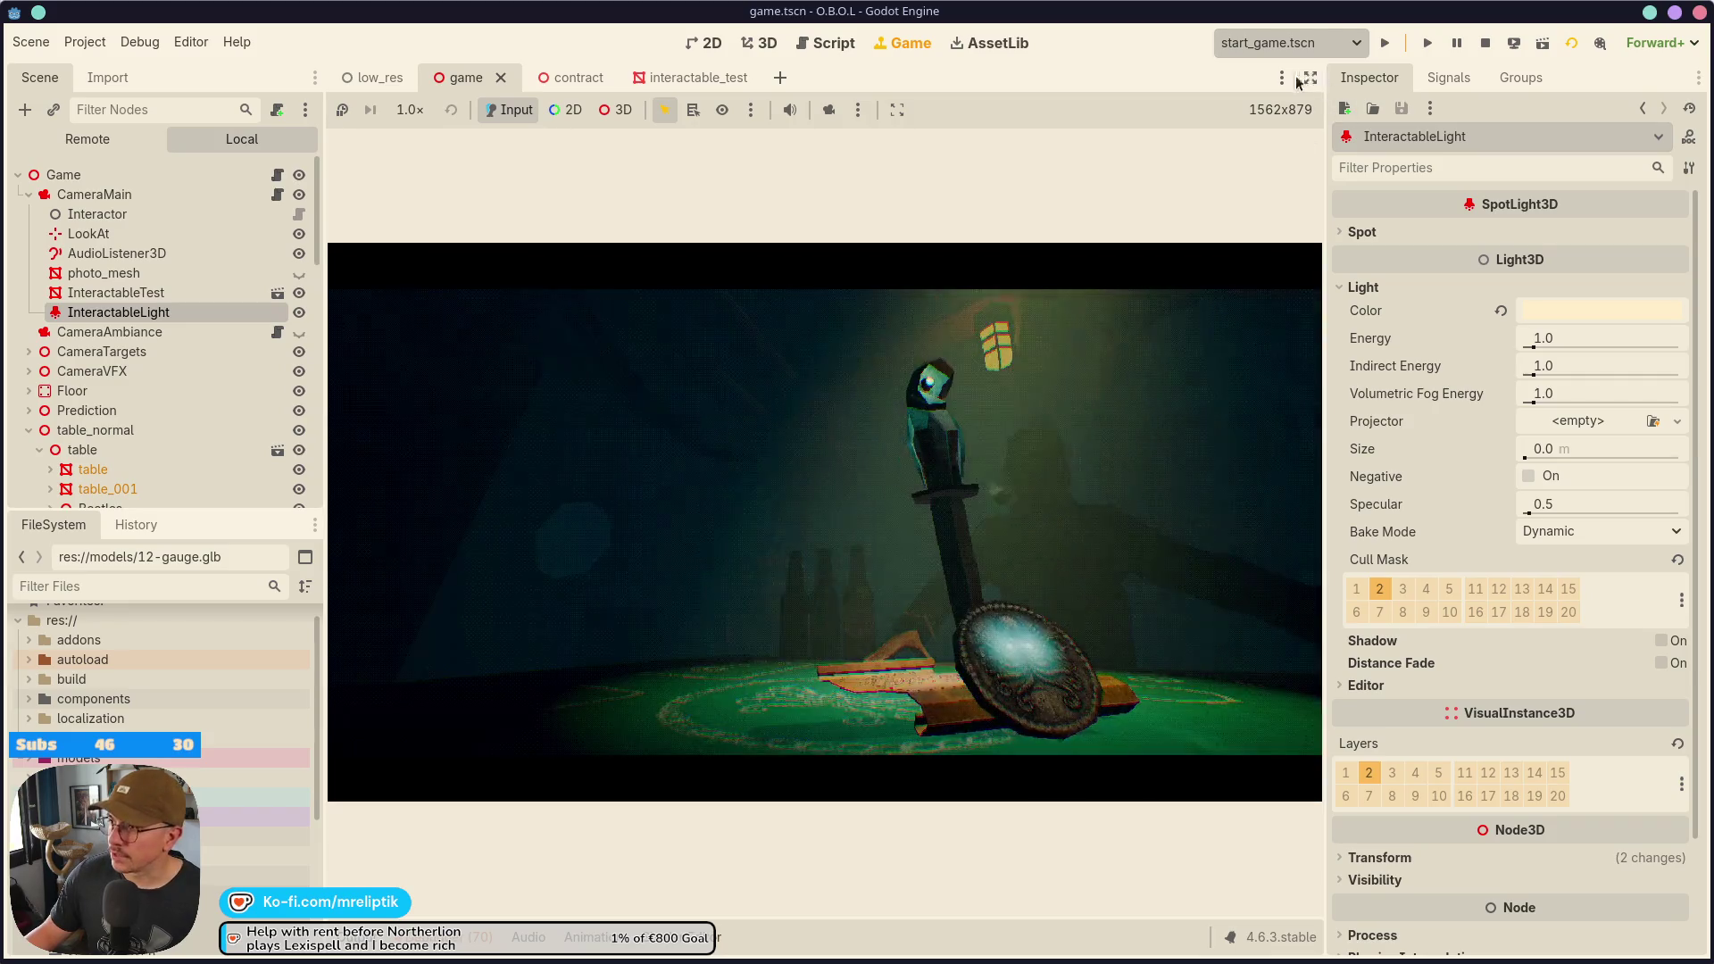
{"action": "left_click", "coordinate": [1308, 78]}
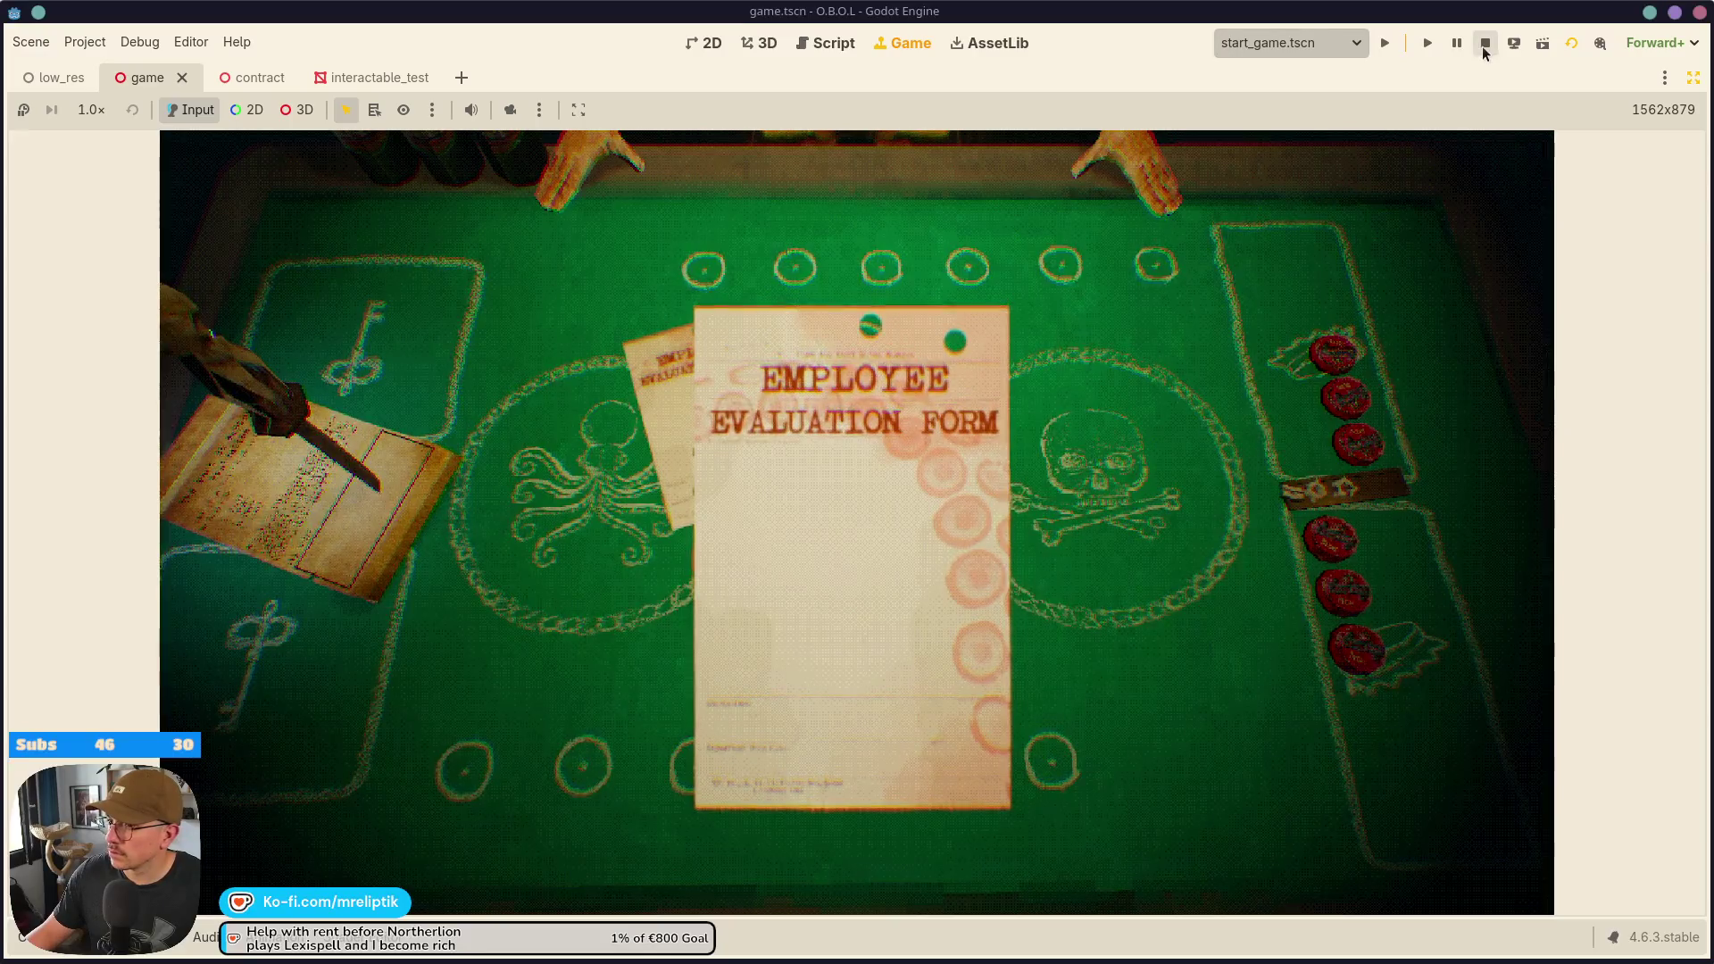
{"action": "left_click", "coordinate": [1483, 45]}
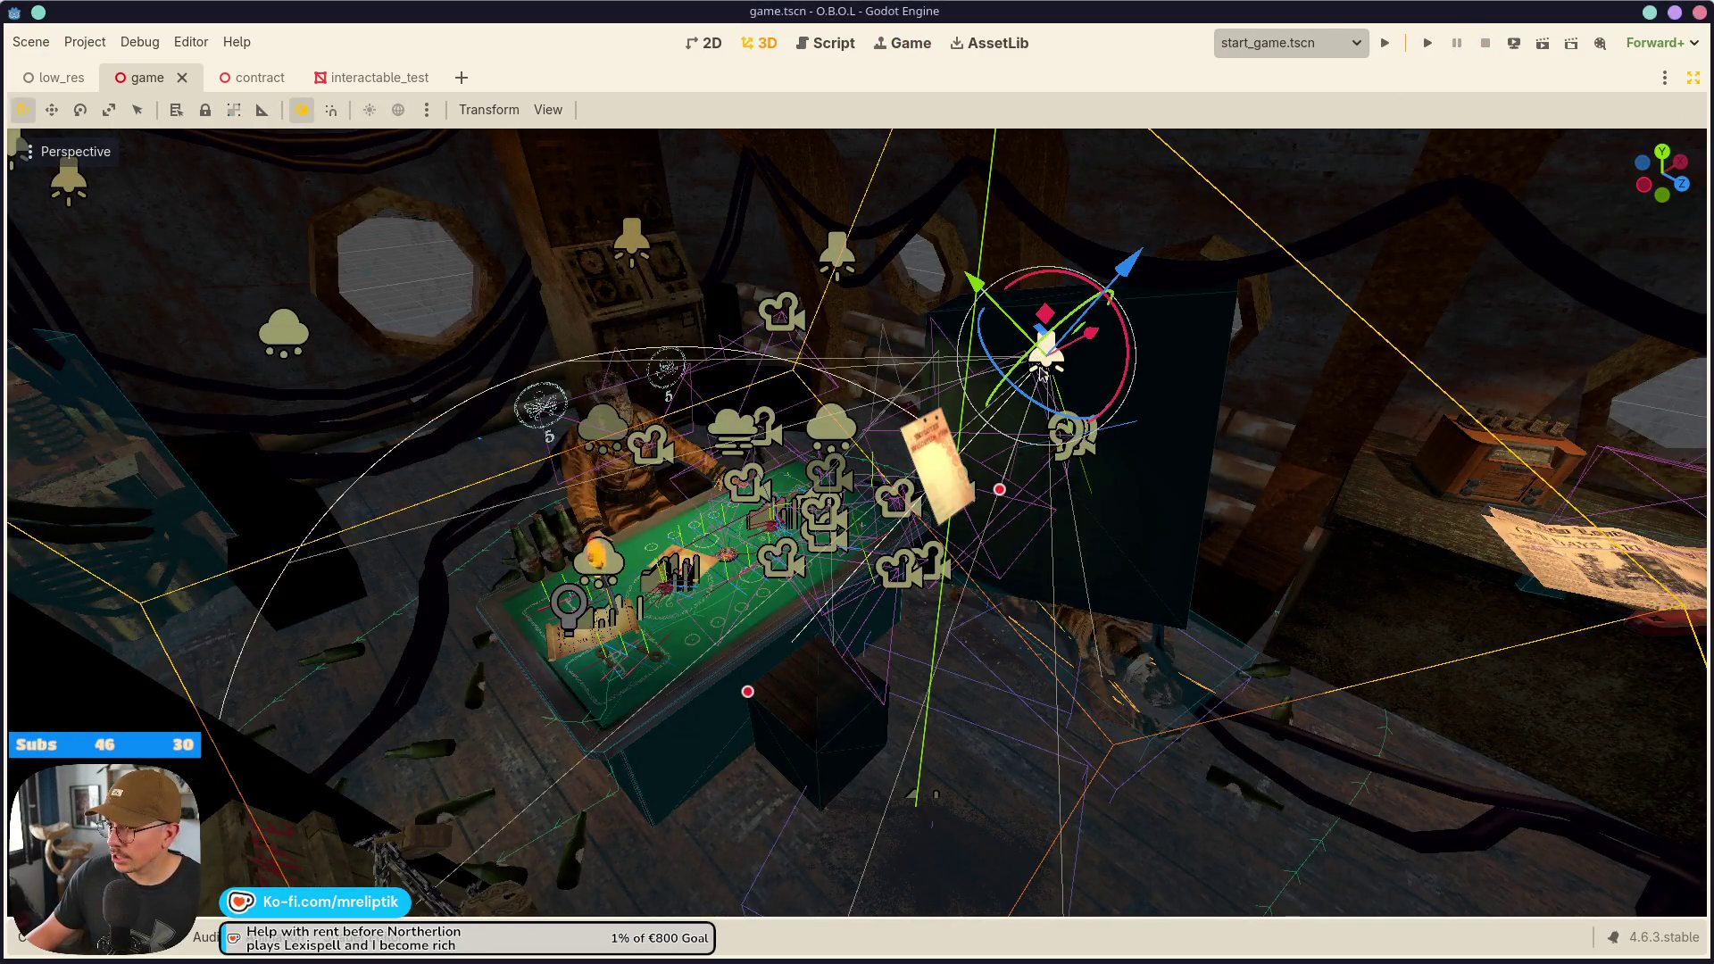
- Set InteractableLight's energy to 0.8
{"action": "left_click", "coordinate": [997, 455]}
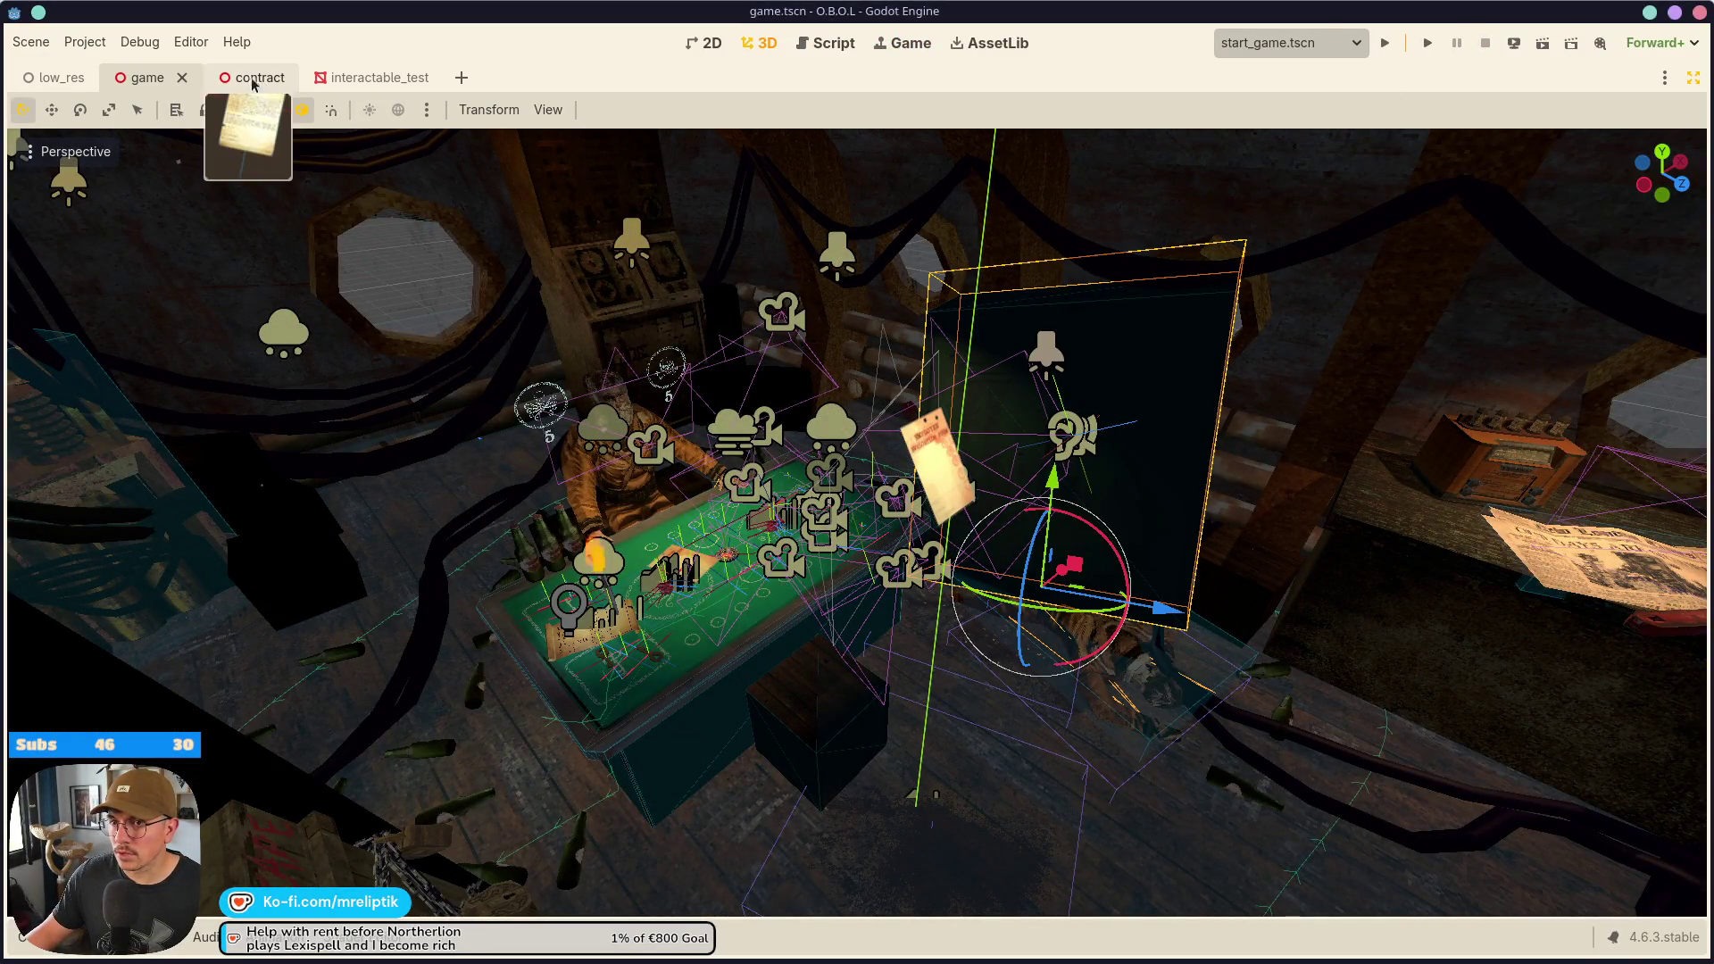
{"action": "left_click", "coordinate": [1693, 78]}
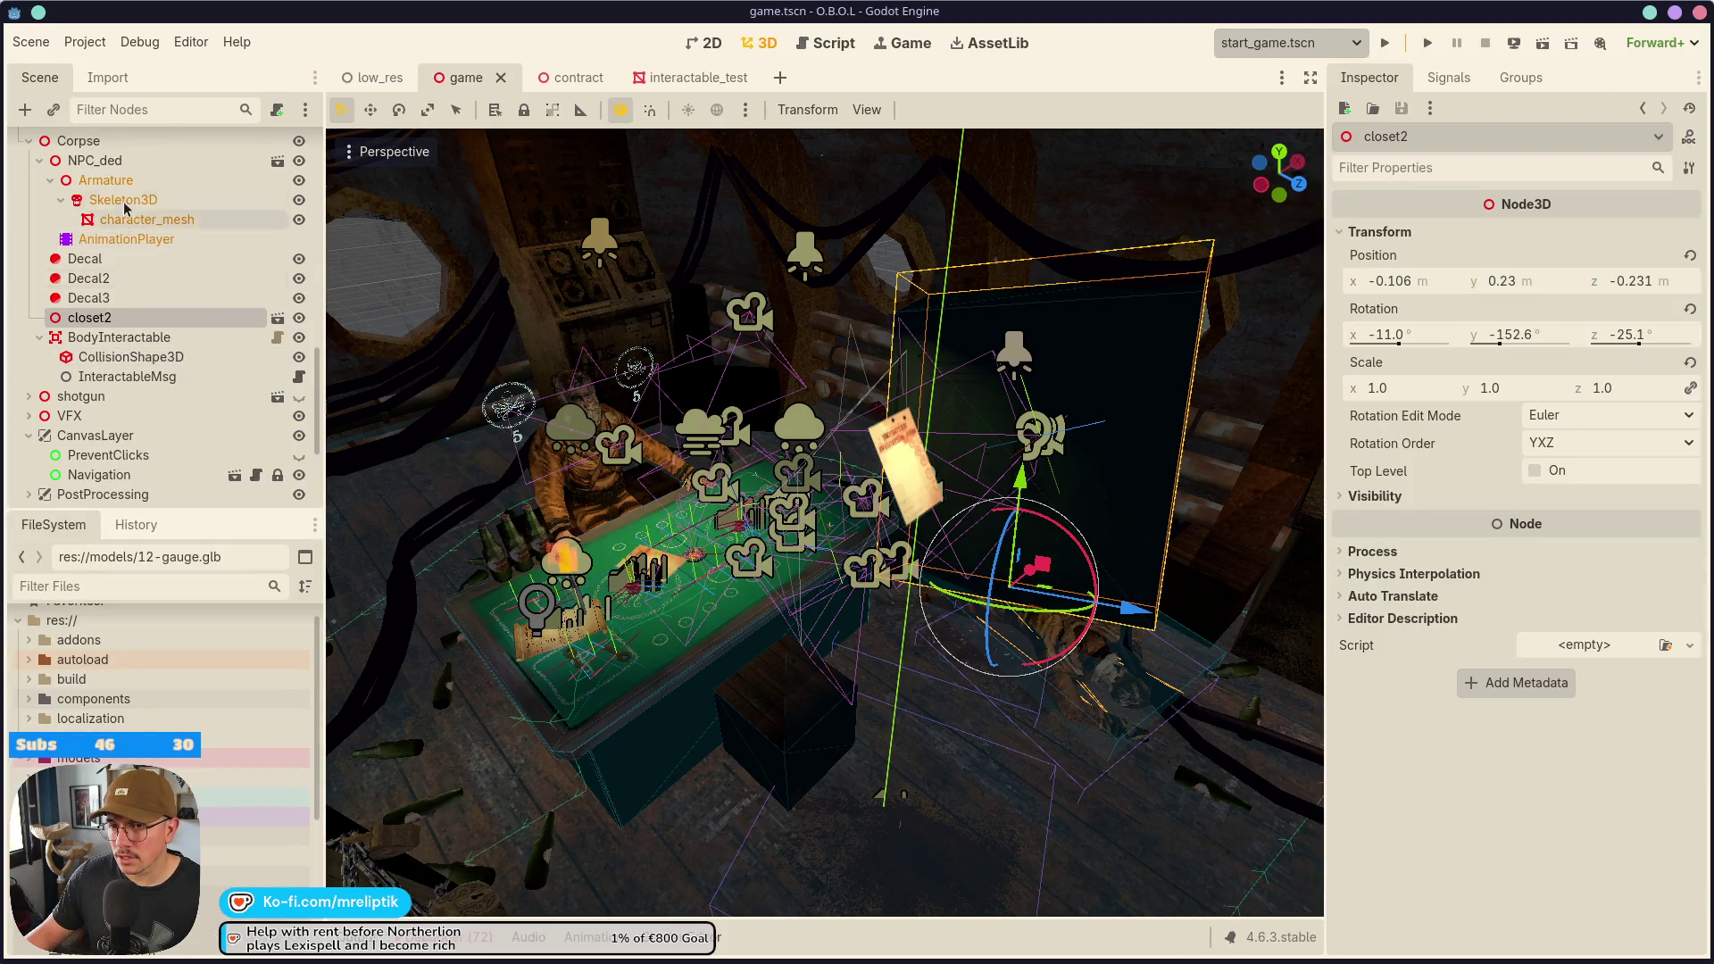
{"action": "scroll", "coordinate": [135, 343], "scroll_direction": "up", "scroll_amount": 5}
{"action": "scroll", "coordinate": [135, 343], "scroll_direction": "up", "scroll_amount": 2}
{"action": "left_click", "coordinate": [134, 282]}
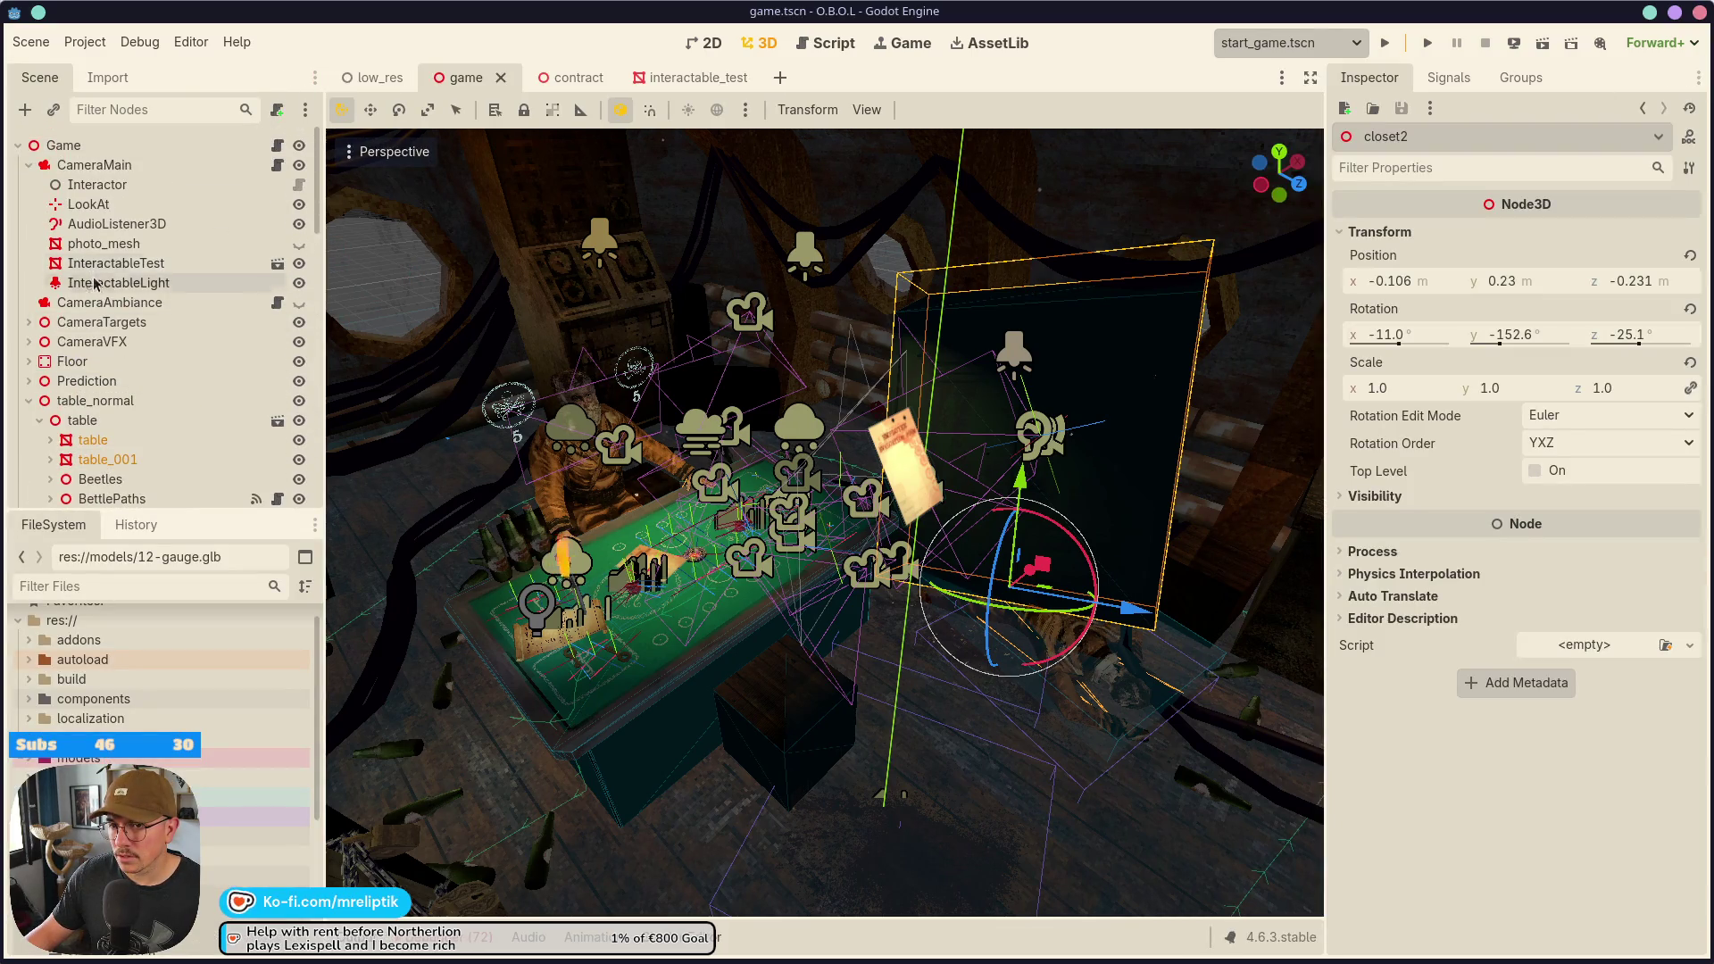
{"action": "left_click", "coordinate": [1558, 337]}
{"action": "type", "text": "0.8"}
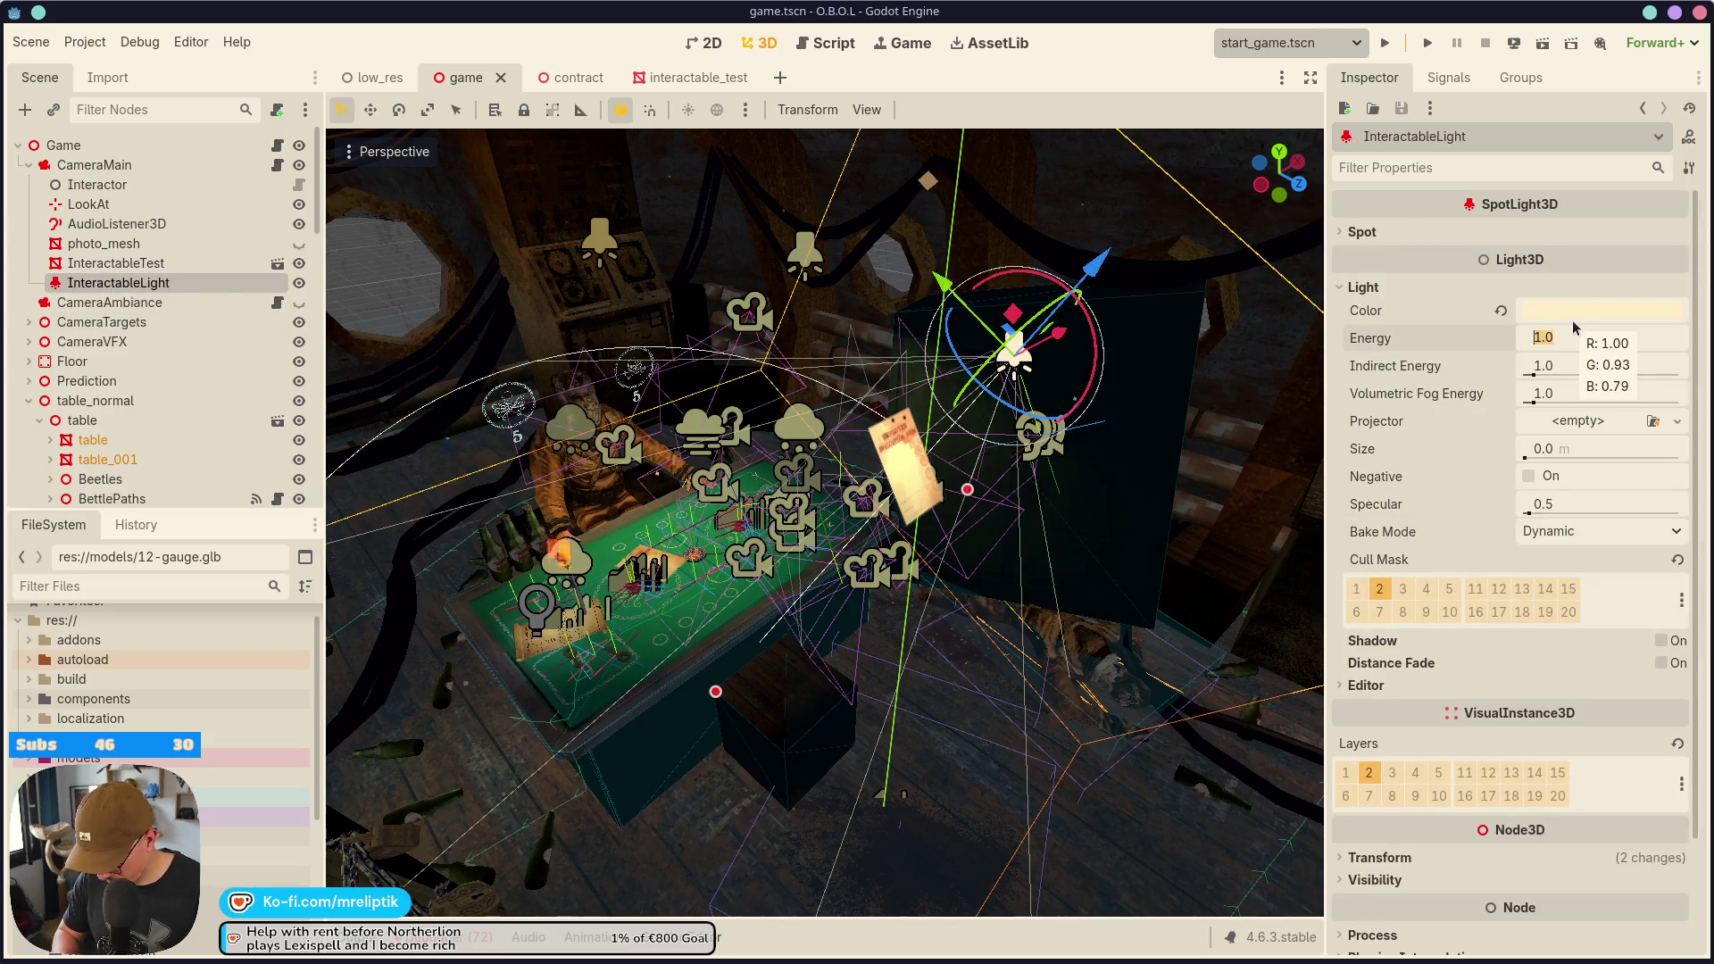
{"action": "key", "text": "Return"}
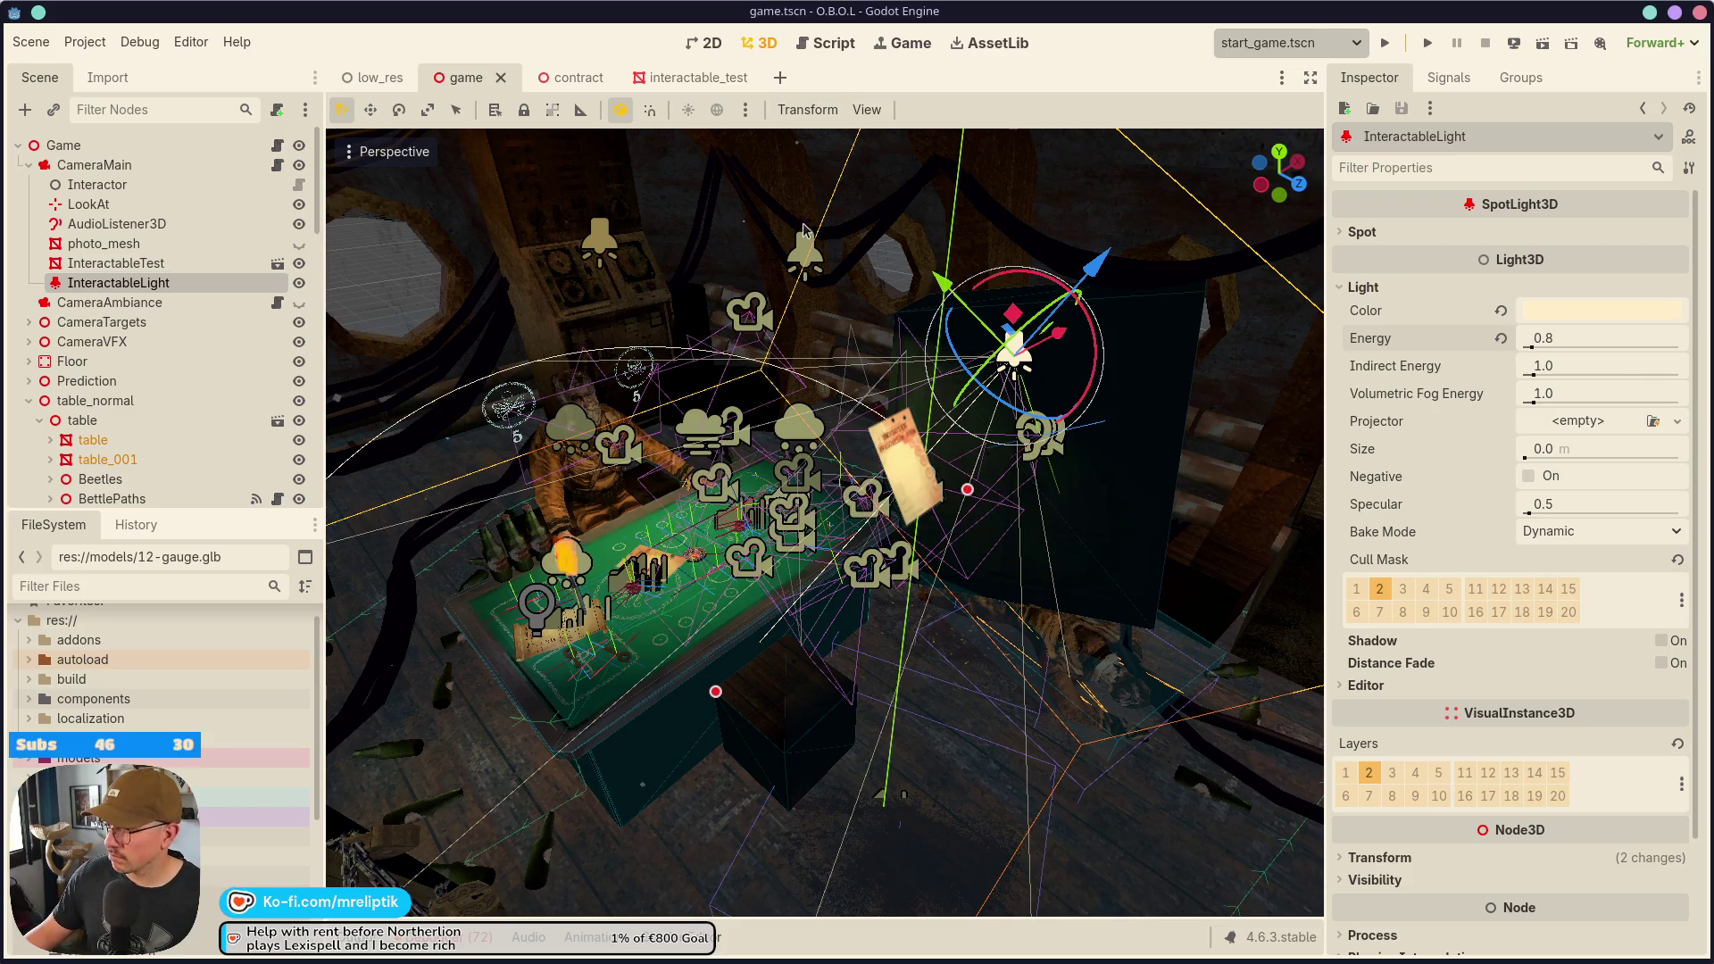
- Leave cull-mask layer 1 off for the light, save, and switch to interactable_test
{"action": "left_click", "coordinate": [1379, 589]}
{"action": "left_click", "coordinate": [1379, 589]}
{"action": "left_click", "coordinate": [1357, 589]}
{"action": "left_click", "coordinate": [1357, 589]}
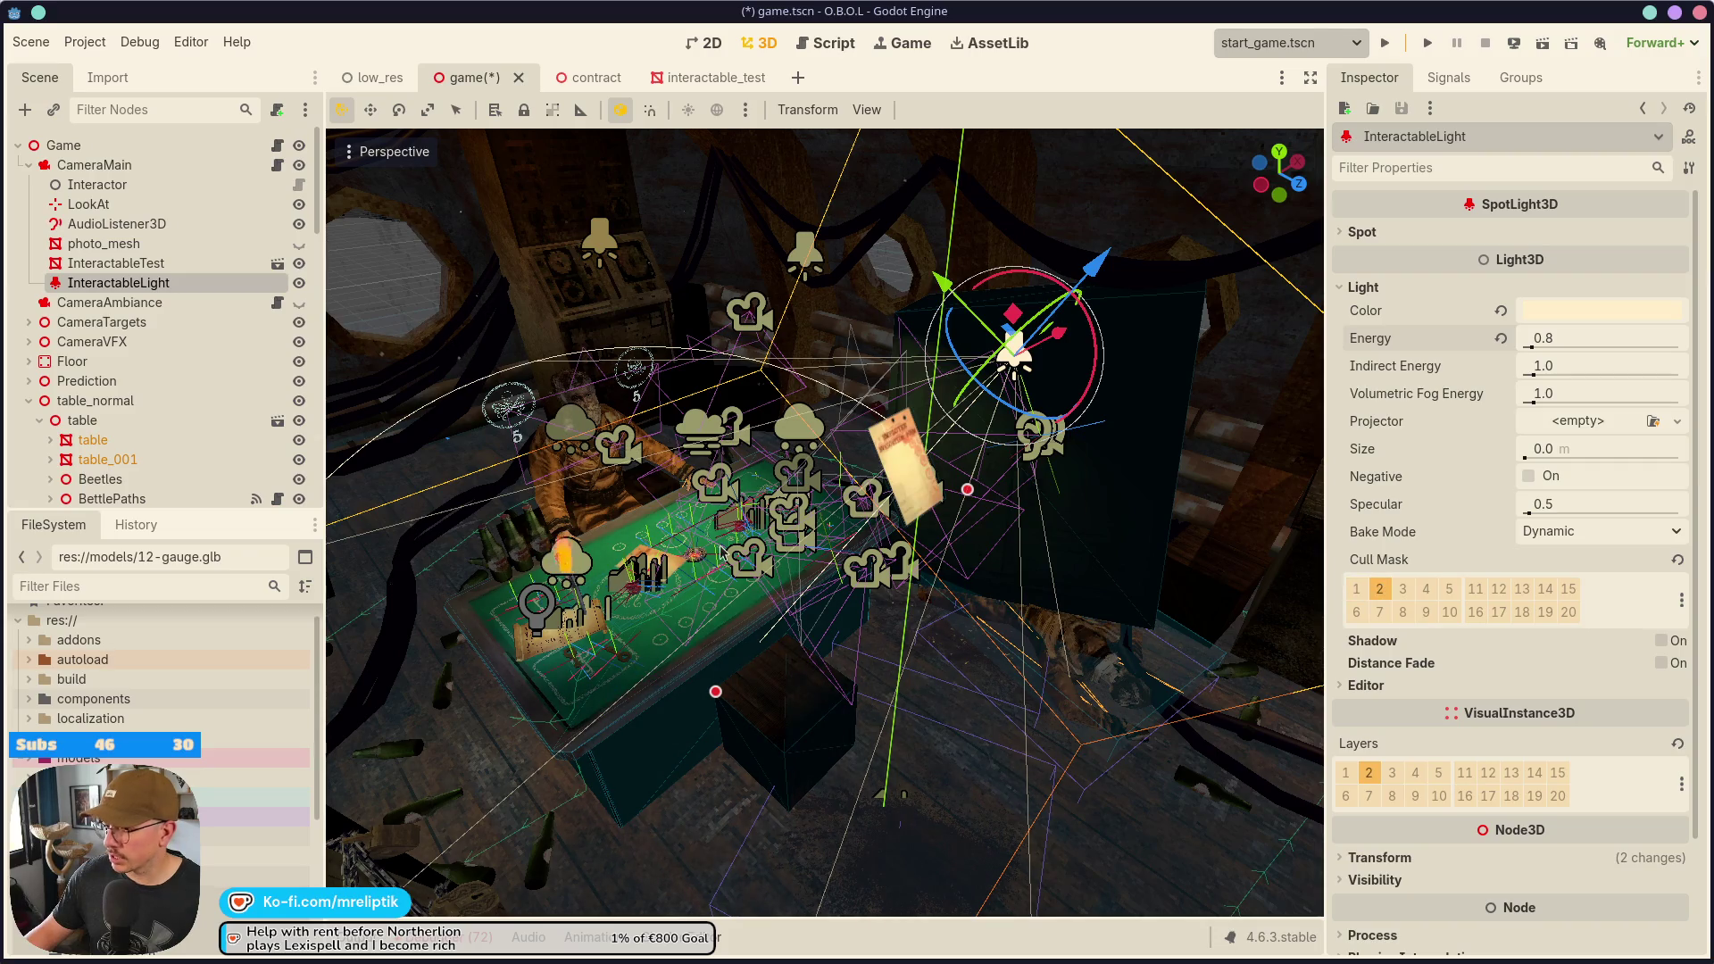
{"action": "key", "text": "ctrl+s"}
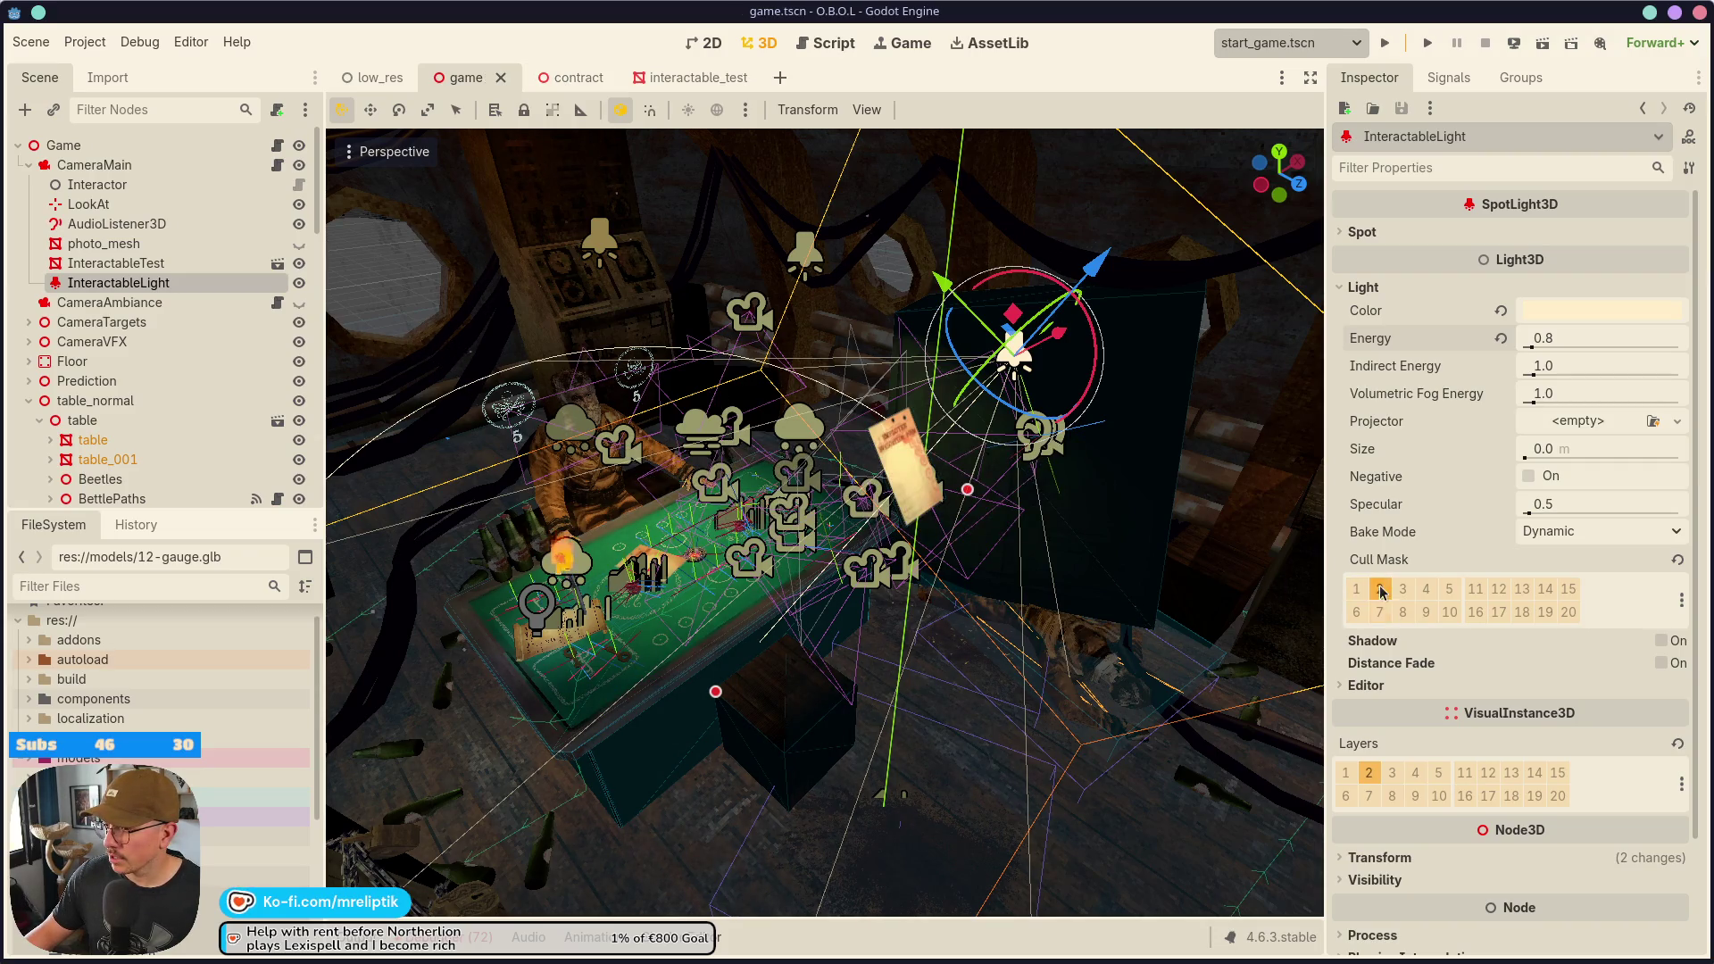
{"action": "left_click", "coordinate": [687, 77]}
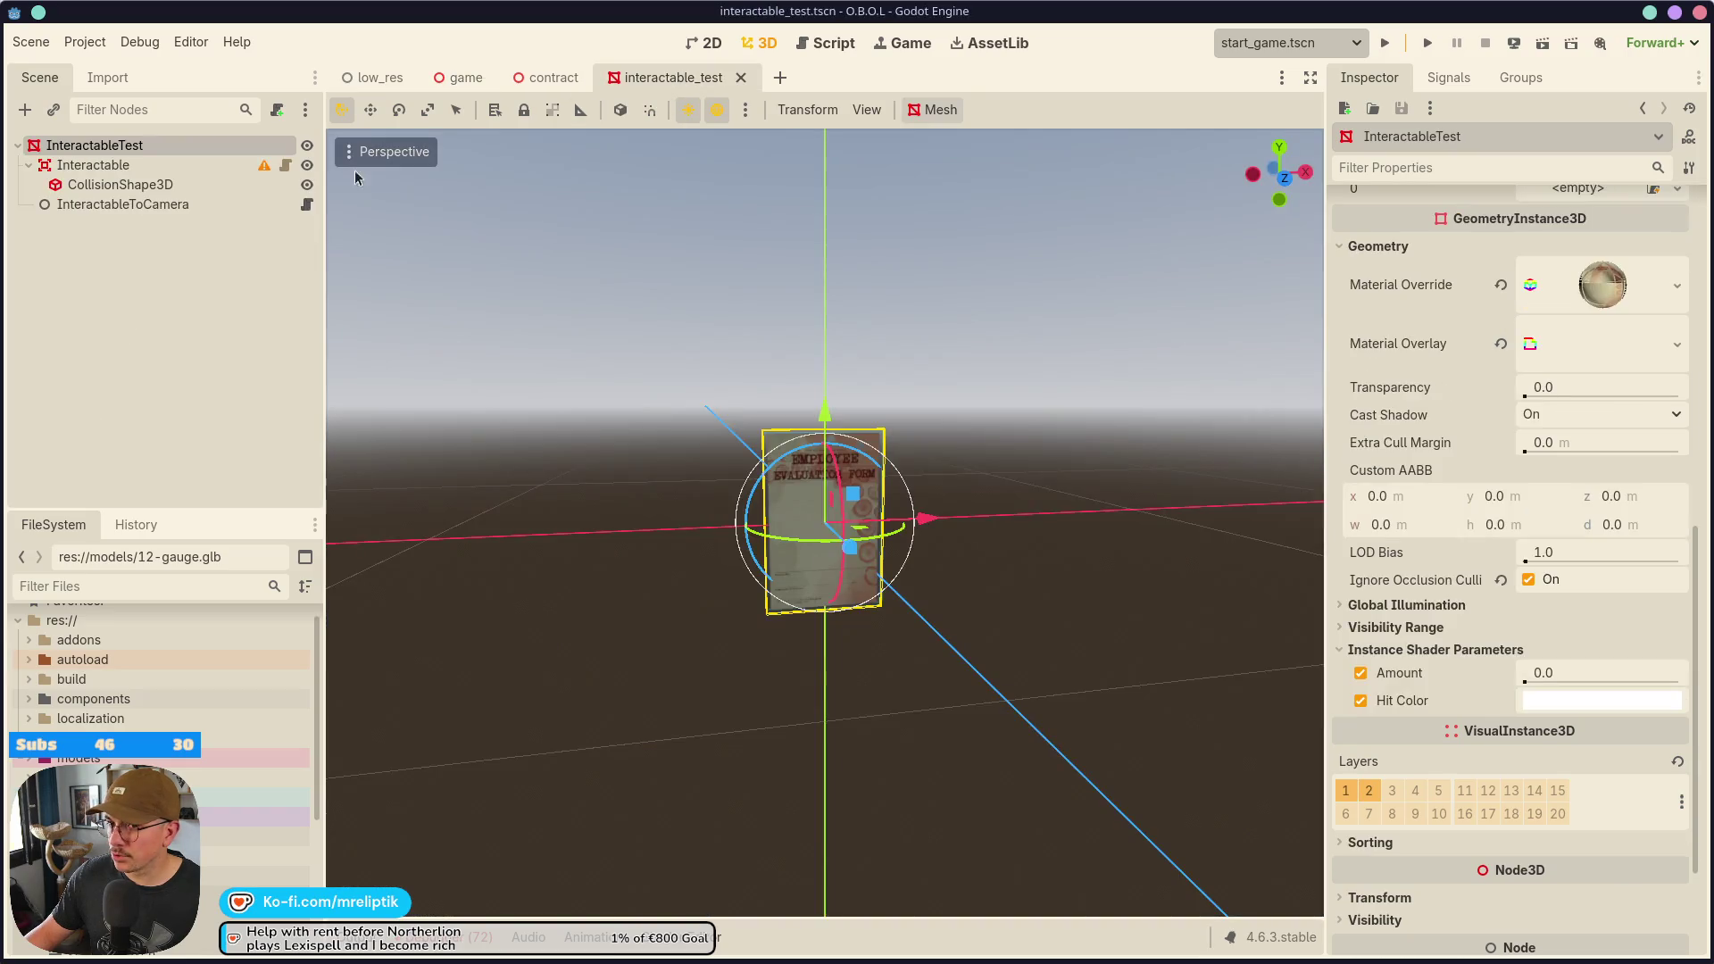
- Open InteractableToCamera's script and start an object. line after interacting = true
{"action": "left_click", "coordinate": [124, 203]}
{"action": "left_click", "coordinate": [306, 205]}
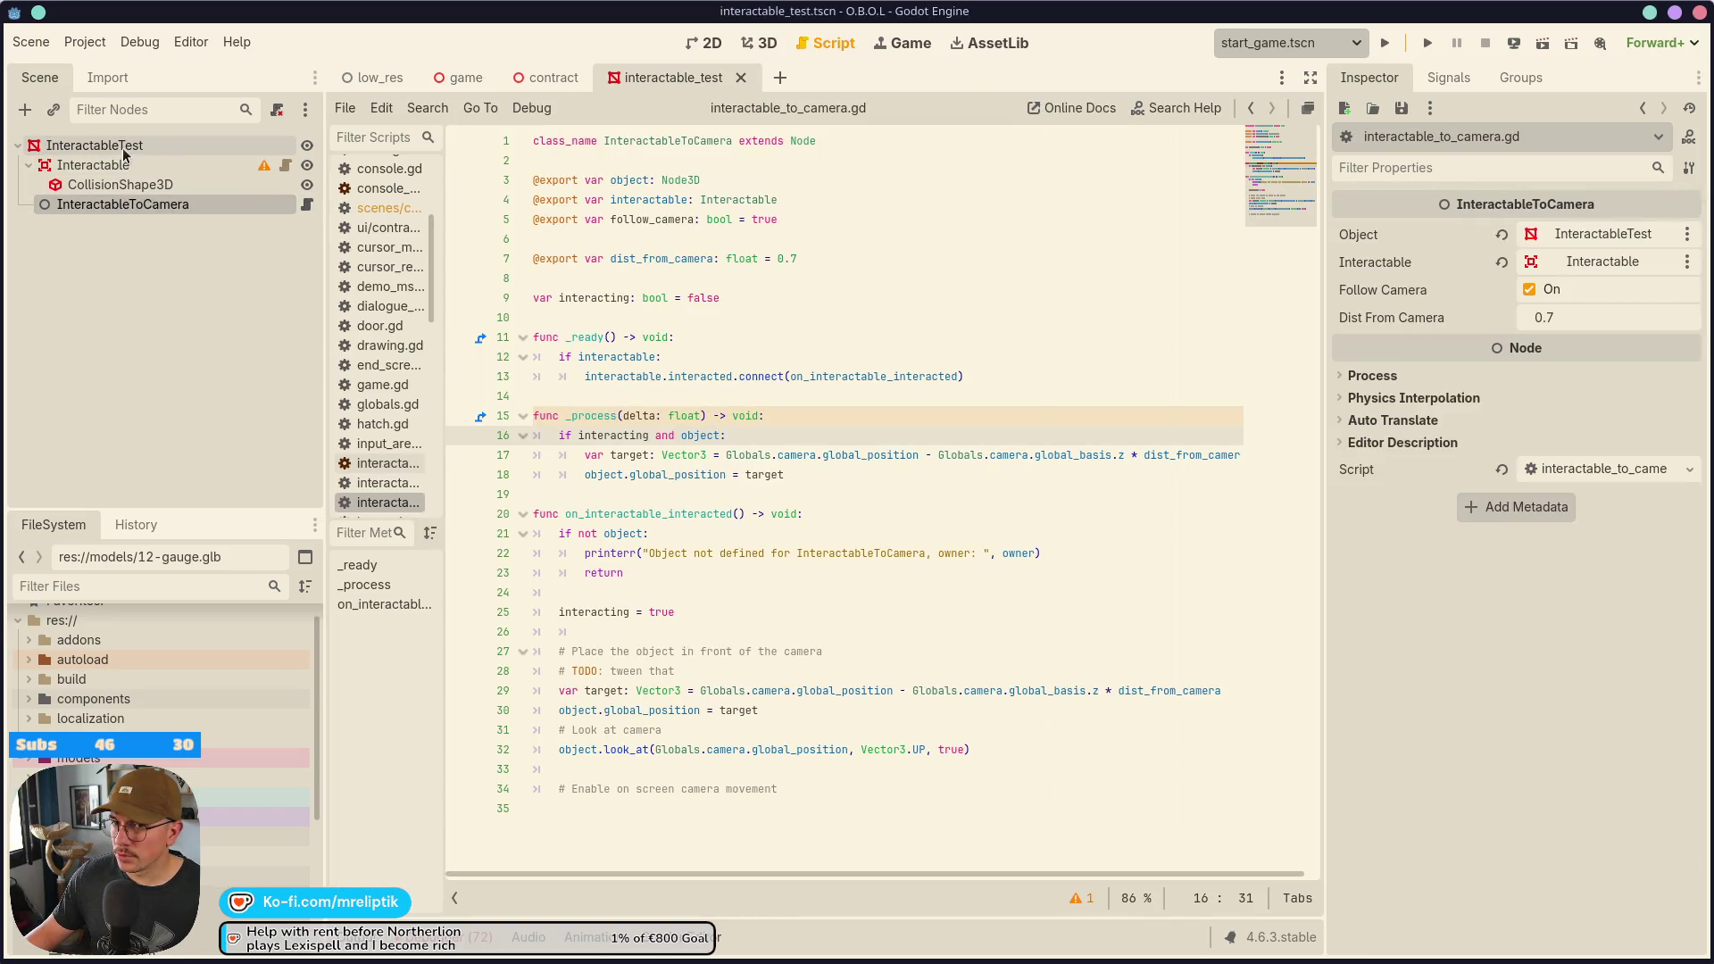
{"action": "left_click", "coordinate": [620, 629]}
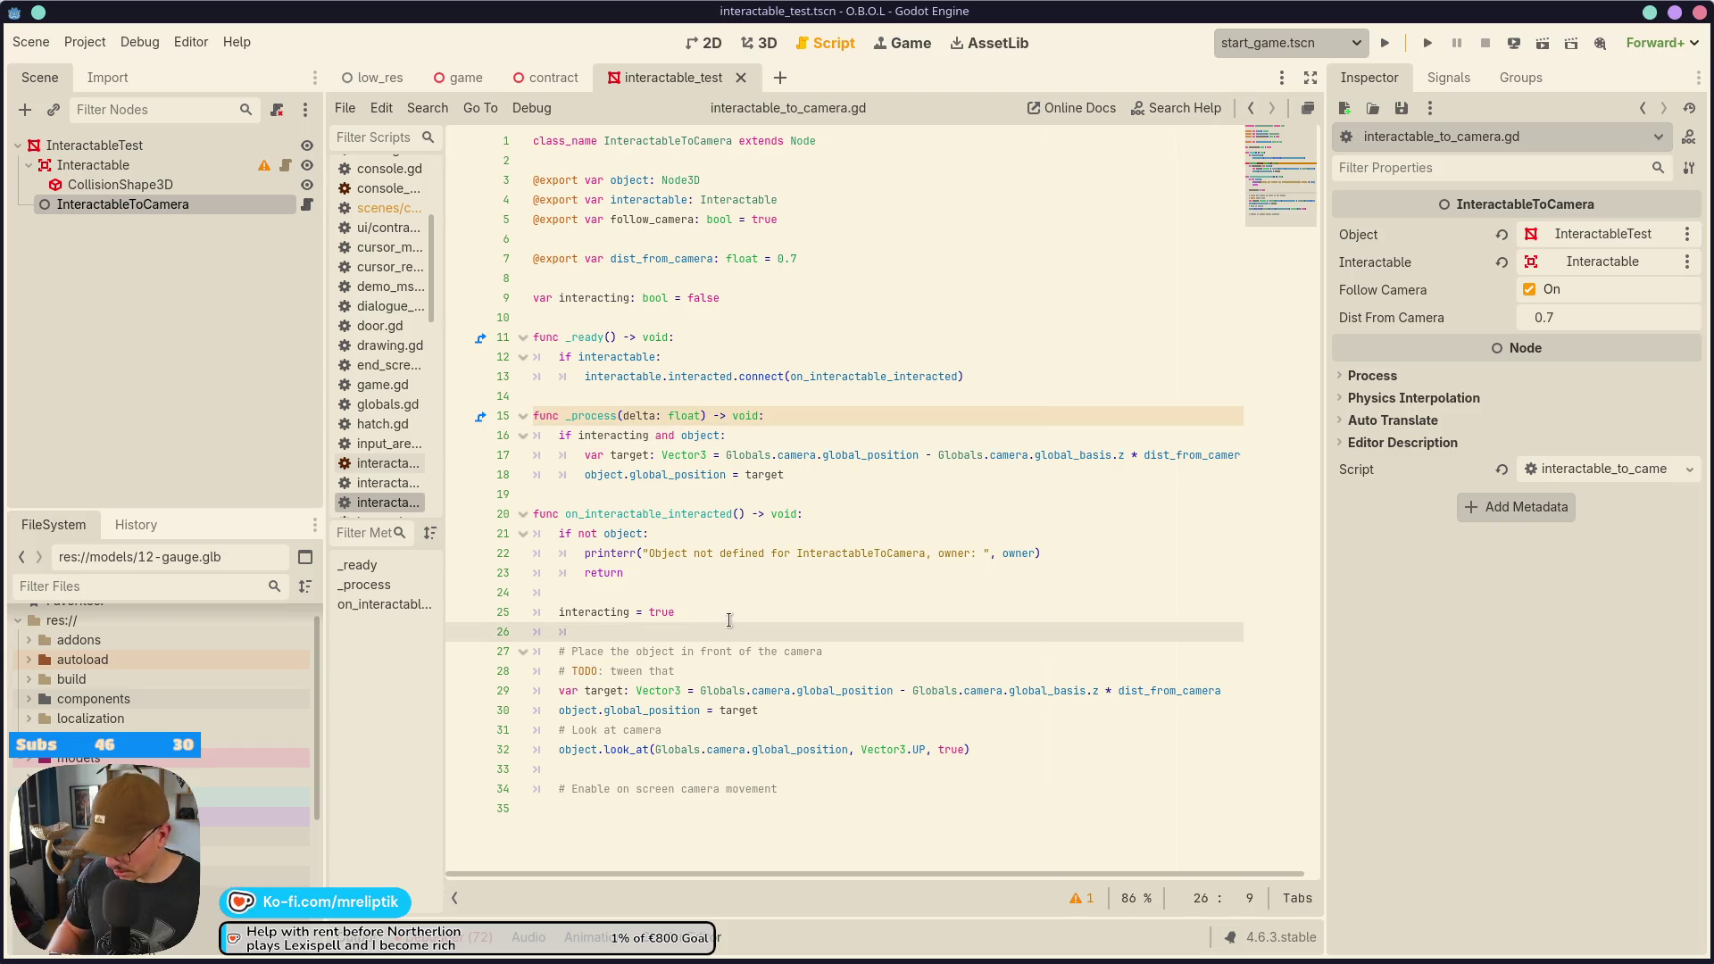
{"action": "key", "text": "Return"}
{"action": "key", "text": "Up"}
{"action": "key", "text": "Return"}
{"action": "type", "text": "o"}
{"action": "key", "text": "Return"}
{"action": "type", "text": ".layer"}
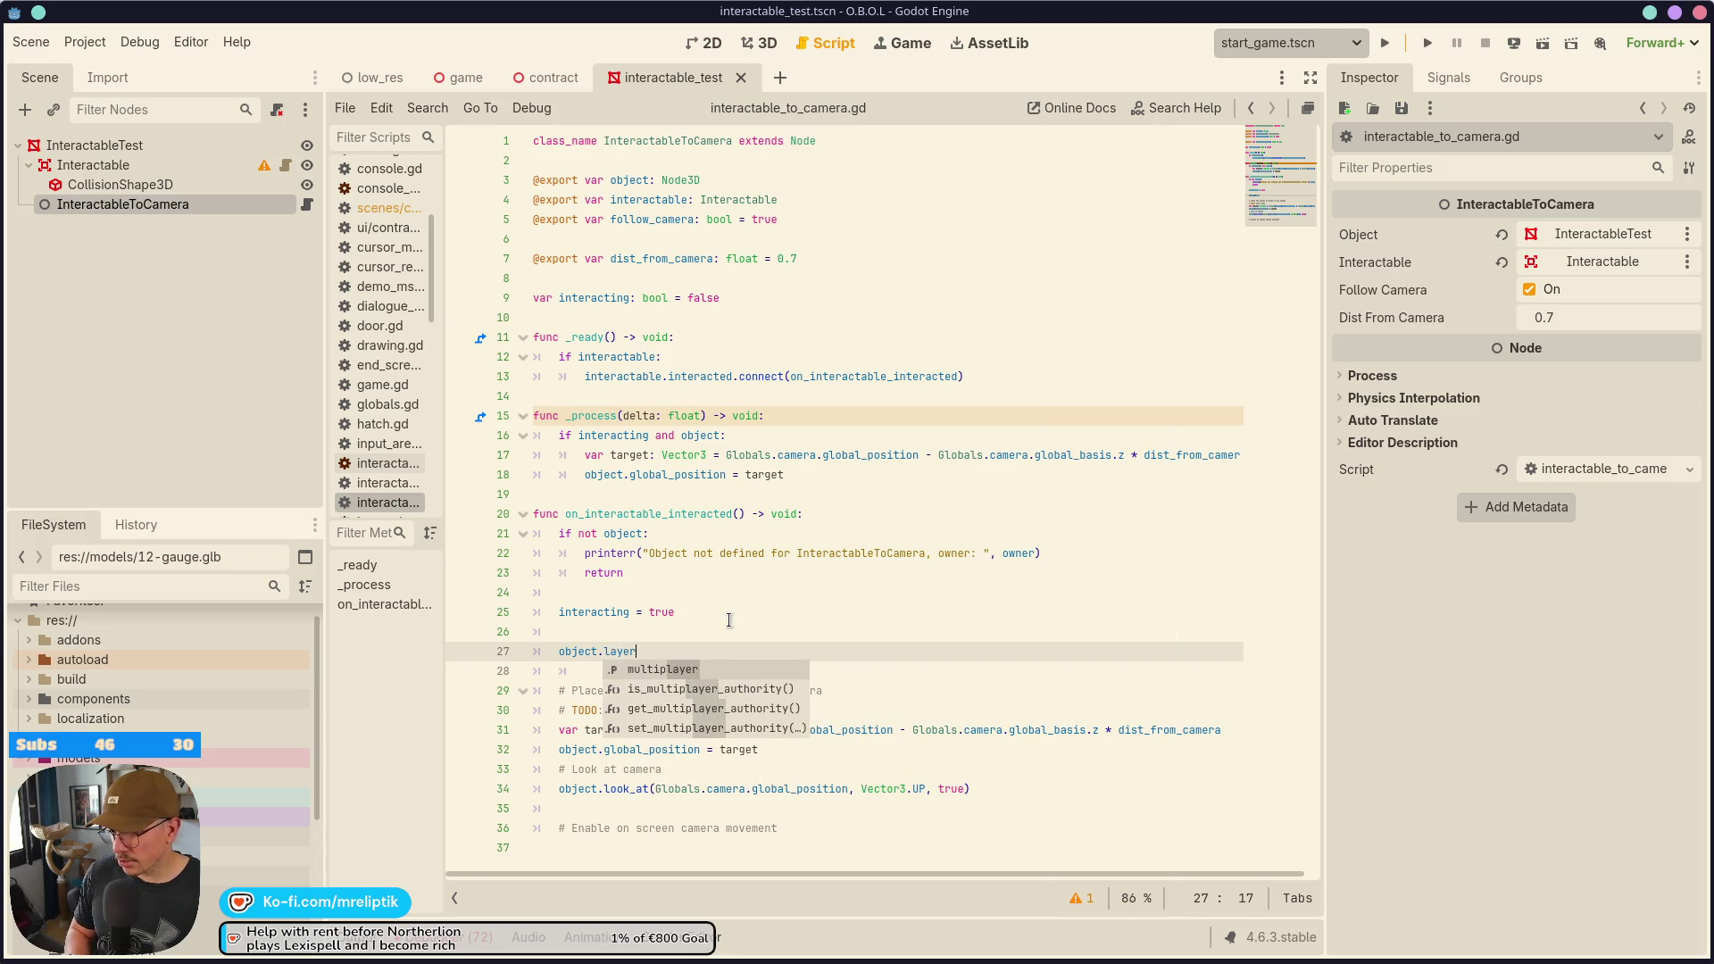
{"action": "key", "text": "BackSpace"}
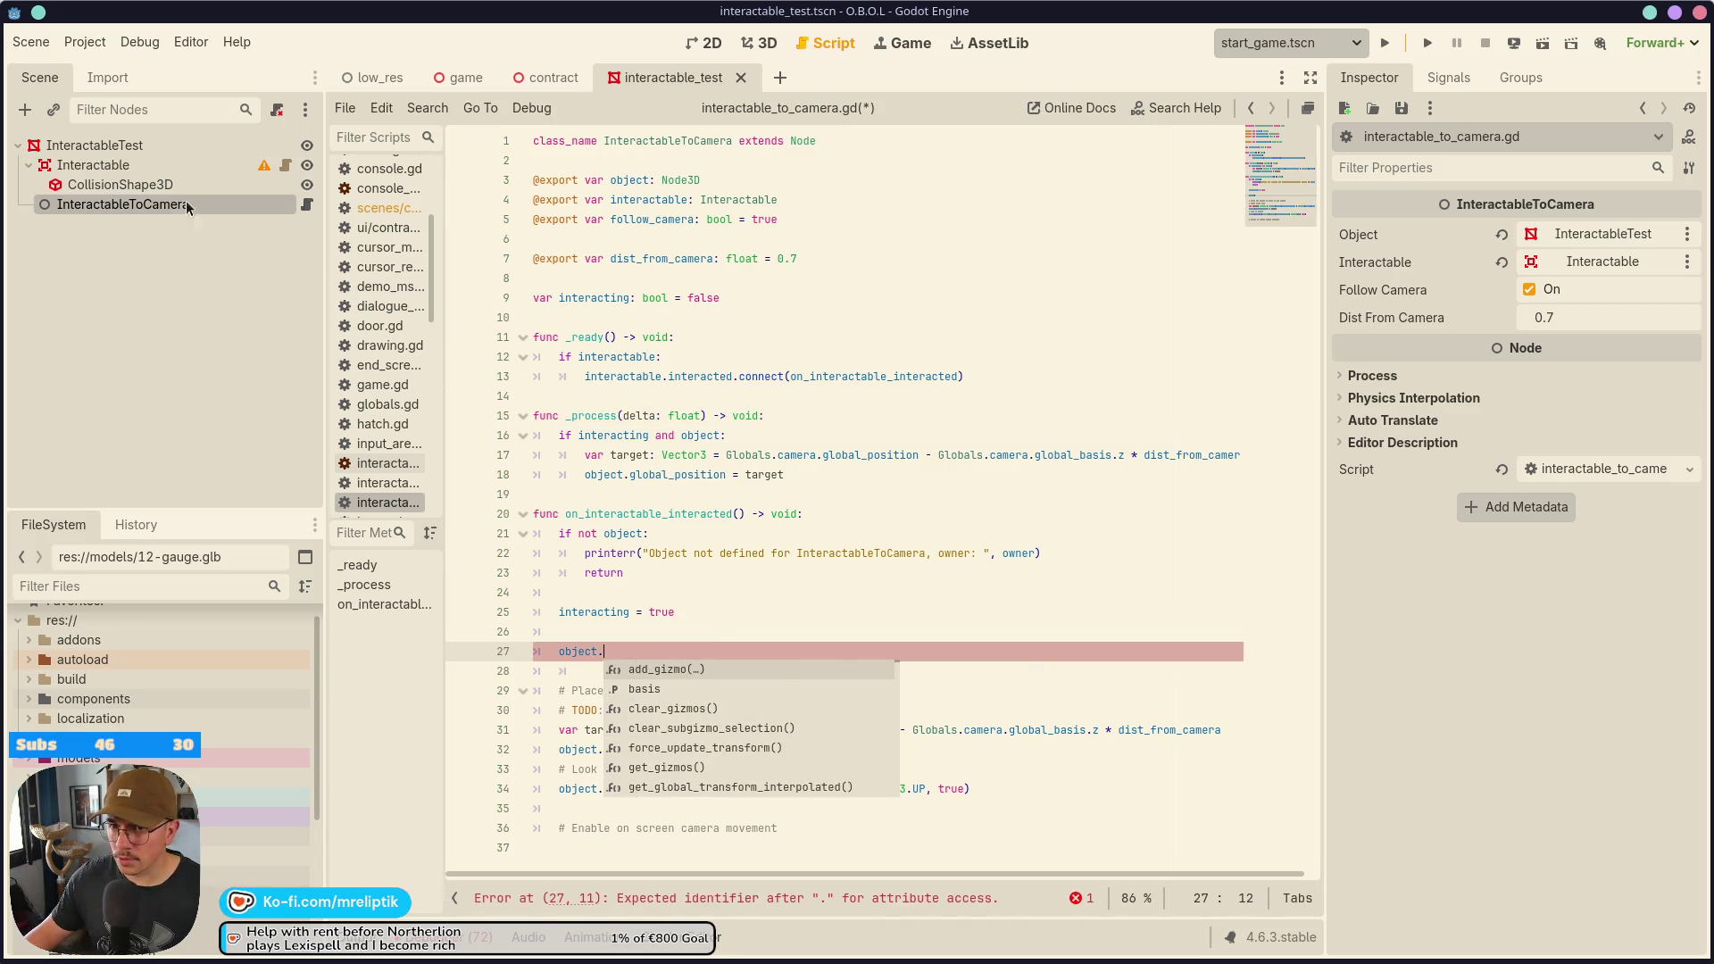
- Check InteractableTest's Layers property and draft a layers assignment in the script
{"action": "left_click", "coordinate": [93, 144]}
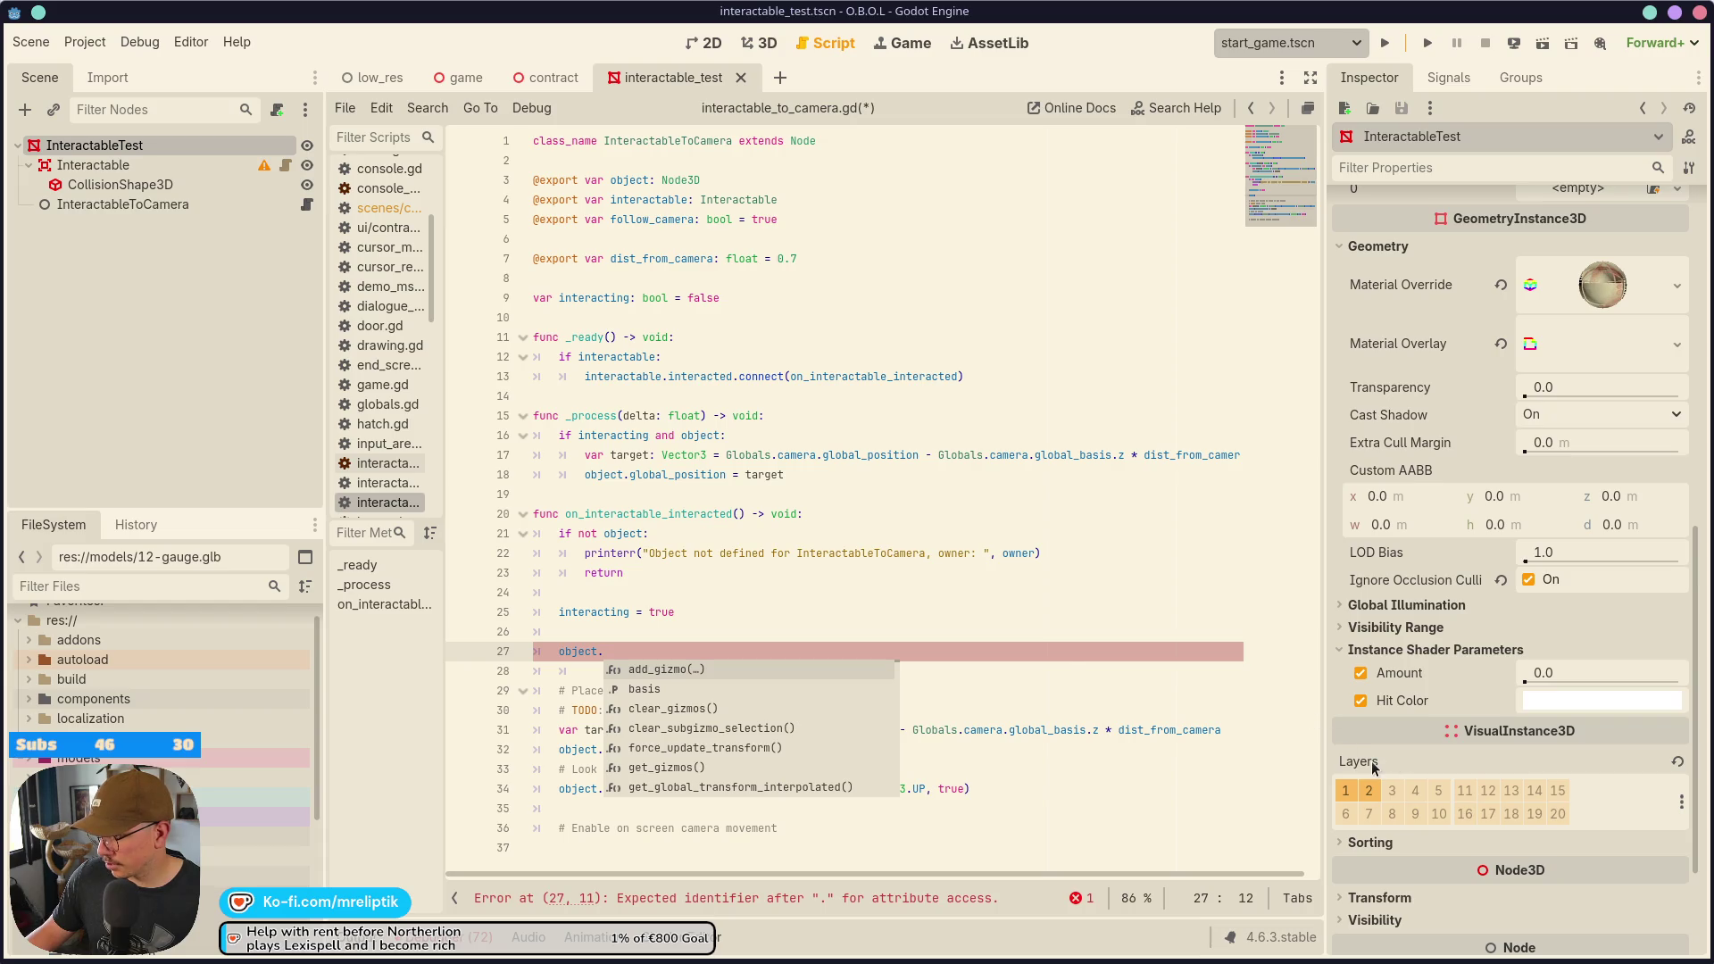
{"action": "mouse_move", "coordinate": [1373, 768]}
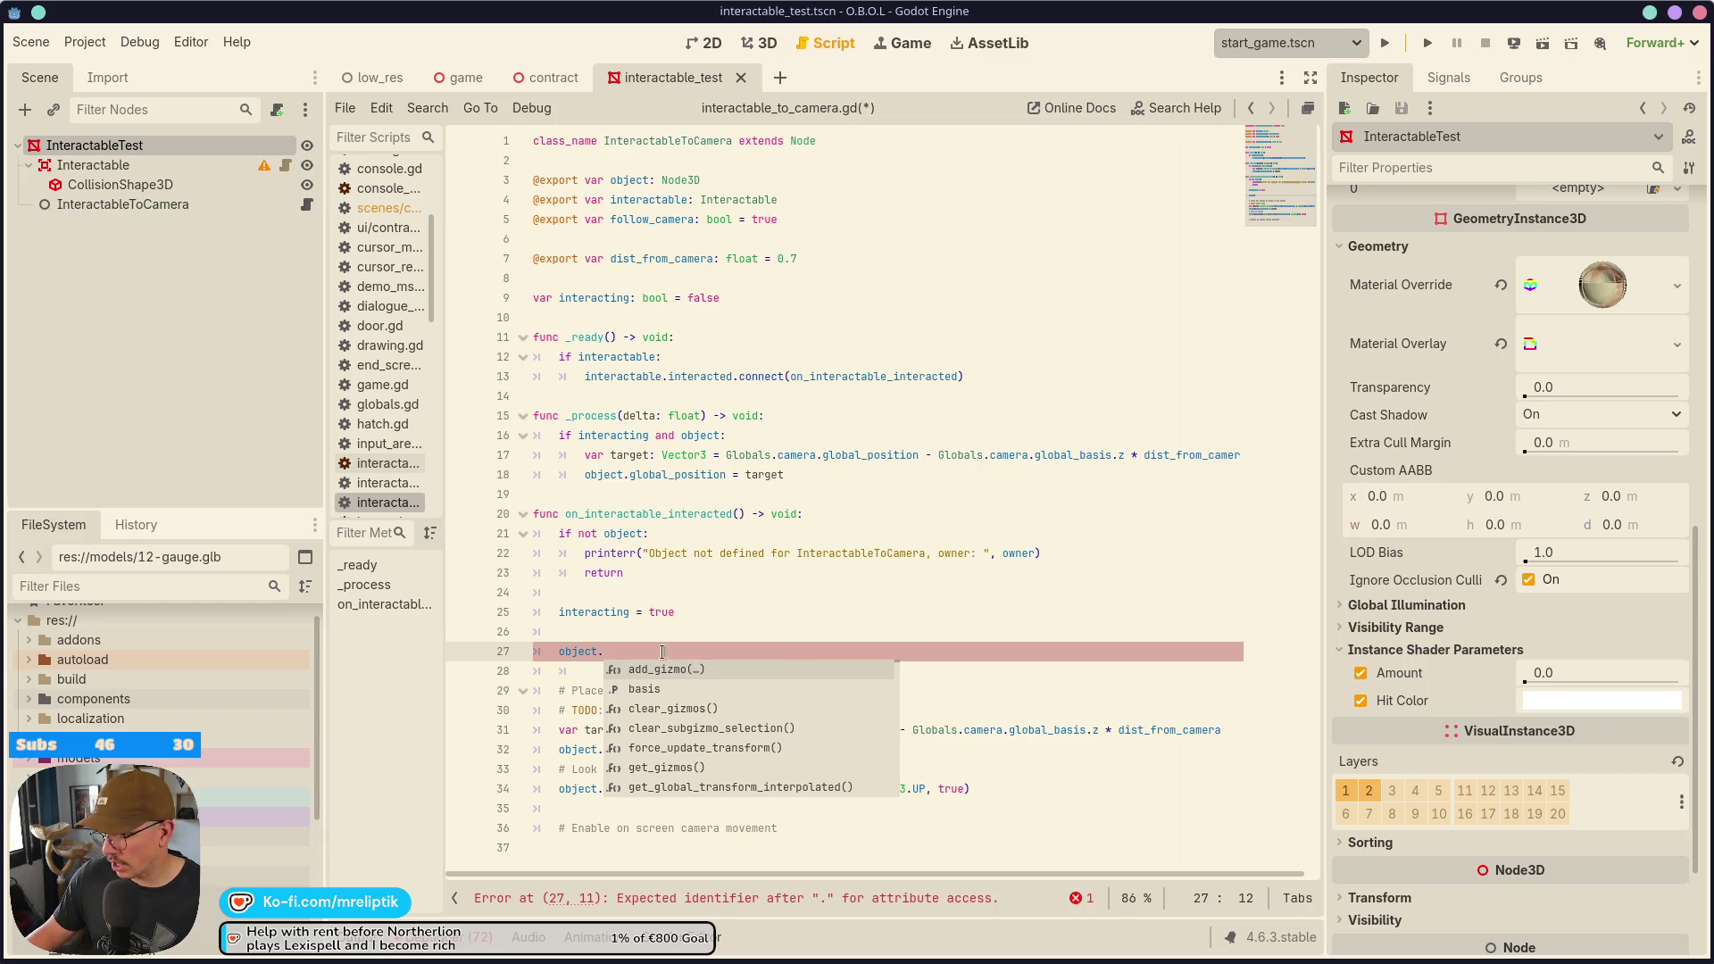
{"action": "type", "text": "layers"}
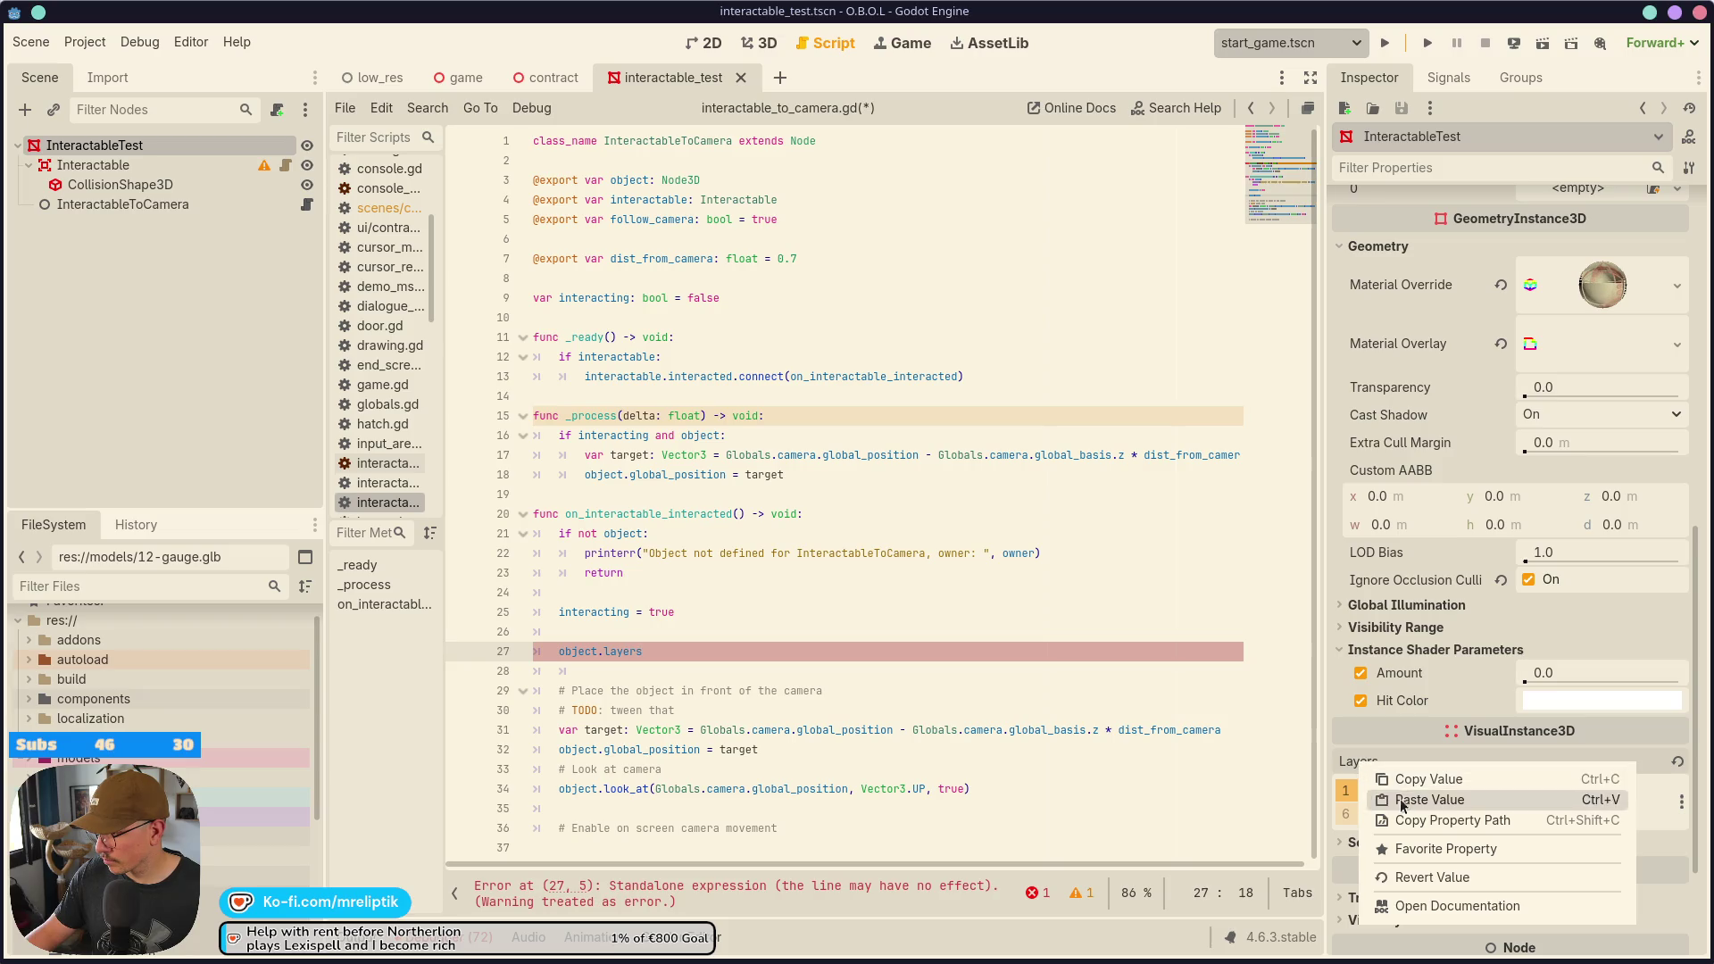
{"action": "left_click", "coordinate": [1437, 819]}
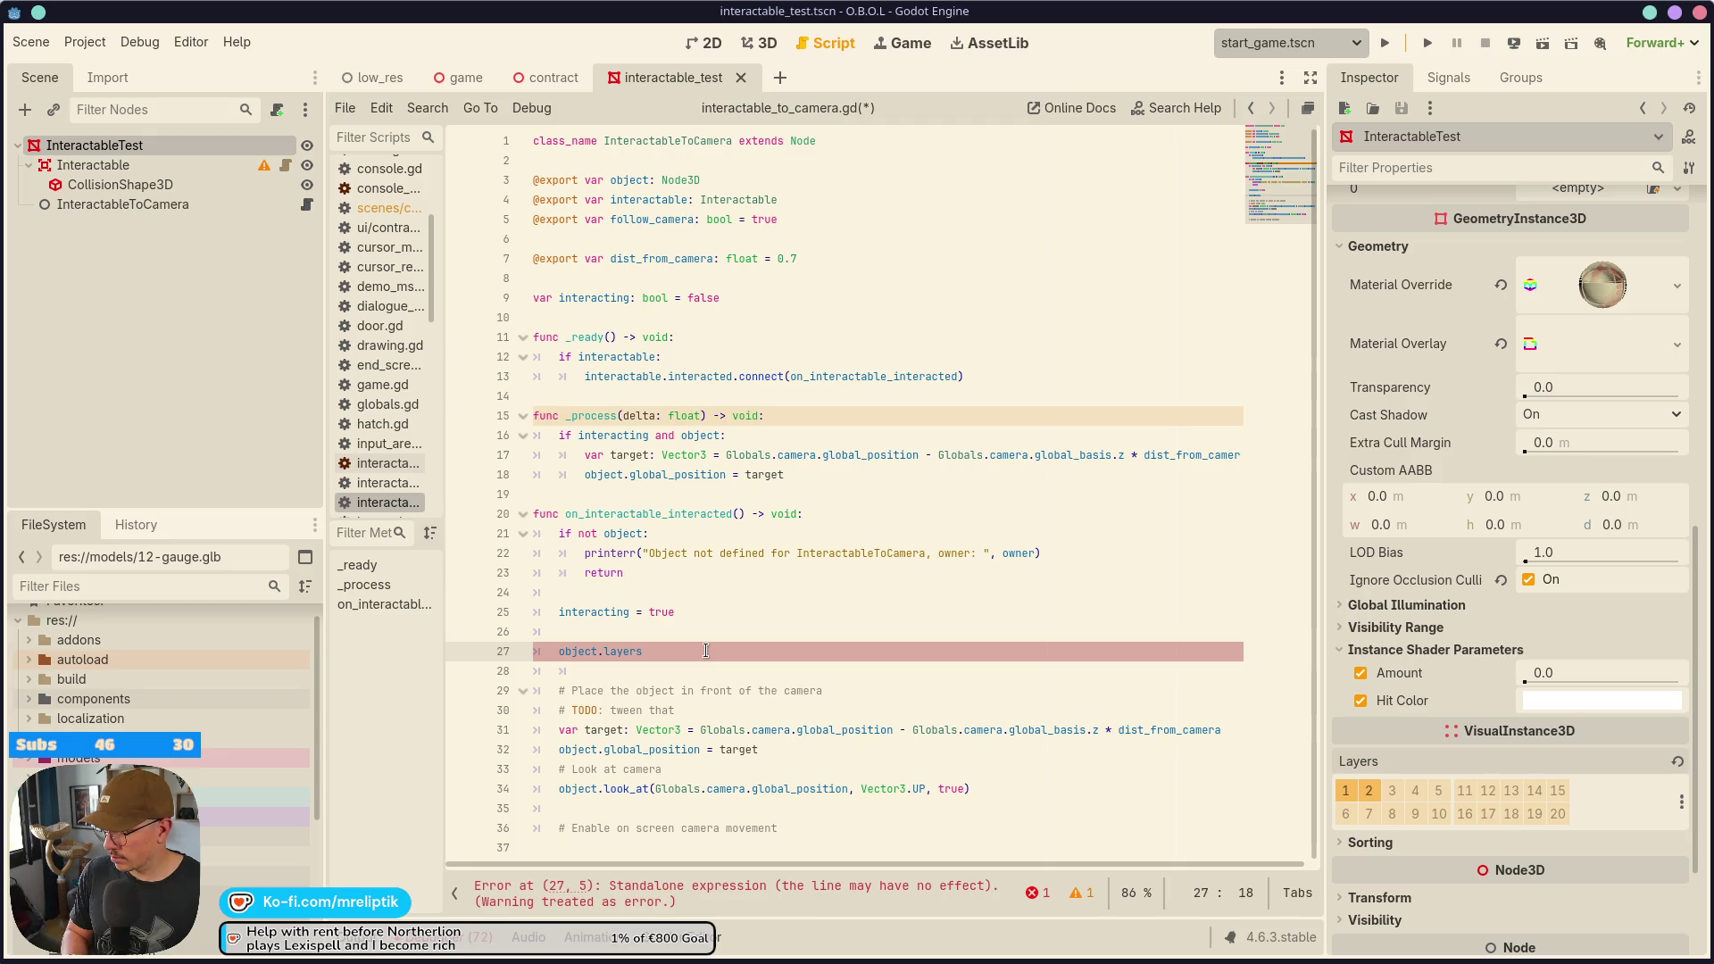
{"action": "type", "text": "1"}
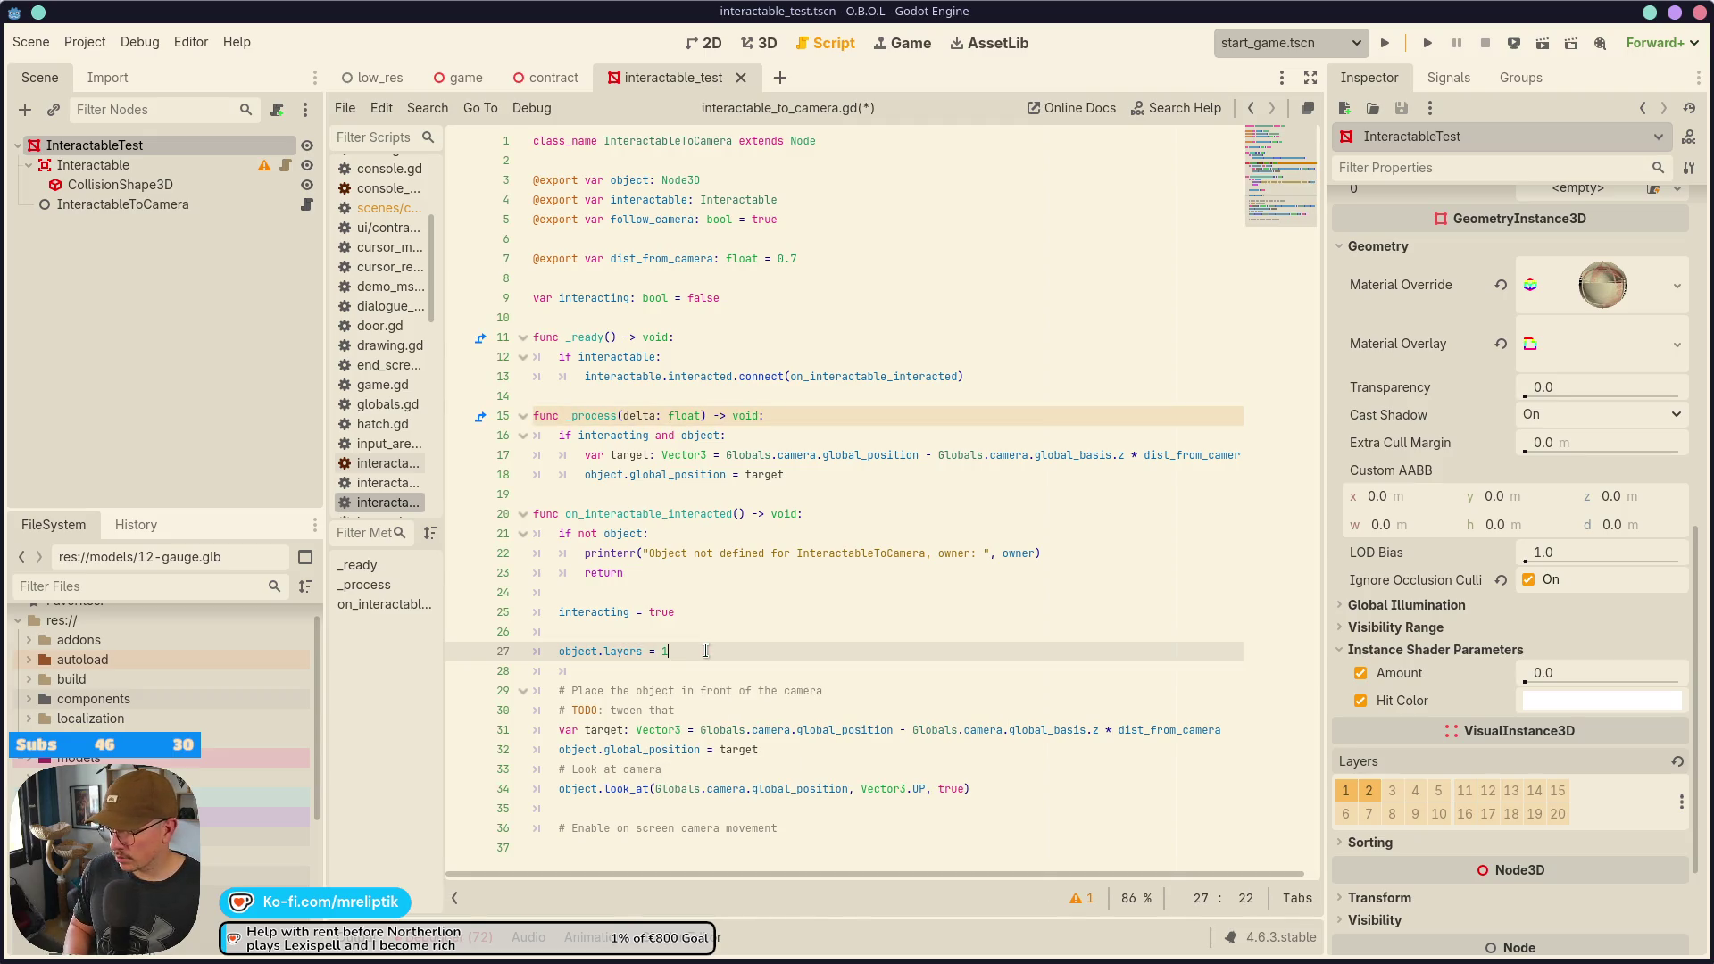
{"action": "key", "text": "ctrl+shift+Left"}
{"action": "key", "text": "ctrl+shift+Left"}
{"action": "key", "text": "ctrl+shift+Right"}
{"action": "key", "text": "ctrl+shift+Right"}
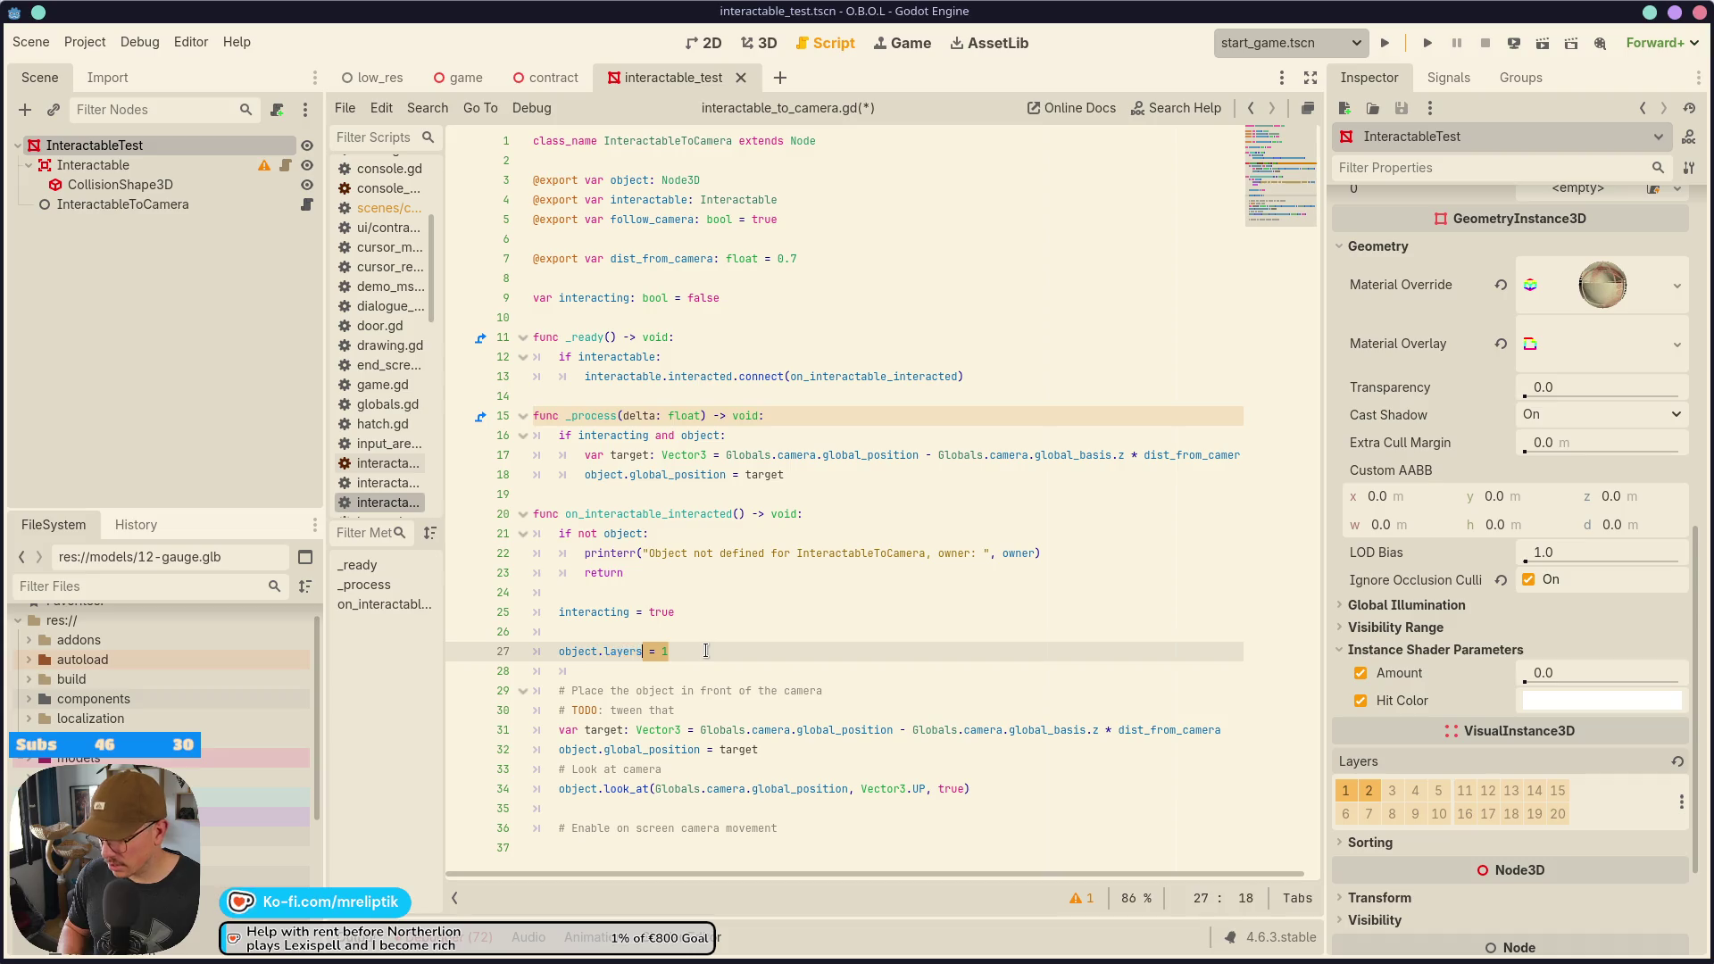
{"action": "type", "text": "set_layers"}
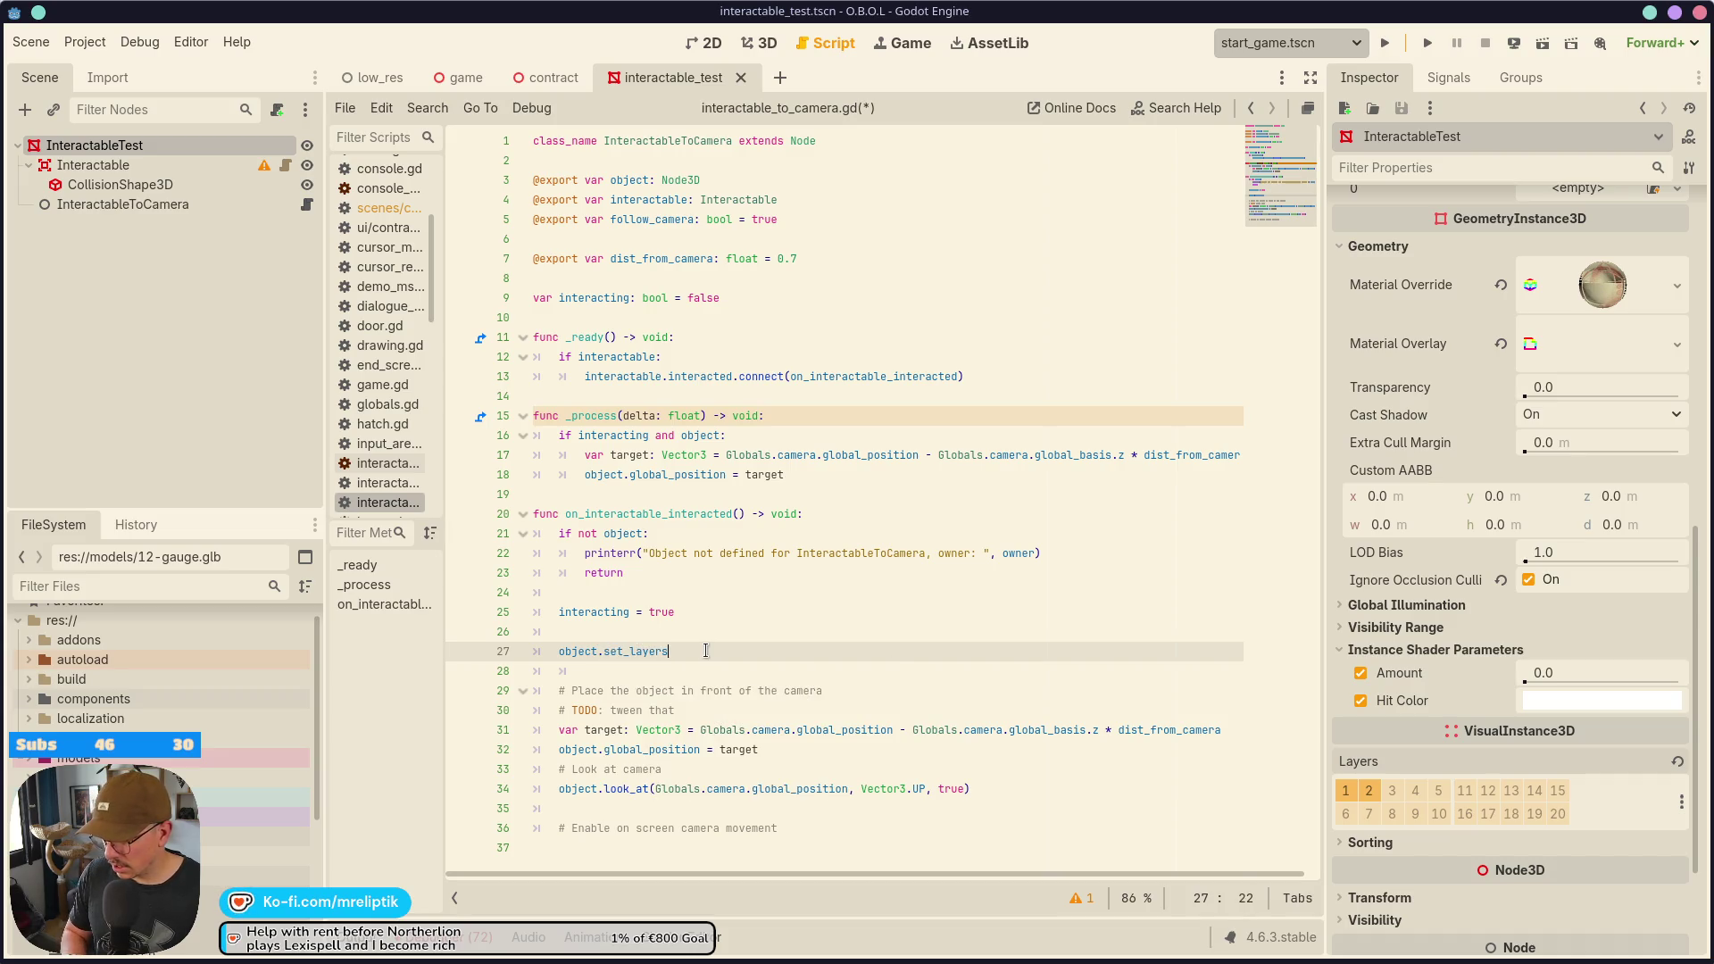
{"action": "key", "text": "BackSpace"}
{"action": "key", "text": "BackSpace"}
{"action": "key", "text": "BackSpace"}
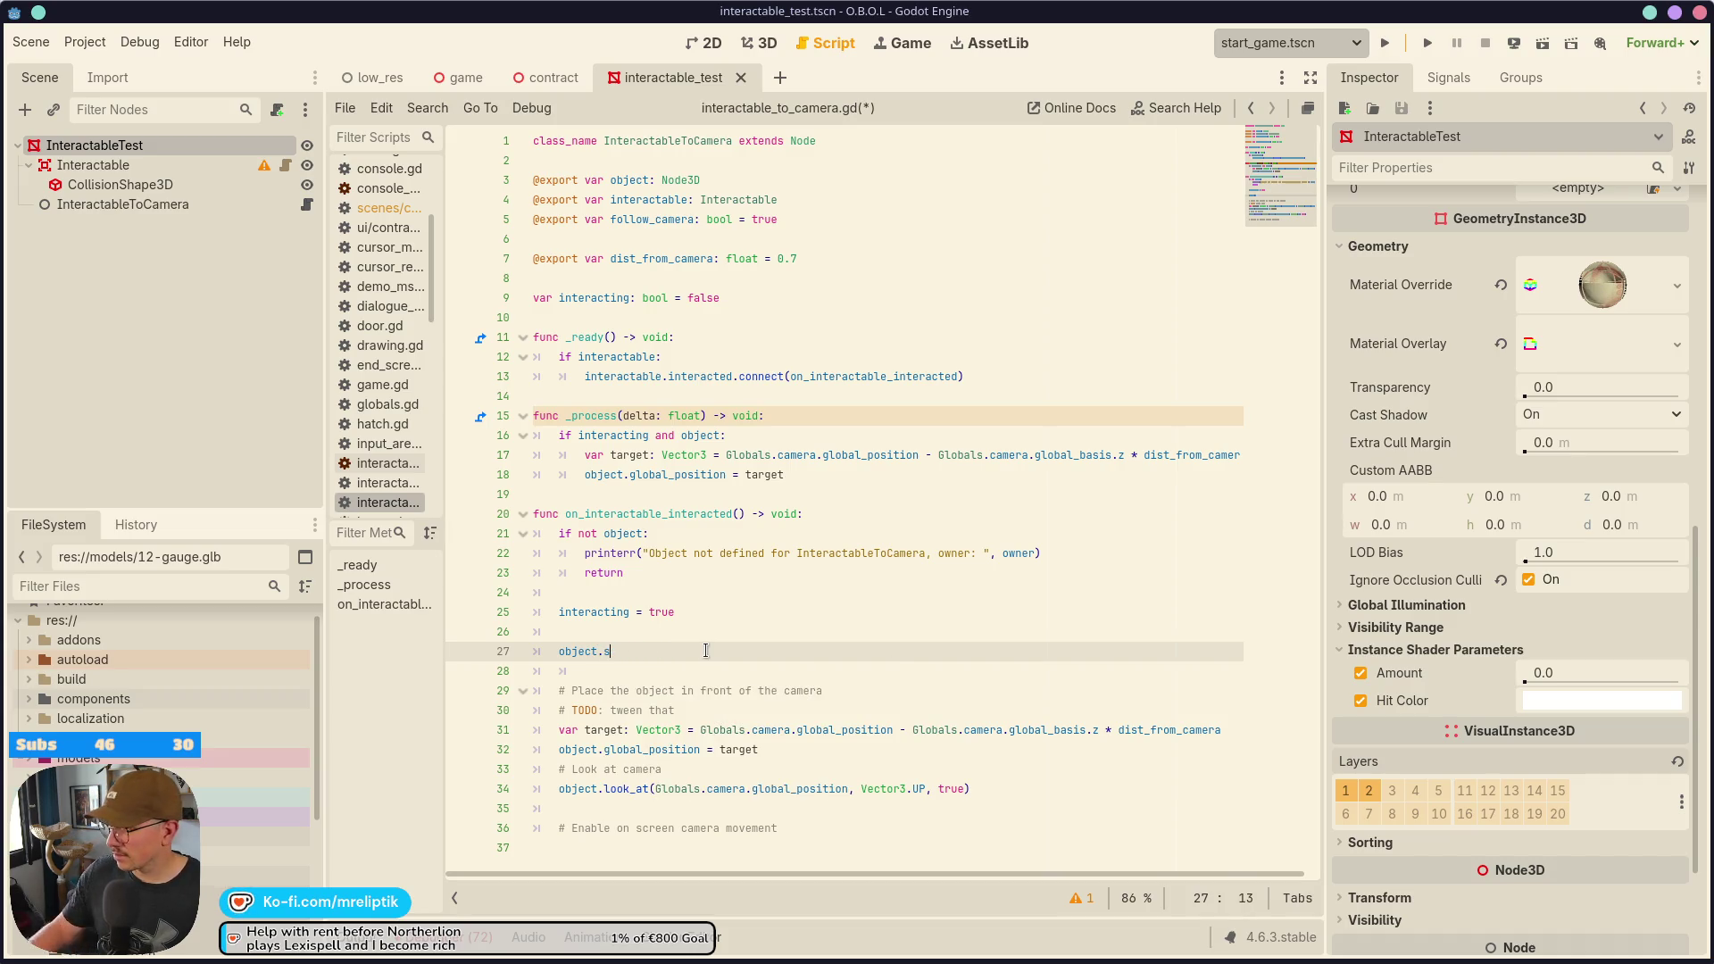
- Complete the line as object.set_layer_mask_value(), save, and open the Node3D docs
{"action": "mouse_move", "coordinate": [1357, 764]}
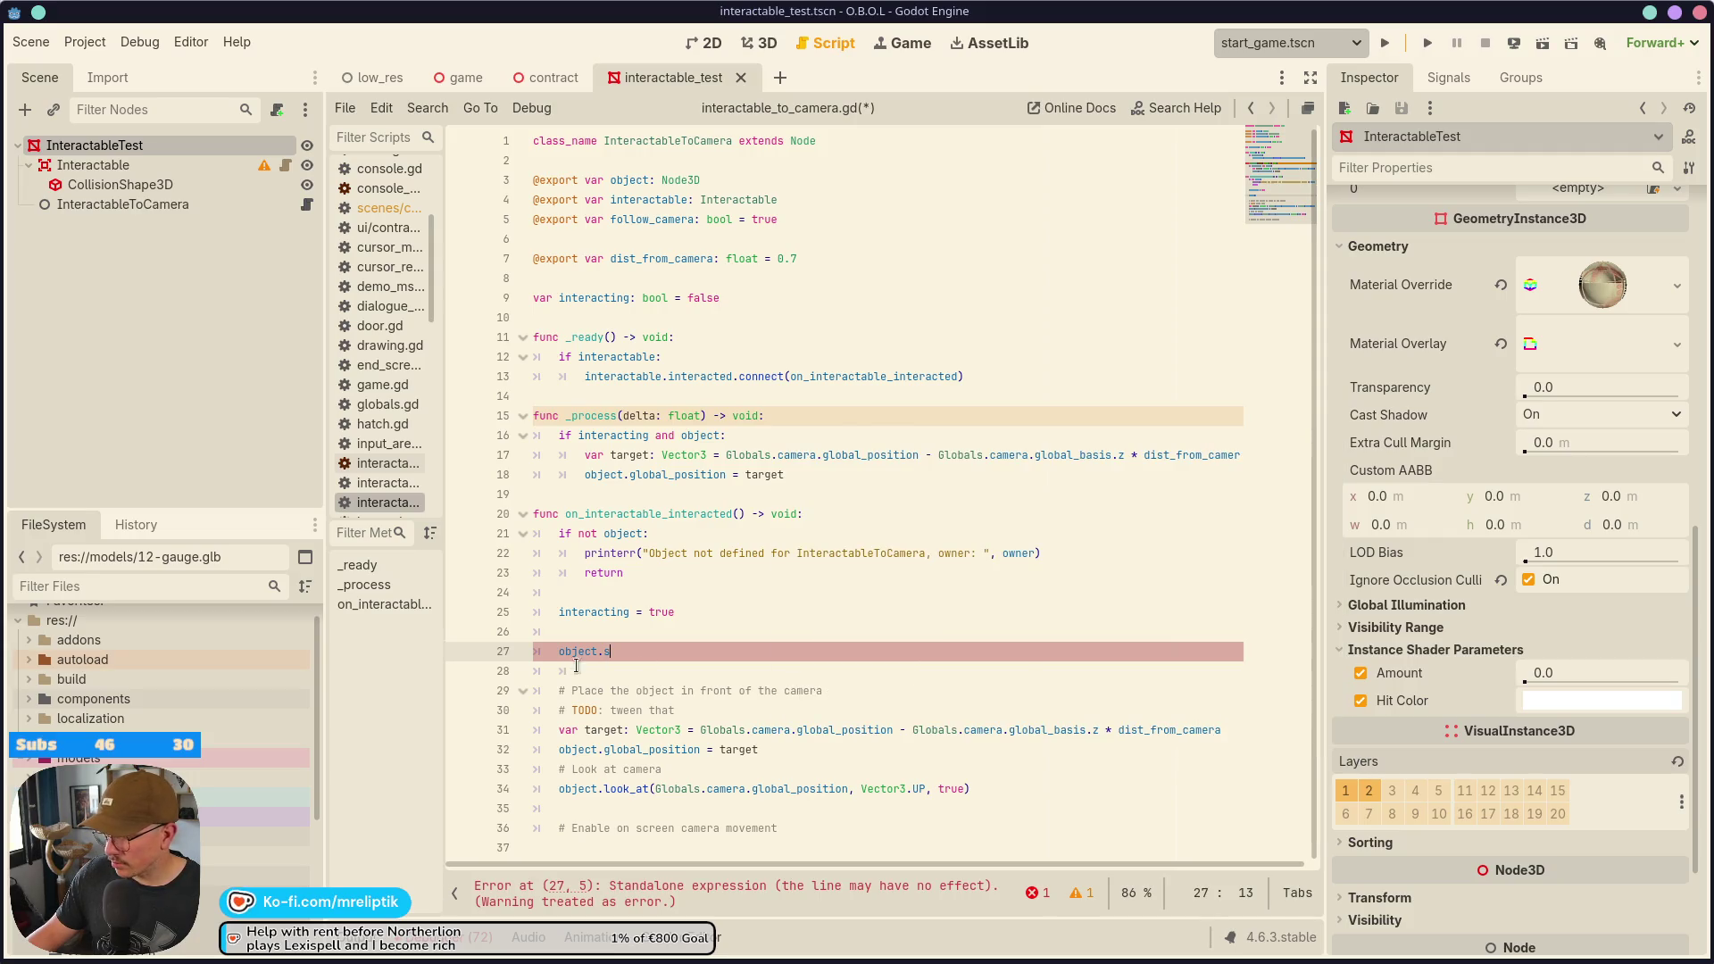
{"action": "type", "text": "et_layer_mask"}
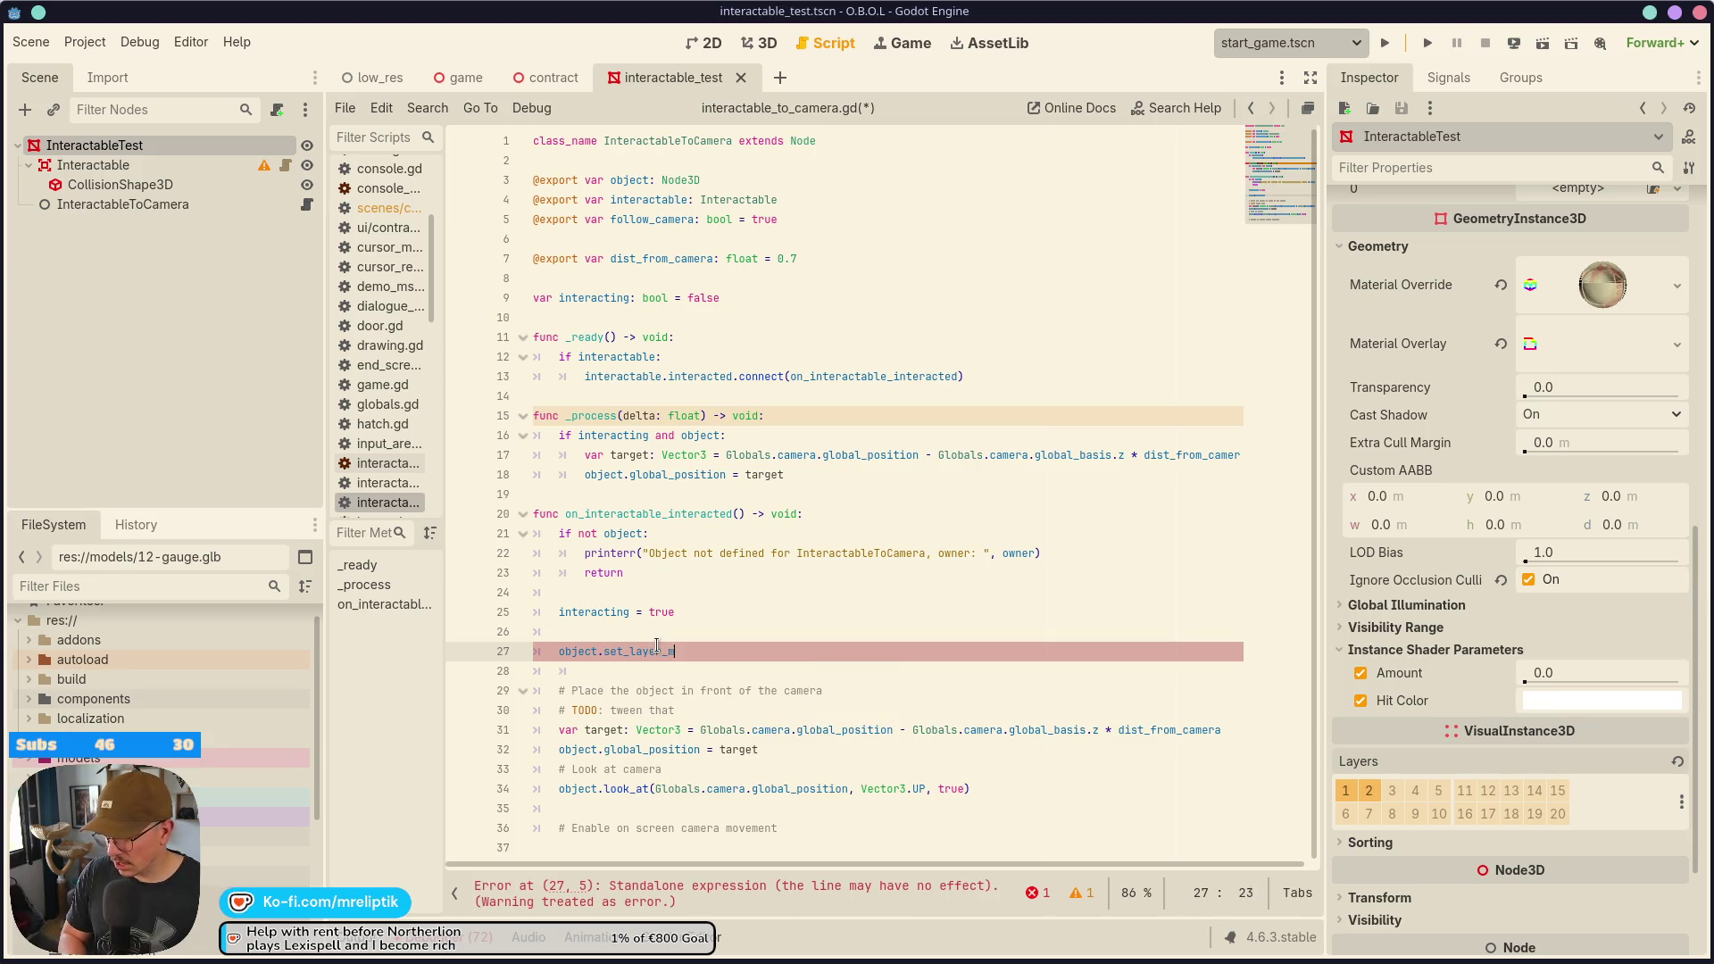
{"action": "type", "text": "_value("}
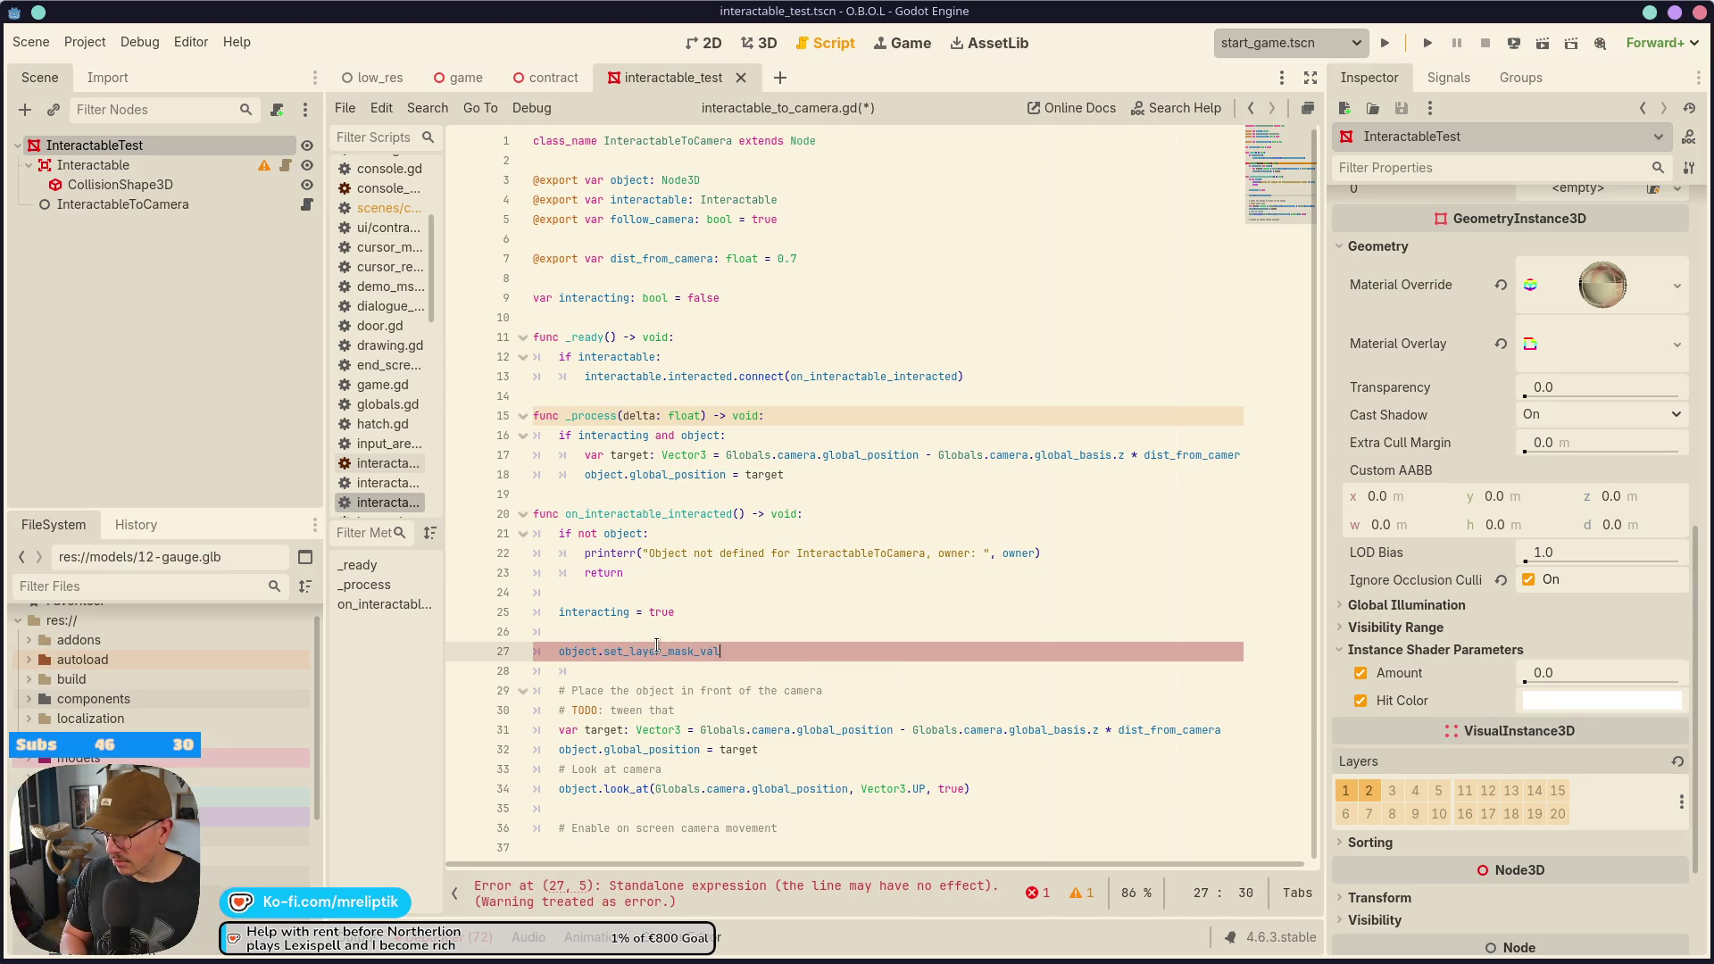
{"action": "key", "text": "ctrl+s"}
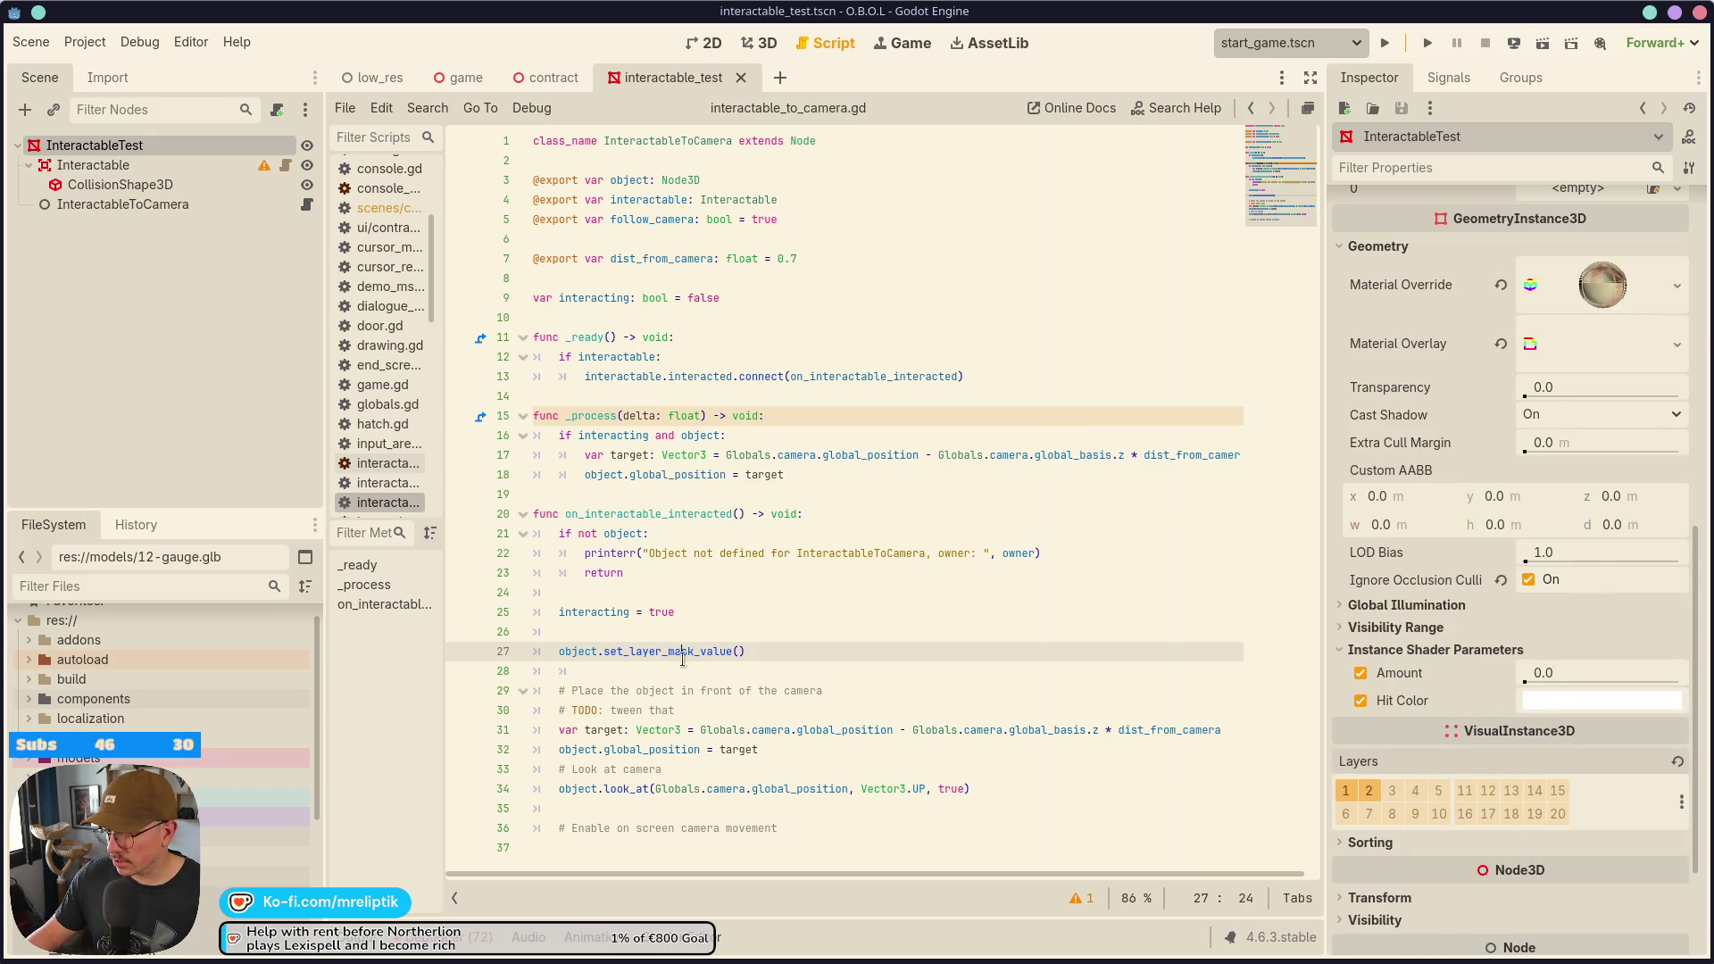
{"action": "double_click", "coordinate": [683, 659]}
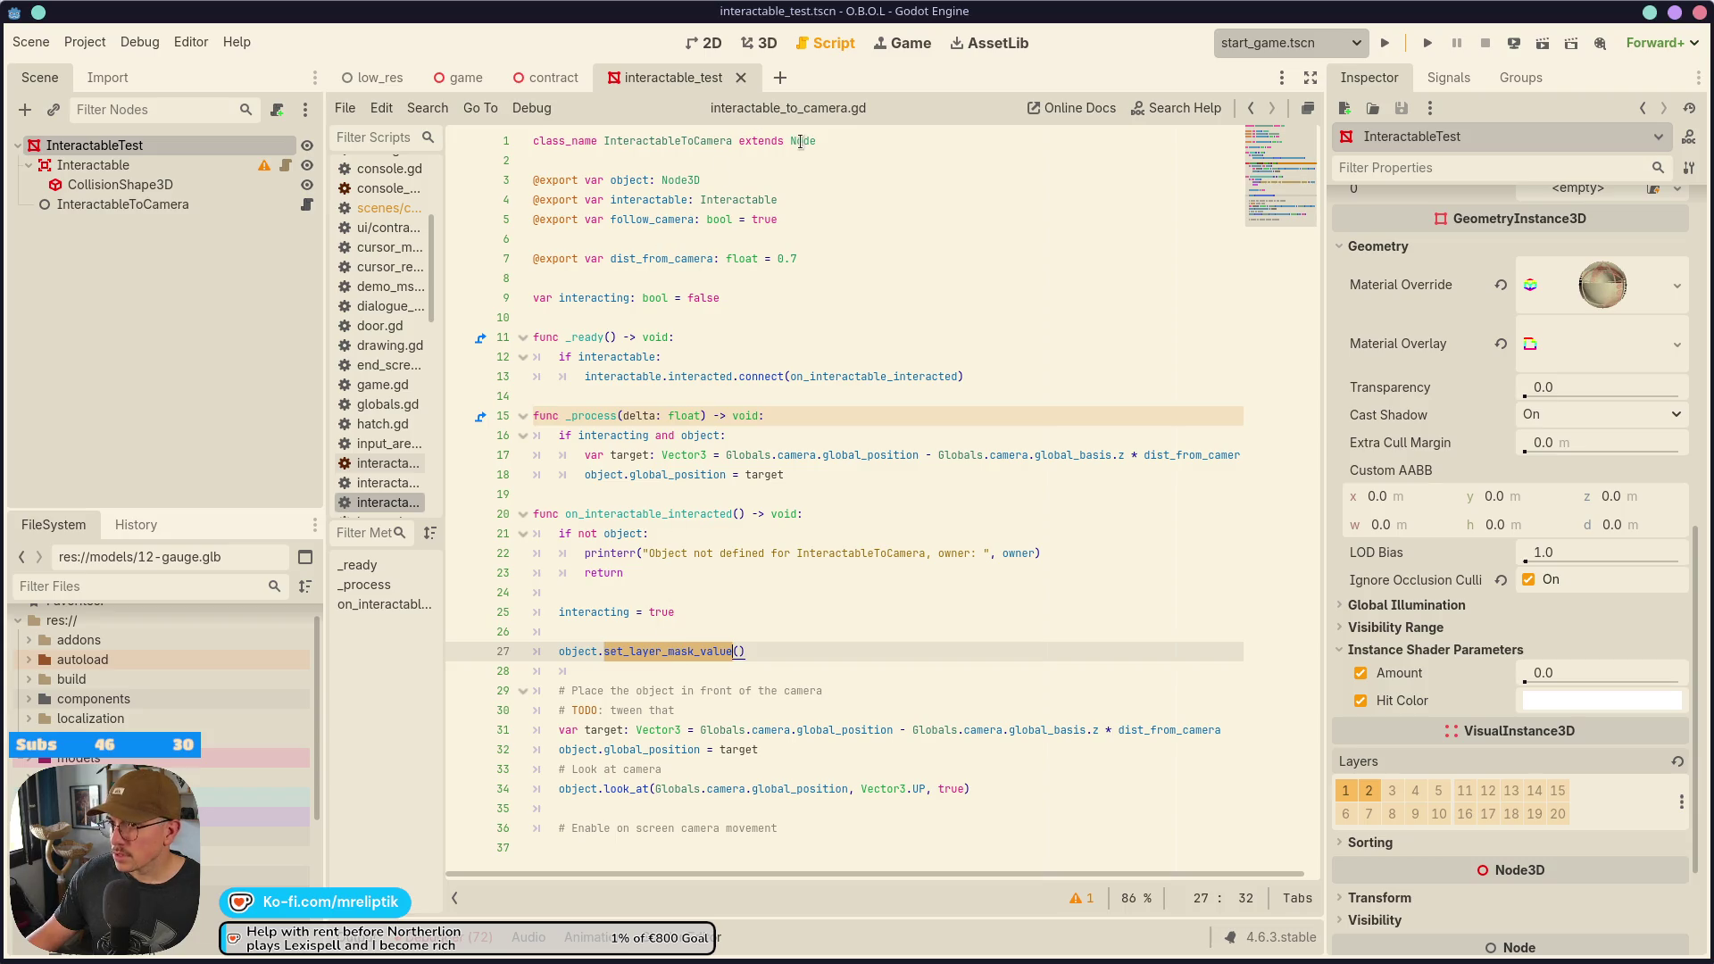
{"action": "left_click", "coordinate": [678, 180], "text": "ctrl"}
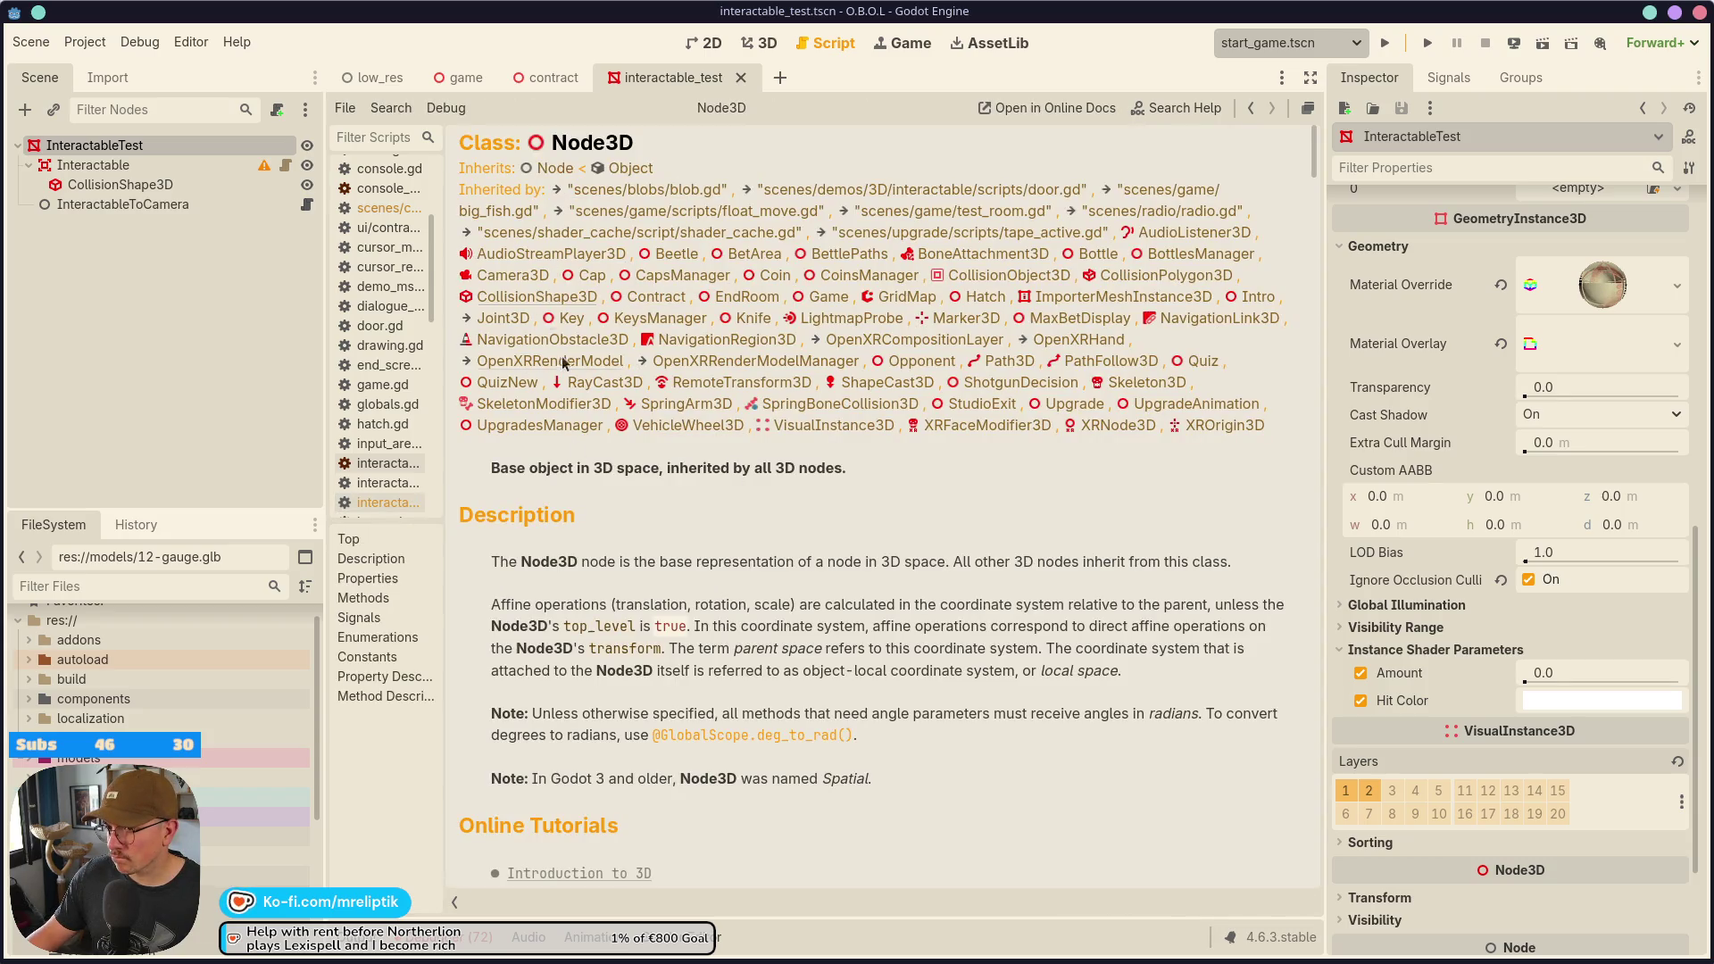
- Read set_layer_mask_value in the VisualInstance3D reference, then return to the call's parentheses
{"action": "scroll", "coordinate": [563, 361], "scroll_direction": "down", "scroll_amount": 15}
{"action": "scroll", "coordinate": [738, 647], "scroll_direction": "down", "scroll_amount": 10}
{"action": "scroll", "coordinate": [737, 642], "scroll_direction": "up", "scroll_amount": 10}
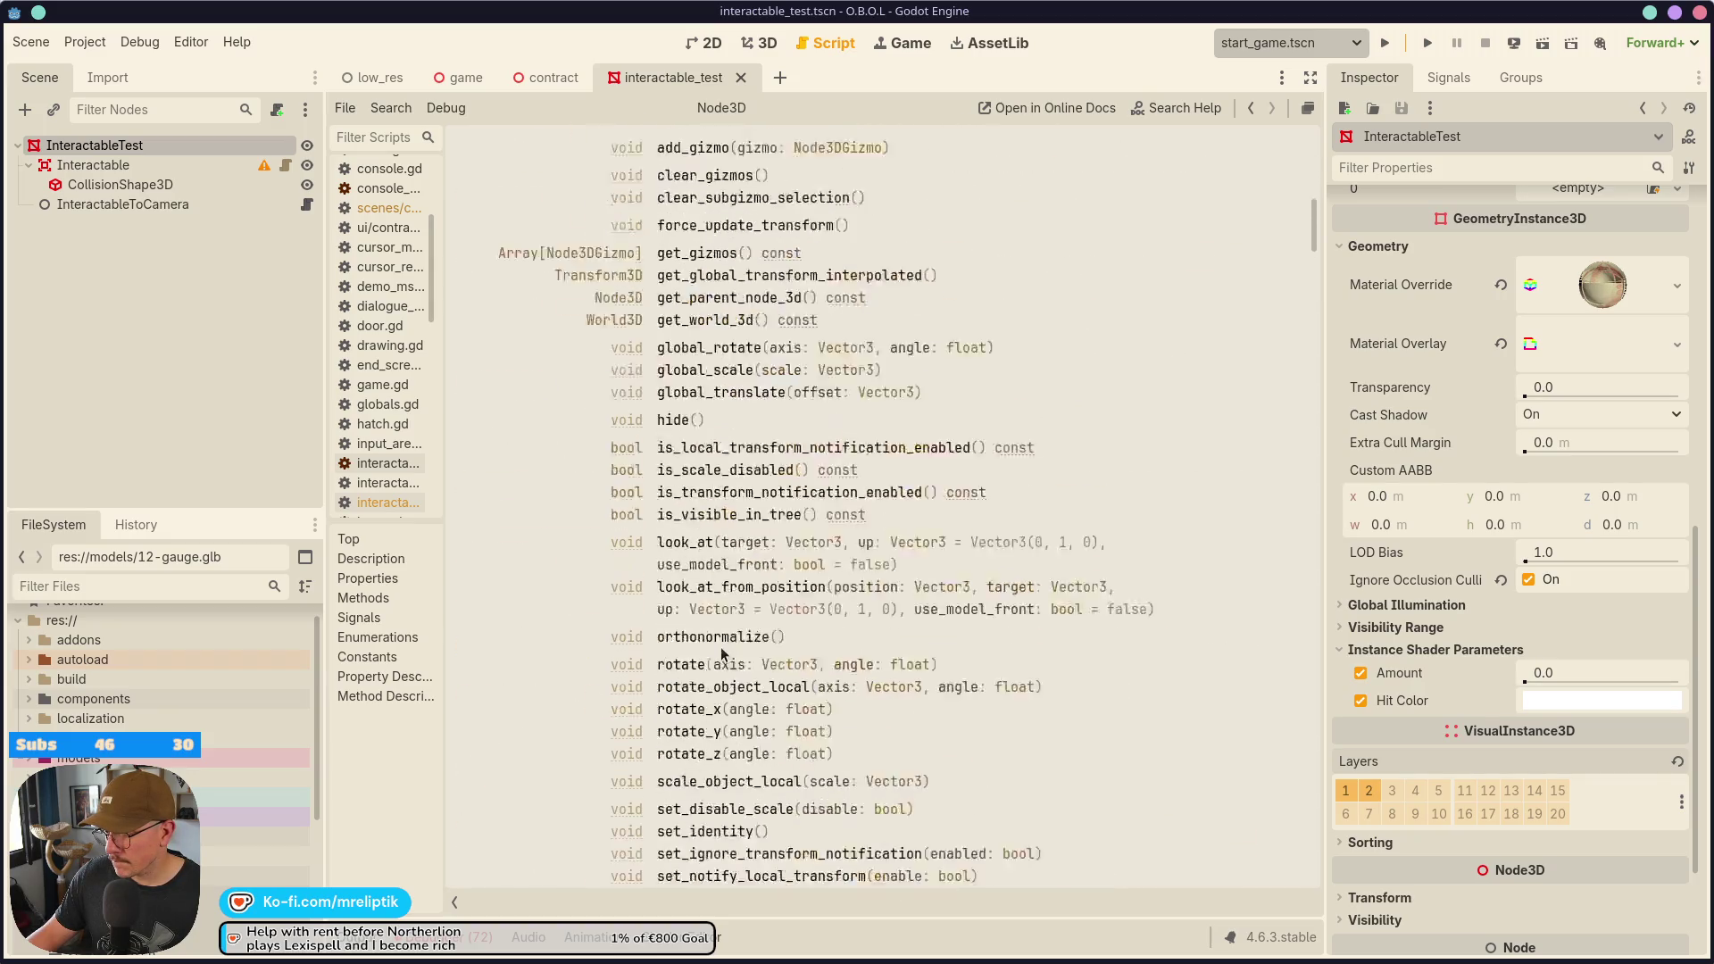
{"action": "scroll", "coordinate": [720, 652], "scroll_direction": "up", "scroll_amount": 15}
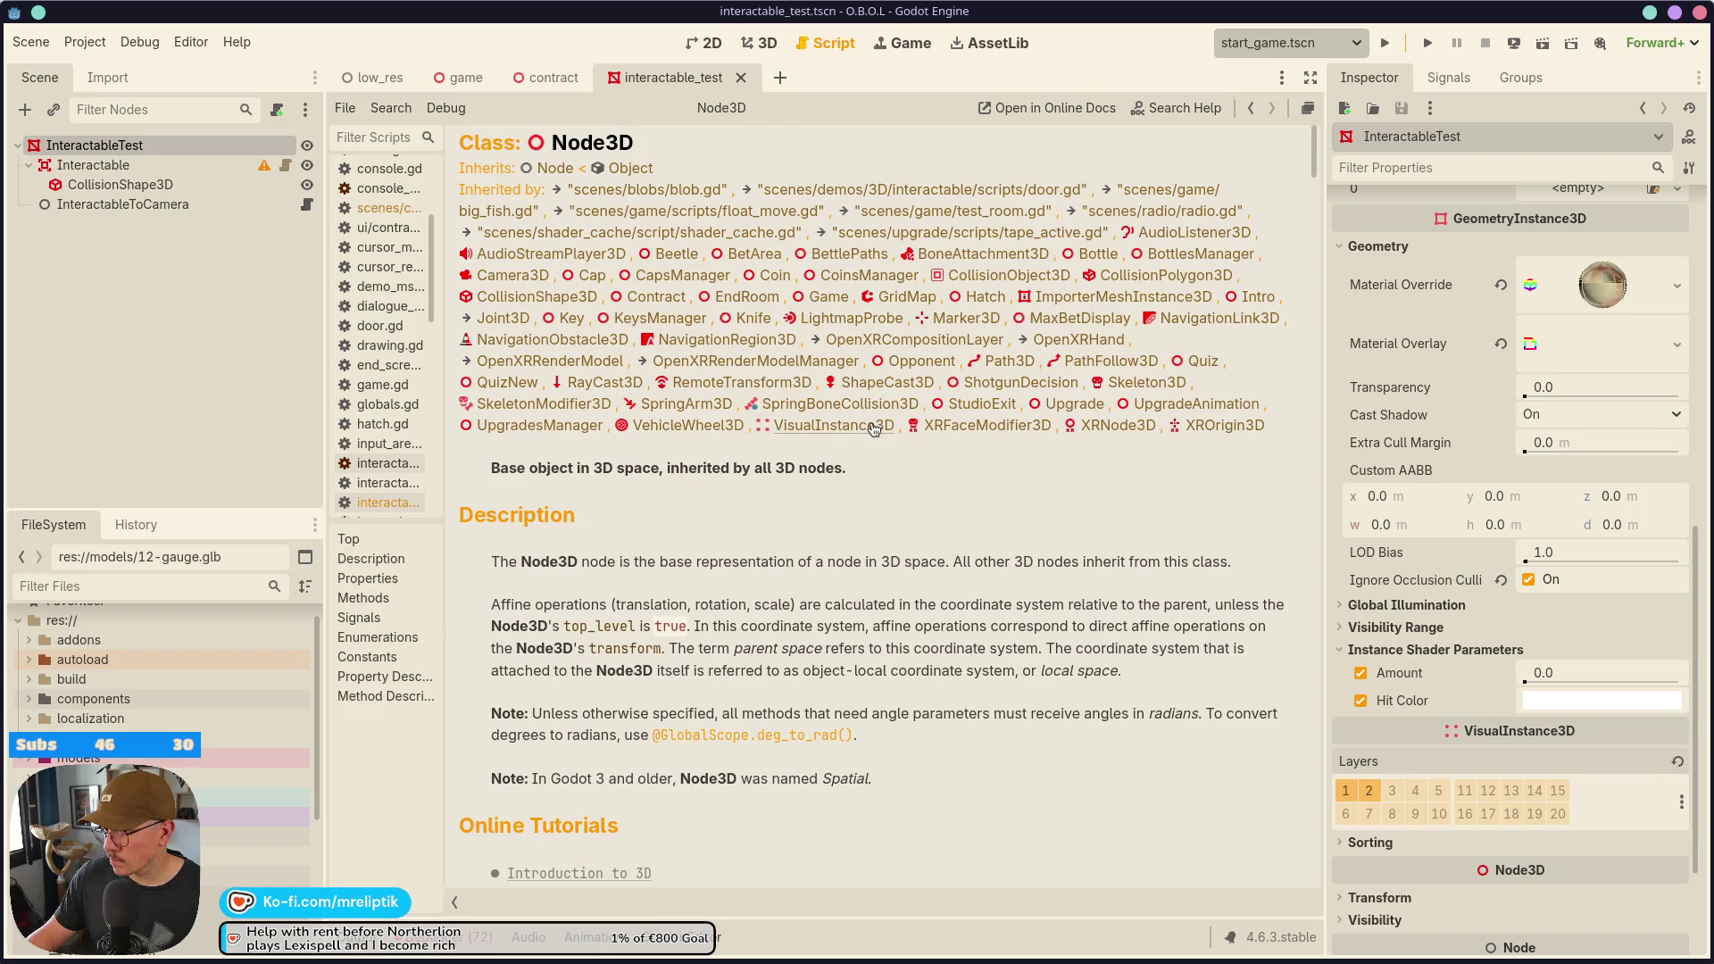
{"action": "left_click", "coordinate": [874, 429]}
{"action": "scroll", "coordinate": [712, 572], "scroll_direction": "down", "scroll_amount": 5}
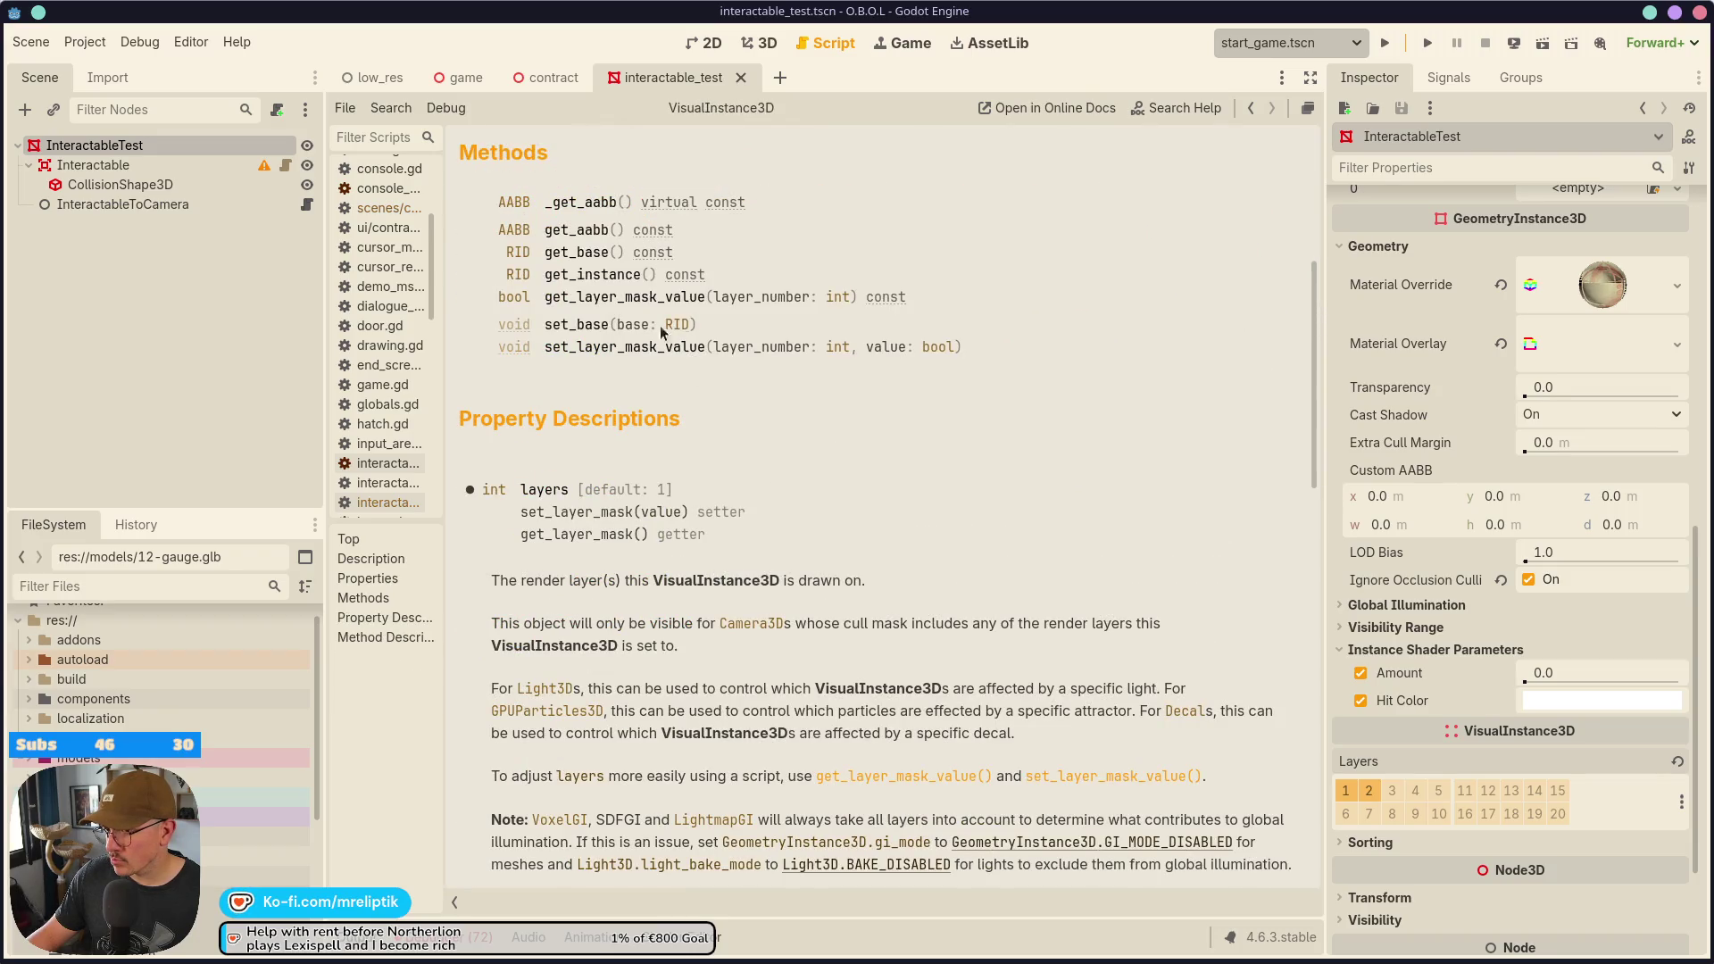
{"action": "scroll", "coordinate": [618, 522], "scroll_direction": "down", "scroll_amount": 10}
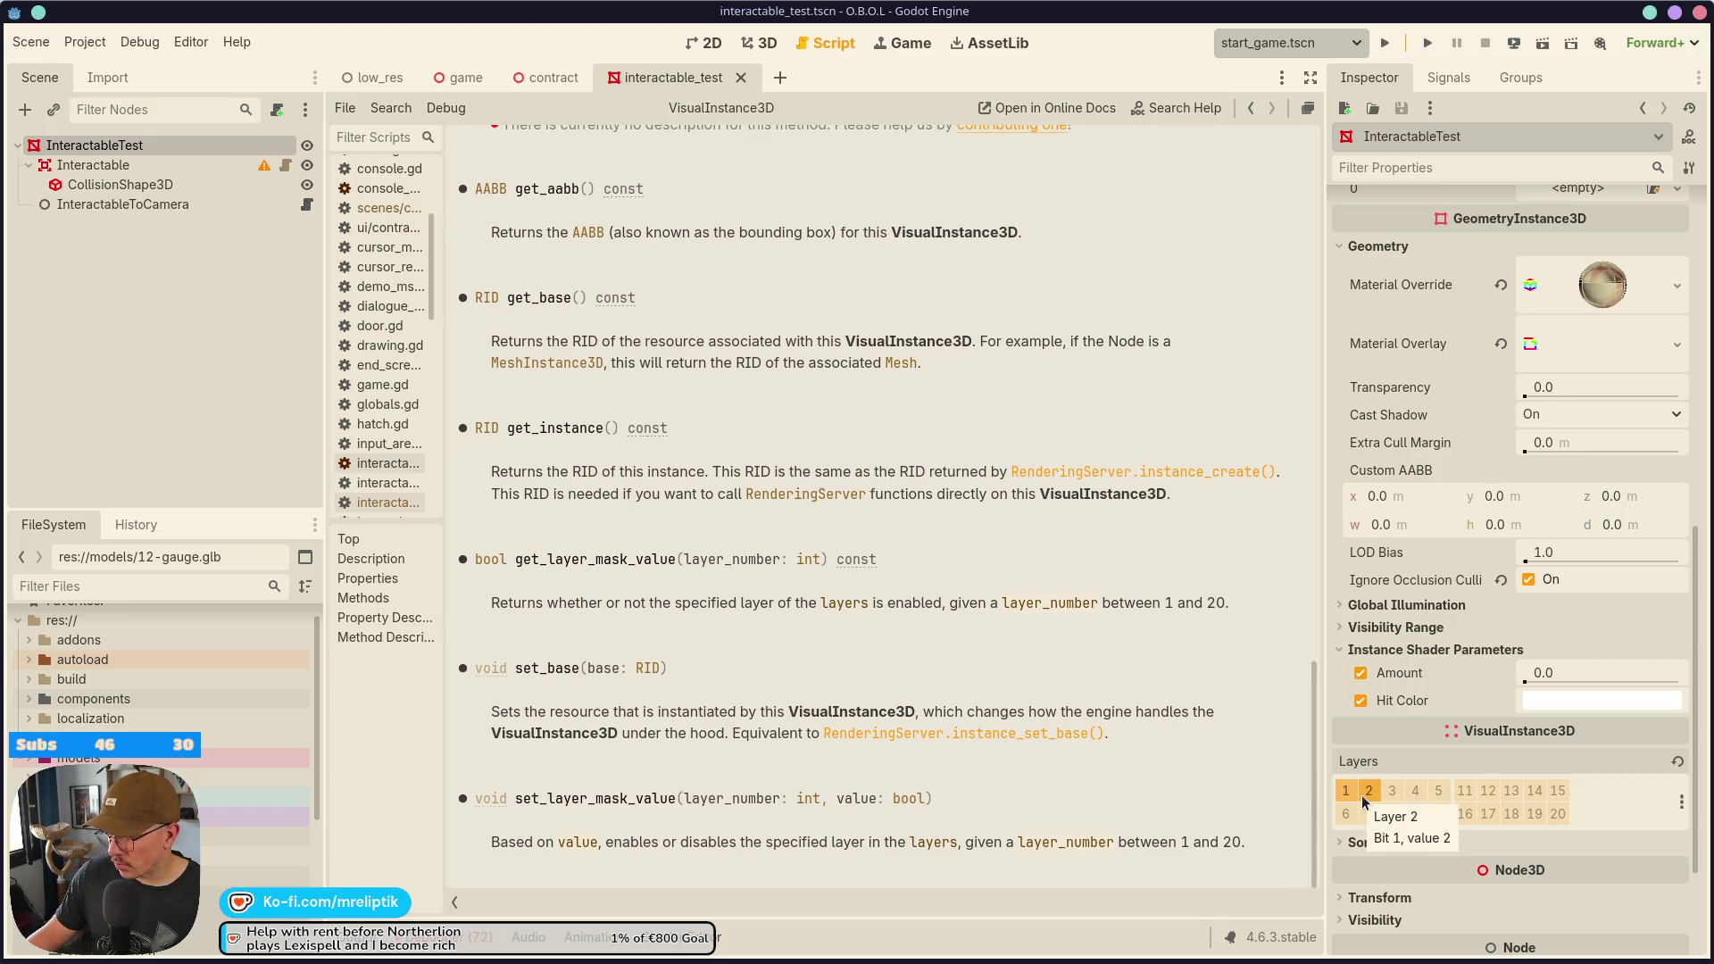
{"action": "left_click", "coordinate": [306, 205]}
{"action": "left_click", "coordinate": [732, 651]}
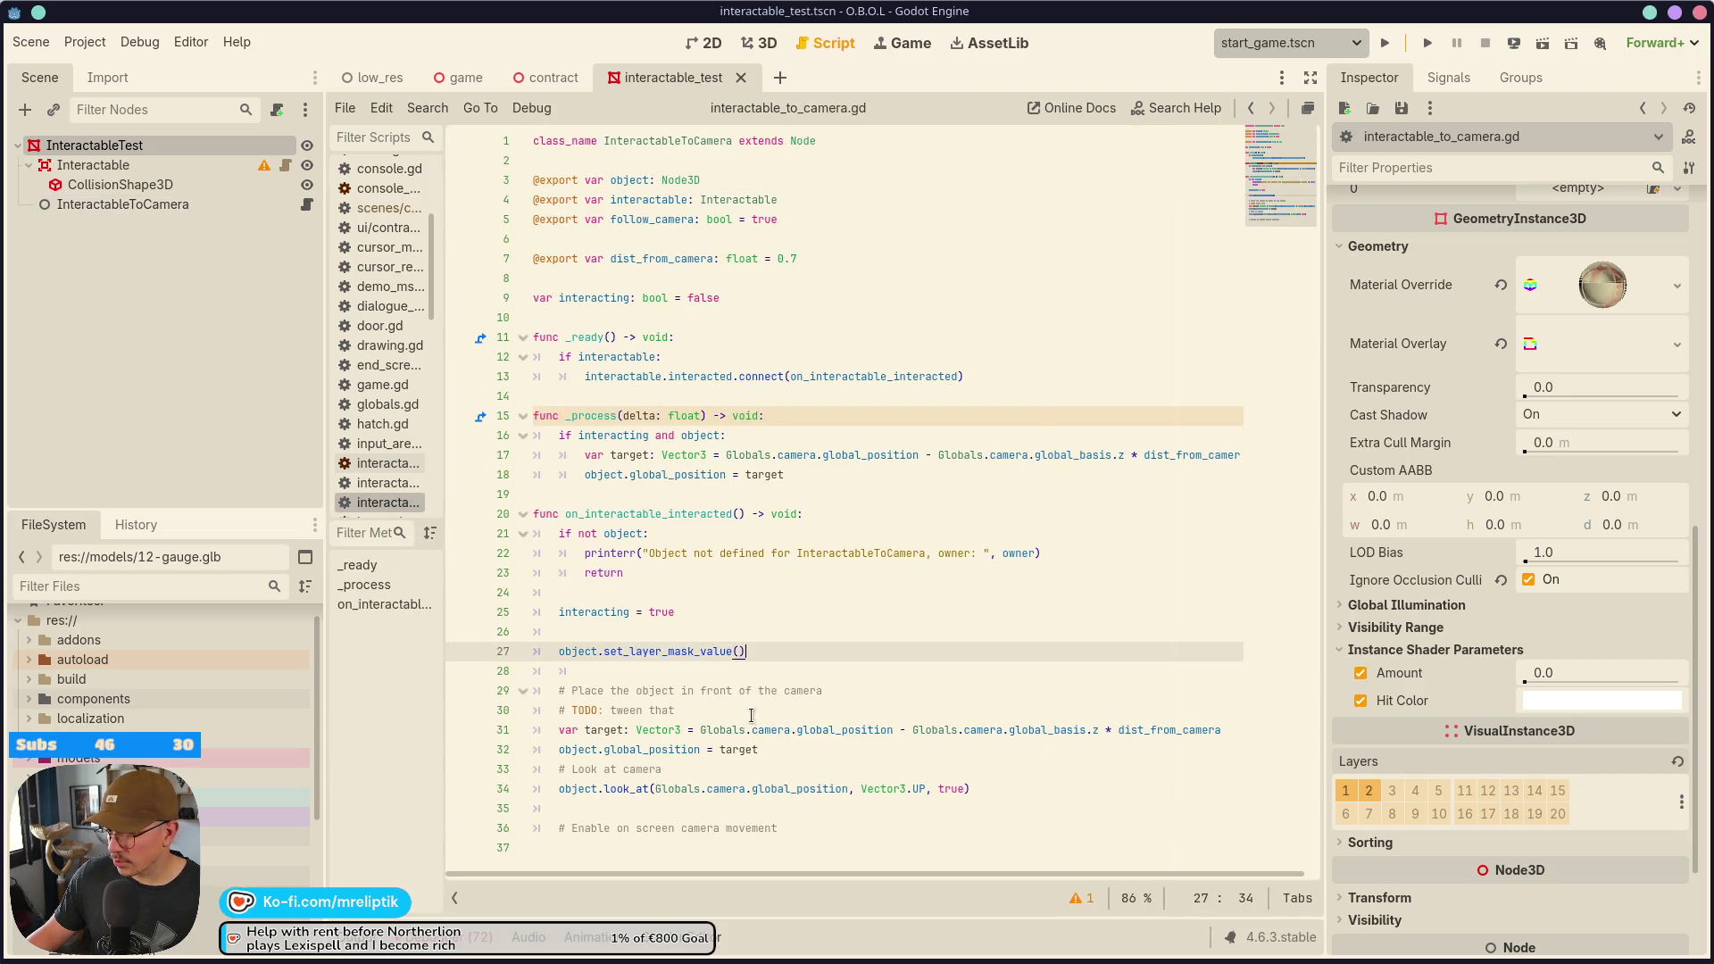
- Make the call set_layer_mask_value(2, true), move it up a line, and test-run
{"action": "type", "text": "true"}
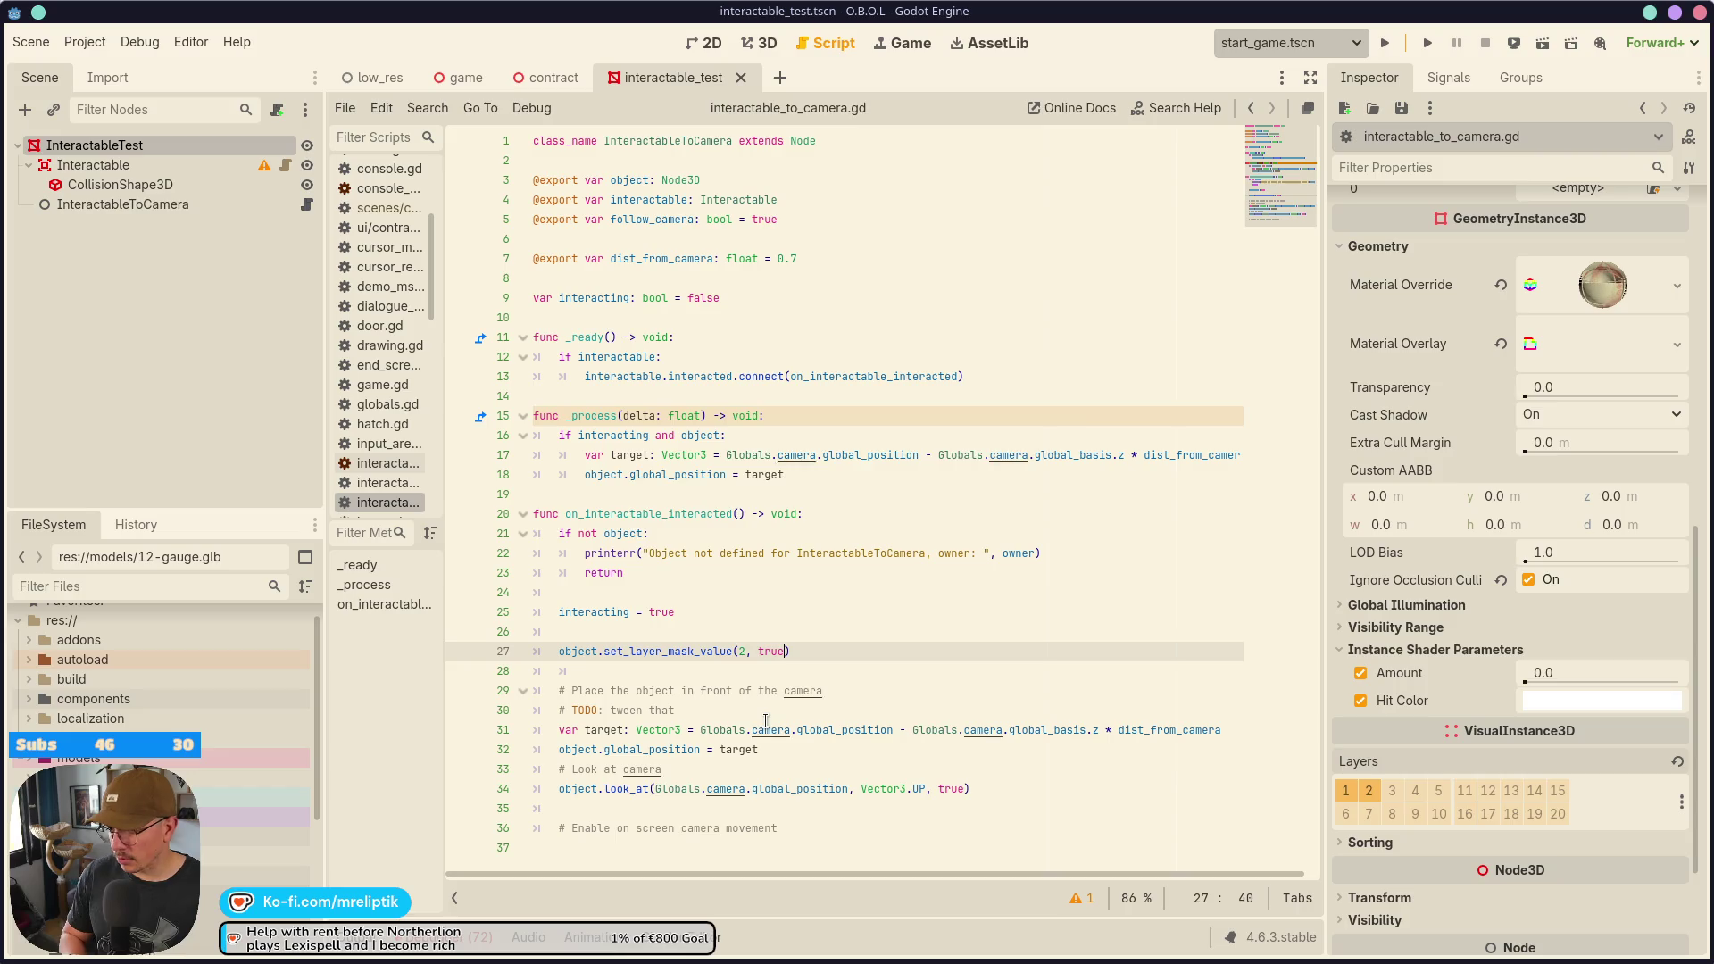
{"action": "key", "text": "Home"}
{"action": "key", "text": "alt+Up"}
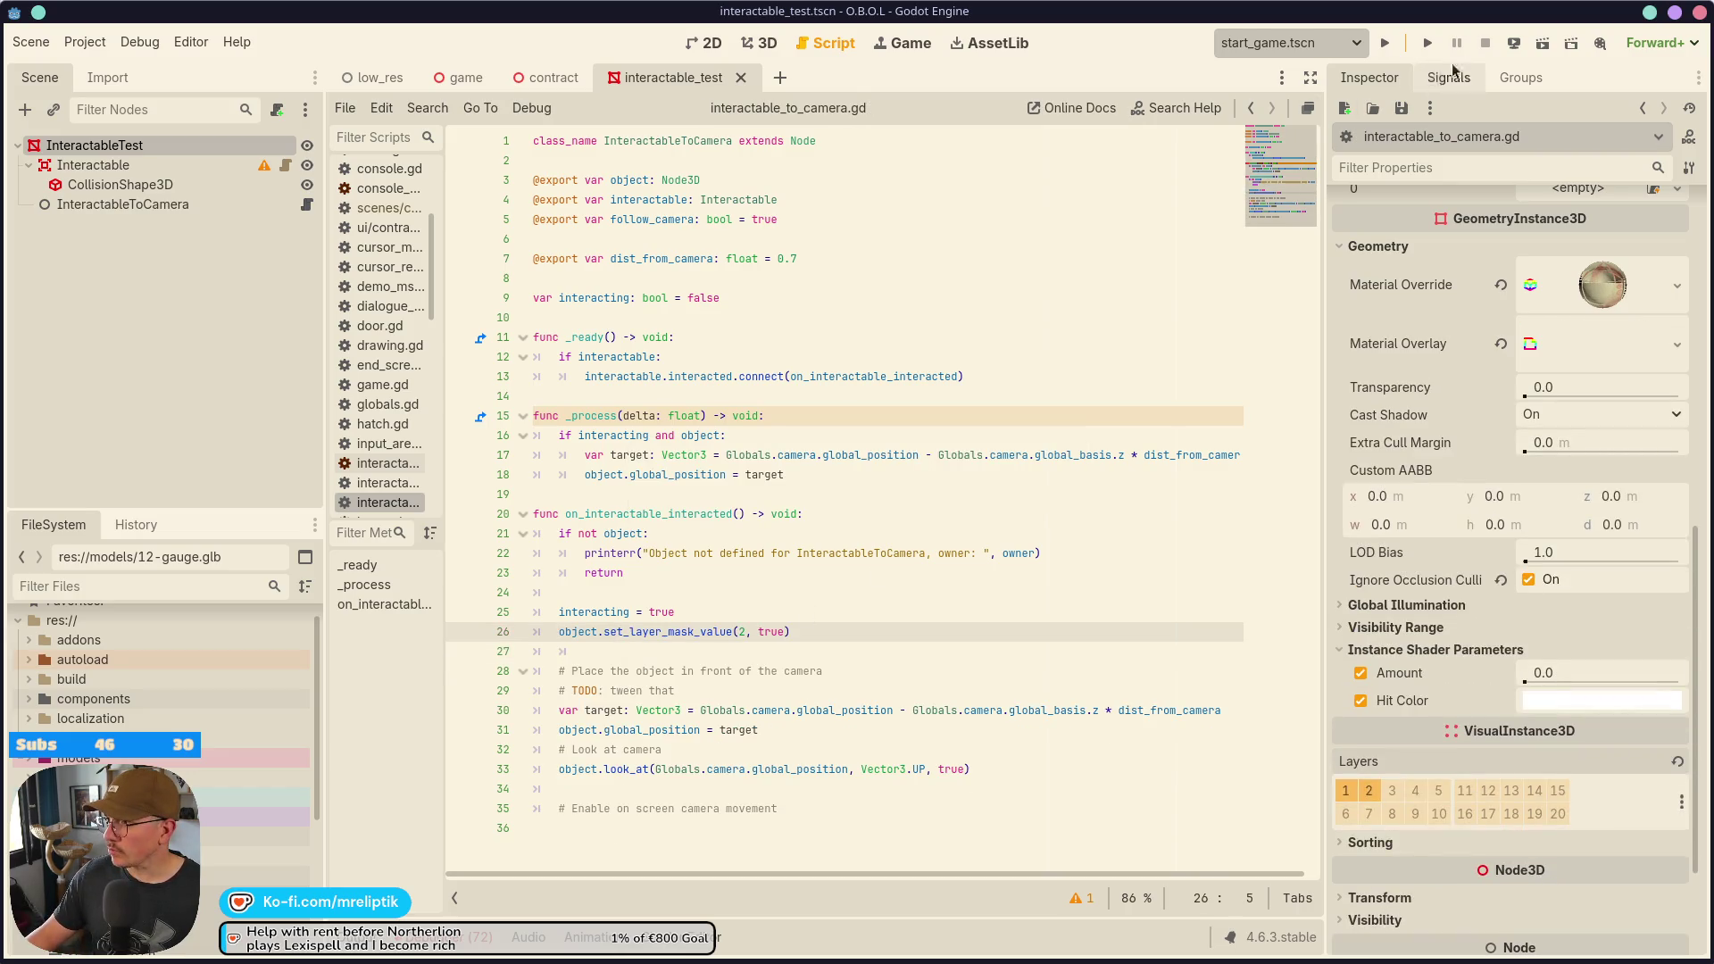
{"action": "left_click", "coordinate": [1384, 43]}
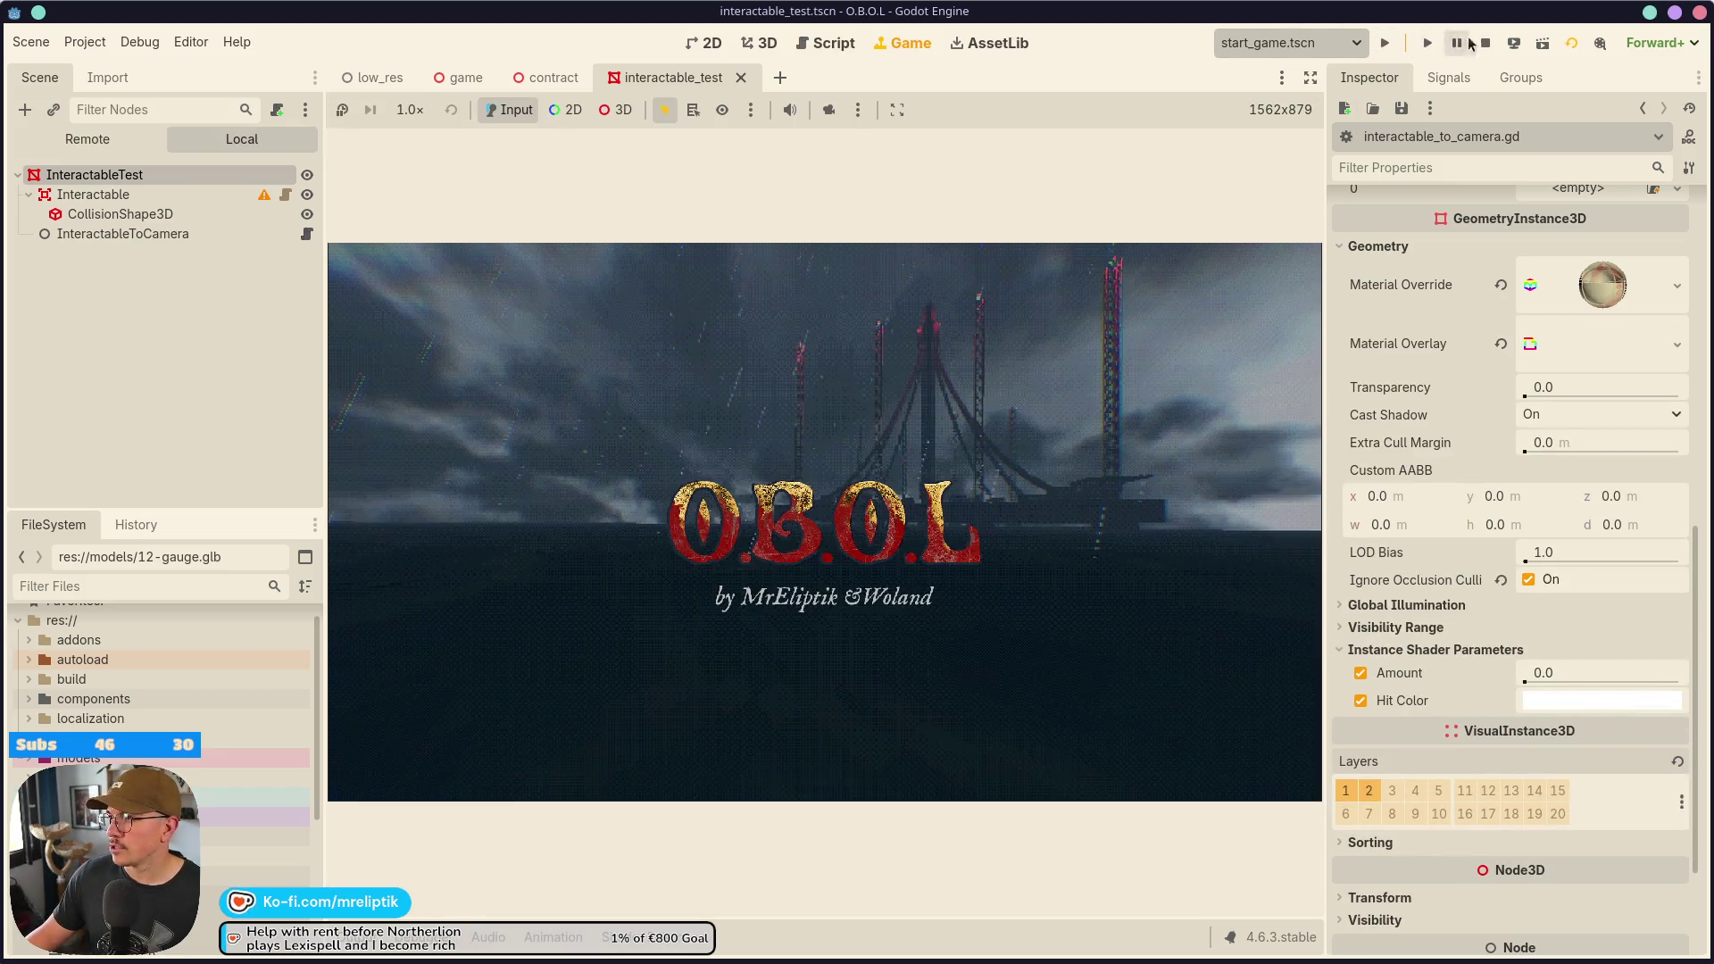
{"action": "left_click", "coordinate": [1485, 43]}
- Delete InteractableTest from the game scene's 3D view and run the game again
{"action": "left_click", "coordinate": [462, 78]}
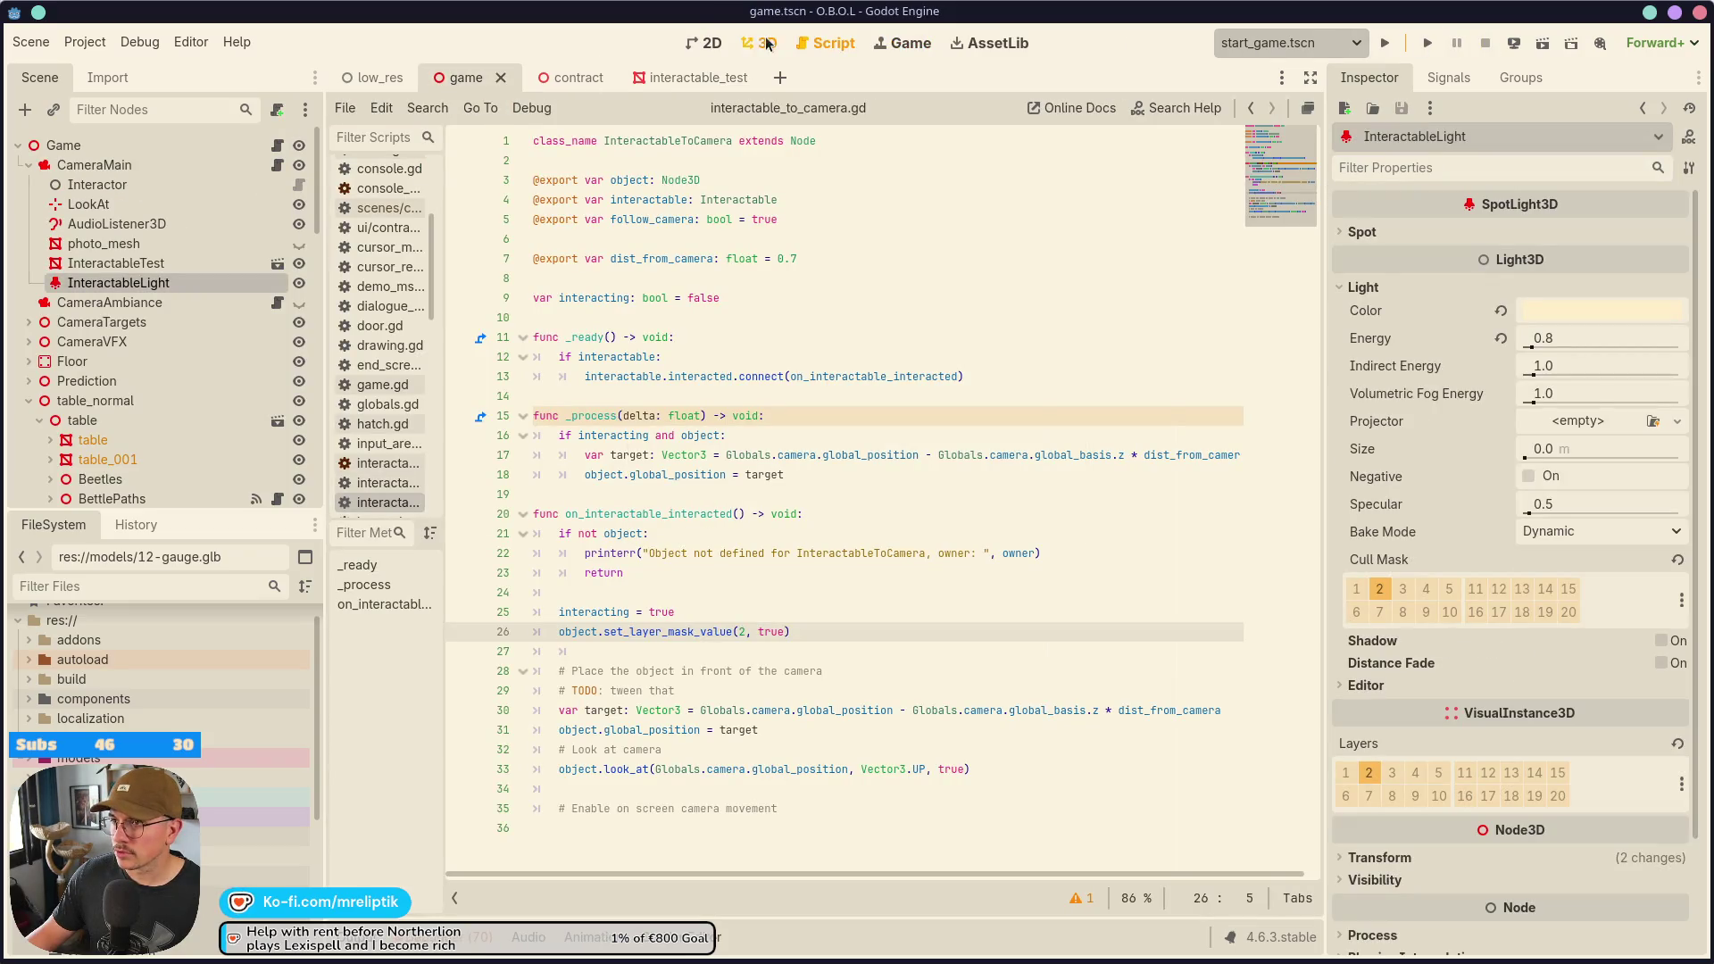
{"action": "left_click", "coordinate": [763, 43]}
{"action": "left_click", "coordinate": [915, 482]}
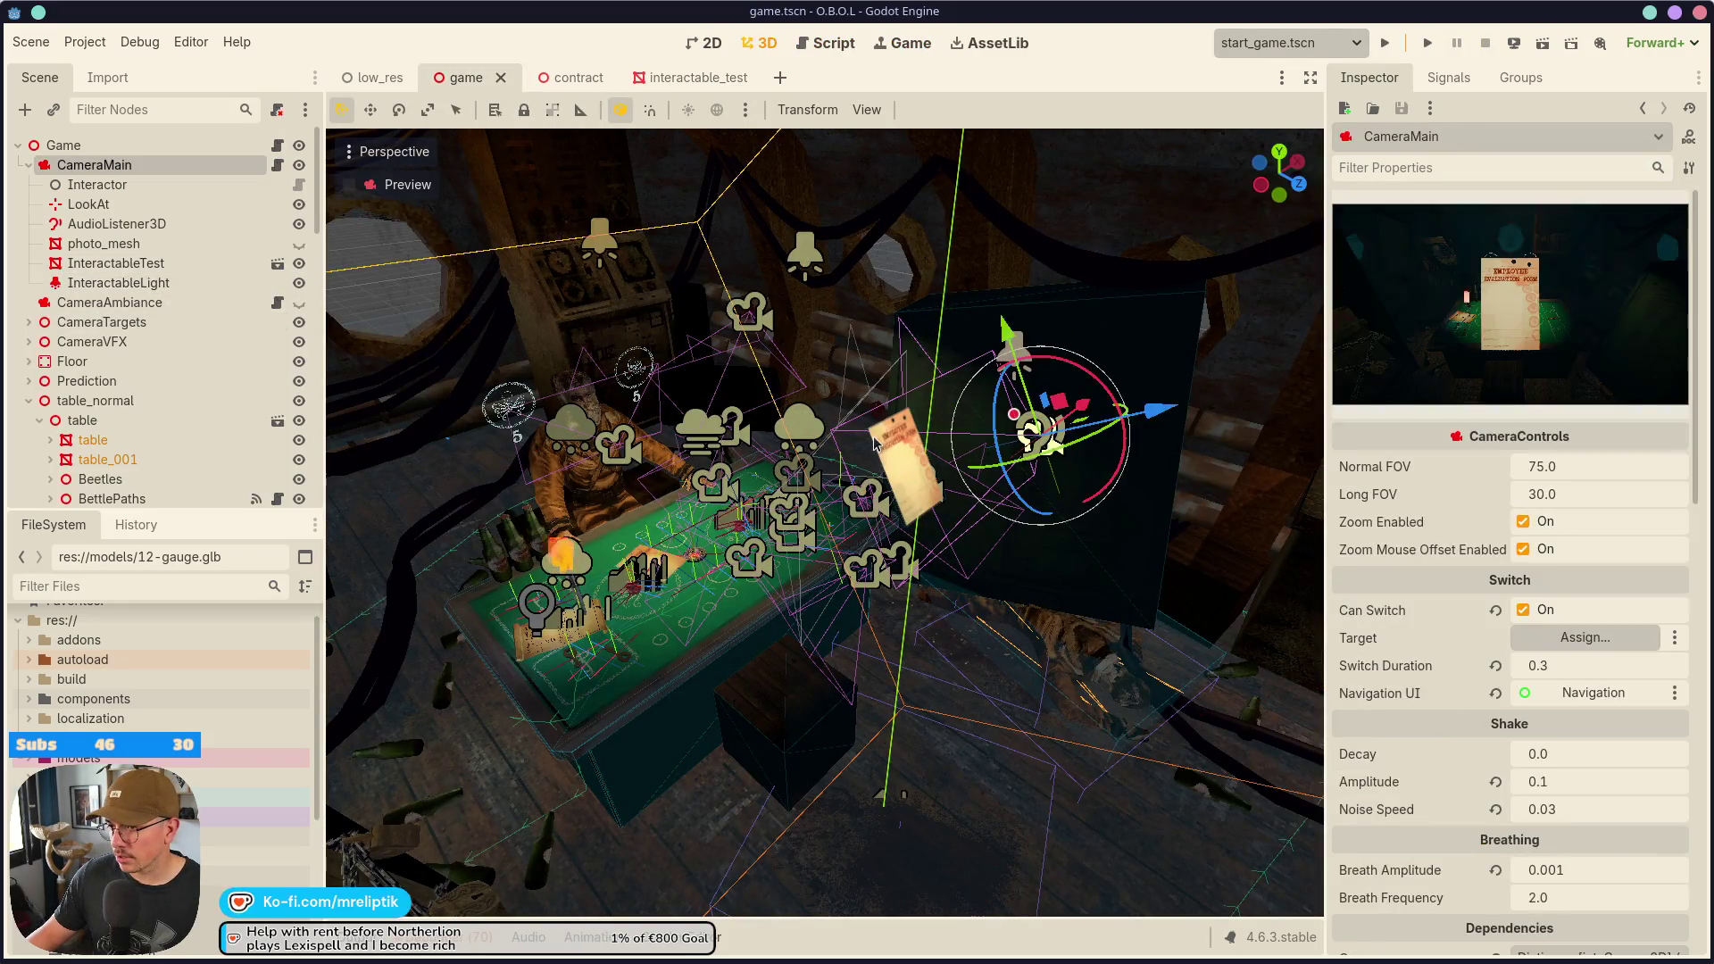
{"action": "left_click", "coordinate": [122, 280]}
{"action": "left_click", "coordinate": [122, 264]}
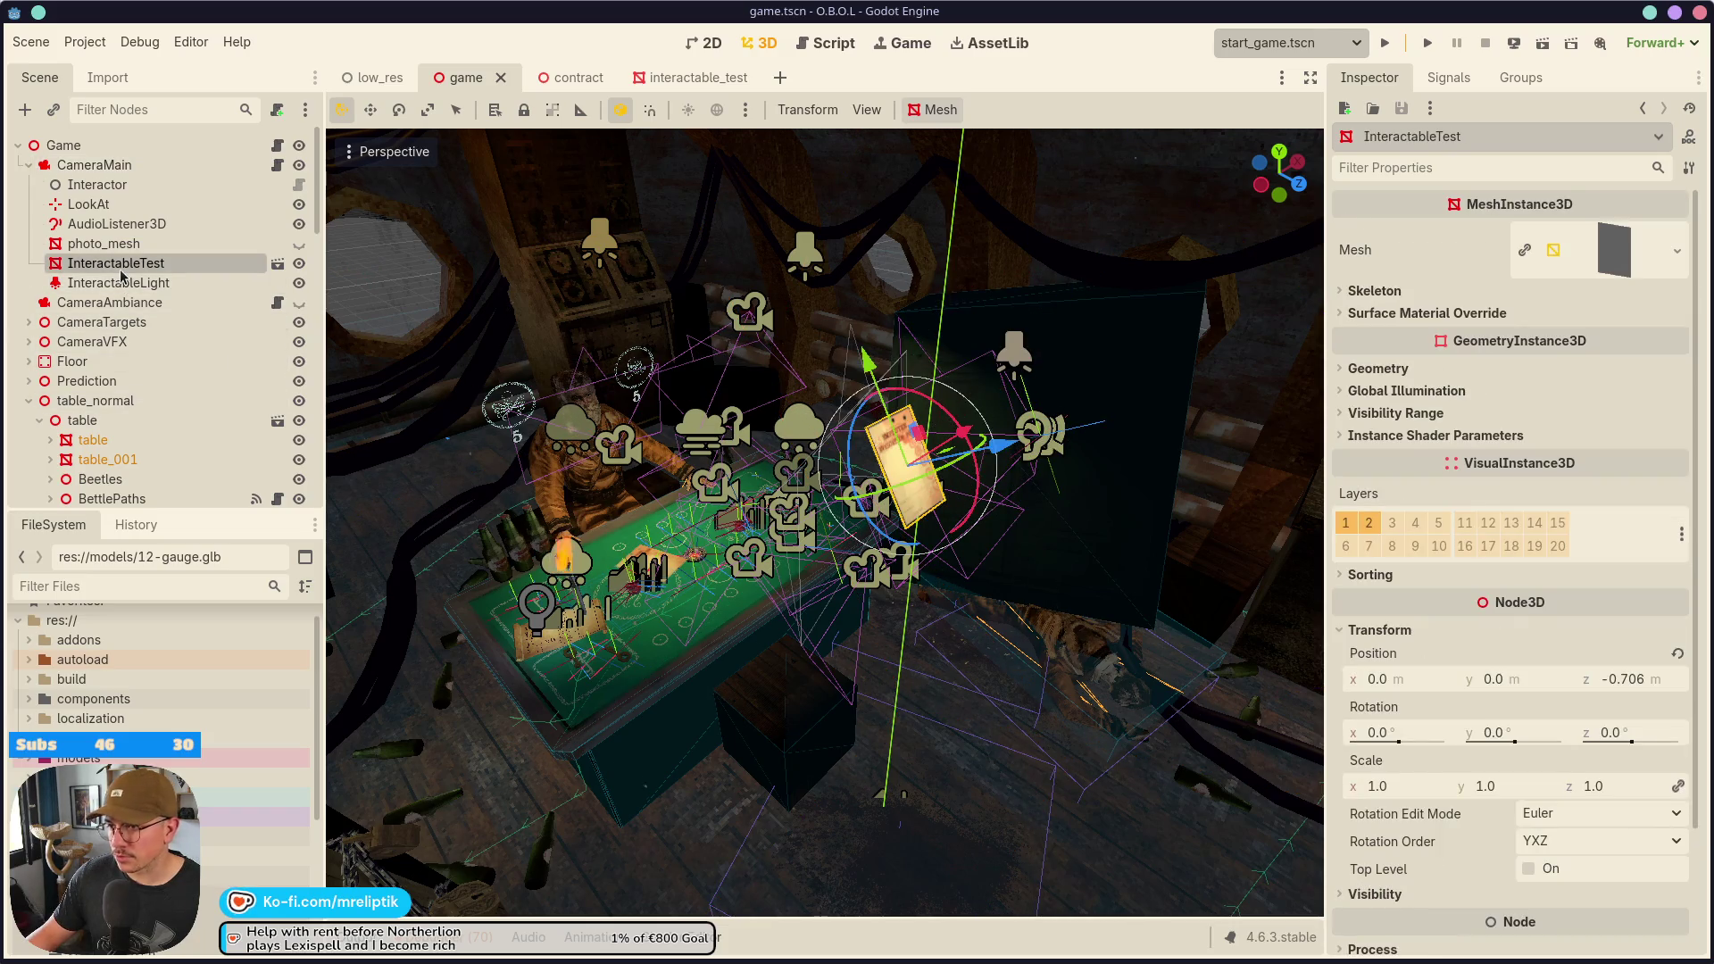
{"action": "key", "text": "Delete"}
{"action": "key", "text": "F5"}
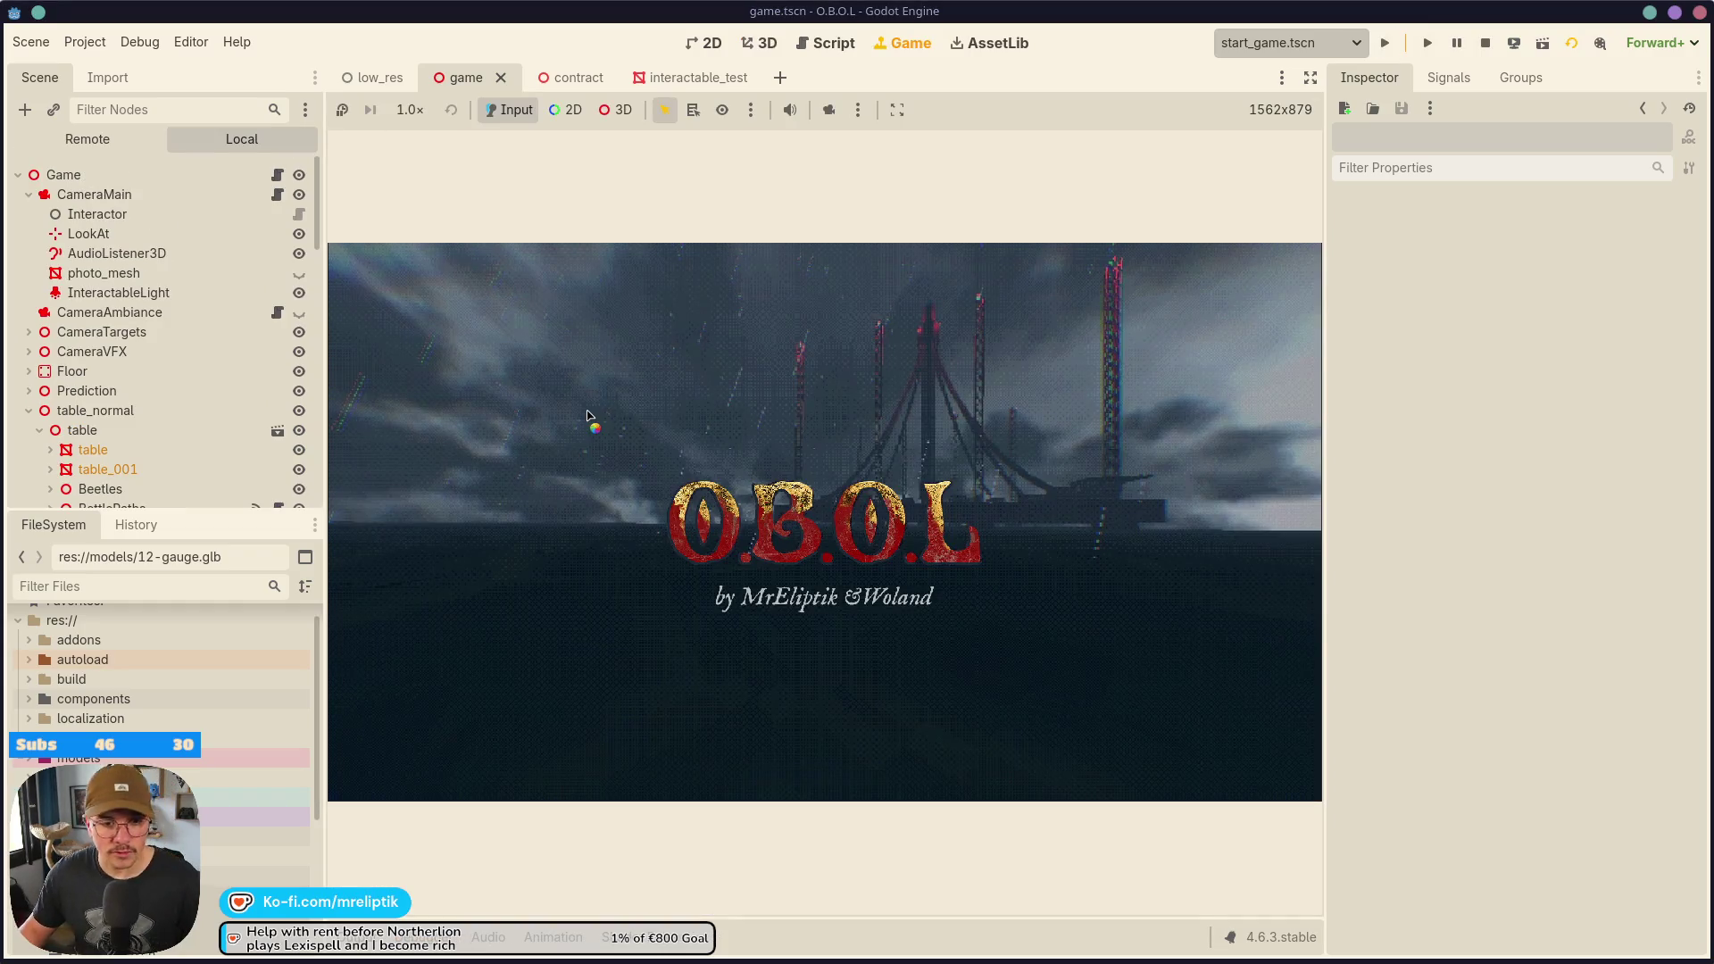
- Pick up the Employee Evaluation Form in the running game, then stop and open interactable_test
{"action": "left_click", "coordinate": [1309, 78]}
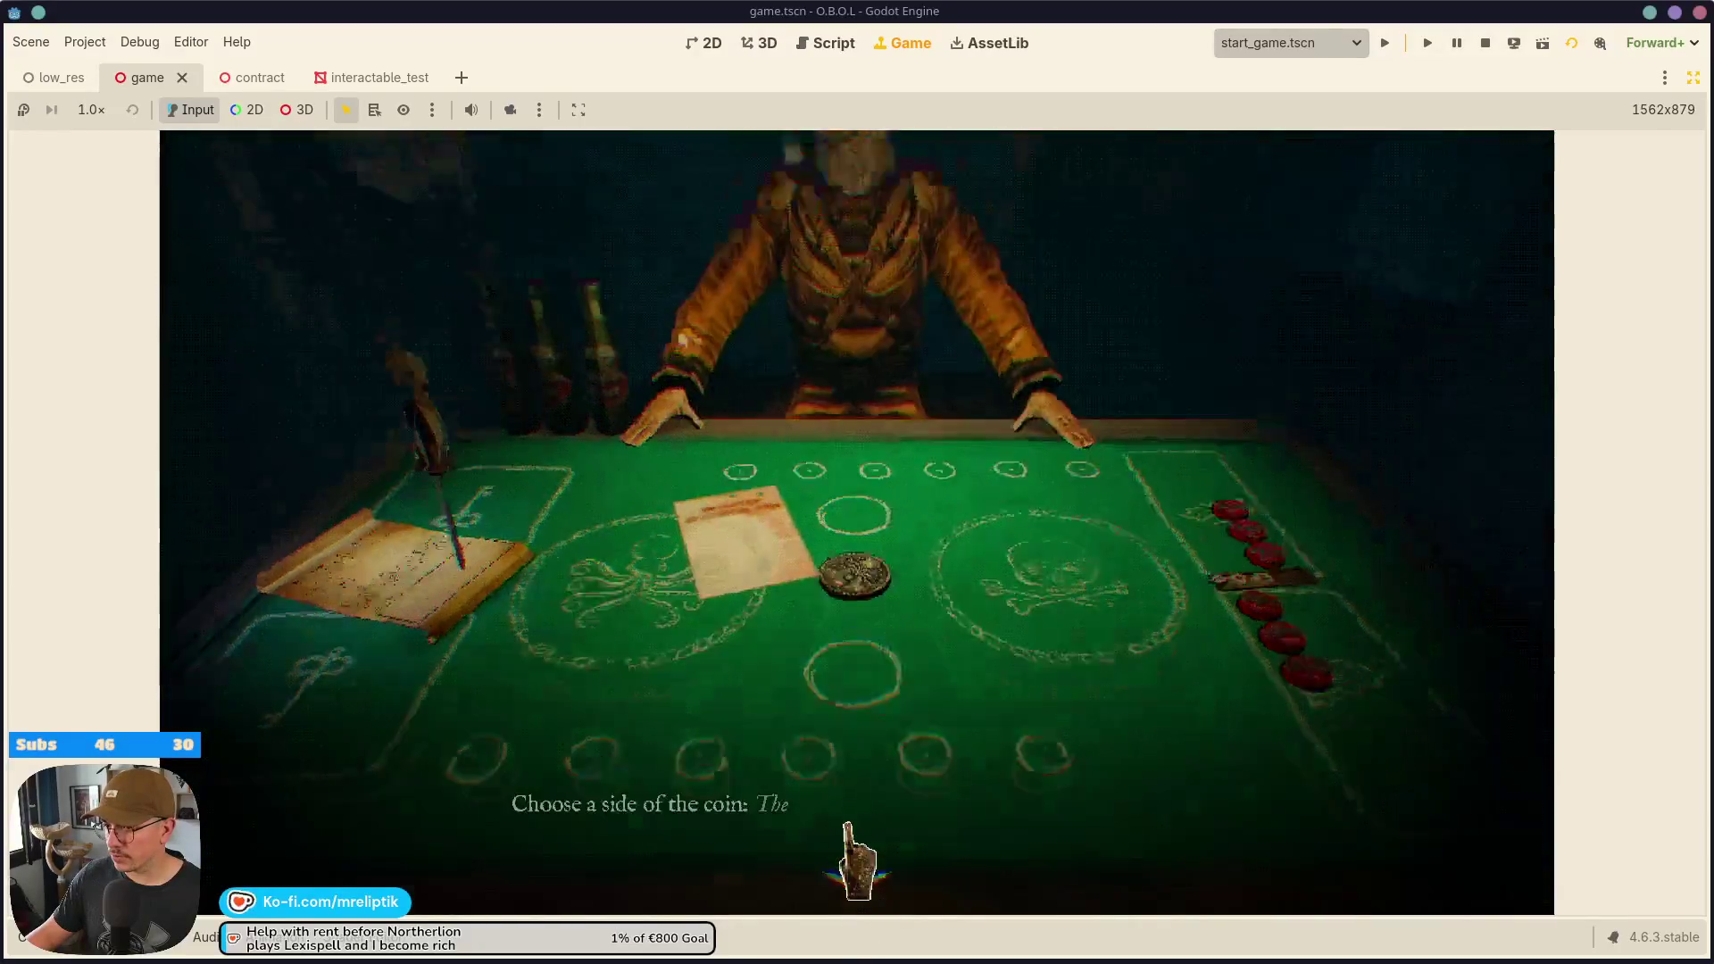
{"action": "left_click", "coordinate": [759, 728]}
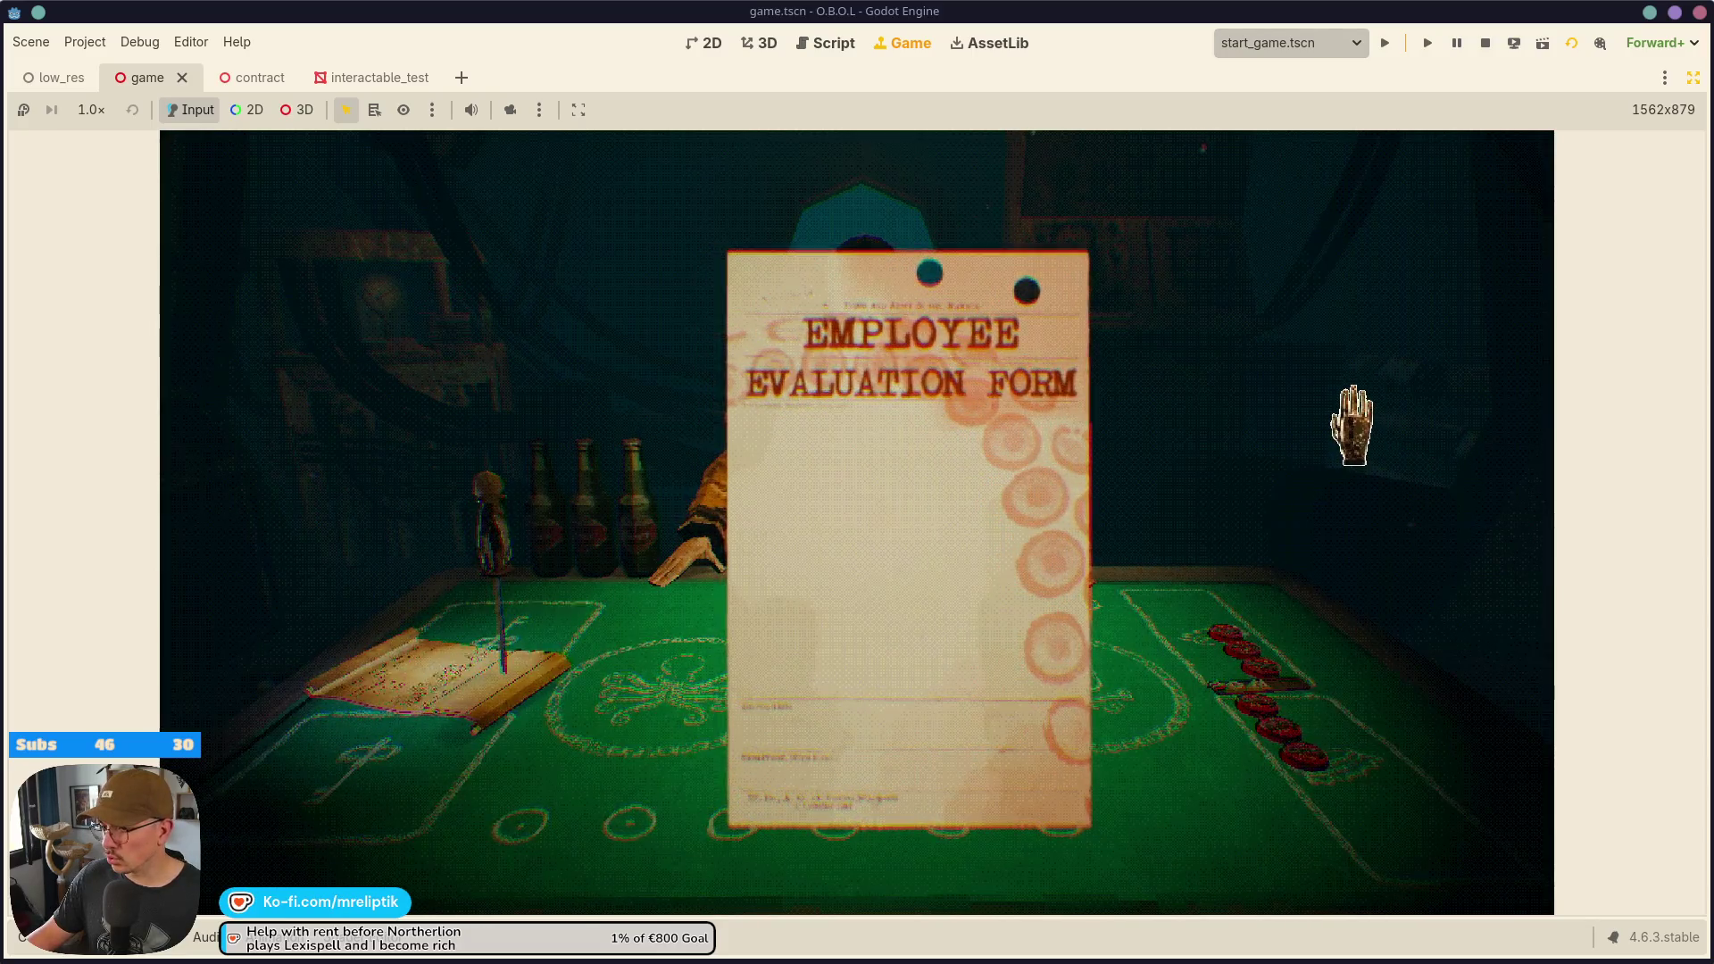
{"action": "left_click", "coordinate": [1485, 44]}
{"action": "left_click", "coordinate": [369, 80]}
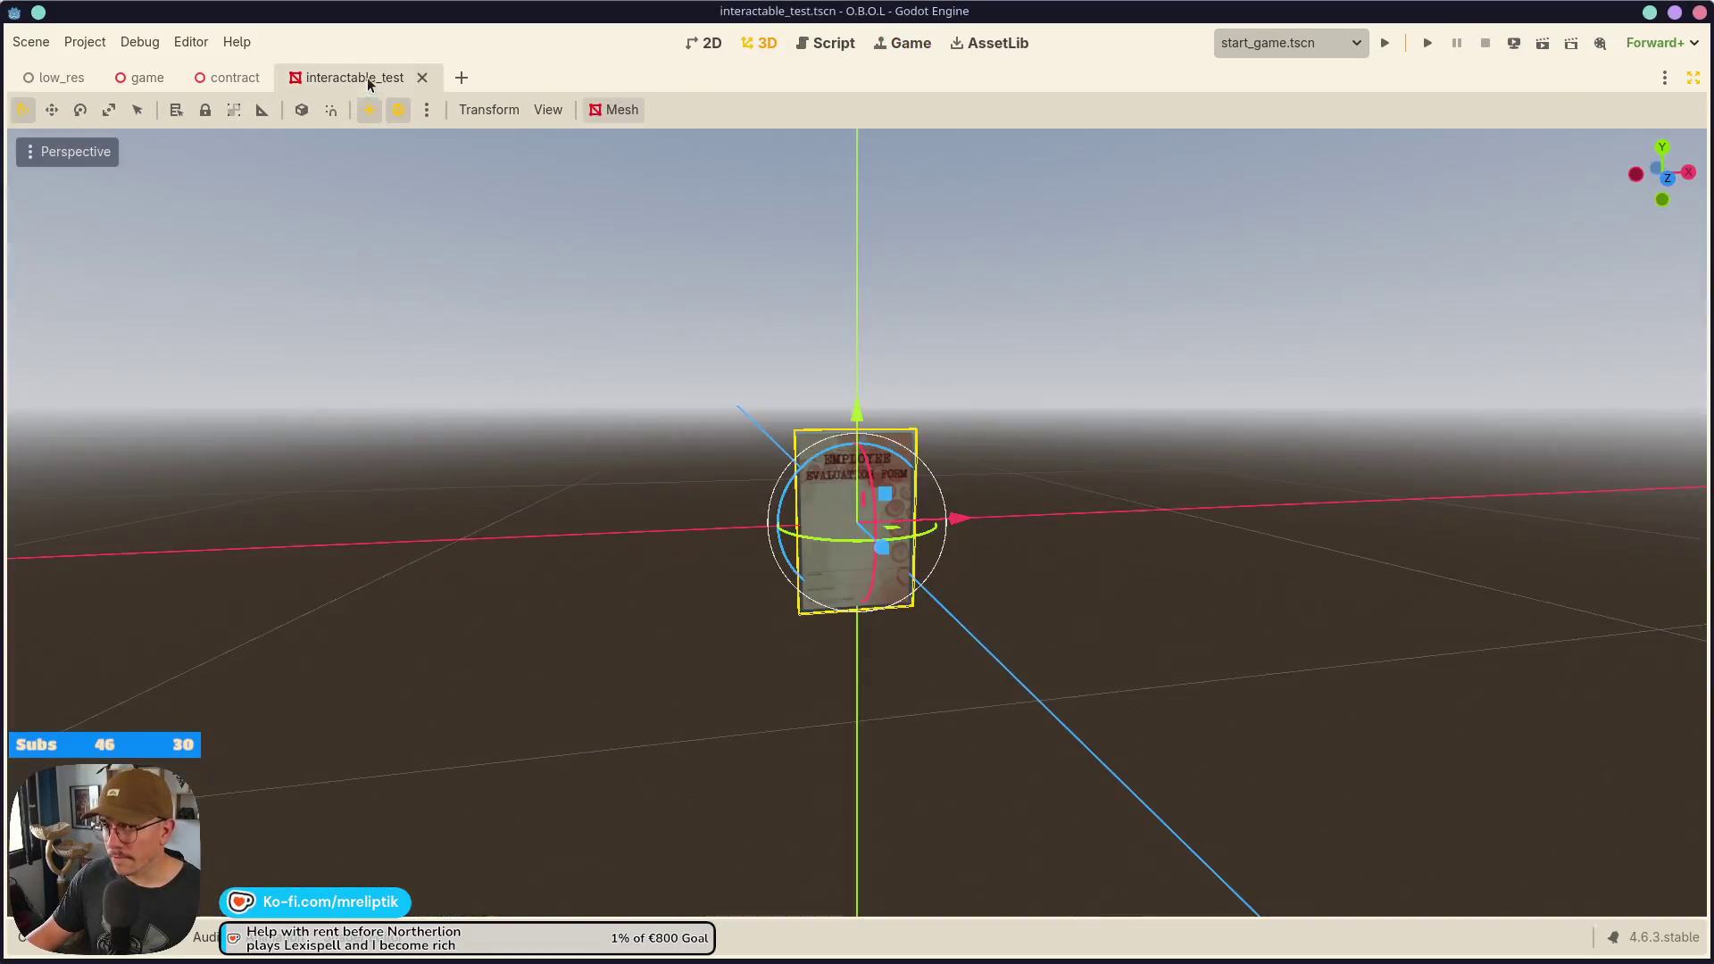
- Open the InteractableToCamera script and check the global_position docs
{"action": "left_click", "coordinate": [1693, 78]}
{"action": "left_click", "coordinate": [223, 203]}
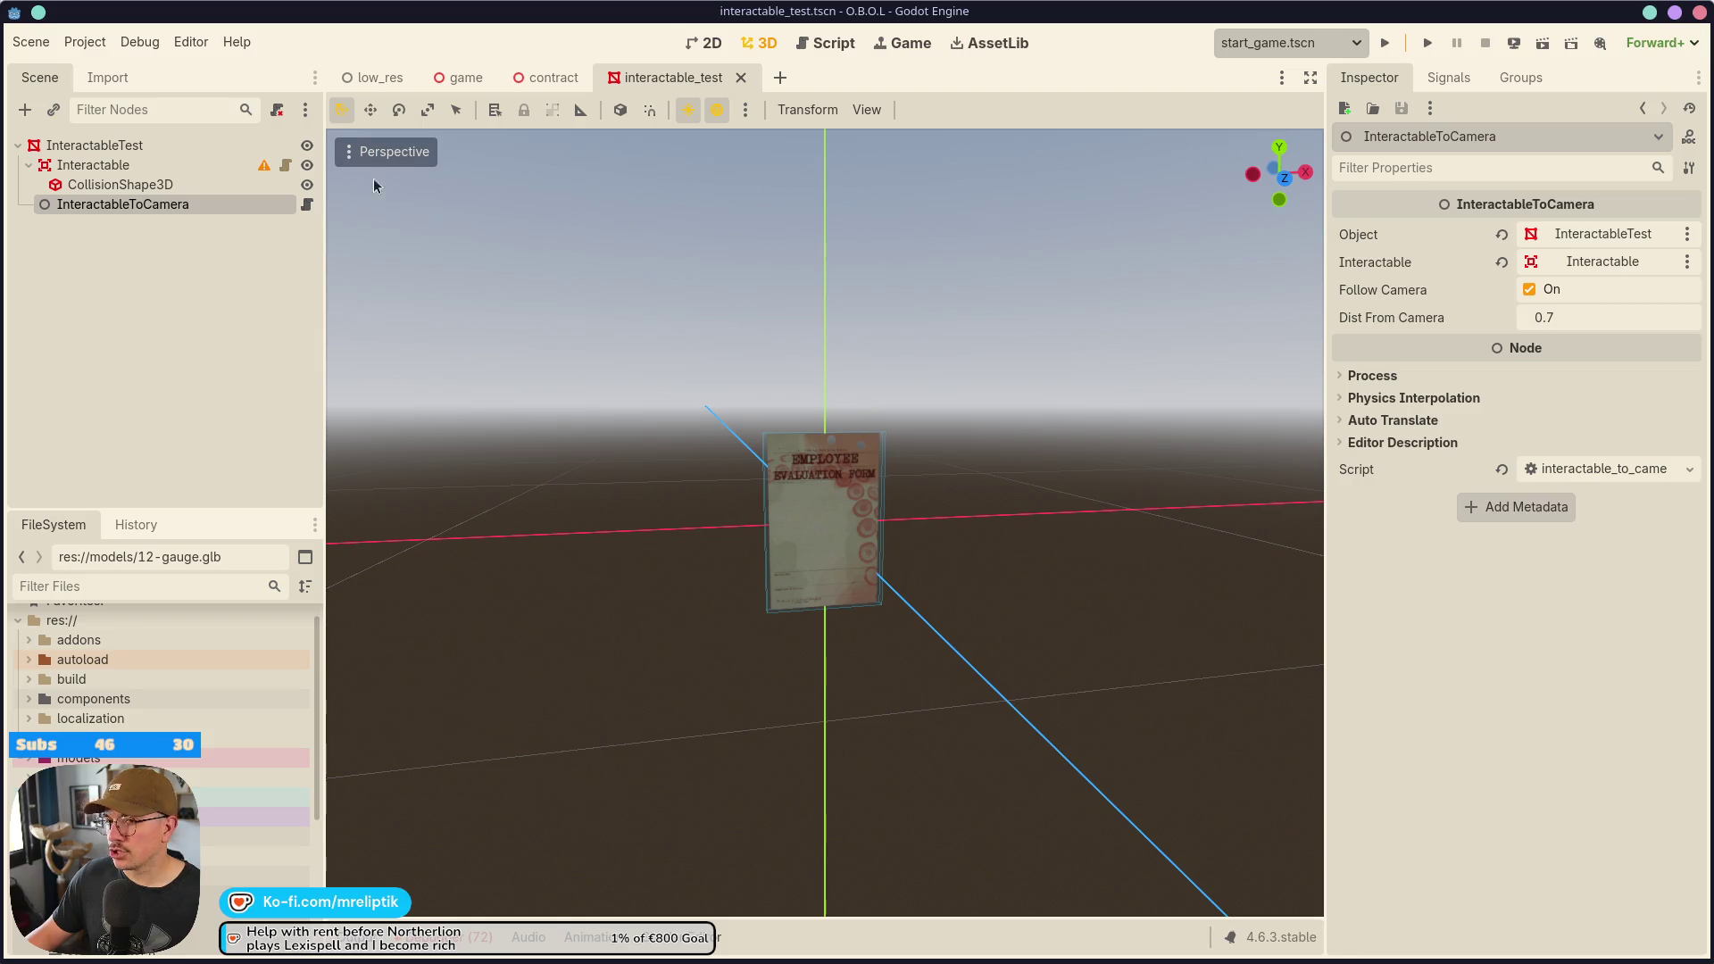
{"action": "left_click", "coordinate": [306, 204]}
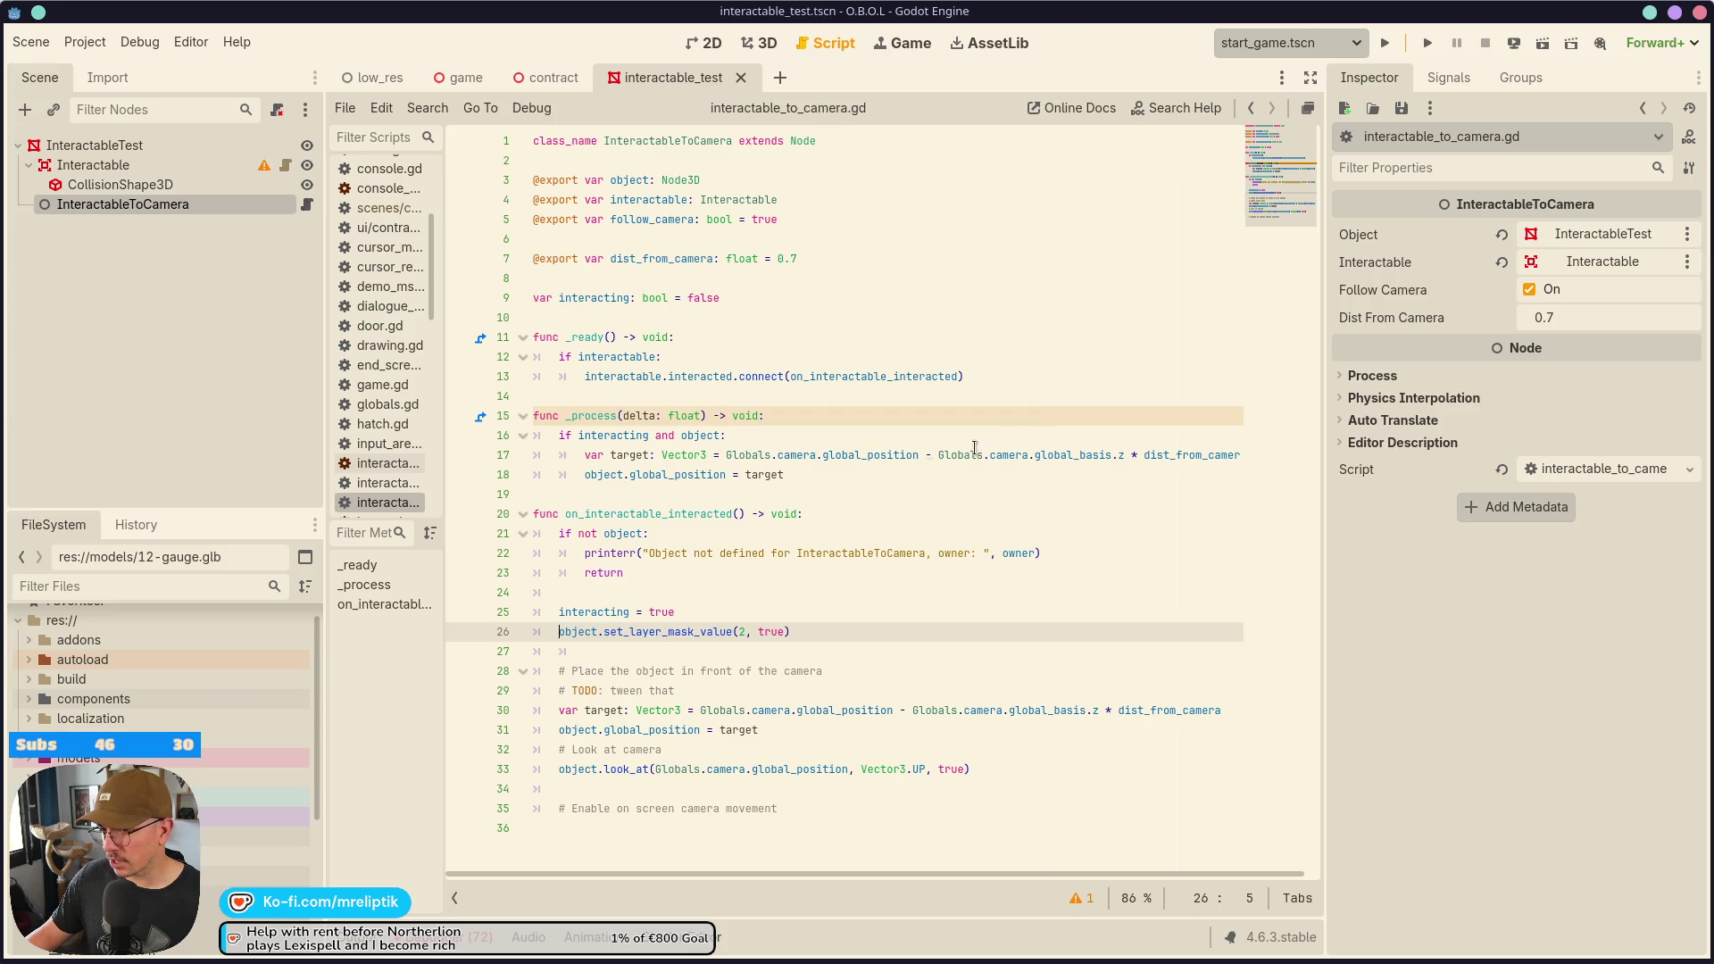
{"action": "double_click", "coordinate": [674, 475]}
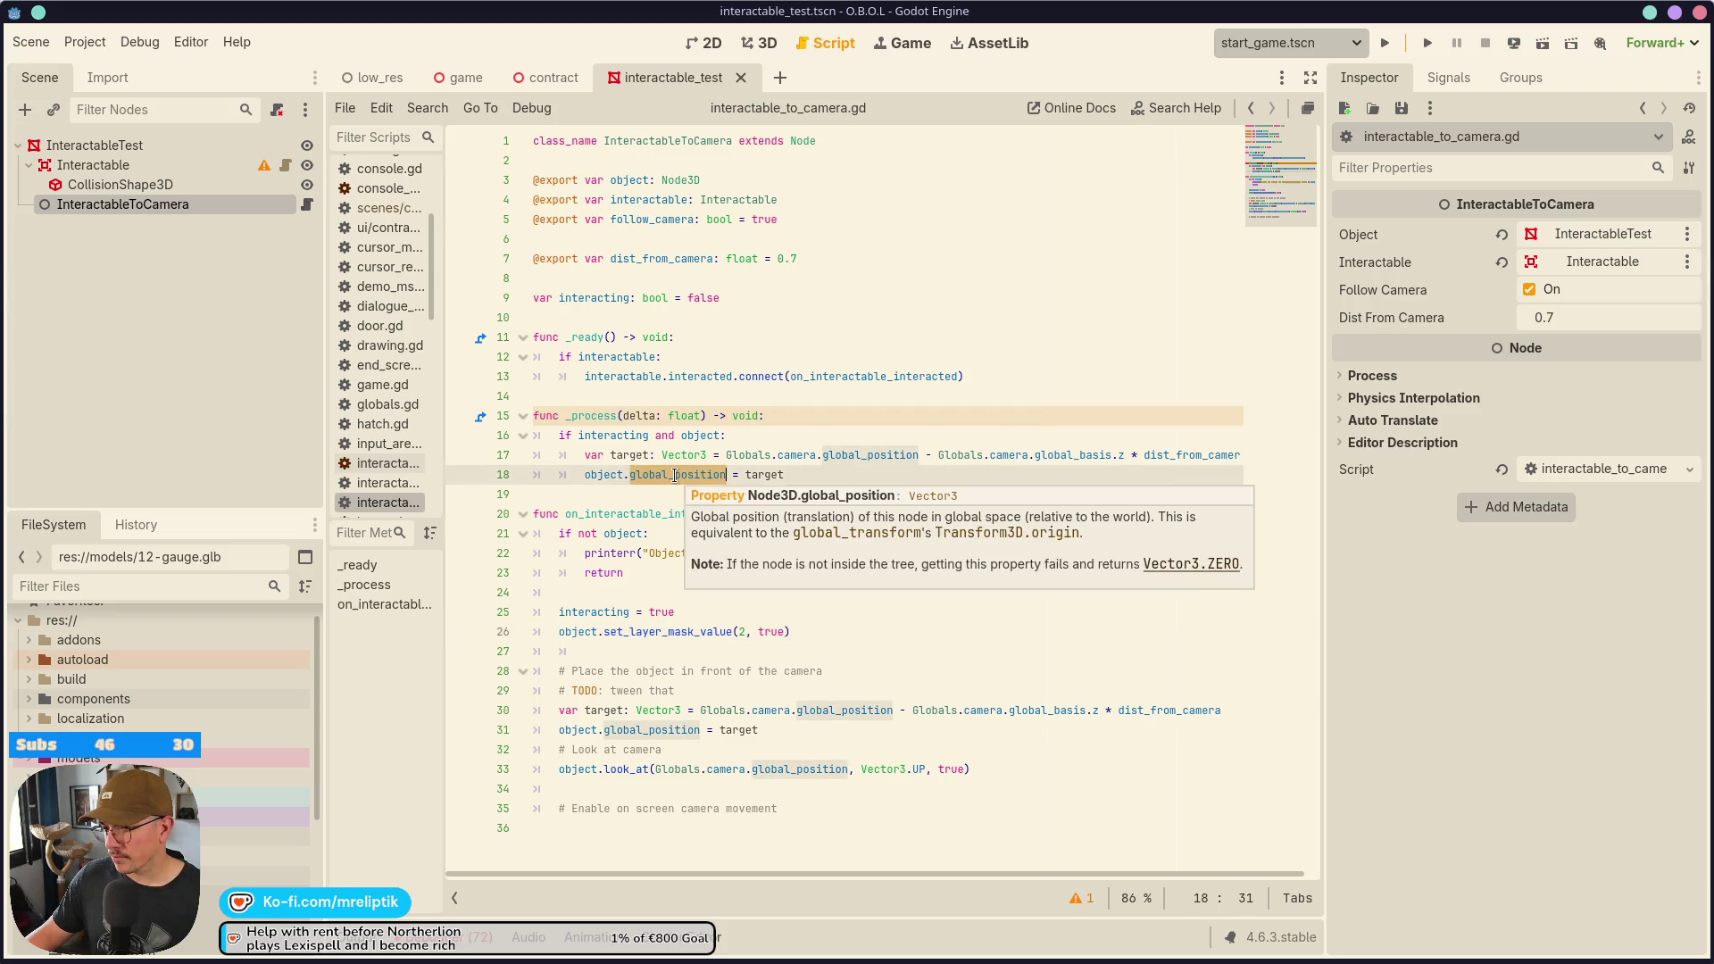
- Duplicate the look_at line into _process, indent it under the if block
{"action": "left_click", "coordinate": [1008, 766]}
{"action": "key", "text": "ctrl+shift+d"}
{"action": "key", "text": "alt+Up"}
{"action": "key", "text": "alt+Up"}
{"action": "key", "text": "alt+Up"}
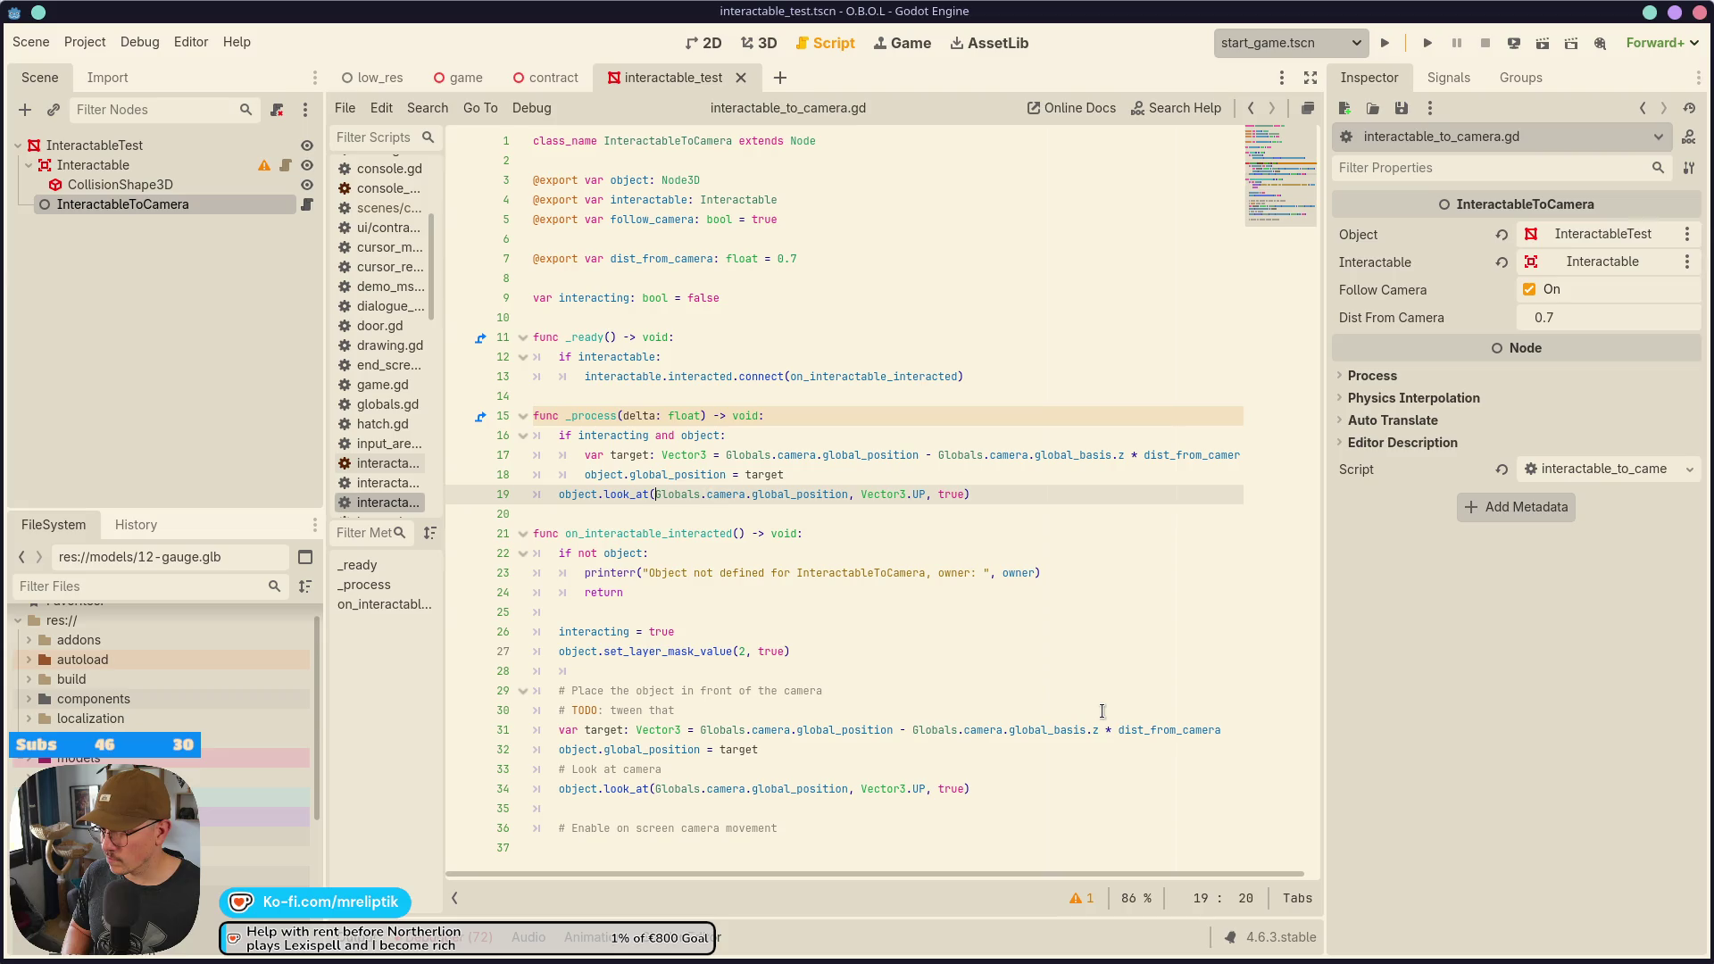
{"action": "key", "text": "Home"}
{"action": "key", "text": "Tab"}
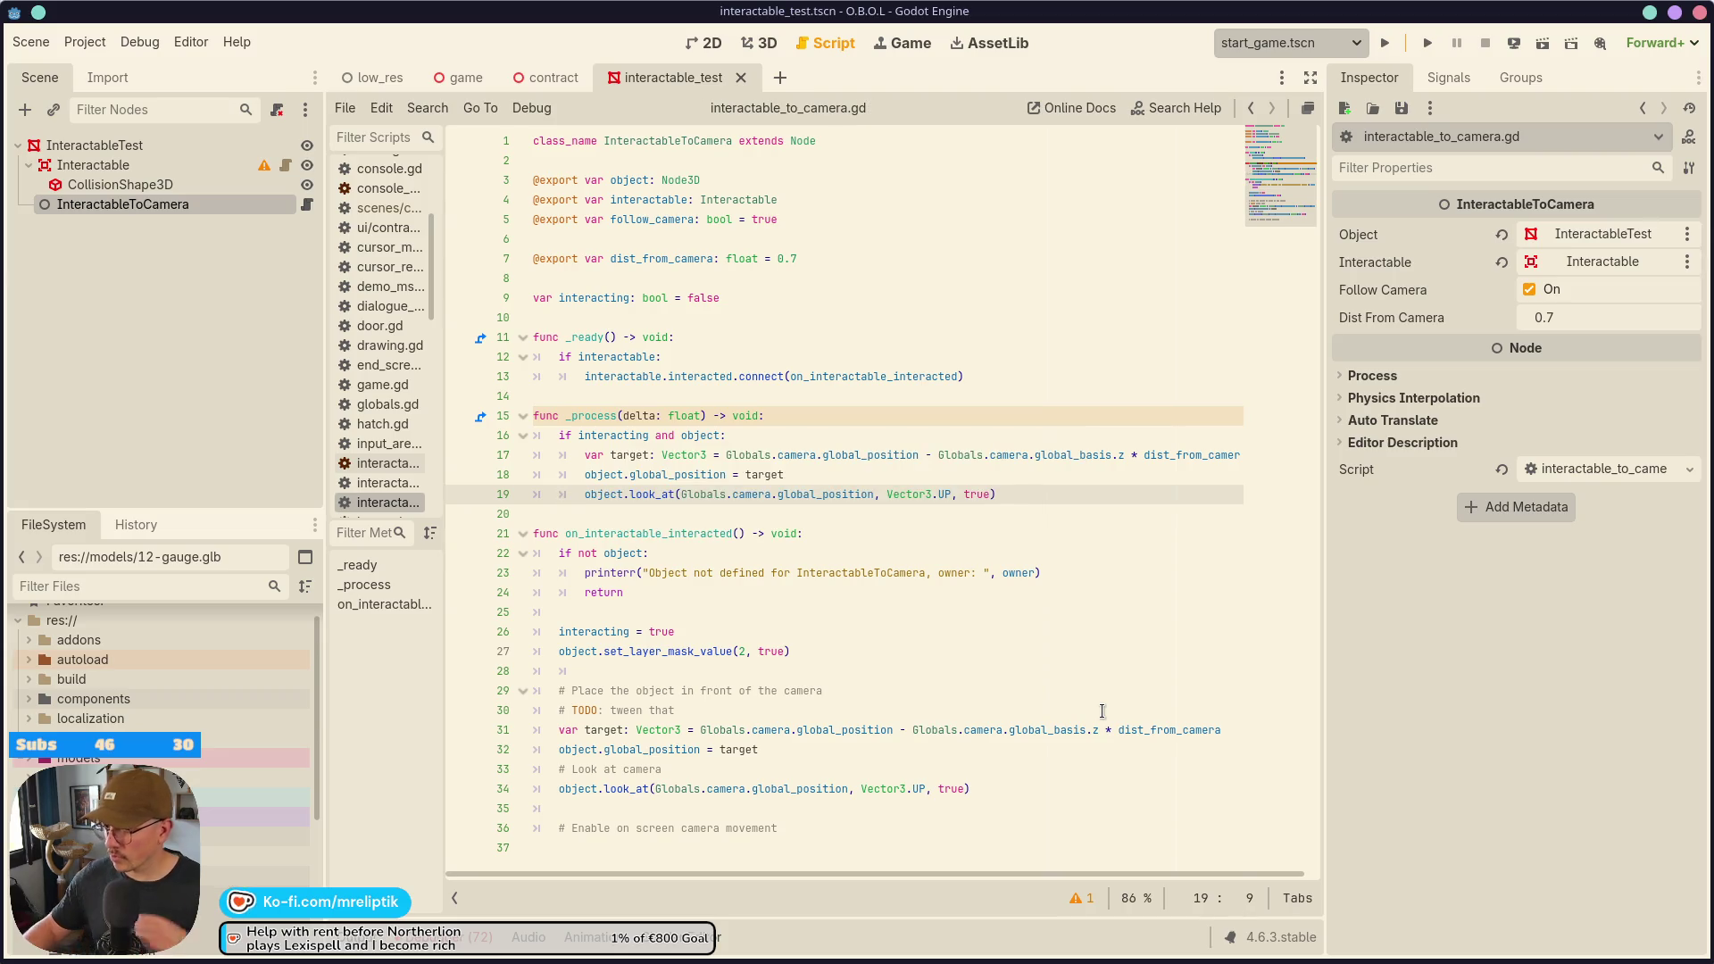
{"action": "double_click", "coordinate": [669, 475]}
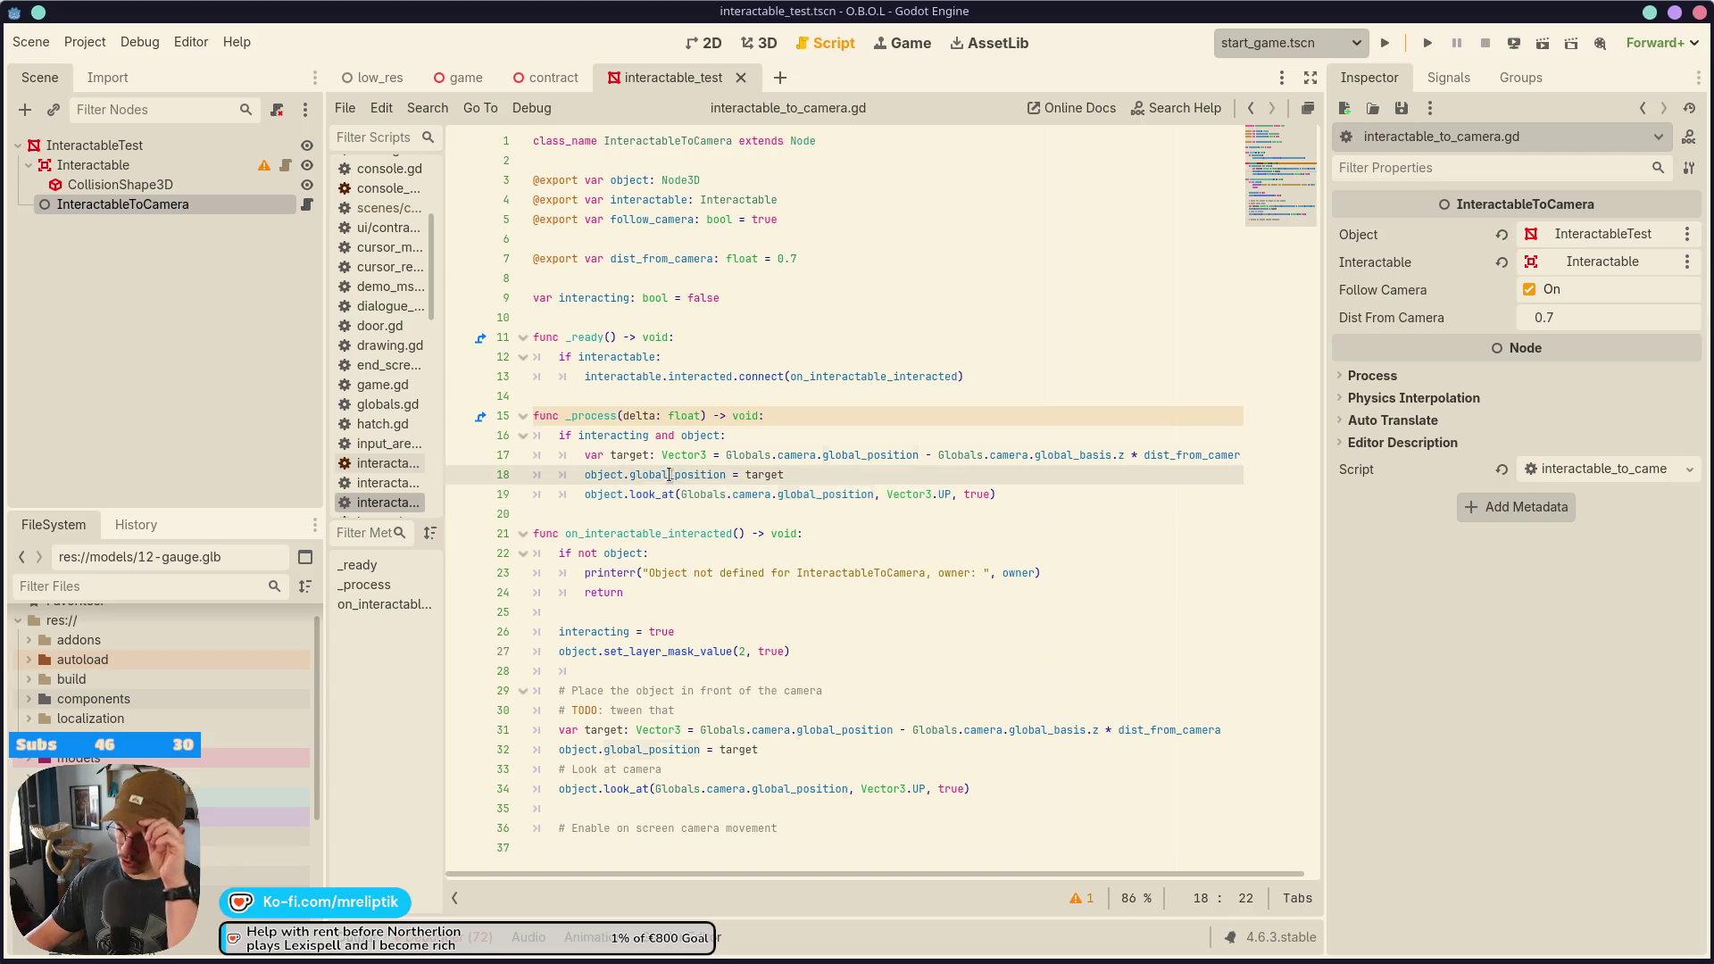
{"action": "left_click", "coordinate": [189, 313]}
{"action": "left_click", "coordinate": [457, 79]}
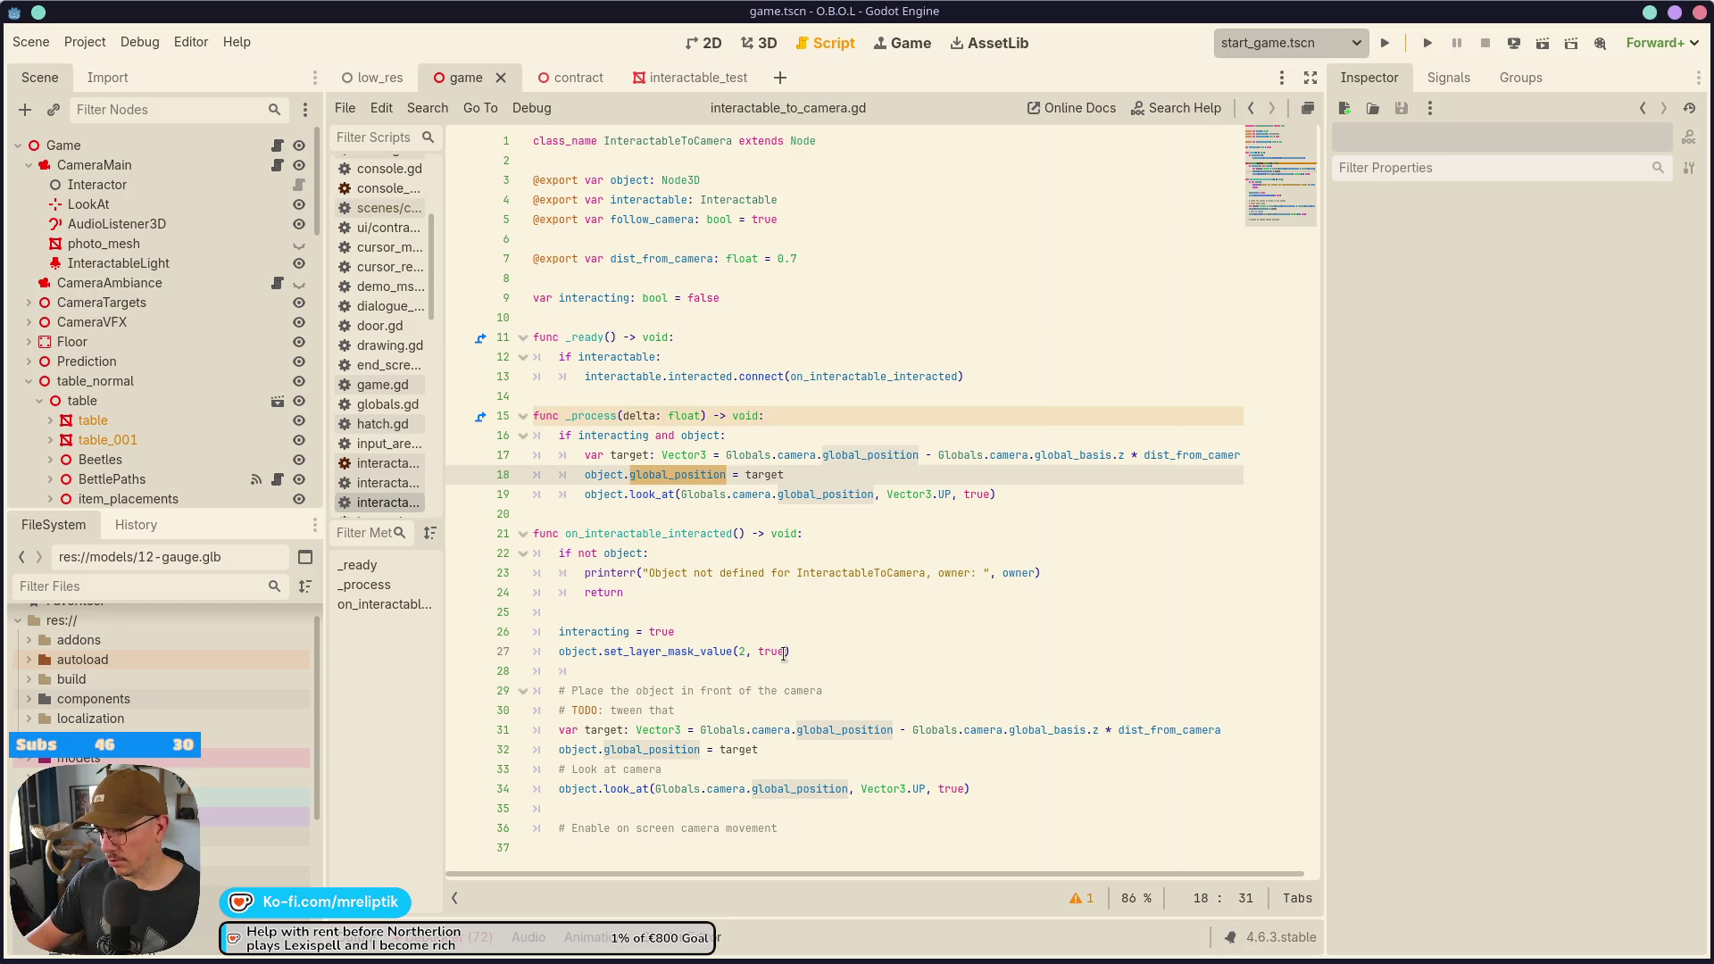
- Rename the _process parameter delta to _delta to mark it unused
{"action": "left_click", "coordinate": [588, 417]}
{"action": "double_click", "coordinate": [588, 417]}
{"action": "left_click", "coordinate": [623, 416]}
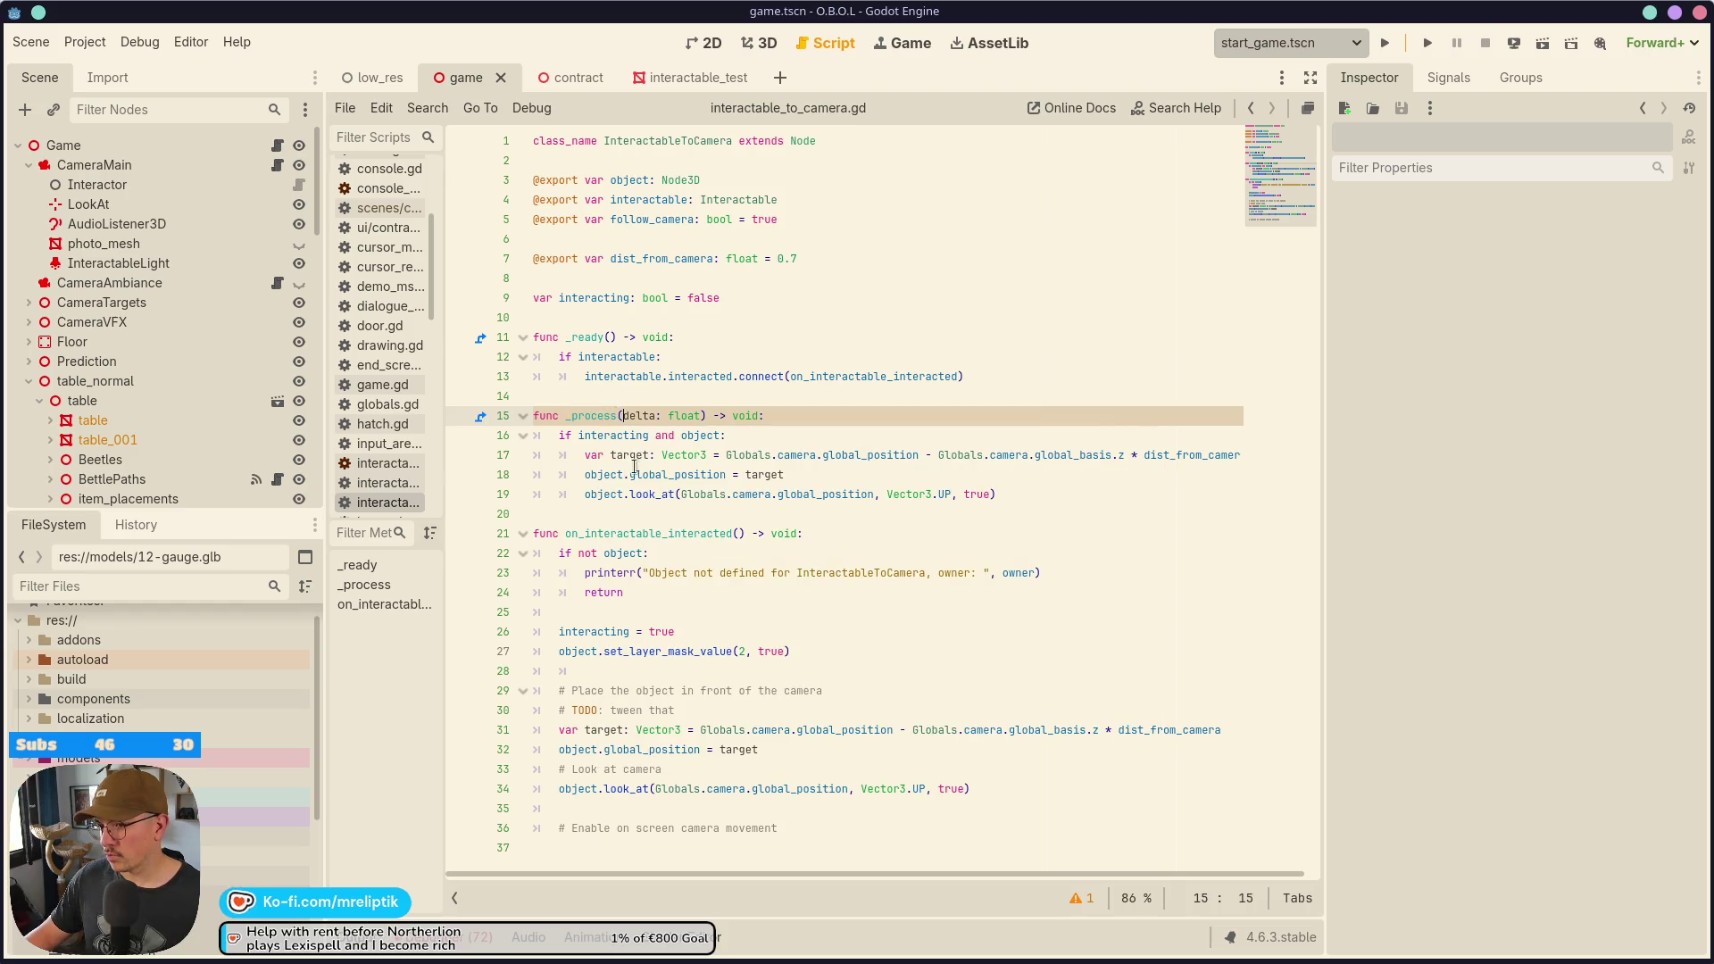
{"action": "type", "text": "_"}
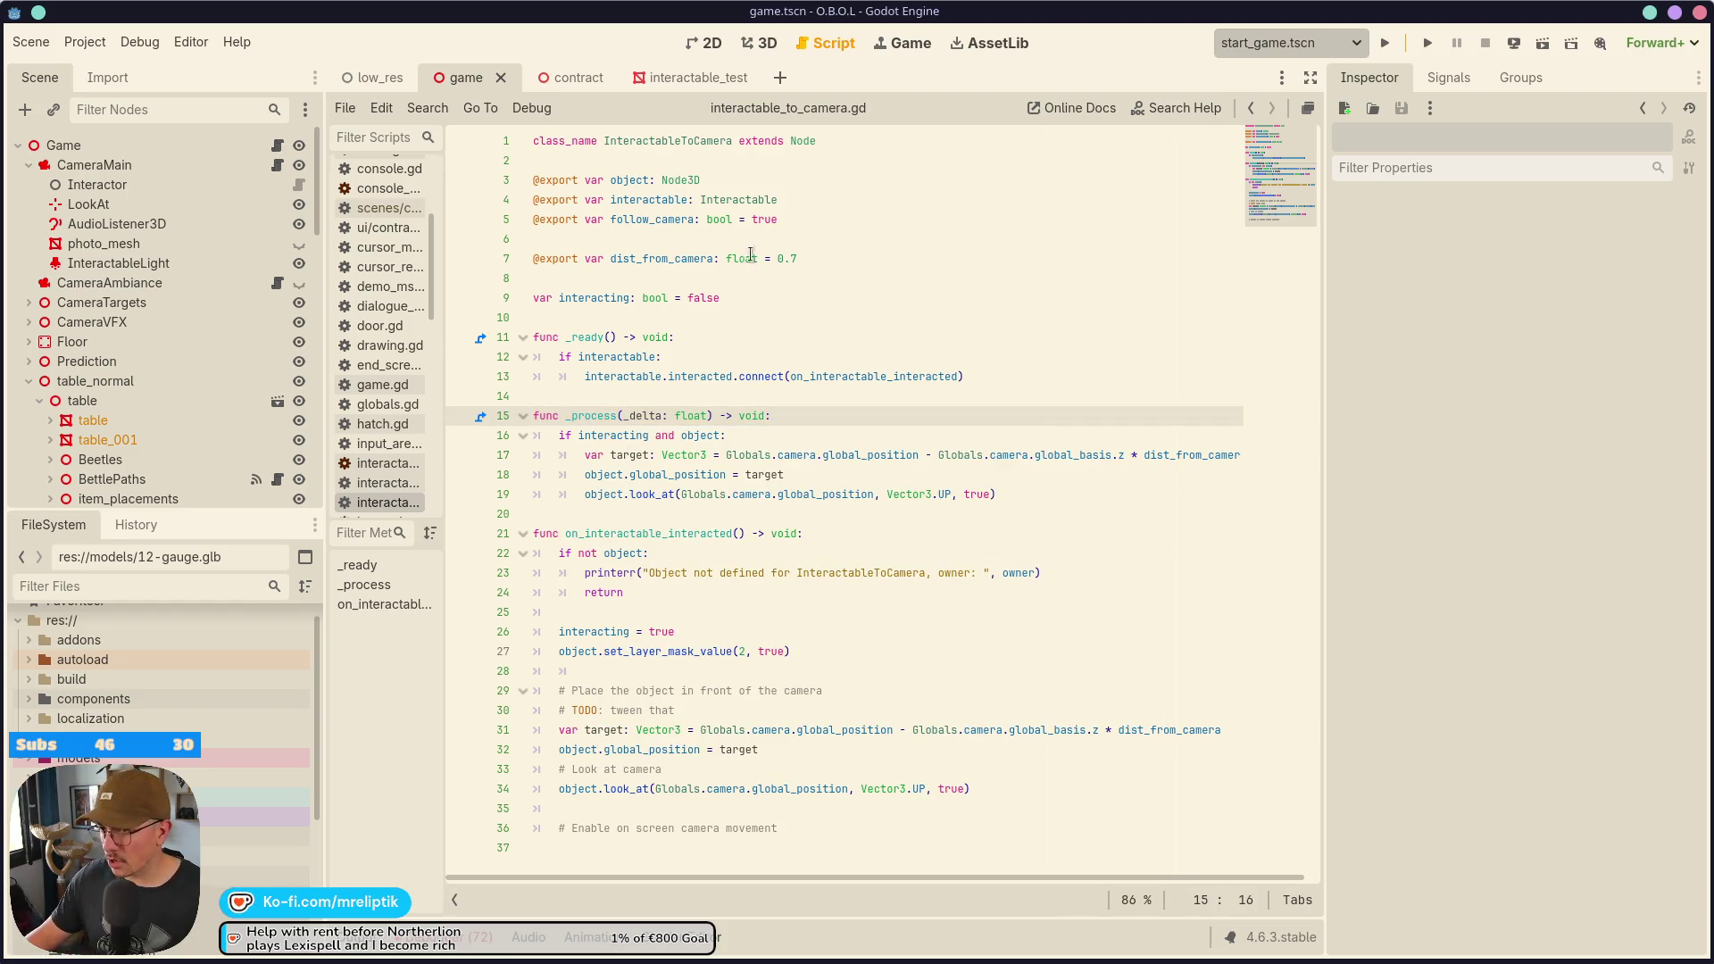
- Declare 'var tween: Tween' on a new line below the interacting variable
{"action": "left_click", "coordinate": [807, 300]}
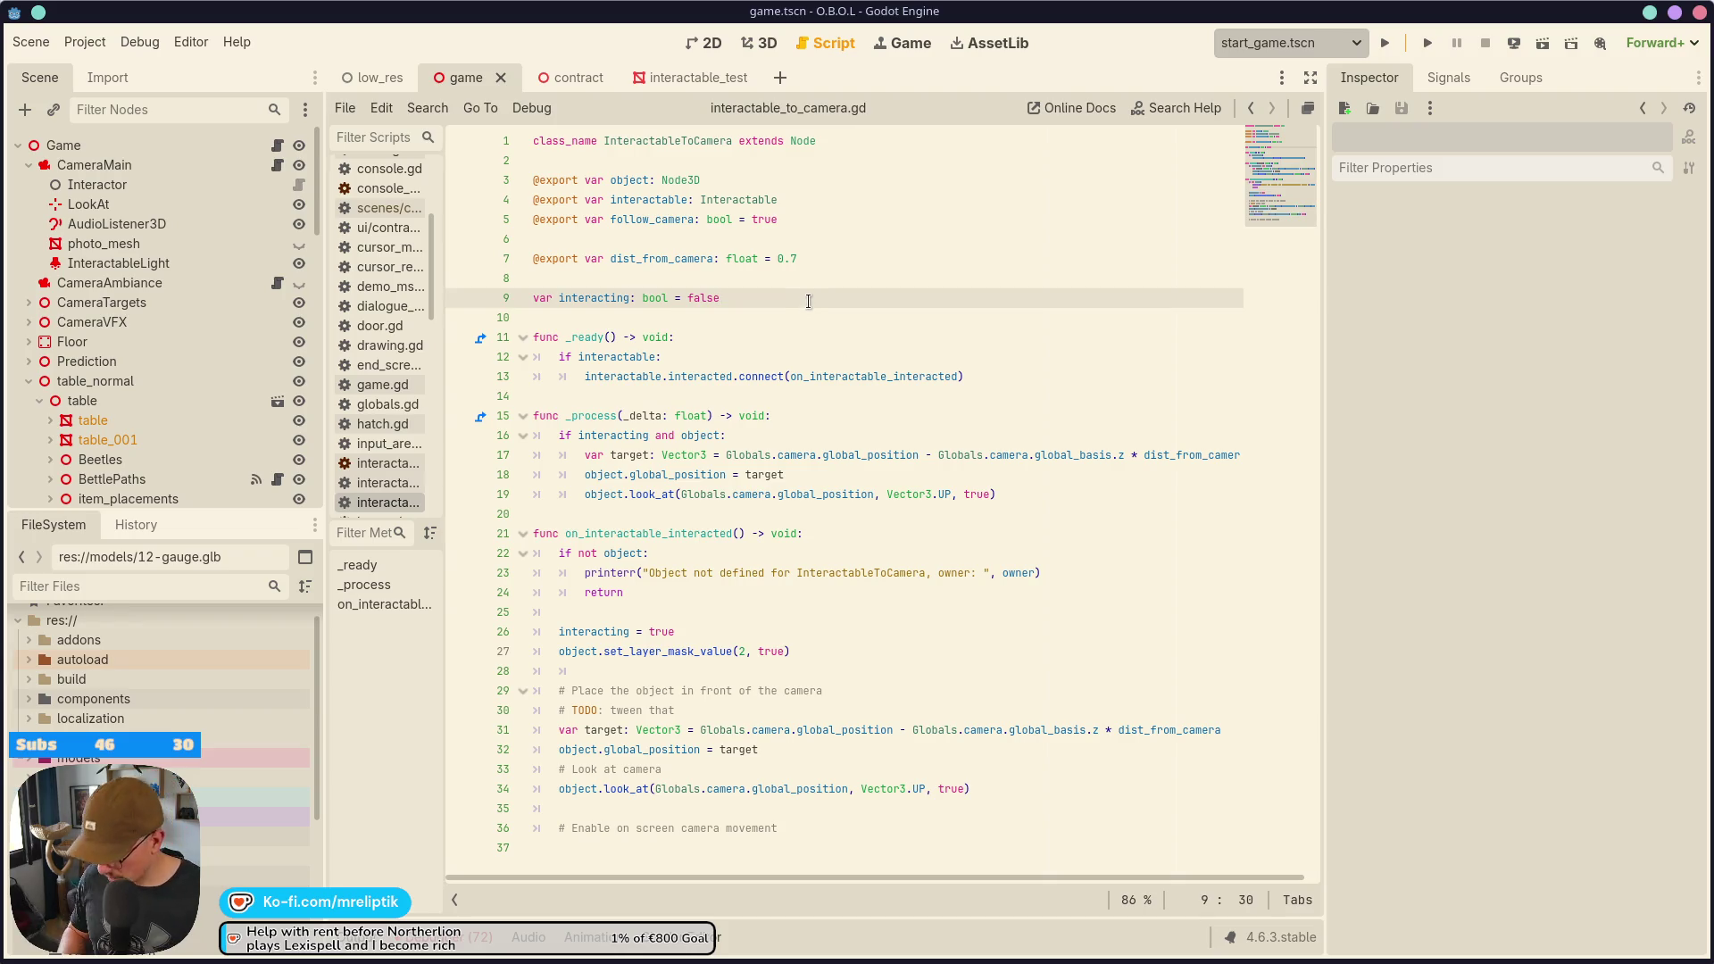
{"action": "key", "text": "Return"}
{"action": "type", "text": "var tween"}
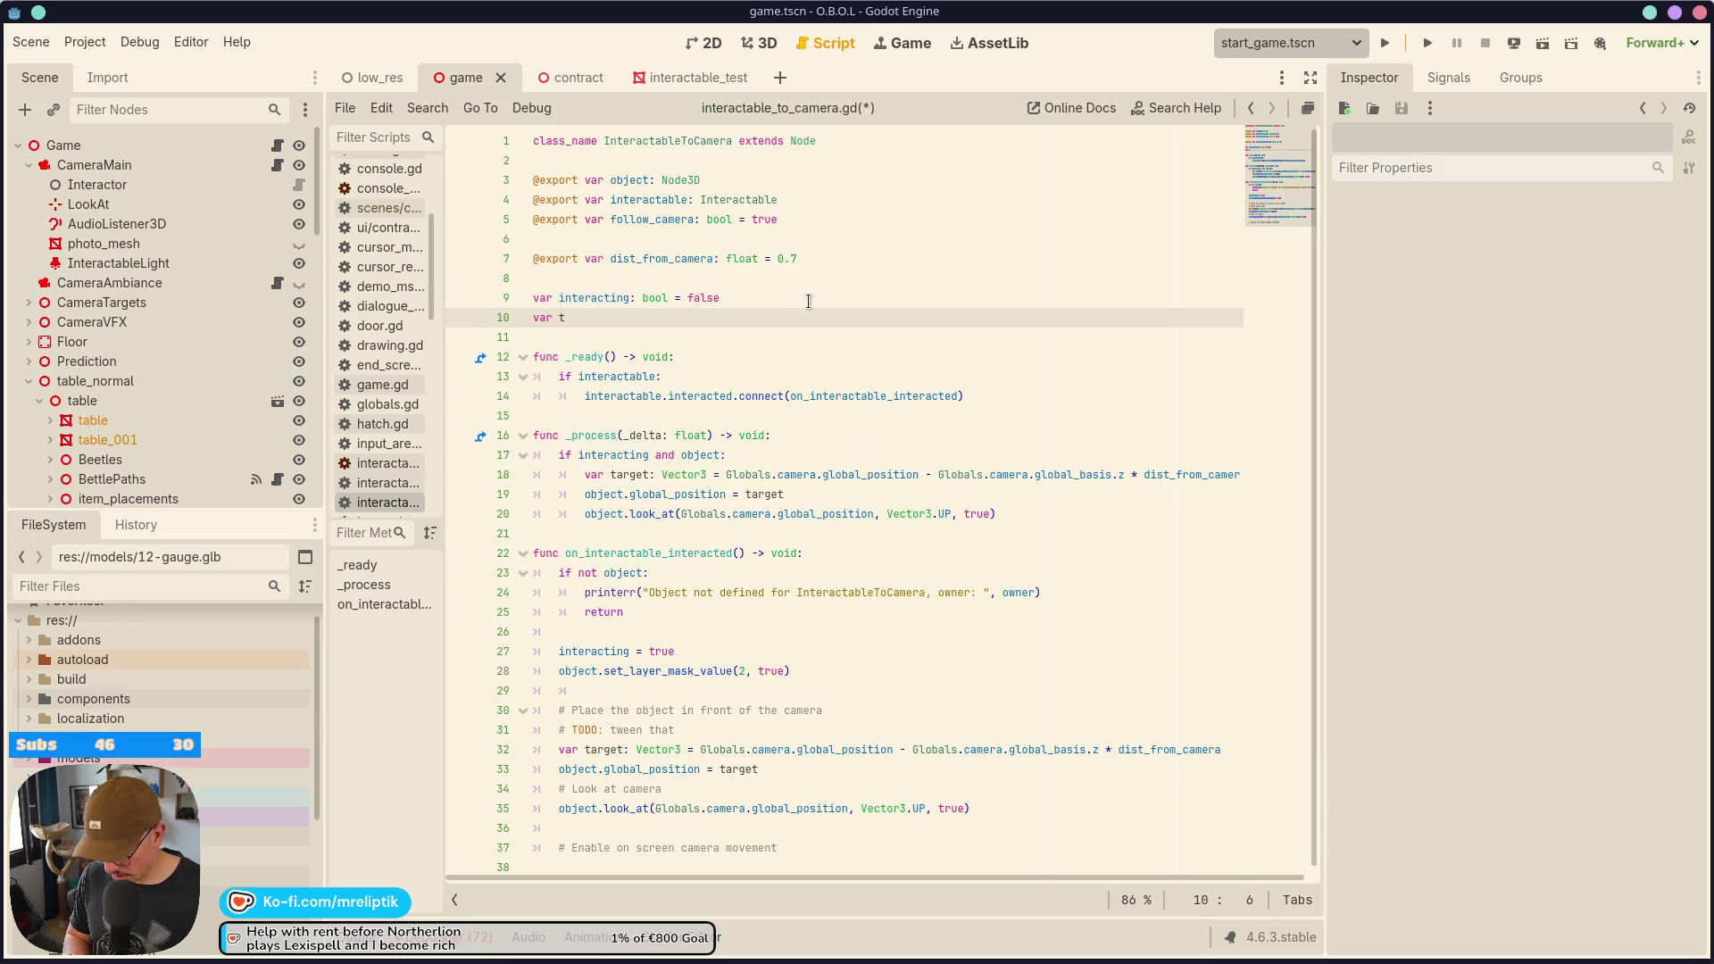
{"action": "type", "text": ": Tween"}
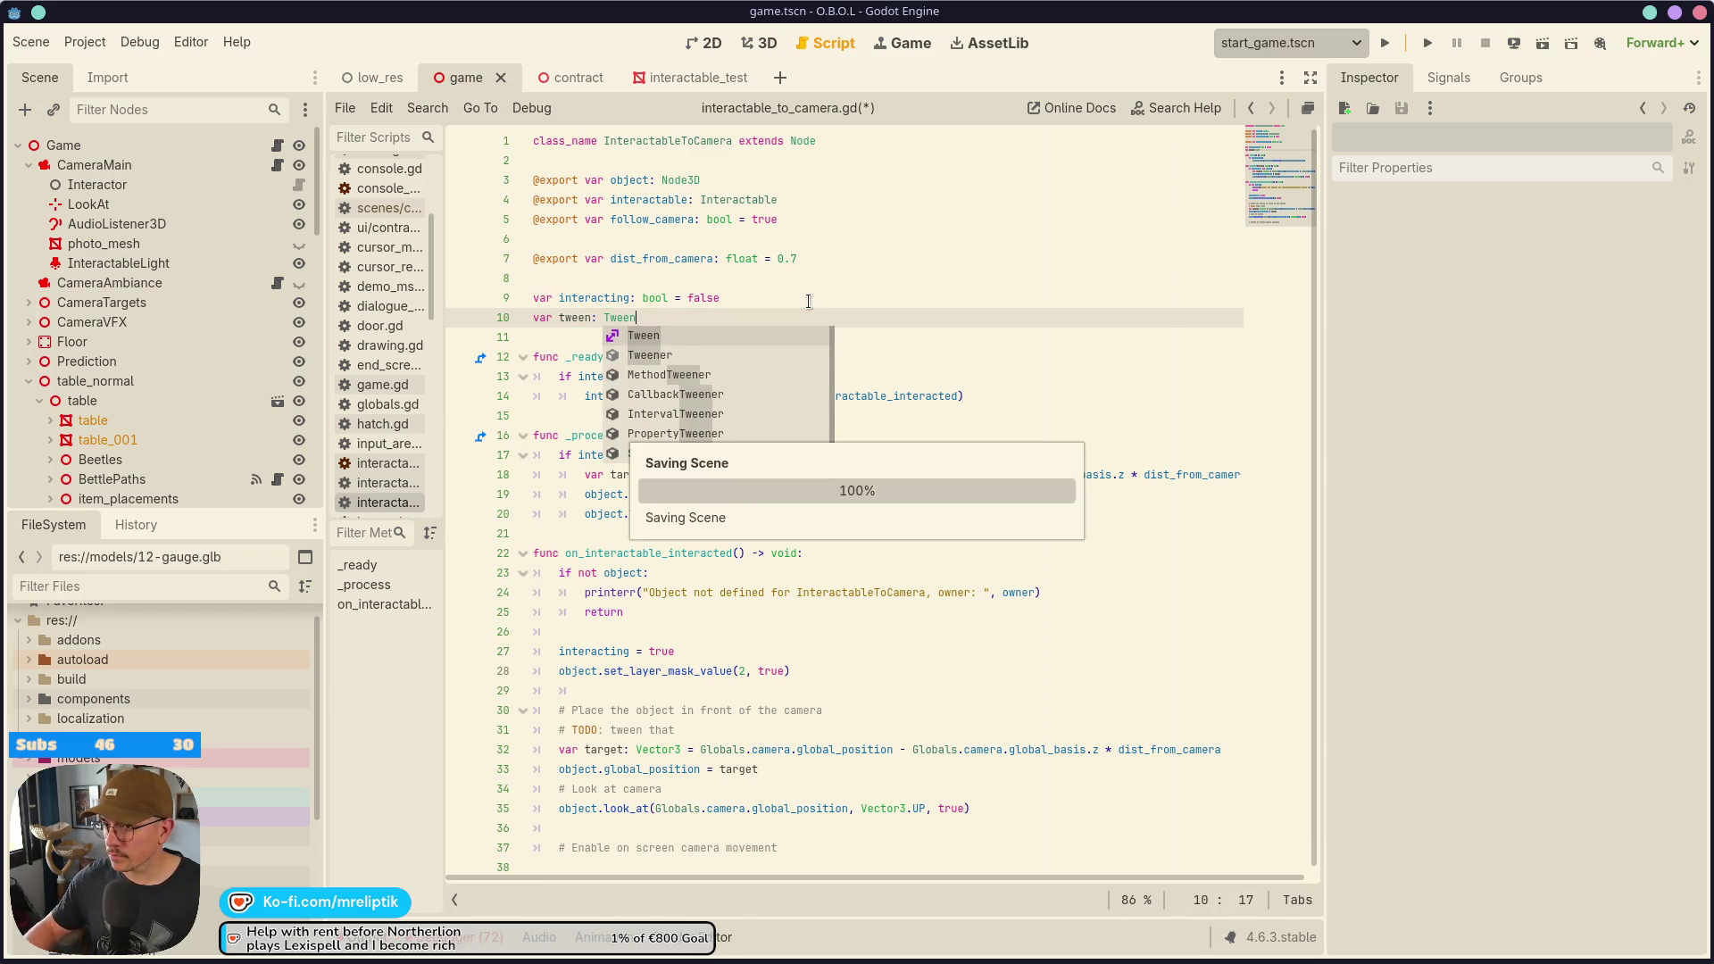
{"action": "key", "text": "Return"}
{"action": "left_click", "coordinate": [714, 633]}
{"action": "left_click", "coordinate": [663, 676]}
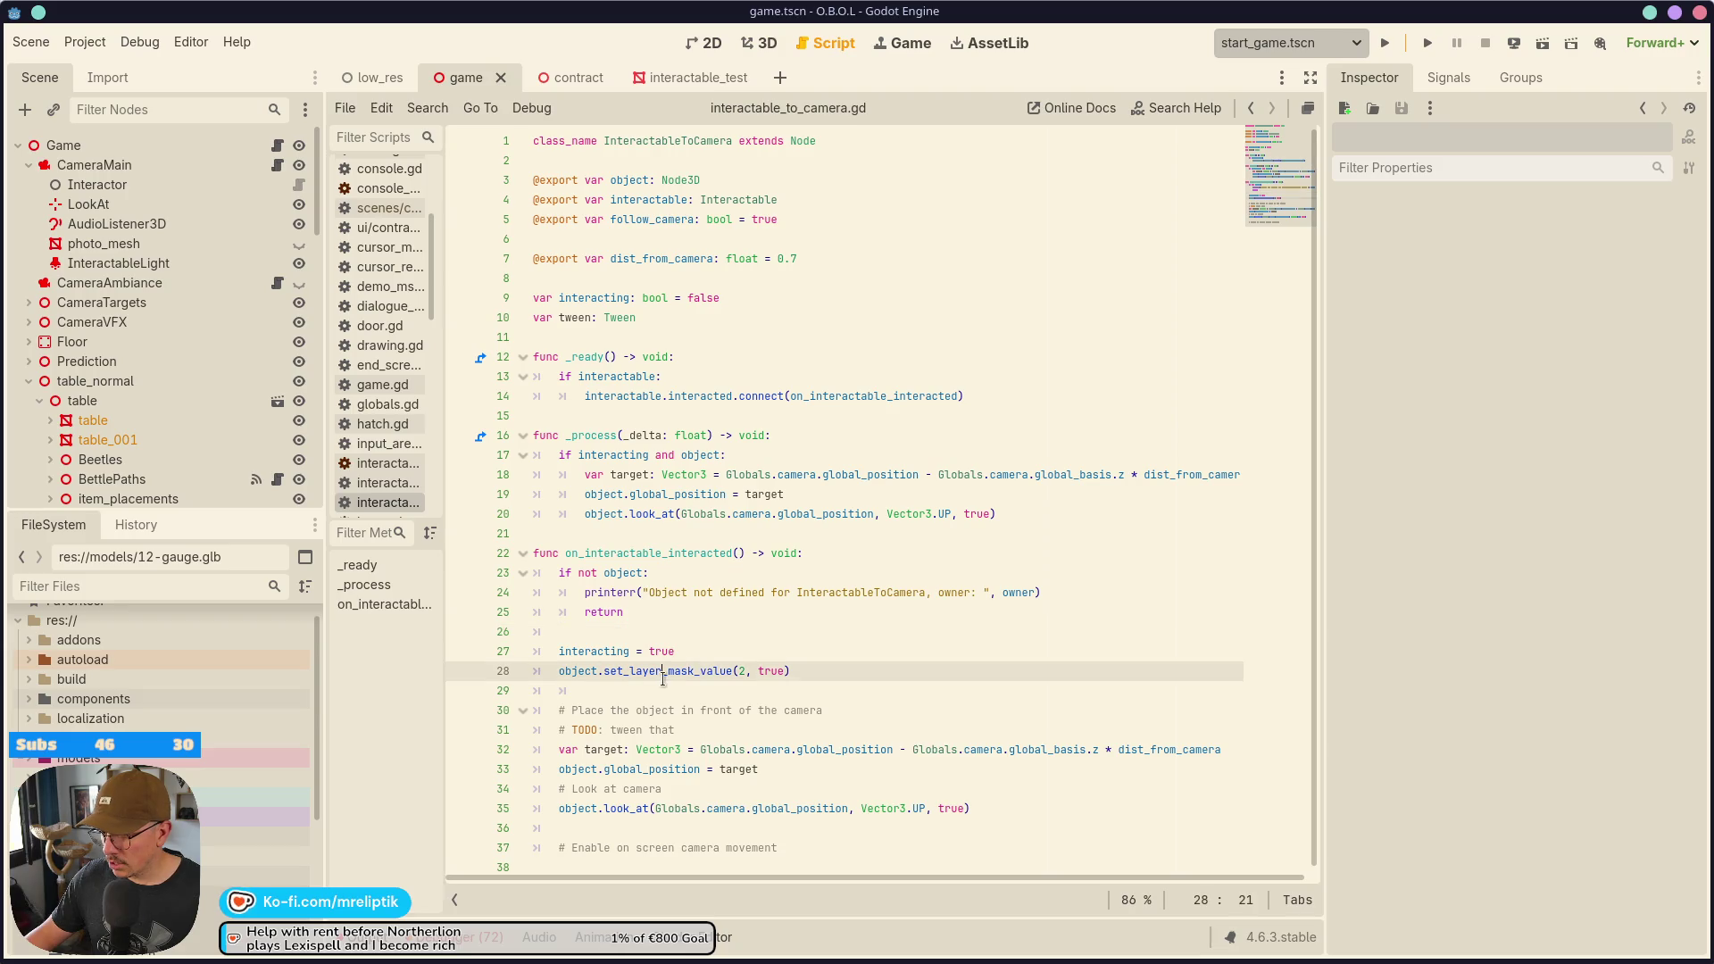
{"action": "double_click", "coordinate": [665, 555]}
{"action": "left_click", "coordinate": [748, 697]}
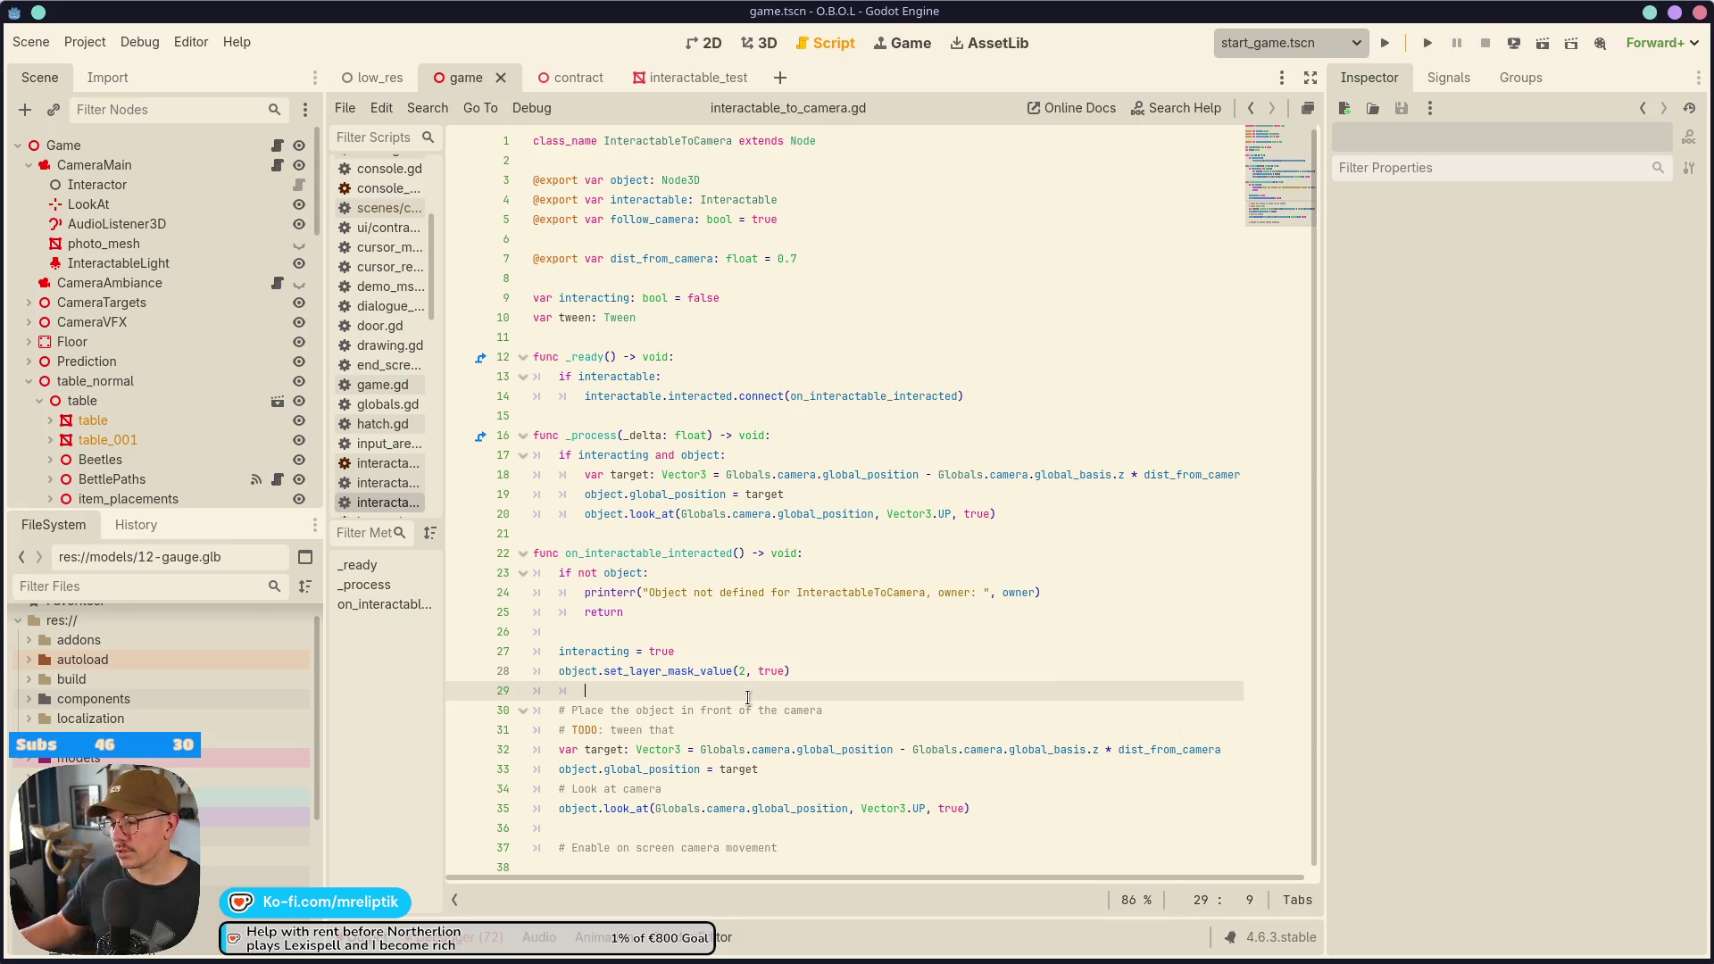
- Clear the Debugger's error list and briefly check the Output log
{"action": "left_click", "coordinate": [473, 936]}
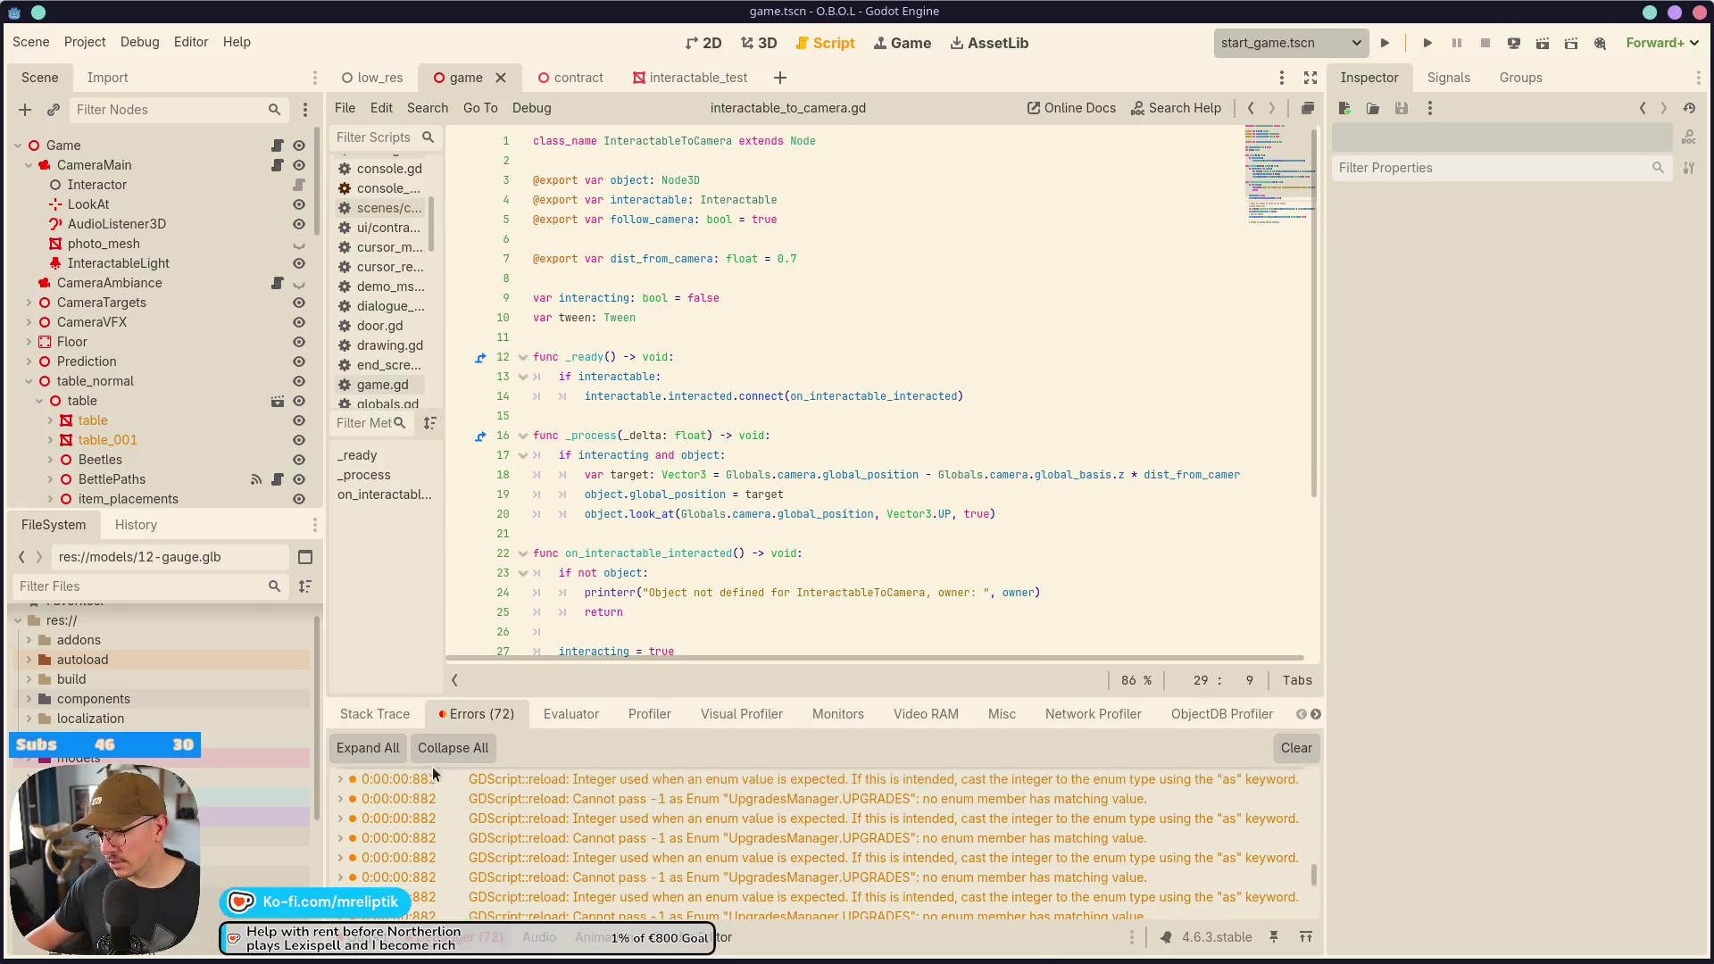
{"action": "left_click", "coordinate": [1292, 750]}
{"action": "left_click", "coordinate": [382, 950]}
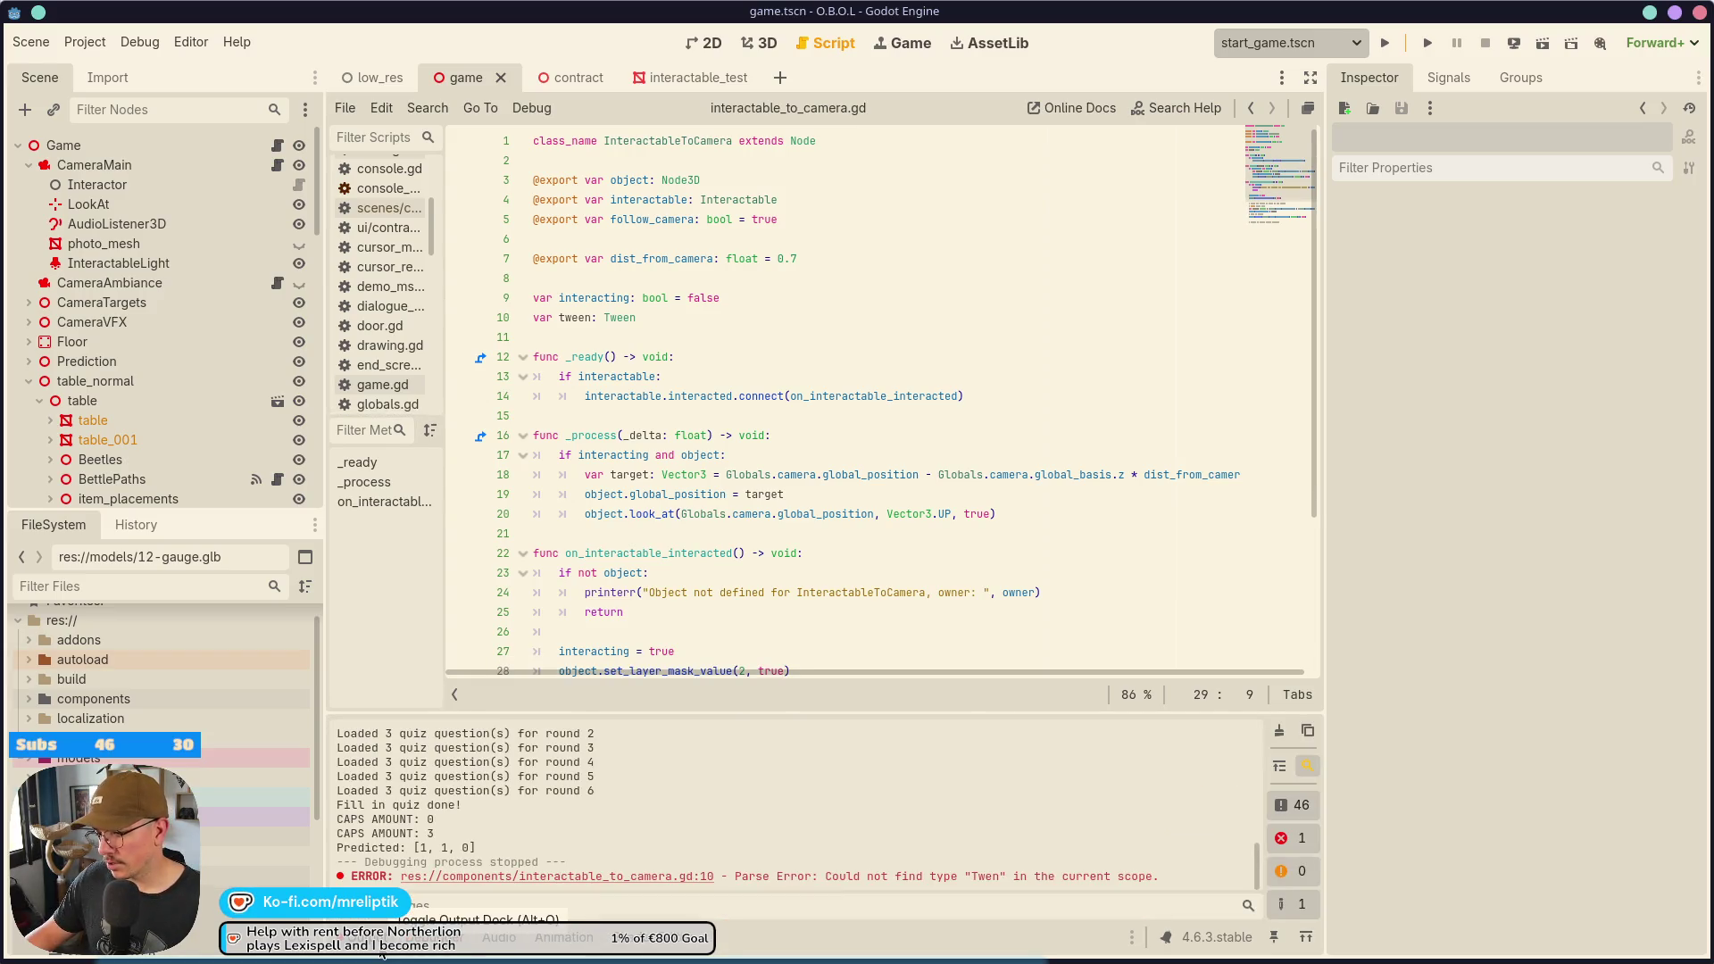
{"action": "left_click", "coordinate": [382, 950]}
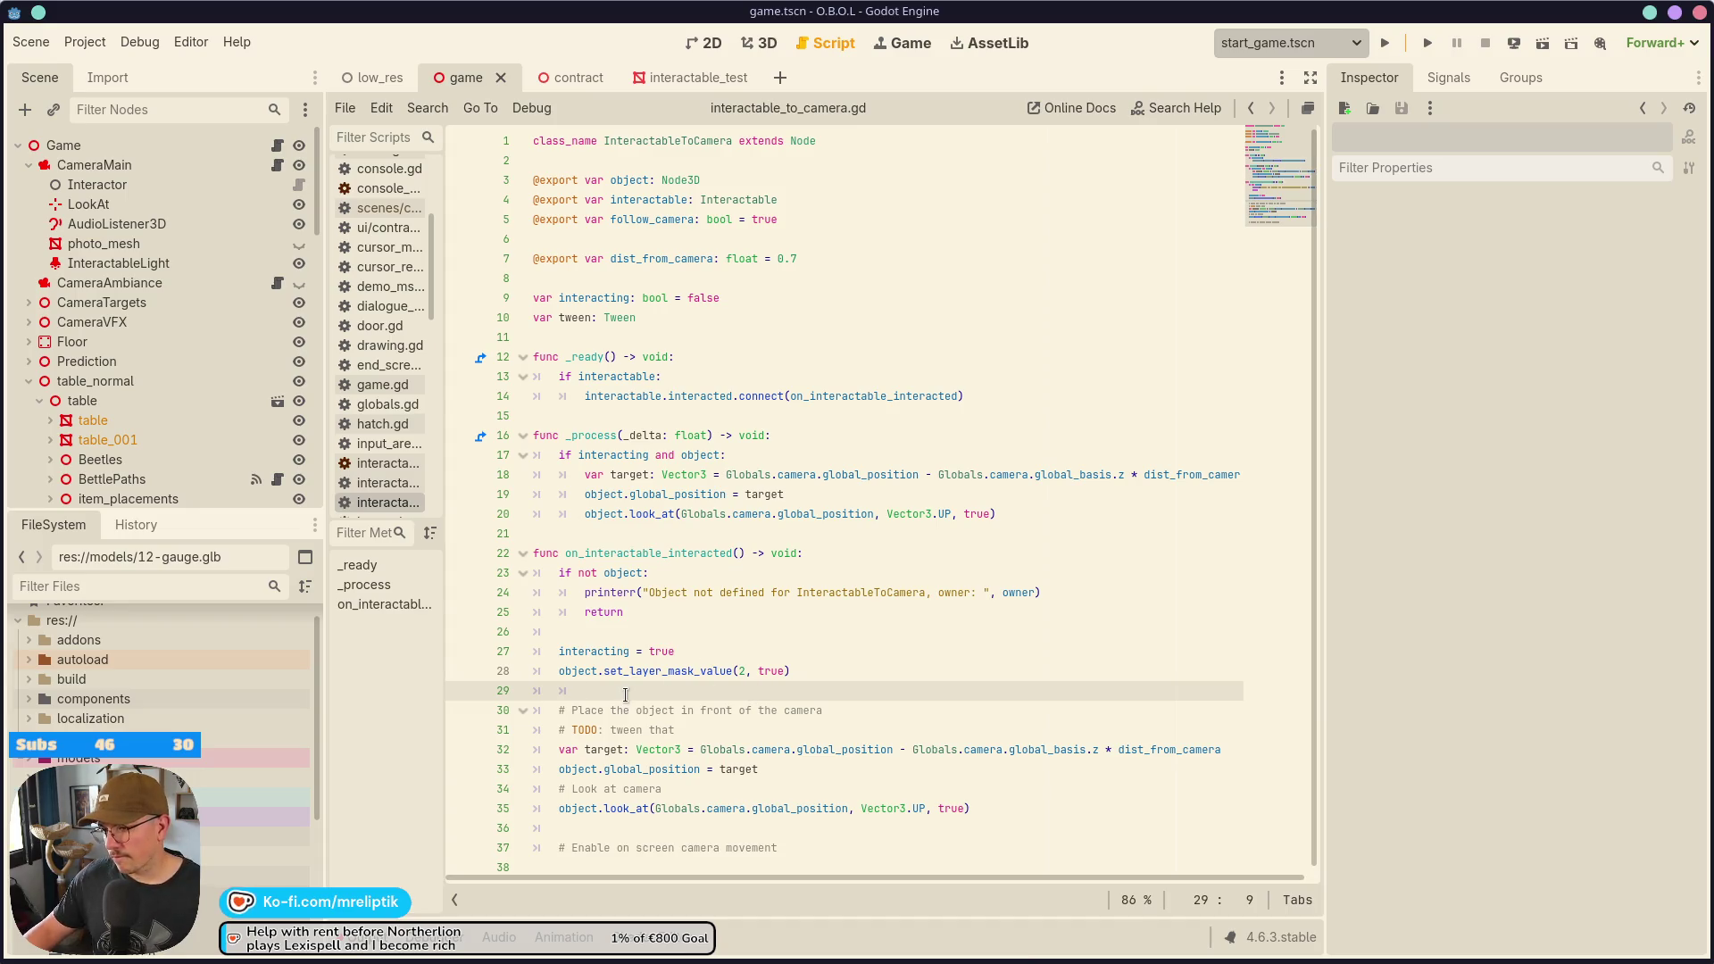
- Add 'if interacting: interacting = false' at the top of the interacted handler and save
{"action": "key", "text": "Up"}
{"action": "key", "text": "Up"}
{"action": "key", "text": "Up"}
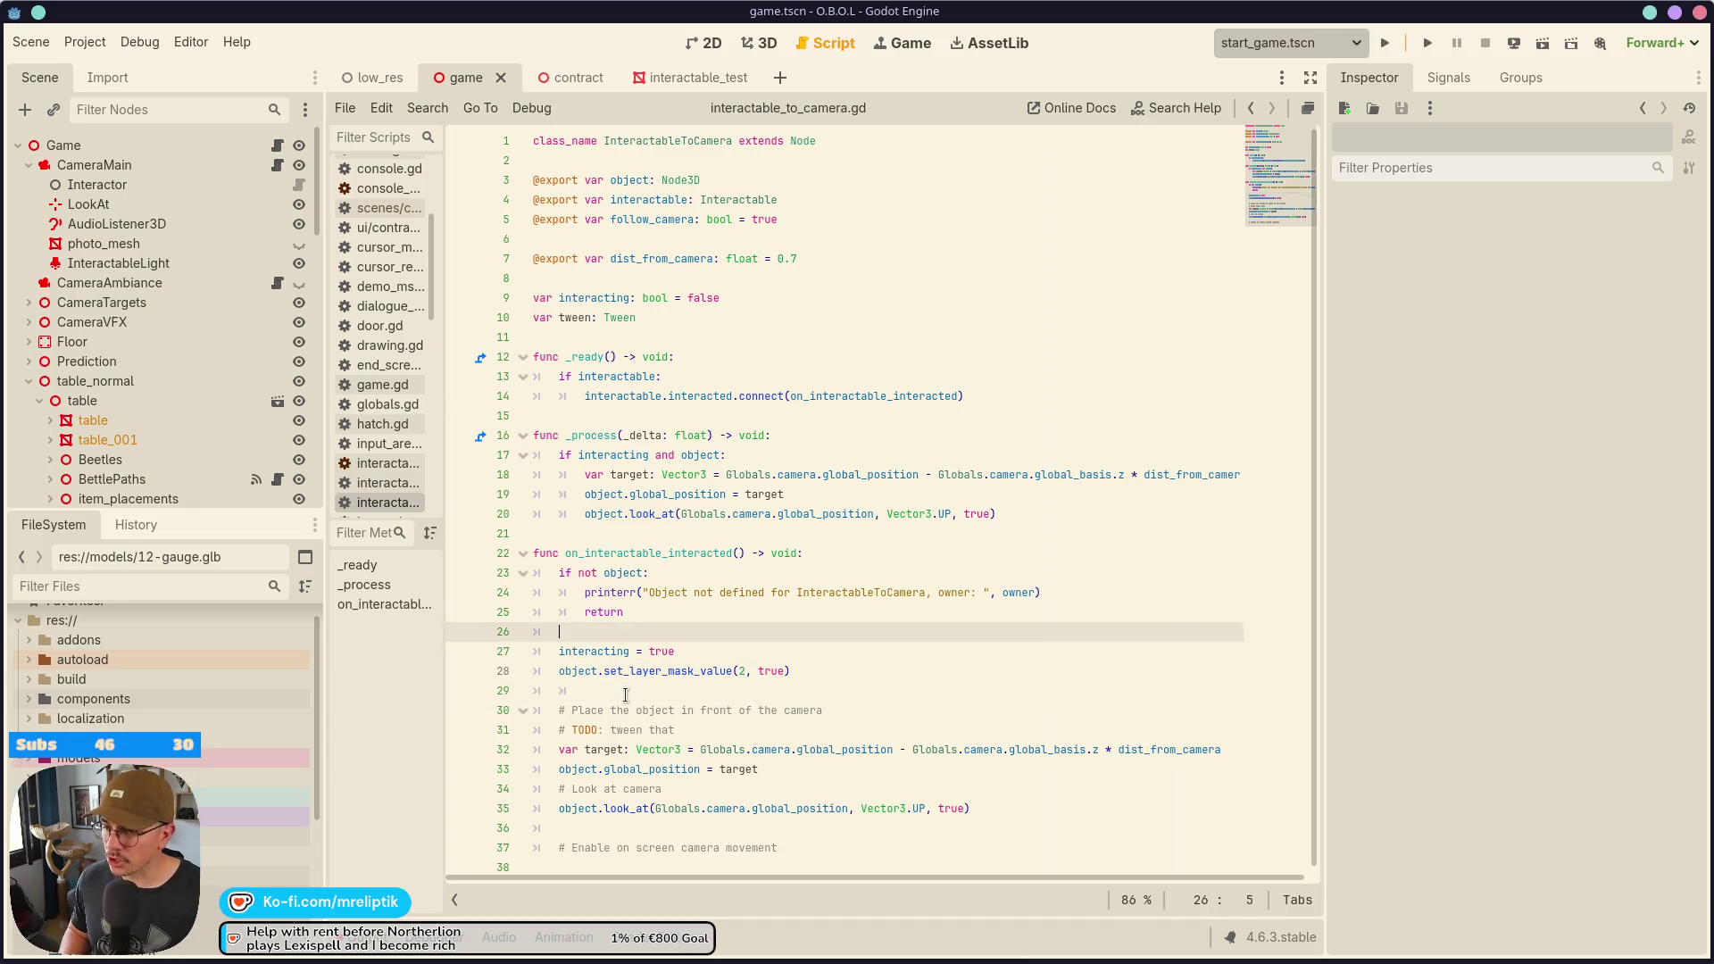
{"action": "key", "text": "Return"}
{"action": "type", "text": "if inter"}
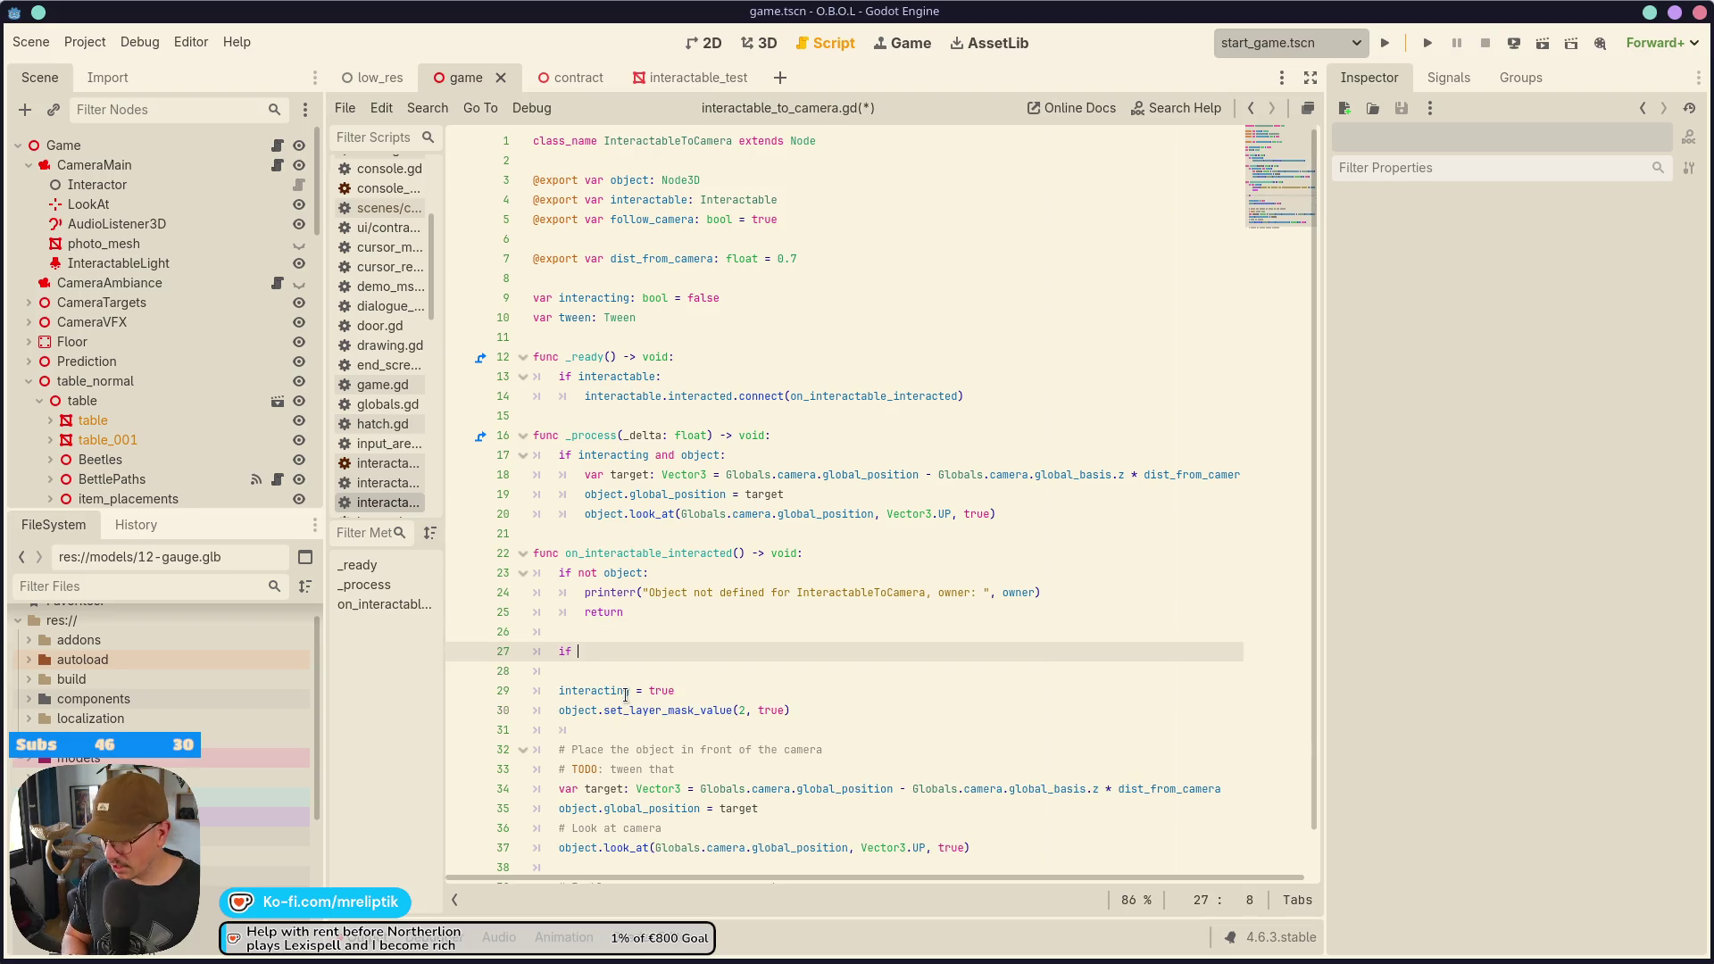
{"action": "key", "text": "Down"}
{"action": "key", "text": "Return"}
{"action": "type", "text": ":"}
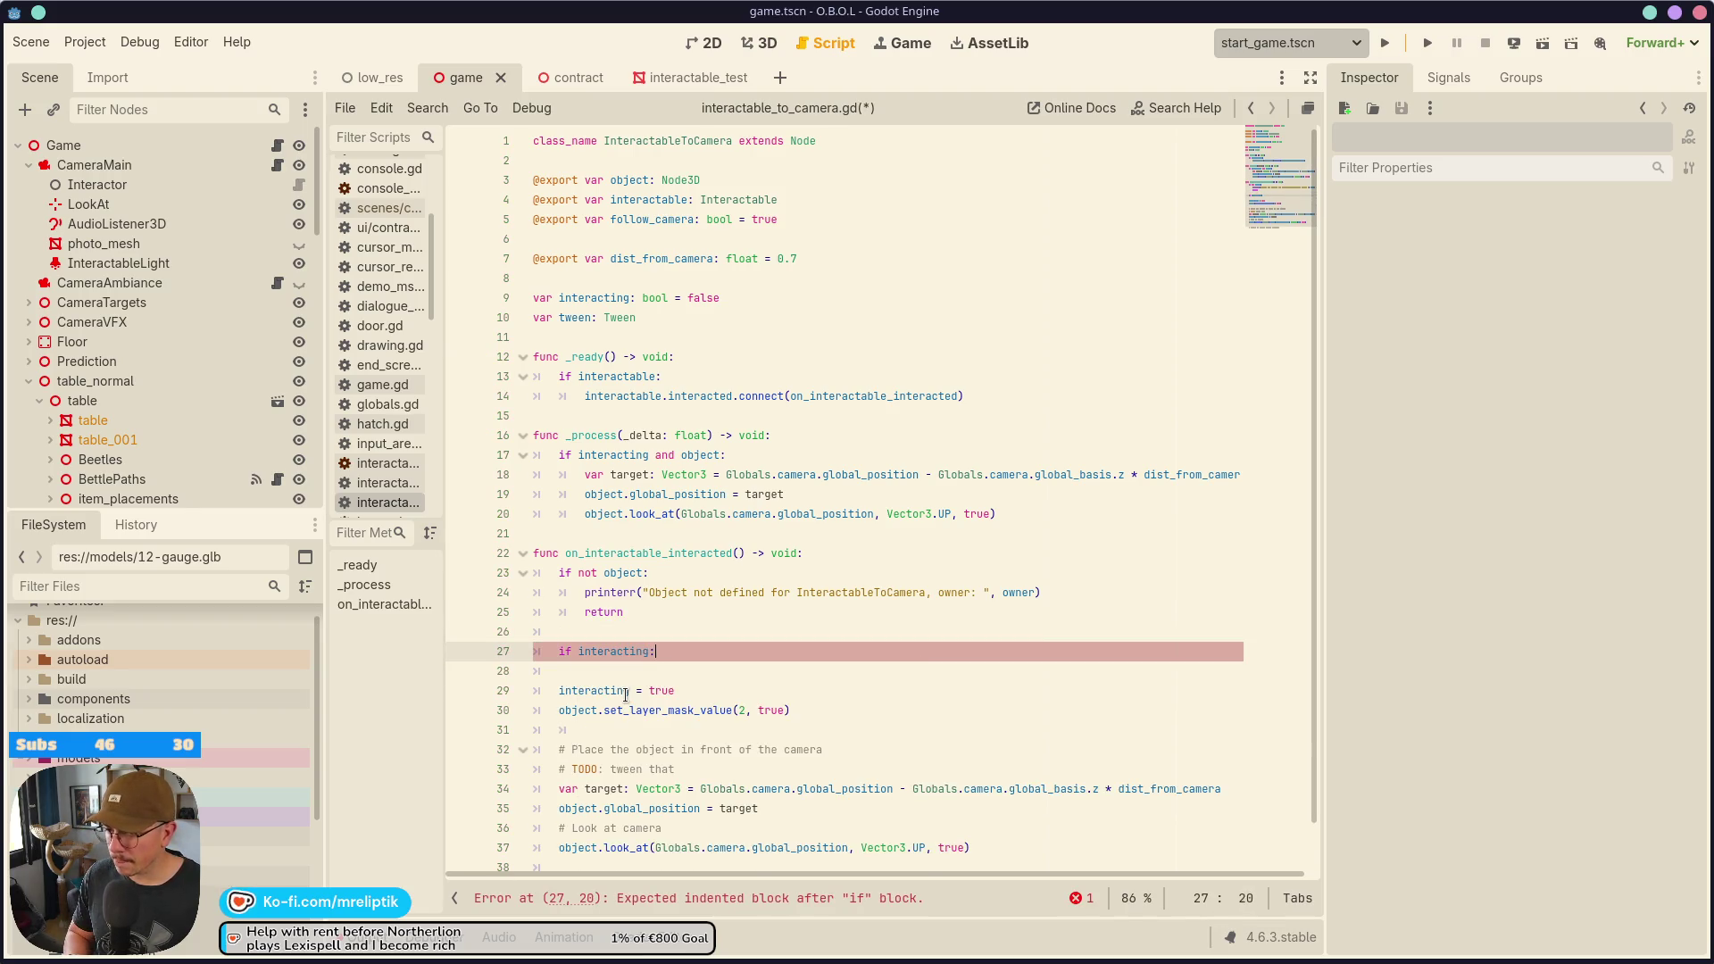
{"action": "key", "text": "Return"}
{"action": "type", "text": "nter"}
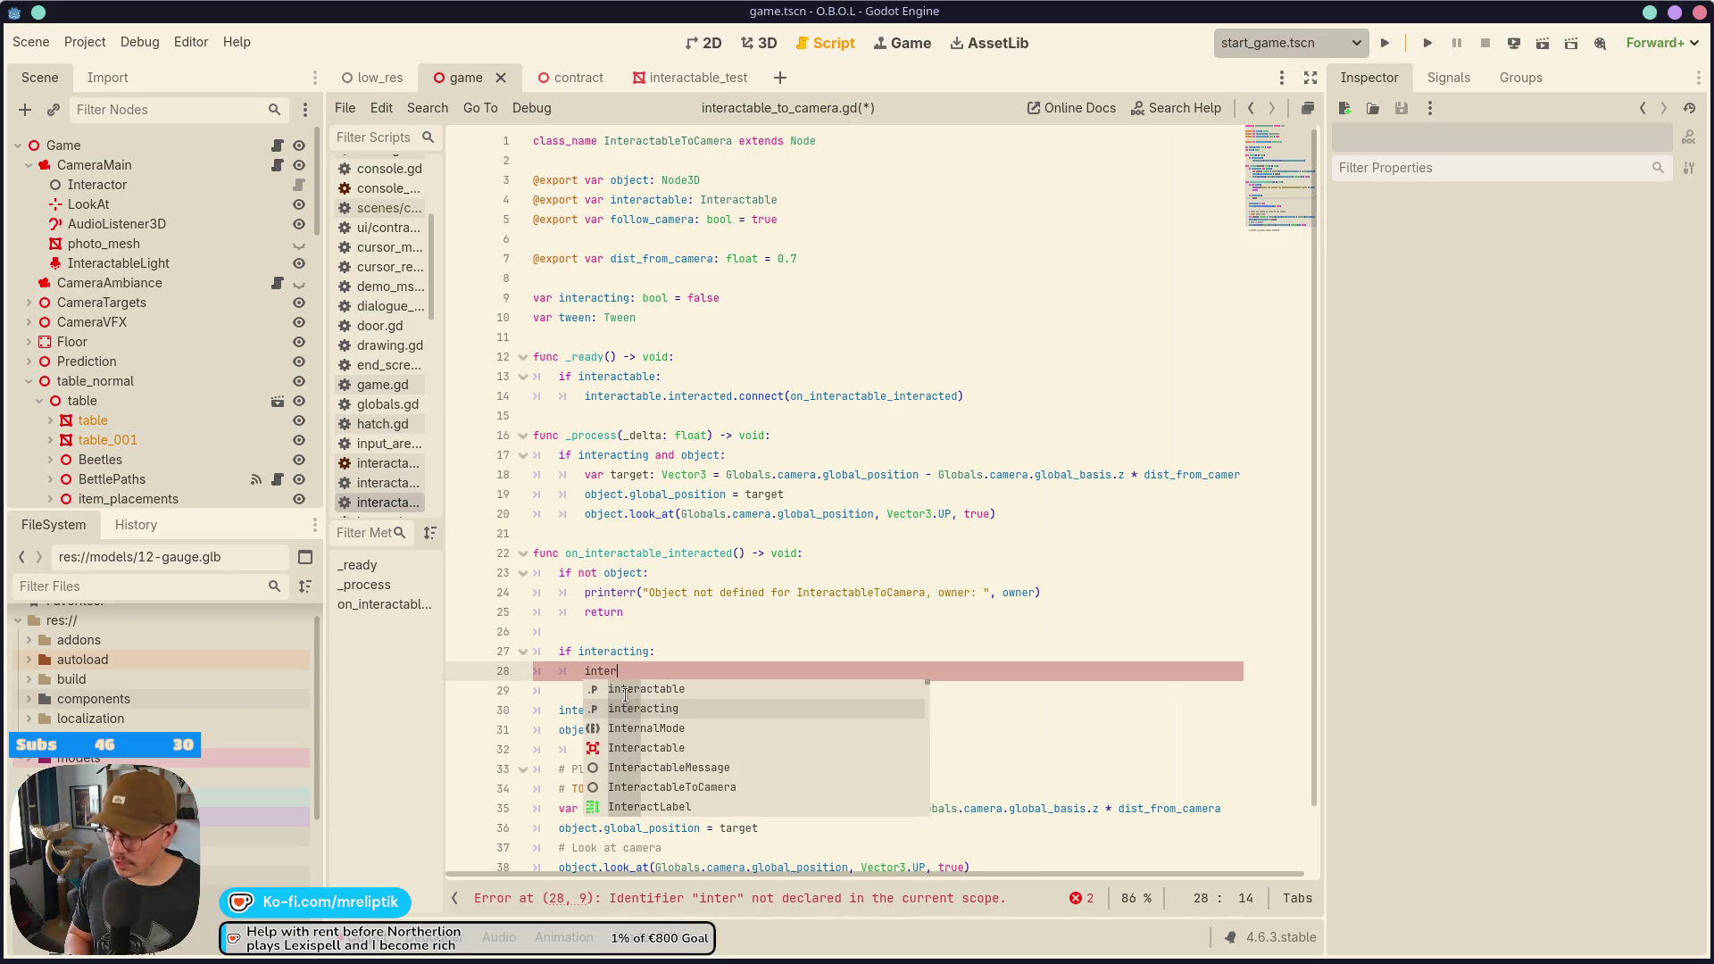
{"action": "key", "text": "Return"}
{"action": "type", "text": "= false"}
{"action": "key", "text": "ctrl+s"}
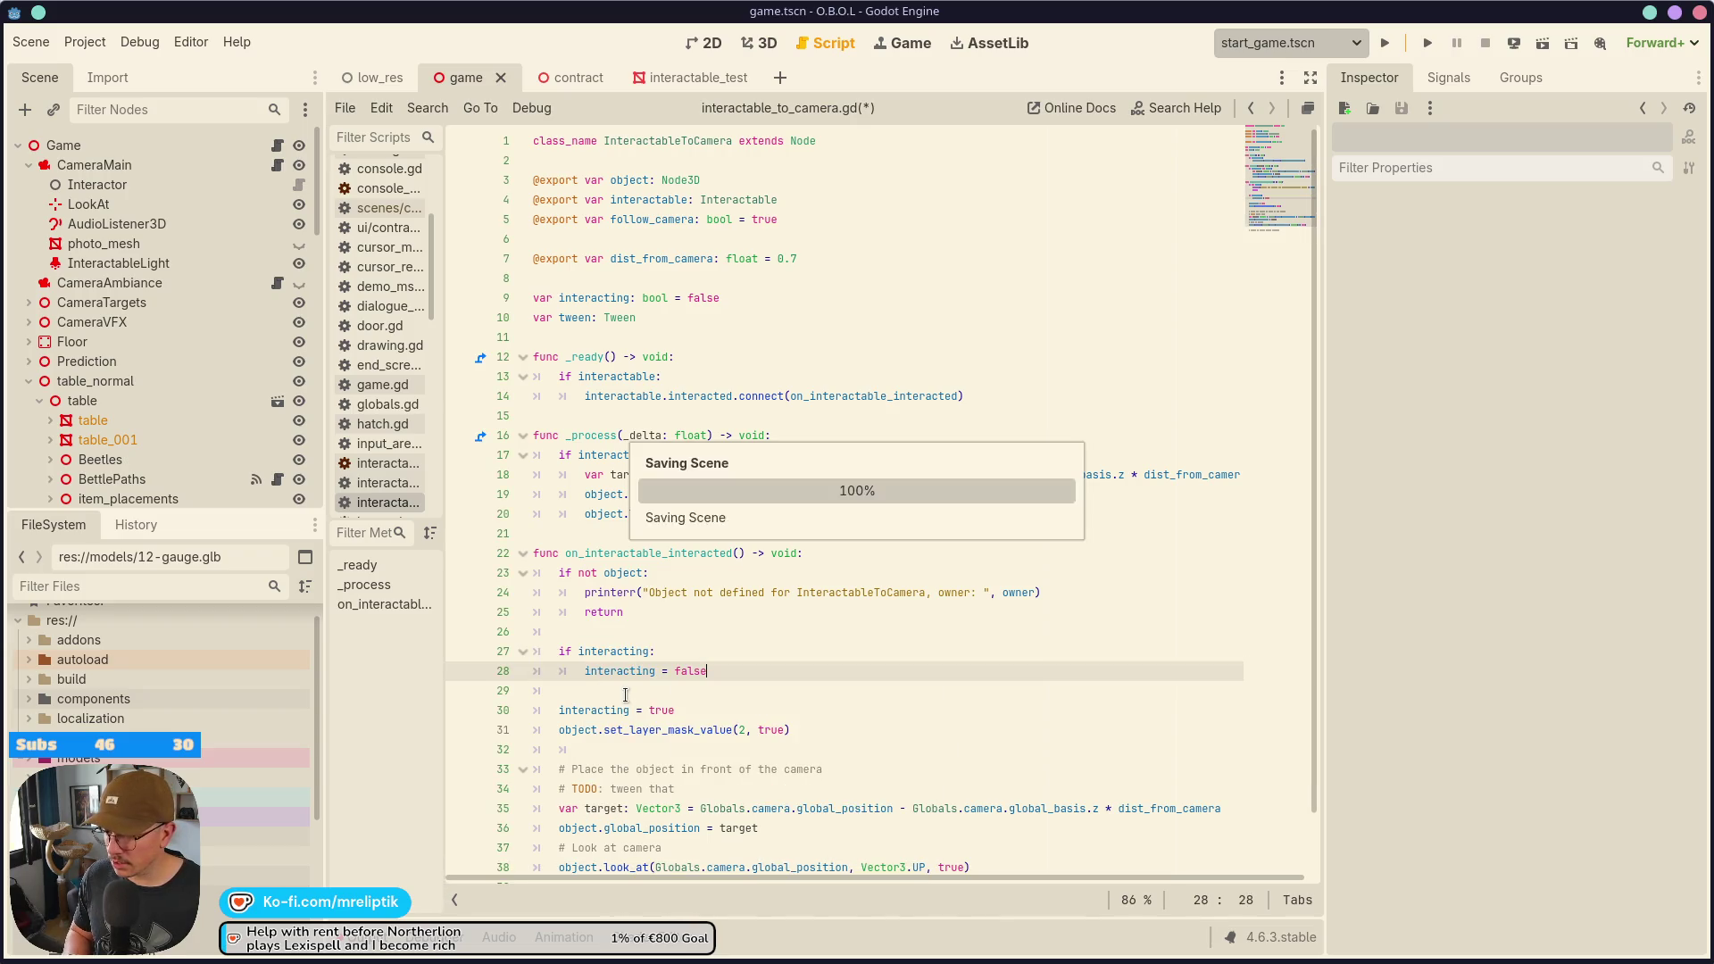
- Add else:, indent the placement code and camera comment under it, and delete the TODO tween comment
{"action": "left_click", "coordinate": [626, 694]}
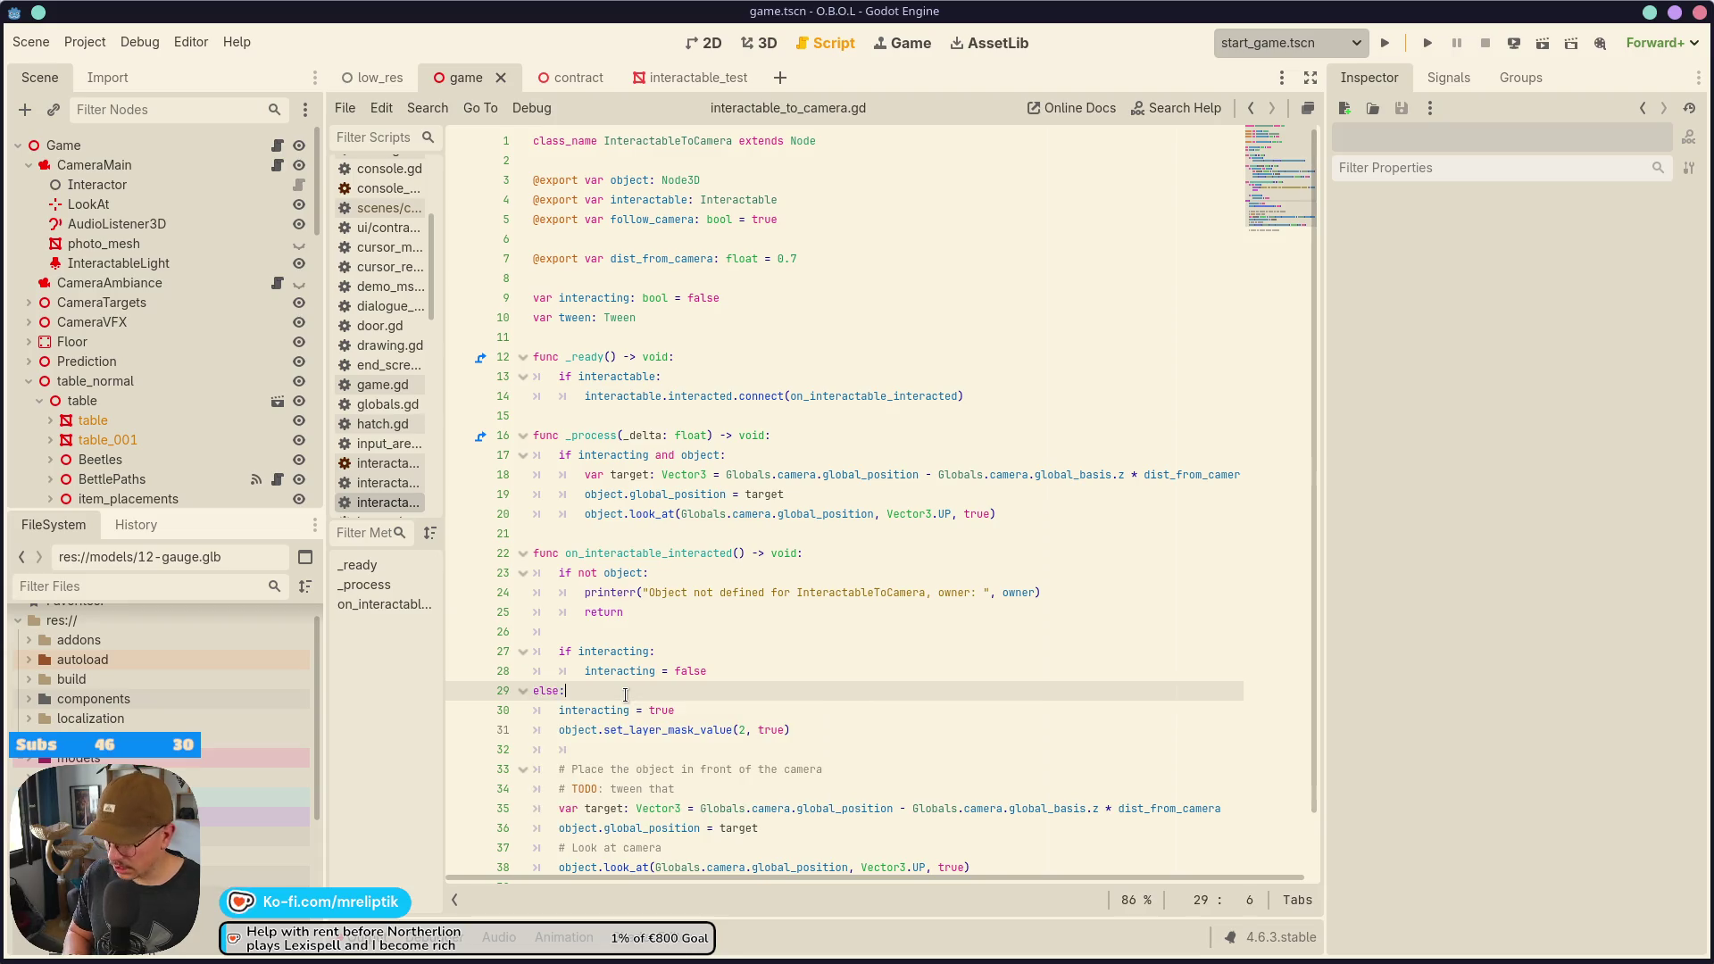
{"action": "key", "text": "Home"}
{"action": "key", "text": "Tab"}
{"action": "scroll", "coordinate": [561, 642], "scroll_direction": "down", "scroll_amount": 1}
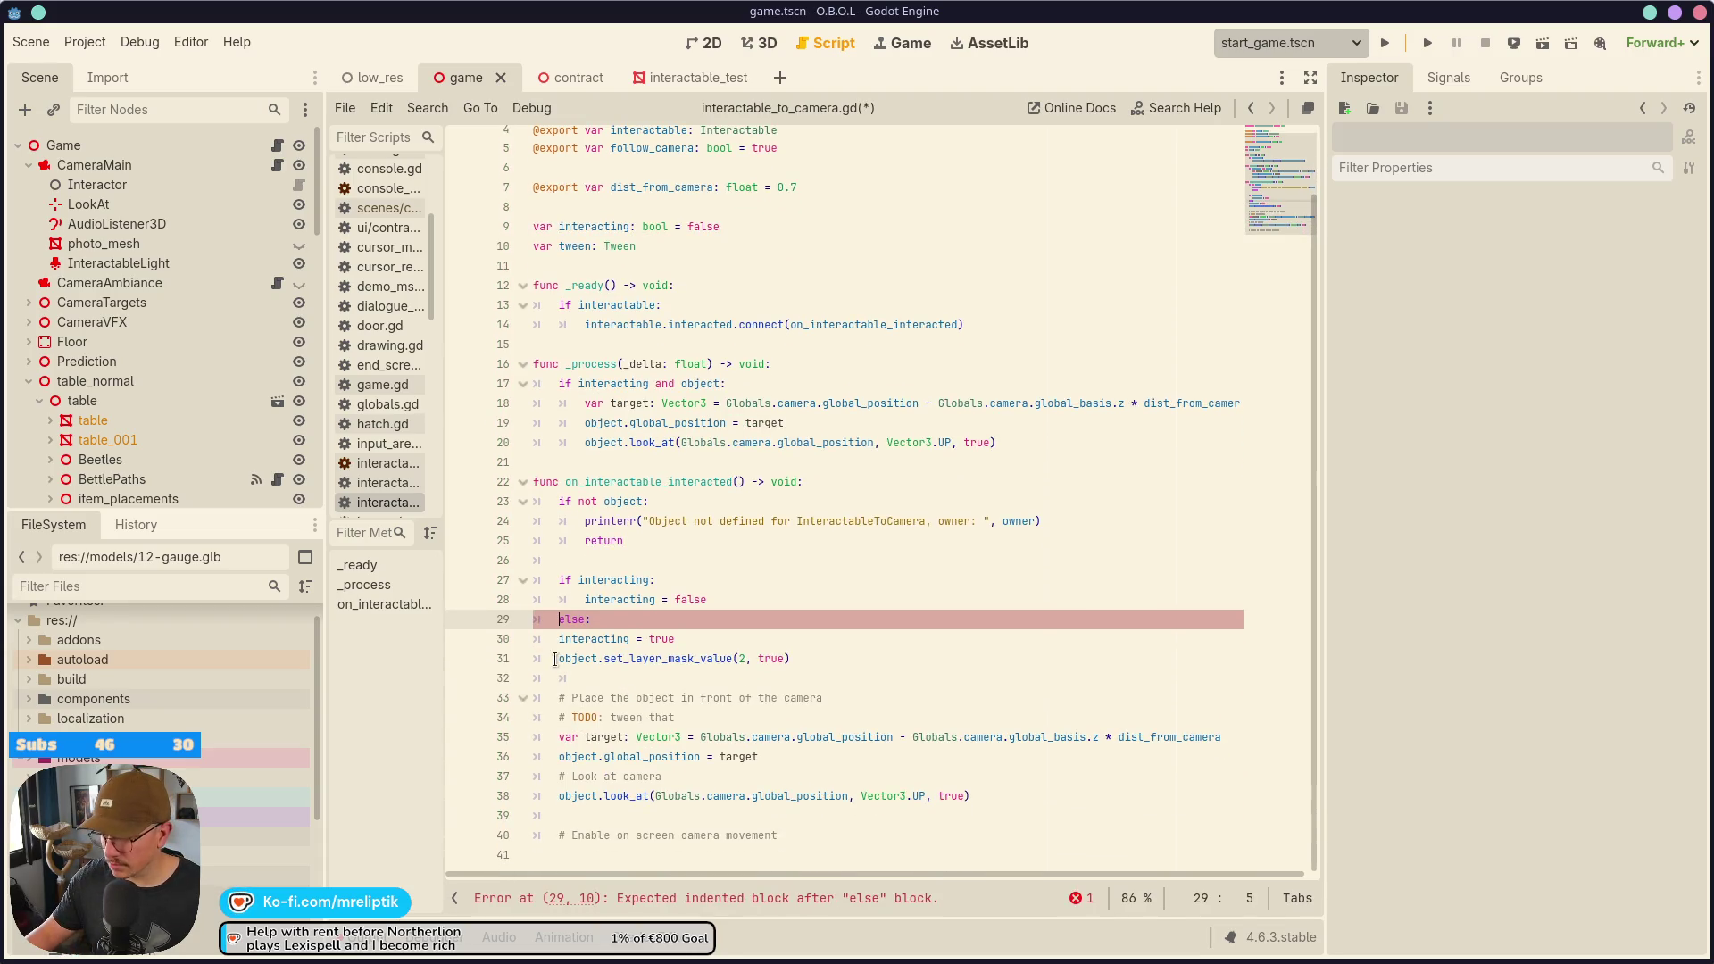
{"action": "mouse_move", "coordinate": [562, 642]}
{"action": "left_mouse_down"}
{"action": "mouse_move", "coordinate": [803, 767]}
{"action": "mouse_move", "coordinate": [1055, 832]}
{"action": "mouse_move", "coordinate": [1070, 808]}
{"action": "mouse_move", "coordinate": [977, 824]}
{"action": "left_mouse_up"}
{"action": "key", "text": "Tab"}
{"action": "key", "text": "ctrl+z"}
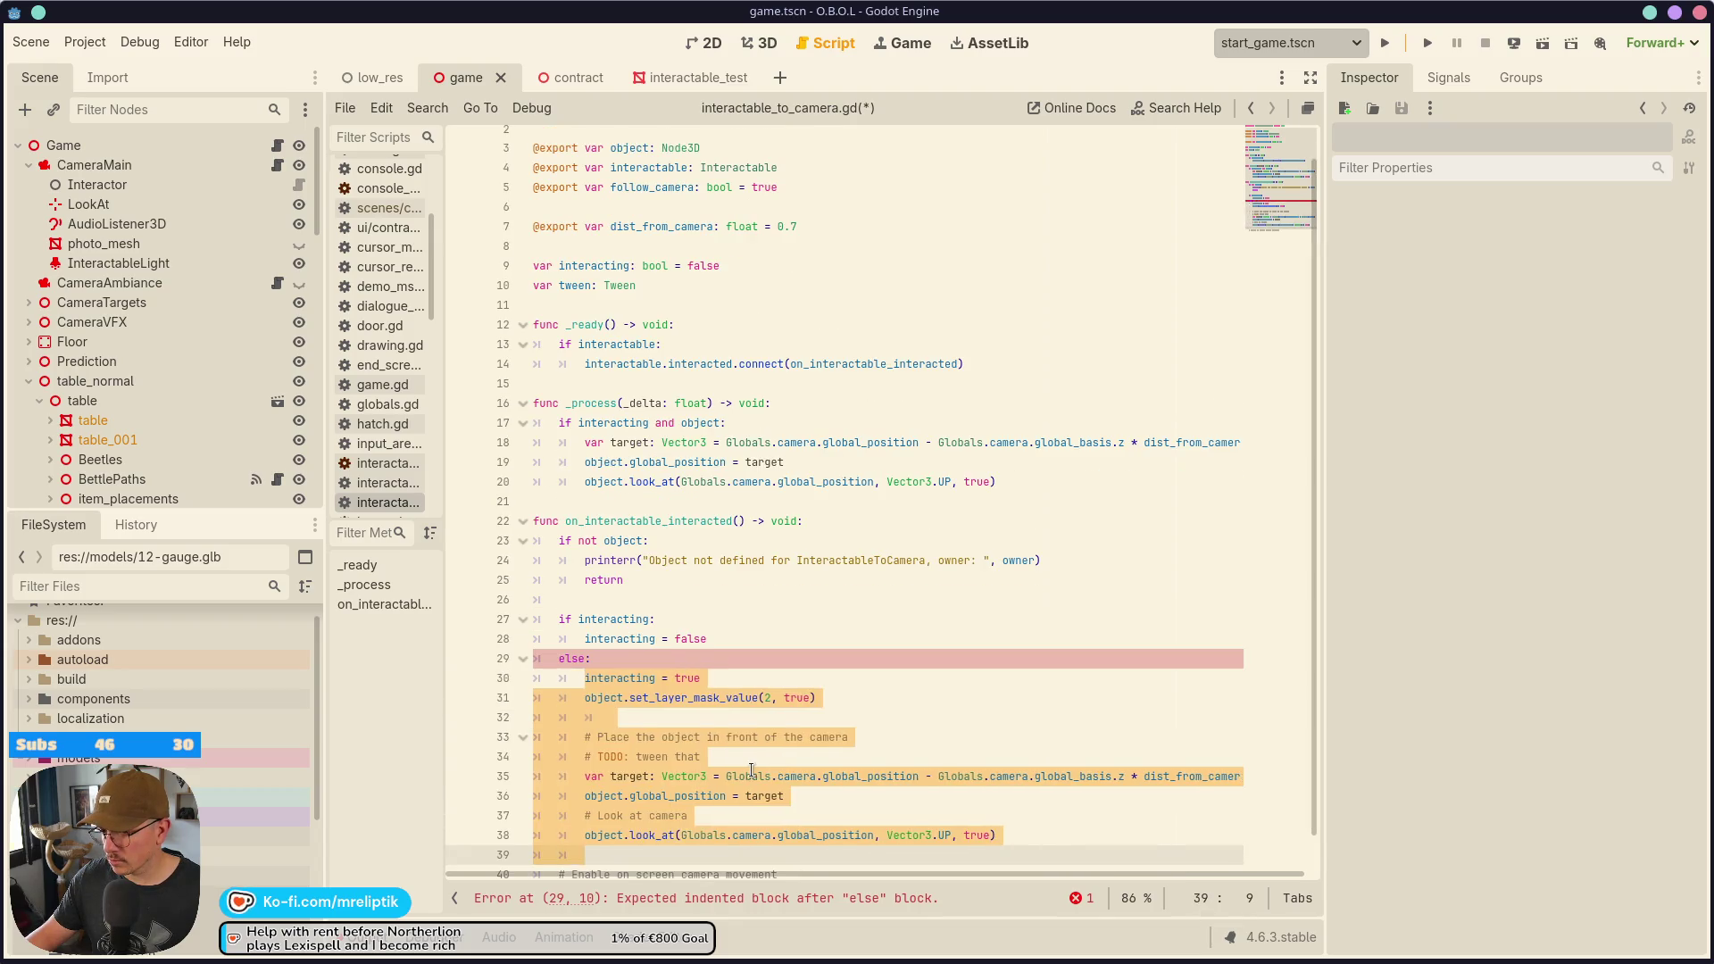
{"action": "key", "text": "Tab"}
{"action": "left_click", "coordinate": [564, 848]}
{"action": "key", "text": "Tab"}
{"action": "key", "text": "ctrl+s"}
{"action": "left_click", "coordinate": [668, 729]}
{"action": "key", "text": "ctrl+shift+k"}
{"action": "key", "text": "ctrl+s"}
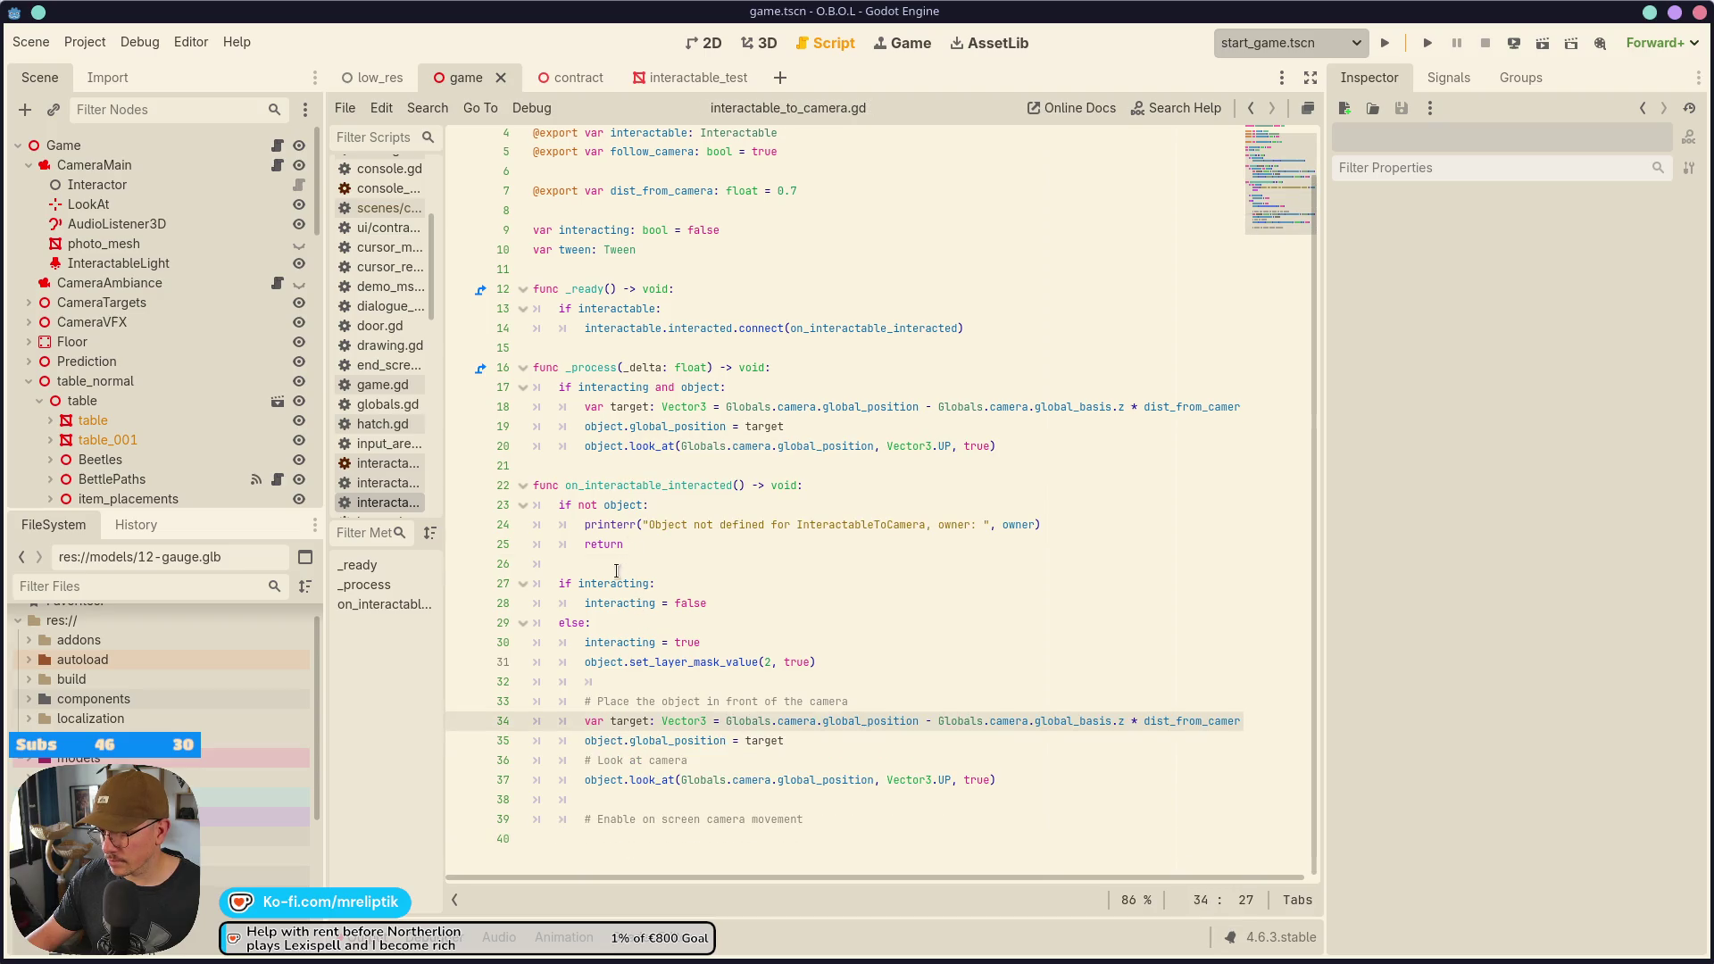
- Copy the set_layer_mask_value line into the if branch as set_layer_mask_value(2, false) and save
{"action": "left_click", "coordinate": [620, 571]}
{"action": "left_click", "coordinate": [658, 661]}
{"action": "key", "text": "ctrl+shift+d"}
{"action": "key", "text": "alt+Up"}
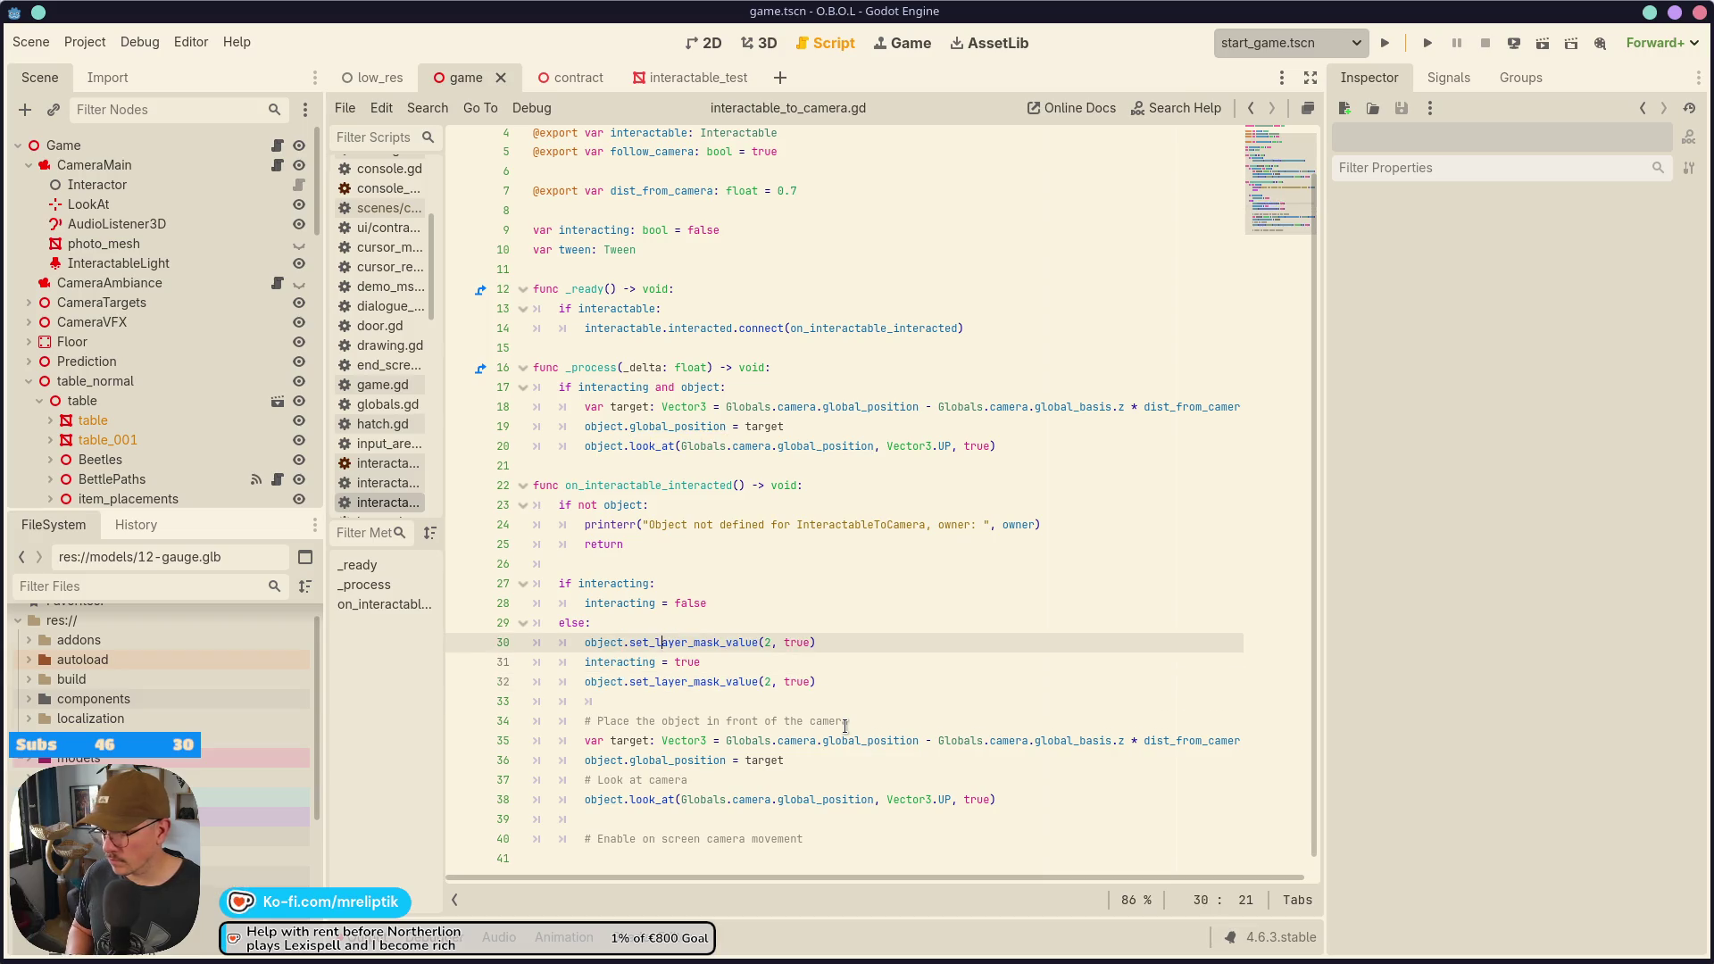
{"action": "key", "text": "alt+Up"}
{"action": "key", "text": "End"}
{"action": "key", "text": "Left"}
{"action": "key", "text": "ctrl+shift+Left"}
{"action": "type", "text": "false"}
{"action": "key", "text": "ctrl+s"}
{"action": "left_click", "coordinate": [884, 625]}
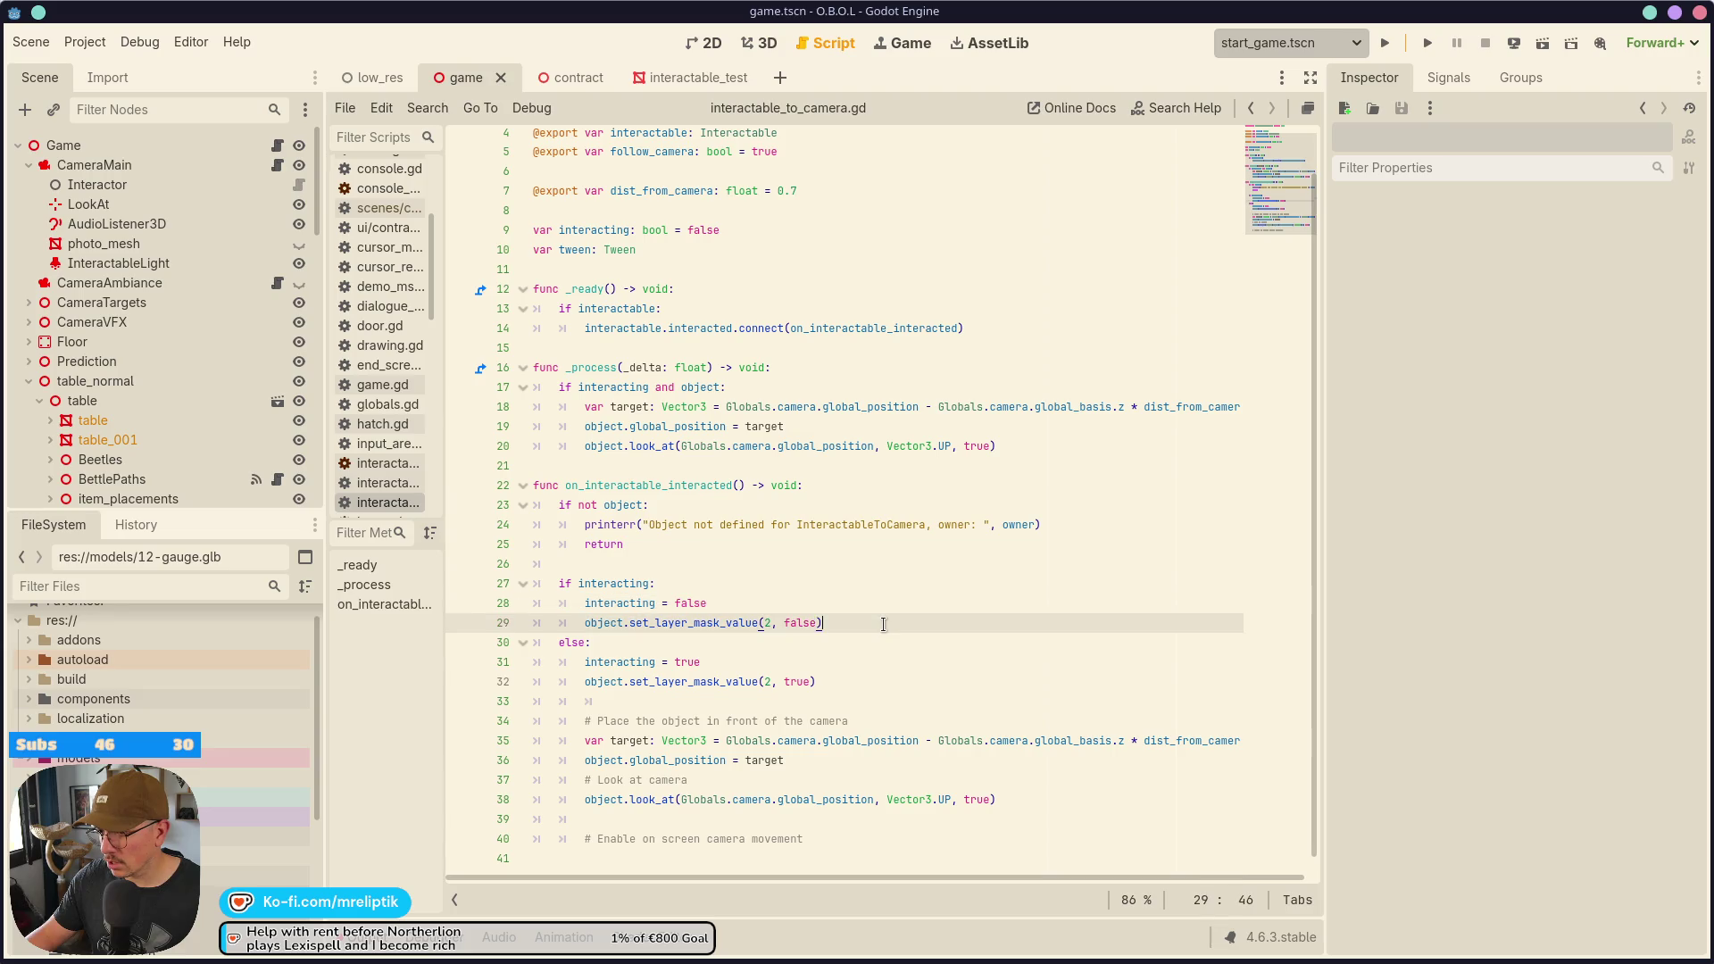
{"action": "key", "text": "Return"}
{"action": "key", "text": "Return"}
{"action": "key", "text": "Up"}
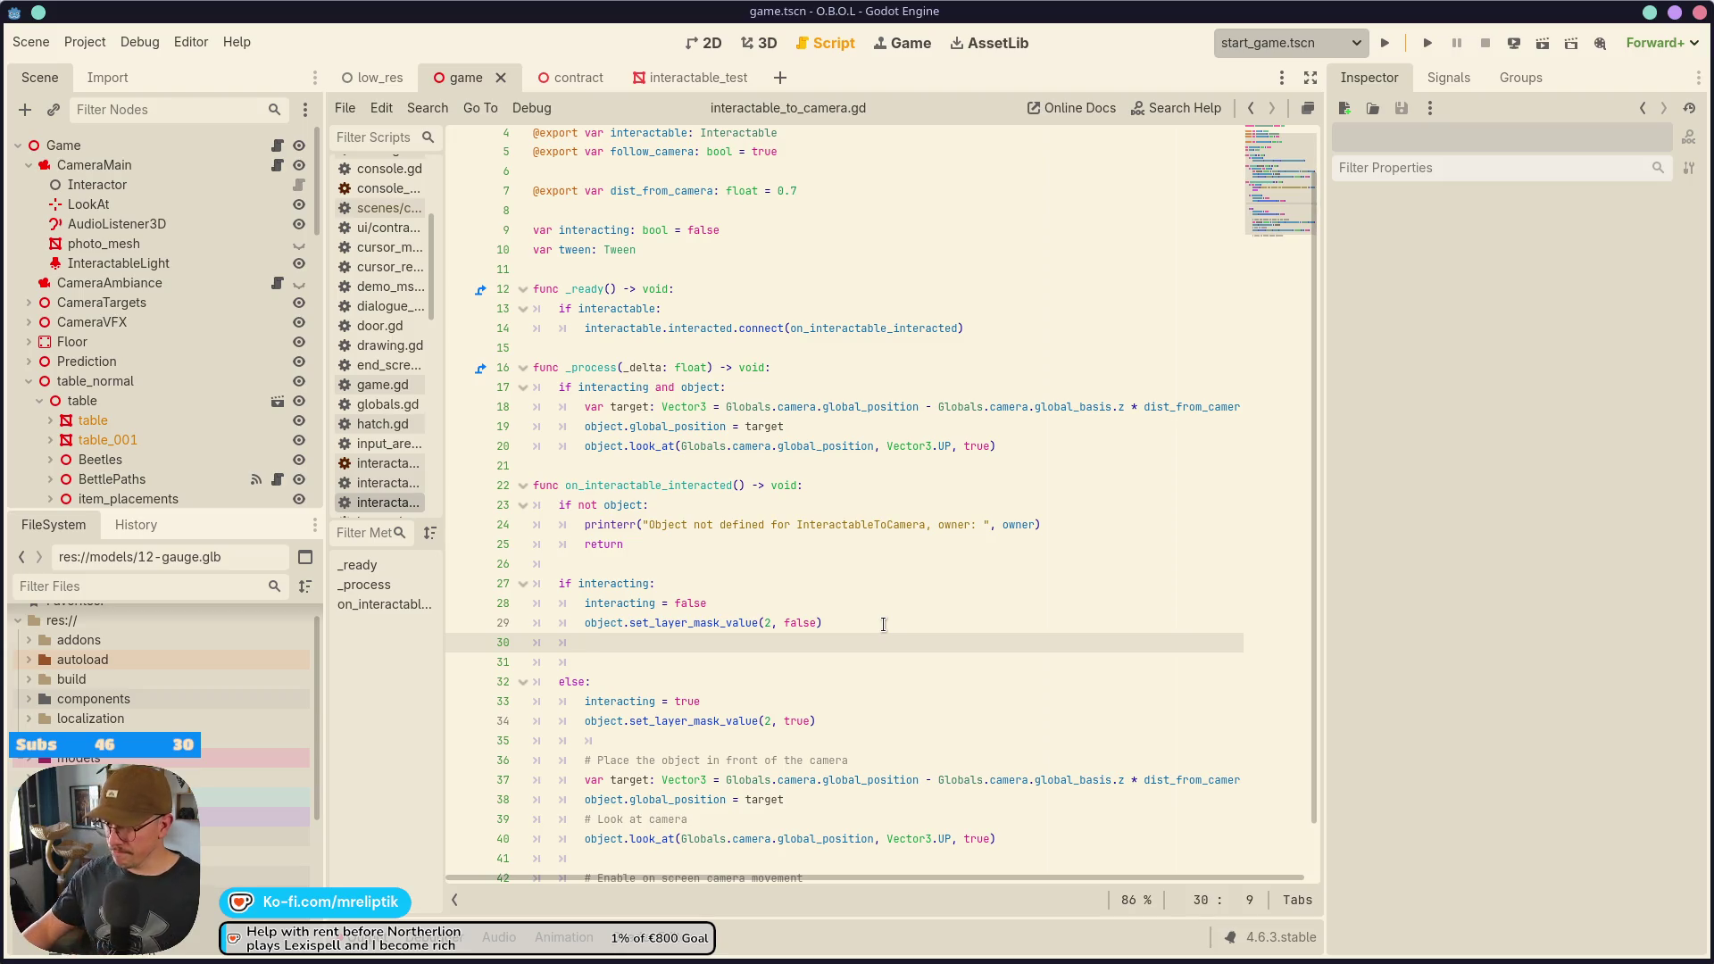
- Declare 'var object_default_transf: Transform3D' below the tween variable and save
{"action": "scroll", "coordinate": [884, 625], "scroll_direction": "up", "scroll_amount": 2}
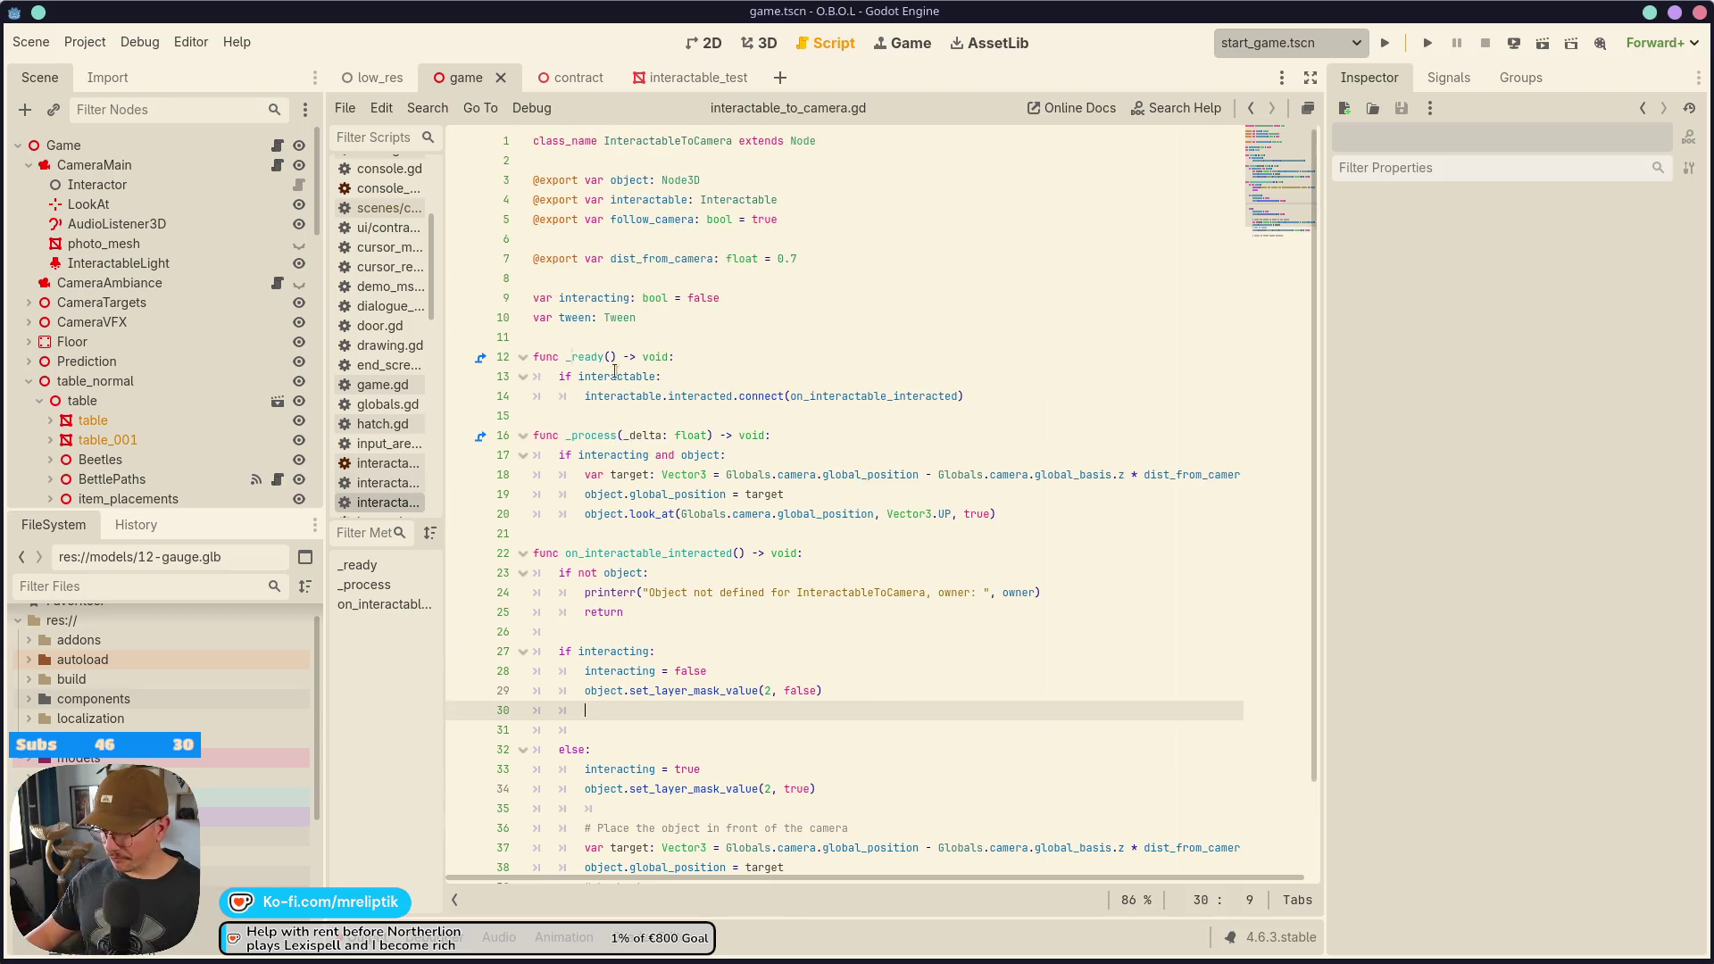
{"action": "left_click", "coordinate": [607, 284]}
{"action": "left_click", "coordinate": [642, 317]}
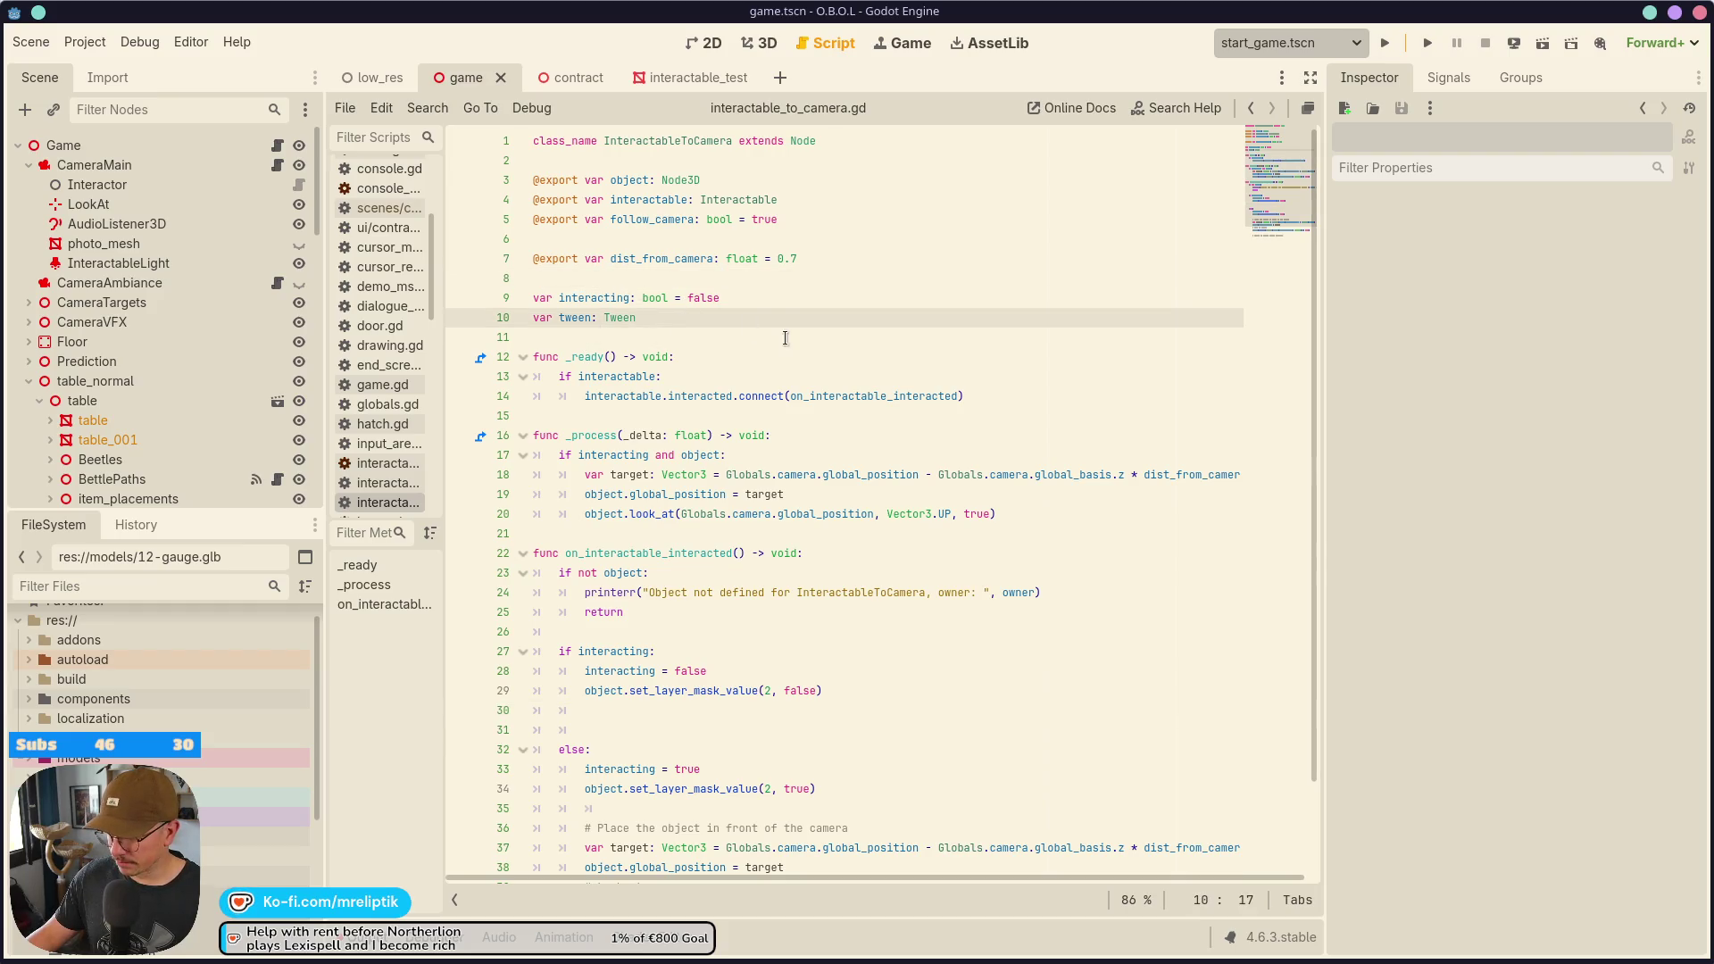
{"action": "key", "text": "Return"}
{"action": "type", "text": "var "}
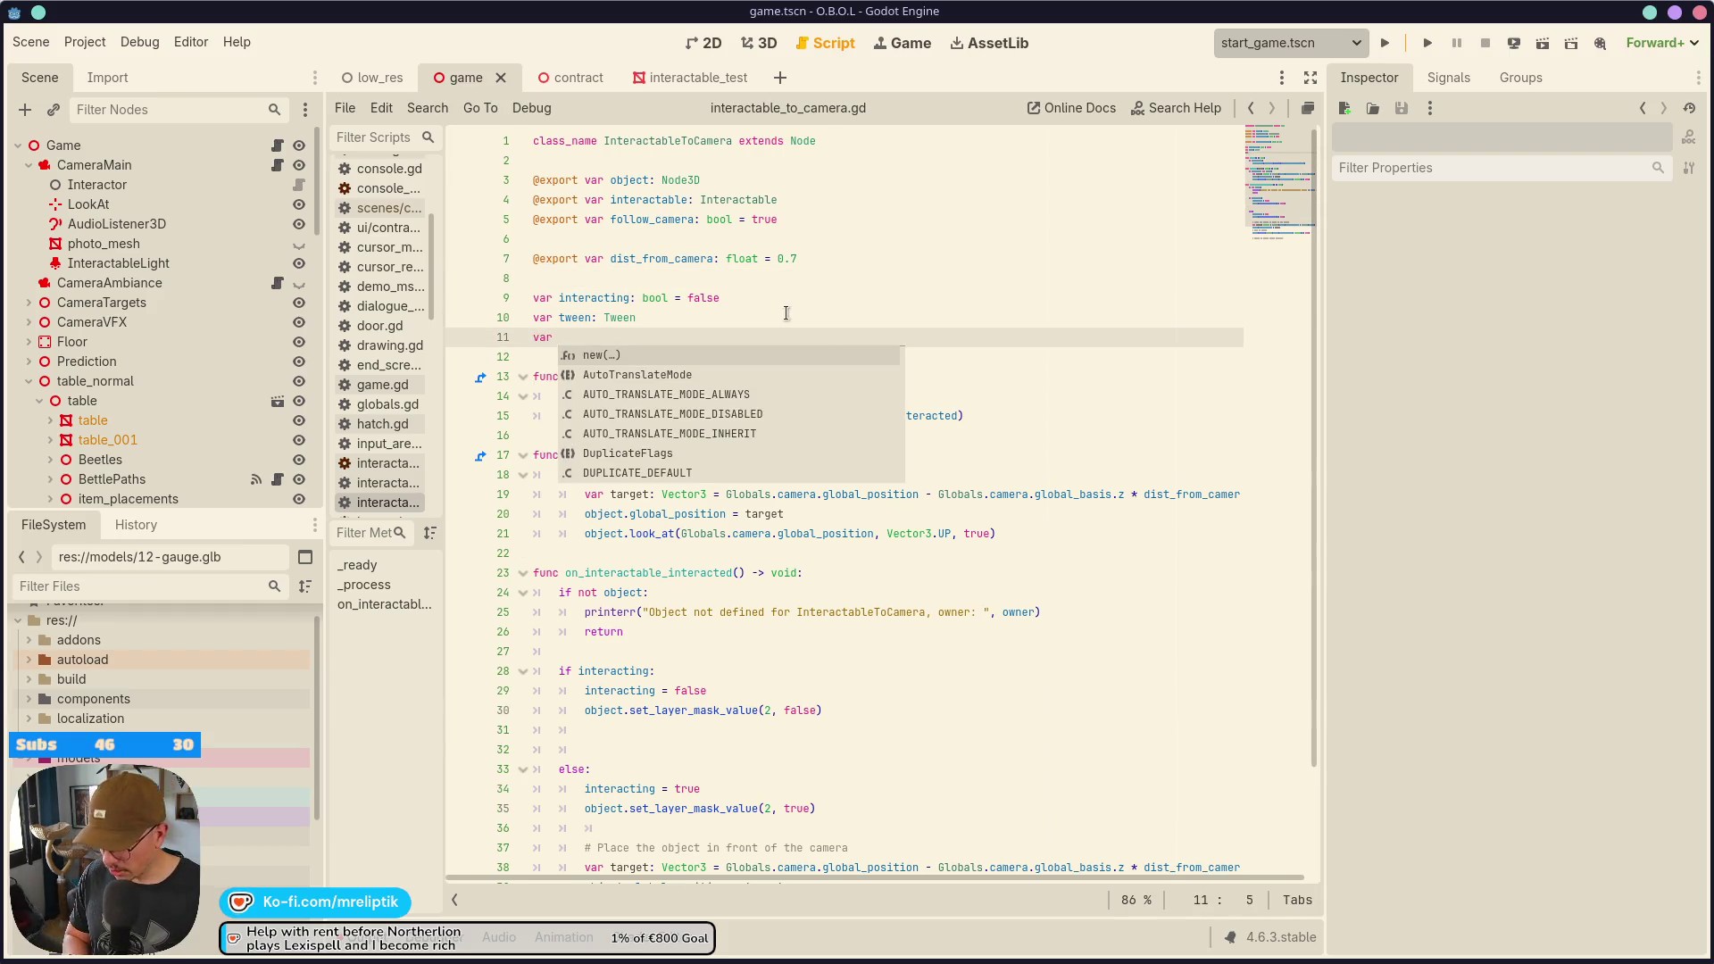
{"action": "type", "text": "object"}
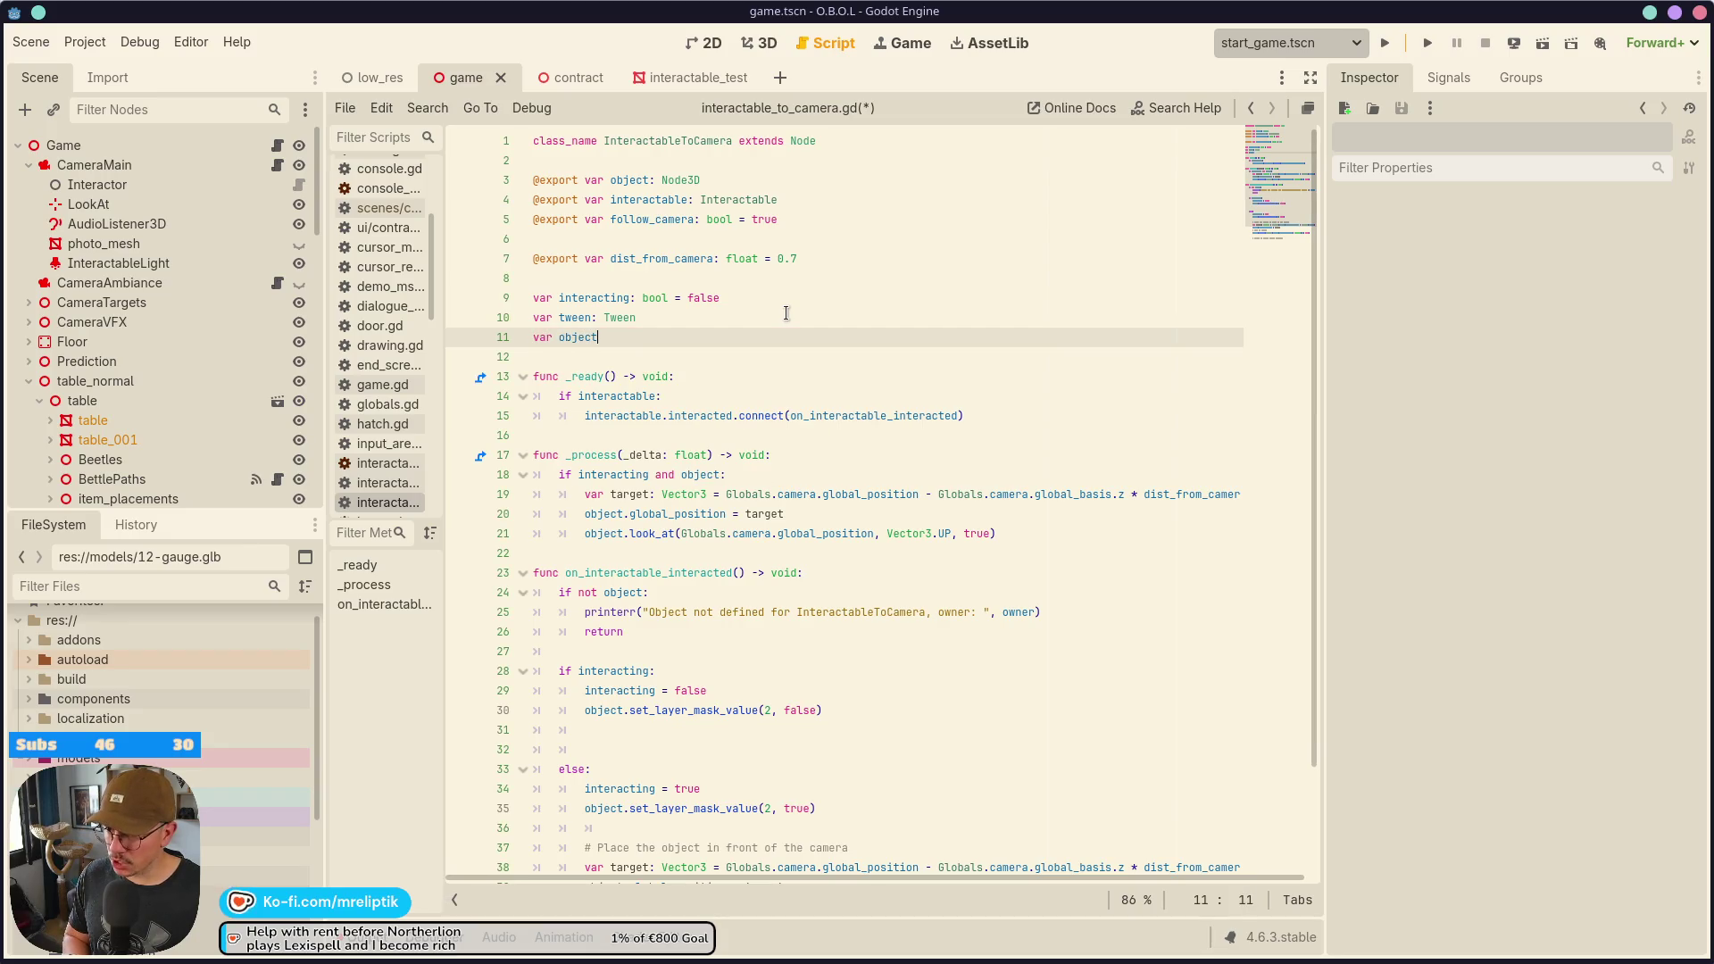
{"action": "type", "text": "_default_transf: "}
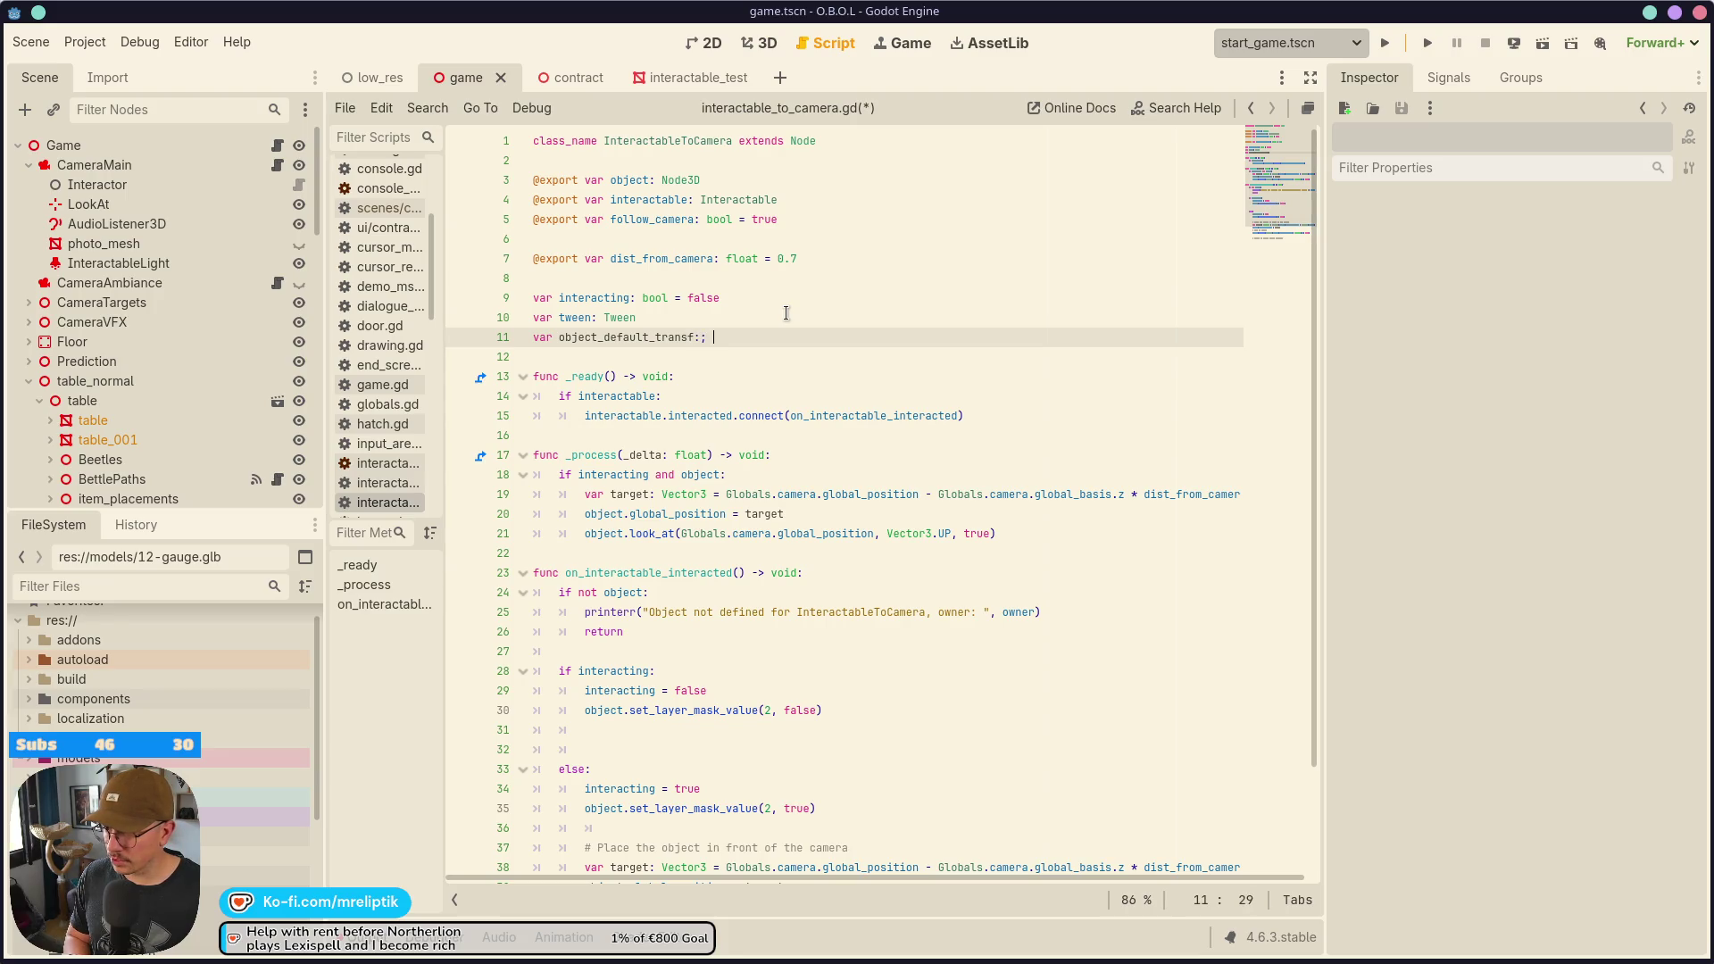
{"action": "type", "text": "Transf"}
{"action": "key", "text": "Down"}
{"action": "key", "text": "Return"}
{"action": "key", "text": "ctrl+s"}
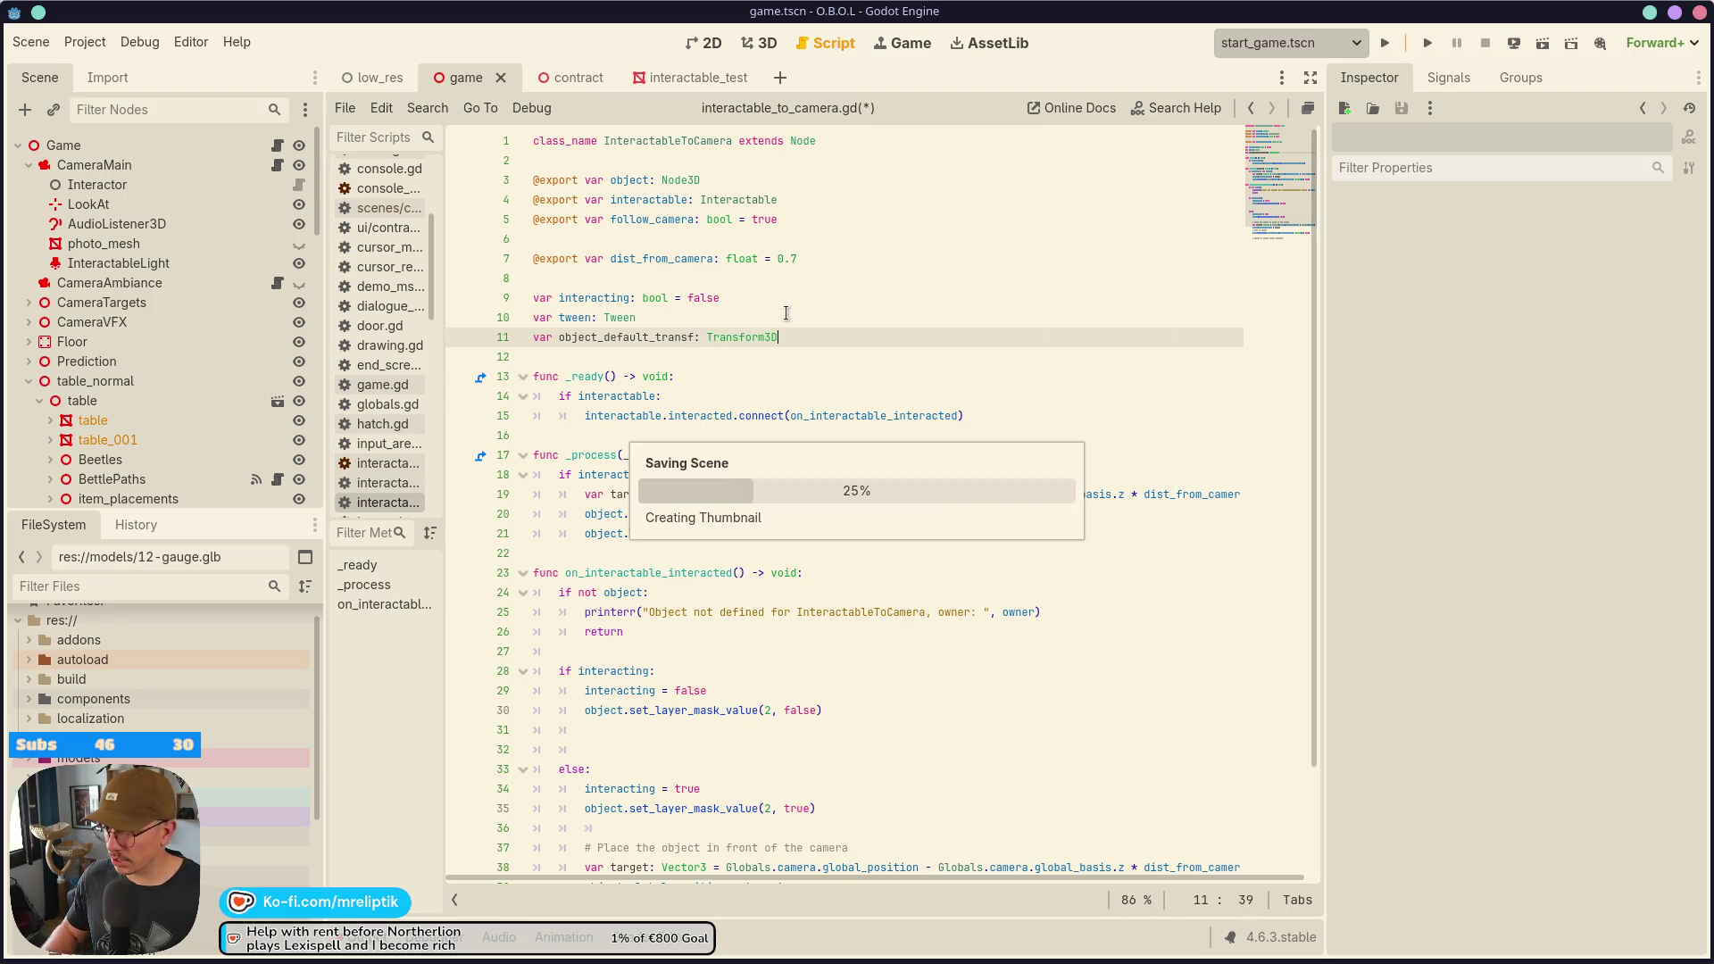
- In _ready, add 'if object: object_default_transf = object.global_transform'
{"action": "double_click", "coordinate": [612, 337]}
{"action": "key", "text": "ctrl+c"}
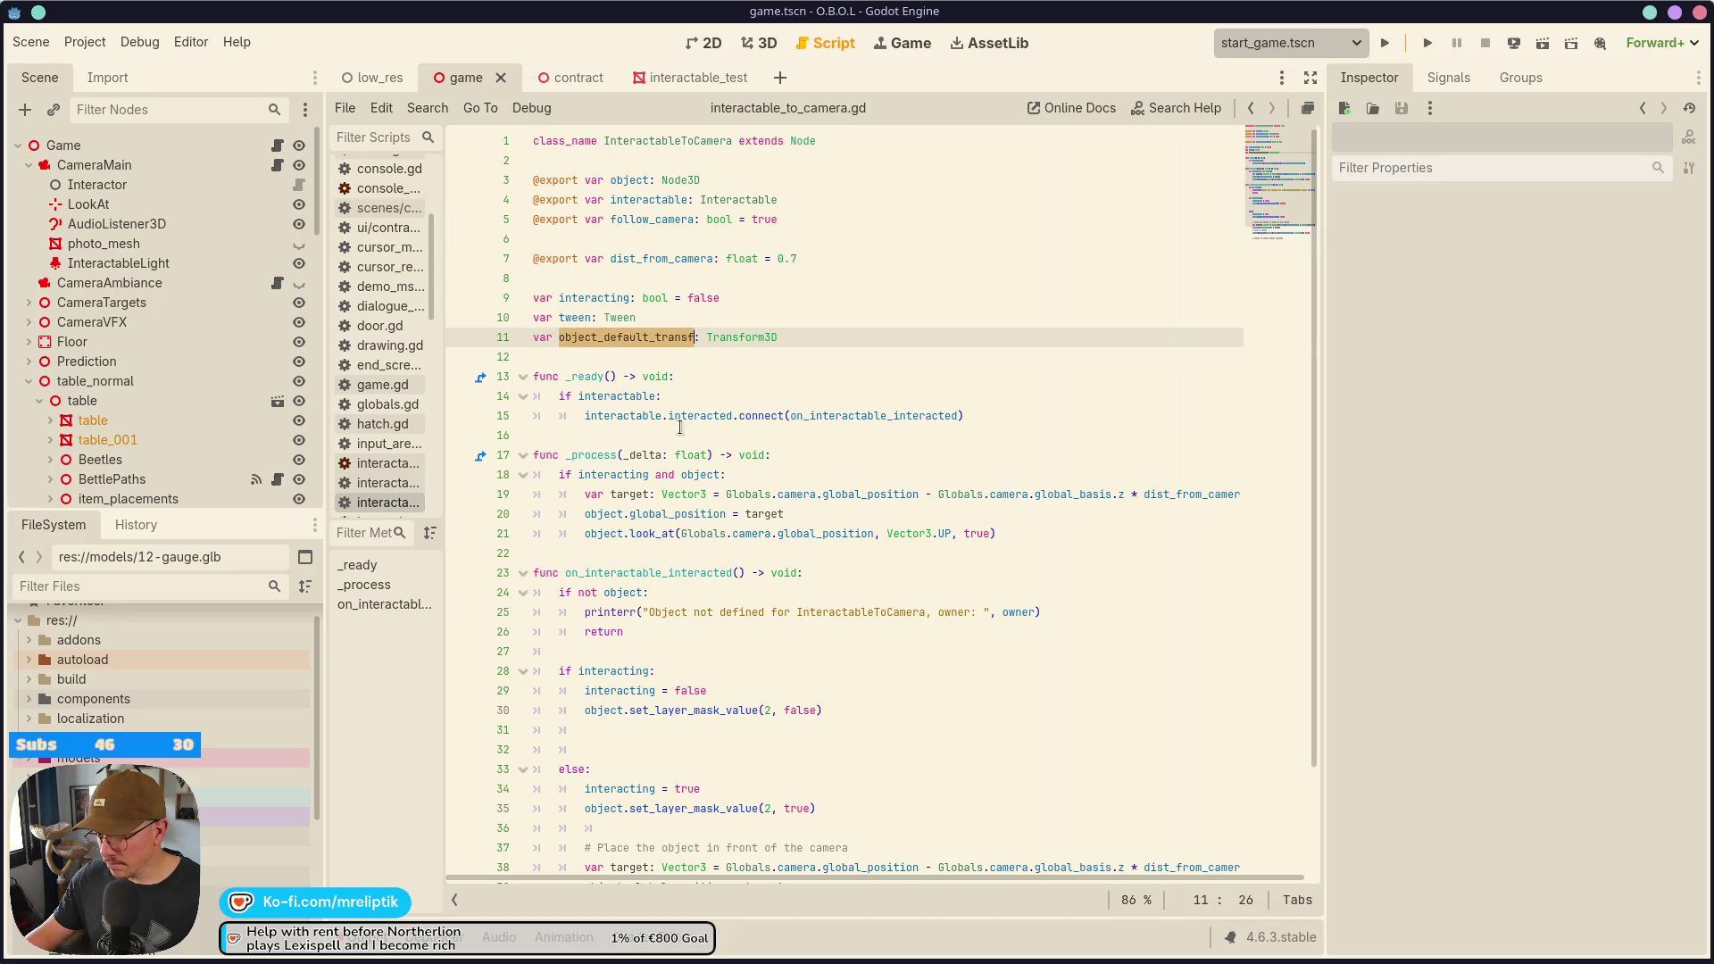
{"action": "left_click", "coordinate": [1000, 417]}
{"action": "key", "text": "Return"}
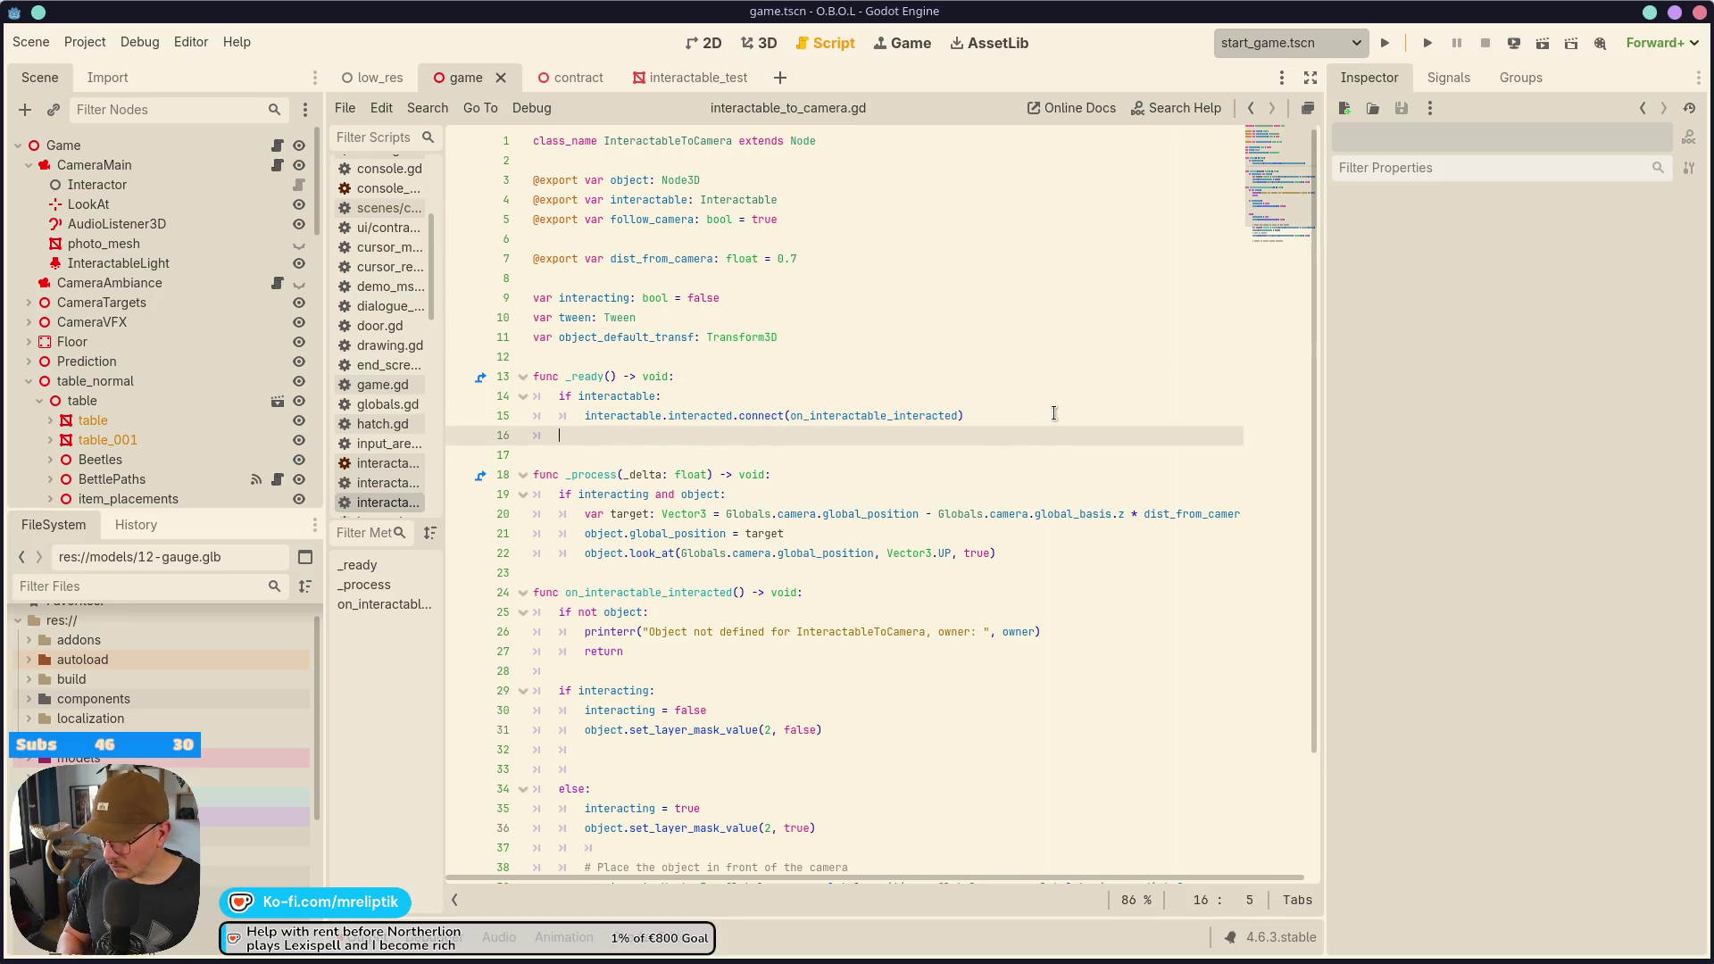
{"action": "key", "text": "Return"}
{"action": "type", "text": "if object:"}
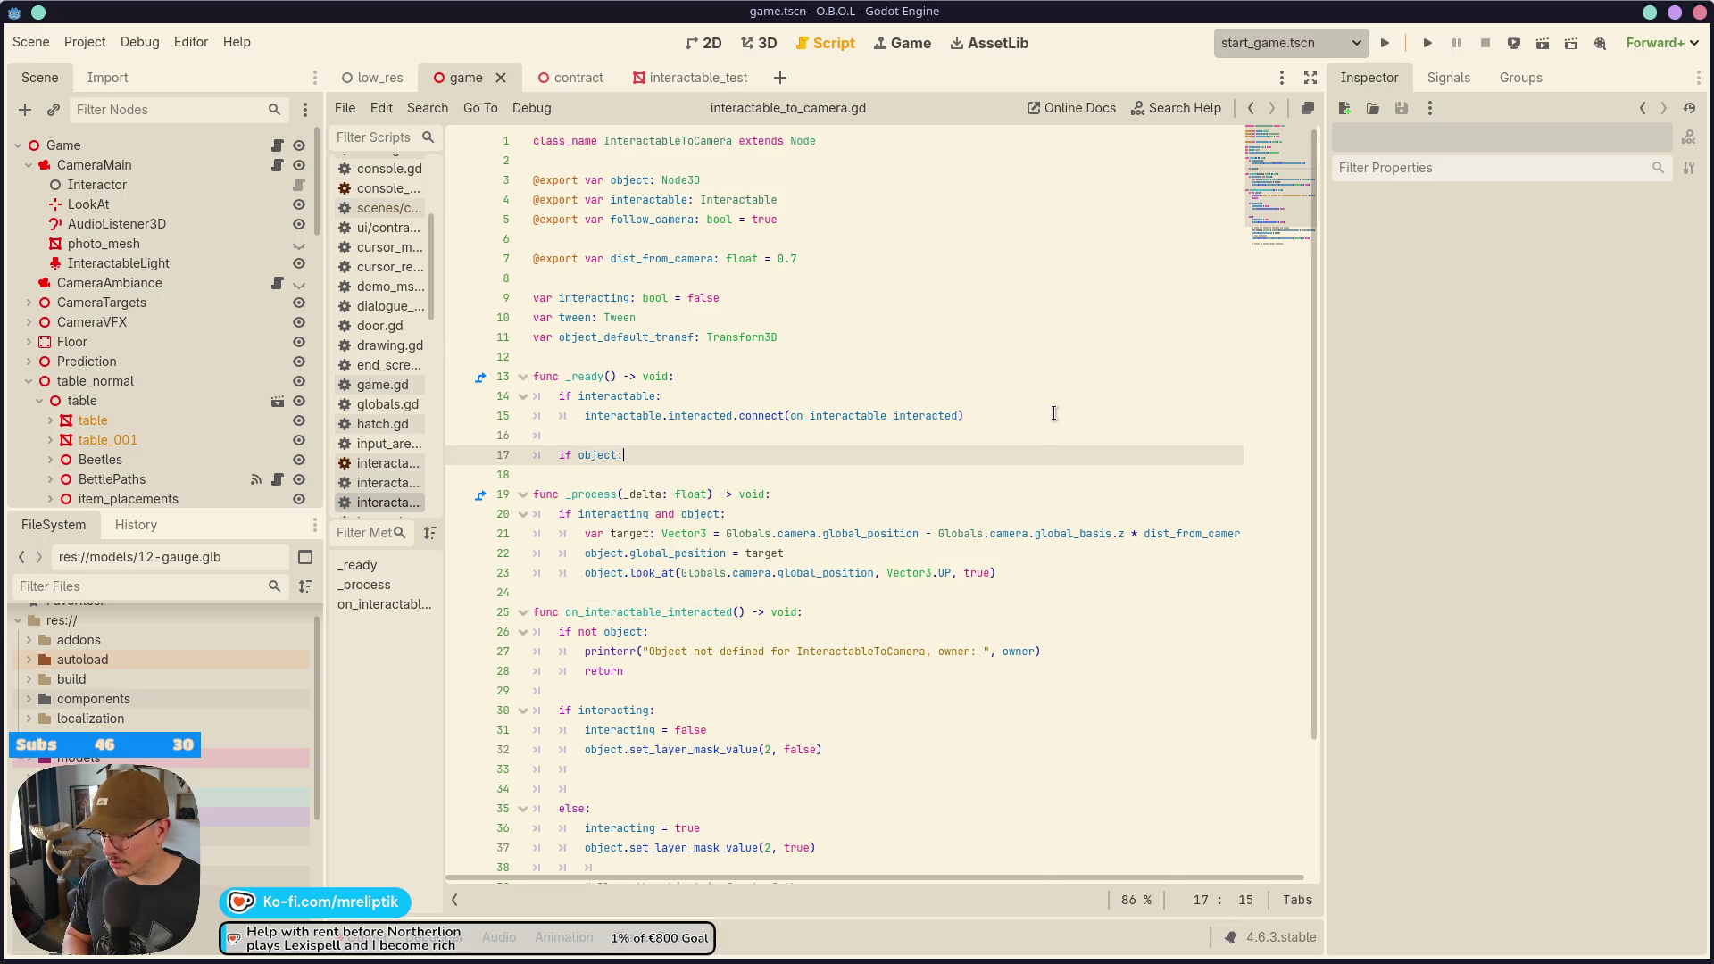
{"action": "key", "text": "Return"}
{"action": "key", "text": "ctrl+v"}
{"action": "type", "text": "= object.globl"}
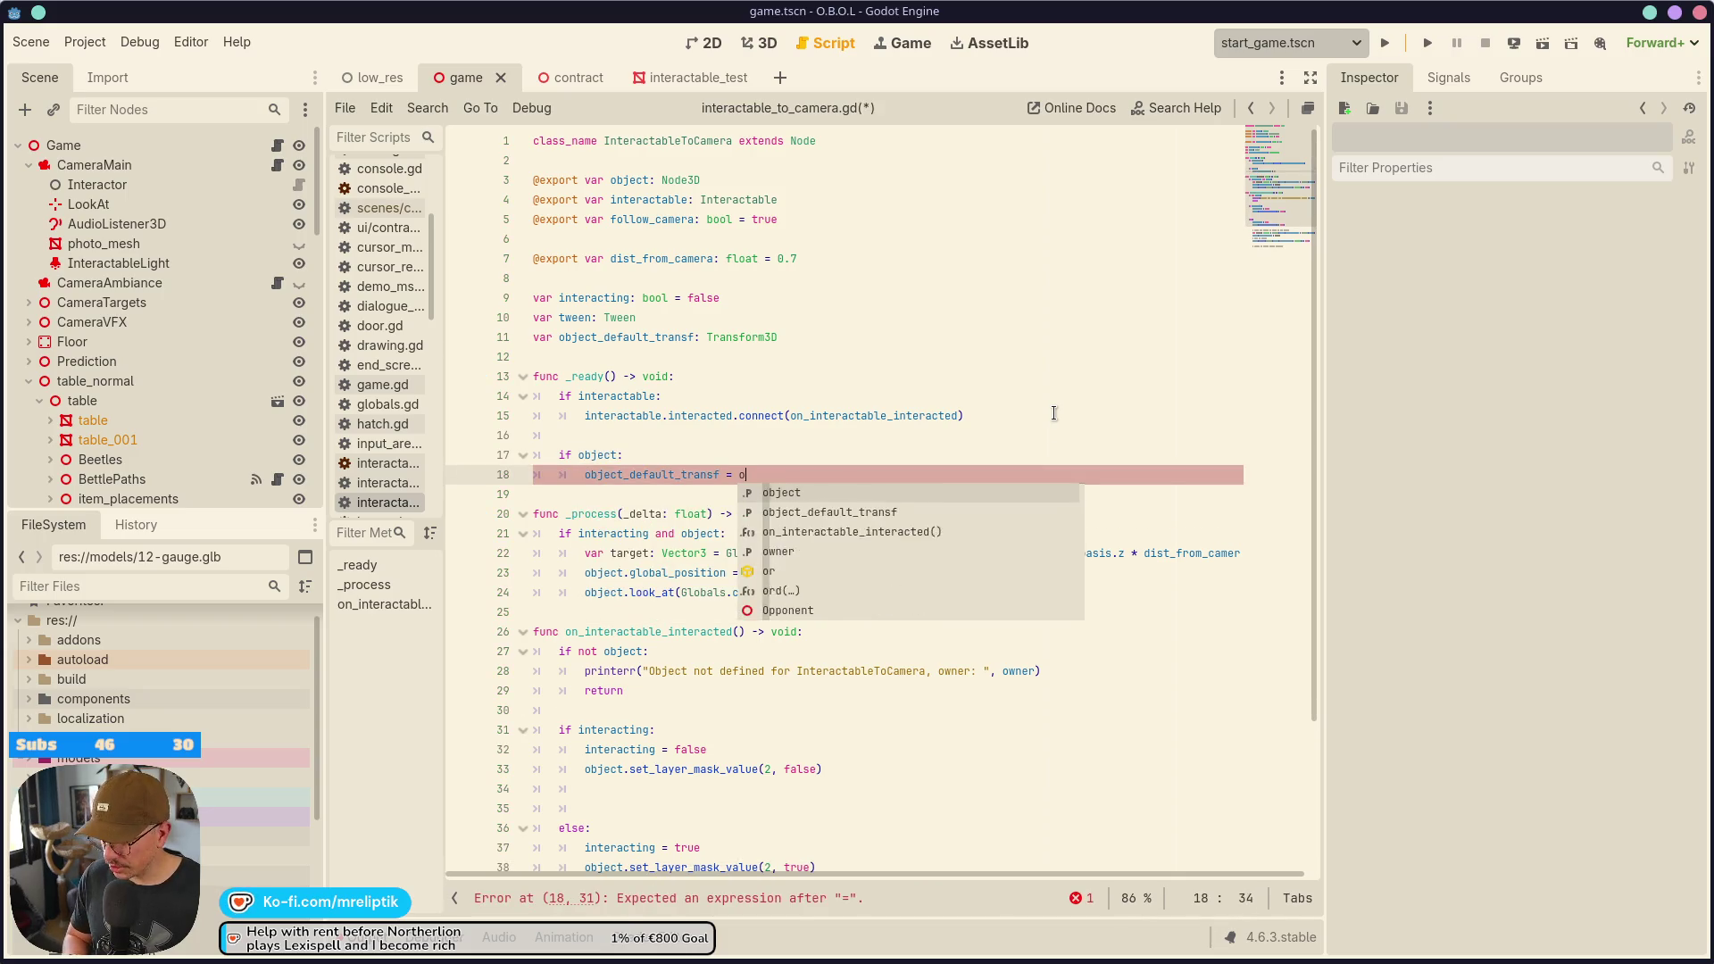
{"action": "key", "text": "Down"}
{"action": "key", "text": "Down"}
{"action": "key", "text": "Down"}
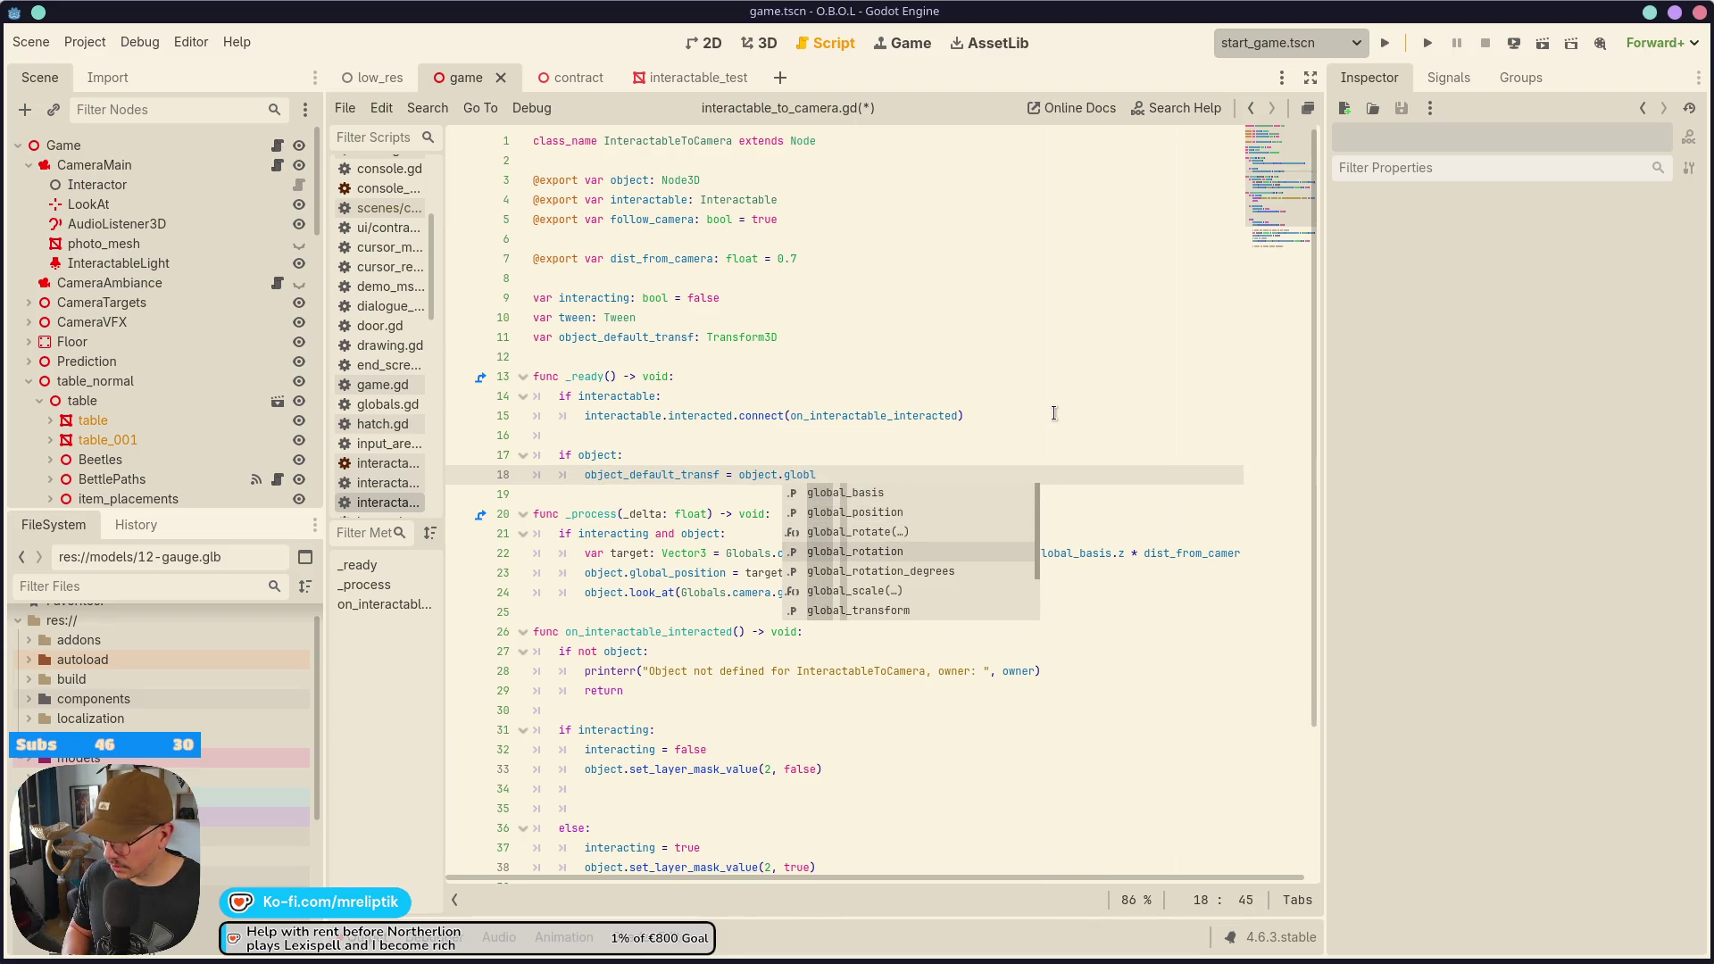
{"action": "key", "text": "Return"}
{"action": "scroll", "coordinate": [645, 615], "scroll_direction": "down", "scroll_amount": 3}
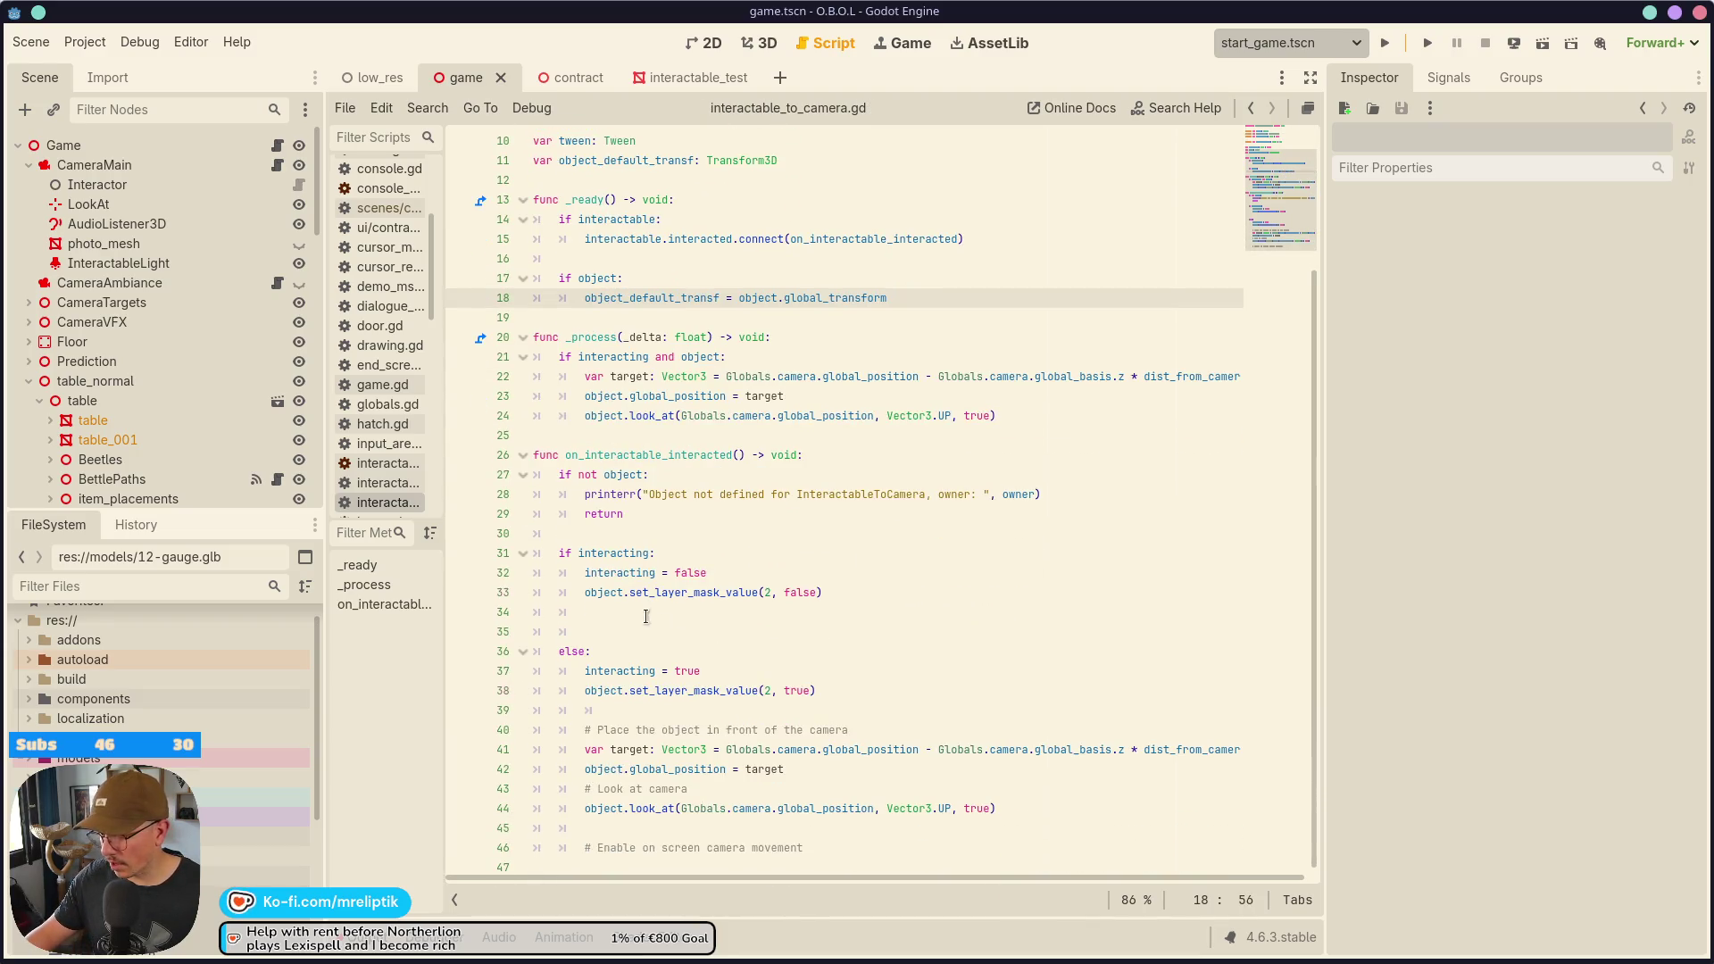
{"action": "left_click", "coordinate": [643, 533]}
- Below the null check, write 'tween = Utils.kill_and_create_tween(tween)'
{"action": "key", "text": "Return"}
{"action": "key", "text": "Return"}
{"action": "key", "text": "Up"}
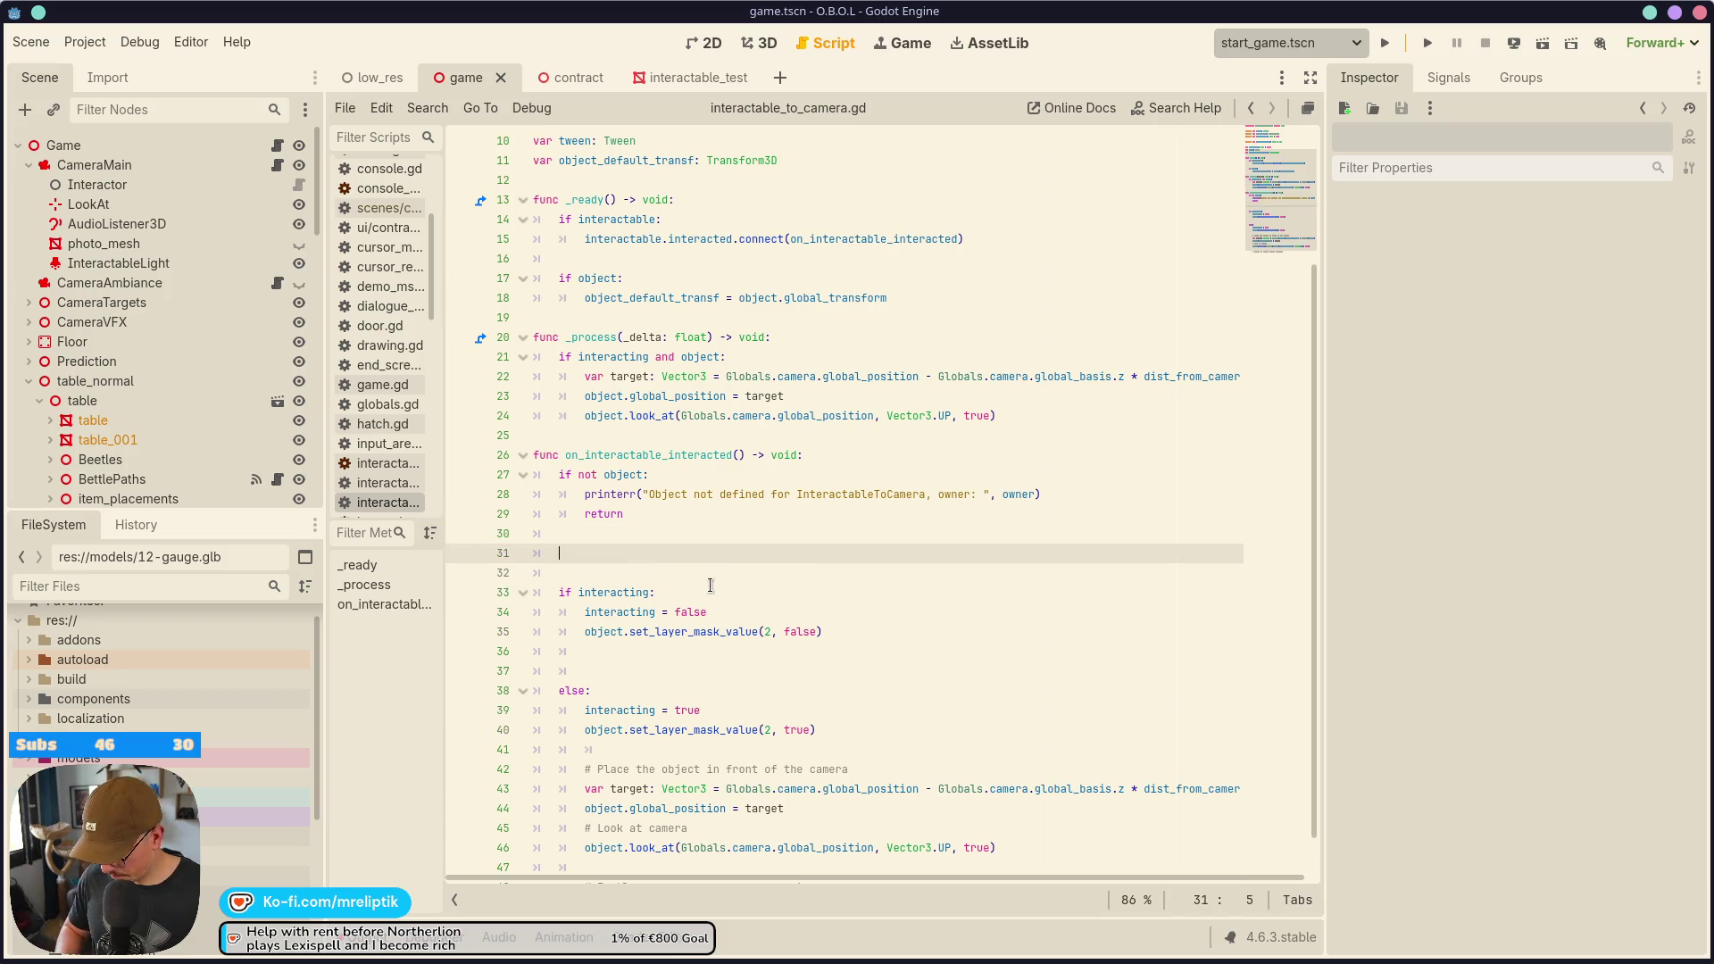
{"action": "type", "text": "tween"}
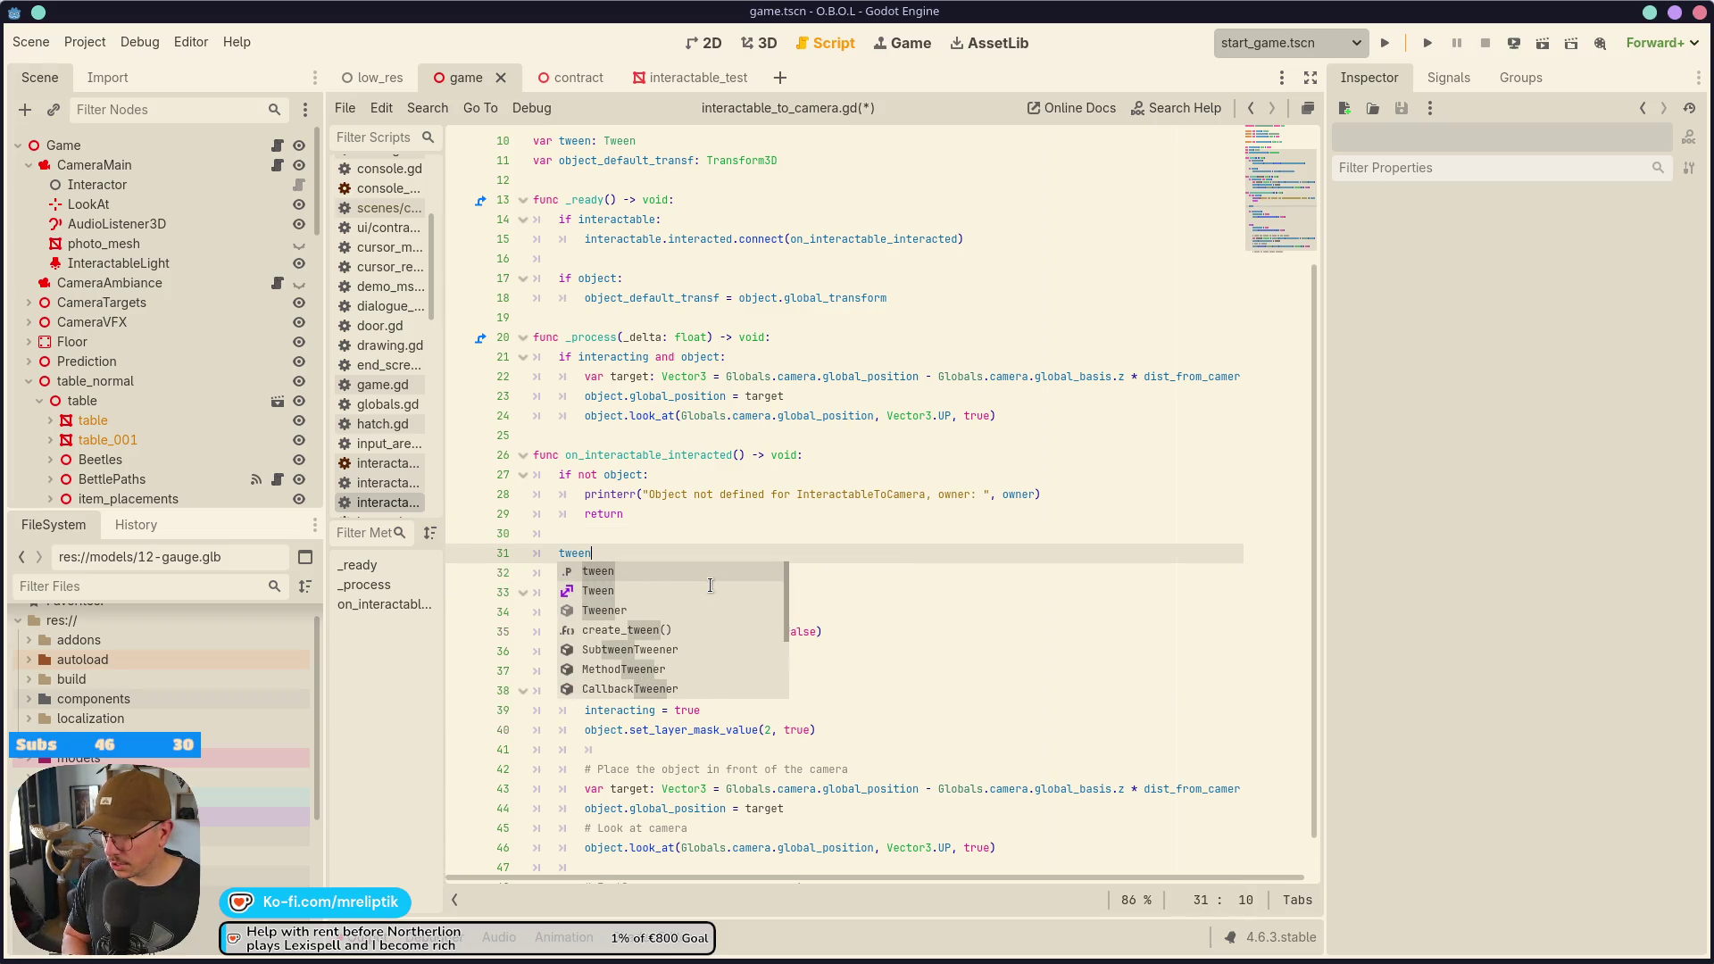
{"action": "type", "text": " = Utilk"}
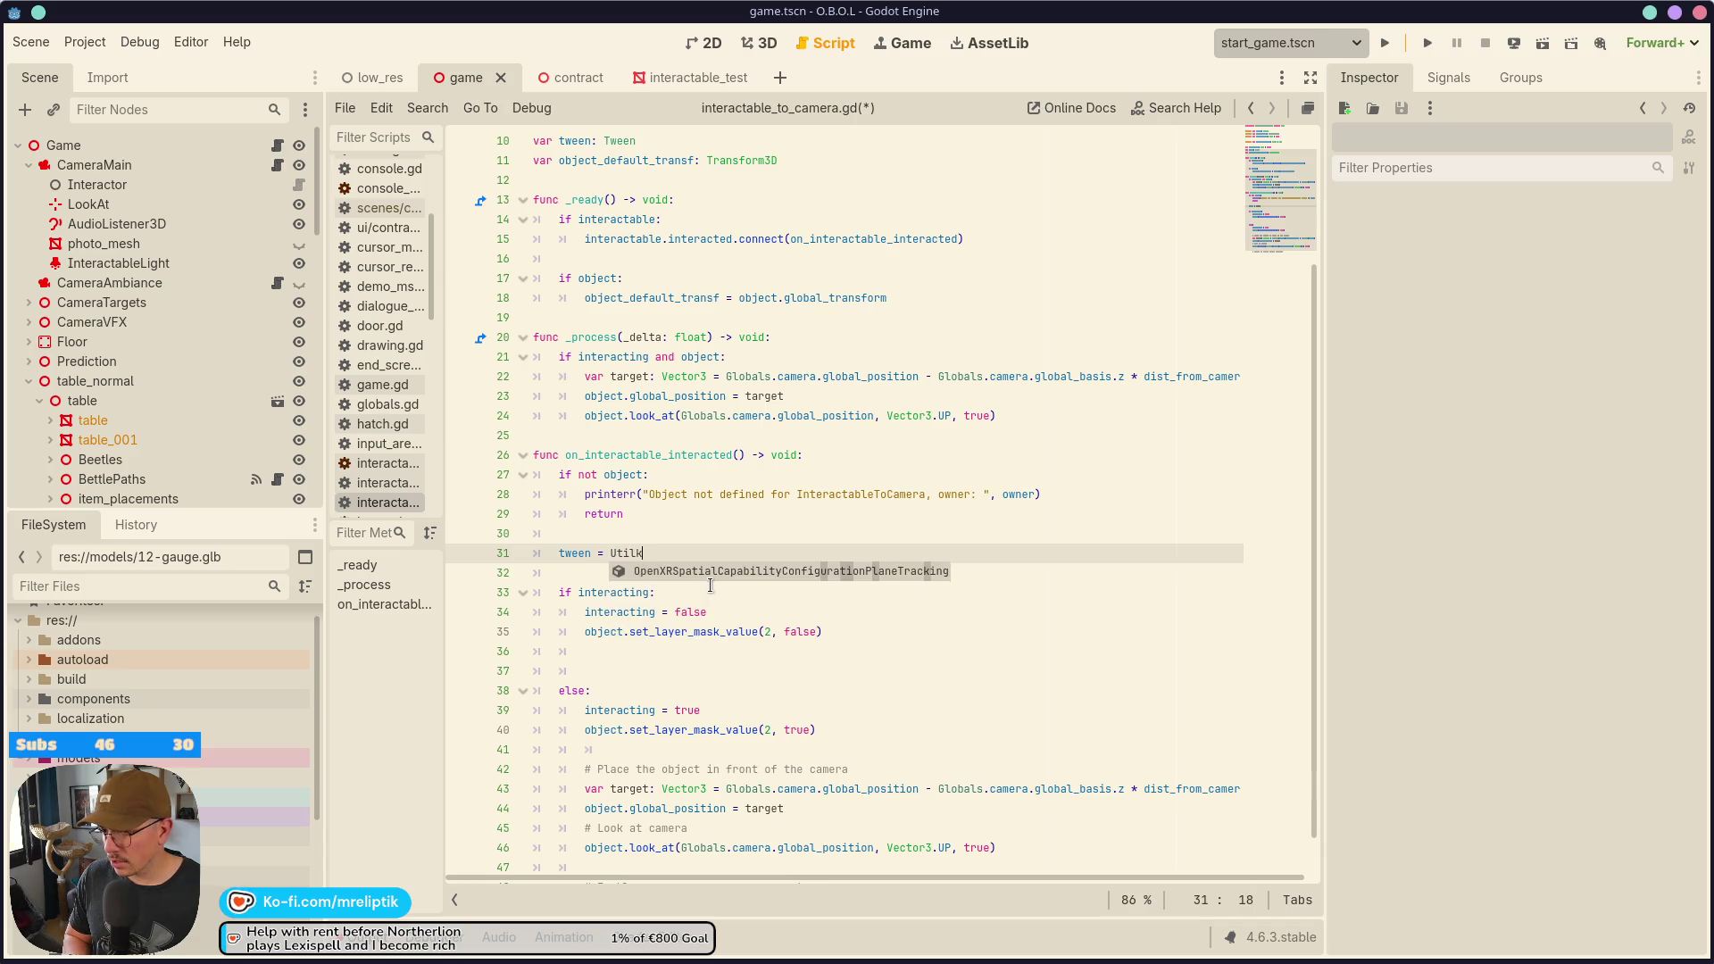
{"action": "key", "text": "BackSpace"}
{"action": "type", "text": "s."}
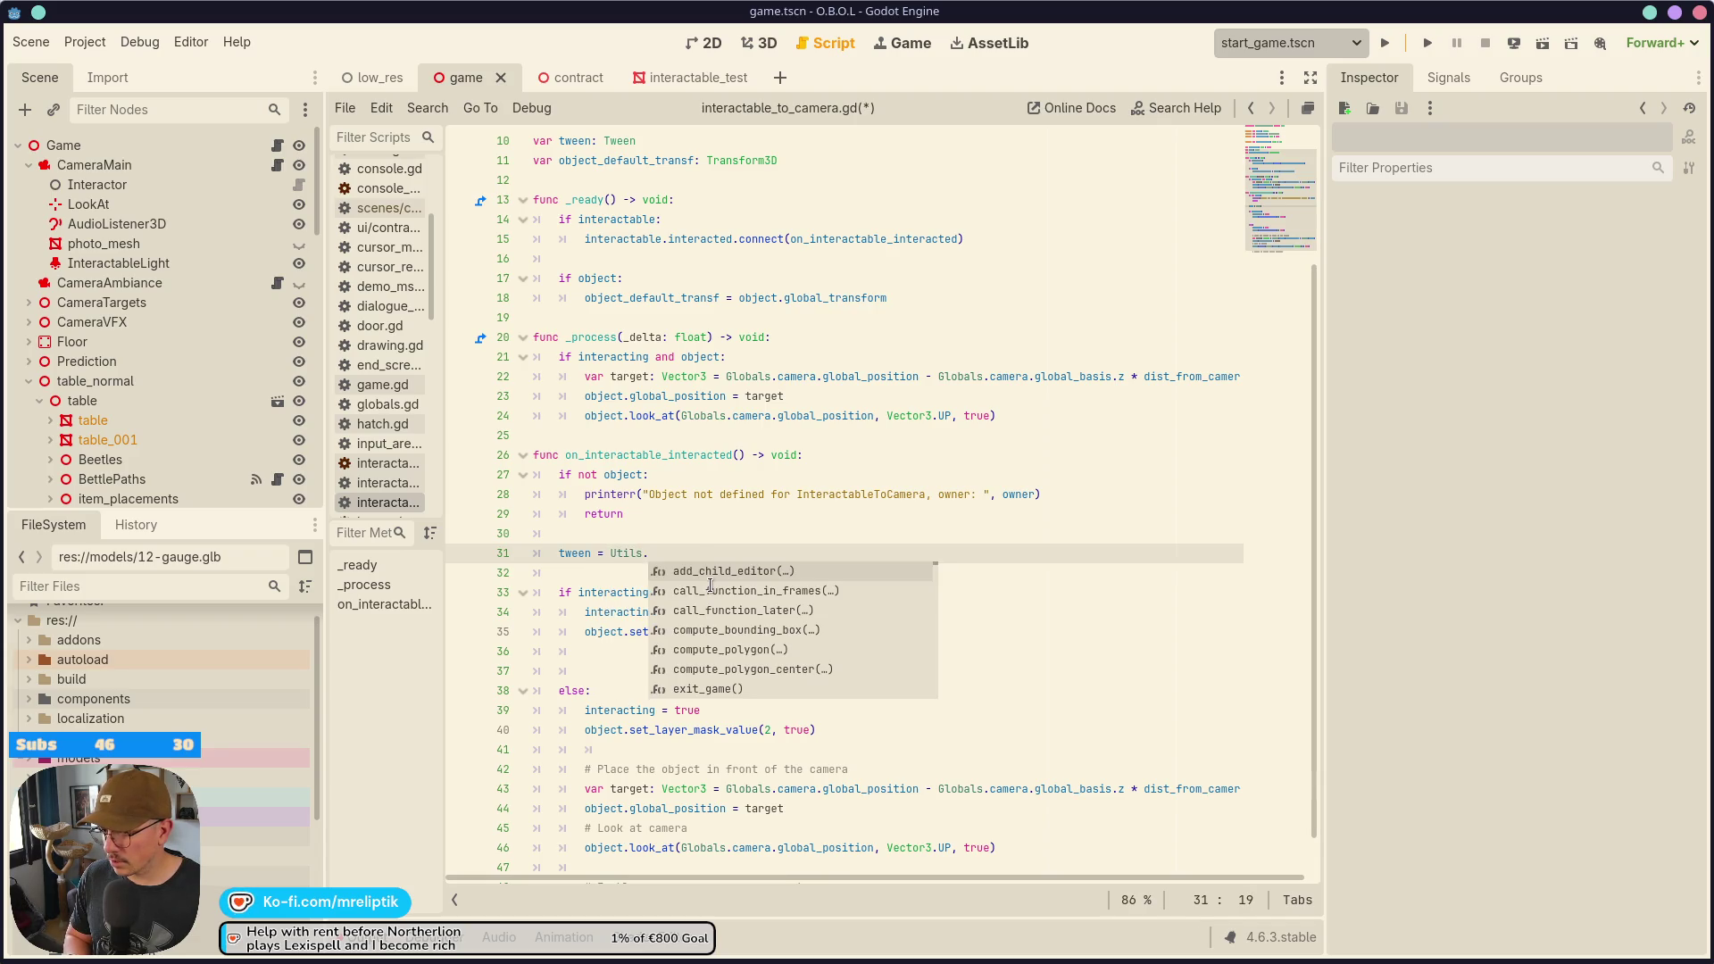
{"action": "type", "text": "kill"}
{"action": "key", "text": "Return"}
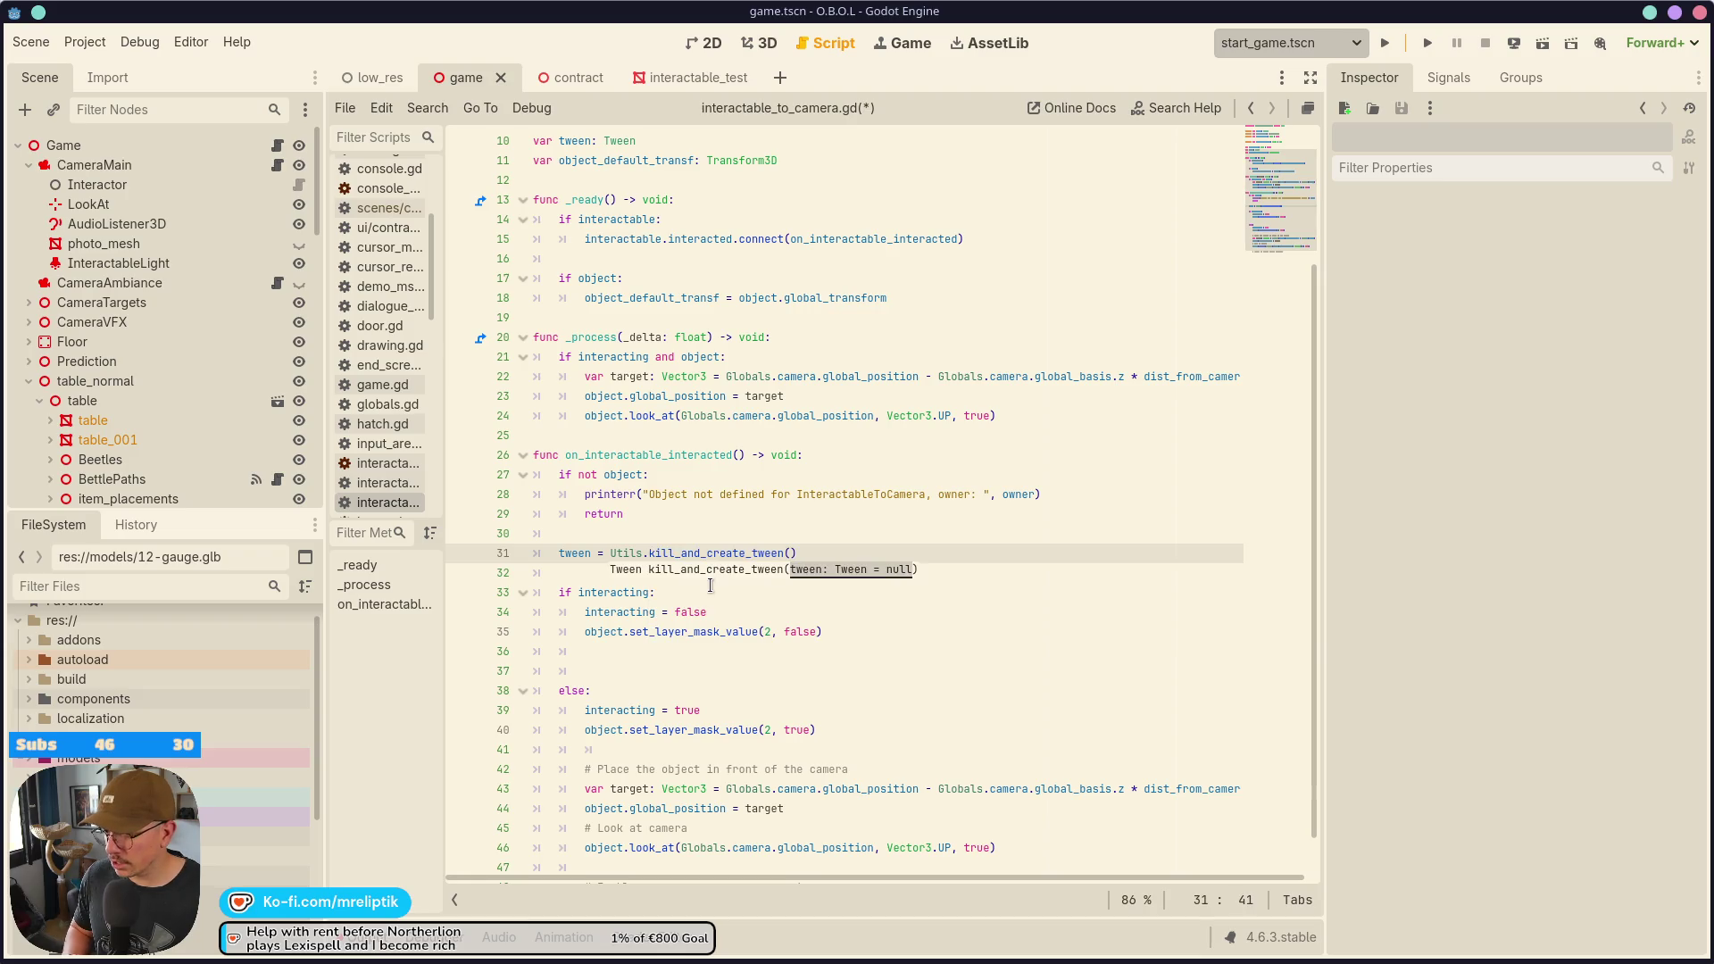
{"action": "type", "text": "ween"}
{"action": "key", "text": "ctrl+s"}
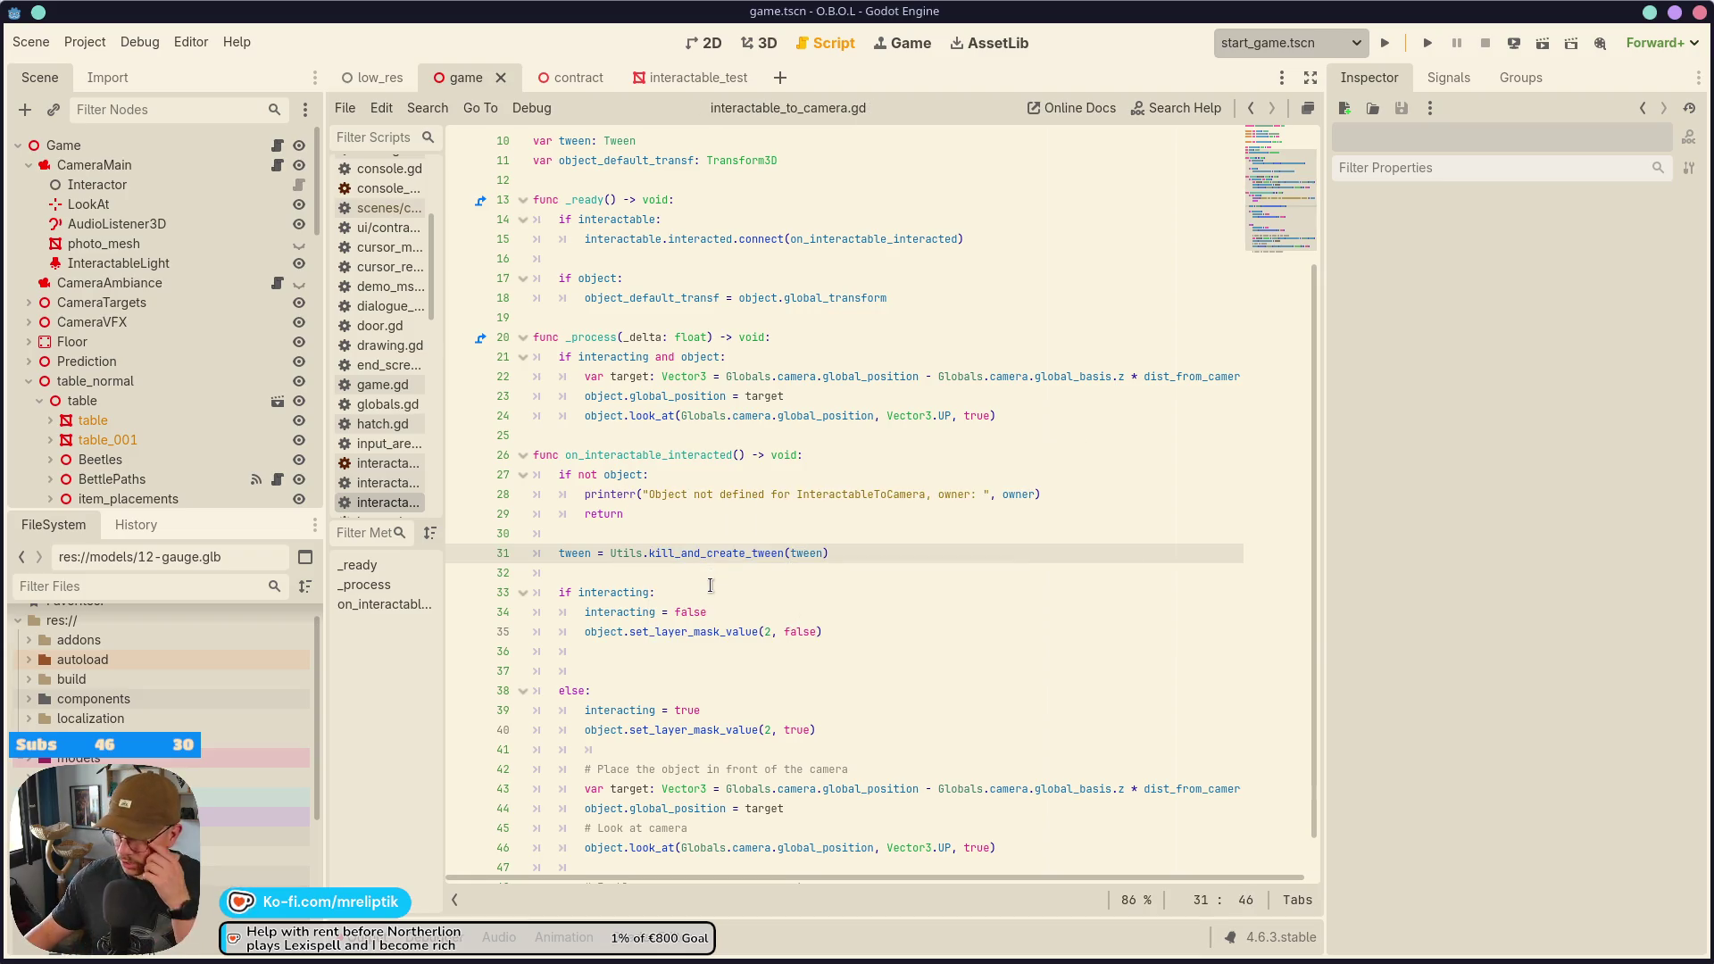
- Chain .set_ease(Tween.EASE_IN_OUT).set_trans(Tween.TRANS_CUBIC) onto the tween creation
{"action": "type", "text": "set_eza"}
{"action": "type", "text": "a"}
{"action": "key", "text": "Return"}
{"action": "key", "text": "Down"}
{"action": "key", "text": "Down"}
{"action": "key", "text": "Return"}
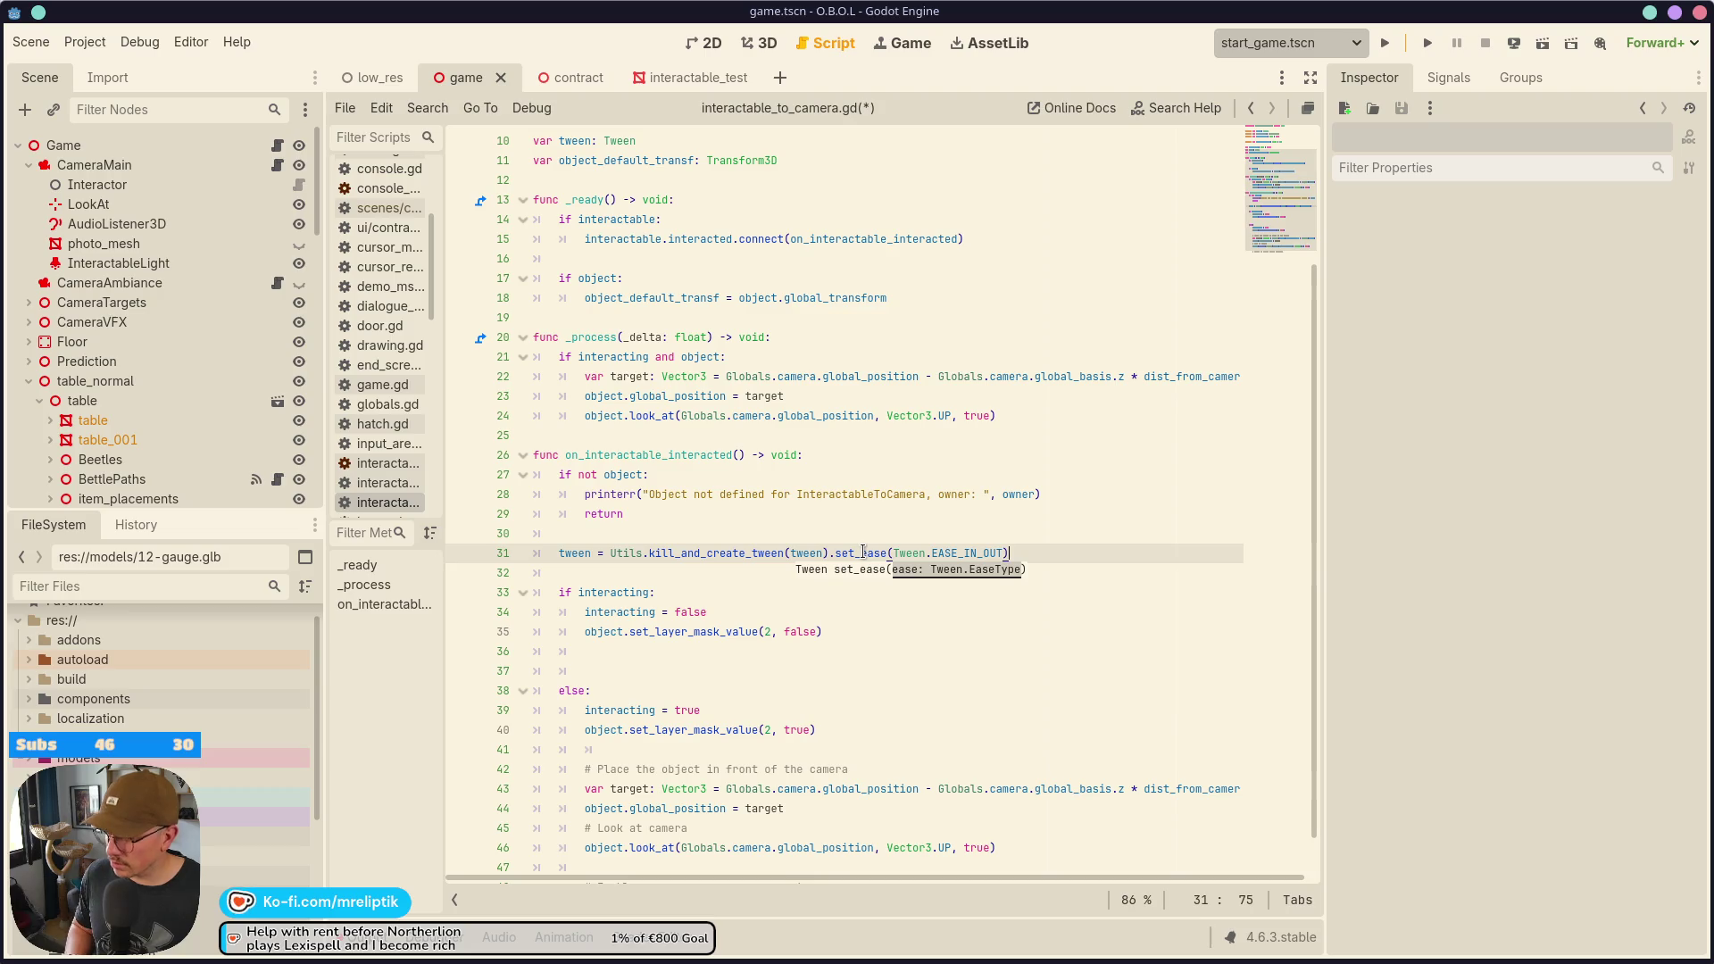
{"action": "type", "text": ".set_trans("}
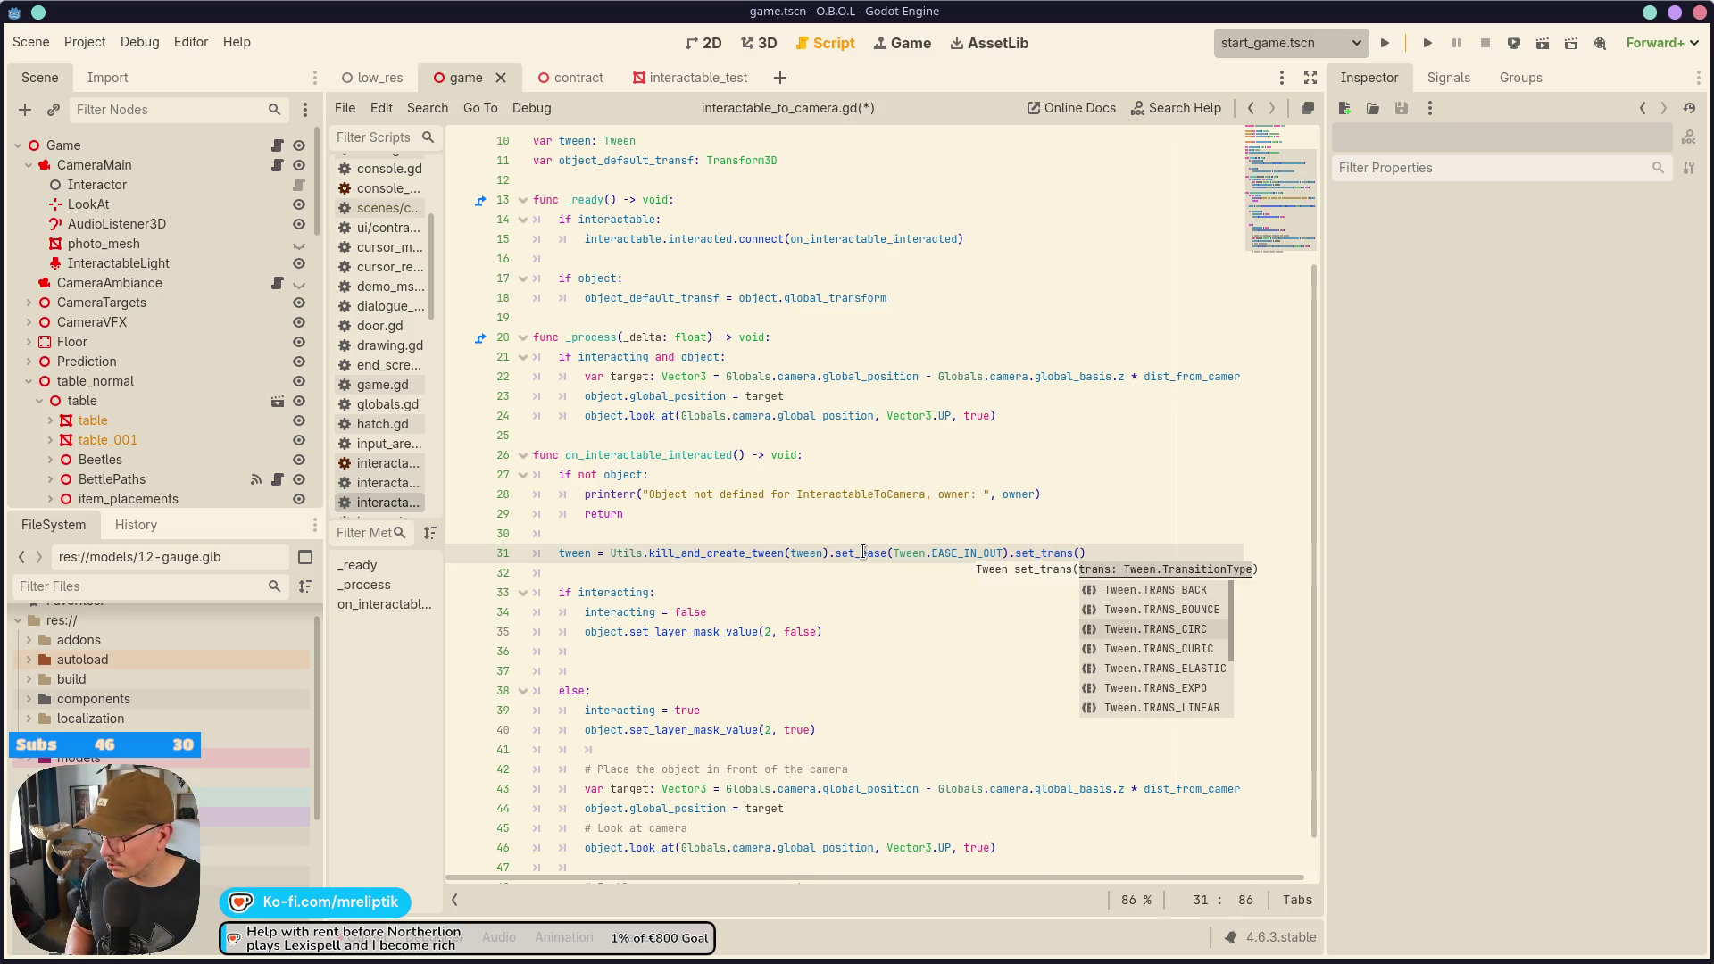
{"action": "key", "text": "Down"}
{"action": "key", "text": "Return"}
{"action": "scroll", "coordinate": [661, 472], "scroll_direction": "down", "scroll_amount": 1}
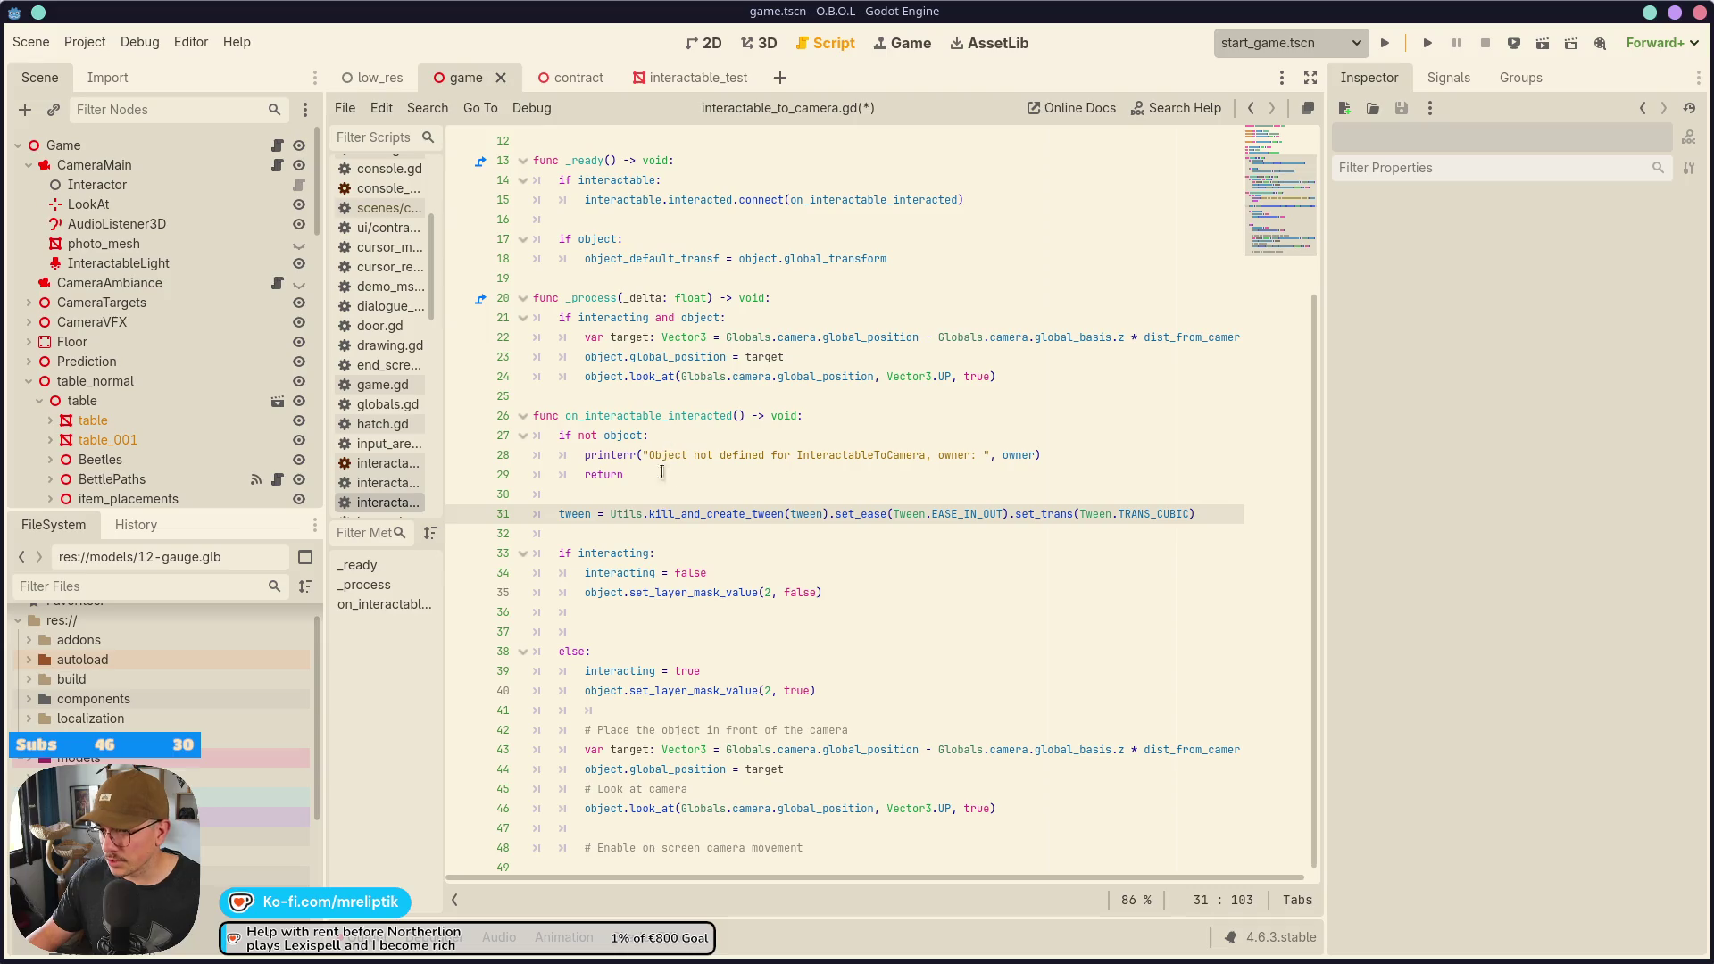
{"action": "double_click", "coordinate": [574, 513]}
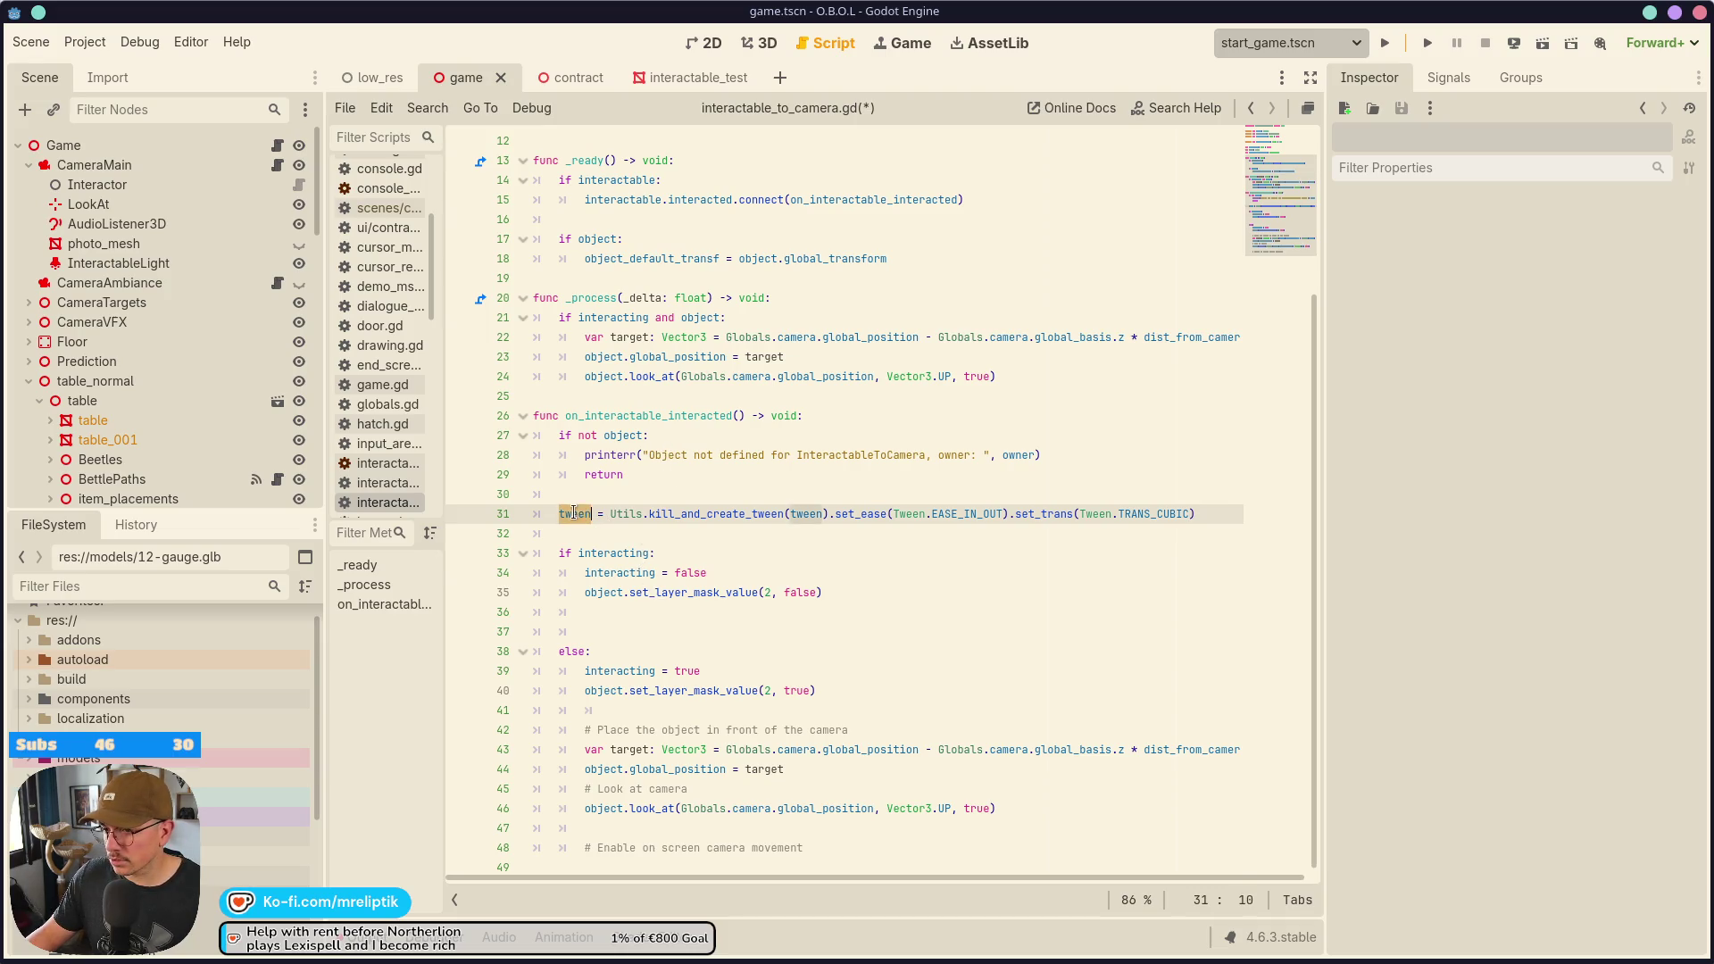
{"action": "left_click", "coordinate": [643, 616]}
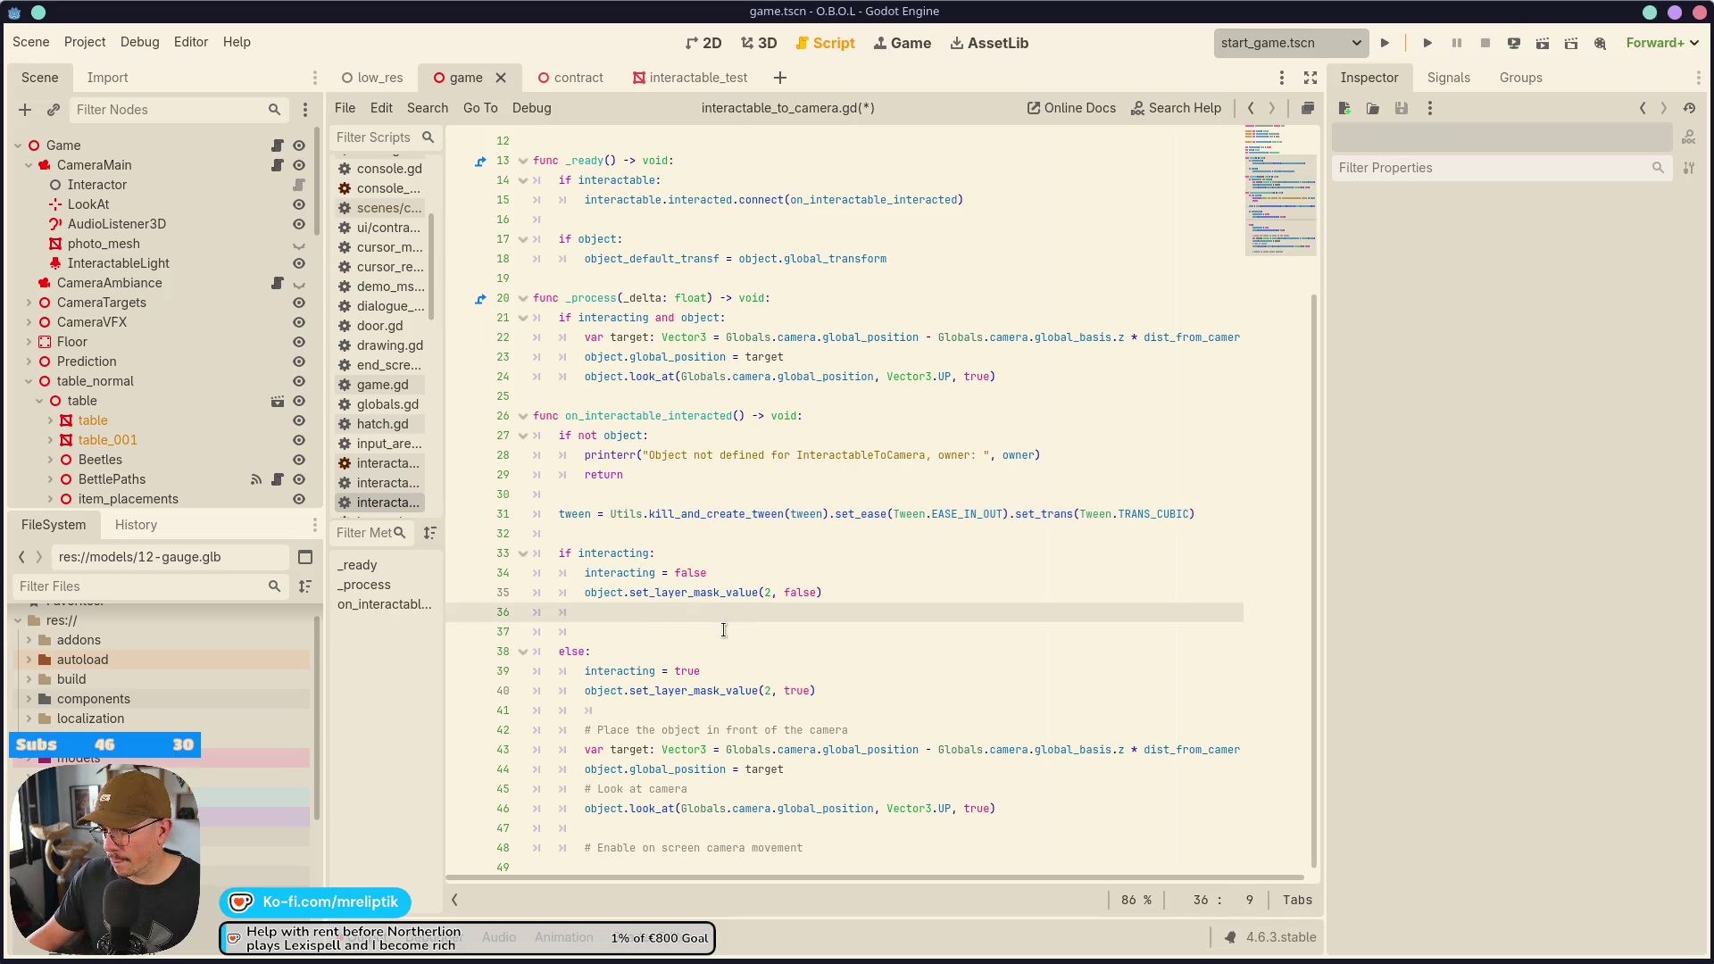
- In the if branch, tween object's "global_transform" back to object_default_transf over 0.4 s
{"action": "type", "text": "tween.twee"}
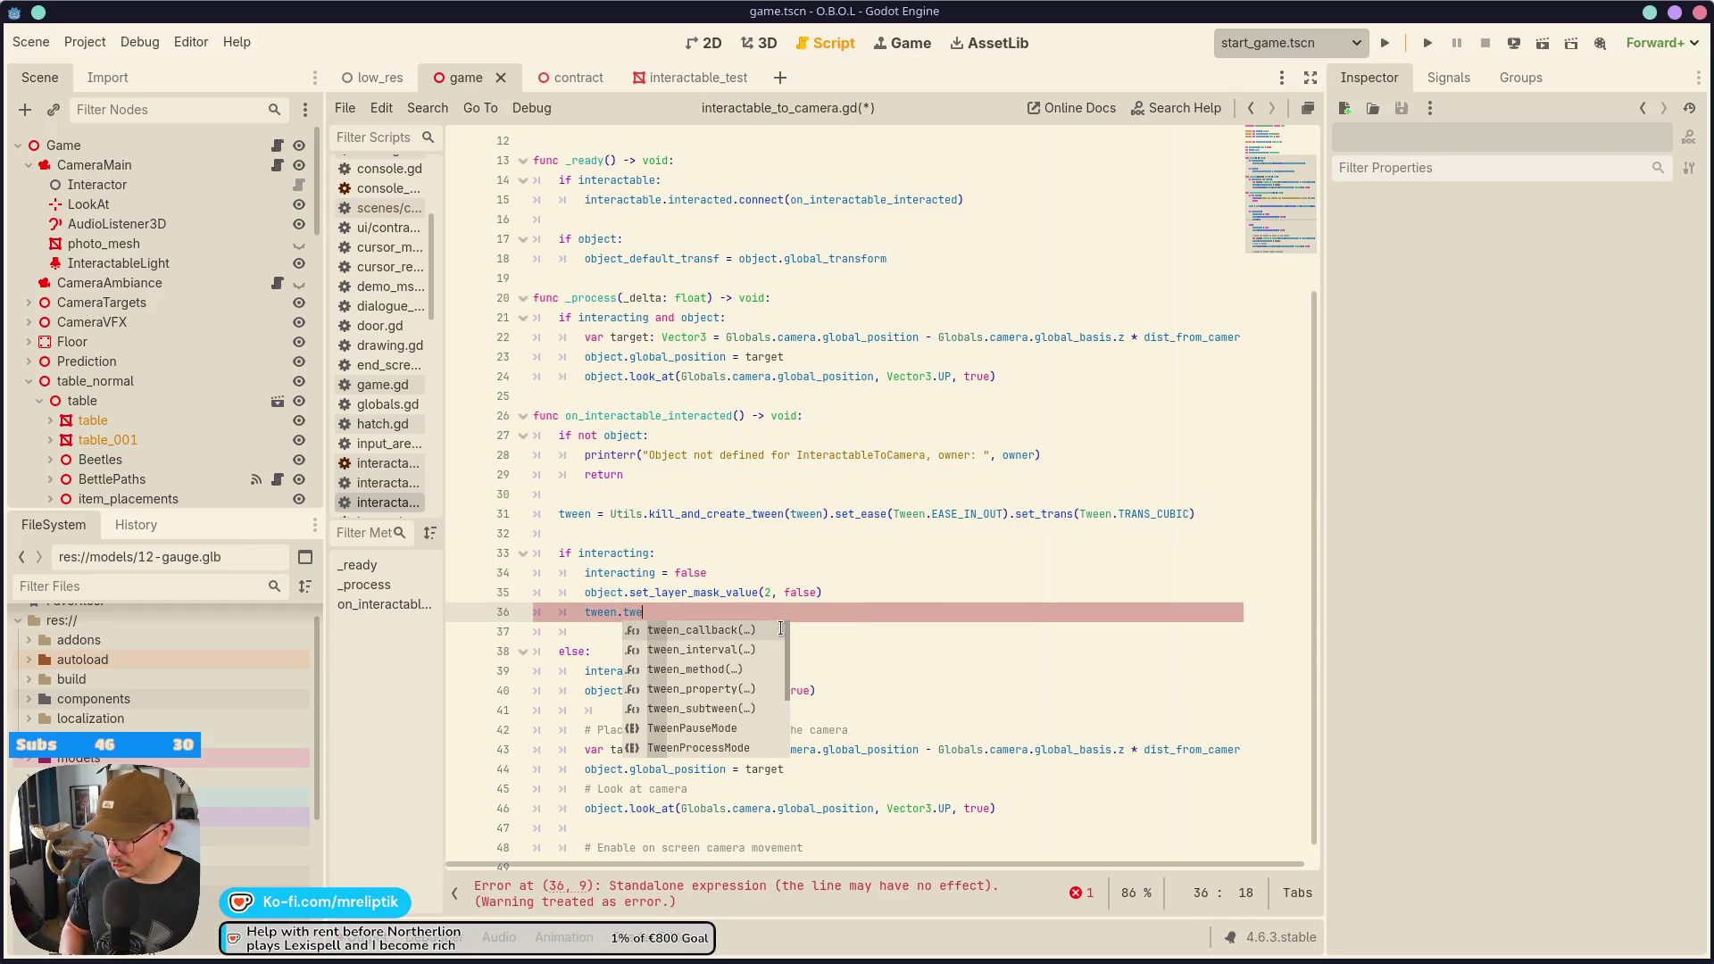
{"action": "key", "text": "Down"}
{"action": "key", "text": "Down"}
{"action": "key", "text": "Down"}
{"action": "key", "text": "Return"}
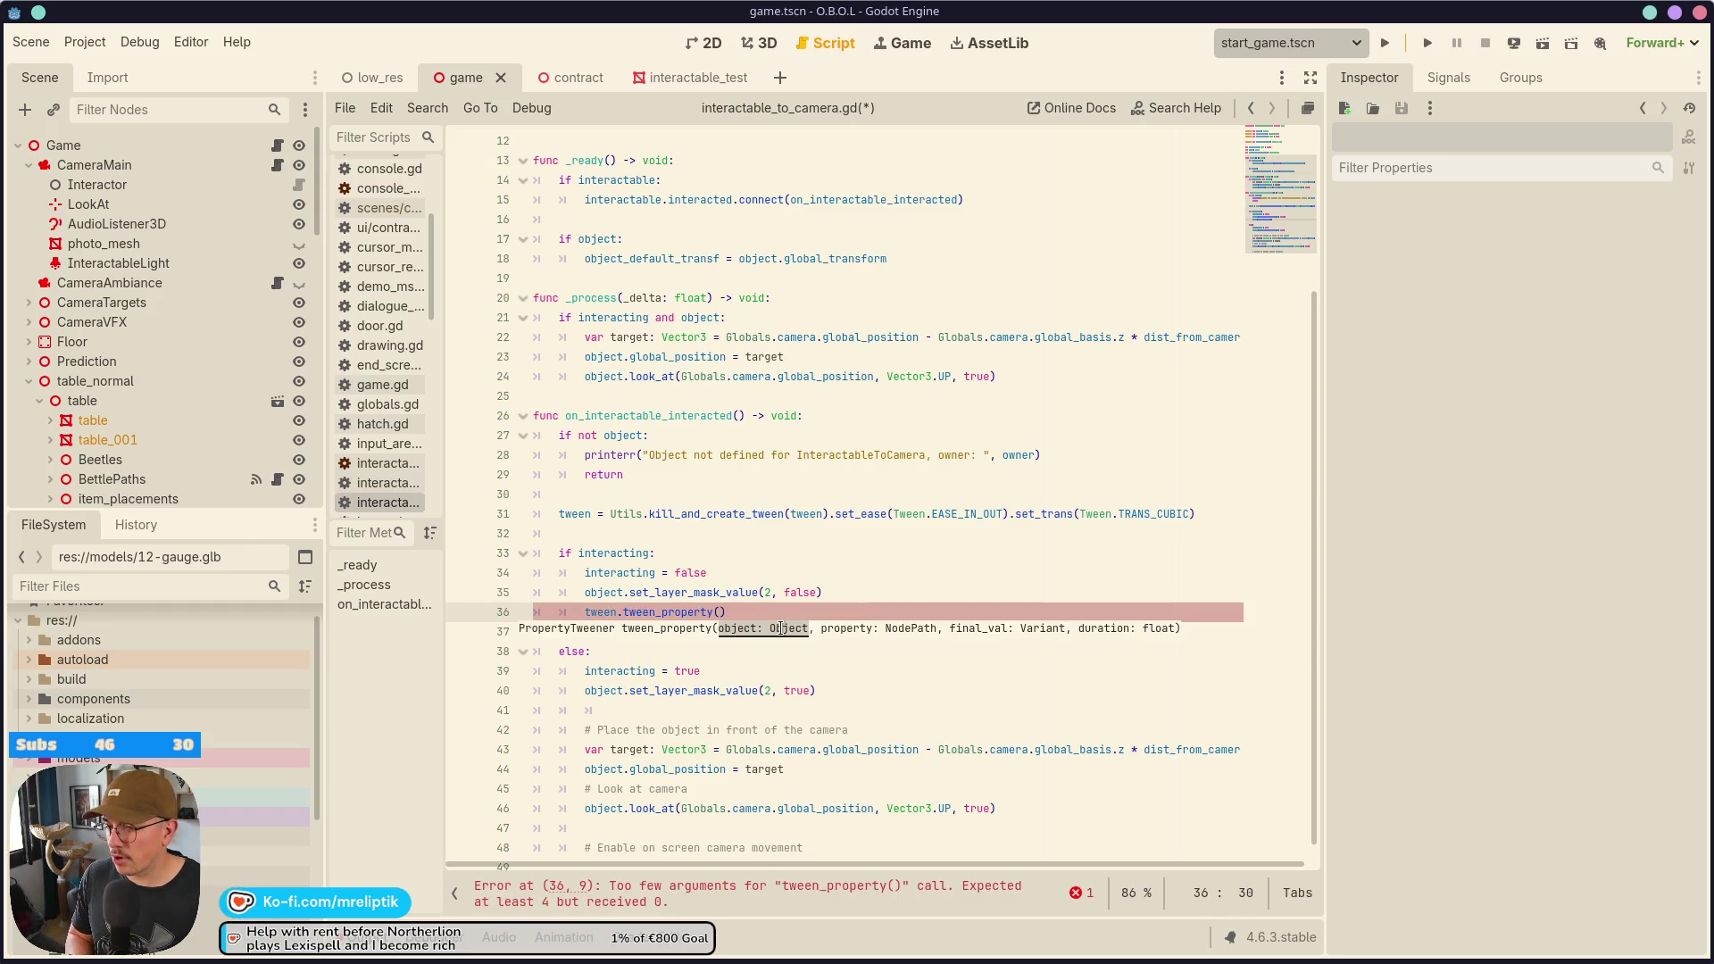
{"action": "type", "text": "object, \"g"}
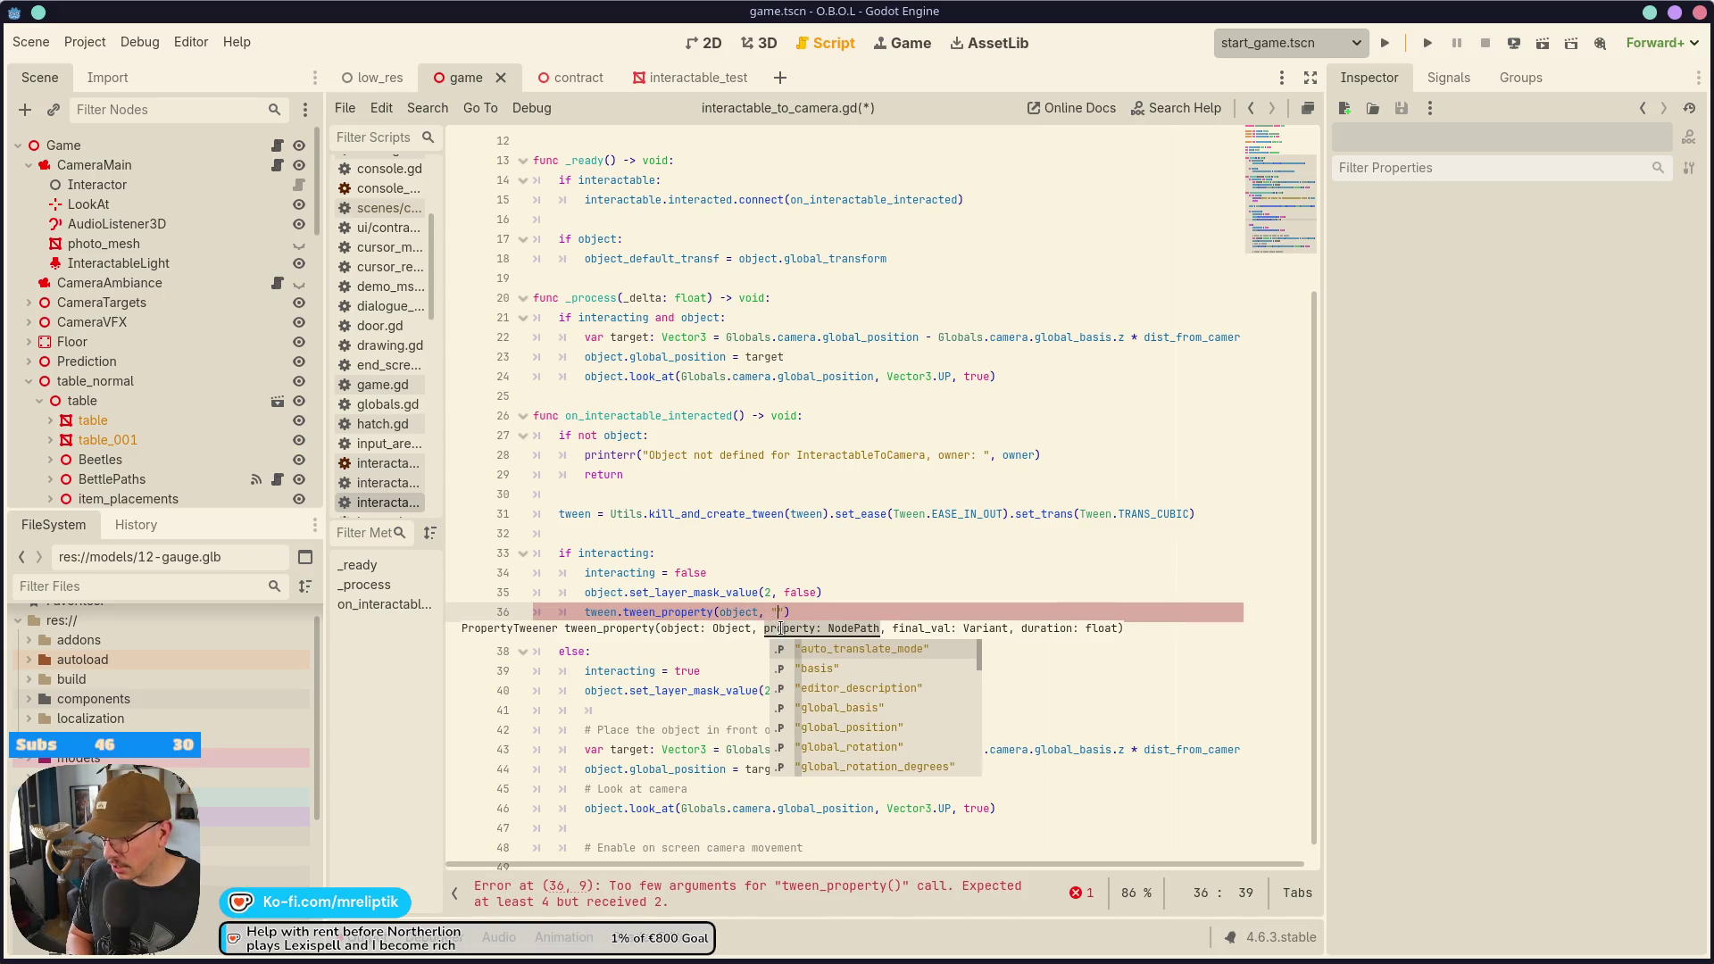
{"action": "type", "text": "lo"}
{"action": "key", "text": "Down"}
{"action": "key", "text": "Down"}
{"action": "key", "text": "Down"}
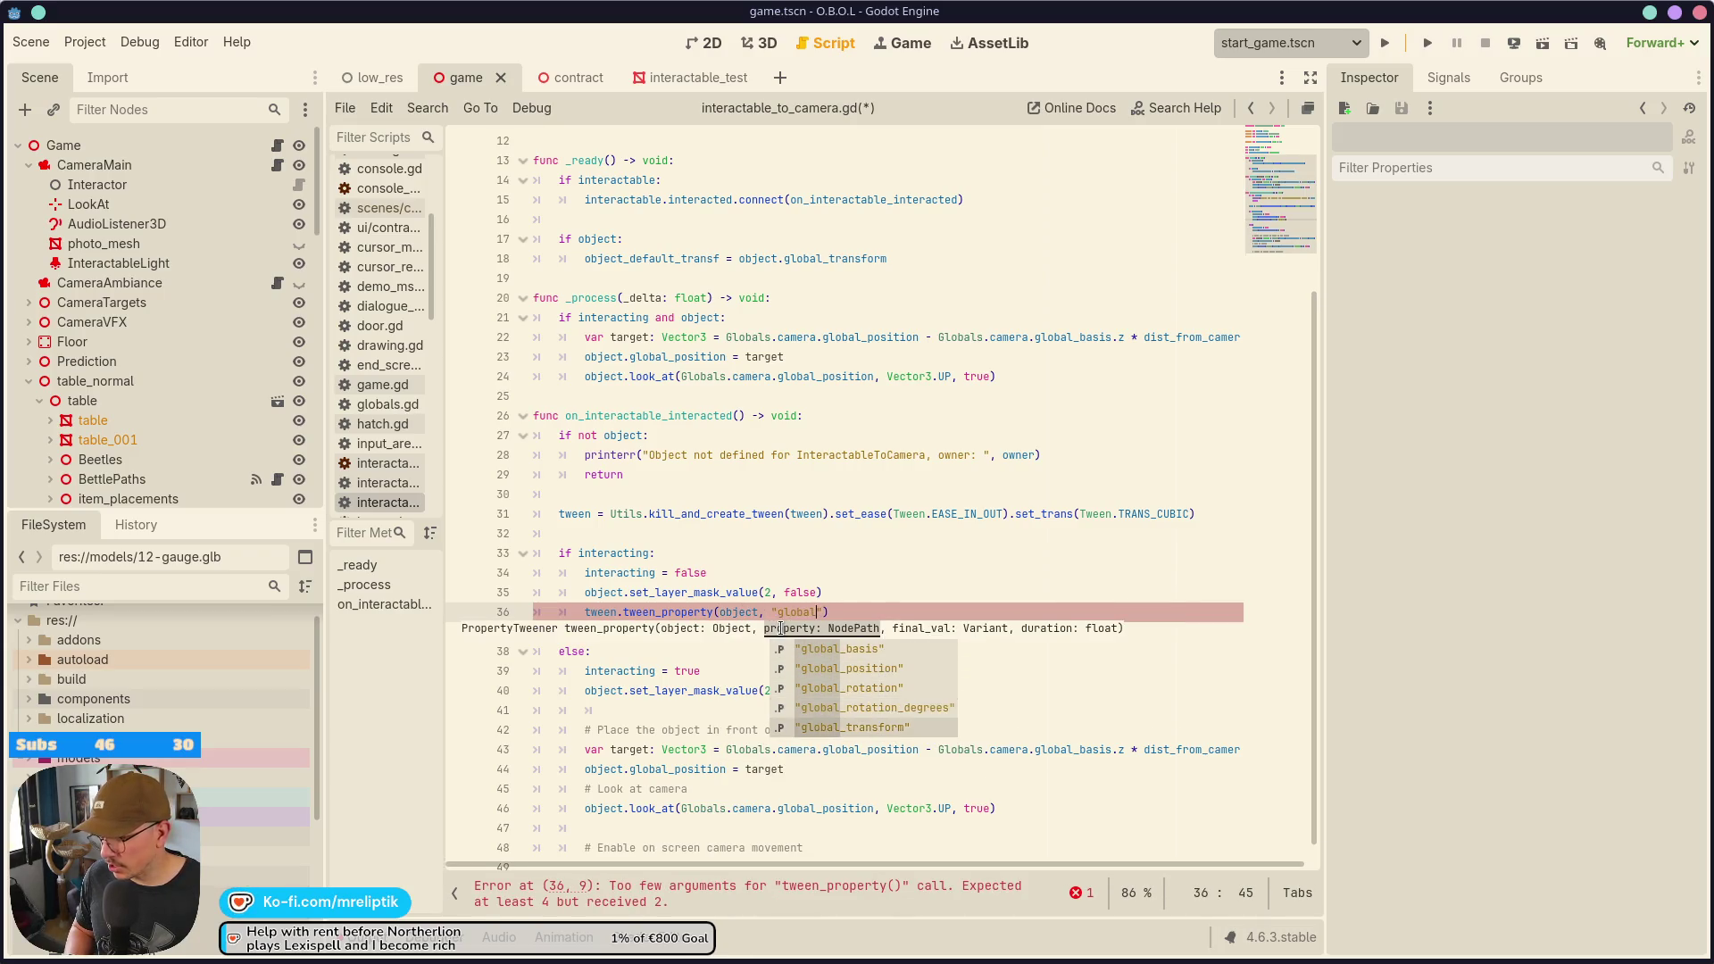
{"action": "key", "text": "Return"}
{"action": "type", "text": ","}
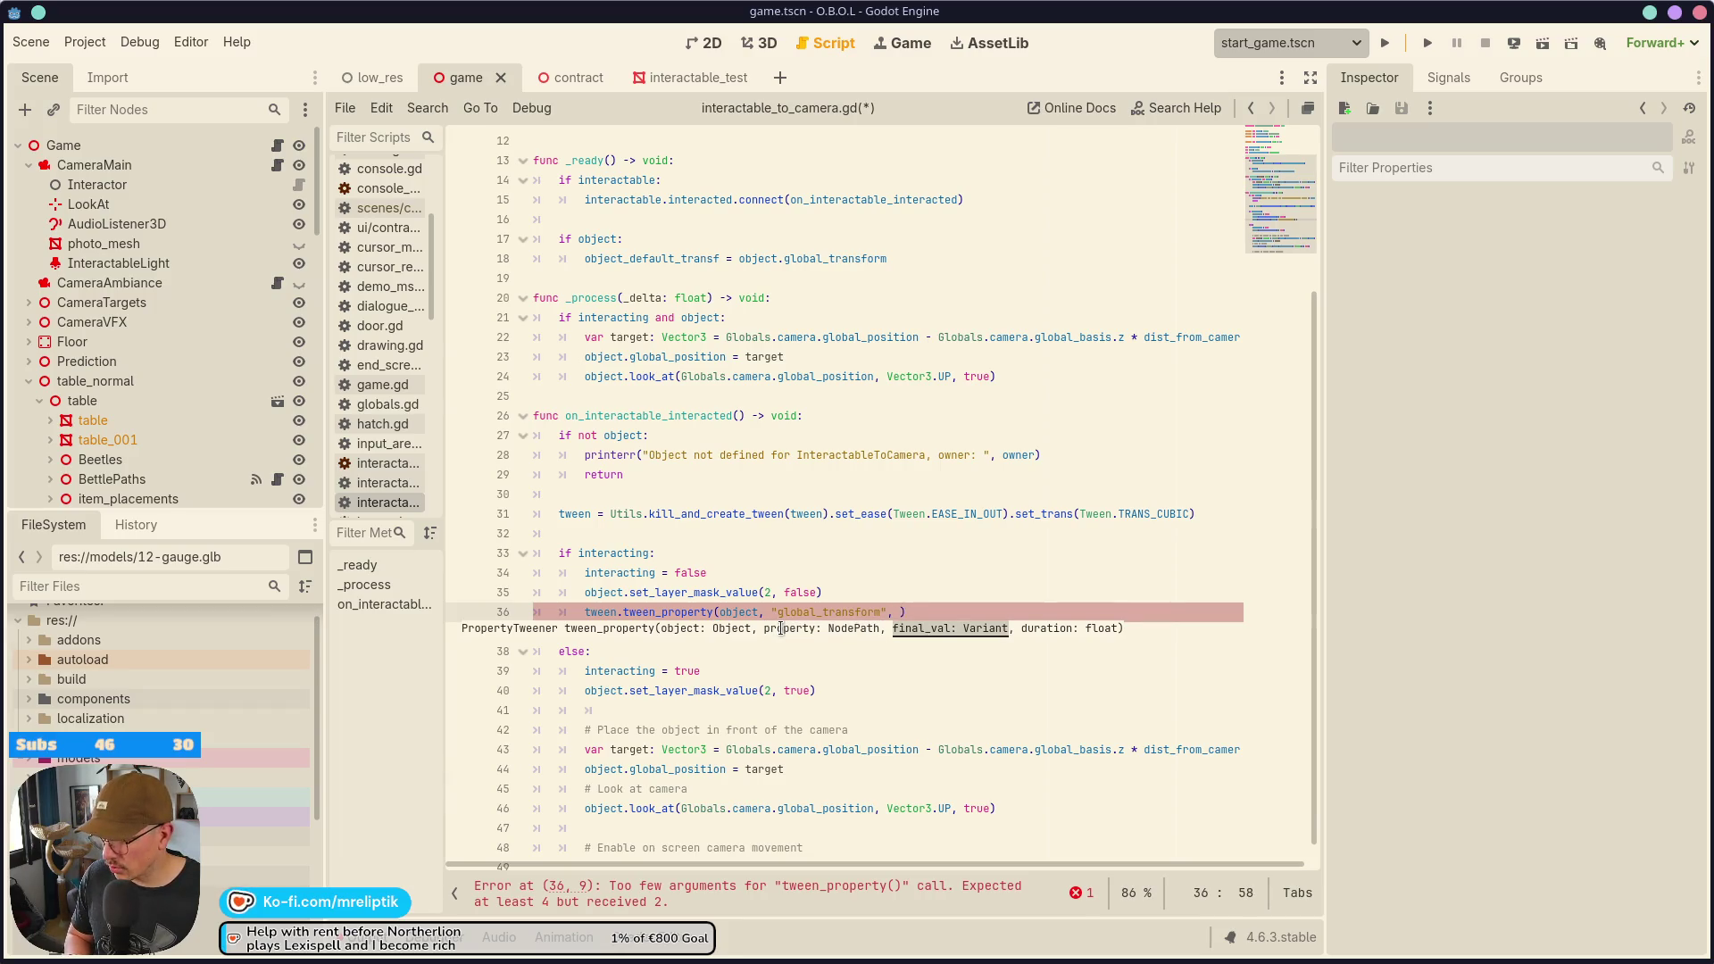
{"action": "key", "text": "Return"}
{"action": "type", "text": ", 0.4"}
{"action": "key", "text": "ctrl+s"}
{"action": "left_click", "coordinate": [748, 641]}
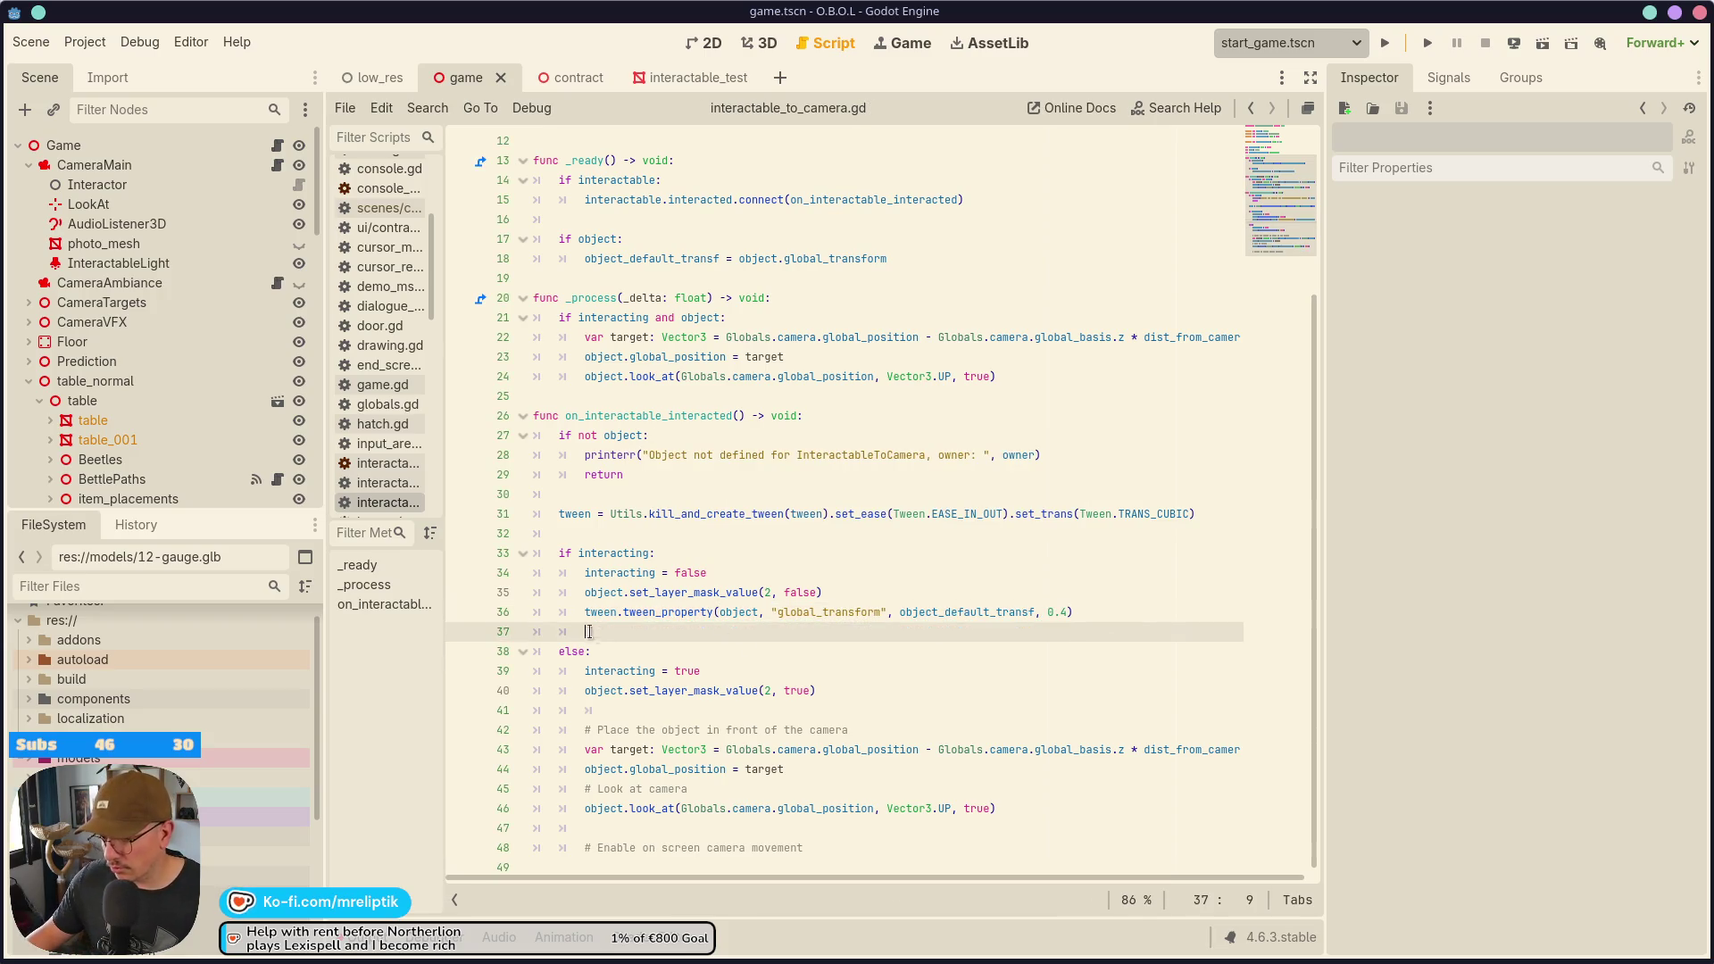
{"action": "key", "text": "ctrl+shift+k"}
- Copy that tween call into the else branch, tweening "global_position" to target instead
{"action": "left_click_drag", "start_coordinate": [586, 602], "coordinate": [1213, 596]}
{"action": "key", "text": "ctrl+c"}
{"action": "scroll", "coordinate": [754, 709], "scroll_direction": "up", "scroll_amount": 1}
{"action": "left_click", "coordinate": [829, 761]}
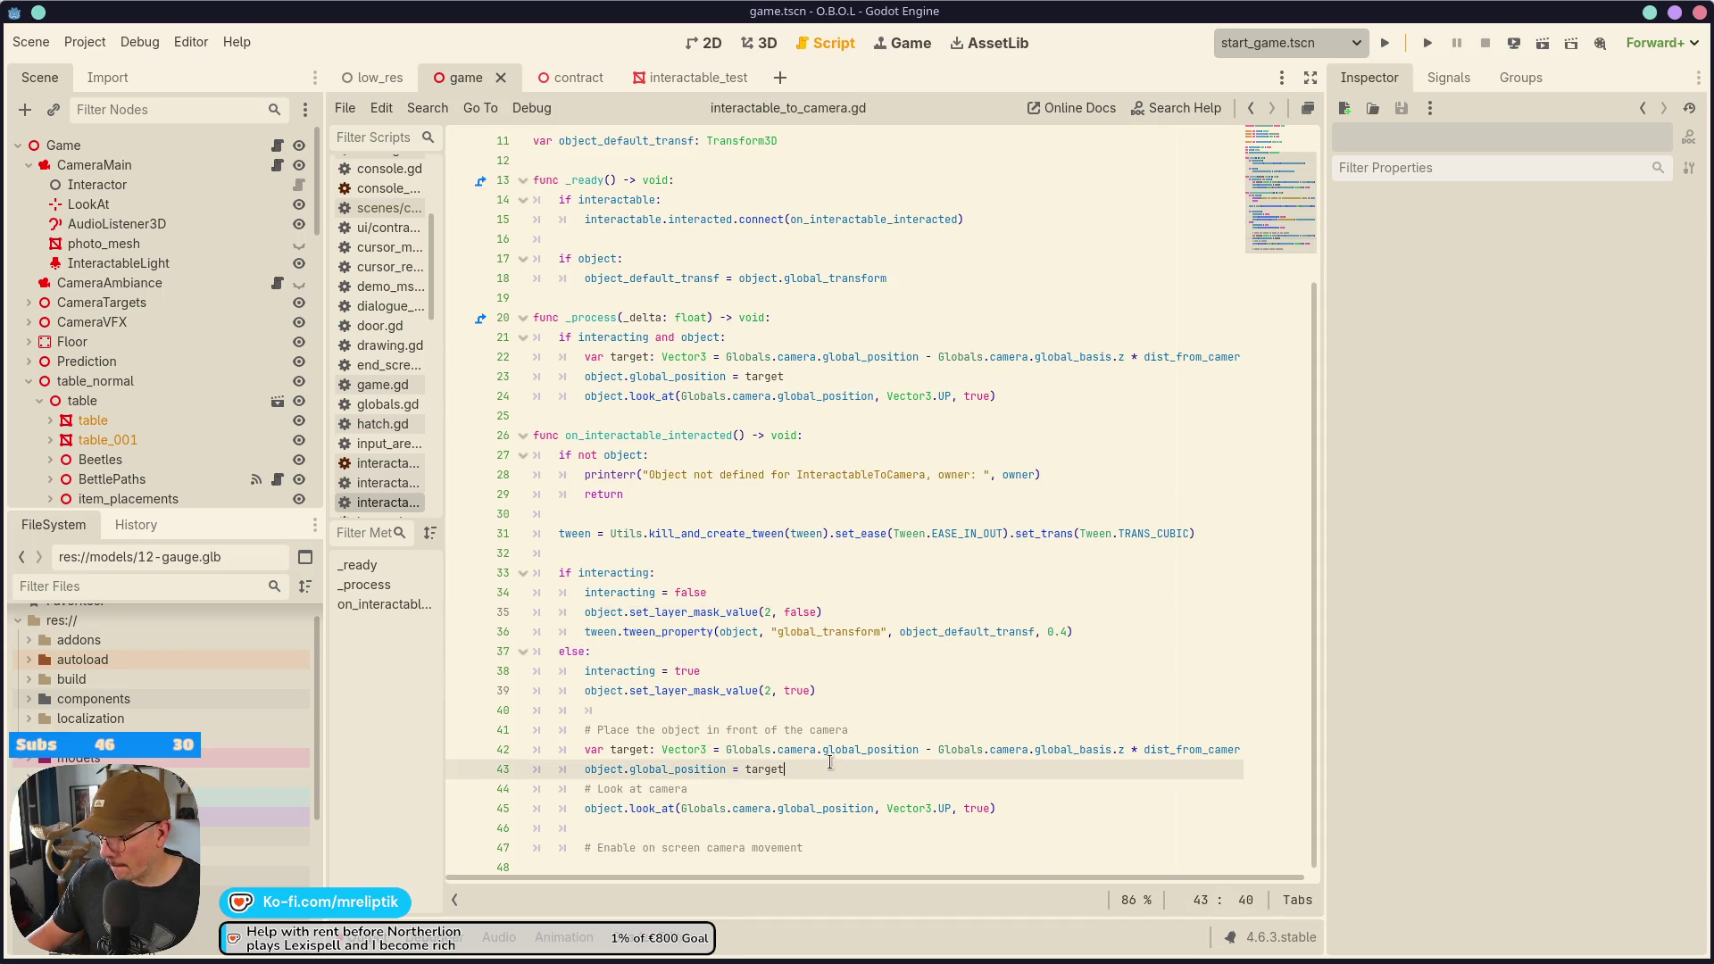
{"action": "key", "text": "Return"}
{"action": "key", "text": "ctrl+v"}
{"action": "key", "text": "ctrl+Left"}
{"action": "key", "text": "ctrl+Left"}
{"action": "key", "text": "ctrl+shift+Left"}
{"action": "type", "text": "tr"}
{"action": "key", "text": "BackSpace"}
{"action": "key", "text": "BackSpace"}
{"action": "type", "text": "target"}
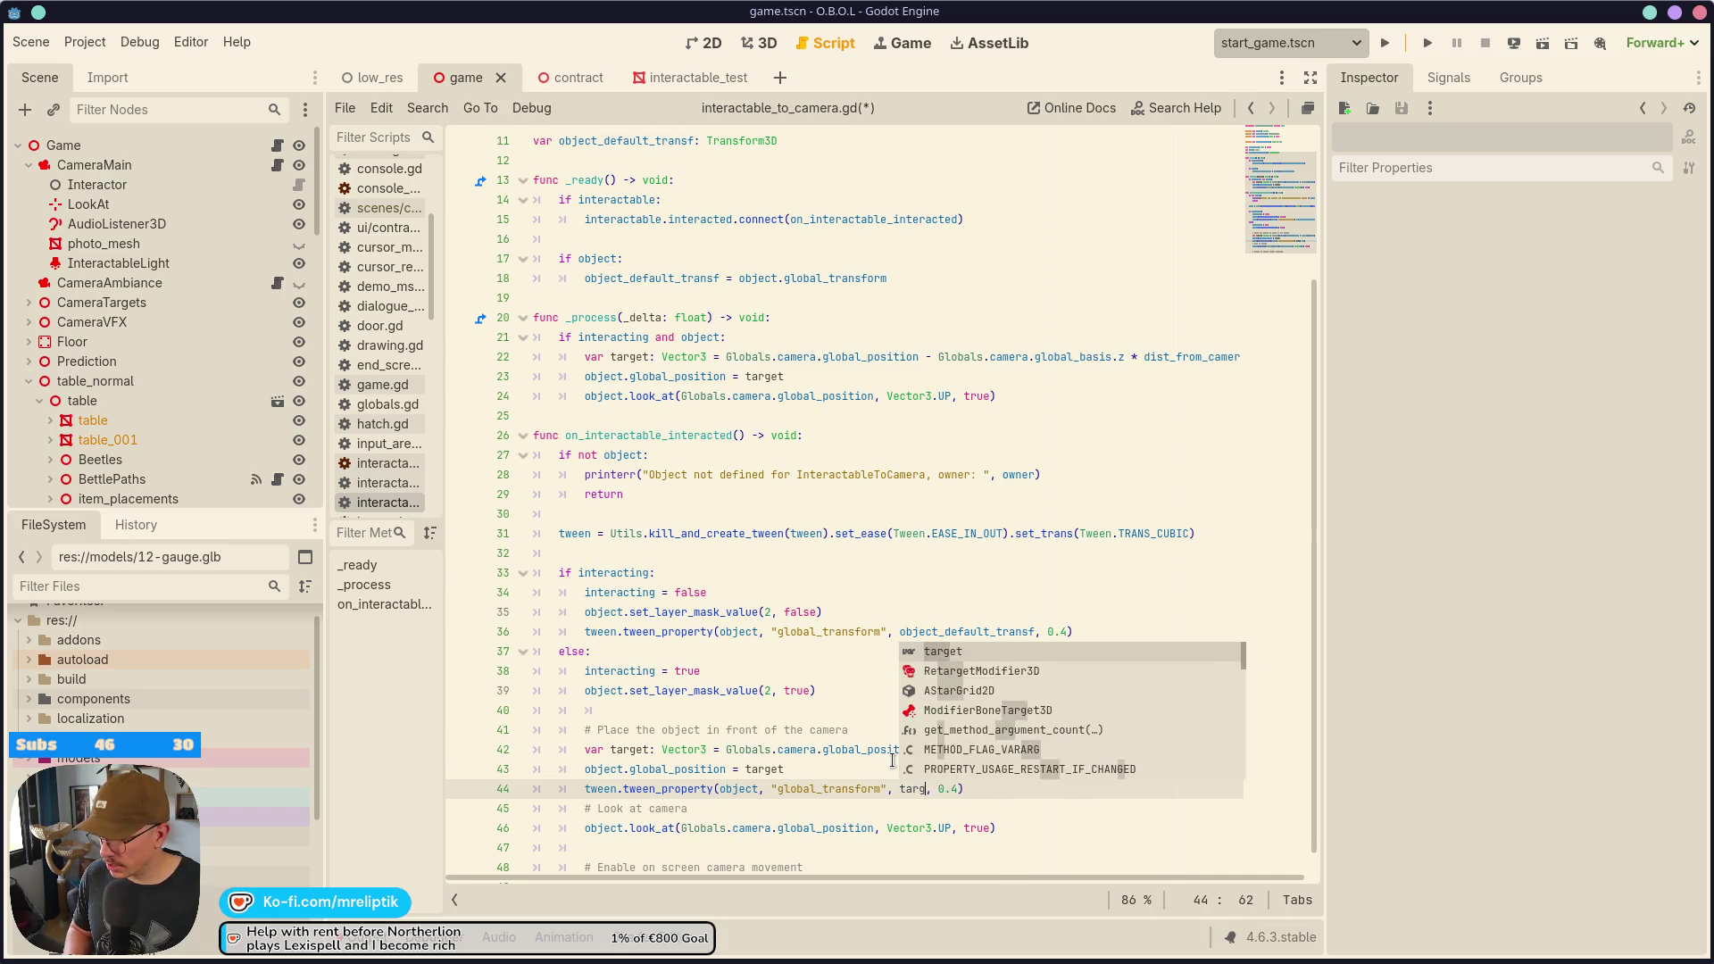
{"action": "key", "text": "ctrl+Left"}
{"action": "key", "text": "ctrl+Left"}
{"action": "key", "text": "ctrl+BackSpace"}
{"action": "type", "text": "objec"}
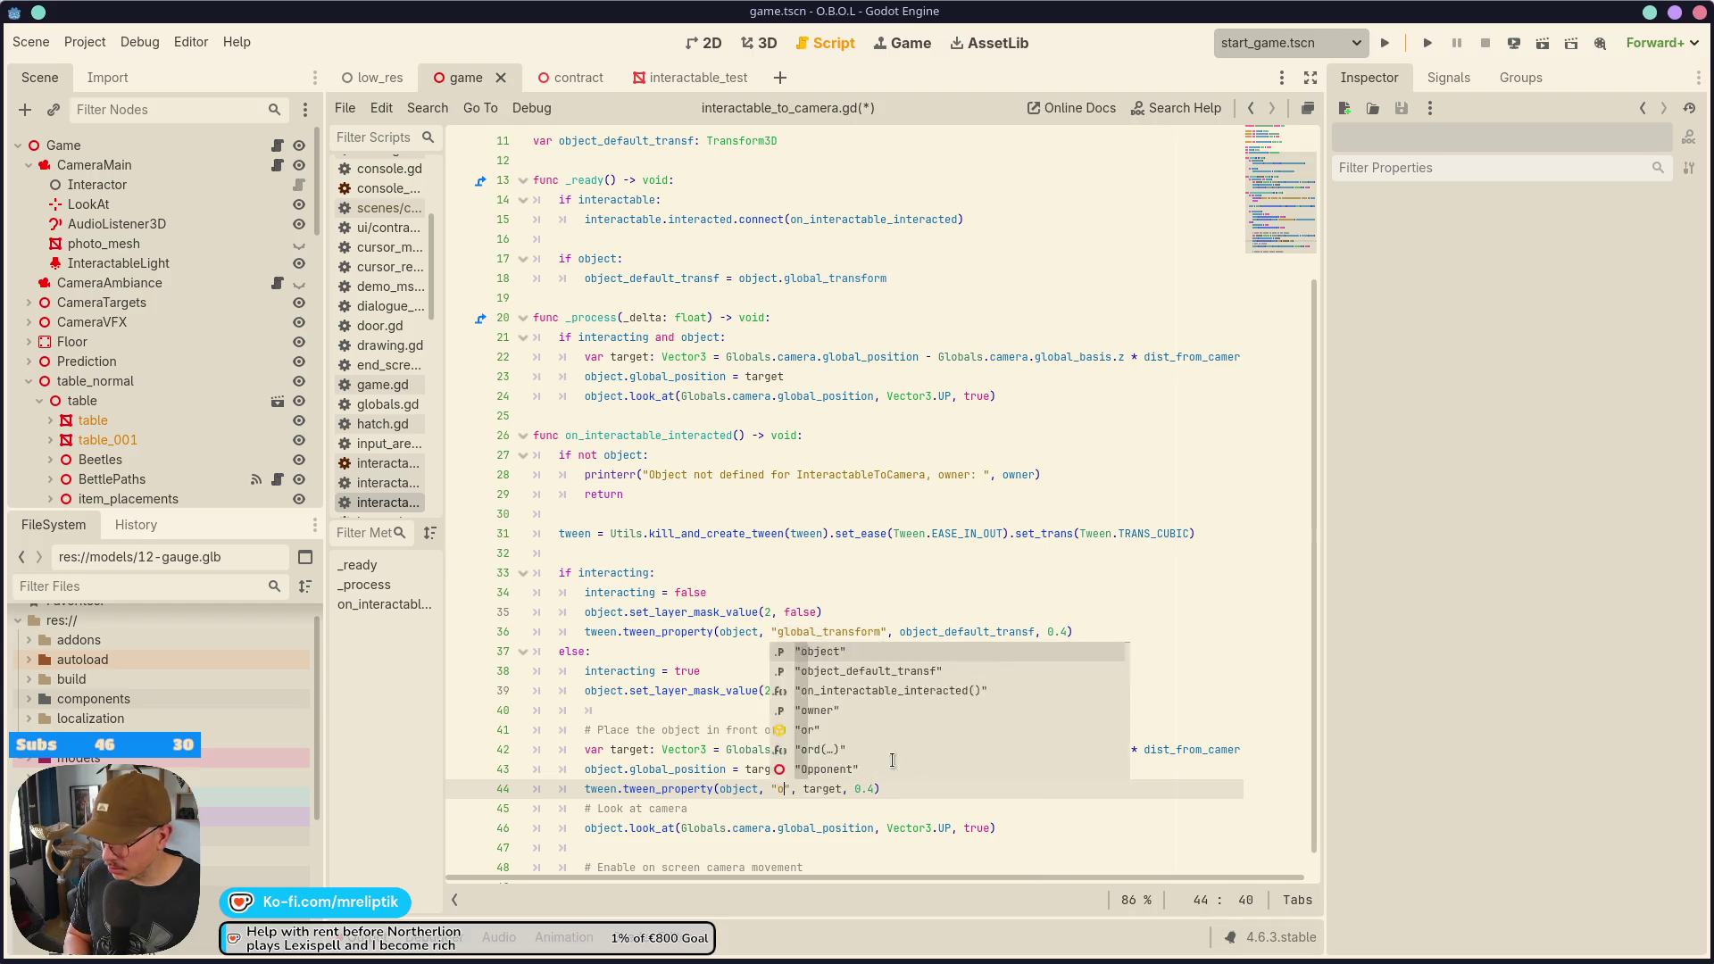
{"action": "type", "text": "t"}
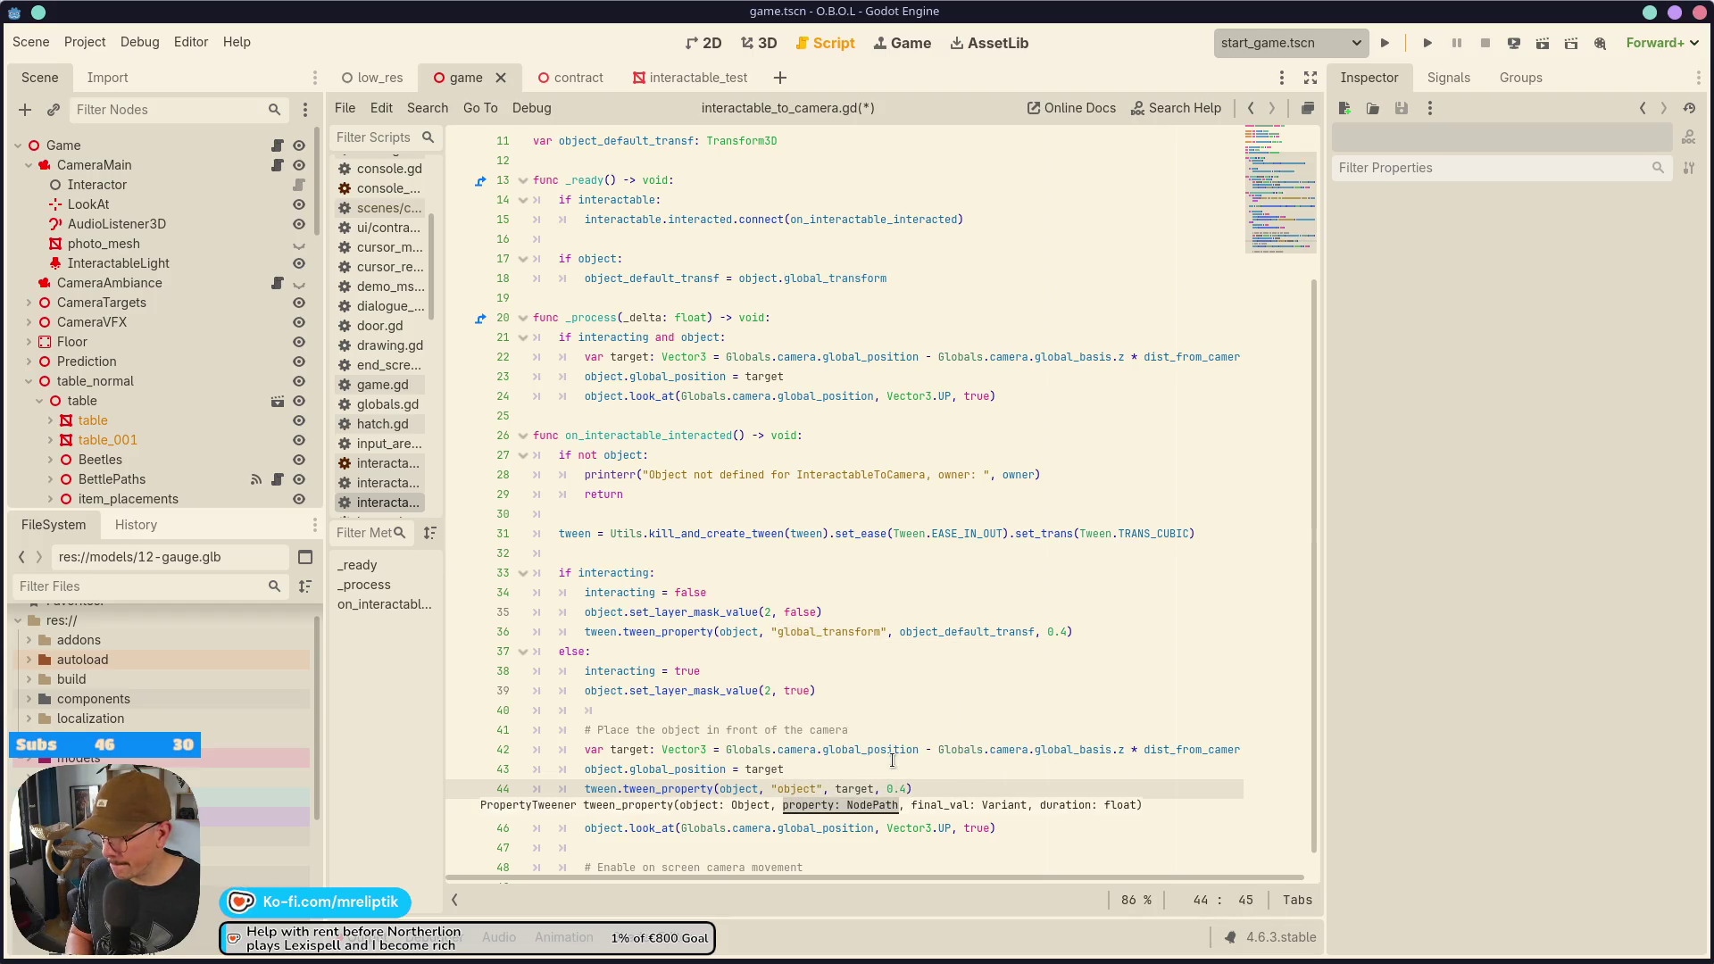
{"action": "key", "text": "ctrl+BackSpace"}
{"action": "type", "text": "global"}
{"action": "key", "text": "Return"}
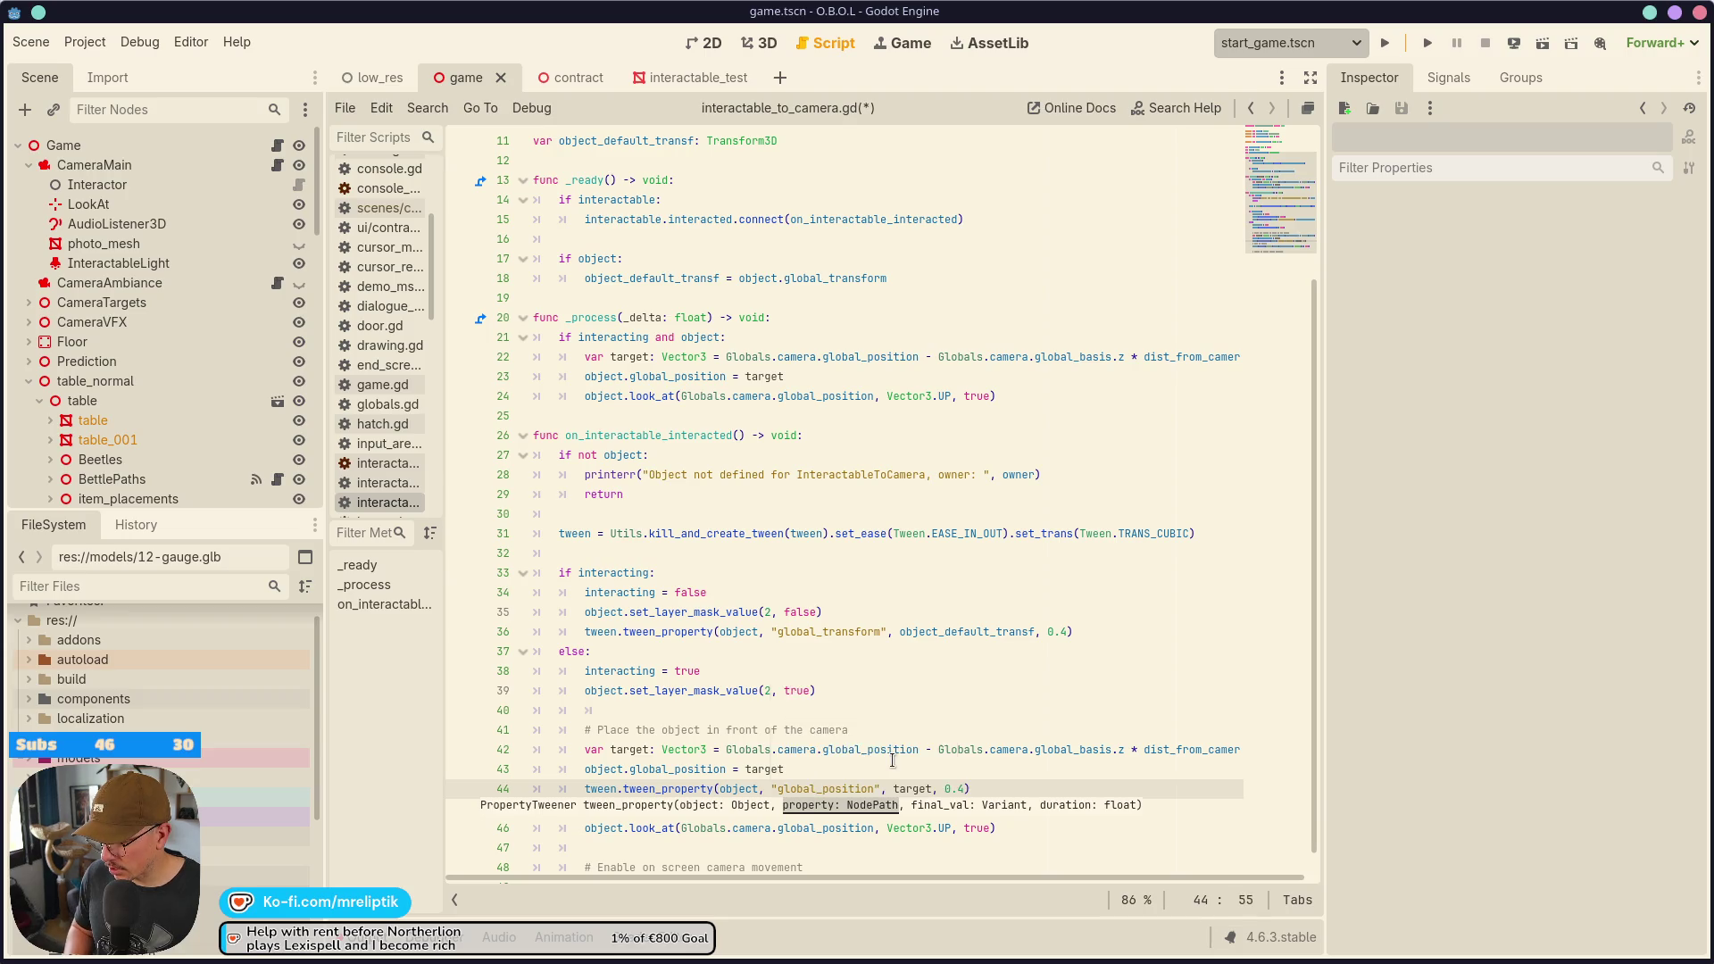
- Comment out the instant global_position assignment in the else branch and save
{"action": "scroll", "coordinate": [892, 760], "scroll_direction": "down", "scroll_amount": 1}
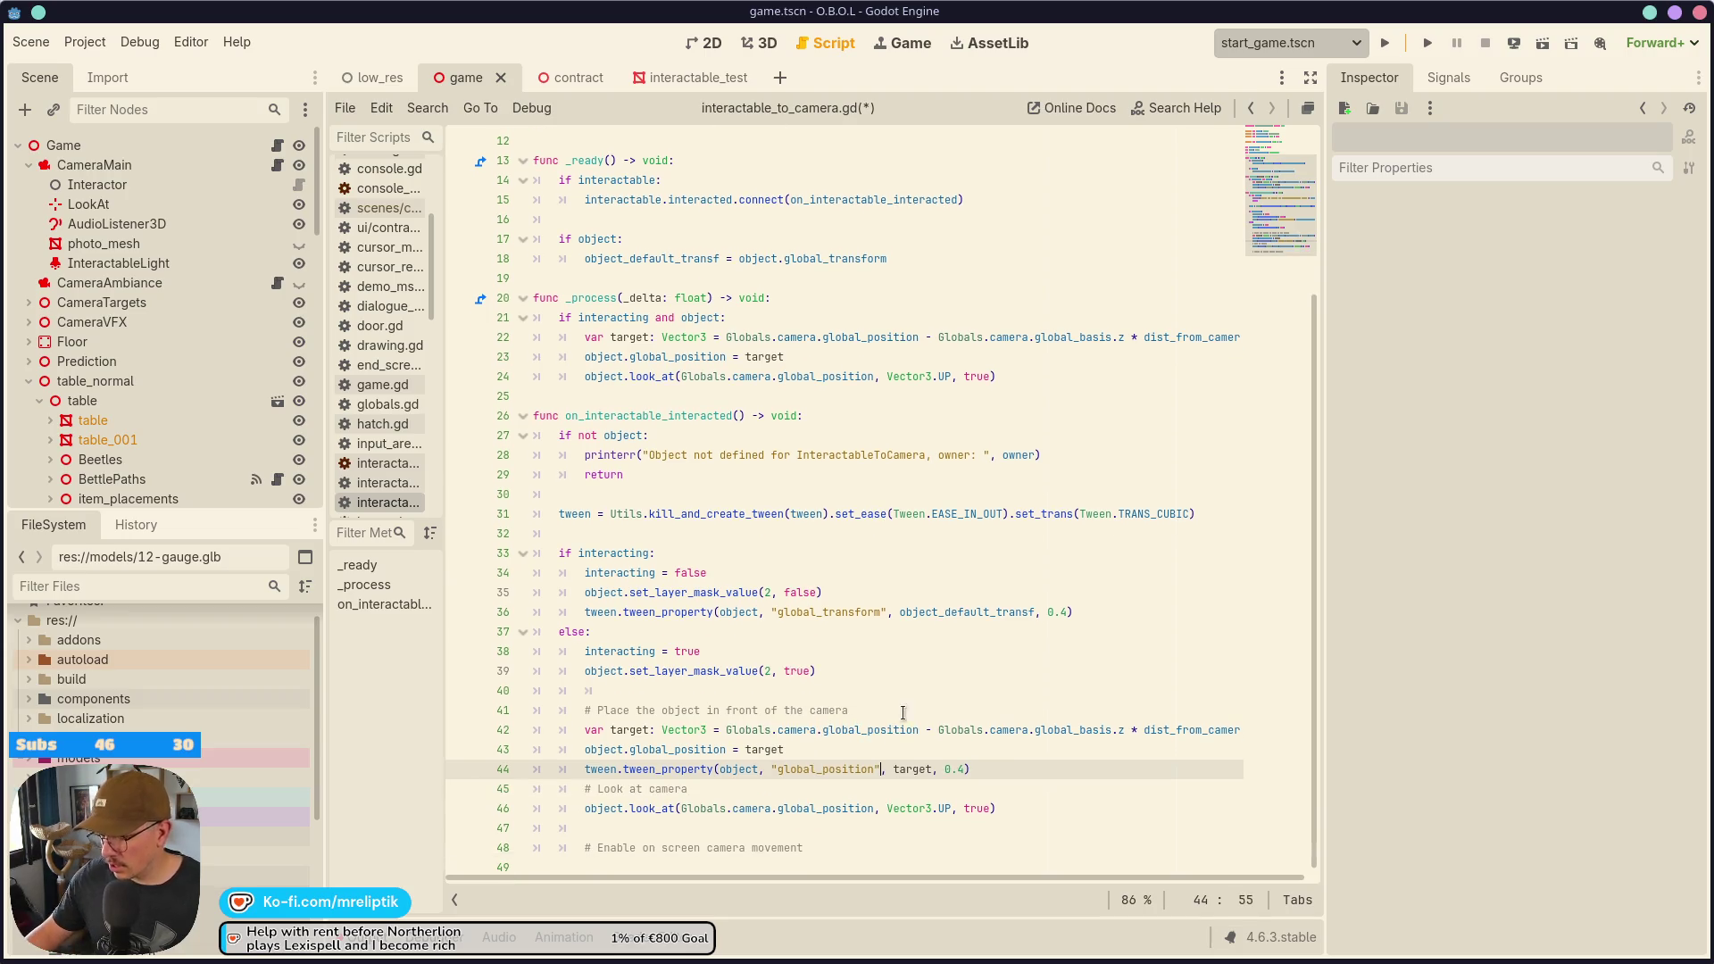
{"action": "left_click", "coordinate": [702, 751]}
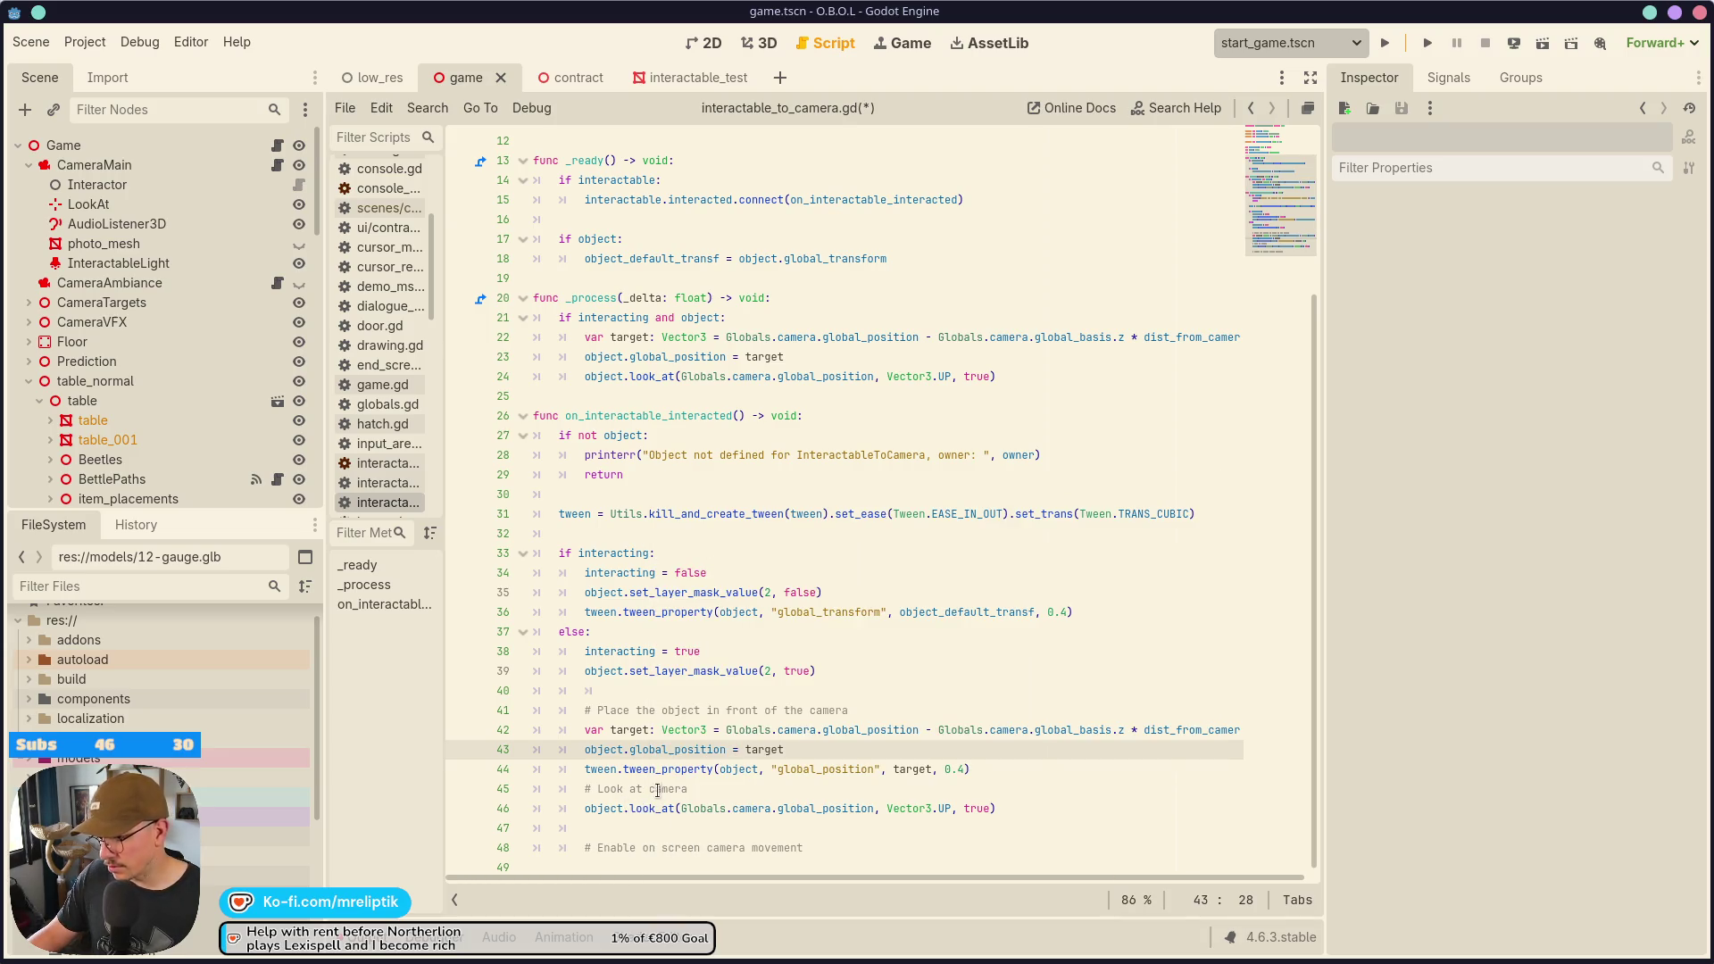
{"action": "left_click", "coordinate": [668, 771]}
{"action": "left_click", "coordinate": [694, 752]}
{"action": "key", "text": "ctrl+k"}
{"action": "key", "text": "ctrl+s"}
{"action": "left_click", "coordinate": [609, 283]}
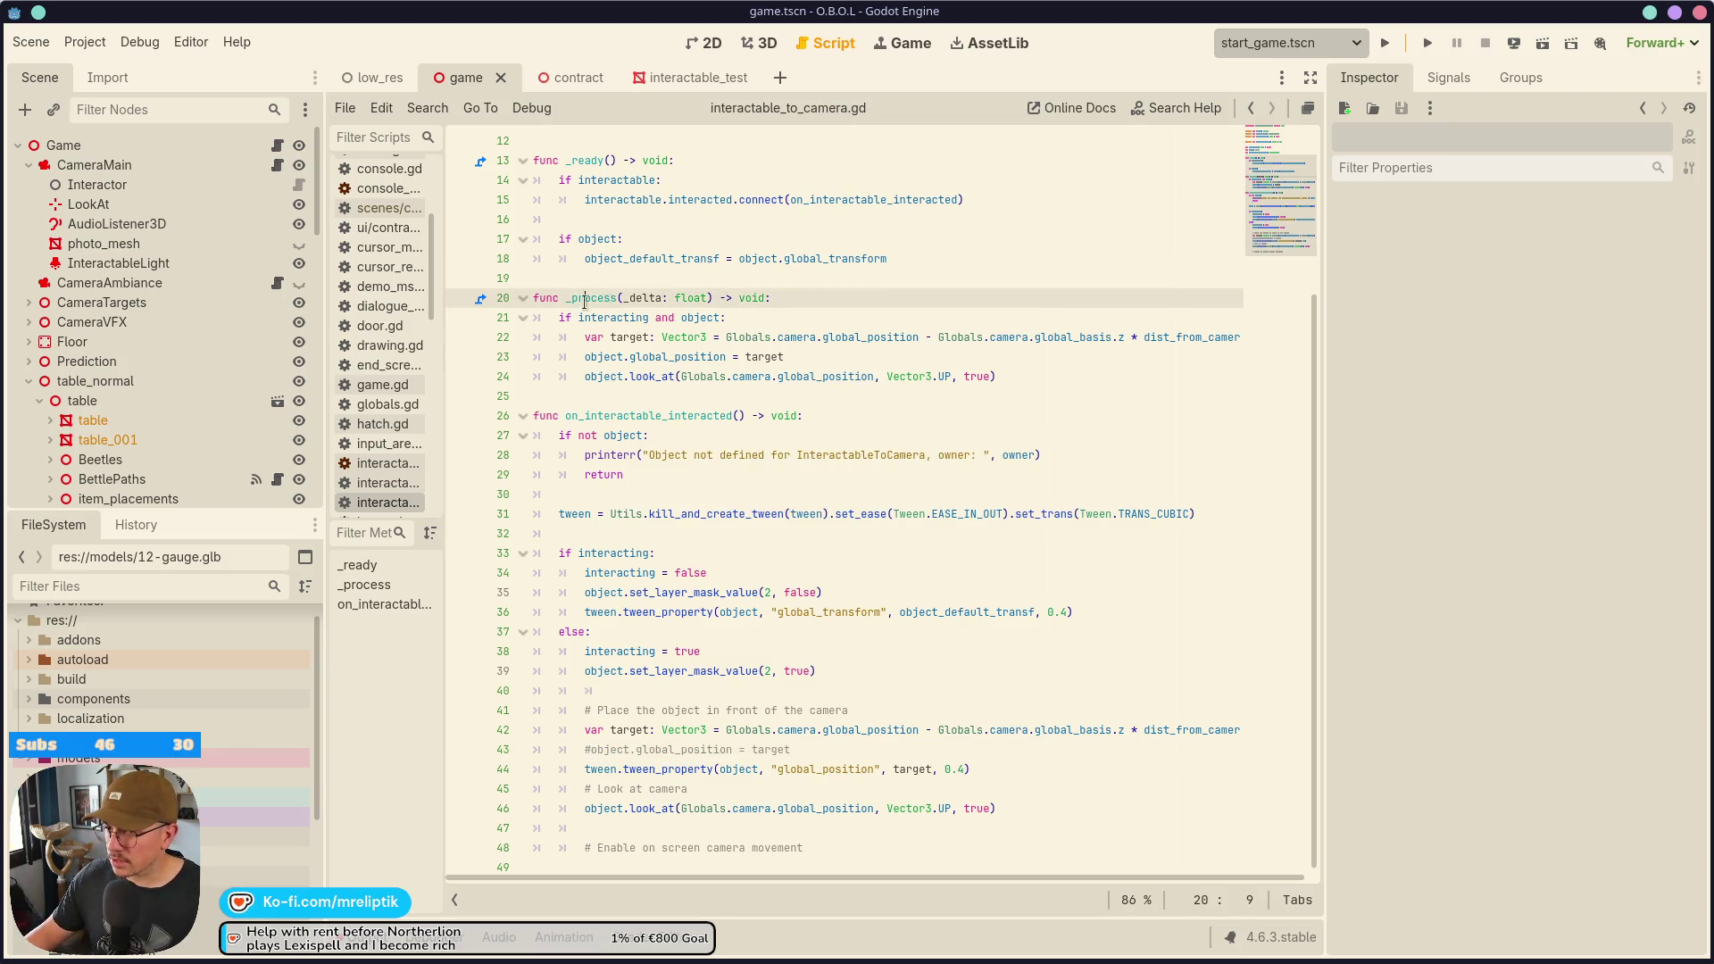
{"action": "scroll", "coordinate": [616, 294], "scroll_direction": "up", "scroll_amount": 4}
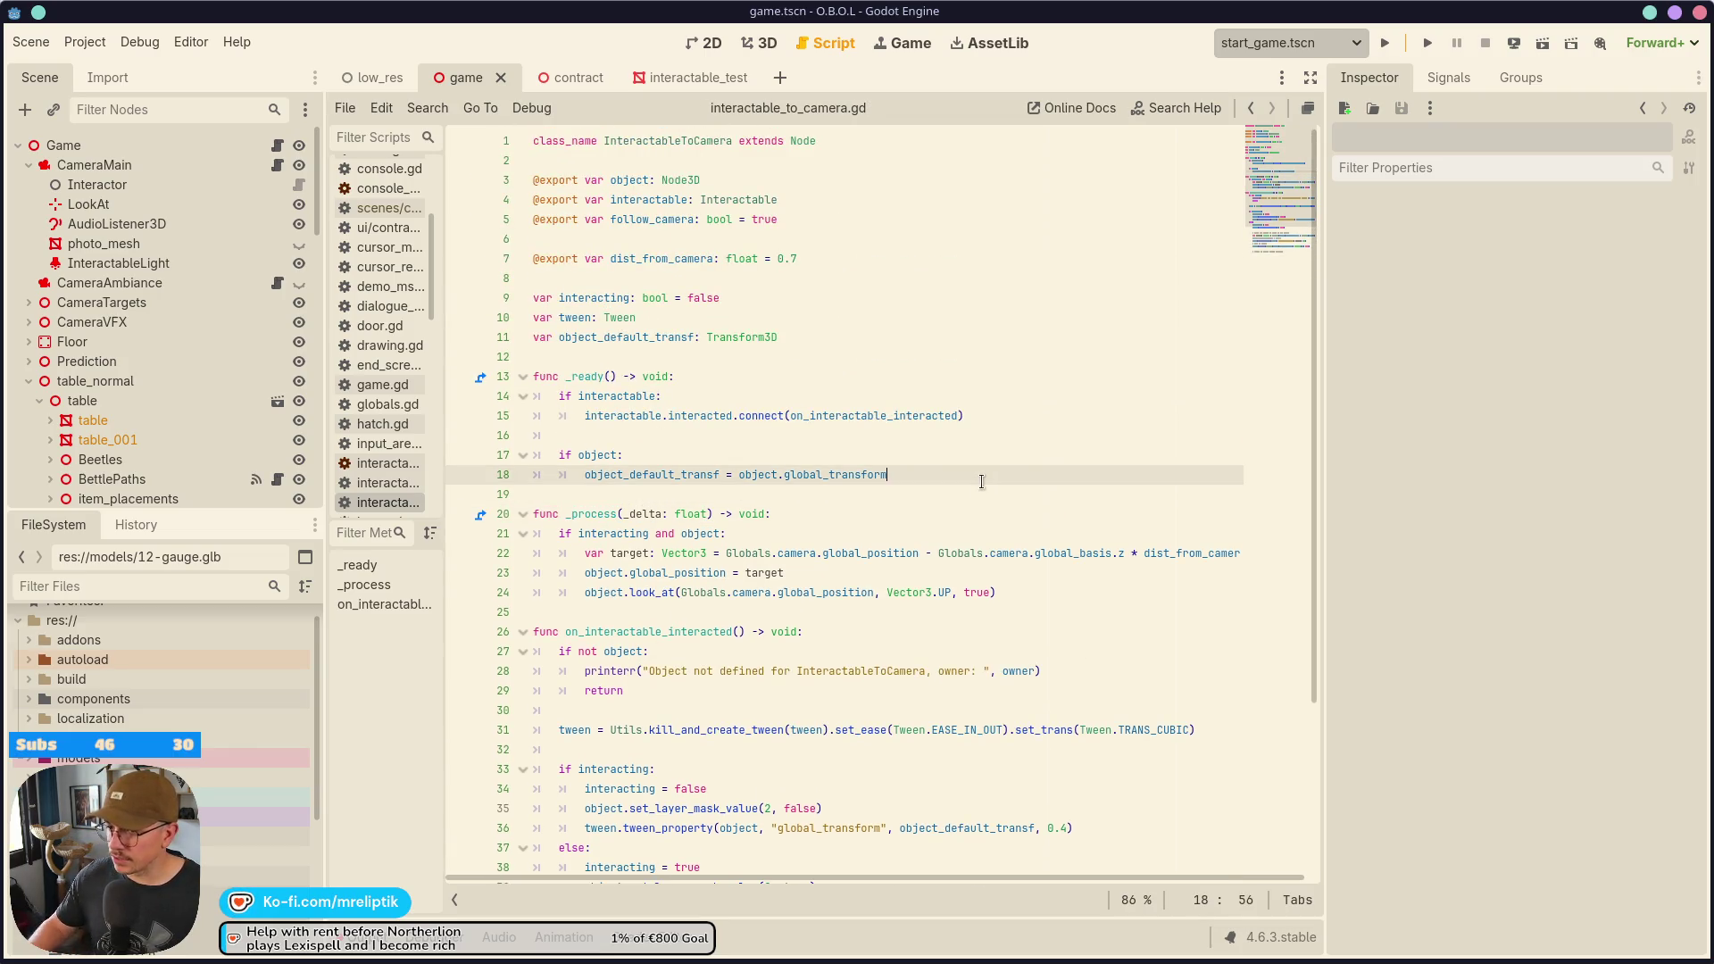
- Add set_process(false) to _ready so per-frame processing starts disabled
{"action": "key", "text": "Return"}
{"action": "key", "text": "Return"}
{"action": "key", "text": "Up"}
{"action": "key", "text": "Tab"}
{"action": "type", "text": "set_proce"}
{"action": "key", "text": "Return"}
{"action": "type", "text": "f"}
{"action": "key", "text": "Return"}
- Below the position tween, add a tween line and a '# TODO: tween the look at' comment, then save
{"action": "scroll", "coordinate": [857, 623], "scroll_direction": "down", "scroll_amount": 3}
{"action": "scroll", "coordinate": [857, 623], "scroll_direction": "down", "scroll_amount": 1}
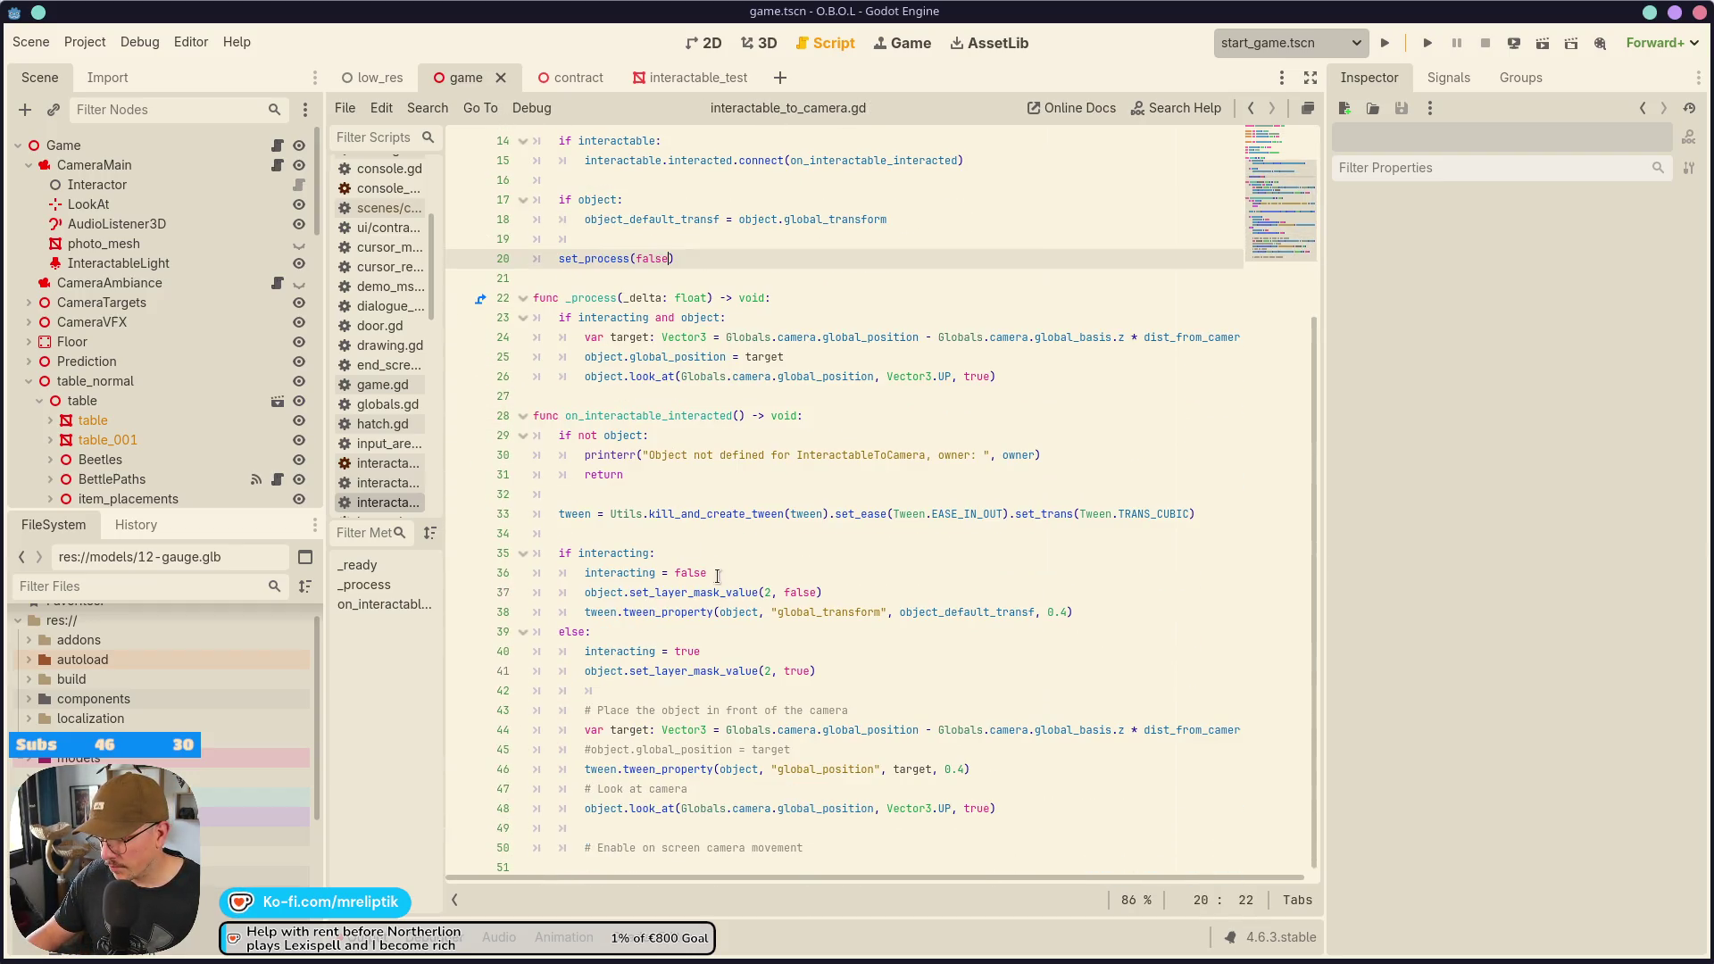
{"action": "double_click", "coordinate": [612, 553]}
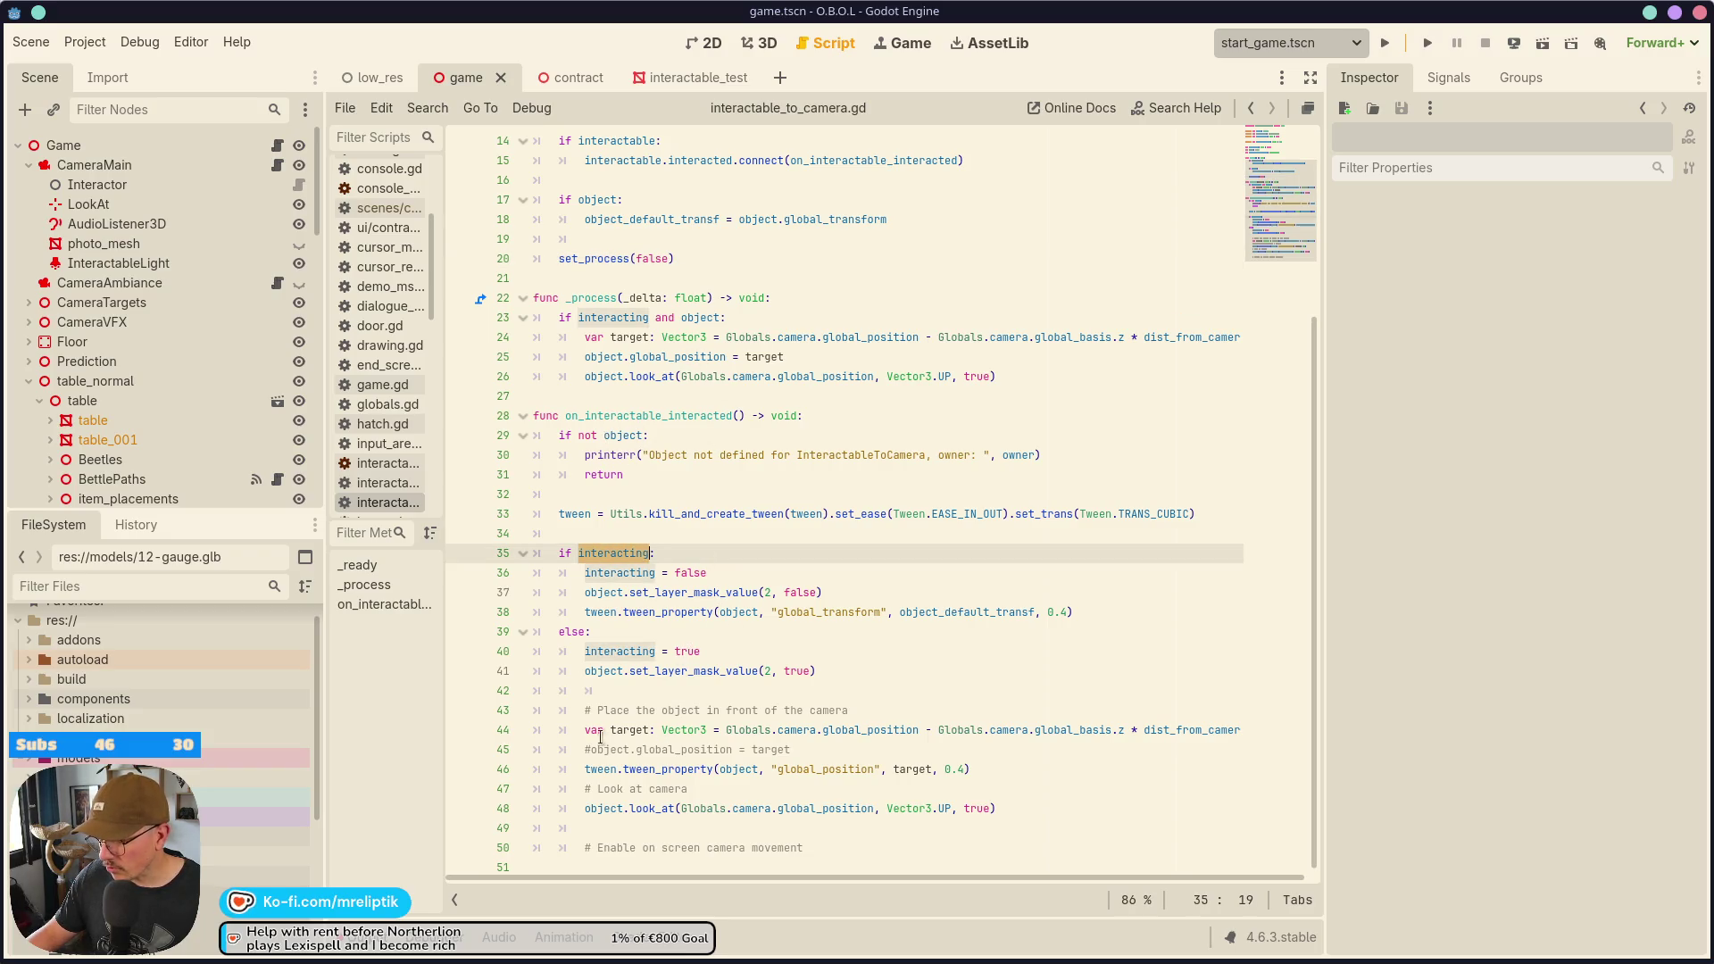
{"action": "left_click", "coordinate": [1035, 819]}
{"action": "left_click", "coordinate": [1037, 769]}
{"action": "key", "text": "Return"}
{"action": "type", "text": "twee"}
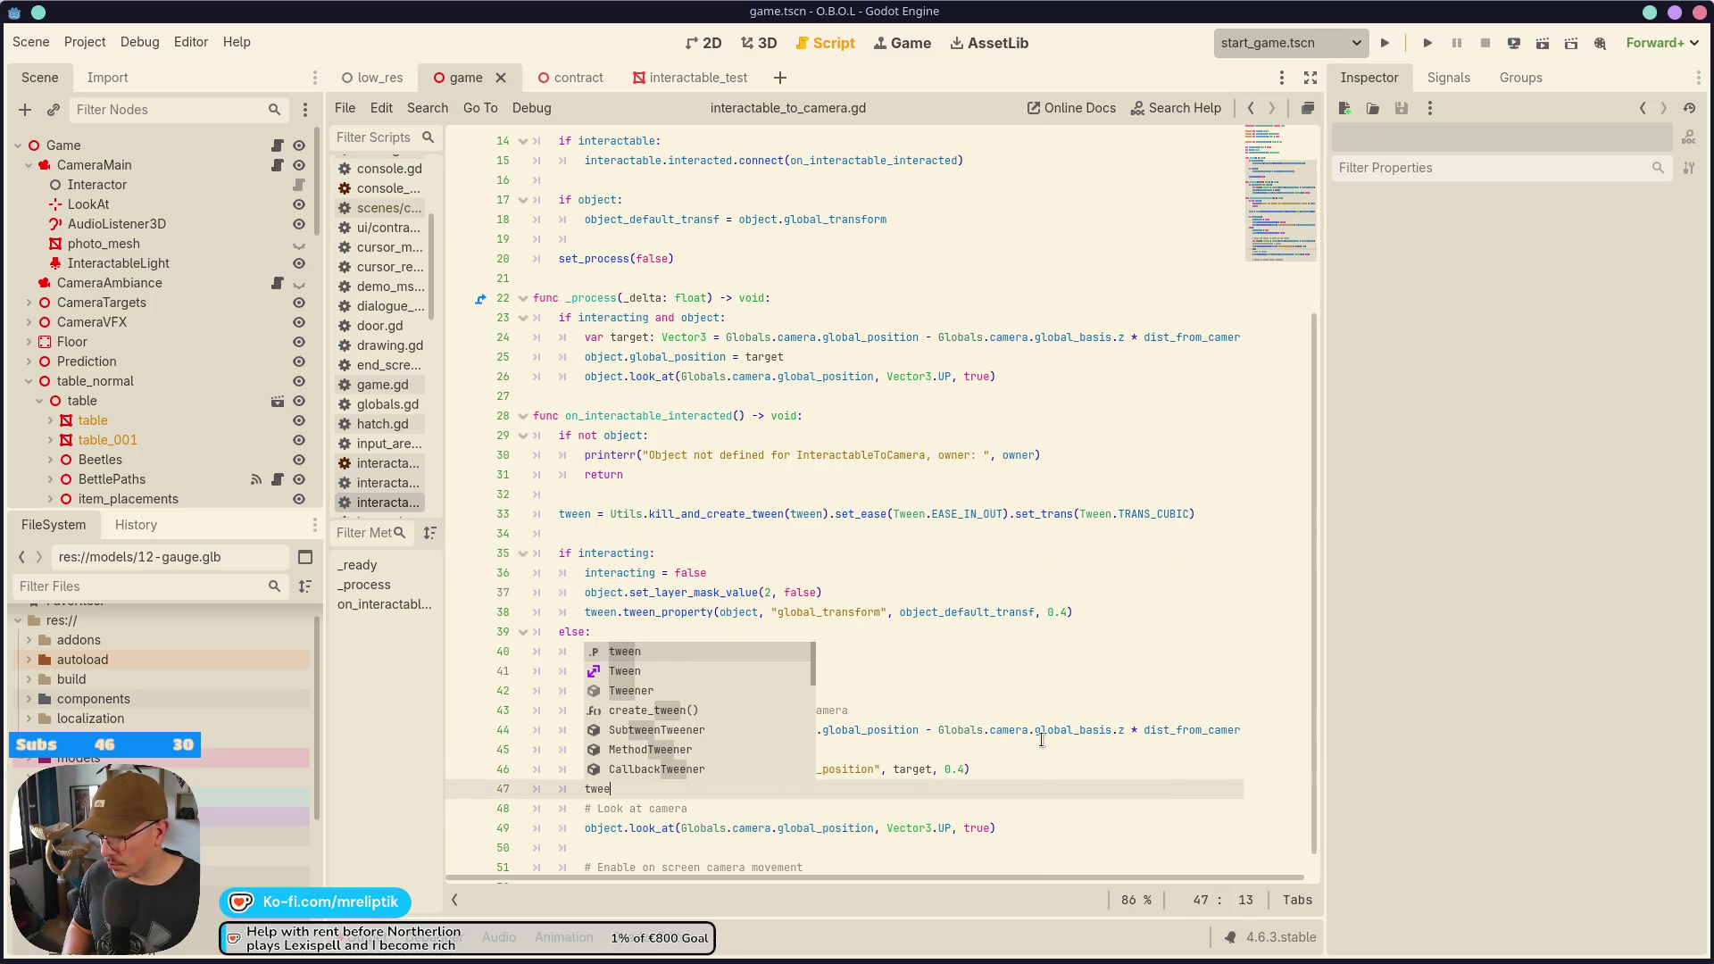
{"action": "key", "text": "Return"}
{"action": "key", "text": "Return"}
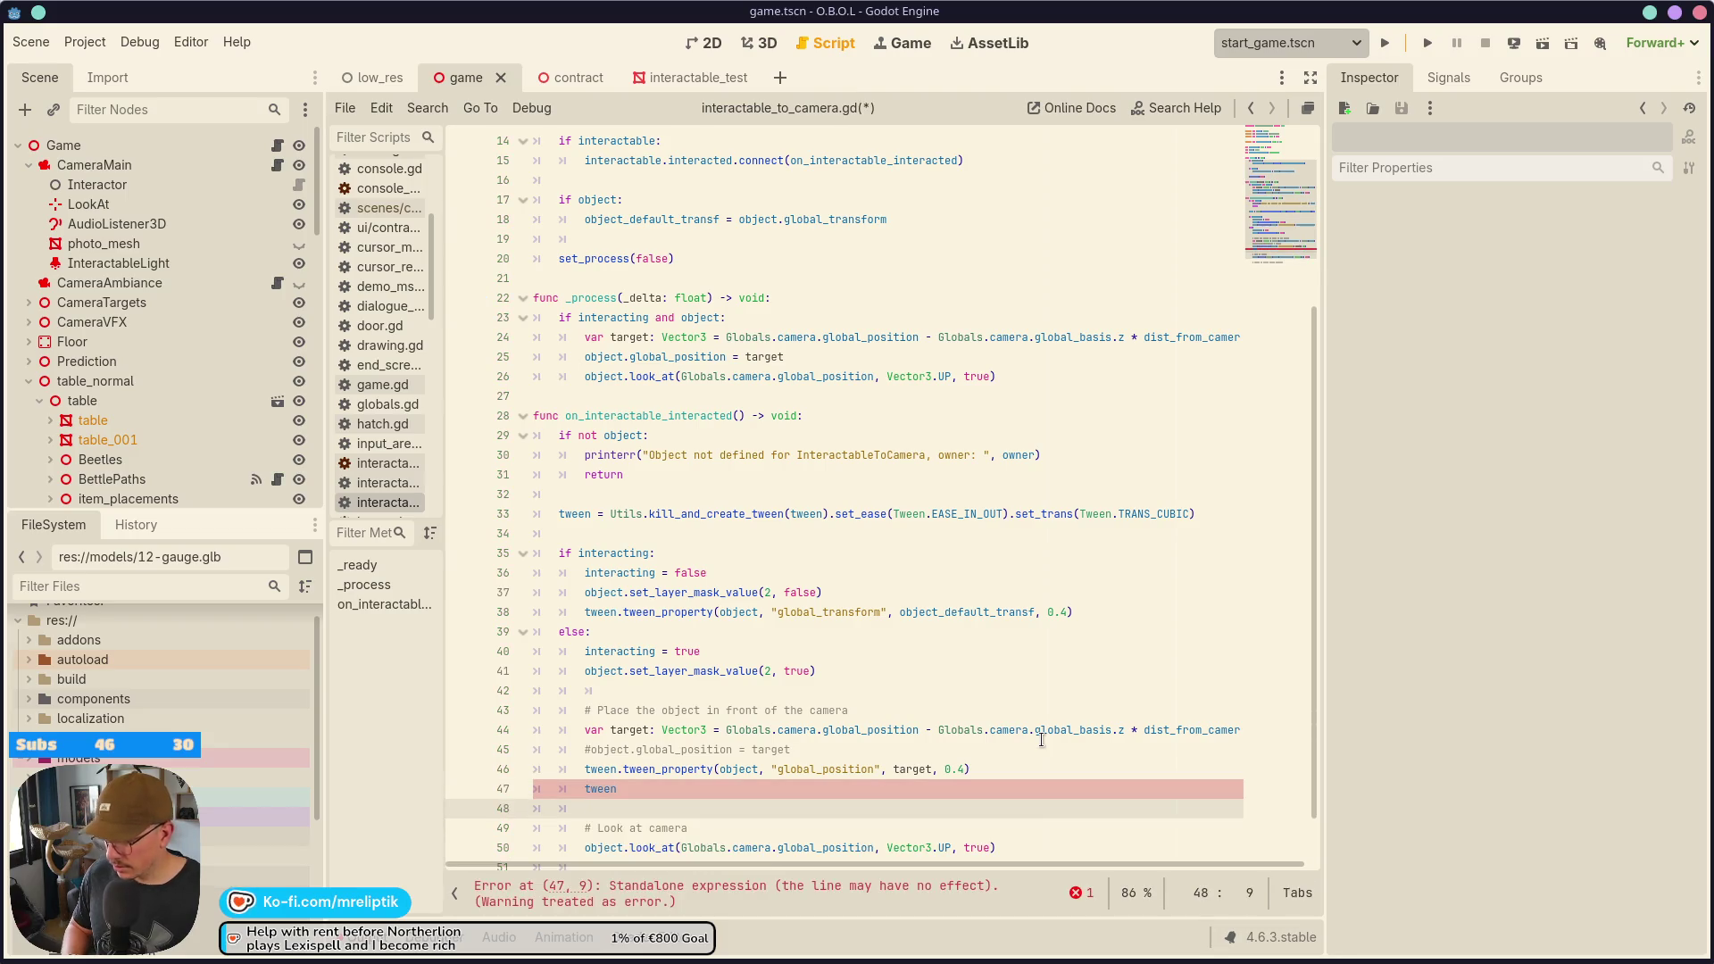
{"action": "type", "text": "ODO: tween the loo"}
{"action": "key", "text": "ctrl+s"}
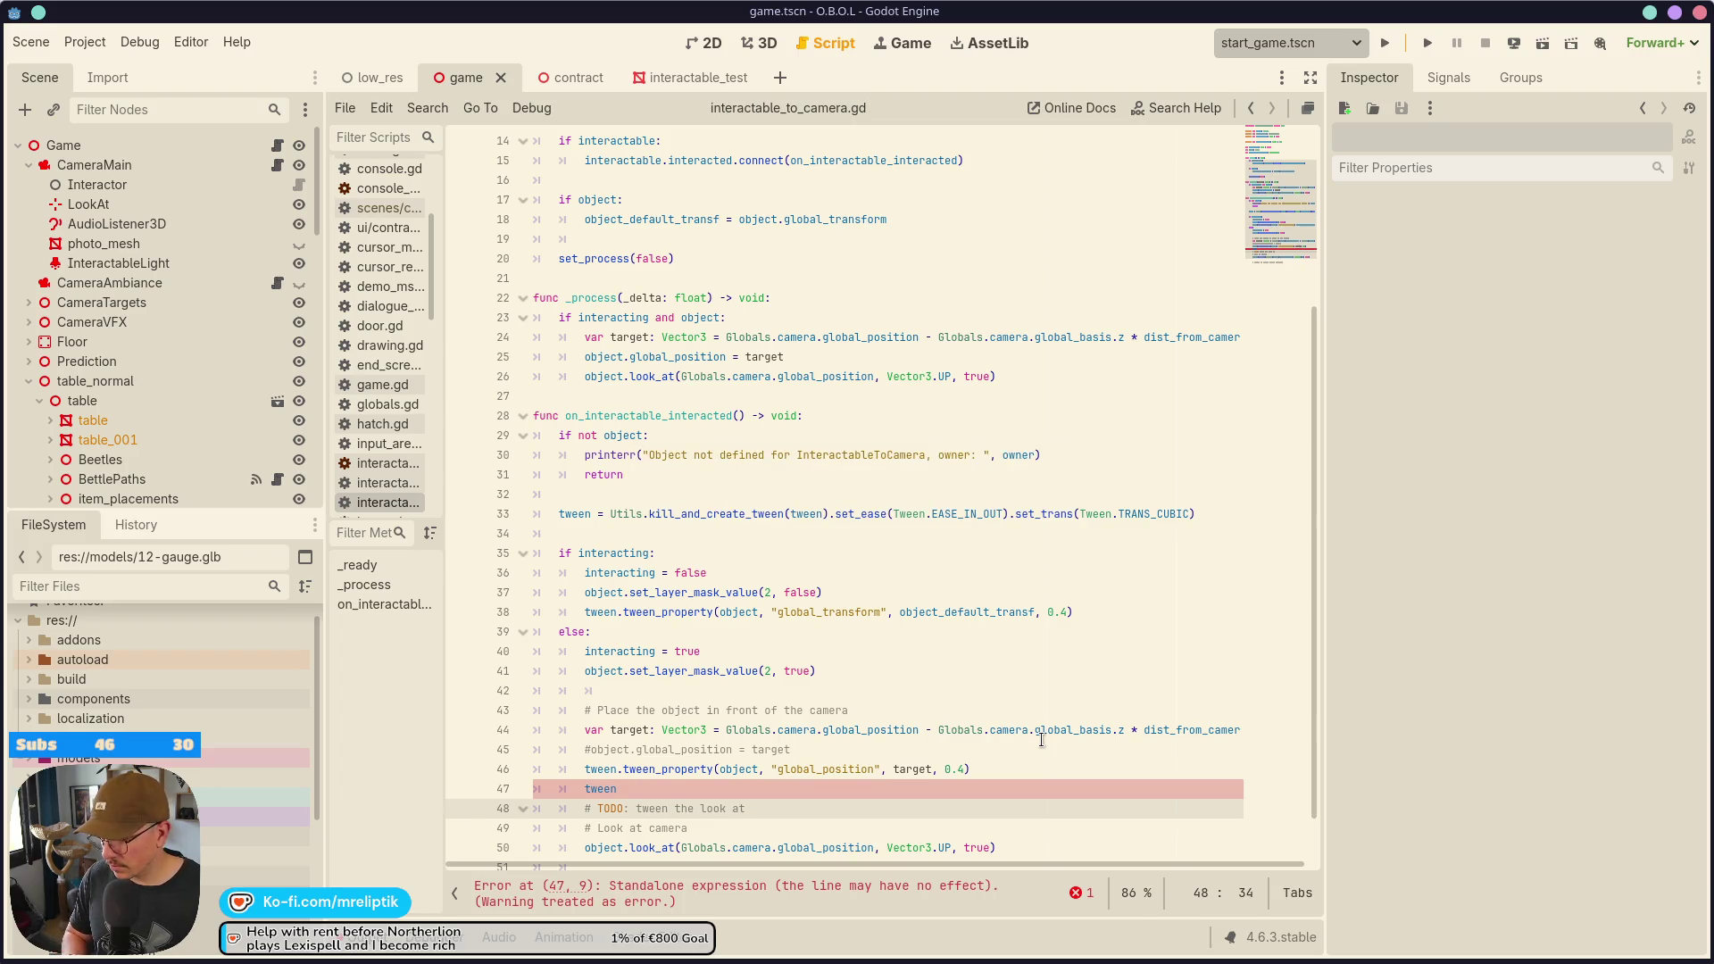
- Begin a tween.tween_property call on self on the new tween line
{"action": "key", "text": "Up"}
{"action": "type", "text": ".twee"}
{"action": "key", "text": "Down"}
{"action": "key", "text": "Down"}
{"action": "key", "text": "Down"}
{"action": "key", "text": "Return"}
{"action": "type", "text": "ob"}
{"action": "key", "text": "Return"}
{"action": "type", "text": "."}
{"action": "key", "text": "BackSpace"}
{"action": "key", "text": "Left"}
{"action": "key", "text": "ctrl+BackSpace"}
{"action": "type", "text": "self,"}
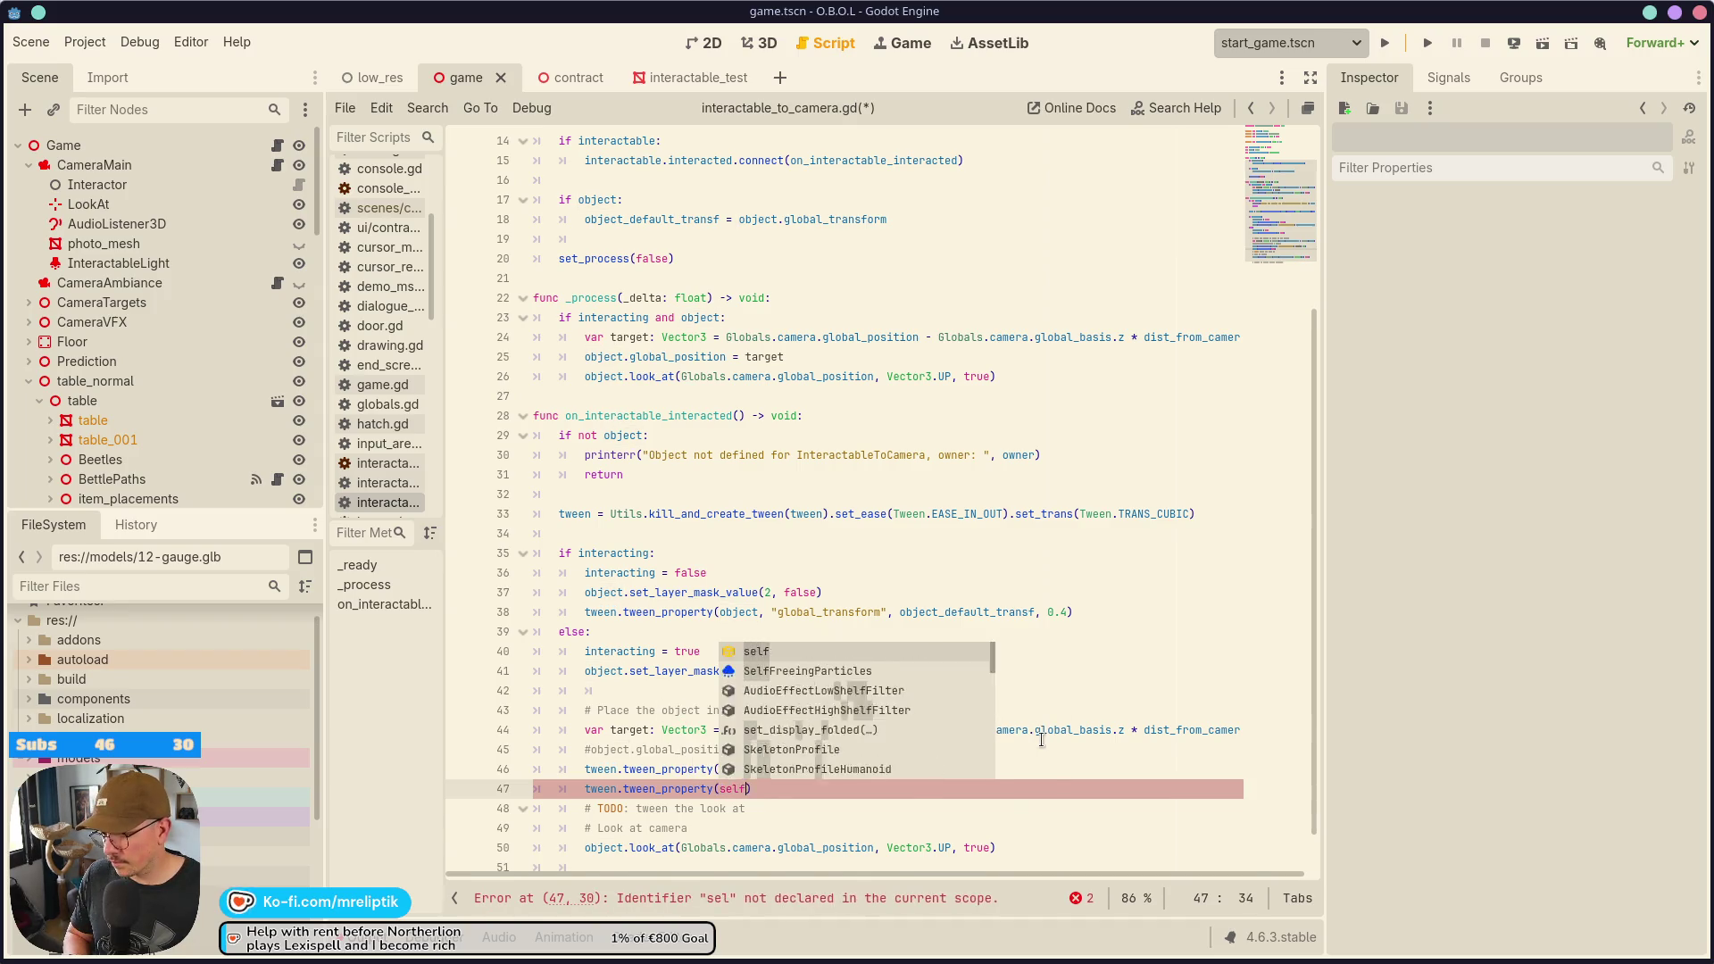
- Replace it with tween.tween_callback(set_process.bind(true)) and save the script
{"action": "key", "text": "ctrl+BackSpace"}
{"action": "key", "text": "ctrl+BackSpace"}
{"action": "key", "text": "ctrl+BackSpace"}
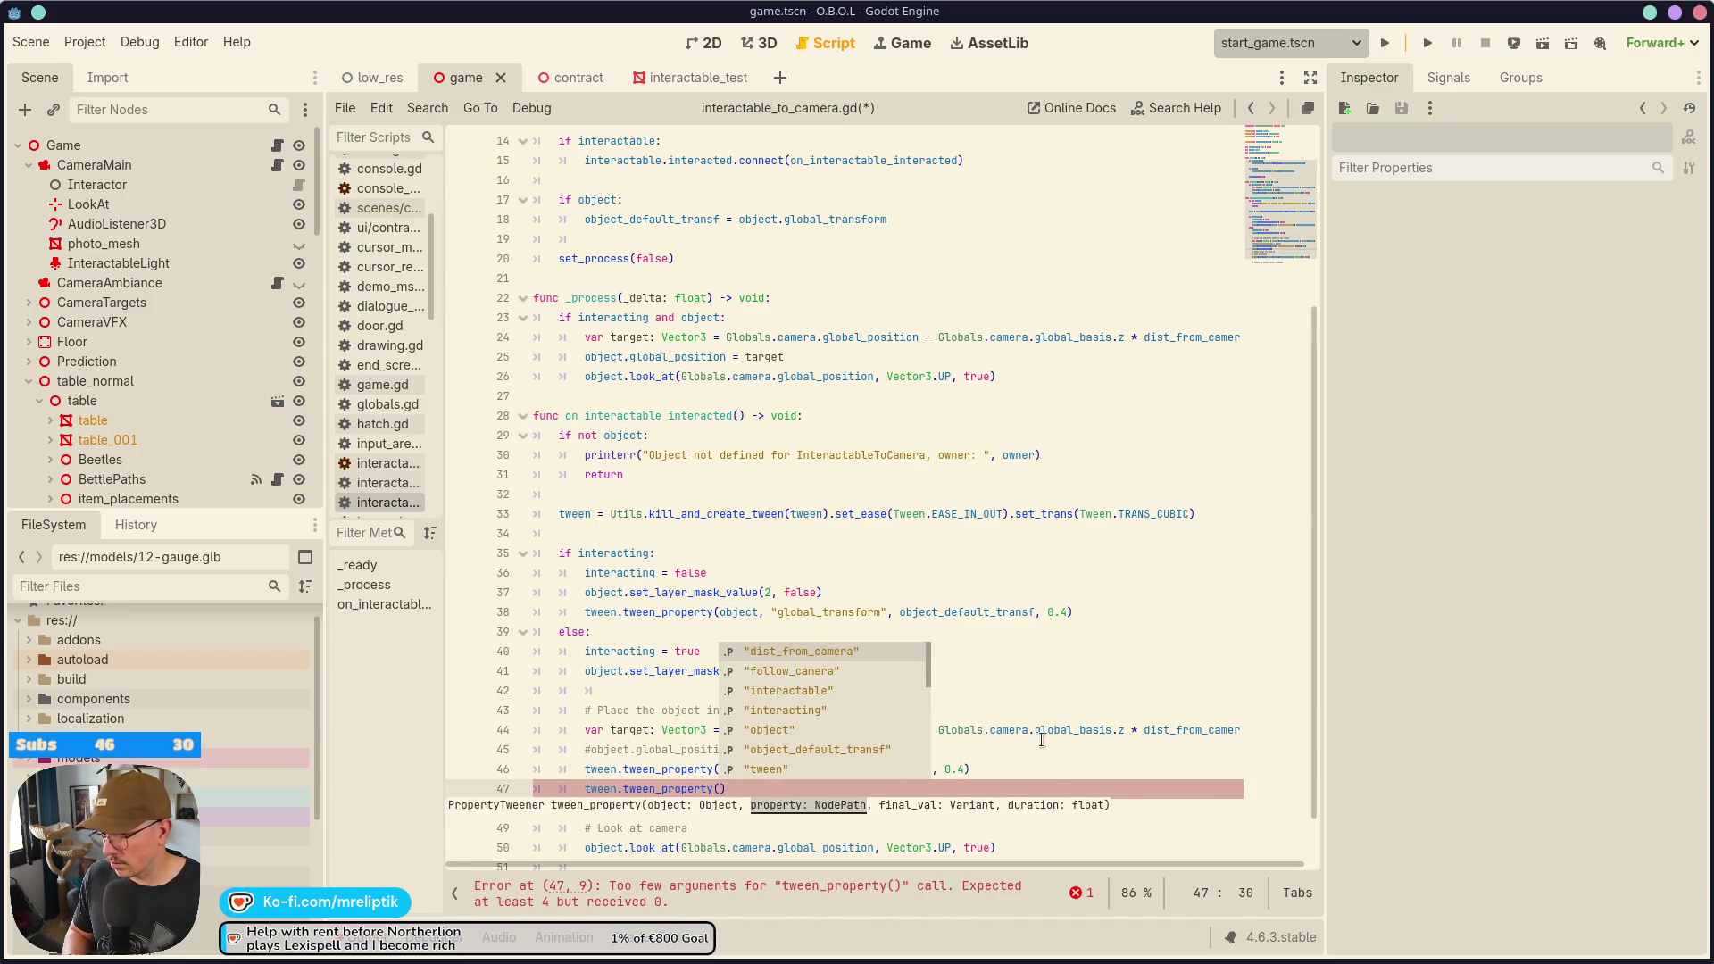
{"action": "type", "text": "tween_c"}
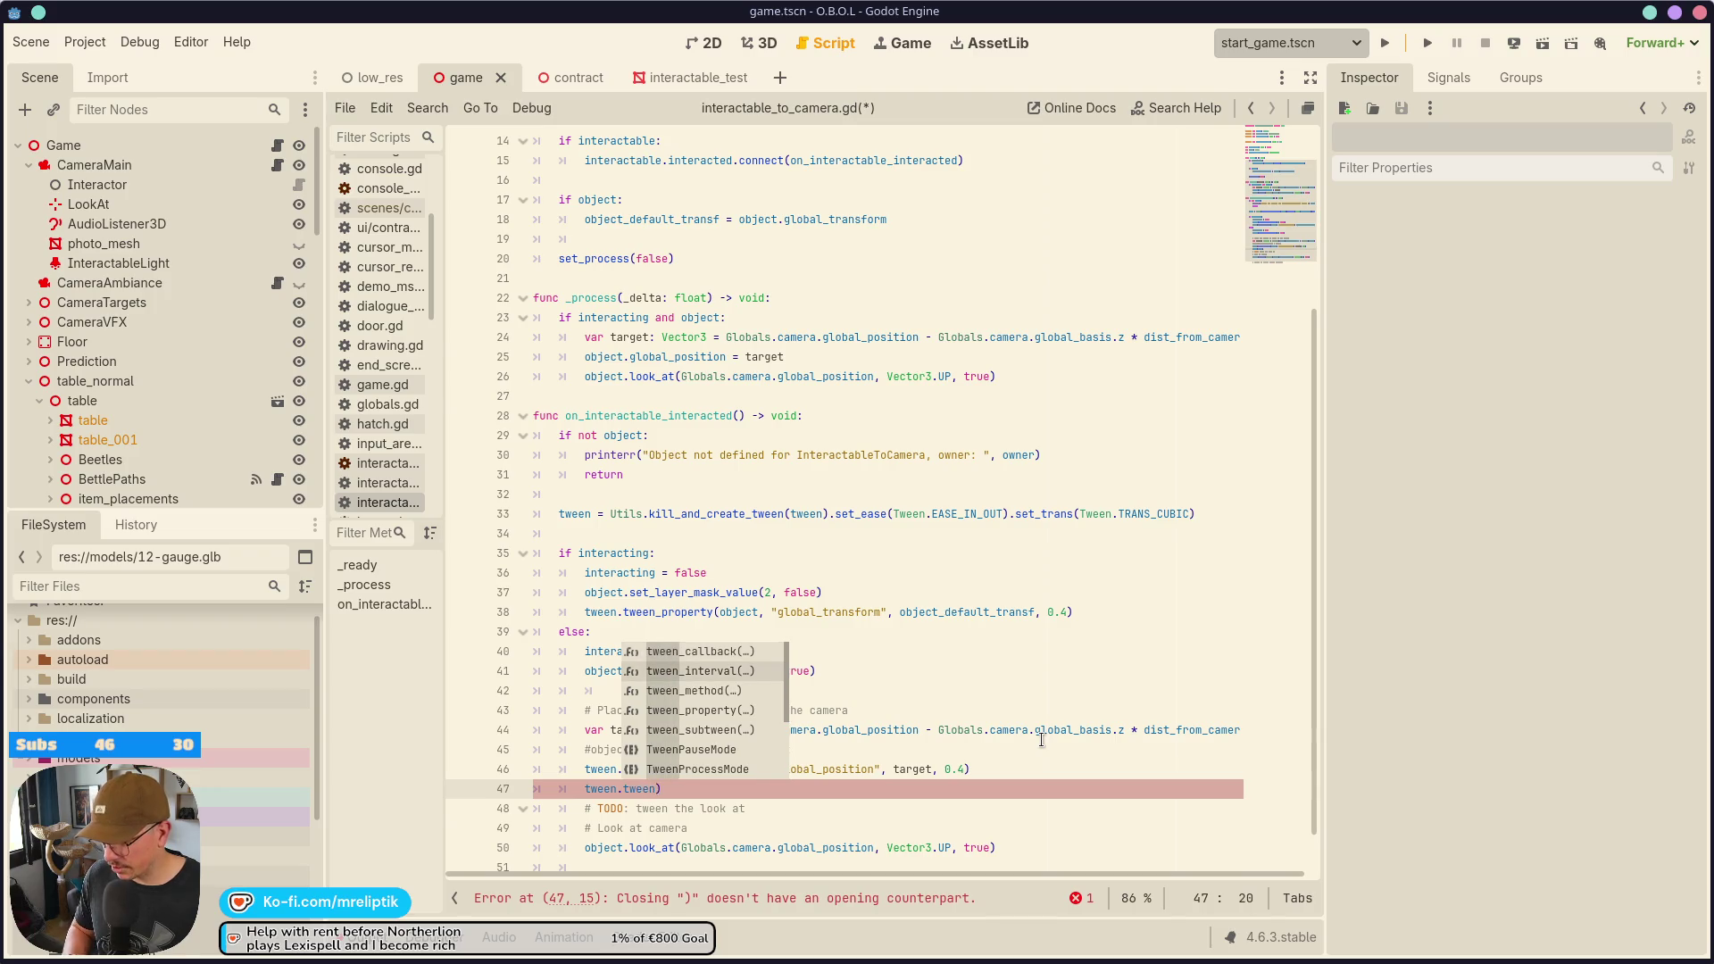
{"action": "key", "text": "Return"}
{"action": "type", "text": "set_process.bind"}
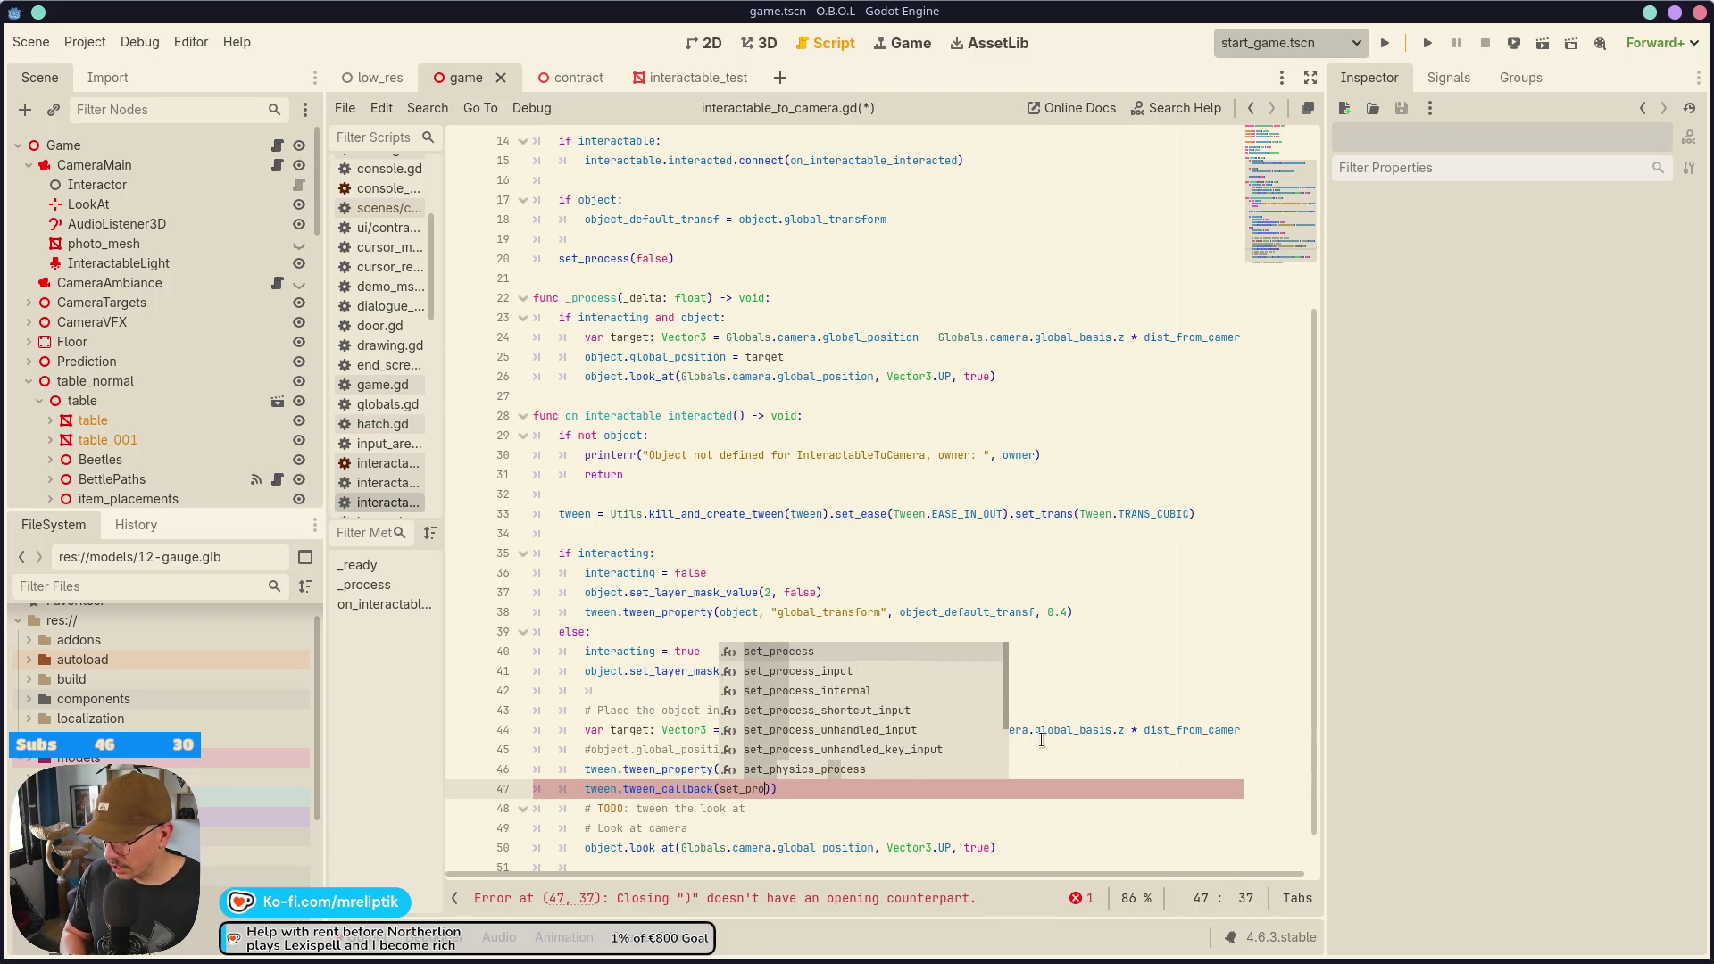
{"action": "type", "text": "(true"}
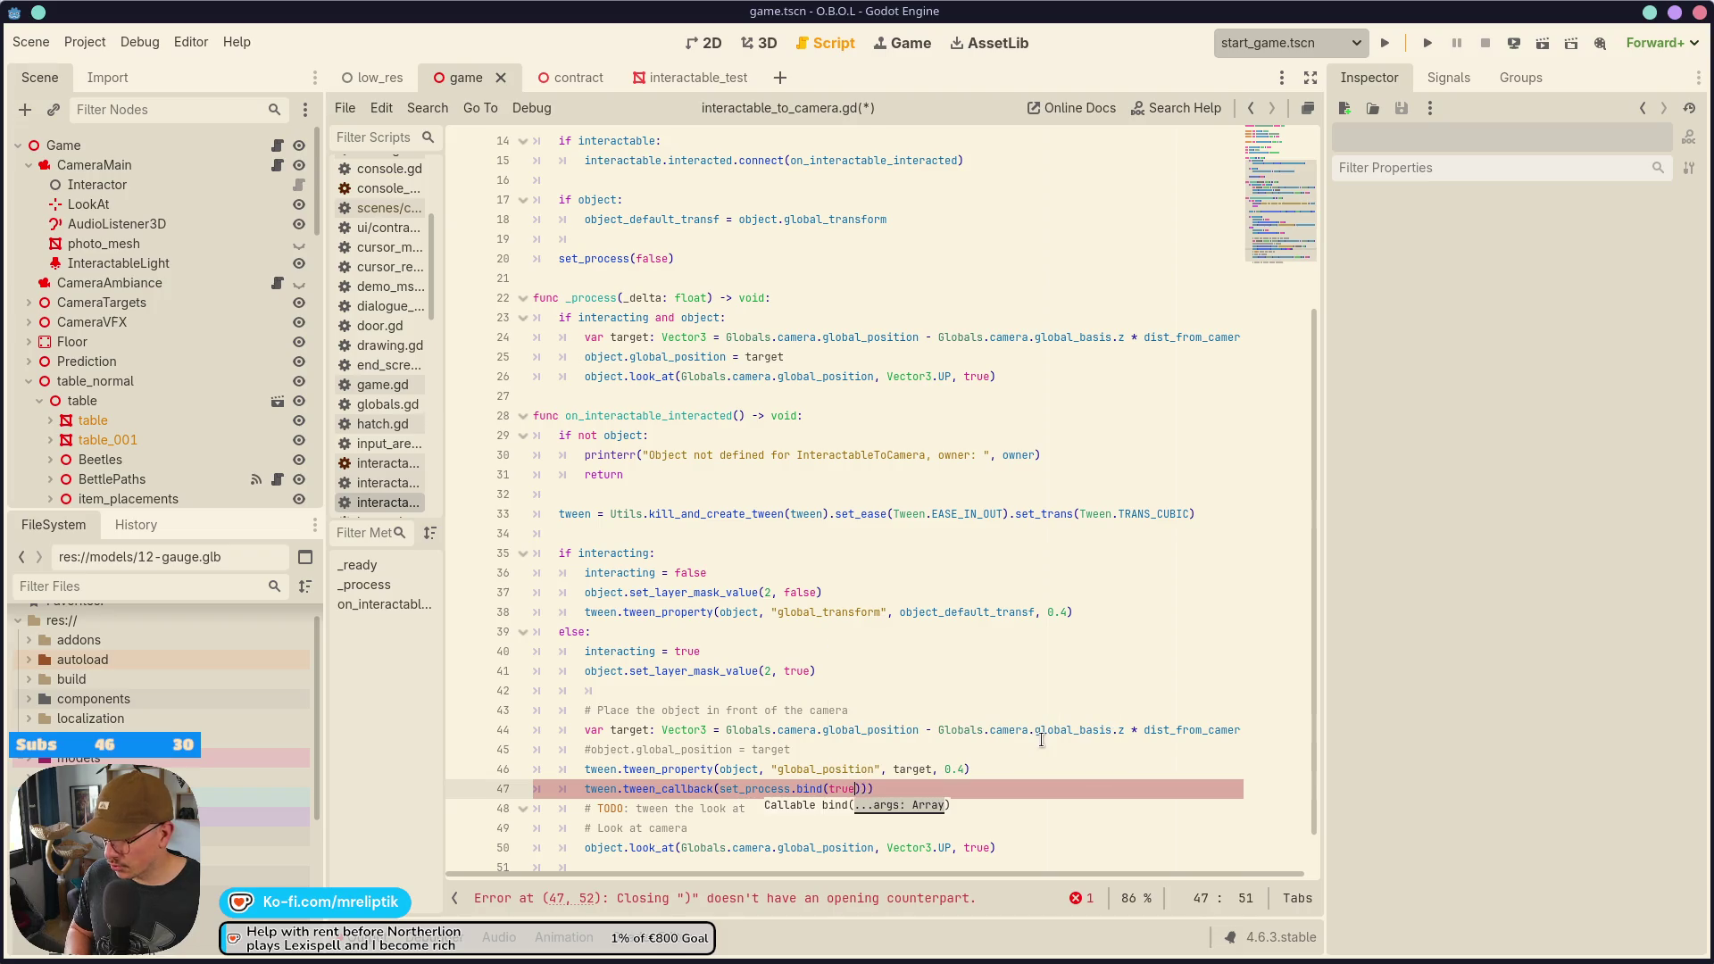
{"action": "key", "text": "BackSpace"}
{"action": "key", "text": "ctrl+s"}
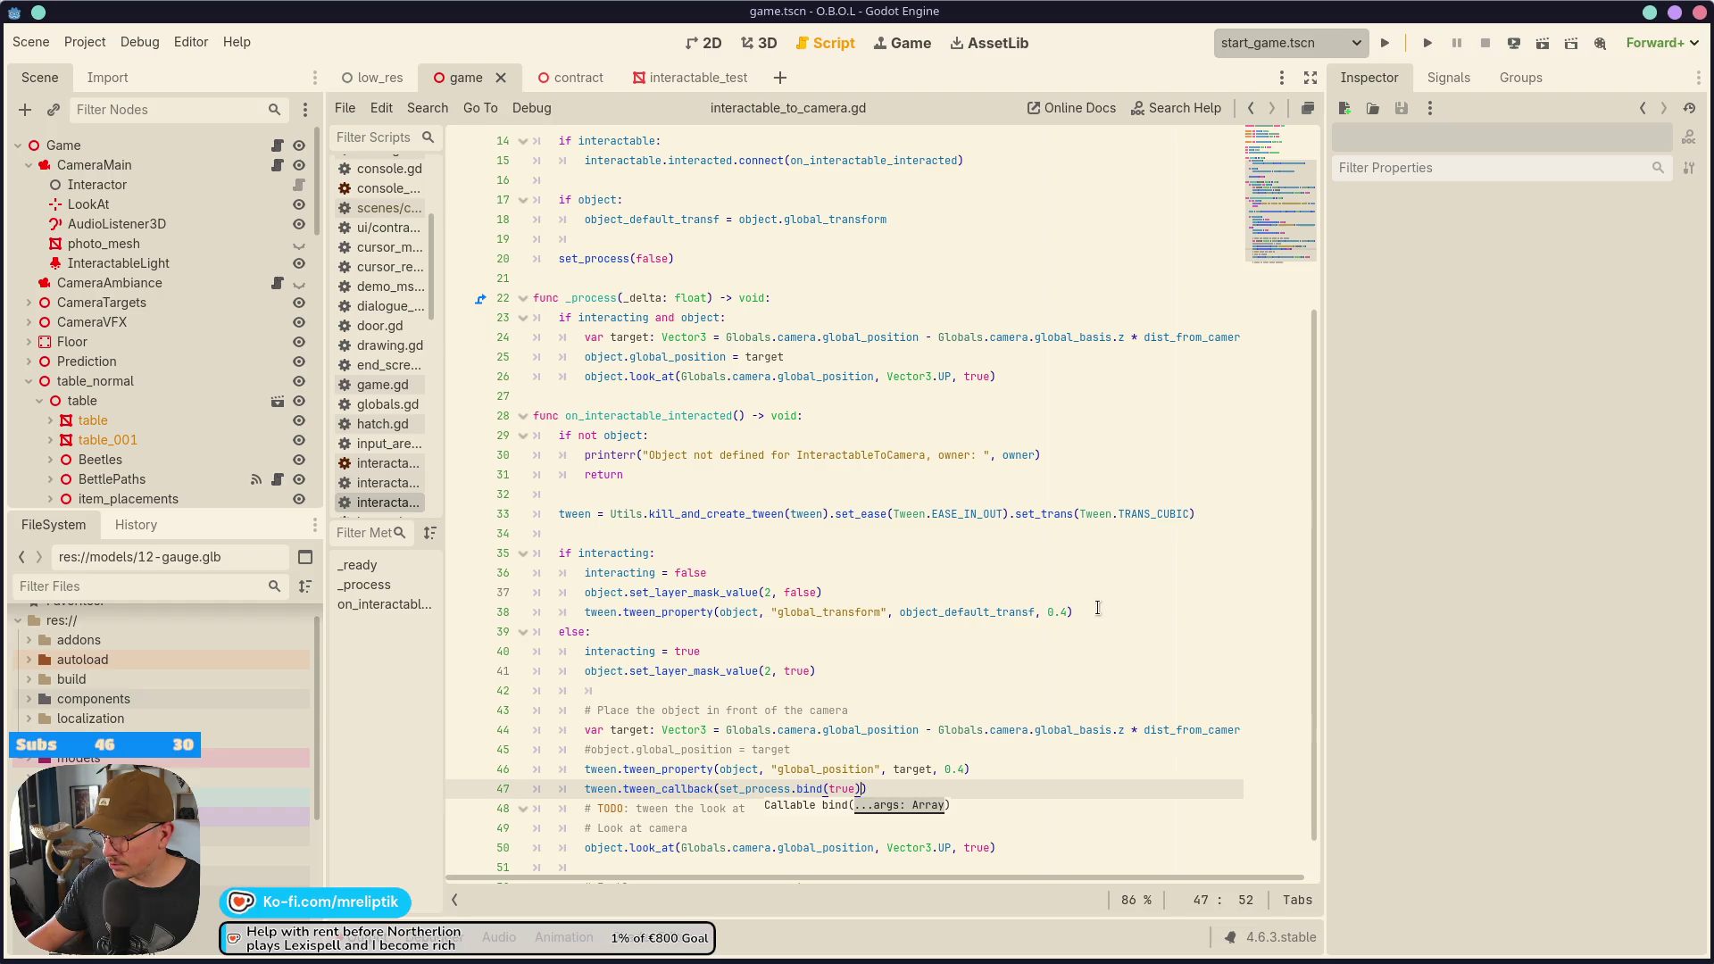
- Add set_process(false) in the put-down interacting branch and run the project to test
{"action": "left_click", "coordinate": [957, 596]}
{"action": "key", "text": "Return"}
{"action": "type", "text": "set_"}
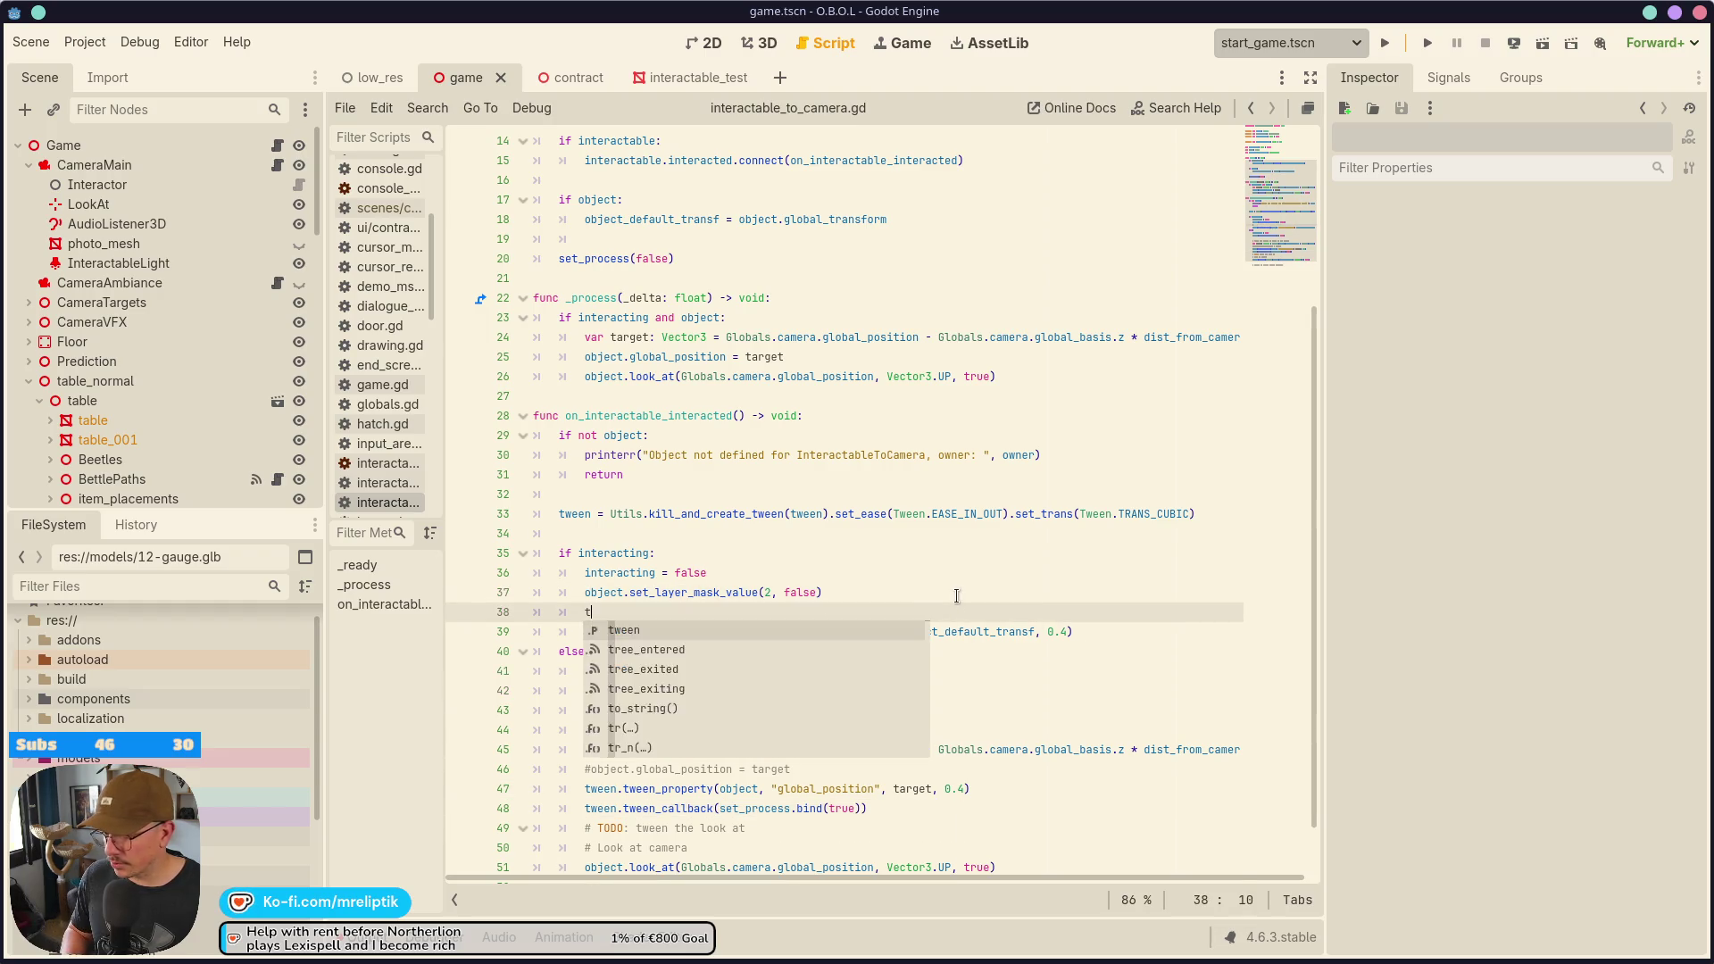
{"action": "type", "text": "pro"}
{"action": "key", "text": "Return"}
{"action": "type", "text": "f"}
{"action": "key", "text": "Return"}
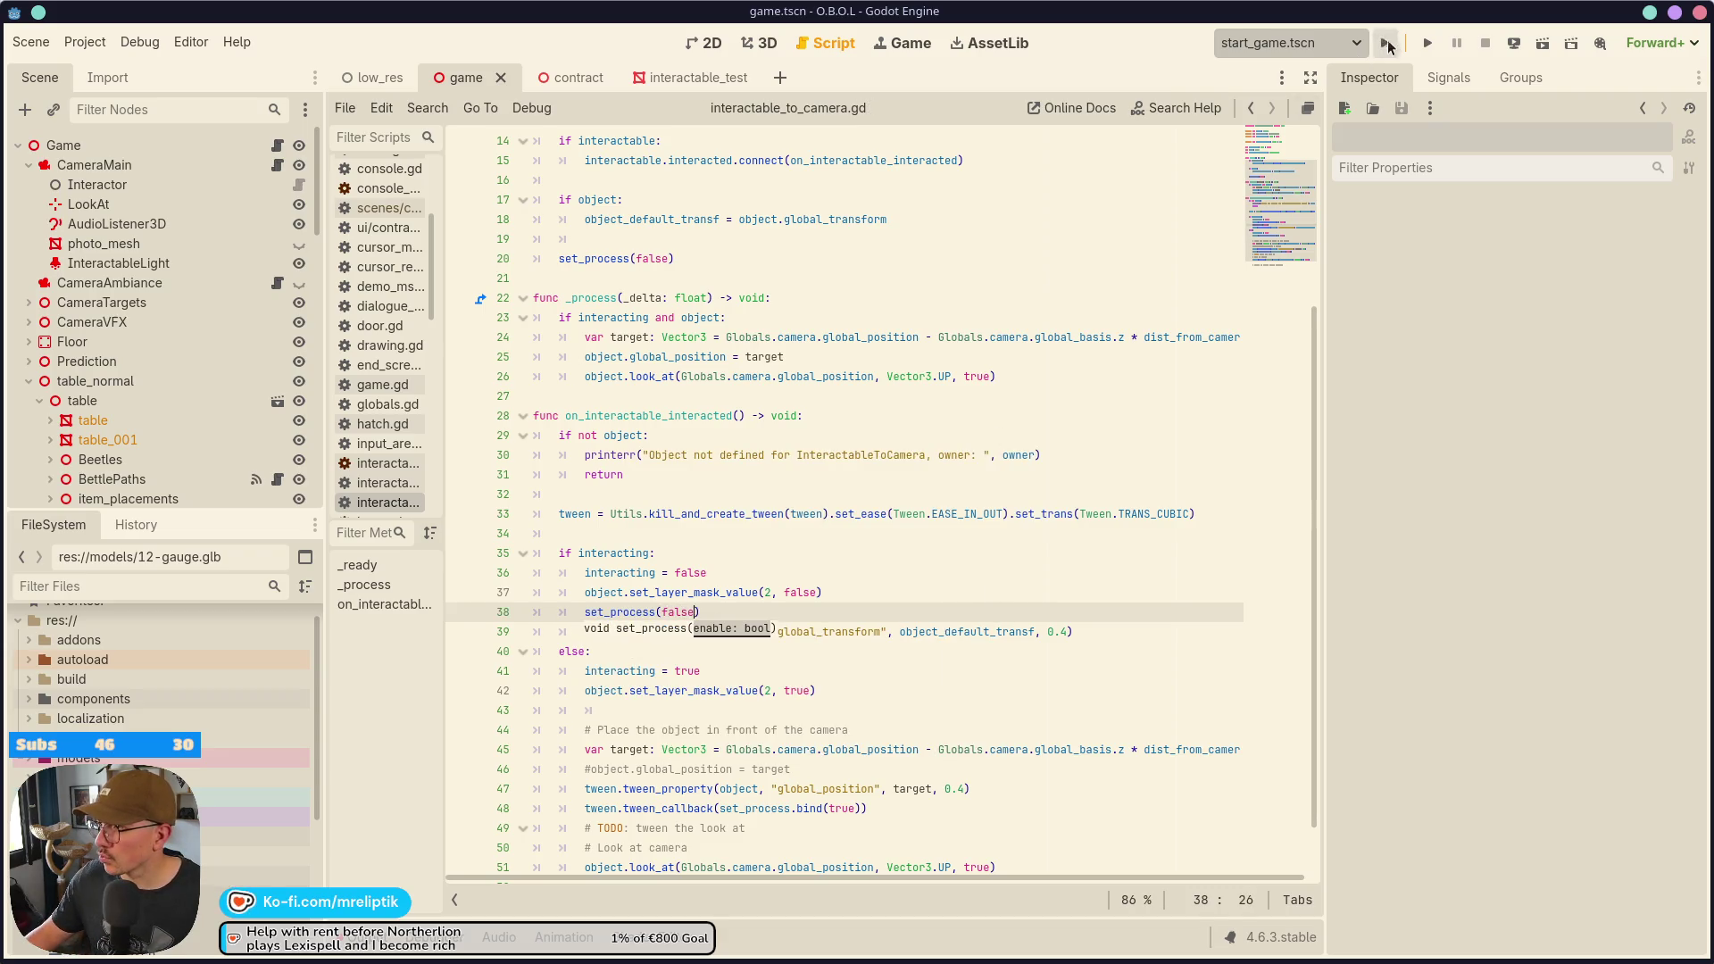
{"action": "left_click", "coordinate": [1384, 43]}
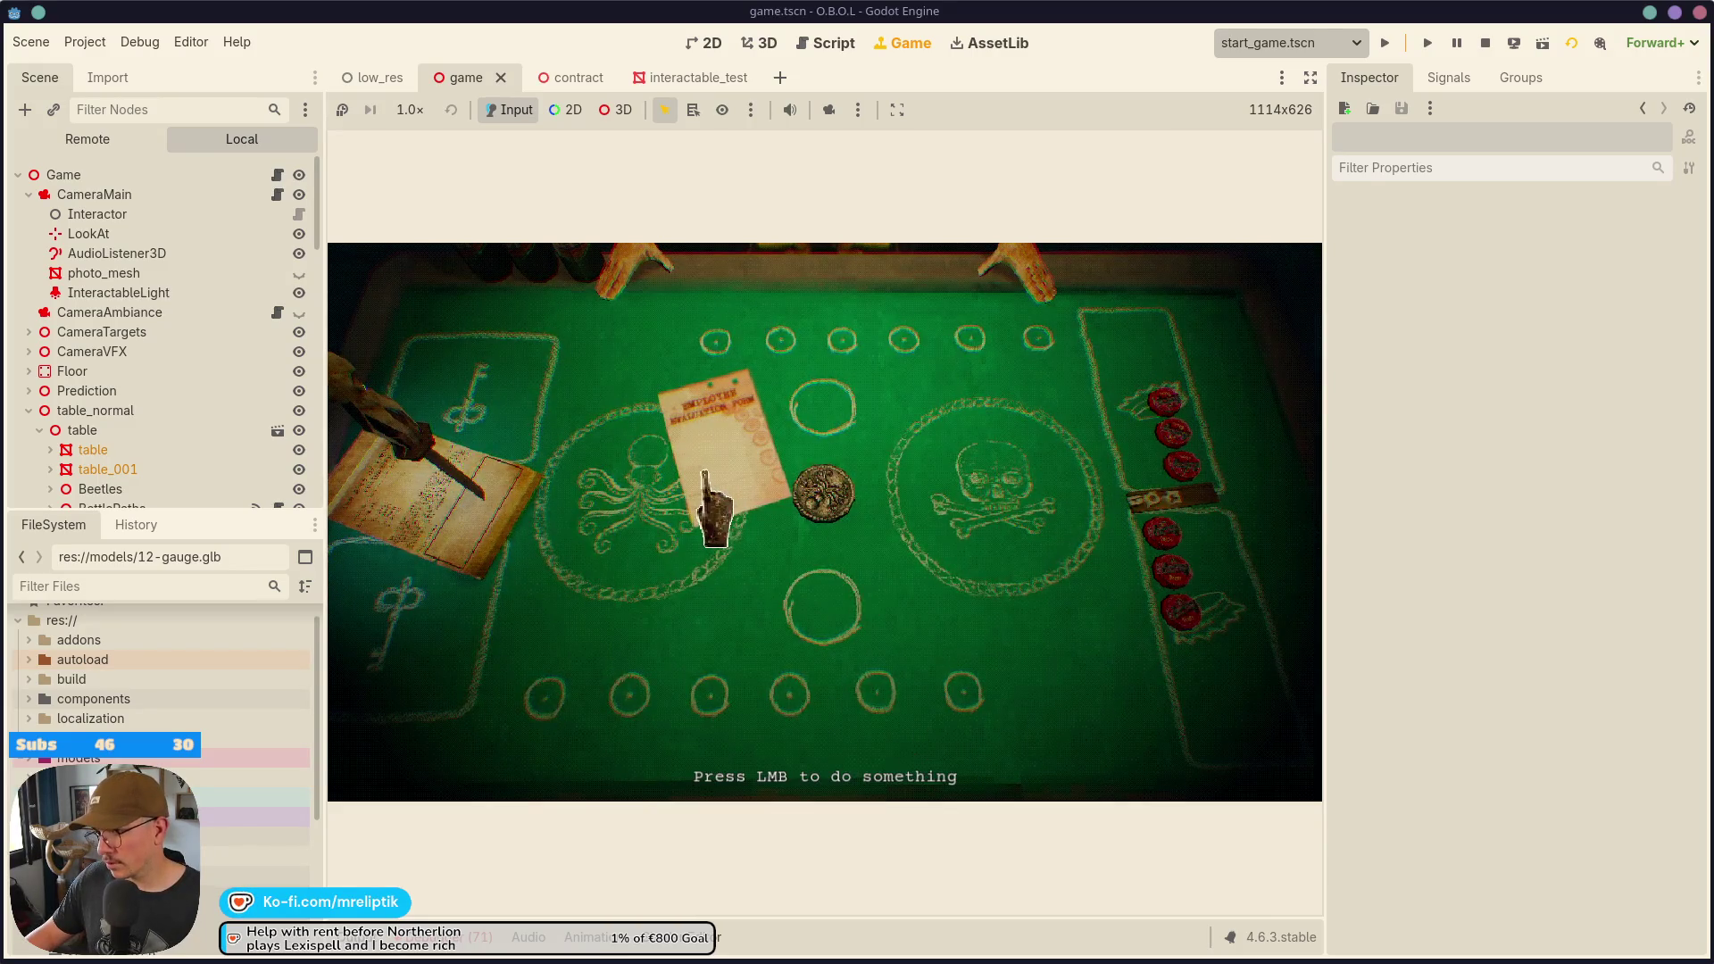
{"action": "left_click", "coordinate": [703, 476]}
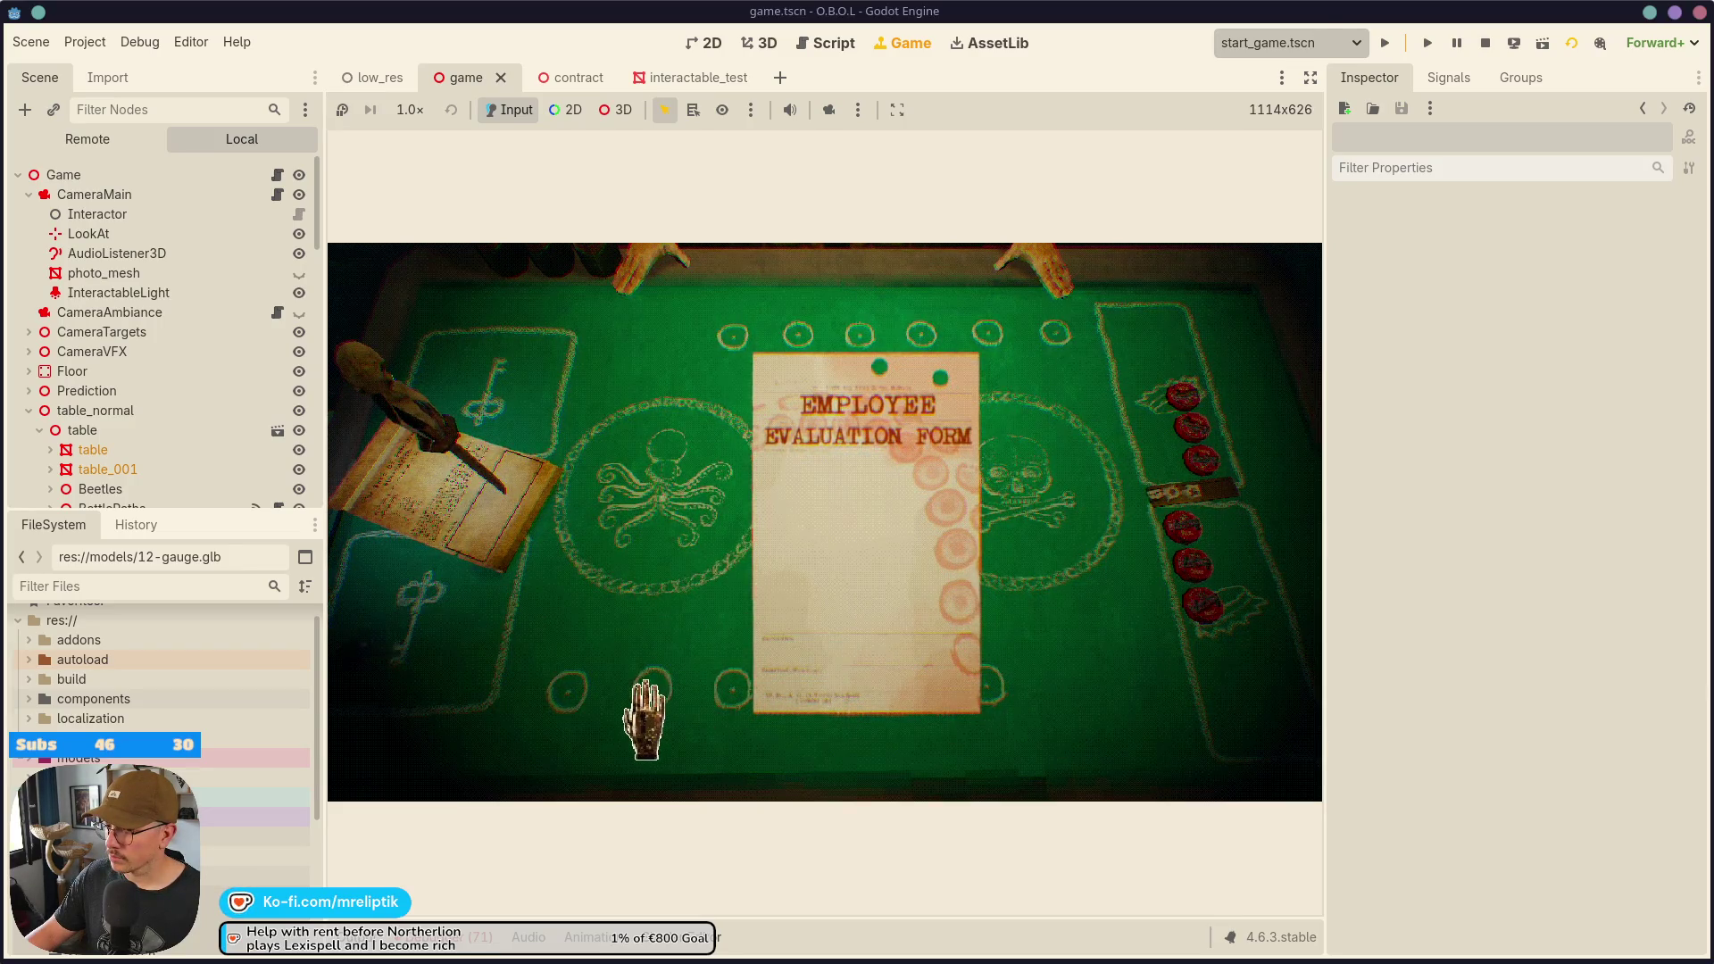
{"action": "left_click", "coordinate": [893, 656]}
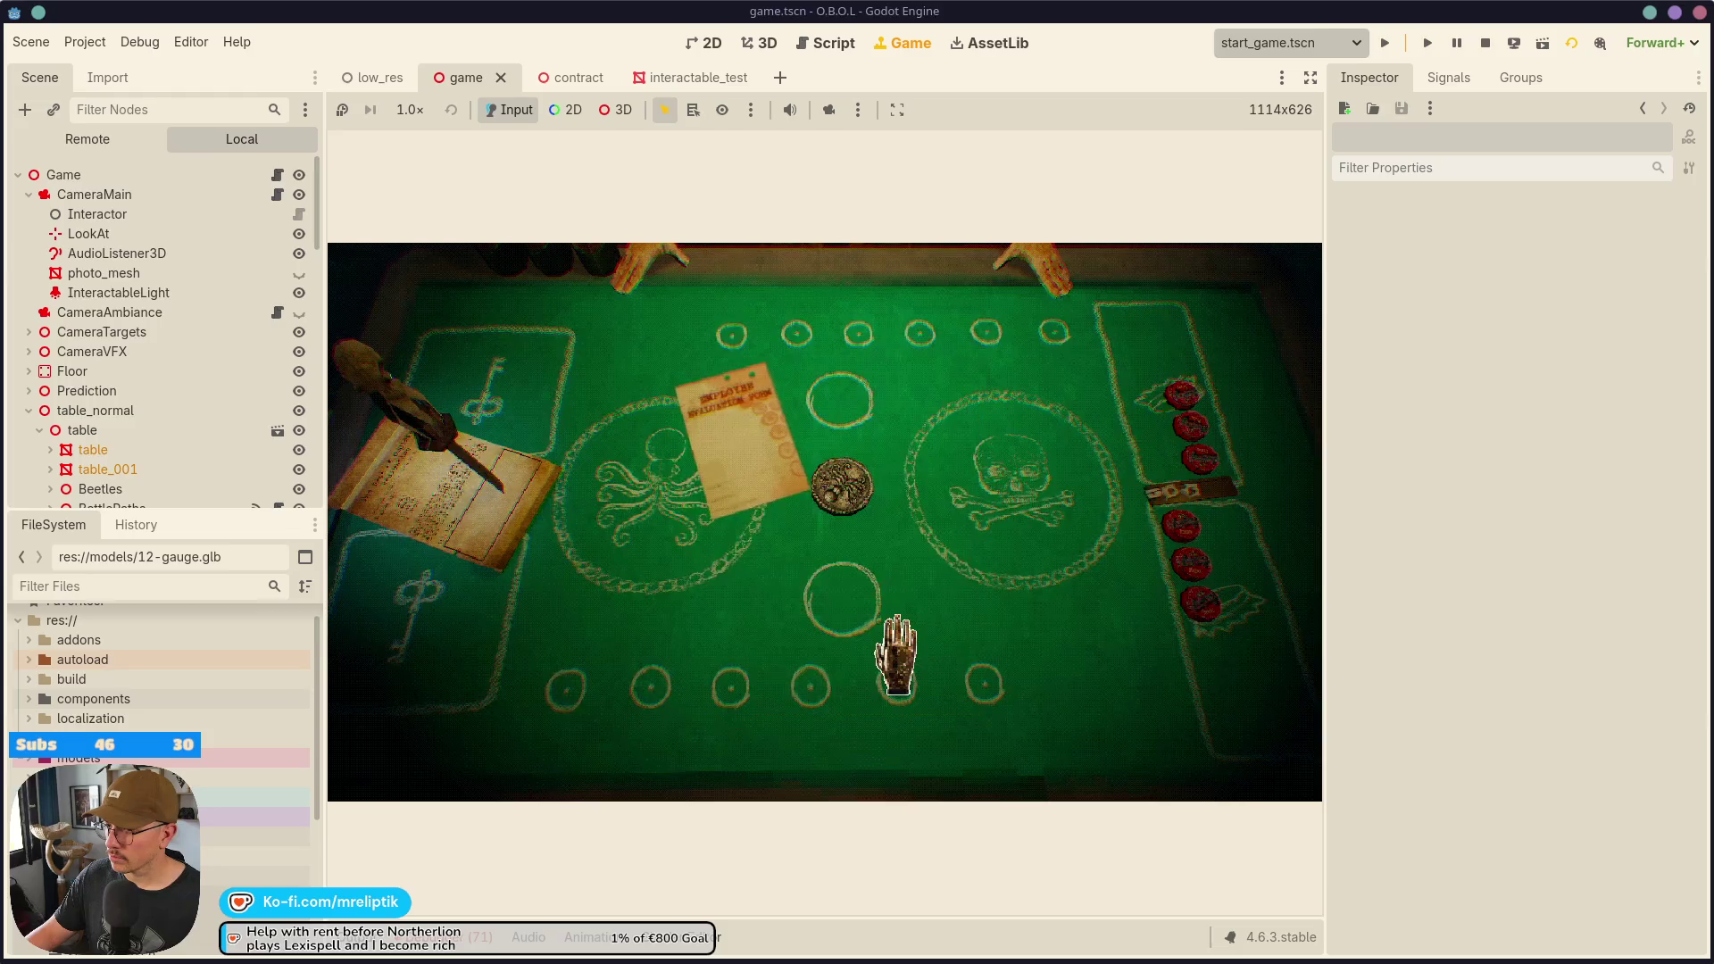
{"action": "left_click", "coordinate": [746, 428]}
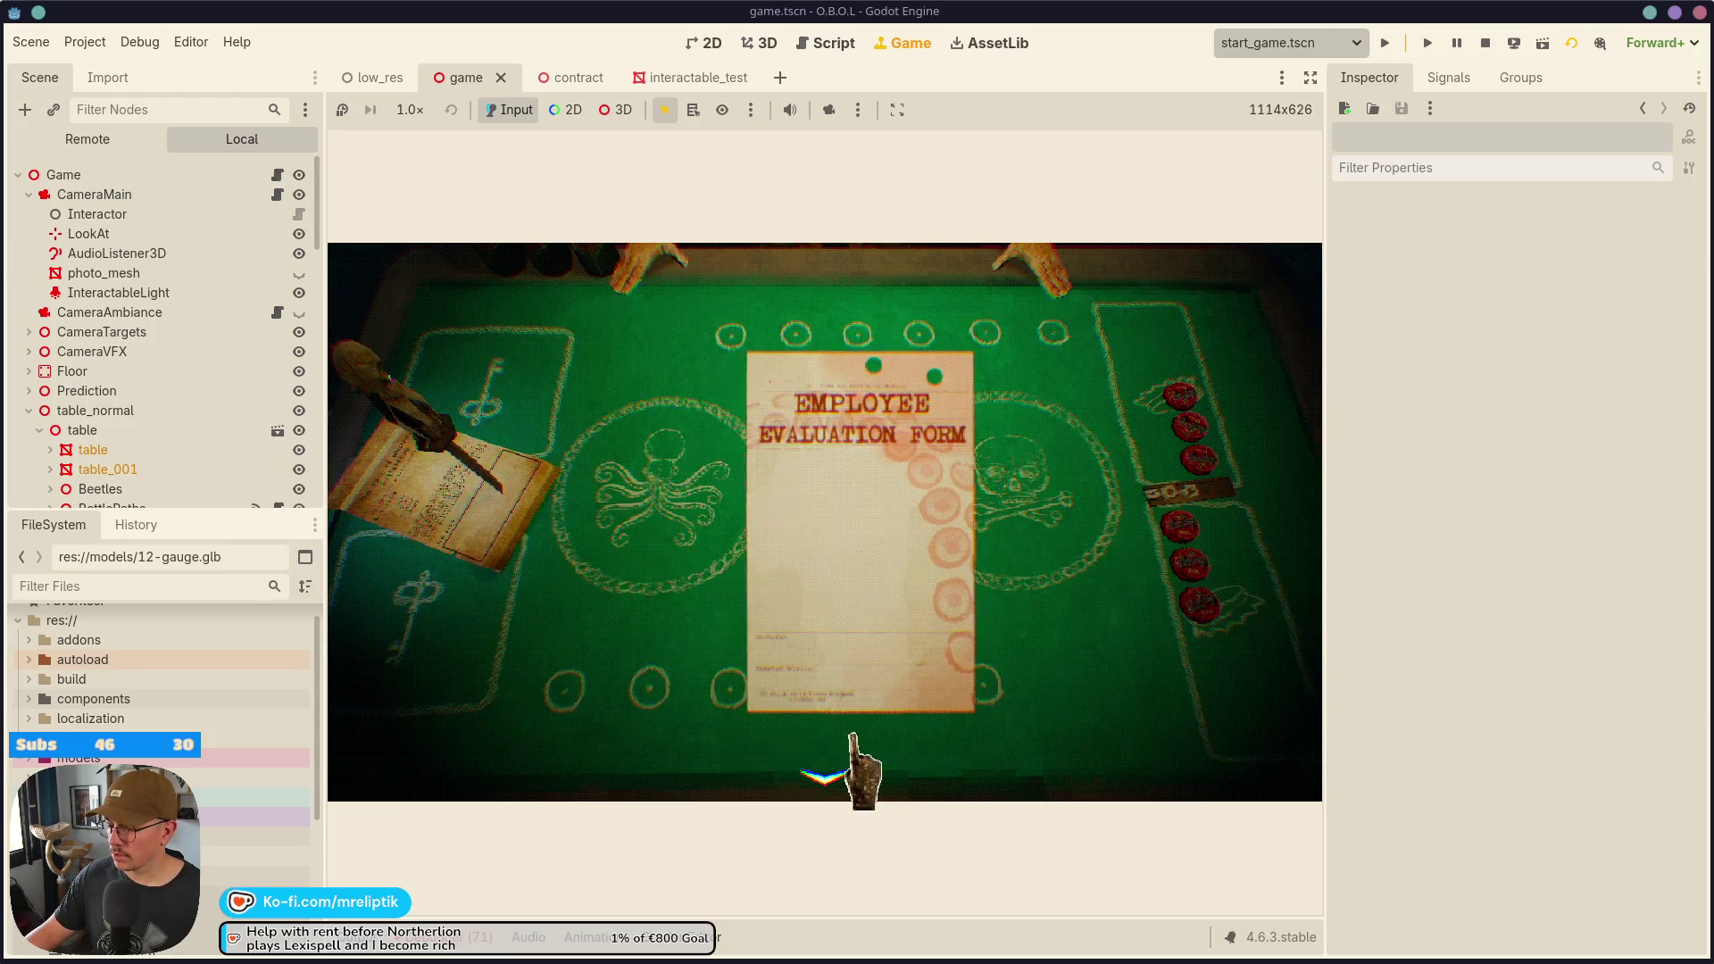
{"action": "left_click", "coordinate": [856, 610]}
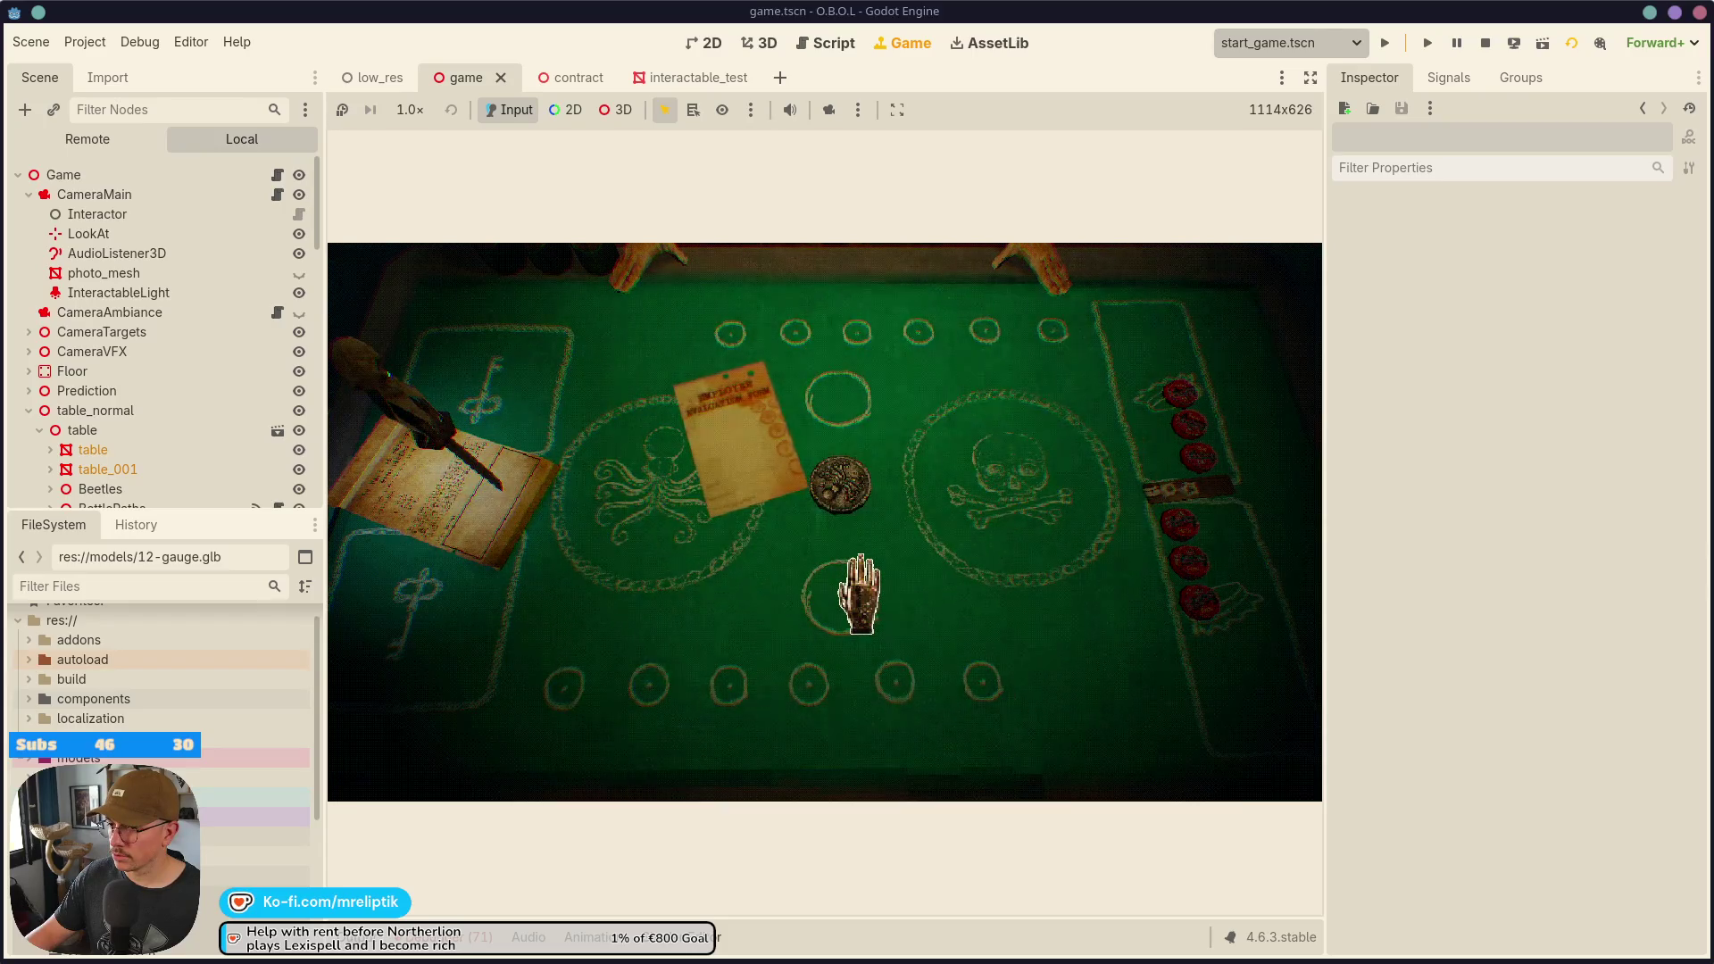
{"action": "left_click", "coordinate": [728, 392]}
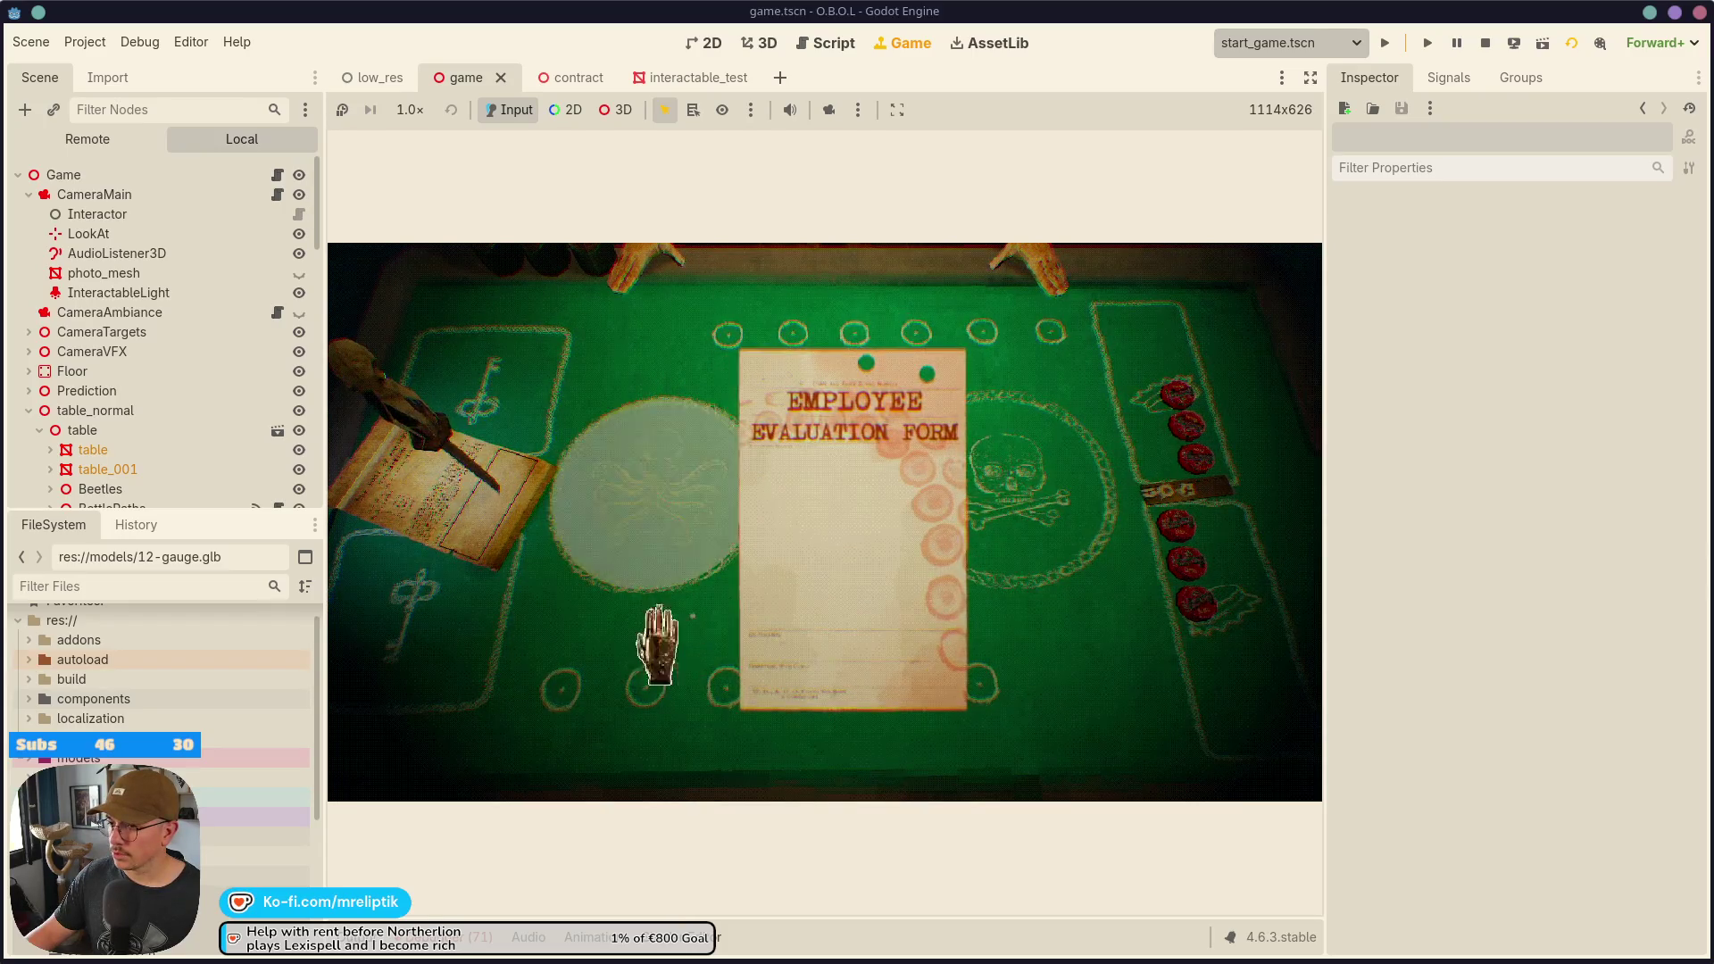
{"action": "left_click", "coordinate": [815, 581]}
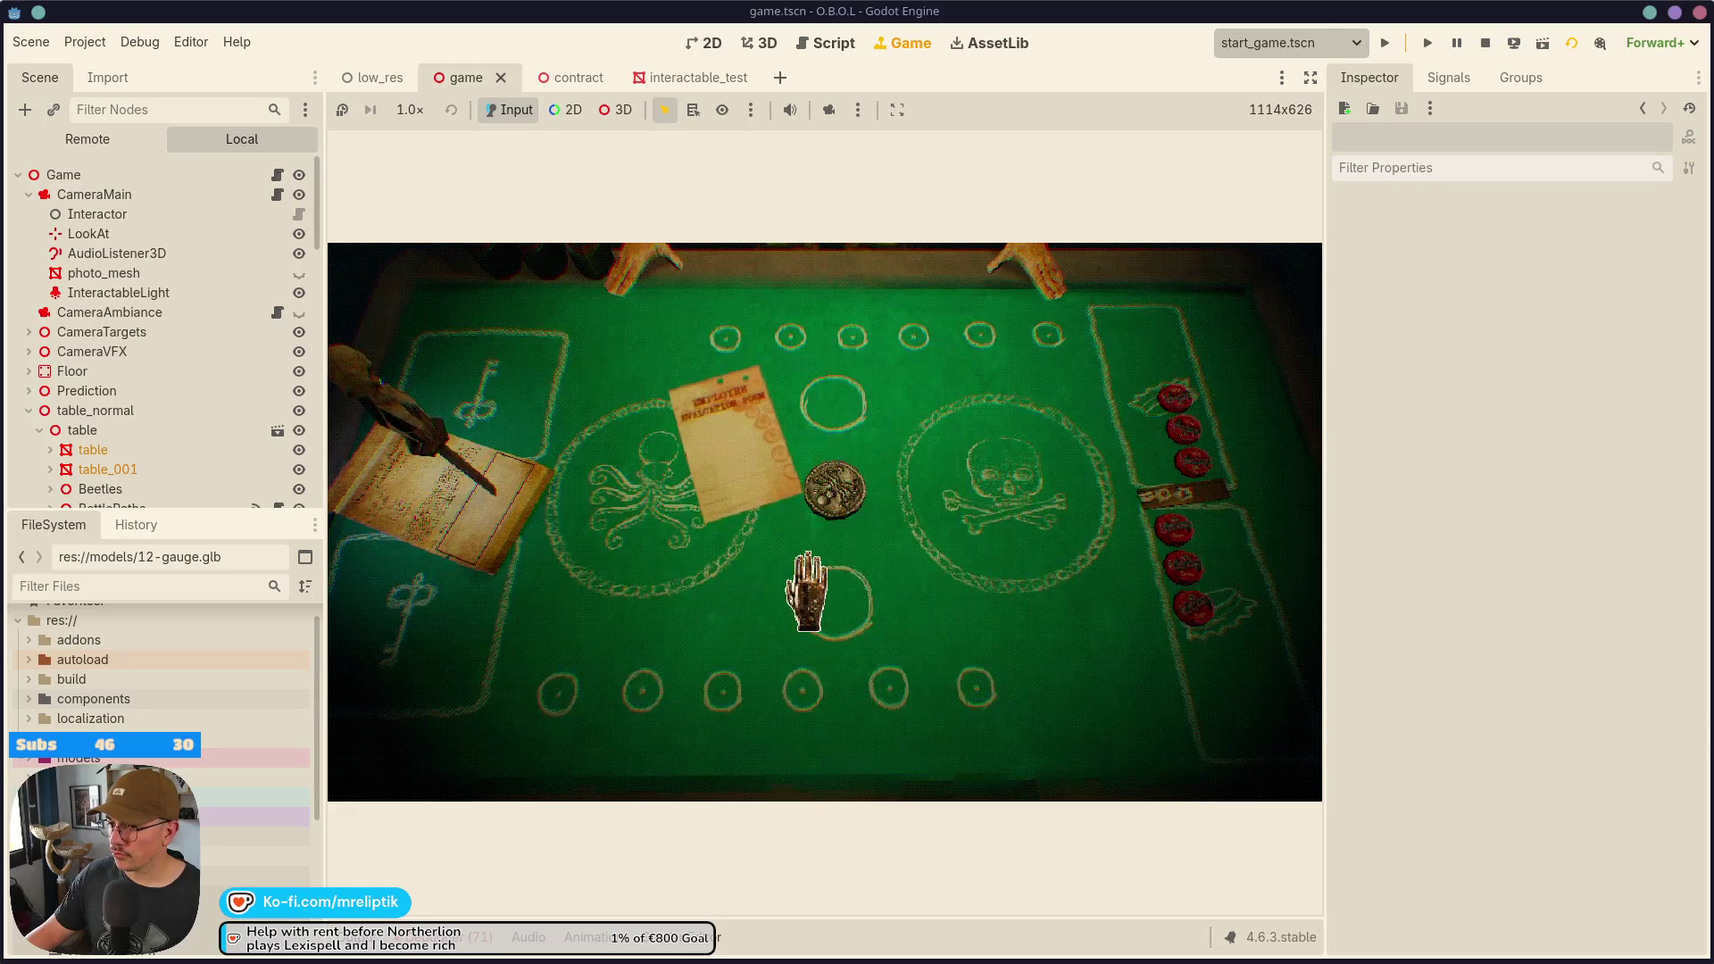
{"action": "left_click", "coordinate": [777, 520]}
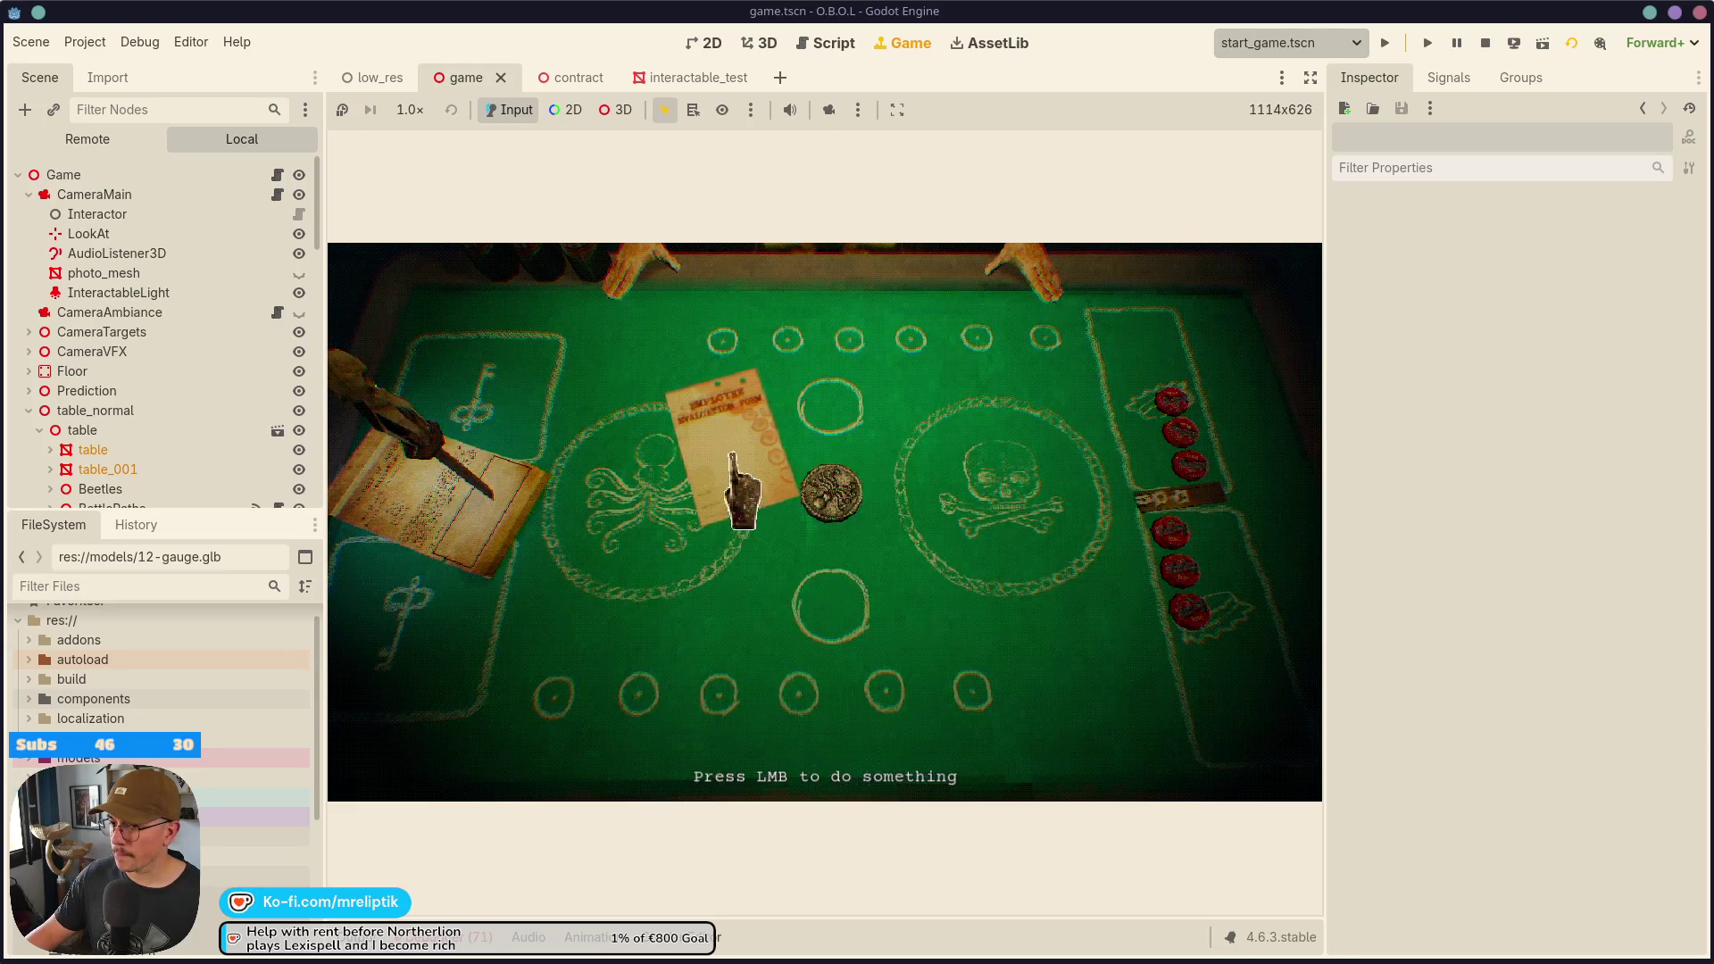
{"action": "left_click", "coordinate": [746, 504]}
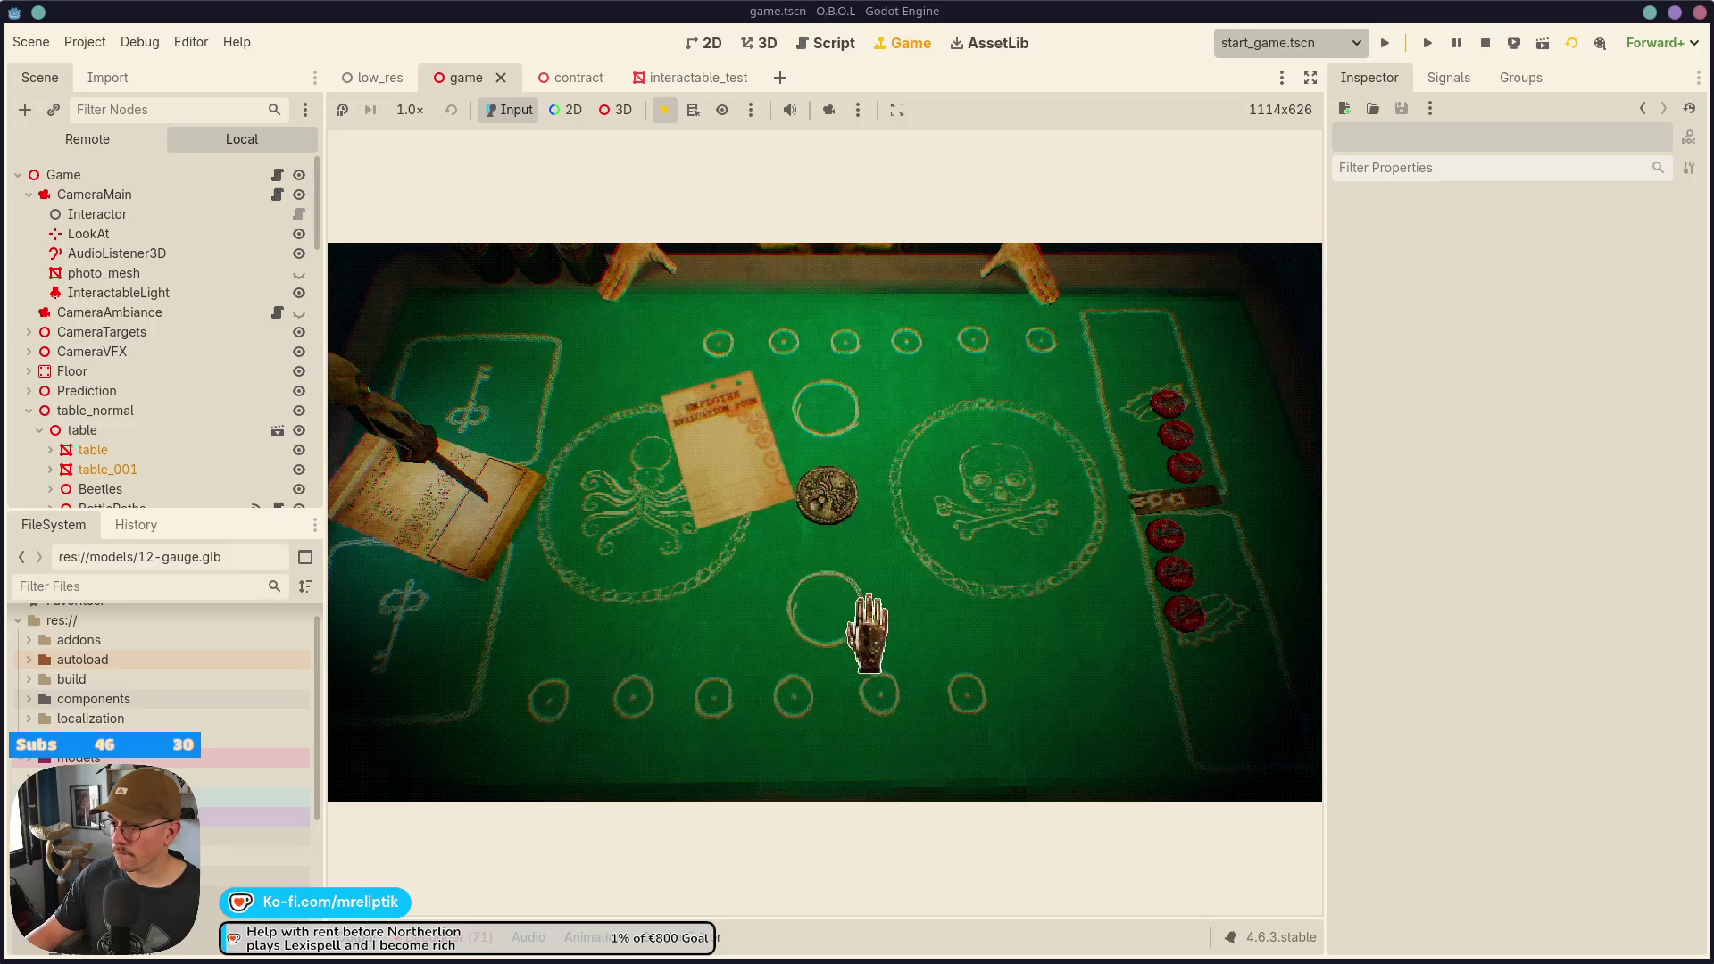
{"action": "left_click", "coordinate": [785, 689]}
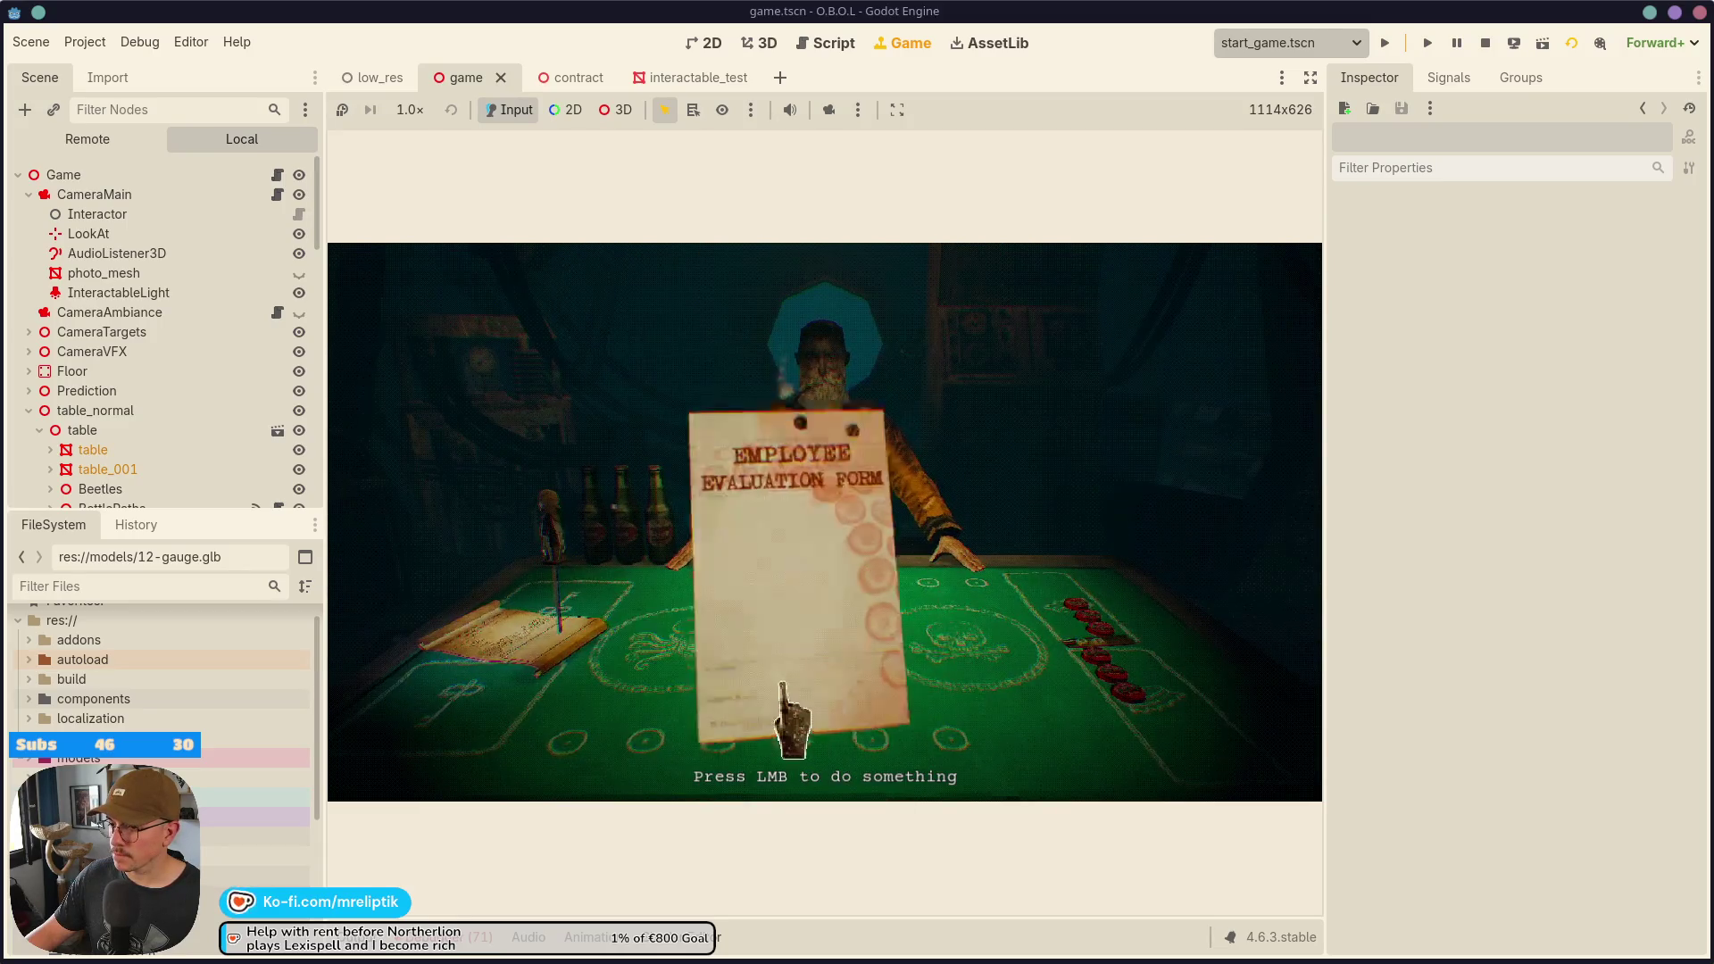
{"action": "left_click", "coordinate": [783, 714]}
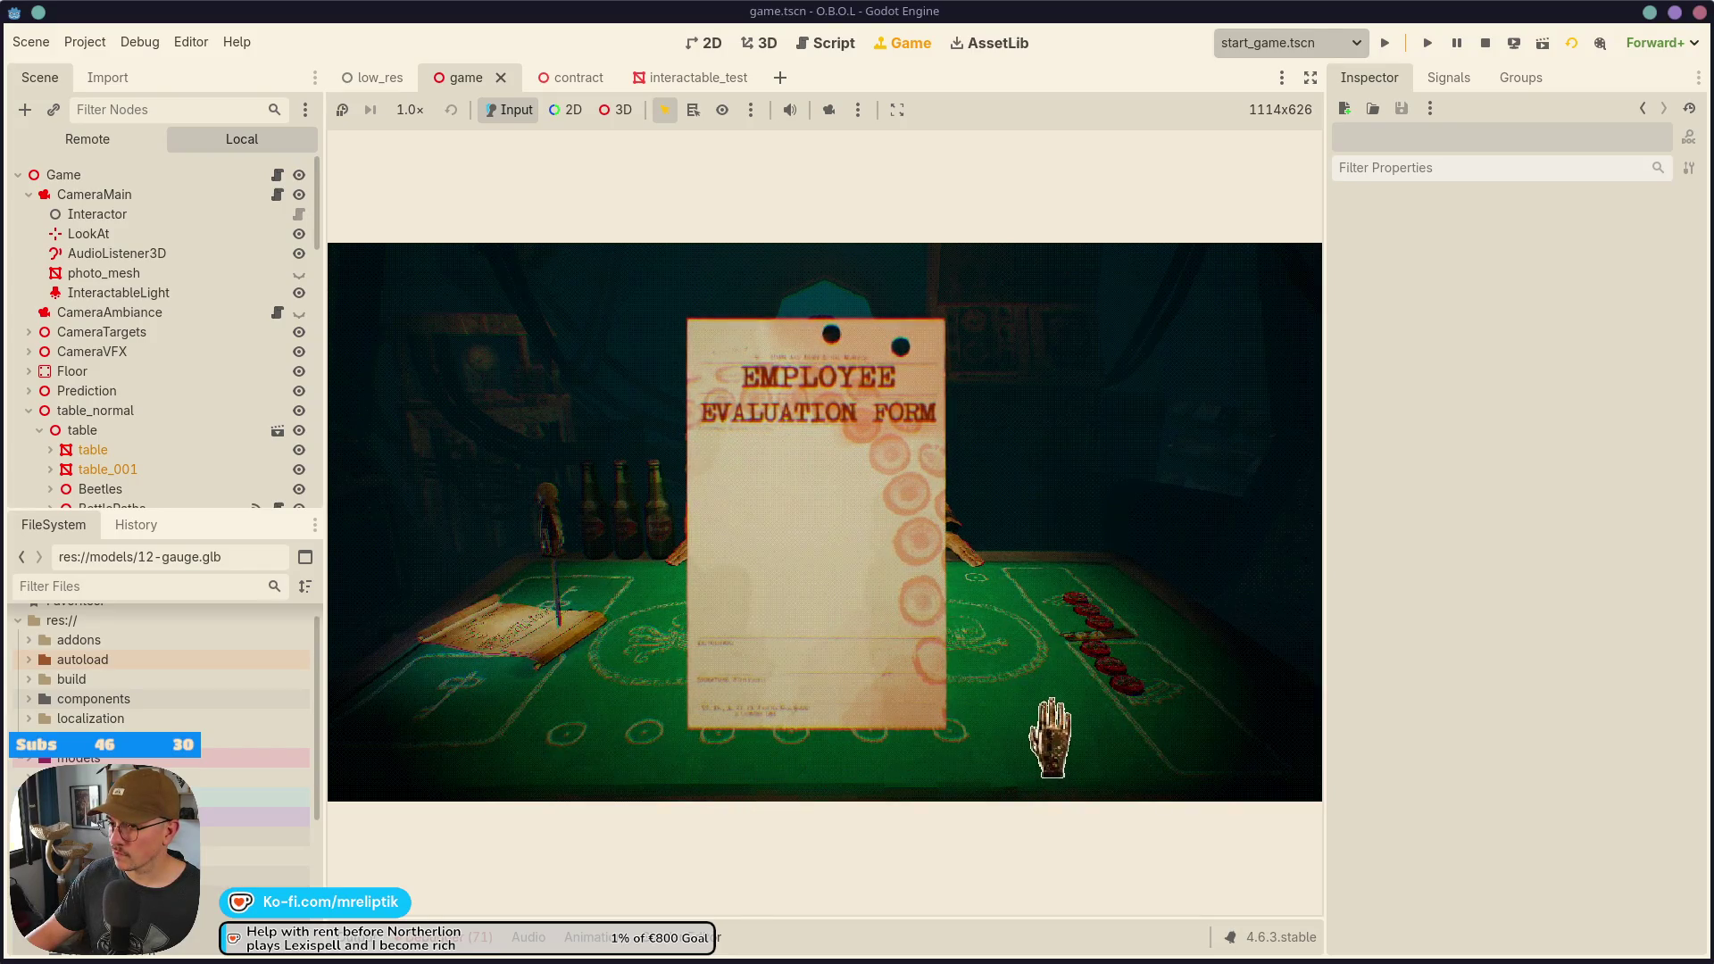
{"action": "left_click", "coordinate": [801, 549]}
{"action": "left_click", "coordinate": [1485, 43]}
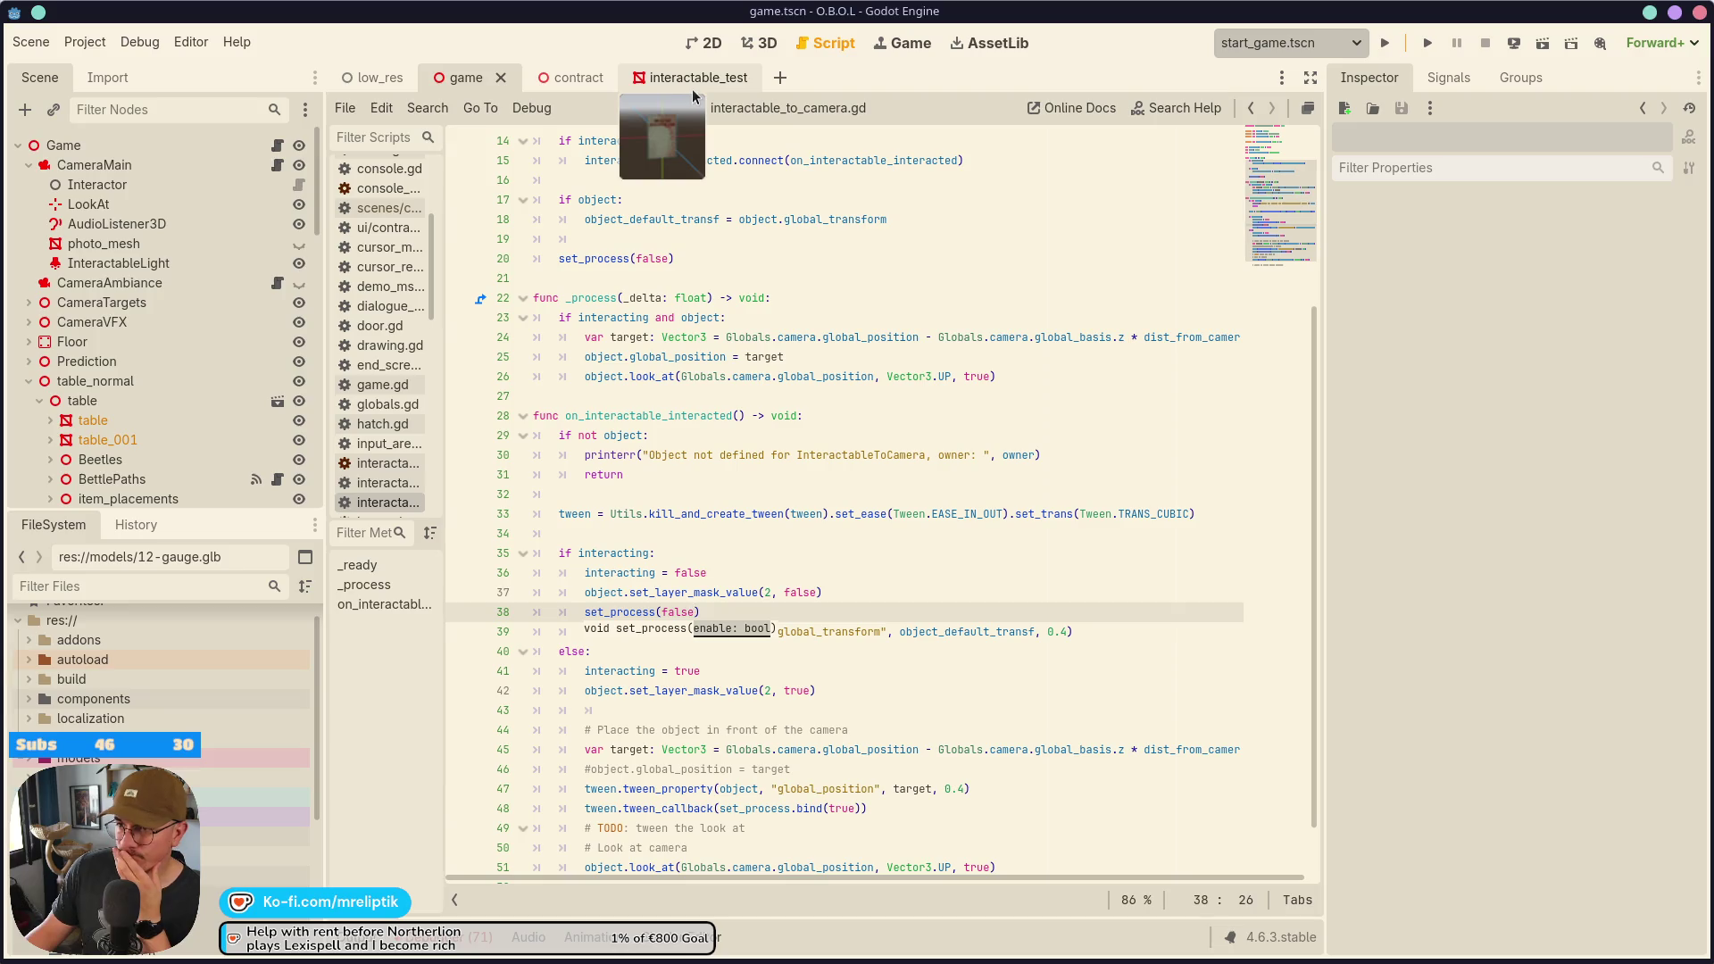
- Set the Interactable node's message to 'Click to bring to camera' and save the scene
{"action": "left_click", "coordinate": [693, 84]}
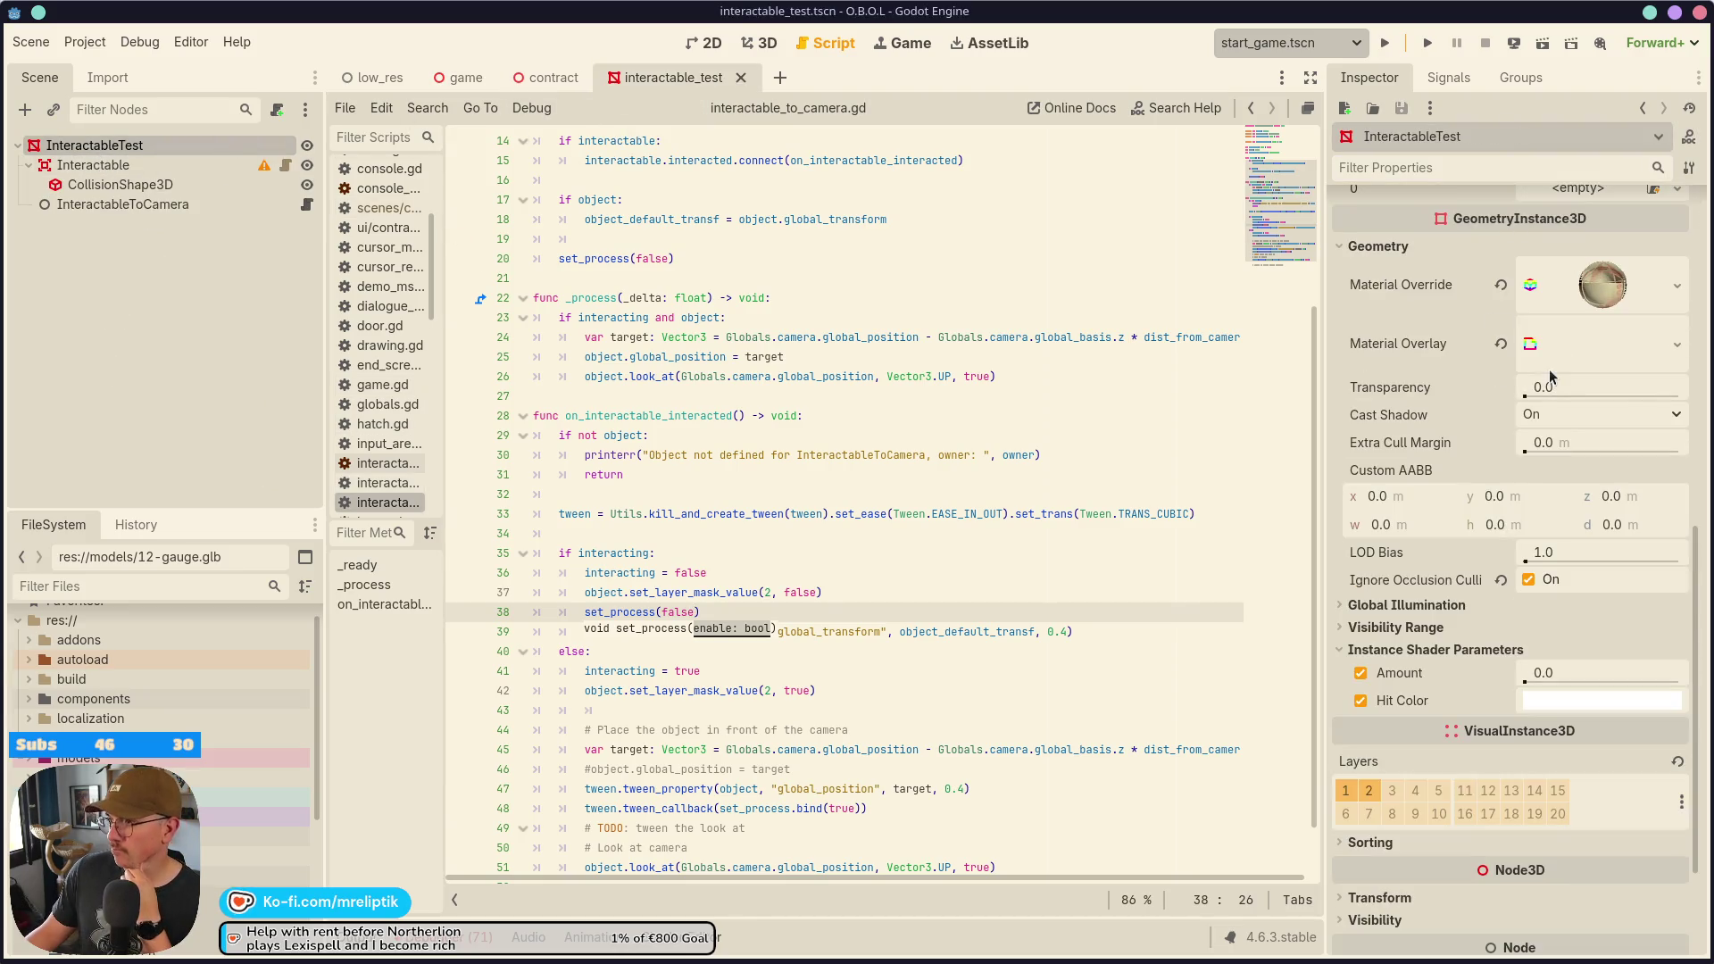
{"action": "scroll", "coordinate": [1549, 368], "scroll_direction": "up", "scroll_amount": 6}
{"action": "left_click", "coordinate": [183, 165]}
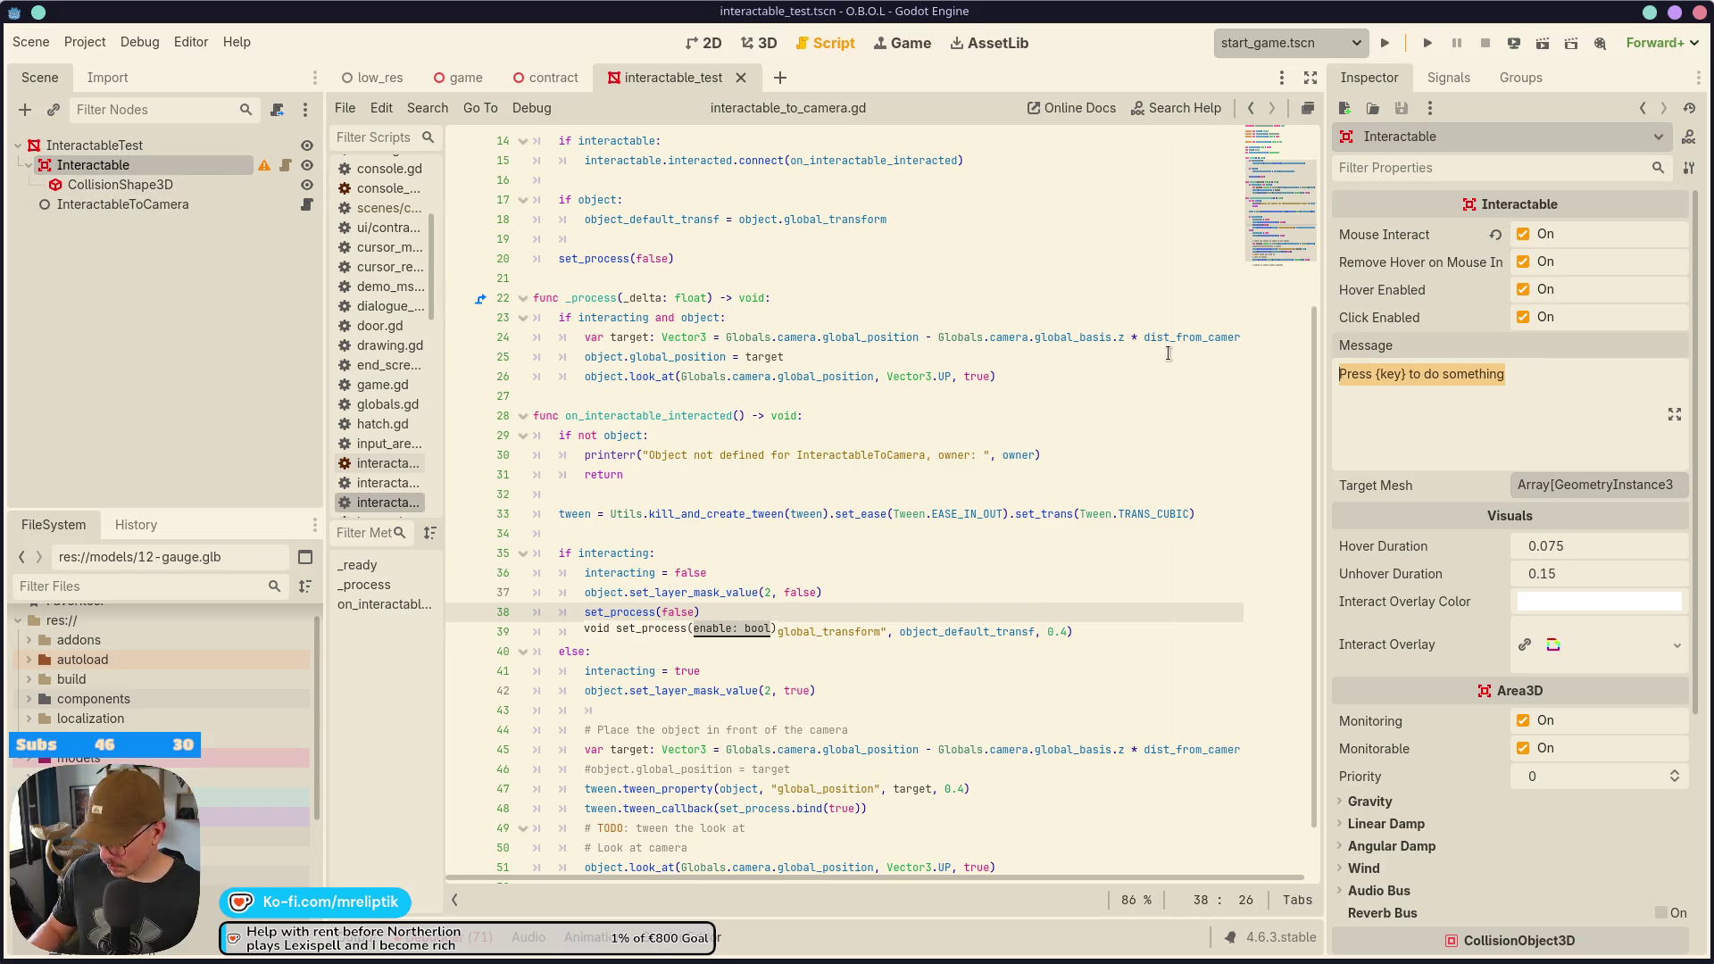
{"action": "type", "text": "Click to bring to camera"}
{"action": "key", "text": "ctrl+s"}
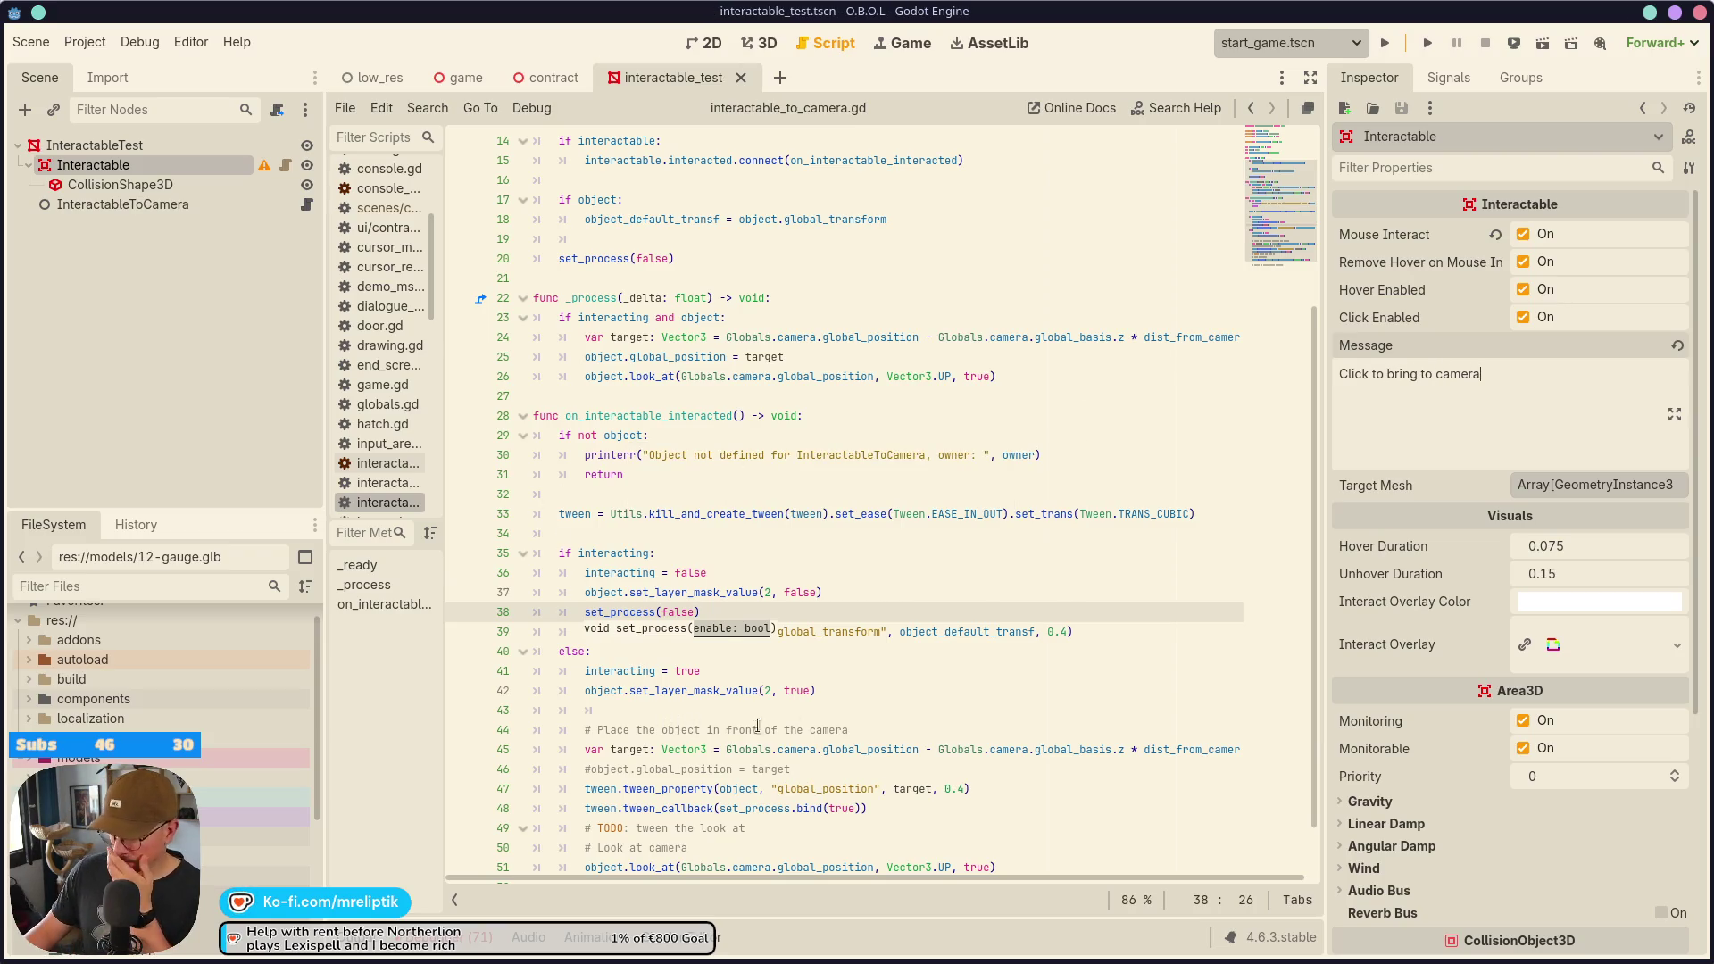
- Add a Target Mesh entry pointing to the InteractableTest node
{"action": "left_click", "coordinate": [1575, 485]}
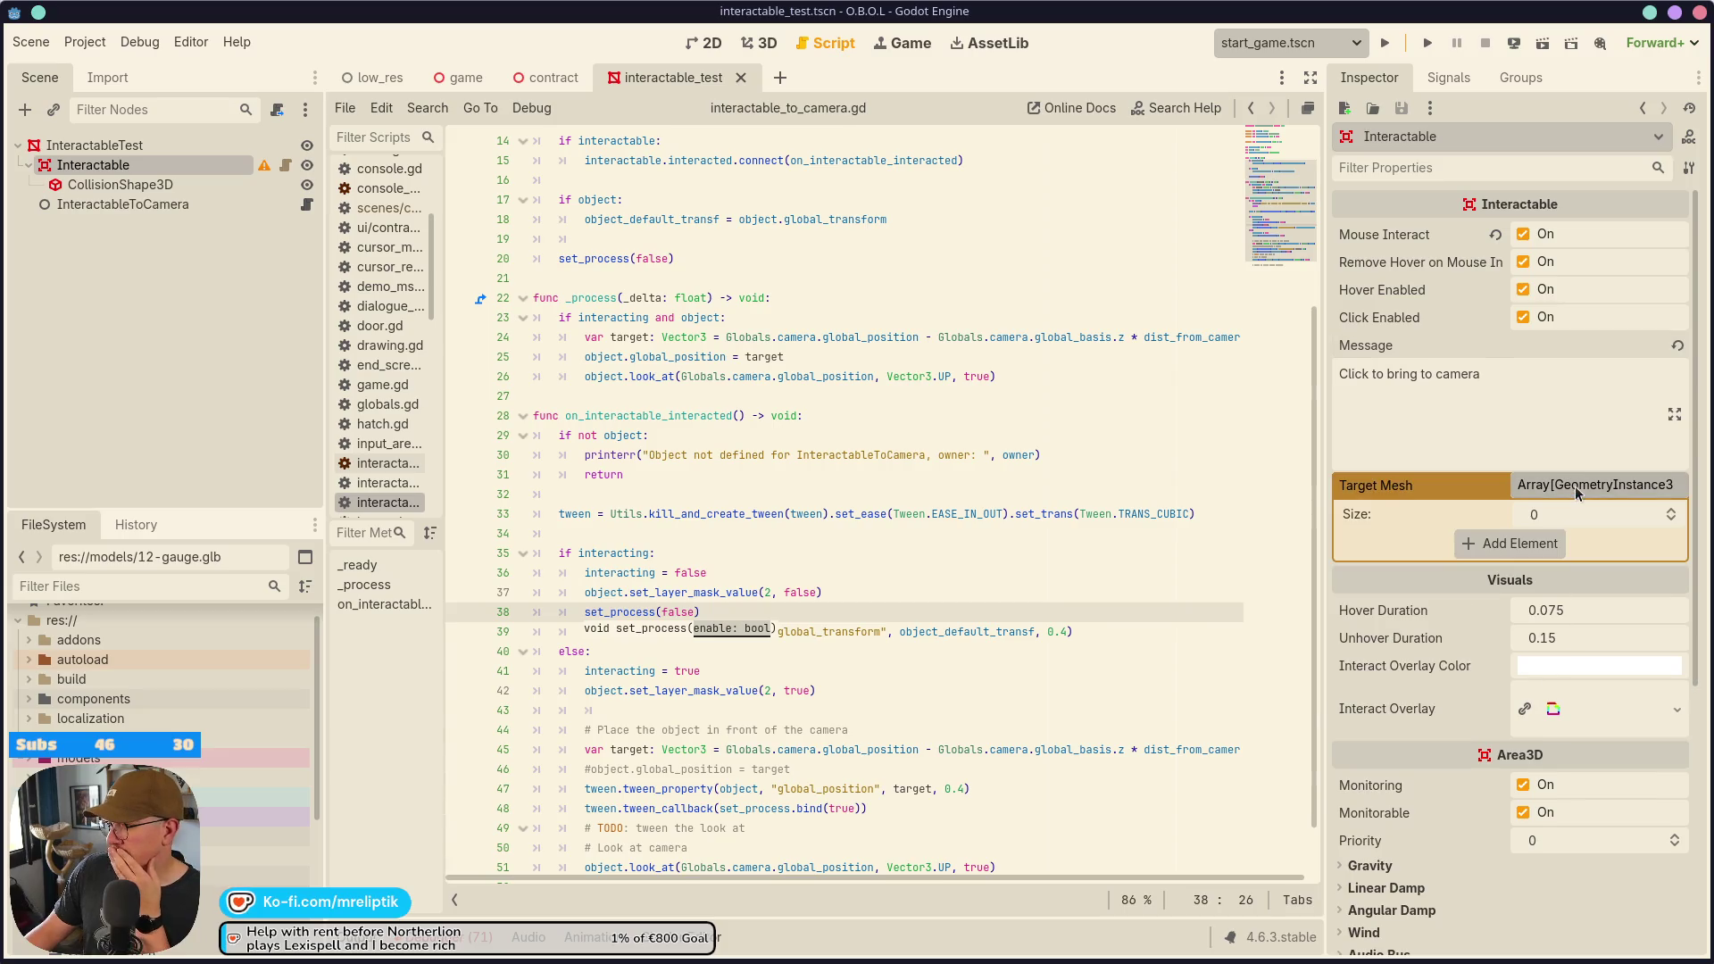
{"action": "left_click", "coordinate": [1517, 546]}
{"action": "left_click", "coordinate": [1561, 543]}
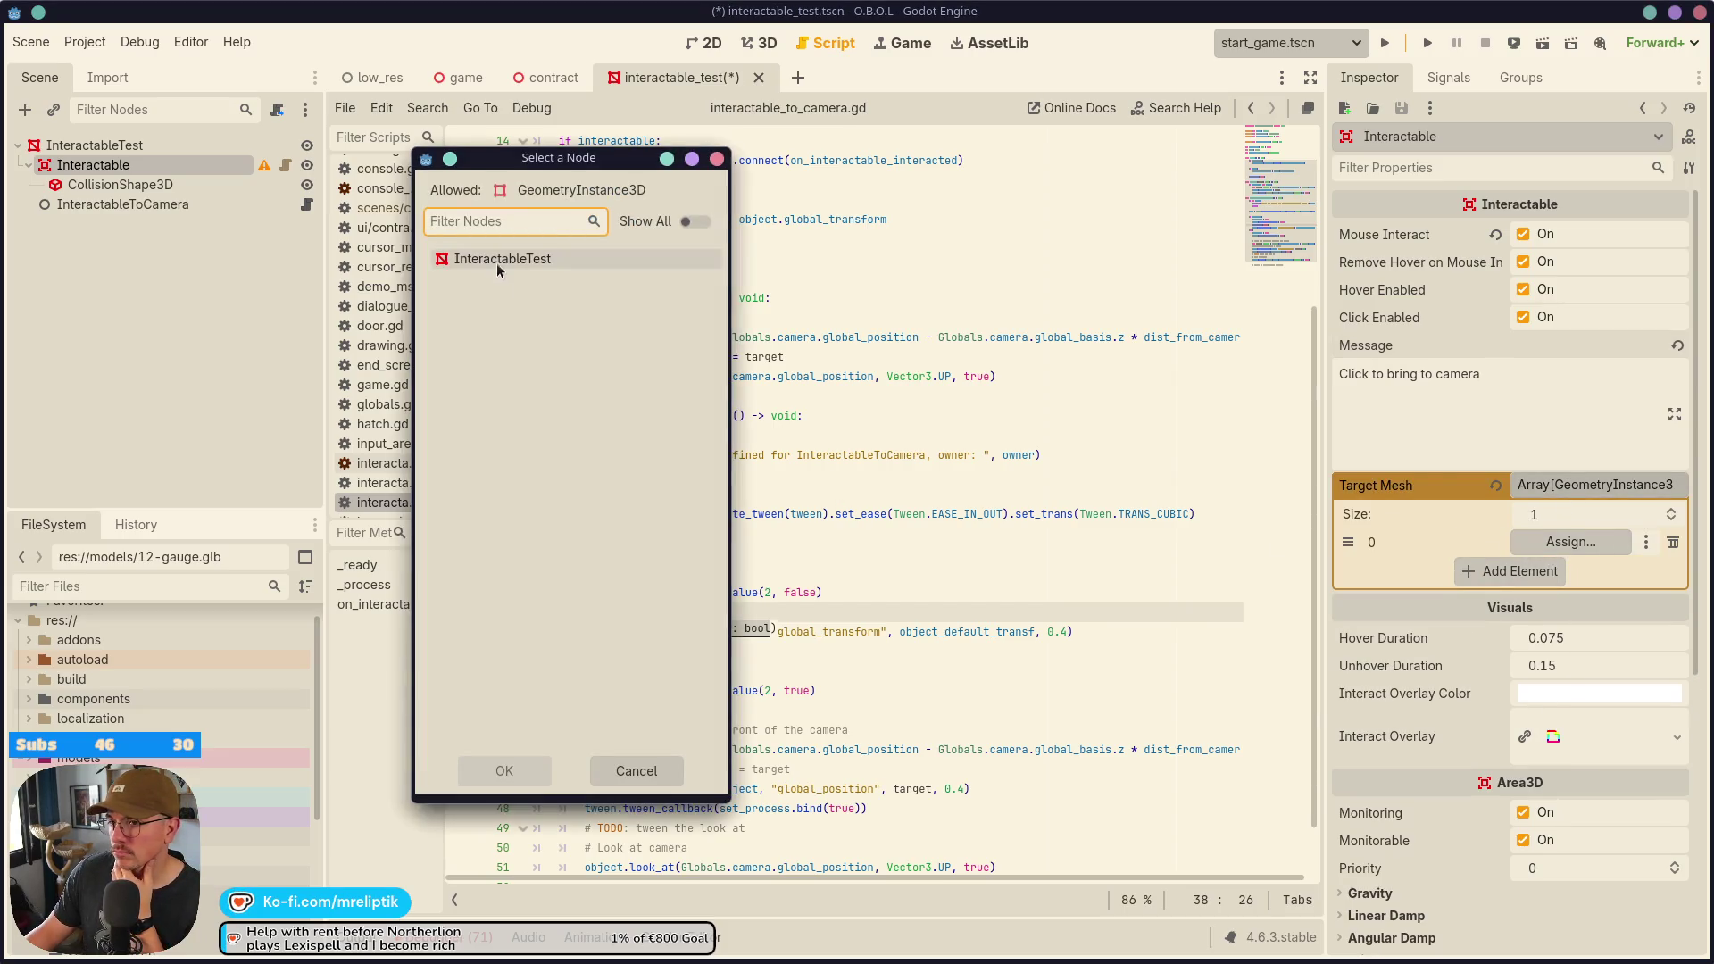
{"action": "double_click", "coordinate": [496, 264]}
{"action": "left_click", "coordinate": [180, 383]}
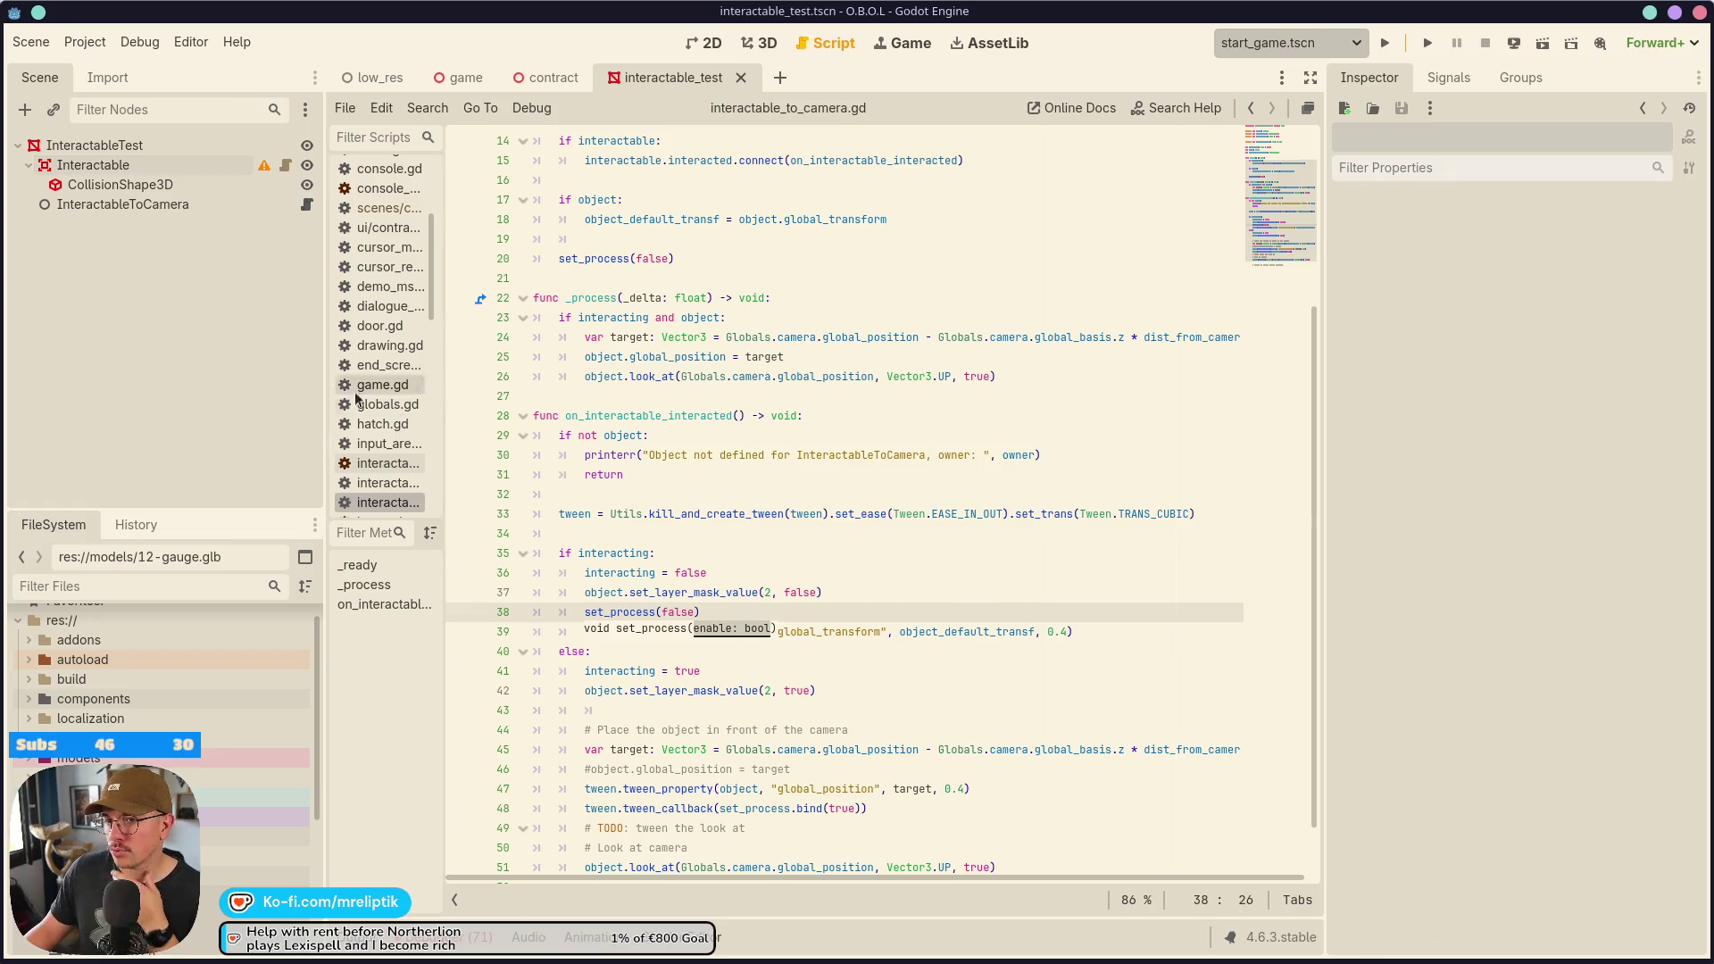
- Reopen interactable_test.tscn in 3D and go to the look-at comment in the InteractableToCamera script
{"action": "middle_click", "coordinate": [696, 79]}
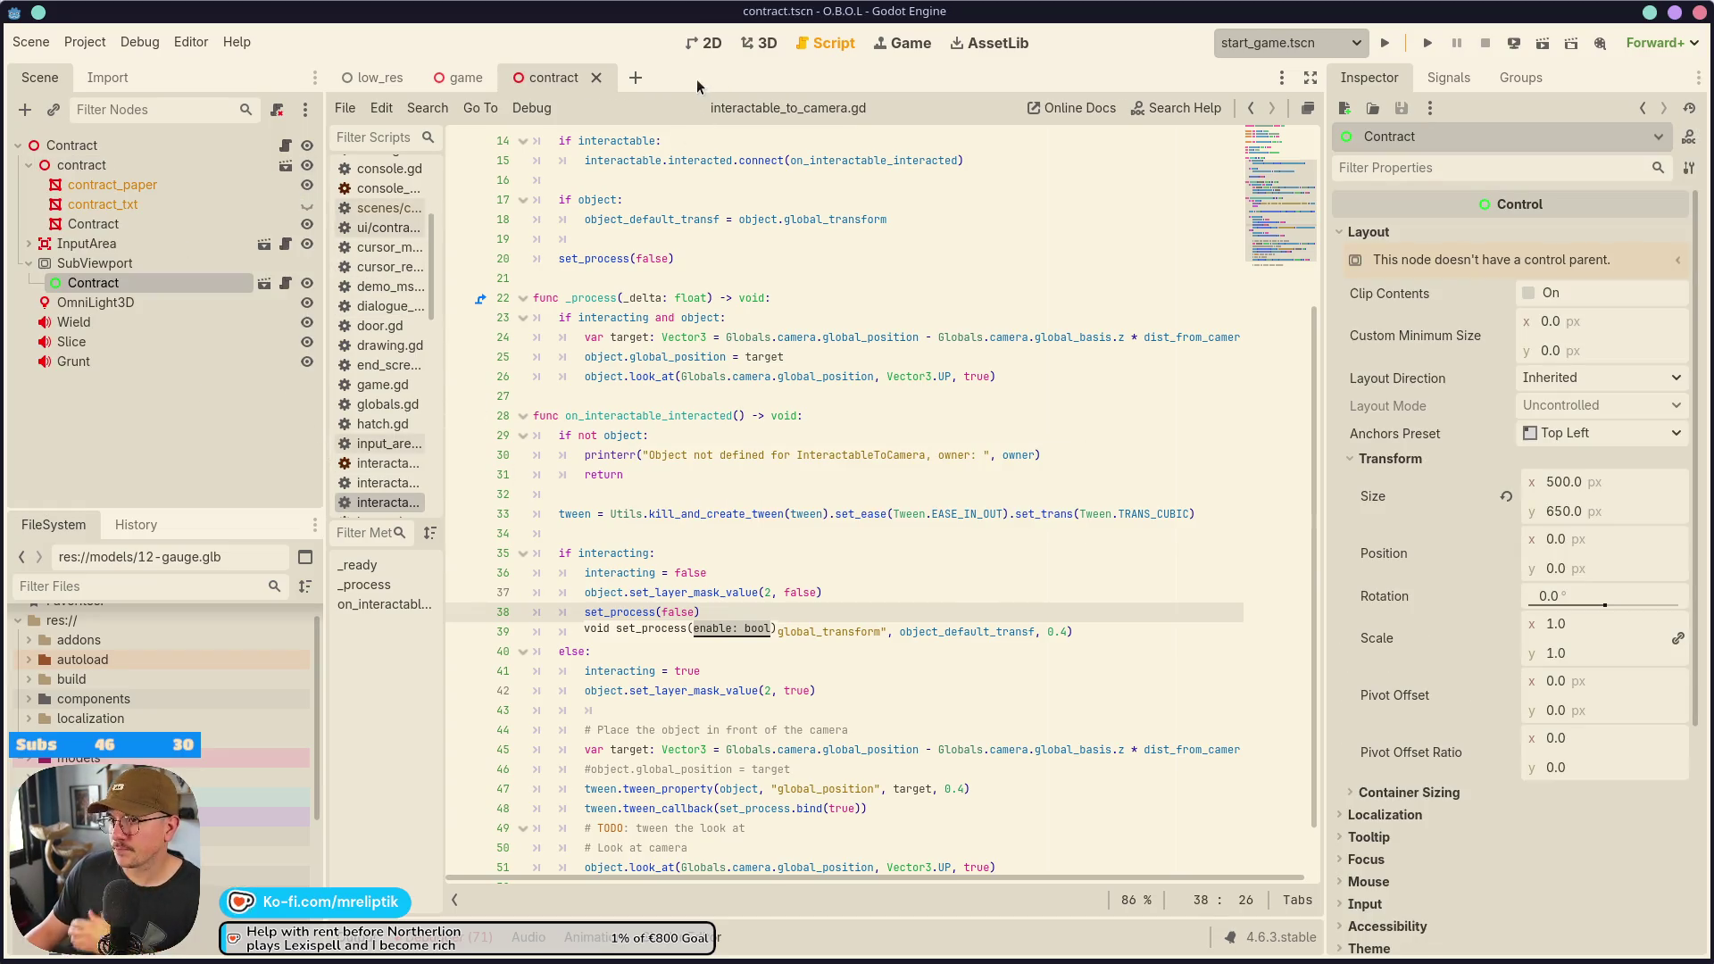
{"action": "key", "text": "ctrl+shift+o"}
{"action": "type", "text": "interact"}
{"action": "key", "text": "Return"}
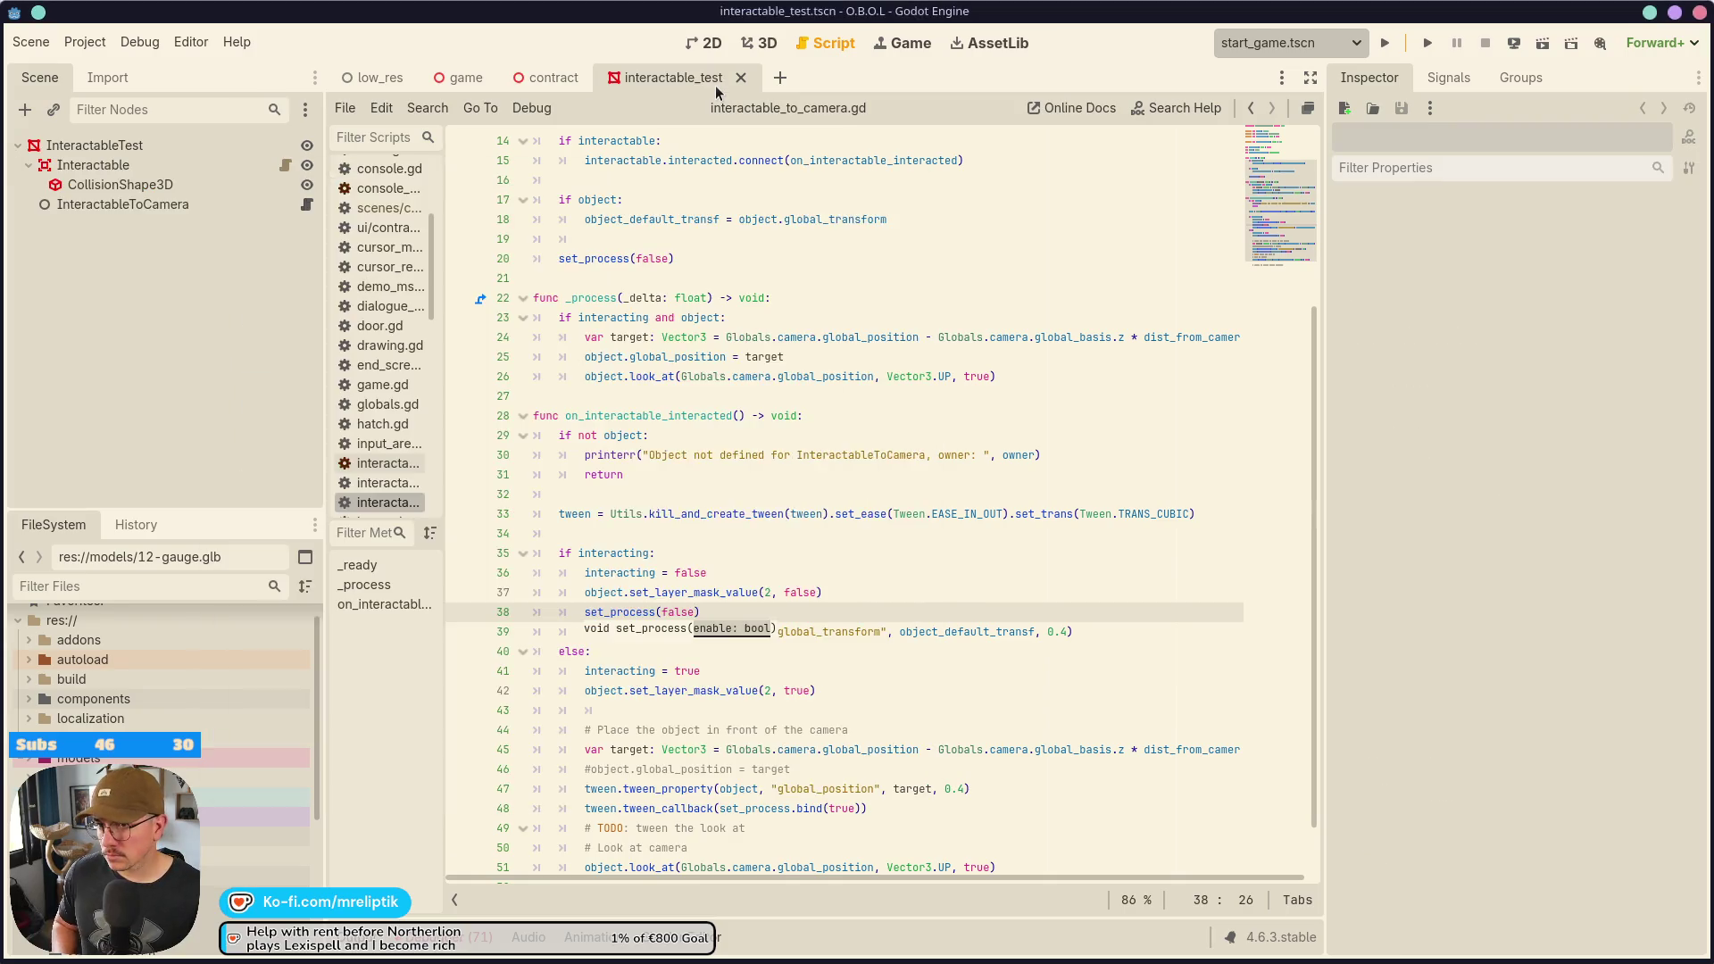
{"action": "left_click", "coordinate": [761, 43]}
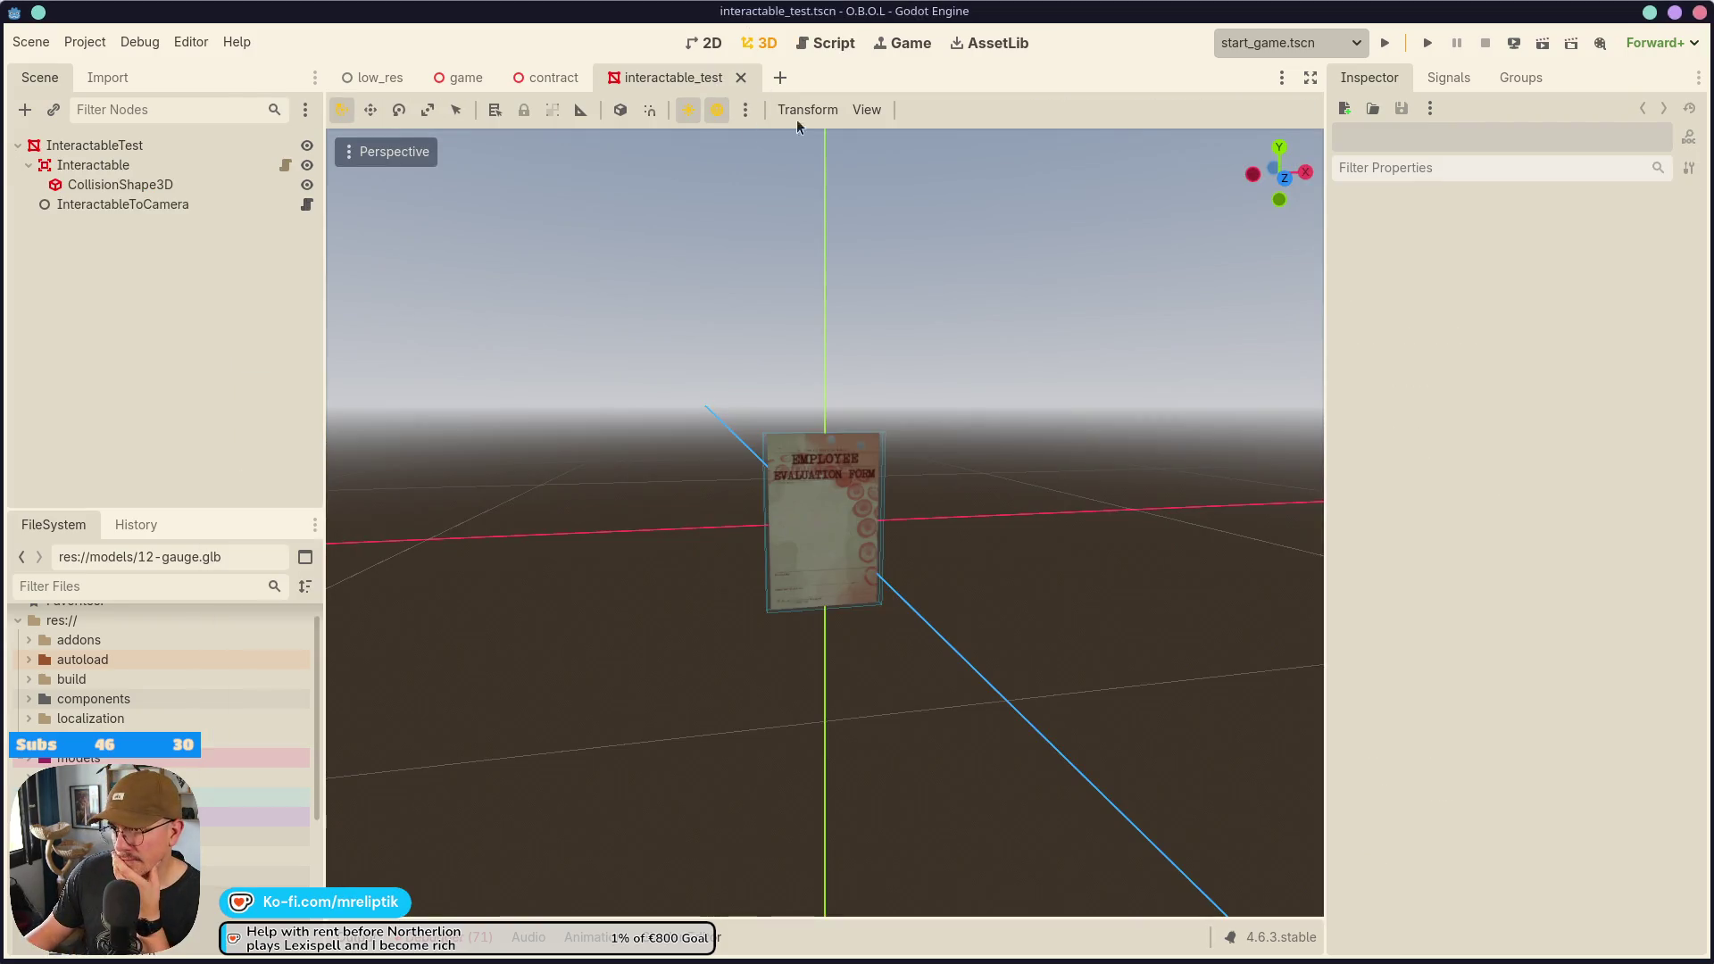
{"action": "left_click", "coordinate": [307, 204]}
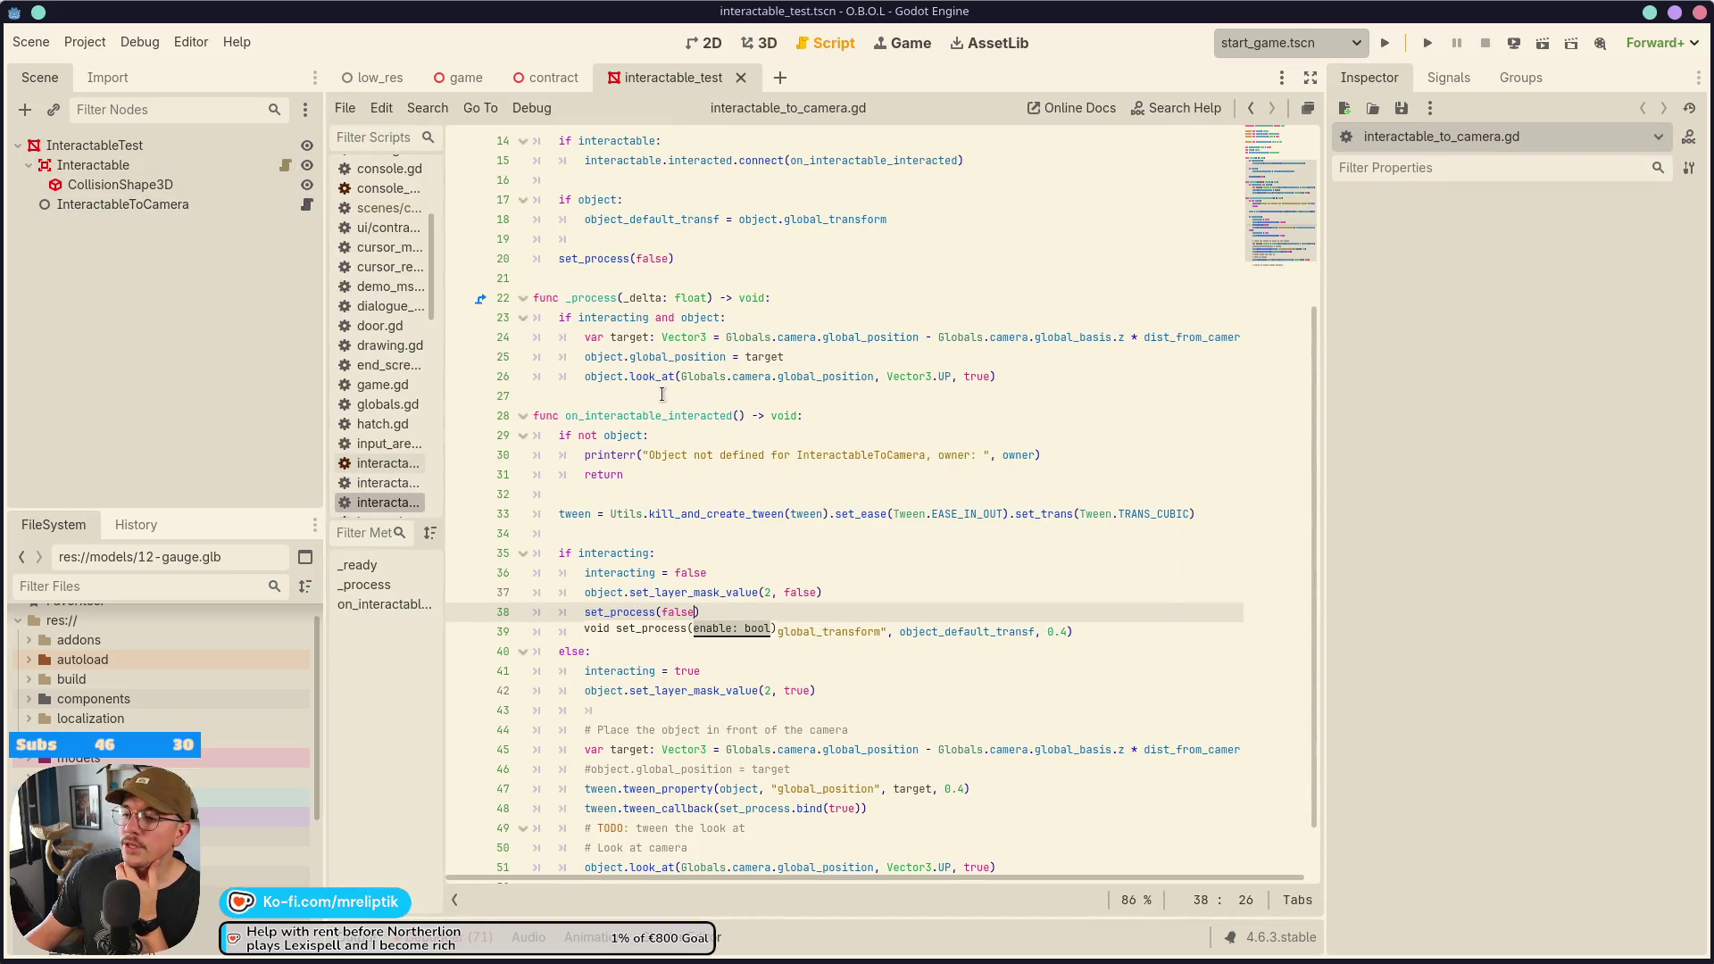
{"action": "scroll", "coordinate": [839, 697], "scroll_direction": "down", "scroll_amount": 1}
{"action": "left_click", "coordinate": [771, 788]}
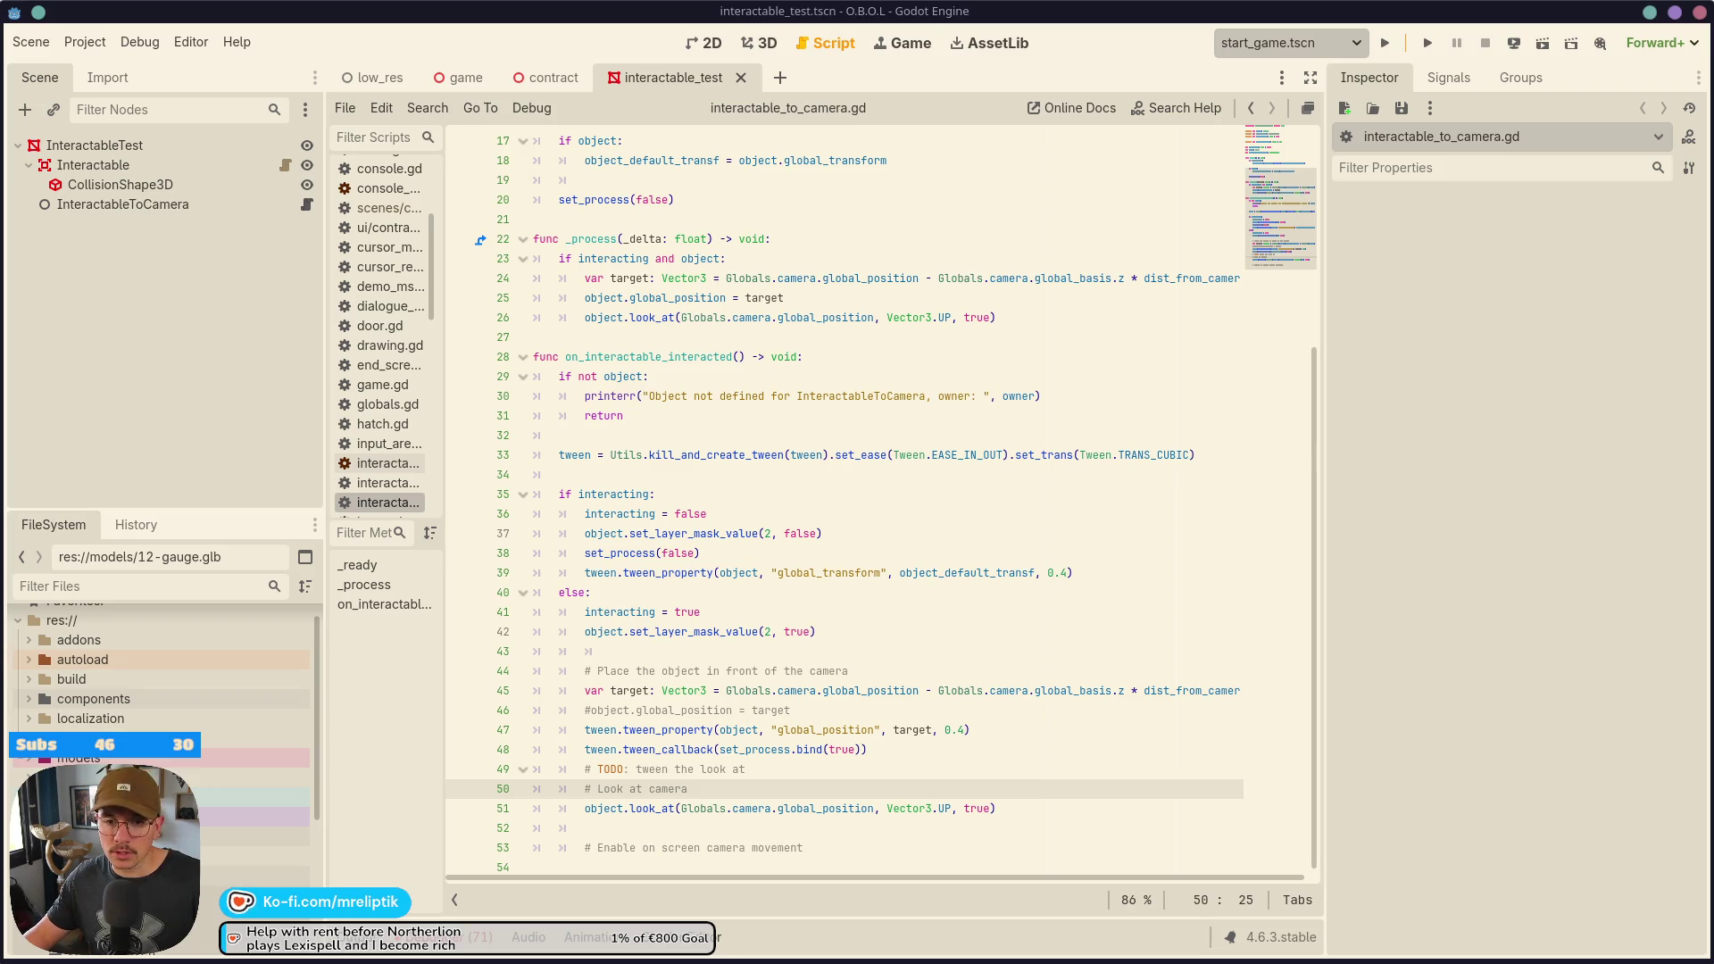
{"action": "key", "text": "alt+Tab"}
- Open the Reddit 'Smoothing look_at in 3D?' and Godot Forum look_at threads in new tabs
{"action": "middle_click", "coordinate": [314, 278]}
{"action": "middle_click", "coordinate": [375, 471]}
{"action": "left_click", "coordinate": [320, 20]}
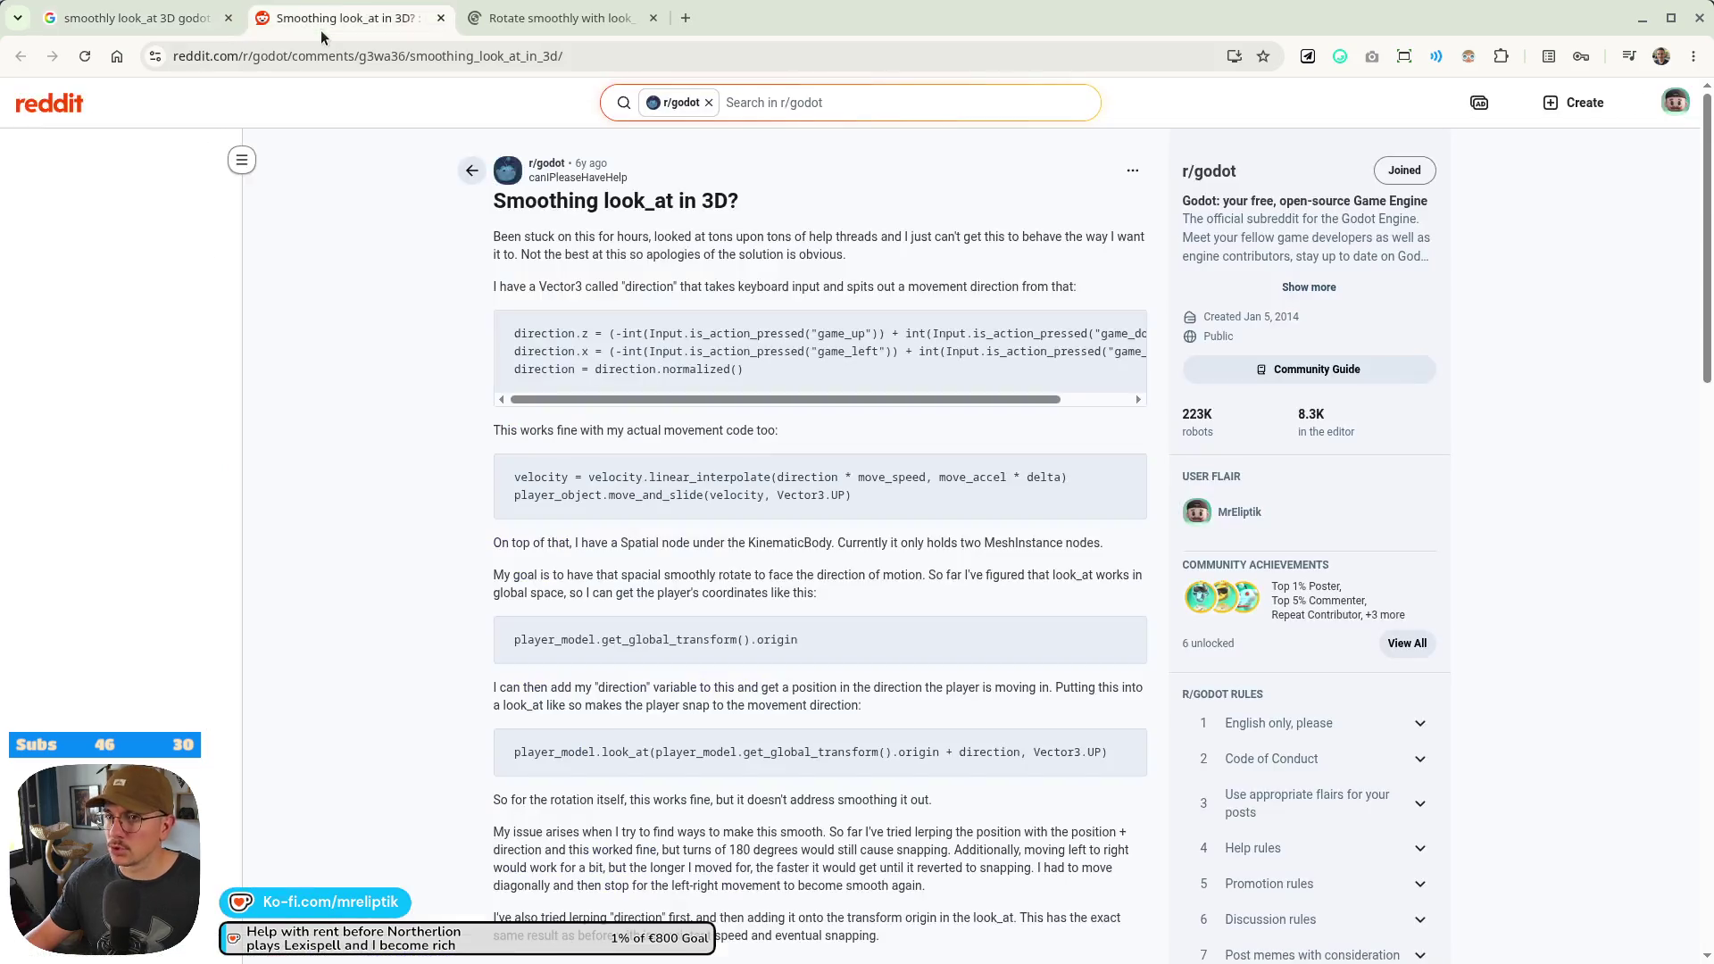
- Read the Reddit replies covering a quaternion slerp example and a look_towards lerp function
{"action": "scroll", "coordinate": [489, 581], "scroll_direction": "down", "scroll_amount": 6}
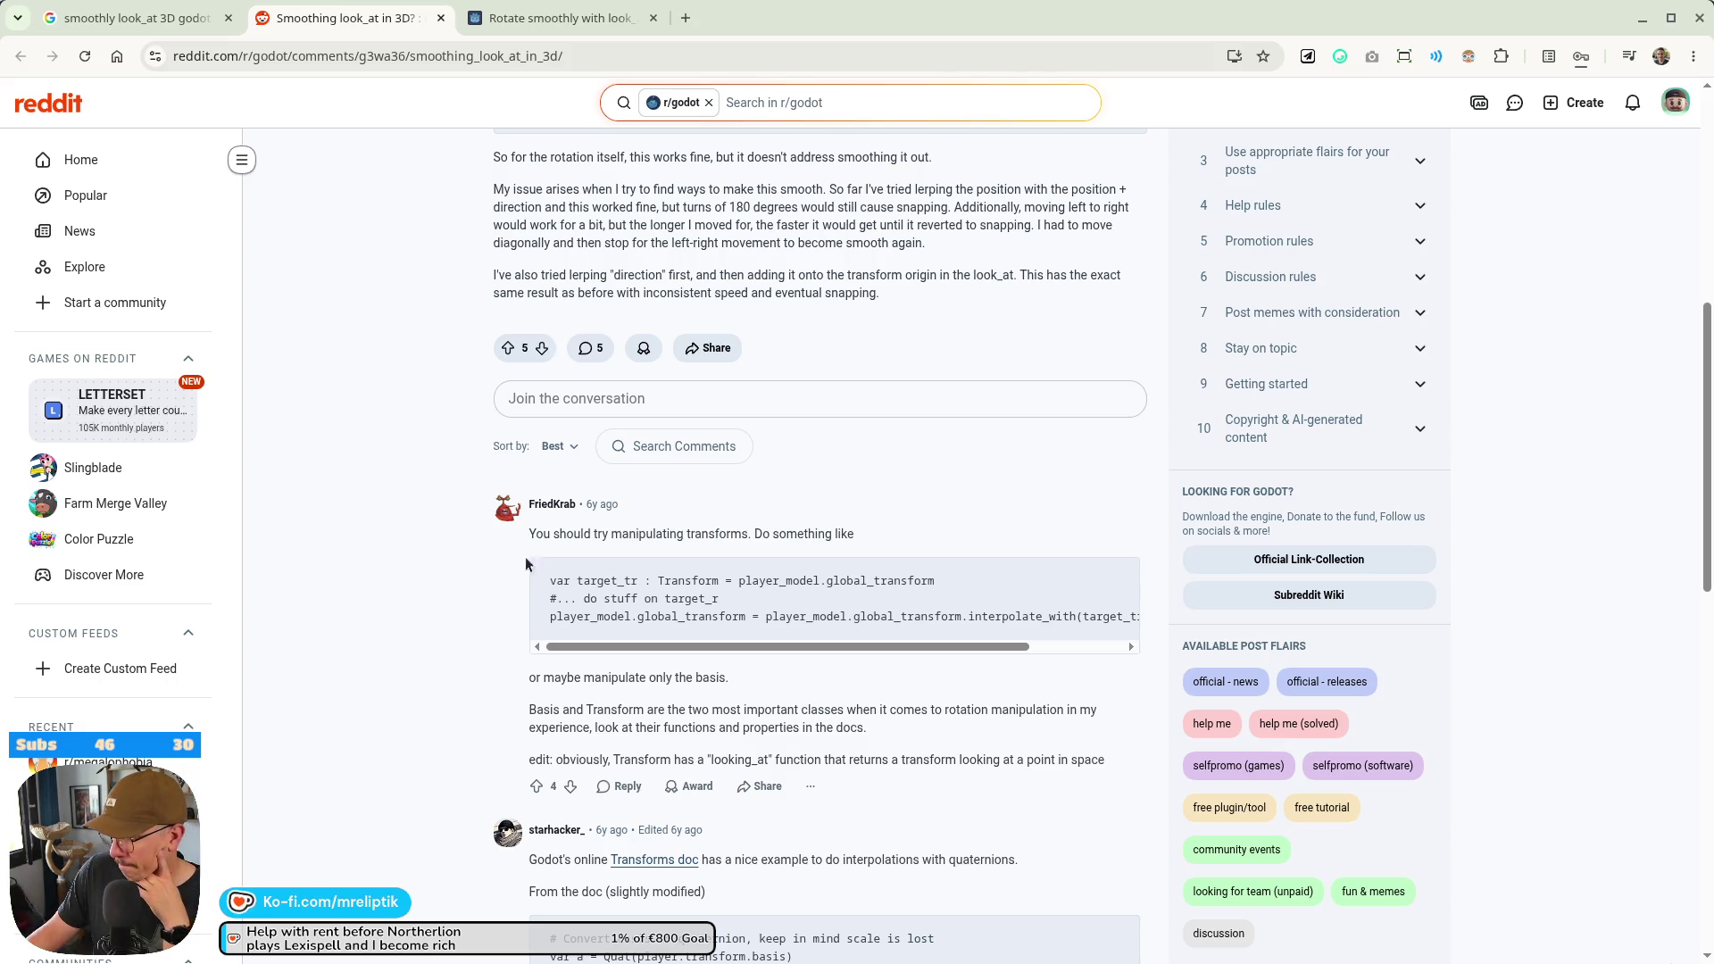
{"action": "left_click_drag", "start_coordinate": [897, 646], "coordinate": [373, 667]}
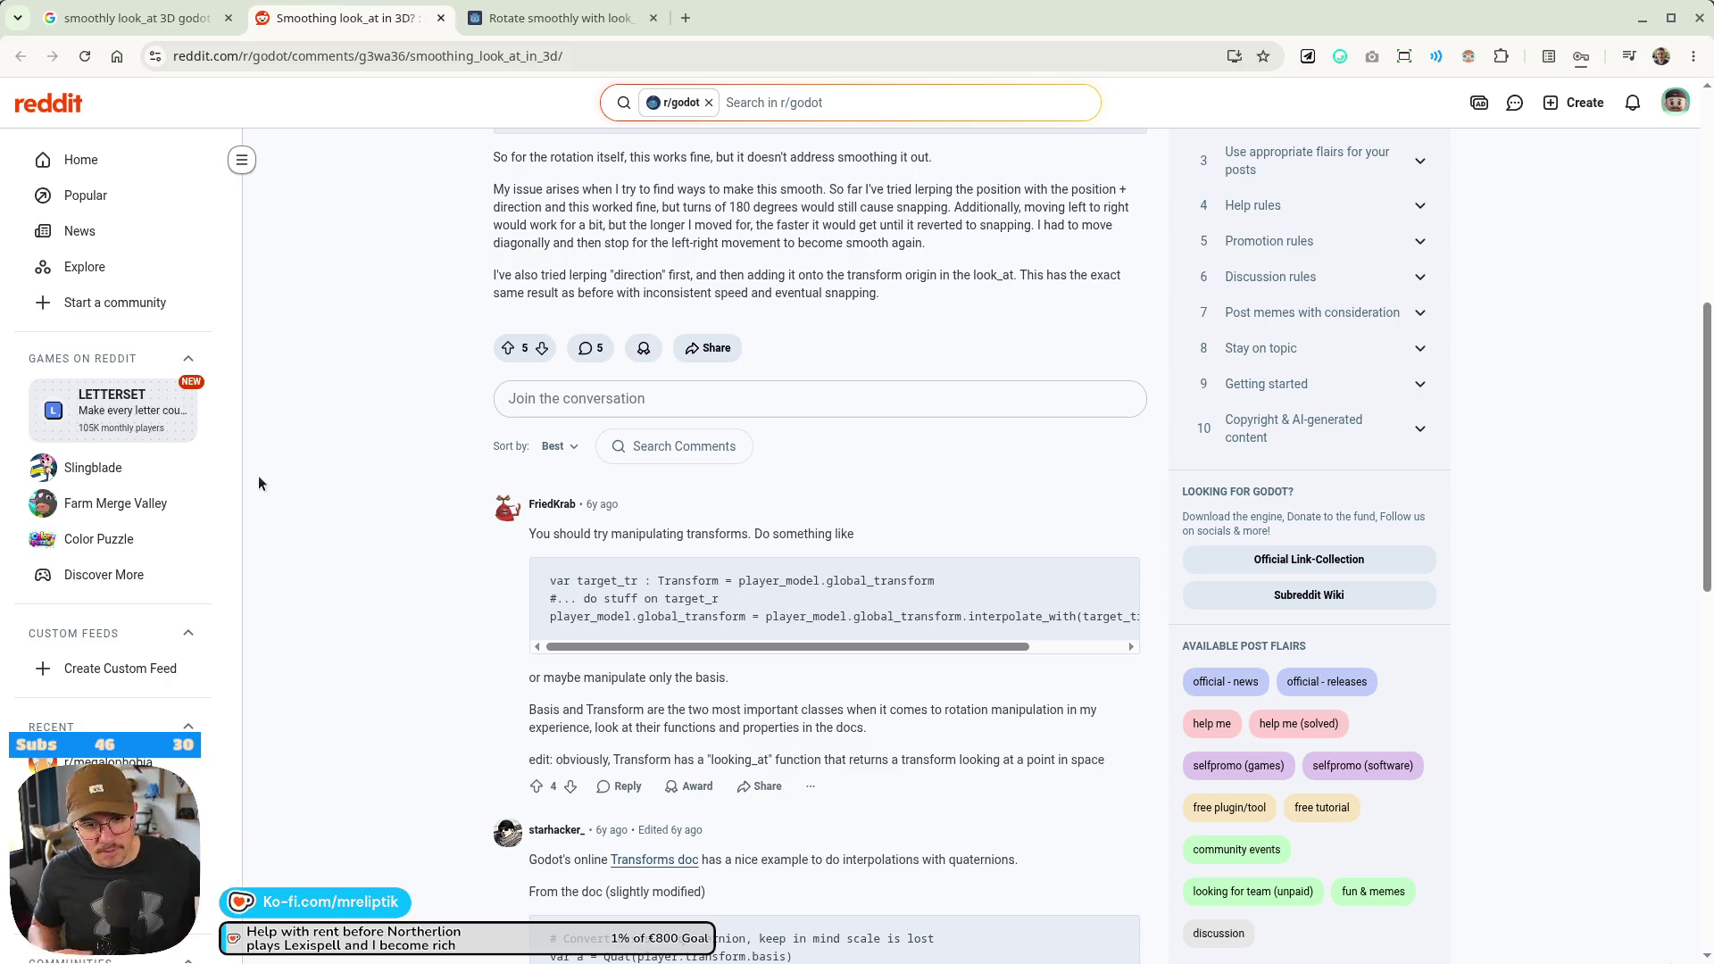
{"action": "scroll", "coordinate": [490, 727], "scroll_direction": "down", "scroll_amount": 3}
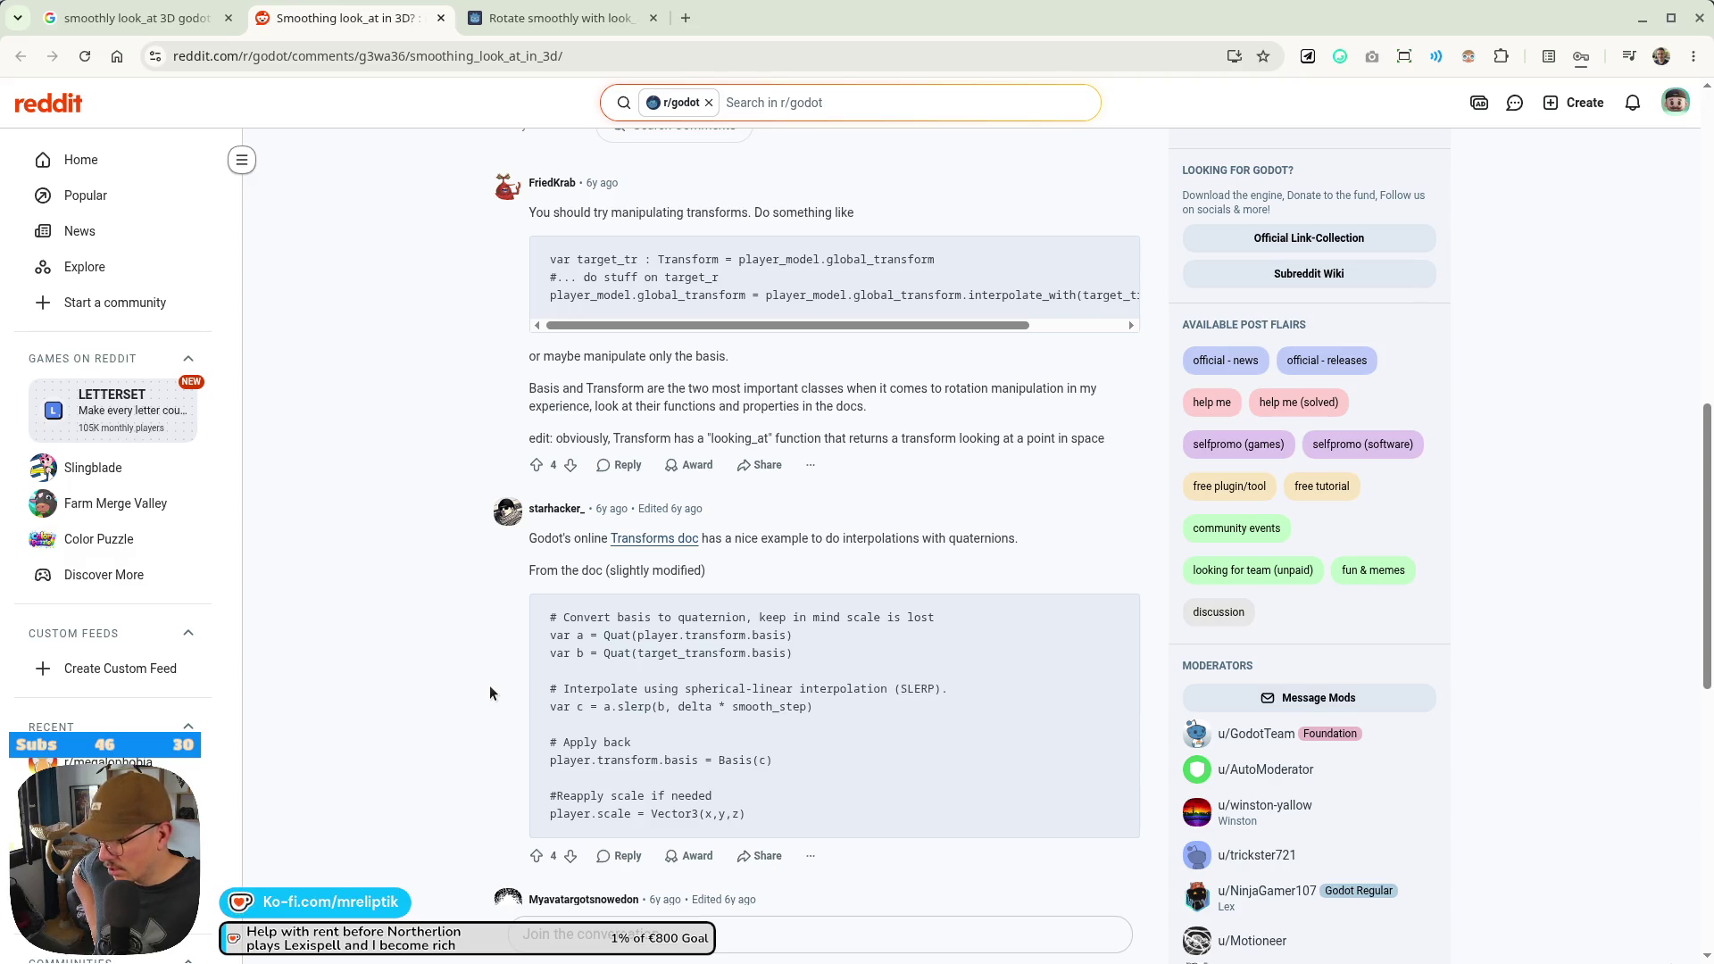
{"action": "scroll", "coordinate": [435, 594], "scroll_direction": "down", "scroll_amount": 9}
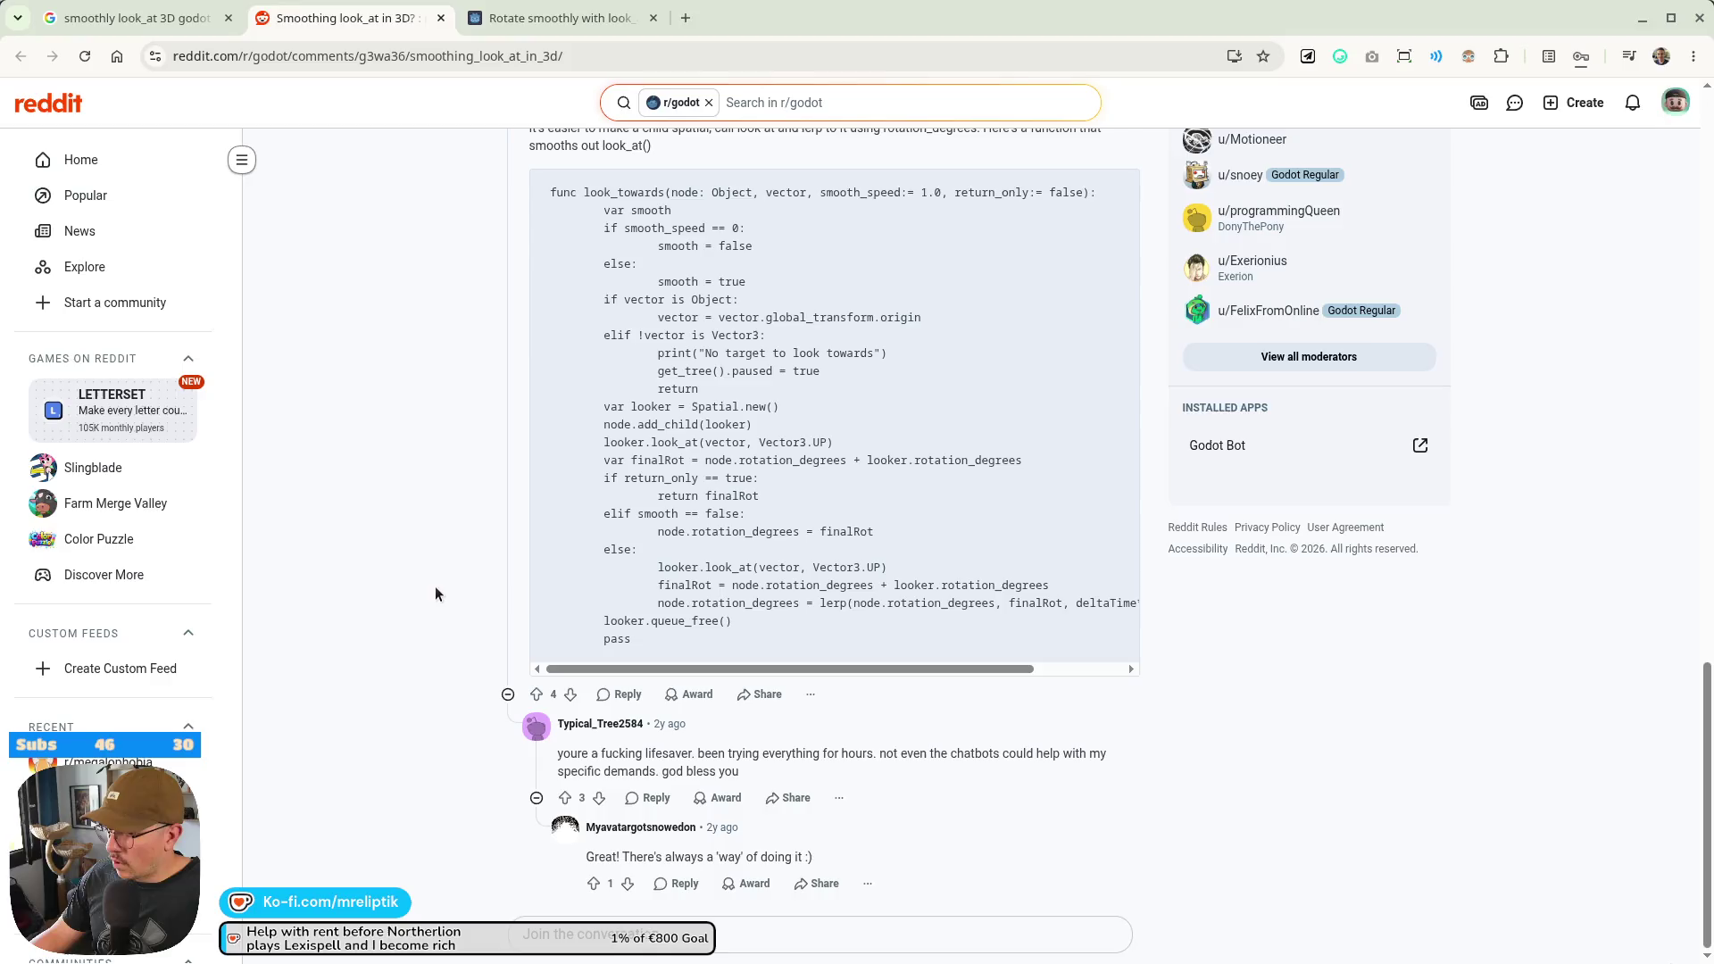
{"action": "scroll", "coordinate": [432, 593], "scroll_direction": "up", "scroll_amount": 8}
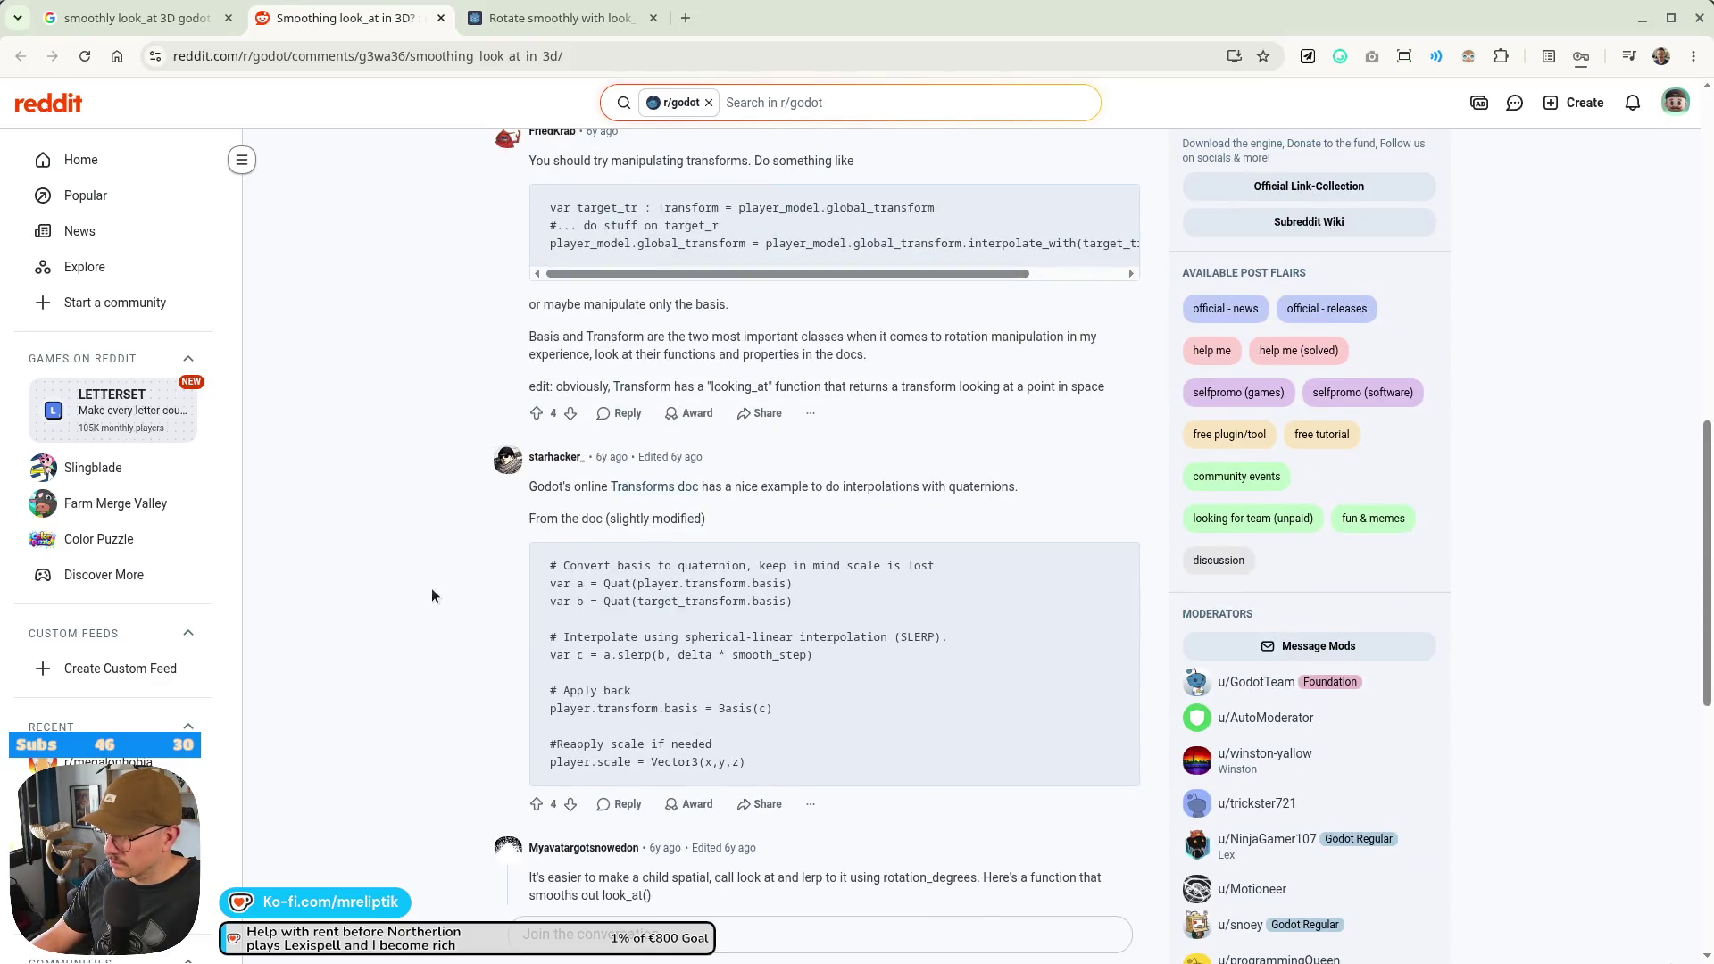
{"action": "scroll", "coordinate": [598, 569], "scroll_direction": "down", "scroll_amount": 8}
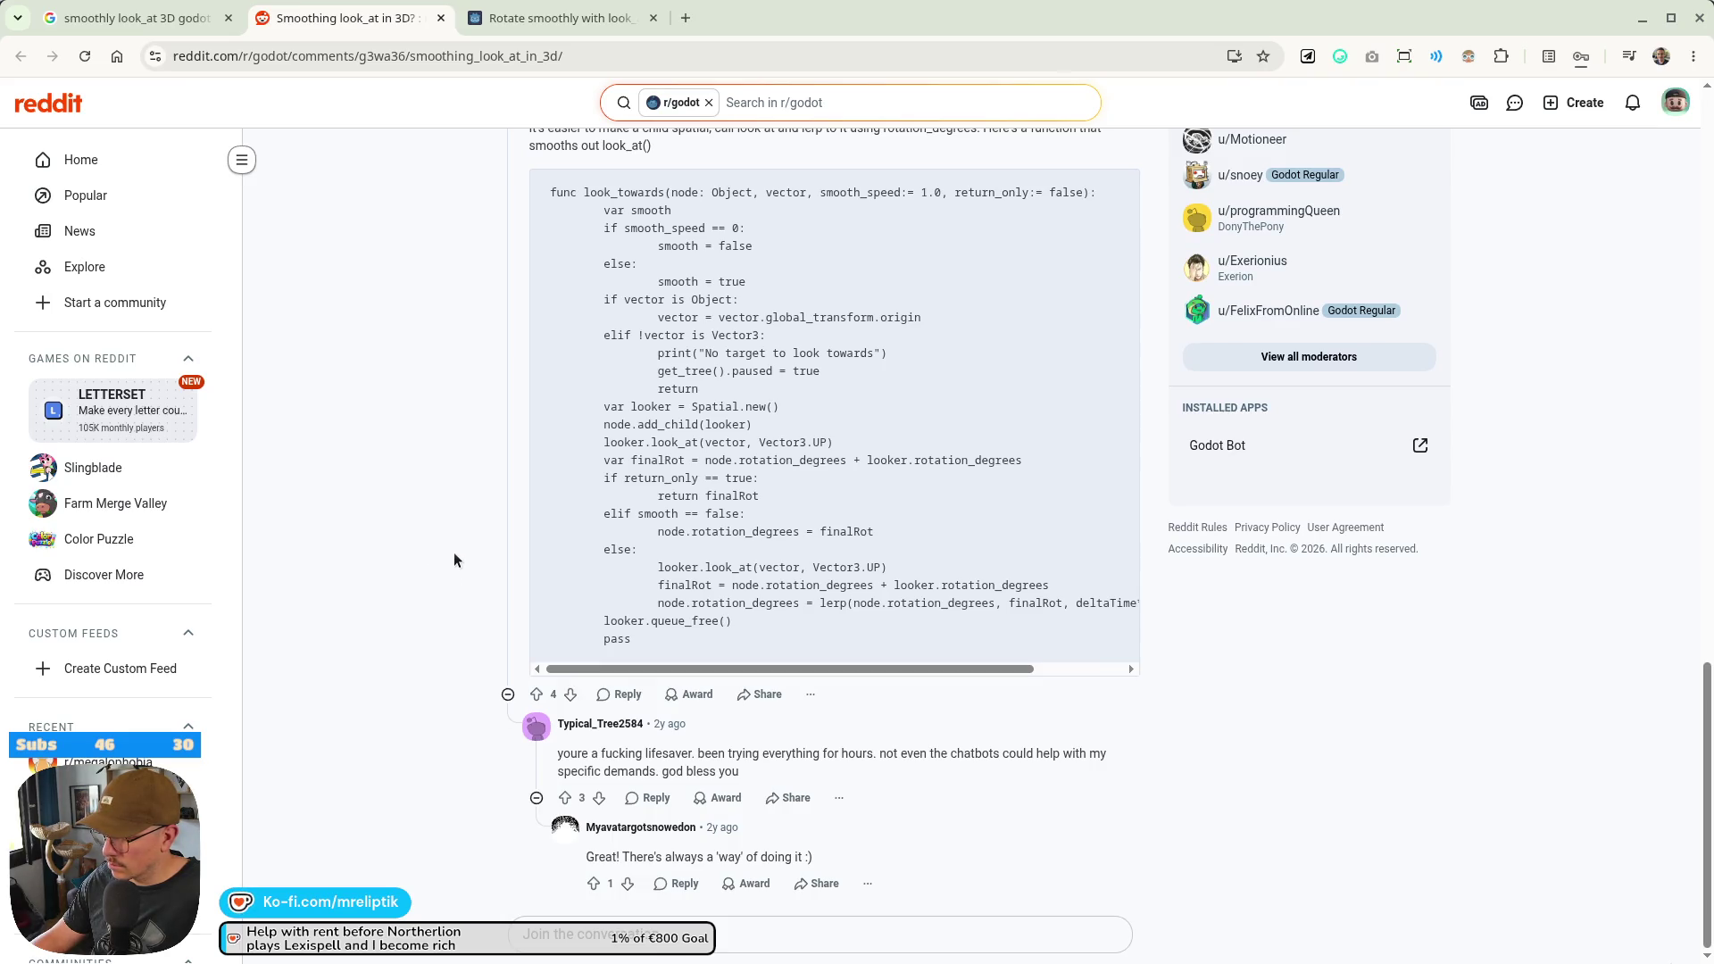
{"action": "scroll", "coordinate": [453, 561], "scroll_direction": "up", "scroll_amount": 6}
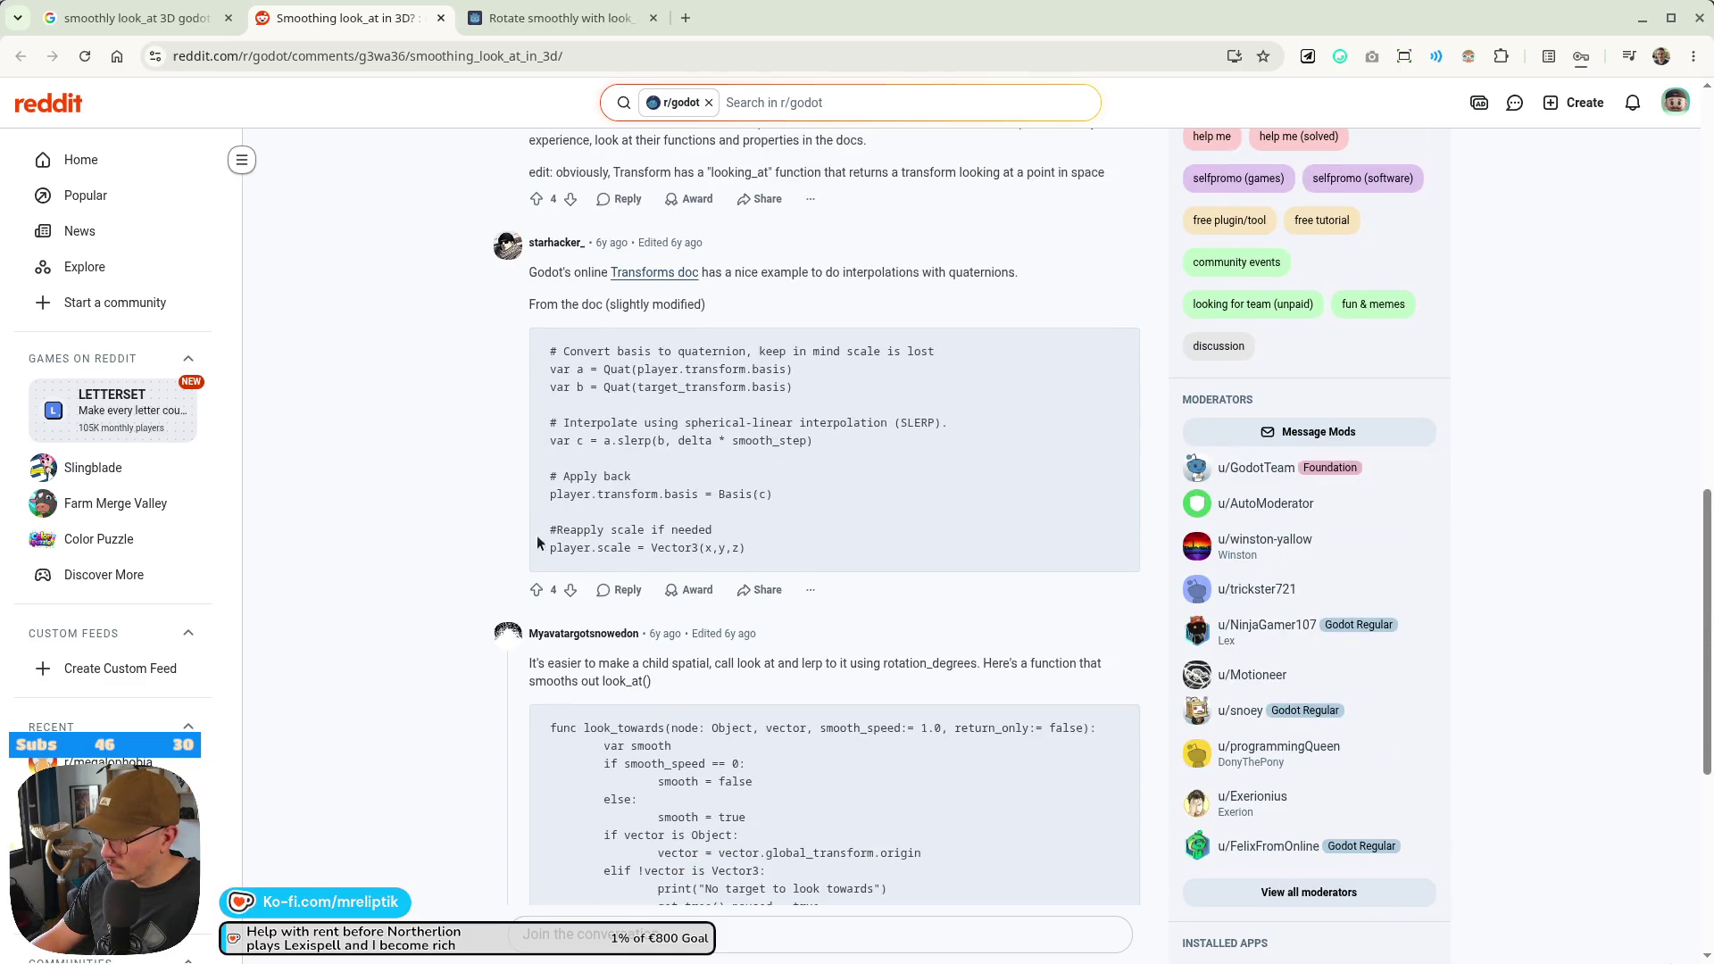
{"action": "scroll", "coordinate": [720, 547], "scroll_direction": "up", "scroll_amount": 1}
{"action": "scroll", "coordinate": [720, 548], "scroll_direction": "up", "scroll_amount": 5}
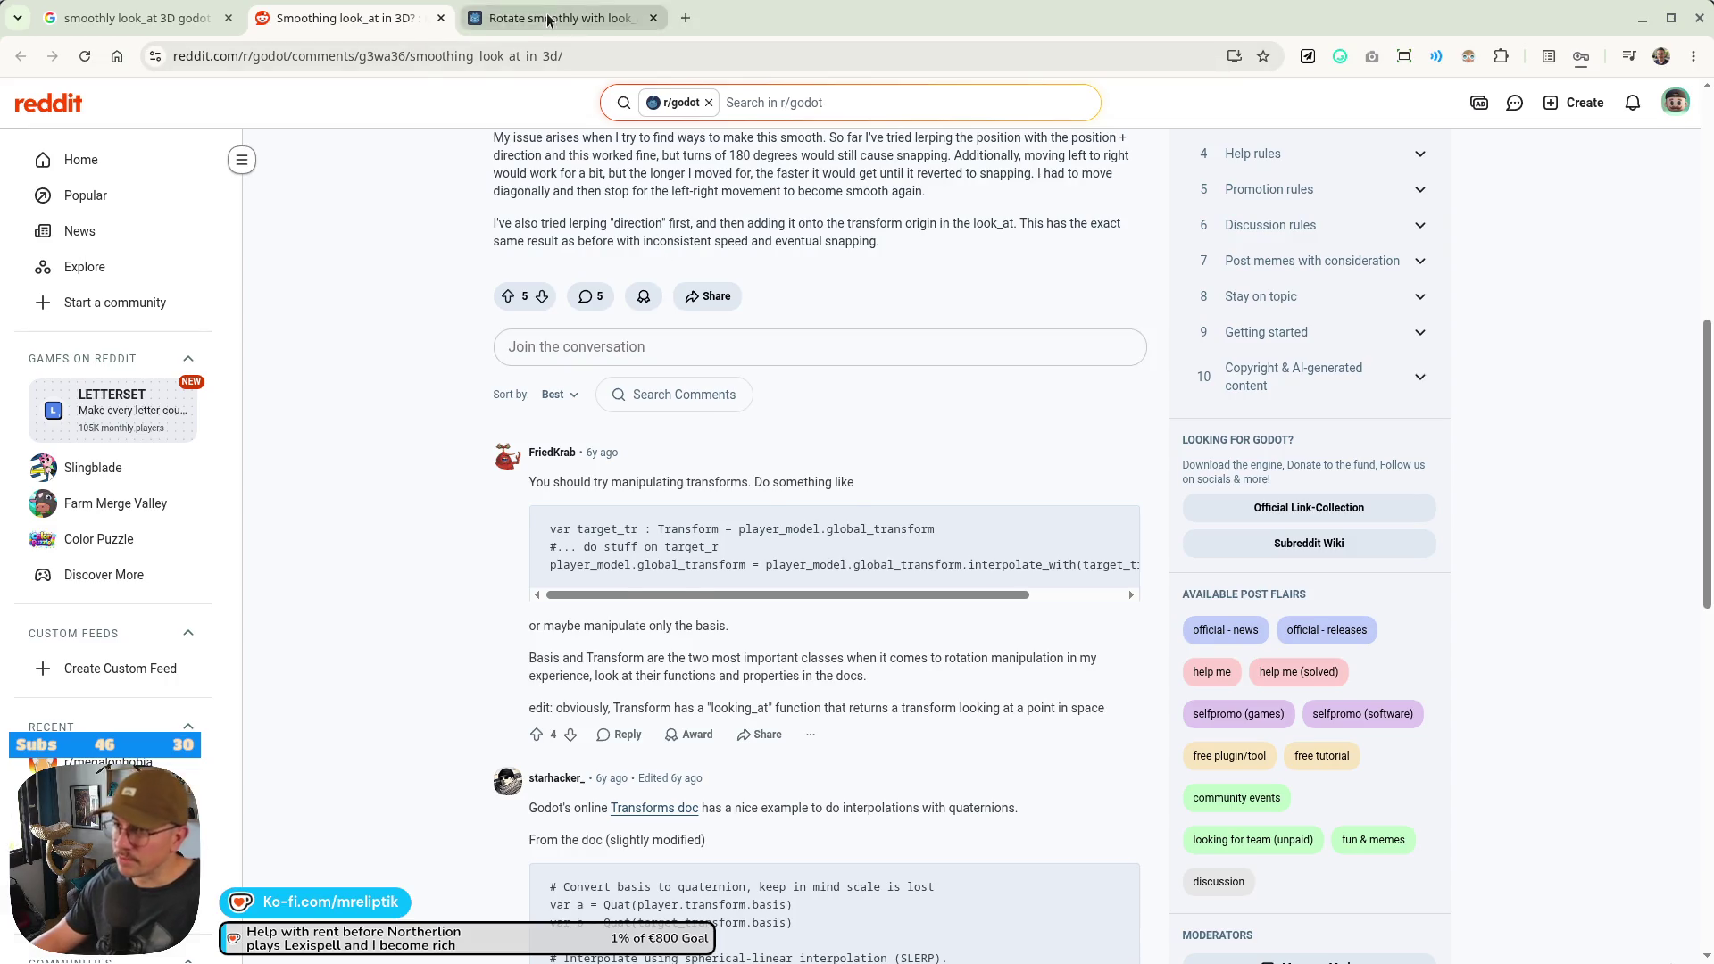
{"action": "left_click", "coordinate": [580, 27]}
- Read the forum reply on lerping basis vectors toward a looking_at transform, then return to the script
{"action": "scroll", "coordinate": [489, 447], "scroll_direction": "down", "scroll_amount": 5}
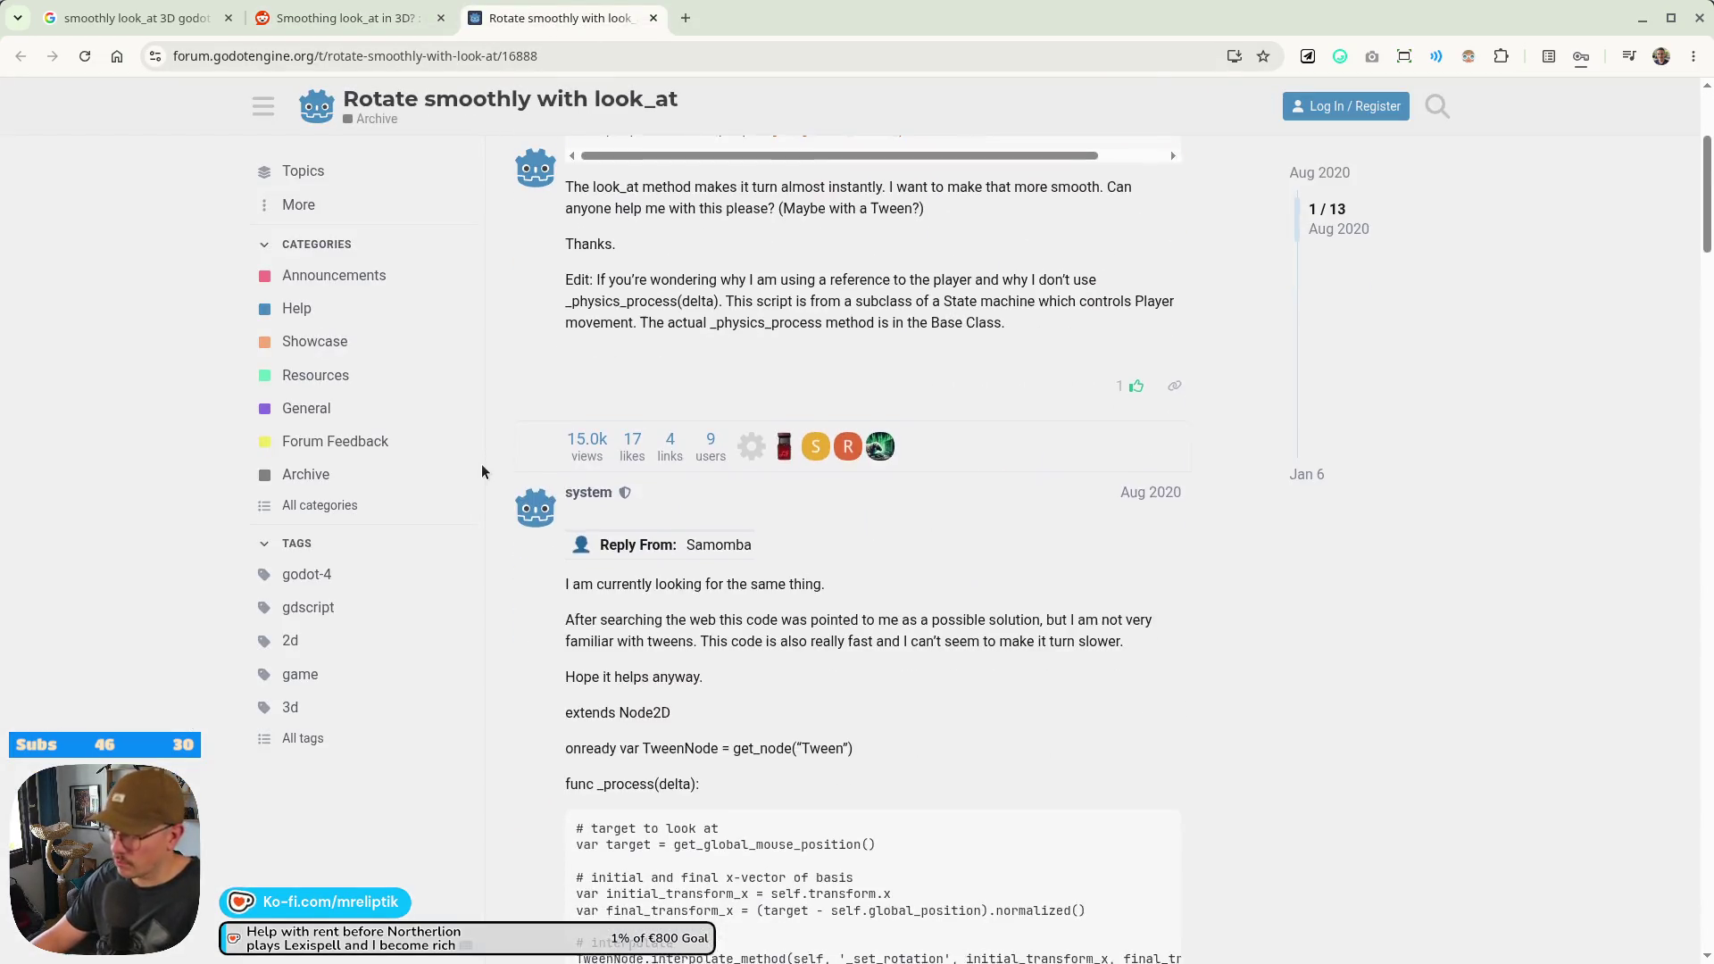
{"action": "scroll", "coordinate": [487, 479], "scroll_direction": "down", "scroll_amount": 1}
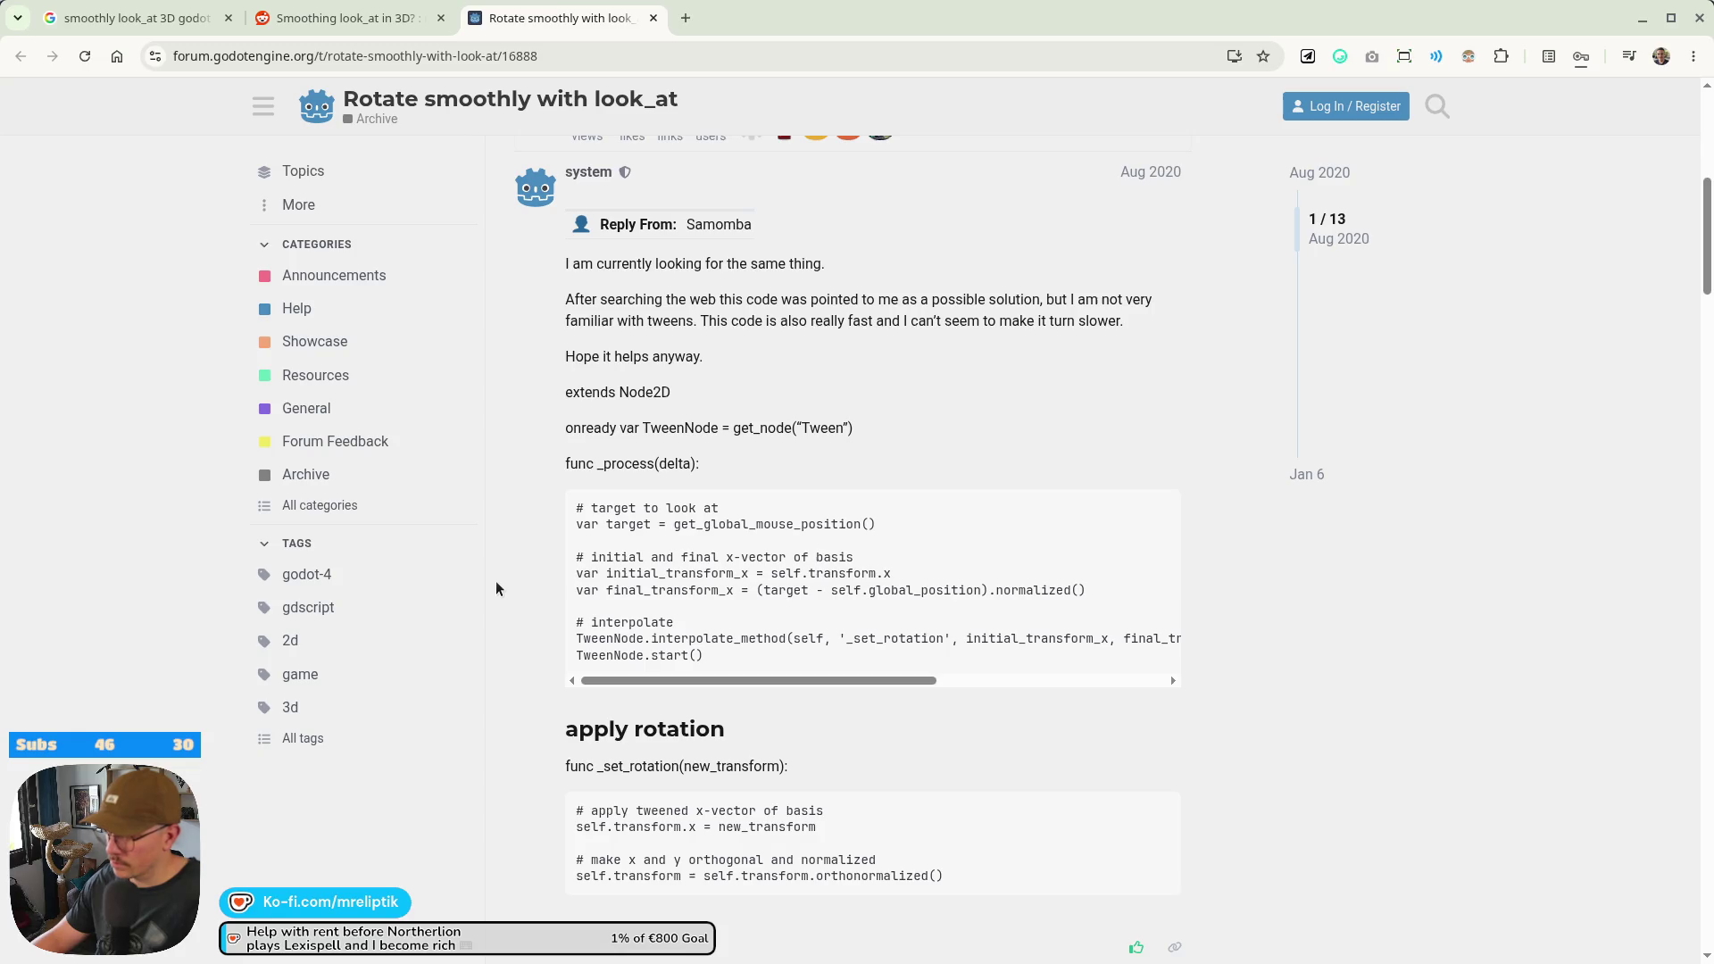
{"action": "scroll", "coordinate": [497, 580], "scroll_direction": "down", "scroll_amount": 7}
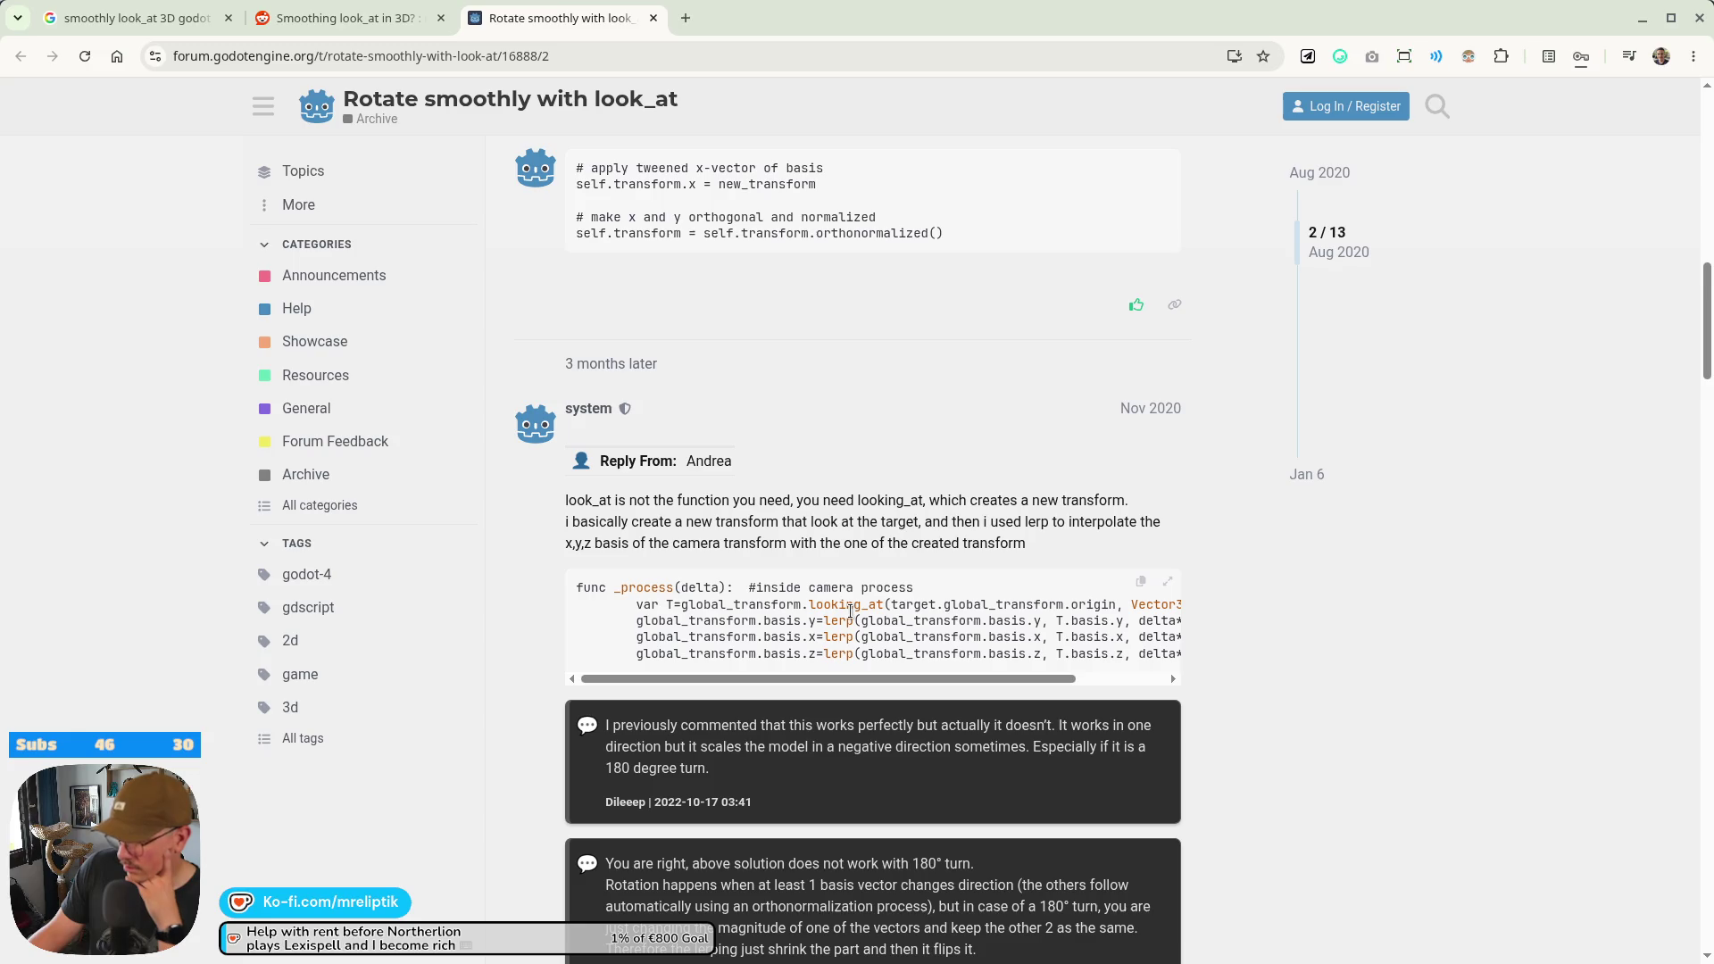
{"action": "mouse_move", "coordinate": [563, 18]}
{"action": "left_mouse_down"}
{"action": "mouse_move", "coordinate": [1, 18]}
{"action": "mouse_move", "coordinate": [348, 19]}
{"action": "left_mouse_up"}
{"action": "left_click_drag", "start_coordinate": [143, 18], "coordinate": [152, 29]}
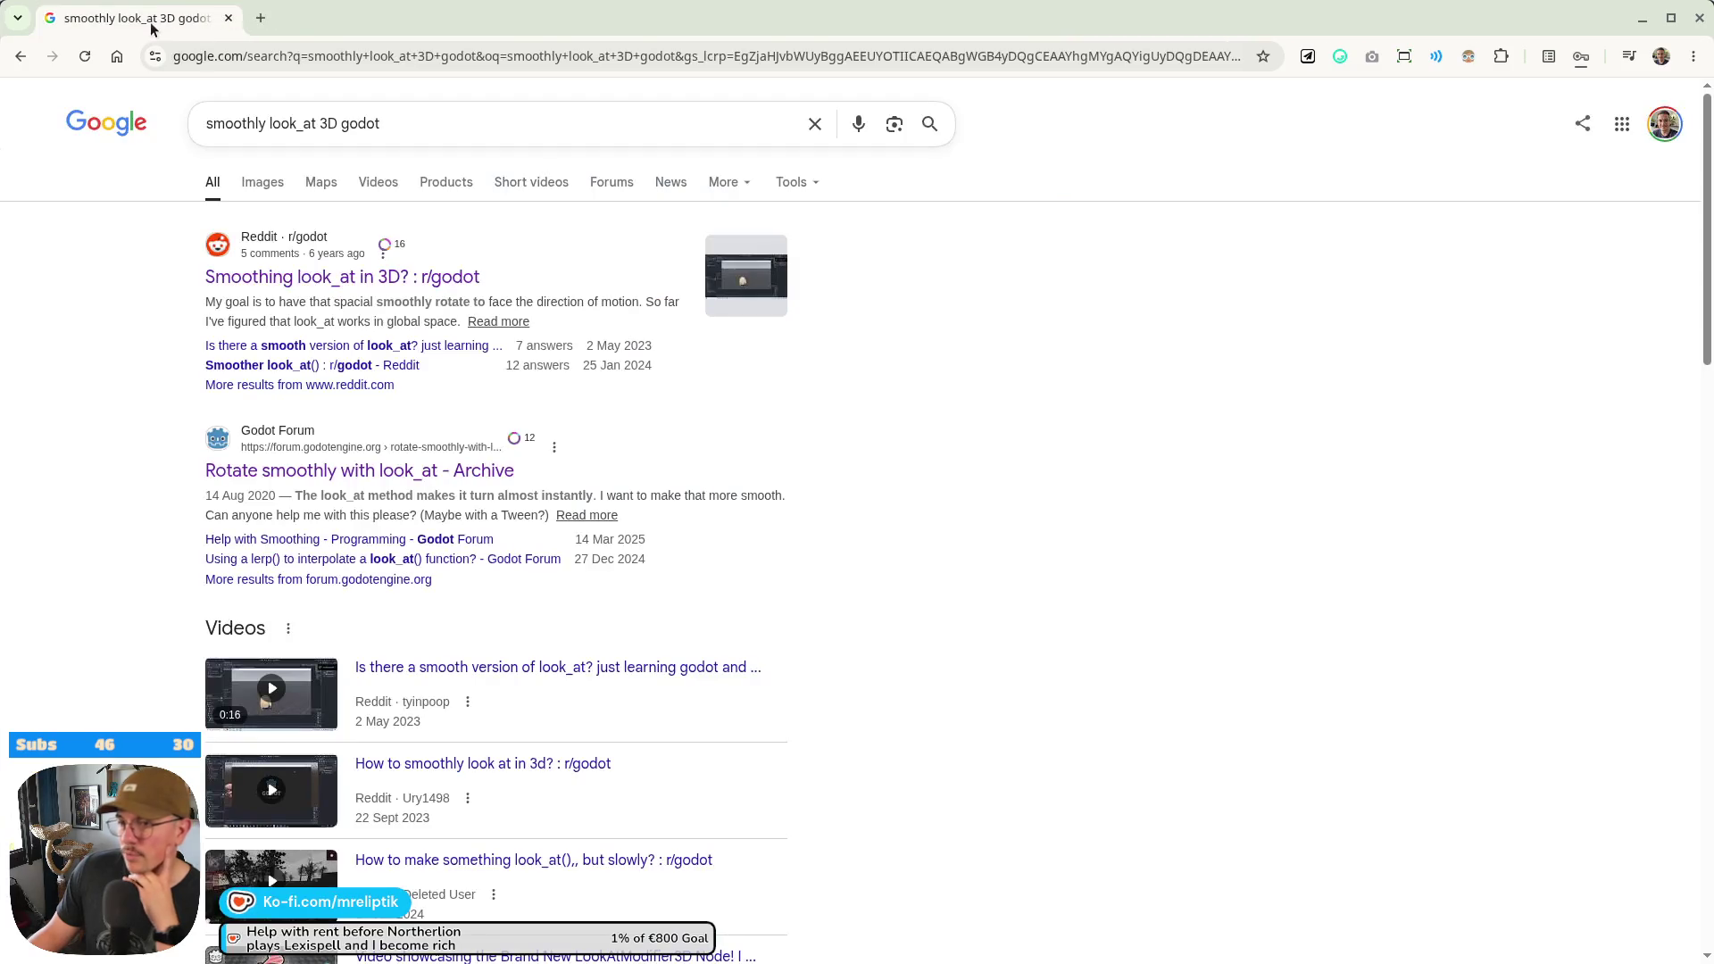
{"action": "key", "text": "alt+Tab"}
{"action": "left_click", "coordinate": [817, 548]}
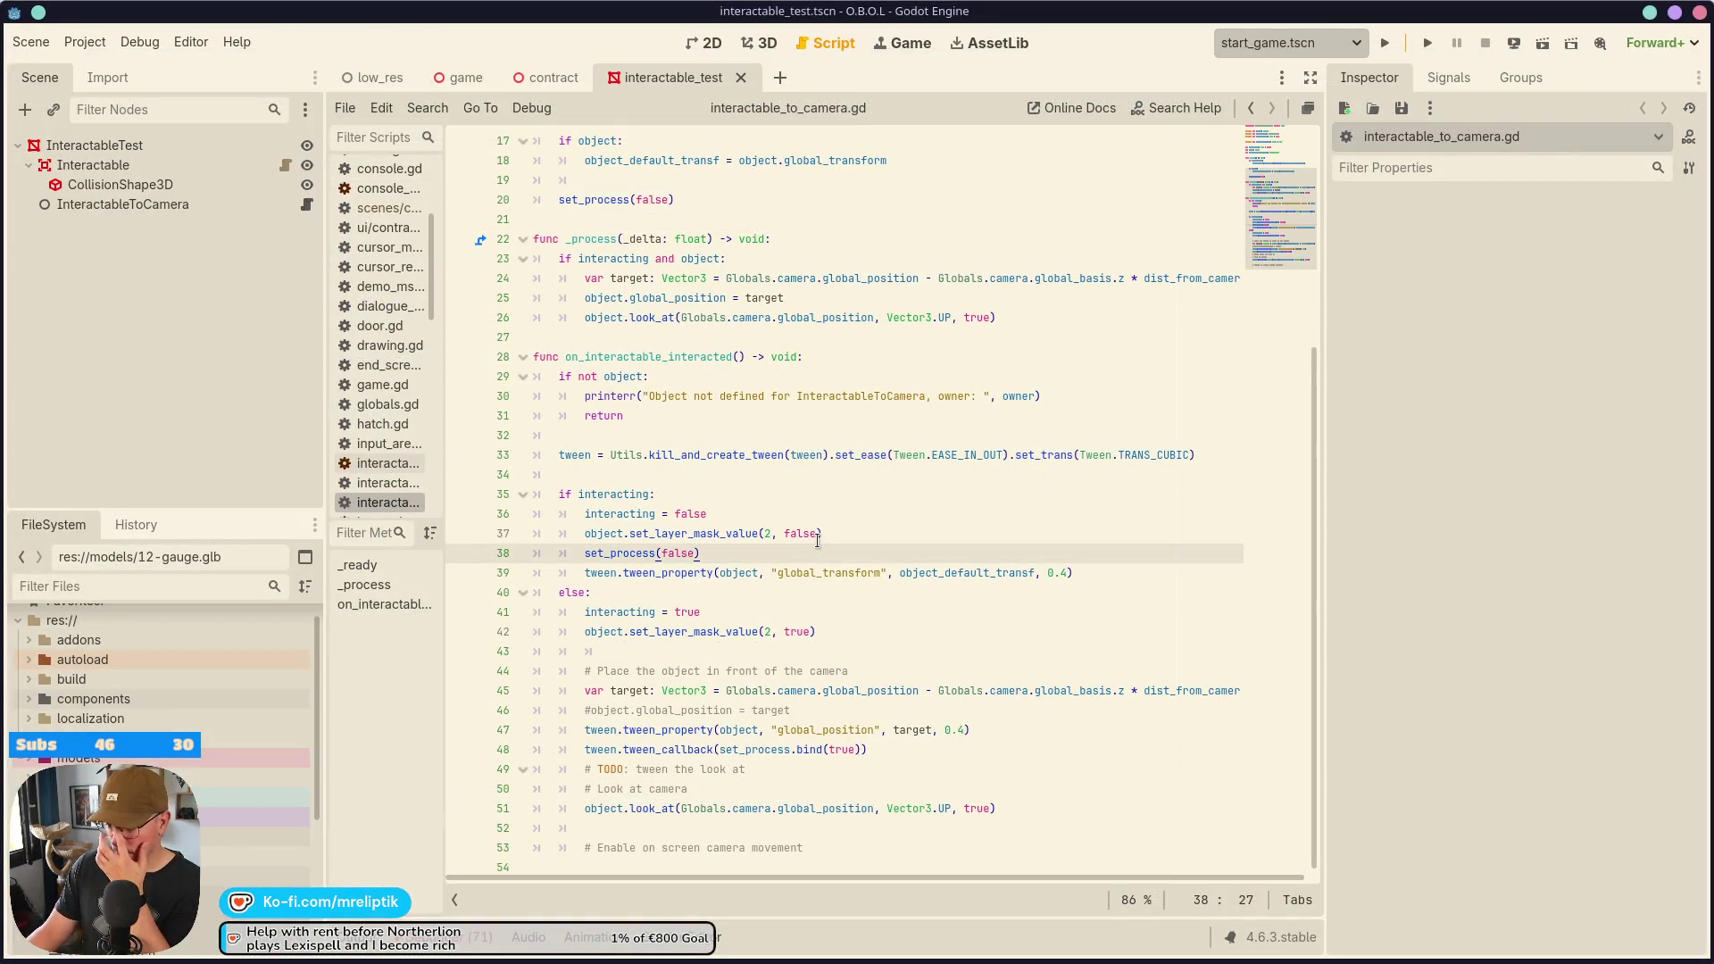
- On line 51 under the look-at comment, write object.global_transform.looking_at and view its documentation
{"action": "left_click", "coordinate": [744, 773]}
{"action": "key", "text": "Down"}
{"action": "key", "text": "Return"}
{"action": "key", "text": "Return"}
{"action": "key", "text": "Up"}
{"action": "type", "text": "look"}
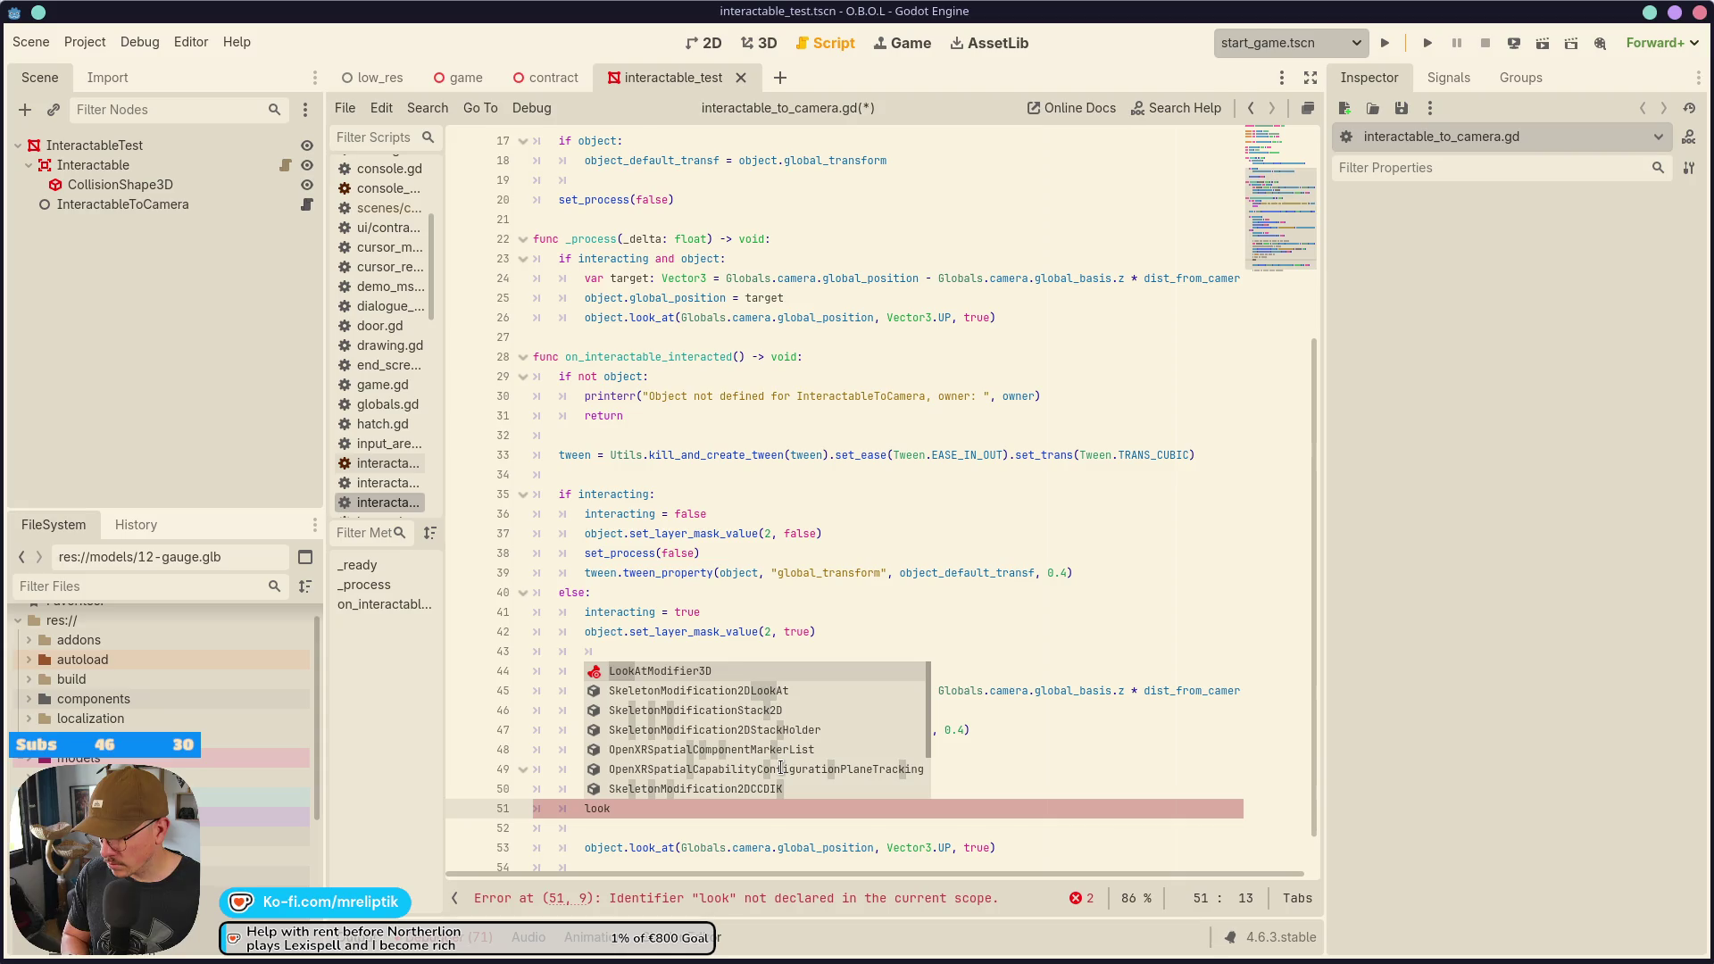
{"action": "type", "text": "int_"}
{"action": "key", "text": "BackSpace"}
{"action": "key", "text": "BackSpace"}
{"action": "key", "text": "BackSpace"}
{"action": "type", "text": "object"}
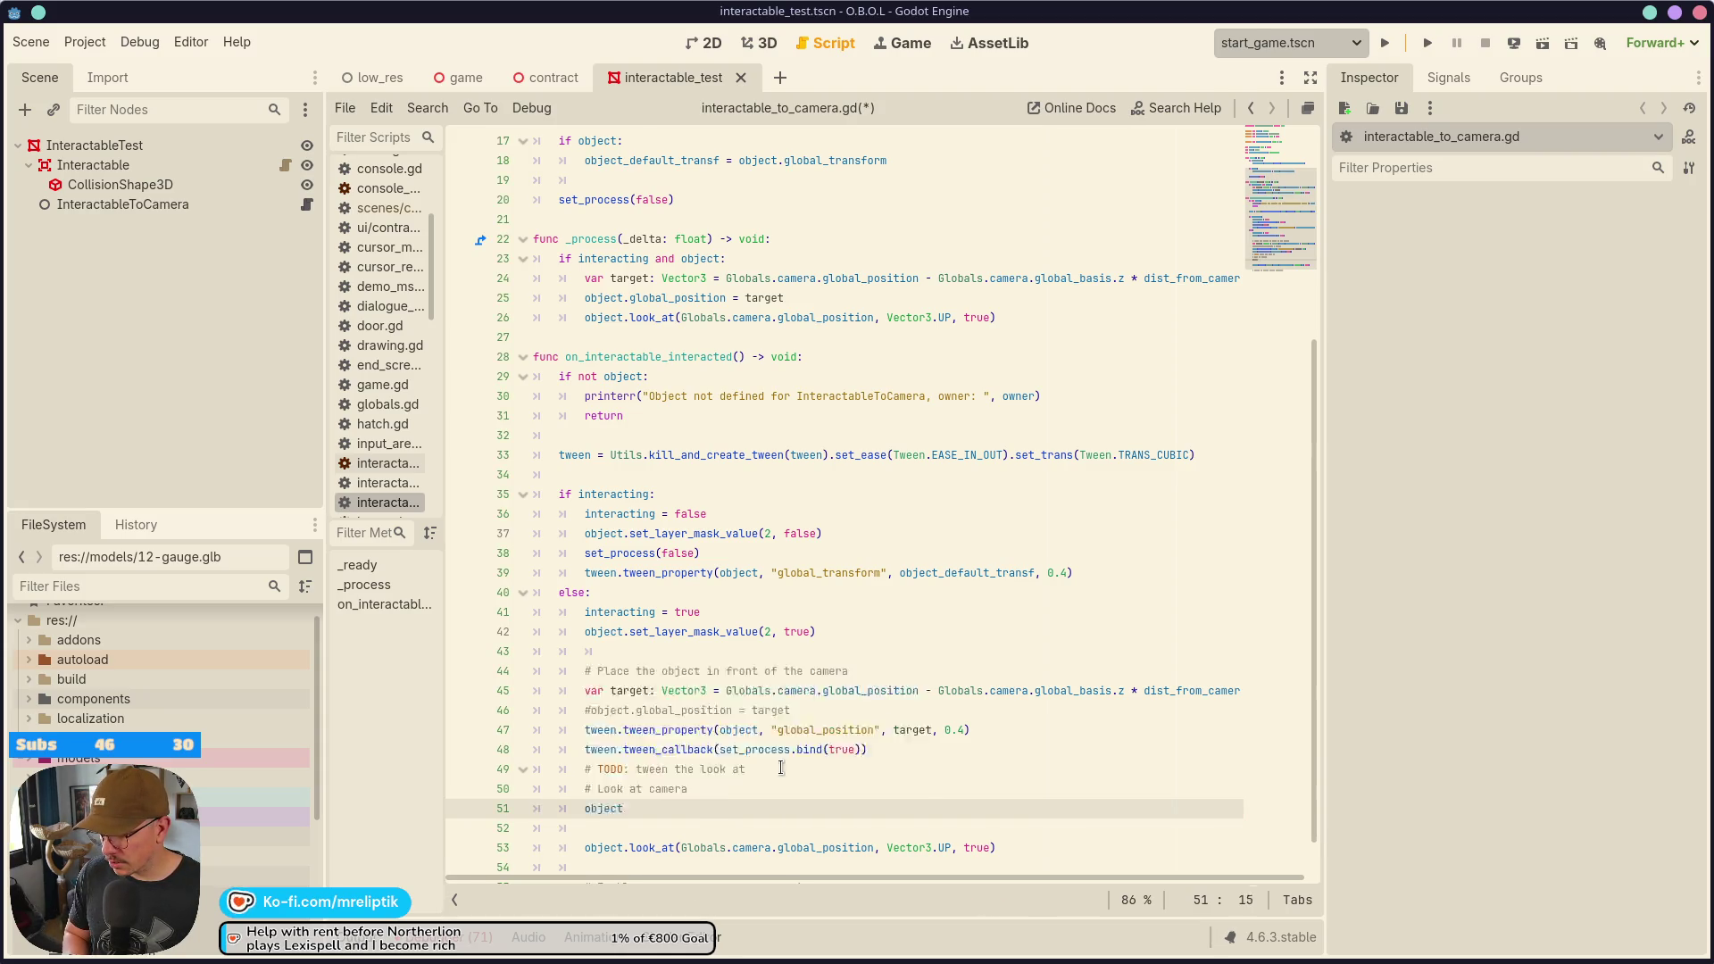
{"action": "type", "text": ".glo"}
{"action": "key", "text": "Down"}
{"action": "key", "text": "Down"}
{"action": "key", "text": "Down"}
{"action": "key", "text": "Return"}
{"action": "type", "text": "."}
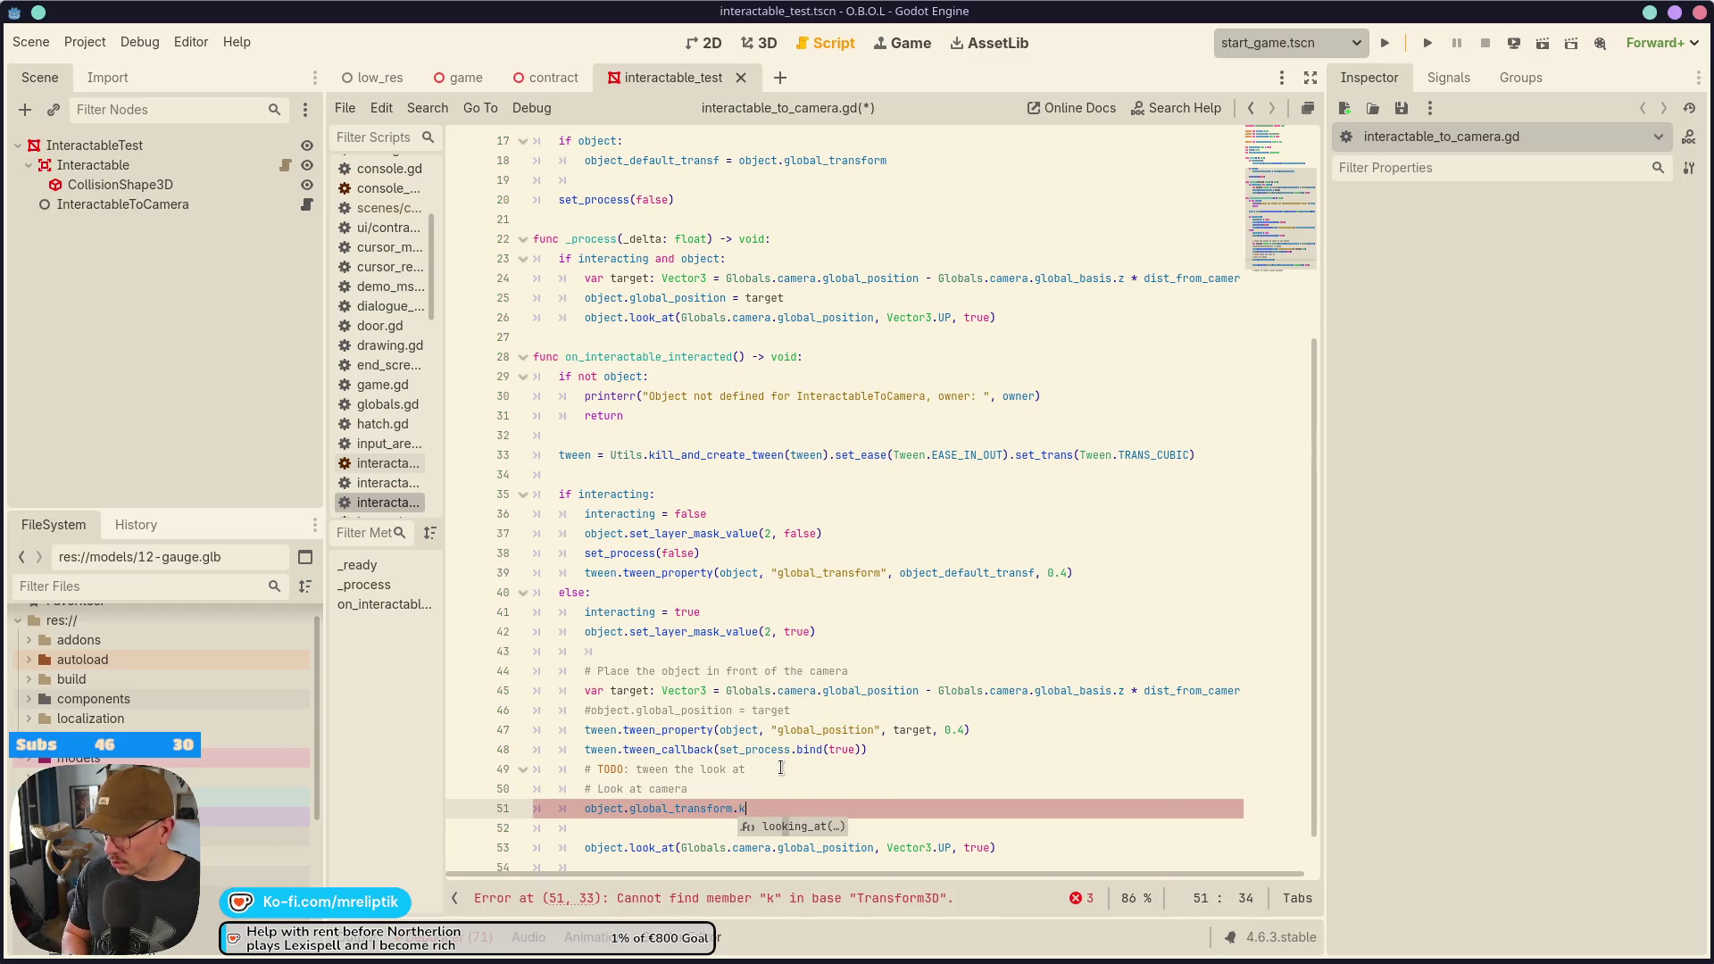
{"action": "type", "text": "lo"}
{"action": "key", "text": "Return"}
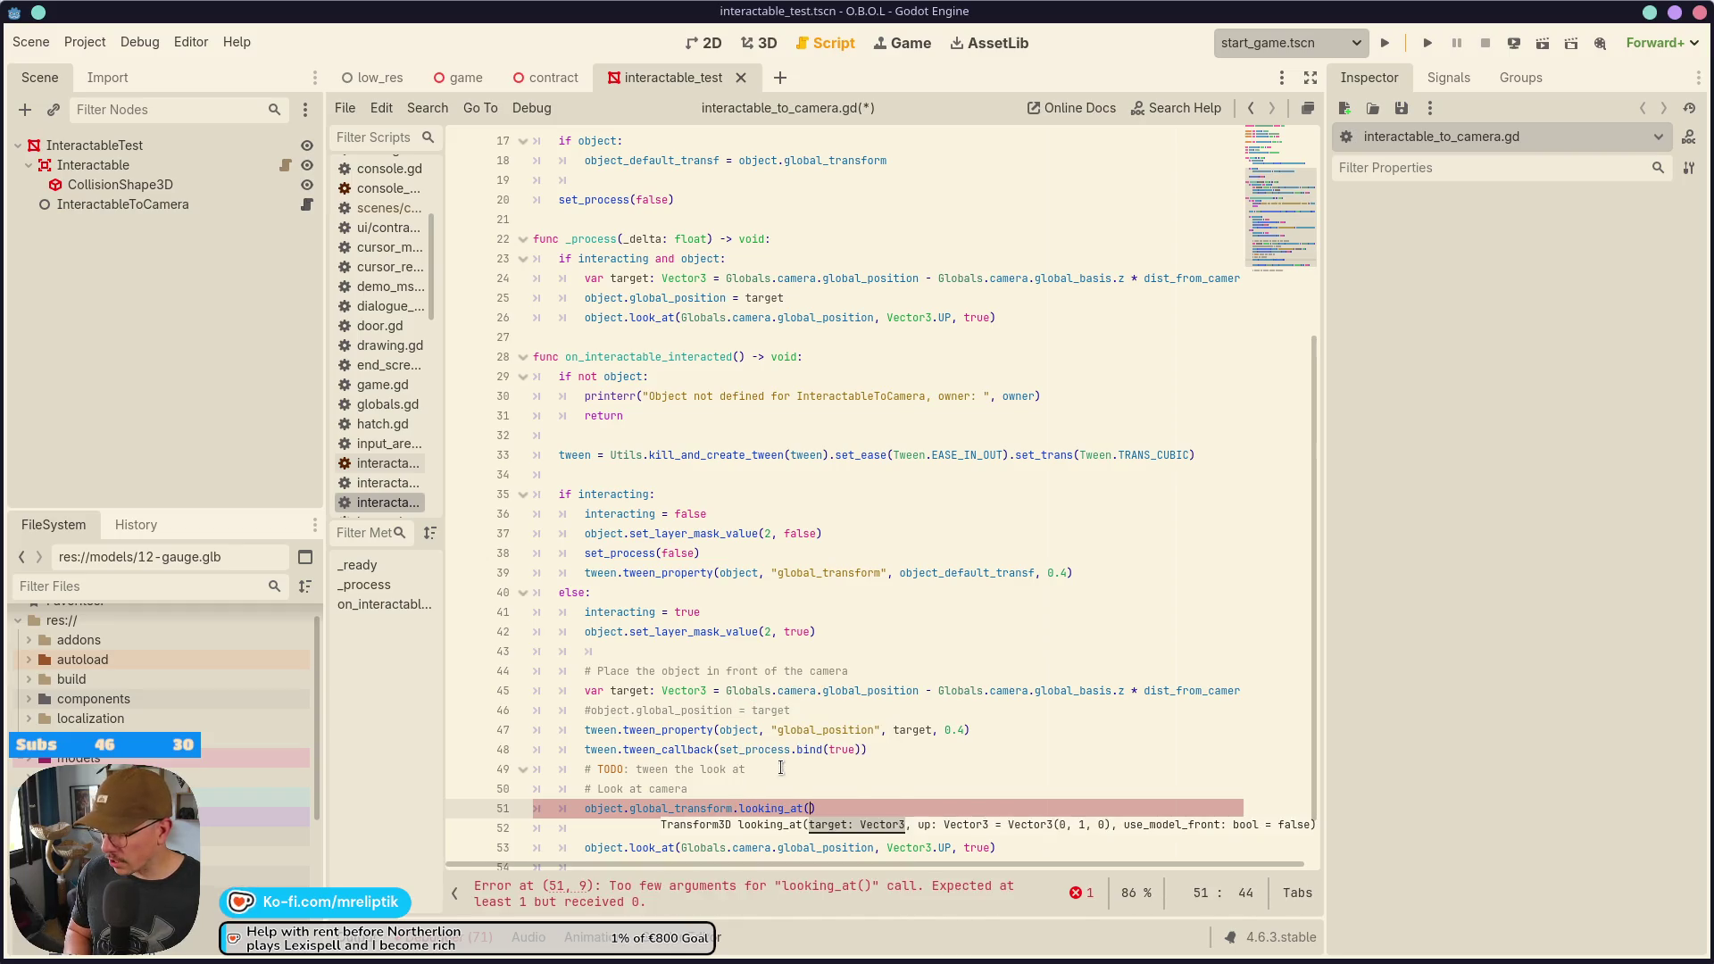
{"action": "left_click", "coordinate": [773, 810], "text": "ctrl"}
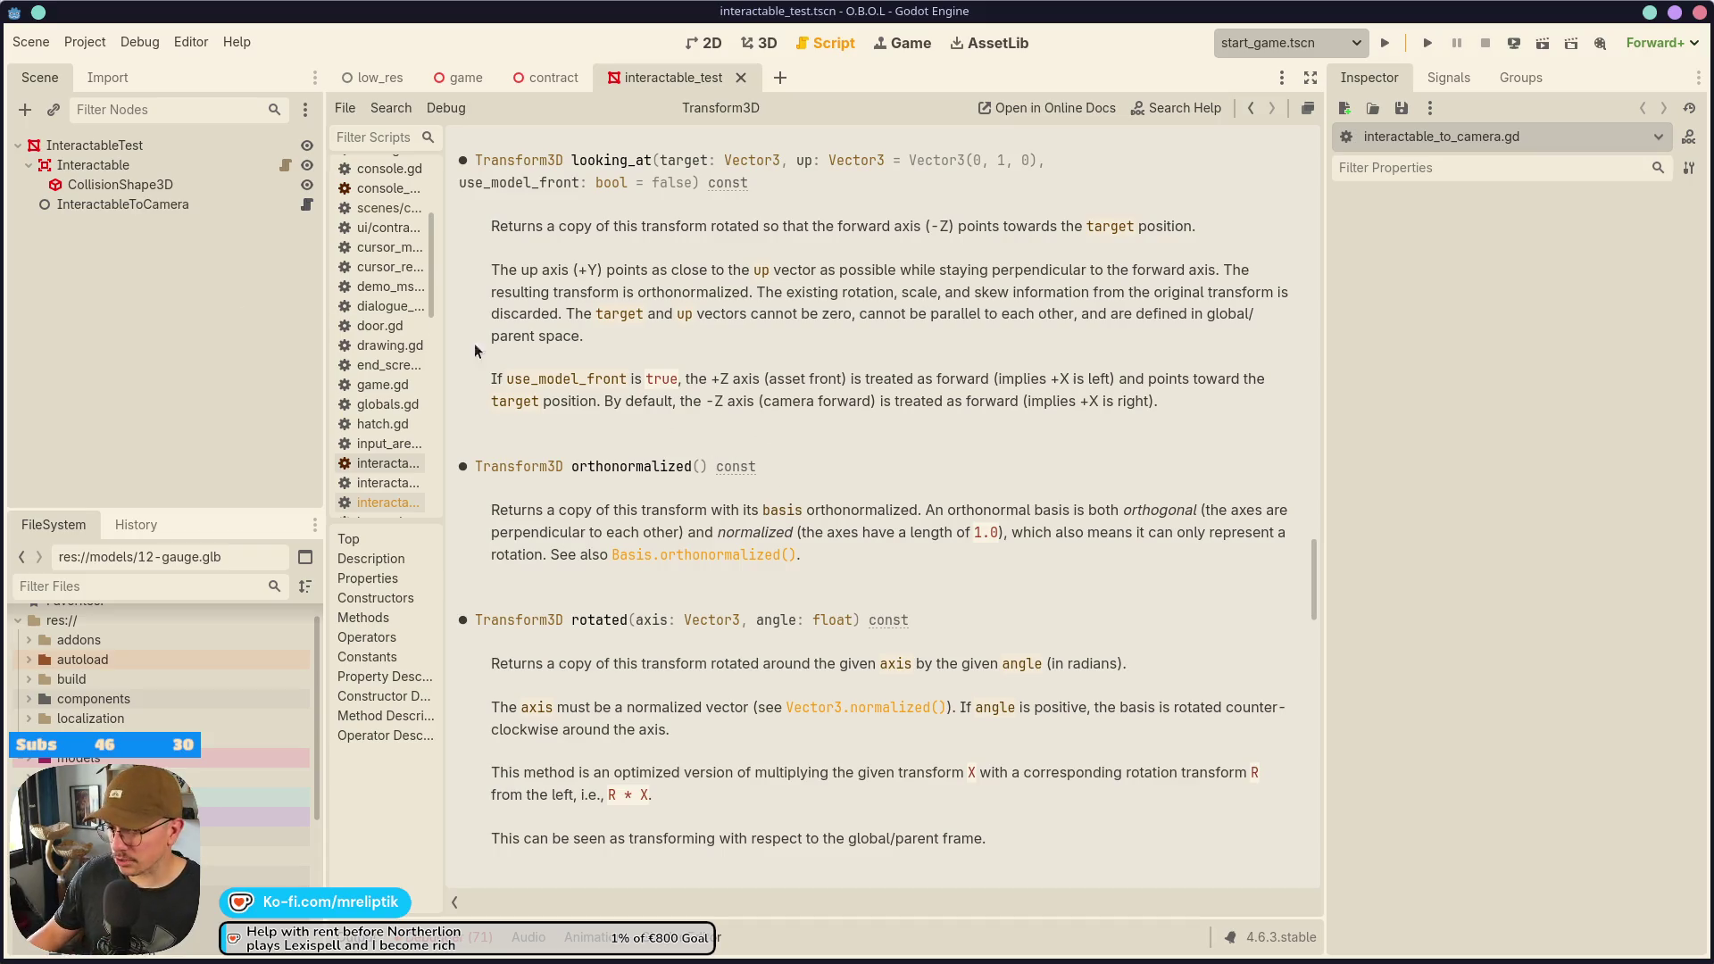
{"action": "left_click", "coordinate": [285, 165]}
{"action": "scroll", "coordinate": [741, 606], "scroll_direction": "down", "scroll_amount": 5}
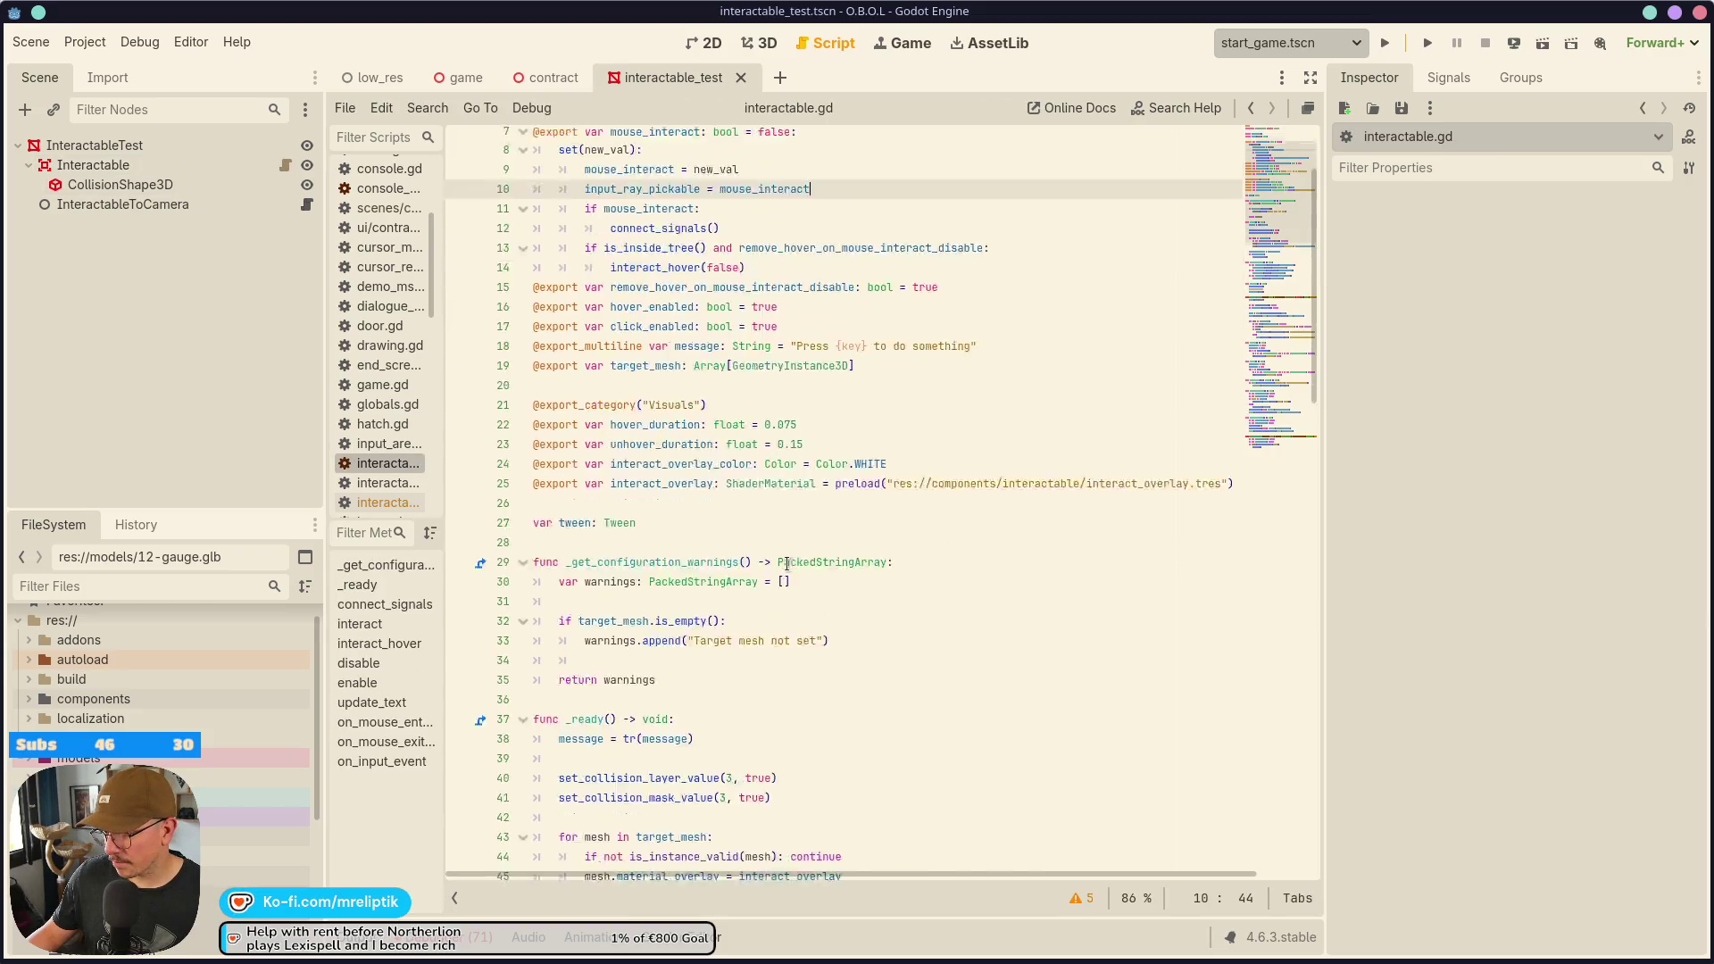
{"action": "left_click", "coordinate": [312, 209]}
{"action": "scroll", "coordinate": [757, 600], "scroll_direction": "down", "scroll_amount": 1}
{"action": "left_click", "coordinate": [650, 748]}
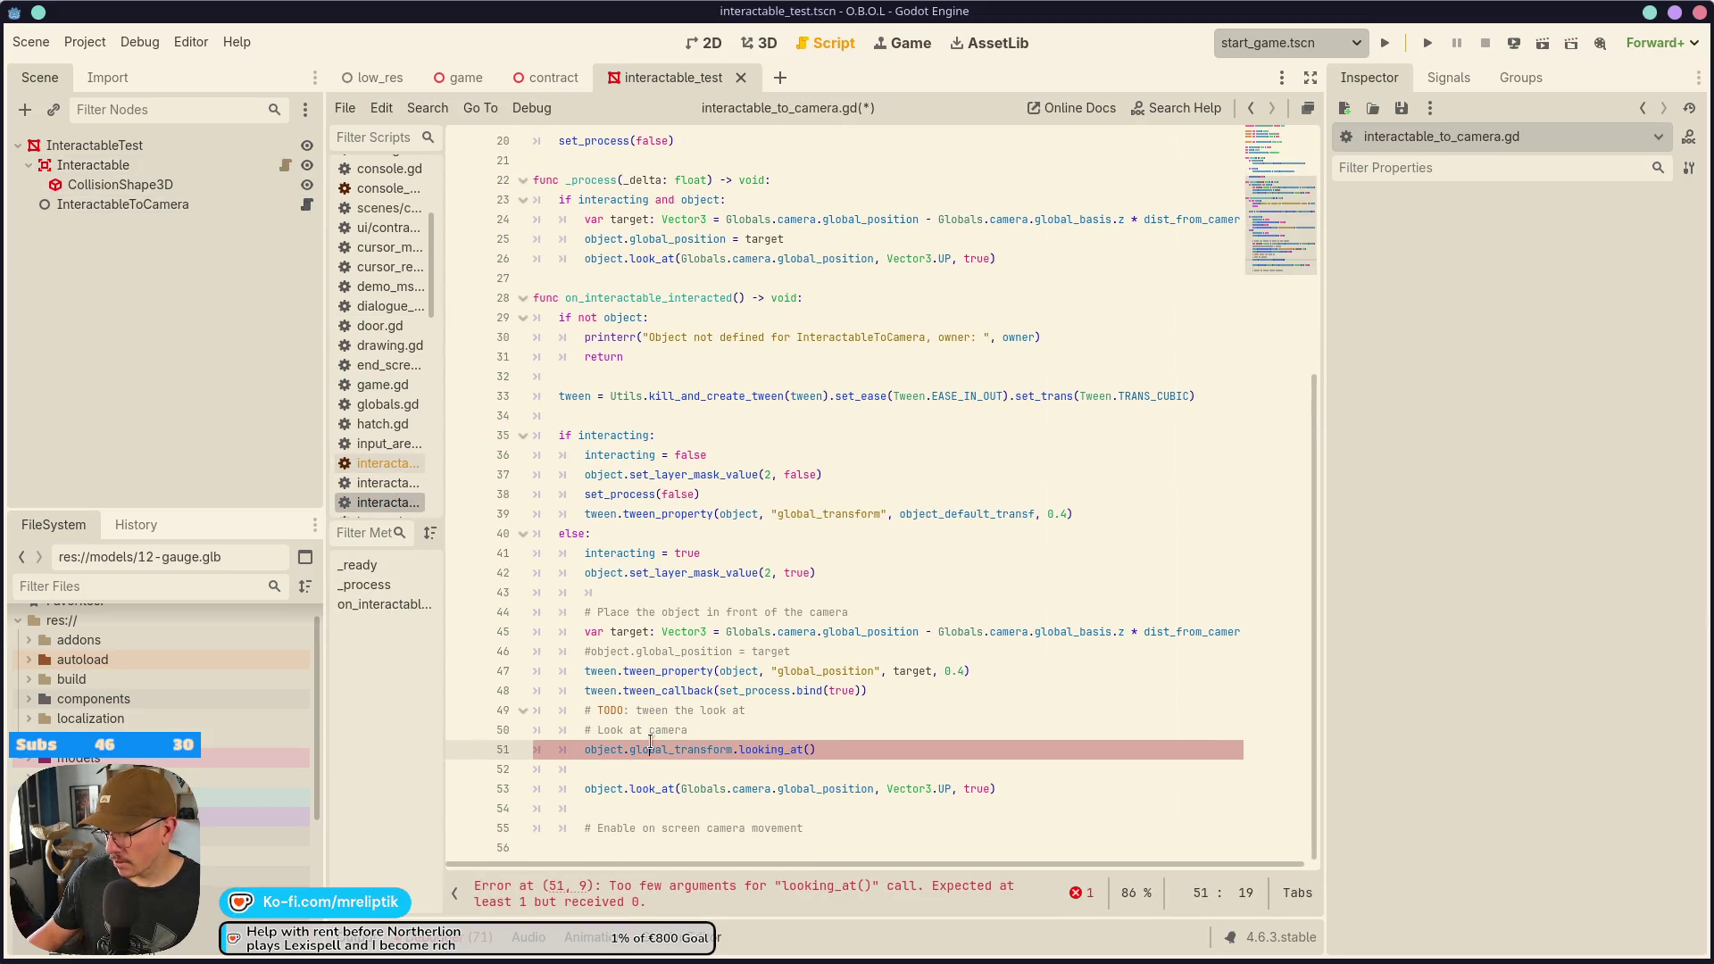
{"action": "left_click", "coordinate": [576, 749]}
{"action": "type", "text": "var ta"}
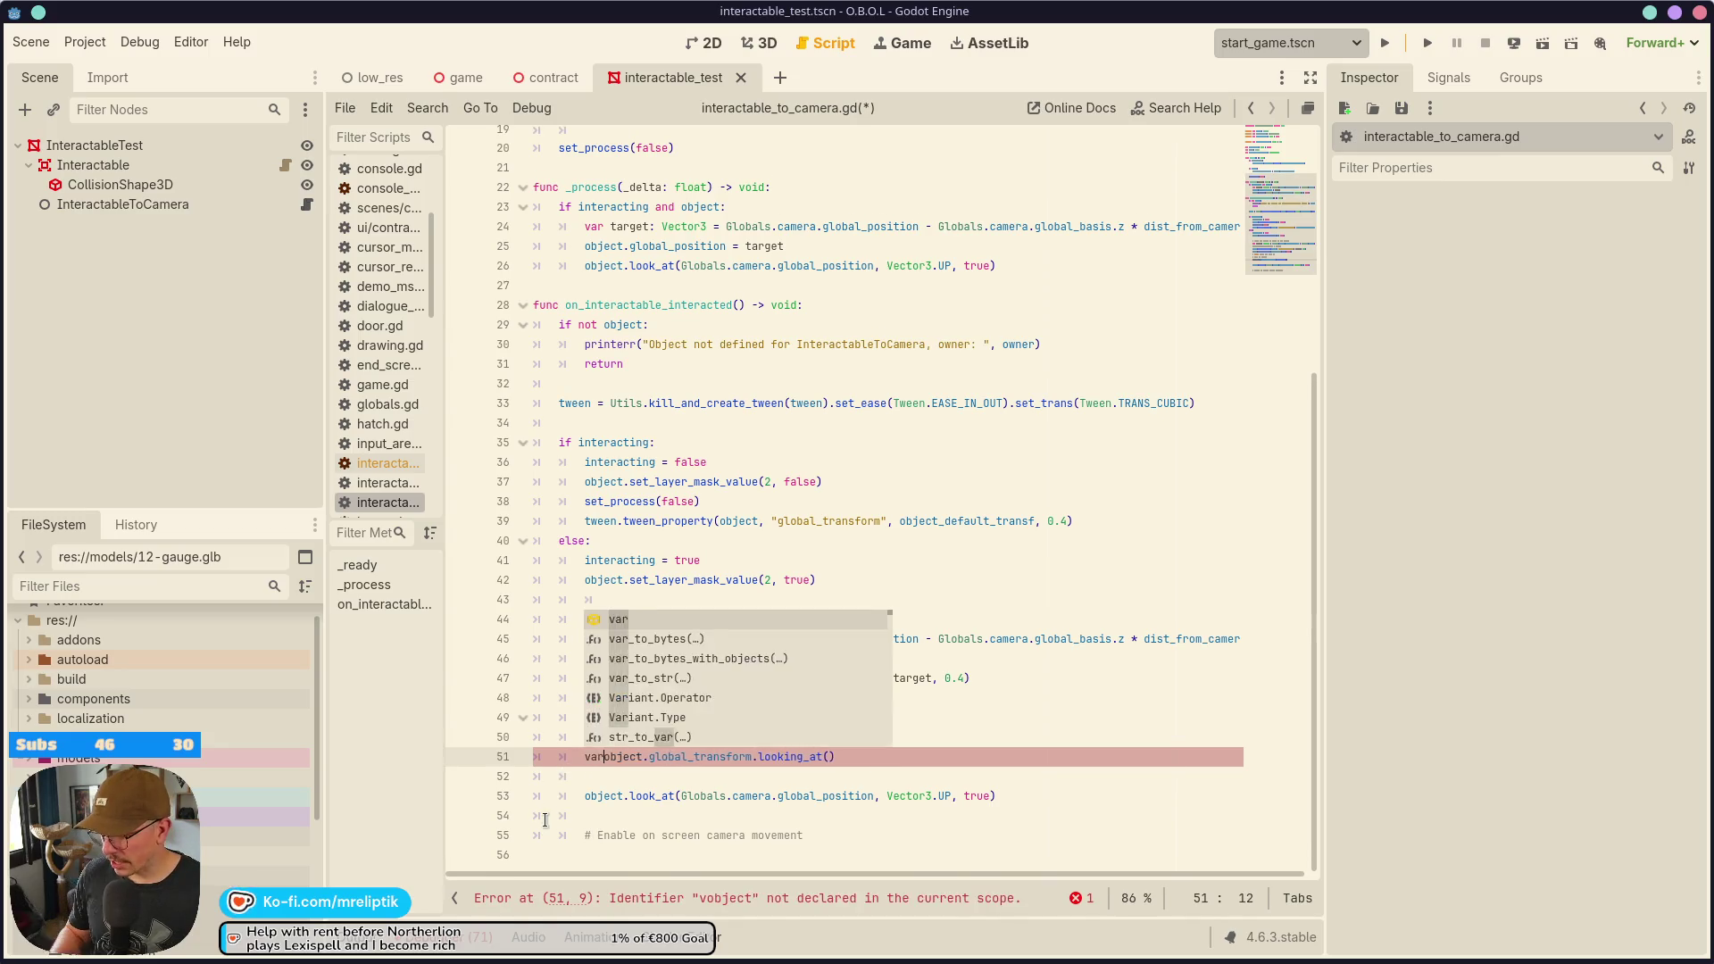
- Name the line 51 variable target_transform, checking the look_at help page before returning
{"action": "scroll", "coordinate": [544, 819], "scroll_direction": "up", "scroll_amount": 1}
{"action": "type", "text": "rget_transform"}
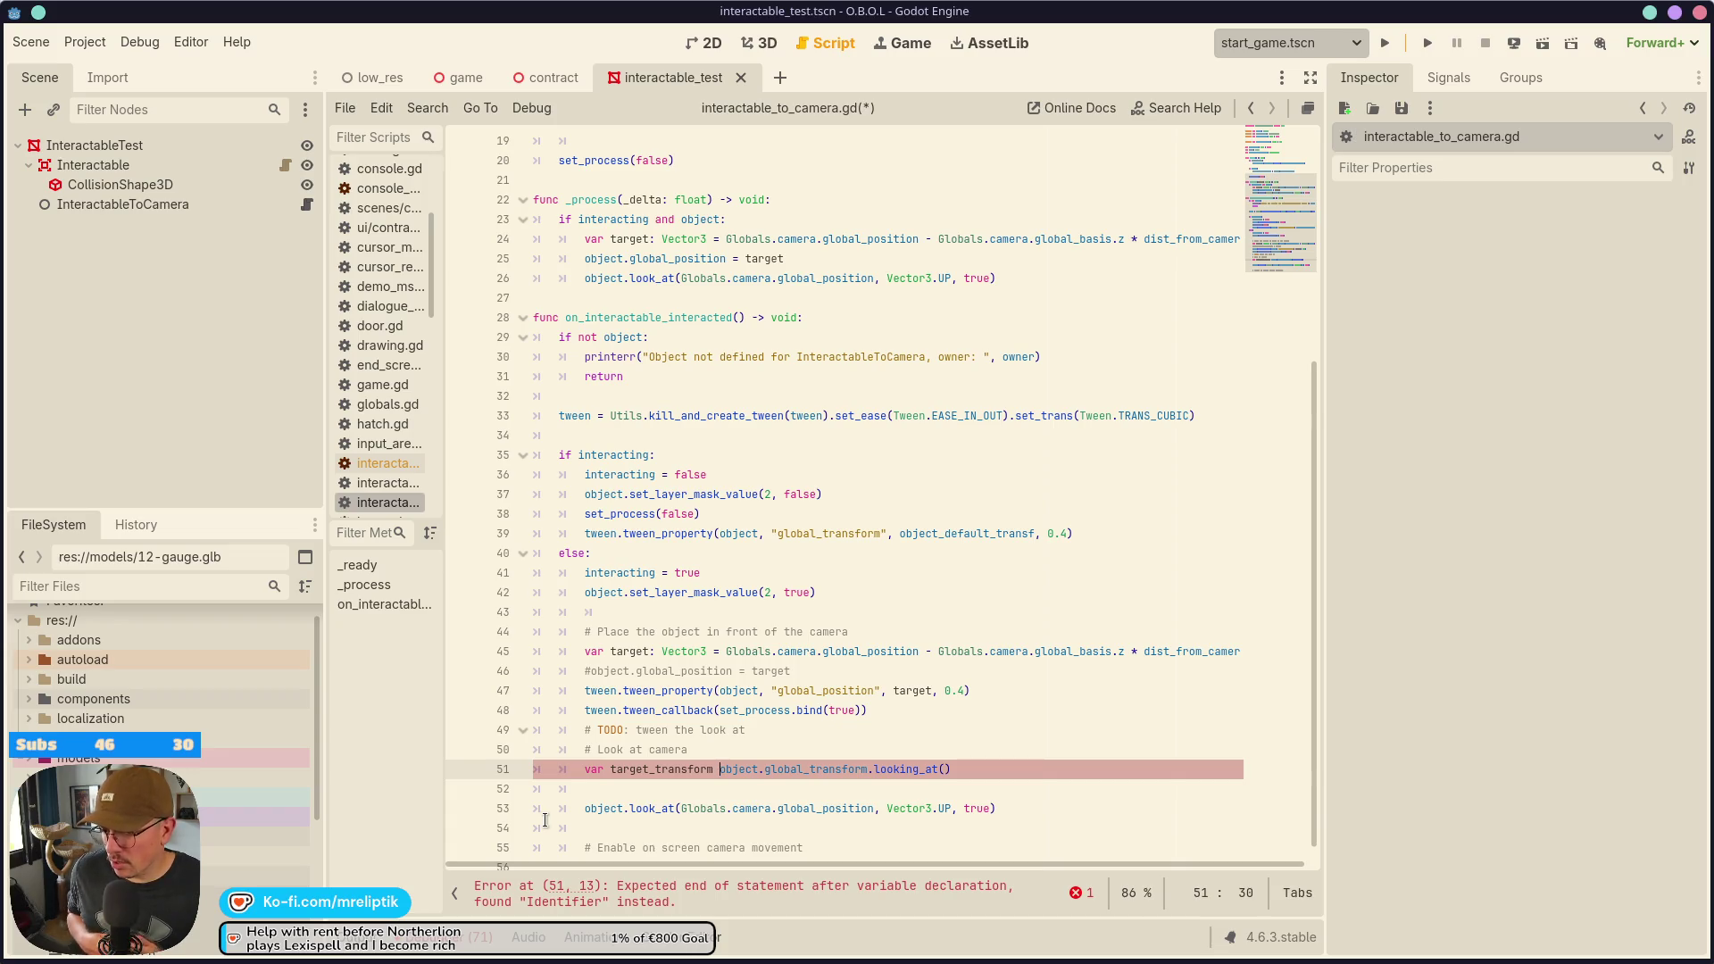
{"action": "left_click", "coordinate": [656, 809], "text": "ctrl"}
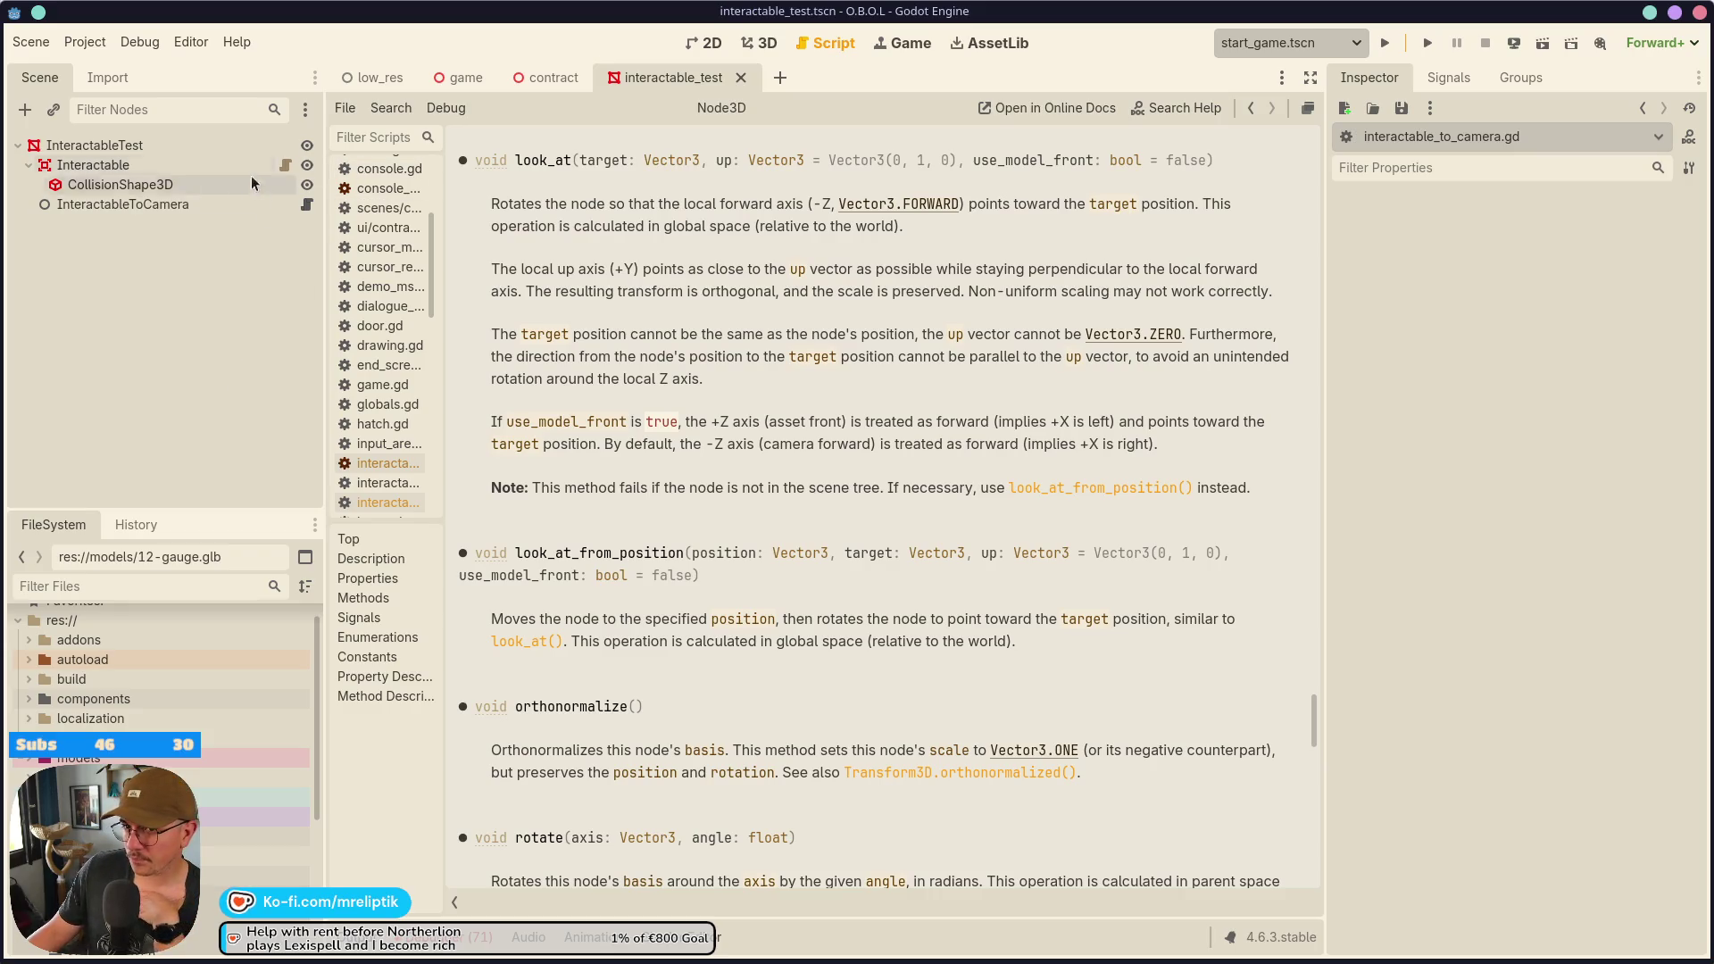
{"action": "key", "text": "alt+Left"}
{"action": "scroll", "coordinate": [797, 749], "scroll_direction": "down", "scroll_amount": 1}
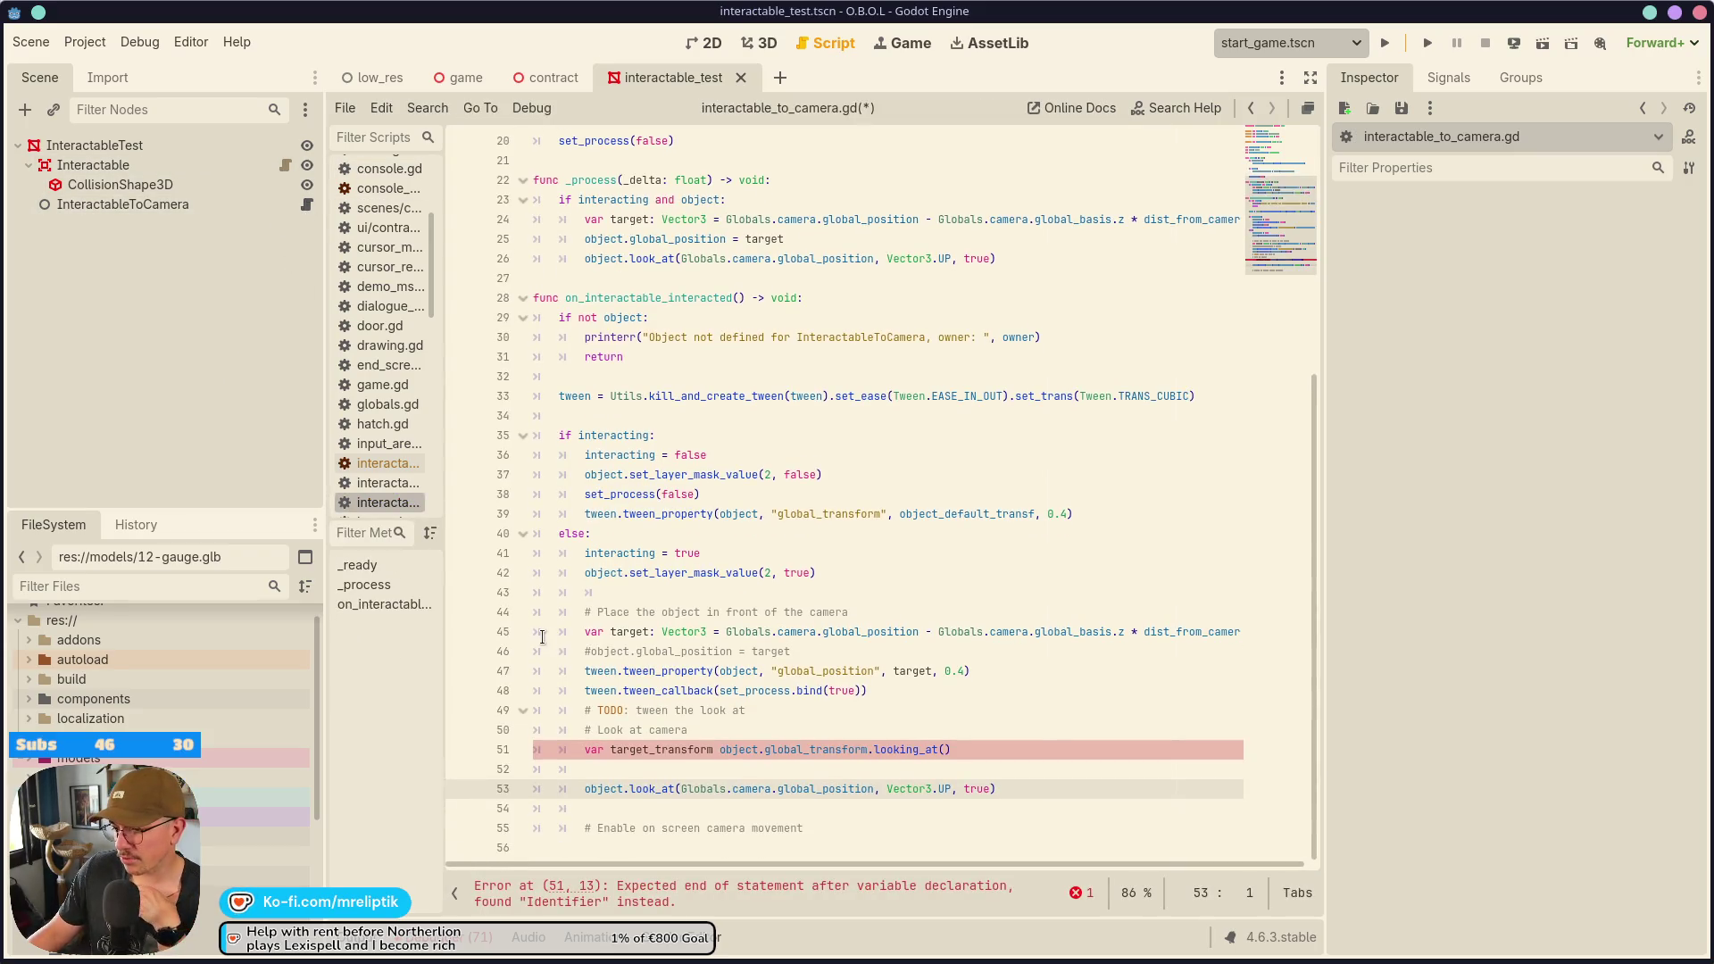
- Insert an equals sign after target_transform on line 51
{"action": "left_click", "coordinate": [797, 750]}
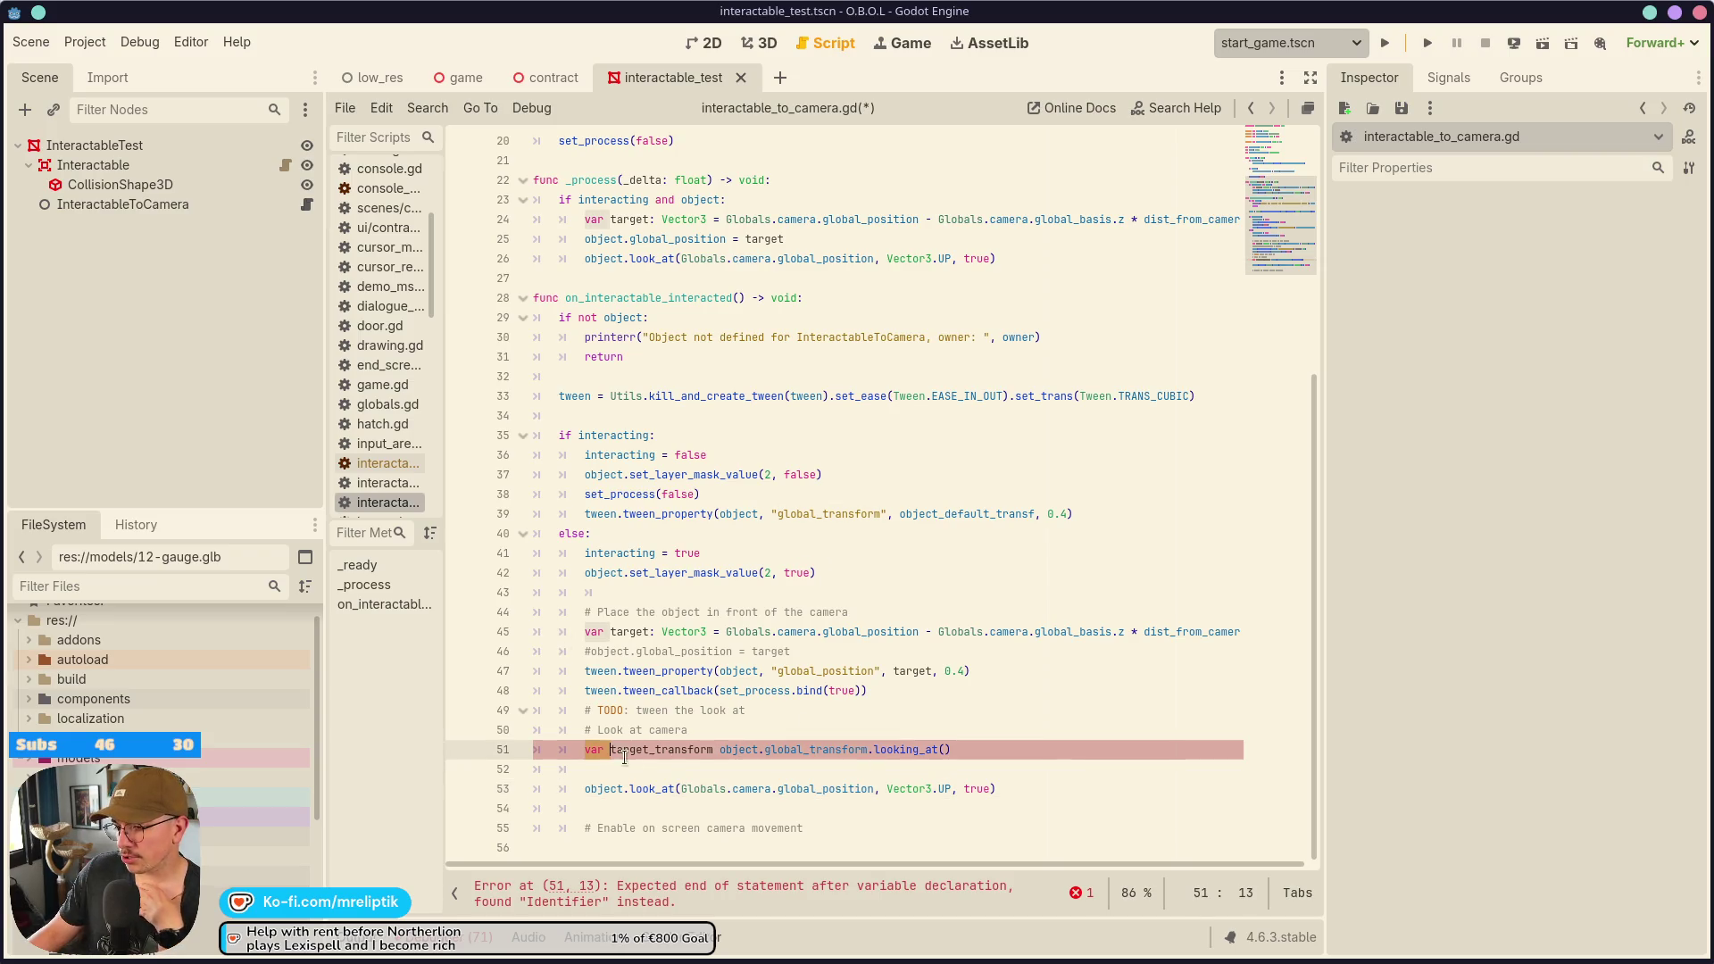
{"action": "left_click", "coordinate": [714, 748]}
{"action": "key", "text": "Right"}
{"action": "key", "text": "Right"}
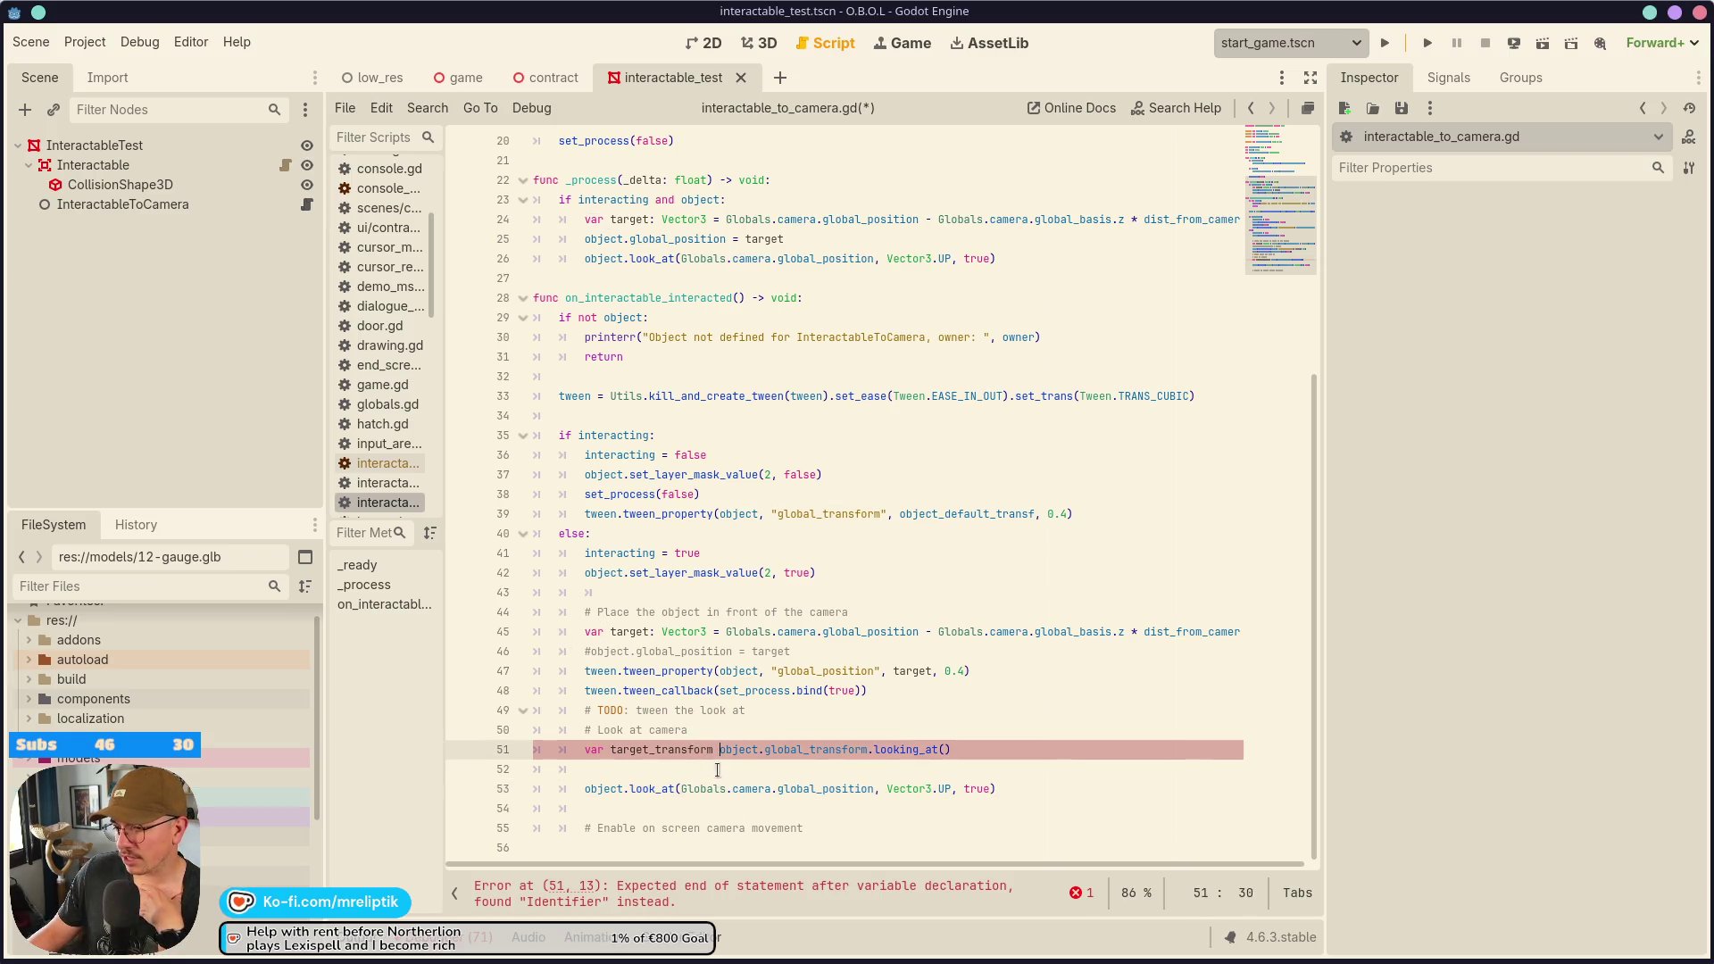
{"action": "key", "text": "Left"}
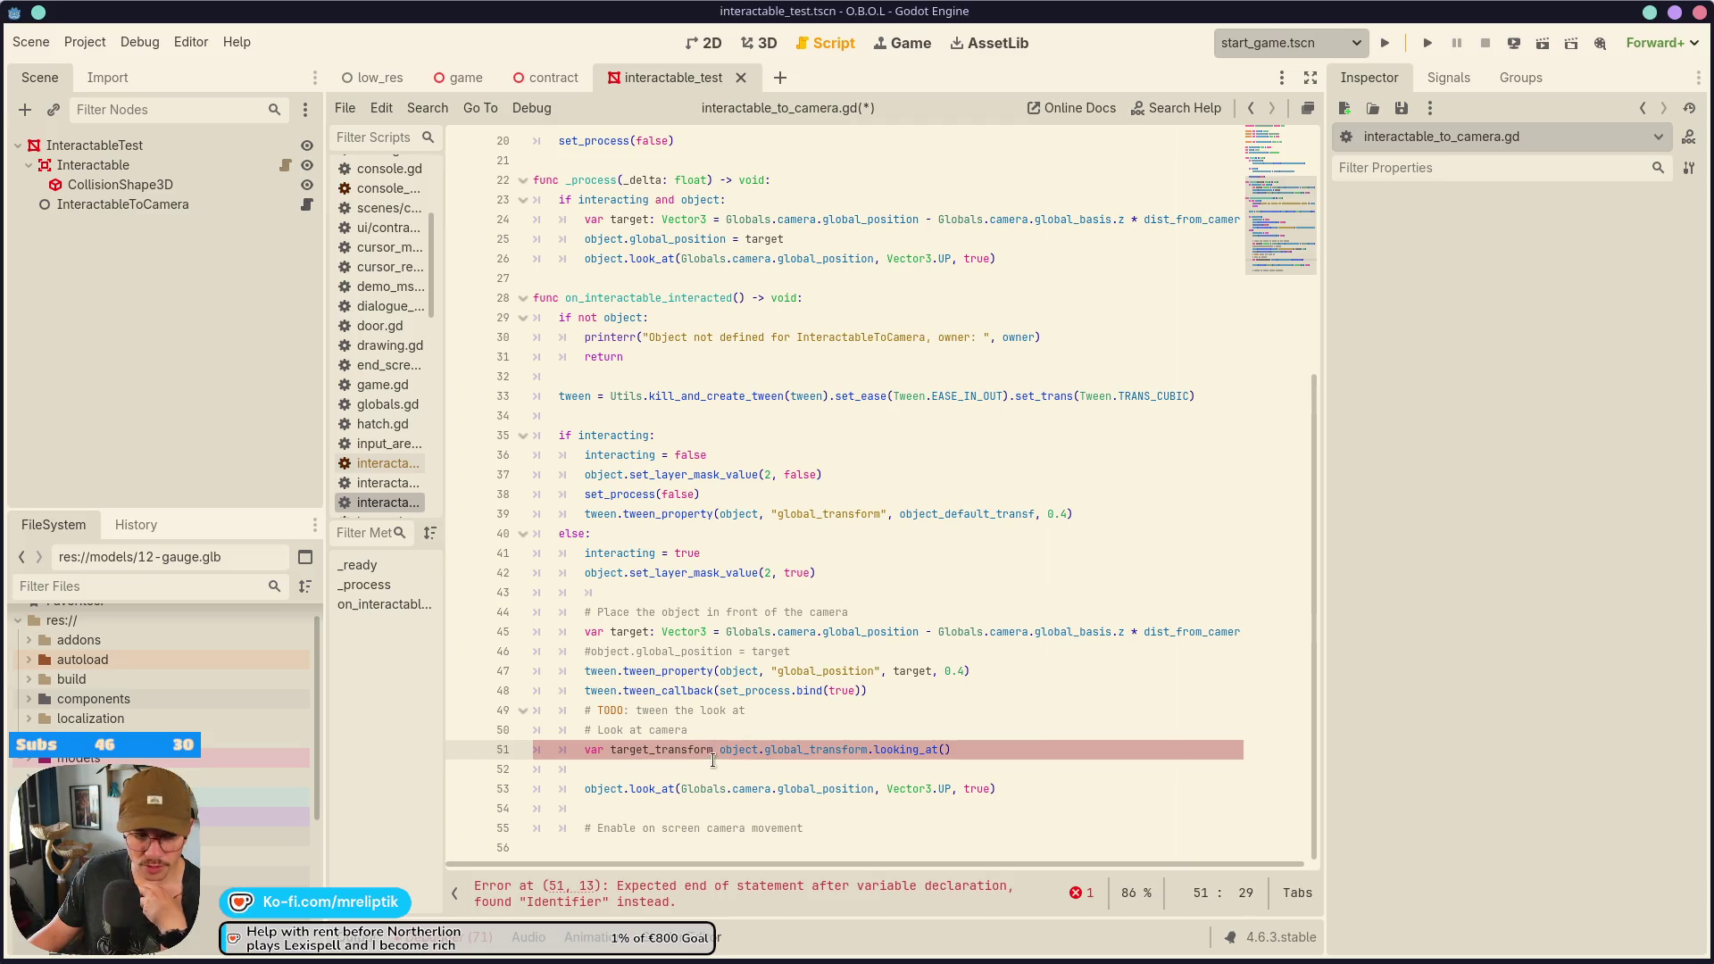
{"action": "type", "text": "="}
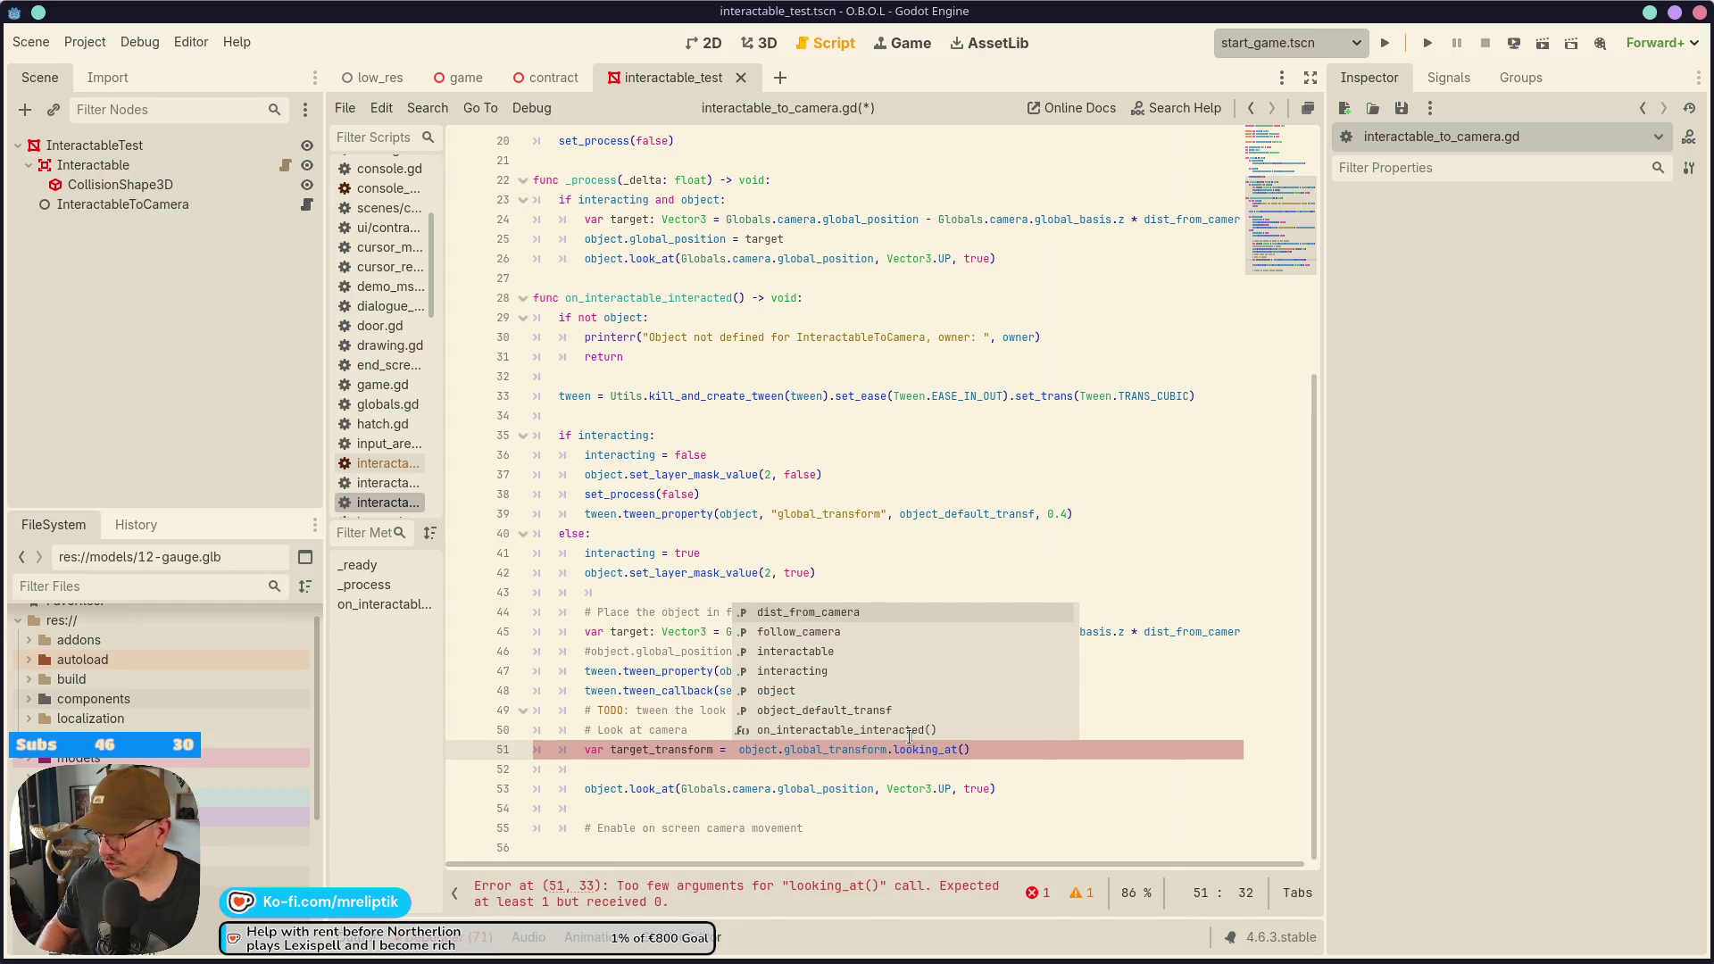
{"action": "key", "text": "Delete"}
- Fill looking_at with Globals.camera.global_position, Vector3.UP and true
{"action": "double_click", "coordinate": [834, 750]}
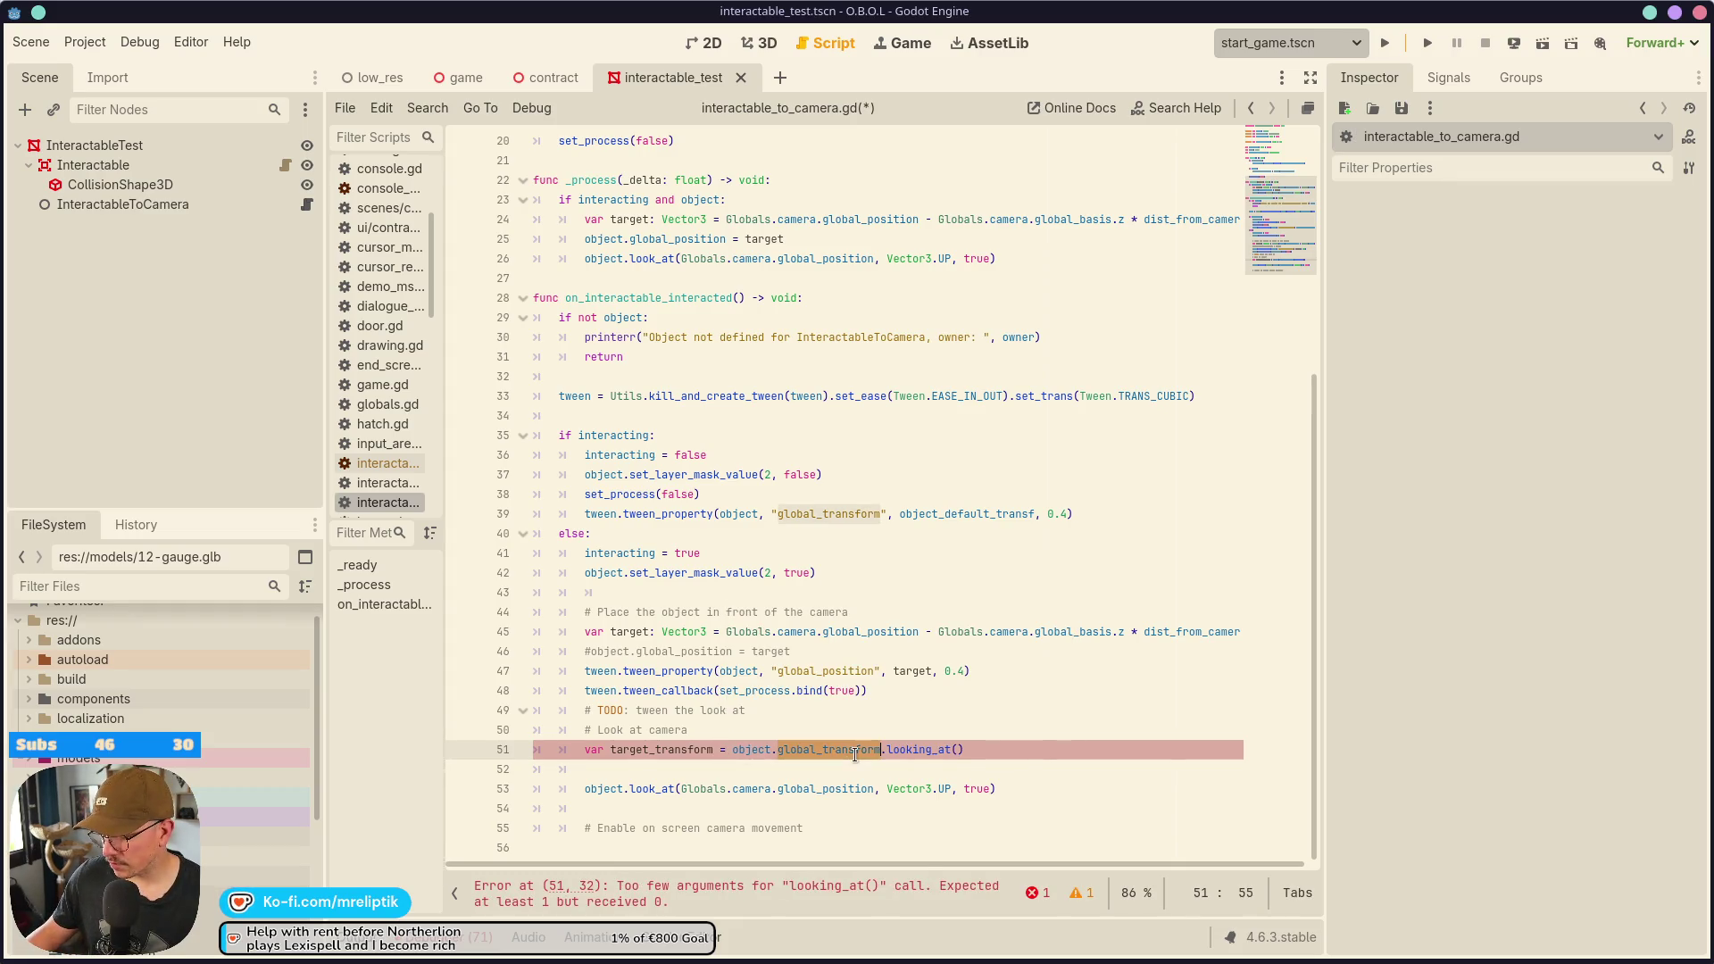
{"action": "left_click", "coordinate": [959, 751]}
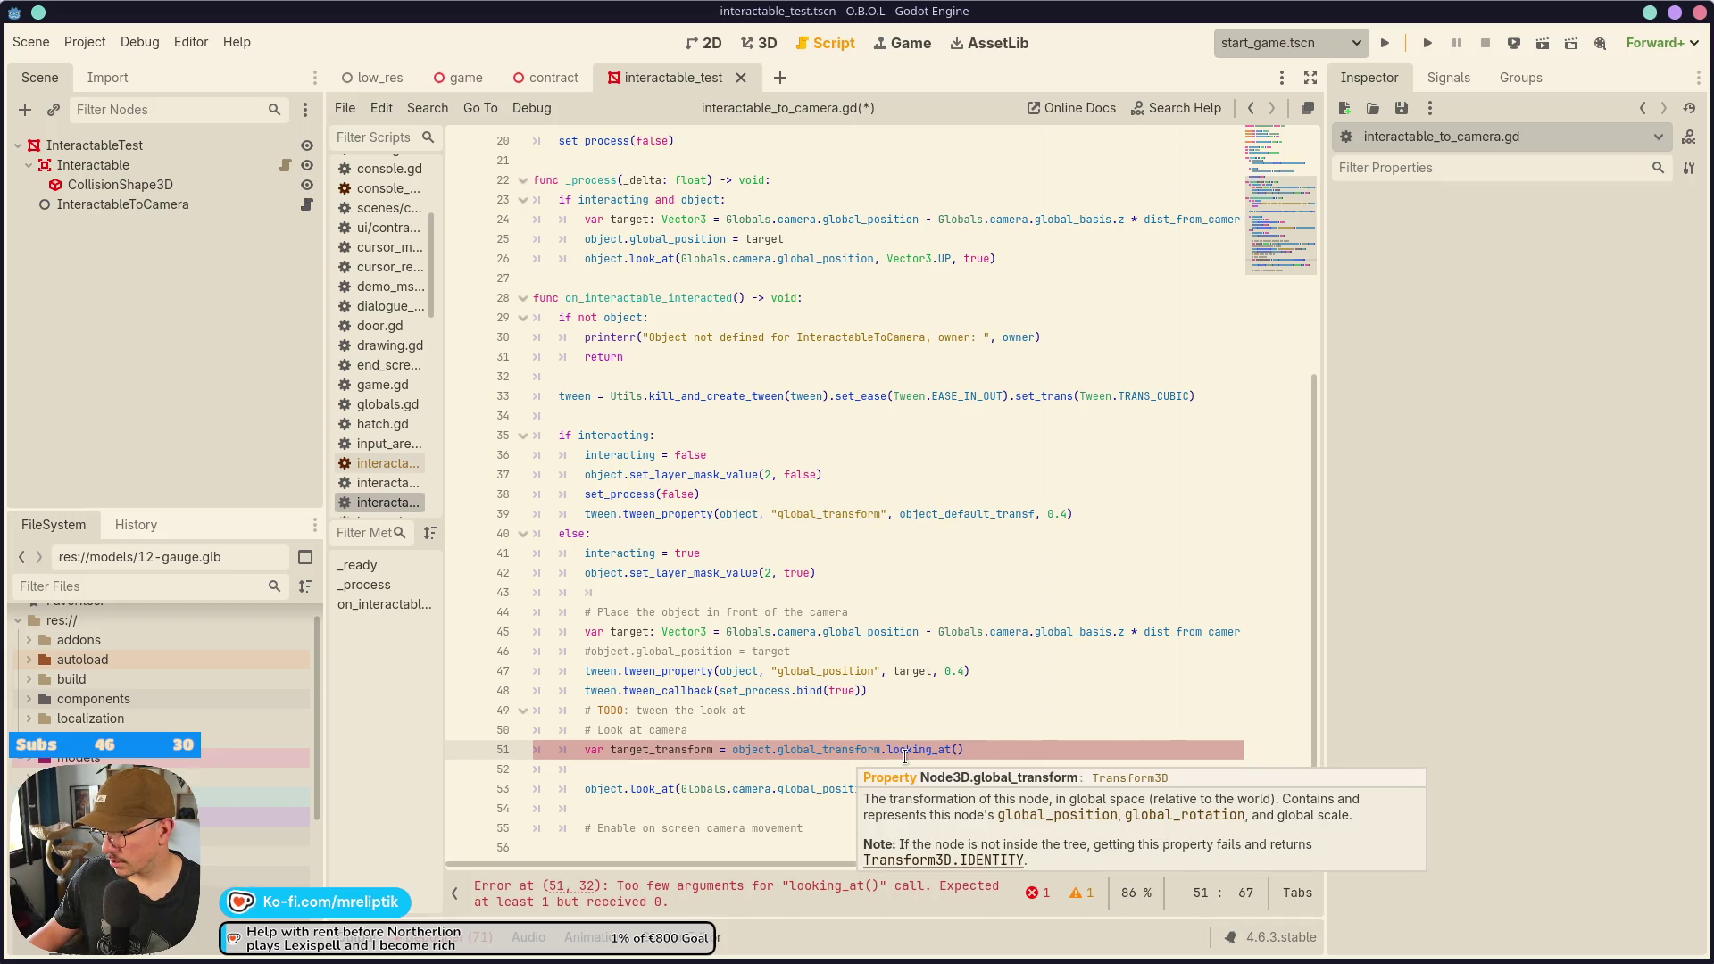
{"action": "mouse_move", "coordinate": [904, 756]}
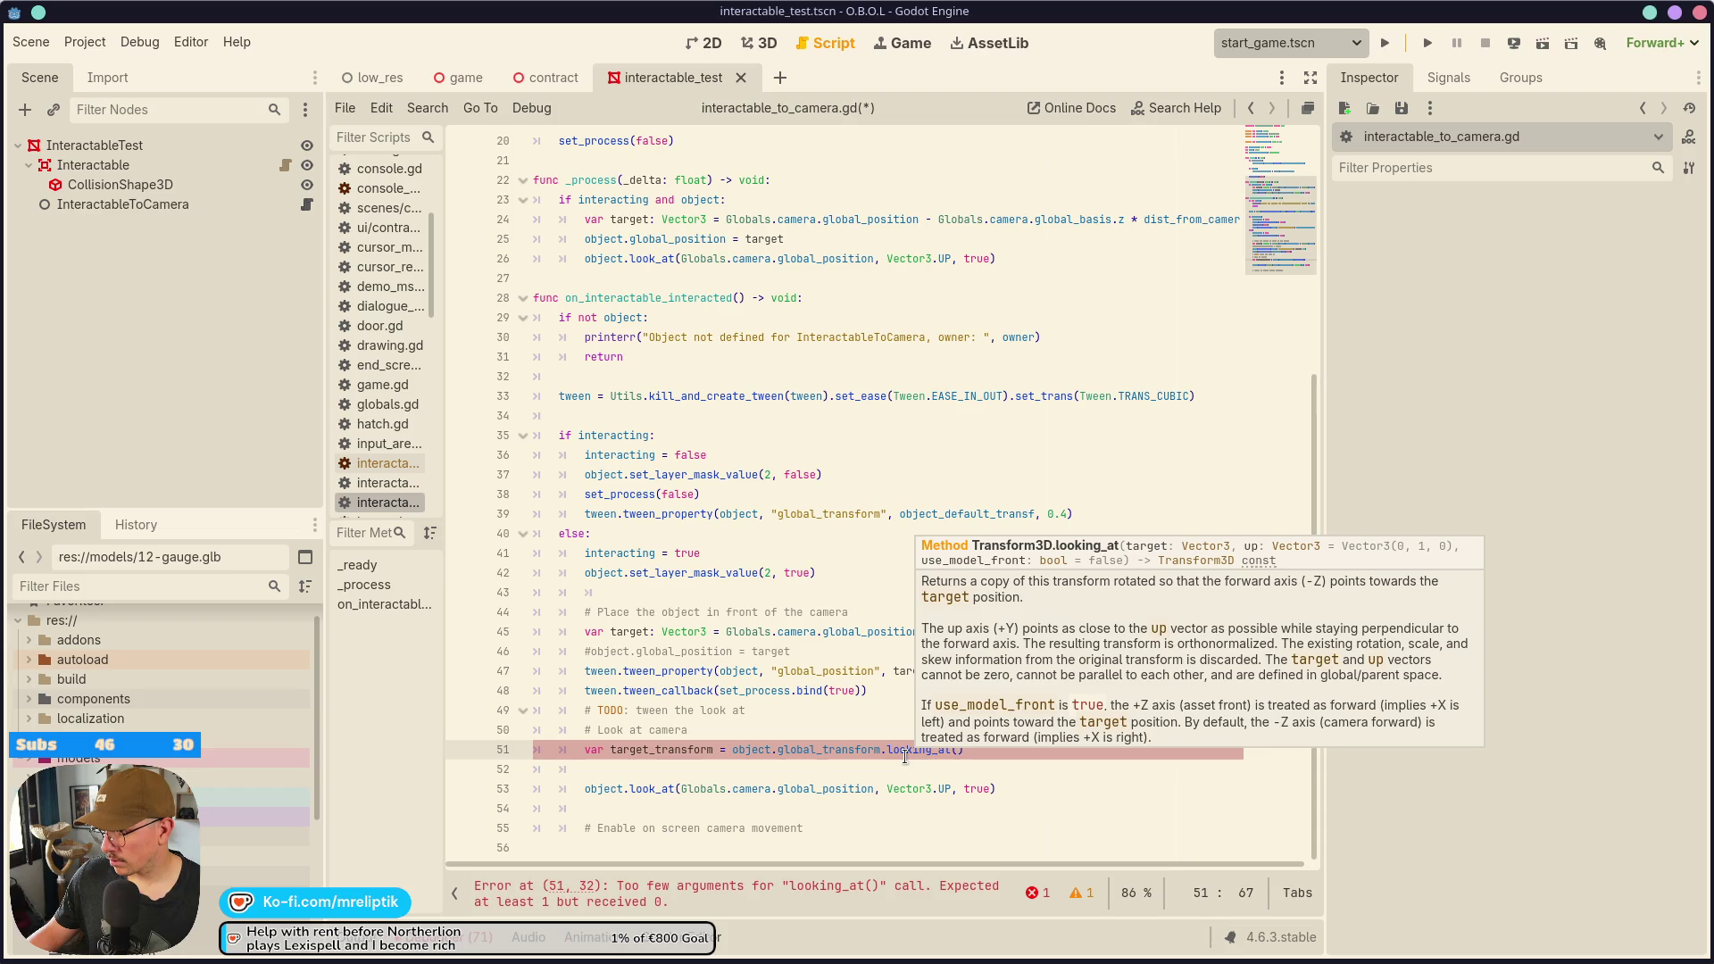
{"action": "left_click", "coordinate": [961, 746]}
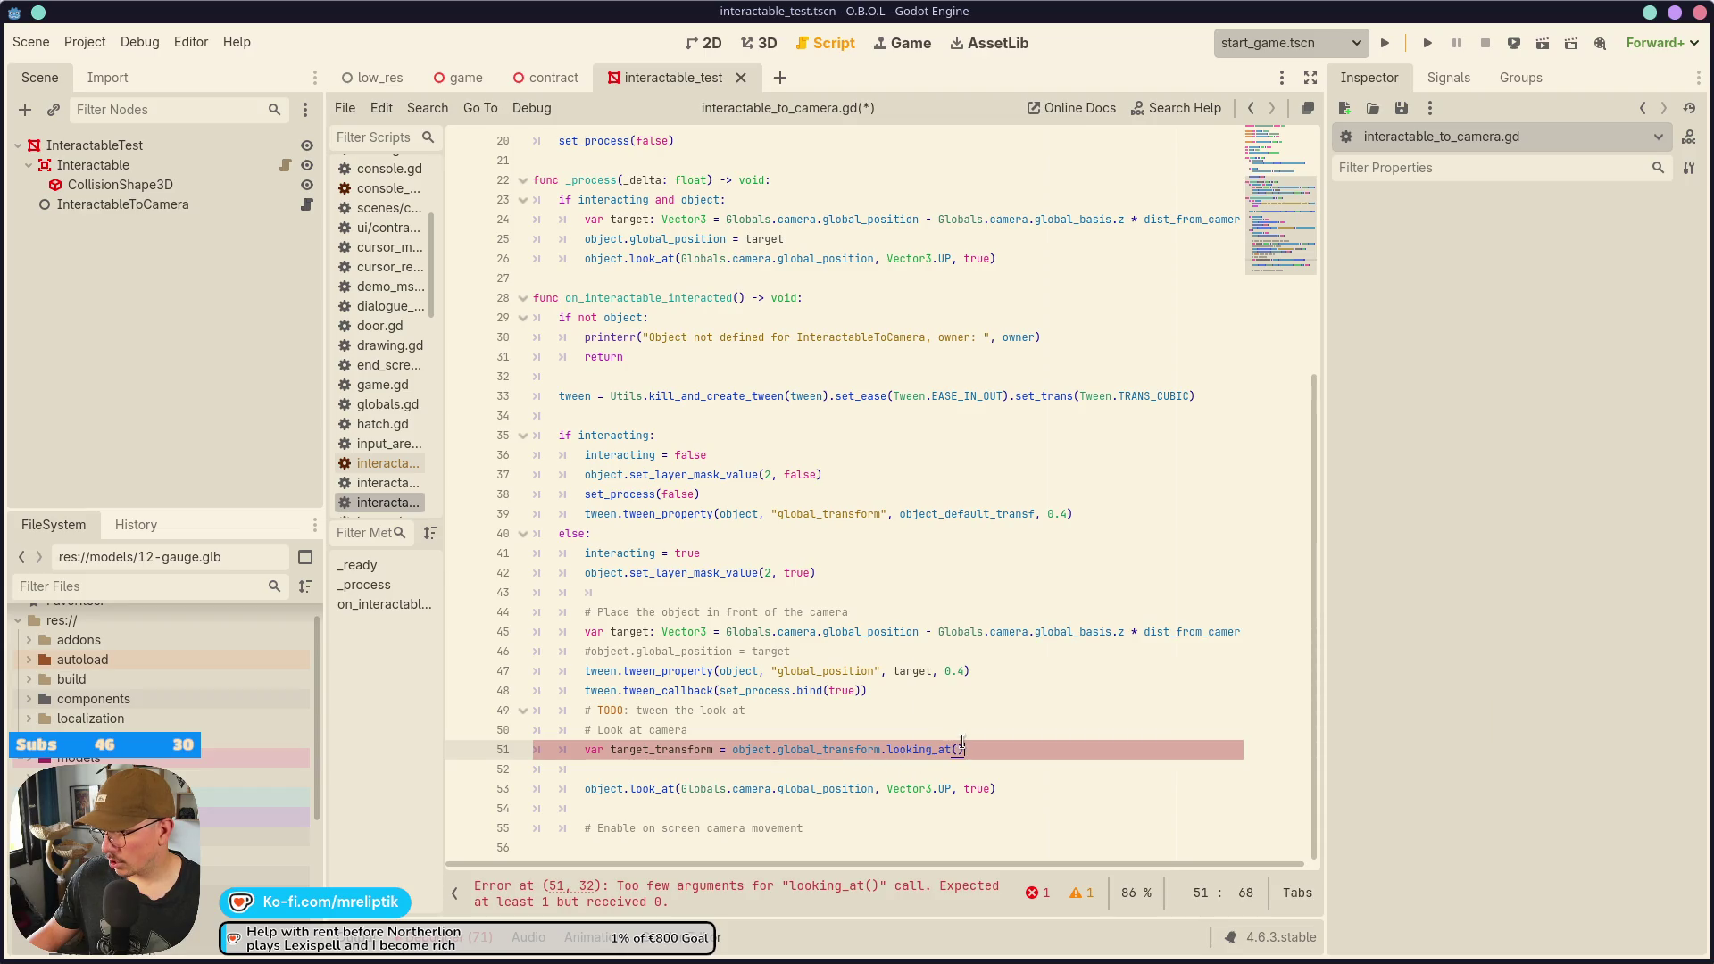
{"action": "key", "text": "Left"}
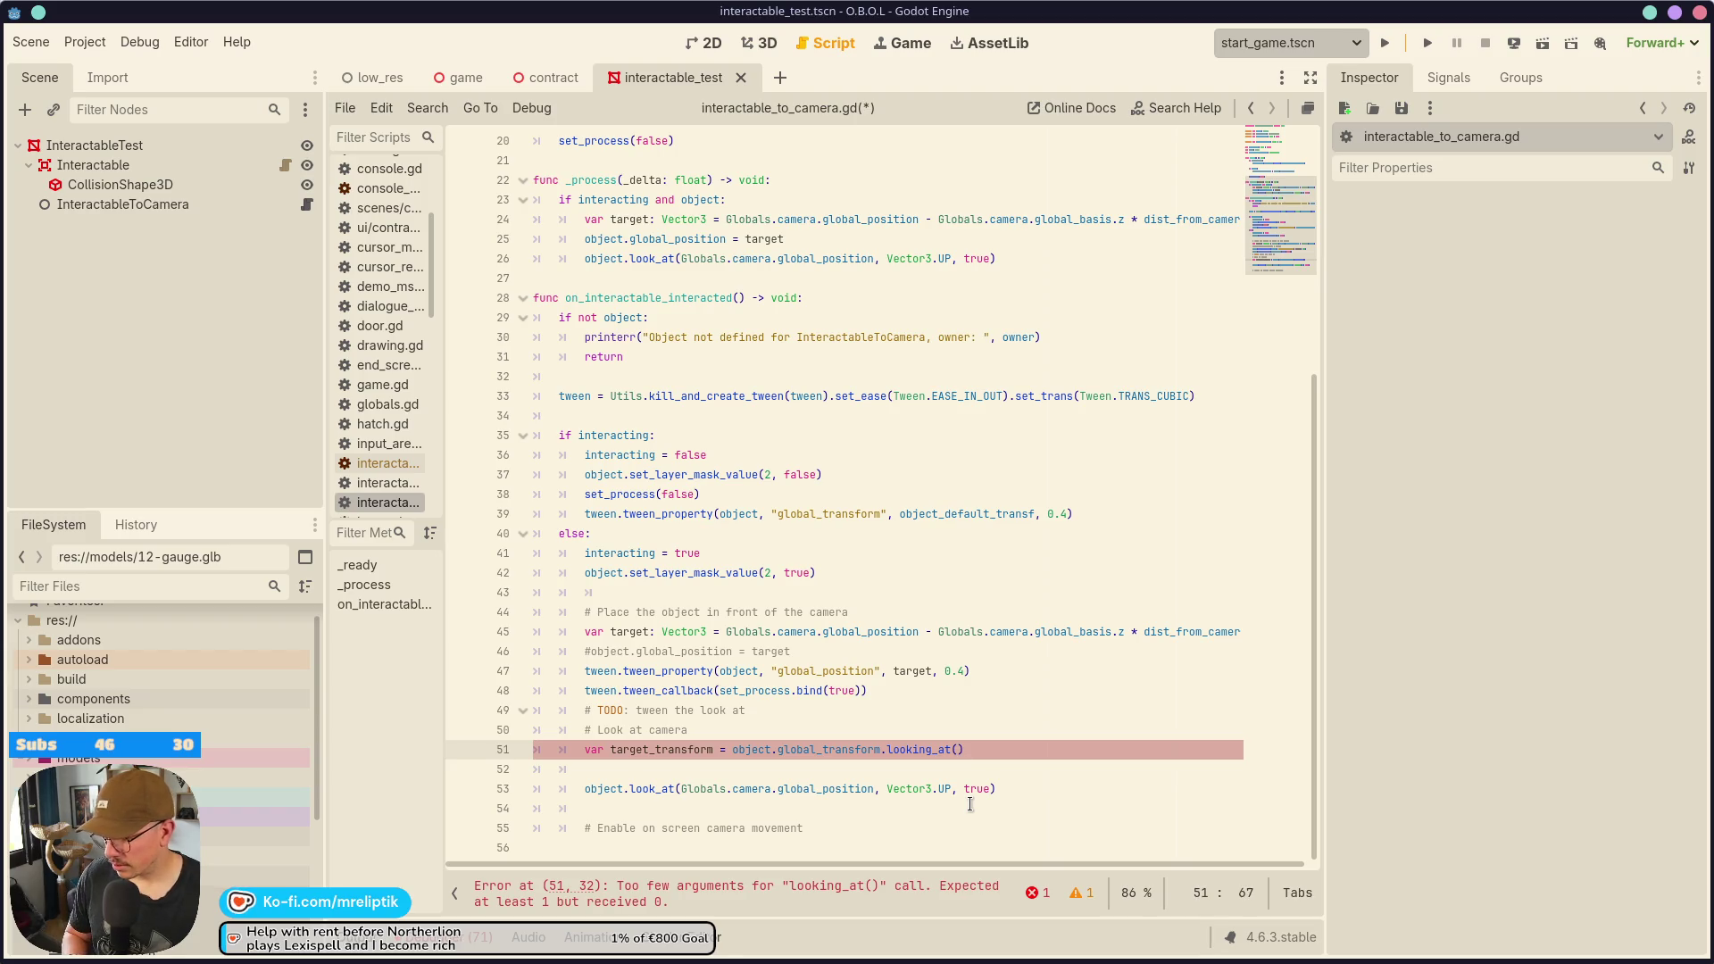
{"action": "type", "text": "Globals.camer"}
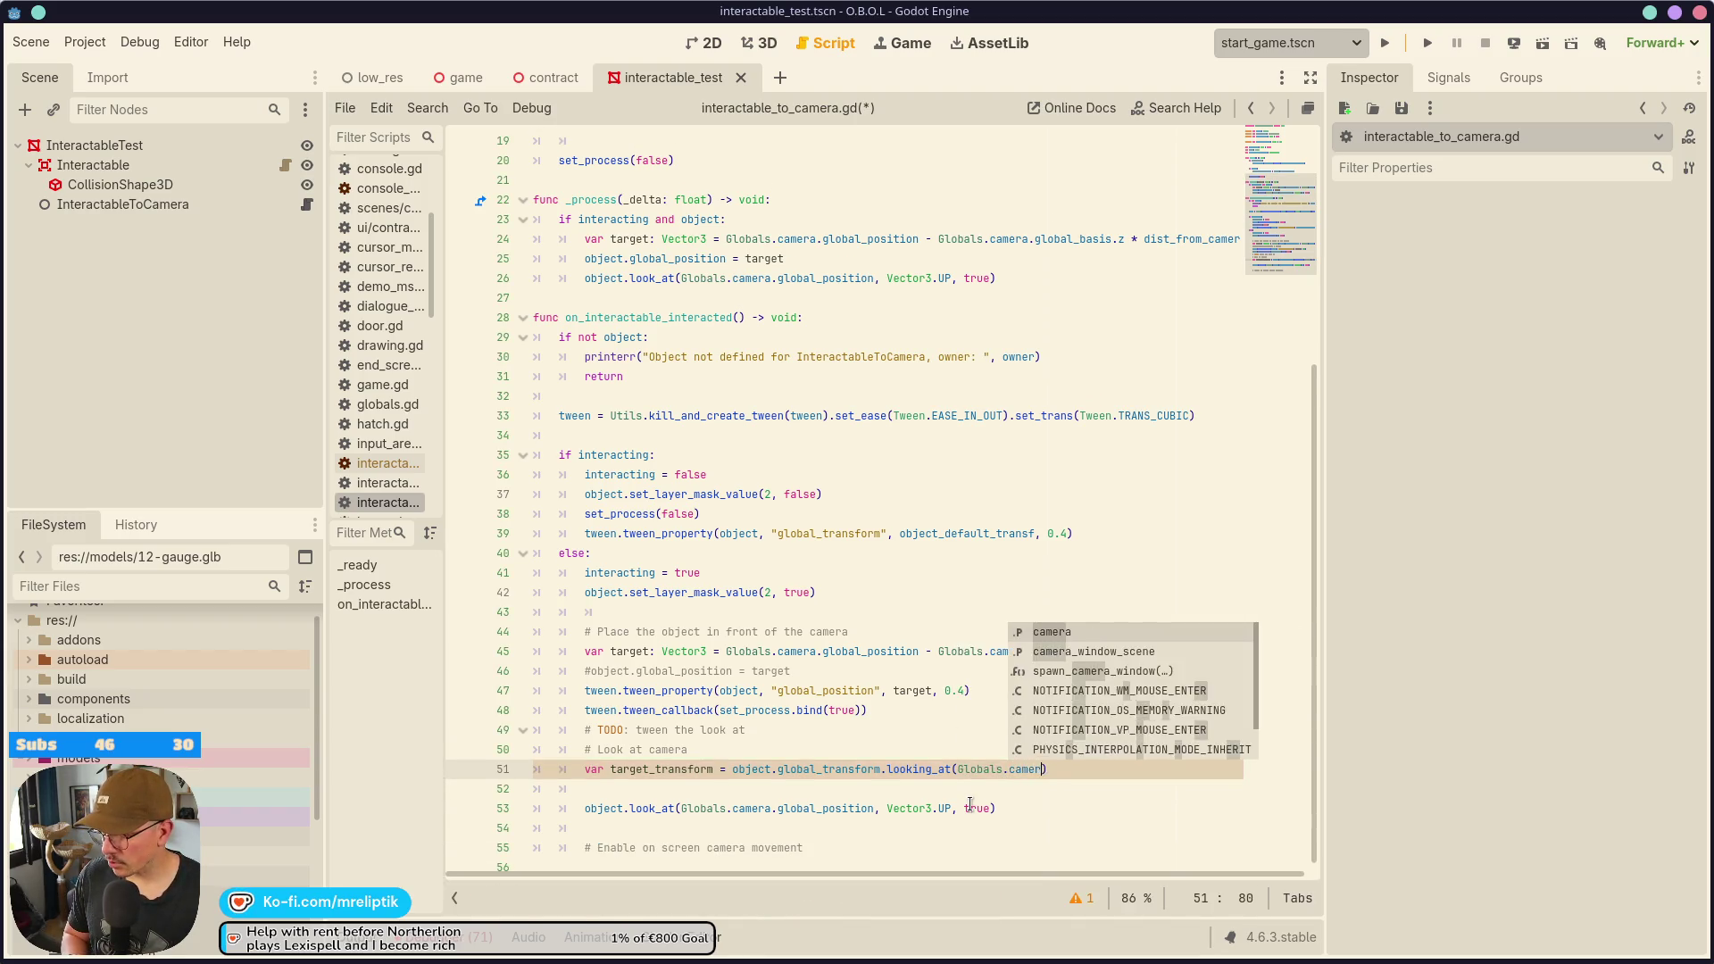
{"action": "type", "text": ".a.global"}
{"action": "key", "text": "BackSpace"}
{"action": "key", "text": "BackSpace"}
{"action": "key", "text": "BackSpace"}
{"action": "type", "text": "a.glo"}
{"action": "key", "text": "Down"}
{"action": "key", "text": "Return"}
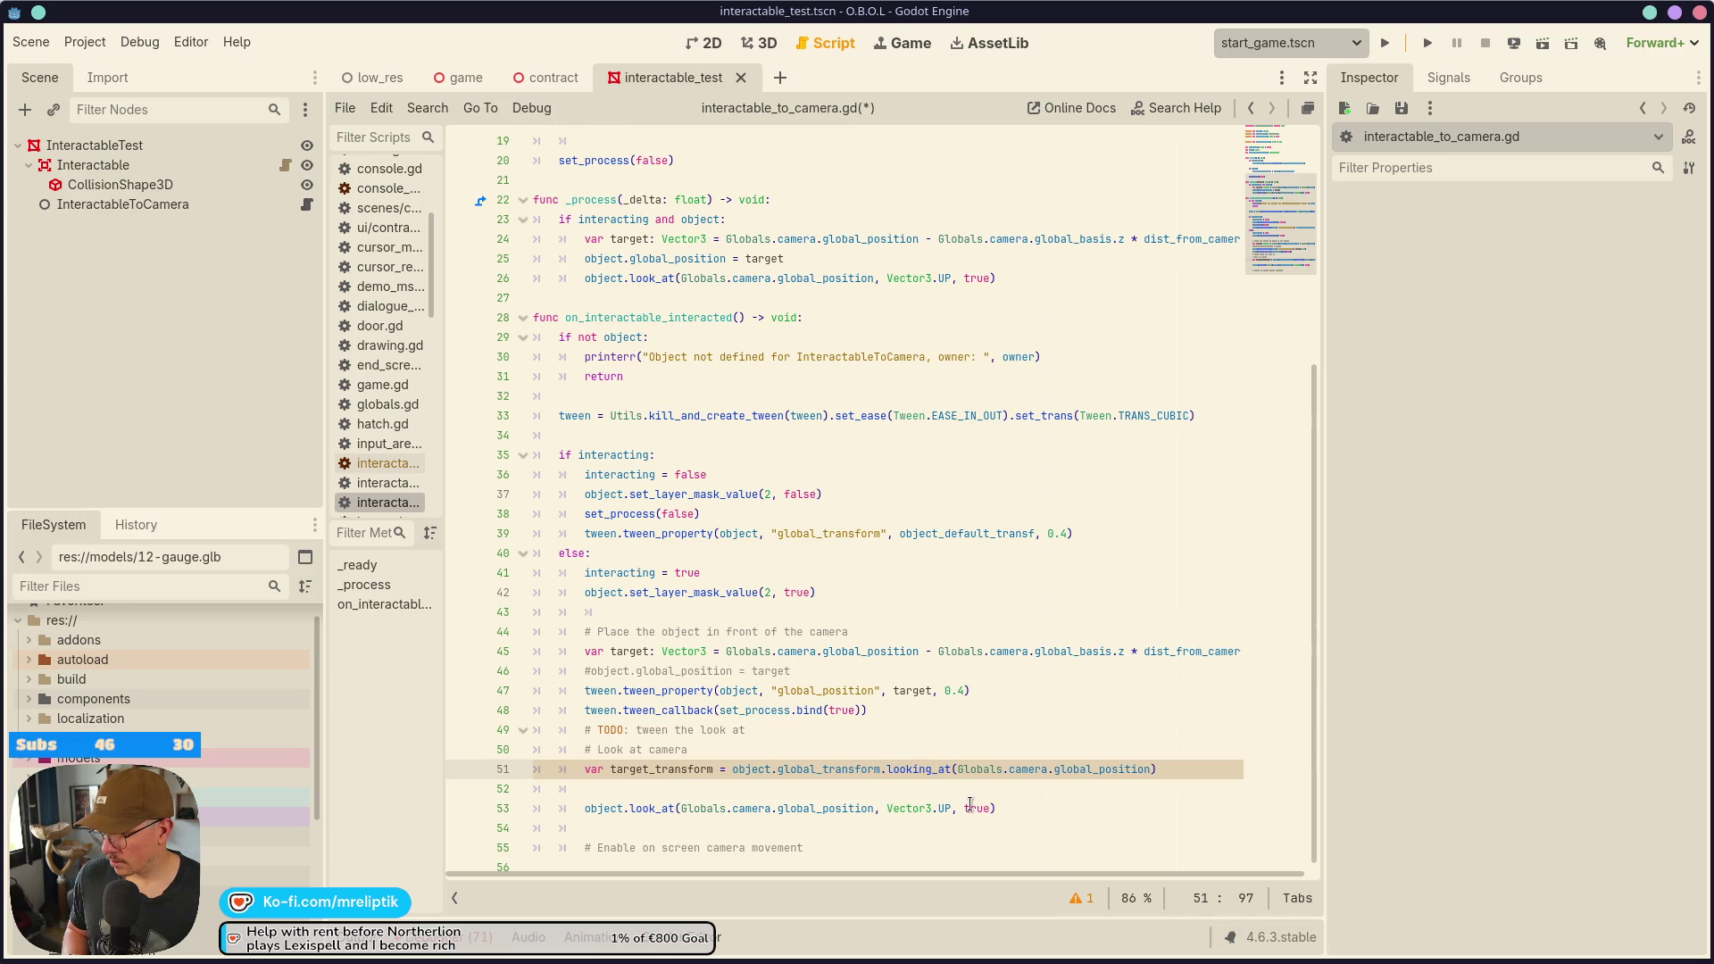
{"action": "type", "text": ", Ve"}
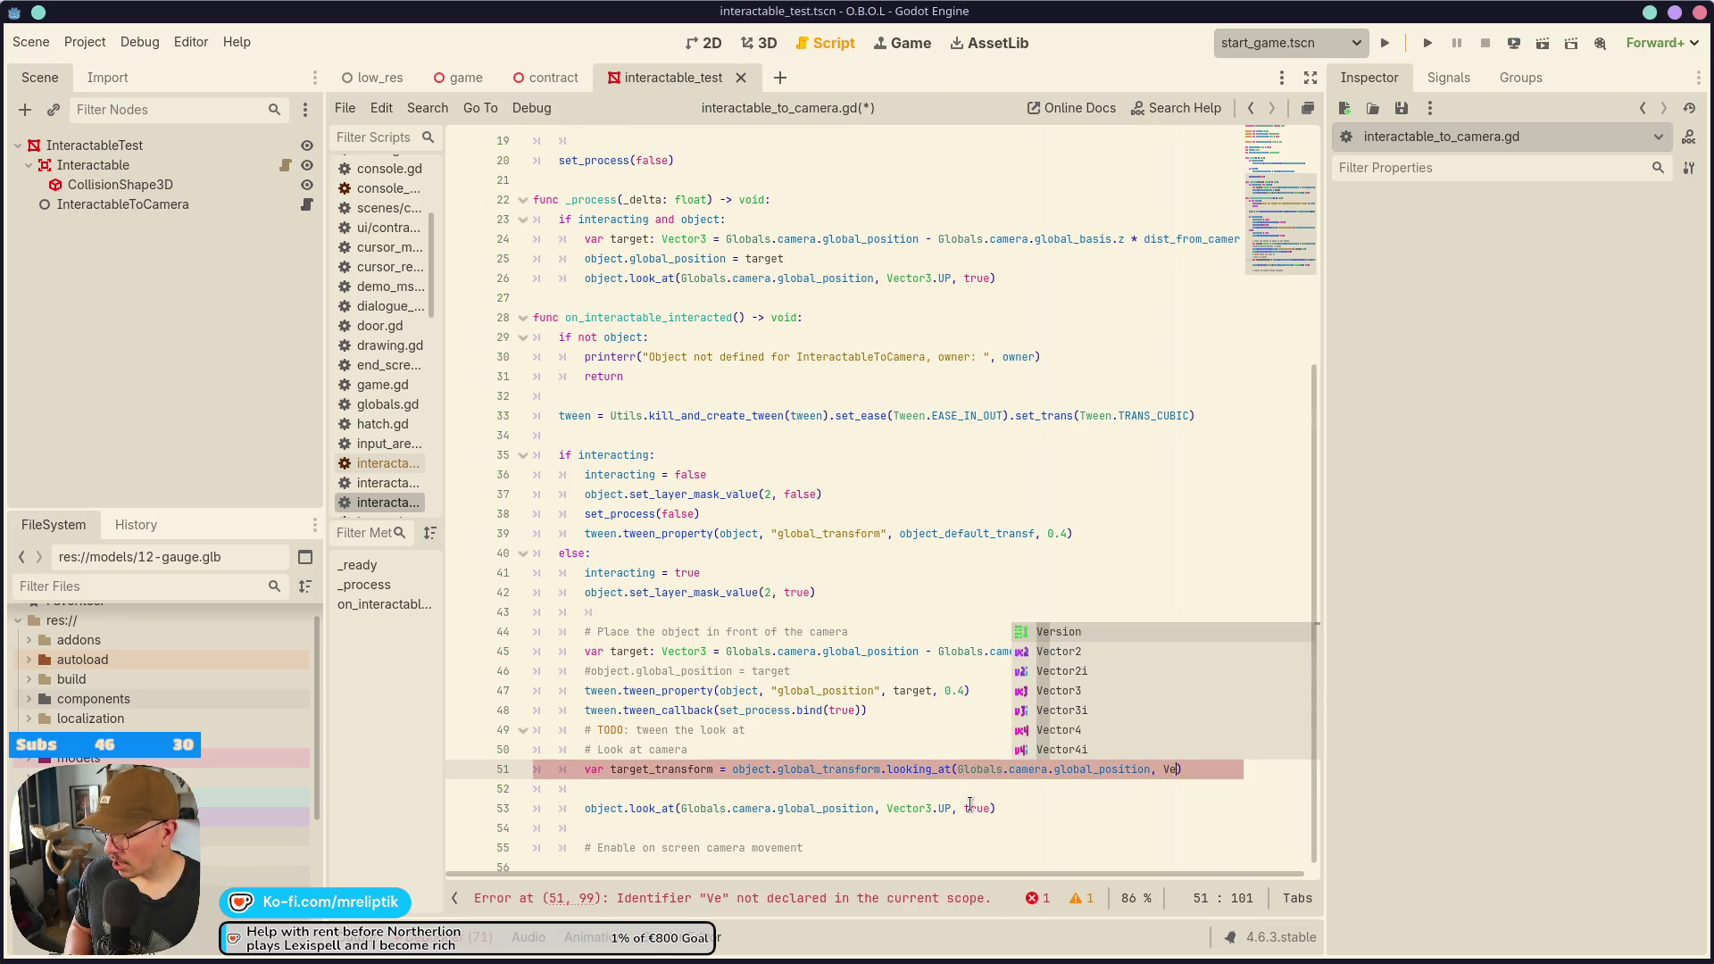
{"action": "type", "text": "ctor3.UP, "}
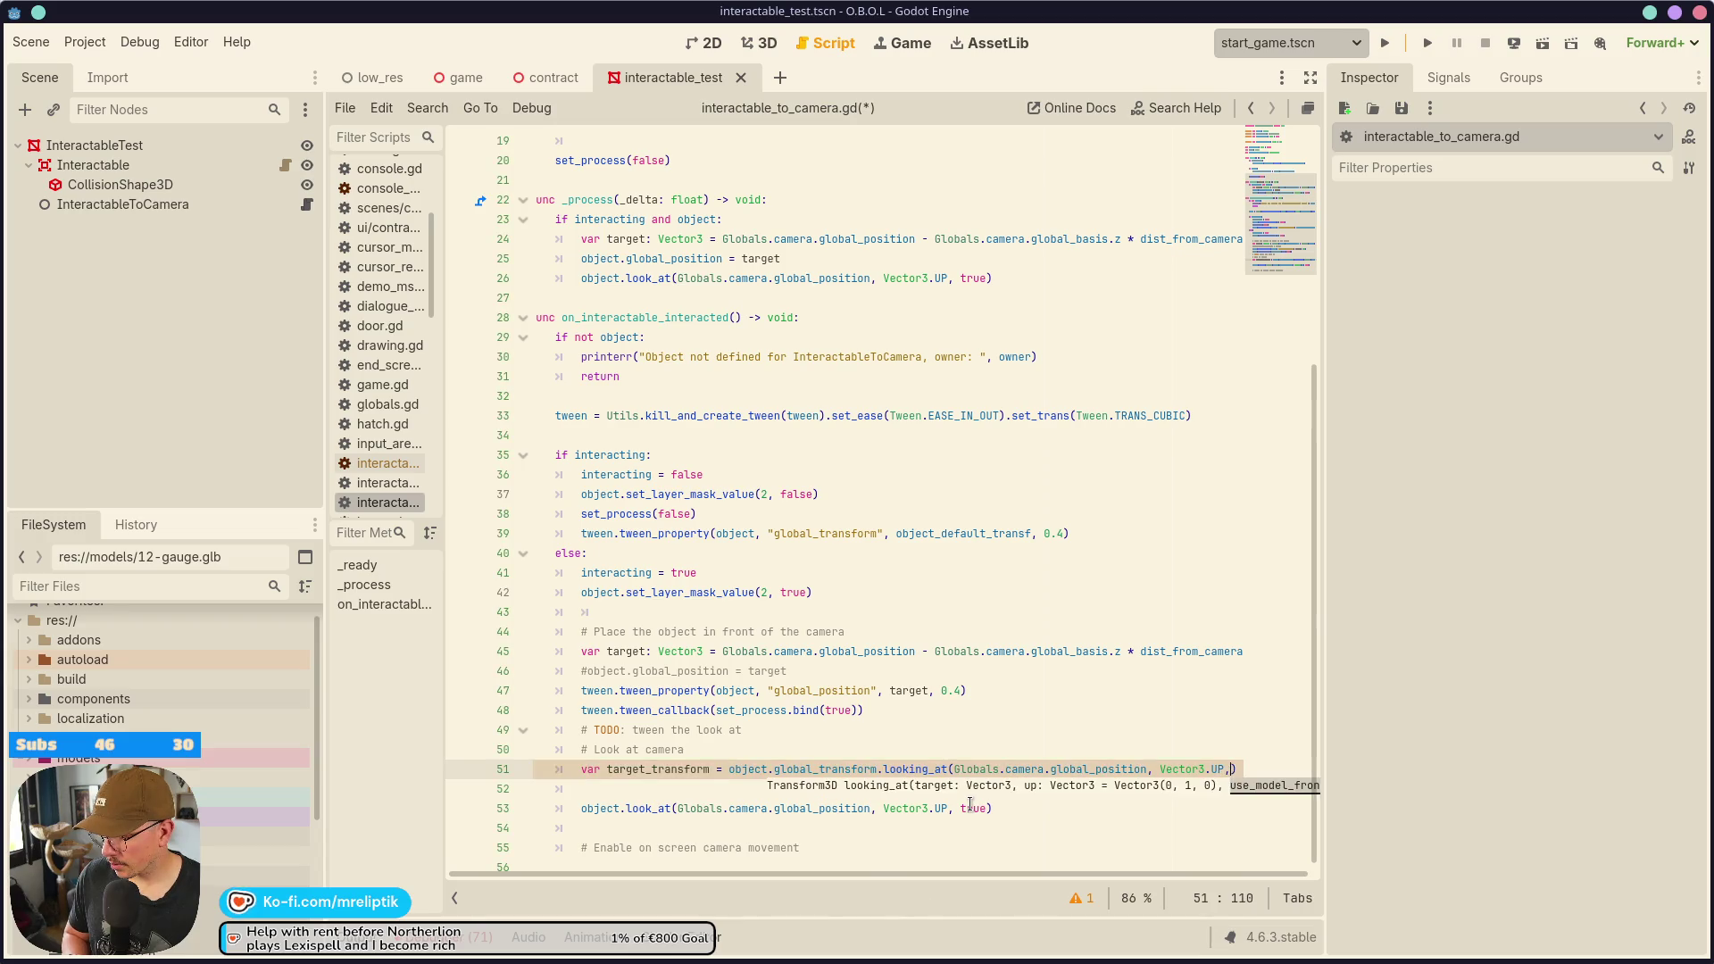
{"action": "type", "text": "true"}
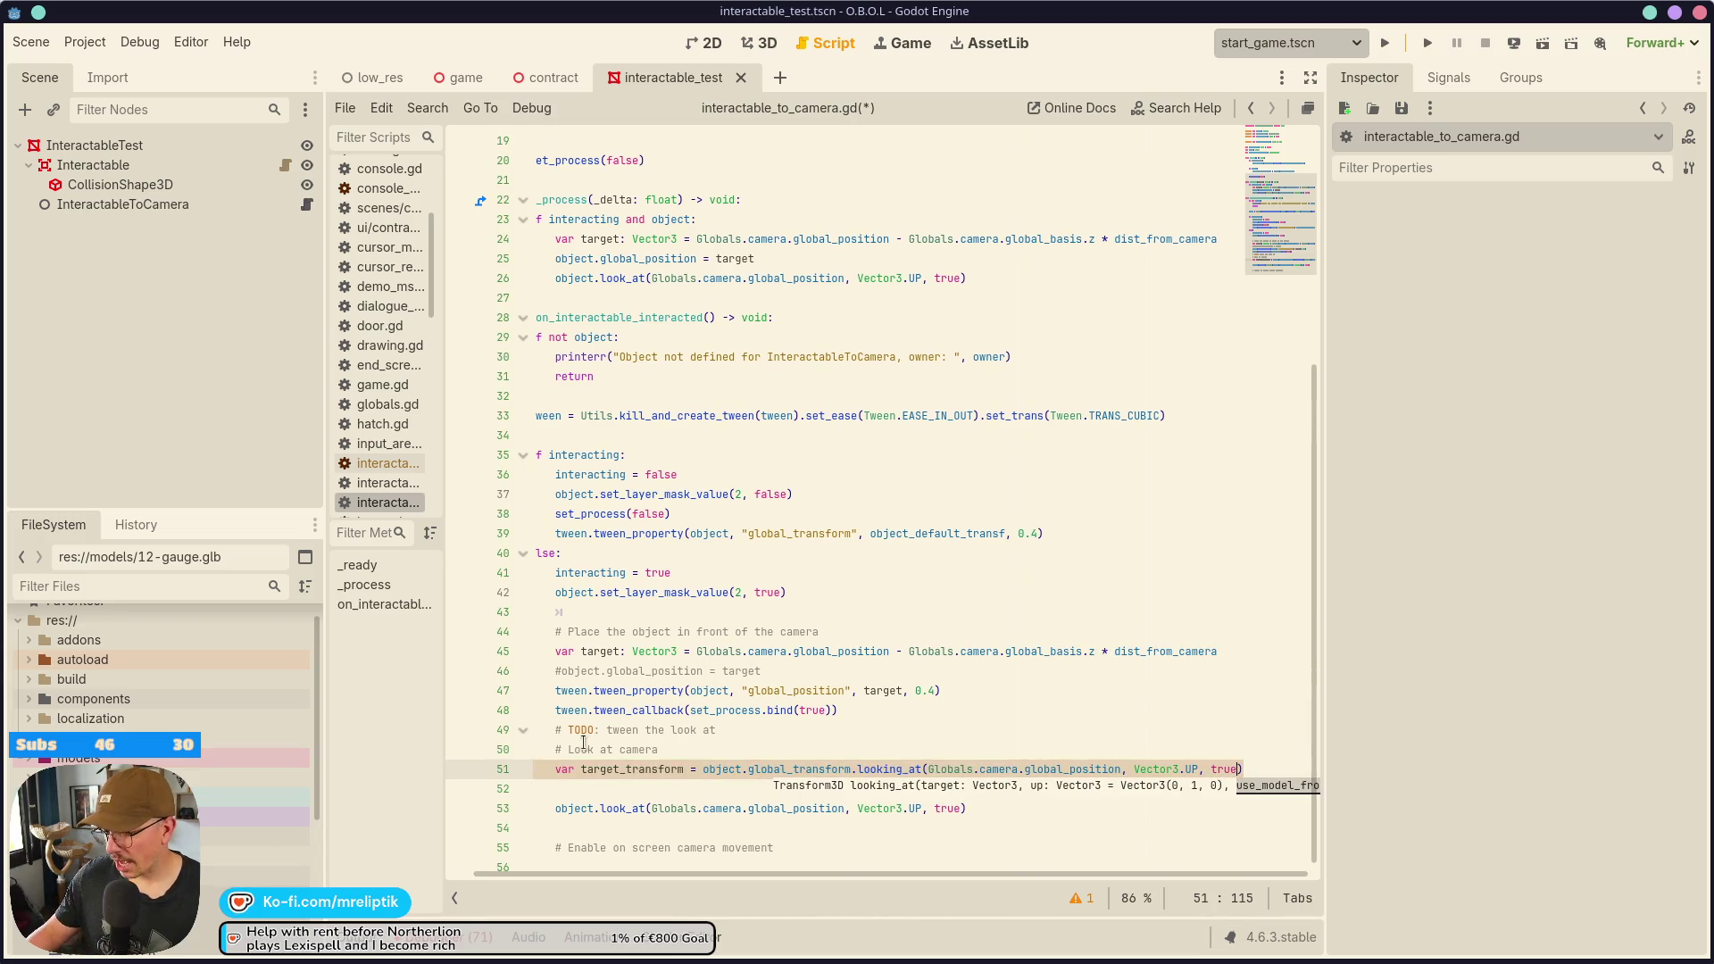
{"action": "double_click", "coordinate": [646, 770]}
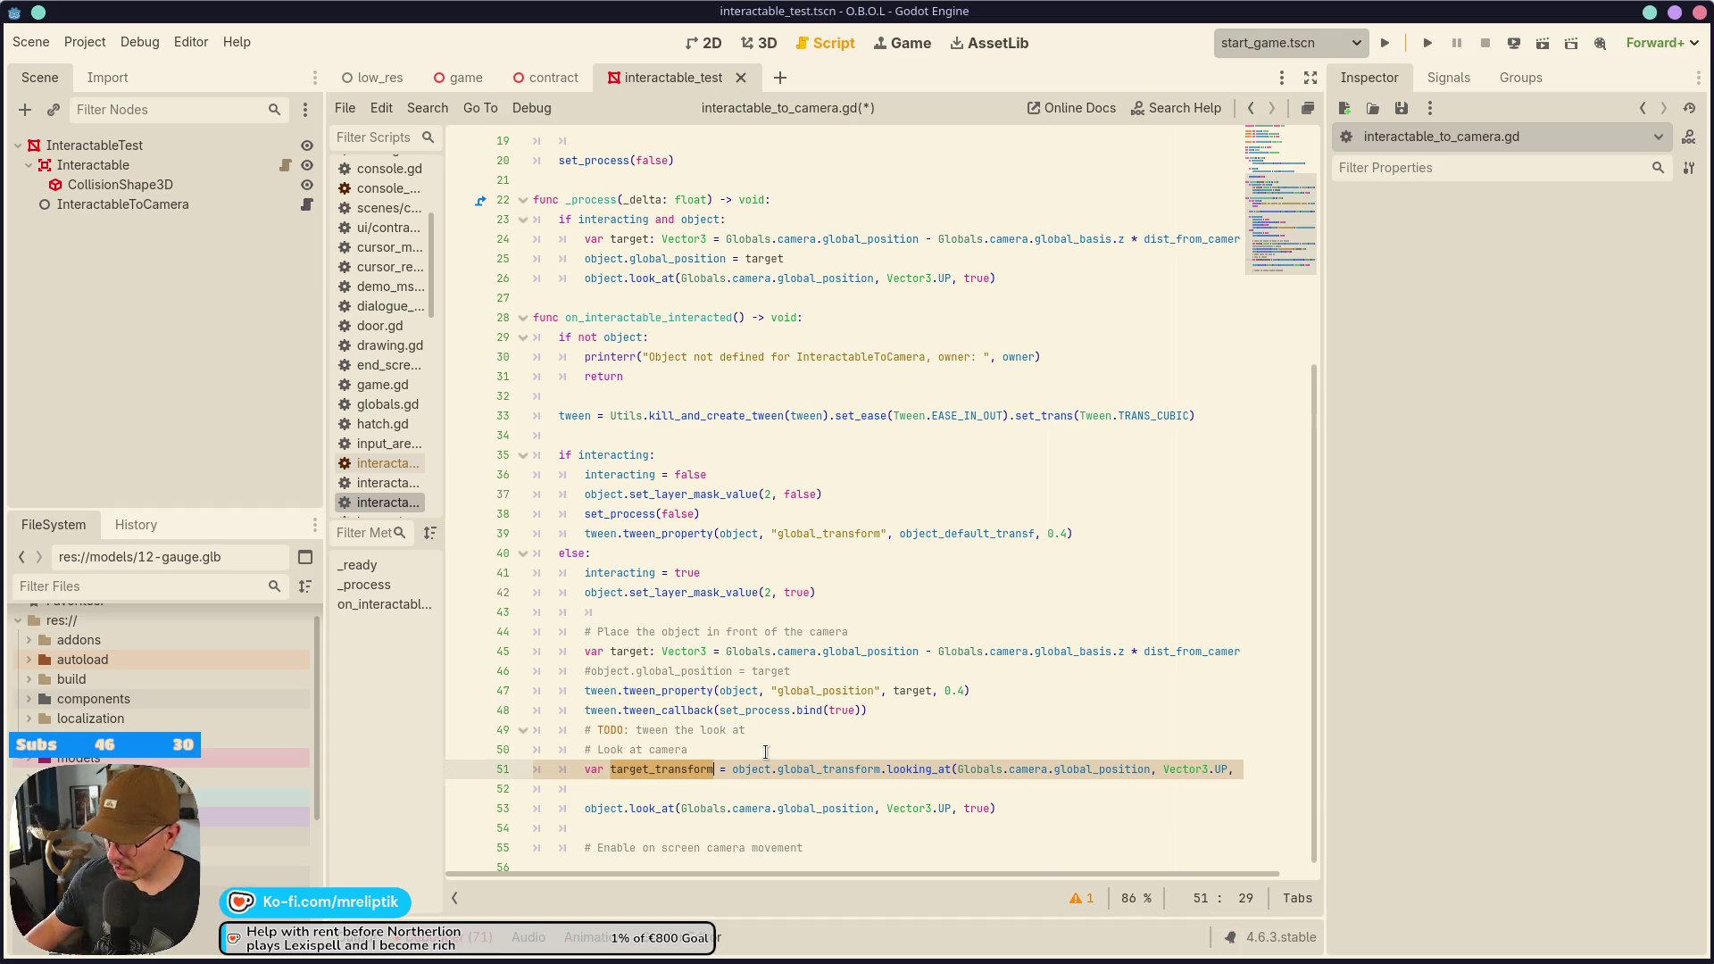
- Add 'target_transform.origin = target' on a new line after line 51 and save
{"action": "scroll", "coordinate": [765, 752], "scroll_direction": "down", "scroll_amount": 1}
{"action": "left_click", "coordinate": [681, 761]}
{"action": "left_click", "coordinate": [1240, 755]}
{"action": "key", "text": "Return"}
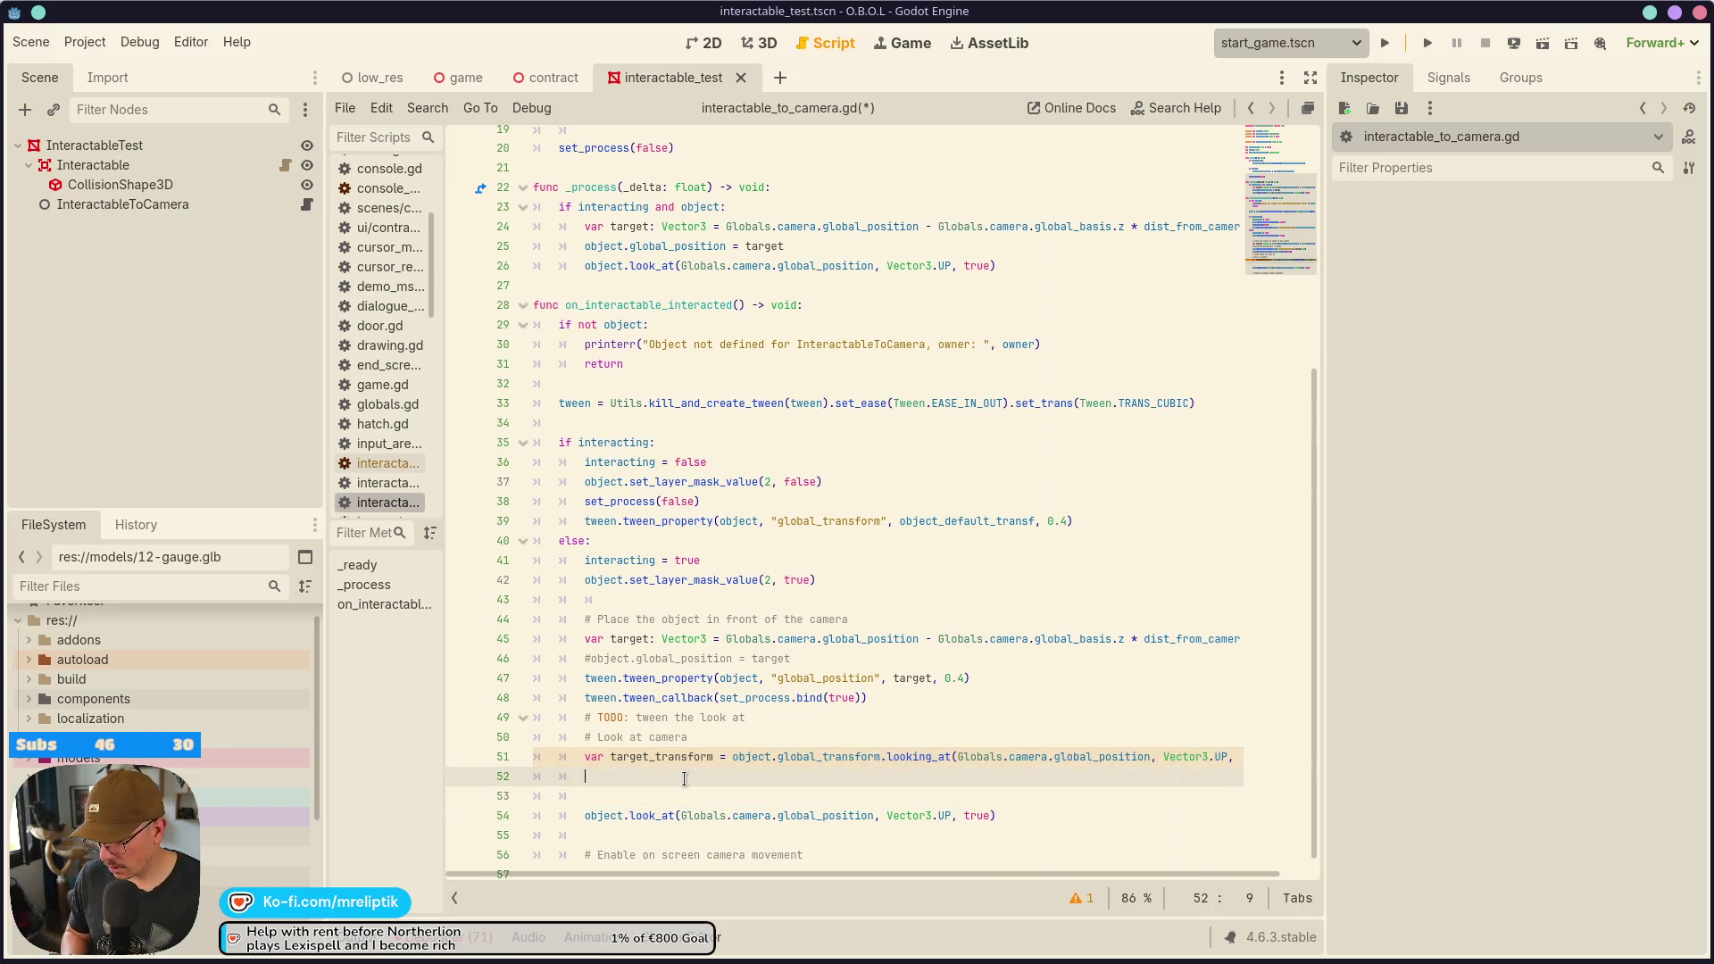
{"action": "type", "text": "tar"}
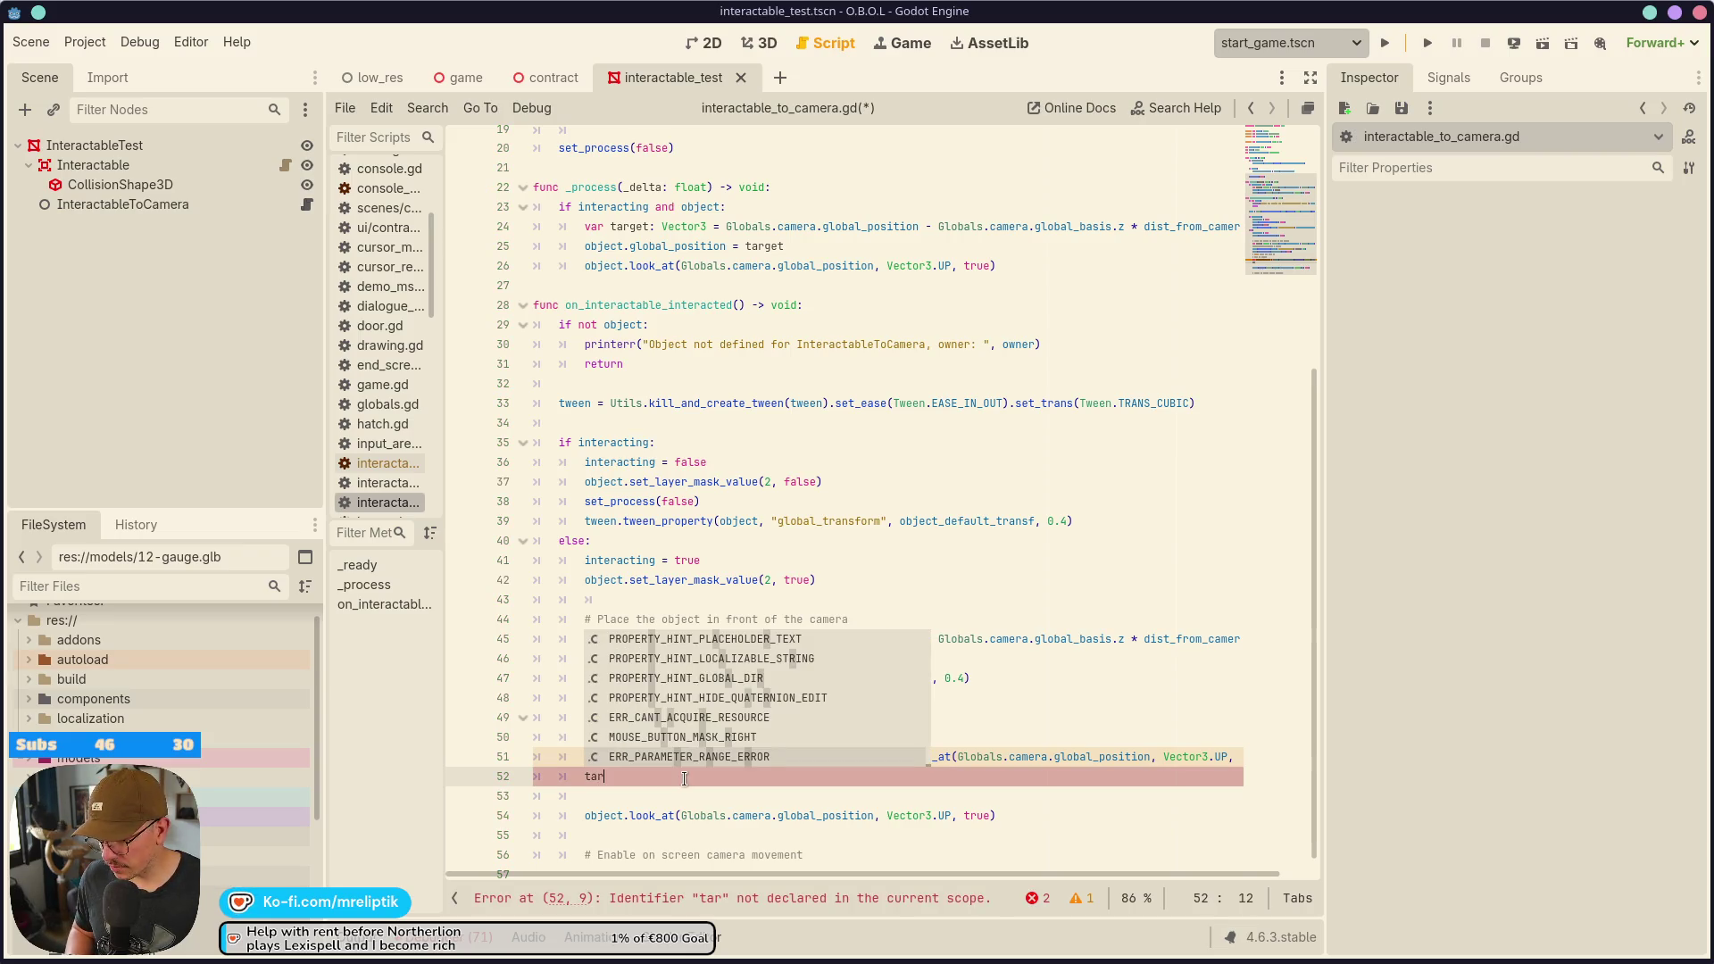
{"action": "type", "text": "get_transform."}
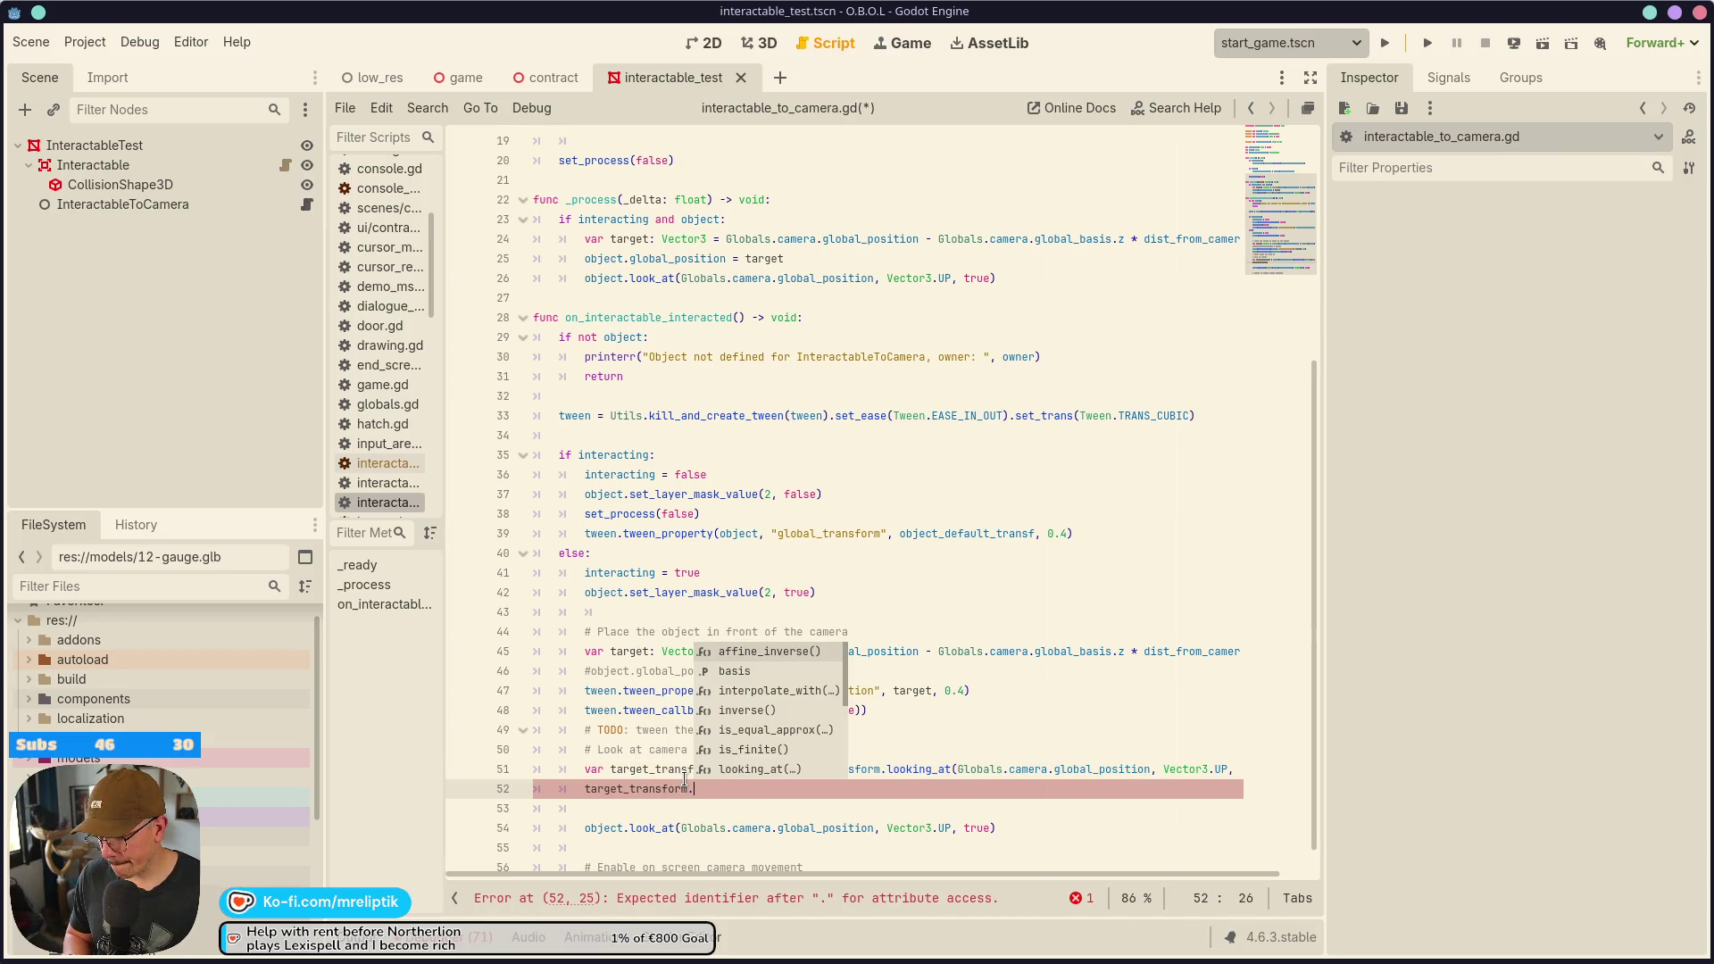
{"action": "type", "text": "ori"}
{"action": "key", "text": "Return"}
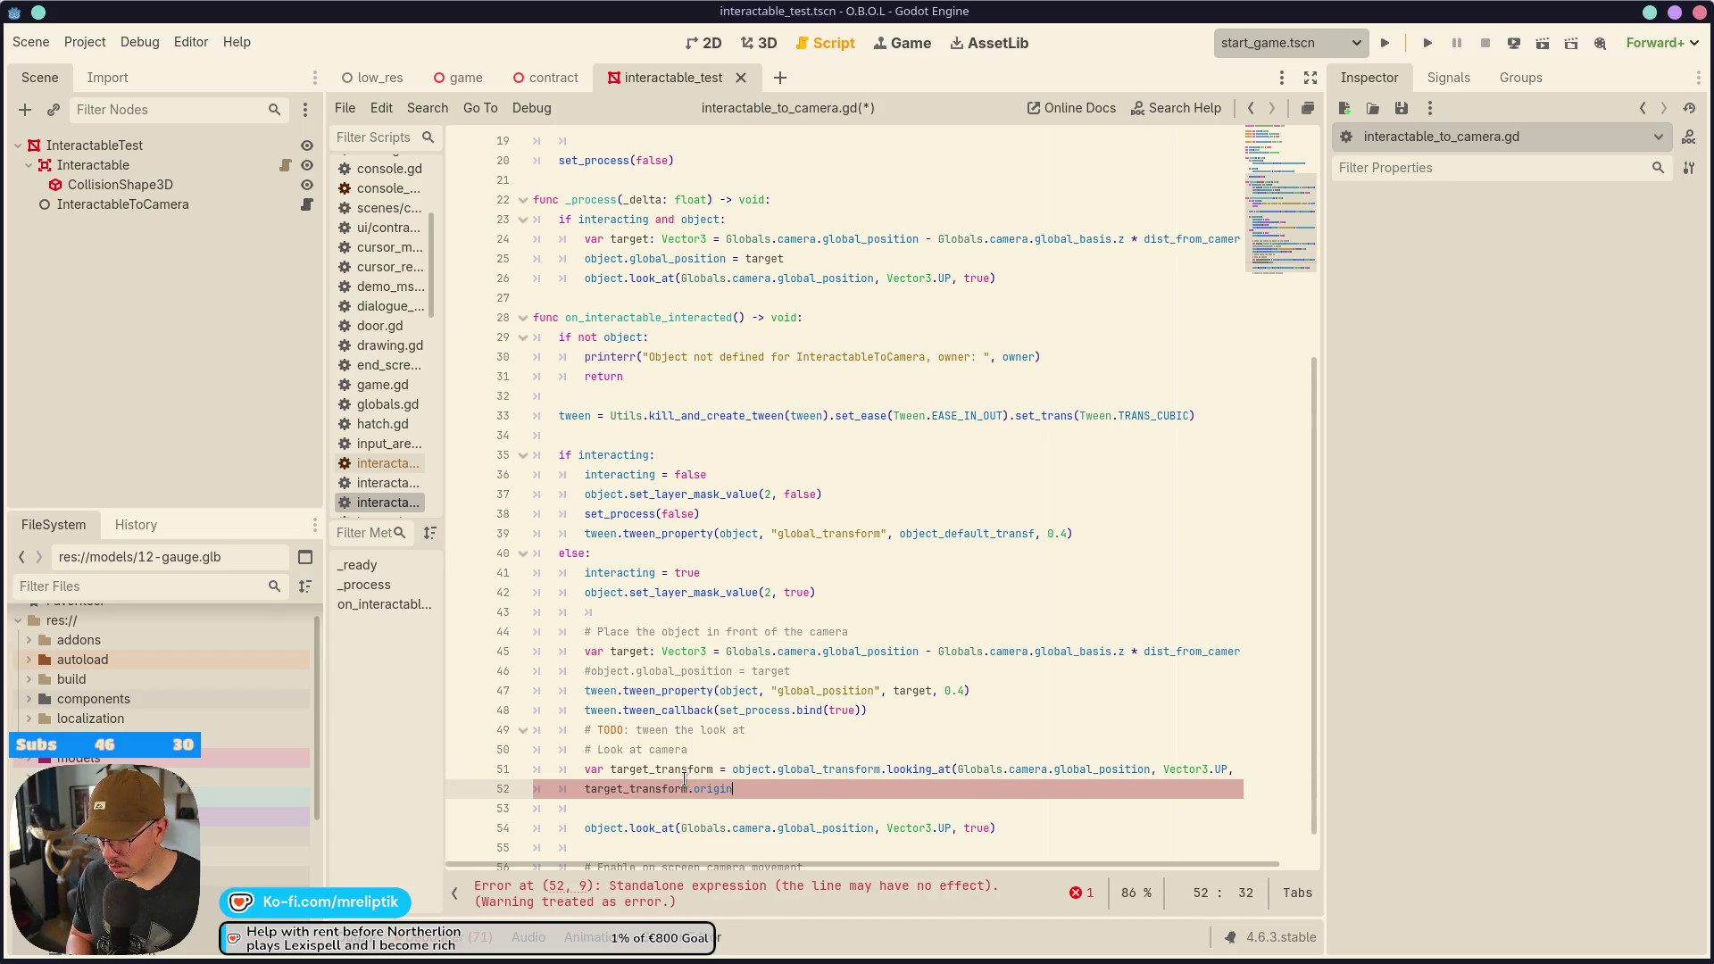
{"action": "type", "text": "= target"}
{"action": "key", "text": "ctrl+s"}
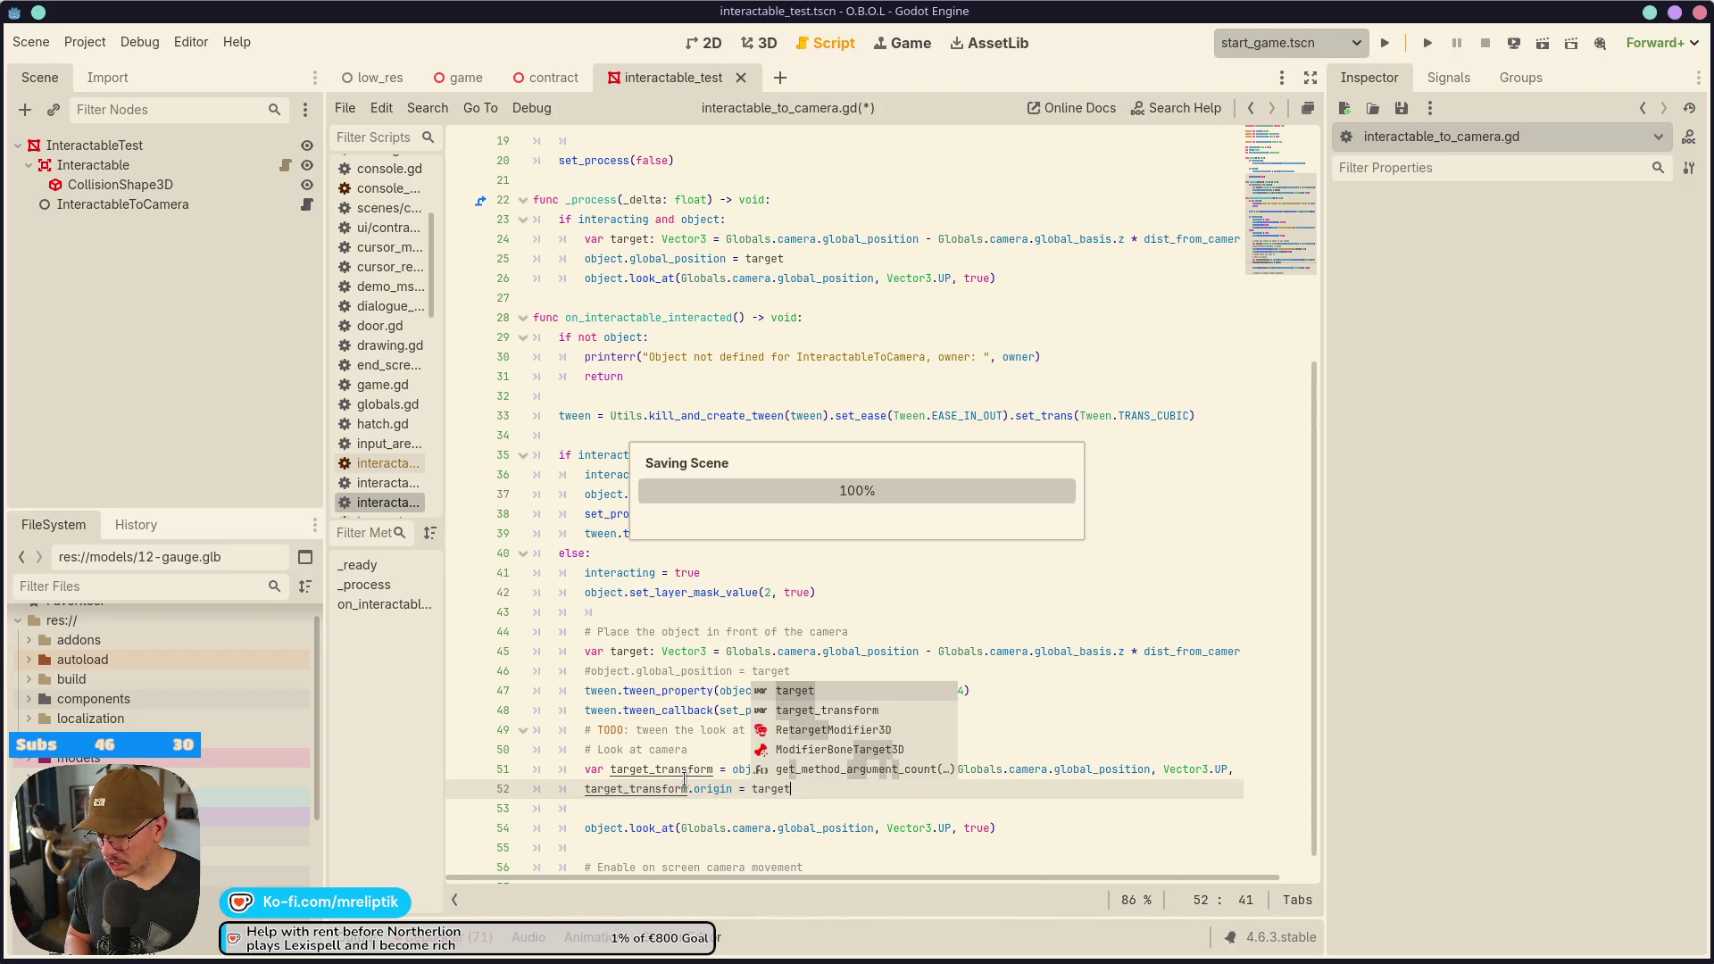
- Comment out the old position tween line 47 and the old look_at call, then save
{"action": "left_click", "coordinate": [839, 671]}
{"action": "left_click", "coordinate": [832, 689]}
{"action": "key", "text": "ctrl+k"}
{"action": "left_click", "coordinate": [841, 810]}
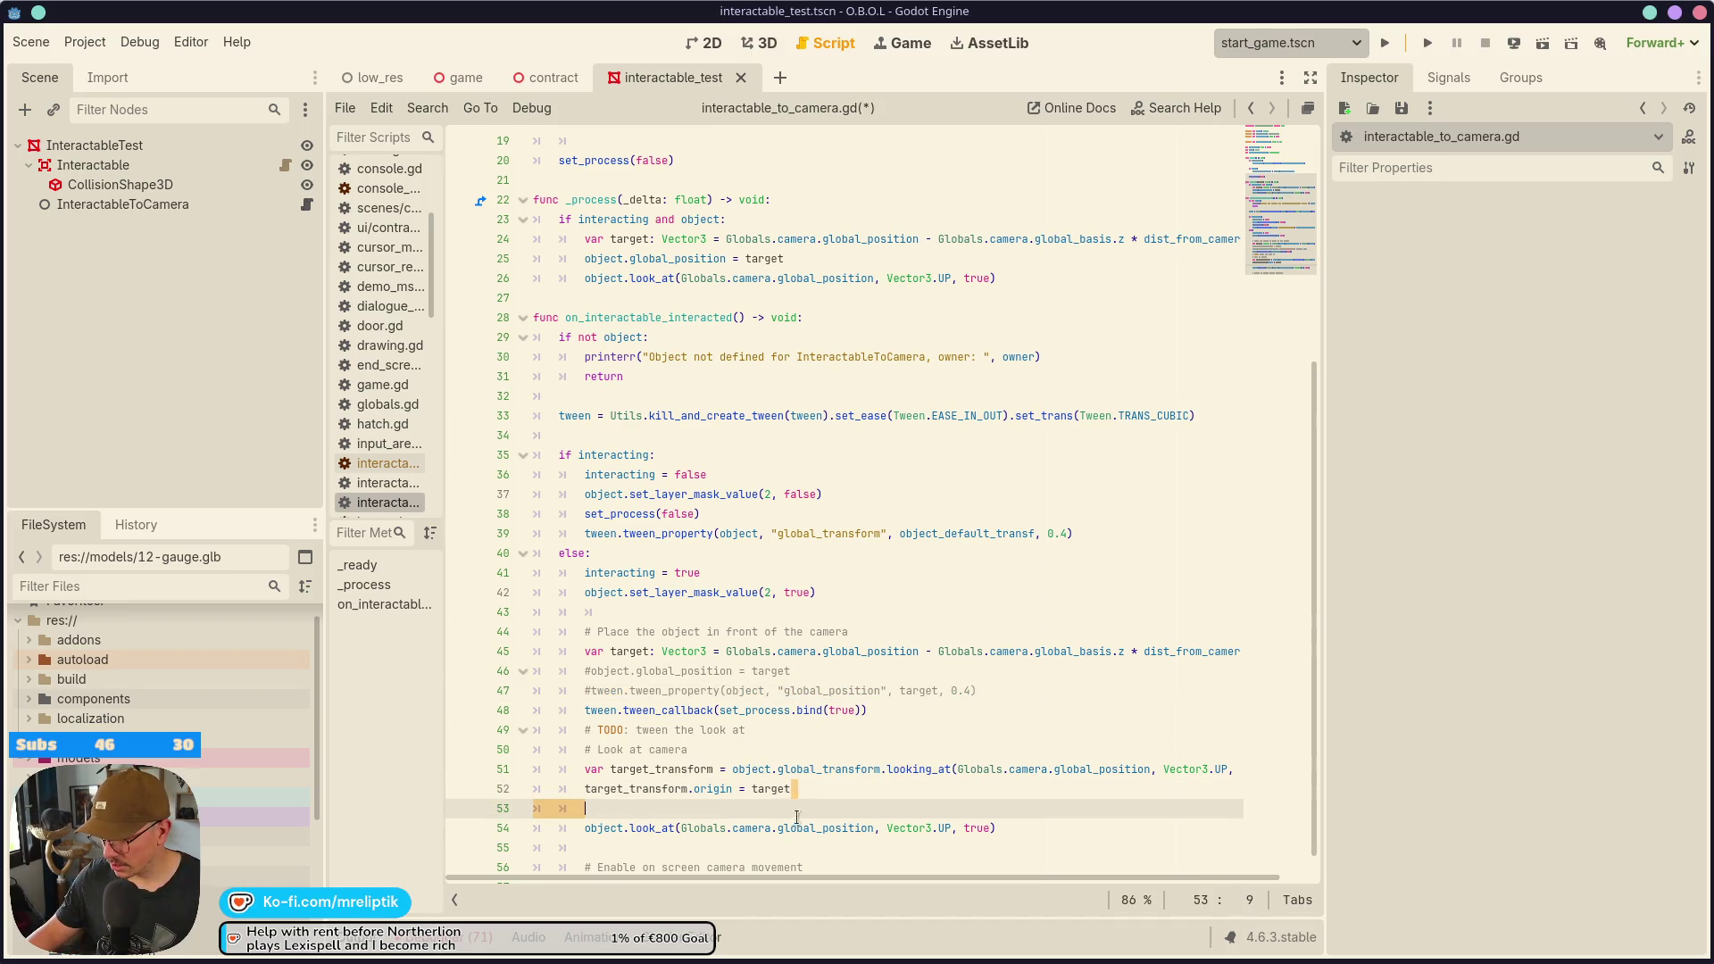
{"action": "left_click", "coordinate": [690, 830]}
{"action": "key", "text": "ctrl+k"}
{"action": "key", "text": "ctrl+s"}
- Move the two target_transform lines to just after line 47 and remove the leftover empty line
{"action": "left_click", "coordinate": [814, 789]}
{"action": "left_click_drag", "start_coordinate": [814, 789], "coordinate": [586, 770]}
{"action": "key", "text": "BackSpace"}
{"action": "left_click", "coordinate": [1027, 688]}
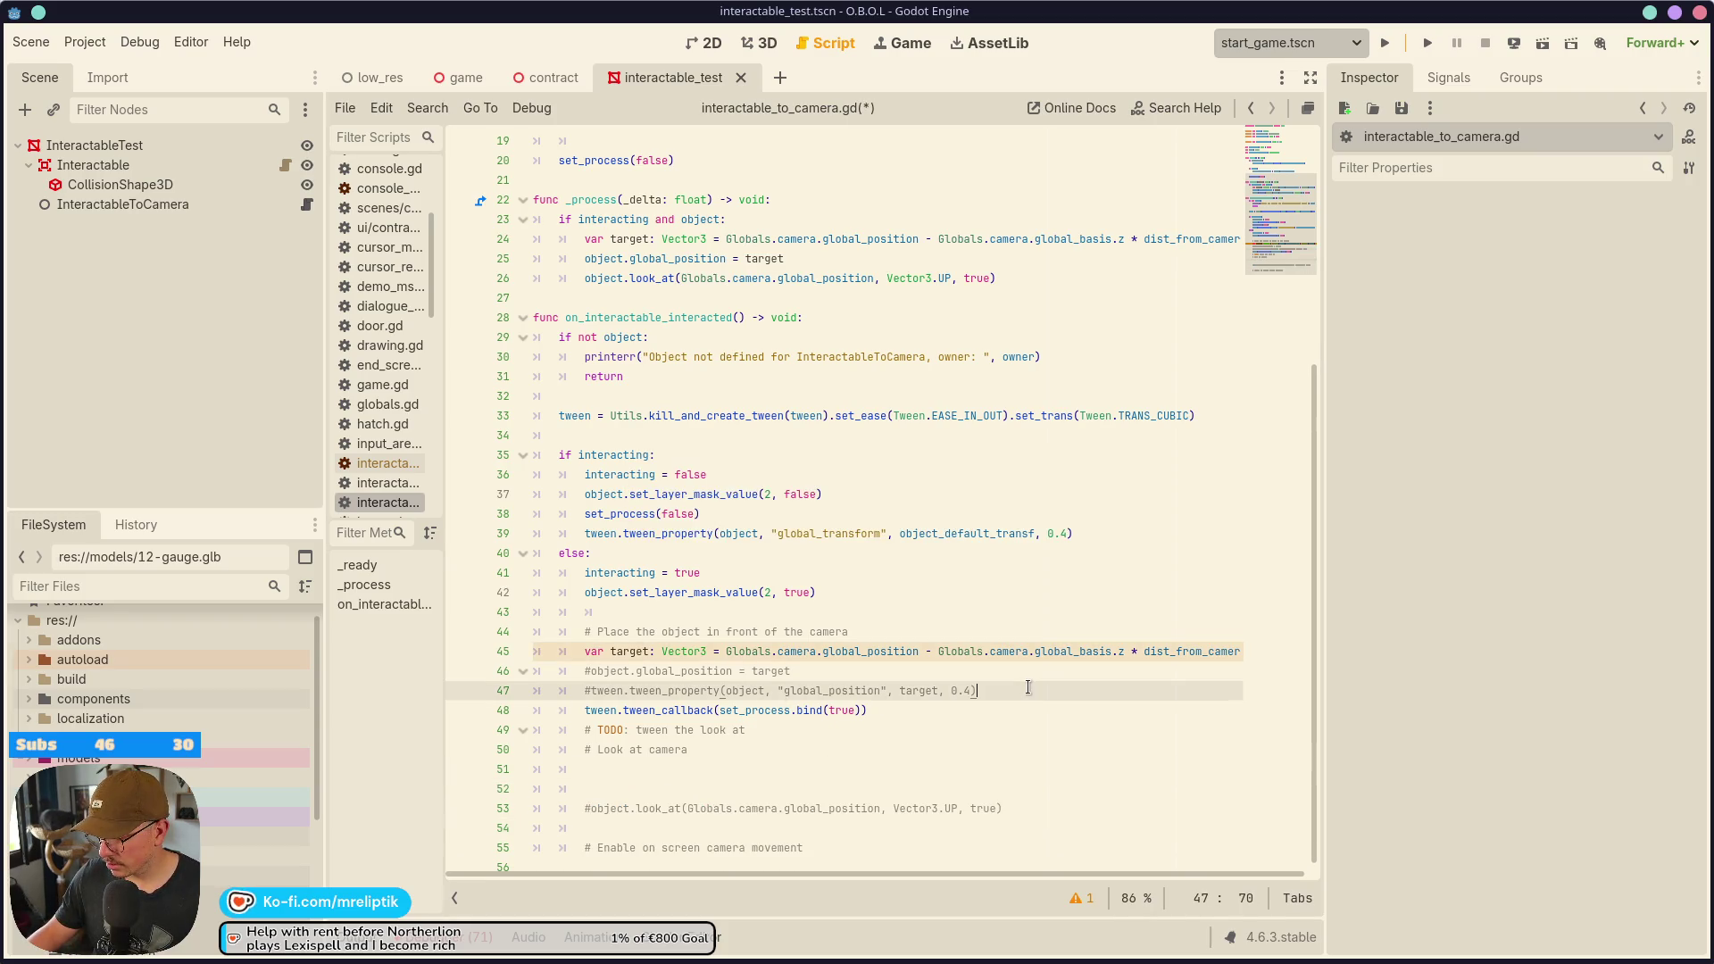
{"action": "key", "text": "Return"}
{"action": "key", "text": "ctrl+v"}
{"action": "scroll", "coordinate": [803, 714], "scroll_direction": "down", "scroll_amount": 2}
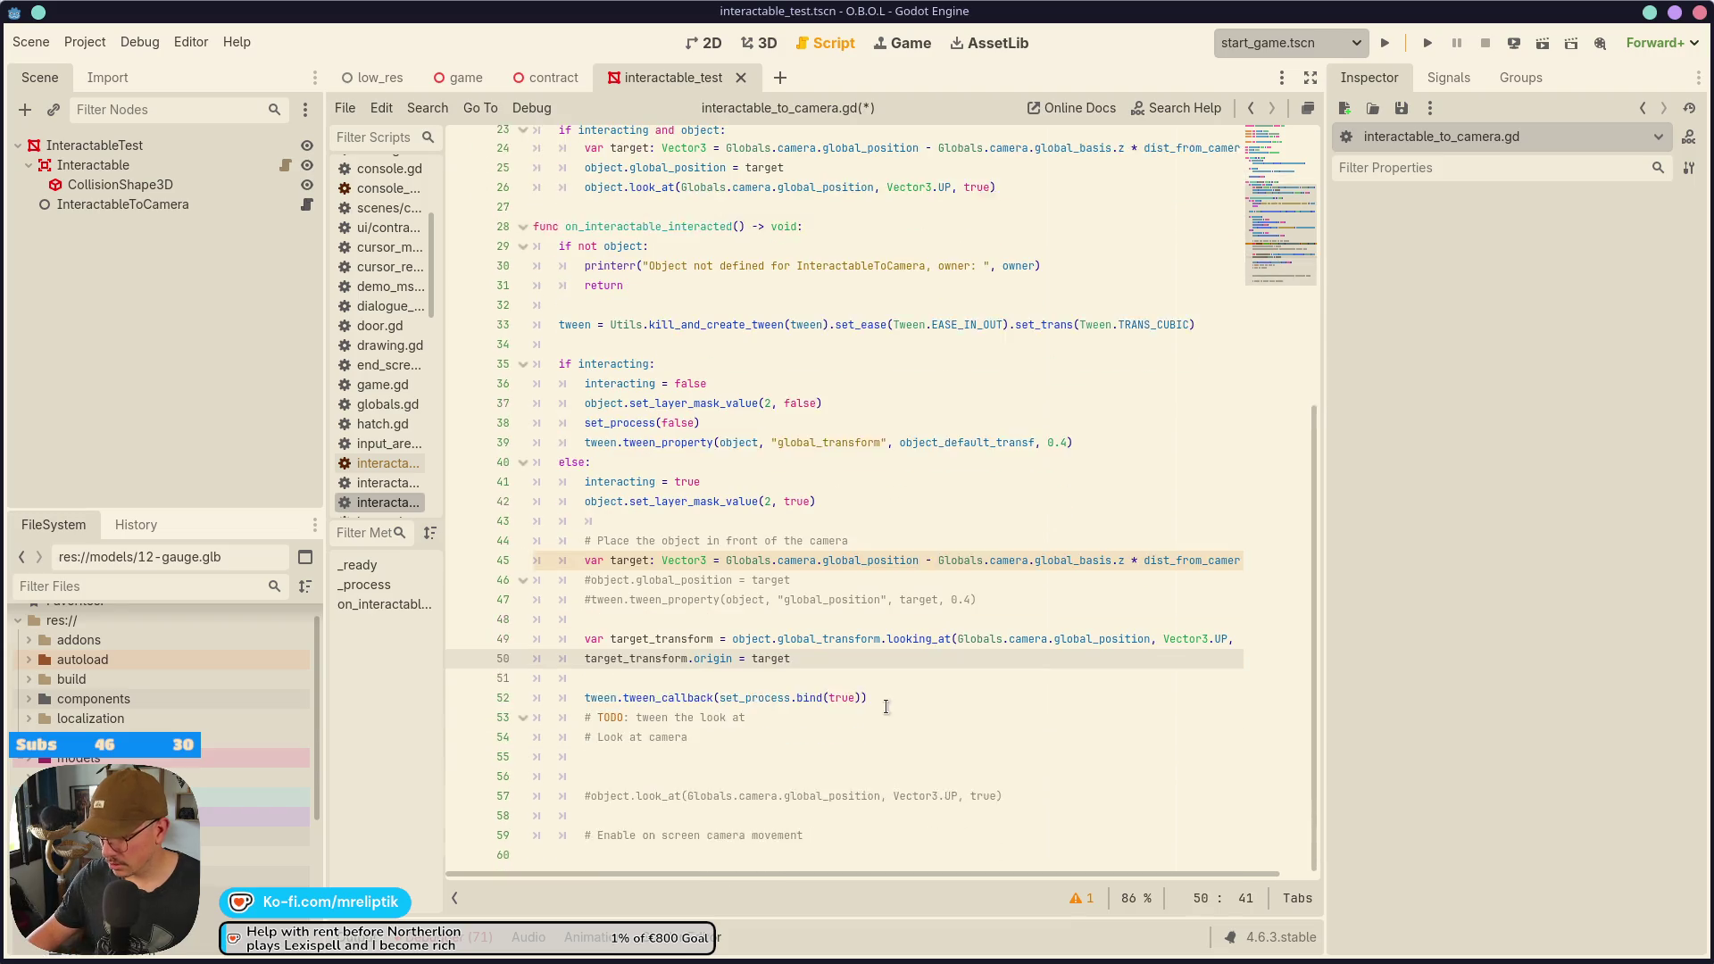
{"action": "left_click", "coordinate": [634, 769]}
{"action": "key", "text": "ctrl+shift+k"}
- Duplicate the commented tween line below the target_transform lines, uncomment the copy, and save
{"action": "left_click", "coordinate": [716, 604]}
{"action": "key", "text": "ctrl+shift+d"}
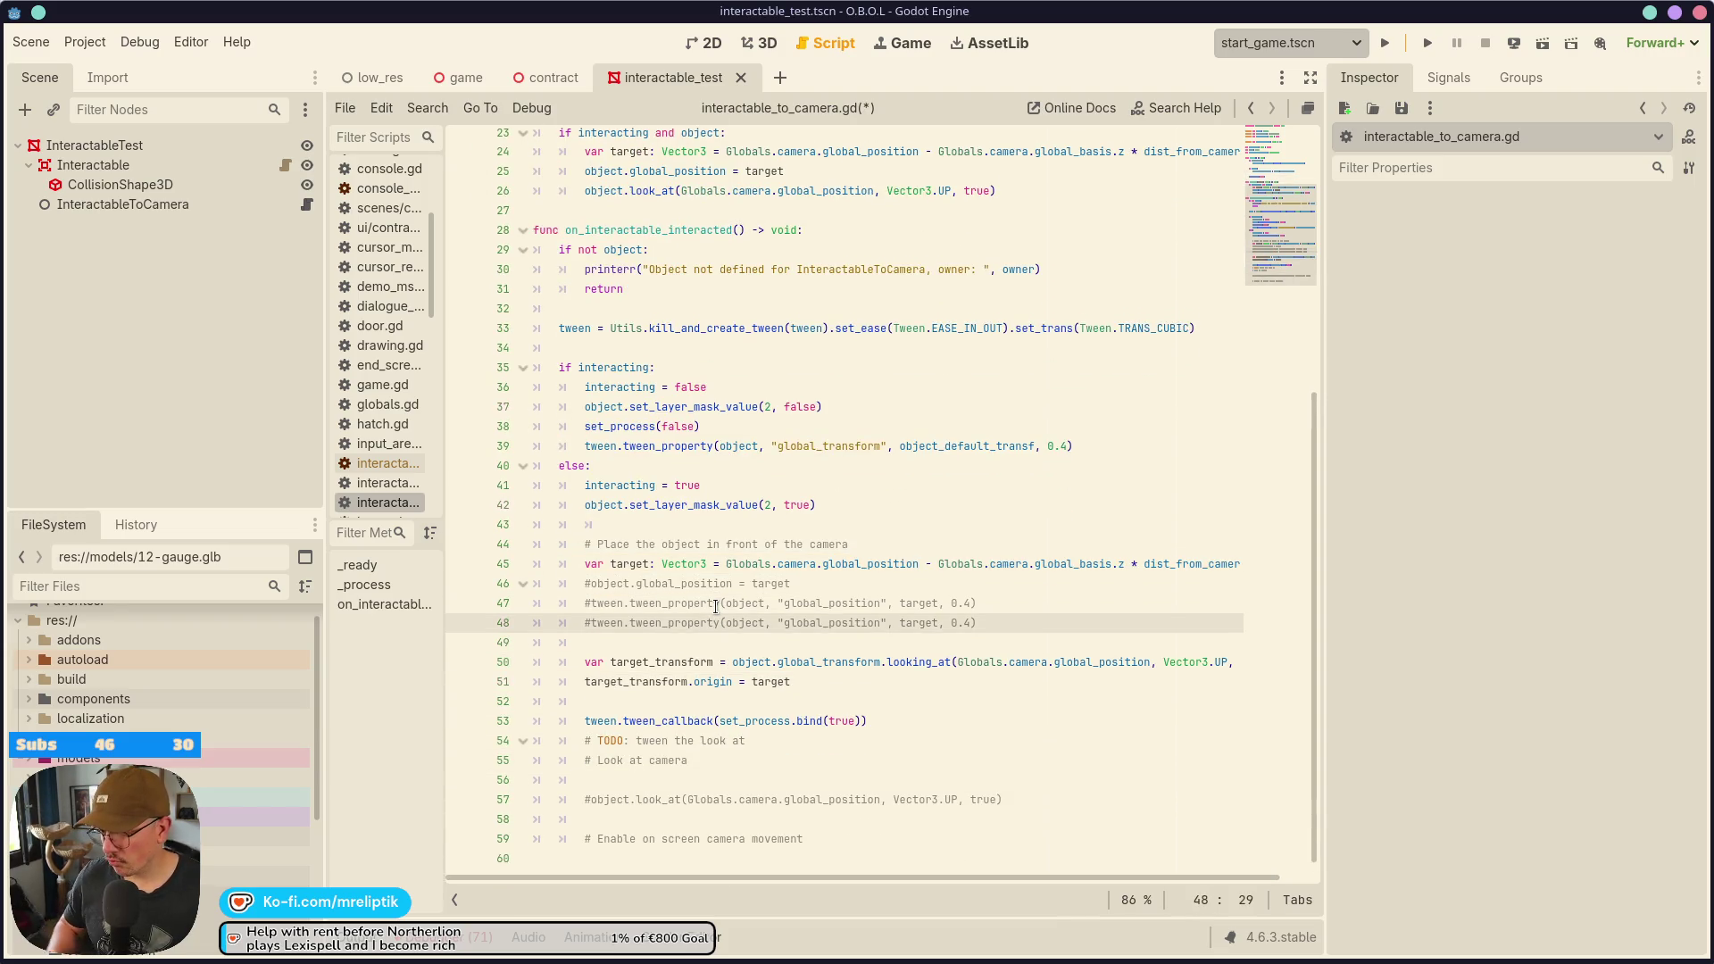
{"action": "key", "text": "alt+Down"}
{"action": "key", "text": "alt+Down"}
{"action": "key", "text": "alt+Down"}
{"action": "key", "text": "ctrl+k"}
{"action": "key", "text": "ctrl+s"}
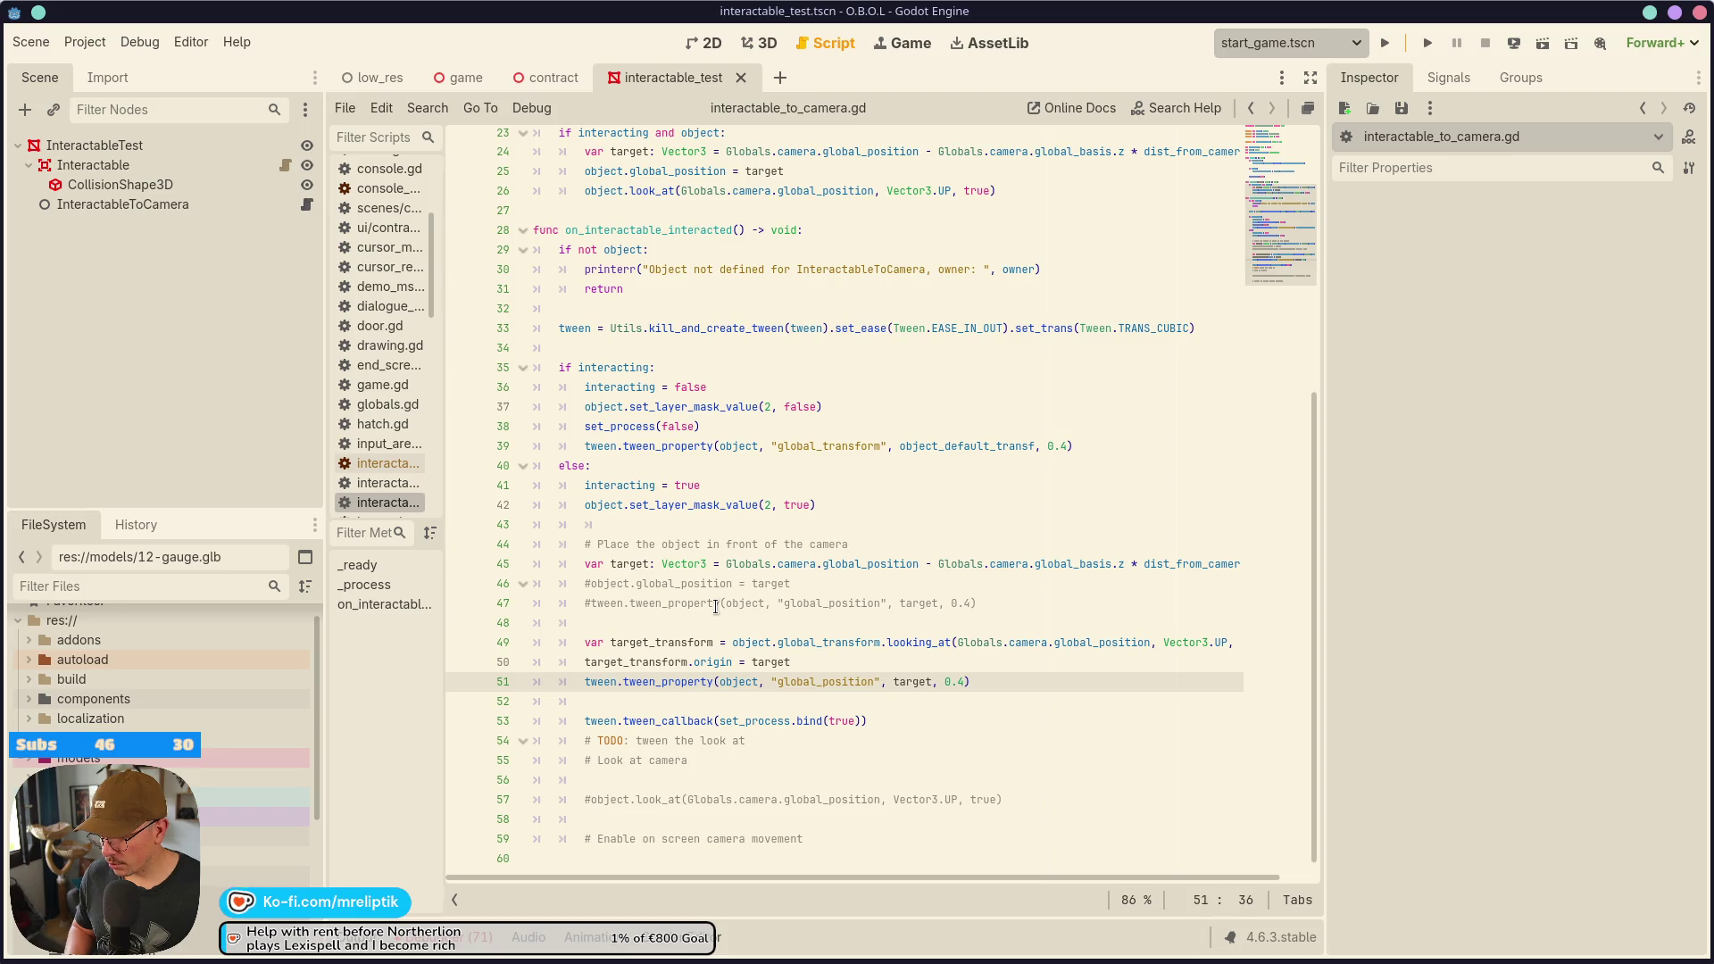
- Change line 51's tween to animate "global_transform" to target_transform instead of "global_position" to target, and save
{"action": "key", "text": "ctrl+d"}
{"action": "type", "text": "gloal"}
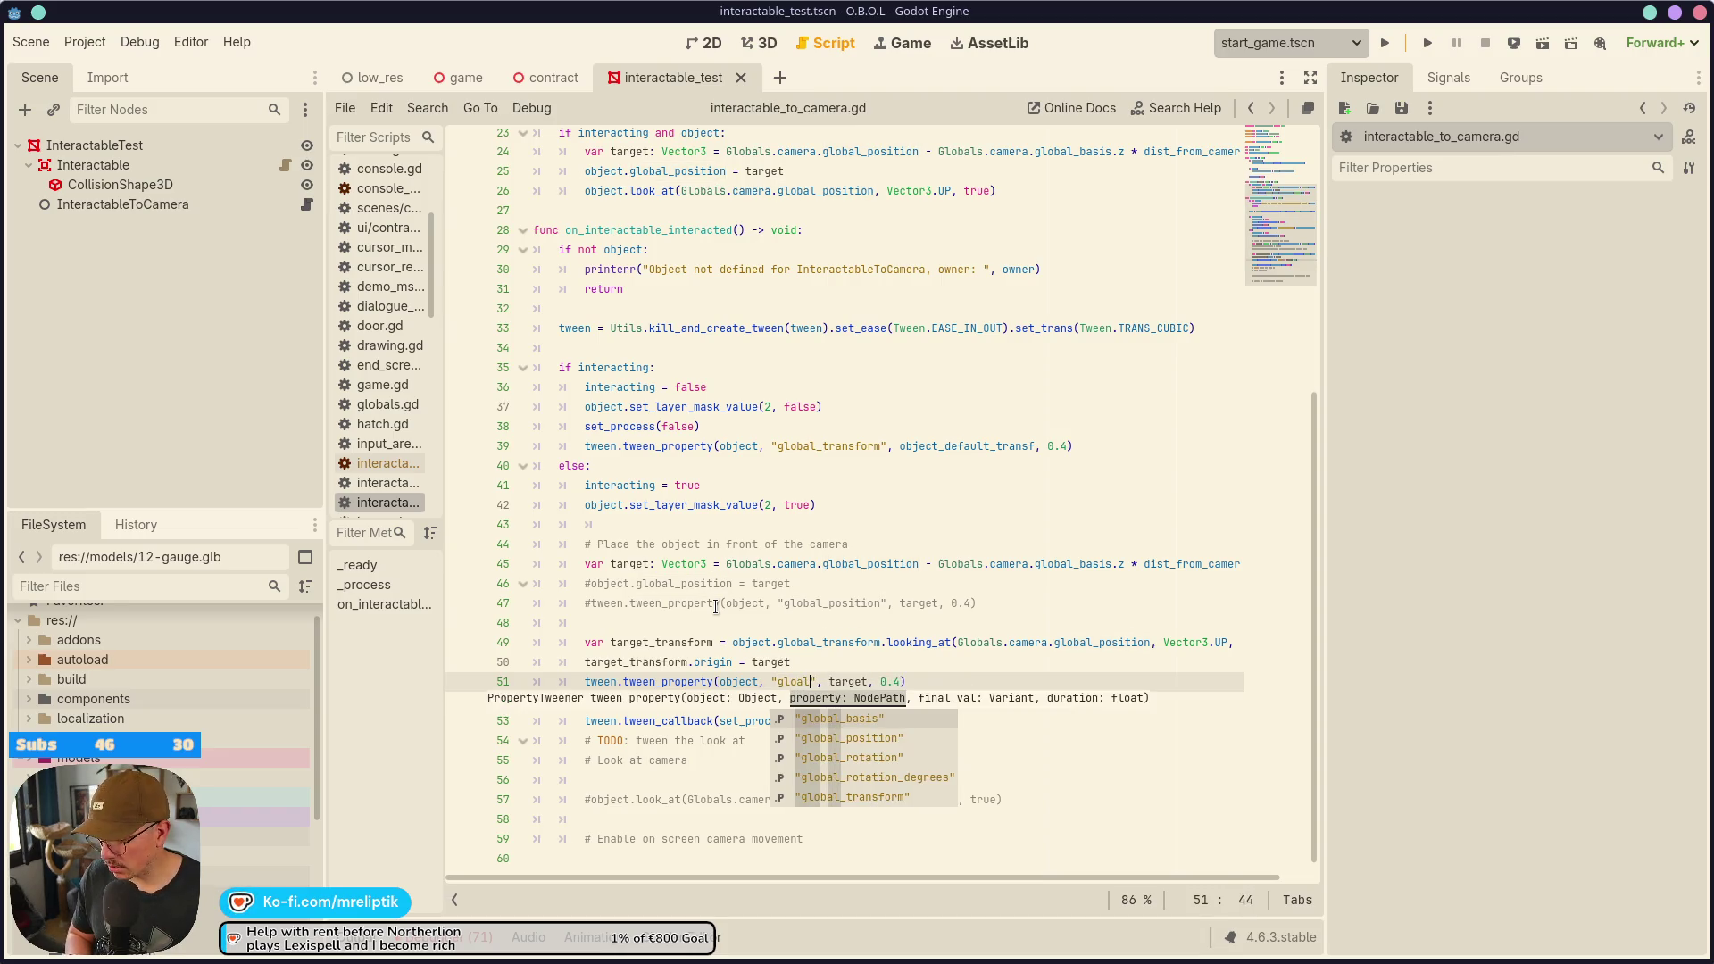
{"action": "key", "text": "Down"}
{"action": "key", "text": "Down"}
{"action": "key", "text": "Down"}
{"action": "key", "text": "Return"}
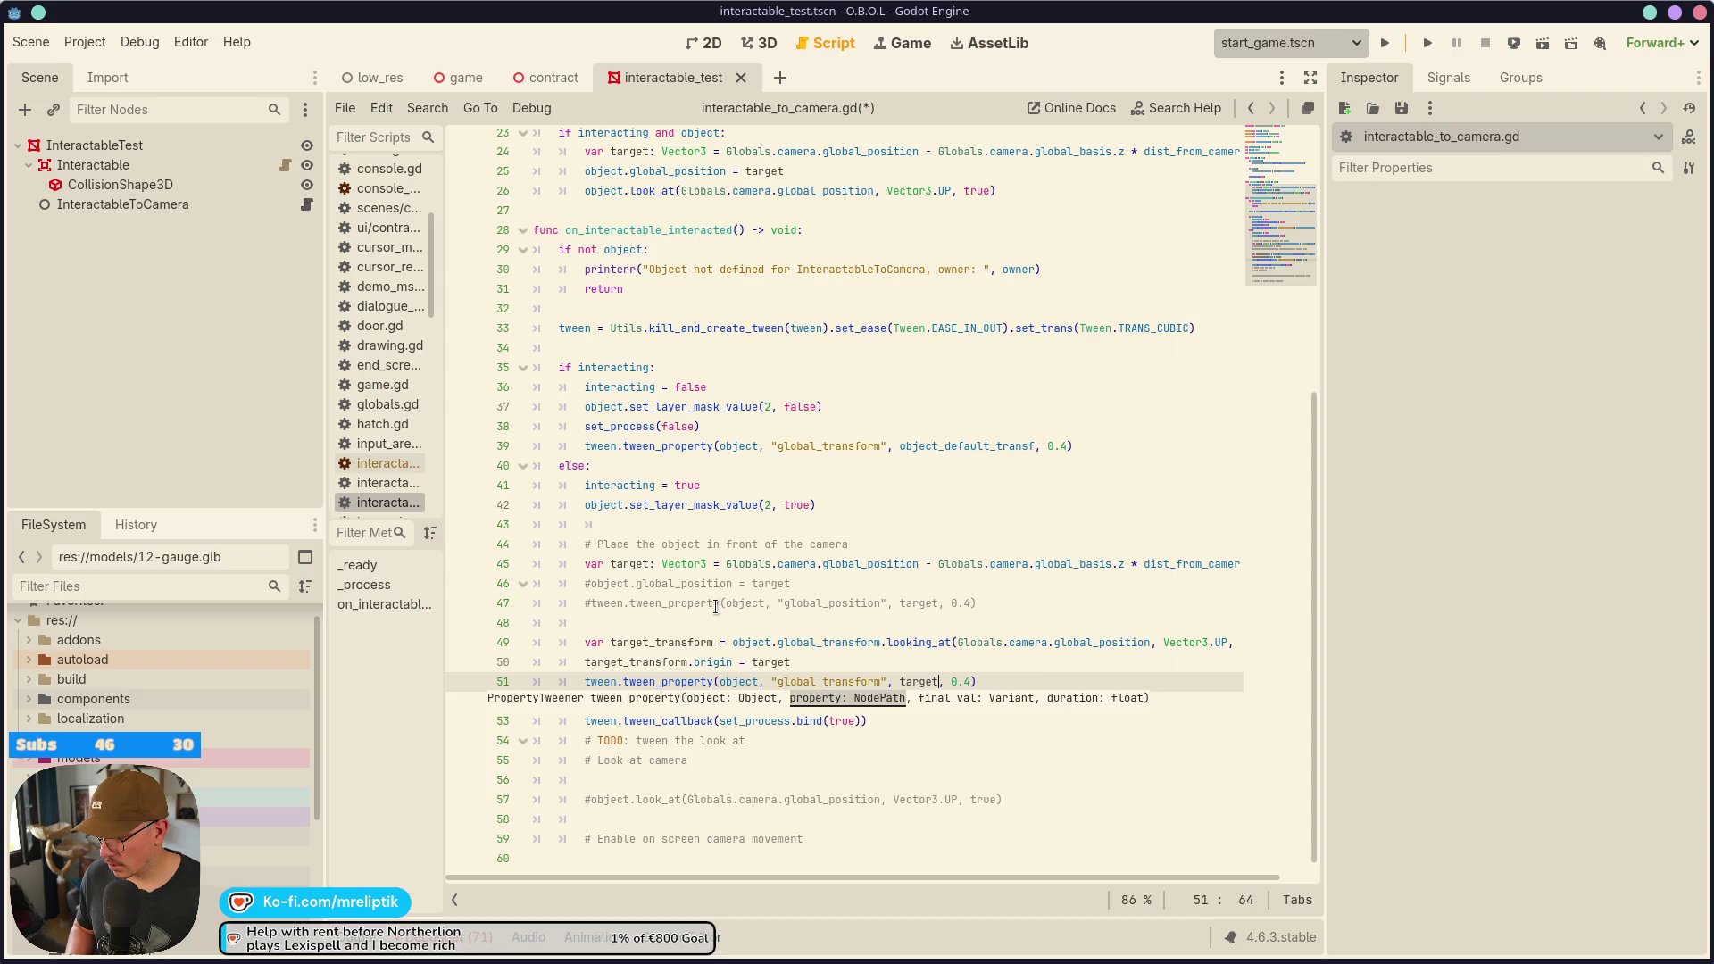
{"action": "type", "text": "_t"}
{"action": "key", "text": "Return"}
{"action": "key", "text": "ctrl+s"}
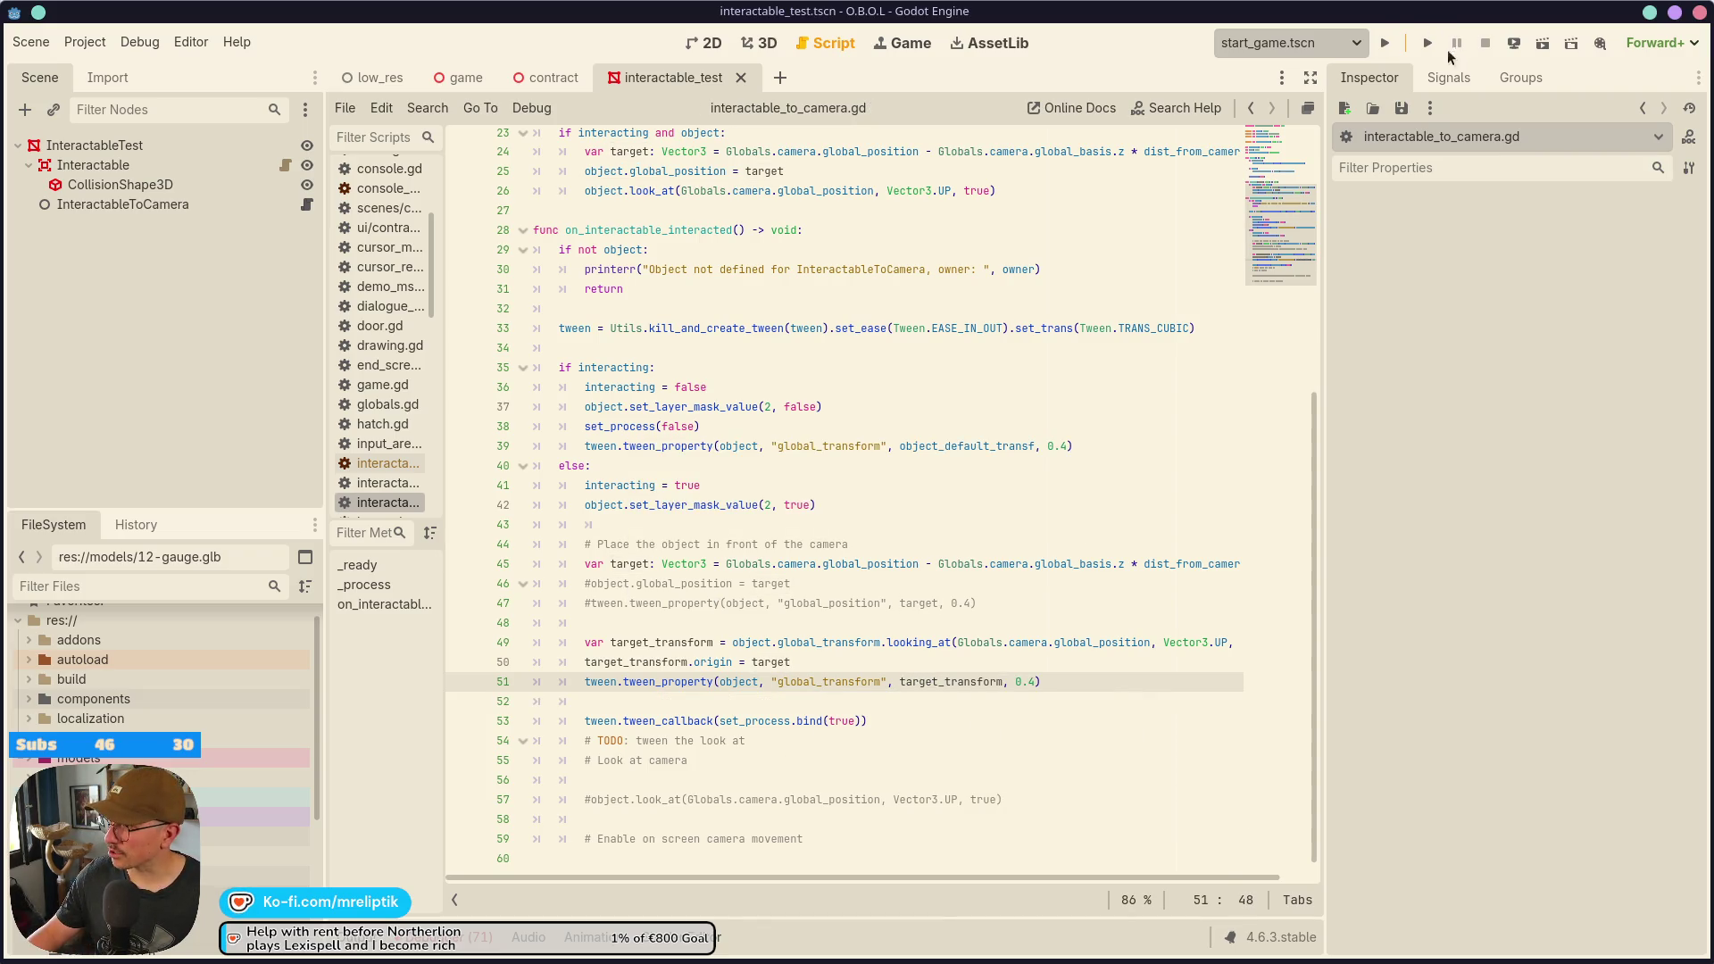
- Run the game at full width and click through the opening cutscene and coin-choice dialogue
{"action": "left_click", "coordinate": [1386, 49]}
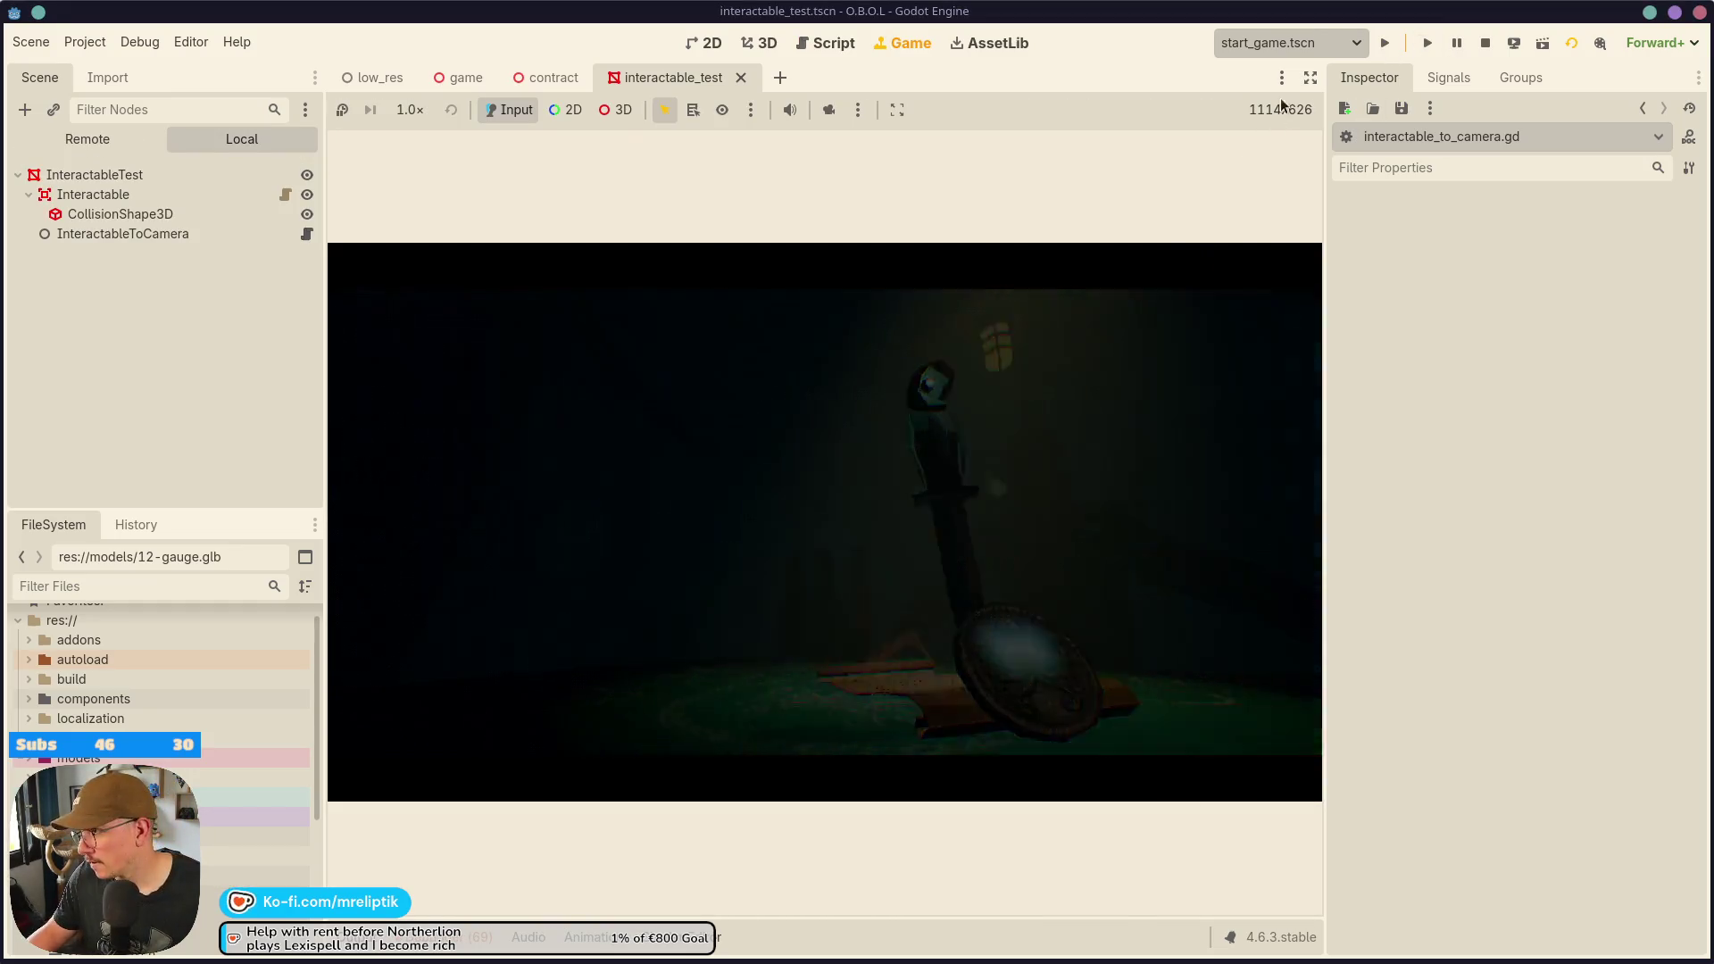
{"action": "left_click", "coordinate": [1309, 77]}
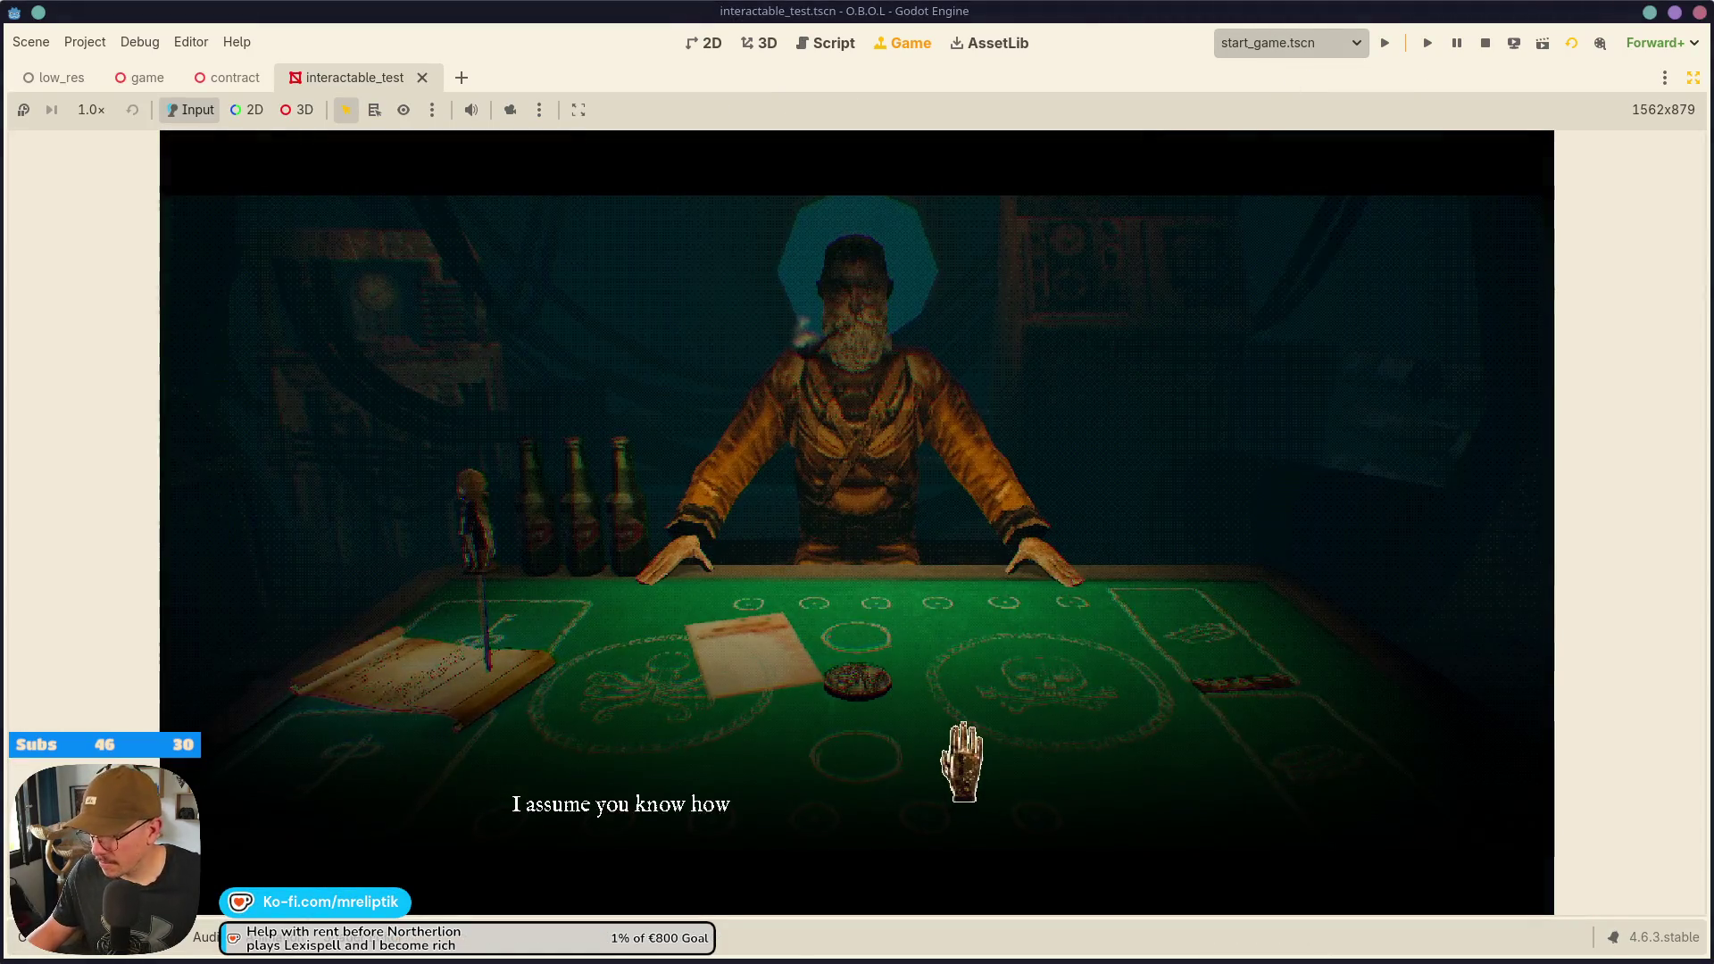
{"action": "left_click", "coordinate": [775, 668]}
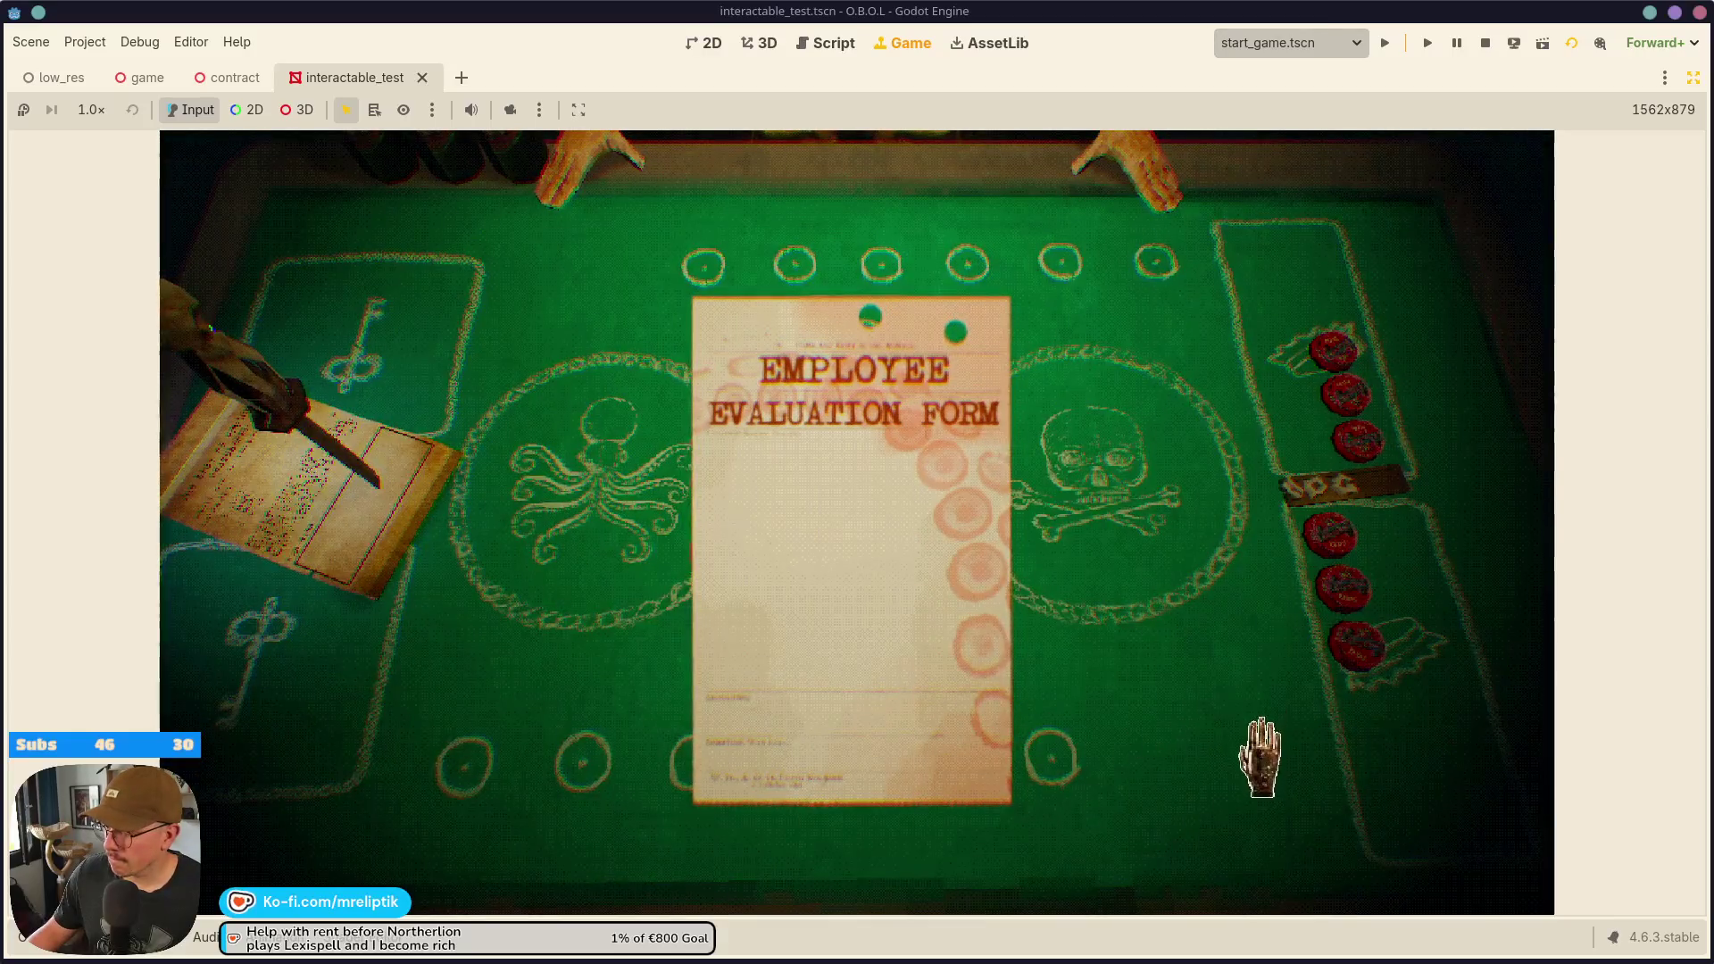
{"action": "left_click", "coordinate": [991, 634]}
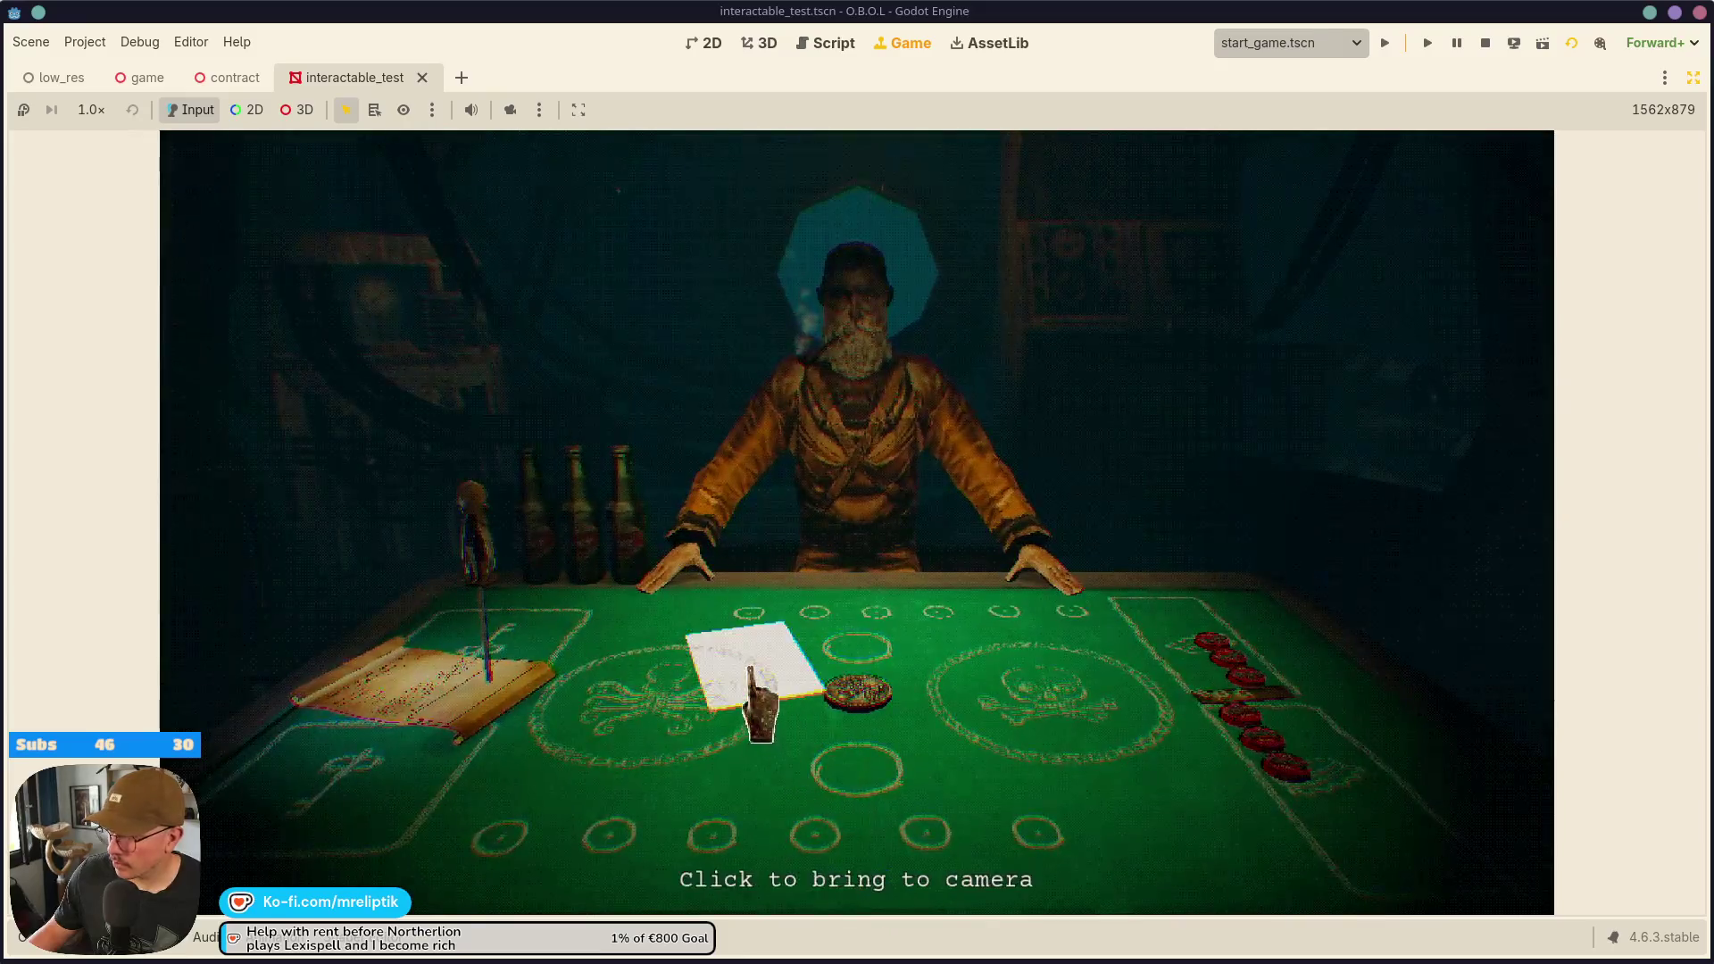
- Lift and drop the evaluation form several times, then stop the game and return to the script
{"action": "left_click", "coordinate": [1066, 794]}
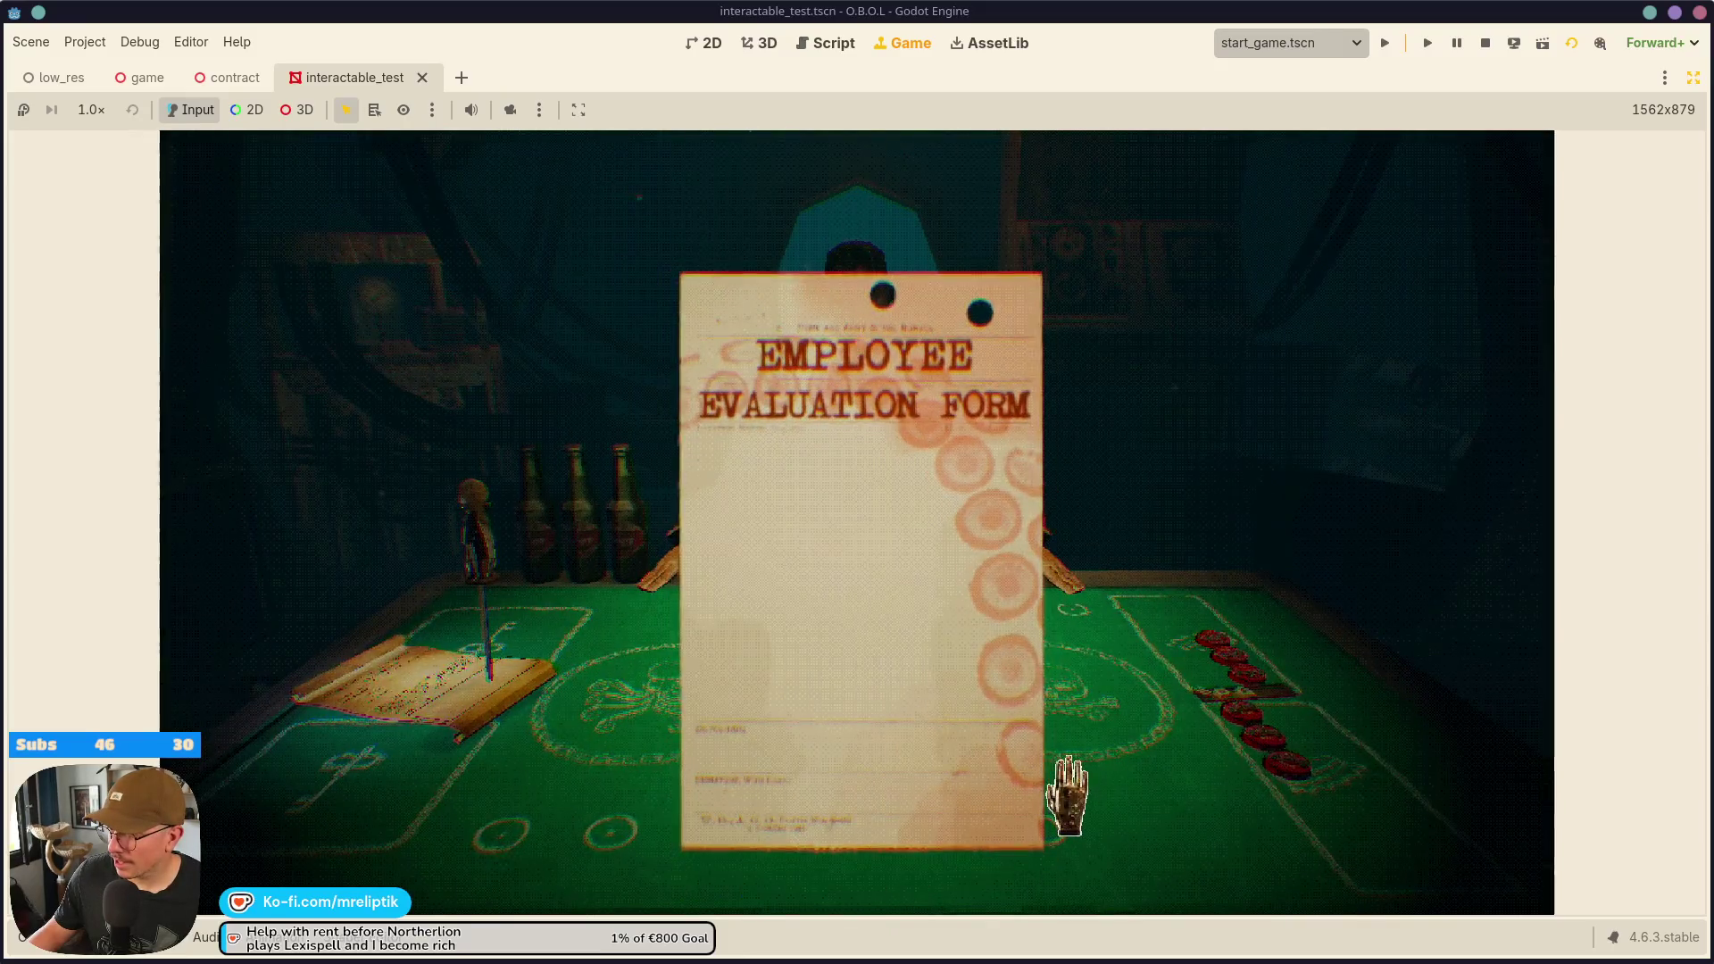
{"action": "left_click", "coordinate": [856, 870]}
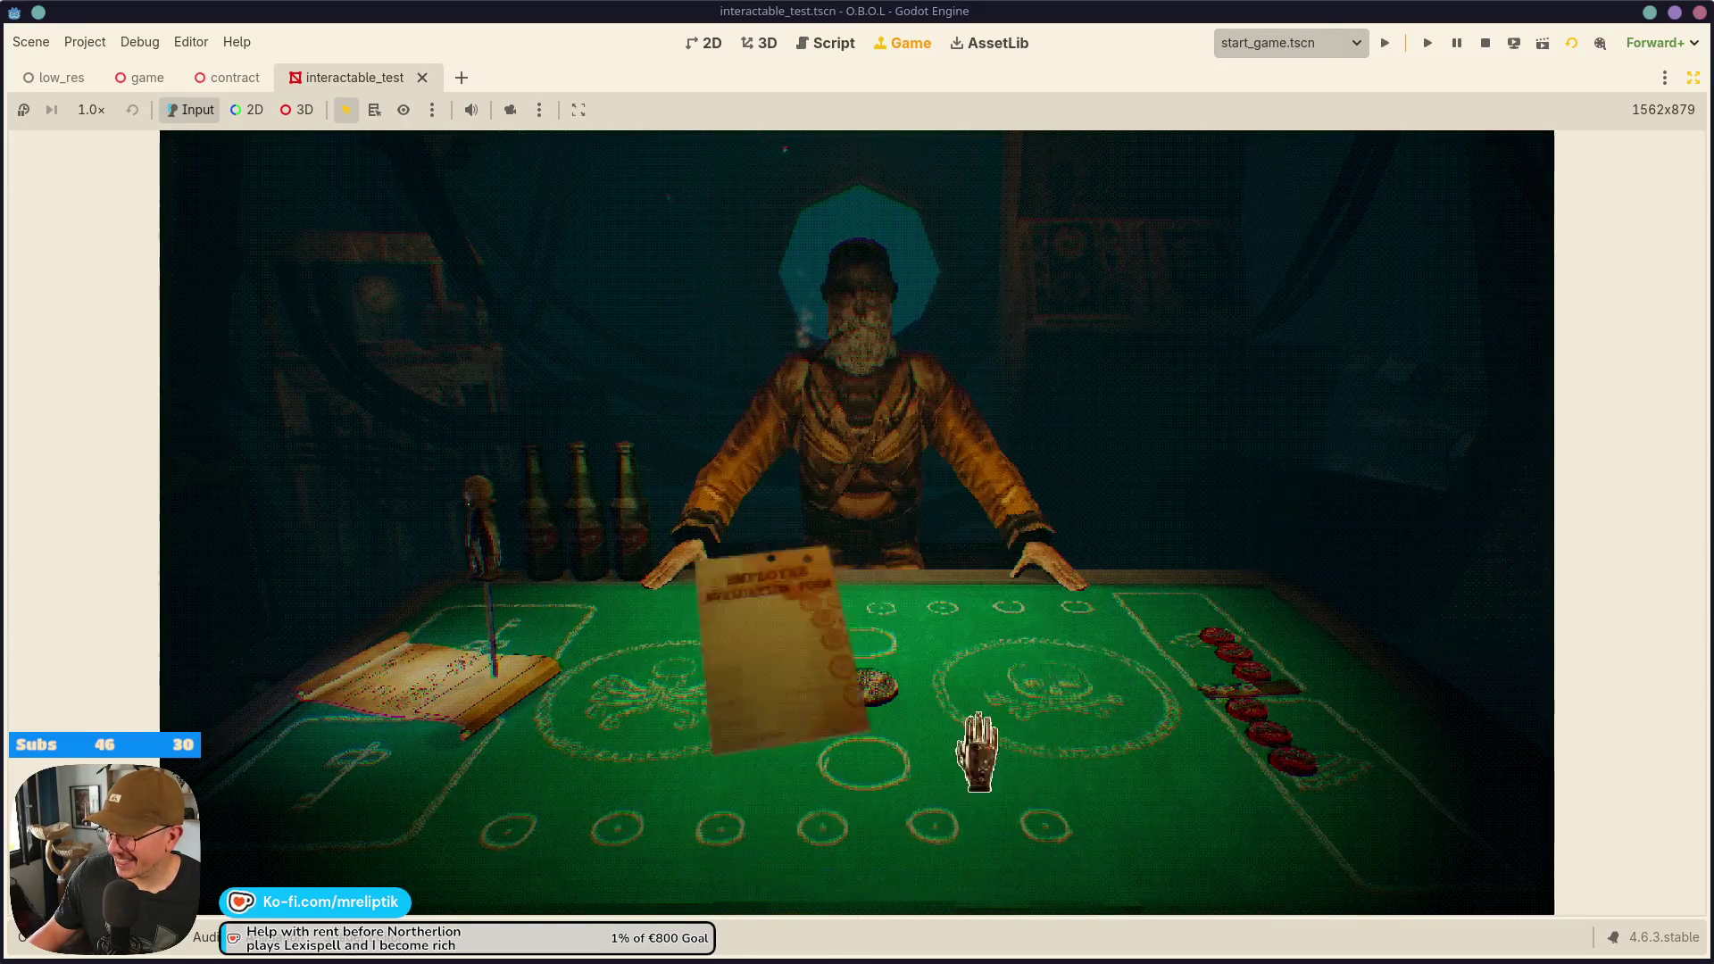
{"action": "left_click", "coordinate": [785, 687]}
{"action": "left_click", "coordinate": [1184, 743]}
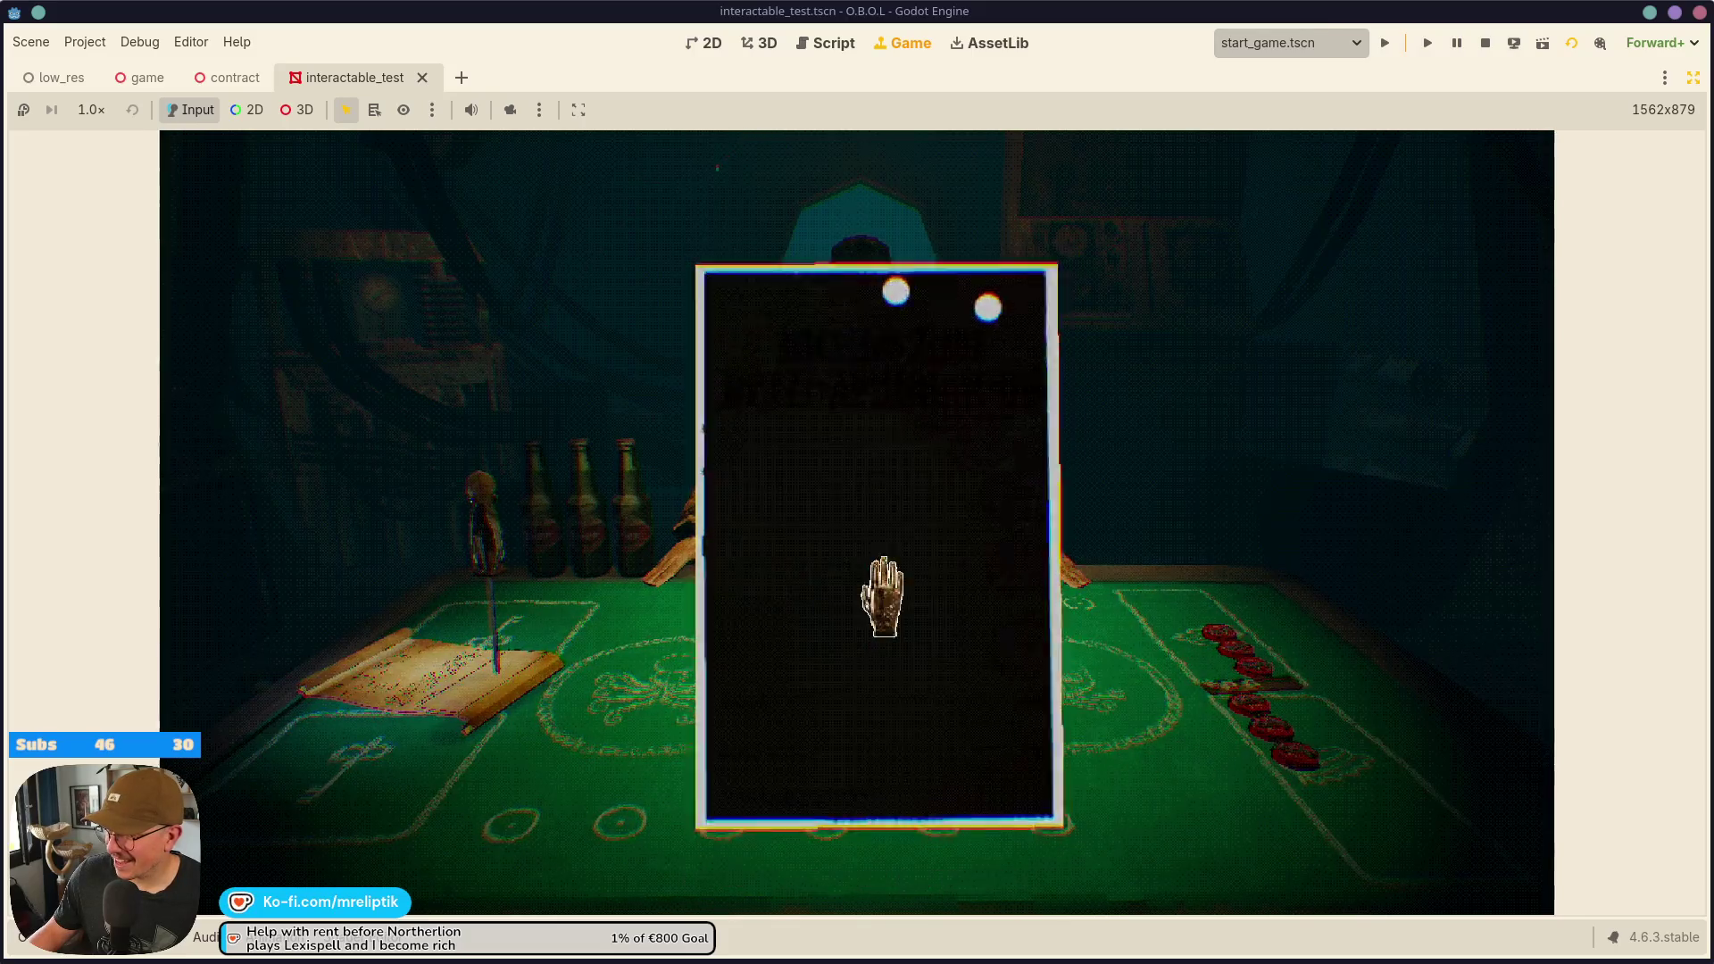
{"action": "left_click", "coordinate": [857, 660]}
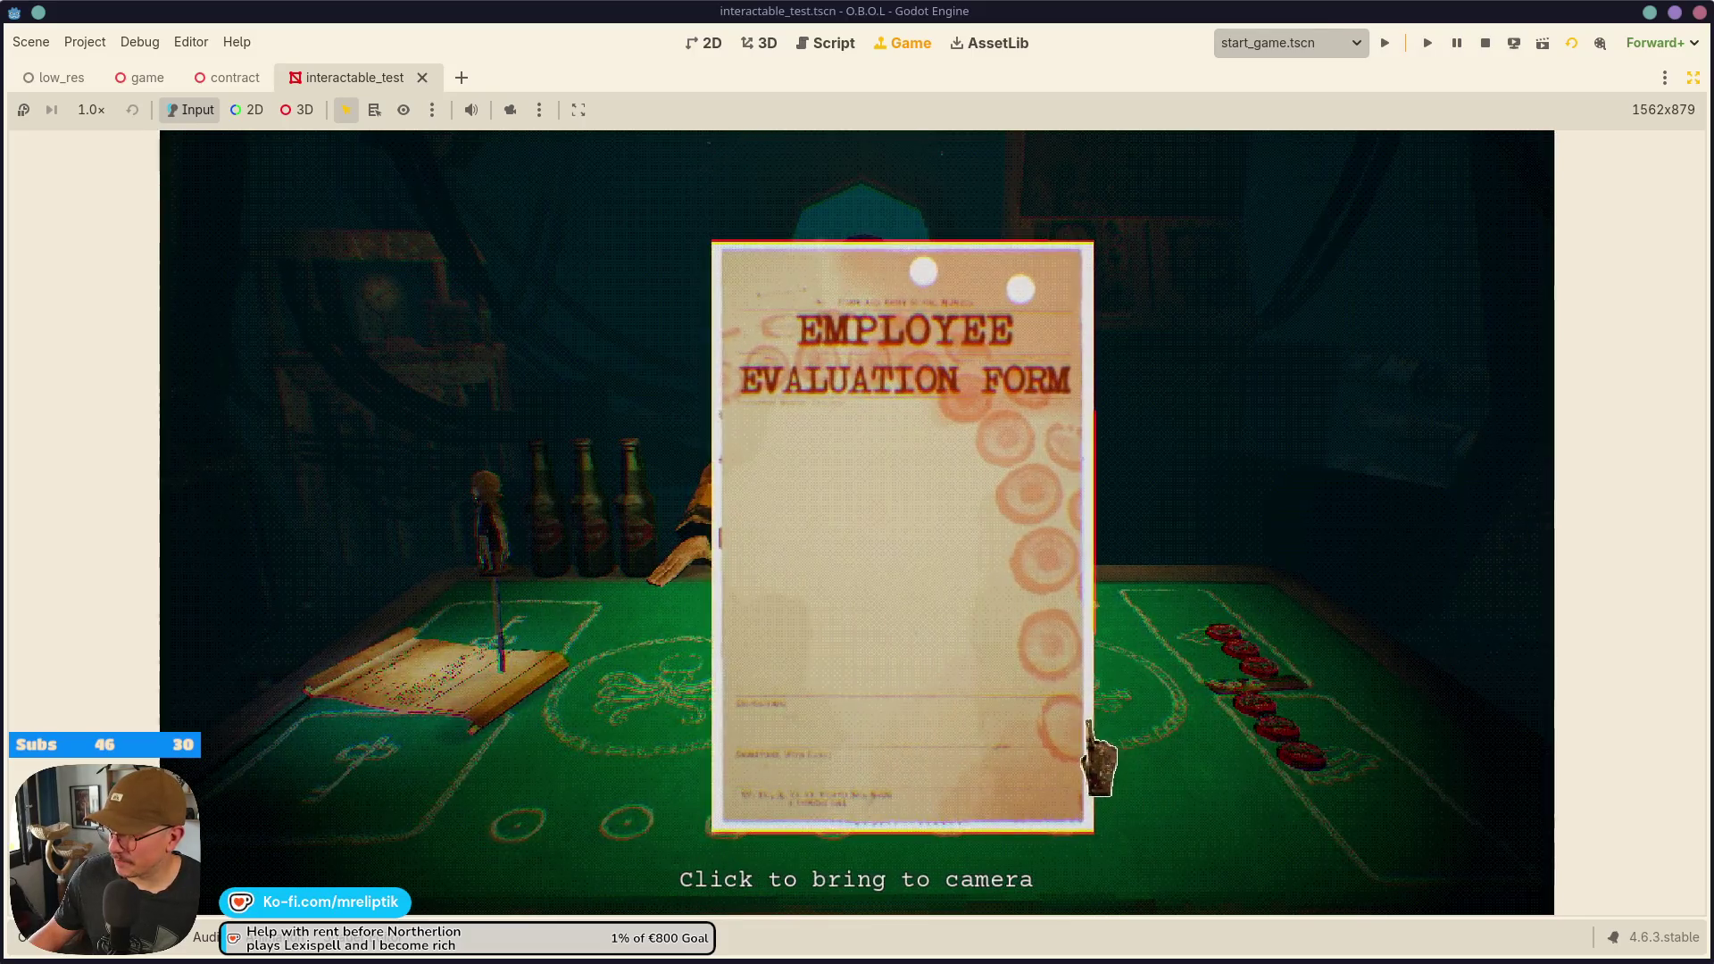
{"action": "left_click", "coordinate": [968, 581]}
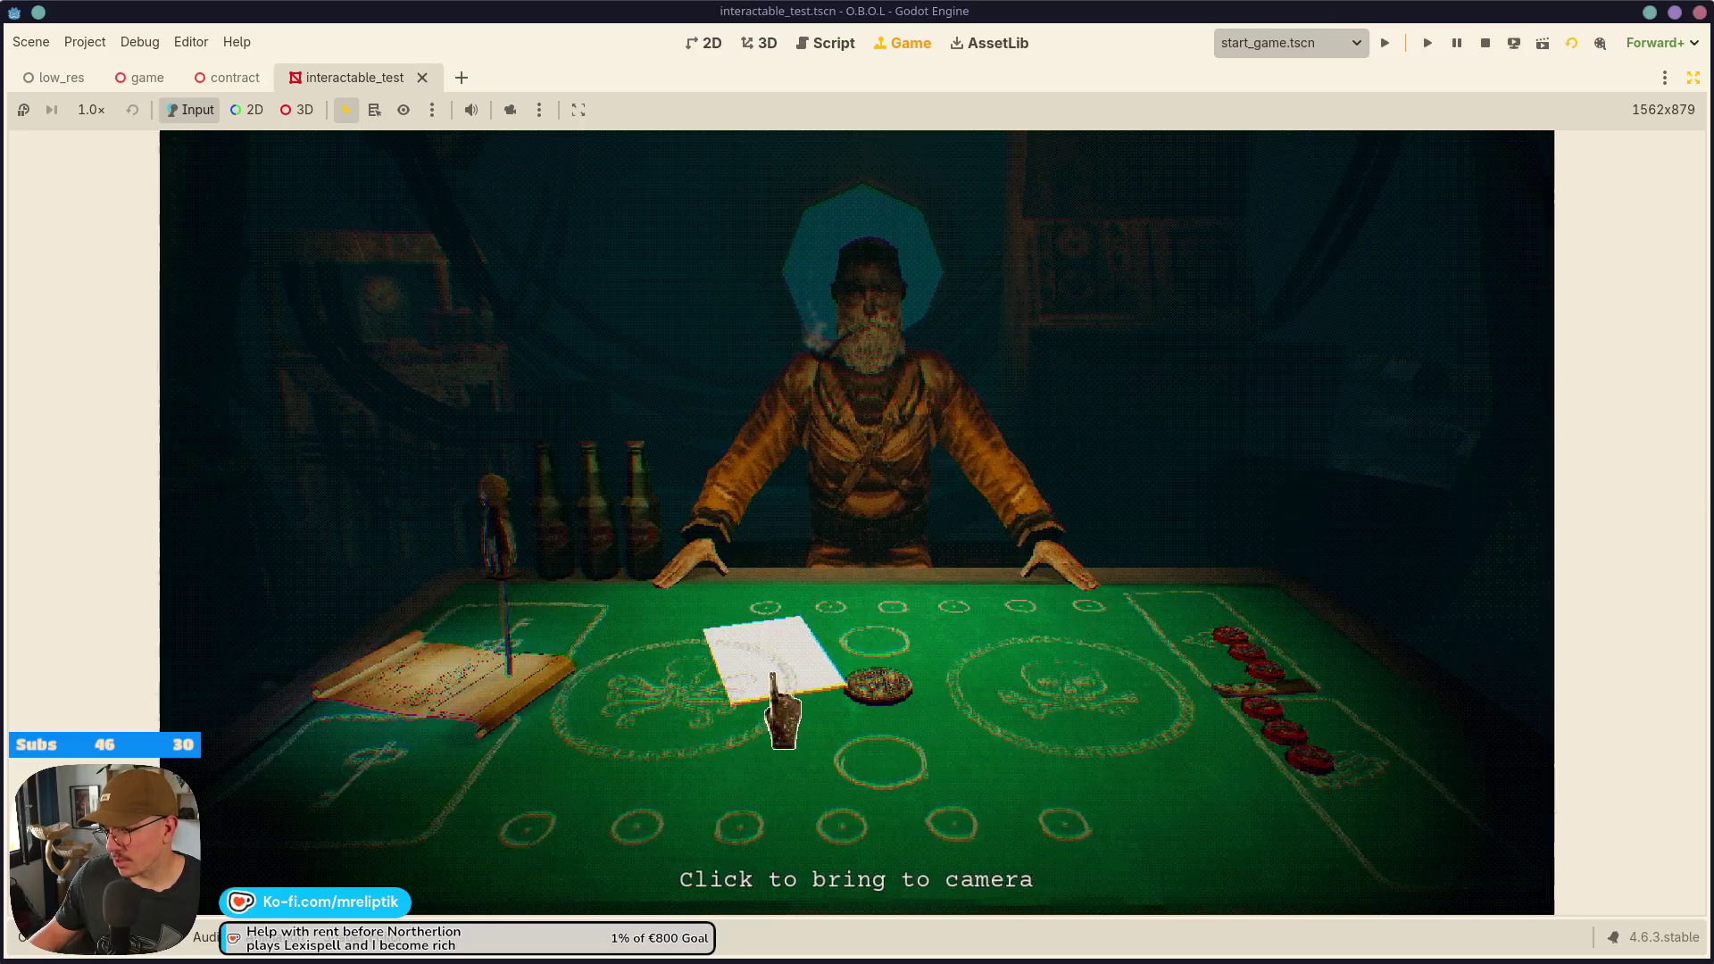
{"action": "left_click", "coordinate": [777, 680]}
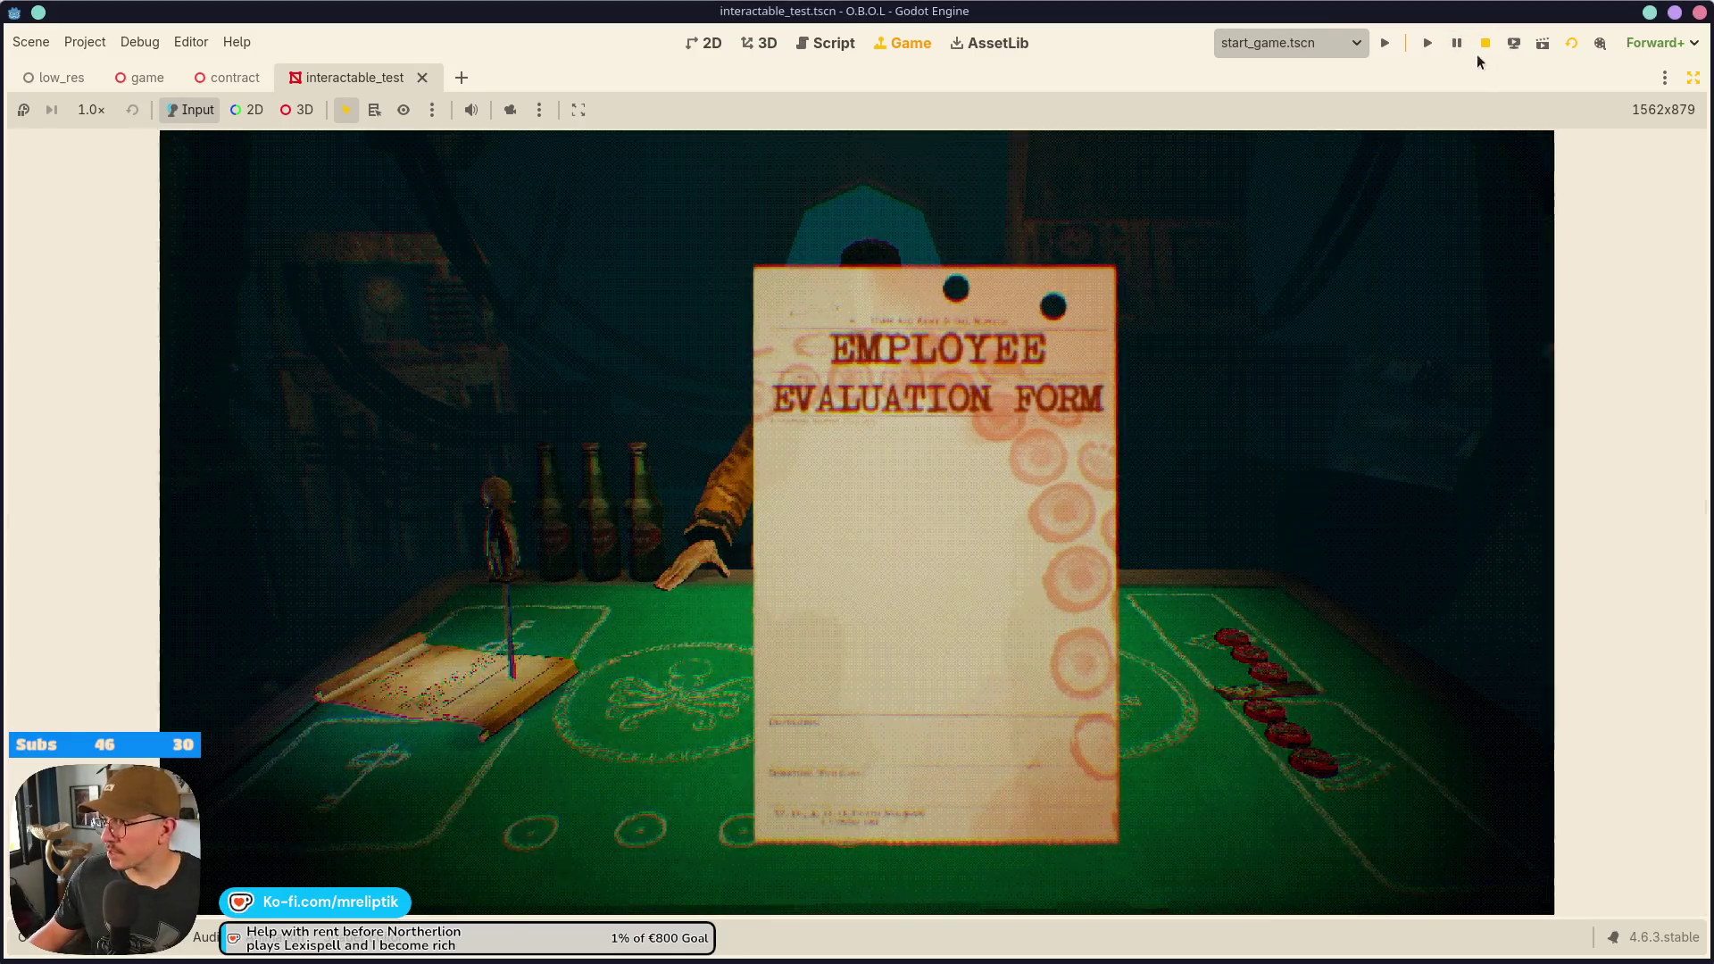
{"action": "left_click", "coordinate": [1483, 45]}
{"action": "left_click", "coordinate": [362, 713]}
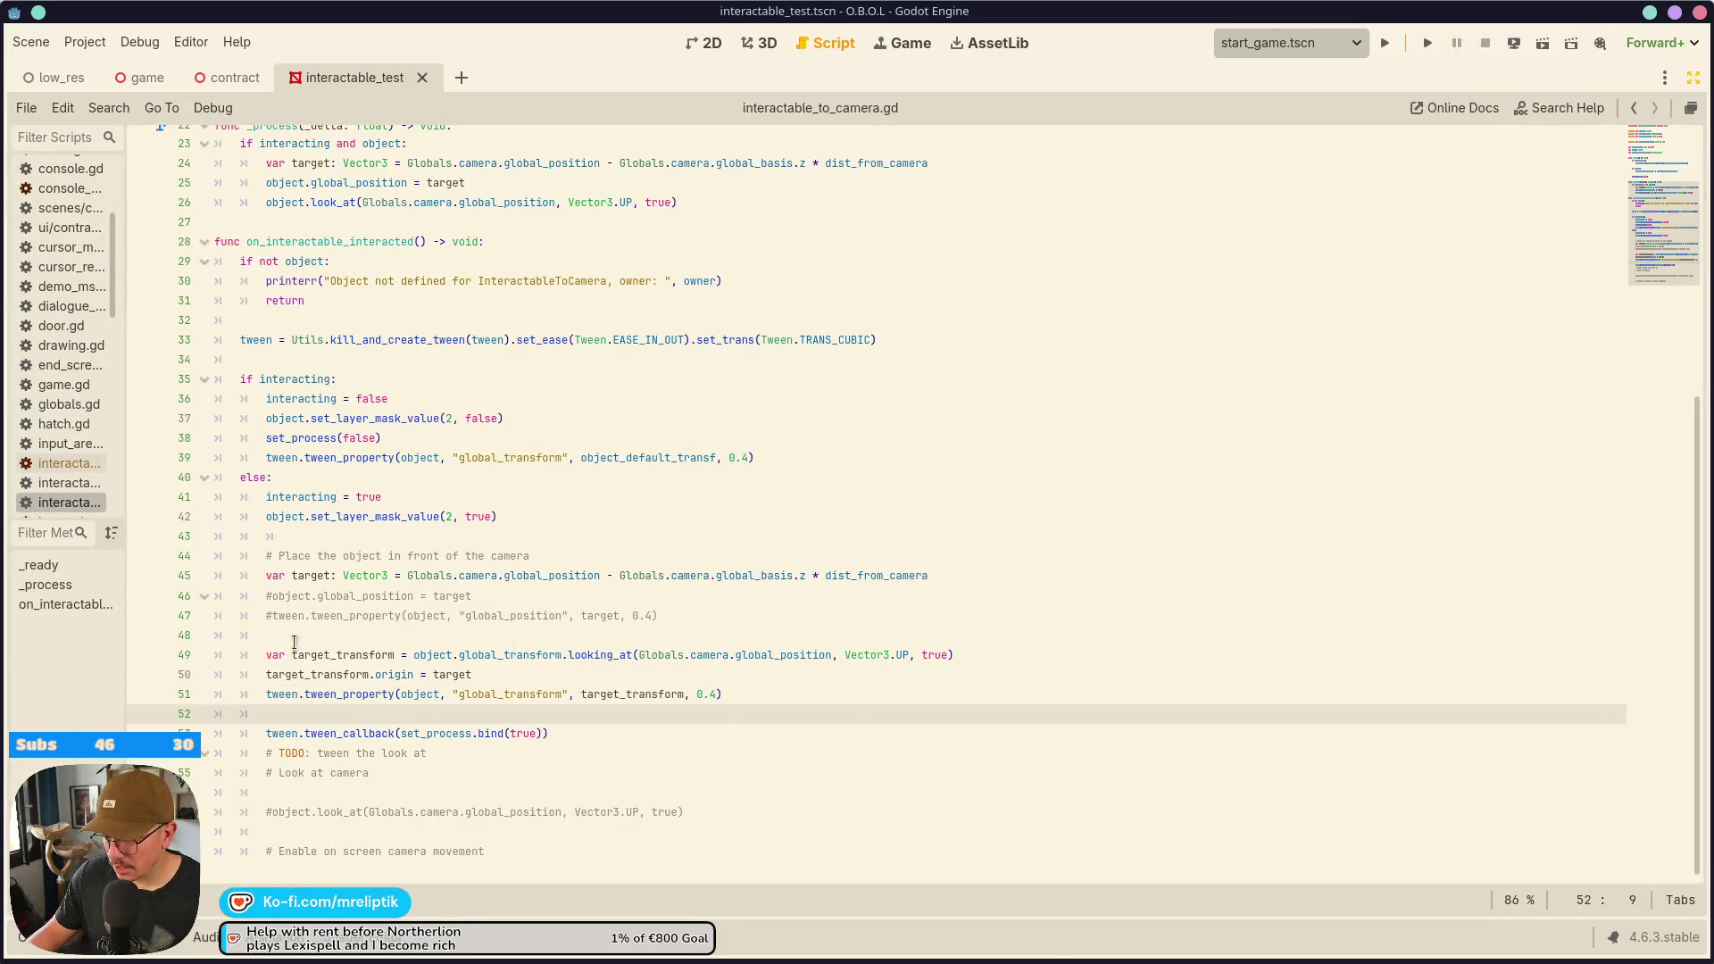
- Delete the two commented-out placement lines and the empty line above target_transform
{"action": "scroll", "coordinate": [393, 682], "scroll_direction": "up", "scroll_amount": 1}
{"action": "left_click", "coordinate": [416, 698]}
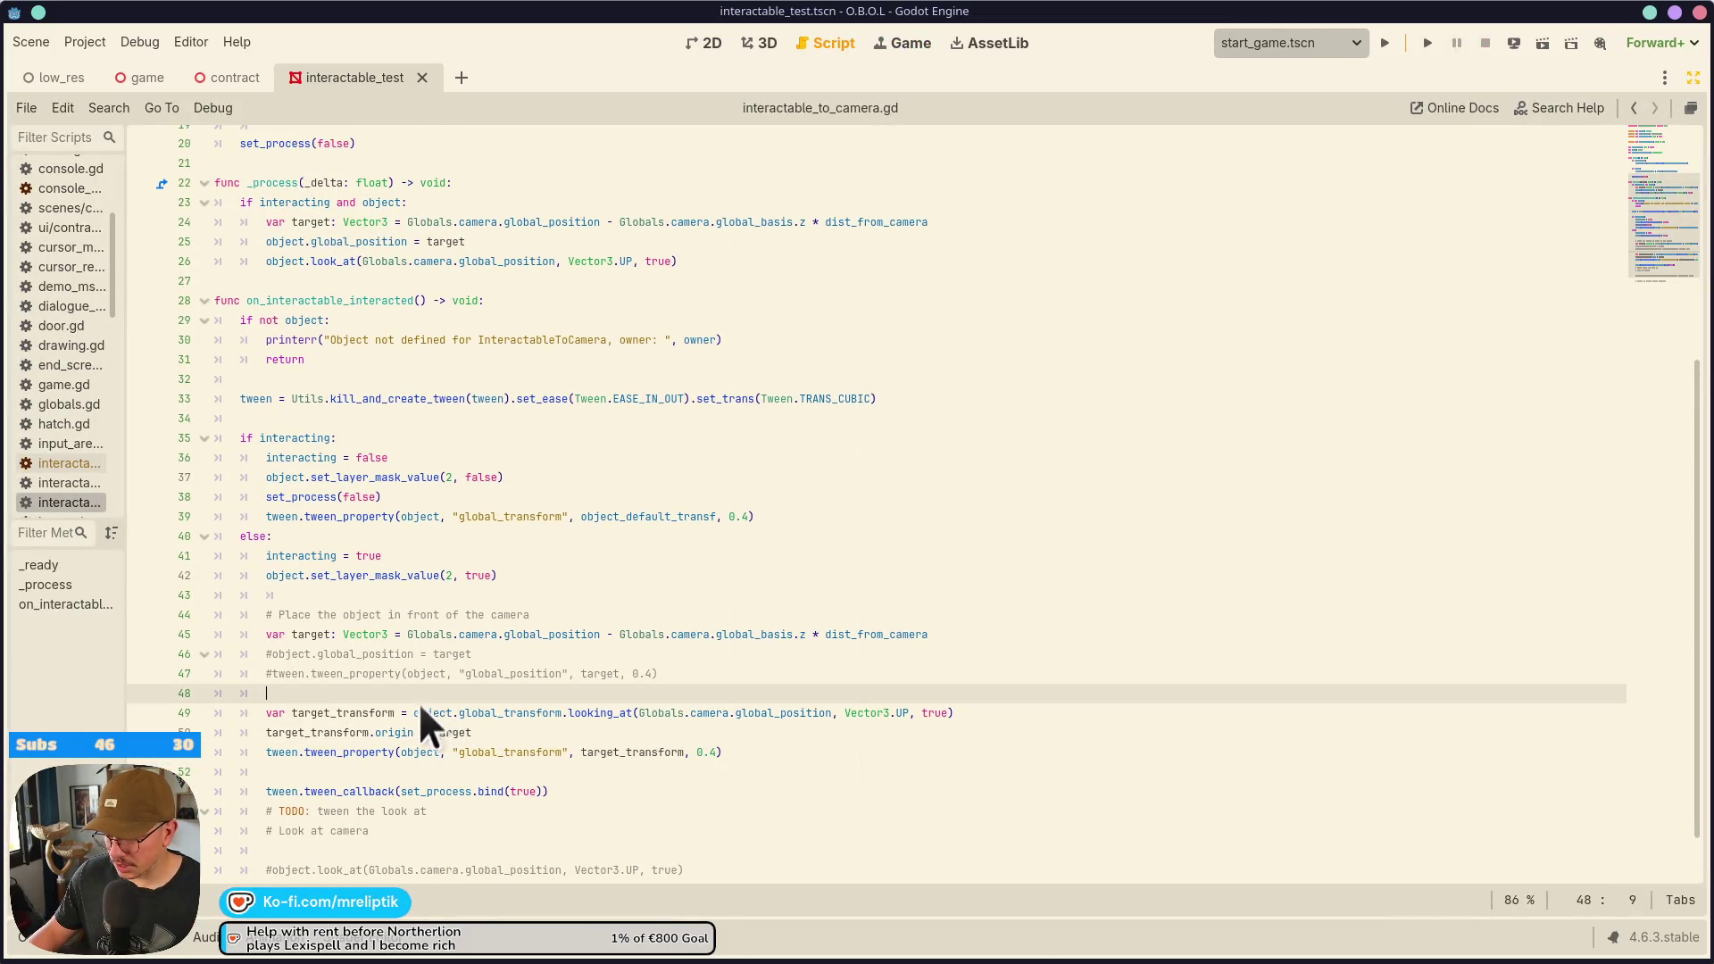
{"action": "left_click", "coordinate": [288, 712]}
{"action": "left_click", "coordinate": [453, 654]}
{"action": "key", "text": "ctrl+shift+k"}
{"action": "key", "text": "ctrl+shift+k"}
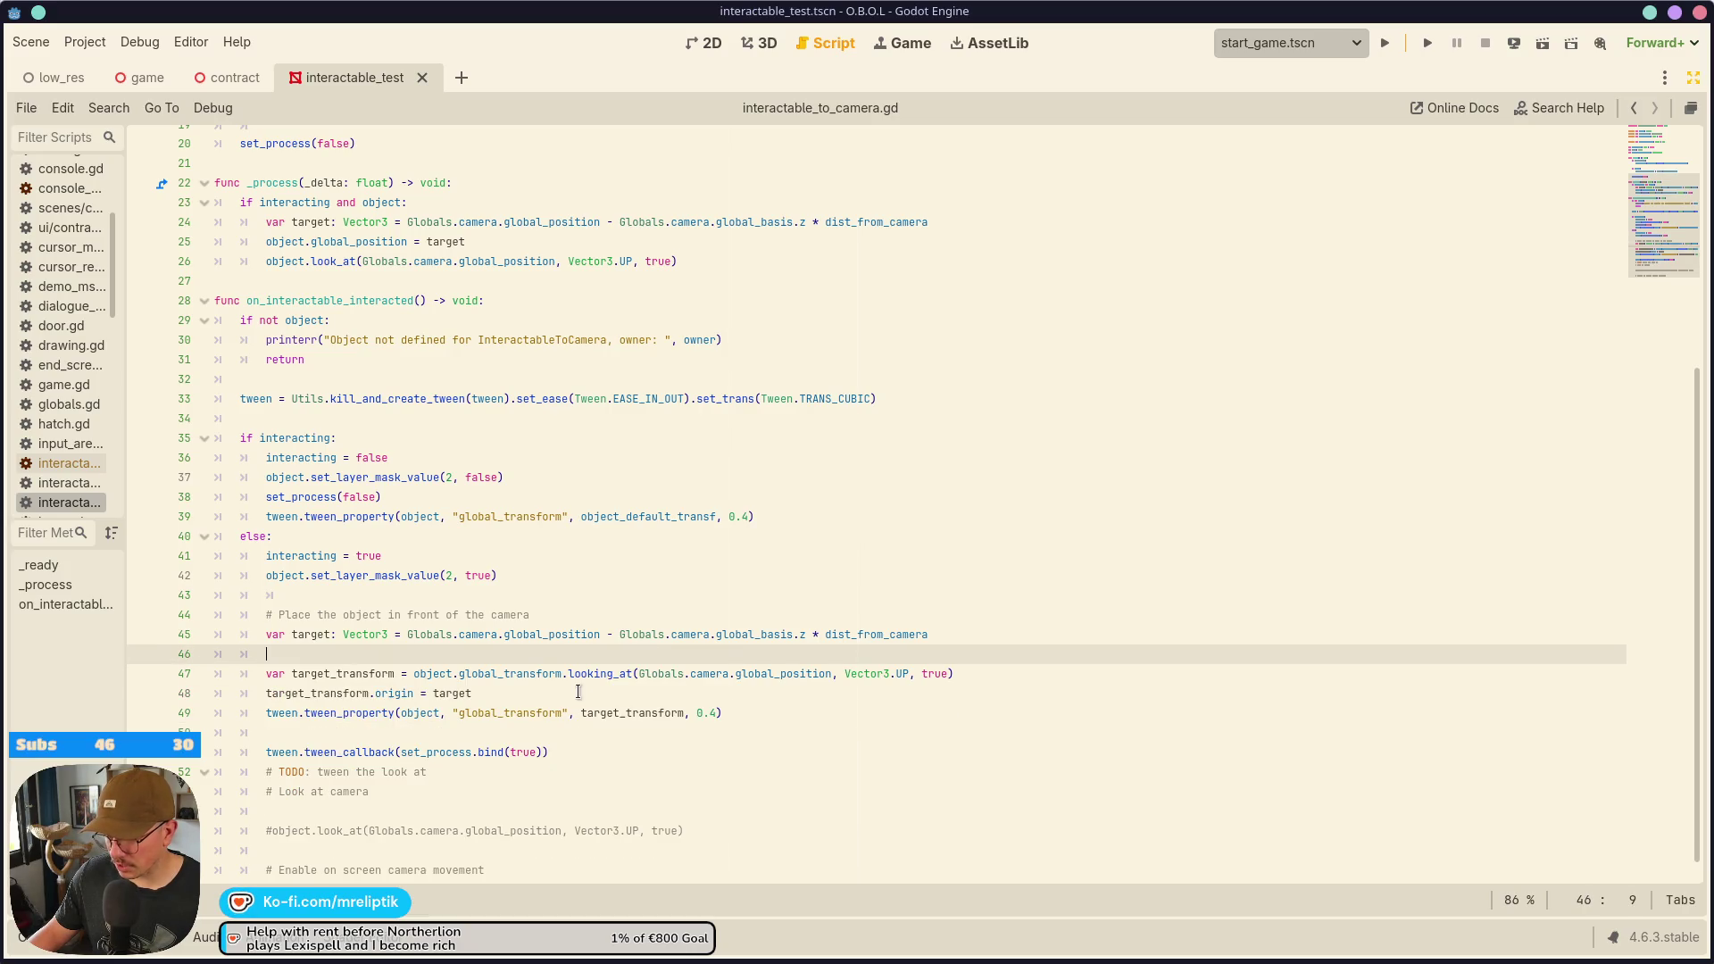
{"action": "key", "text": "ctrl+shift+k"}
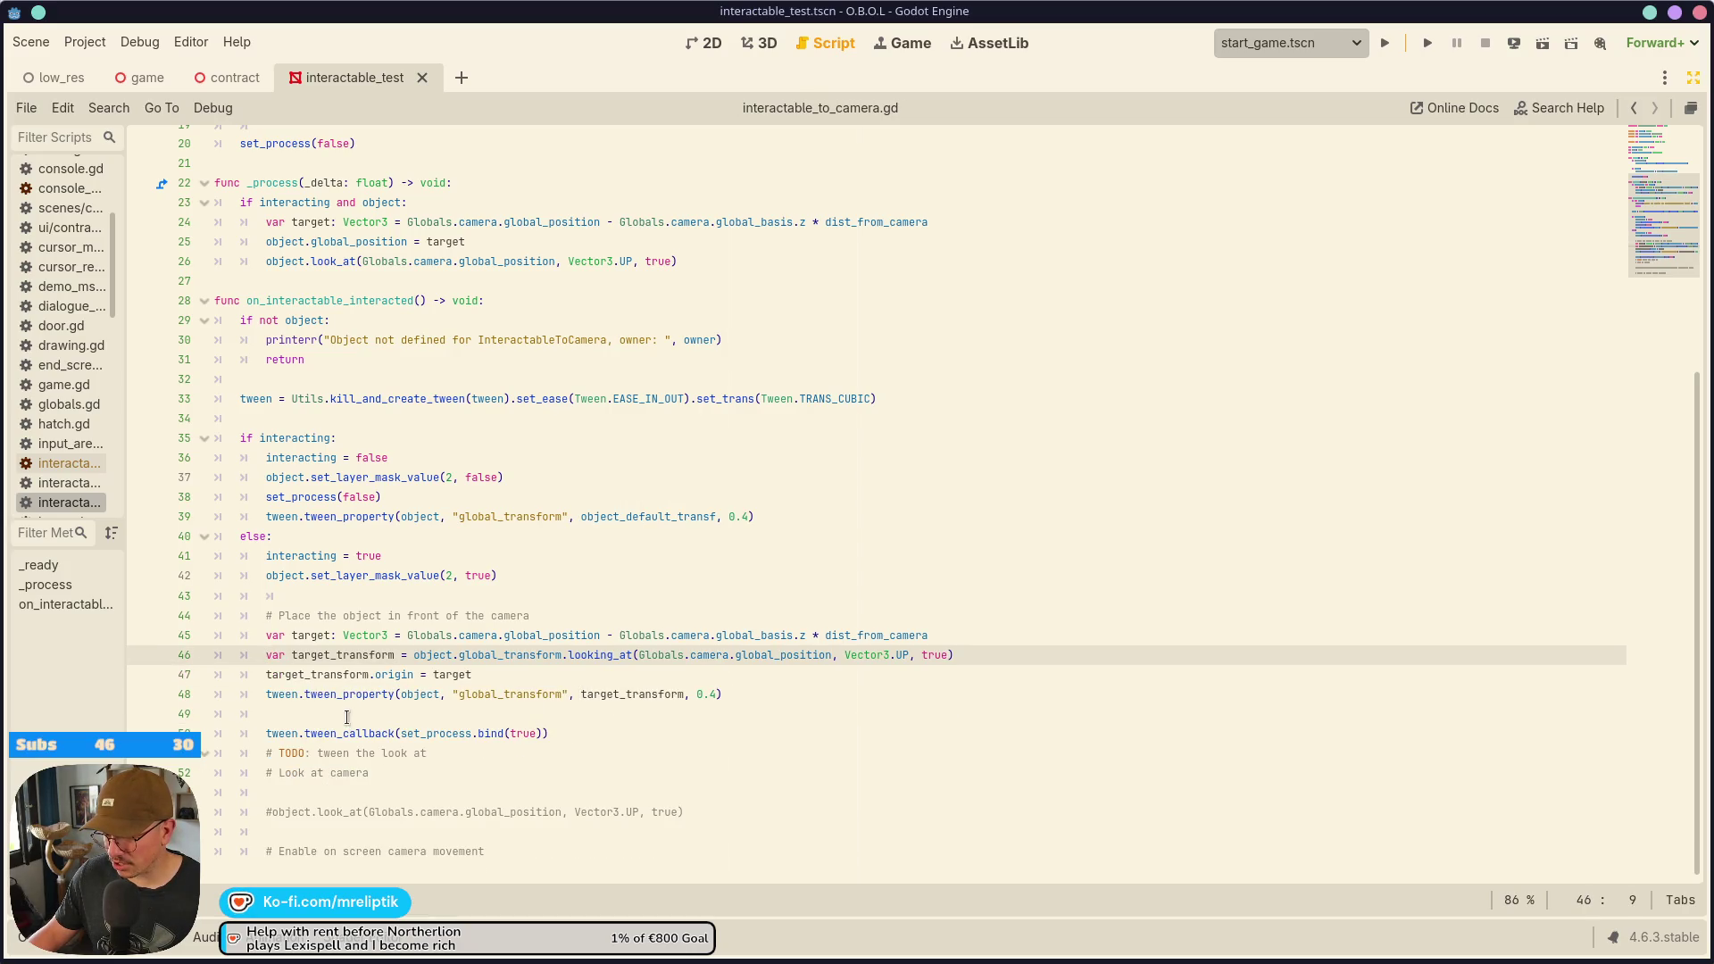
- Delete the blank line before tween_callback and the TODO and look_at comment lines, then save
{"action": "left_click", "coordinate": [347, 715]}
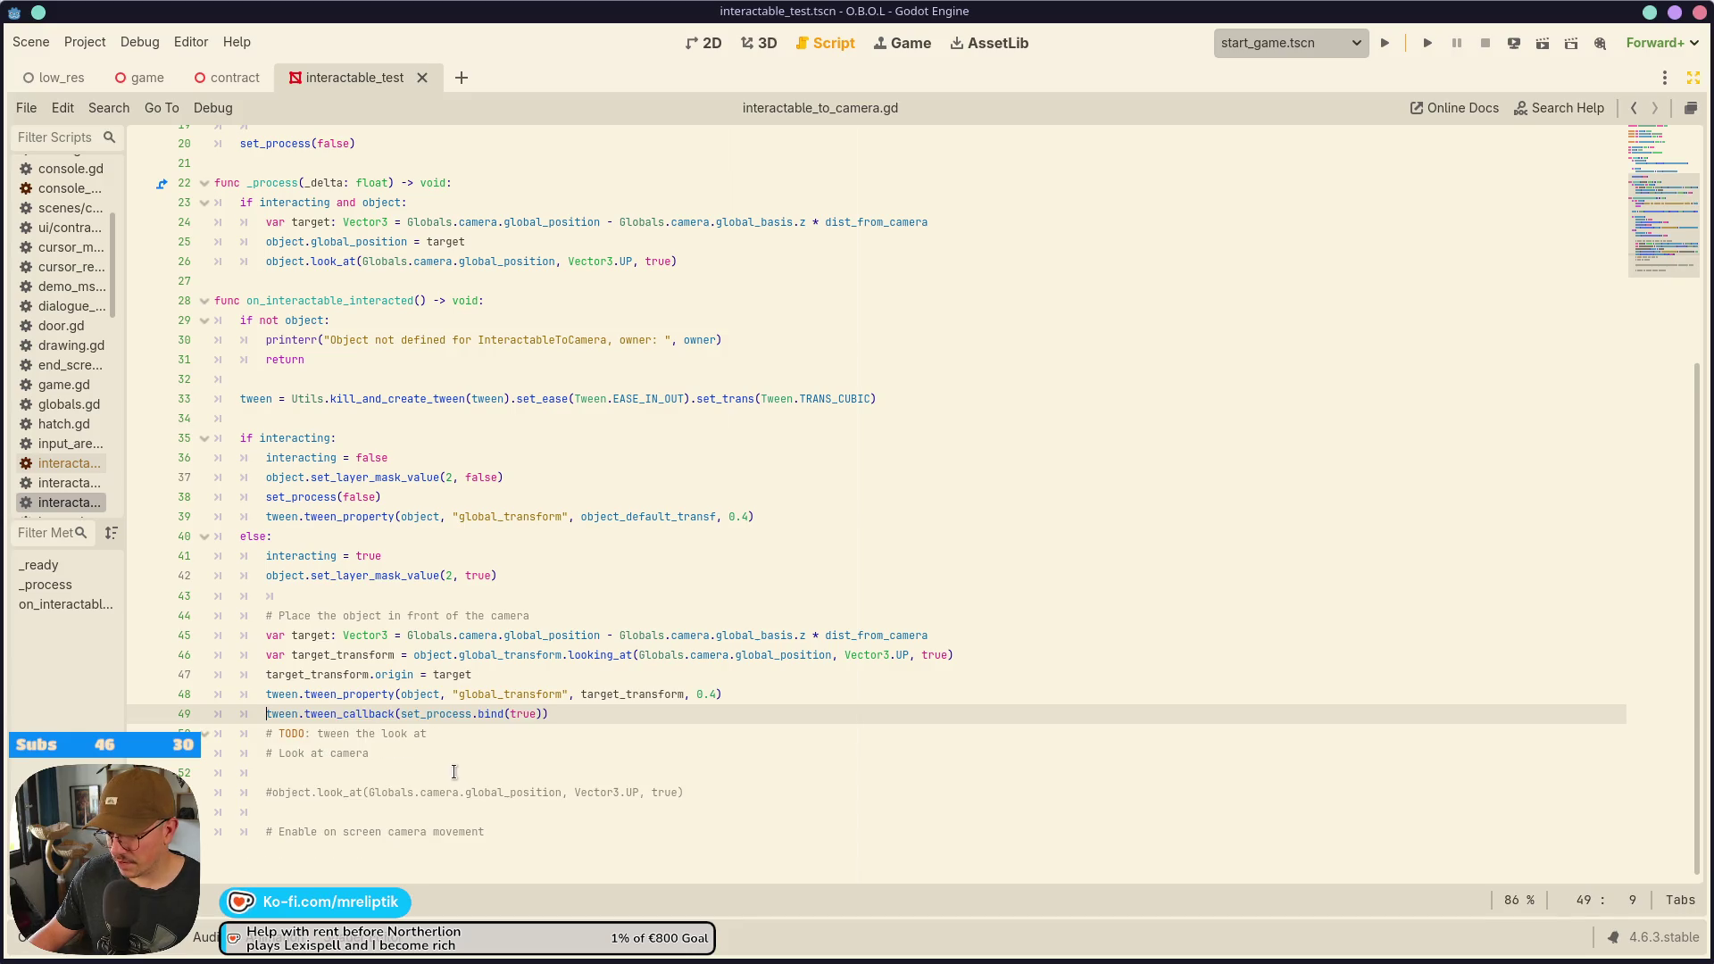
{"action": "key", "text": "ctrl+shift+k"}
{"action": "left_click", "coordinate": [461, 732]}
{"action": "key", "text": "ctrl+shift+k"}
{"action": "key", "text": "ctrl+shift+k"}
{"action": "key", "text": "ctrl+shift+k"}
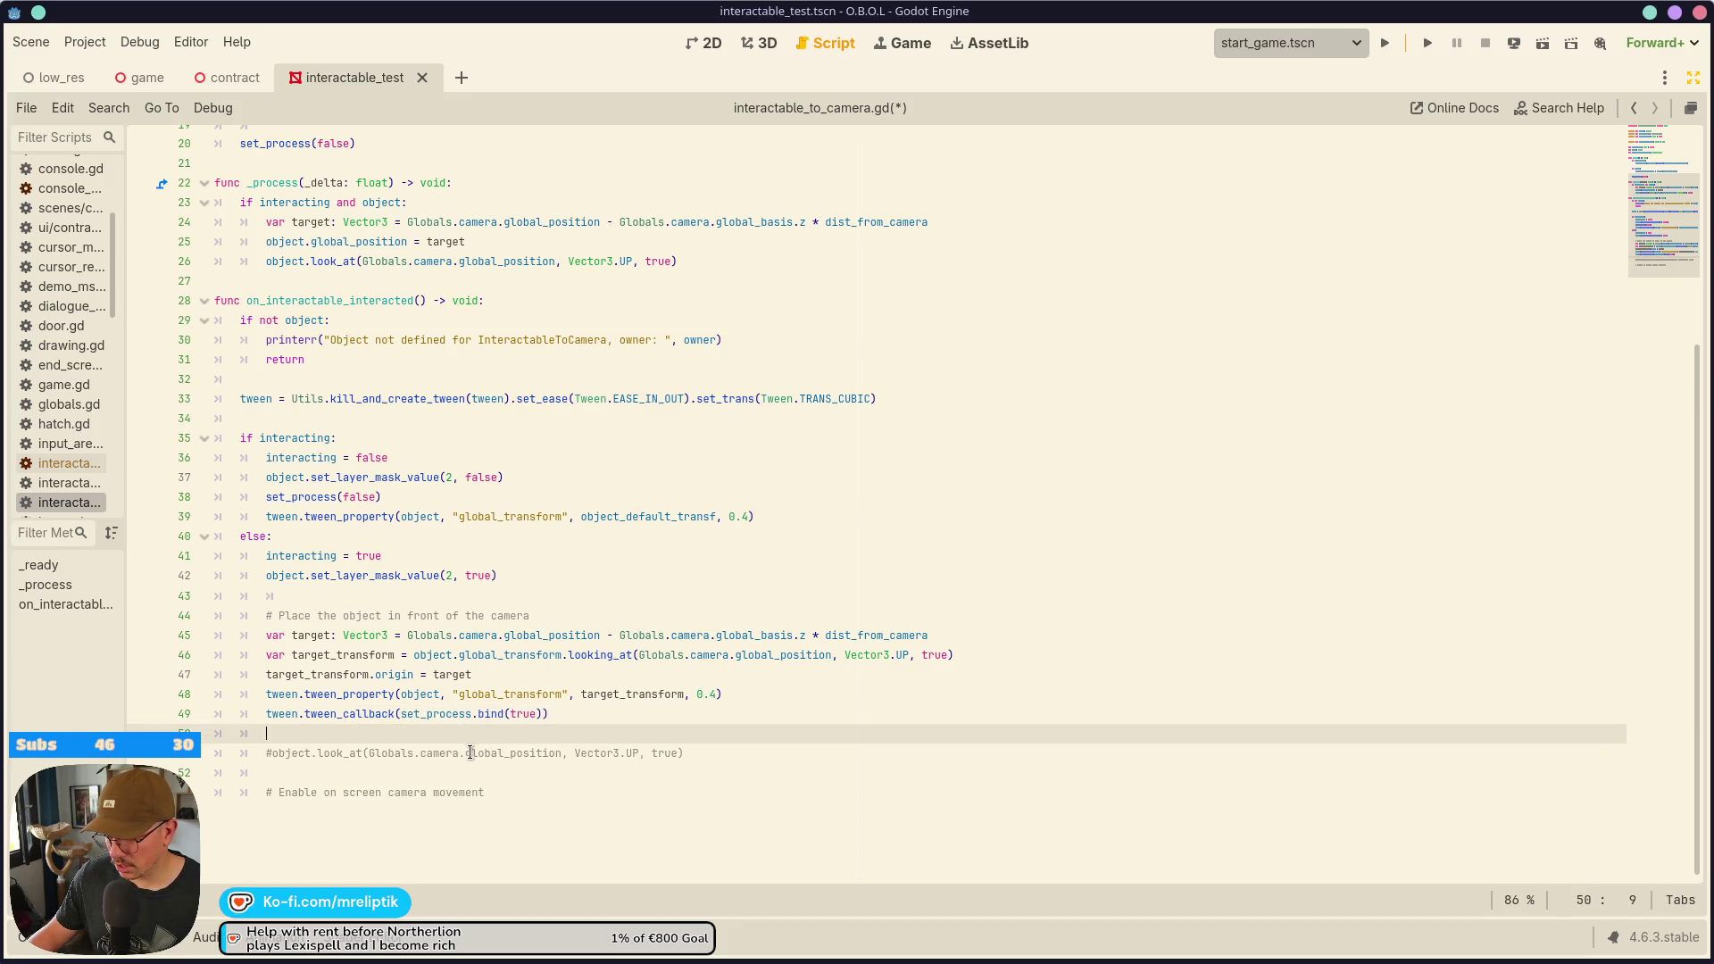
{"action": "key", "text": "ctrl+s"}
{"action": "key", "text": "Up"}
- Copy the target_transform statement into _process after line 24 and set its origin to target
{"action": "left_click_drag", "start_coordinate": [259, 654], "coordinate": [991, 647]}
{"action": "key", "text": "ctrl+c"}
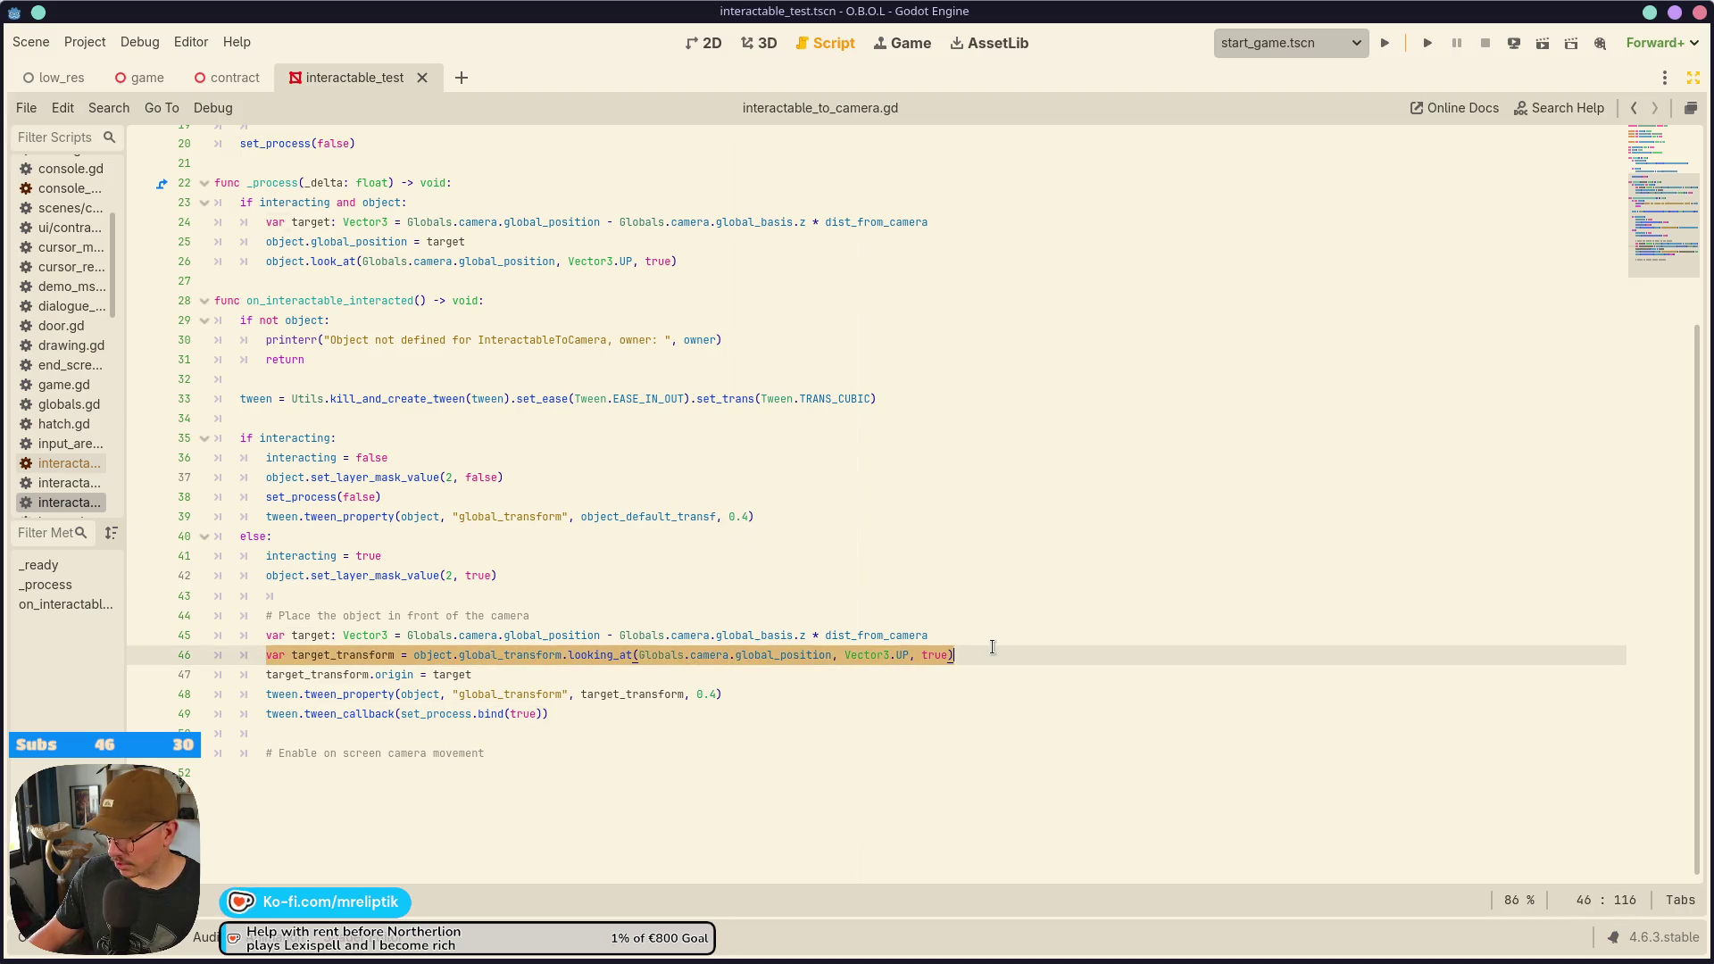
{"action": "scroll", "coordinate": [374, 468], "scroll_direction": "up", "scroll_amount": 5}
{"action": "left_click", "coordinate": [312, 518]}
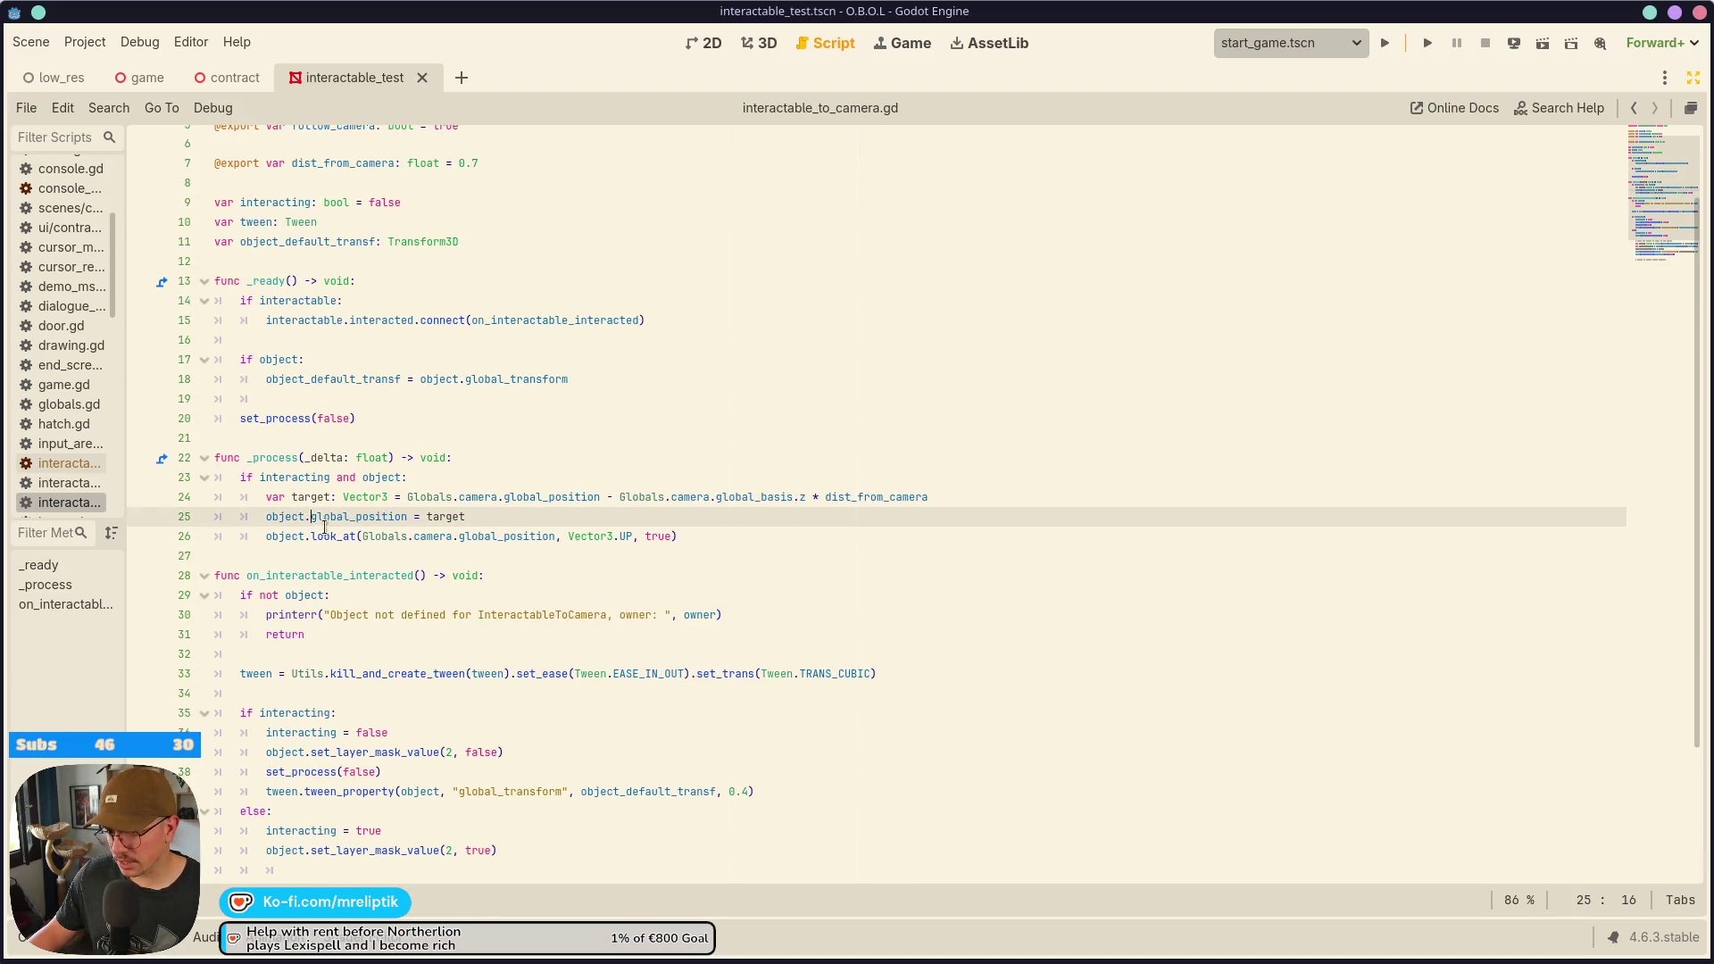
{"action": "left_click", "coordinate": [739, 557]}
{"action": "left_click", "coordinate": [751, 536]}
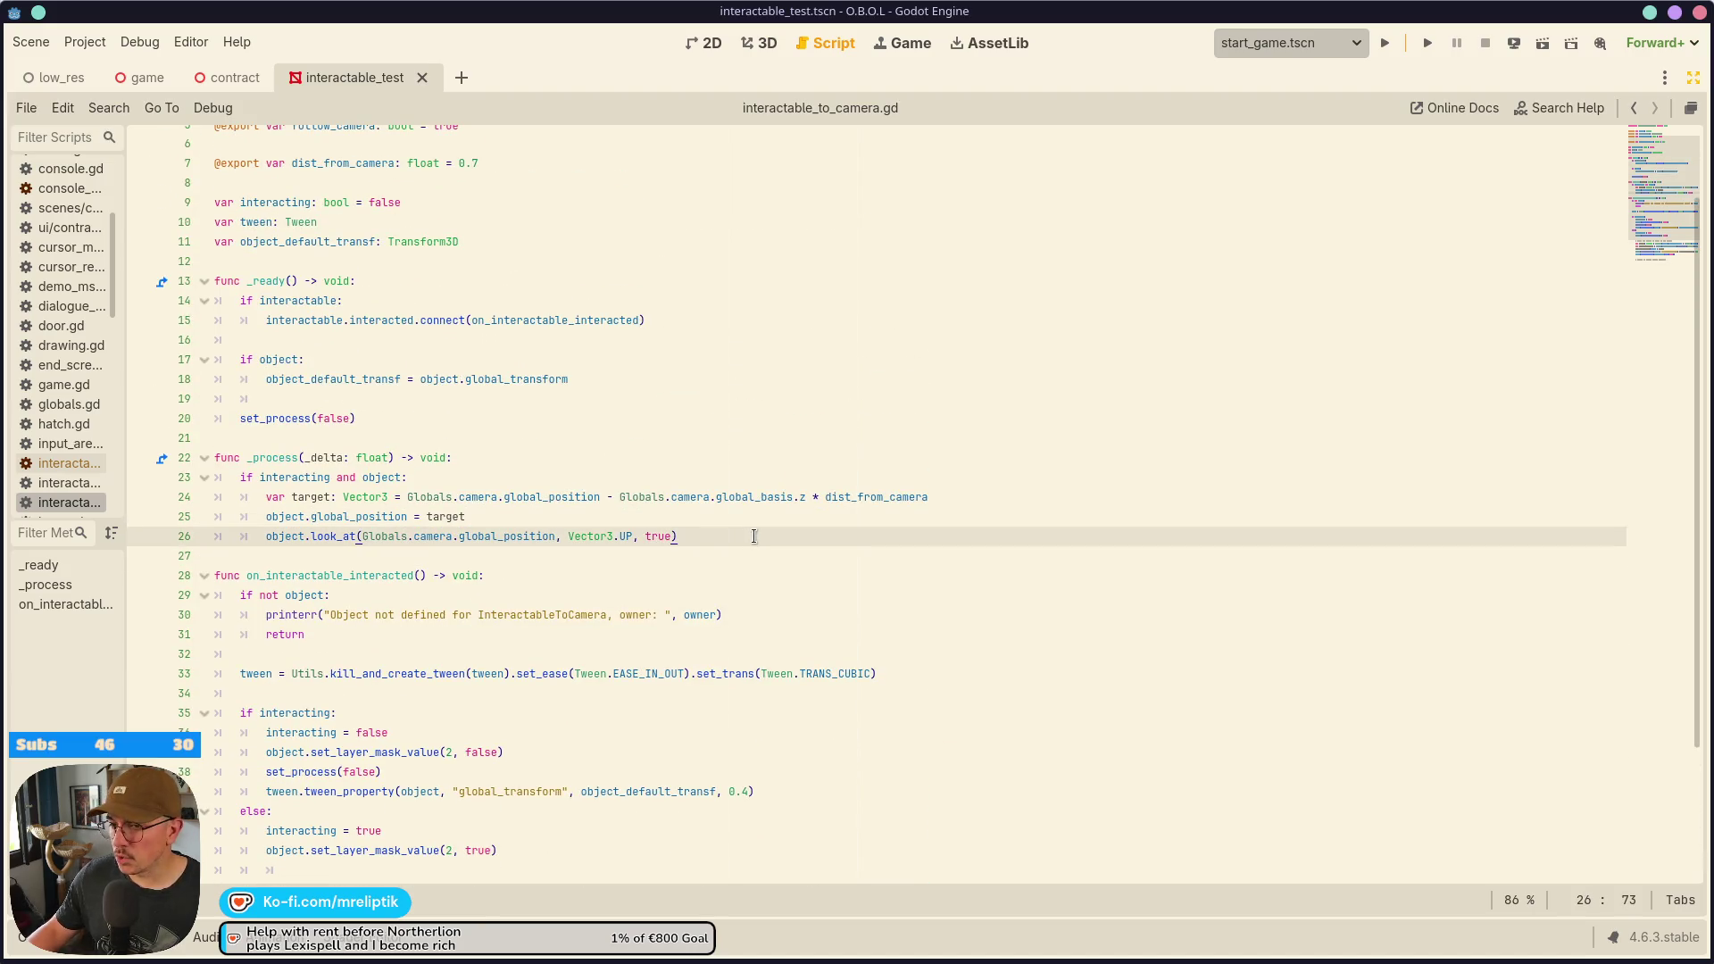
{"action": "left_click", "coordinate": [957, 497]}
{"action": "key", "text": "Return"}
{"action": "key", "text": "ctrl+v"}
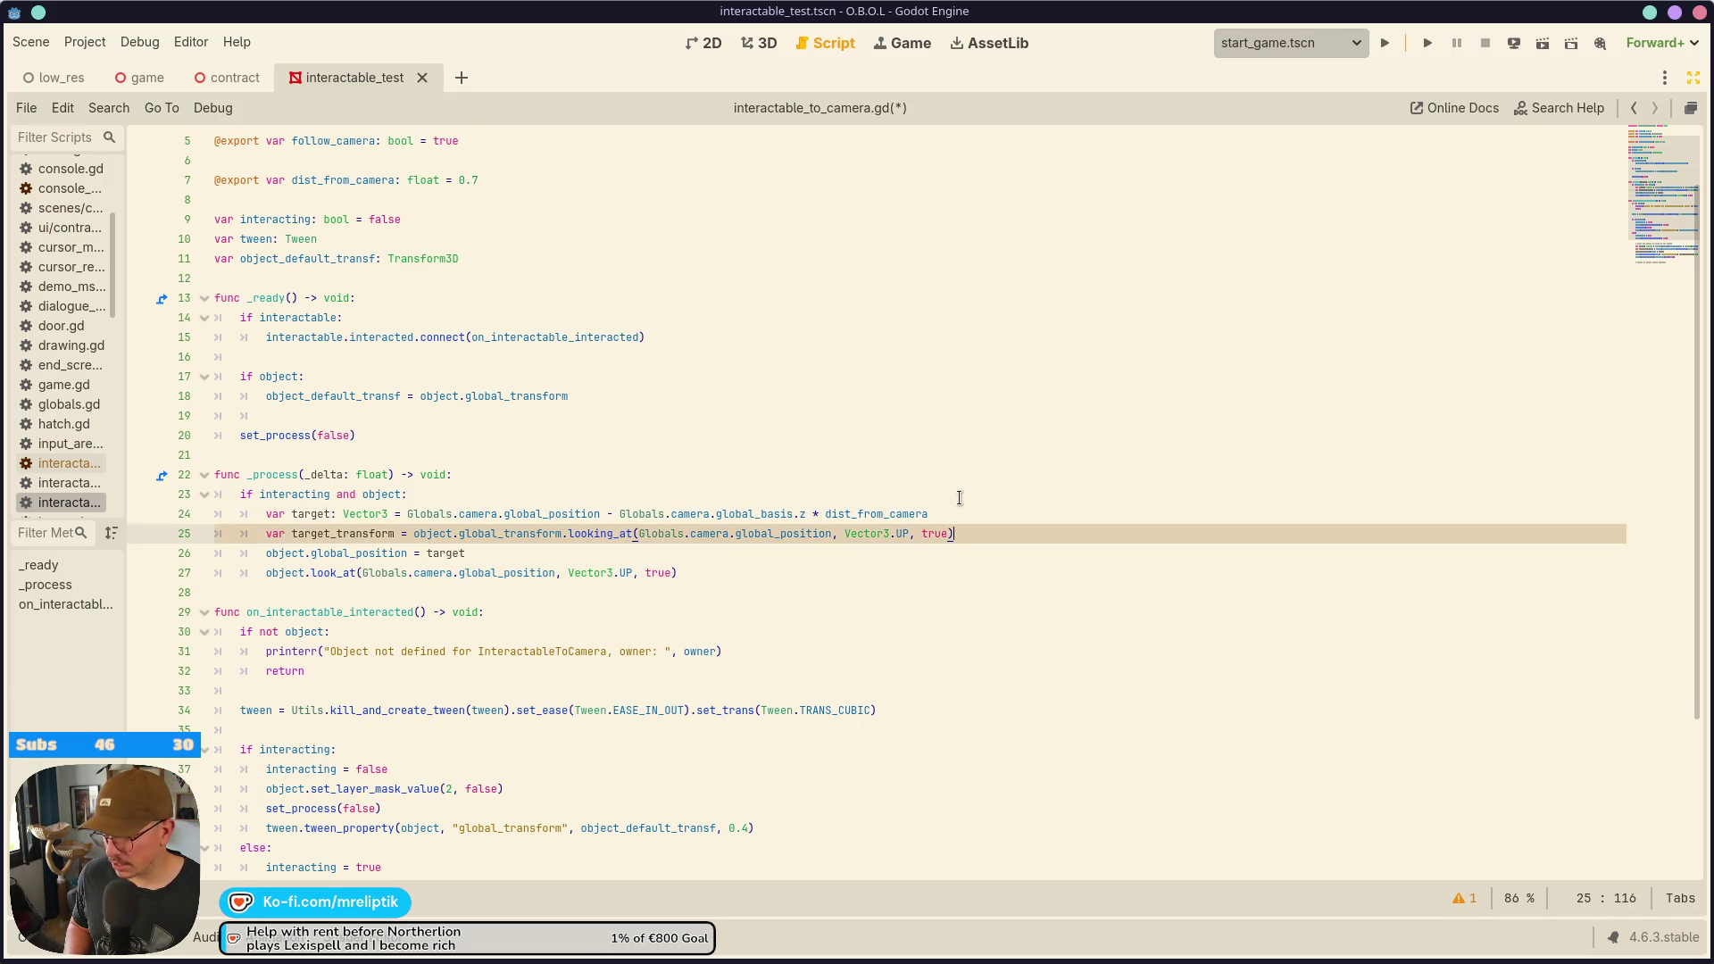
{"action": "key", "text": "Return"}
{"action": "type", "text": "target_transform."}
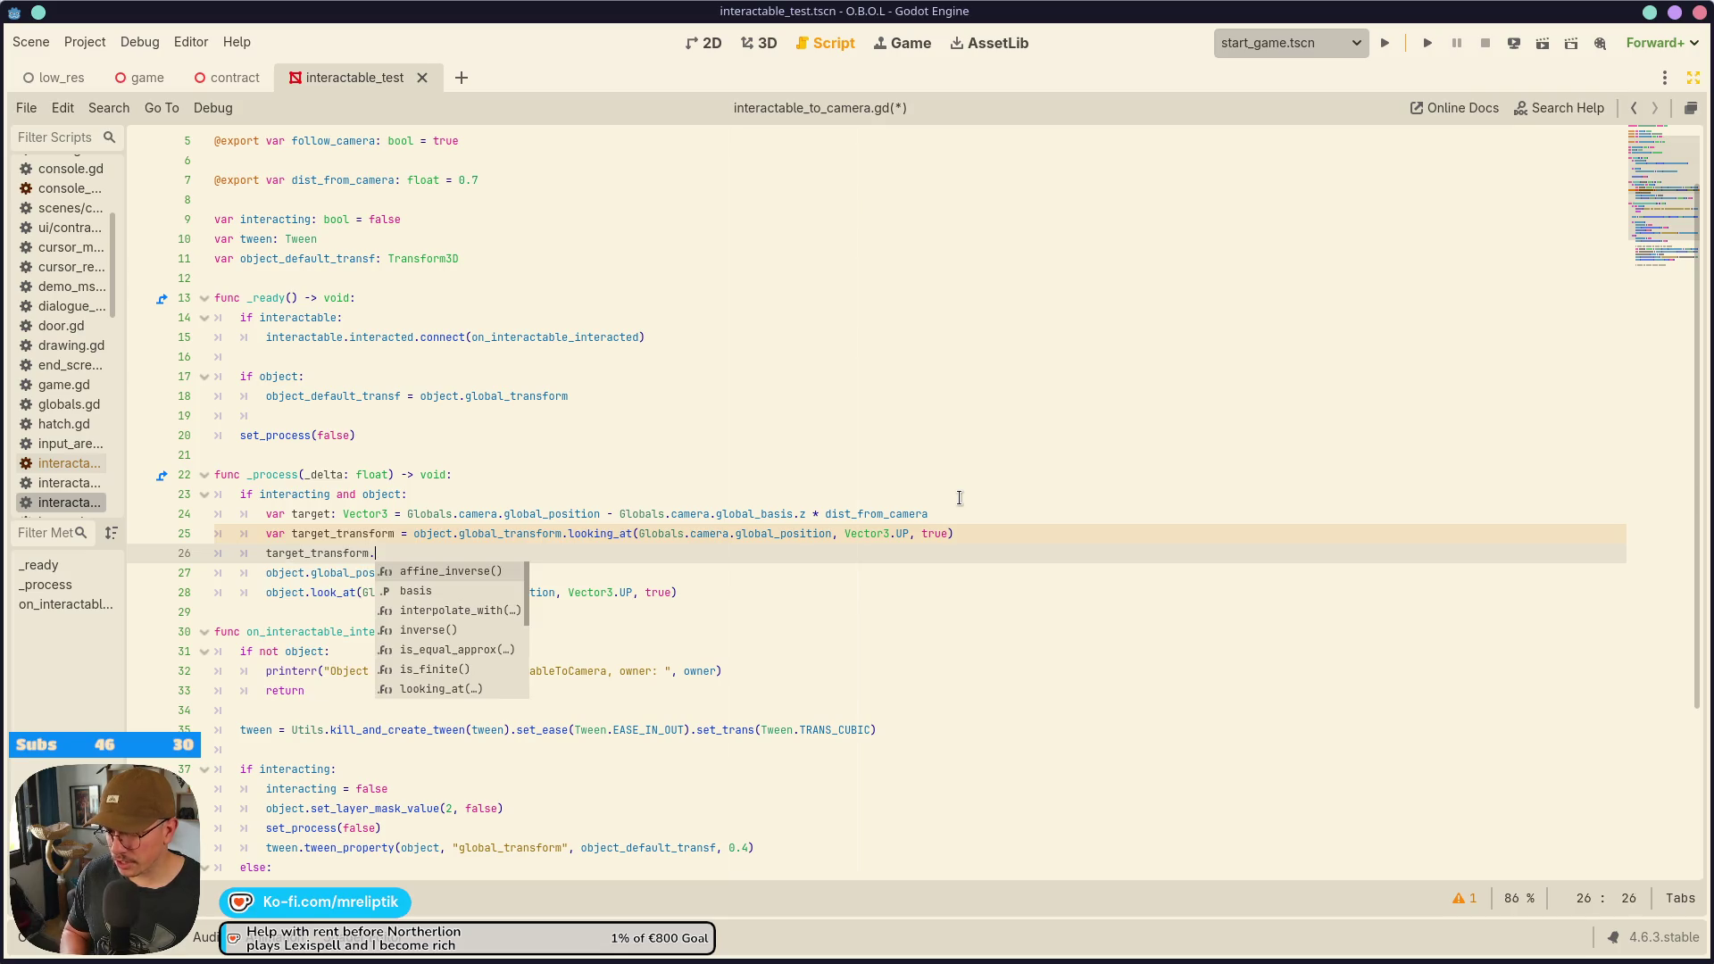
{"action": "type", "text": "origin"}
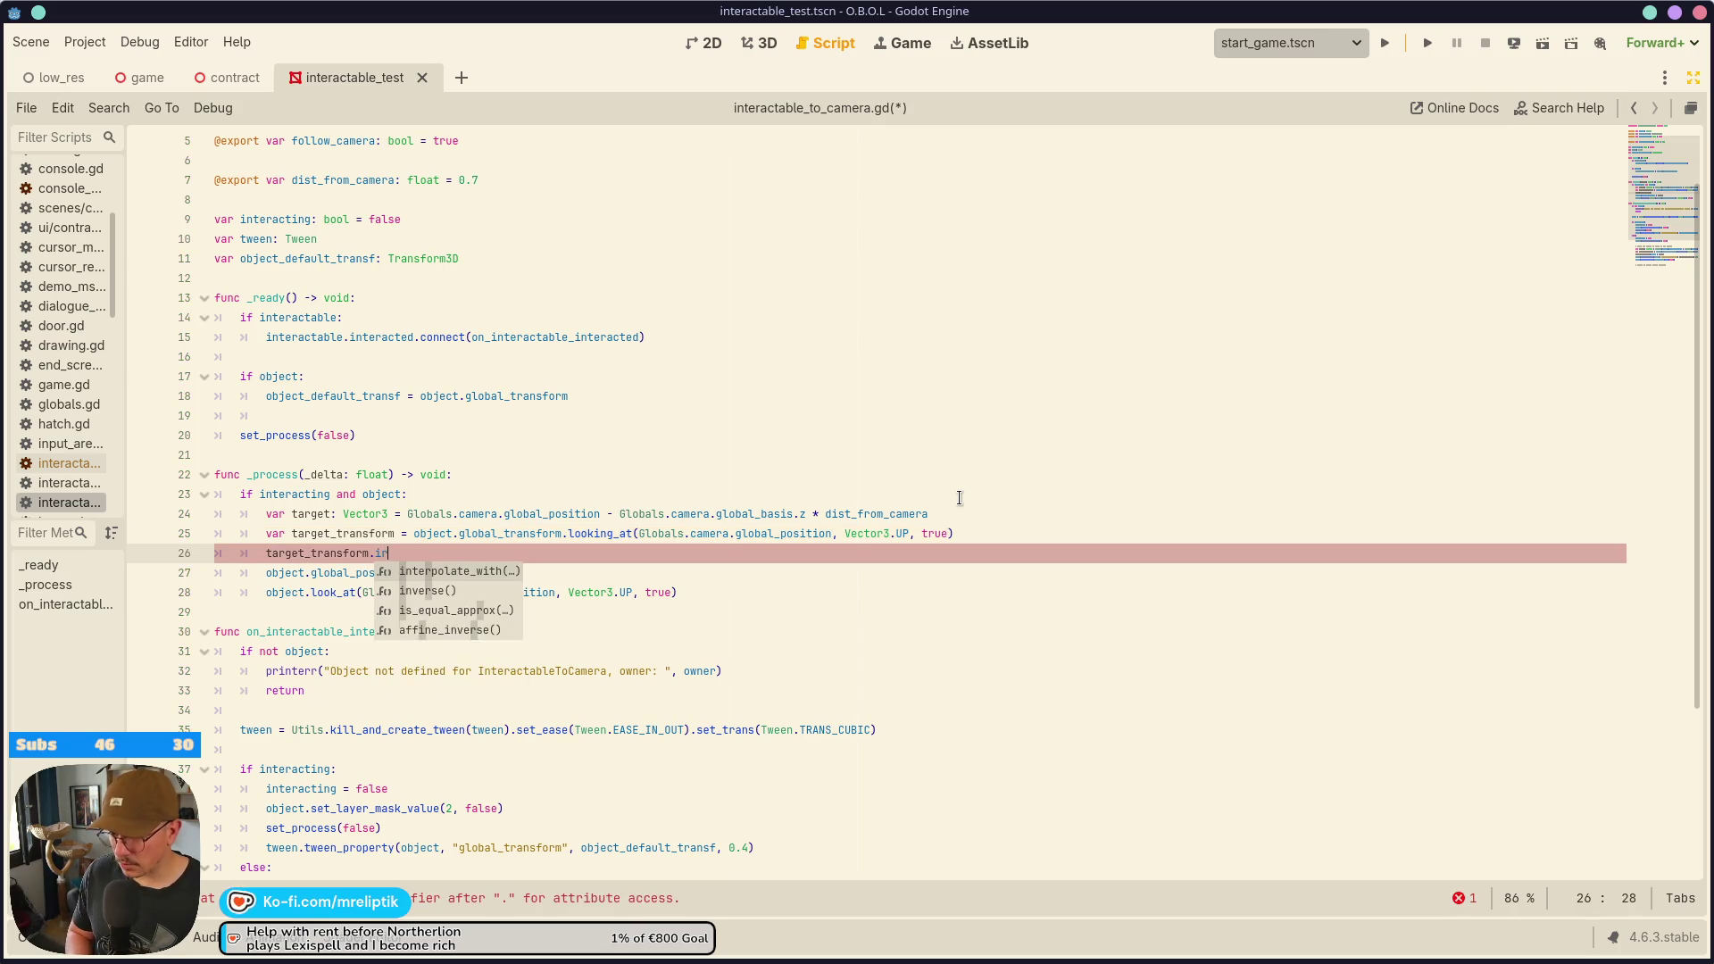
{"action": "type", "text": " = target"}
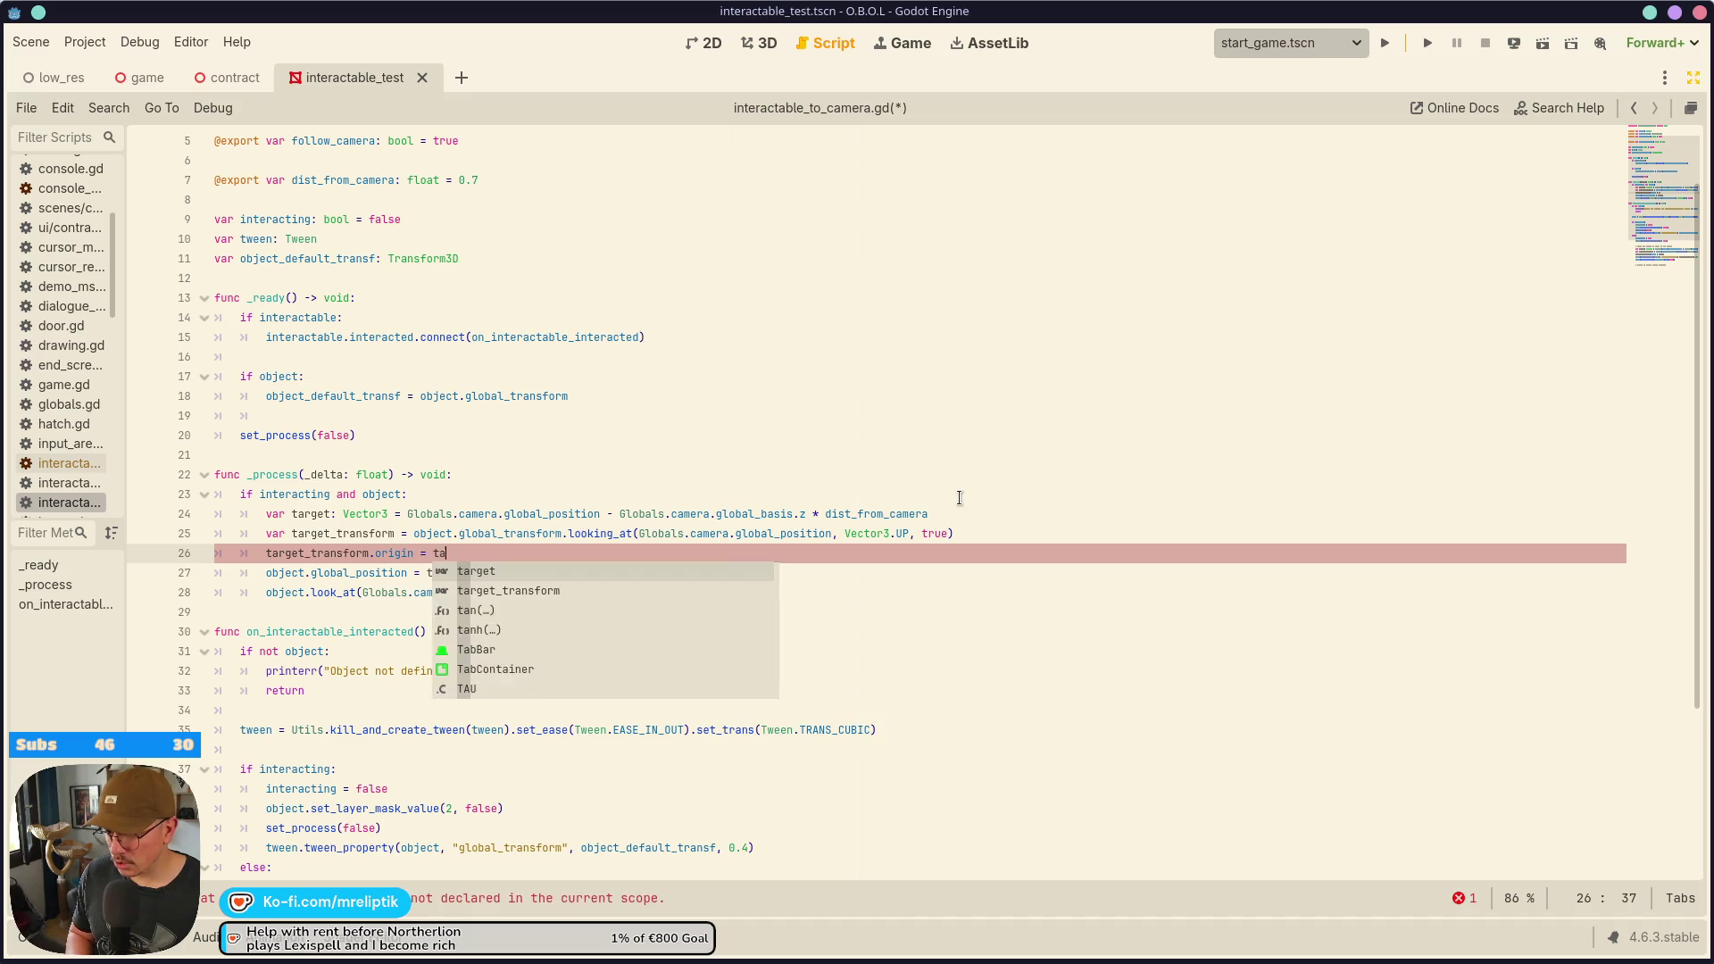
{"action": "key", "text": "Down"}
- Add 'object.transform = lerp(object.transform, target_transform, follow_speed * delta)' and rename _delta to delta
{"action": "key", "text": "Up"}
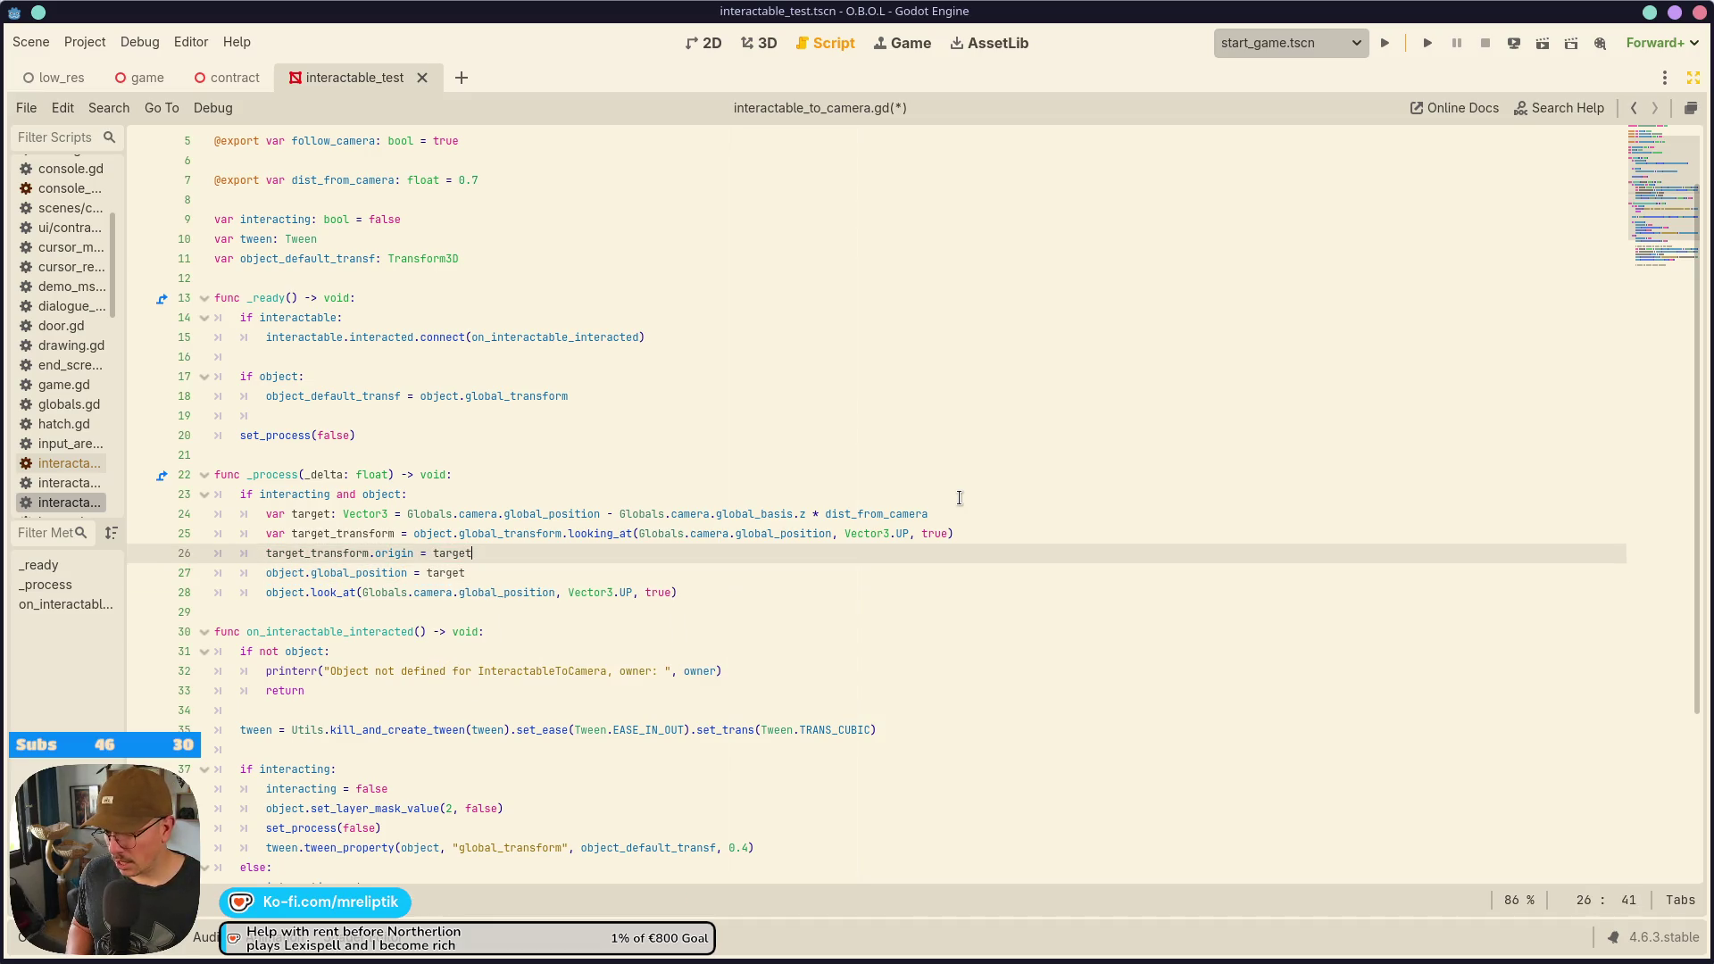
{"action": "key", "text": "End"}
{"action": "key", "text": "Return"}
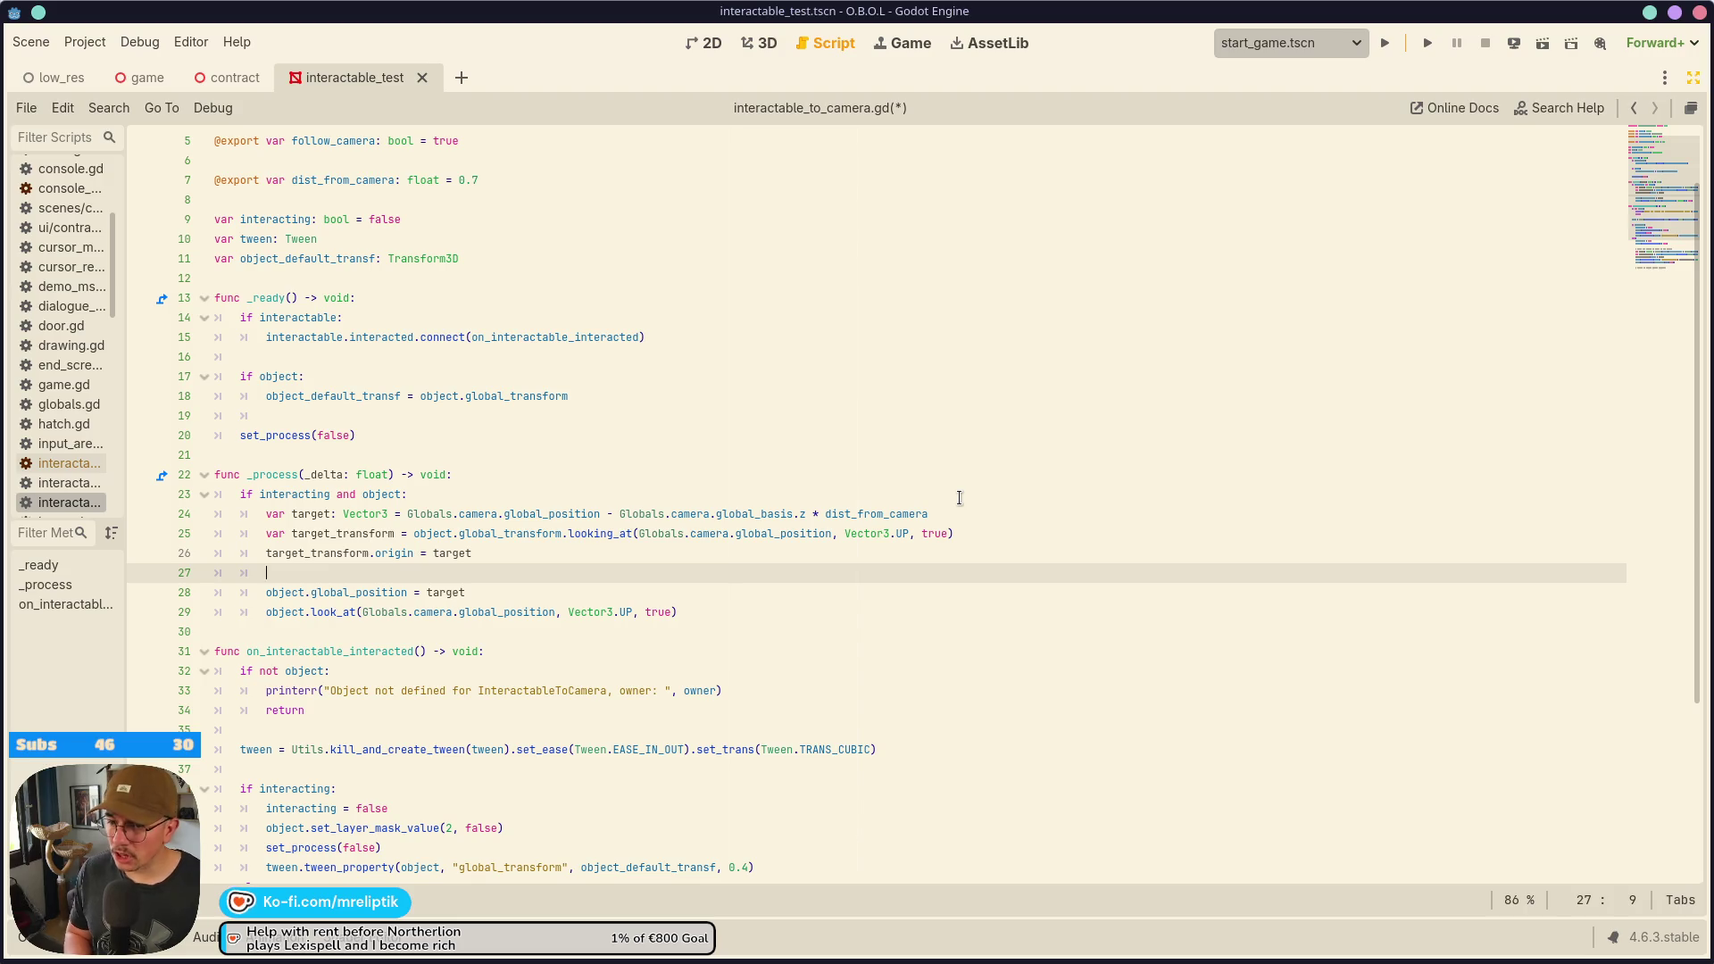
{"action": "type", "text": "object."}
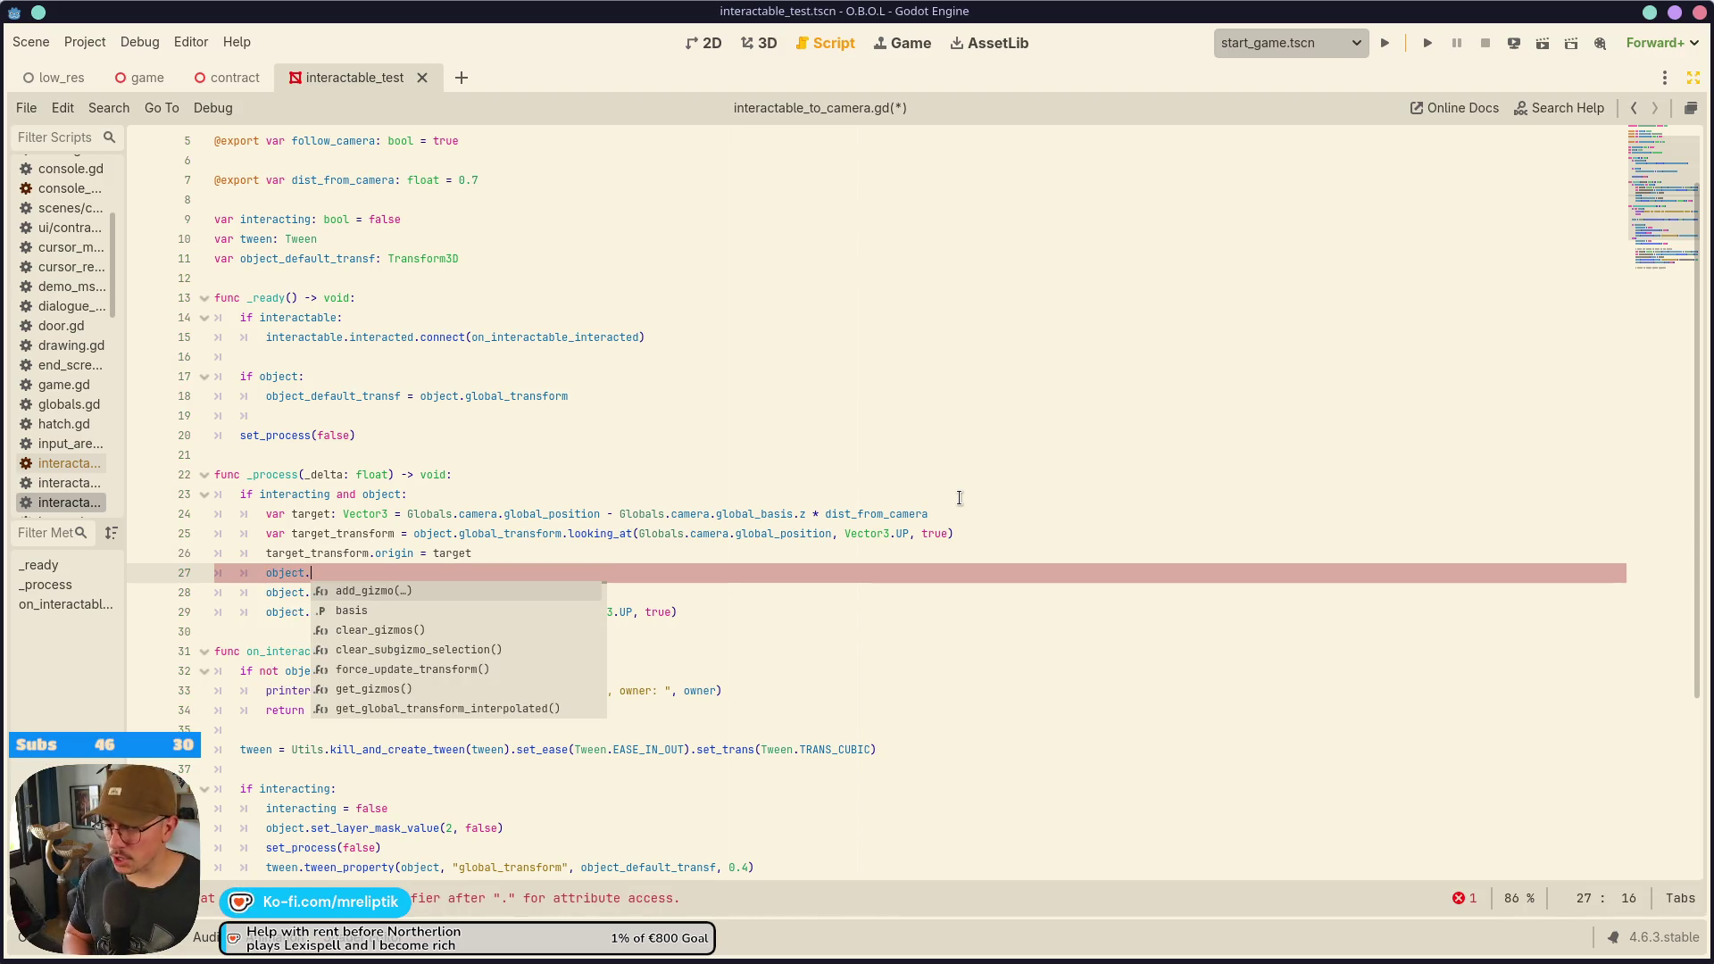
{"action": "type", "text": "transform"}
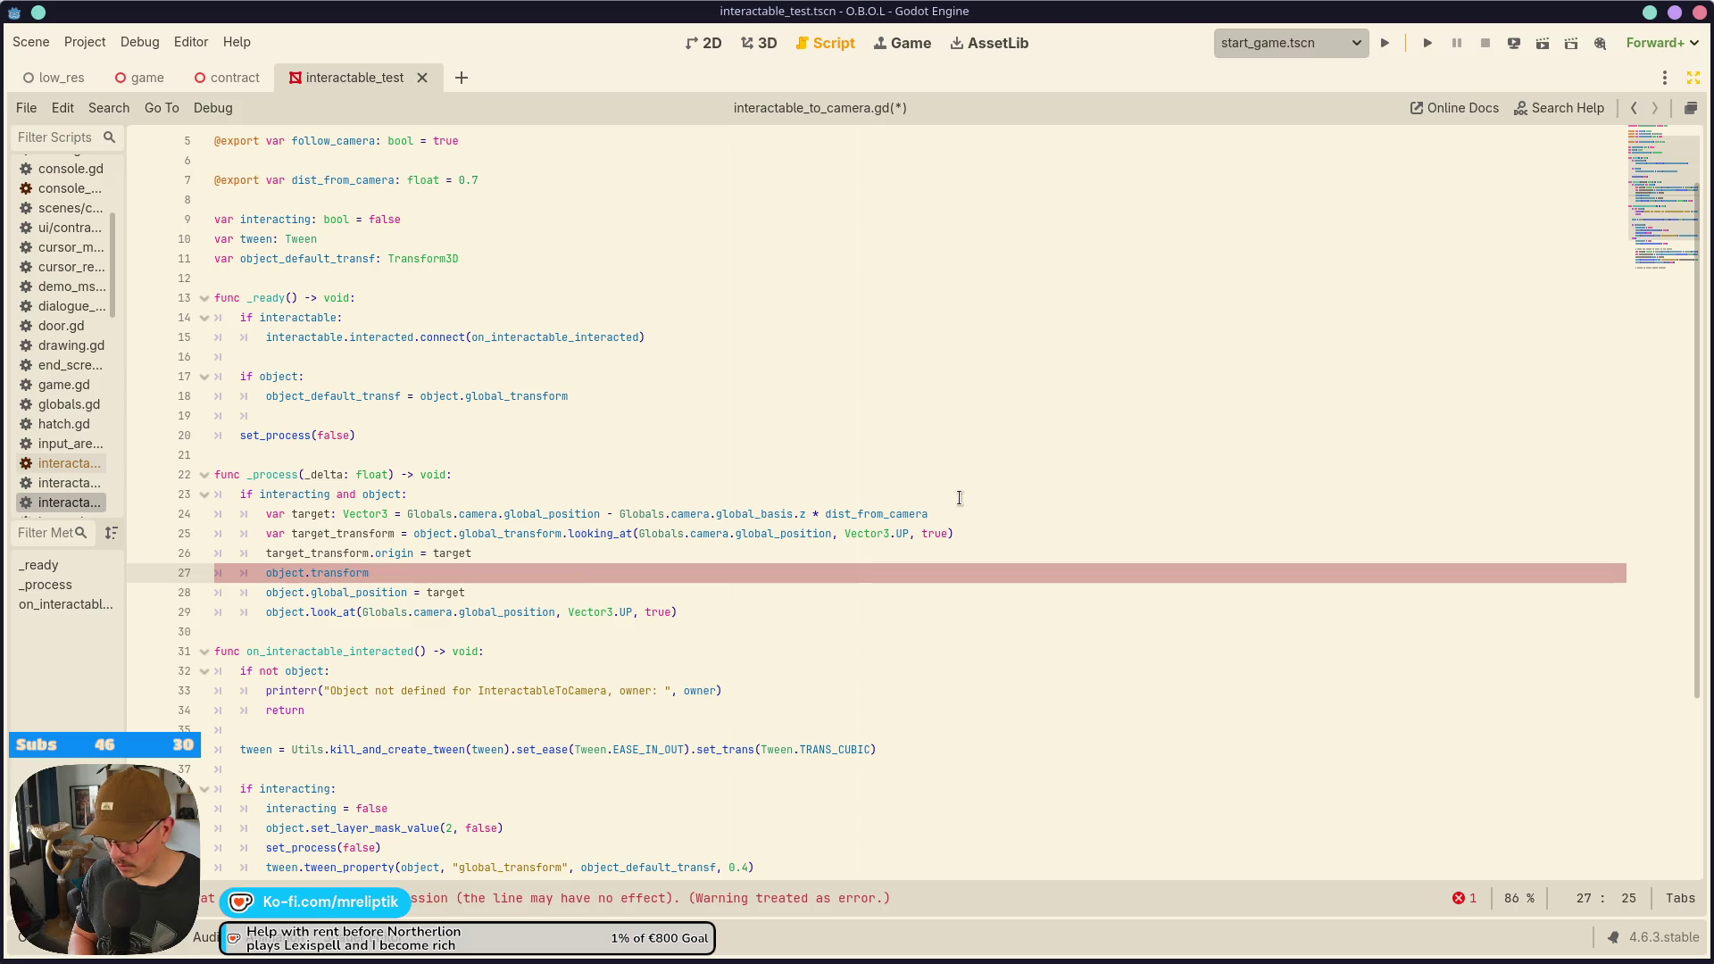
{"action": "type", "text": " = lerp("}
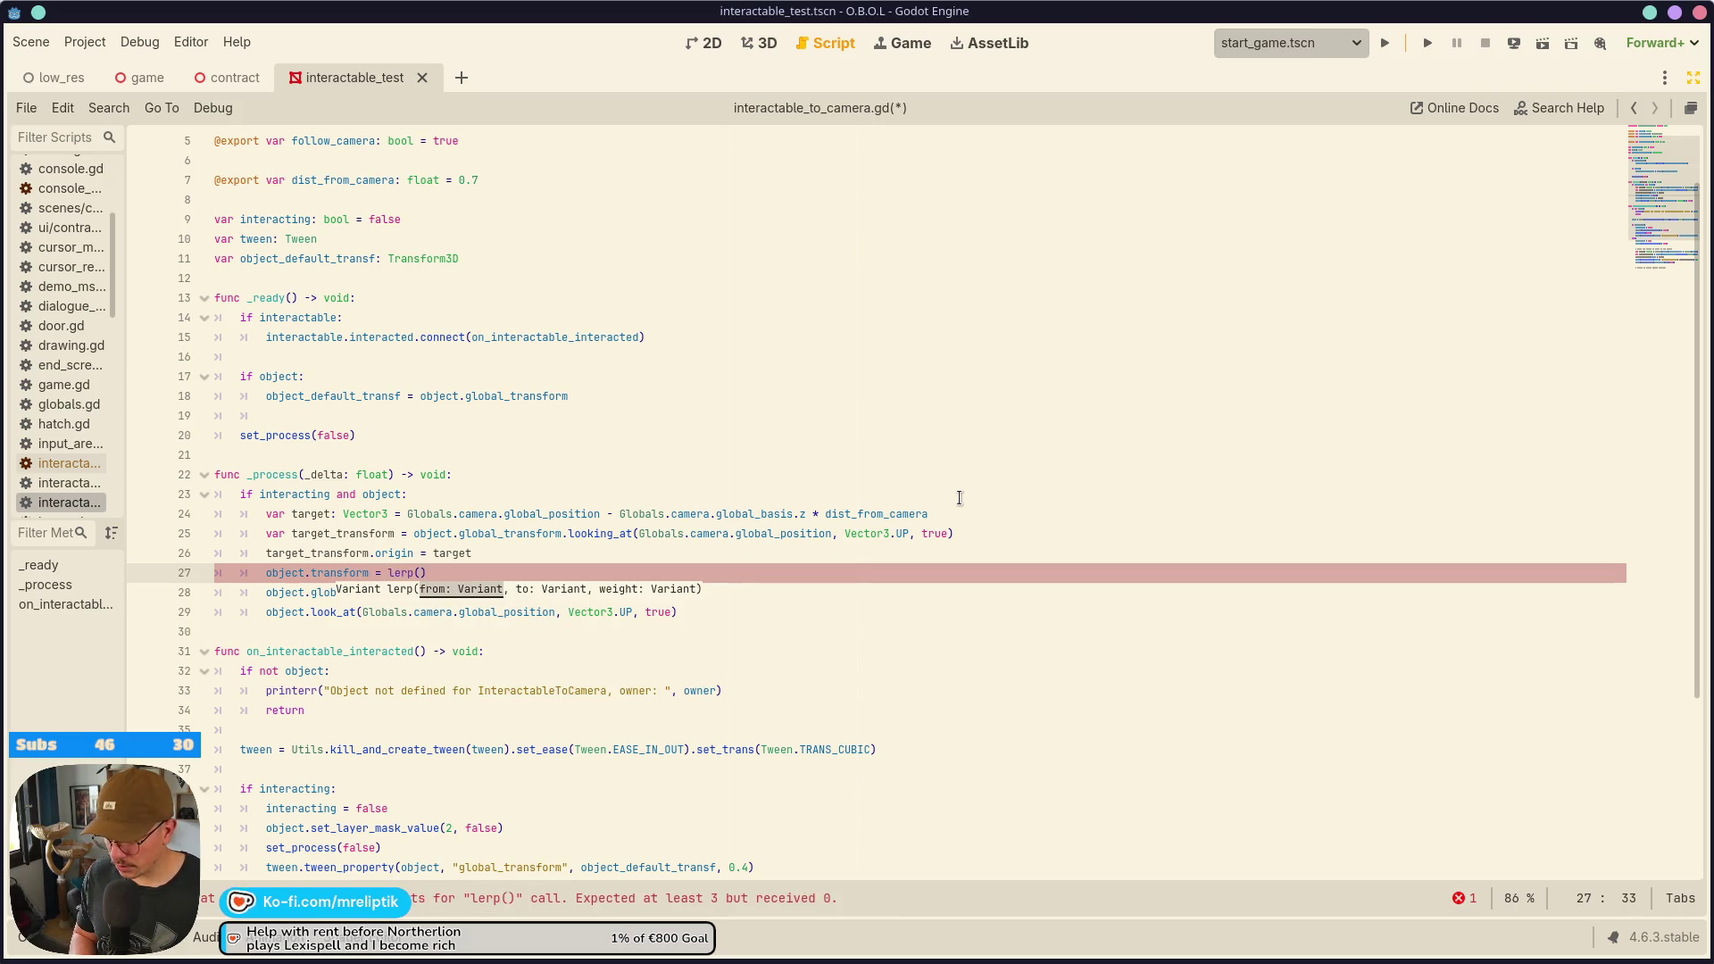
{"action": "type", "text": "o"}
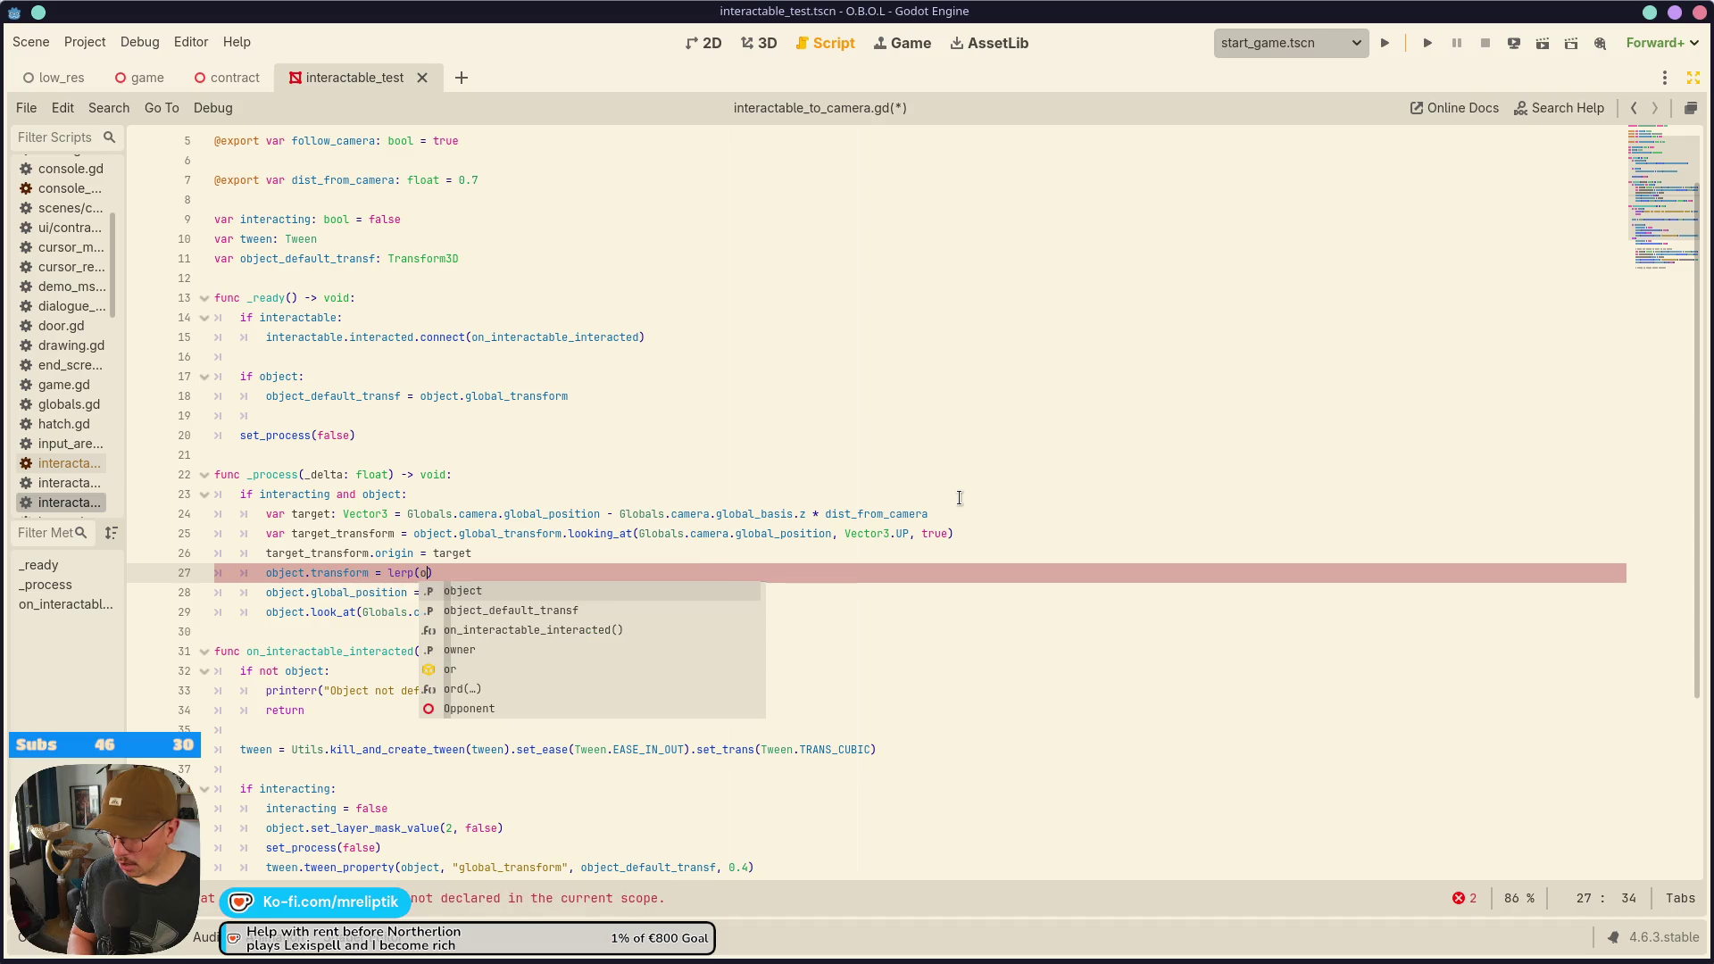
{"action": "type", "text": "bject.transform, "}
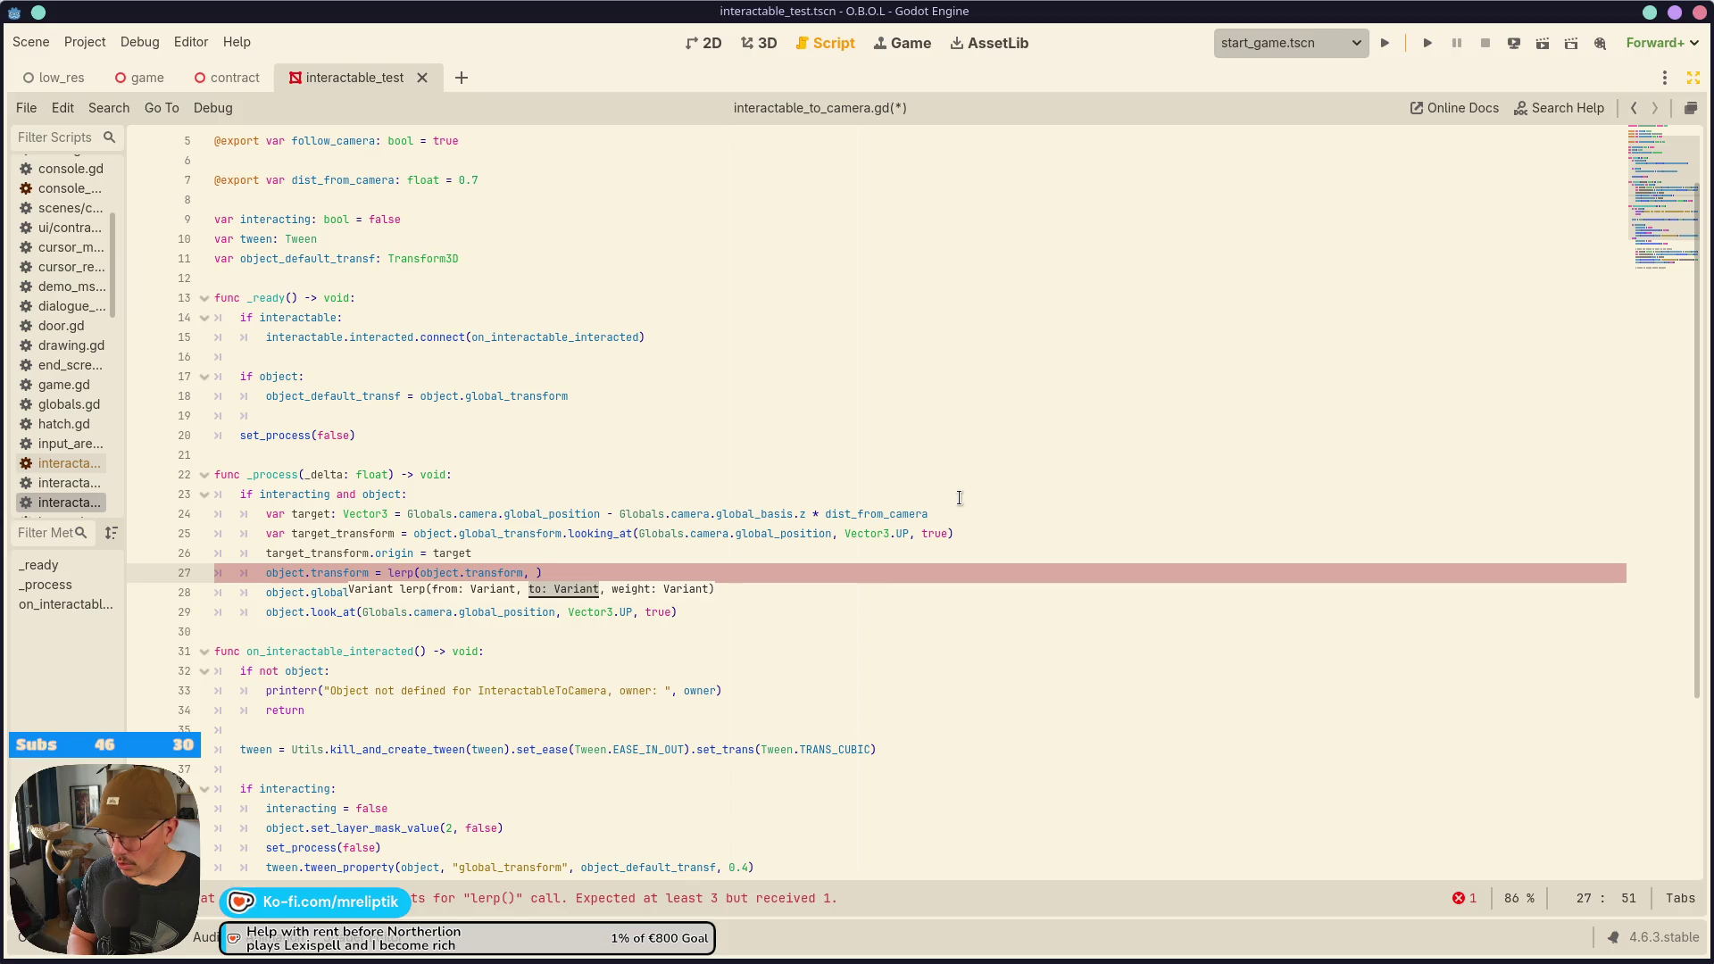
{"action": "type", "text": "target_transform"}
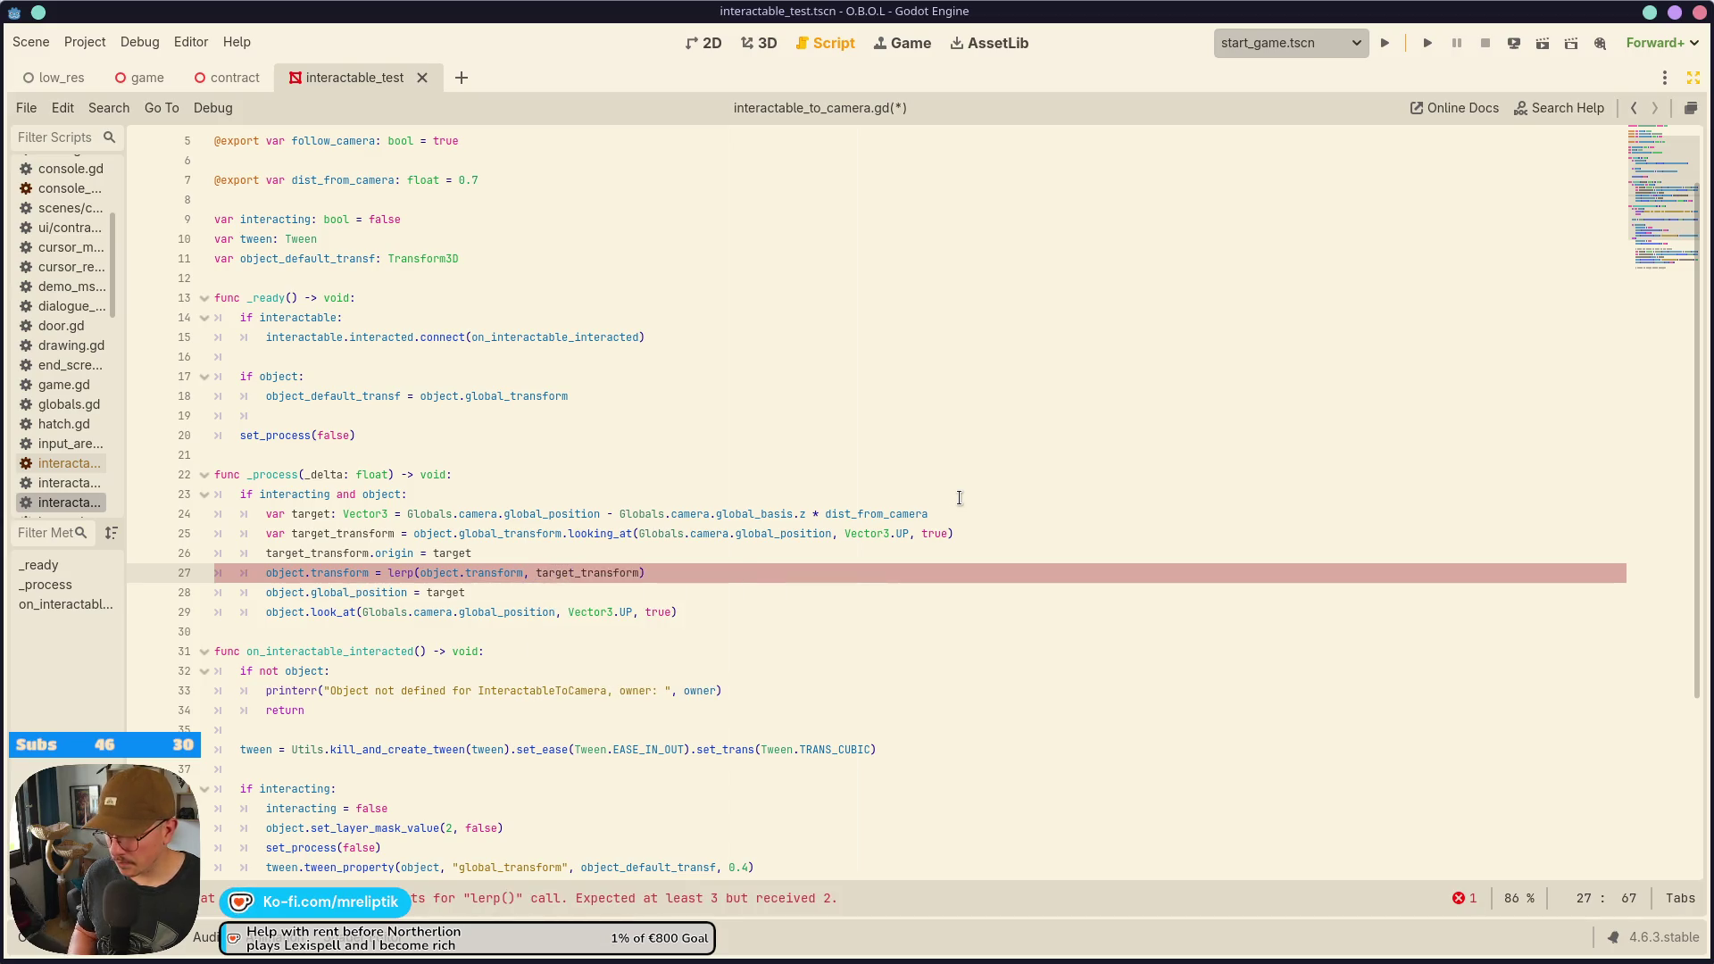
{"action": "type", "text": ", s"}
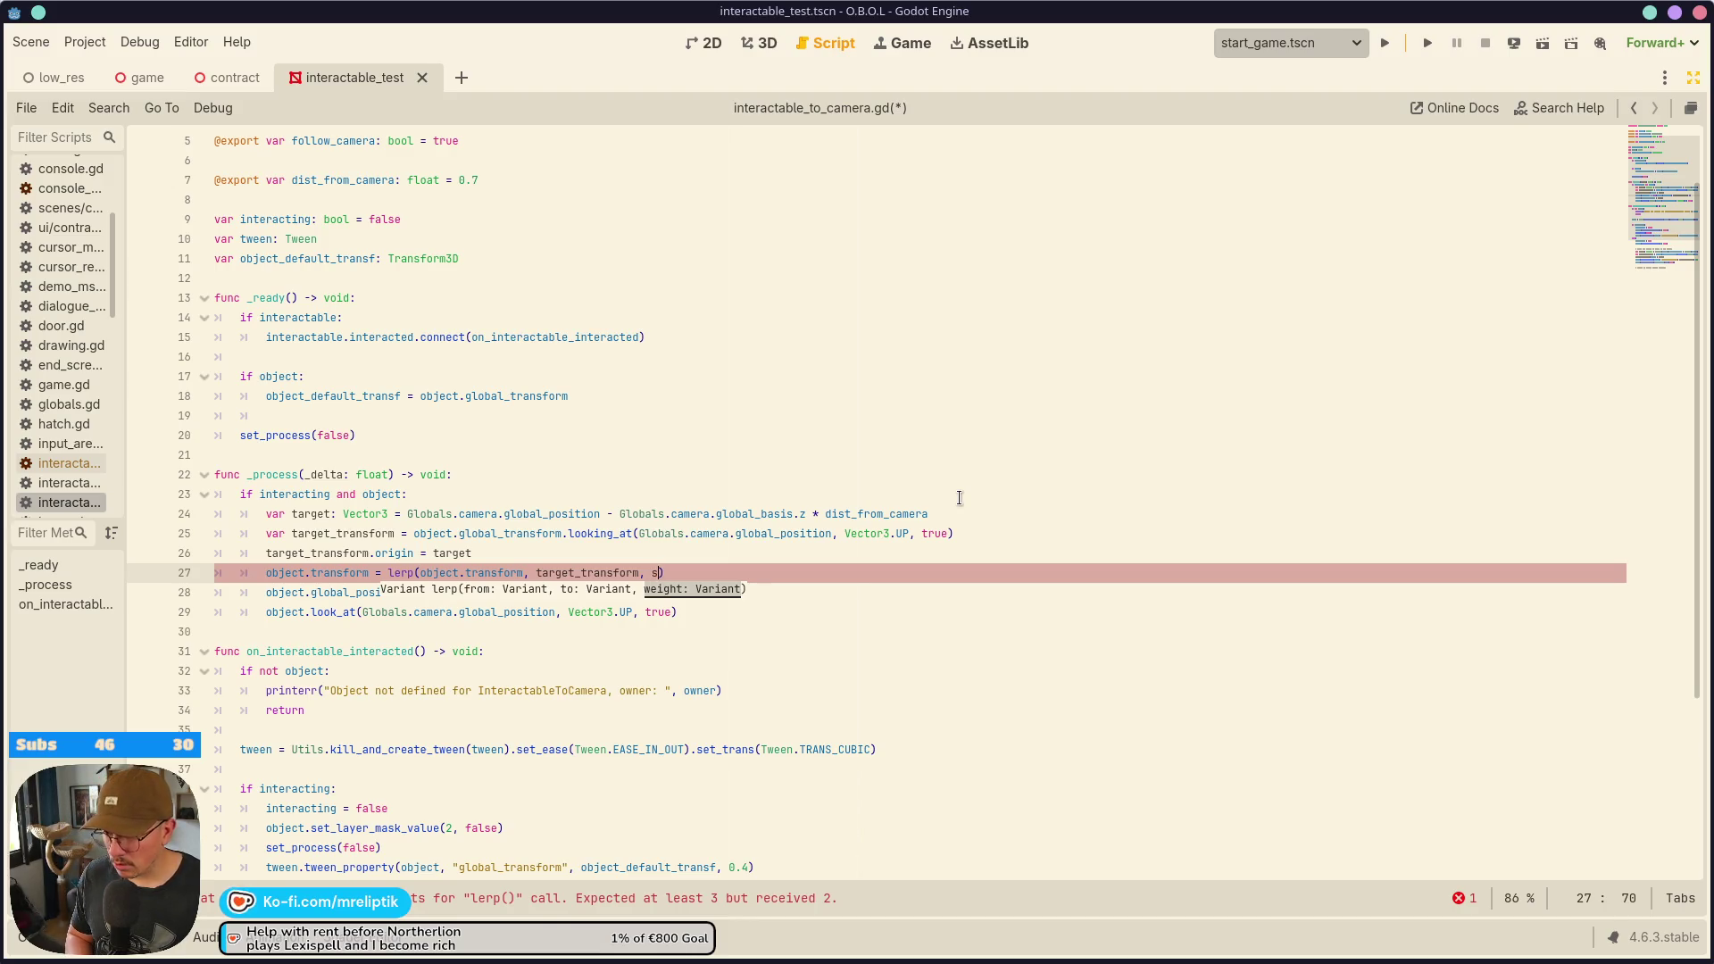
{"action": "key", "text": "BackSpace"}
{"action": "type", "text": "follow_speed"}
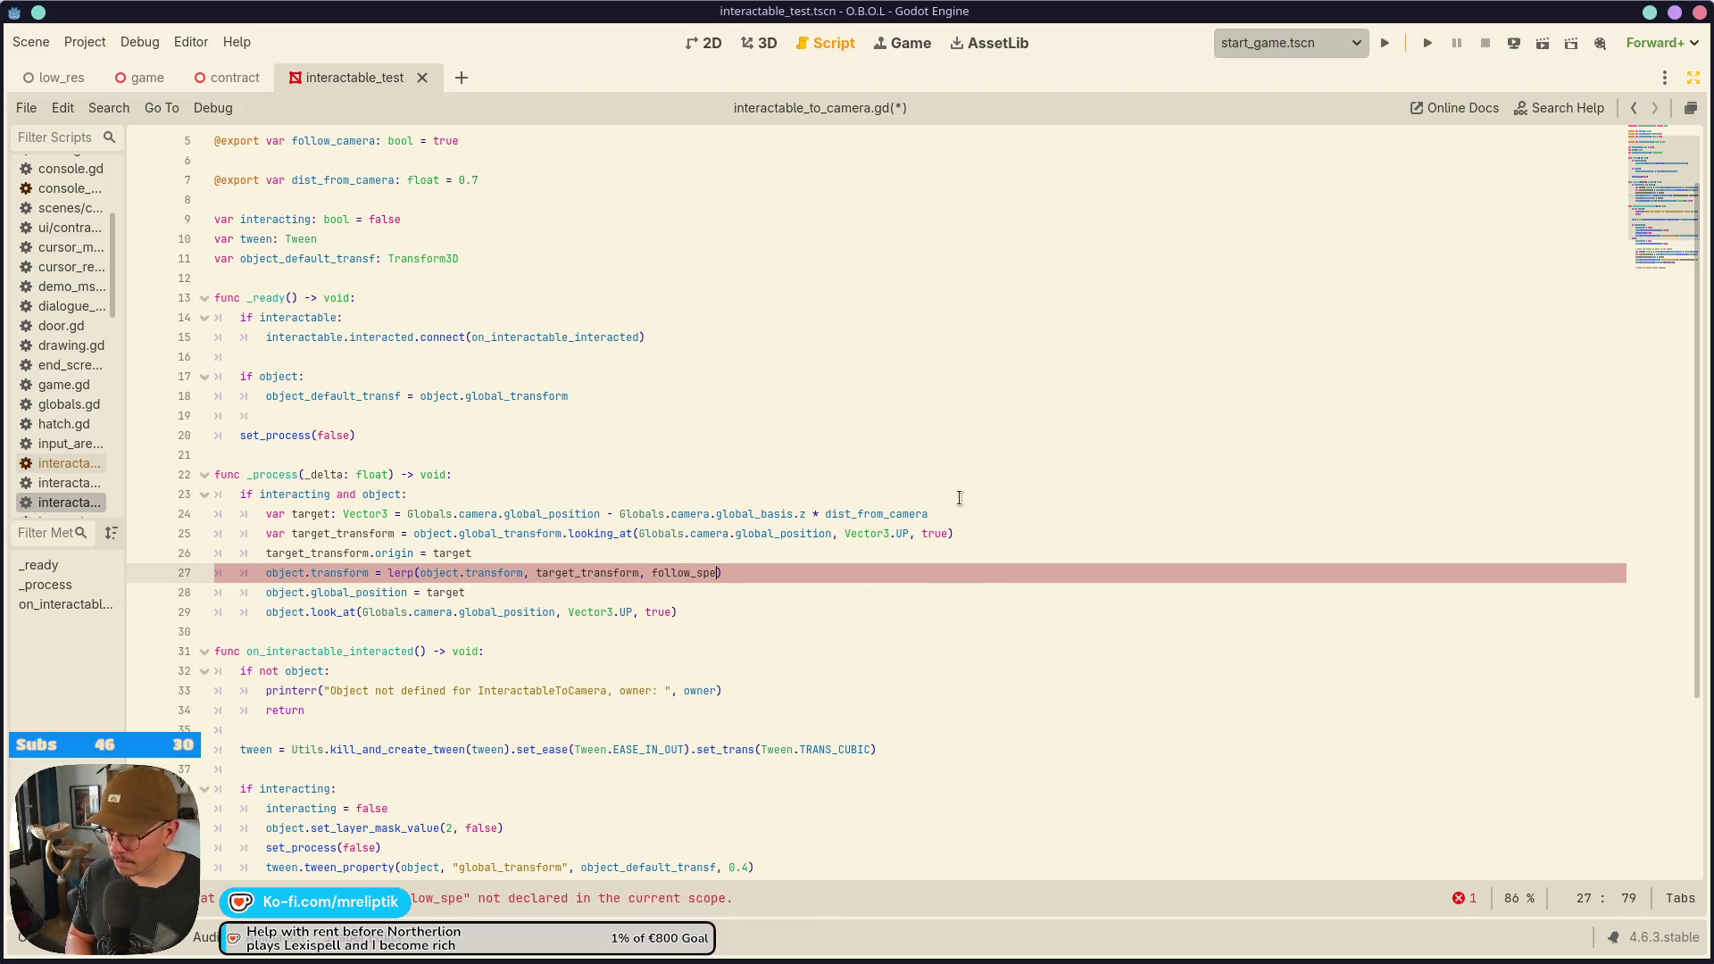
{"action": "type", "text": "*"}
{"action": "key", "text": "BackSpace"}
{"action": "type", "text": "* delta"}
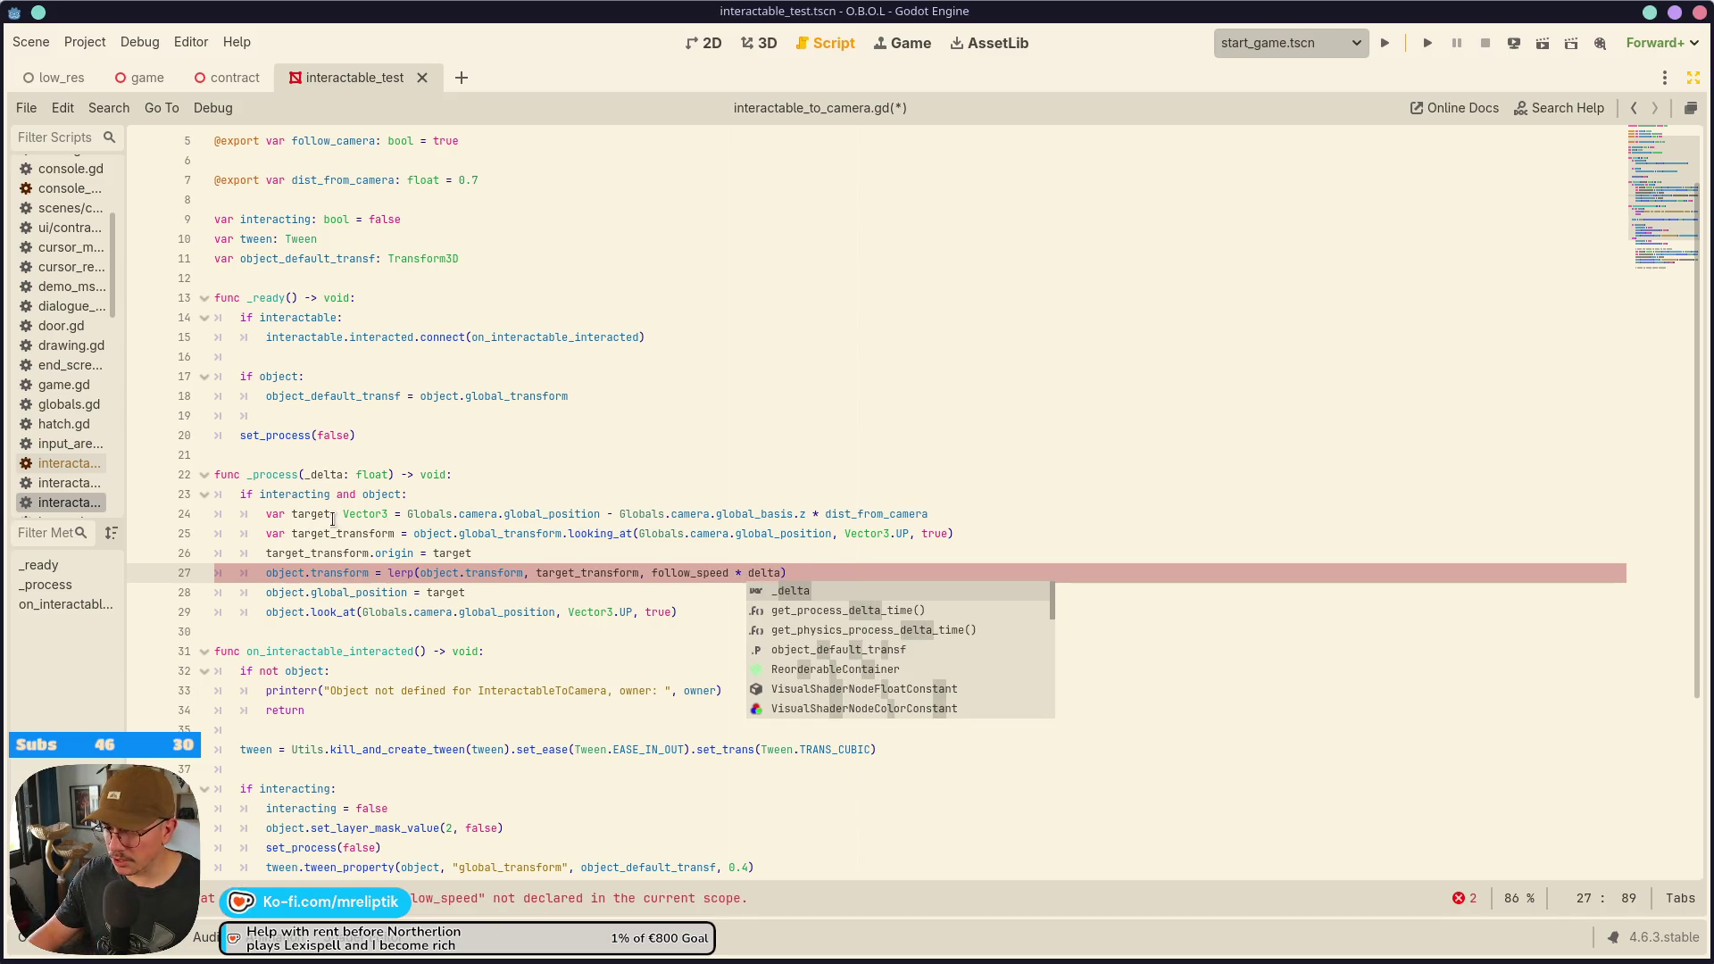
{"action": "double_click", "coordinate": [311, 479]}
{"action": "key", "text": "BackSpace"}
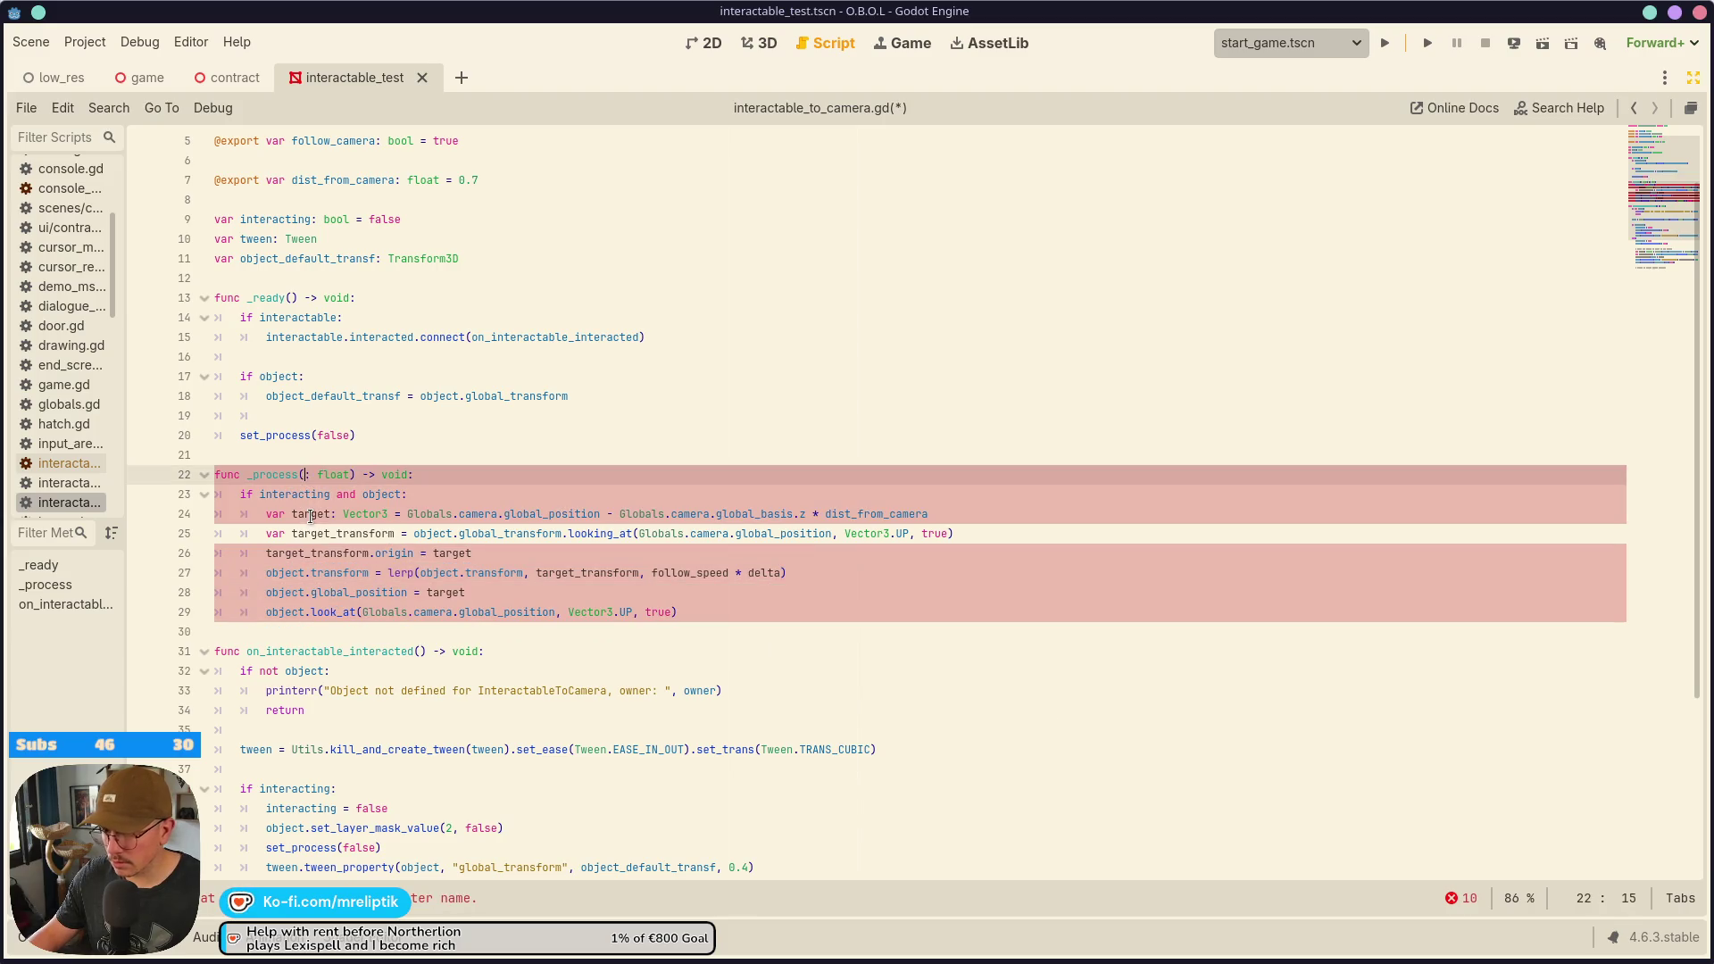
{"action": "type", "text": "delta"}
- Delete the old look_at and global_position lines from _process and save
{"action": "left_click", "coordinate": [473, 592]}
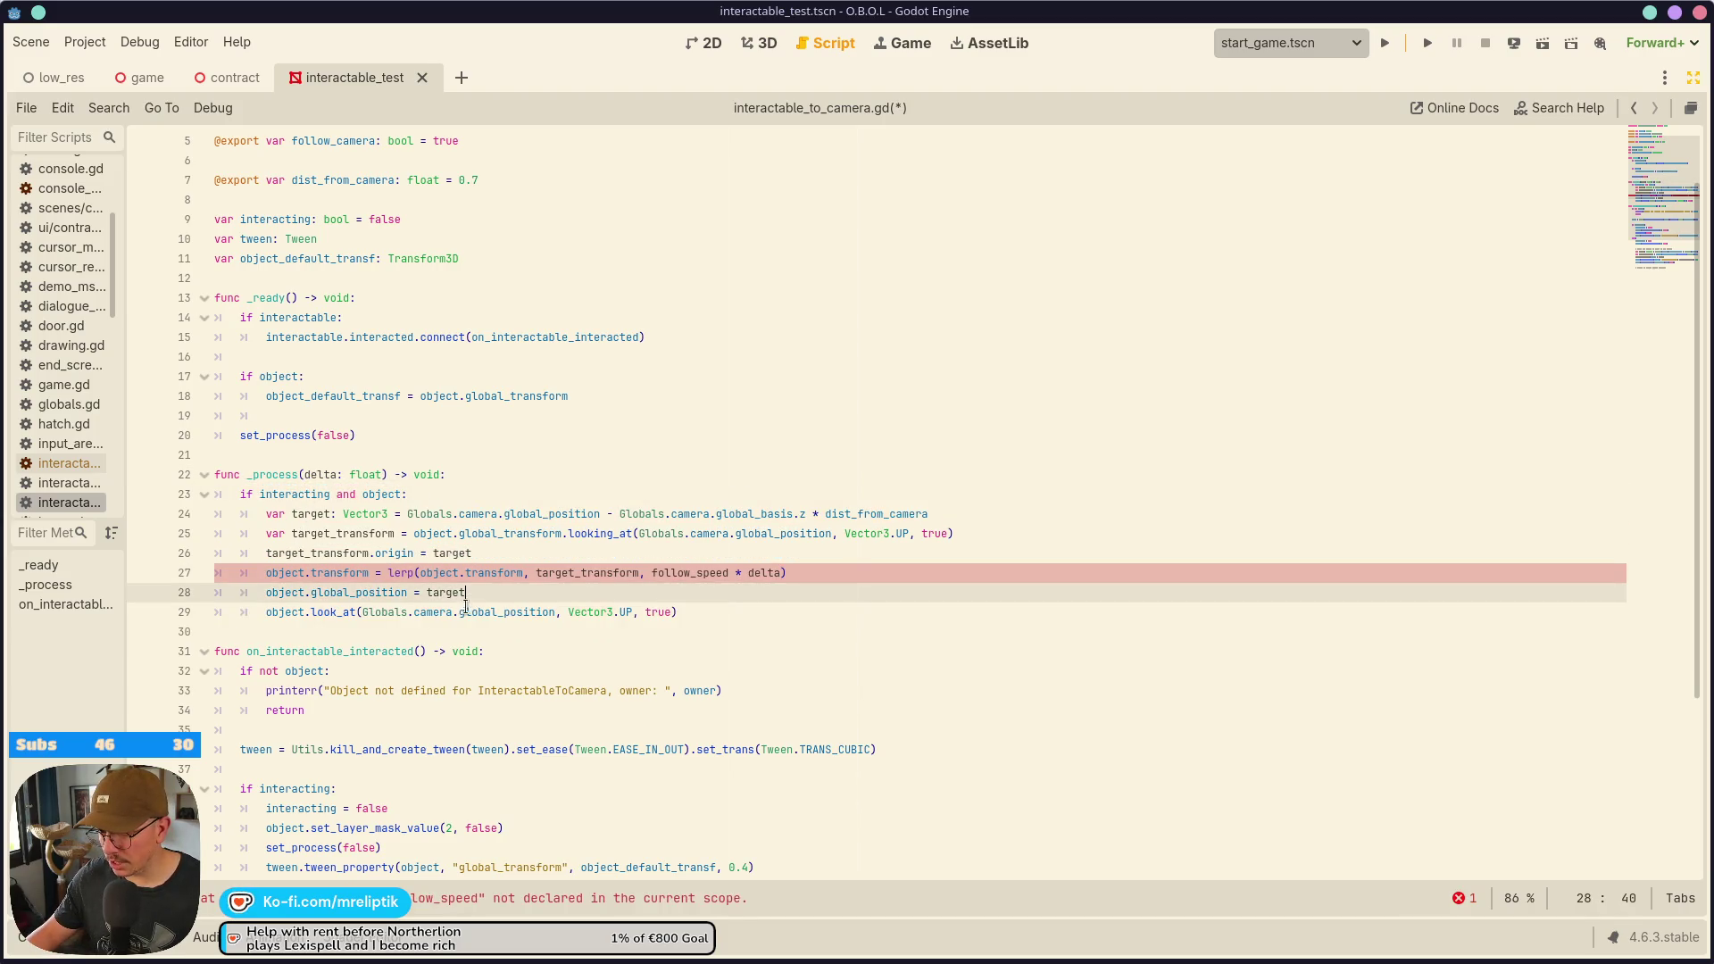
{"action": "left_click", "coordinate": [497, 612]}
{"action": "key", "text": "ctrl+shift+k"}
{"action": "key", "text": "ctrl+shift+k"}
{"action": "key", "text": "Up"}
{"action": "key", "text": "shift+End"}
{"action": "key", "text": "Delete"}
{"action": "key", "text": "ctrl+s"}
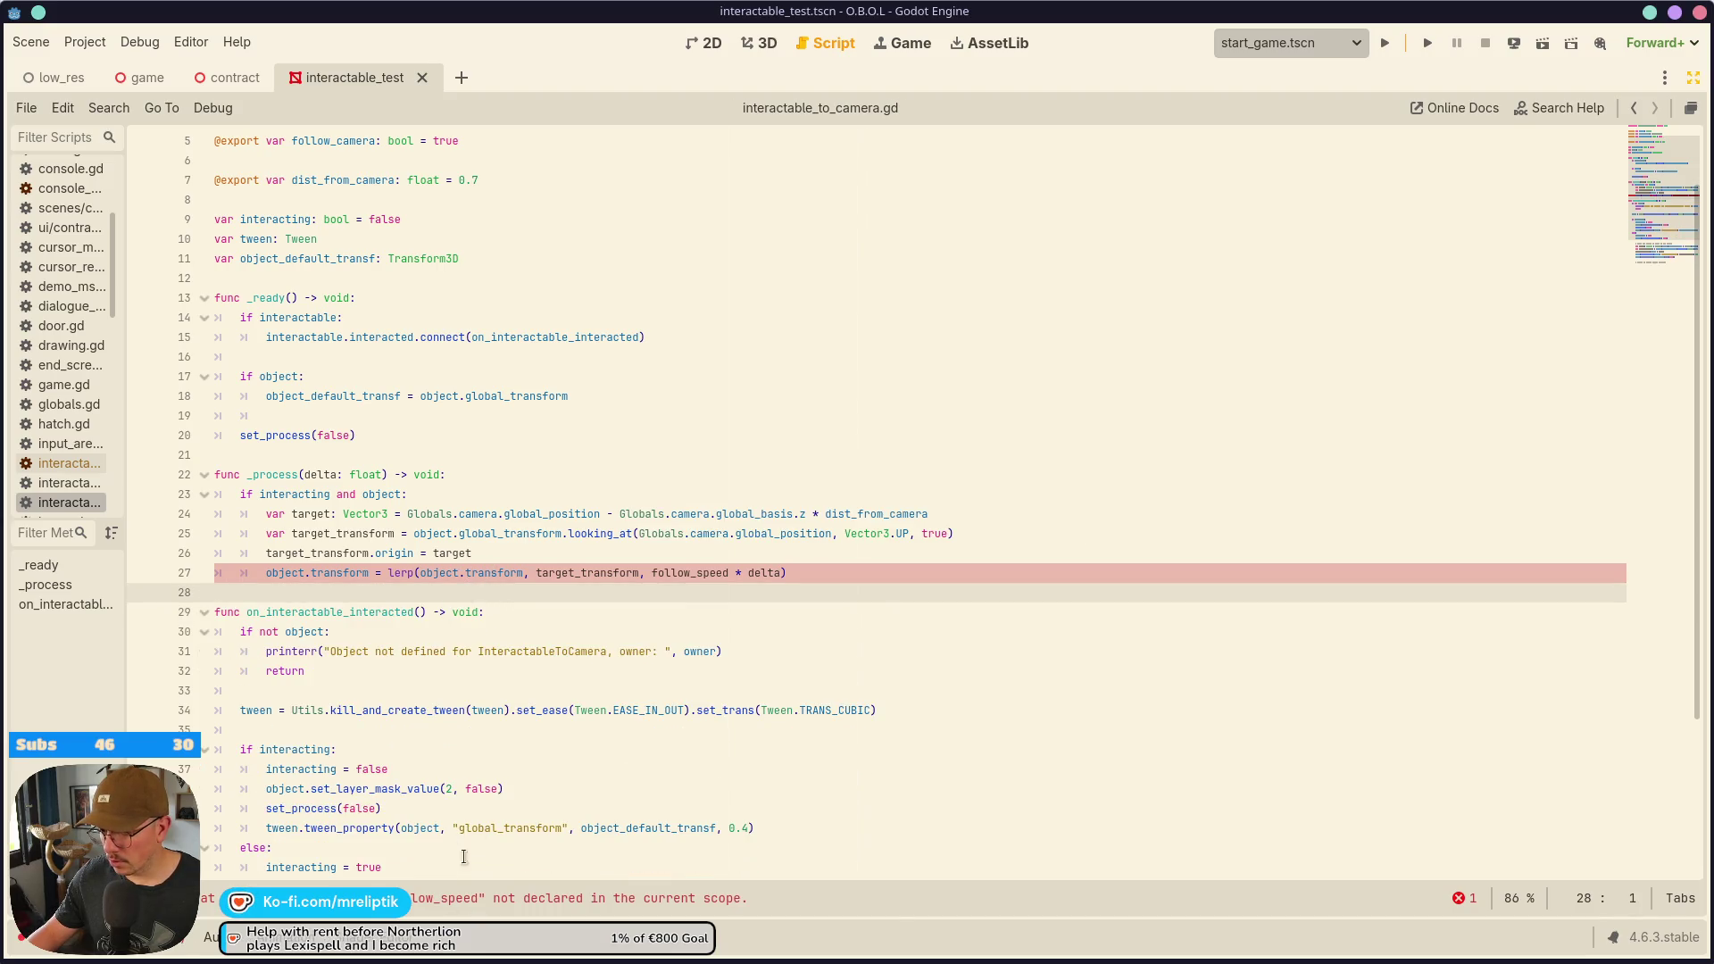
{"action": "scroll", "coordinate": [475, 344], "scroll_direction": "up", "scroll_amount": 2}
{"action": "left_click", "coordinate": [413, 280]}
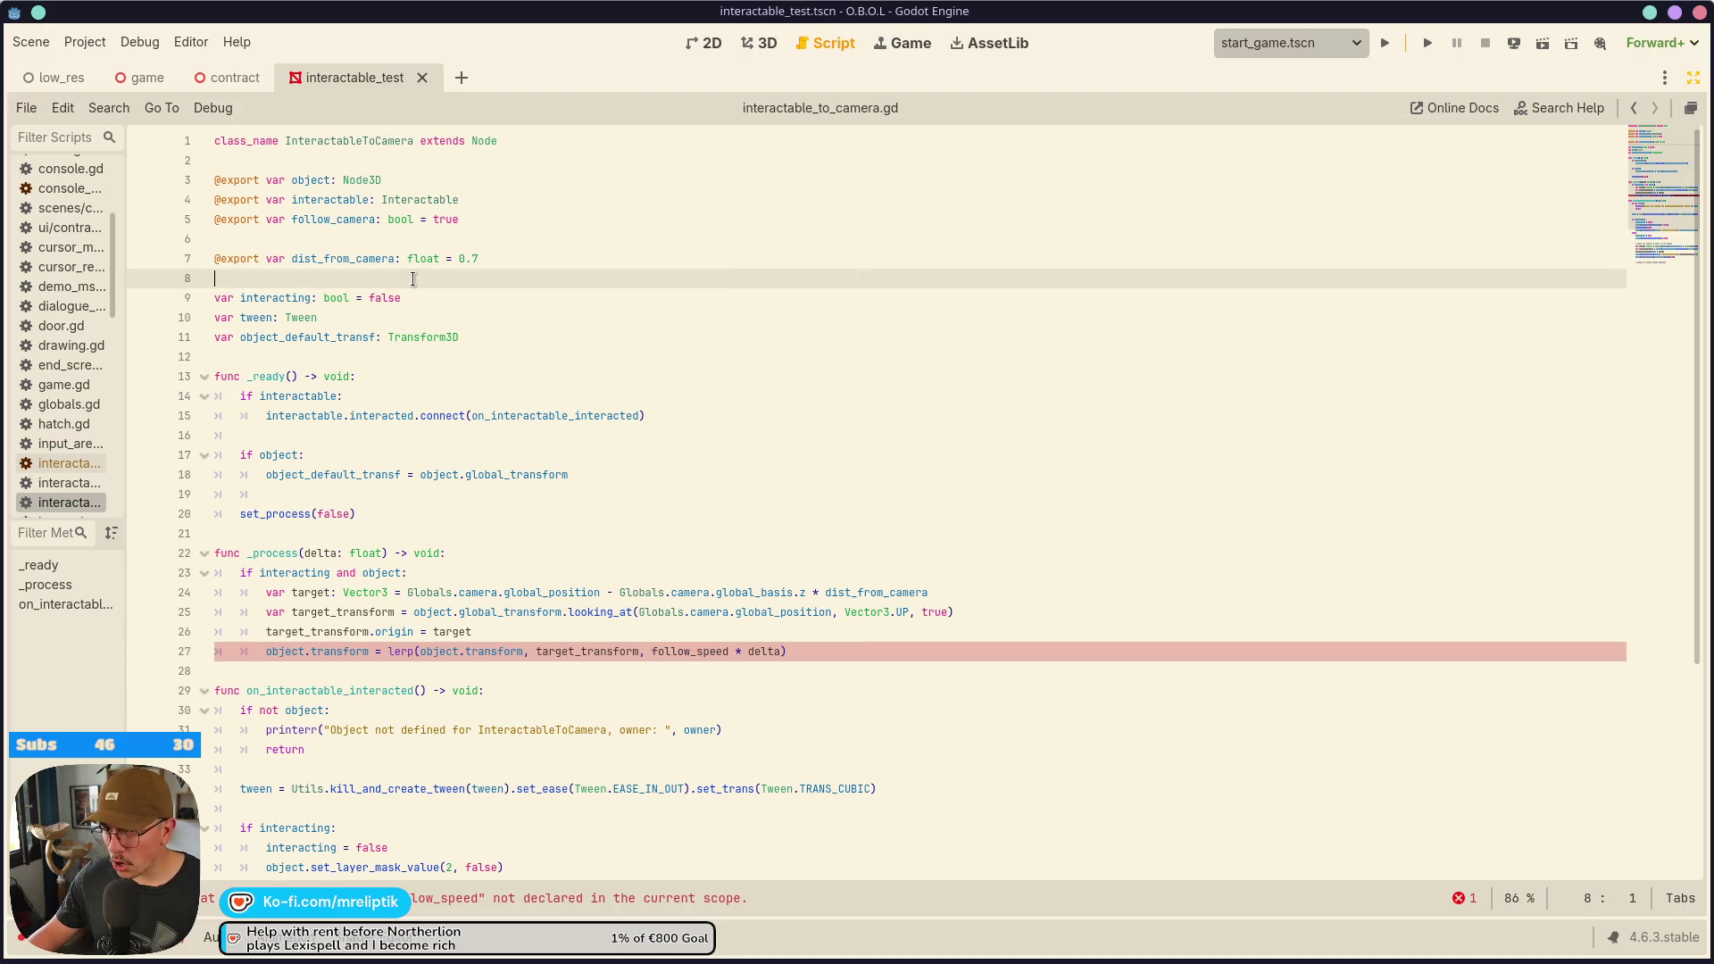
{"action": "key", "text": "Return"}
{"action": "key", "text": "Up"}
{"action": "type", "text": "@export v"}
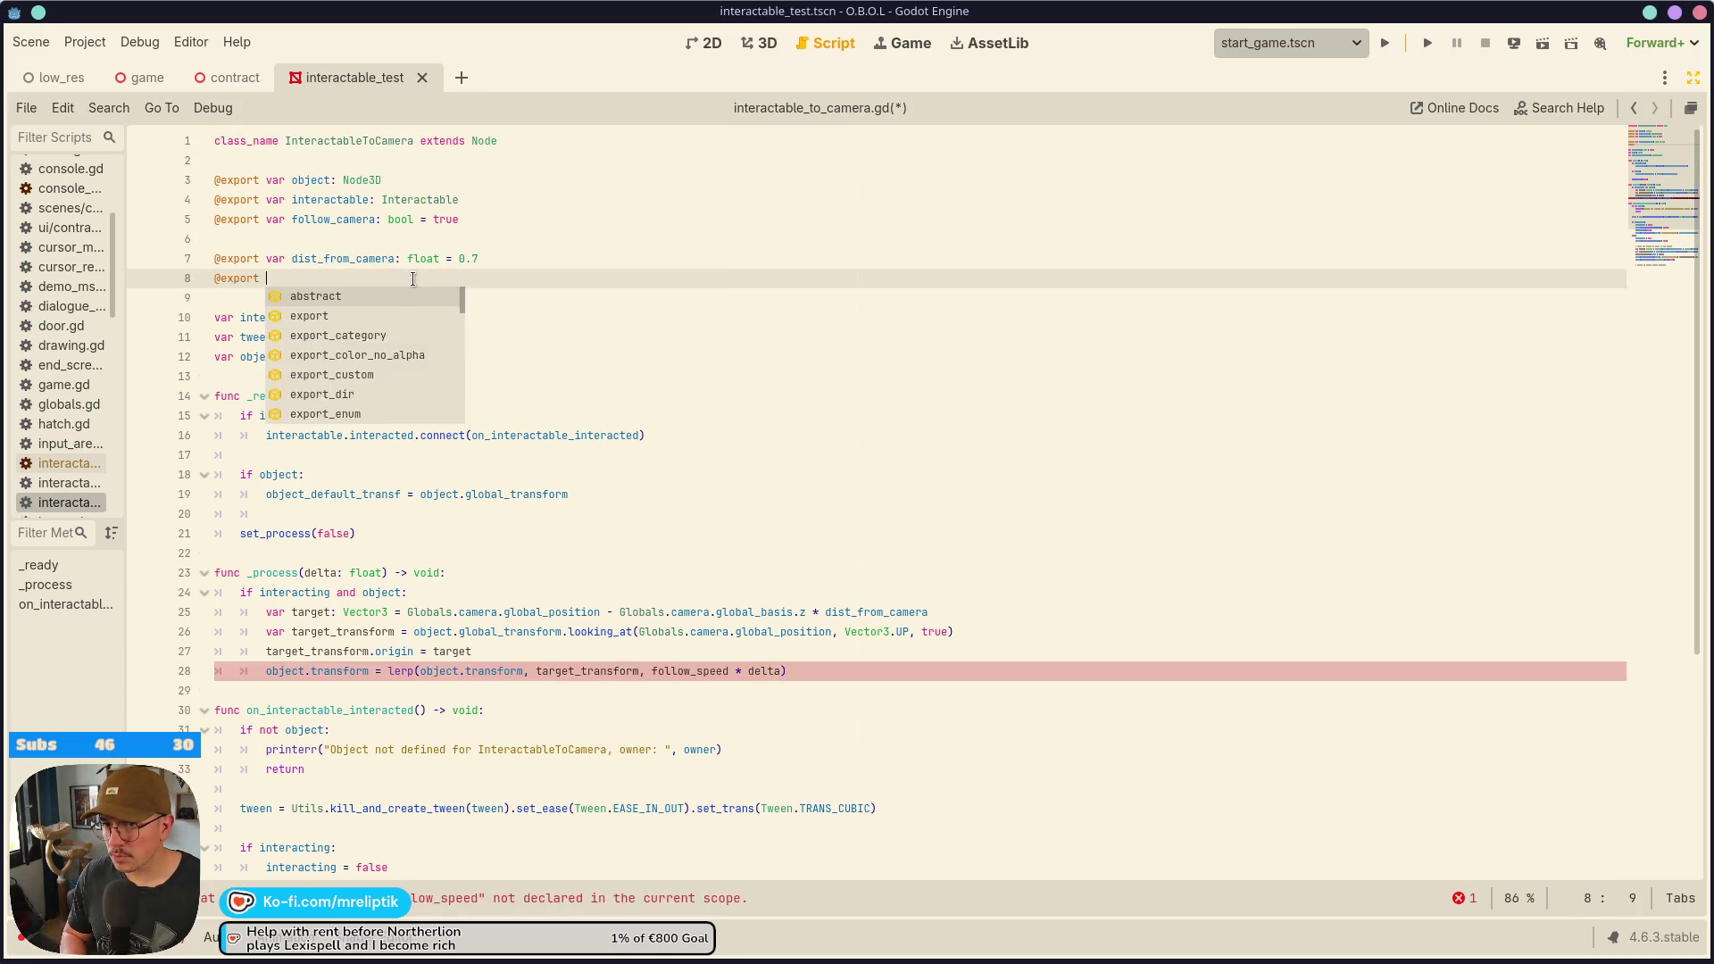
{"action": "type", "text": "ar follow_speed"}
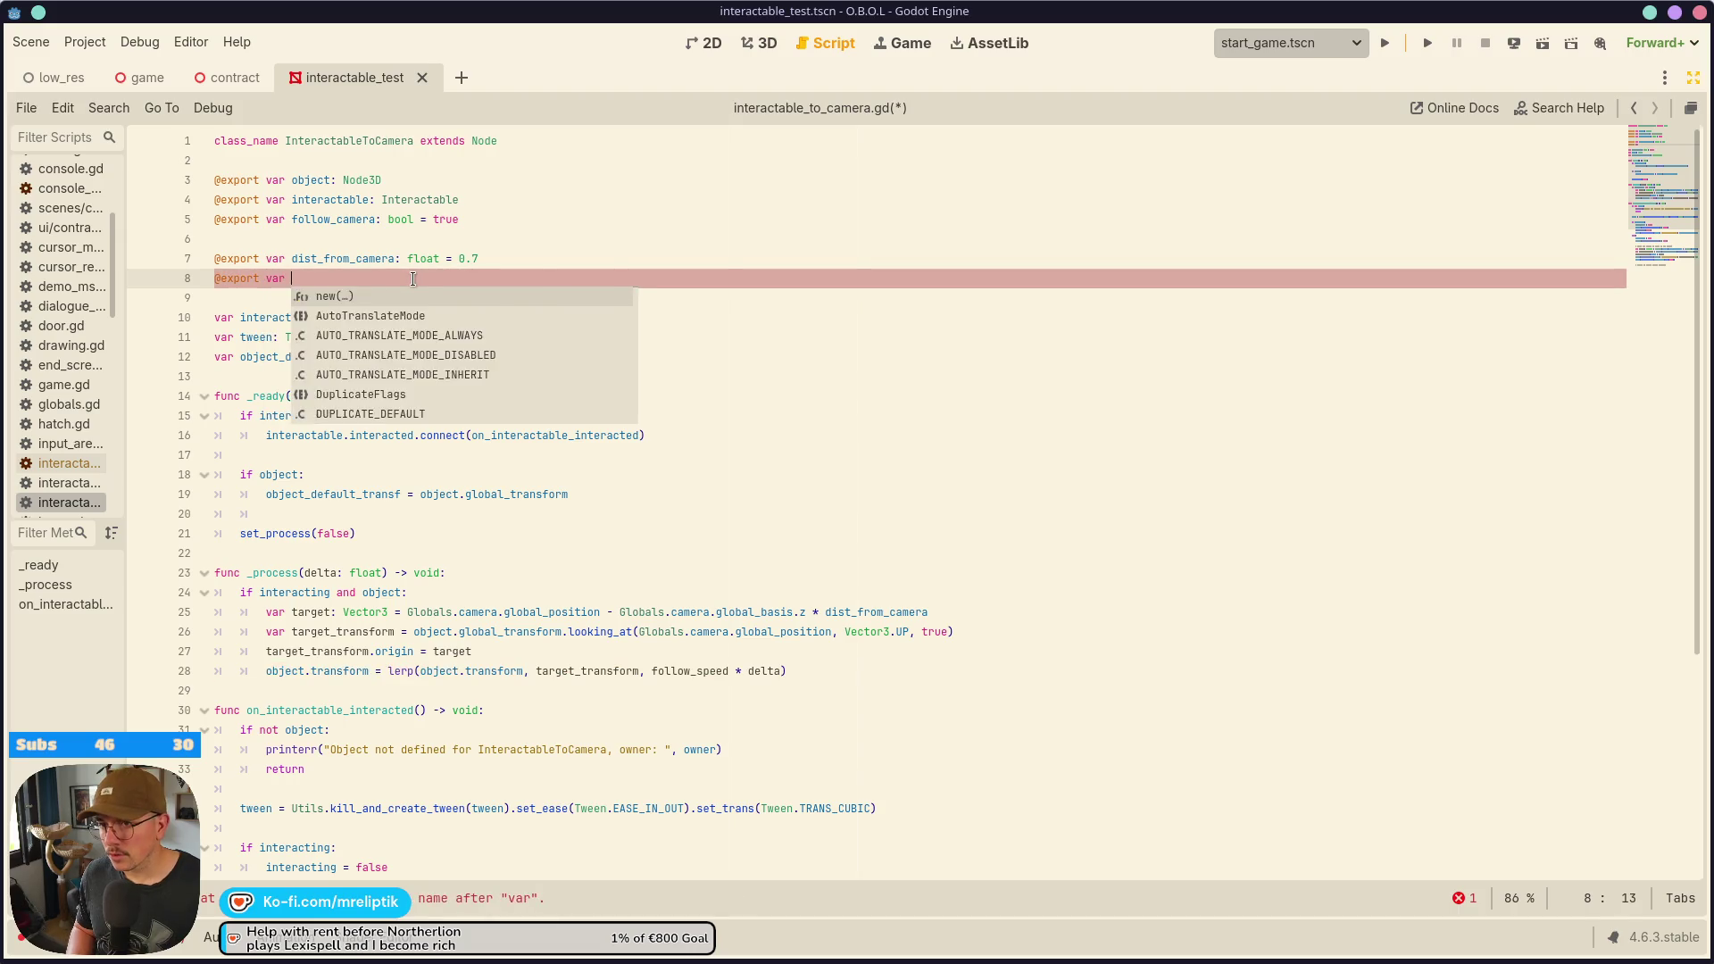
{"action": "key", "text": "alt+Up"}
{"action": "key", "text": "alt+Up"}
{"action": "type", "text": ": bool = "}
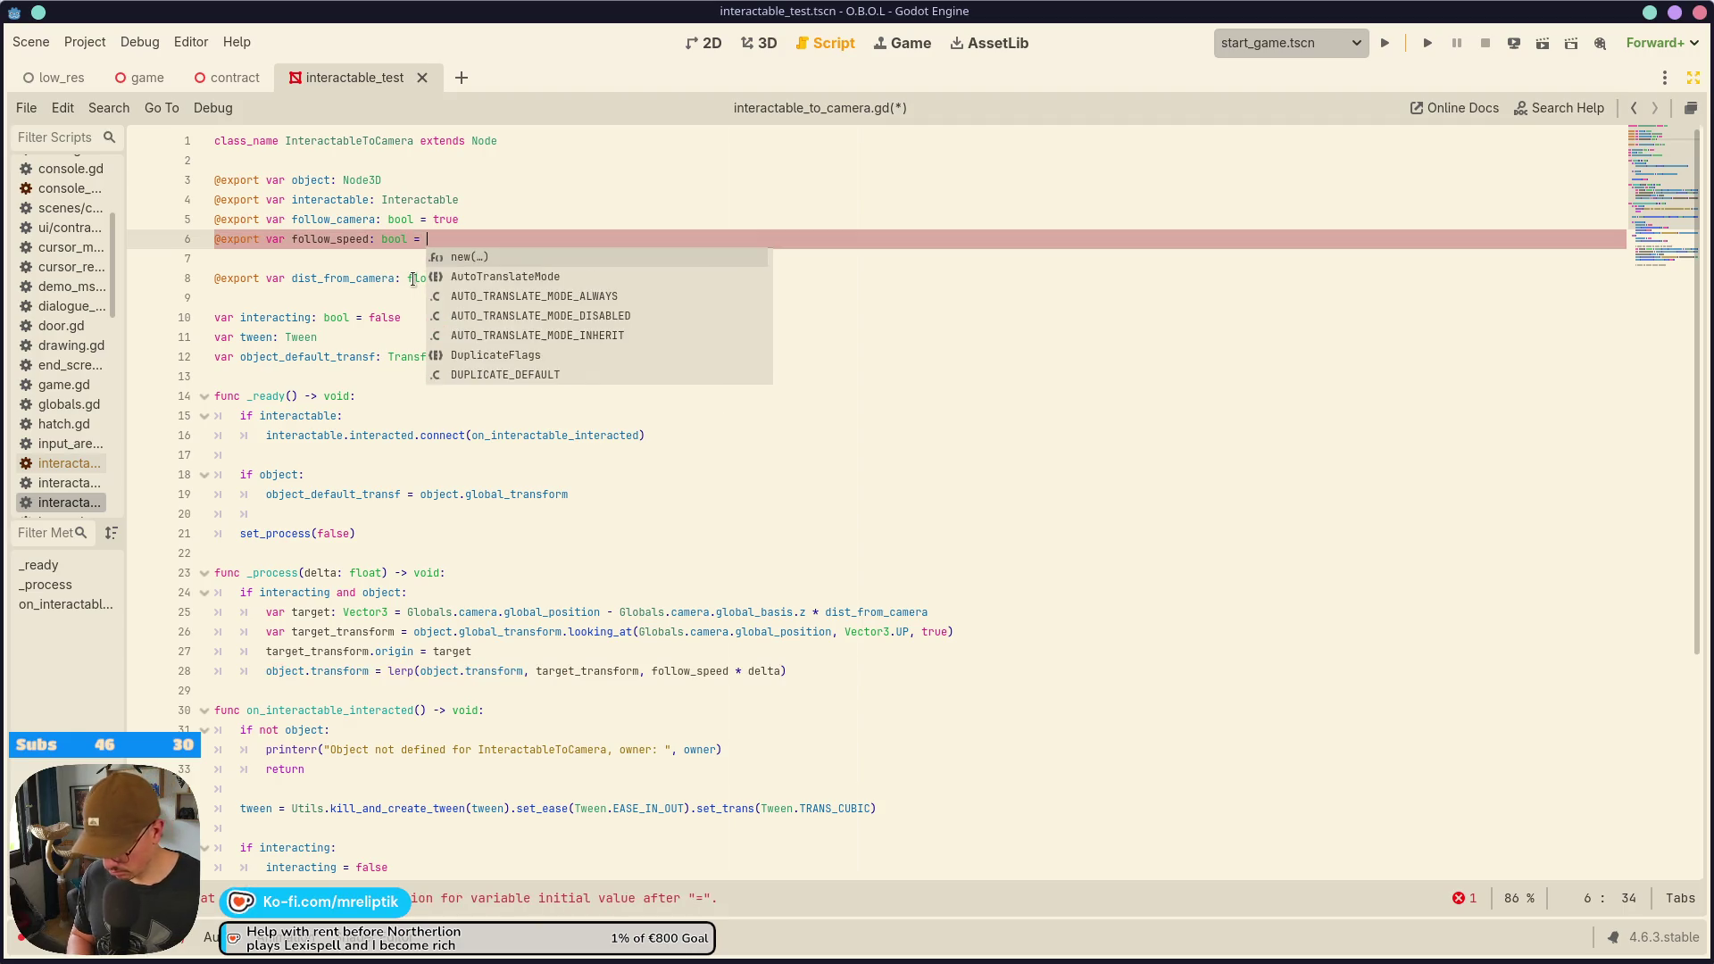
{"action": "type", "text": "10.0"}
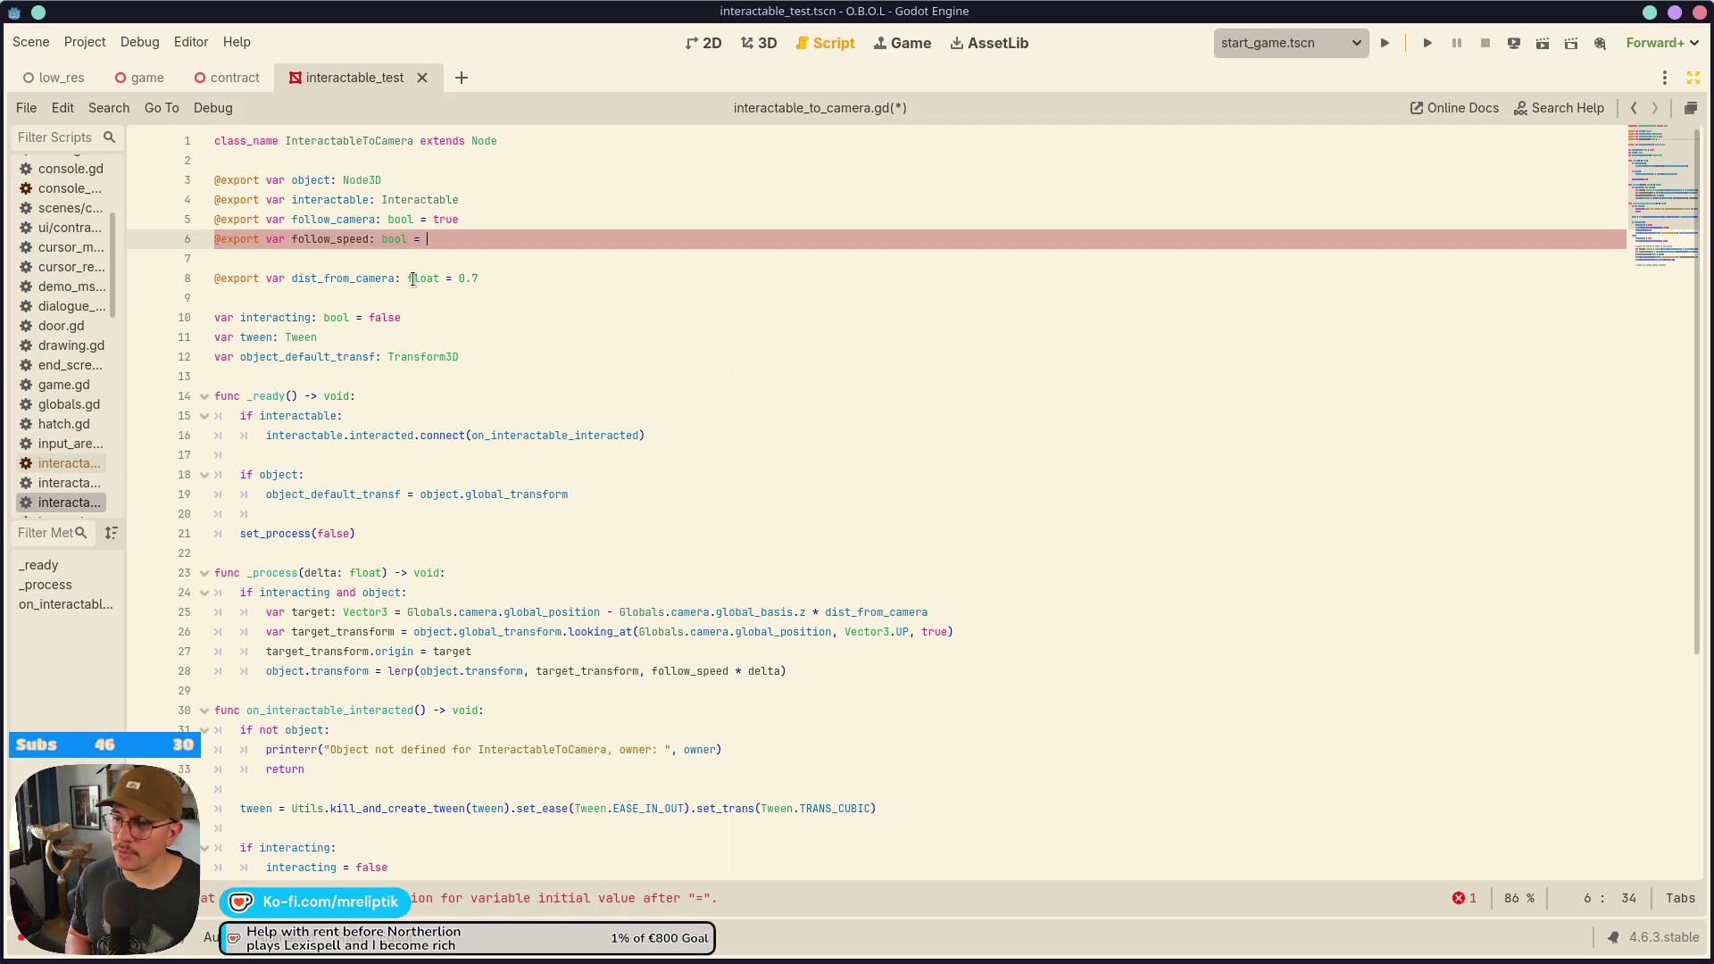
{"action": "key", "text": "ctrl+s"}
- Replace object.transform with object.global_transform on both sides of the lerp line and save
{"action": "scroll", "coordinate": [657, 558], "scroll_direction": "down", "scroll_amount": 2}
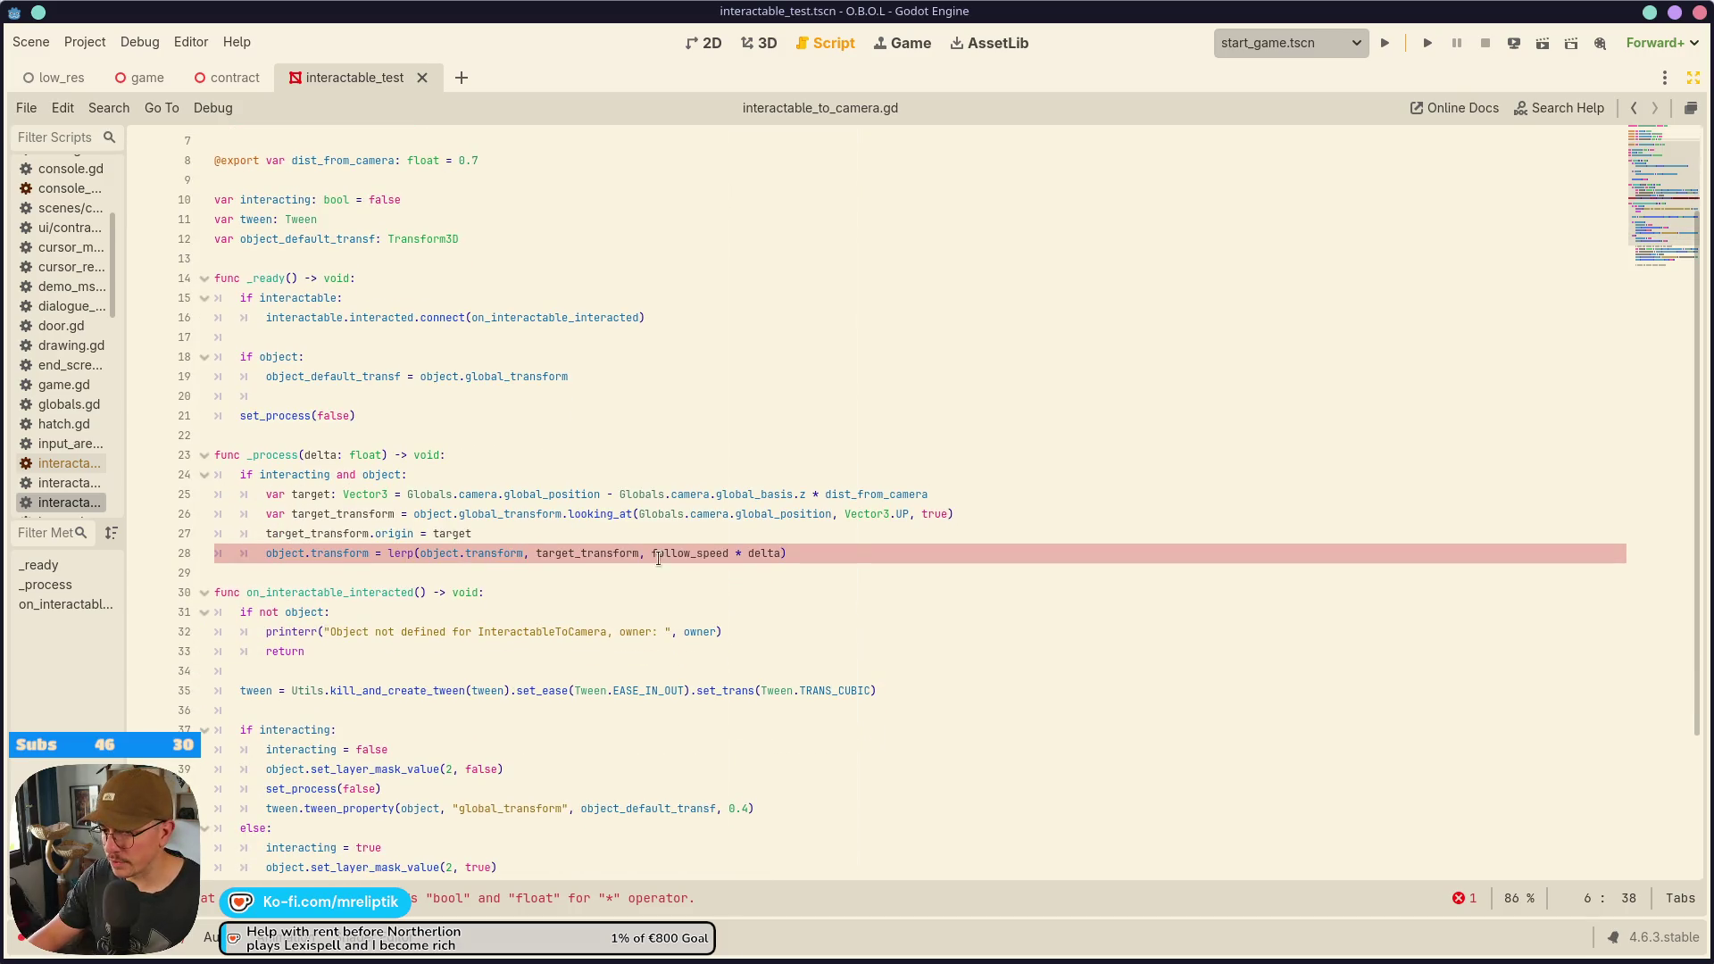
{"action": "double_click", "coordinate": [686, 554]}
{"action": "left_click", "coordinate": [520, 903]}
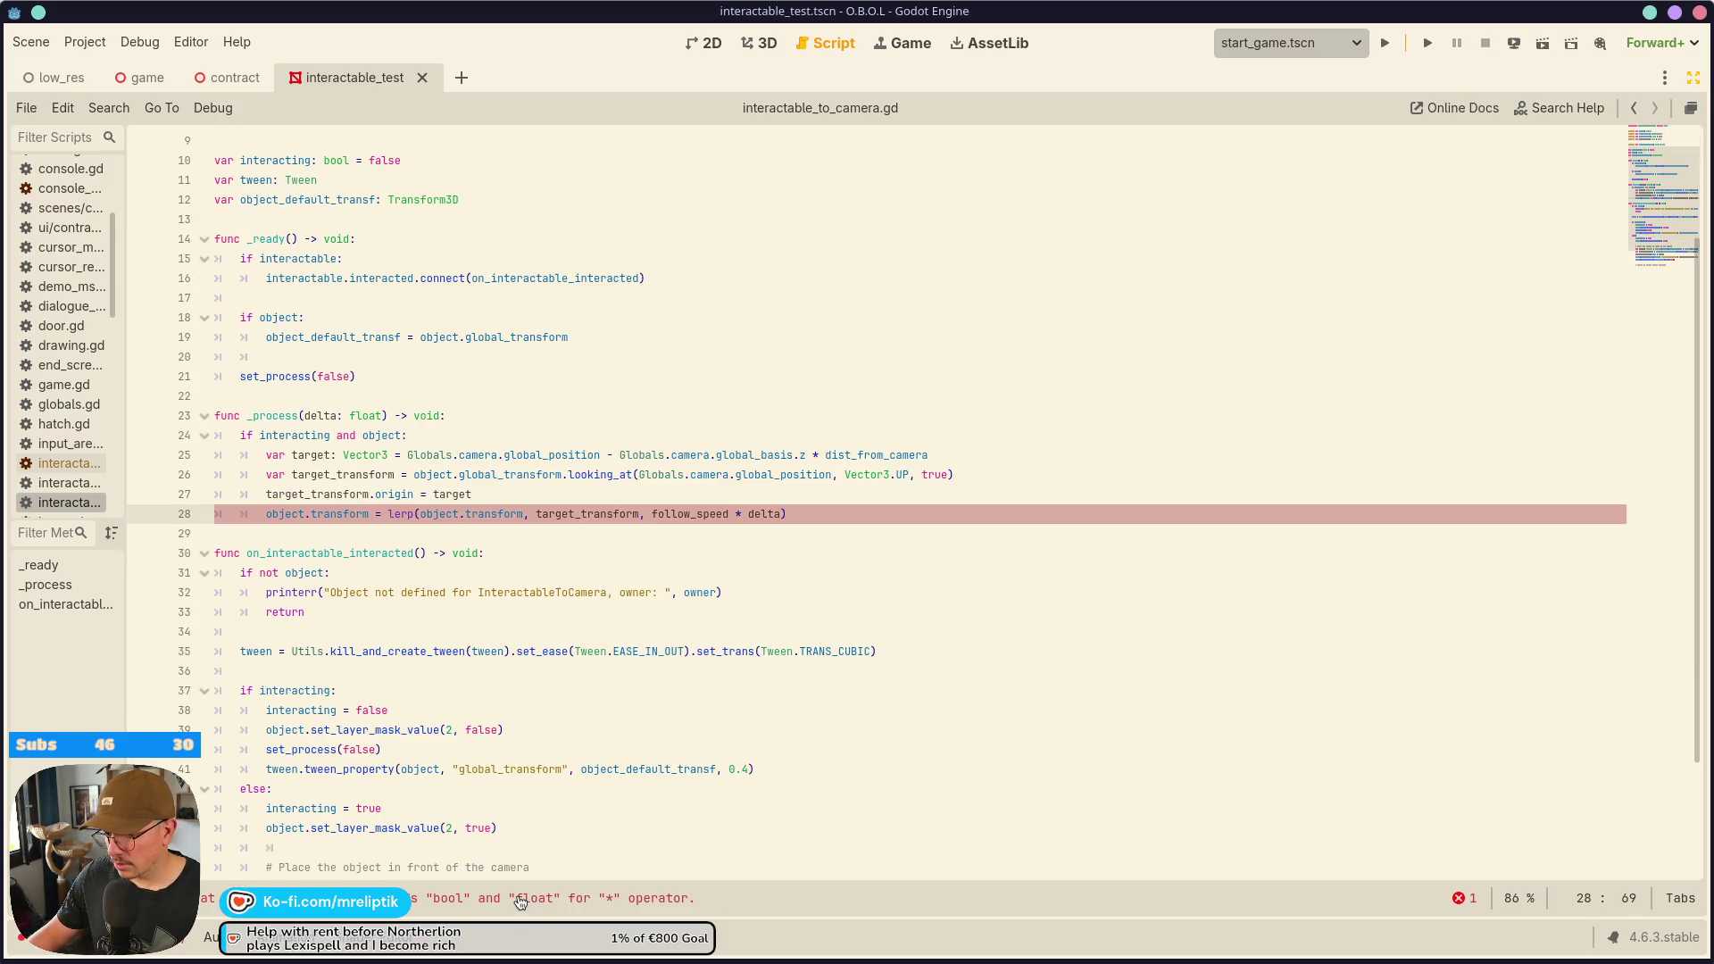
{"action": "key", "text": "Left"}
{"action": "key", "text": "Left"}
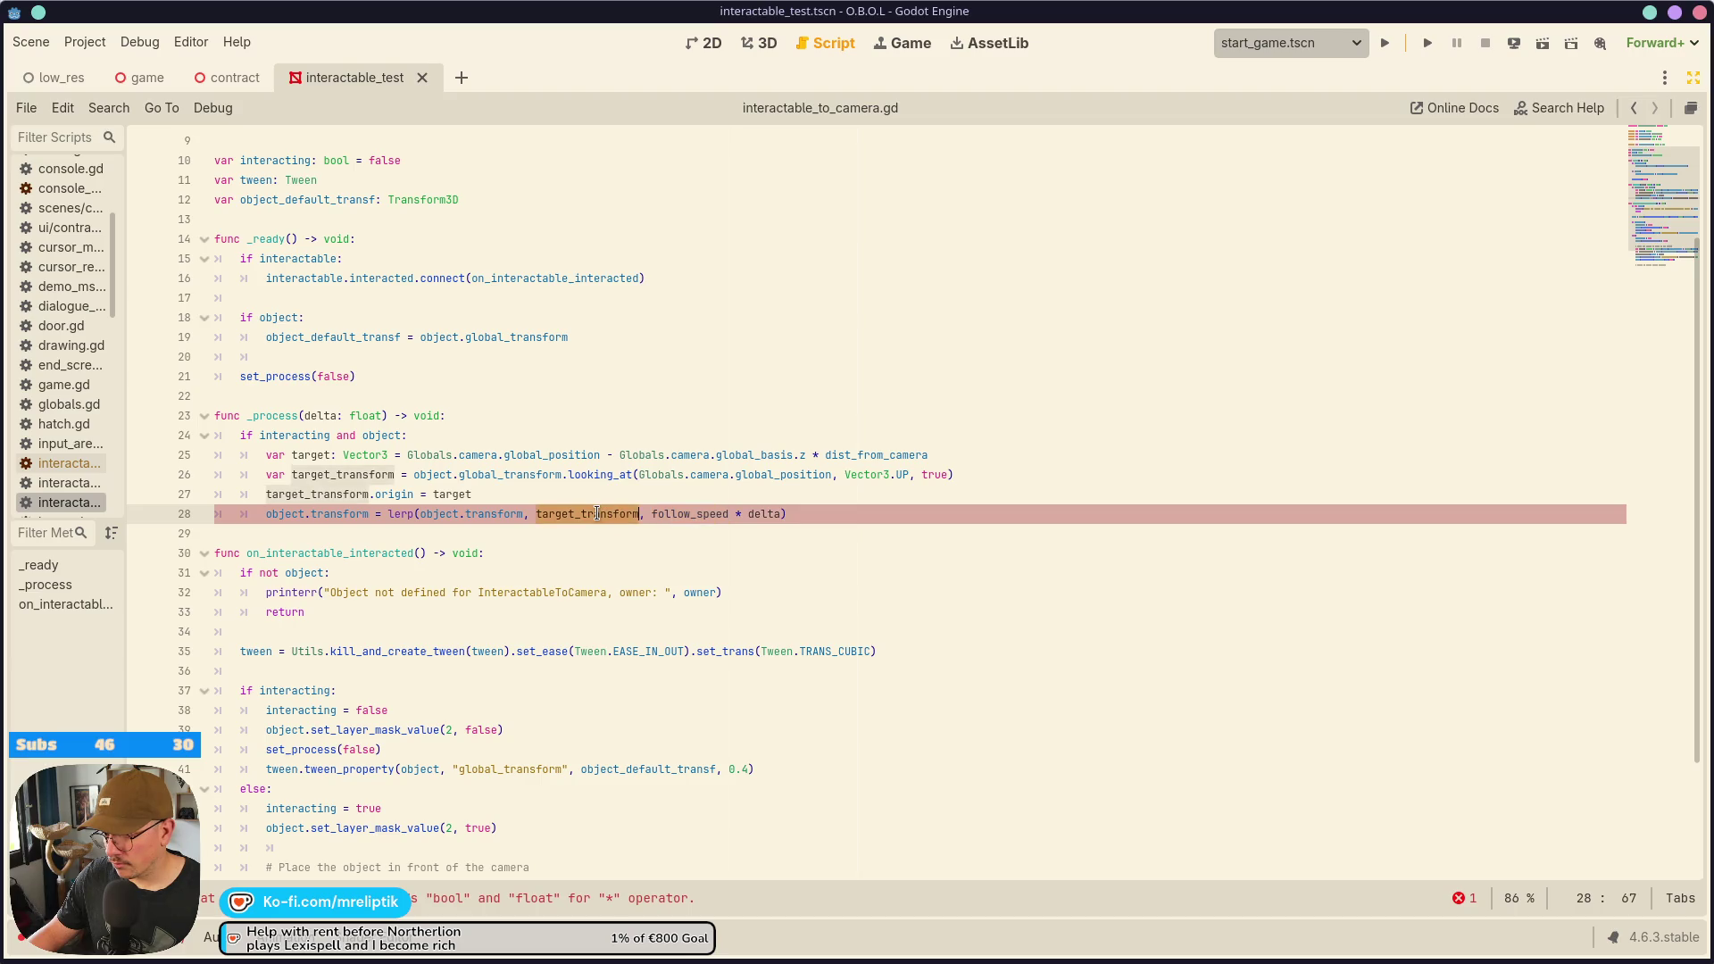
{"action": "double_click", "coordinate": [515, 514]}
{"action": "type", "text": "global"}
{"action": "key", "text": "Down"}
{"action": "key", "text": "Down"}
{"action": "key", "text": "Down"}
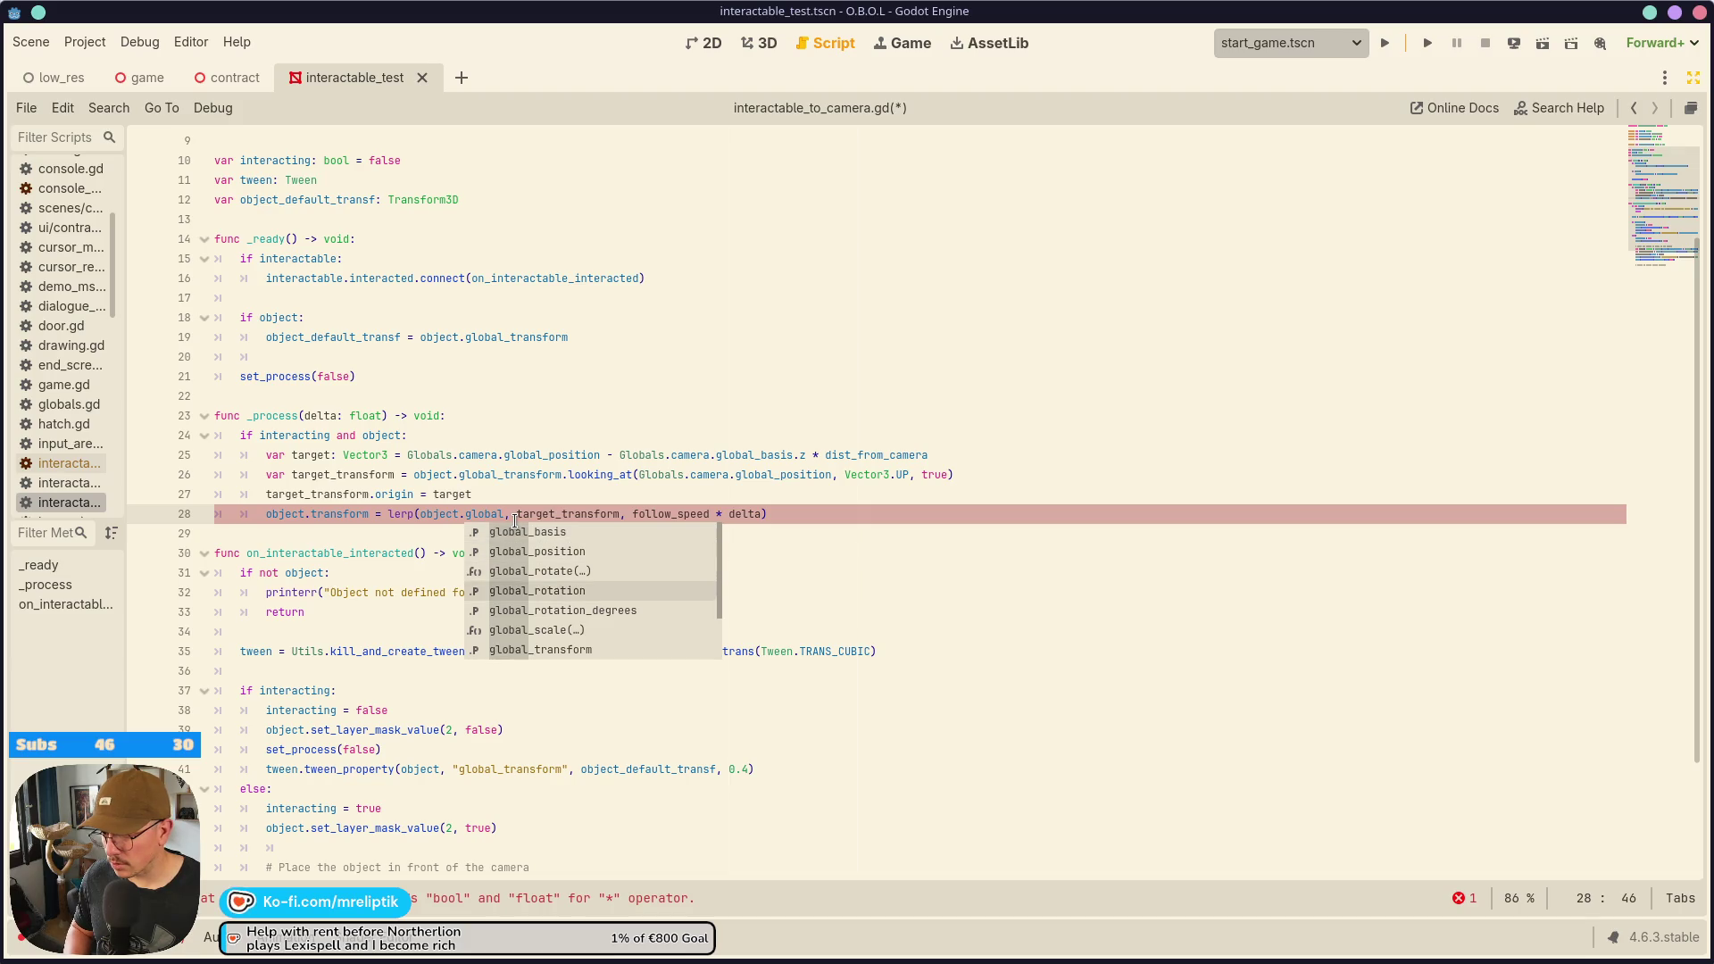
{"action": "key", "text": "Return"}
{"action": "double_click", "coordinate": [514, 514]}
{"action": "key", "text": "ctrl+c"}
{"action": "double_click", "coordinate": [339, 514]}
{"action": "key", "text": "ctrl+v"}
{"action": "key", "text": "ctrl+s"}
- Change follow_speed's type from bool to float, save, and run the project
{"action": "left_click", "coordinate": [525, 896]}
{"action": "double_click", "coordinate": [775, 515]}
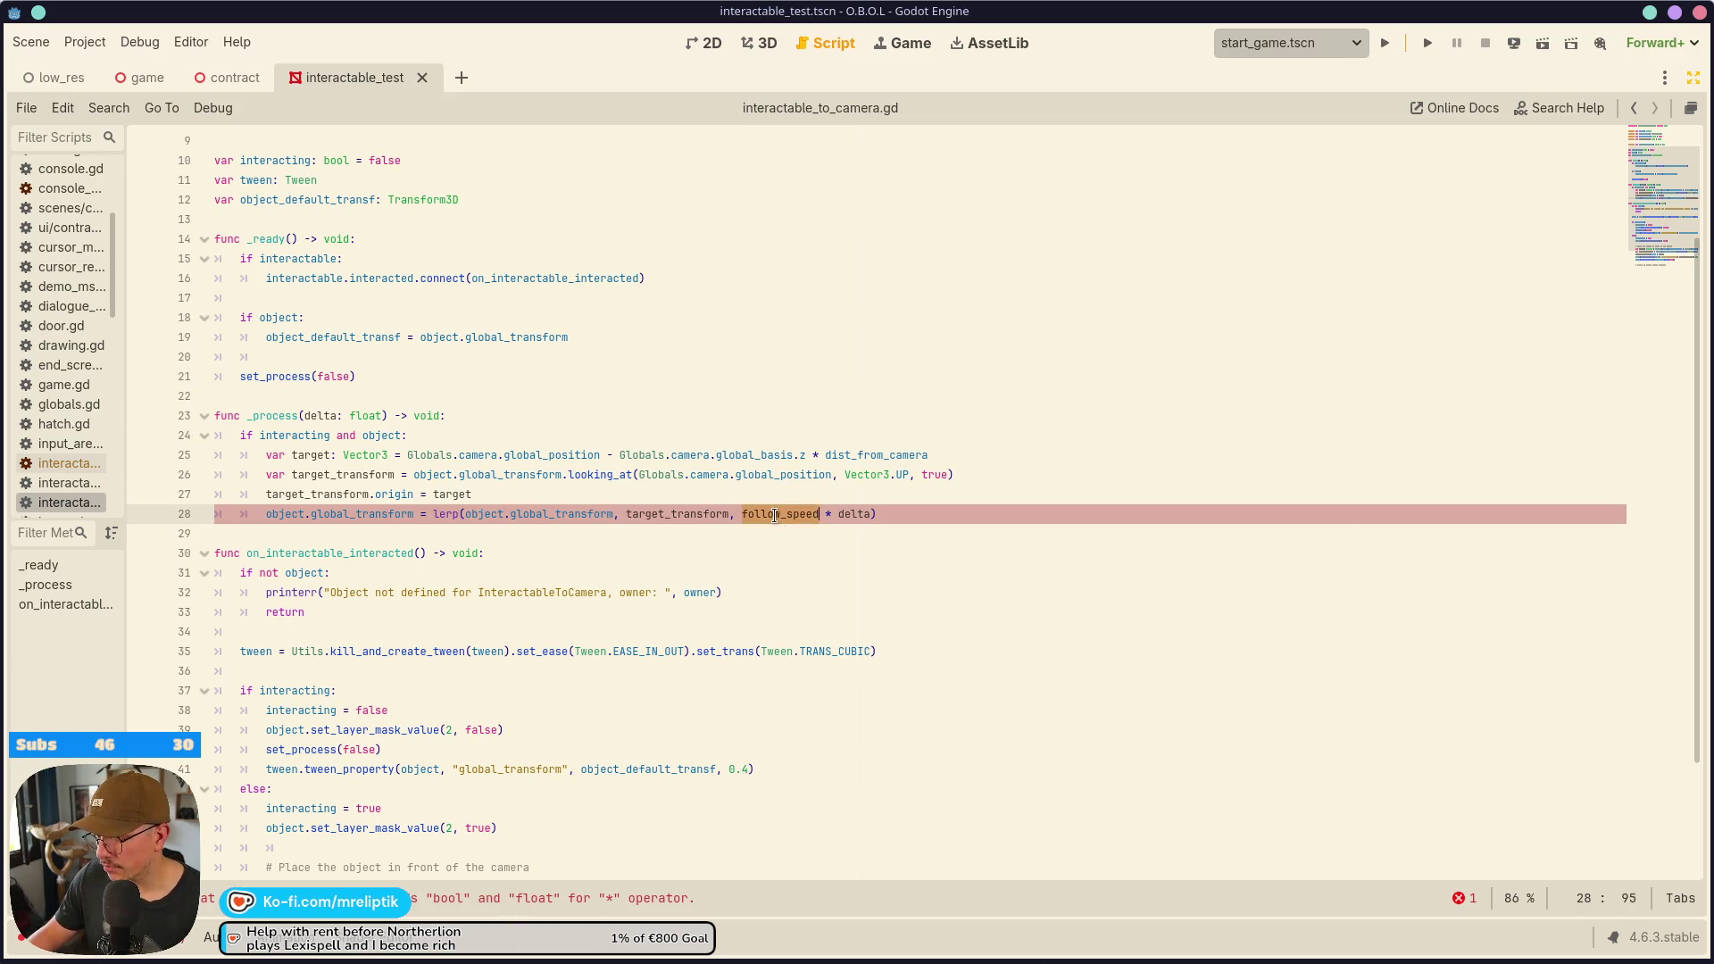
{"action": "scroll", "coordinate": [793, 518], "scroll_direction": "up", "scroll_amount": 2}
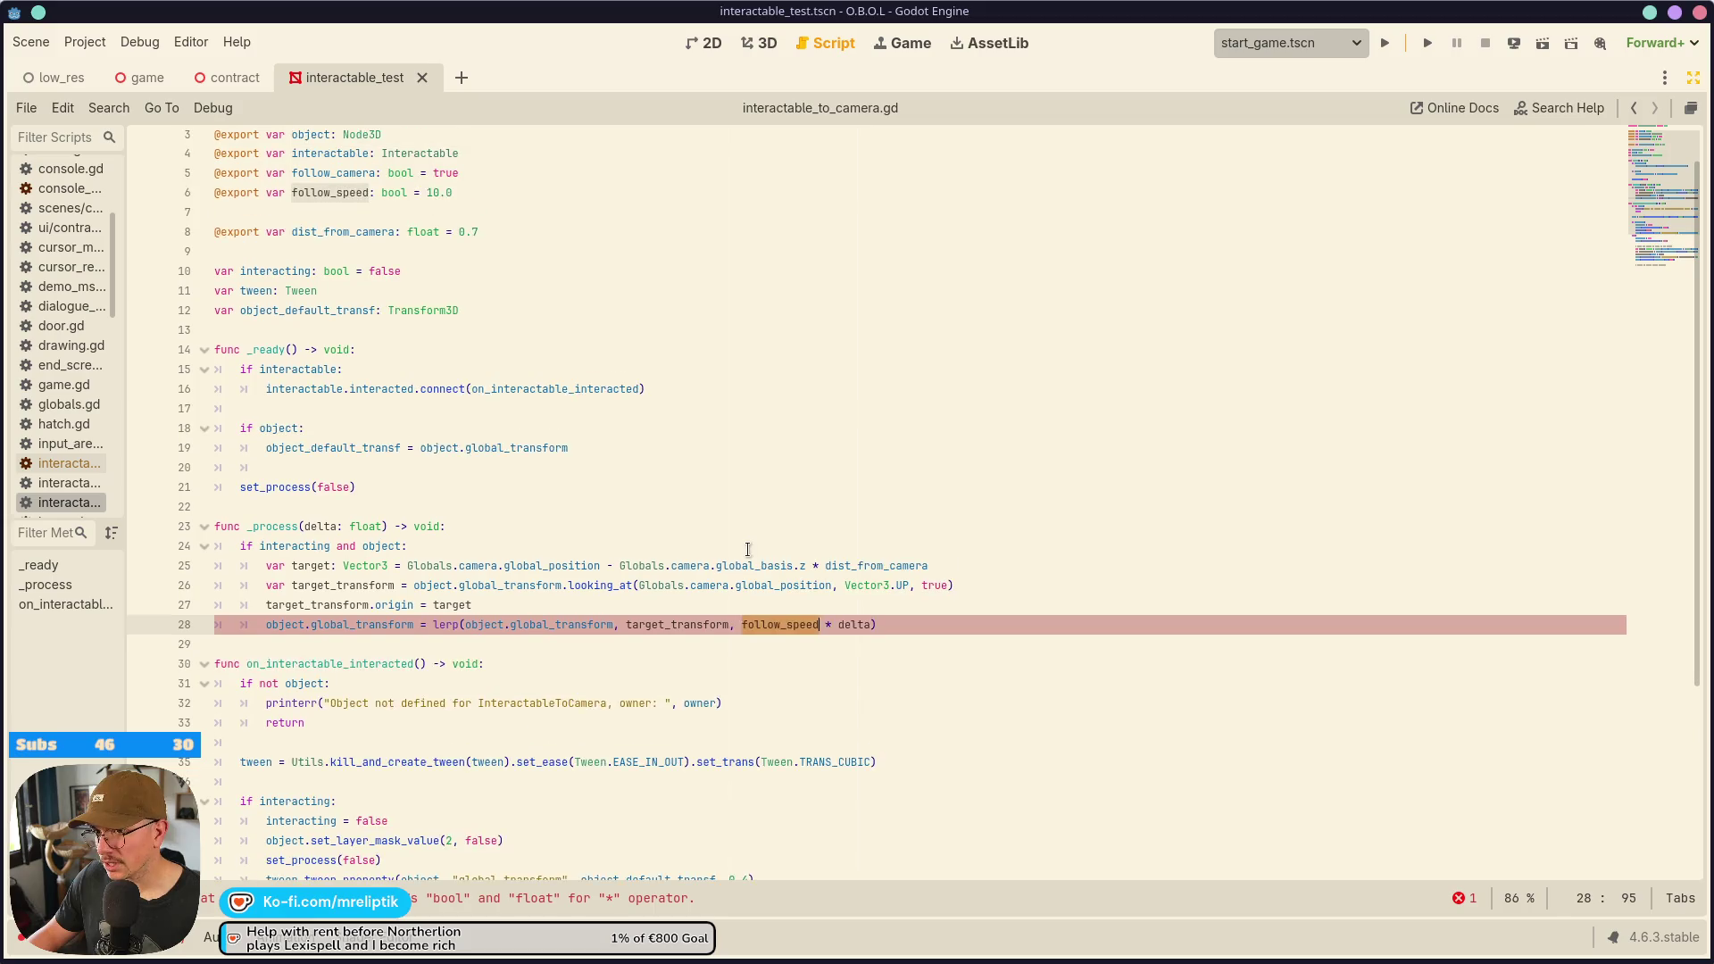
{"action": "double_click", "coordinate": [395, 206]}
{"action": "type", "text": "flaot"}
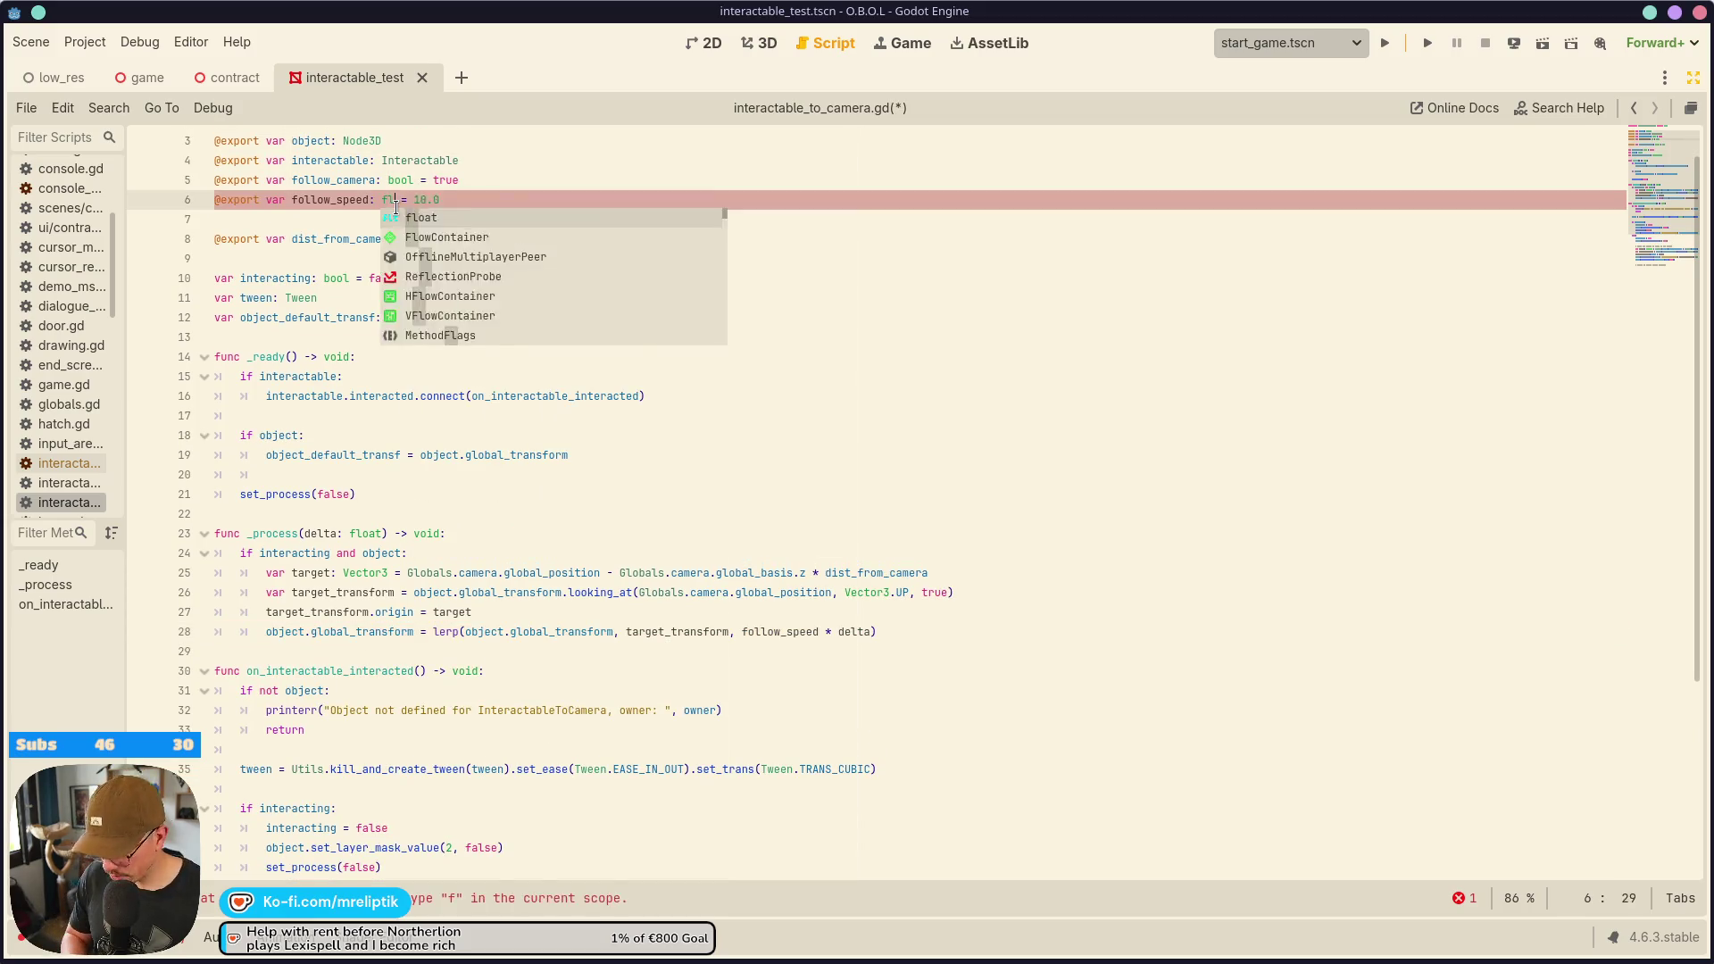
{"action": "key", "text": "BackSpace"}
{"action": "key", "text": "BackSpace"}
{"action": "key", "text": "BackSpace"}
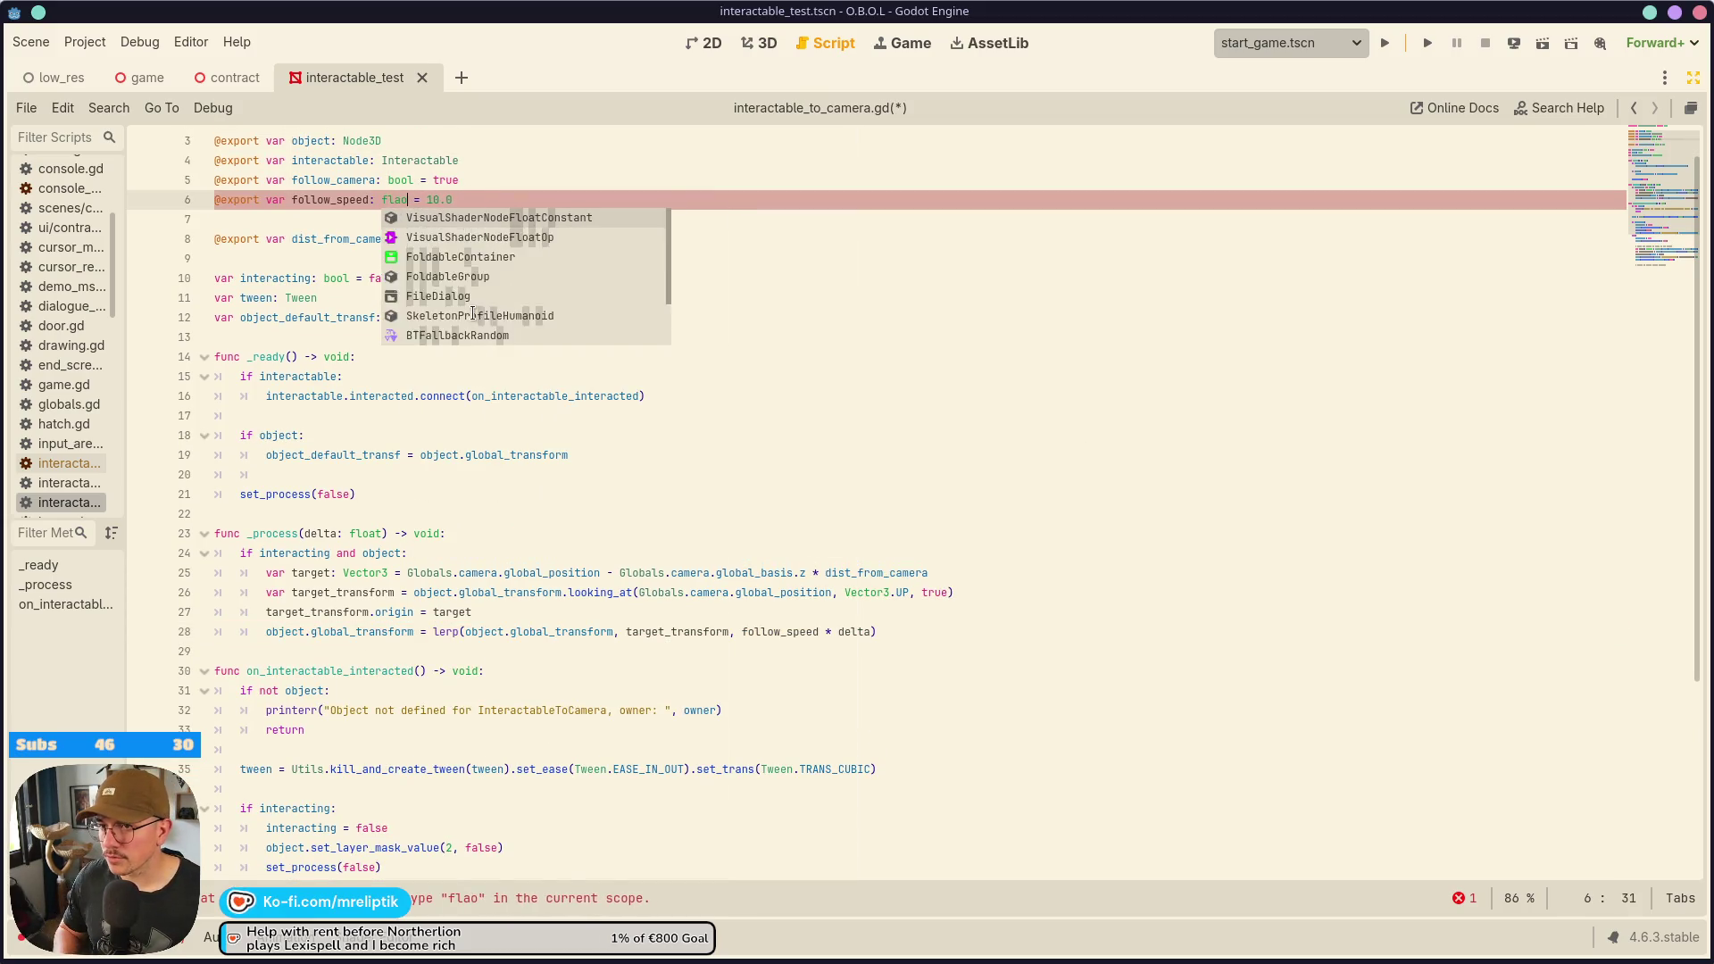
{"action": "type", "text": "oat"}
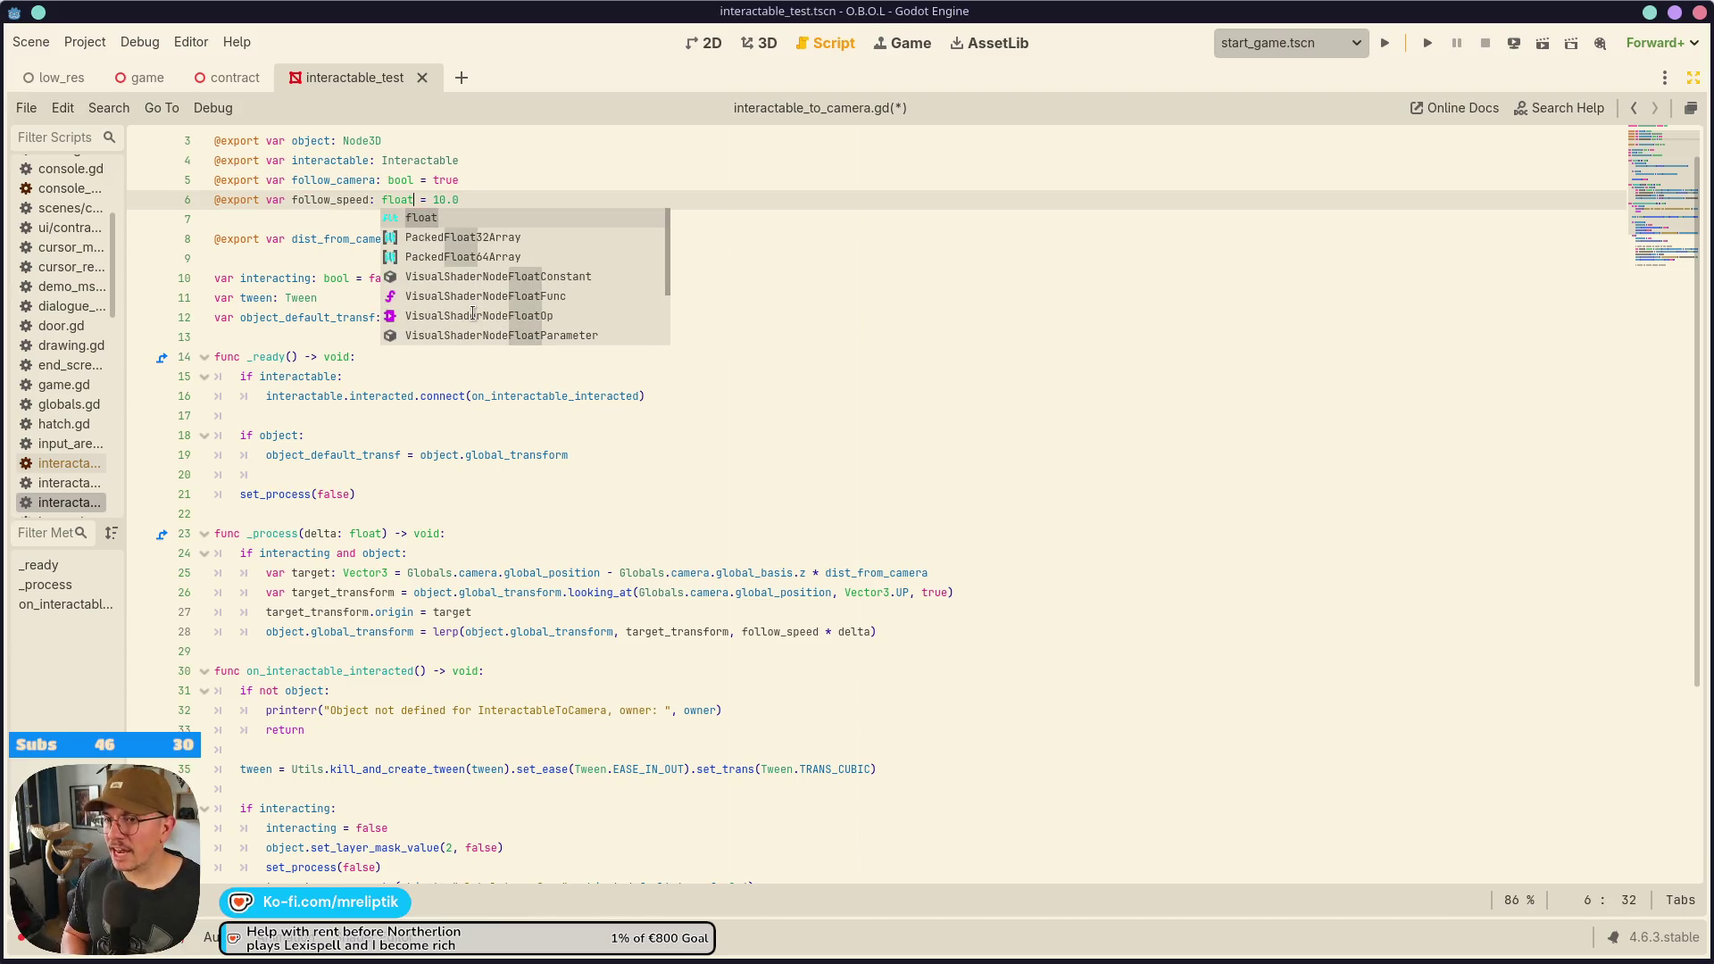
{"action": "left_click", "coordinate": [803, 357]}
{"action": "key", "text": "ctrl+s"}
{"action": "left_click", "coordinate": [1384, 42]}
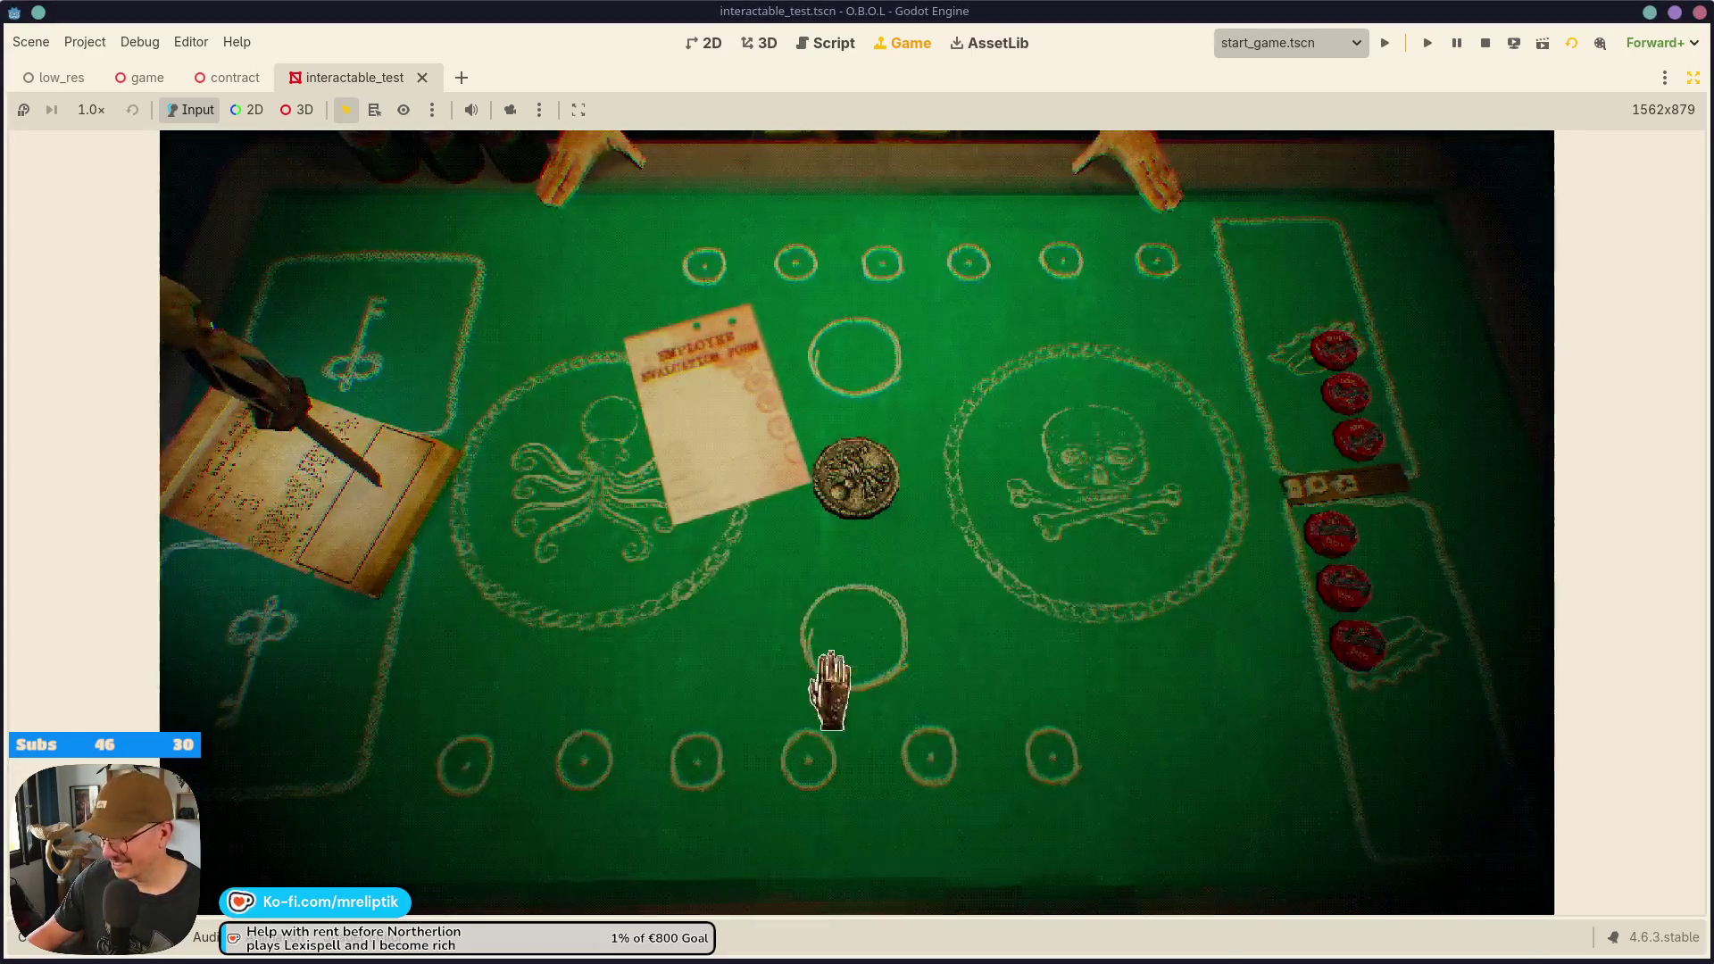
- Raise the evaluation form to the camera, lower it back onto the table, and exit distraction-free mode
{"action": "left_click", "coordinate": [759, 490]}
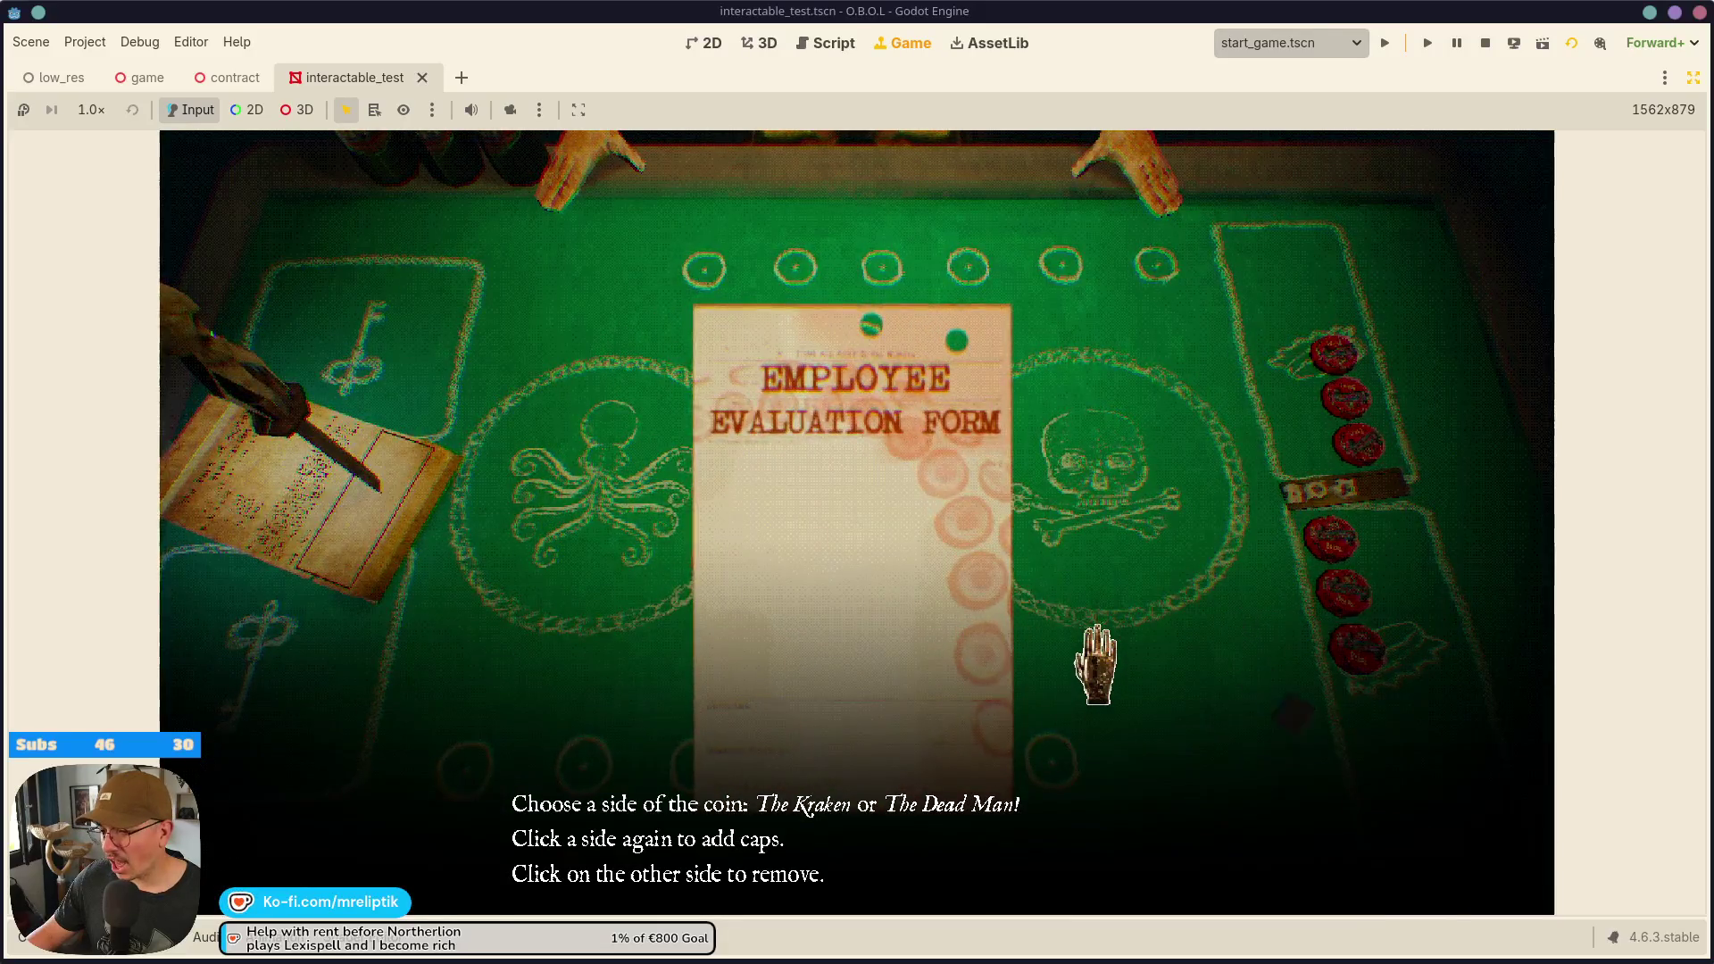
{"action": "left_click", "coordinate": [1046, 714]}
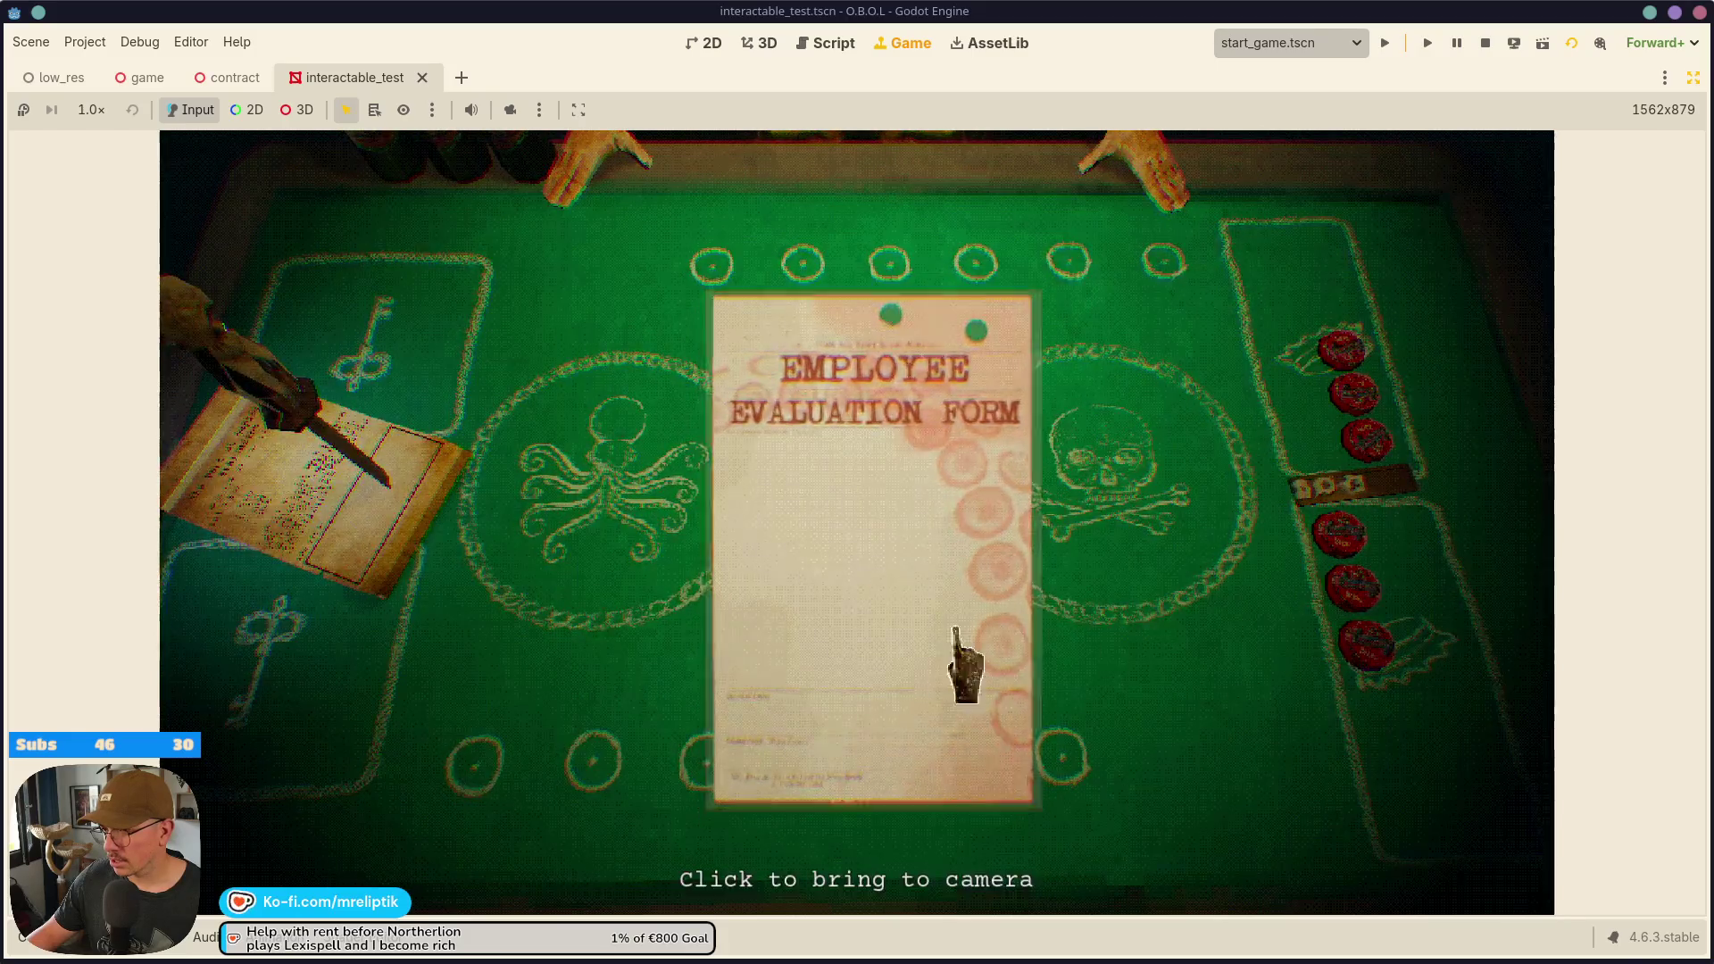
{"action": "left_click", "coordinate": [946, 656]}
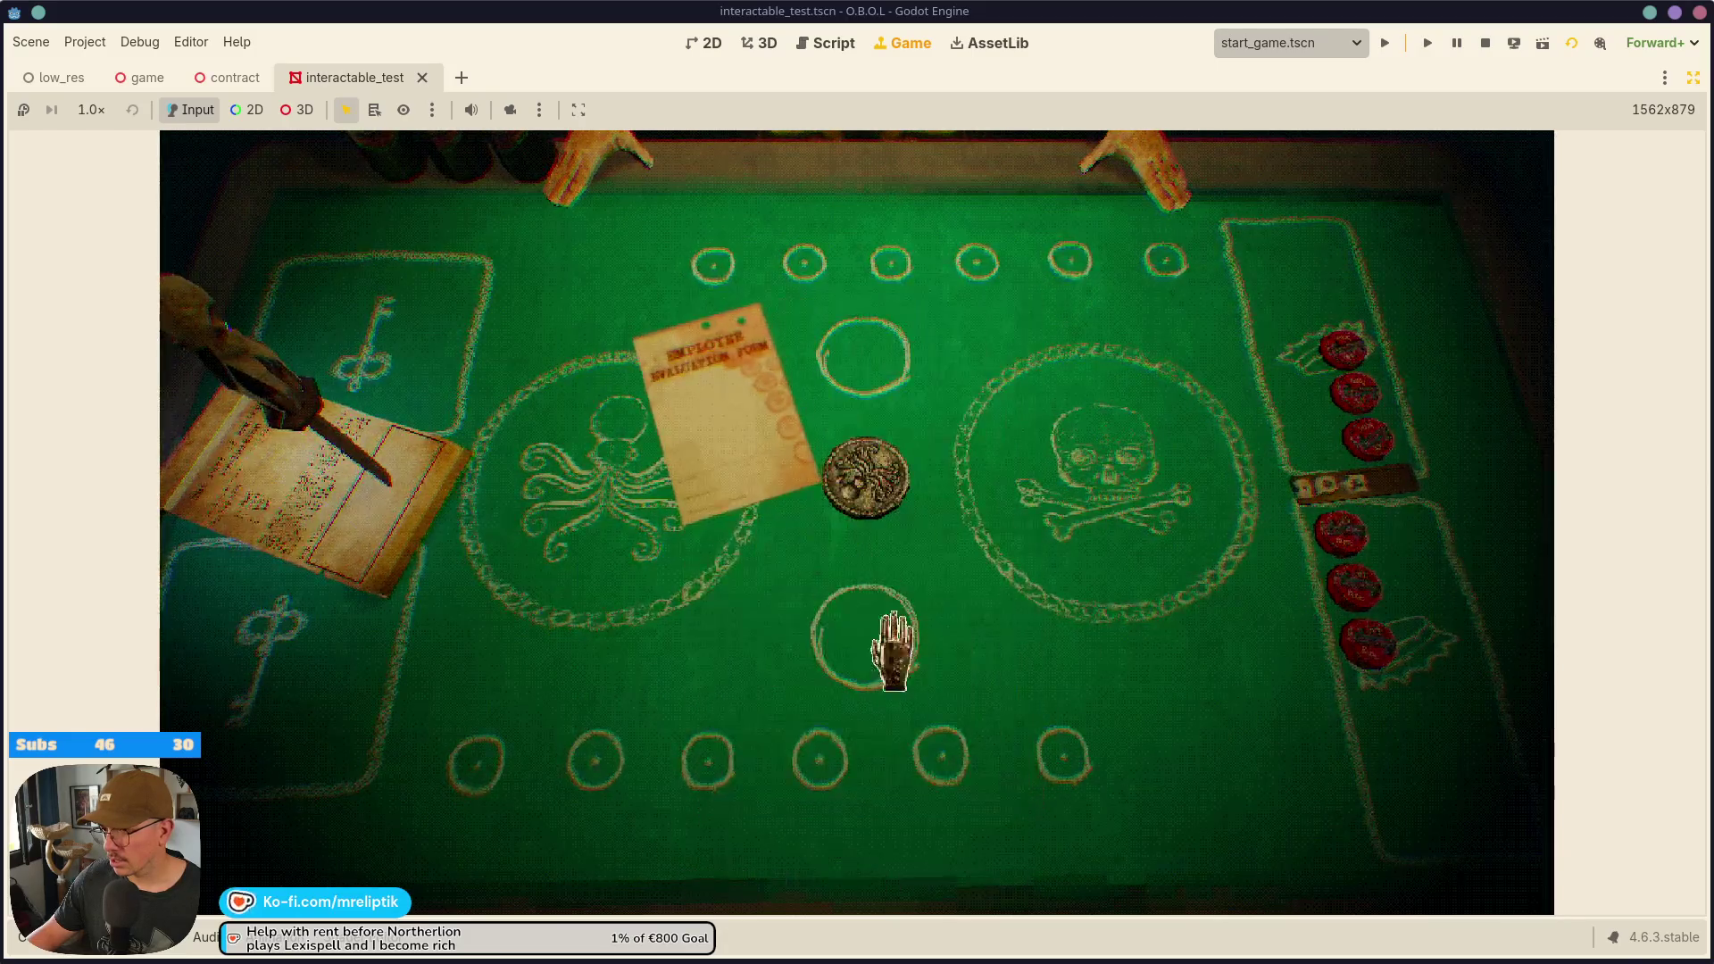
{"action": "left_click", "coordinate": [1693, 78]}
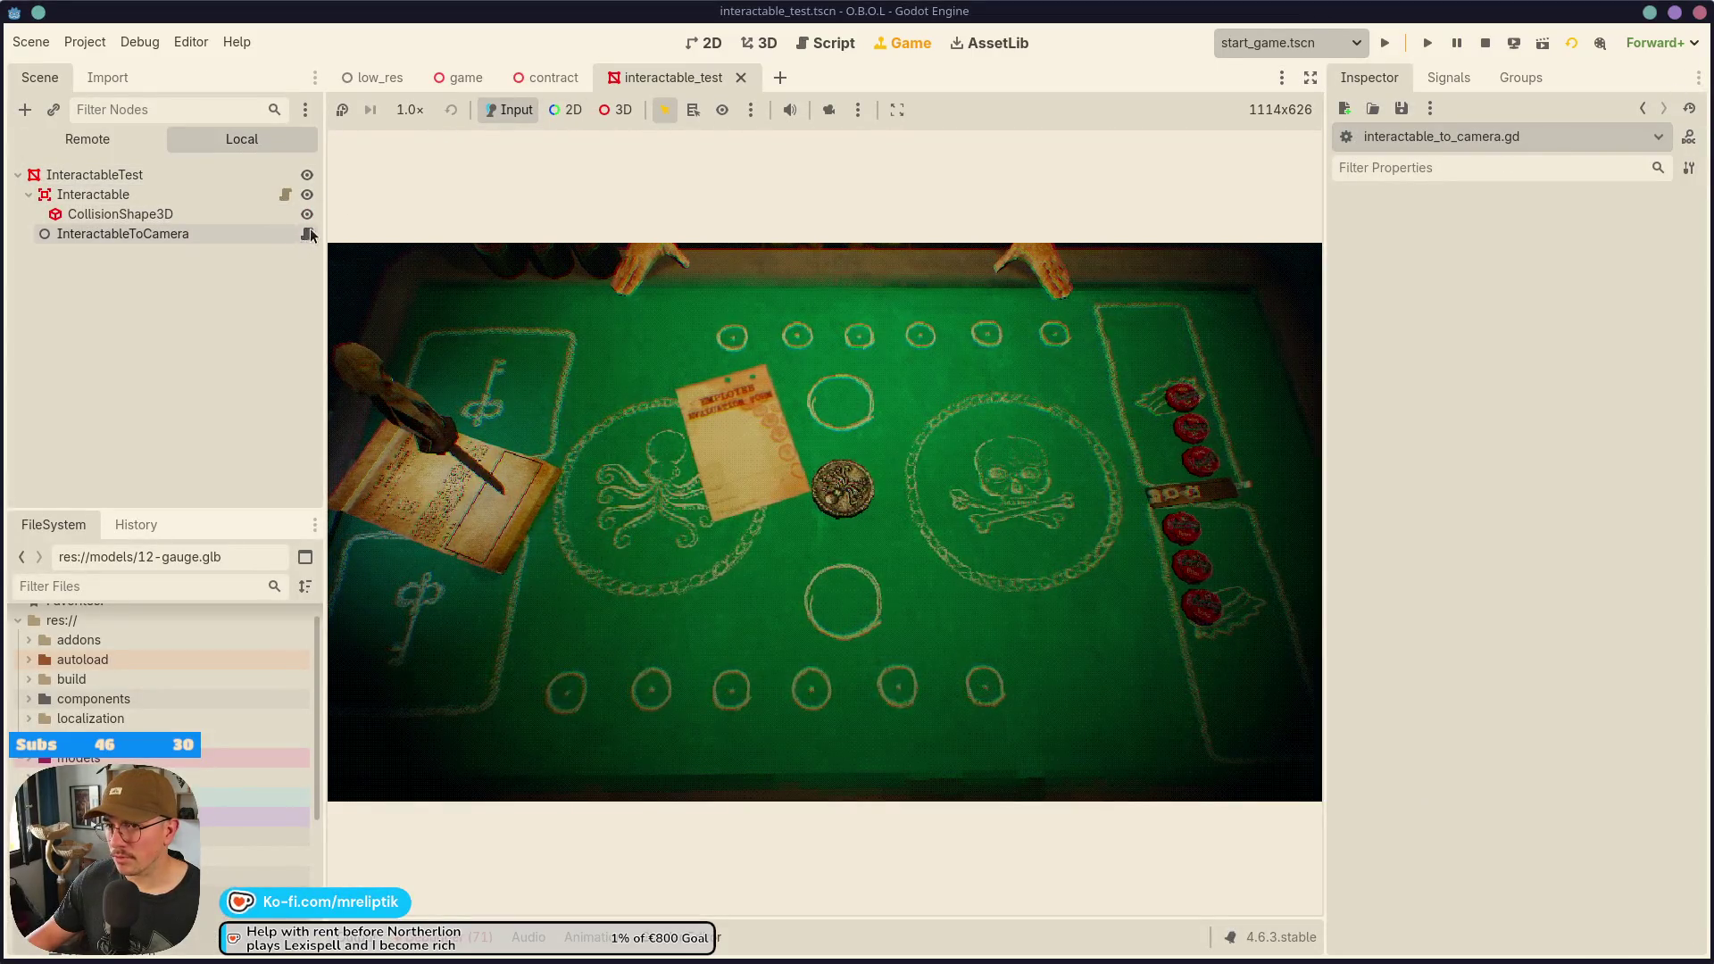
- Look over the hover tween code in the Interactable node's interactable.gd script
{"action": "left_click", "coordinate": [285, 194]}
{"action": "scroll", "coordinate": [804, 670], "scroll_direction": "down", "scroll_amount": 10}
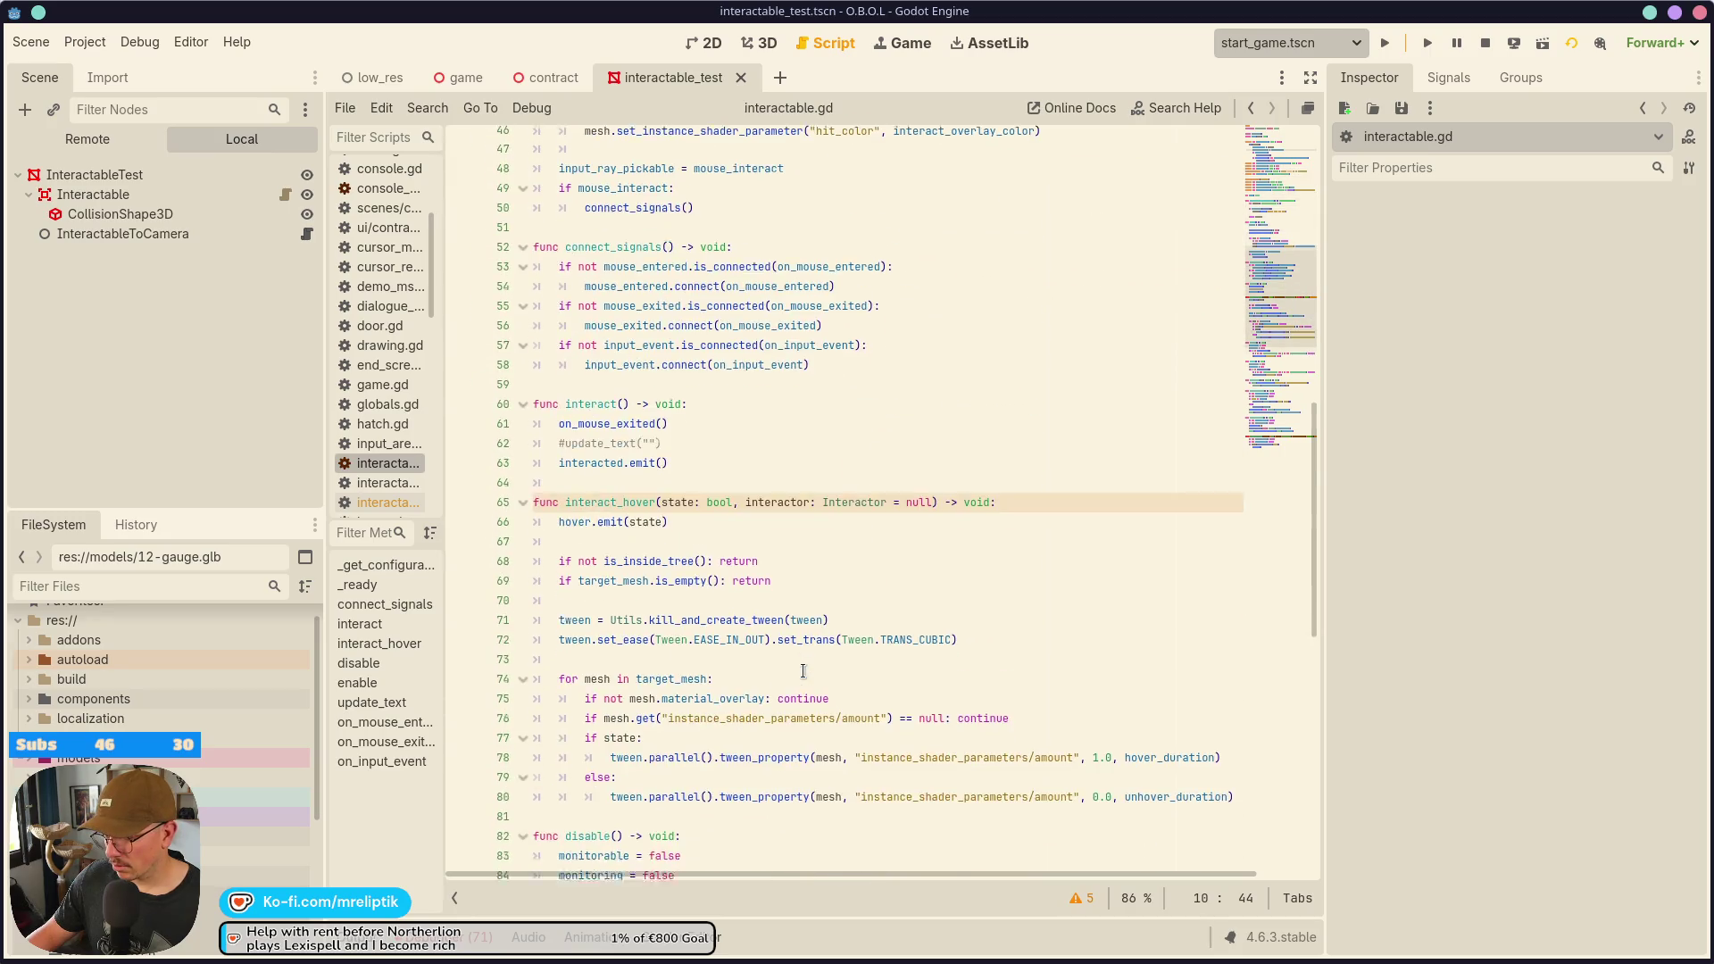
{"action": "scroll", "coordinate": [817, 696], "scroll_direction": "up", "scroll_amount": 12}
{"action": "scroll", "coordinate": [822, 706], "scroll_direction": "up", "scroll_amount": 1}
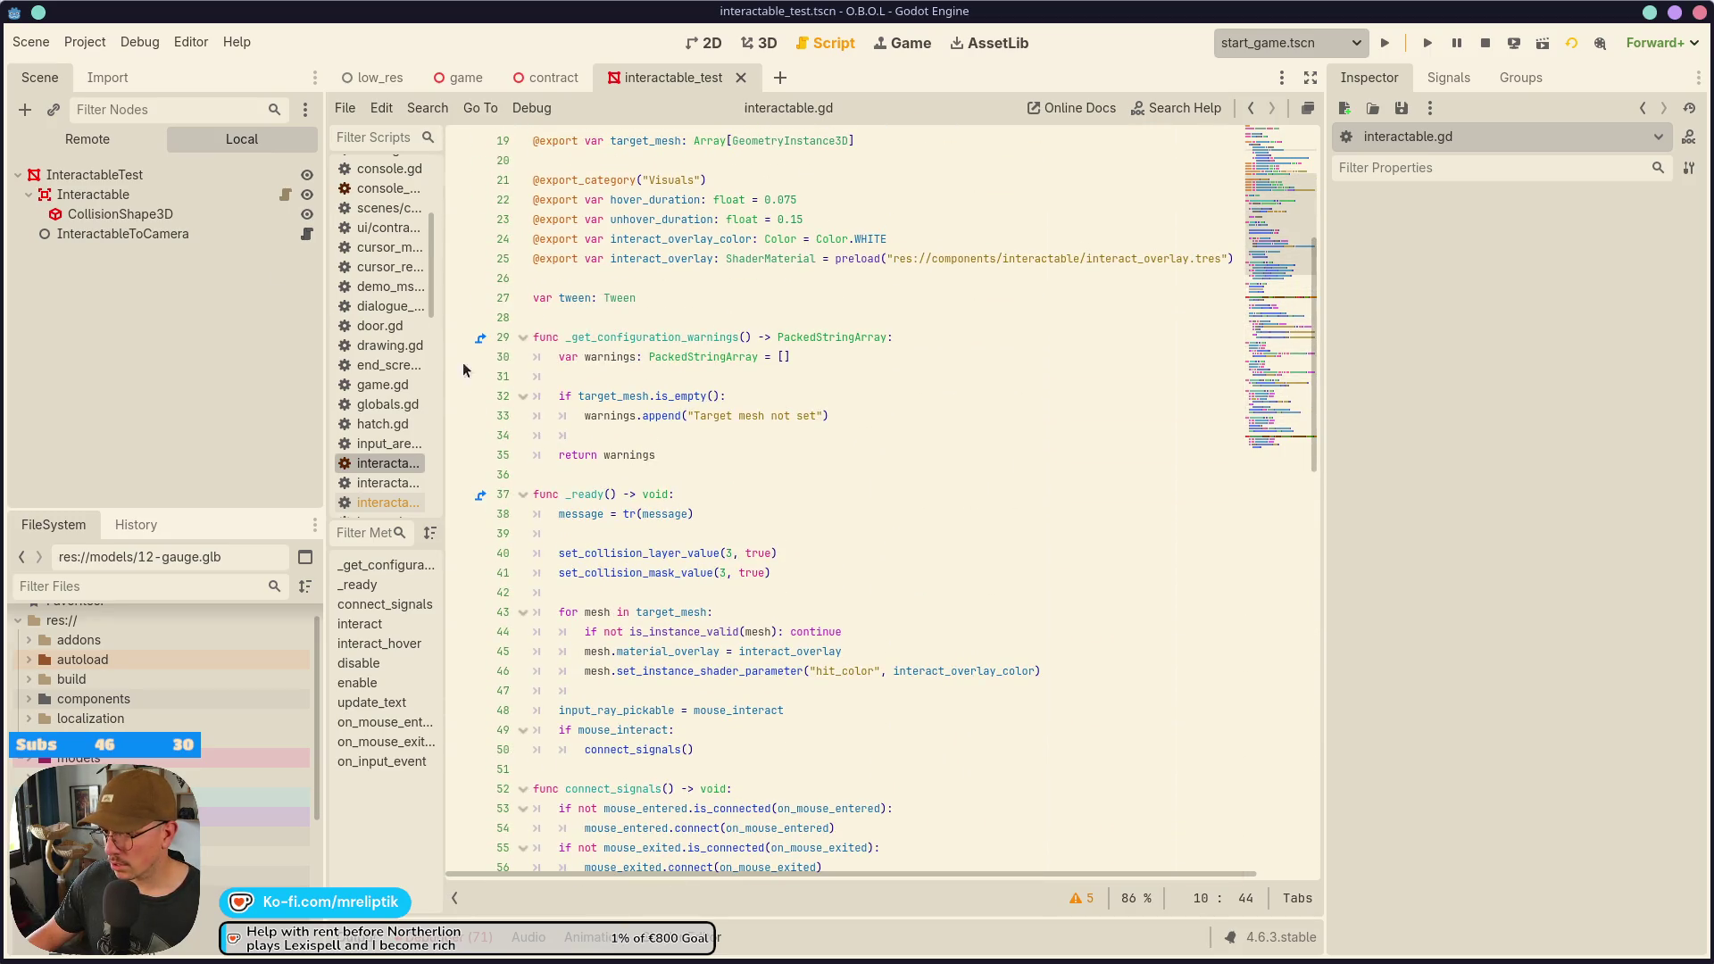
- Open interactable_to_camera.gd from the InteractableToCamera node and scroll through on_interactable_interacted
{"action": "left_click", "coordinate": [306, 234]}
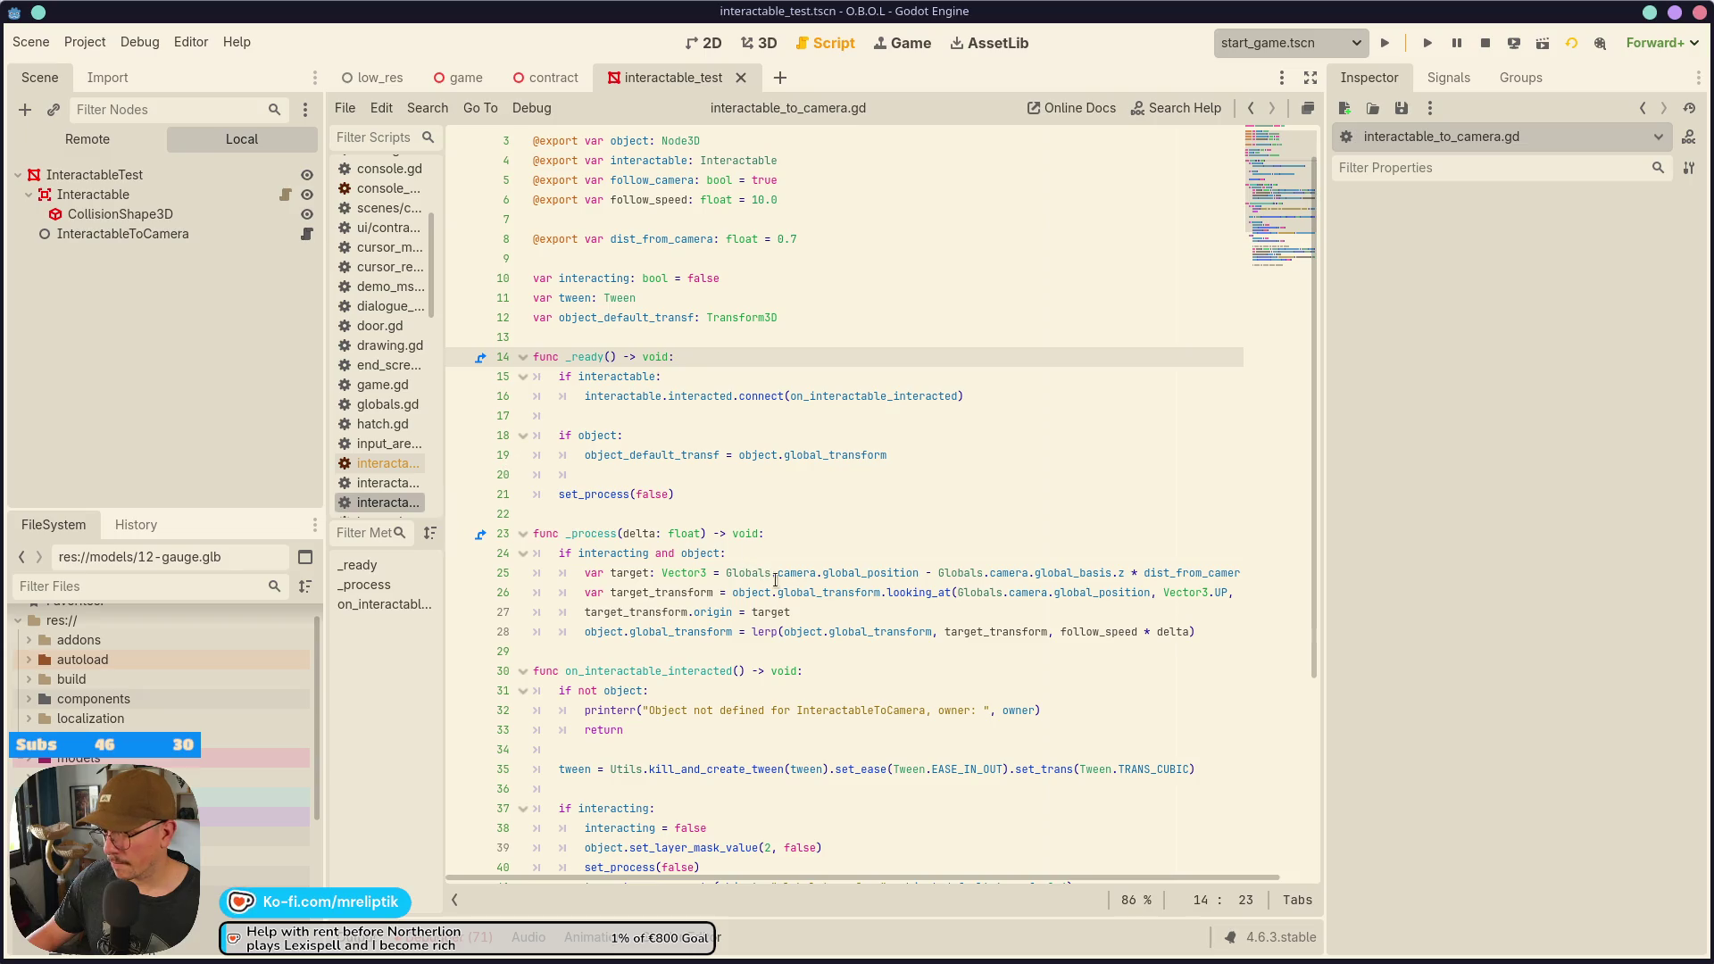
{"action": "scroll", "coordinate": [835, 581], "scroll_direction": "down", "scroll_amount": 3}
{"action": "scroll", "coordinate": [838, 581], "scroll_direction": "down", "scroll_amount": 1}
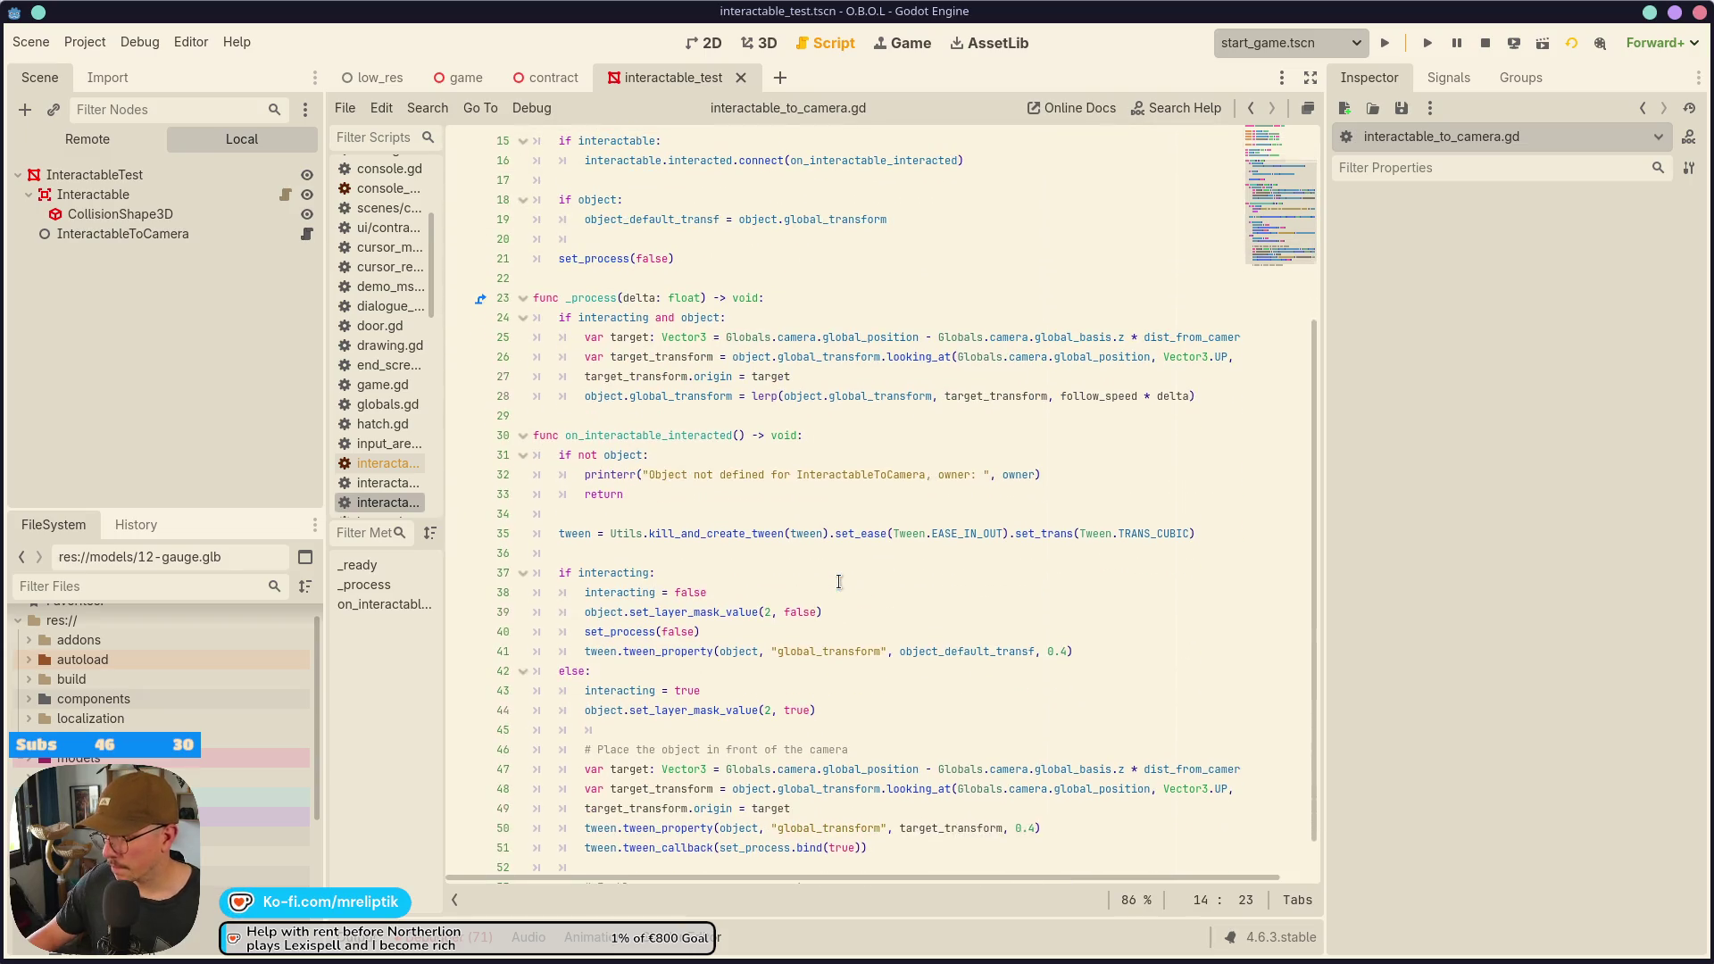
{"action": "scroll", "coordinate": [849, 606], "scroll_direction": "down", "scroll_amount": 1}
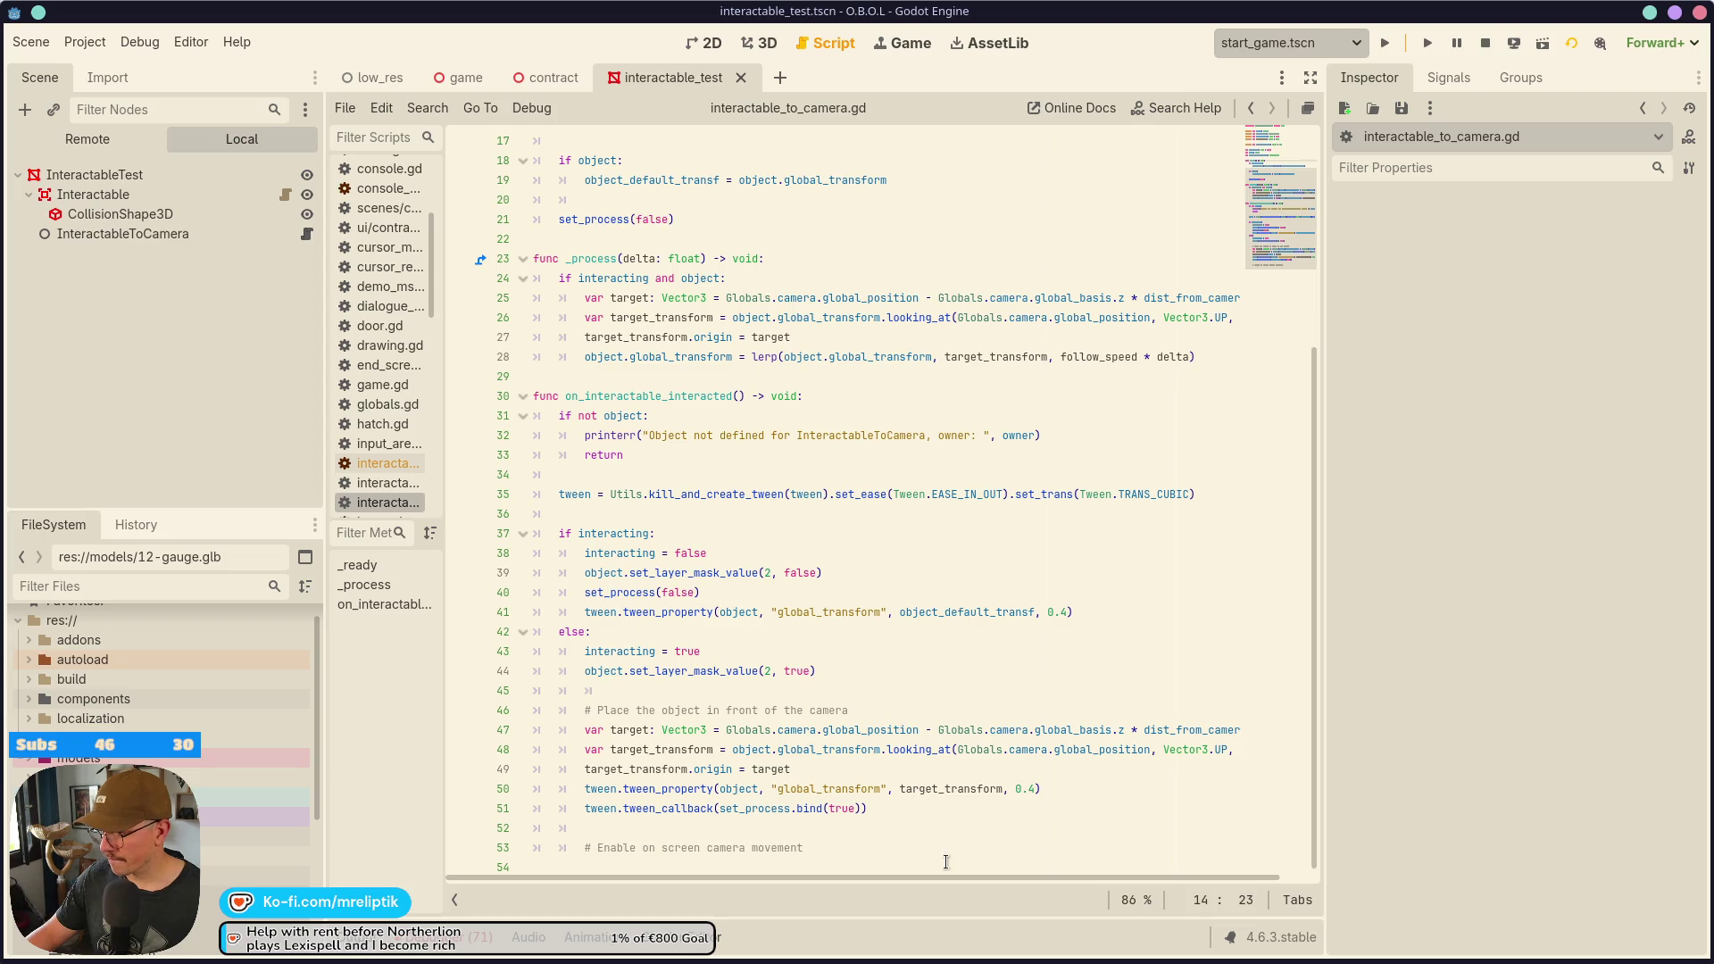
{"action": "left_click_drag", "start_coordinate": [914, 873], "coordinate": [976, 872]}
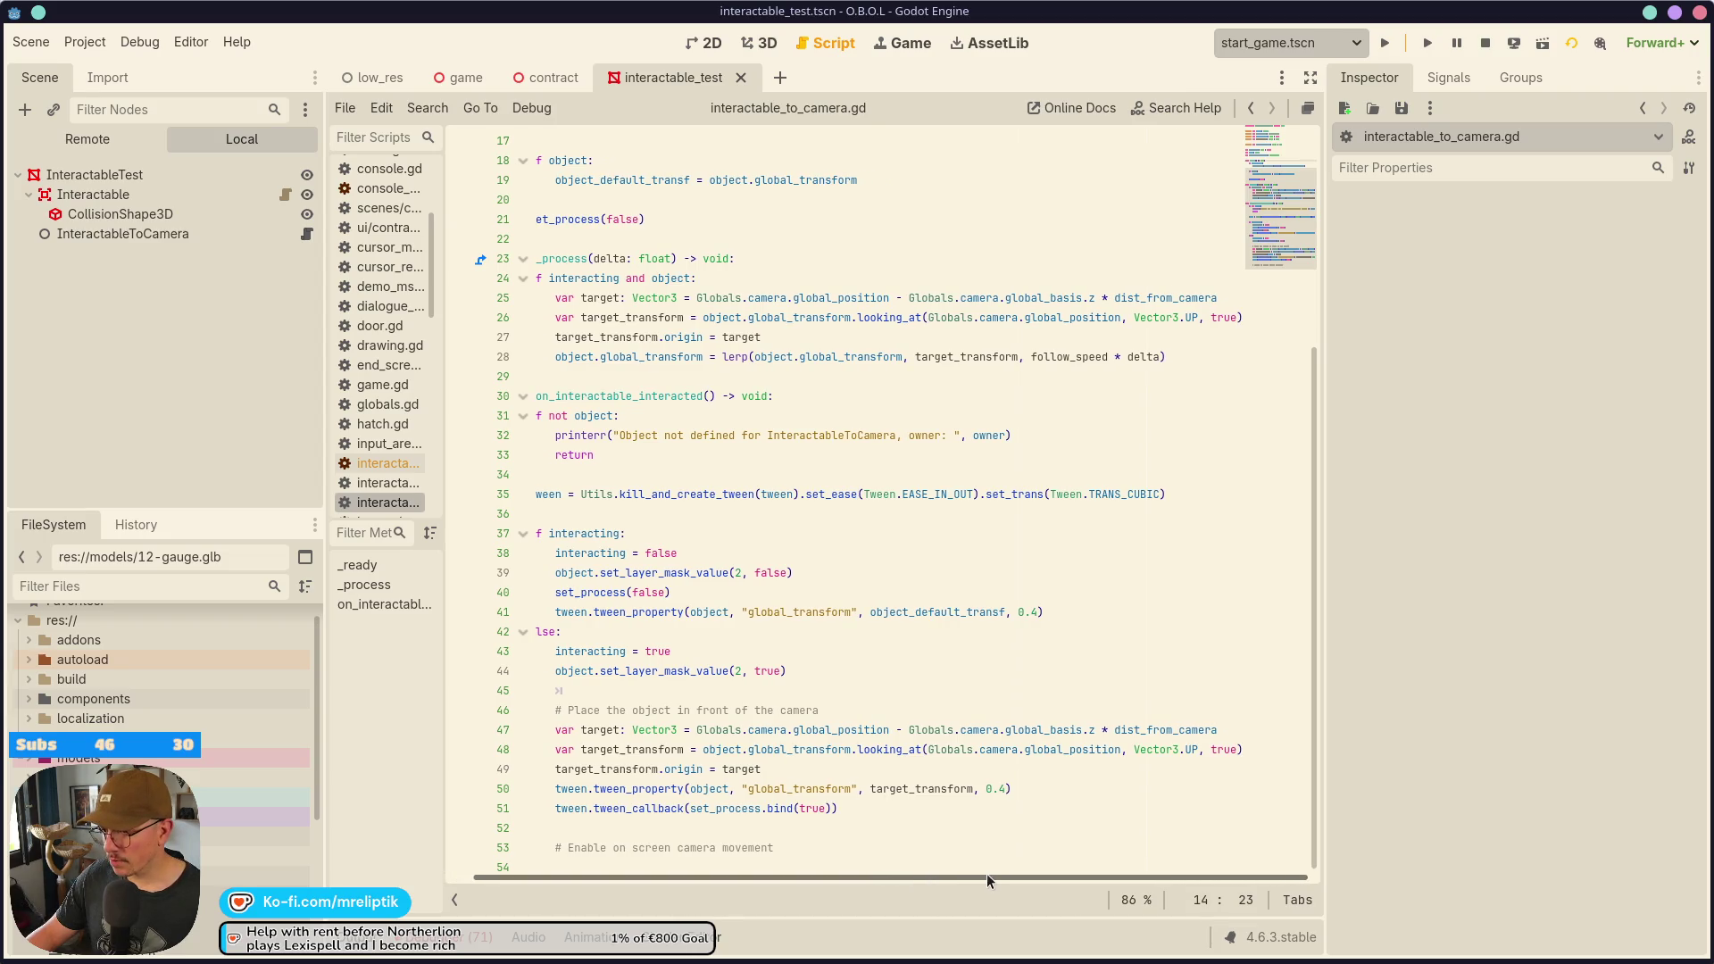
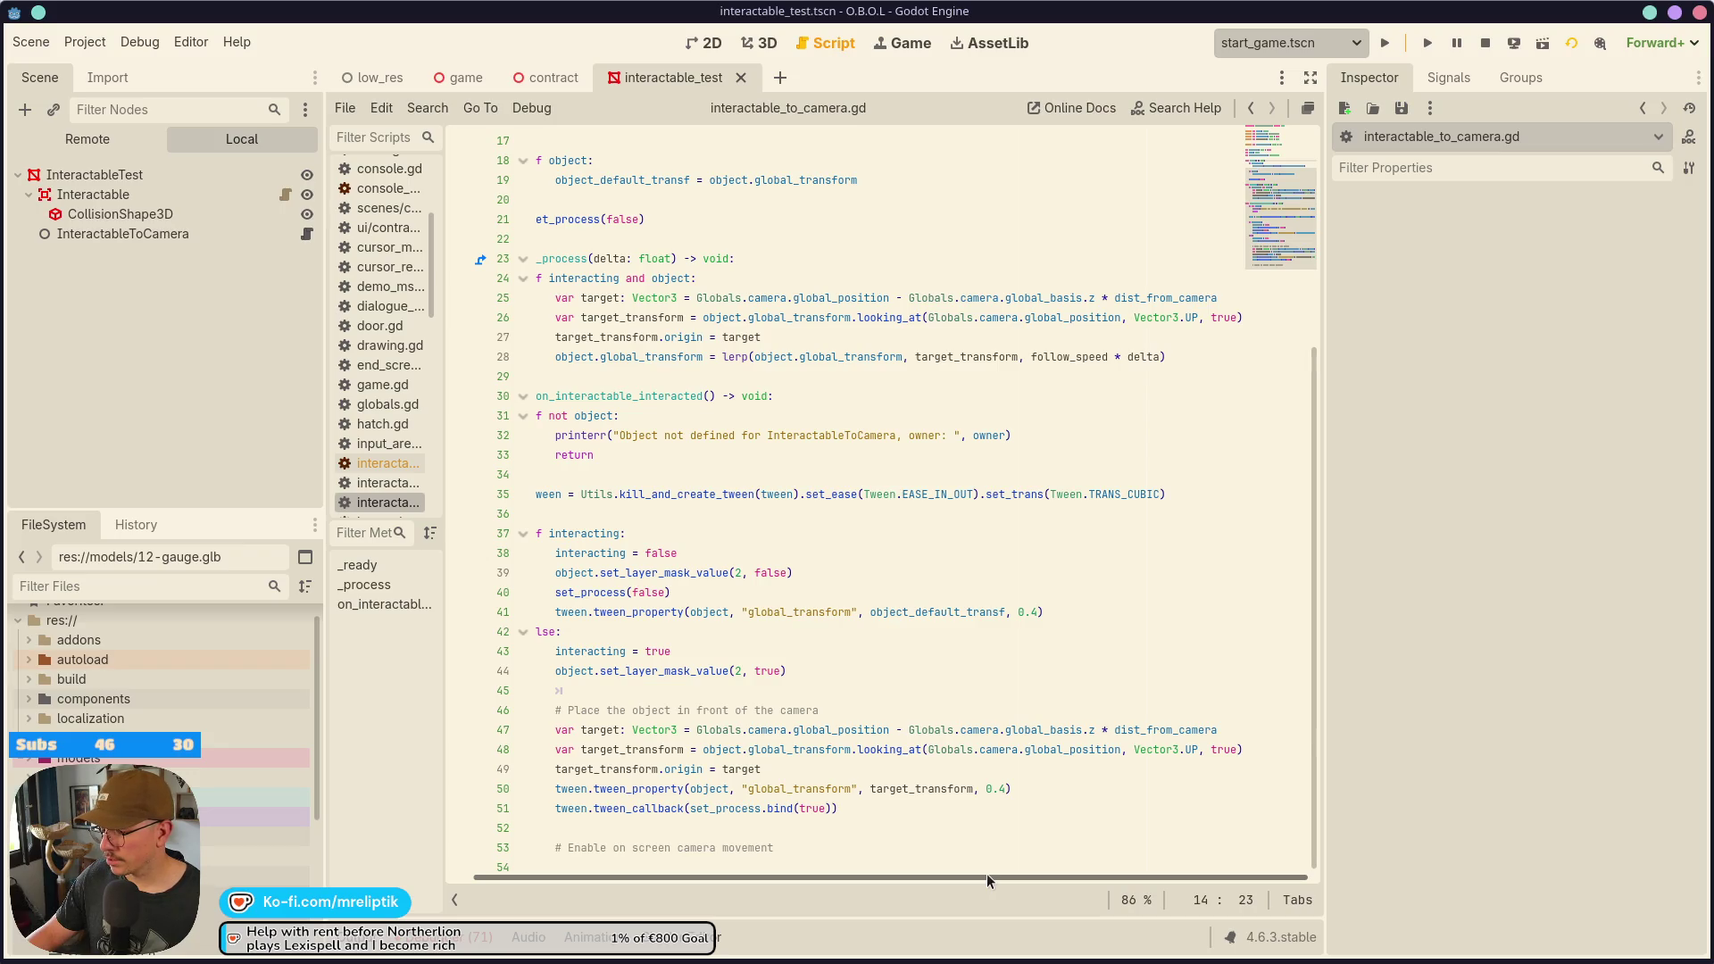
- In the running game, bring the evaluation form up to the camera and back twice
{"action": "left_click_drag", "start_coordinate": [987, 873], "coordinate": [769, 871]}
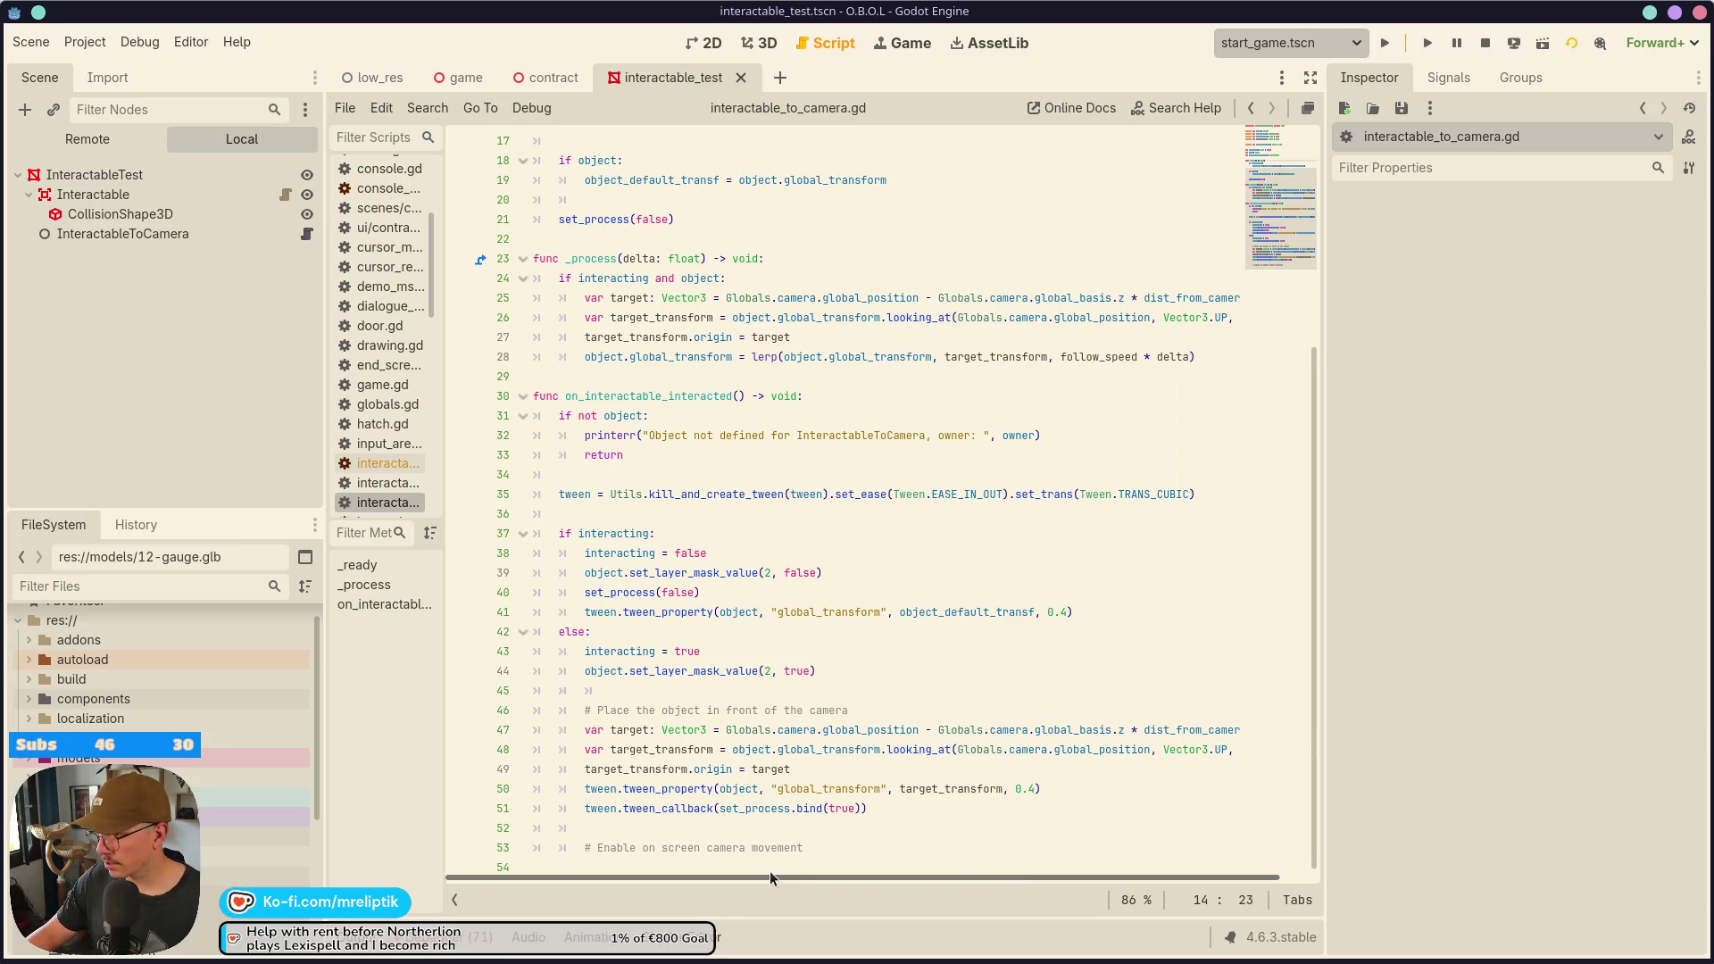
{"action": "left_click", "coordinate": [894, 45]}
{"action": "left_click", "coordinate": [808, 636]}
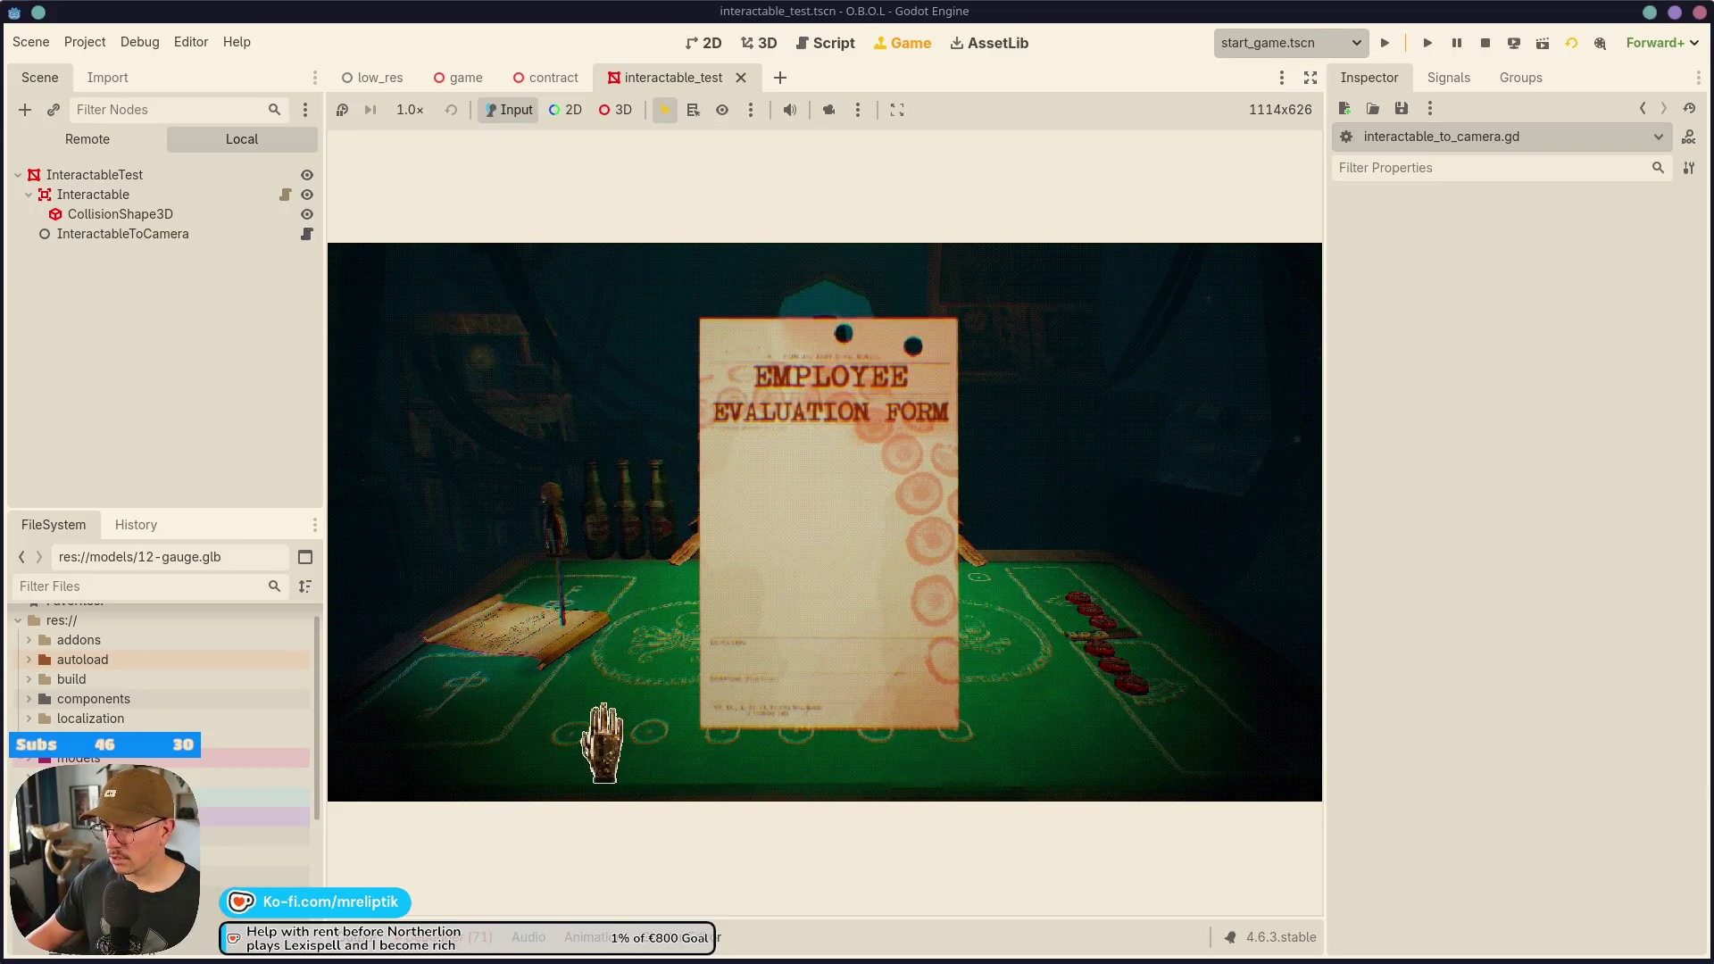
{"action": "left_click", "coordinate": [732, 661]}
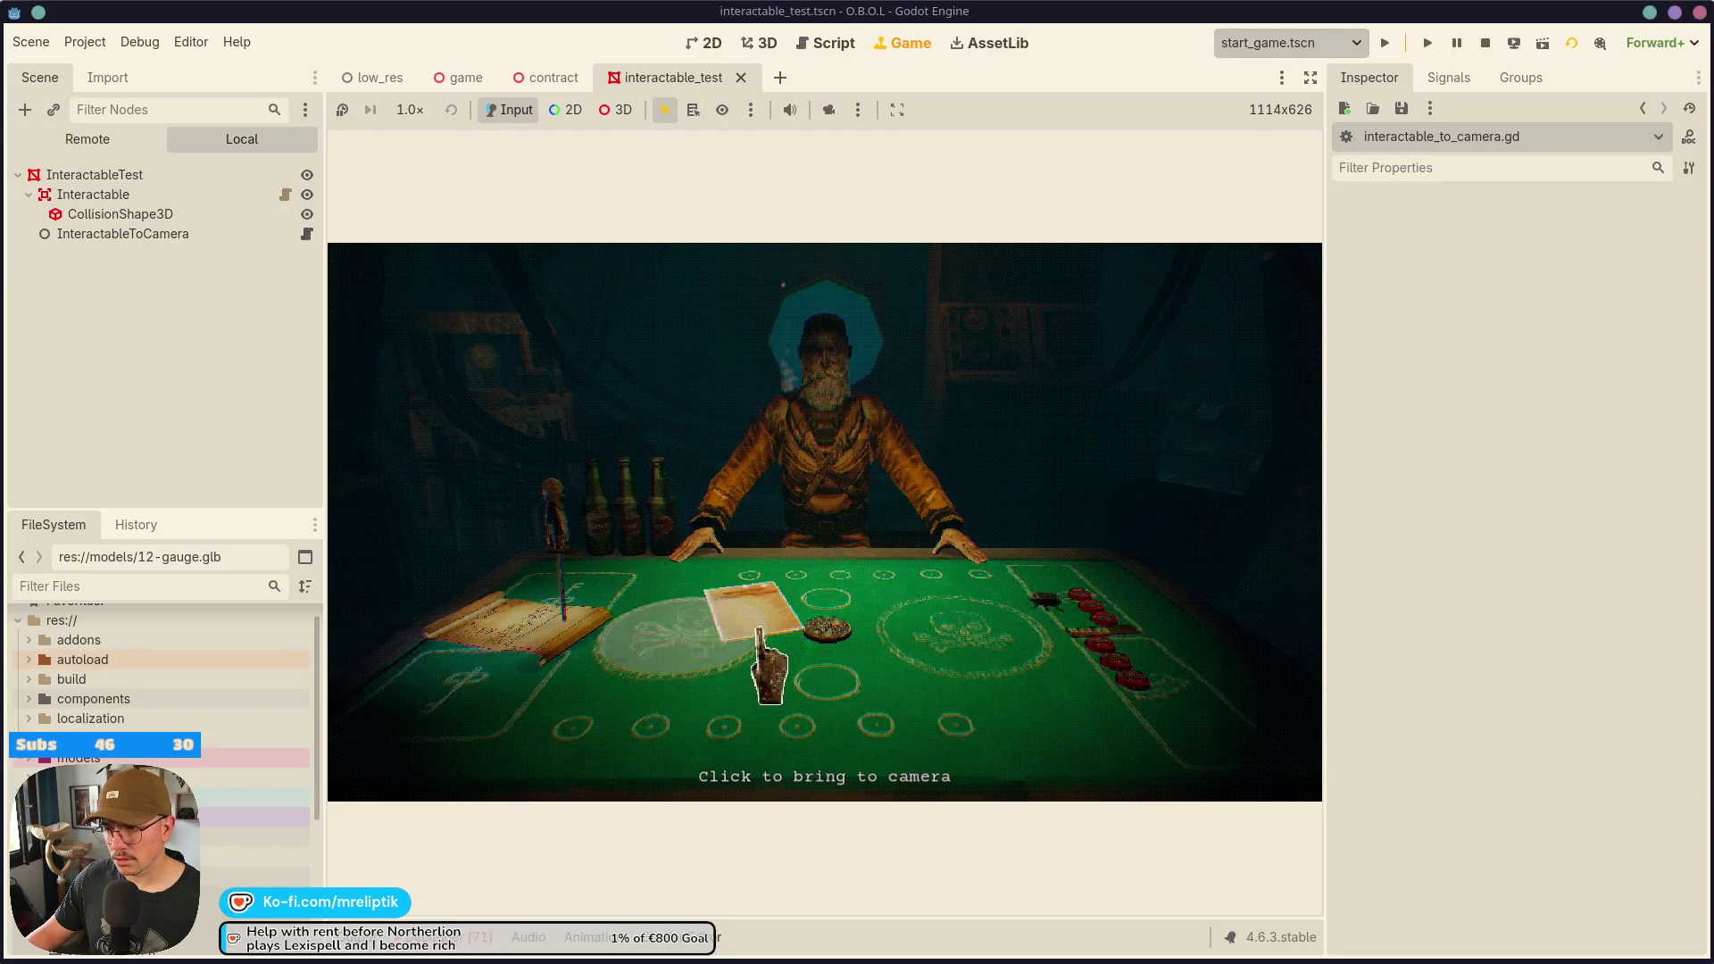
{"action": "left_click", "coordinate": [669, 656]}
{"action": "left_click", "coordinate": [622, 705]}
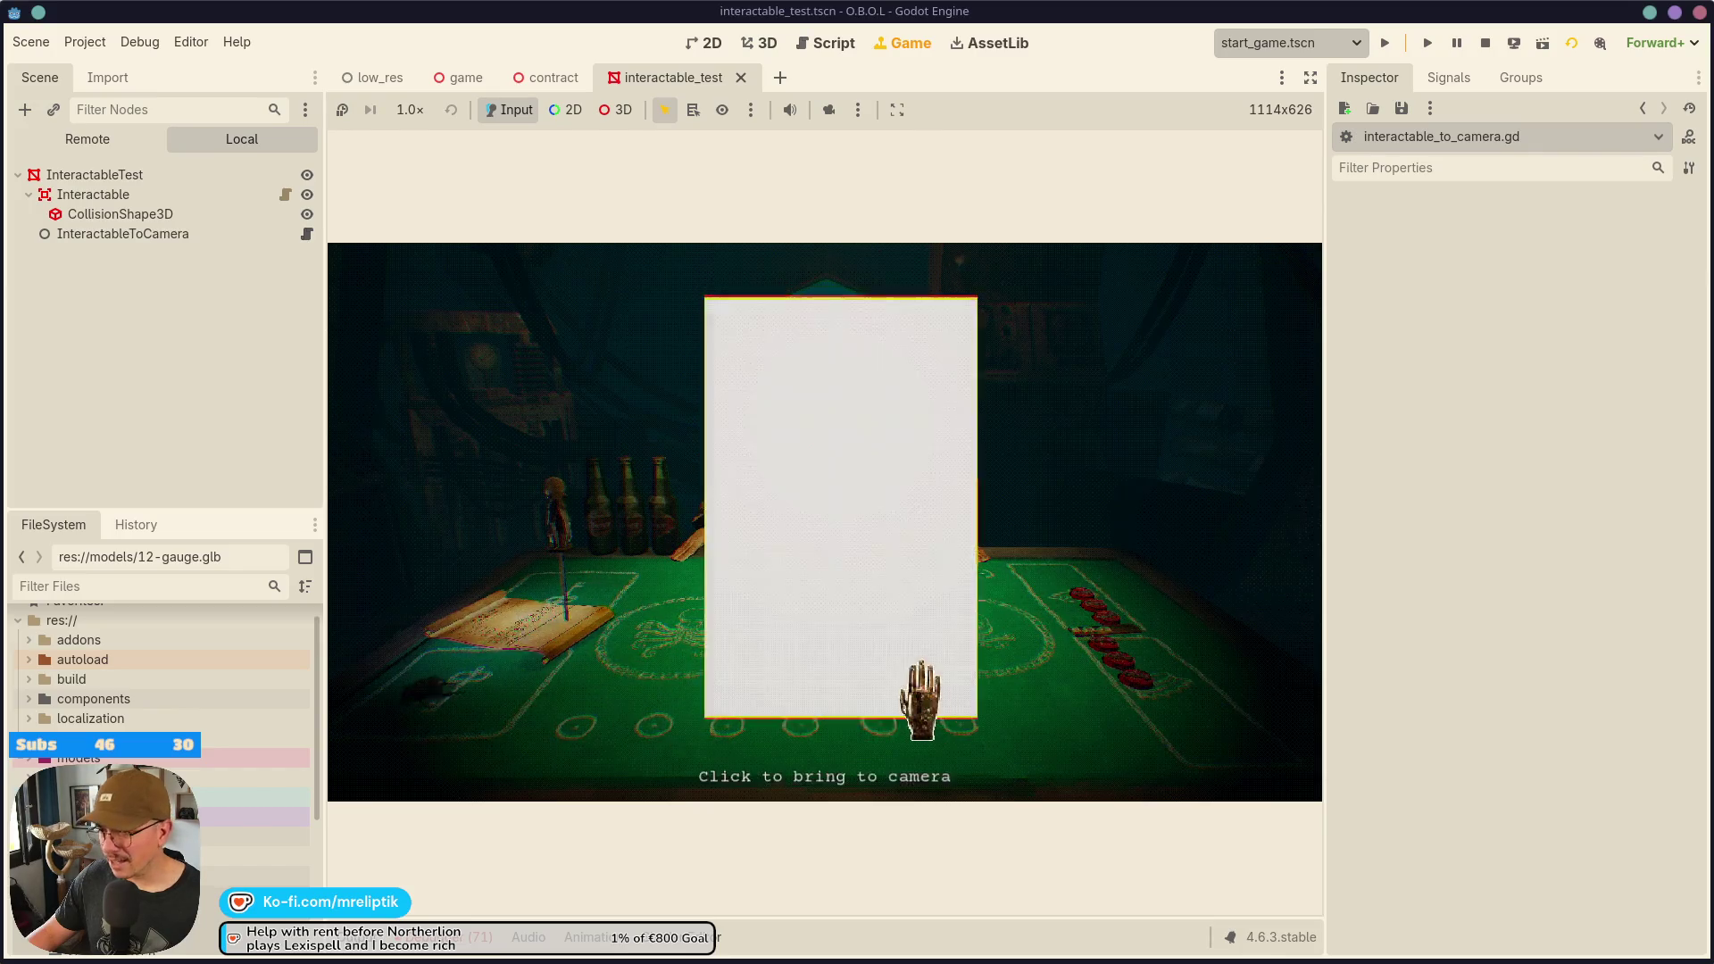
- Insert an early 'return' line at the top of _process in interactable_to_camera.gd
{"action": "left_click", "coordinate": [306, 234]}
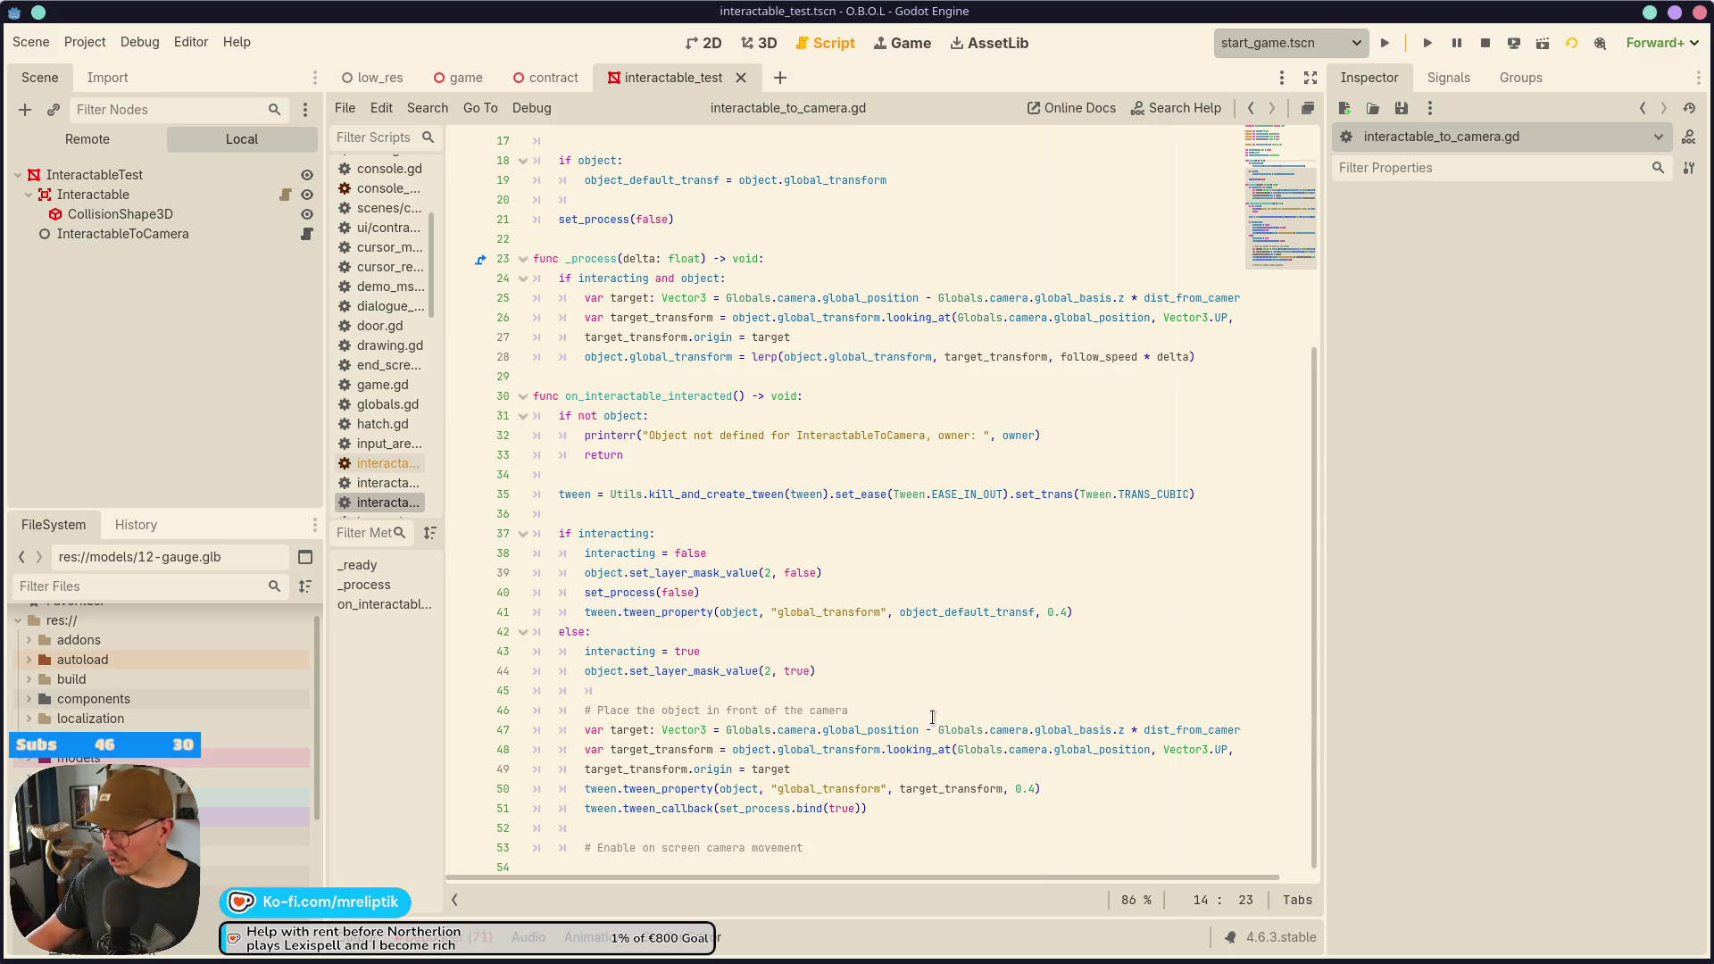
{"action": "double_click", "coordinate": [846, 787]}
{"action": "left_click", "coordinate": [649, 354]}
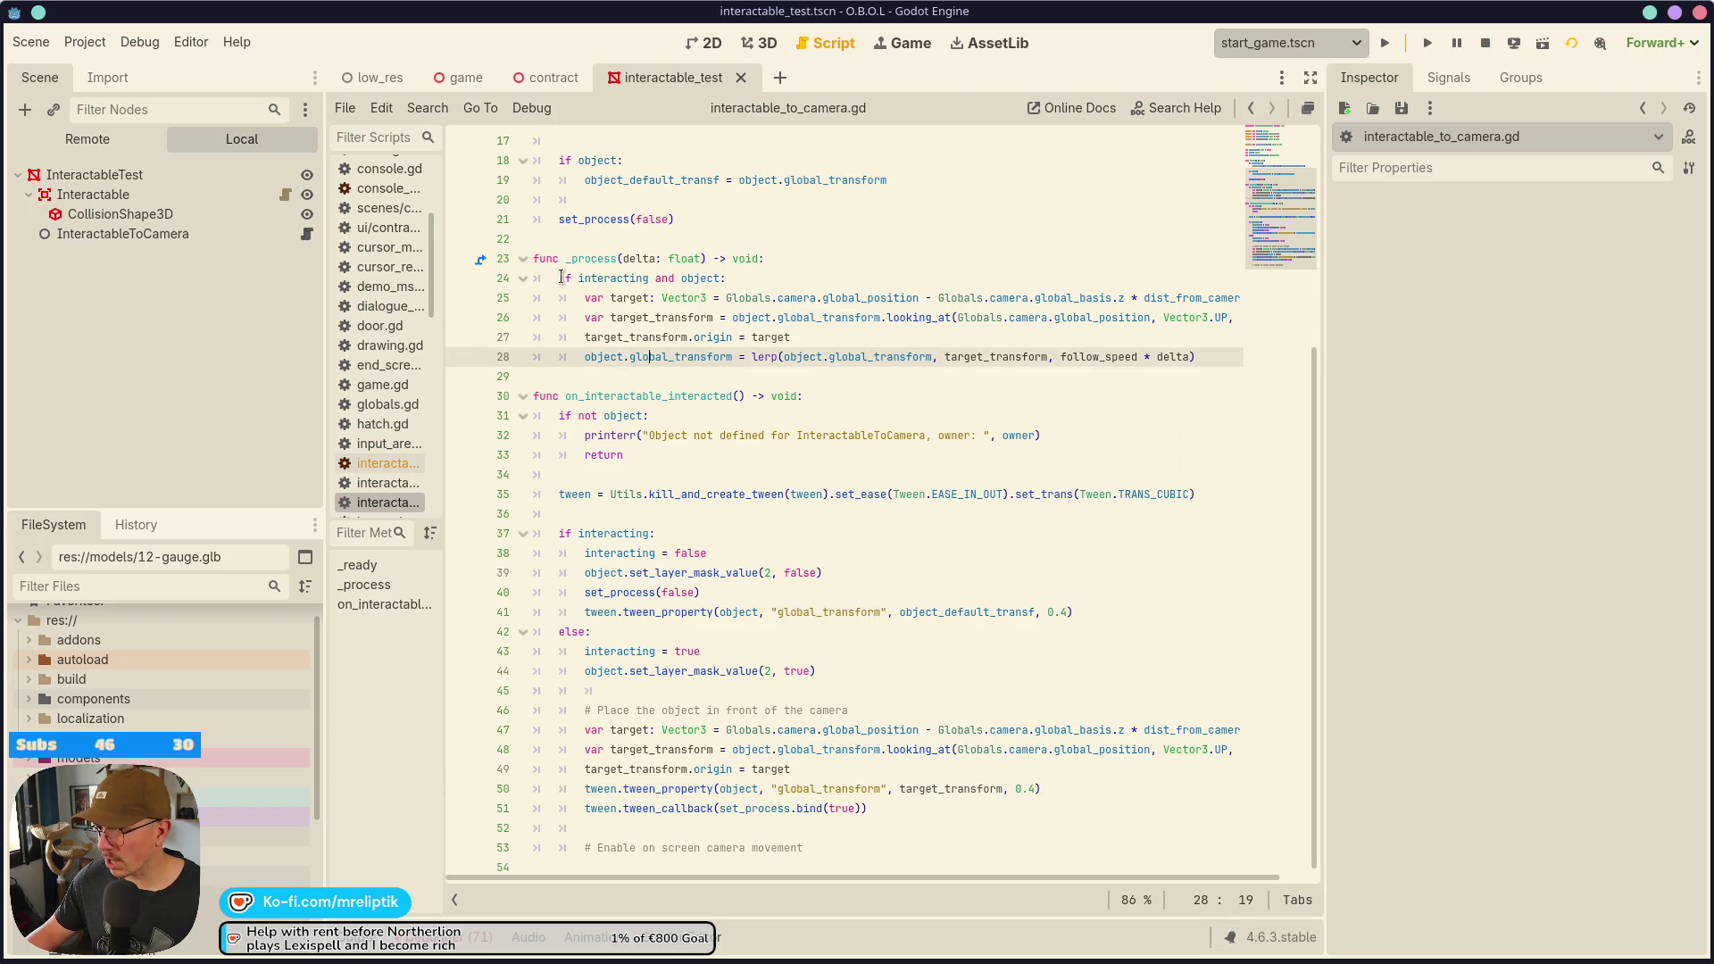
{"action": "left_click", "coordinate": [787, 258]}
{"action": "key", "text": "Return"}
{"action": "key", "text": "Return"}
{"action": "type", "text": "return"}
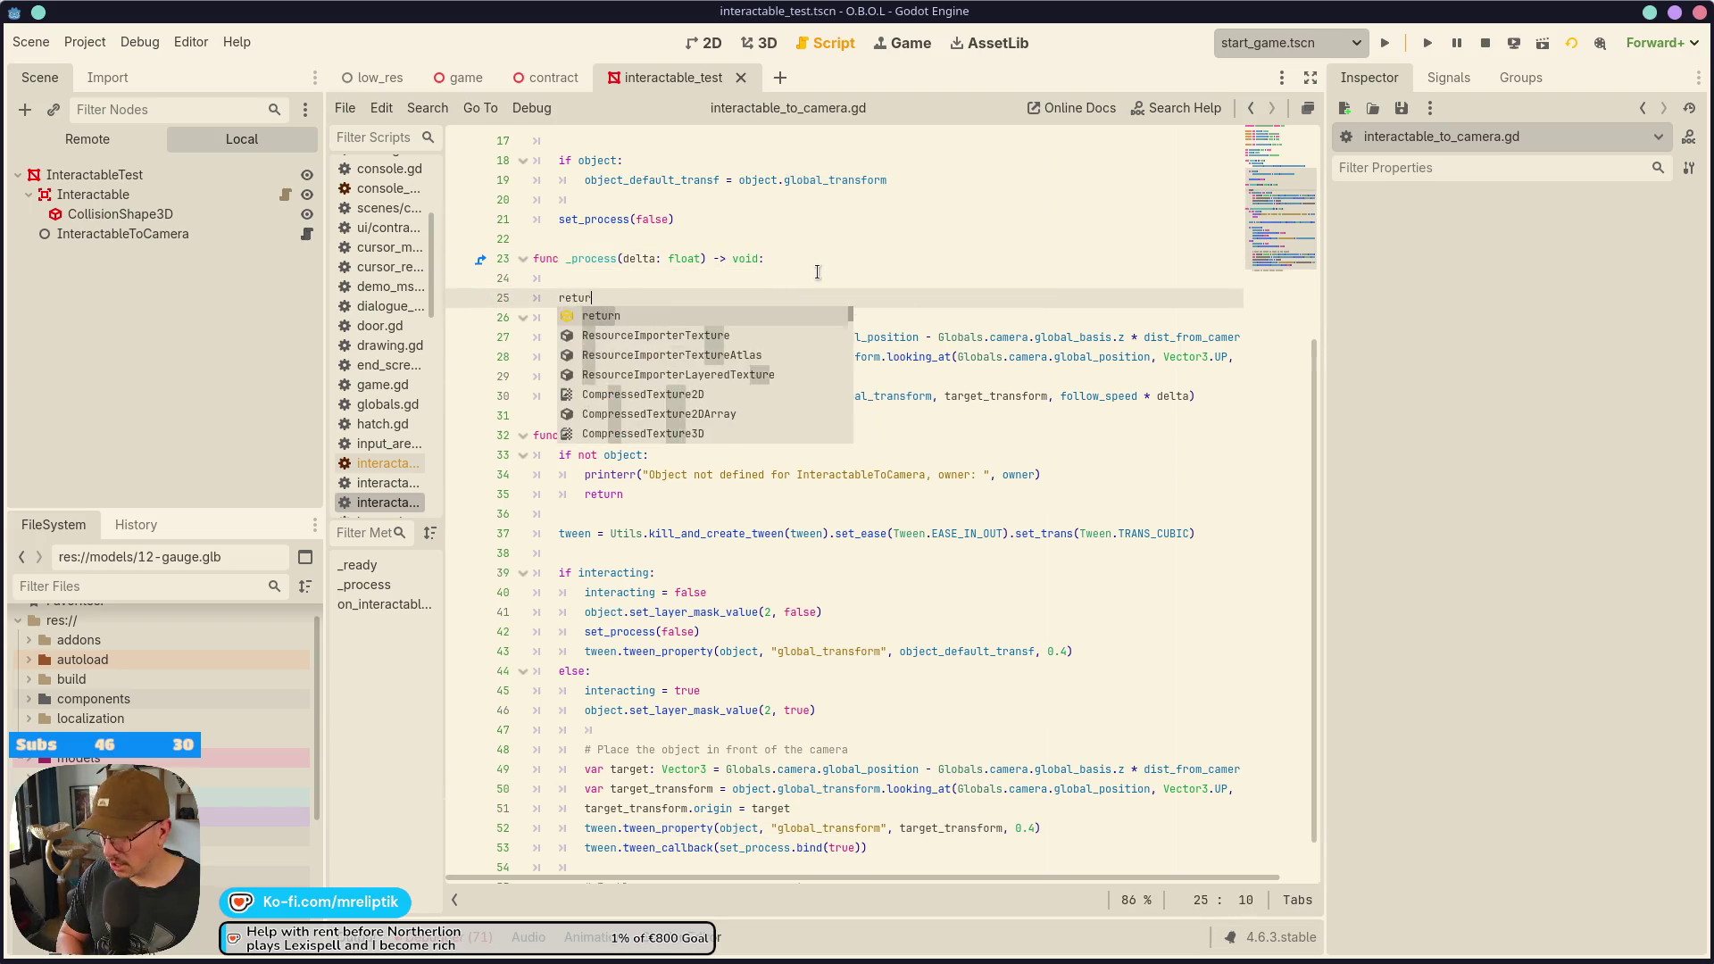
- Run the scene with F6 and toggle the form between the table and the camera several times
{"action": "key", "text": "F6"}
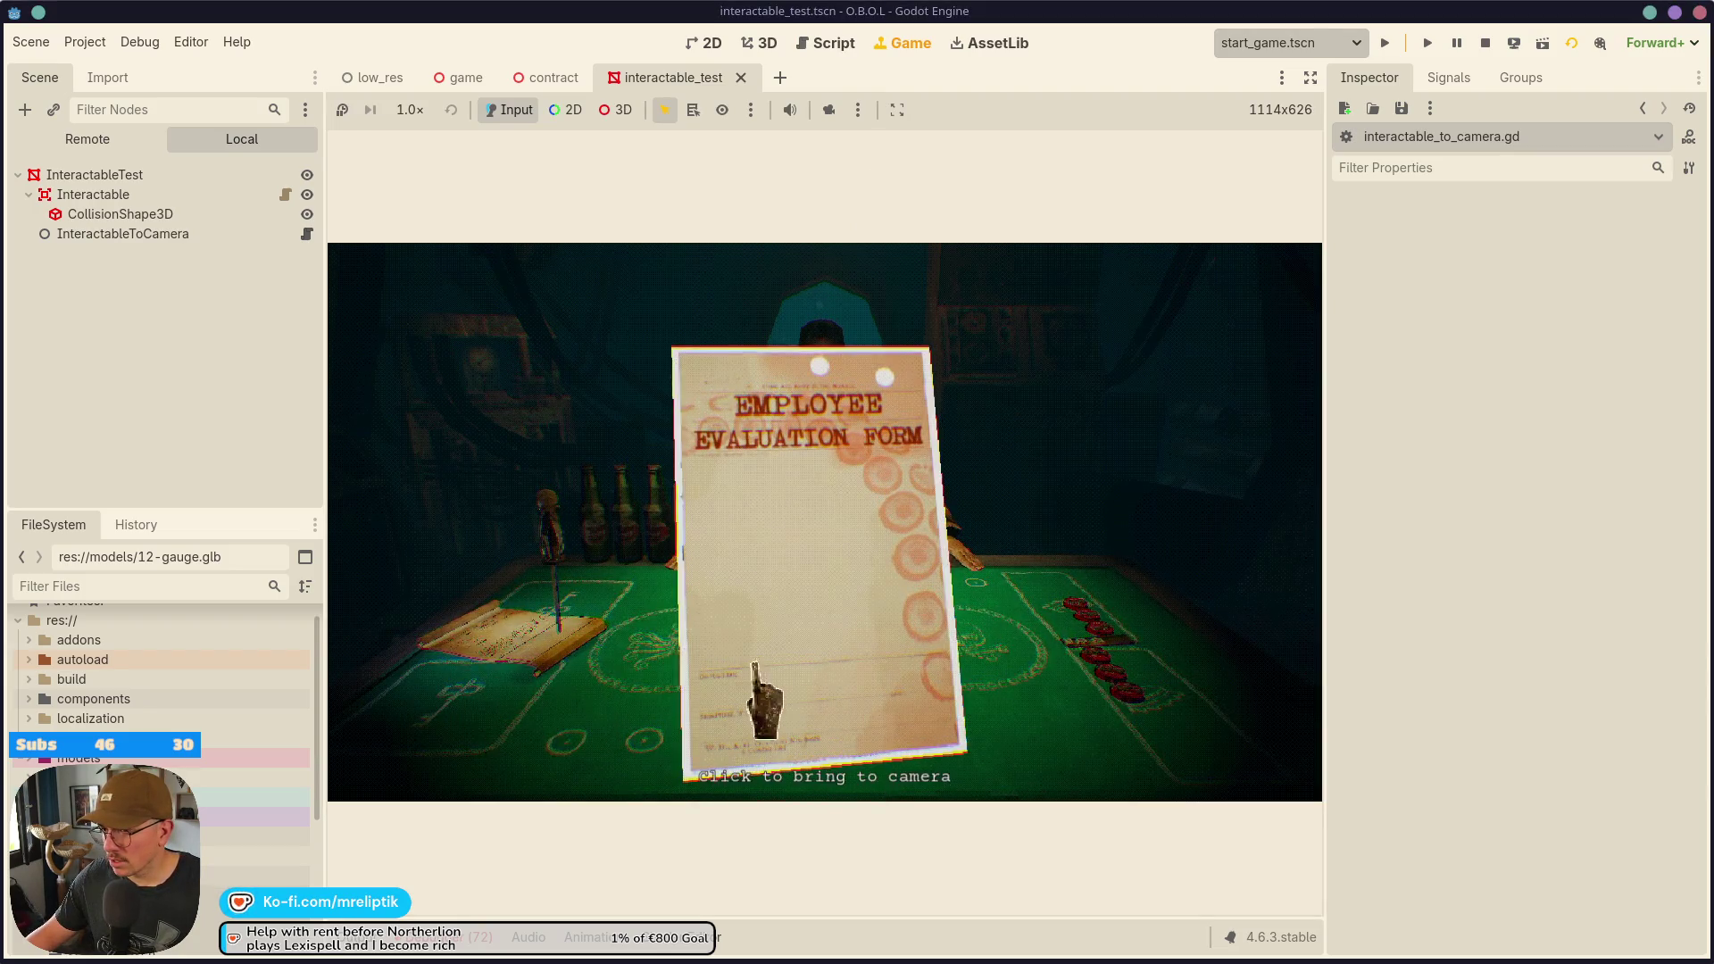
{"action": "left_click", "coordinate": [494, 705]}
{"action": "left_click", "coordinate": [705, 687]}
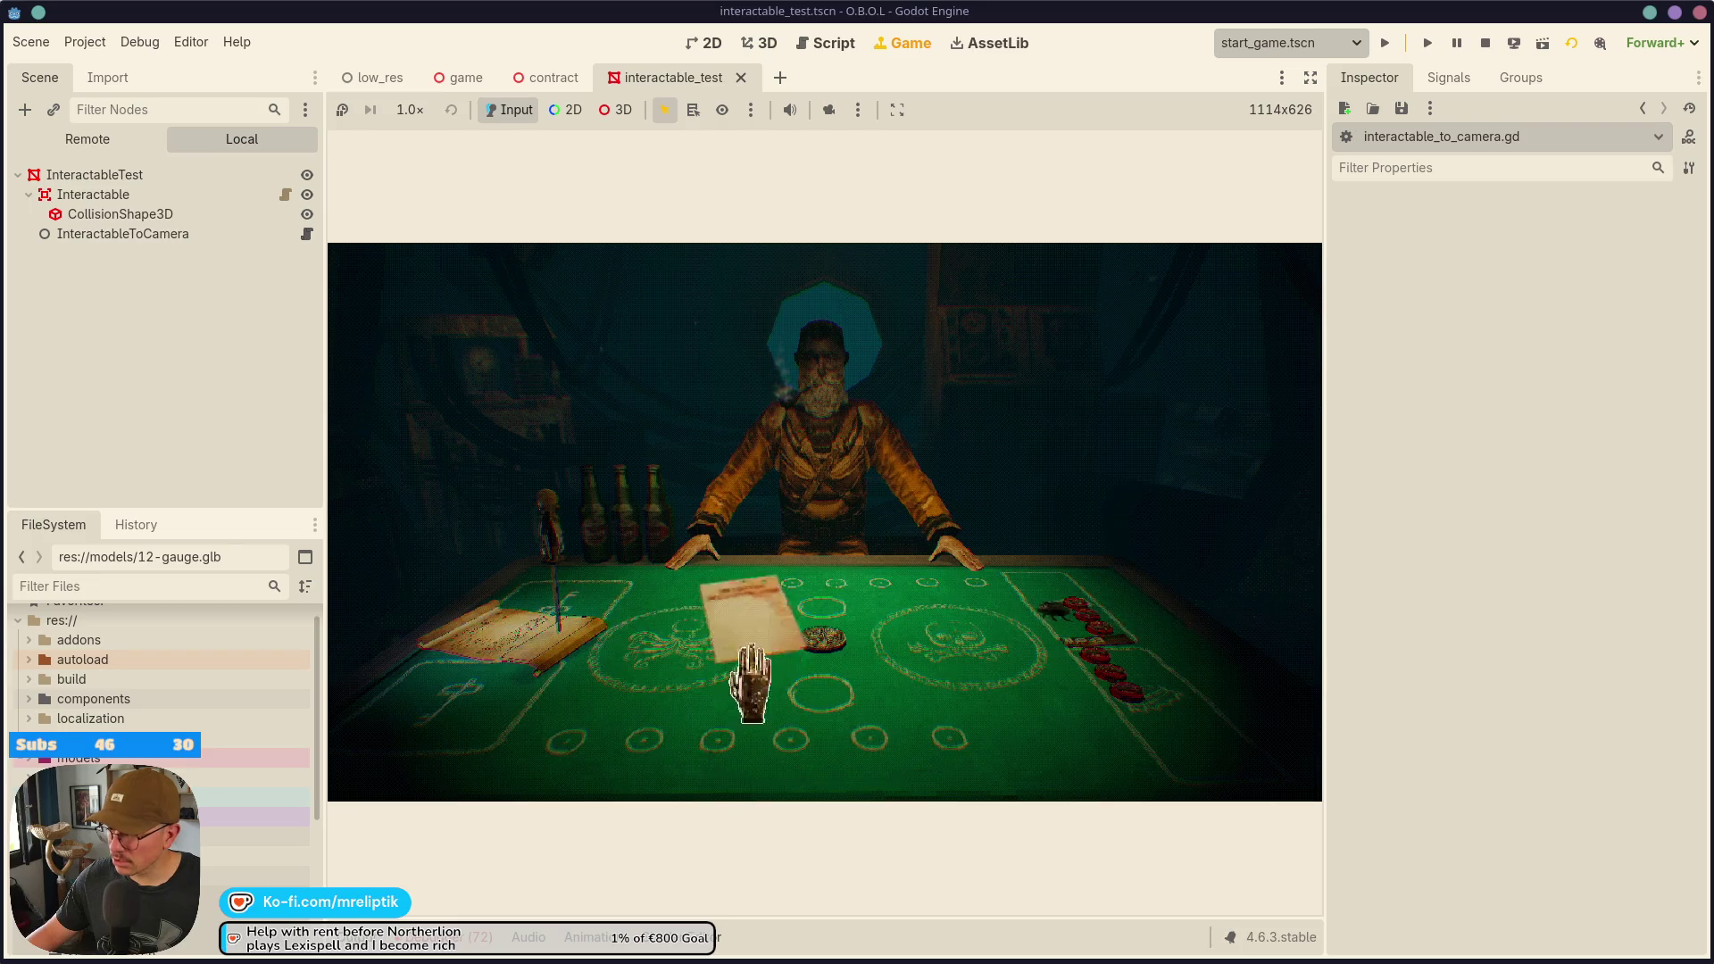
{"action": "left_click", "coordinate": [544, 728]}
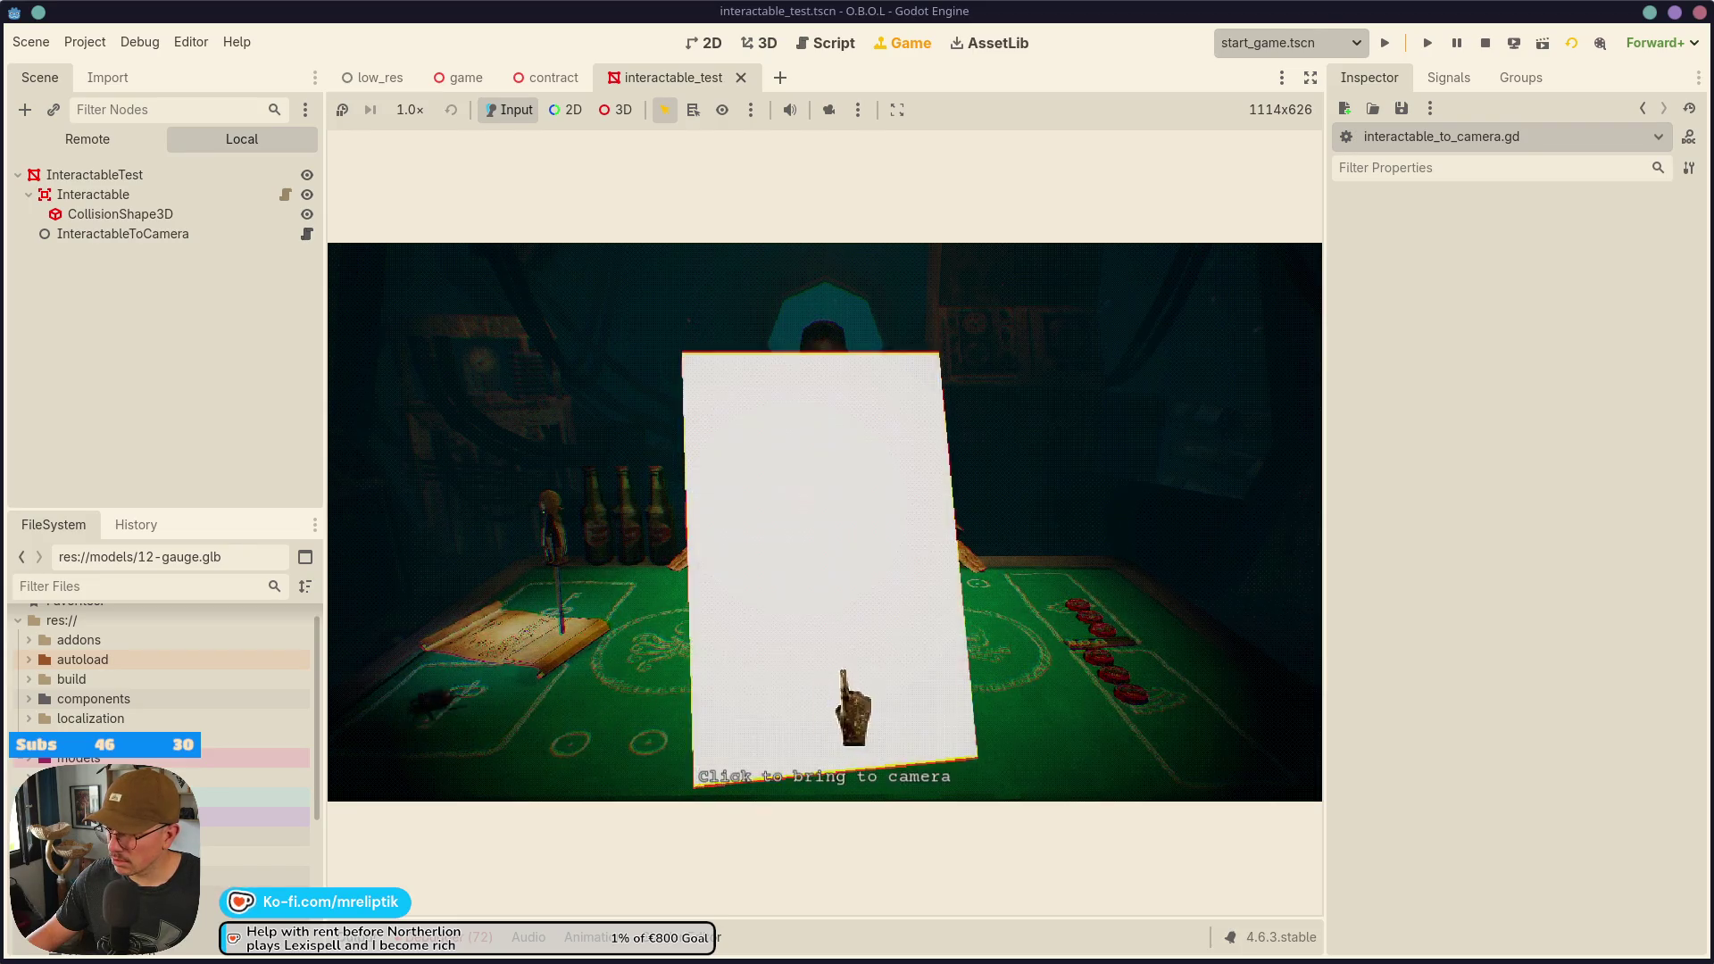
{"action": "left_click", "coordinate": [714, 665]}
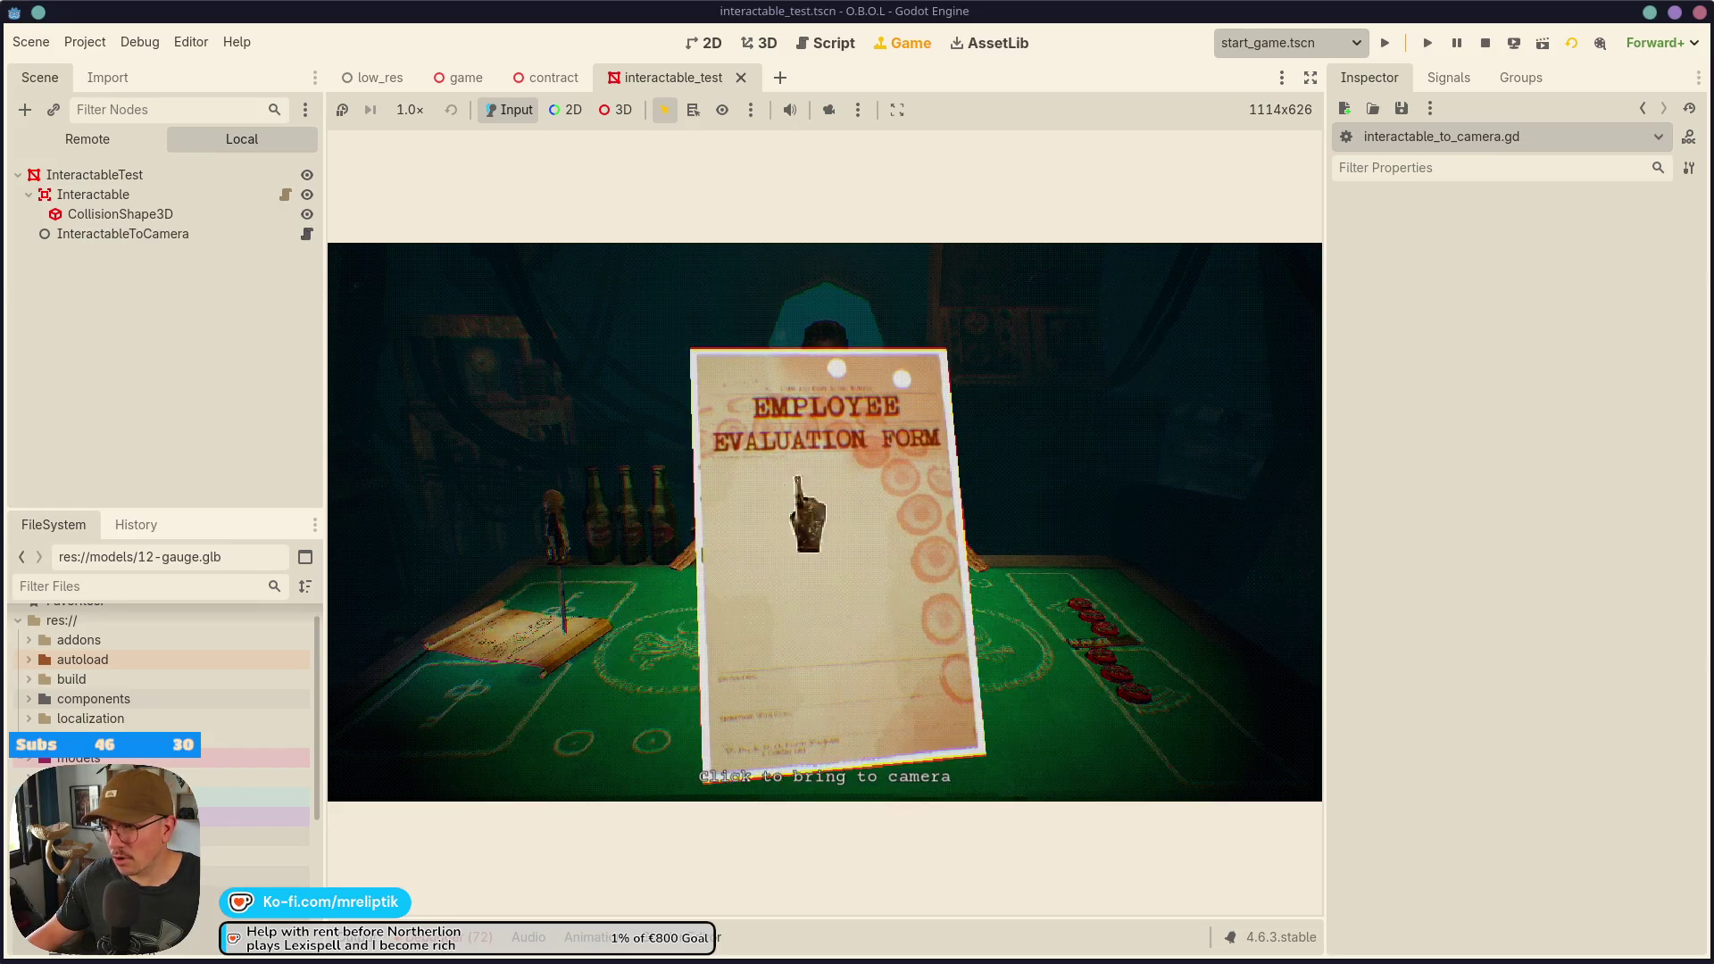
{"action": "left_click", "coordinate": [714, 486]}
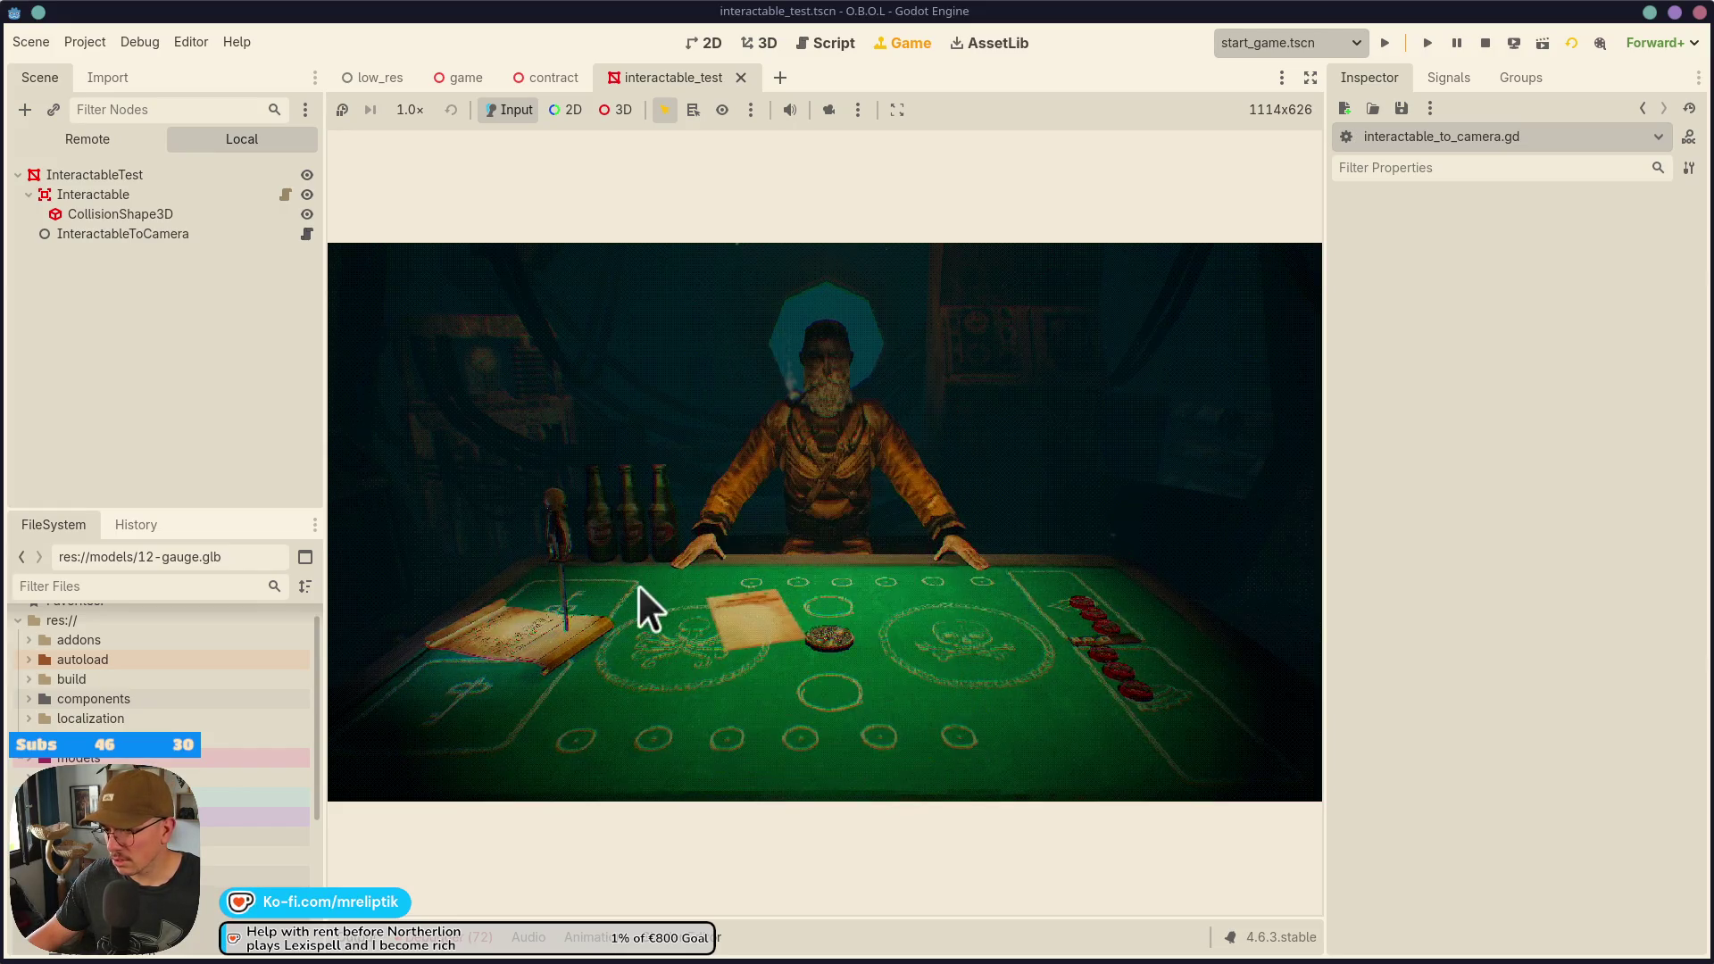
{"action": "left_click", "coordinate": [774, 625]}
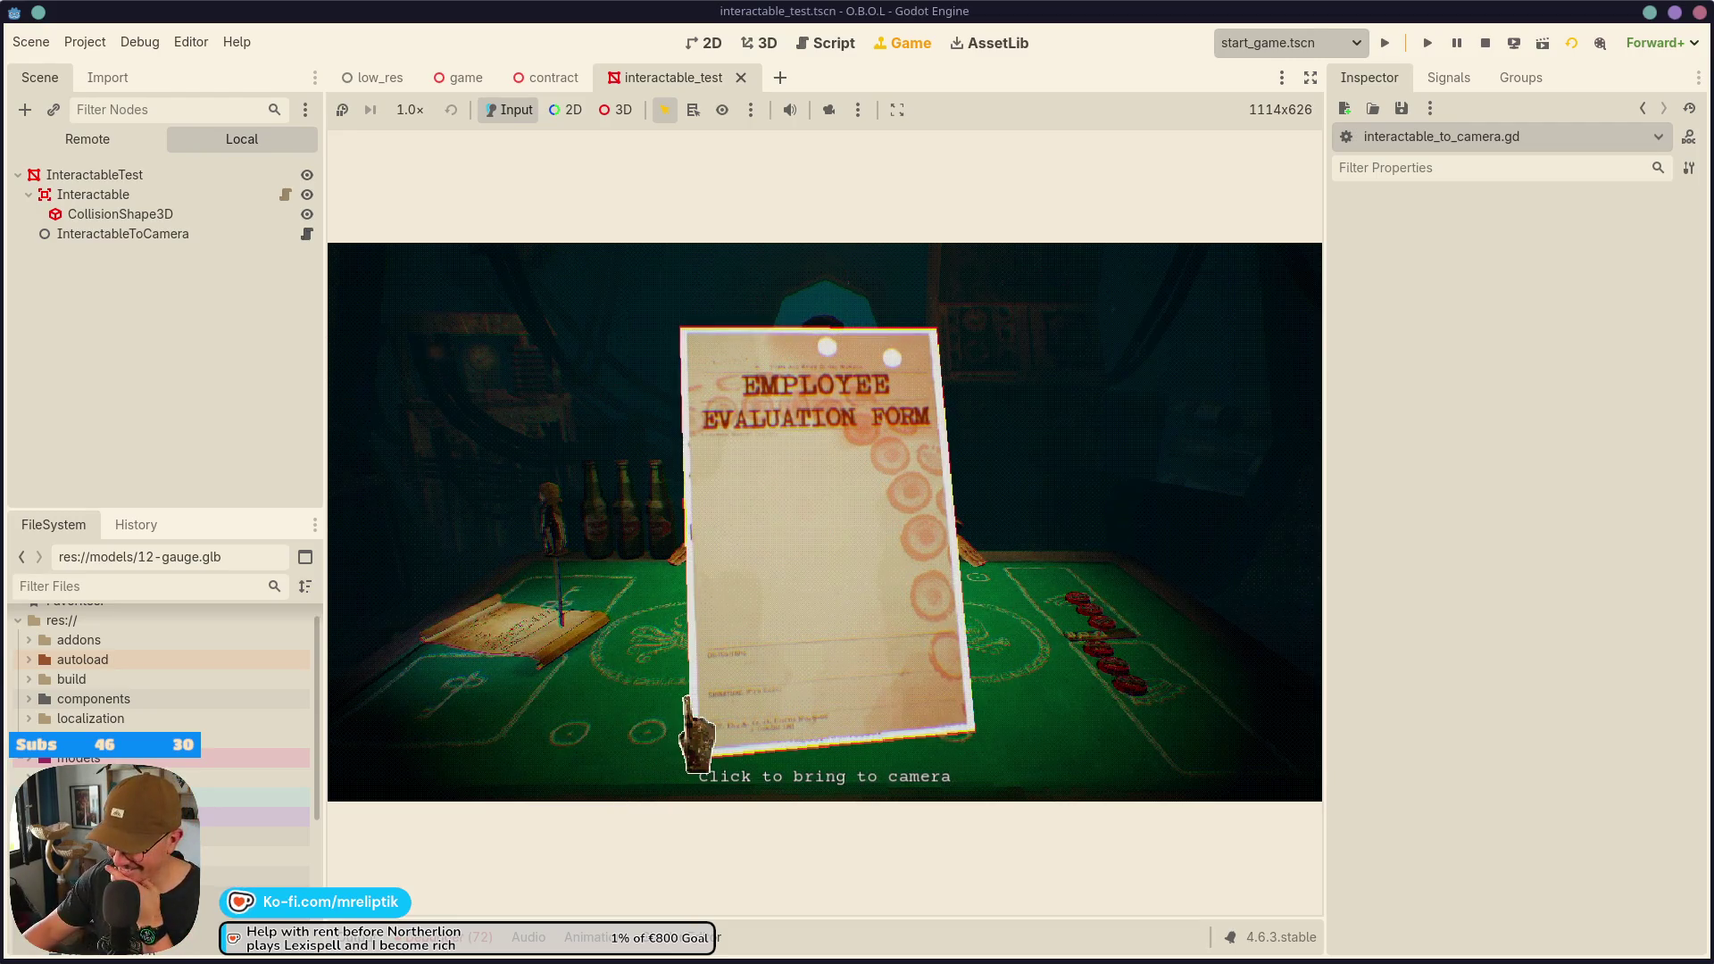
{"action": "left_click", "coordinate": [784, 613]}
{"action": "left_click", "coordinate": [735, 603]}
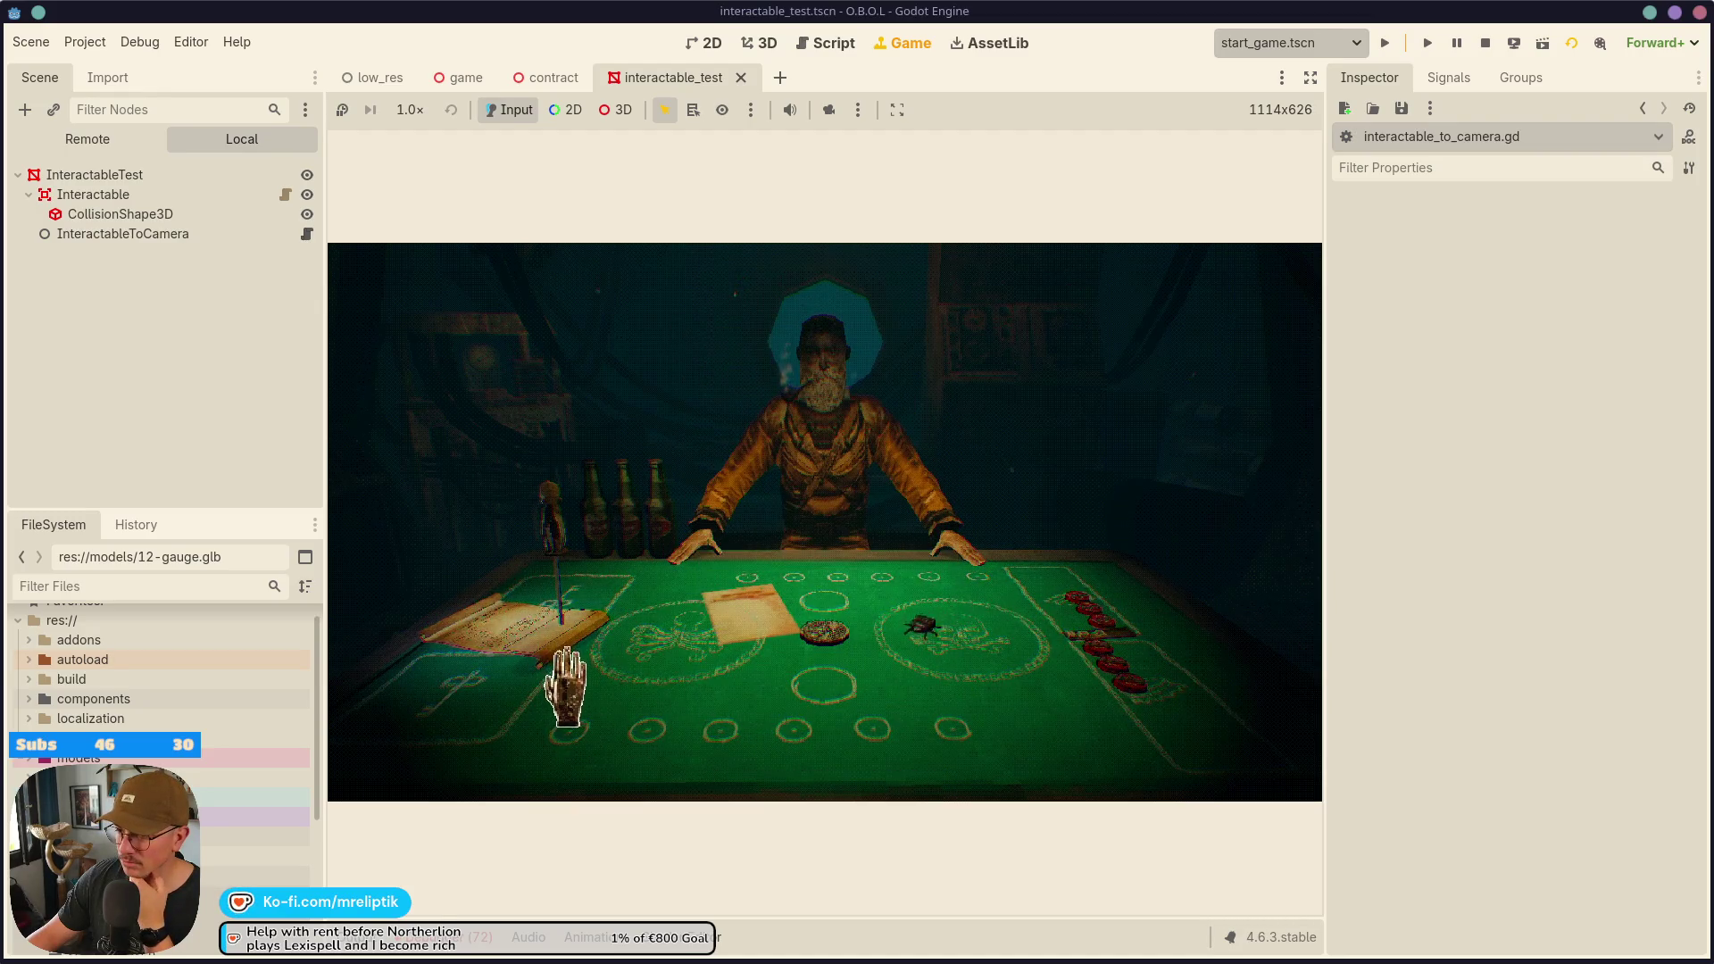
{"action": "left_click", "coordinate": [777, 625]}
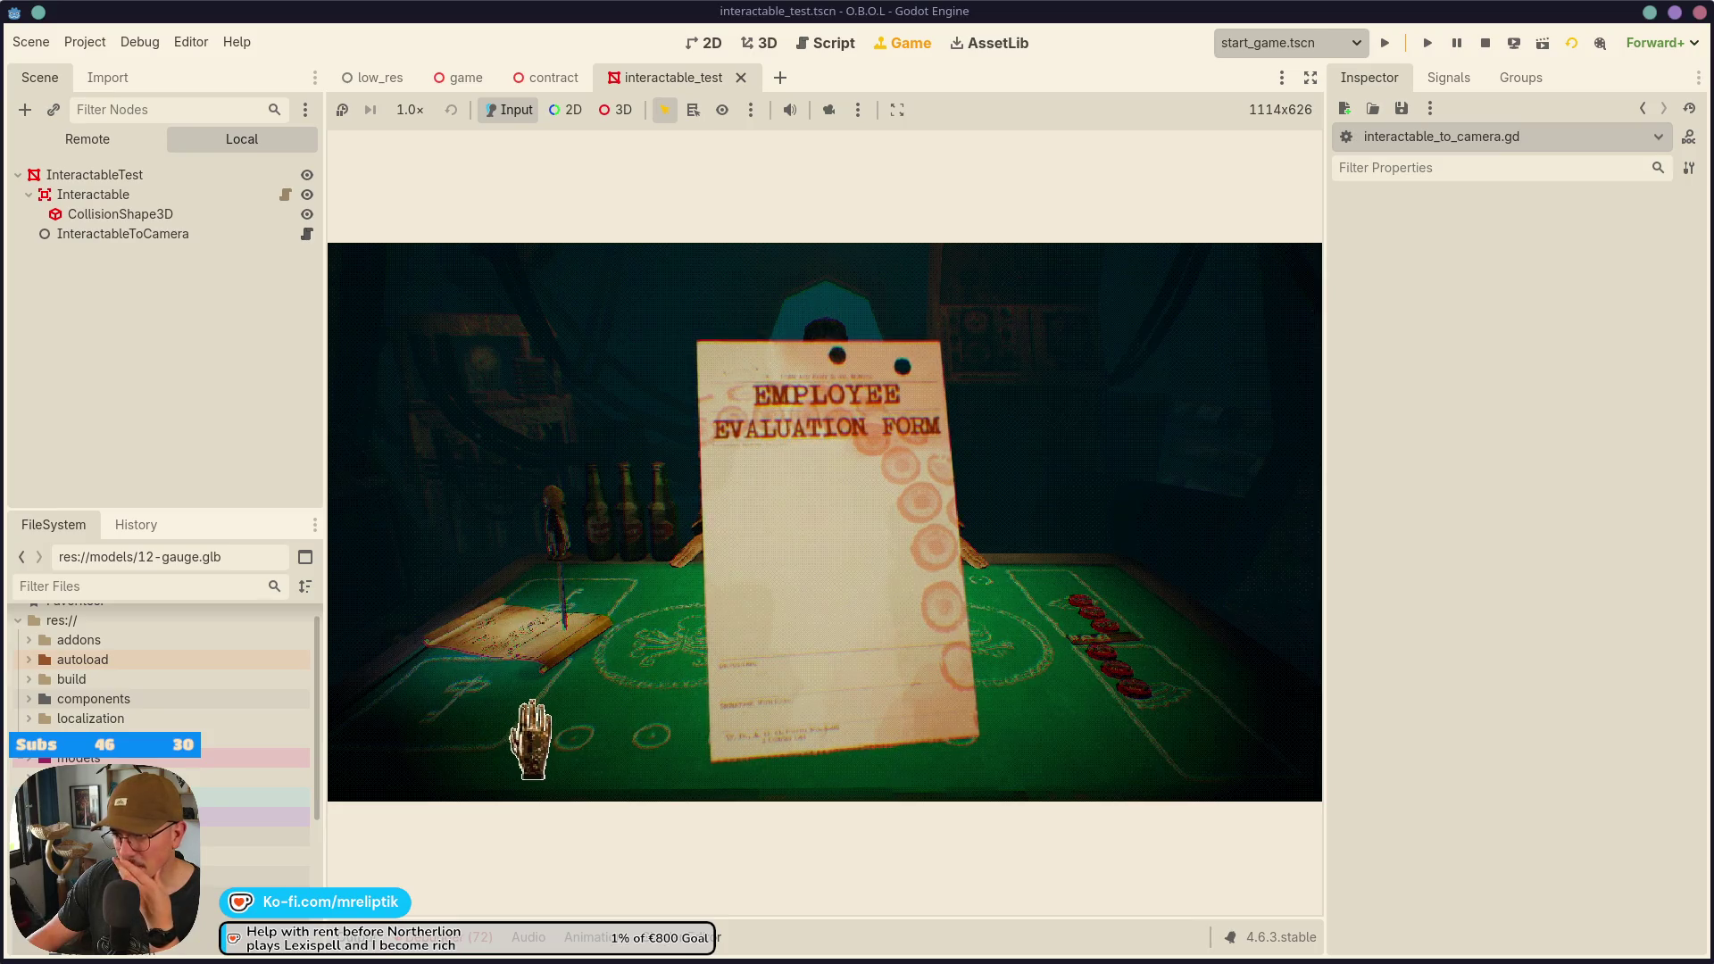
{"action": "left_click", "coordinate": [799, 689]}
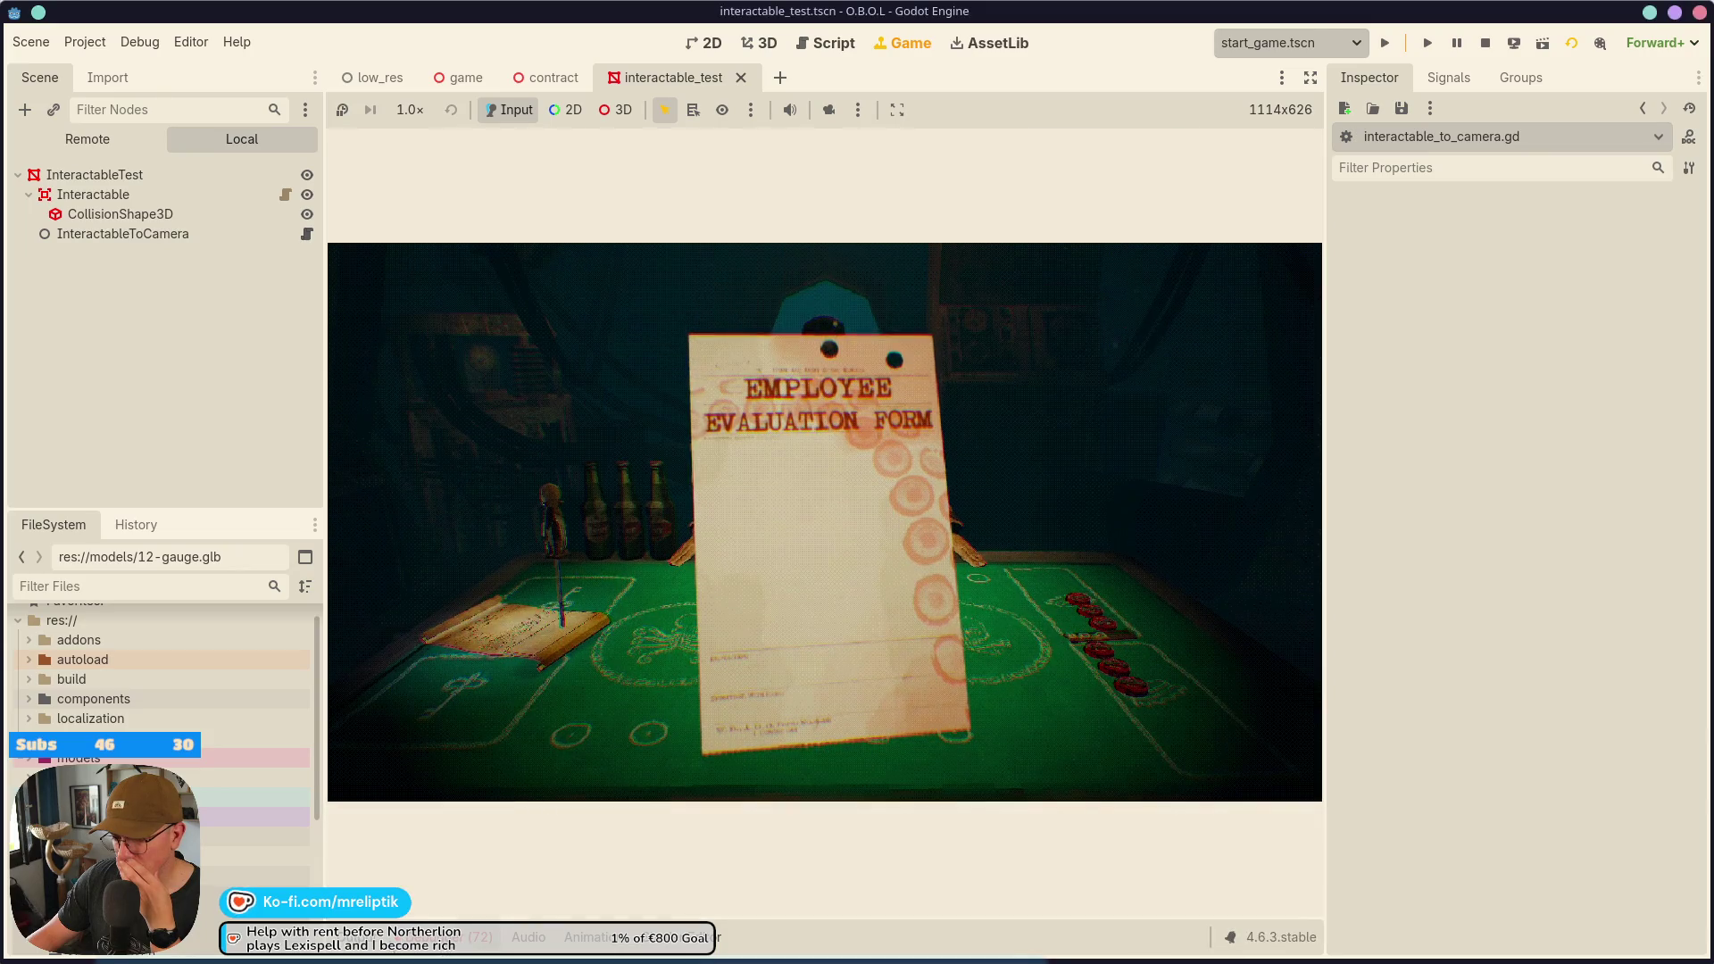
{"action": "left_click", "coordinate": [306, 234]}
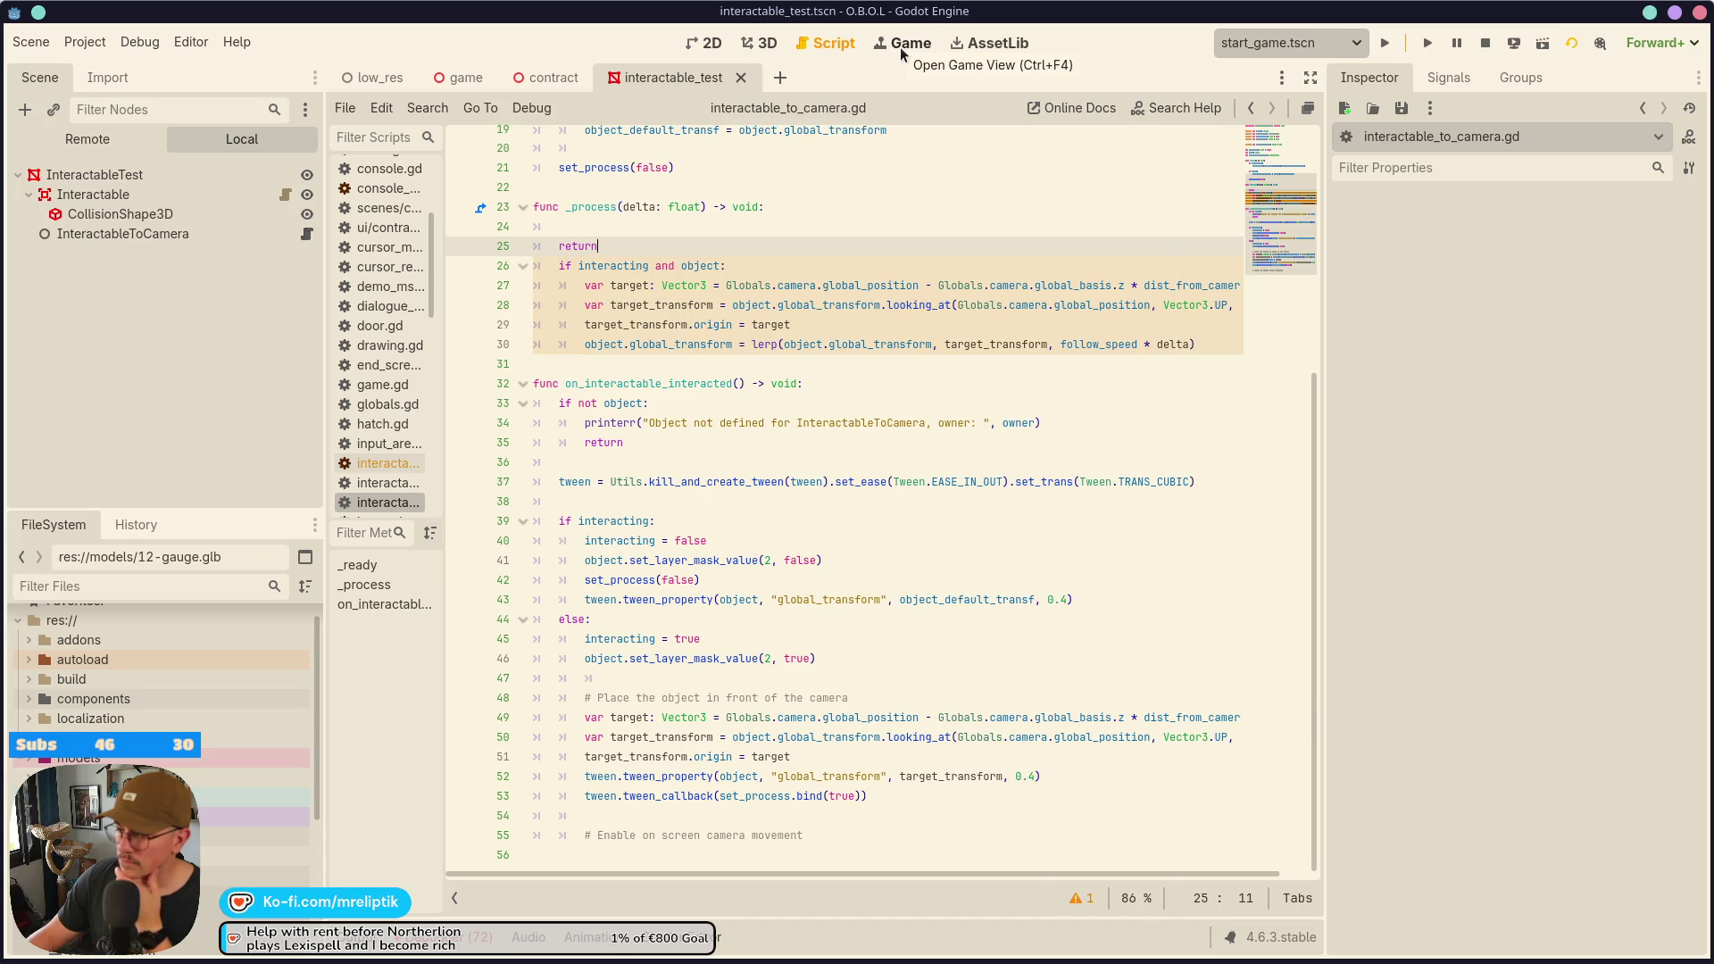
- In the Game view, lift the evaluation form to the camera and enlarge the view with distraction-free mode
{"action": "left_click", "coordinate": [900, 47]}
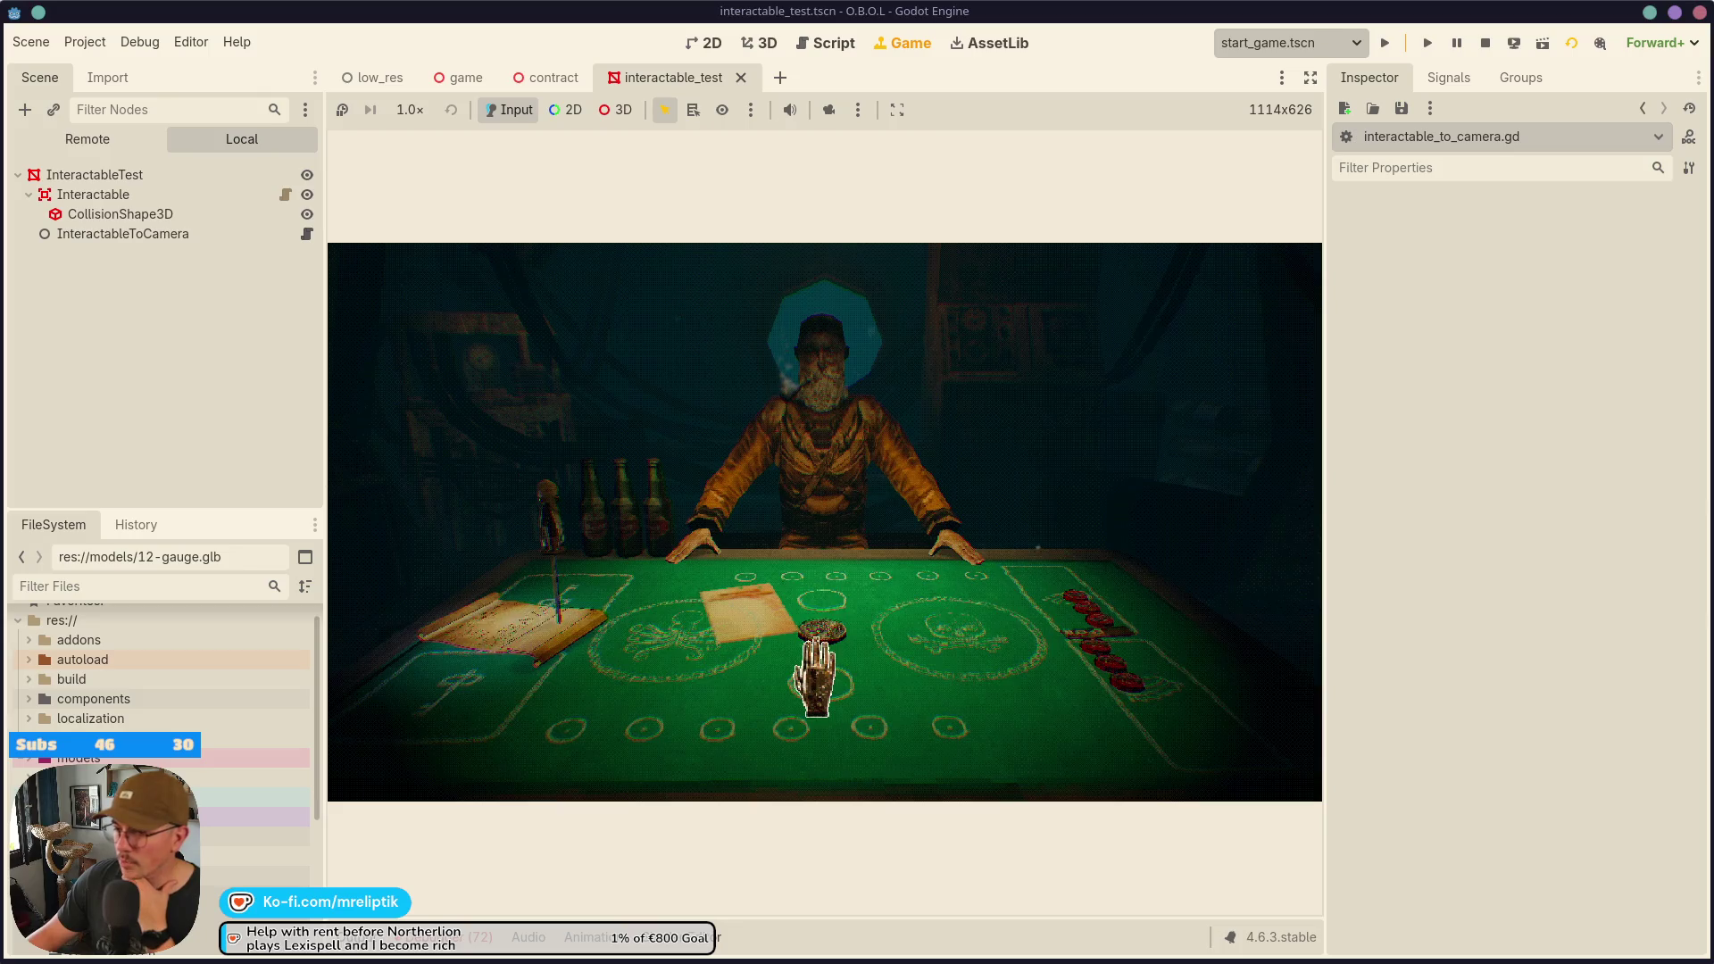
{"action": "left_click", "coordinate": [750, 616]}
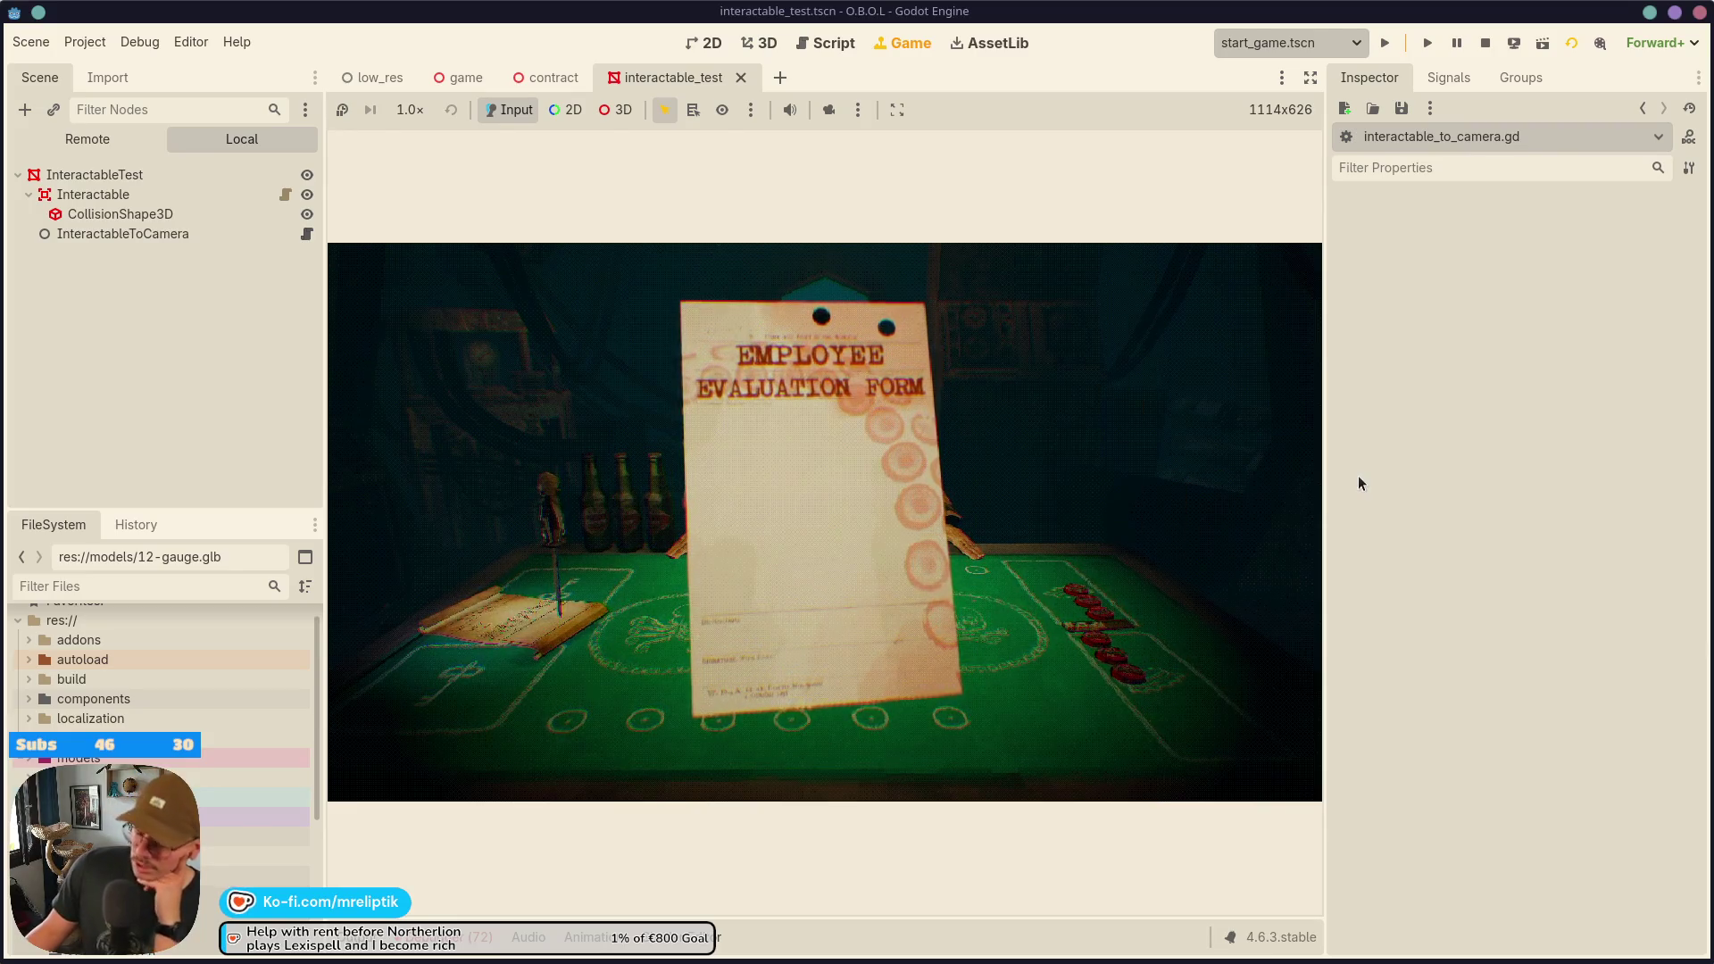
{"action": "left_click", "coordinate": [1310, 79]}
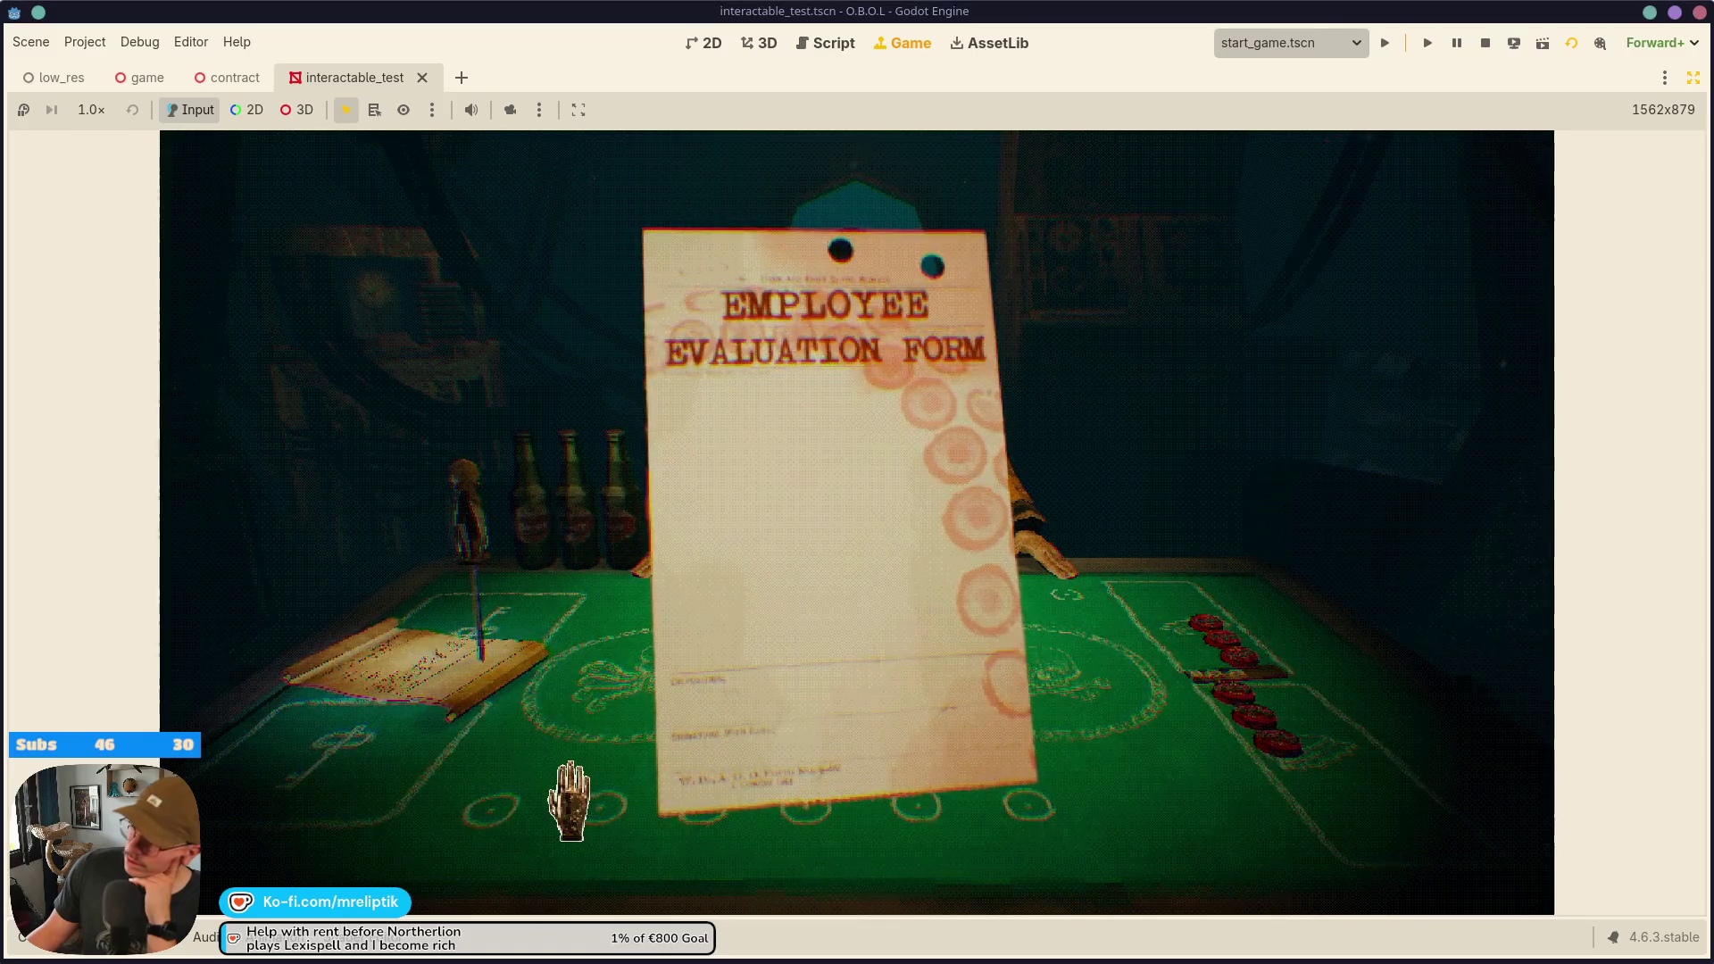
- Flip the form to the camera and back repeatedly, then restore the side panels around the game view
{"action": "left_click", "coordinate": [719, 726]}
{"action": "left_click", "coordinate": [695, 625]}
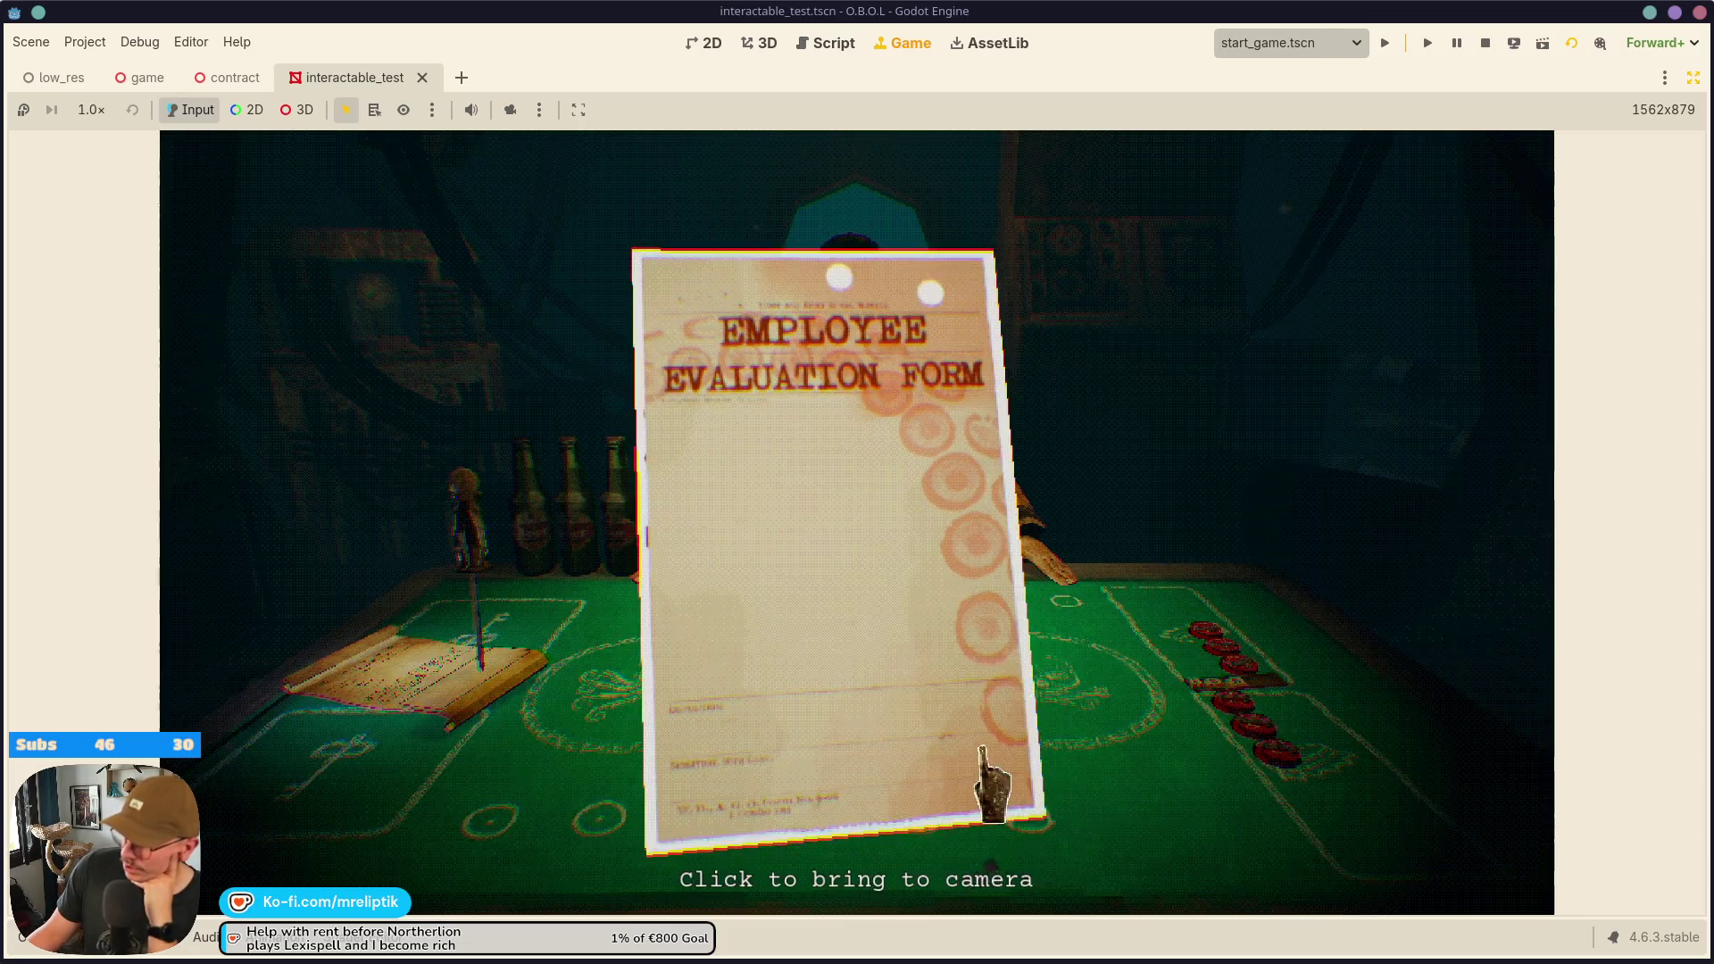
{"action": "left_click", "coordinate": [732, 778]}
{"action": "left_click", "coordinate": [749, 677]}
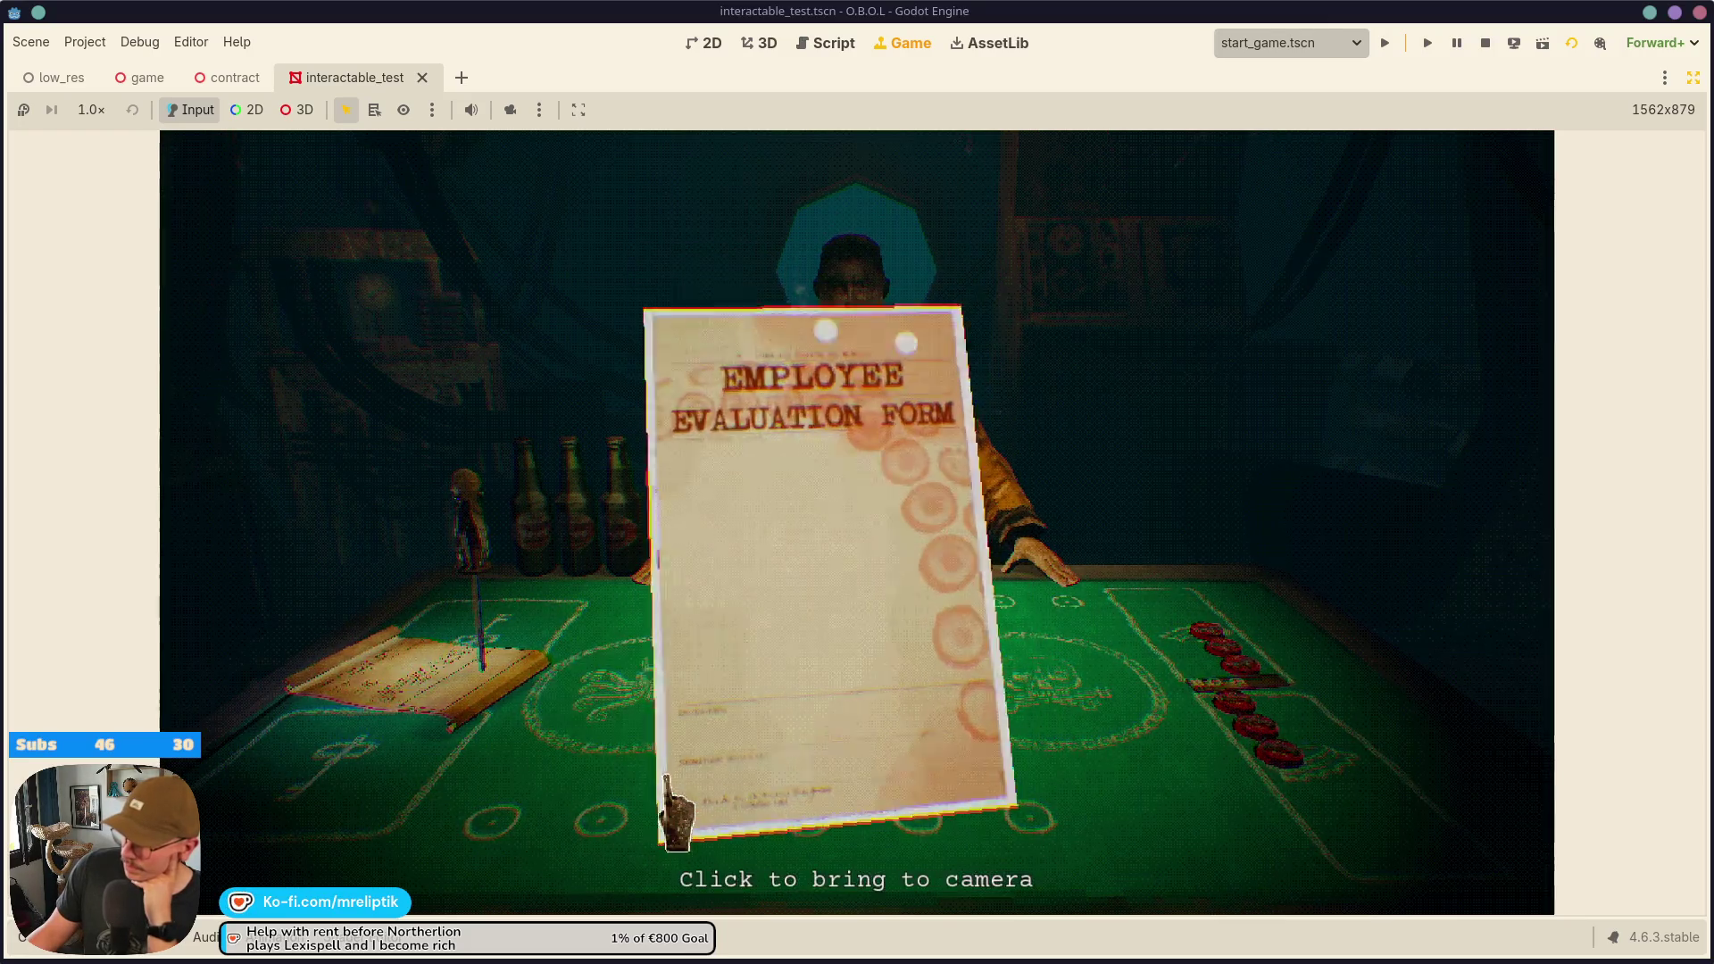
{"action": "left_click", "coordinate": [708, 795]}
{"action": "left_click", "coordinate": [810, 702]}
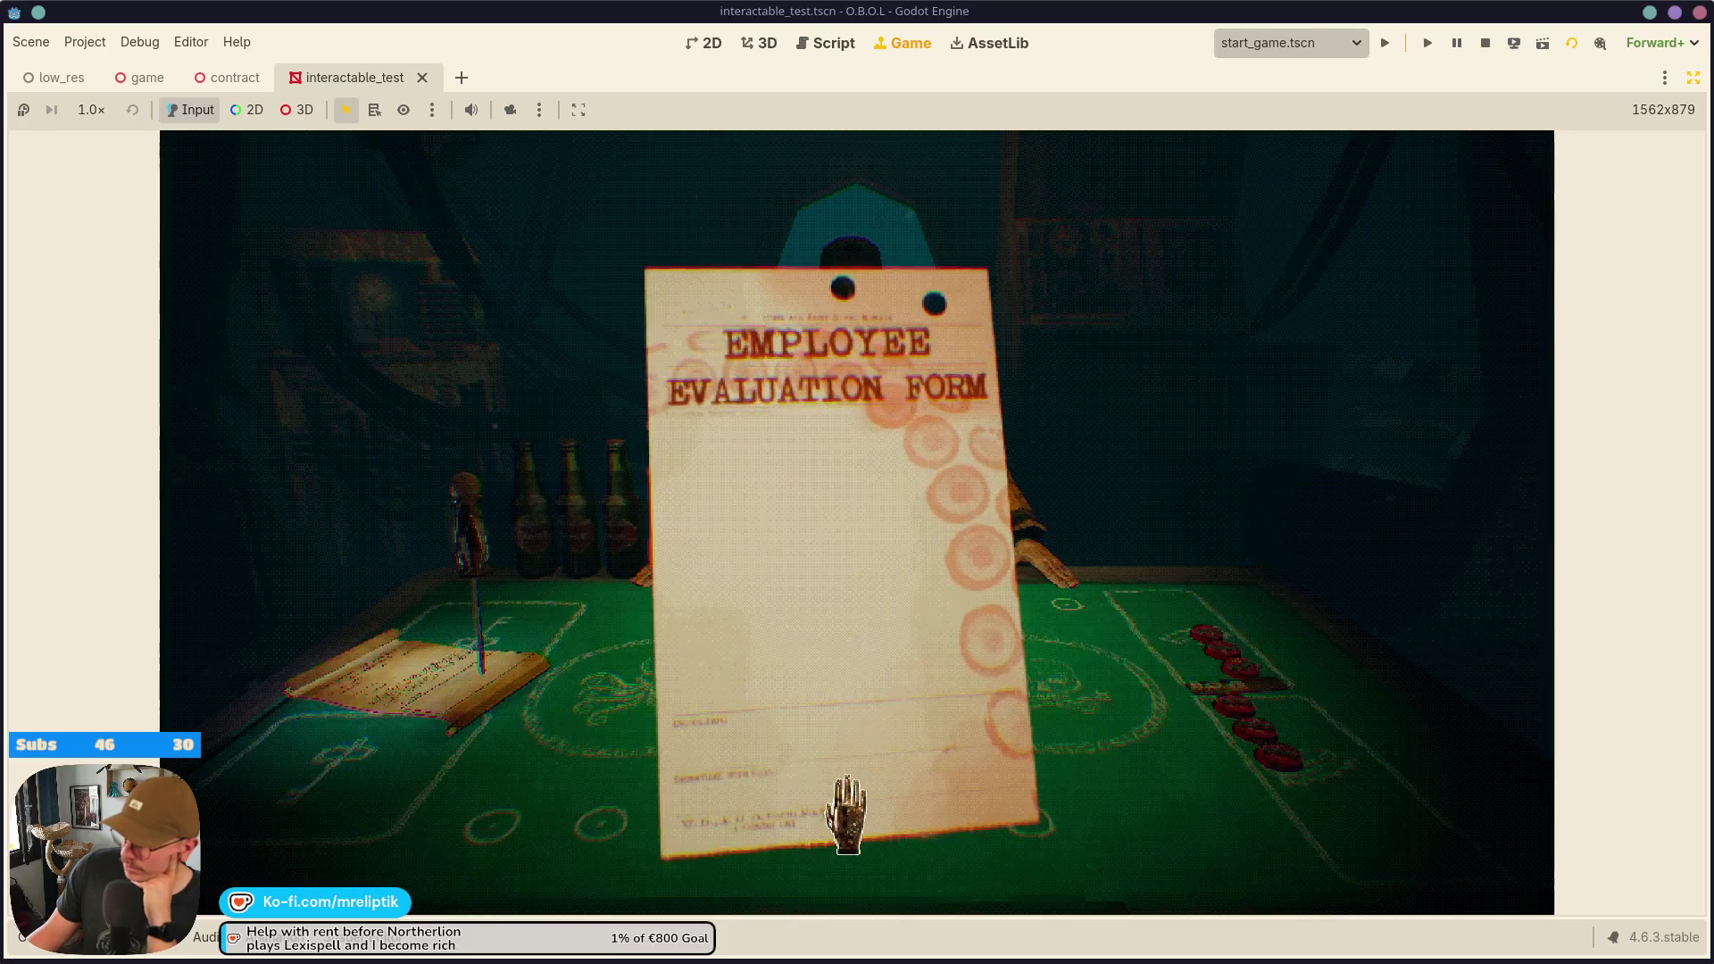
{"action": "left_click", "coordinate": [822, 656]}
{"action": "left_click", "coordinate": [750, 656]}
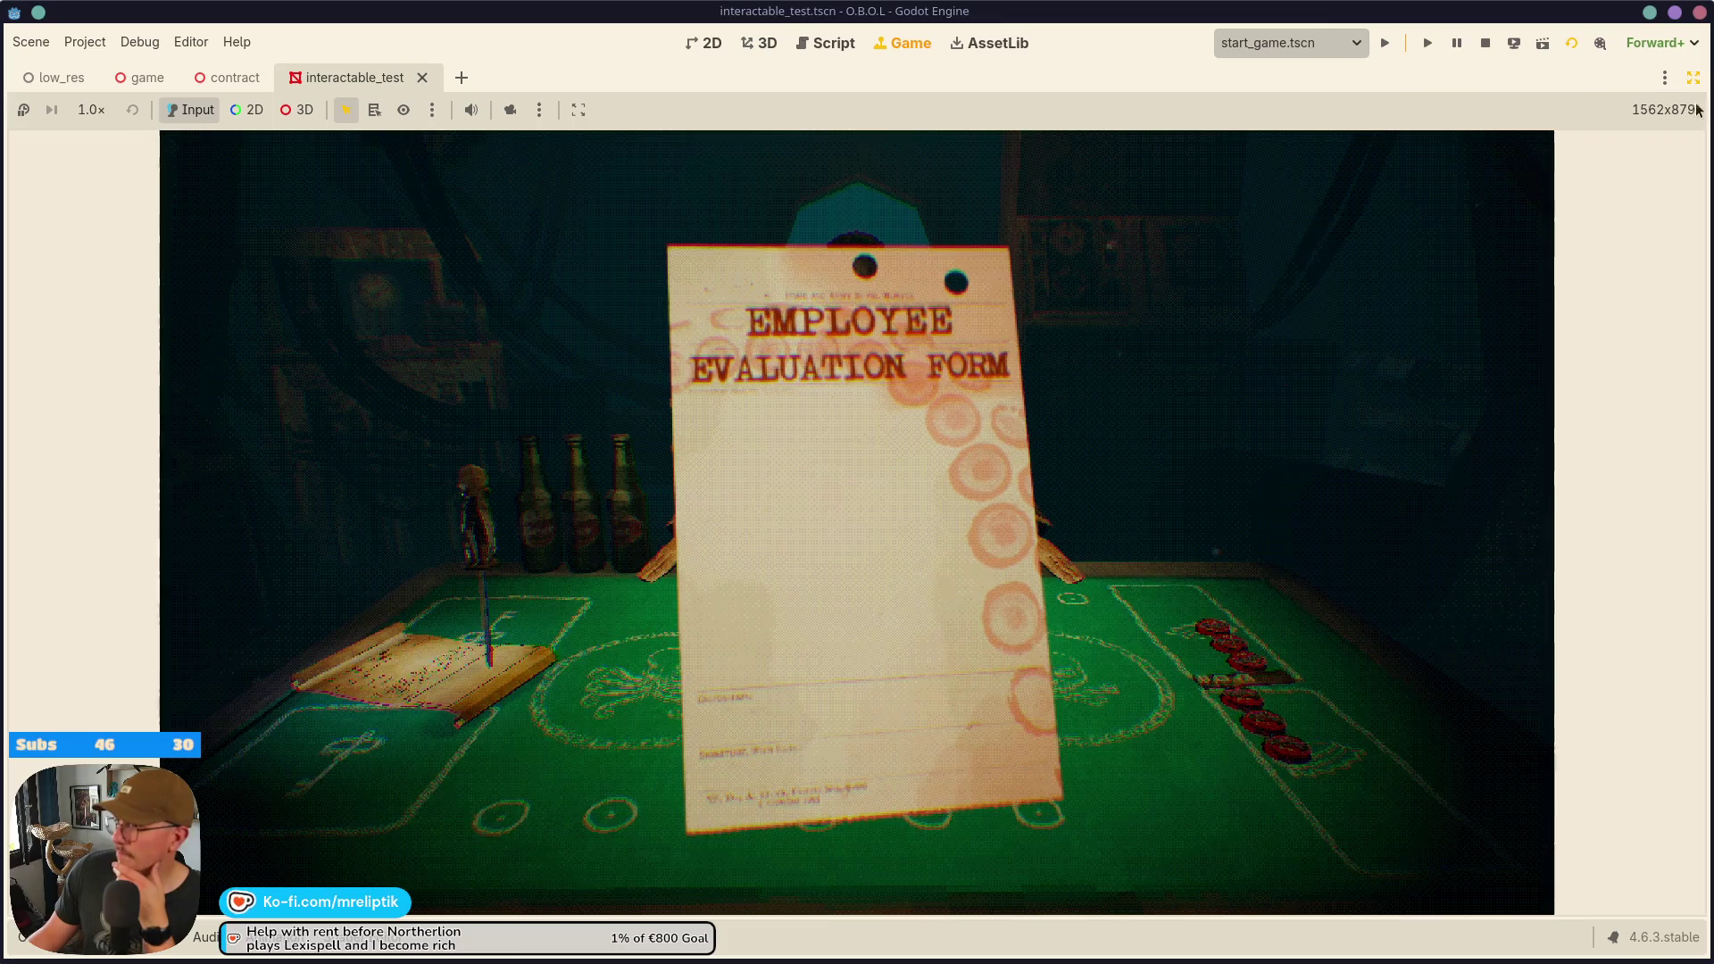
{"action": "left_click", "coordinate": [1693, 78]}
{"action": "left_click", "coordinate": [306, 234]}
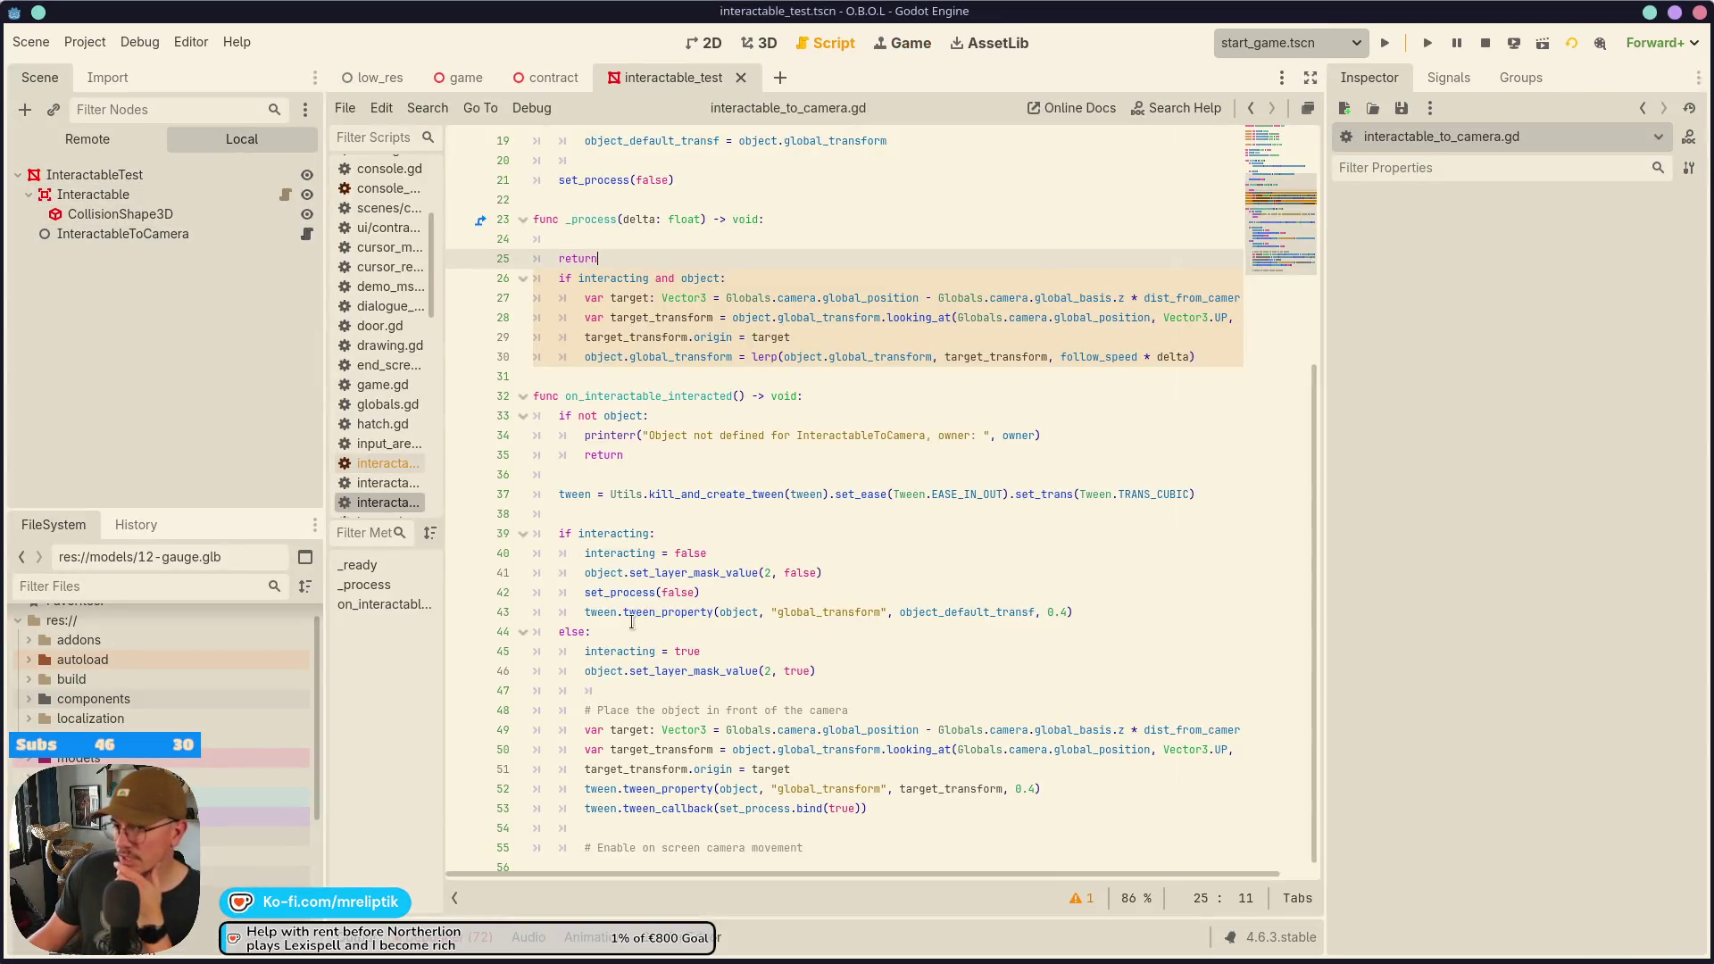
- Delete the early return line from _process
{"action": "key", "text": "ctrl+shift+k"}
{"action": "key", "text": "Up"}
{"action": "key", "text": "ctrl+shift+k"}
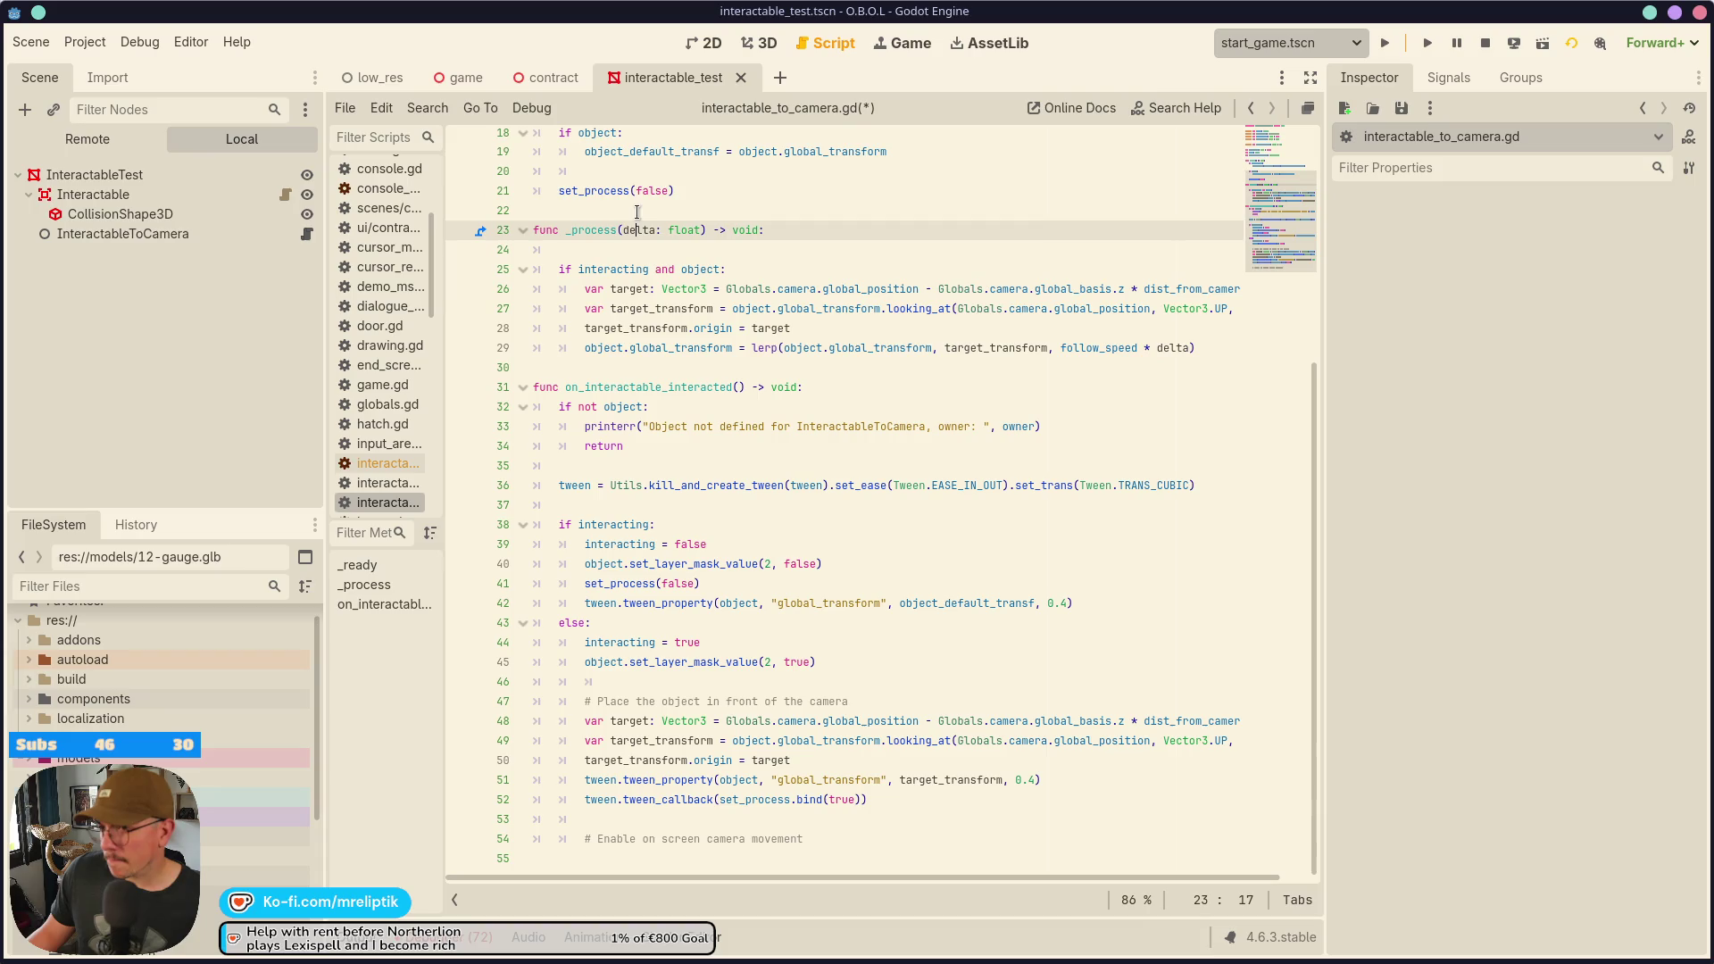
- In the running game, turn the camera left and right around the room, past the dealer and door
{"action": "left_click", "coordinate": [902, 45]}
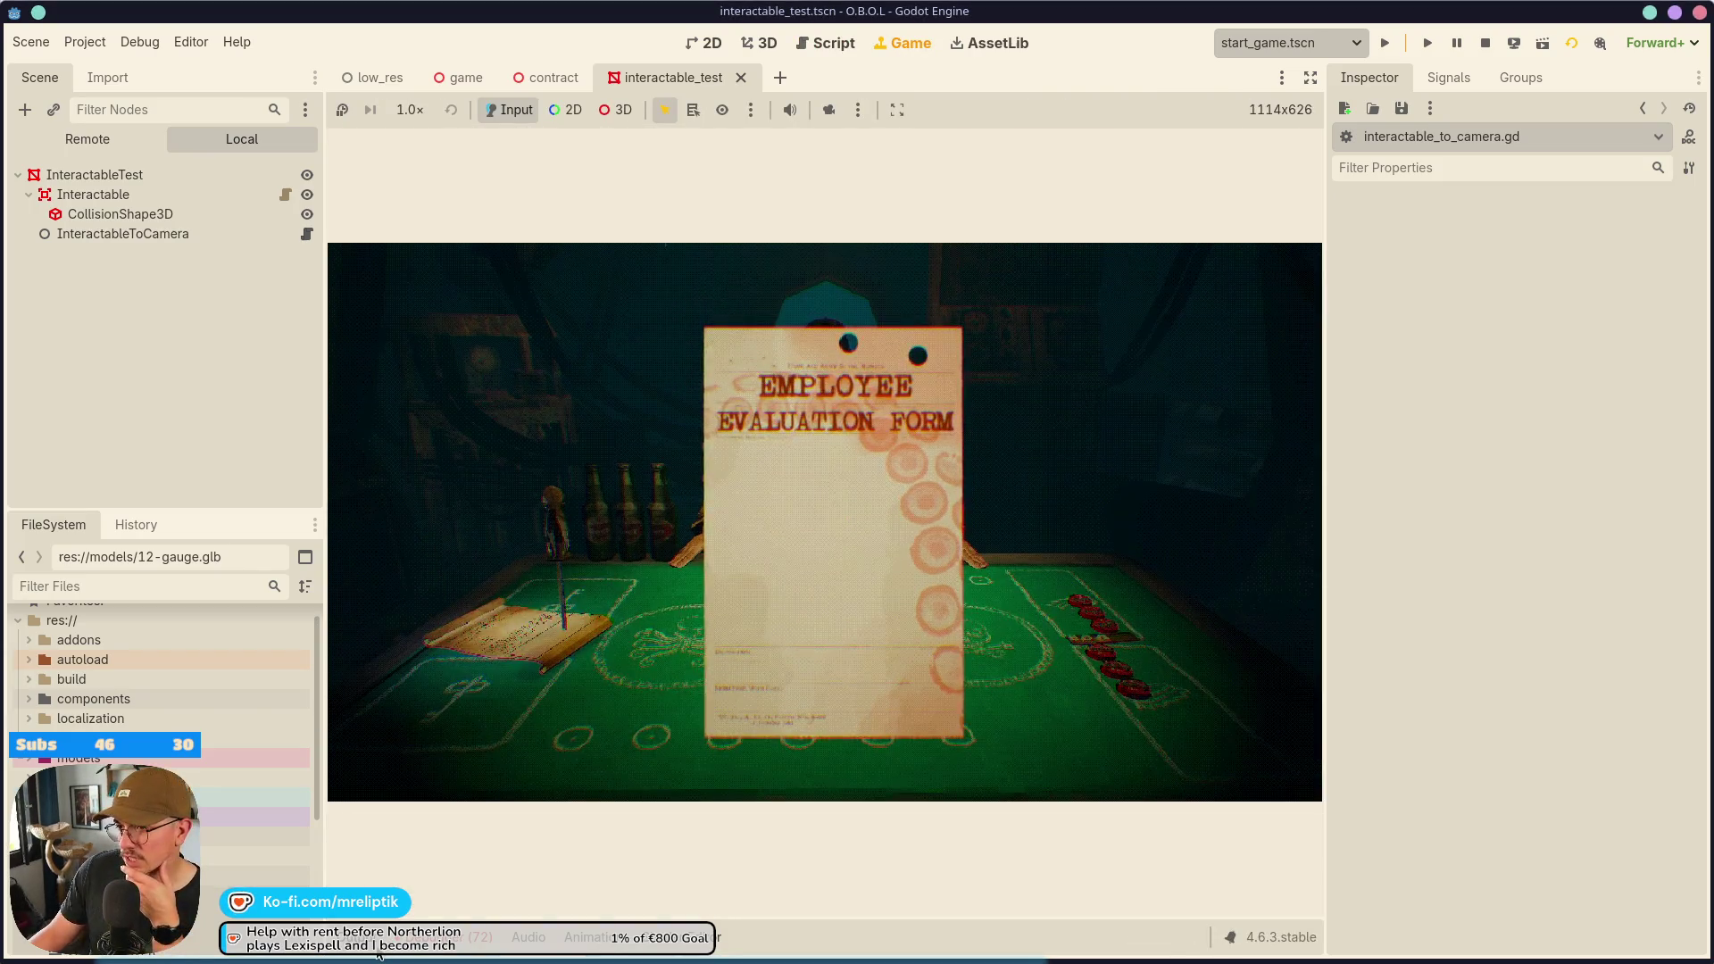
{"action": "left_click", "coordinate": [352, 525]}
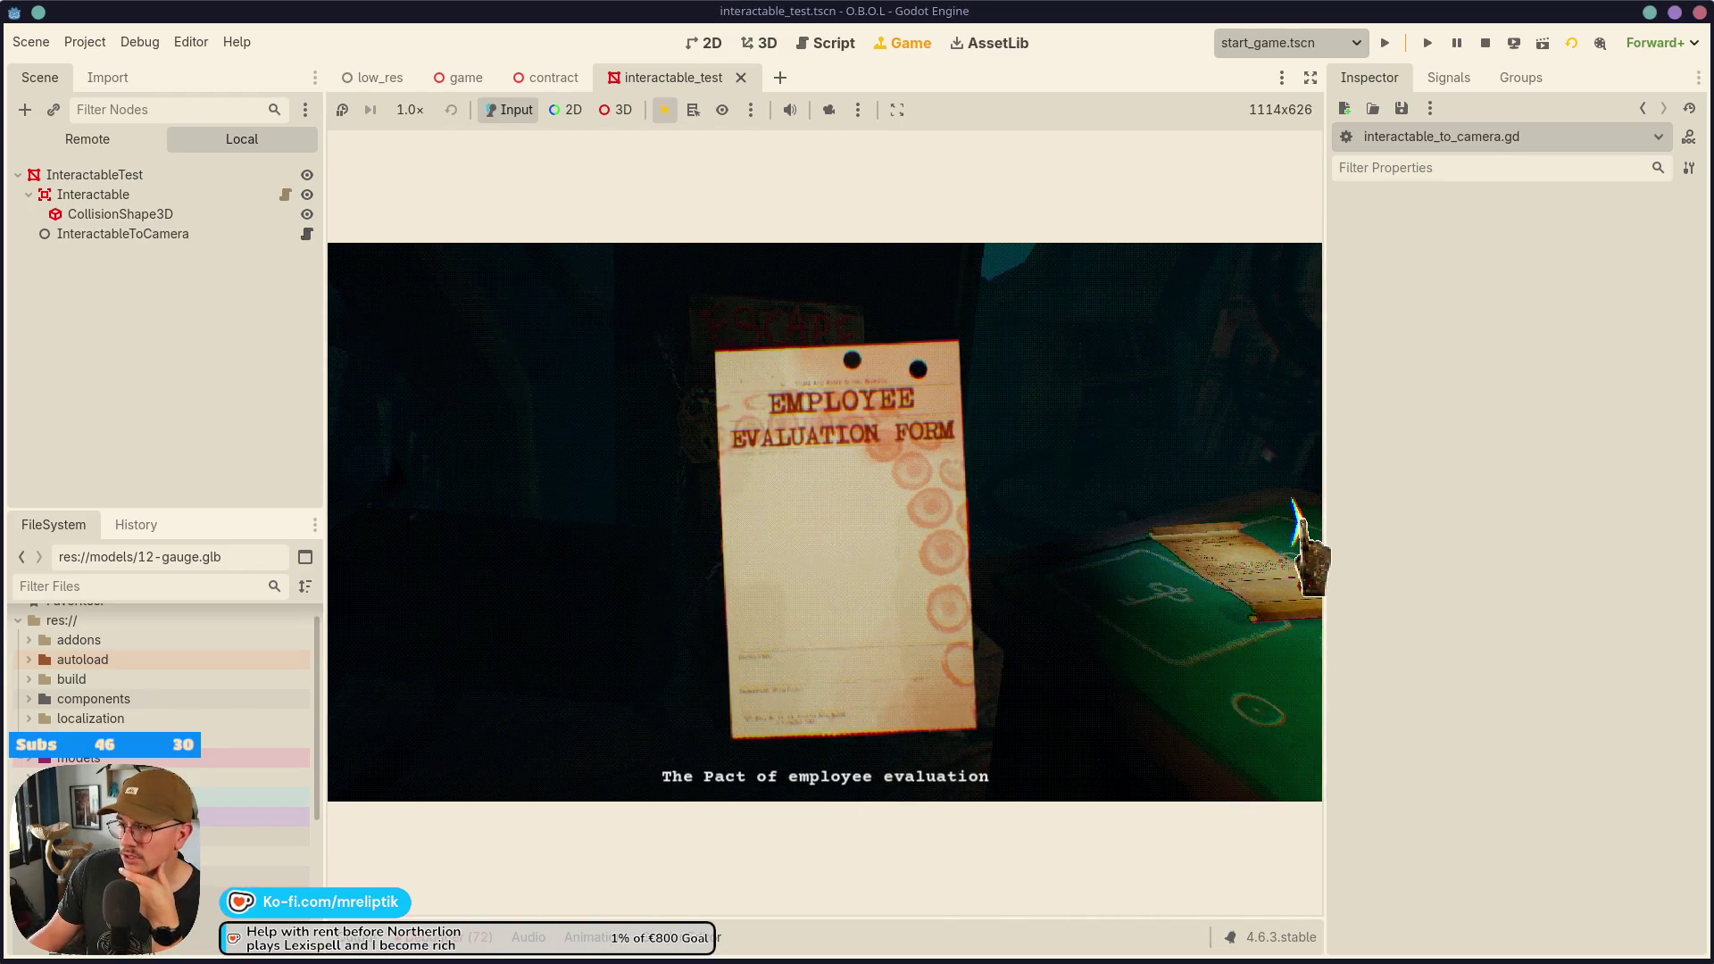
{"action": "left_click", "coordinate": [1305, 545]}
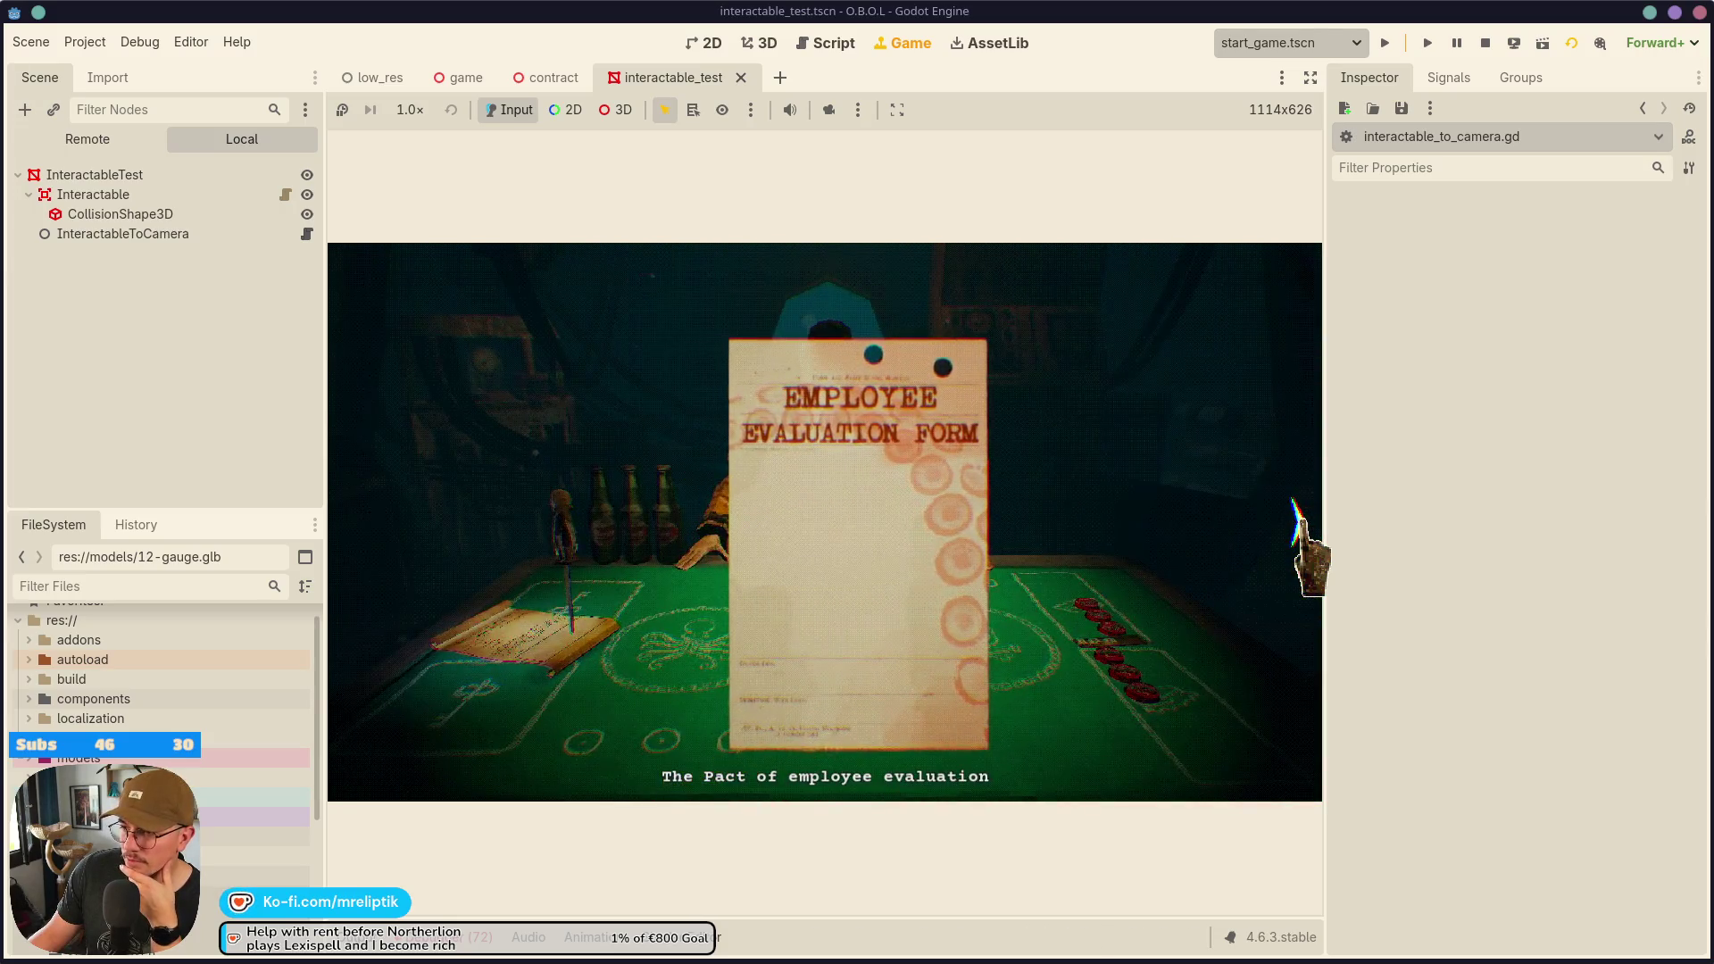
{"action": "left_click", "coordinate": [1305, 545]}
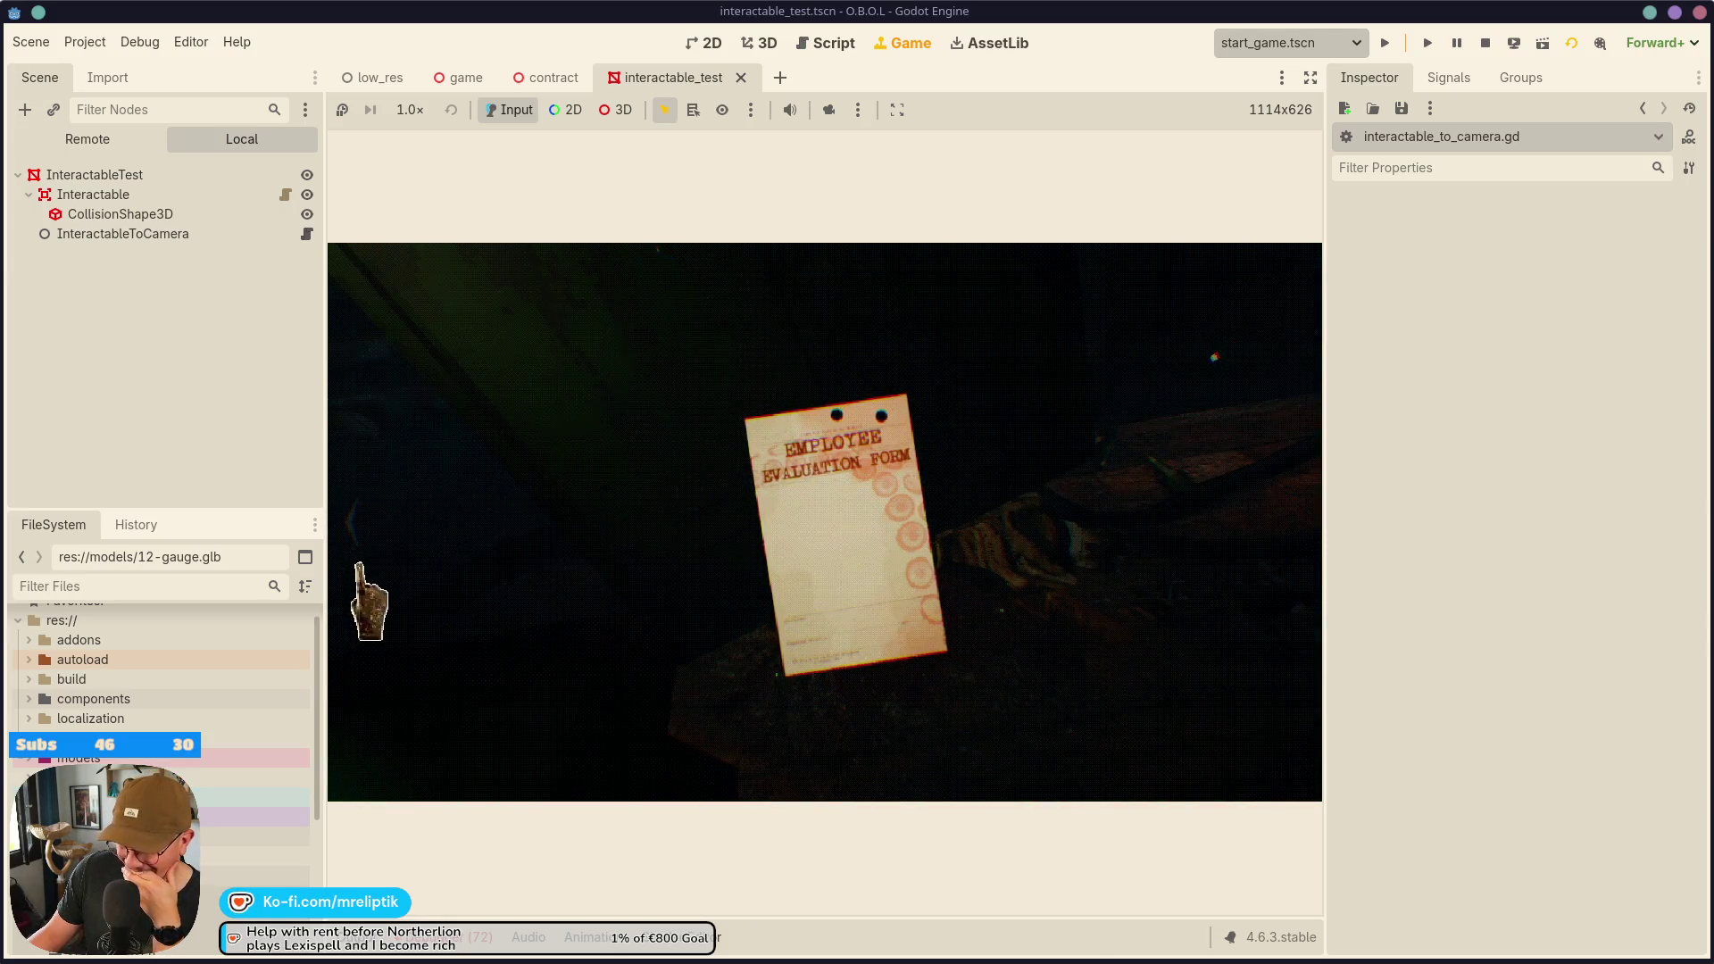
{"action": "left_click", "coordinate": [358, 534]}
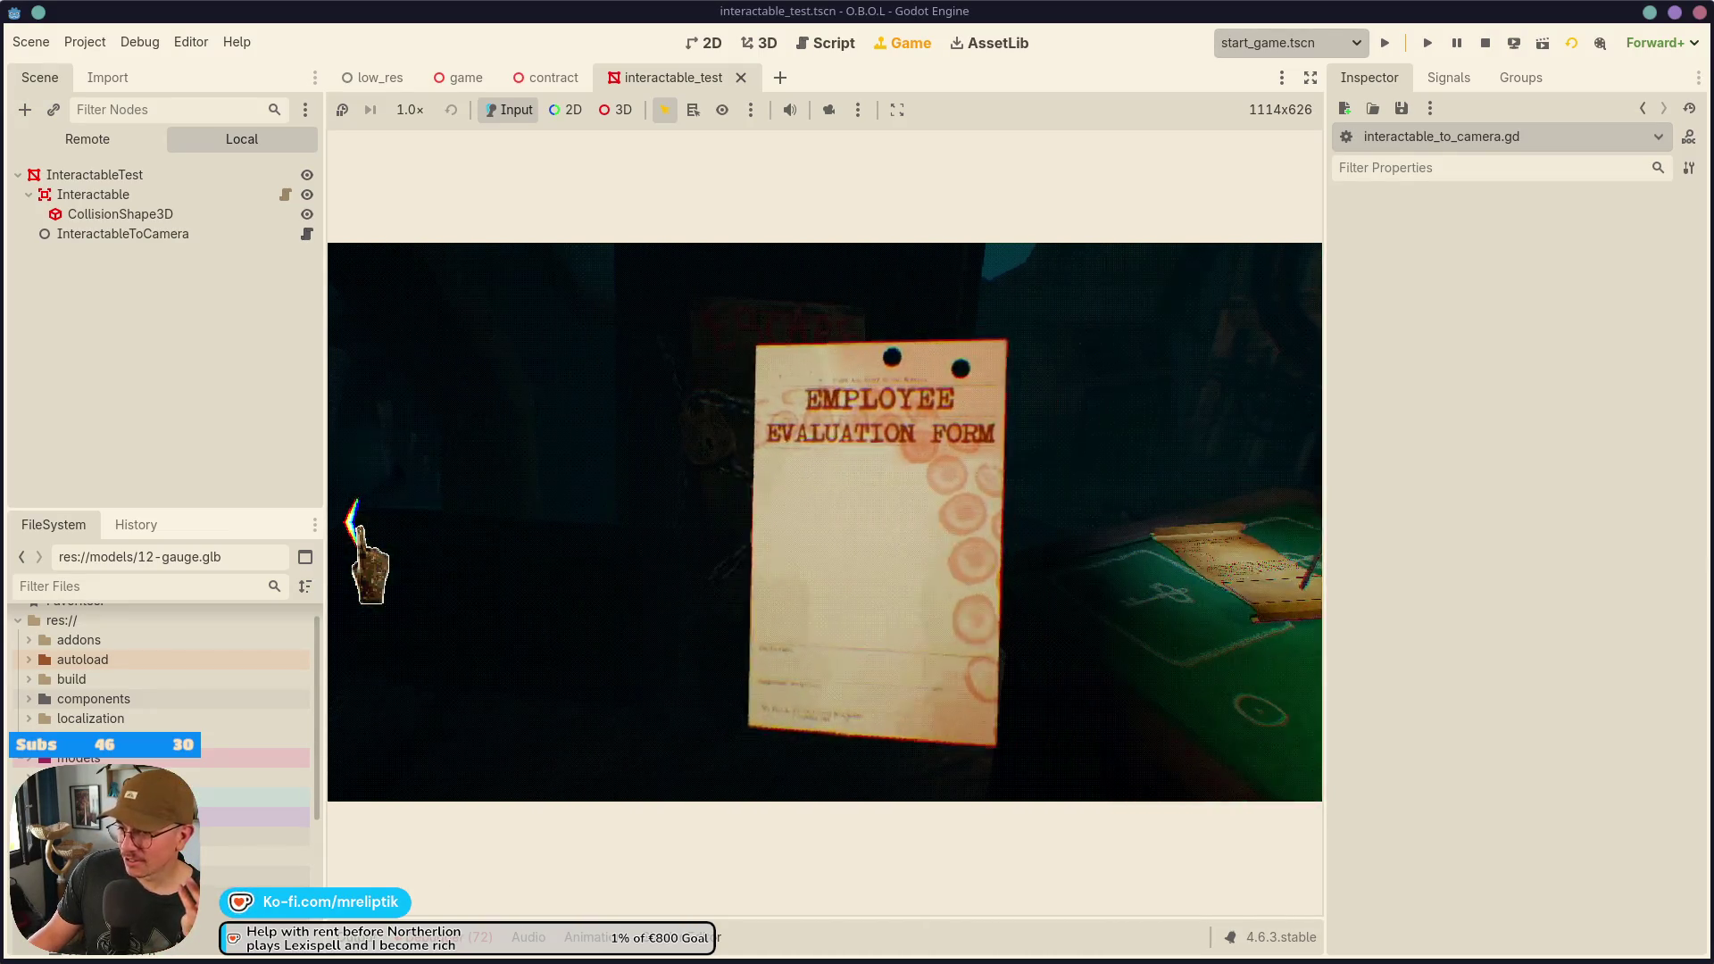
{"action": "left_click", "coordinate": [1305, 535]}
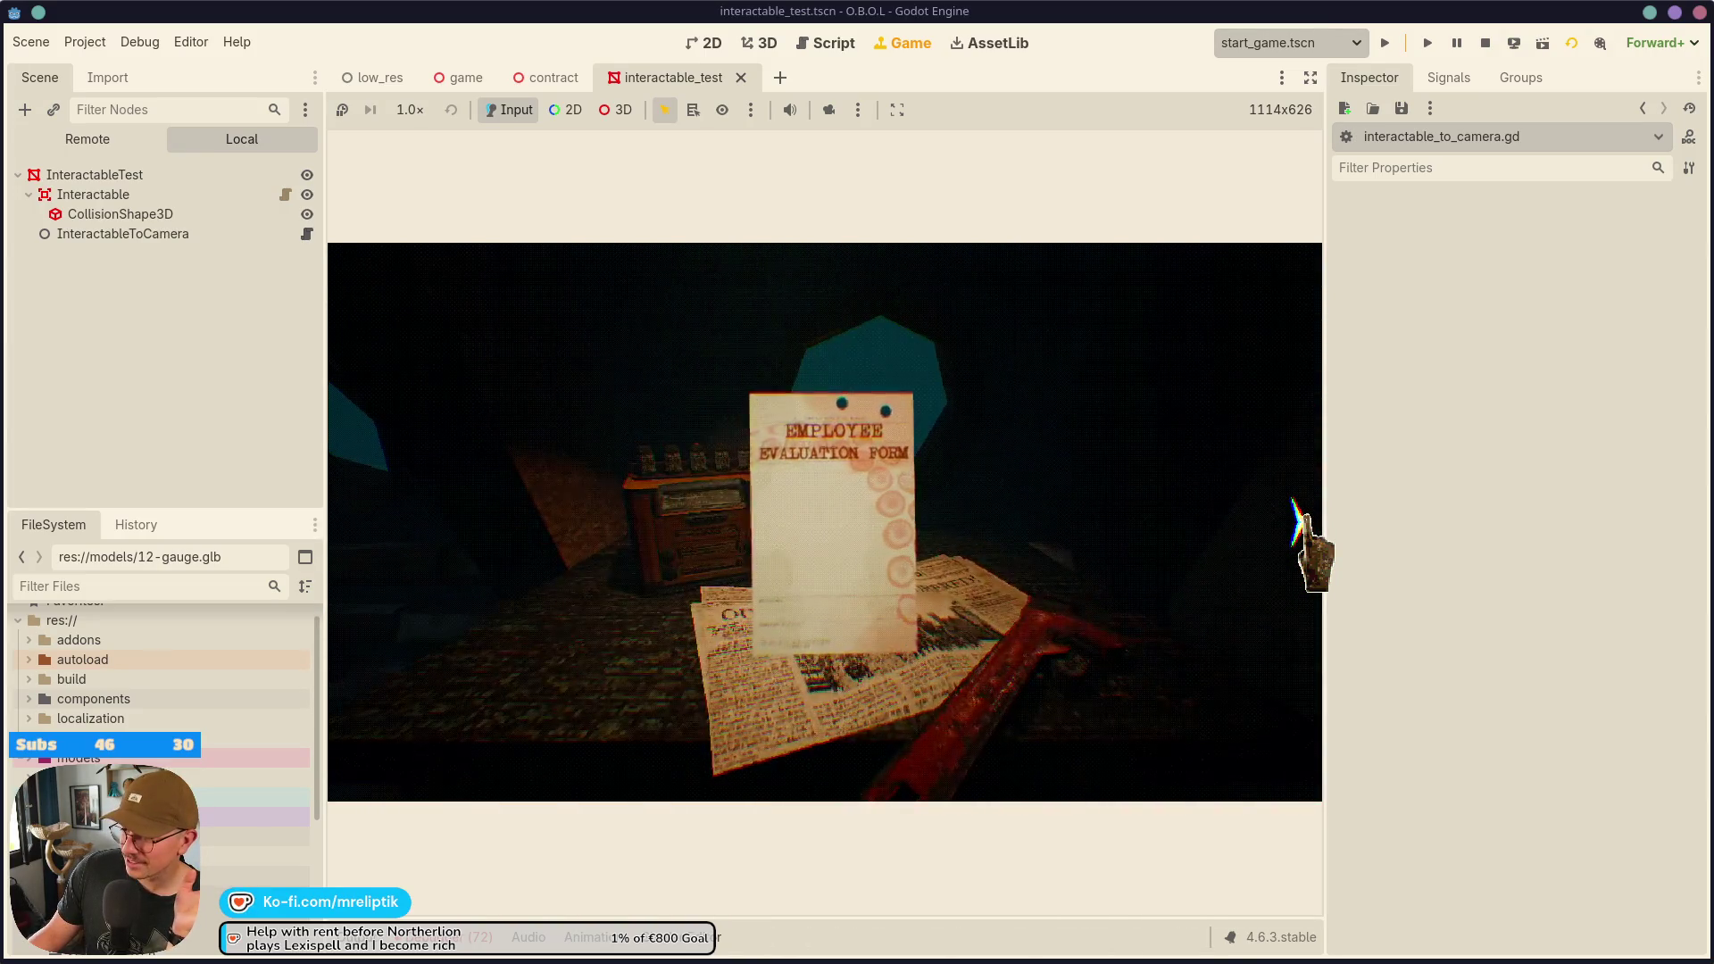
{"action": "left_click", "coordinate": [1305, 536]}
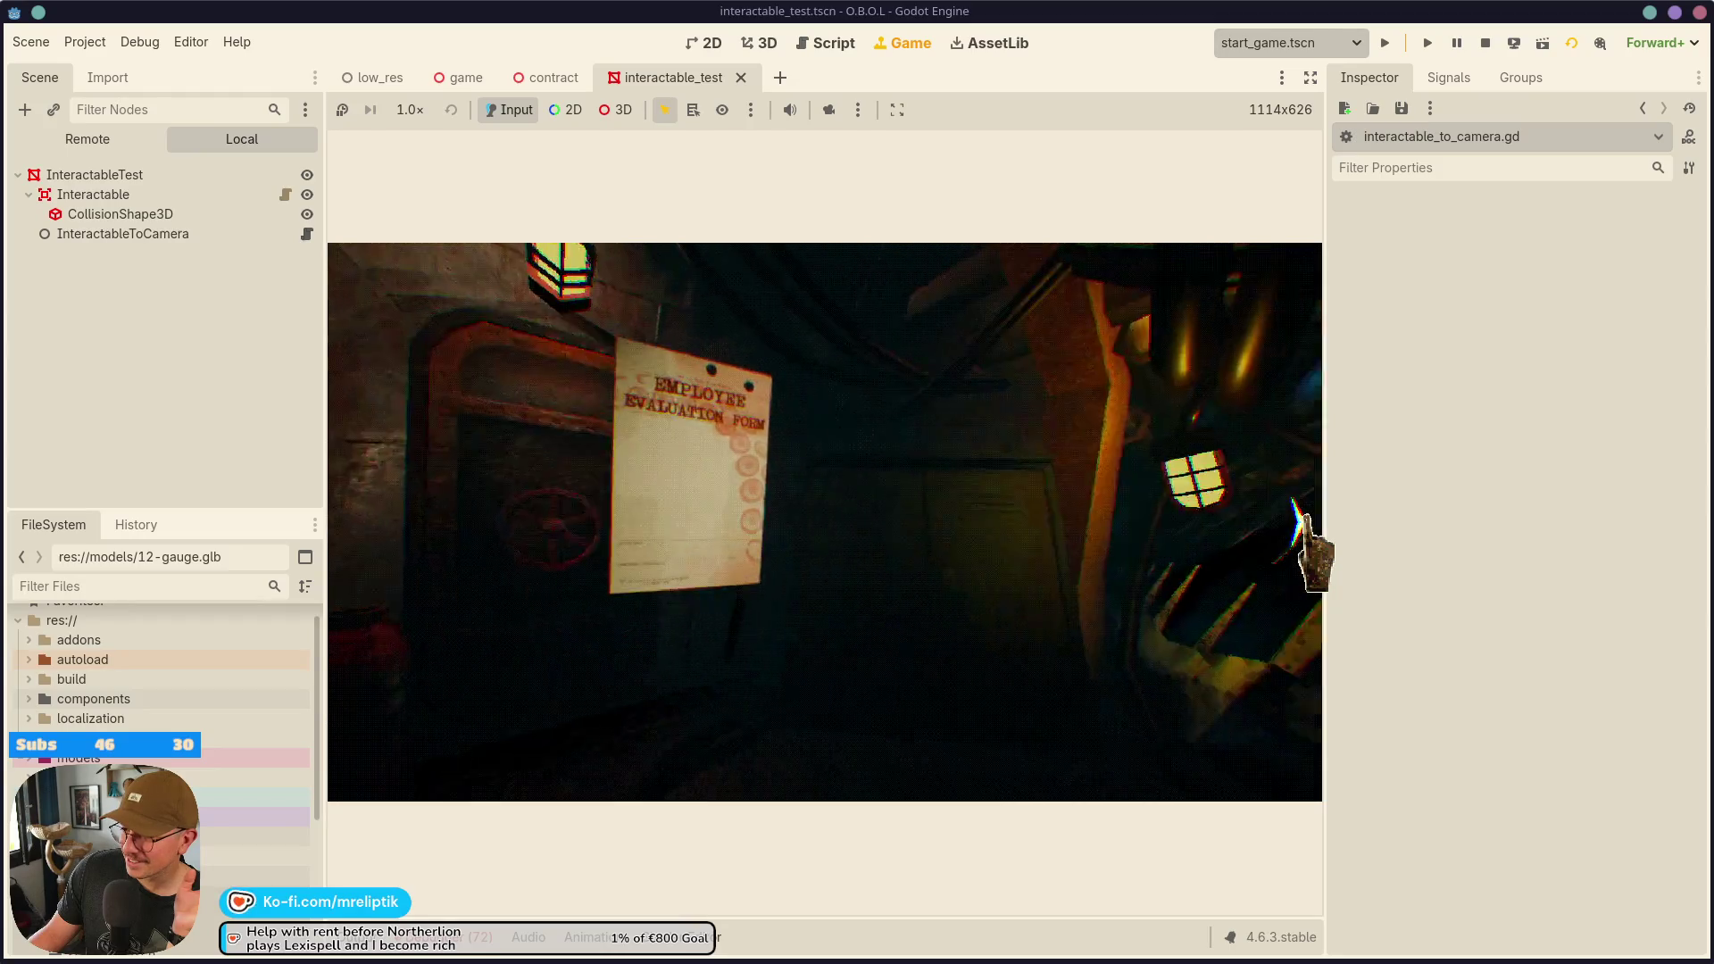
{"action": "left_click", "coordinate": [1303, 535]}
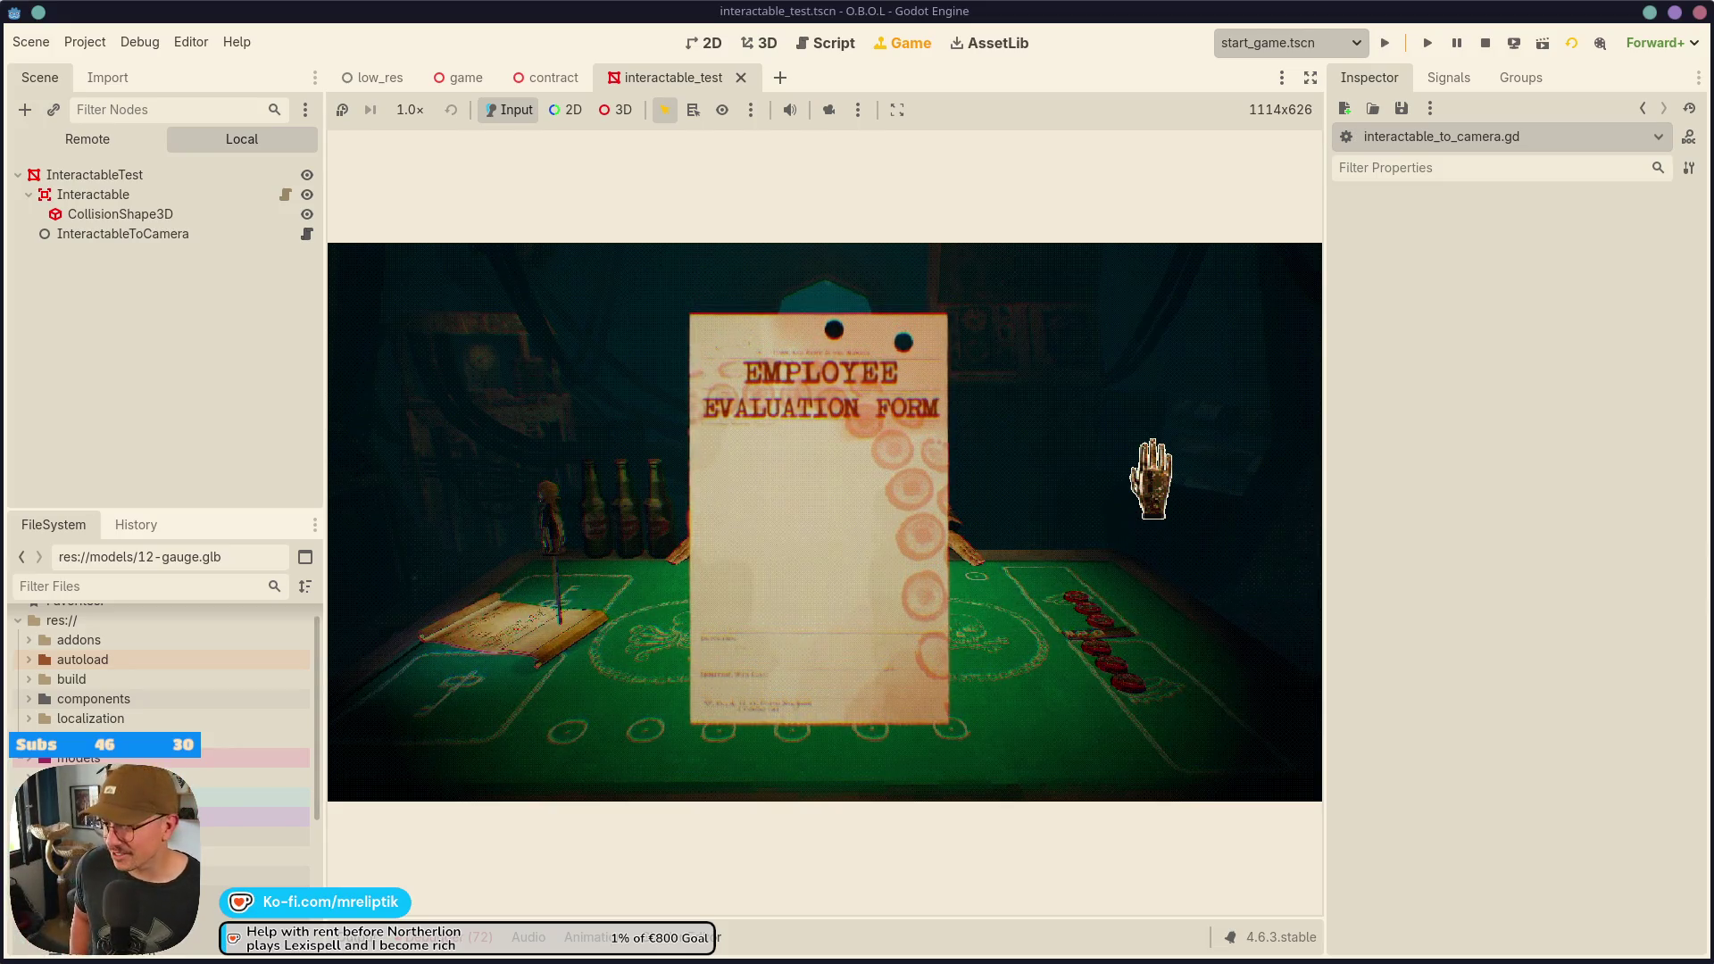
{"action": "left_click", "coordinate": [1301, 526]}
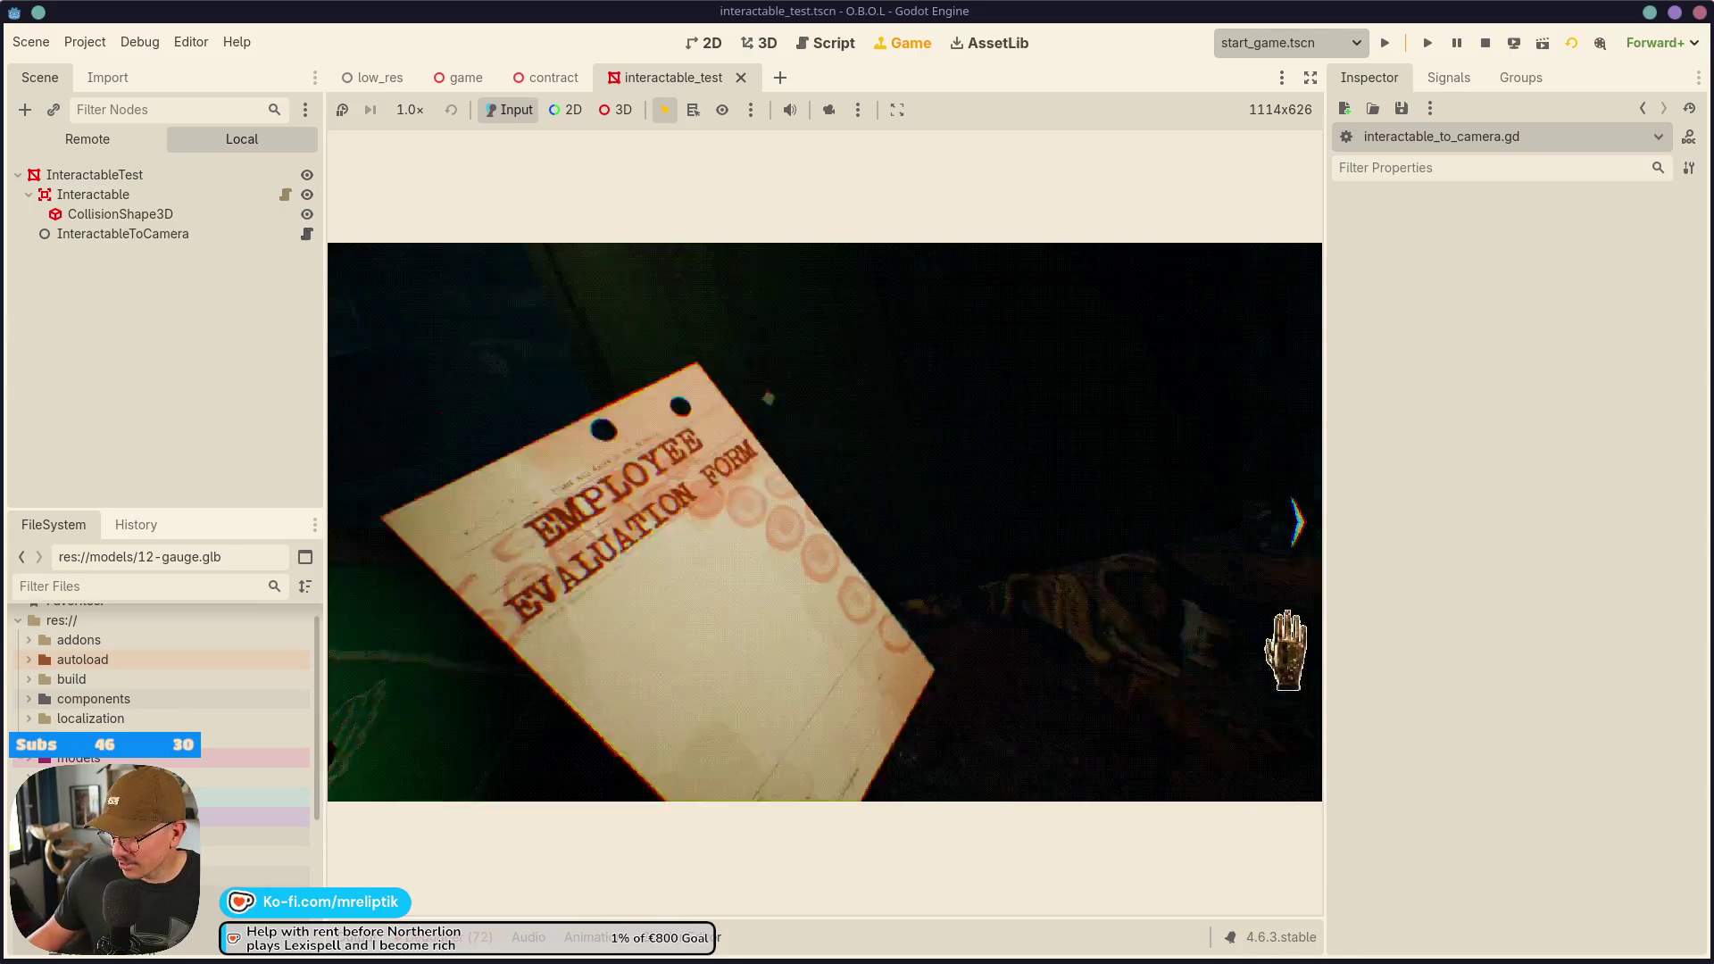
- Click the Employee Evaluation Form repeatedly to send it to the camera and back
{"action": "left_click", "coordinate": [808, 580]}
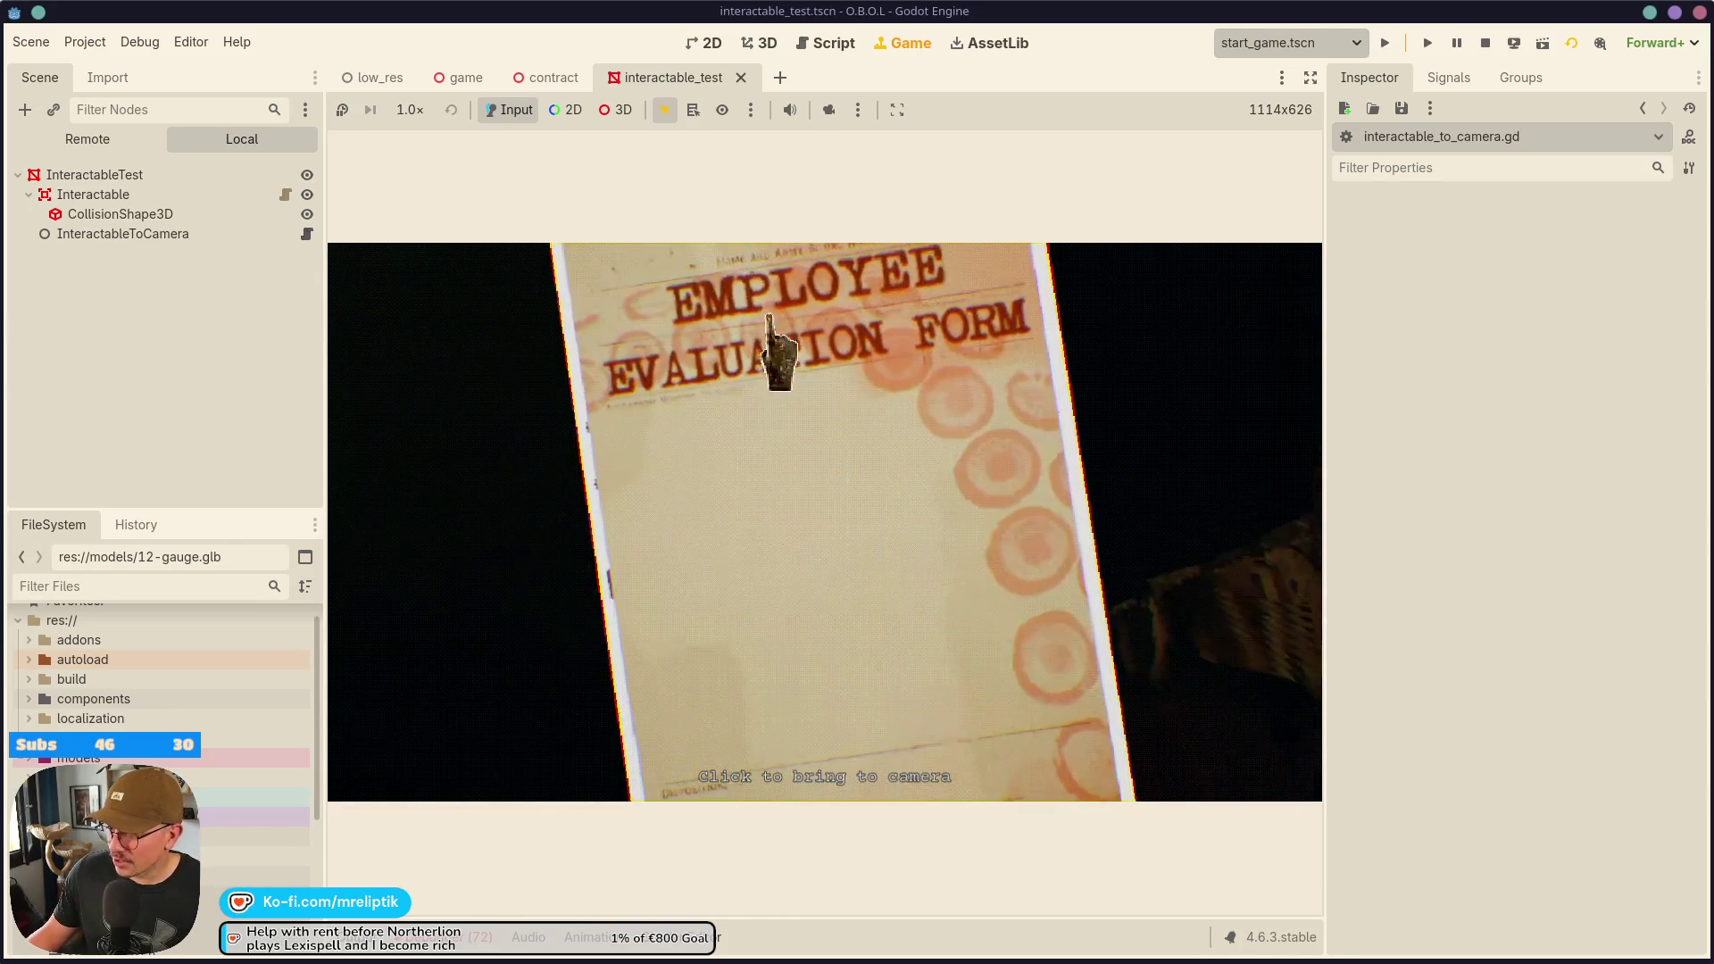
{"action": "left_click", "coordinate": [1110, 612]}
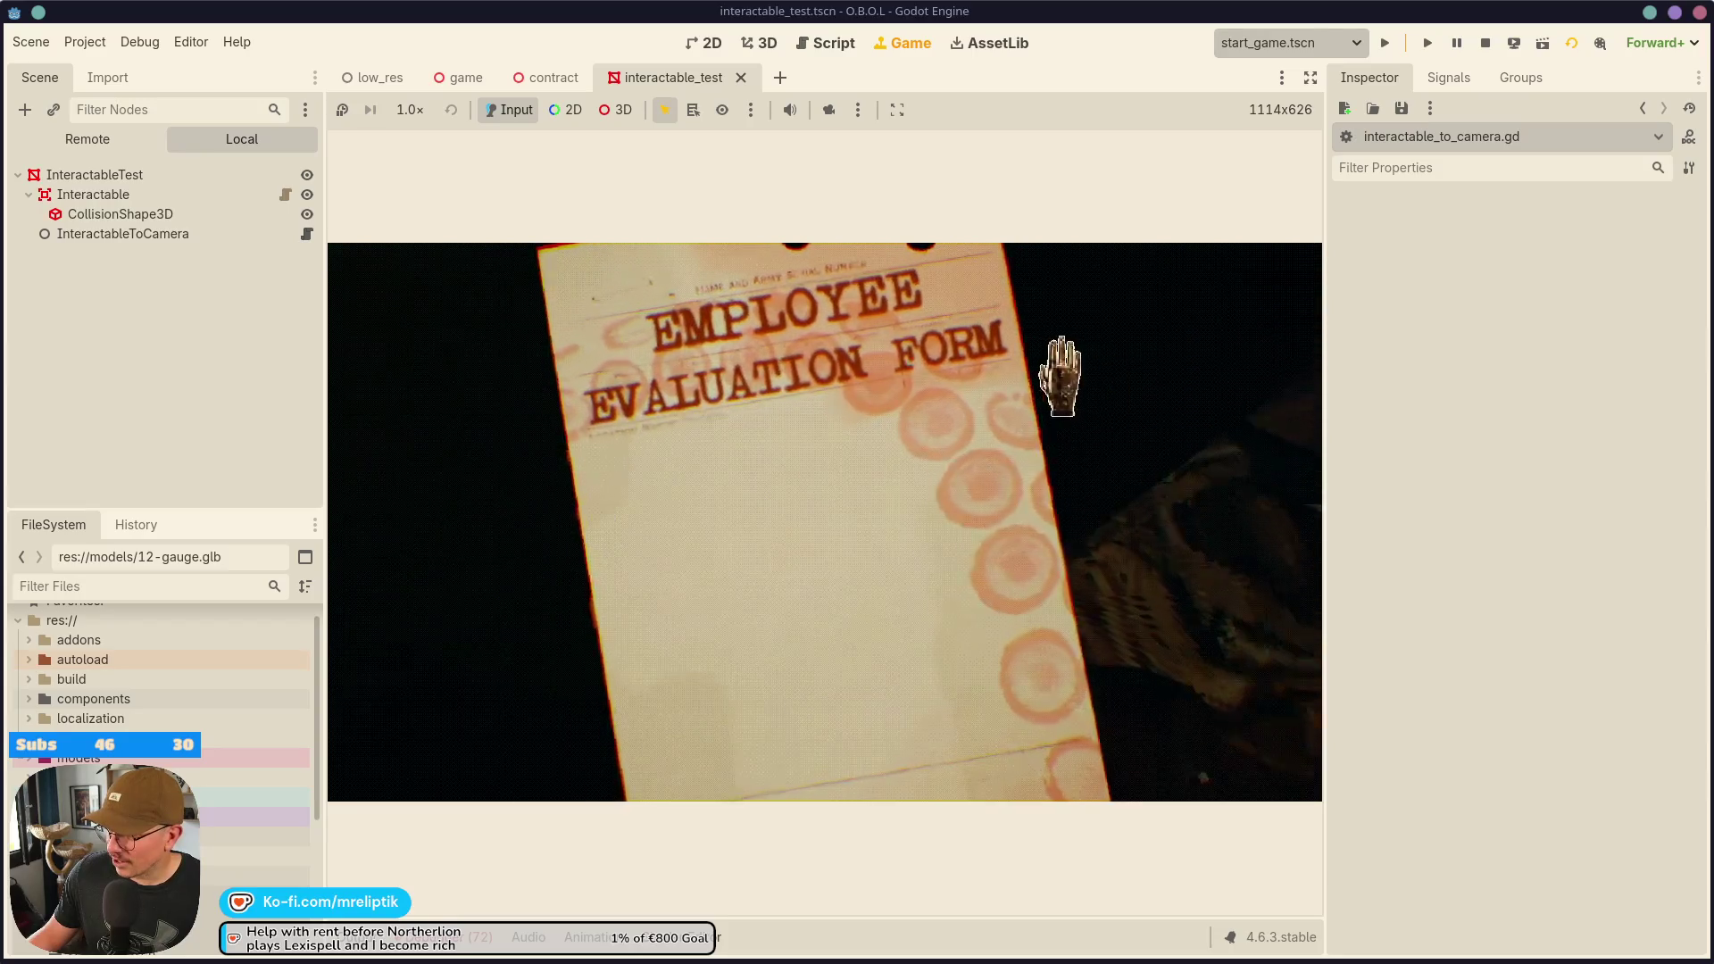
{"action": "left_click", "coordinate": [509, 631]}
{"action": "left_click", "coordinate": [482, 638]}
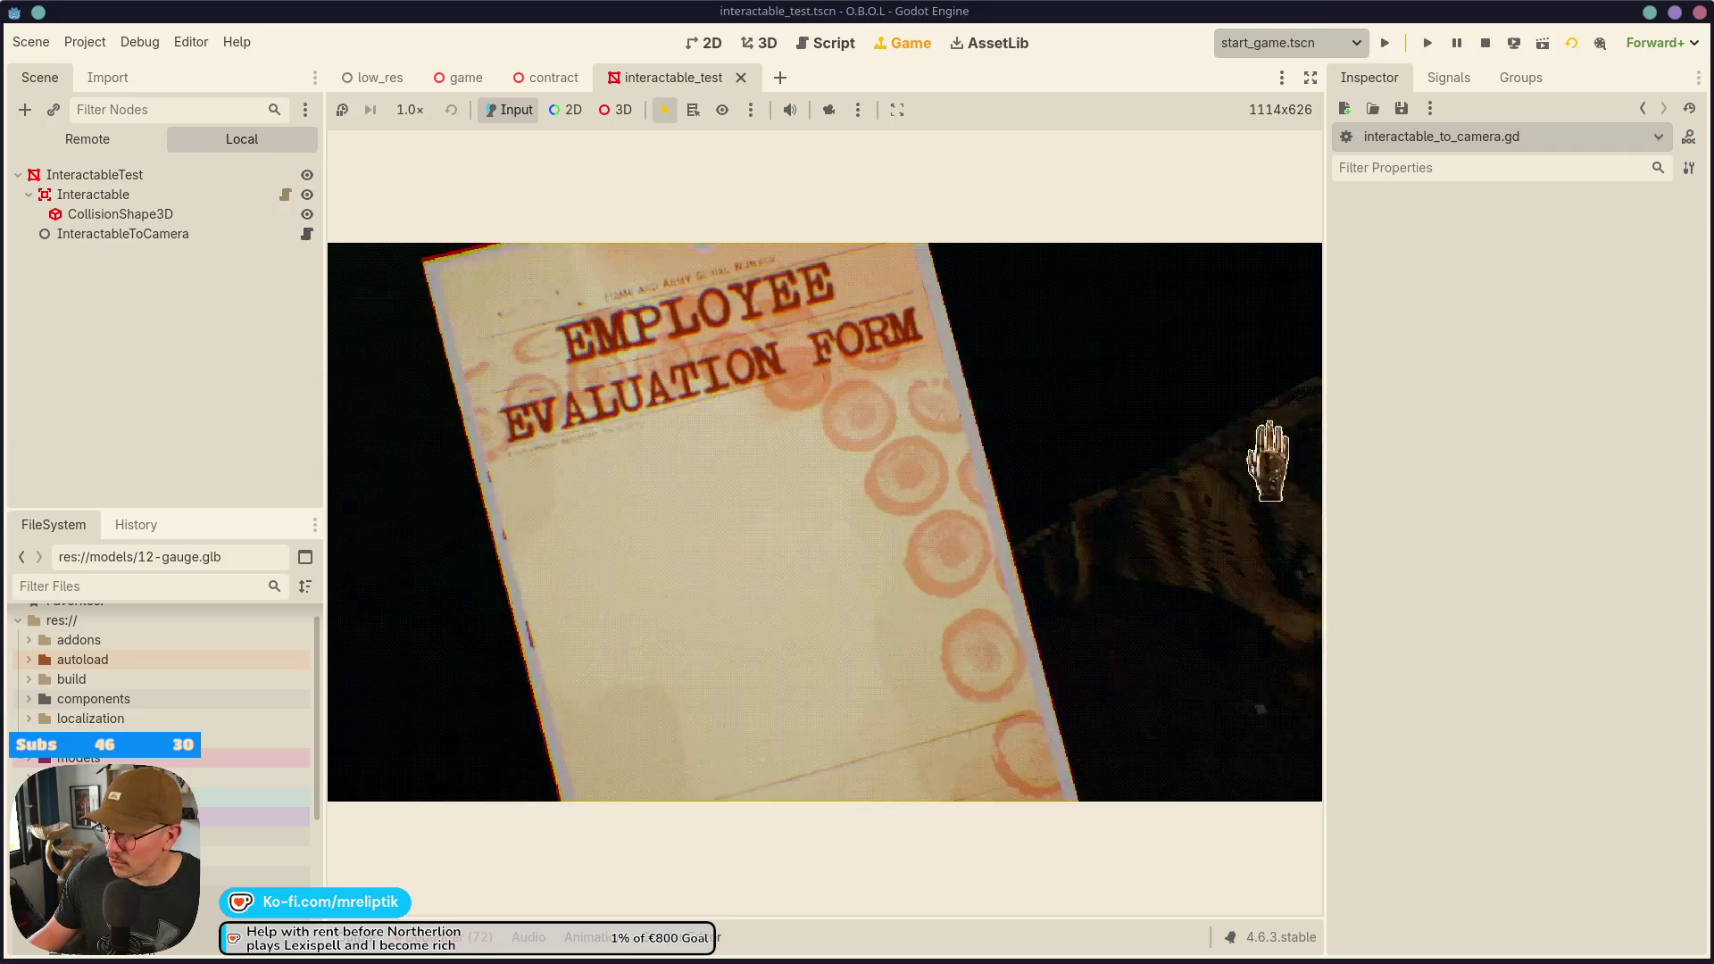
{"action": "left_click", "coordinate": [810, 639]}
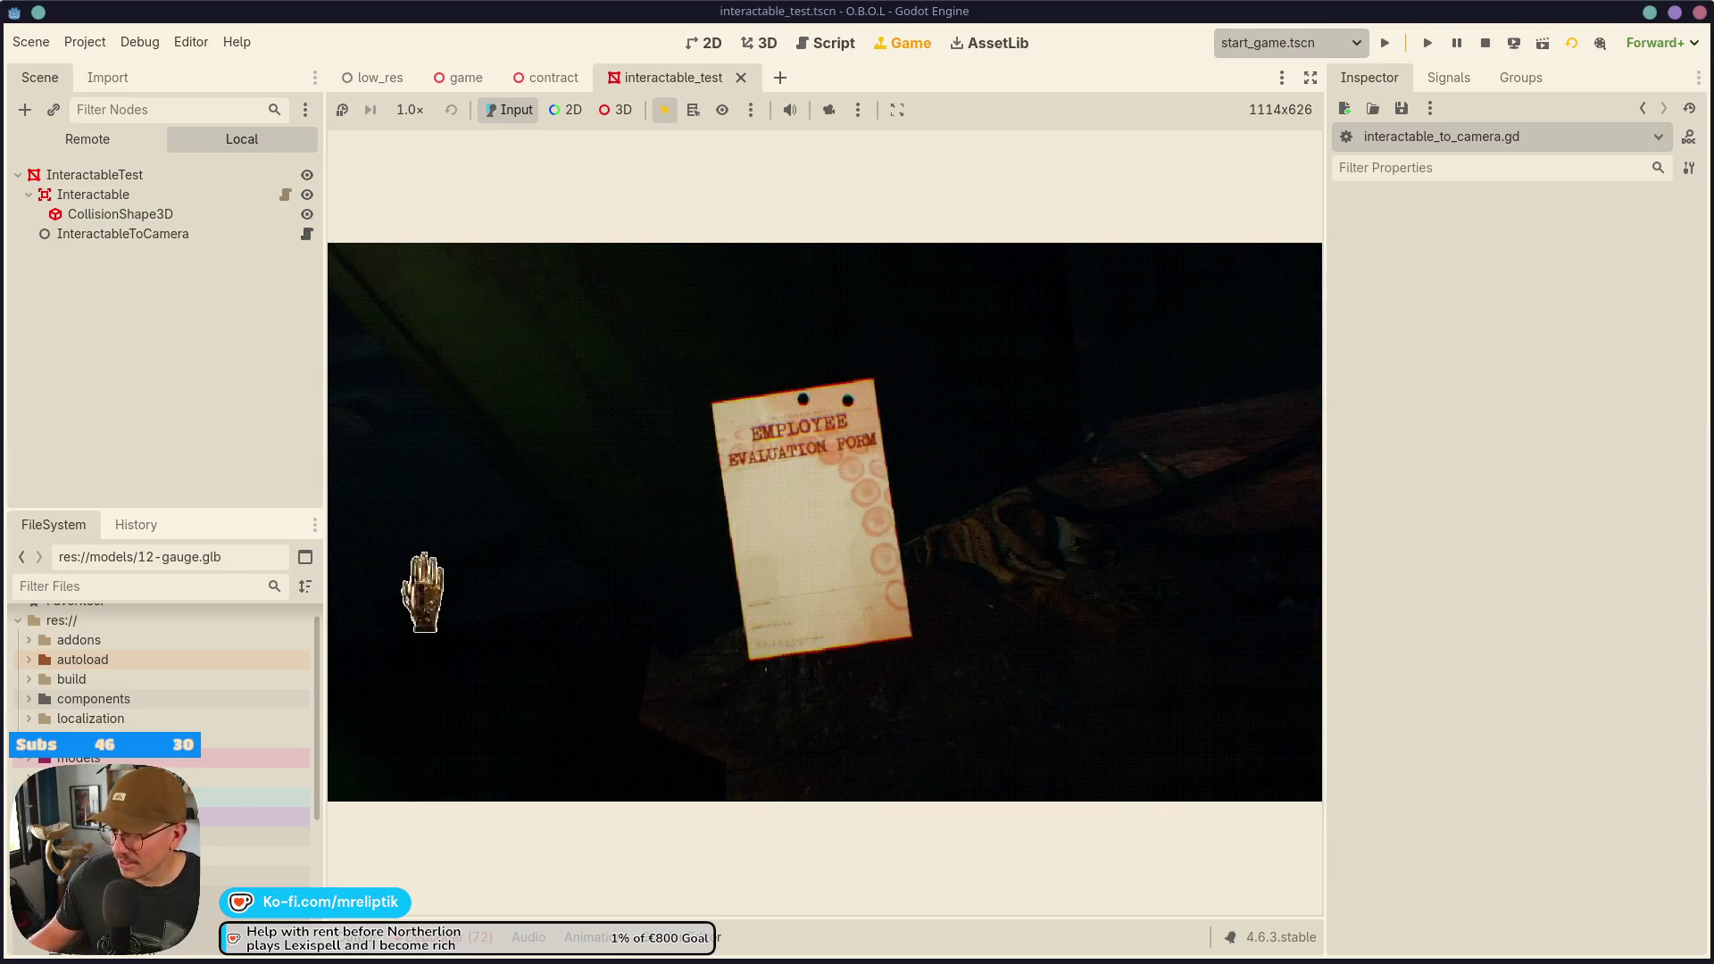
{"action": "left_click", "coordinate": [415, 638]}
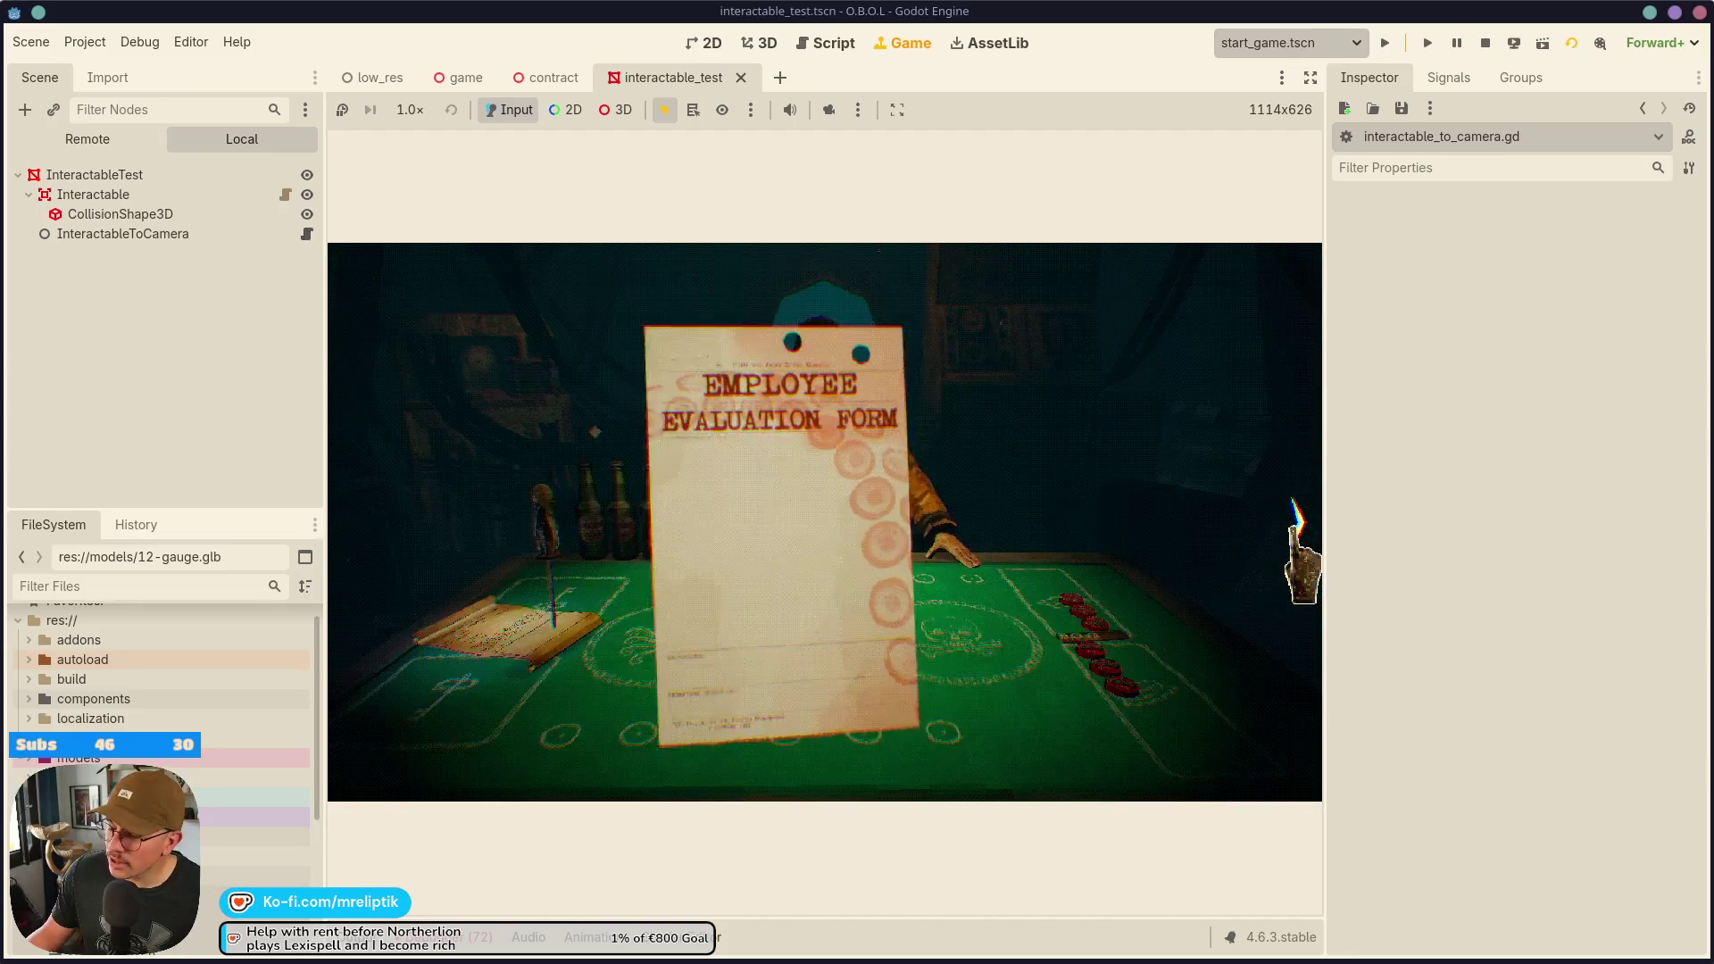
{"action": "left_click", "coordinate": [754, 627]}
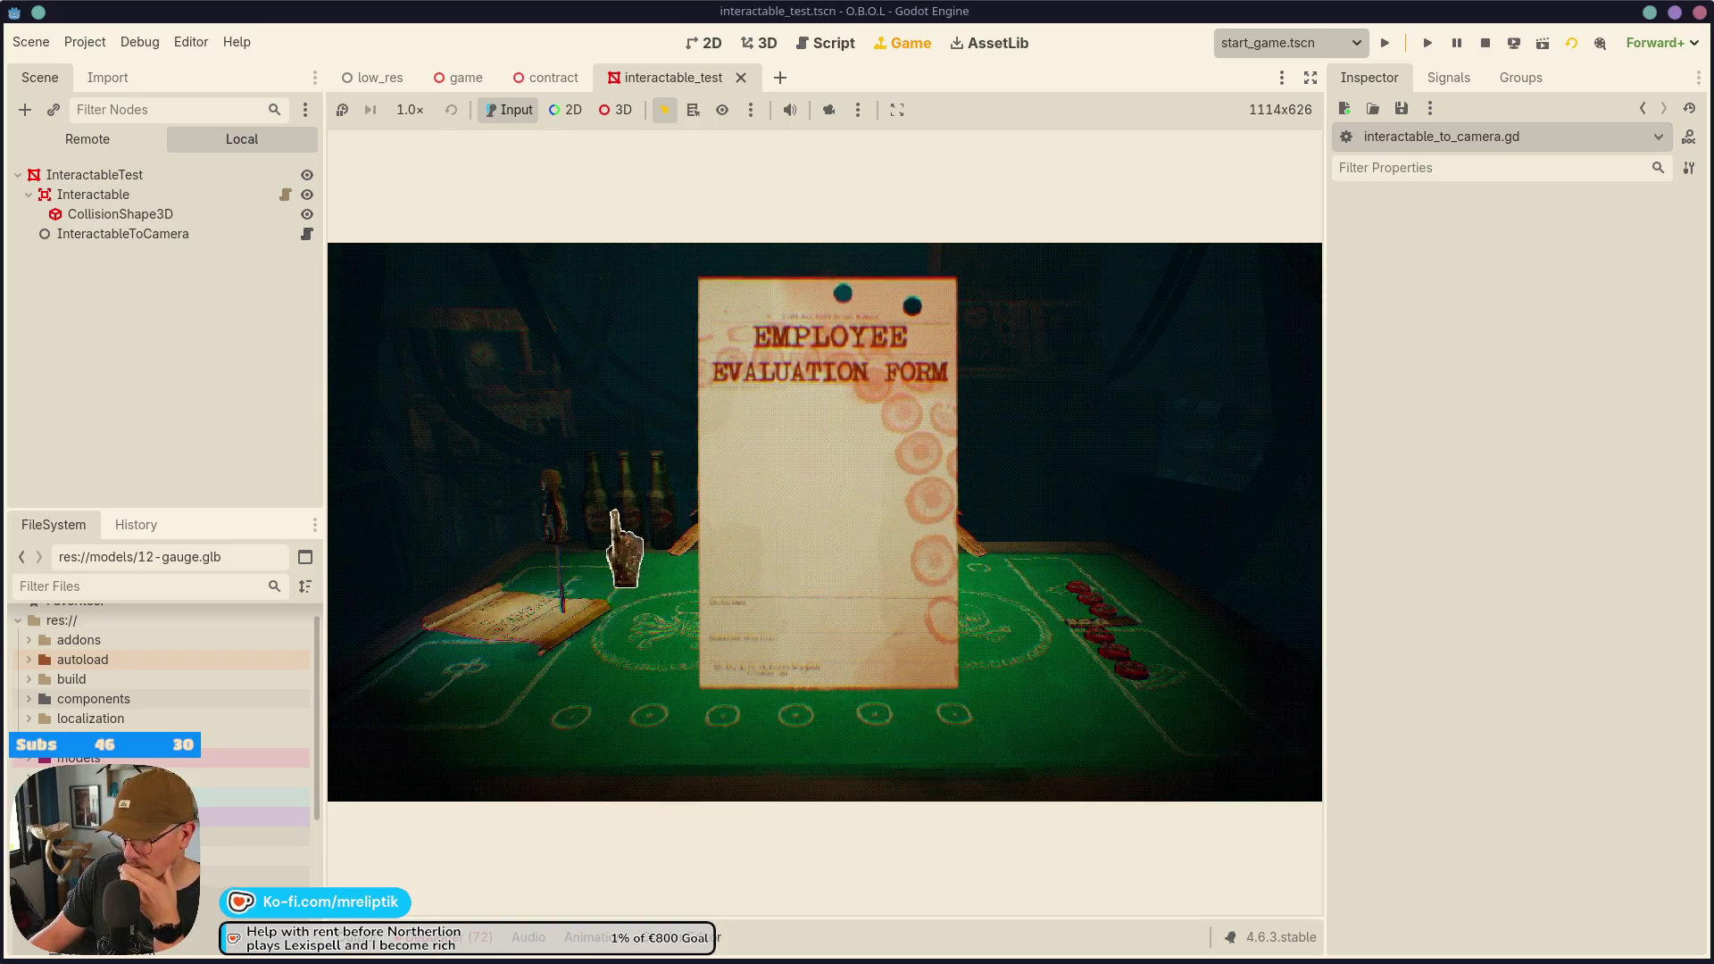
{"action": "left_click", "coordinate": [714, 517]}
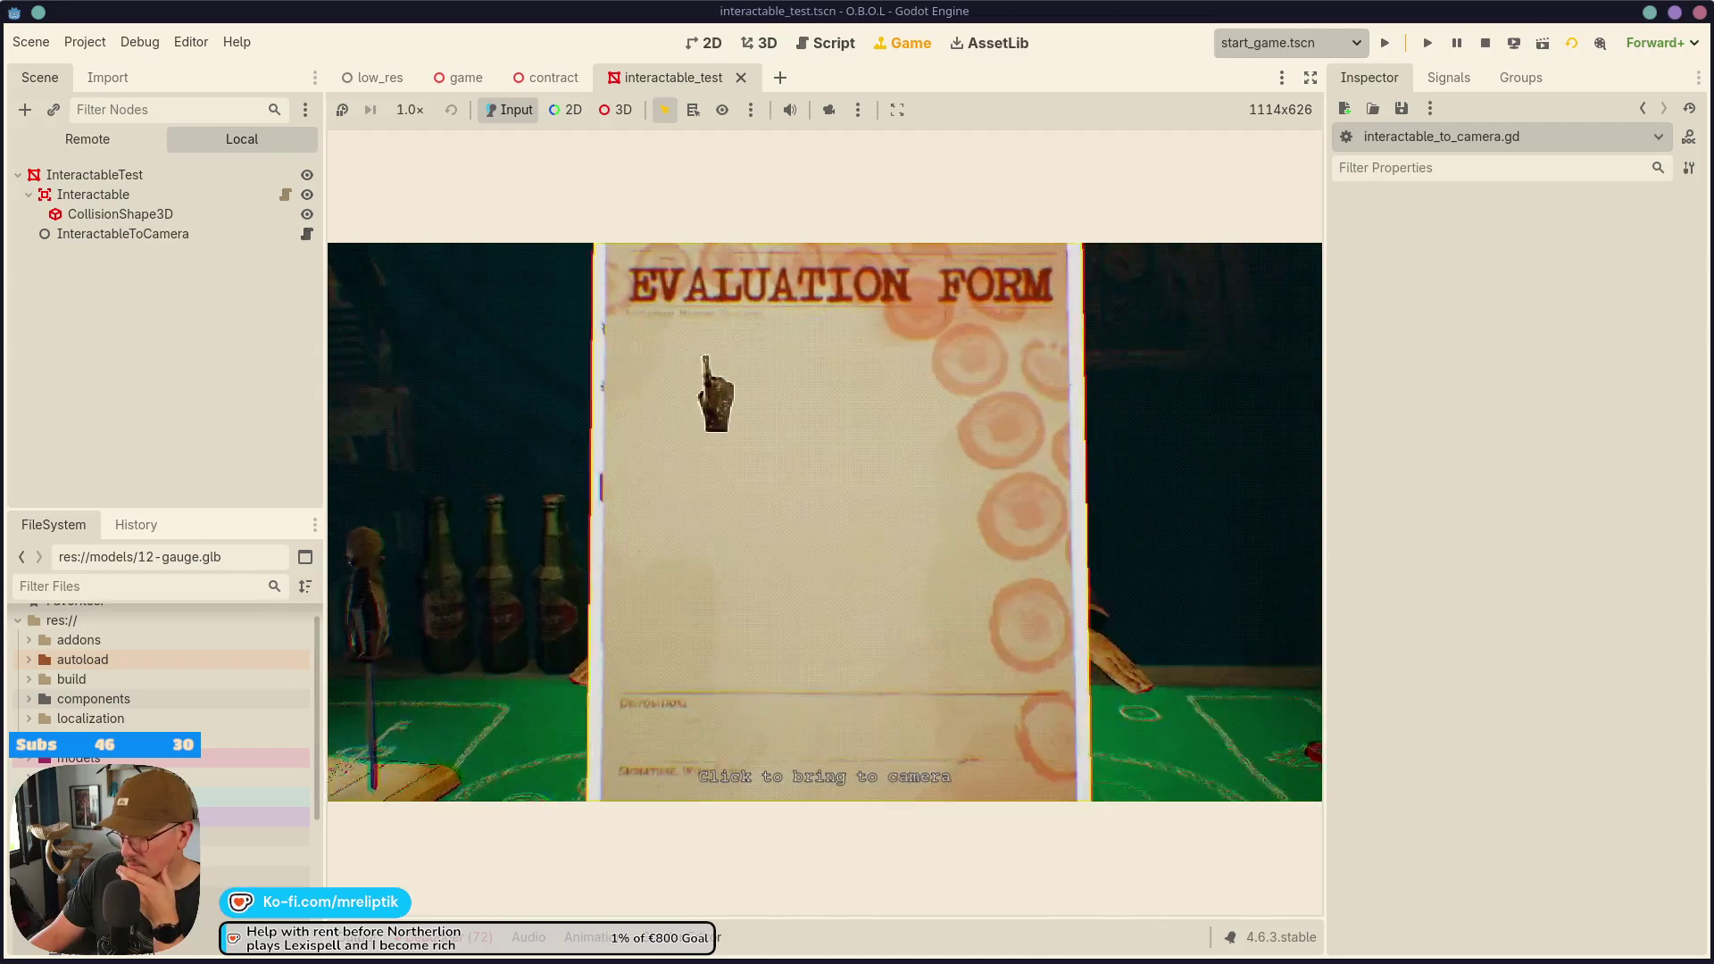
{"action": "left_click", "coordinate": [705, 374]}
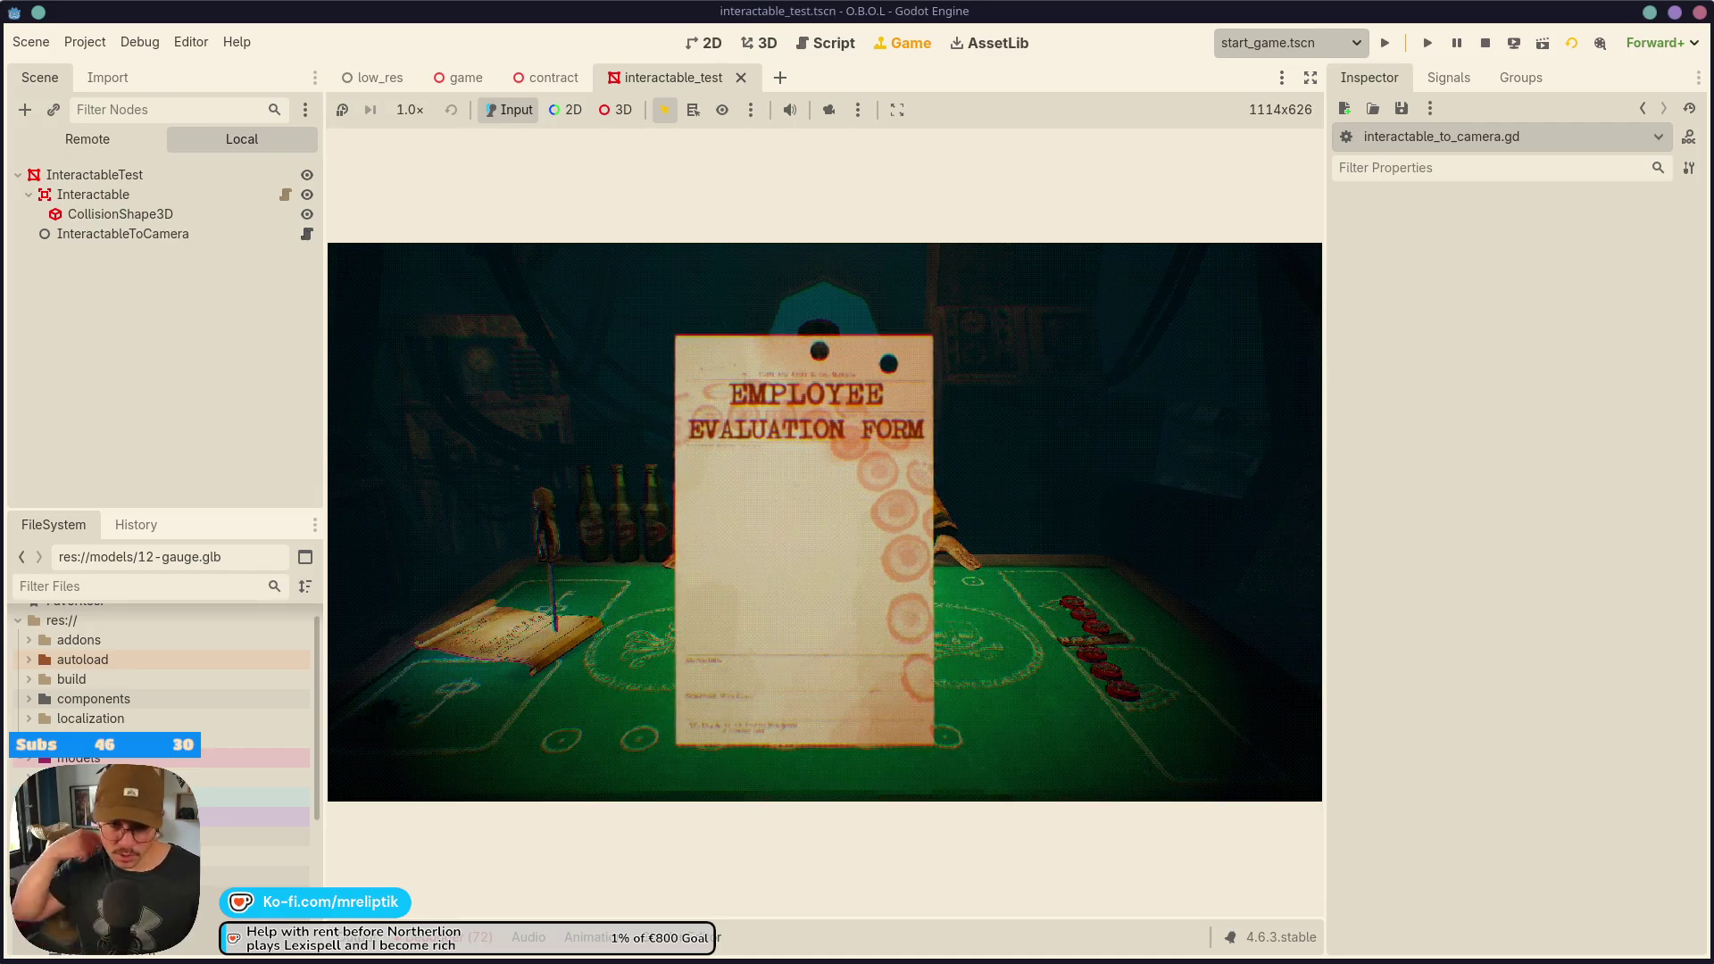
- Open Modern FOV Calculator in a new tab, then return to the calculation fov search results
{"action": "key", "text": "alt+Tab"}
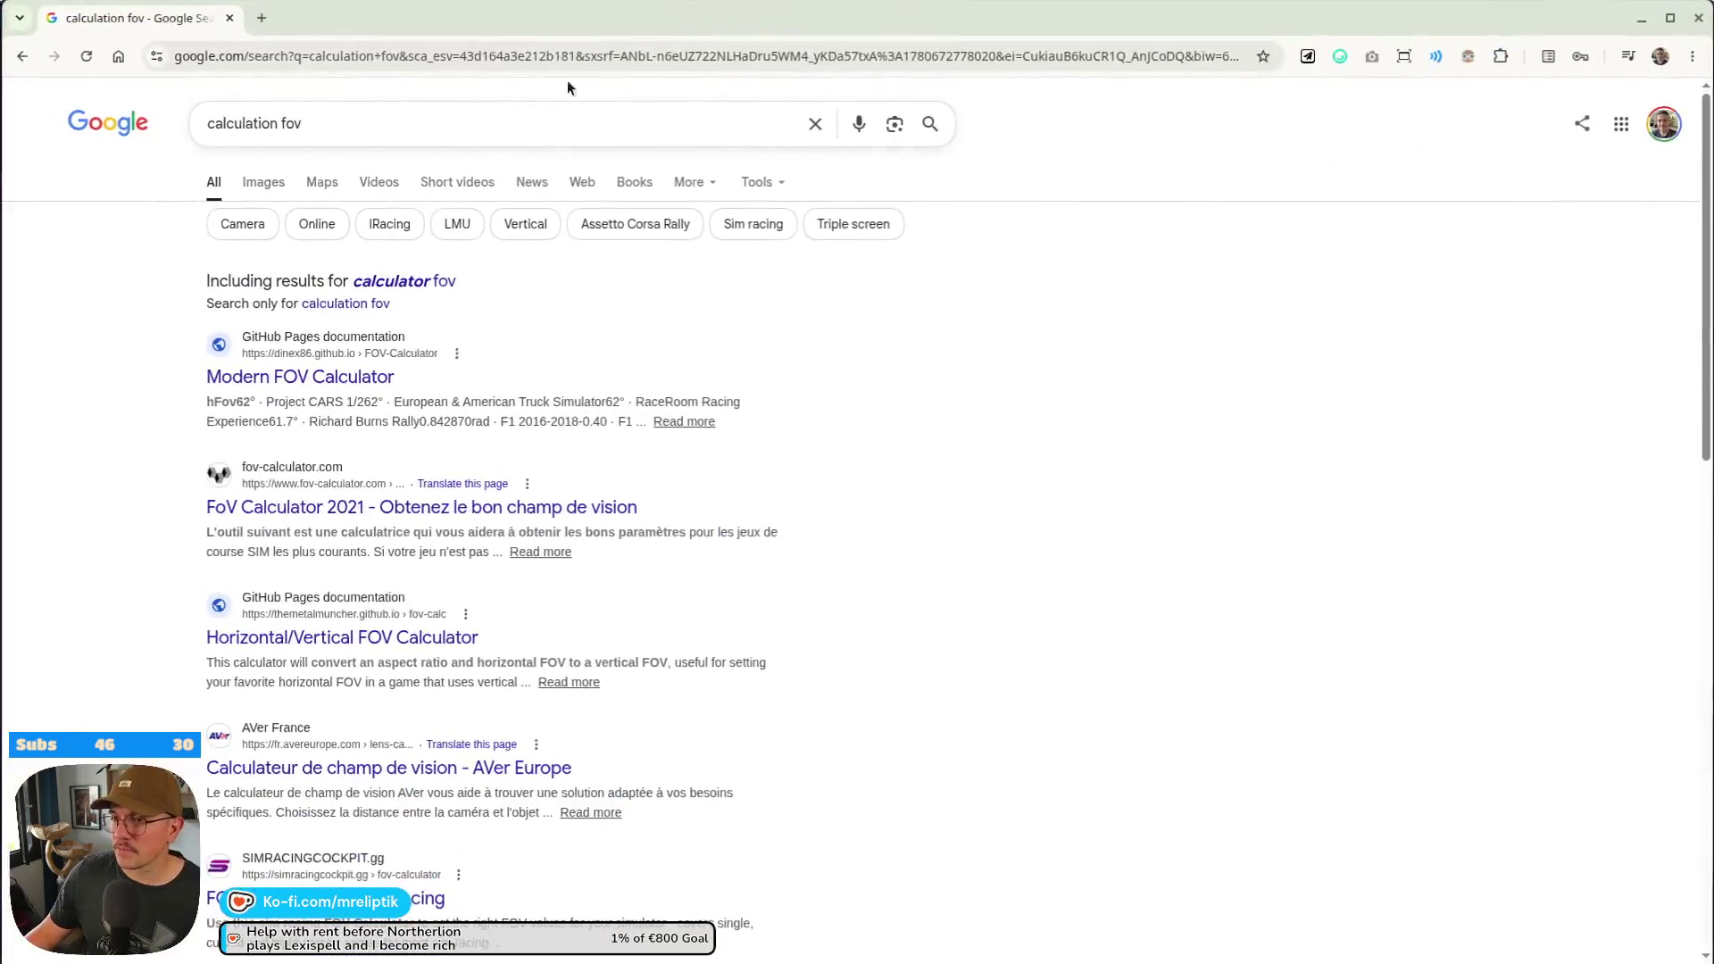
{"action": "middle_click", "coordinate": [311, 376]}
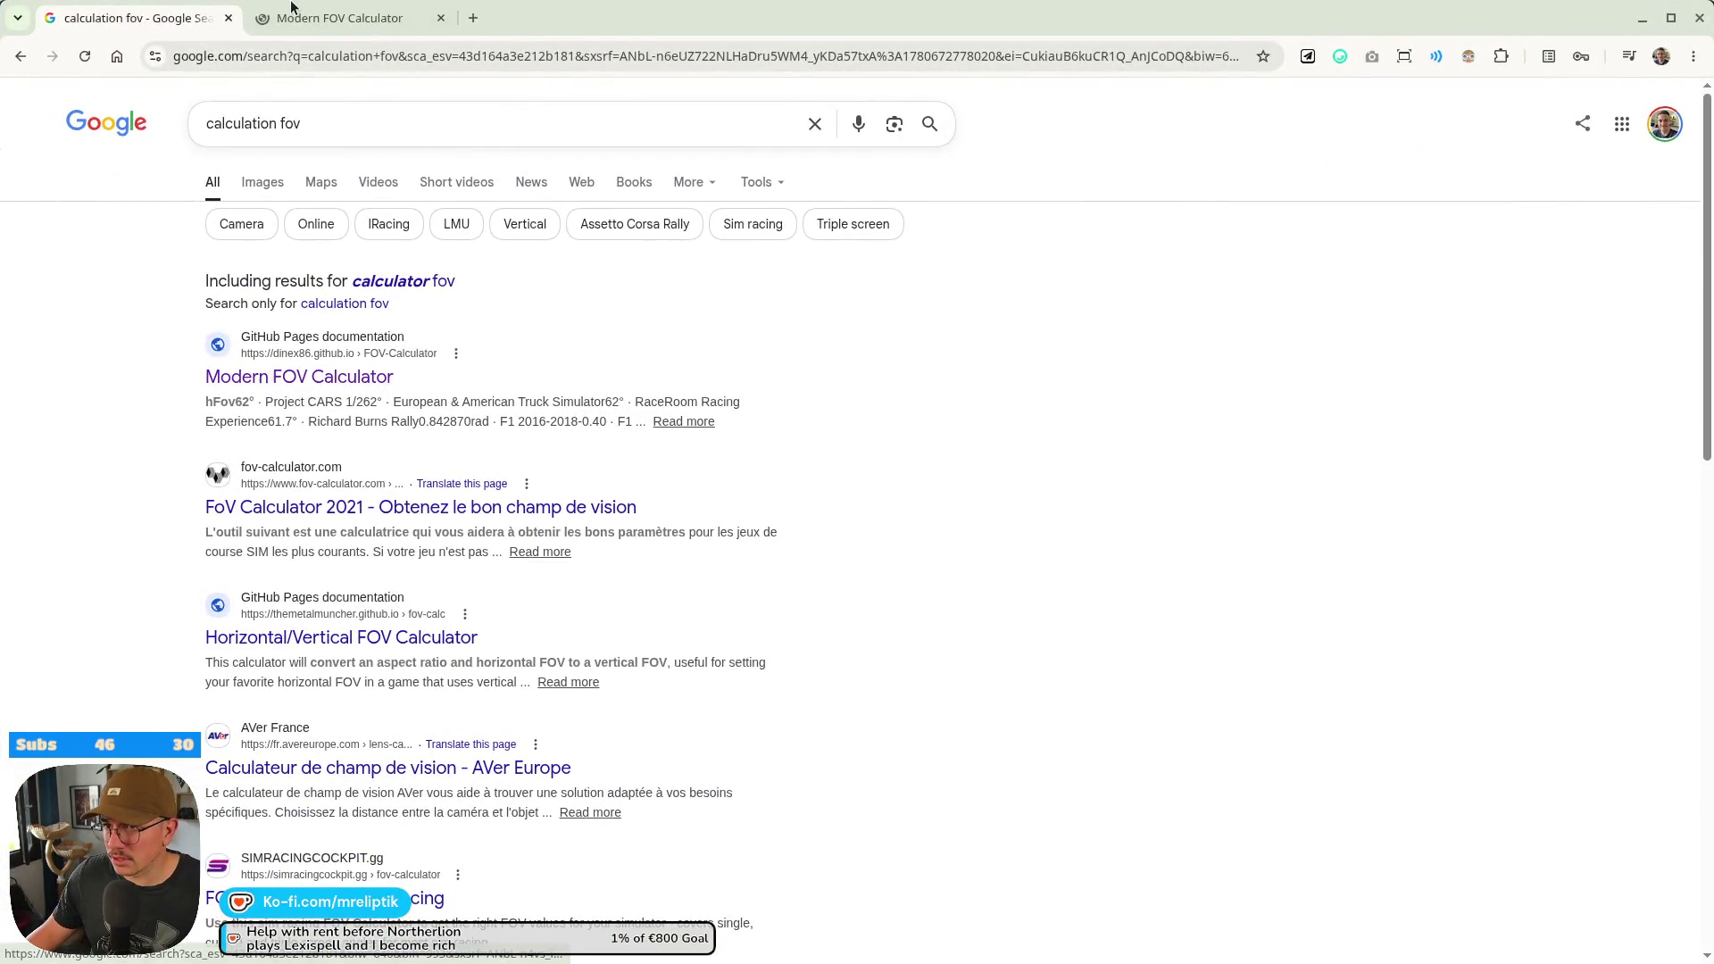
{"action": "left_click", "coordinate": [300, 18]}
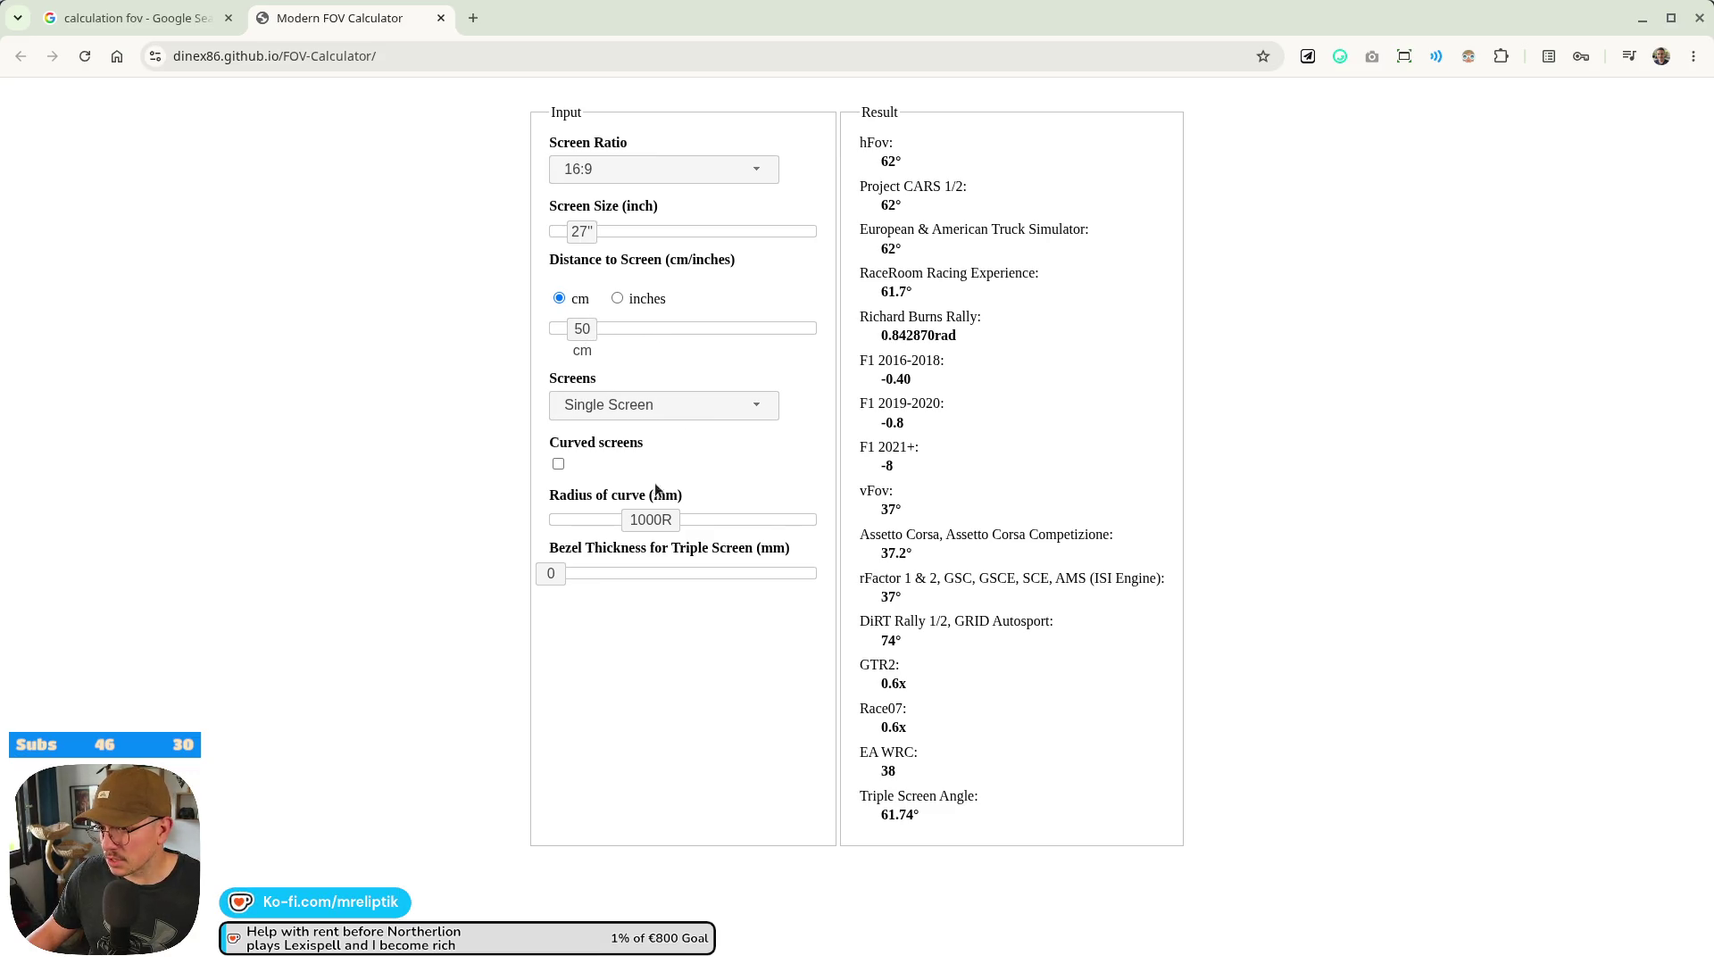
{"action": "key", "text": "ctrl+shift+Tab"}
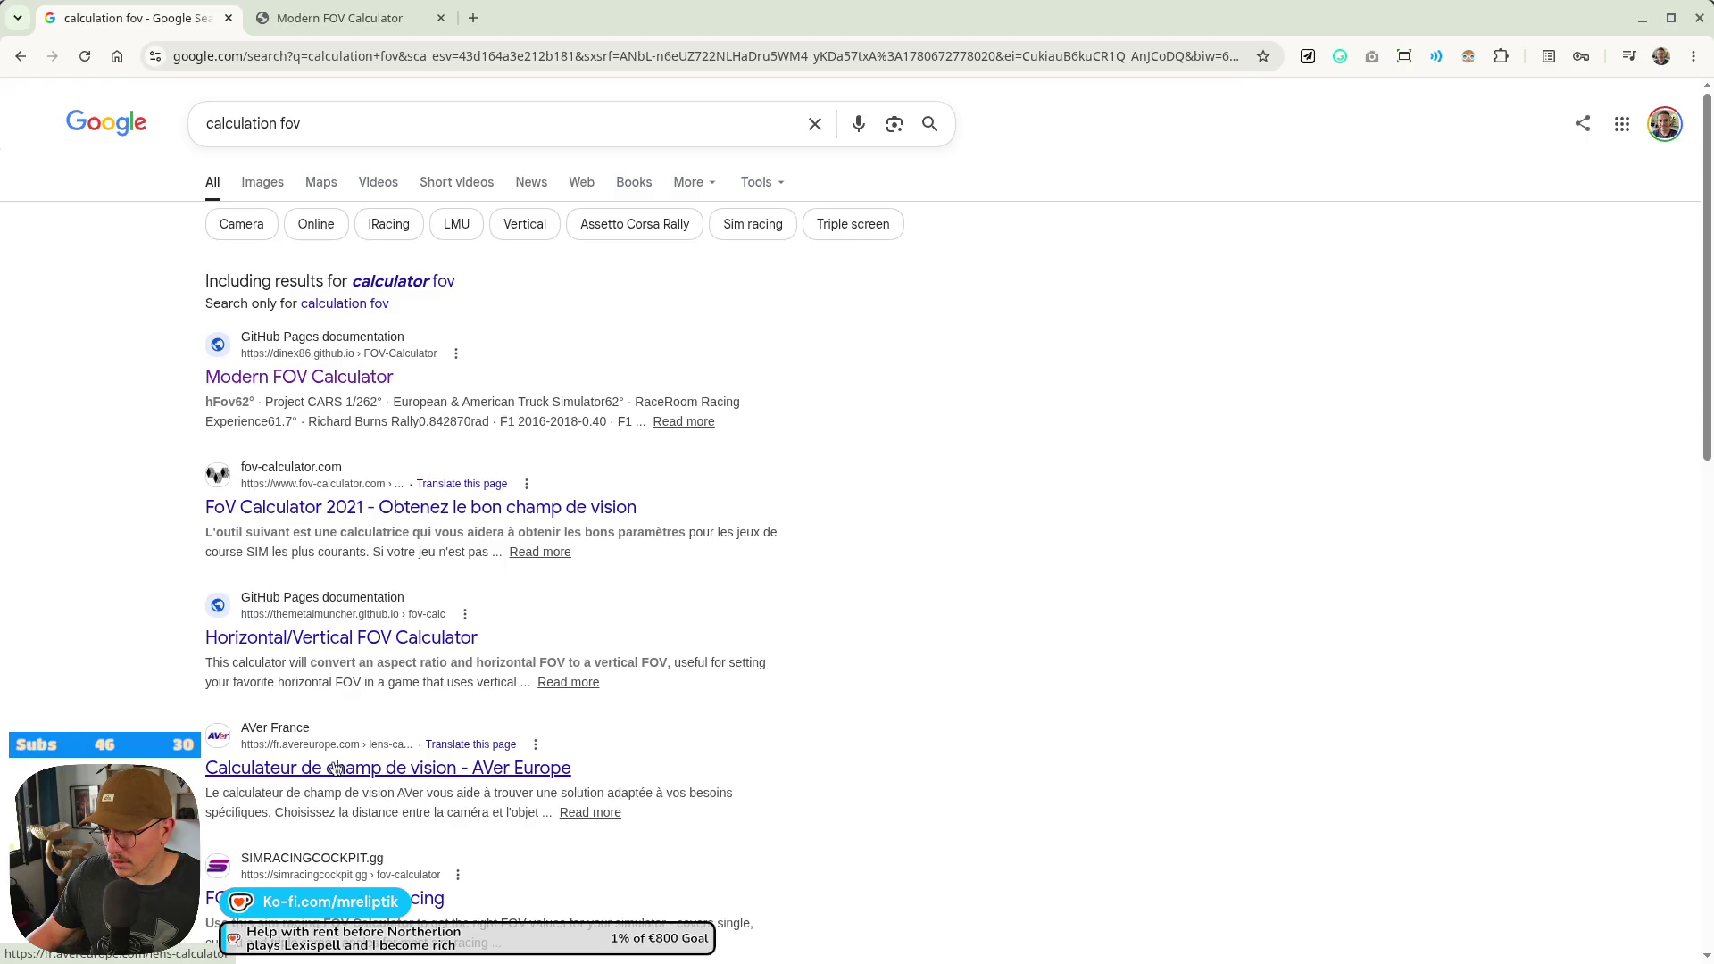
{"action": "left_click", "coordinate": [286, 26]}
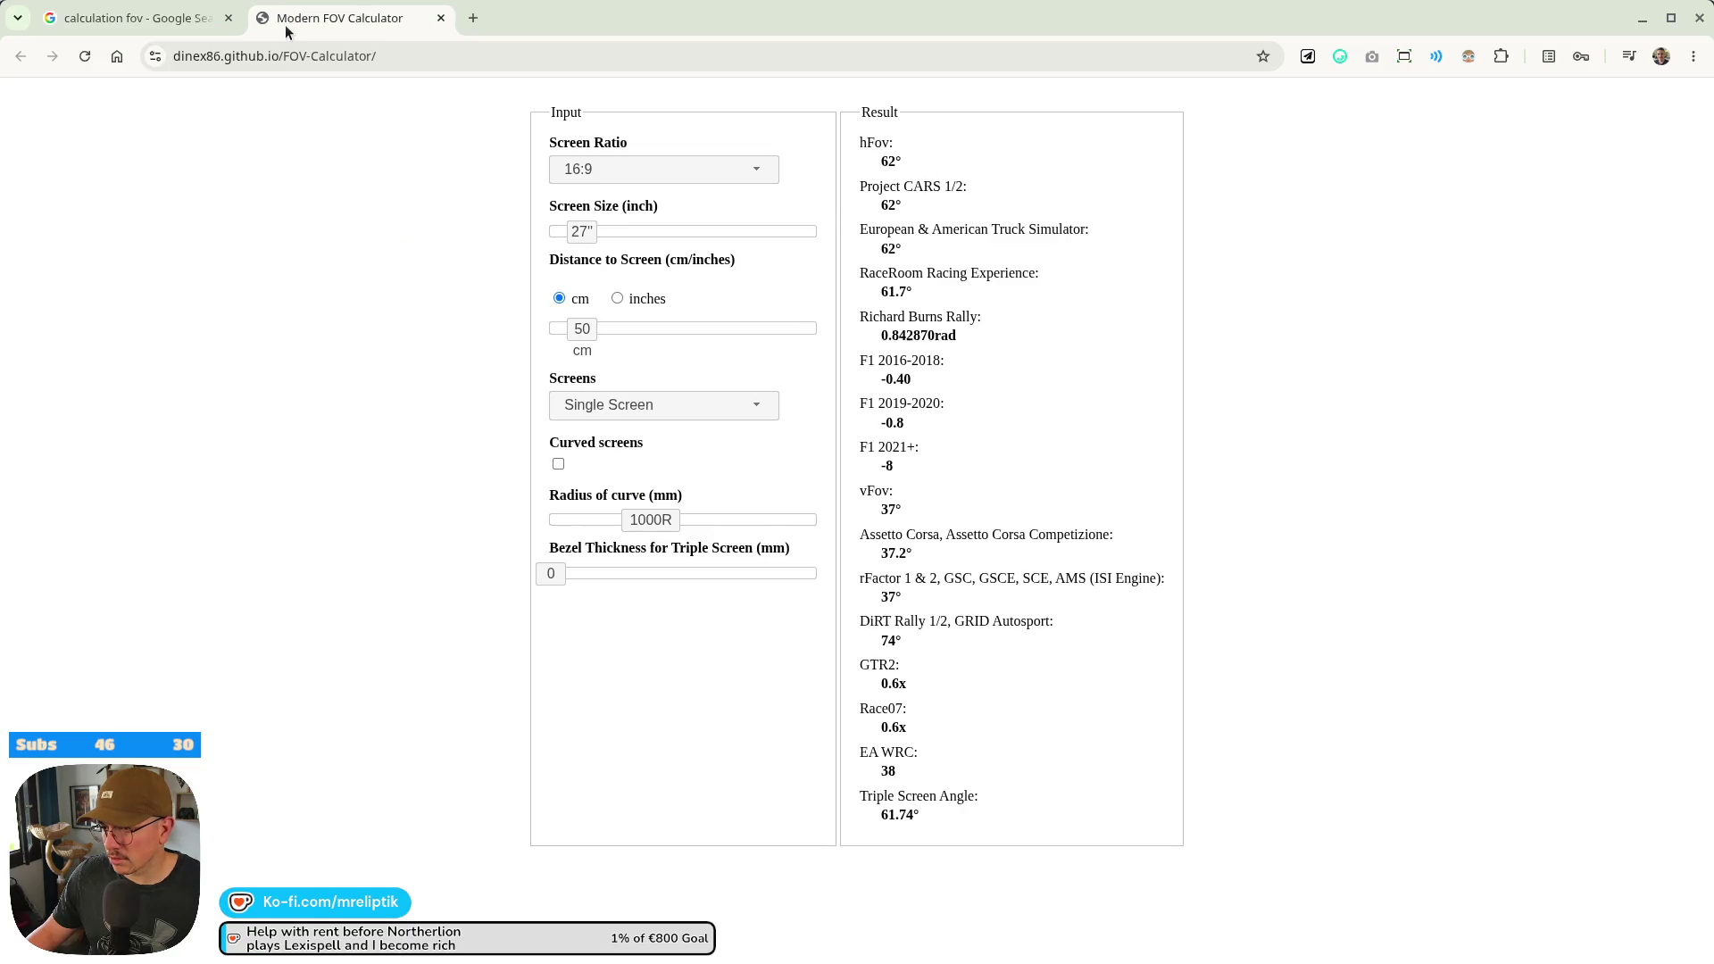
{"action": "left_click", "coordinate": [134, 18]}
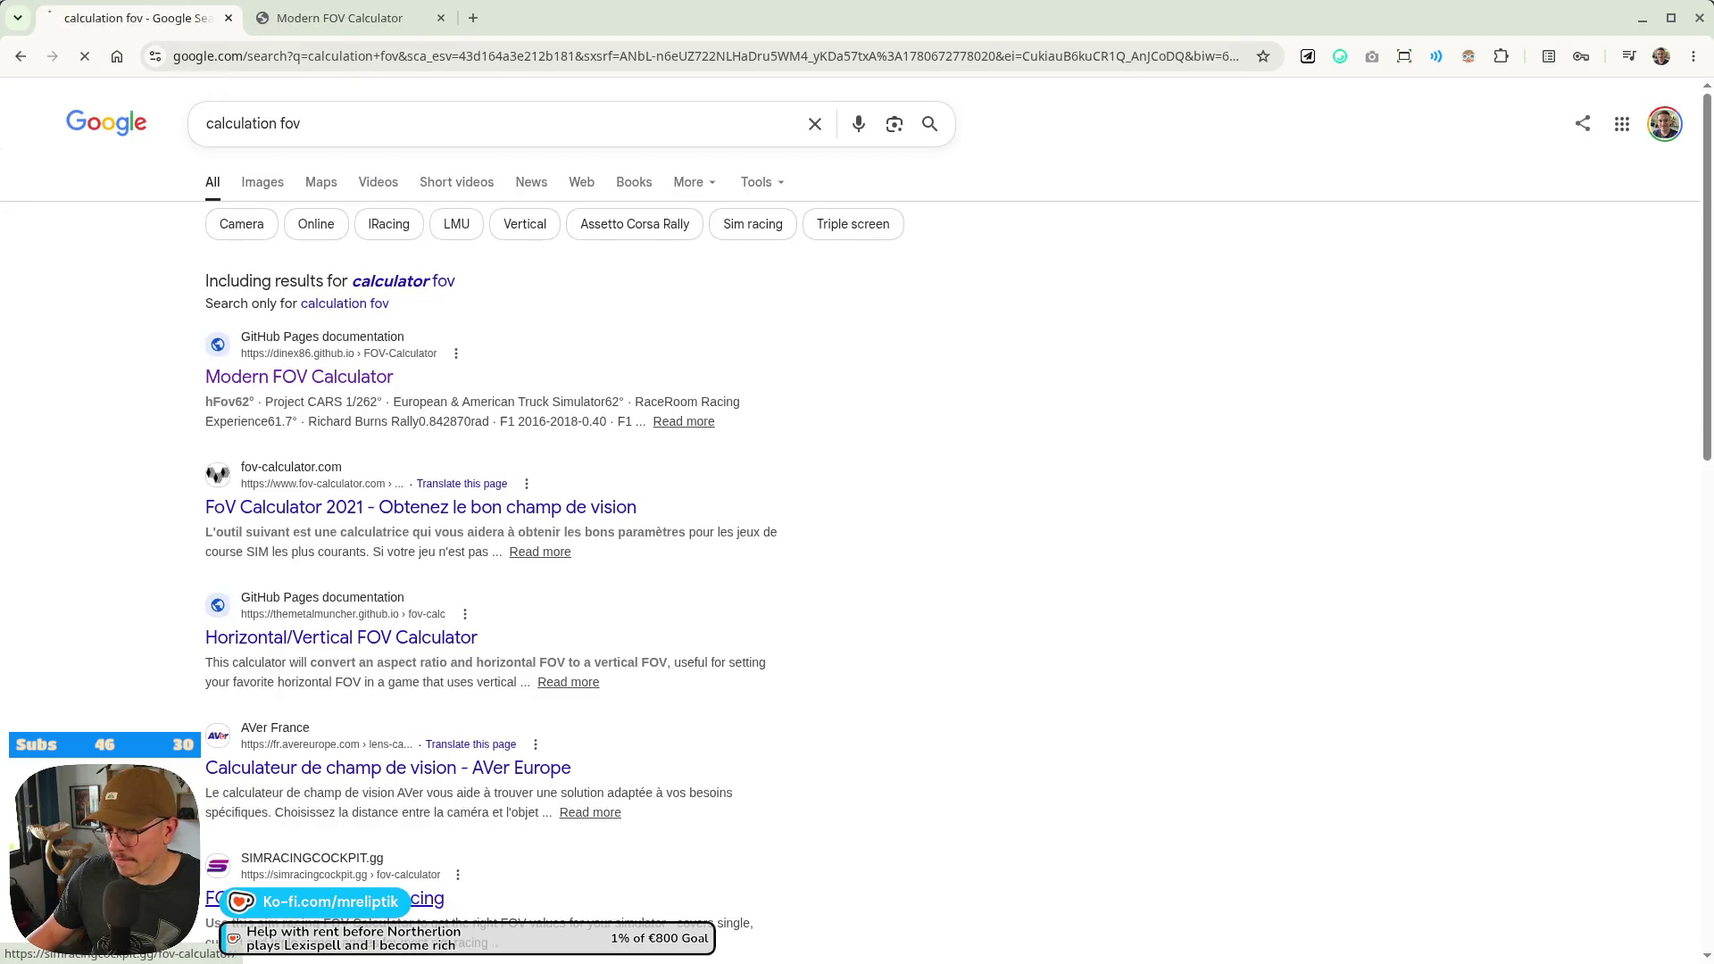
{"action": "scroll", "coordinate": [767, 750], "scroll_direction": "down", "scroll_amount": 3}
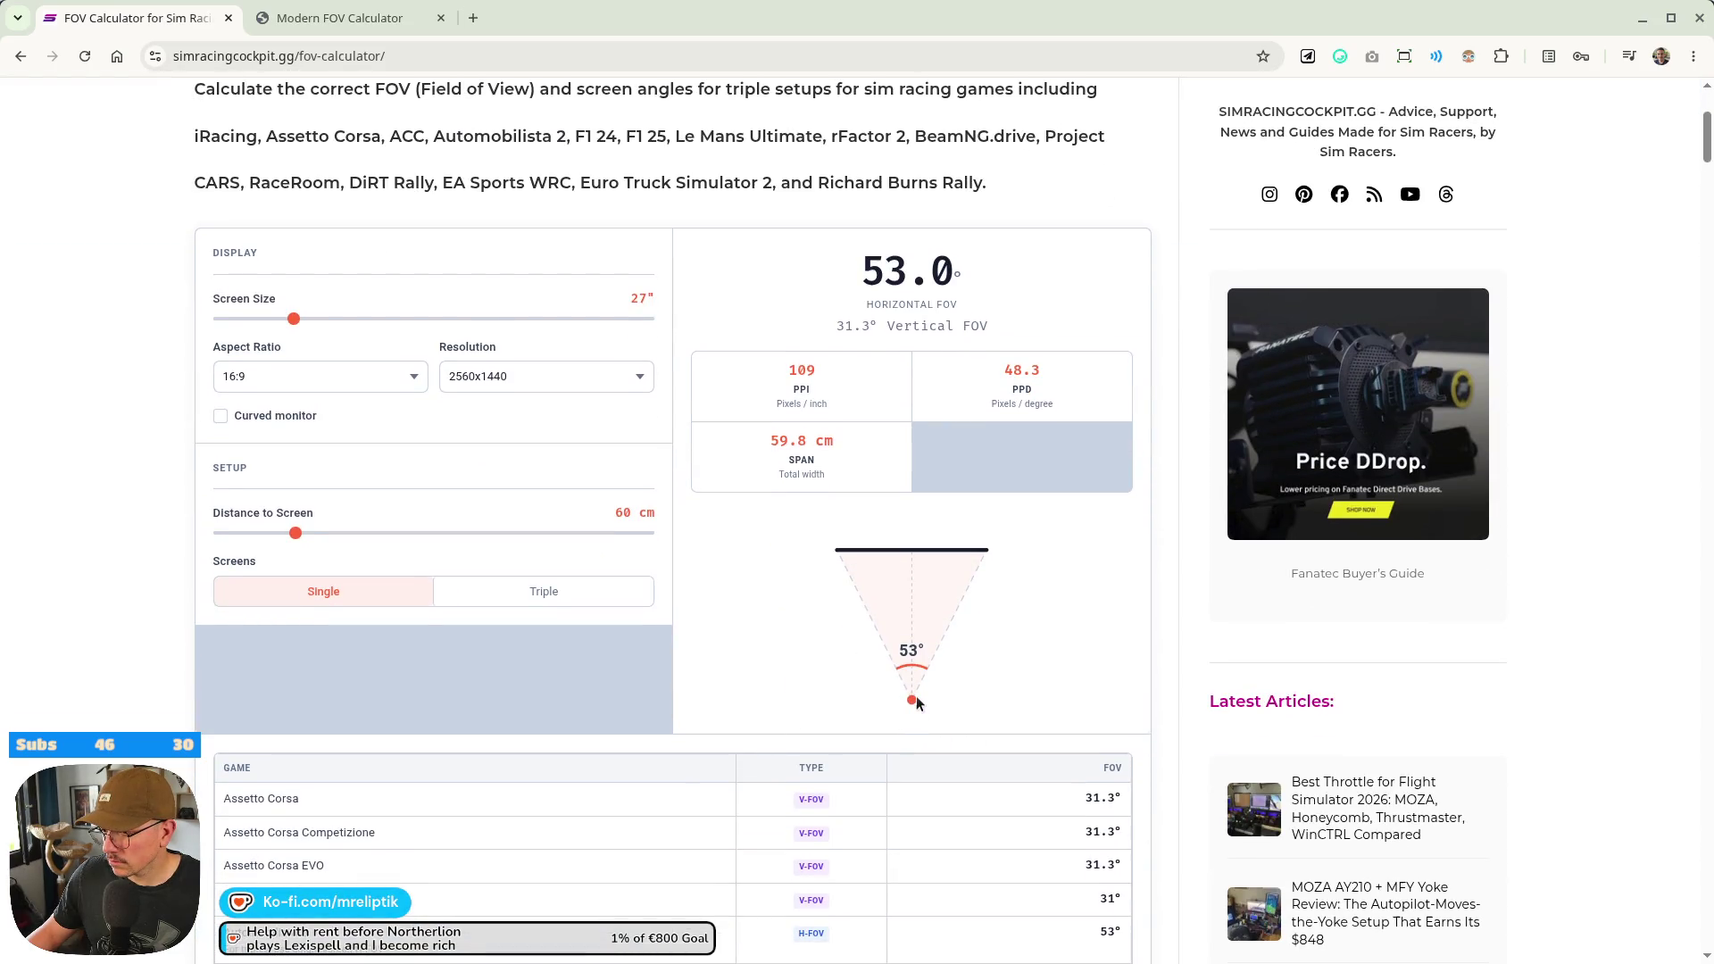
- Try screen distances of 200, 30 and 168 cm, settling on 34 cm for 82.6° horizontal FOV
{"action": "left_click", "coordinate": [900, 594]}
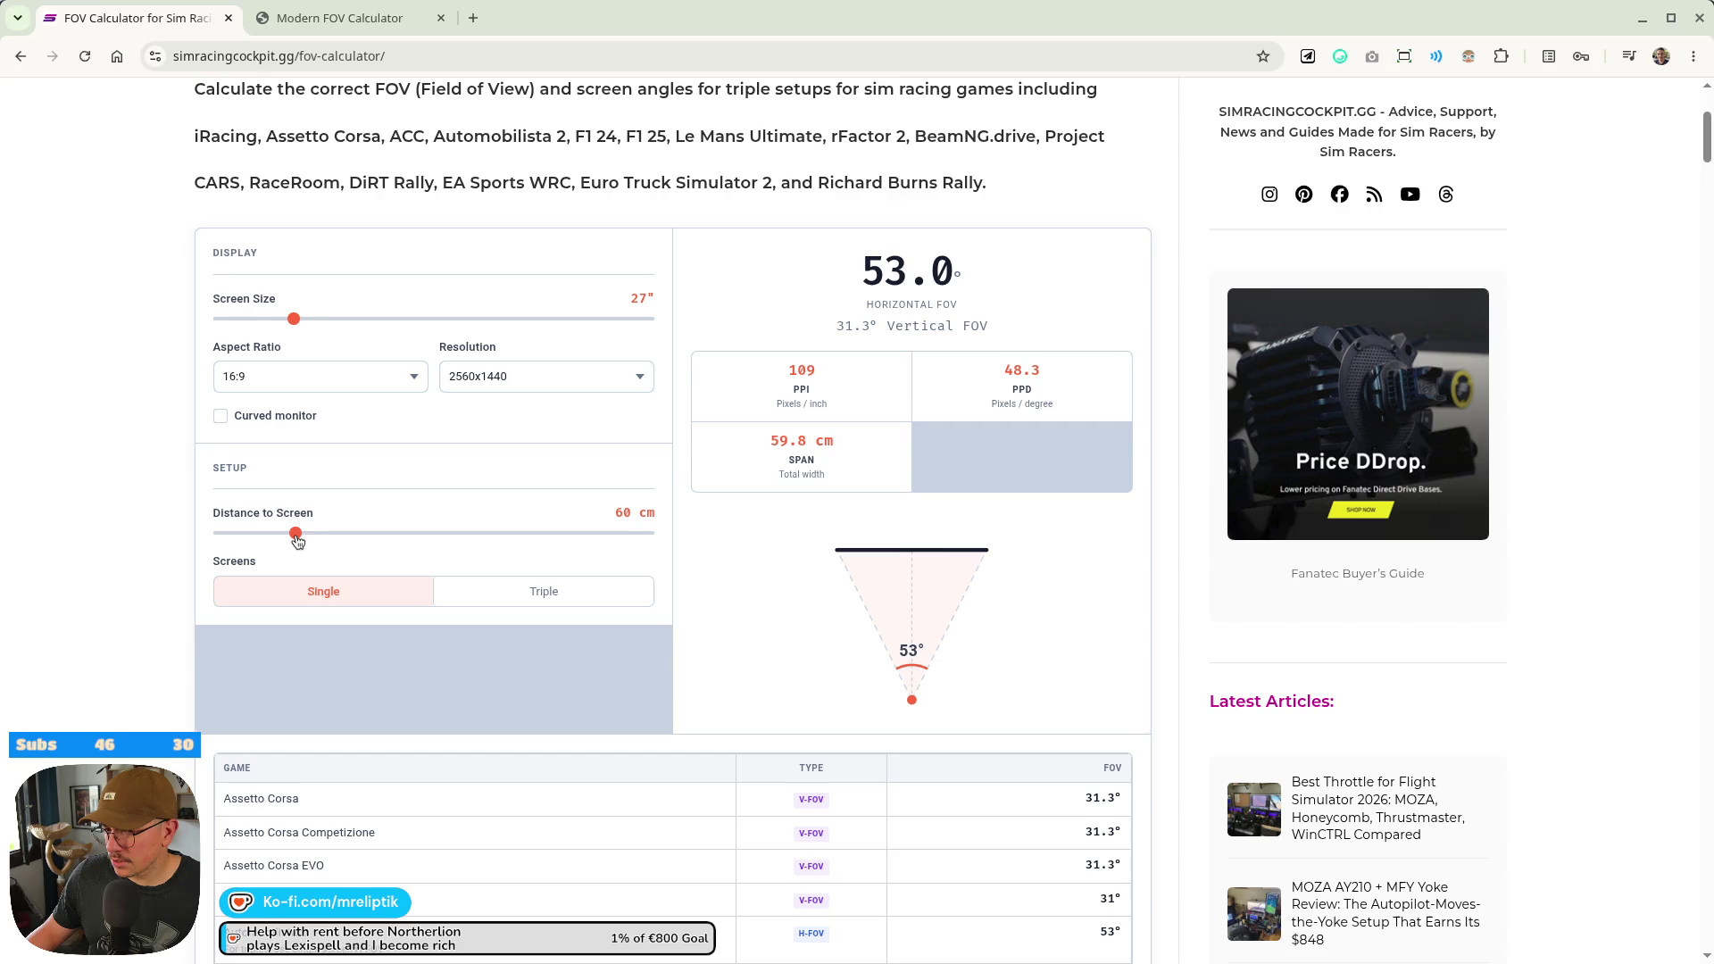
{"action": "mouse_move", "coordinate": [297, 536]}
{"action": "left_mouse_down"}
{"action": "mouse_move", "coordinate": [654, 536]}
{"action": "mouse_move", "coordinate": [179, 544]}
{"action": "mouse_move", "coordinate": [703, 539]}
{"action": "left_mouse_up"}
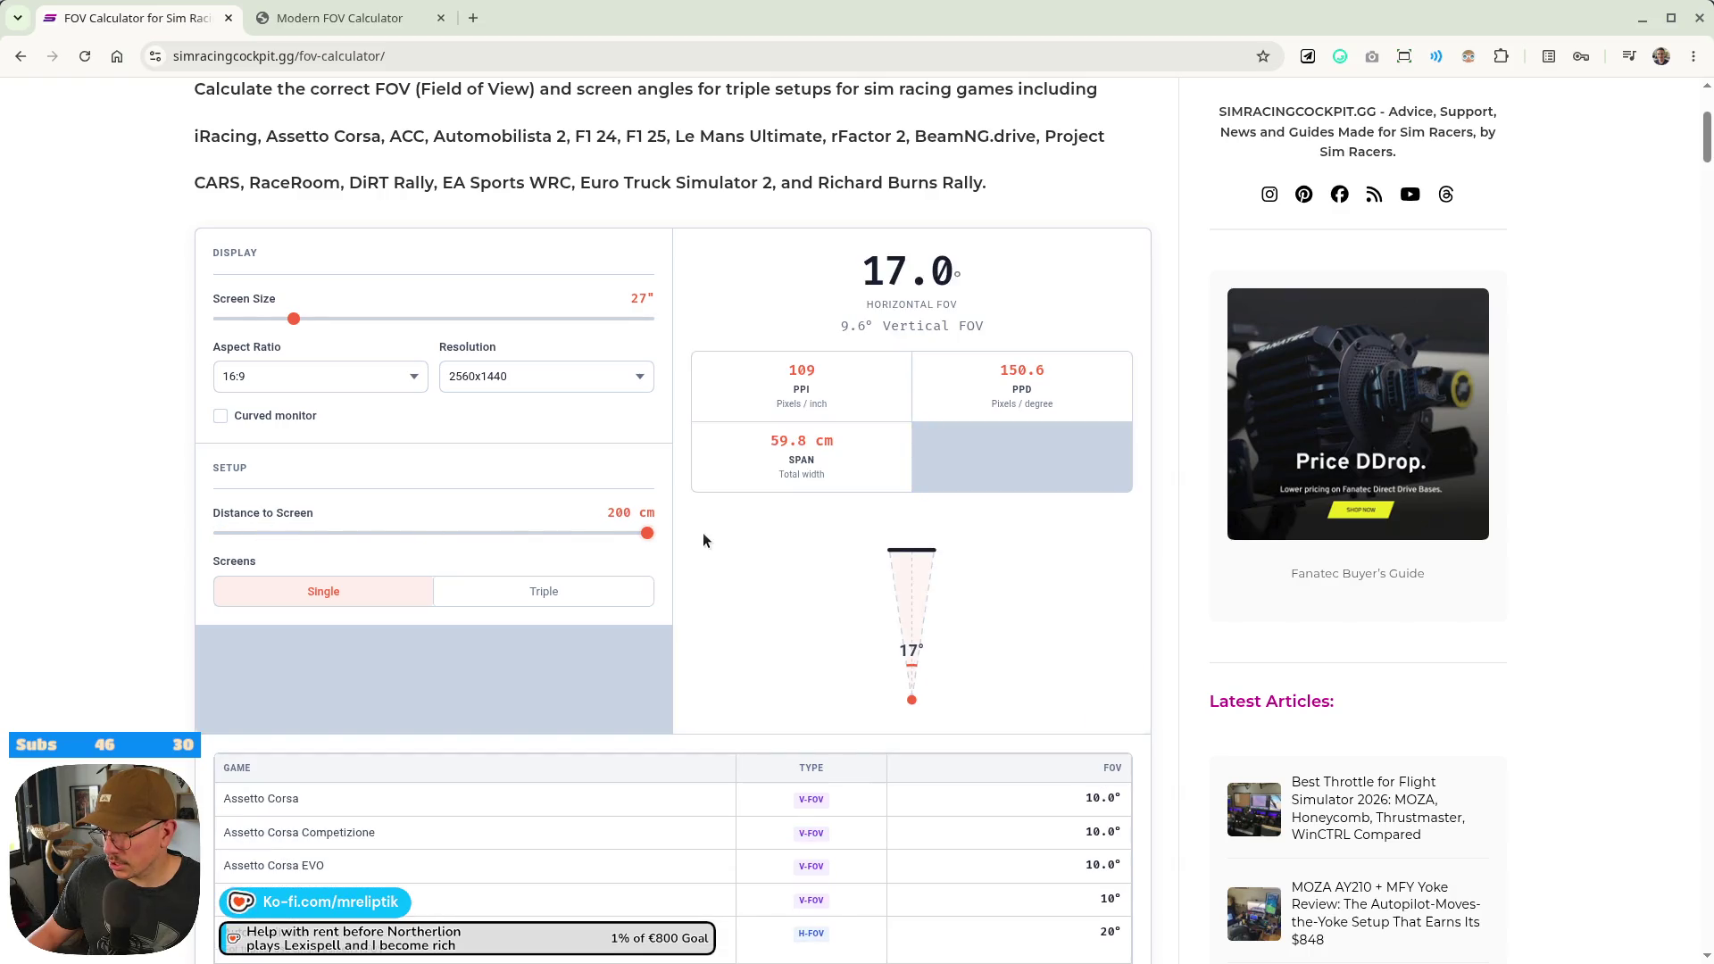
{"action": "left_click_drag", "start_coordinate": [643, 537], "coordinate": [193, 544]}
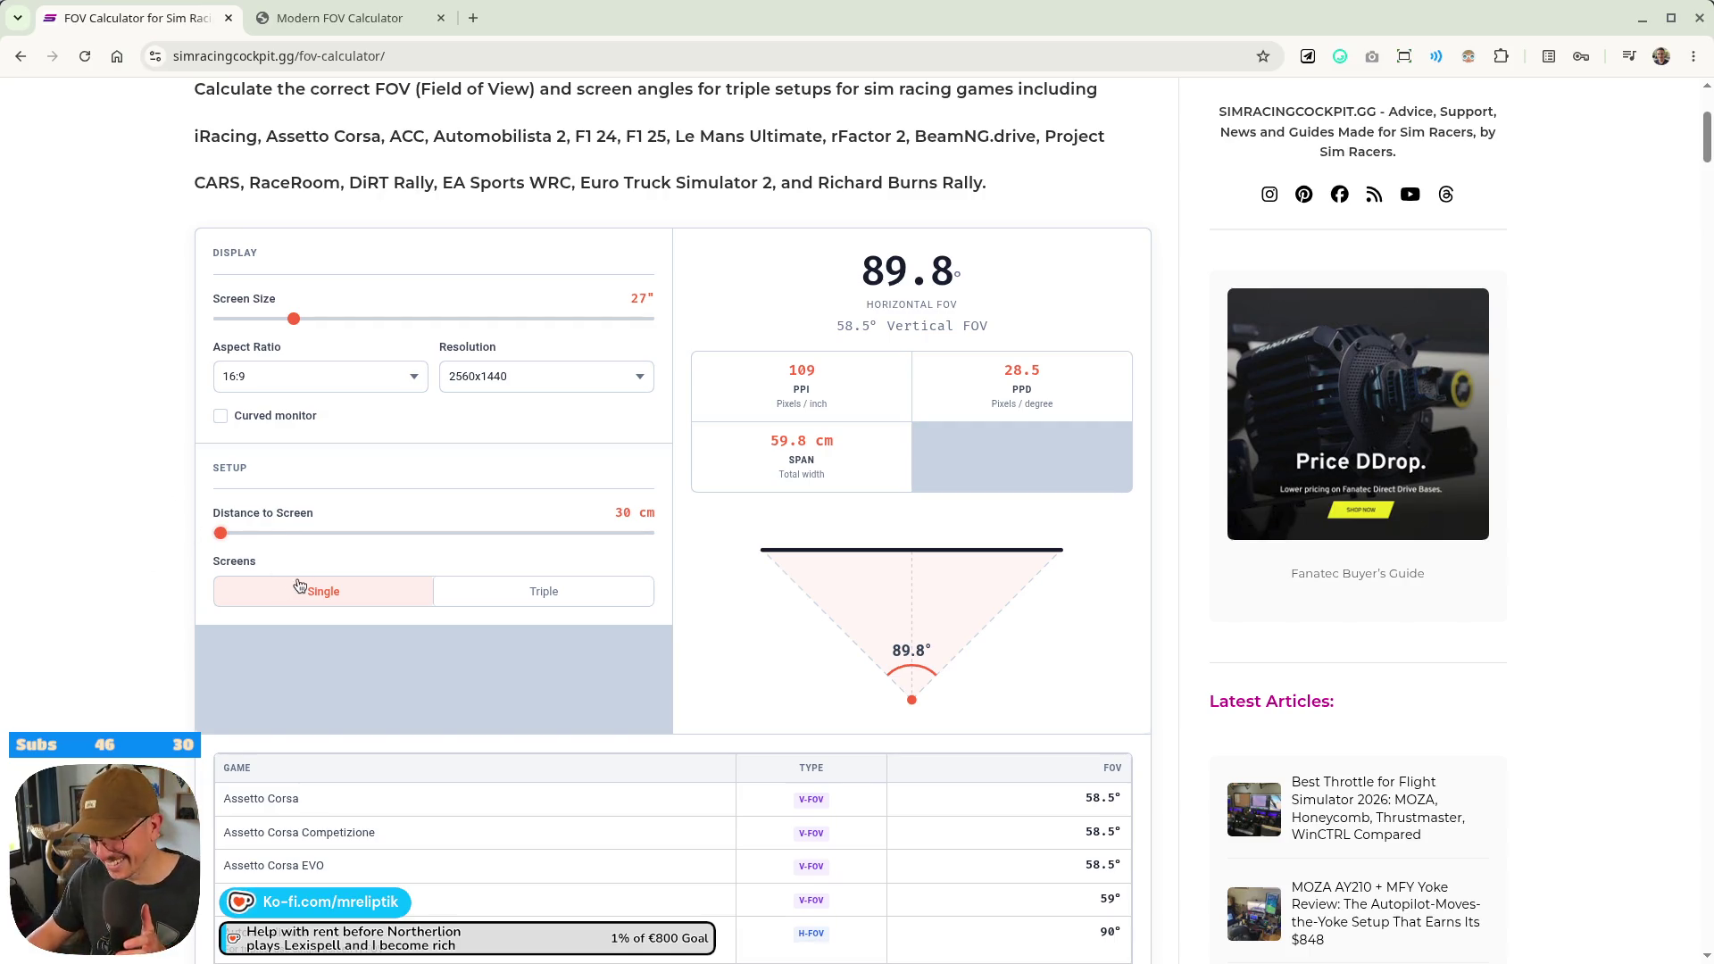
{"action": "left_click_drag", "start_coordinate": [220, 534], "coordinate": [566, 548]}
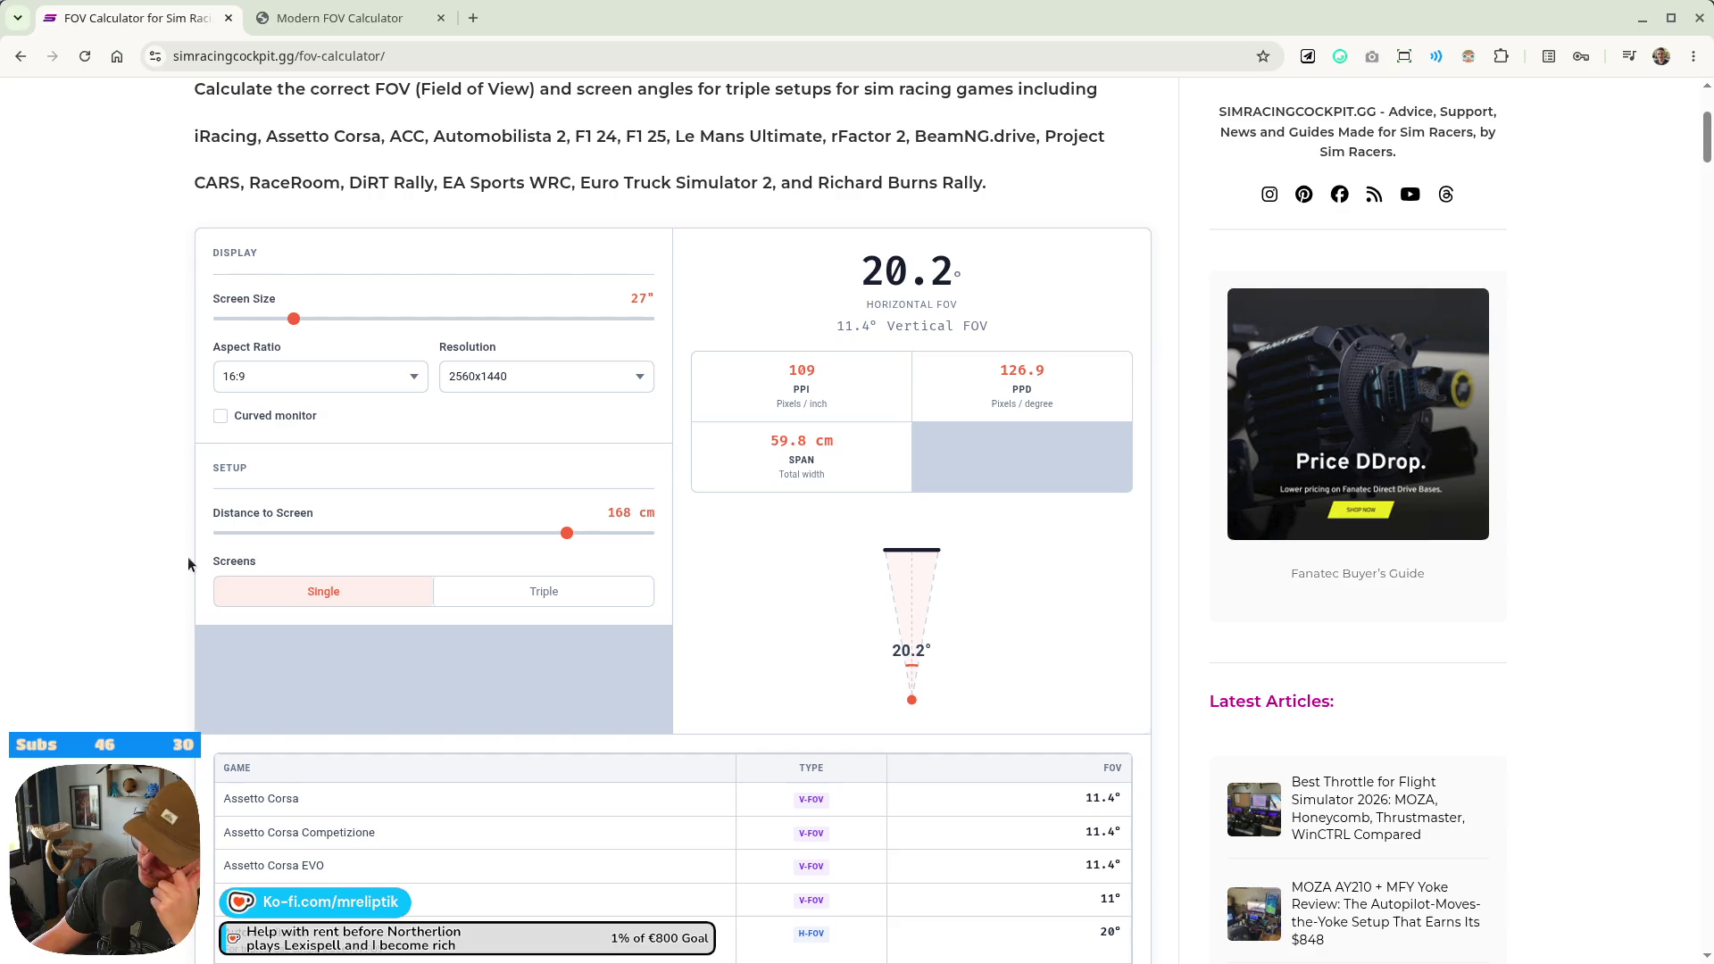
{"action": "left_click_drag", "start_coordinate": [567, 534], "coordinate": [230, 533]}
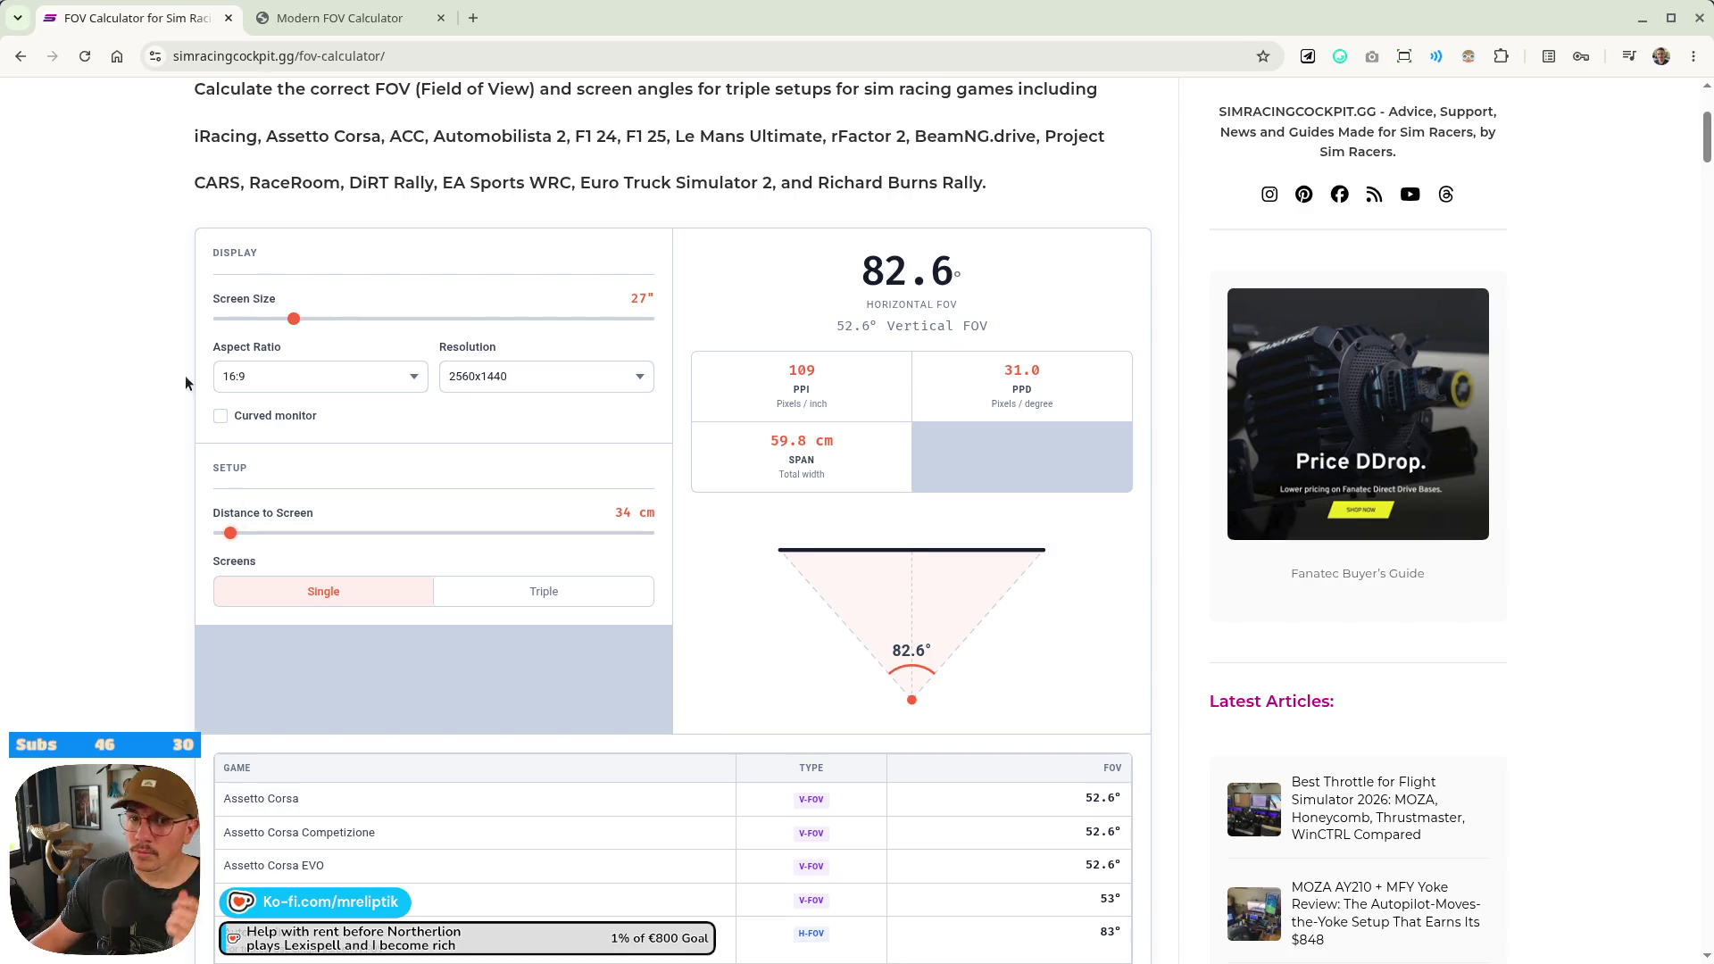
{"action": "key", "text": "super"}
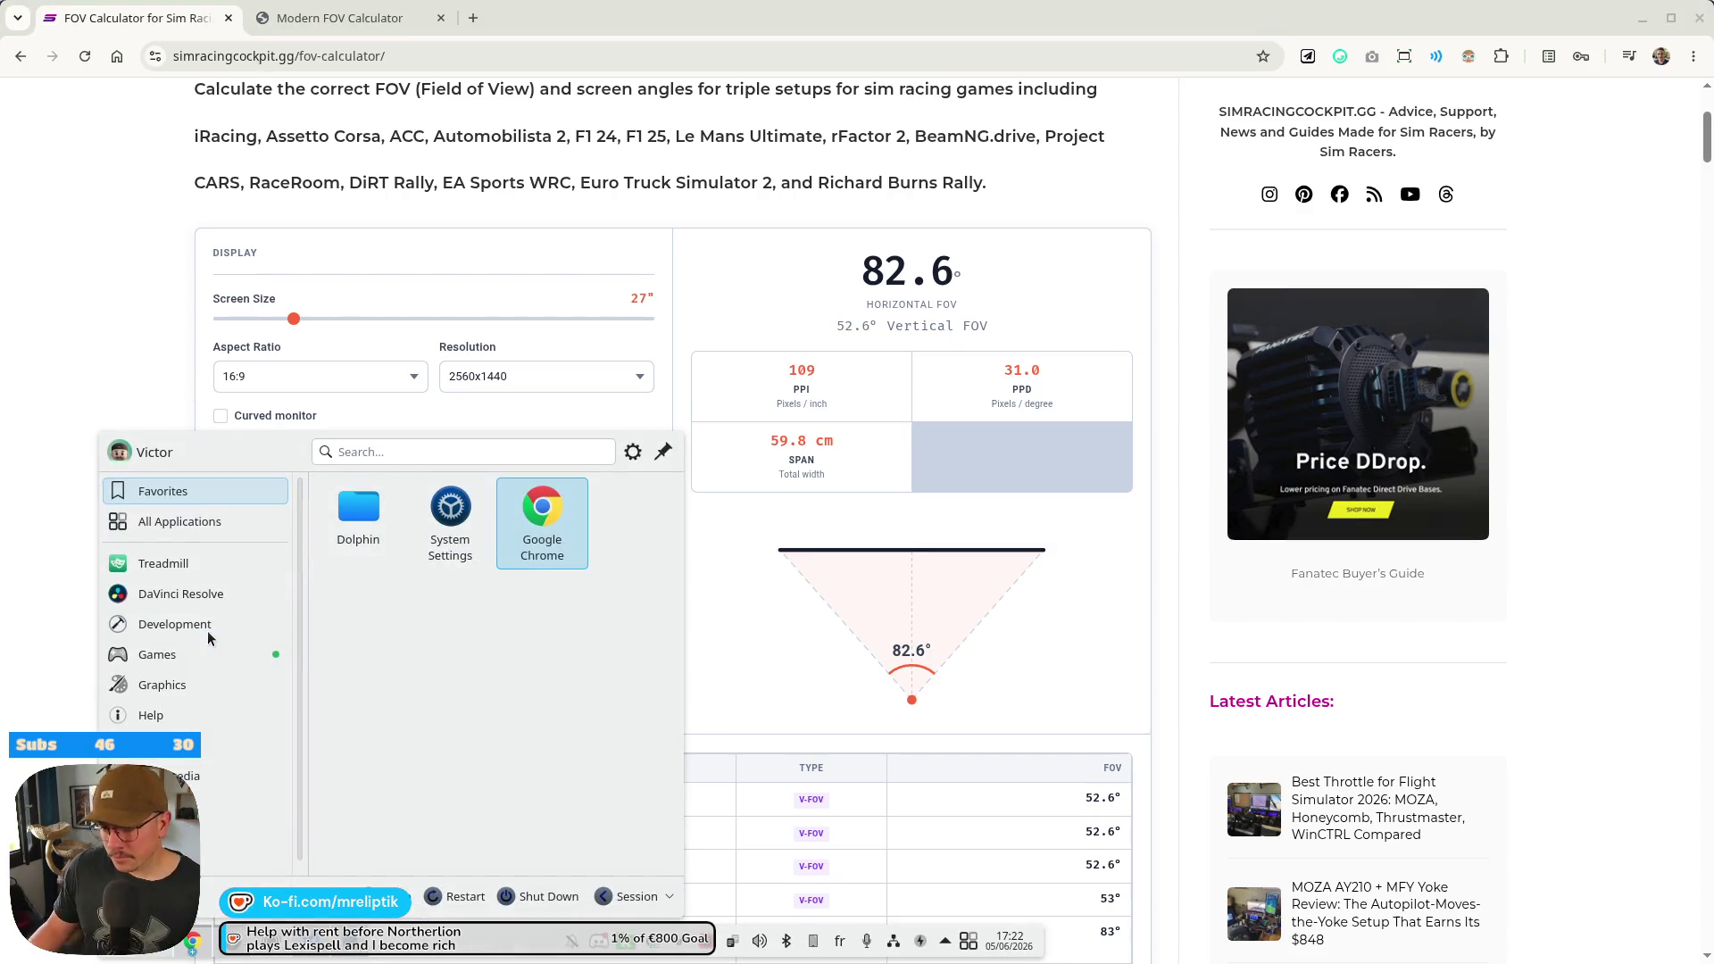
- Launch Firefox from the launcher, create a blank Google Sheets spreadsheet, and hide its window
{"action": "type", "text": "firef"}
{"action": "key", "text": "Return"}
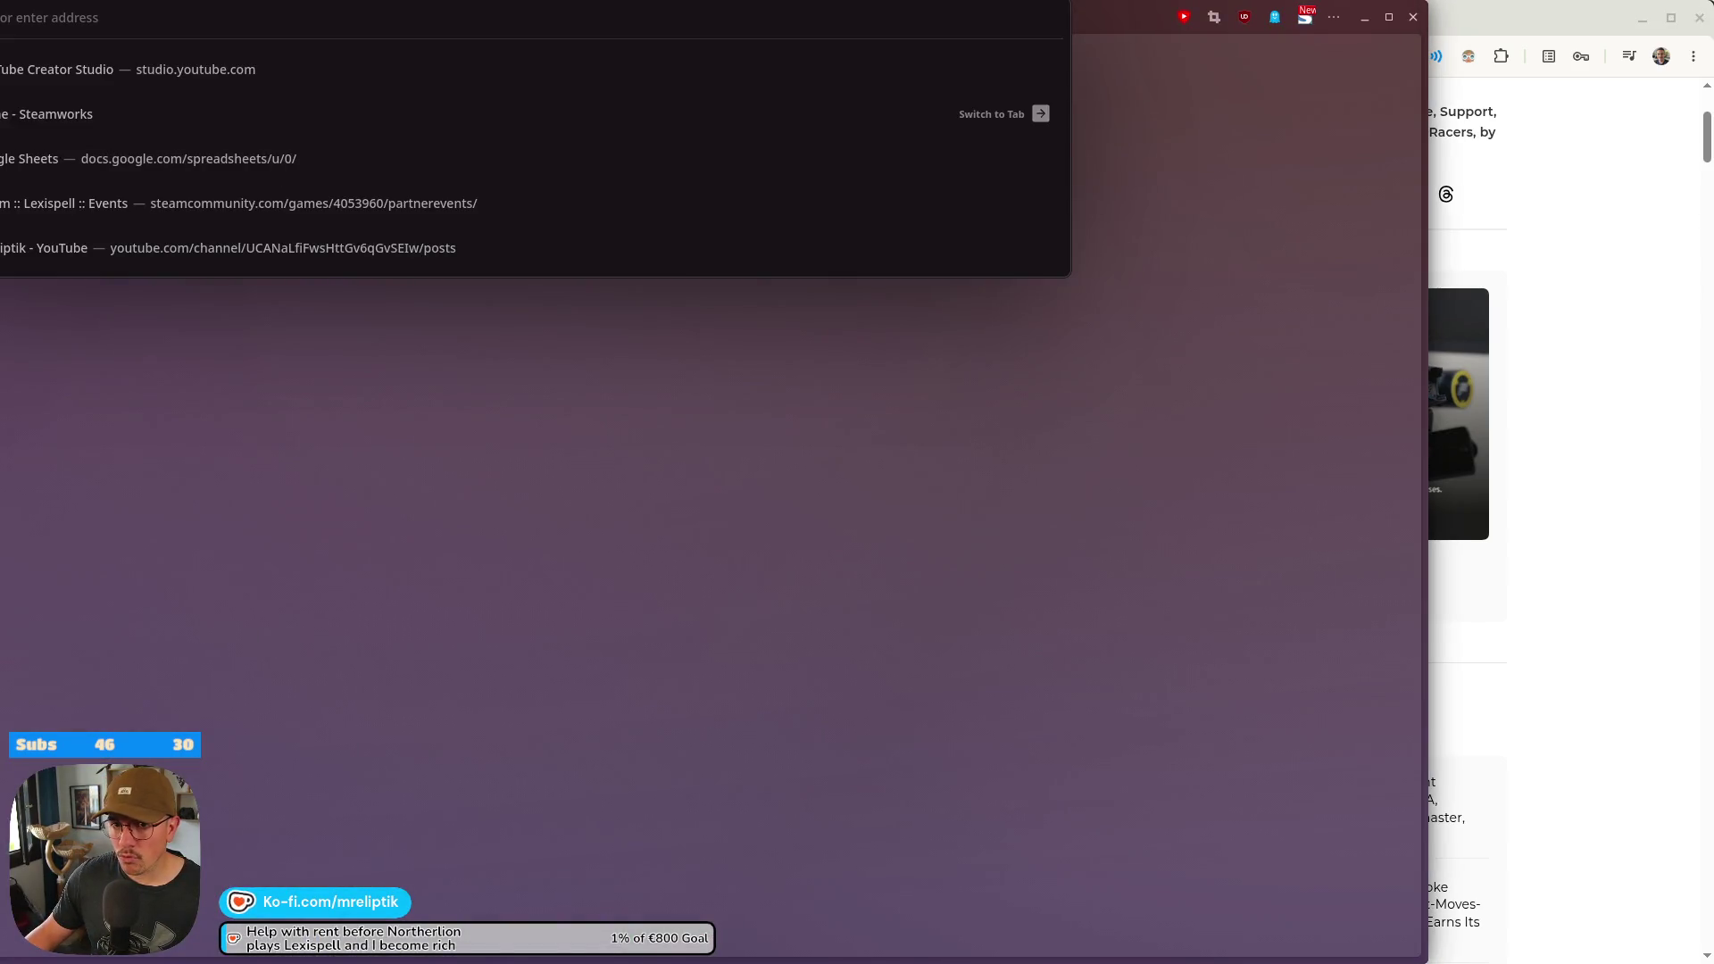
{"action": "left_click", "coordinate": [54, 159]}
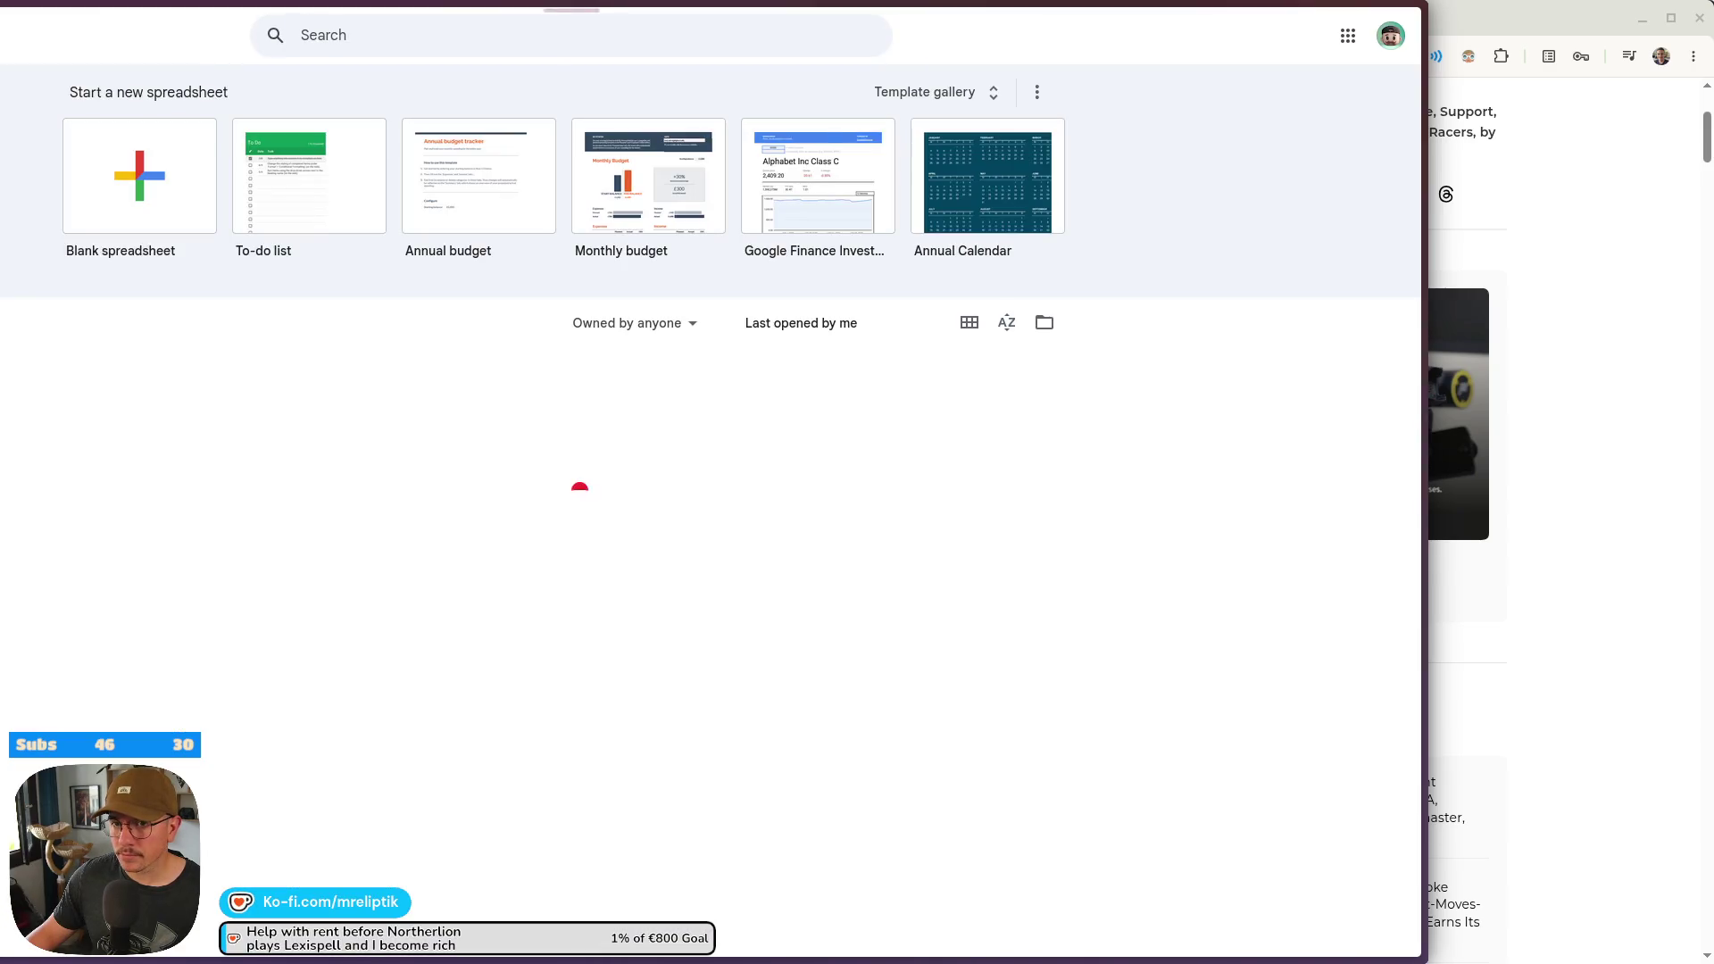
{"action": "left_click", "coordinate": [114, 181]}
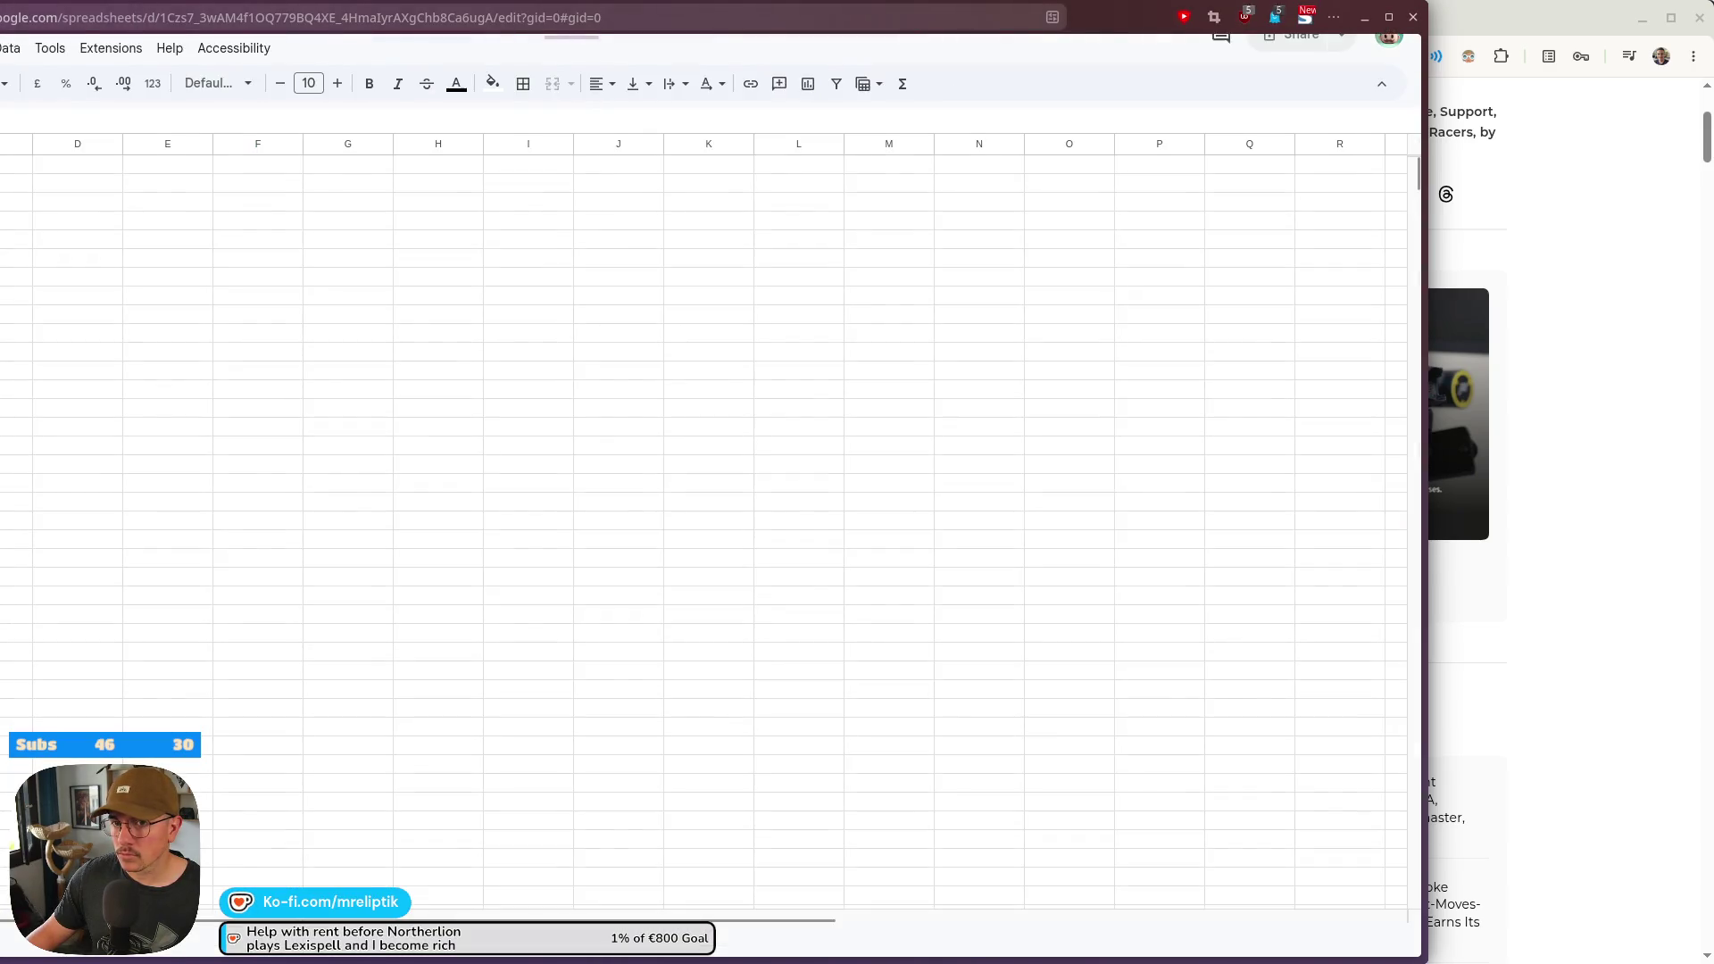
{"action": "key", "text": "super+h"}
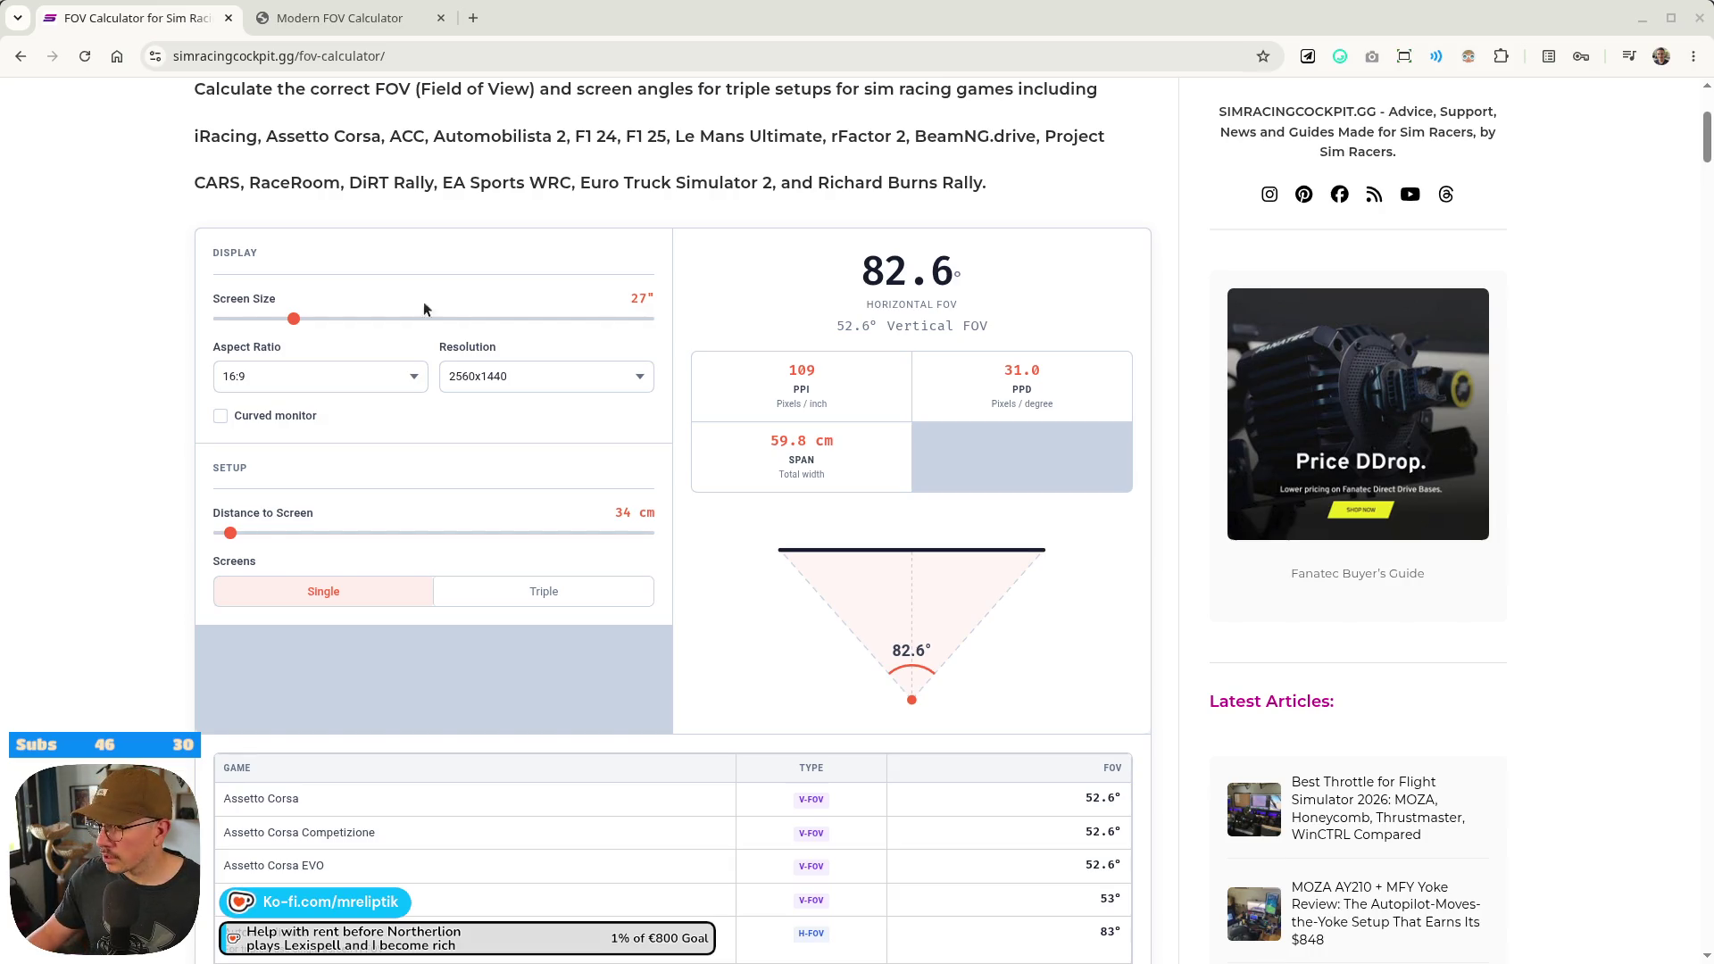
- Slide the screen distance to 30 cm, then to its 200 cm maximum, giving 17.0° horizontal FOV
{"action": "left_click_drag", "start_coordinate": [231, 533], "coordinate": [130, 532]}
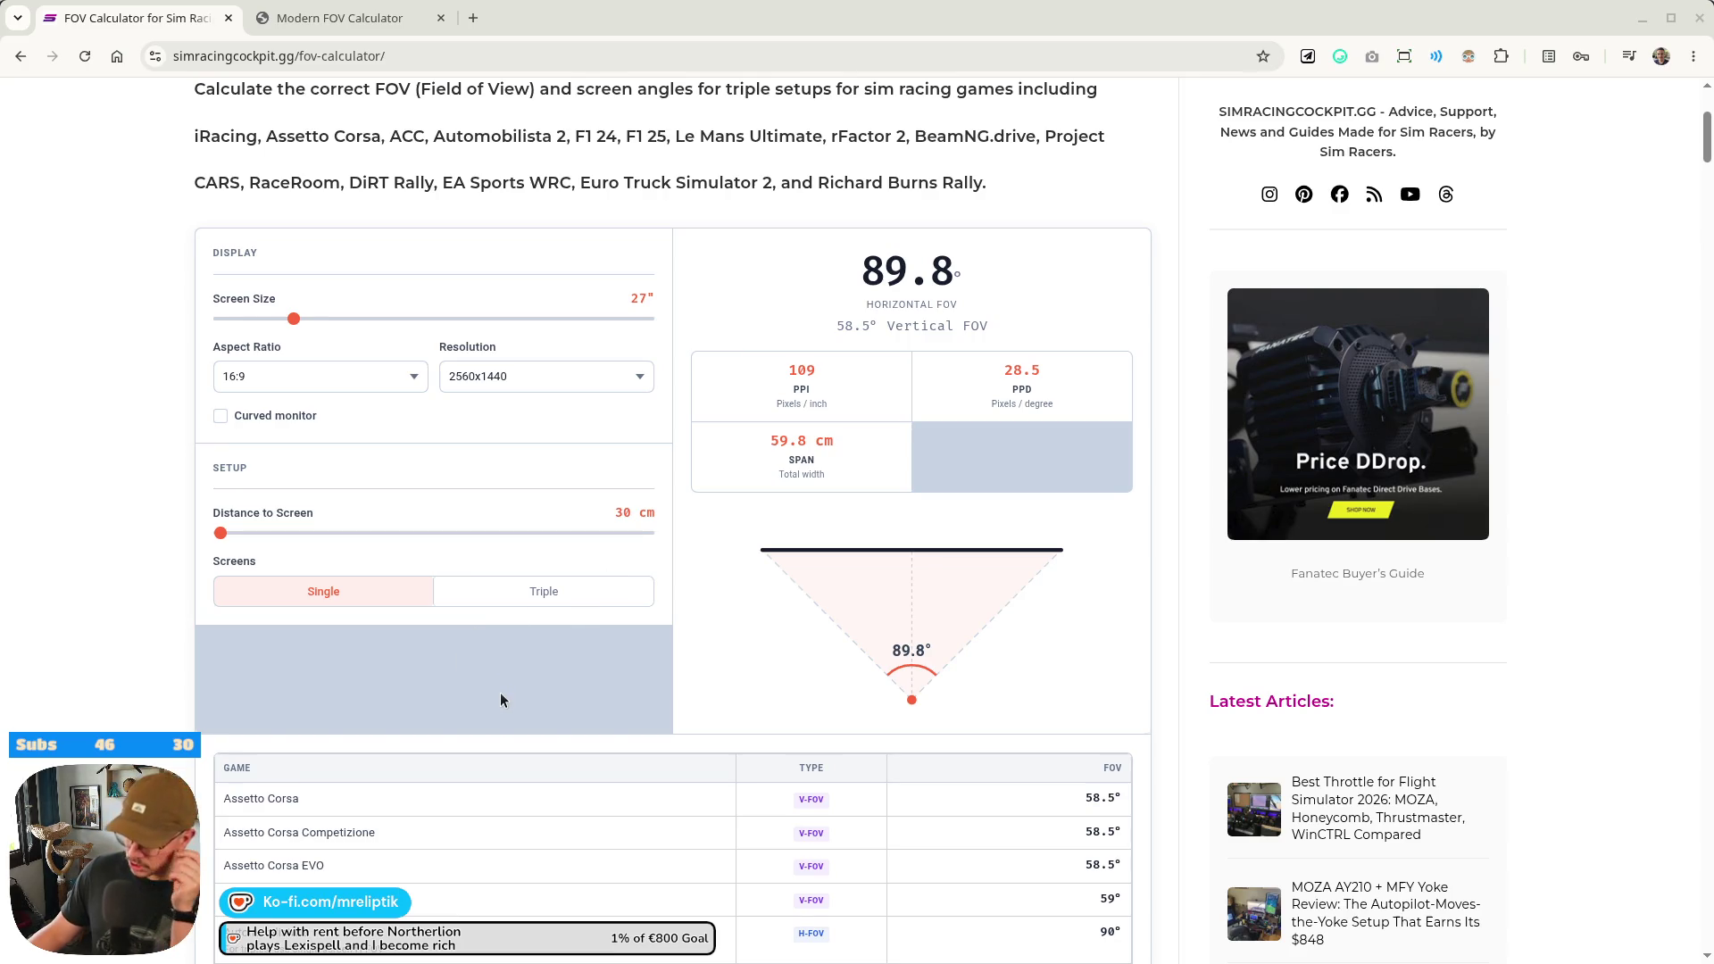
{"action": "left_click_drag", "start_coordinate": [223, 538], "coordinate": [646, 538]}
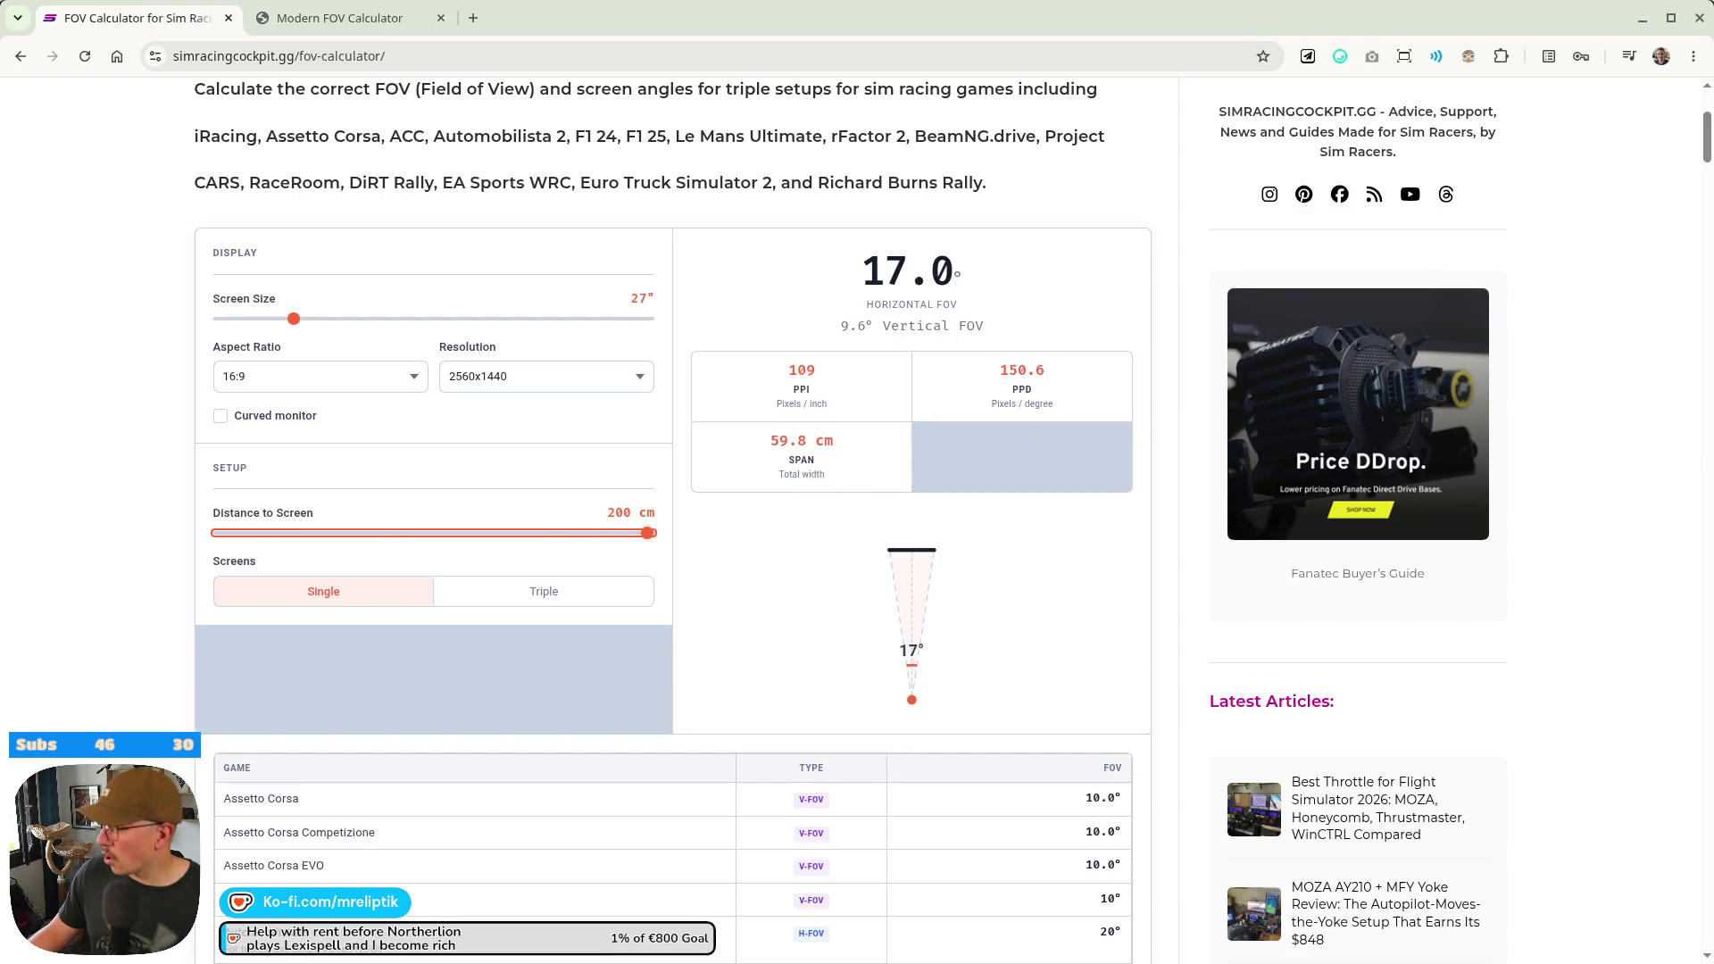